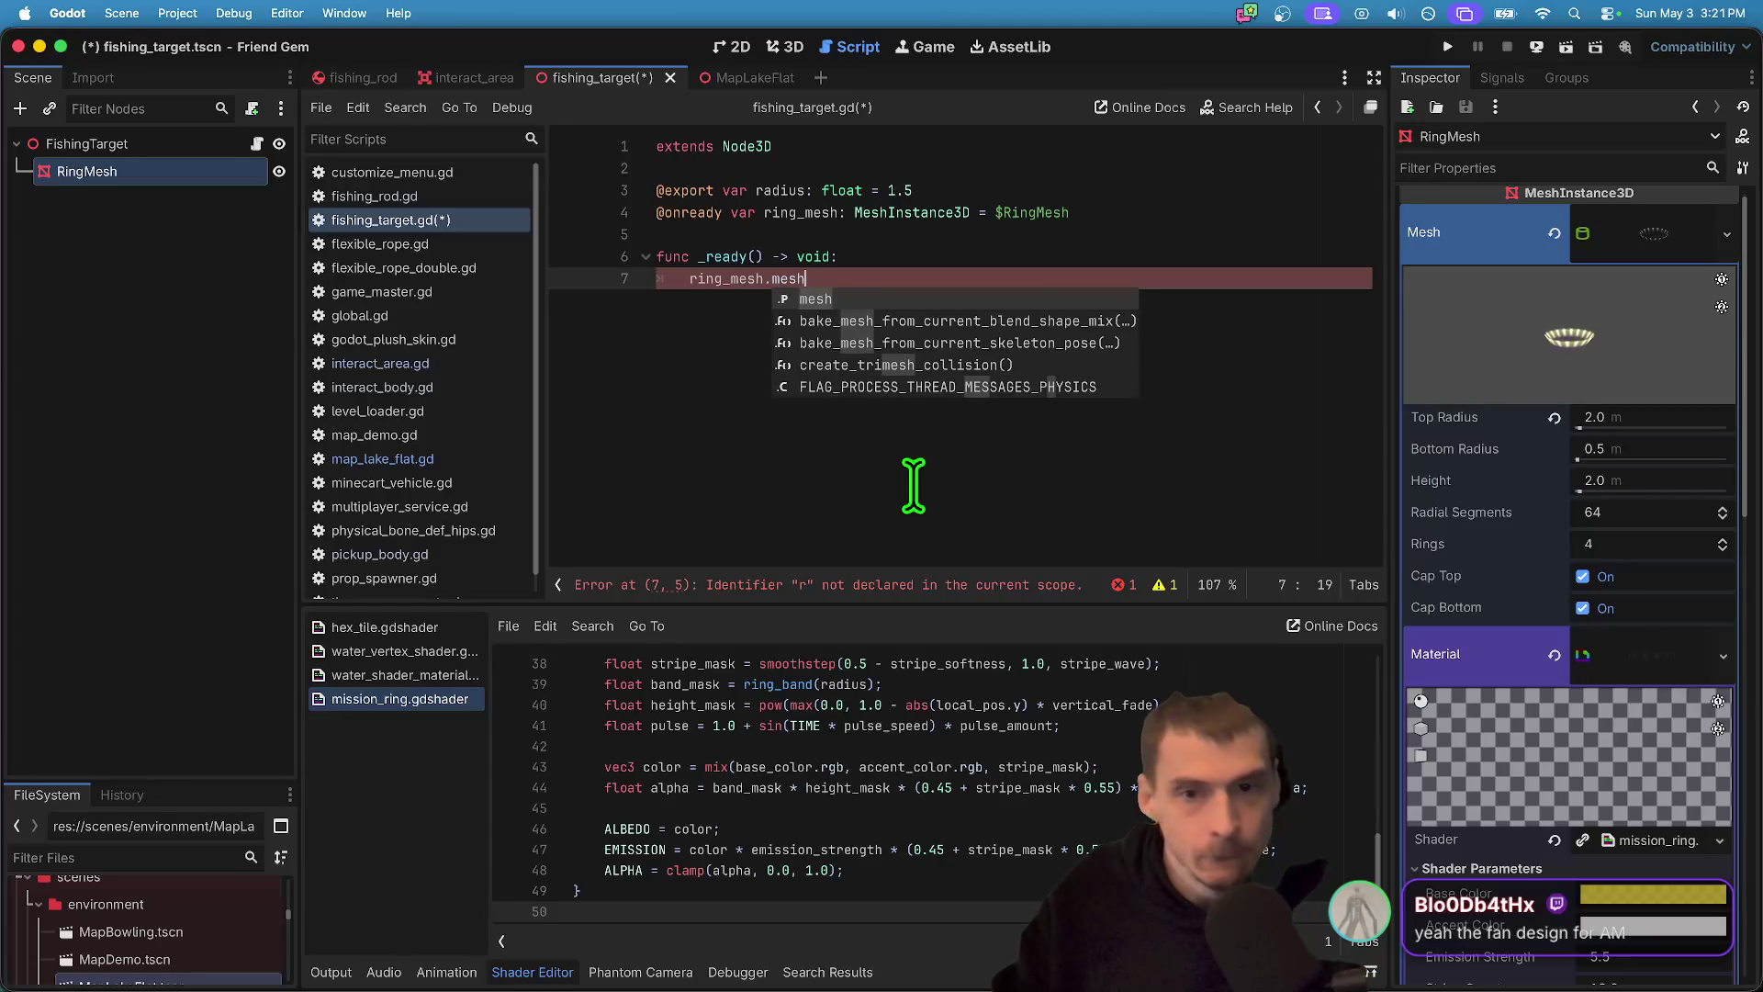
# - Rewrite line 7 as var mat = ring_mesh.mesh.surface_get_material(0)
pyautogui.write('.material.')
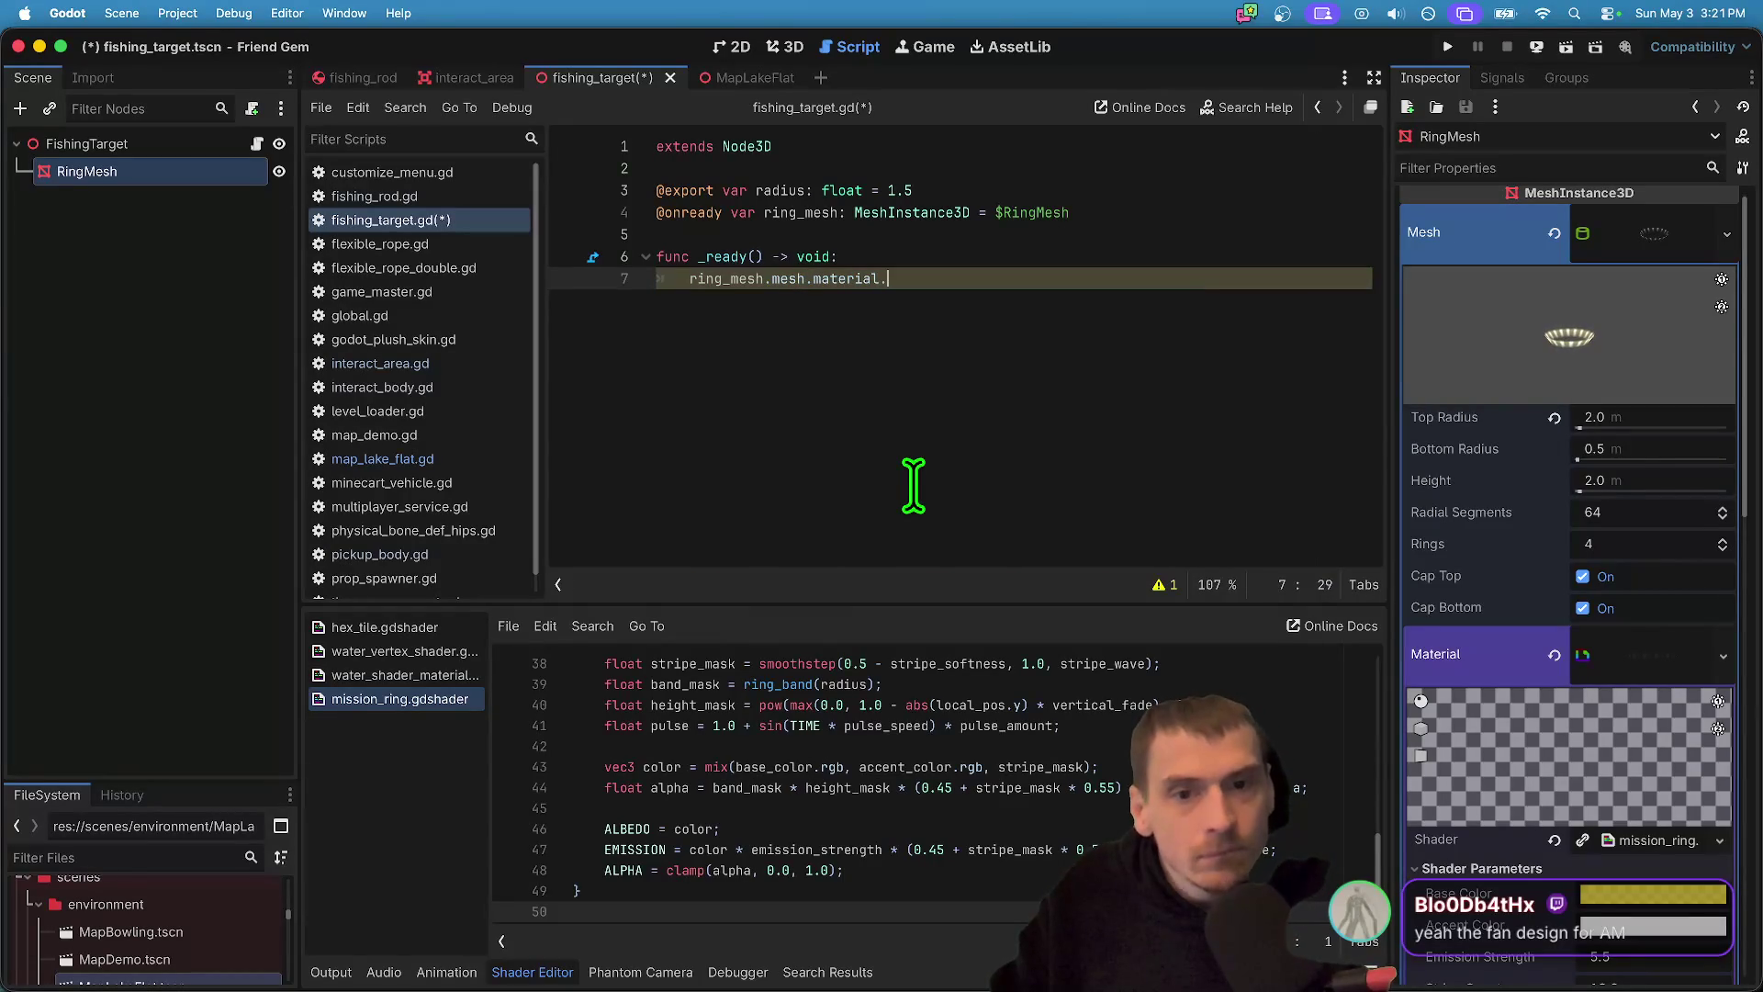
pyautogui.scroll(-5, 1583, 642)
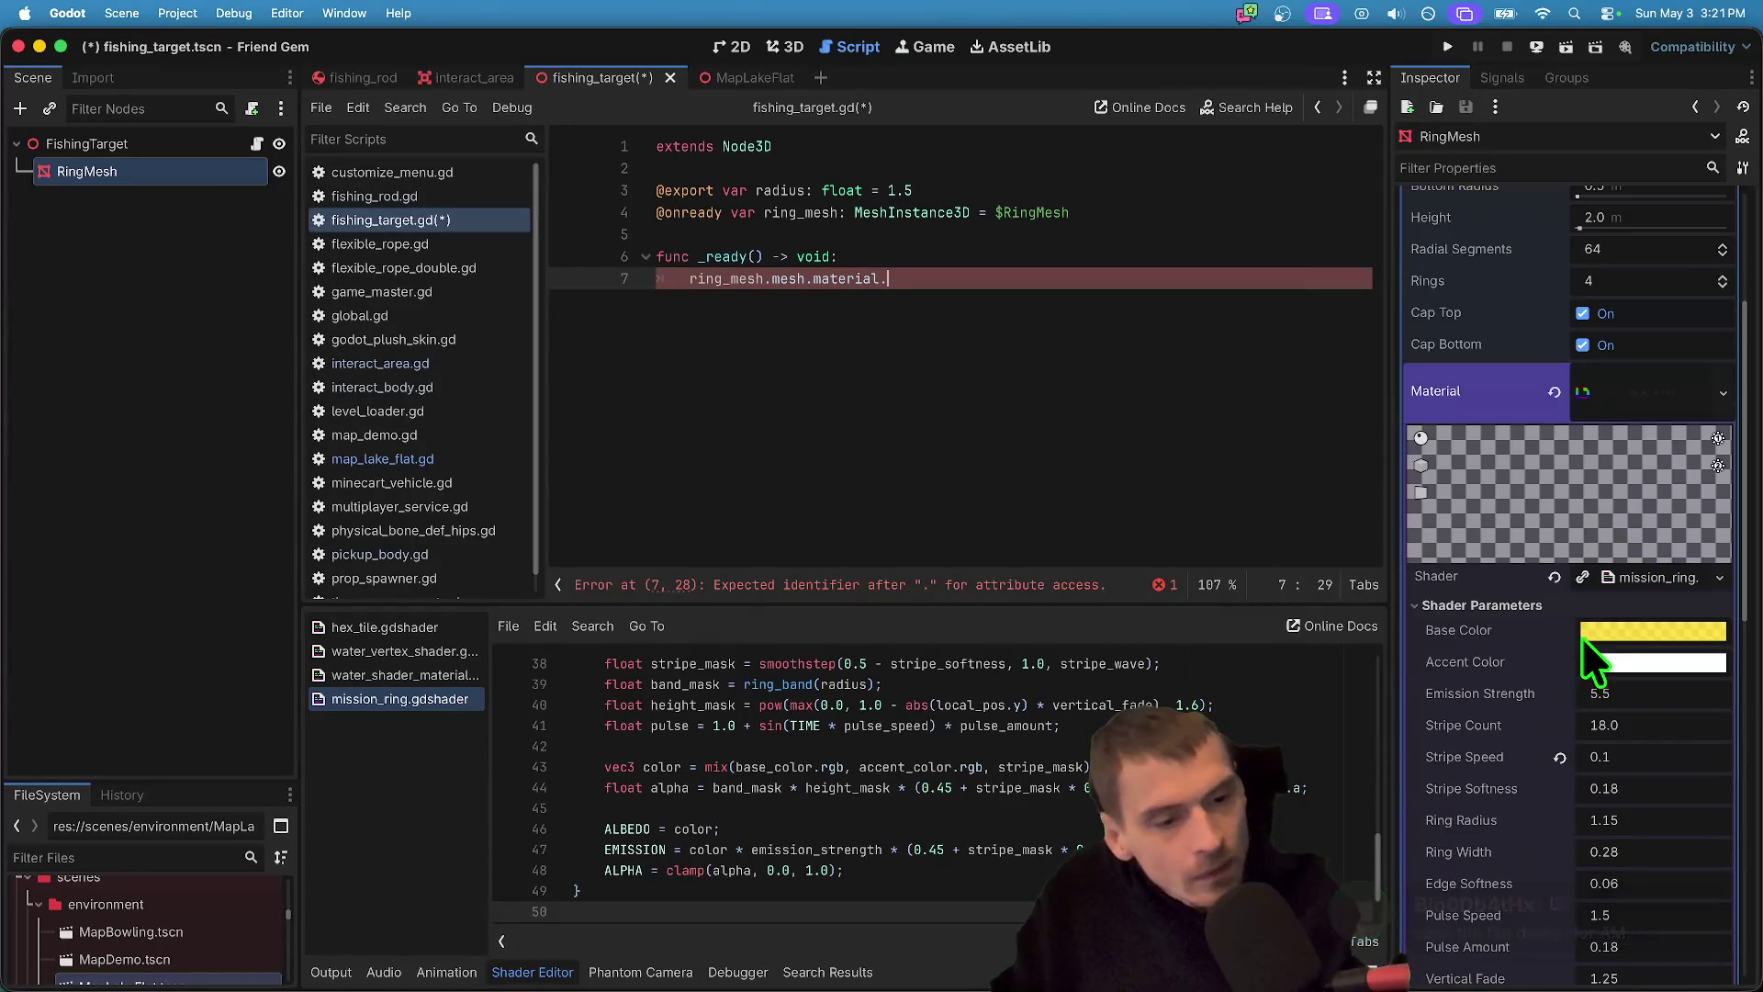
pyautogui.rightClick(1437, 580)
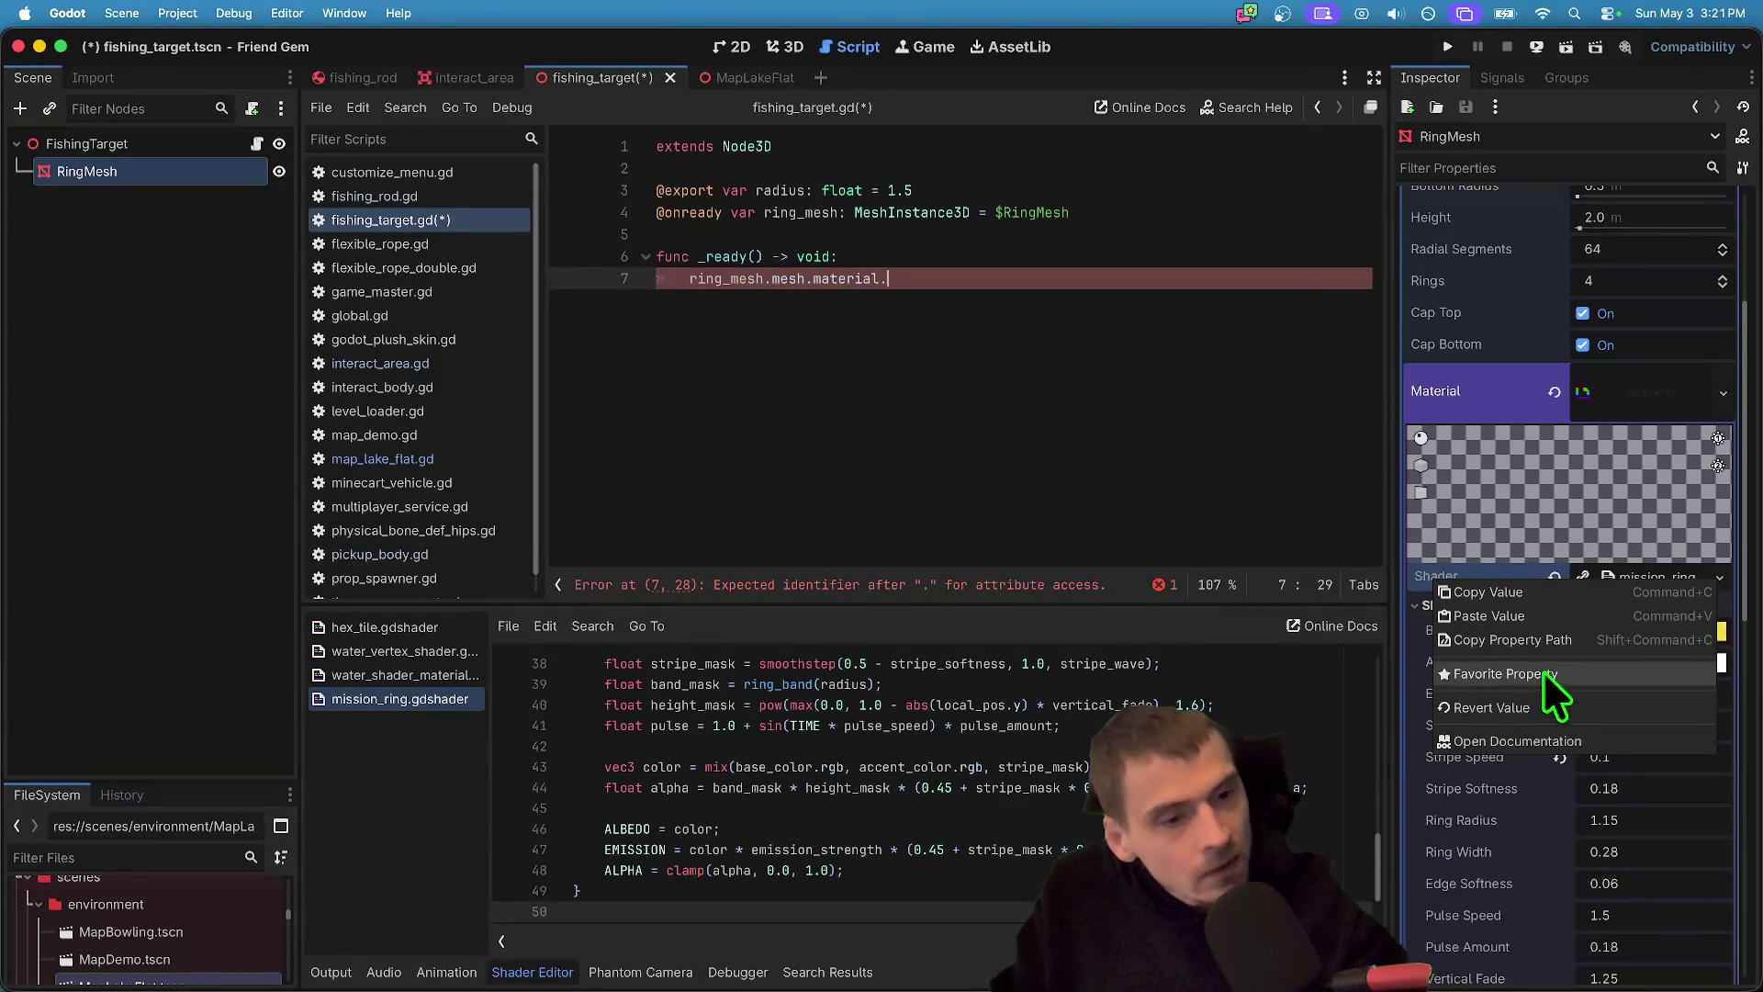
pyautogui.click(1564, 641)
pyautogui.write('shader')
pyautogui.press('BackSpace')
pyautogui.press('BackSpace')
pyautogui.press('BackSpace')
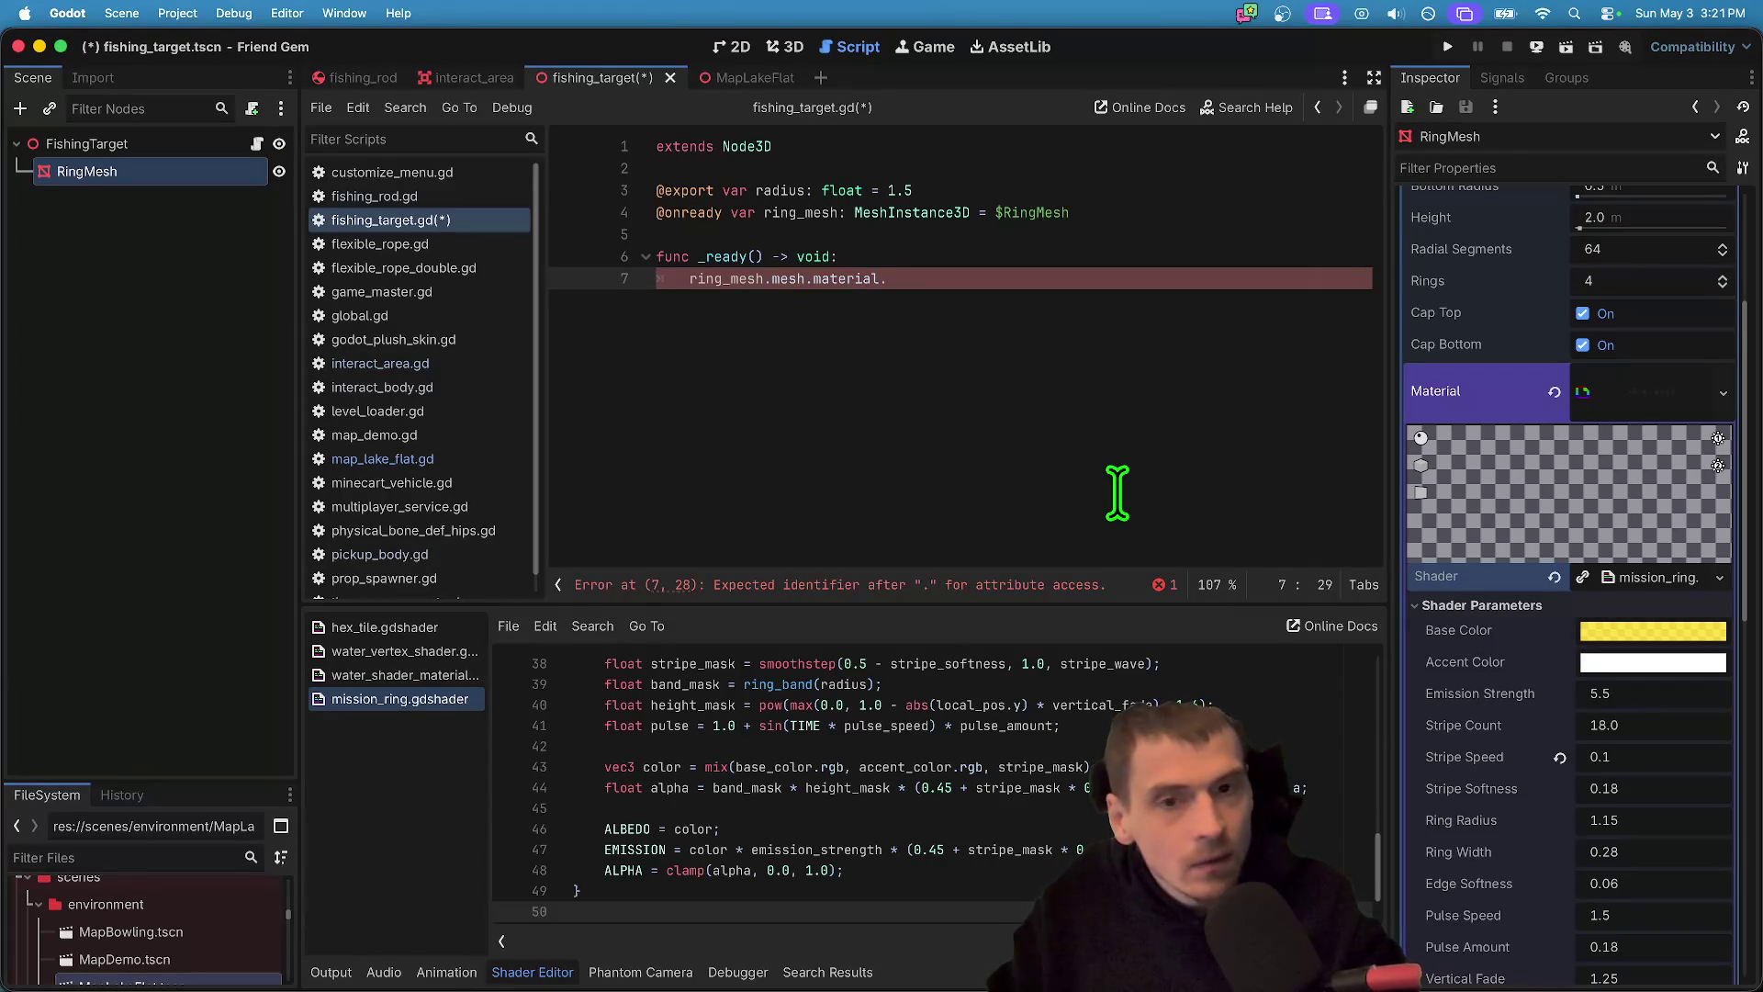
pyautogui.press('BackSpace')
pyautogui.write(': Shade')
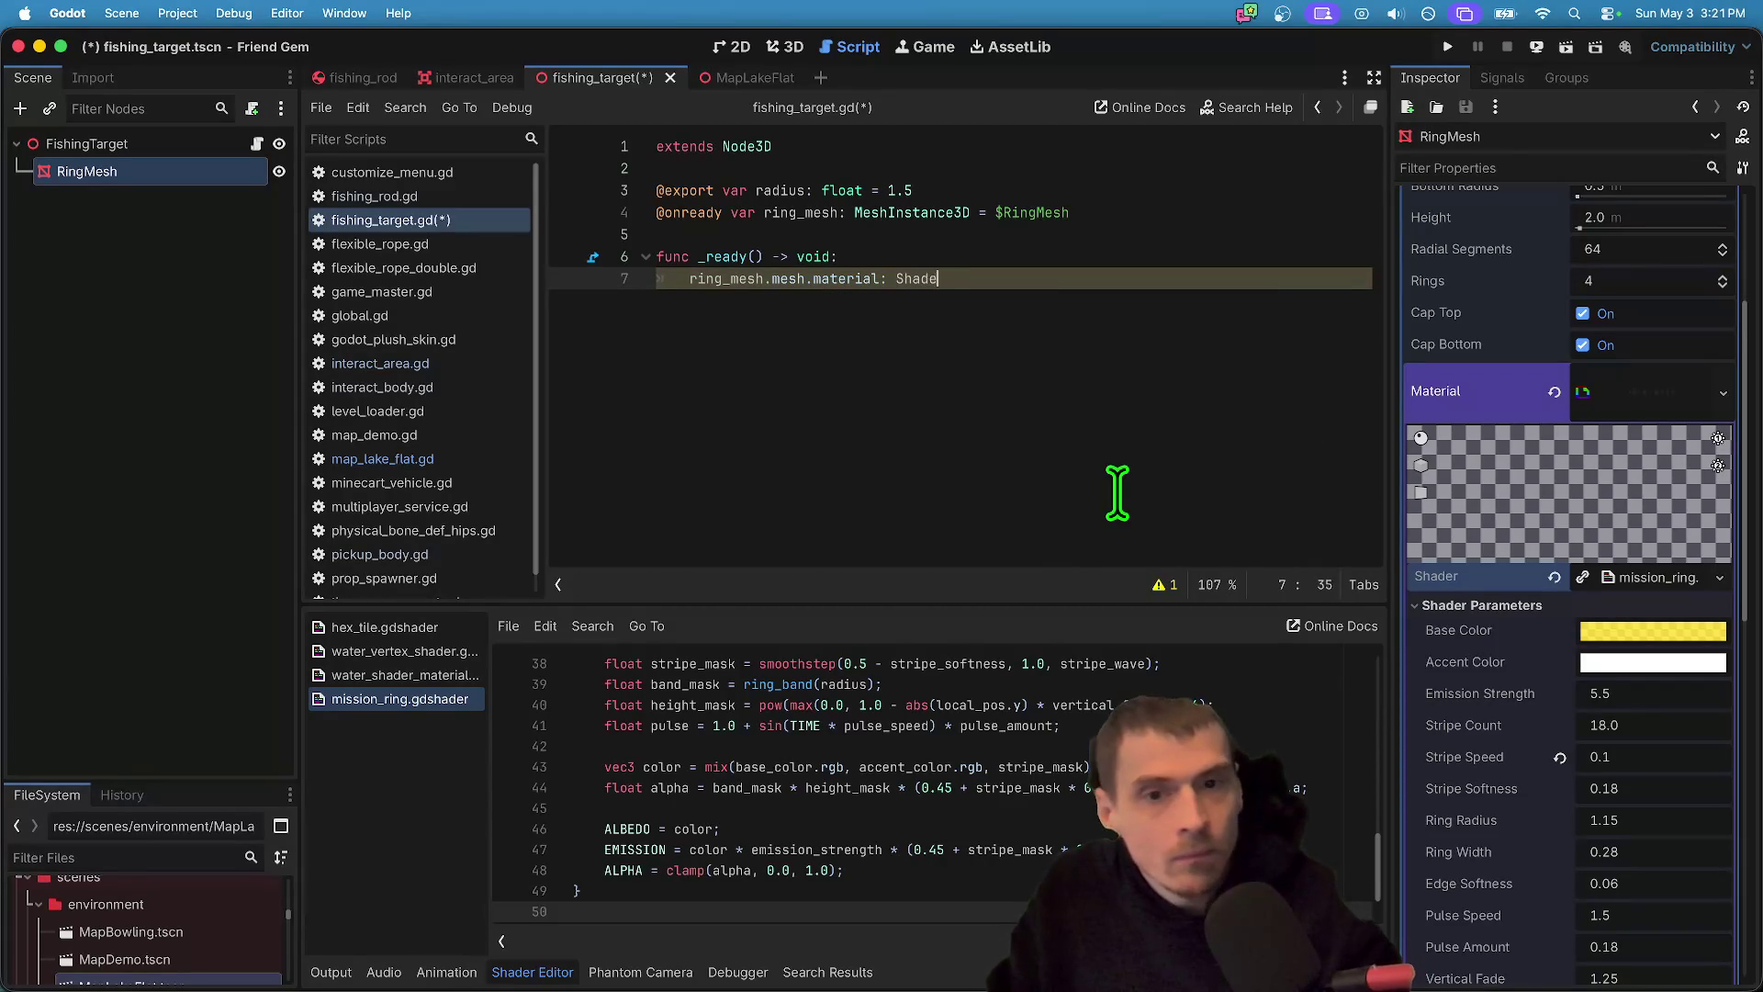
pyautogui.press('BackSpace')
pyautogui.press('Home')
pyautogui.write('var mat =')
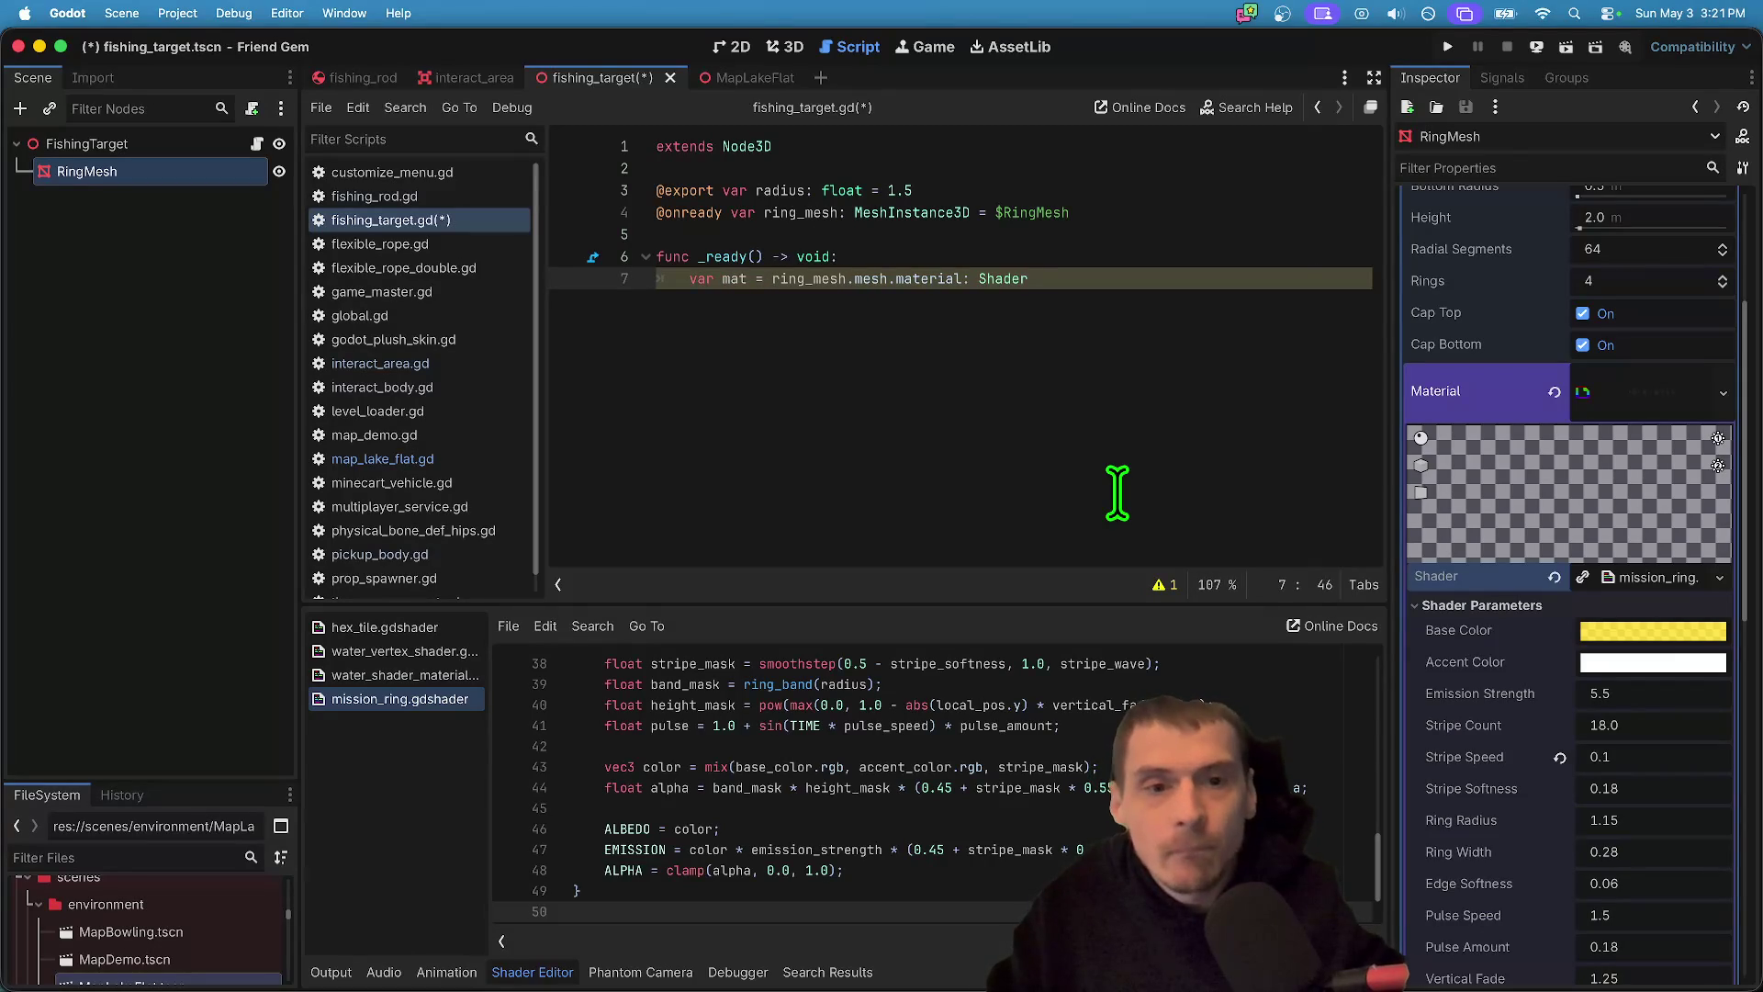
pyautogui.press('Left')
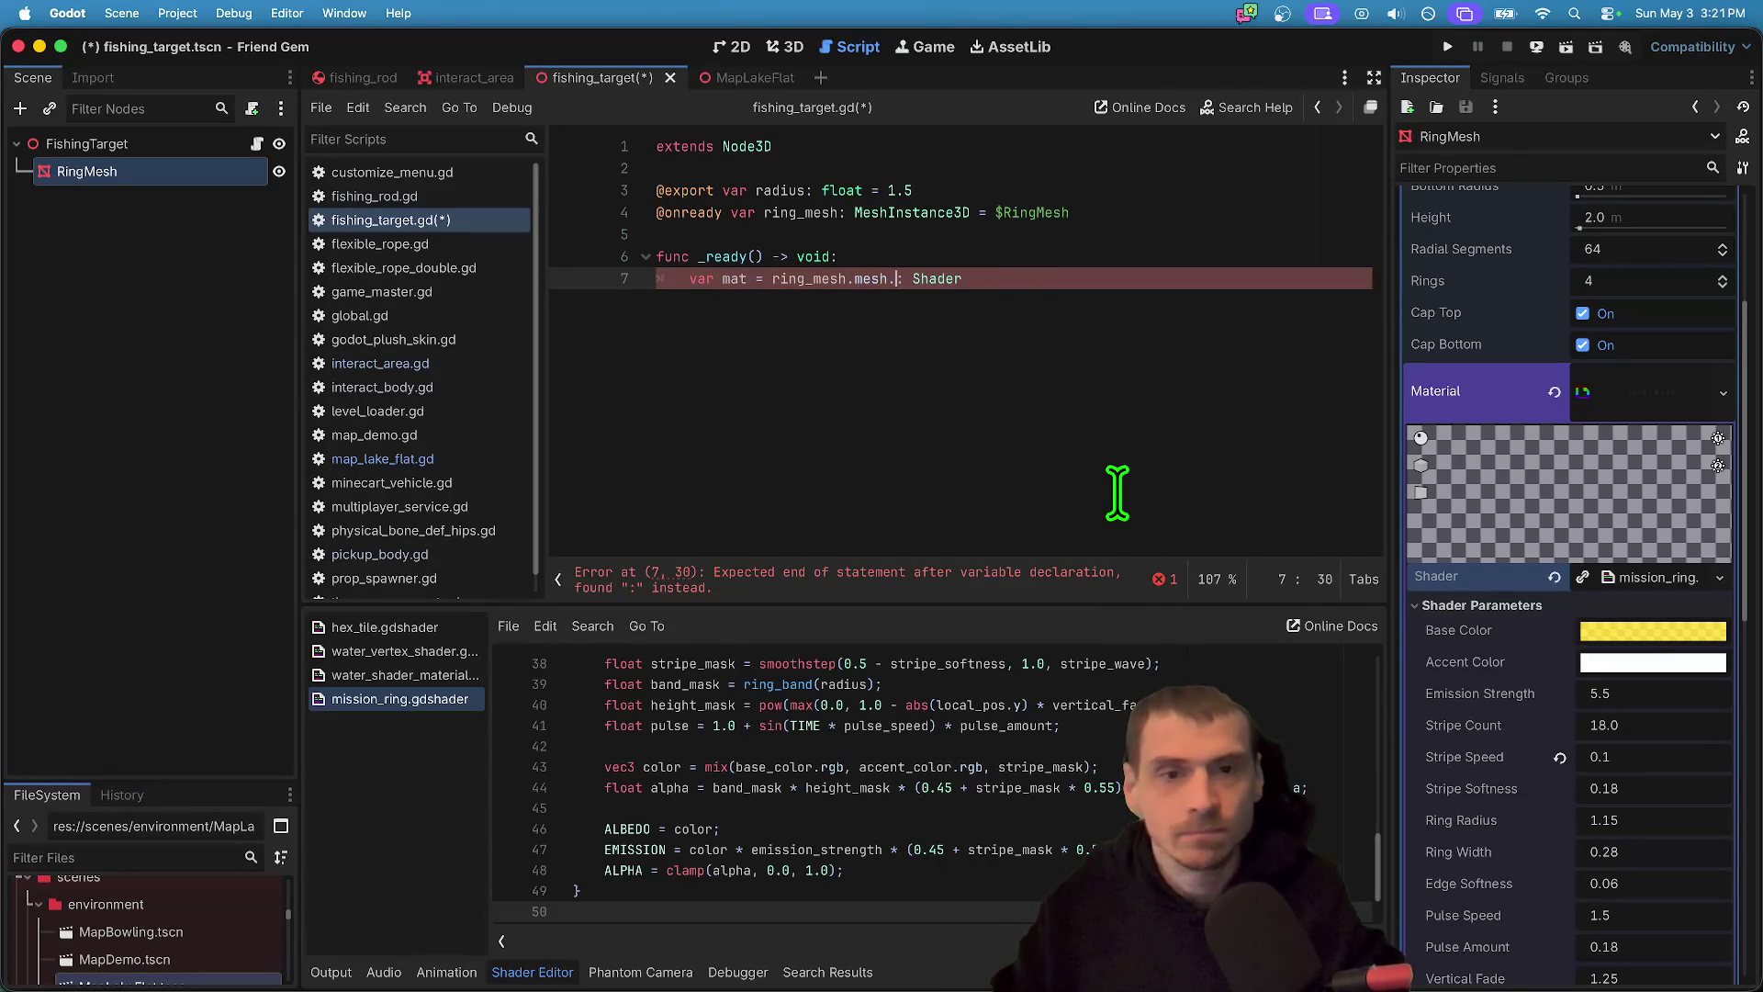
pyautogui.press('BackSpace')
pyautogui.press('BackSpace')
pyautogui.press('BackSpace')
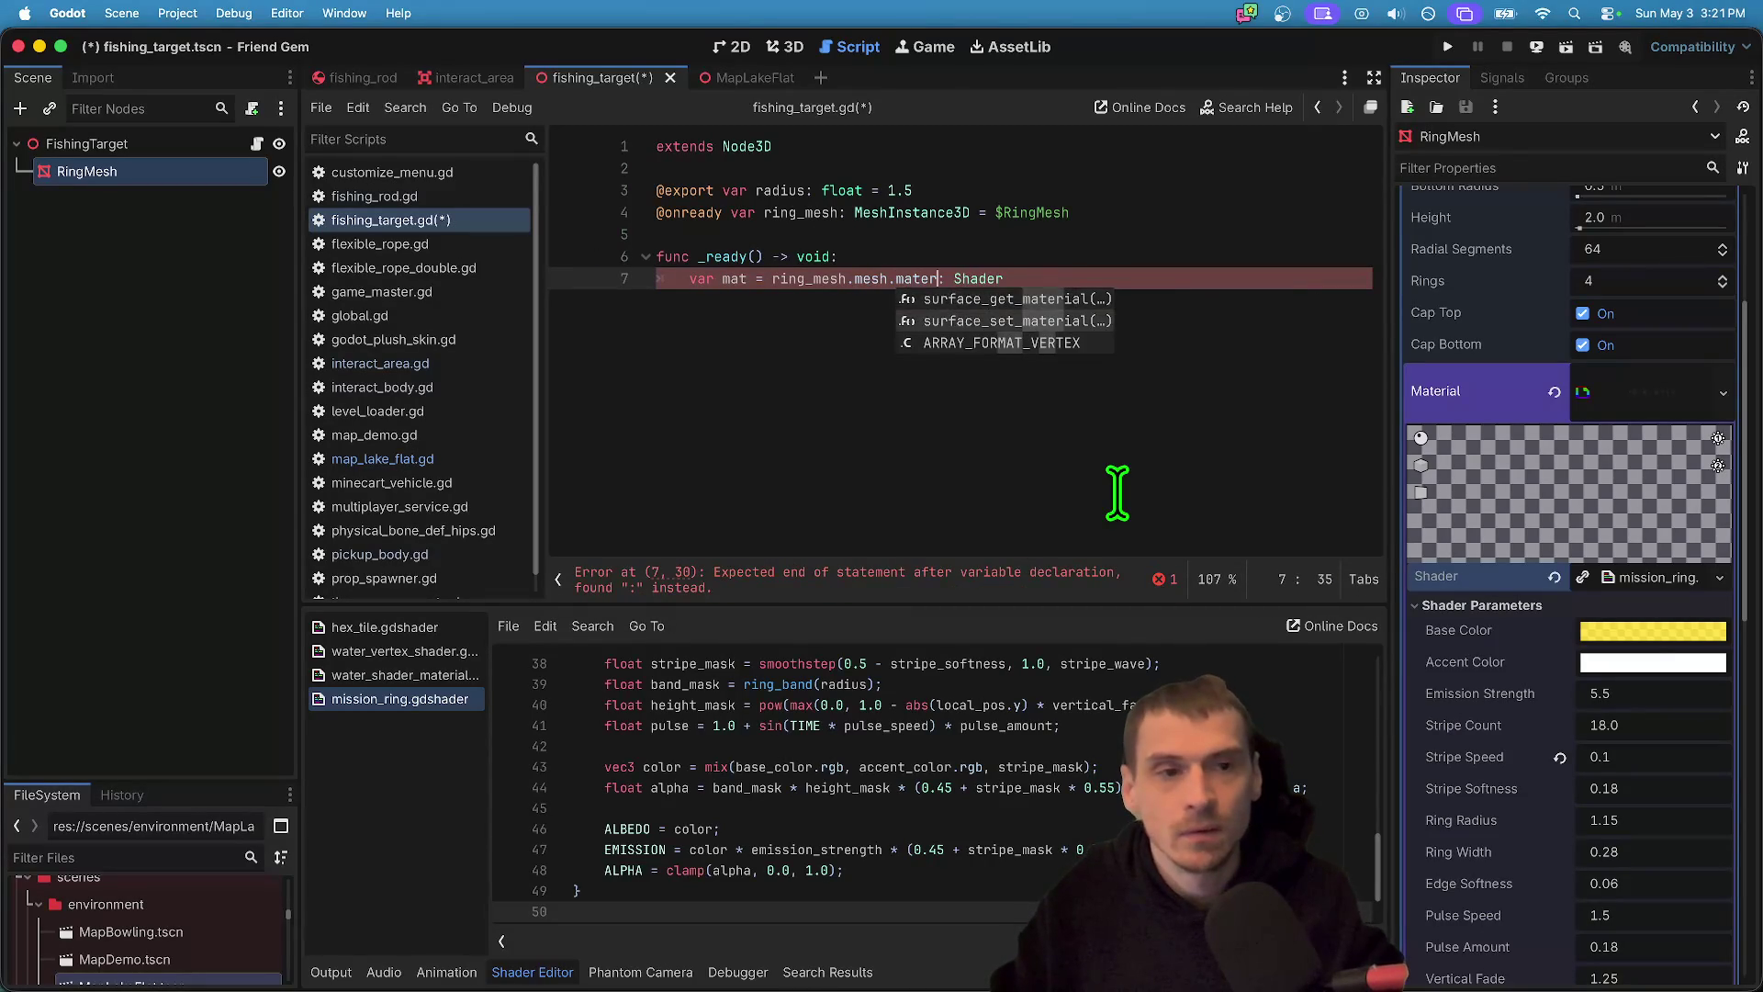
pyautogui.press('Return')
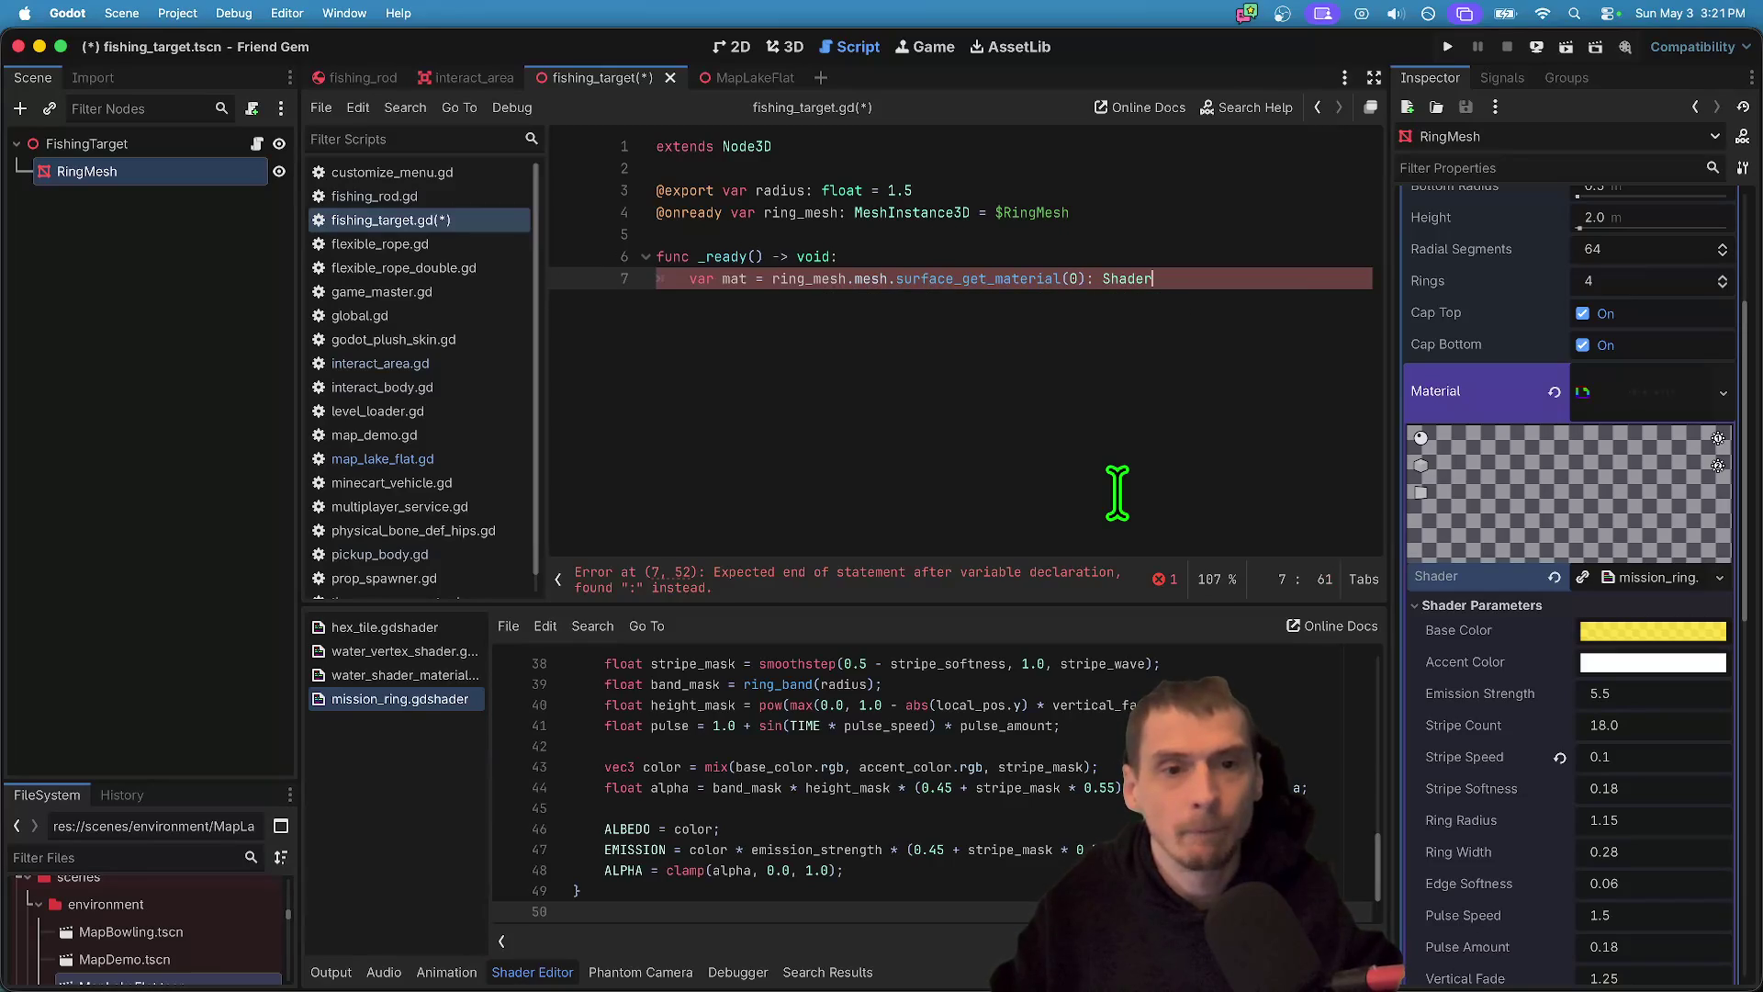
pyautogui.press('BackSpace')
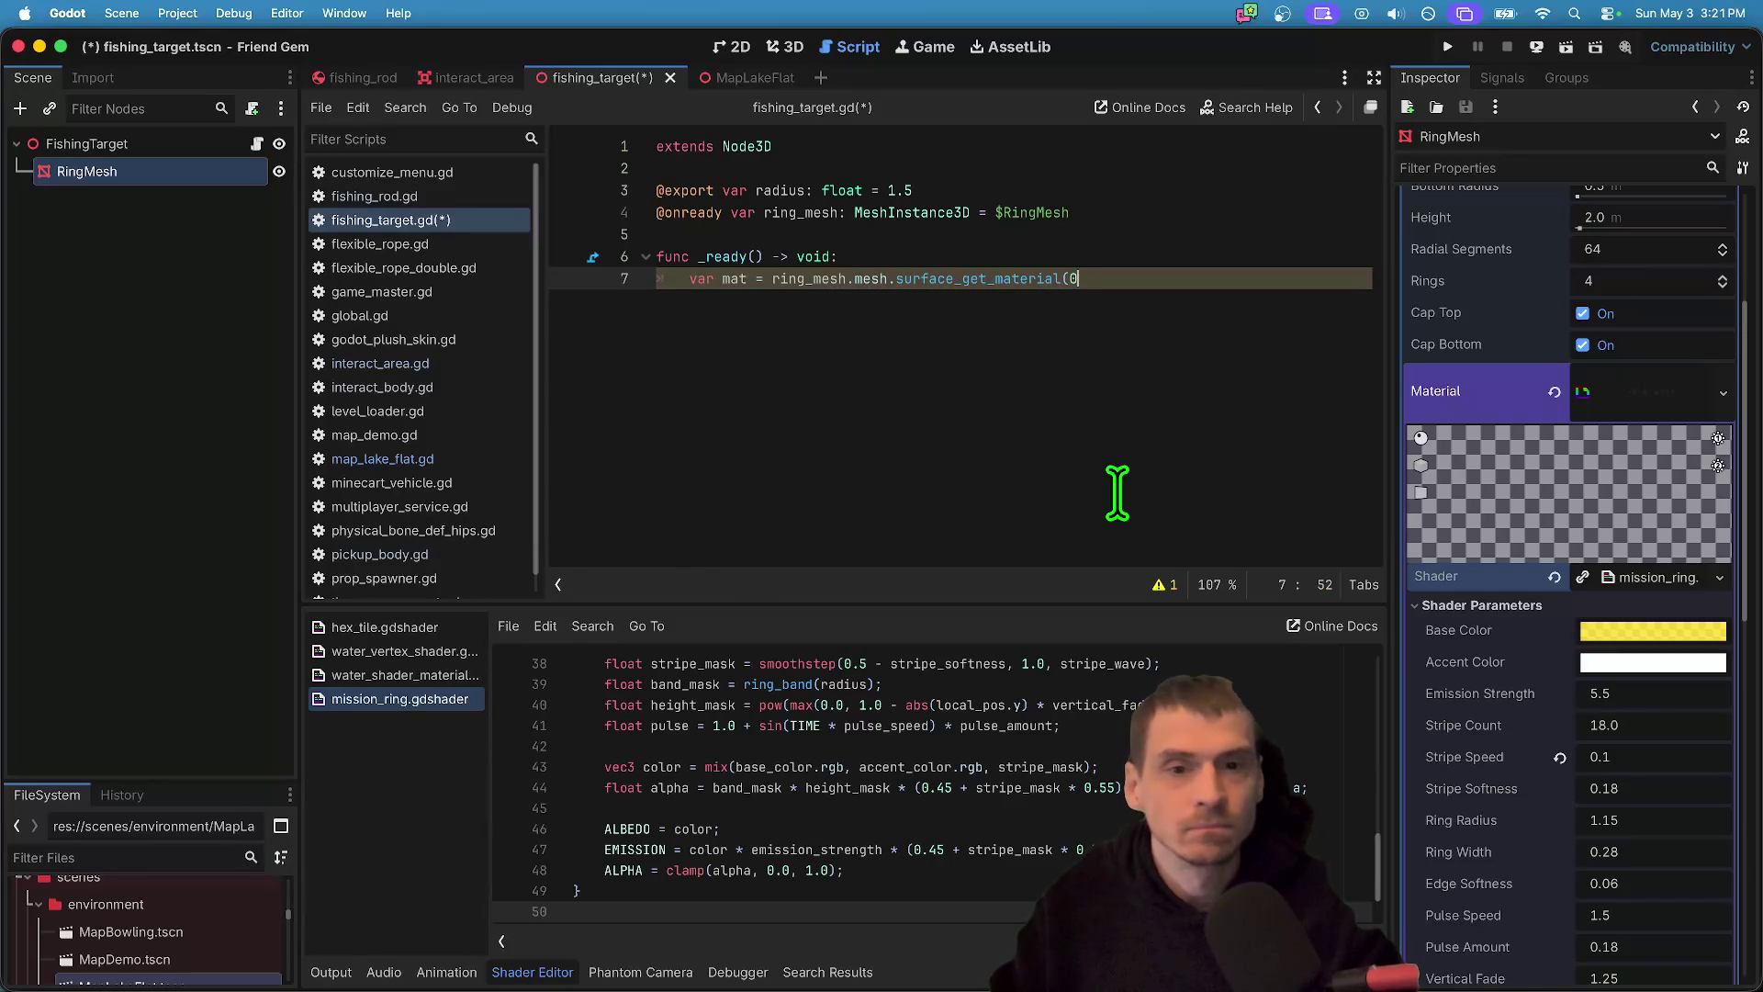
# - Annotate mat with the ShaderMaterial type and begin a new line below it
pyautogui.click(749, 278)
pyautogui.write(': Sha')
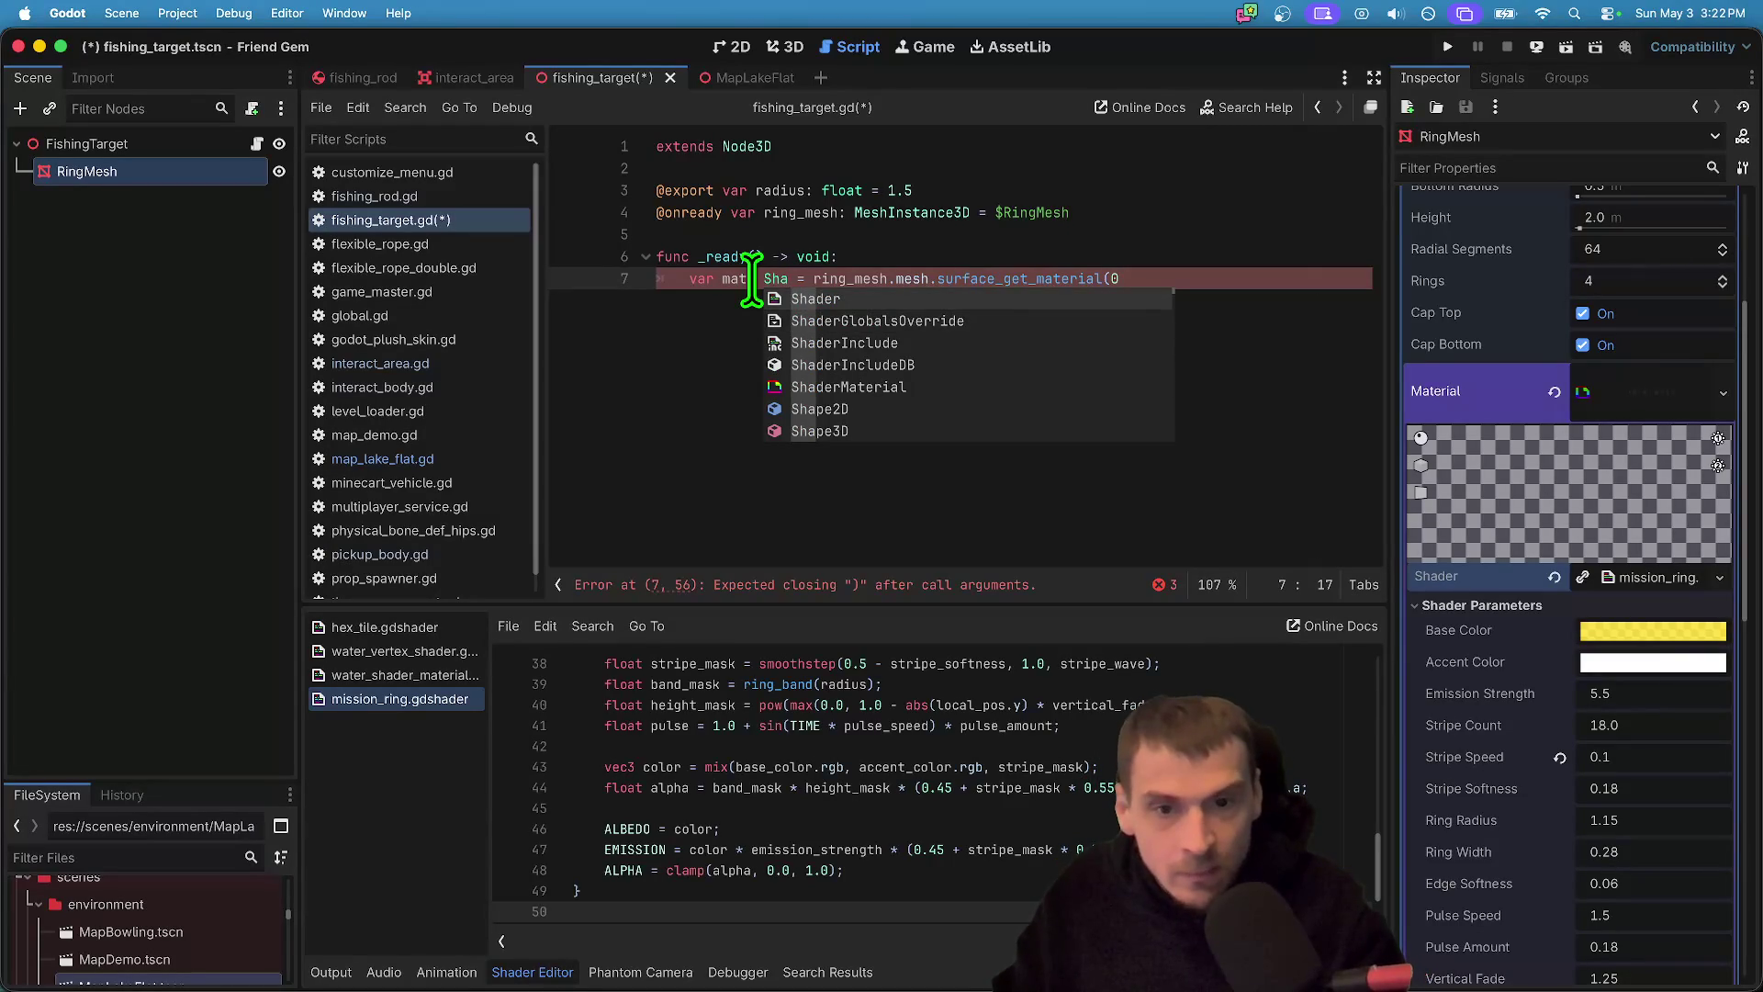
pyautogui.press('Down')
pyautogui.press('Down')
pyautogui.press('Down')
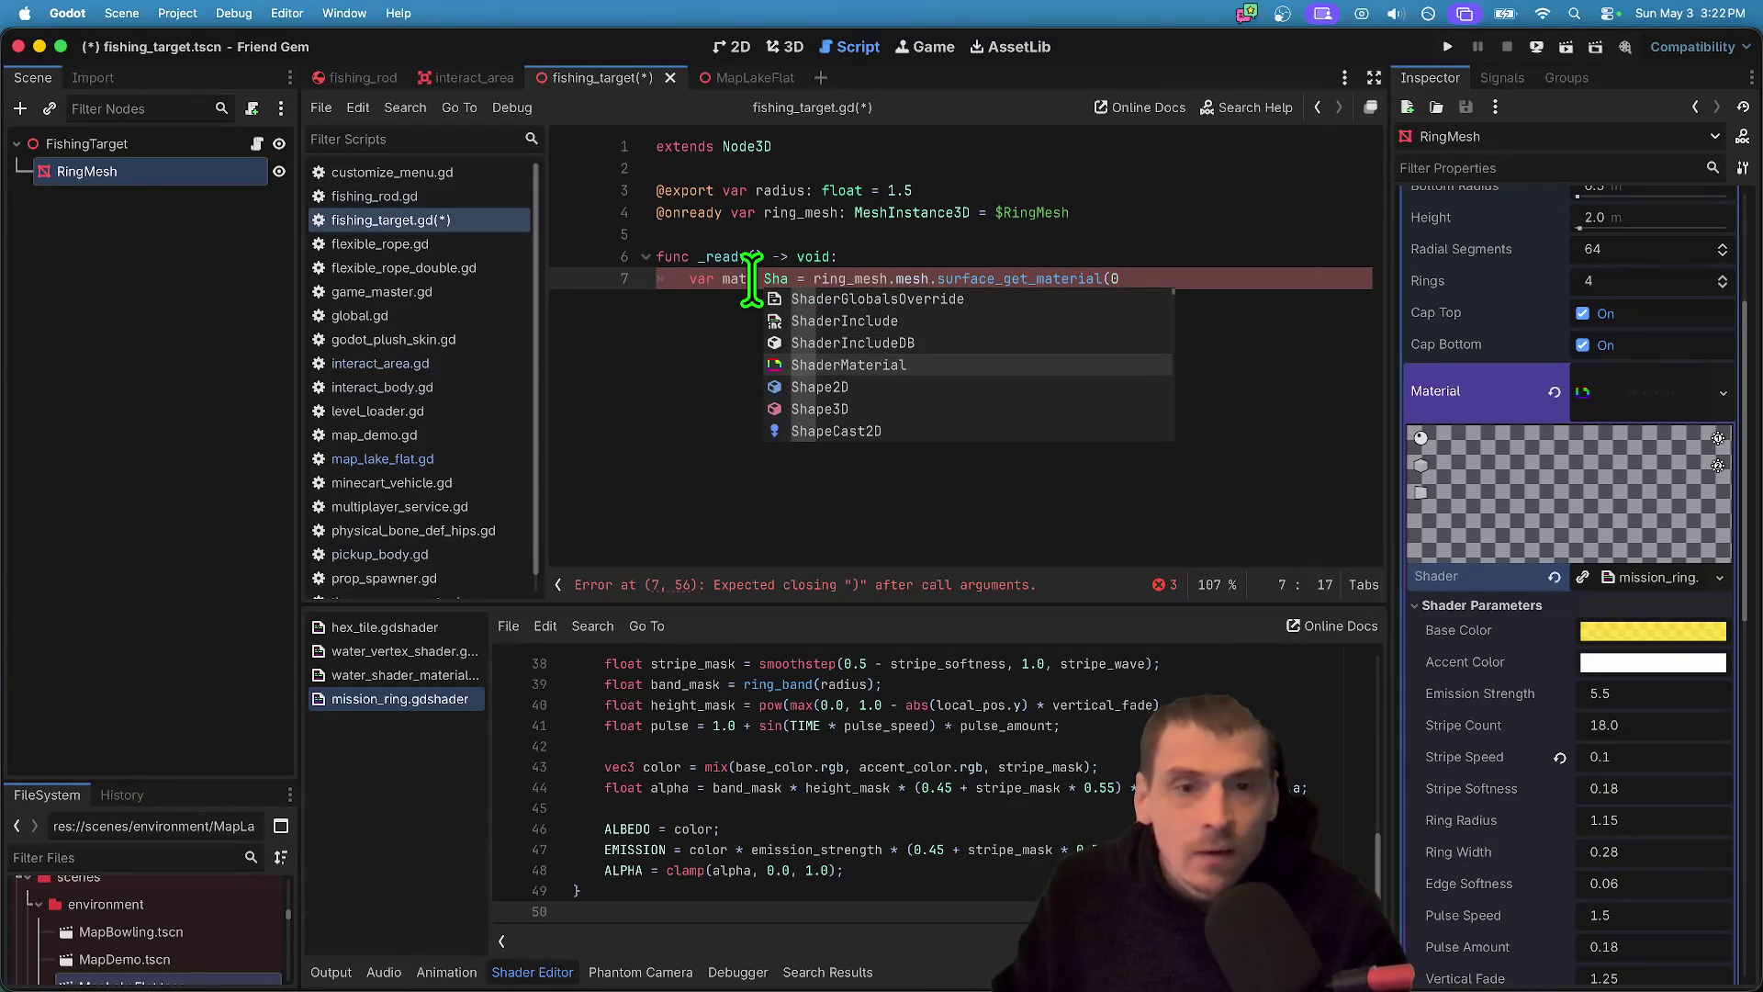
pyautogui.press('Return')
pyautogui.press('End')
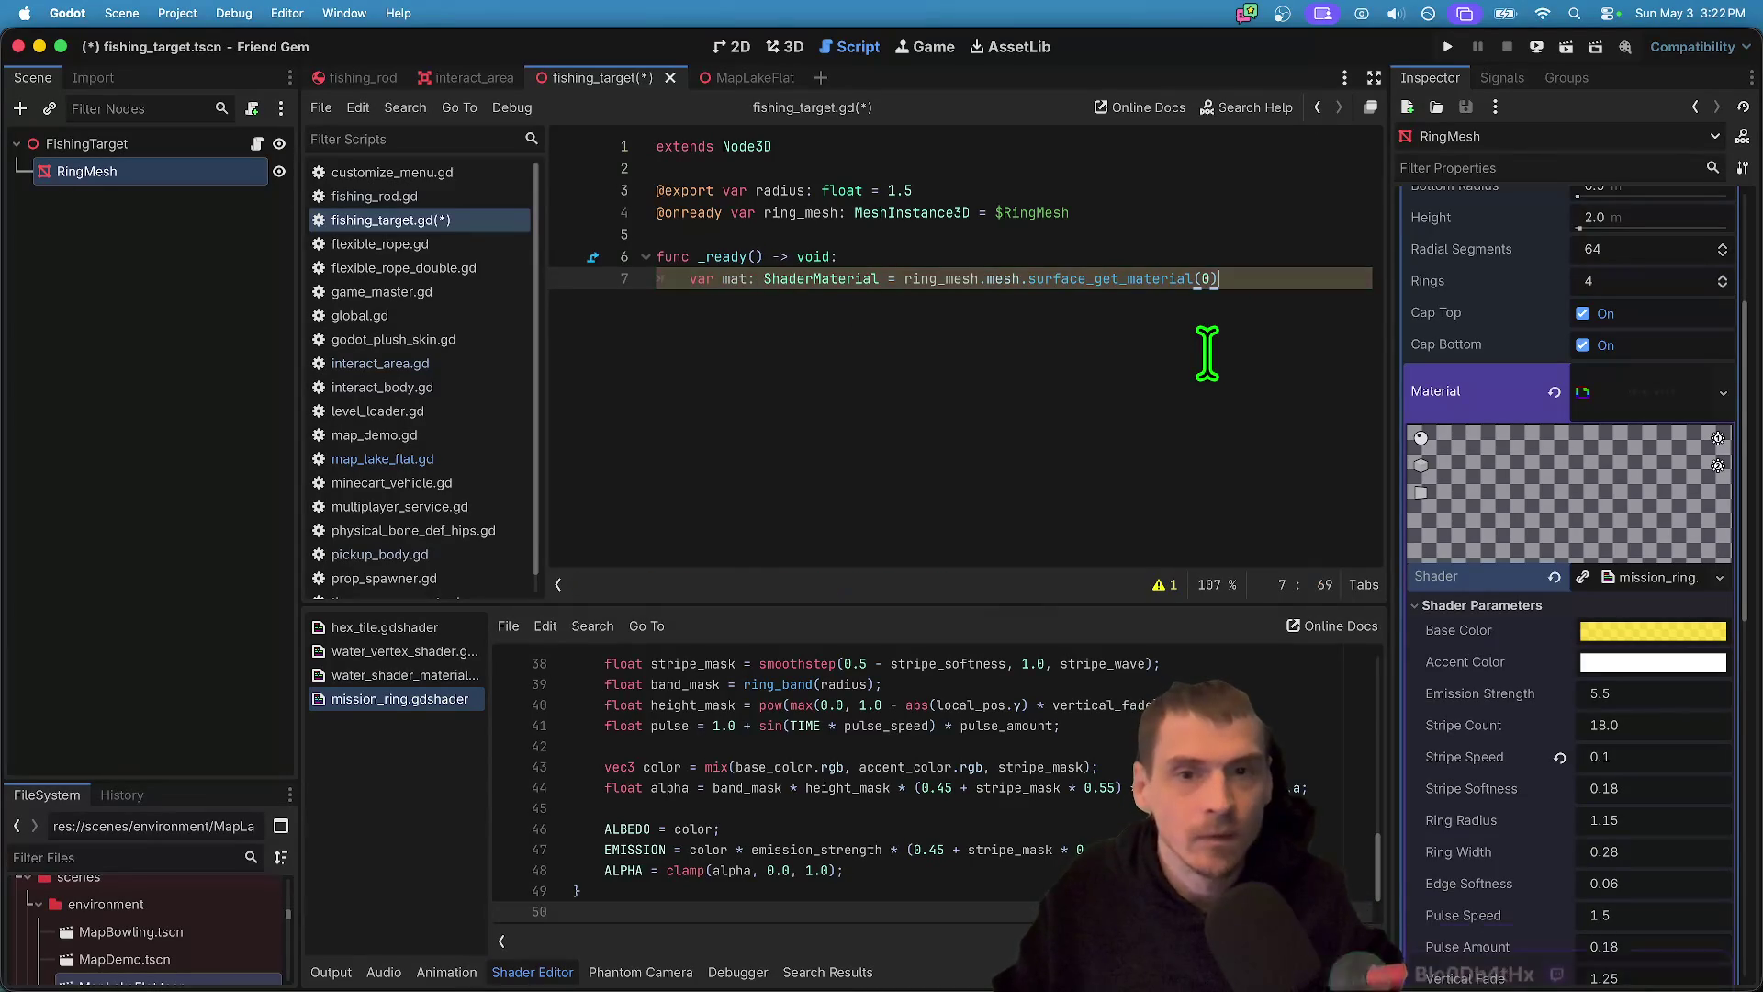
pyautogui.press('Return')
pyautogui.write('mat.')
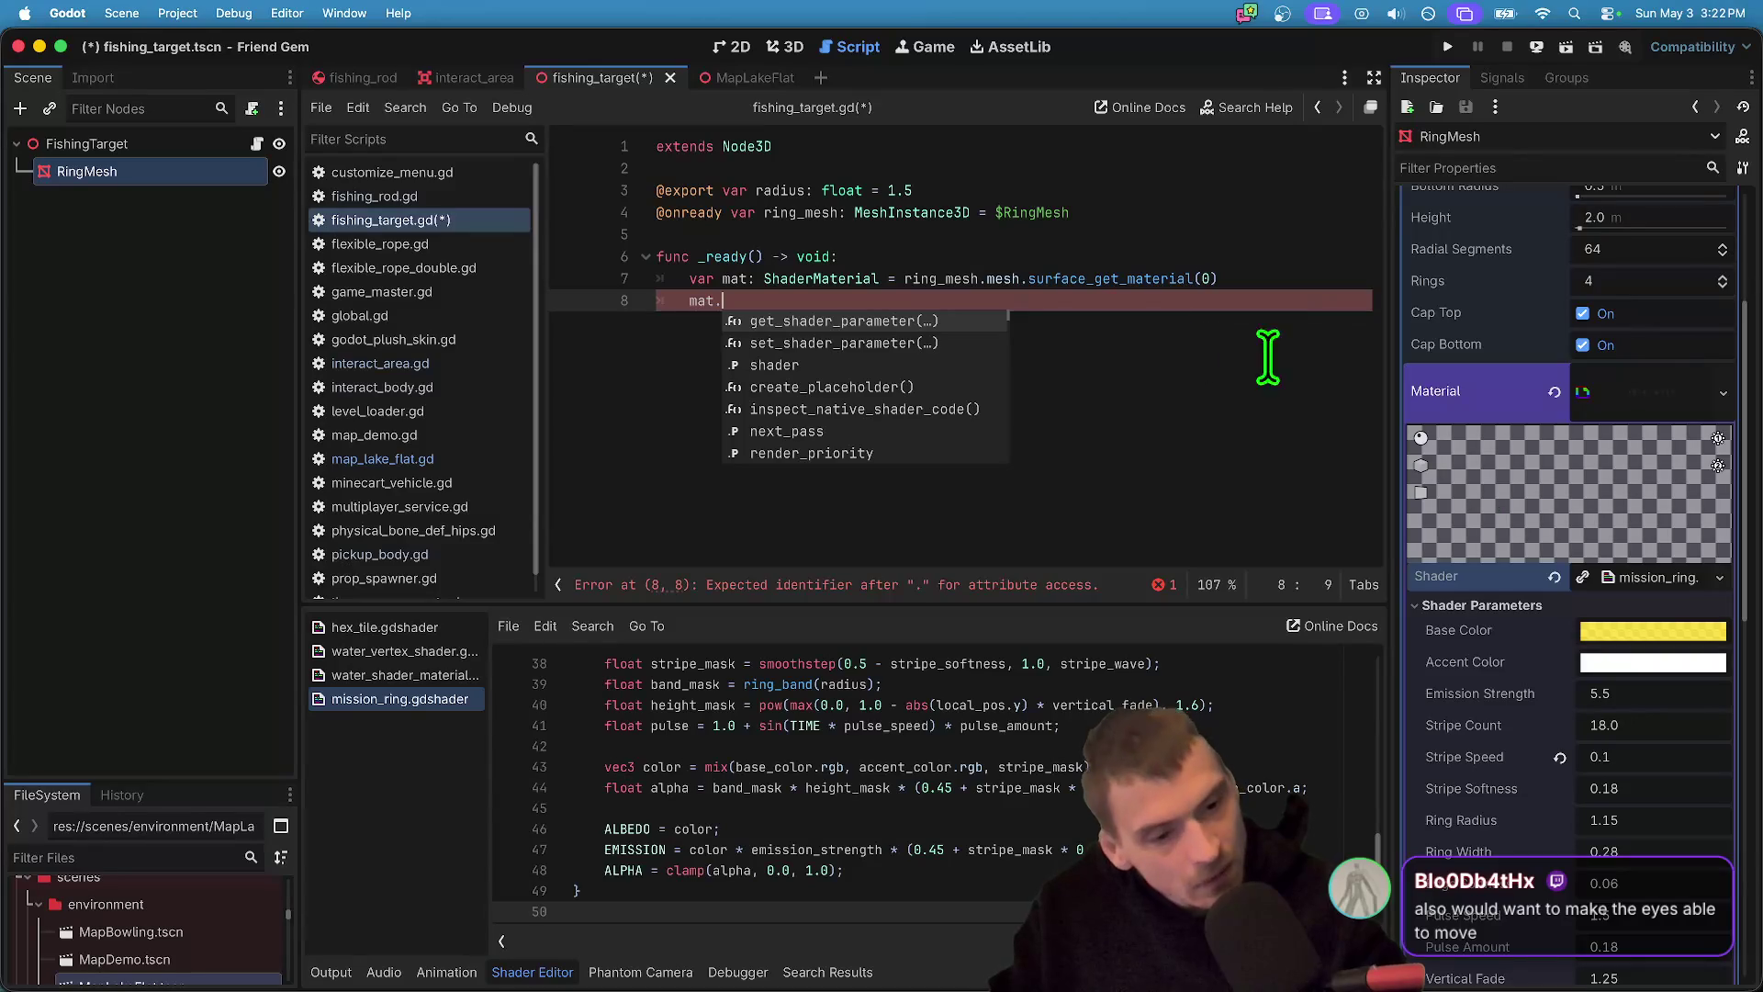
# - Add line 8 mat.set_shader_parameter('ring_radius') = 3.0, copying Ring Radius's property path
pyautogui.scroll(-1, 1564, 774)
pyautogui.scroll(-1, 1564, 774)
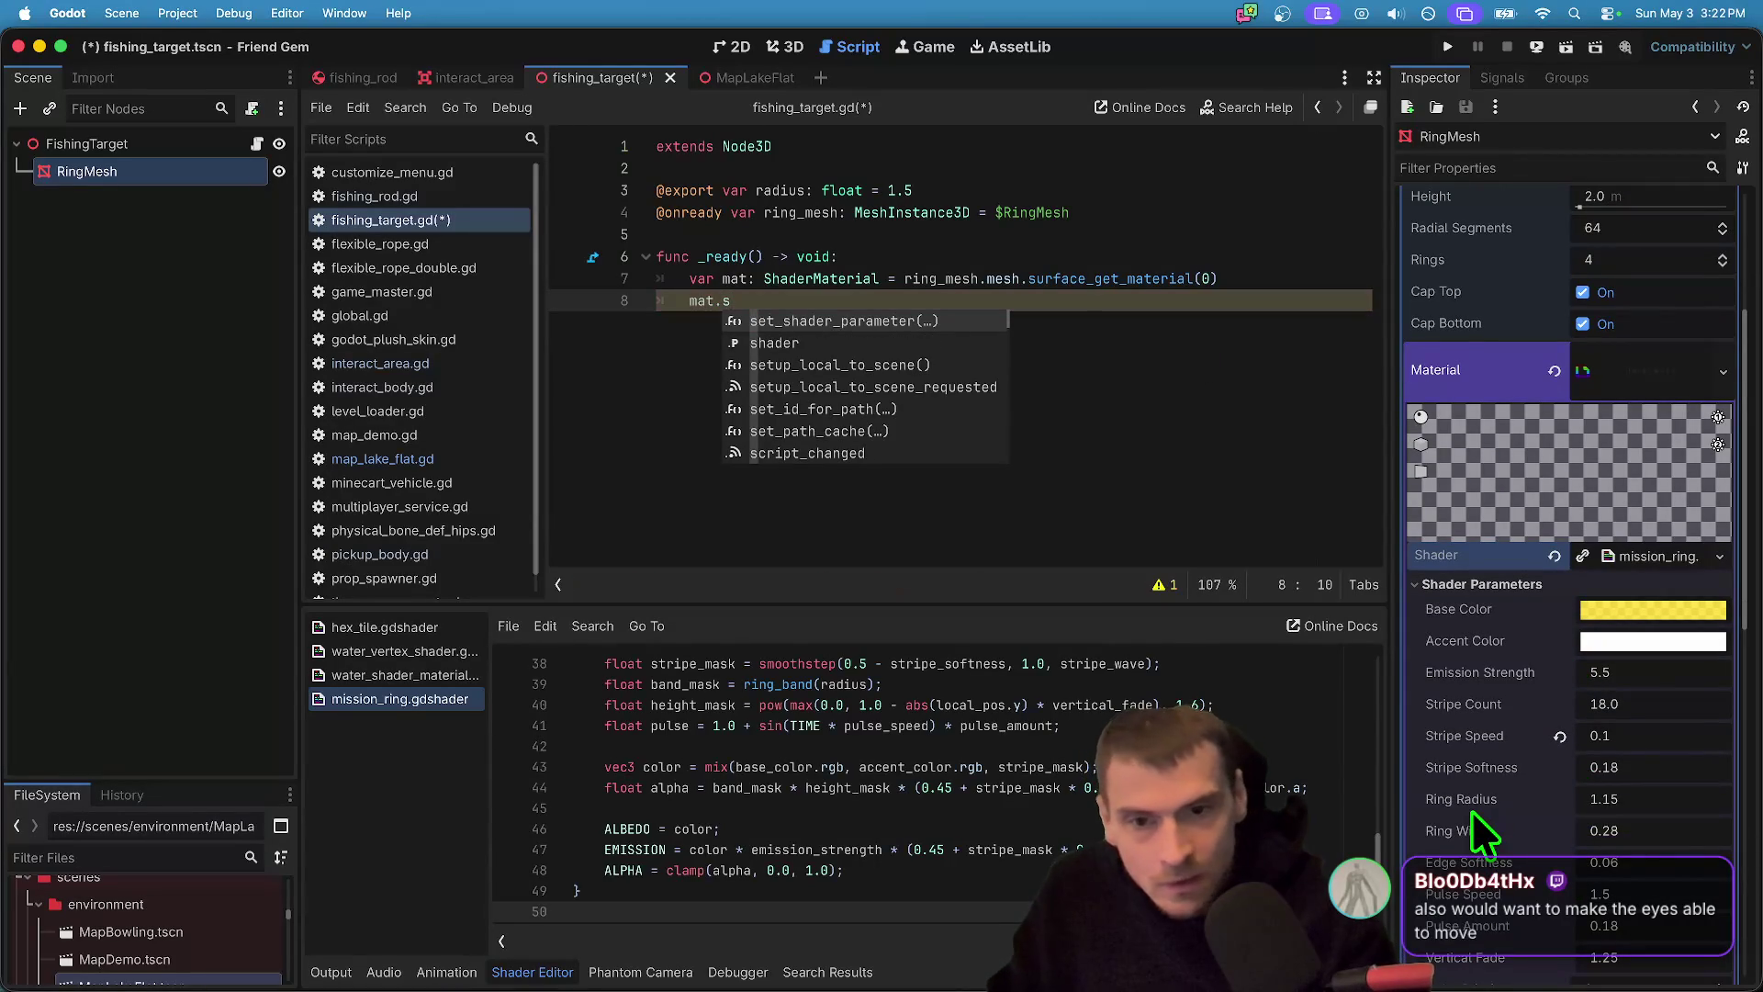
pyautogui.write('et_s')
pyautogui.press('Return')
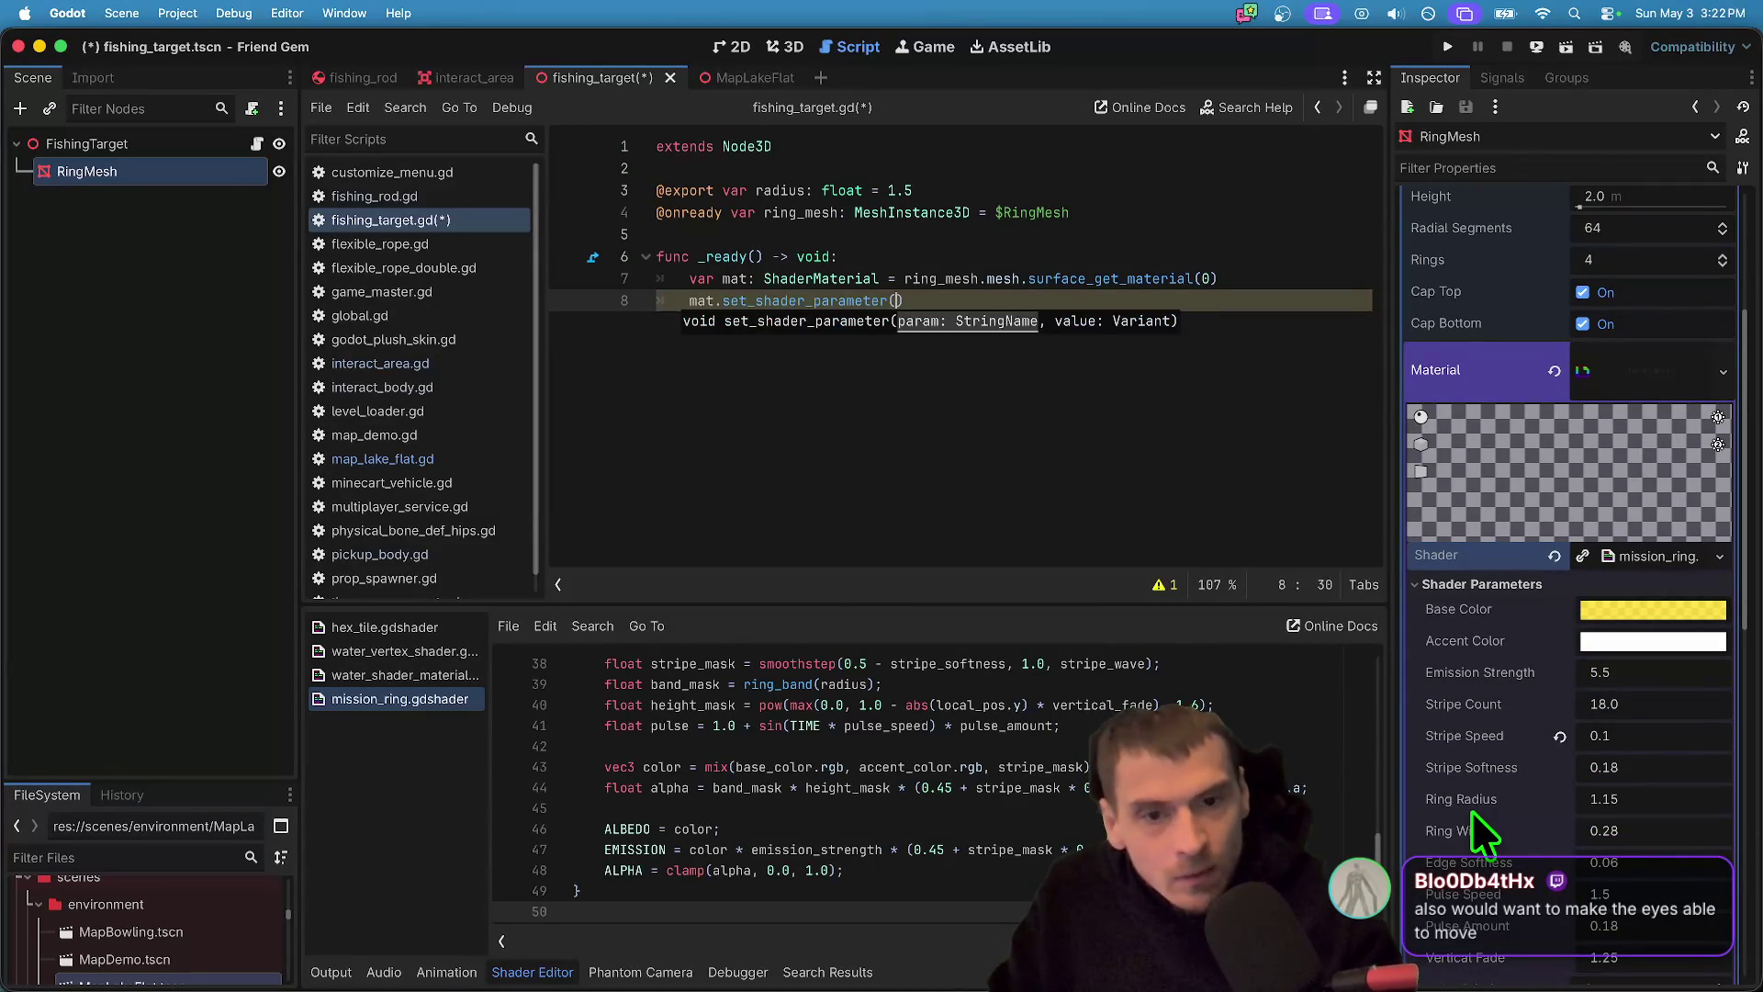
pyautogui.write("'ring_radi")
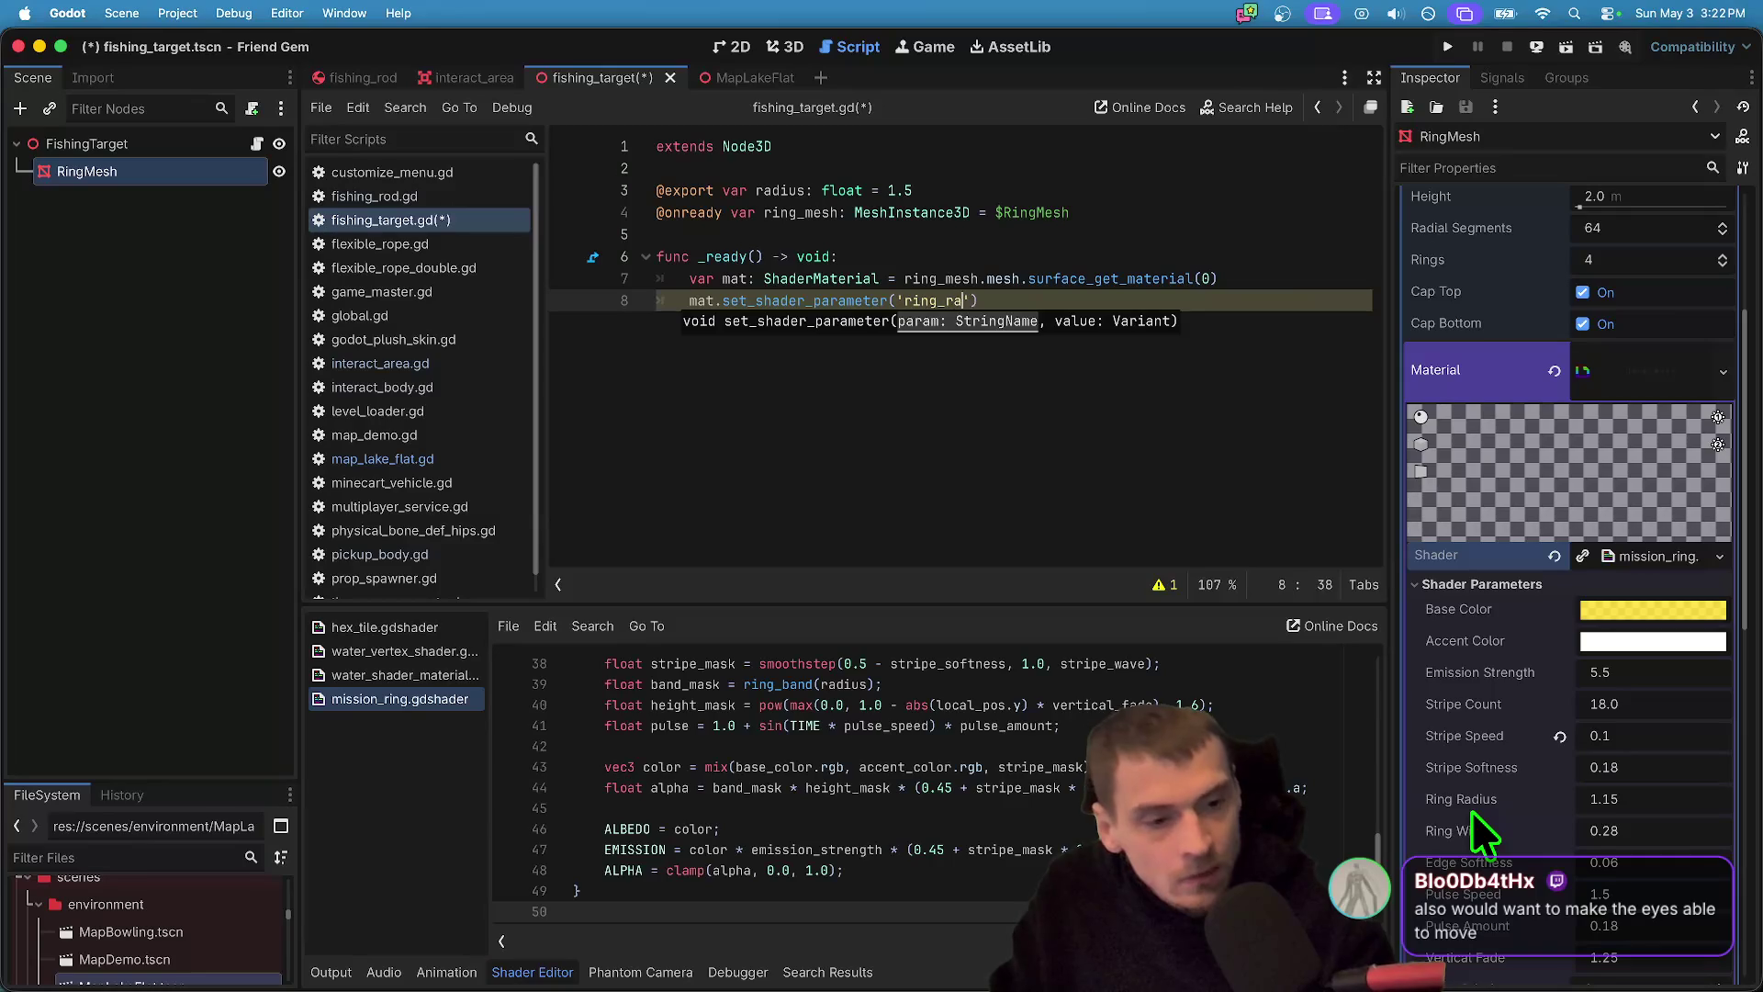
pyautogui.rightClick(1473, 812)
pyautogui.click(1489, 827)
pyautogui.write("')")
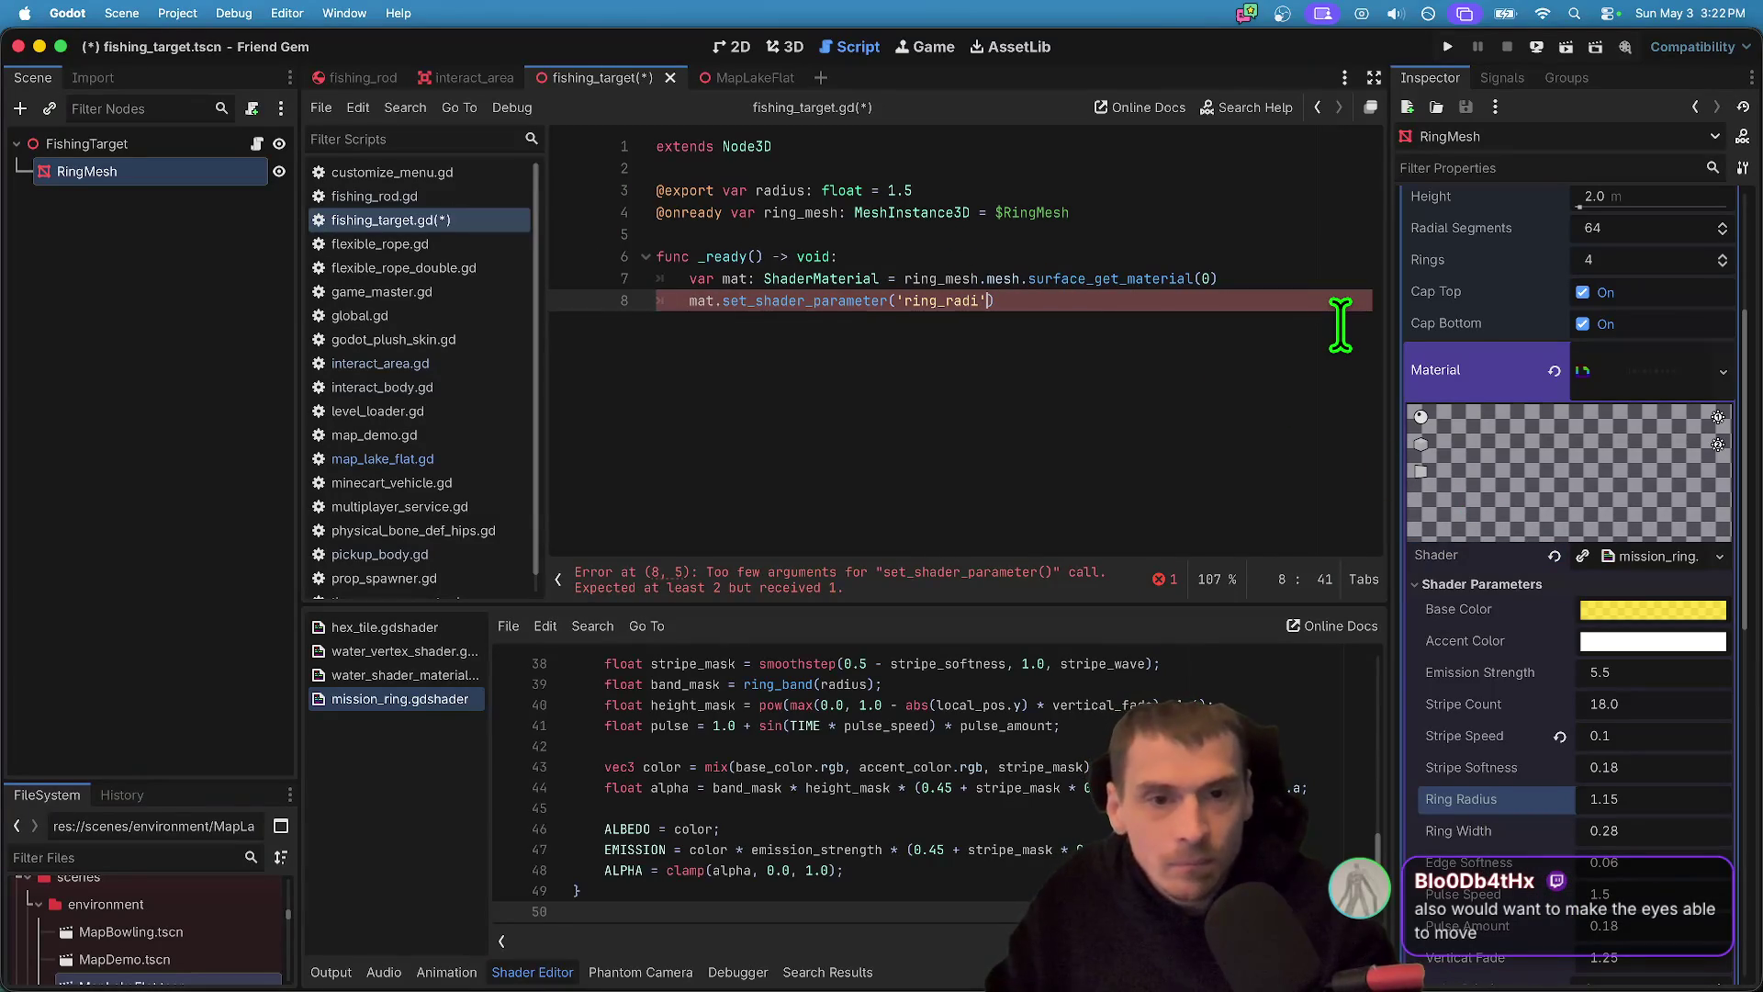
pyautogui.write('shader_parameter/ring_radius')
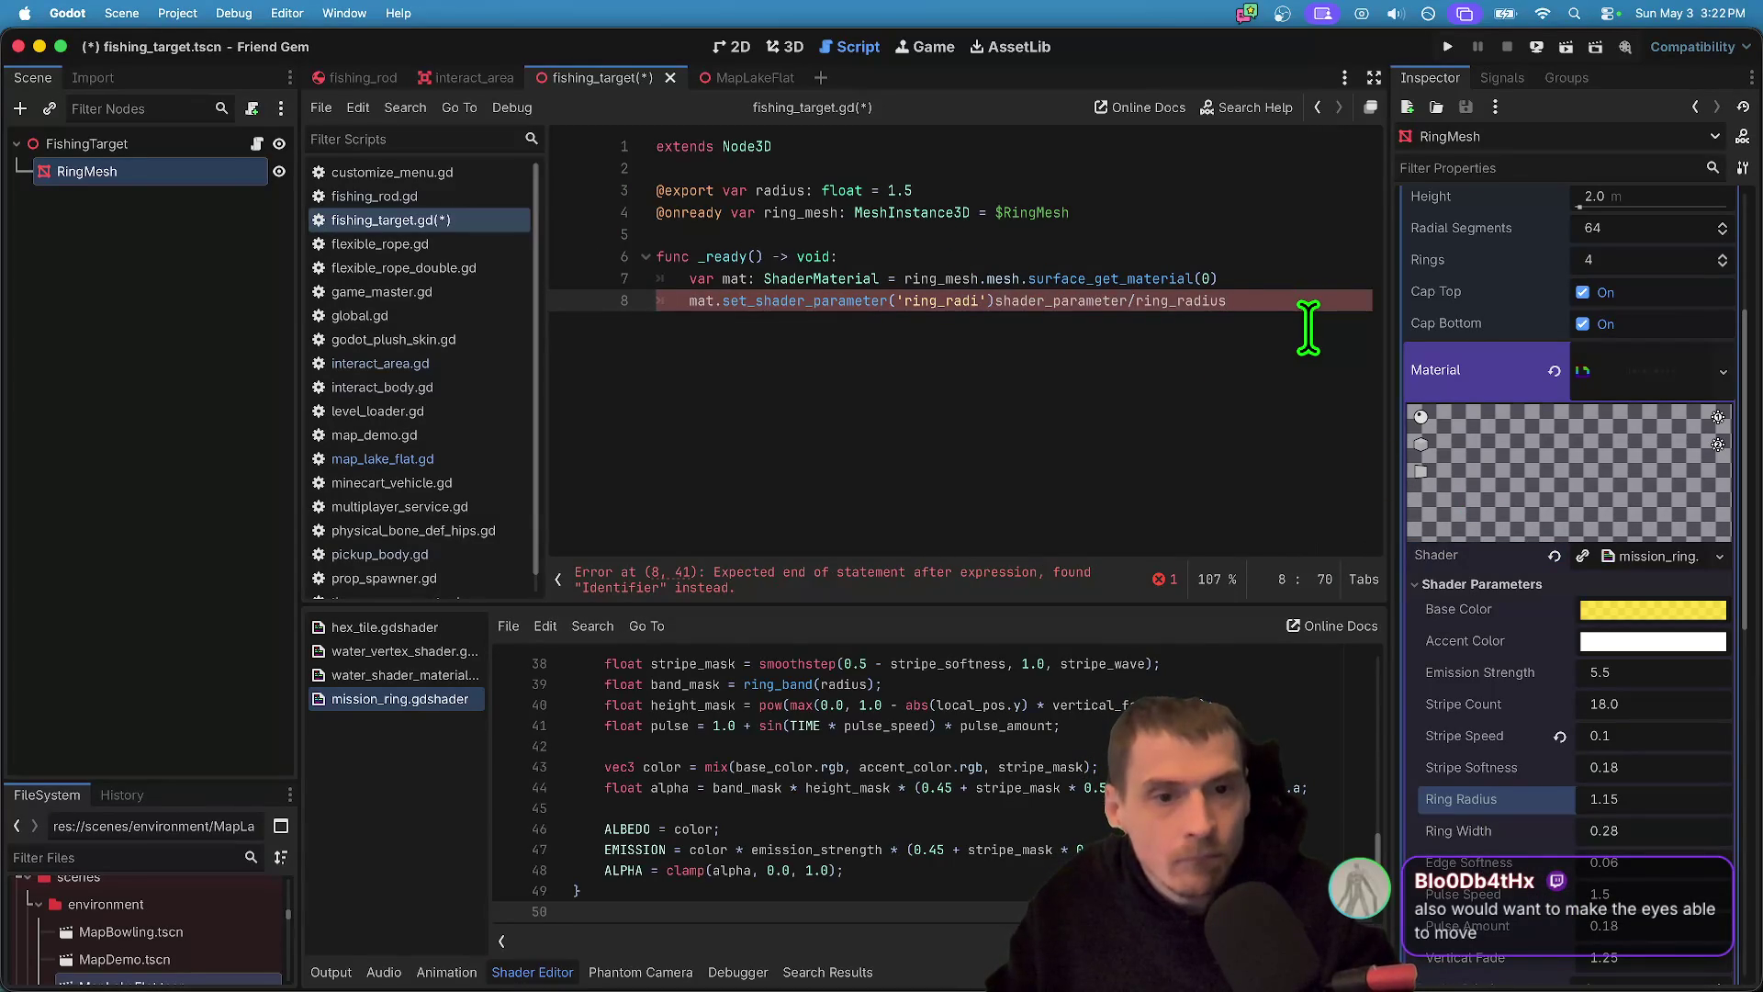
pyautogui.press('super+z')
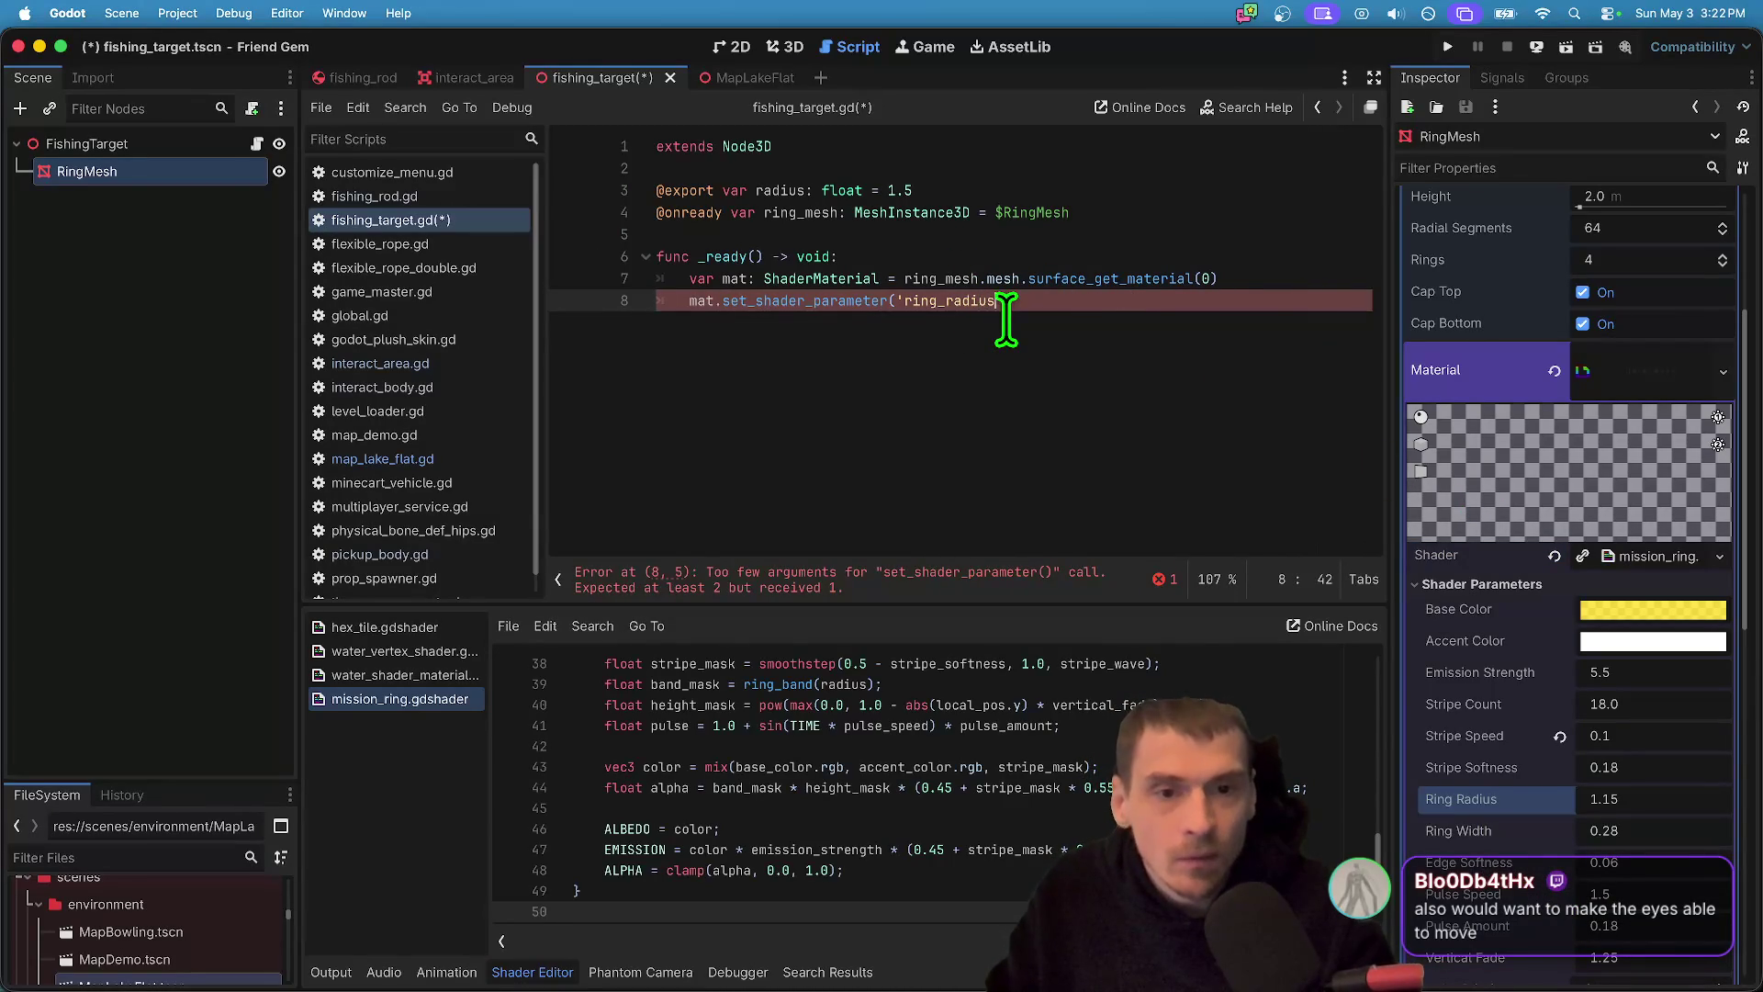
pyautogui.write("',")
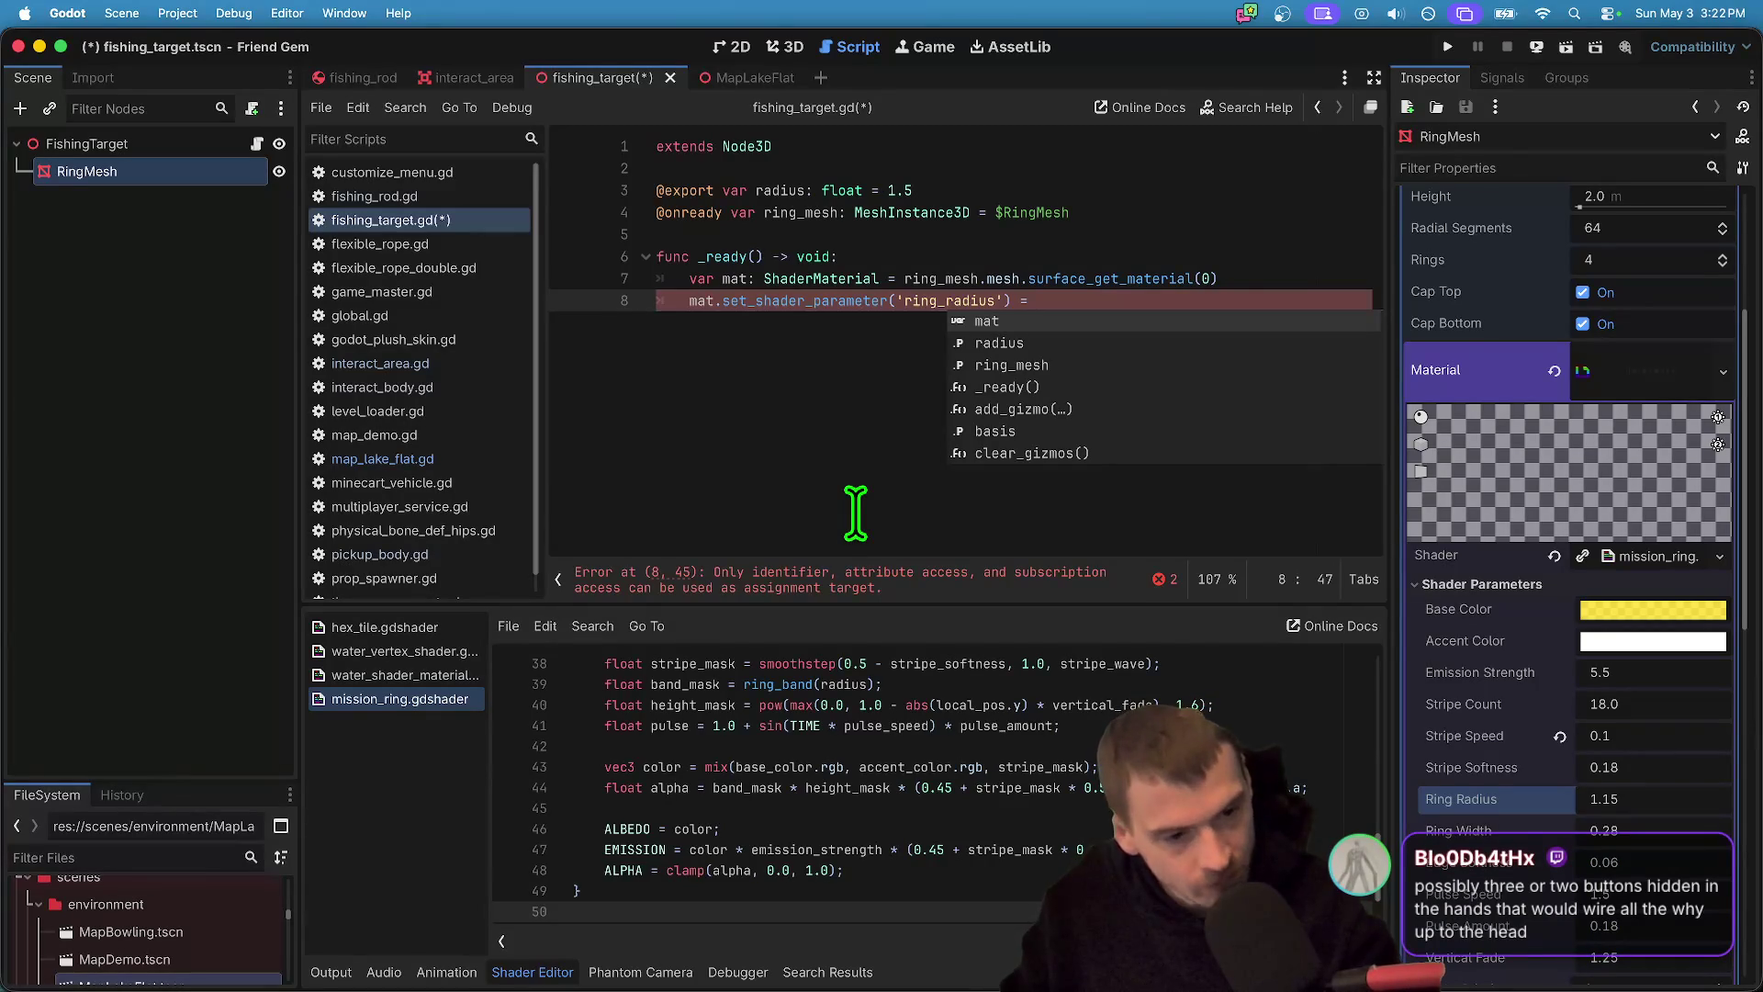
pyautogui.write('3.0')
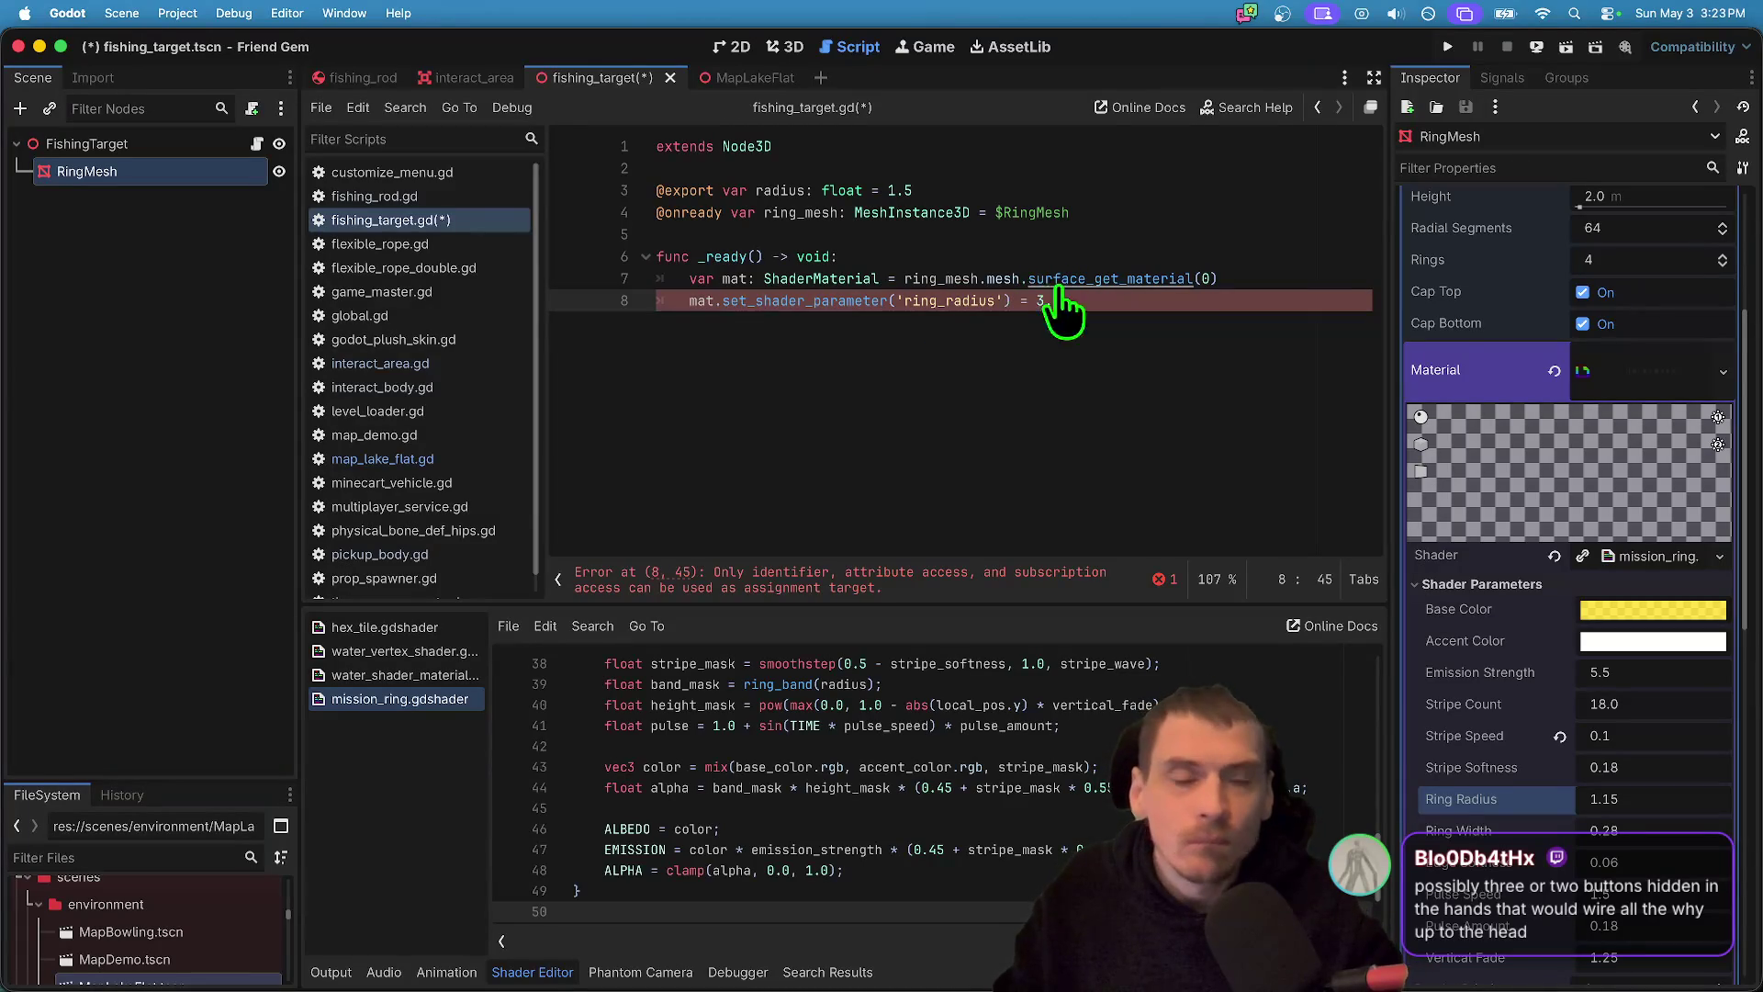
pyautogui.click(1274, 278)
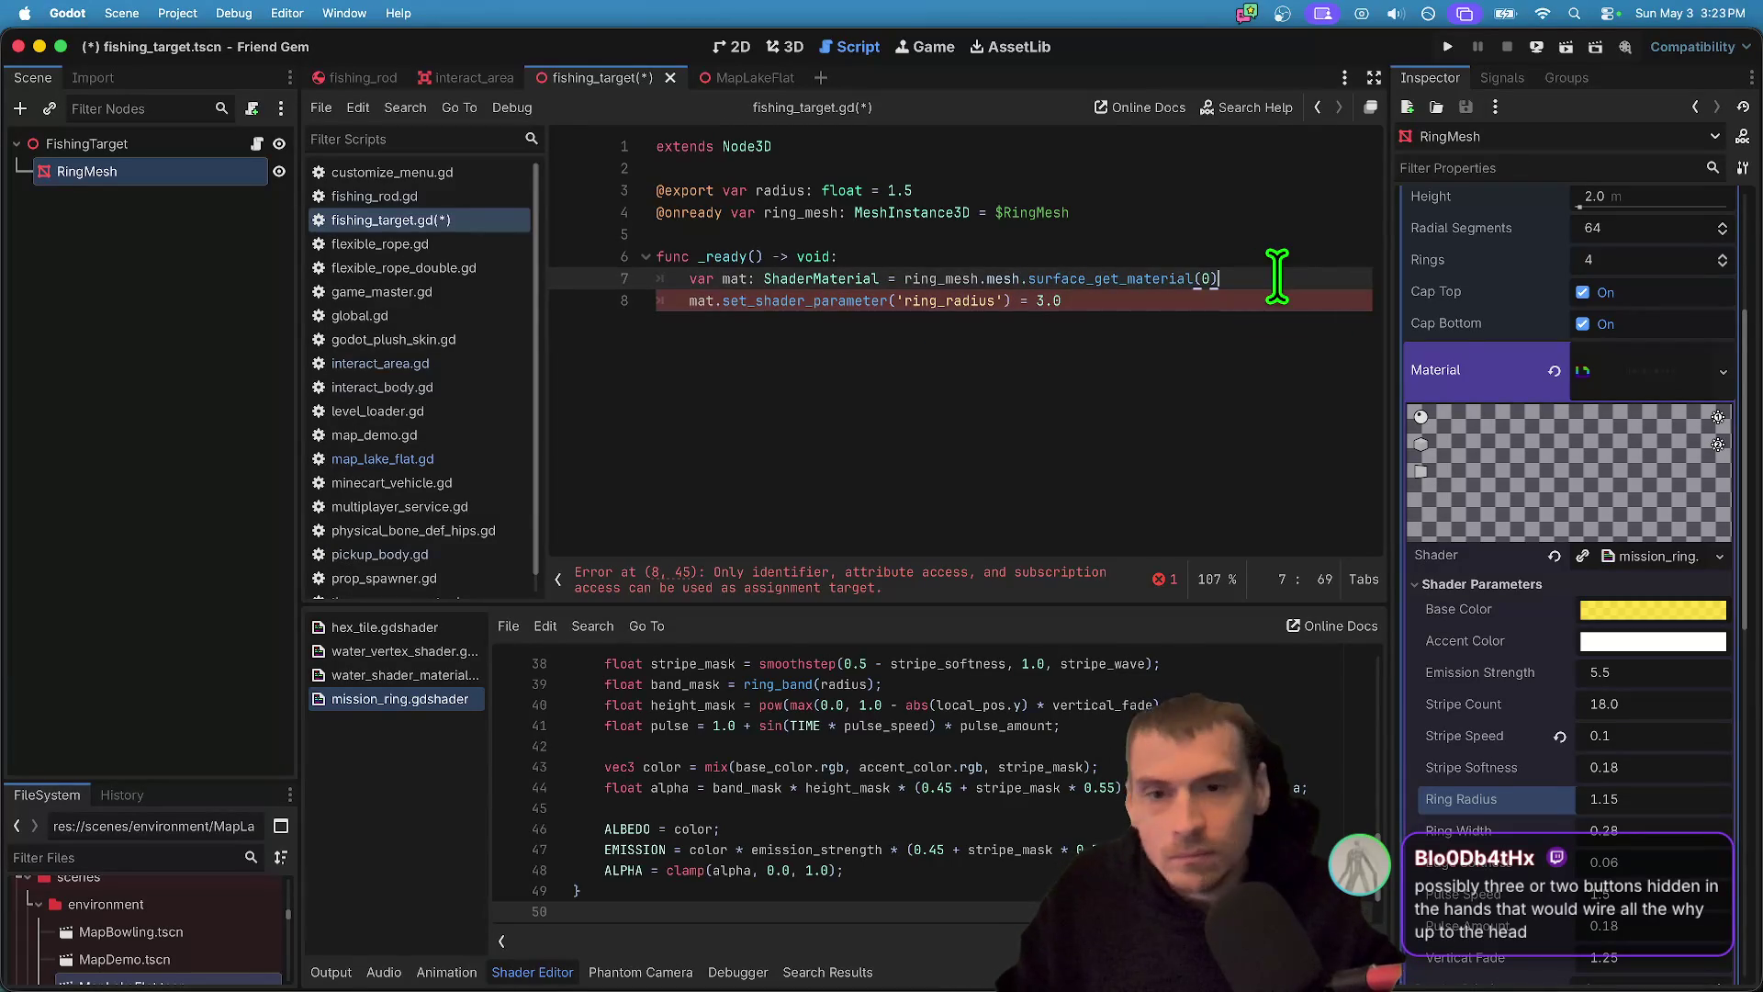
# - Duplicate mat into var new_mat and make the shader parameter line use new_mat
pyautogui.press('Return')
pyautogui.write('mat.du')
pyautogui.press('Return')
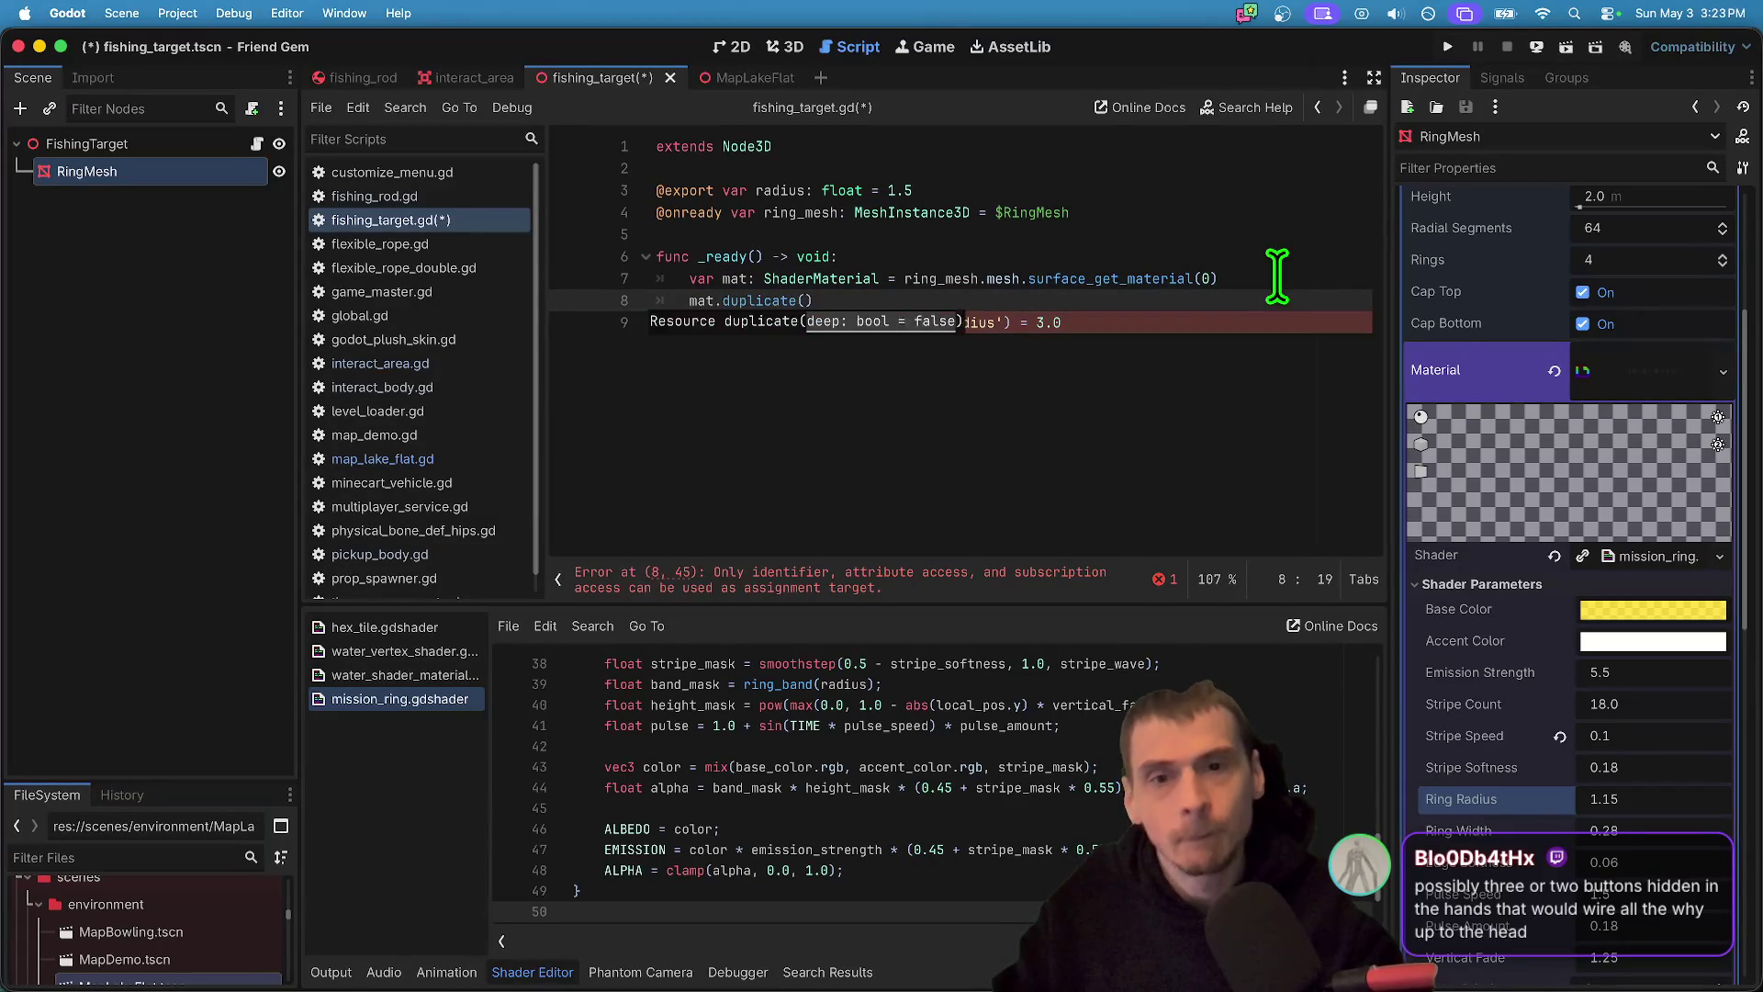
pyautogui.press('Down')
pyautogui.press('Home')
pyautogui.press('Up')
pyautogui.press('Home')
pyautogui.write('var new_m')
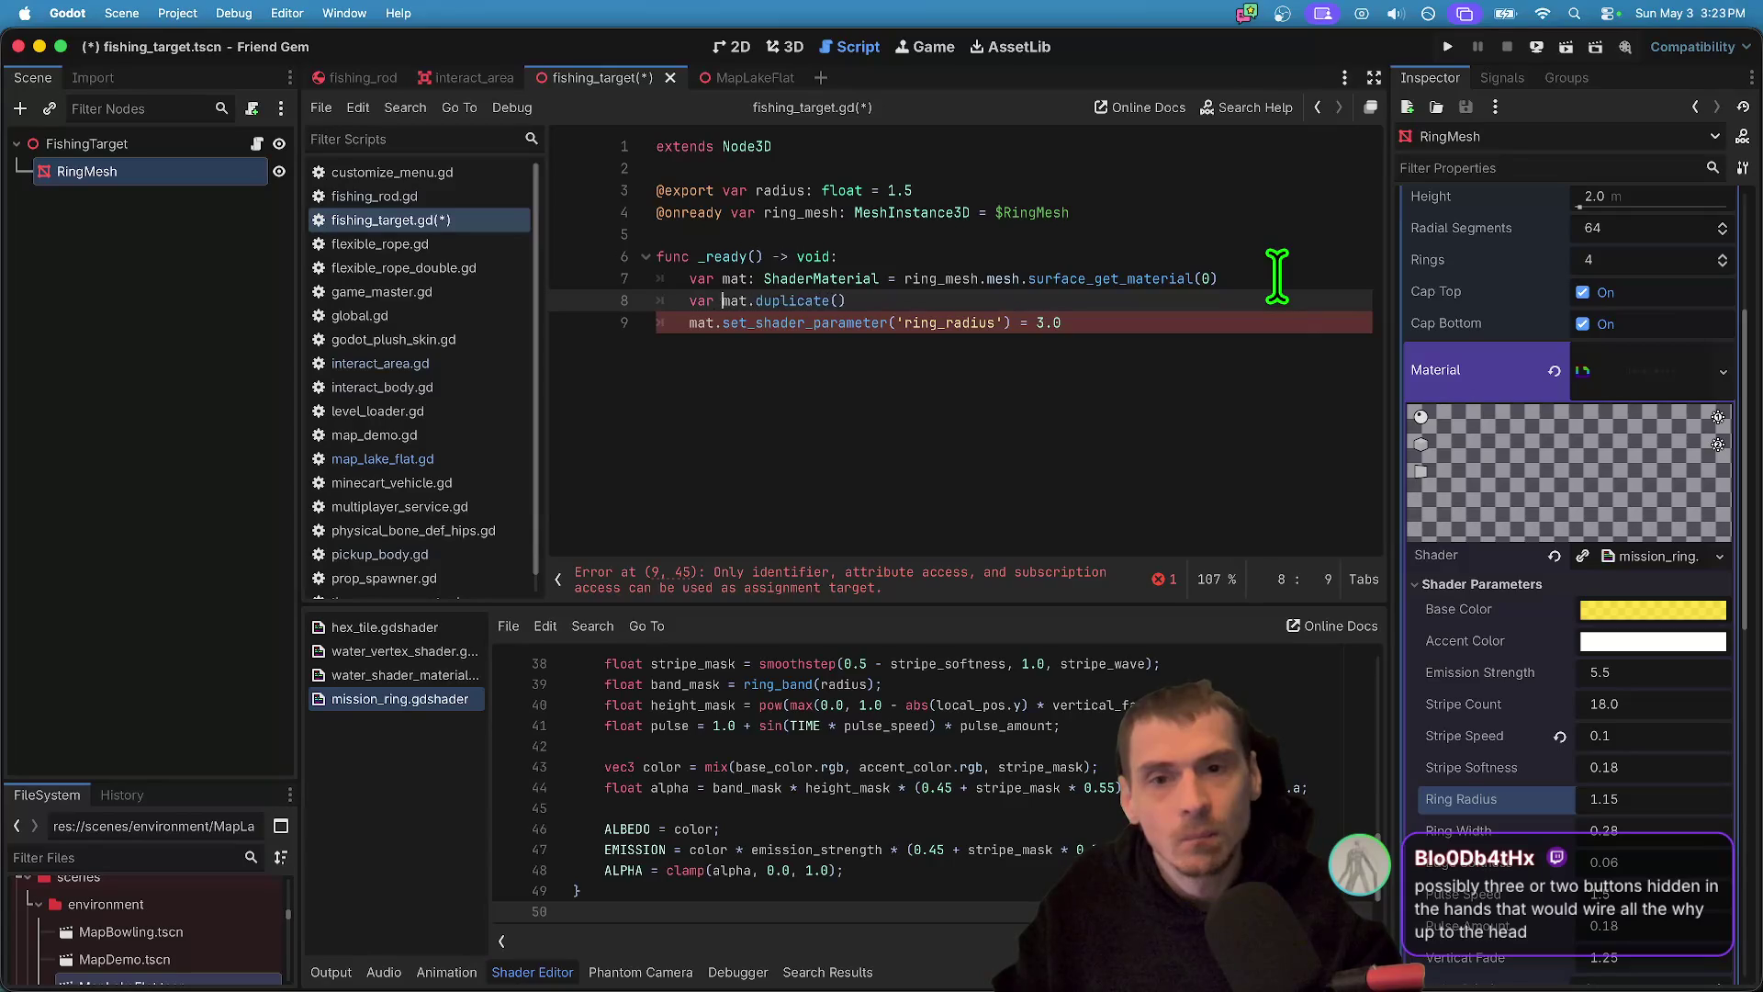
pyautogui.write('at =')
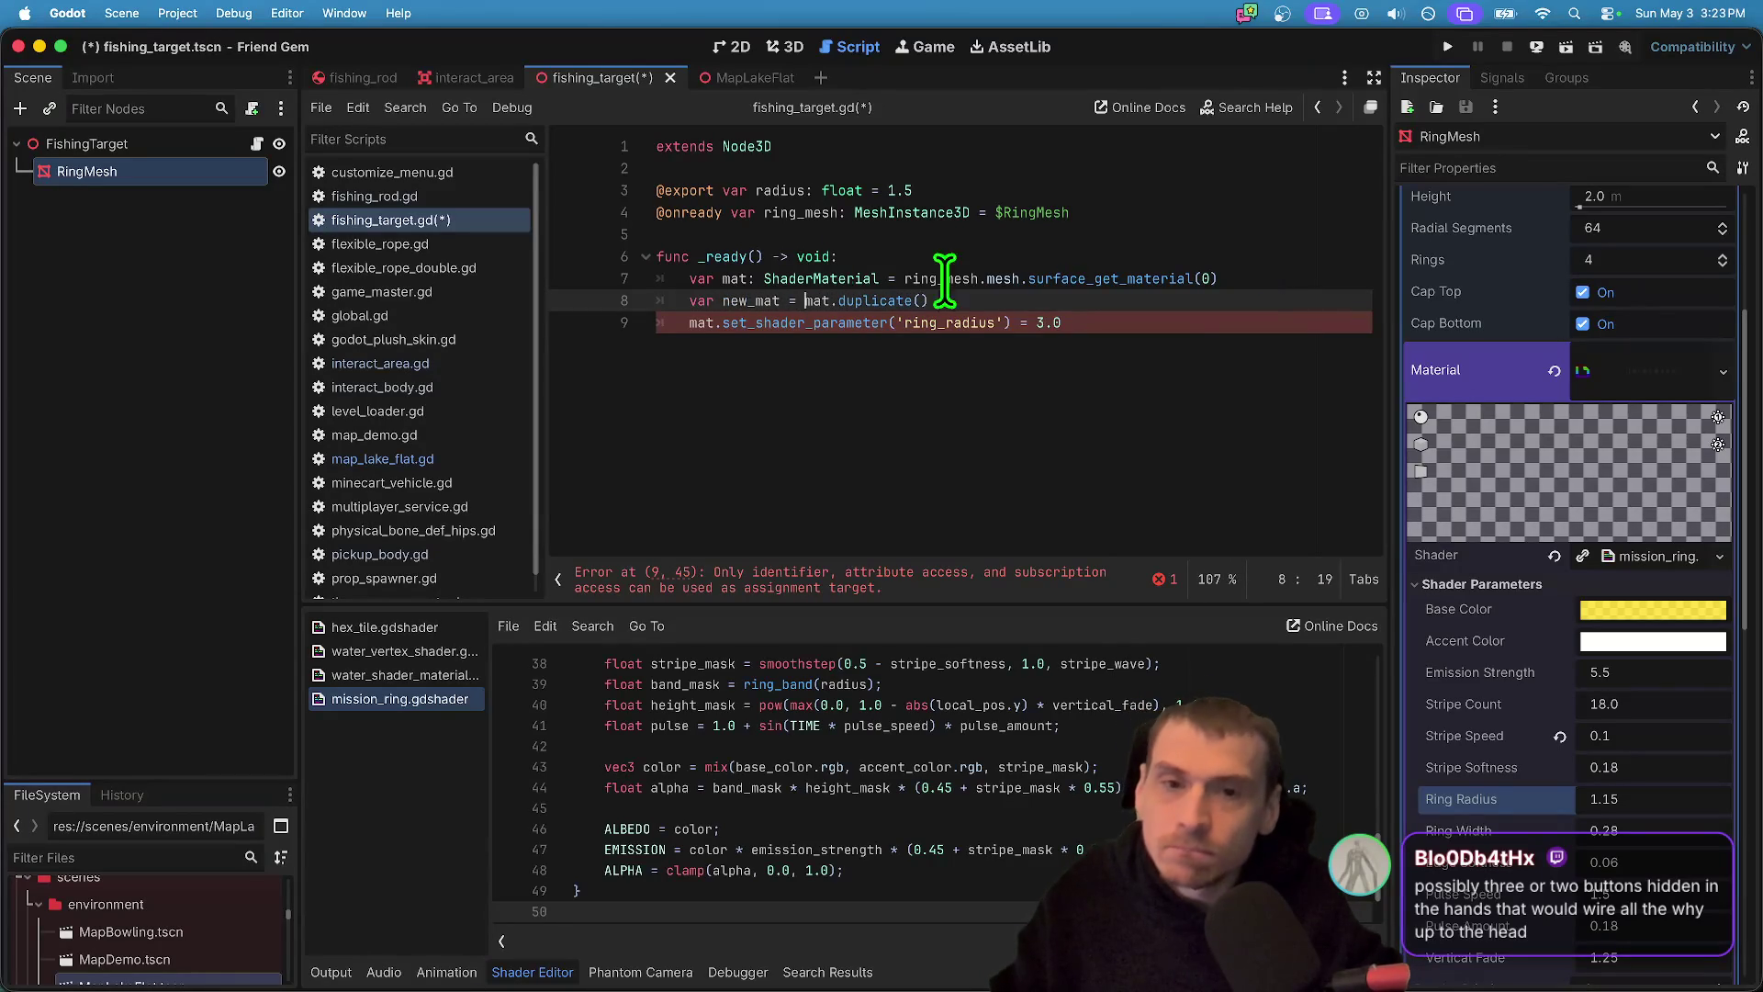
pyautogui.doubleClick(751, 300)
pyautogui.hotkey('ctrl', 'c')
pyautogui.doubleClick(702, 322)
pyautogui.hotkey('ctrl', 'v')
# - Fix line 9 to new_mat.set_shader_parameter('ring_radius', 3.0), save, and run the project
pyautogui.click(1322, 342)
pyautogui.click(974, 575)
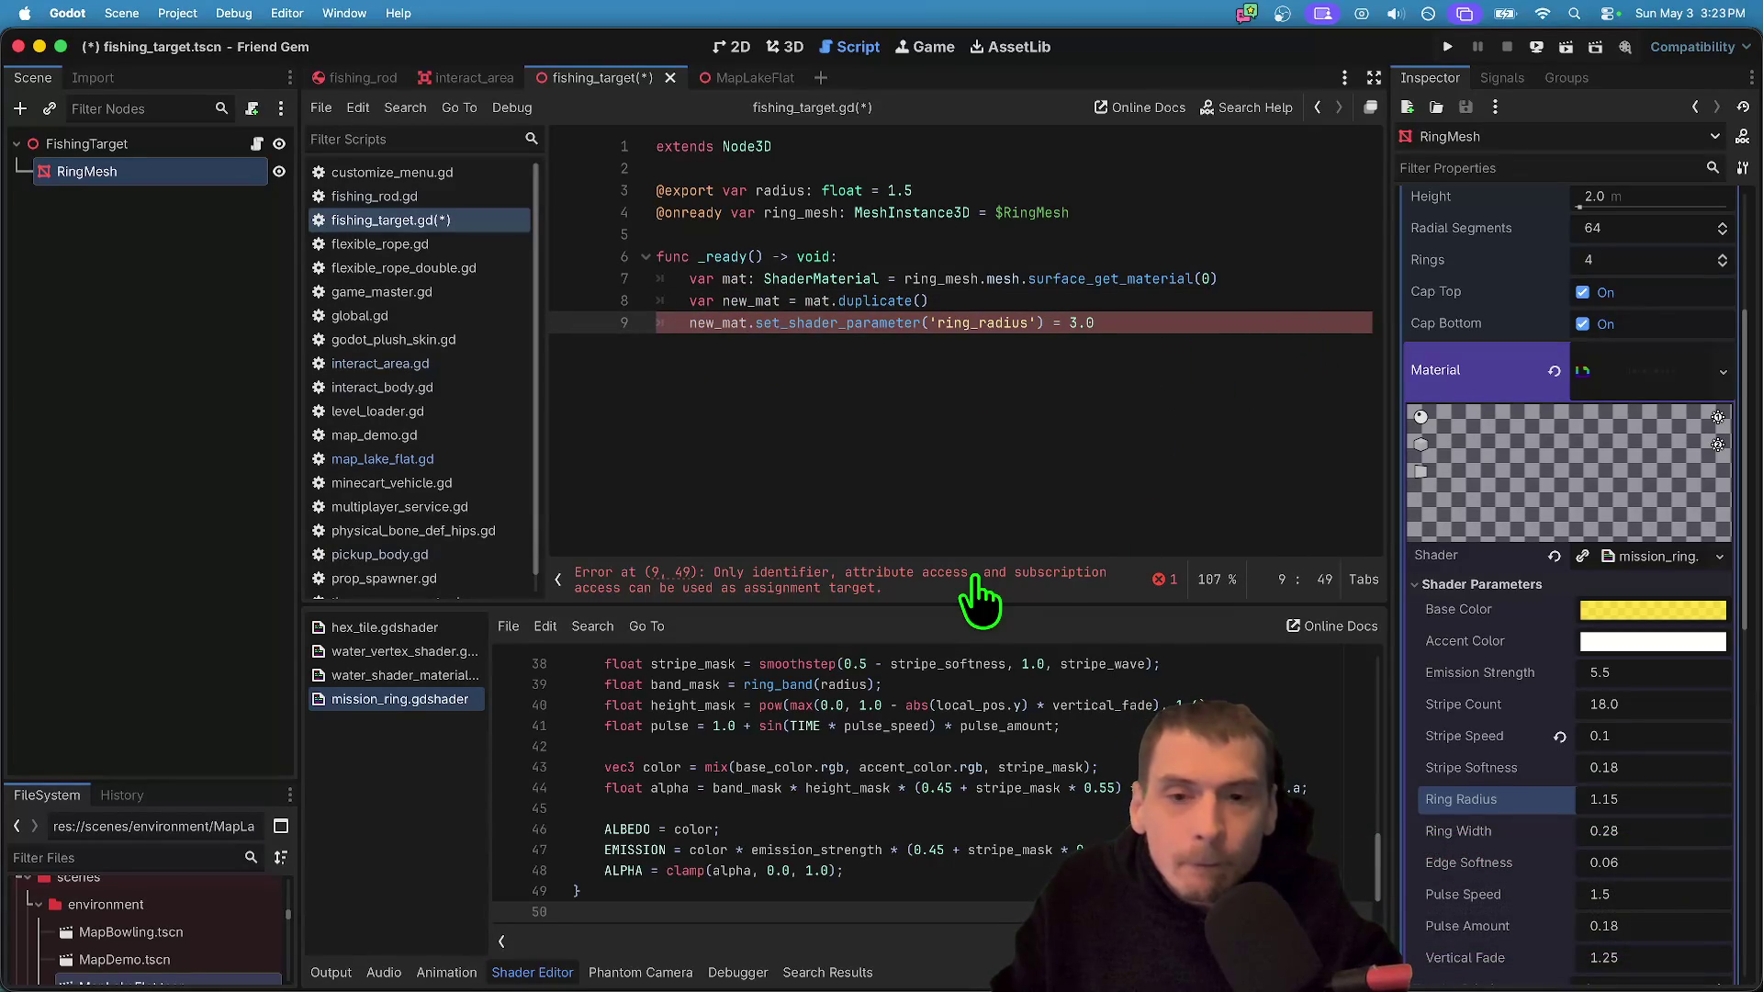
pyautogui.doubleClick(856, 322)
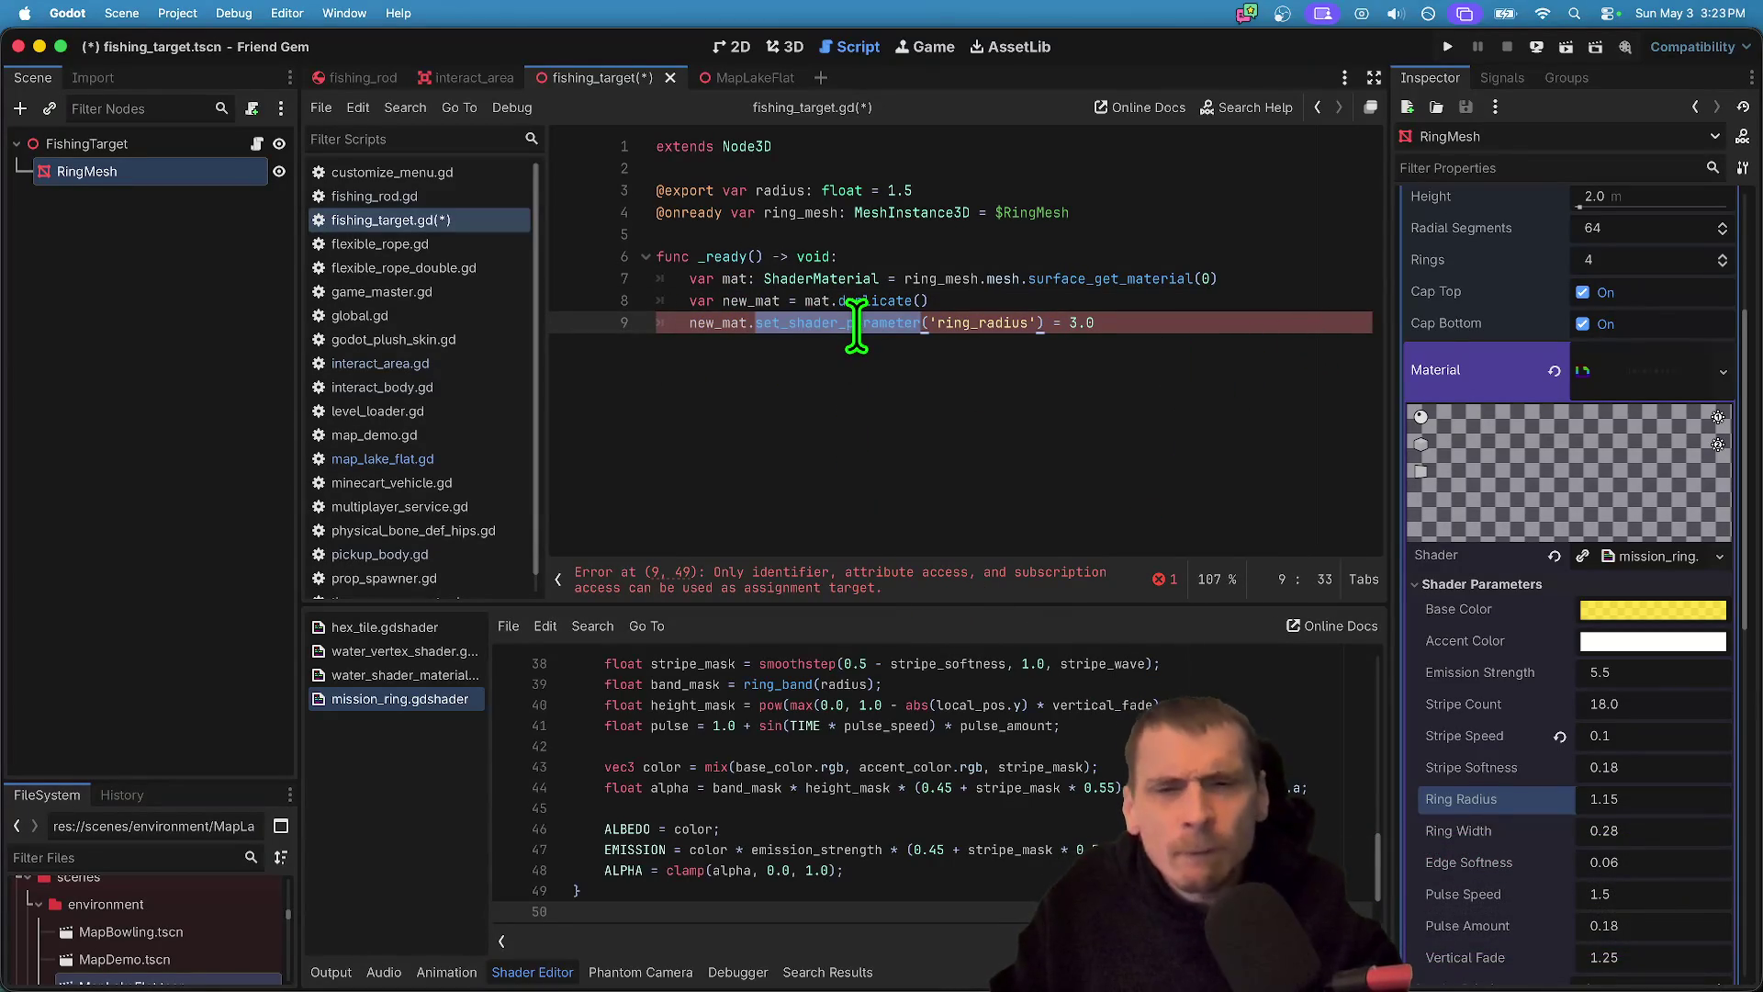
pyautogui.moveTo(857, 326)
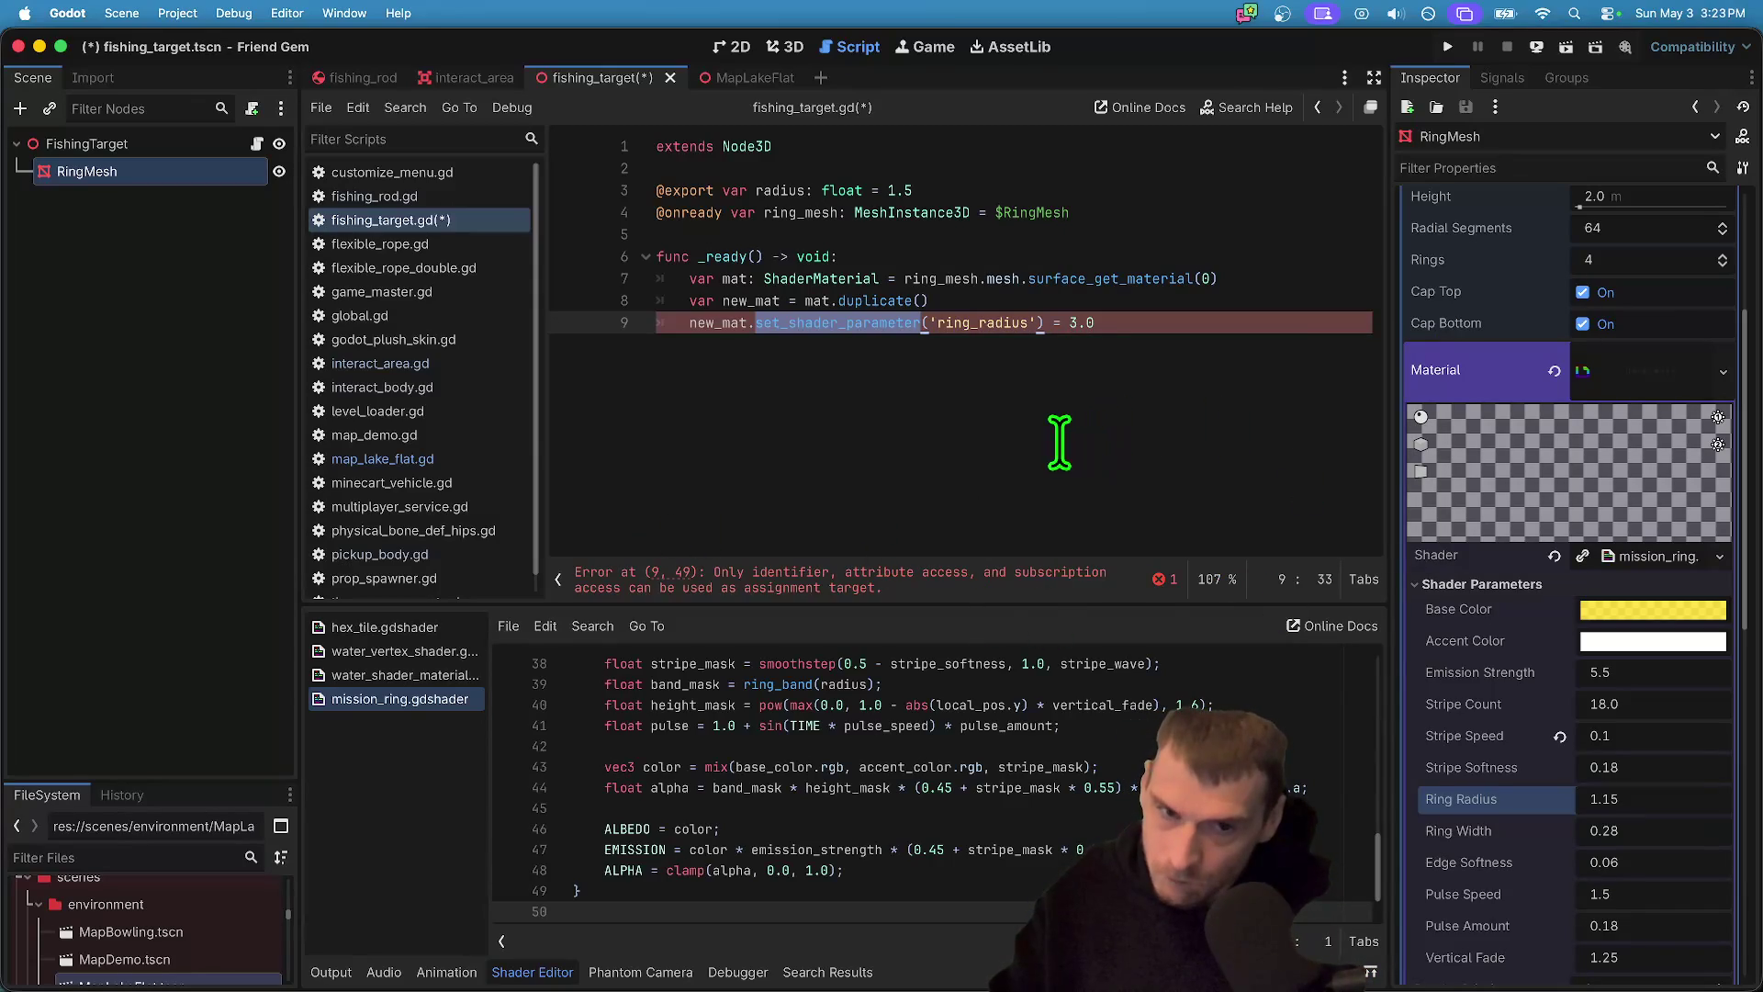
pyautogui.click(1056, 326)
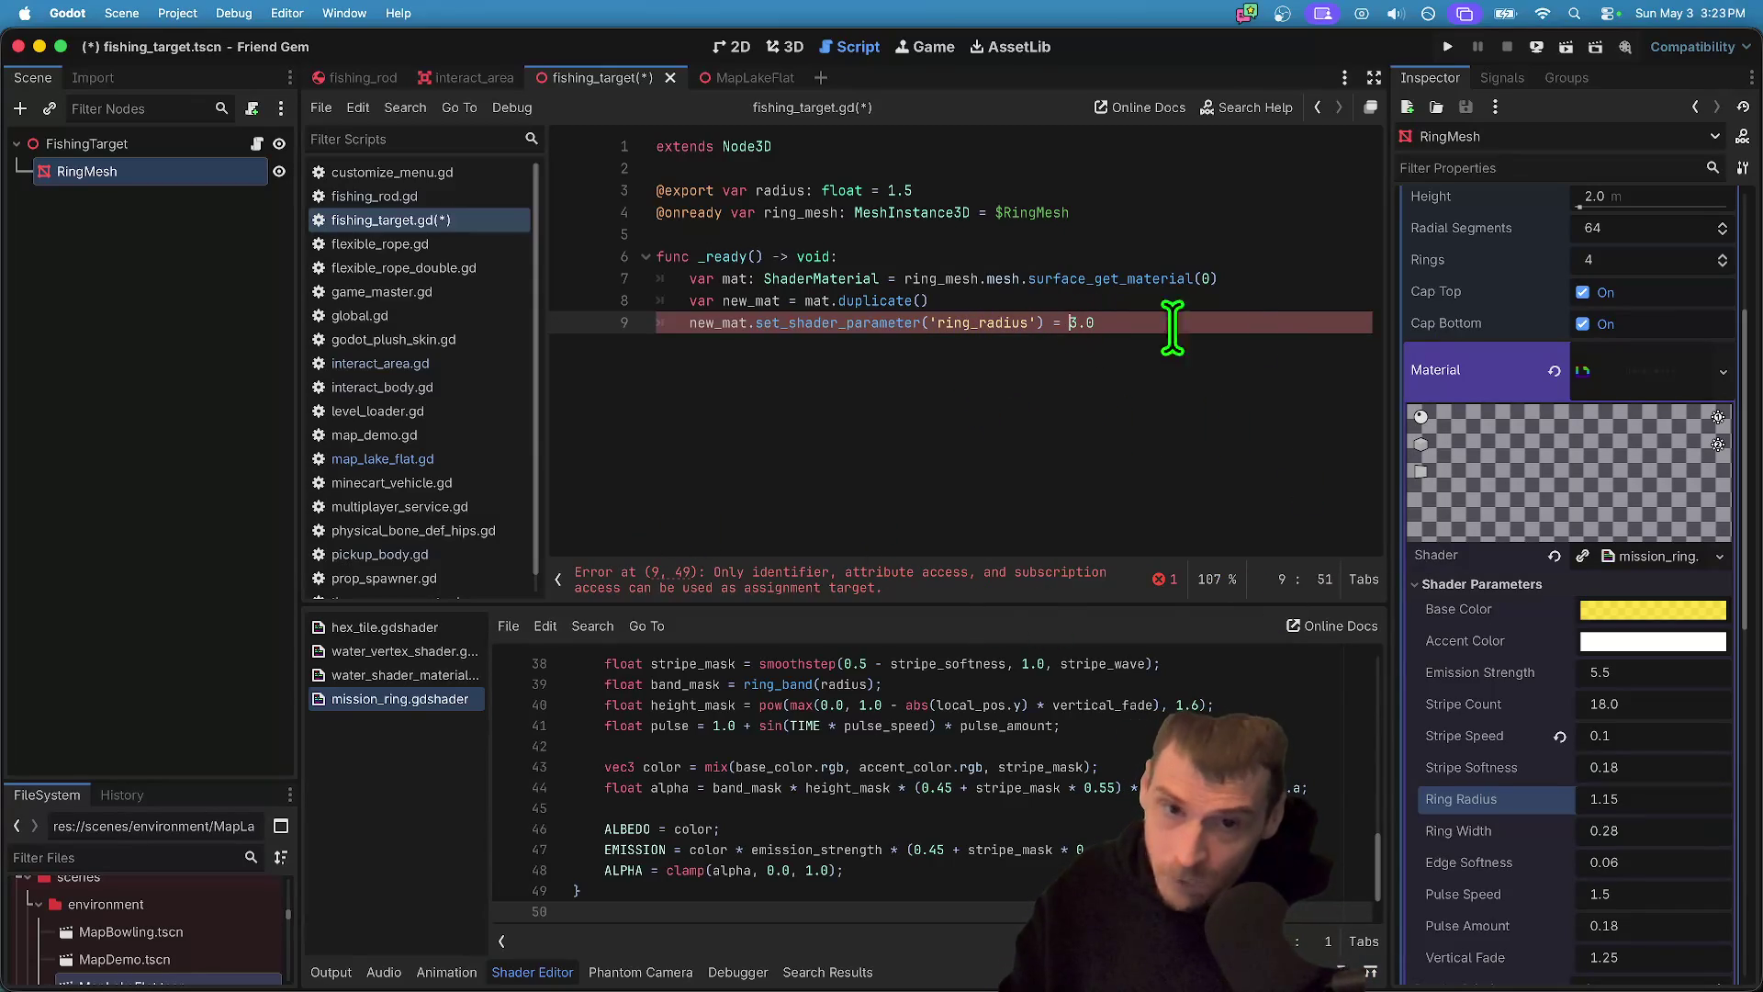
pyautogui.click(1264, 326)
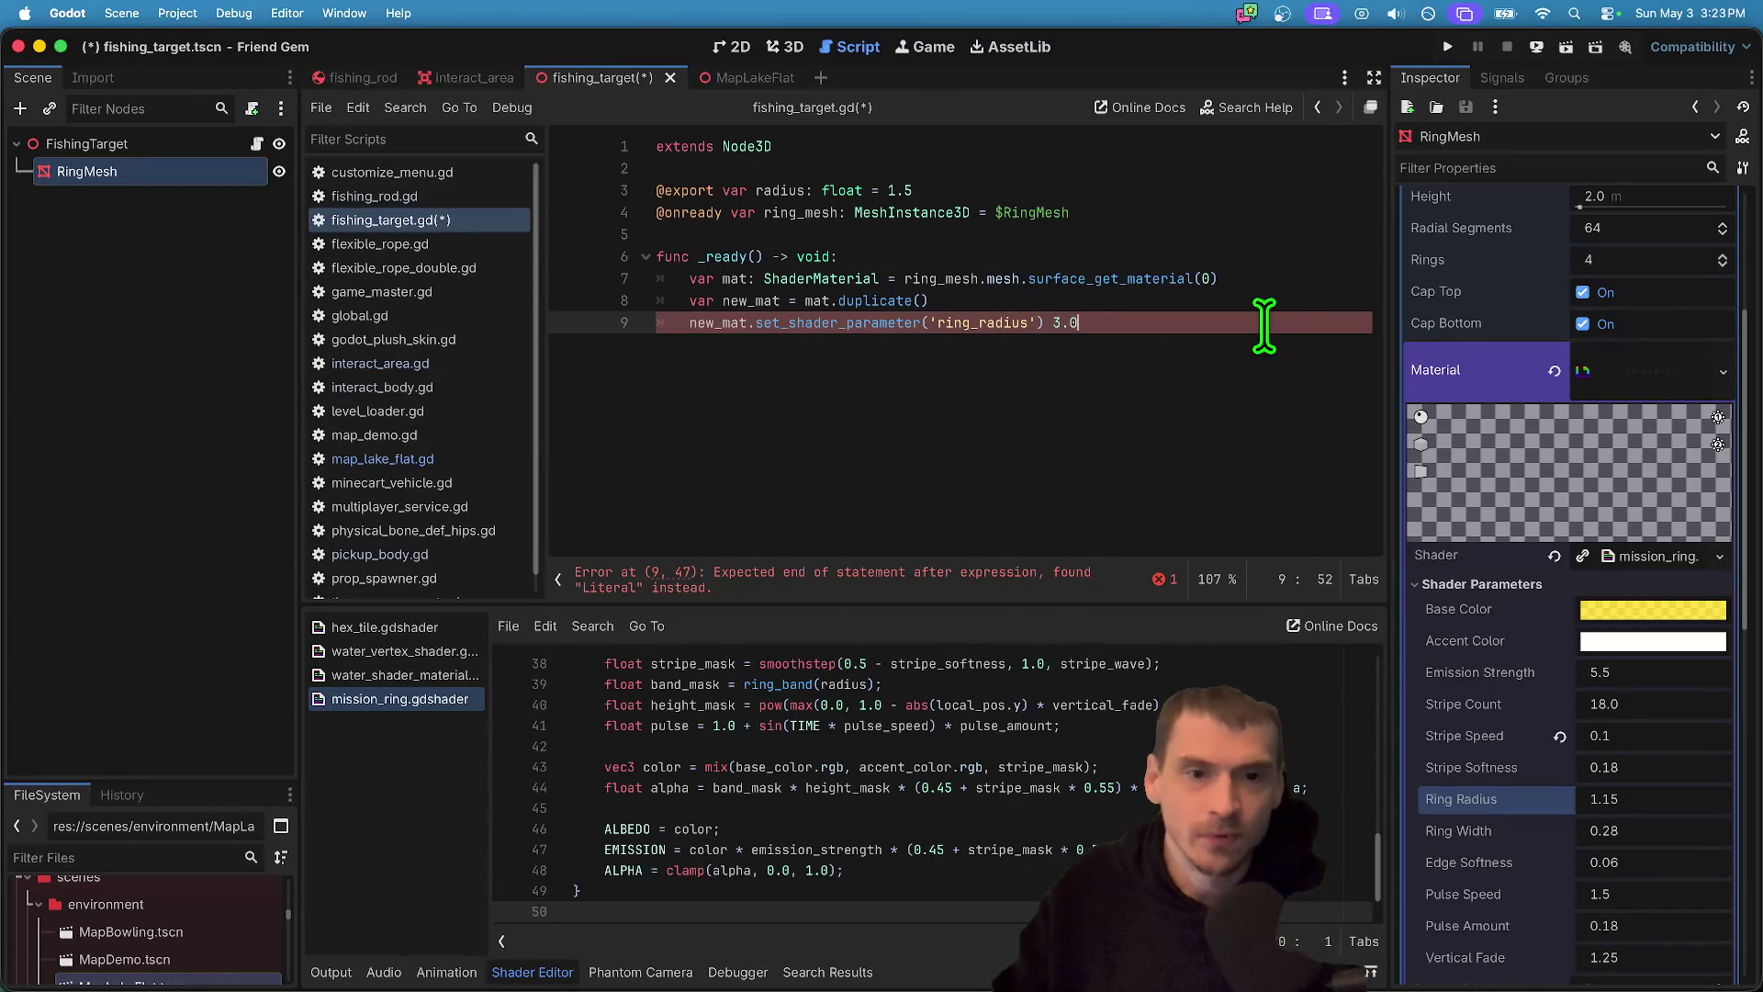
pyautogui.press('BackSpace')
pyautogui.press('Left')
pyautogui.press('Left')
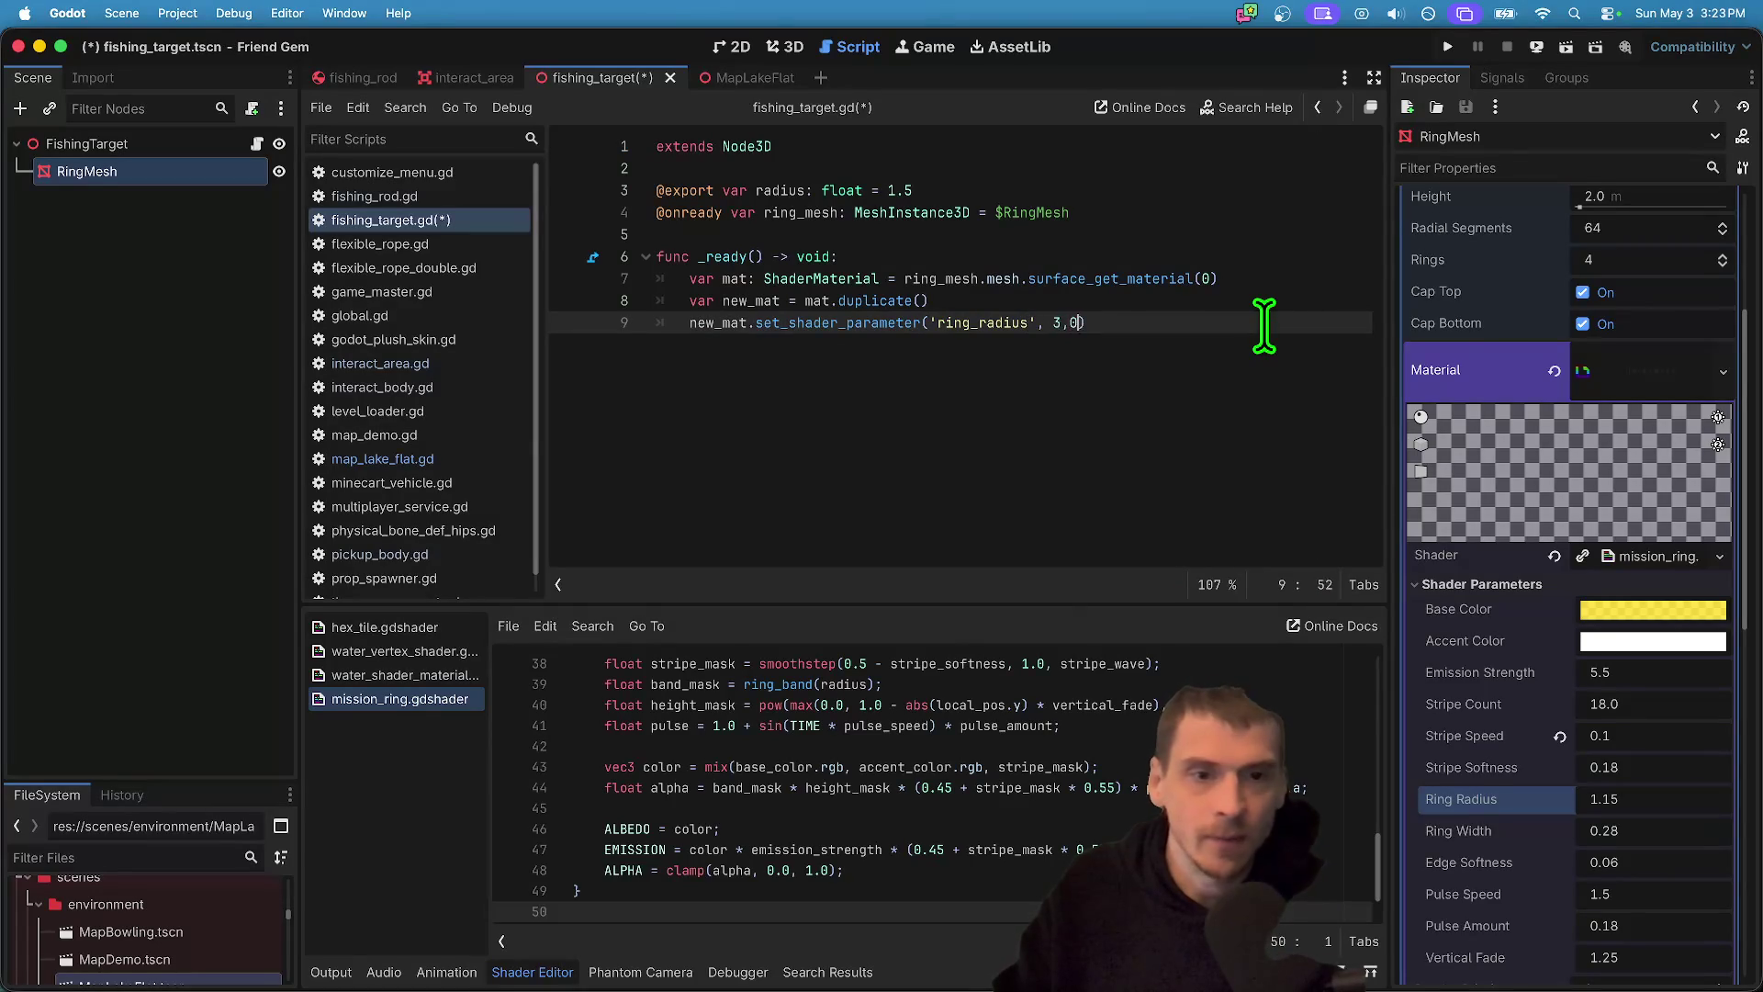
pyautogui.press('BackSpace')
pyautogui.write('.0)')
pyautogui.hotkey('ctrl', 's')
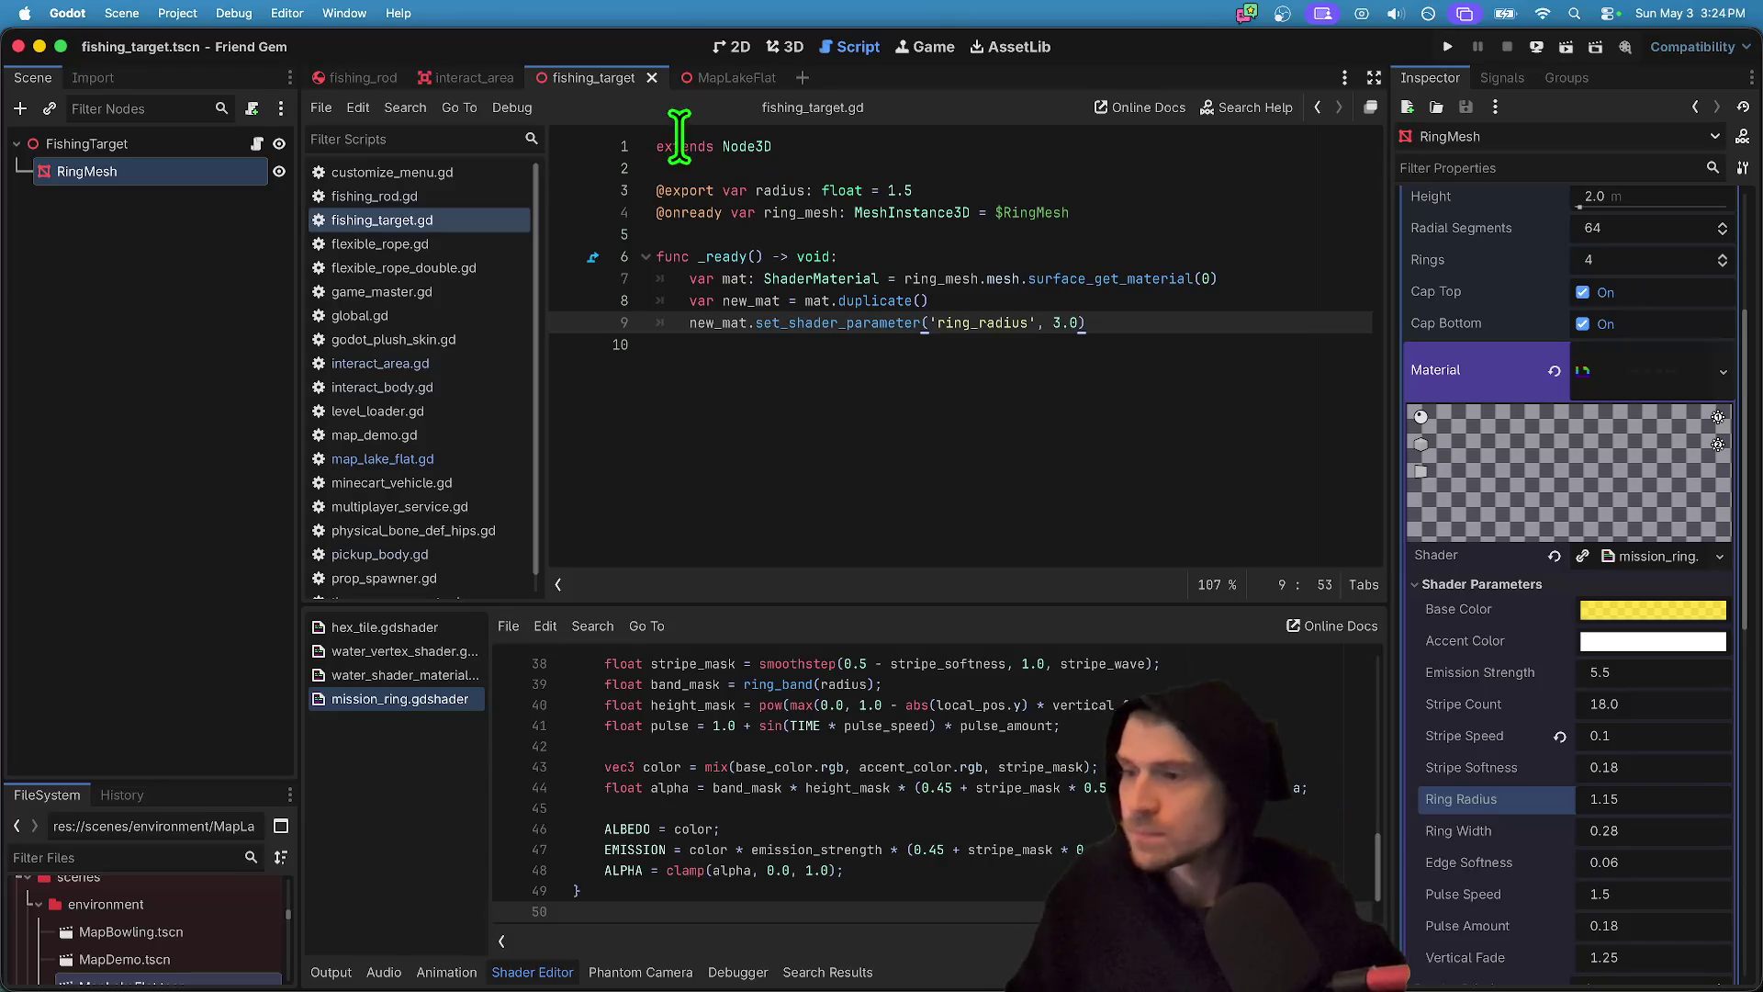
pyautogui.press('super+b')
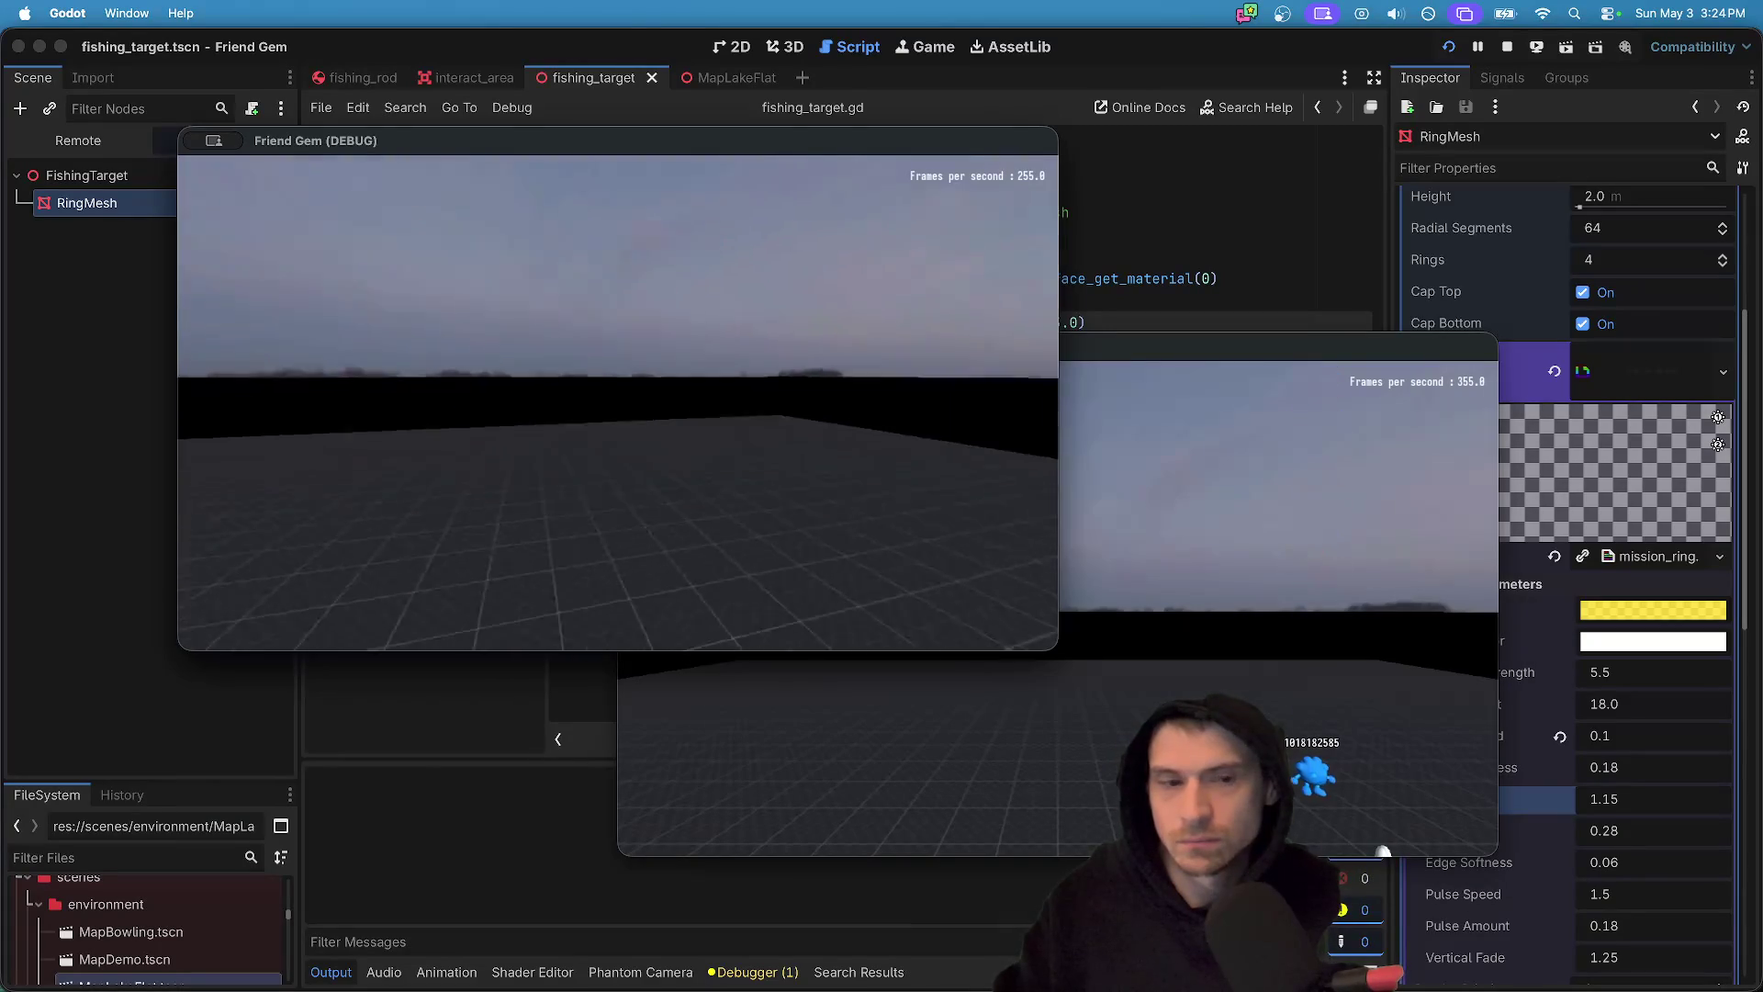
# - Walk around in the test run, stop the game, and show MapLakeFlat in the 3D view
pyautogui.press('w')
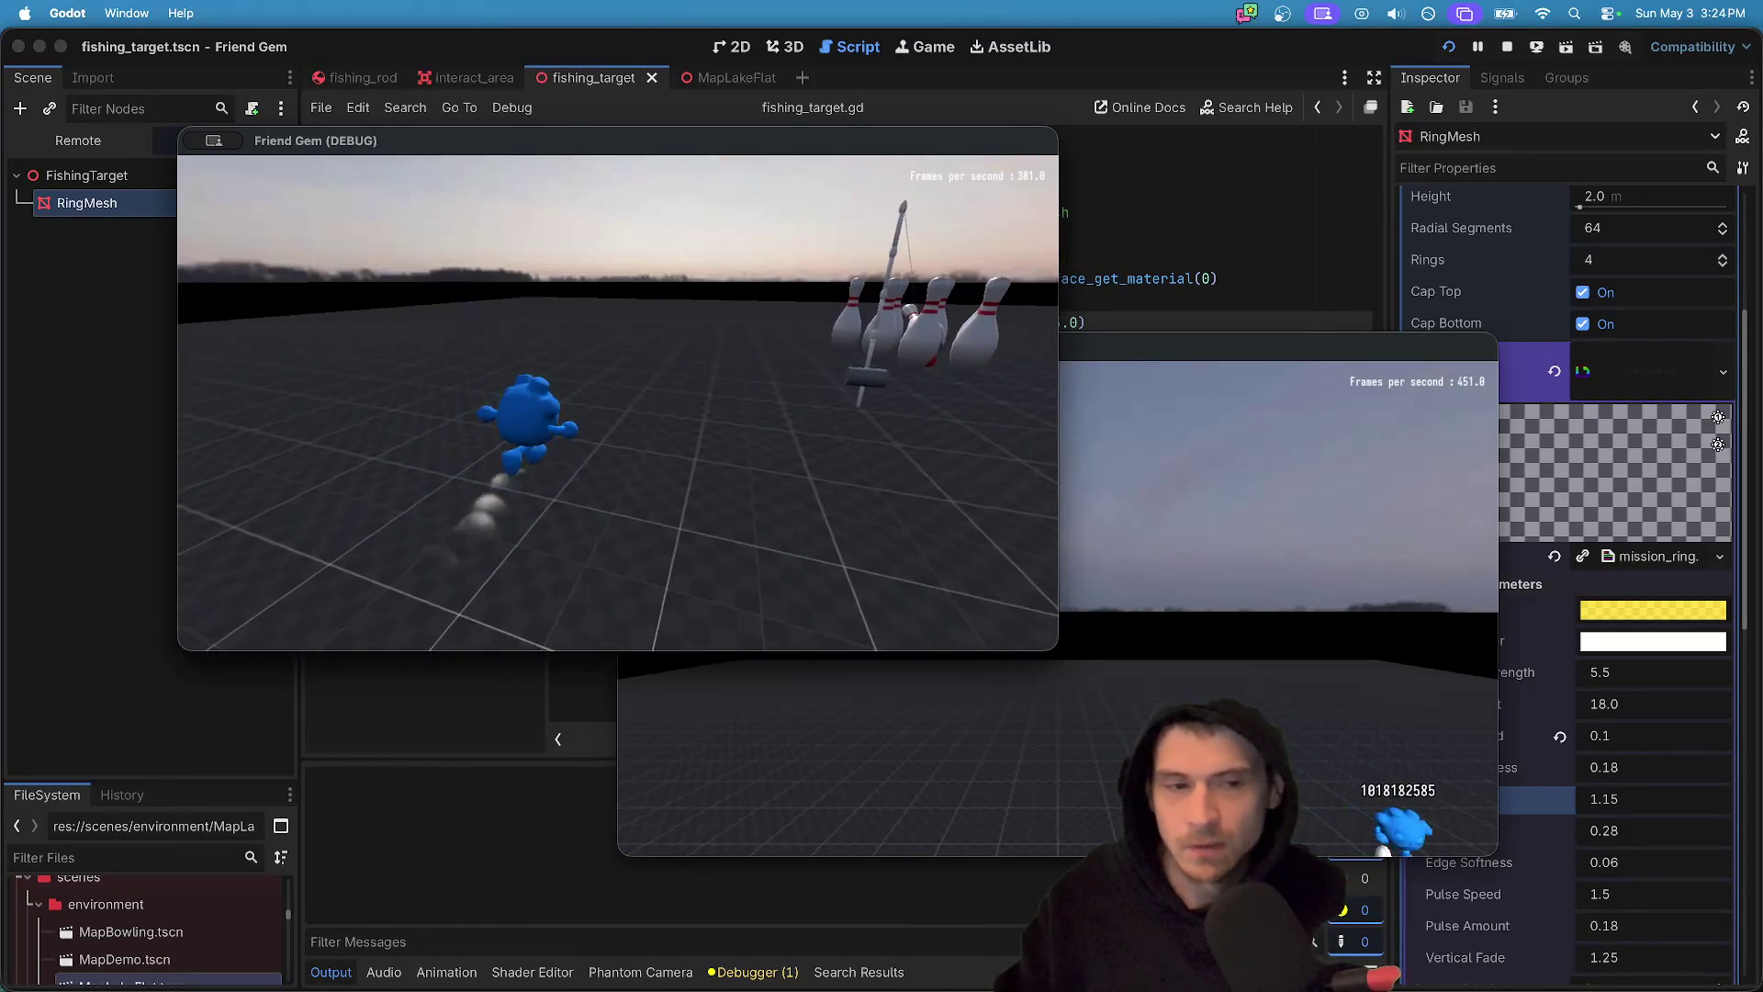
pyautogui.press('Escape')
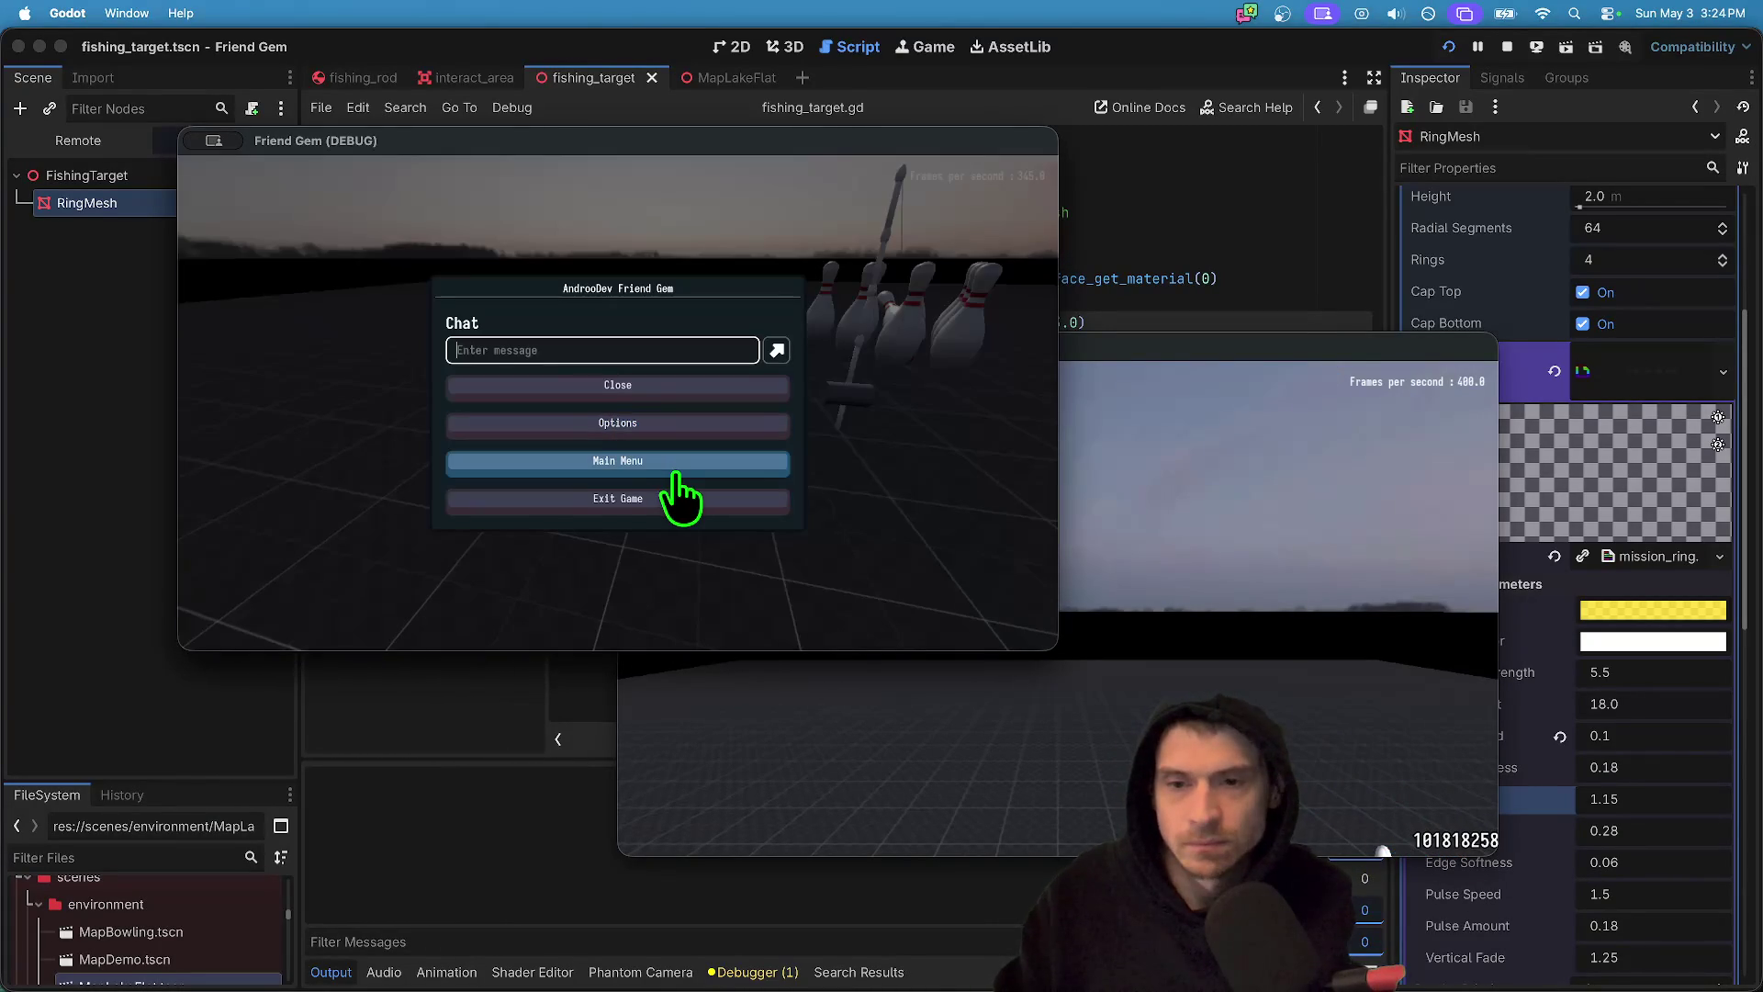
pyautogui.press('super+Tab')
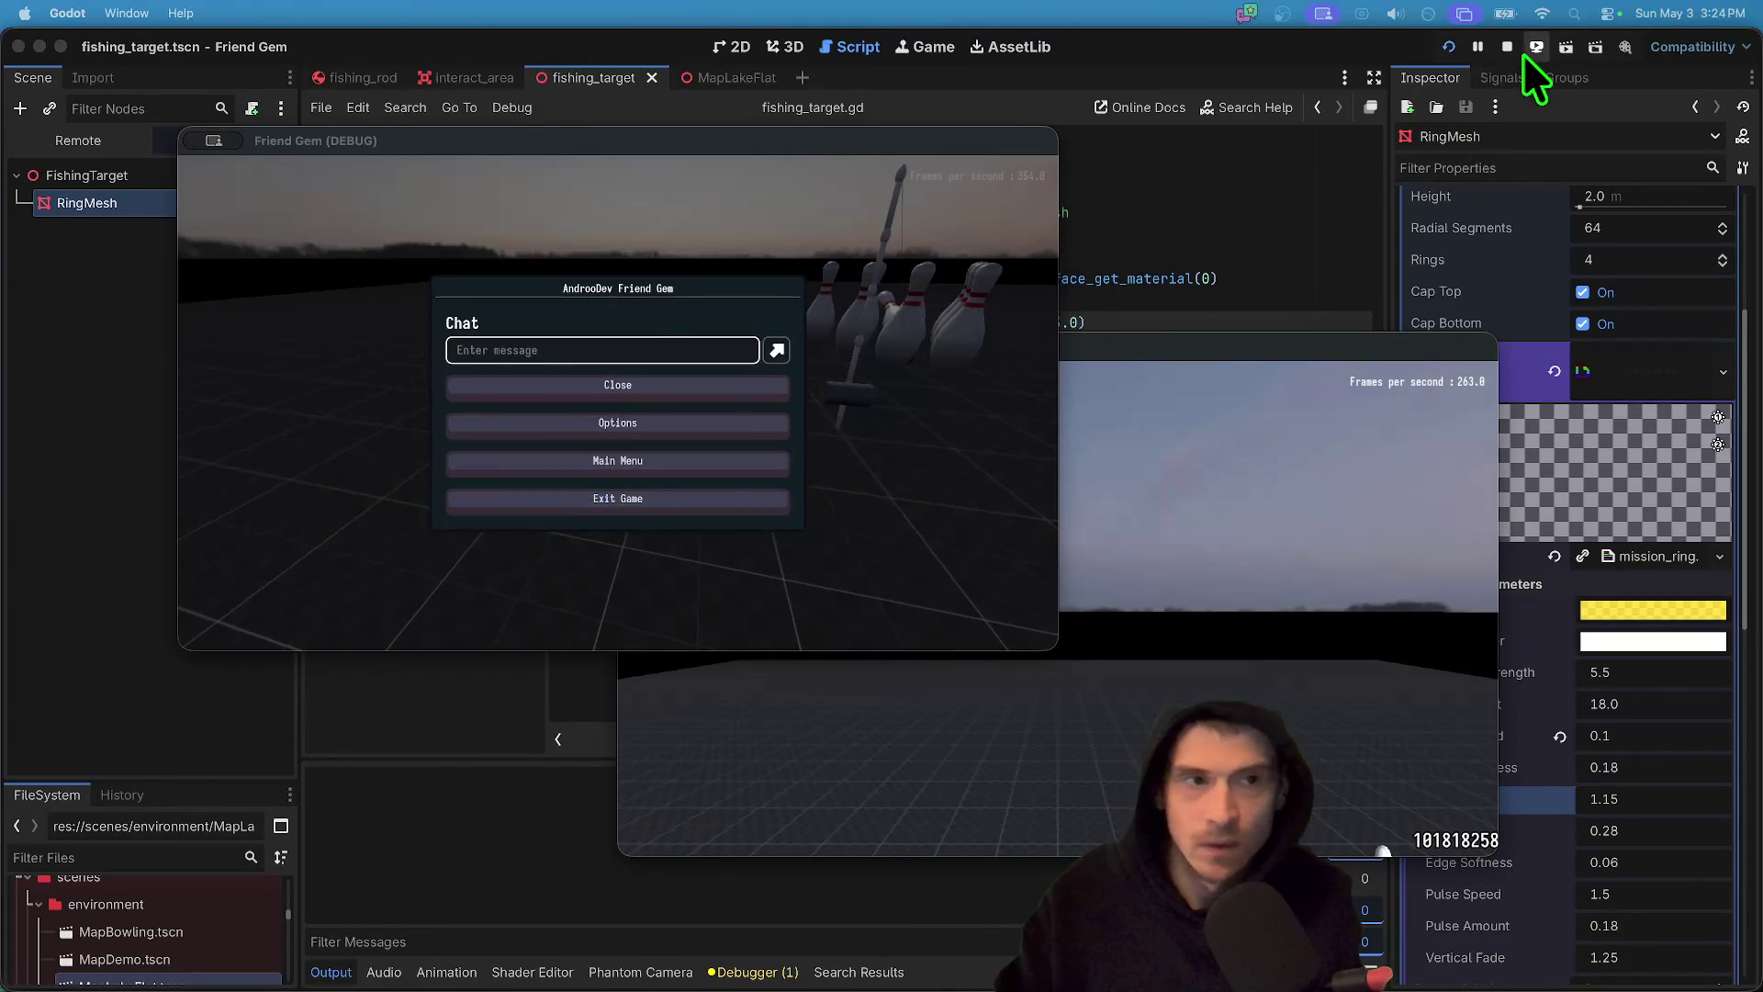
pyautogui.click(1507, 47)
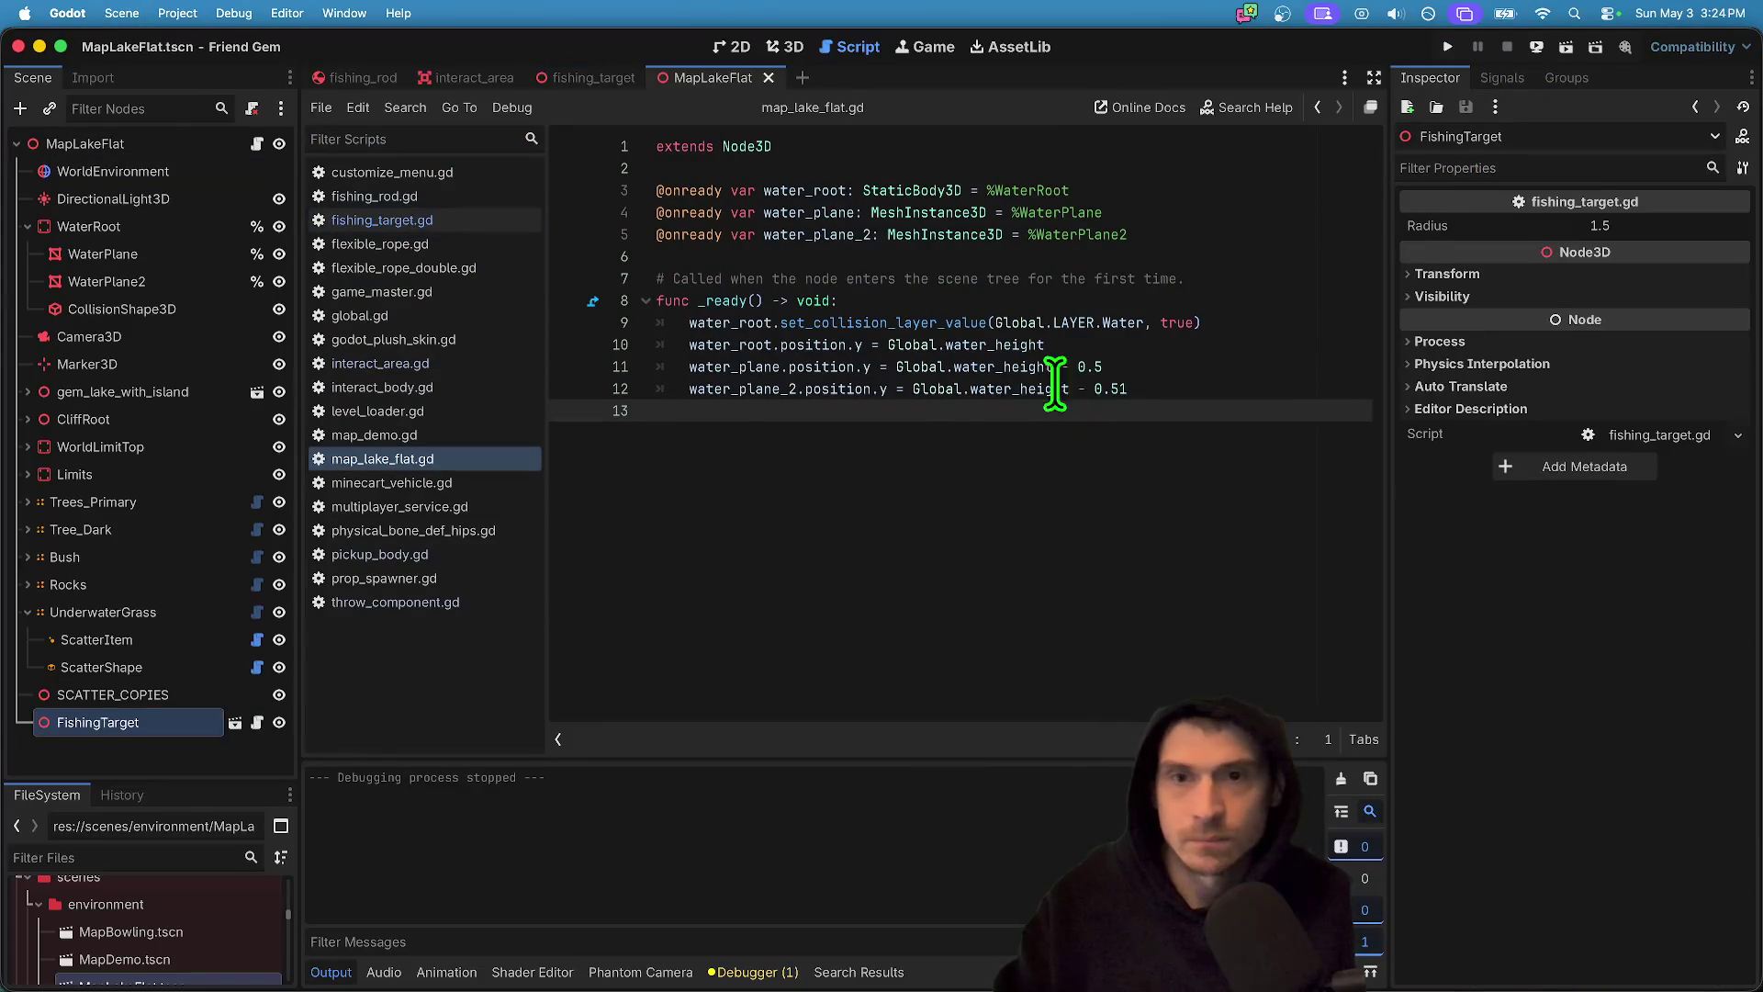
pyautogui.click(762, 48)
pyautogui.hotkey('ctrl', 'shift', 'Tab')
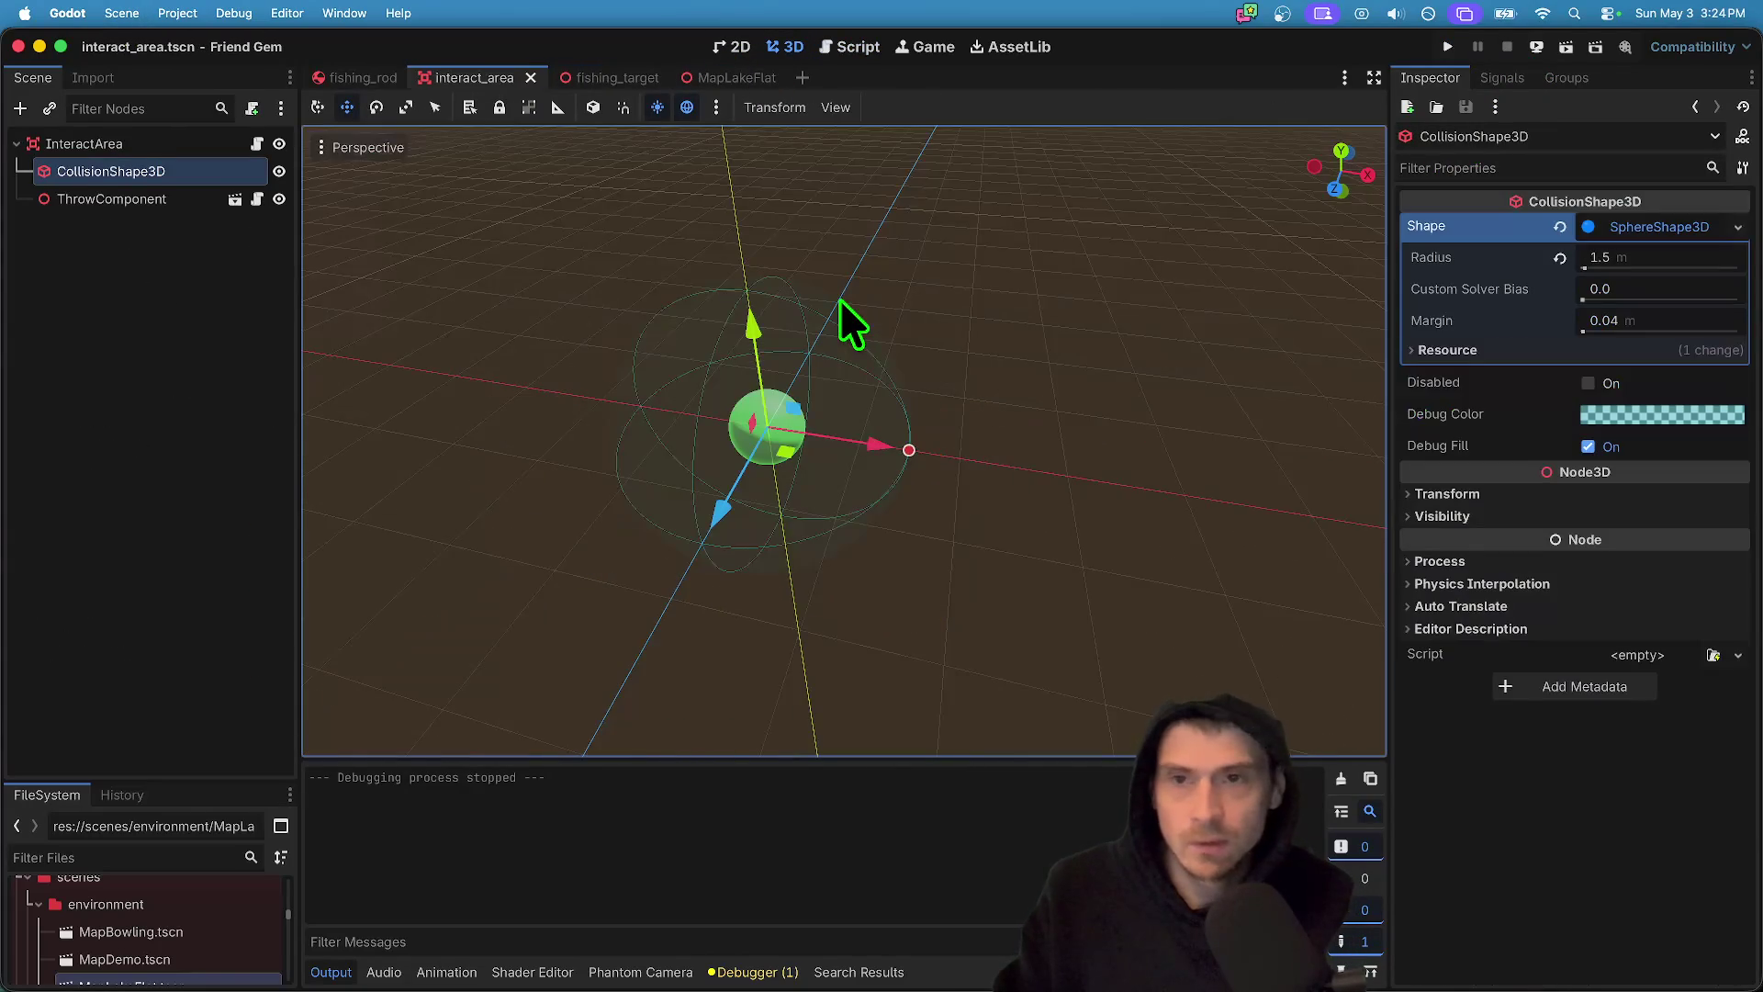
pyautogui.hotkey('ctrl', 'shift', 'Tab')
pyautogui.hotkey('ctrl', 'shift', 'Tab')
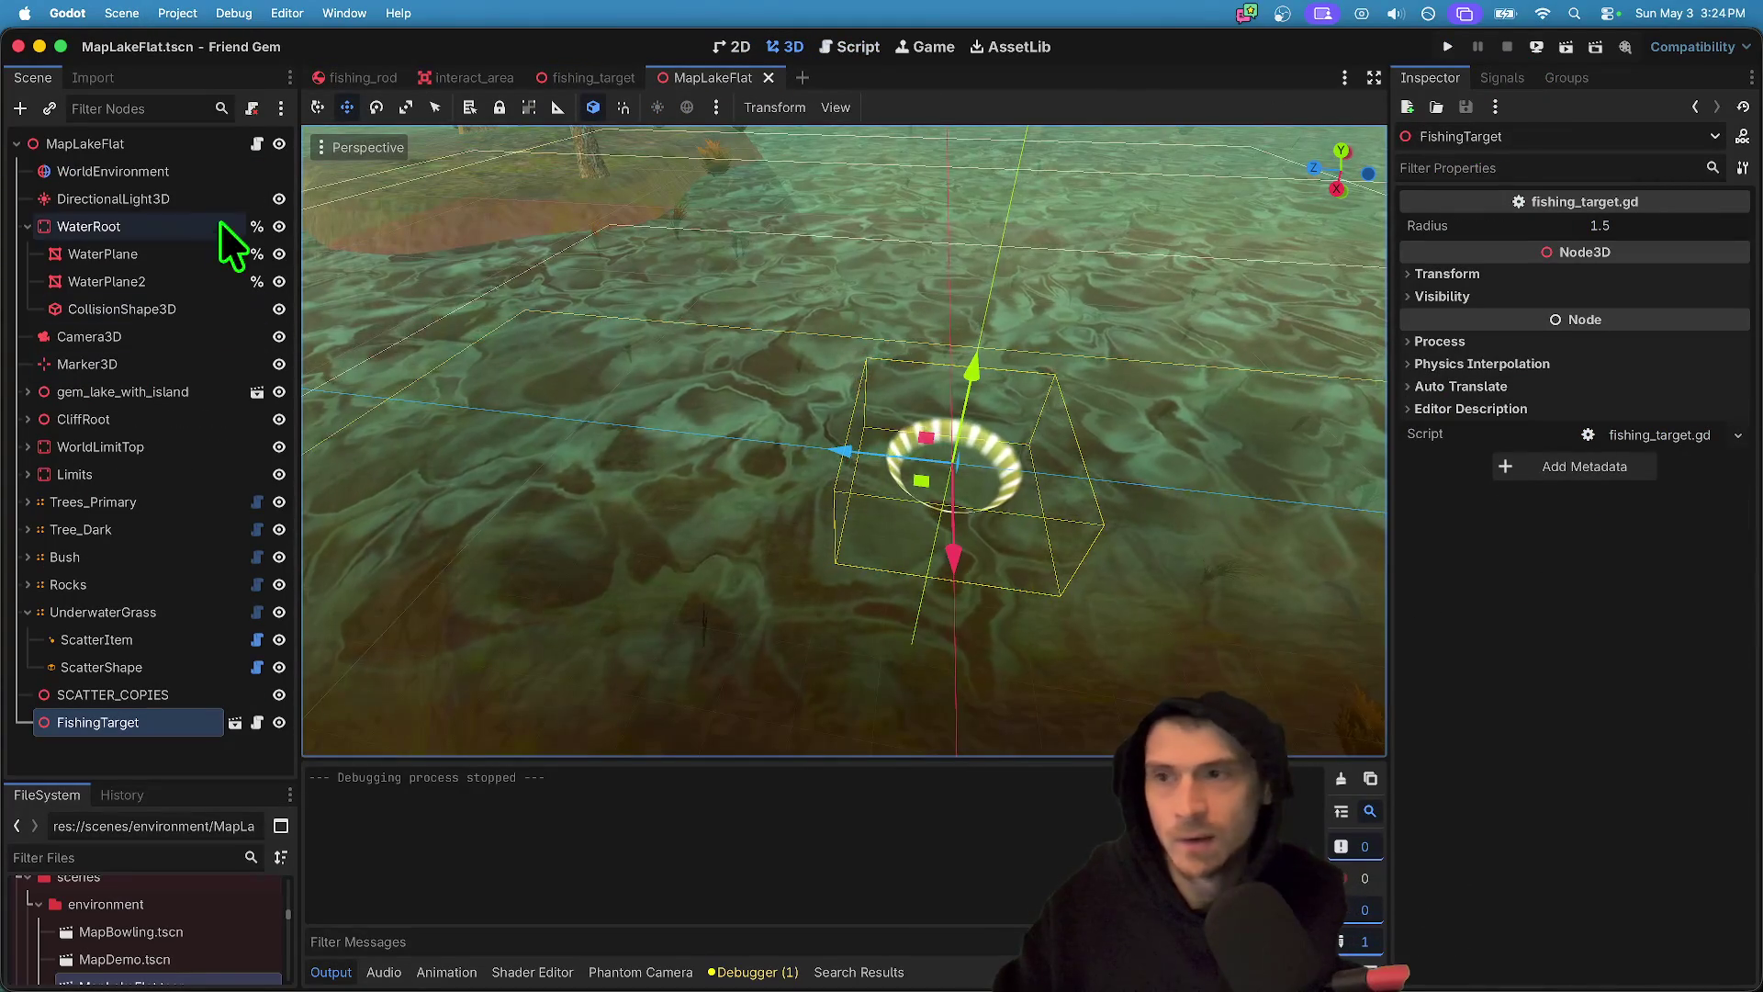
# - Select FishingTarget, open fishing_target.gd, and replace 3.0 on line 9 with radius
pyautogui.click(157, 766)
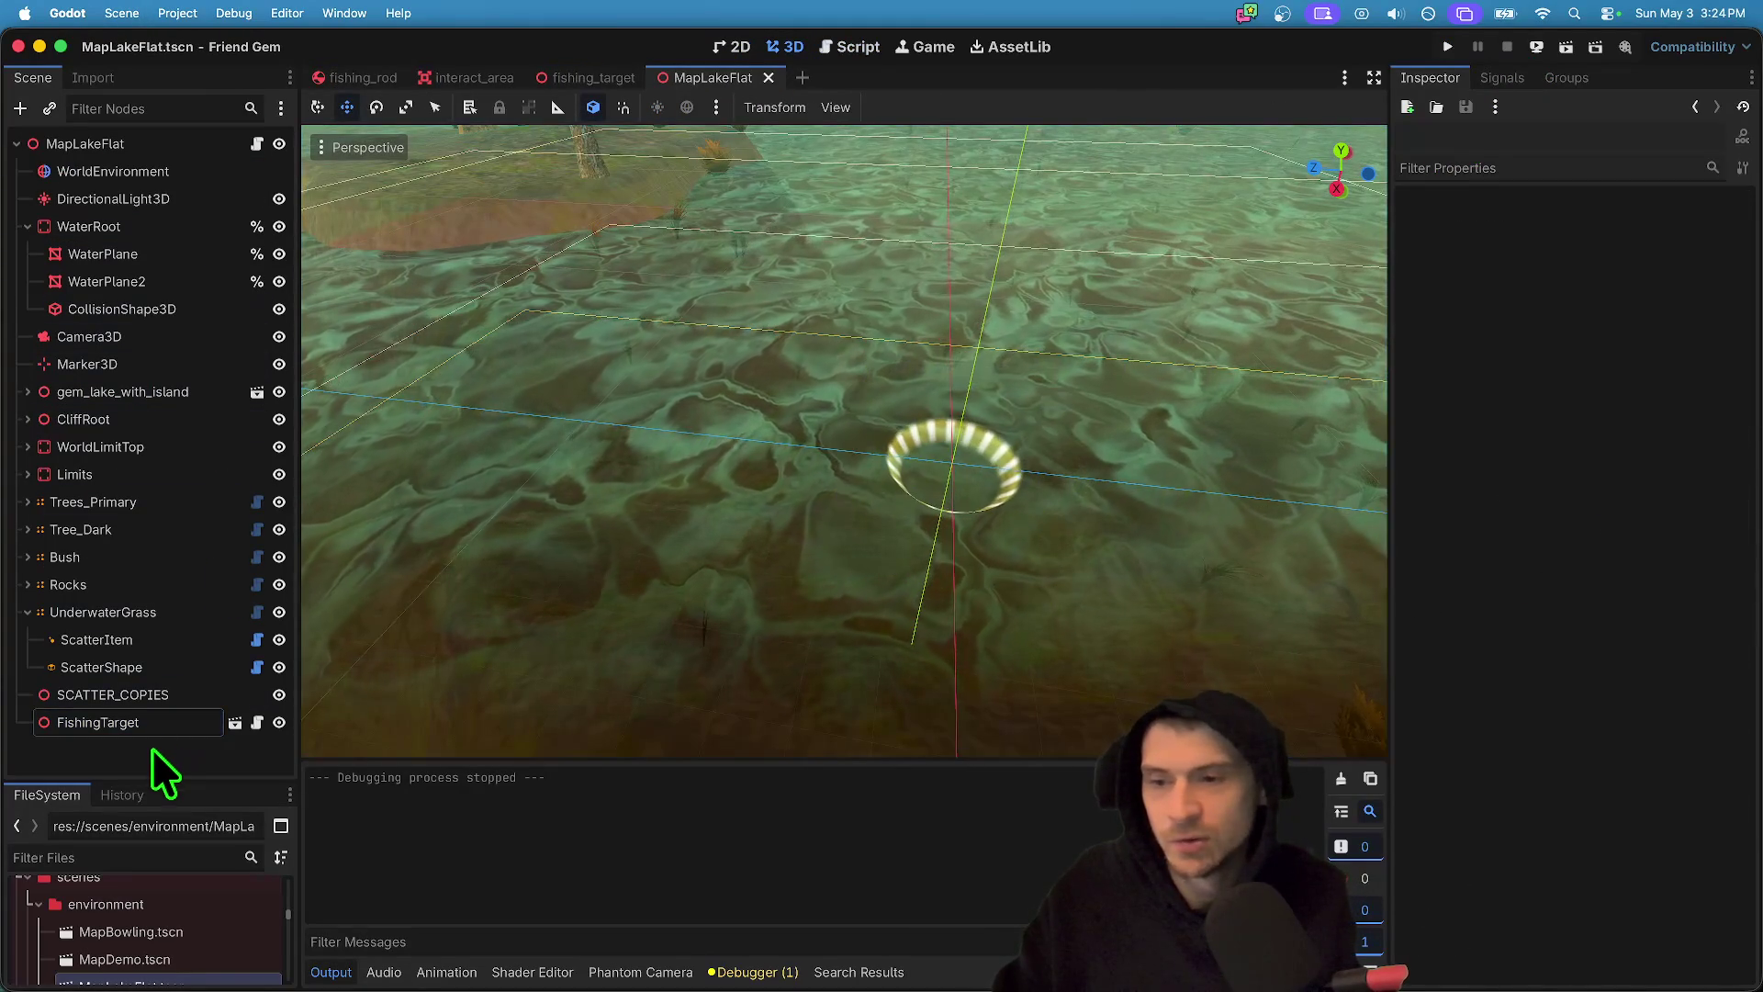
pyautogui.click(56, 722)
pyautogui.scroll(5, 1046, 556)
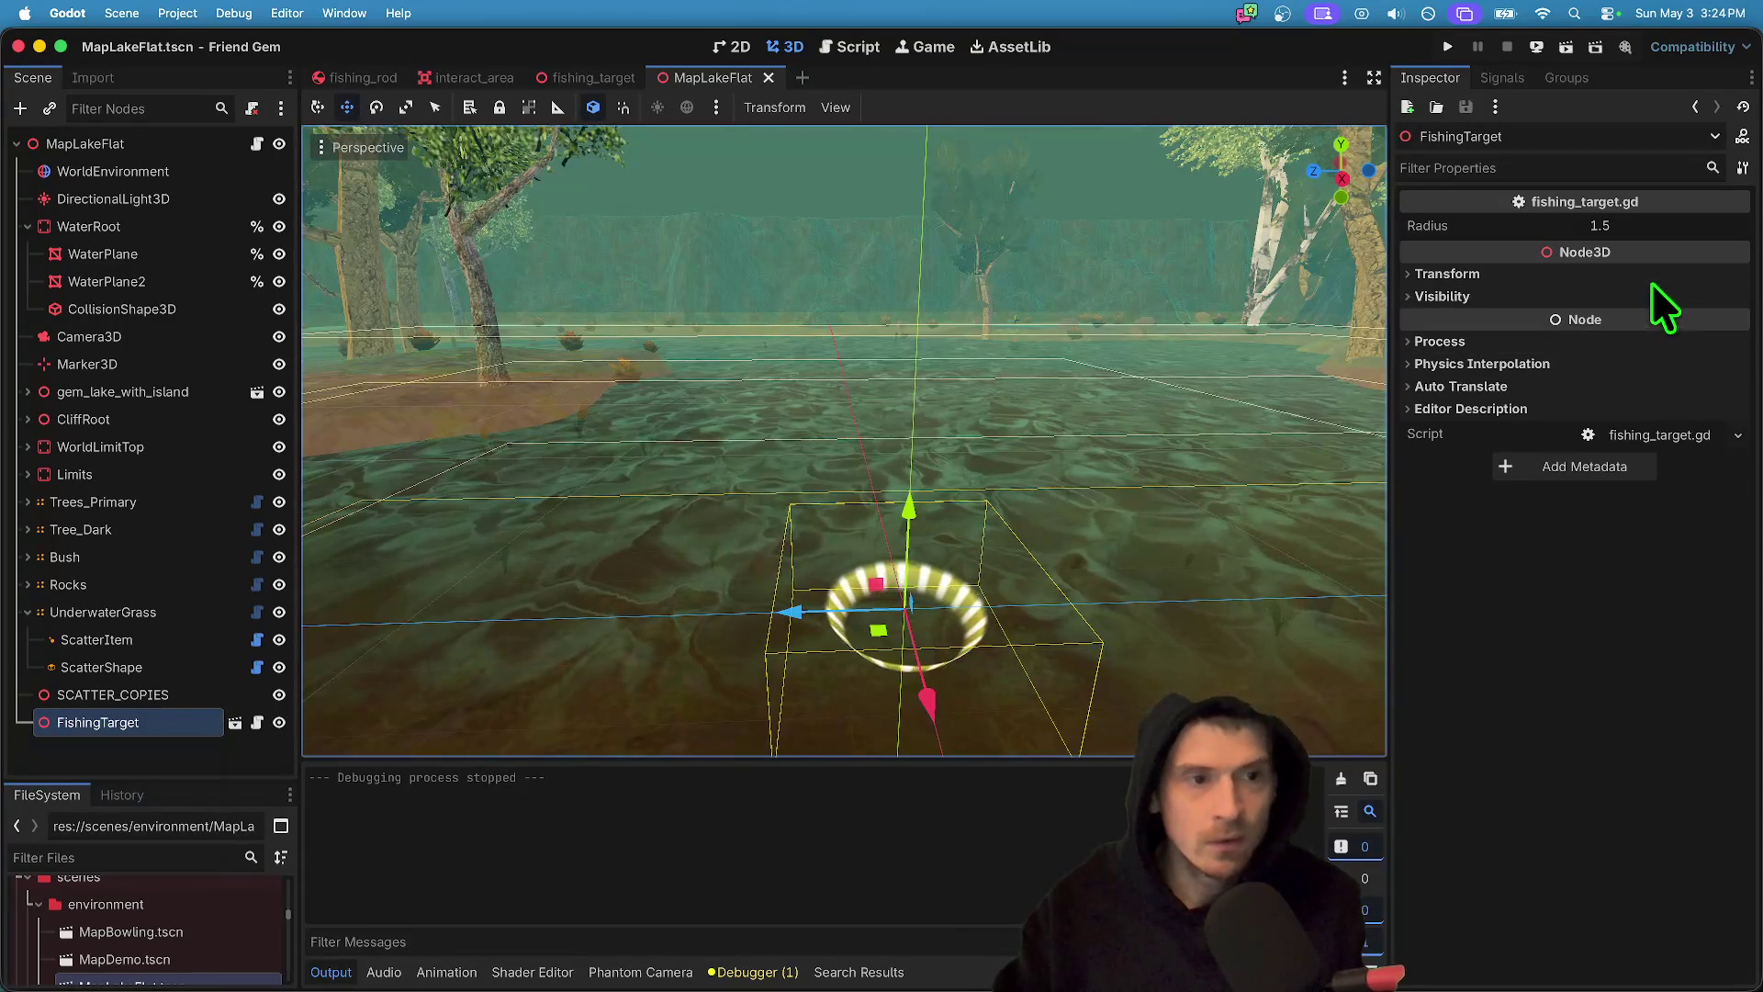
pyautogui.click(854, 48)
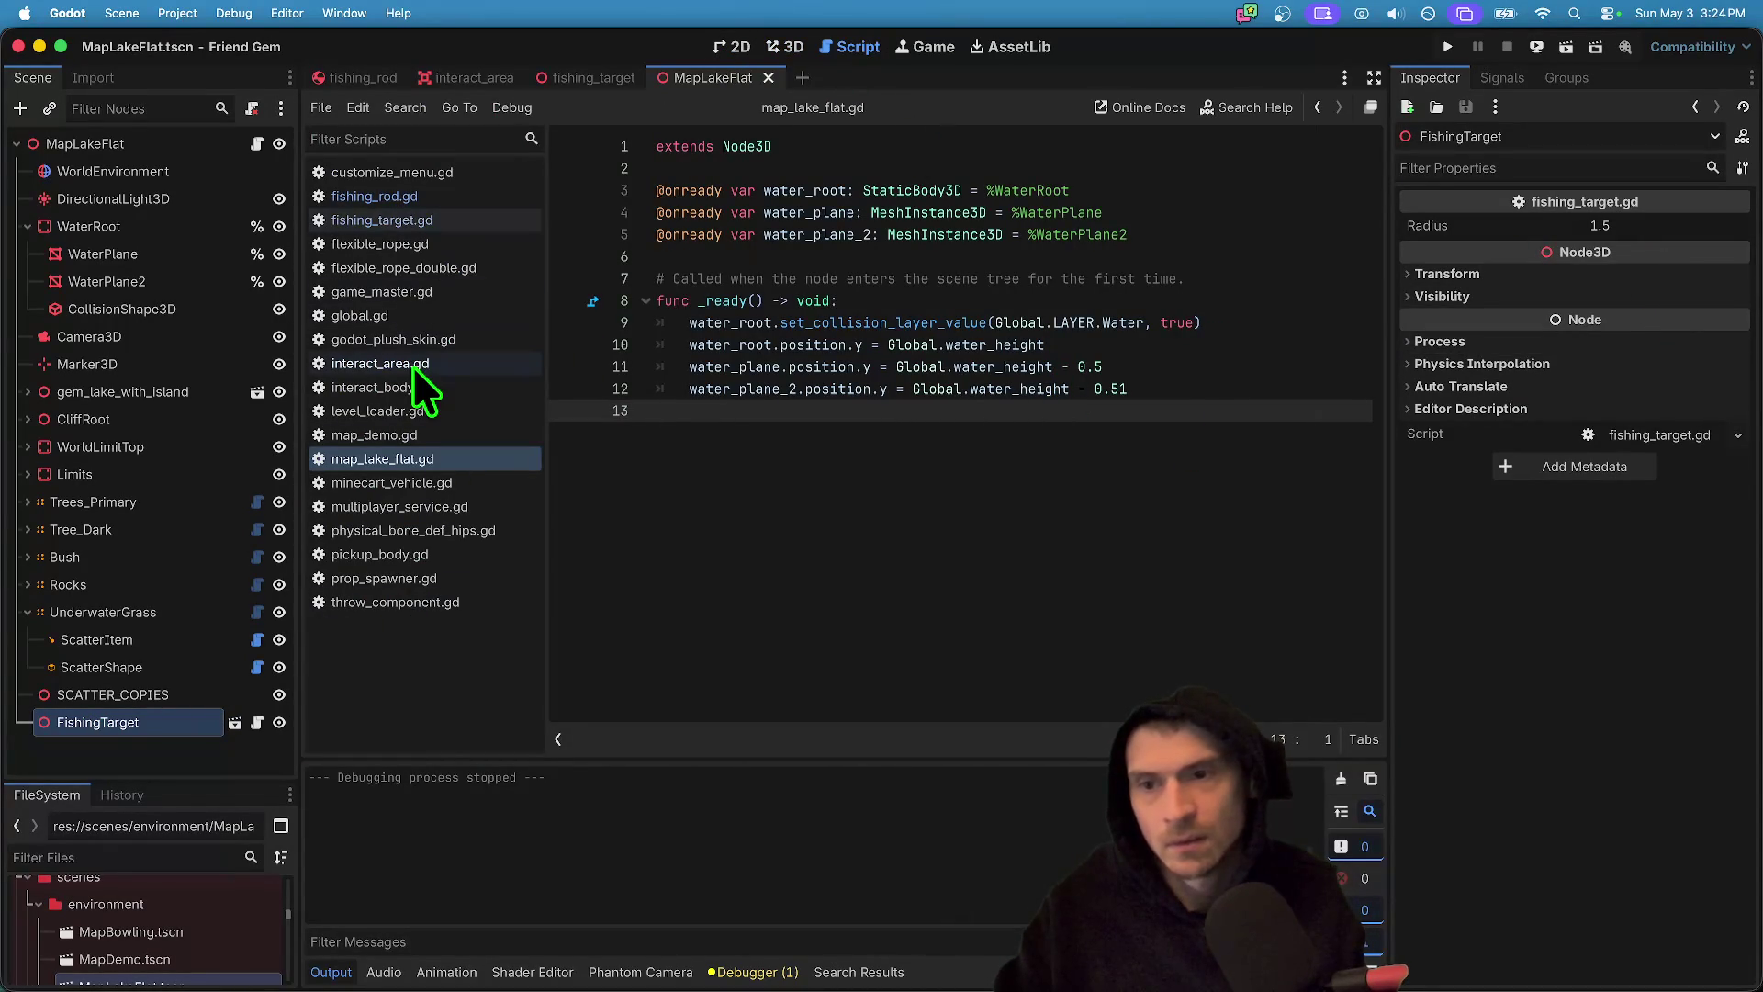
pyautogui.click(376, 221)
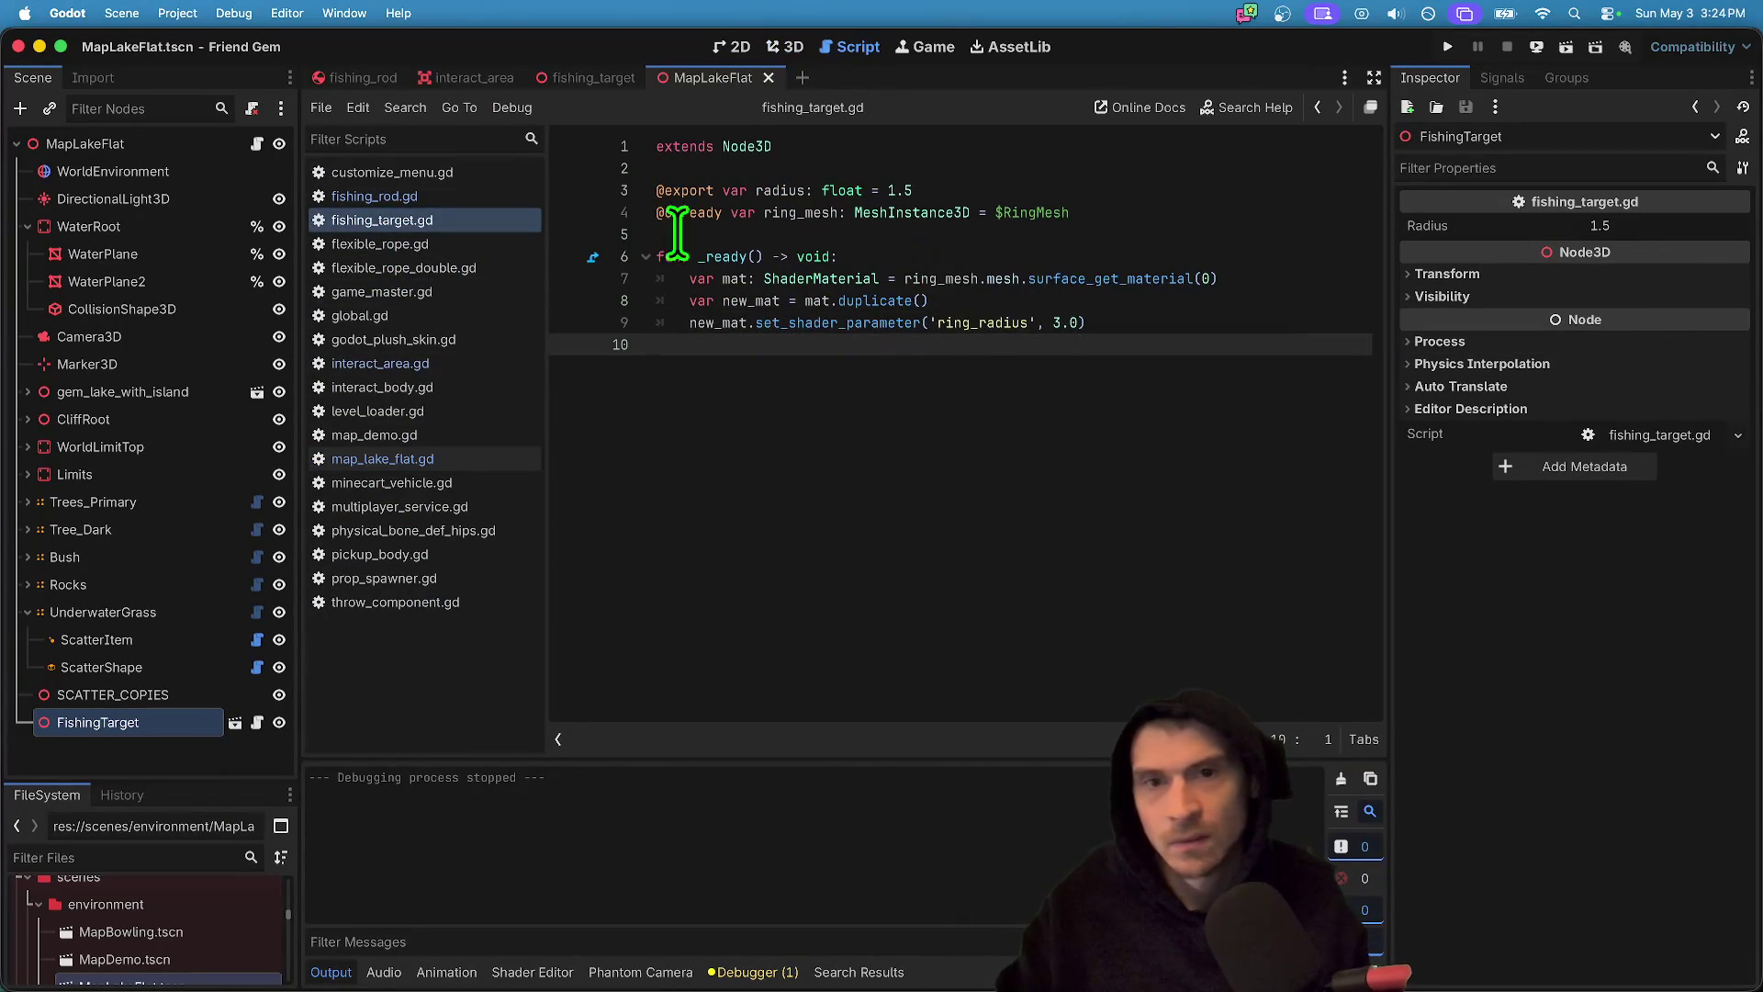
pyautogui.doubleClick(761, 193)
pyautogui.click(1303, 329)
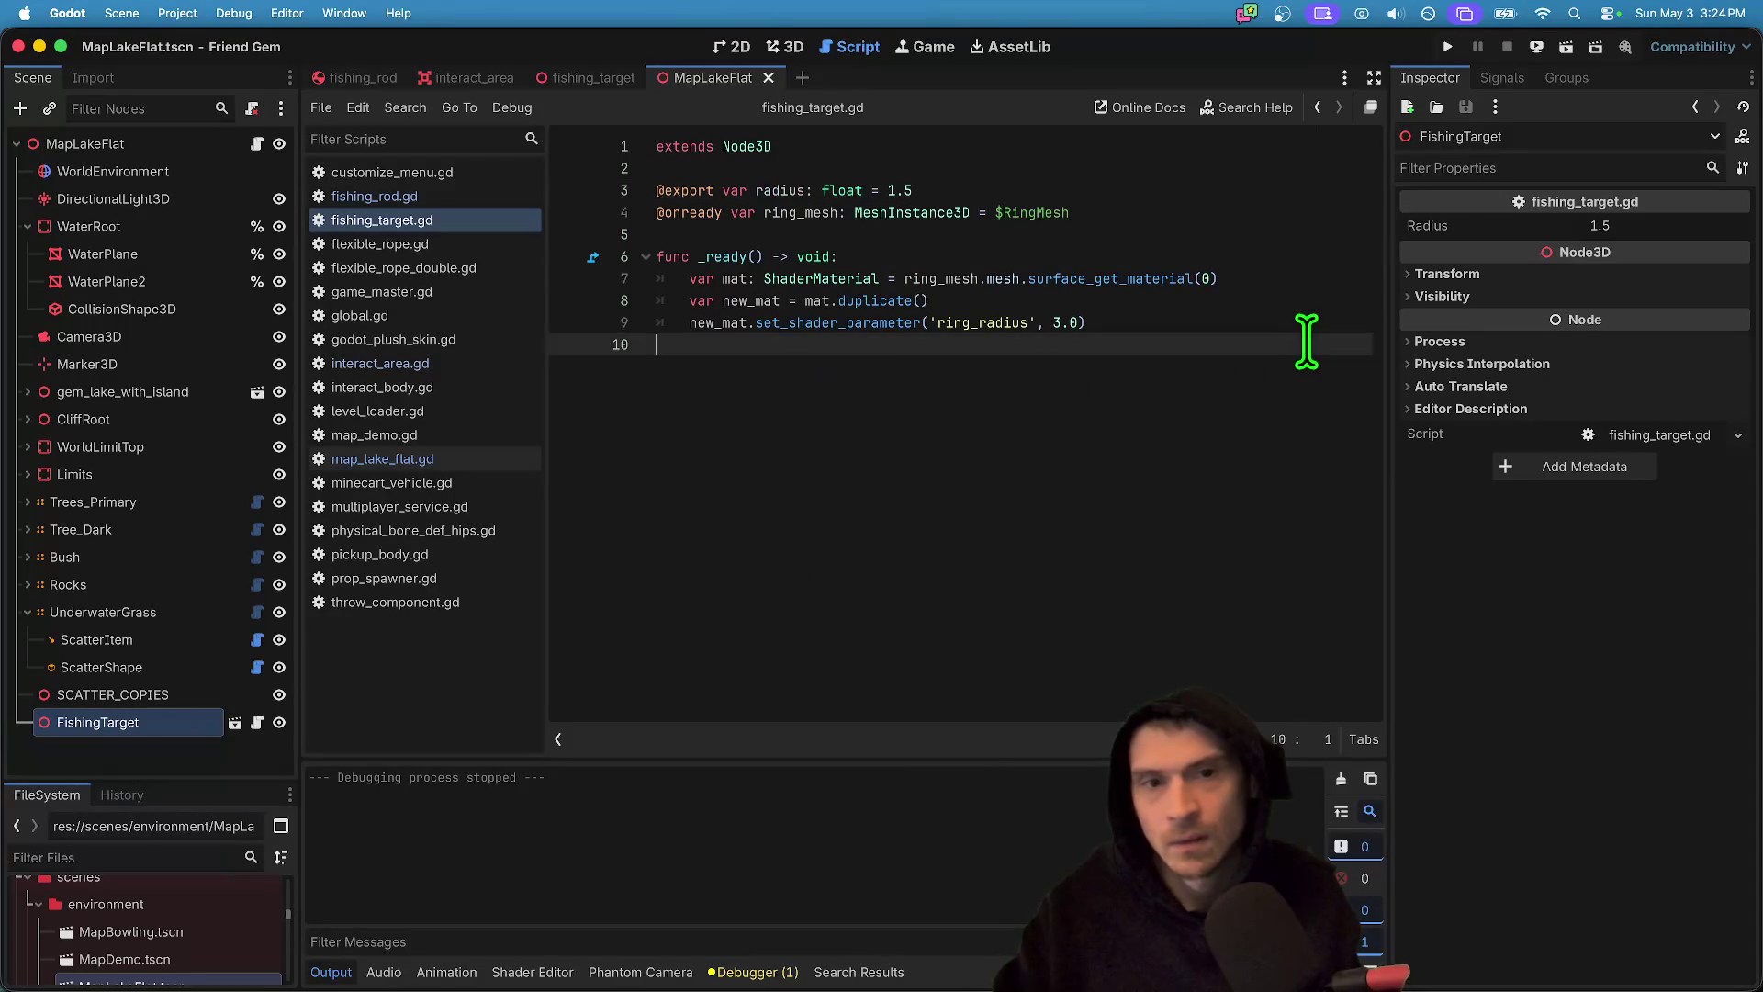
pyautogui.press('Left')
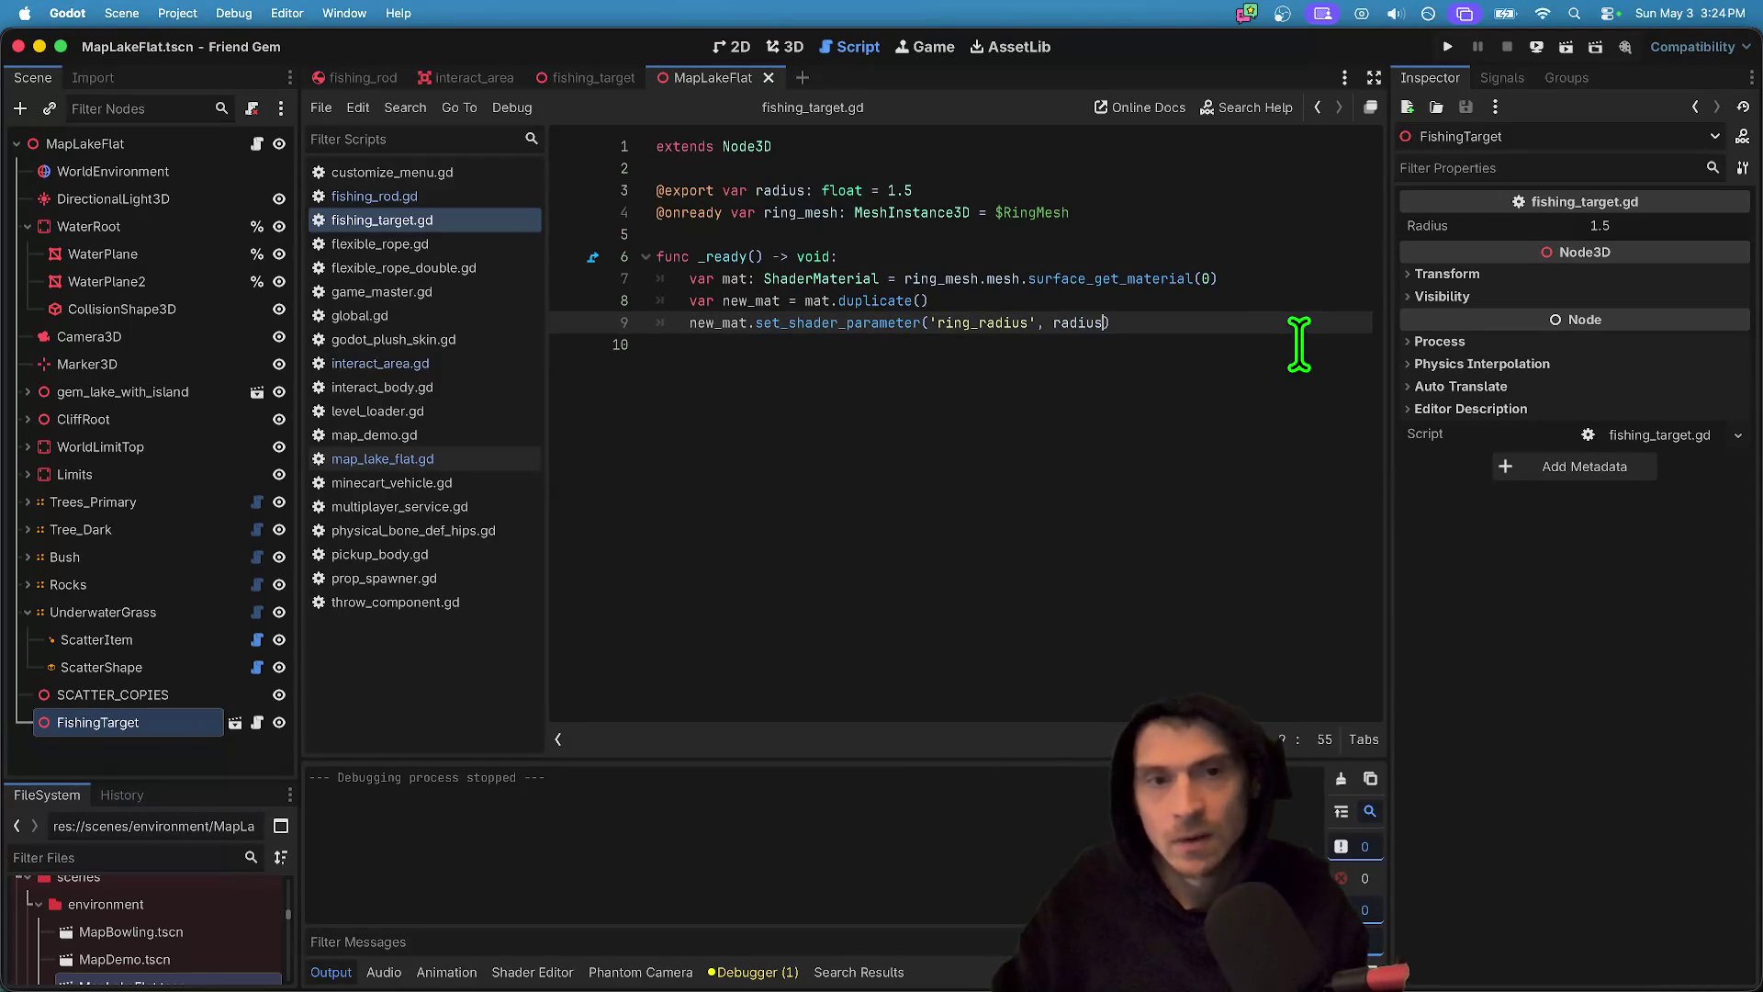
pyautogui.click(1145, 212)
pyautogui.doubleClick(1149, 212)
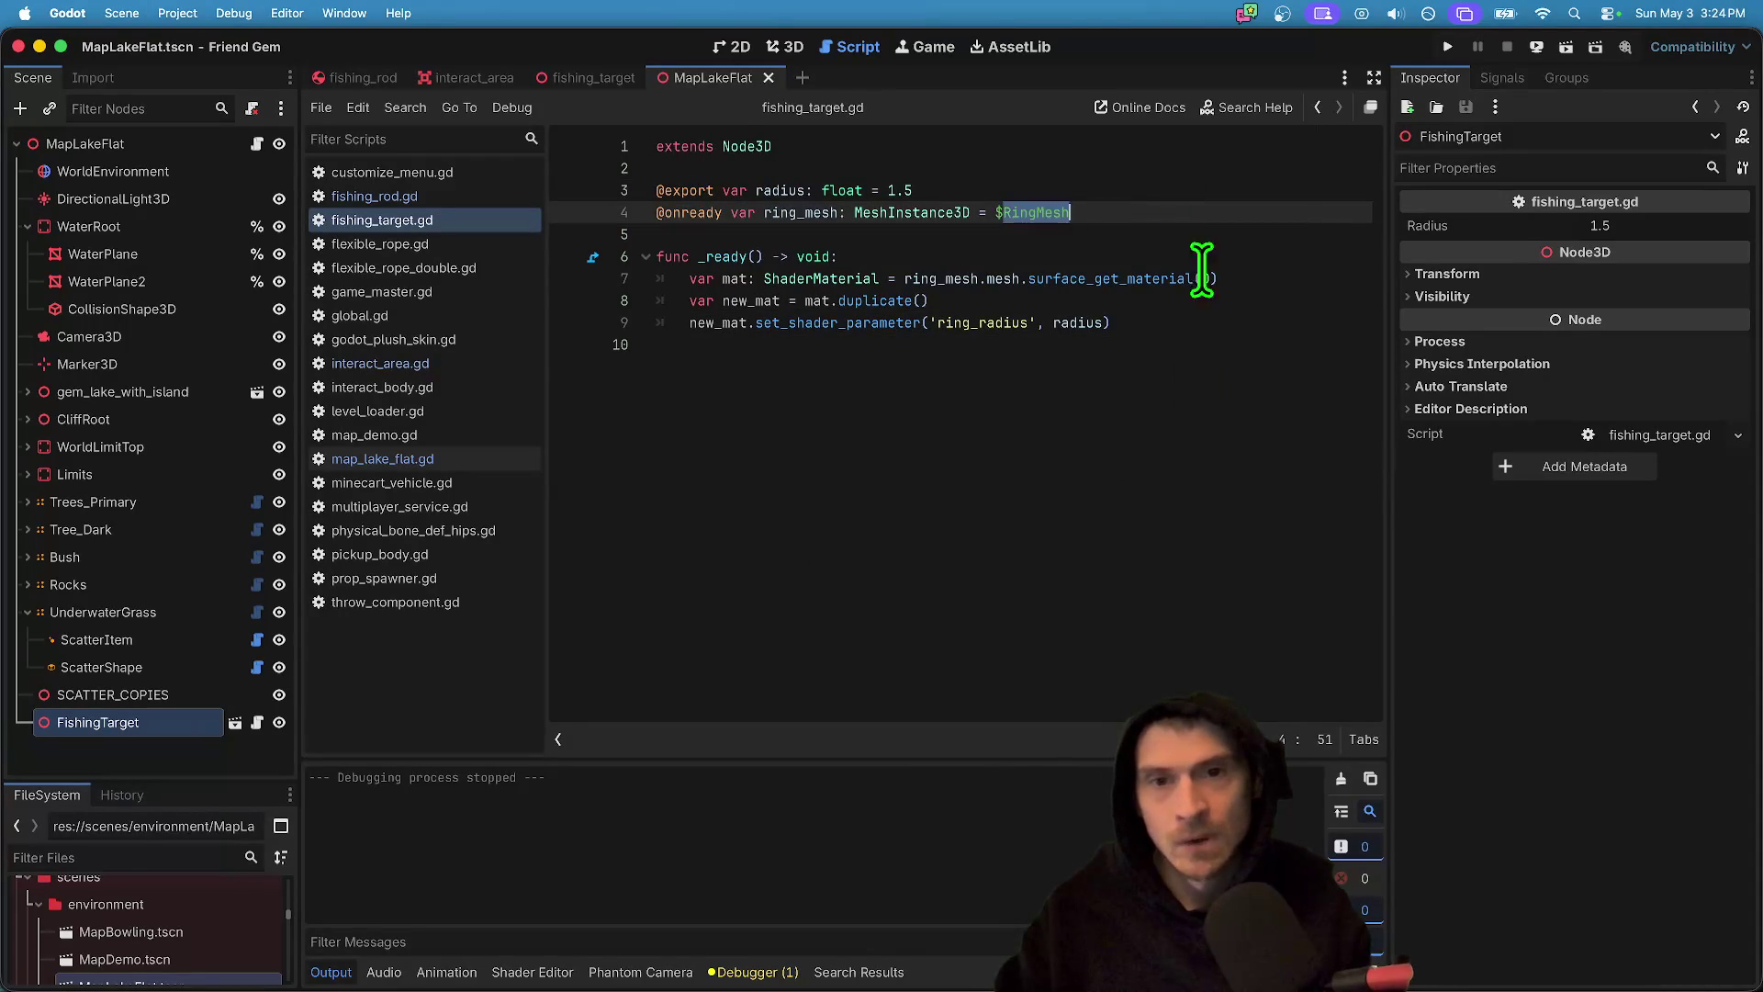
pyautogui.click(1090, 401)
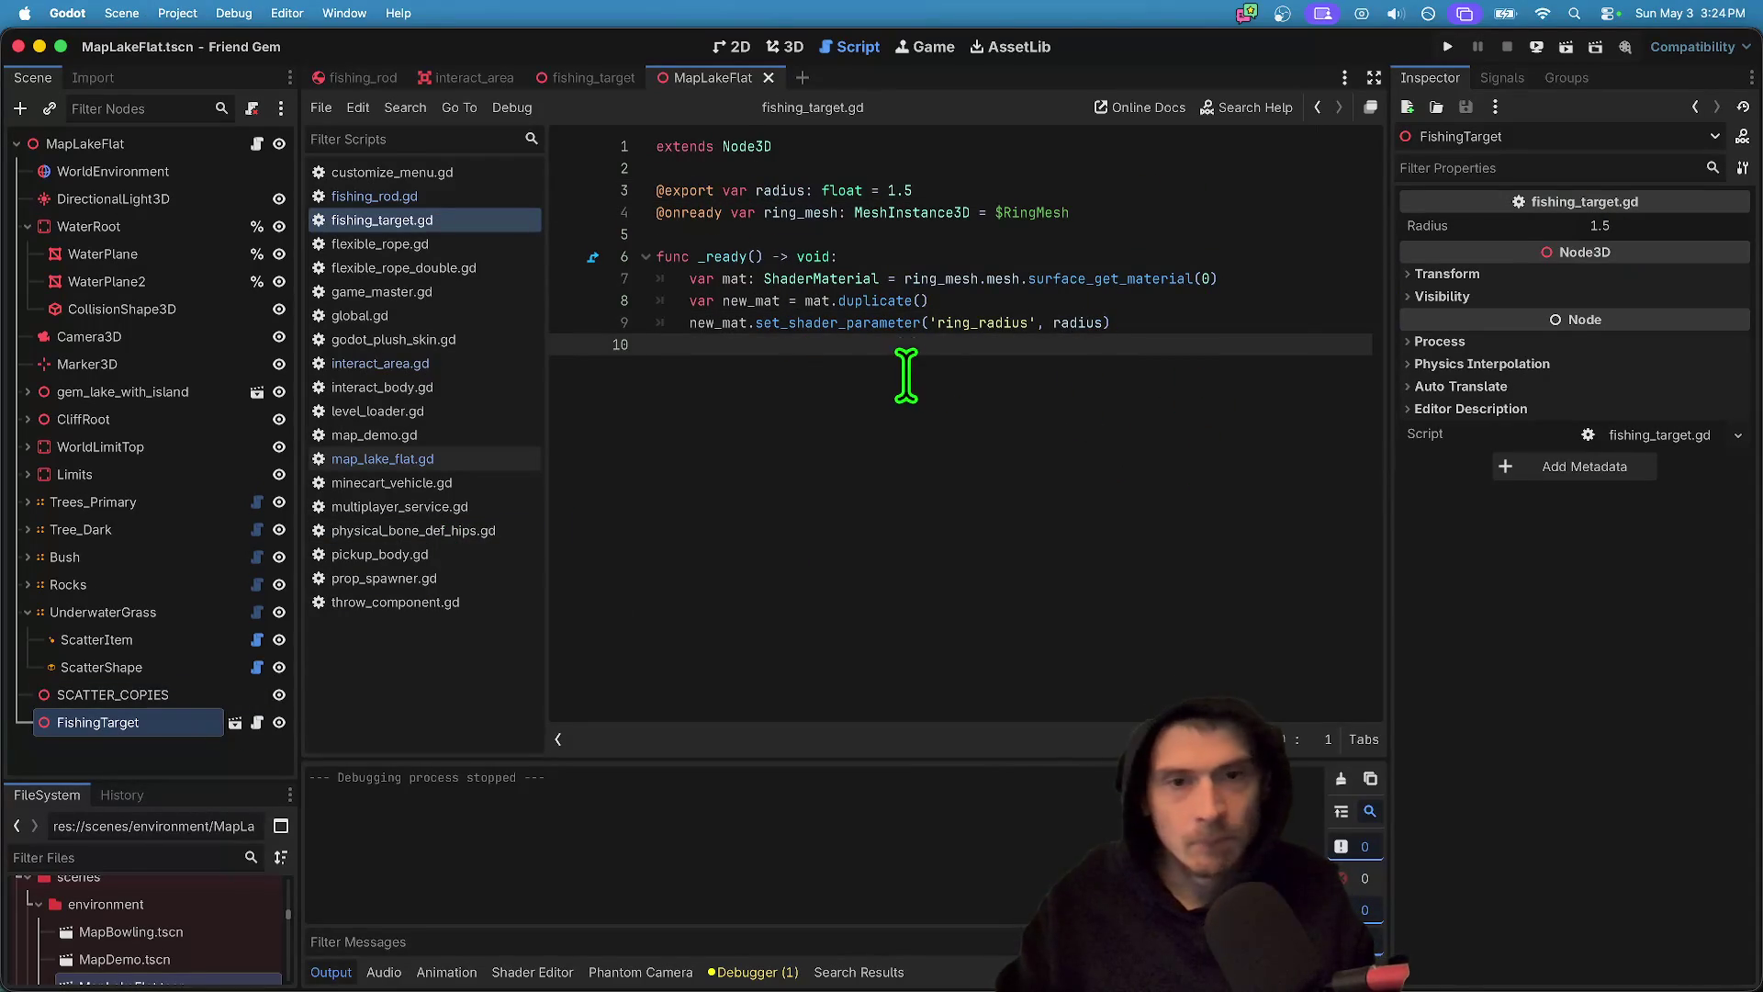
# - Select FishingTarget and set its Radius to 4.5 in the Inspector
pyautogui.click(785, 503)
pyautogui.click(101, 721)
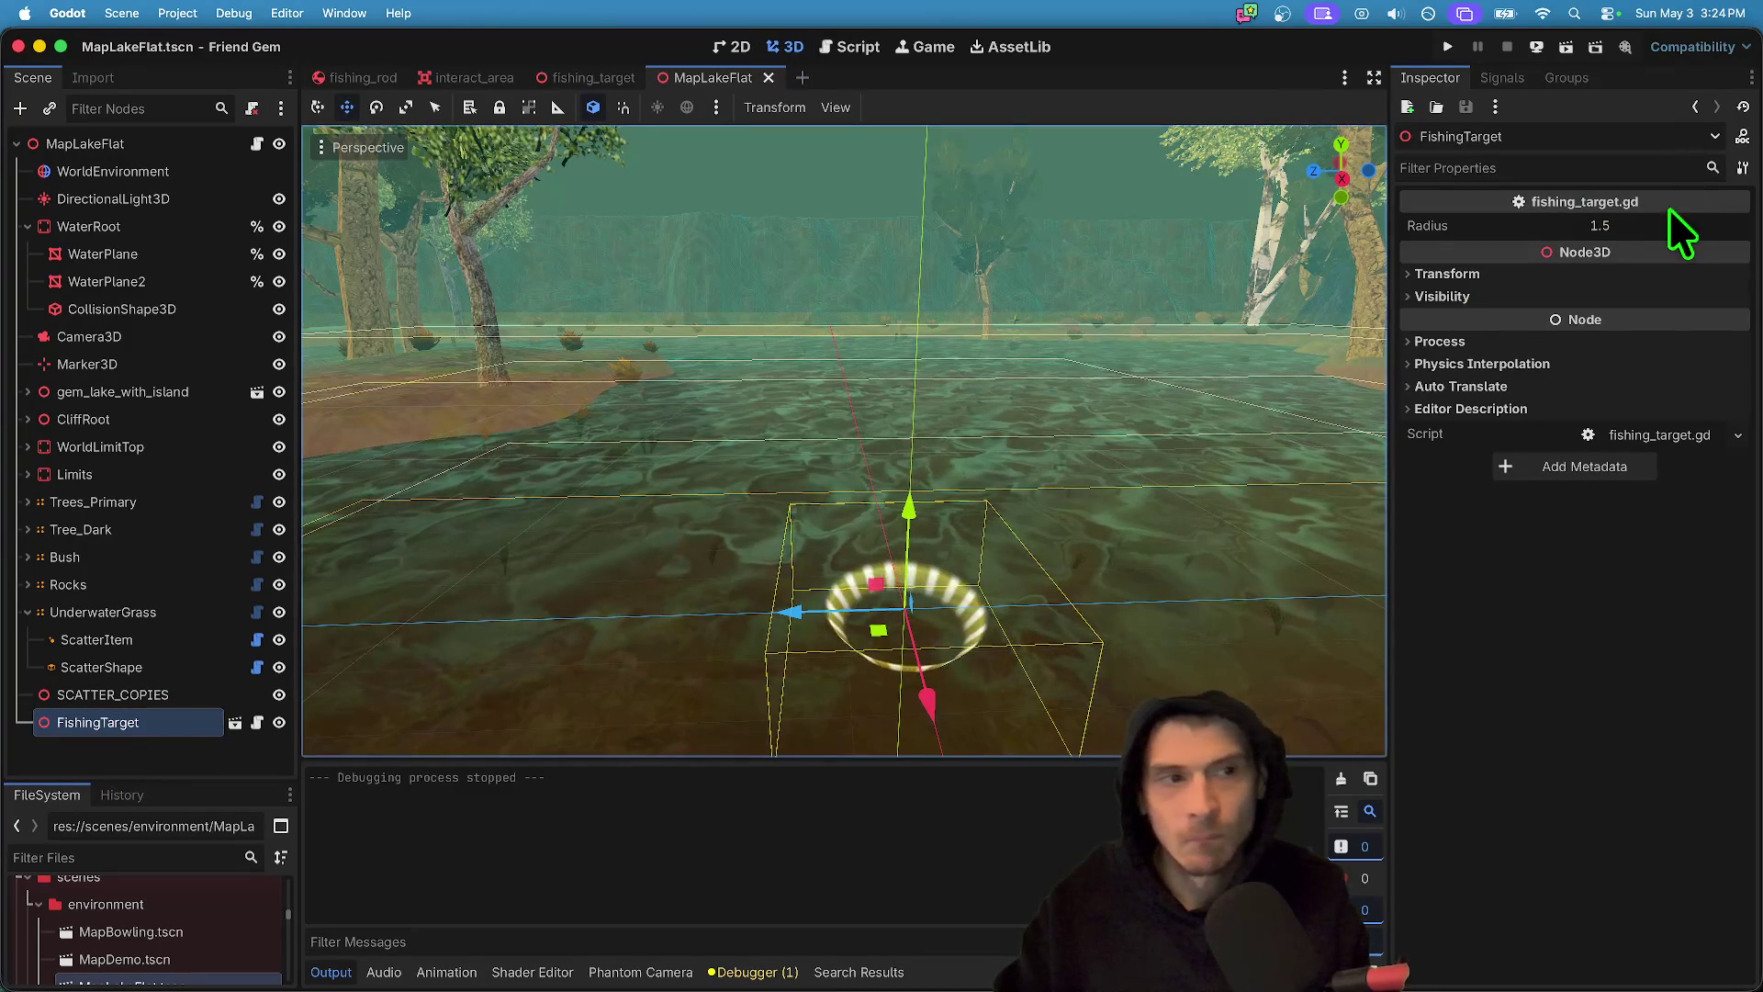
pyautogui.click(1599, 225)
pyautogui.write('4.5')
pyautogui.press('Return')
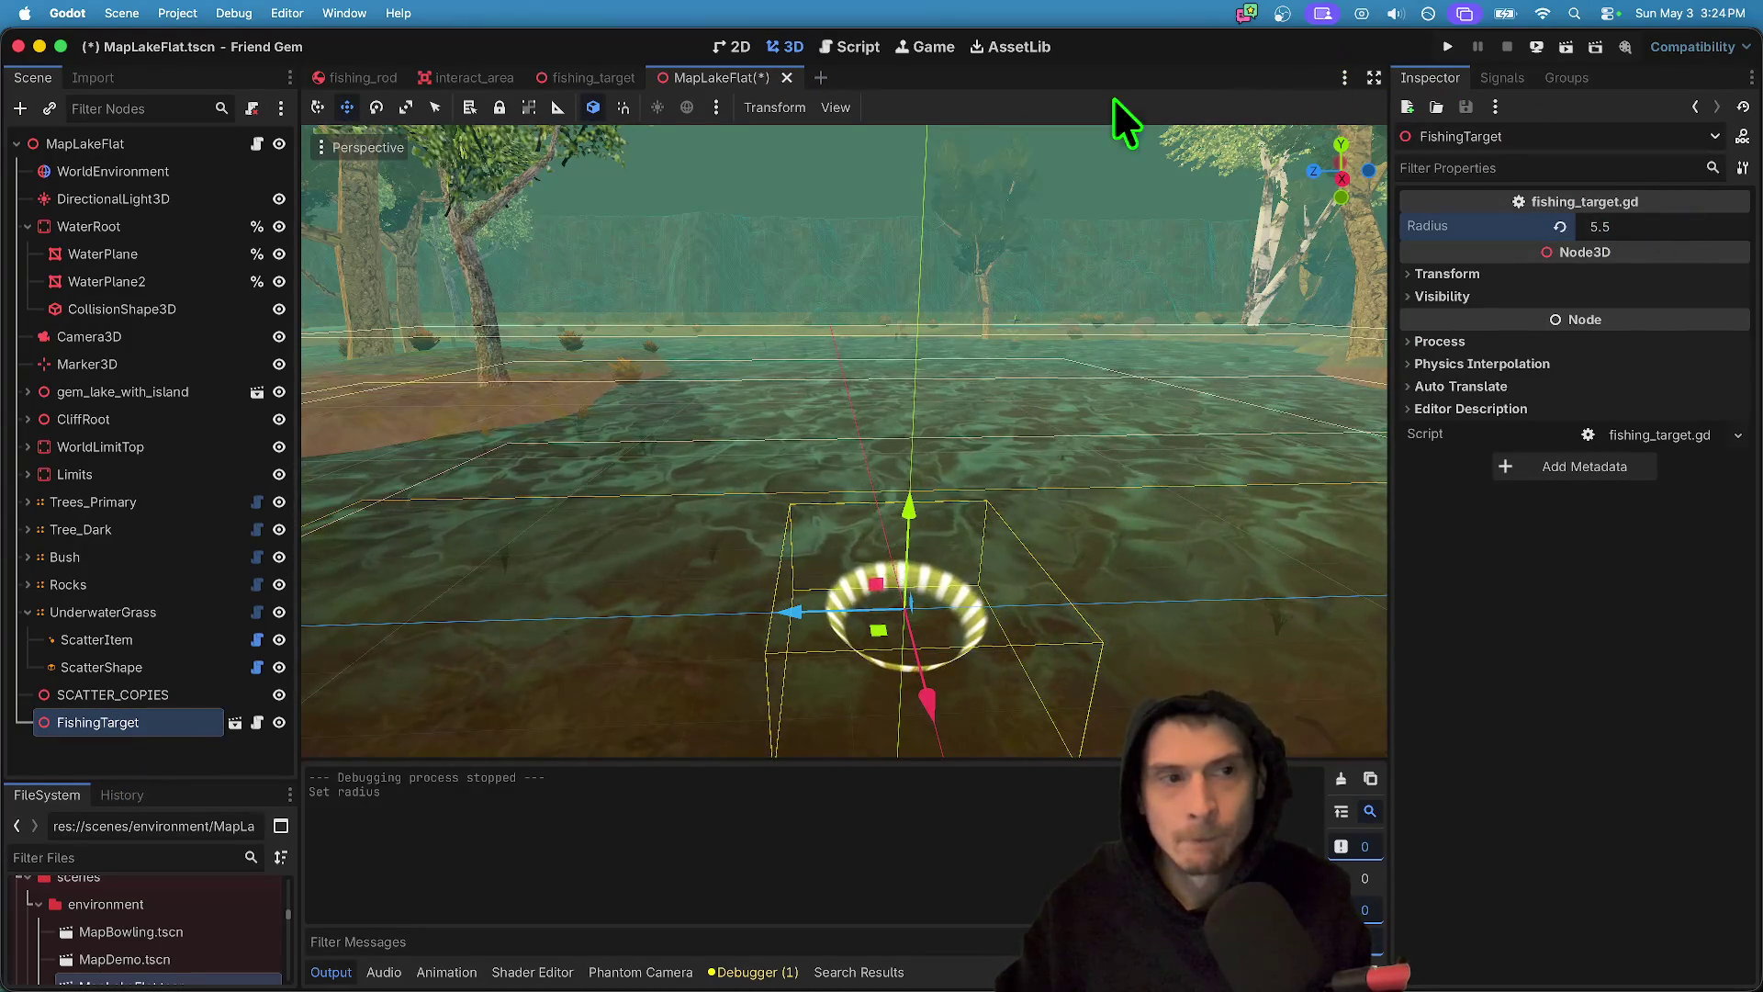
# - Save the MapLakeFlat scene, close the Scene menu, and return to the Script workspace
pyautogui.press('super+z')
pyautogui.click(121, 13)
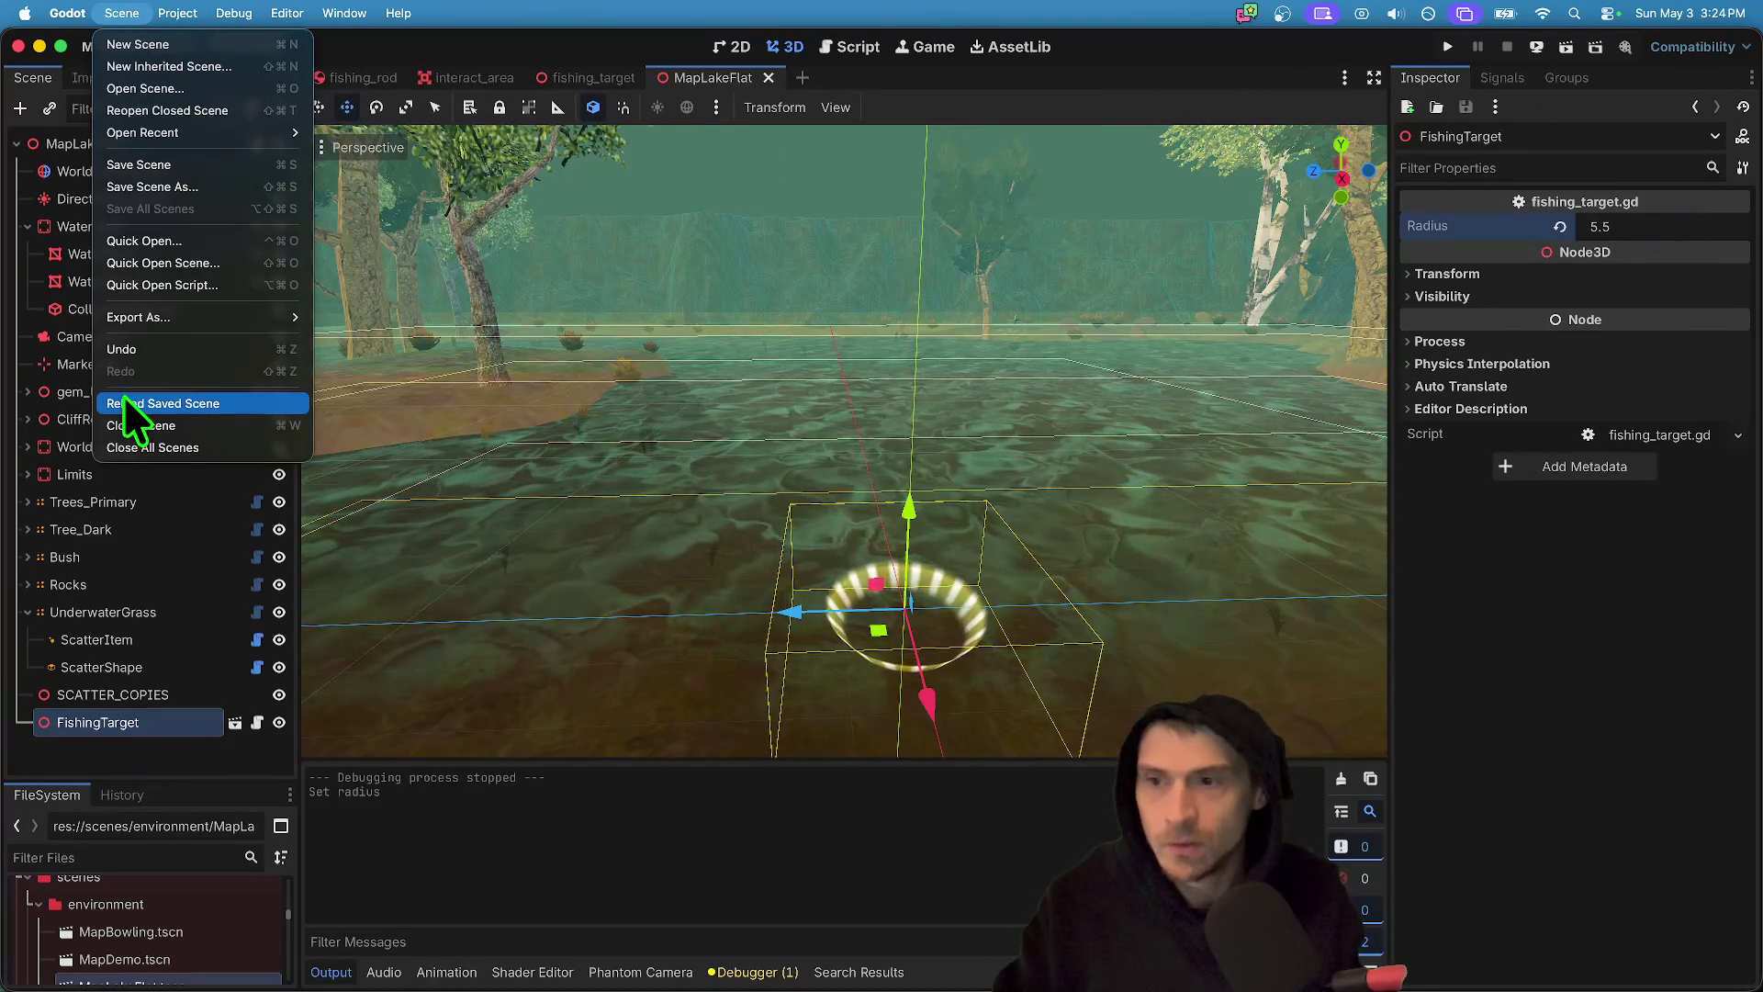
pyautogui.click(148, 405)
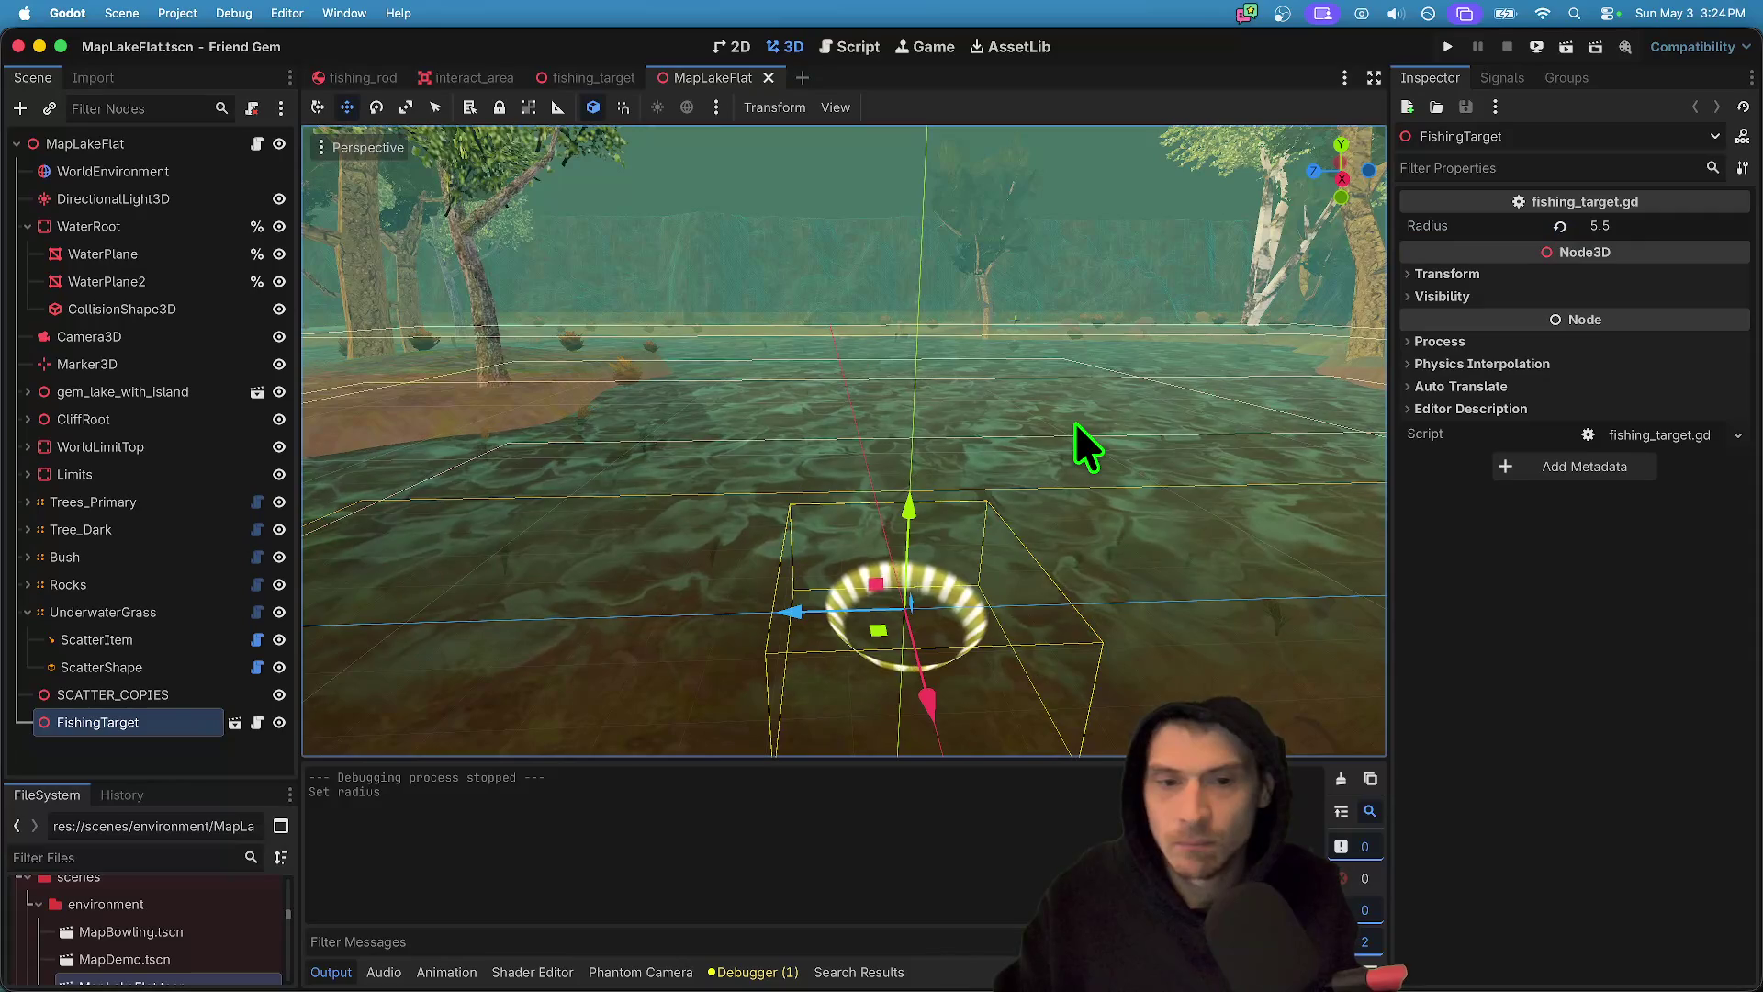
pyautogui.click(858, 46)
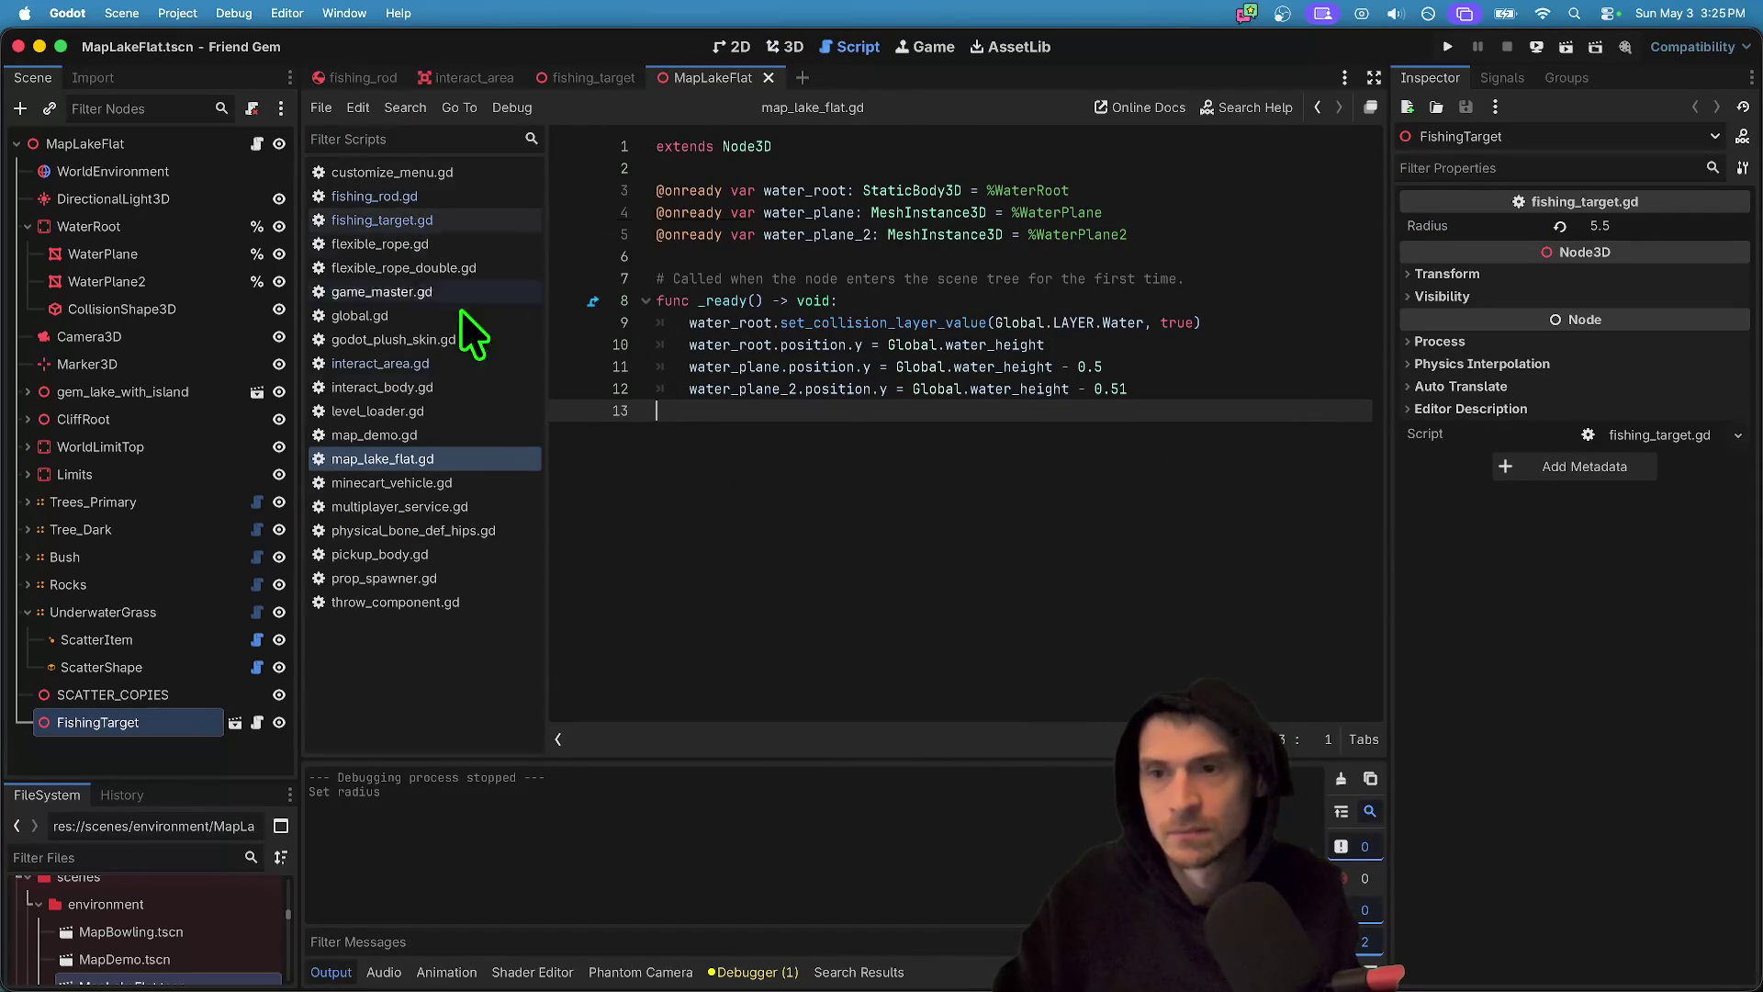
# - Open fishing_target.gd and review the radius variable and the new_mat line 9
pyautogui.click(364, 218)
pyautogui.hotkey('ctrl', 'Home')
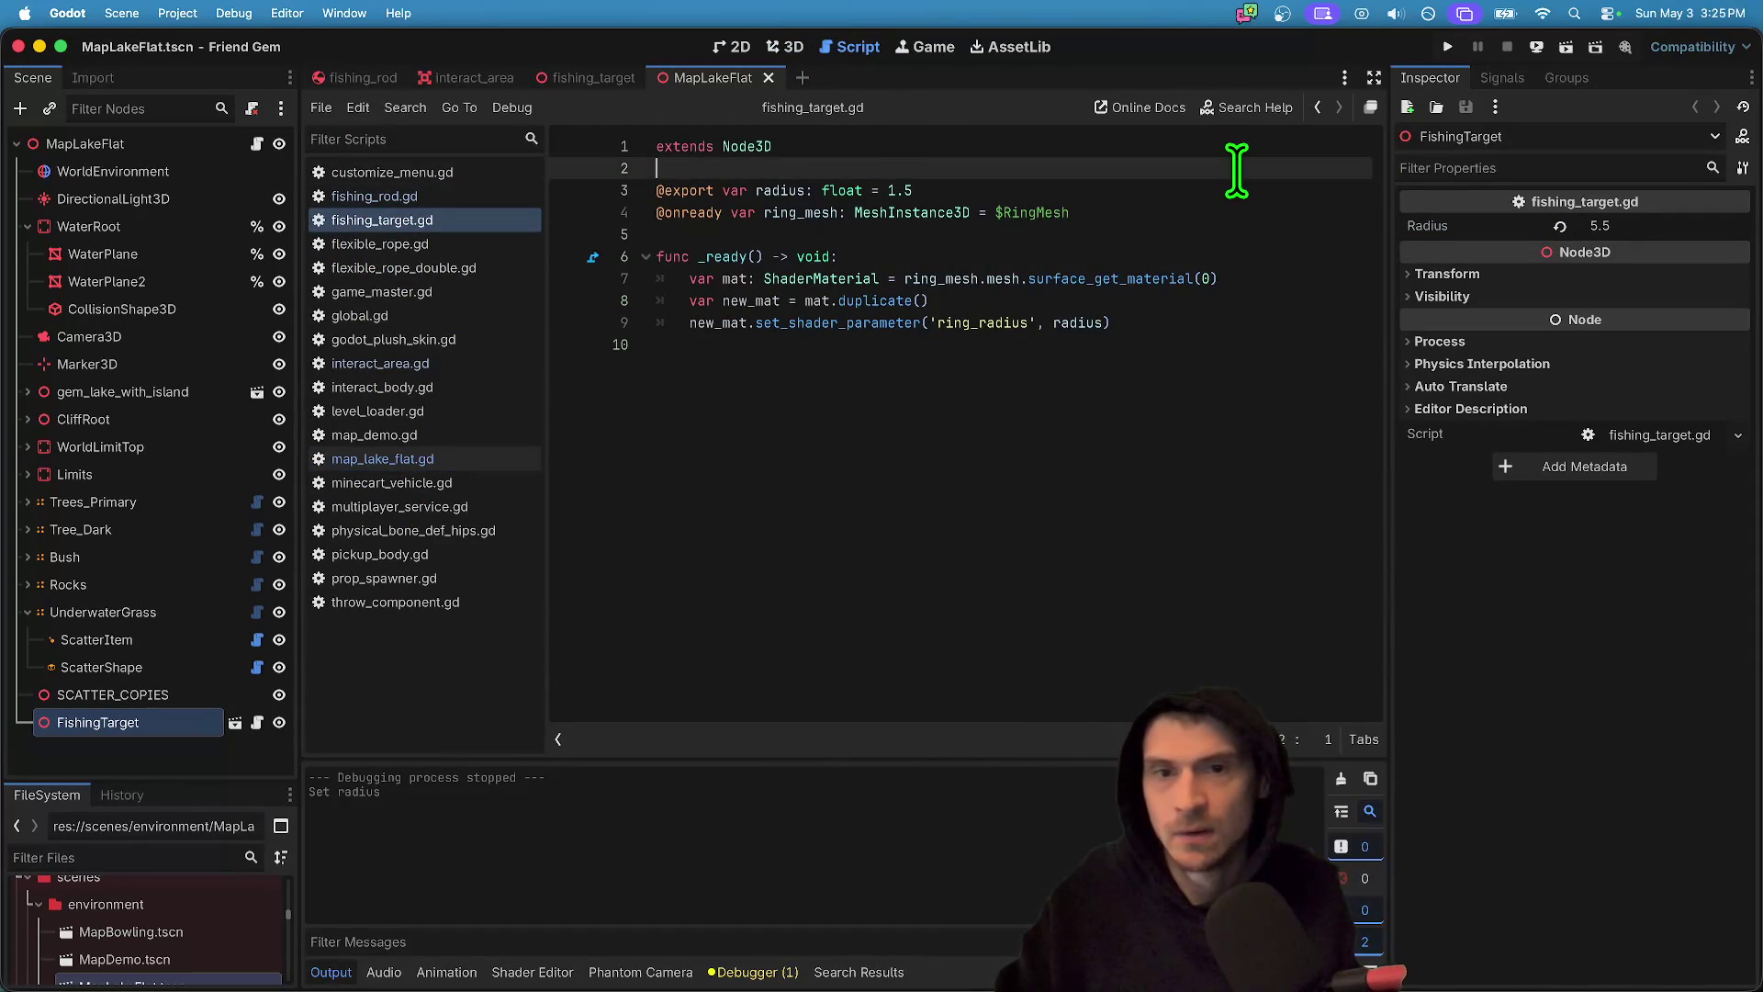
pyautogui.click(1182, 207)
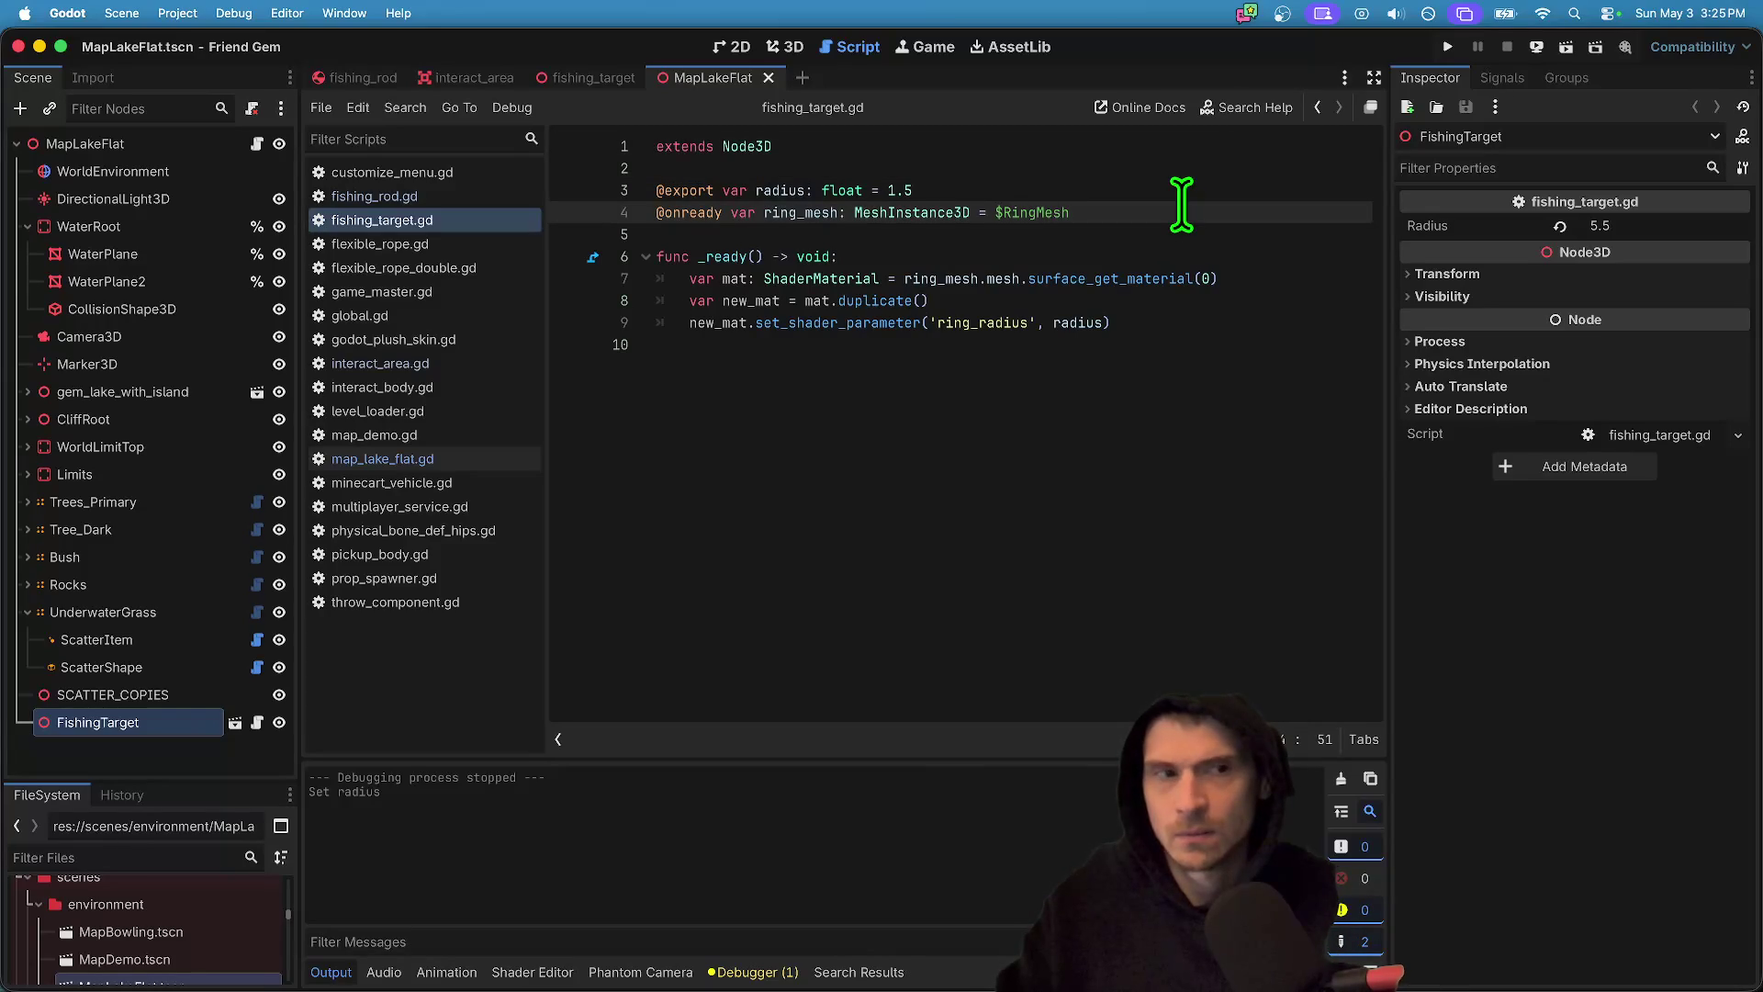
pyautogui.click(726, 190)
pyautogui.click(822, 190)
pyautogui.doubleClick(771, 188)
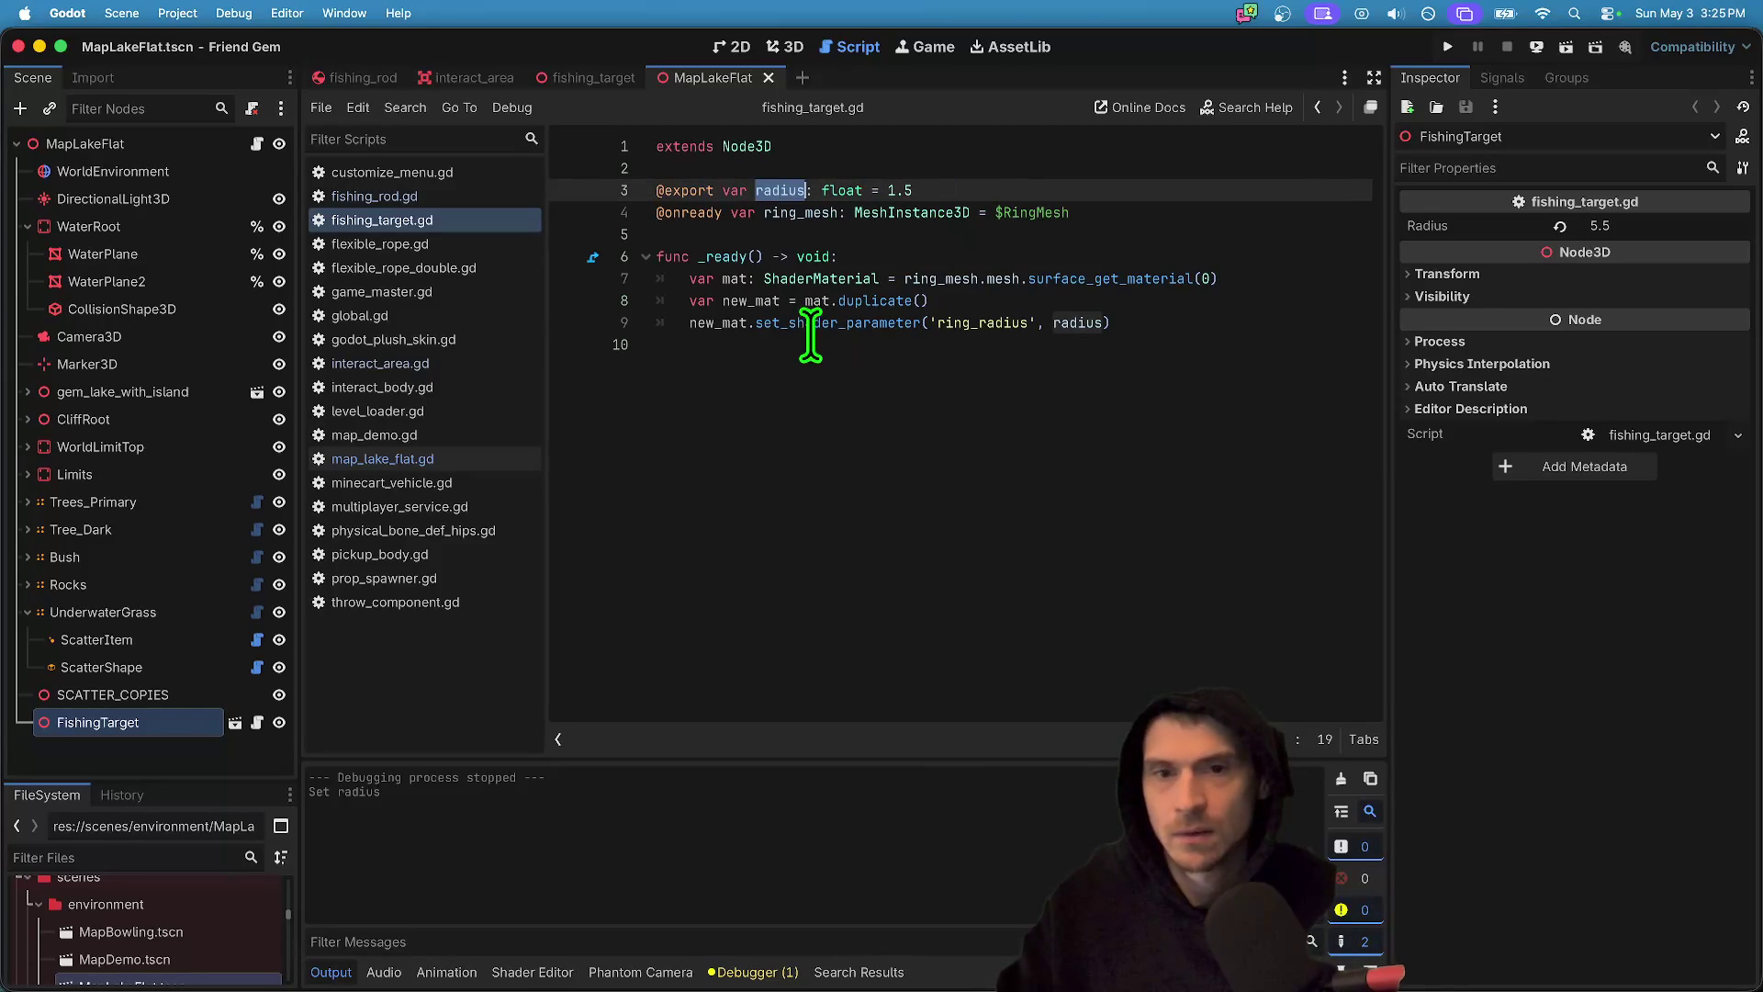
pyautogui.click(820, 216)
pyautogui.click(846, 345)
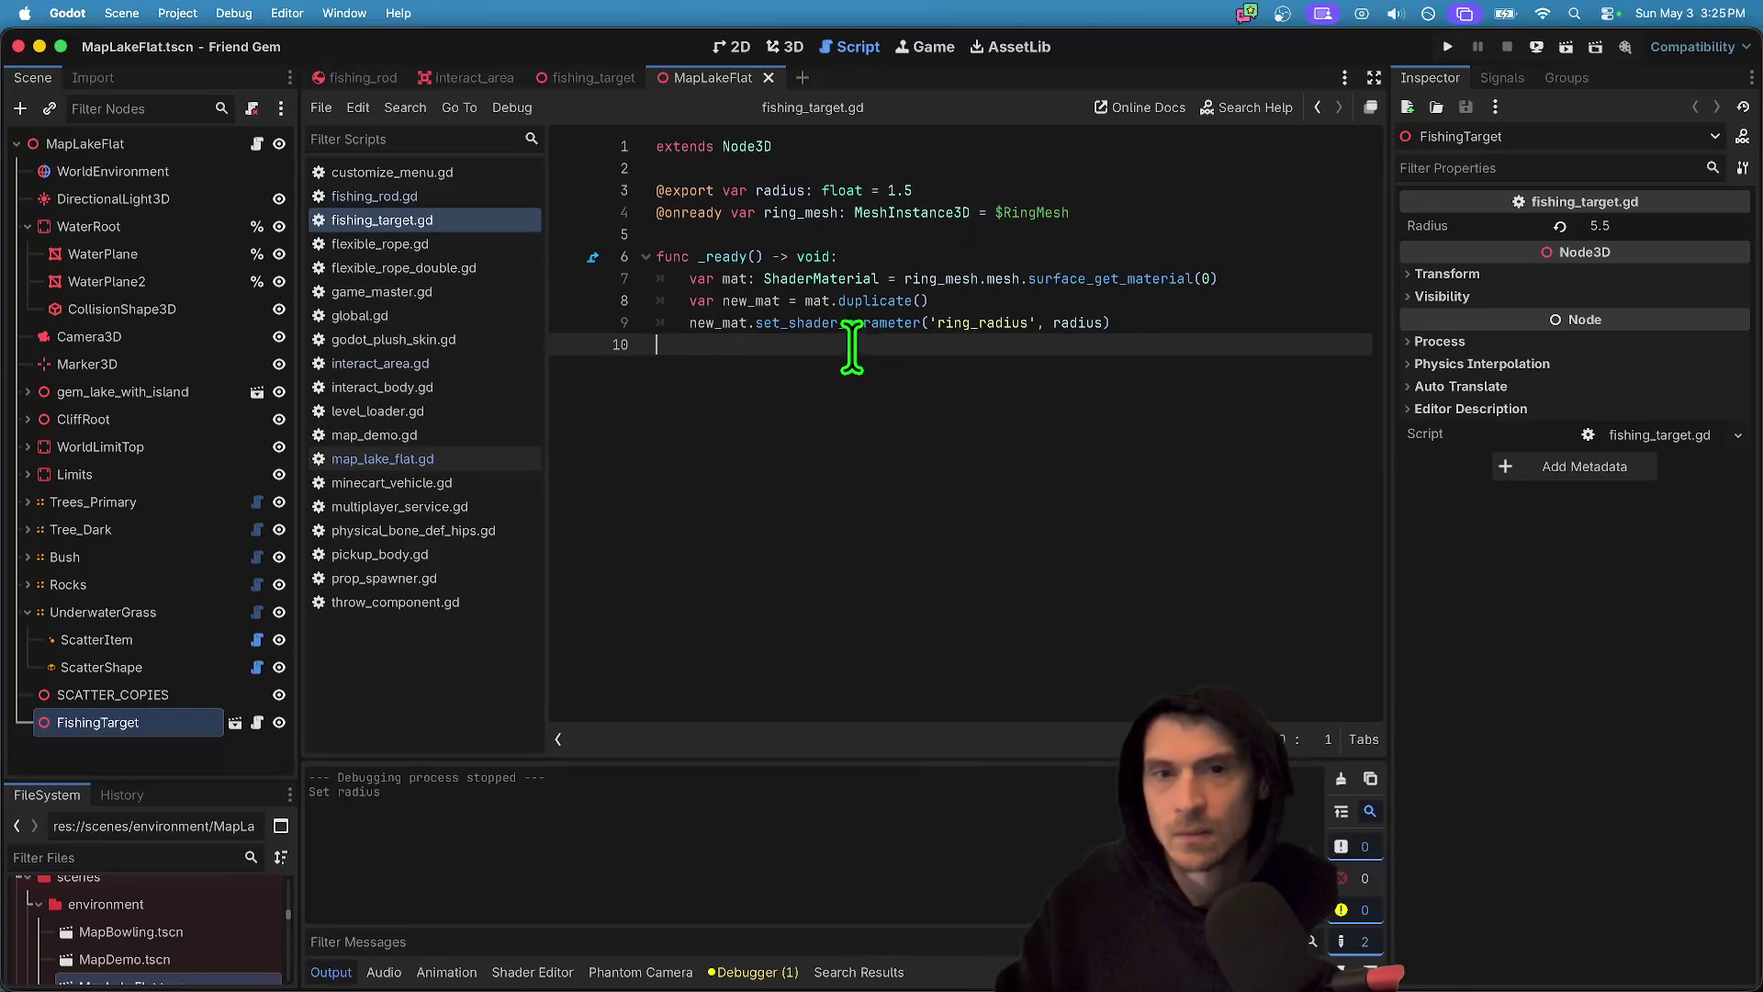
pyautogui.click(687, 322)
pyautogui.doubleClick(687, 322)
# - Start a surface_set_material call on indented line 10 and launch the game
pyautogui.click(781, 356)
pyautogui.press('Tab')
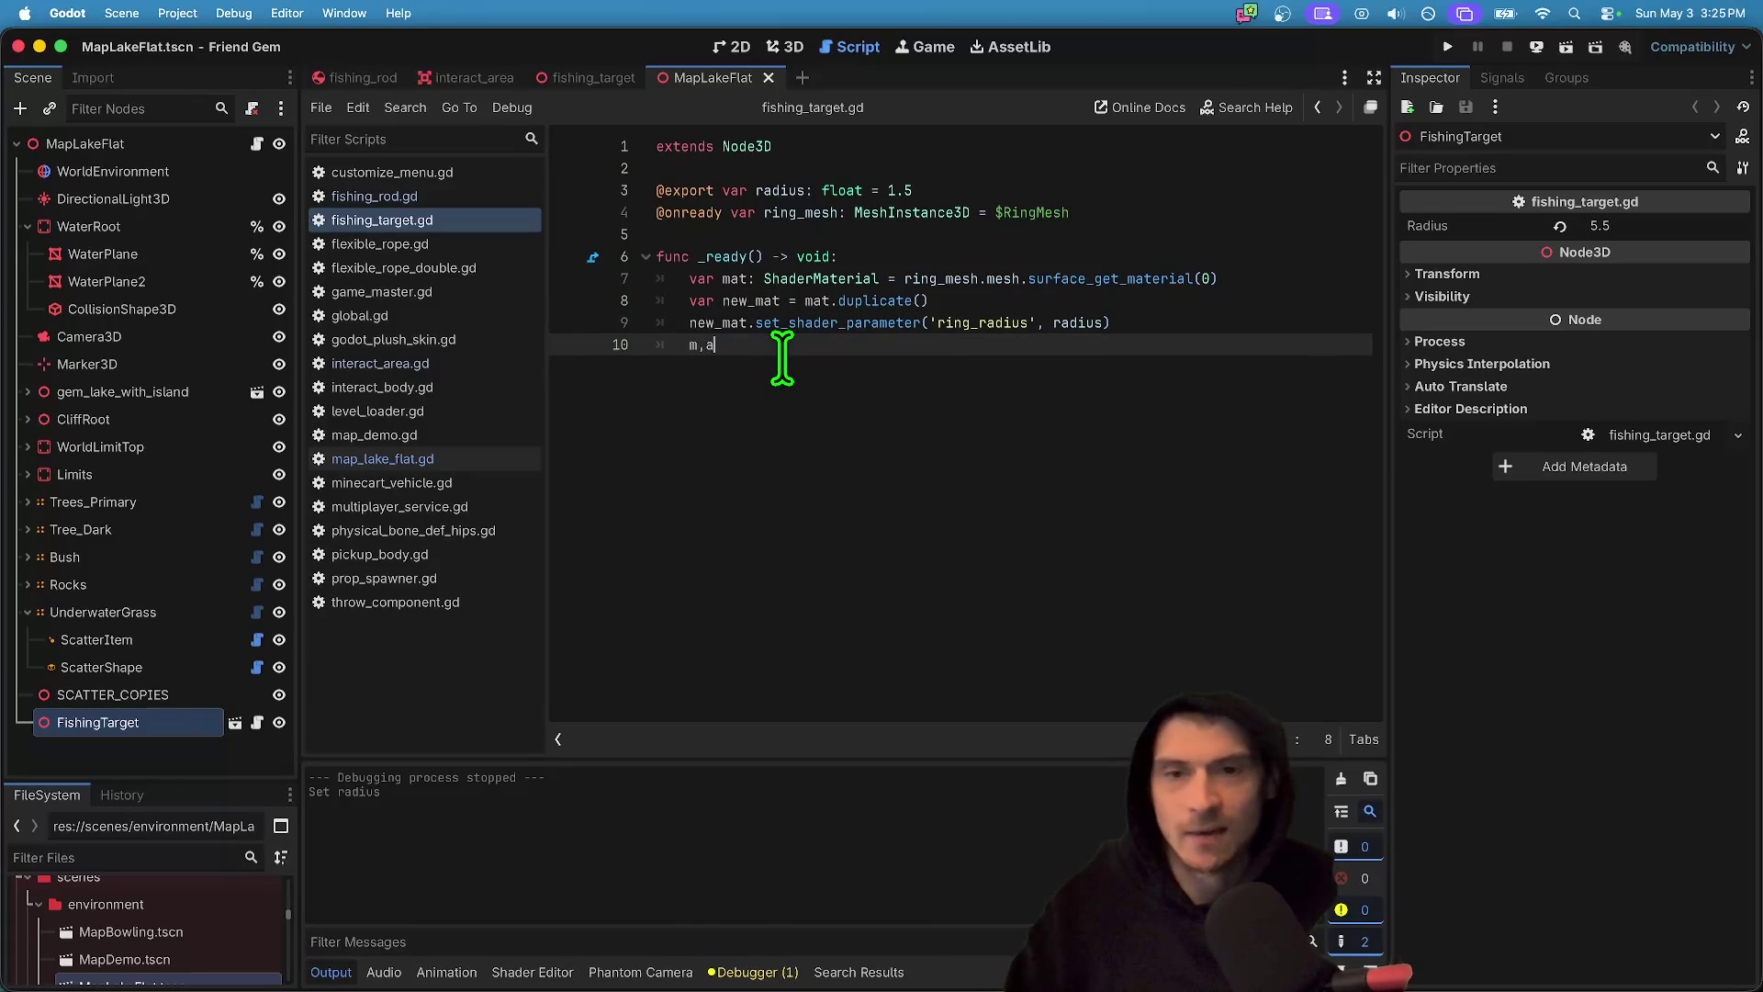
pyautogui.write('s')
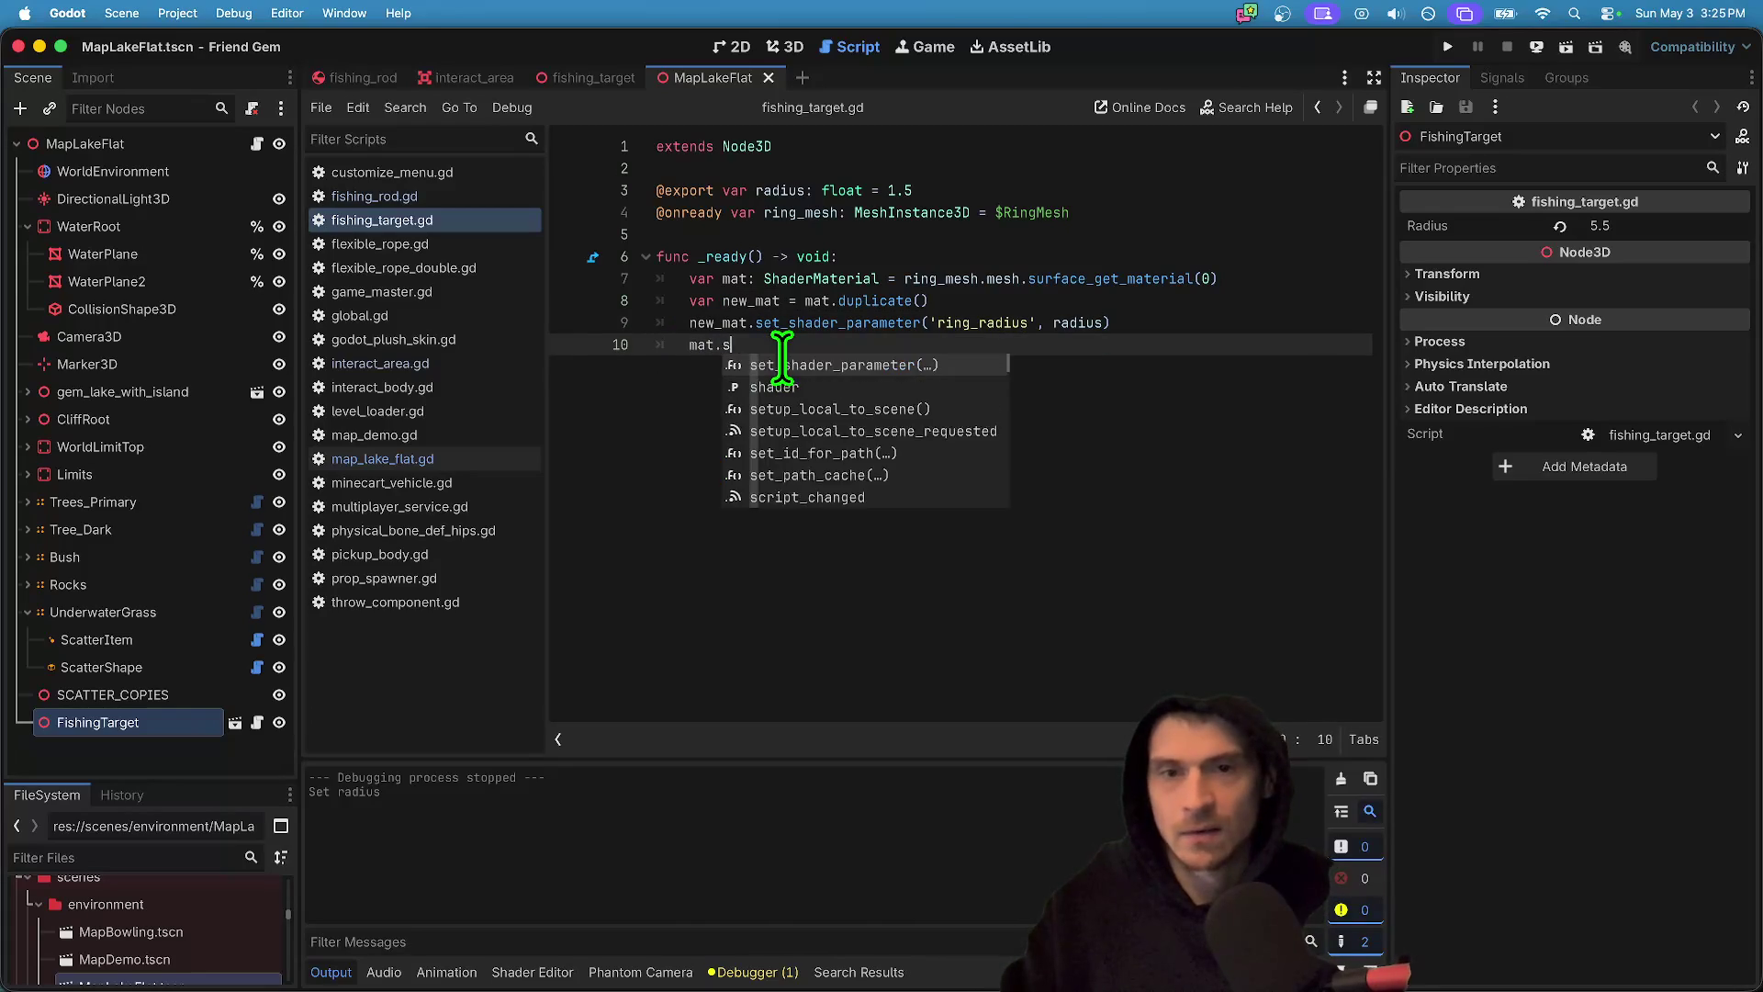
pyautogui.write('et_m')
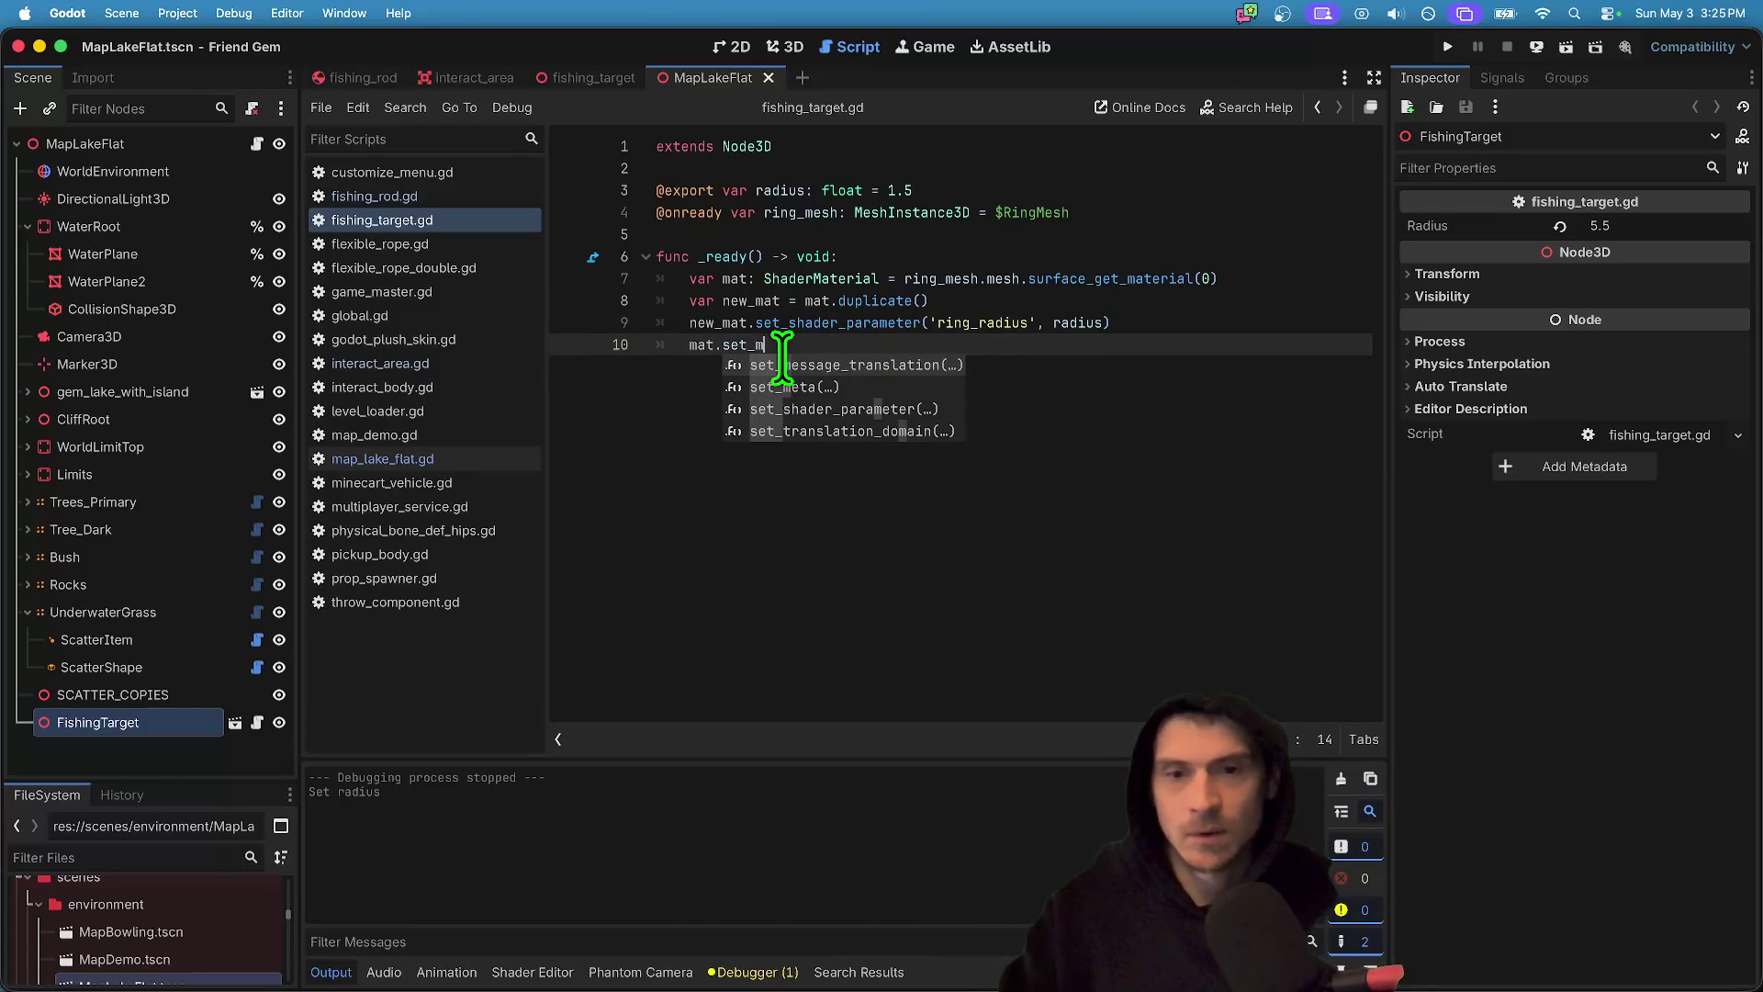
pyautogui.press('BackSpace')
pyautogui.press('BackSpace')
pyautogui.press('BackSpace')
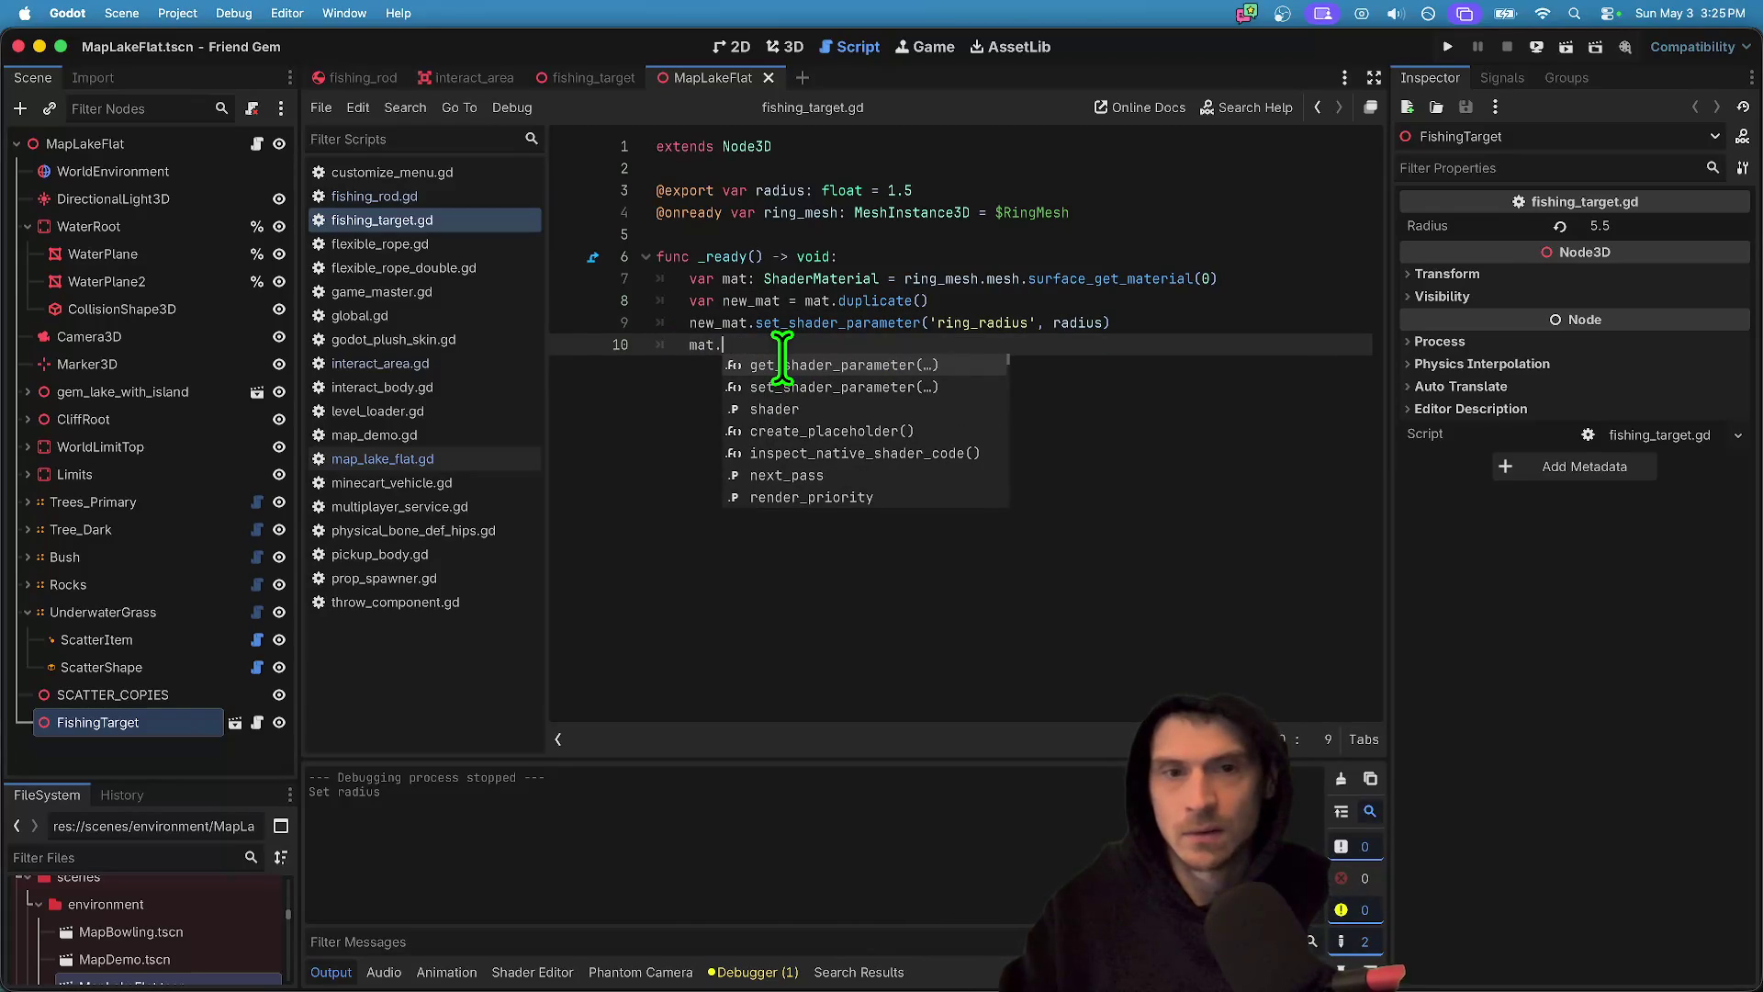
pyautogui.write('surf')
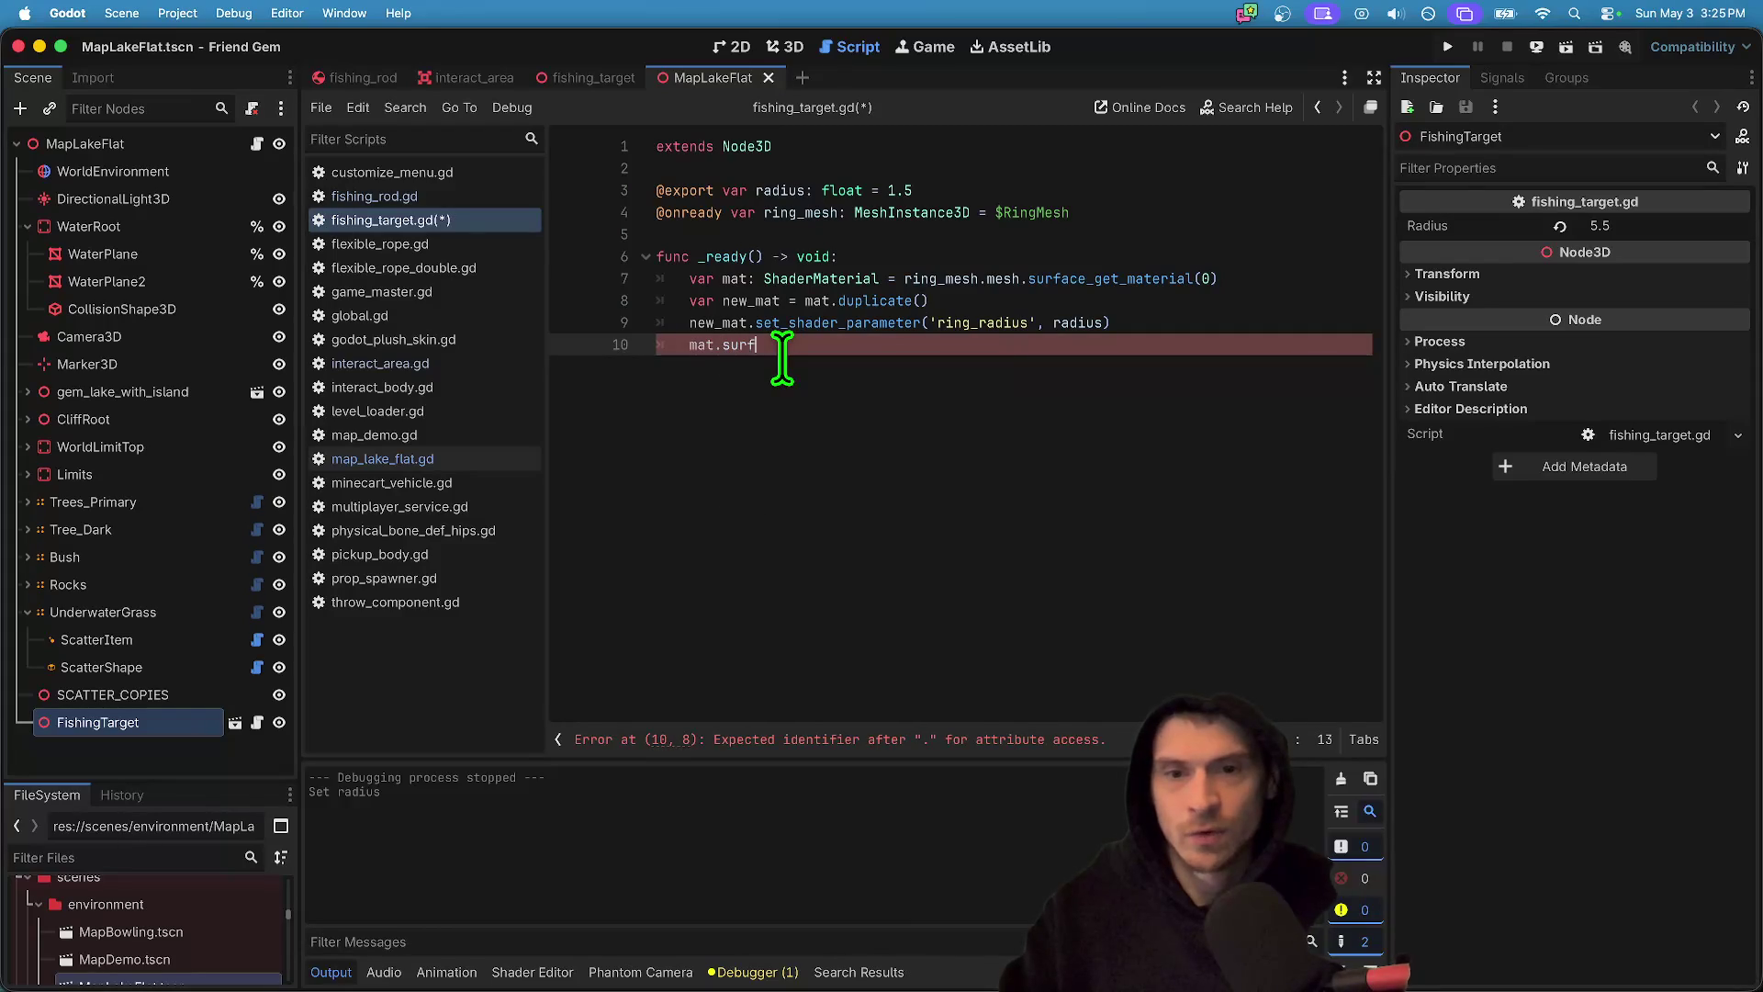
pyautogui.write('set_sur')
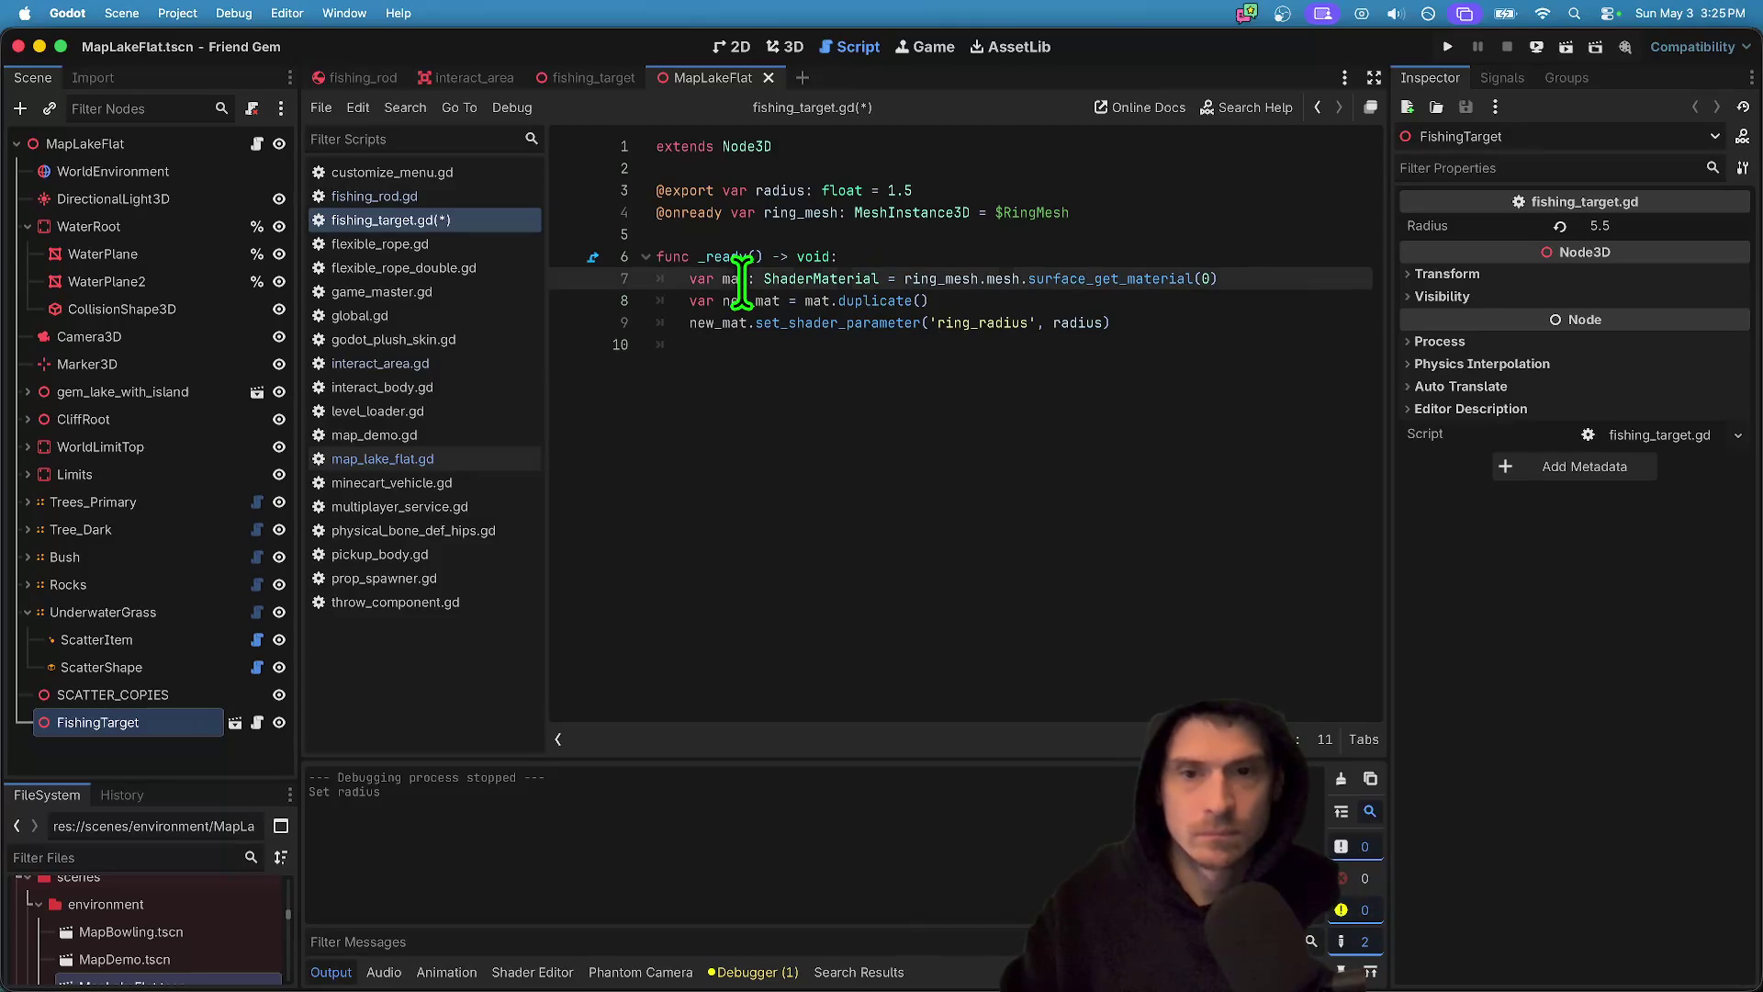
pyautogui.press('super+b')
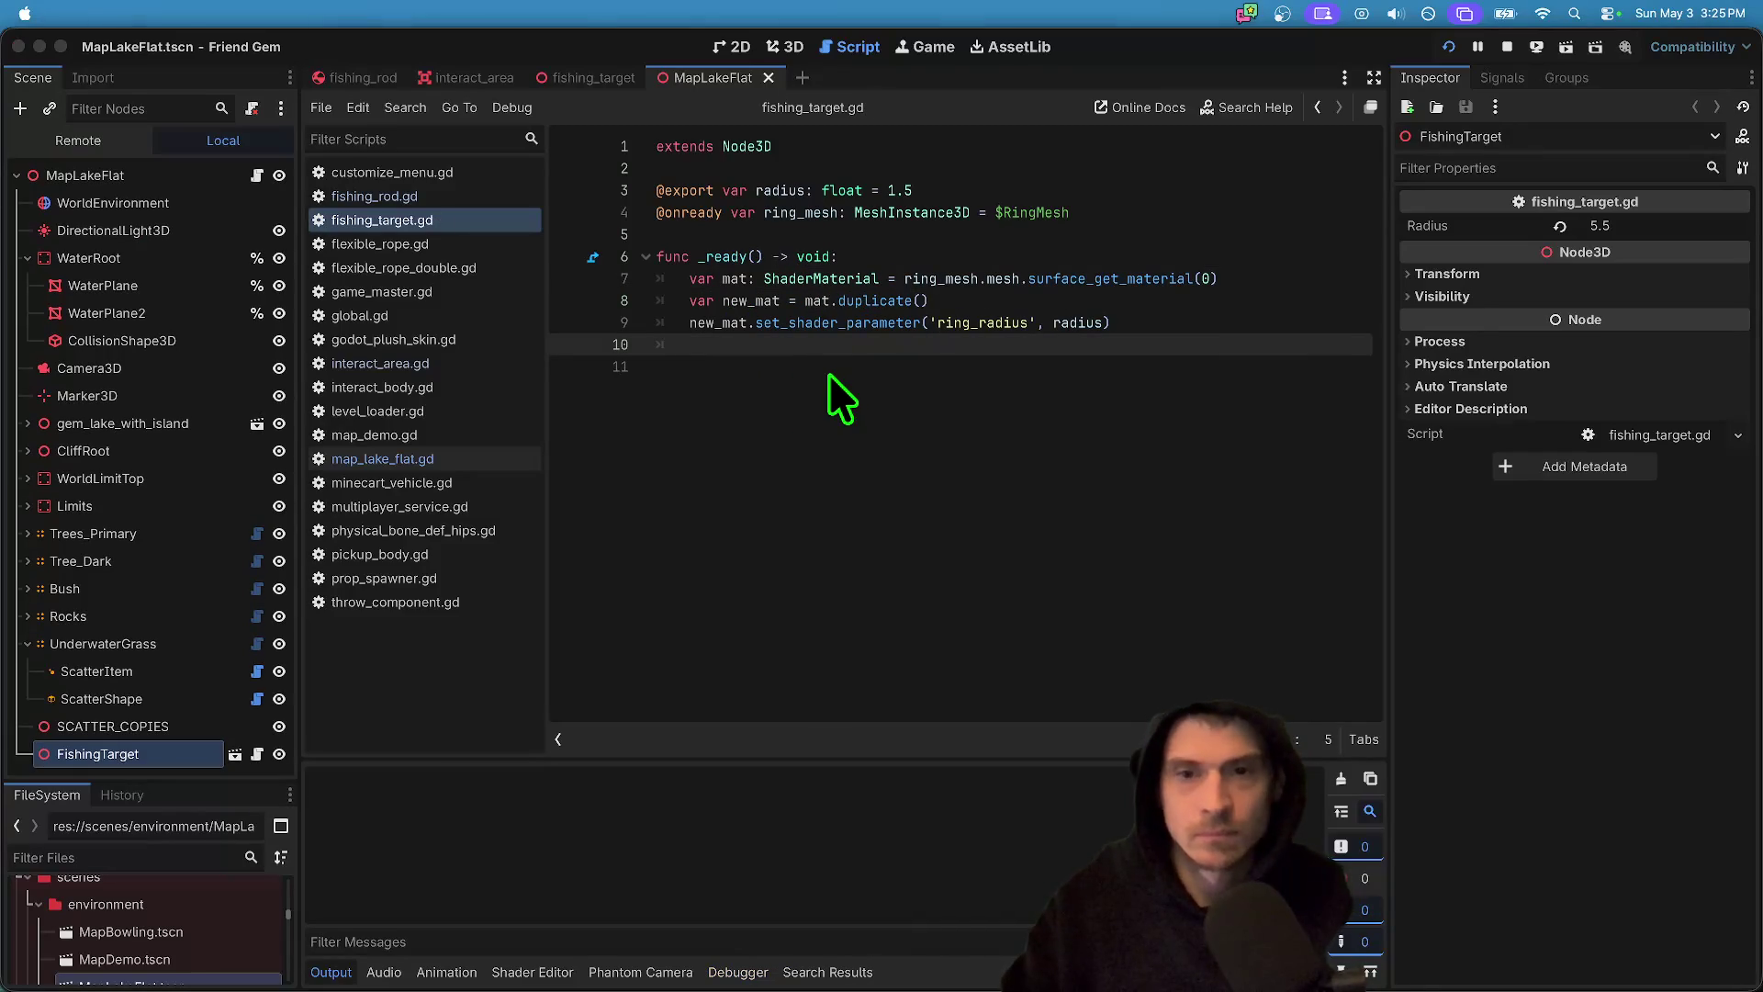
# - Stop the game, remove the extra line, and type ring_mesh.mesh on line 10
pyautogui.click(1507, 47)
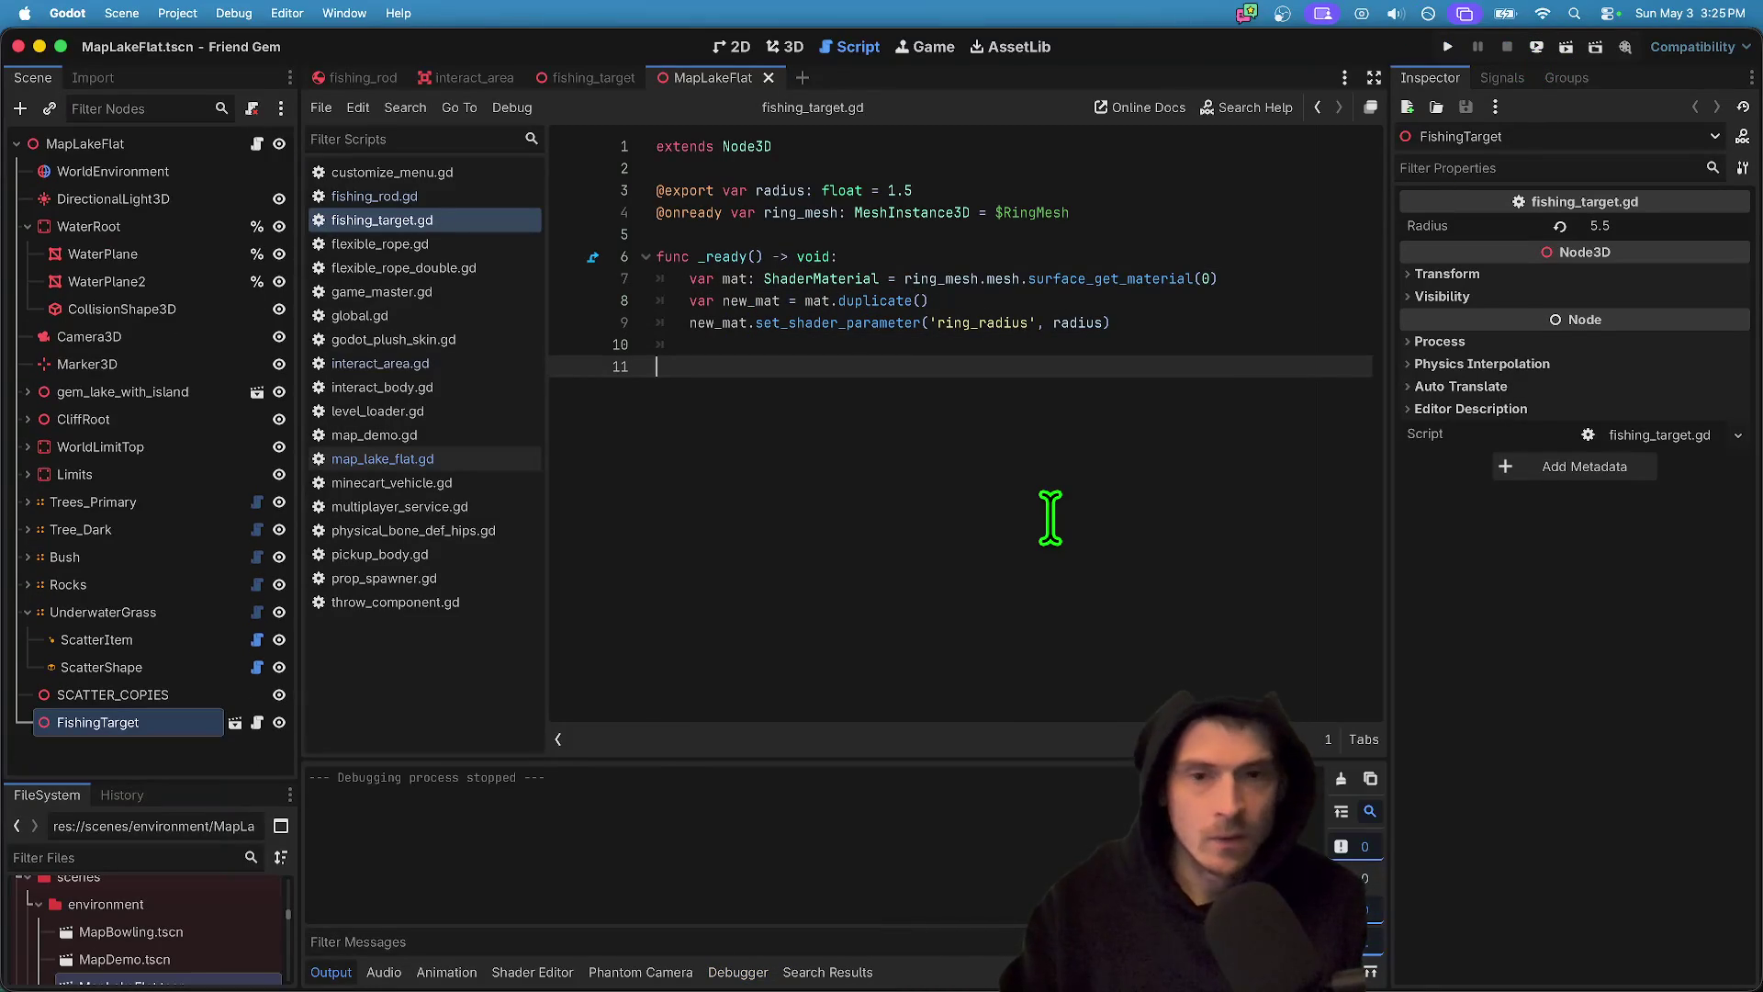
pyautogui.write('m')
pyautogui.press('BackSpace')
pyautogui.press('BackSpace')
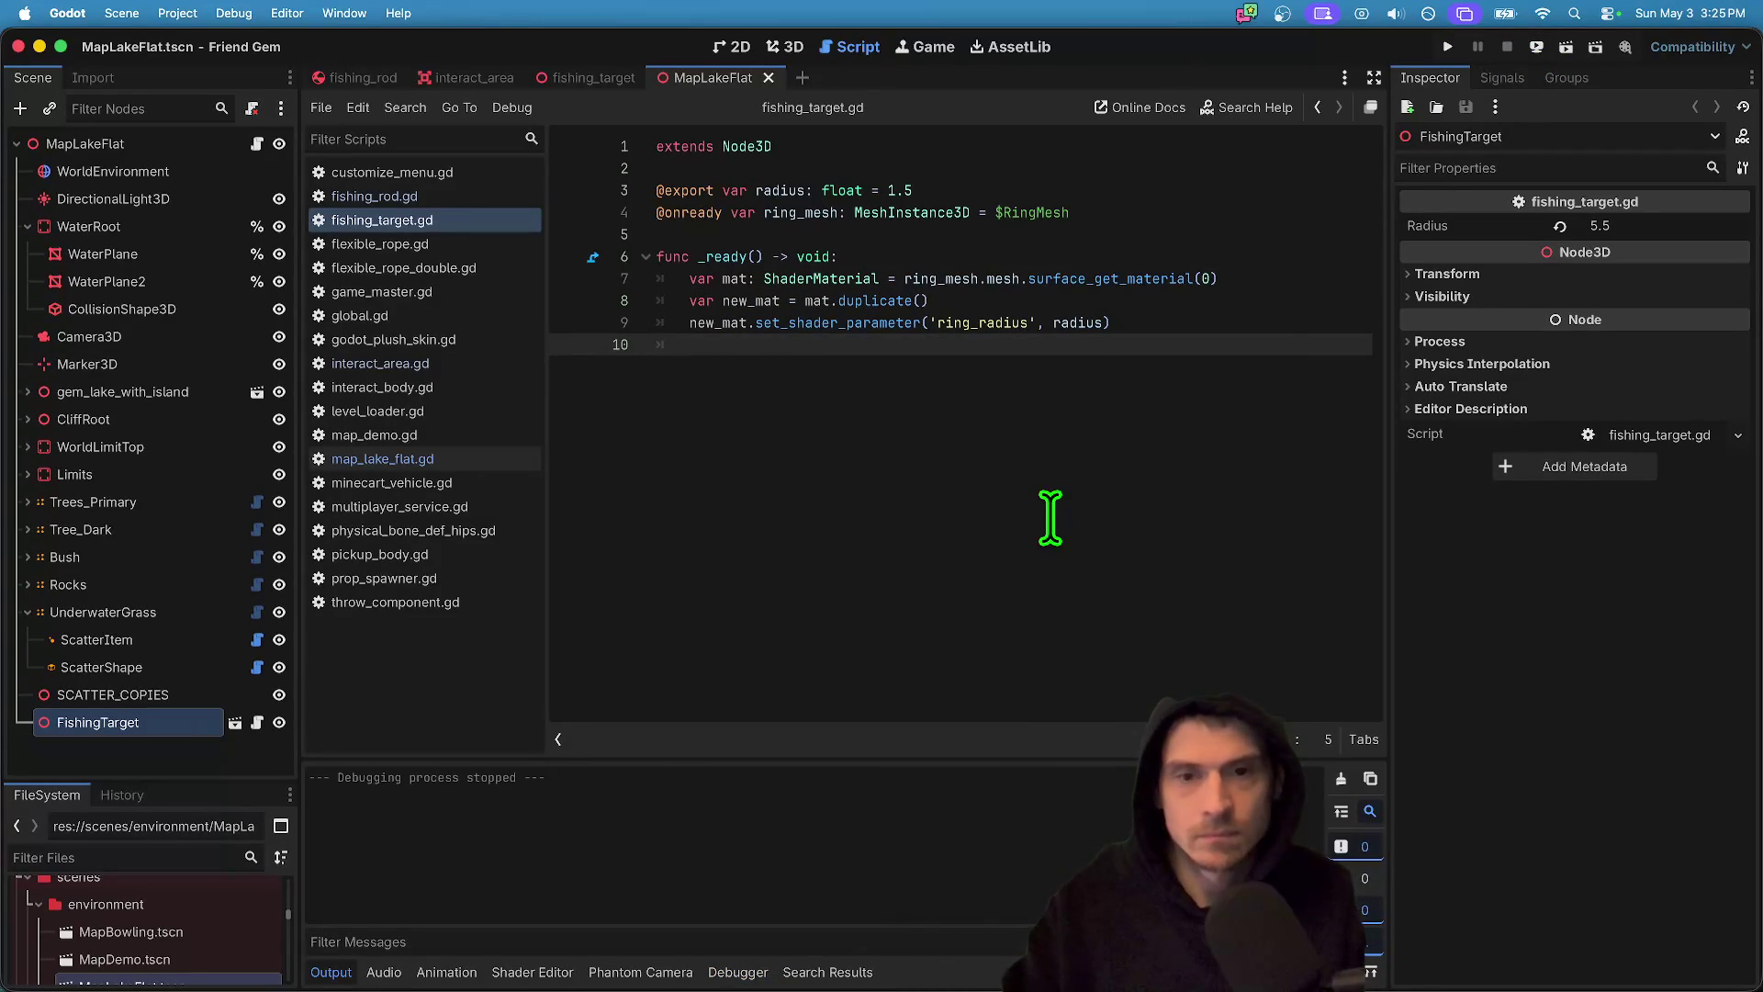
pyautogui.write('ru')
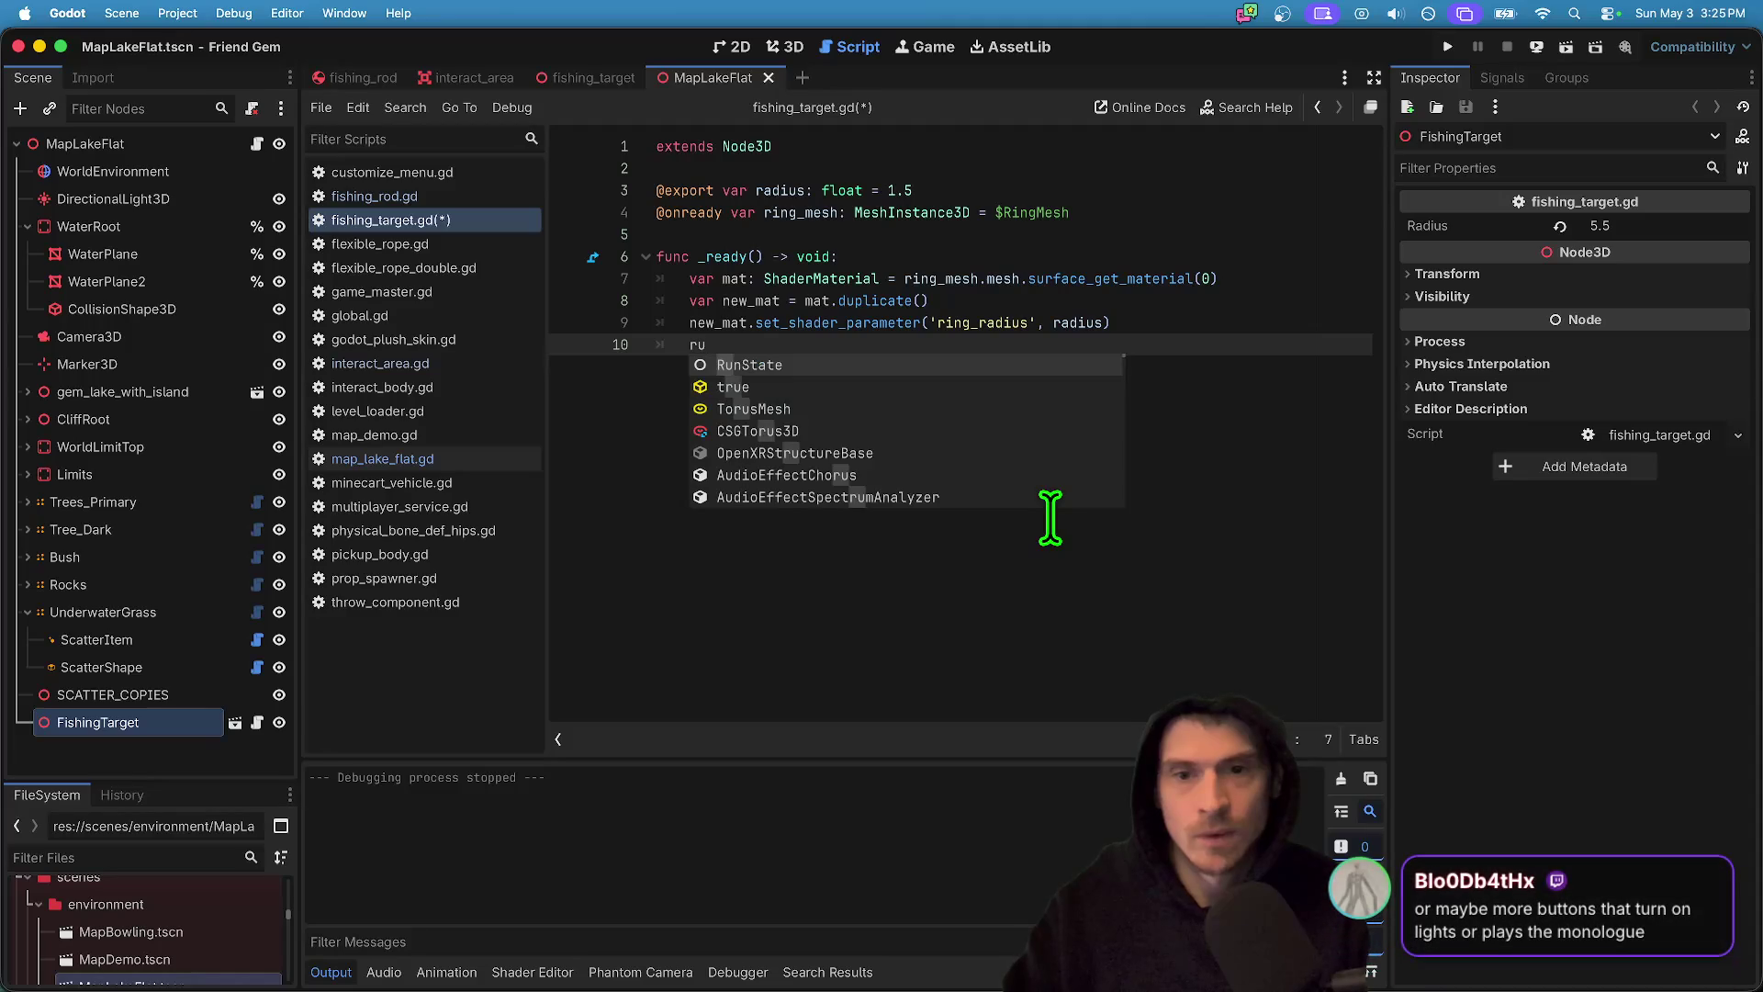
pyautogui.press('BackSpace')
pyautogui.write('ing')
pyautogui.press('Return')
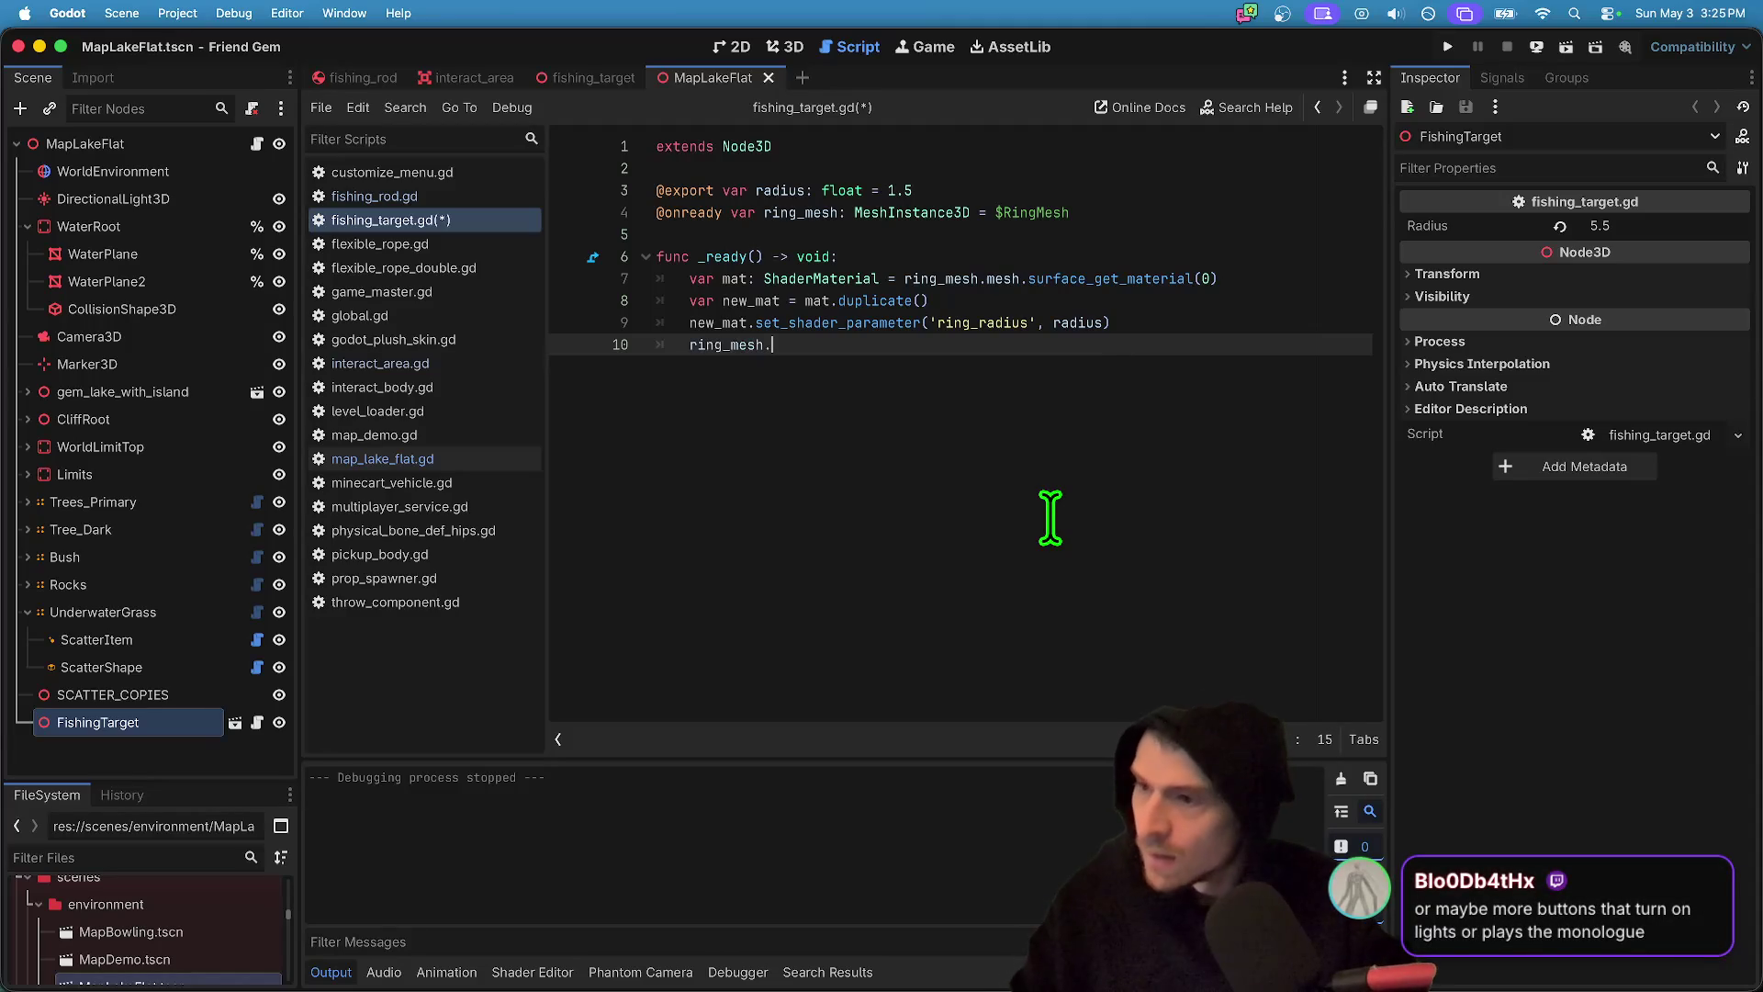
pyautogui.write('.')
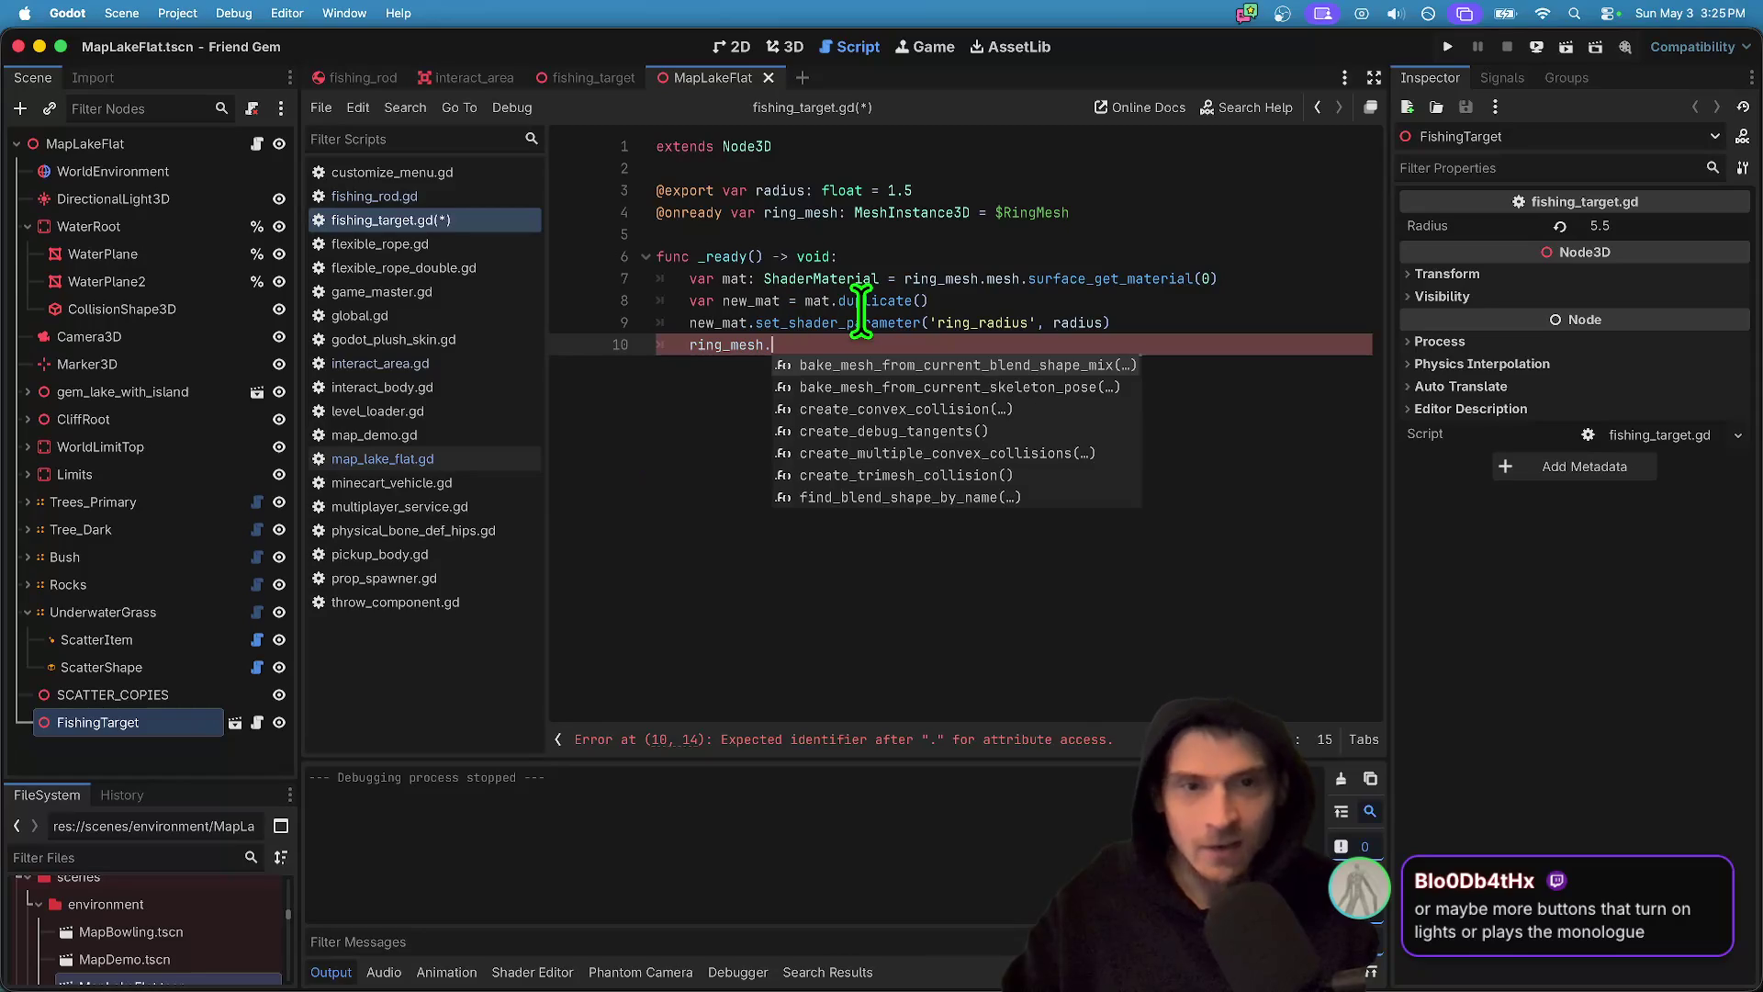
pyautogui.write('mesh.')
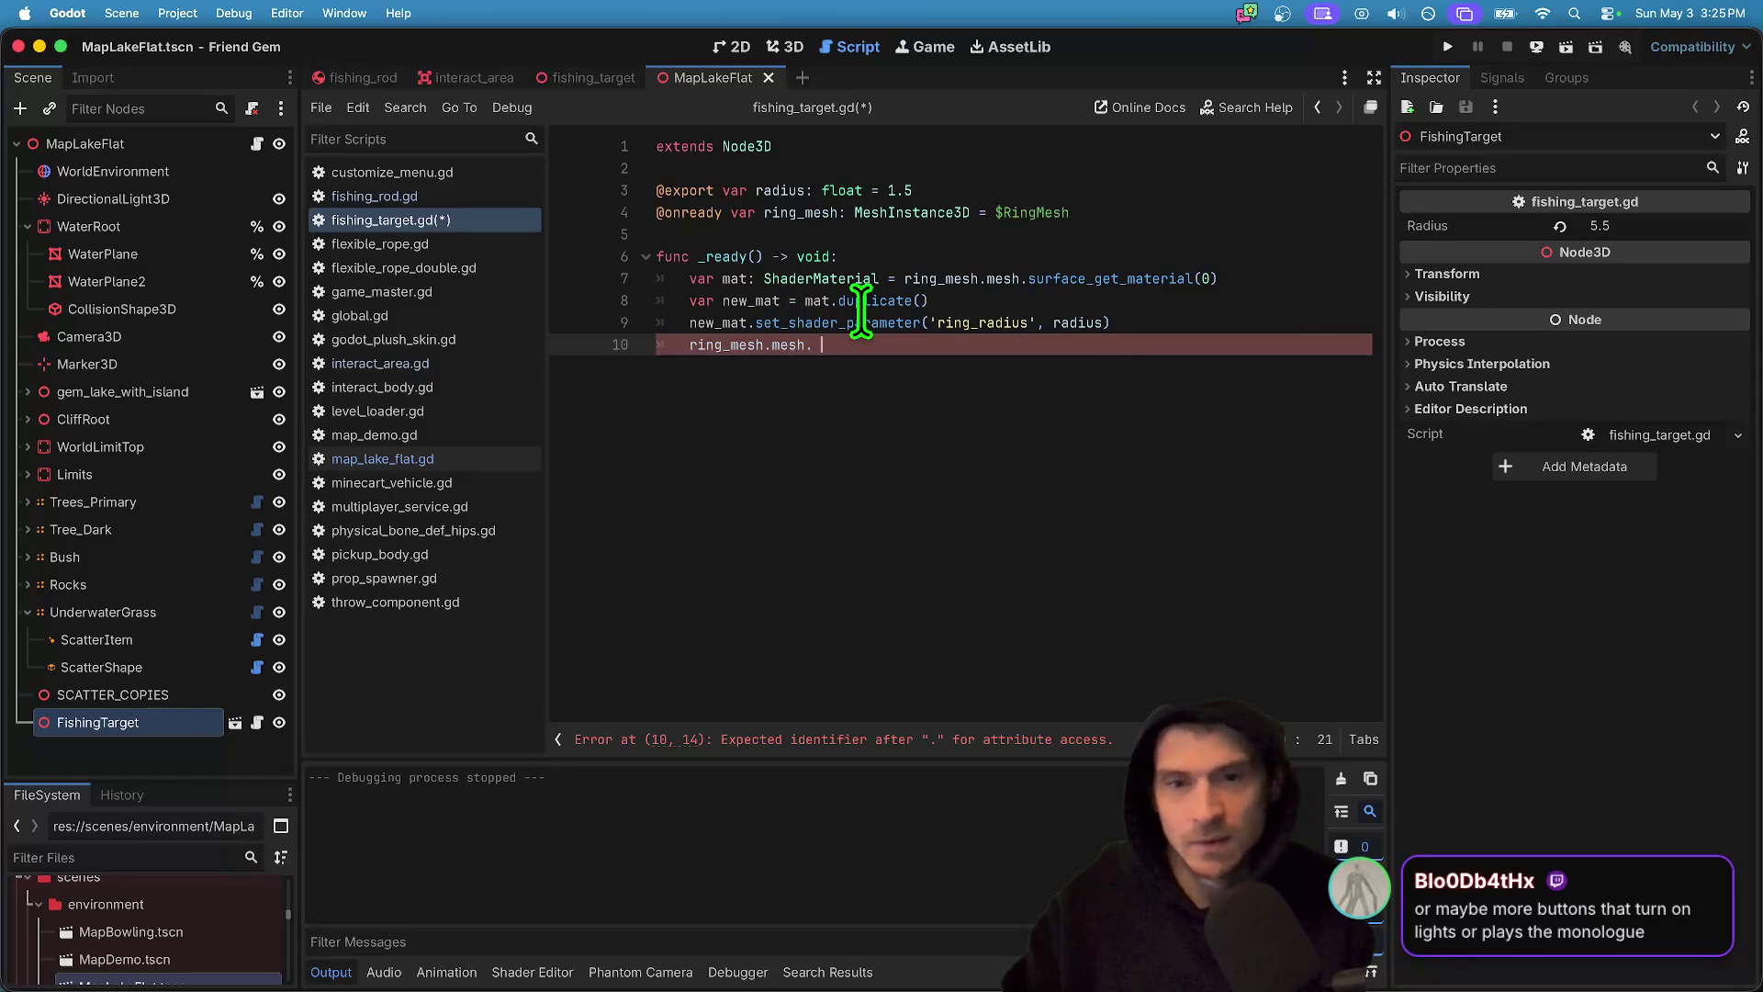
# - Complete line 10 with surface_set_material(0, new_mat) using autocomplete
pyautogui.press('BackSpace')
pyautogui.write('set_sur')
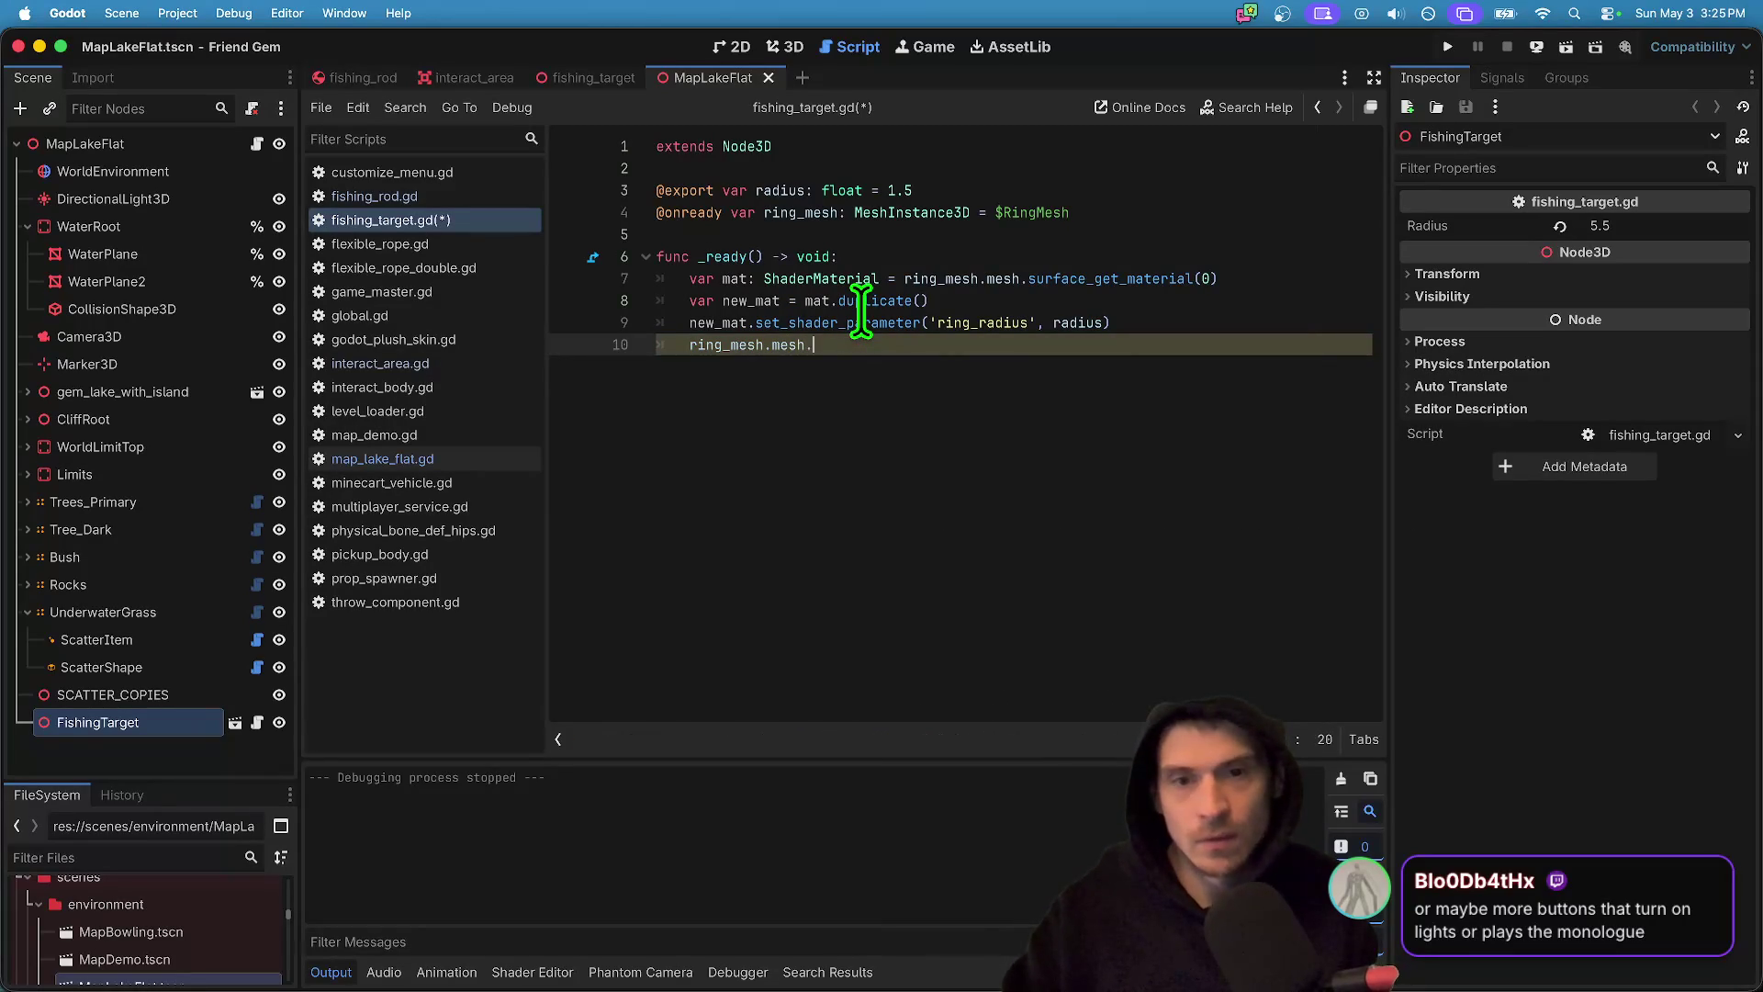
pyautogui.write('sur')
pyautogui.press('Down')
pyautogui.press('Down')
pyautogui.press('Down')
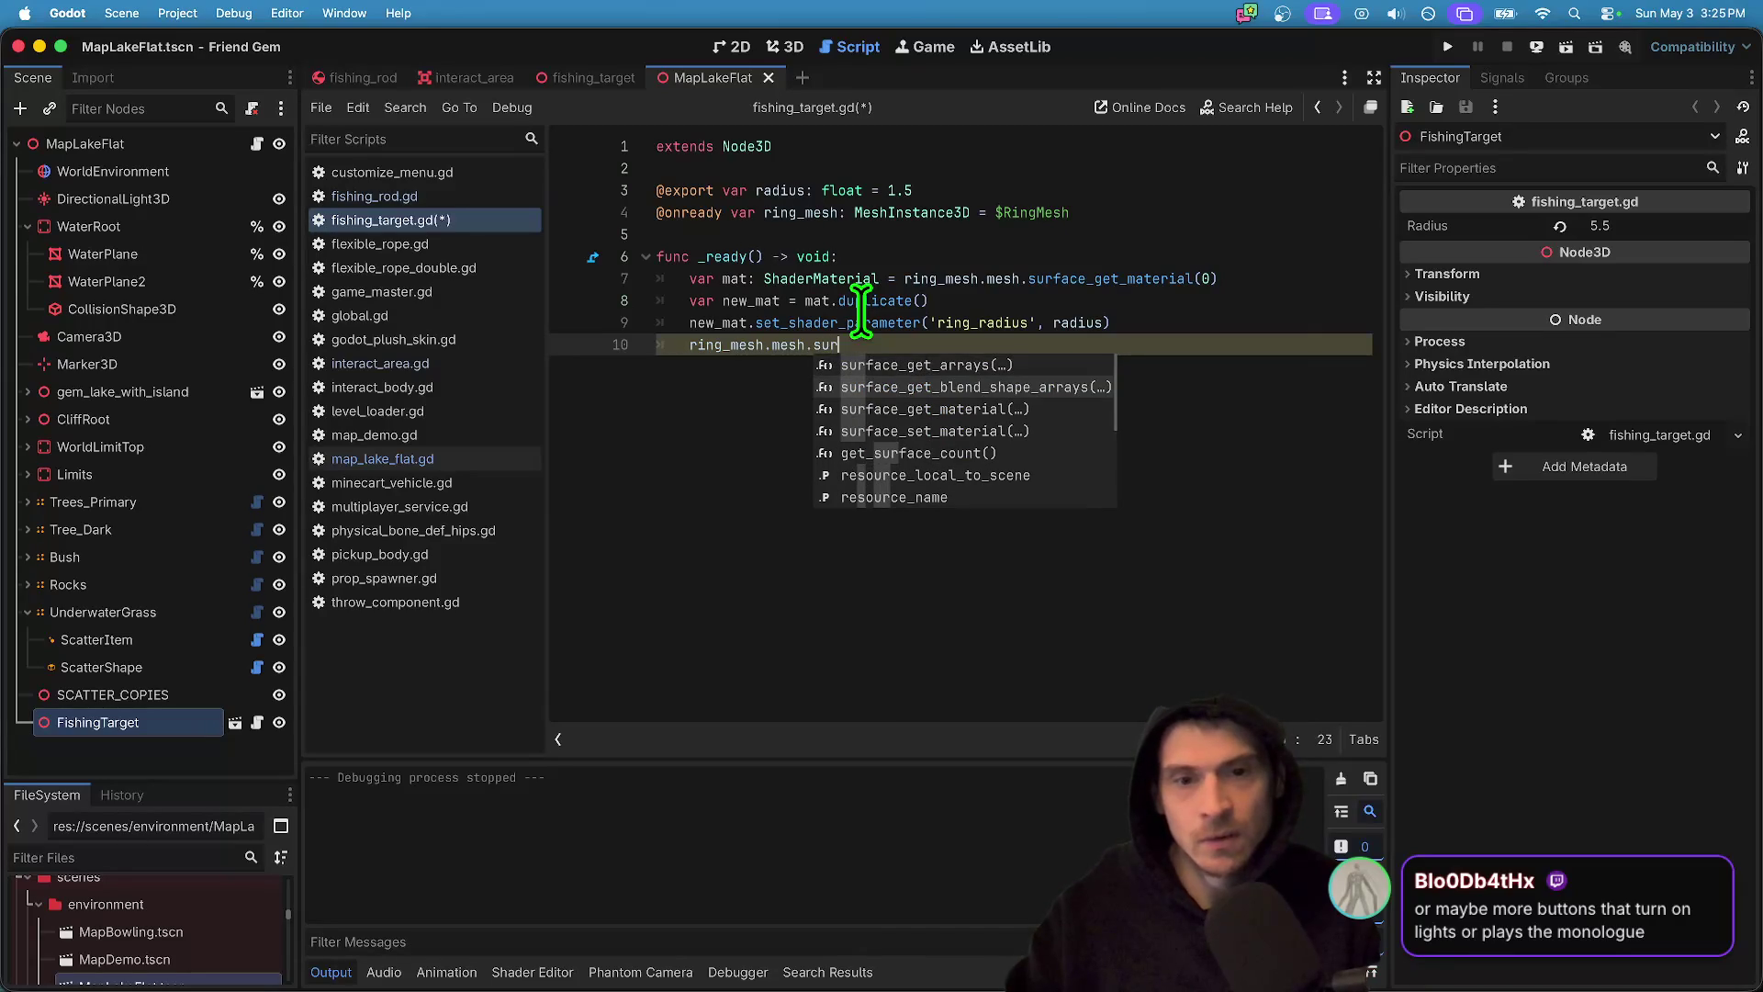
pyautogui.press('Up')
pyautogui.press('Return')
pyautogui.press('super+z')
pyautogui.press('Down')
pyautogui.press('Down')
pyautogui.press('Down')
pyautogui.press('Return')
pyautogui.write('new')
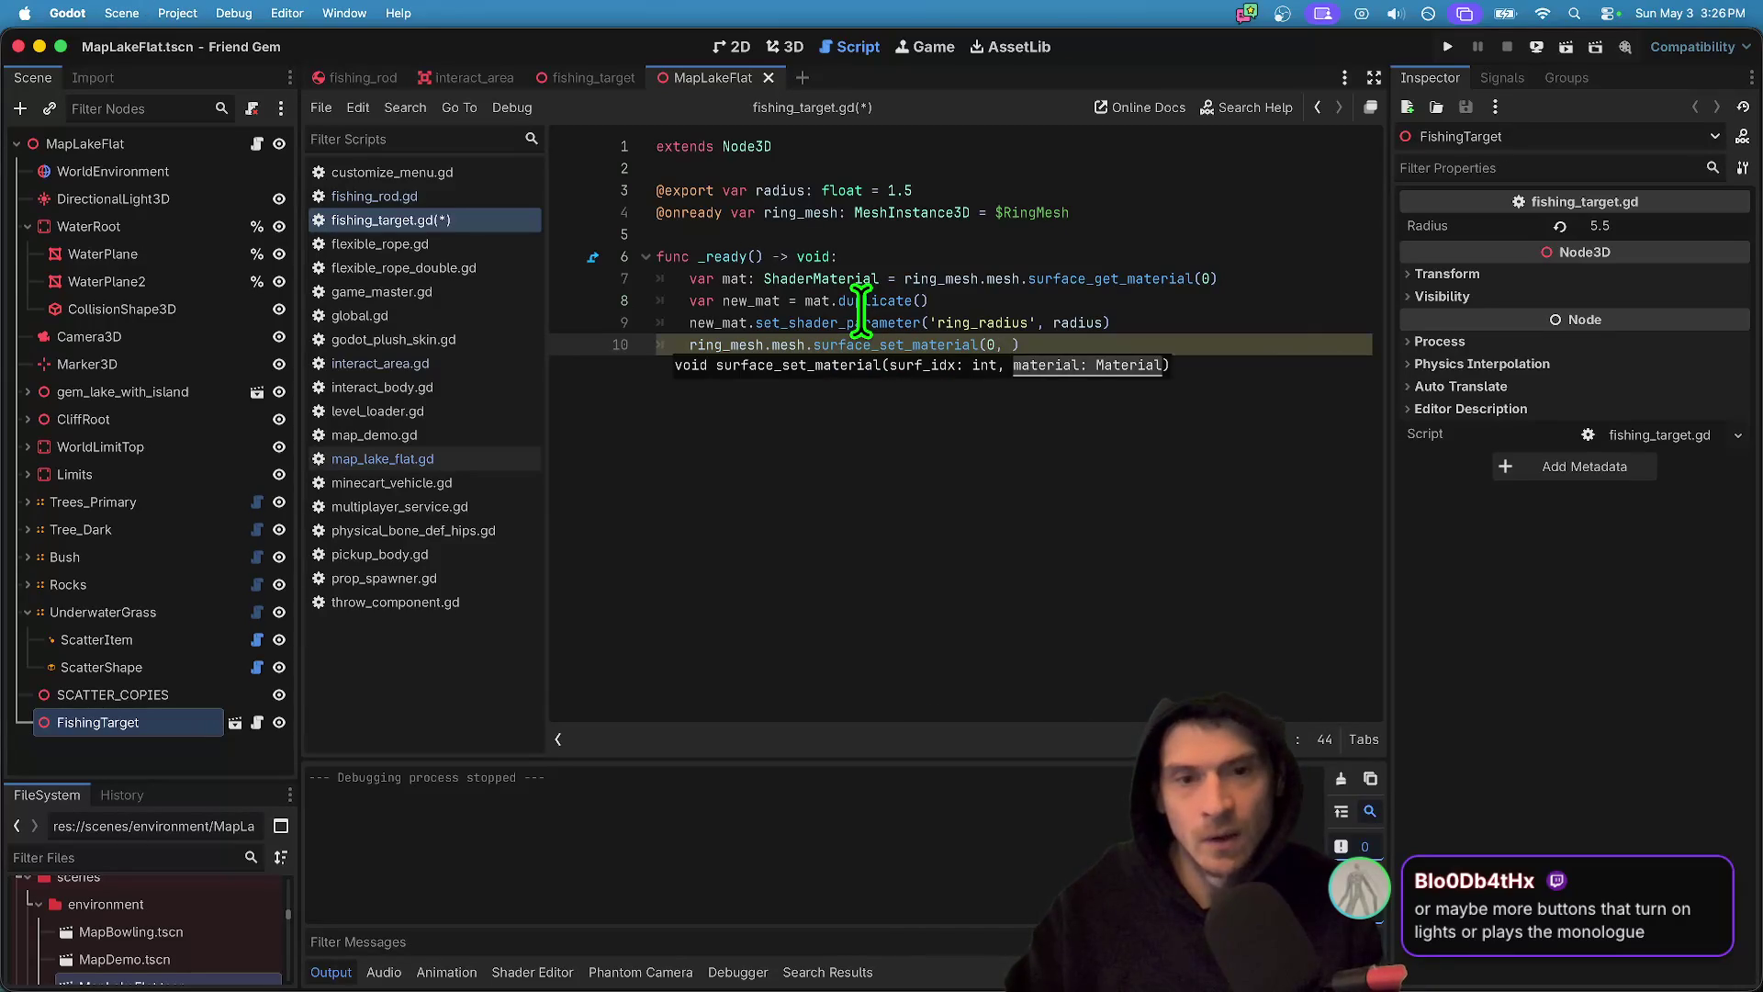
pyautogui.write('_mat)')
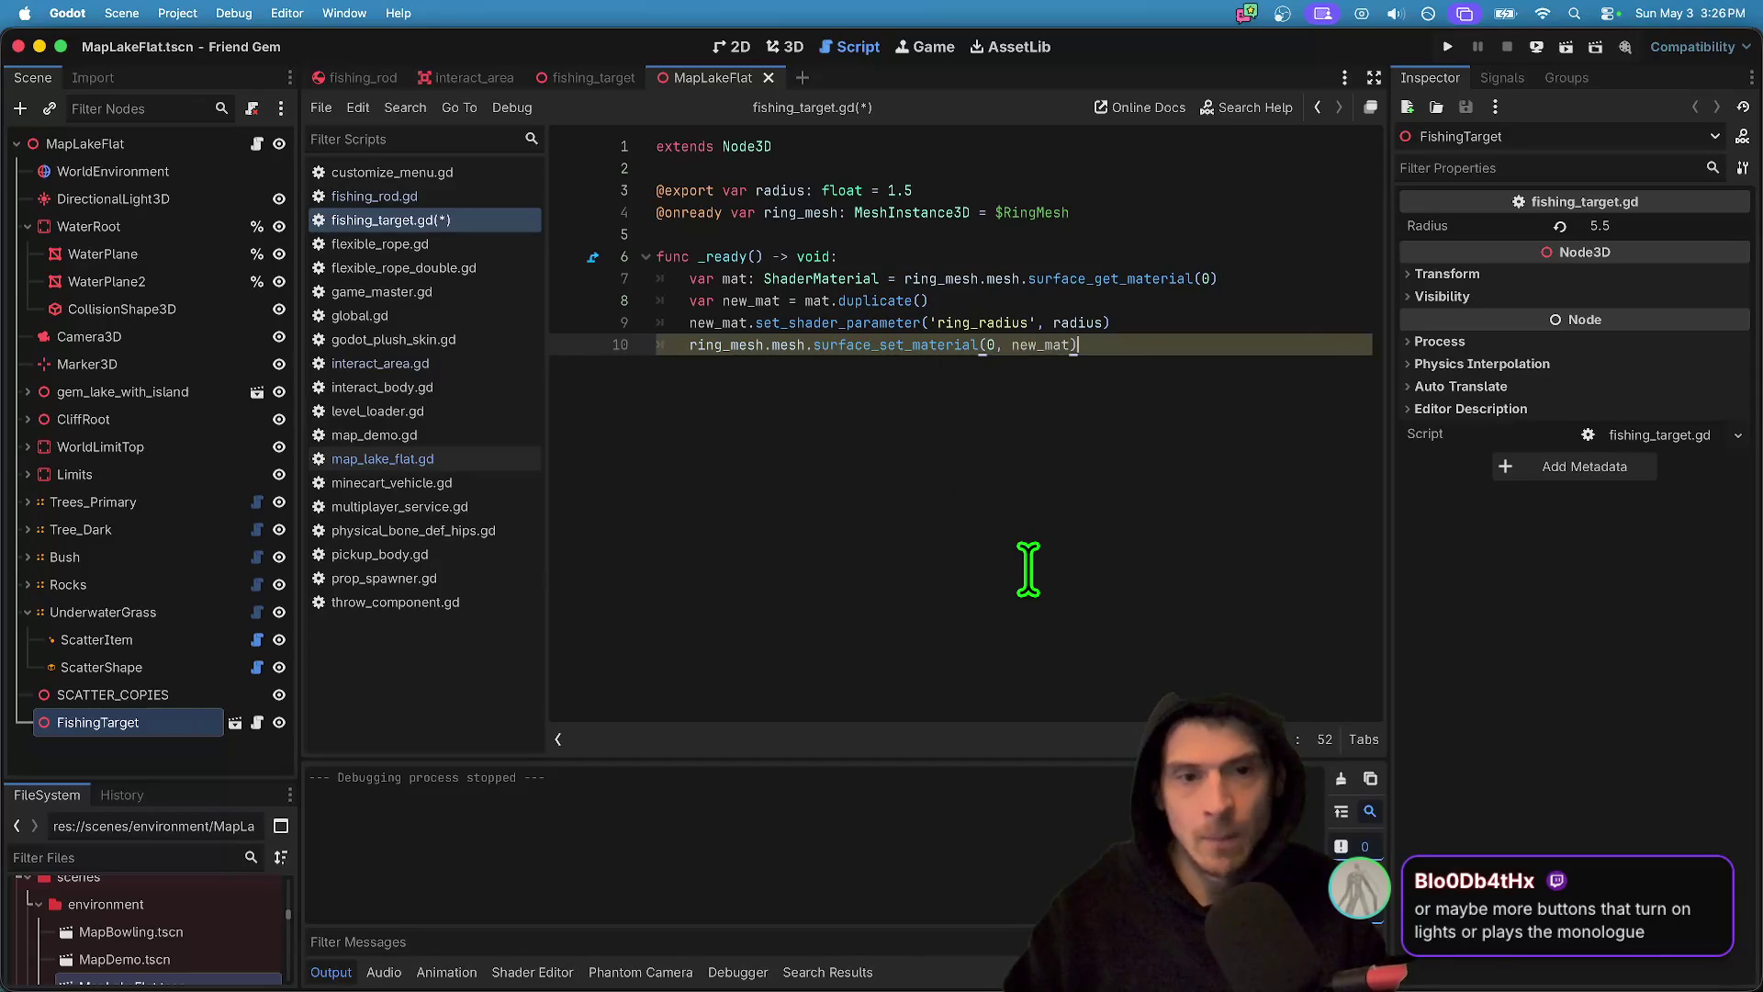
# - Reload the MapLakeFlat scene from disk in the 3D view
pyautogui.click(788, 39)
pyautogui.click(121, 13)
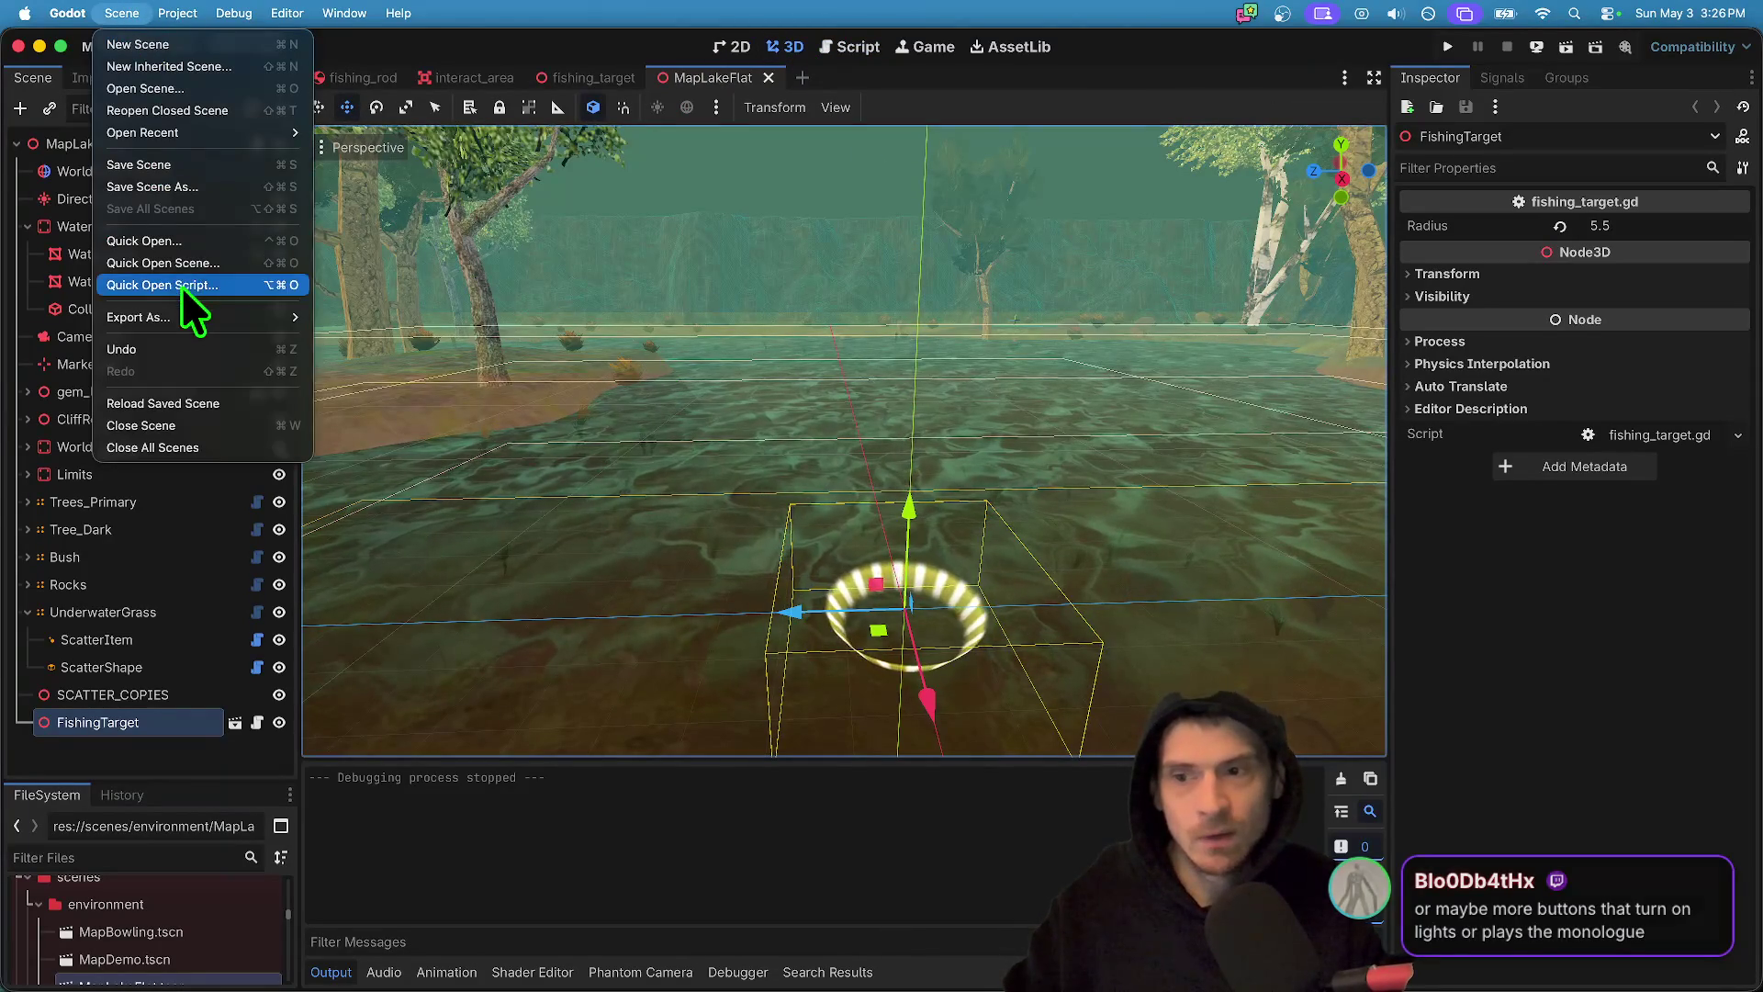
pyautogui.click(191, 406)
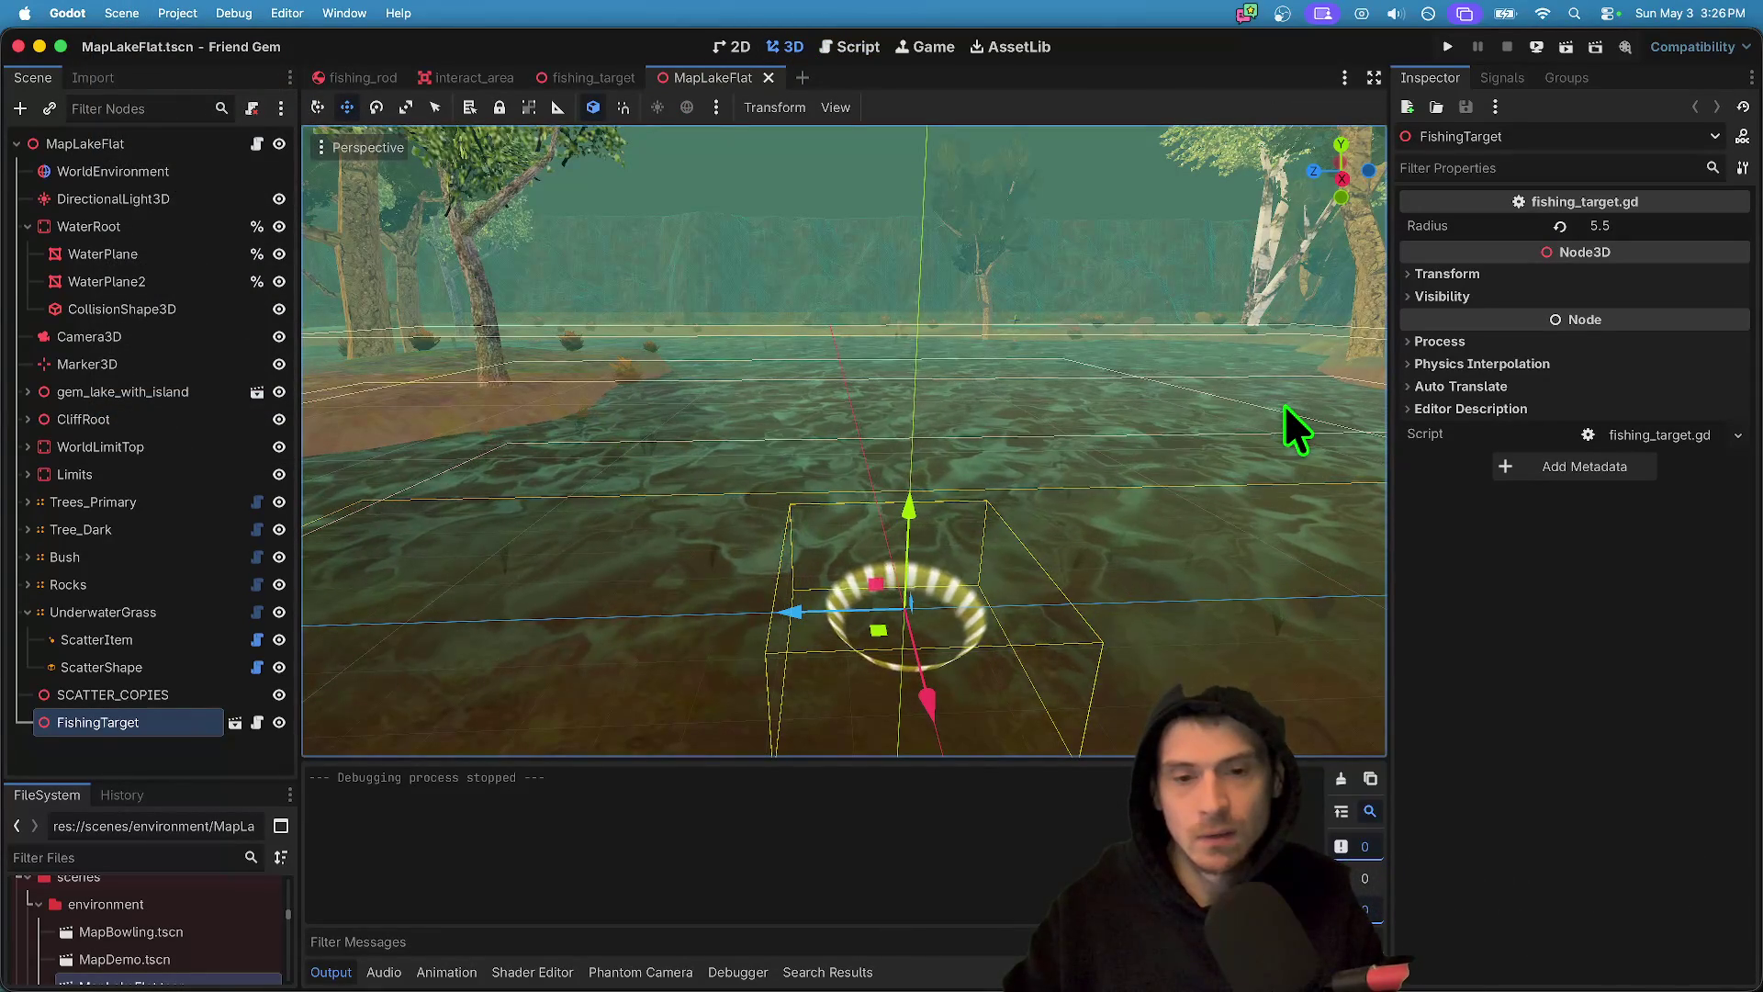
pyautogui.click(849, 46)
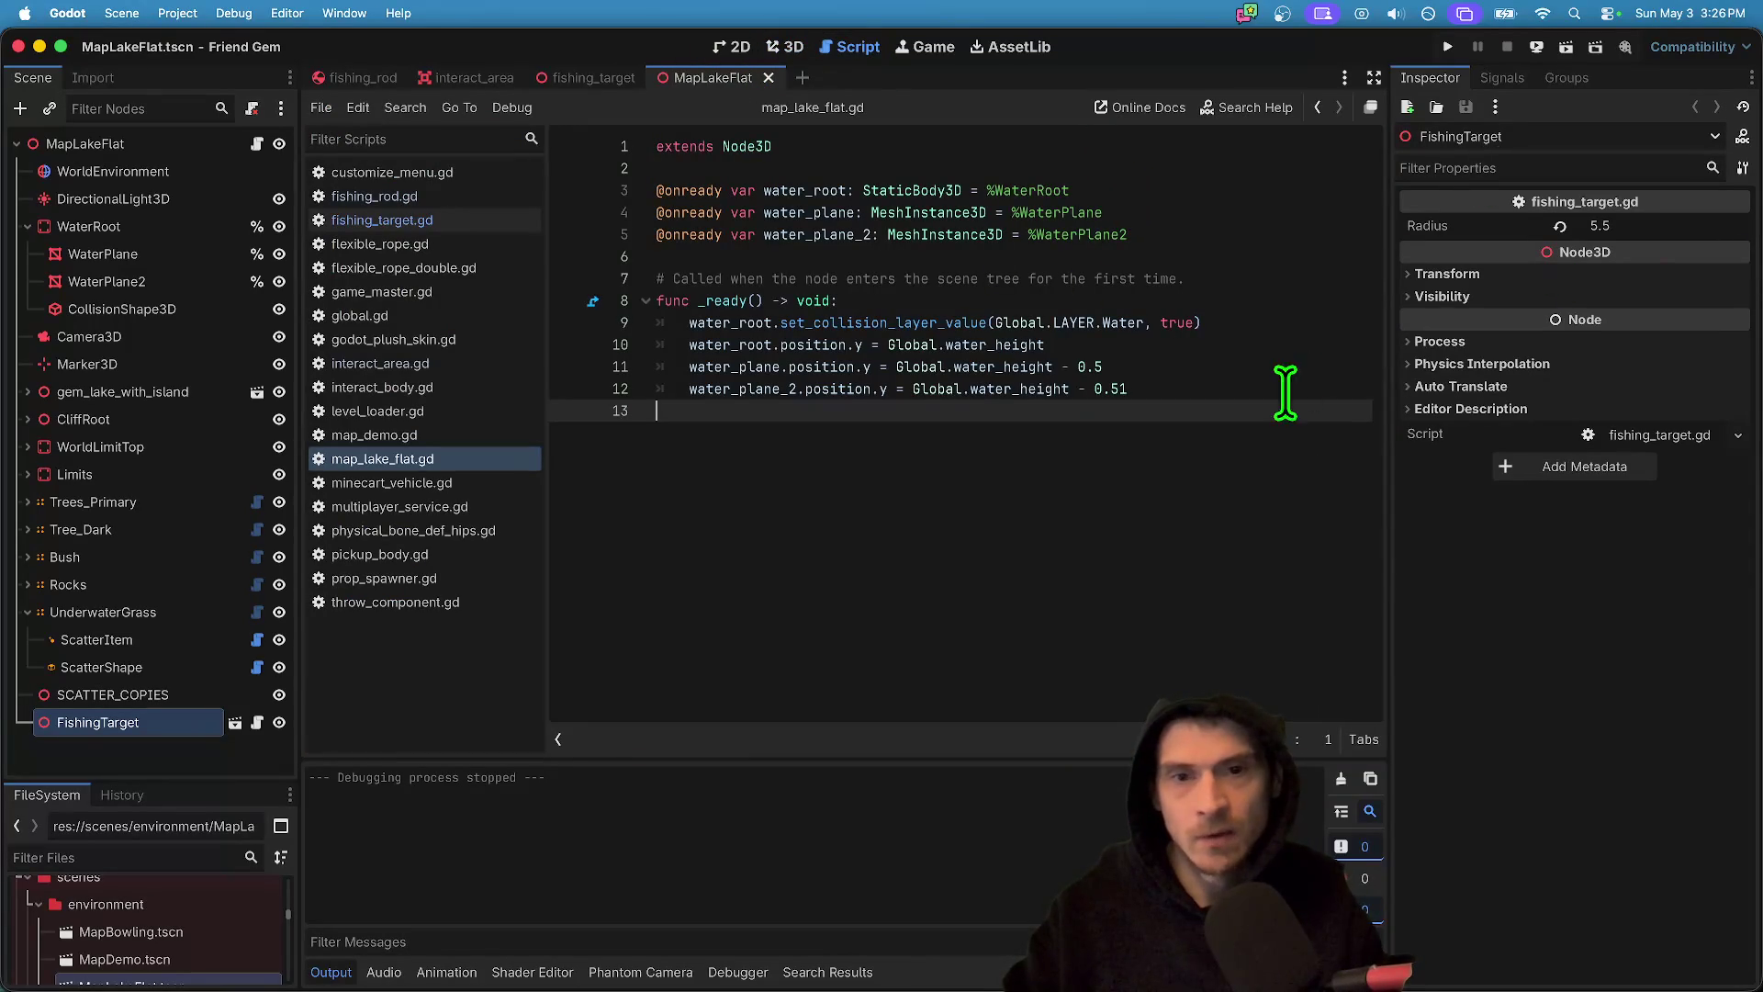
pyautogui.click(226, 768)
pyautogui.click(197, 731)
pyautogui.moveTo(685, 367)
pyautogui.click(257, 722)
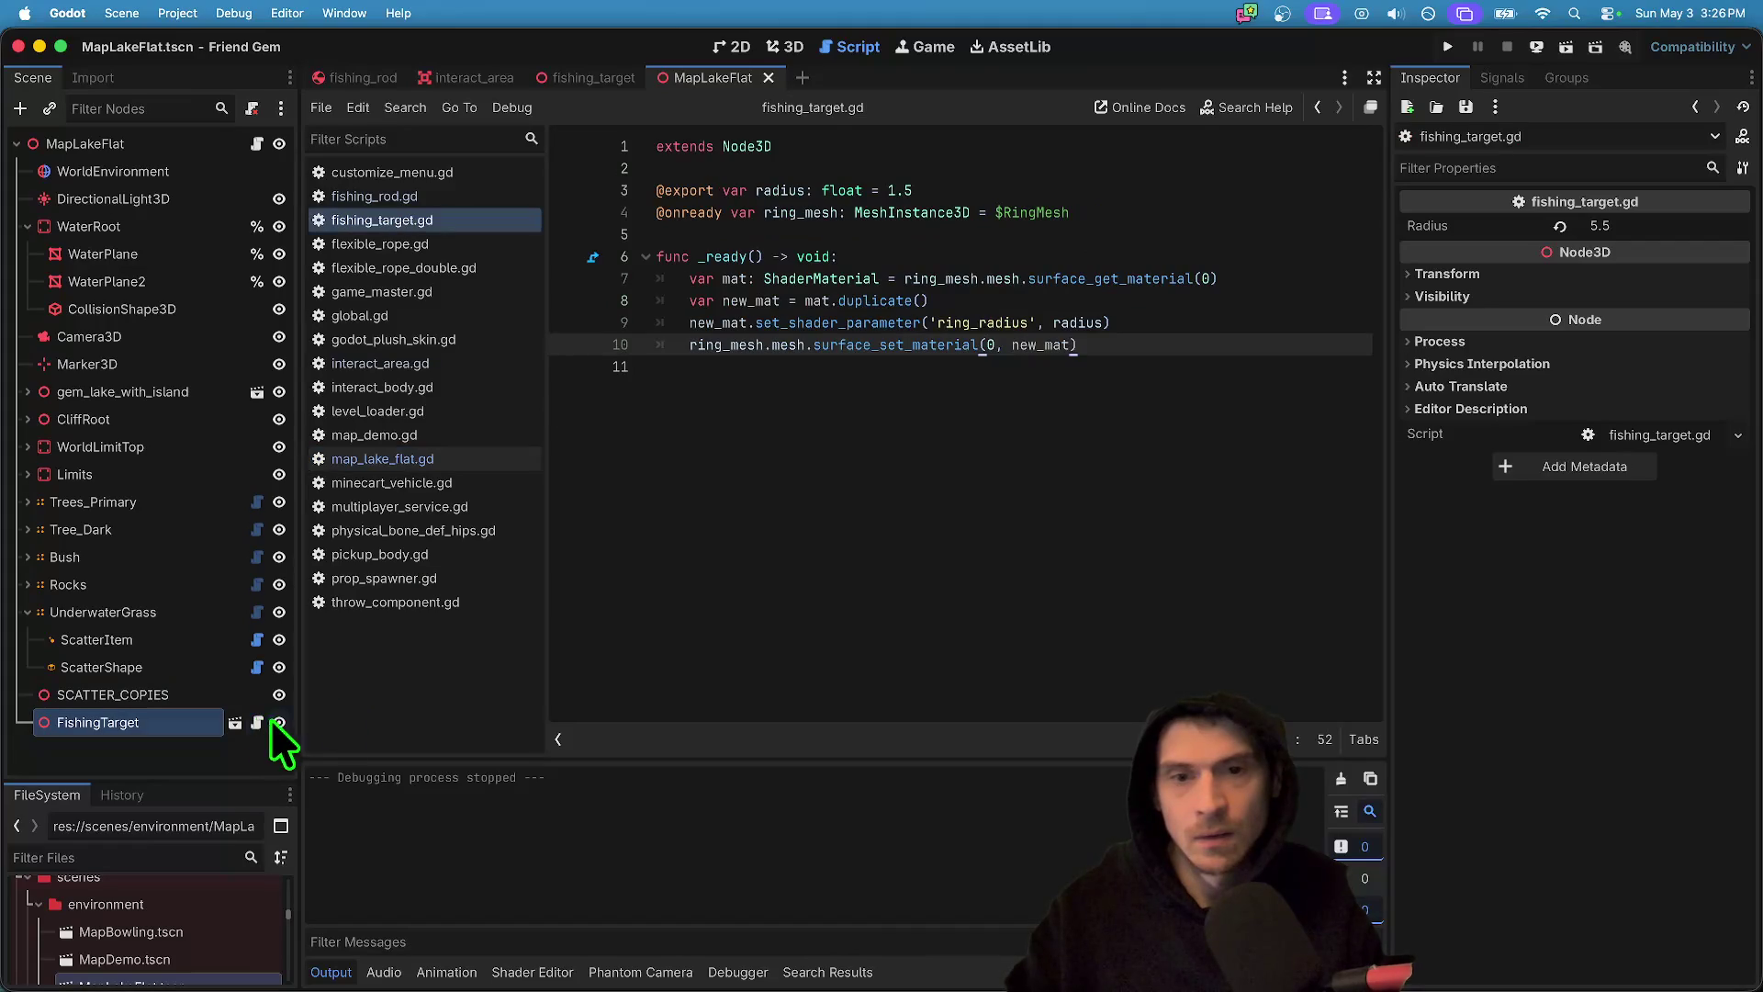
pyautogui.press('super+s')
pyautogui.click(871, 131)
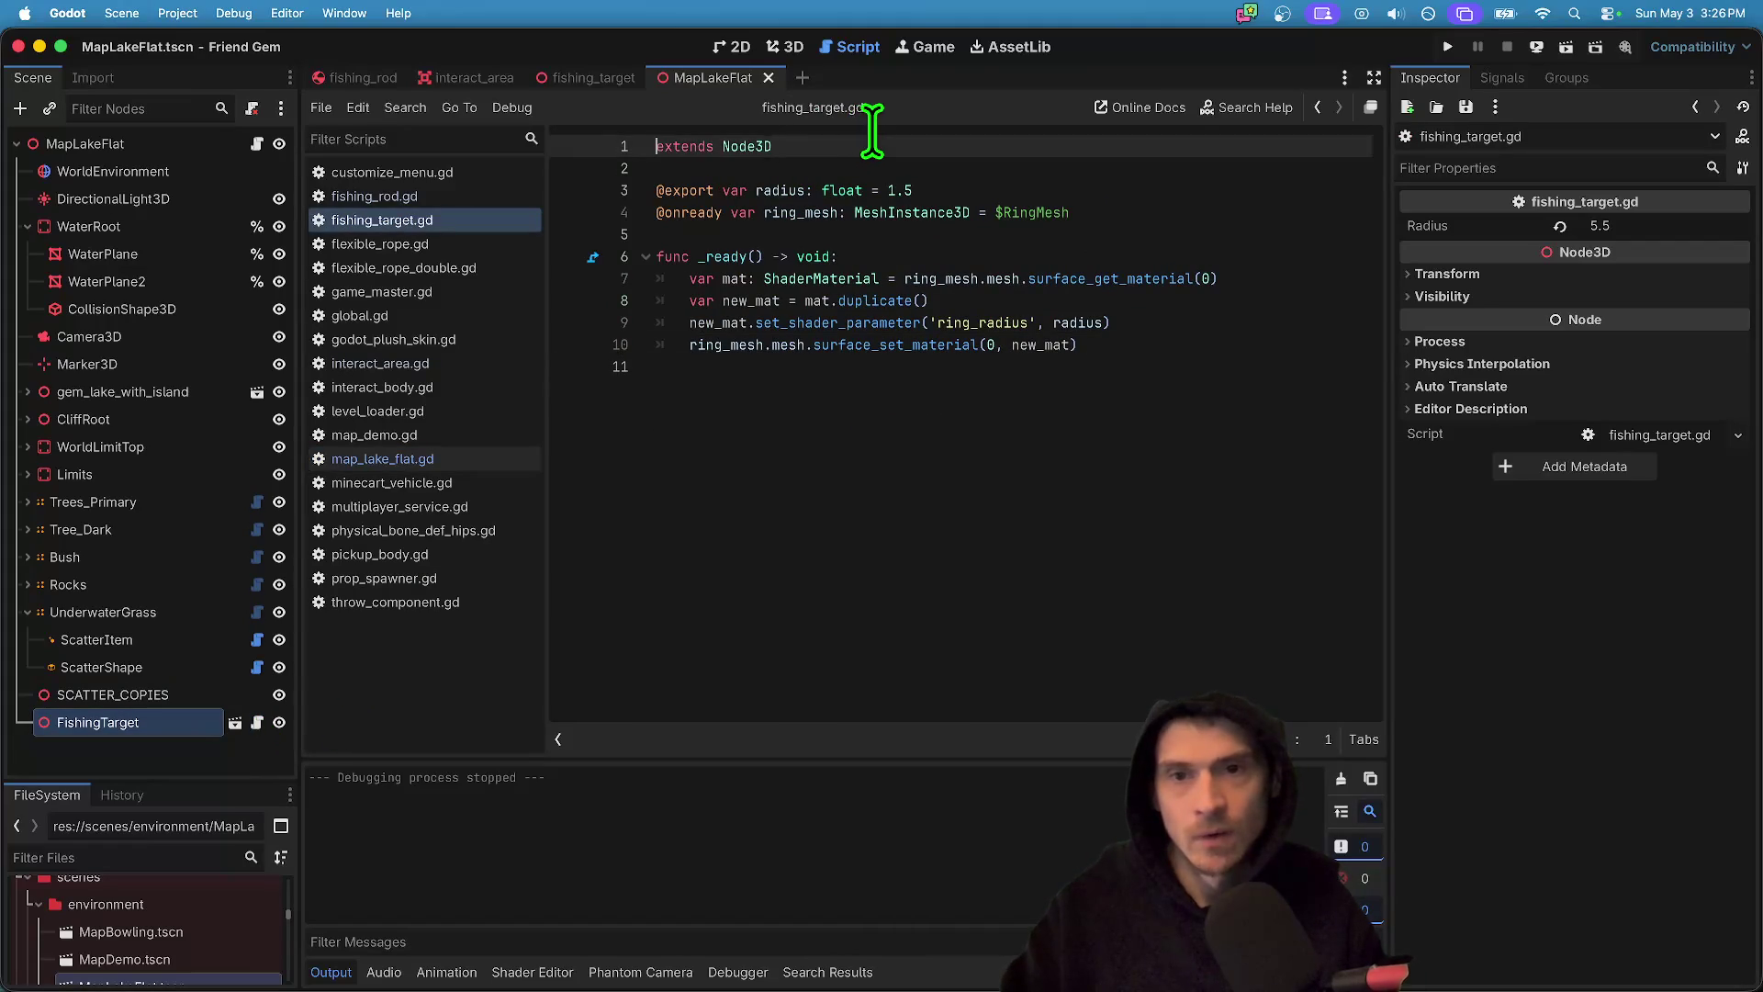
pyautogui.press('Return')
pyautogui.press('Up')
pyautogui.write('@tool')
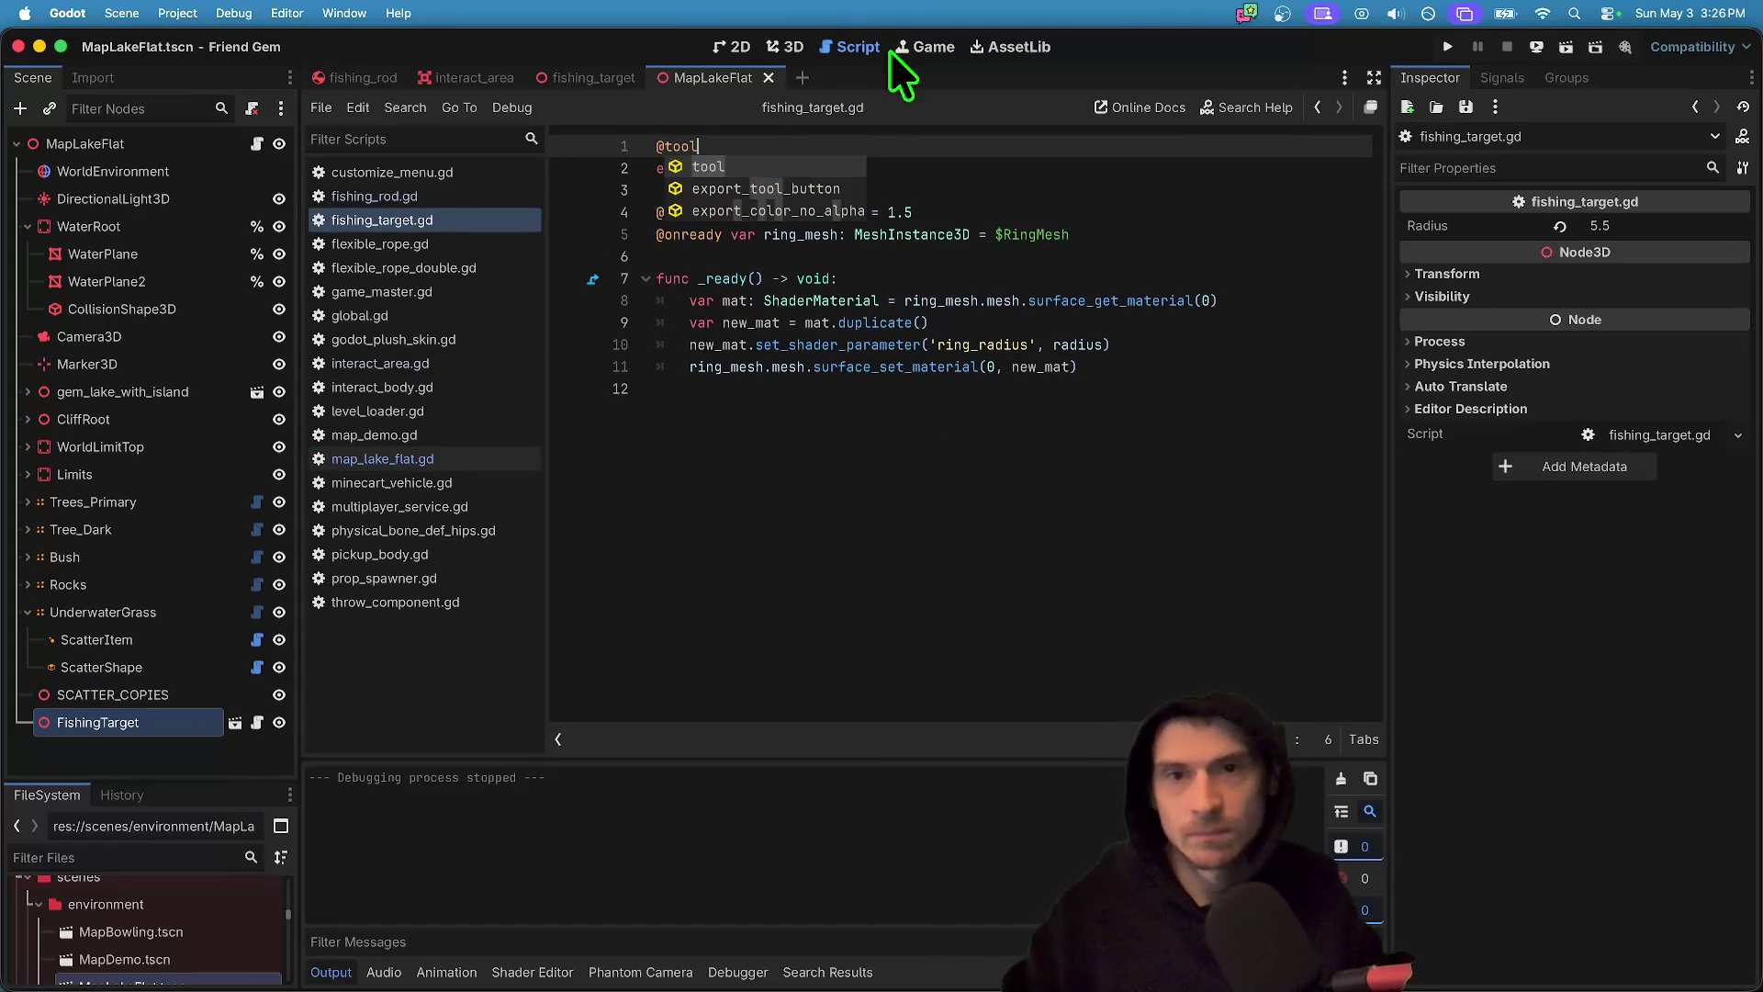
# - Reload the lake scene so the tool script runs, and fly the camera around the lake
pyautogui.click(786, 42)
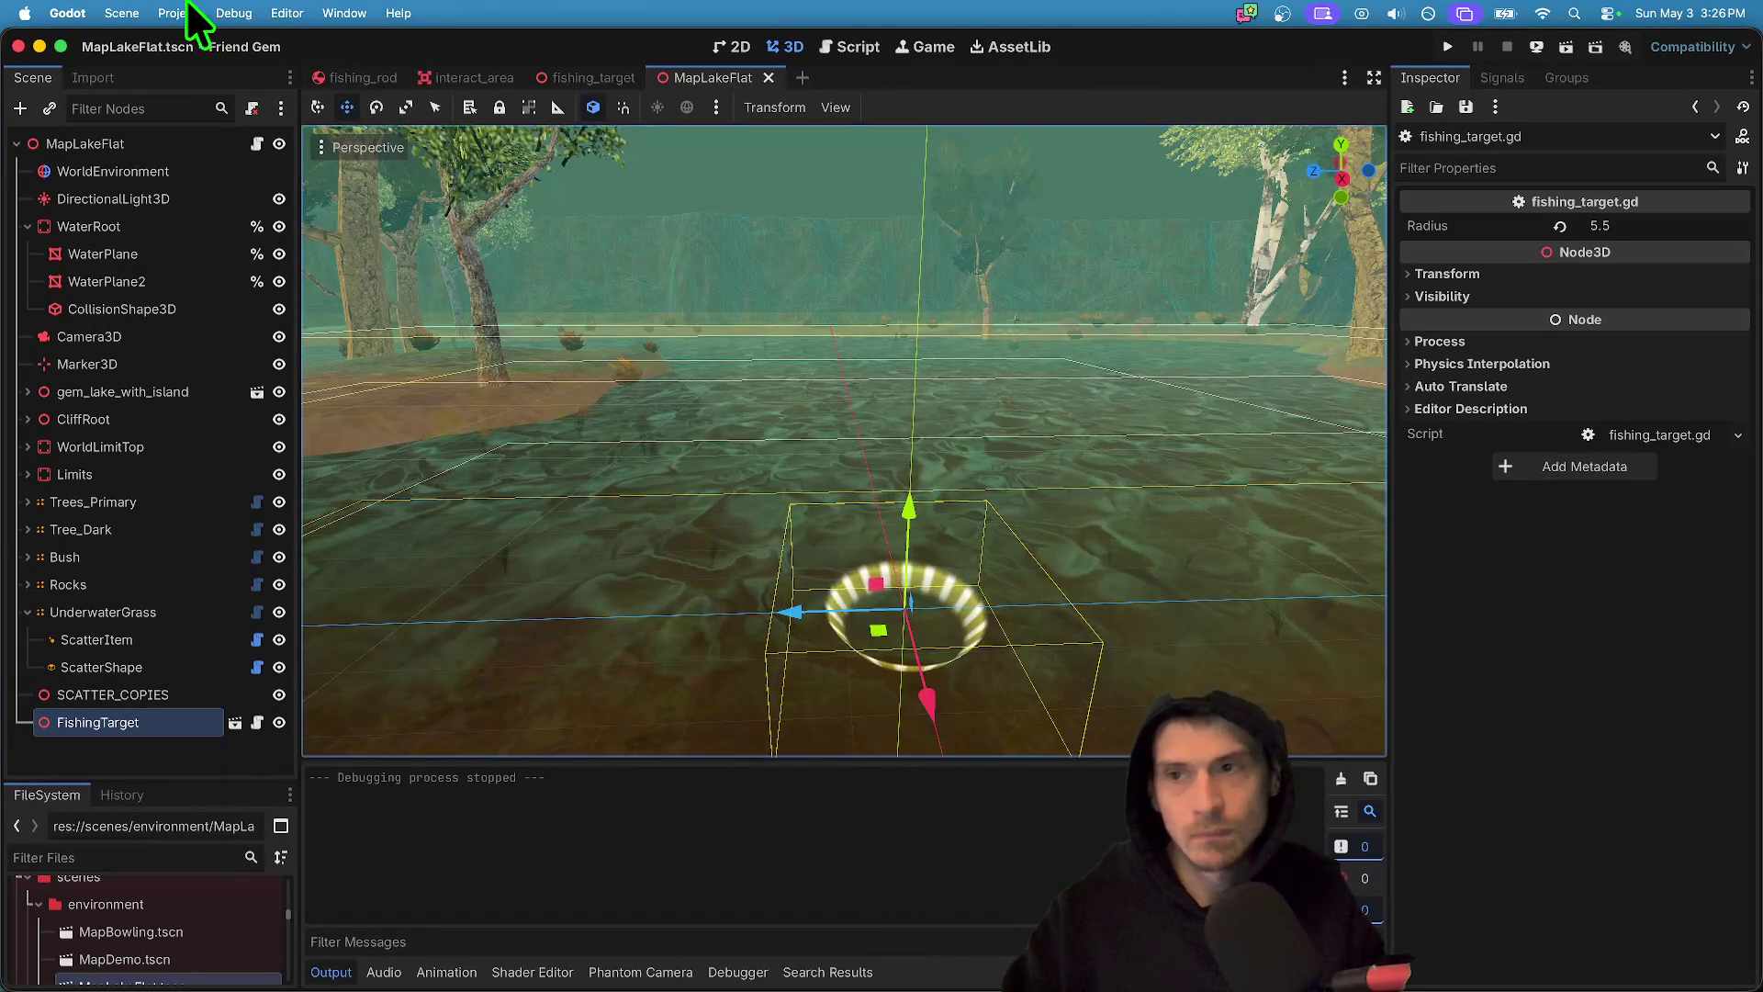
pyautogui.click(122, 12)
pyautogui.click(200, 404)
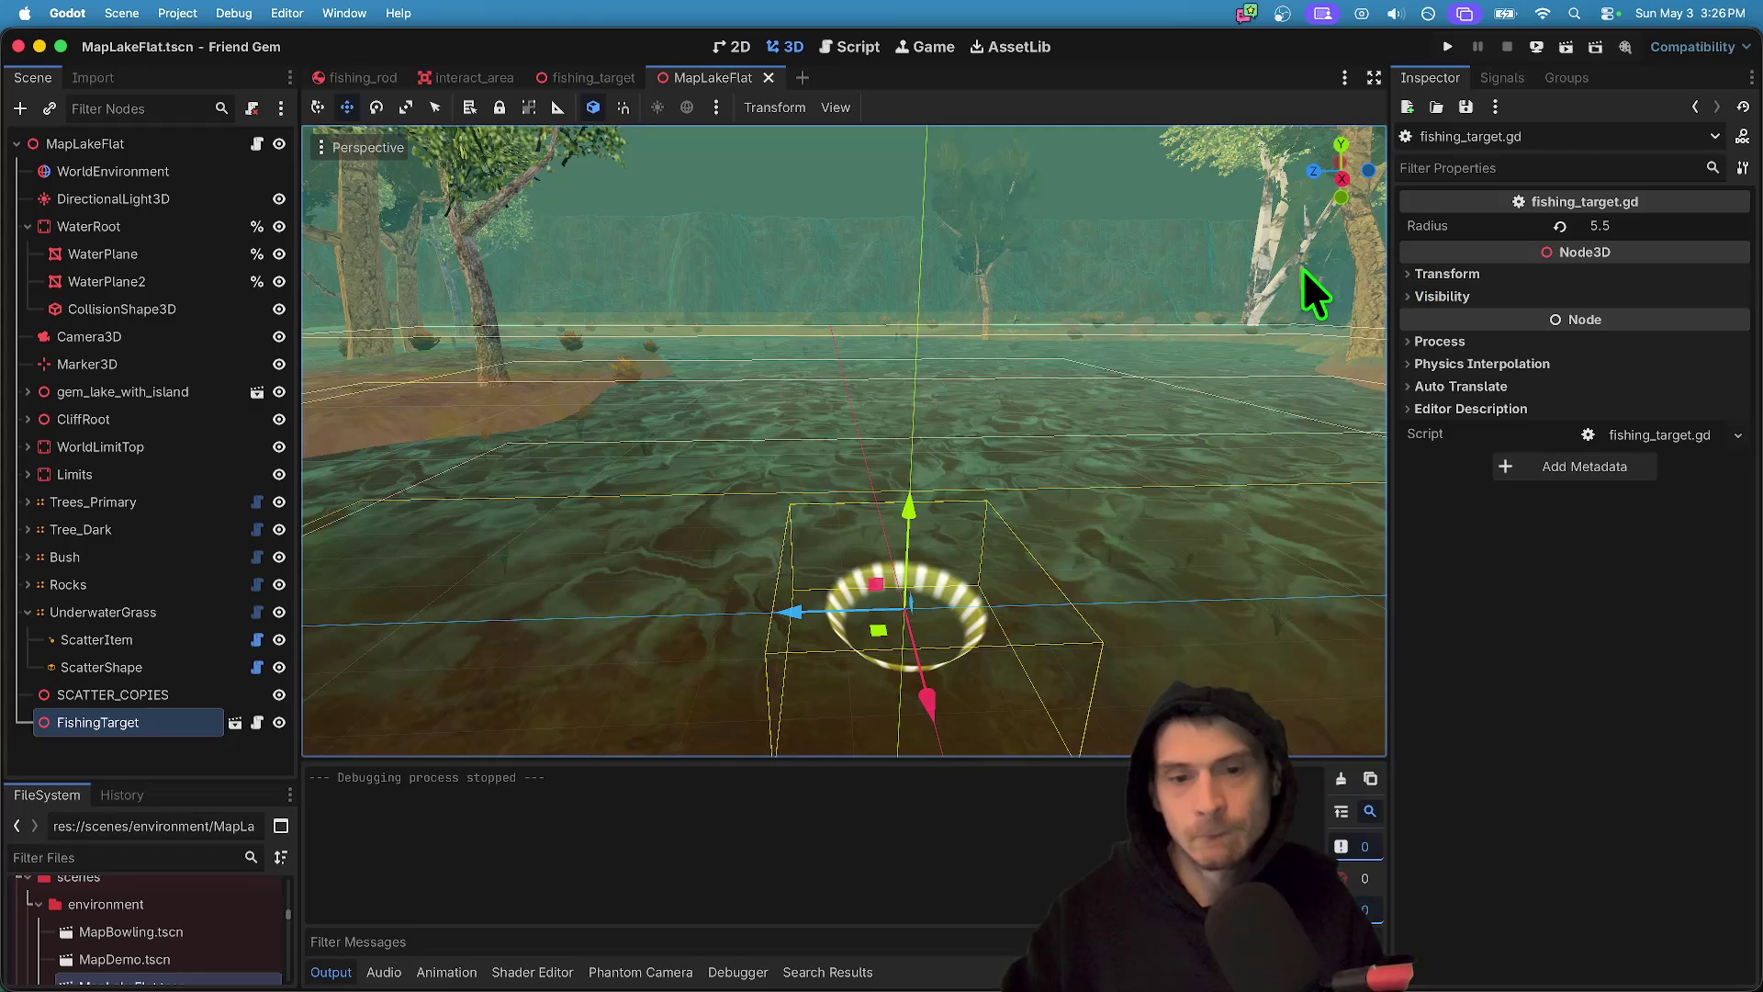
pyautogui.click(825, 572)
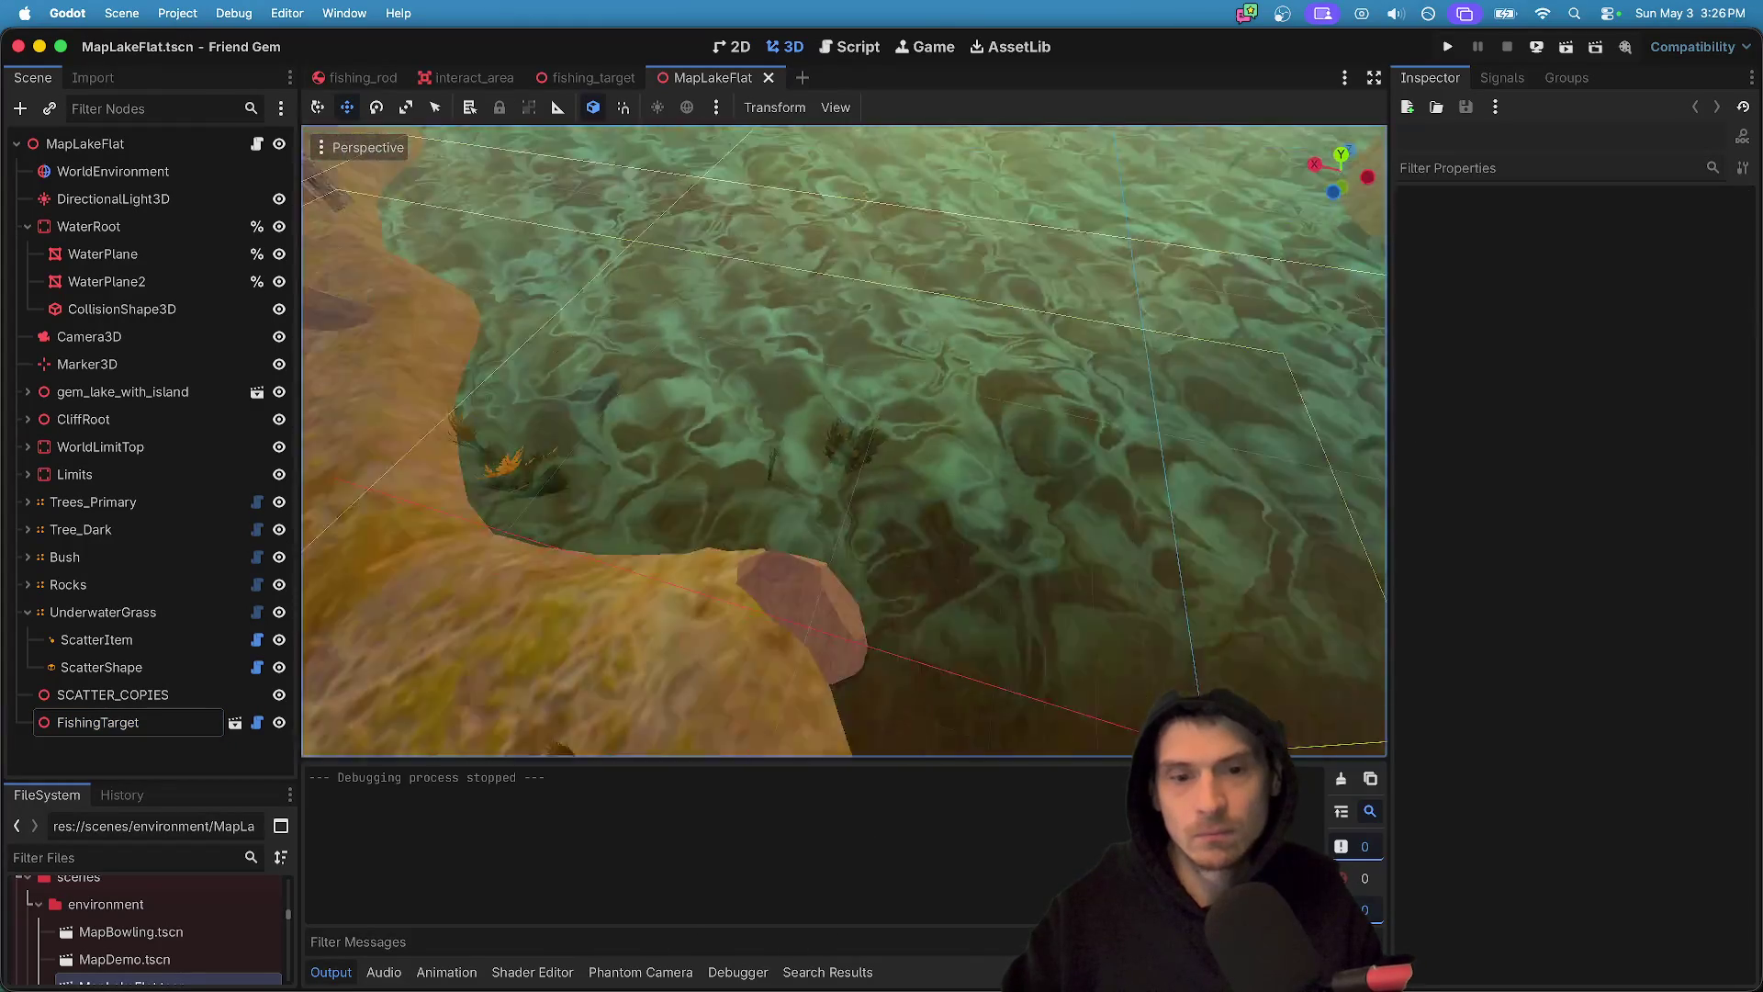
pyautogui.press('w')
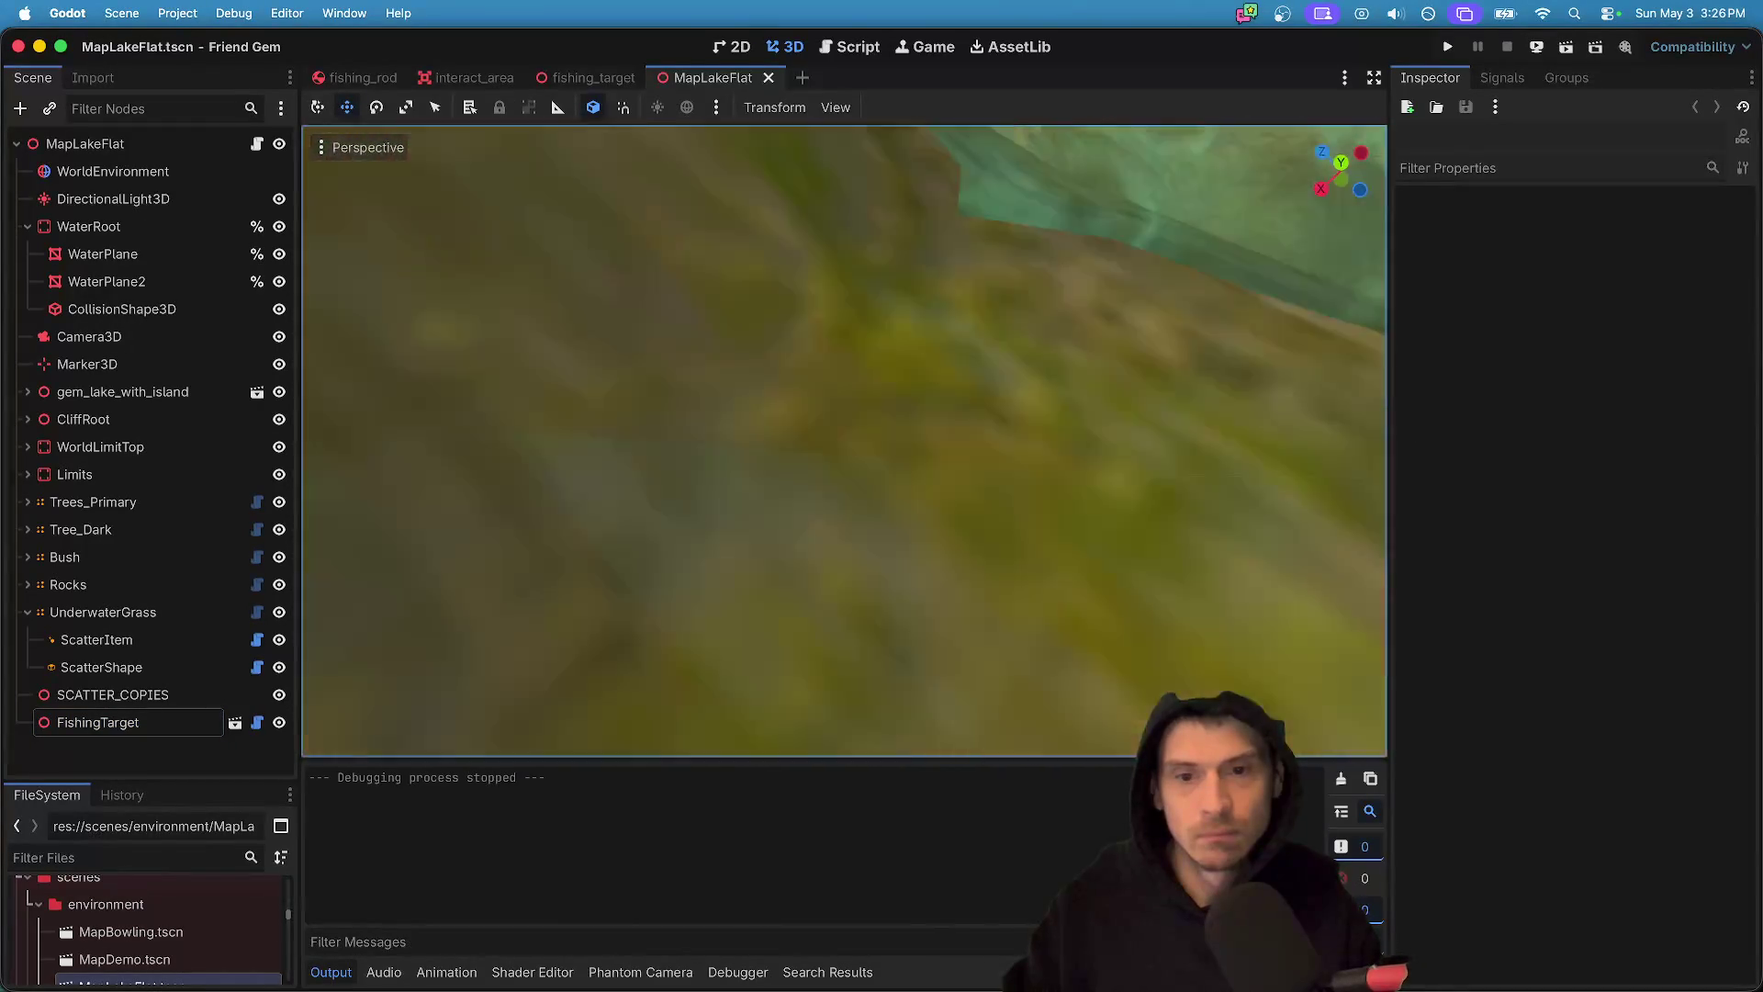
pyautogui.press('w')
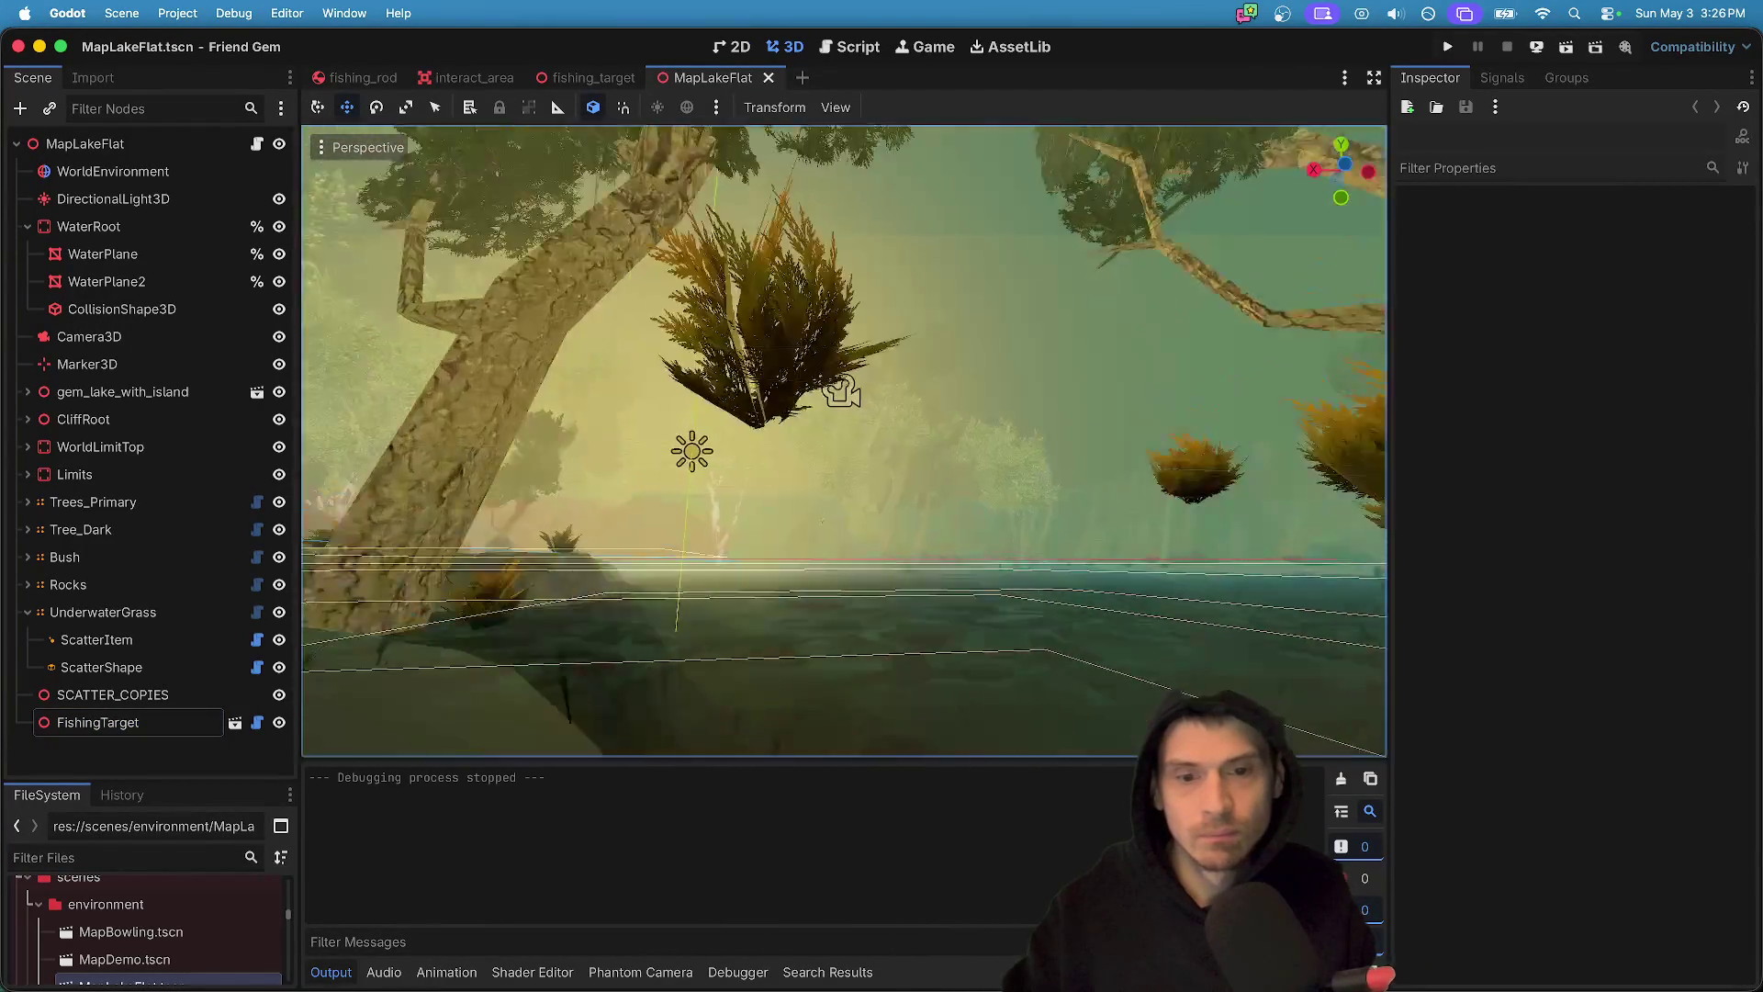
pyautogui.press('w')
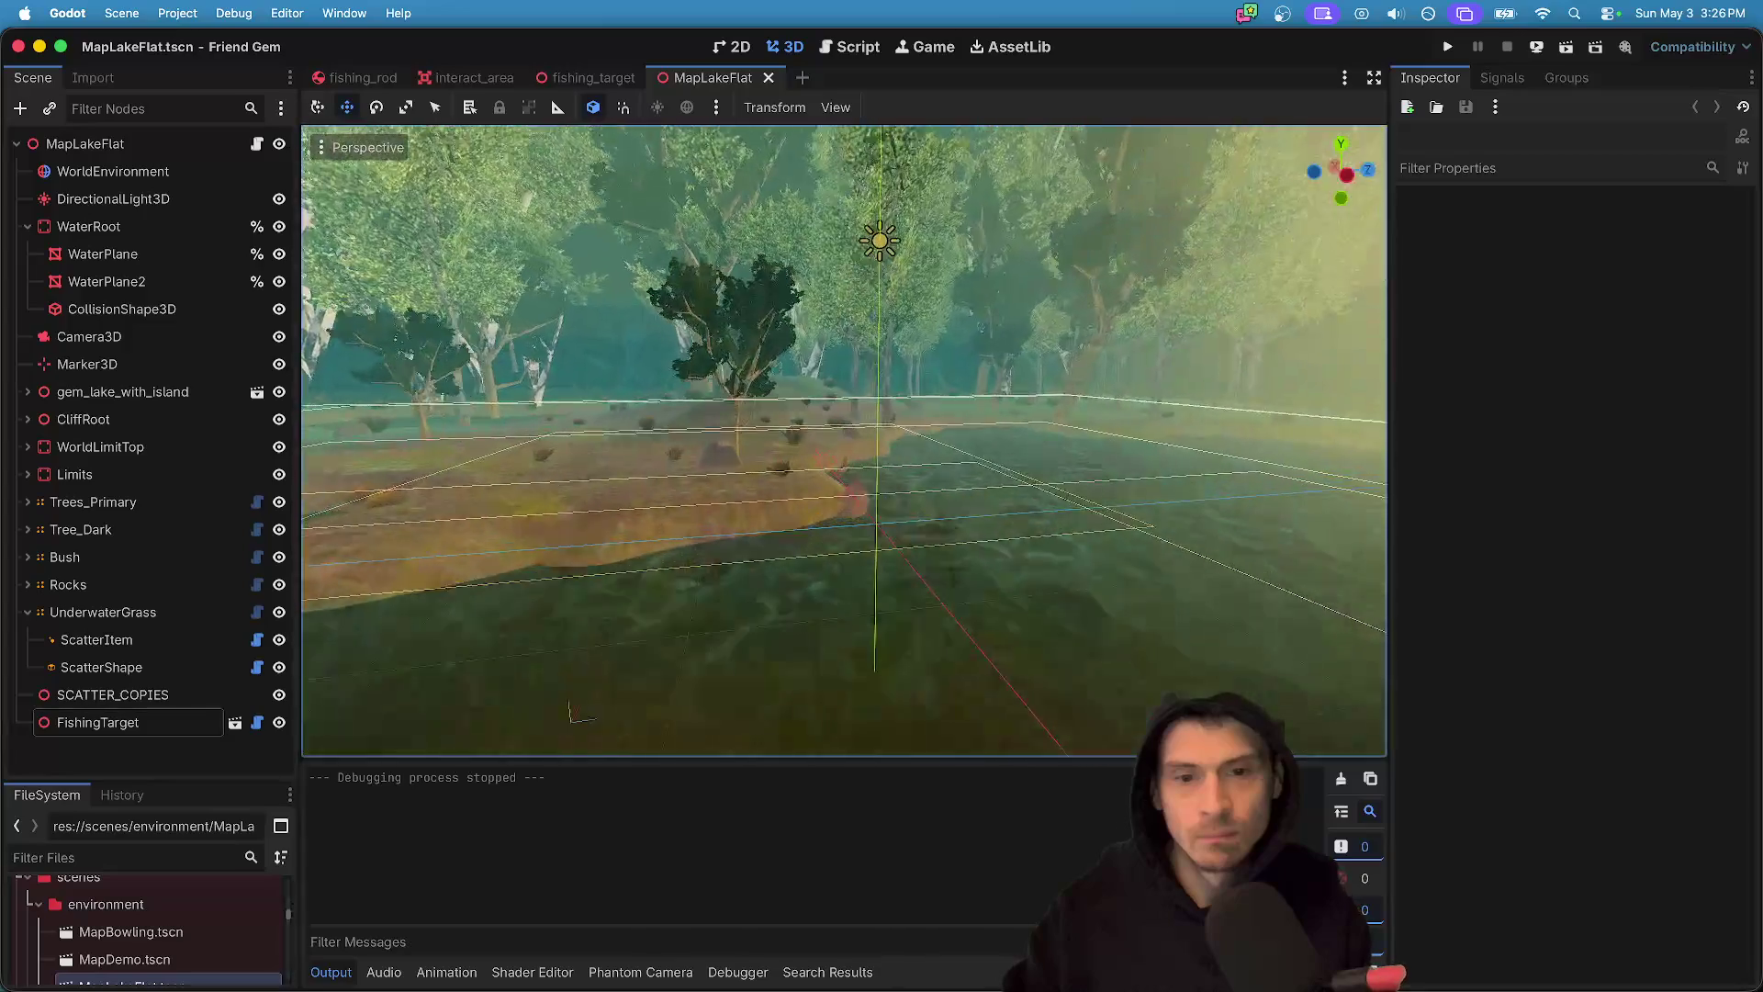
pyautogui.press('w')
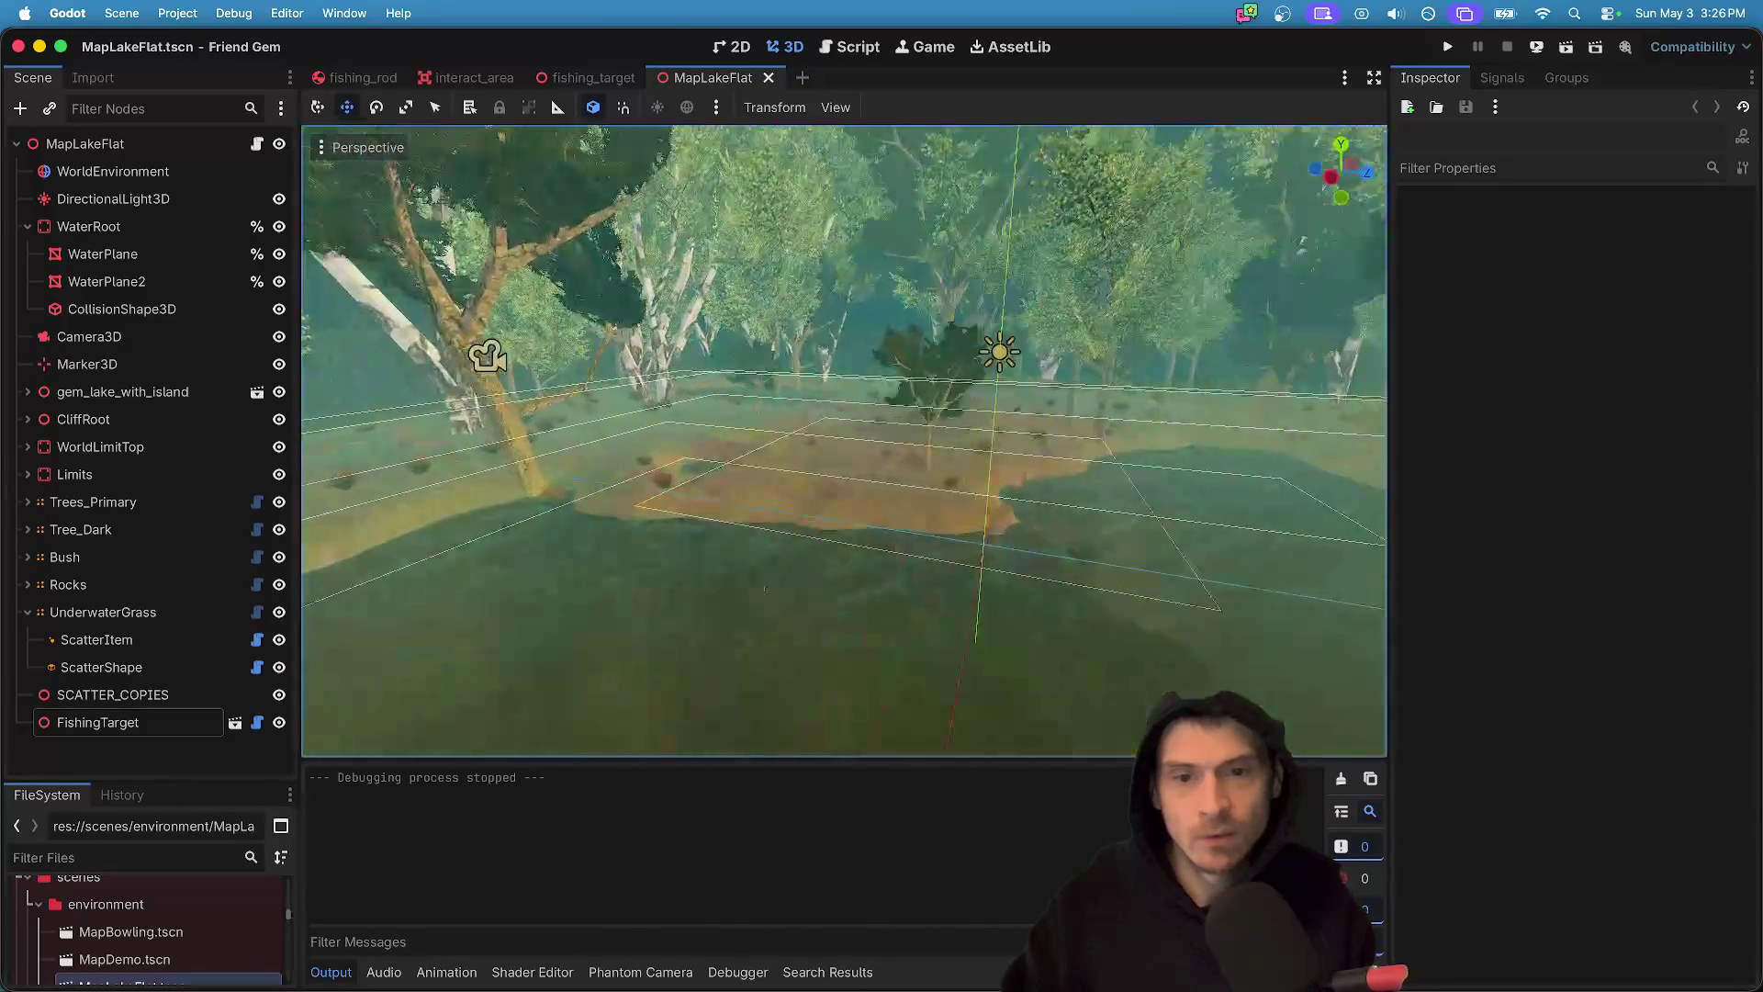
pyautogui.press('w')
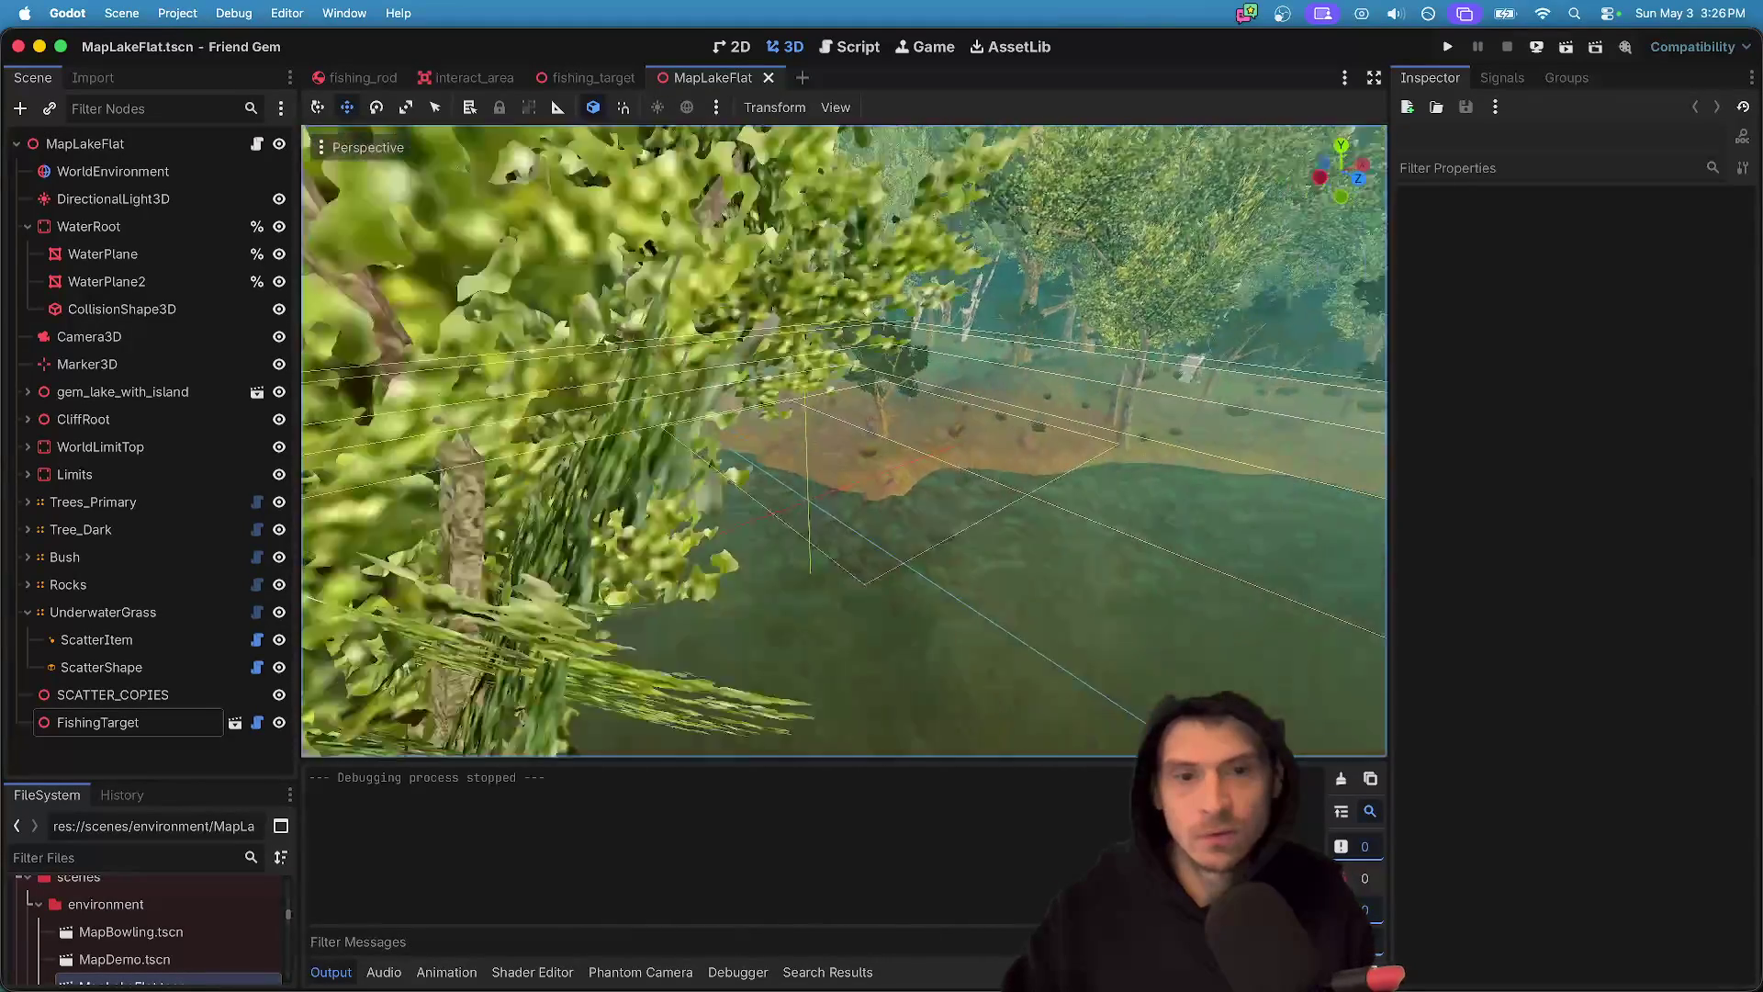
pyautogui.press('w')
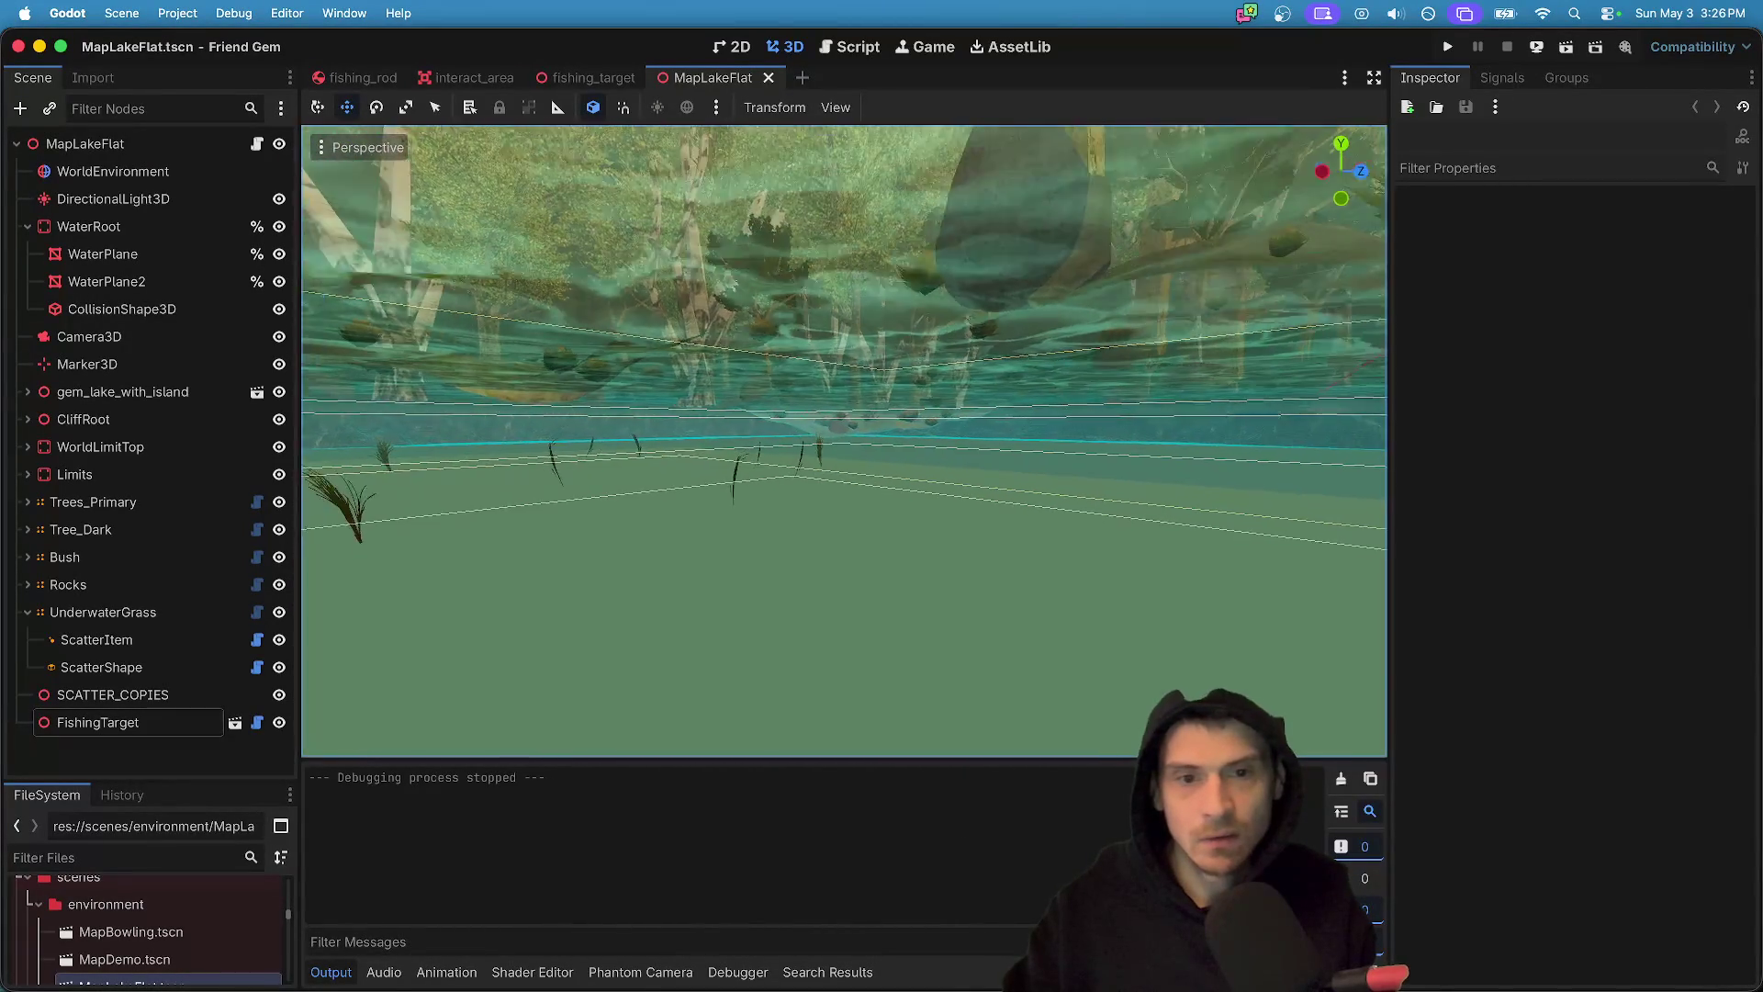
pyautogui.press('w')
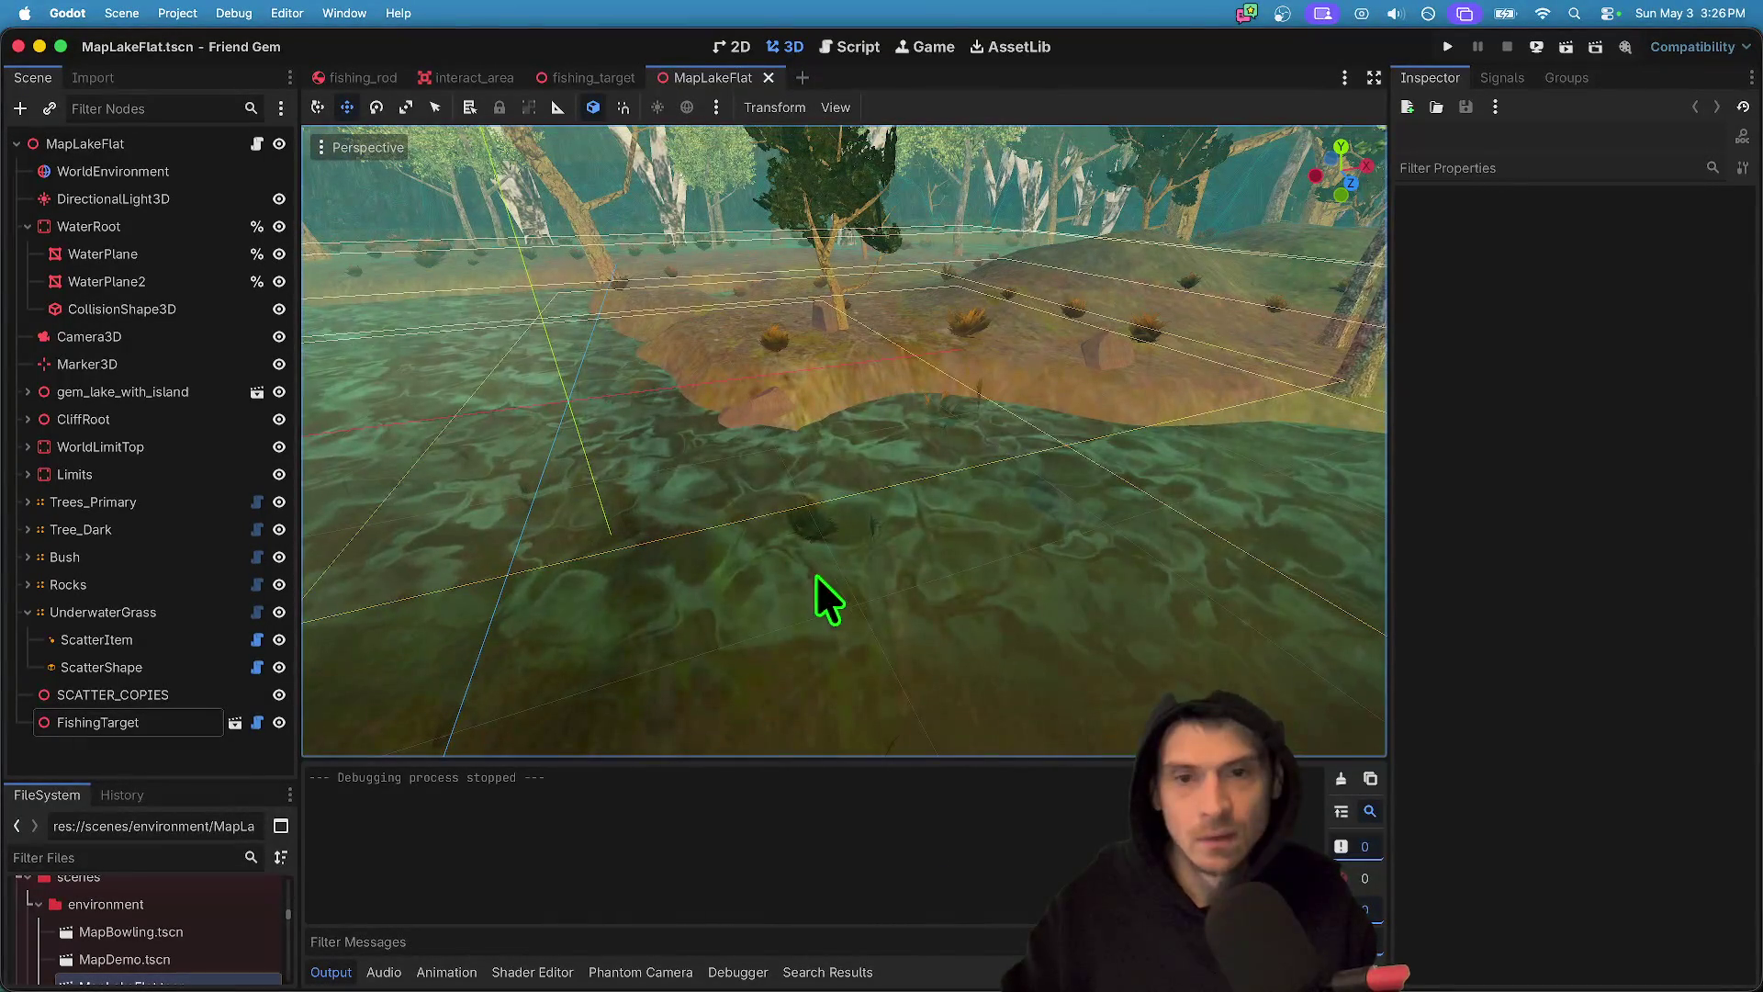
# - Frame the FishingTarget and move it left along X over the water
pyautogui.doubleClick(207, 718)
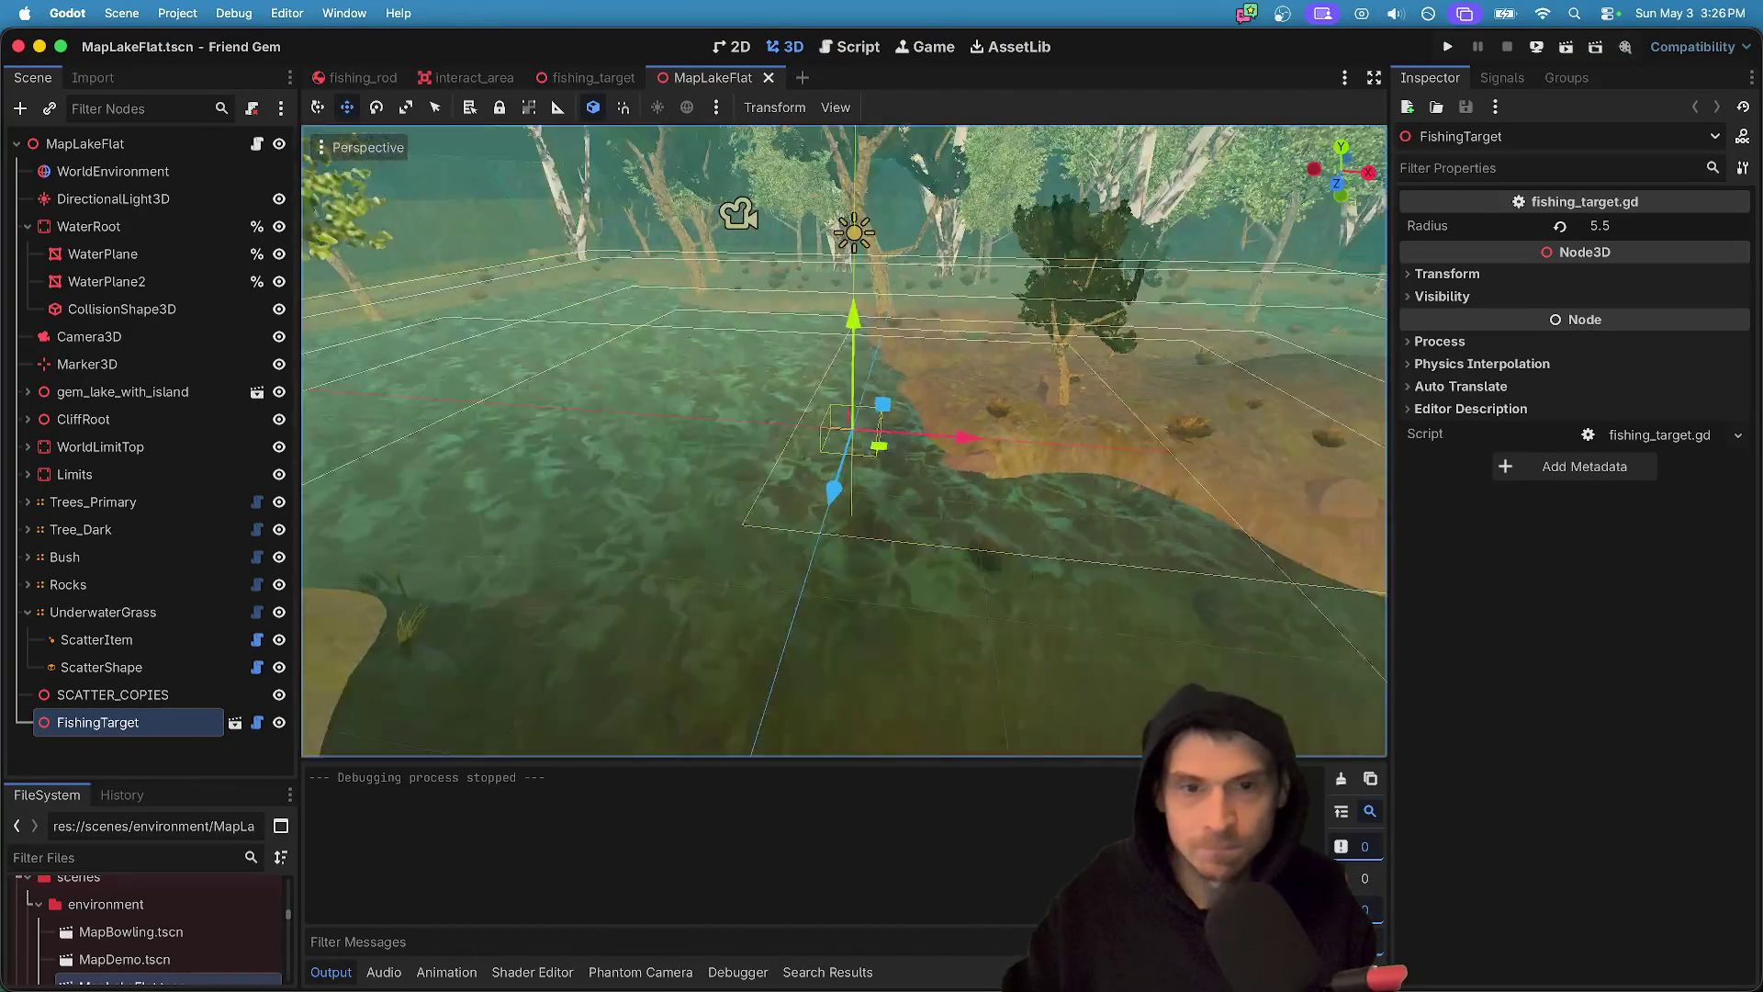
pyautogui.moveTo(836, 575); pyautogui.dragTo(593, 602)
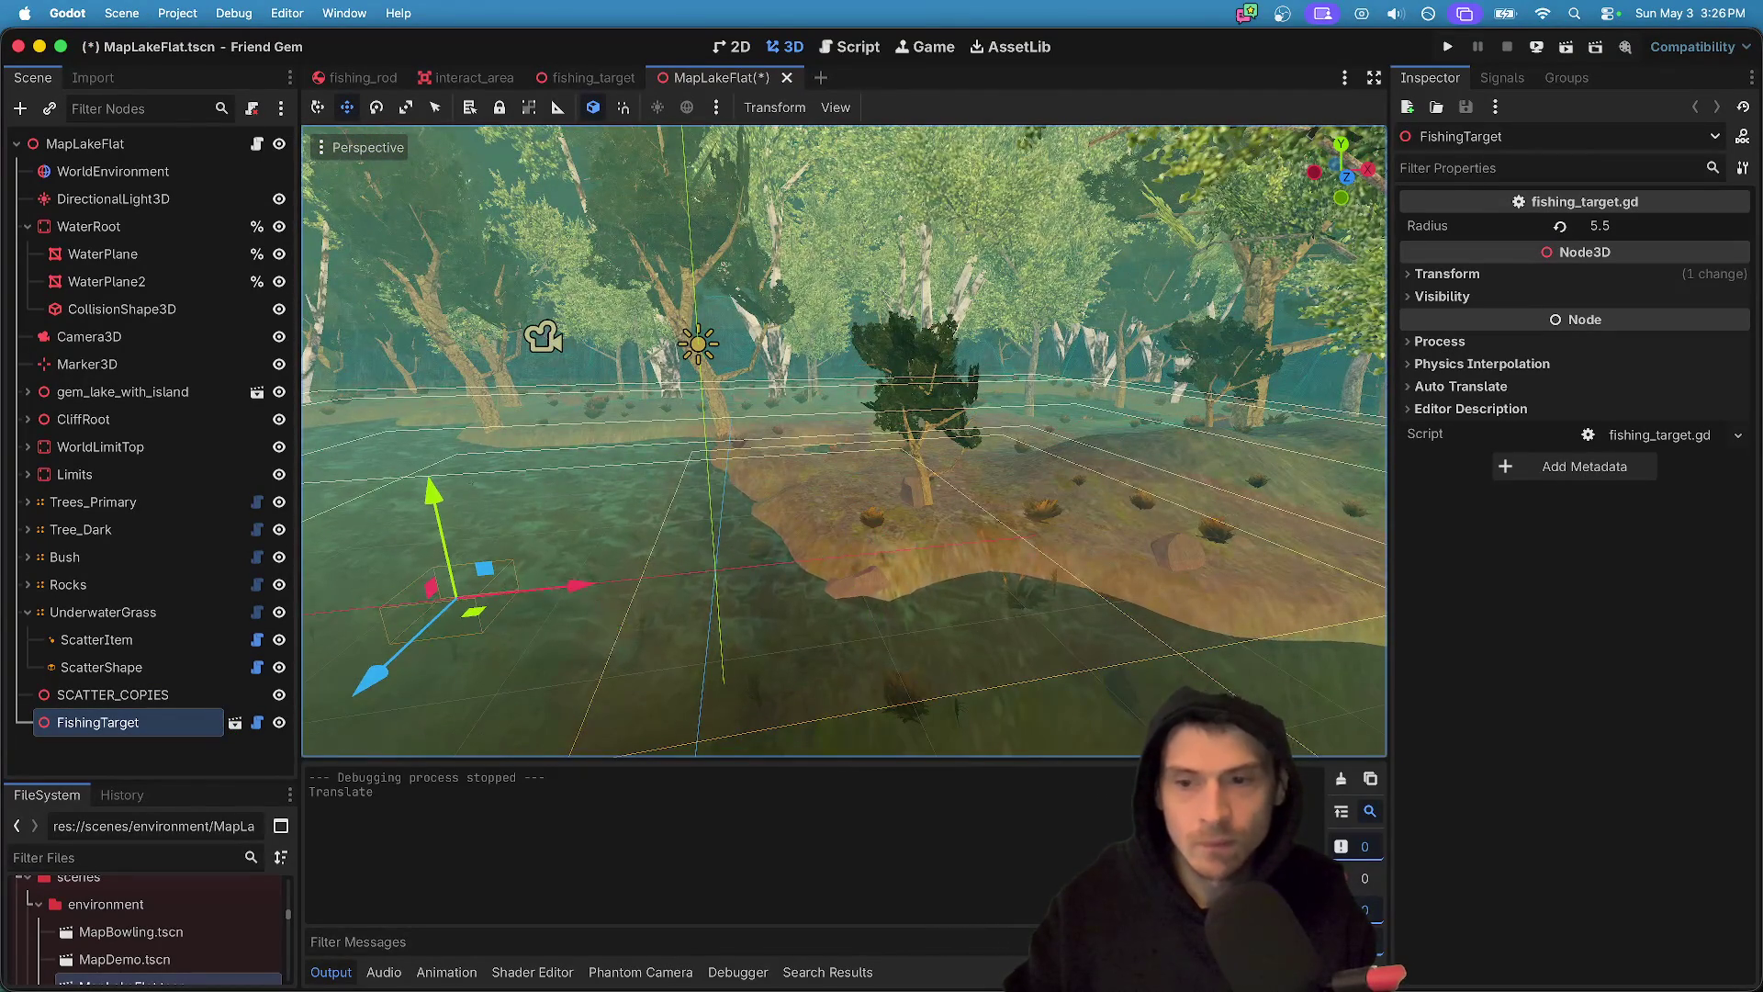
pyautogui.press('f')
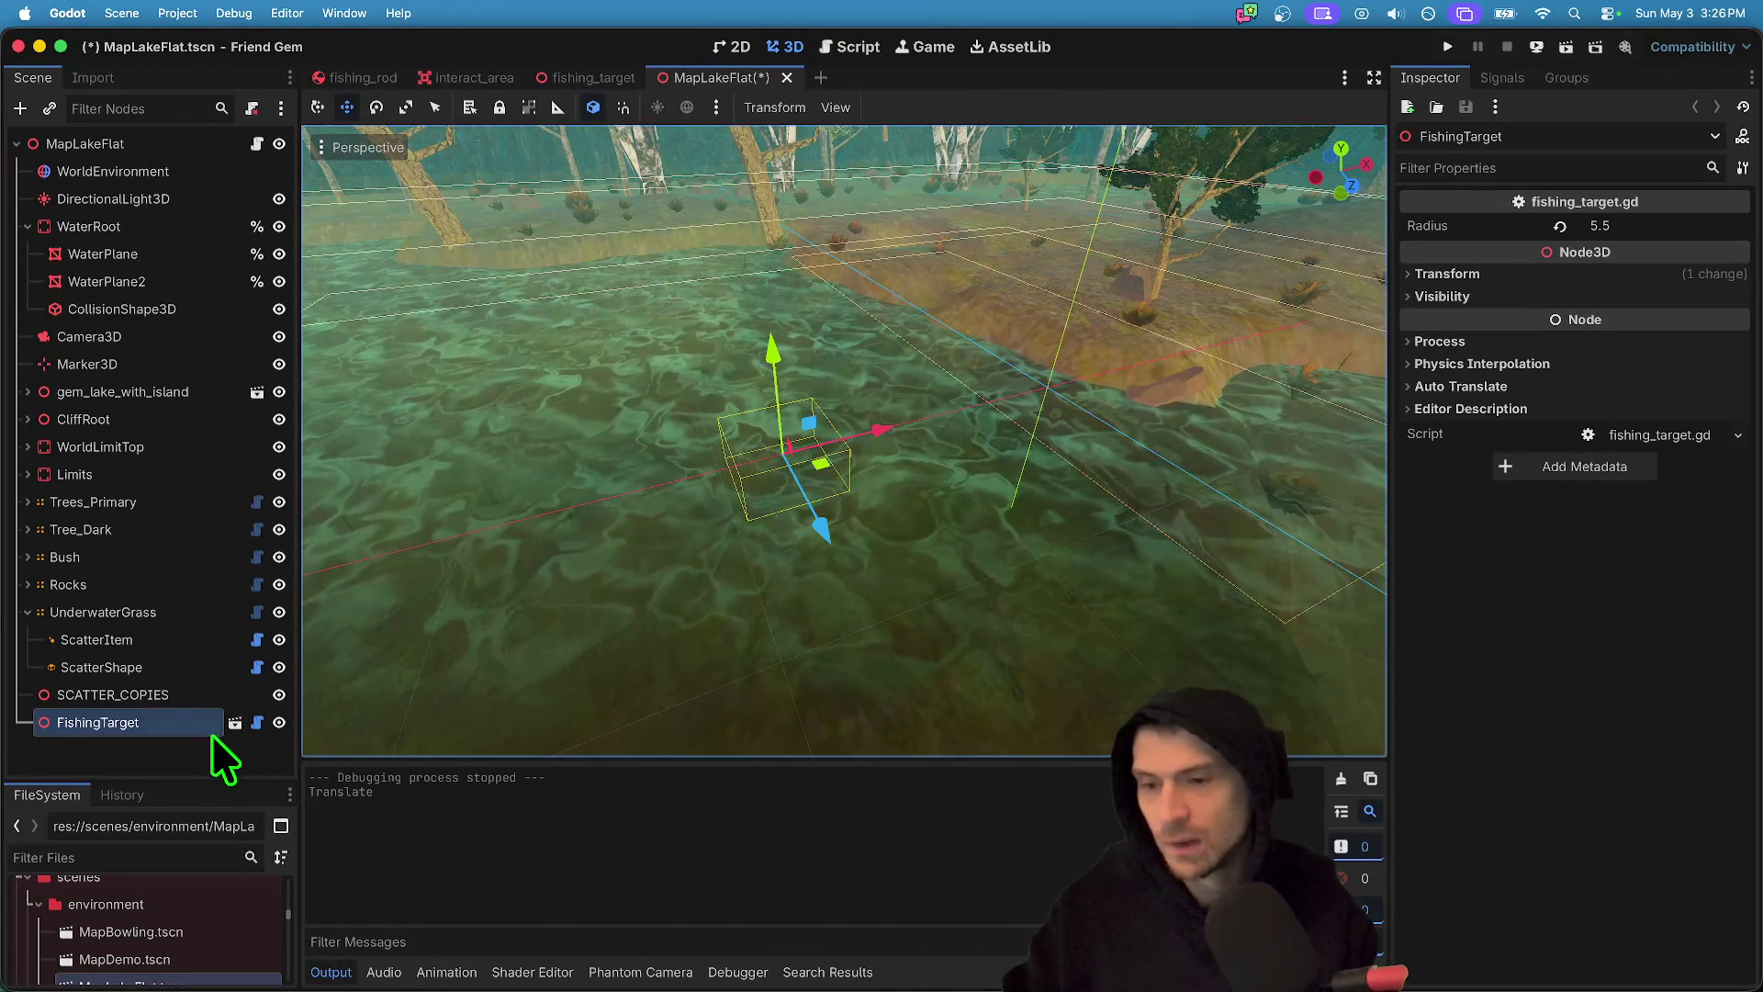
pyautogui.click(235, 722)
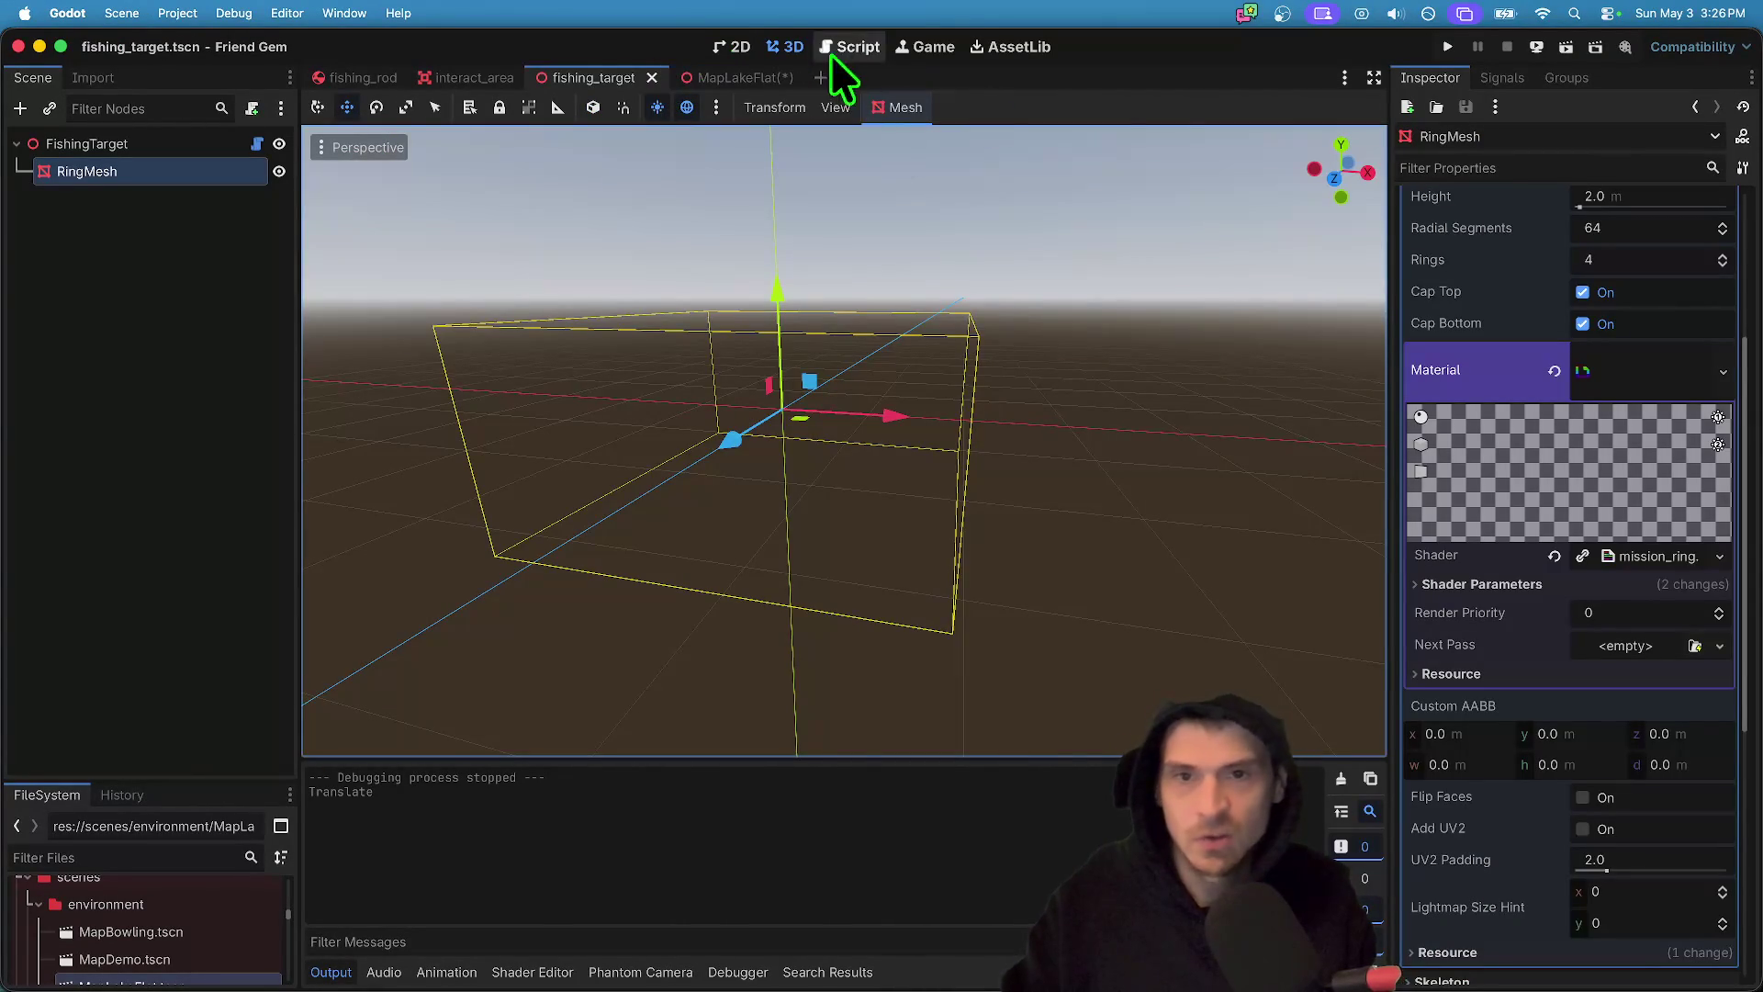
# - Expand the ring material's shader parameters, try a Ring Radius of 2.0, then undo it
pyautogui.scroll(4, 1572, 507)
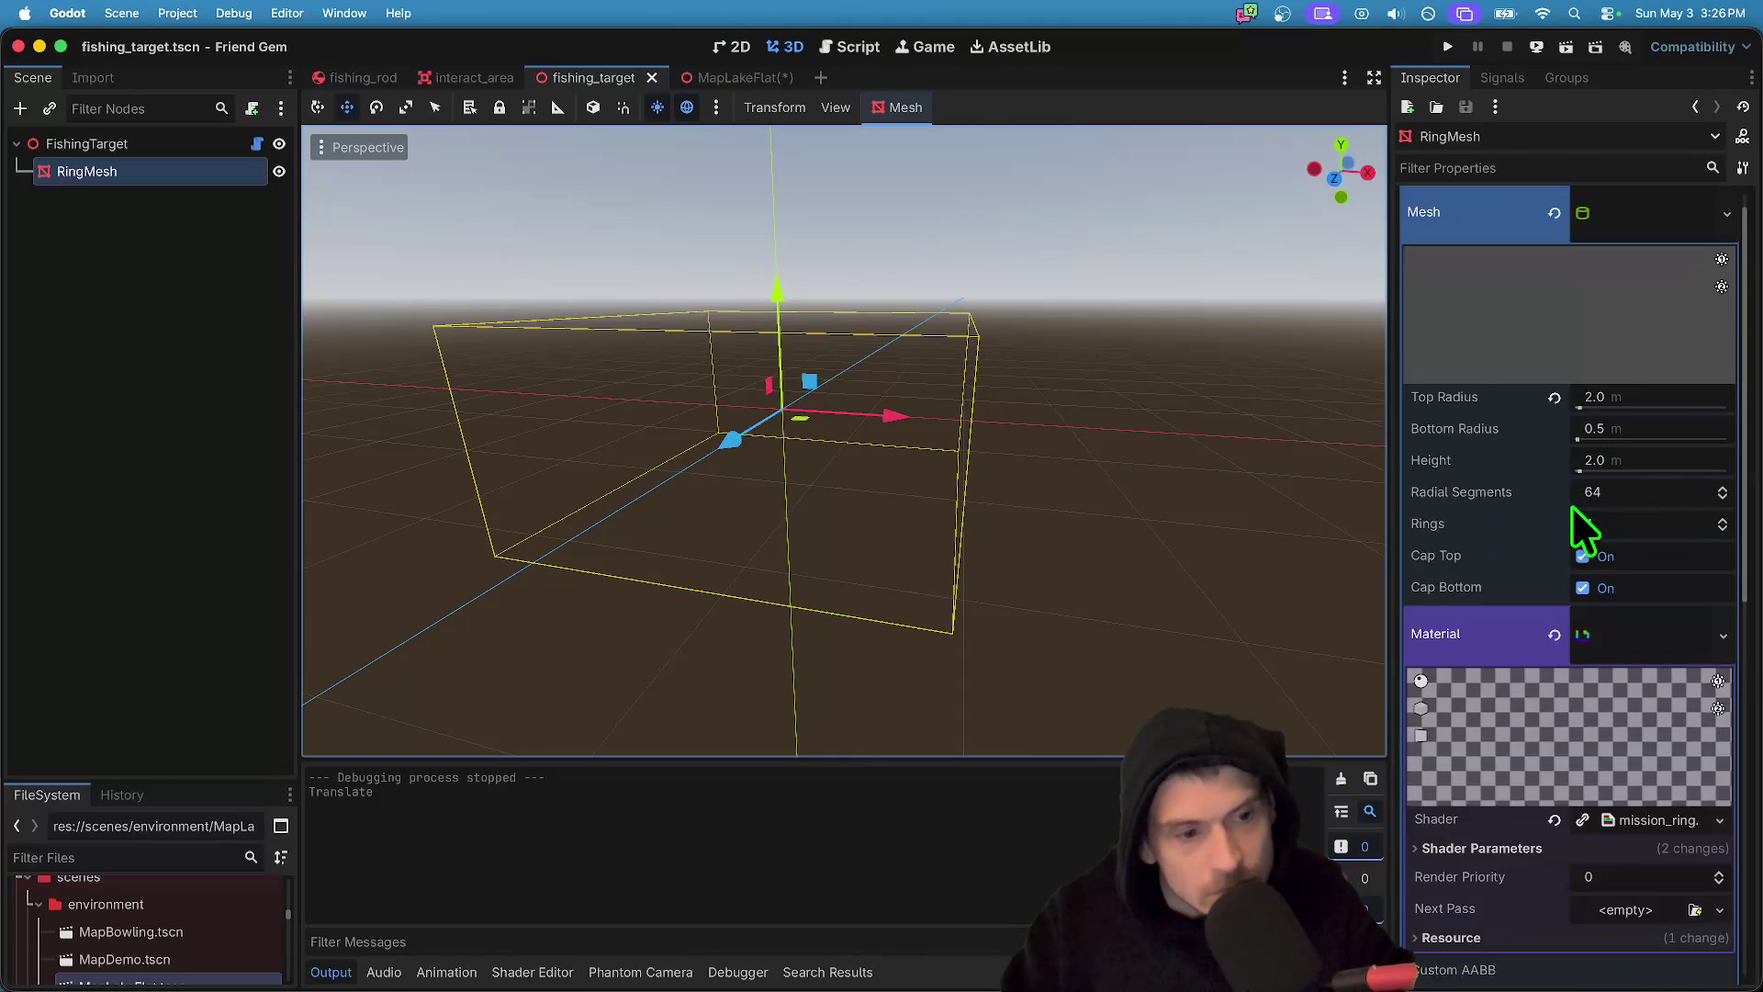
pyautogui.scroll(-3, 1580, 542)
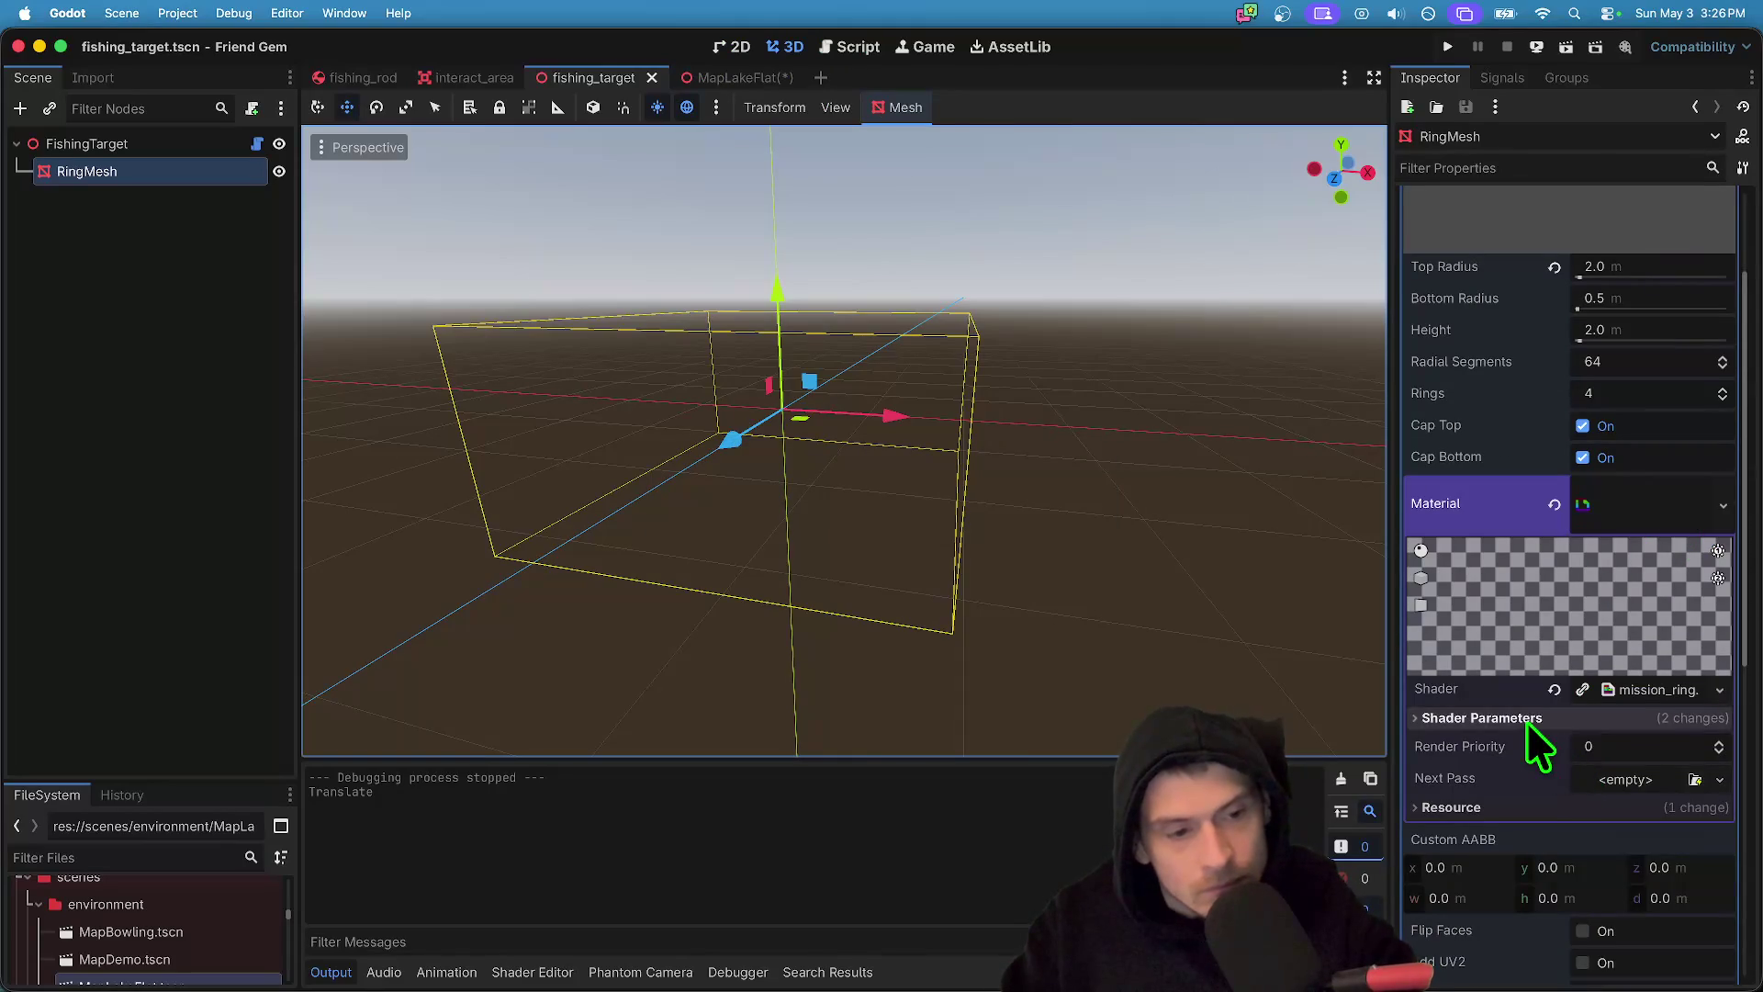
pyautogui.click(1526, 719)
pyautogui.scroll(-2, 1523, 729)
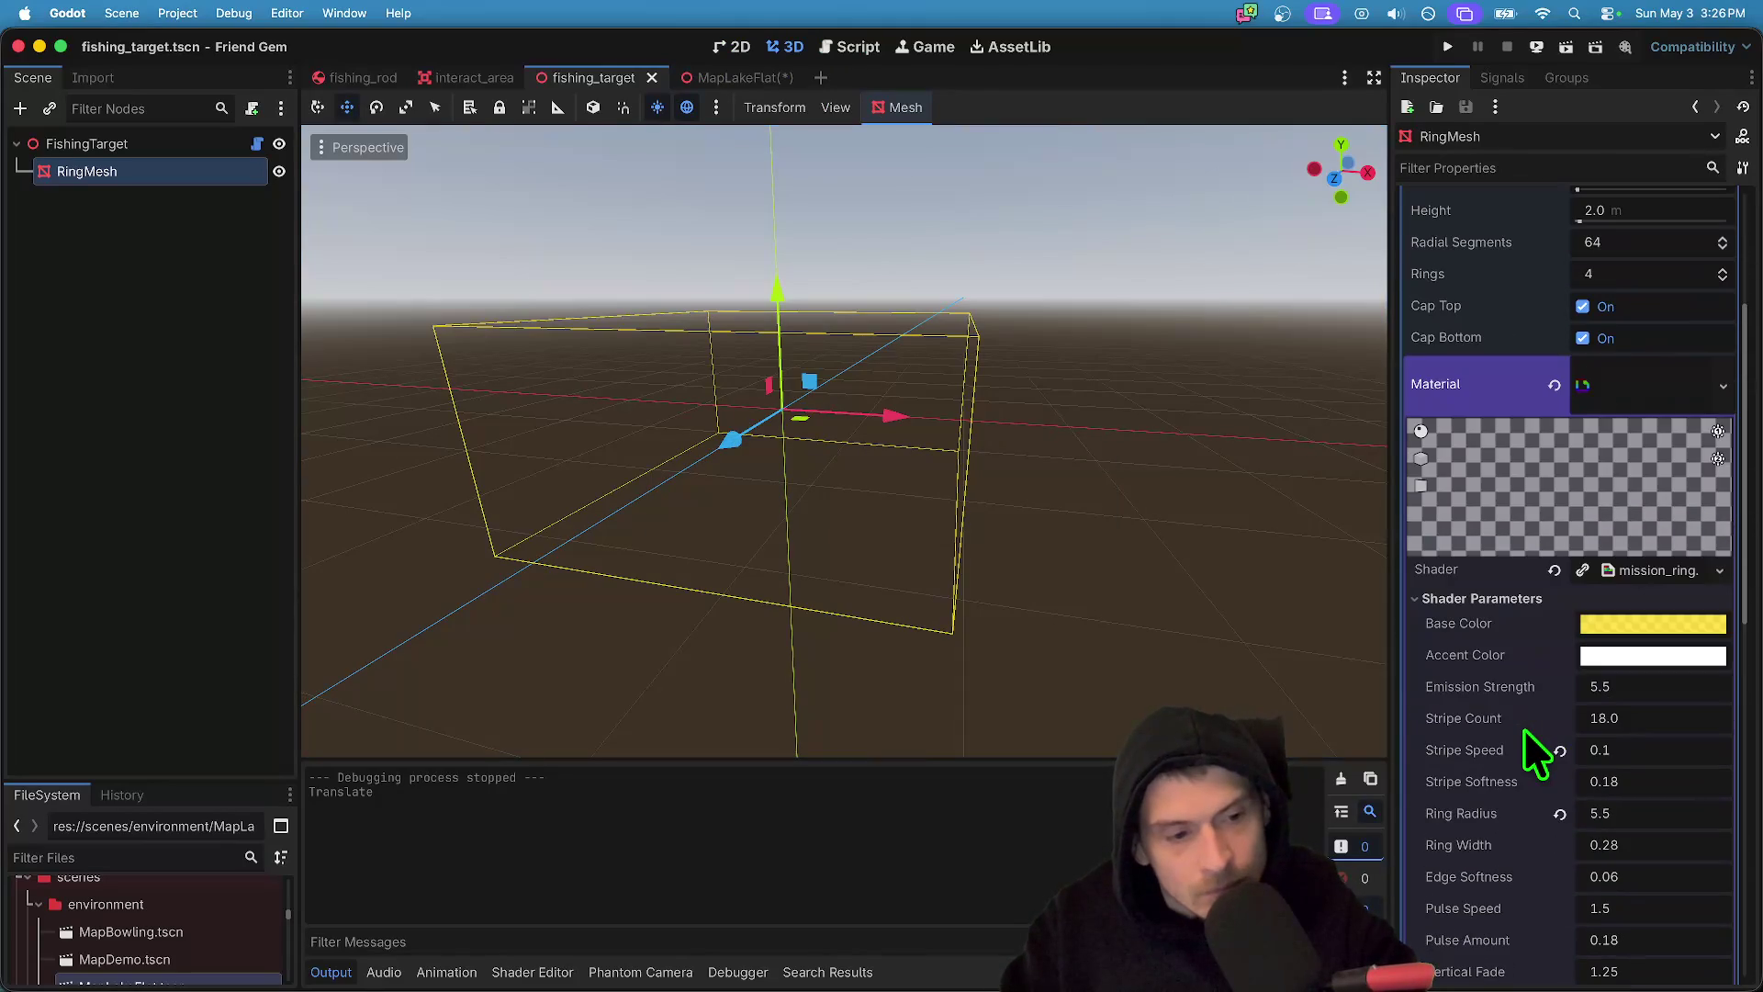
pyautogui.click(1681, 818)
pyautogui.write('2.15')
pyautogui.press('Return')
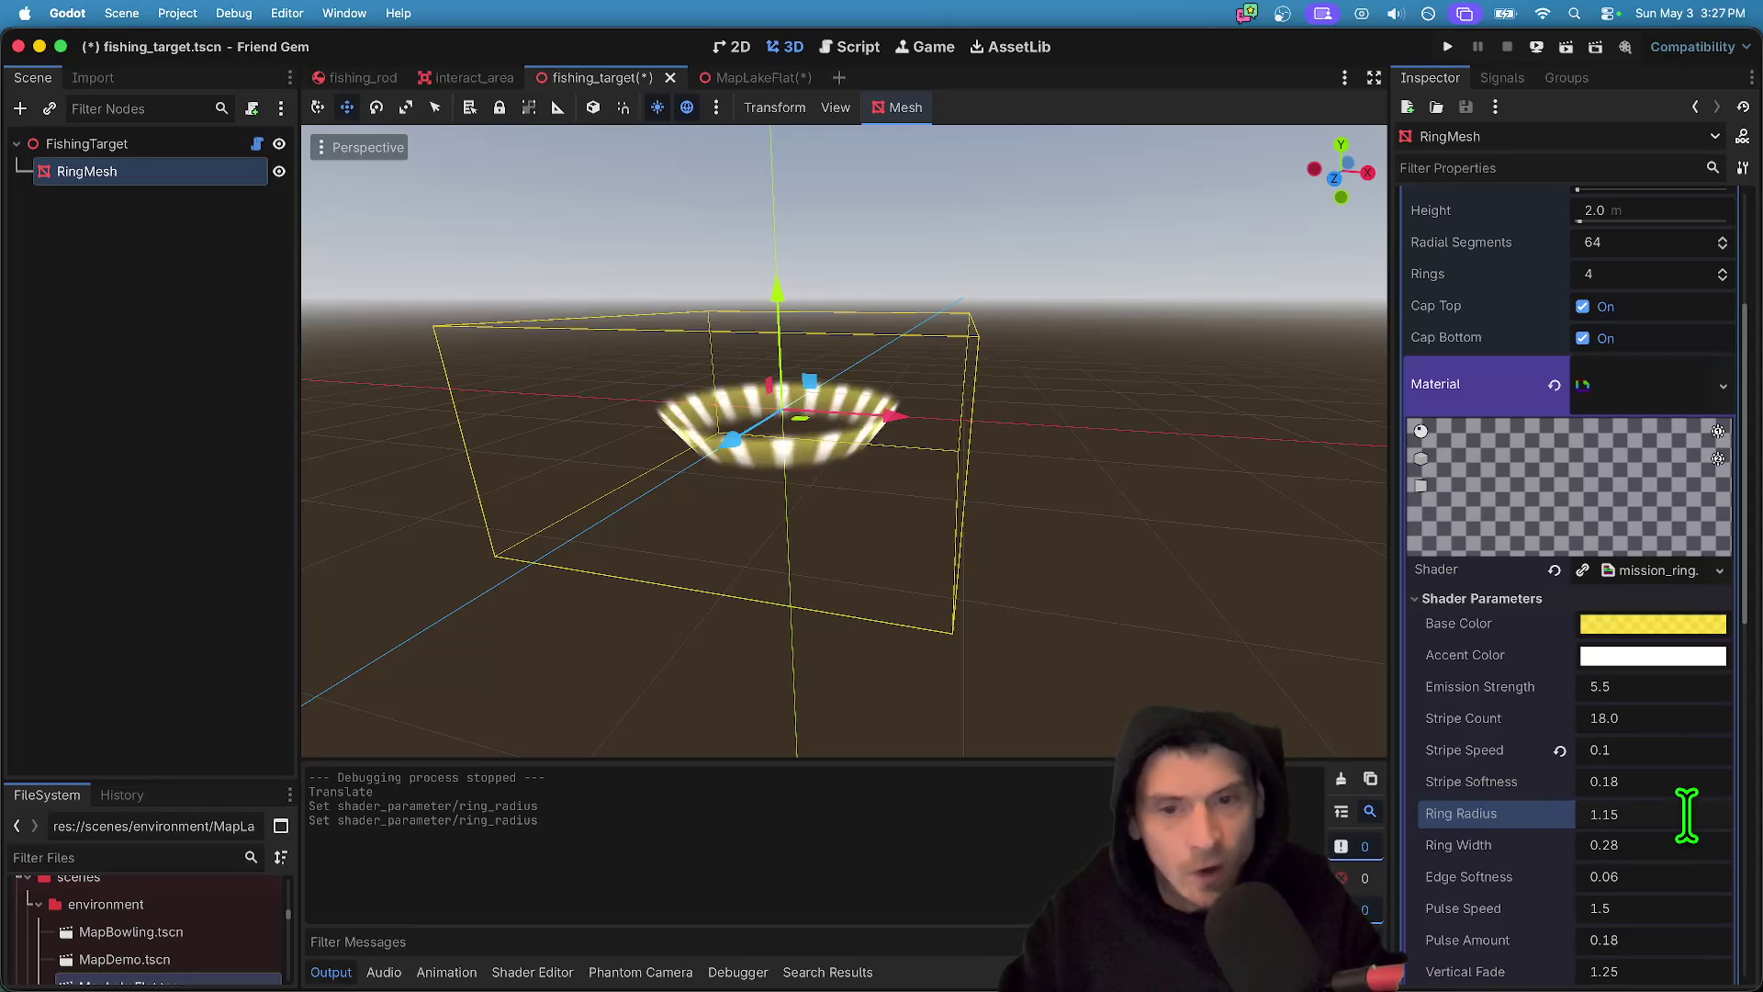
pyautogui.scroll(-1, 1621, 812)
pyautogui.click(1674, 767)
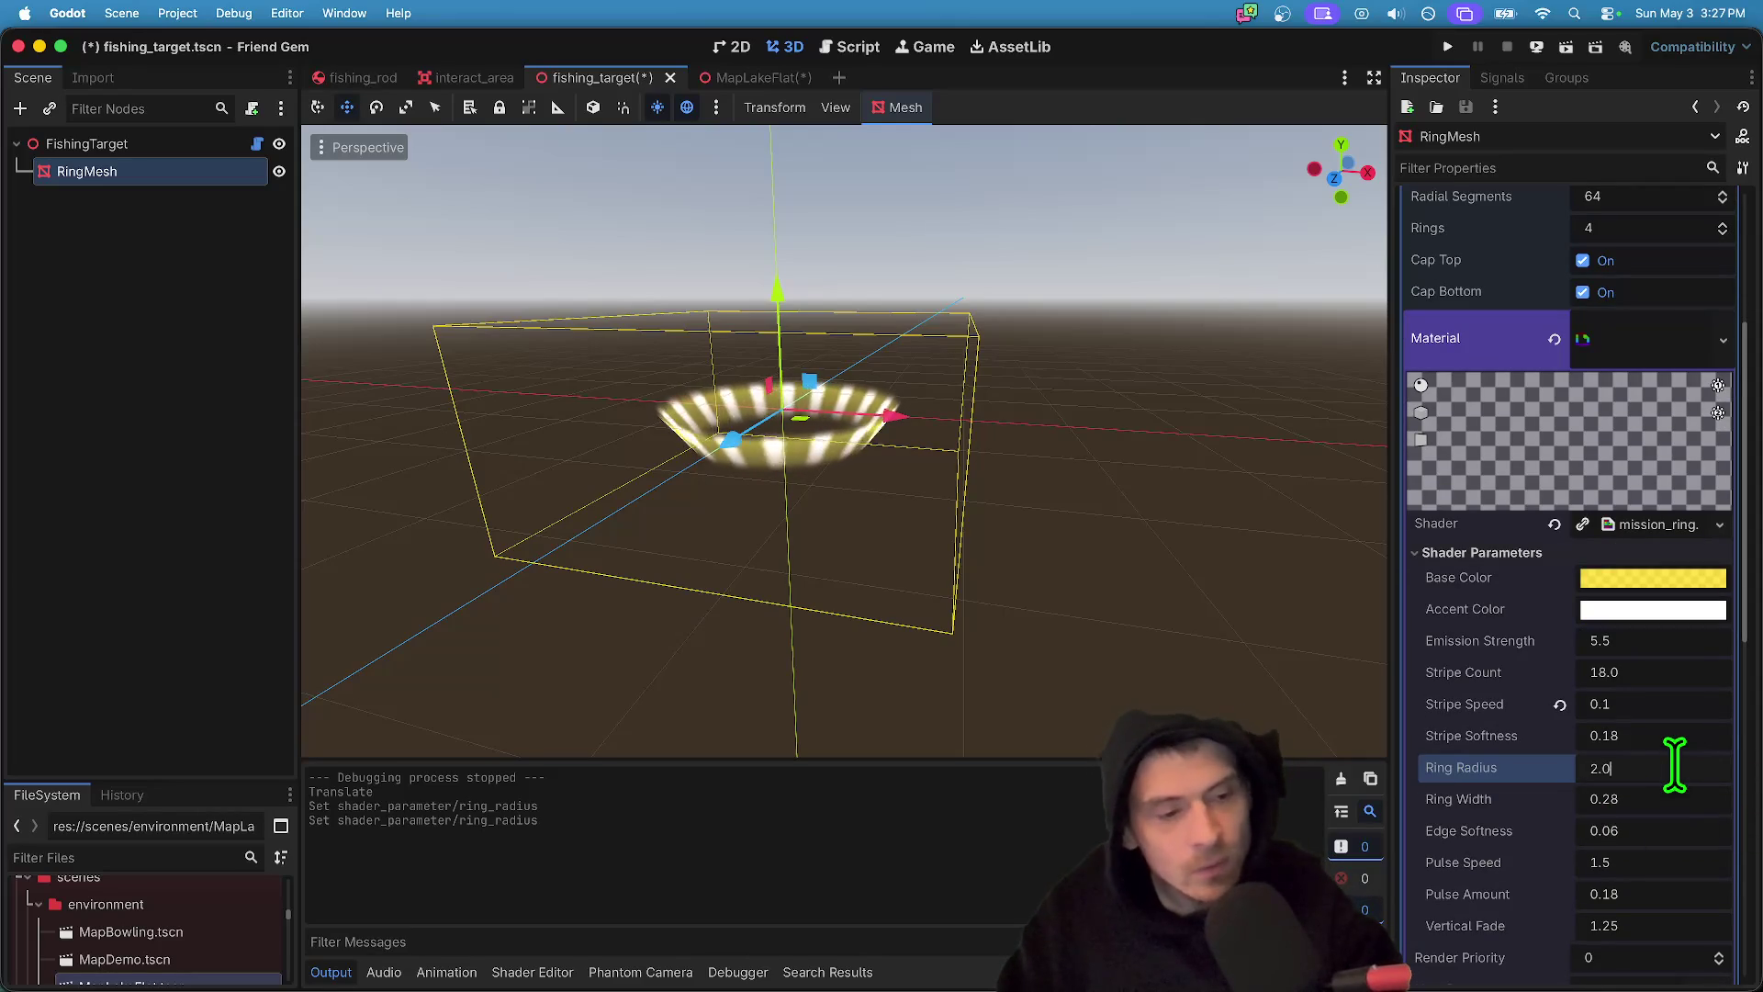
pyautogui.press('Return')
pyautogui.hotkey('ctrl', 'z')
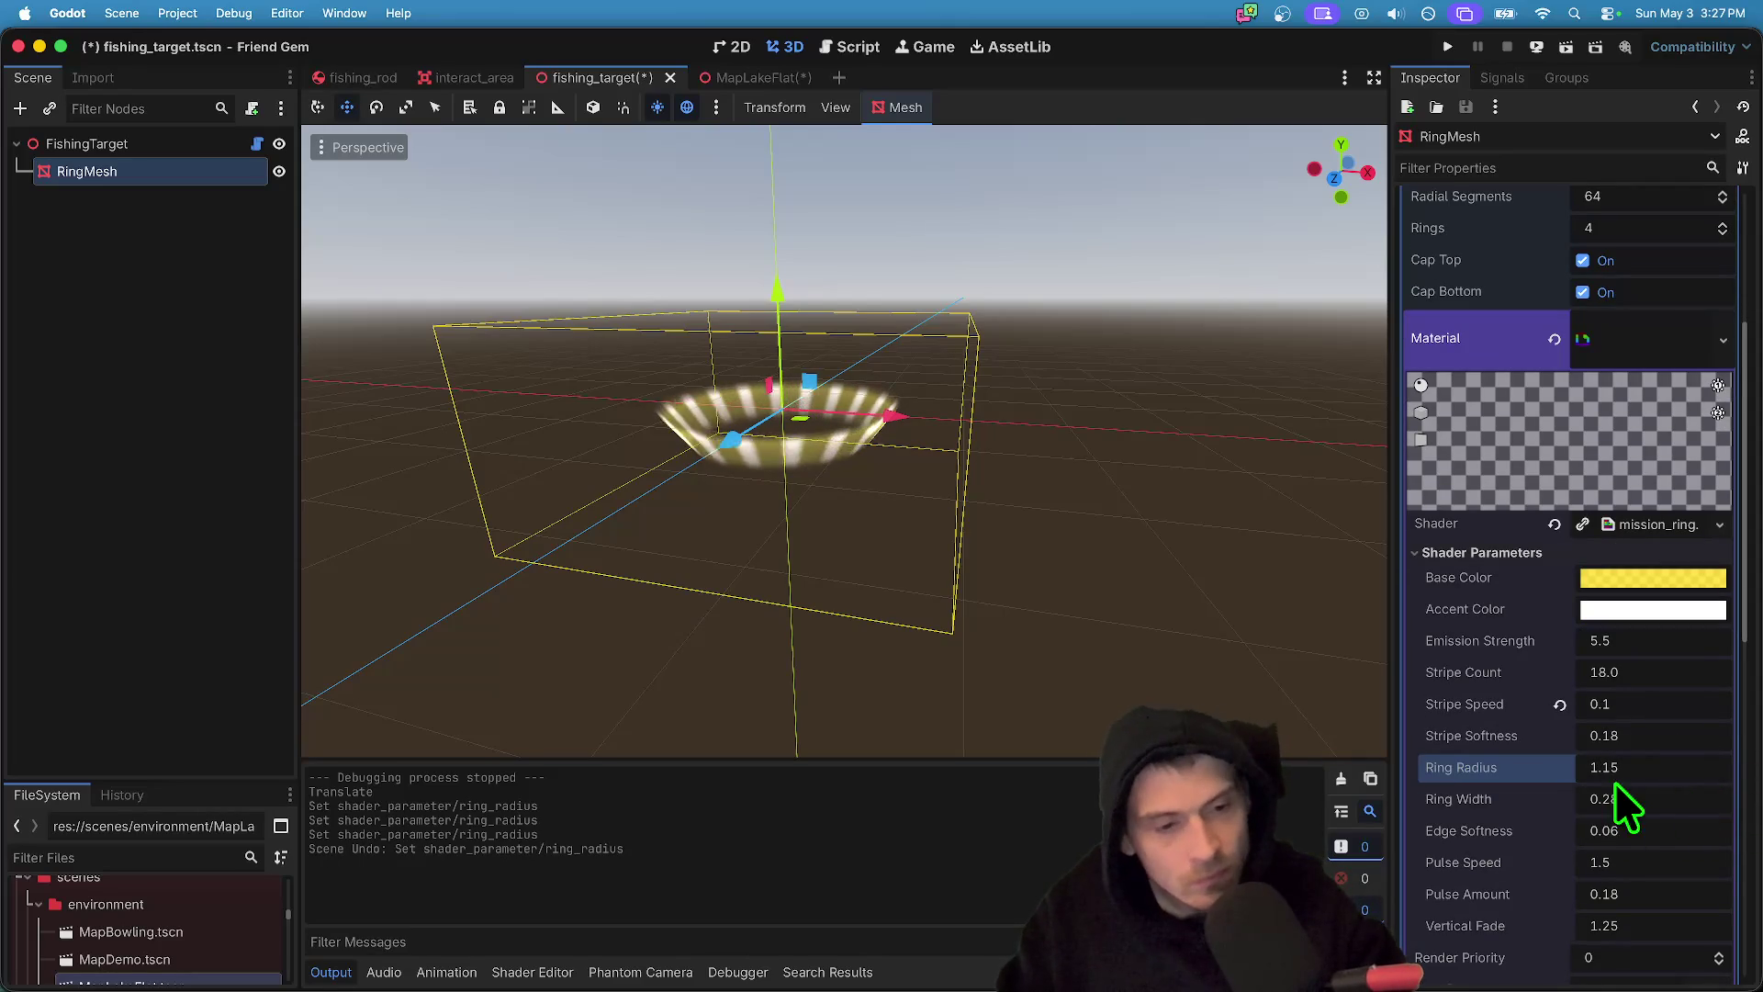
# - Try a Ring Radius of 1.5, undo it, and leave it at 1.15
pyautogui.scroll(-1, 1641, 803)
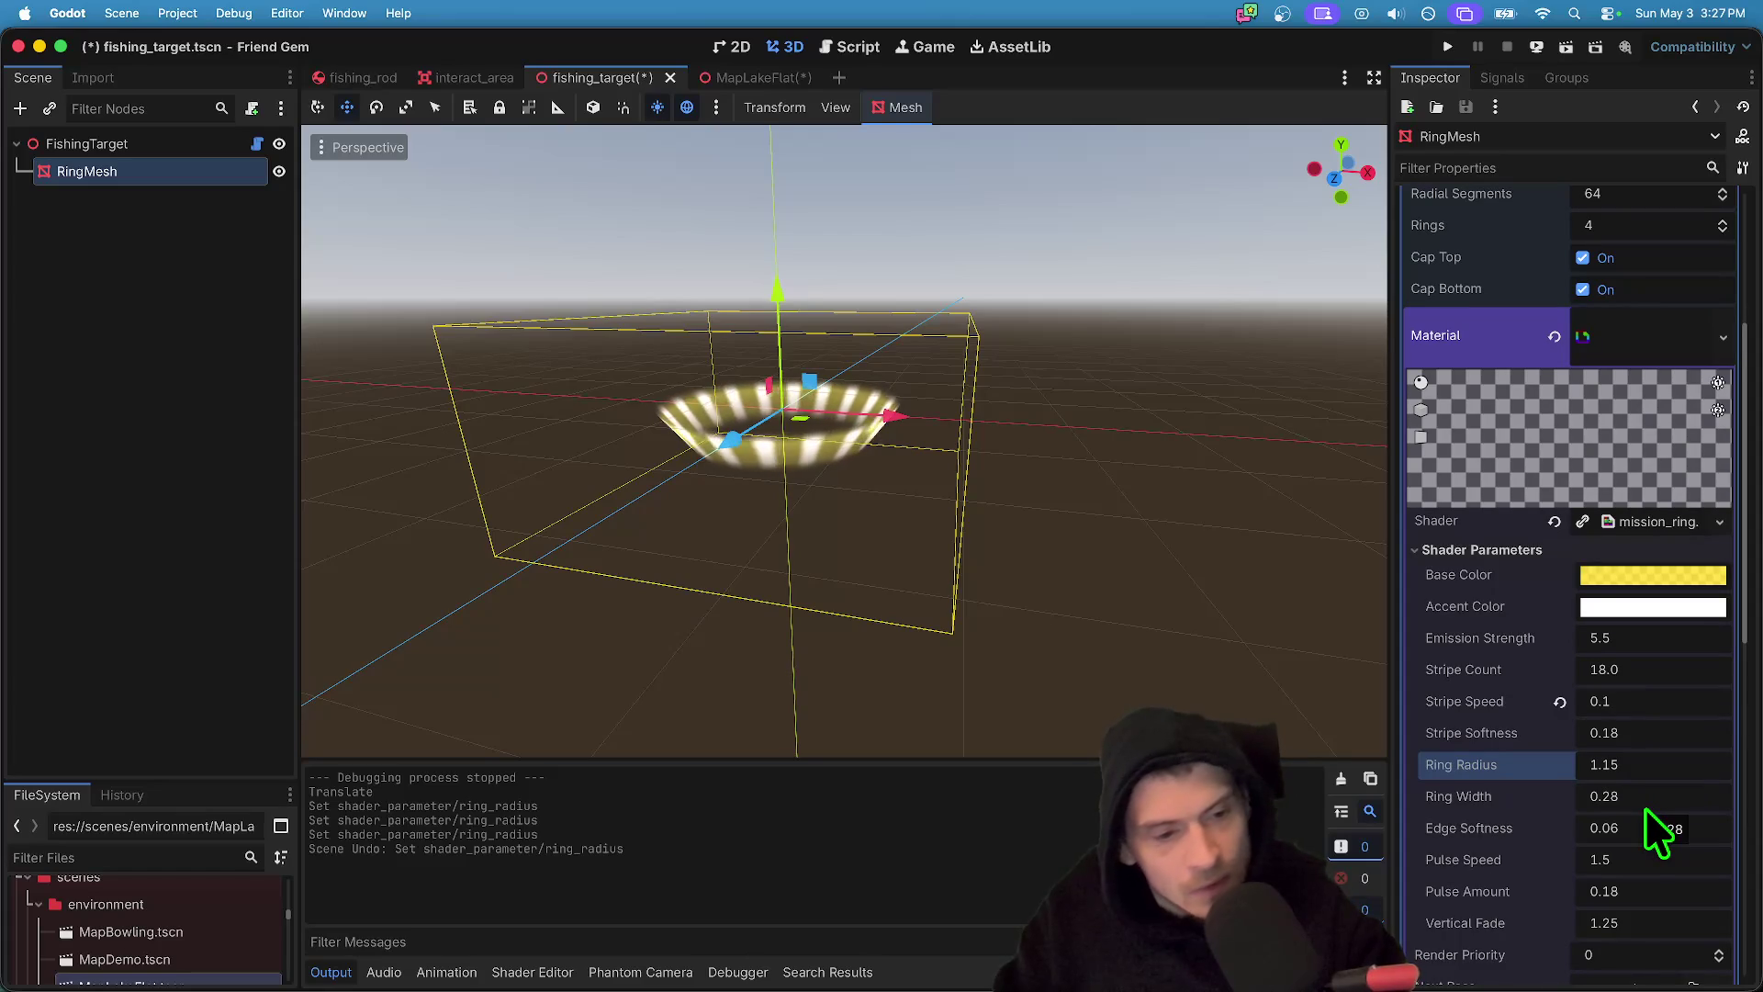
pyautogui.click(1645, 804)
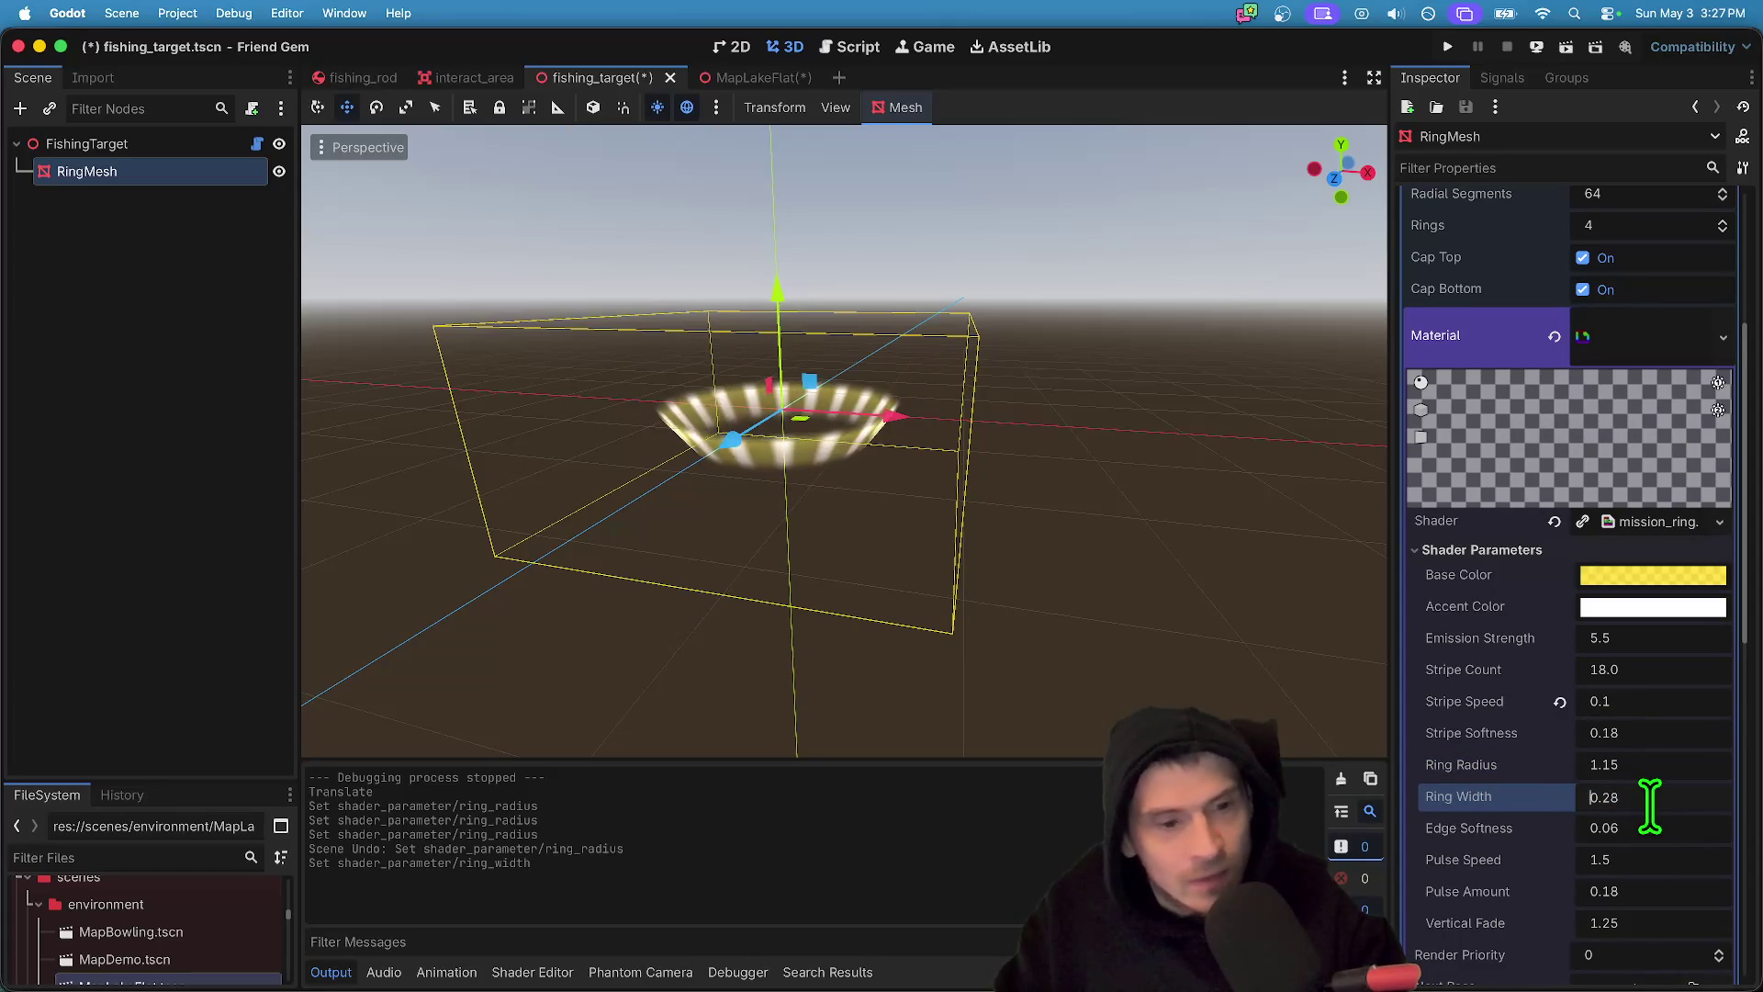
pyautogui.click(1662, 765)
pyautogui.press('BackSpace')
pyautogui.press('BackSpace')
pyautogui.press('Return')
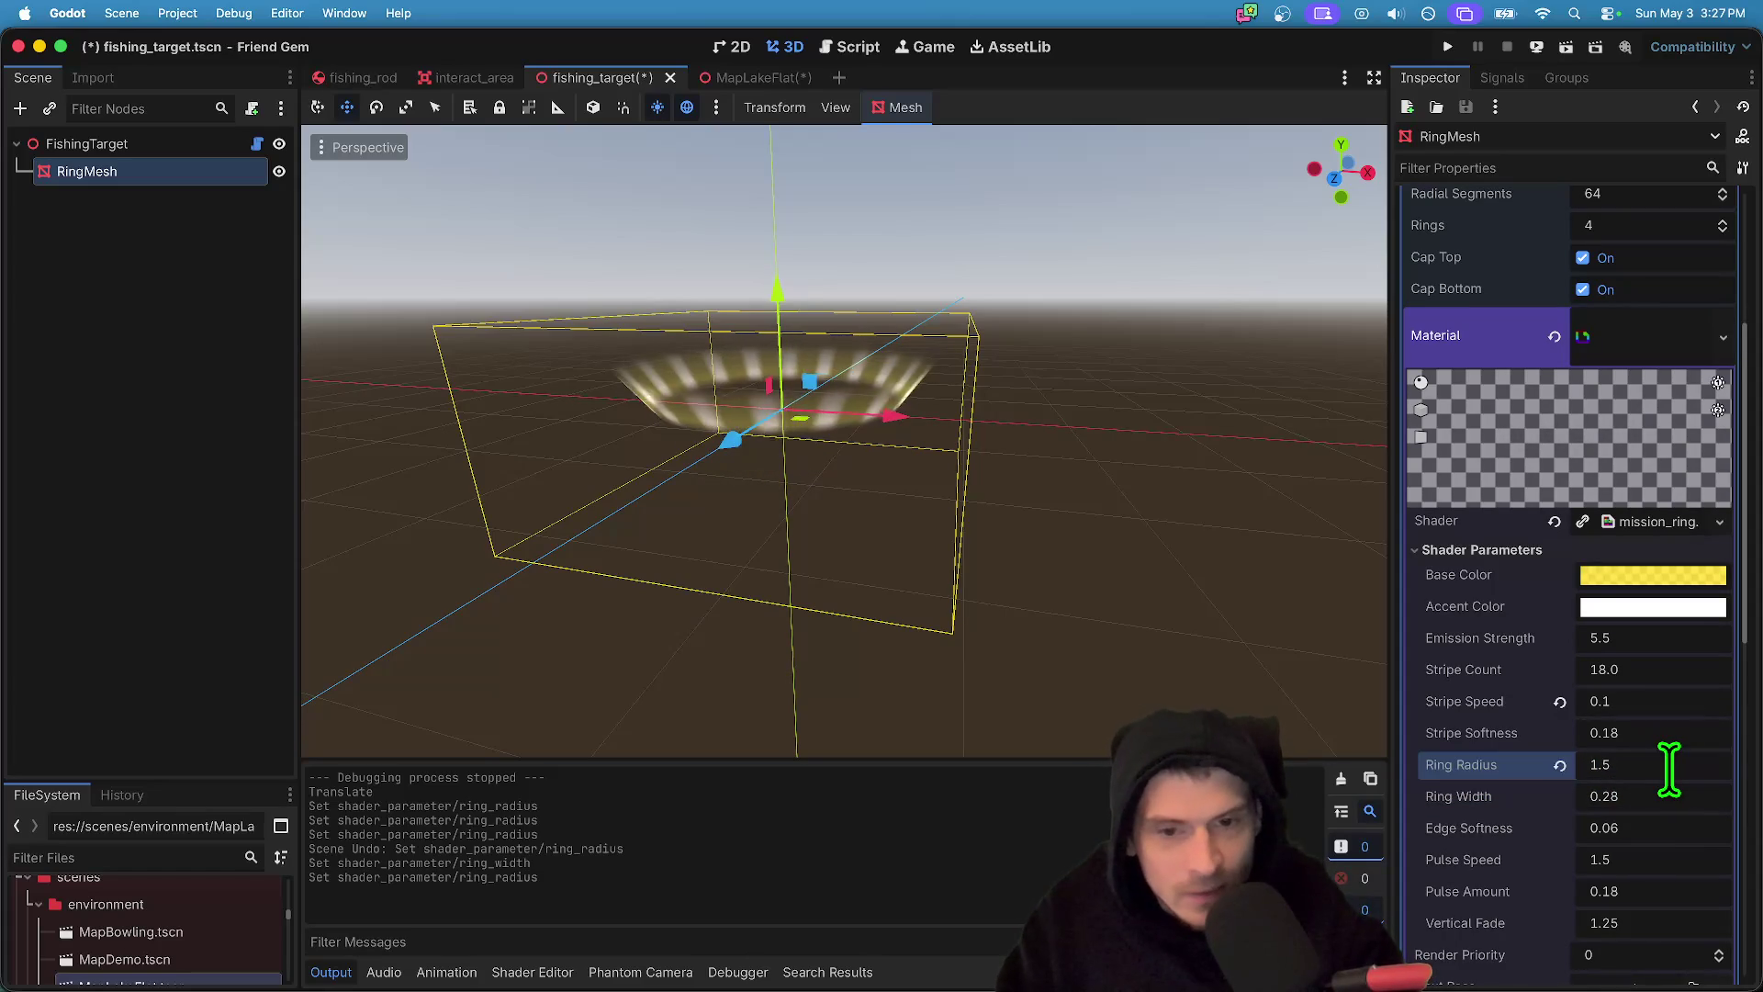
pyautogui.press('super+z')
pyautogui.click(1668, 762)
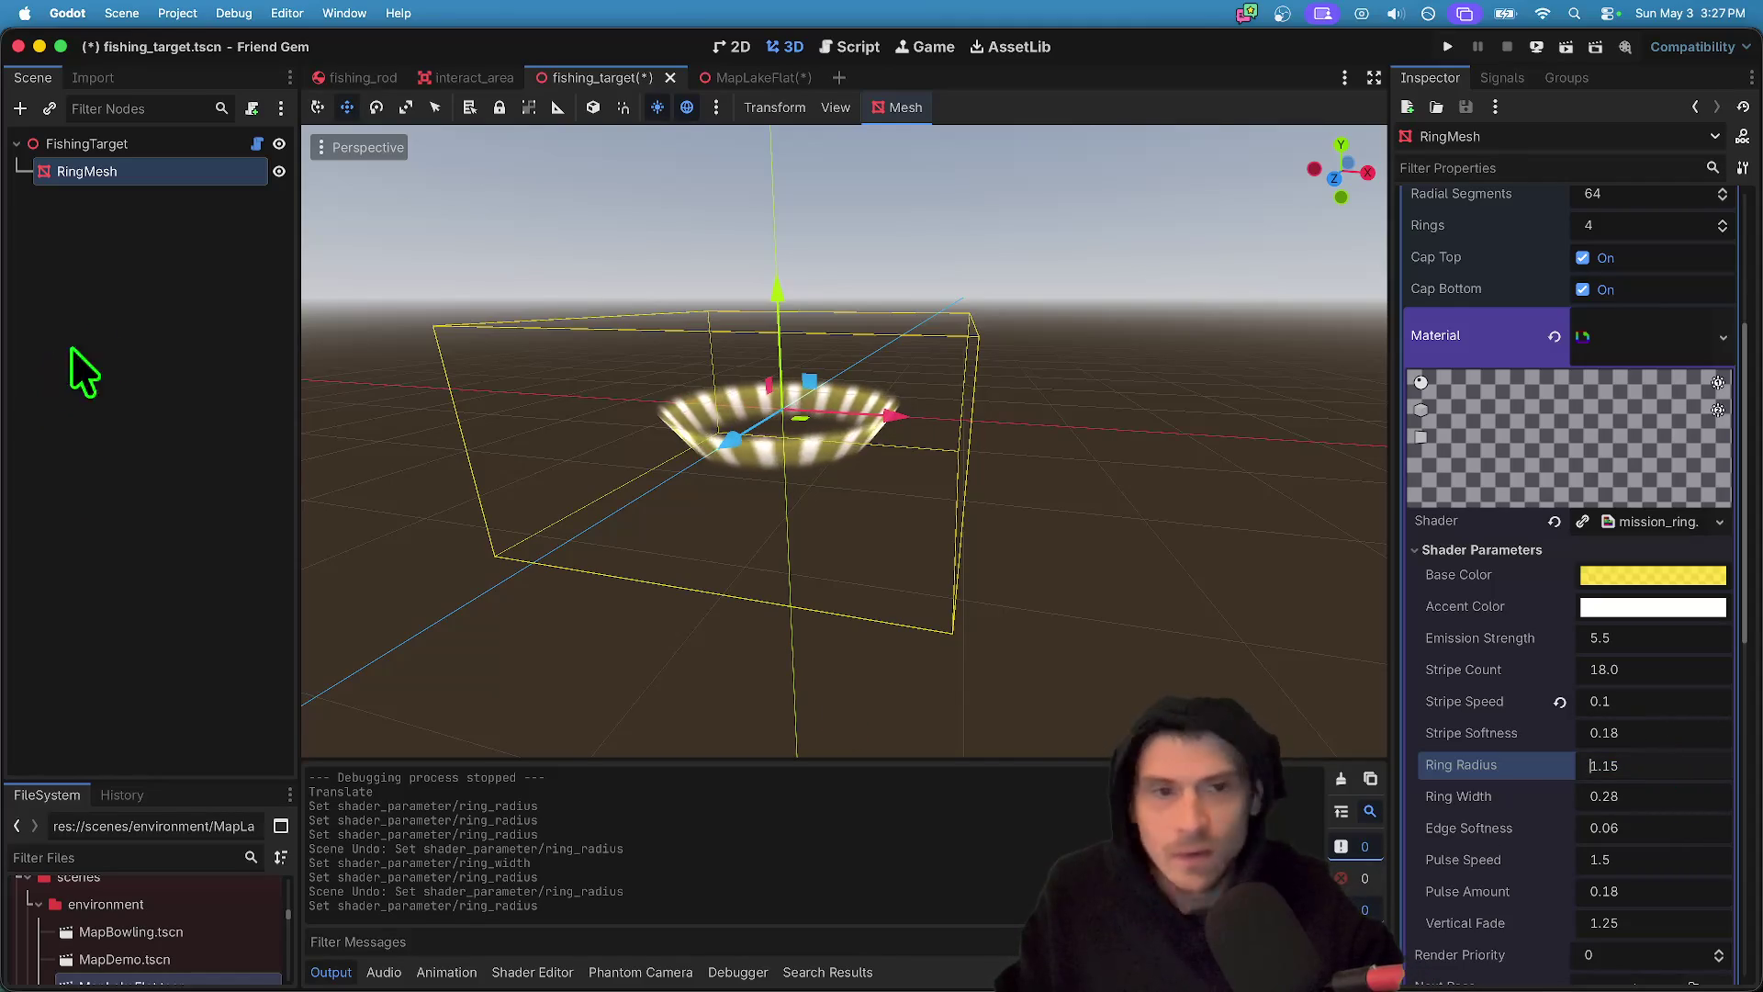
pyautogui.scroll(5, 1627, 440)
# - Try mesh heights of 0.2 and 1.0, undoing both back to 2.0
pyautogui.click(1646, 500)
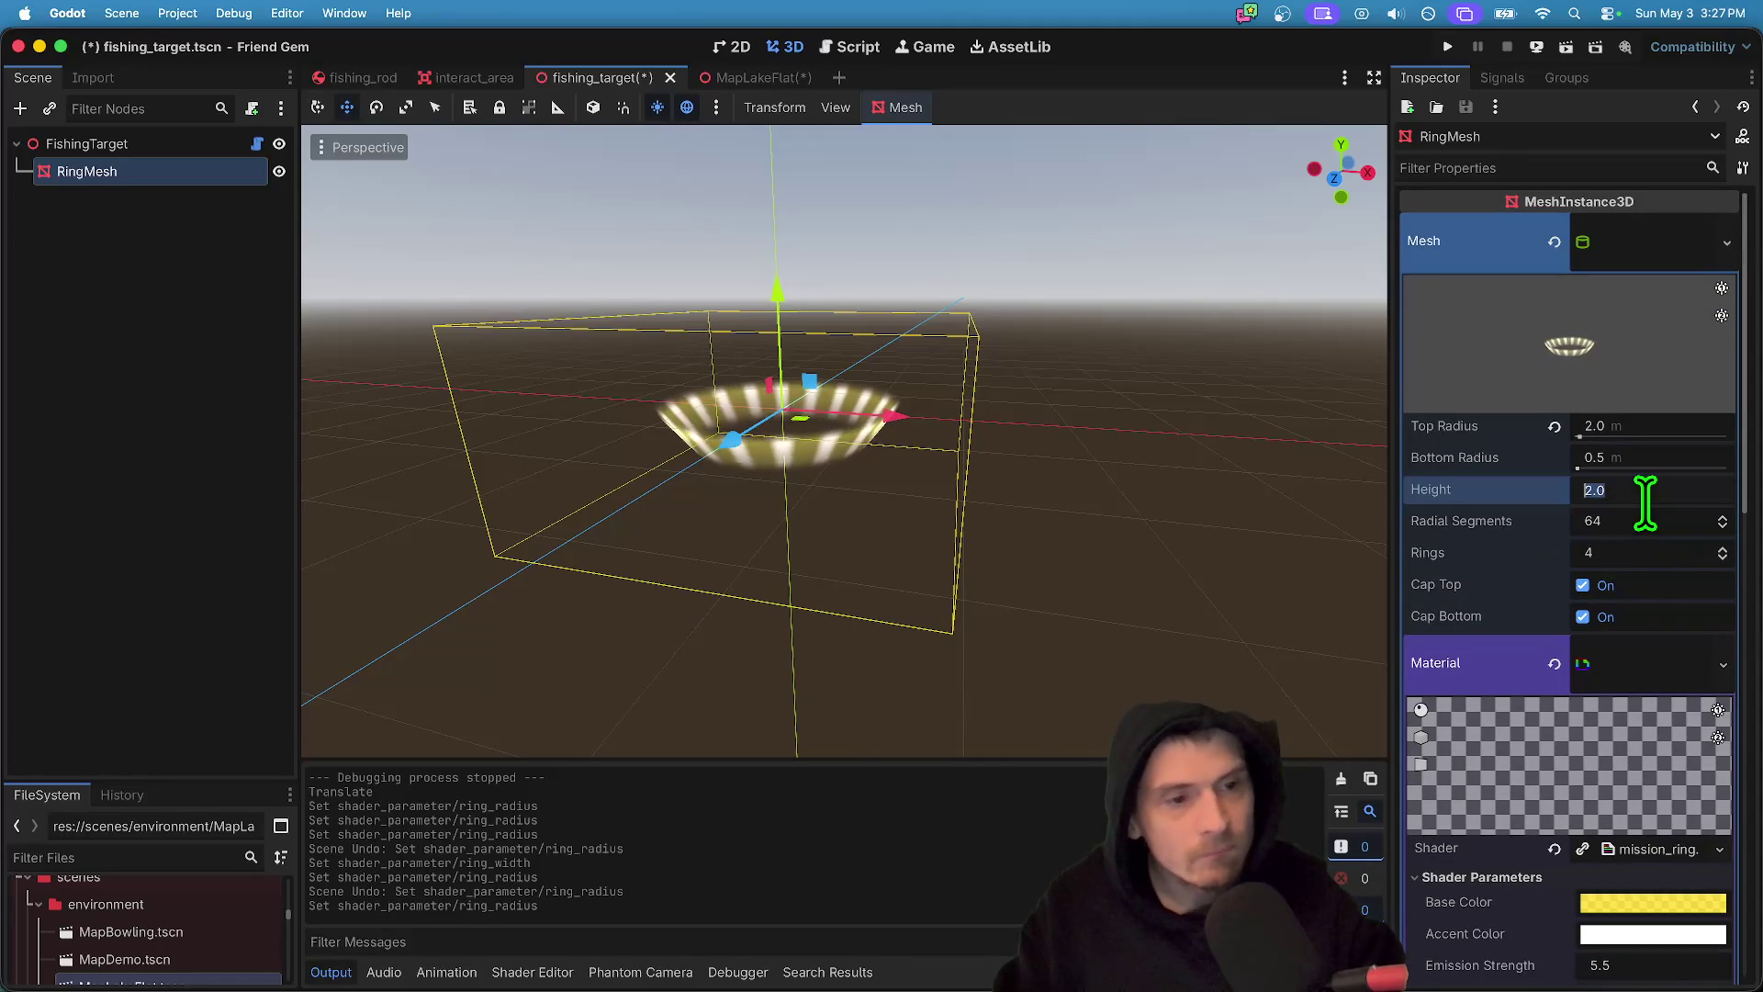
pyautogui.write('0.2')
pyautogui.press('Return')
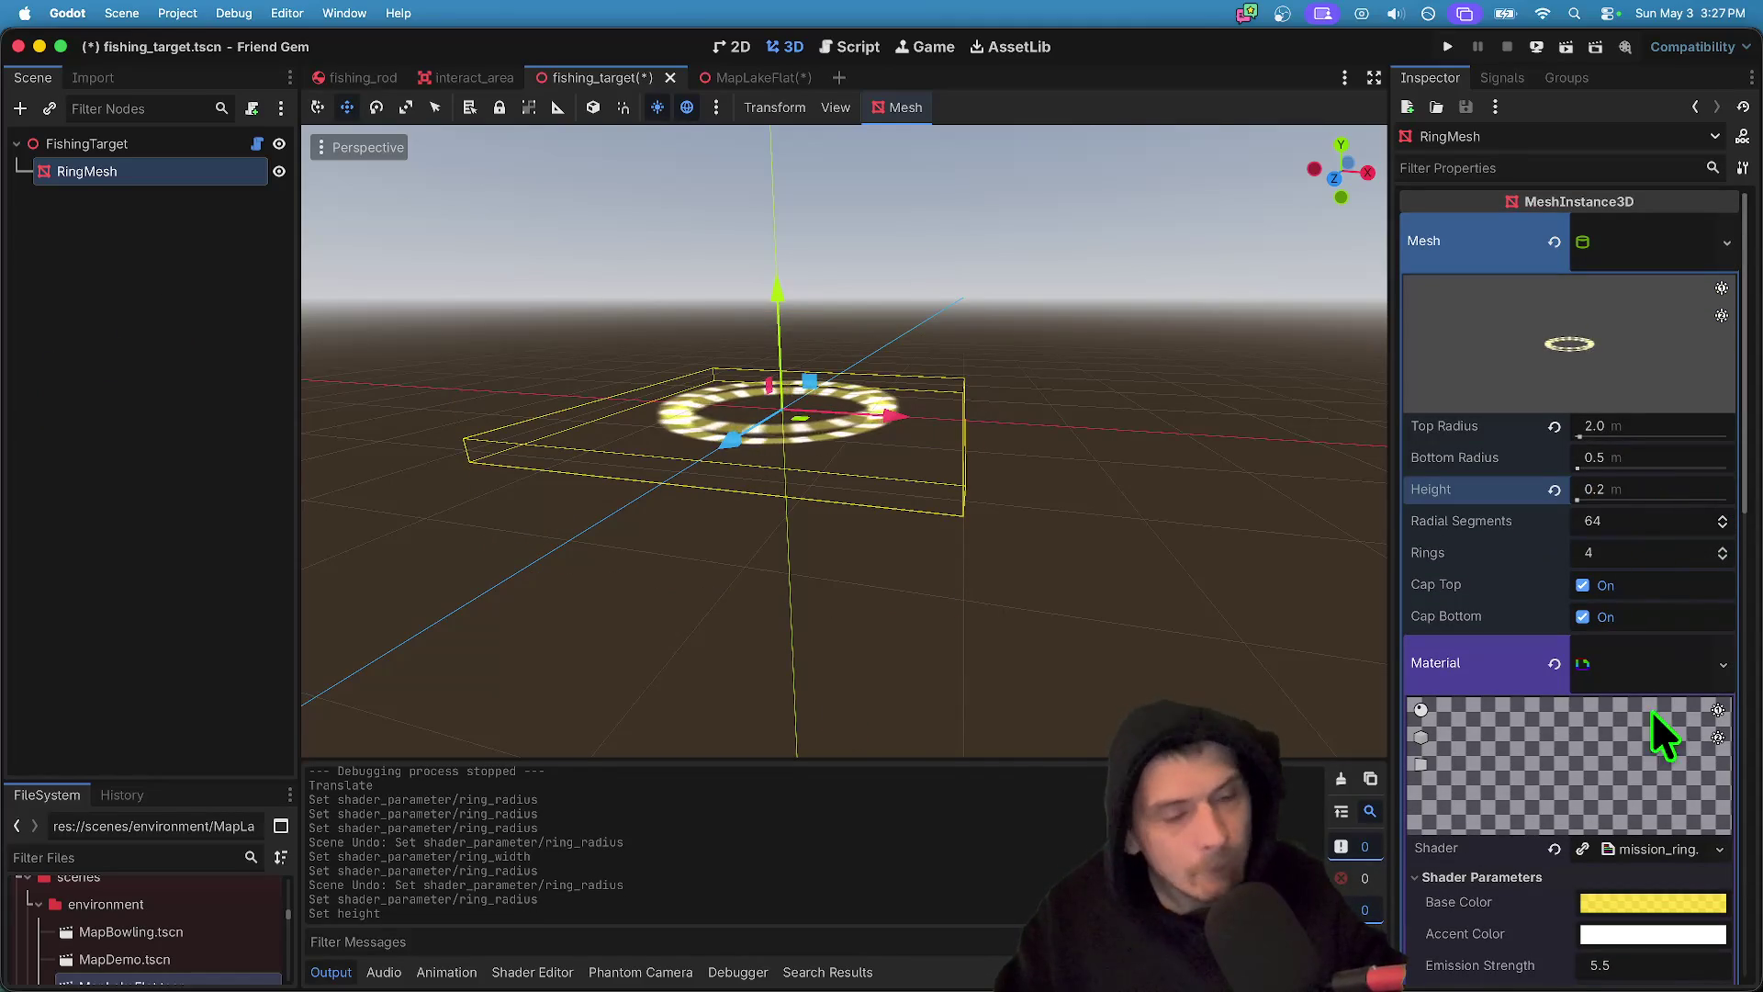
pyautogui.hotkey('ctrl', 'z')
pyautogui.click(1656, 493)
pyautogui.write('1')
pyautogui.press('Return')
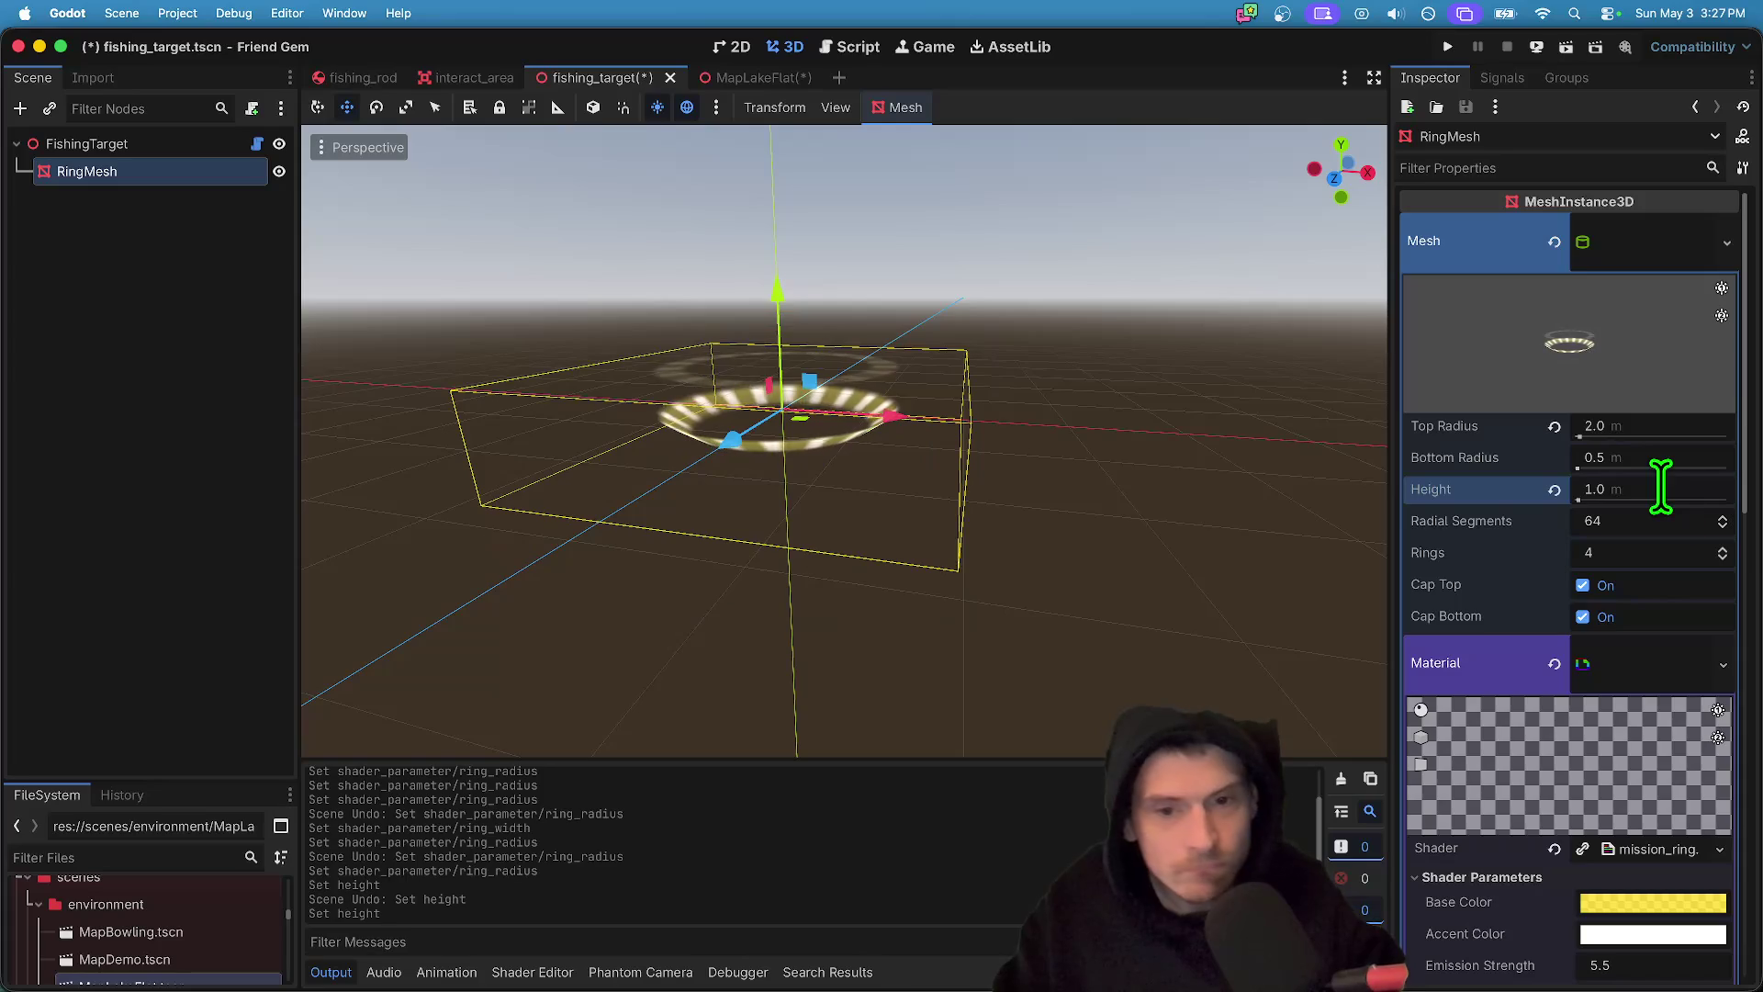
pyautogui.hotkey('ctrl', 'z')
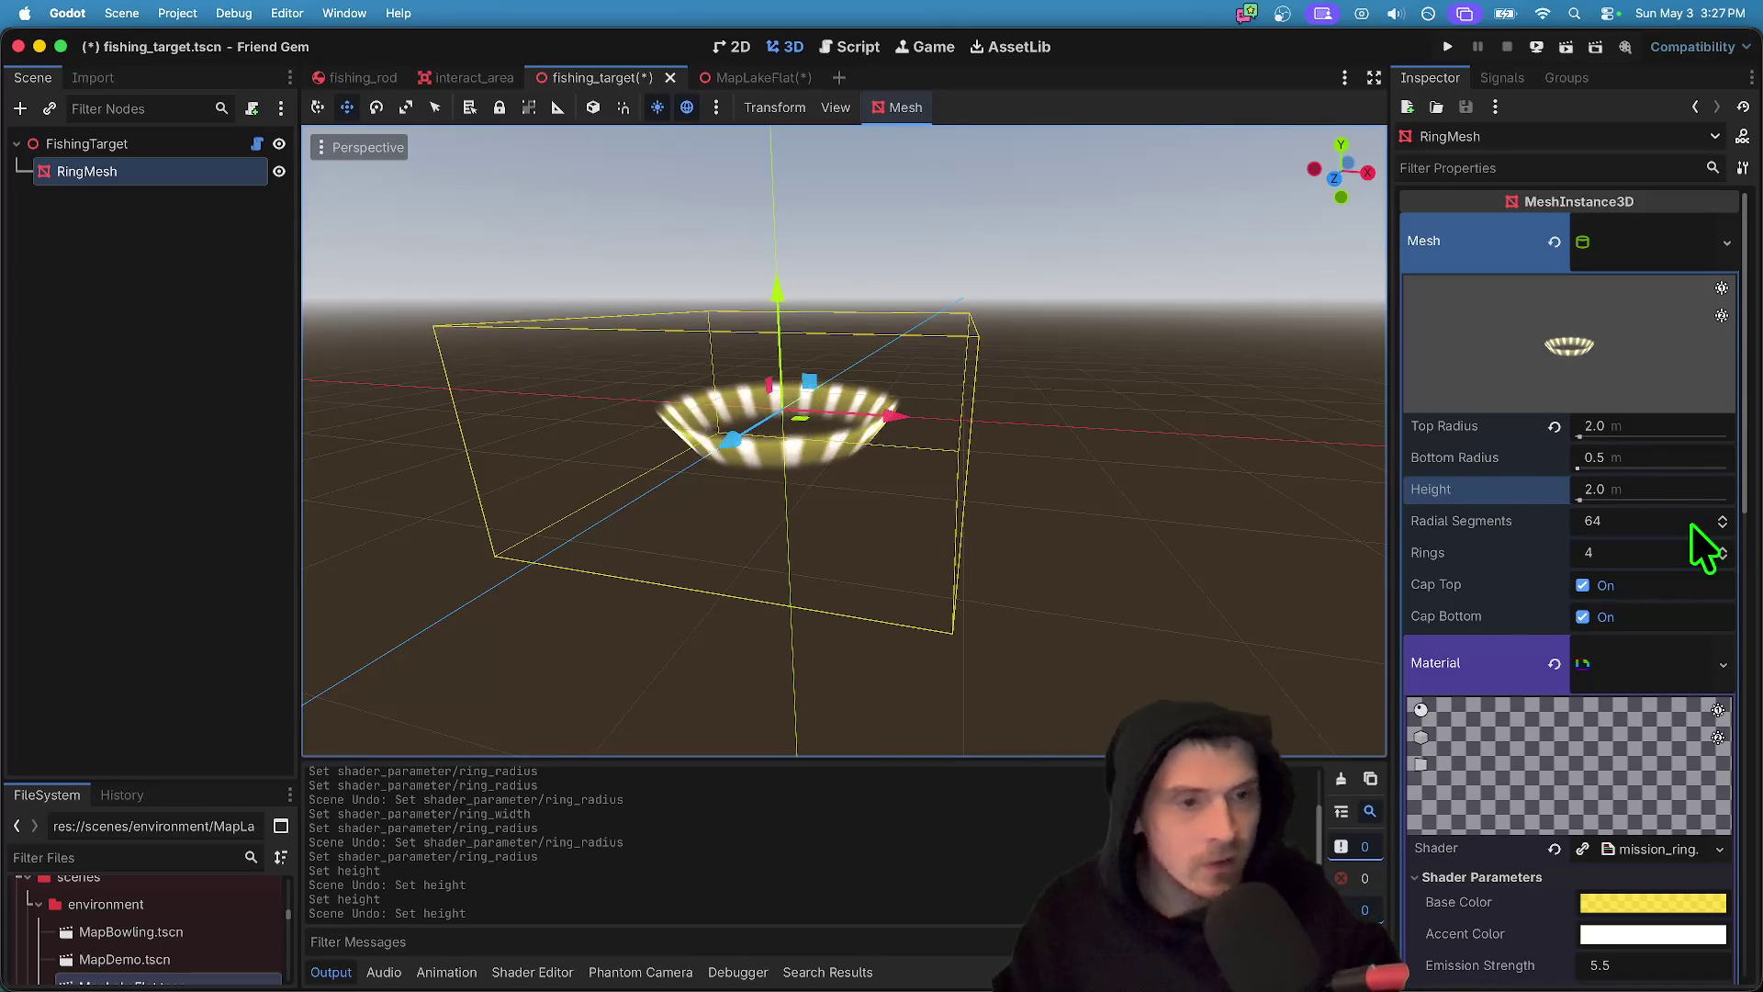
# - Set the cylinder's top and bottom radius to 1.0 for a straight cylinder
pyautogui.click(1662, 461)
pyautogui.write('2')
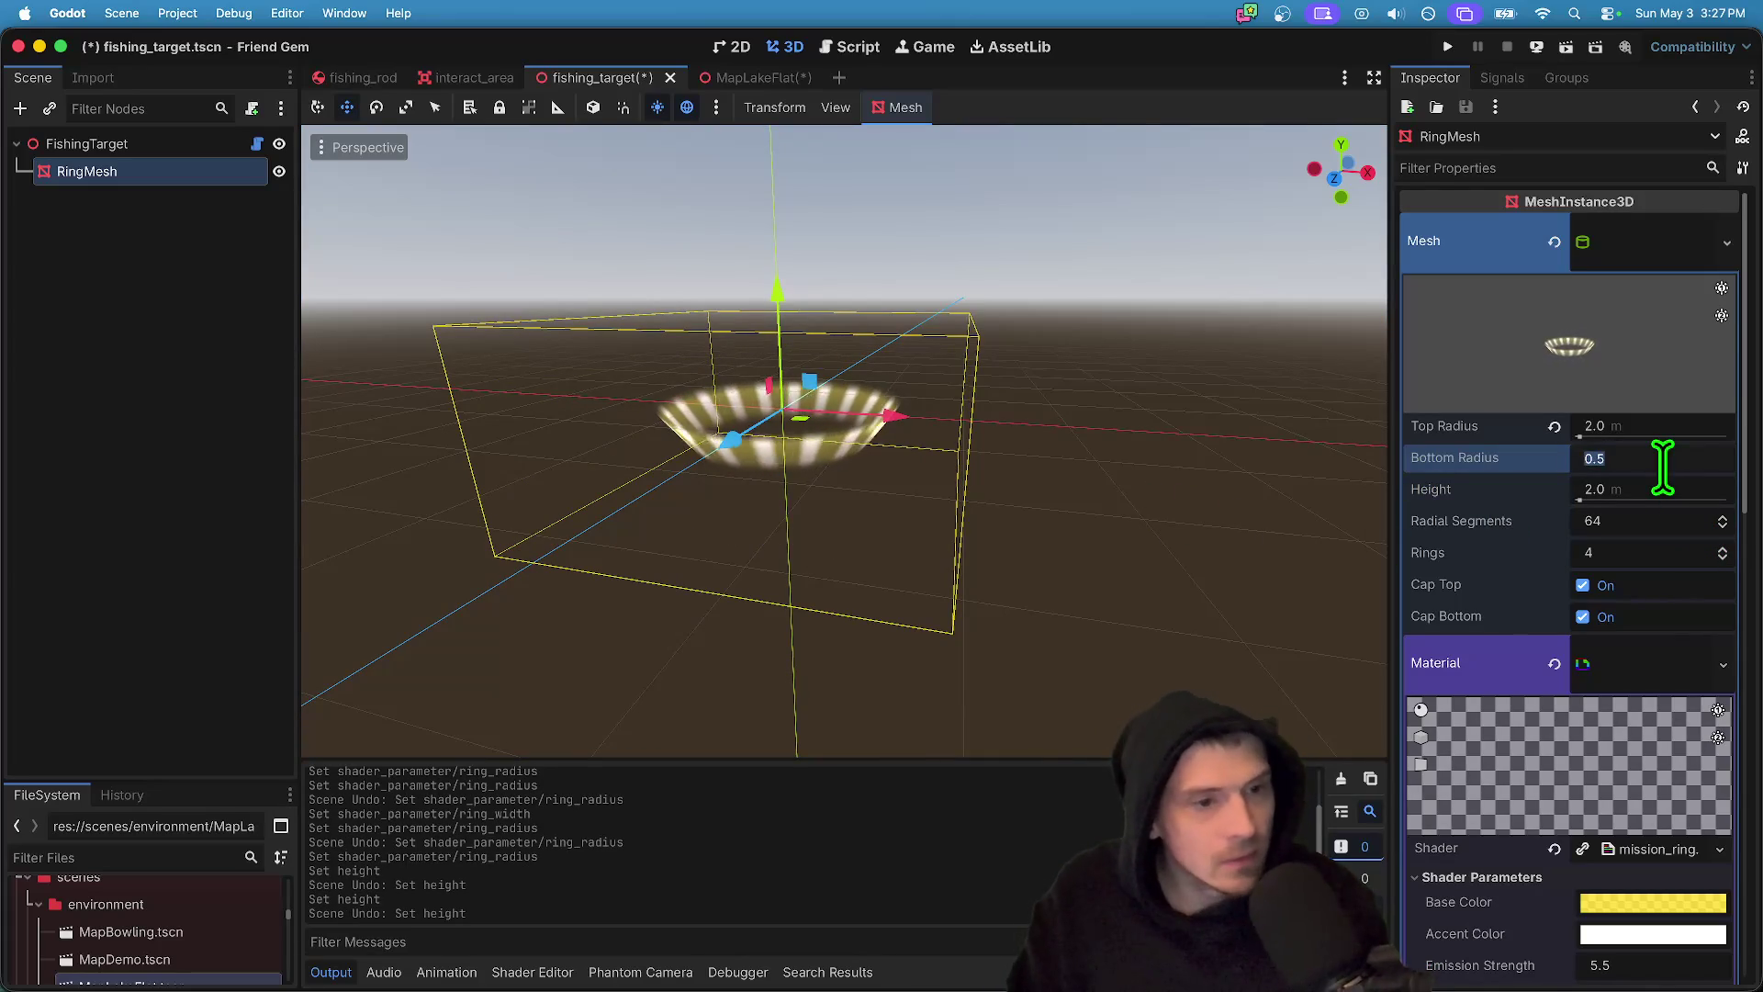
pyautogui.press('Return')
pyautogui.hotkey('shift', 'Tab')
pyautogui.press('Tab')
pyautogui.hotkey('shift', 'Tab')
pyautogui.write('1')
pyautogui.press('Tab')
pyautogui.press('Return')
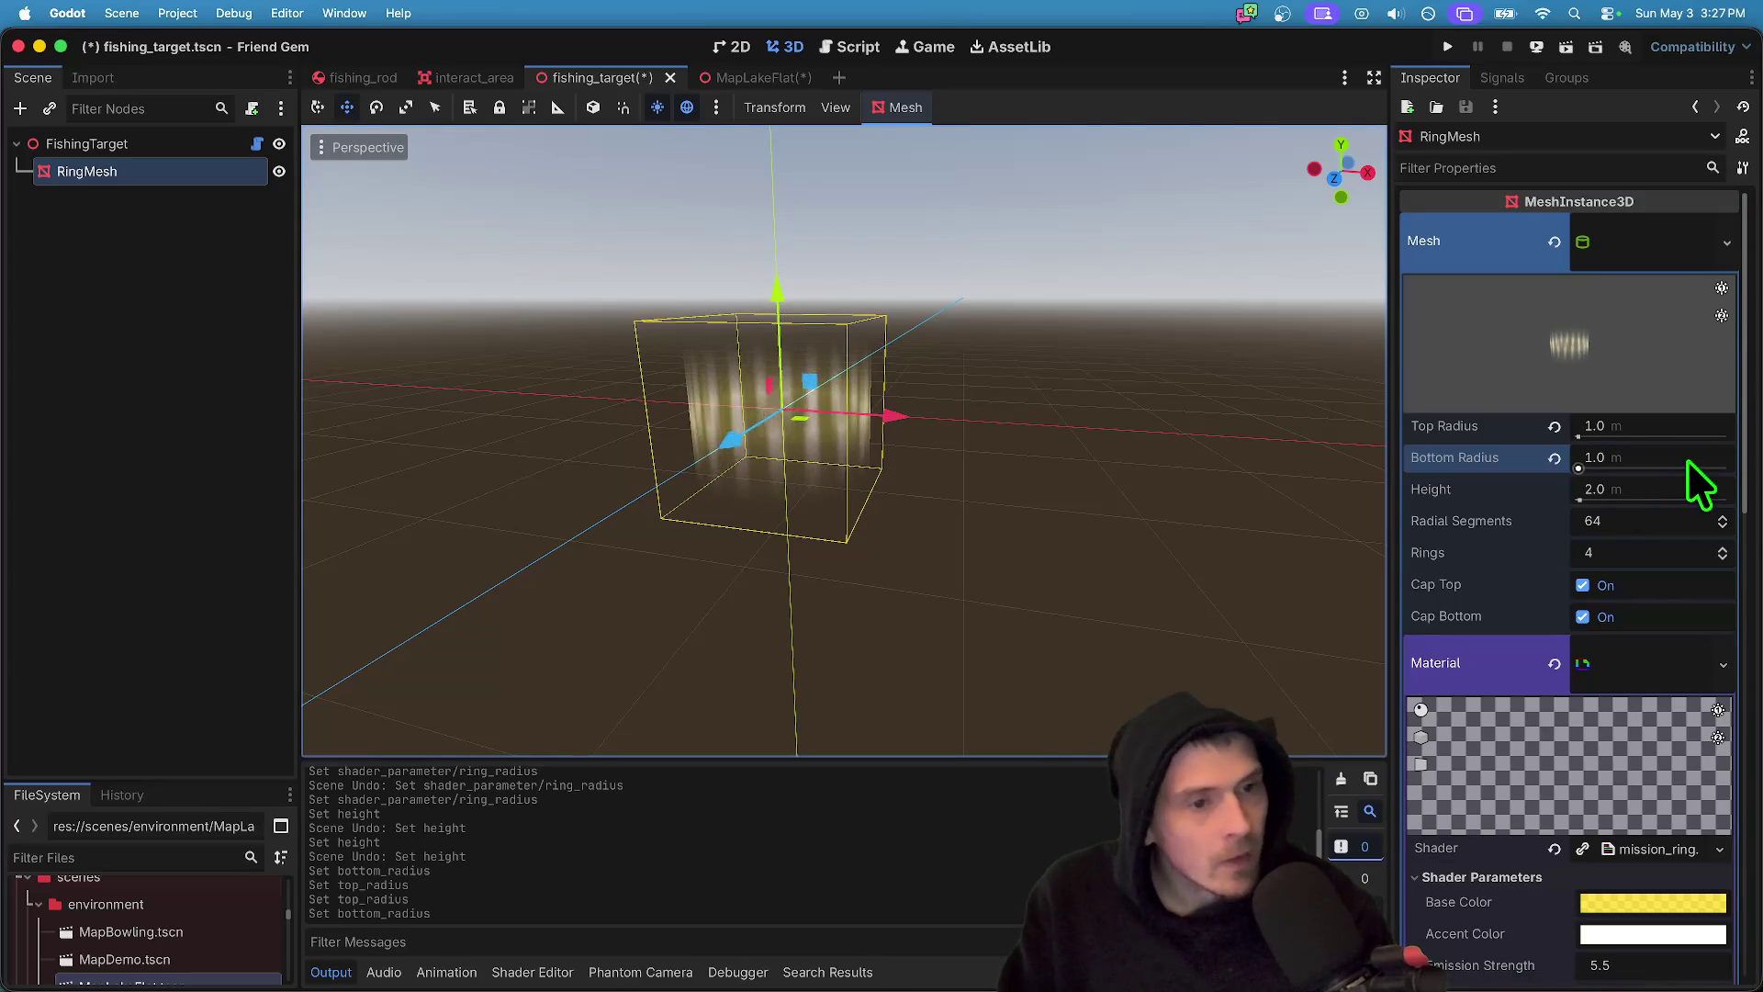
# - Set the cylinder height to 5.0 and save fishing_target.tscn
pyautogui.moveTo(1579, 500); pyautogui.dragTo(1638, 499)
pyautogui.click(1554, 489)
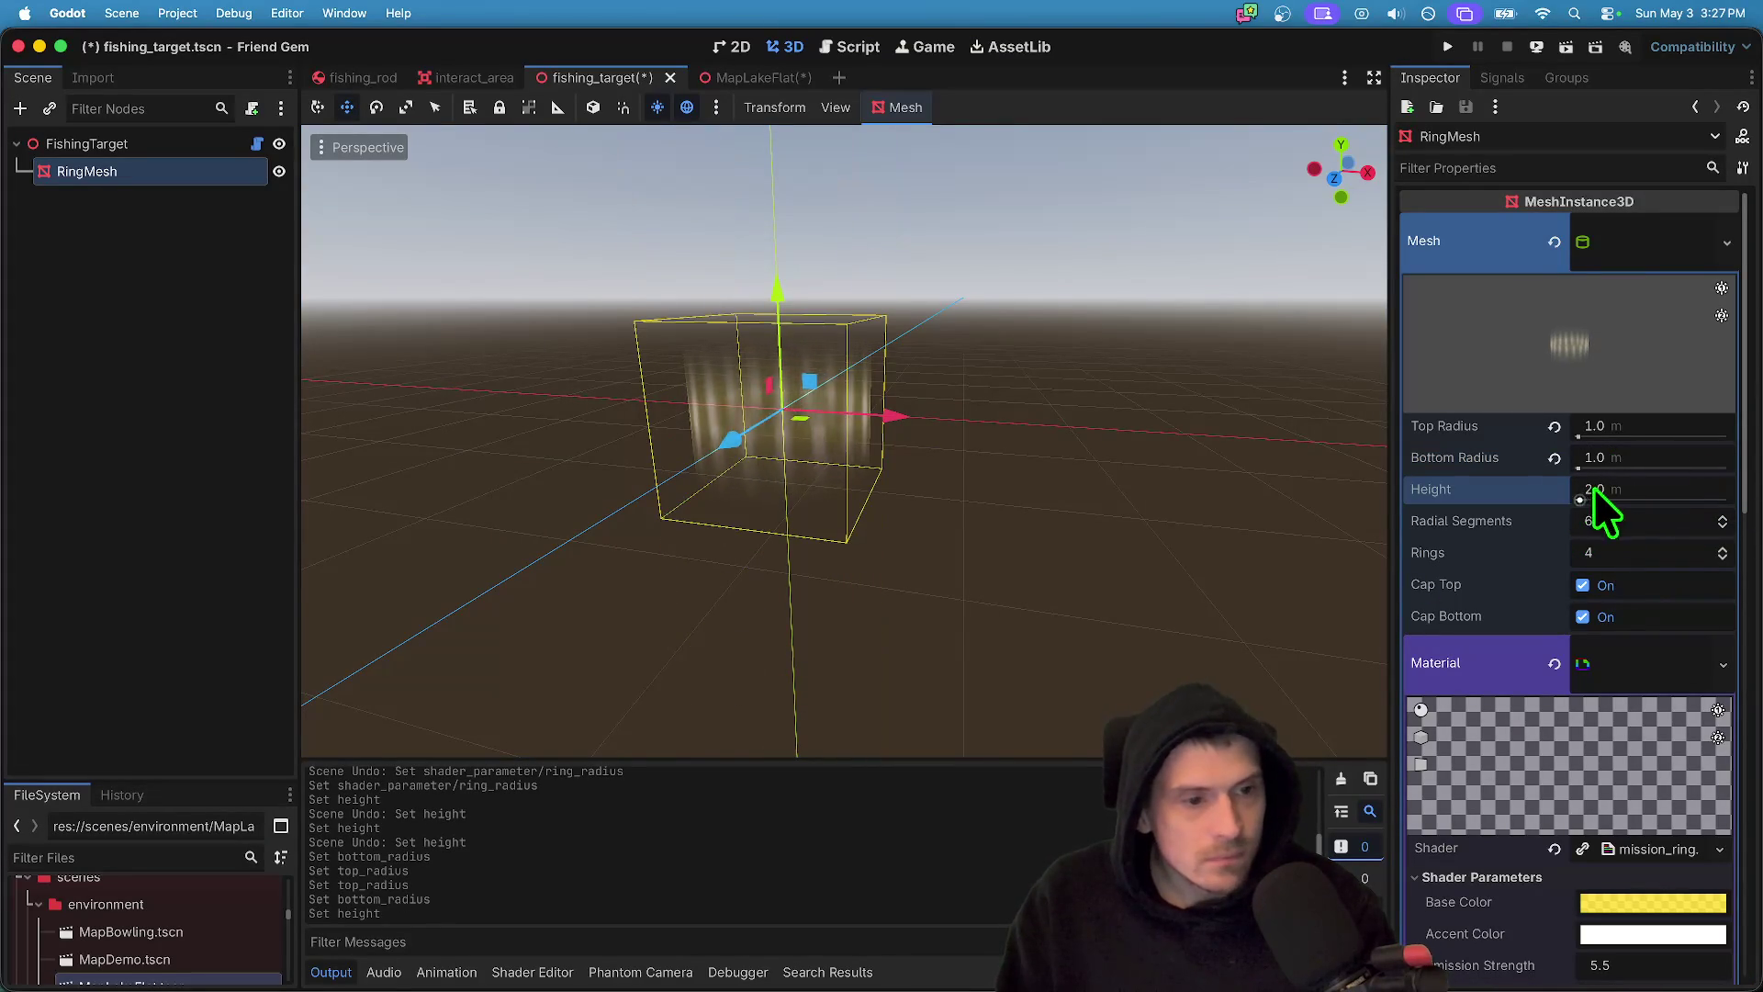
pyautogui.write('5')
pyautogui.press('Return')
pyautogui.hotkey('ctrl', 's')
pyautogui.click(1655, 450)
pyautogui.press('Tab')
pyautogui.scroll(-4, 1672, 550)
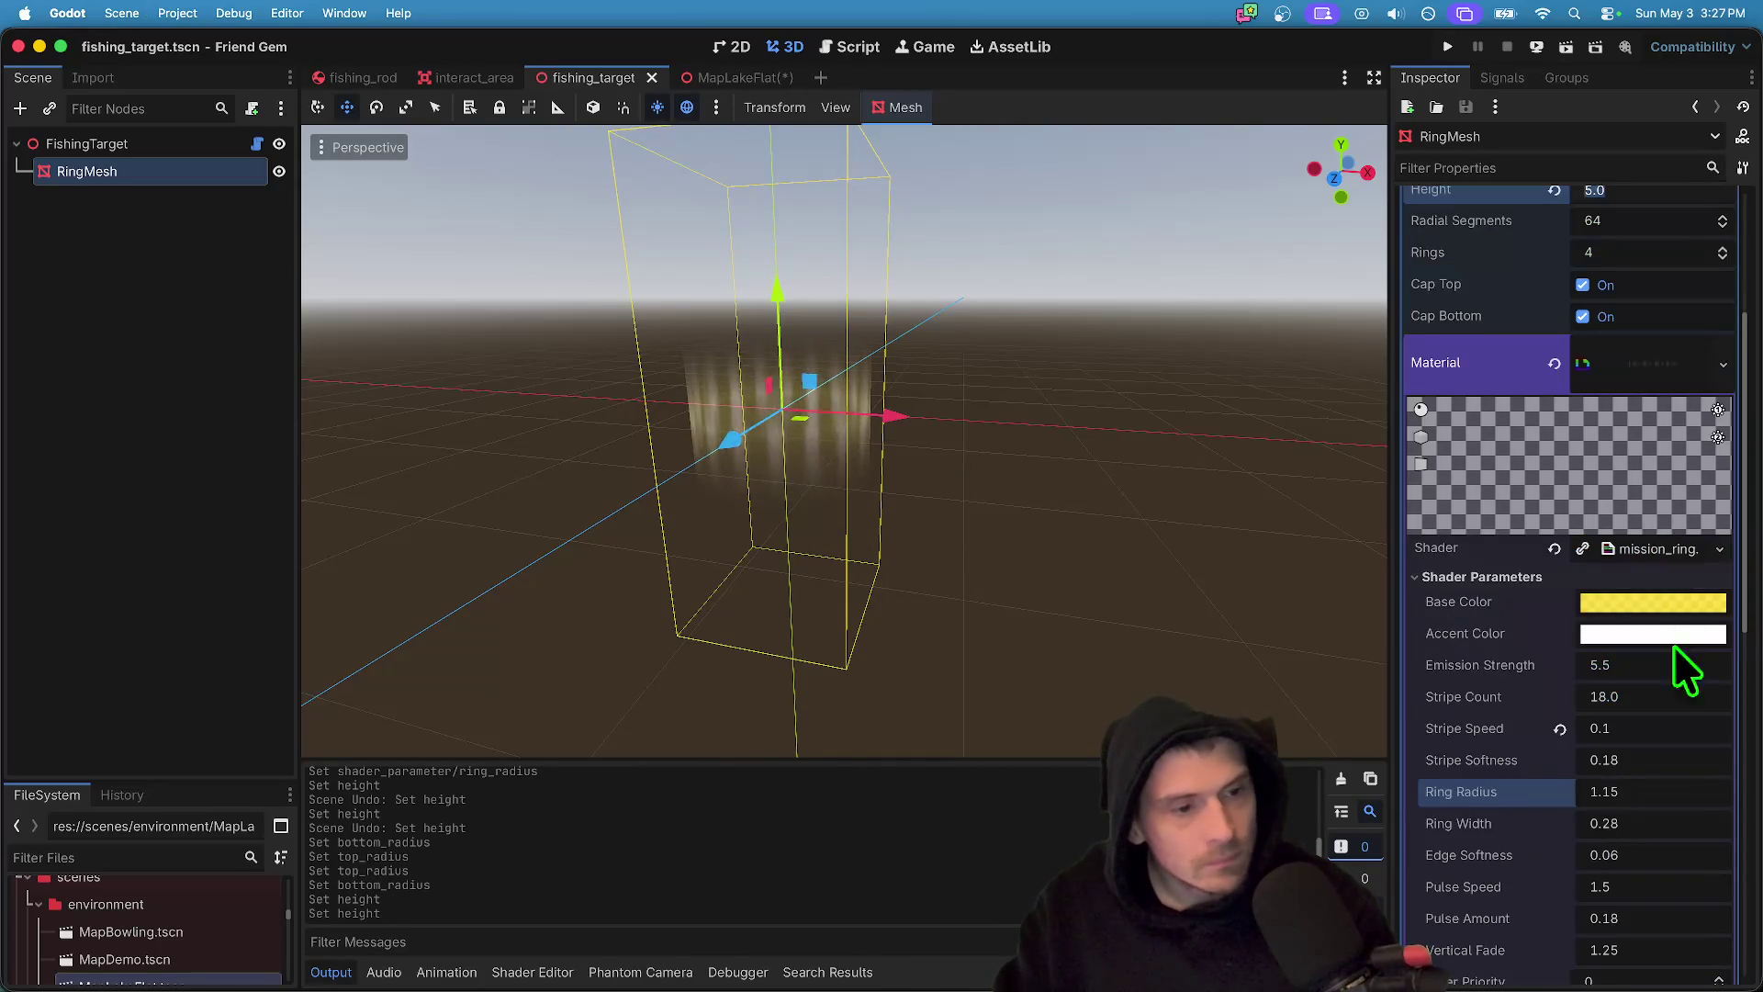
# - Set Ring Radius to 2.15 and Vertical Fade to 0 so the cylinder glows fully
pyautogui.click(1652, 766)
pyautogui.write('2.15')
pyautogui.press('Return')
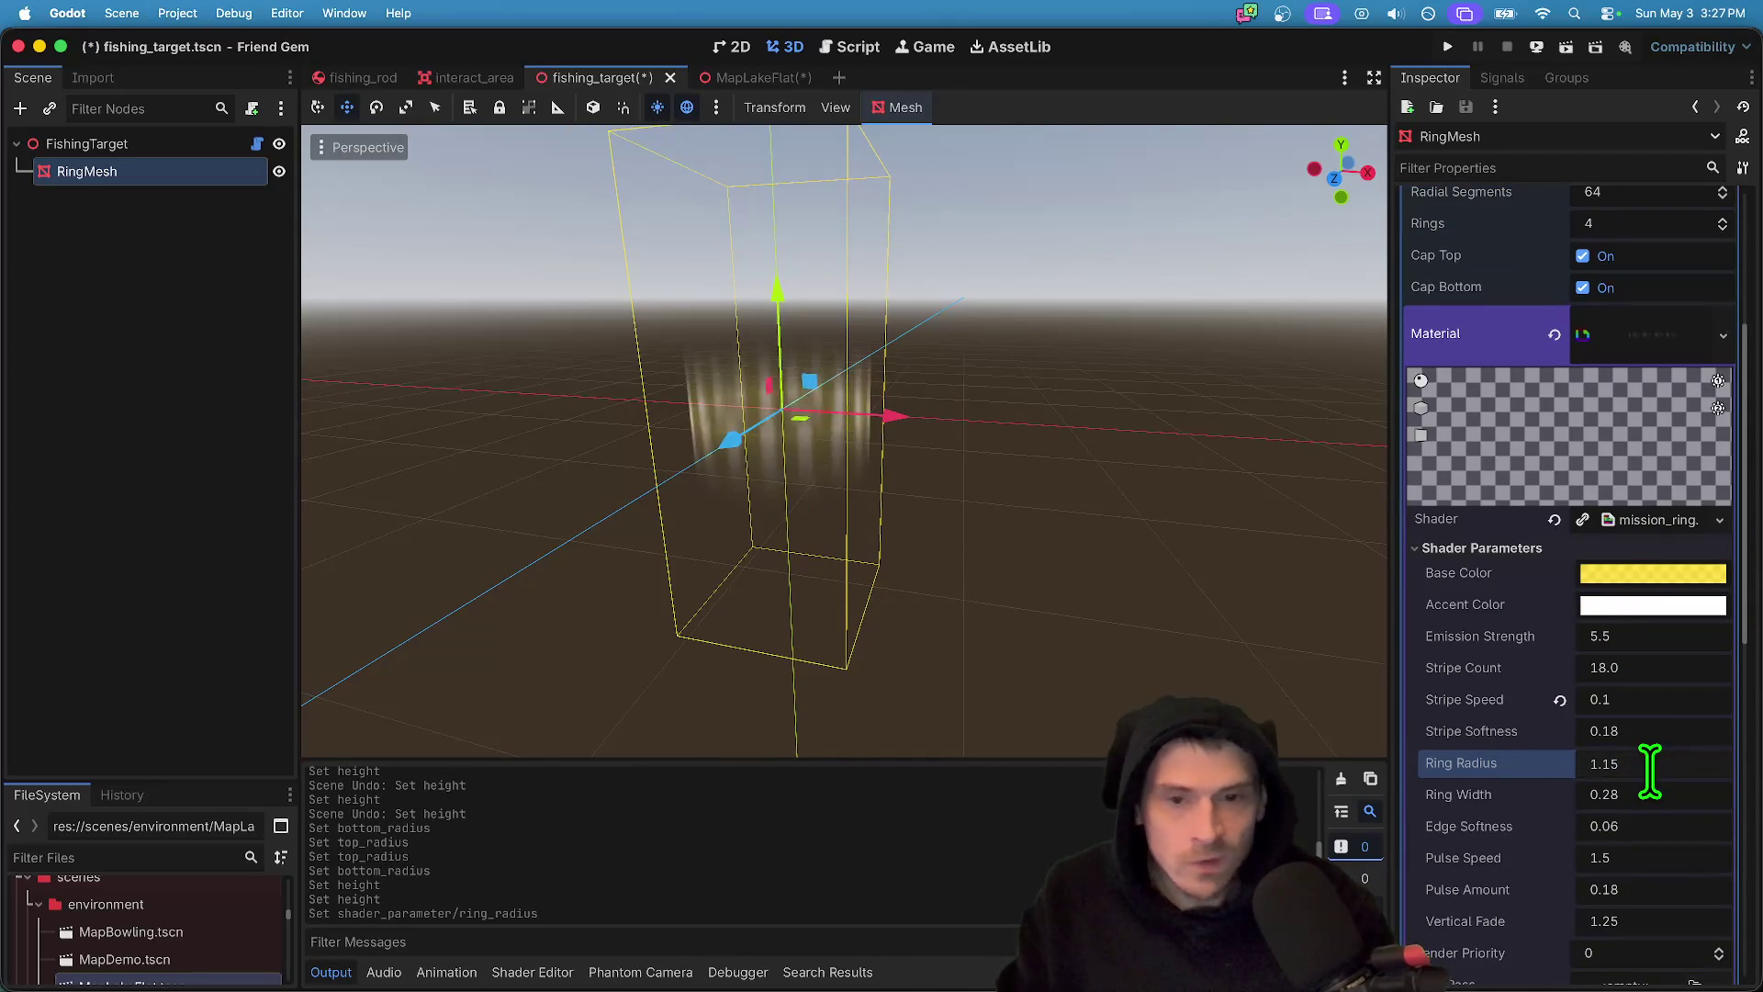
pyautogui.scroll(-1, 1669, 785)
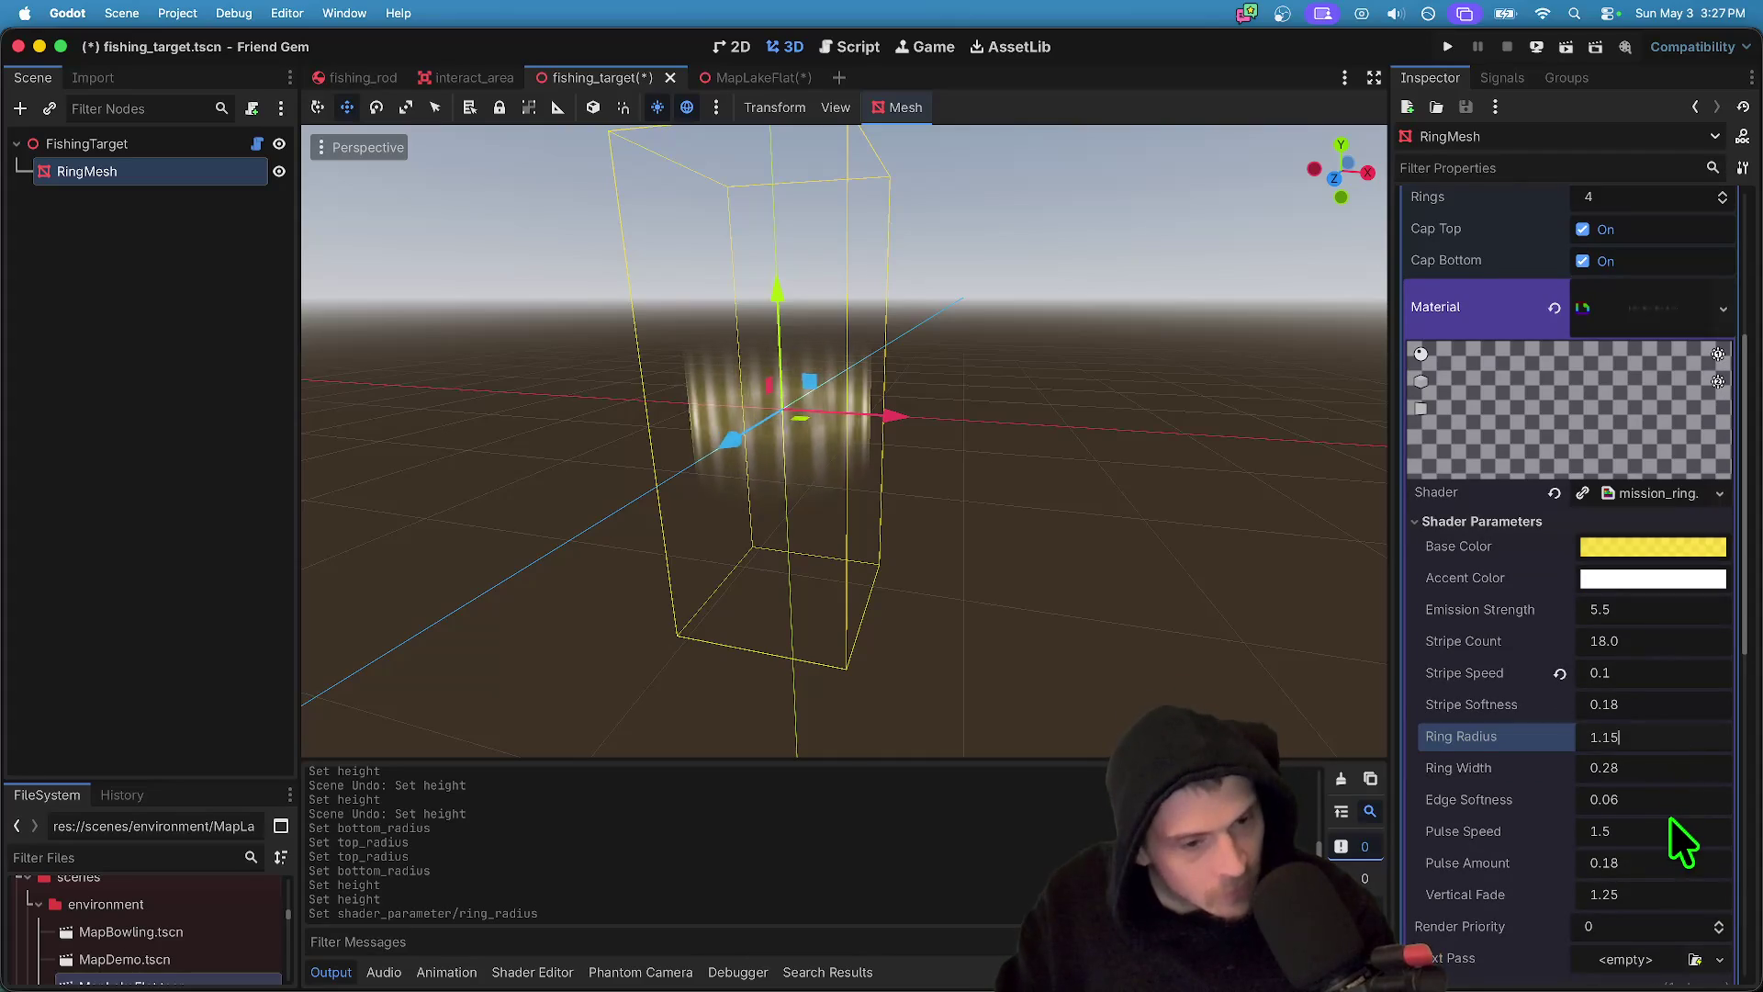
pyautogui.scroll(-2, 1670, 822)
pyautogui.click(1673, 856)
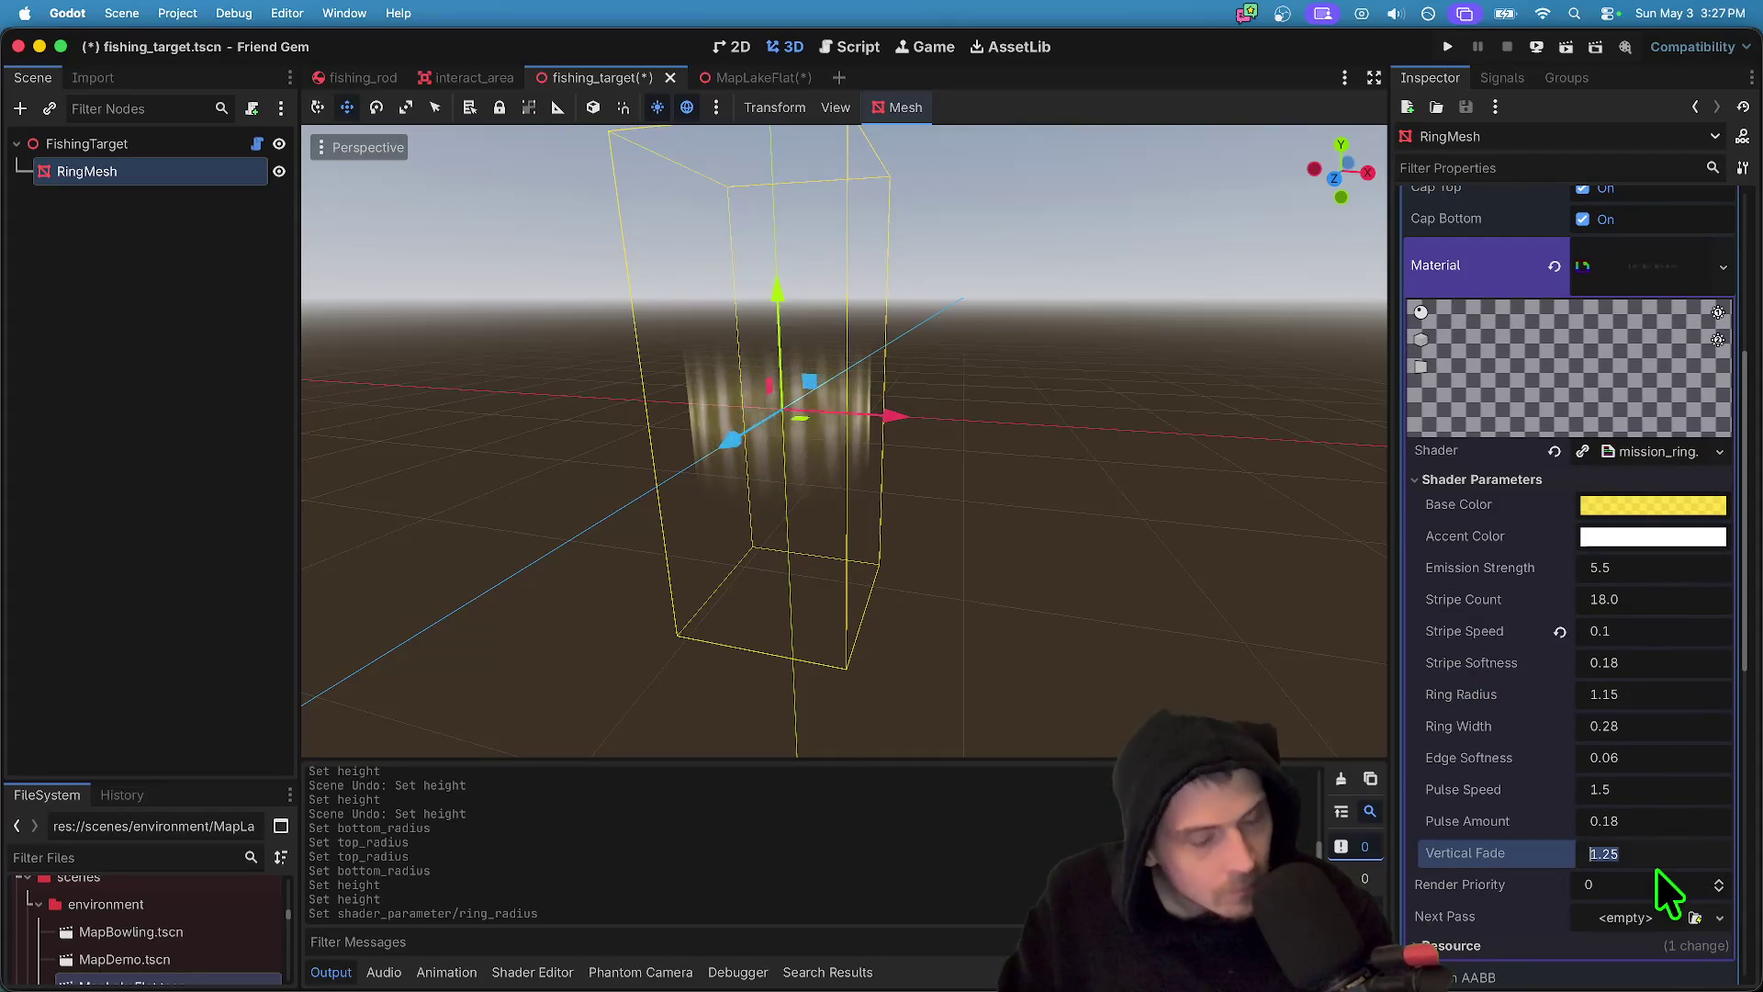
pyautogui.write('0')
pyautogui.press('Return')
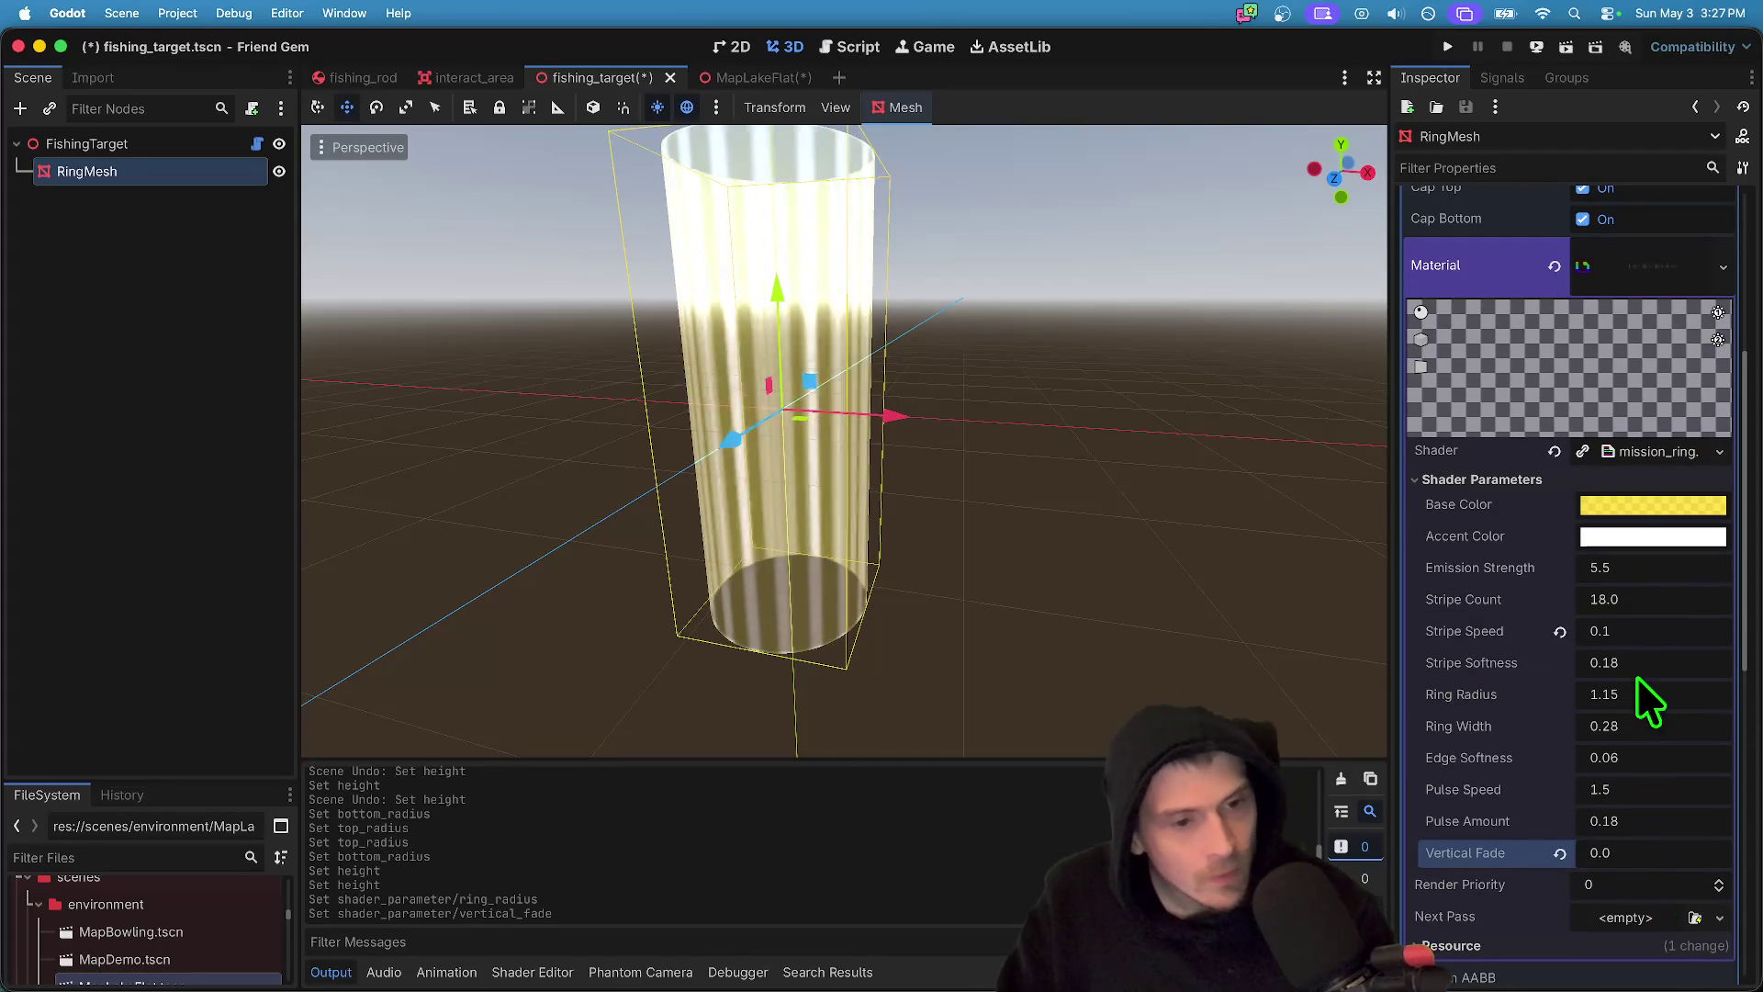
# - Undo the vertical fade, cylinder and radius changes back to the original ring shape
pyautogui.click(1635, 694)
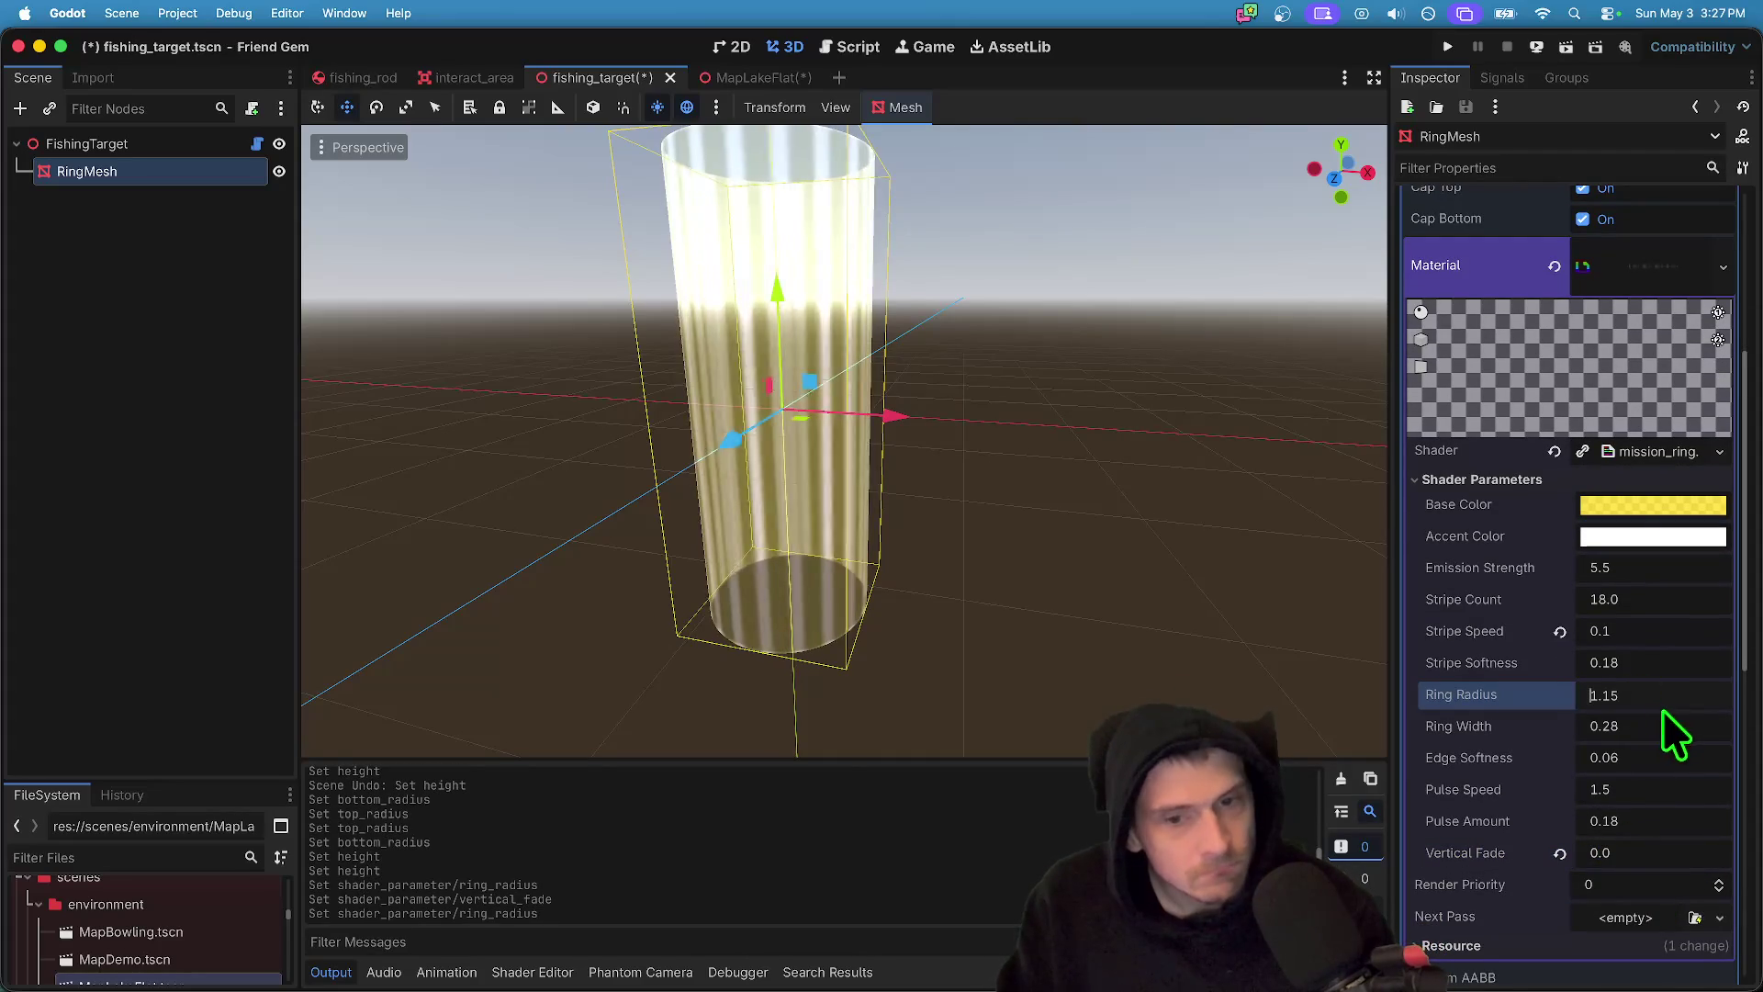
pyautogui.press('super+z')
pyautogui.press('super+z')
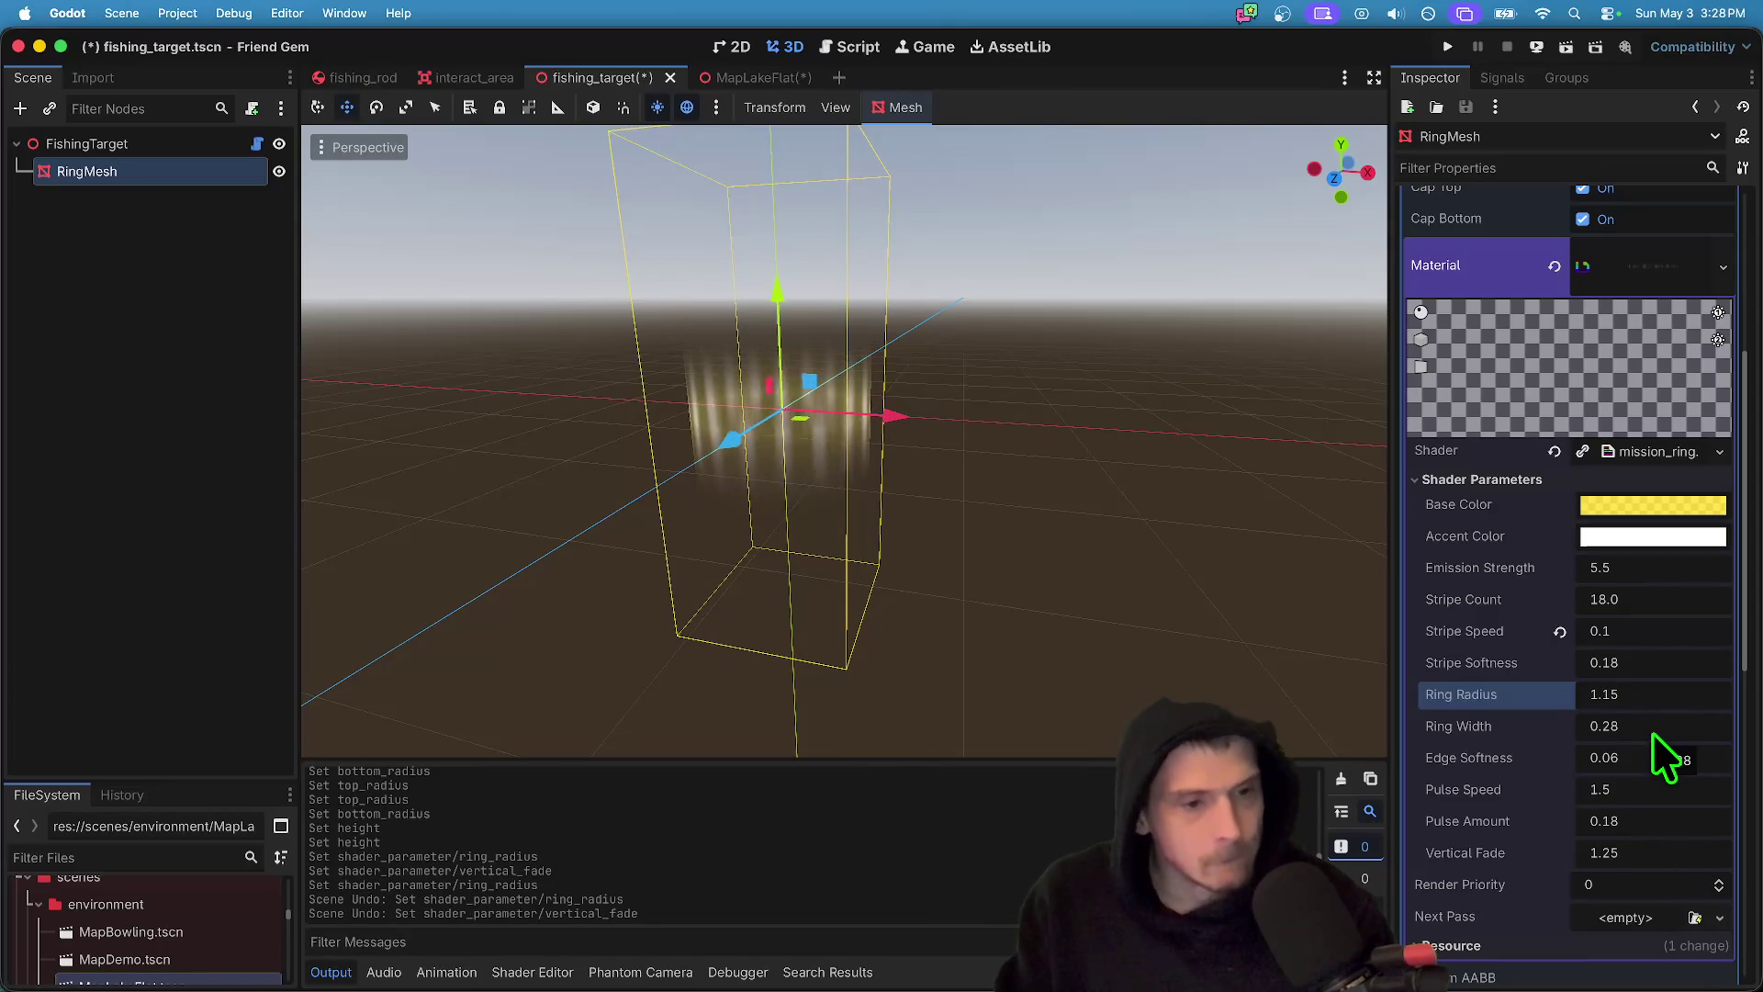
pyautogui.press('super+z')
pyautogui.press('super+z')
pyautogui.press('super+z')
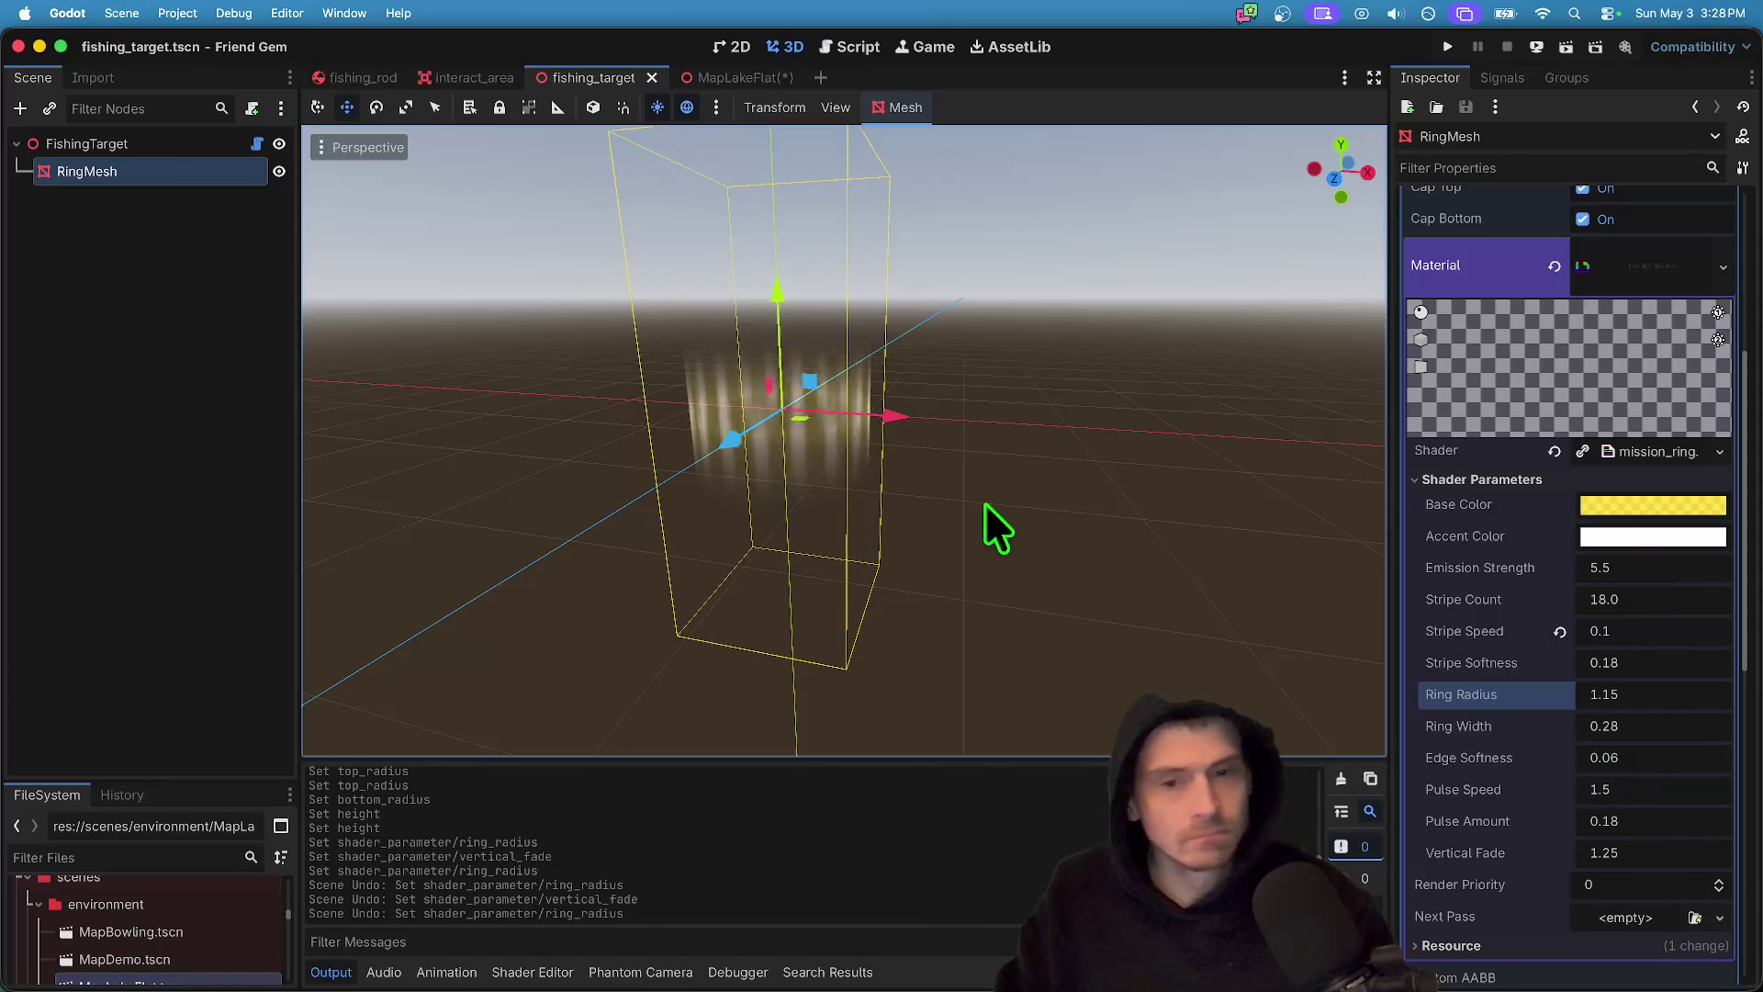
pyautogui.press('super+z')
pyautogui.press('super+z')
pyautogui.press('super+z')
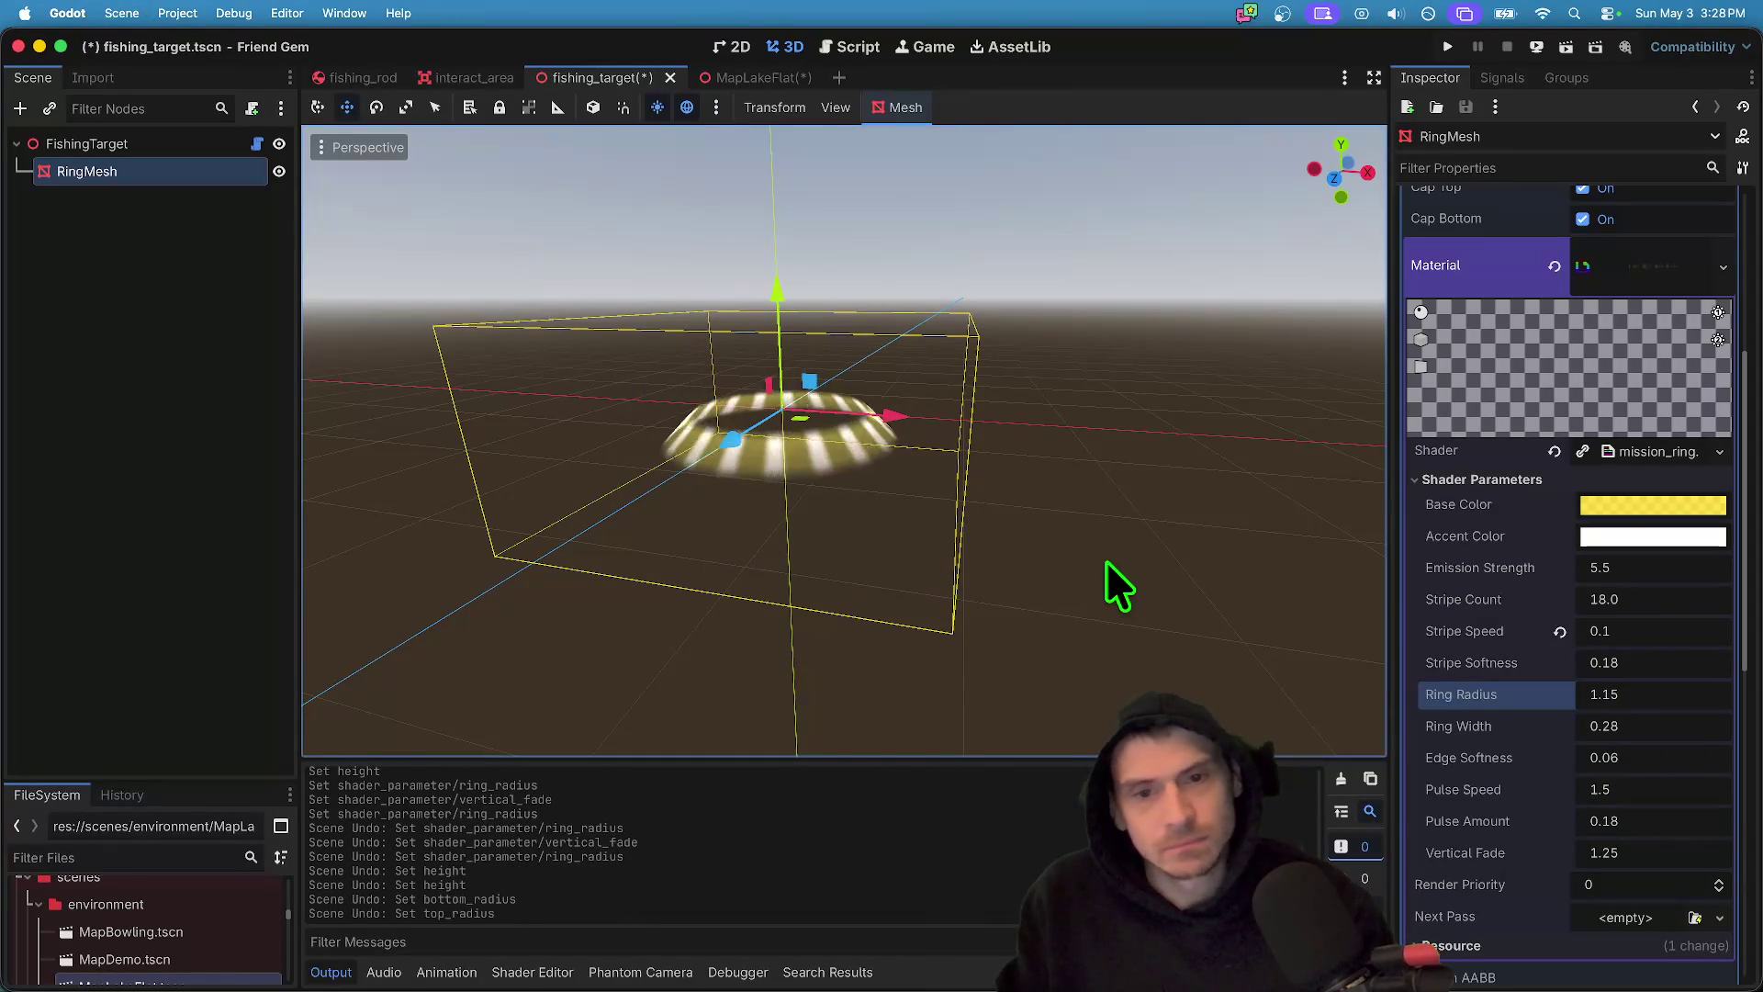
pyautogui.scroll(5, 1515, 611)
pyautogui.press('super+z')
pyautogui.press('super+z')
pyautogui.scroll(-5, 1530, 620)
pyautogui.press('super+z')
pyautogui.press('super+z')
pyautogui.press('super+shift+z')
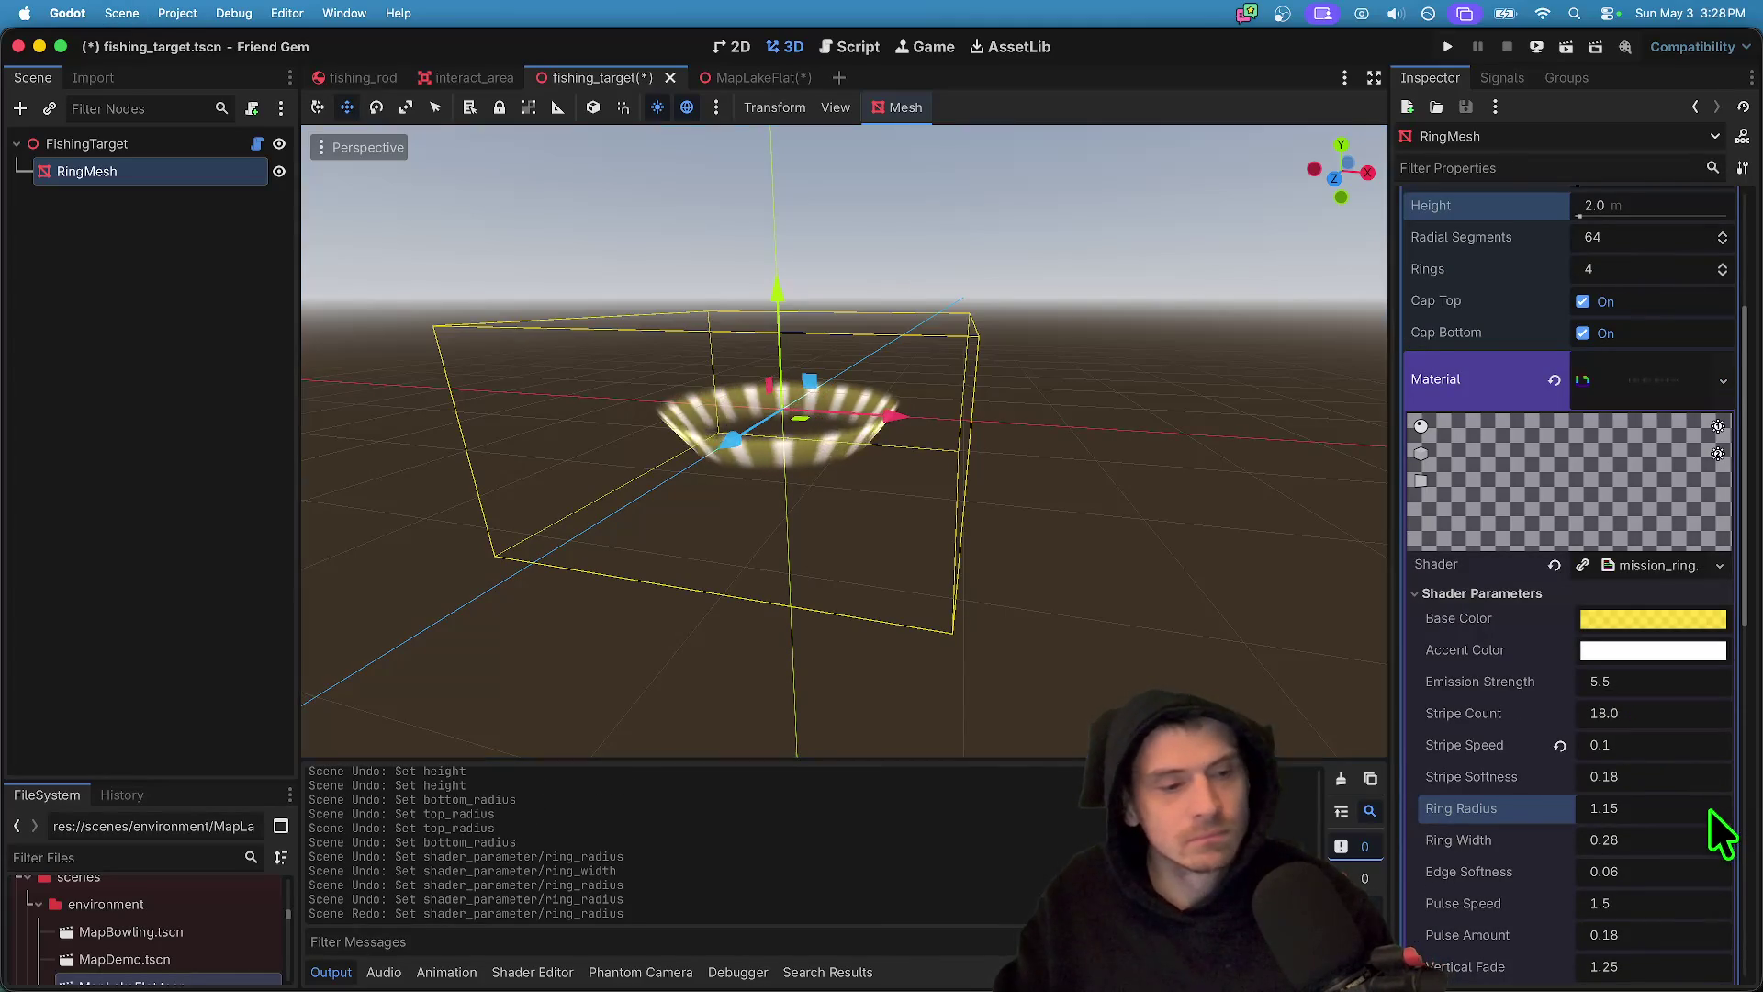
# - Try Ring Radius values of 1.2 and 5.0, undoing each
pyautogui.click(1709, 809)
pyautogui.press('Return')
pyautogui.press('super+z')
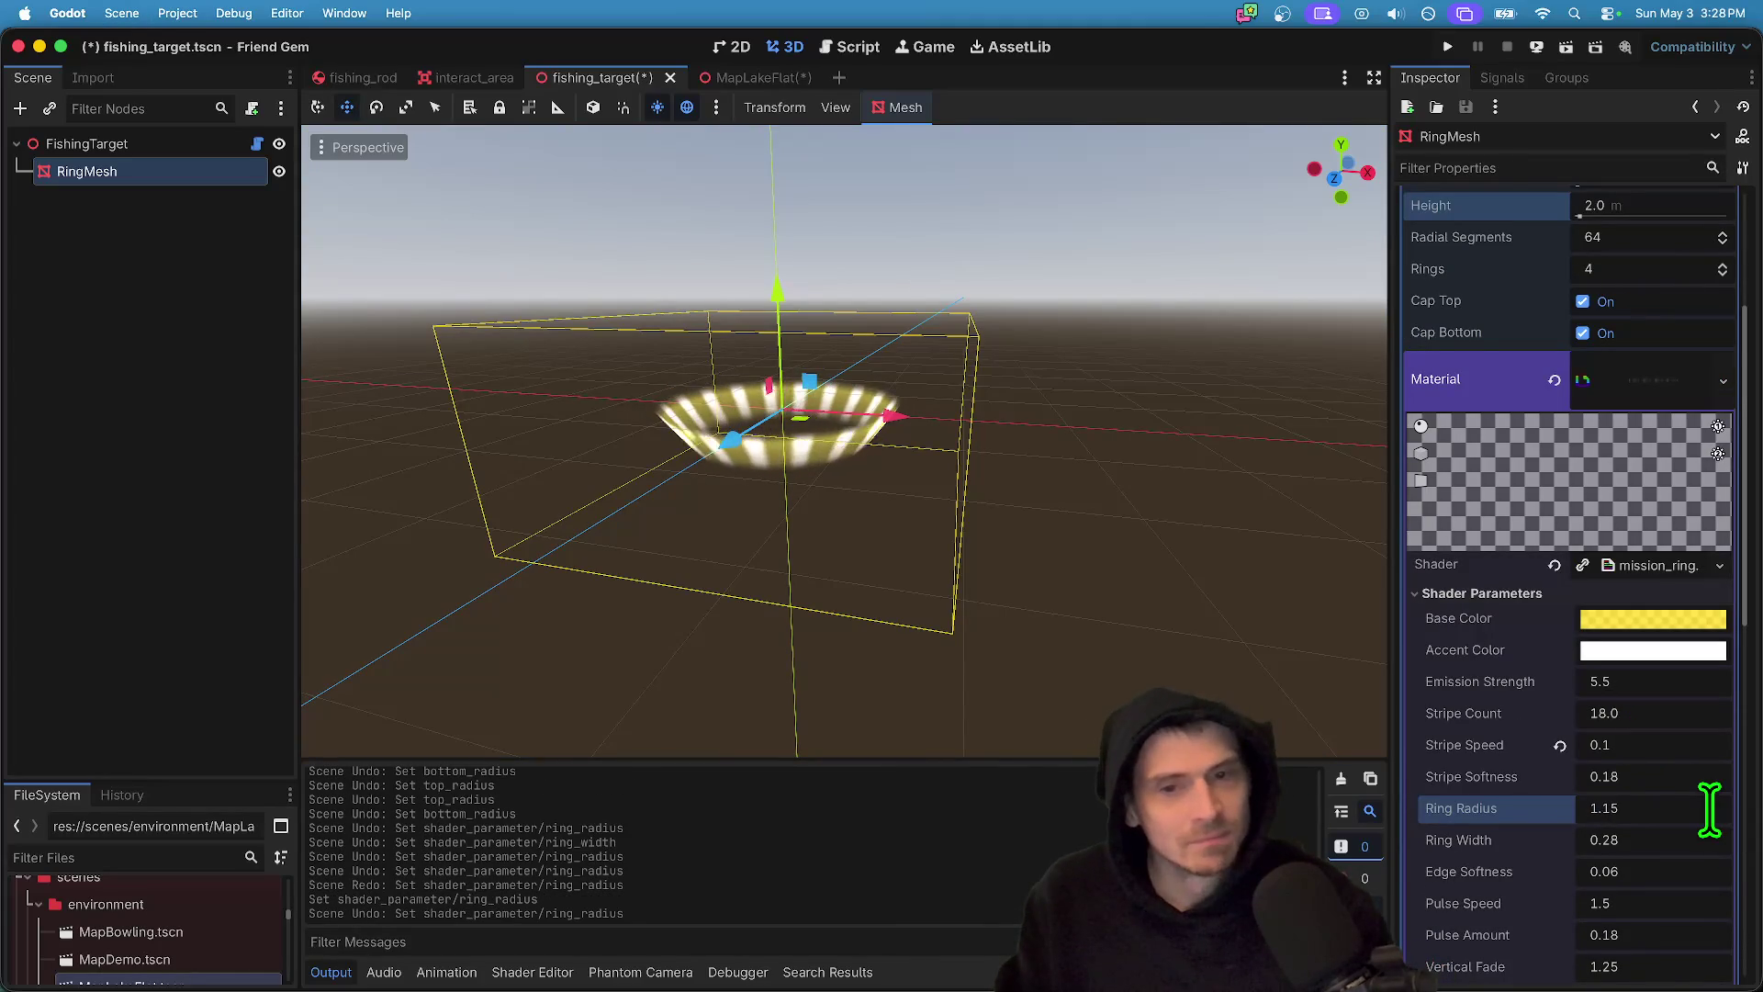
pyautogui.write('1.')
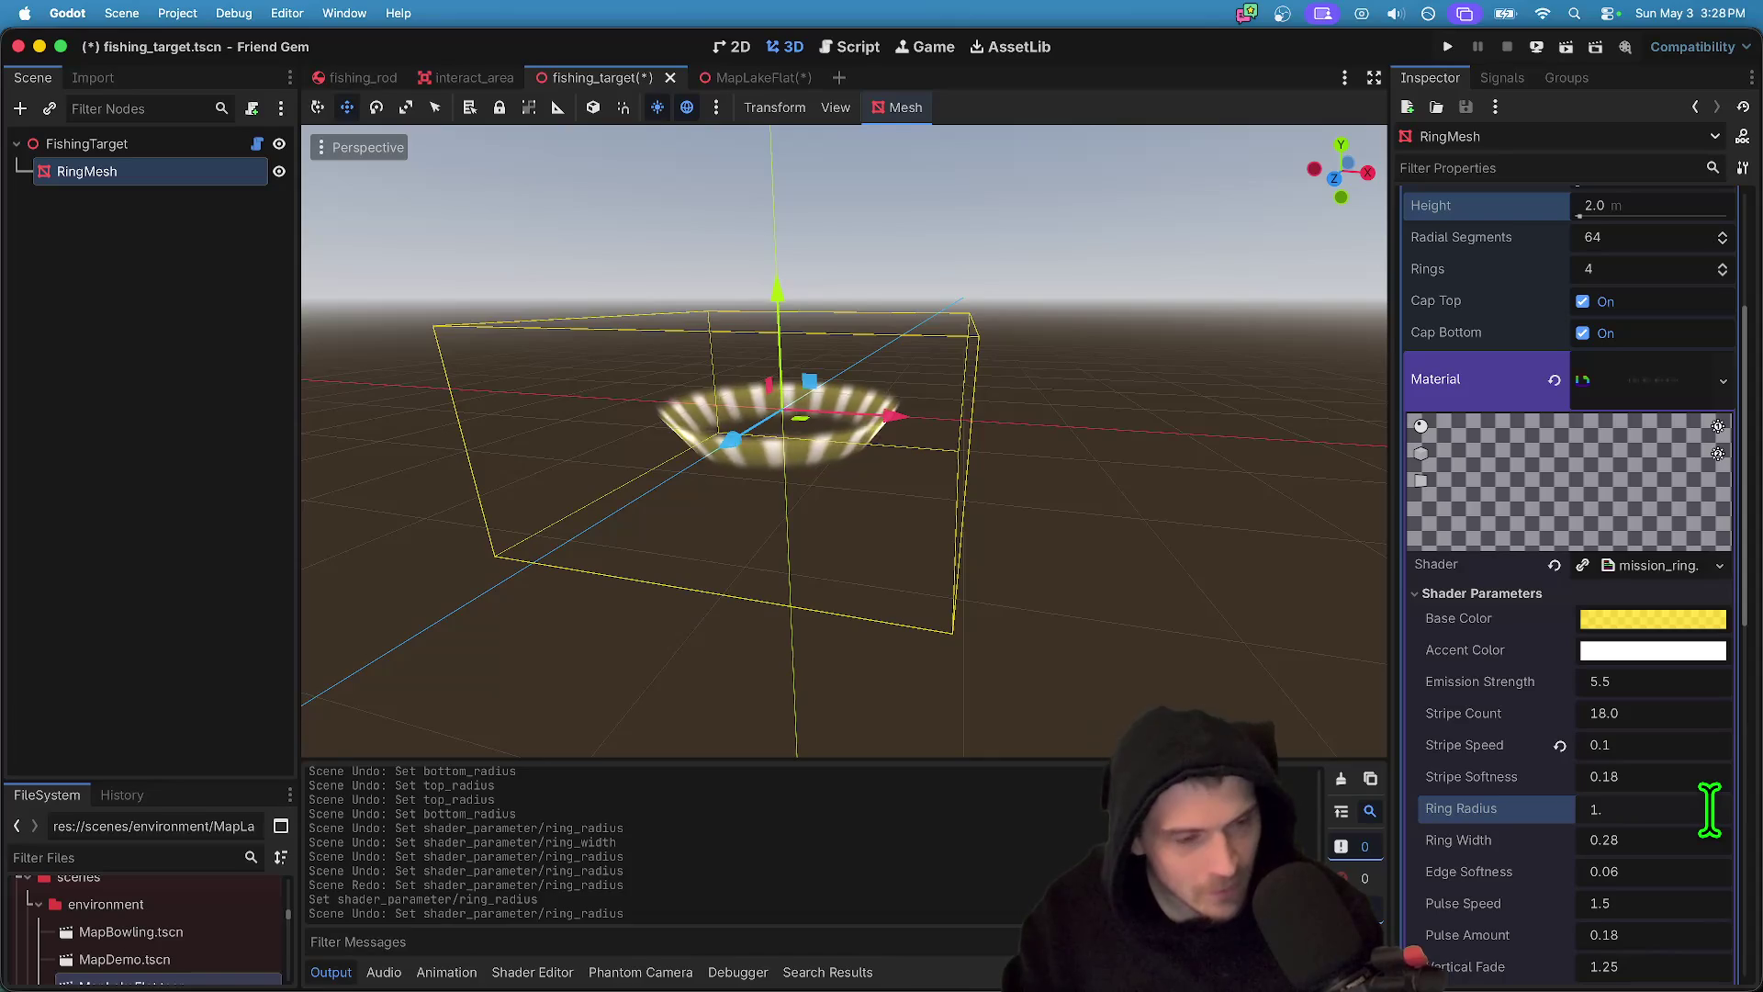
pyautogui.click(1709, 809)
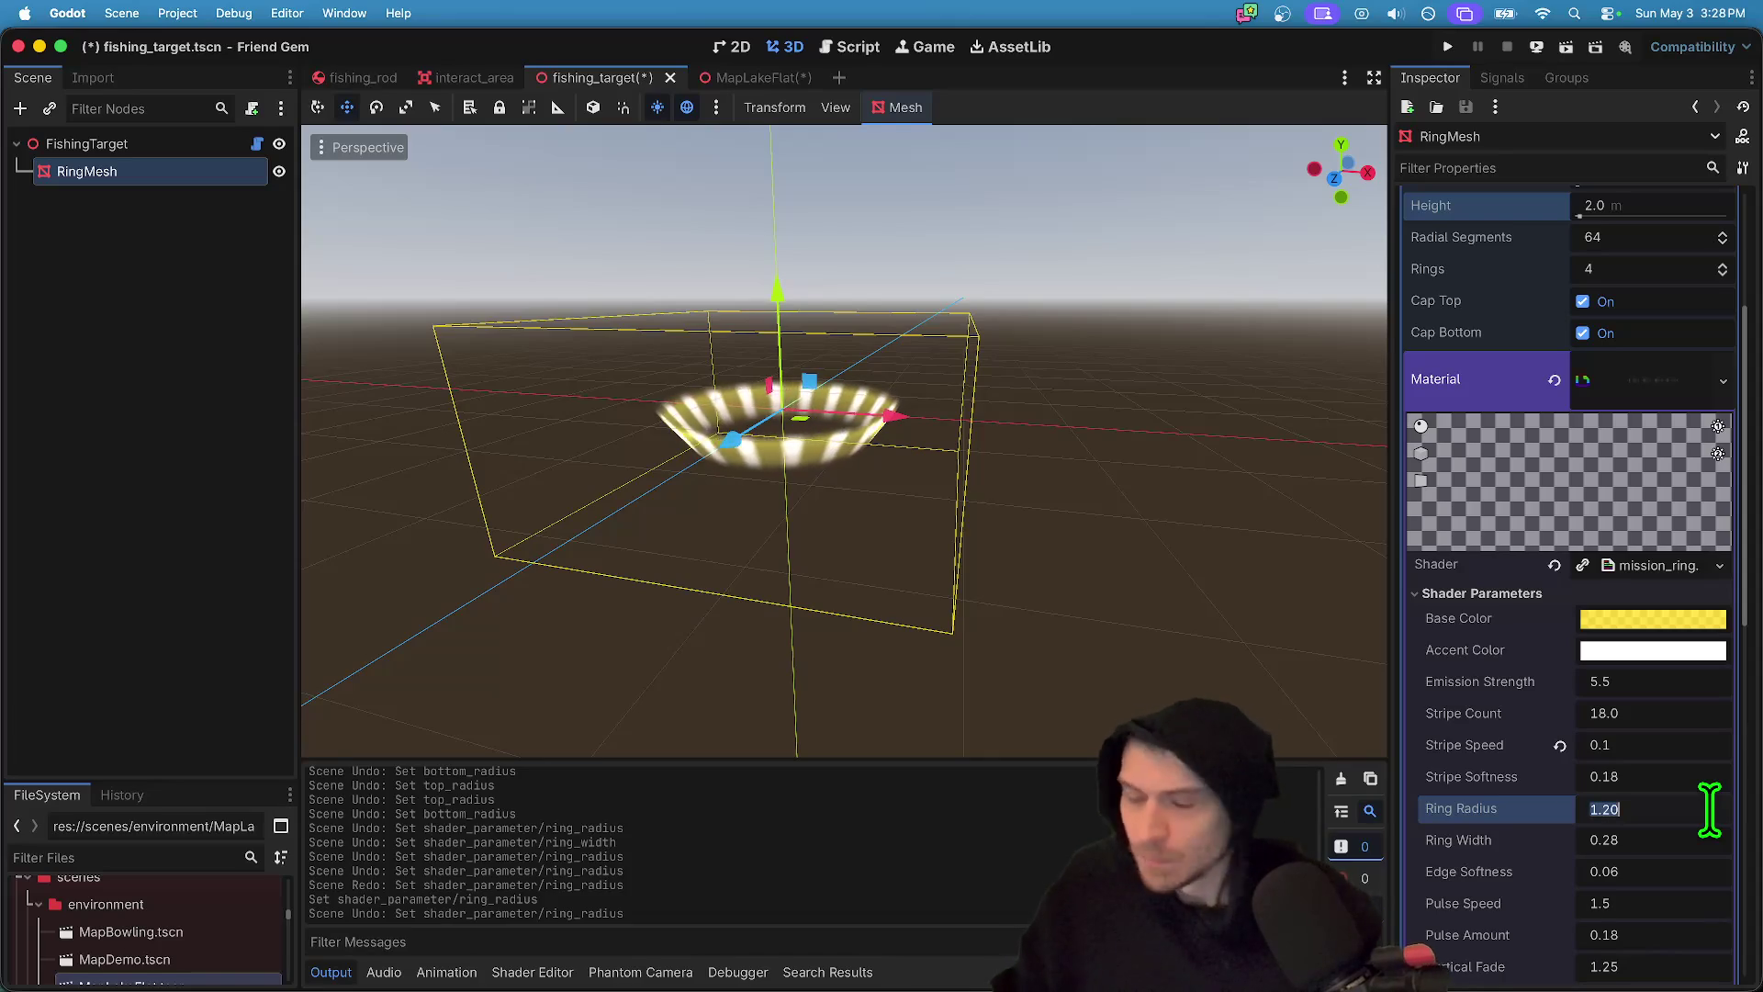
pyautogui.write('5.0')
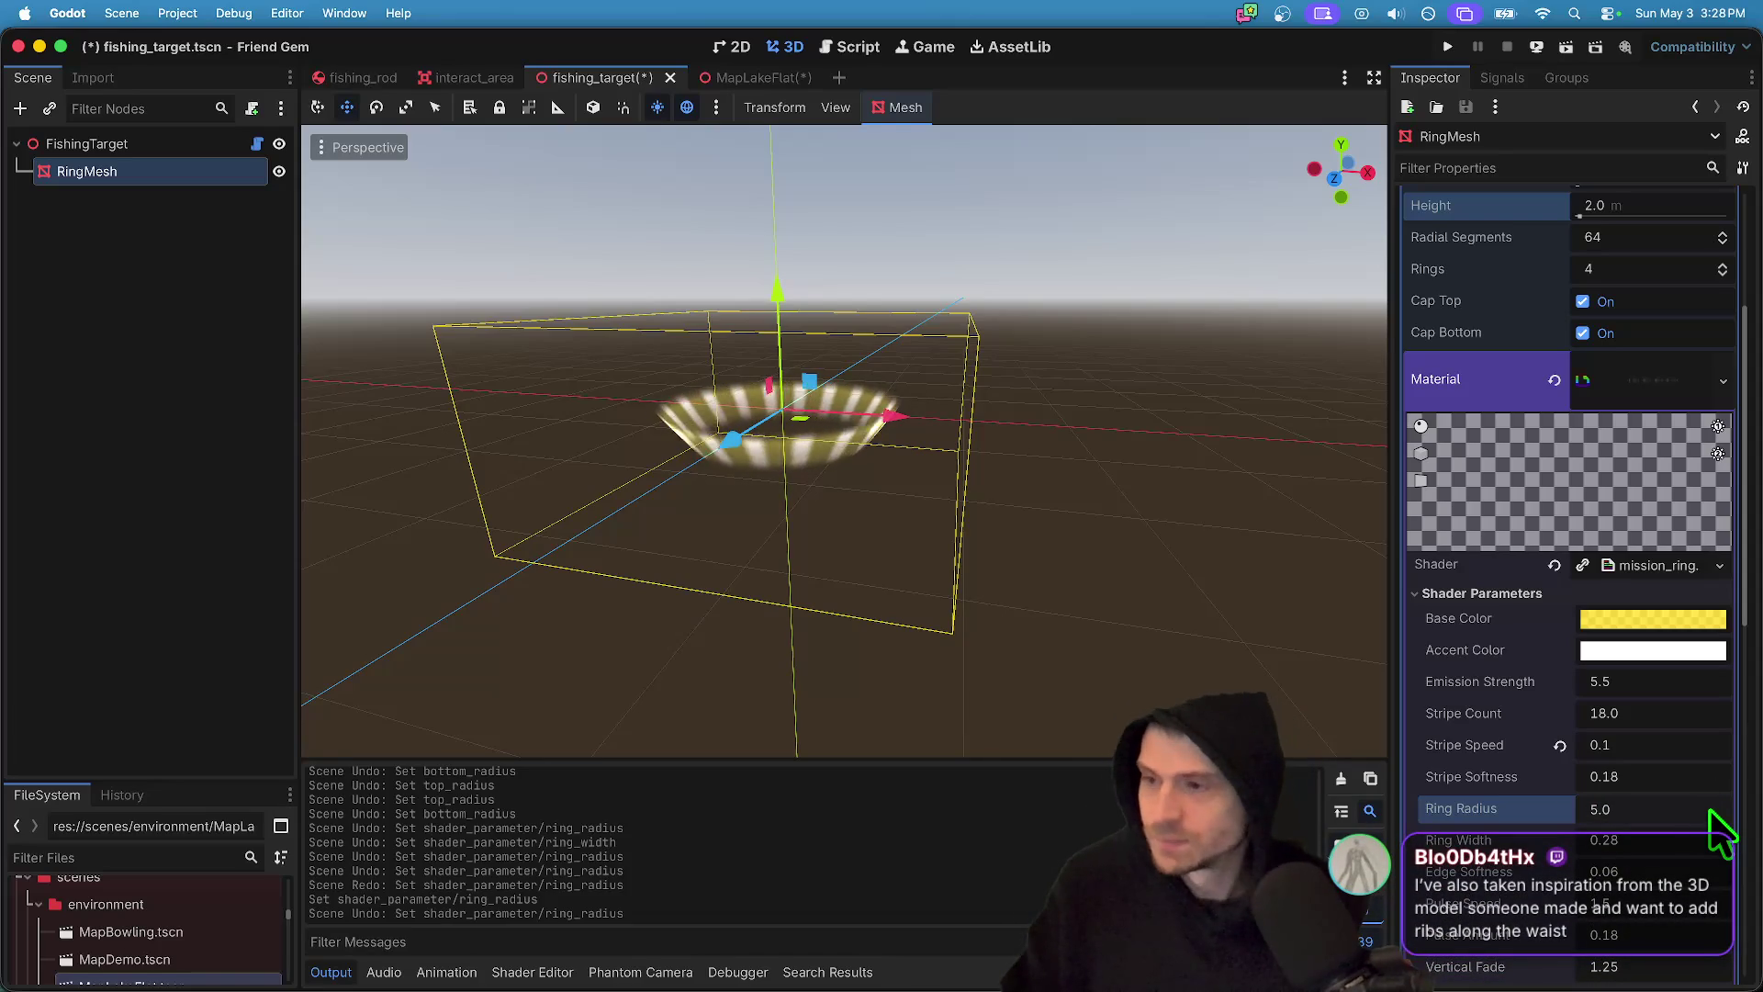
pyautogui.press('Return')
pyautogui.hotkey('ctrl', 'z')
# - Try a Ring Radius of 1.3 and undo it back to 1.15
pyautogui.click(1643, 811)
pyautogui.press('Return')
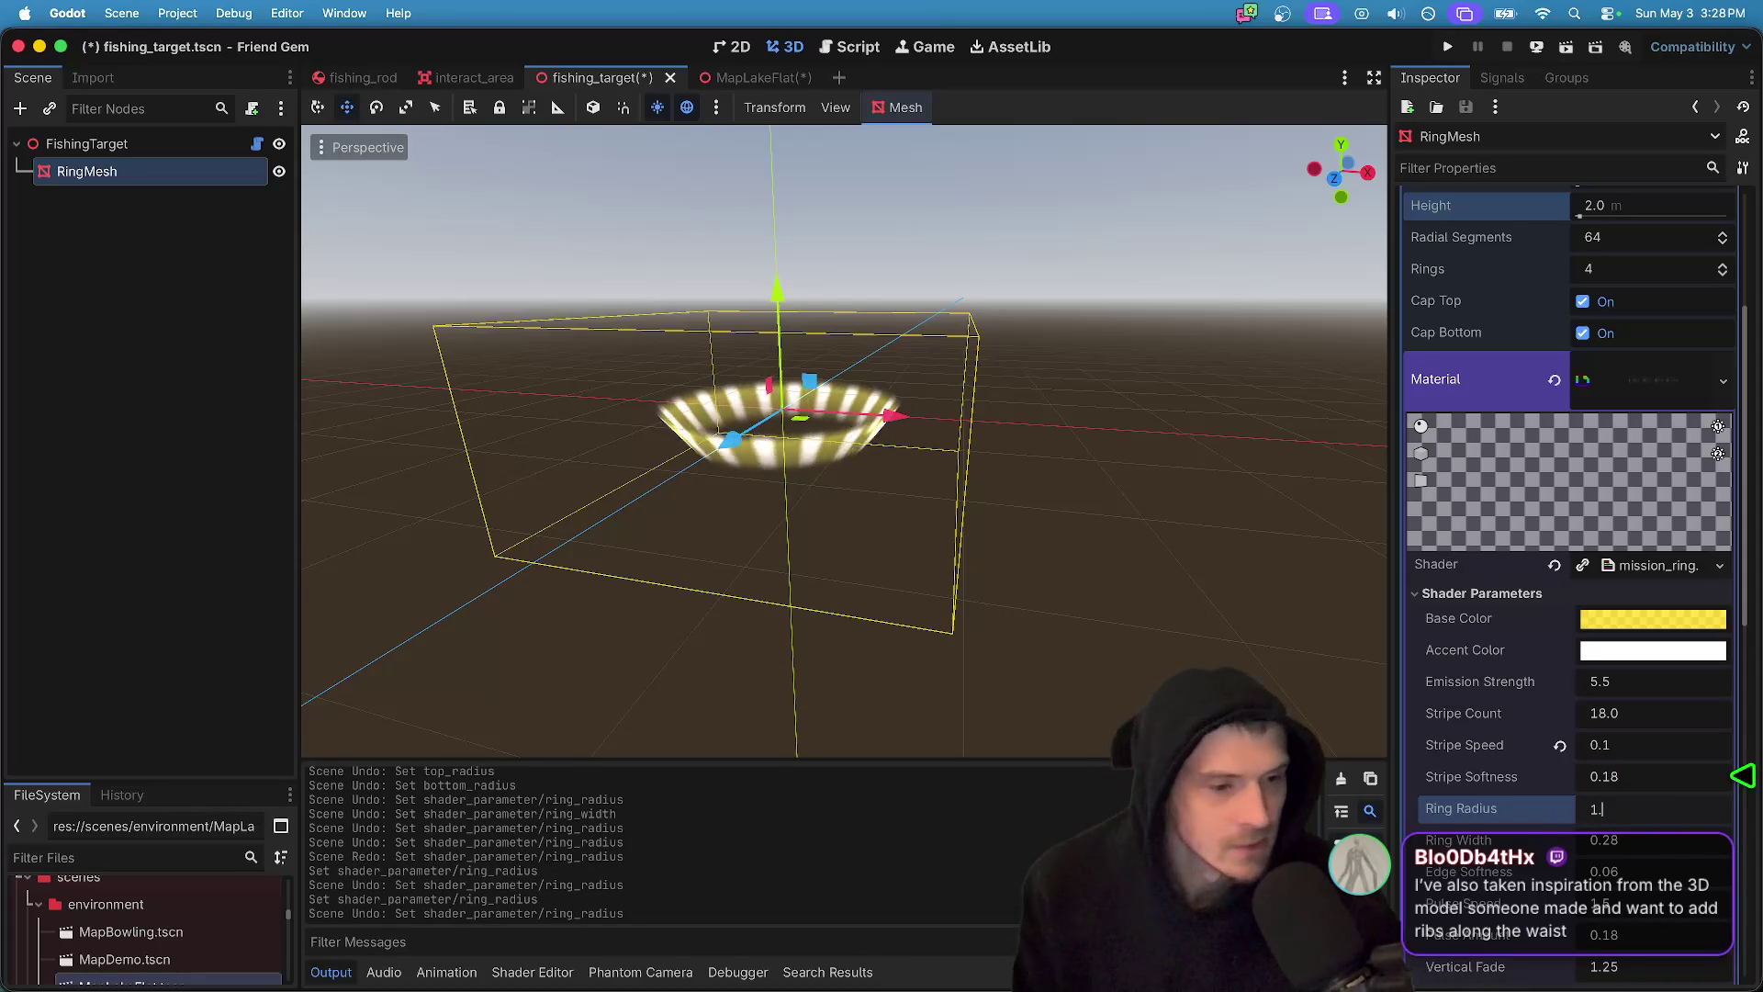
pyautogui.write('3')
pyautogui.press('Return')
pyautogui.hotkey('ctrl', 'z')
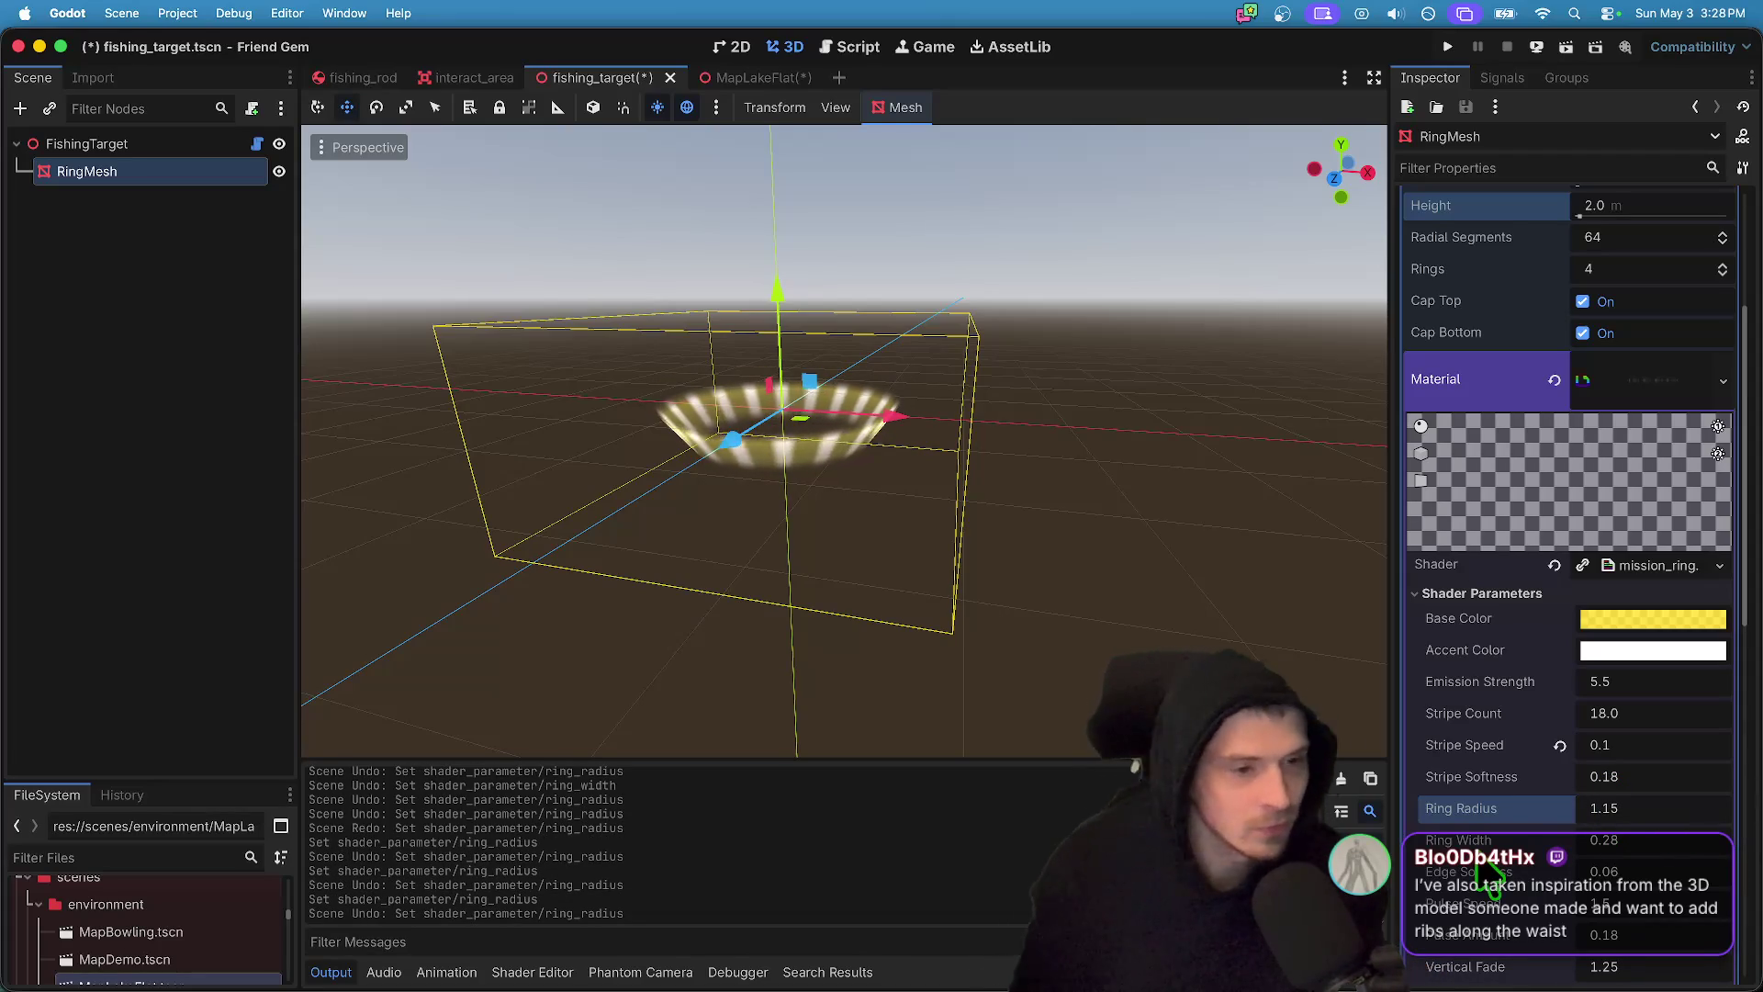
pyautogui.click(1625, 807)
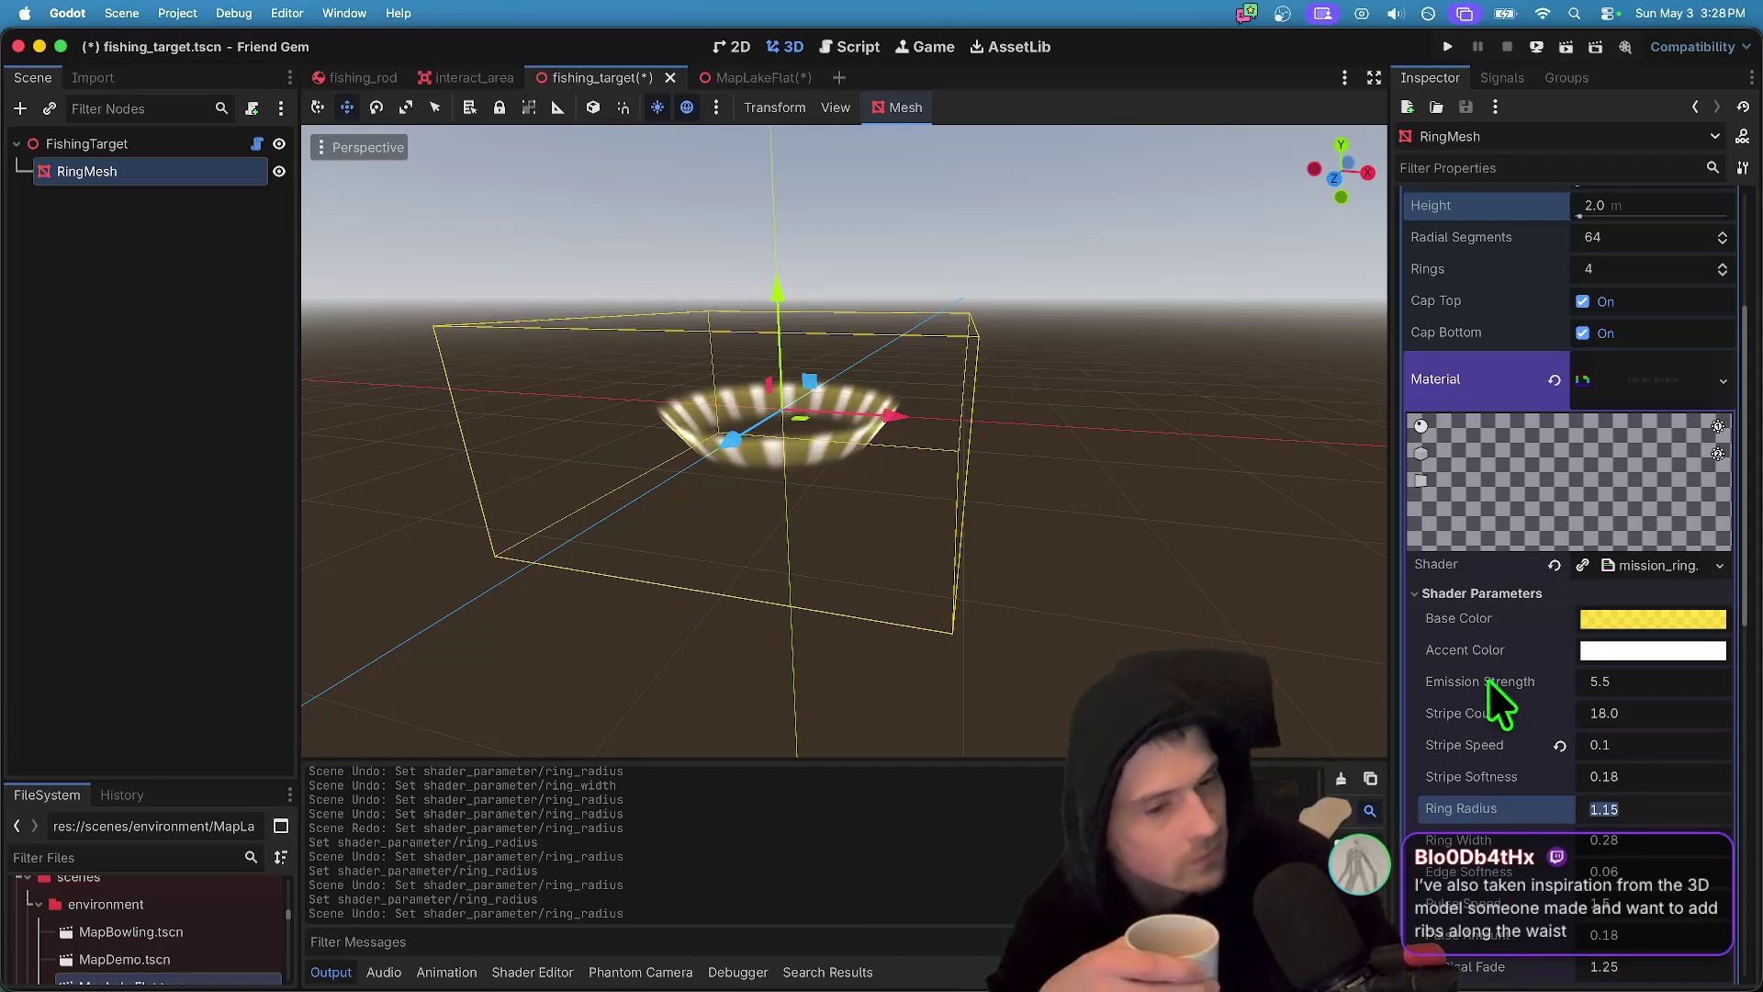
# - Open the mission_ring shader code and collapse the shader parameters list
pyautogui.click(1607, 570)
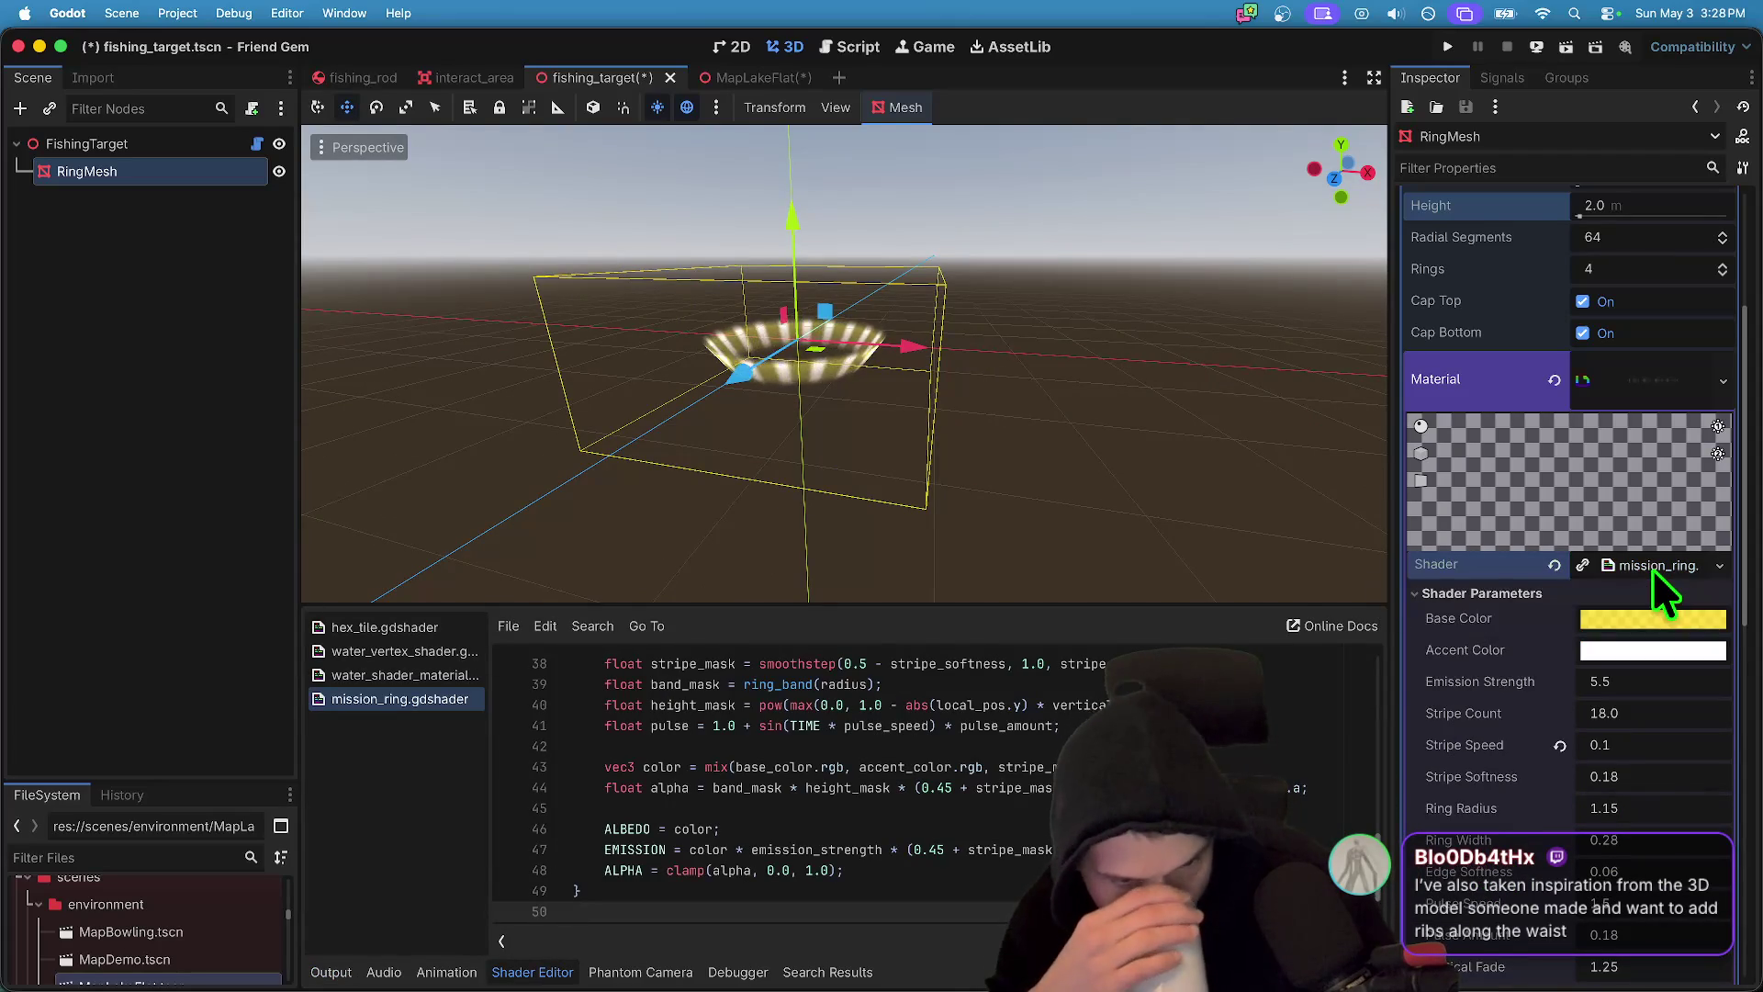
pyautogui.click(1616, 621)
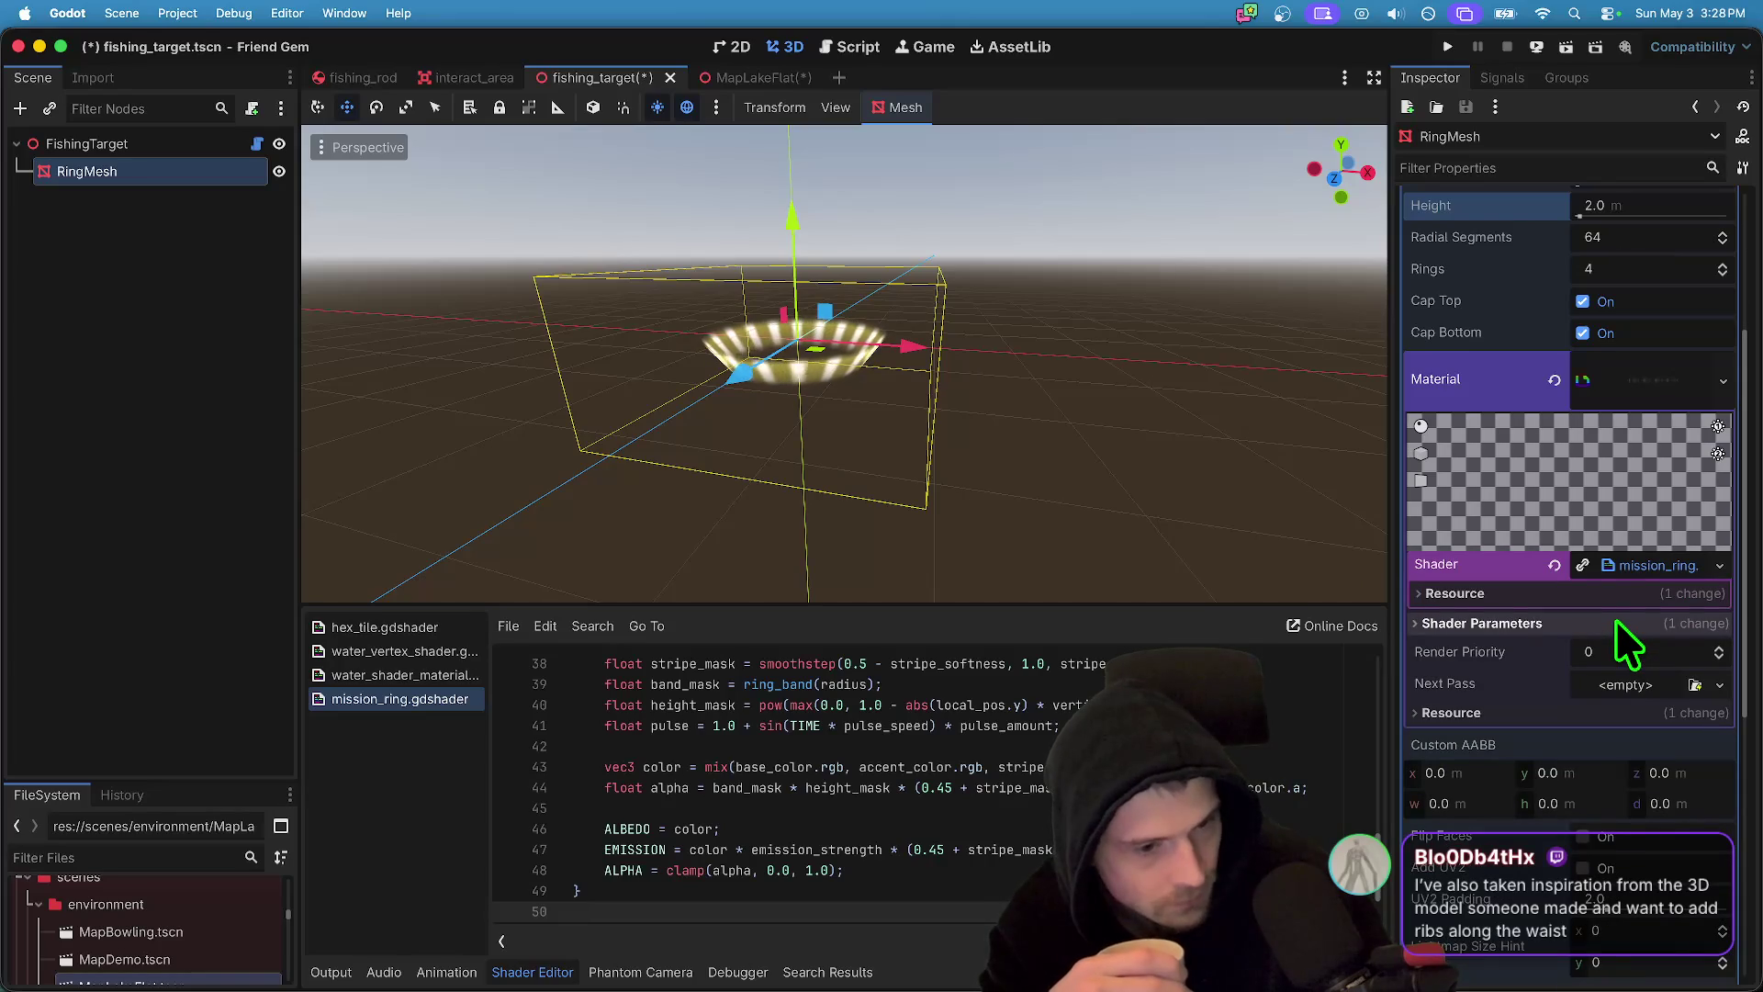
pyautogui.scroll(-3, 1616, 621)
pyautogui.scroll(5, 1650, 486)
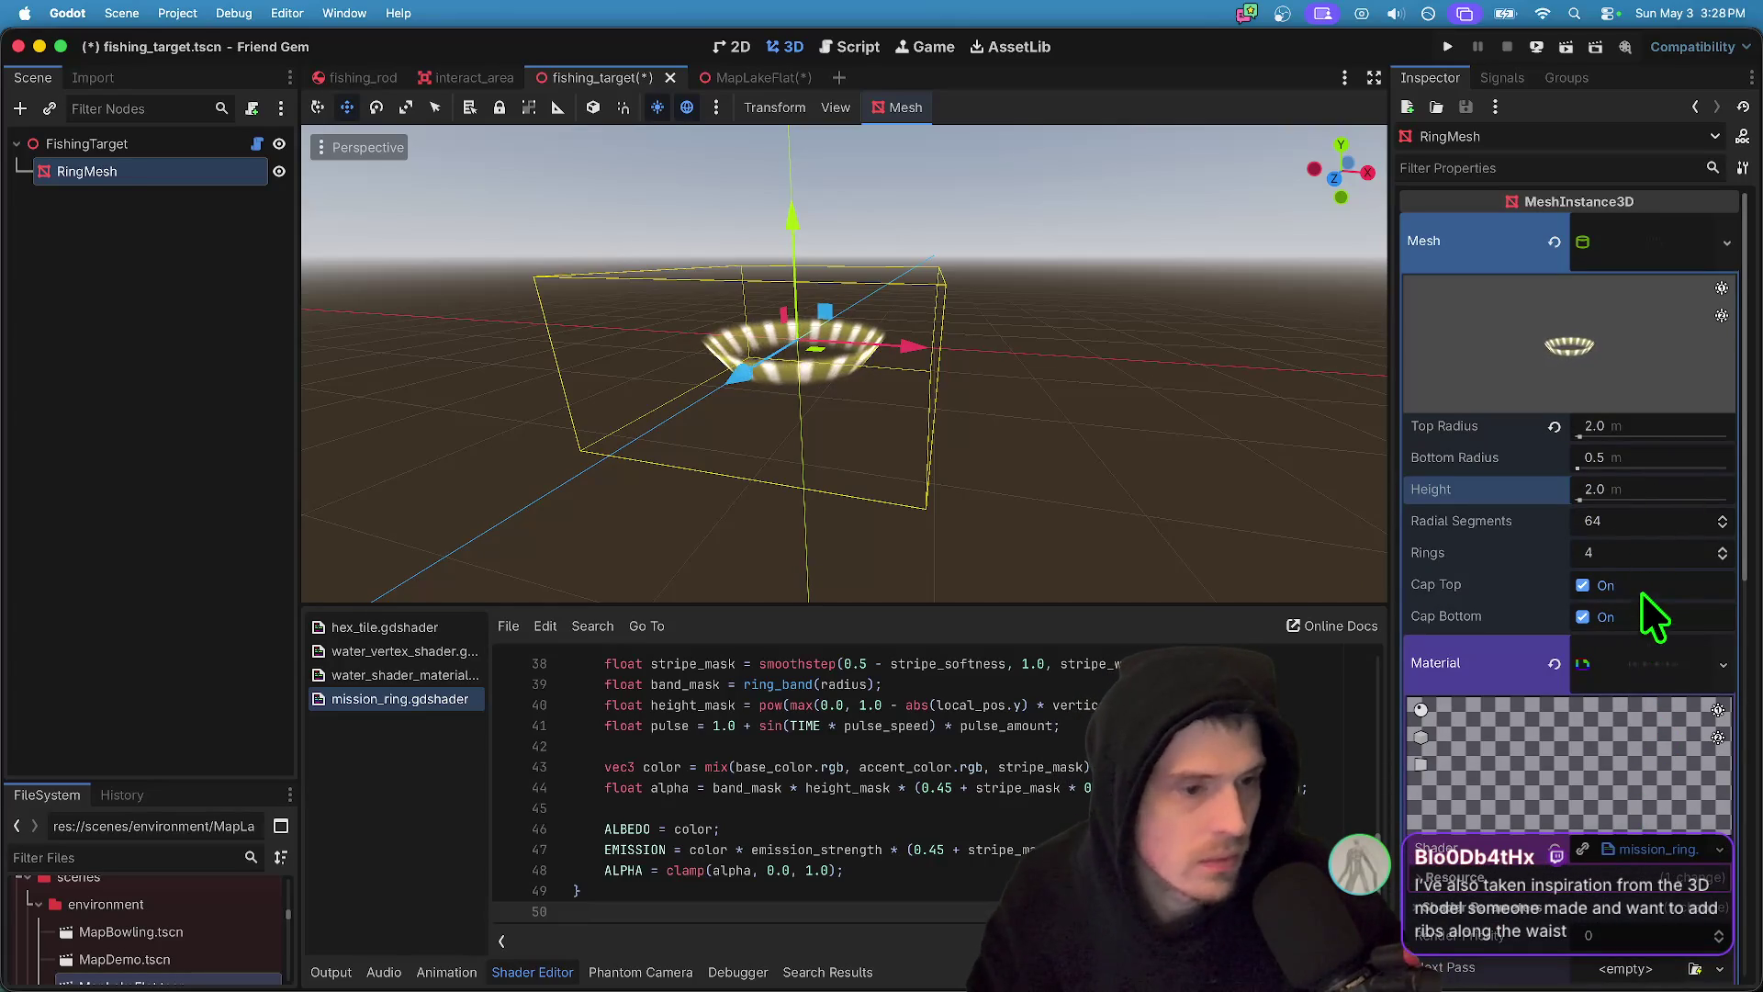
# - Turn off the mesh's top and bottom caps, undo that, and re-expand the shader parameters
pyautogui.click(1662, 551)
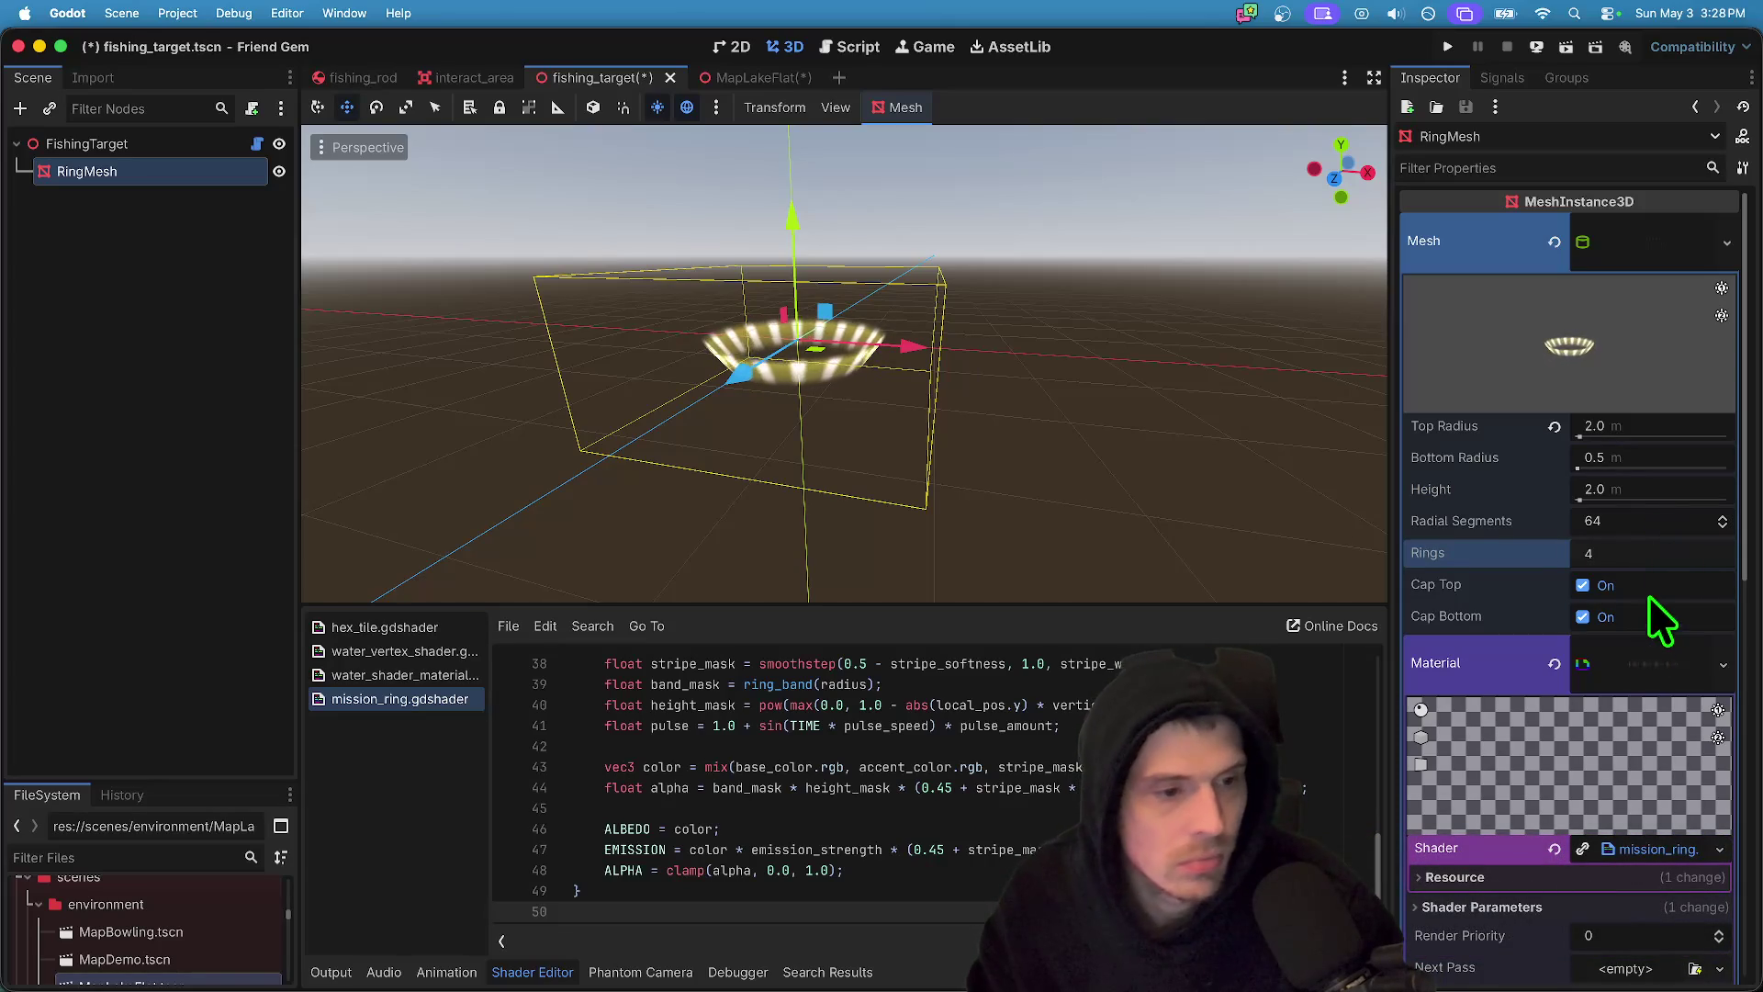
pyautogui.click(1649, 590)
pyautogui.click(1647, 615)
pyautogui.press('super+z')
pyautogui.press('super+z')
pyautogui.scroll(-5, 1644, 701)
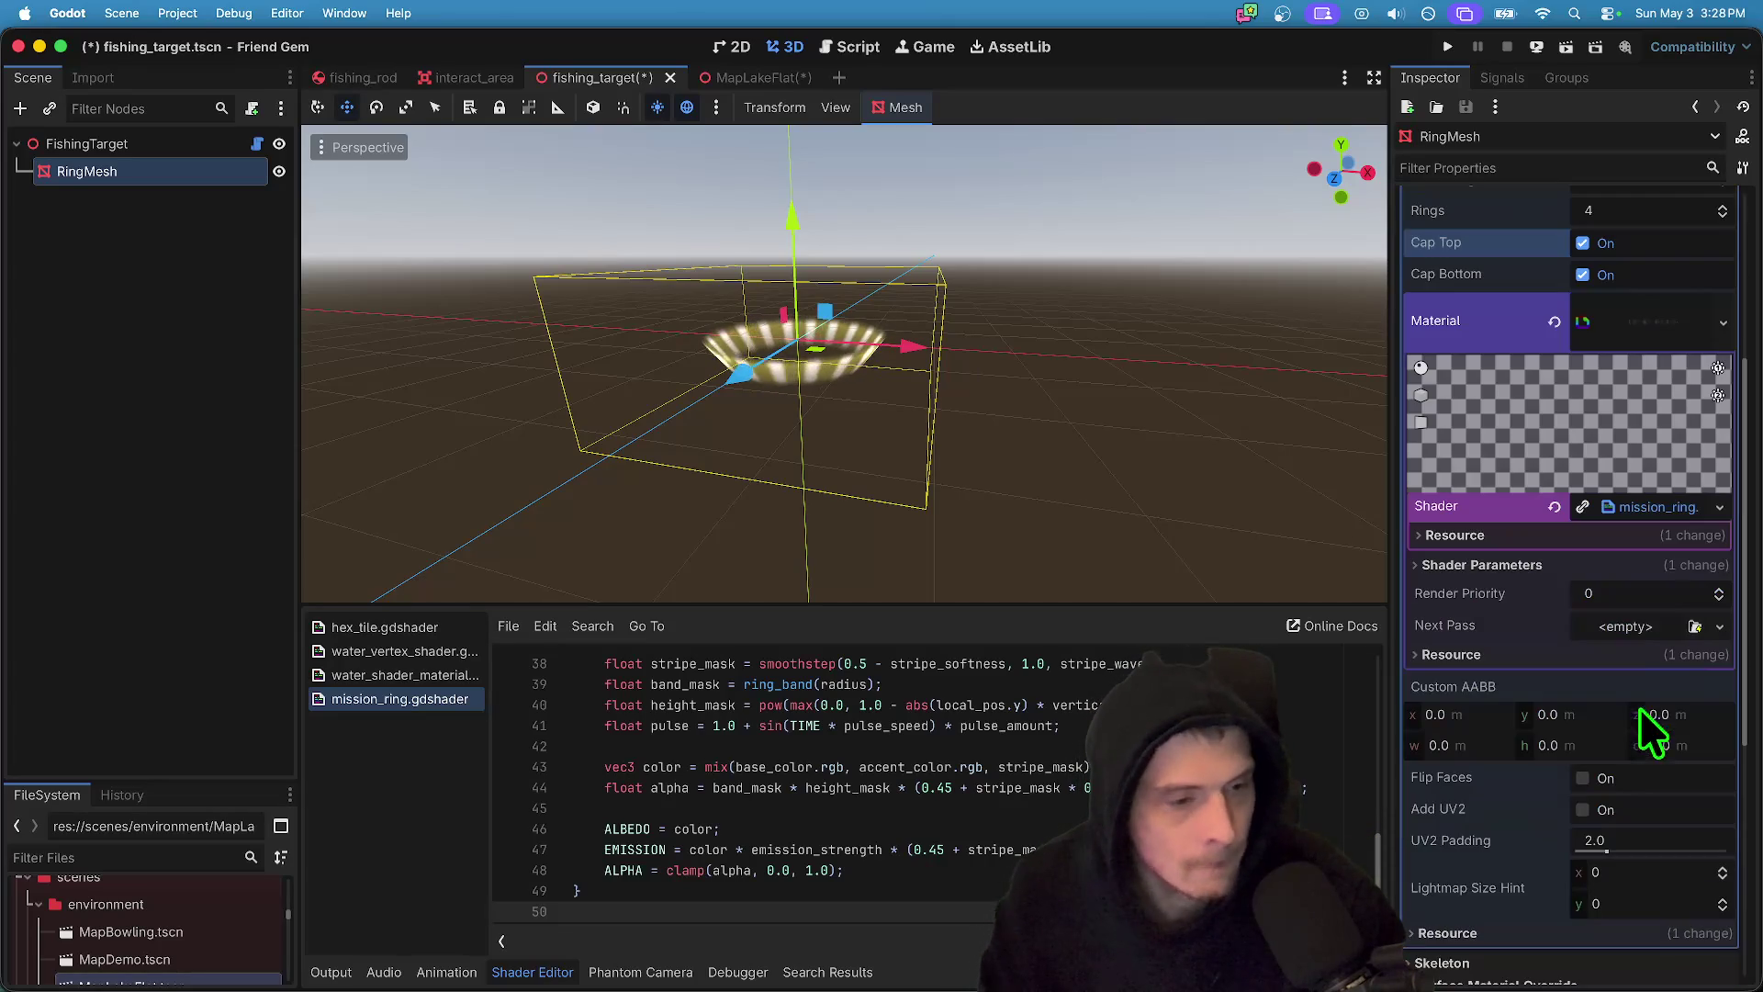
pyautogui.click(1653, 536)
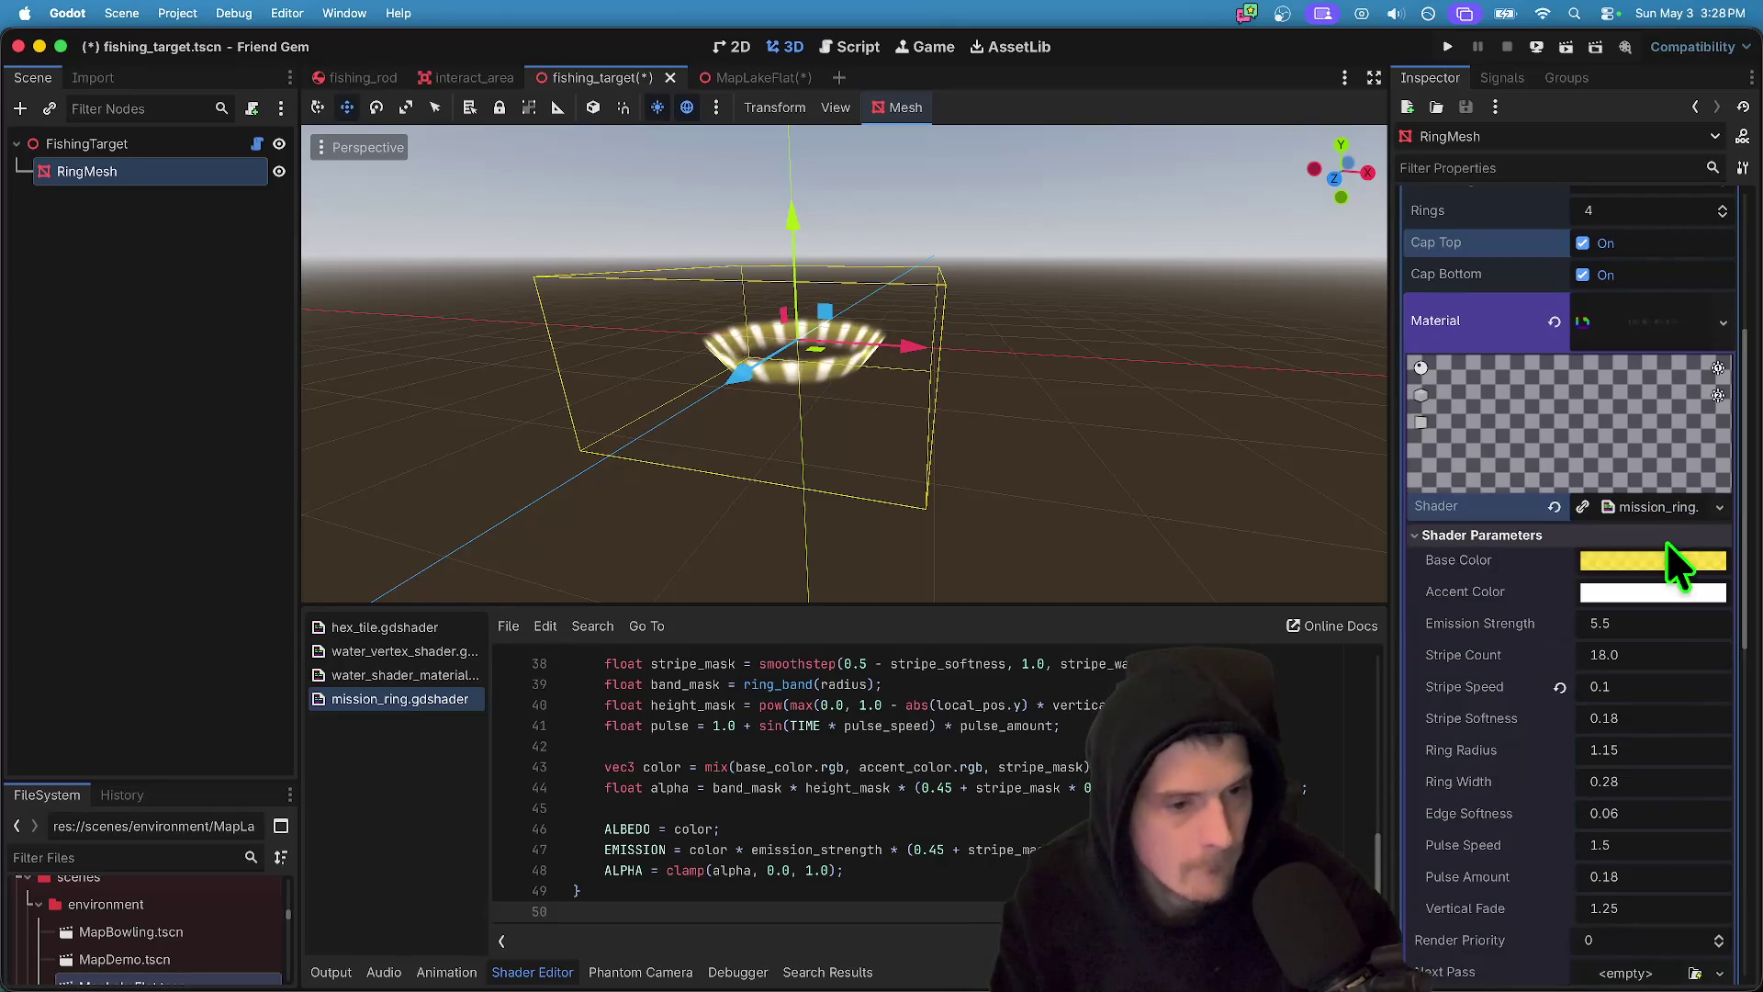
pyautogui.scroll(-1, 1650, 631)
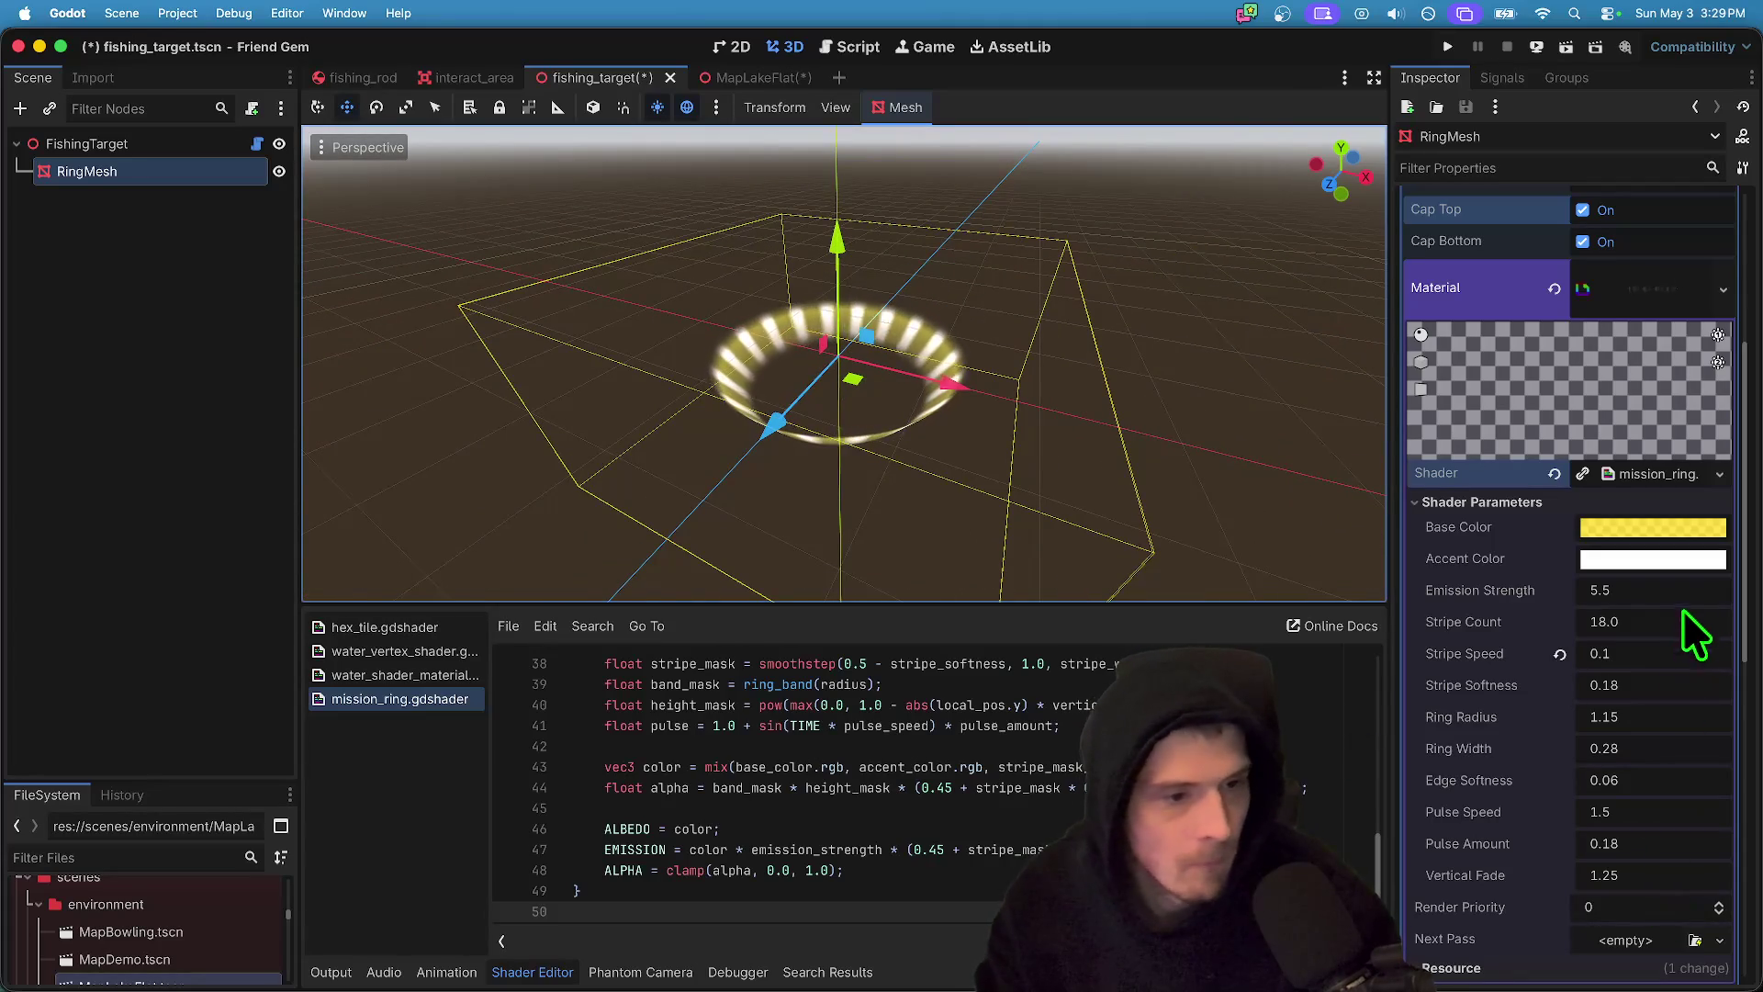
# - Try a Stripe Count of 50, then reset it to 18
pyautogui.click(1683, 624)
pyautogui.write('50')
pyautogui.press('Return')
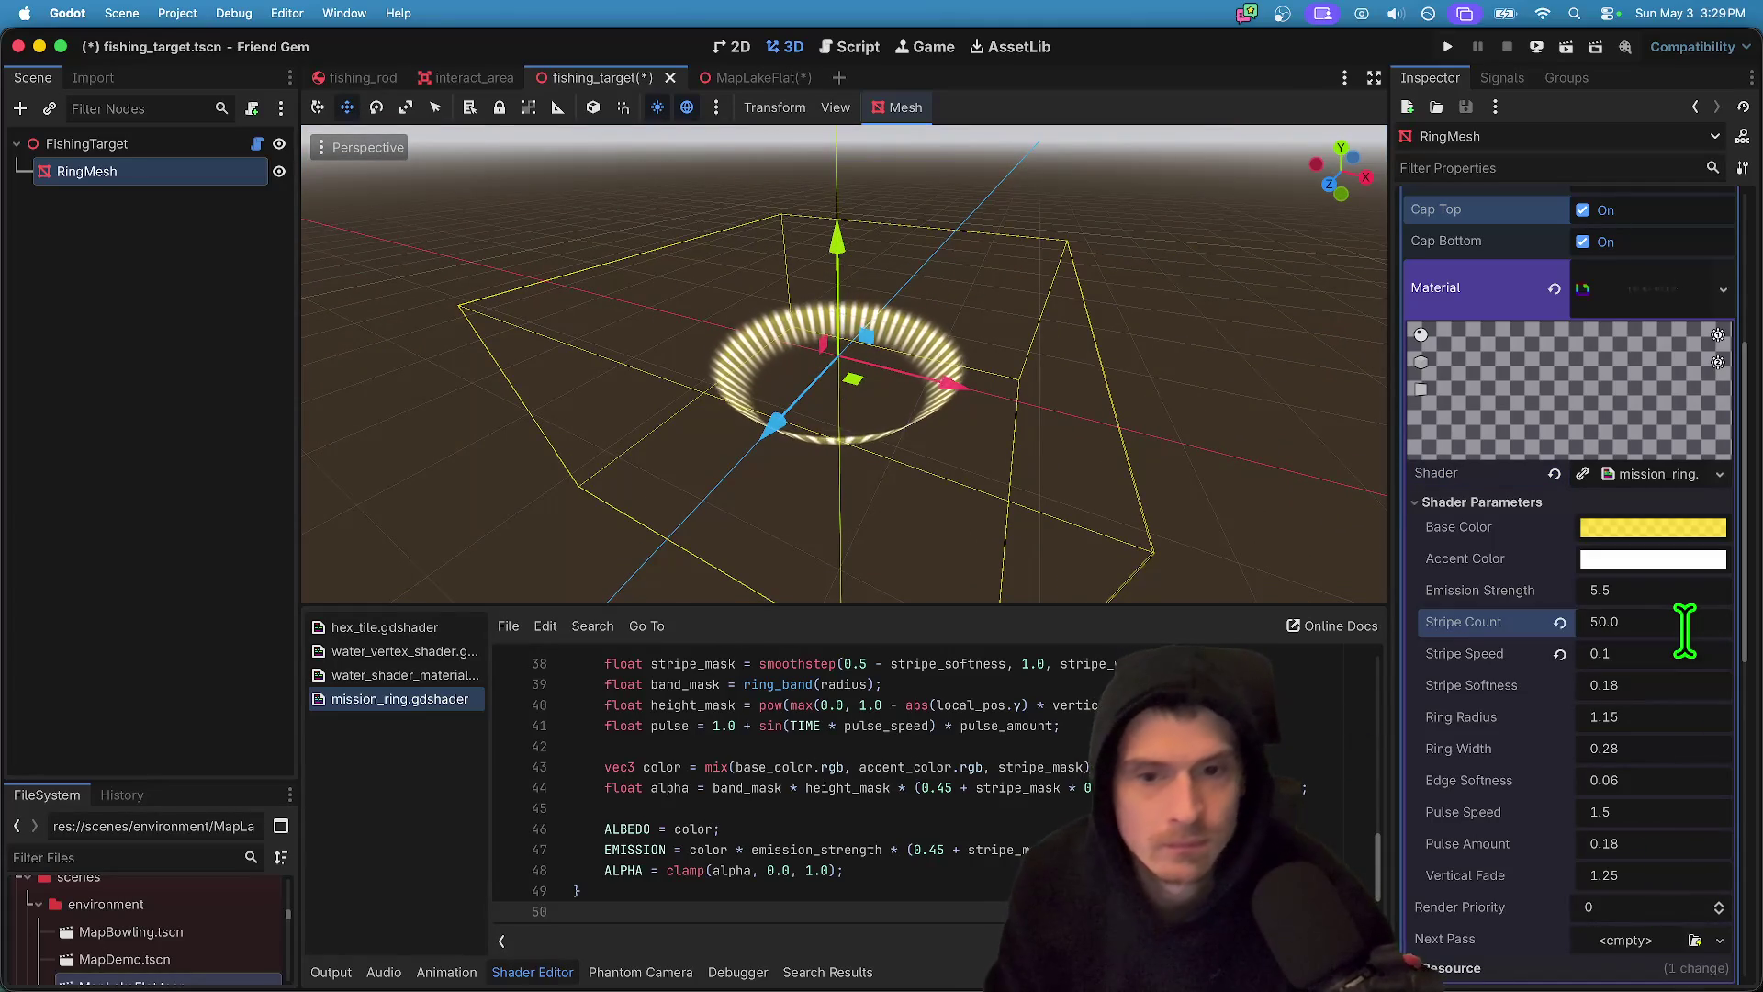
pyautogui.click(1673, 679)
pyautogui.click(1652, 712)
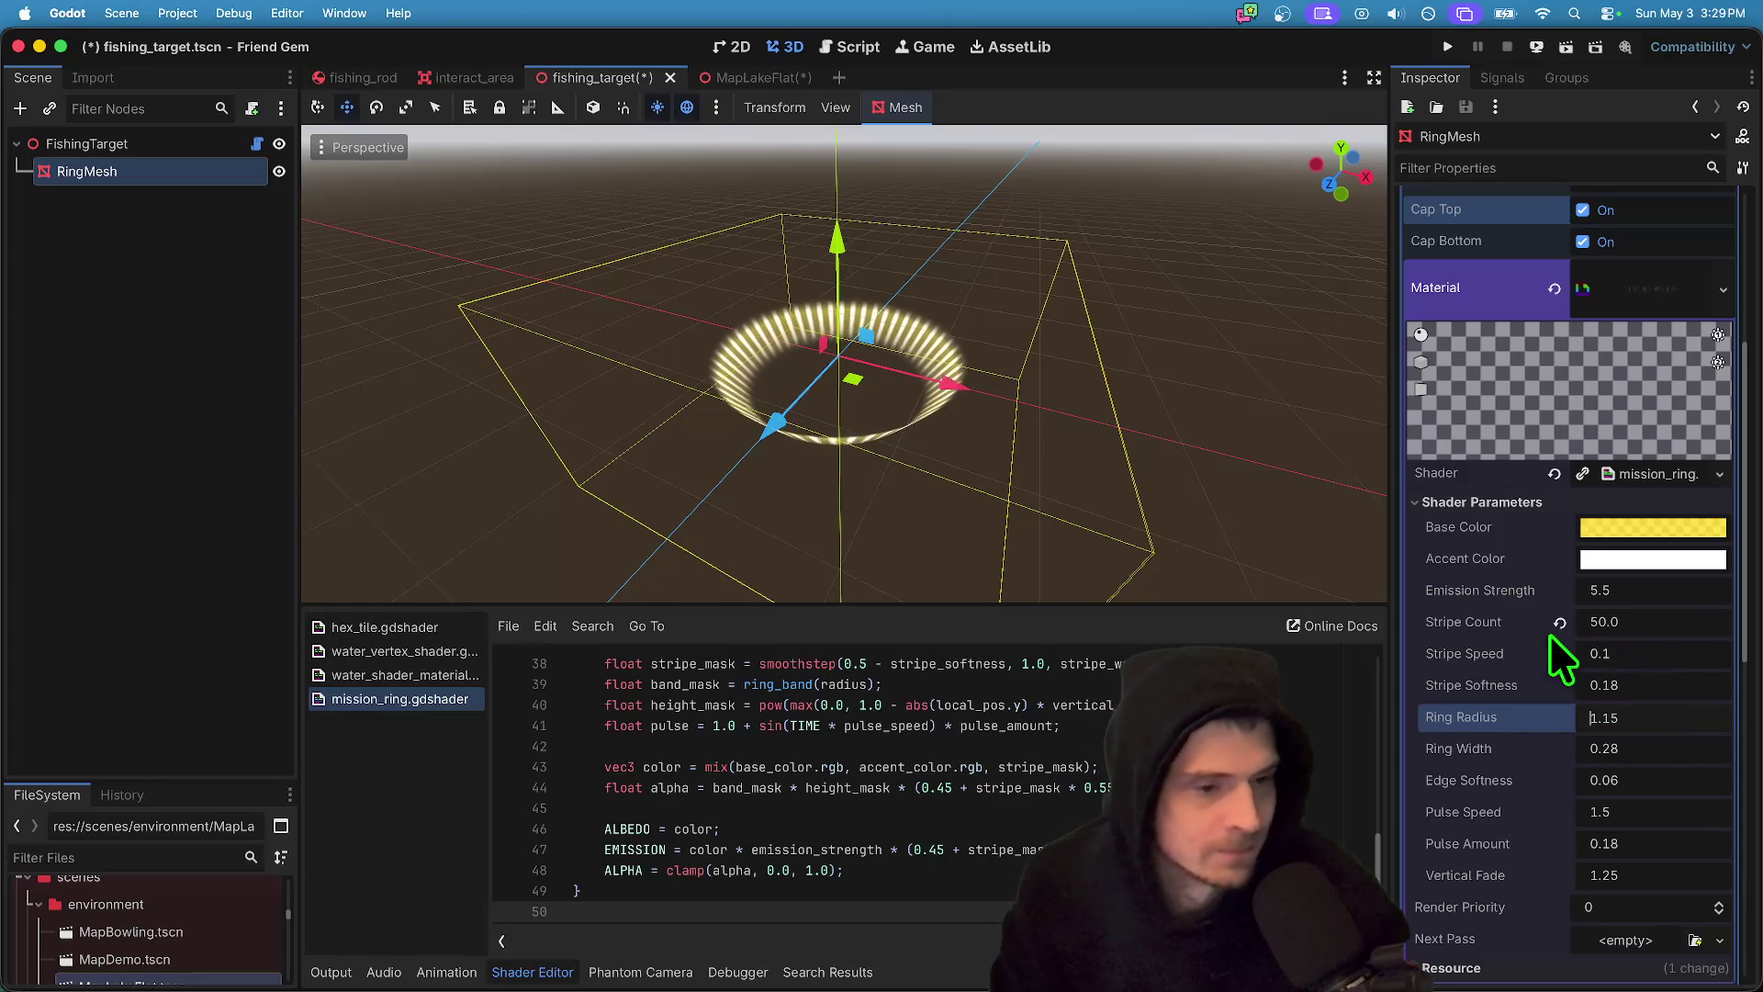
pyautogui.click(1558, 624)
# - Set Ring Radius to 0.5, then to 2.0
pyautogui.click(1657, 718)
pyautogui.write('0.5')
pyautogui.press('Return')
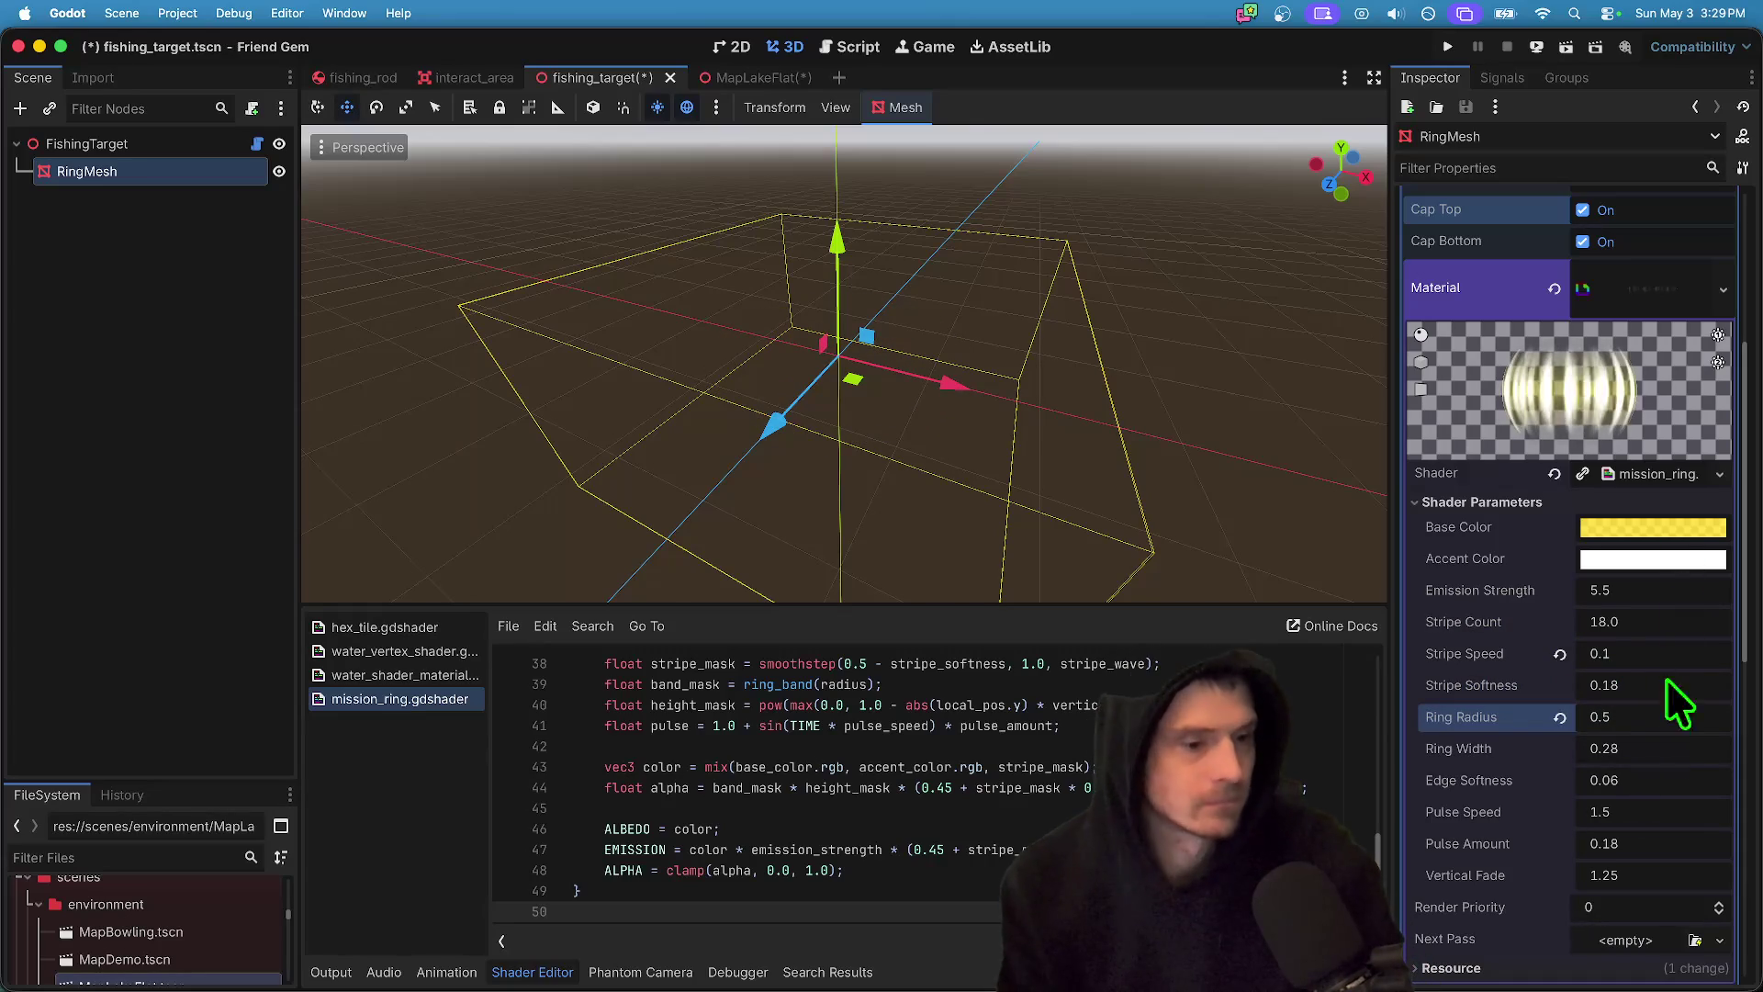
pyautogui.click(1662, 725)
pyautogui.write('2')
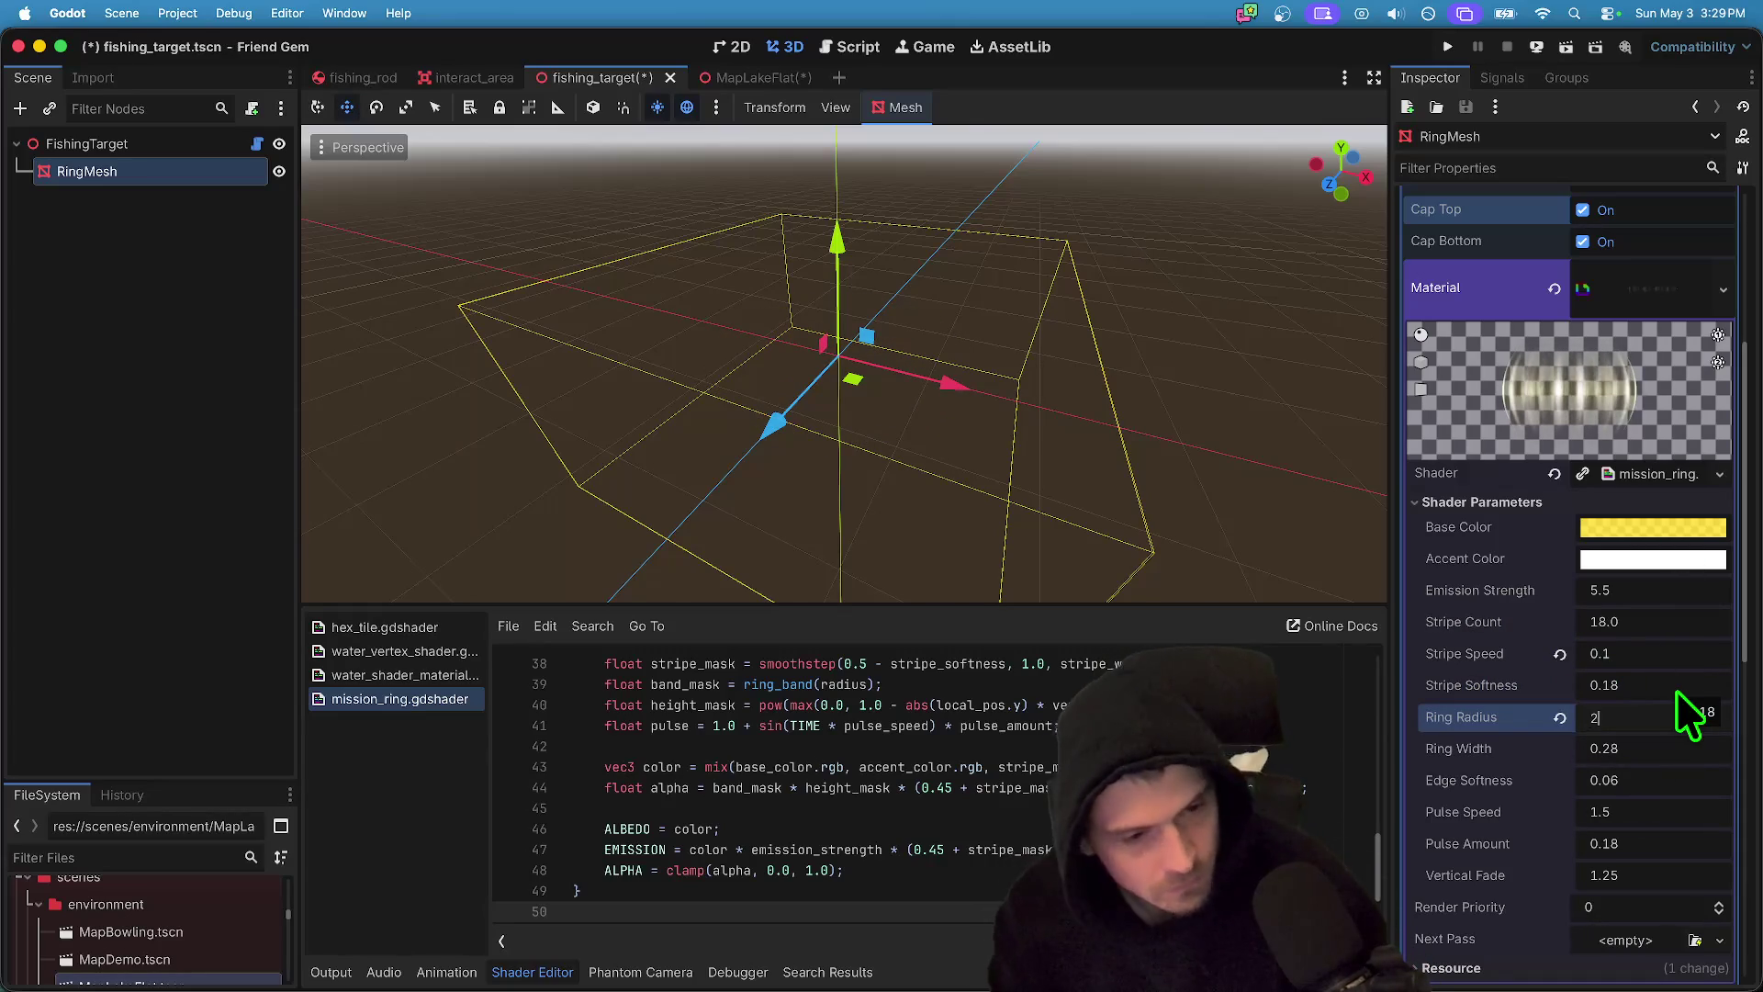
pyautogui.press('Return')
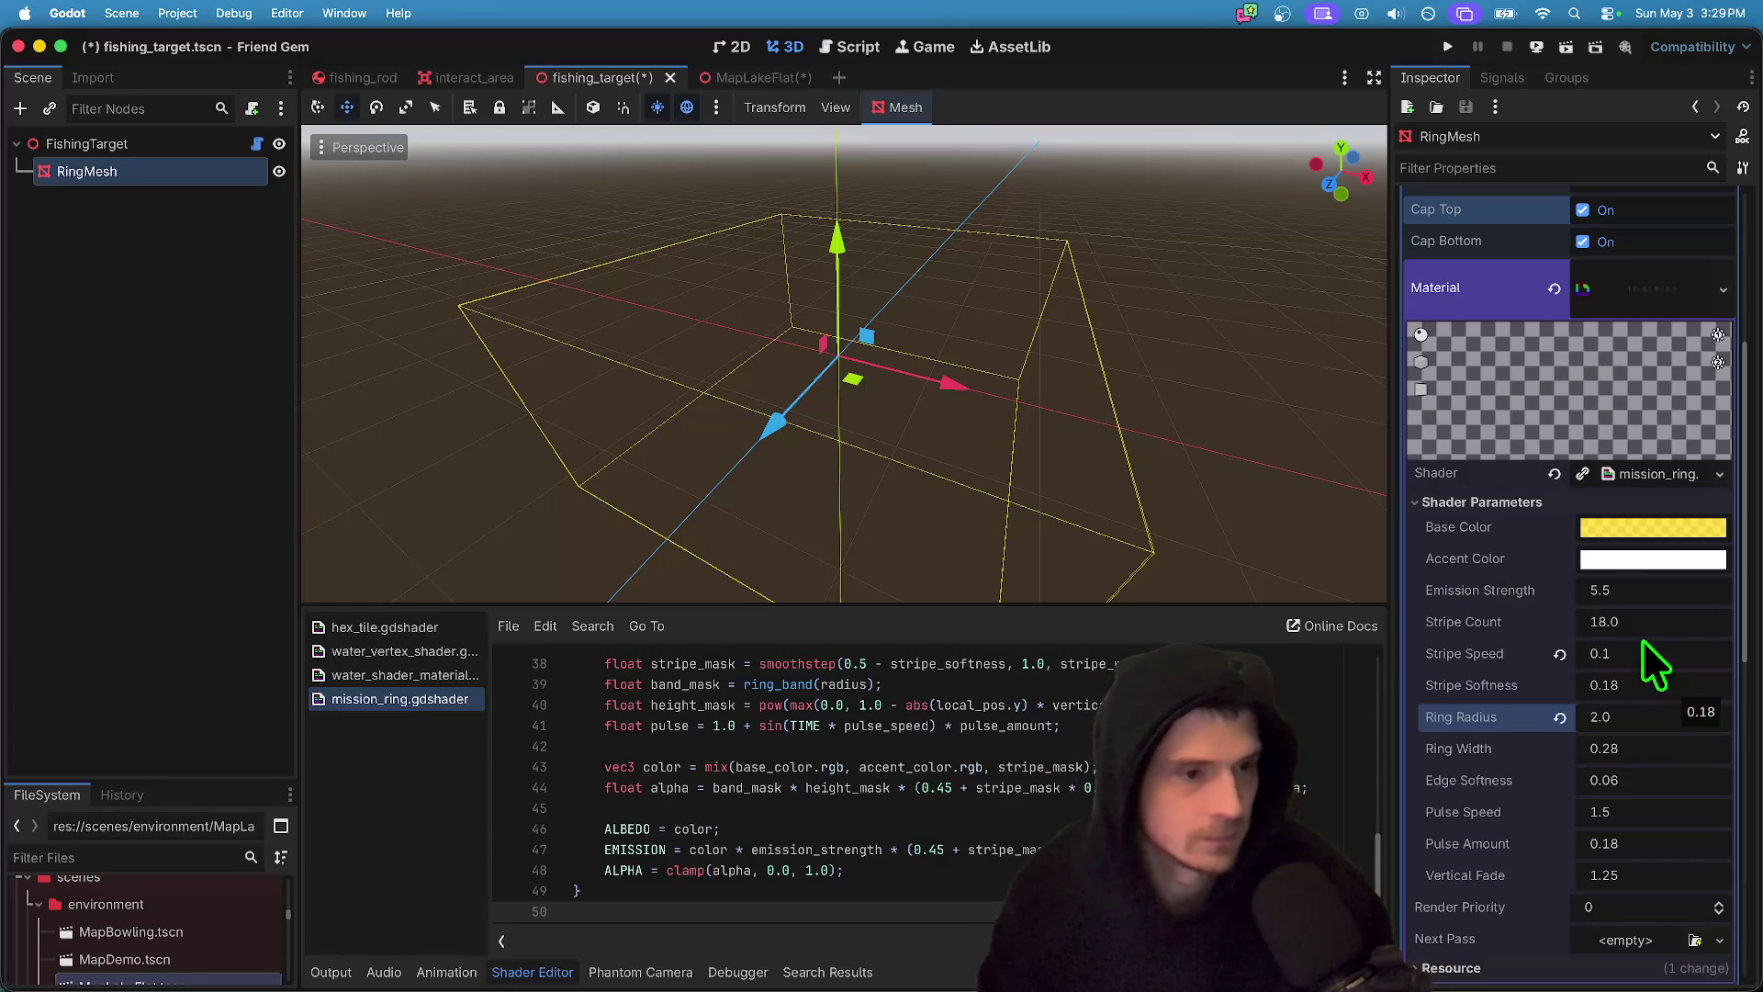
pyautogui.scroll(-5, 1666, 684)
# - Set Vertical Fade to 0.0 after discarding a -0.752 entry
pyautogui.click(1660, 459)
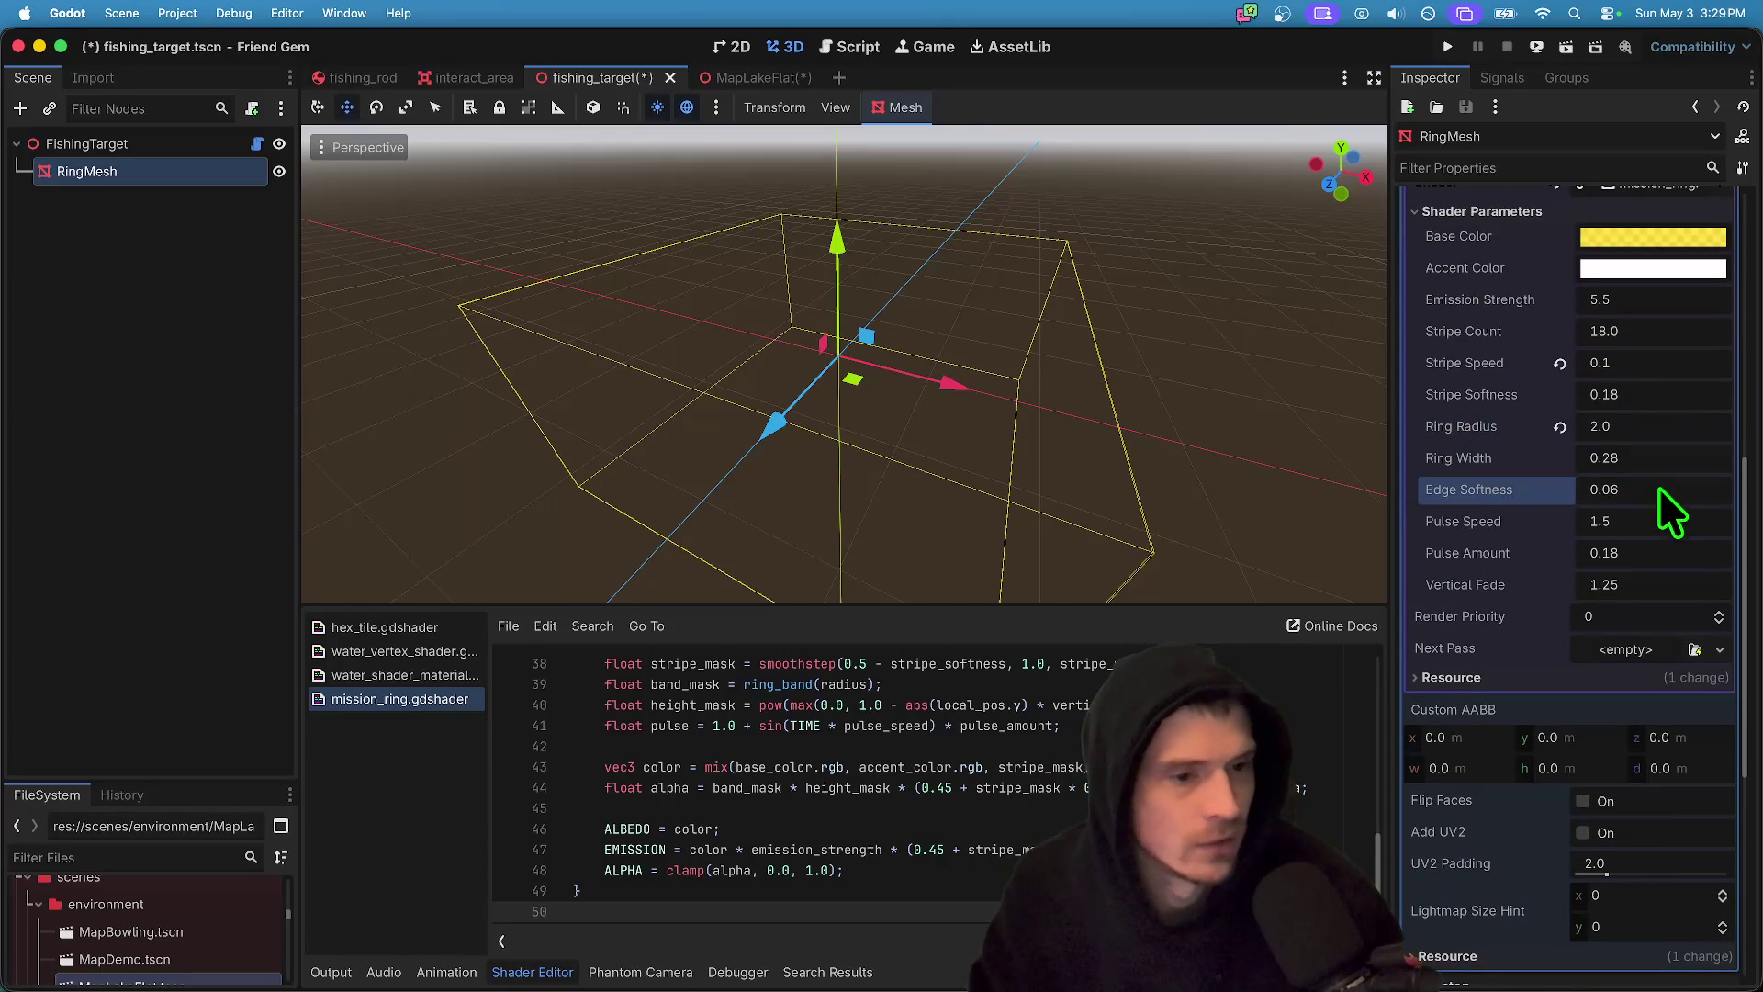
pyautogui.click(1677, 584)
pyautogui.write('-0.75')
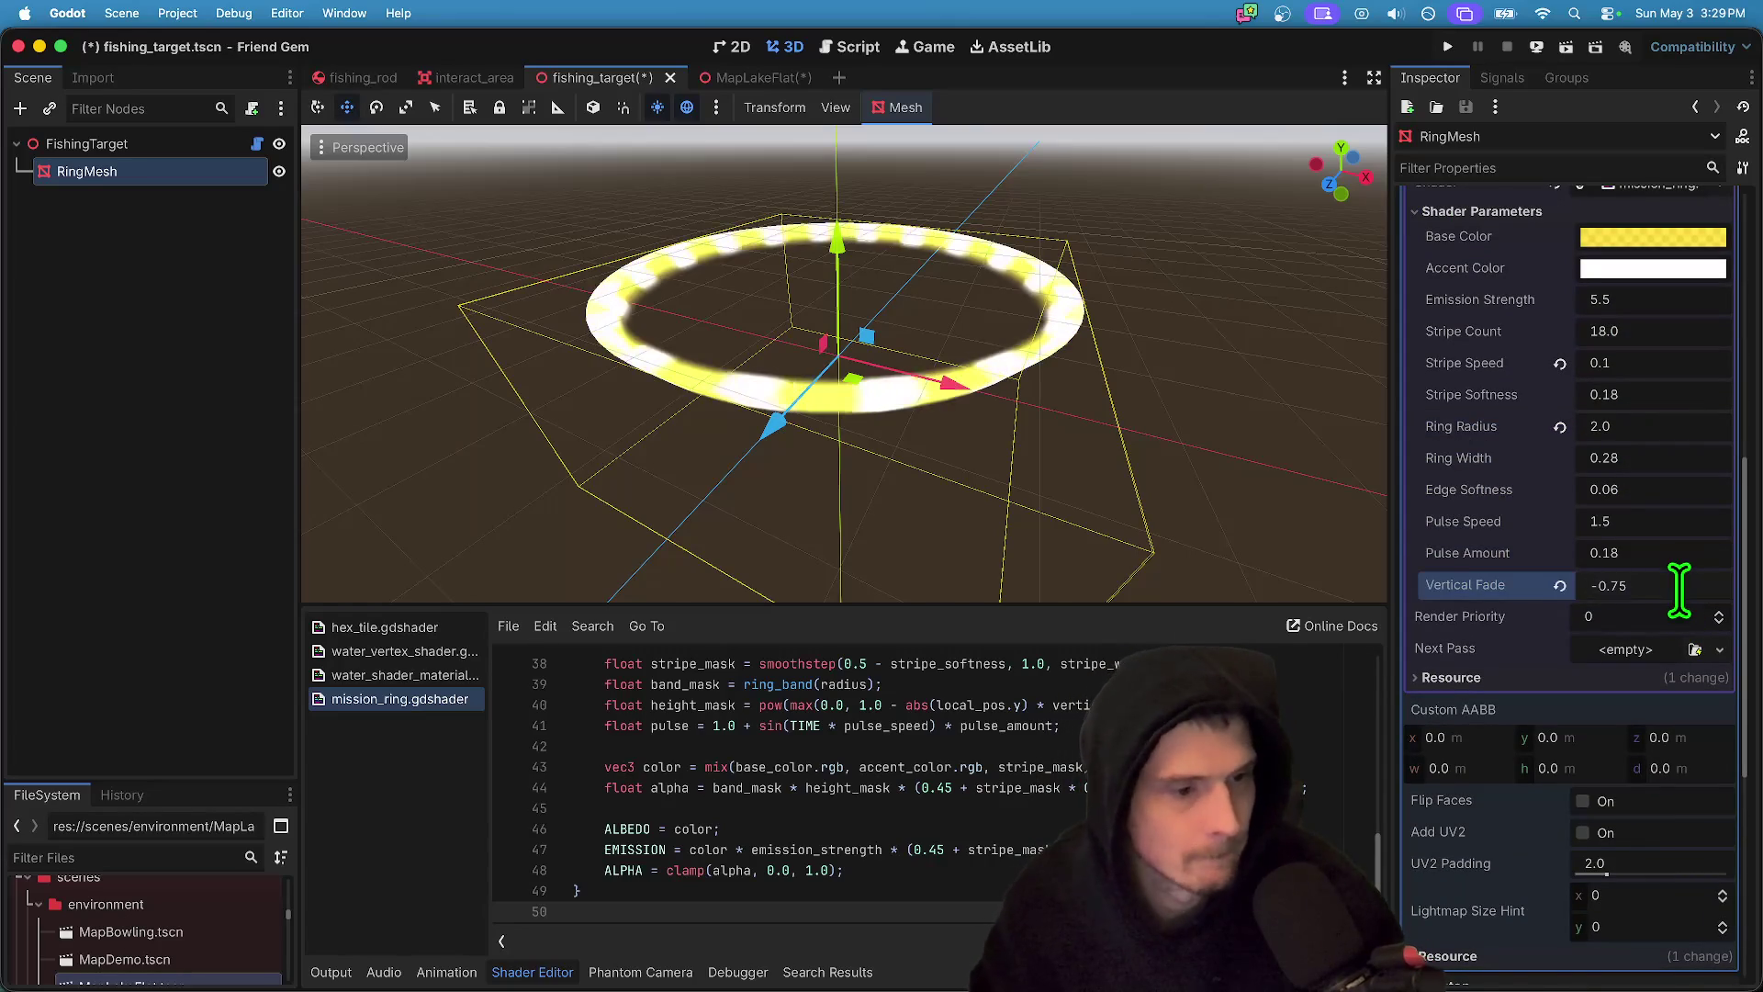
pyautogui.write('2')
pyautogui.press('Return')
pyautogui.hotkey('ctrl', 'a')
pyautogui.write('0')
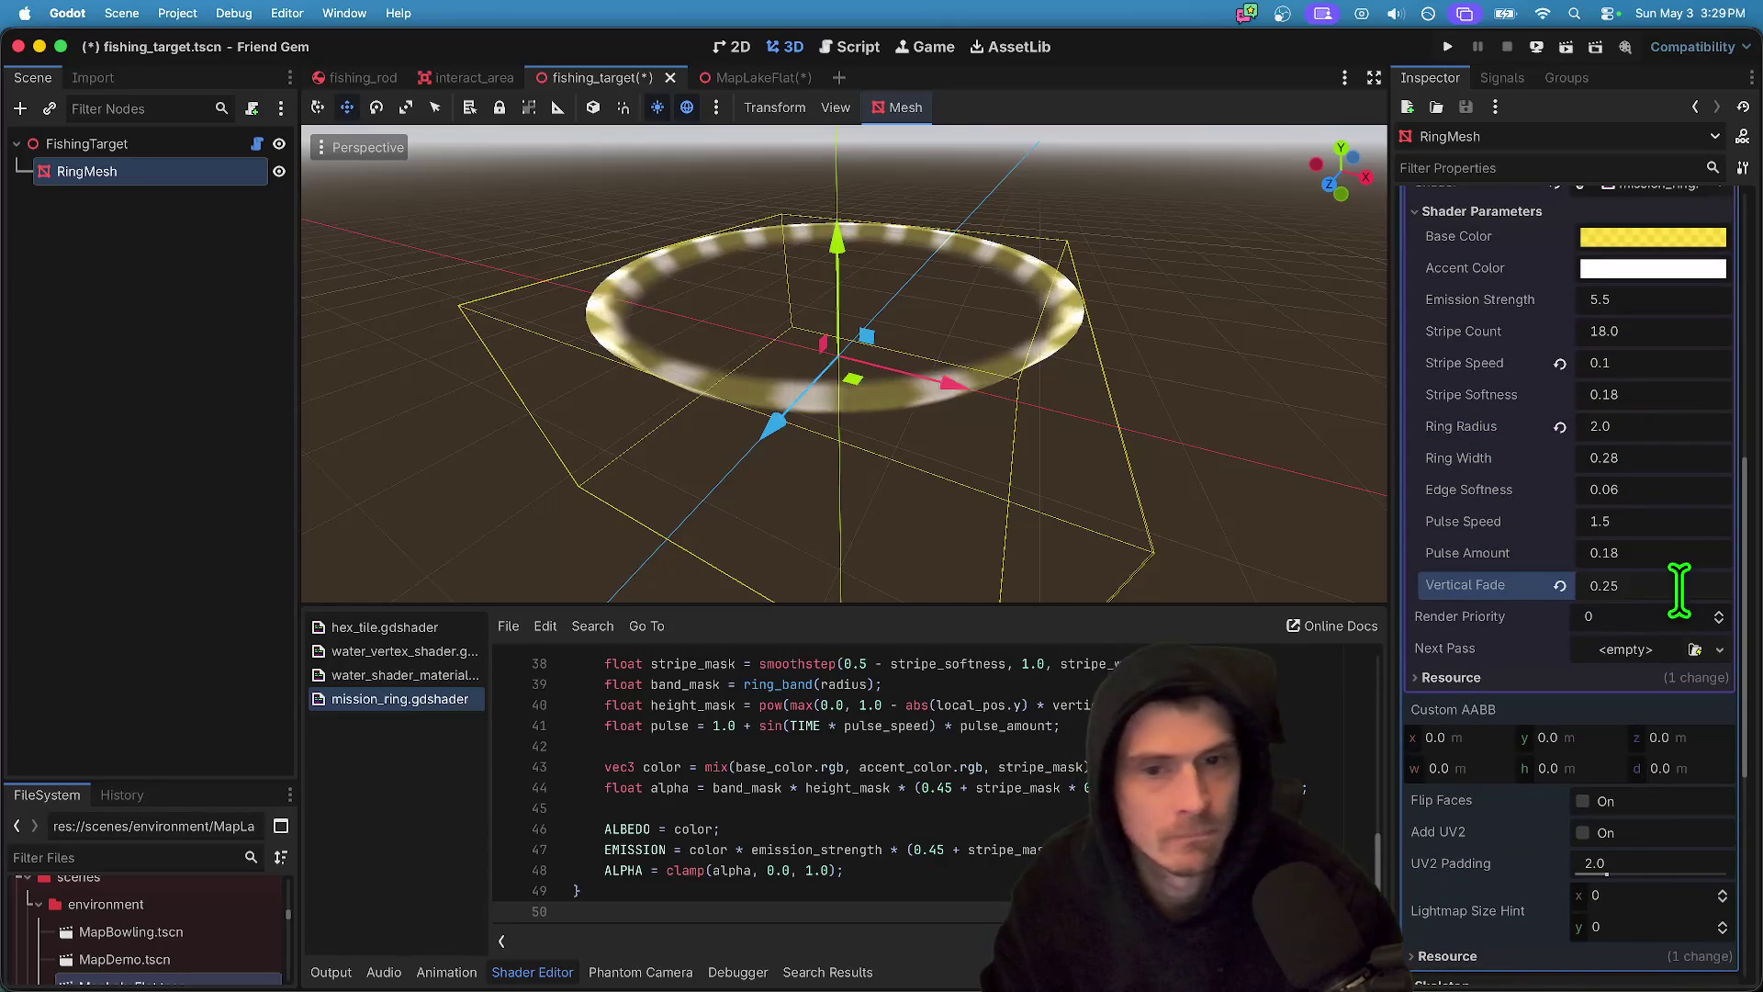
pyautogui.press('Return')
pyautogui.scroll(5, 873, 334)
pyautogui.scroll(-5, 873, 334)
pyautogui.scroll(6, 873, 334)
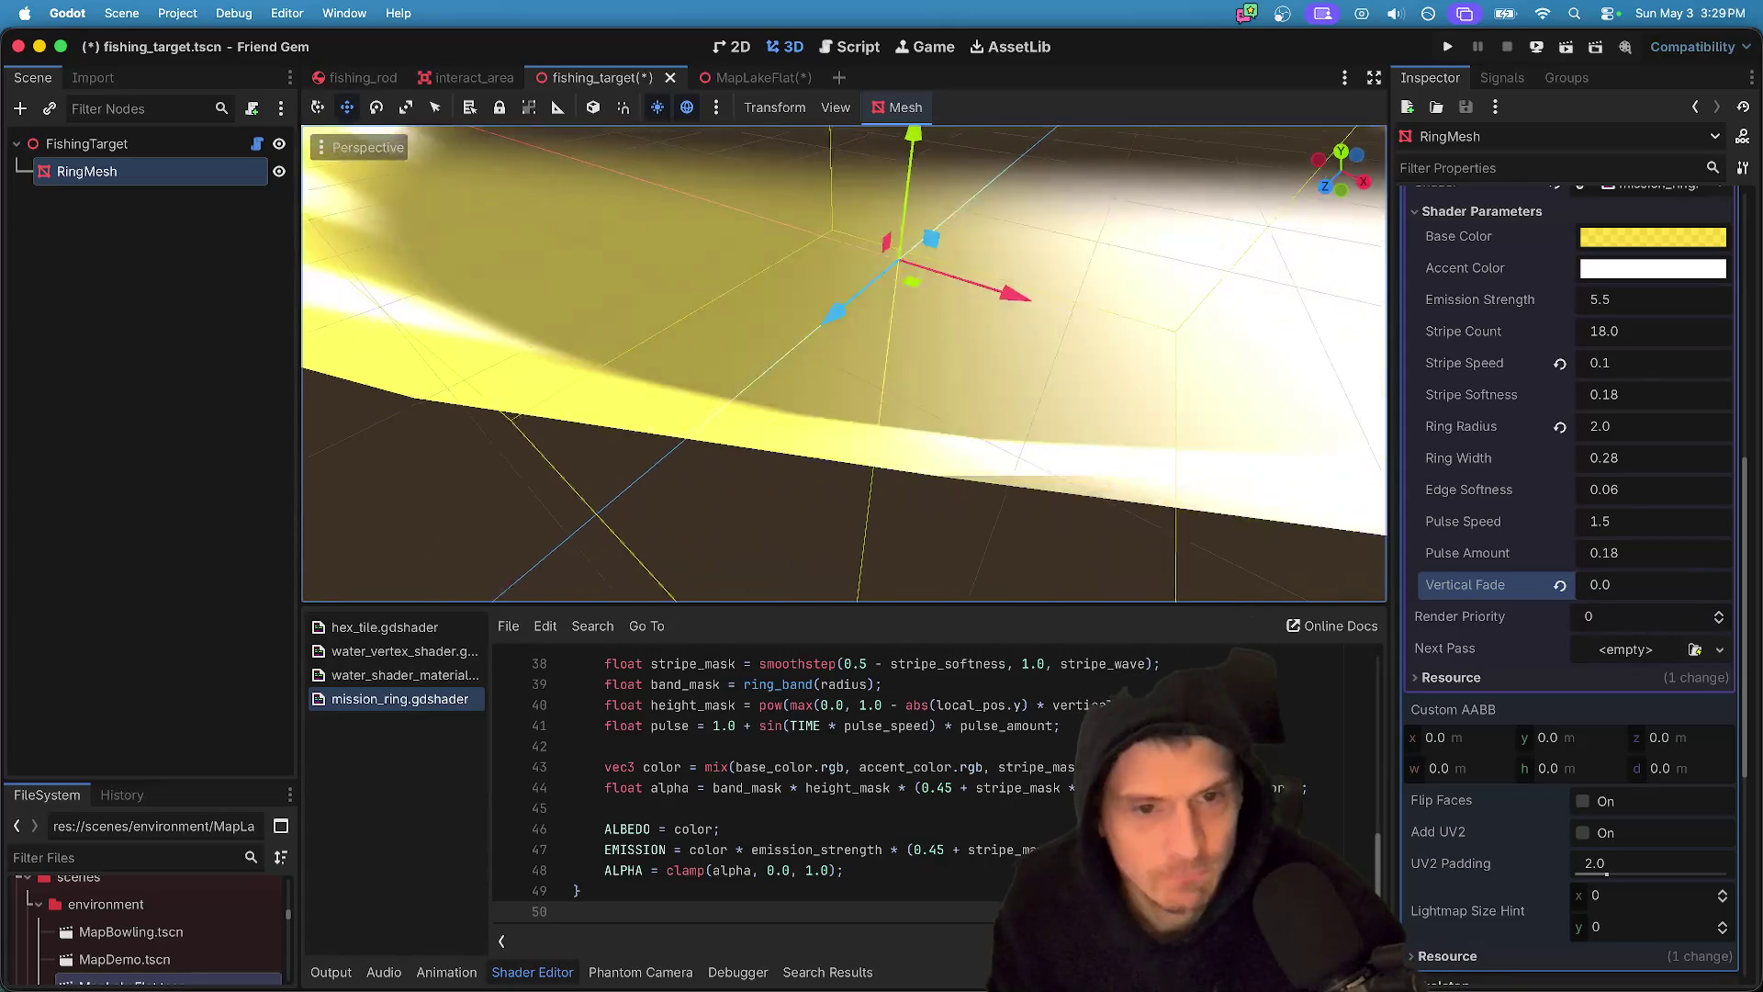
pyautogui.scroll(-6, 928, 311)
pyautogui.scroll(8, 1714, 514)
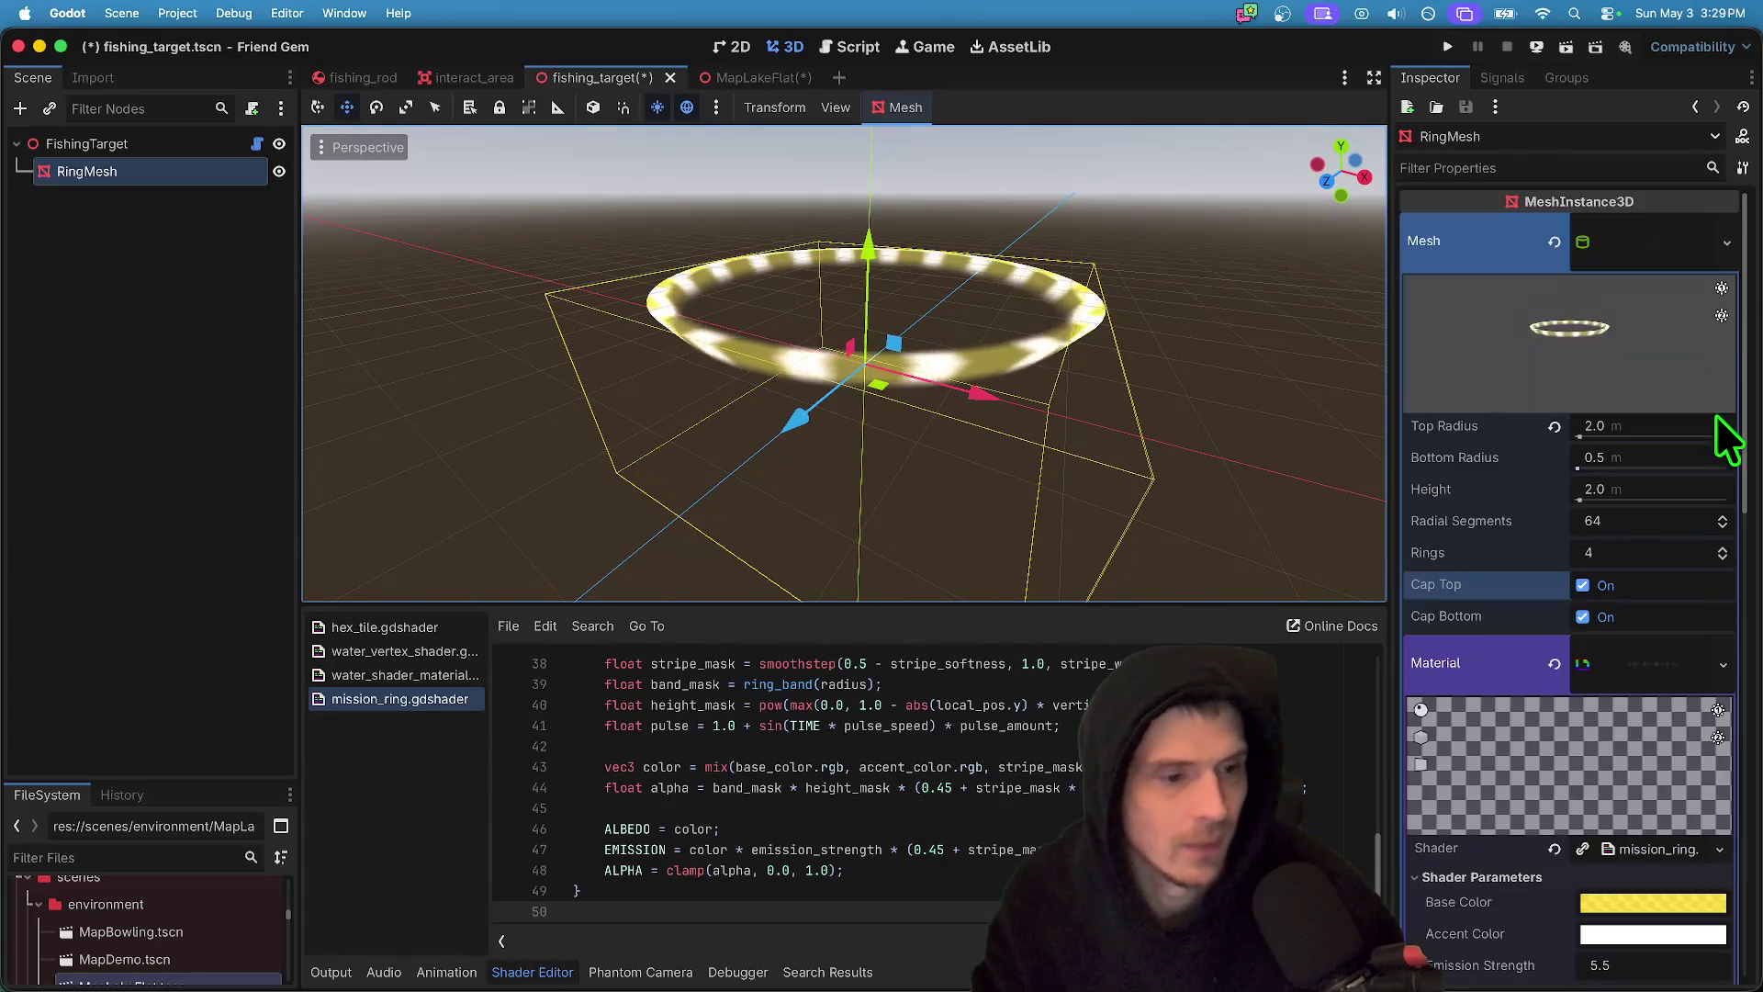
# - Set the ring mesh's Top Radius and Bottom Radius to 1.0
pyautogui.scroll(-4, 1714, 515)
pyautogui.click(1621, 694)
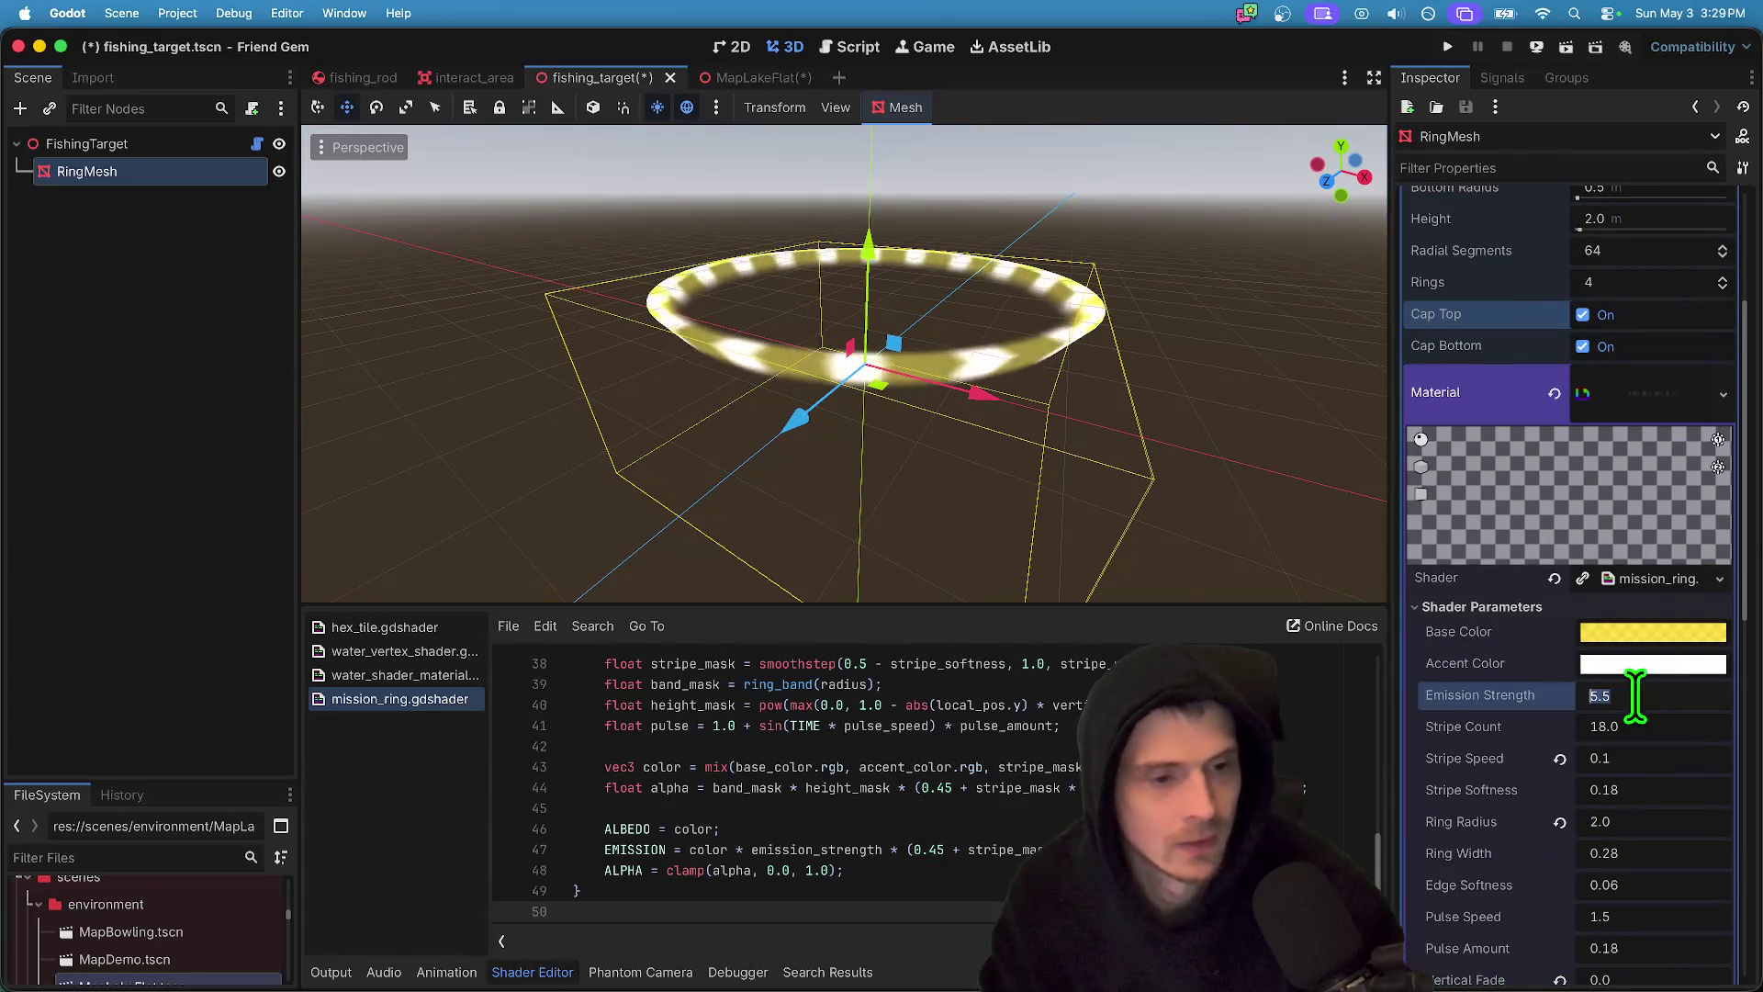
pyautogui.scroll(3, 1508, 299)
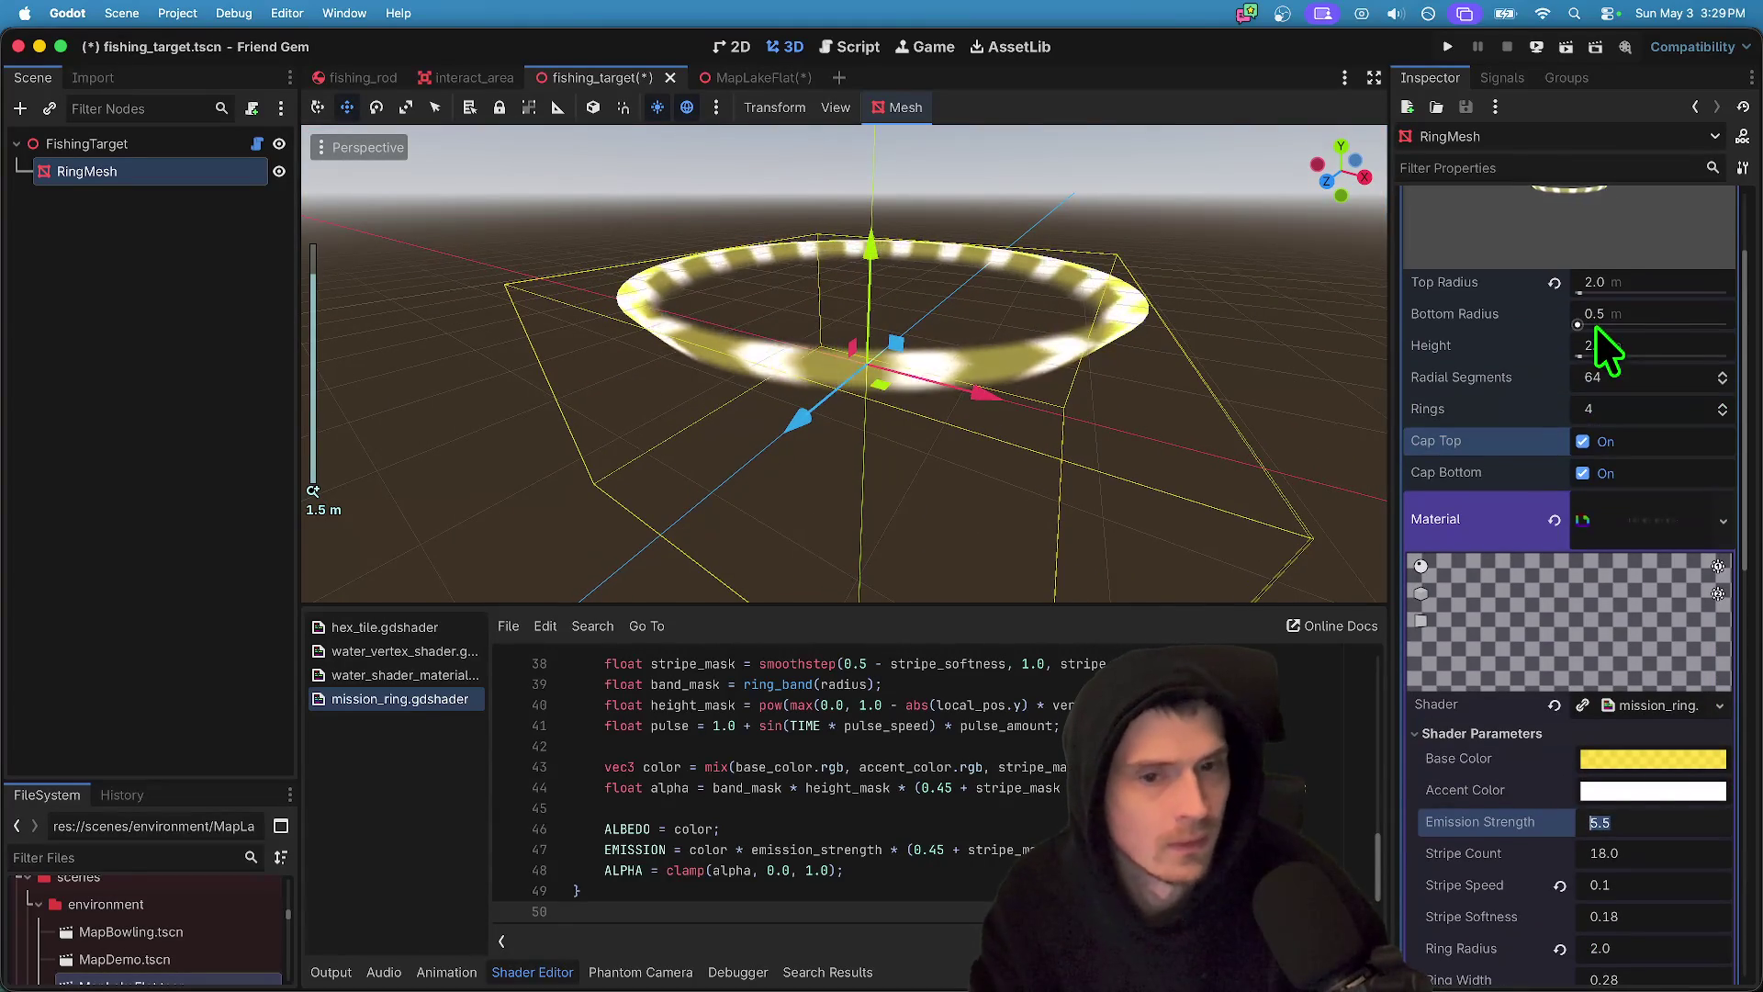
pyautogui.click(1621, 284)
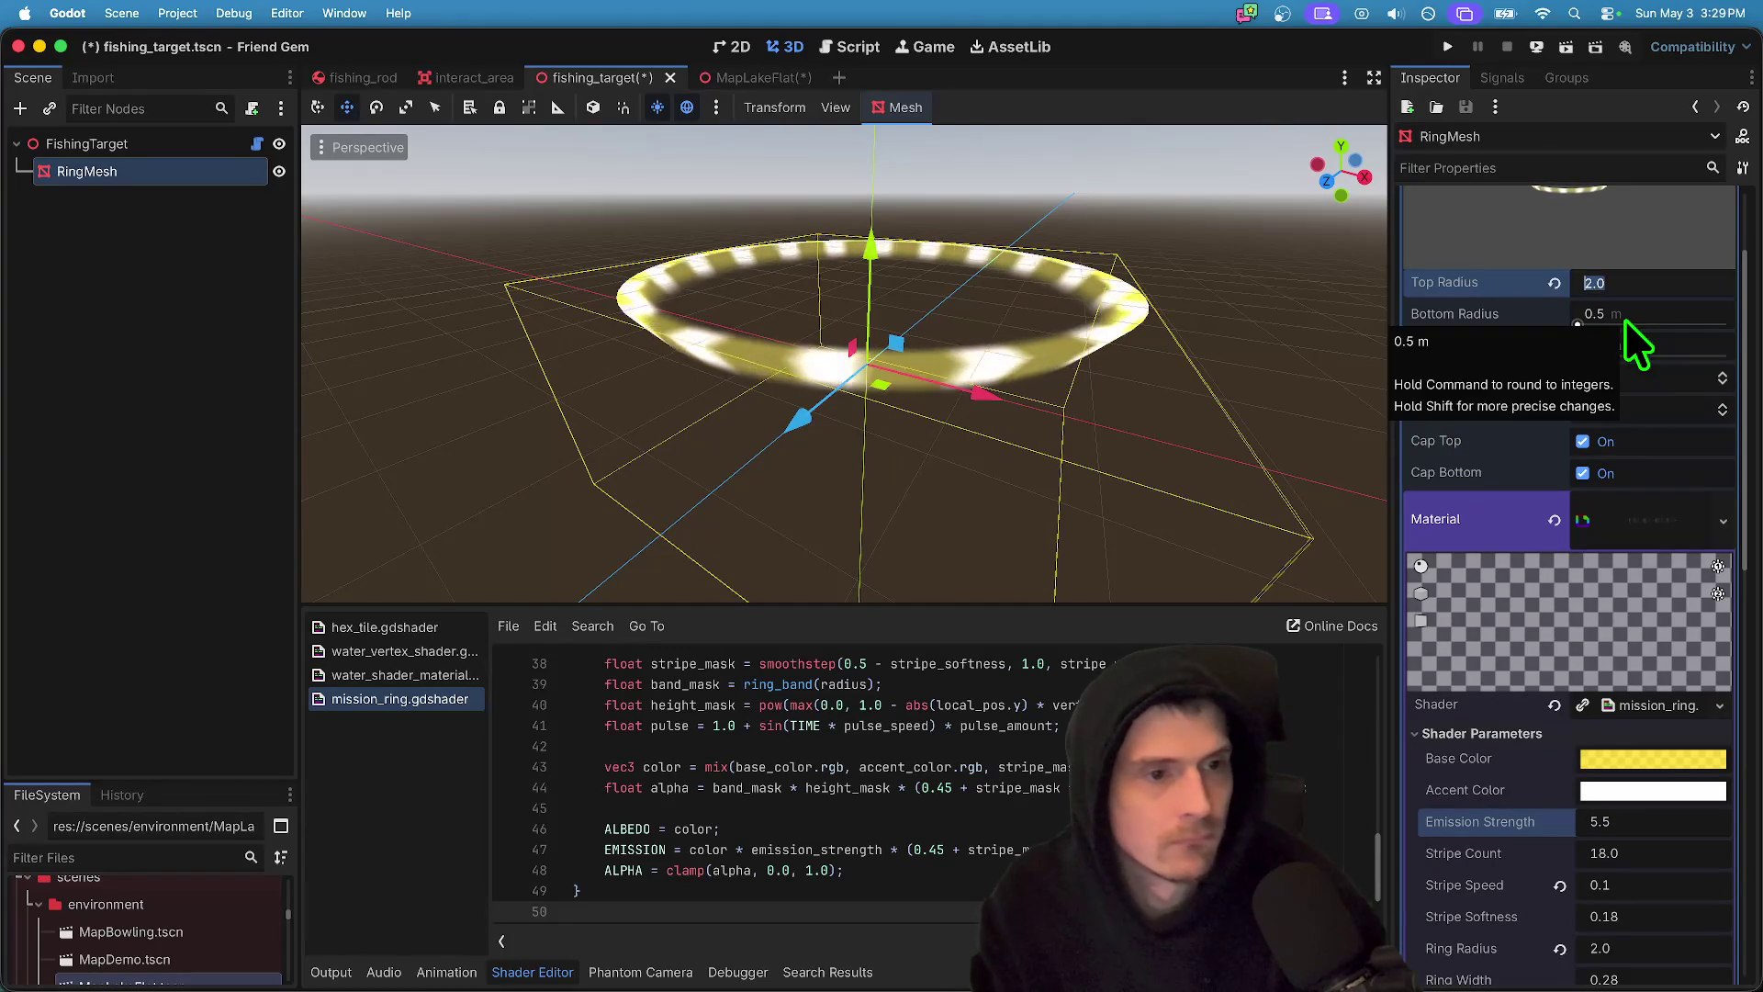
pyautogui.write('1')
pyautogui.press('Return')
pyautogui.click(1624, 318)
pyautogui.write('1')
pyautogui.press('Return')
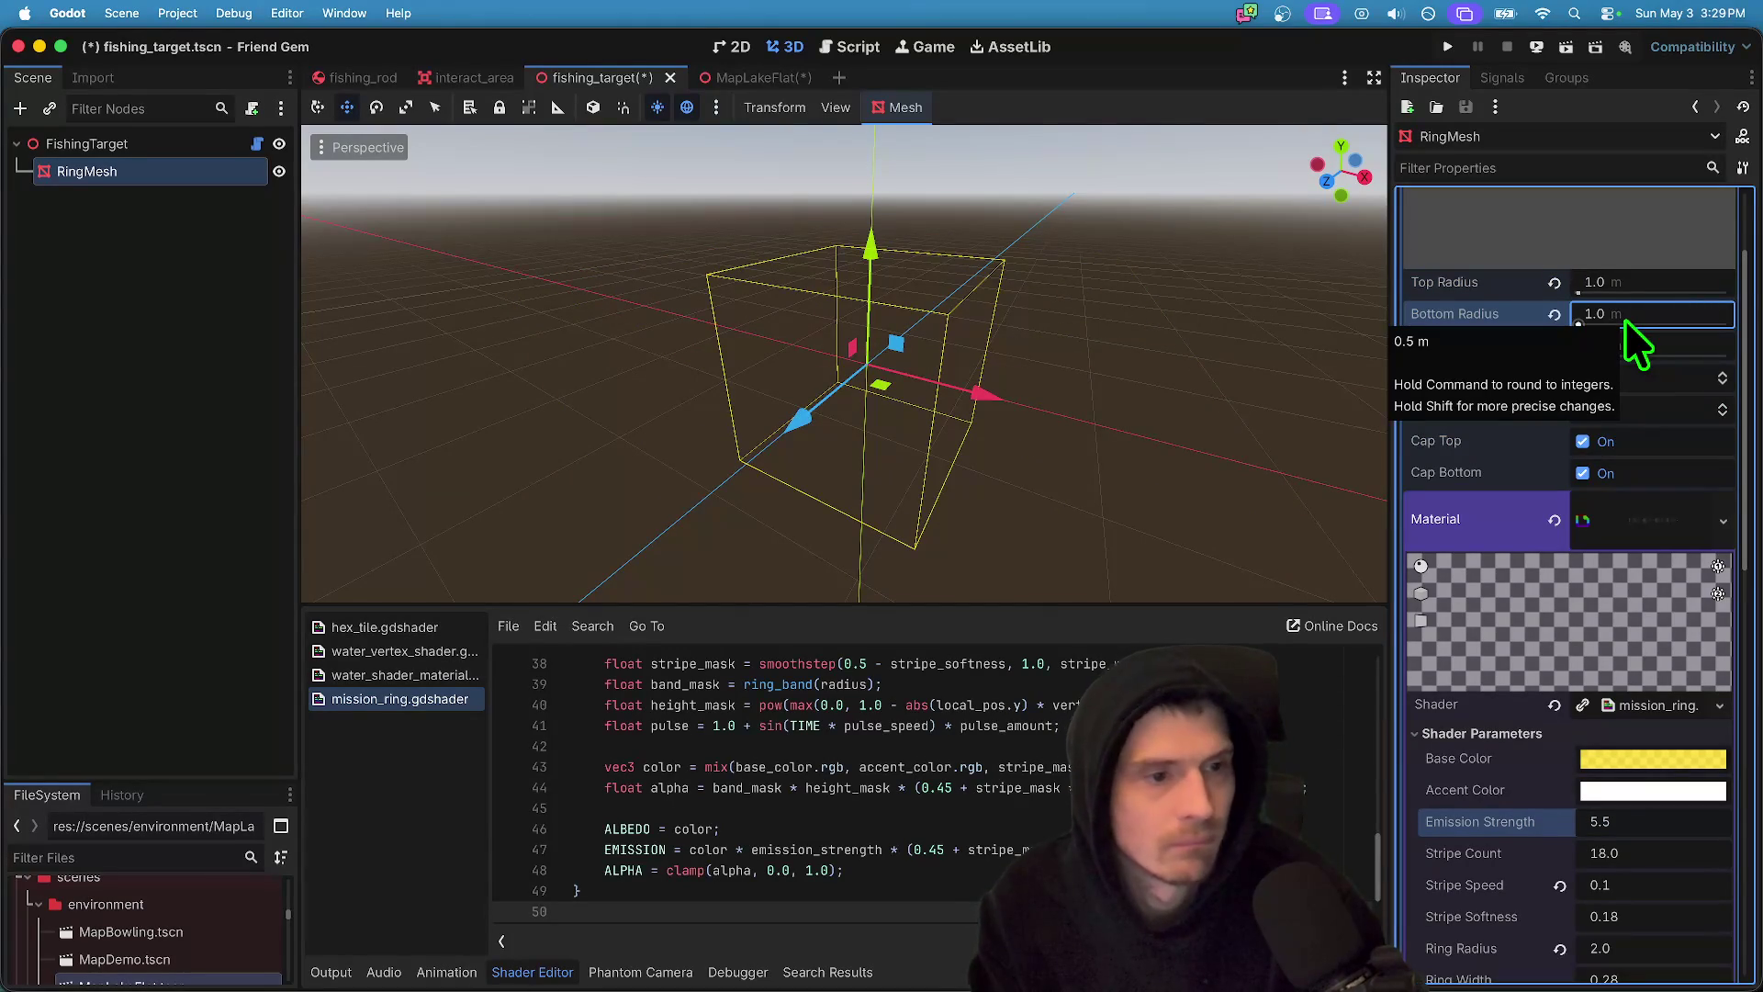
# - Raise the Bottom Radius and Top Radius to 50 for much wider rings
pyautogui.write('50')
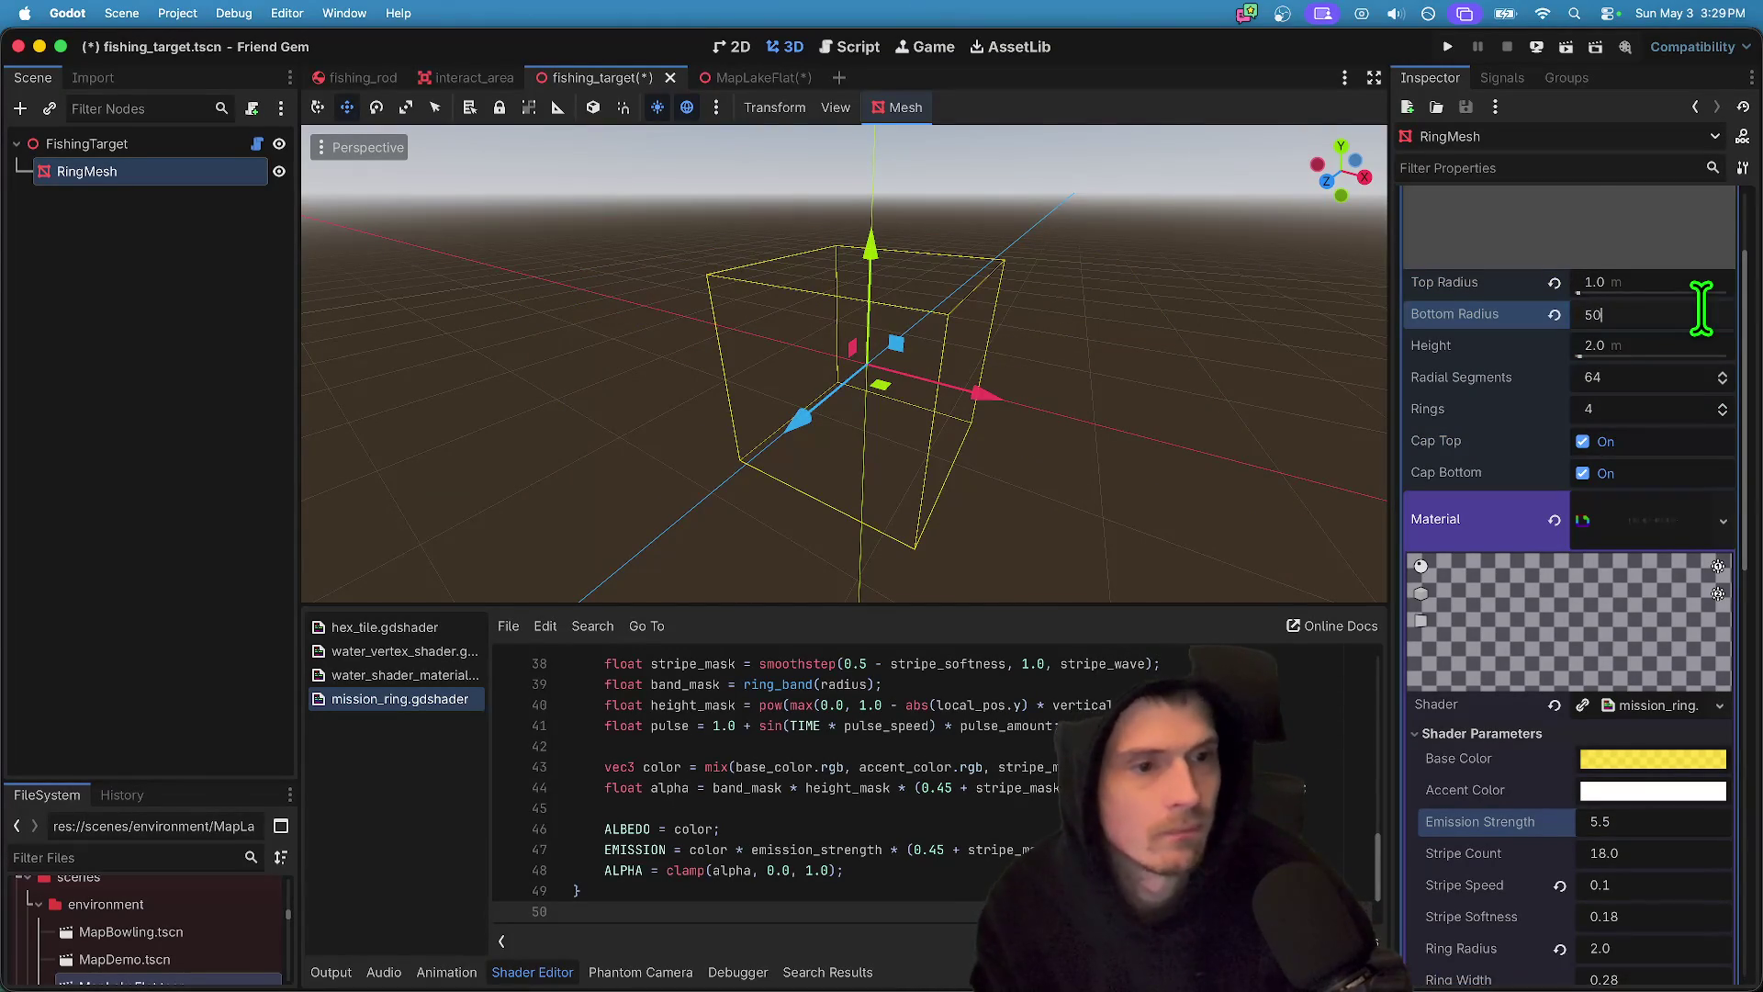
pyautogui.press('Return')
pyautogui.click(1700, 314)
pyautogui.click(1701, 285)
pyautogui.write('50')
pyautogui.press('Return')
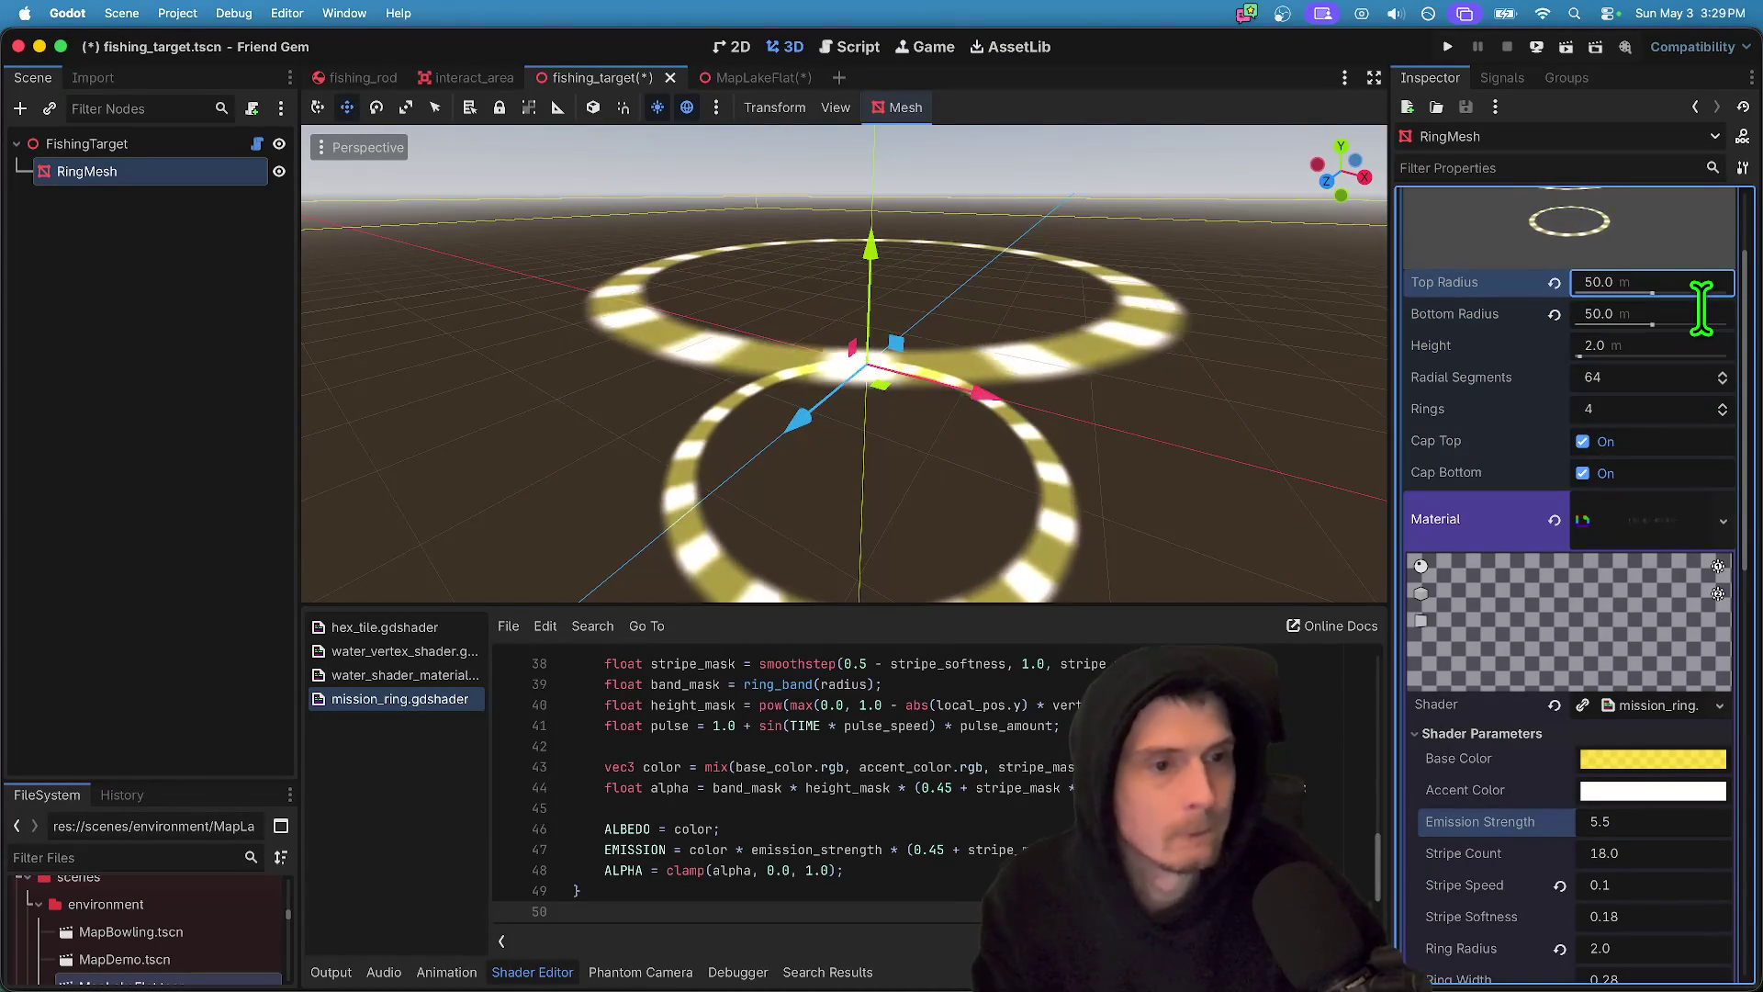
# - Reset the shader's Vertical Fade to its default 1.25
pyautogui.moveTo(668, 385); pyautogui.dragTo(734, 349)
pyautogui.scroll(-5, 735, 349)
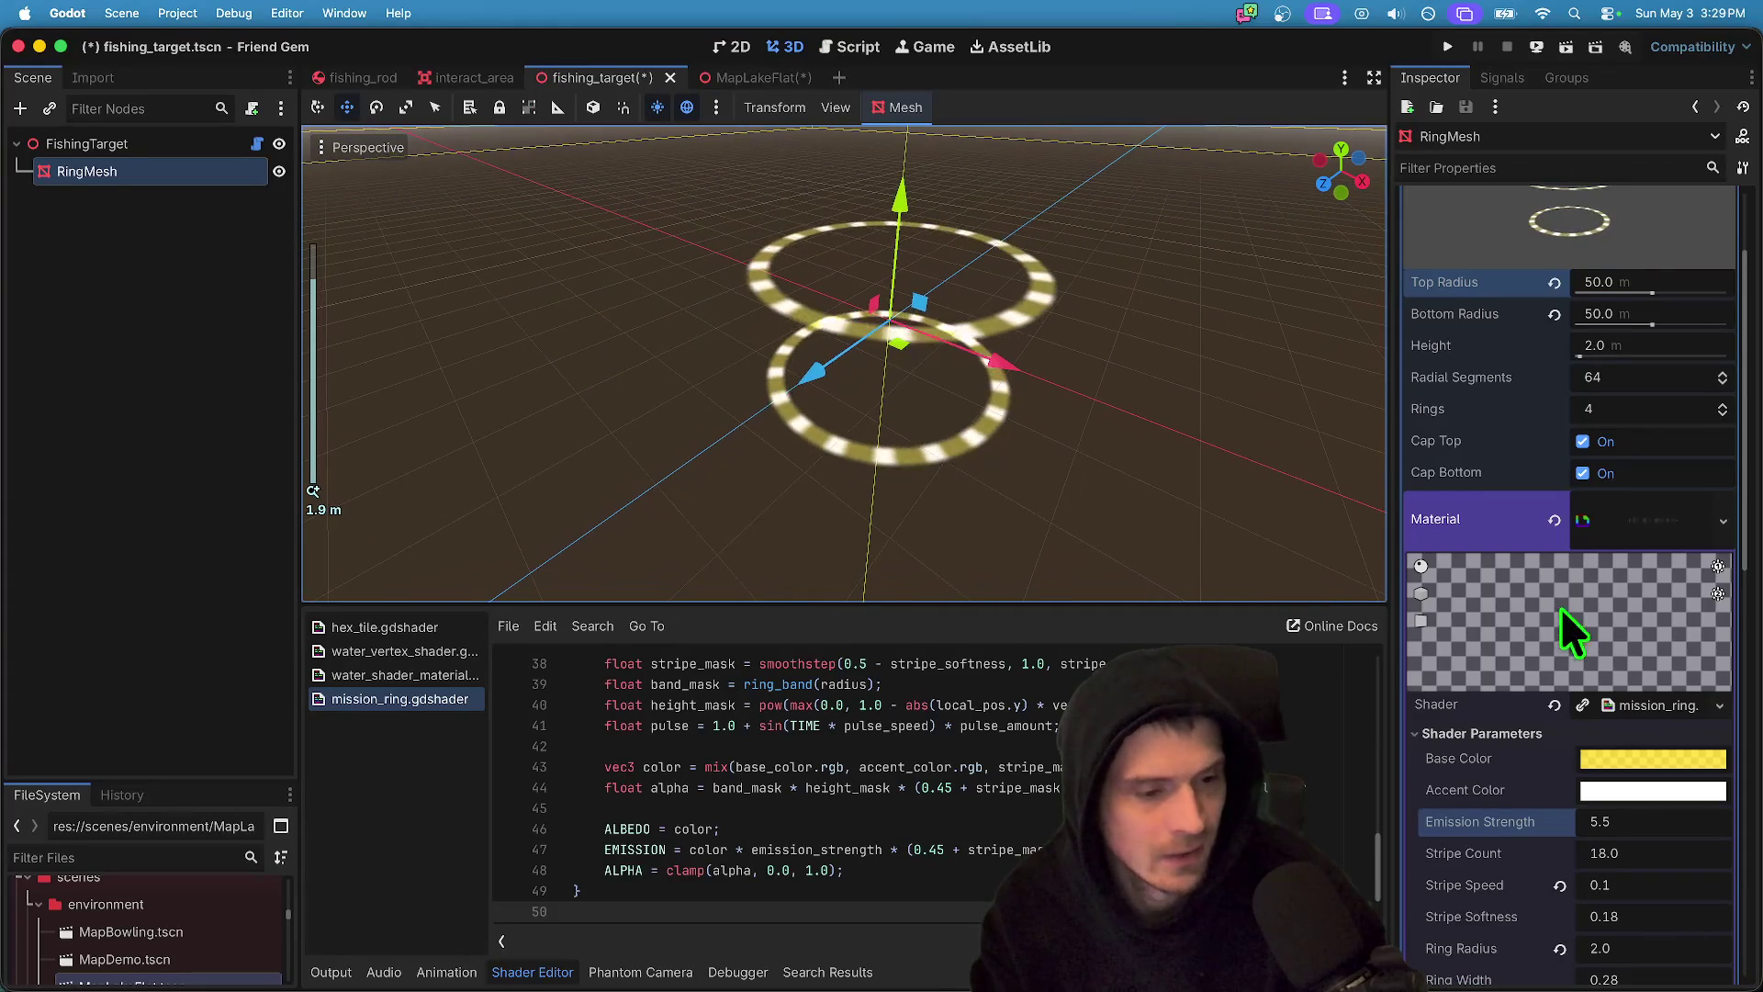
pyautogui.scroll(-3, 1580, 643)
pyautogui.scroll(-3, 1642, 868)
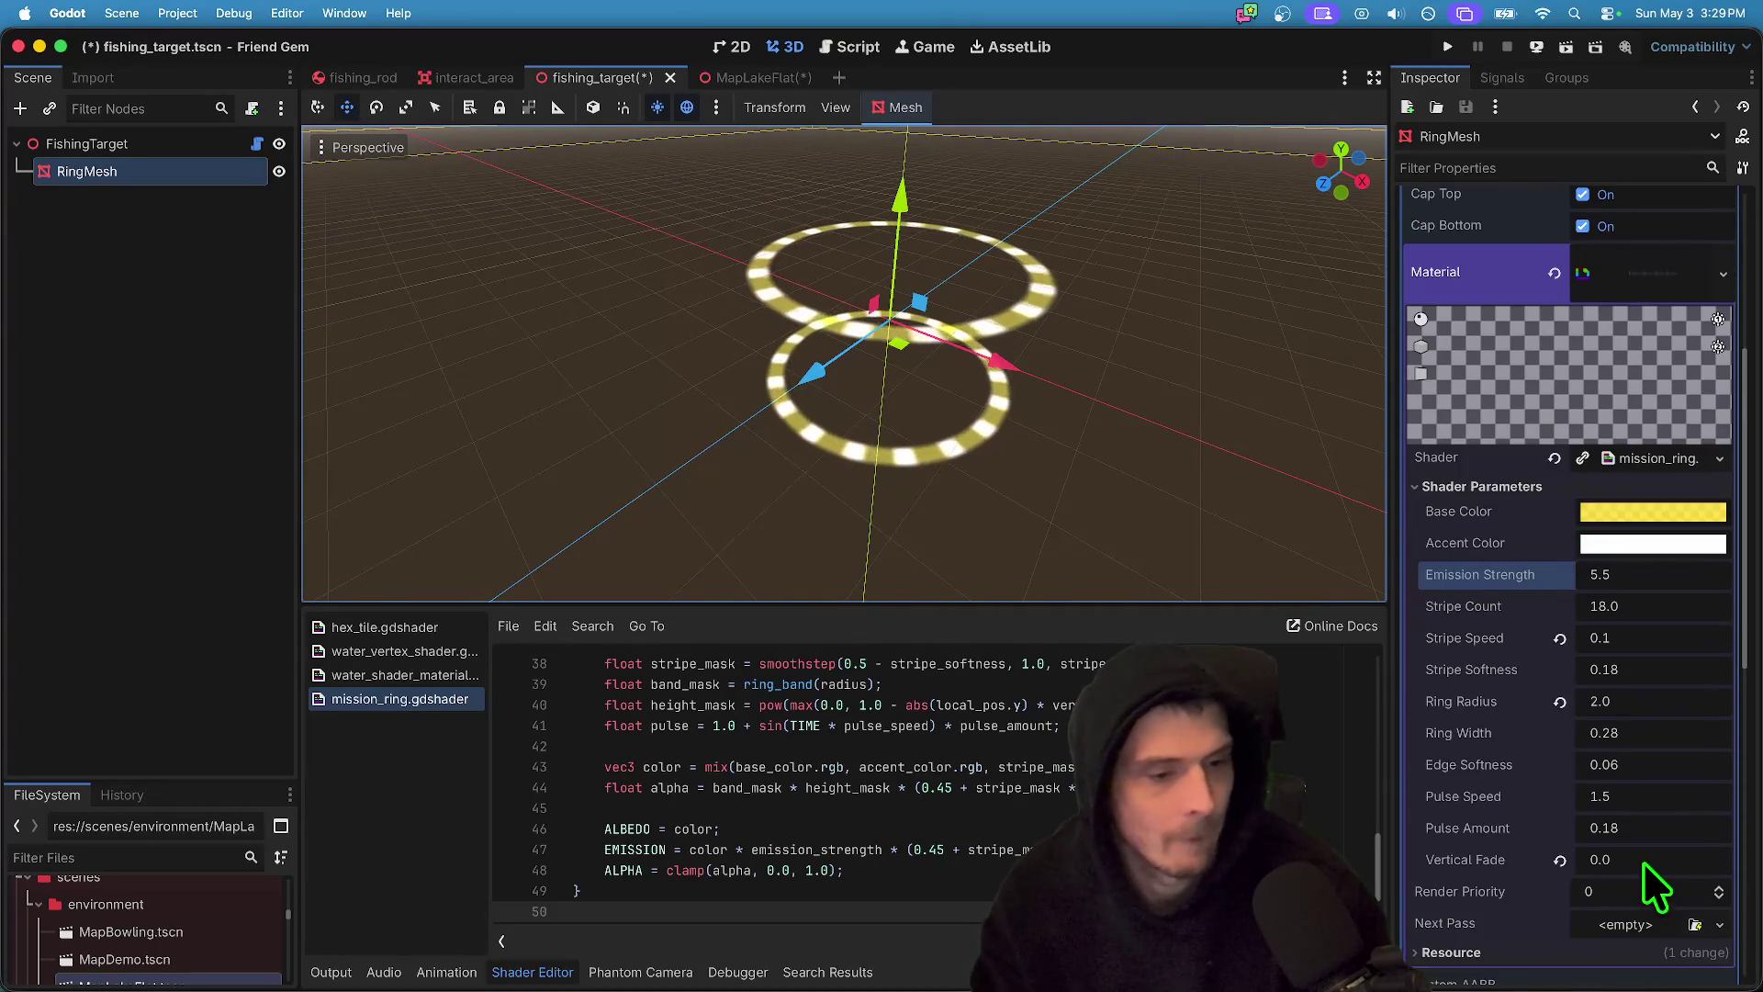
pyautogui.click(1564, 861)
# - Try higher Vertical Fade, stripe speed and softness values on the ring shader
pyautogui.scroll(-20, 846, 290)
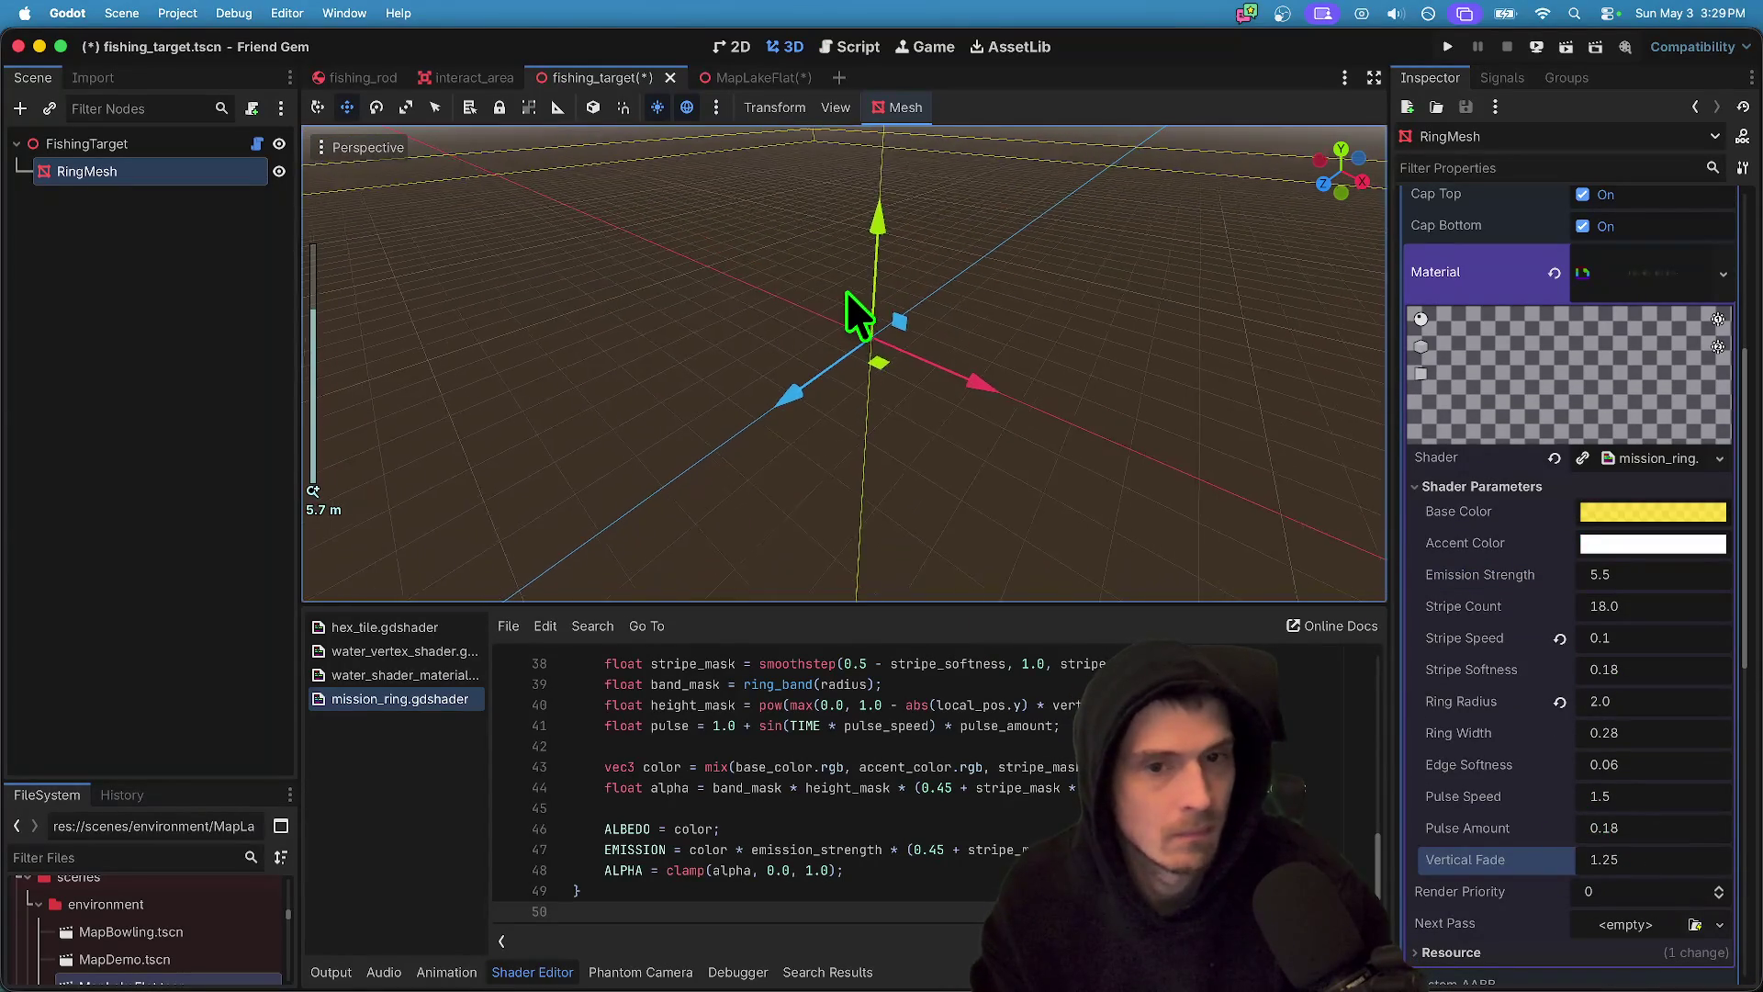
pyautogui.scroll(15, 1004, 511)
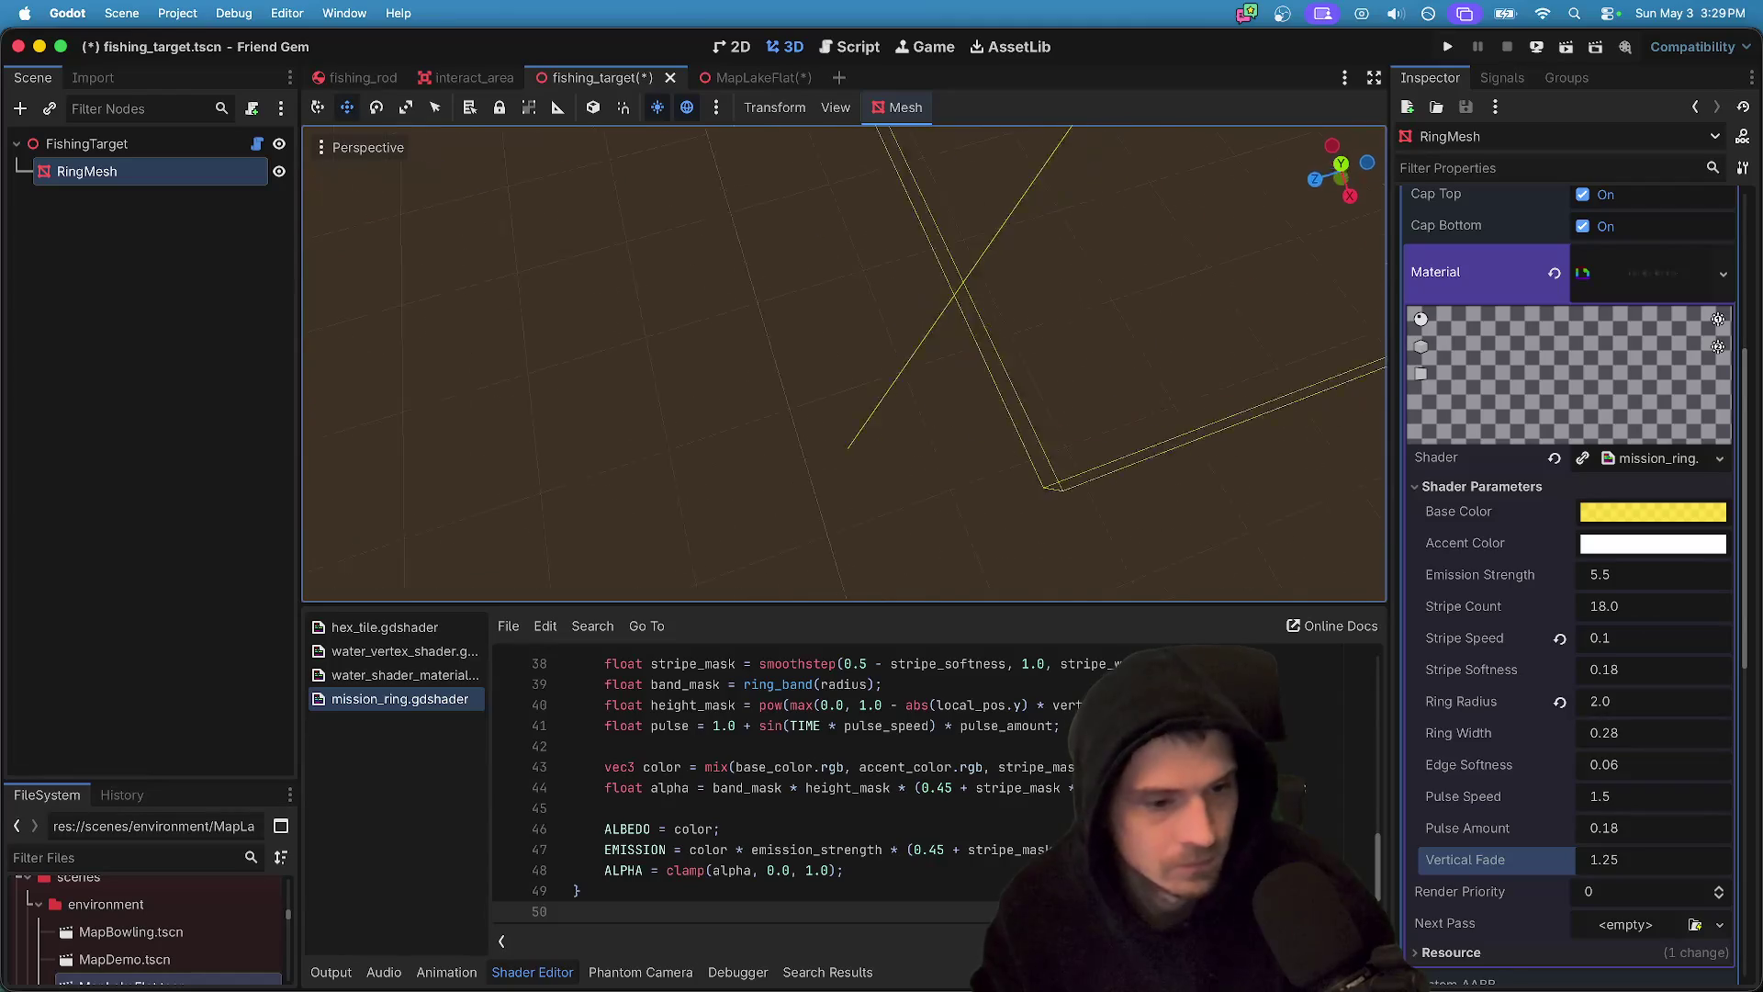
pyautogui.moveTo(1622, 858)
pyautogui.mouseDown()
pyautogui.moveTo(1272, 389)
pyautogui.moveTo(1447, 675)
pyautogui.mouseUp()
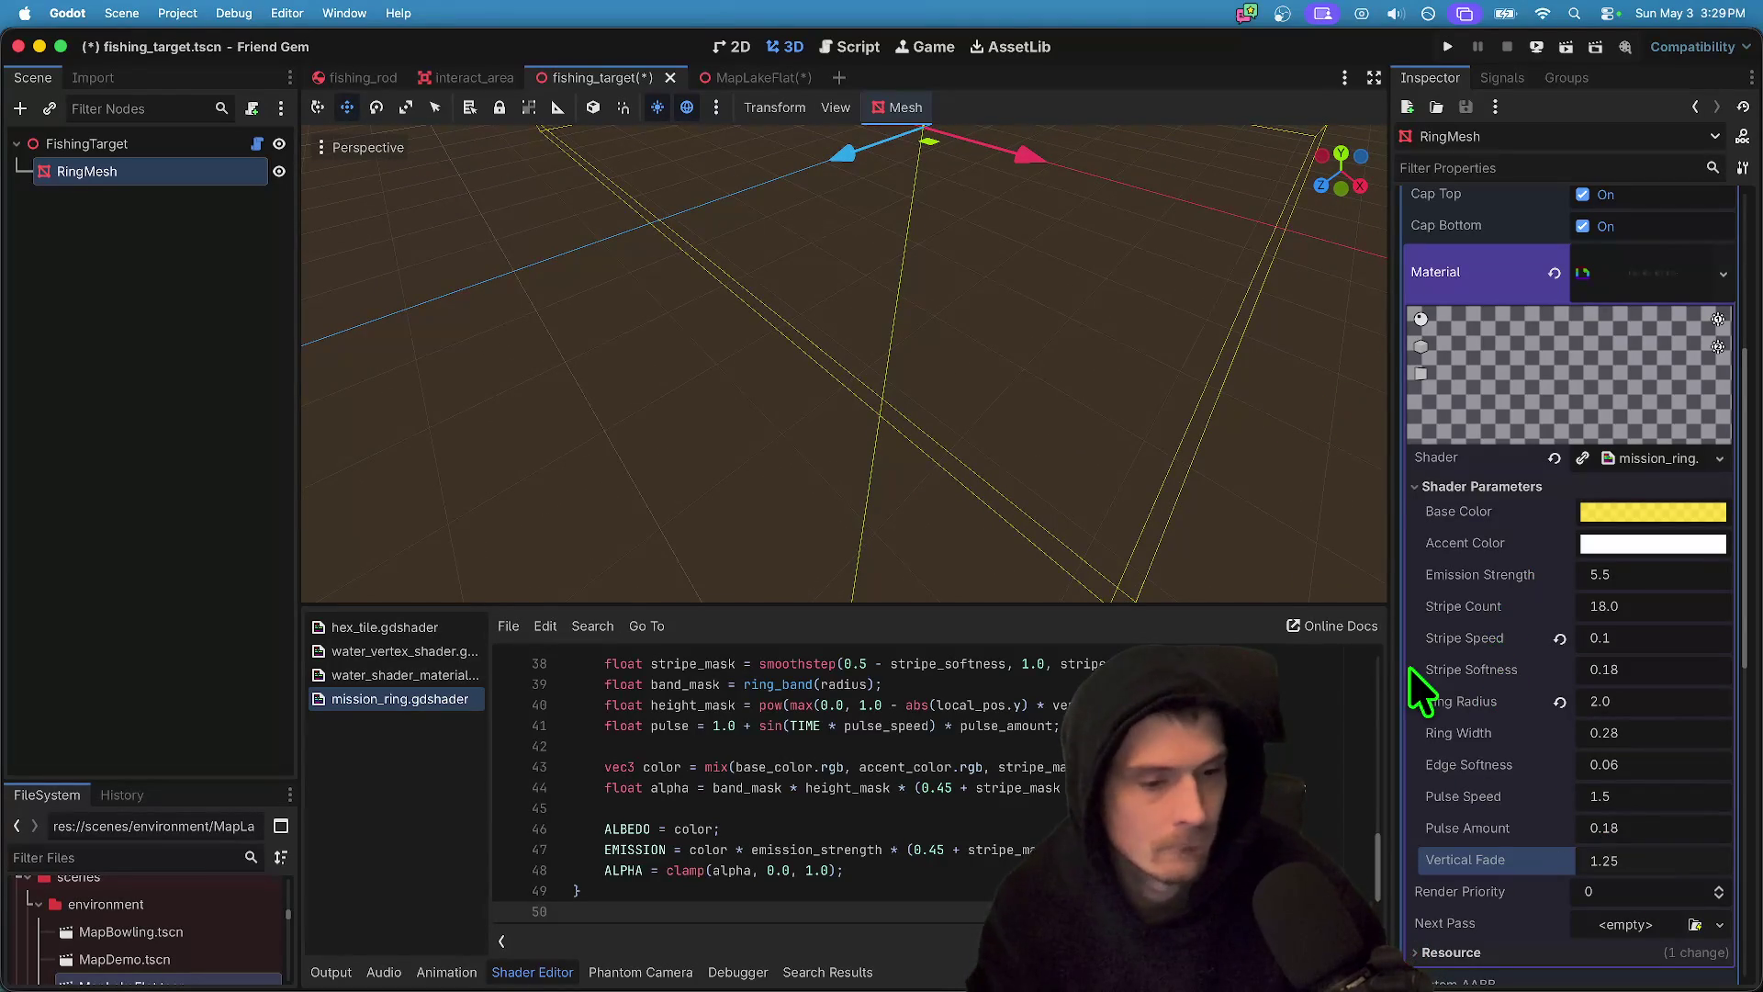
pyautogui.moveTo(1705, 737); pyautogui.dragTo(1656, 800)
pyautogui.click(1686, 745)
pyautogui.scroll(-3, 1160, 374)
pyautogui.hscroll(5, 844, 367)
pyautogui.moveTo(1644, 708)
pyautogui.mouseDown()
pyautogui.moveTo(1681, 671)
pyautogui.moveTo(1671, 625)
pyautogui.mouseUp()
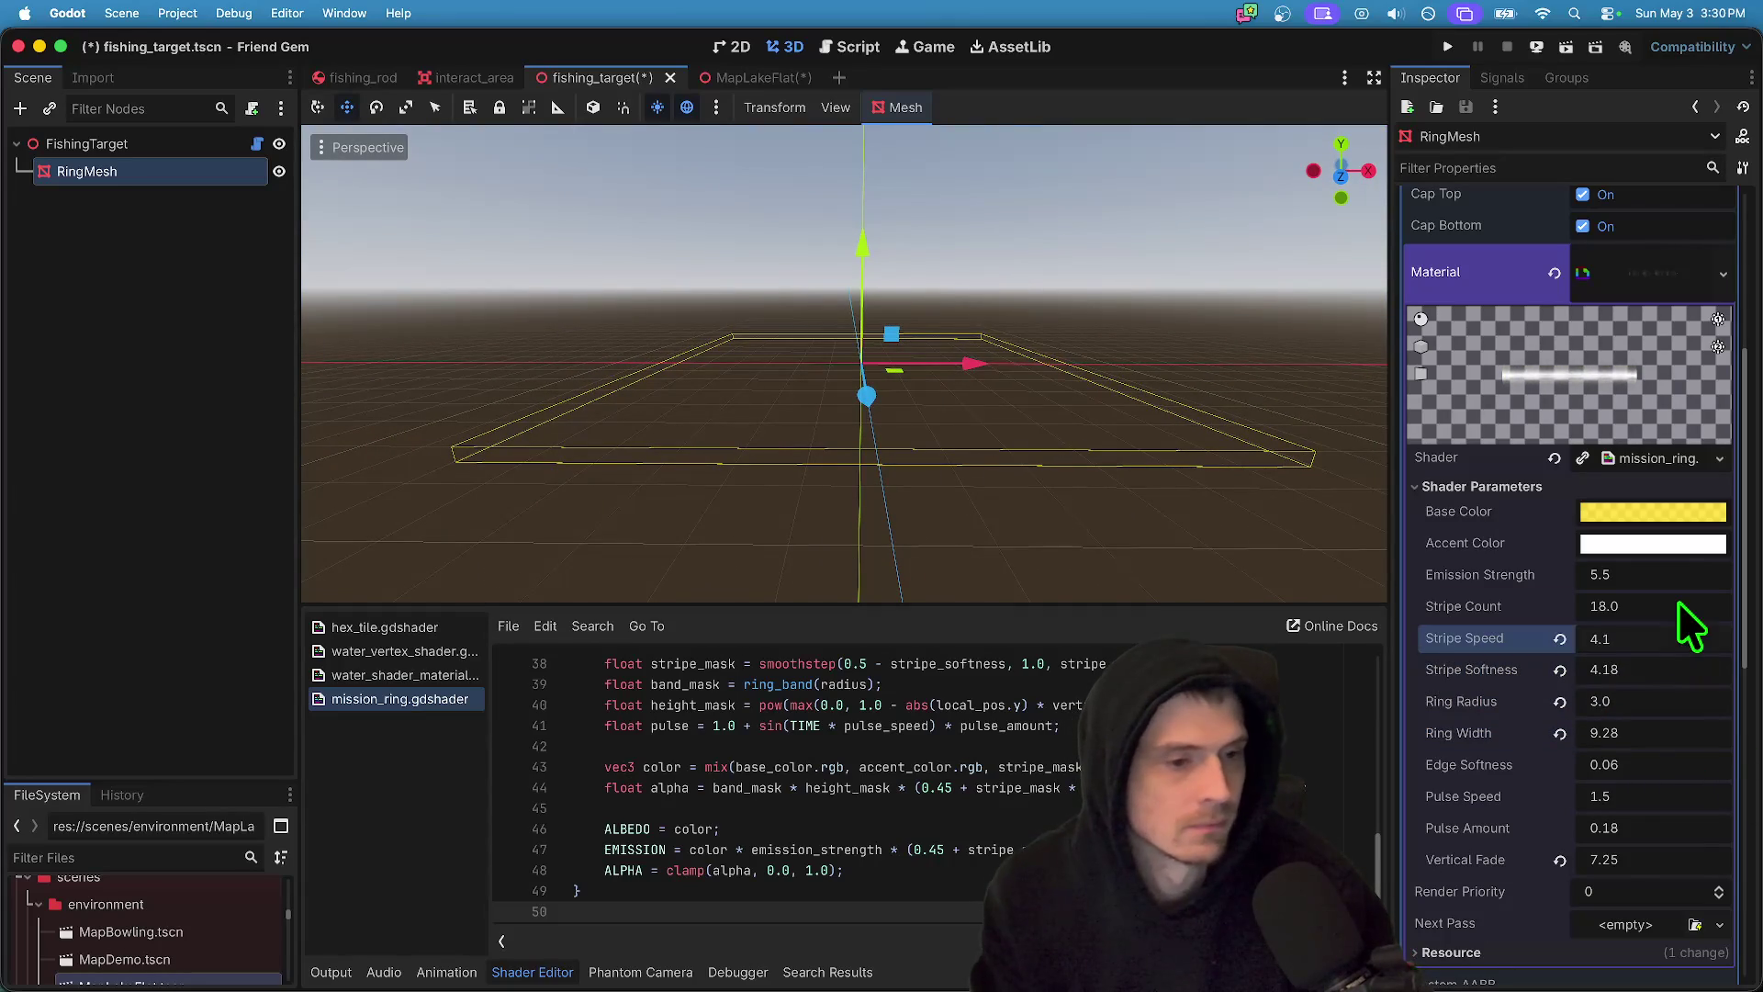
pyautogui.click(1678, 603)
# - Reset Stripe Speed, Stripe Softness, Ring Radius, Ring Width and Vertical Fade to defaults
pyautogui.click(1560, 638)
pyautogui.click(1559, 700)
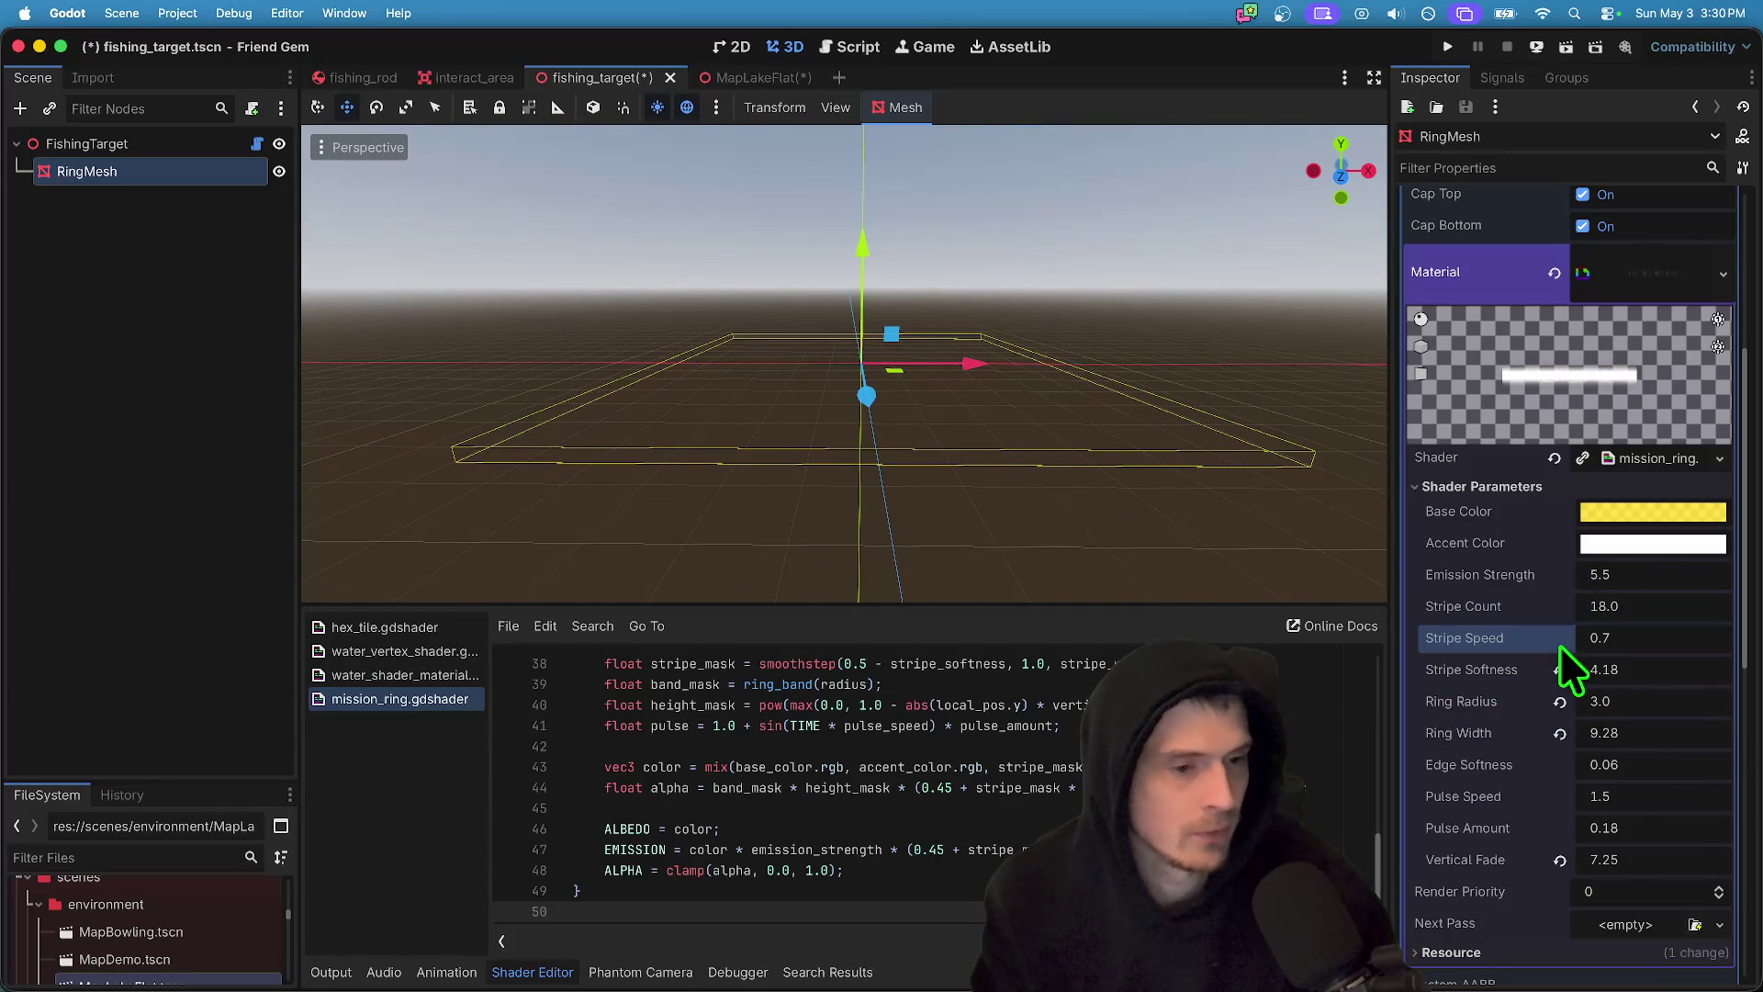
pyautogui.click(1559, 669)
pyautogui.click(1559, 733)
pyautogui.click(1559, 860)
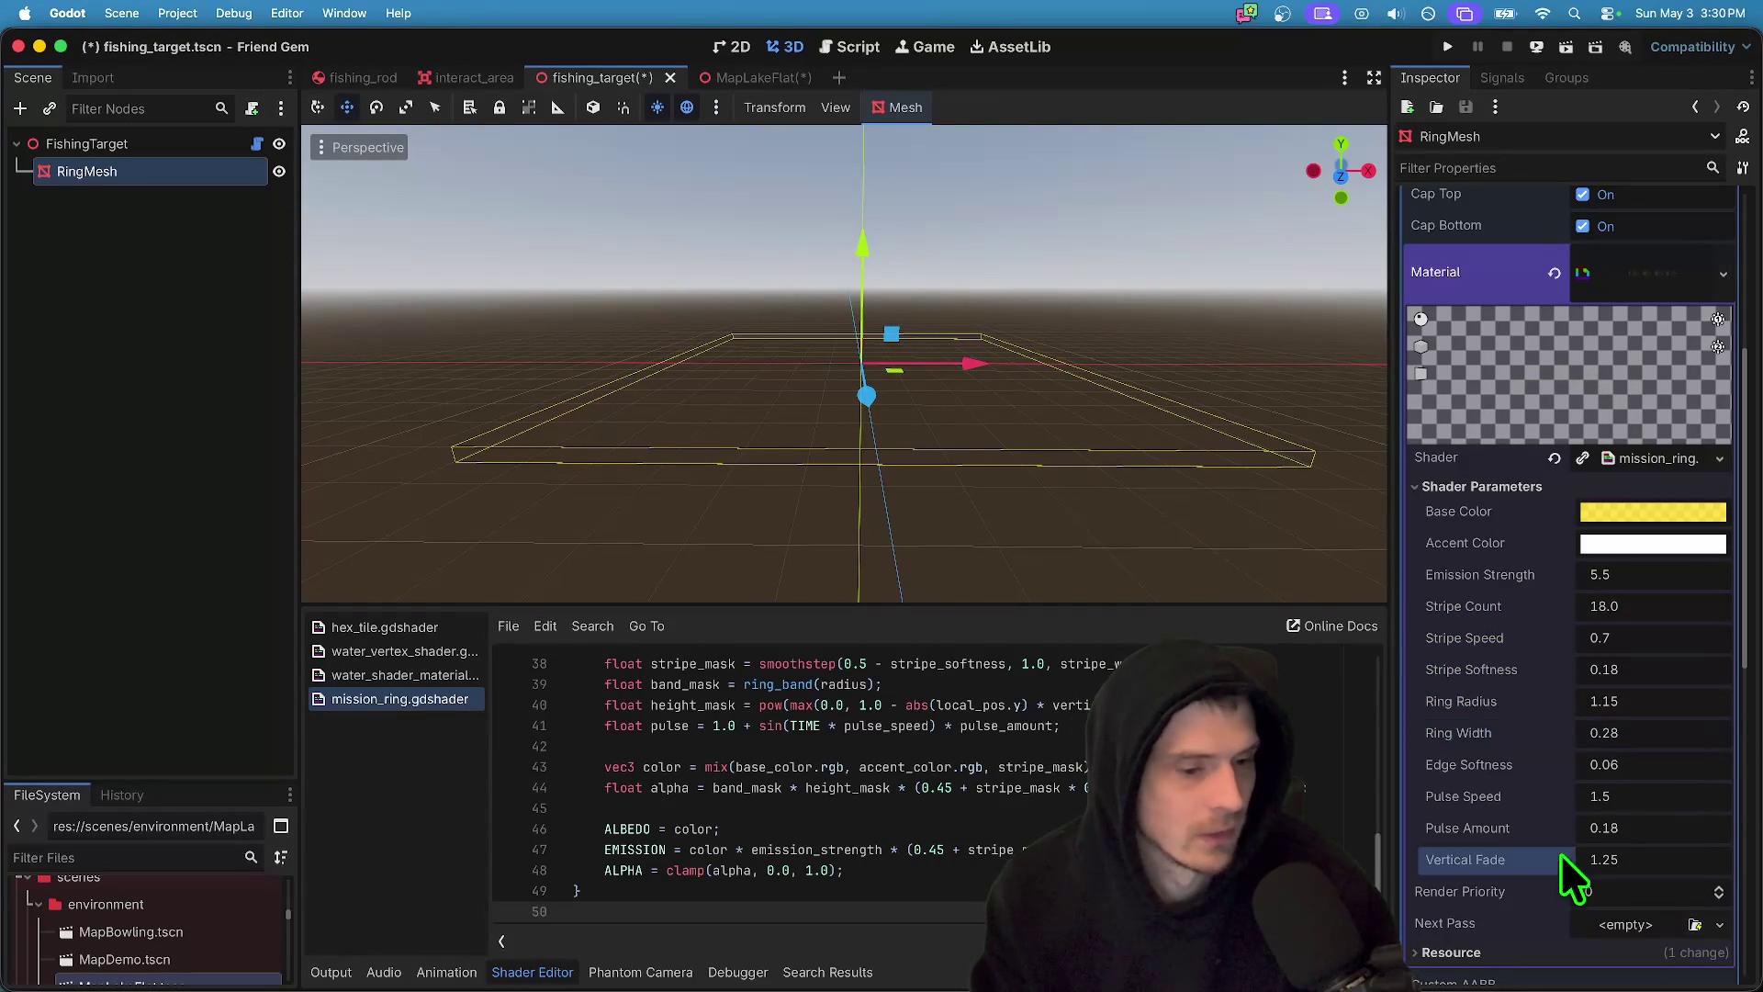
pyautogui.hscroll(-10, 845, 367)
pyautogui.hscroll(-3, 1330, 504)
pyautogui.scroll(5, 1608, 656)
# - Reset both mesh radii to 0.5, then set Top Radius to 1.5
pyautogui.click(1554, 457)
pyautogui.click(1554, 426)
pyautogui.scroll(5, 864, 418)
pyautogui.click(1704, 430)
pyautogui.write('1.5')
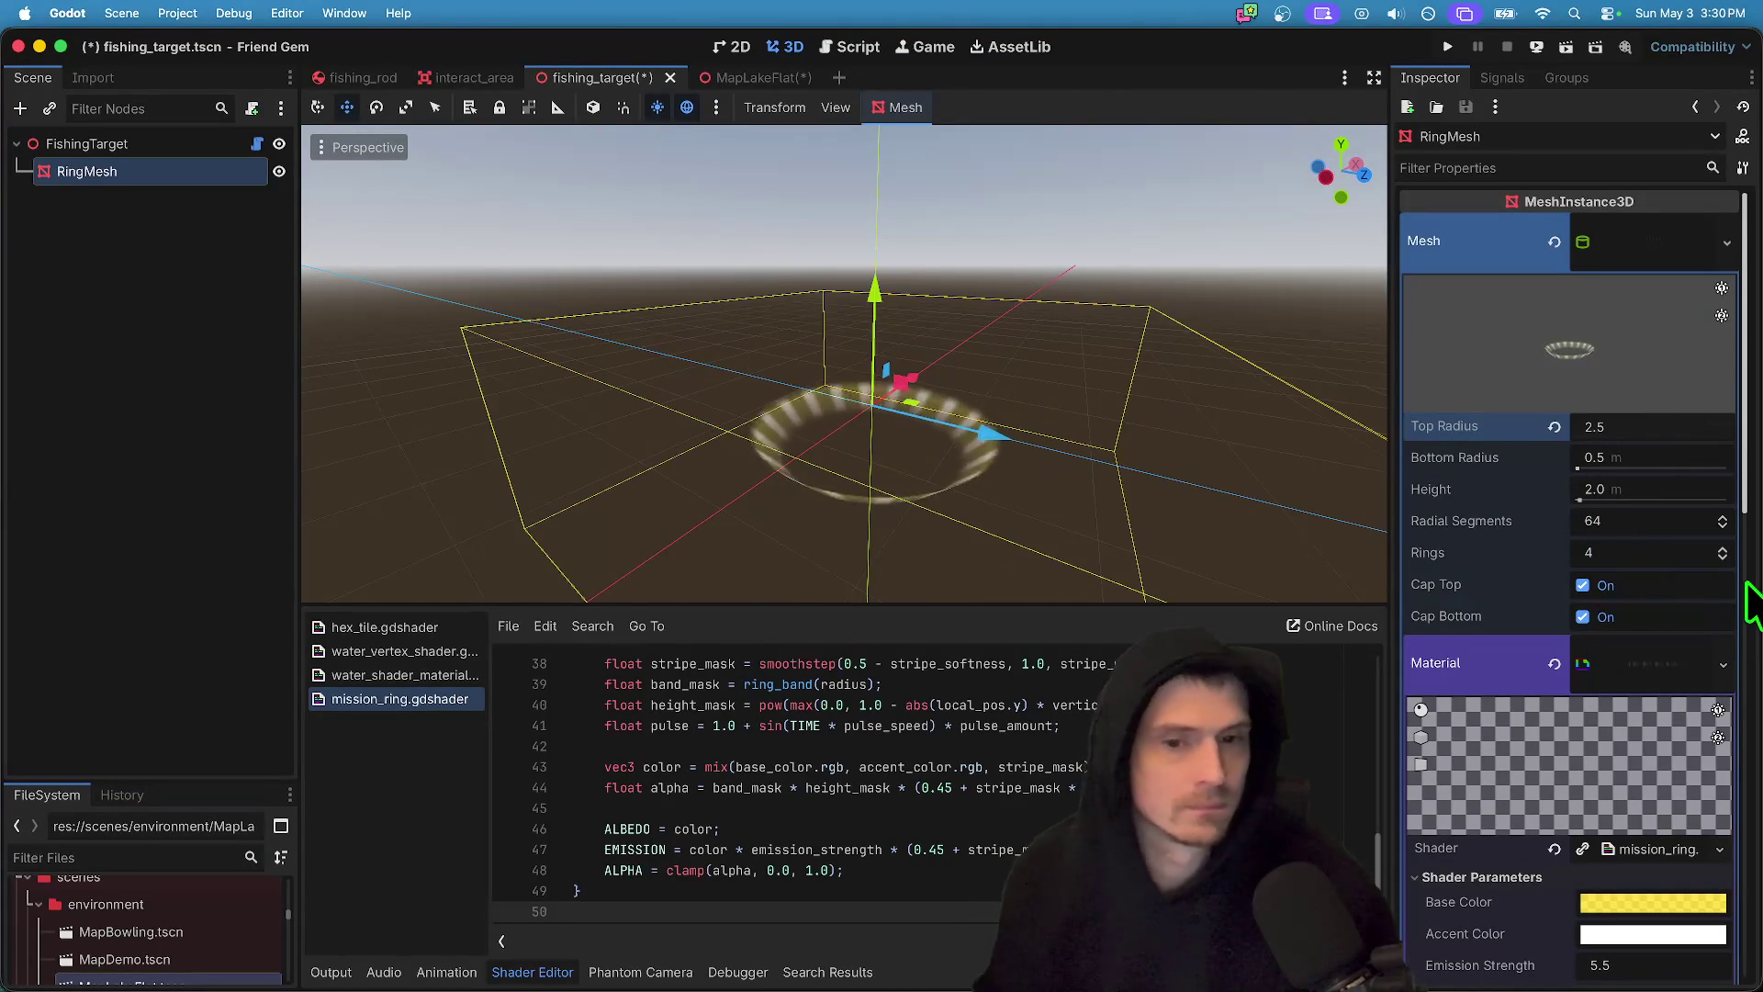
# - Set the shader's Ring Width back to 0.28
pyautogui.scroll(-5, 1696, 657)
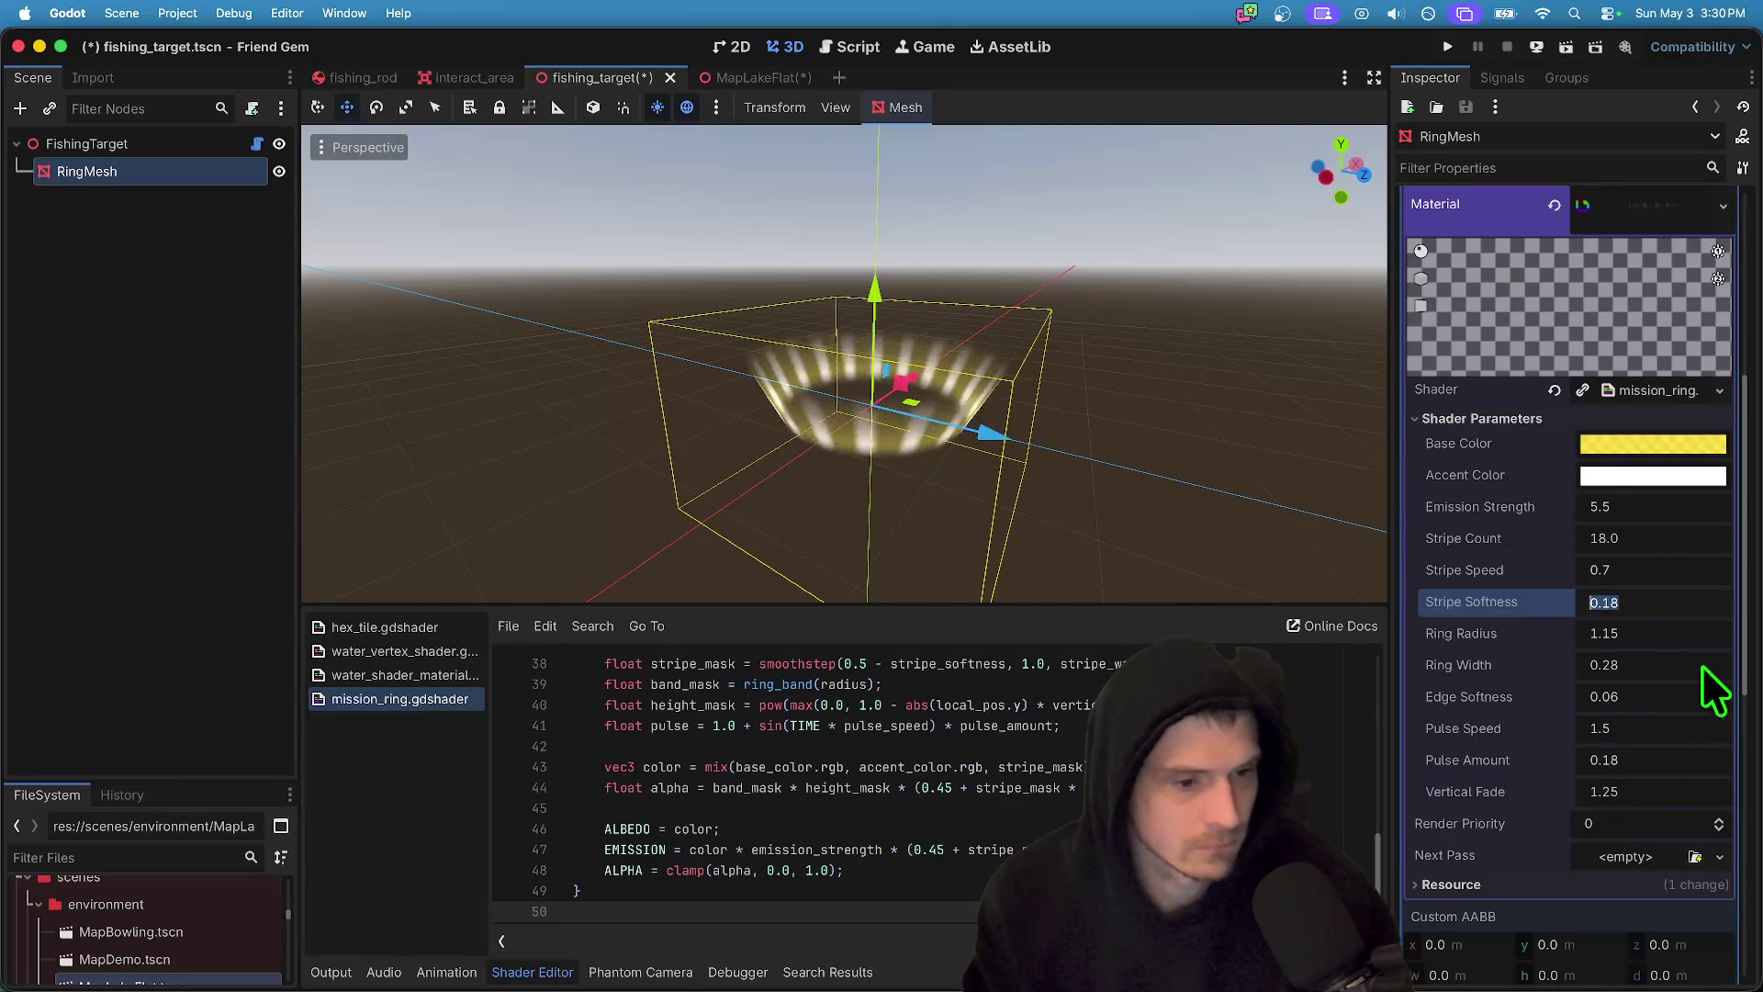
pyautogui.click(1685, 671)
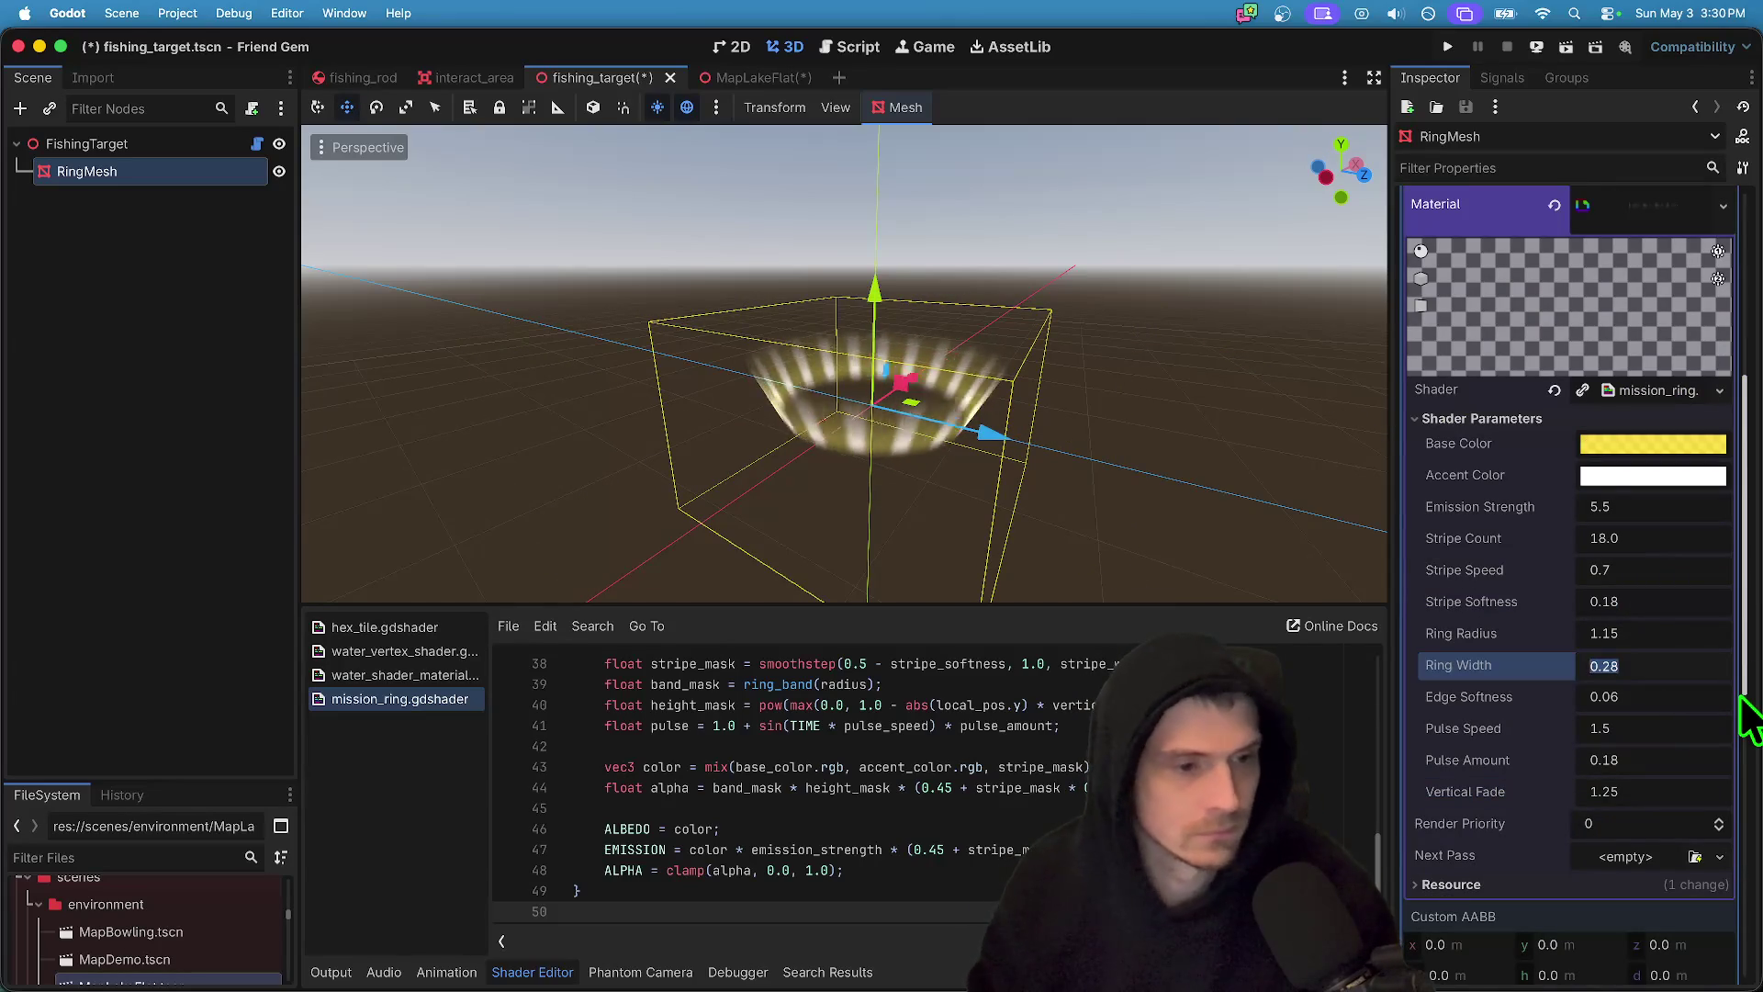
pyautogui.press('BackSpace')
pyautogui.press('BackSpace')
pyautogui.write('2')
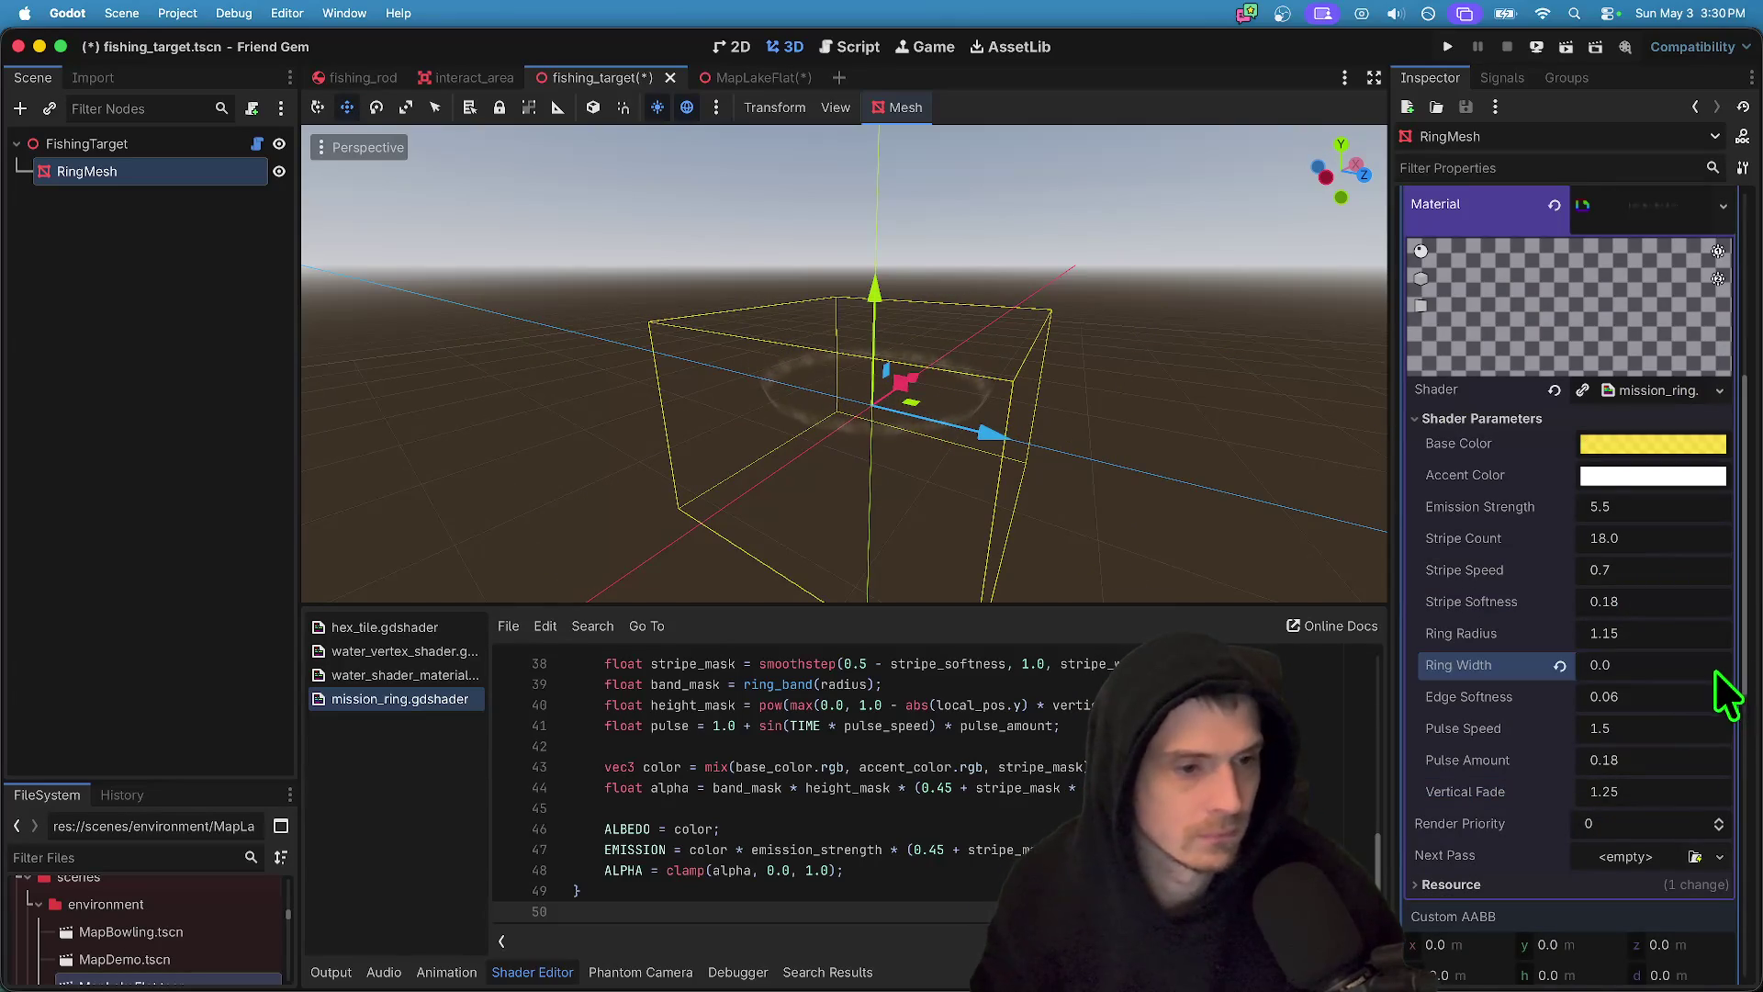
pyautogui.write('8')
pyautogui.click(1697, 633)
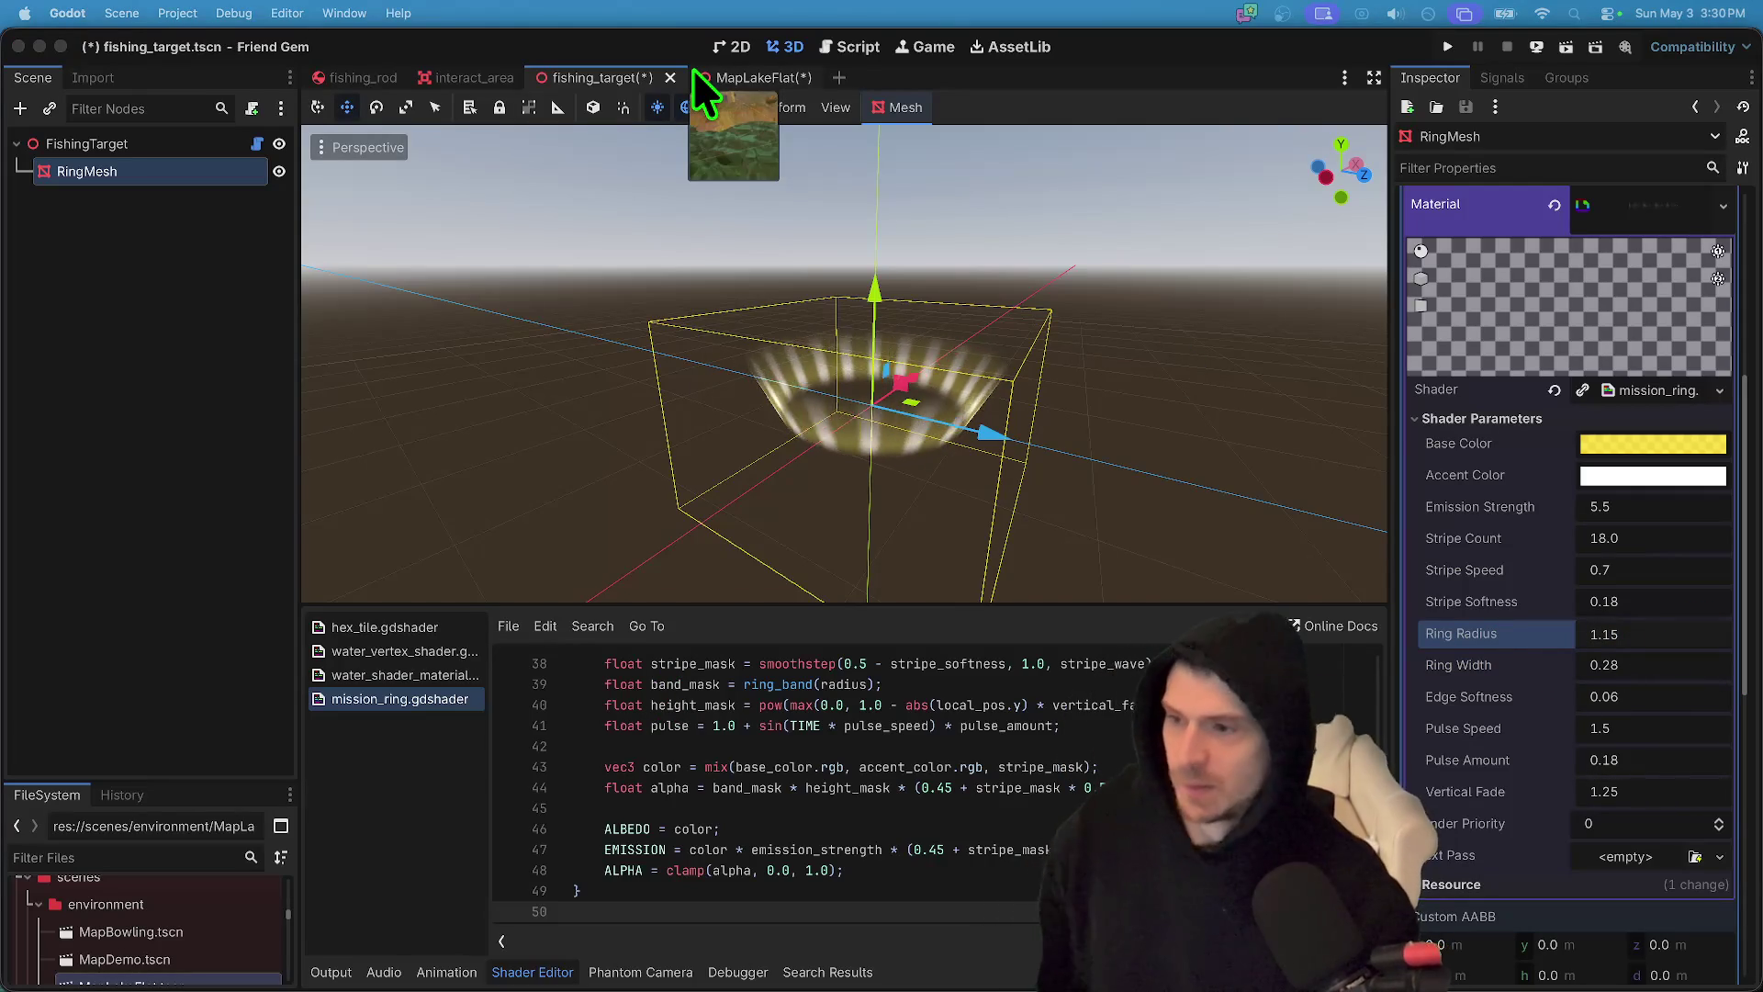
pyautogui.moveTo(754, 974)
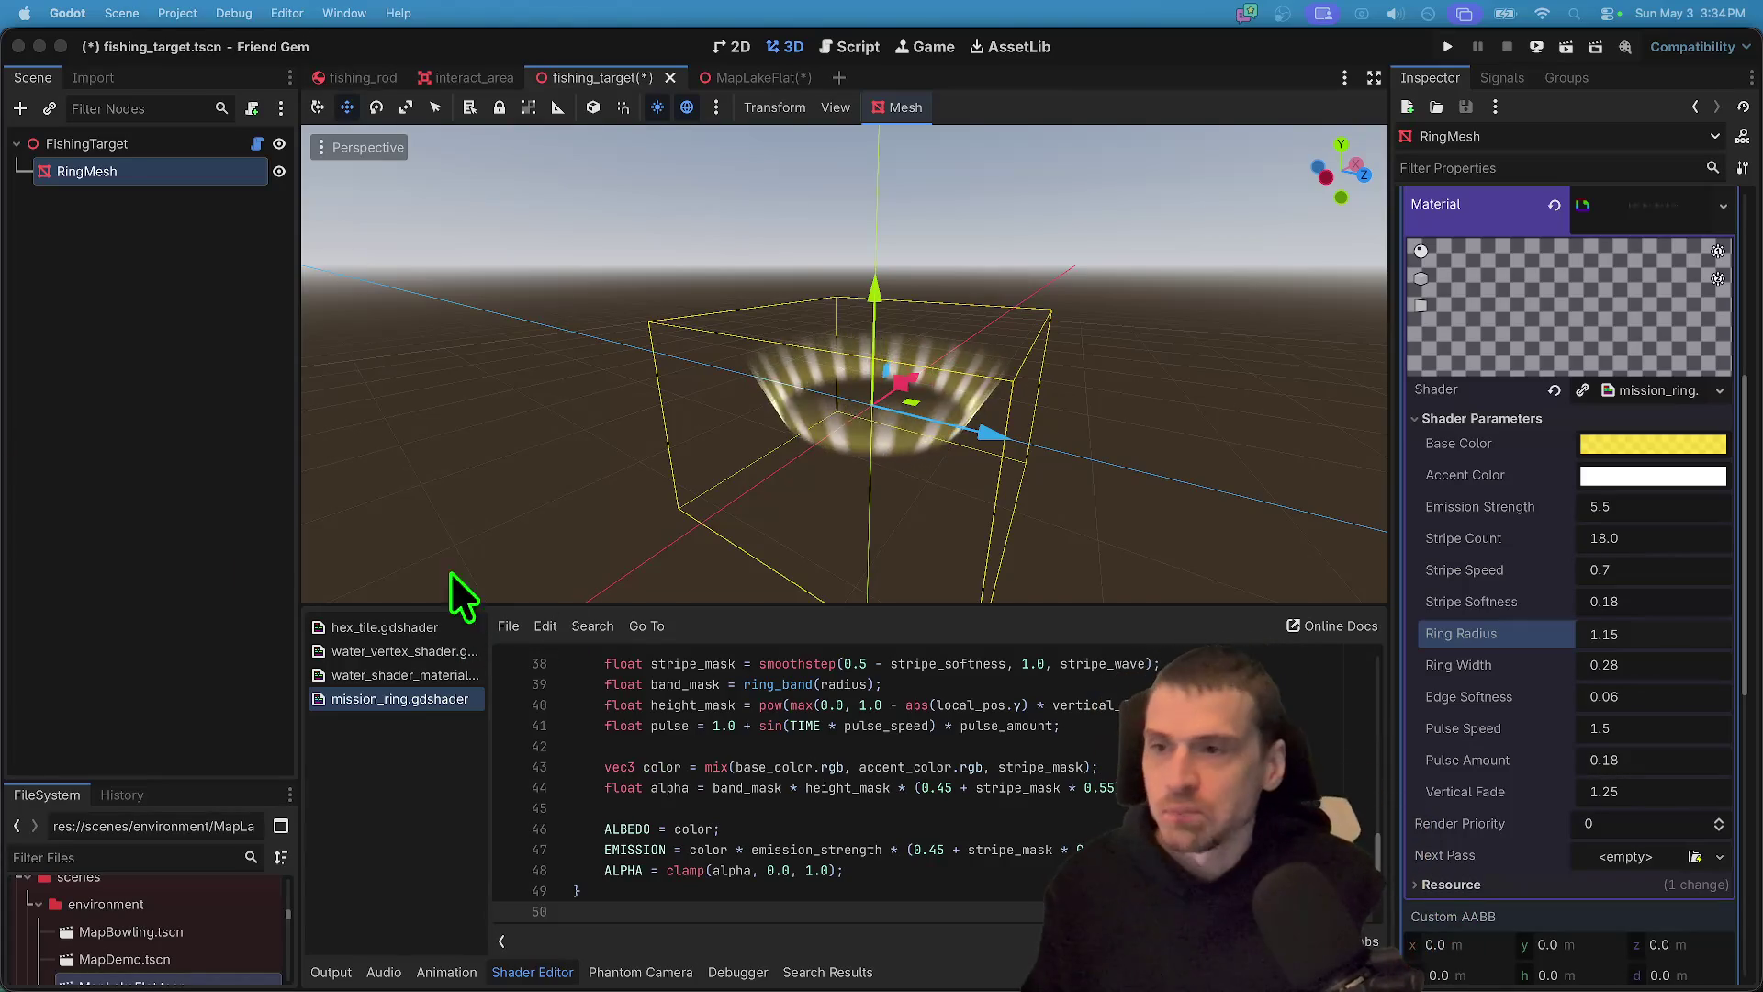
pyautogui.click(143, 143)
pyautogui.click(1537, 273)
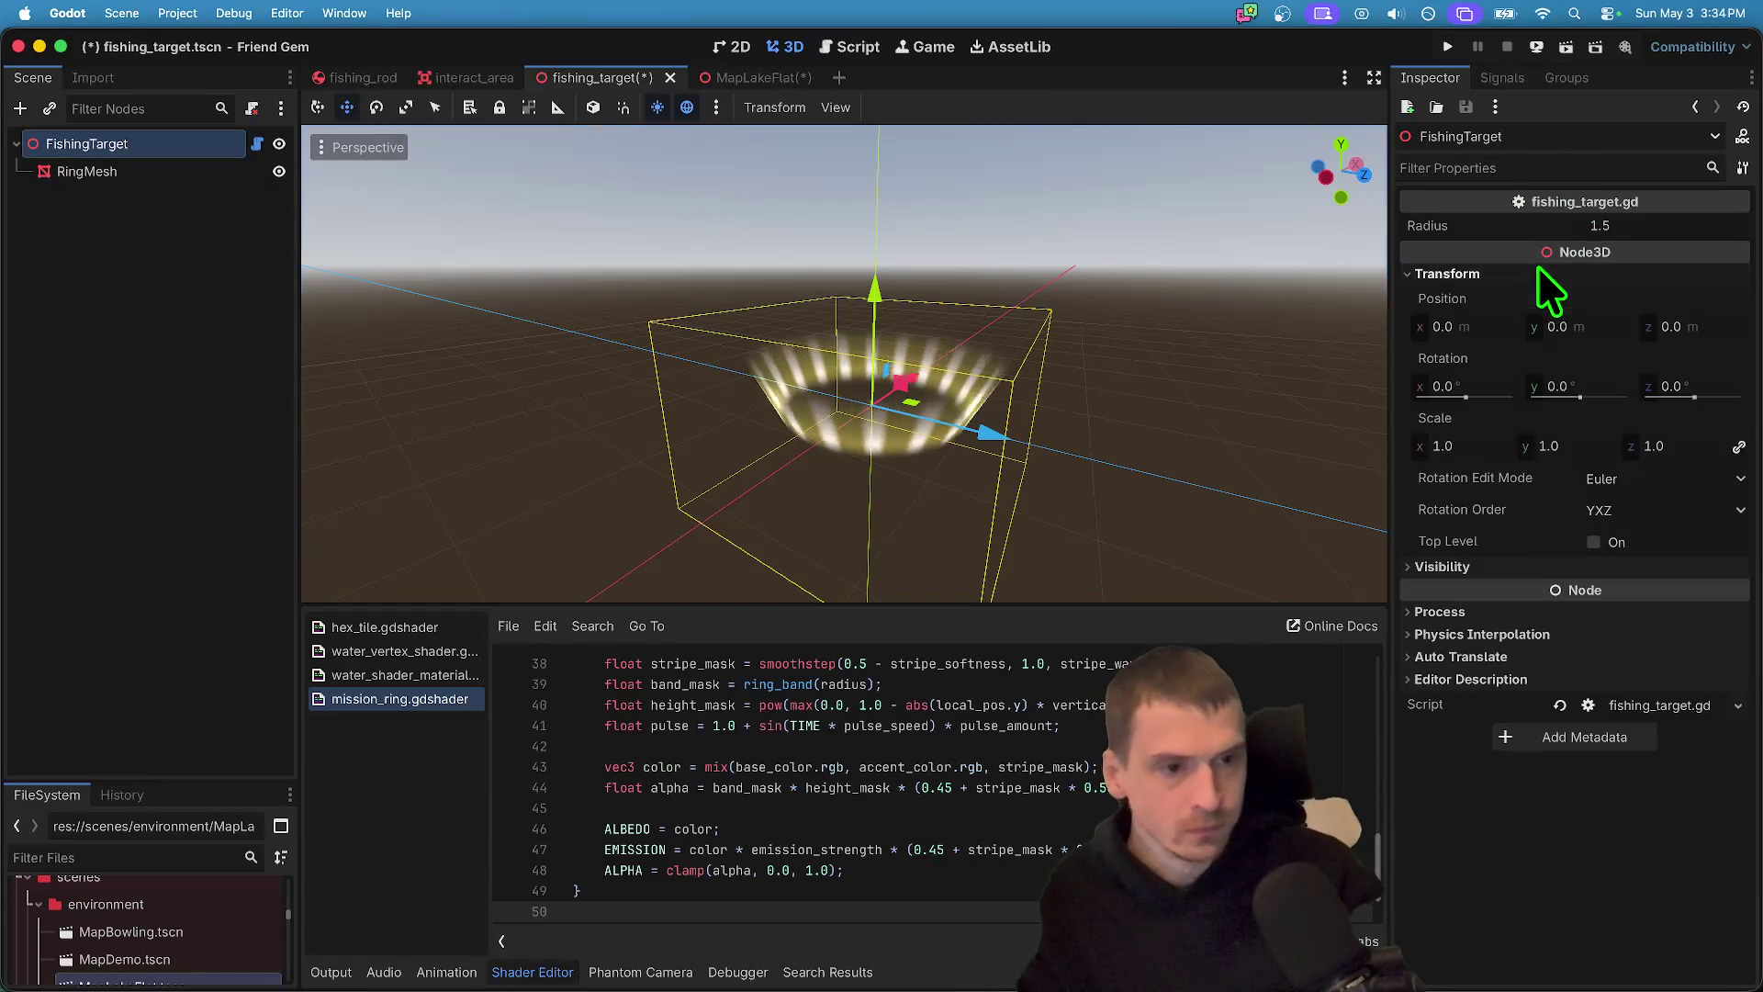
pyautogui.click(1580, 446)
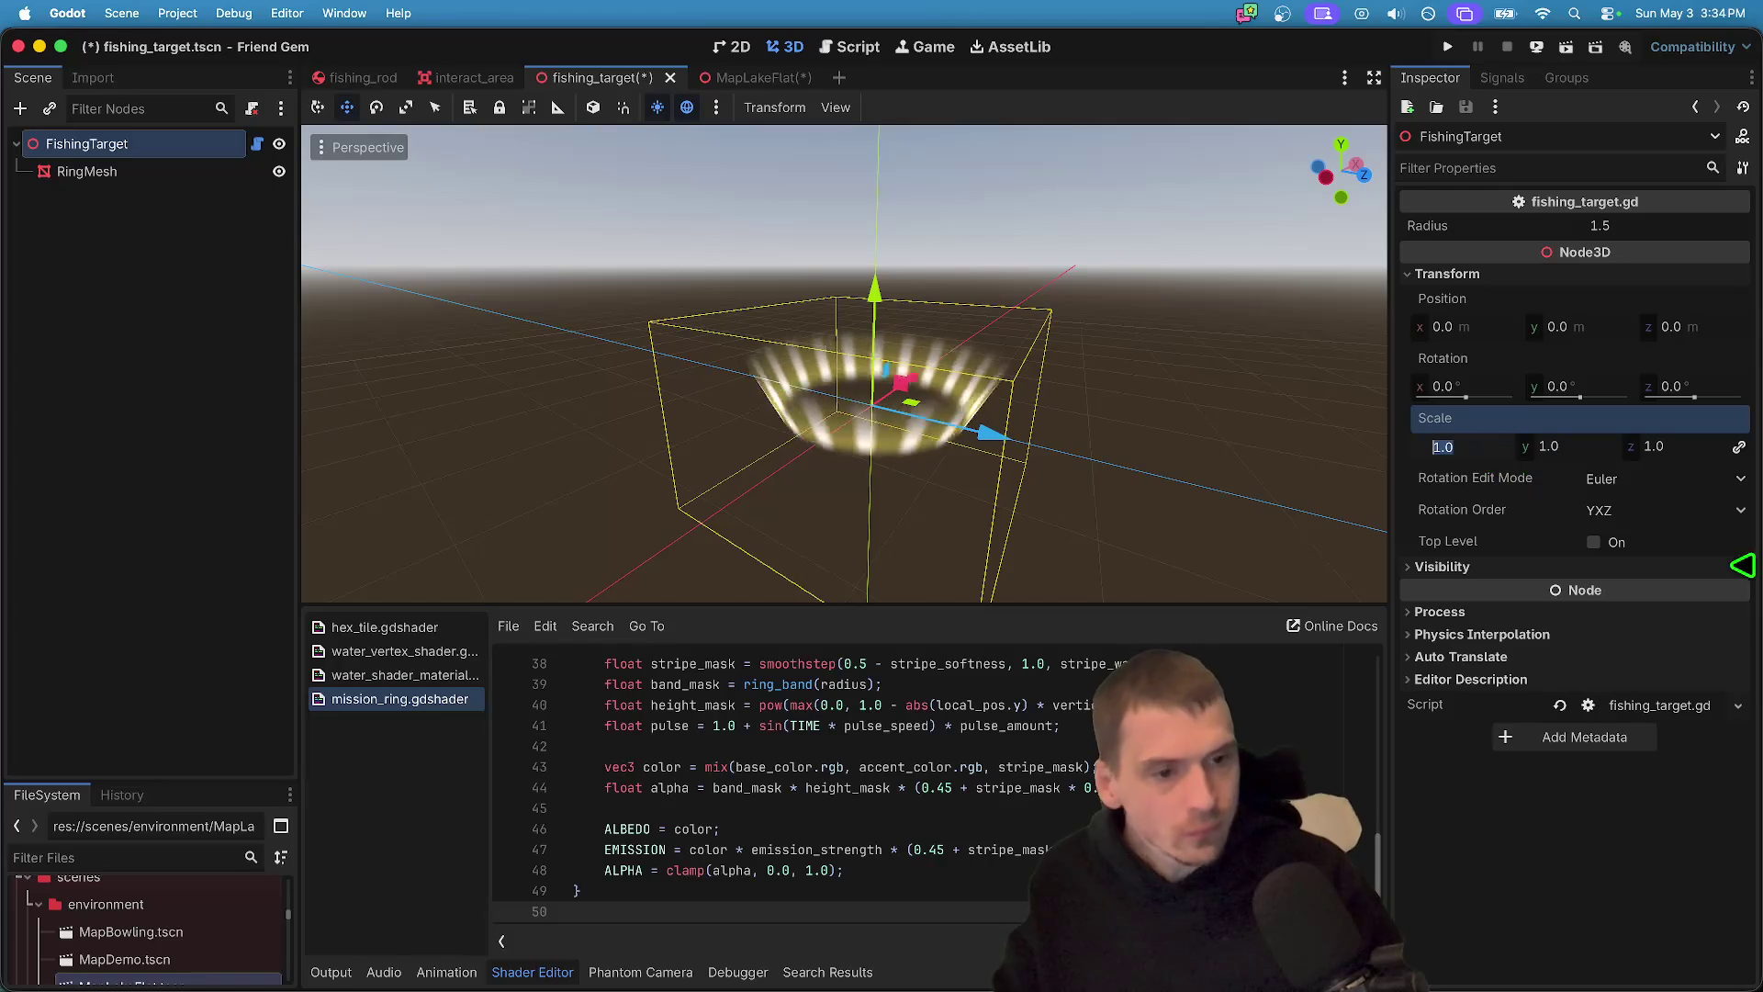
pyautogui.write('2')
pyautogui.press('Tab')
pyautogui.write('3')
pyautogui.press('Return')
pyautogui.scroll(-5, 630, 406)
pyautogui.scroll(5, 757, 386)
pyautogui.scroll(-5, 766, 376)
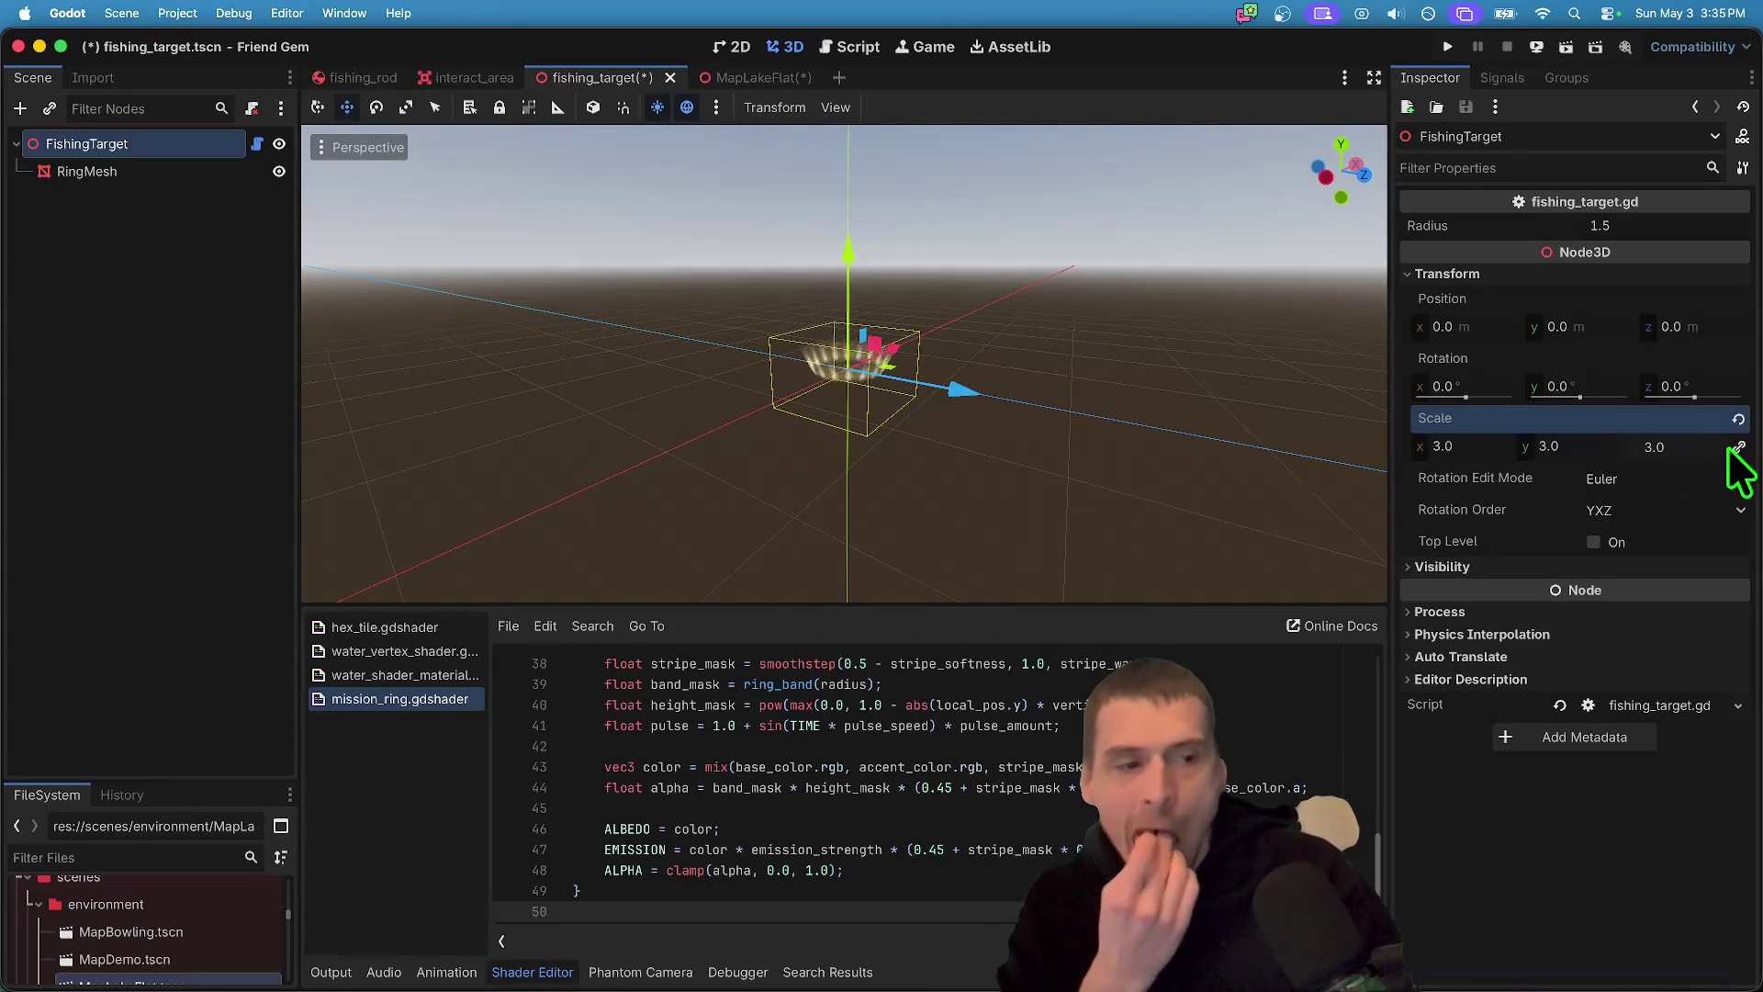
pyautogui.click(1738, 420)
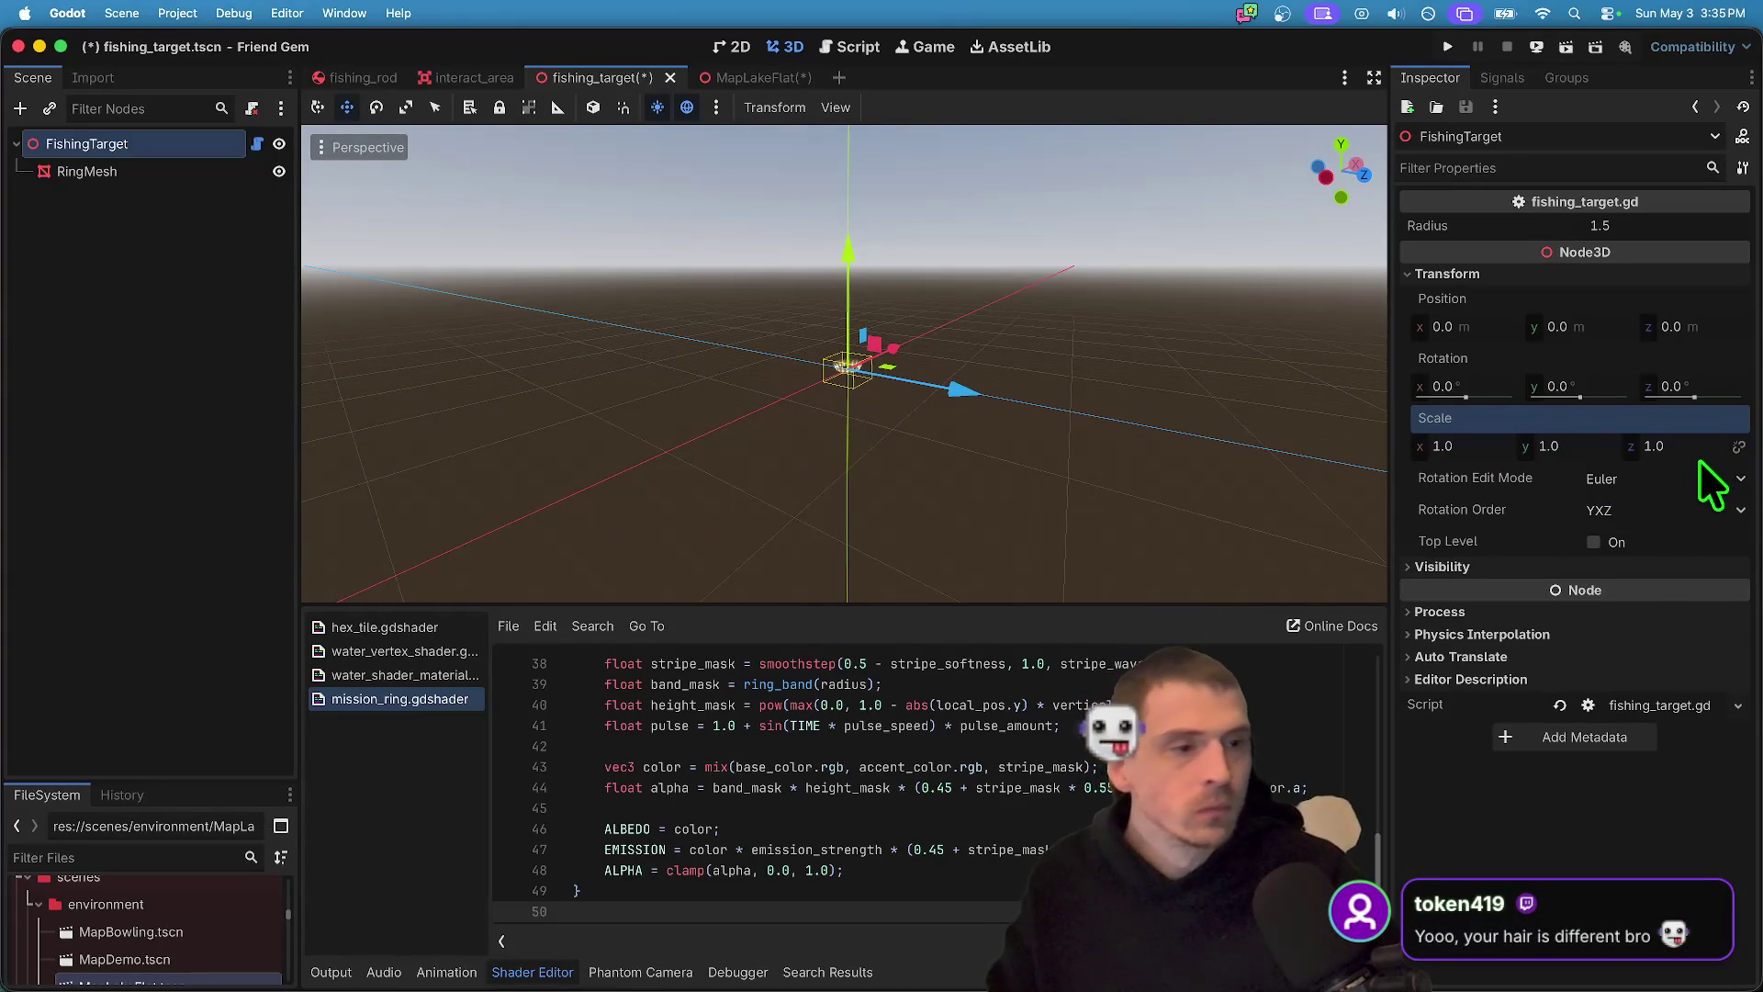
pyautogui.scroll(5, 836, 334)
pyautogui.scroll(-3, 955, 344)
pyautogui.click(1442, 447)
pyautogui.write('3')
pyautogui.click(1678, 450)
pyautogui.write('23')
pyautogui.moveTo(838, 394)
pyautogui.mouseDown()
pyautogui.moveTo(933, 428)
pyautogui.moveTo(929, 412)
pyautogui.mouseUp()
pyautogui.press('f')
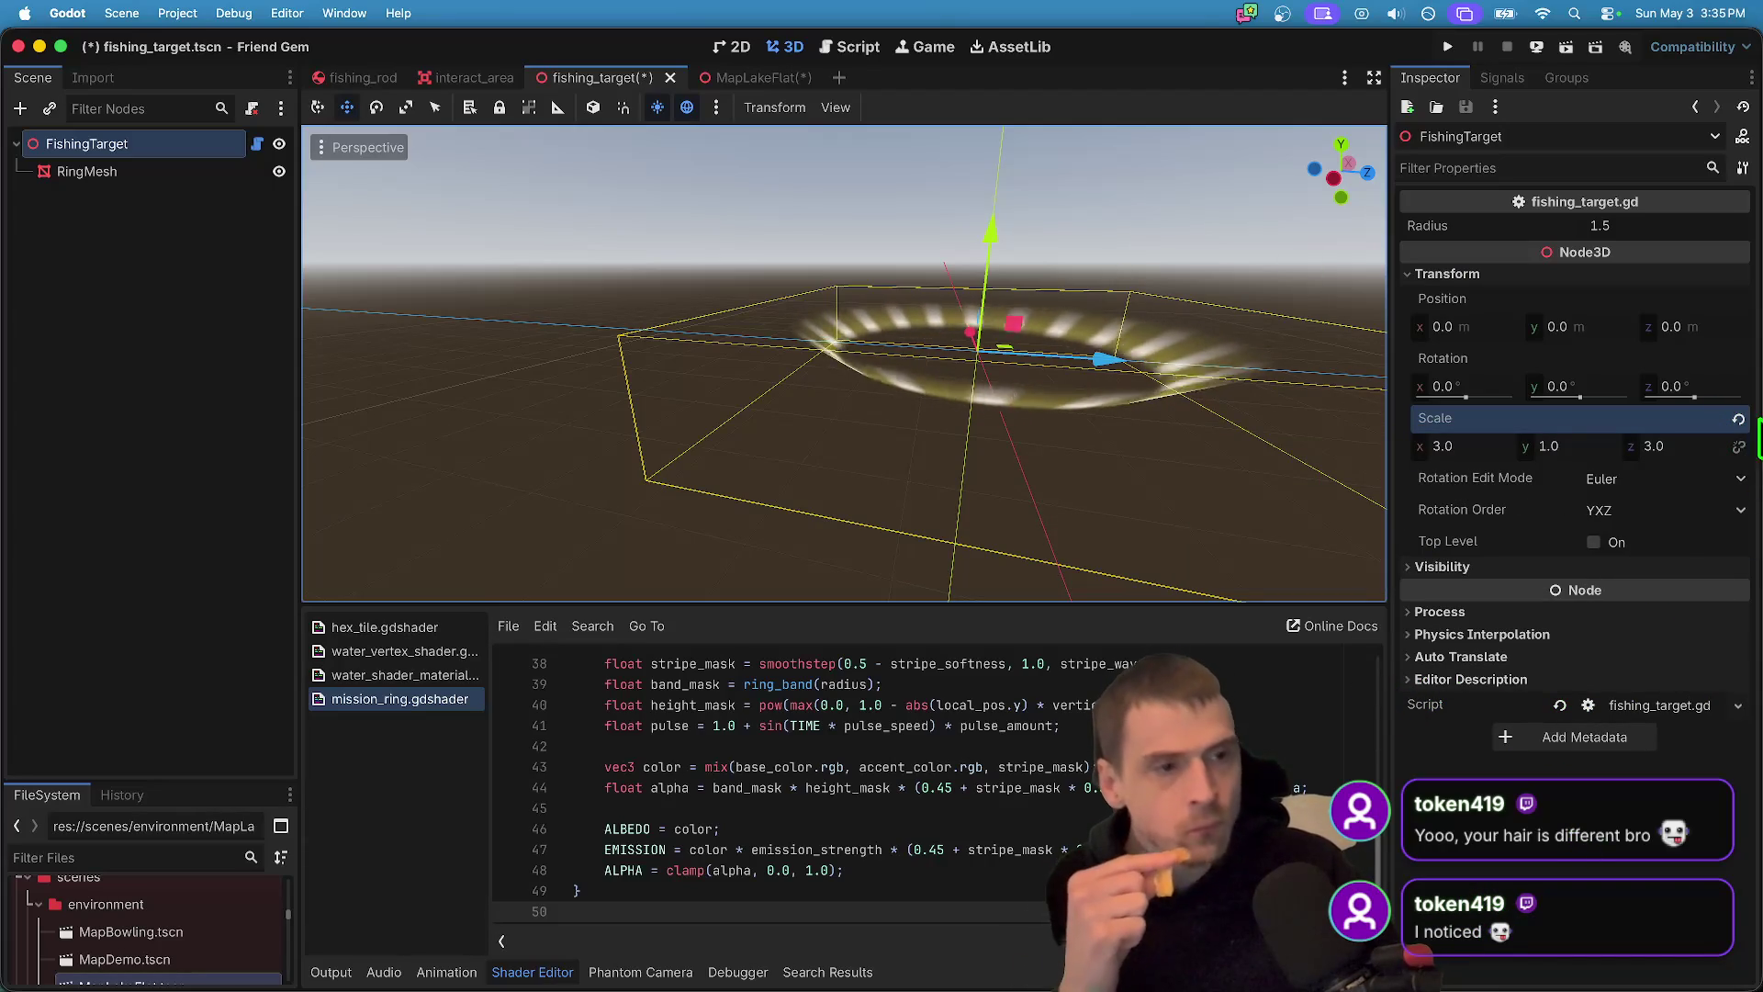
pyautogui.click(1738, 420)
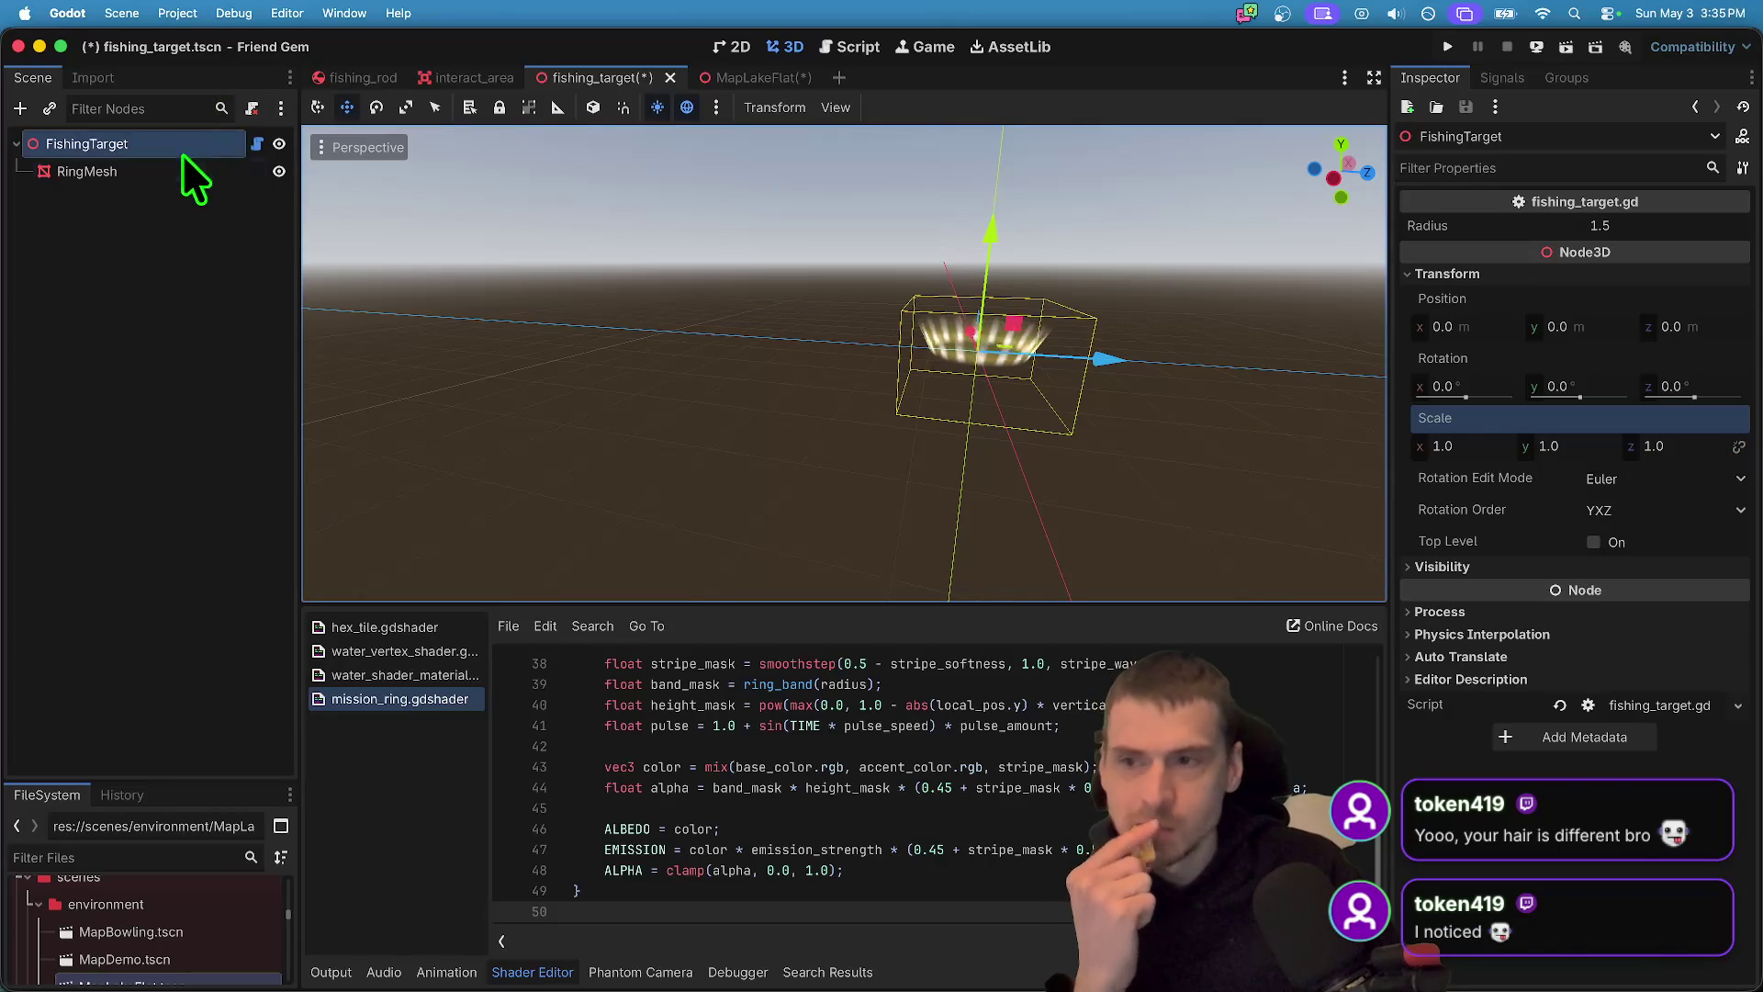
# - Give the RingMesh a Top Radius of 3 and Bottom Radius of 1.0
pyautogui.click(230, 171)
pyautogui.scroll(5, 1673, 344)
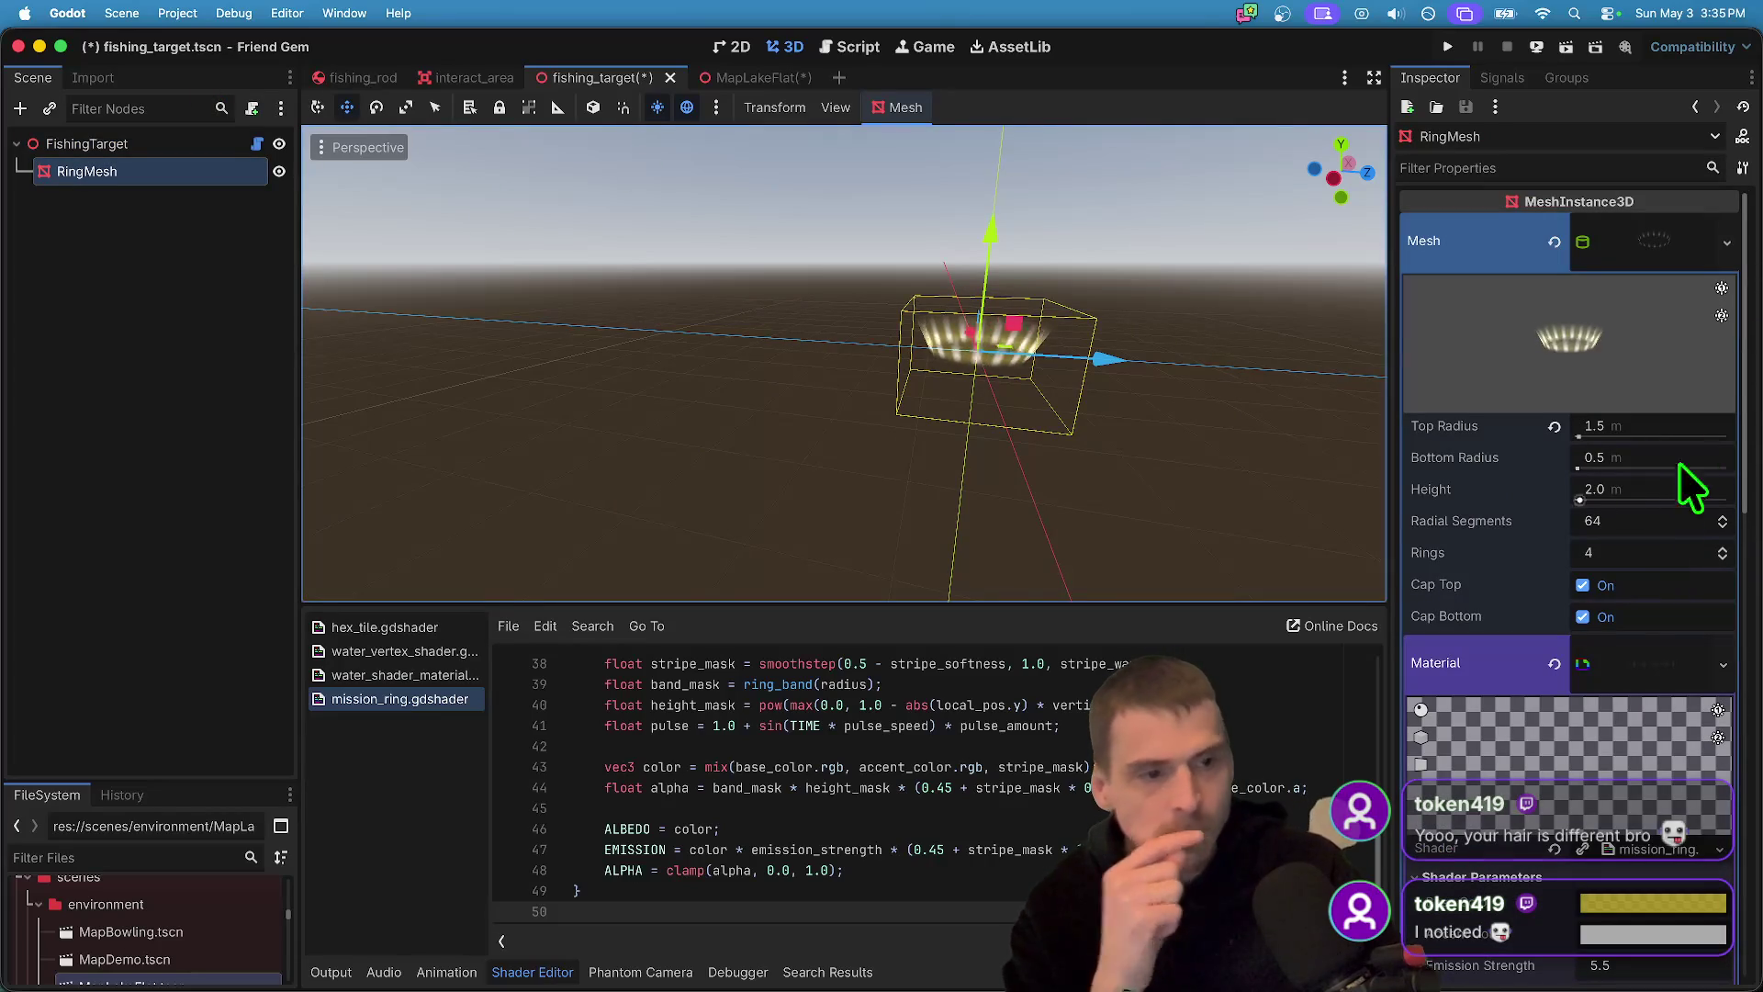
pyautogui.click(1692, 427)
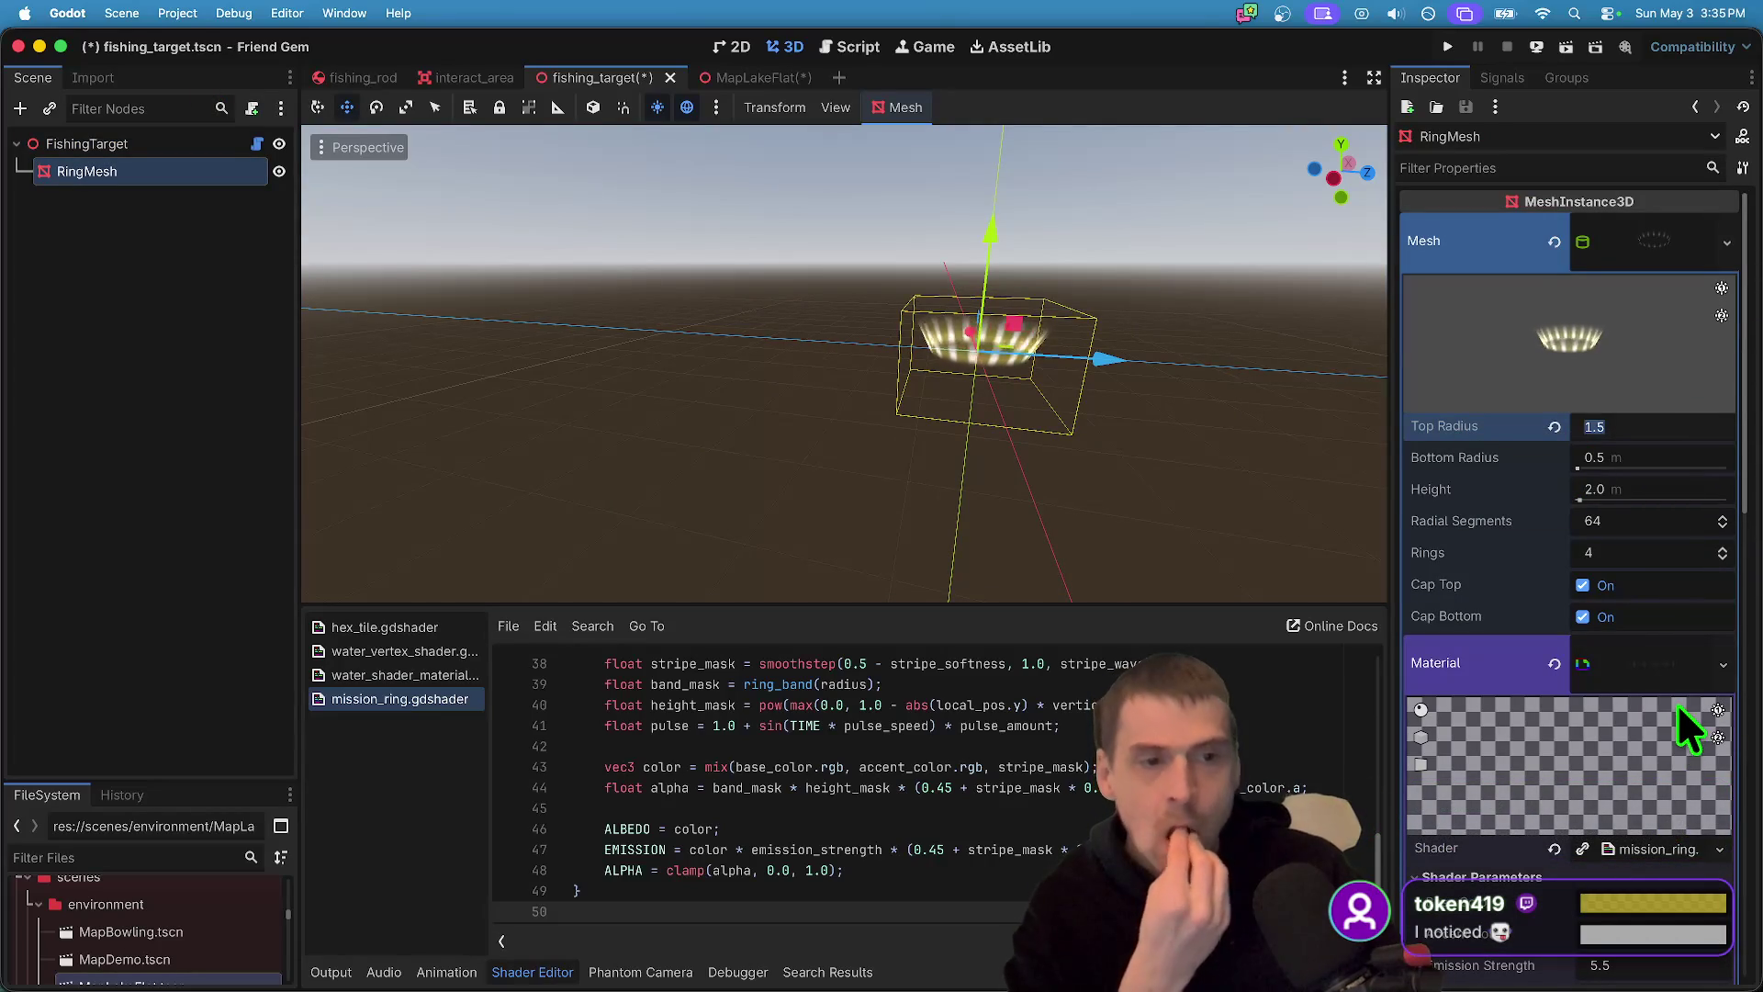
pyautogui.write('3')
pyautogui.press('Tab')
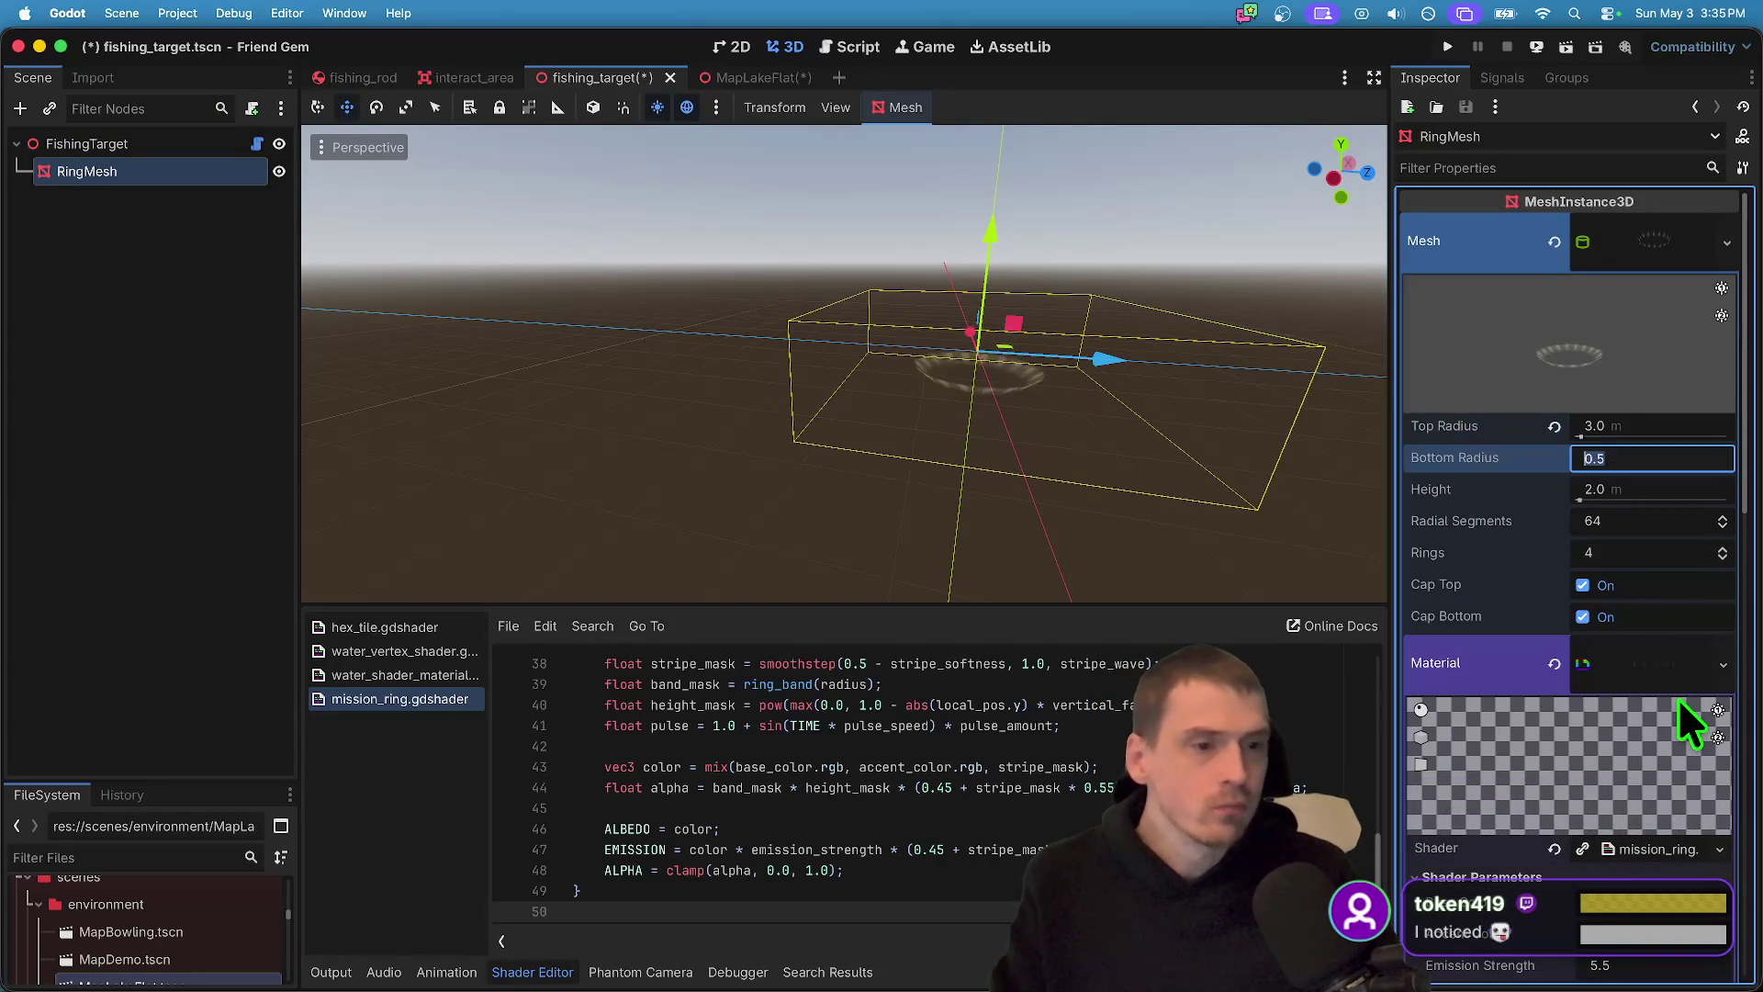
pyautogui.write('1')
pyautogui.press('Return')
# - Reset Ring Radius to its default 1.15 and edit the Ring Width value
pyautogui.scroll(-3, 1607, 768)
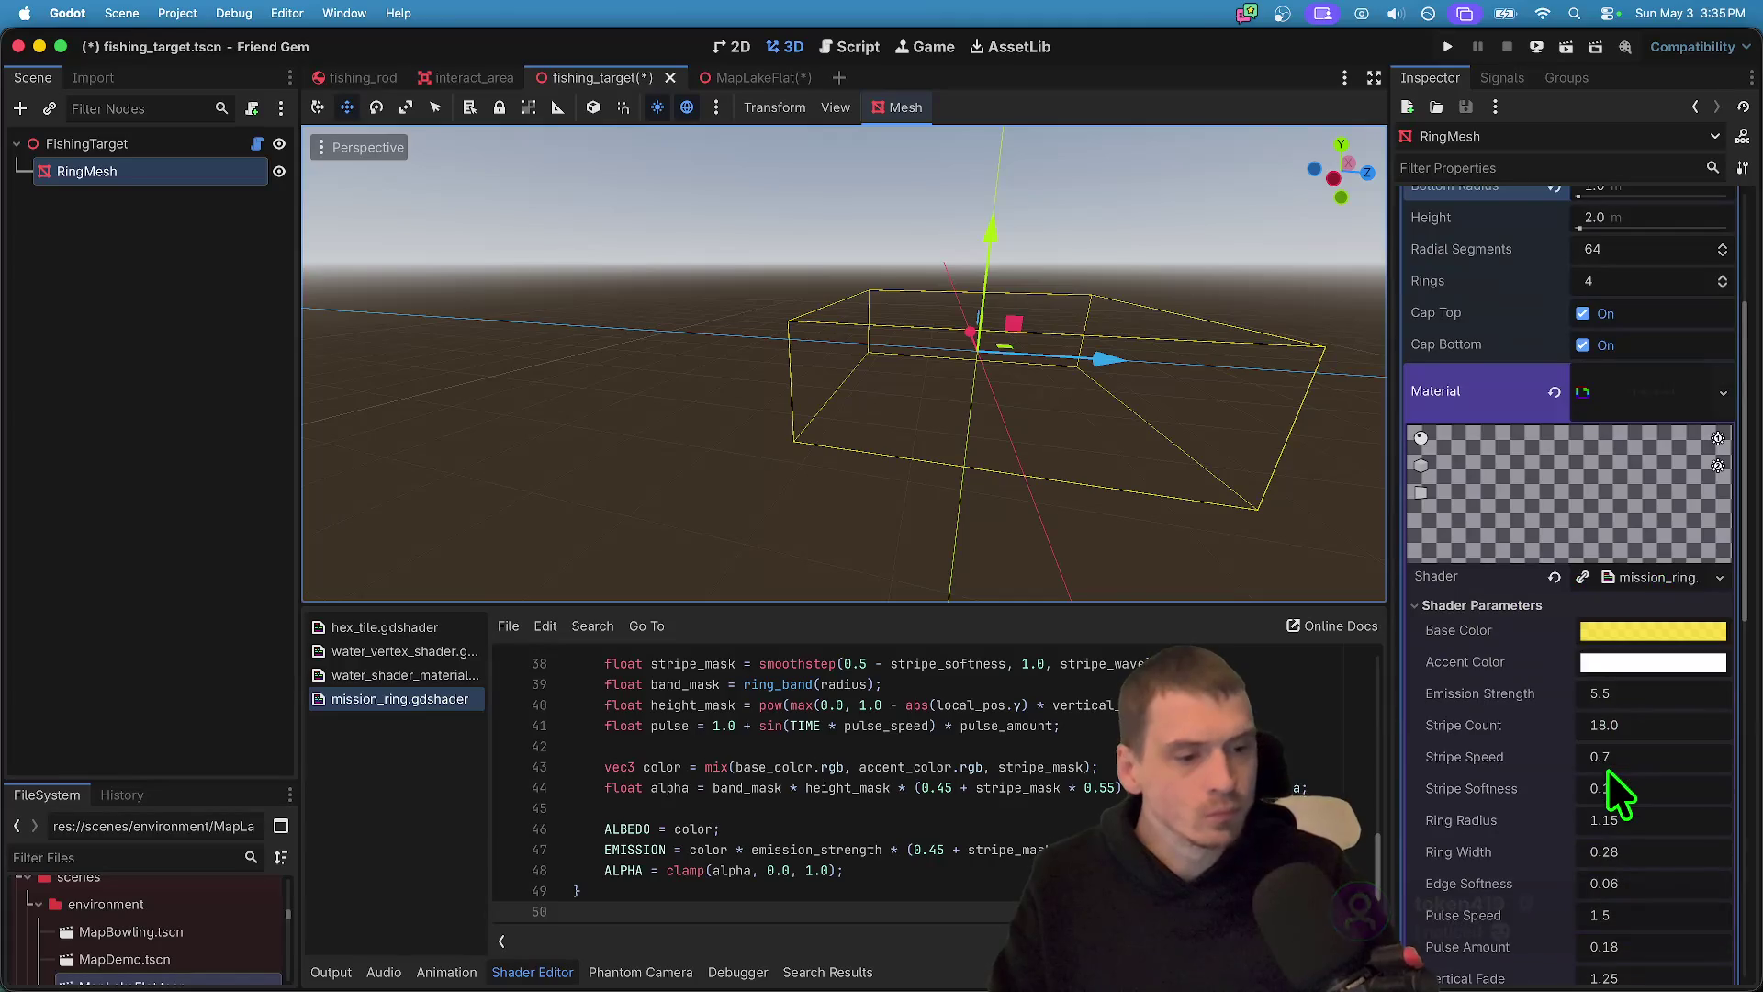
pyautogui.scroll(5, 845, 367)
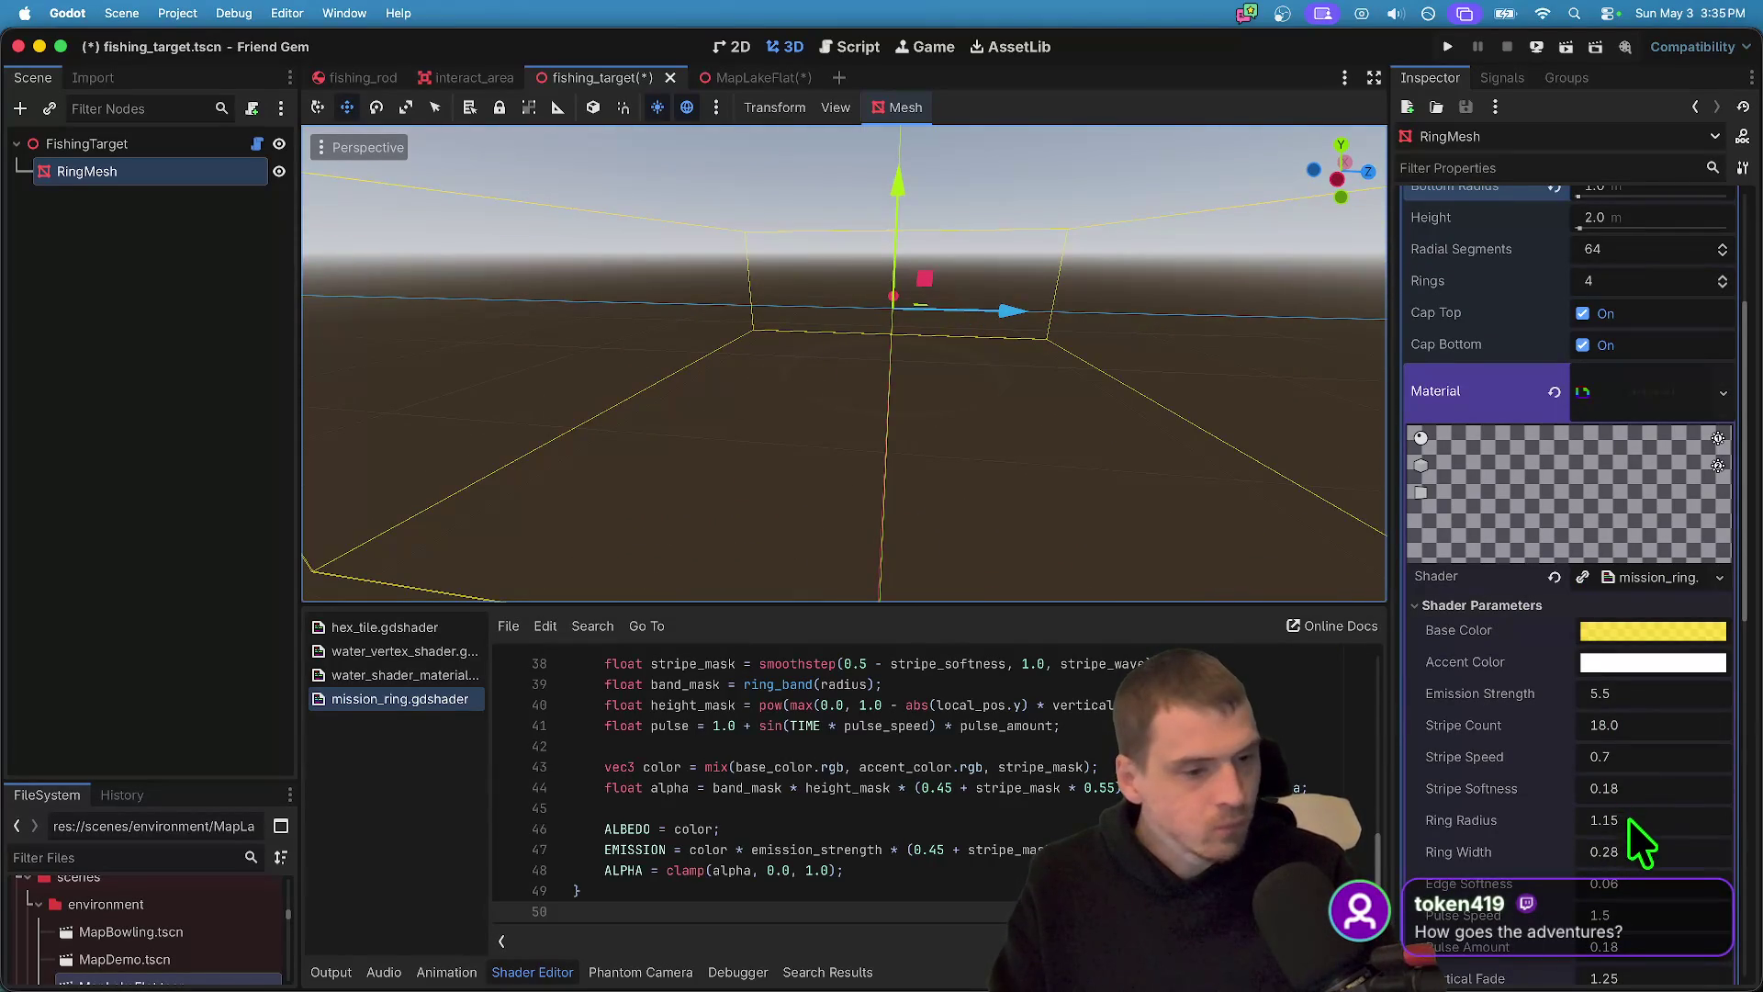
pyautogui.click(1660, 820)
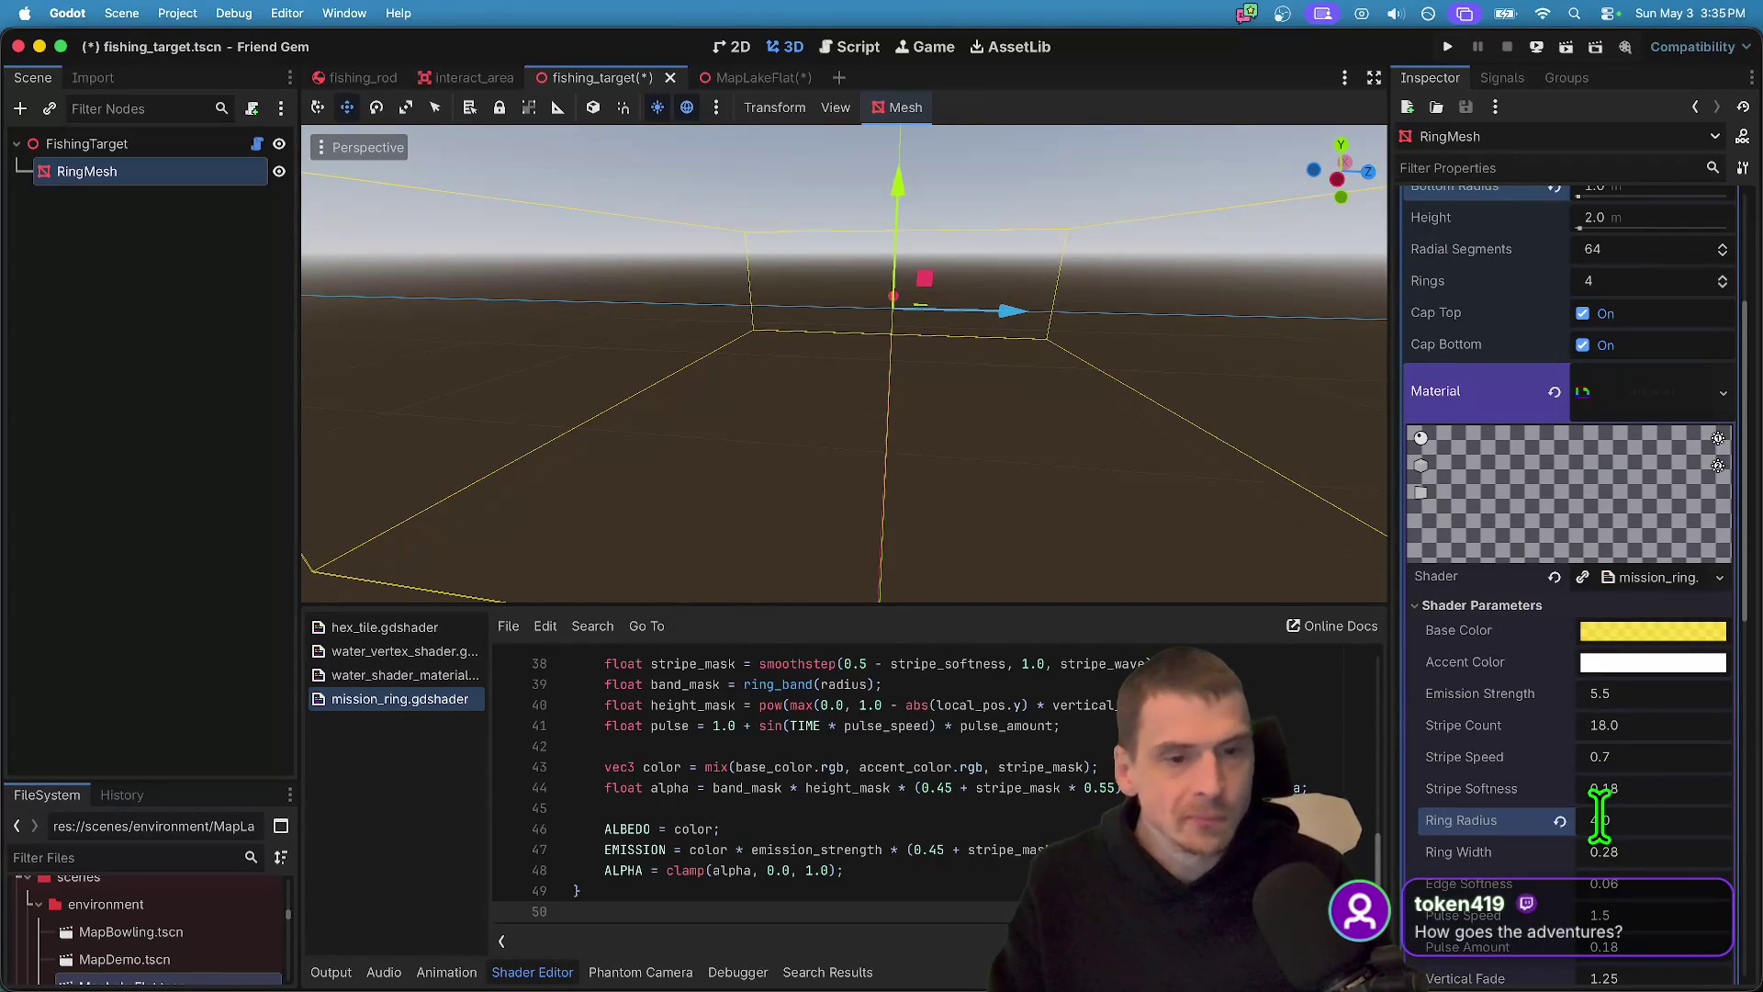
pyautogui.click(1559, 820)
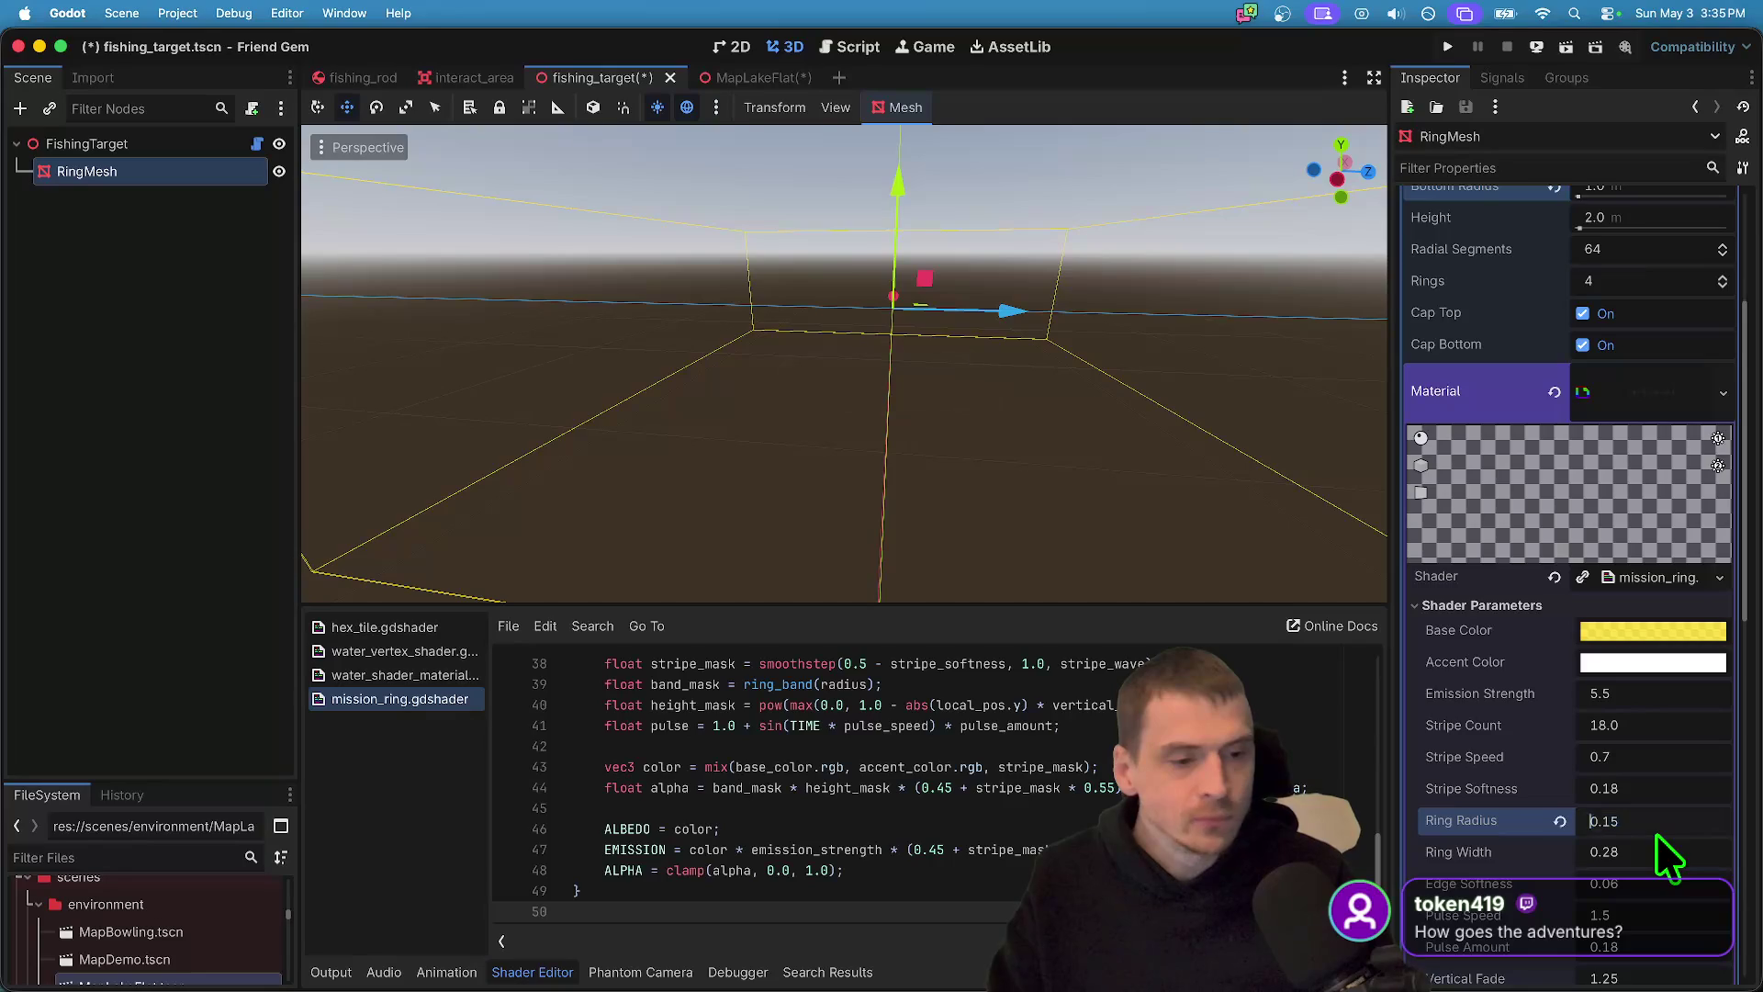
pyautogui.scroll(-4, 1662, 845)
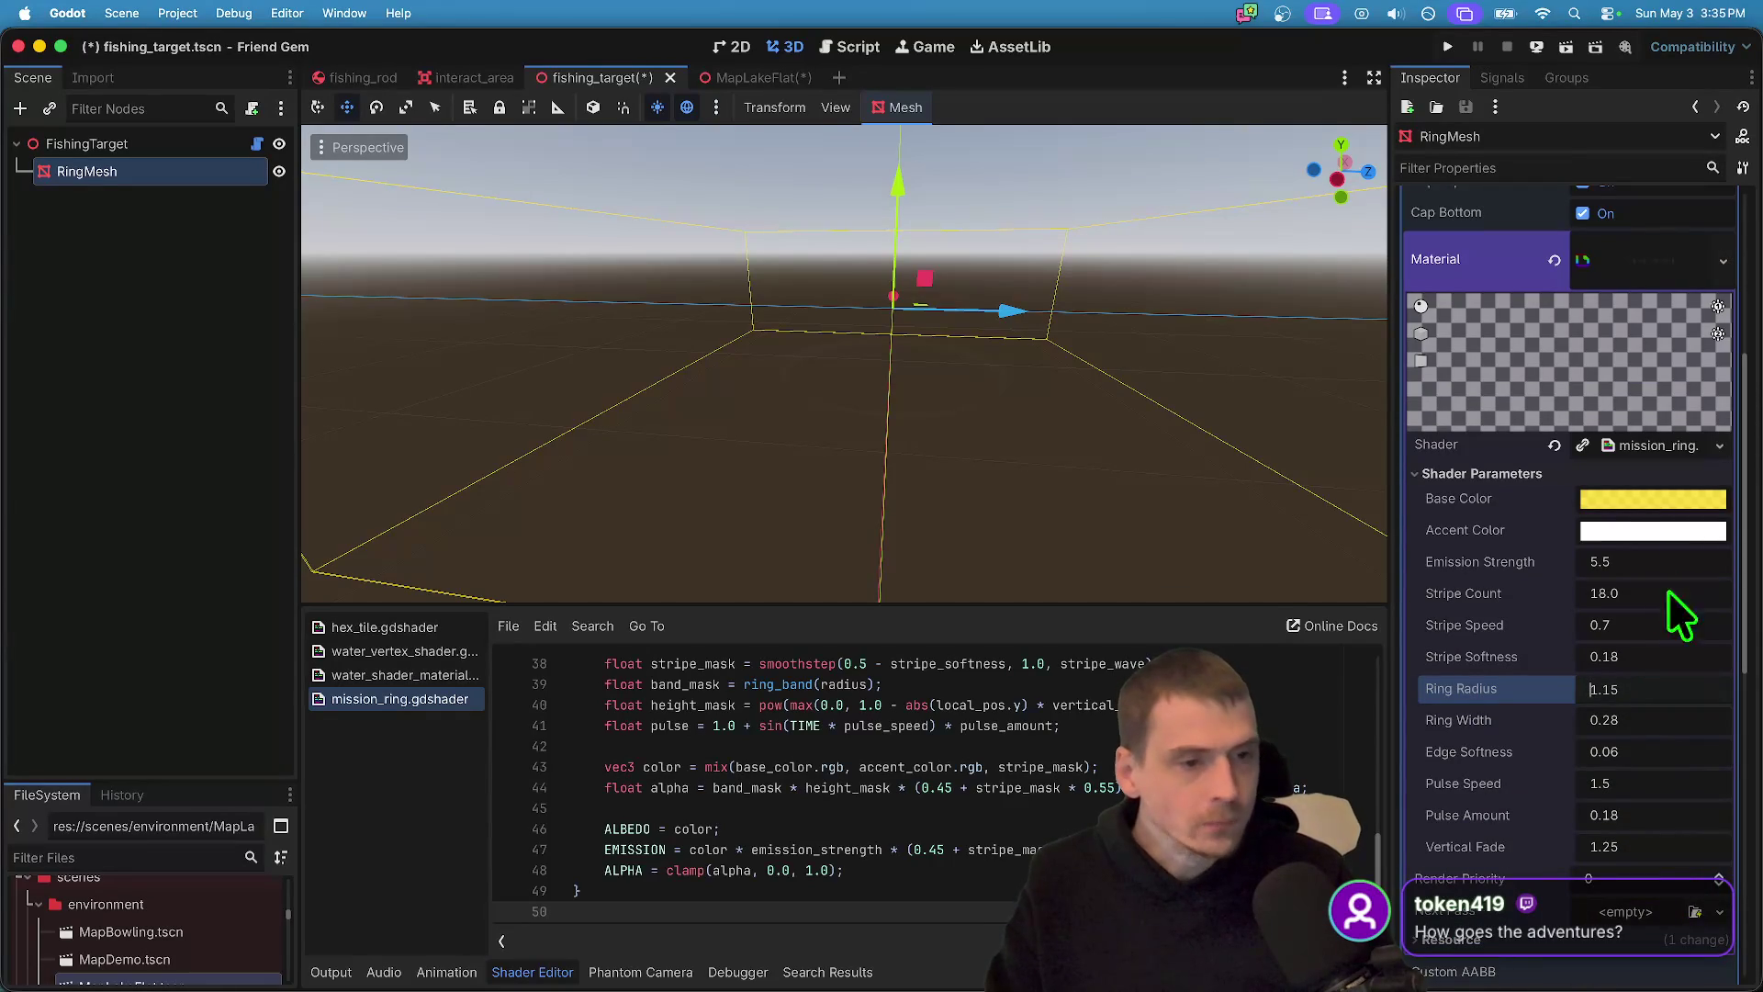
pyautogui.click(1692, 722)
pyautogui.write('3')
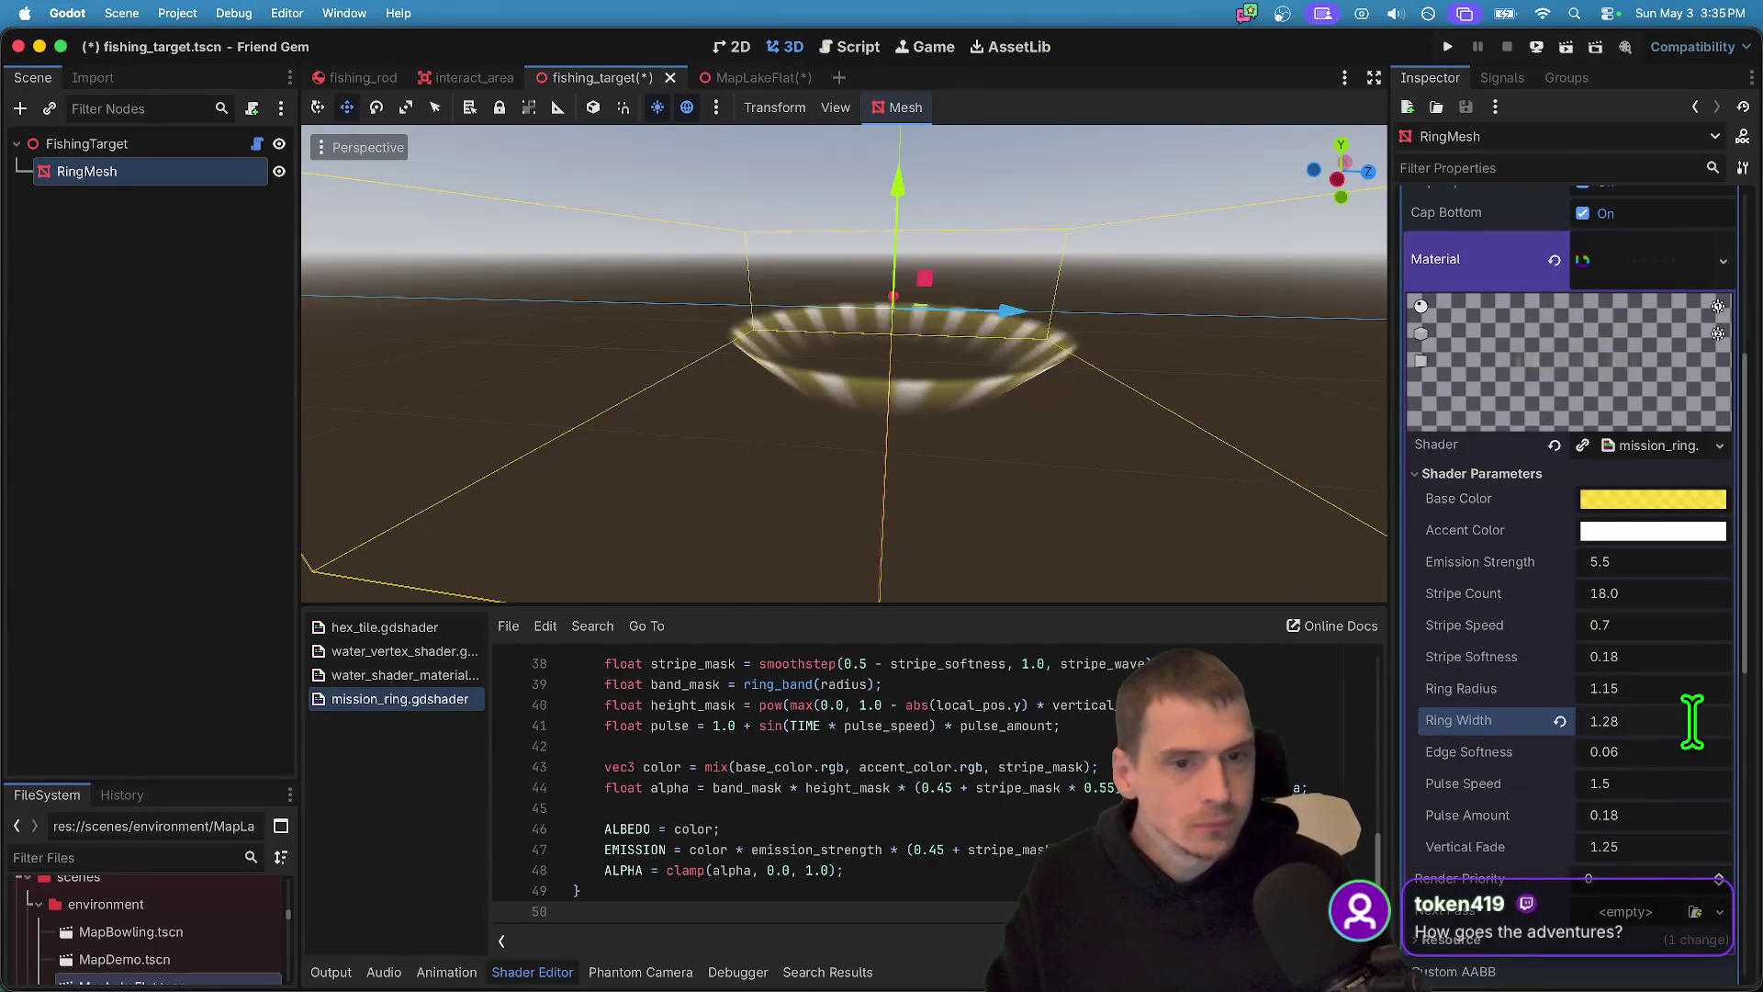
pyautogui.press('BackSpace')
pyautogui.write('1')
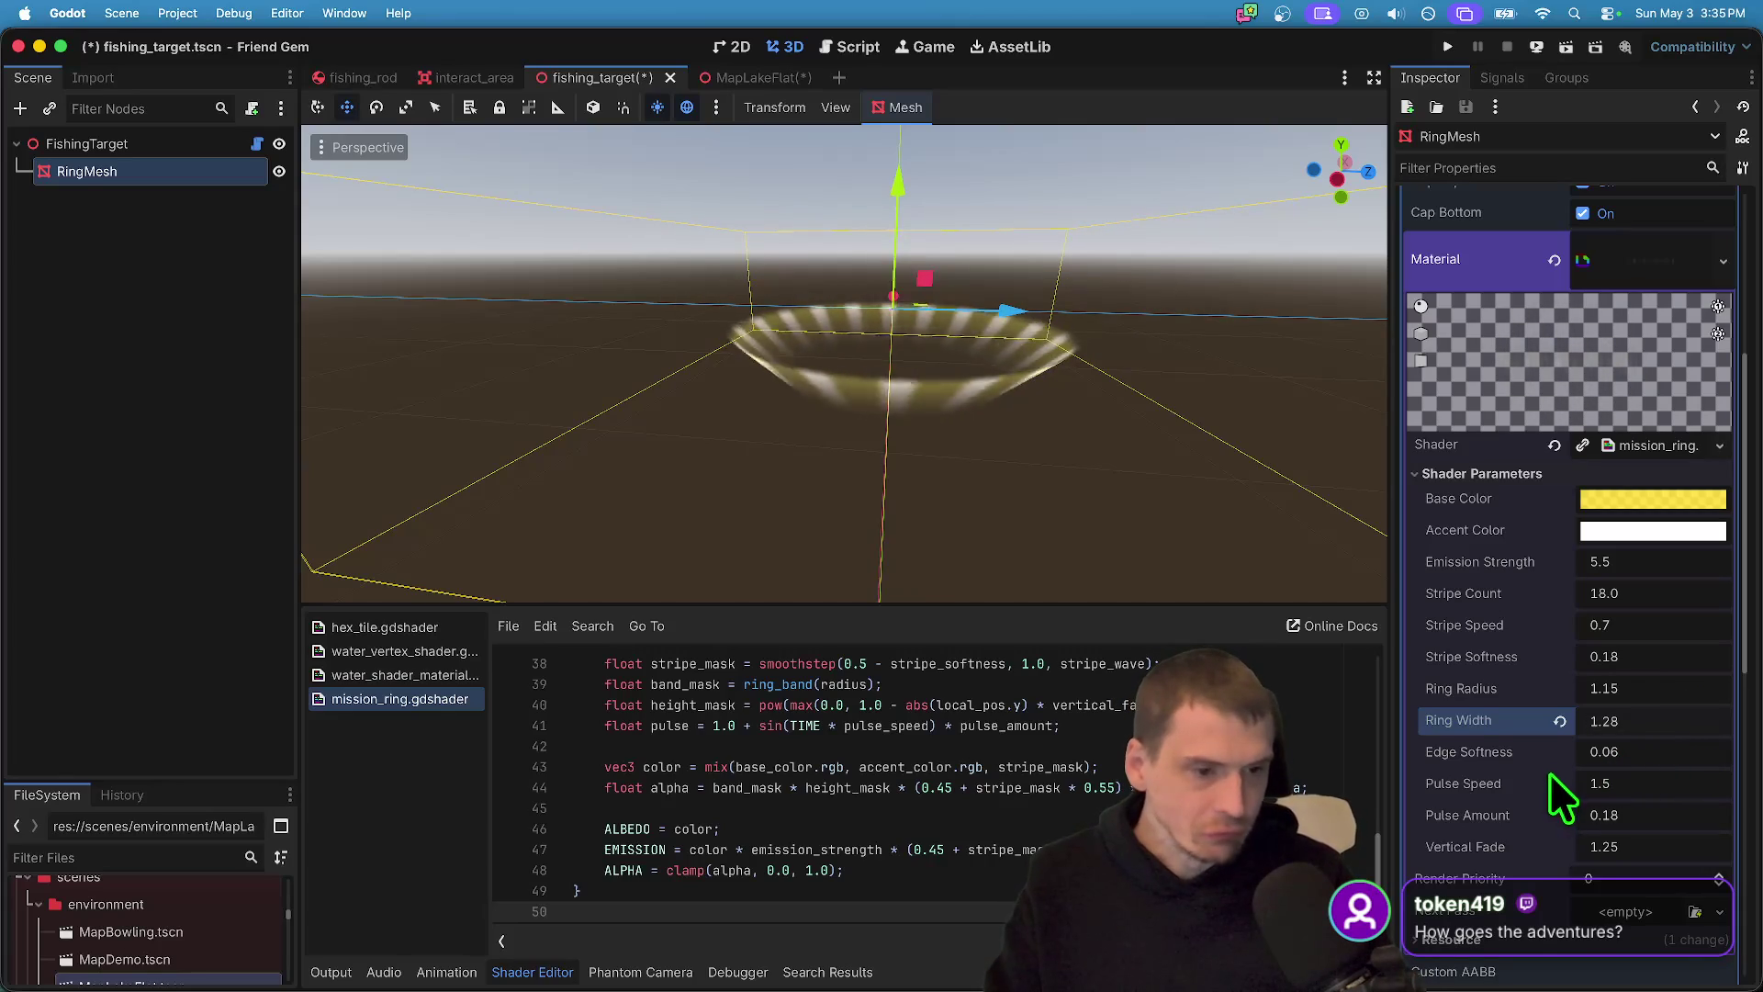
# - Change the ring's Top Radius to 4, then to 2
pyautogui.scroll(5, 1691, 624)
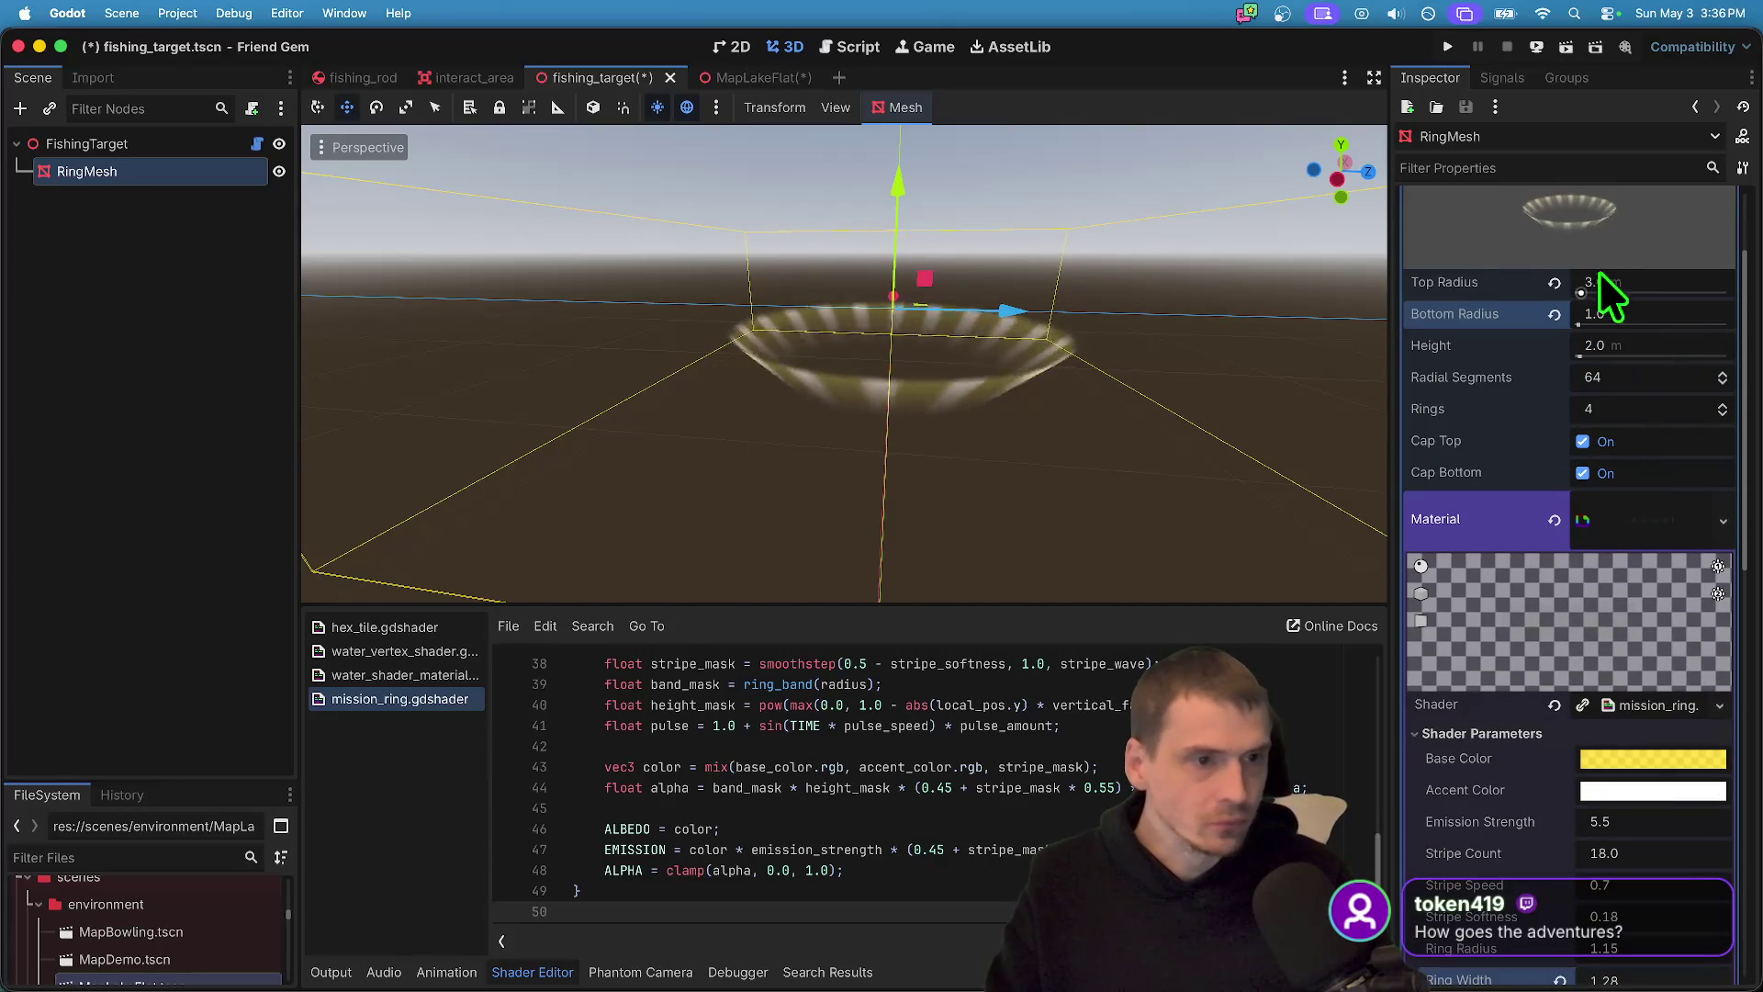
pyautogui.press('Left')
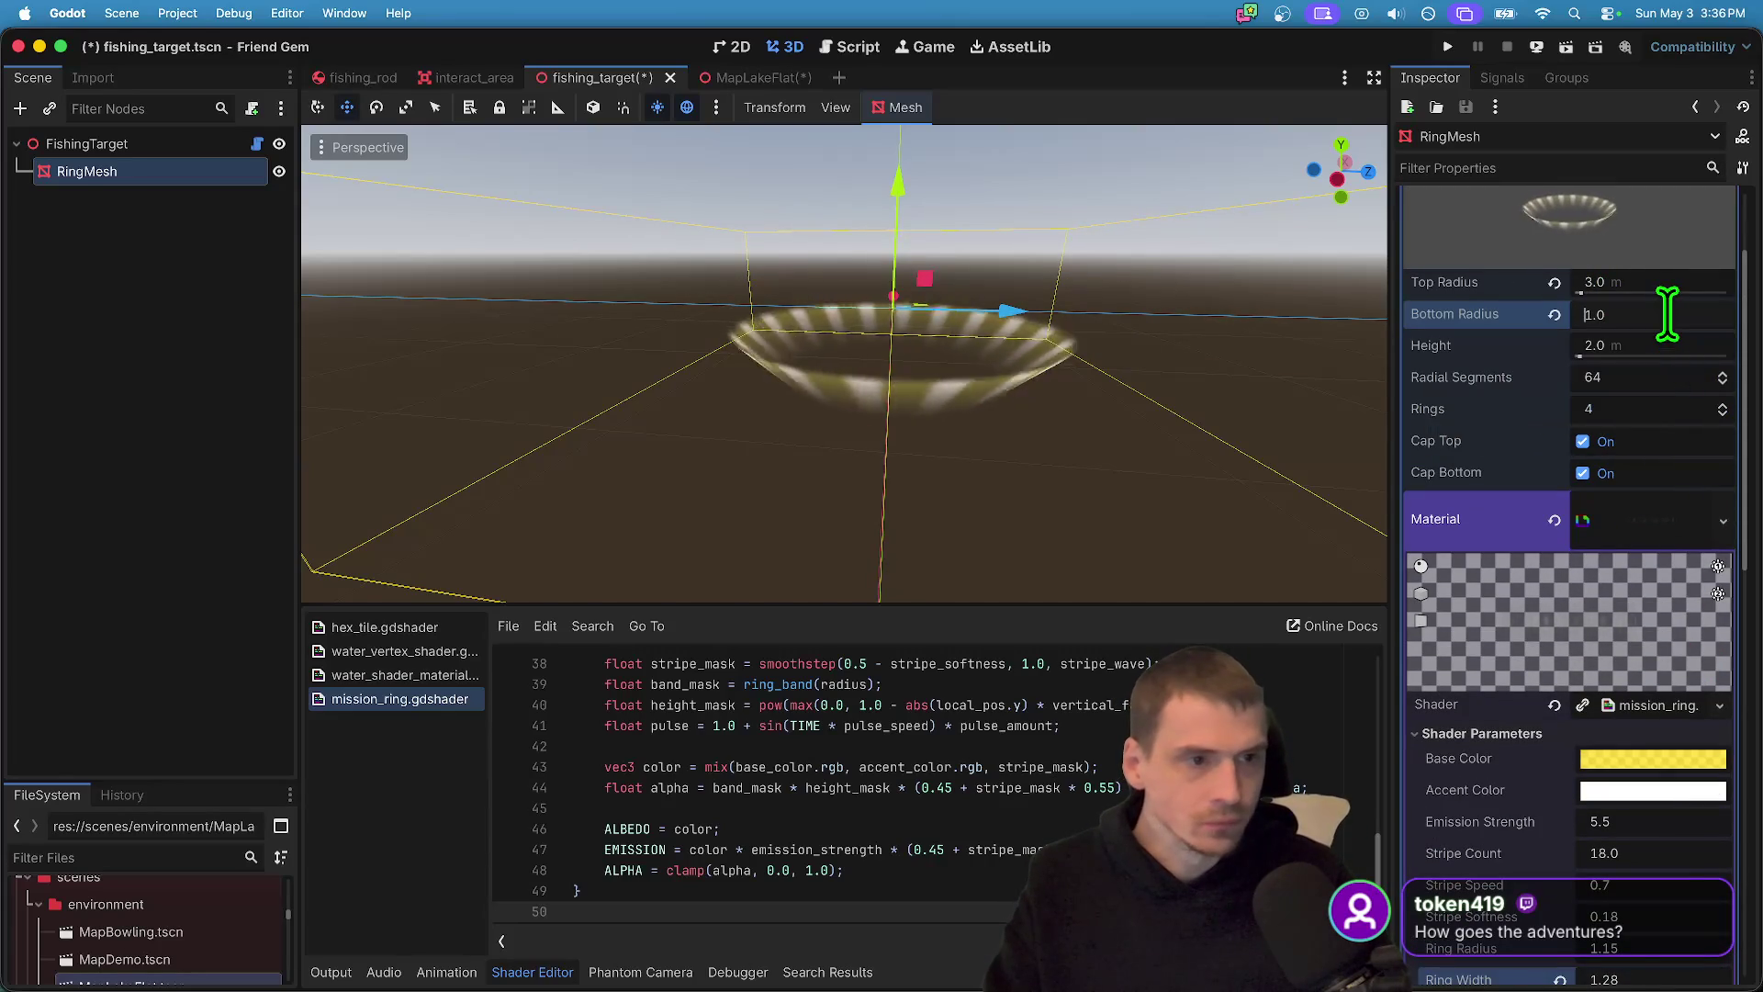
pyautogui.click(1645, 283)
pyautogui.write('4')
pyautogui.press('Return')
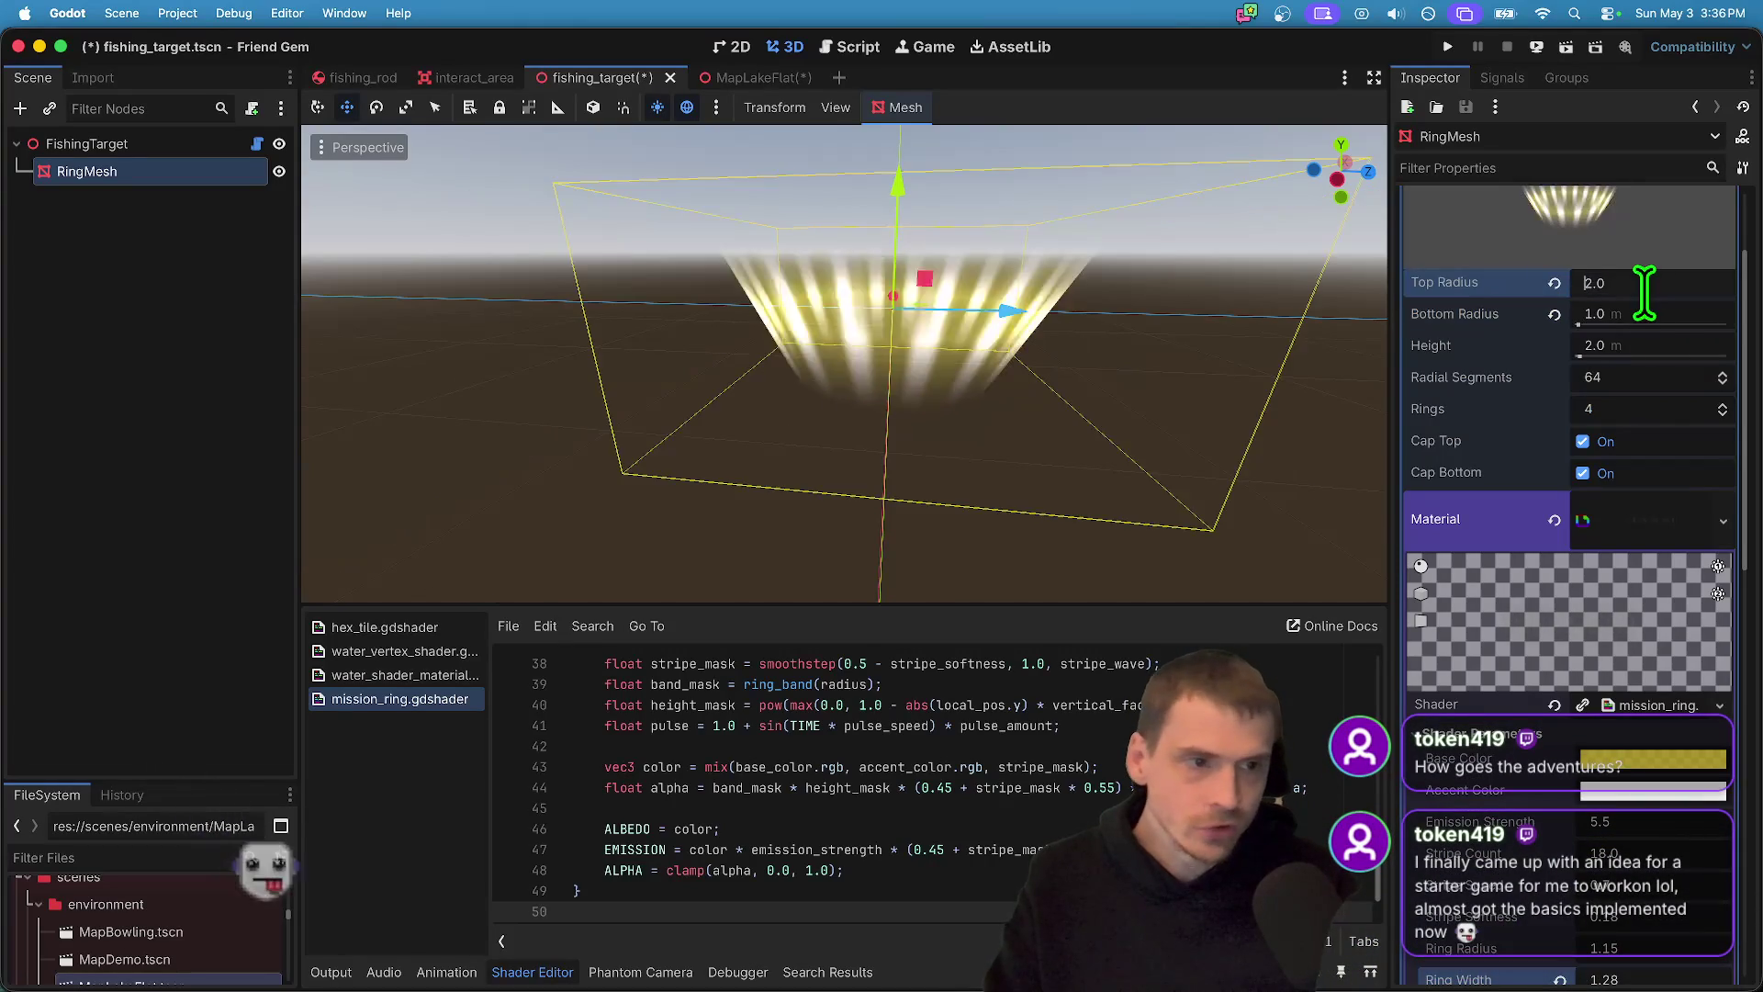
pyautogui.write('2')
pyautogui.press('Return')
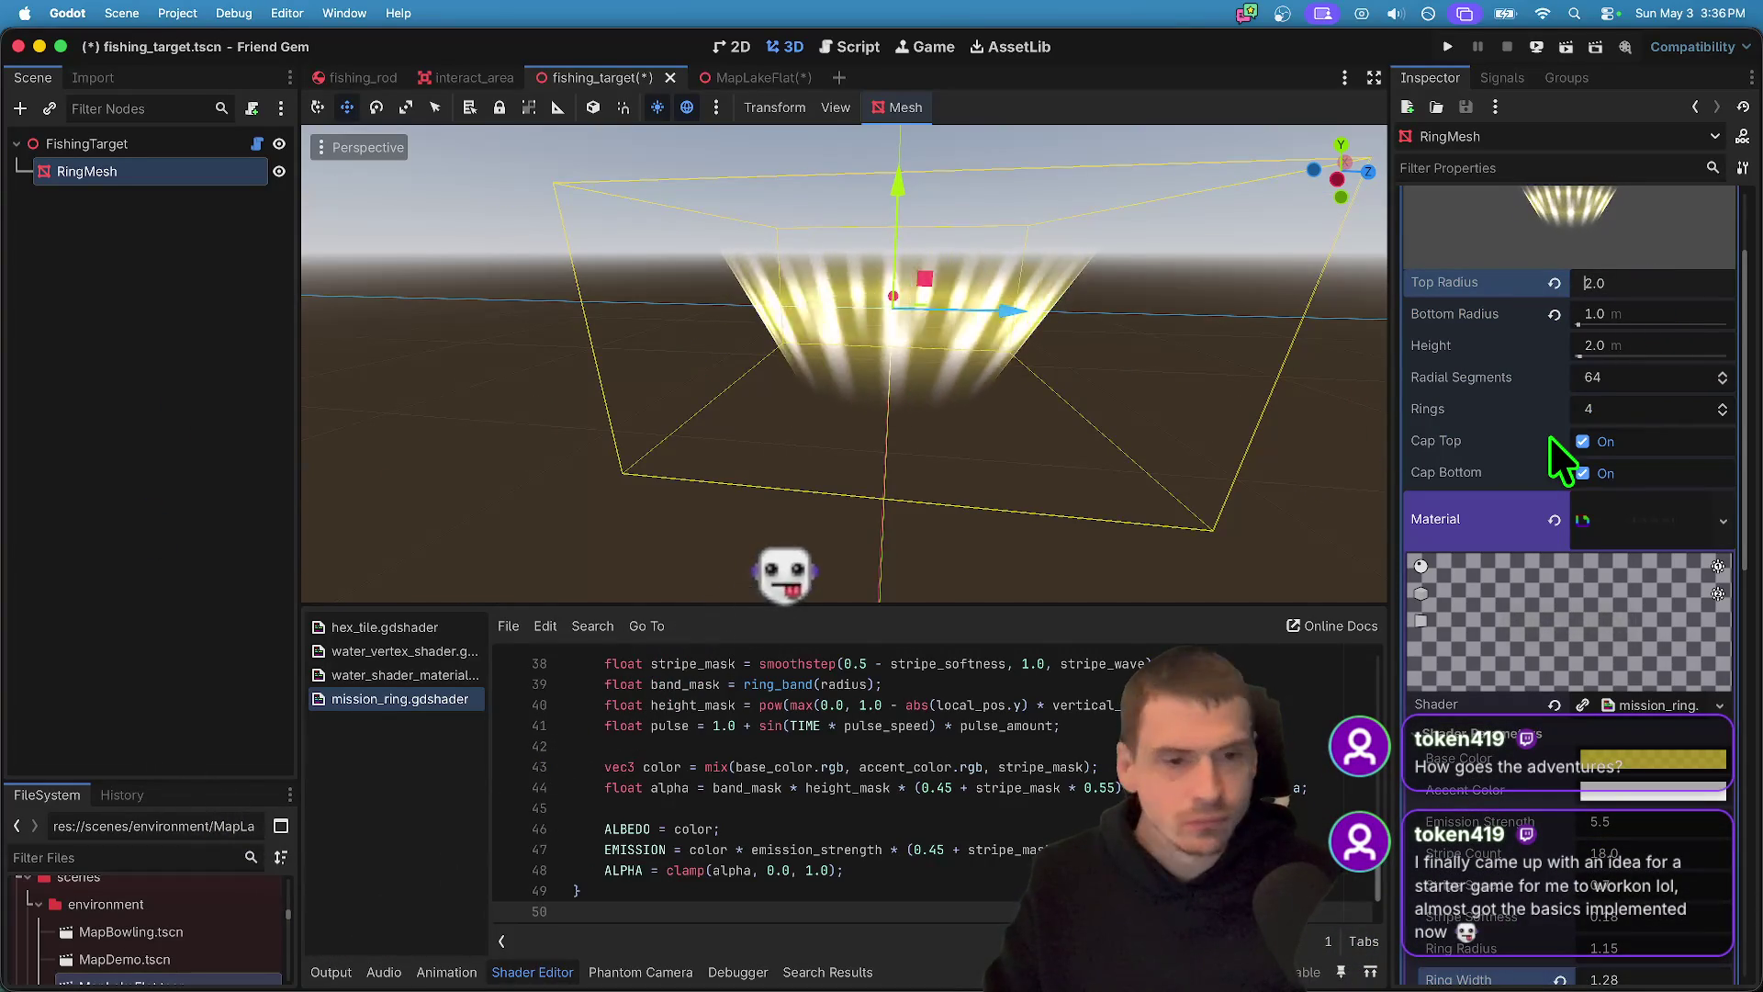
pyautogui.moveTo(1548, 438)
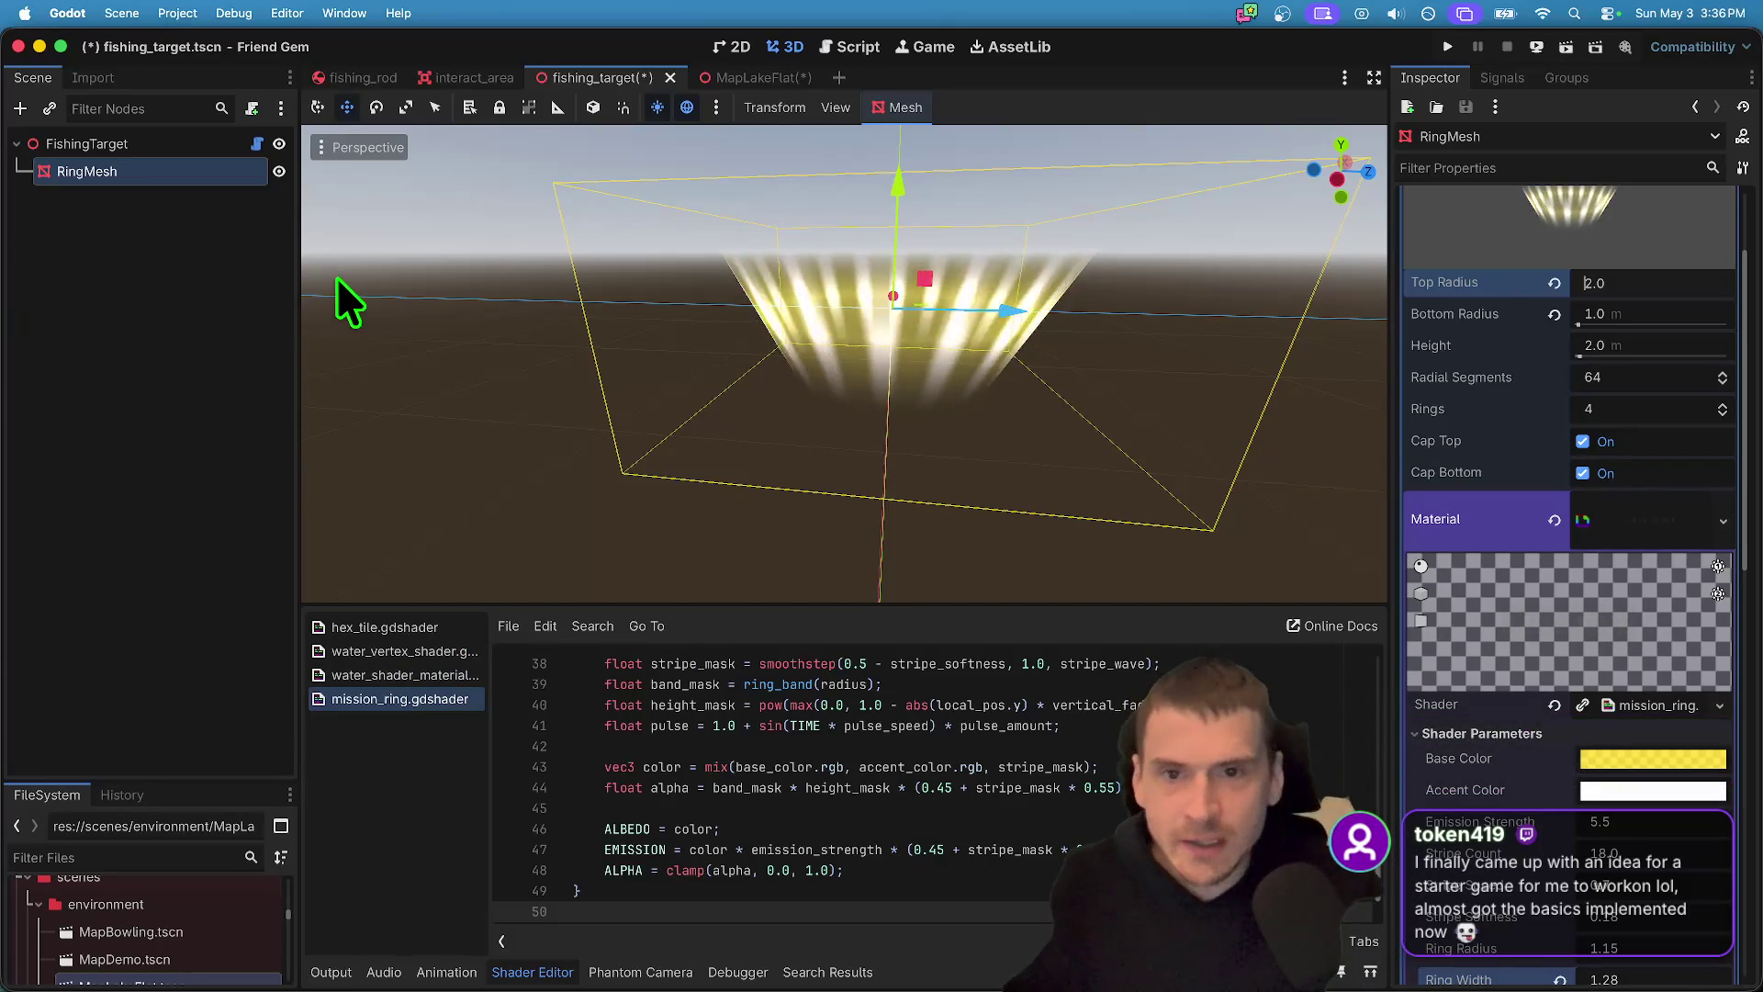
# - View the ring in the MapLakeFlat lake map, then save the fishing_target scene
pyautogui.hotkey('ctrl', 'Tab')
pyautogui.moveTo(643, 441); pyautogui.dragTo(685, 432)
pyautogui.moveTo(680, 129)
pyautogui.mouseDown()
pyautogui.moveTo(735, 152)
pyautogui.moveTo(606, 161)
pyautogui.moveTo(878, 448)
pyautogui.mouseUp()
pyautogui.hotkey('ctrl', 'Tab')
pyautogui.hotkey('ctrl', 'Tab')
pyautogui.hotkey('ctrl', 'Tab')
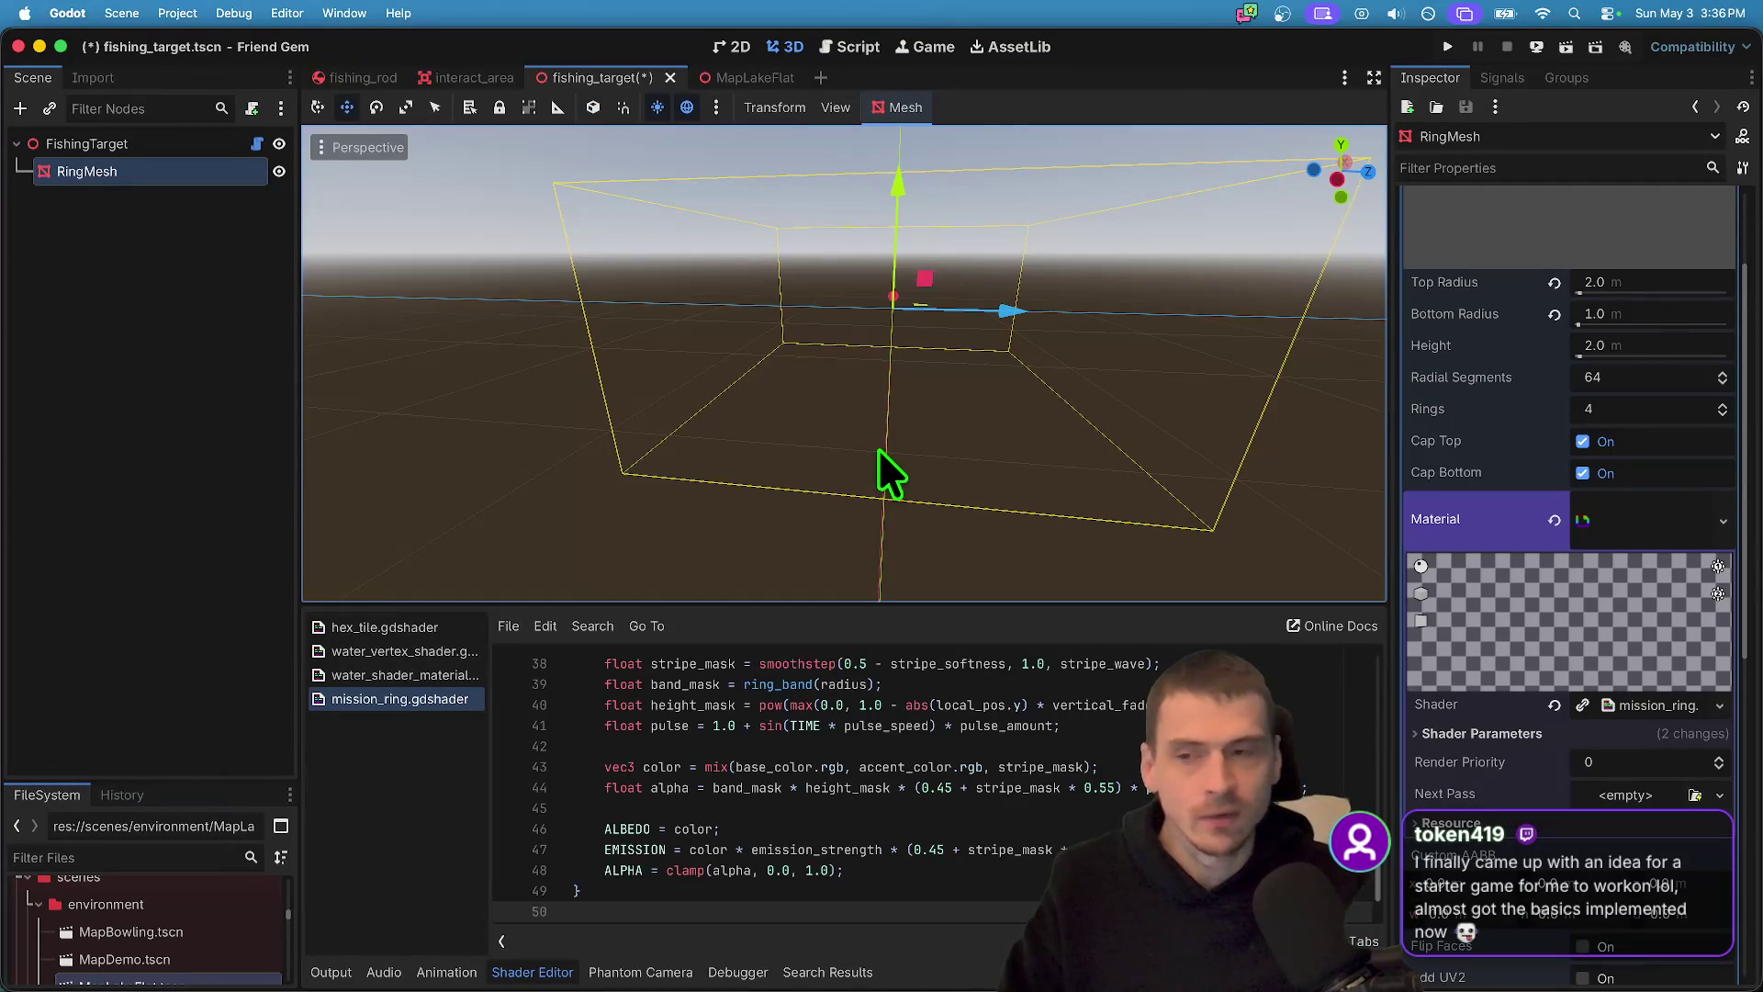
pyautogui.press('super+s')
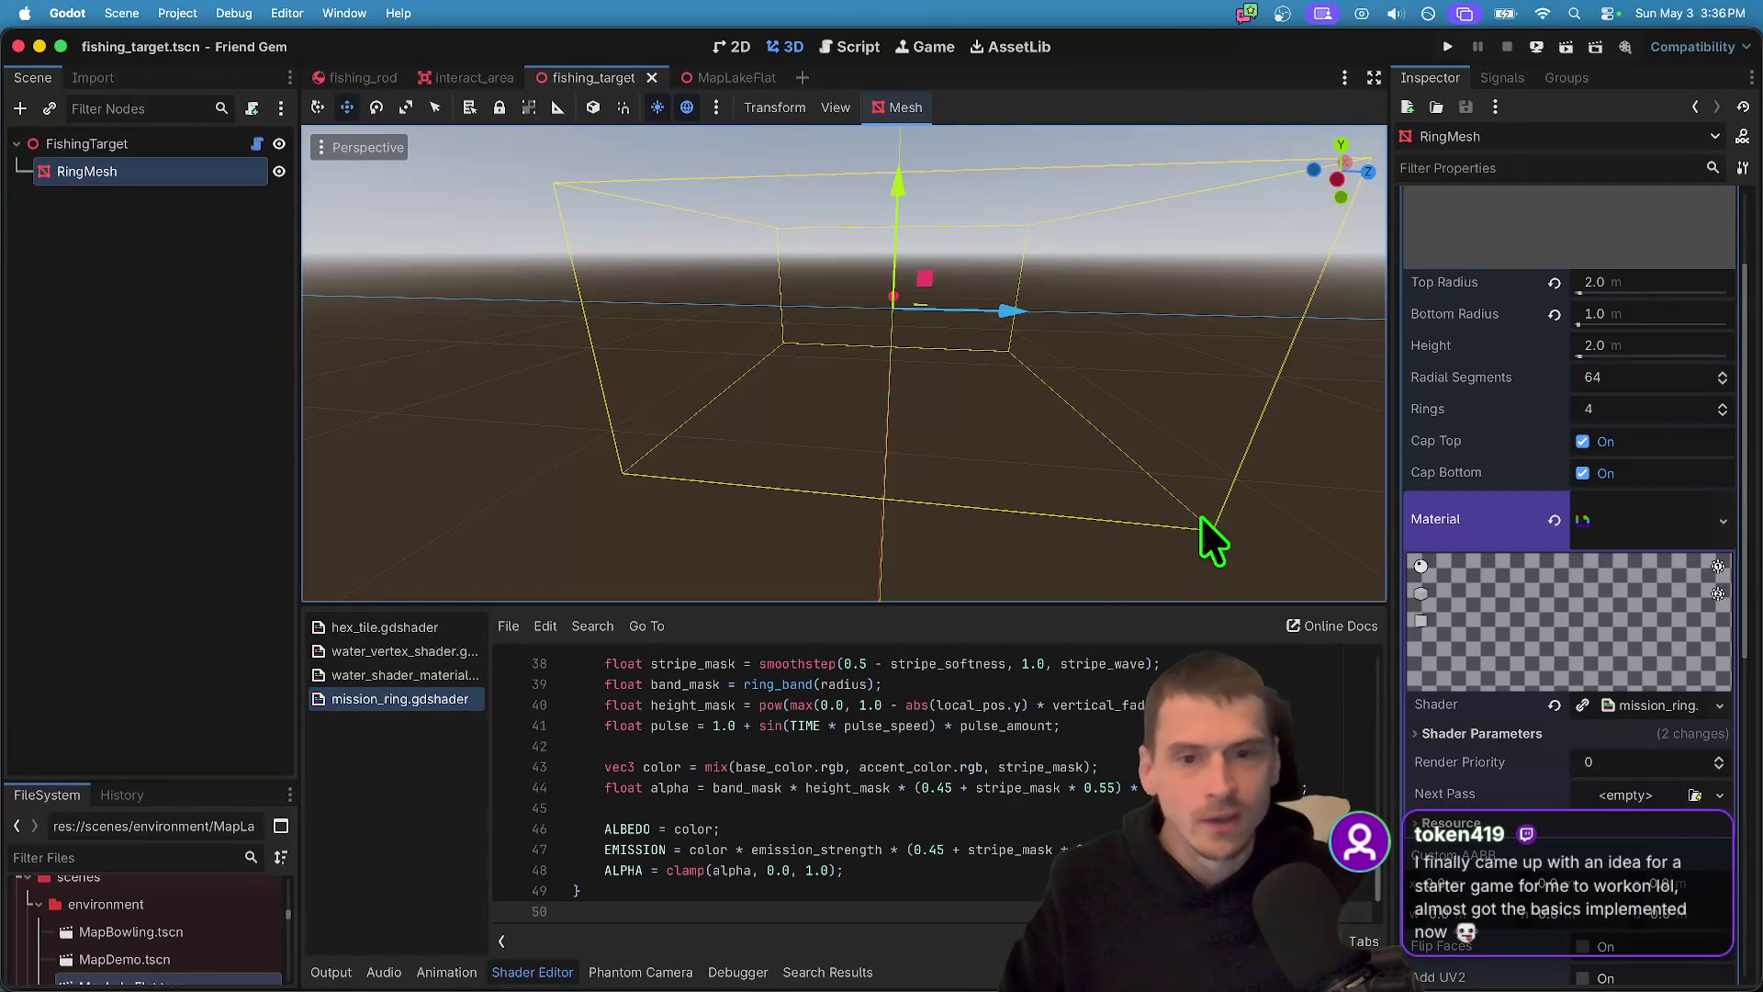
# - Reselect RingMesh and reset its mesh Top and Bottom Radius to defaults
pyautogui.click(272, 300)
pyautogui.click(202, 144)
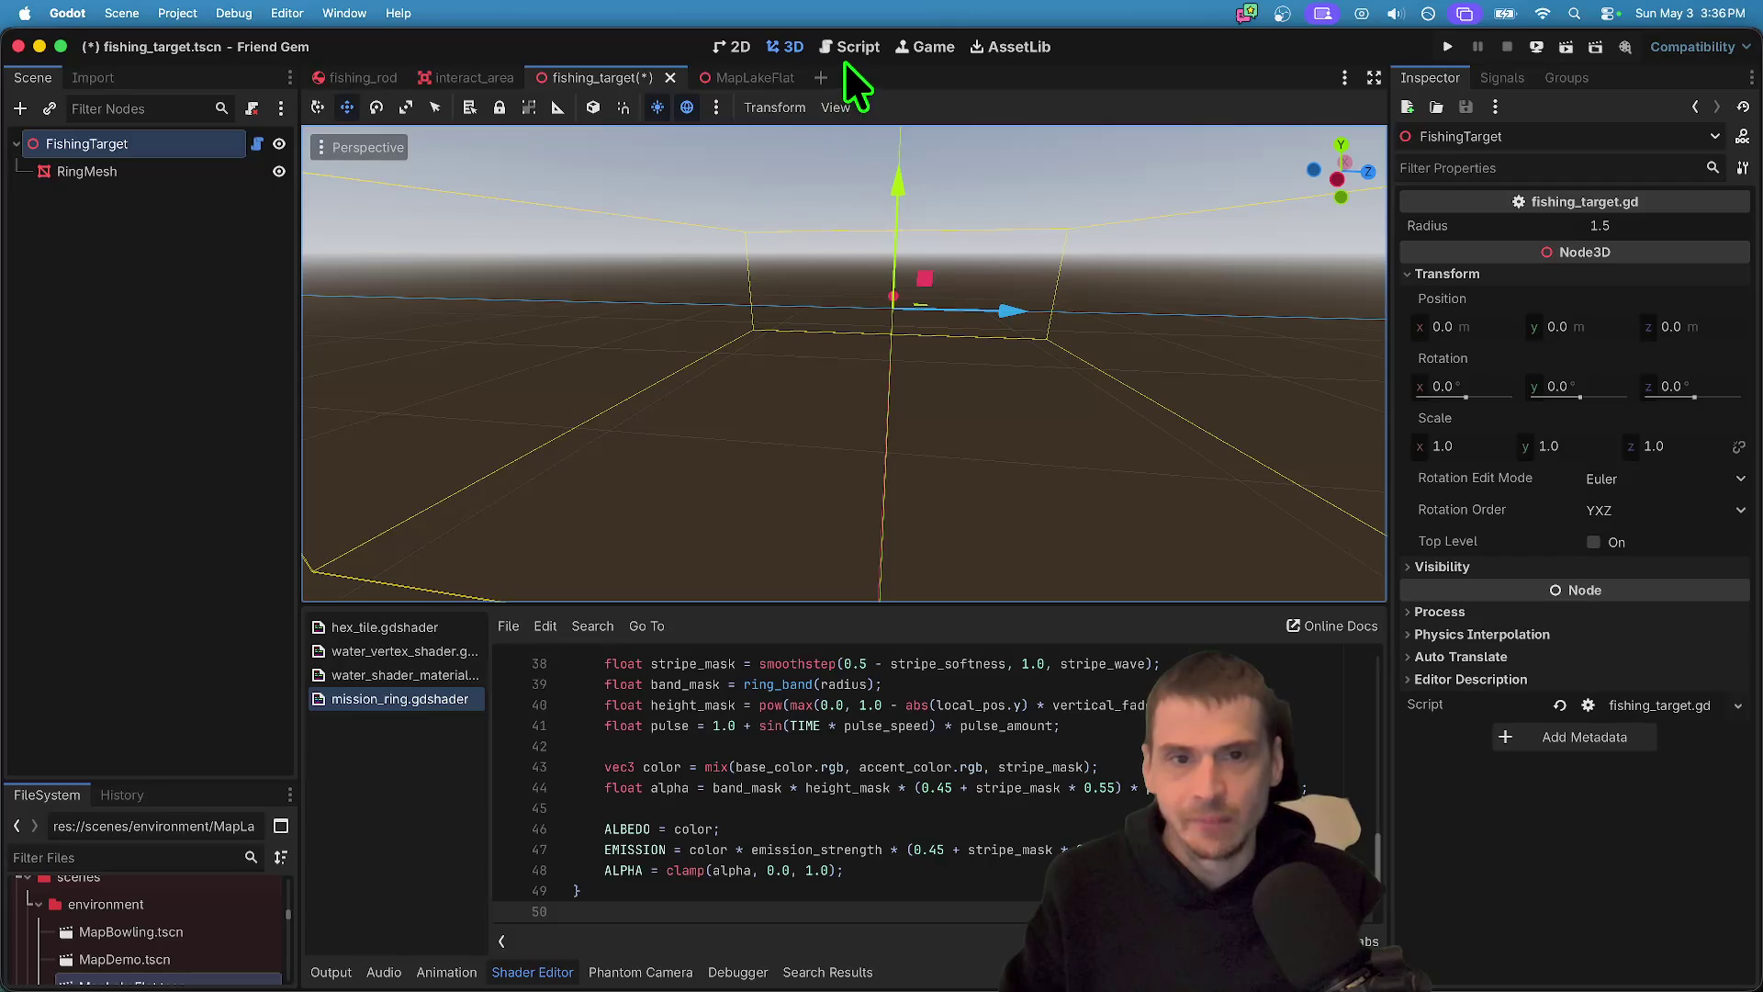
pyautogui.click(128, 175)
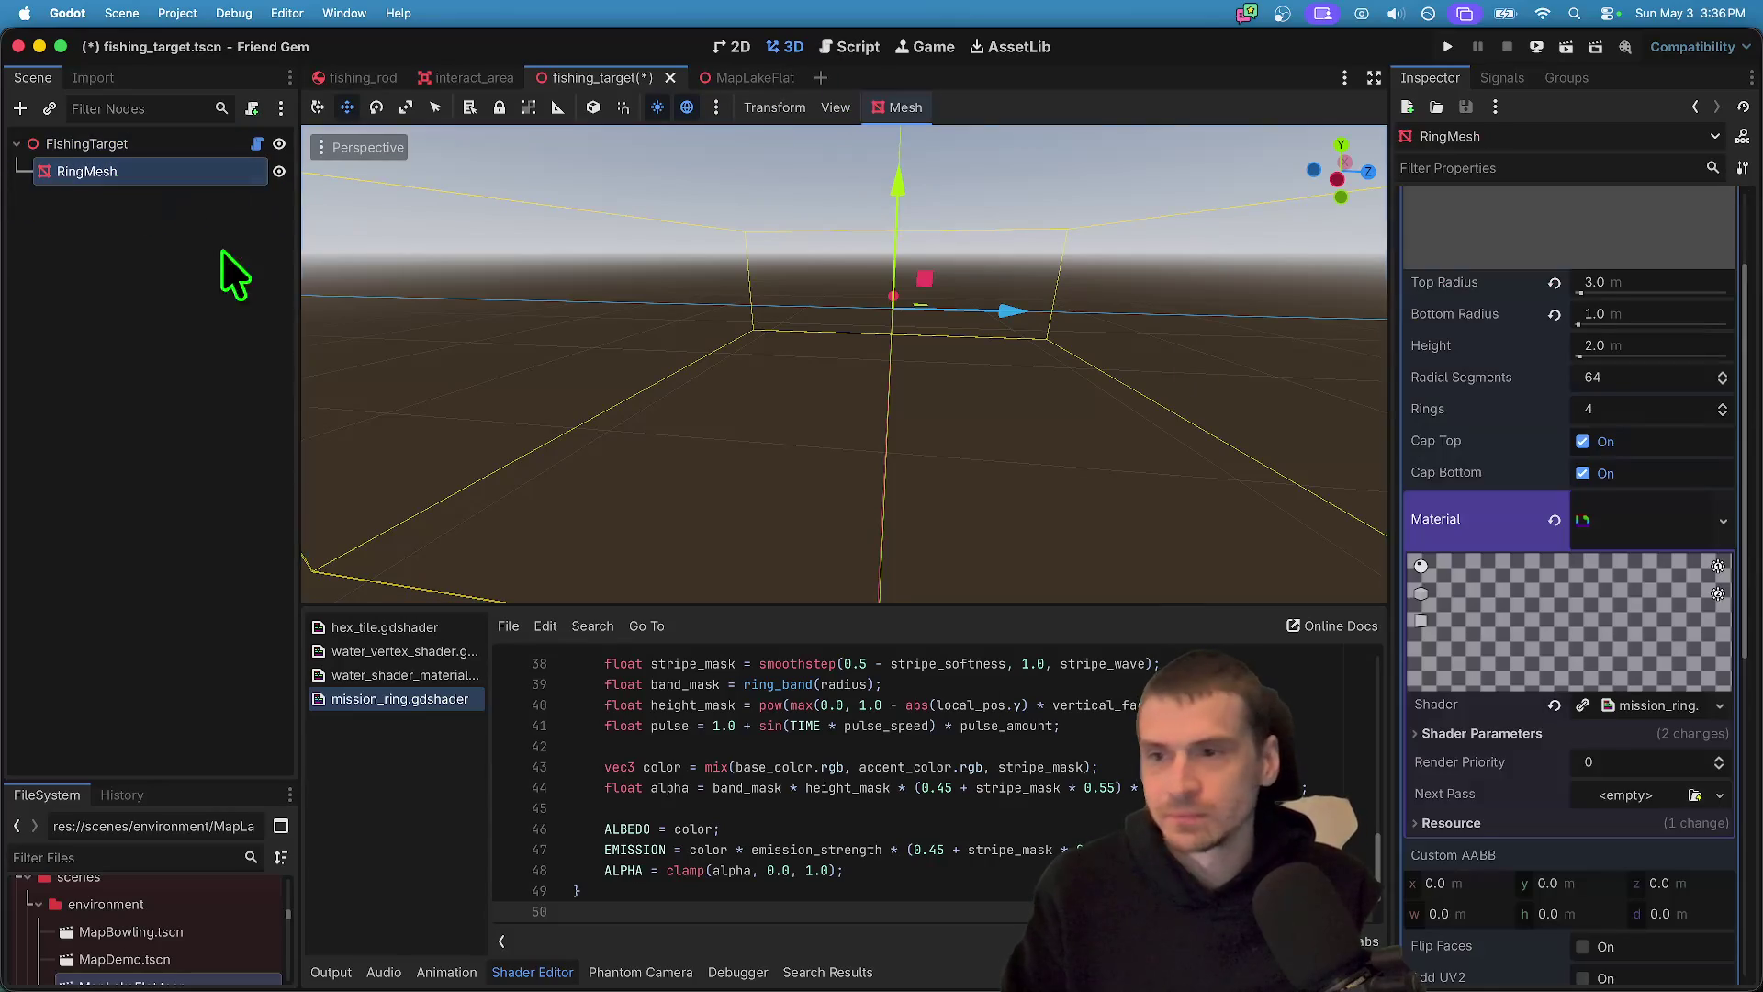
pyautogui.scroll(-2, 1638, 511)
pyautogui.scroll(5, 1561, 500)
pyautogui.click(1553, 426)
pyautogui.click(1554, 457)
# - Reset the shader's Ring Radius and Ring Width parameters to defaults
pyautogui.scroll(-3, 1671, 758)
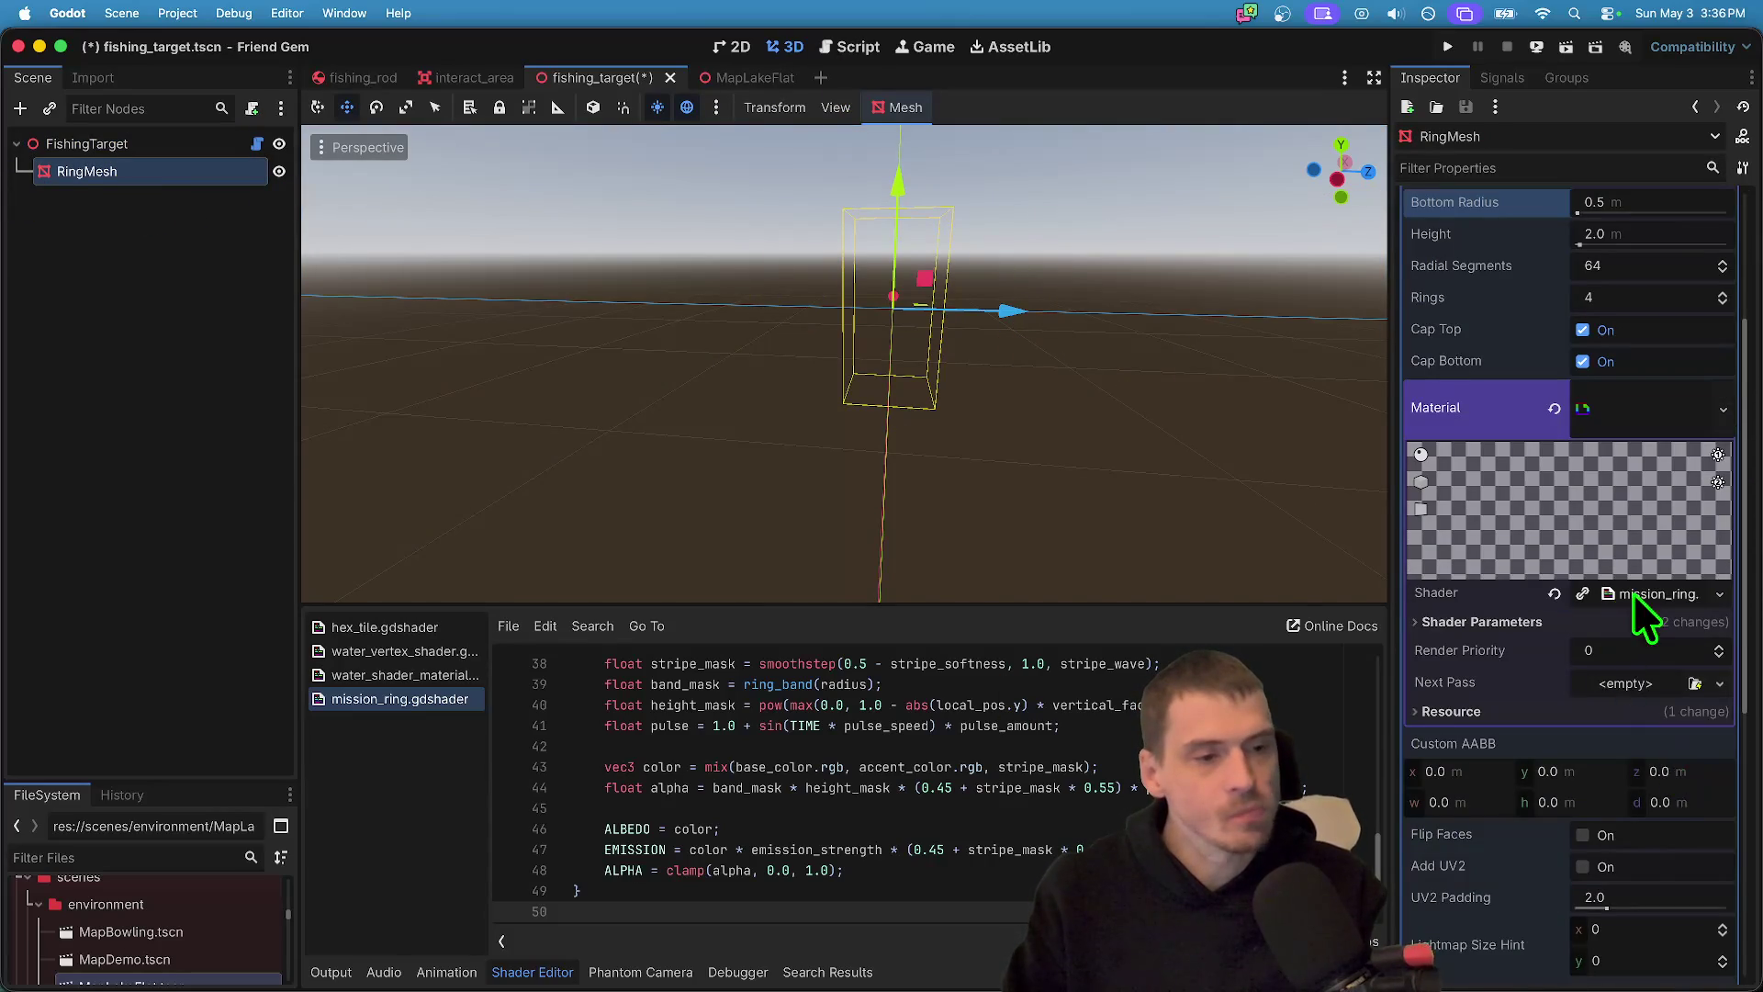
pyautogui.click(1632, 597)
pyautogui.scroll(-2, 1632, 681)
pyautogui.click(1649, 499)
pyautogui.scroll(-1, 1622, 720)
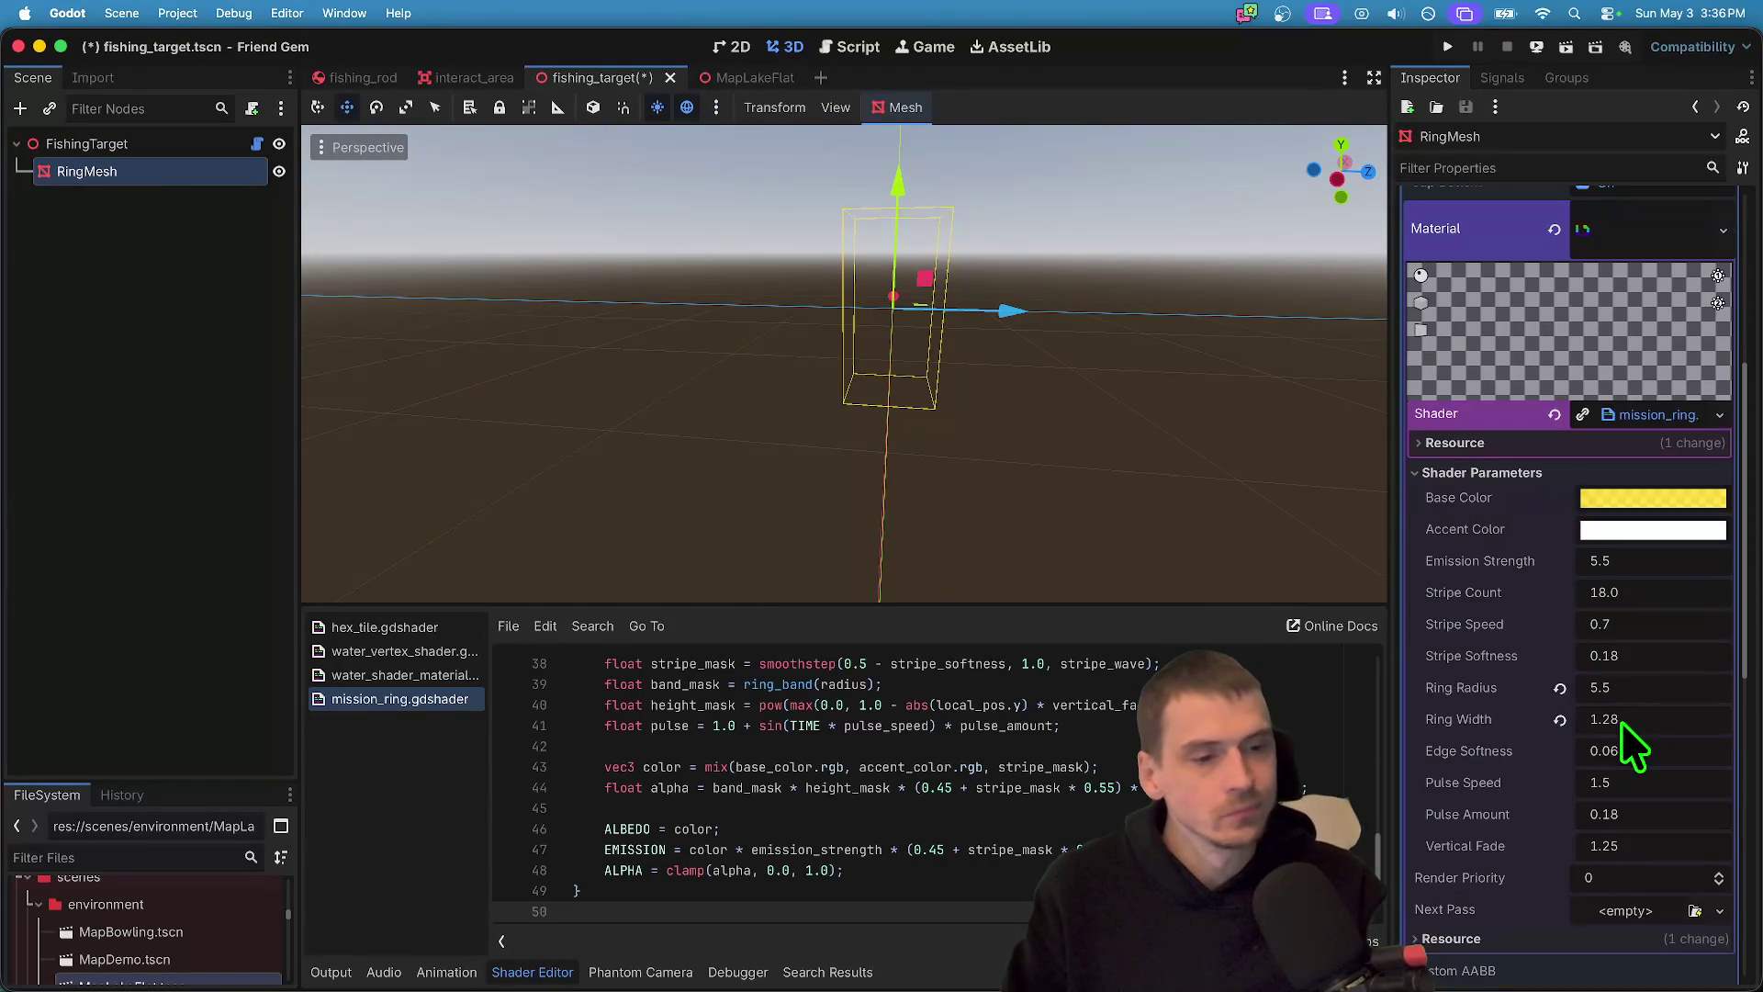
pyautogui.click(1560, 689)
pyautogui.click(1560, 720)
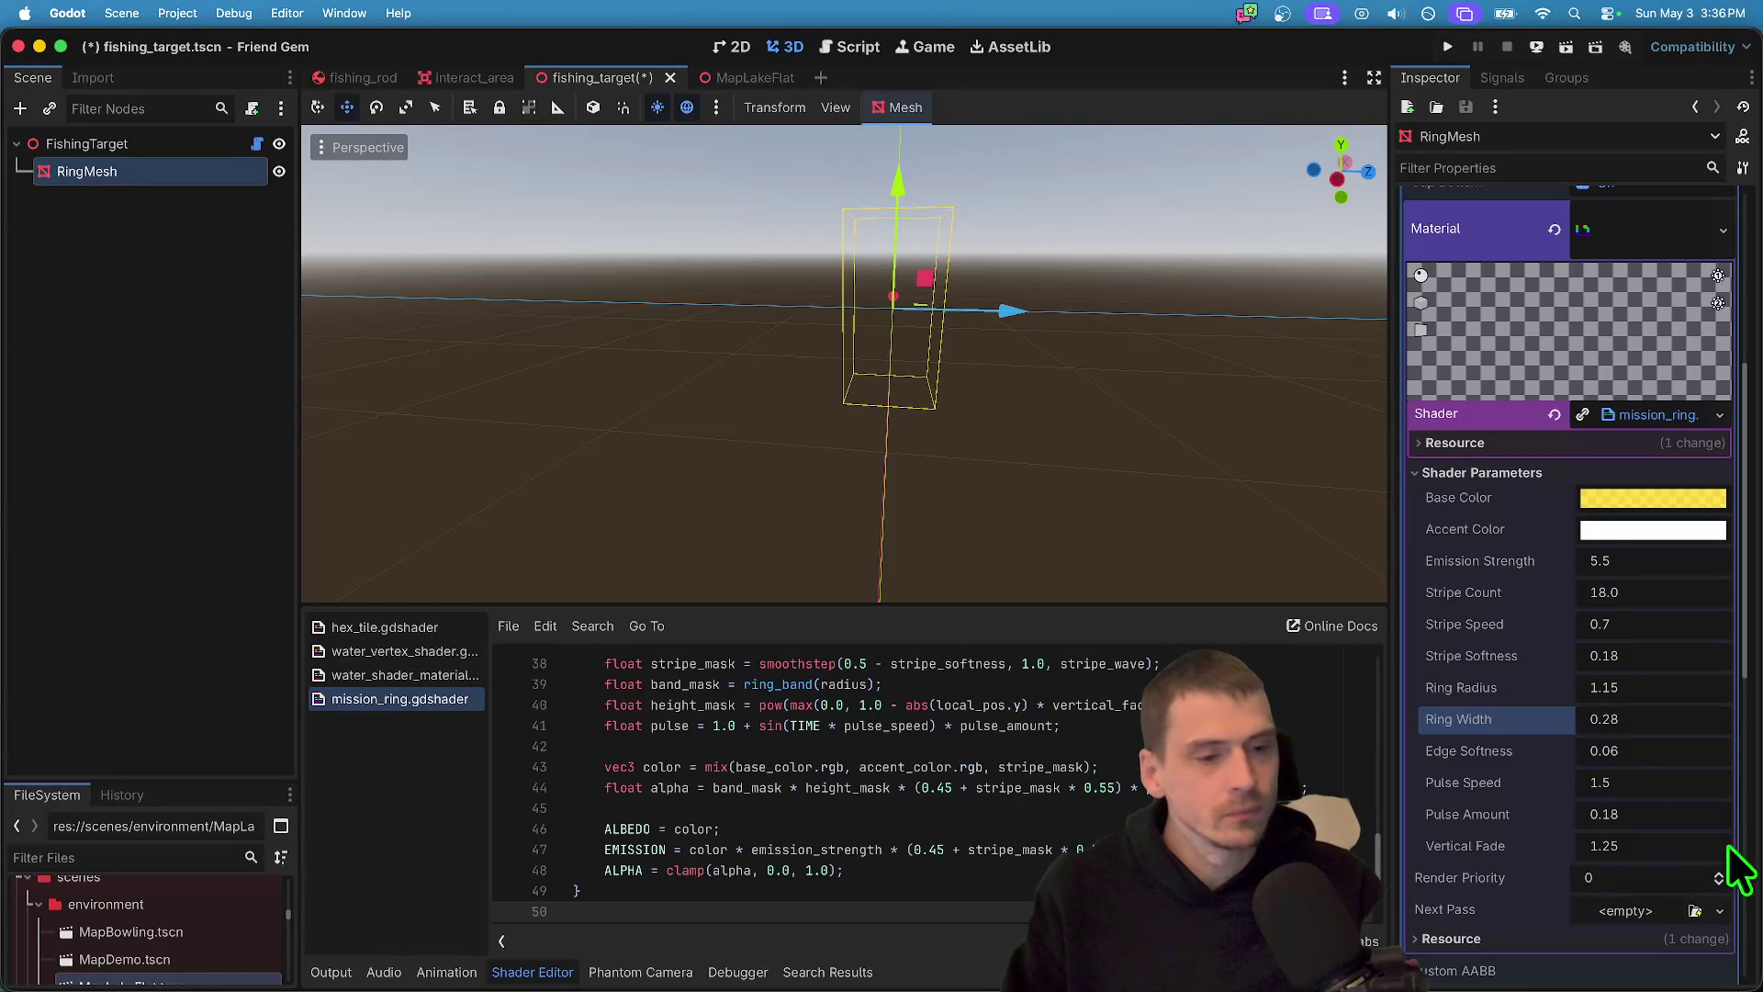
pyautogui.scroll(5, 1673, 738)
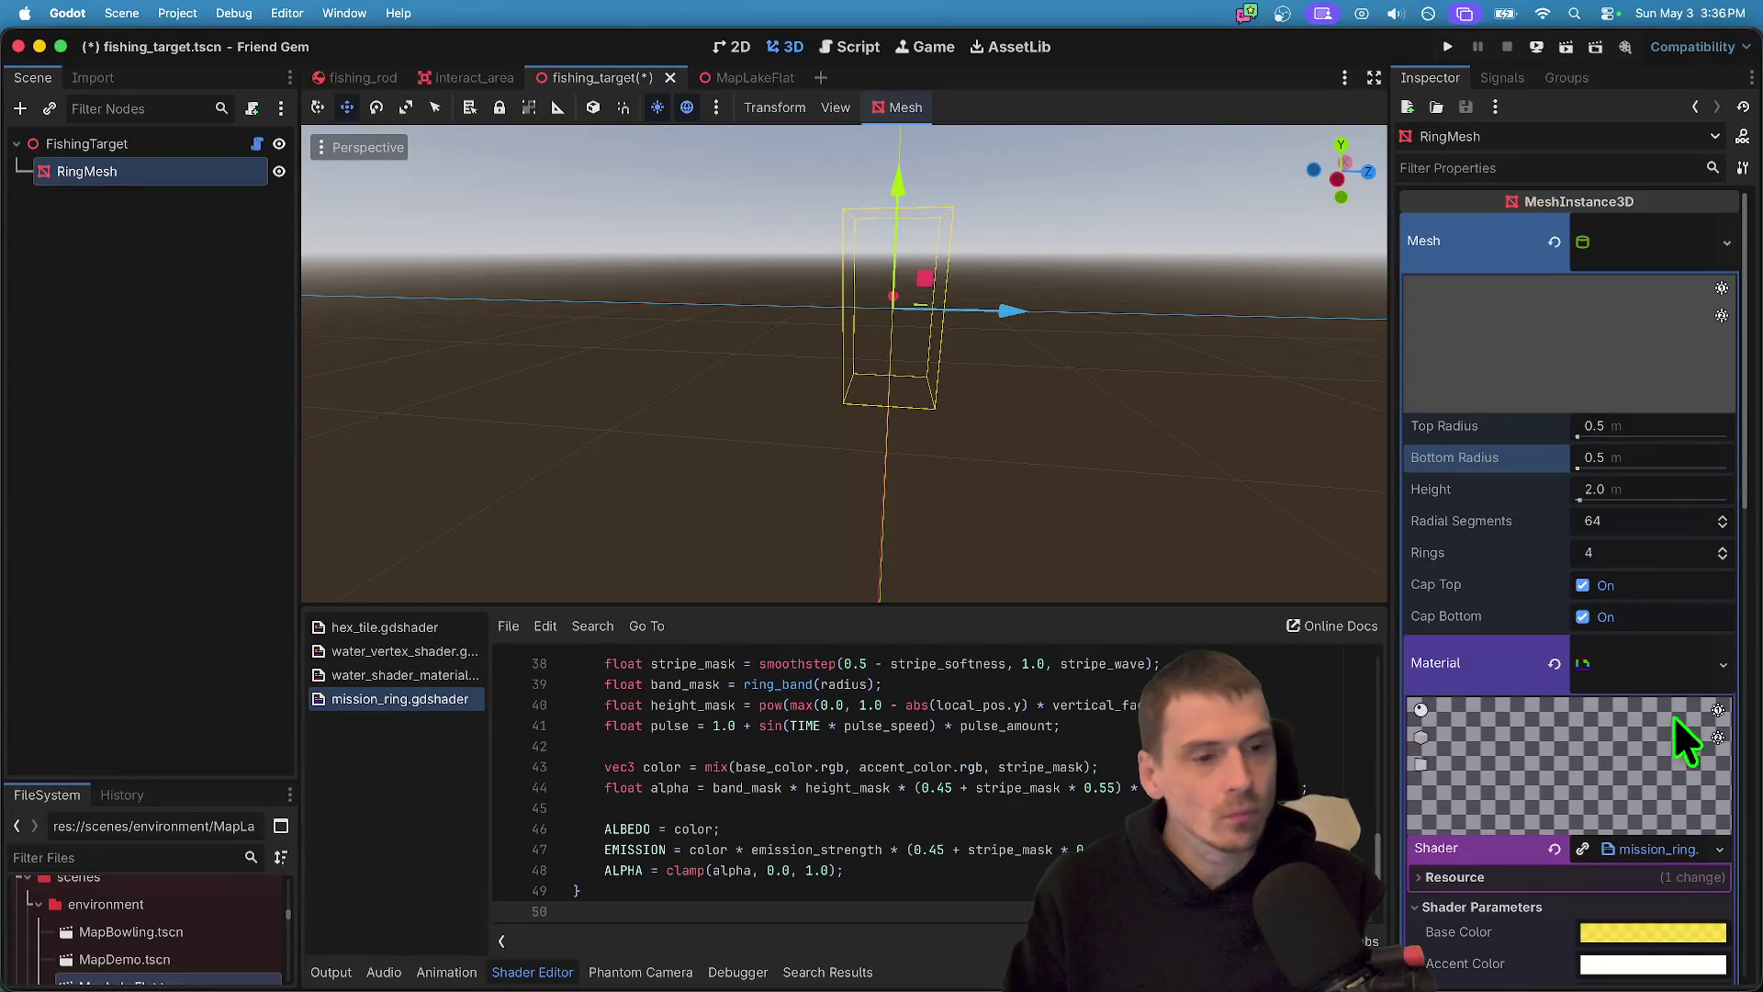
# - Set Top Radius to 3 and Bottom Radius to 1.5, then re-edit Bottom Radius
pyautogui.click(1691, 434)
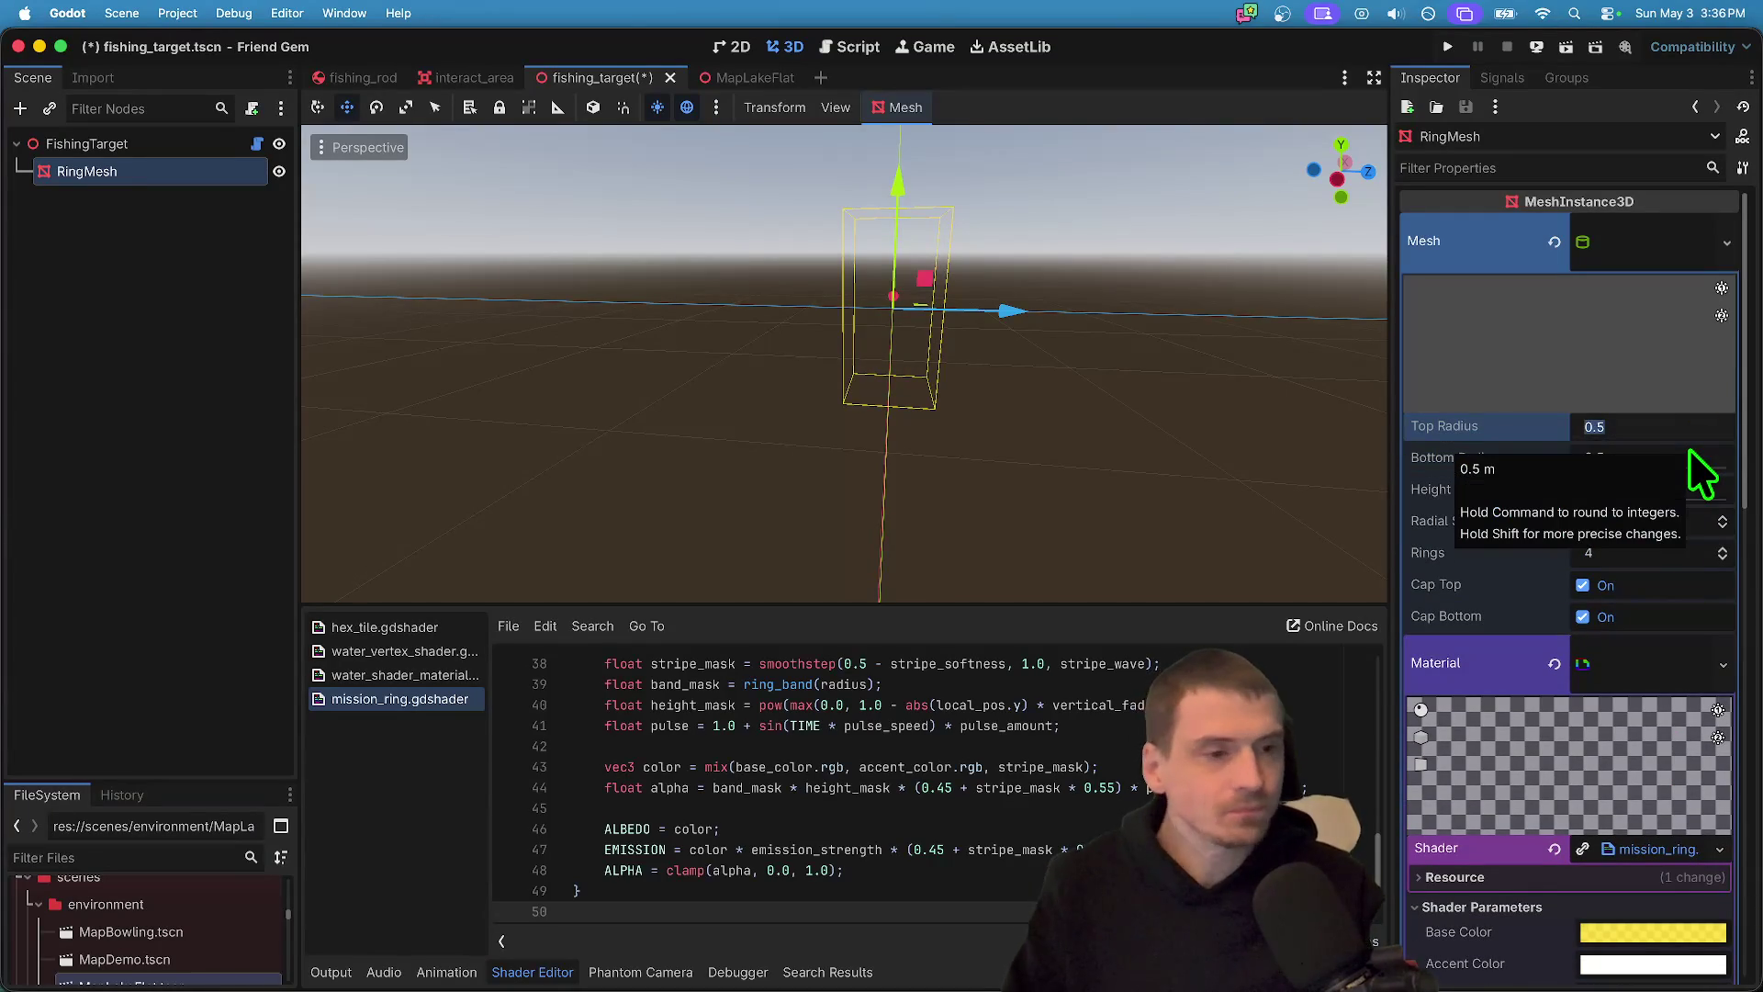
pyautogui.click(208, 301)
pyautogui.click(141, 139)
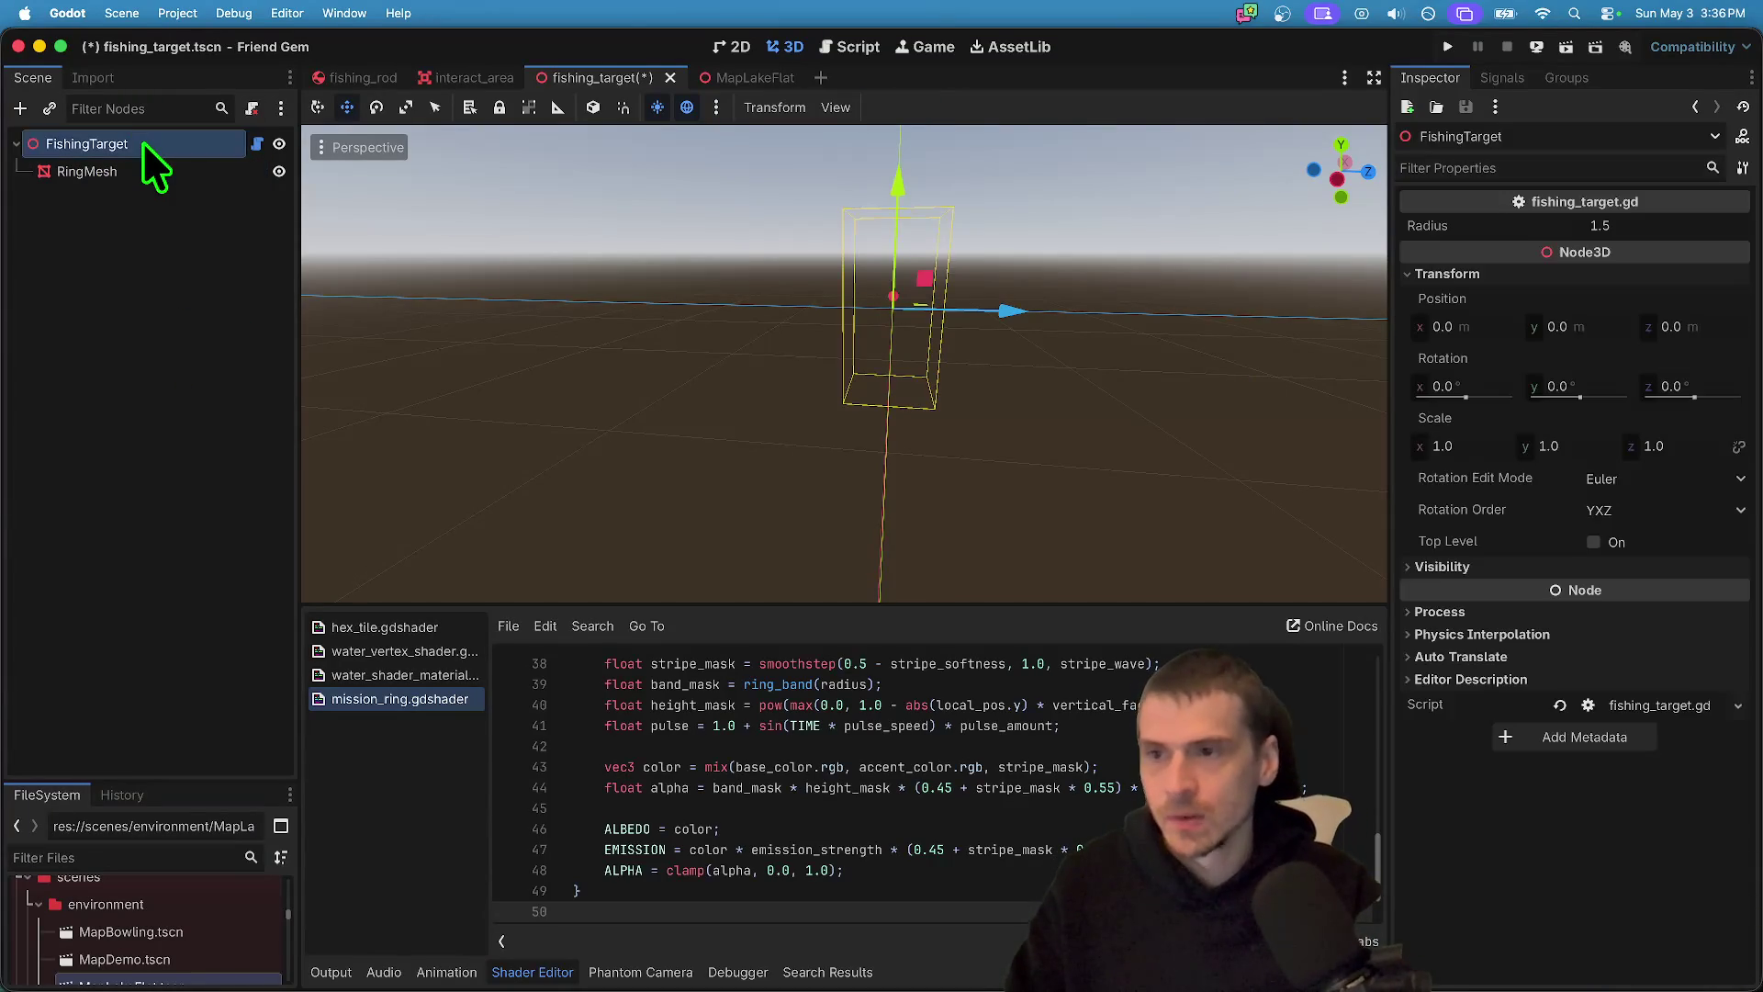
pyautogui.click(156, 168)
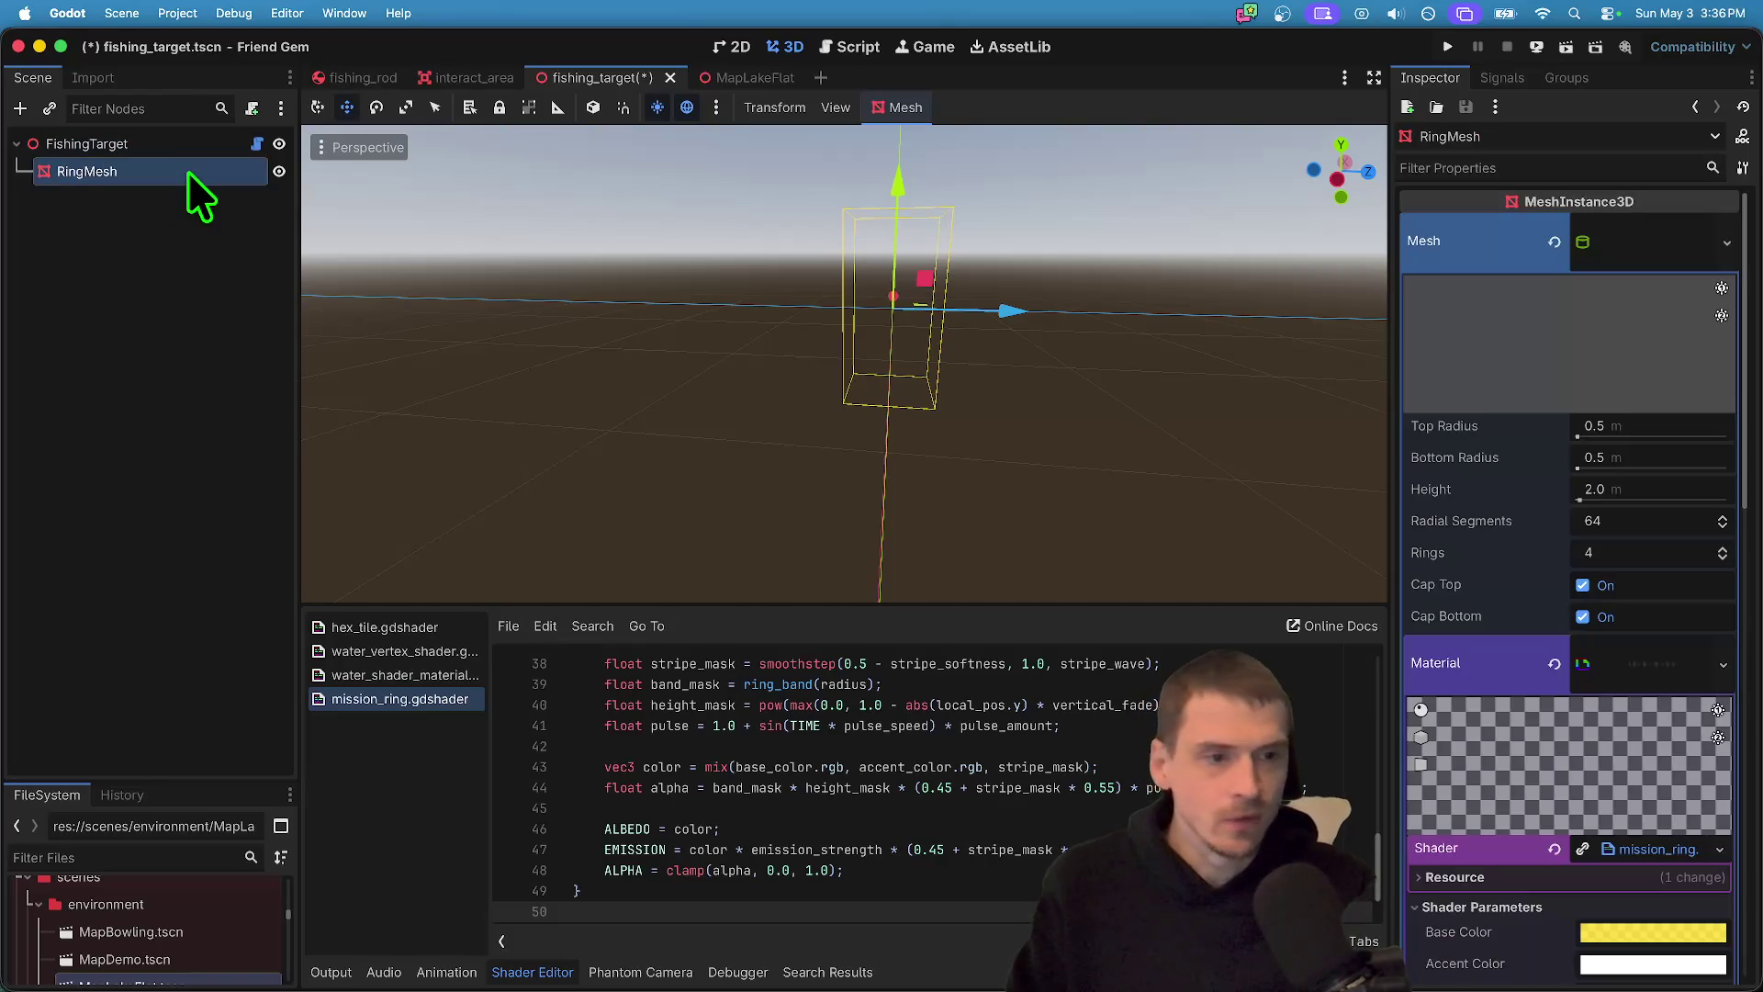
pyautogui.click(1672, 434)
pyautogui.write('3')
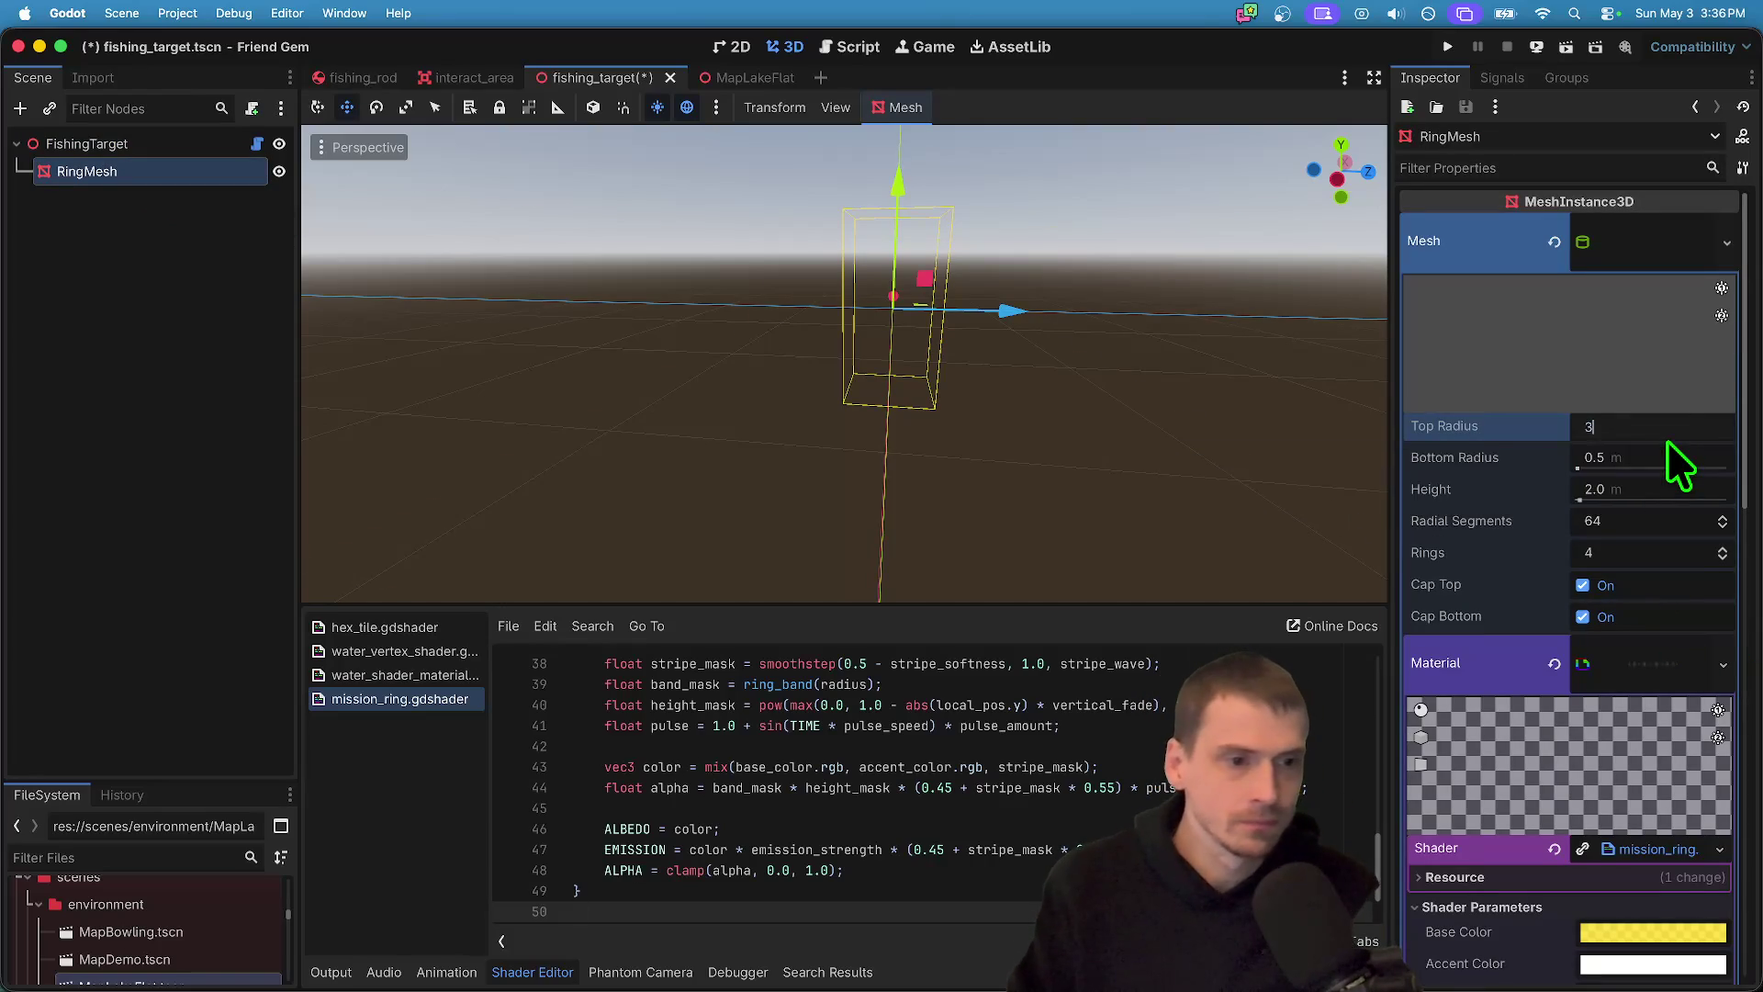
pyautogui.press('Tab')
pyautogui.write('1.5')
pyautogui.press('Return')
pyautogui.click(1661, 450)
pyautogui.write('1')
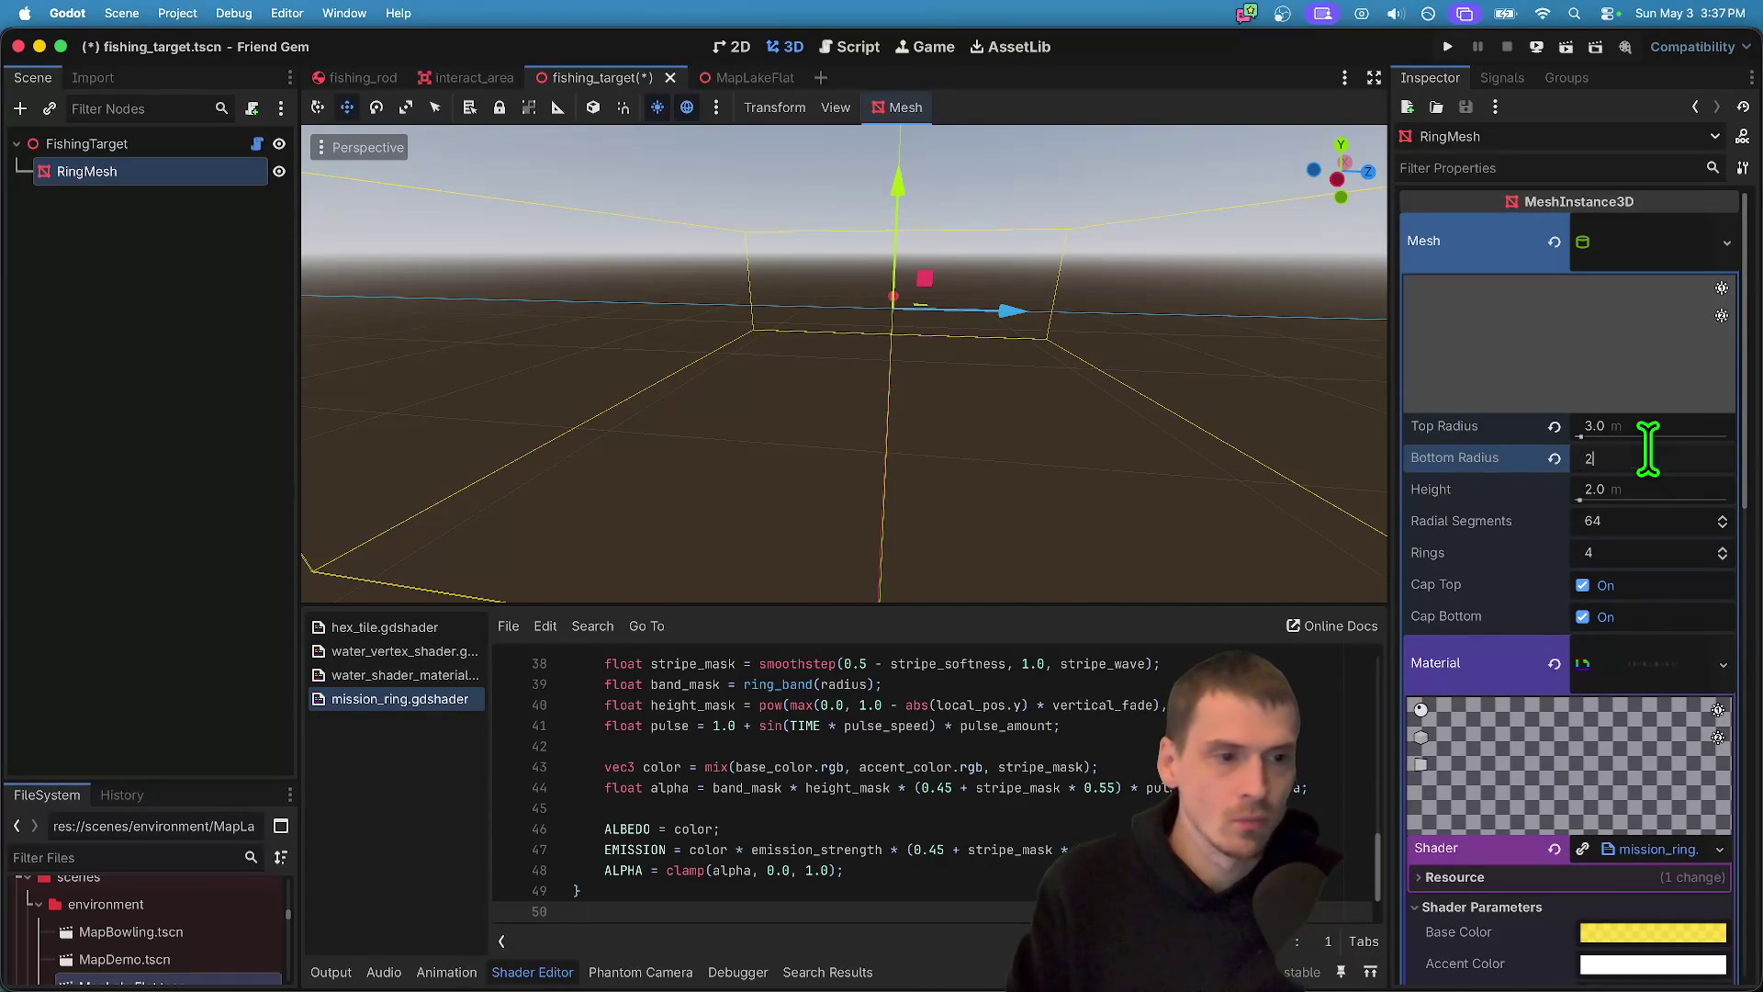
# - Set the shader's Ring Radius to 2.15 and adjust Stripe Speed
pyautogui.scroll(-8, 1700, 547)
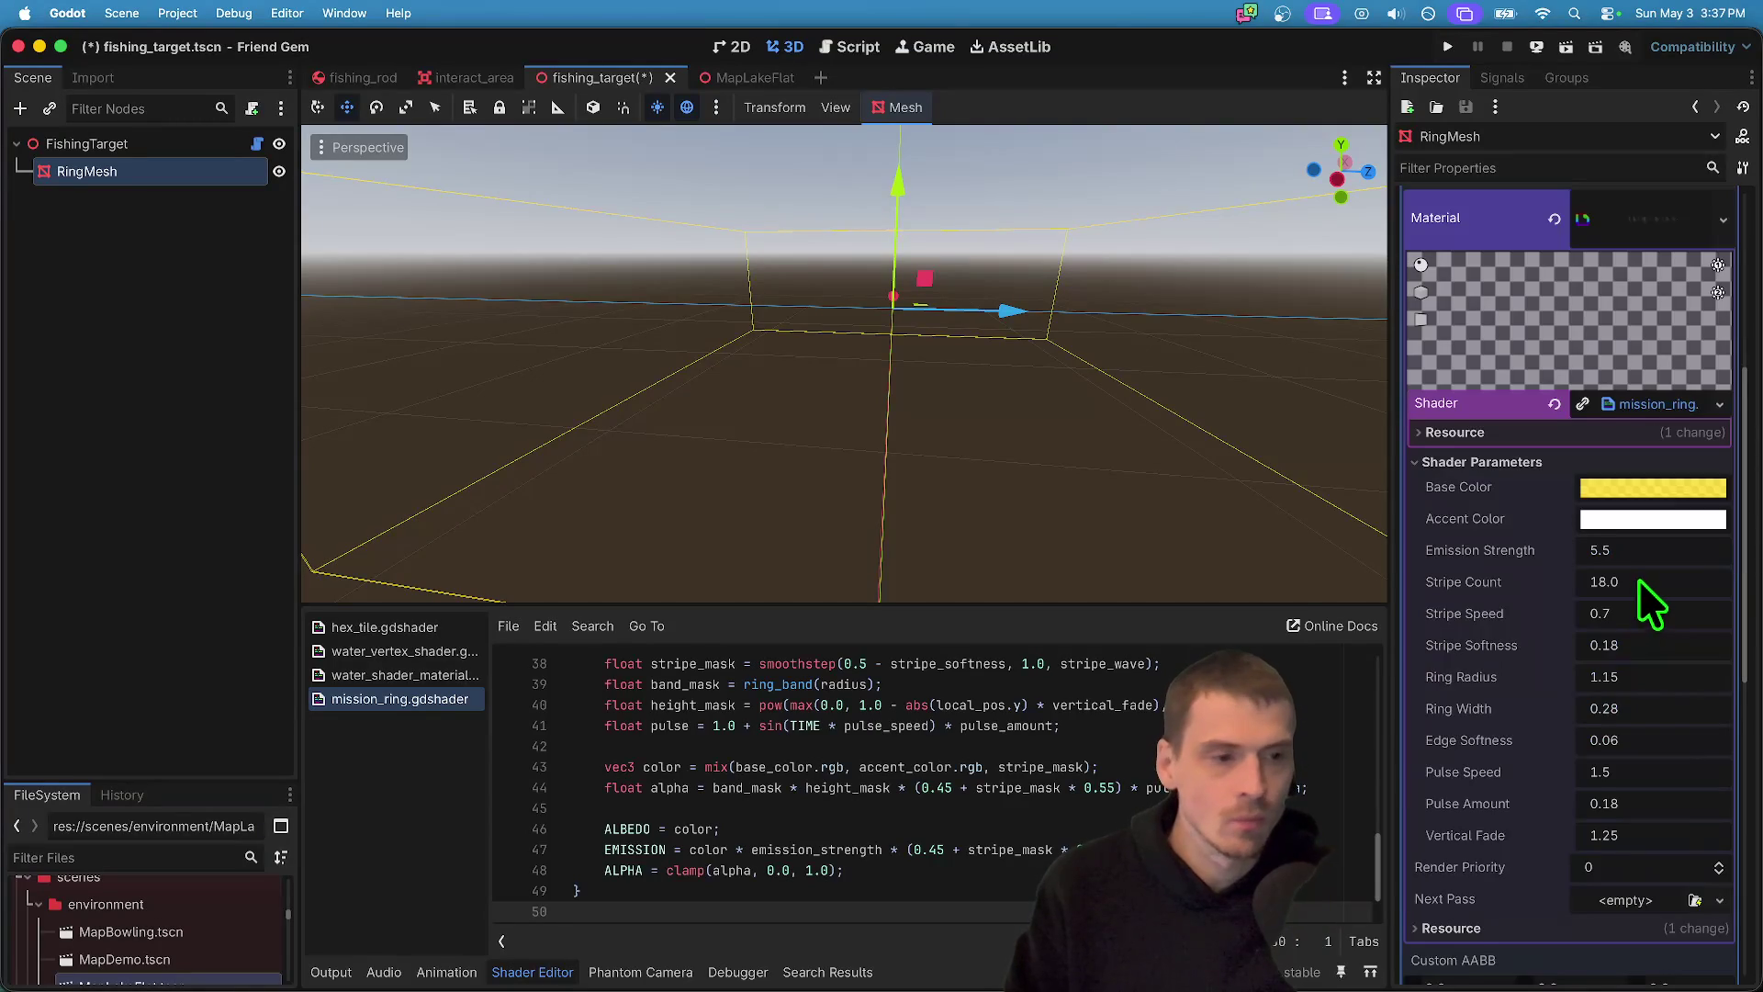
pyautogui.scroll(-1, 1638, 598)
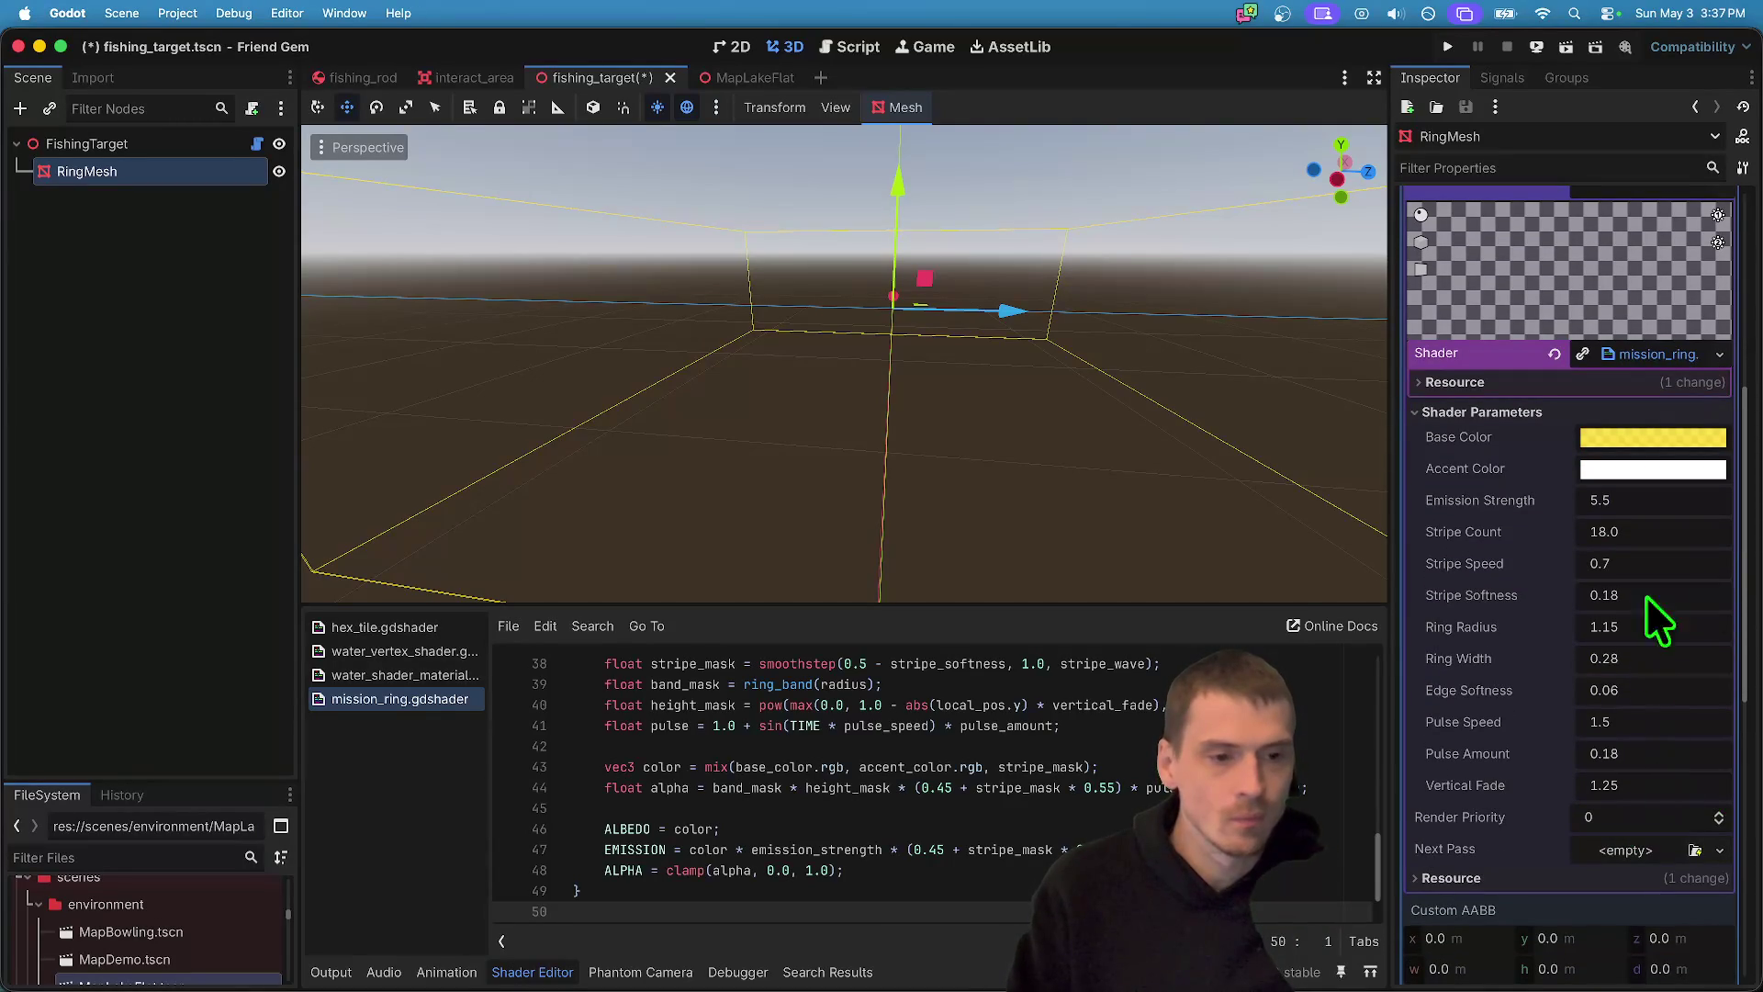
pyautogui.click(1665, 626)
pyautogui.write('2.15')
pyautogui.press('Return')
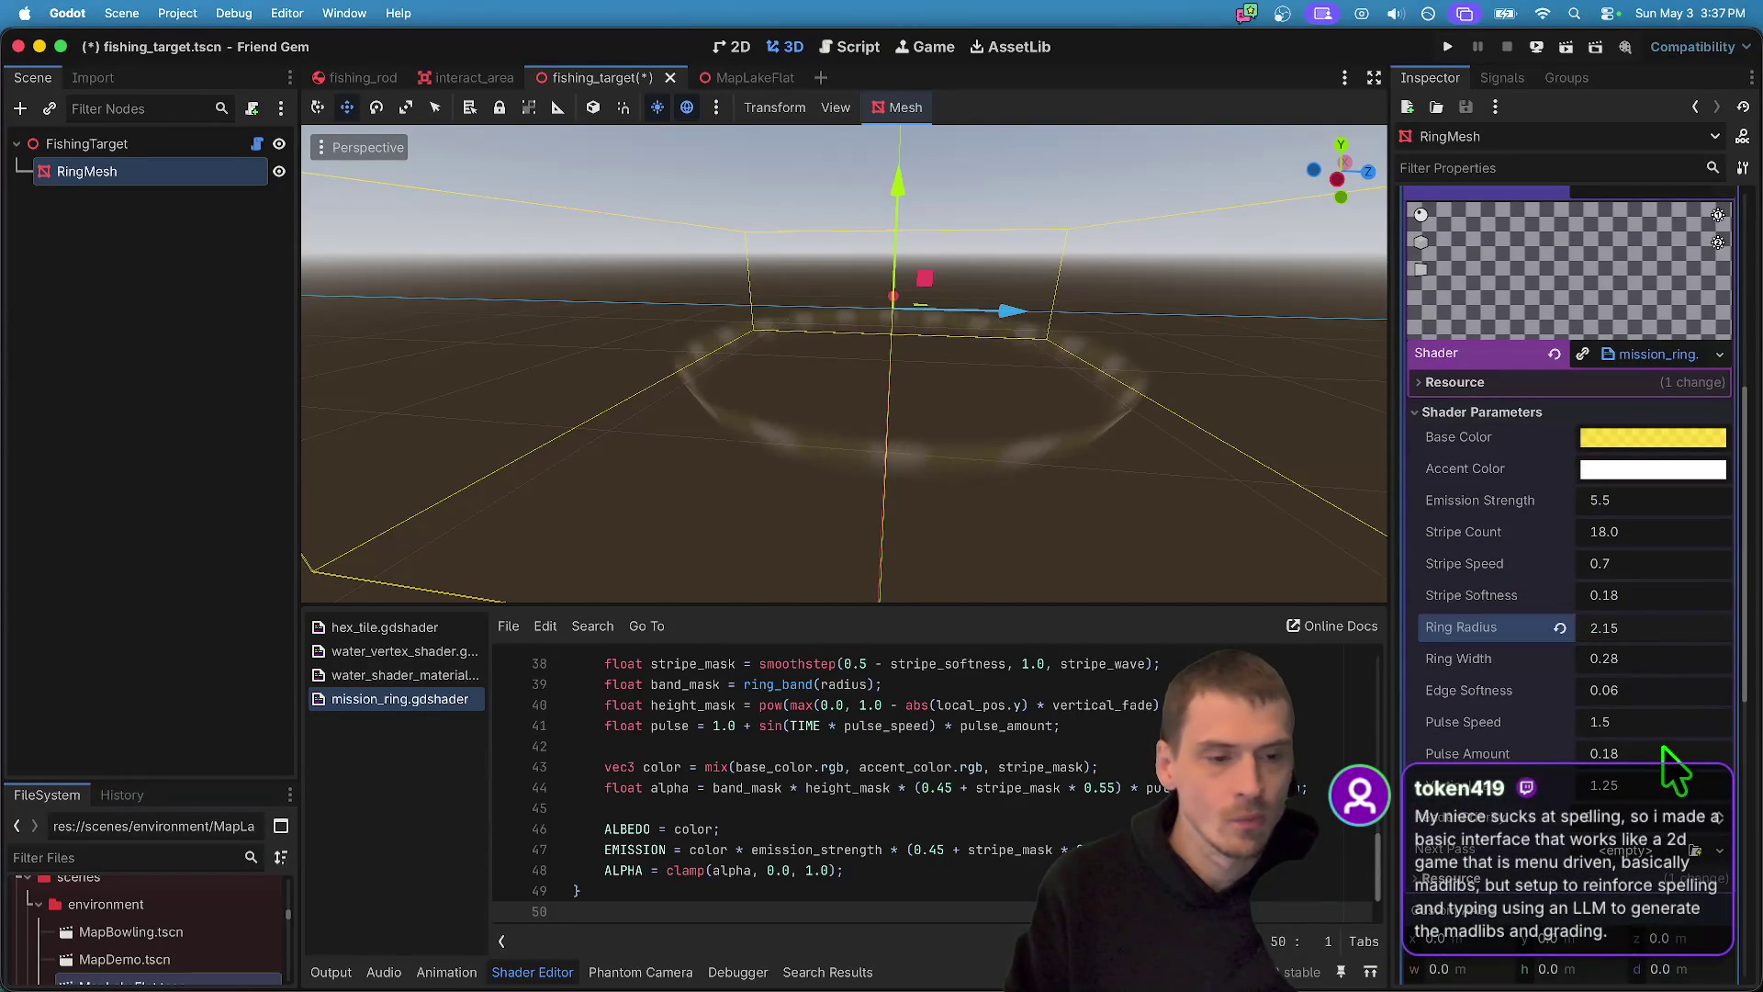
pyautogui.click(1644, 568)
pyautogui.press('BackSpace')
pyautogui.write('1')
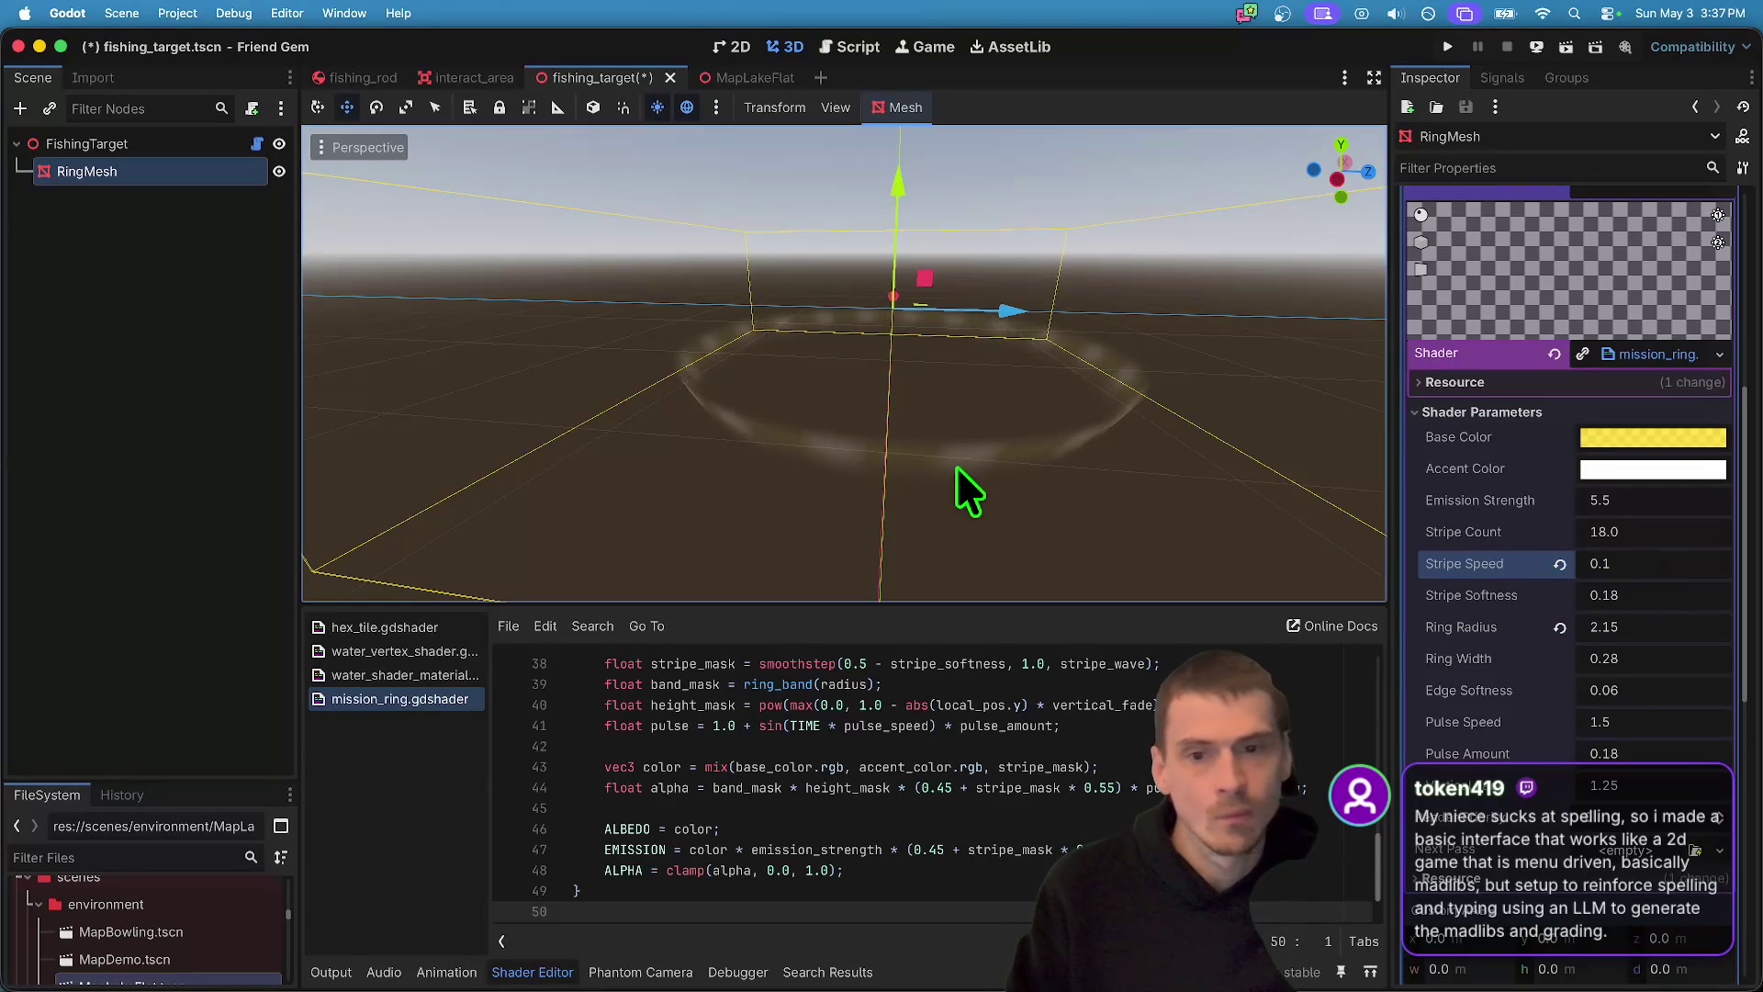
pyautogui.click(1662, 599)
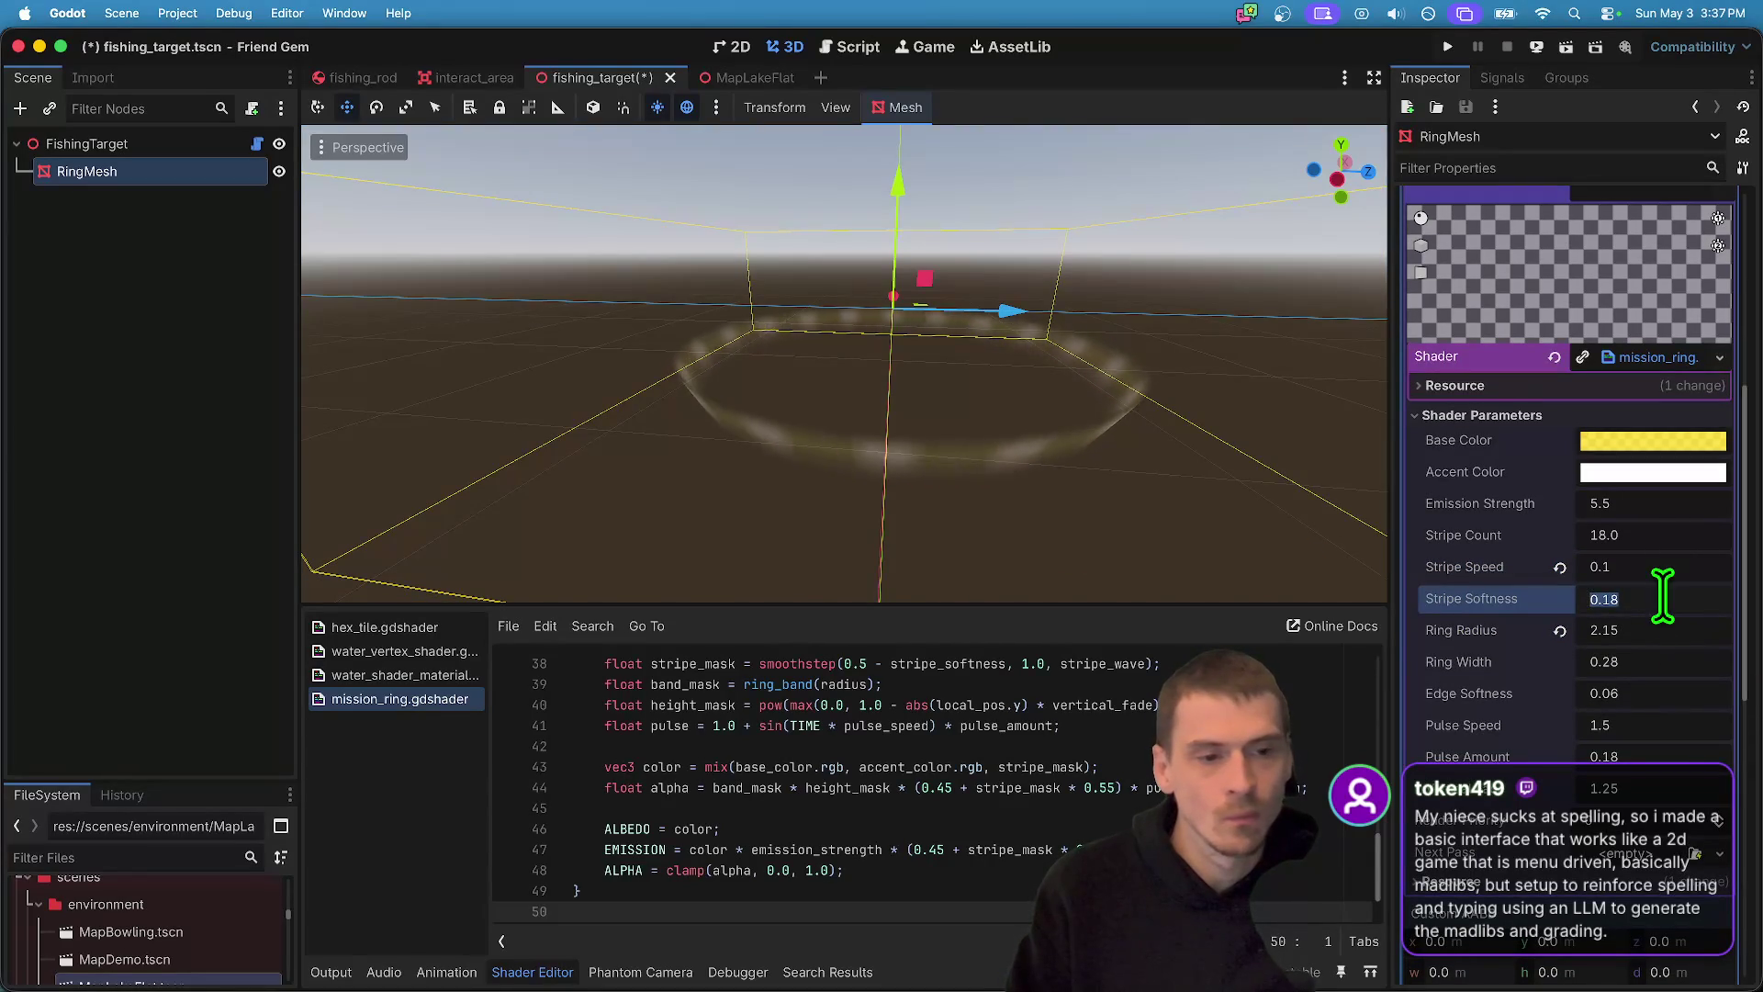
pyautogui.click(1653, 632)
# - Edit the mesh Height field, entering 1.001 and then 2
pyautogui.scroll(5, 1653, 632)
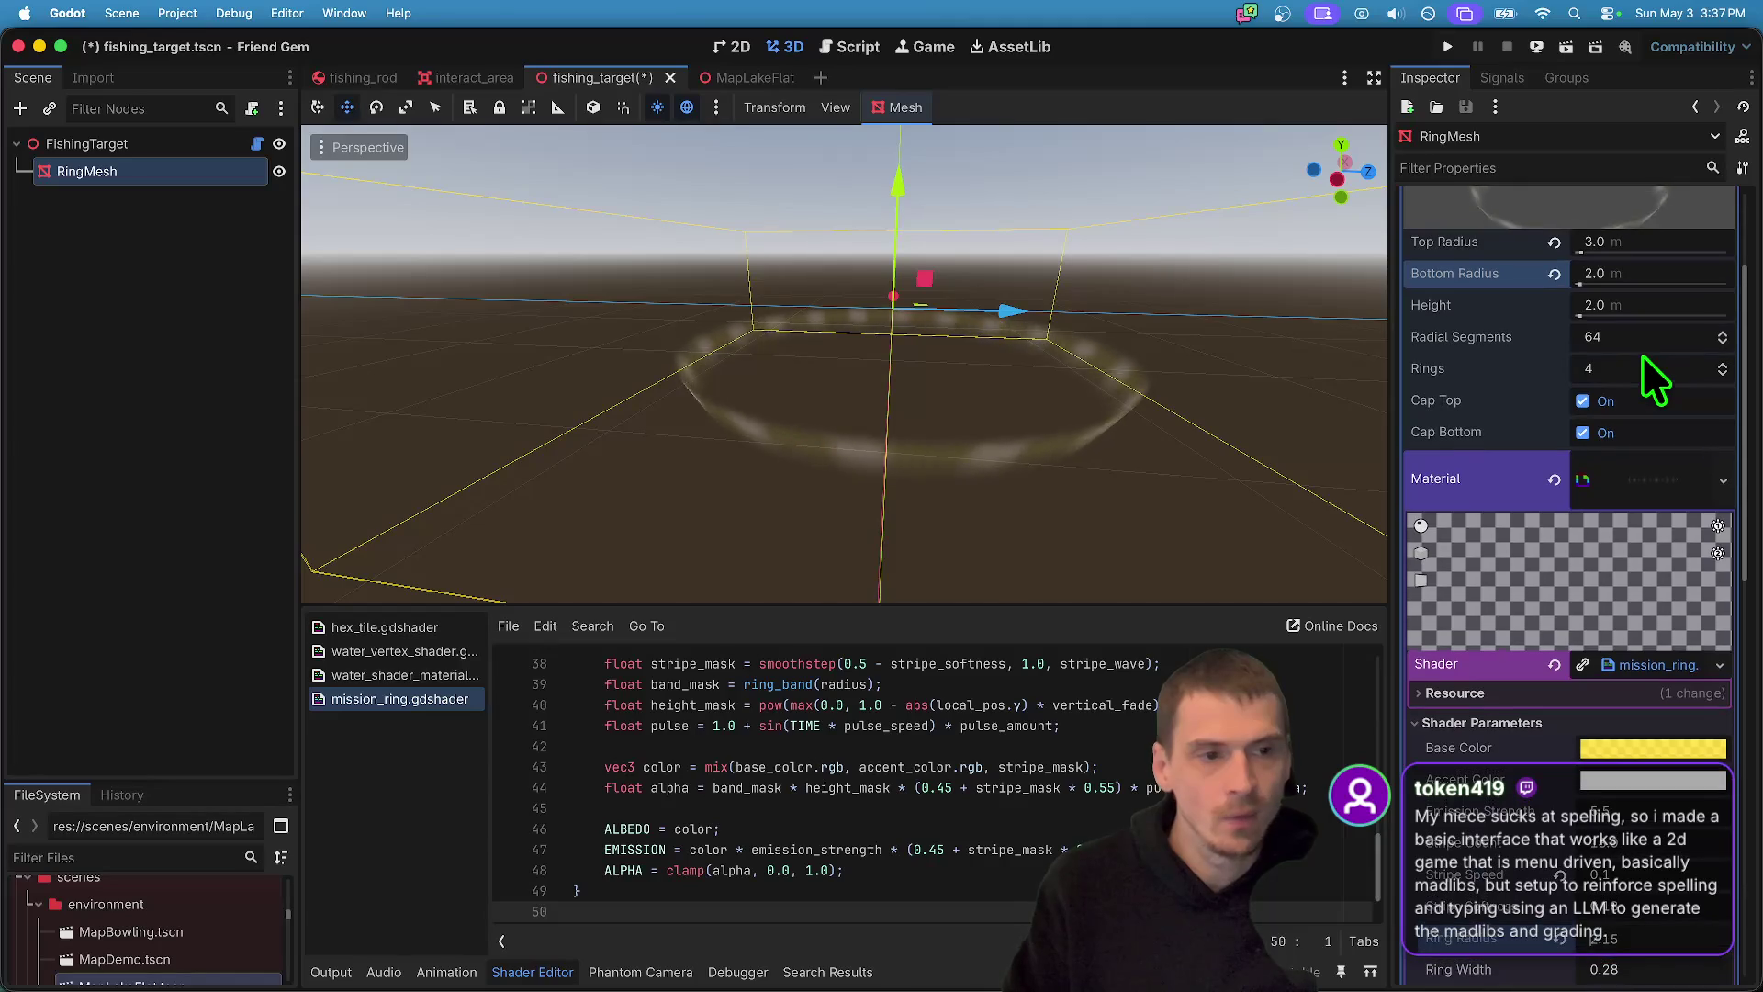
pyautogui.click(1658, 300)
pyautogui.write('1.001')
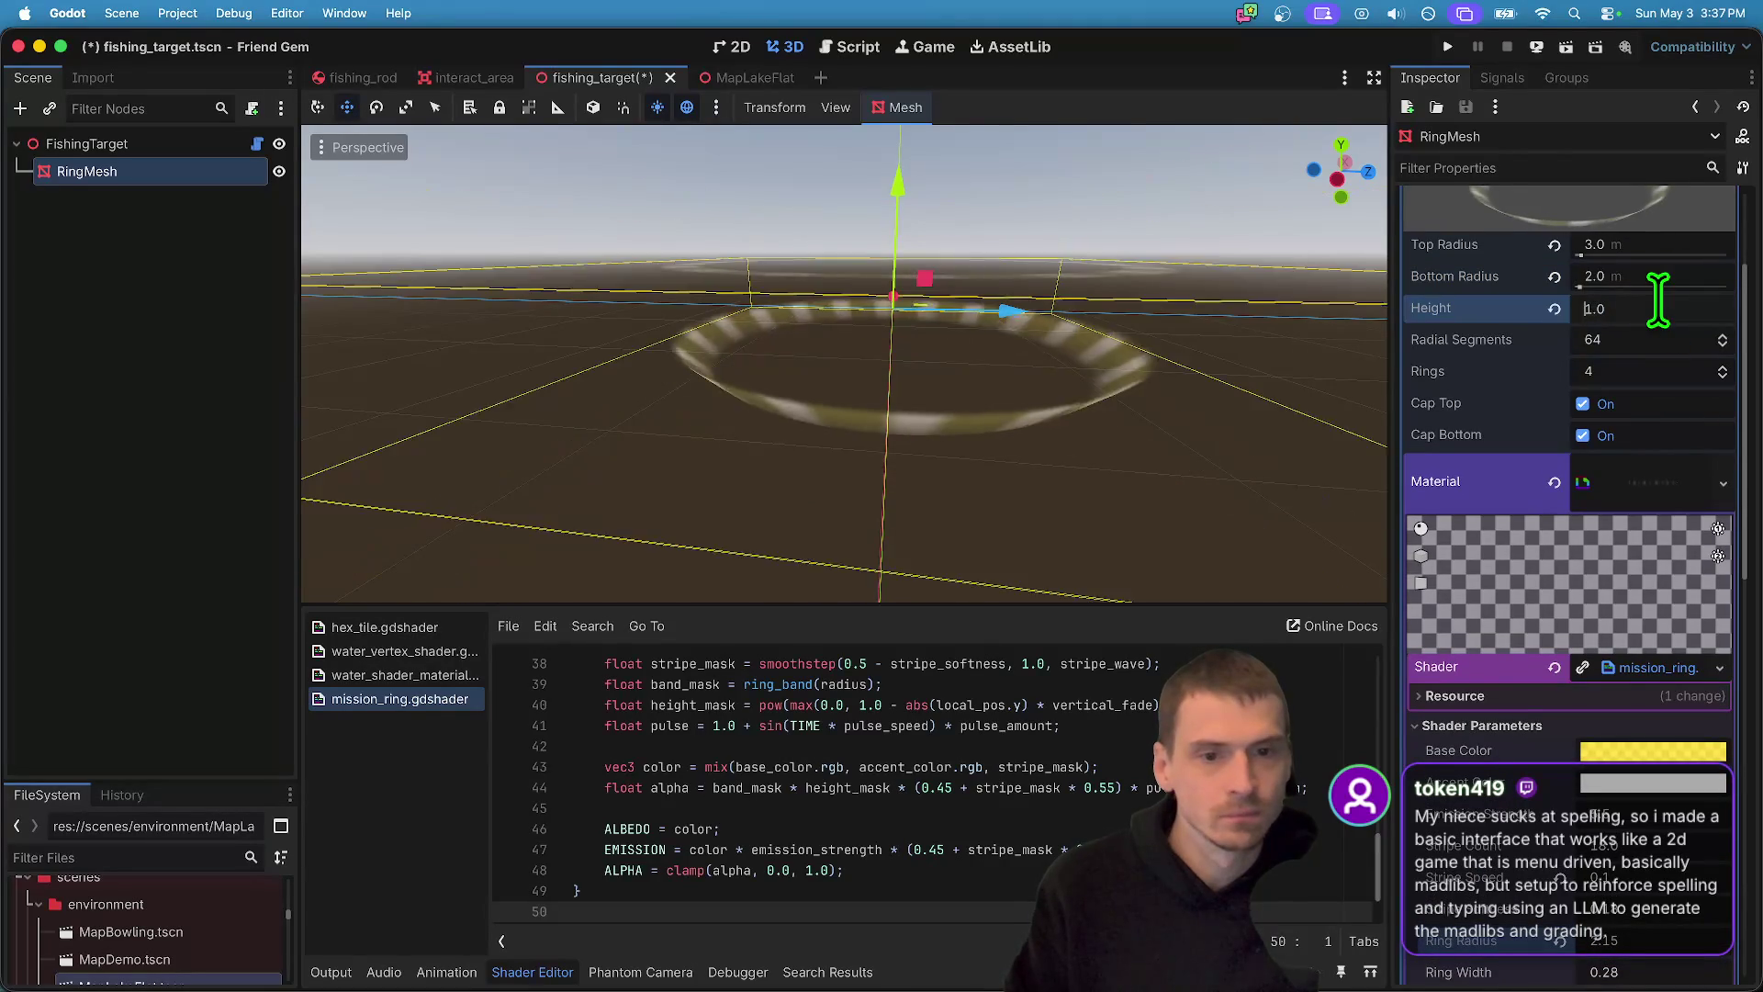
pyautogui.press('Delete')
pyautogui.write('2')
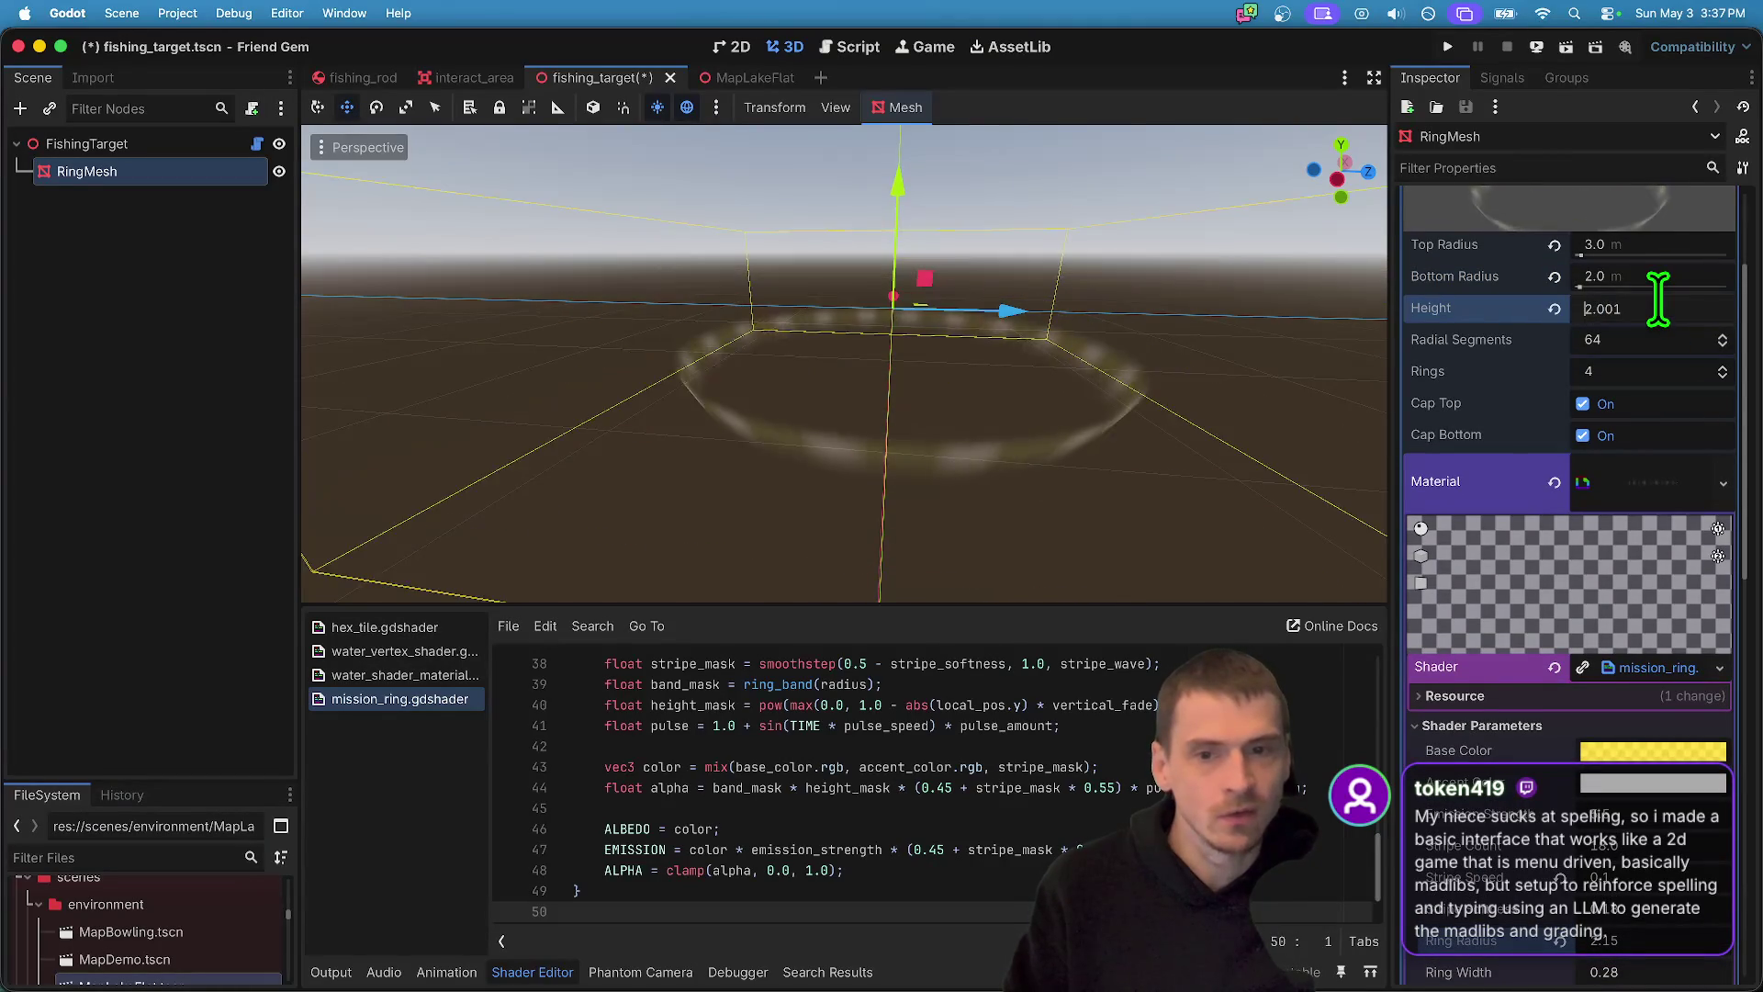
pyautogui.scroll(-6, 1647, 547)
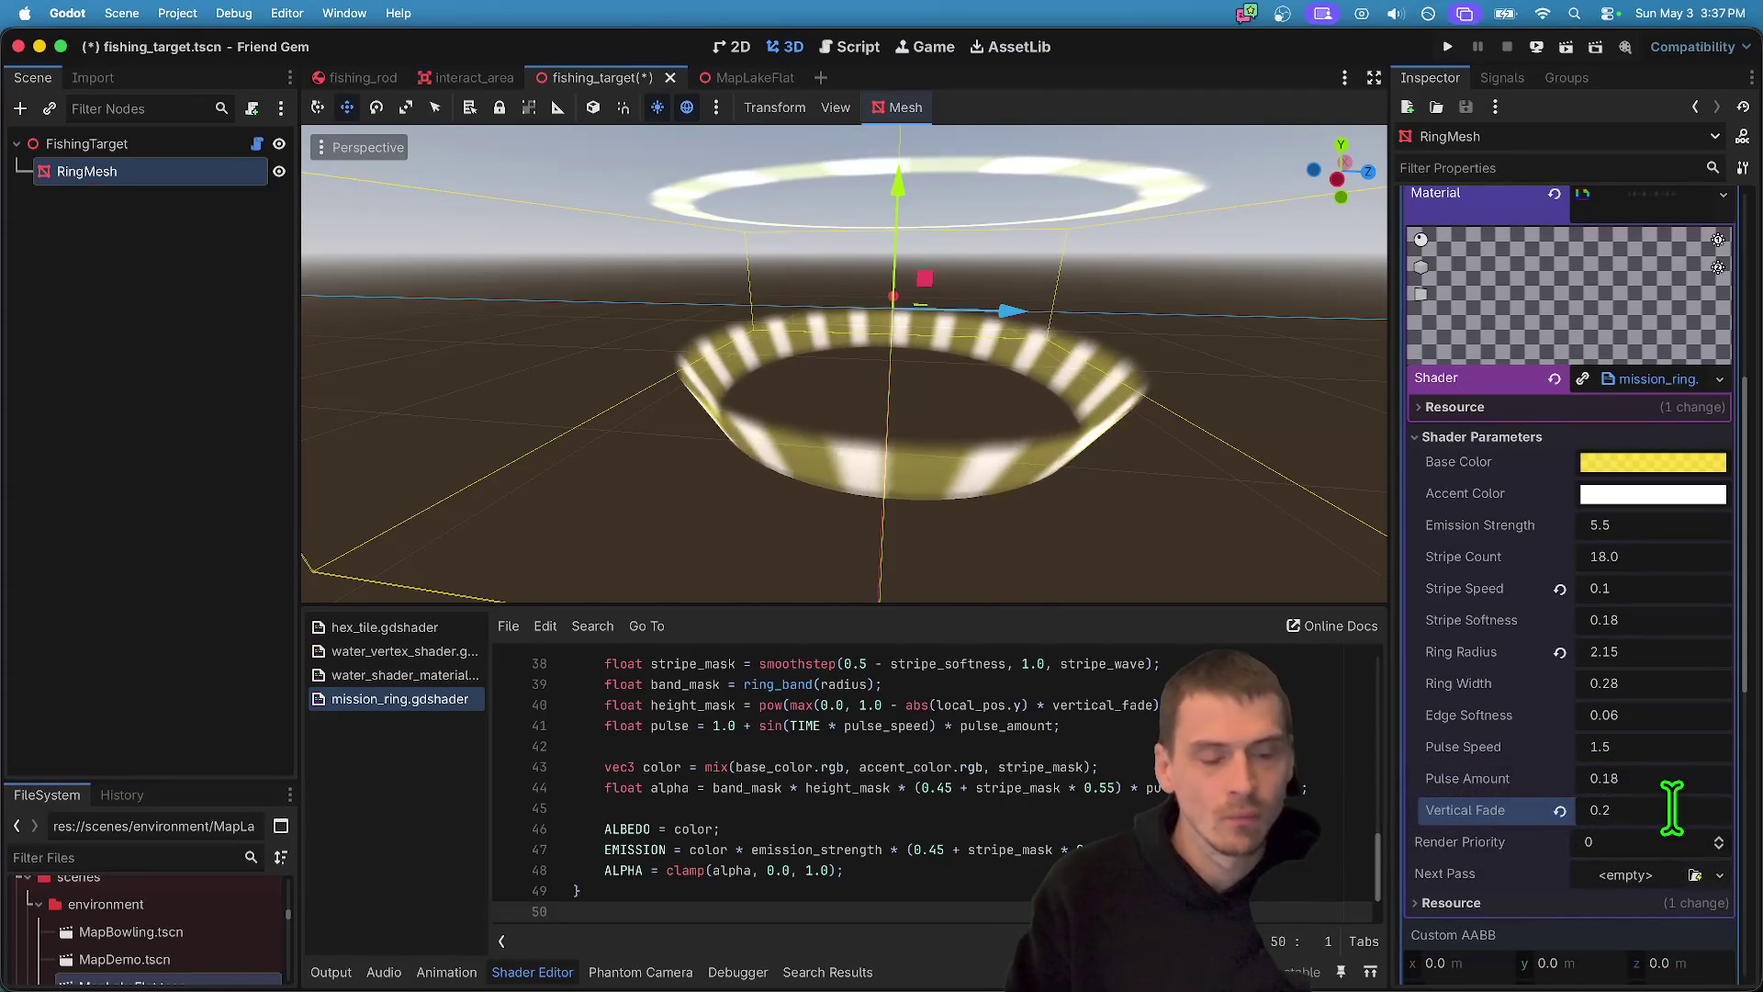
pyautogui.scroll(-3, 1133, 531)
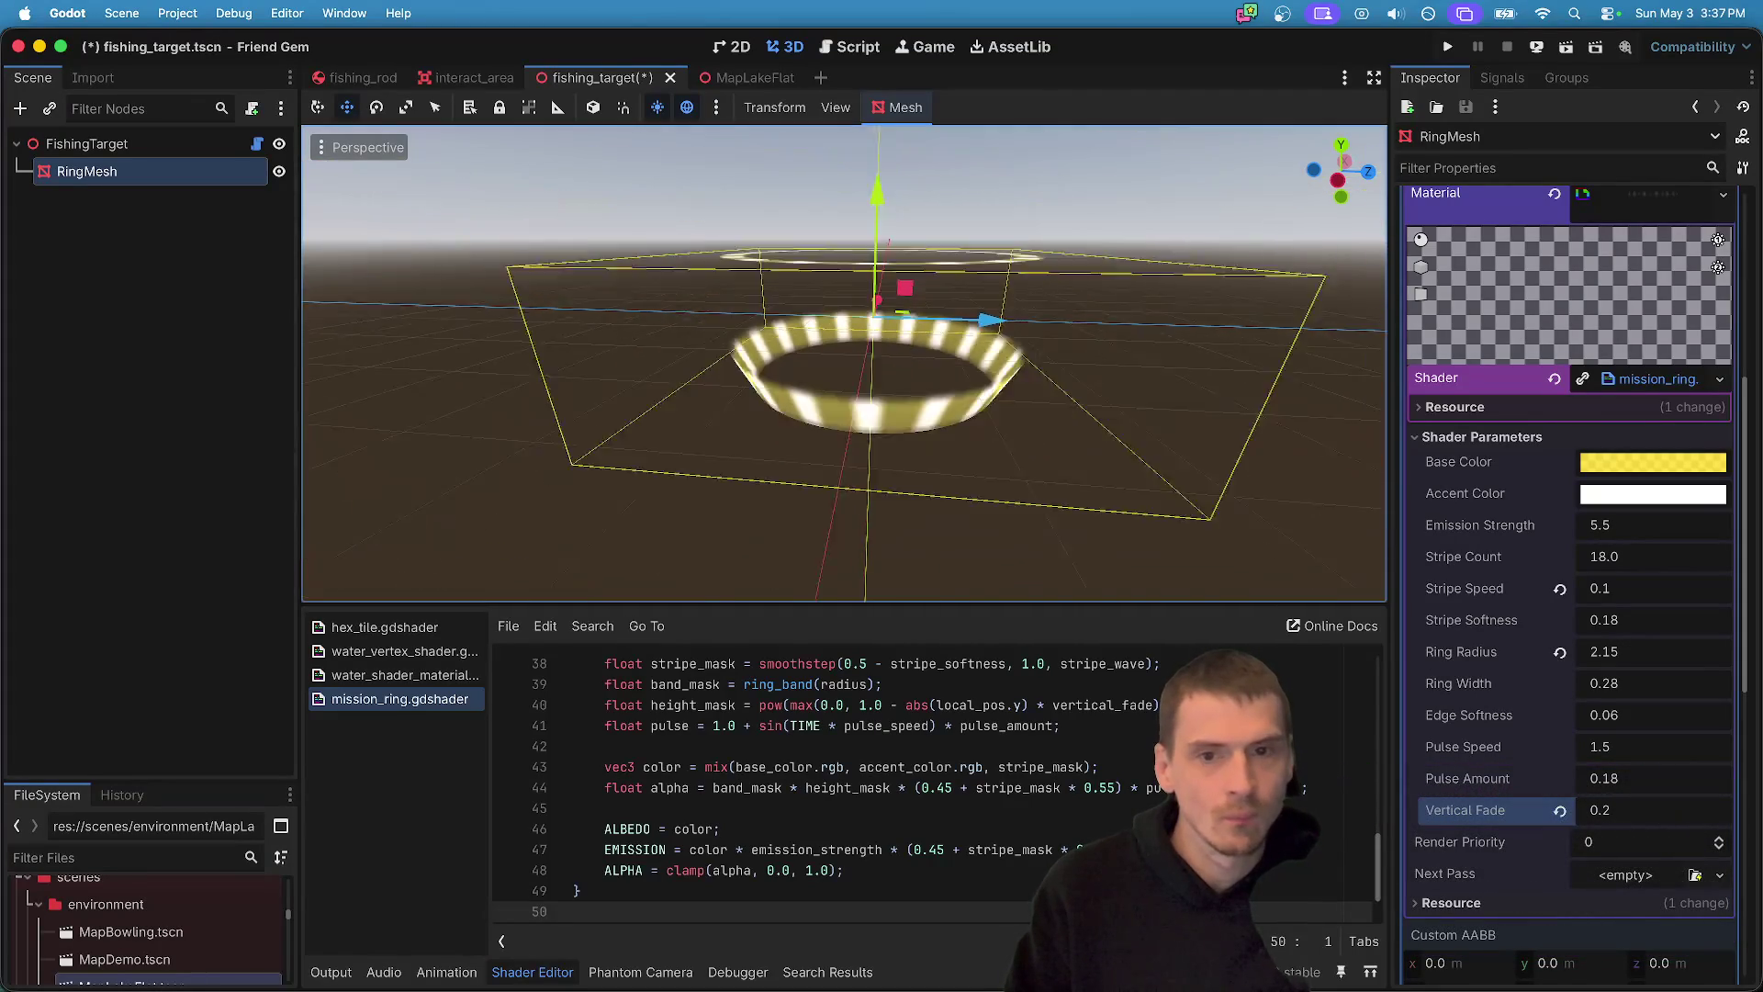
pyautogui.scroll(-3, 1079, 477)
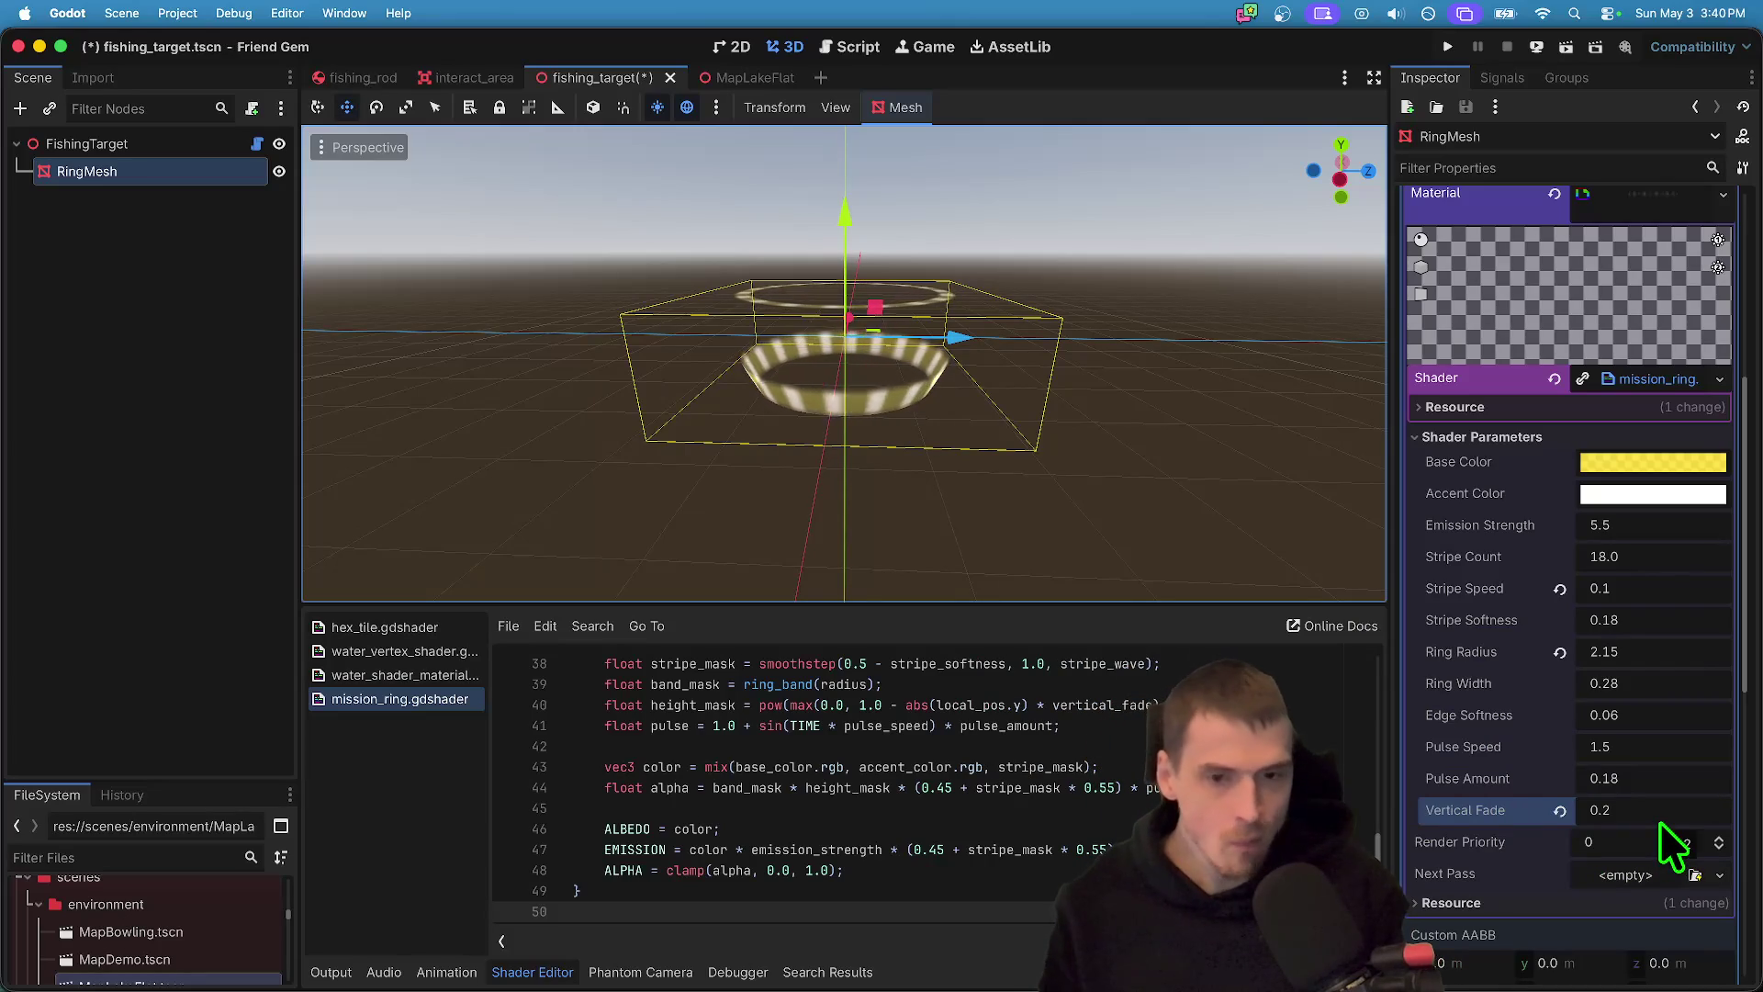
# - Set Vertical Fade to 1.0 and save the scene
pyautogui.click(1617, 810)
pyautogui.write('1')
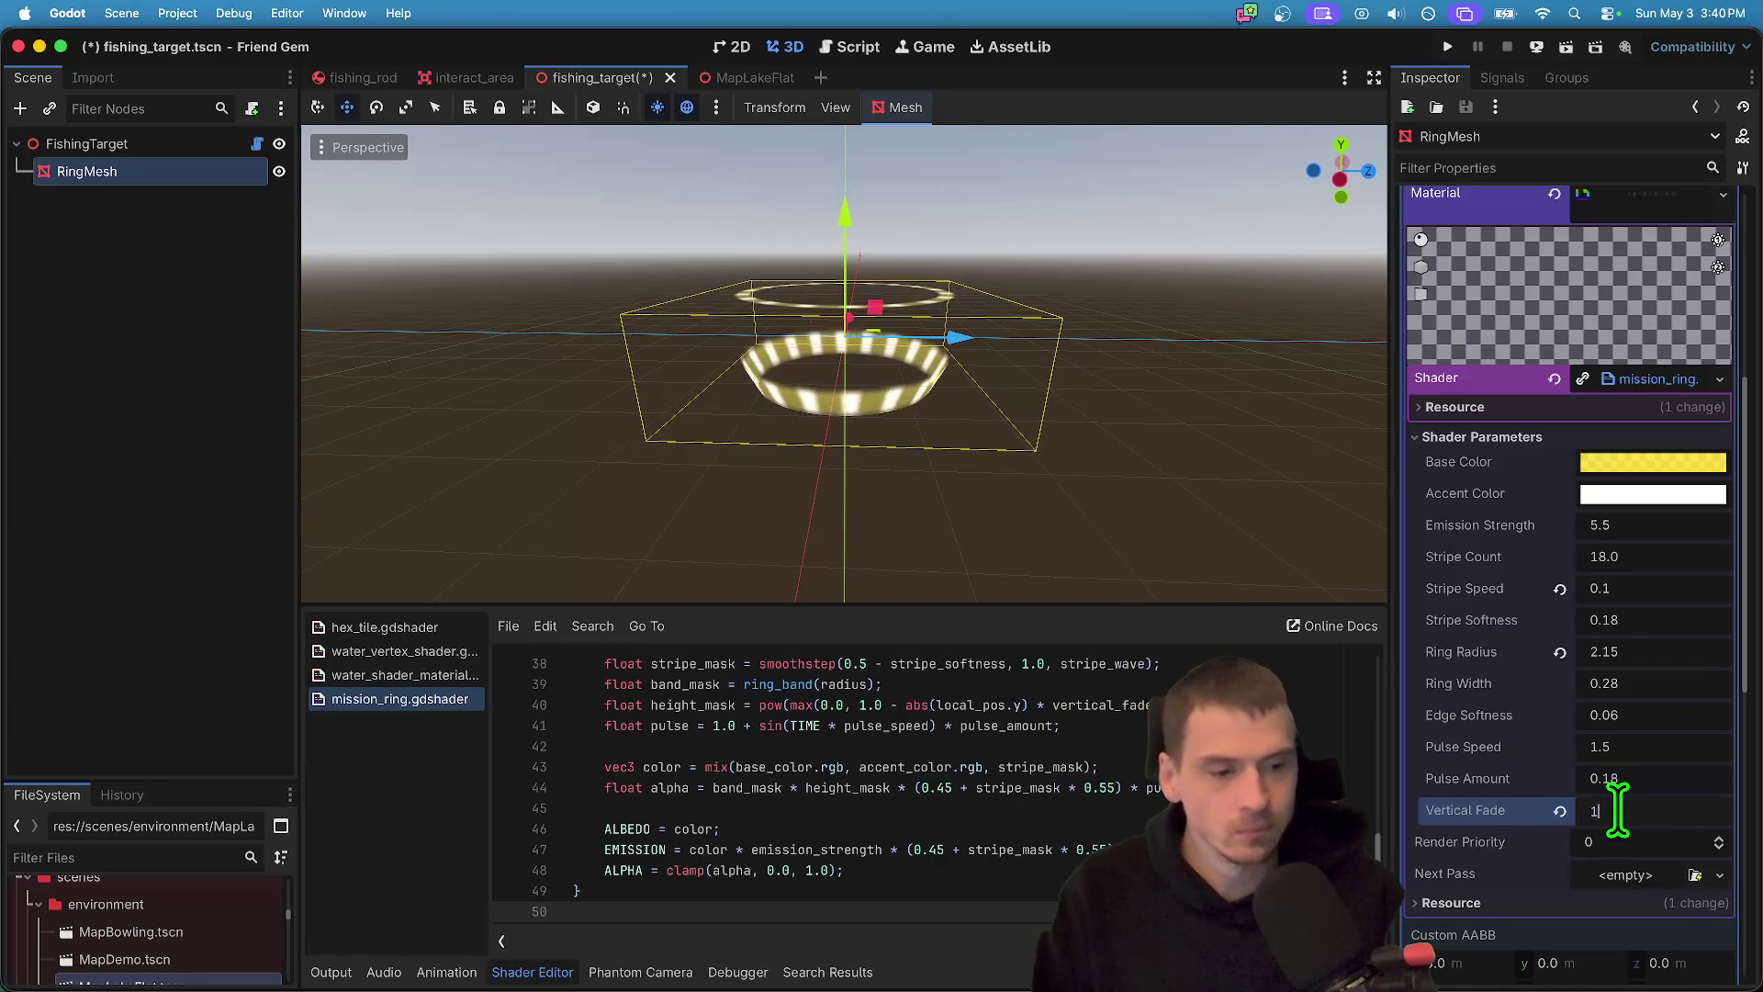
pyautogui.press('Return')
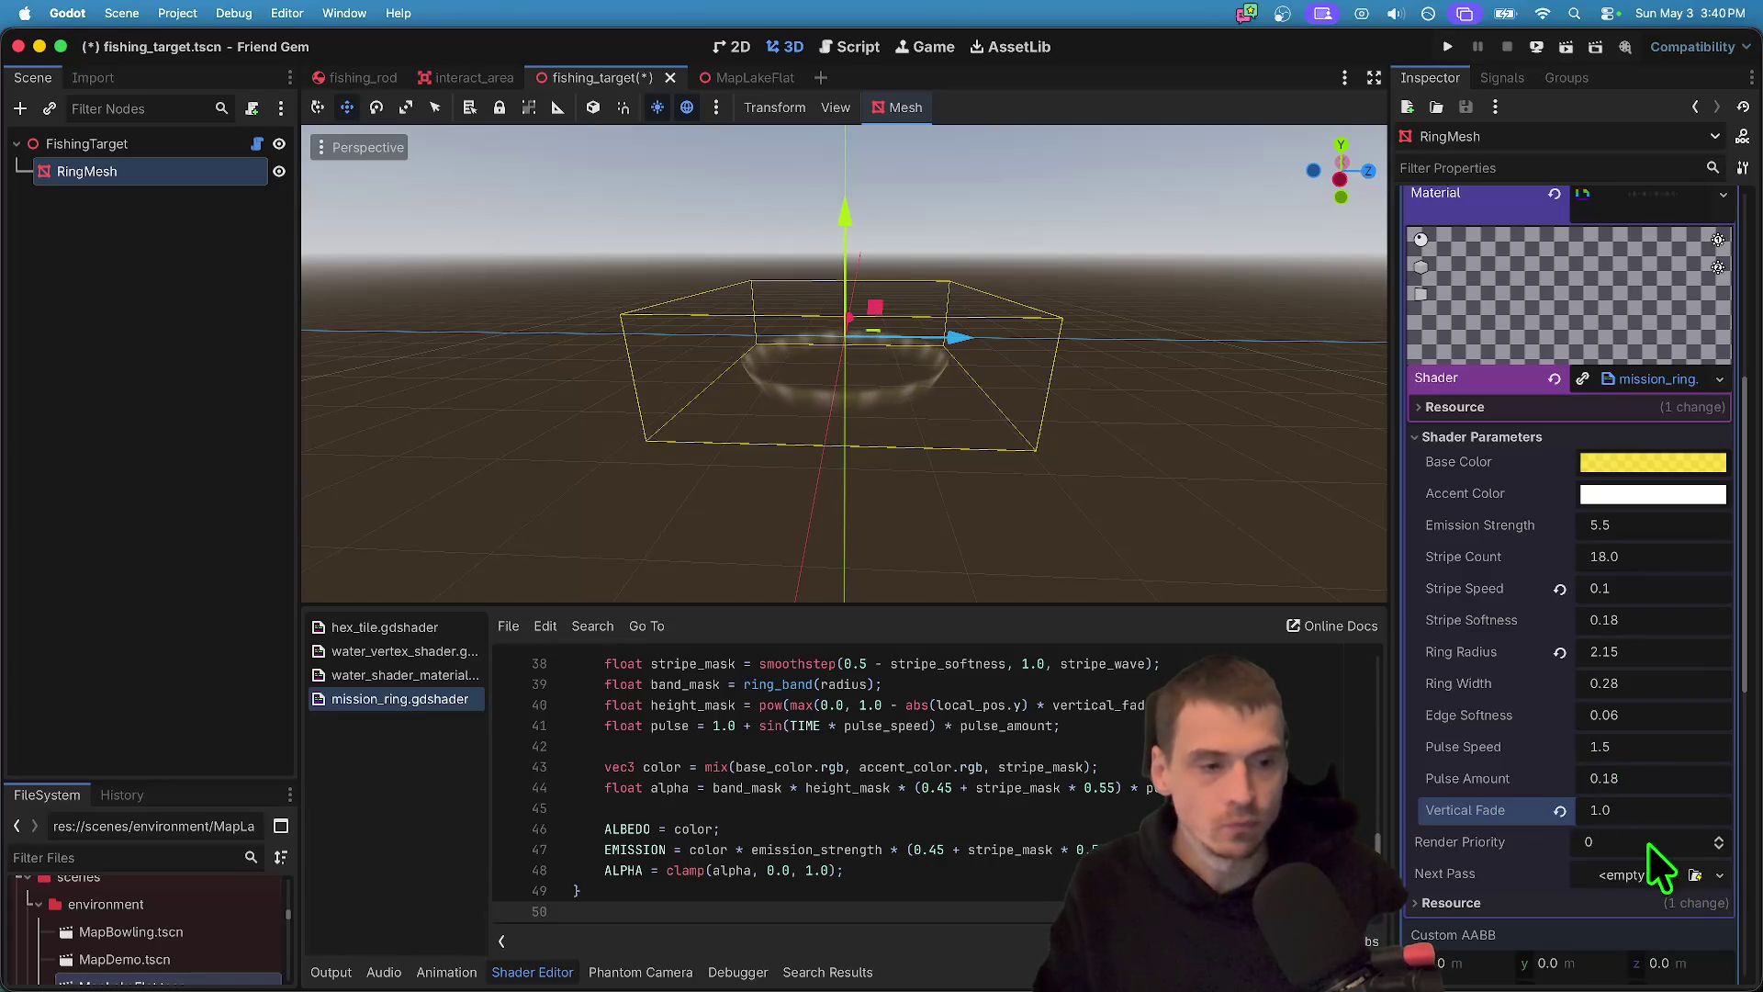
pyautogui.hotkey('ctrl', 's')
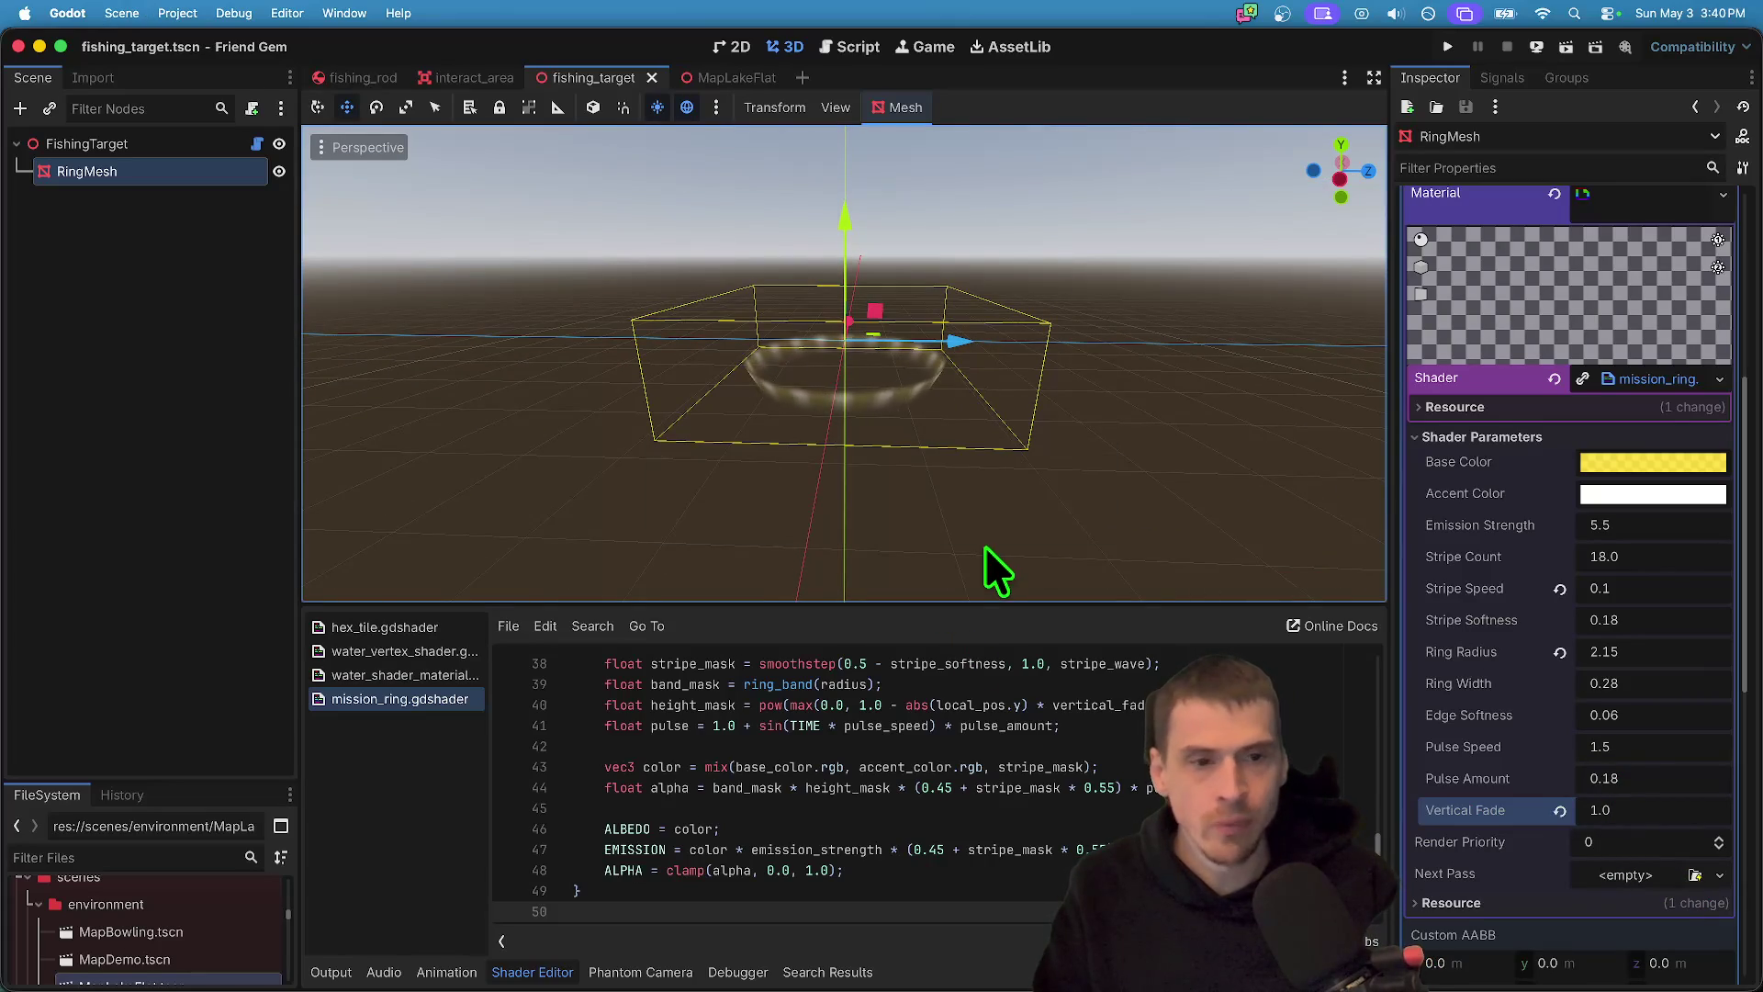
pyautogui.scroll(2, 1698, 569)
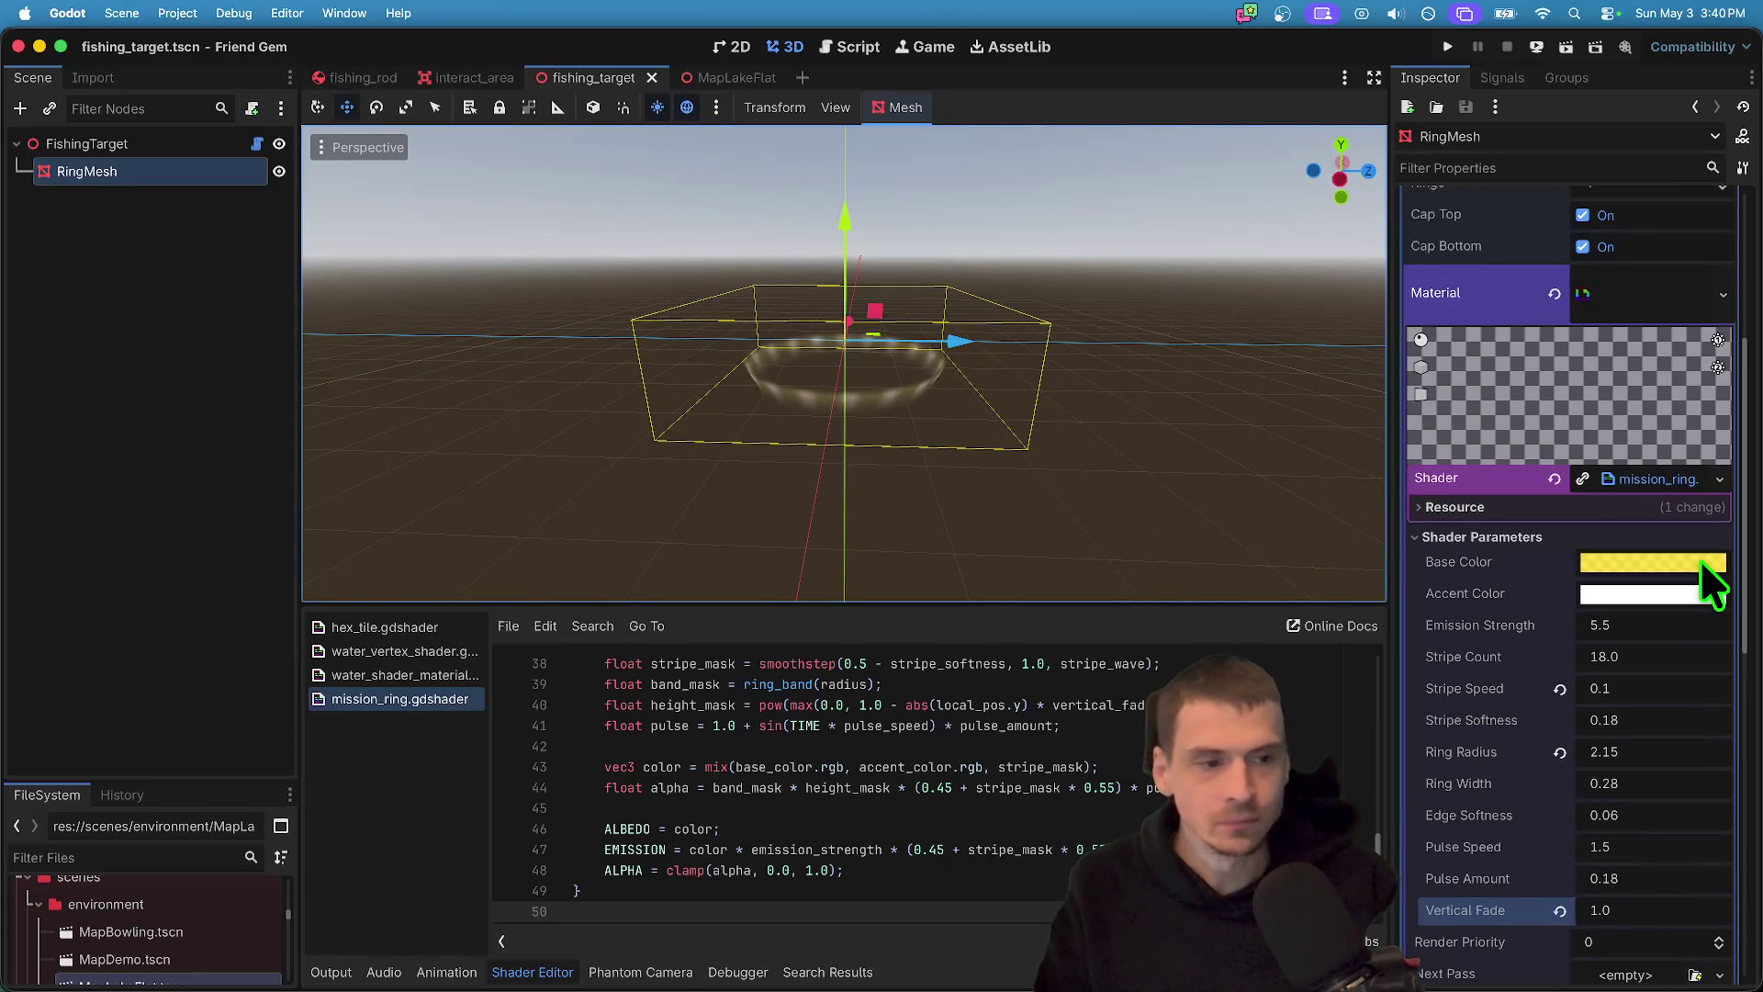
# - Try a Stripe Softness of 0.1, then restore its default 0.18
pyautogui.click(1660, 691)
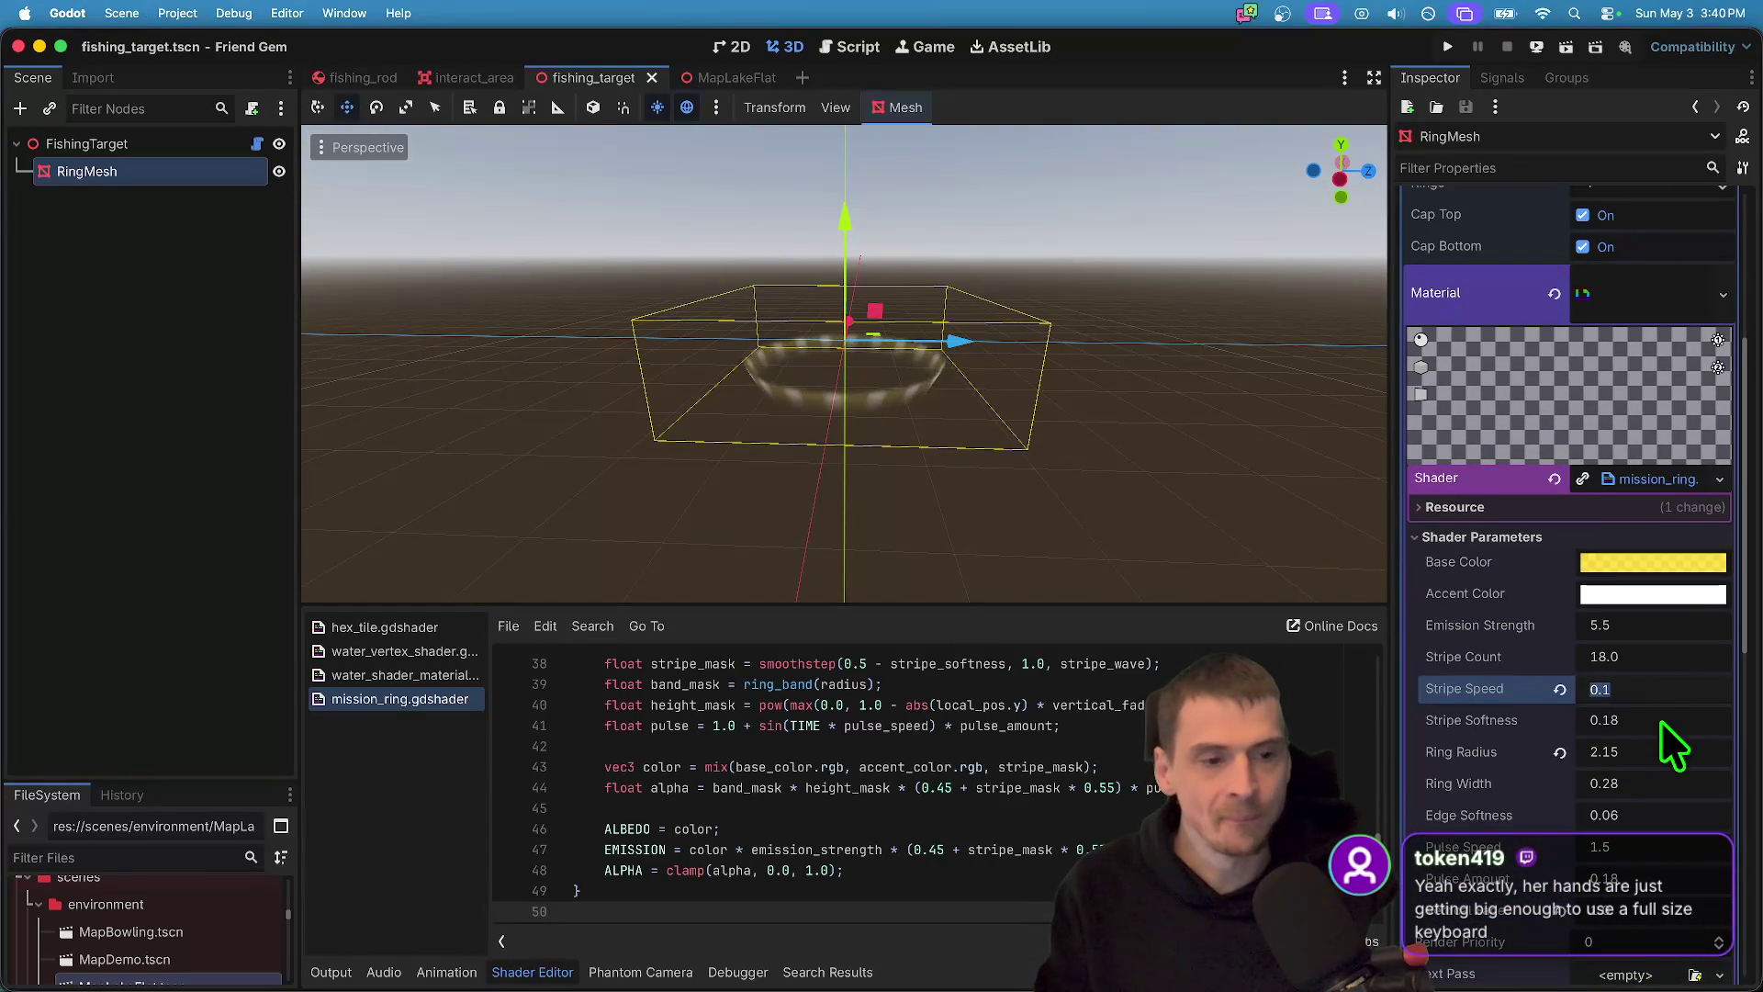
pyautogui.click(1660, 720)
pyautogui.write('0.1')
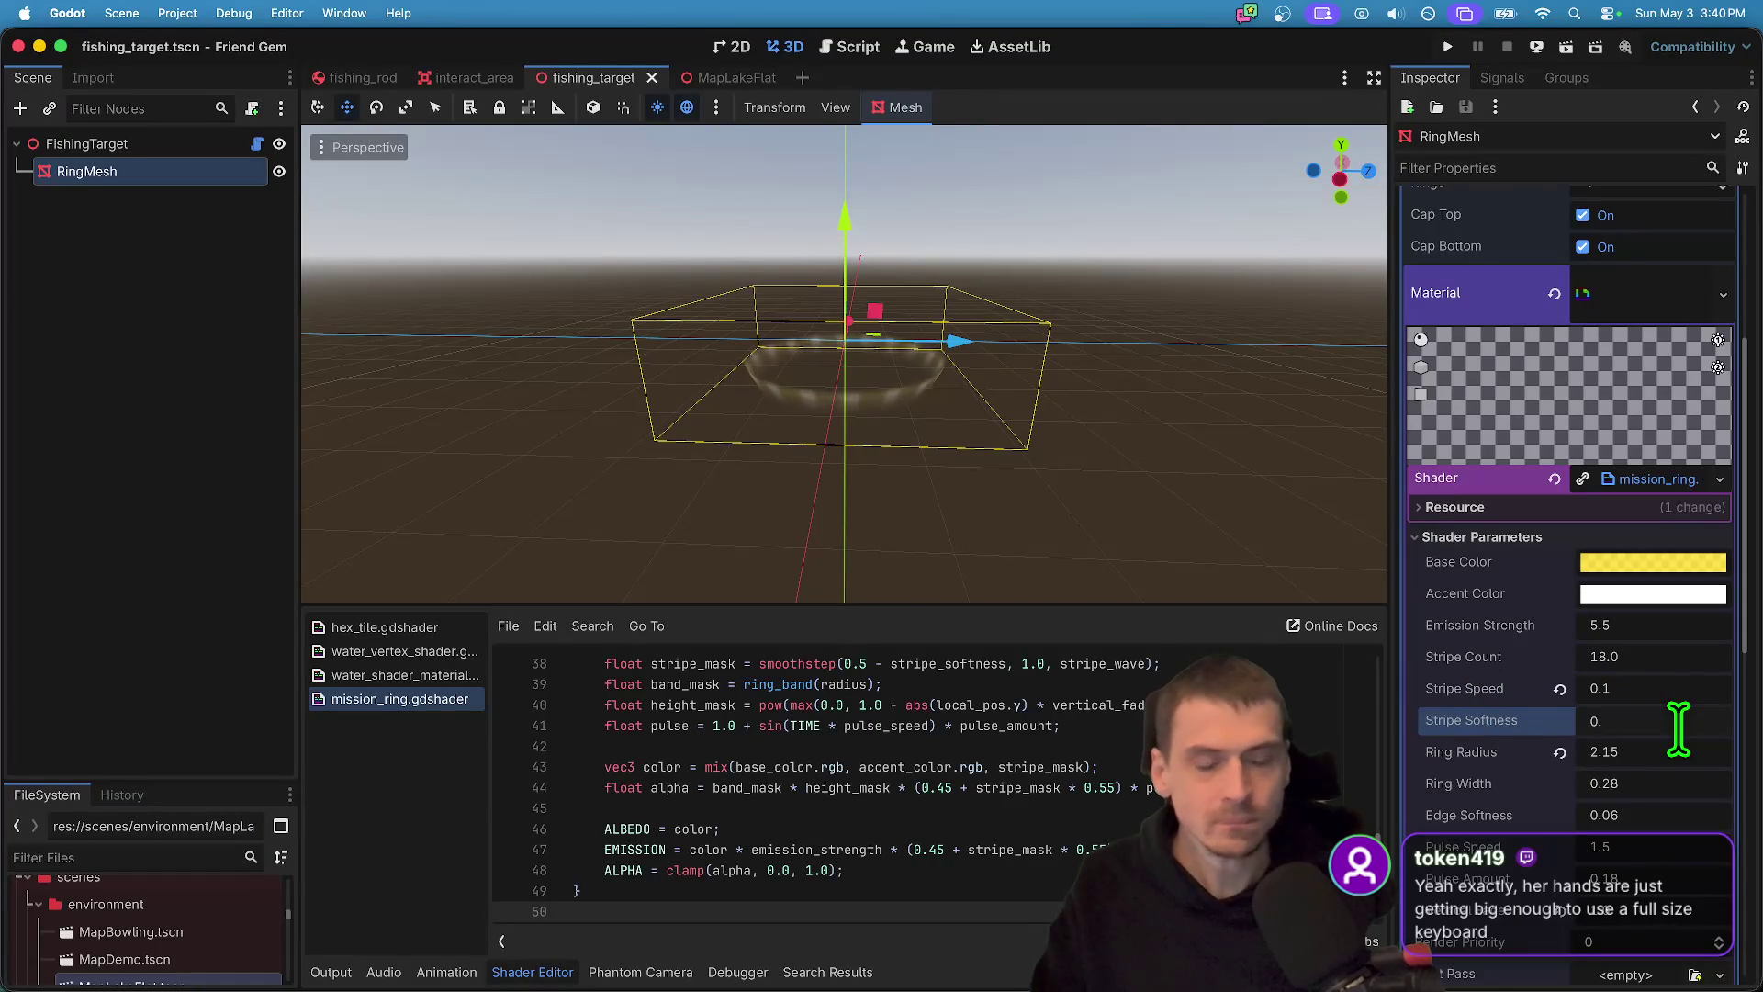
pyautogui.press('Return')
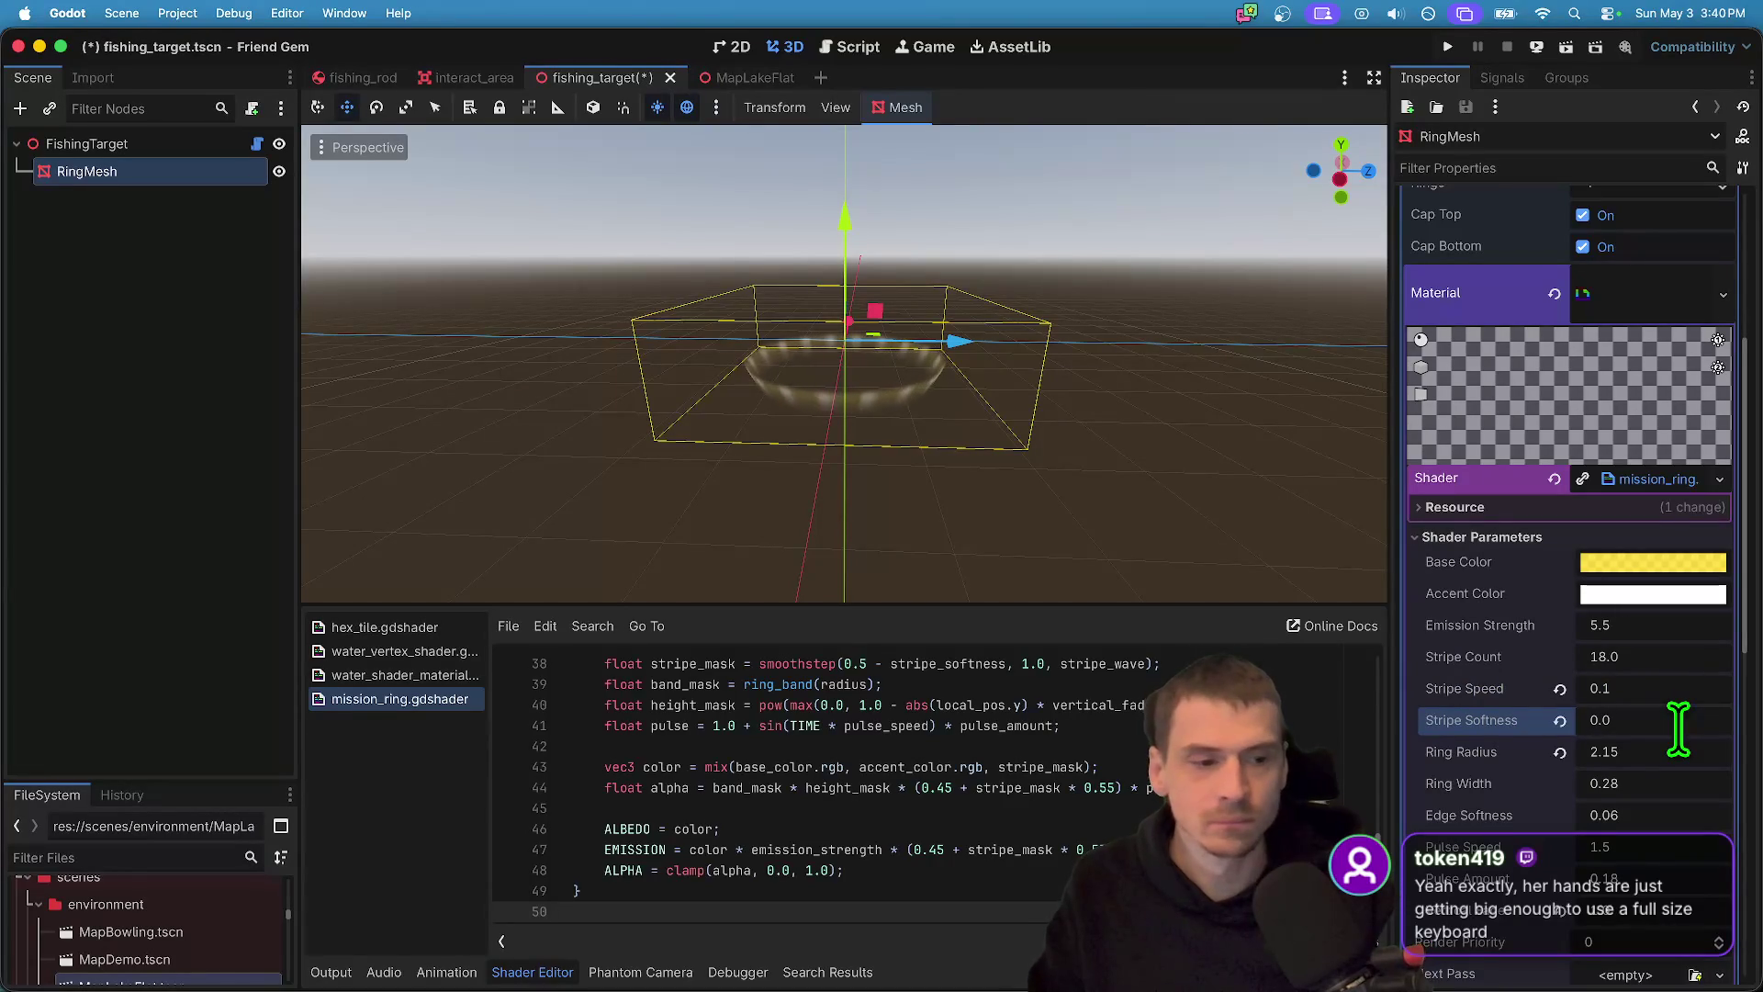
pyautogui.click(1563, 720)
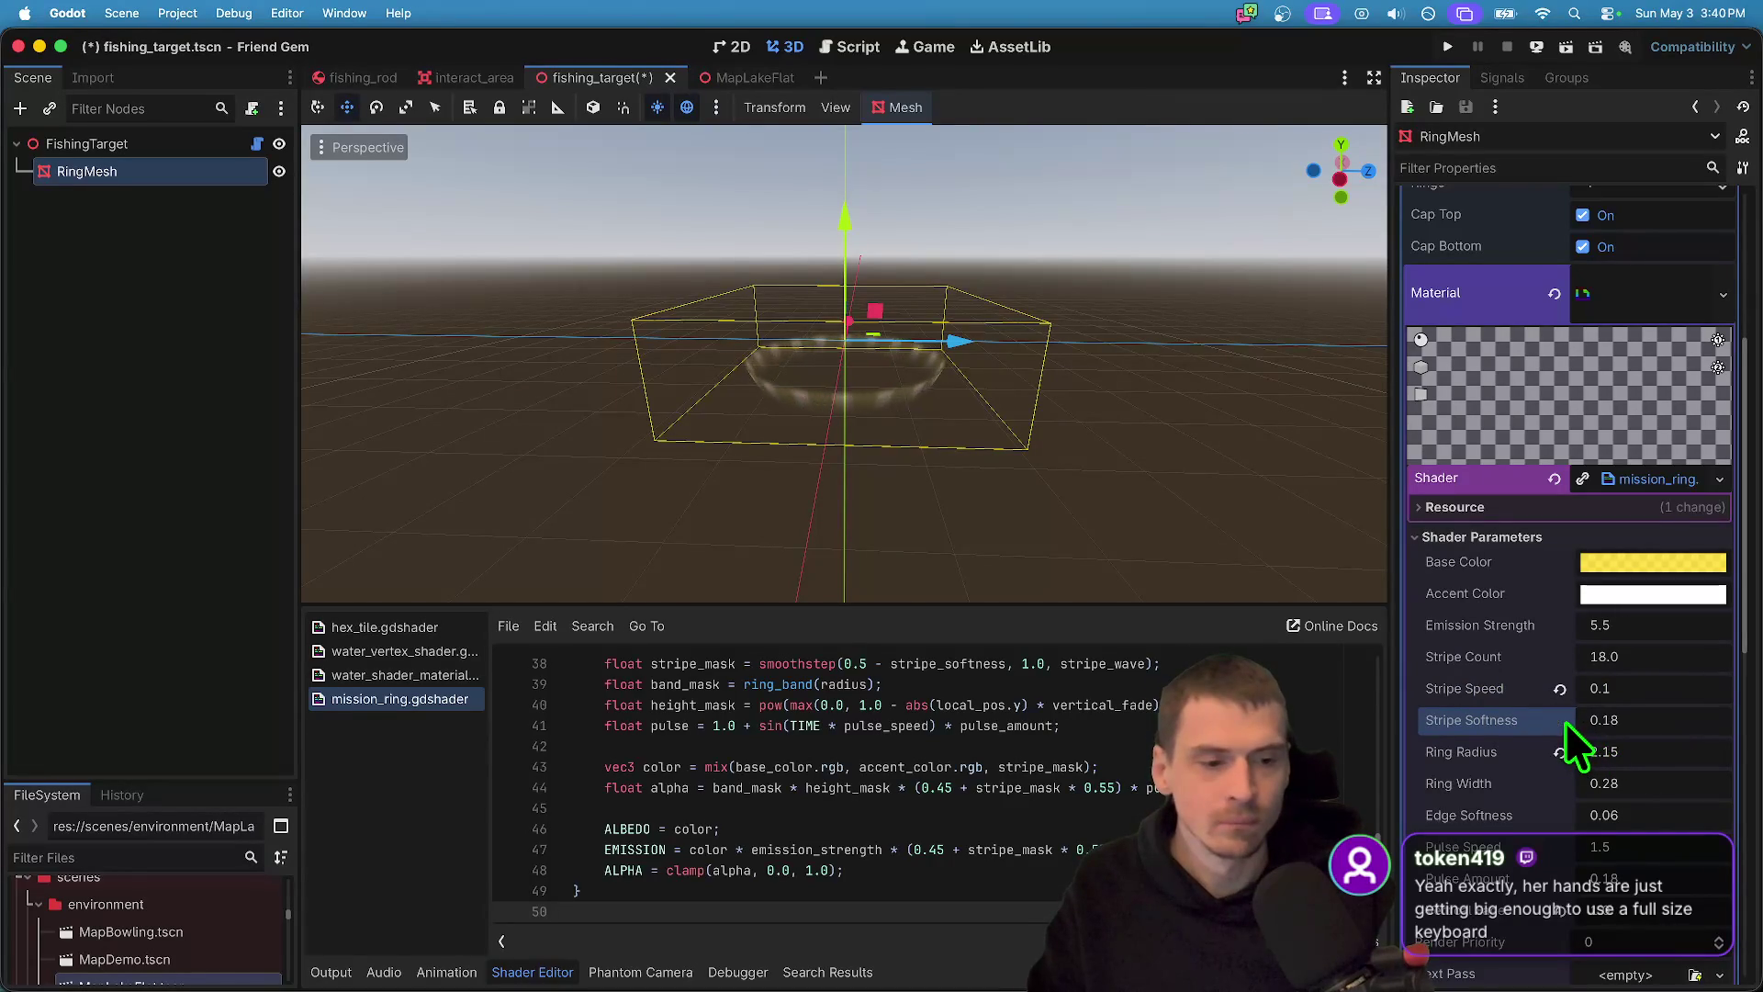
# - Set the shader's Ring Width to 0.5 and save fishing_target.tscn
pyautogui.click(1641, 785)
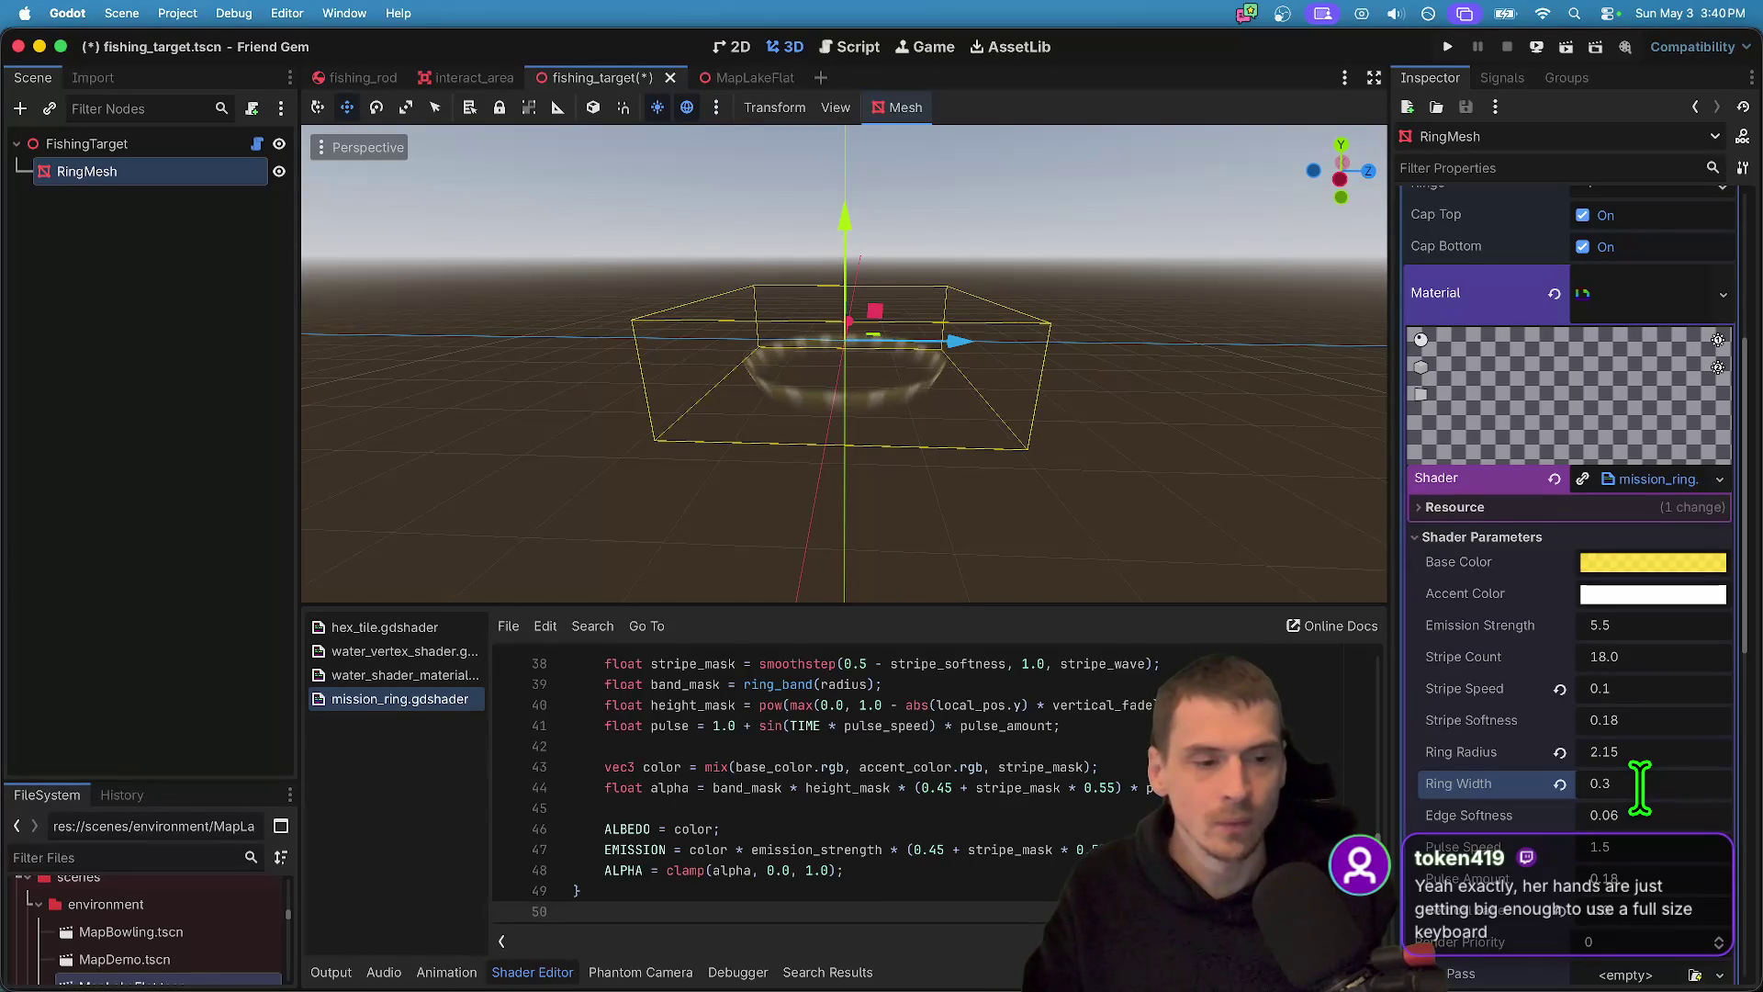
pyautogui.press('BackSpace')
pyautogui.click(1634, 791)
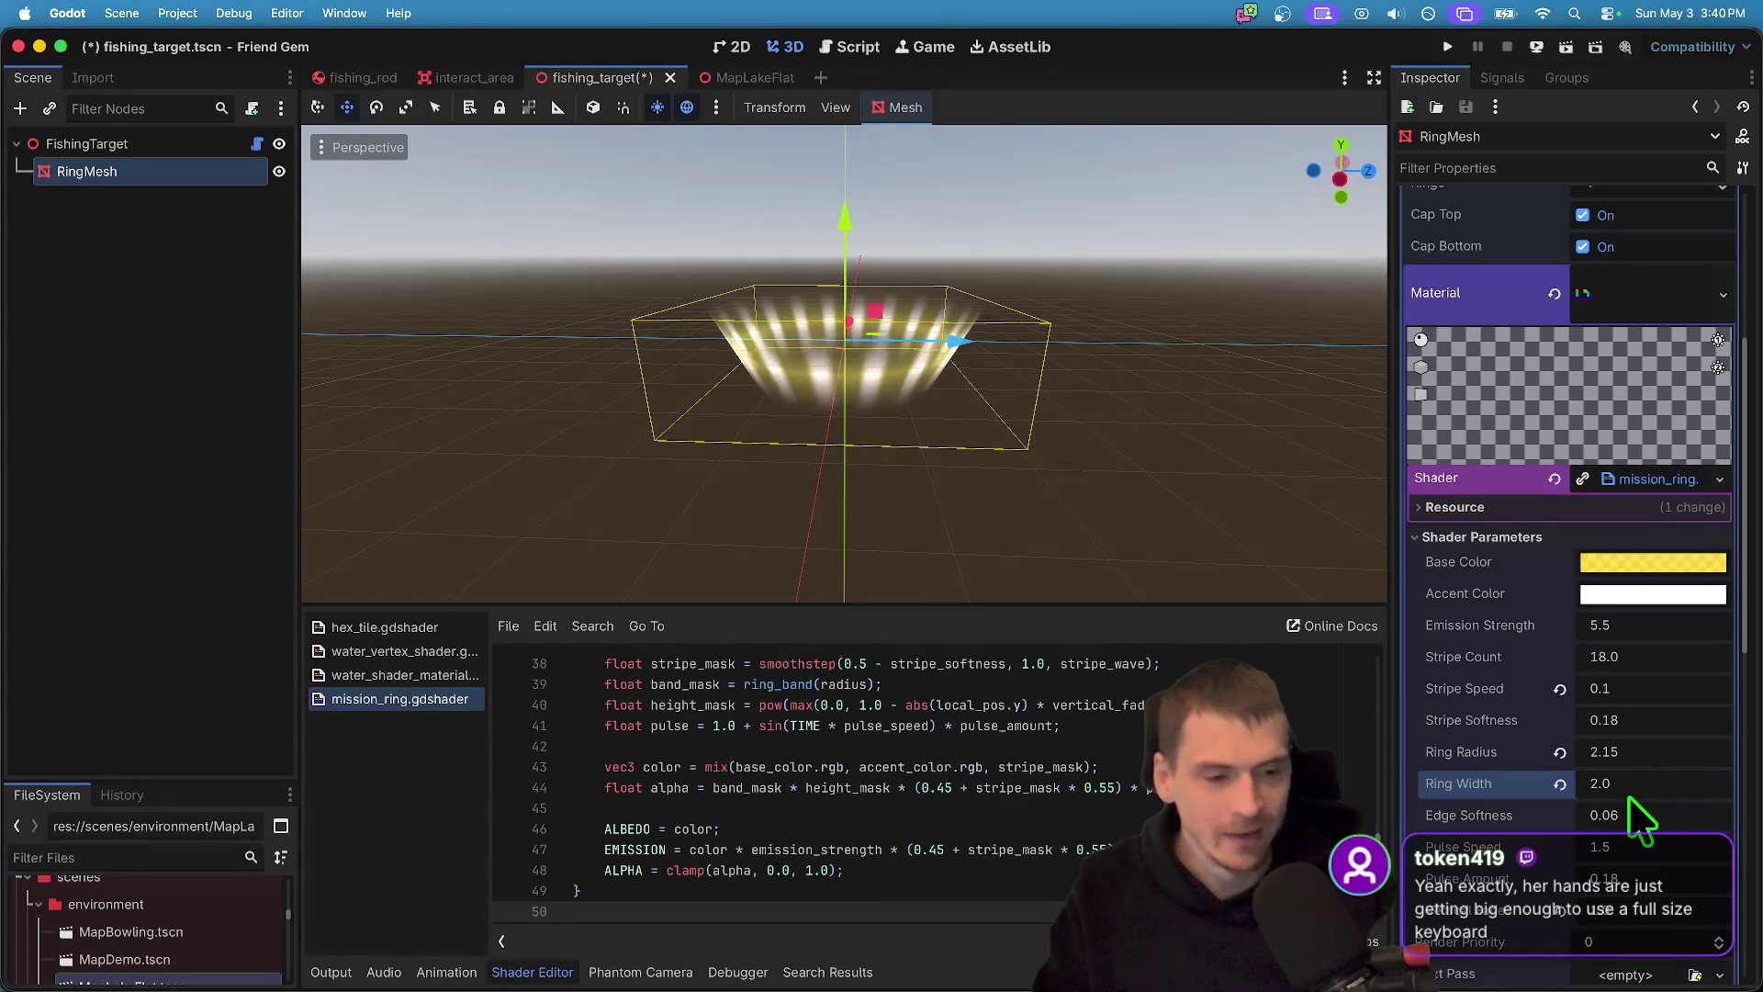
pyautogui.write('.5')
pyautogui.press('Return')
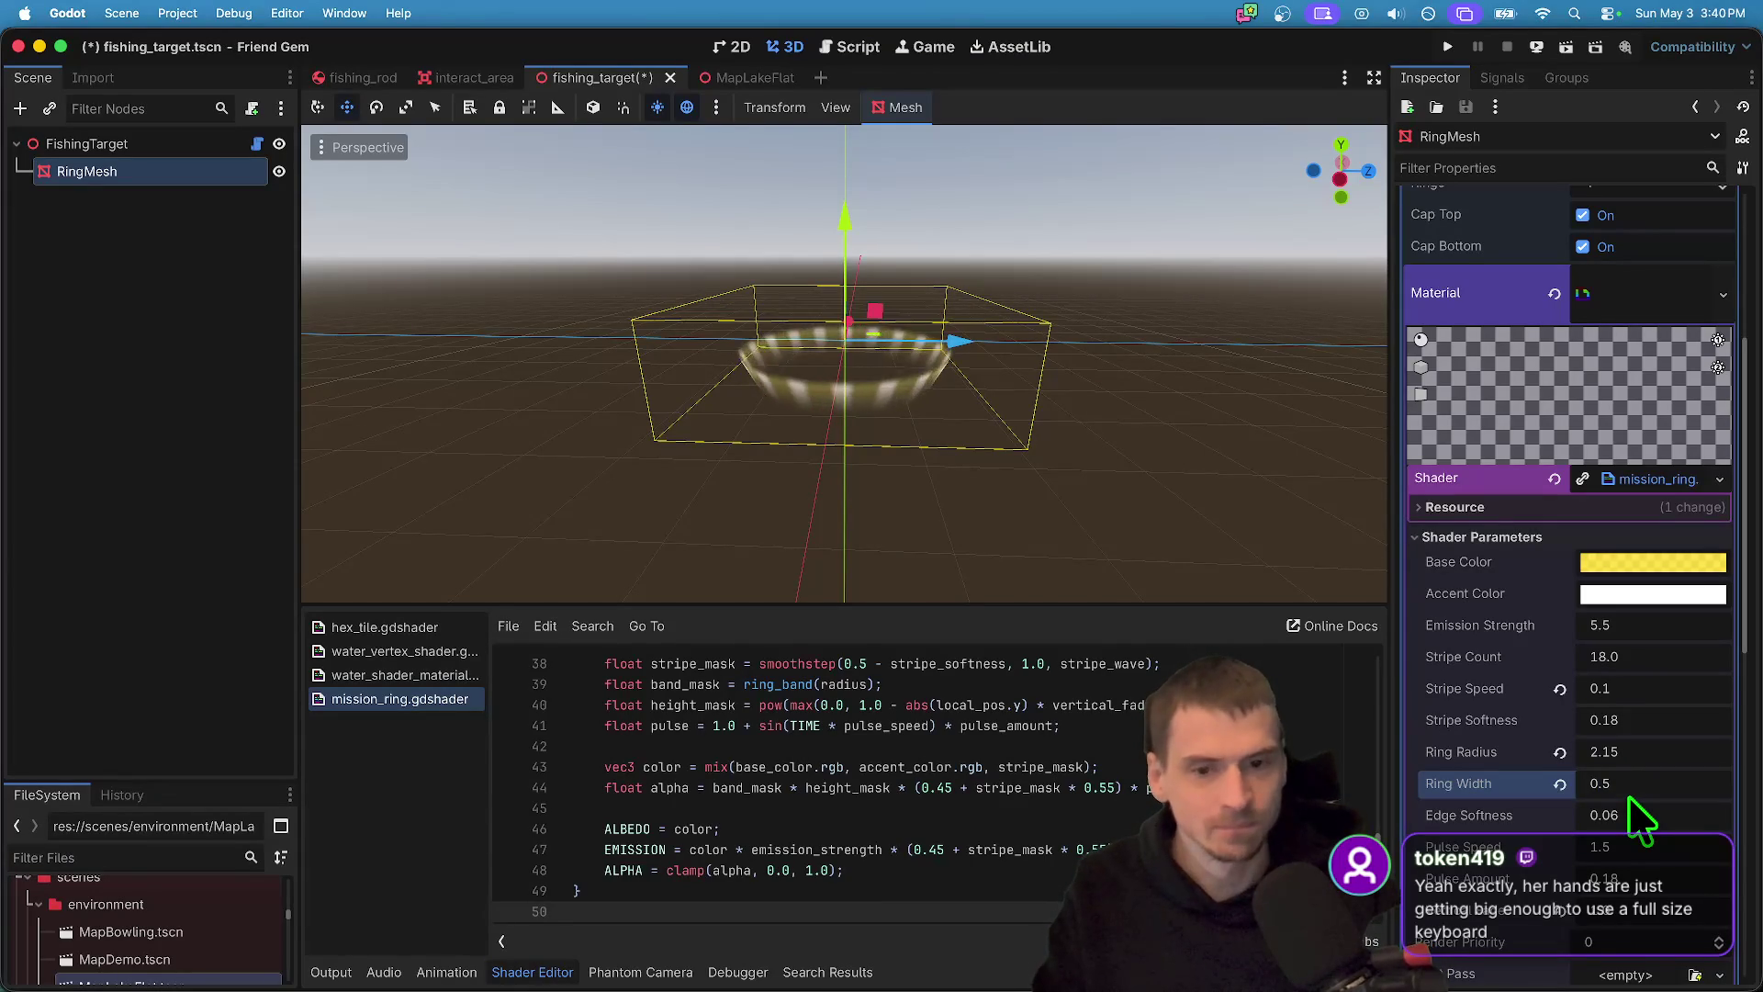
pyautogui.hscroll(-3, 1194, 581)
pyautogui.scroll(5, 1245, 520)
pyautogui.scroll(-5, 1245, 519)
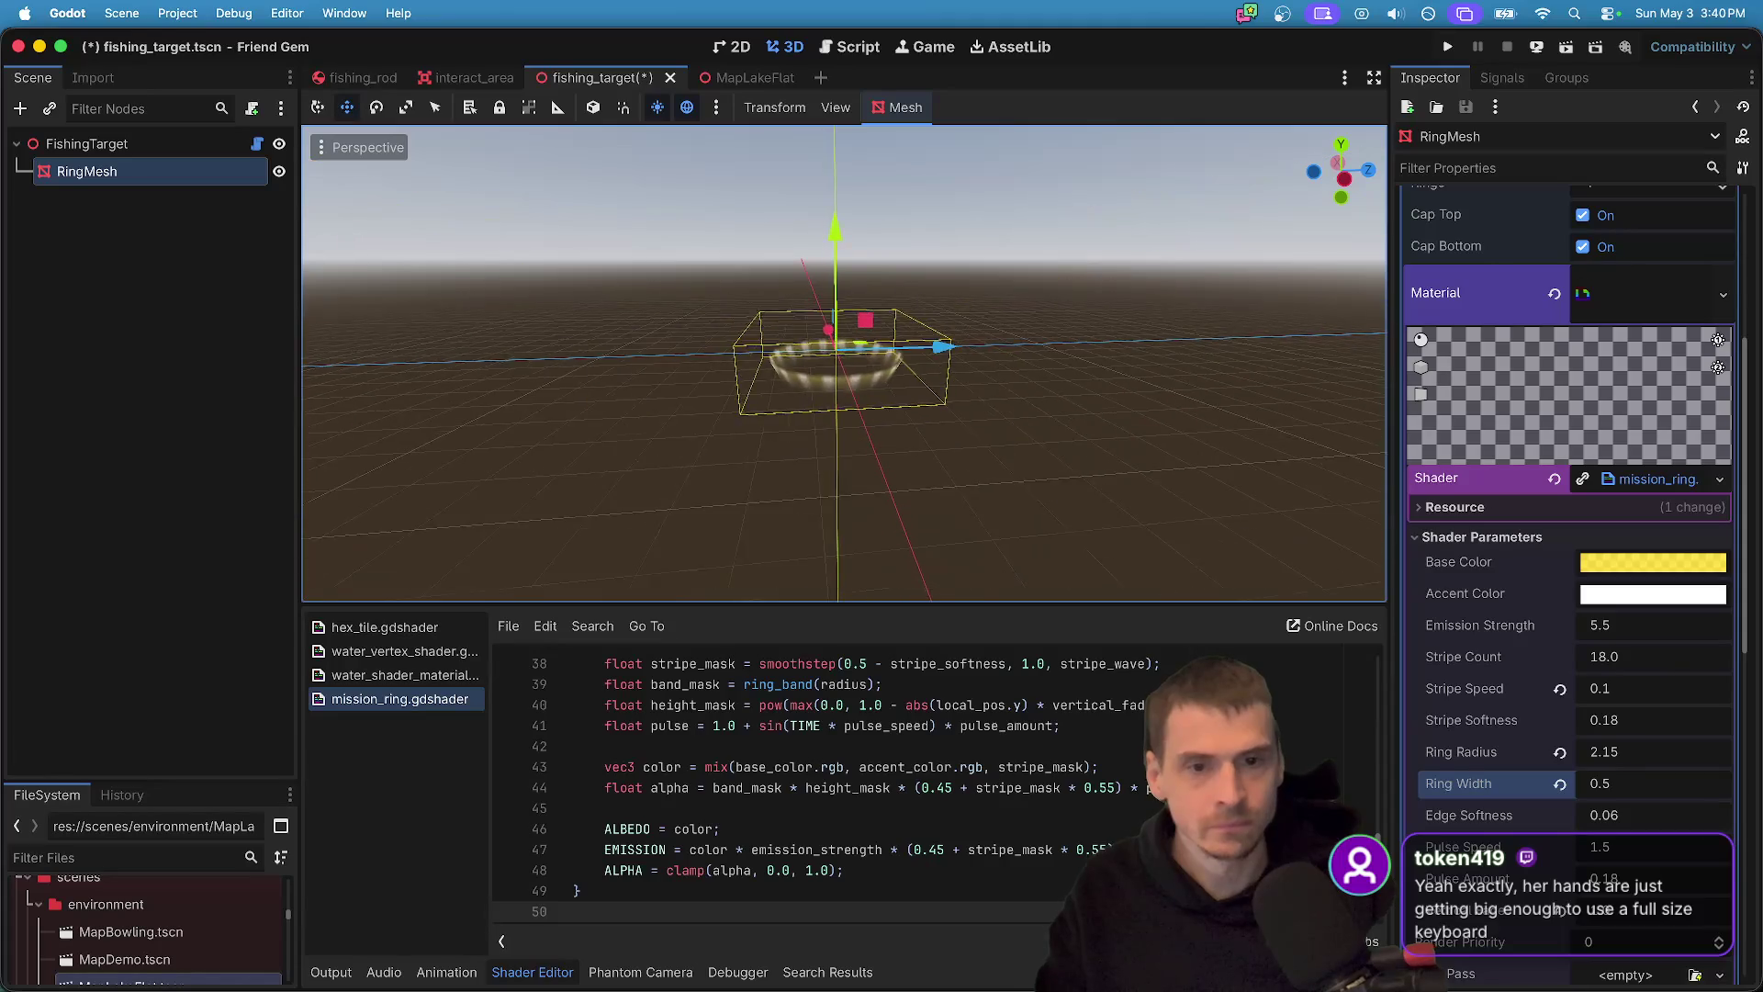
pyautogui.press('super+s')
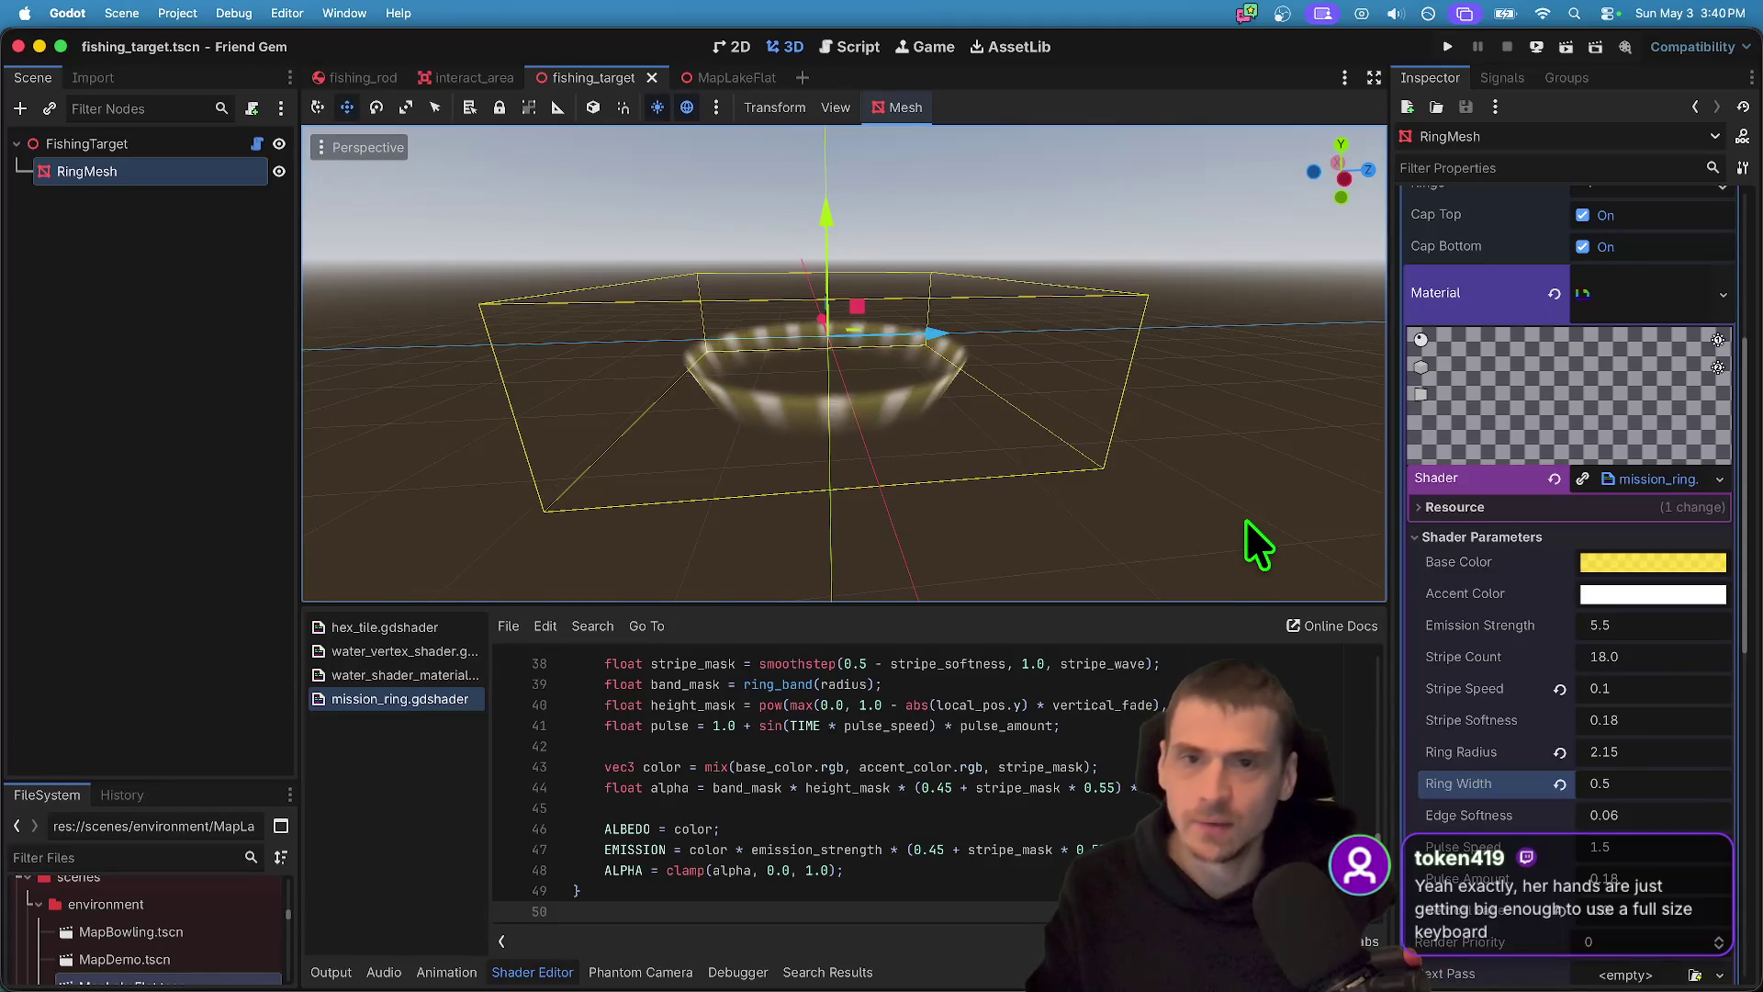
pyautogui.scroll(1, 1645, 618)
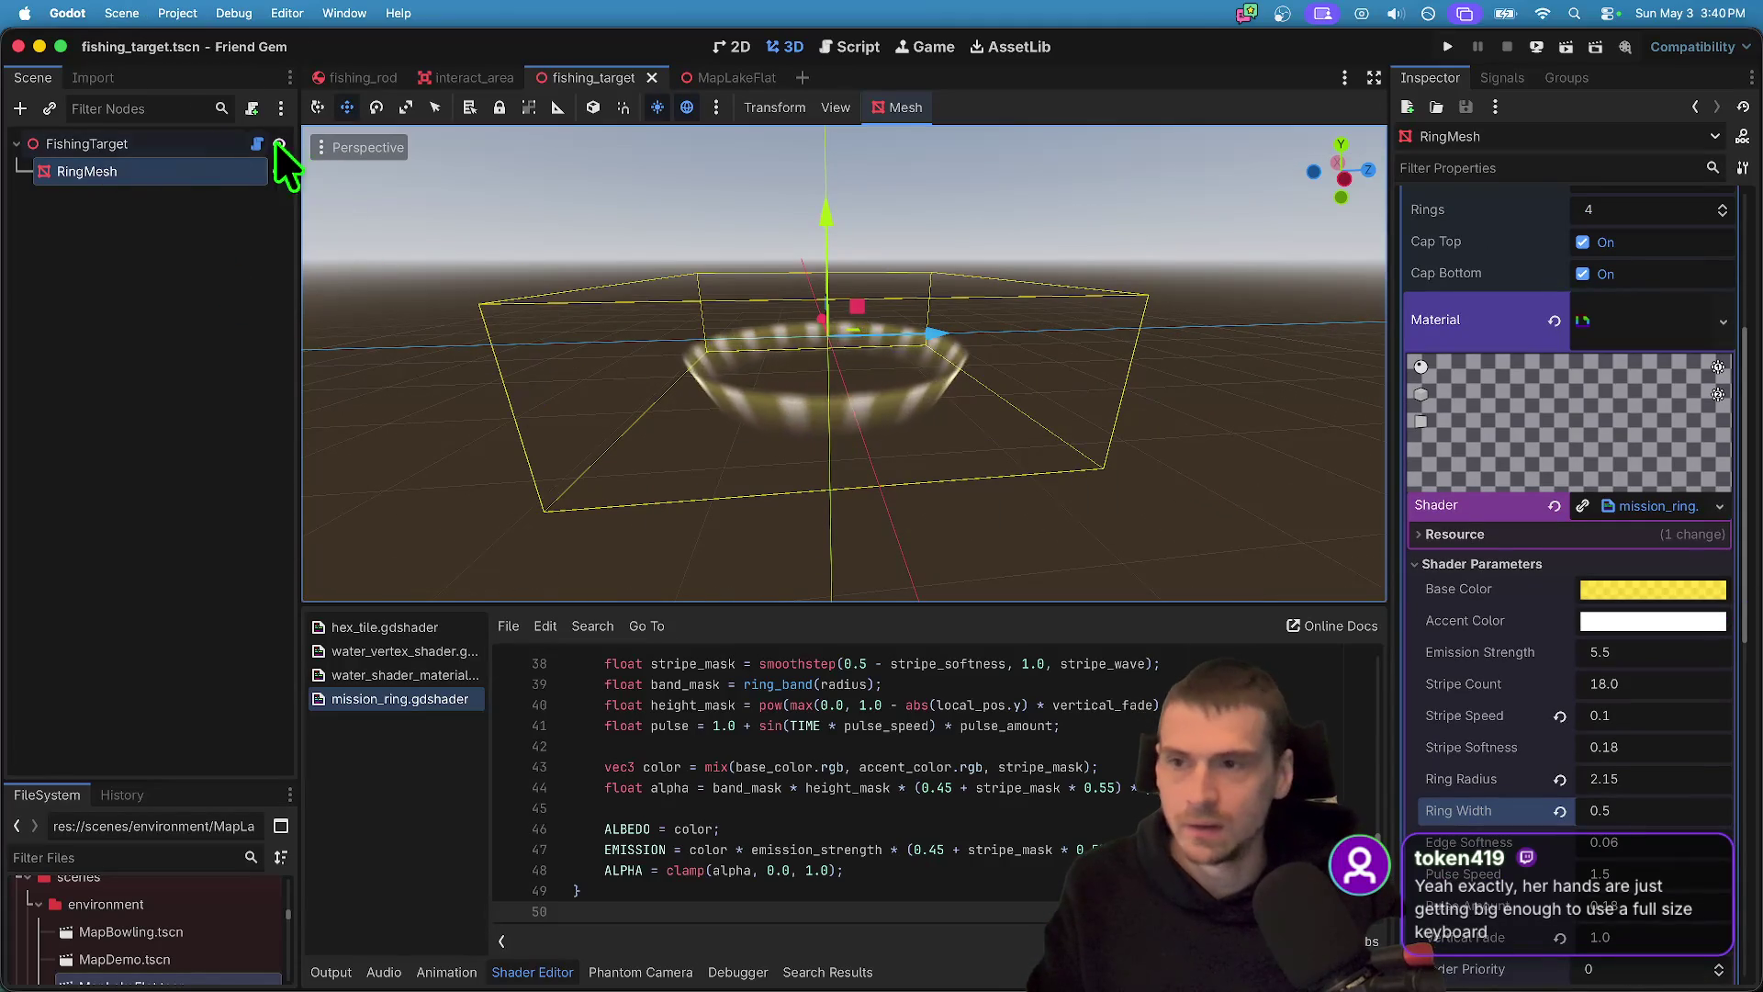
# - Comment out the material-assignment line 11 in fishing_target.gd
pyautogui.click(257, 144)
pyautogui.click(1174, 372)
pyautogui.press('super+k')
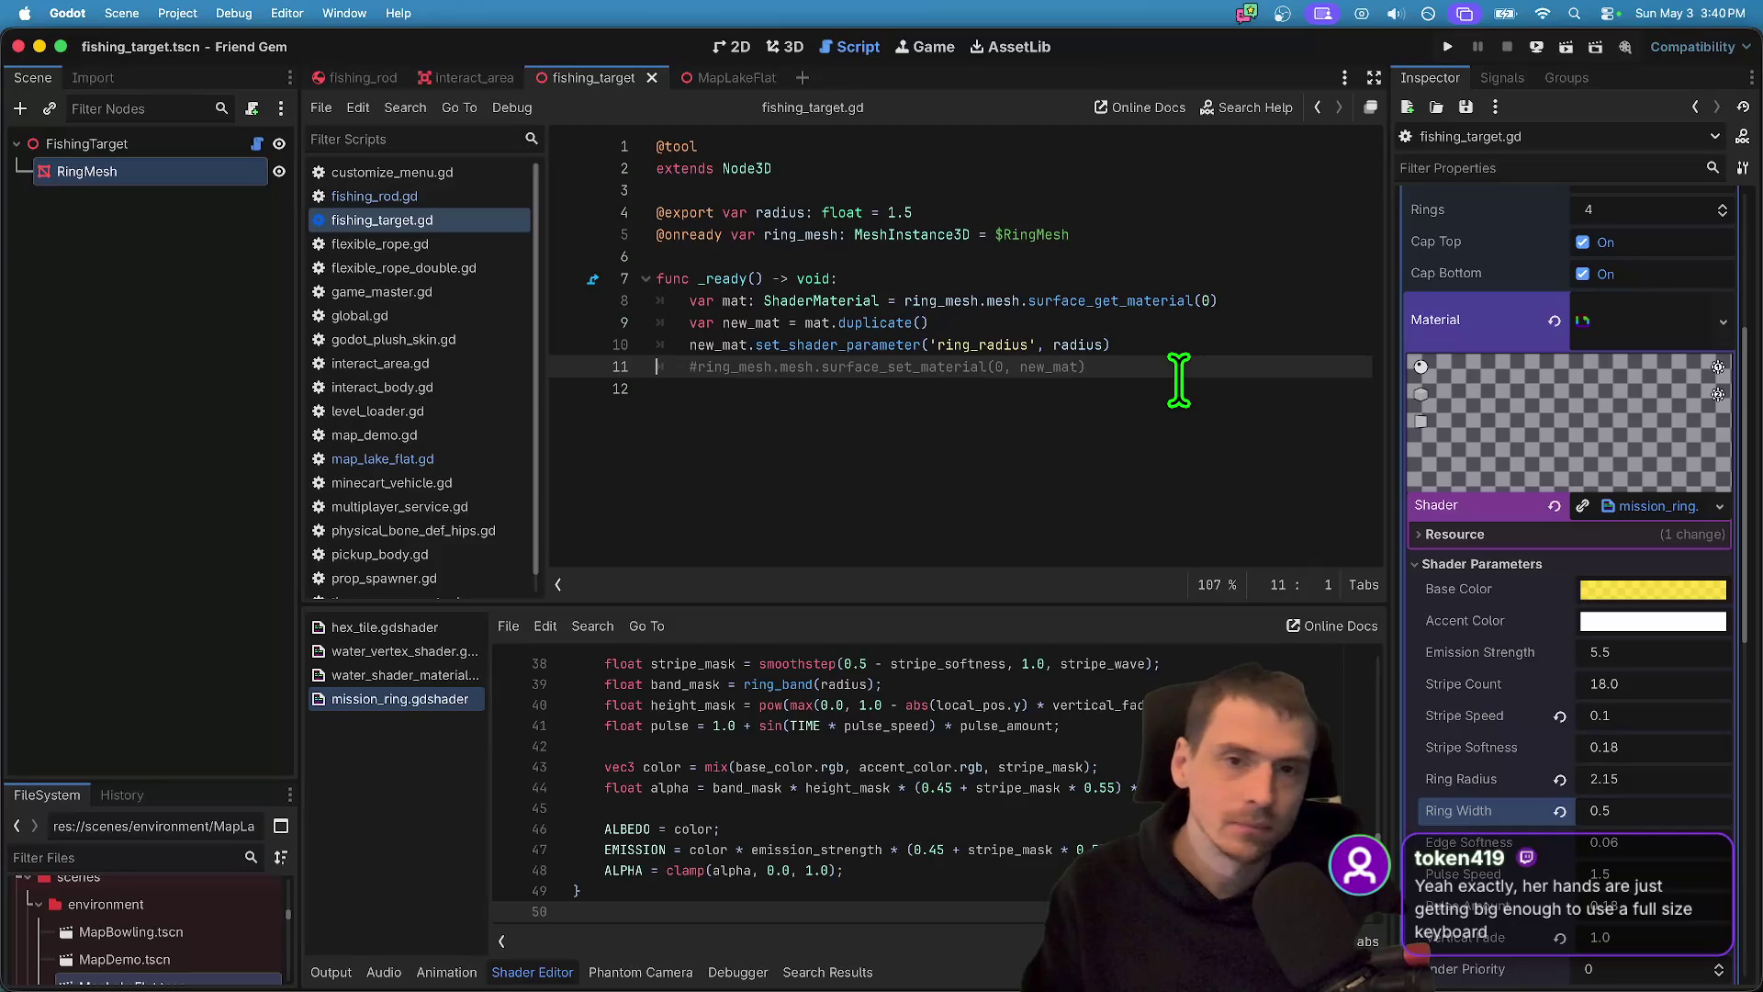
# - In the MapLakeFlat 3D view, frame the FishingTarget, then deselect it and save the scene
pyautogui.hotkey('ctrl', 'Tab')
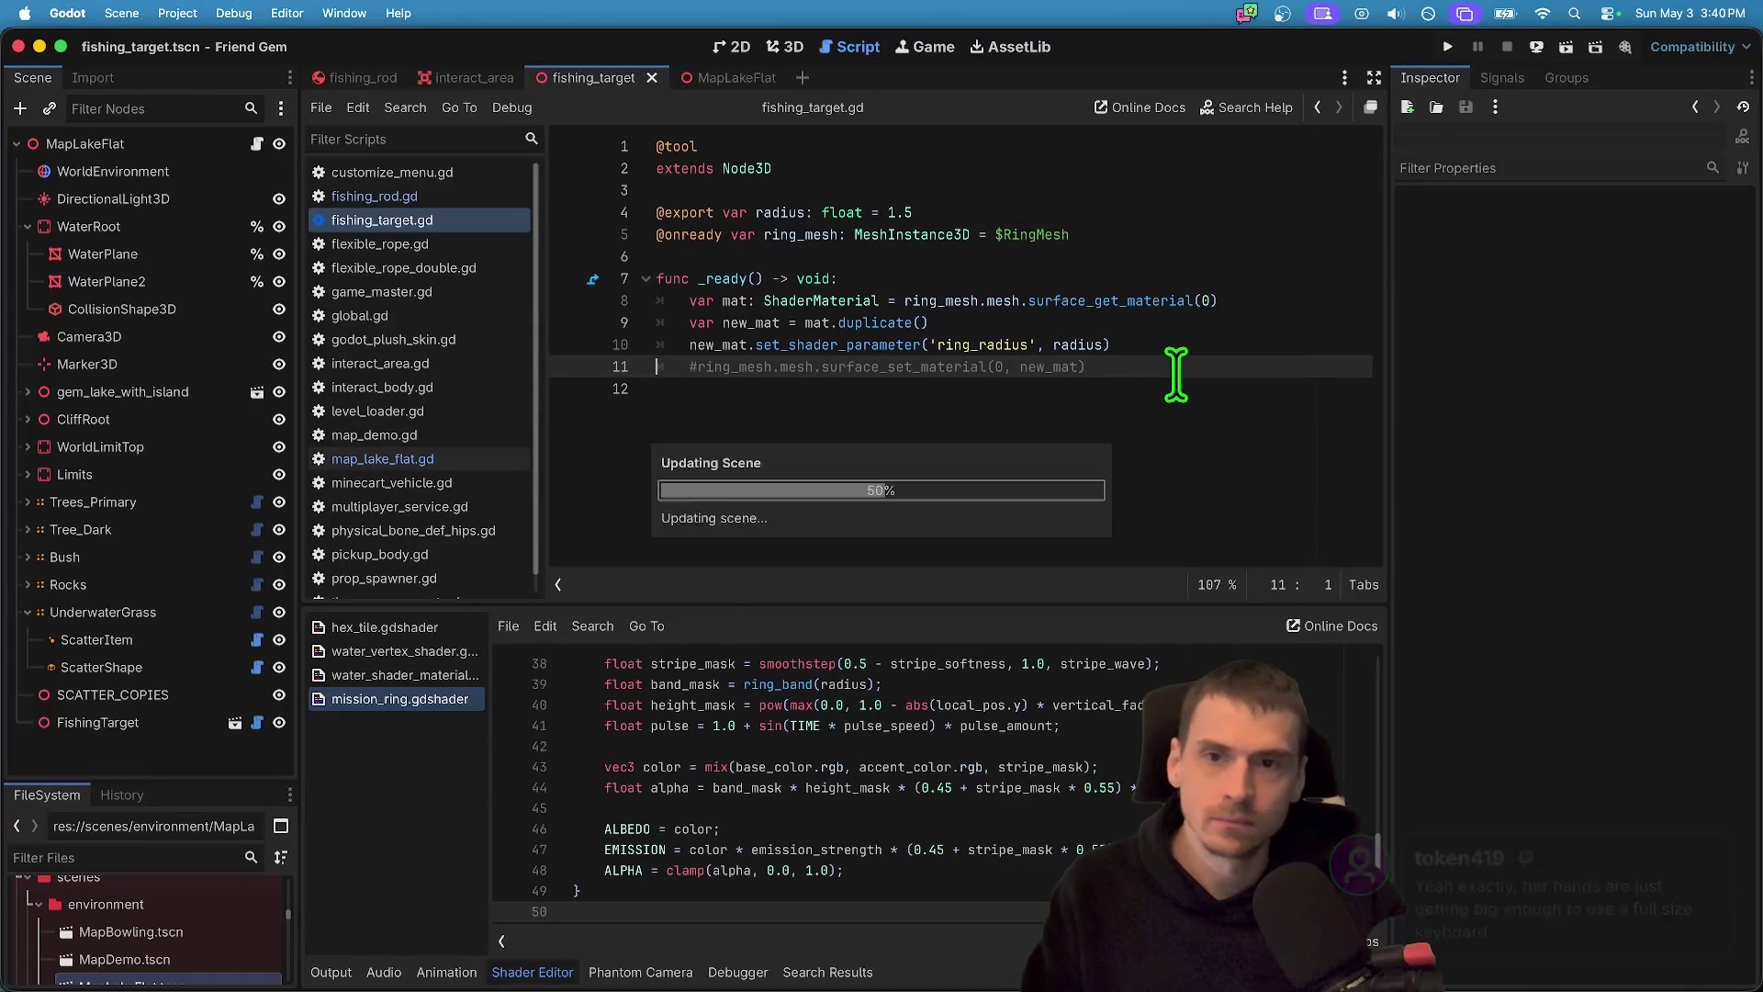
pyautogui.click(785, 48)
pyautogui.press('f')
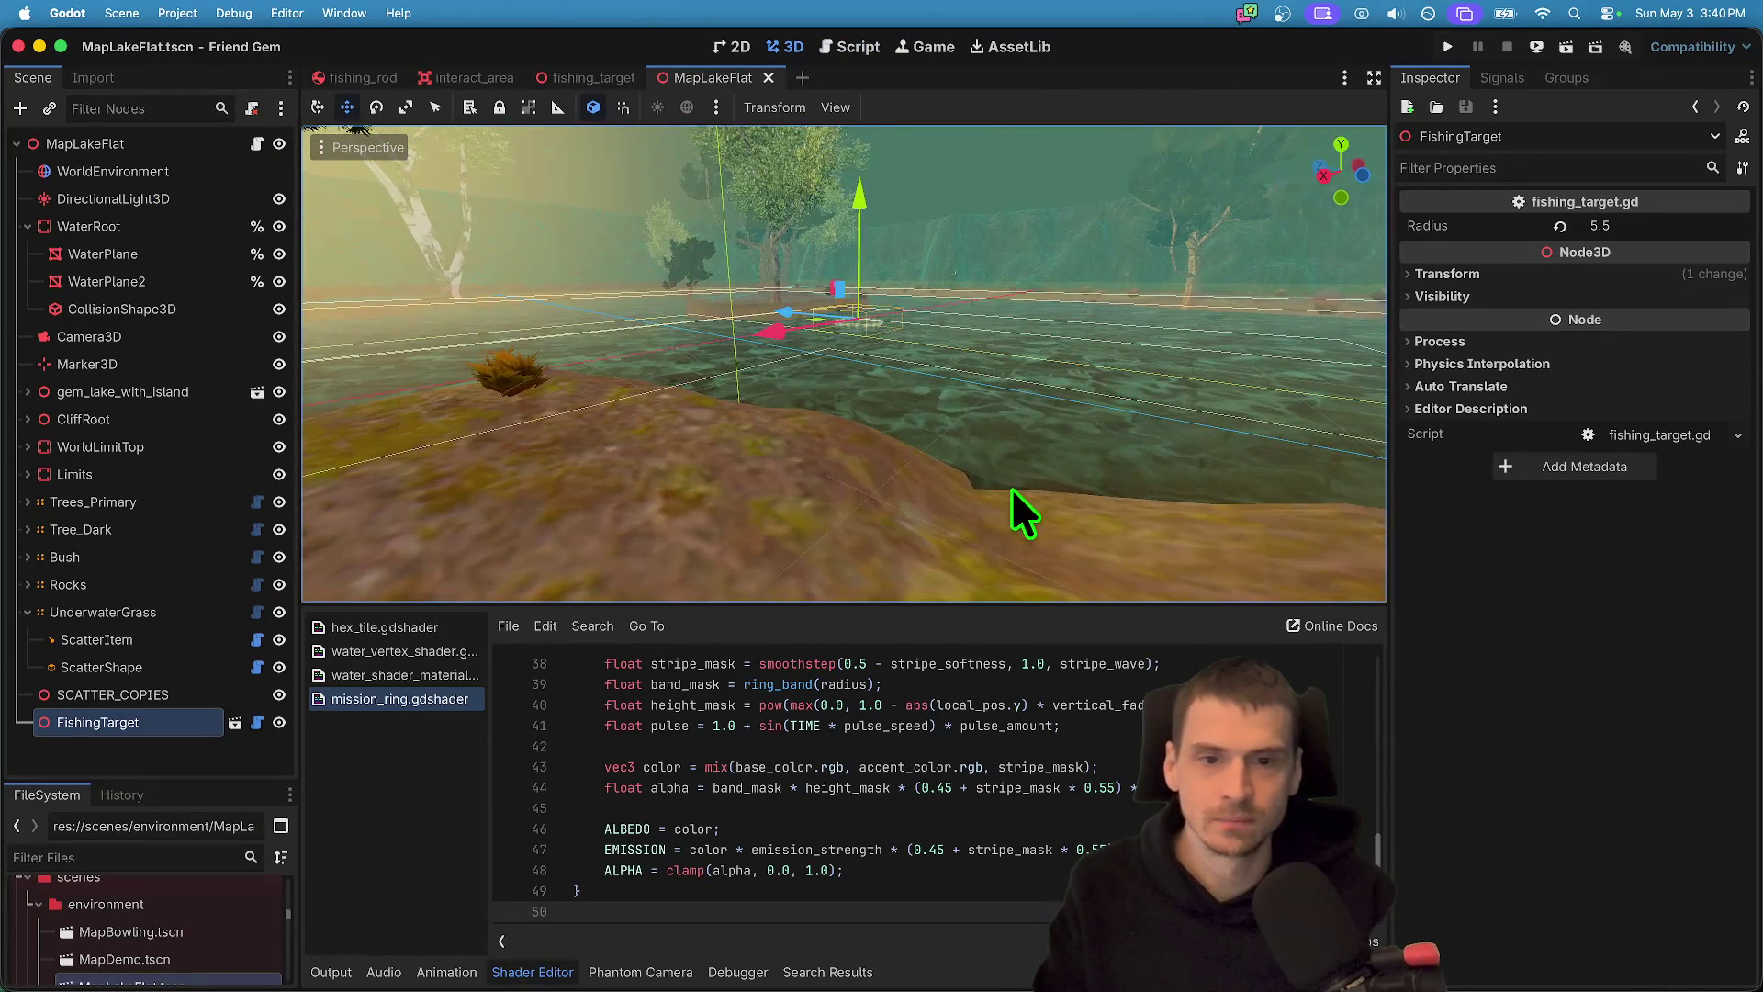
pyautogui.click(1015, 504)
pyautogui.press('super+s')
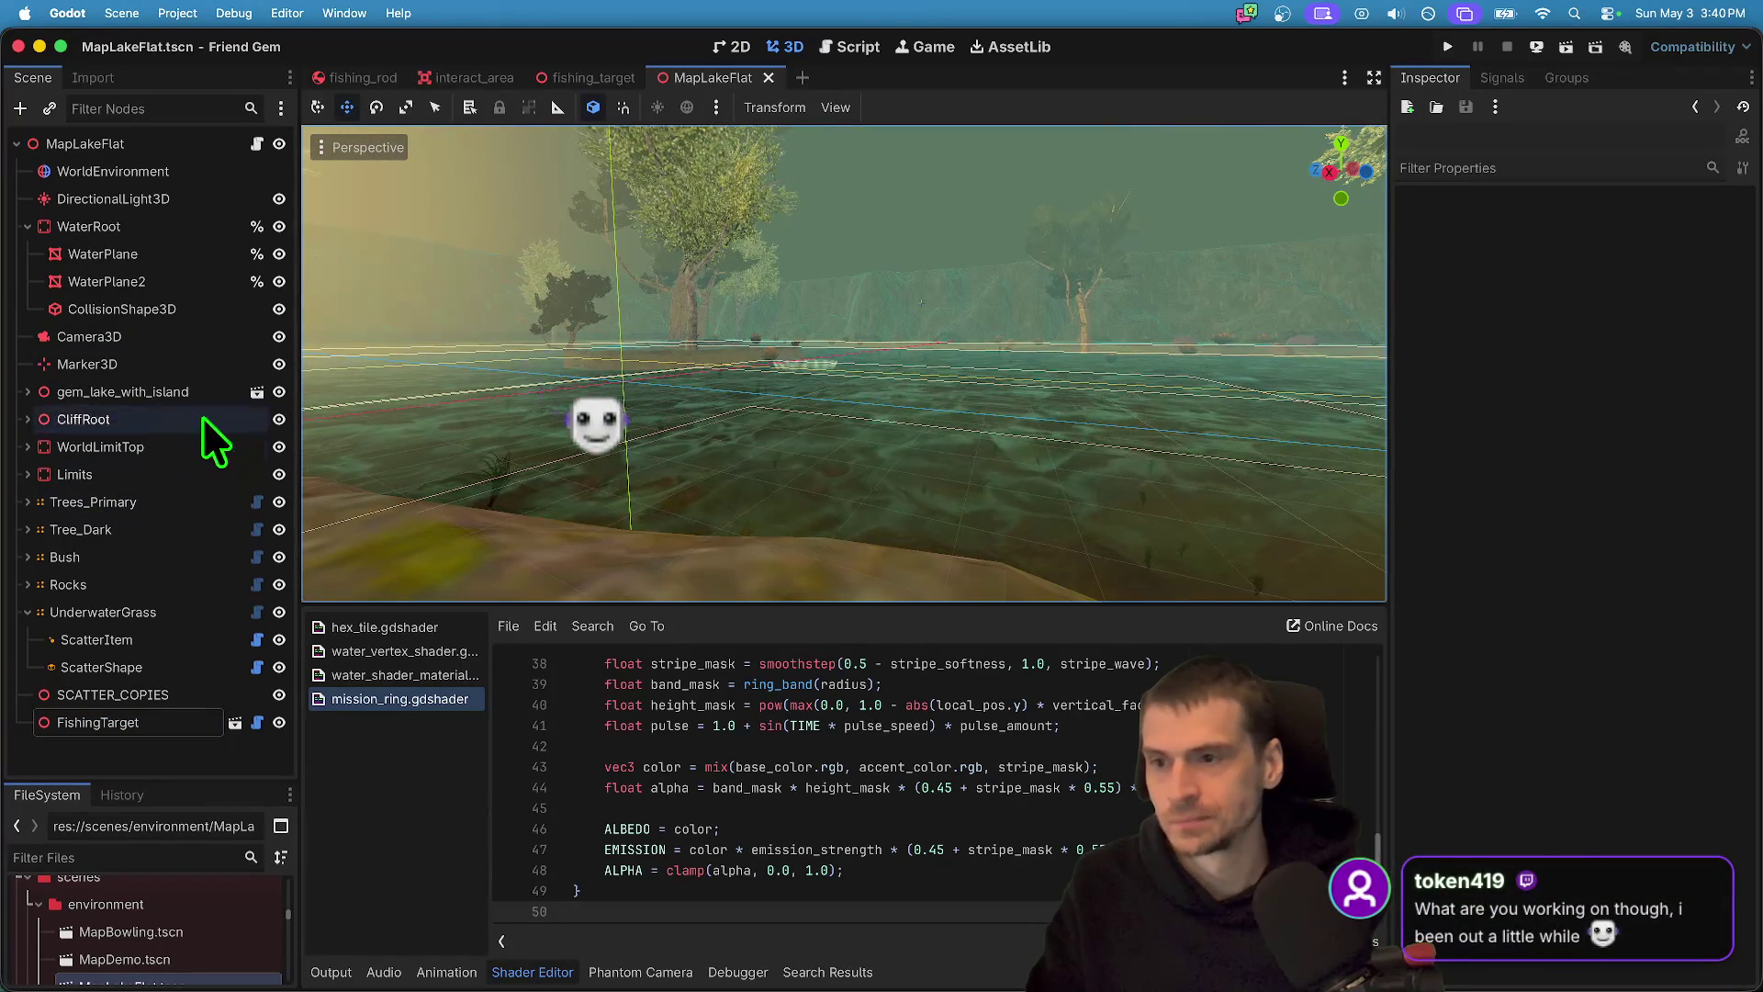
# - Center the view on Camera3D, tilt down to the ring on the water, and launch the game
pyautogui.click(203, 334)
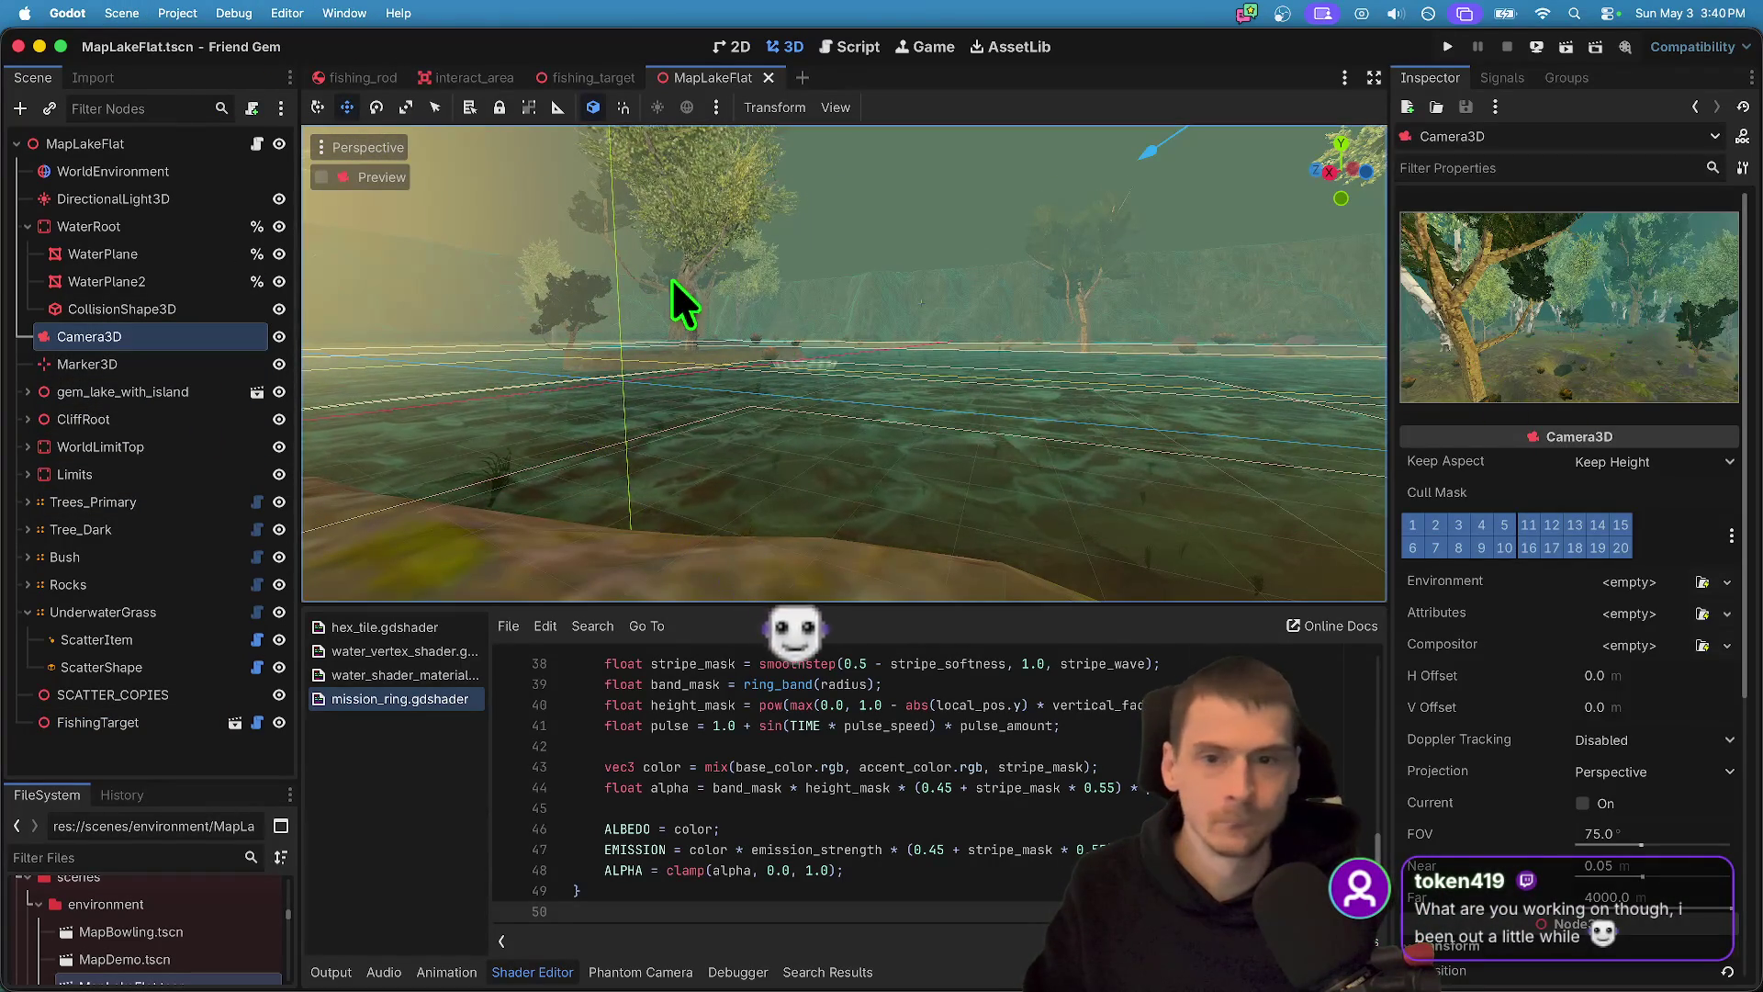
pyautogui.press('f')
pyautogui.moveTo(837, 333)
pyautogui.mouseDown()
pyautogui.moveTo(838, 444)
pyautogui.moveTo(807, 464)
pyautogui.moveTo(1106, 309)
pyautogui.moveTo(899, 338)
pyautogui.moveTo(776, 507)
pyautogui.mouseUp()
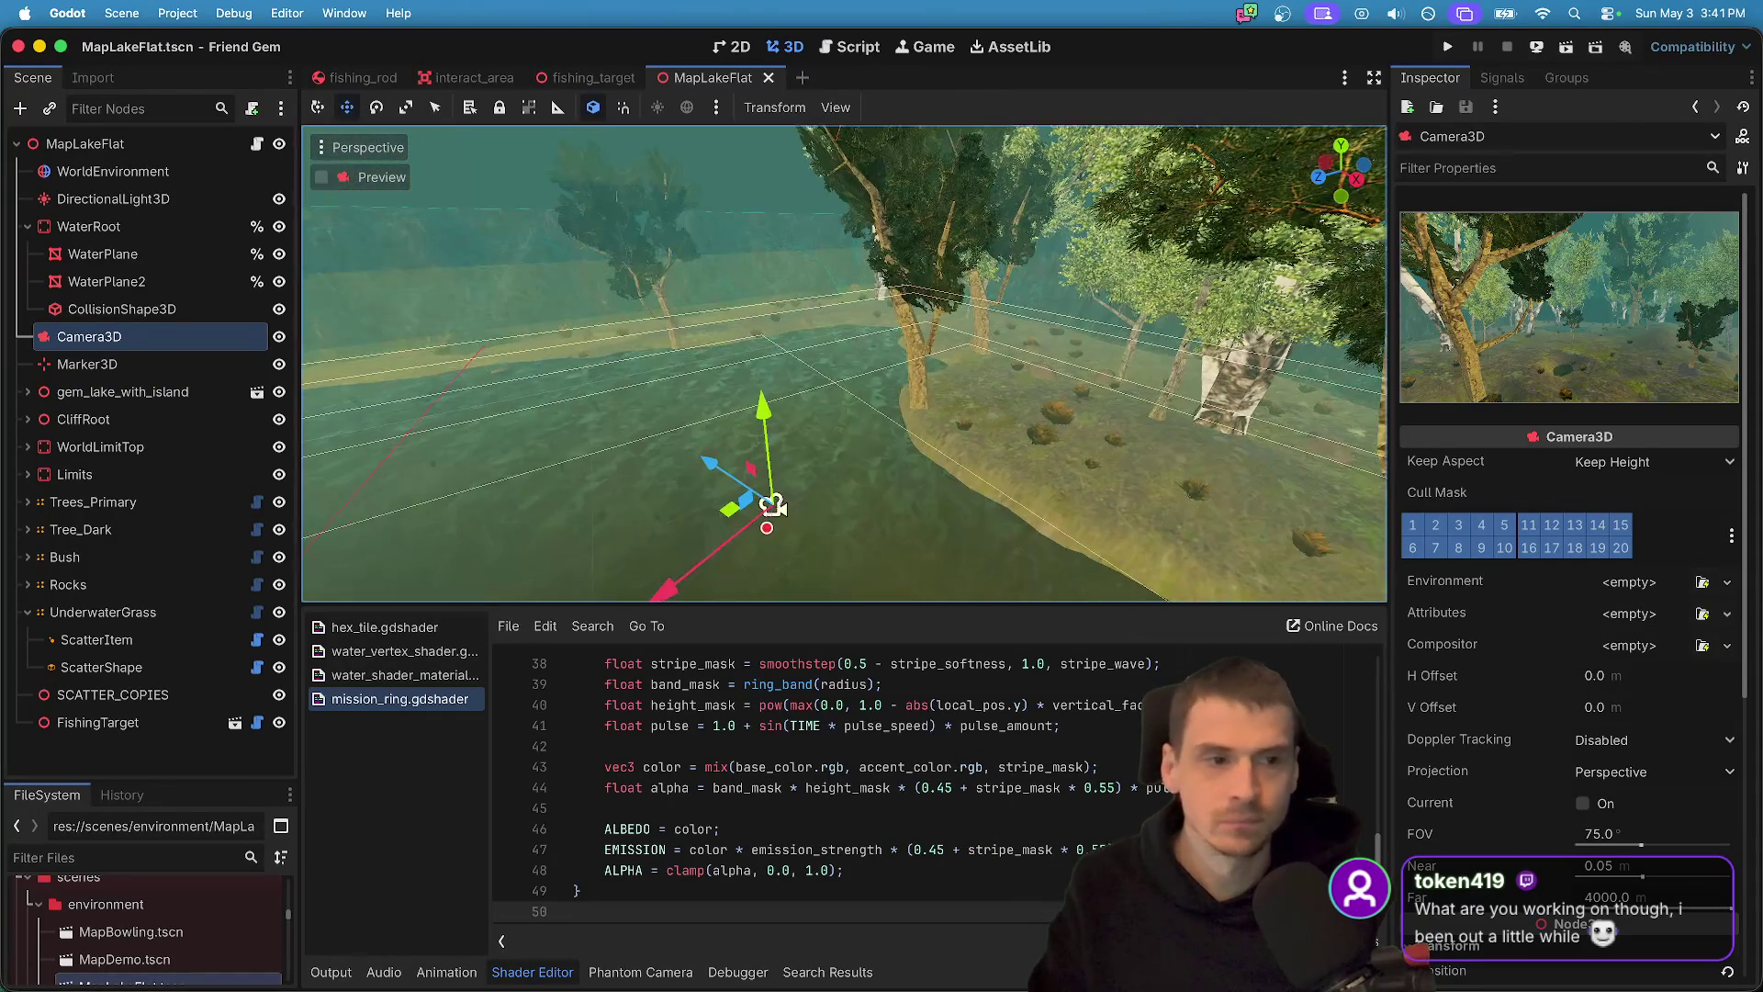
pyautogui.click(404, 177)
pyautogui.click(365, 175)
pyautogui.moveTo(693, 362)
pyautogui.mouseDown()
pyautogui.moveTo(704, 372)
pyautogui.moveTo(697, 349)
pyautogui.mouseUp()
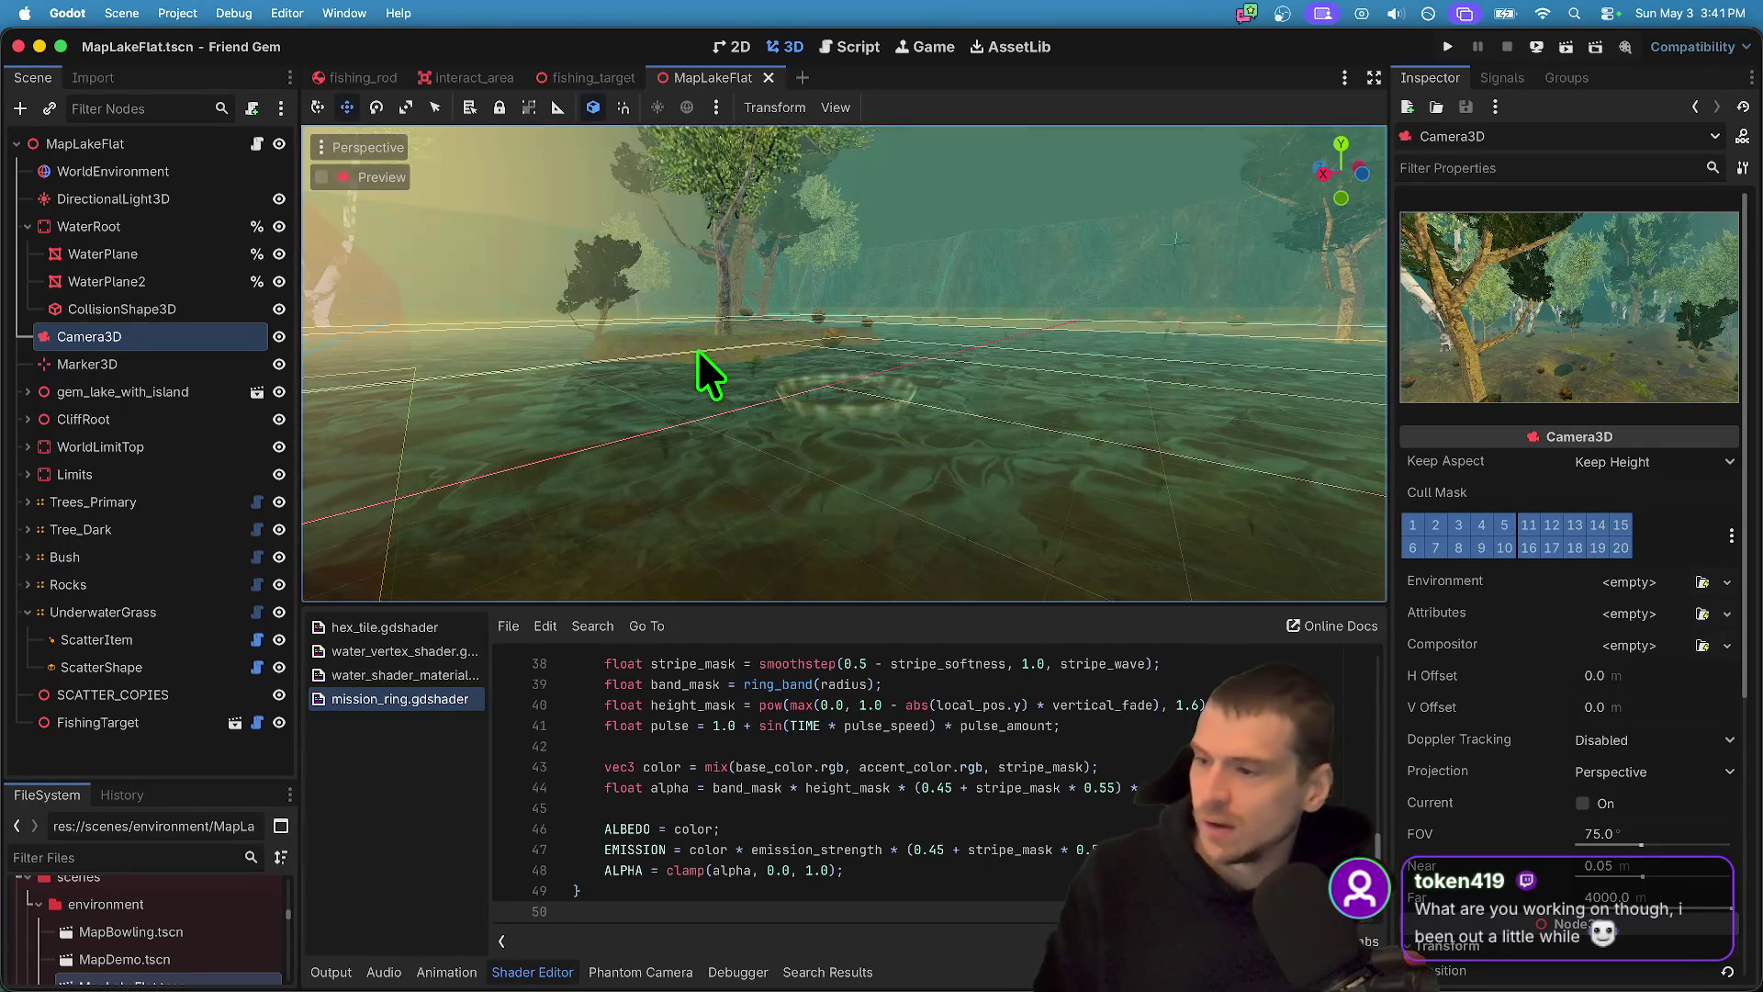
pyautogui.press('super+b')
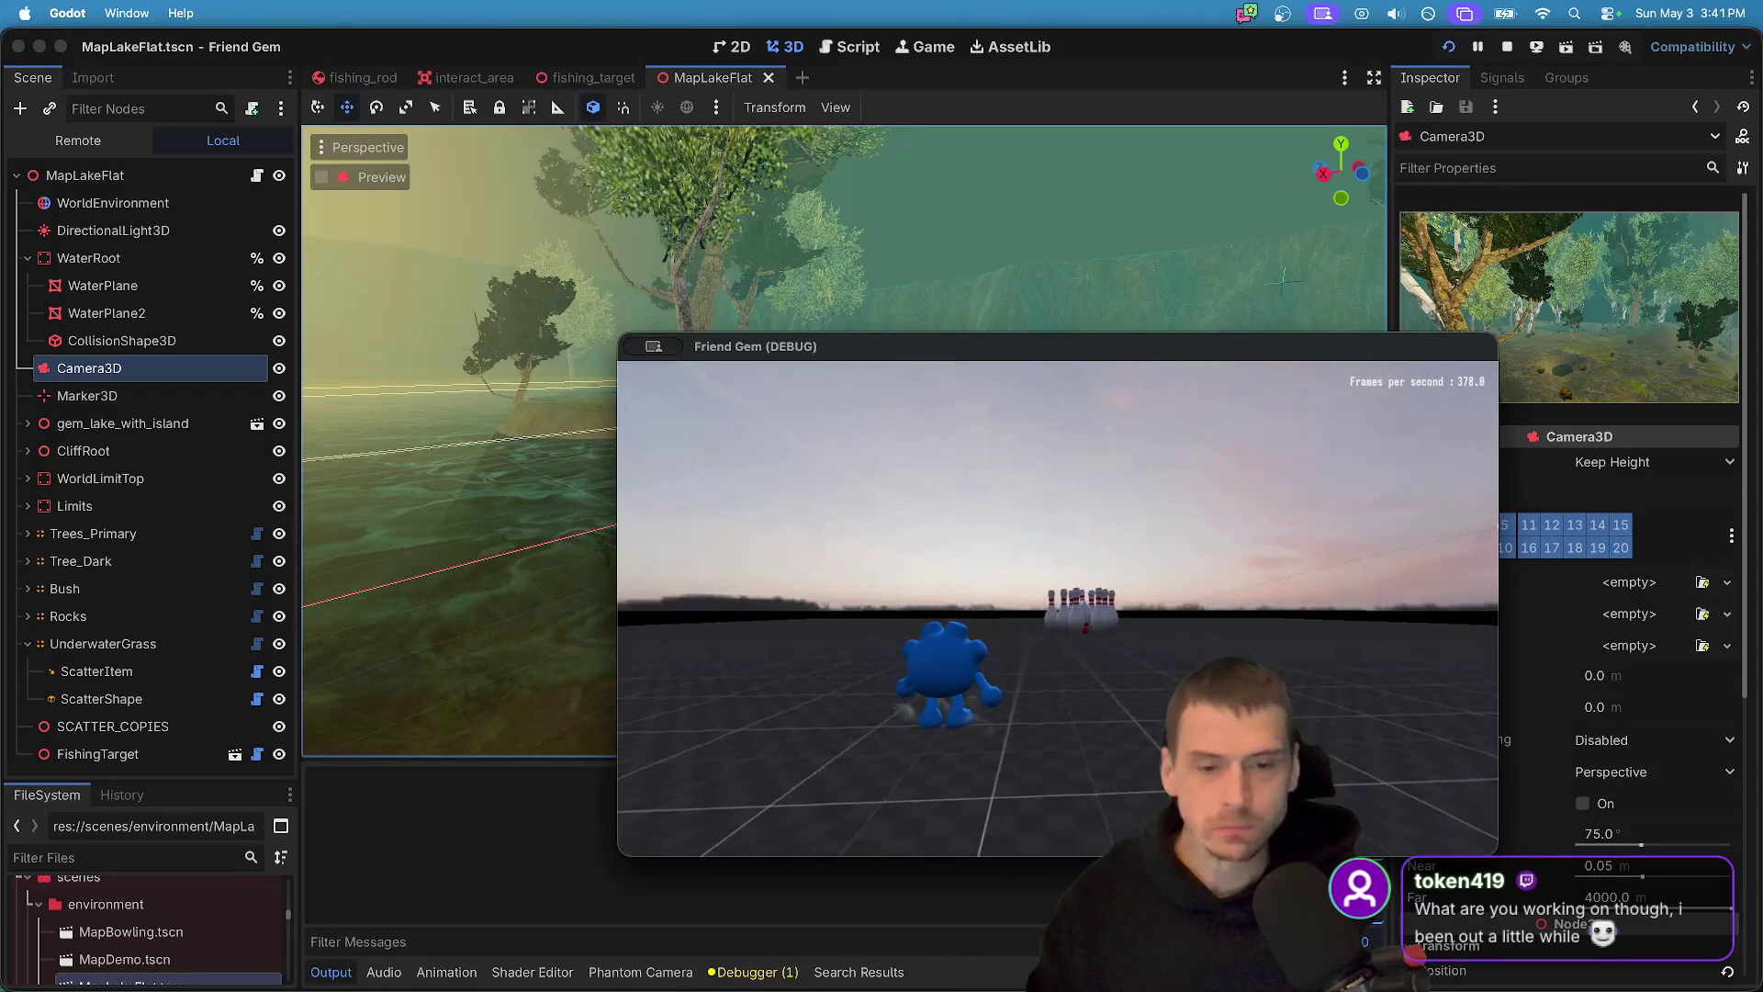
# - Walk the character toward the bowling pins and cast the fishing line
pyautogui.click(1055, 620)
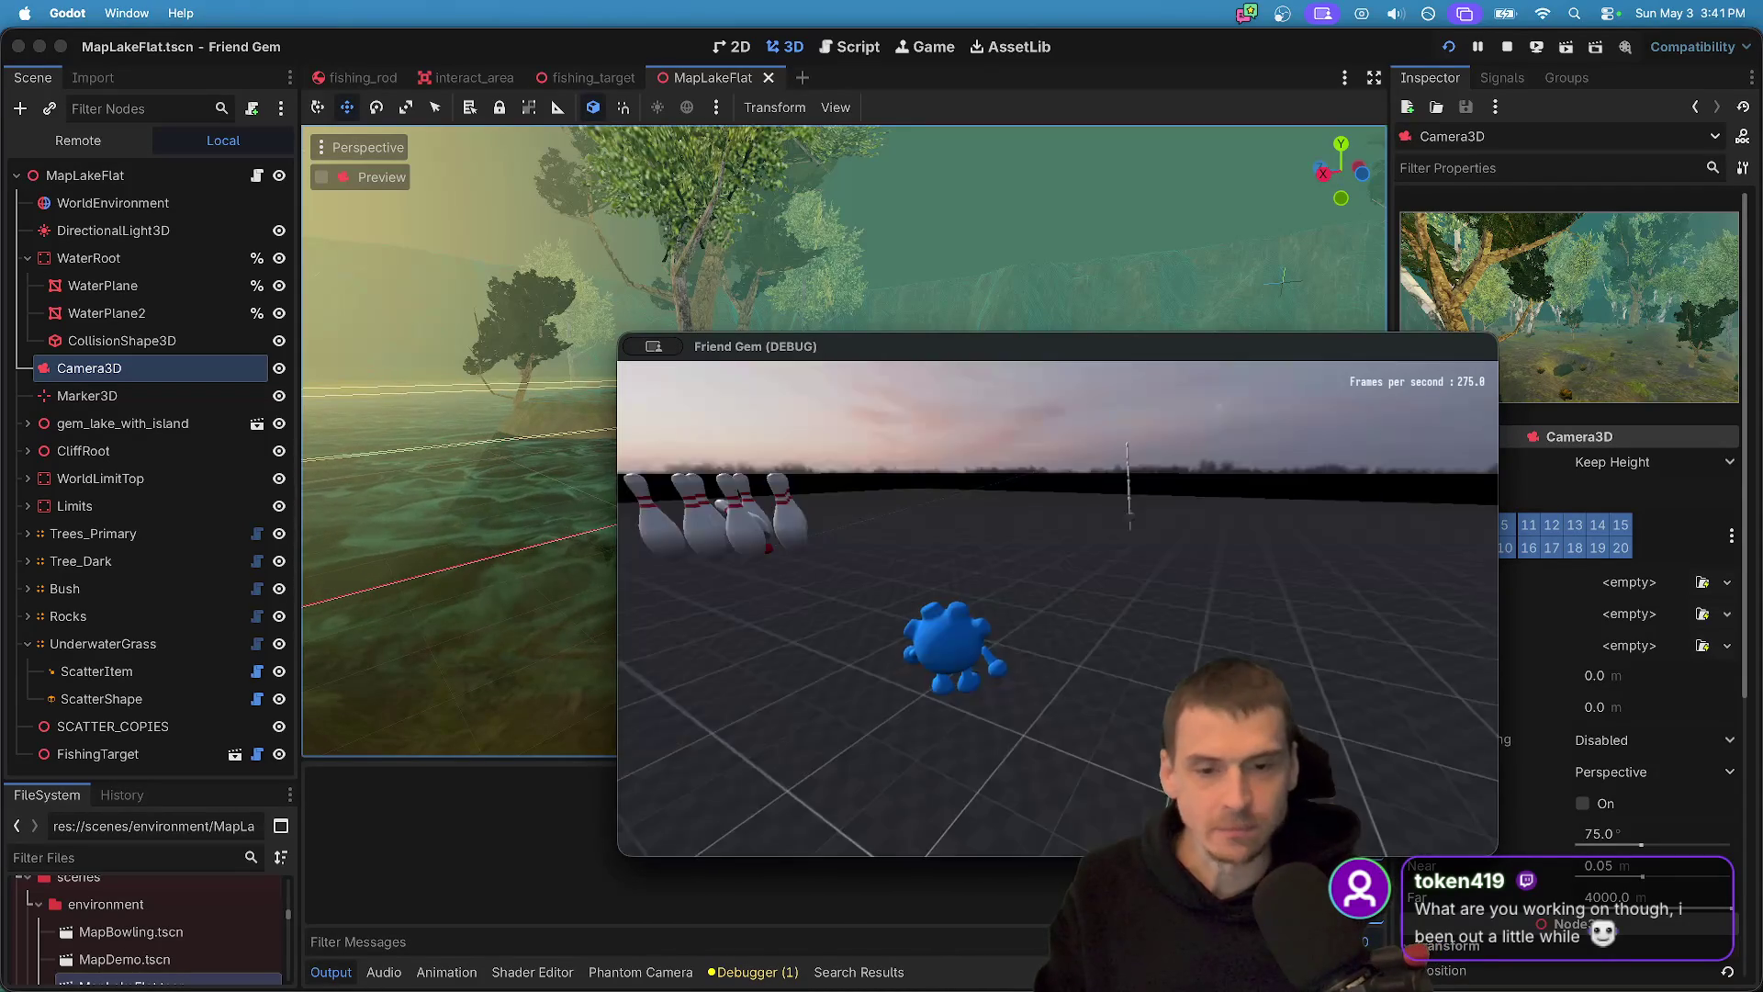
pyautogui.press('w')
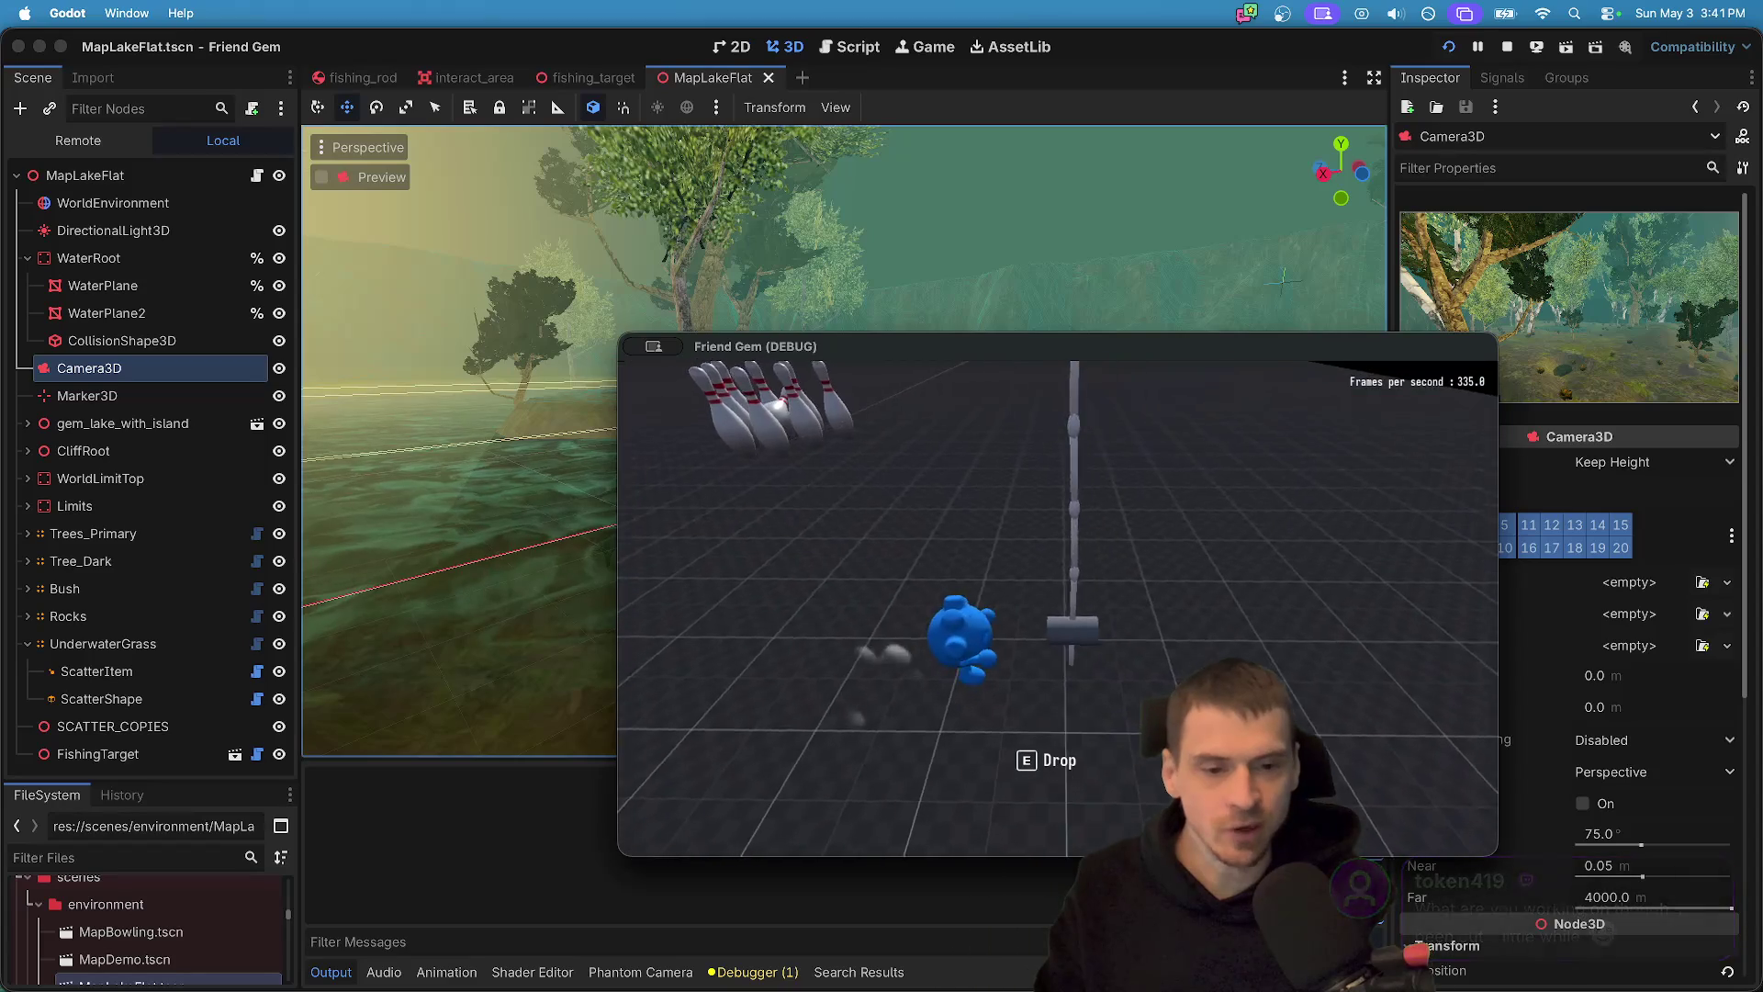
pyautogui.click(1058, 606)
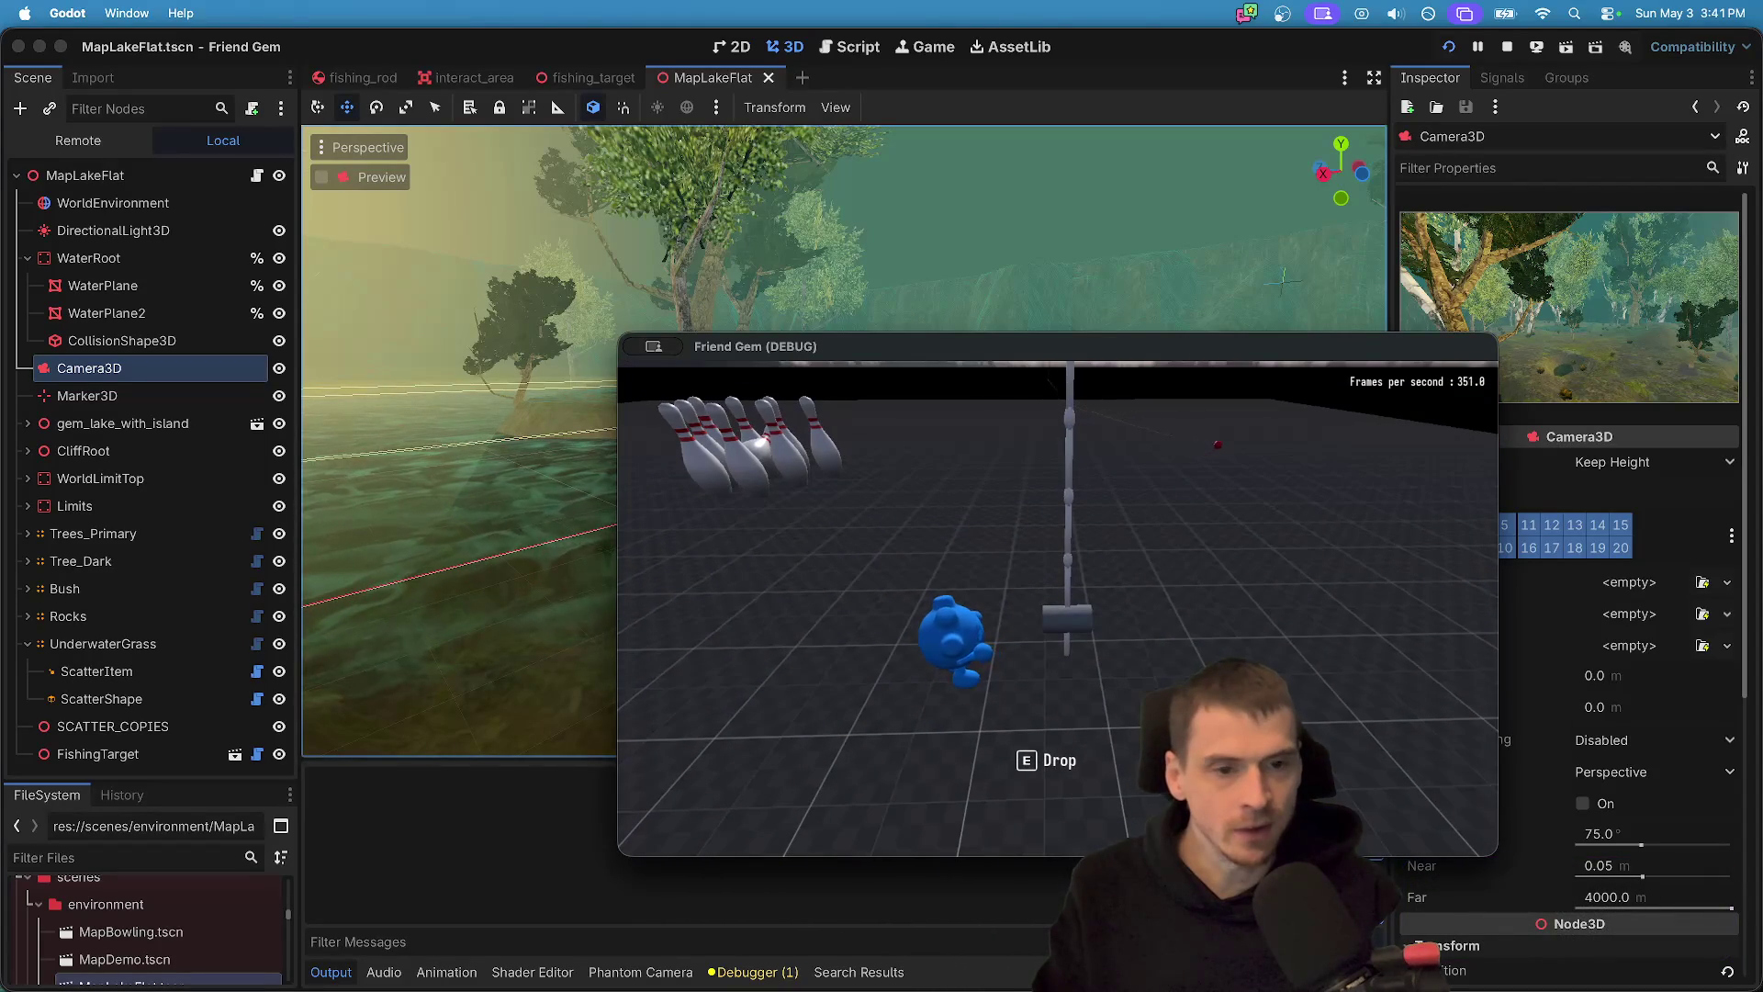
pyautogui.press('w')
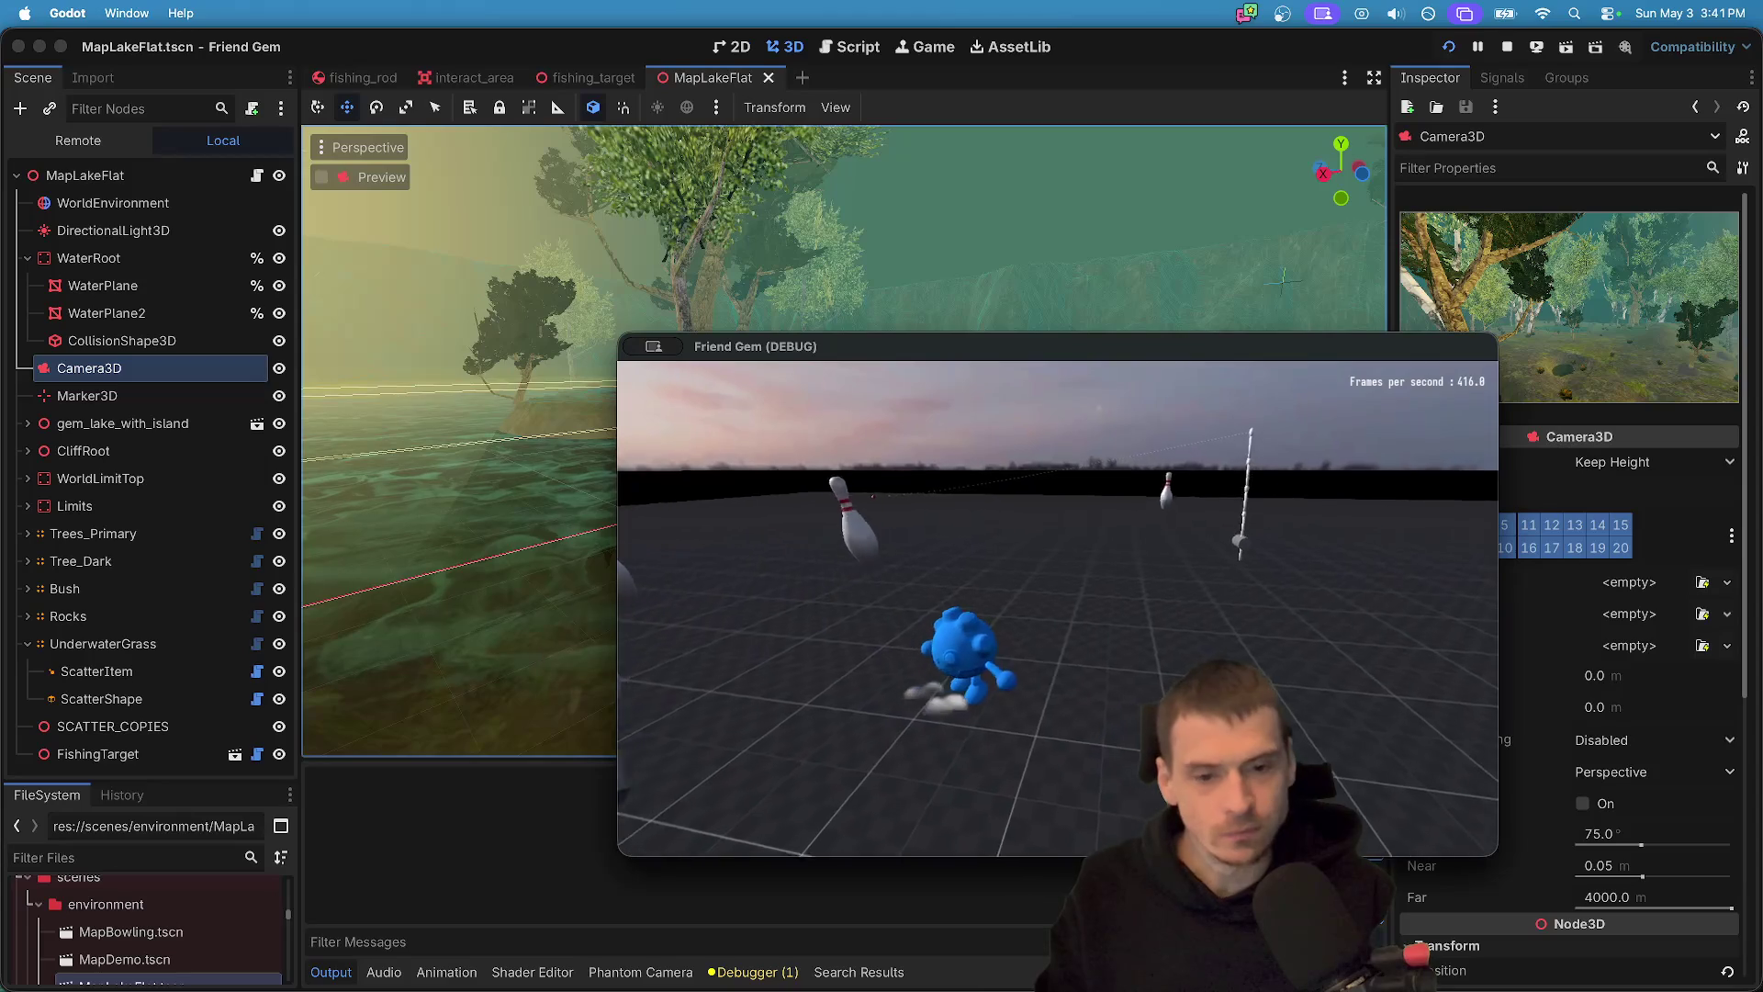
# - Load the MapBowling level from the in-game admin panel and close the menus
pyautogui.press('Escape')
pyautogui.click(1073, 670)
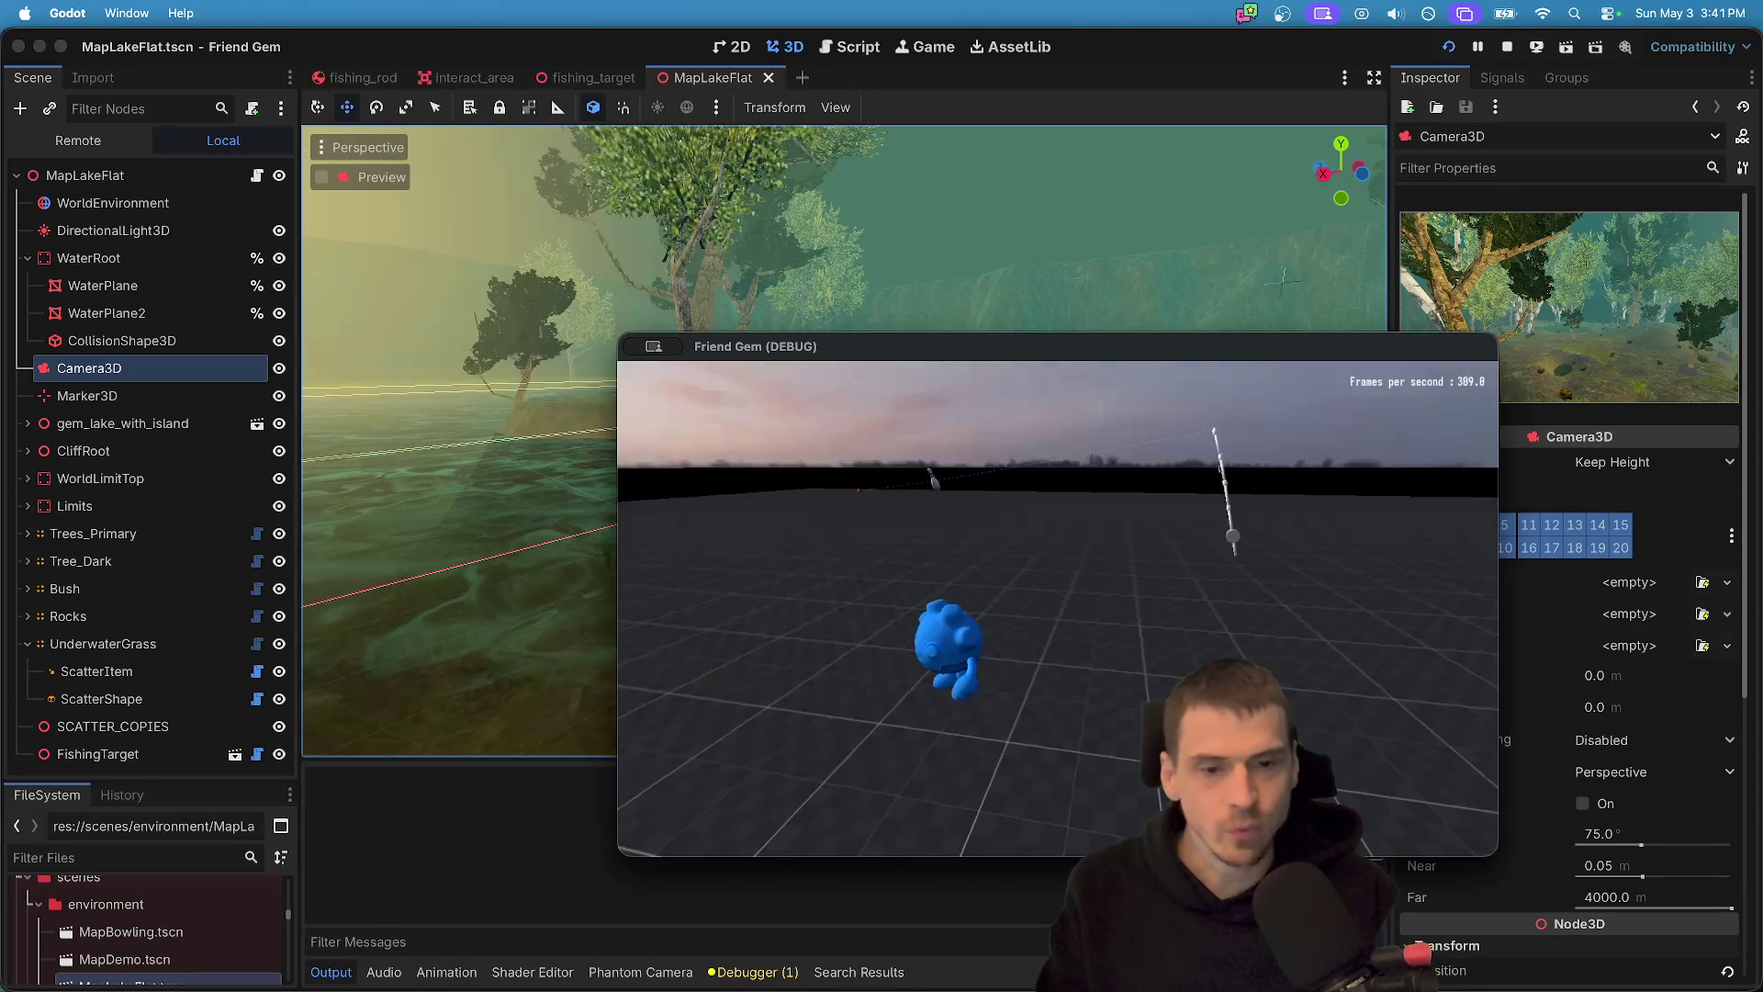
pyautogui.press('Escape')
pyautogui.press('Escape')
pyautogui.press('Escape')
pyautogui.click(1058, 647)
pyautogui.click(1389, 408)
pyautogui.click(1383, 468)
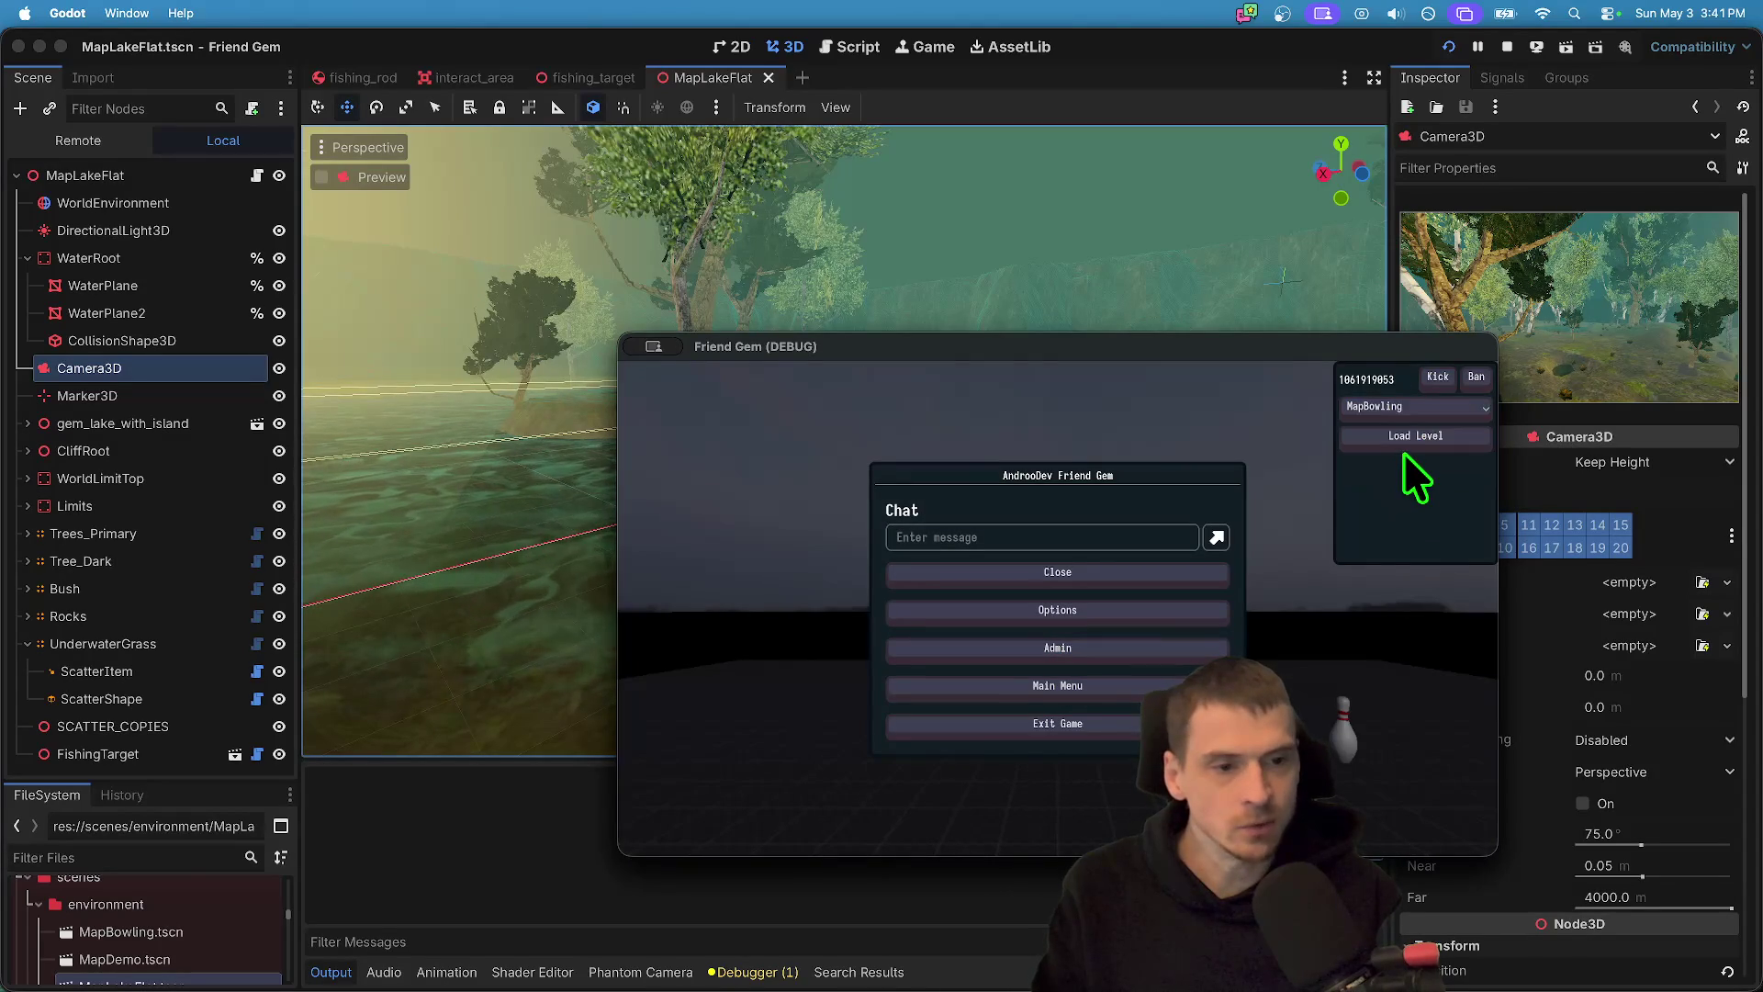
pyautogui.click(1405, 445)
pyautogui.press('Escape')
pyautogui.press('Escape')
pyautogui.click(1114, 571)
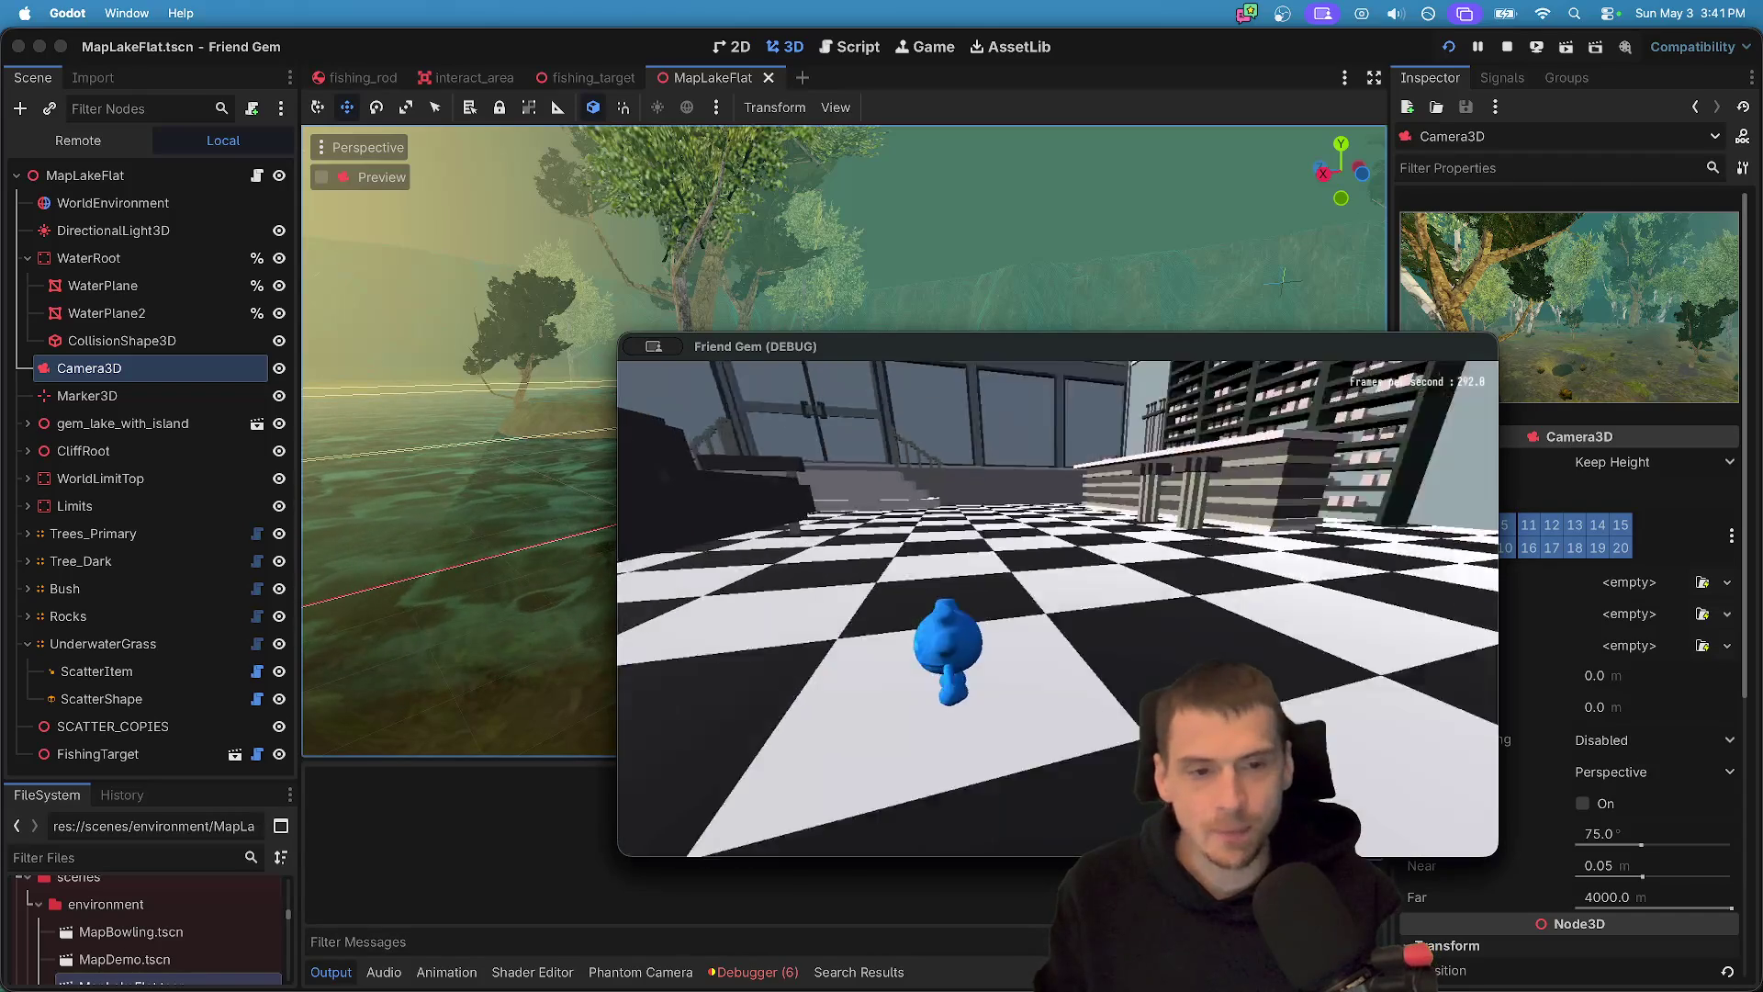
# - Walk the character onto and along the bowling lanes
pyautogui.press('w')
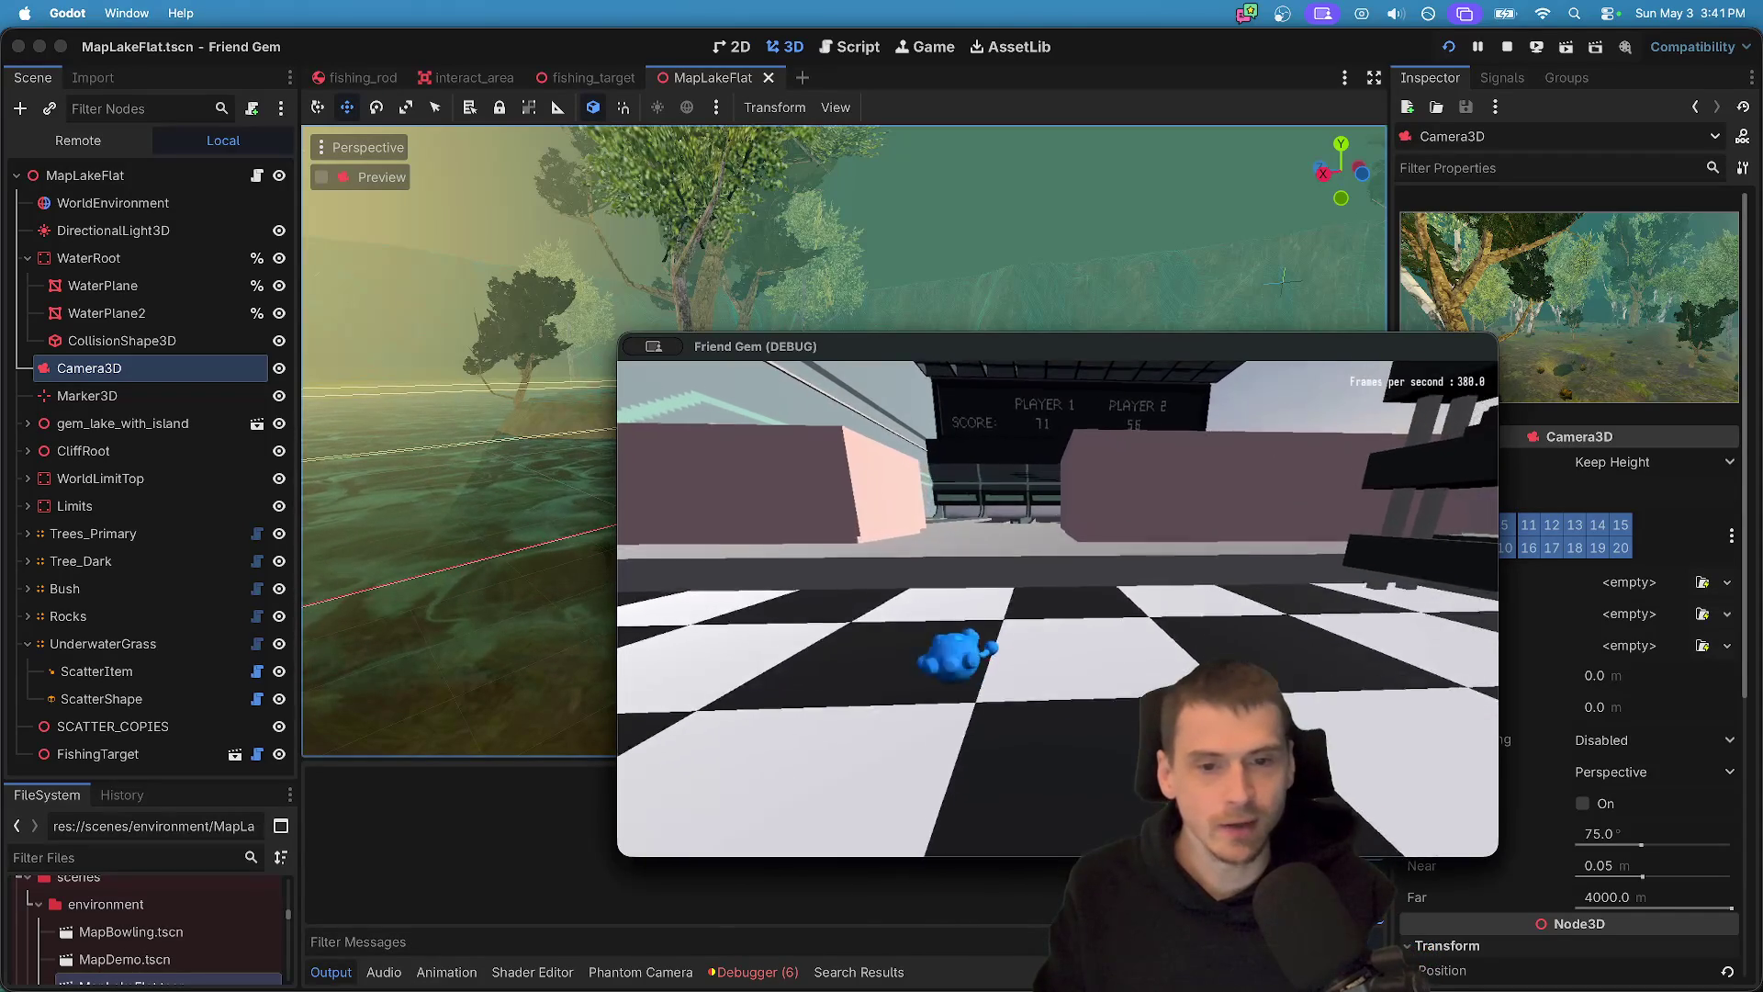
pyautogui.press('w')
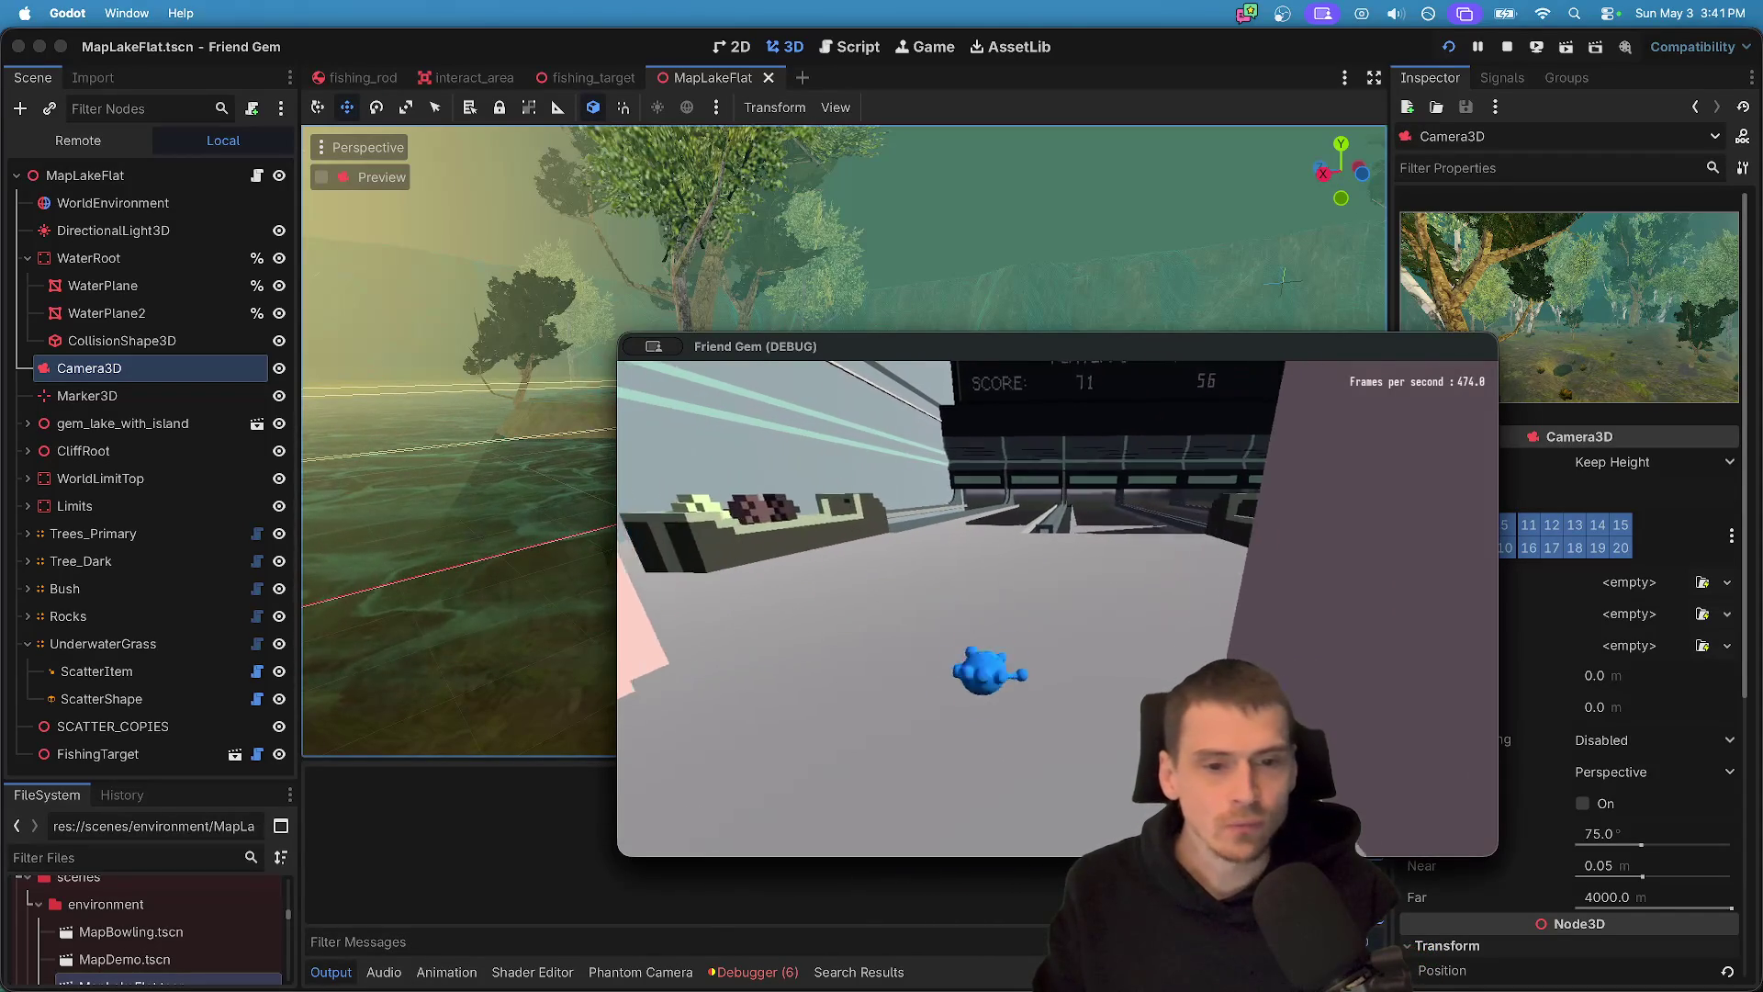
pyautogui.press('w')
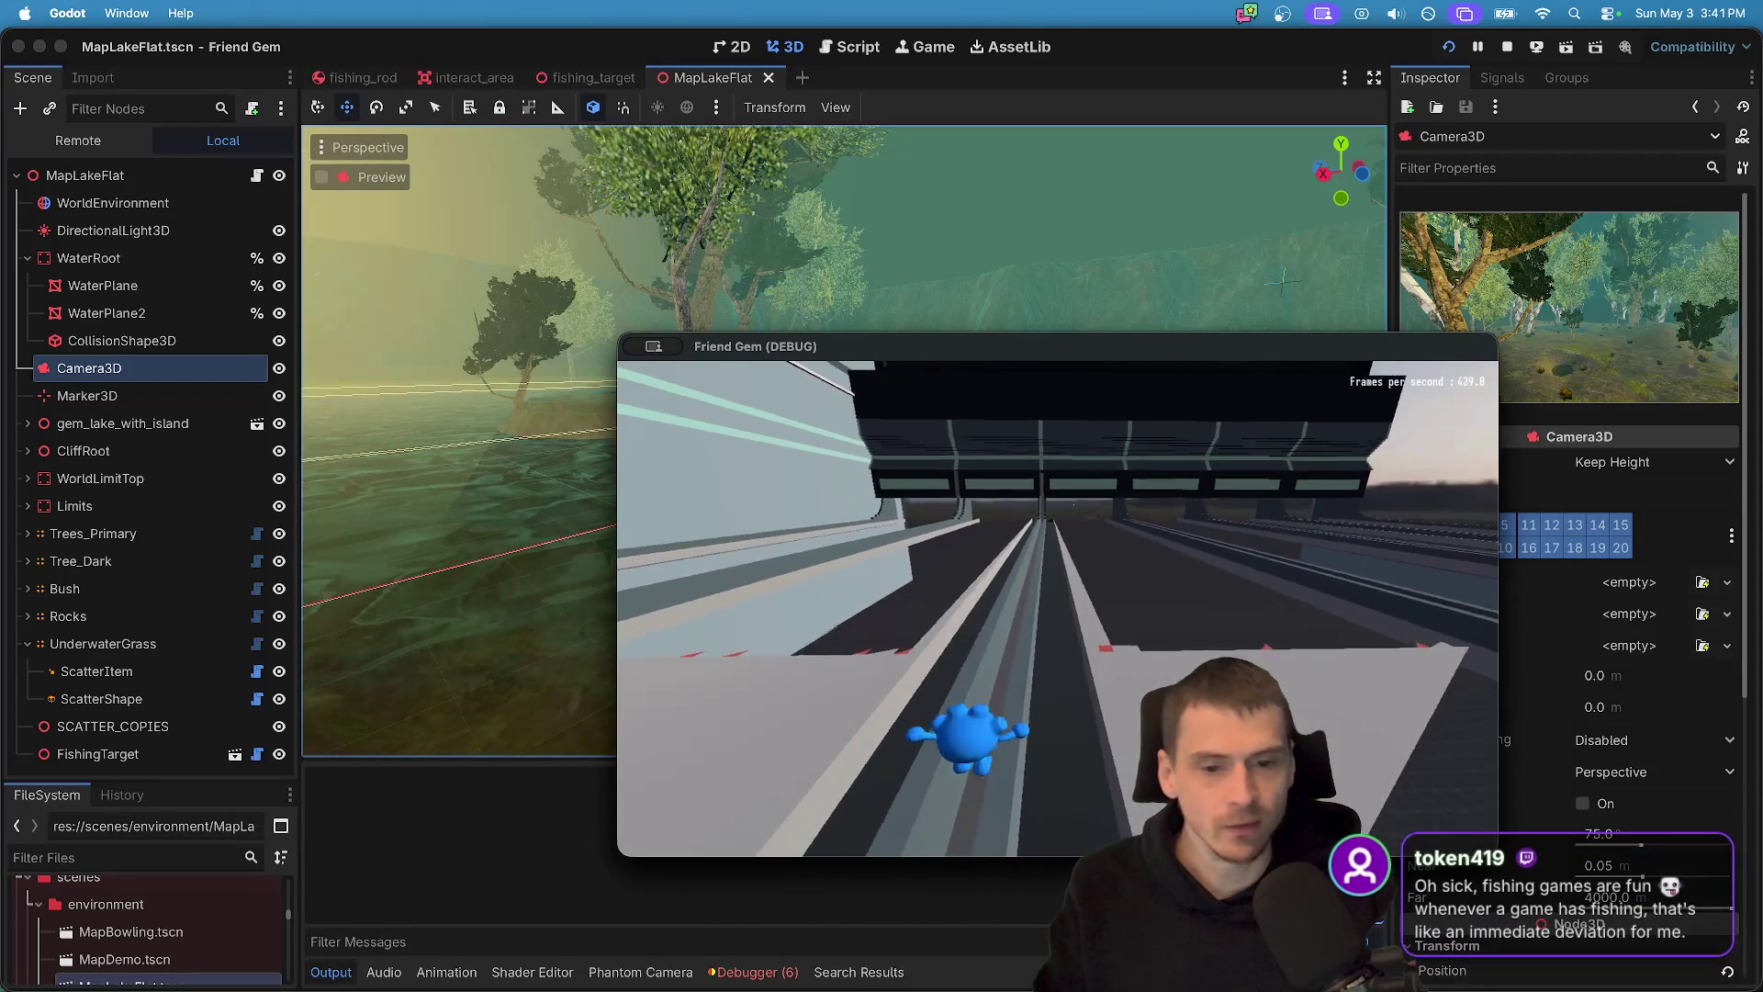
pyautogui.press('w')
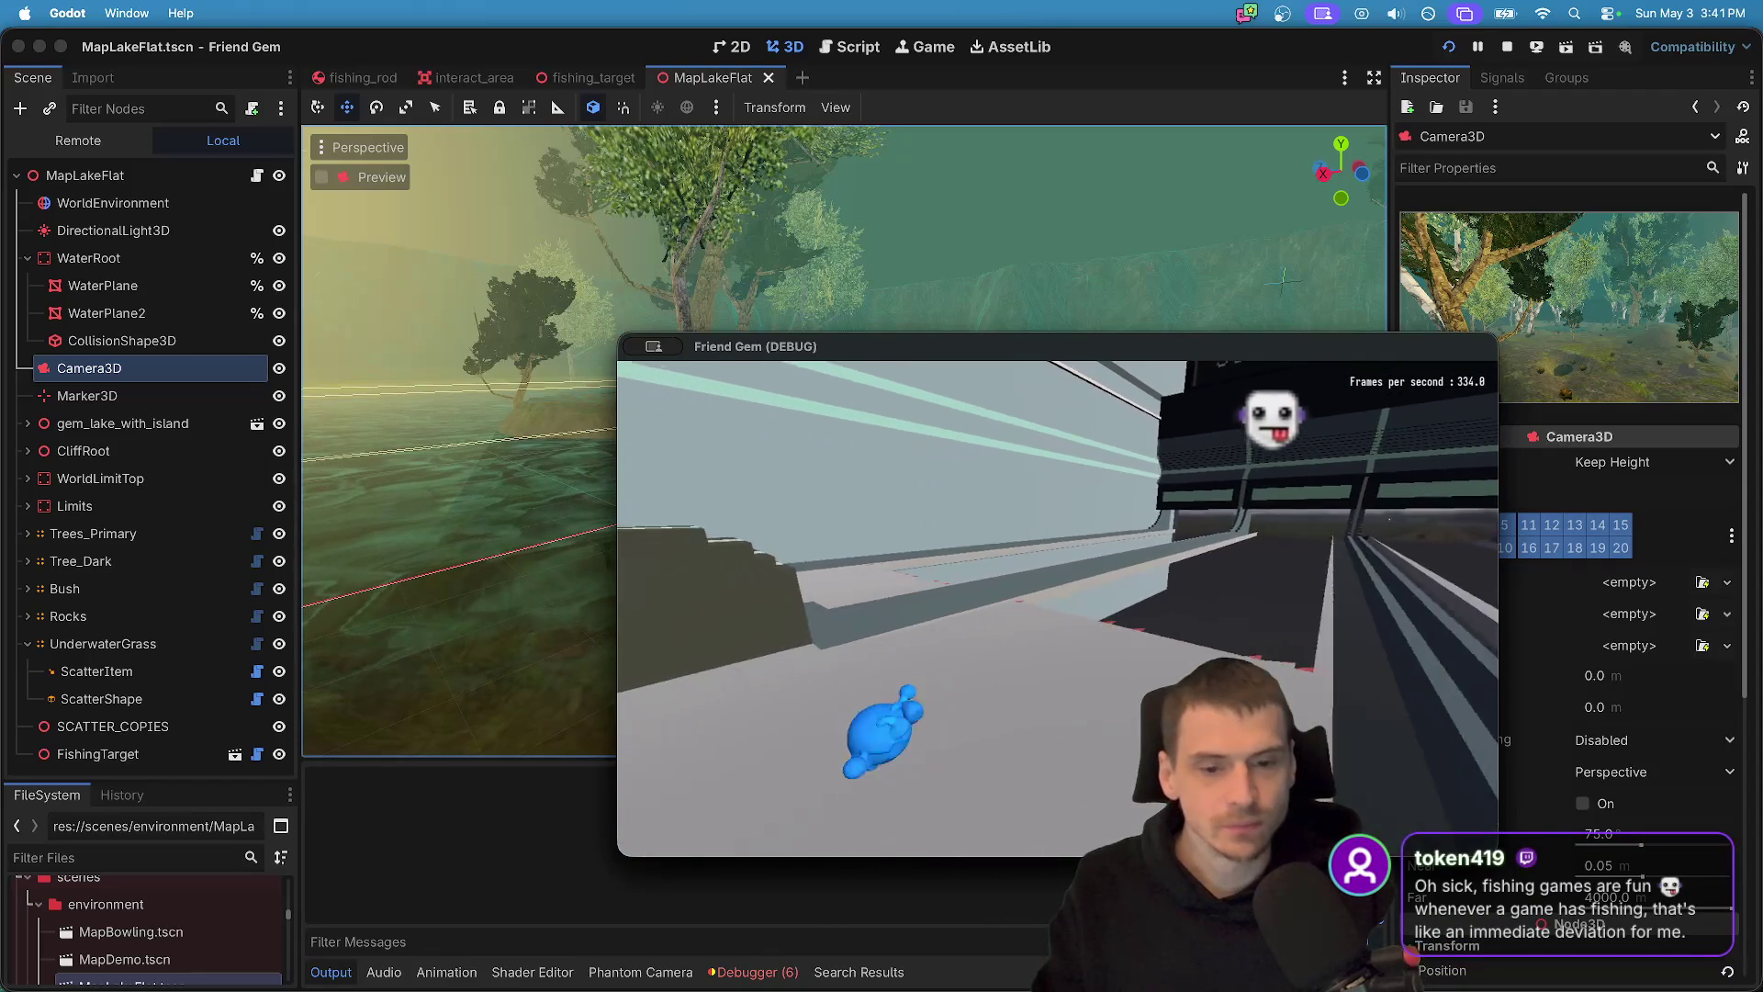
# - Load the MapLakeFlat level from the admin panel and close the menus
pyautogui.press('Escape')
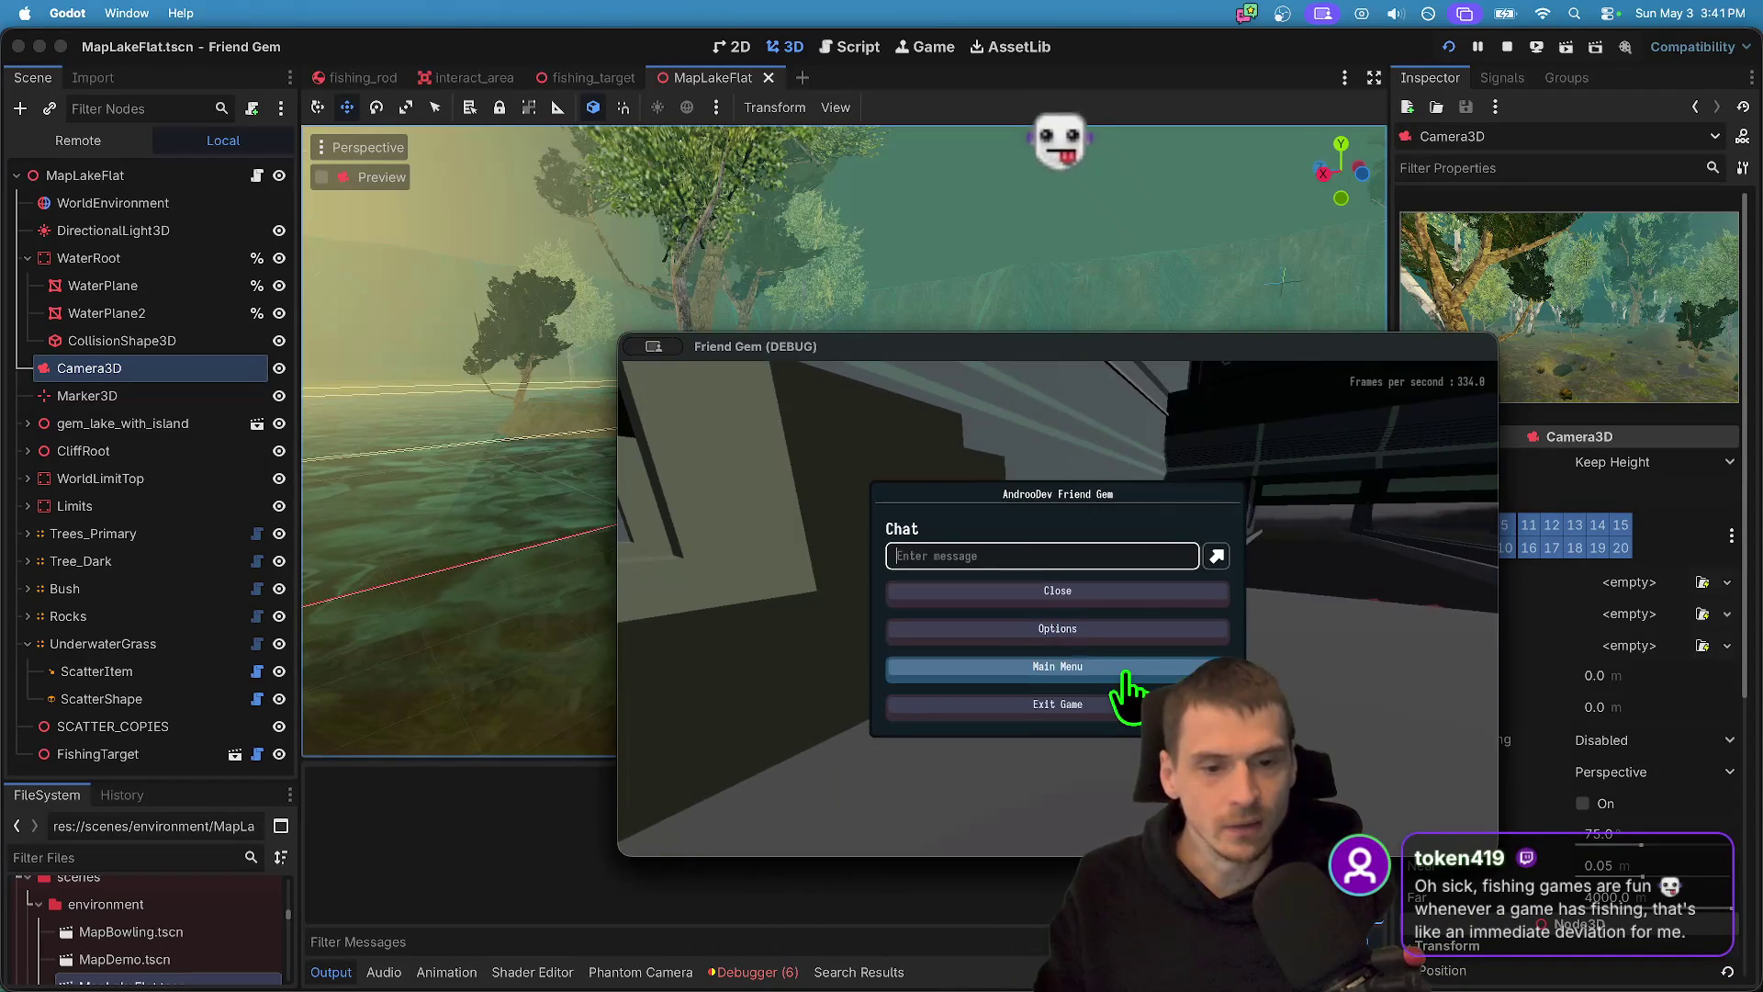
pyautogui.press('Escape')
pyautogui.press('Escape')
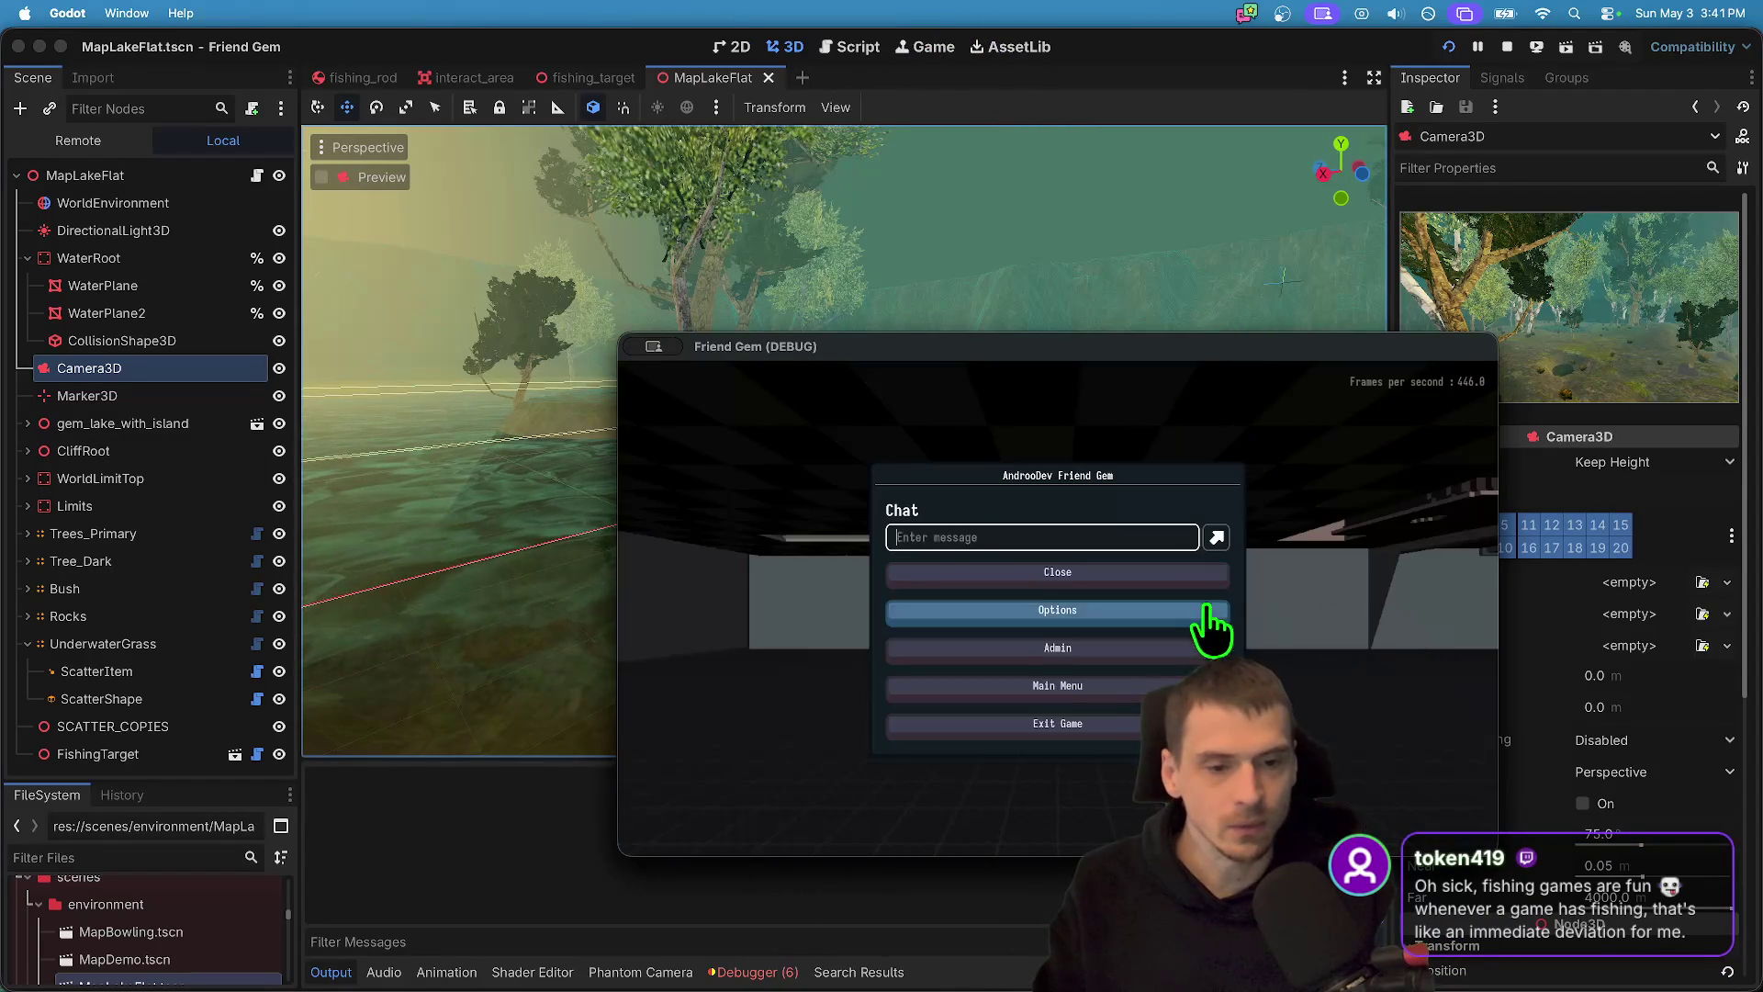
pyautogui.click(1169, 651)
pyautogui.click(1440, 411)
pyautogui.click(1419, 452)
pyautogui.click(1423, 446)
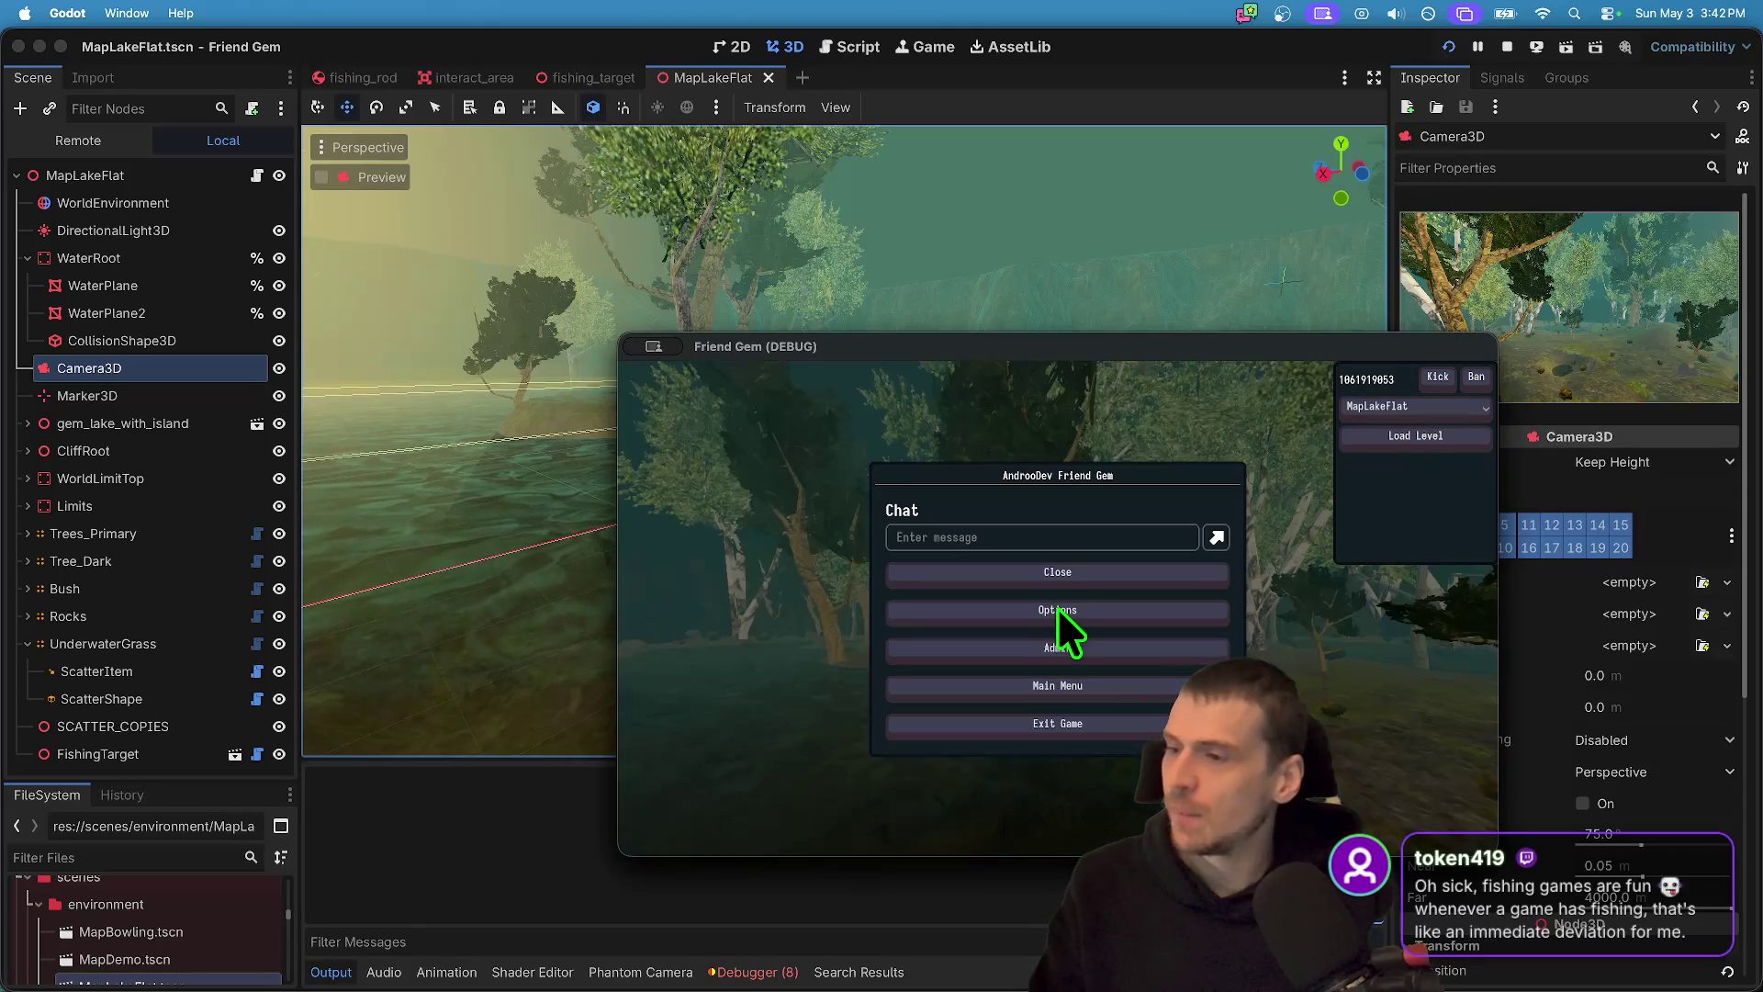
pyautogui.press('Escape')
pyautogui.press('Escape')
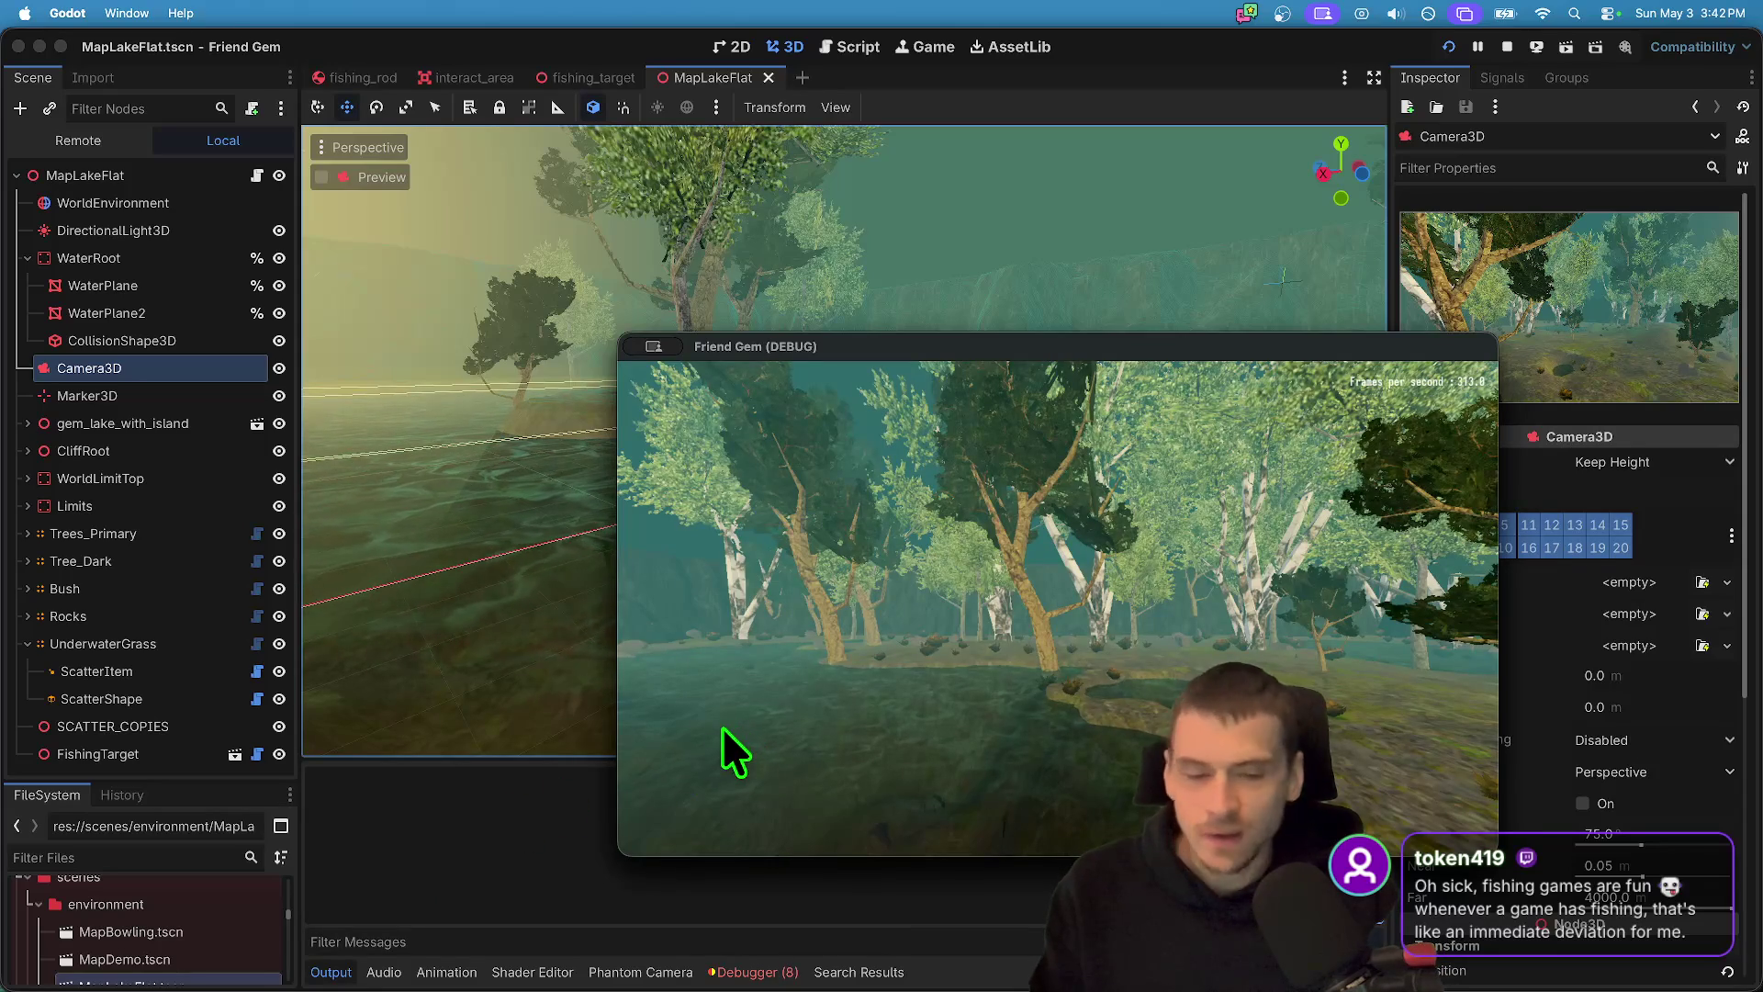
# - Walk the character holding the rod onto the grassy shore toward the water
pyautogui.press('Escape')
pyautogui.press('super+Tab')
pyautogui.press('Escape')
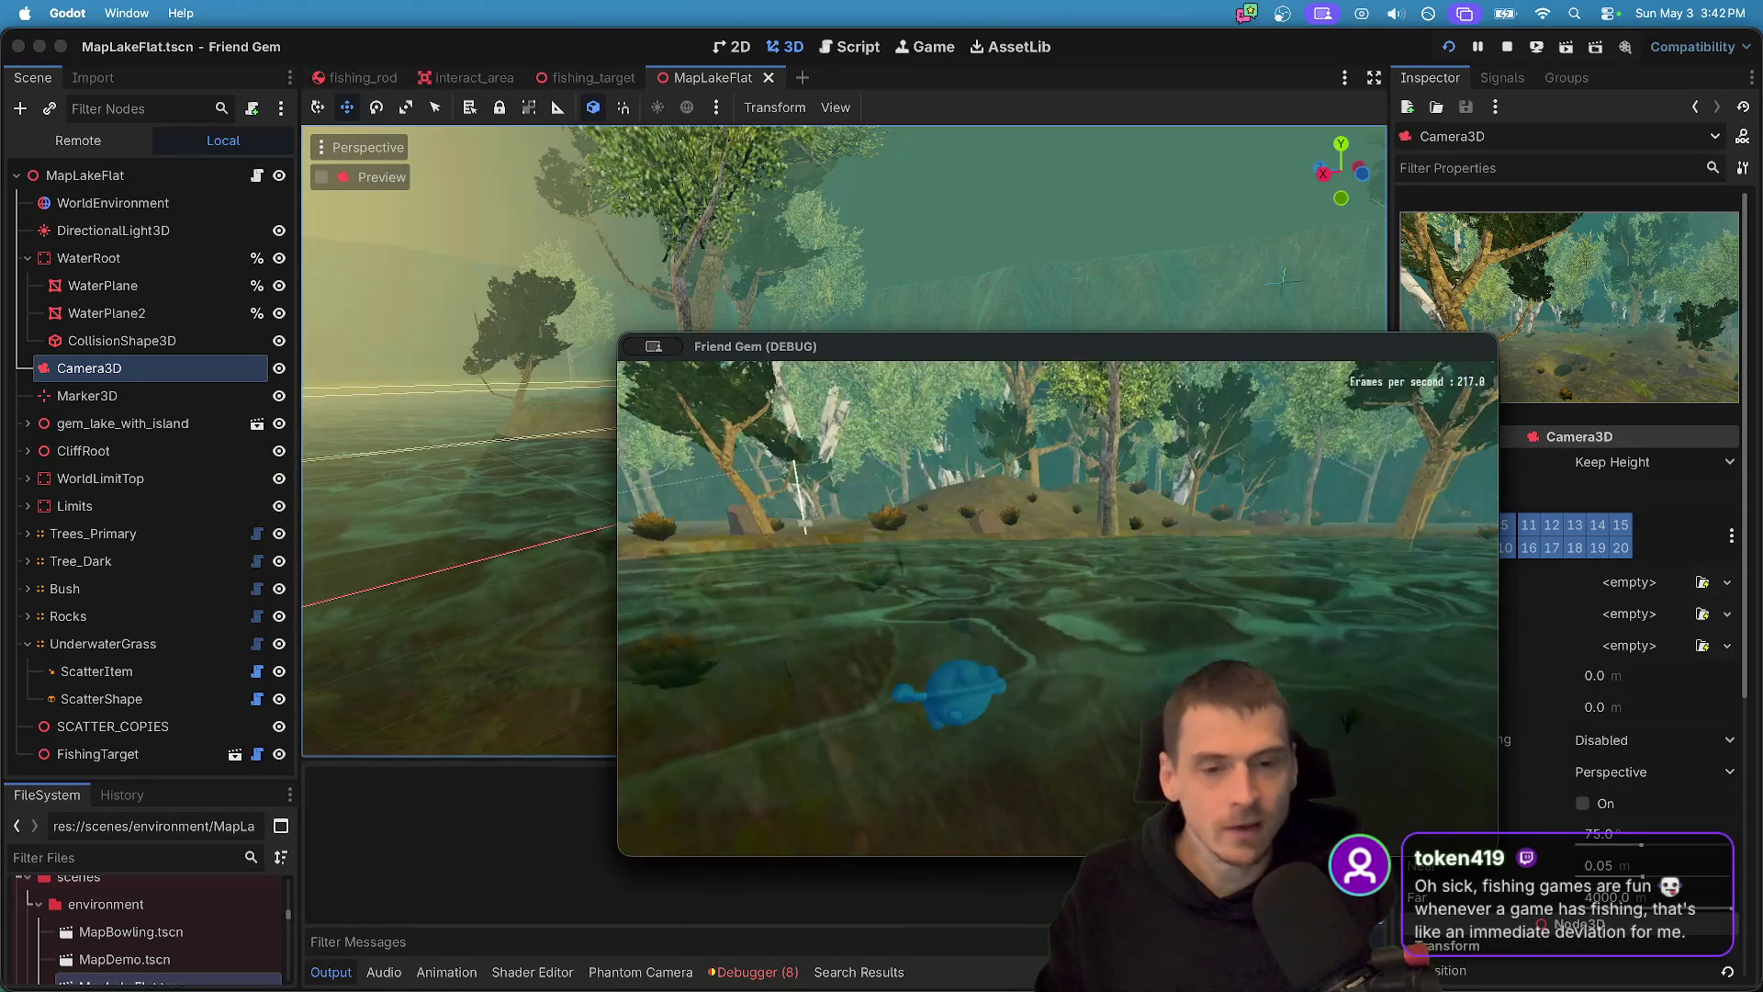
pyautogui.press('w')
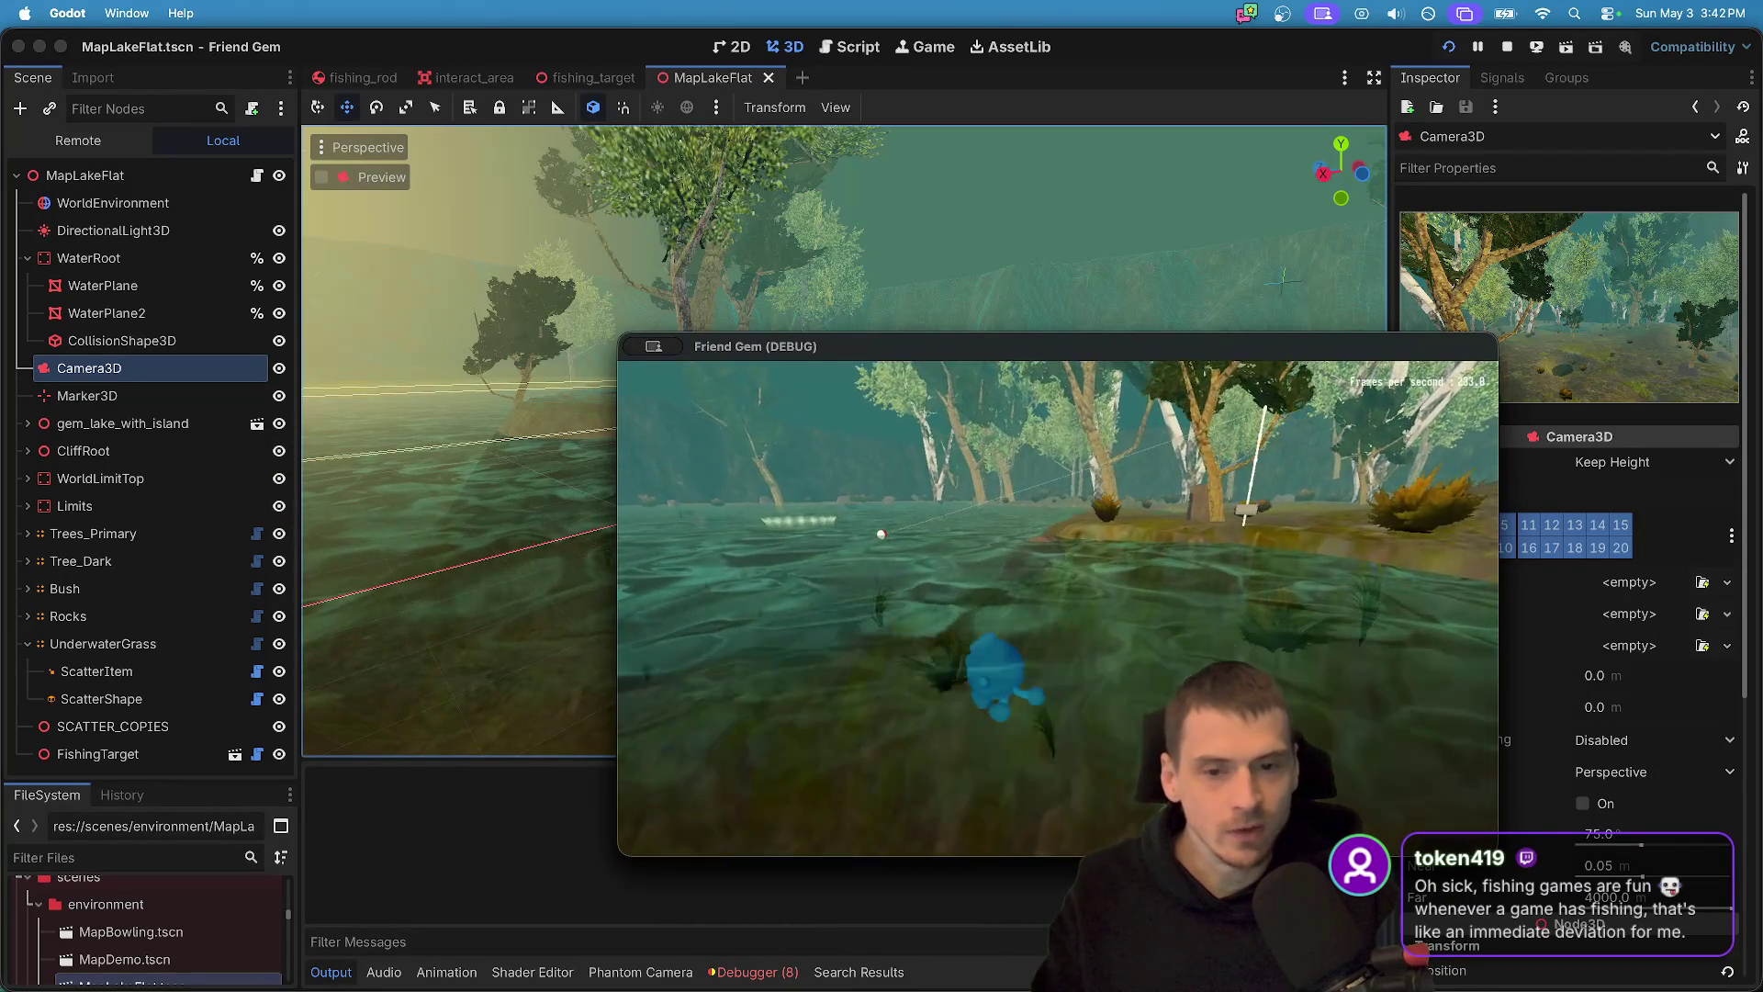
pyautogui.press('w')
pyautogui.press('w')
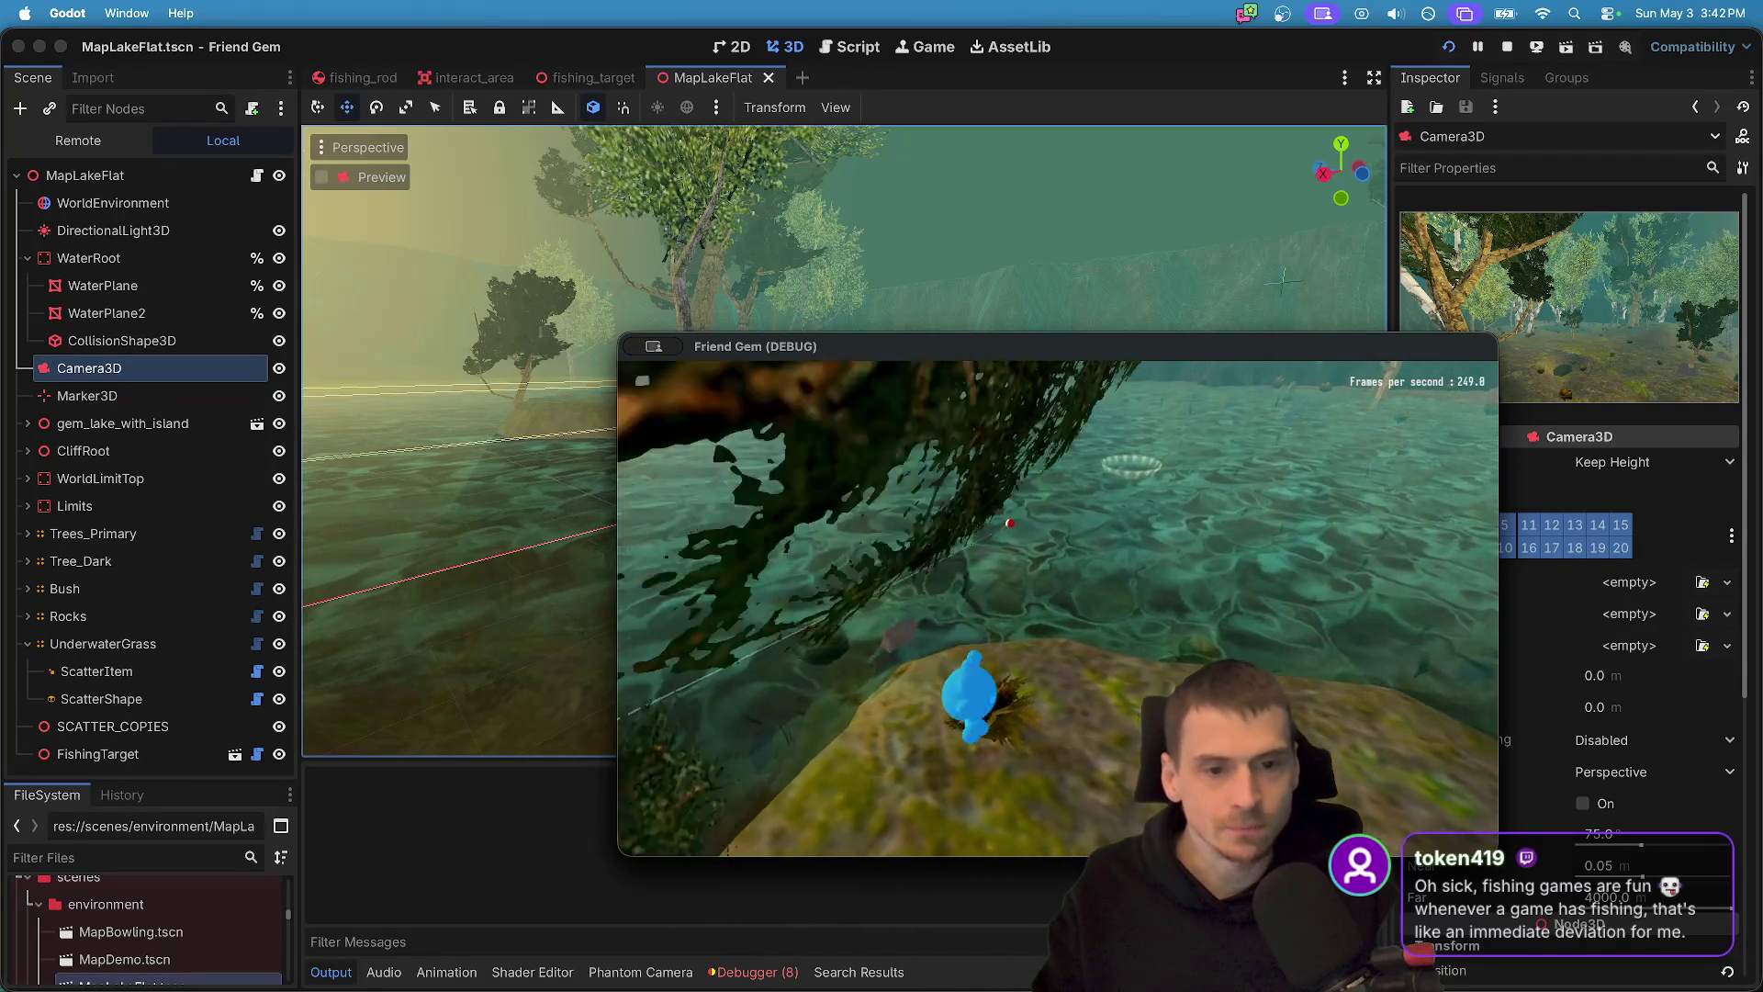
pyautogui.press('w')
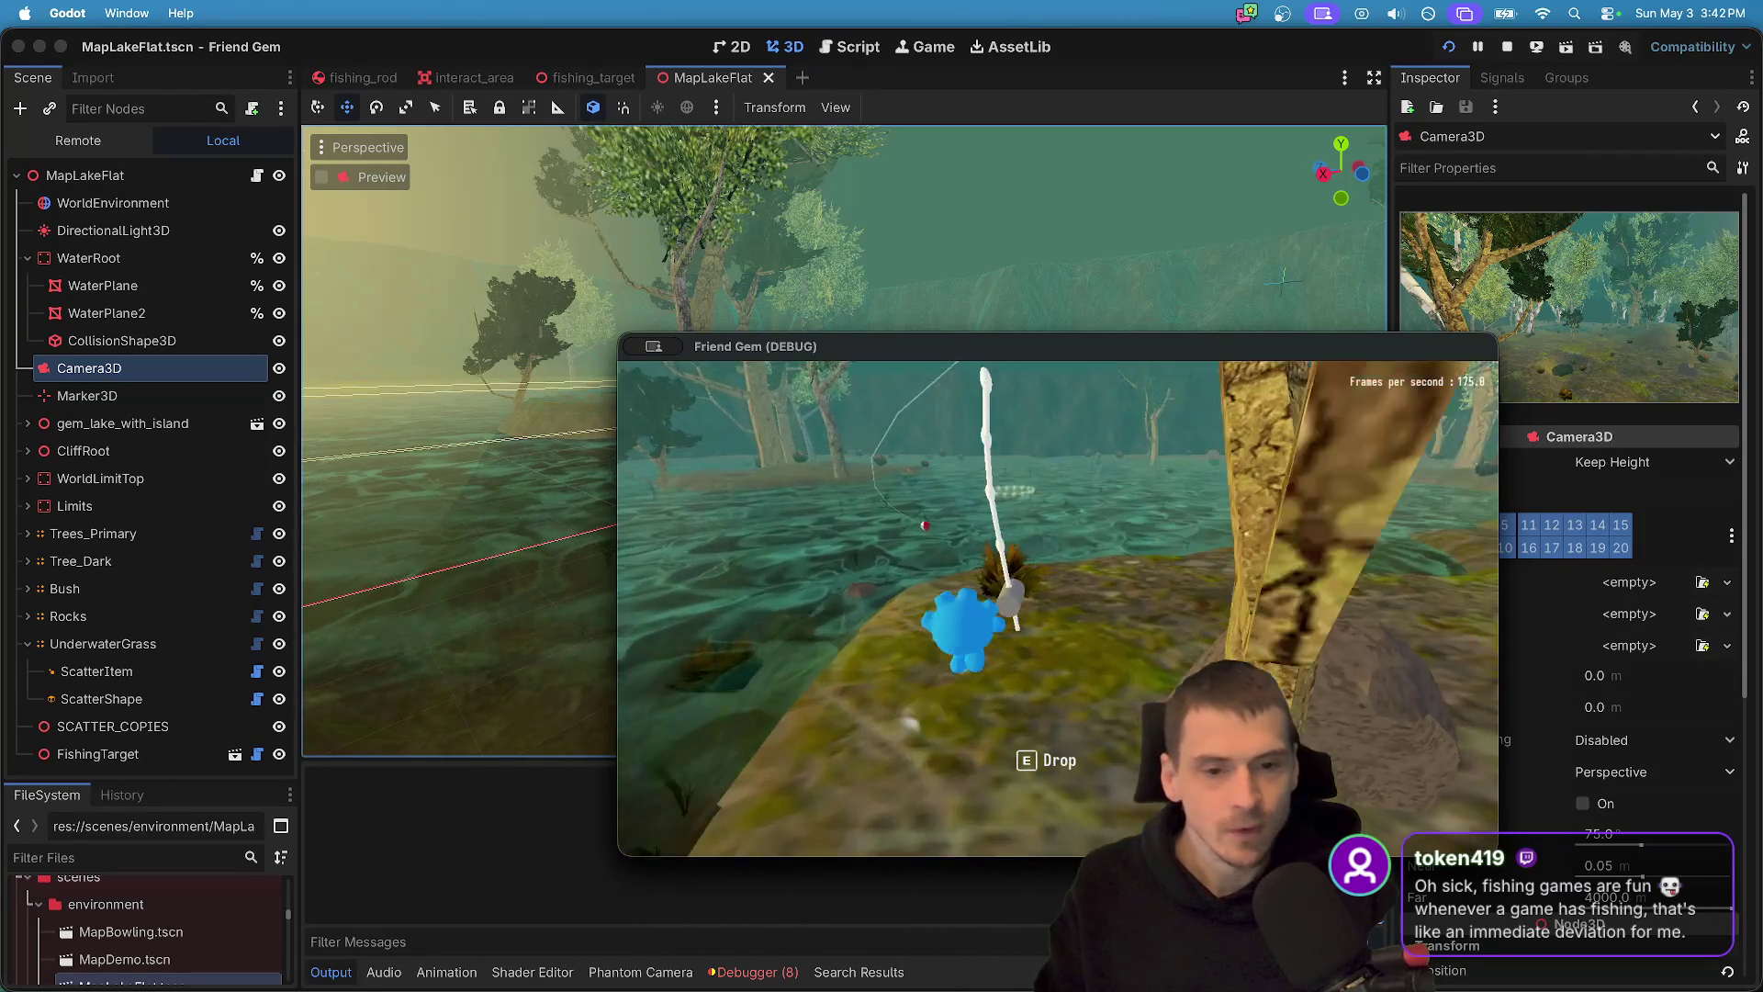
pyautogui.press('w')
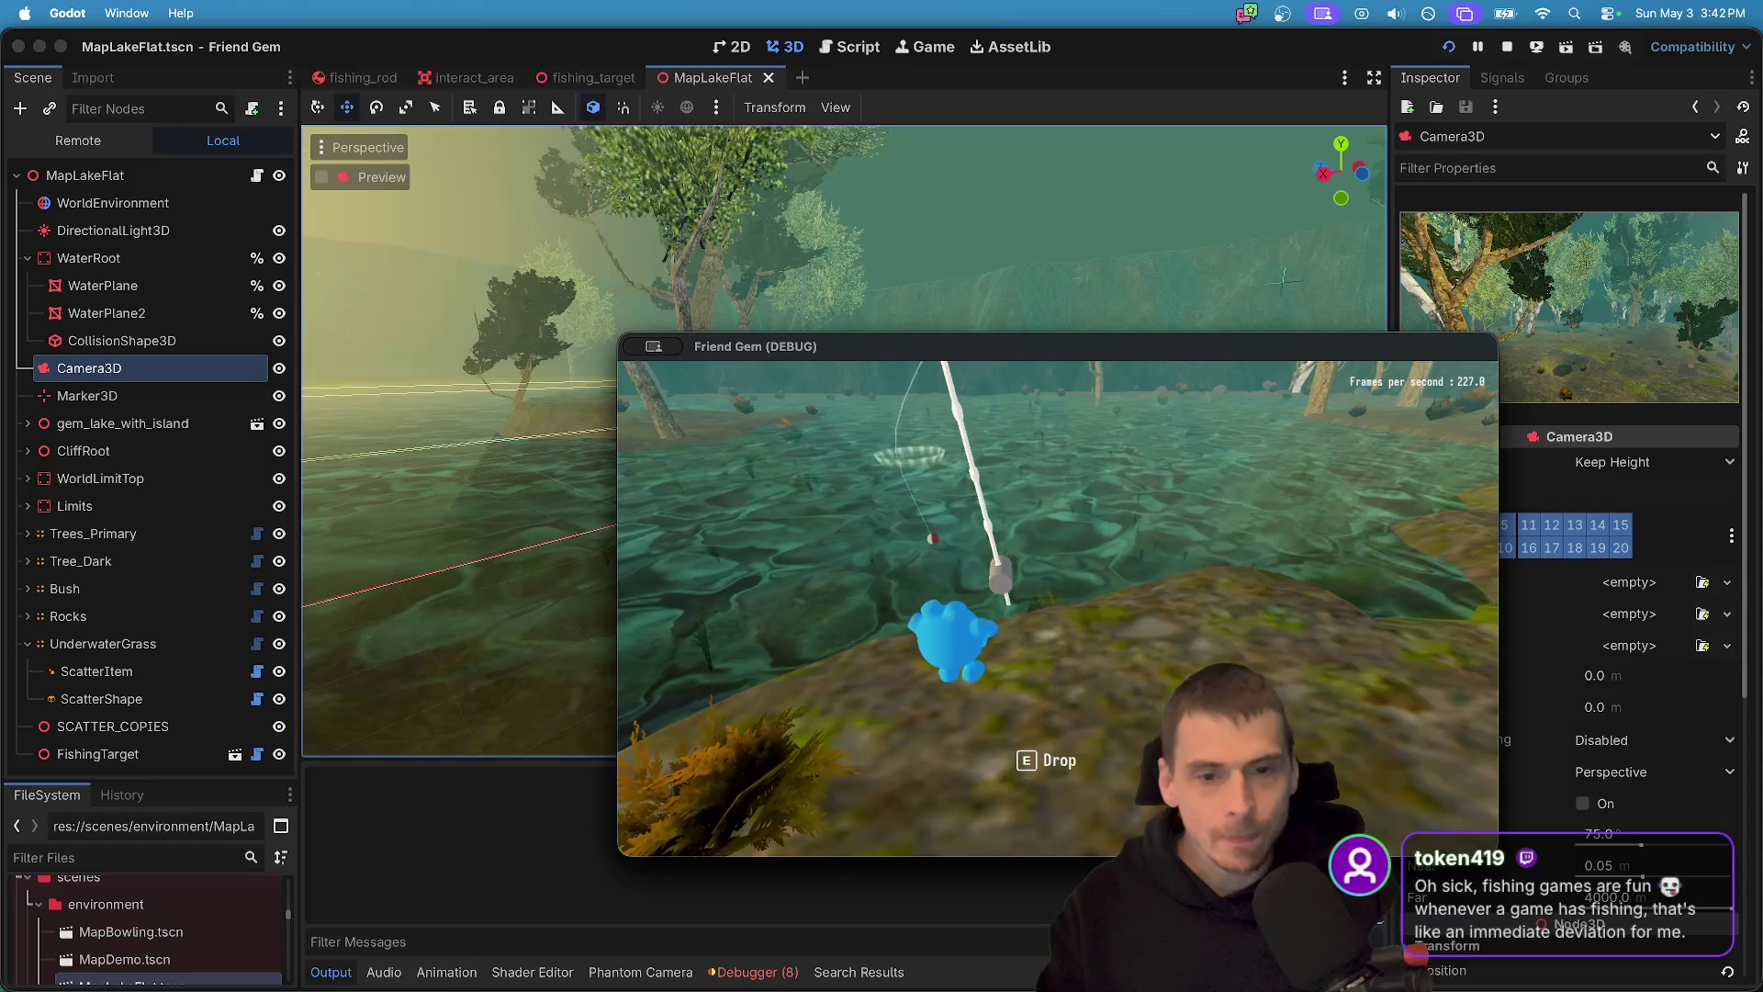
# - Look around the lake, then return to the editor and filter files for 'fish'
pyautogui.press('d')
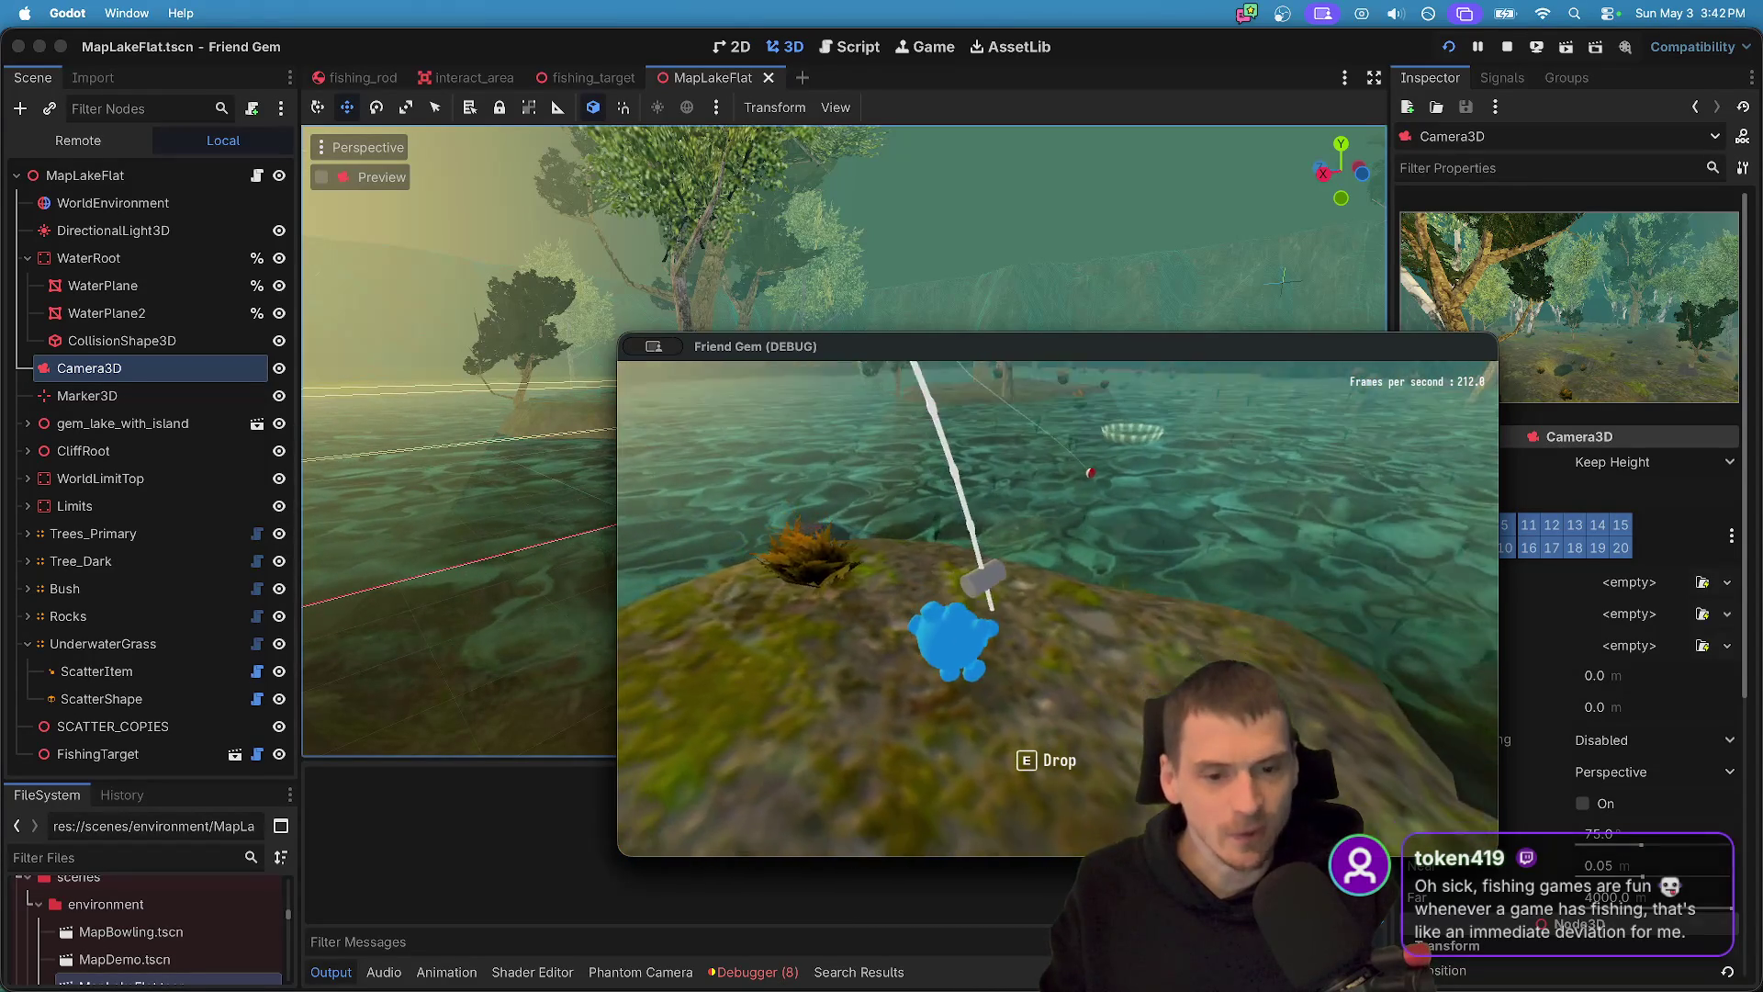
pyautogui.press('d')
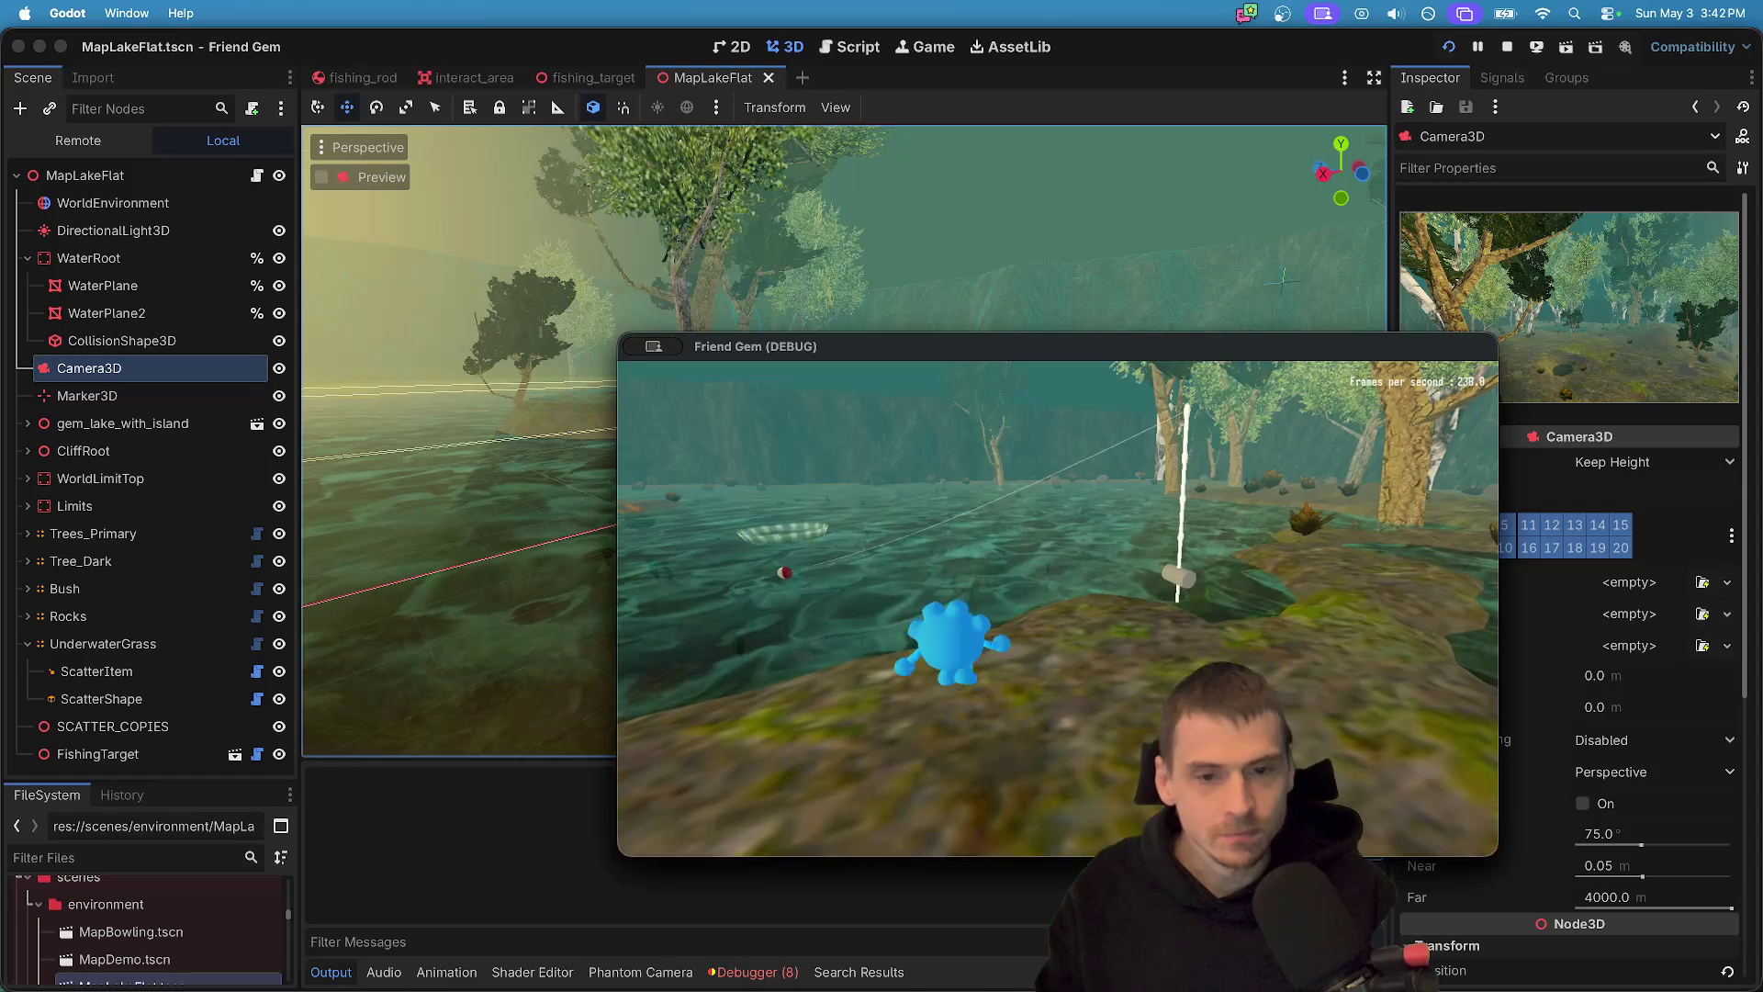
pyautogui.press('a')
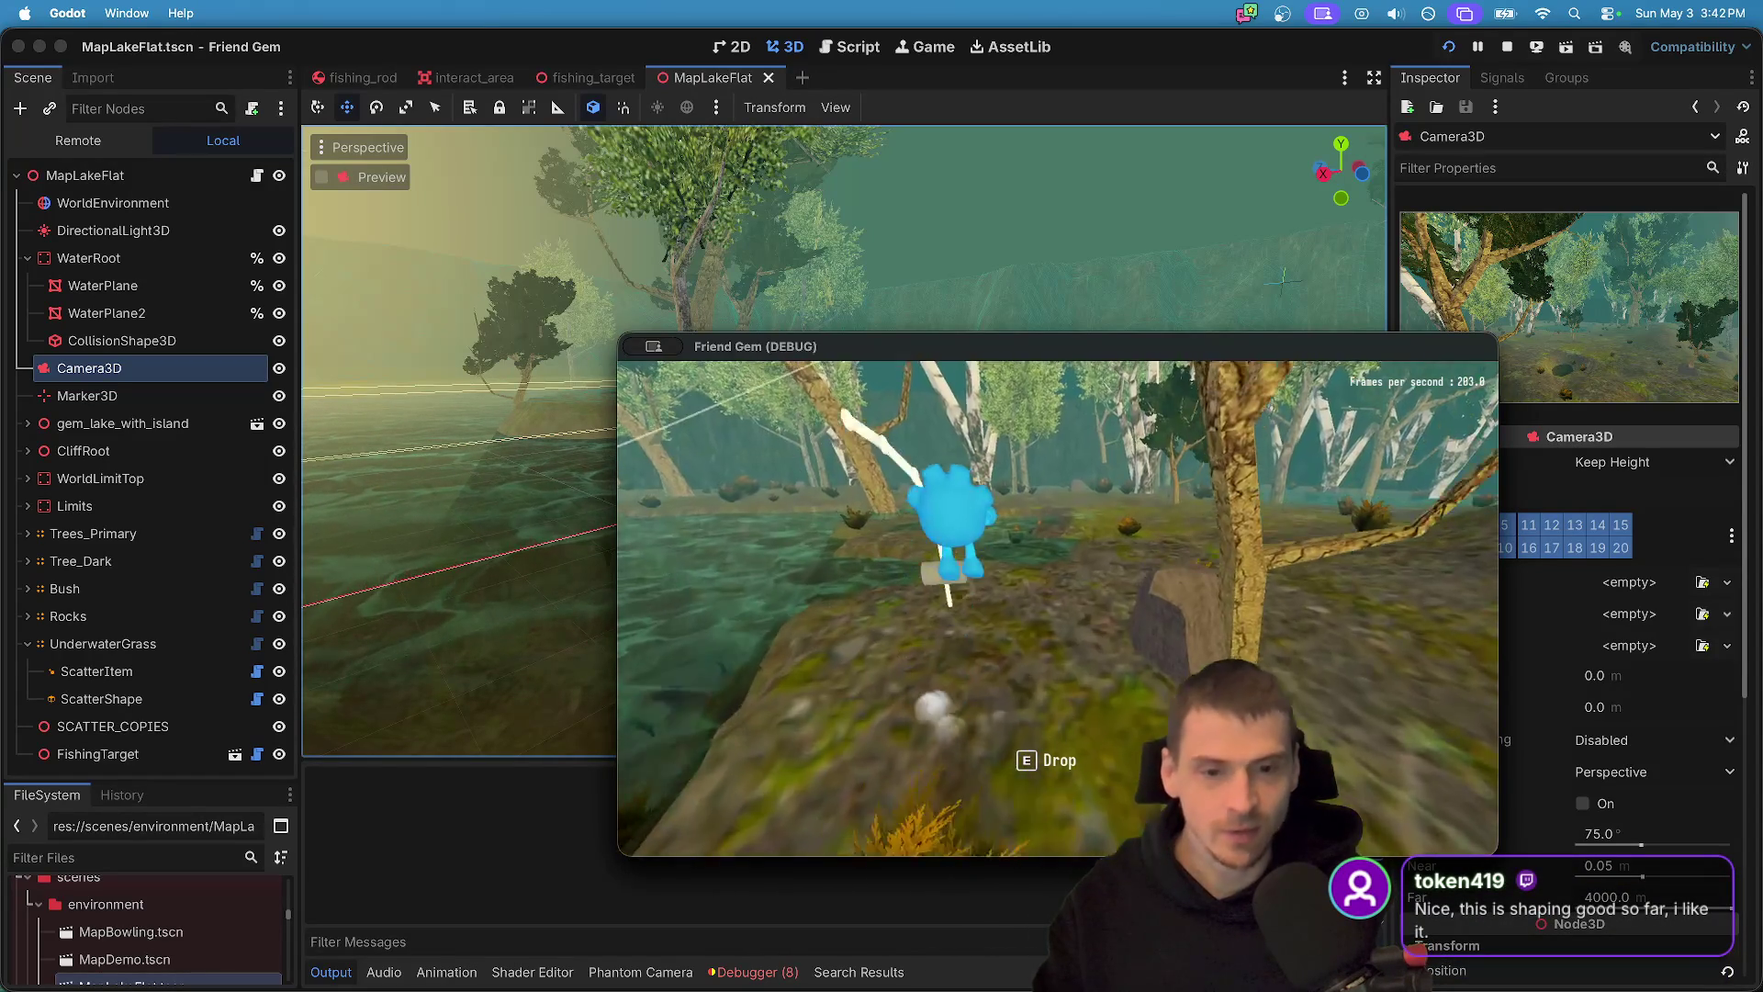
pyautogui.press('super+Tab')
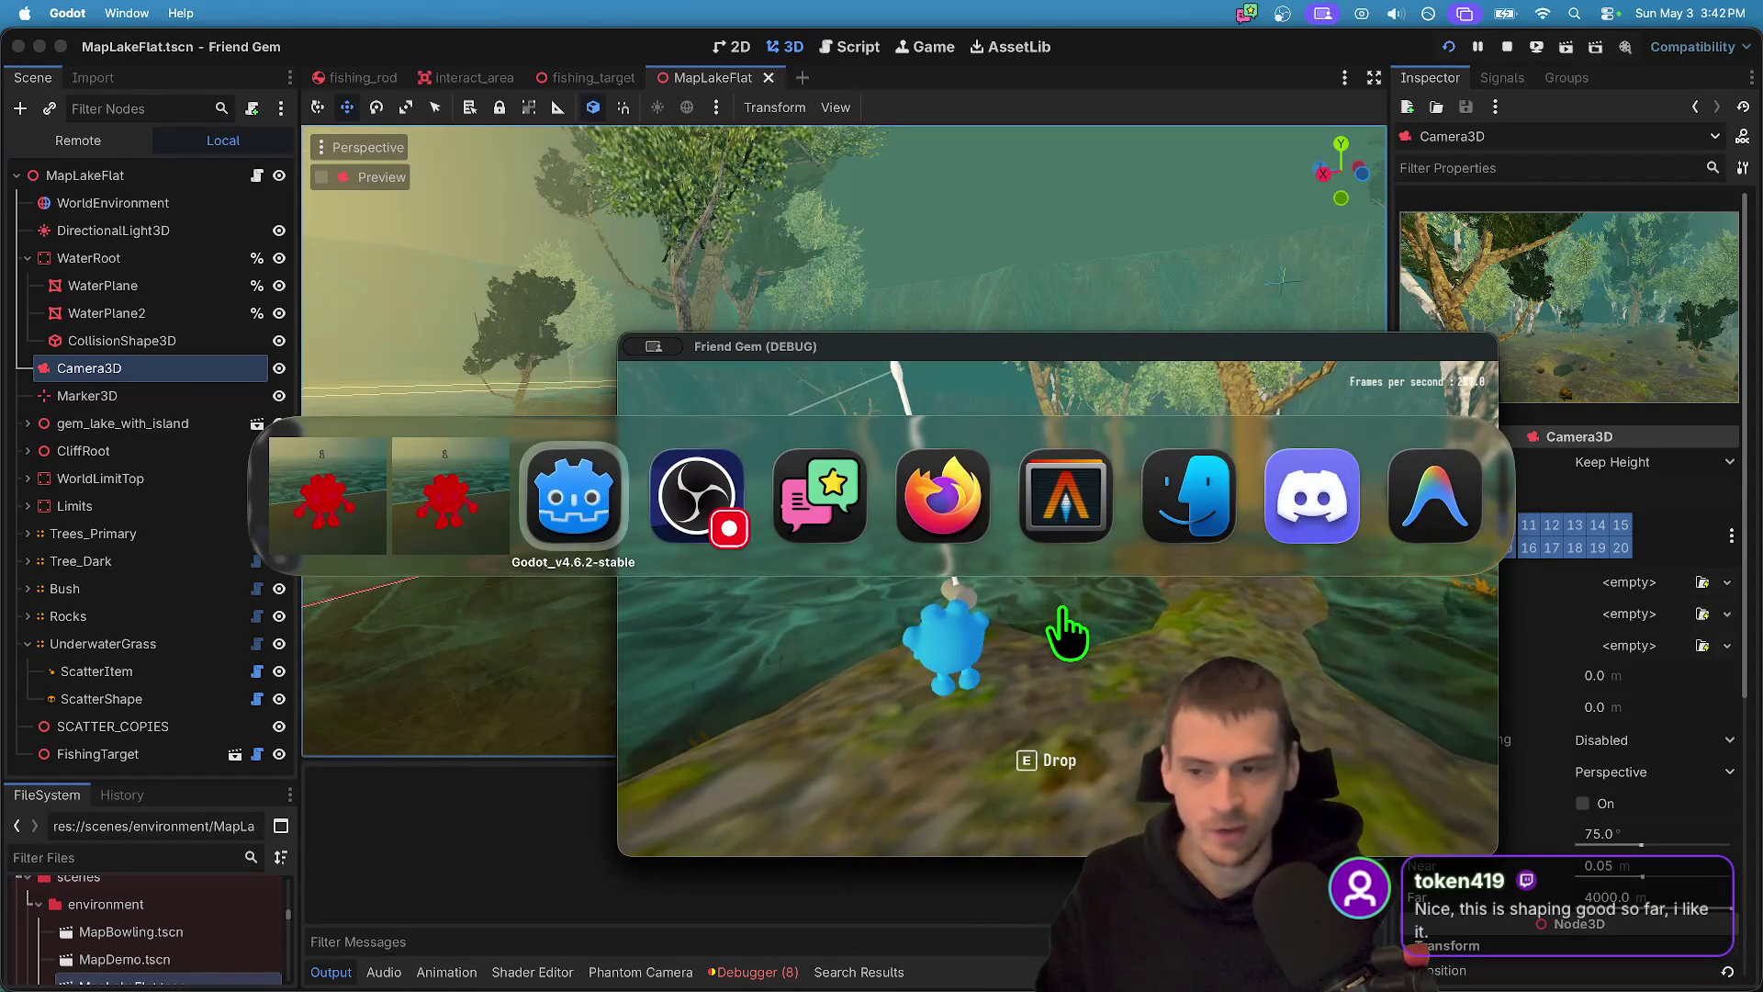
pyautogui.write('fish')
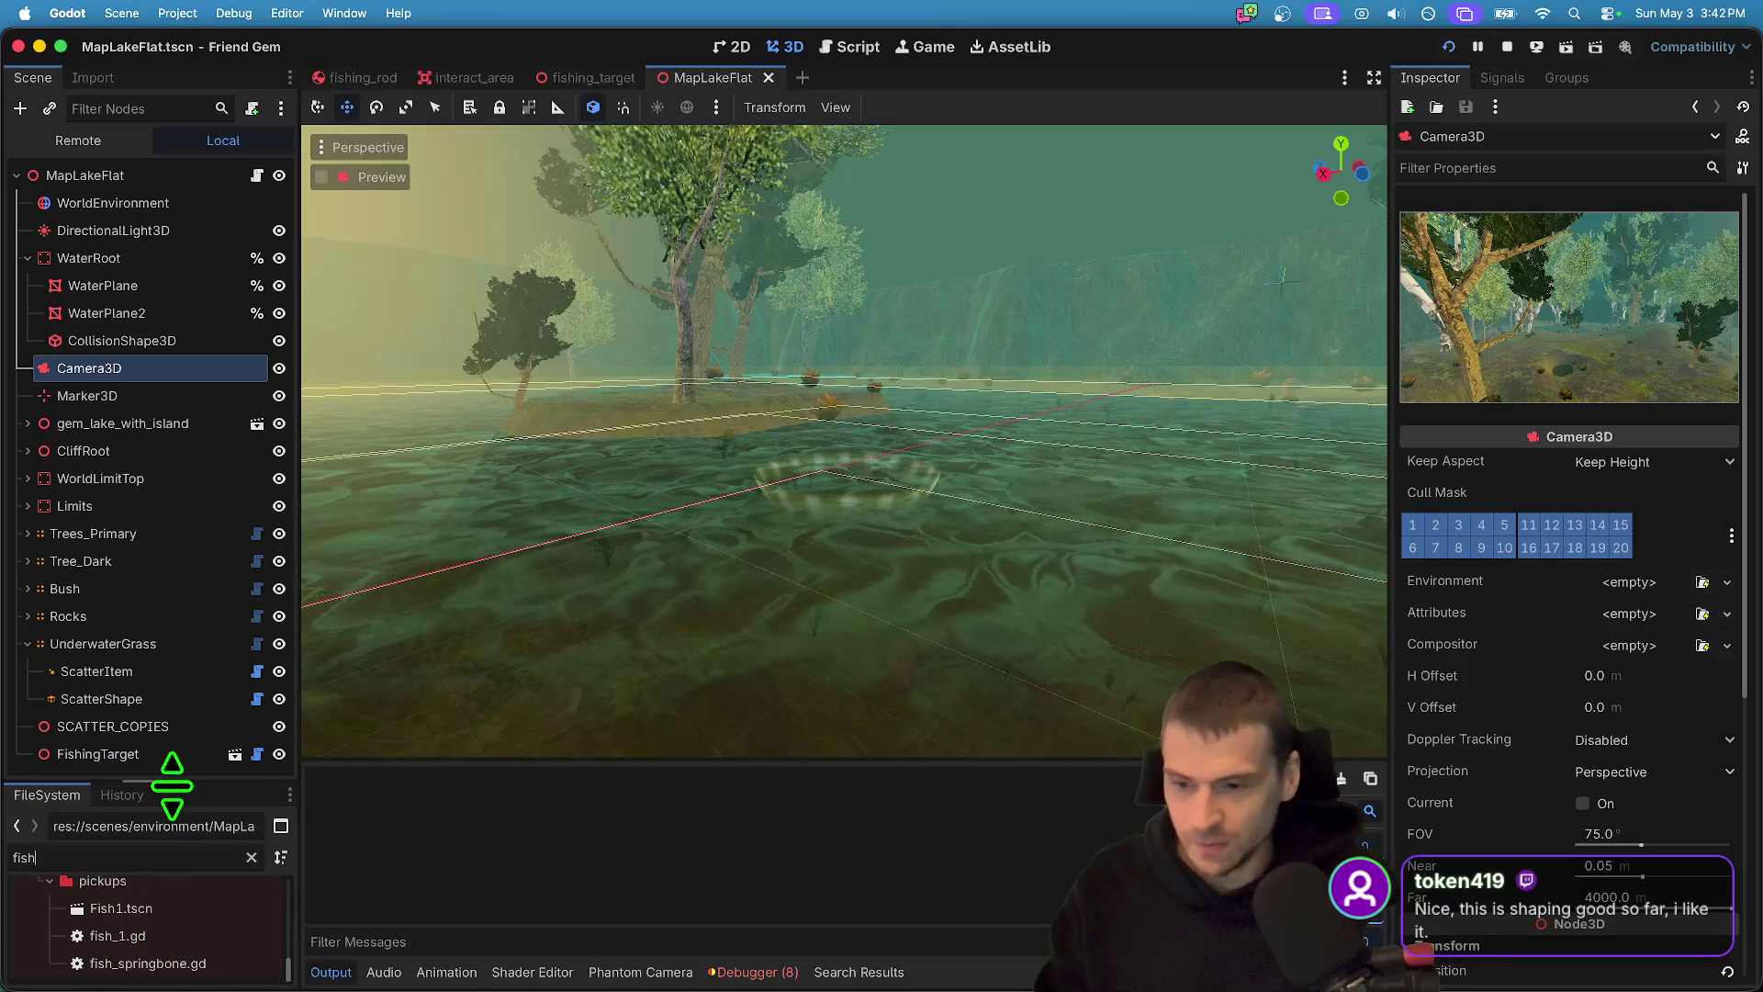
# - Enlarge the file list and open the Fish1 scene
pyautogui.moveTo(172, 785); pyautogui.dragTo(172, 675)
pyautogui.doubleClick(158, 905)
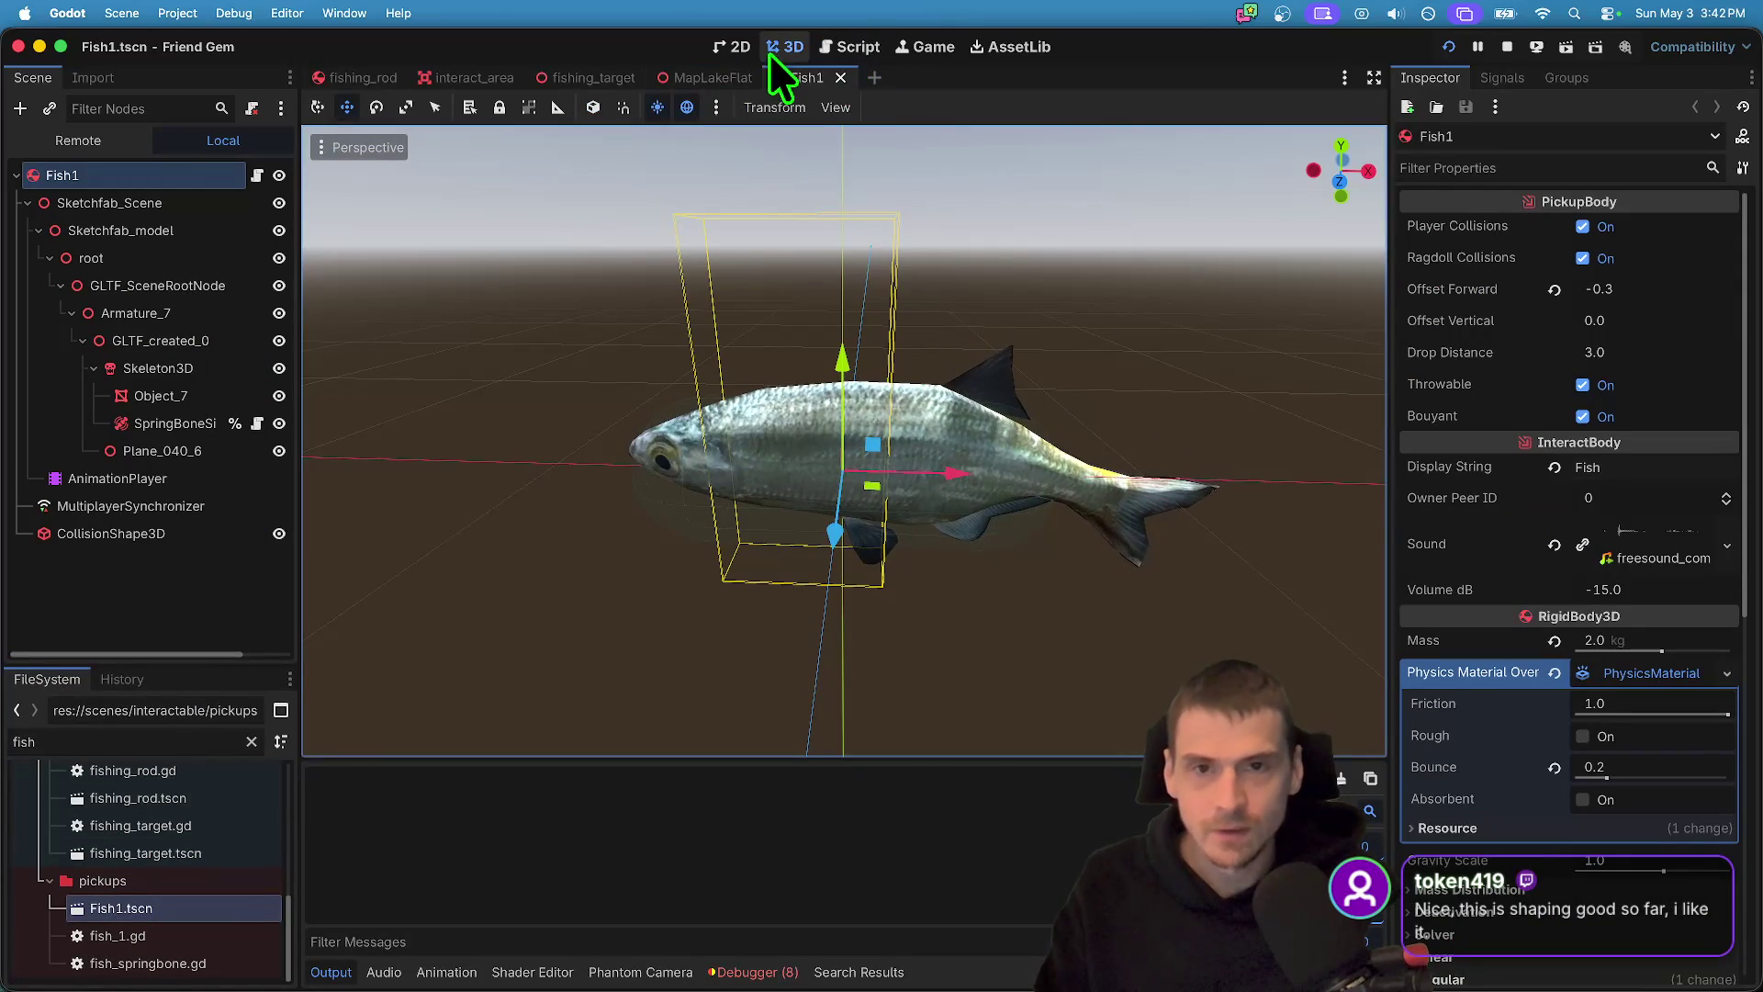
pyautogui.scroll(-3, 1031, 539)
pyautogui.hscroll(-5, 858, 492)
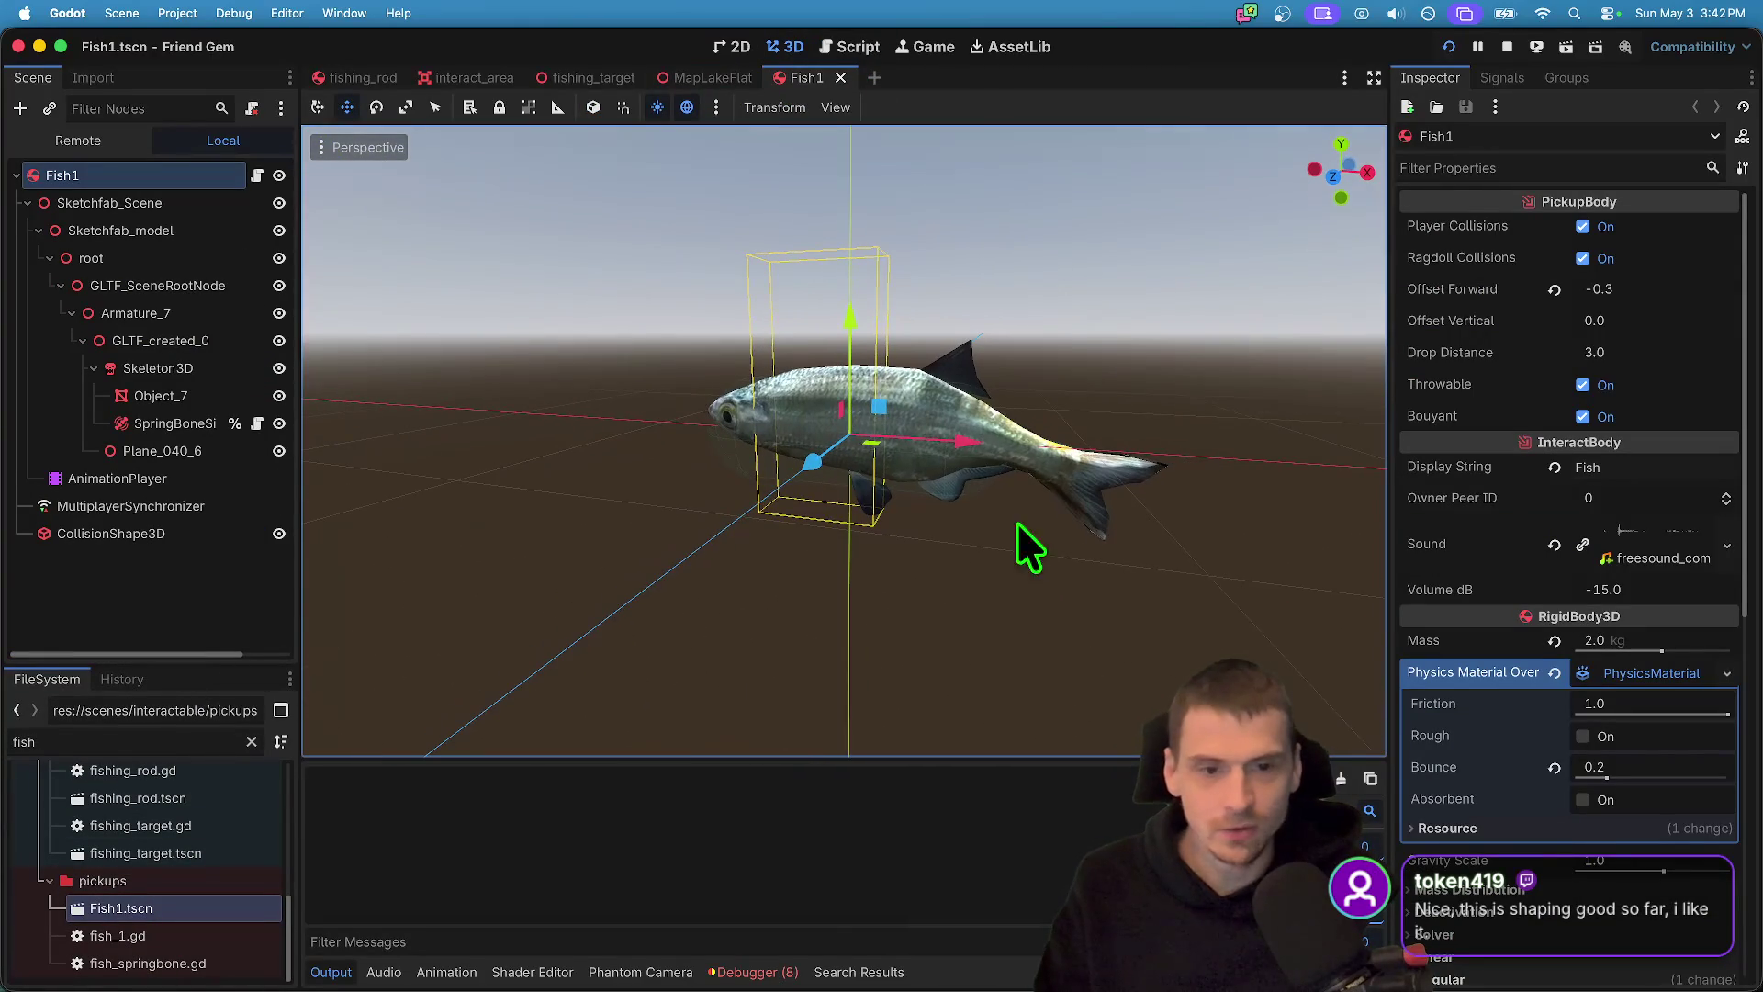
# - Test-move the Fish1 root vertically, undo the move, and save the scene
pyautogui.click(176, 422)
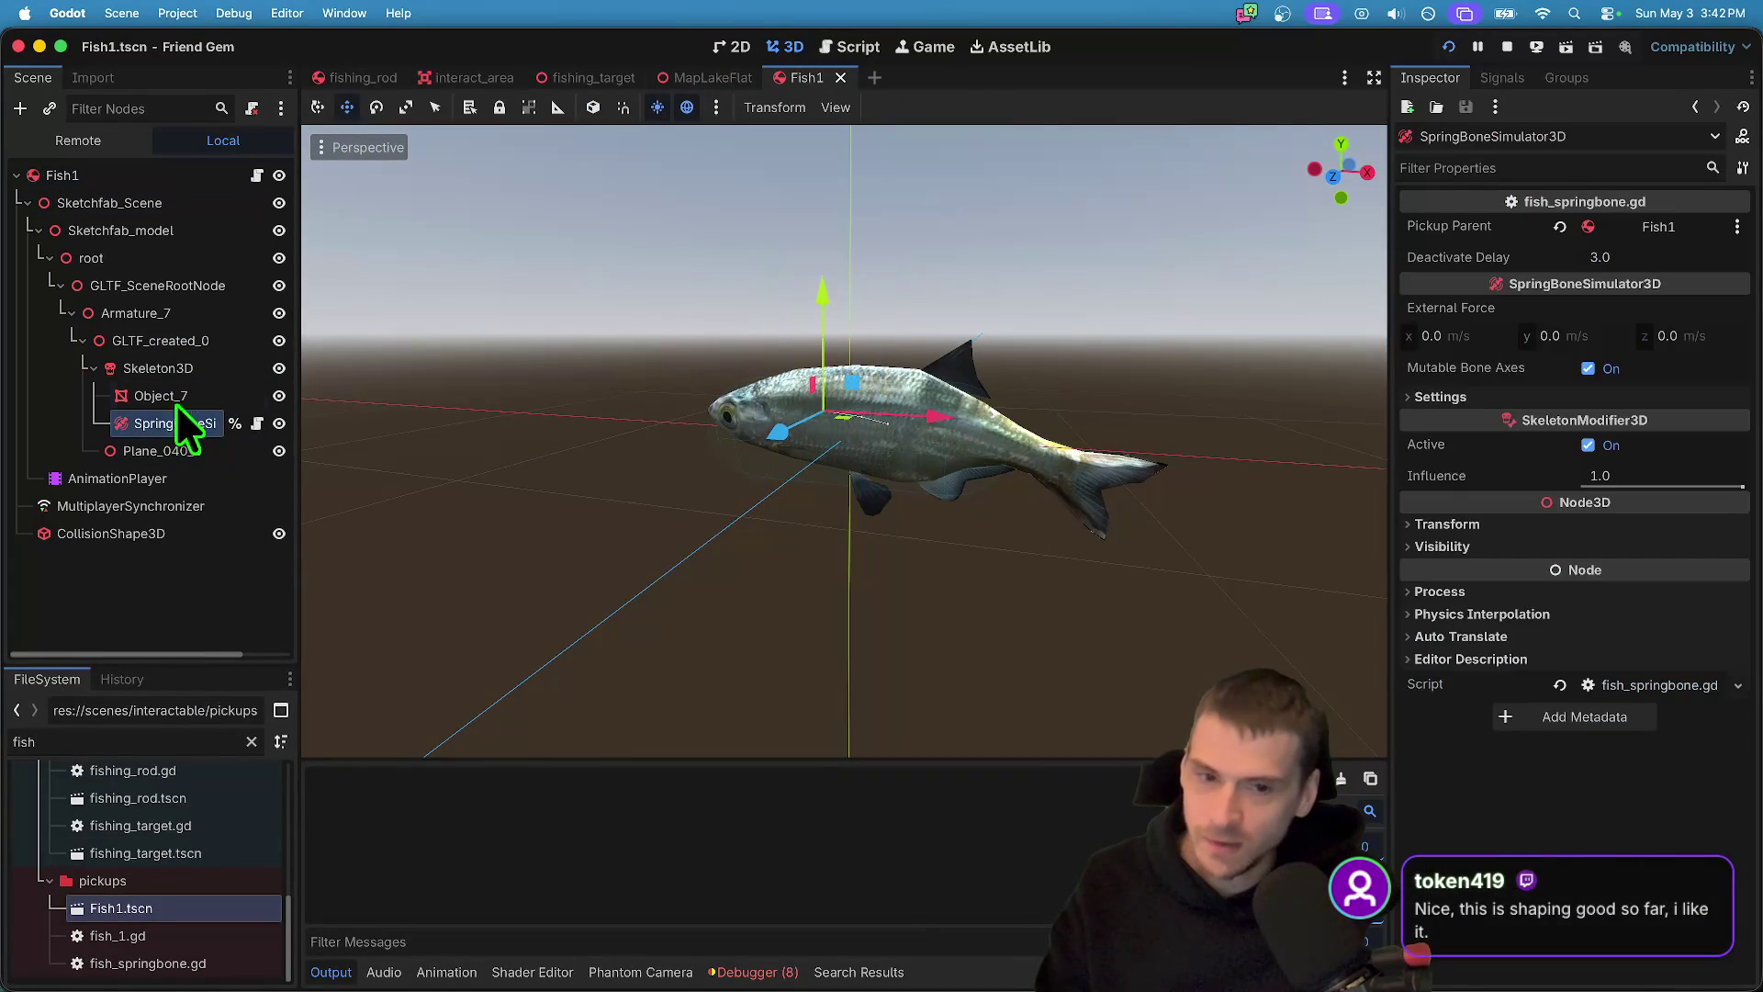
pyautogui.click(110, 175)
pyautogui.moveTo(820, 462)
pyautogui.mouseDown()
pyautogui.moveTo(786, 436)
pyautogui.moveTo(629, 598)
pyautogui.moveTo(759, 377)
pyautogui.moveTo(796, 413)
pyautogui.moveTo(825, 185)
pyautogui.mouseUp()
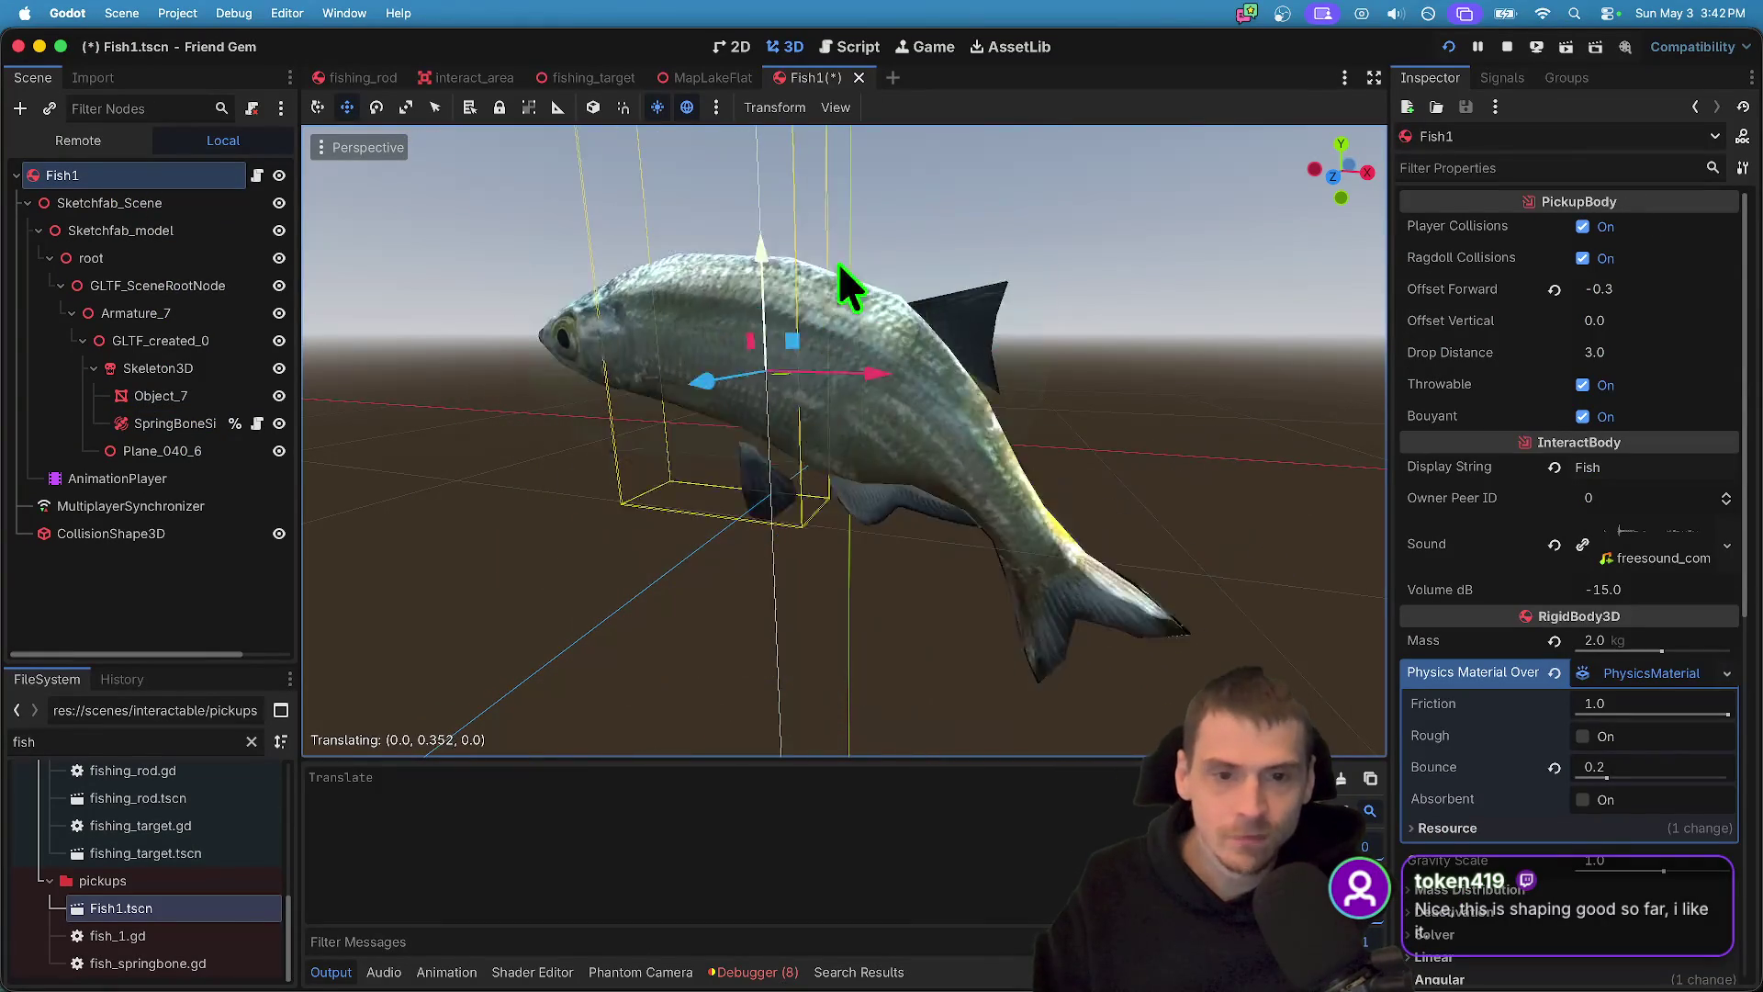
pyautogui.press('super+z')
pyautogui.press('super+z')
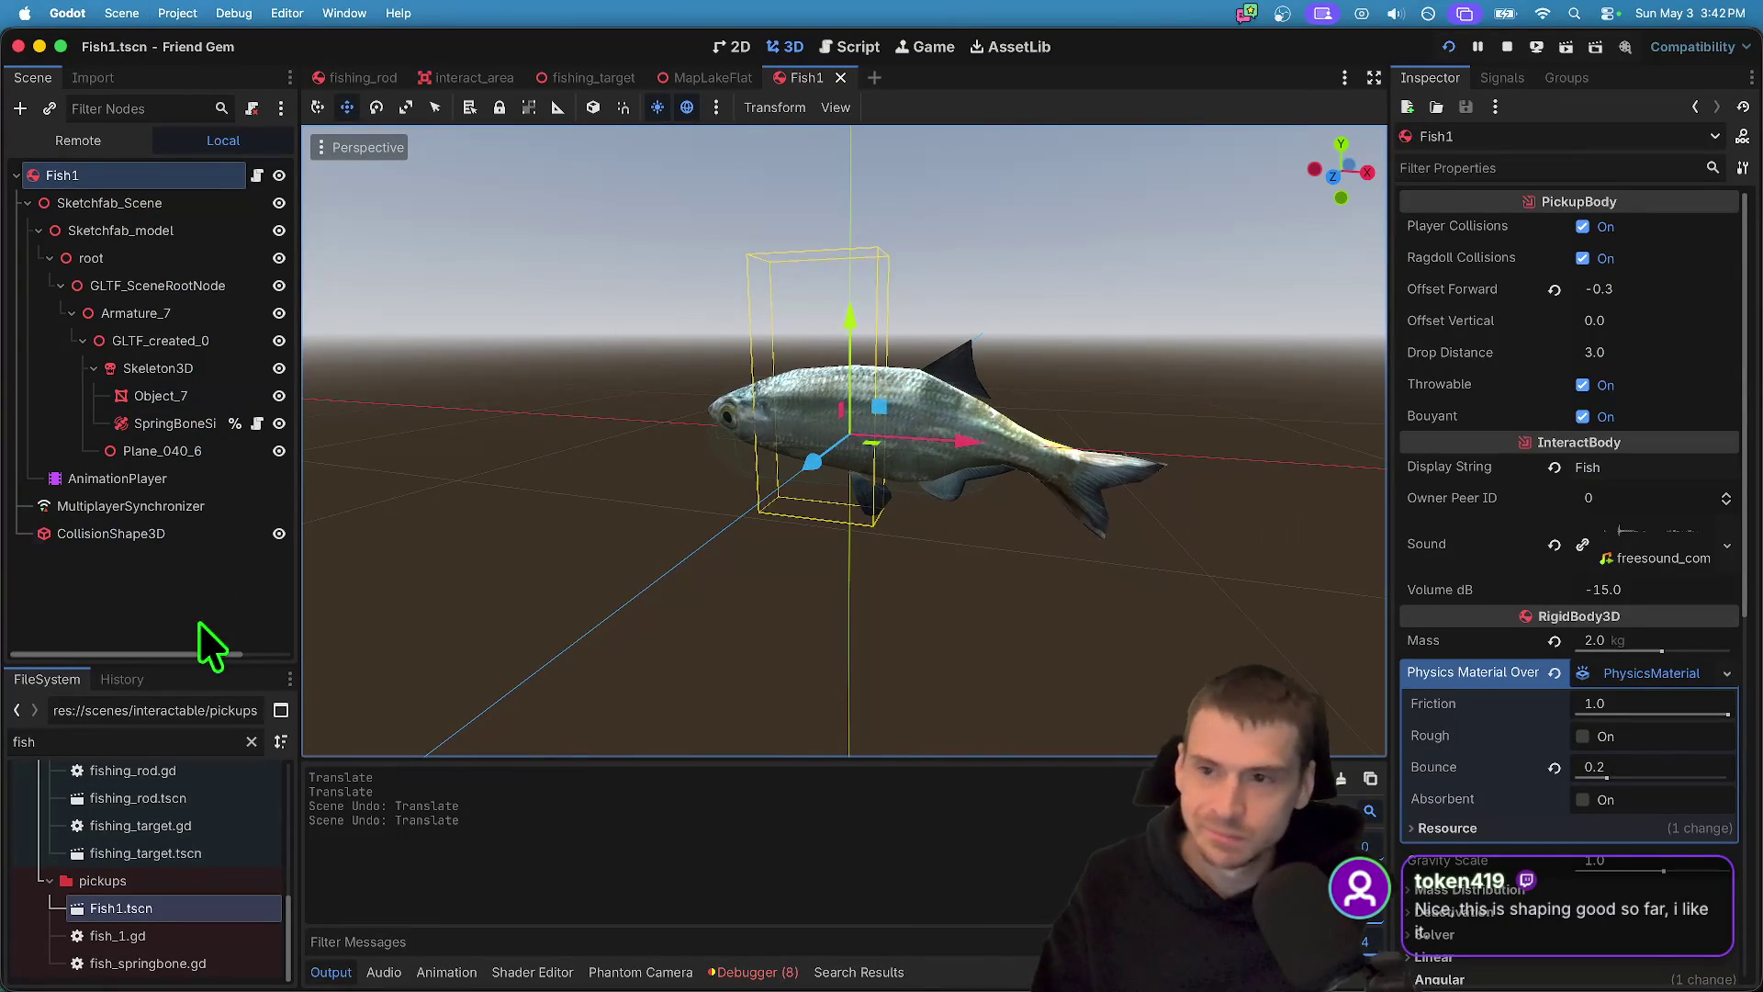
pyautogui.press('super+s')
# - Return to the lake map scene and run the game to test the ring
pyautogui.hotkey('ctrl', 'shift', 'Tab')
pyautogui.scroll(5, 823, 426)
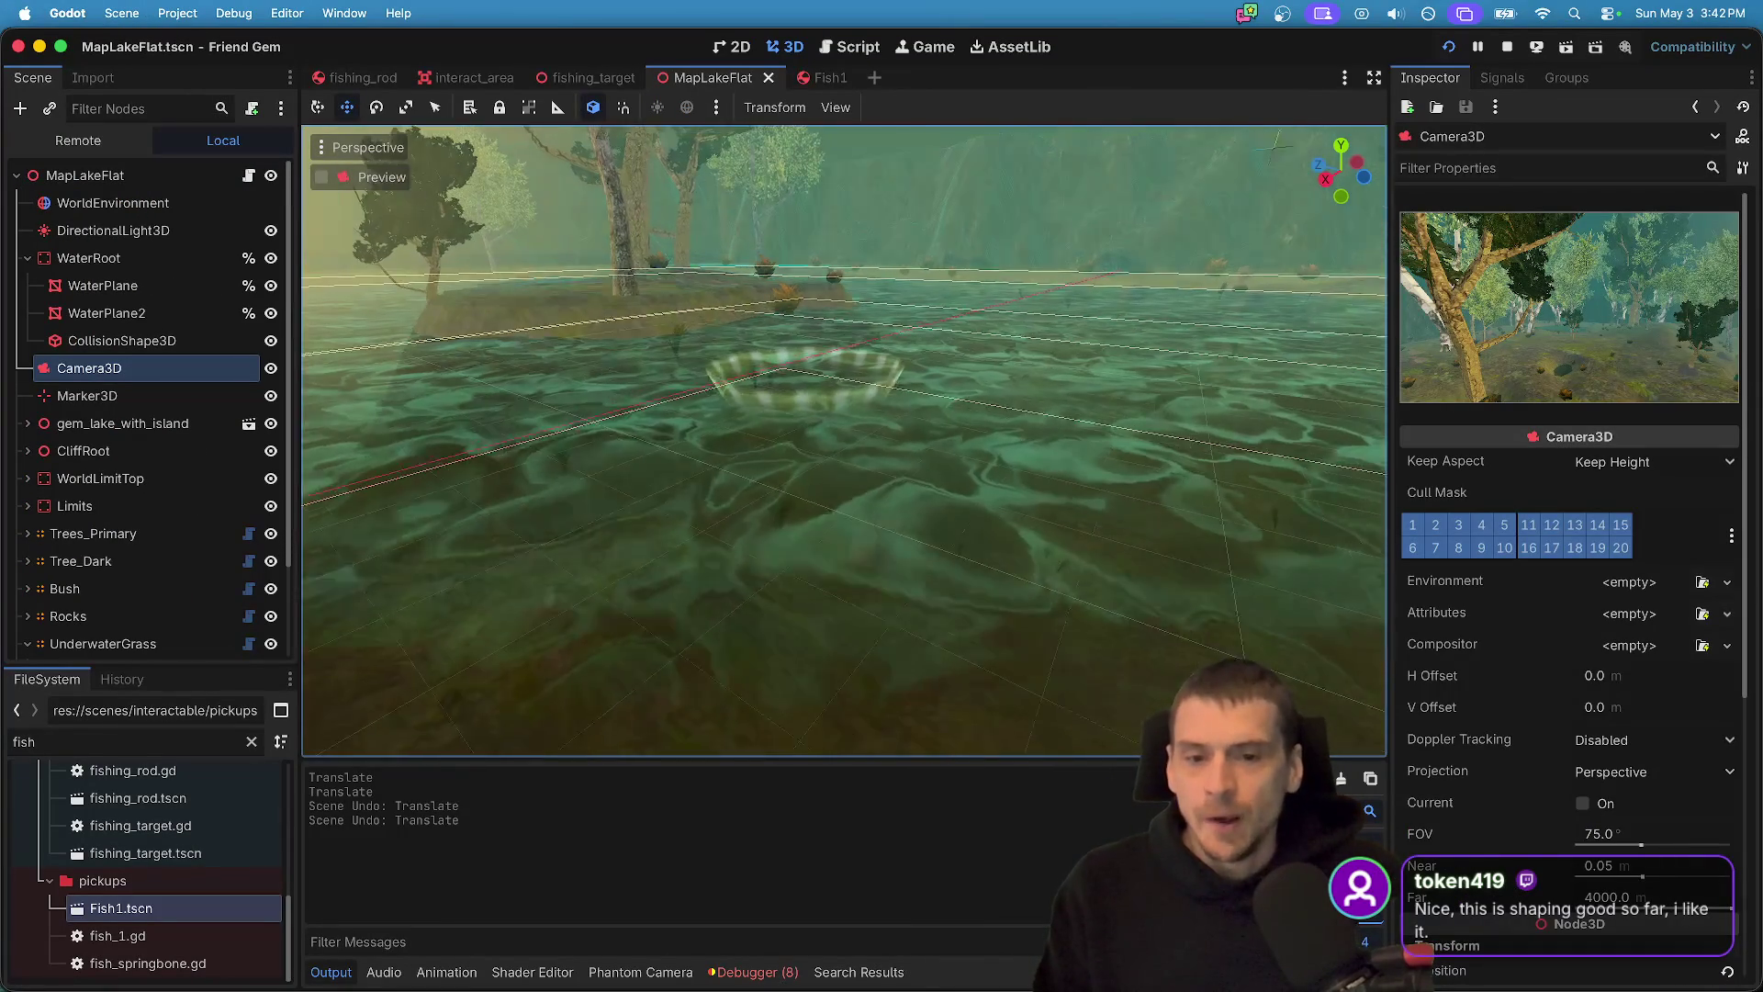
pyautogui.press('super+b')
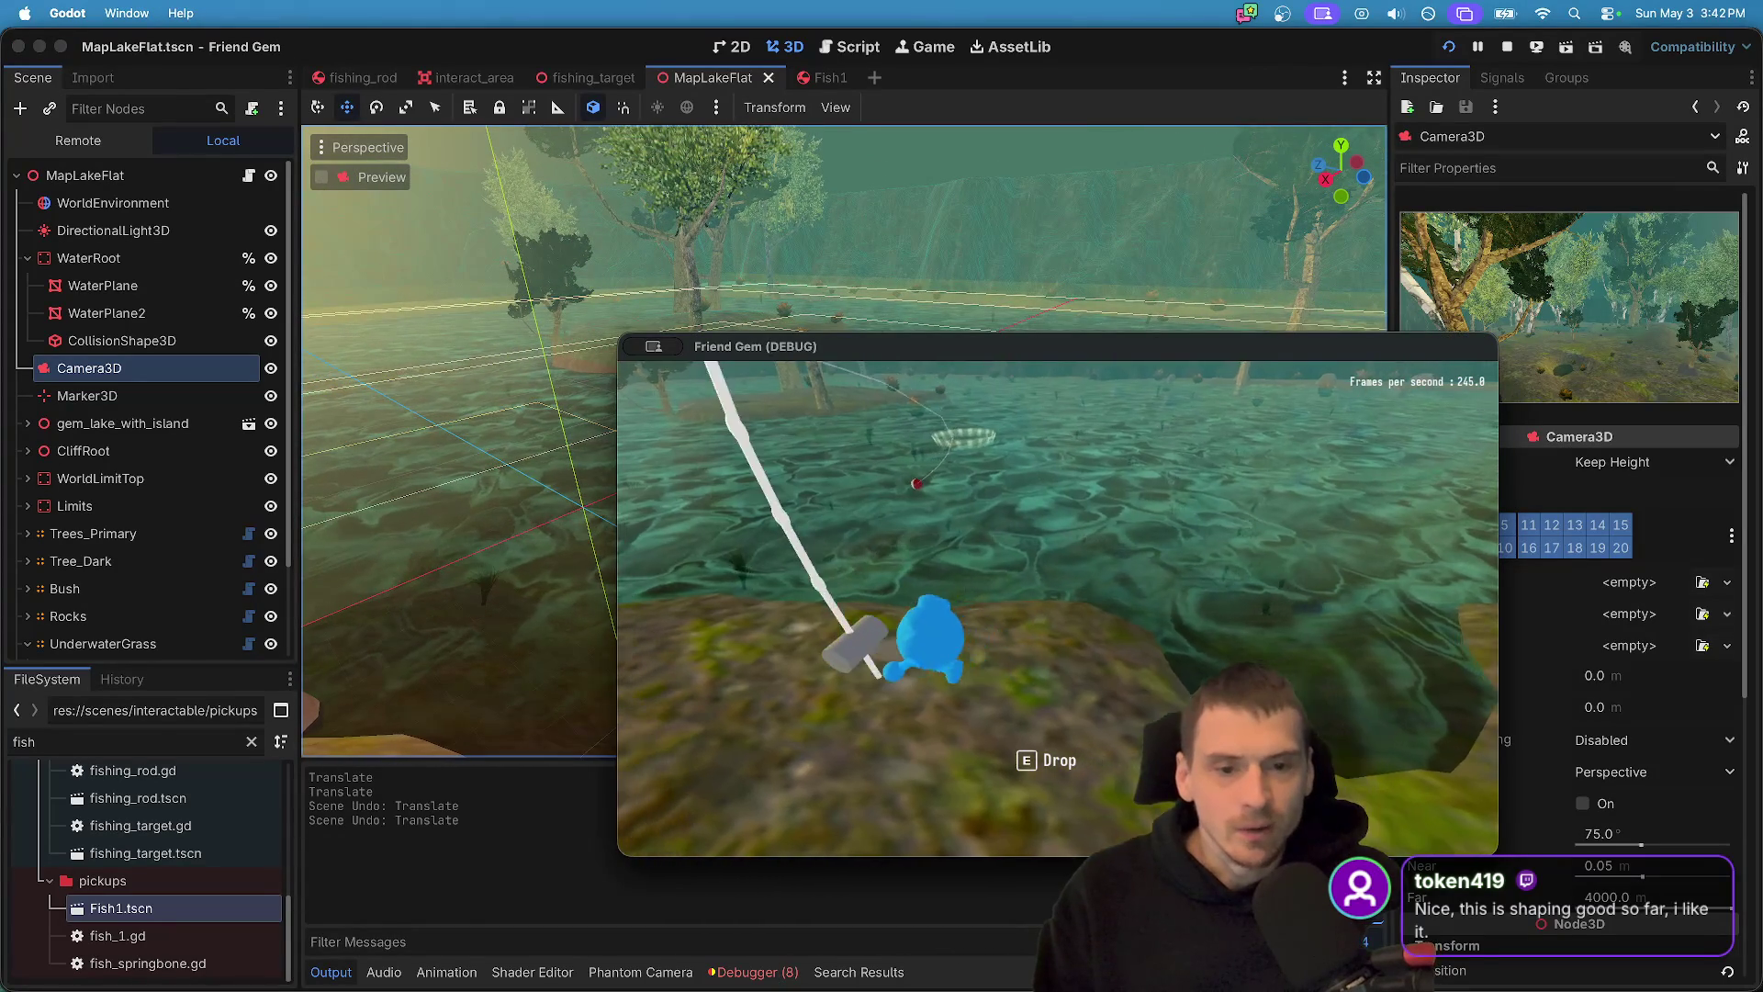
# - Close the game, view the lake map's script, select MapLakeFlat, and bring up the fishing_target tab's options
pyautogui.press('super+q')
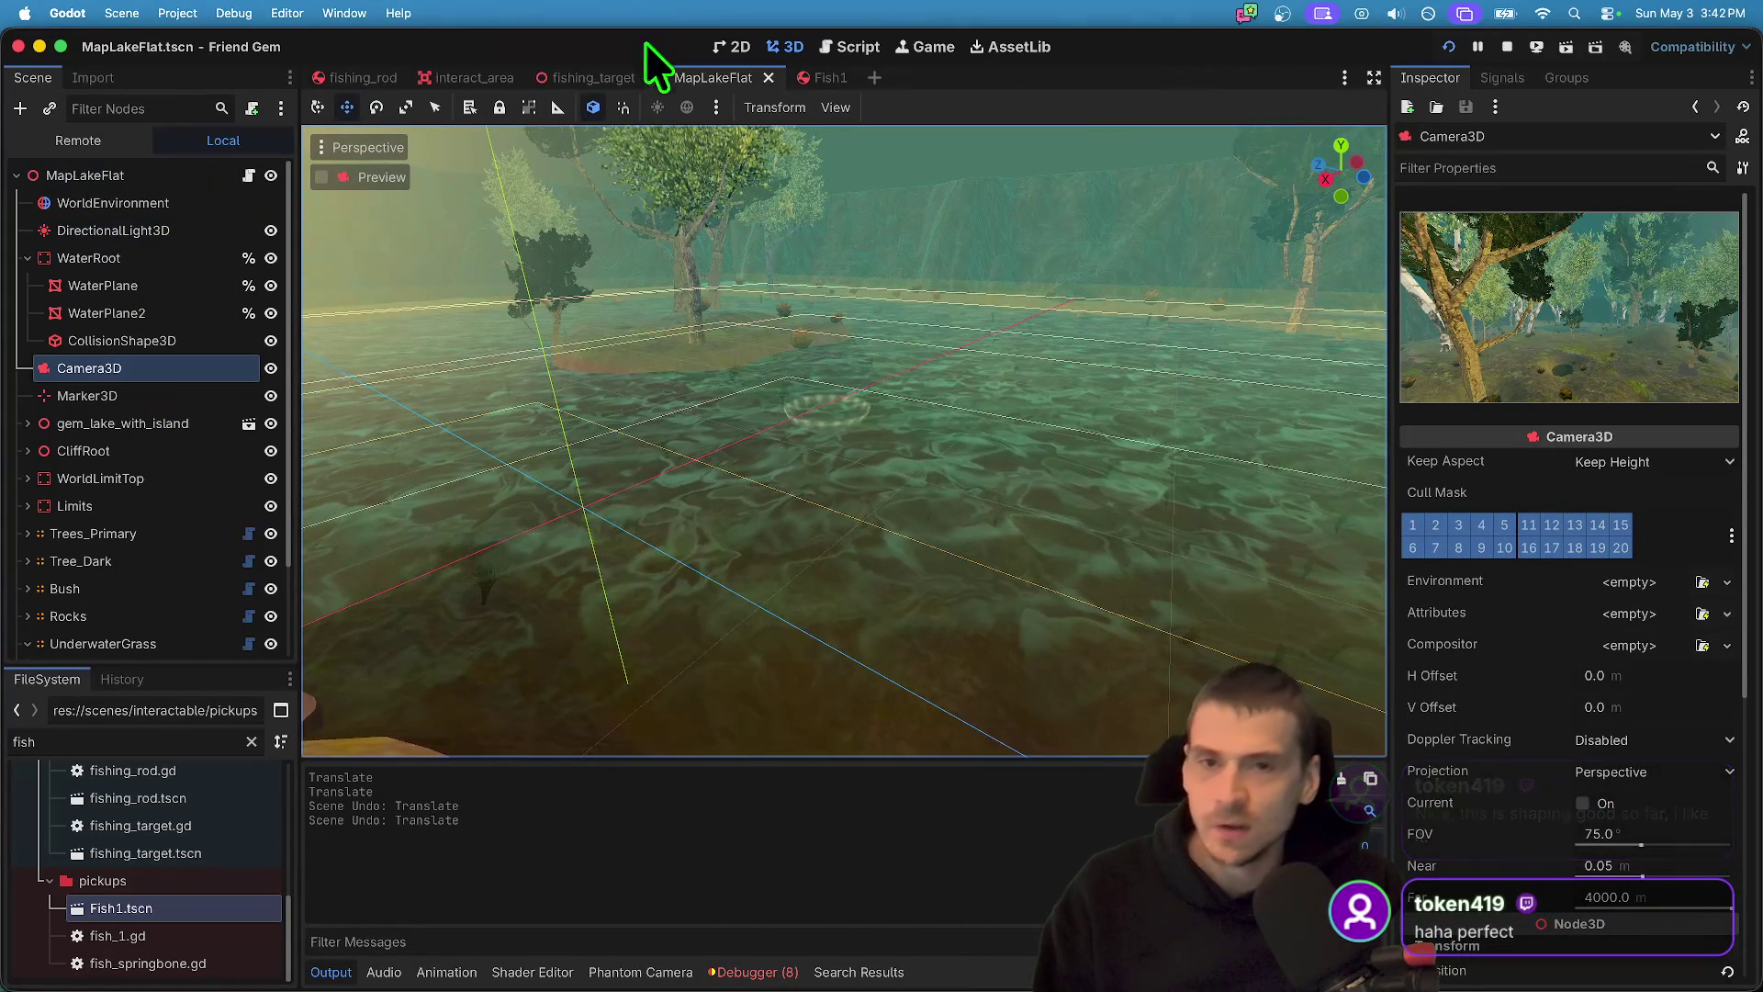
pyautogui.click(849, 42)
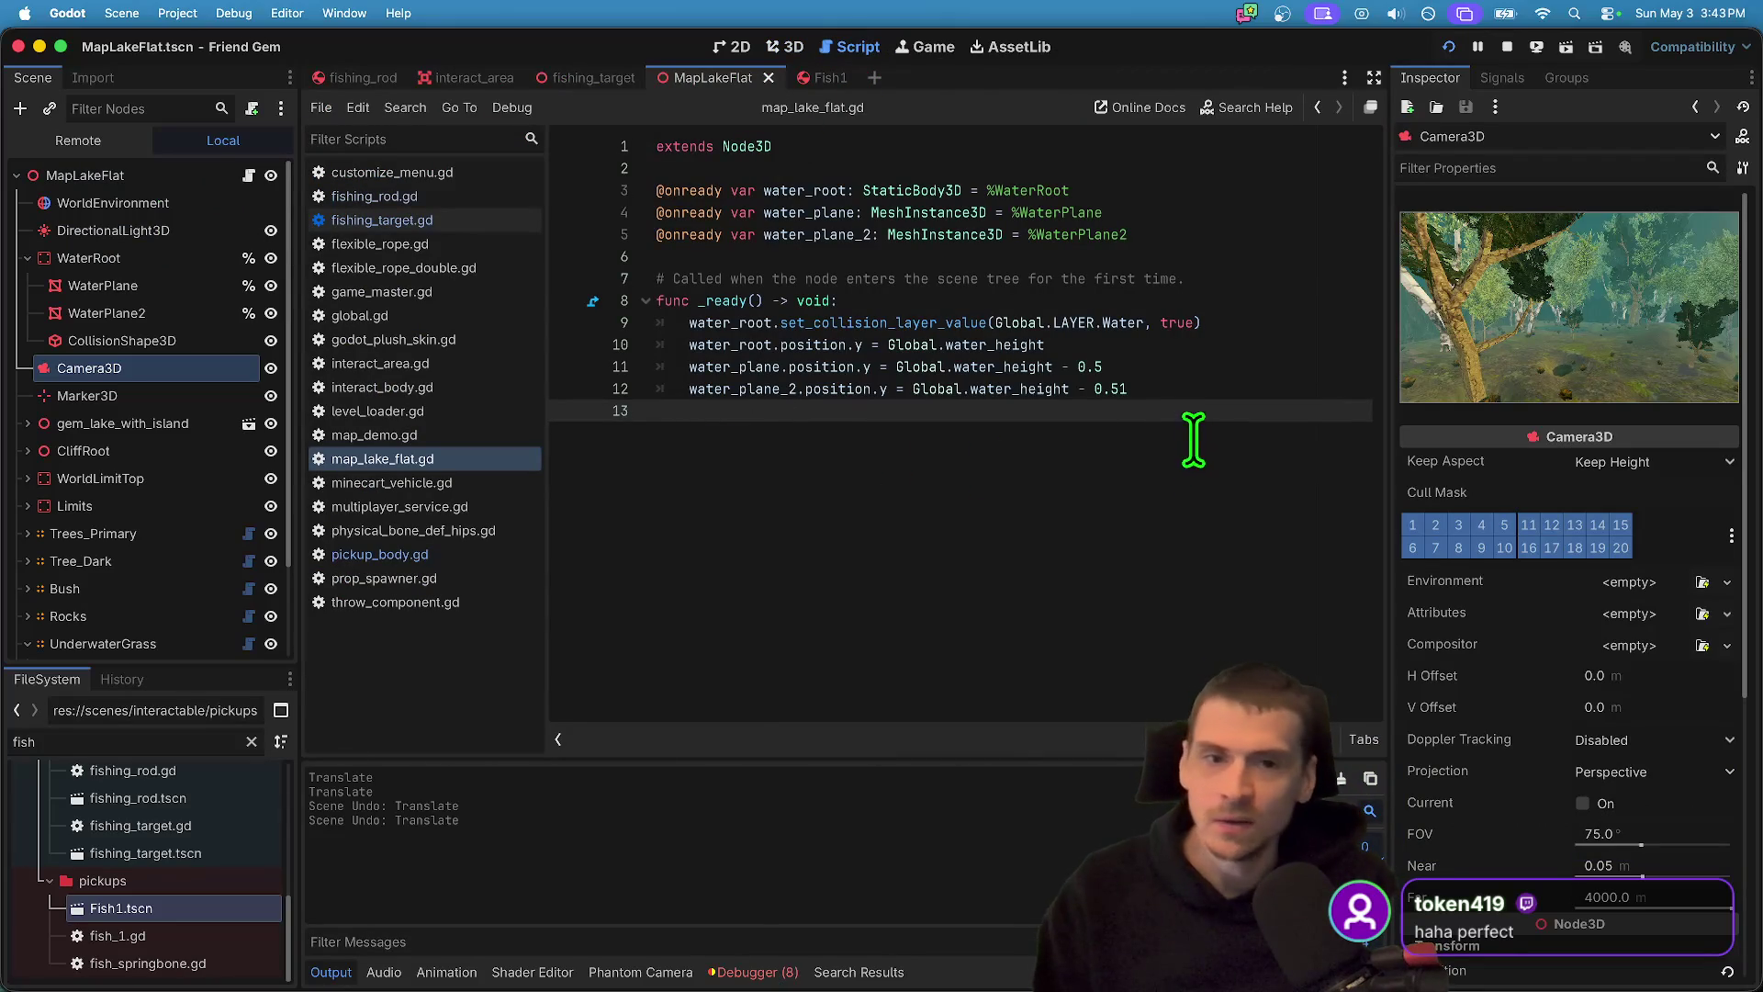
pyautogui.click(151, 175)
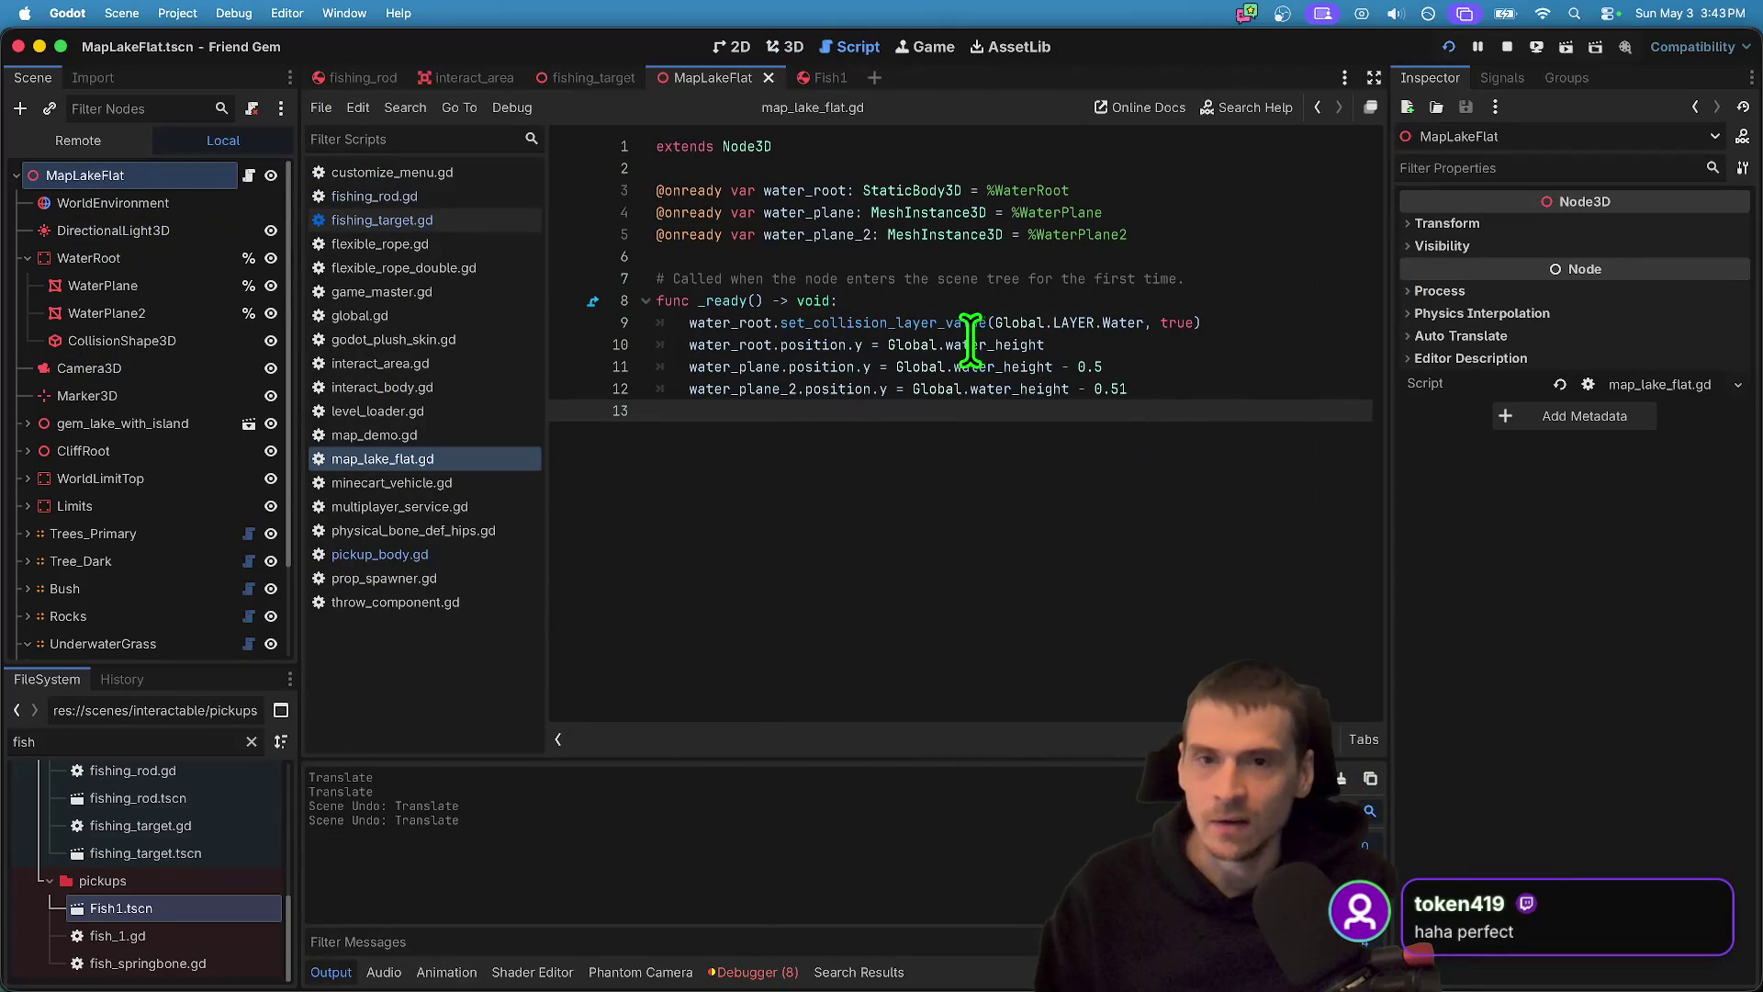
pyautogui.rightClick(603, 80)
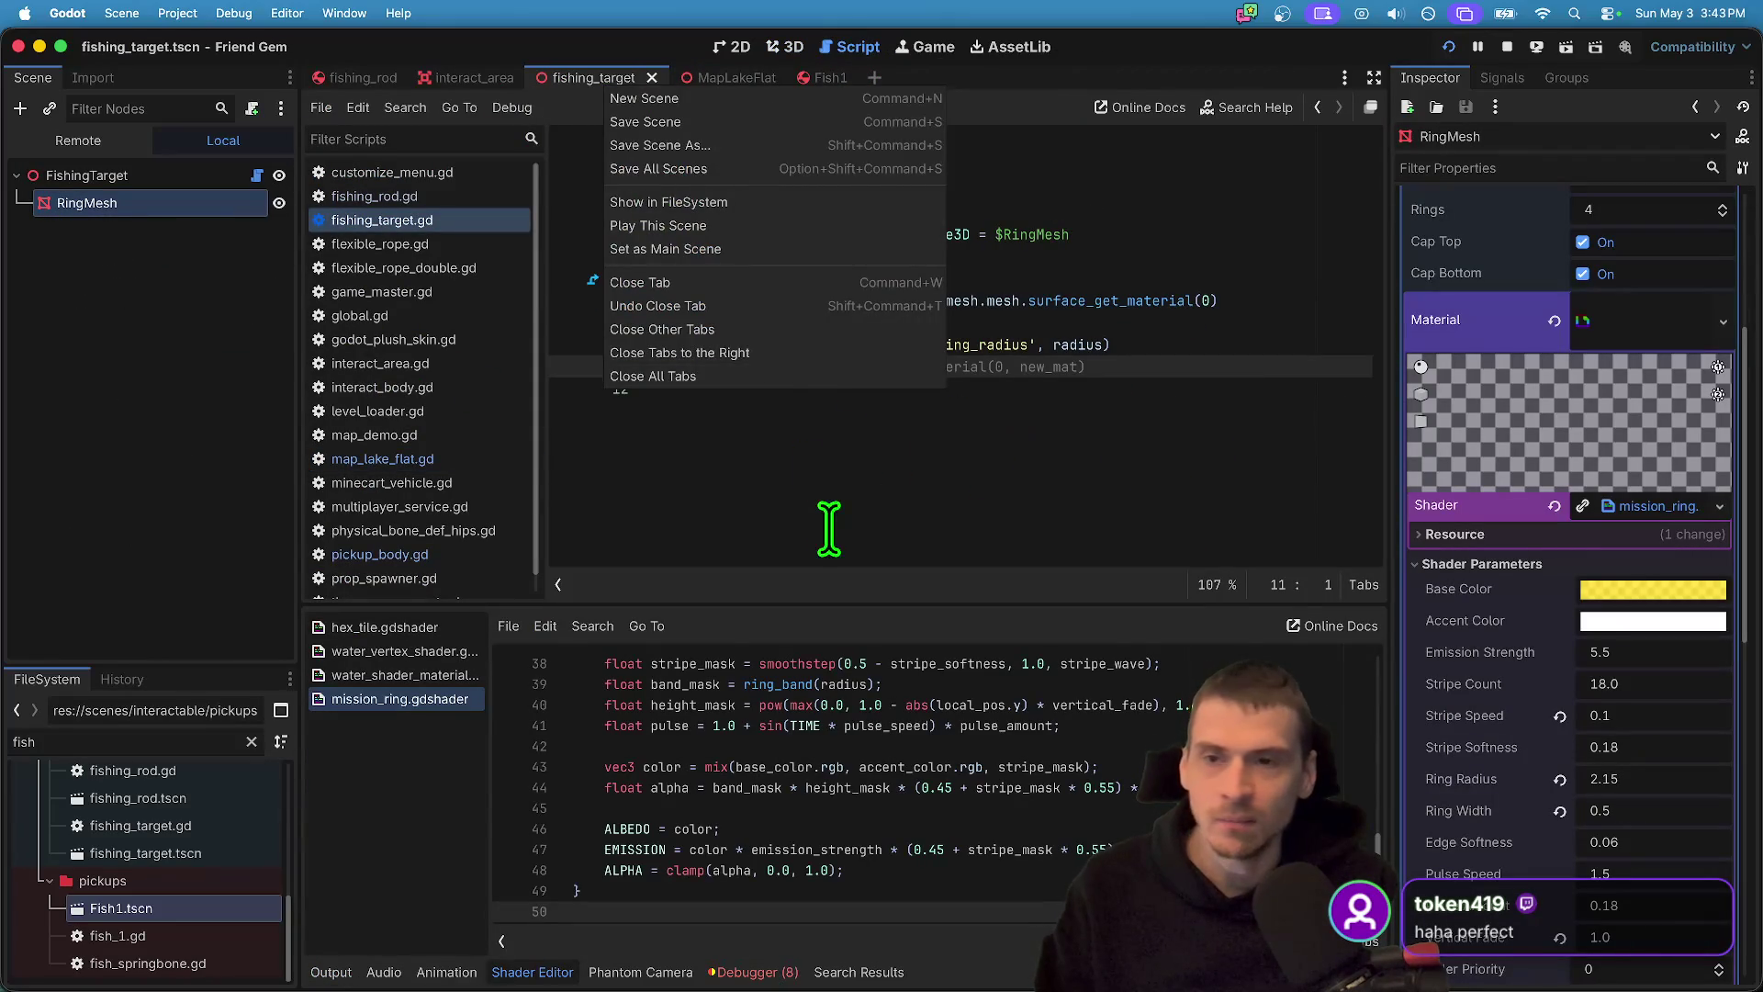
# - Show the fishing_target scene in 3D and expand the ring's Transform settings in the Inspector
pyautogui.click(129, 266)
pyautogui.click(785, 45)
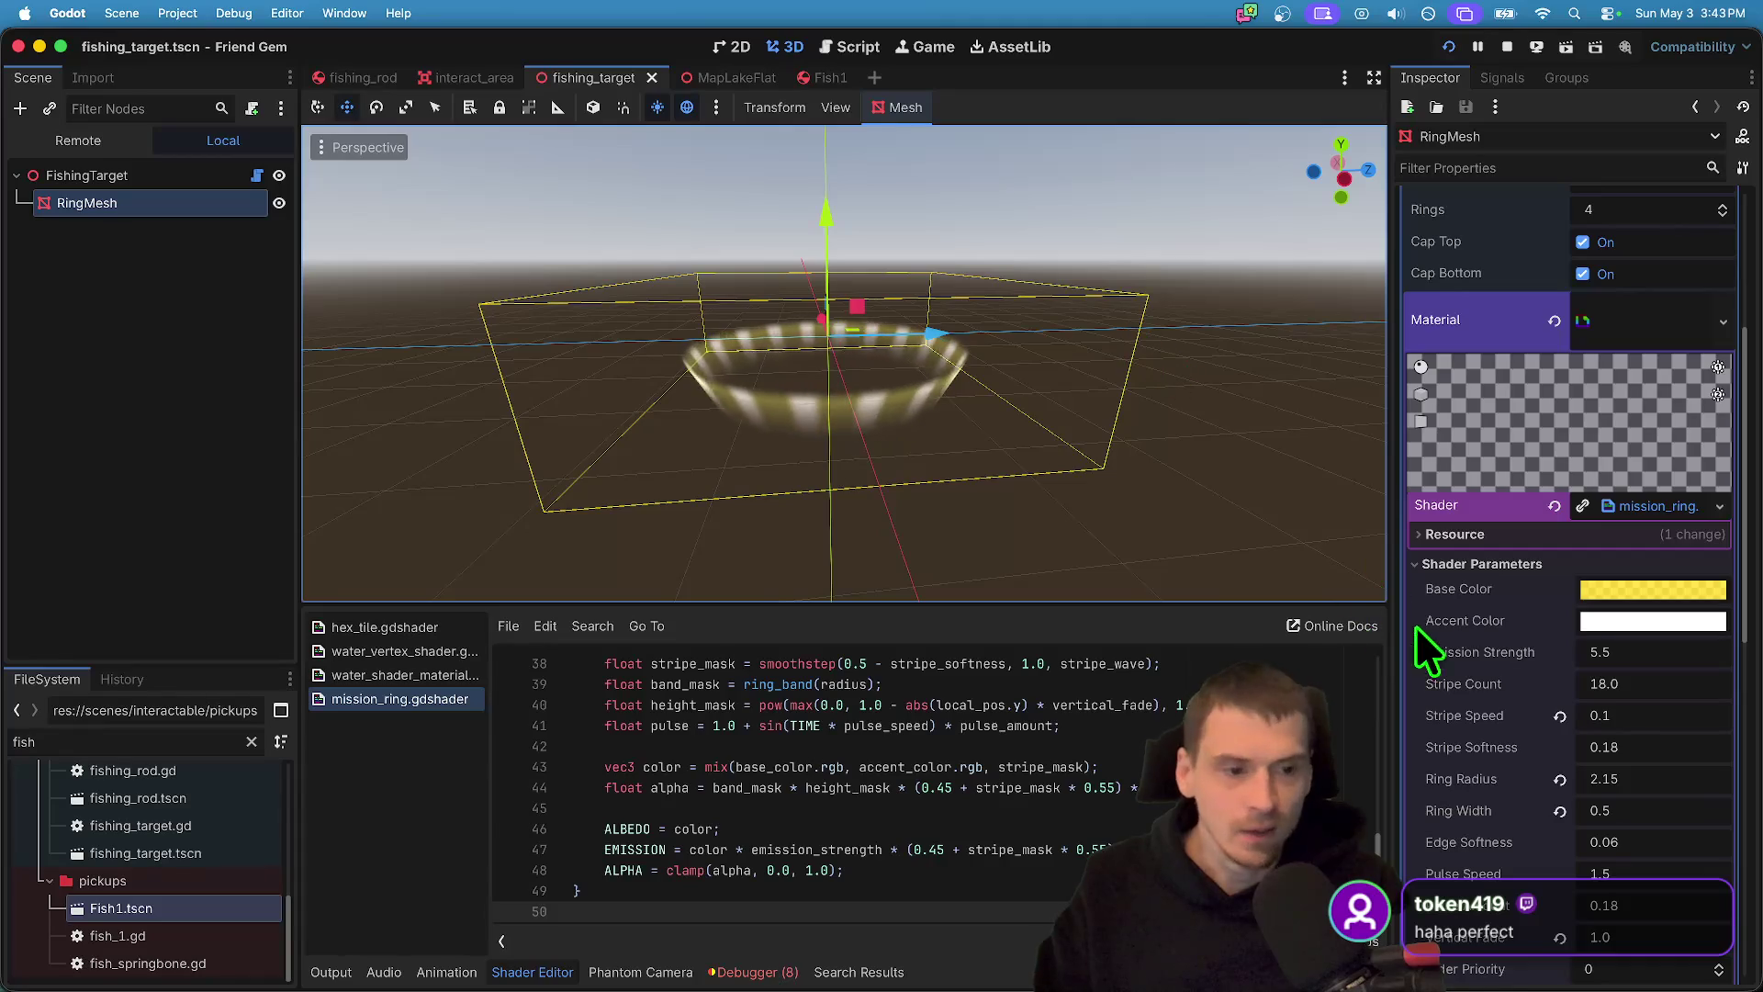
pyautogui.scroll(-10, 1488, 679)
pyautogui.scroll(-2, 1520, 718)
pyautogui.click(1534, 795)
pyautogui.click(1546, 779)
pyautogui.scroll(-4, 1506, 817)
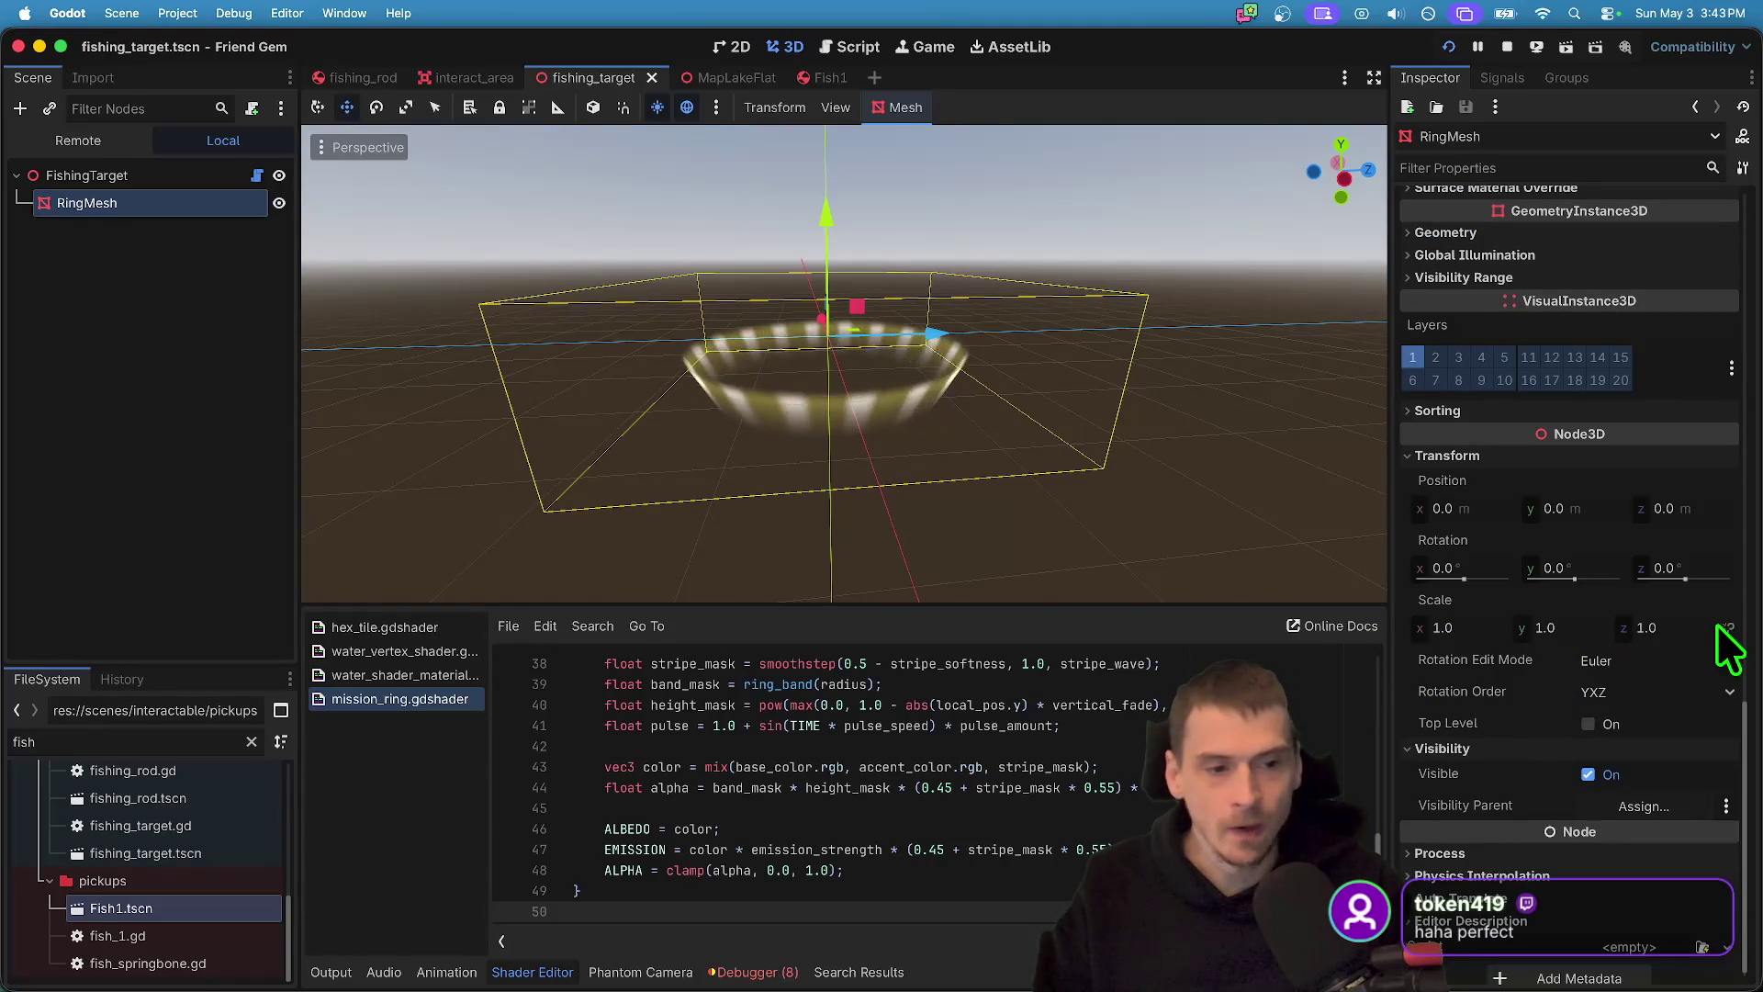
# - Set the ring's x and z scale to 2 and run the game
pyautogui.click(1487, 629)
pyautogui.write('2')
pyautogui.press('Tab')
pyautogui.press('Tab')
pyautogui.write('2')
pyautogui.press('Return')
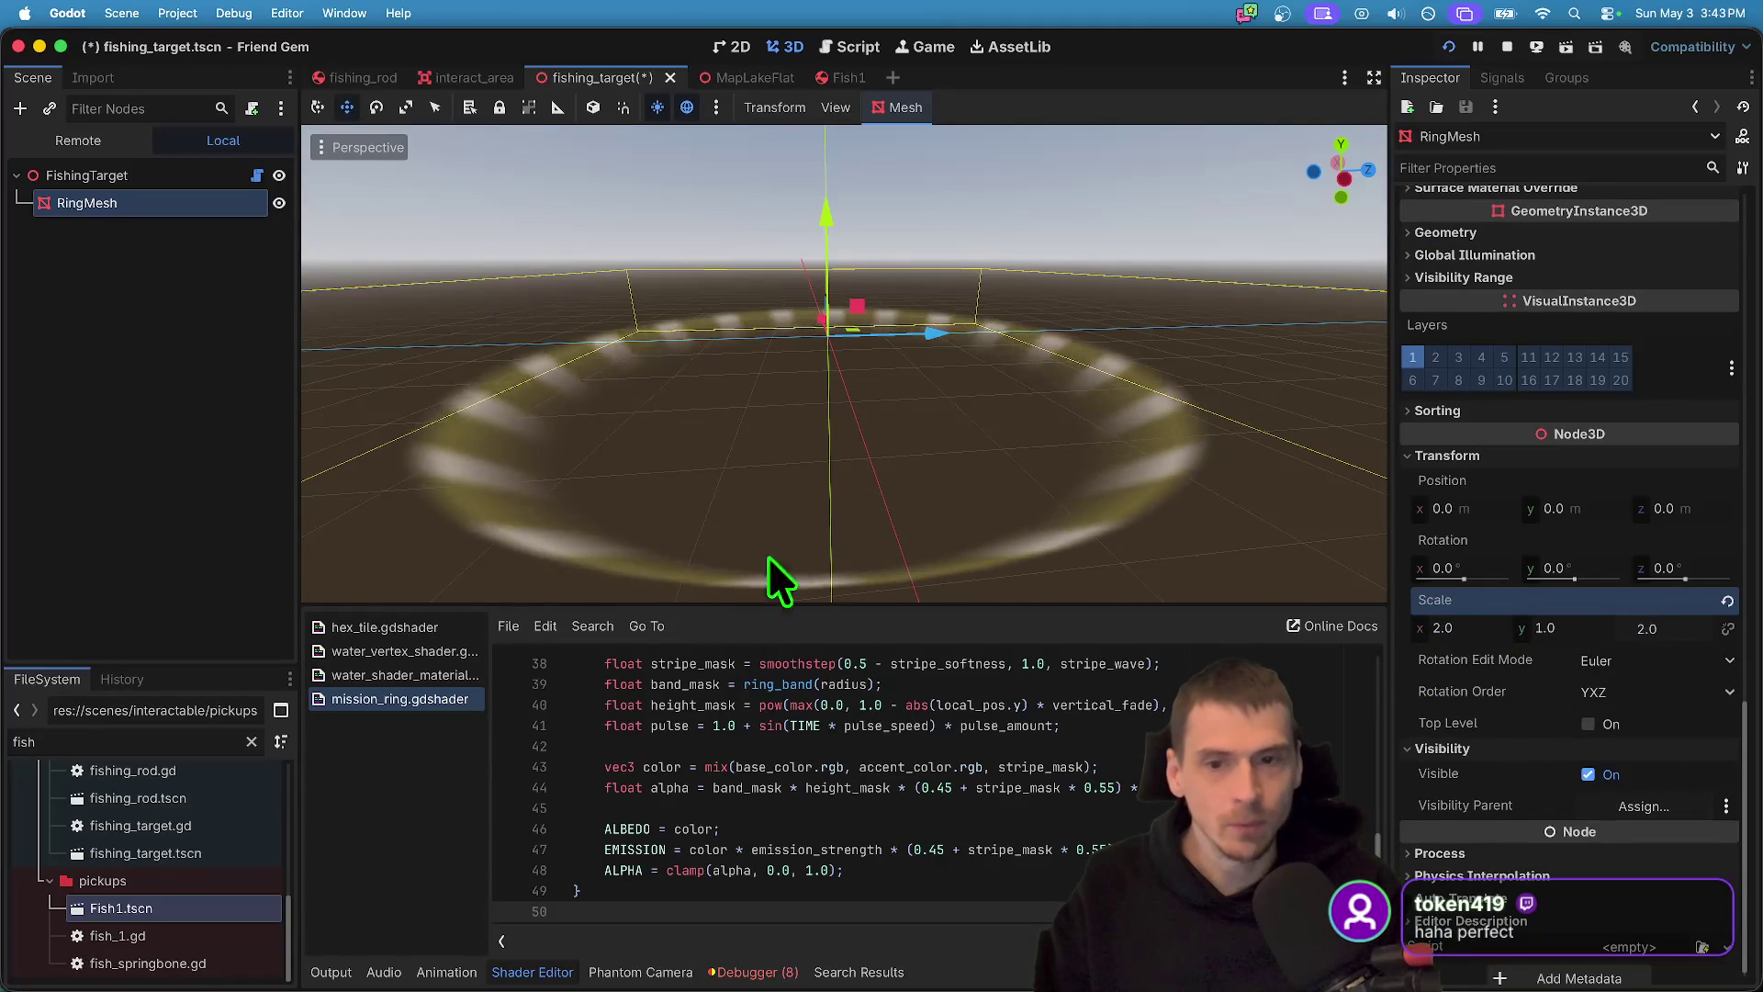
pyautogui.press('super+b')
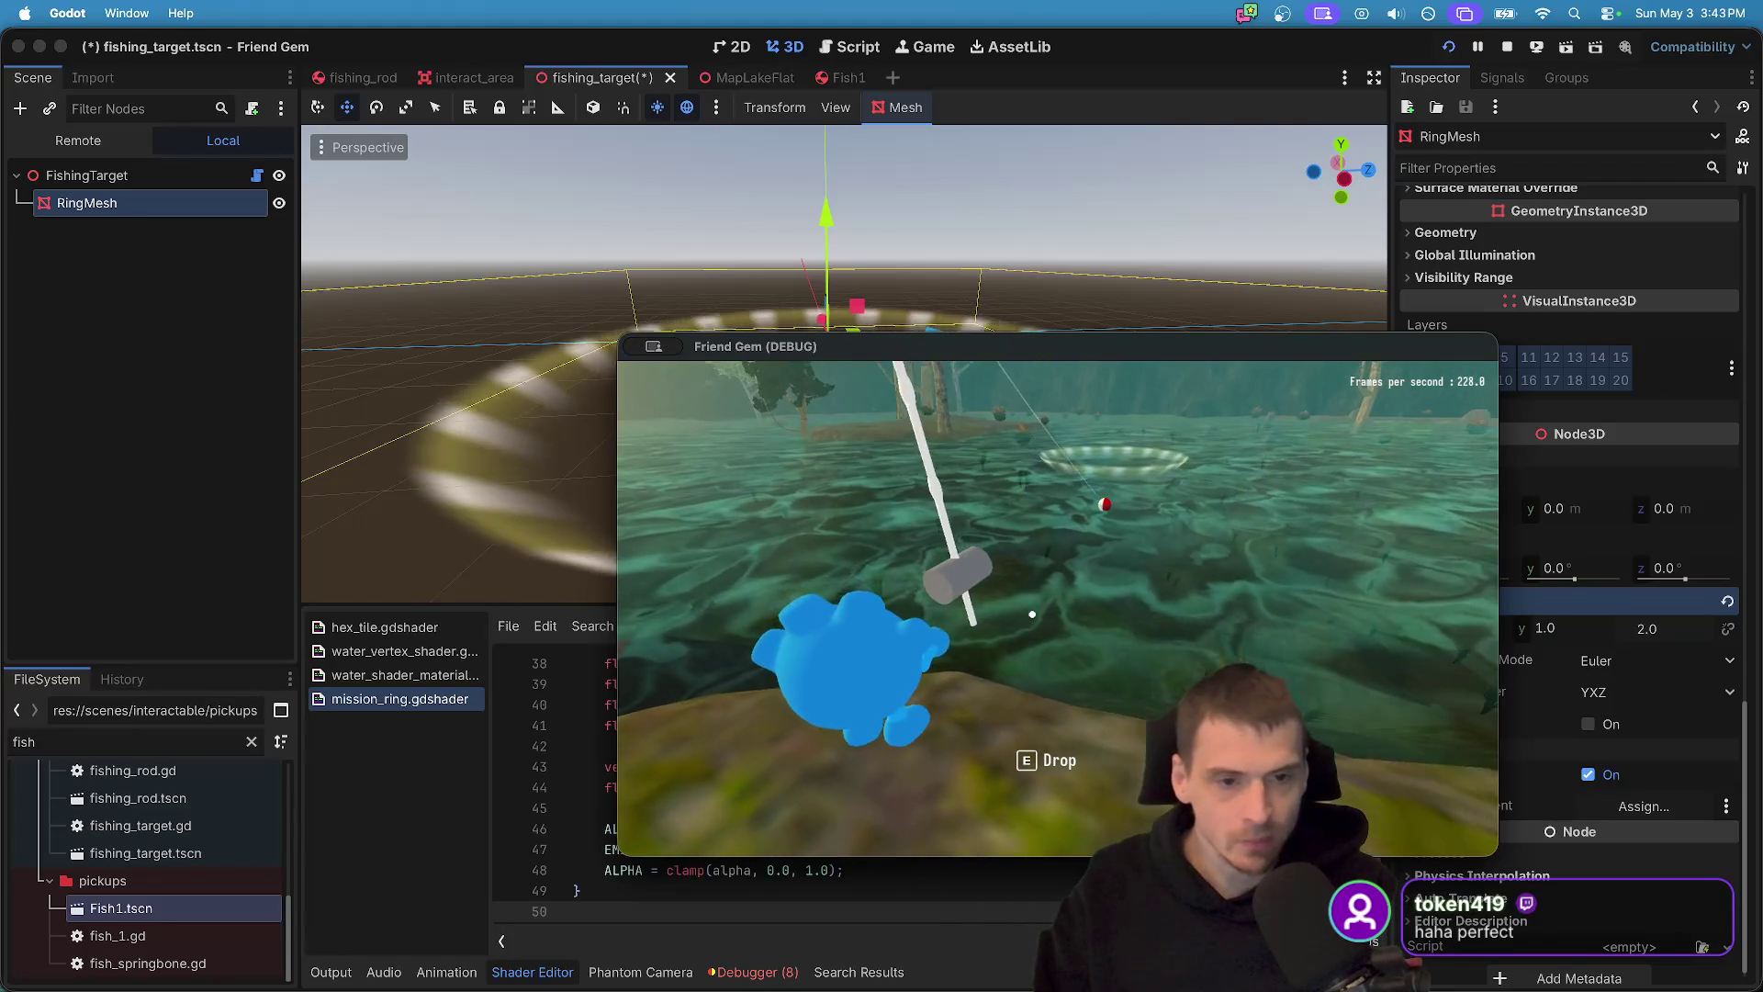
pyautogui.click(834, 29)
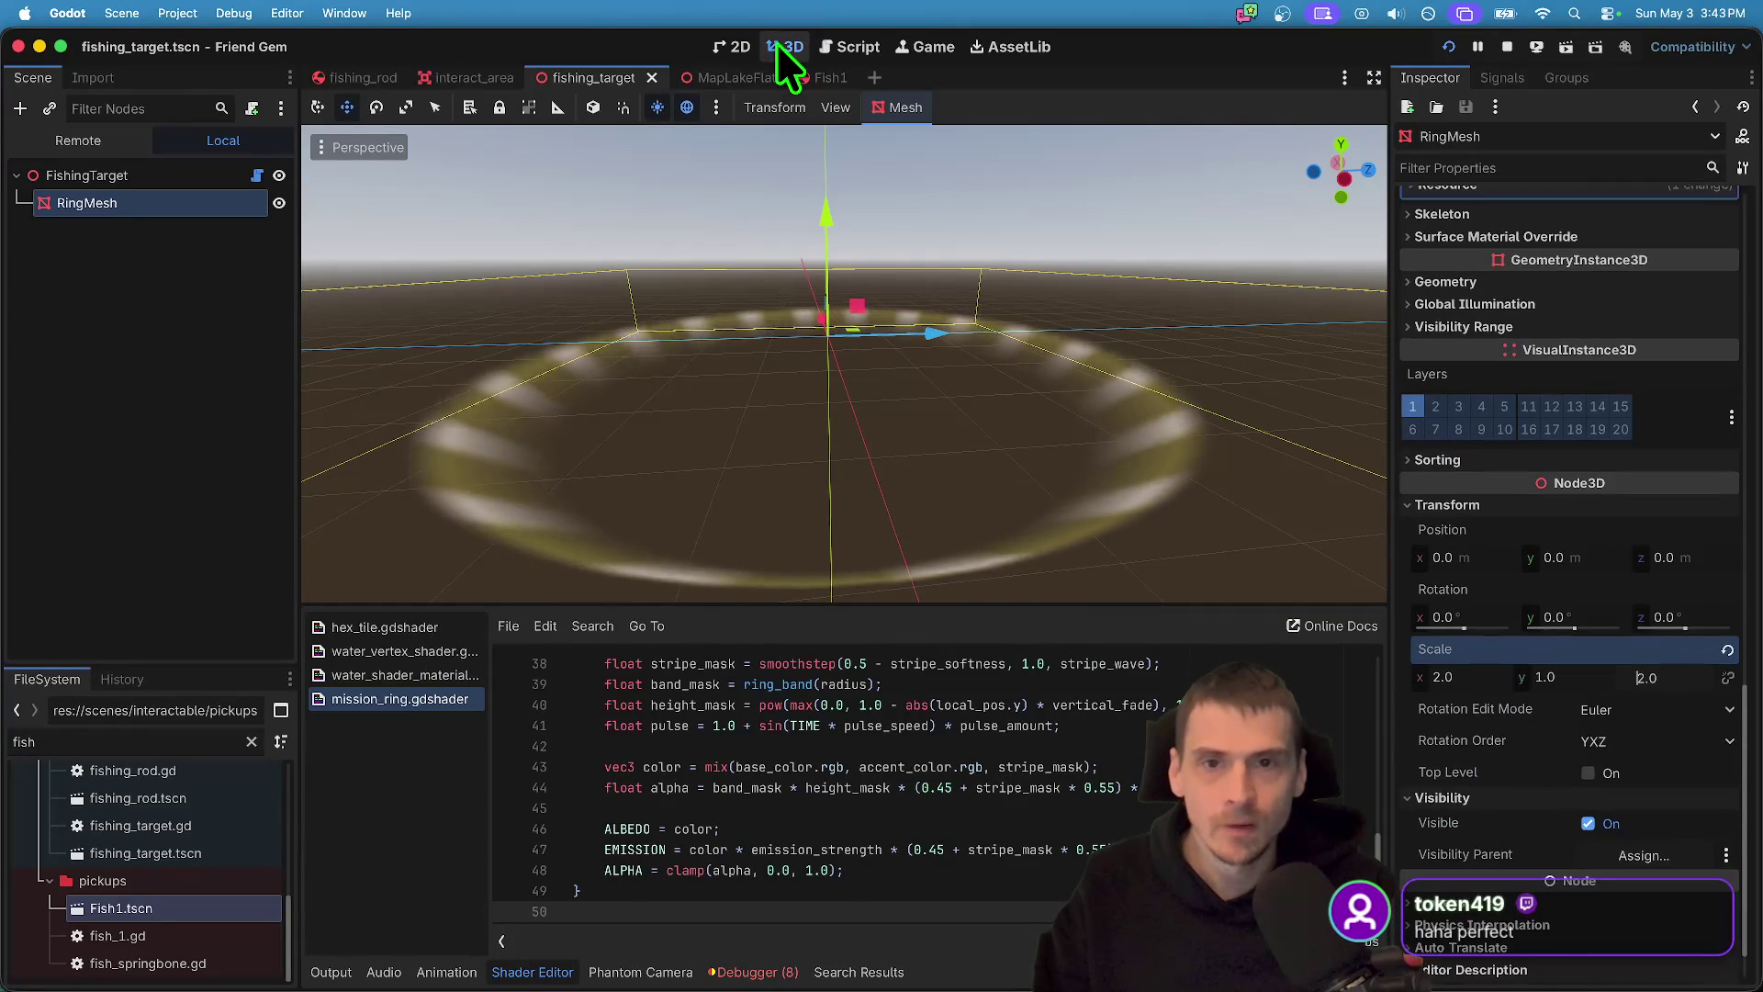
# - View the enlarged ring on the lake from water level, check it in the running game, then close the game
pyautogui.click(740, 78)
pyautogui.moveTo(1056, 393); pyautogui.dragTo(983, 437)
pyautogui.press('super+Tab')
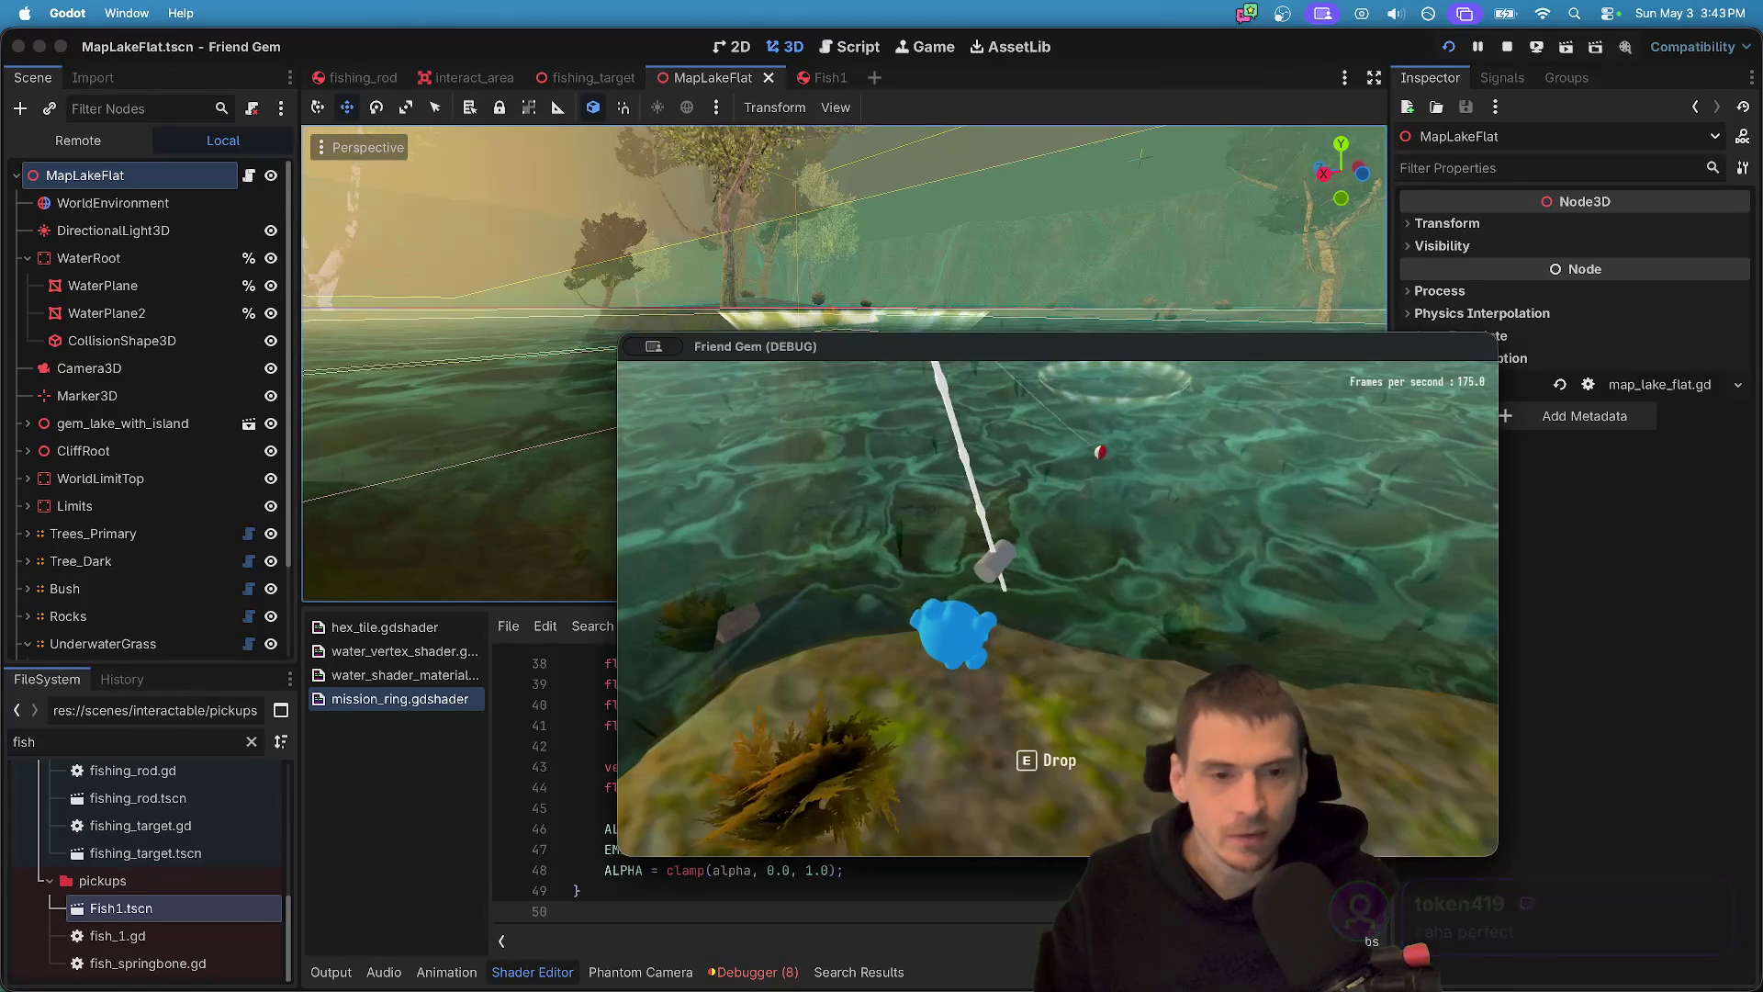
pyautogui.press('super+Tab')
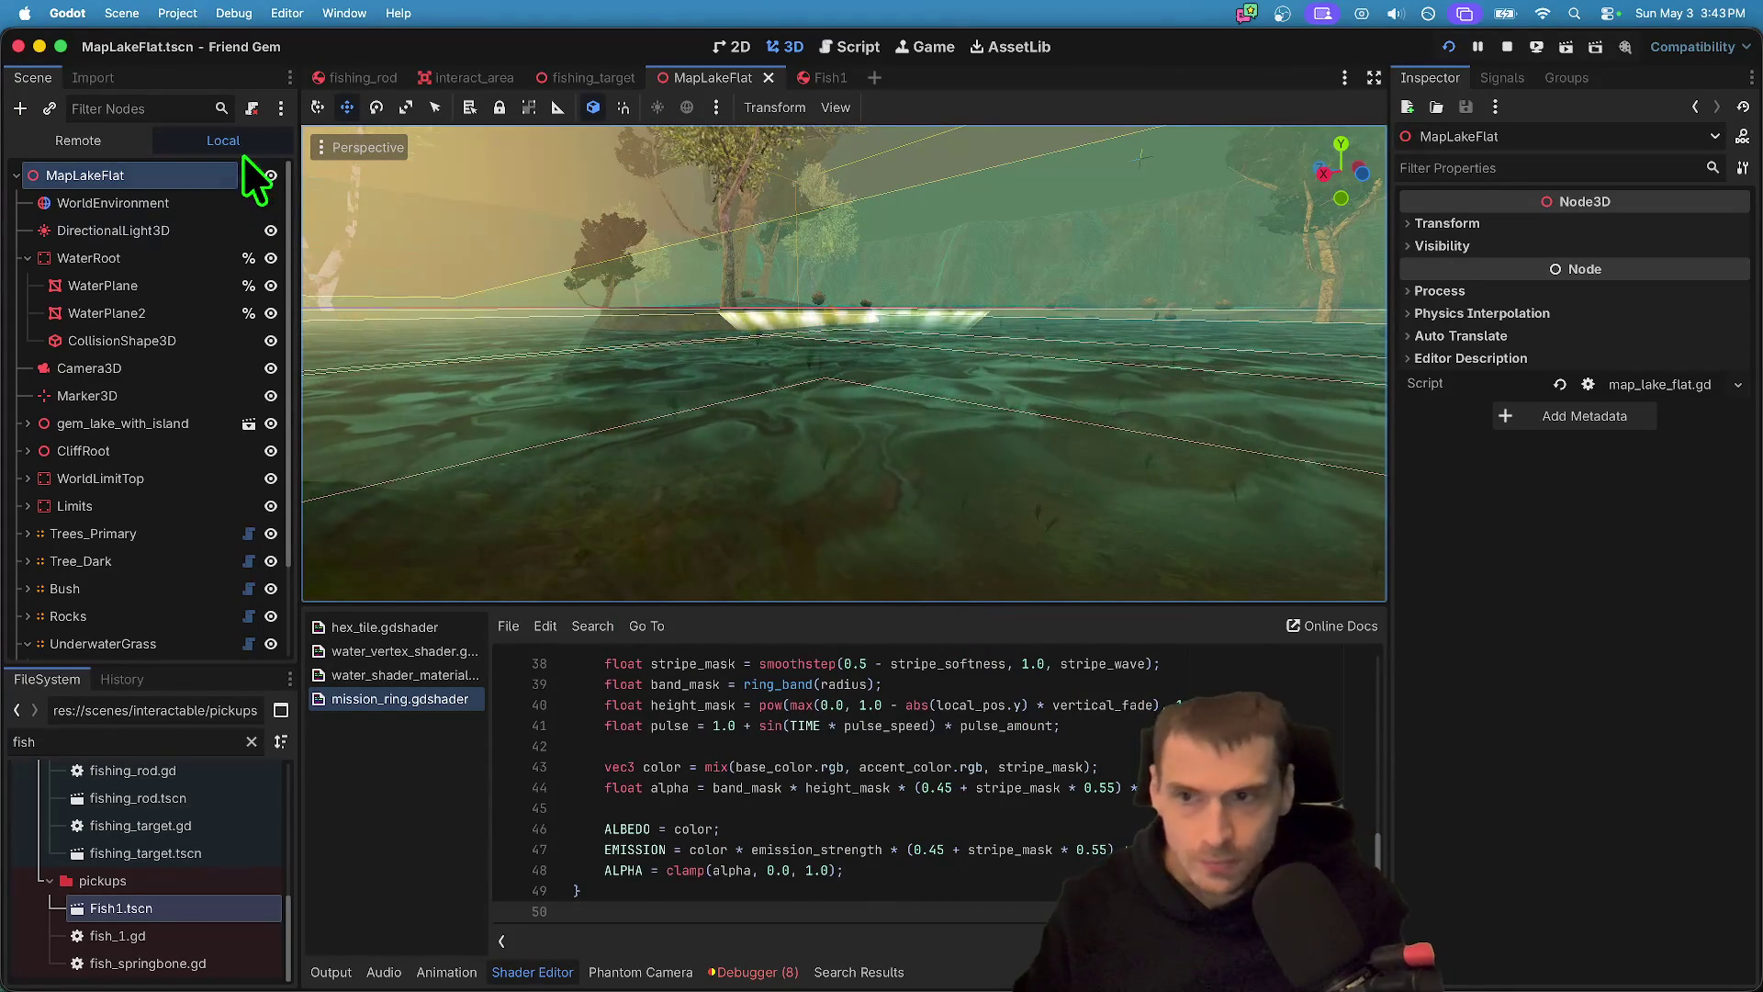
pyautogui.moveTo(679, 407); pyautogui.dragTo(710, 406)
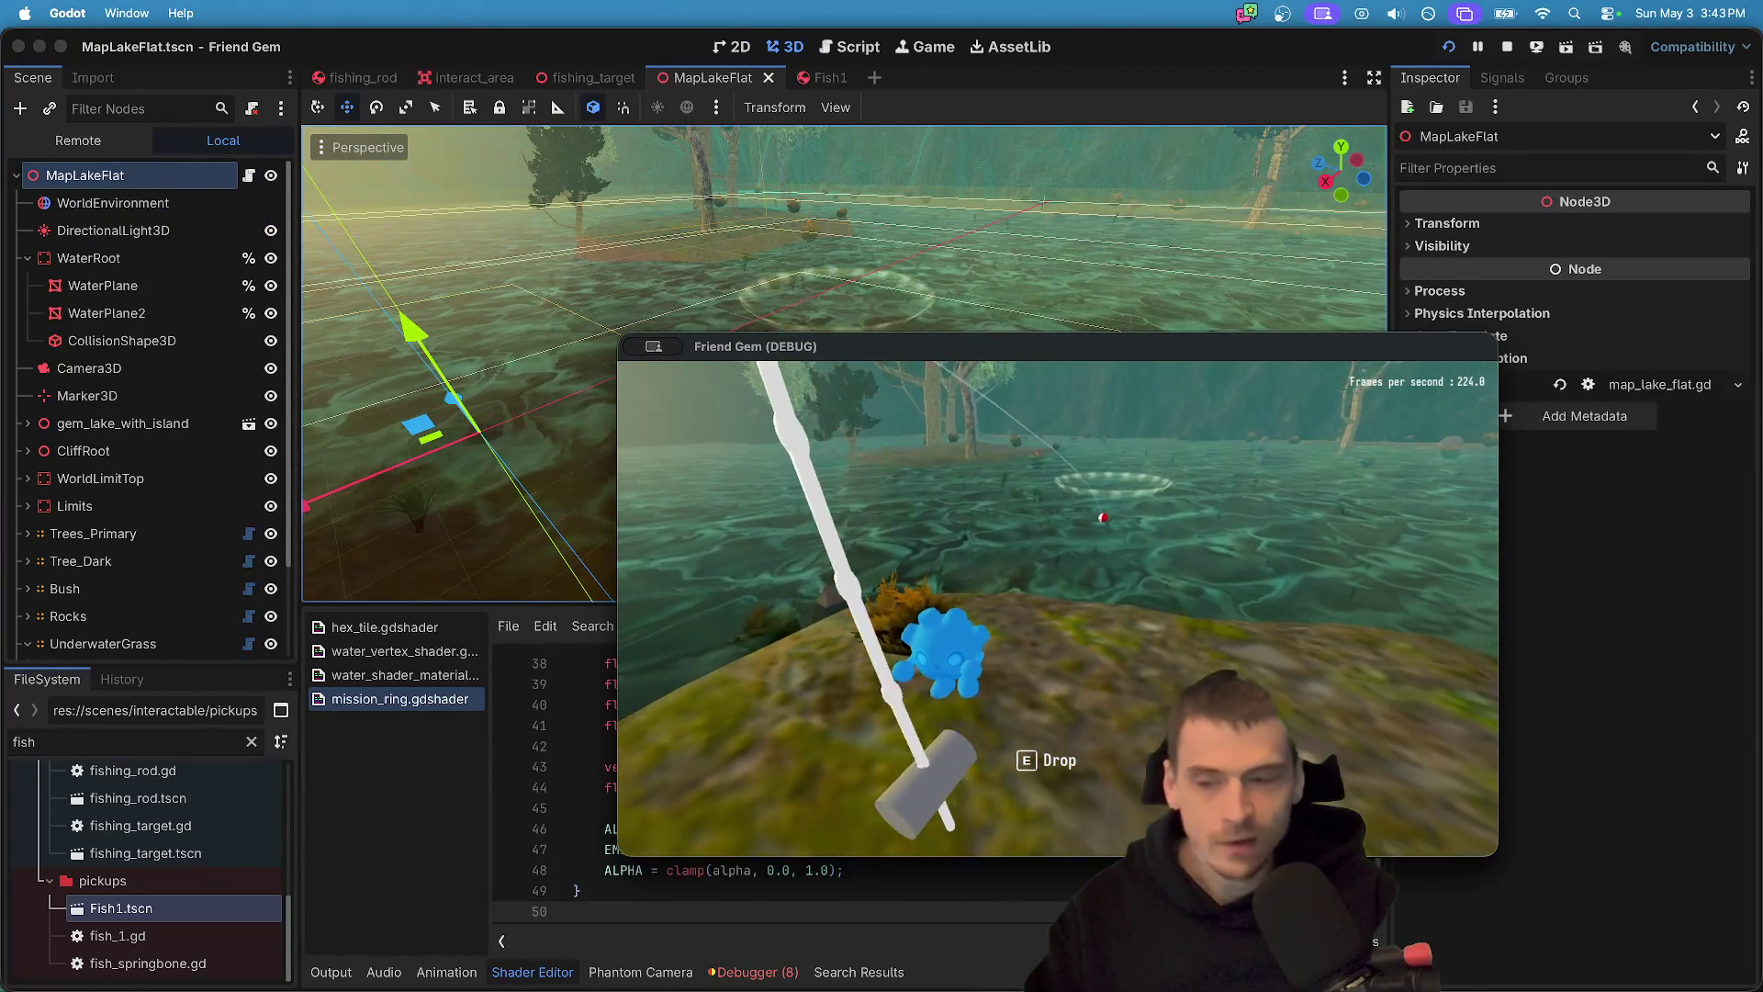
pyautogui.press('super+q')
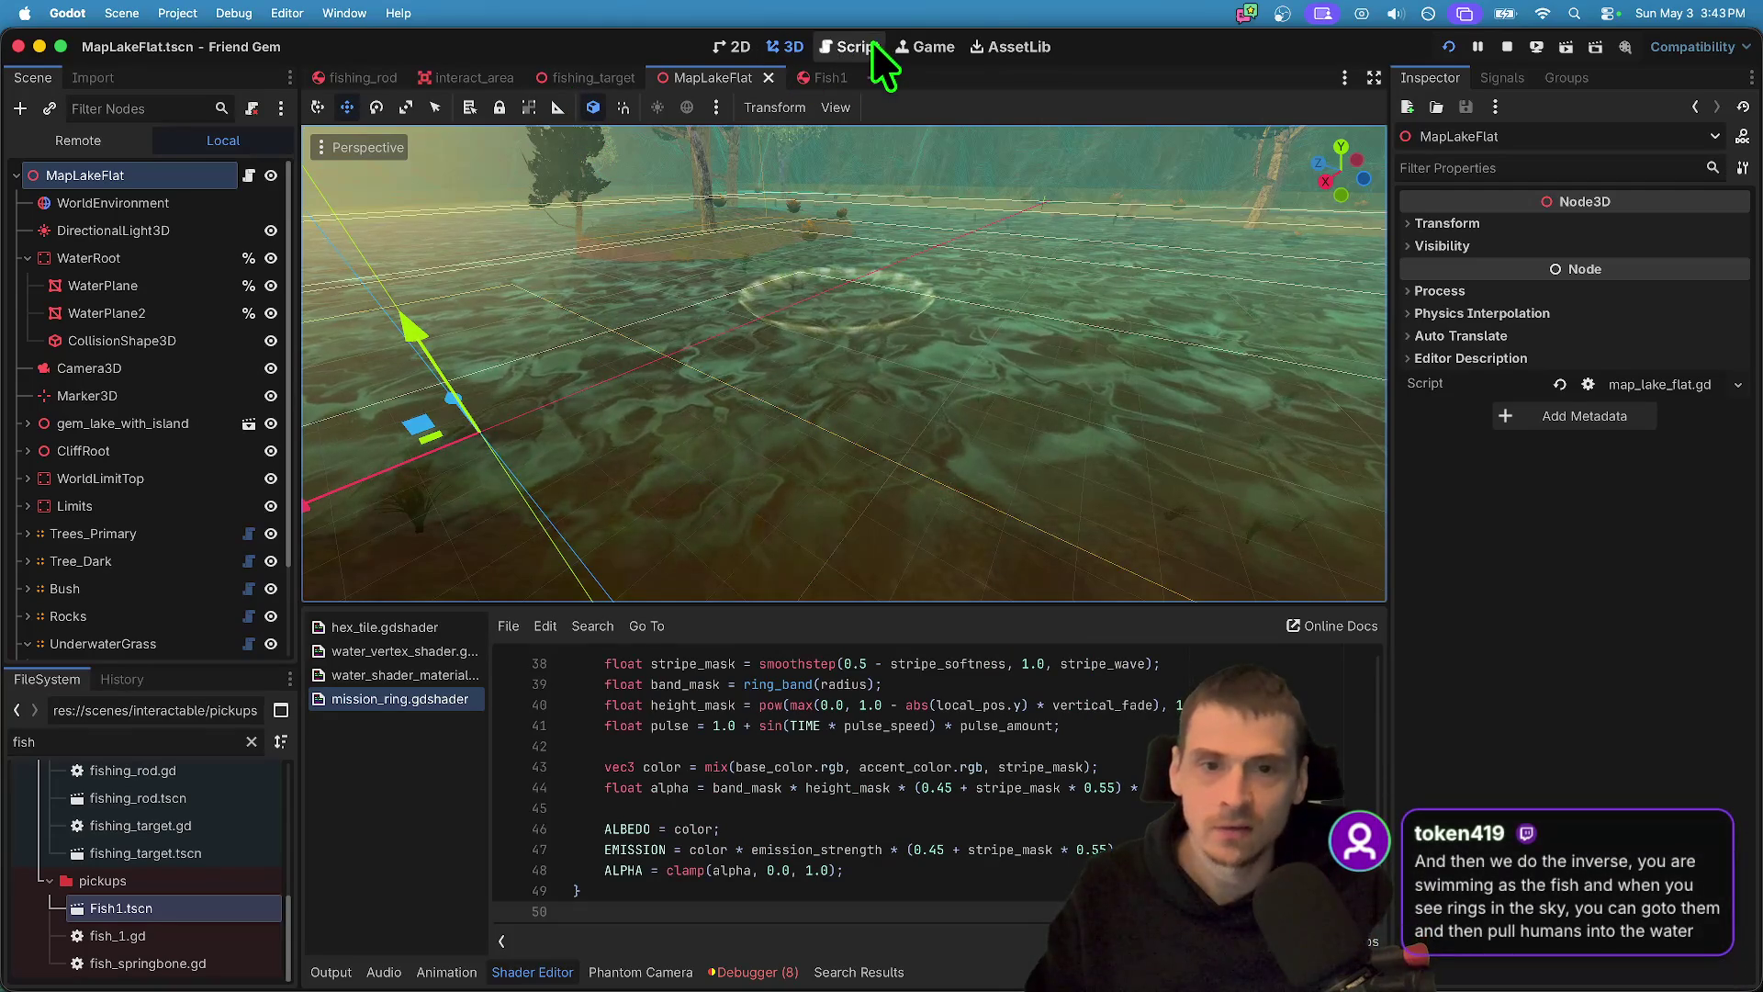
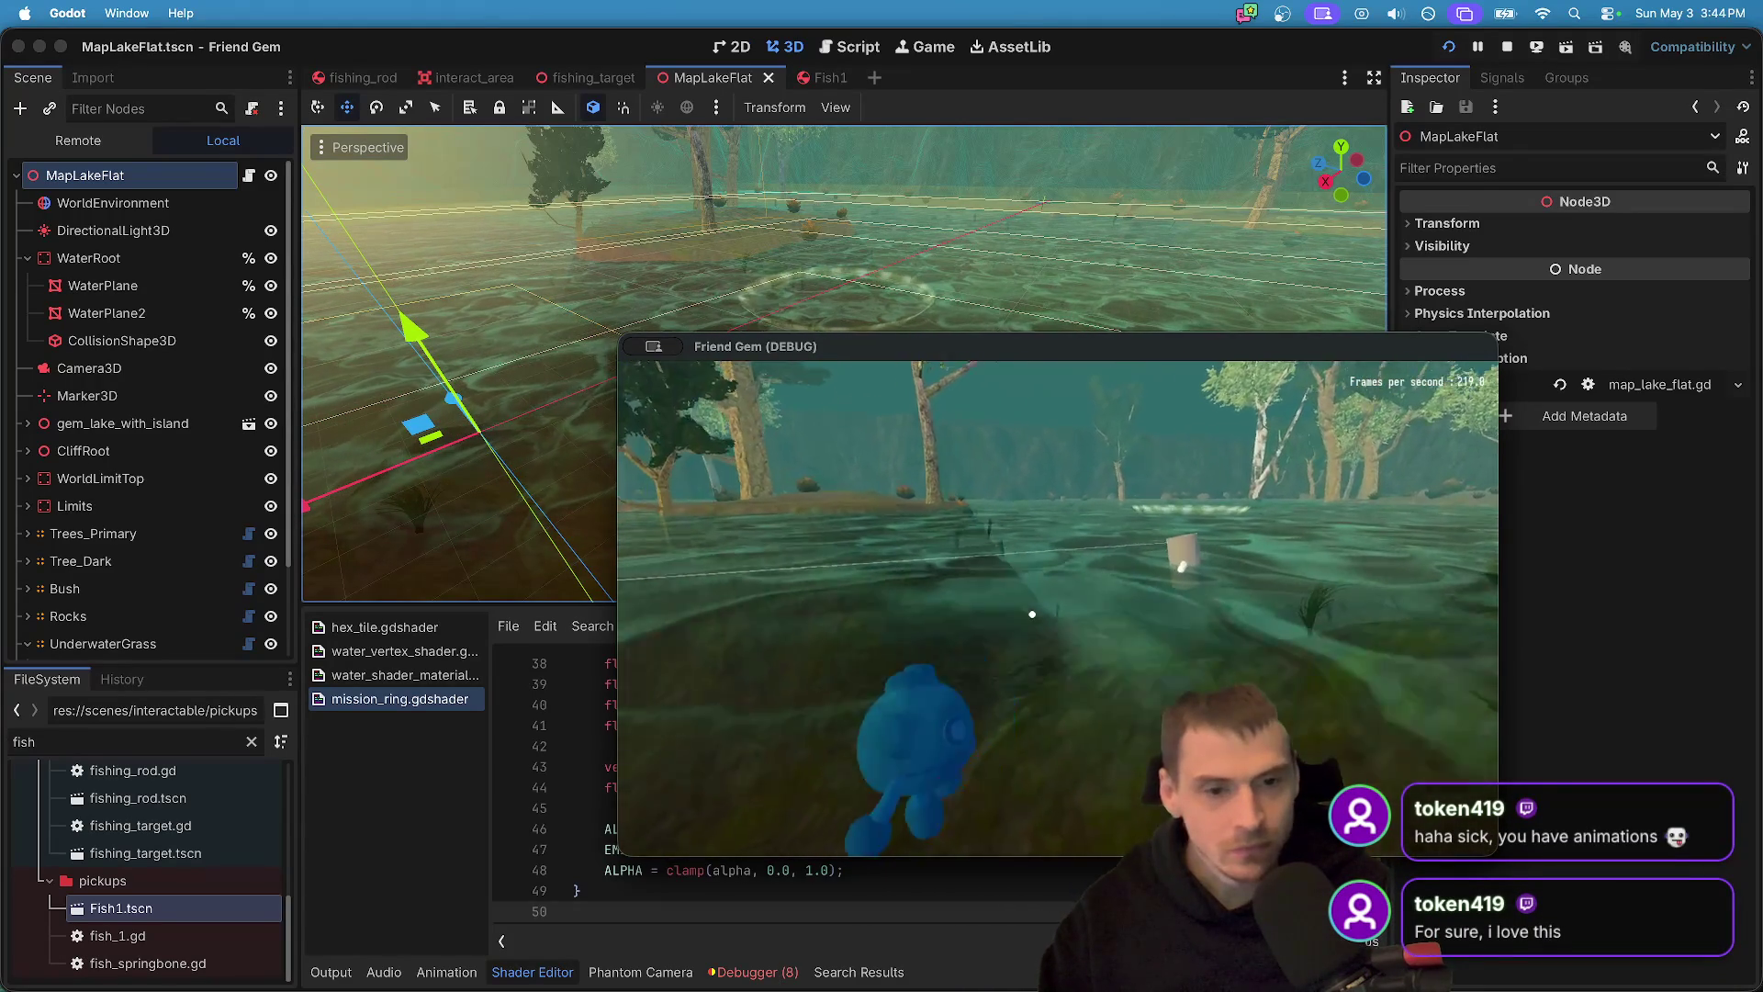
# - In the running game, pick up the fishing rod, drop it again, and stop the playtest
pyautogui.press('e')
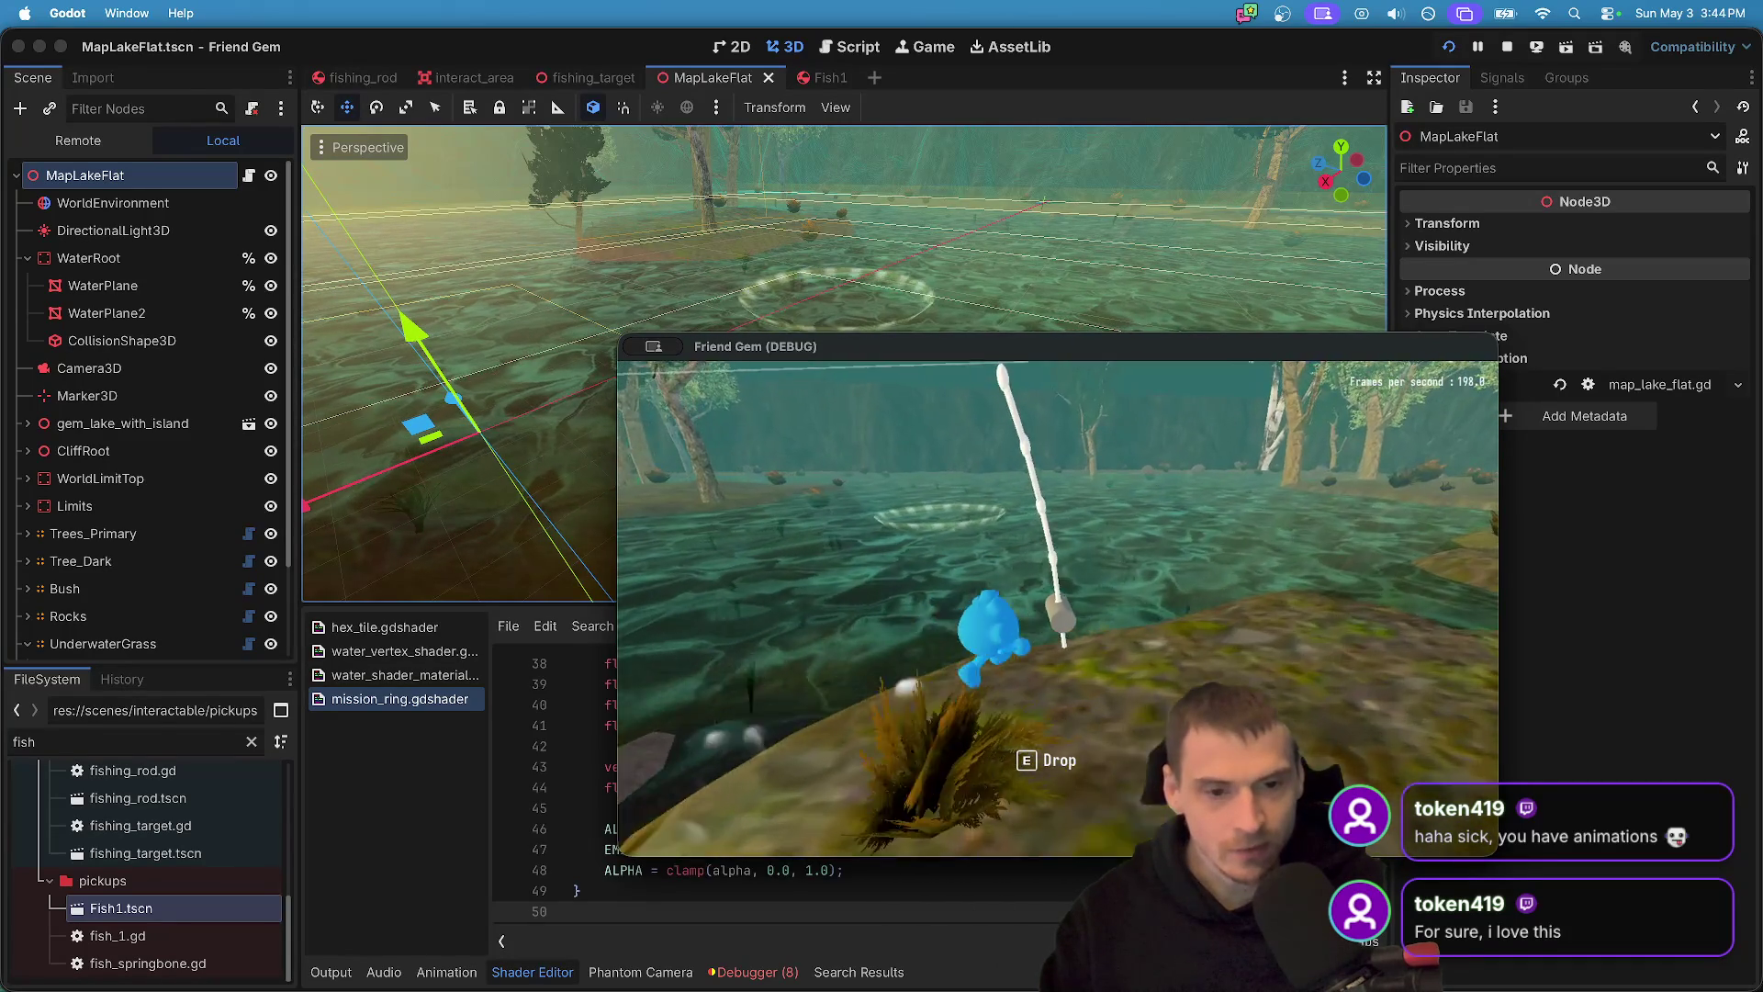
pyautogui.press('e')
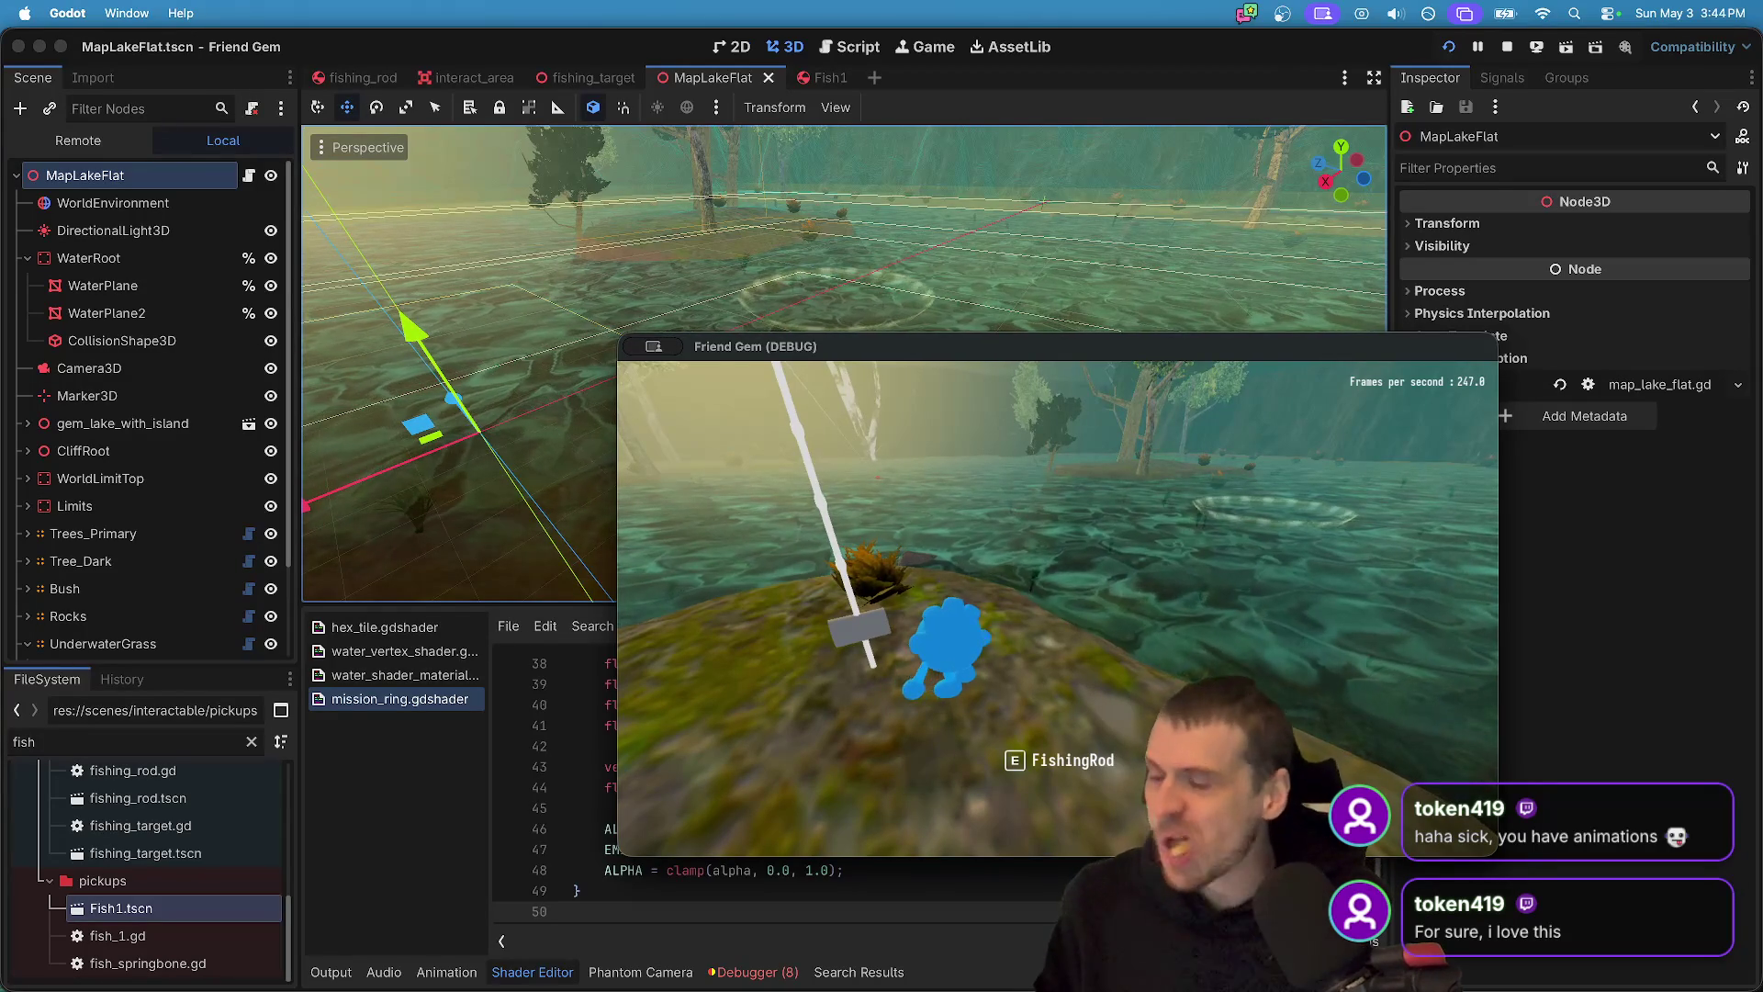
pyautogui.press('super+q')
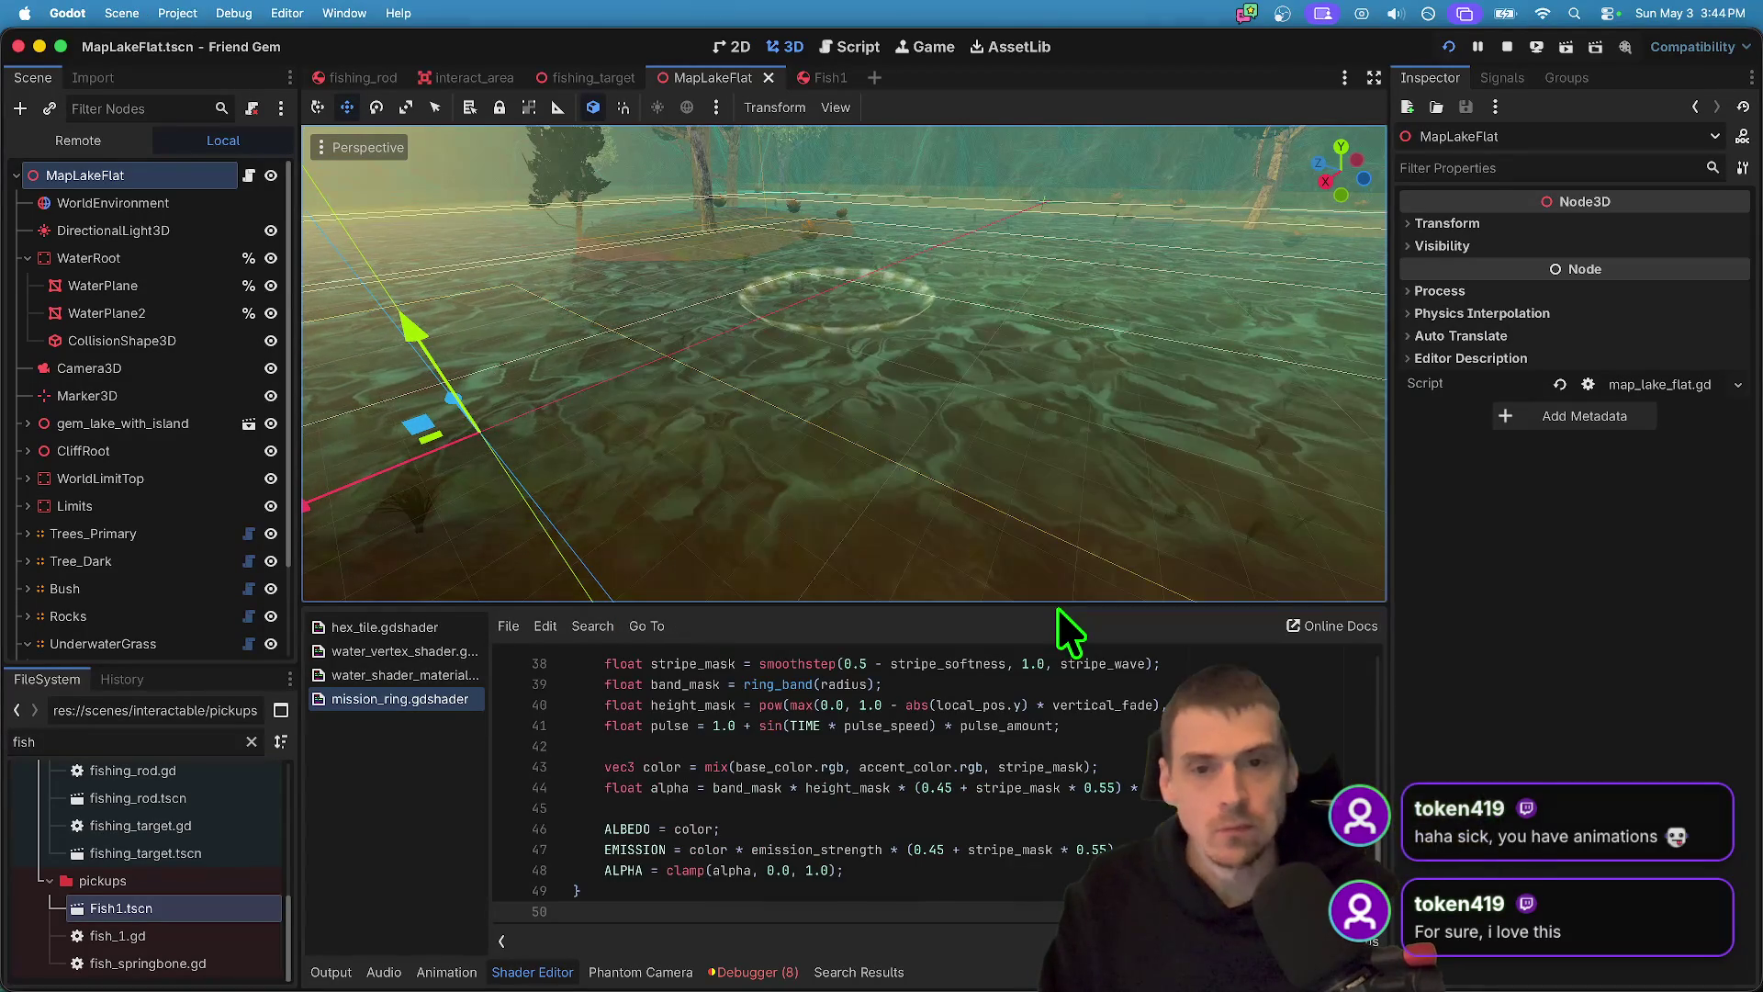
# - Save the lake map, switch to fishing_target, and reset RingMesh's scale to 1
pyautogui.moveTo(1013, 488); pyautogui.dragTo(1015, 487)
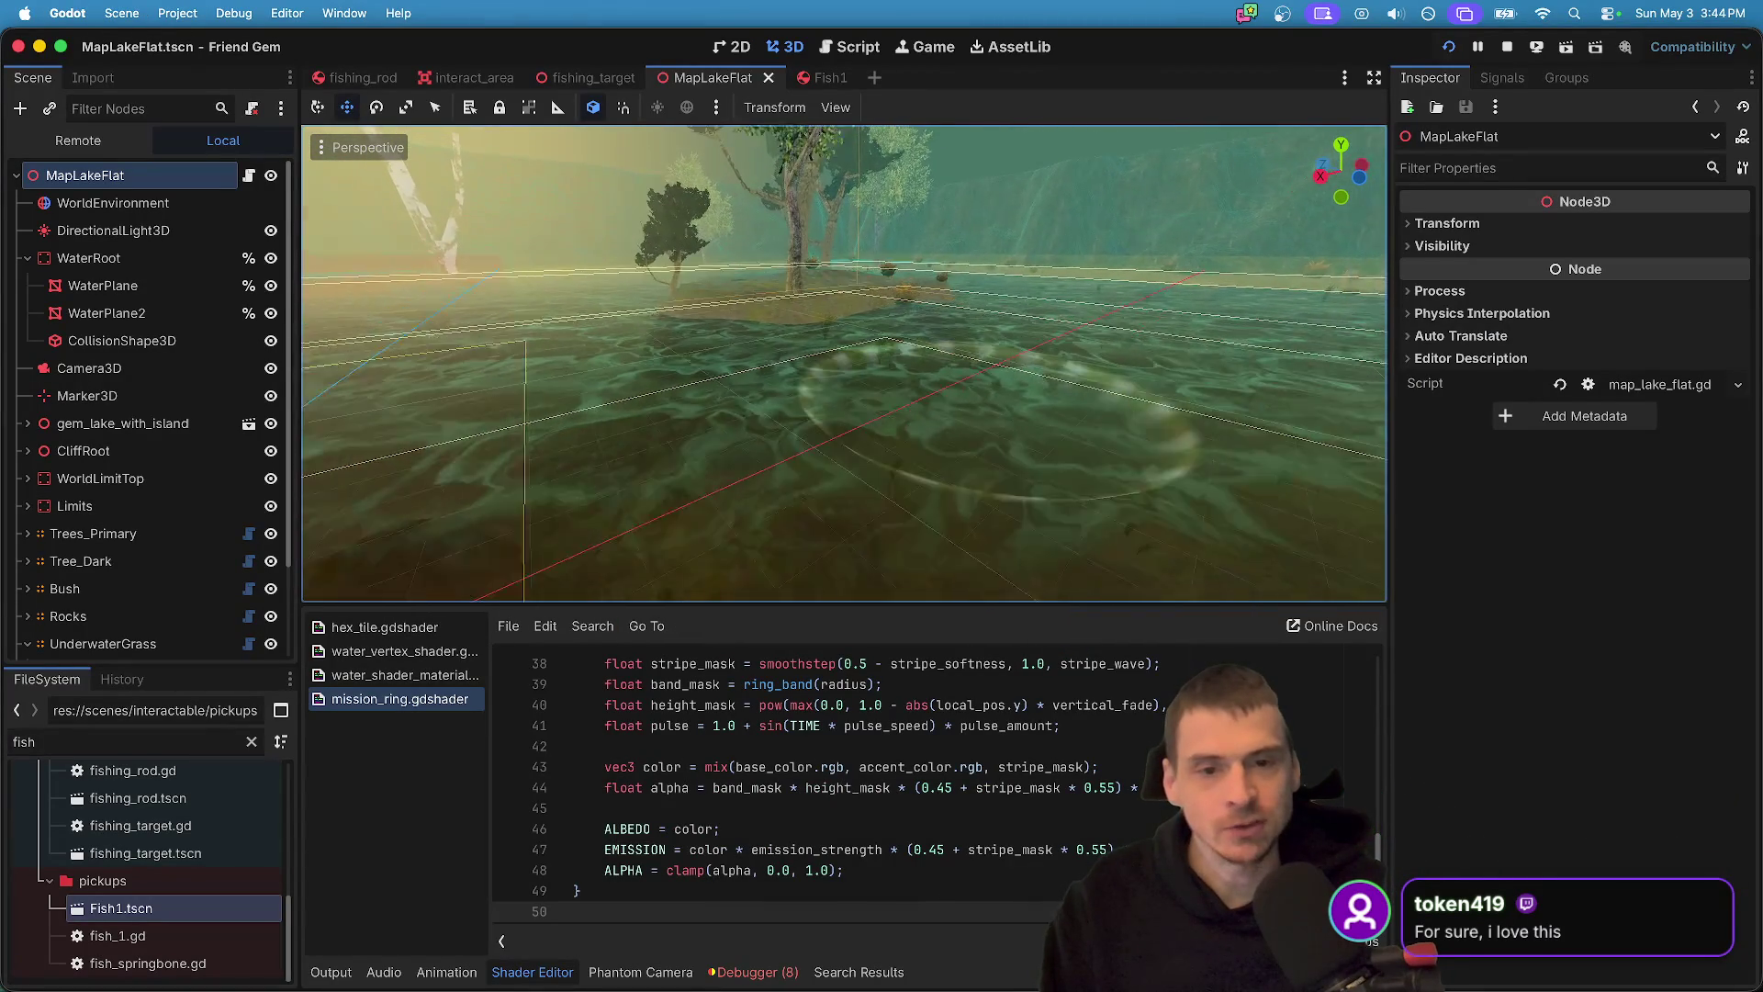
pyautogui.hotkey('ctrl', 's')
pyautogui.hotkey('ctrl', 'shift', 'Tab')
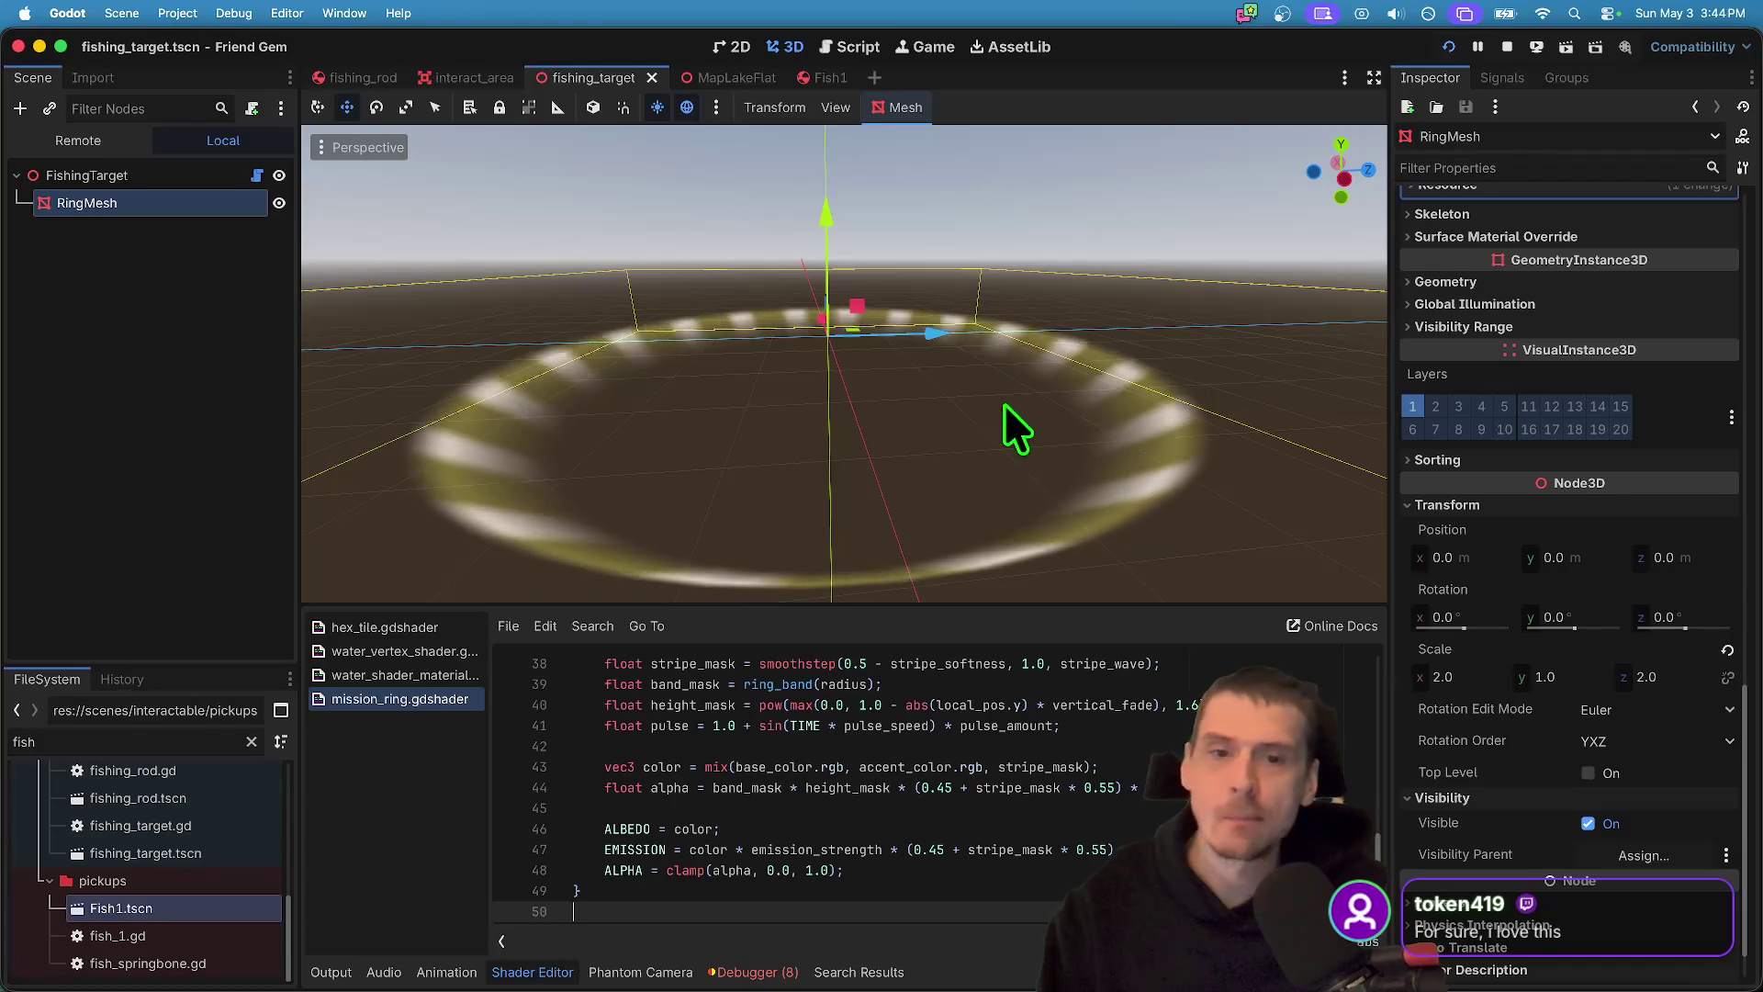
pyautogui.click(170, 203)
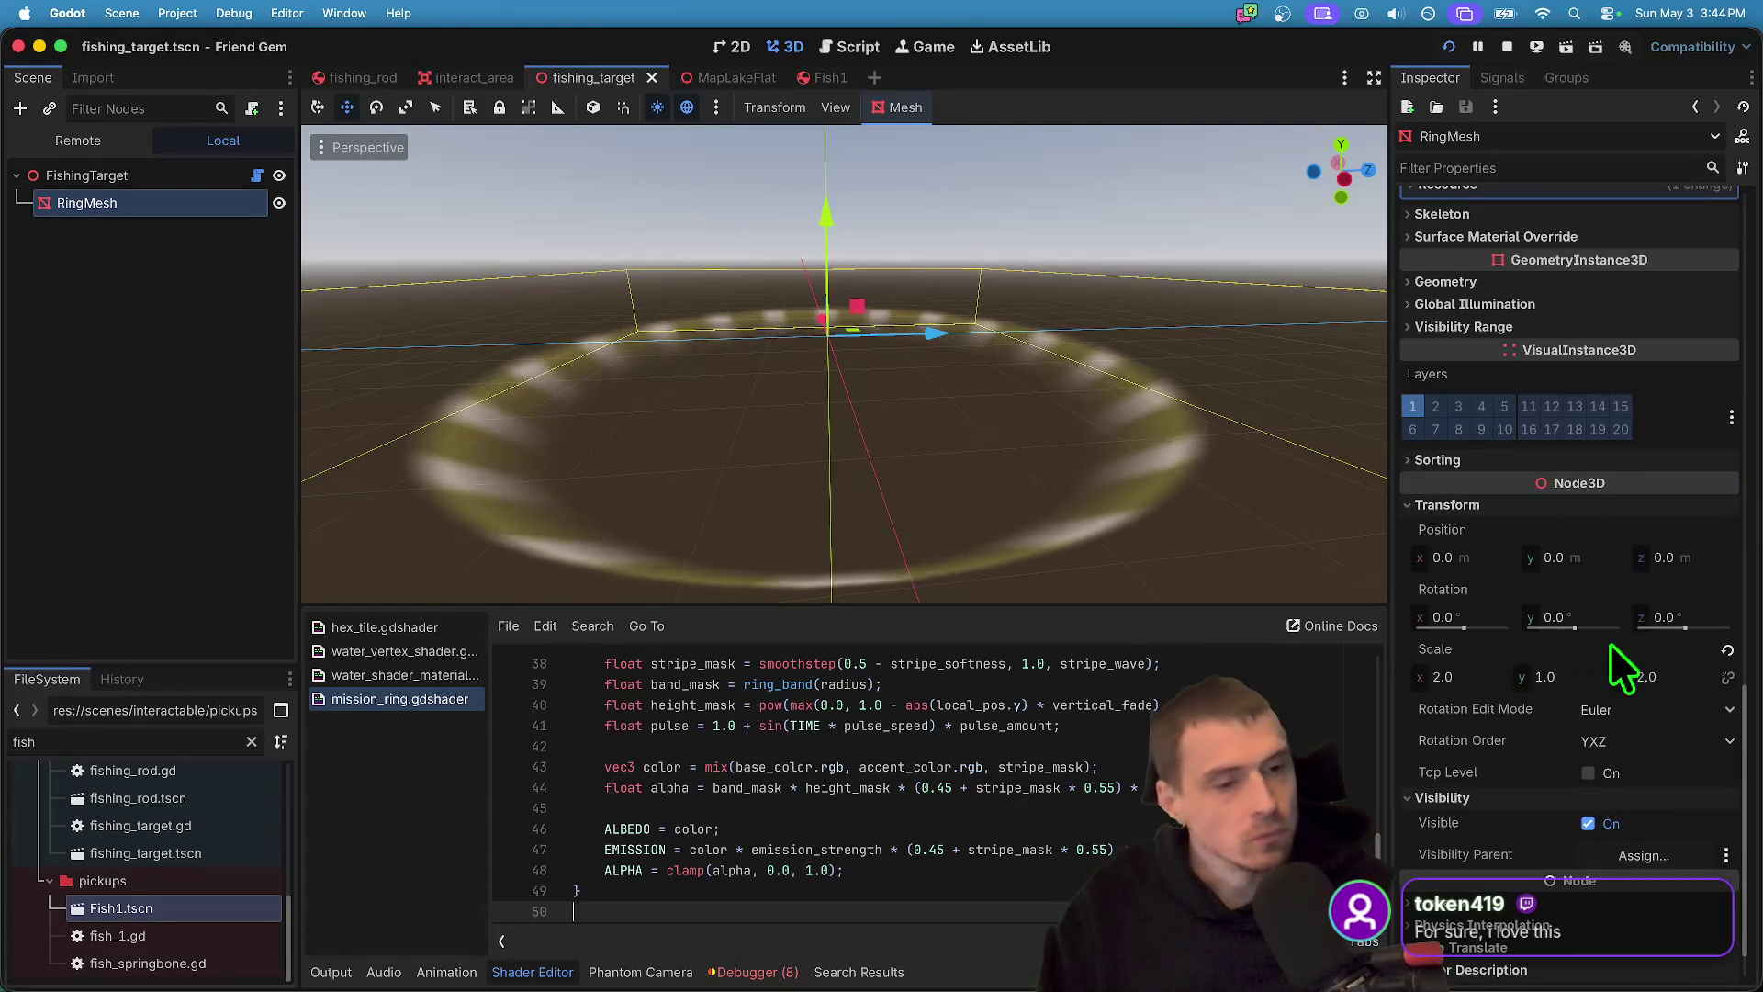
pyautogui.click(120, 176)
pyautogui.click(119, 203)
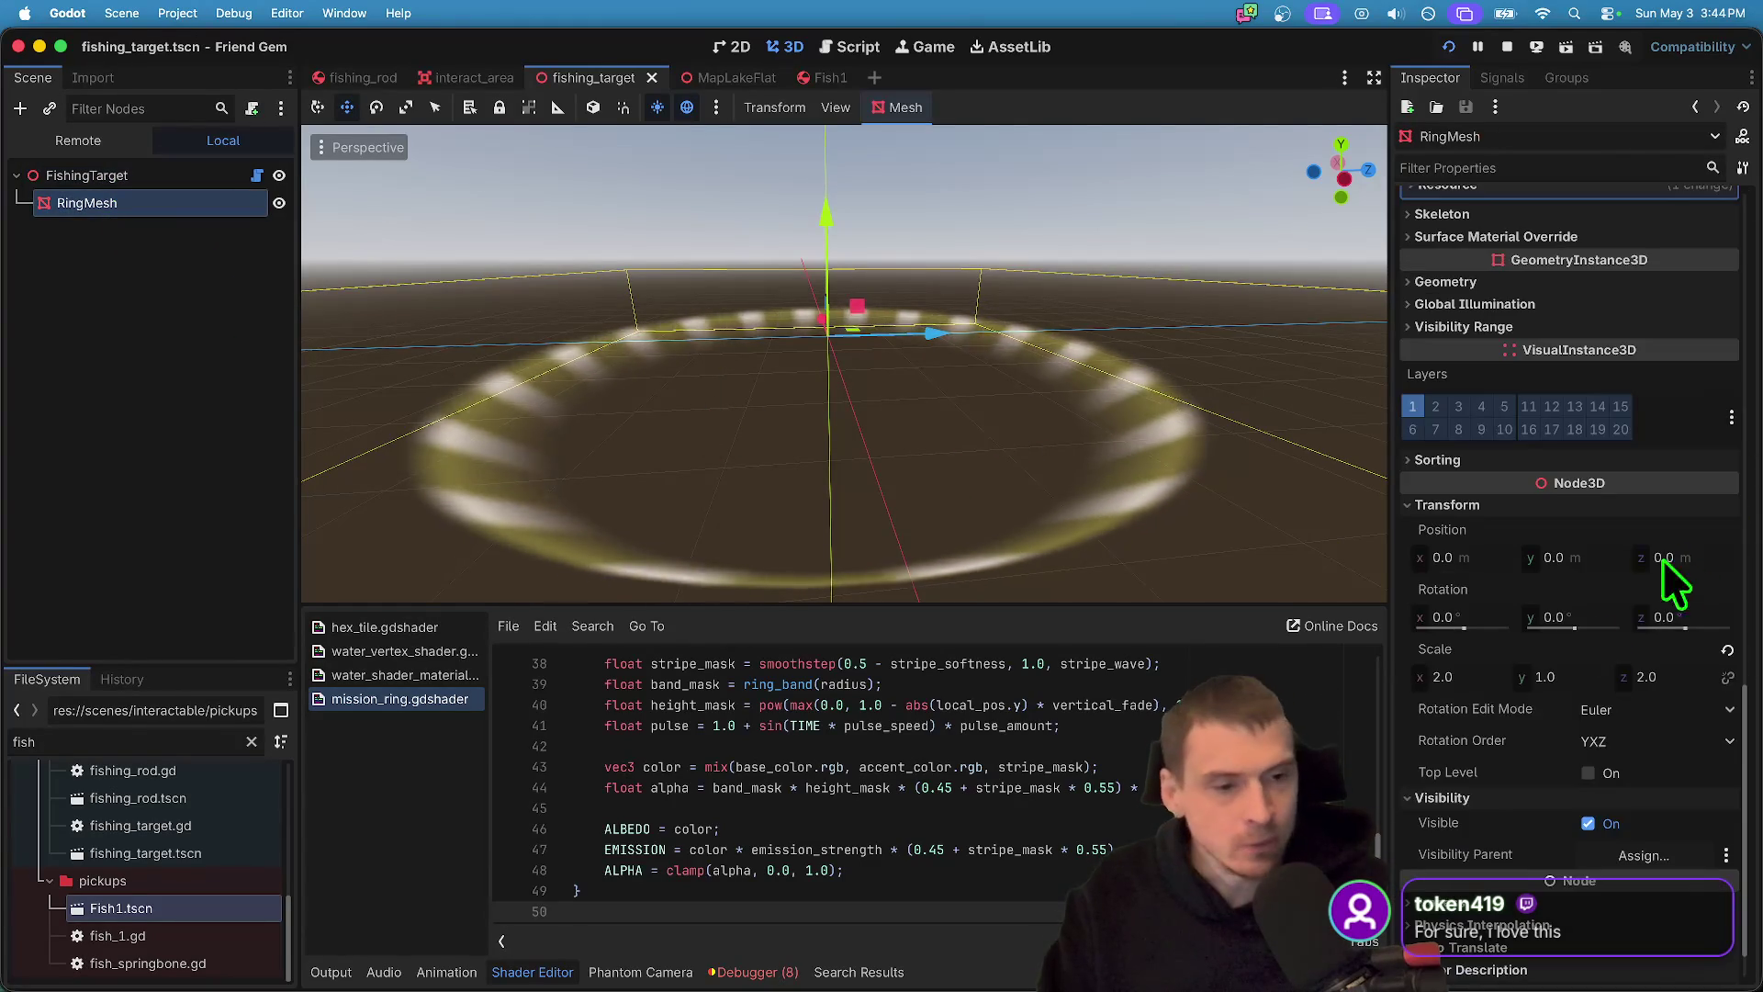
pyautogui.click(1727, 649)
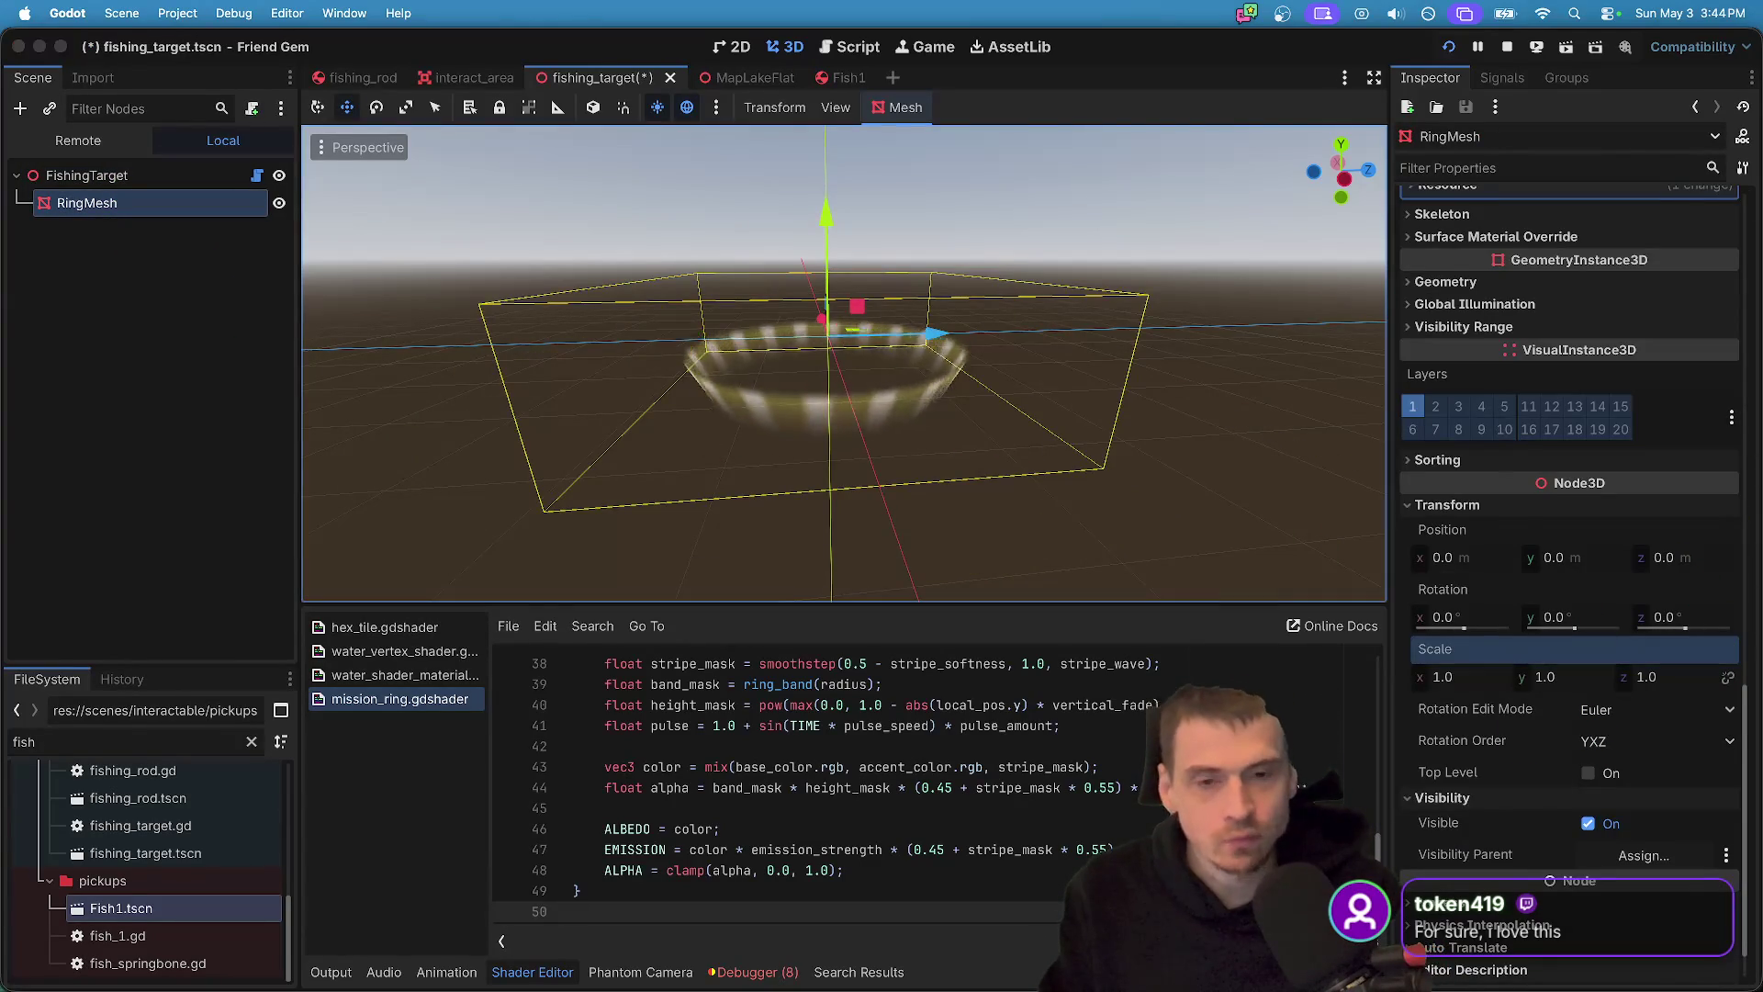
# - Run a quick test of the ring, close it, and save fishing_target
pyautogui.press('super+b')
pyautogui.press('super+q')
pyautogui.press('super+s')
# - Set RingMesh's cylinder Top Radius to 11 and Bottom Radius to 8
pyautogui.click(110, 176)
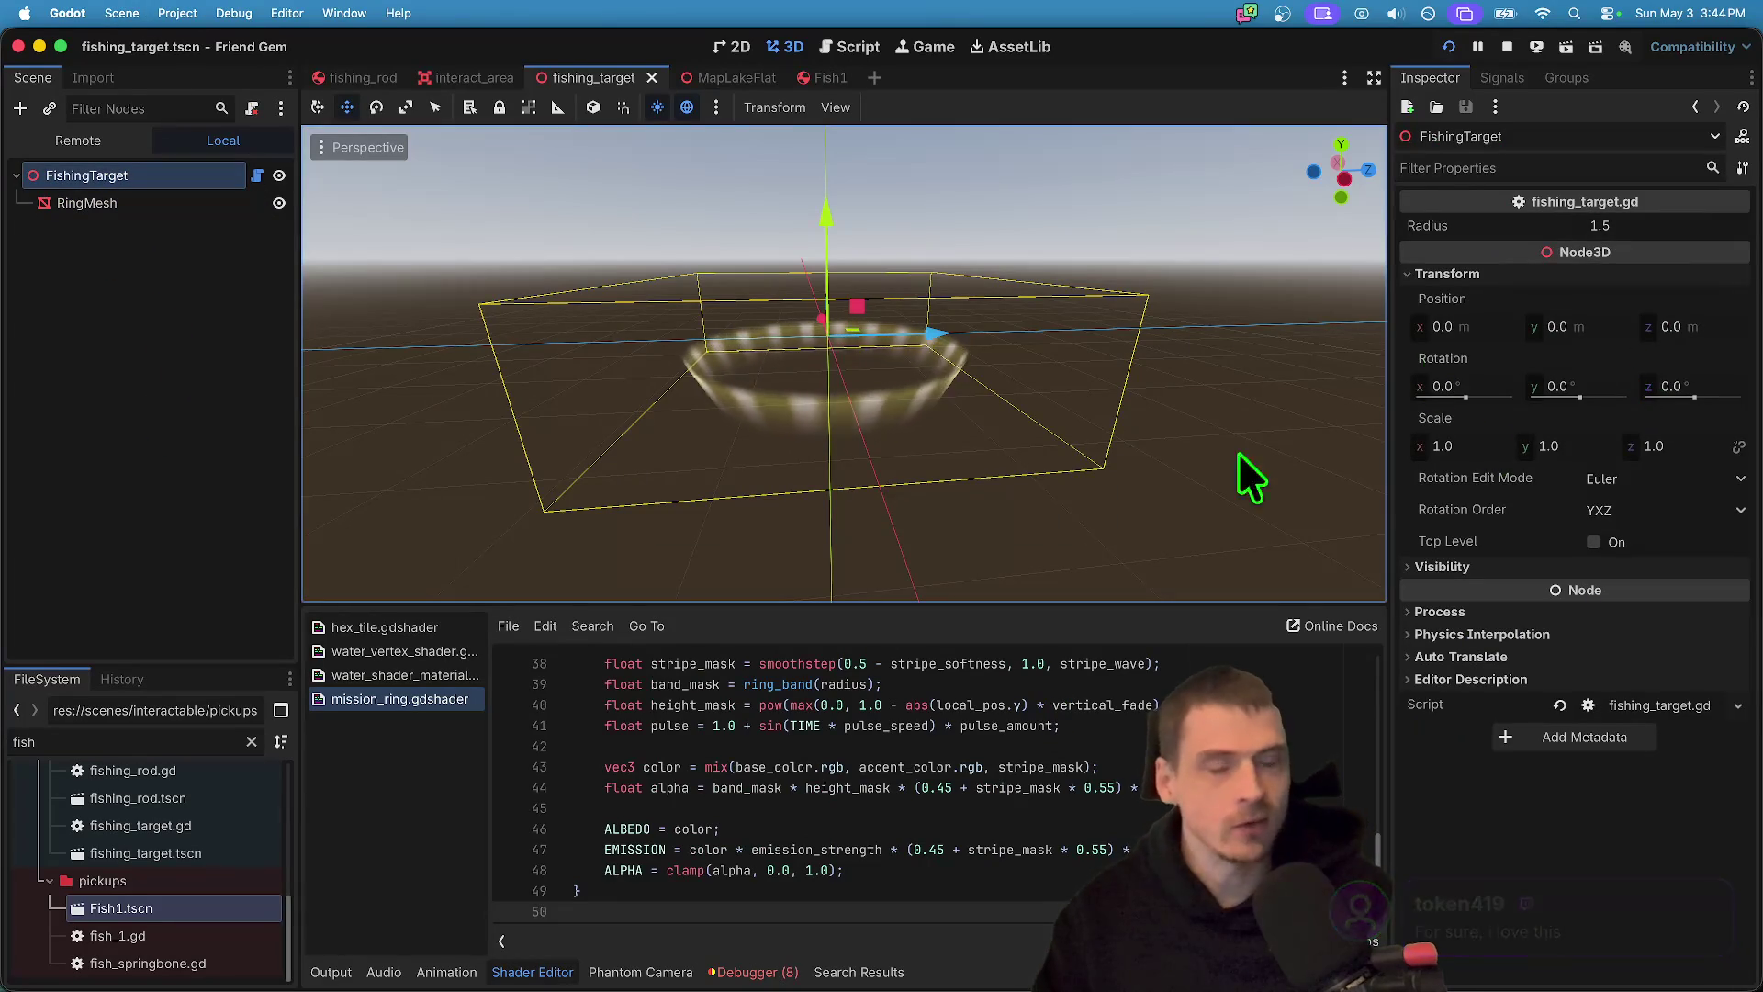
pyautogui.click(230, 202)
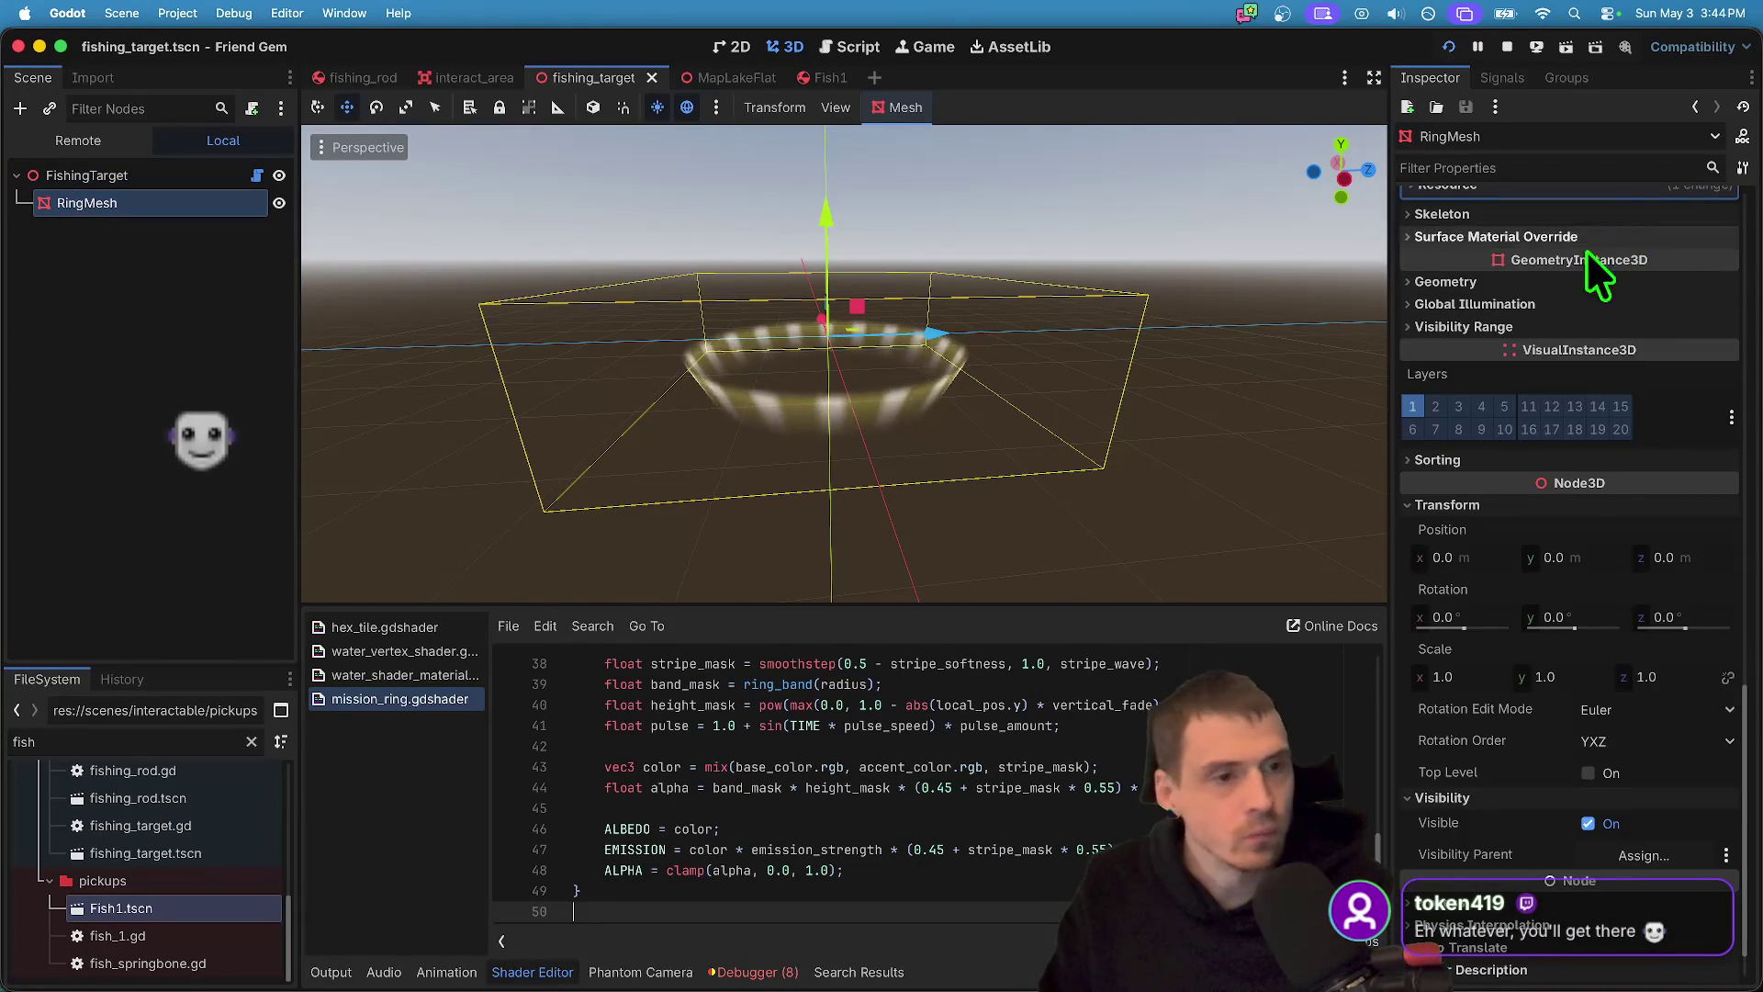
pyautogui.scroll(10, 1639, 641)
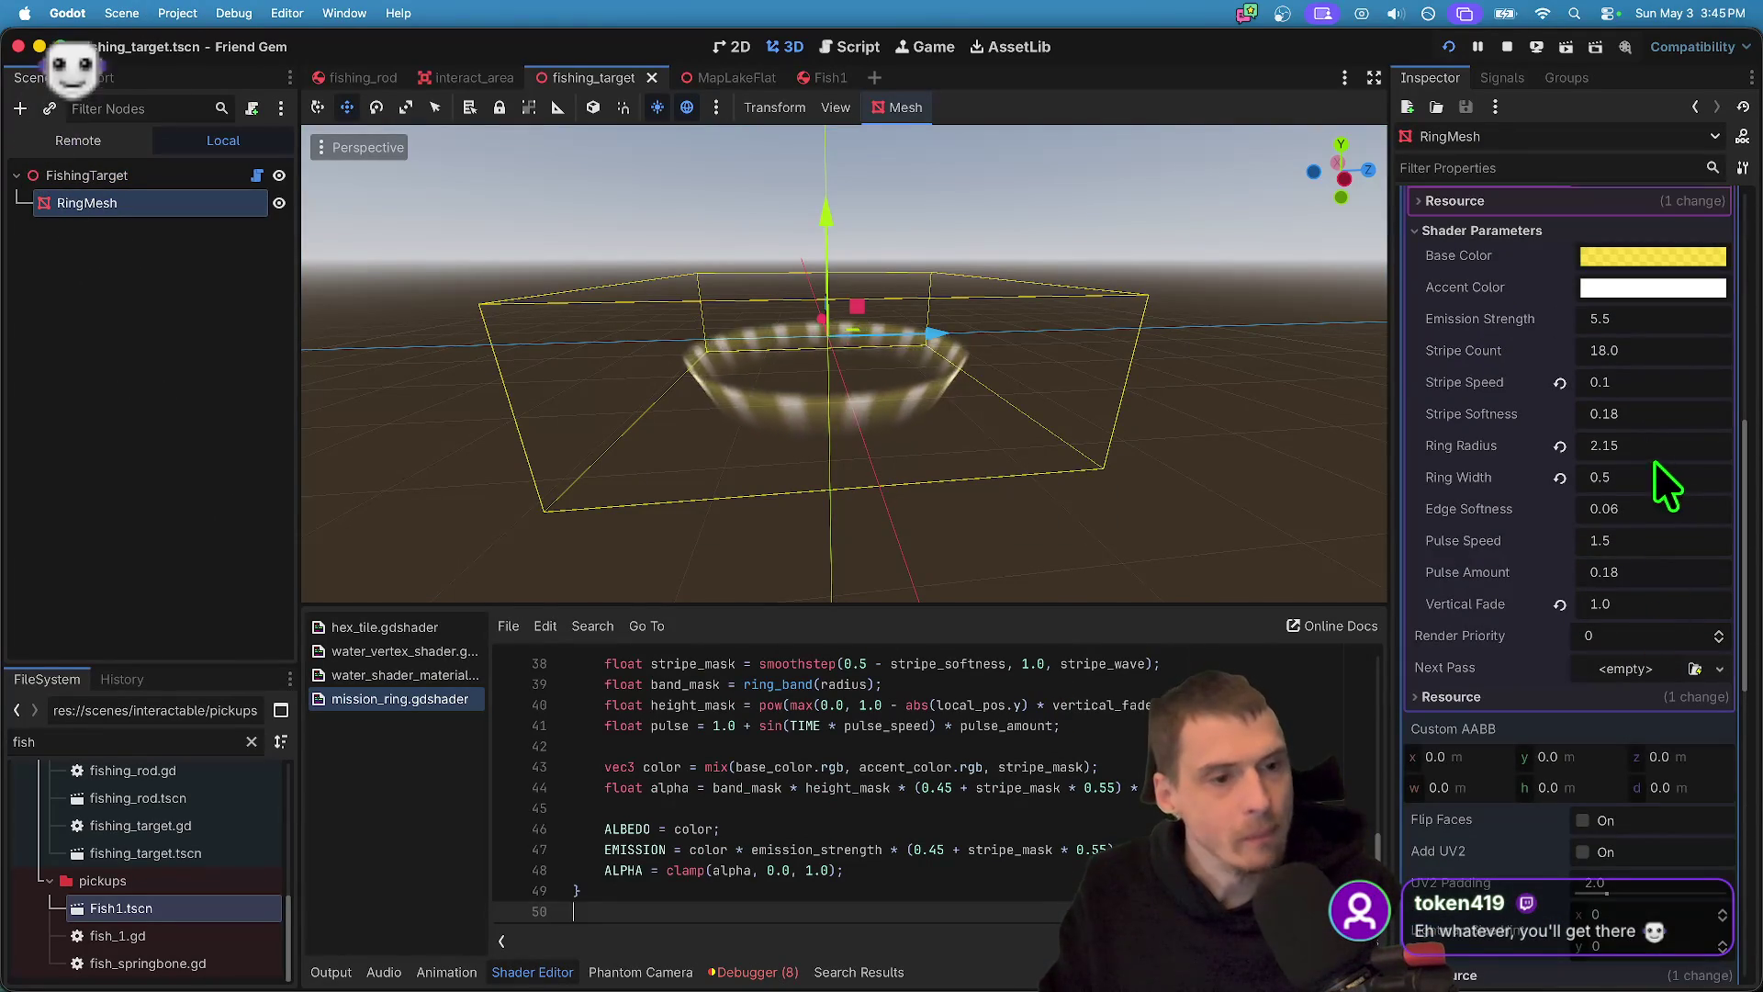
pyautogui.scroll(3, 1745, 578)
pyautogui.scroll(10, 1735, 574)
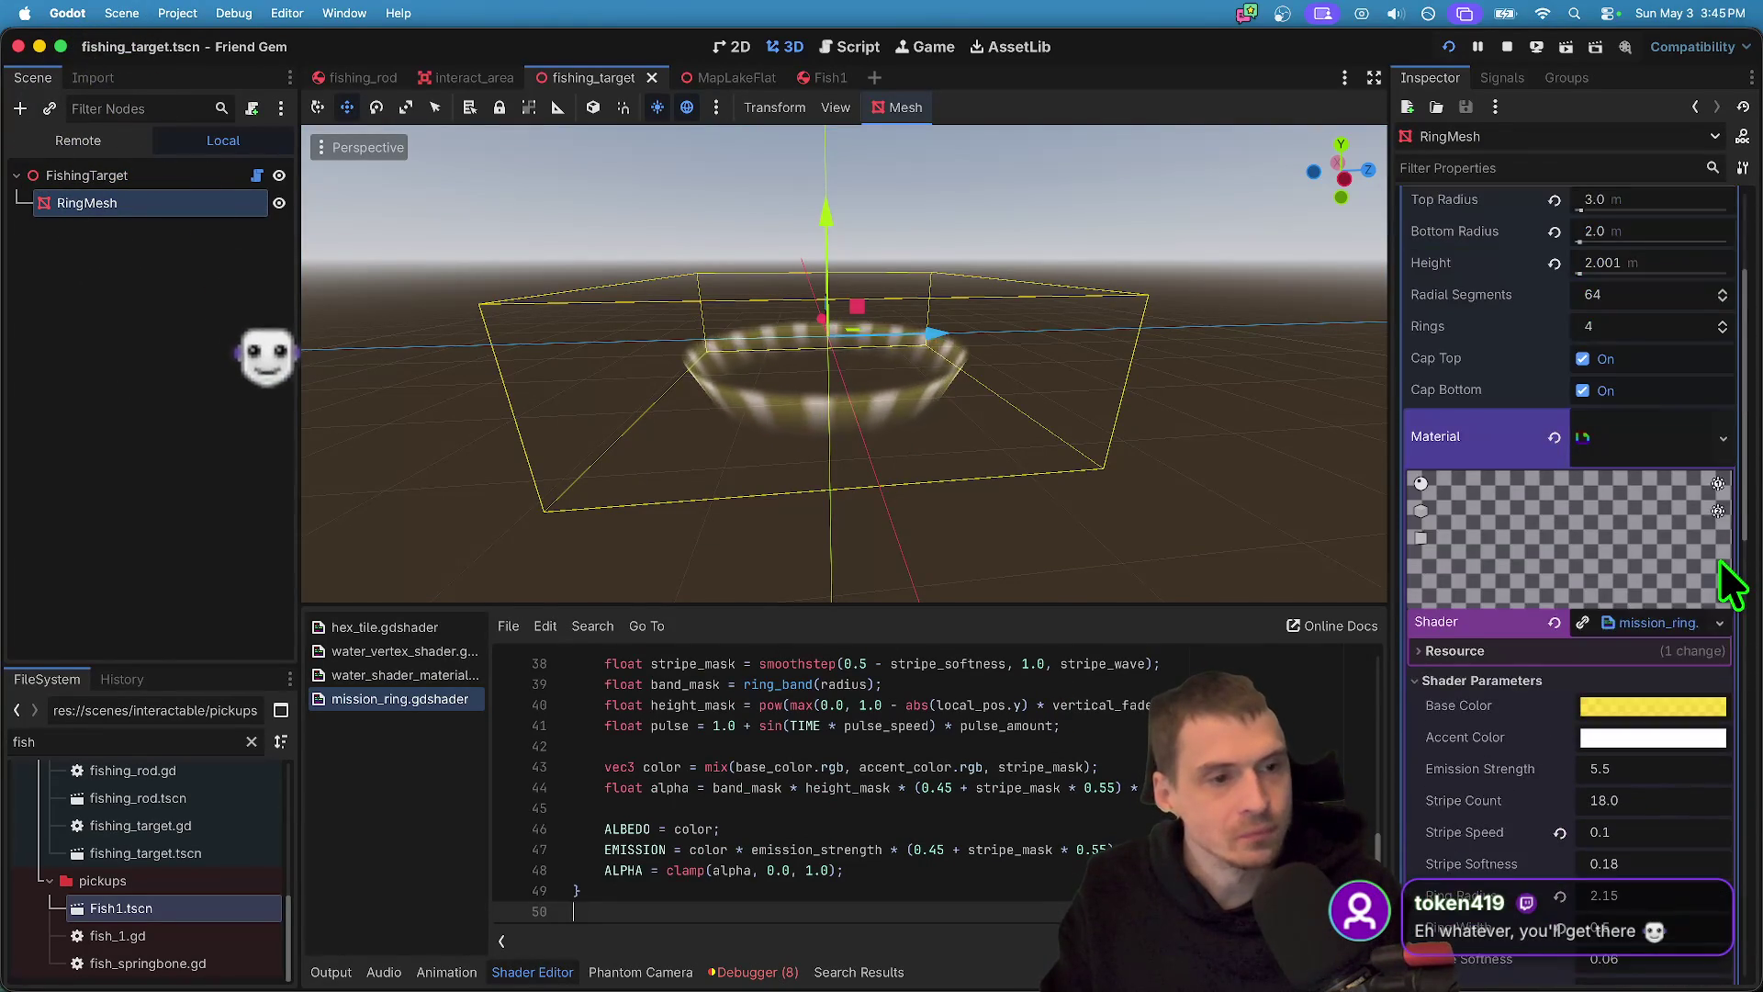
pyautogui.click(1635, 424)
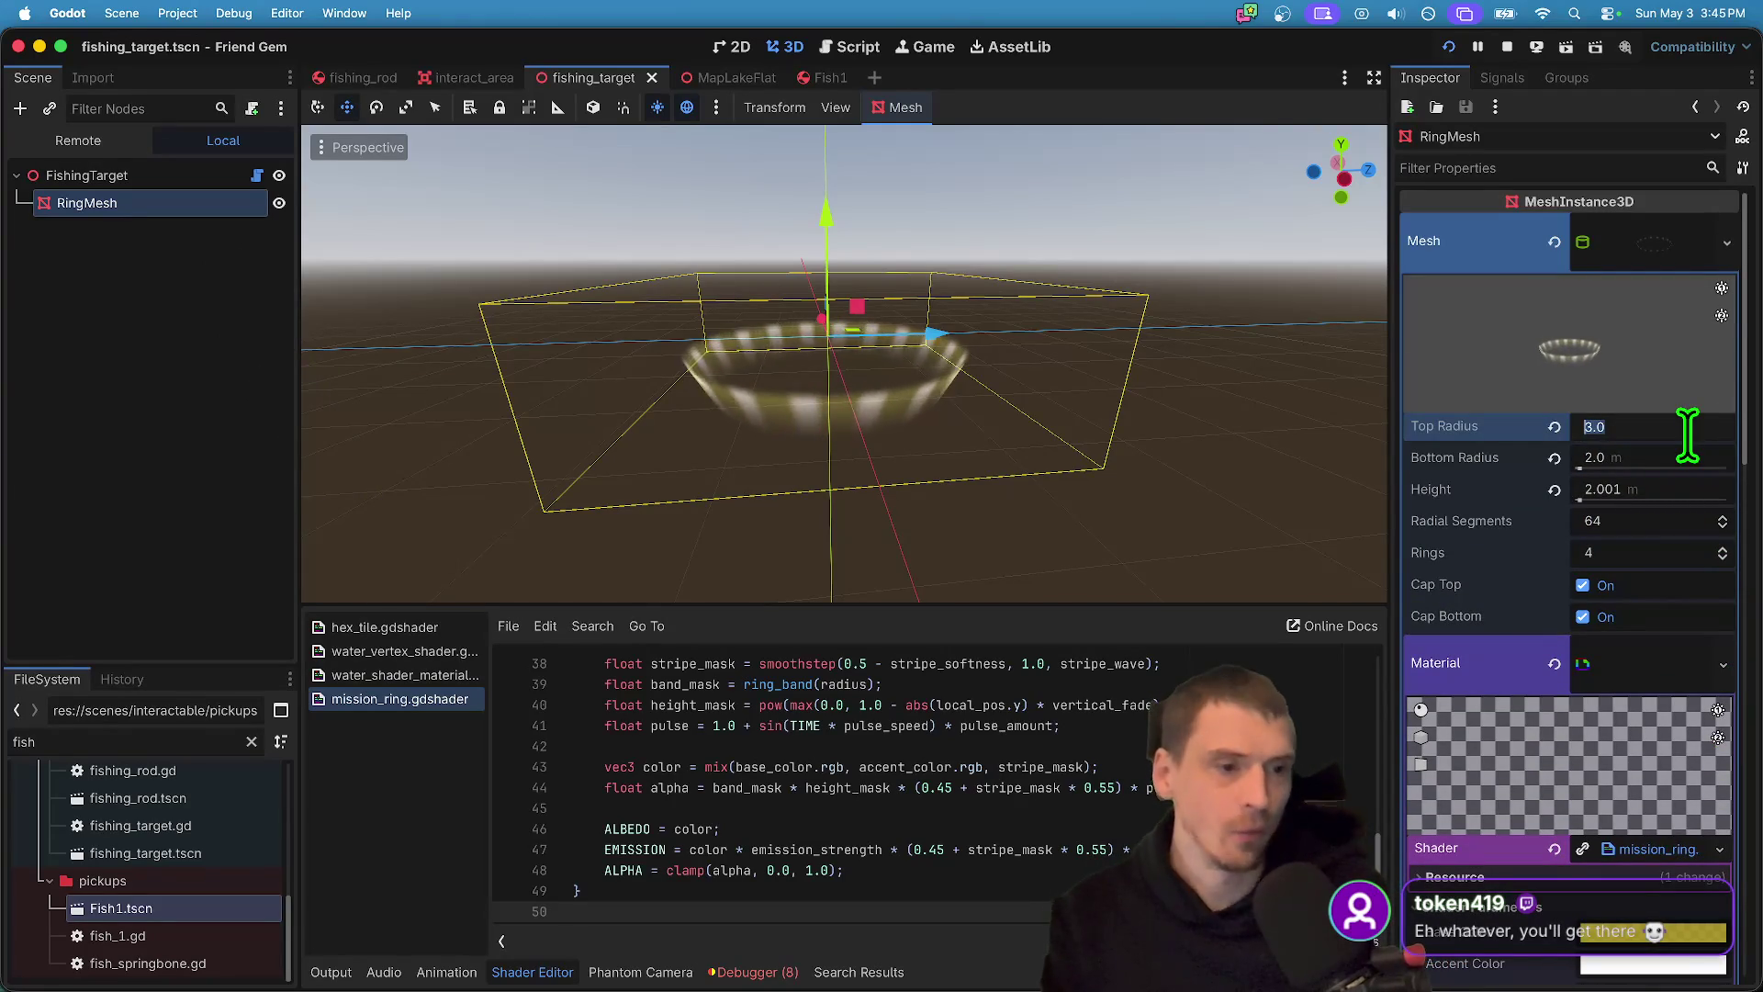
pyautogui.write('10')
pyautogui.press('Tab')
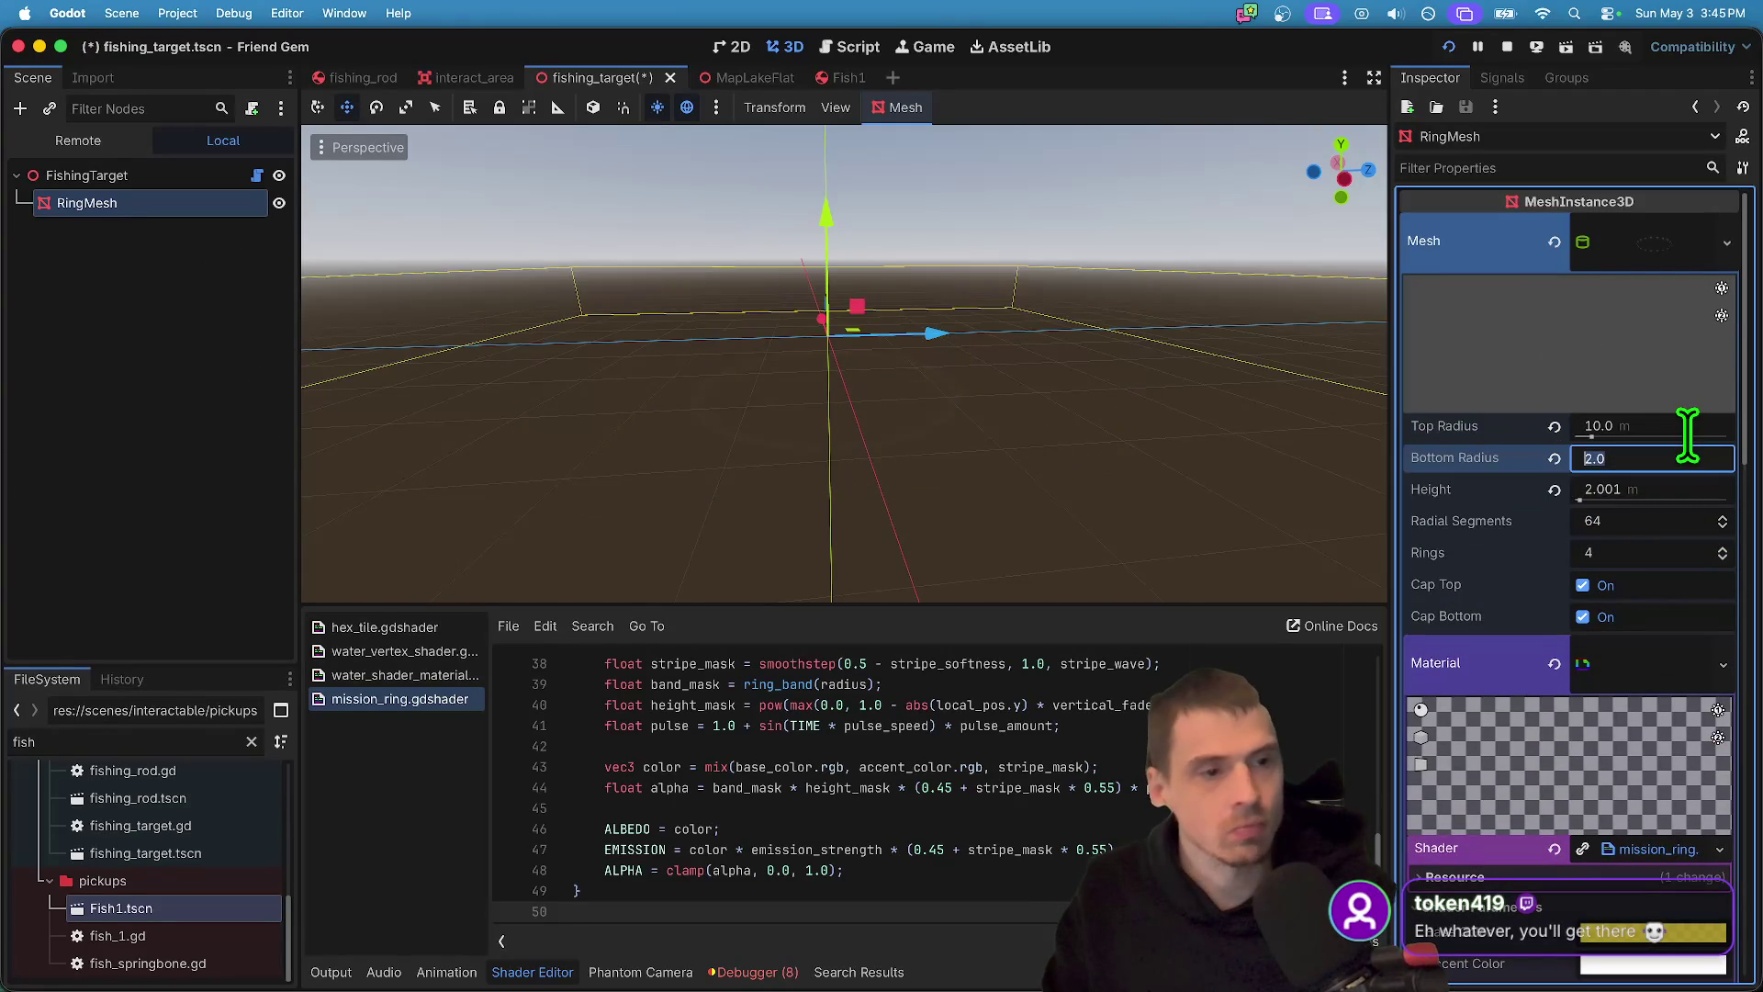
pyautogui.click(1688, 434)
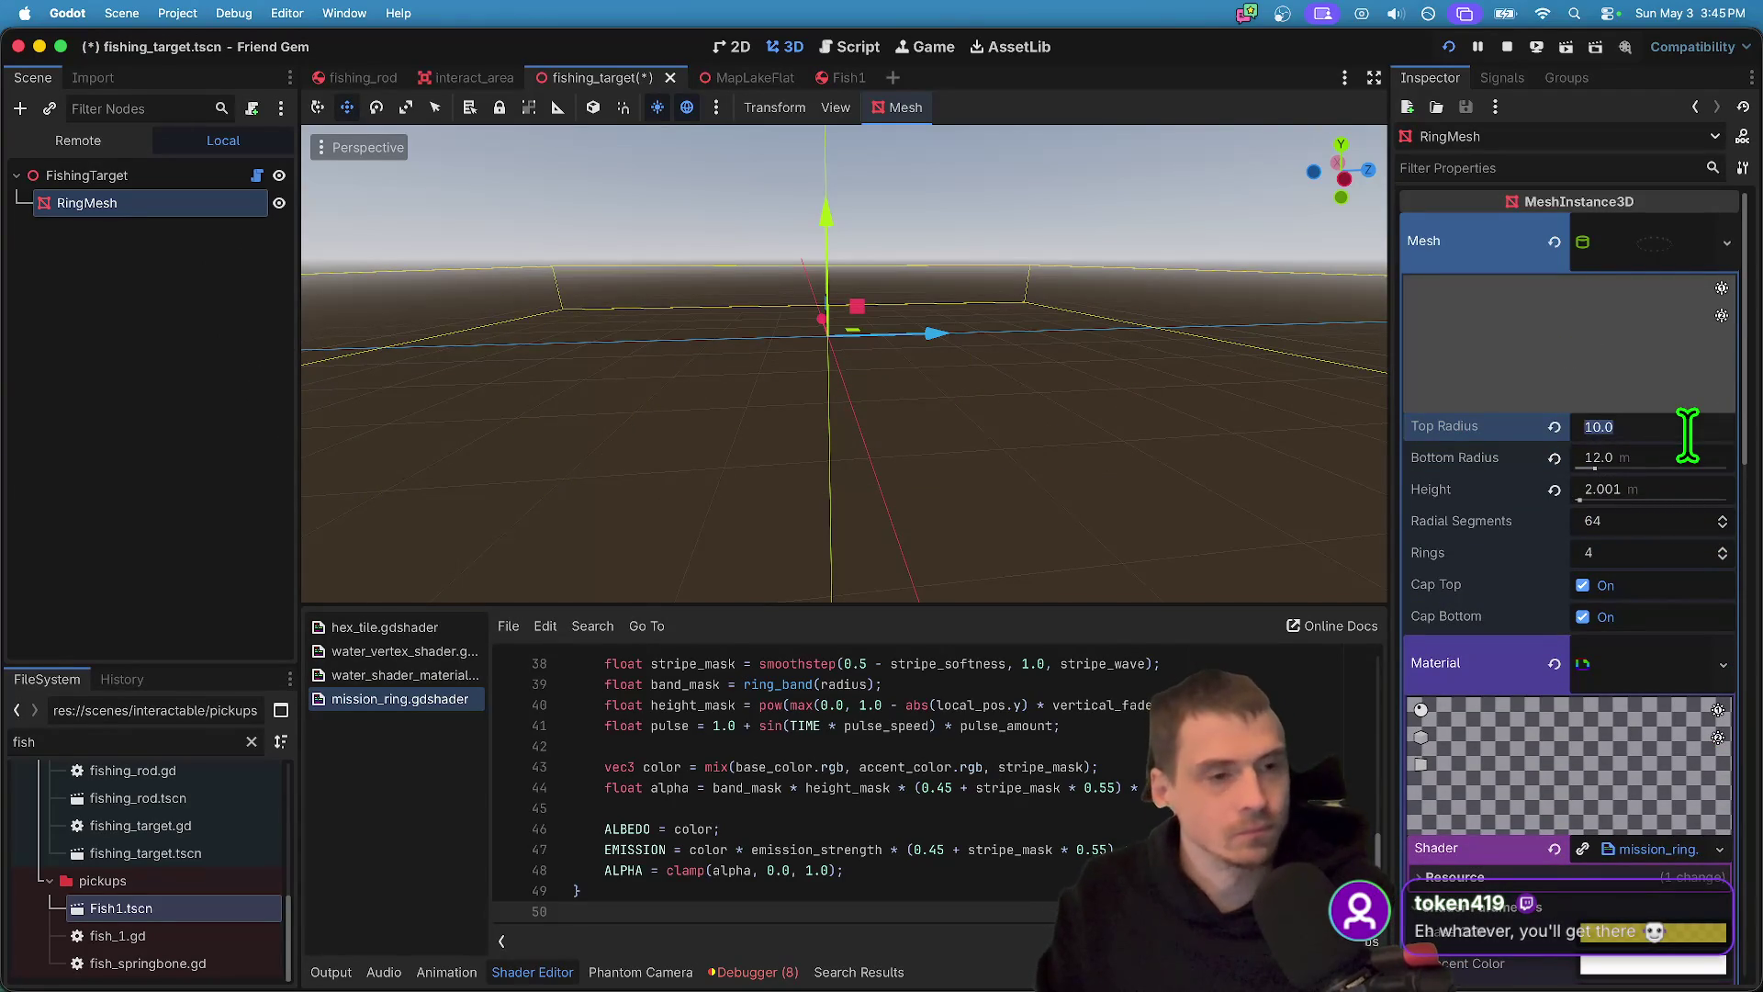
pyautogui.write('8')
pyautogui.press('Tab')
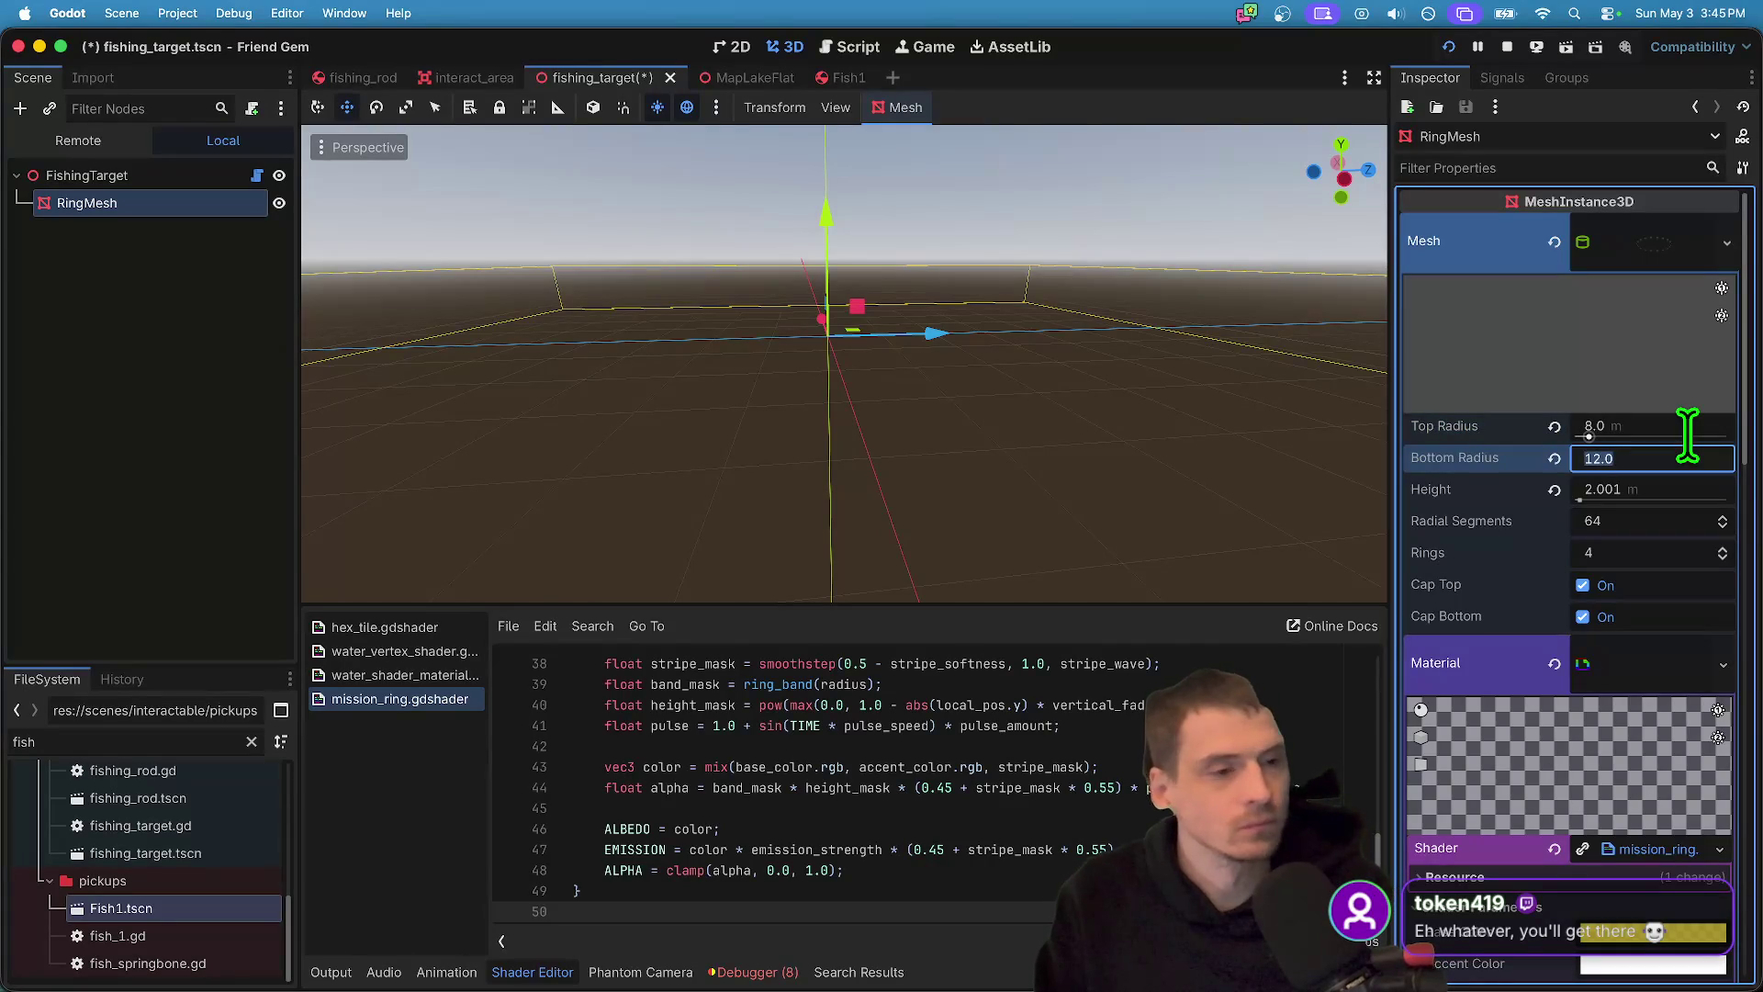
pyautogui.write('9')
pyautogui.press('Return')
pyautogui.click(1684, 444)
pyautogui.write('1')
pyautogui.hotkey('shift', 'Tab')
pyautogui.press('Tab')
pyautogui.write('8')
pyautogui.hotkey('shift', 'Tab')
pyautogui.write('11')
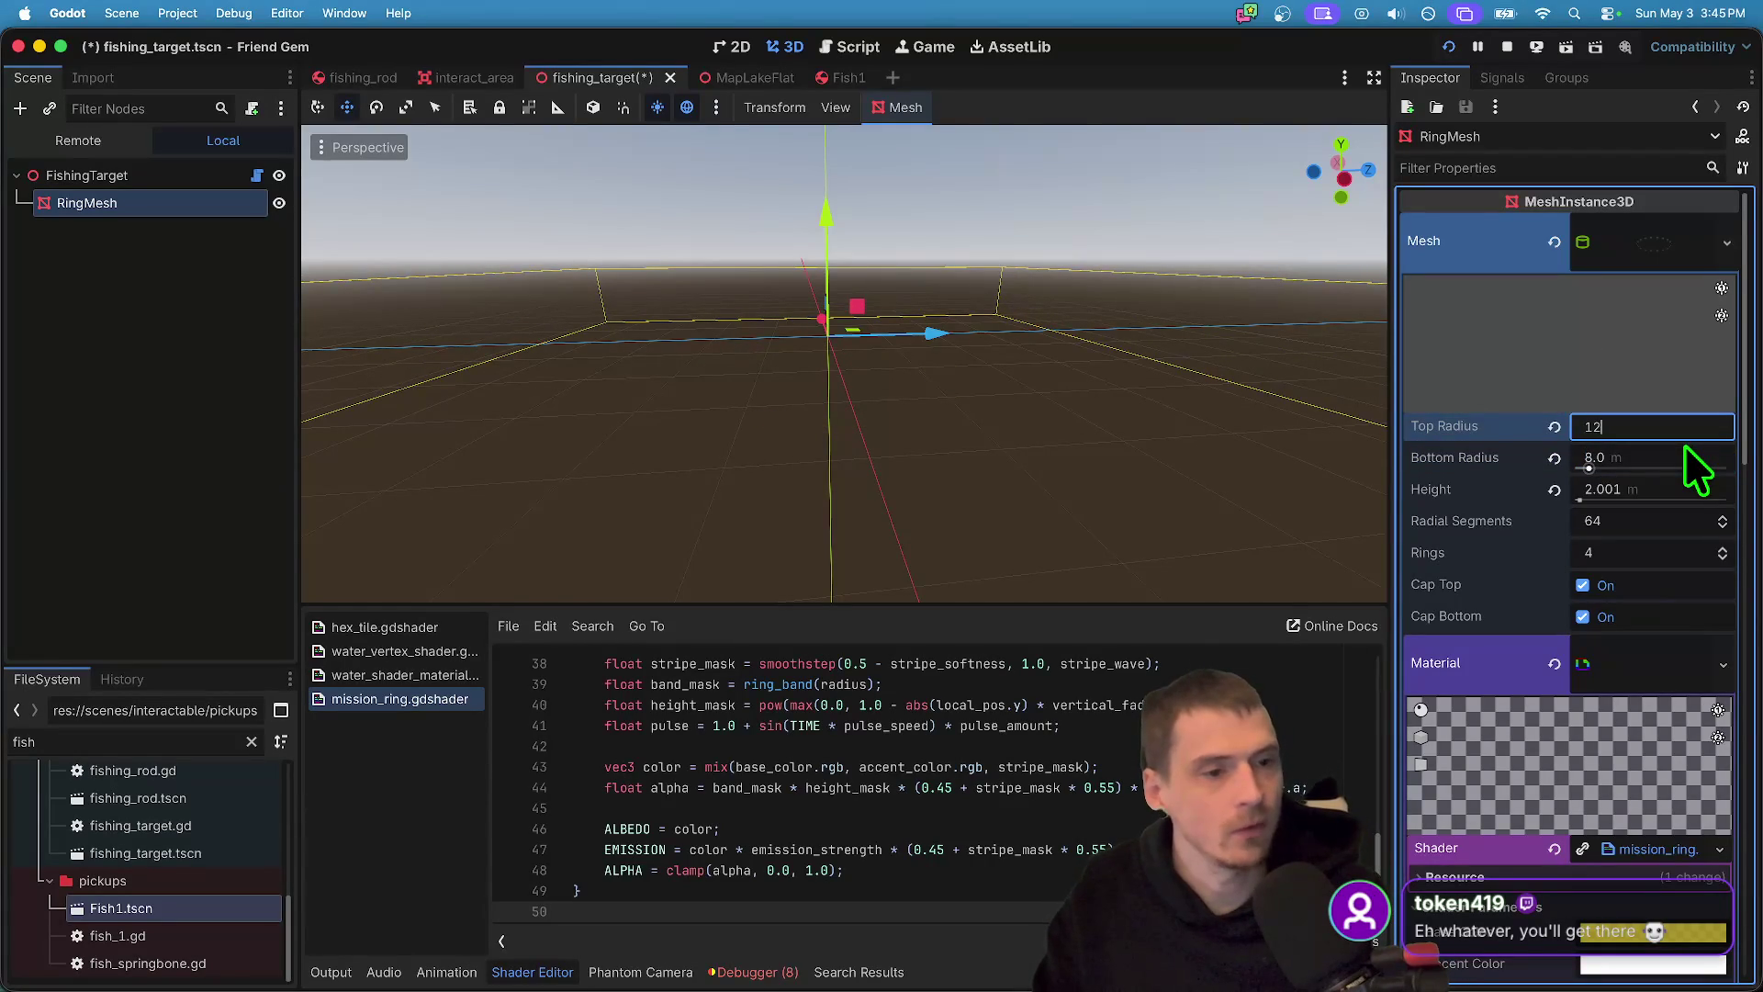
pyautogui.press('Return')
# - Set the cylinder mesh Height to 4 m
pyautogui.scroll(-3, 1684, 428)
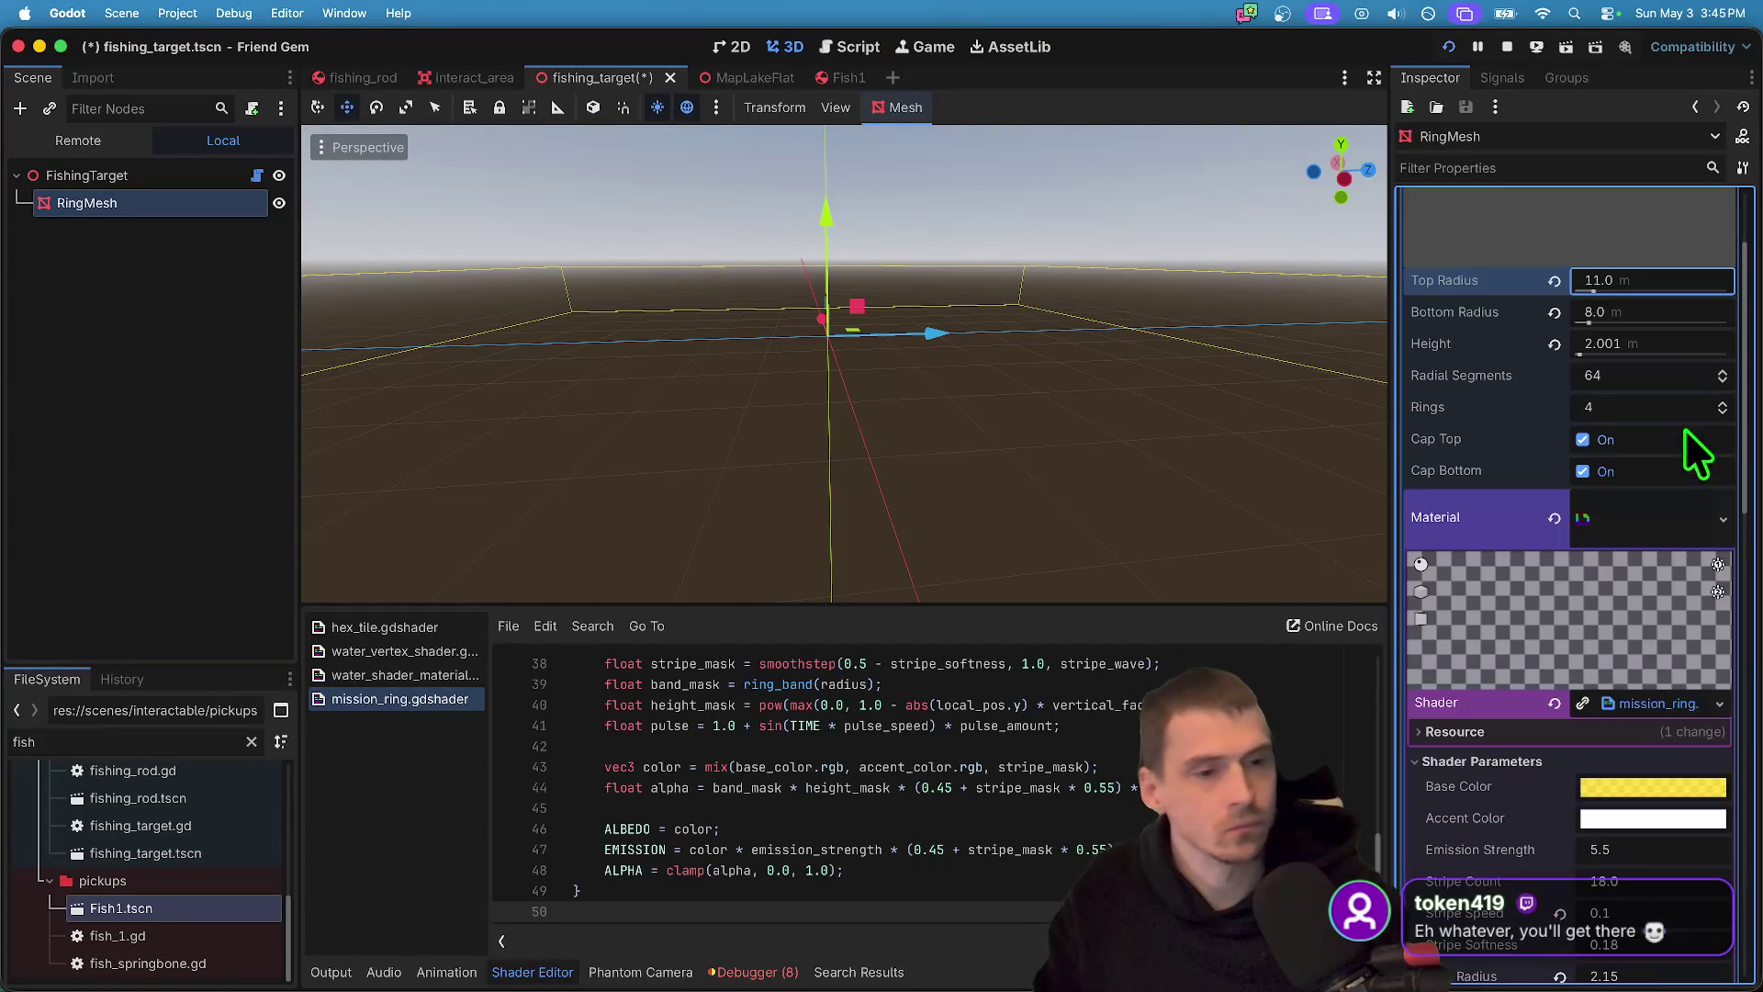
pyautogui.click(1687, 317)
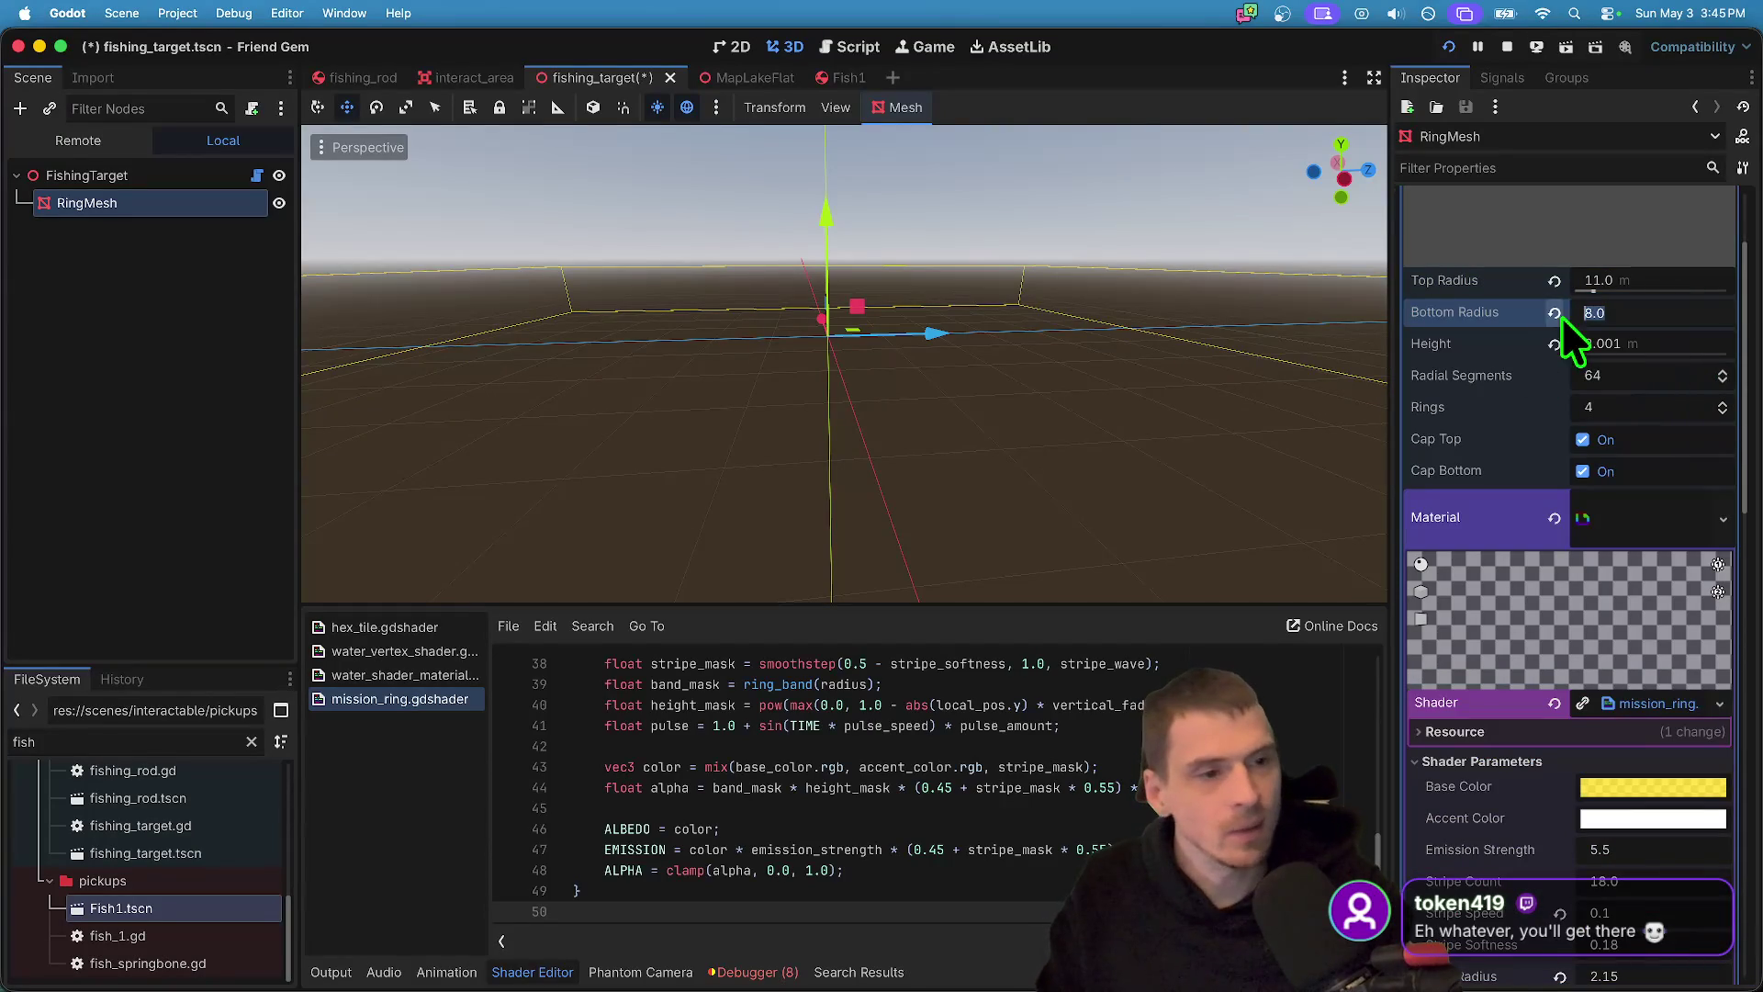
pyautogui.press('Tab')
pyautogui.write('4')
pyautogui.press('Return')
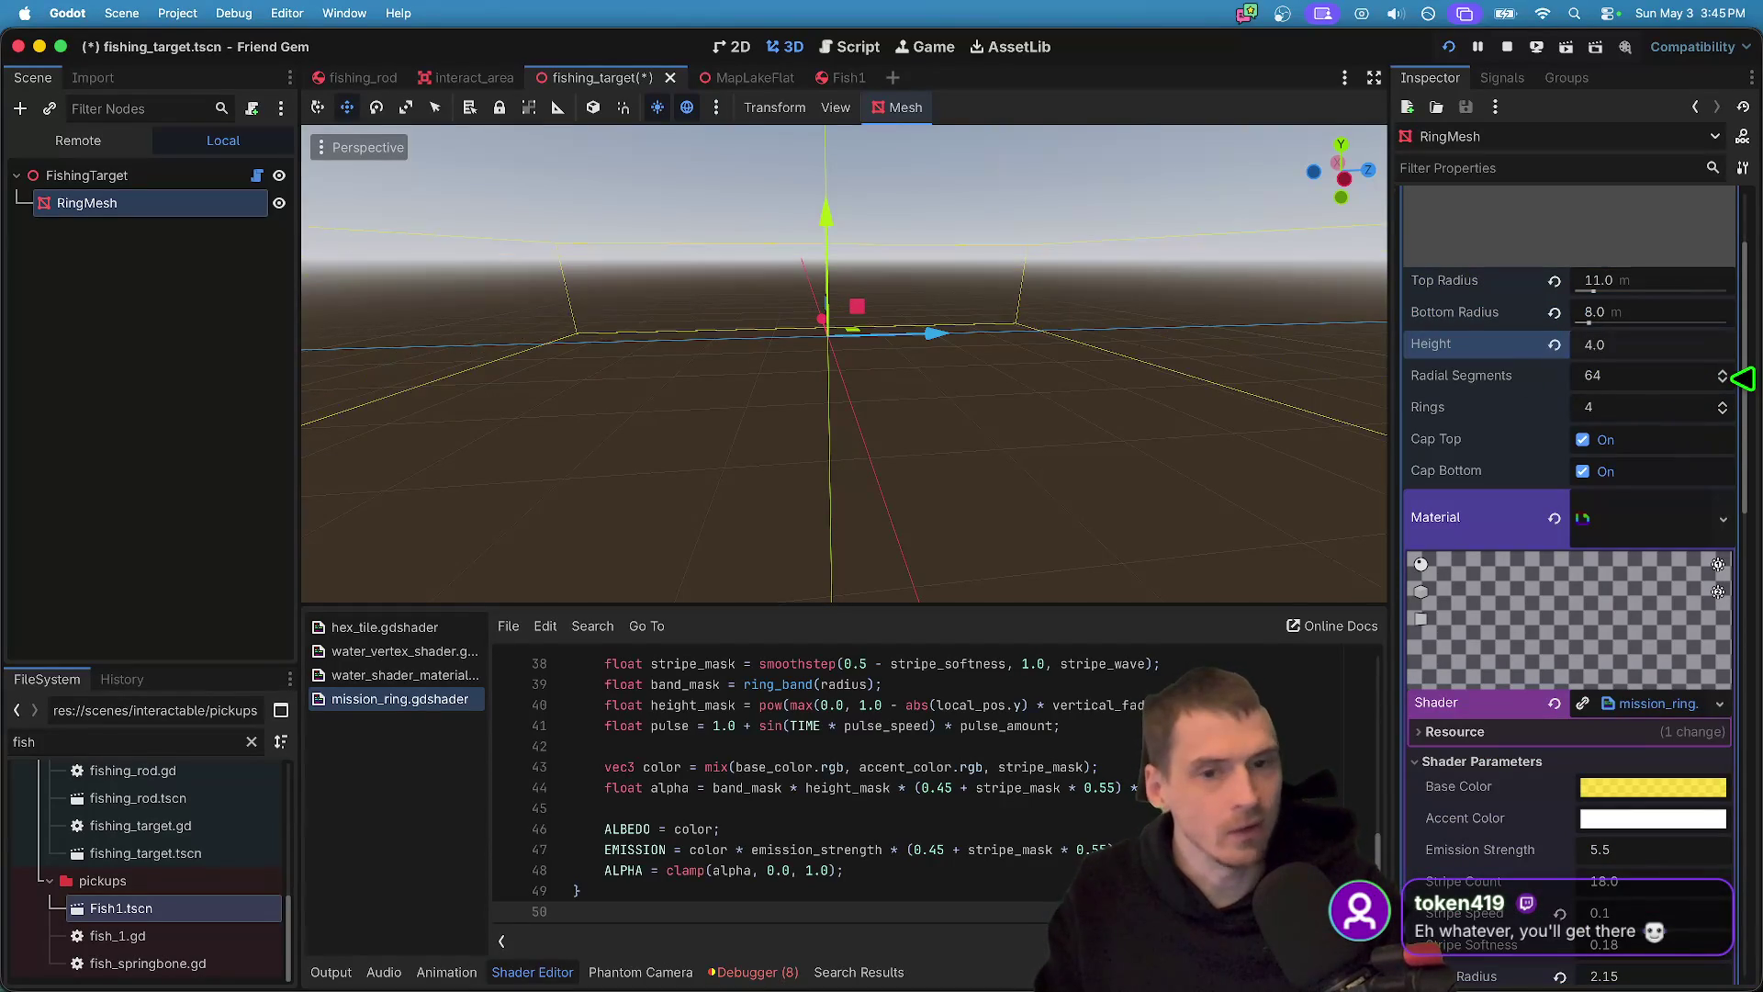
pyautogui.scroll(-3, 874, 466)
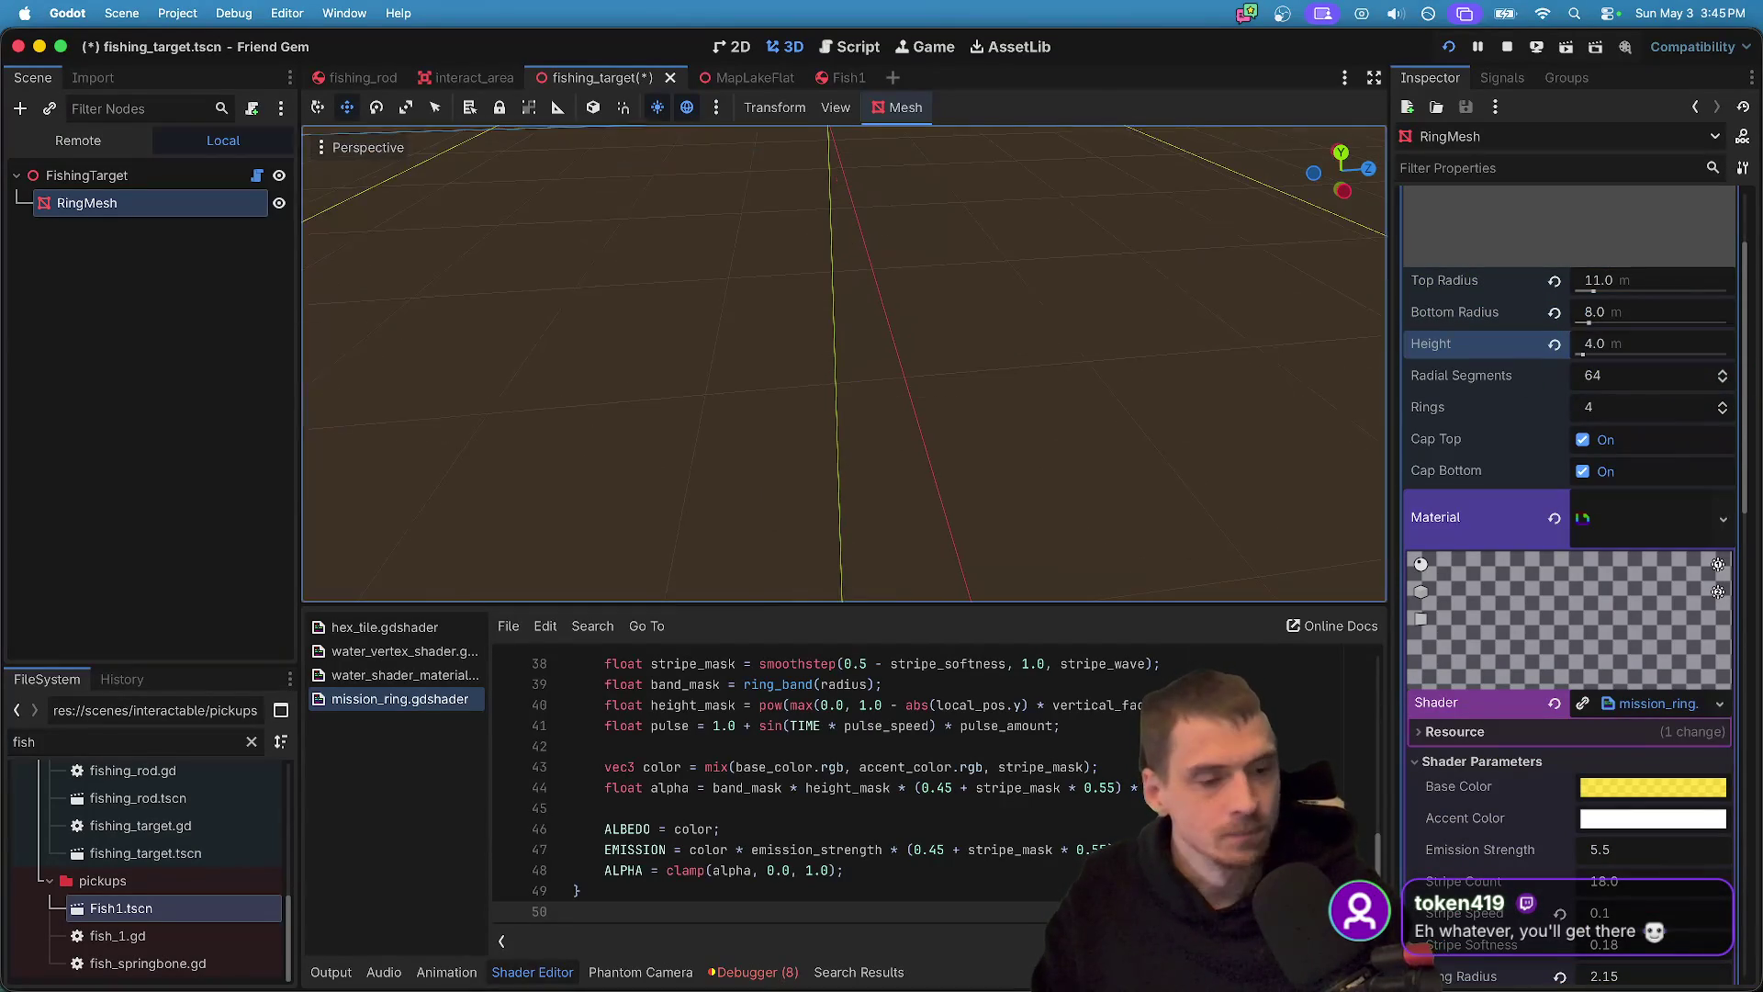
# - Tweak the ring shader's Ring Radius and Vertical Fade, and raise Ring Width to 16.5
pyautogui.scroll(-5, 1608, 587)
pyautogui.click(1622, 606)
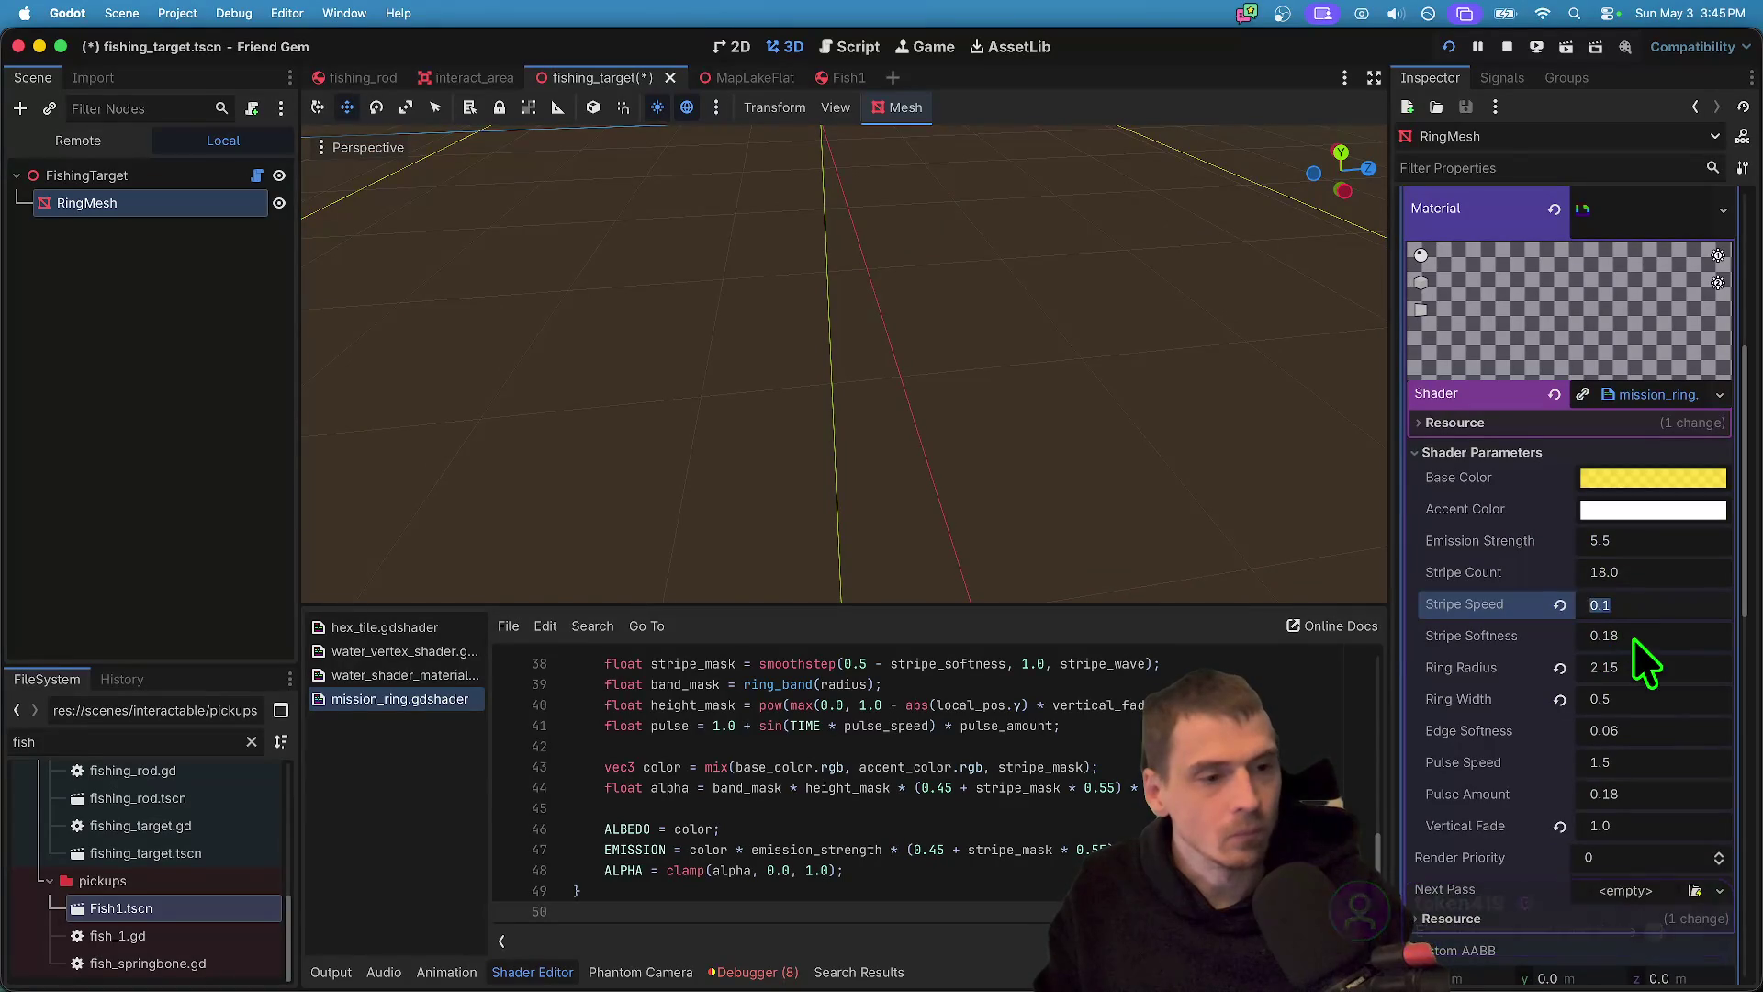
pyautogui.click(1586, 670)
pyautogui.press('f')
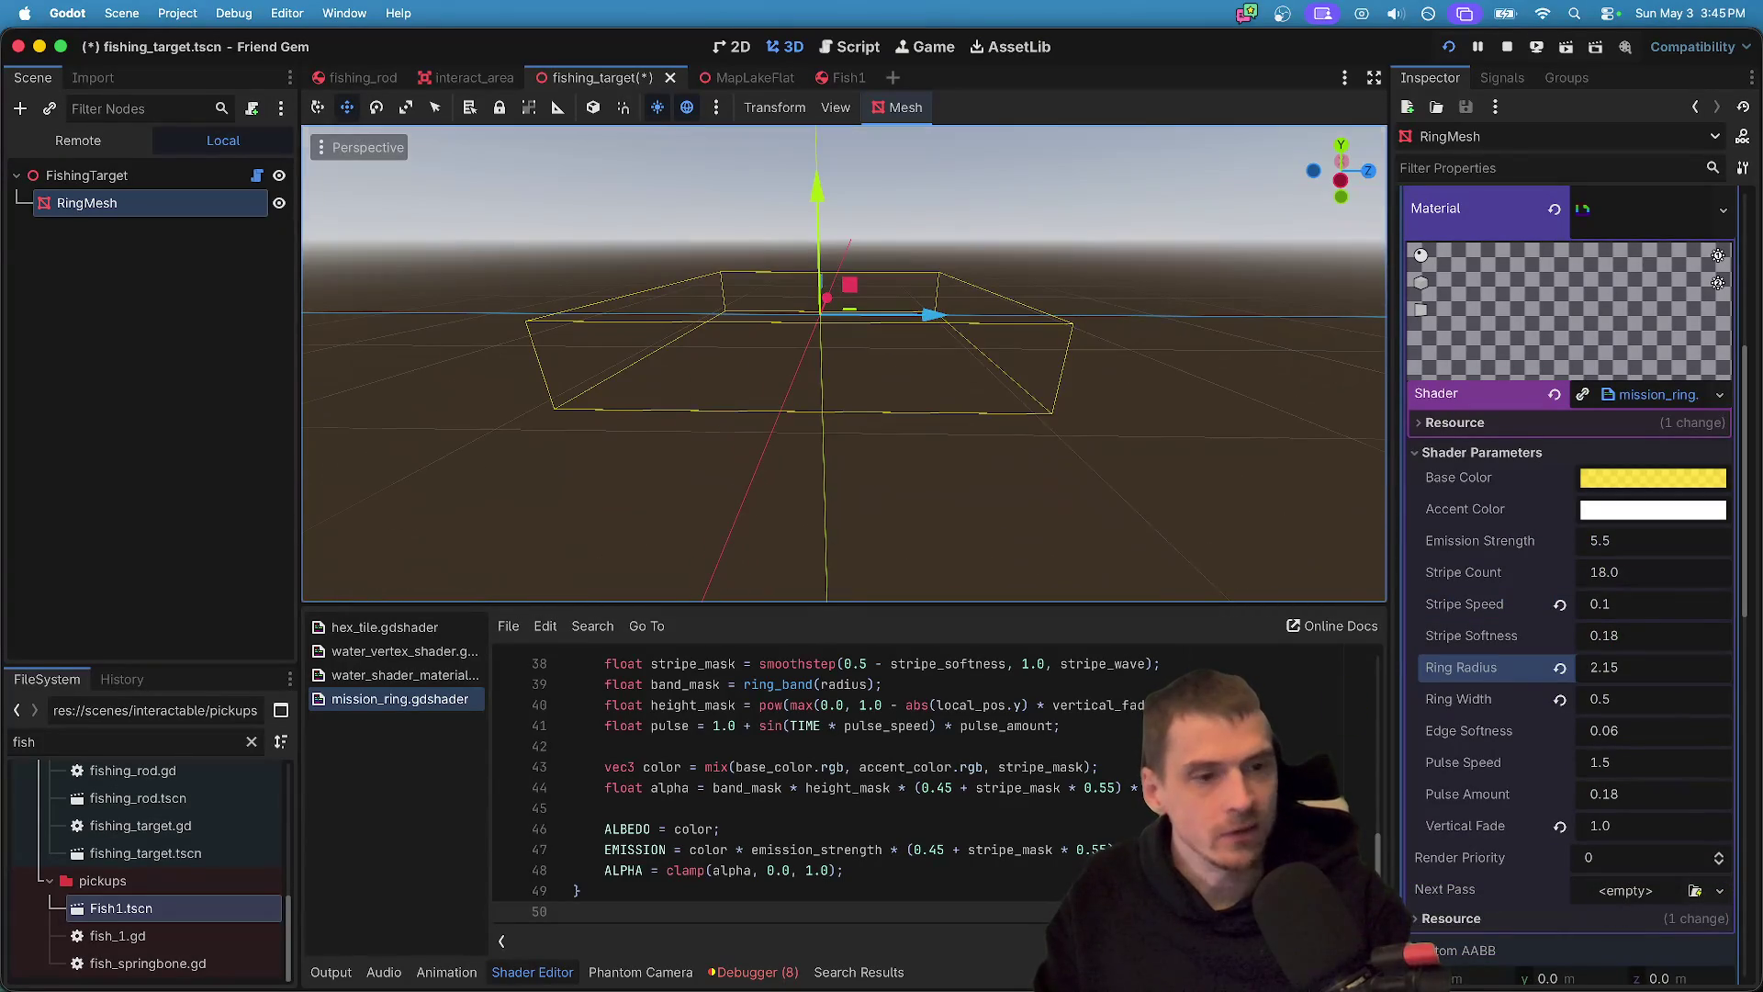
pyautogui.scroll(5, 1662, 402)
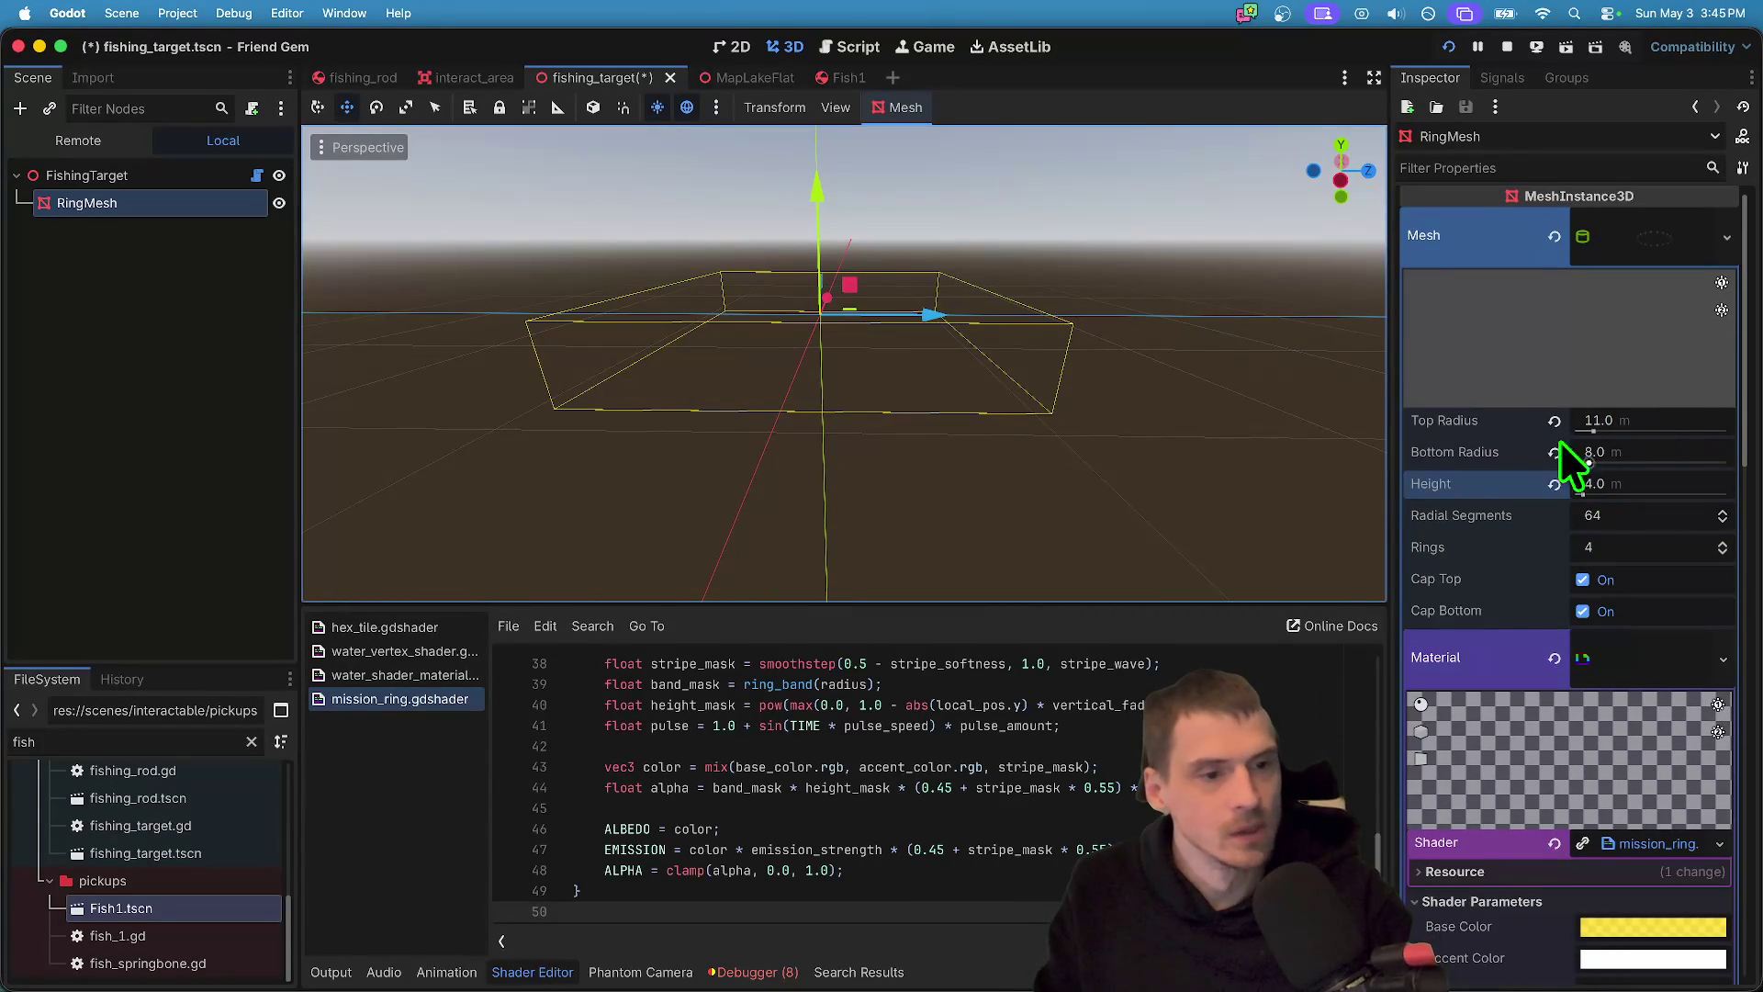
pyautogui.scroll(-5, 1488, 514)
pyautogui.click(1606, 795)
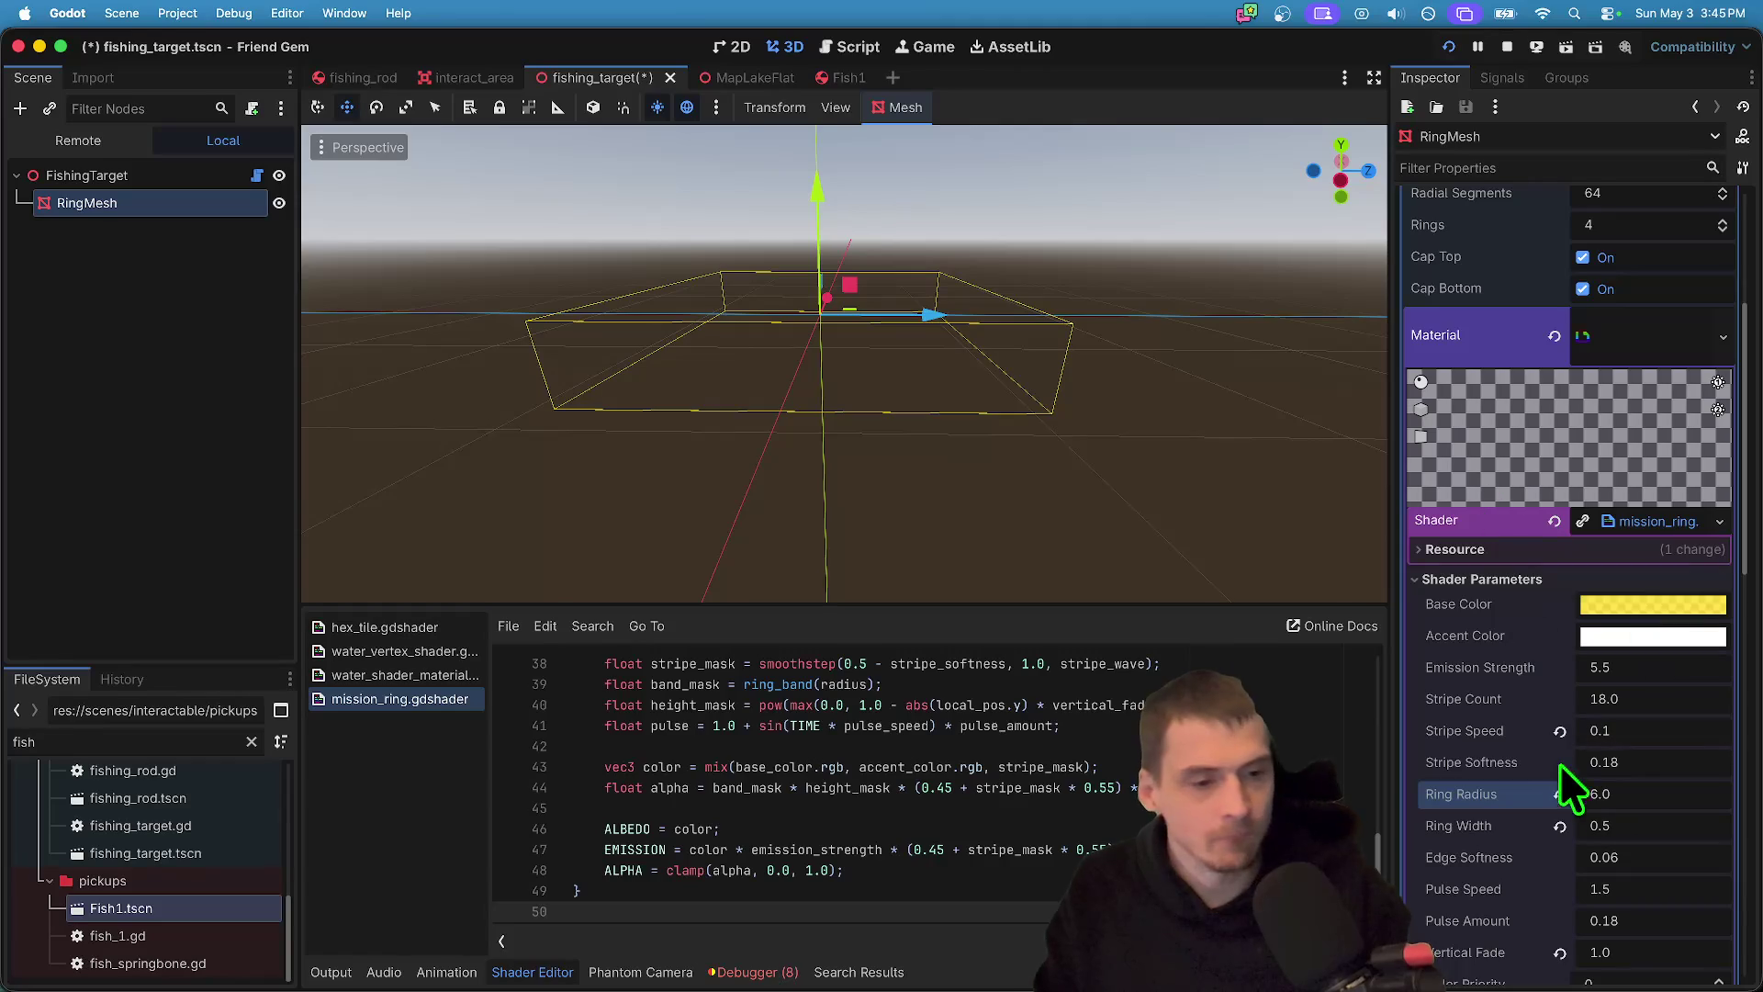
pyautogui.scroll(-1, 1571, 863)
pyautogui.moveTo(1534, 930); pyautogui.dragTo(1641, 939)
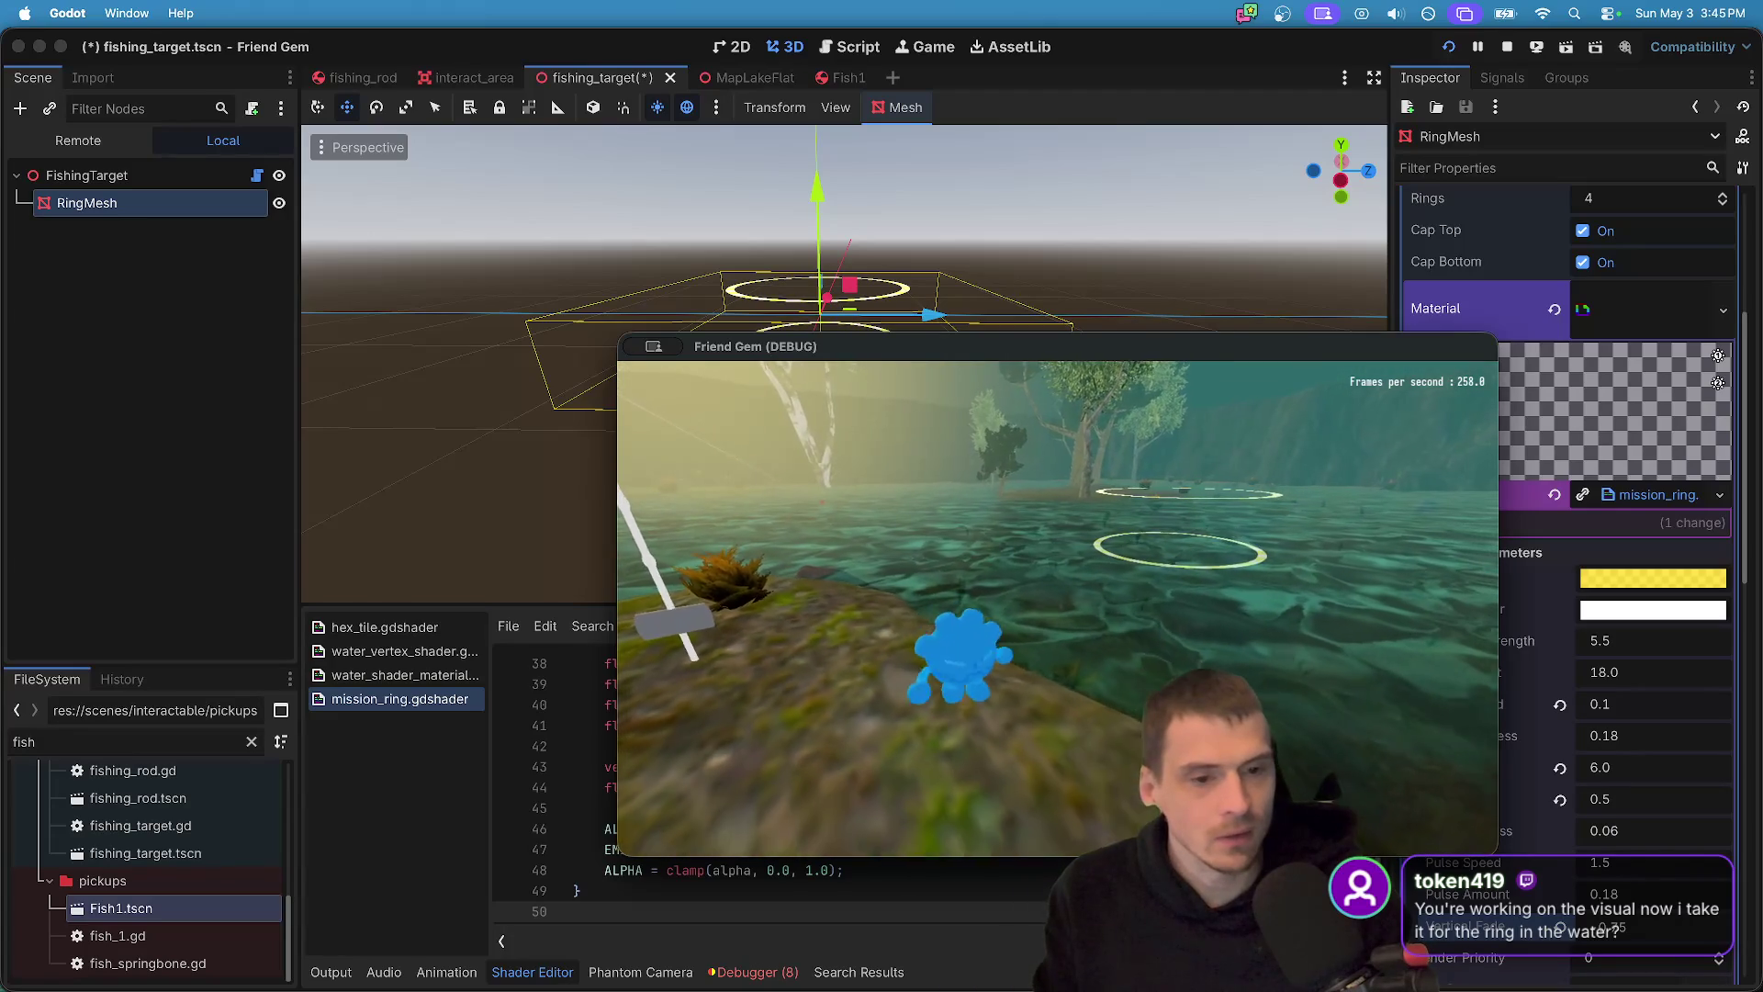
pyautogui.press('Escape')
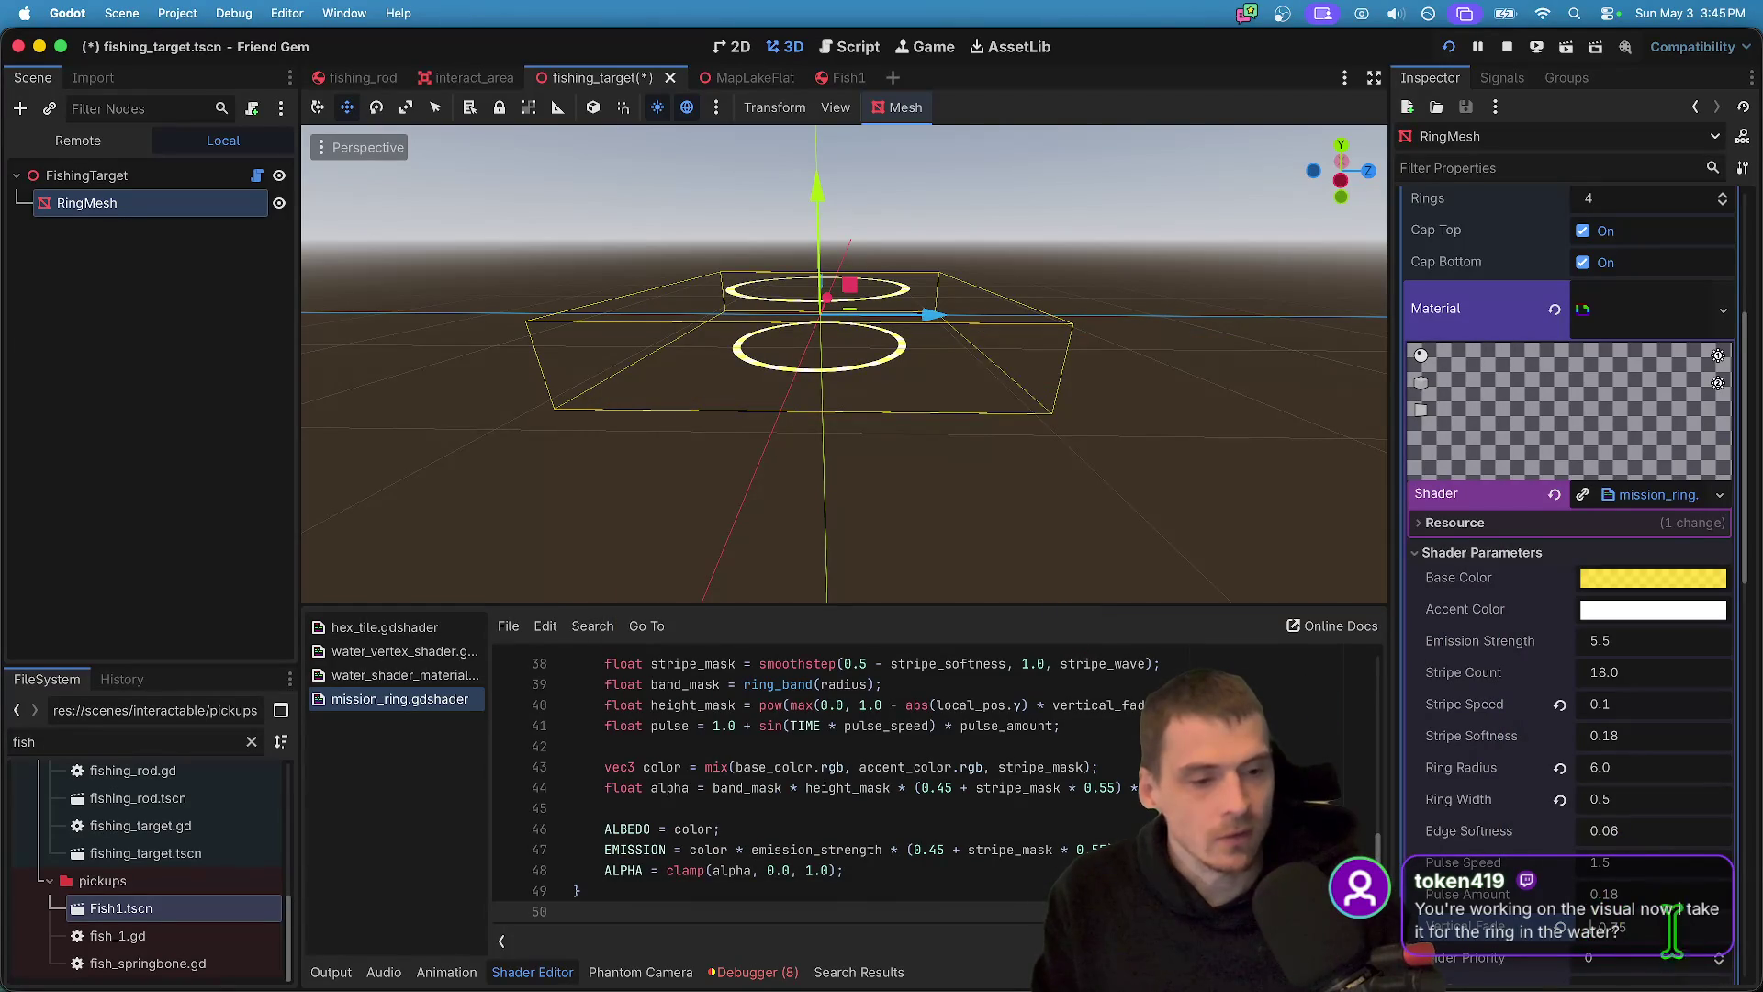
pyautogui.moveTo(1658, 932); pyautogui.dragTo(1659, 934)
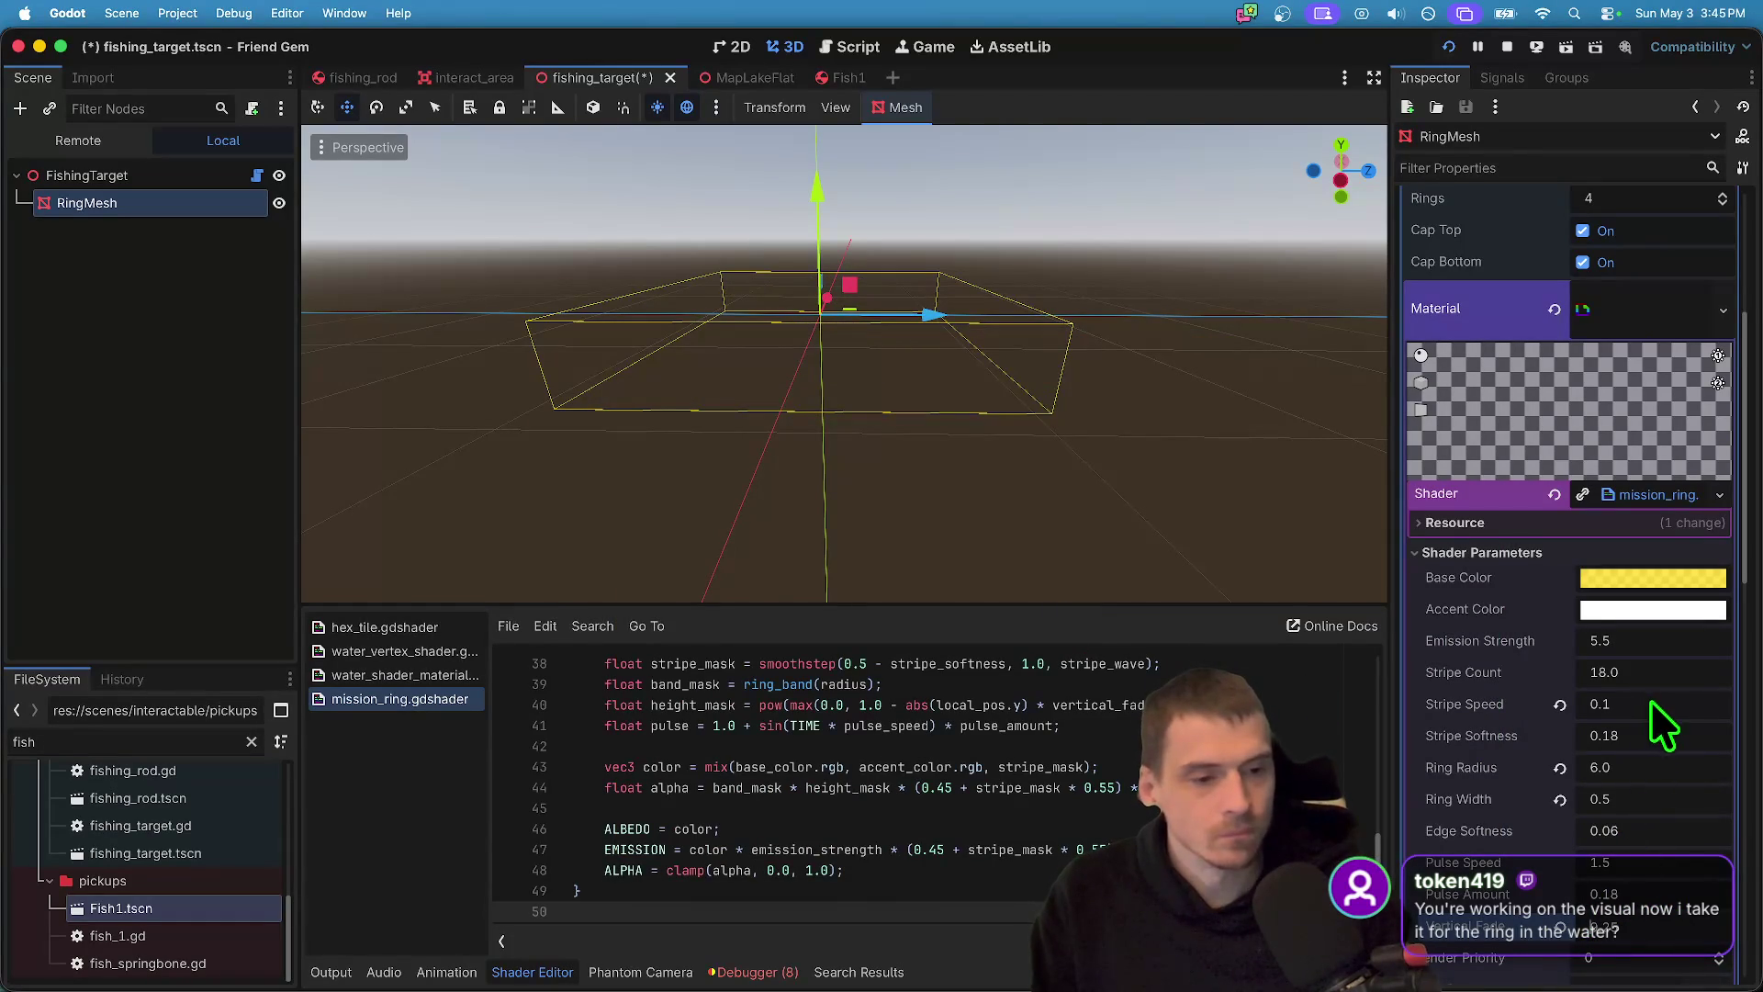
pyautogui.moveTo(1666, 797); pyautogui.dragTo(1749, 857)
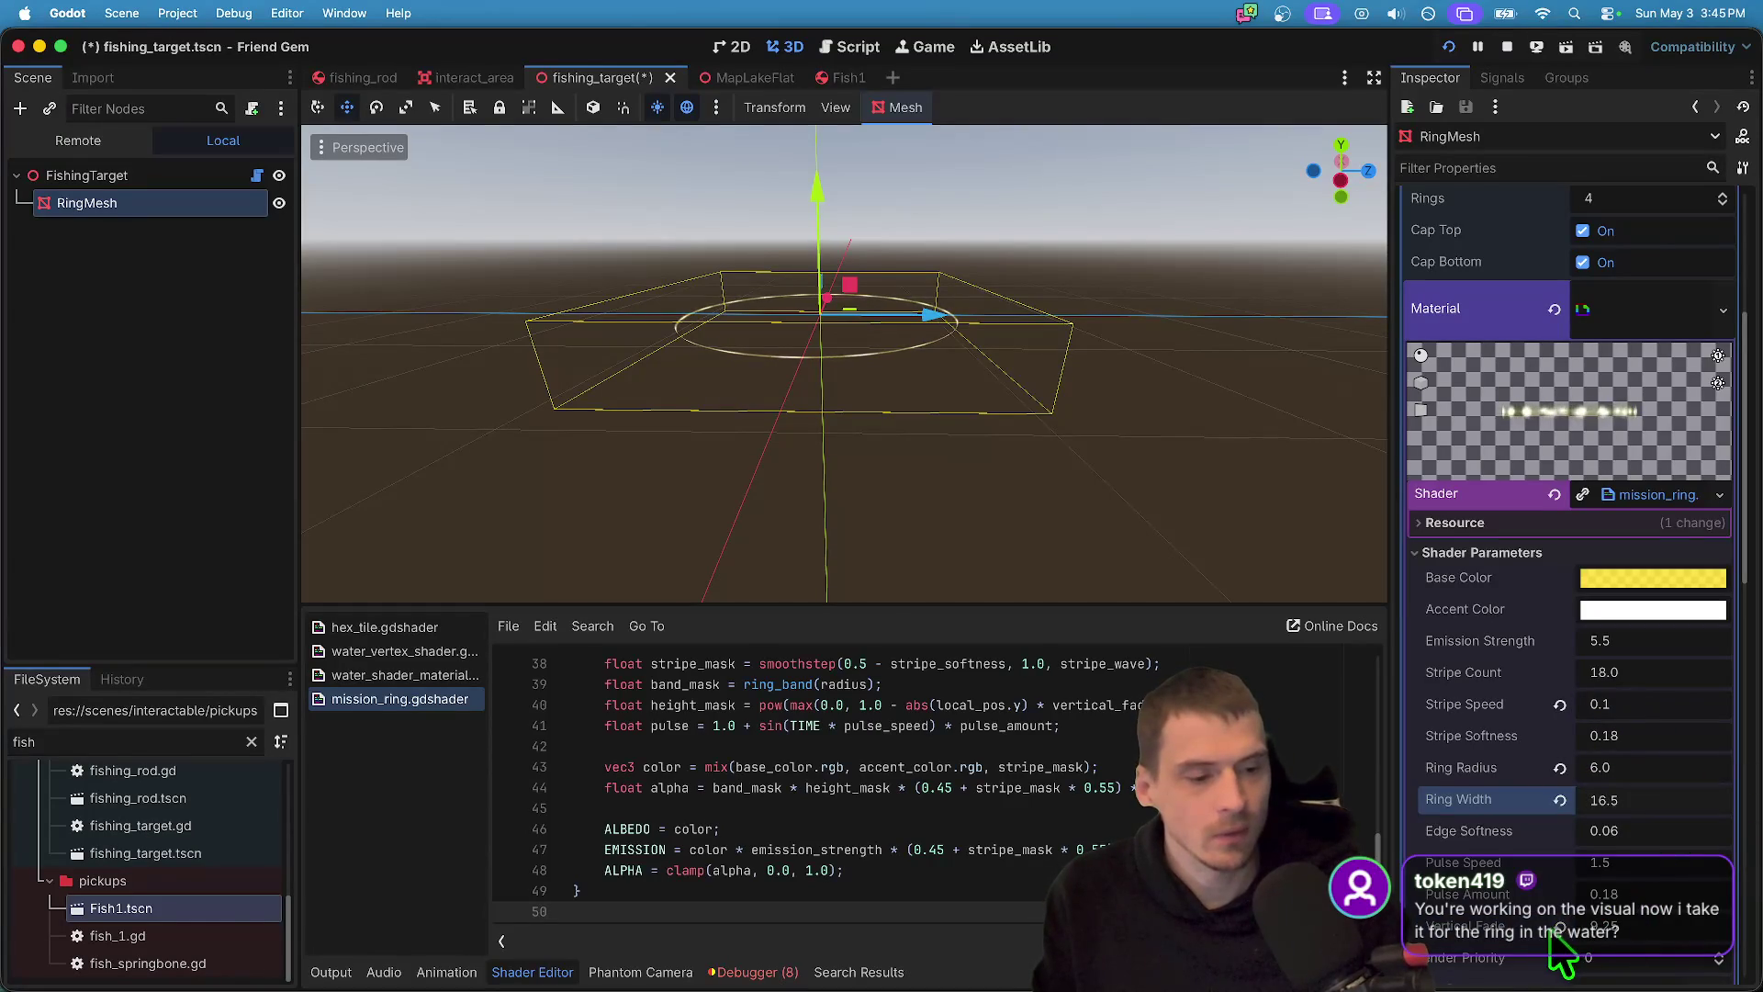
# - Playtest the game, walk toward the ring, and return to the editor
pyautogui.press('super+Tab')
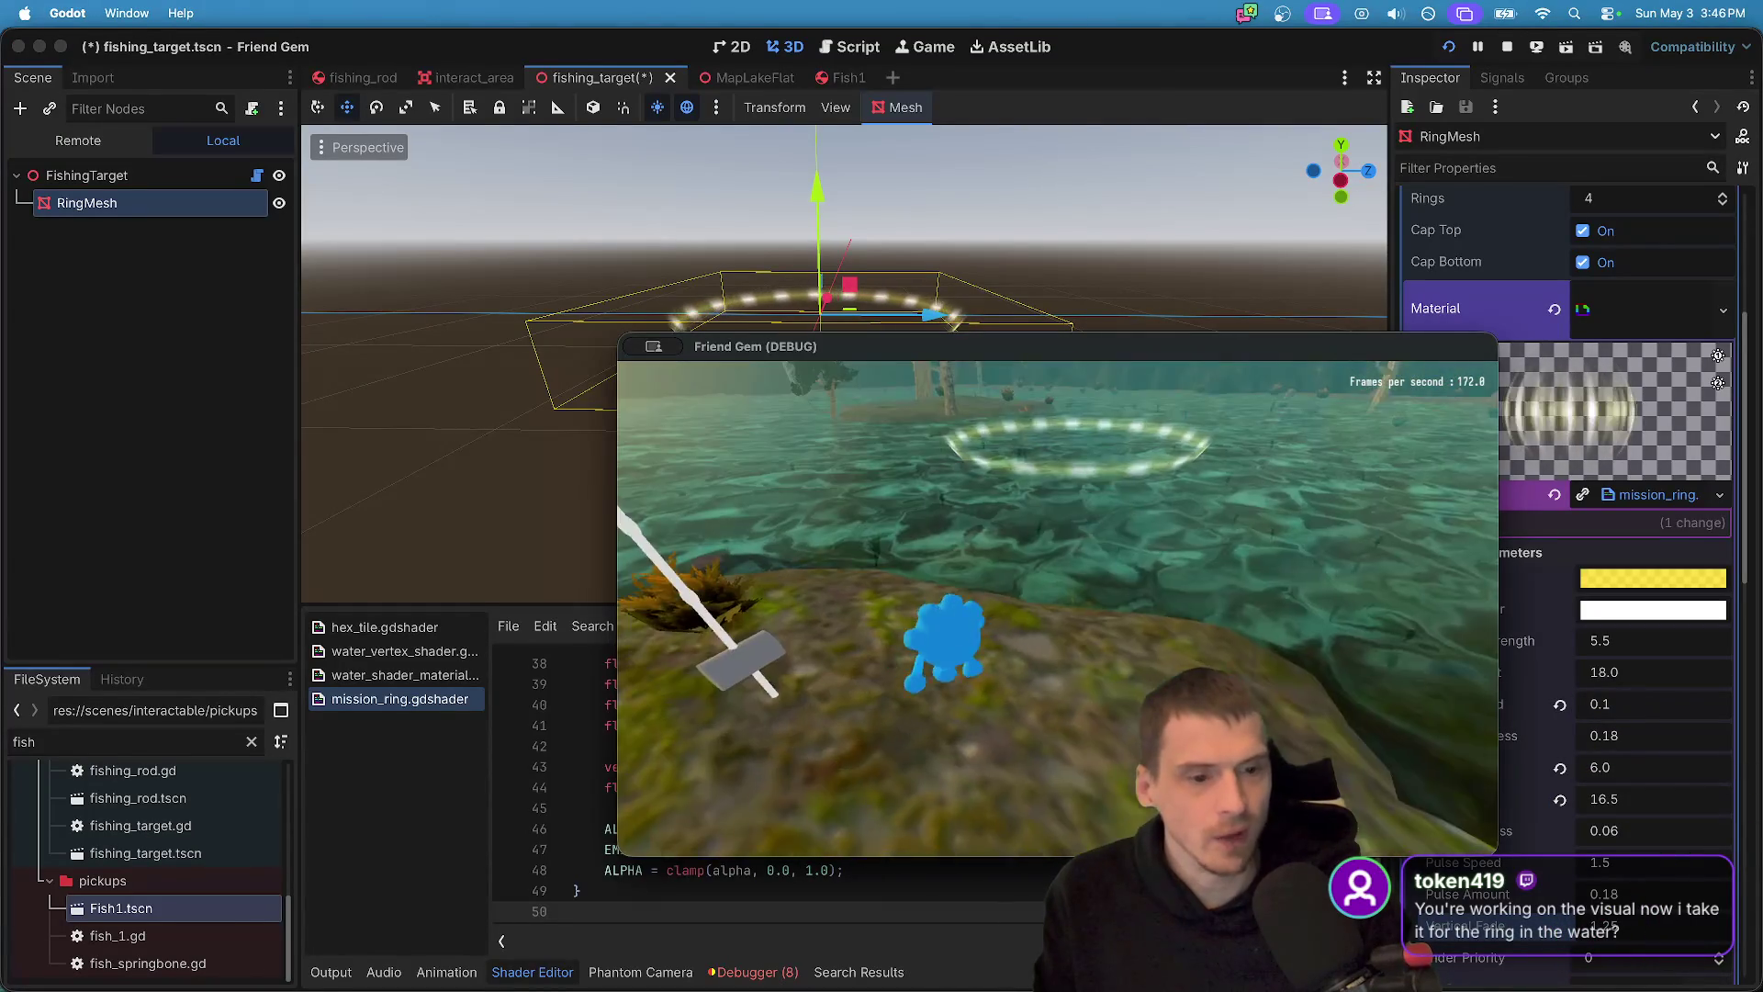
pyautogui.press('w')
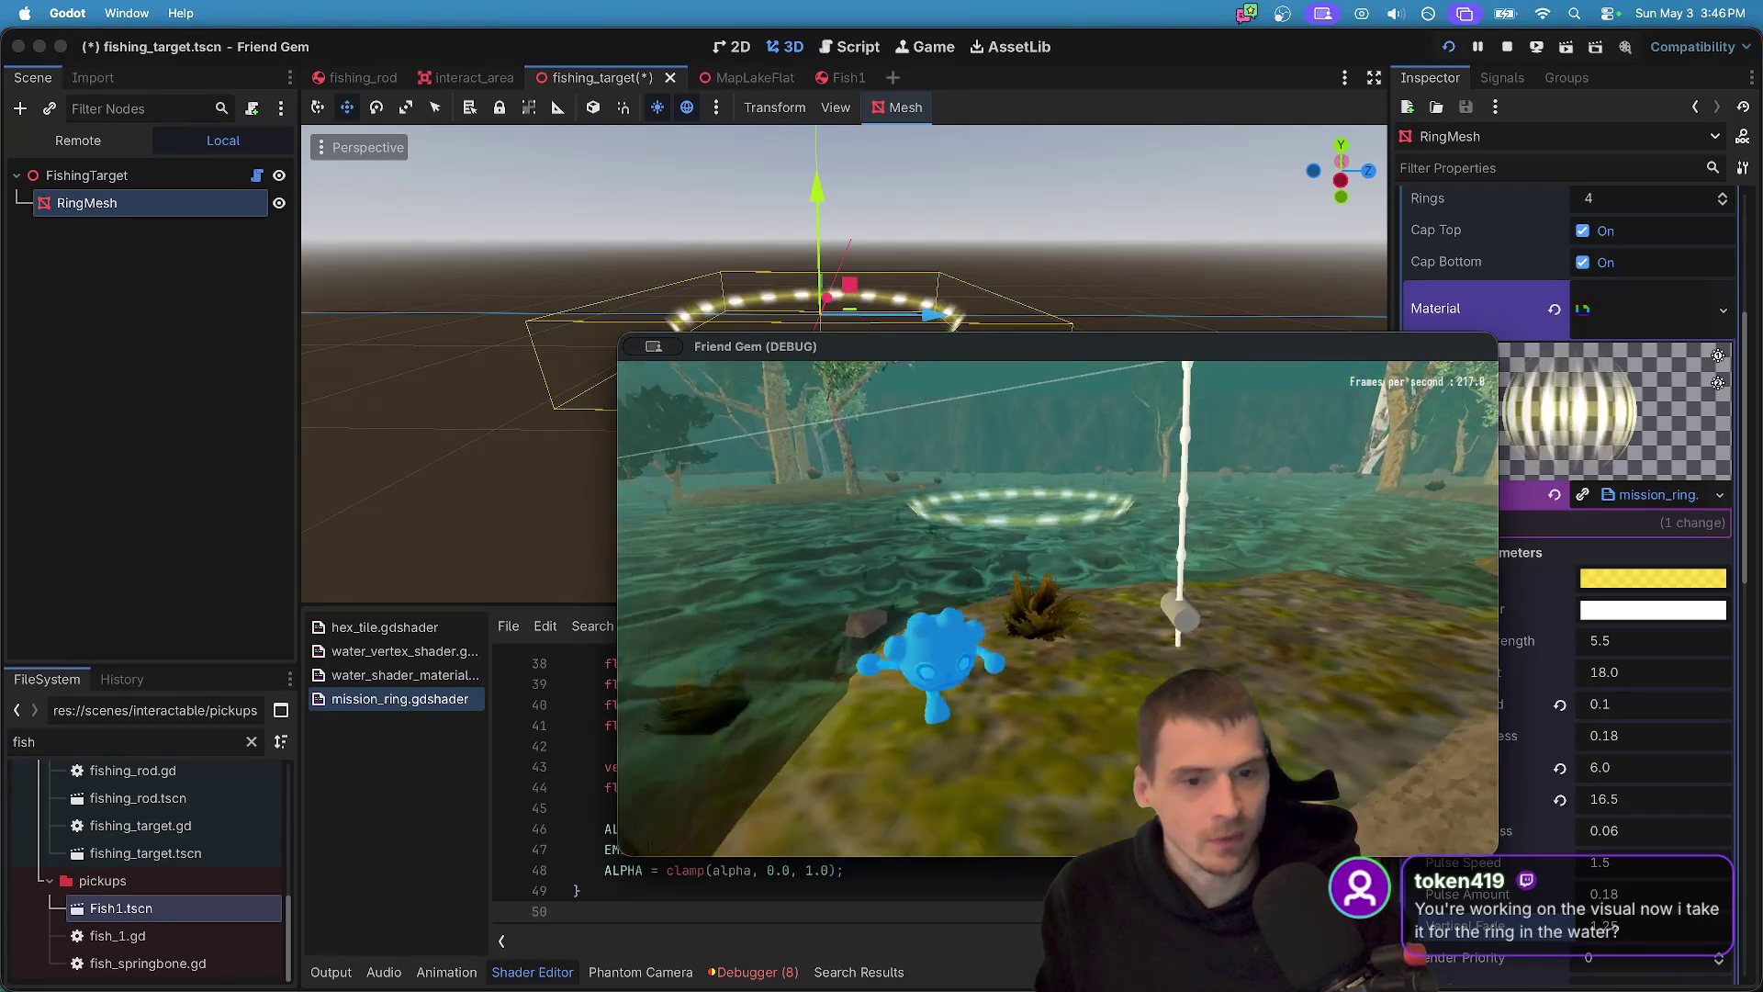
pyautogui.press('super+Tab')
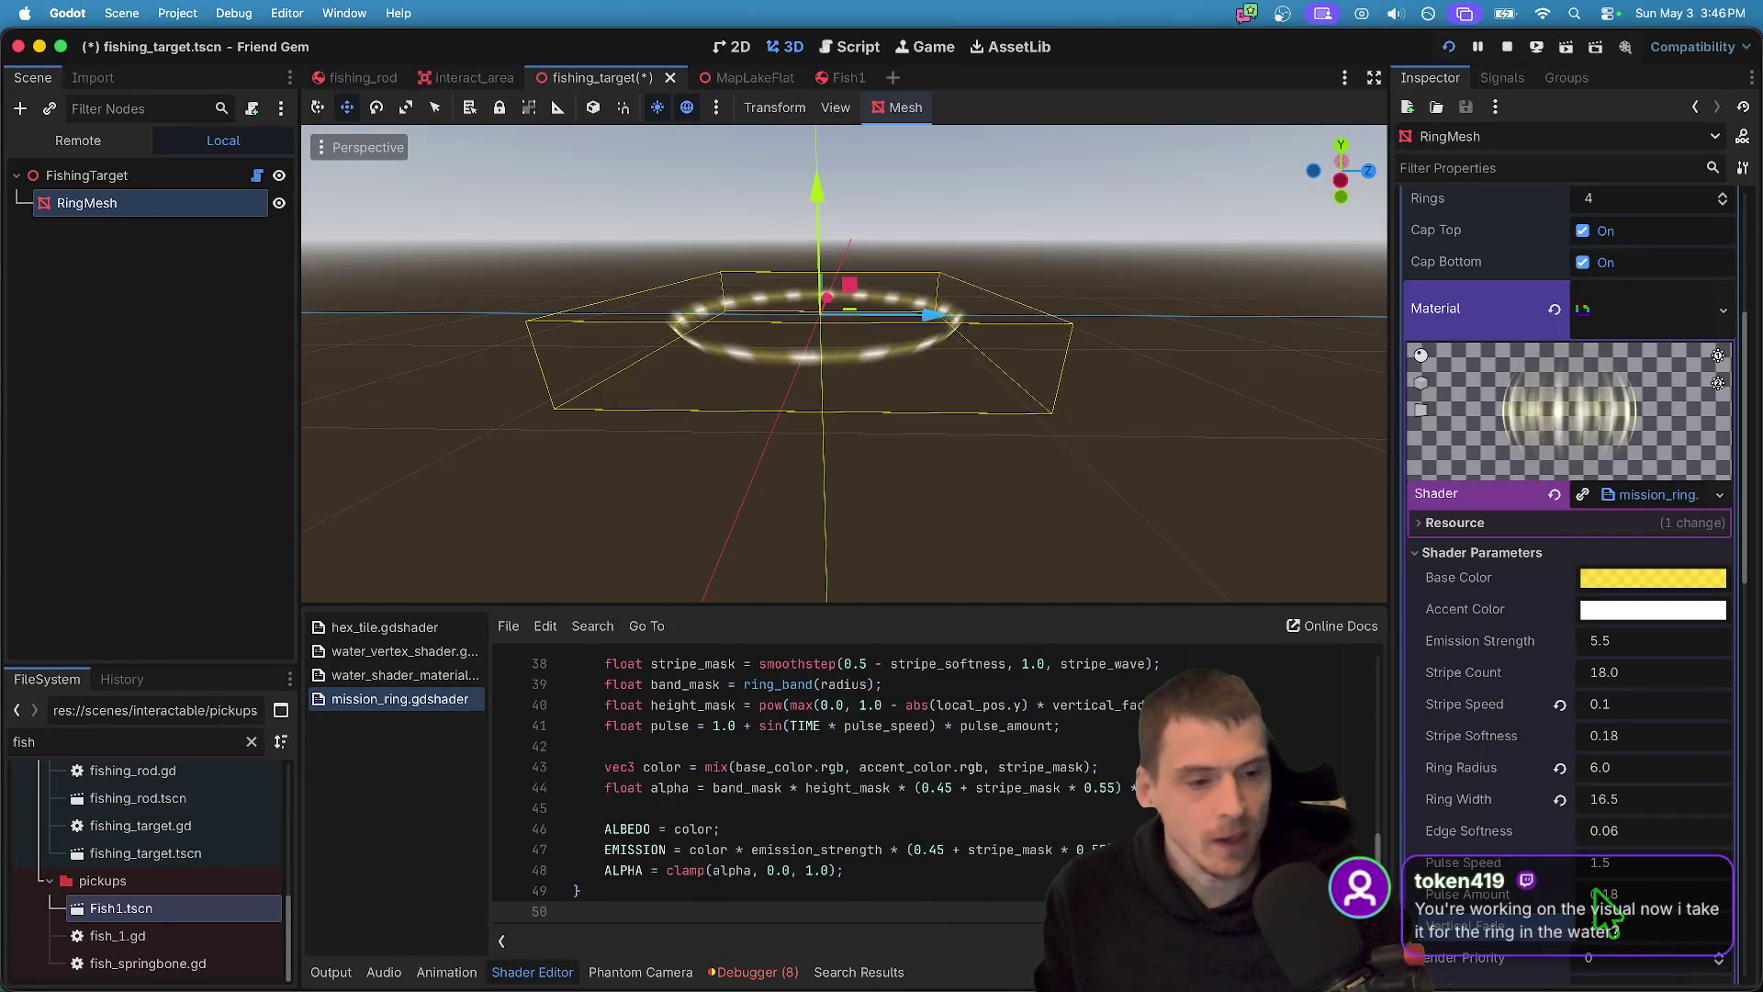
# - Set the ring shader's Ring Radius to 2, Stripe Count to 21 and Ring Width to 10.5
pyautogui.click(1644, 778)
pyautogui.write('3')
pyautogui.press('Return')
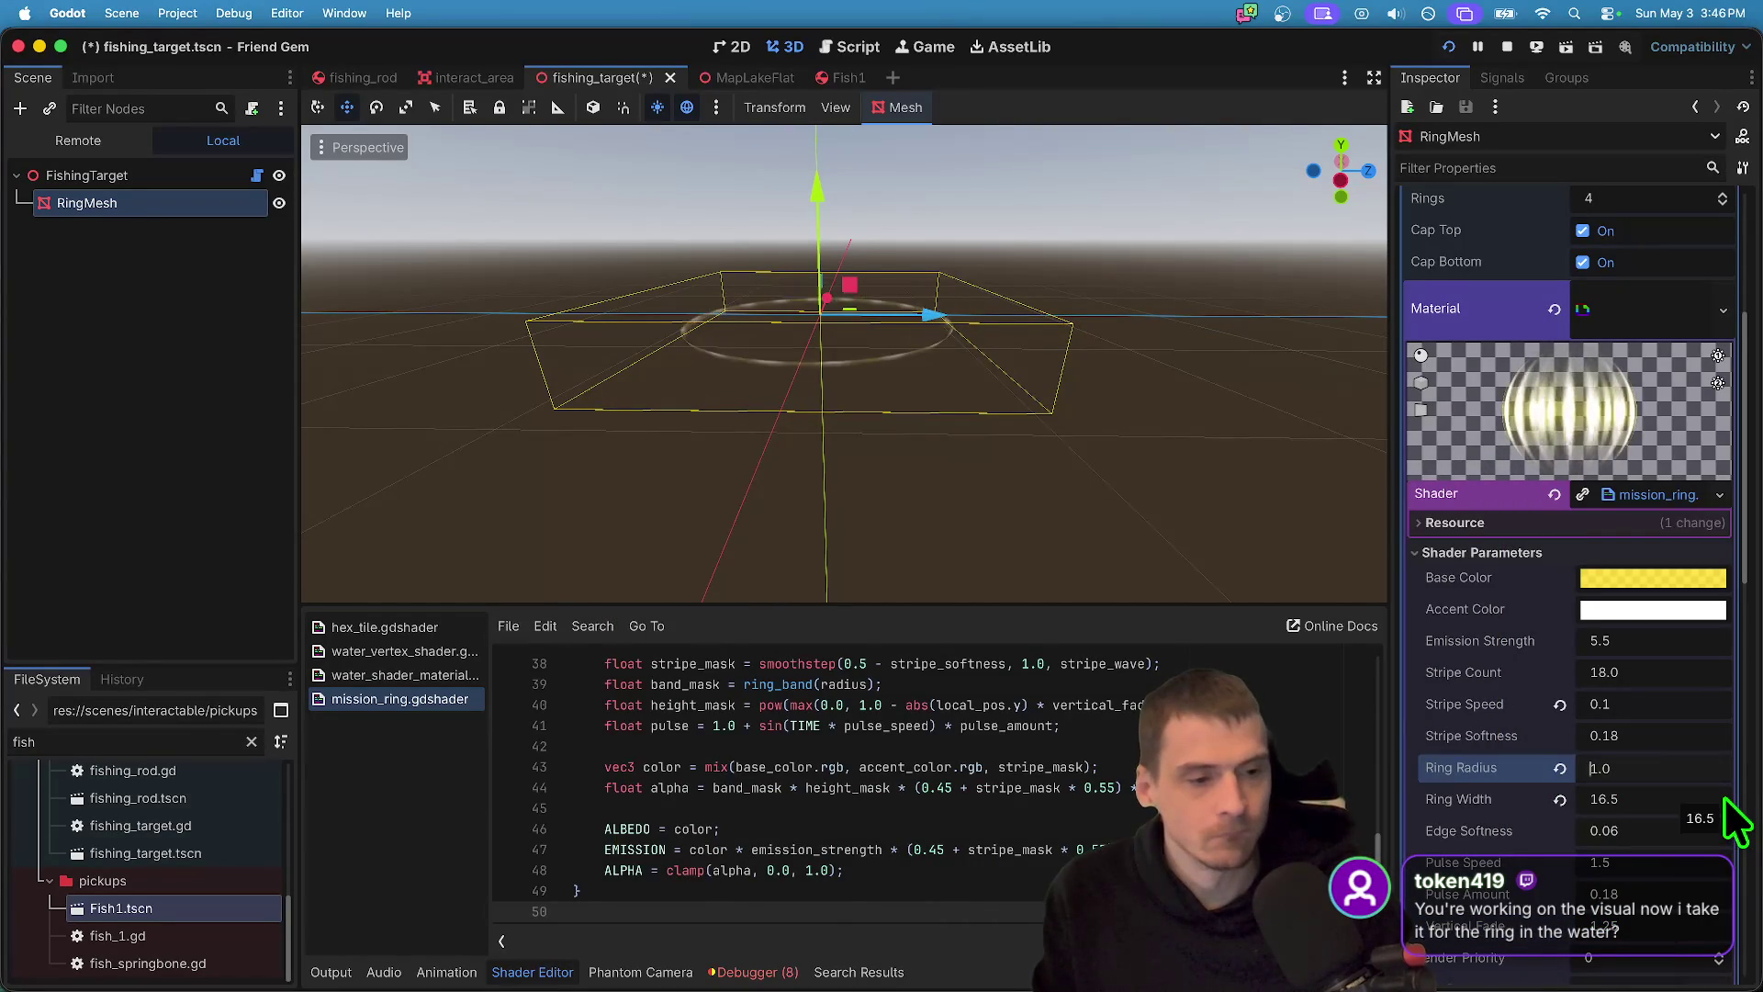
pyautogui.click(1658, 797)
pyautogui.click(1656, 793)
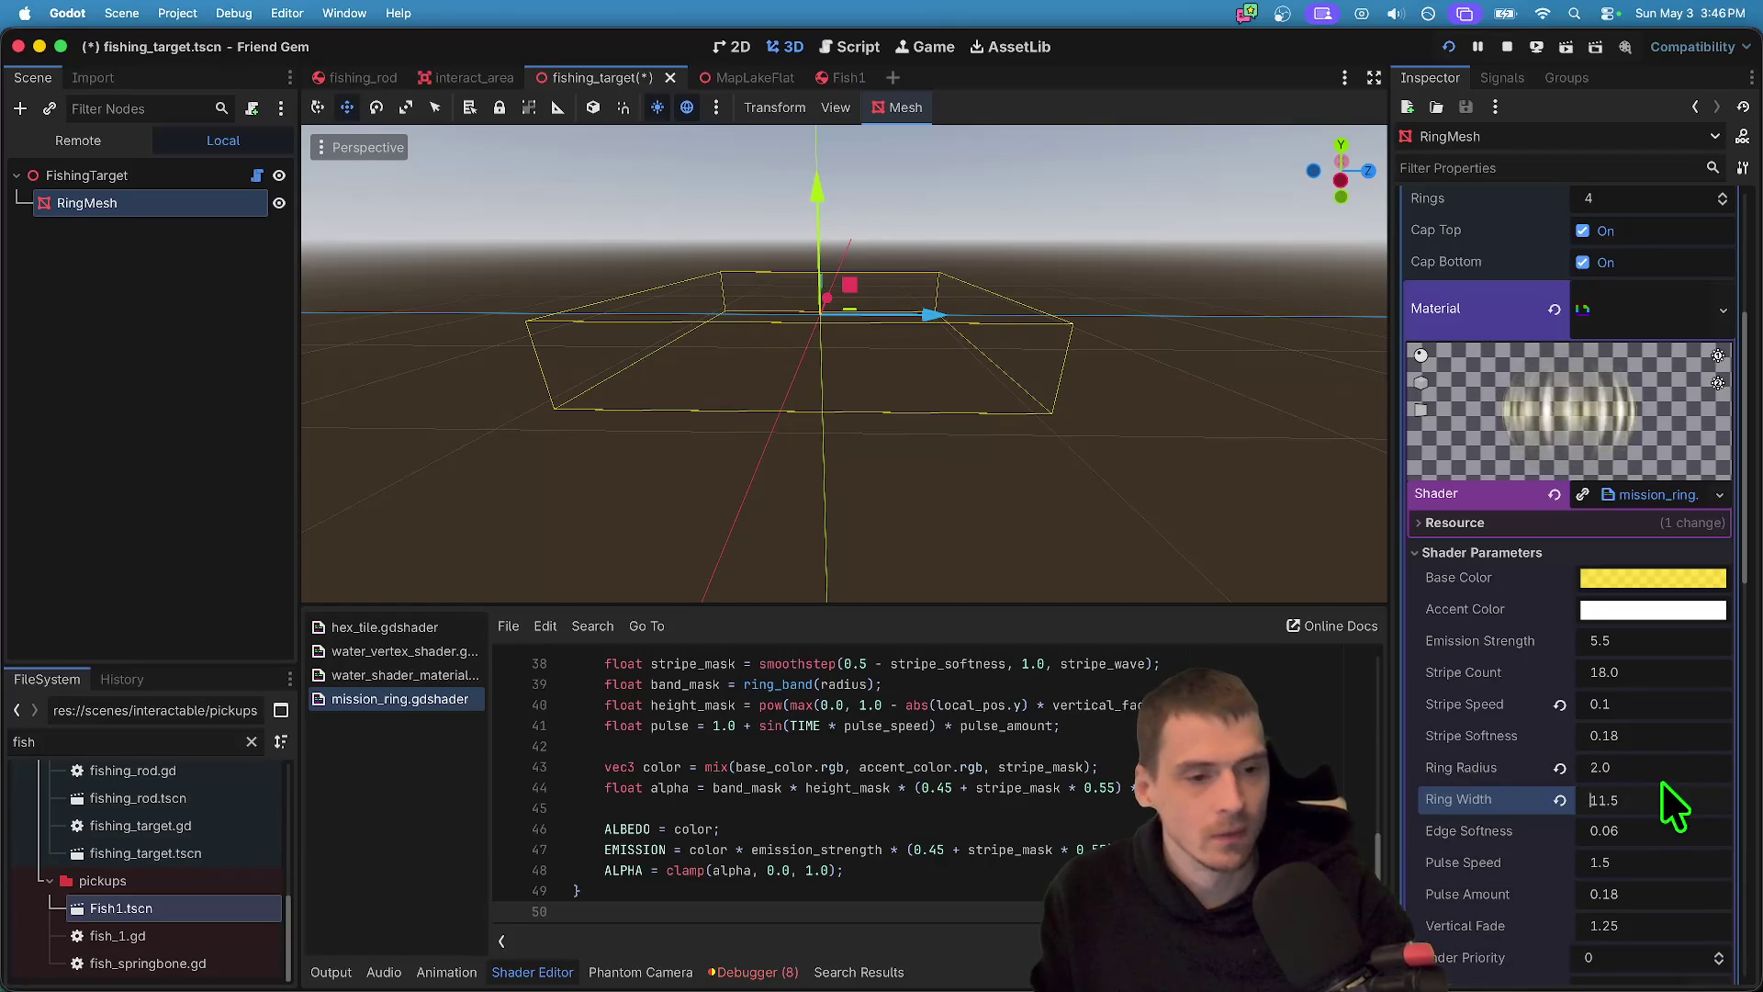
pyautogui.press('BackSpace')
pyautogui.write('3')
pyautogui.click(1672, 674)
pyautogui.write('22')
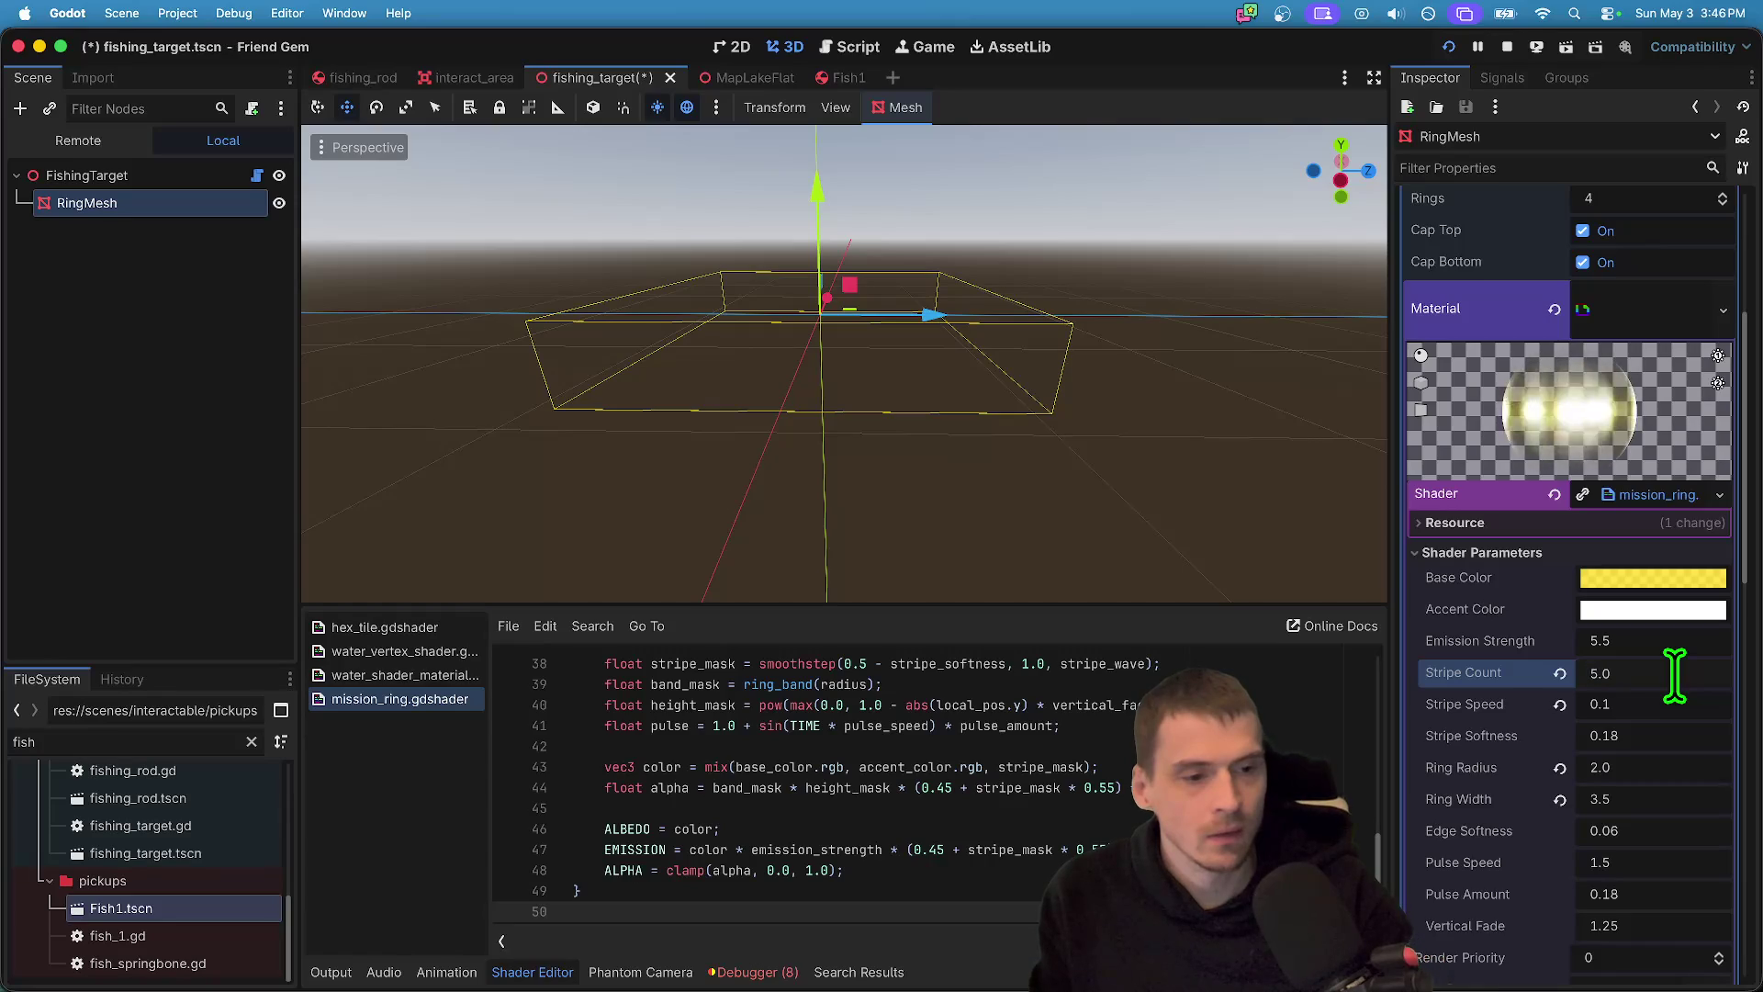
pyautogui.click(1622, 787)
pyautogui.write('10.5')
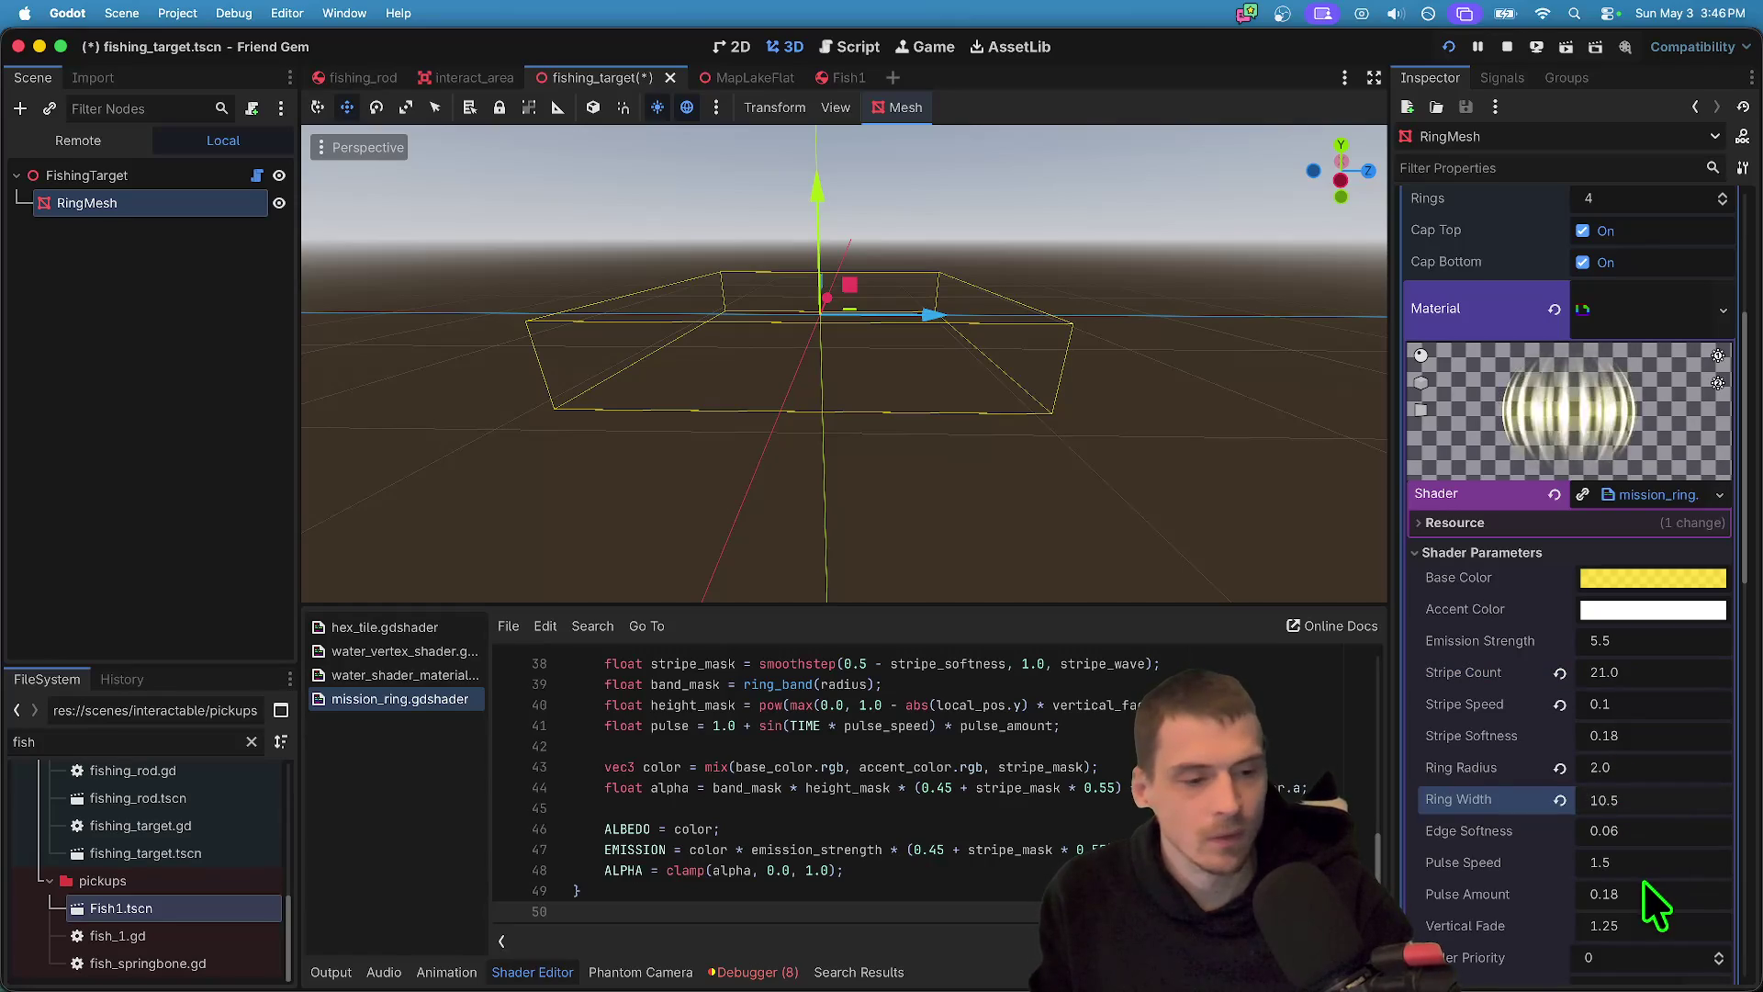
# - Try a Pulse Amount of 2.18, undo it, and set Vertical Fade to -0.75
pyautogui.click(1643, 889)
pyautogui.write('2.18')
pyautogui.press('Return')
pyautogui.press('BackSpace')
pyautogui.click(1663, 927)
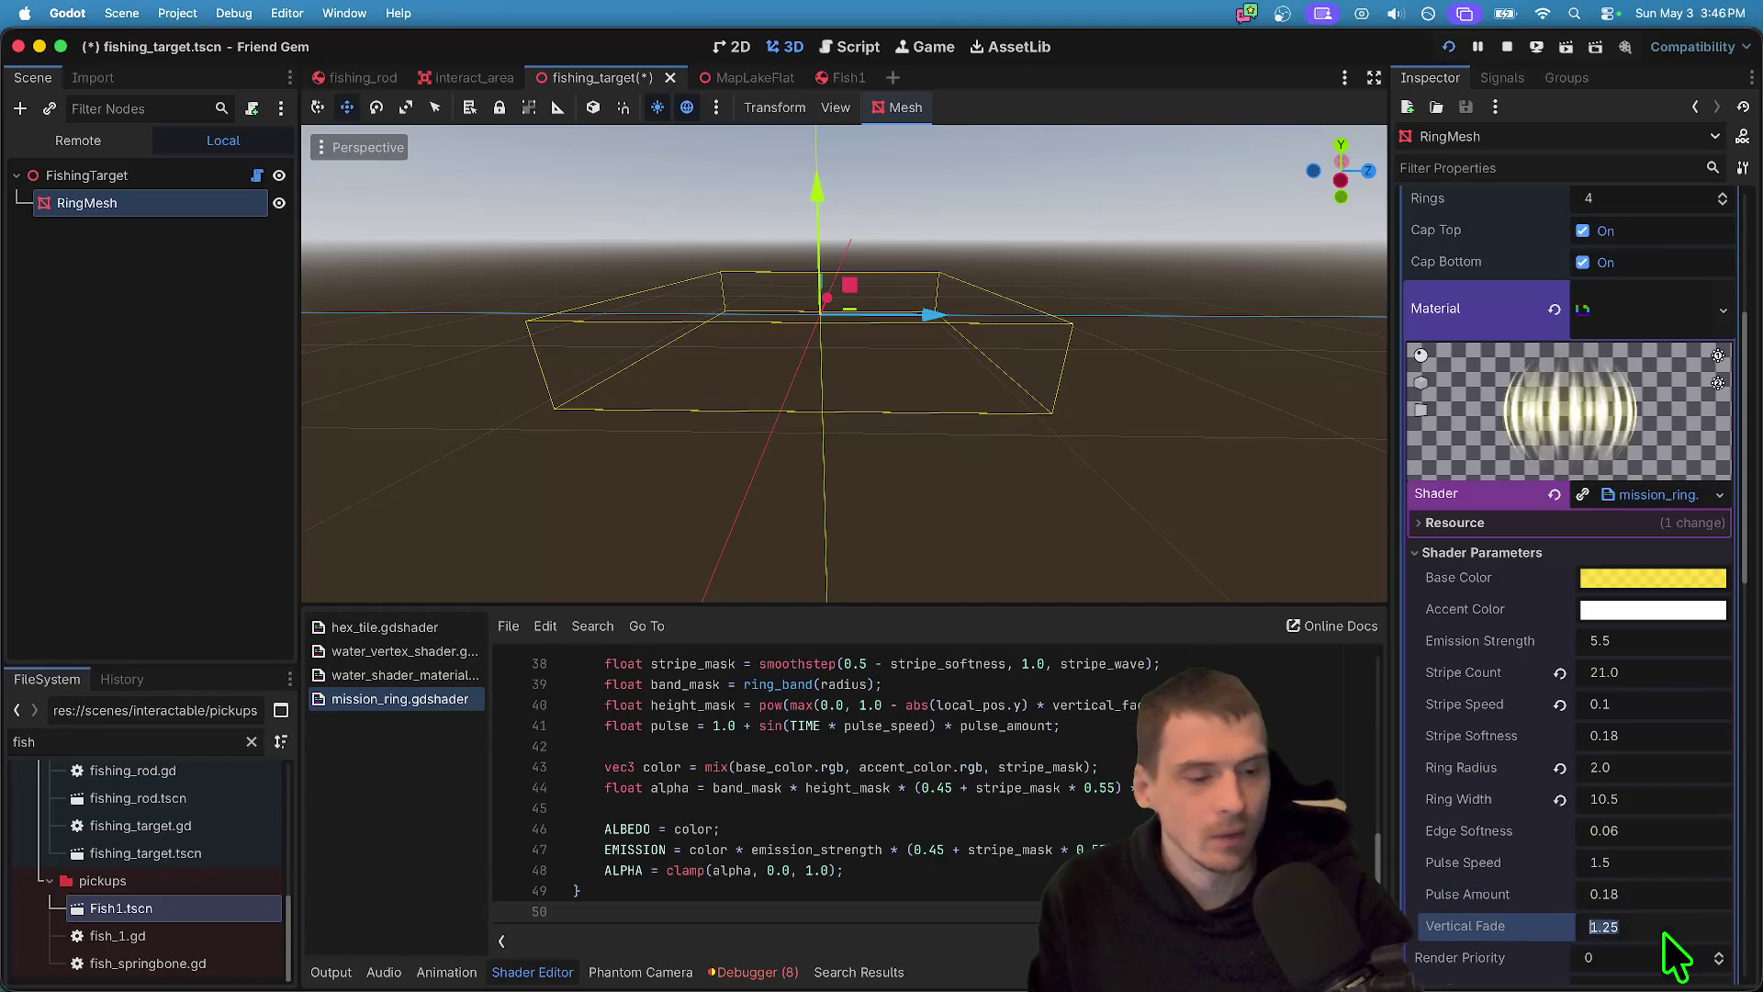
pyautogui.write('0.25')
pyautogui.press('Return')
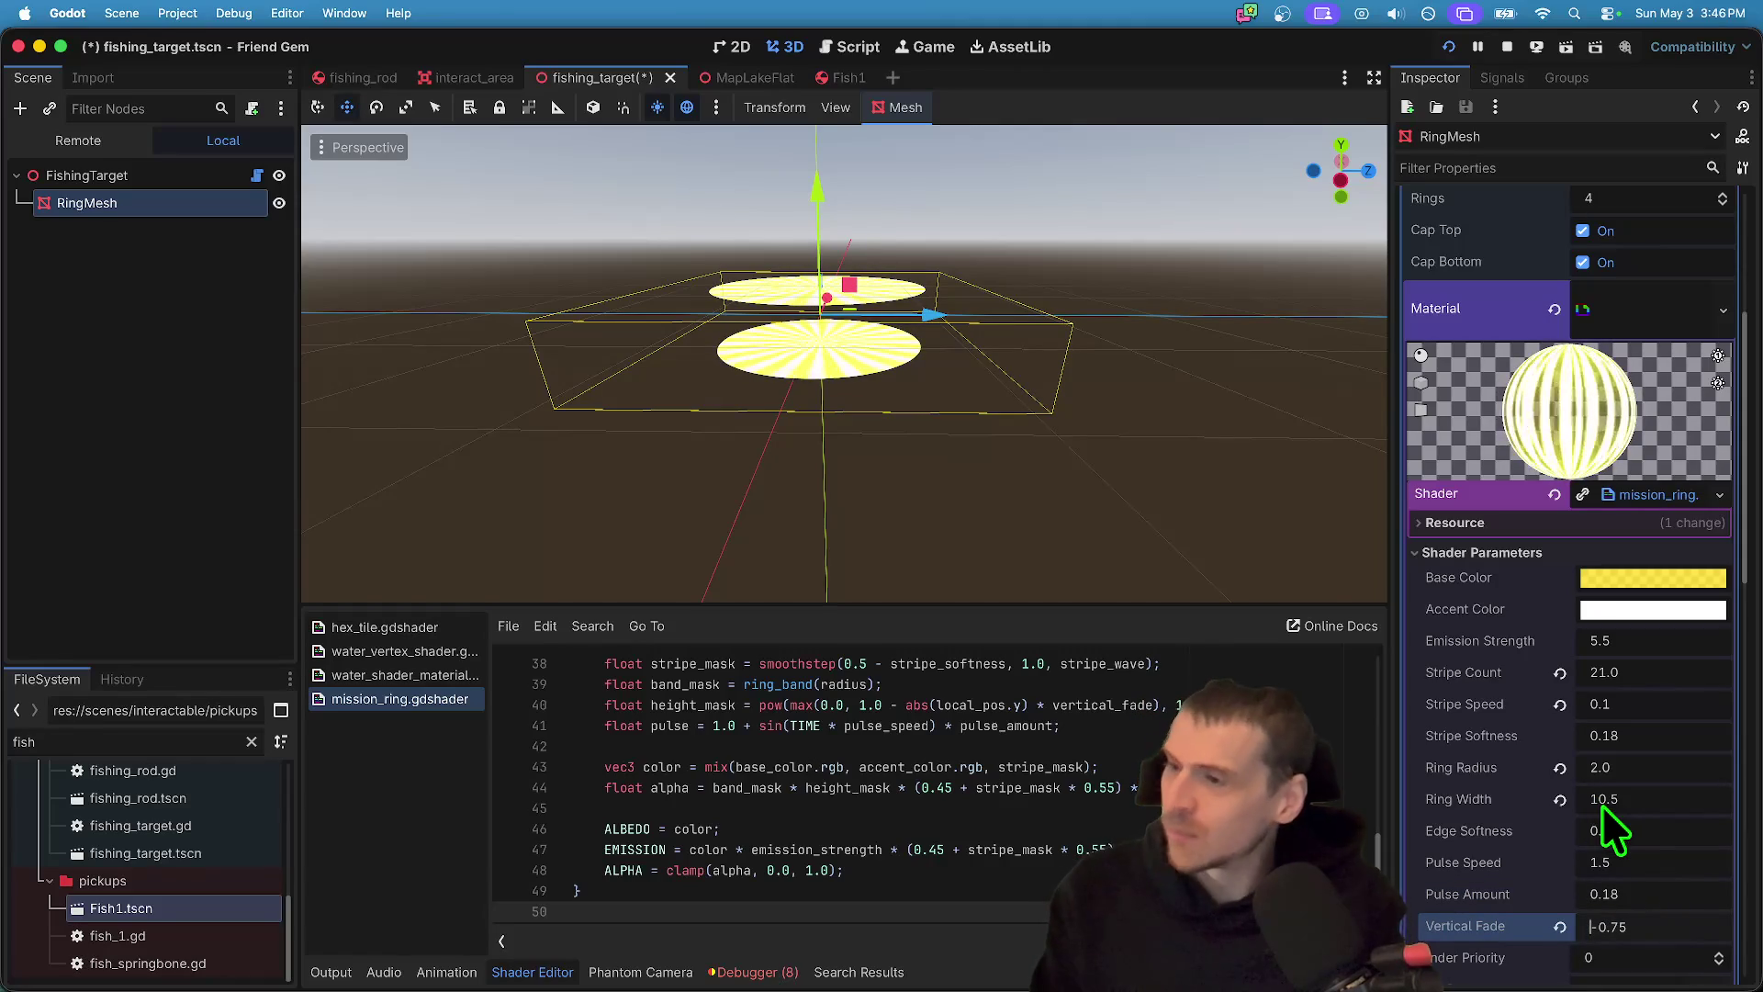
pyautogui.write('-0.75')
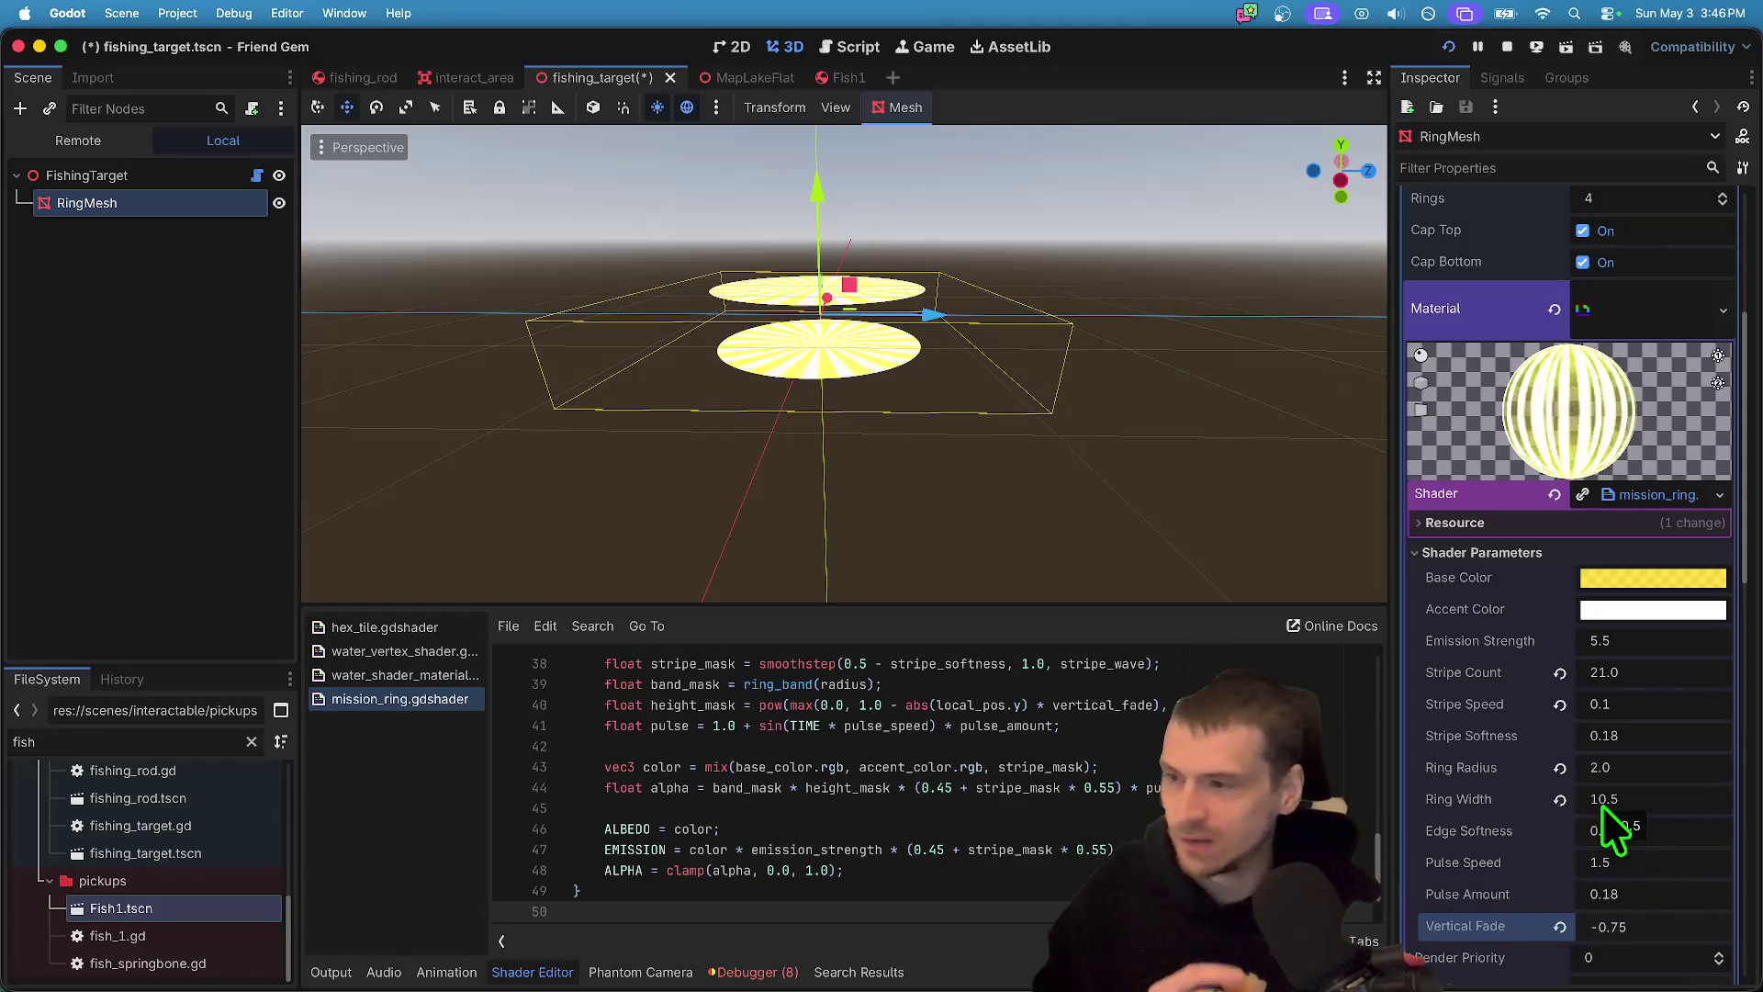
# - Playtest around the lake to view the rings, drop the fishing rod, and stop the game
pyautogui.press('super+Tab')
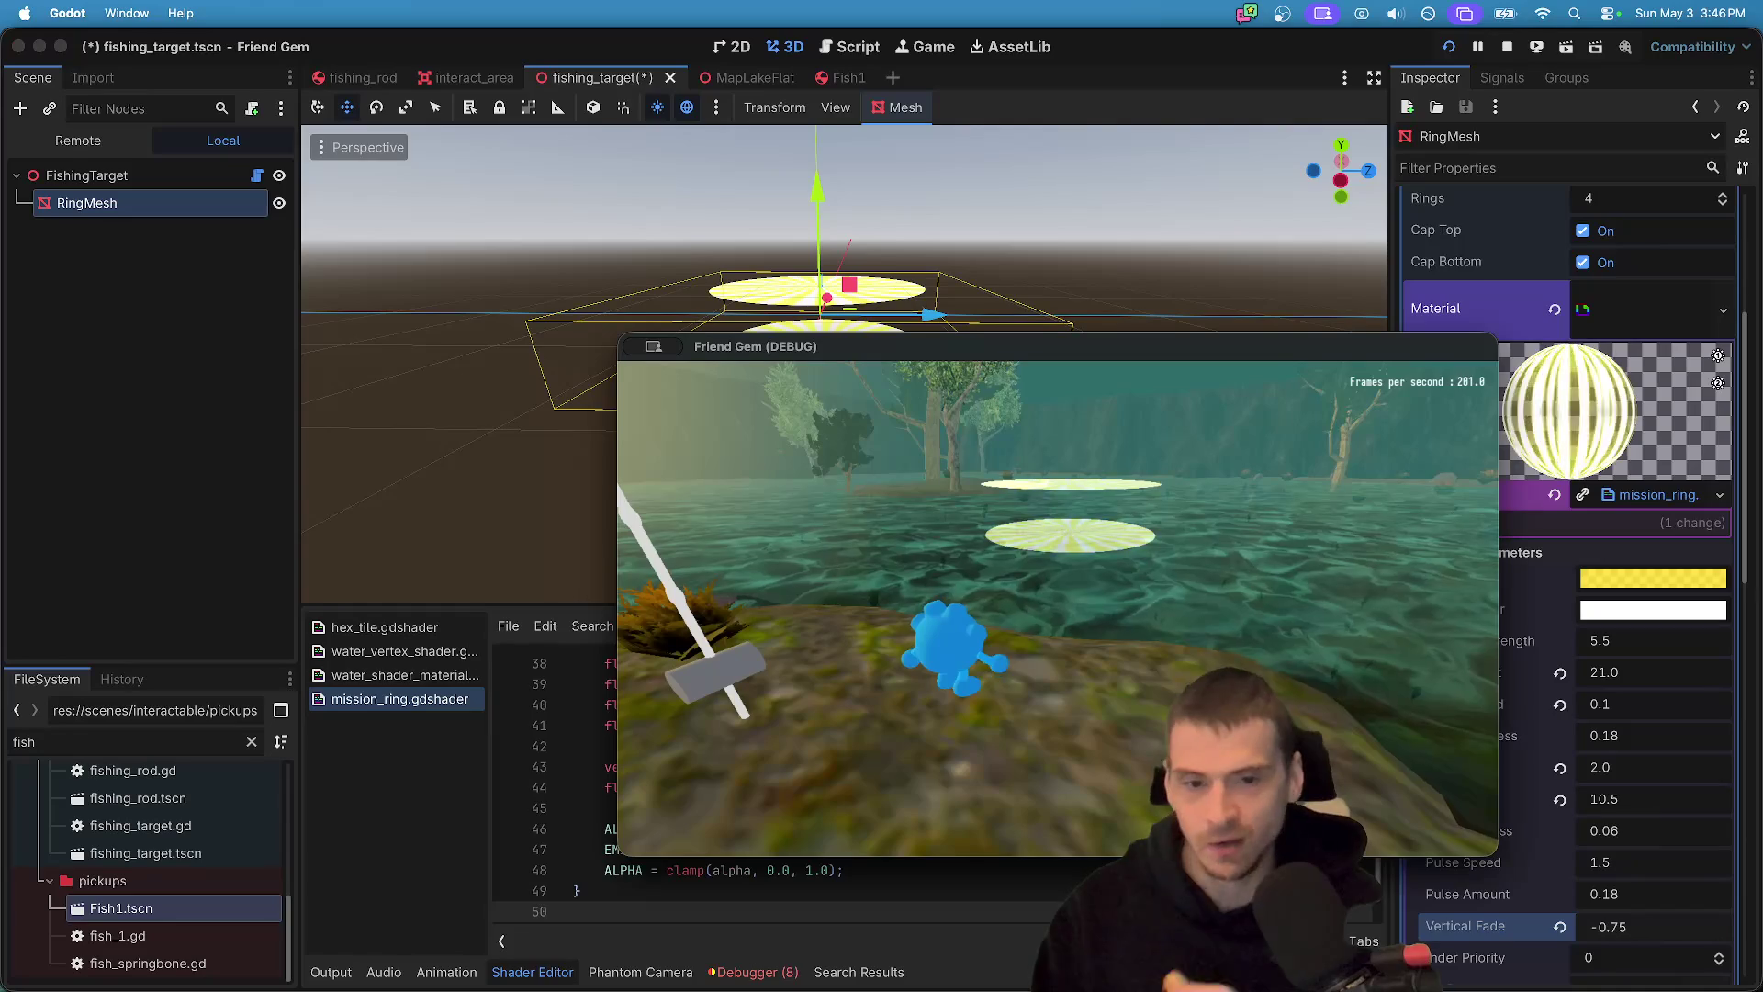
pyautogui.press('w')
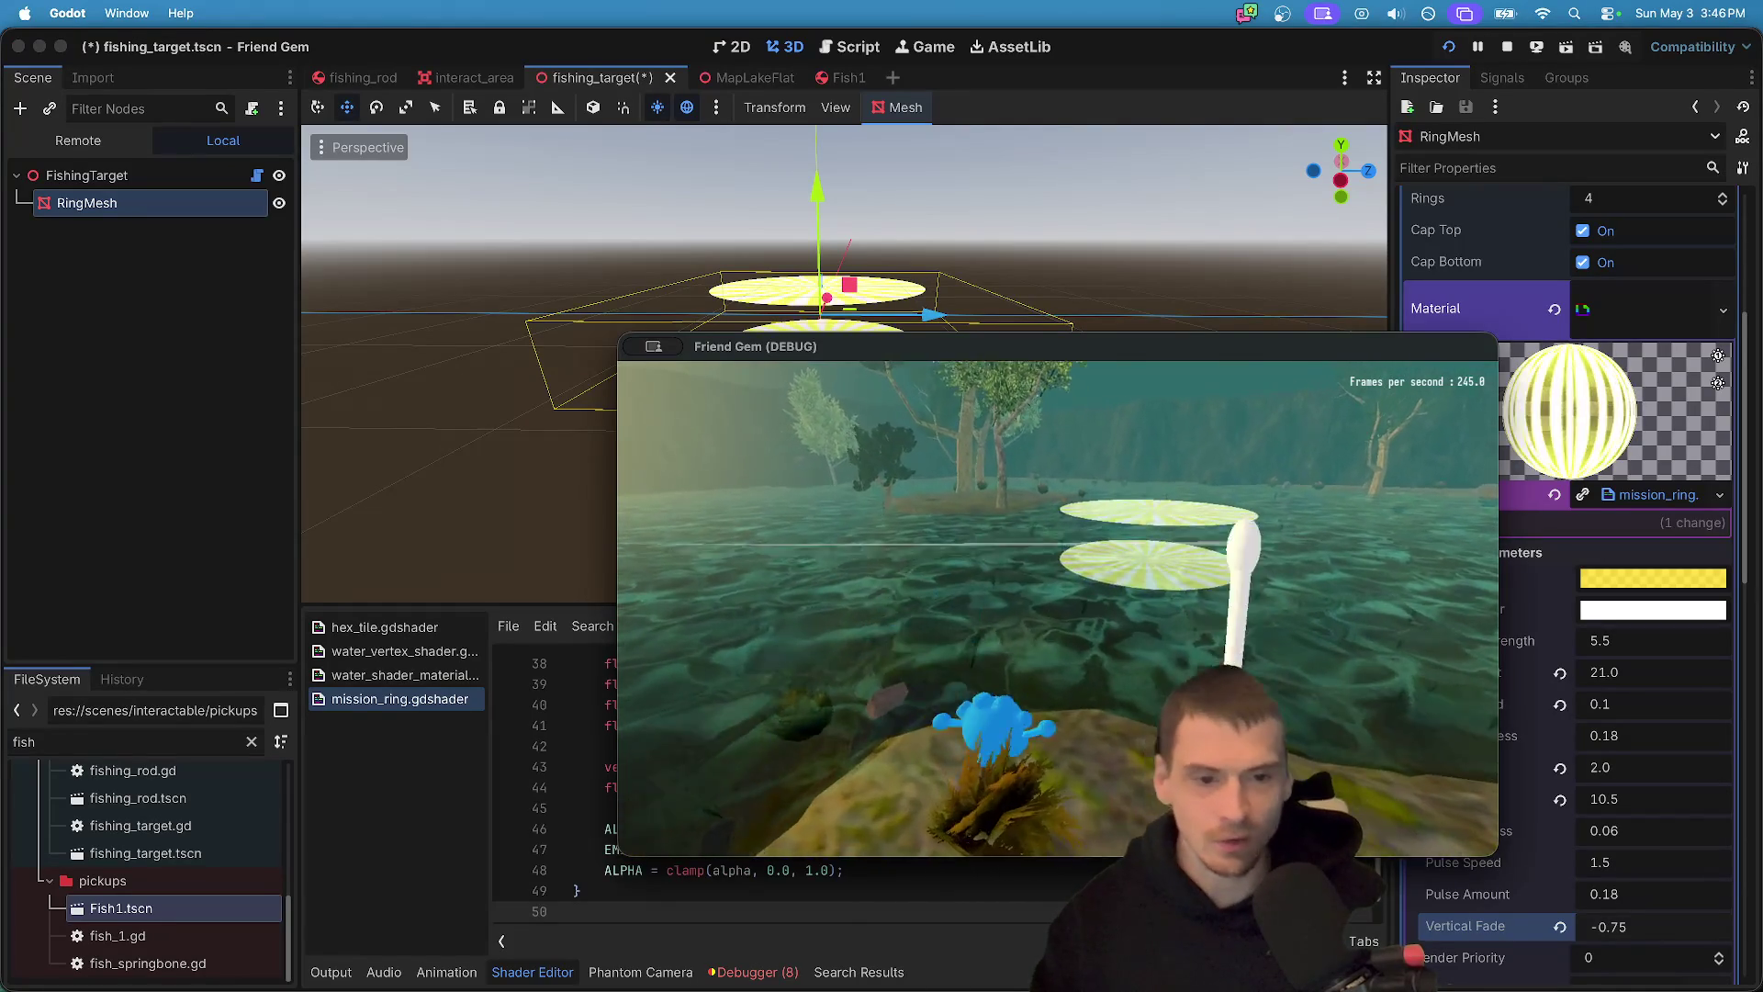
pyautogui.press('w')
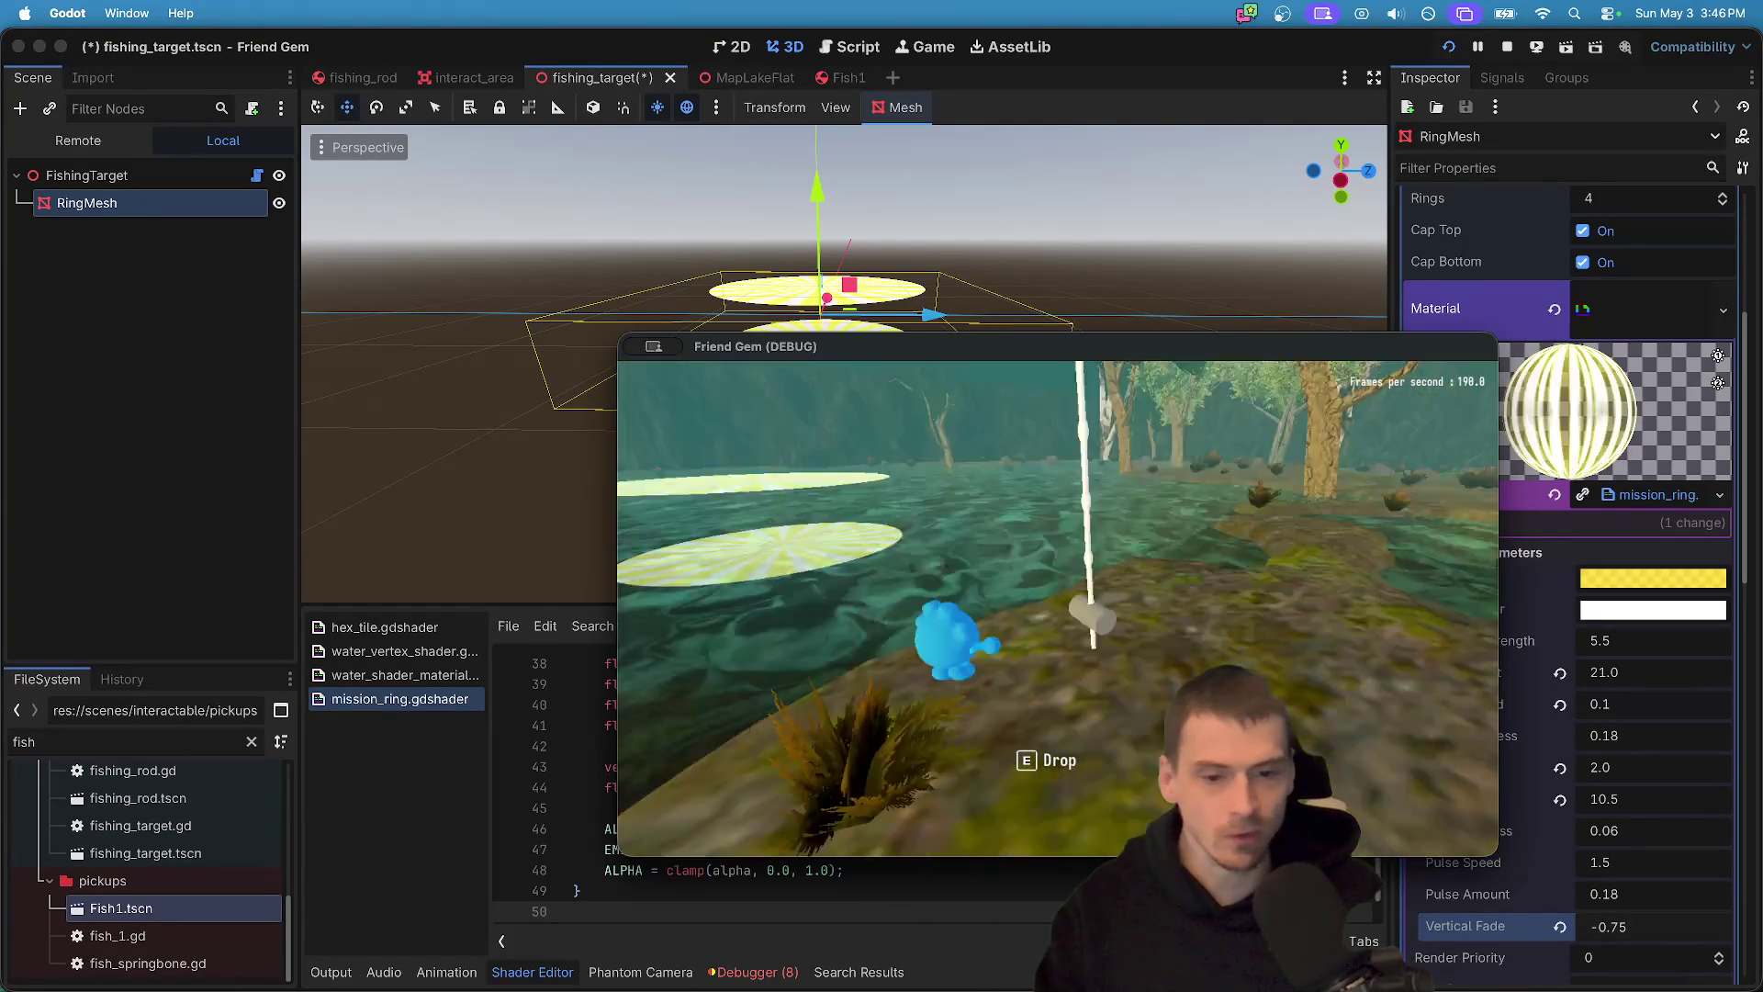
pyautogui.press('s')
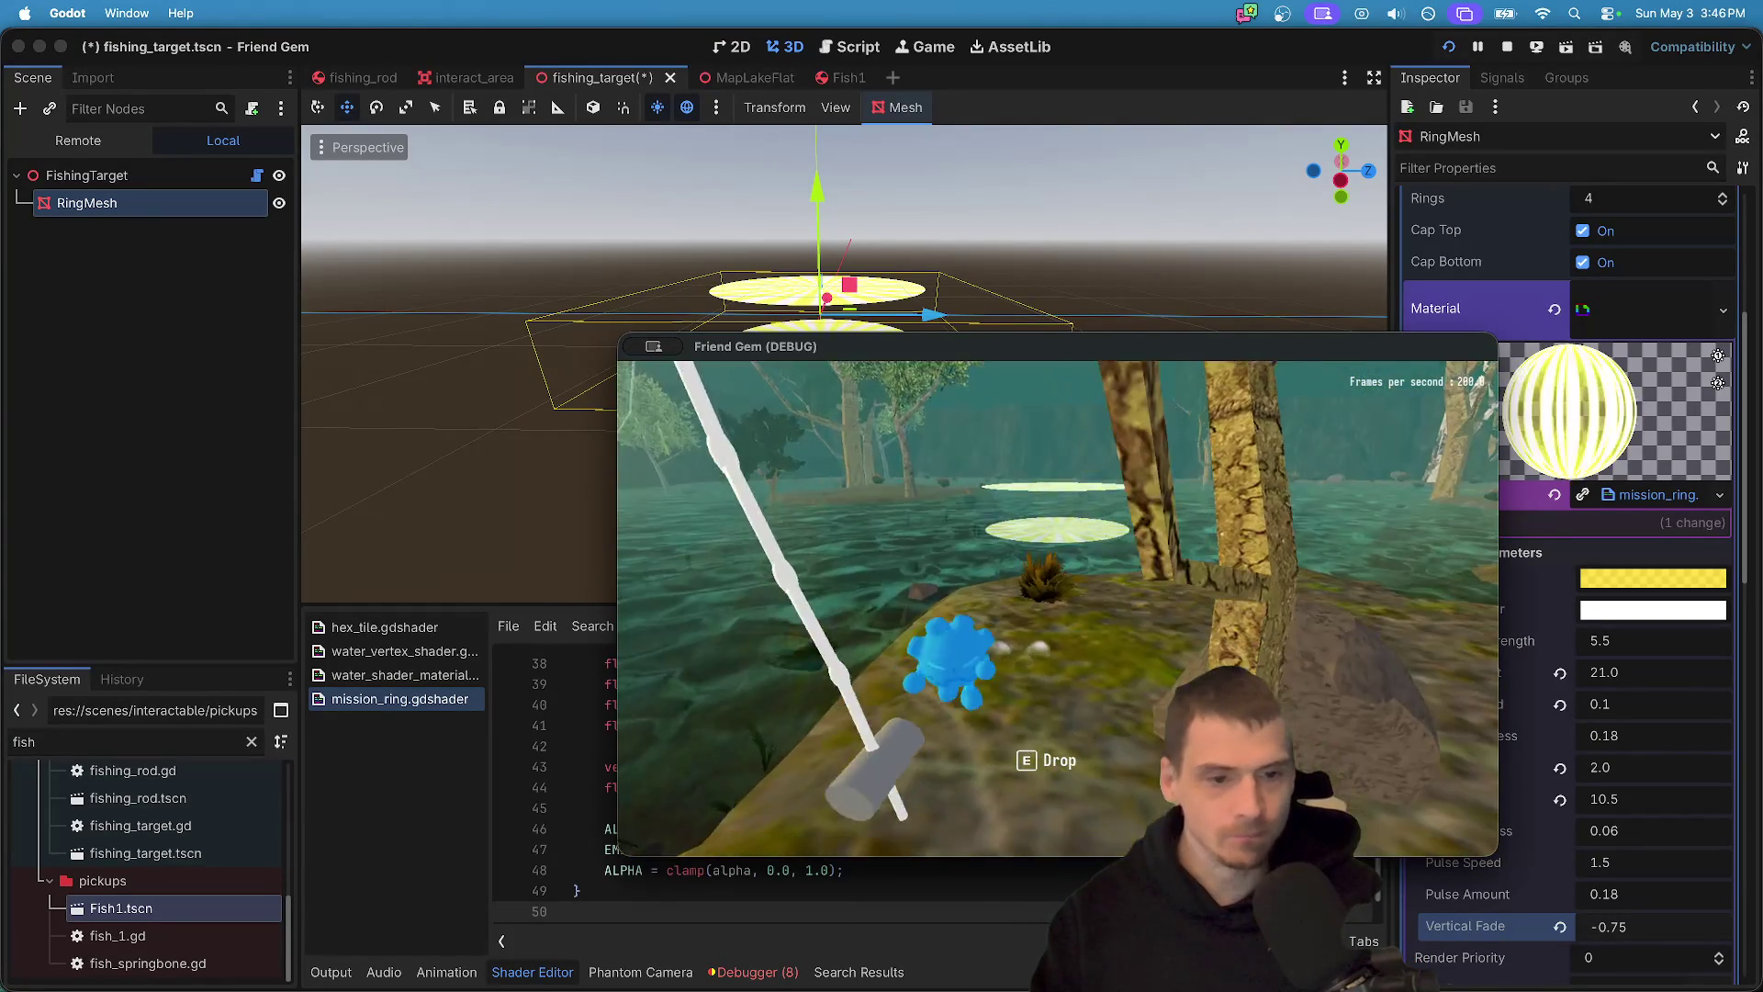
pyautogui.press('w')
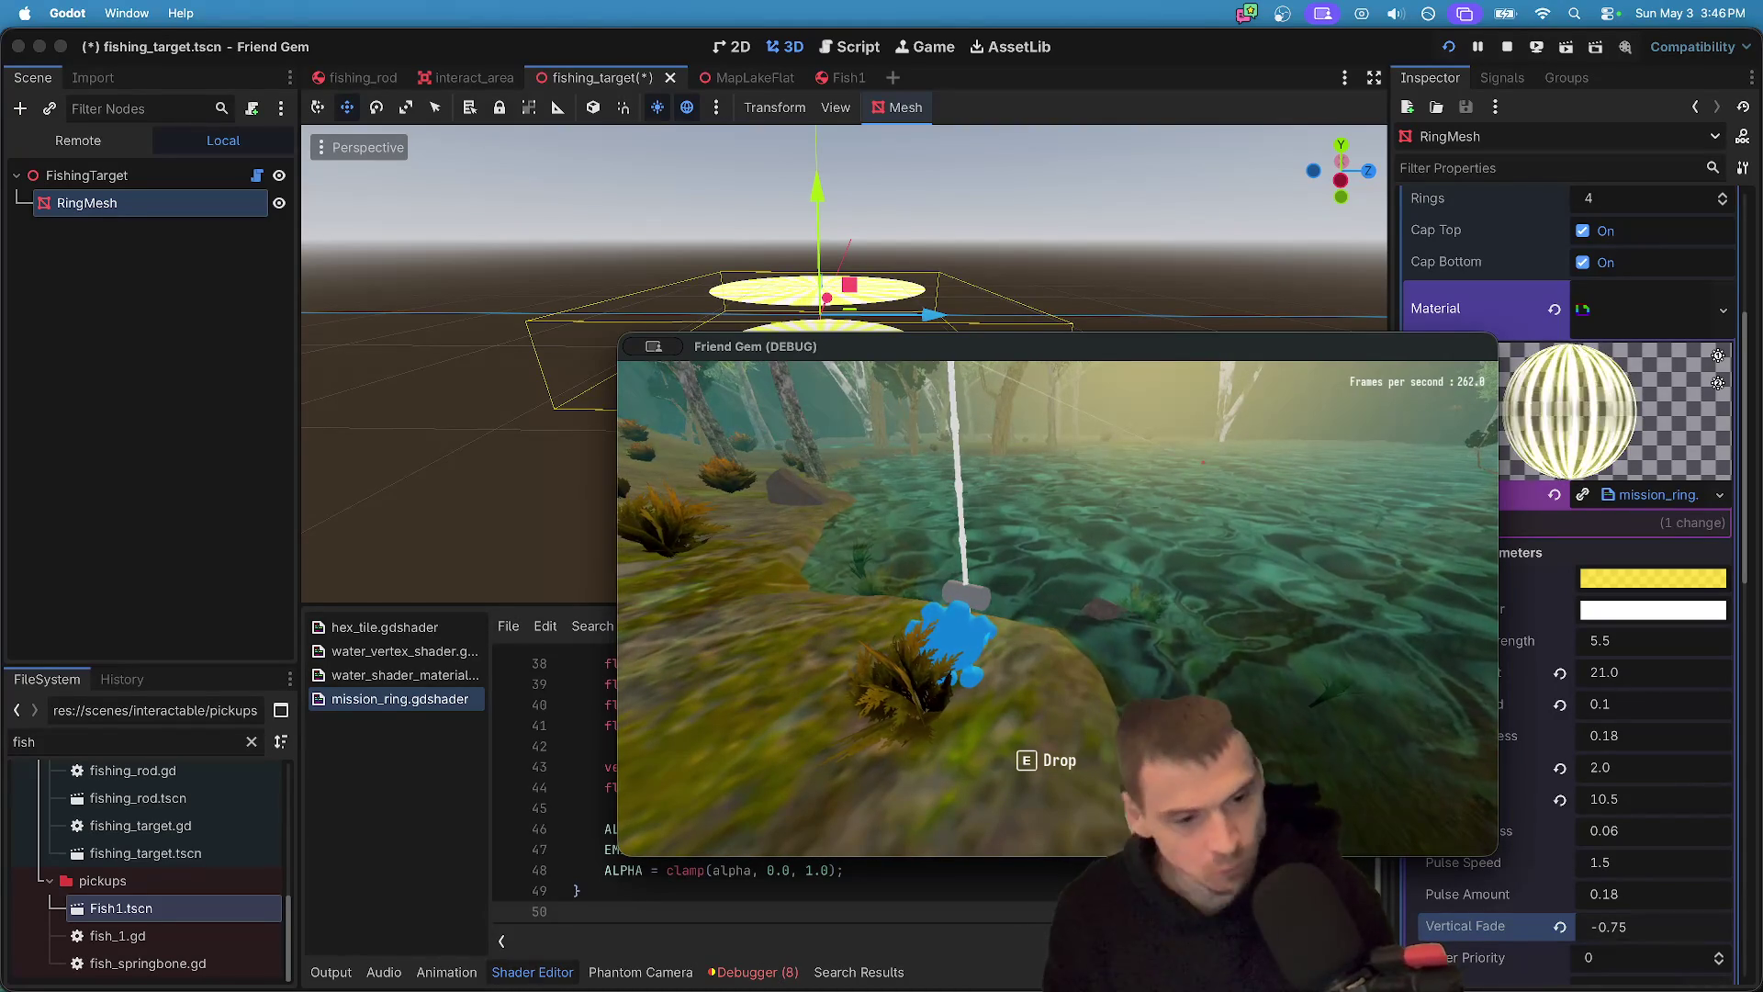
pyautogui.press('s')
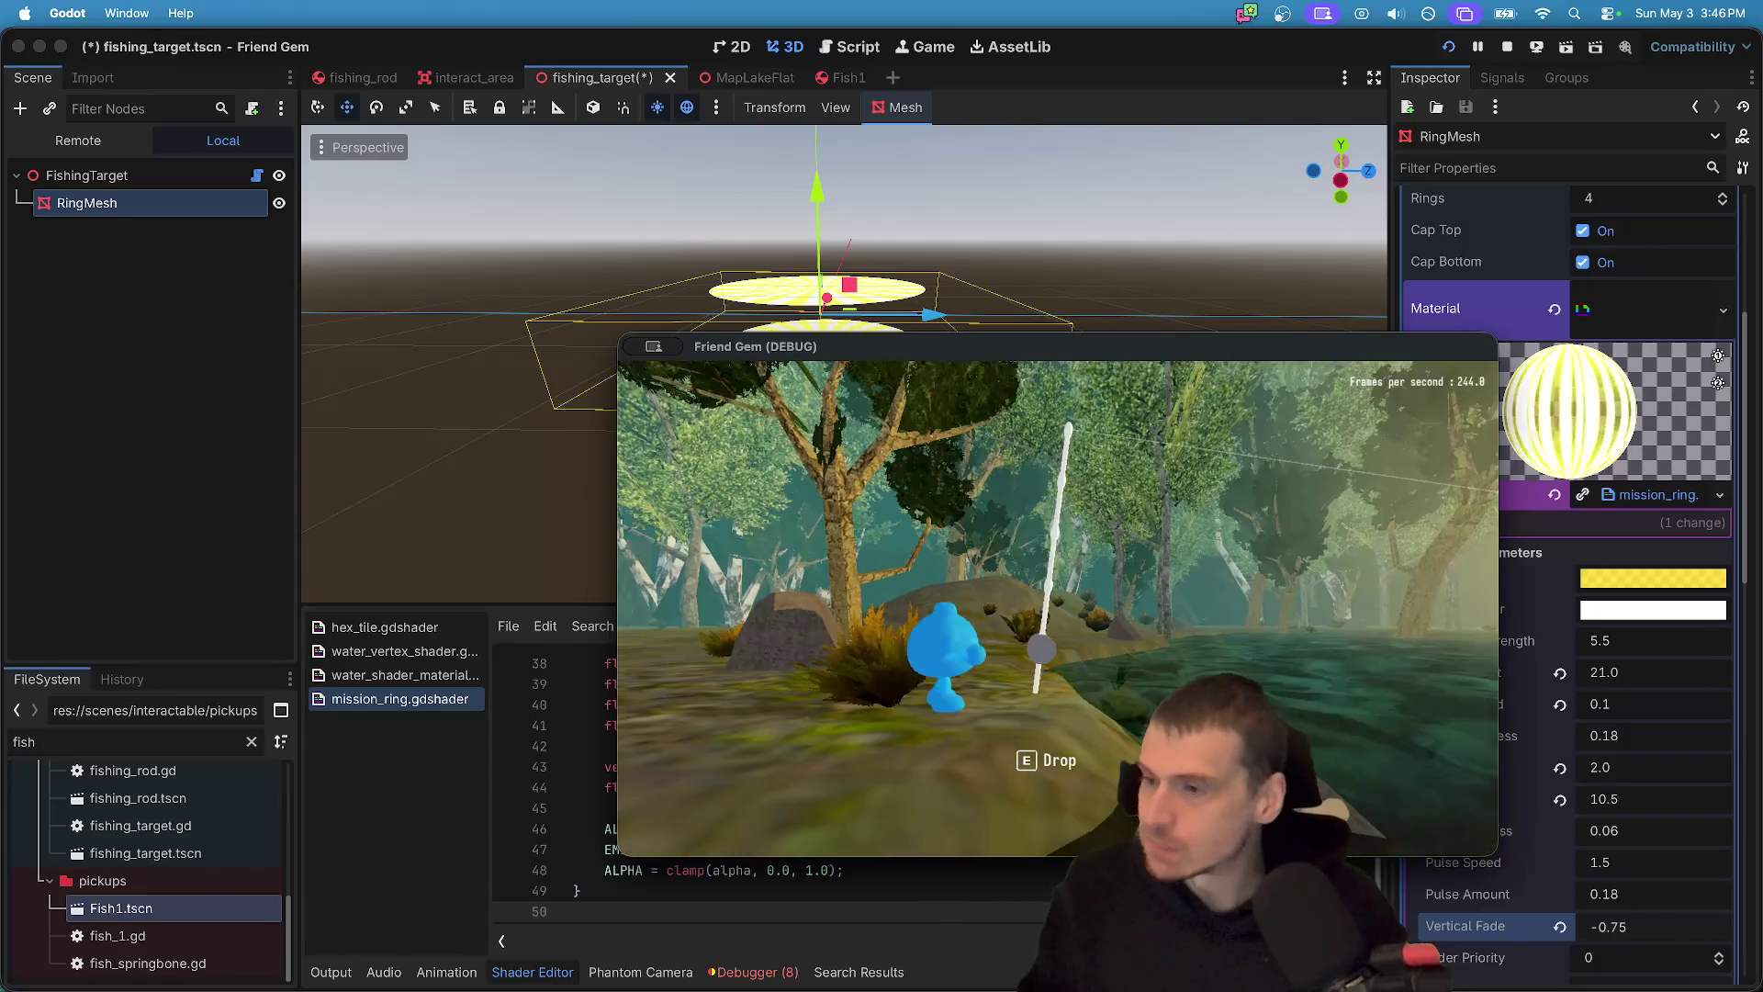
pyautogui.press('a')
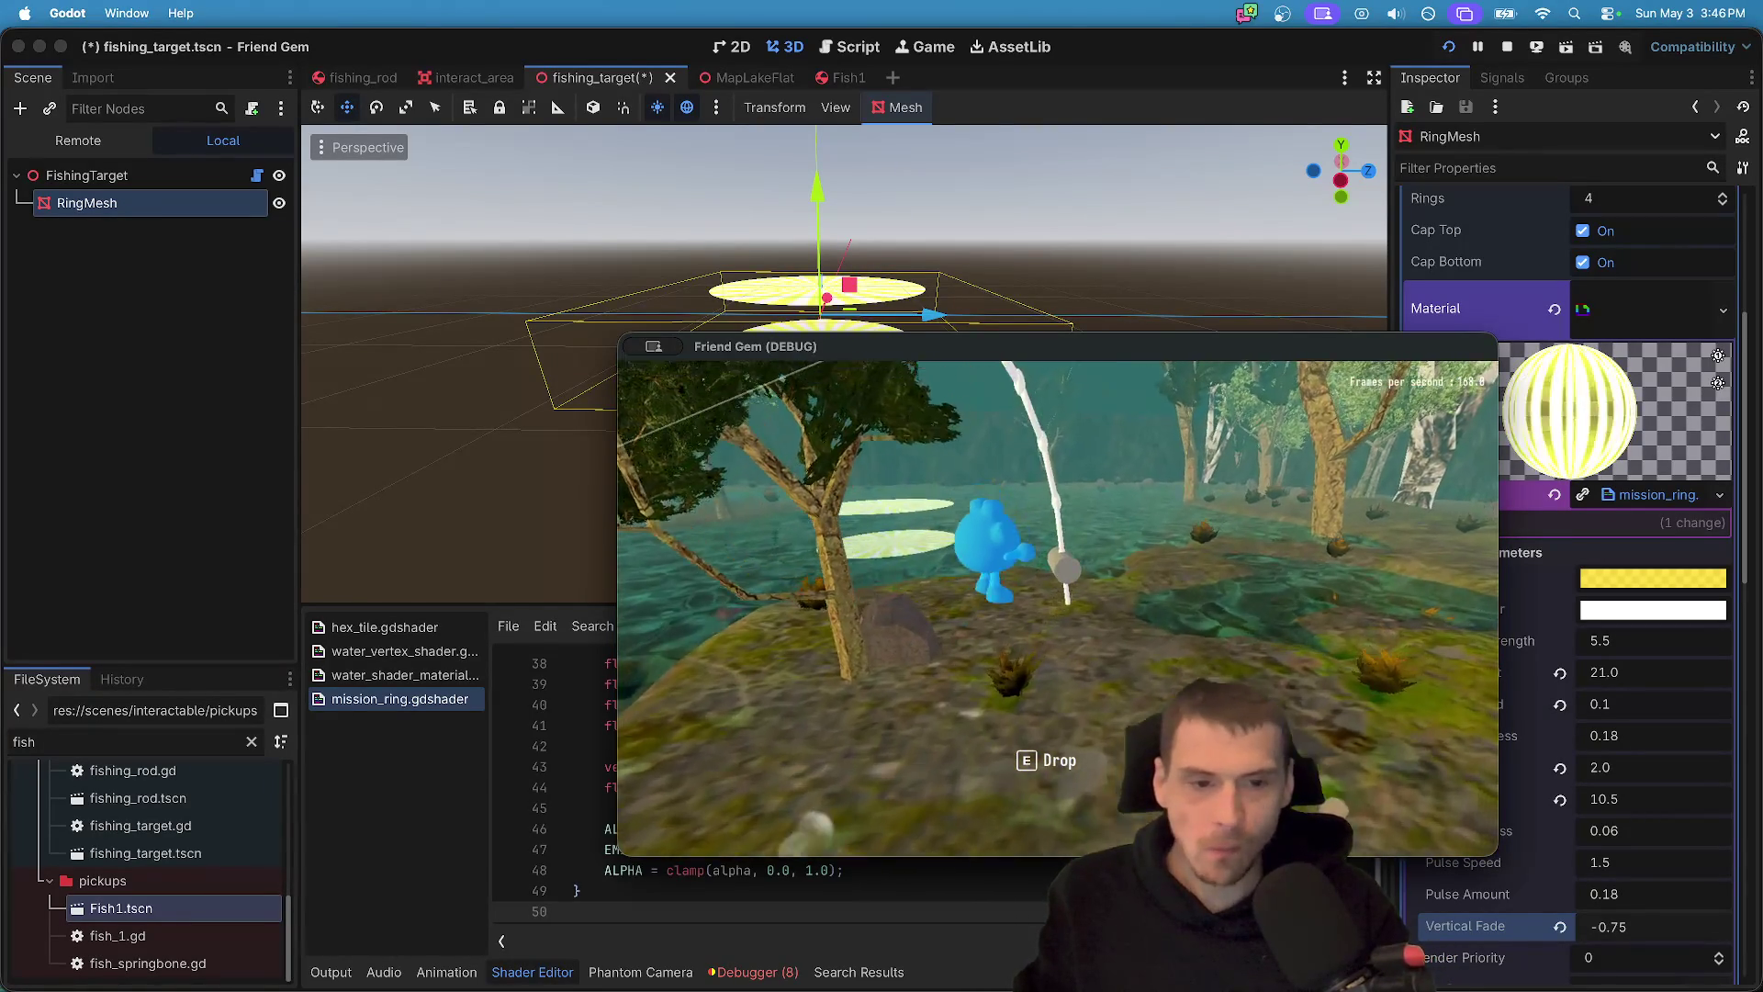
pyautogui.press('e')
pyautogui.press('w')
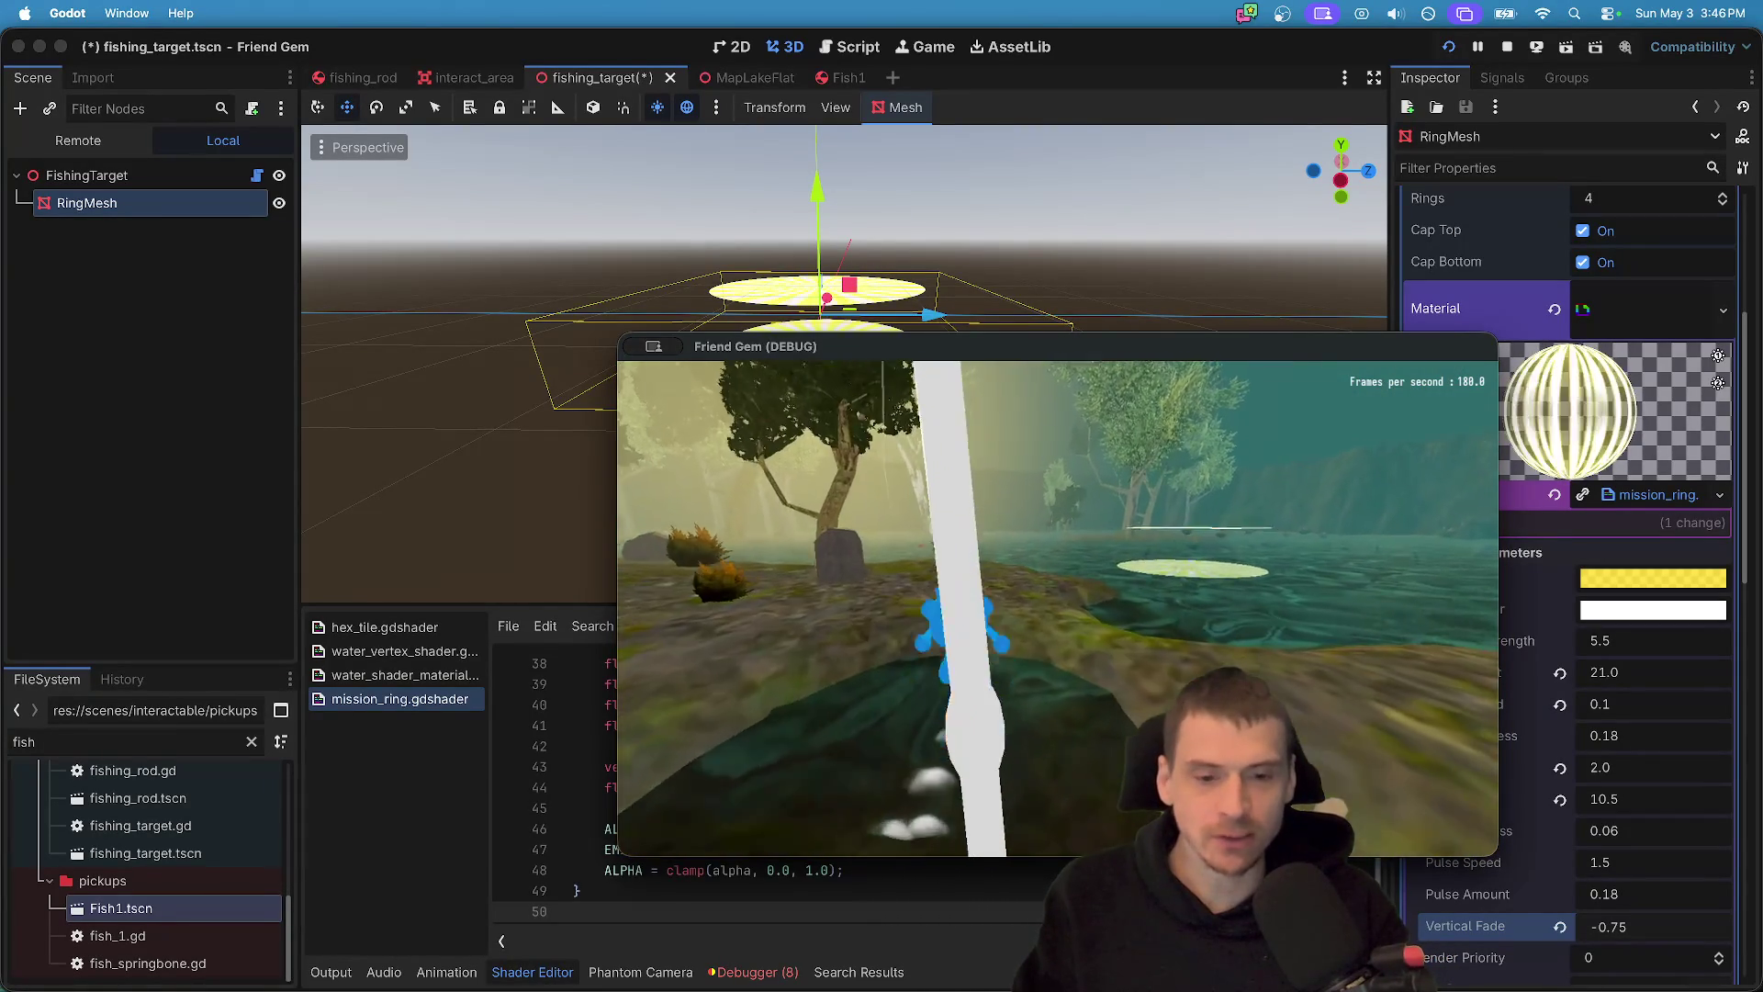
pyautogui.press('Escape')
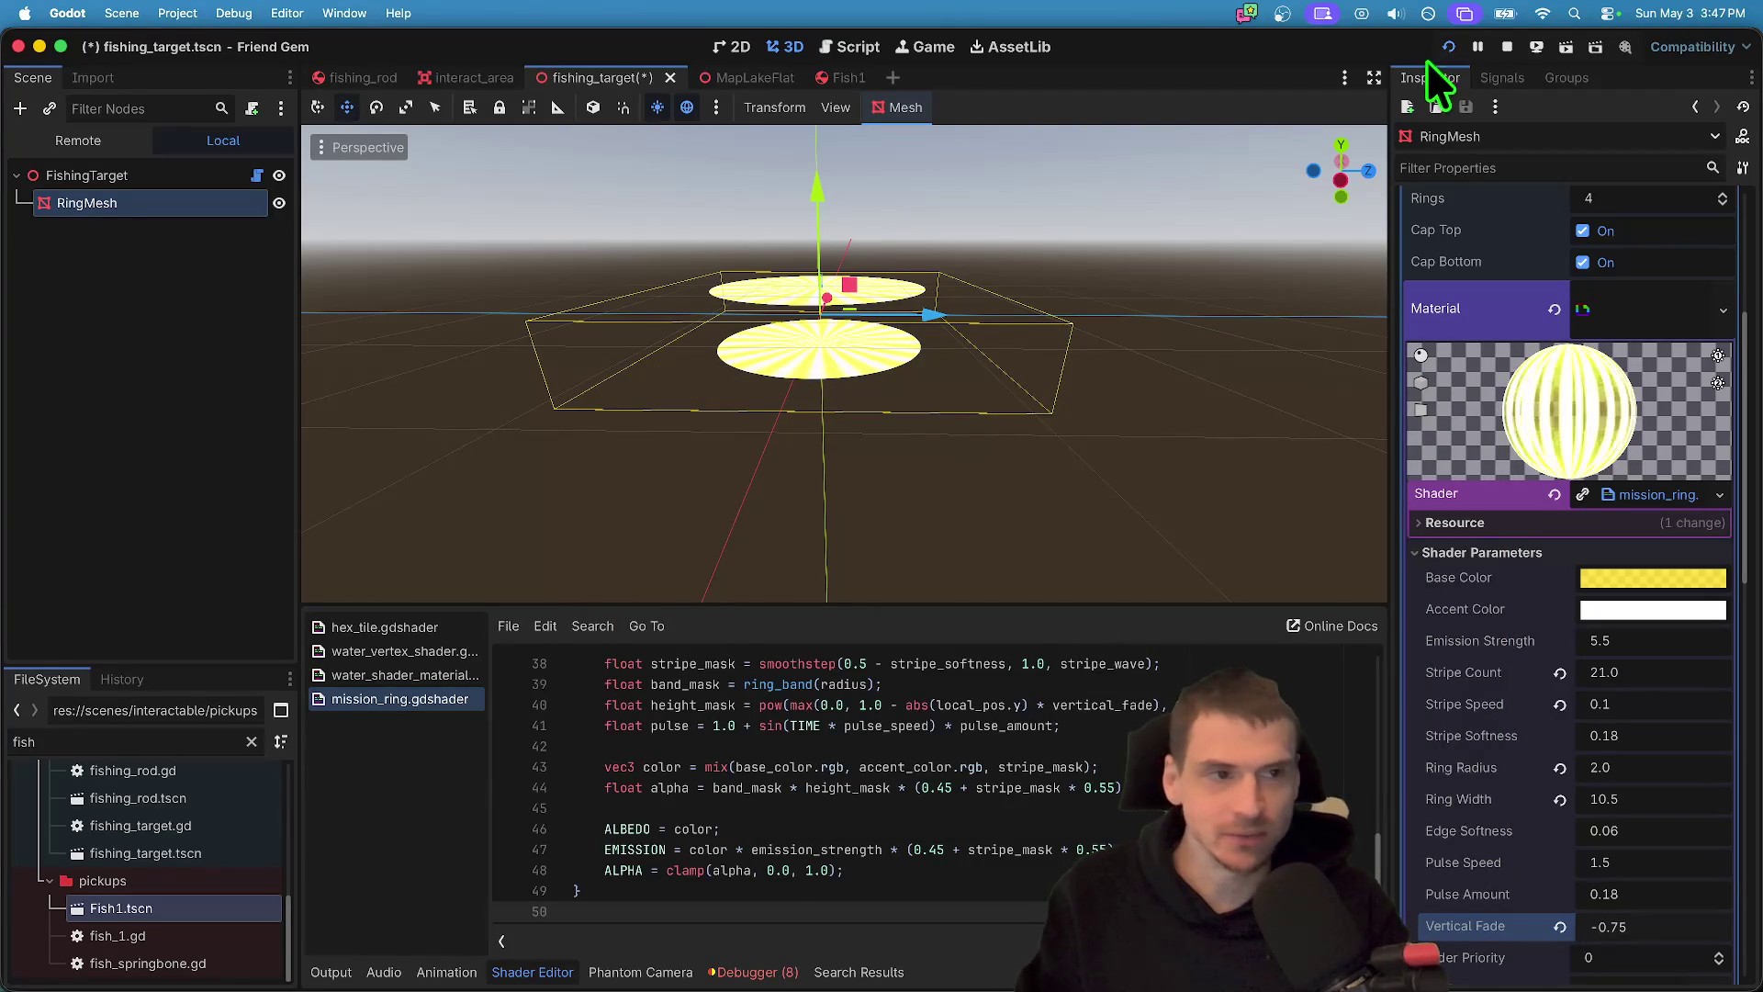
# - Revert Stripe Count, Stripe Speed, Ring Radius, Ring Width and Vertical Fade to their defaults
pyautogui.scroll(-1, 1543, 726)
pyautogui.click(1559, 674)
pyautogui.click(1559, 643)
pyautogui.click(1559, 737)
pyautogui.click(1559, 769)
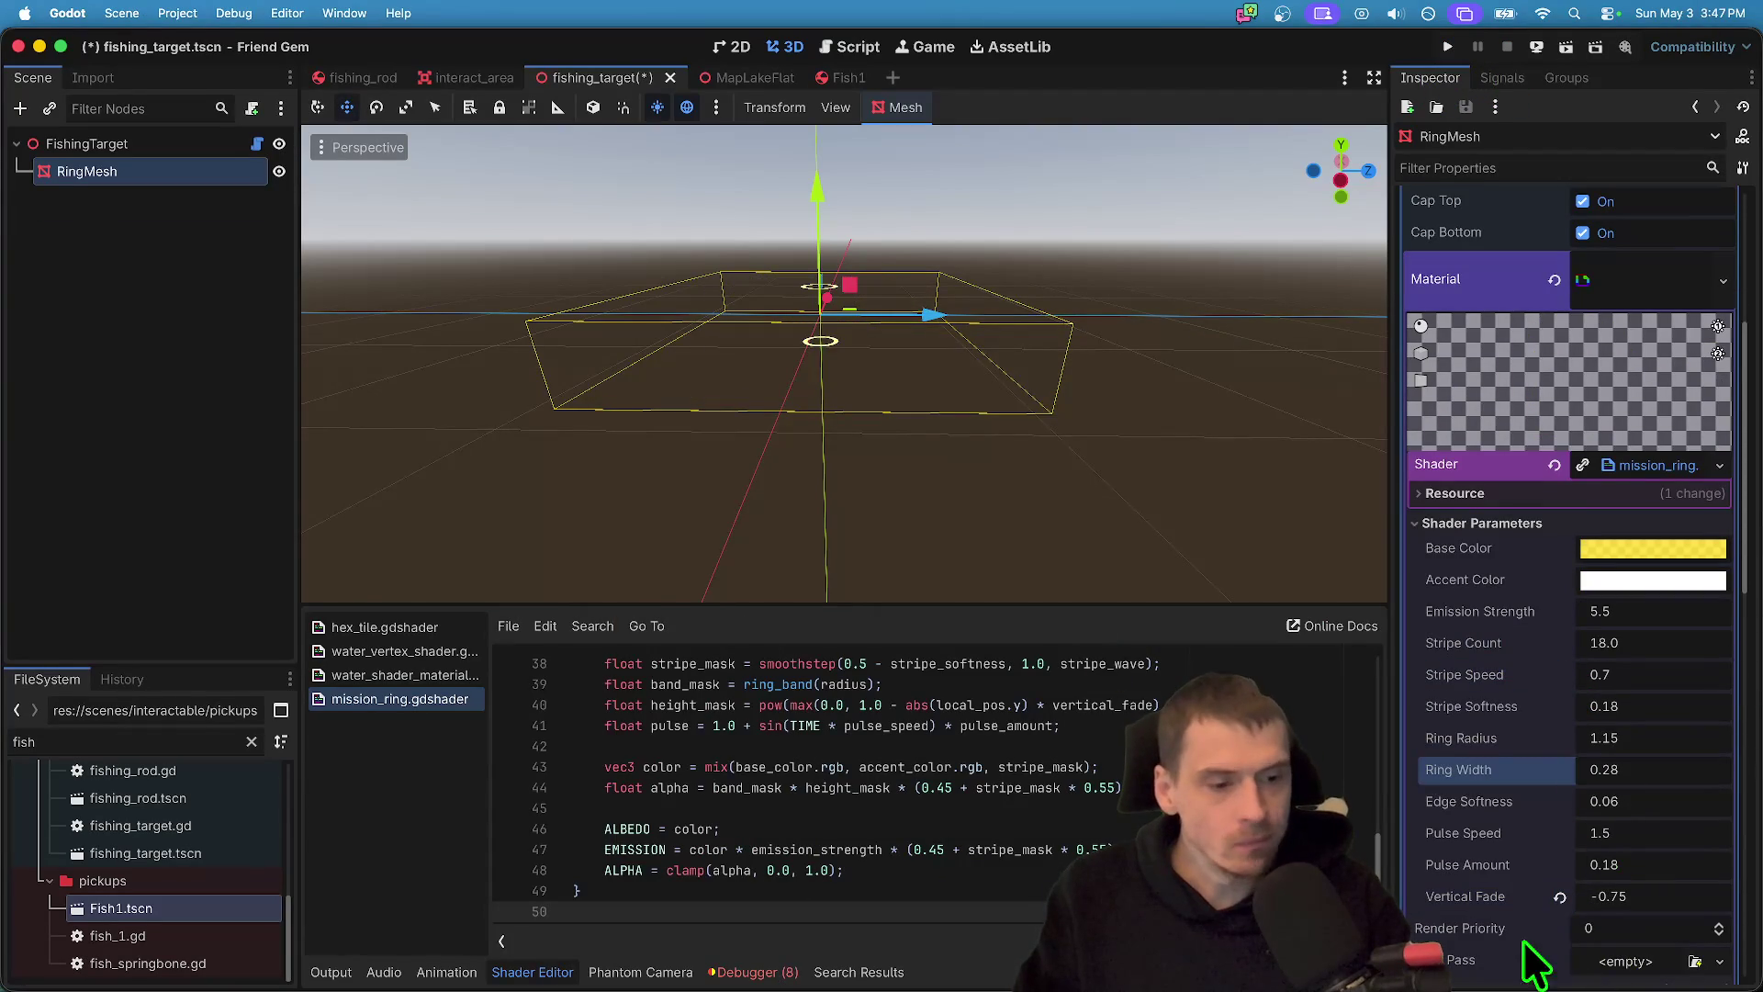
pyautogui.click(1559, 896)
pyautogui.scroll(2, 758, 376)
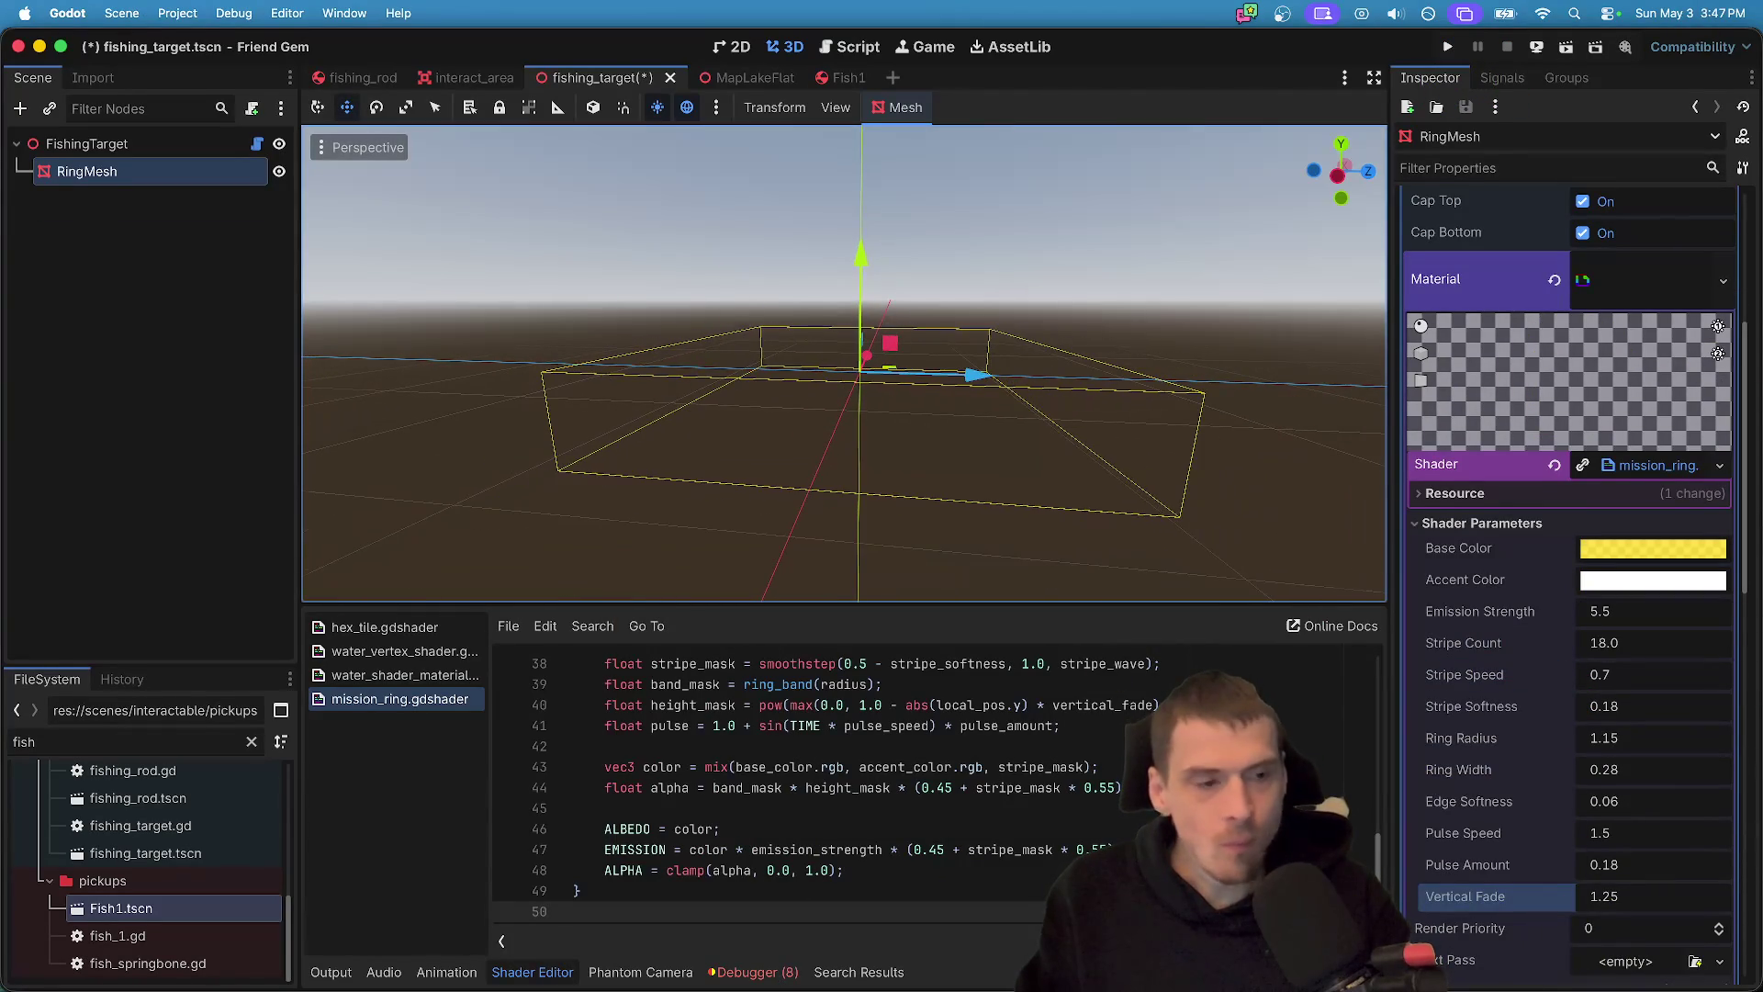
pyautogui.scroll(5, 1675, 769)
# - Set RingMesh's Bottom Radius and Top Radius both to 10.0 m
pyautogui.click(1646, 459)
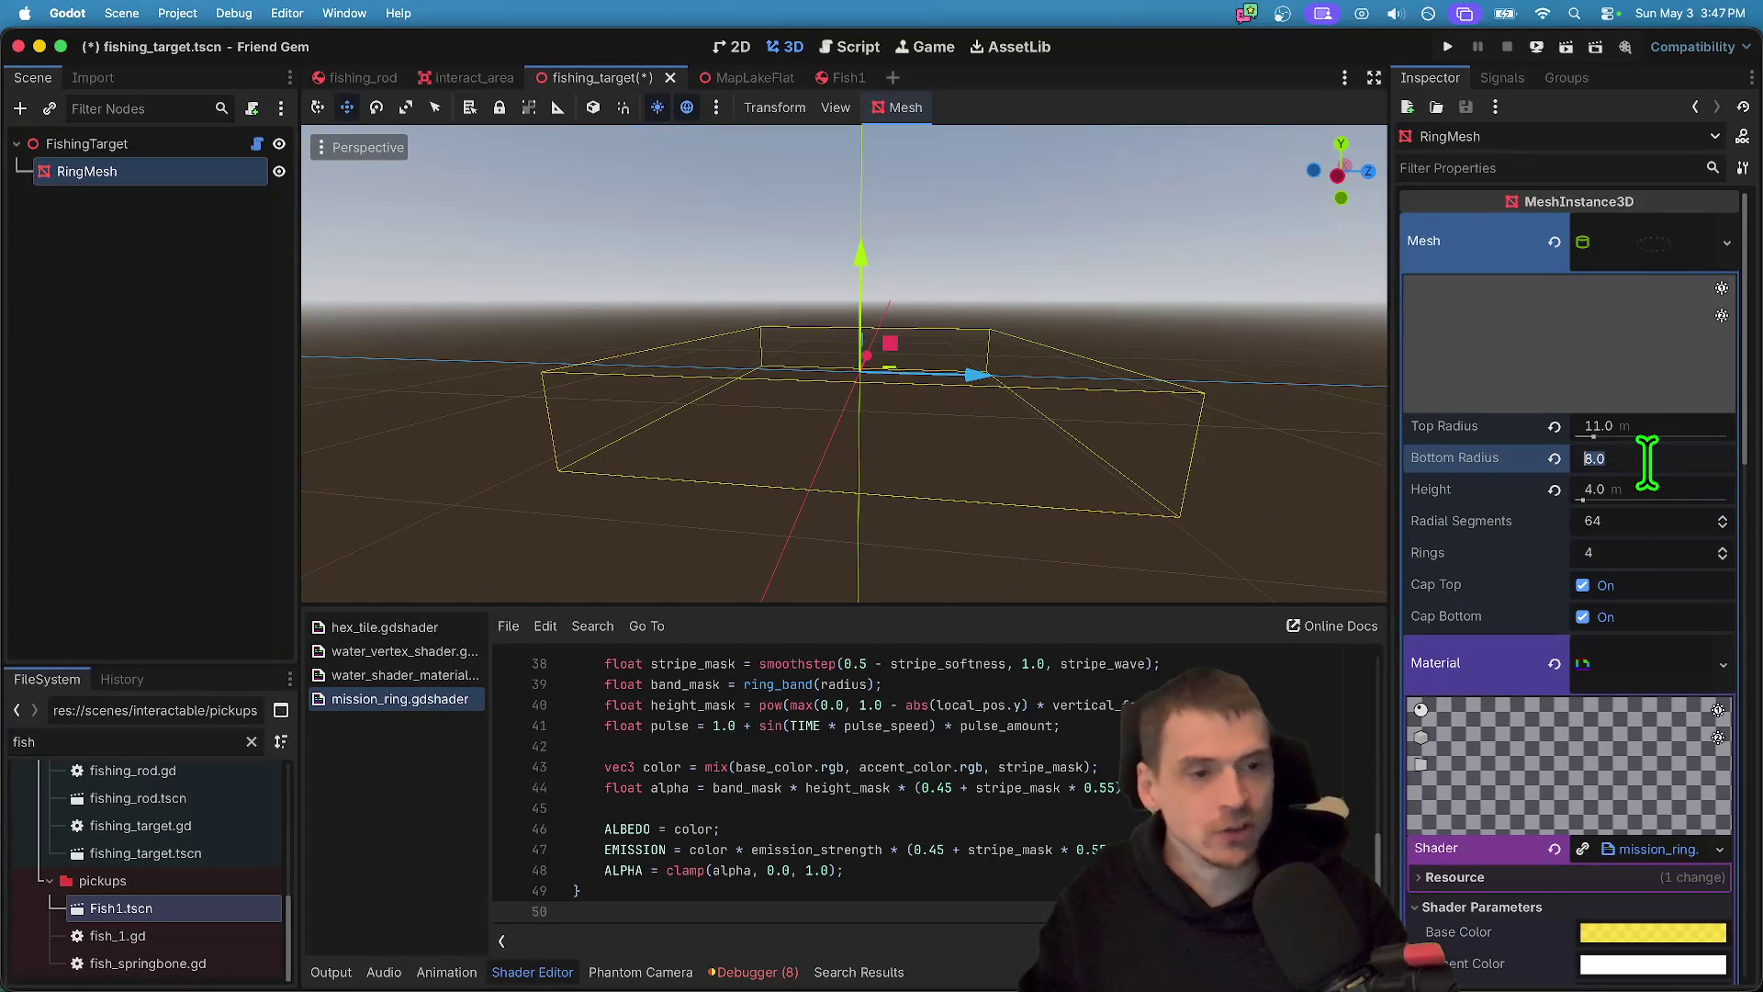
pyautogui.write('12')
pyautogui.press('Return')
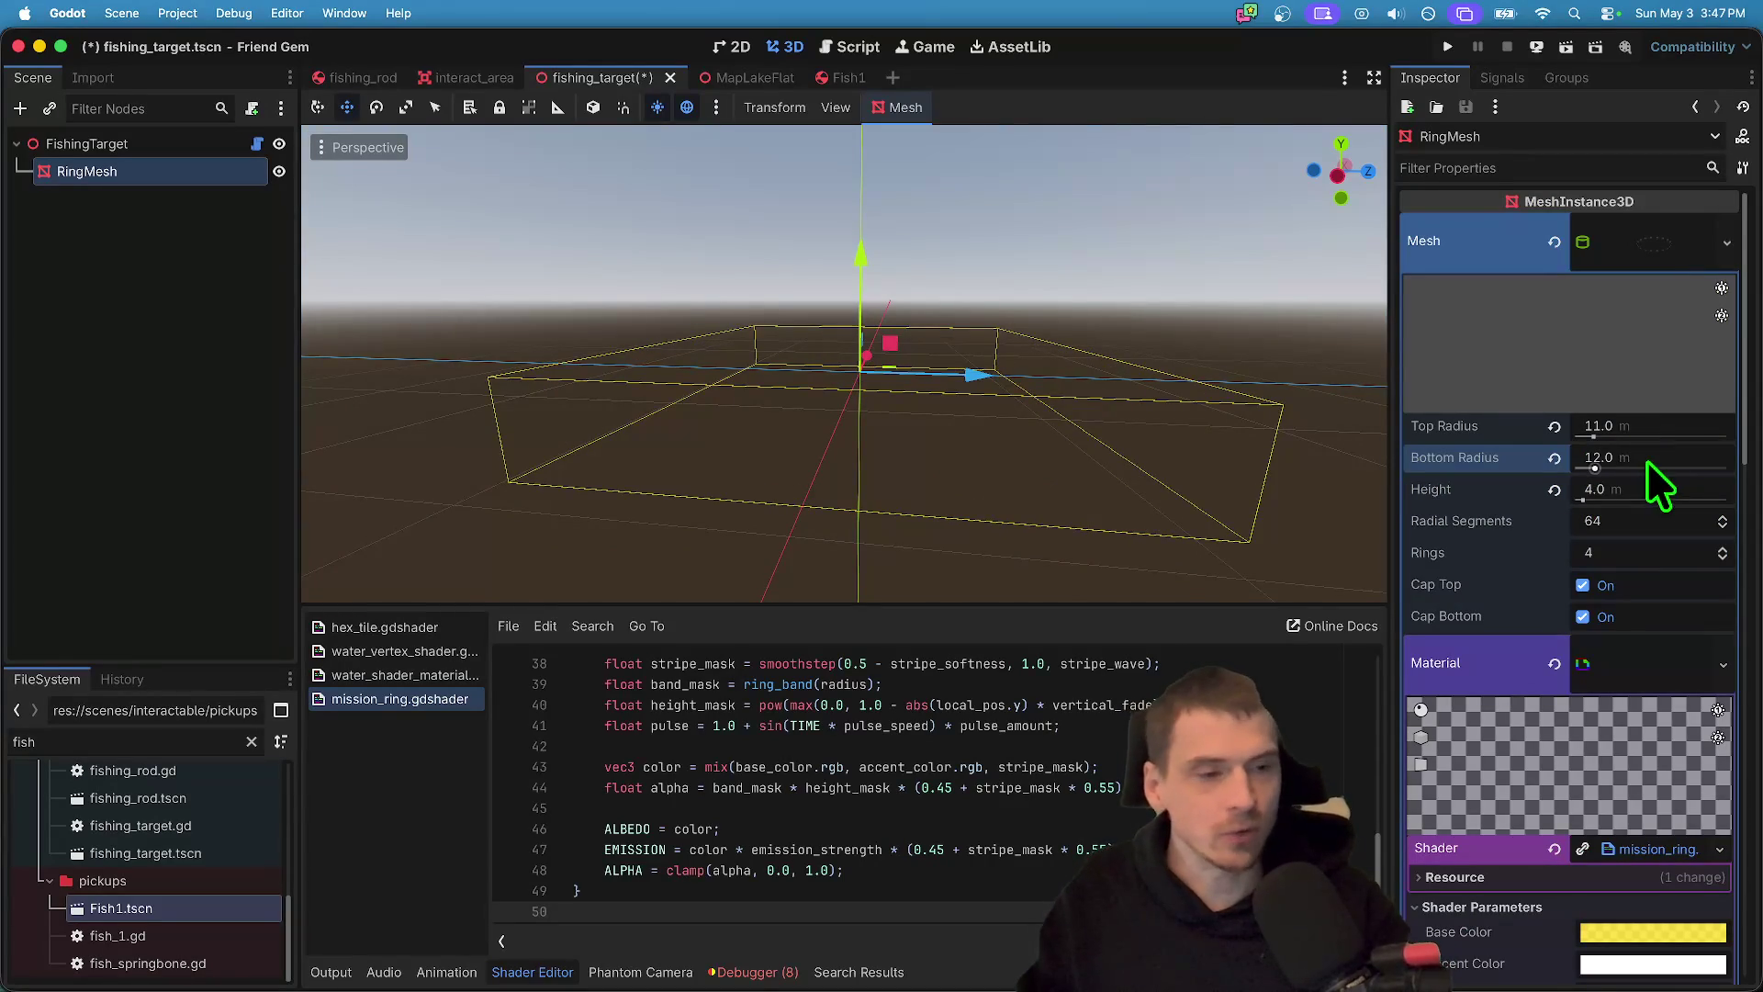
pyautogui.hotkey('shift', 'Tab')
pyautogui.write('10')
pyautogui.press('Tab')
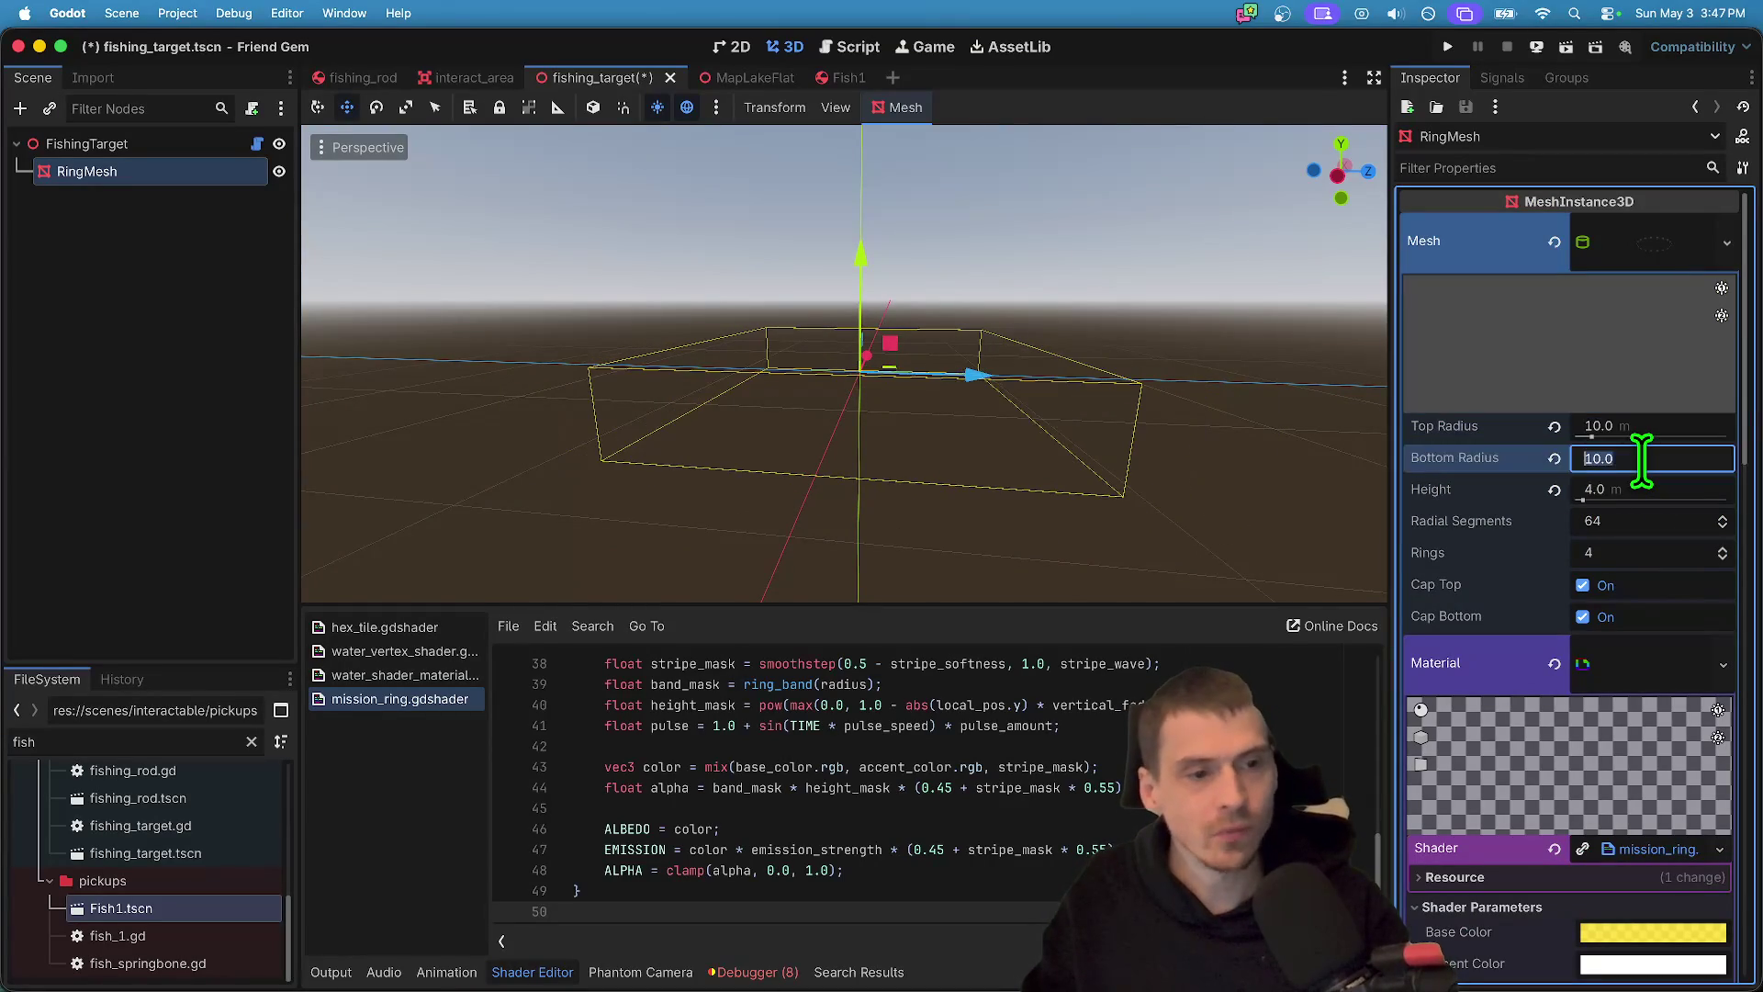
pyautogui.press('Tab')
pyautogui.write('1.001')
# - Raise the cylinder Height, first to 2.0 m and then taller
pyautogui.click(1655, 496)
pyautogui.write('2')
pyautogui.press('Return')
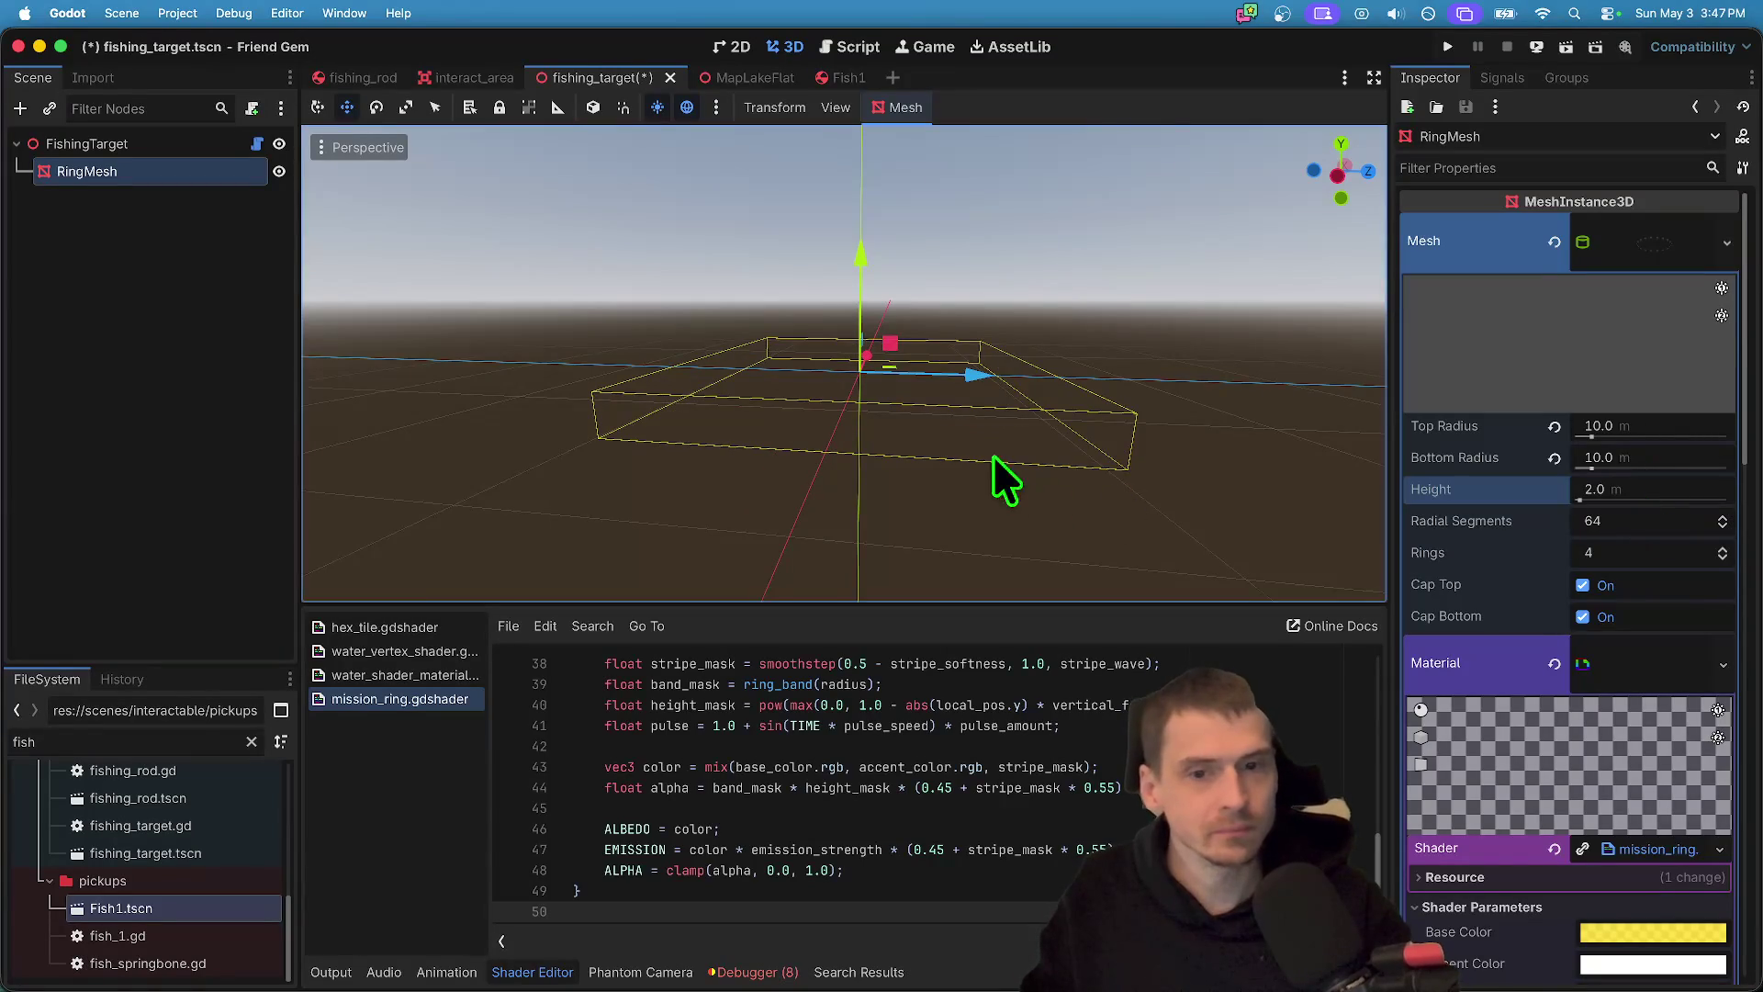
pyautogui.click(1678, 487)
pyautogui.write('0')
pyautogui.press('Return')
pyautogui.scroll(-5, 1653, 642)
# - Reset Ring Radius and Ring Width, set Vertical Fade to 0.0, and enlarge the Ring Radius
pyautogui.scroll(-1, 1650, 760)
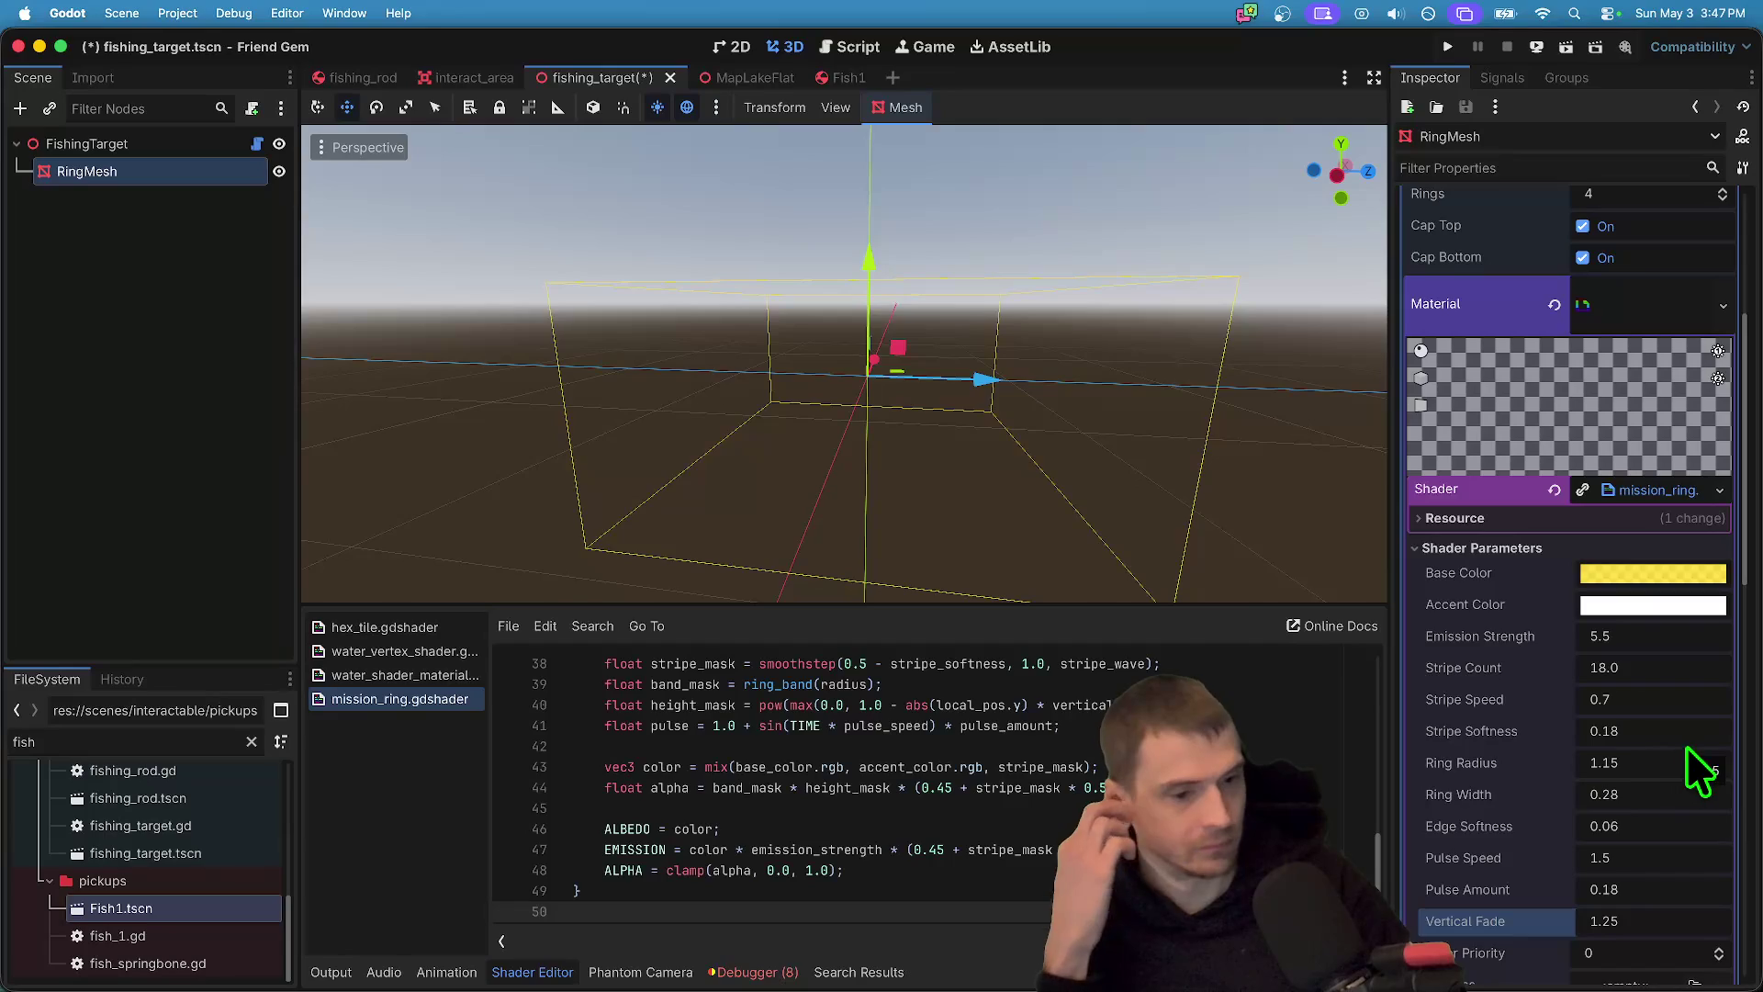
pyautogui.click(1689, 770)
pyautogui.write('5.15')
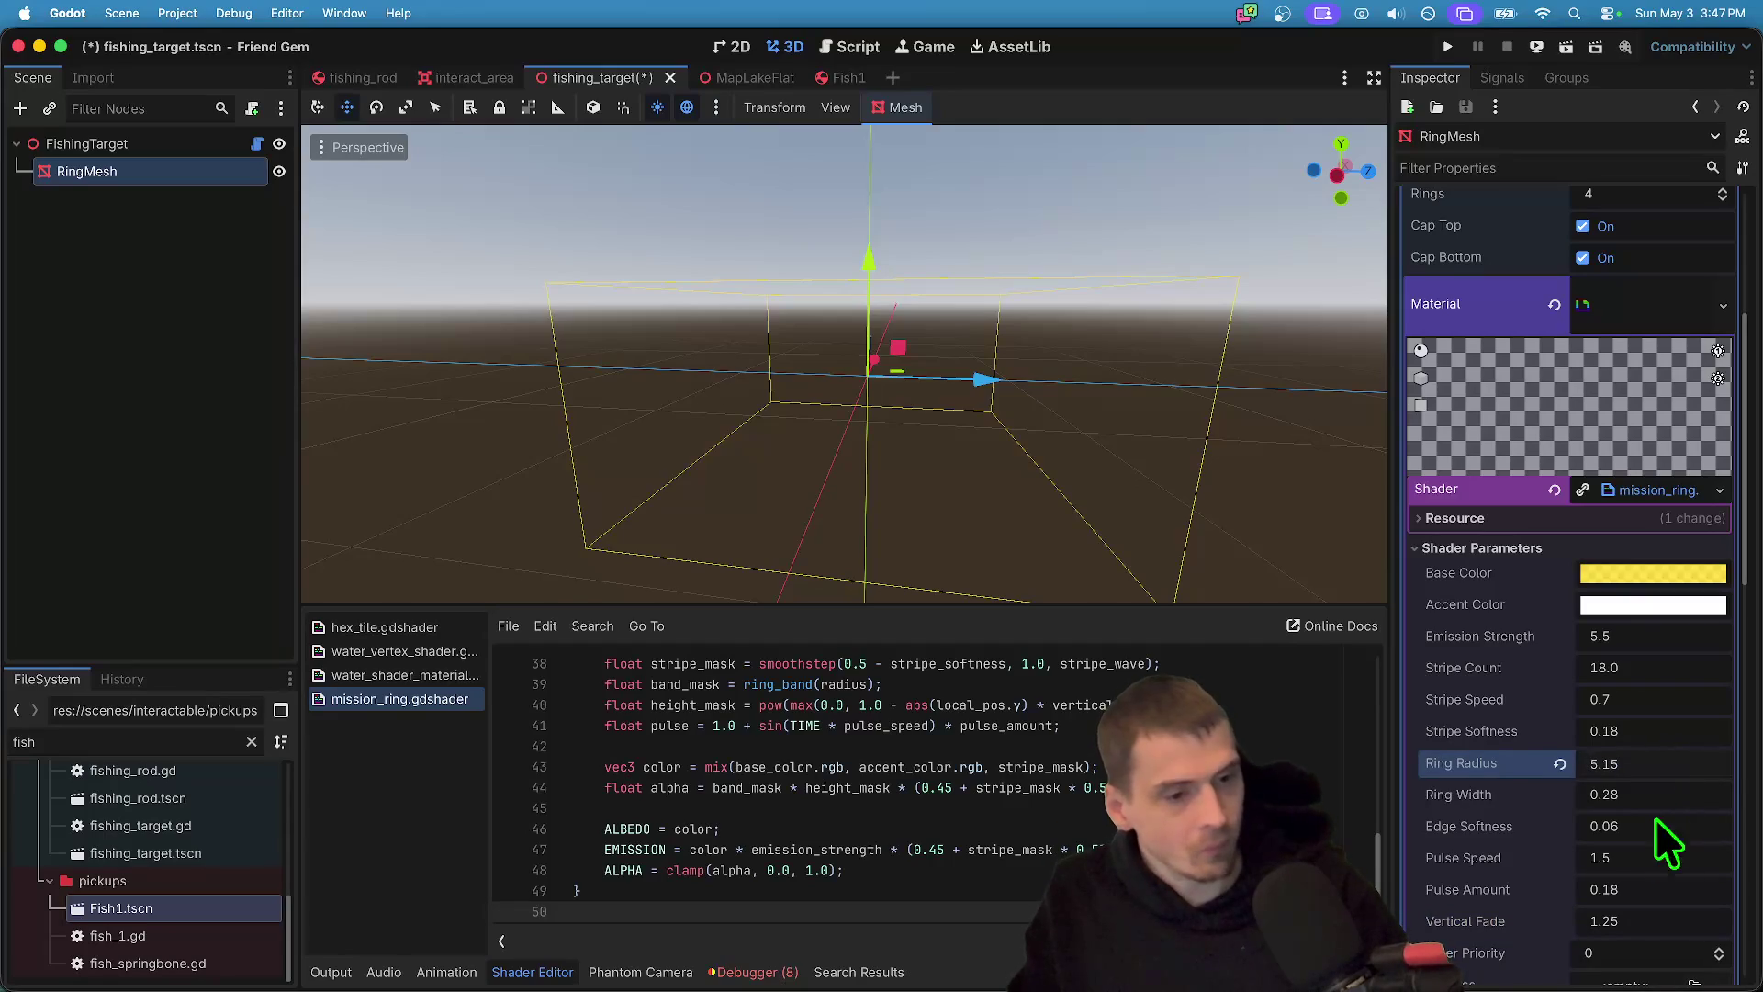
pyautogui.click(1660, 796)
pyautogui.write('1')
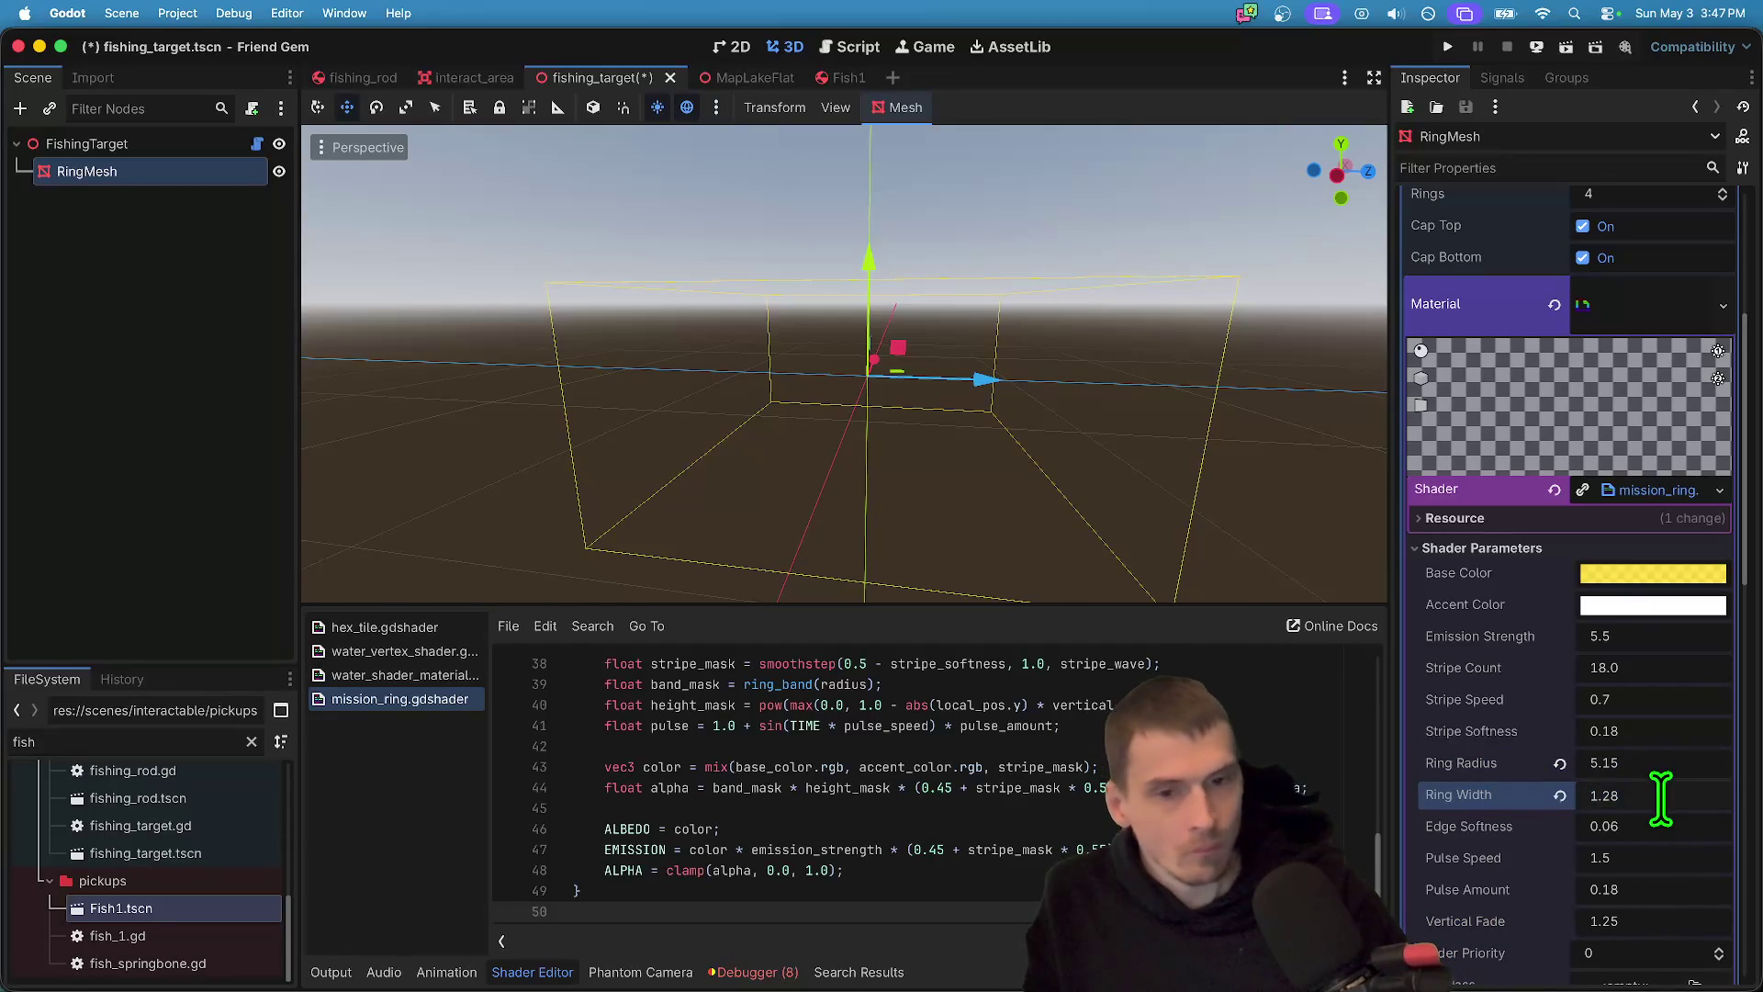
pyautogui.click(1558, 764)
pyautogui.click(1558, 794)
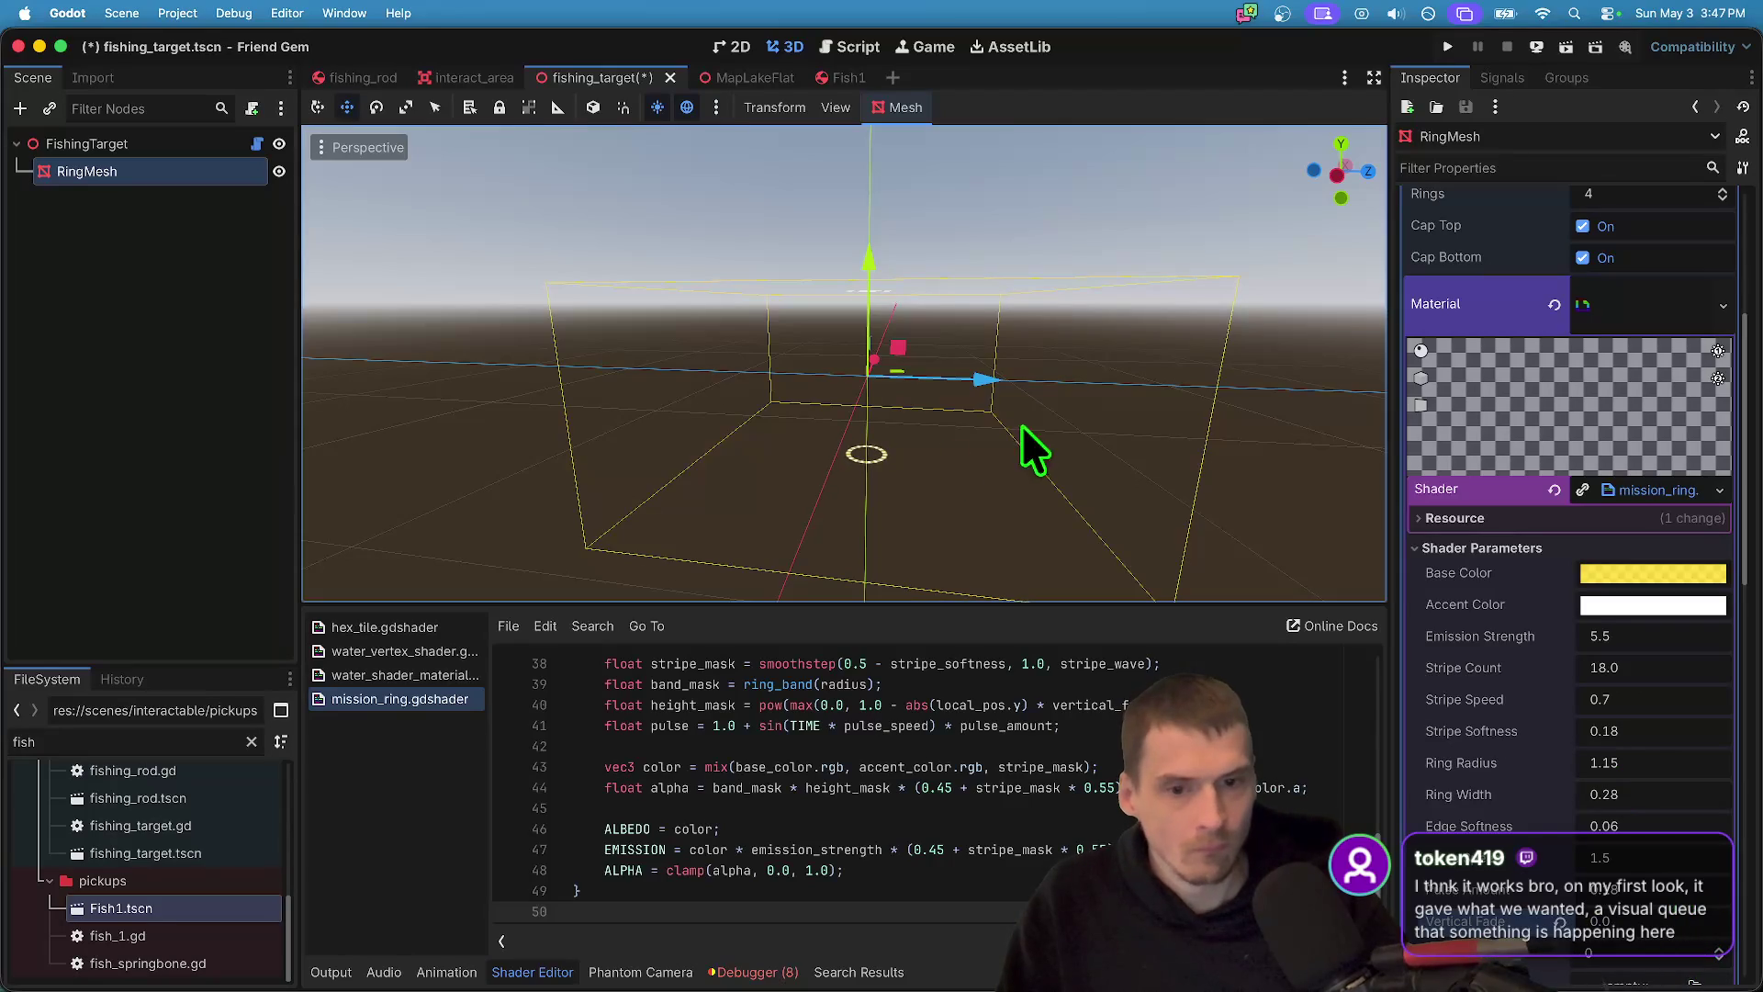
pyautogui.scroll(3, 844, 367)
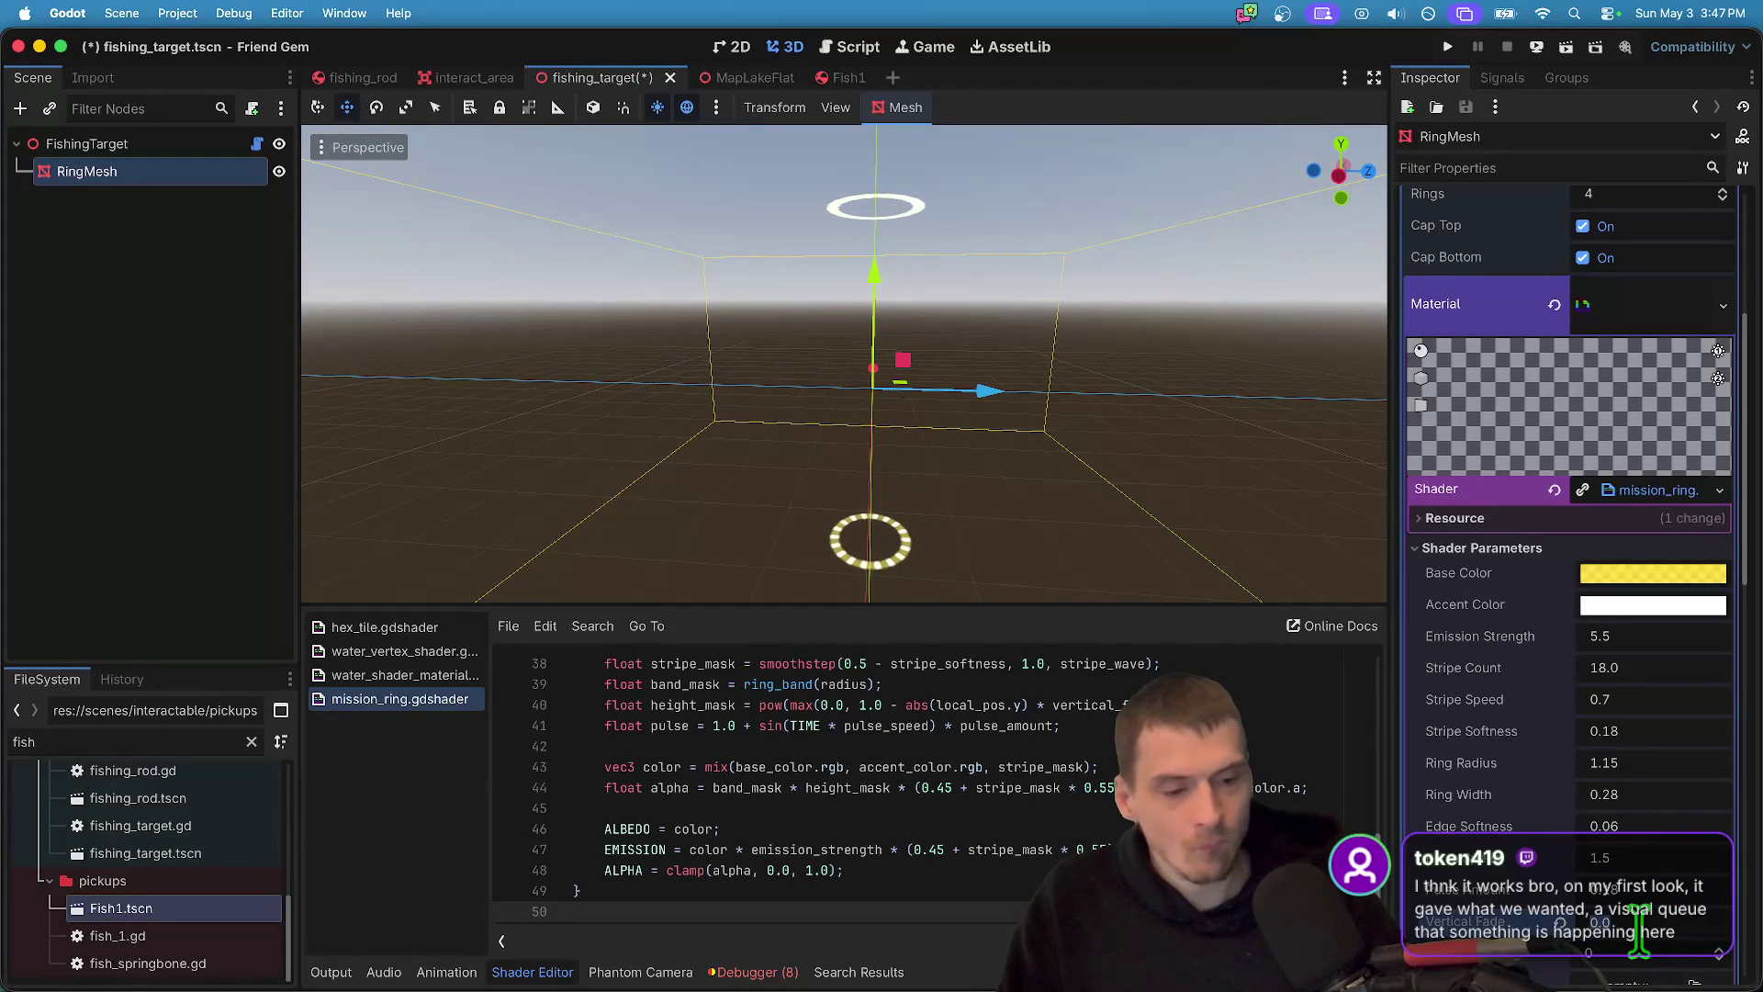
pyautogui.moveTo(1637, 923)
pyautogui.mouseDown()
pyautogui.moveTo(1561, 923)
pyautogui.moveTo(1639, 928)
pyautogui.mouseUp()
pyautogui.press('Return')
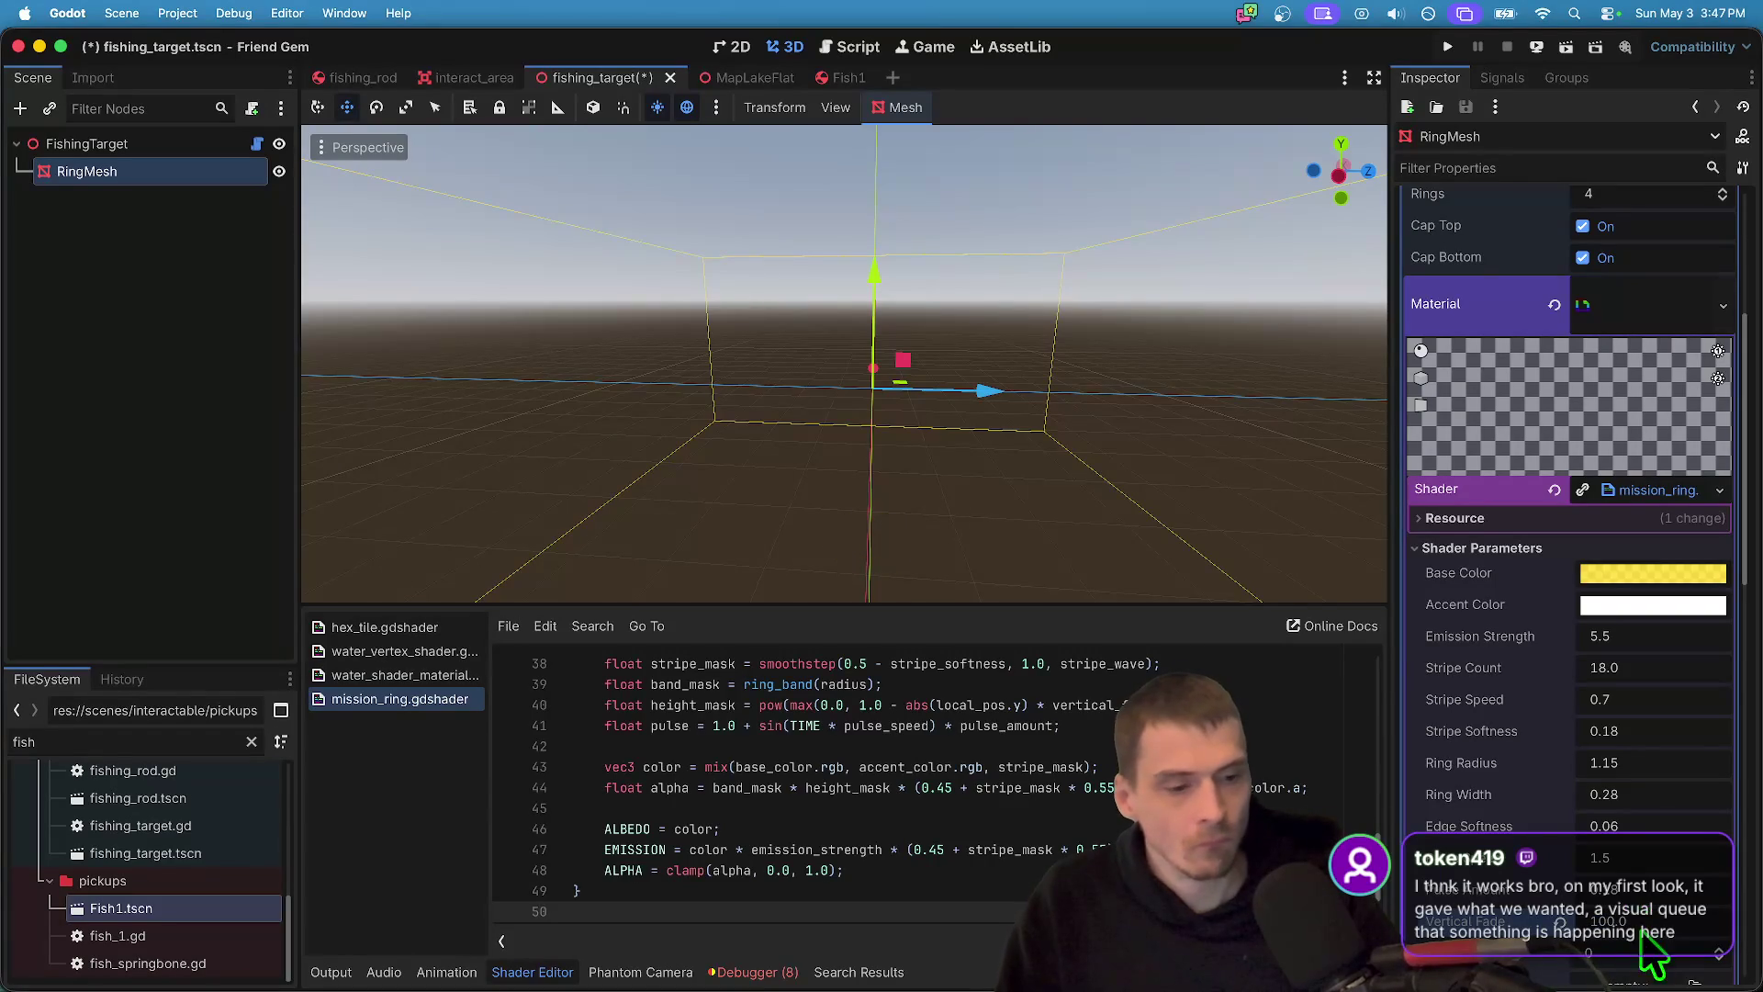
pyautogui.press('Return')
pyautogui.click(1688, 826)
pyautogui.hotkey('shift', 'Tab')
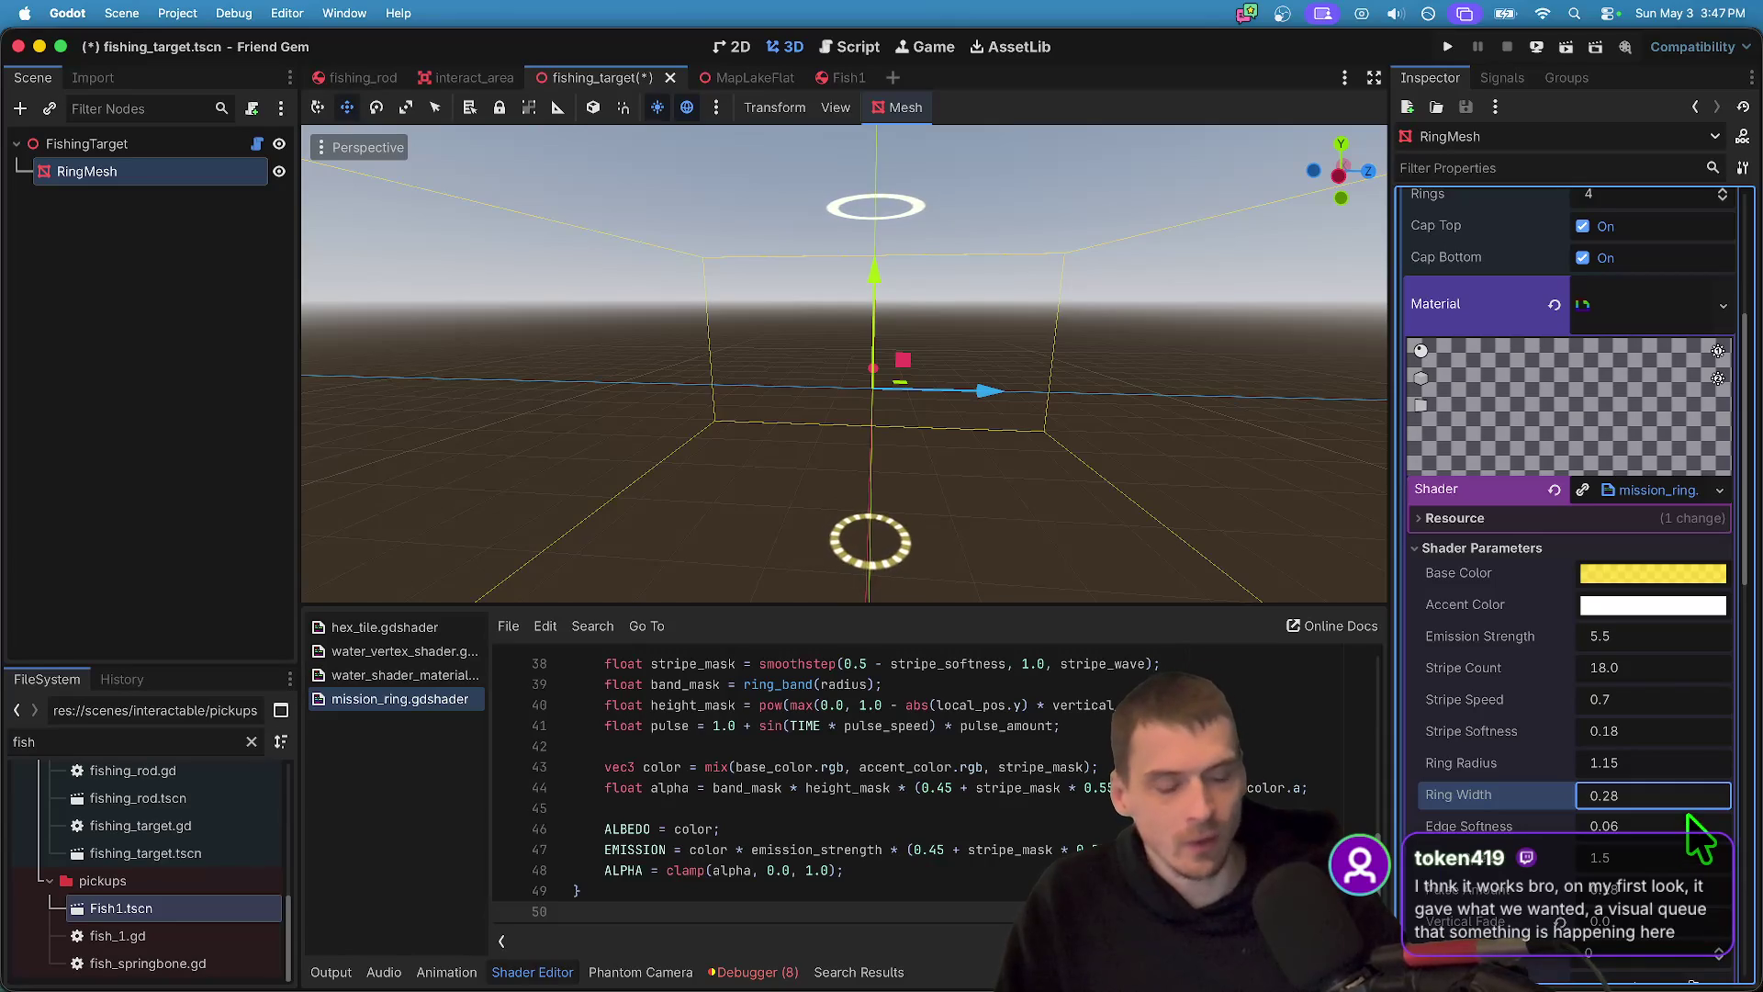
pyautogui.moveTo(1688, 770); pyautogui.dragTo(1727, 770)
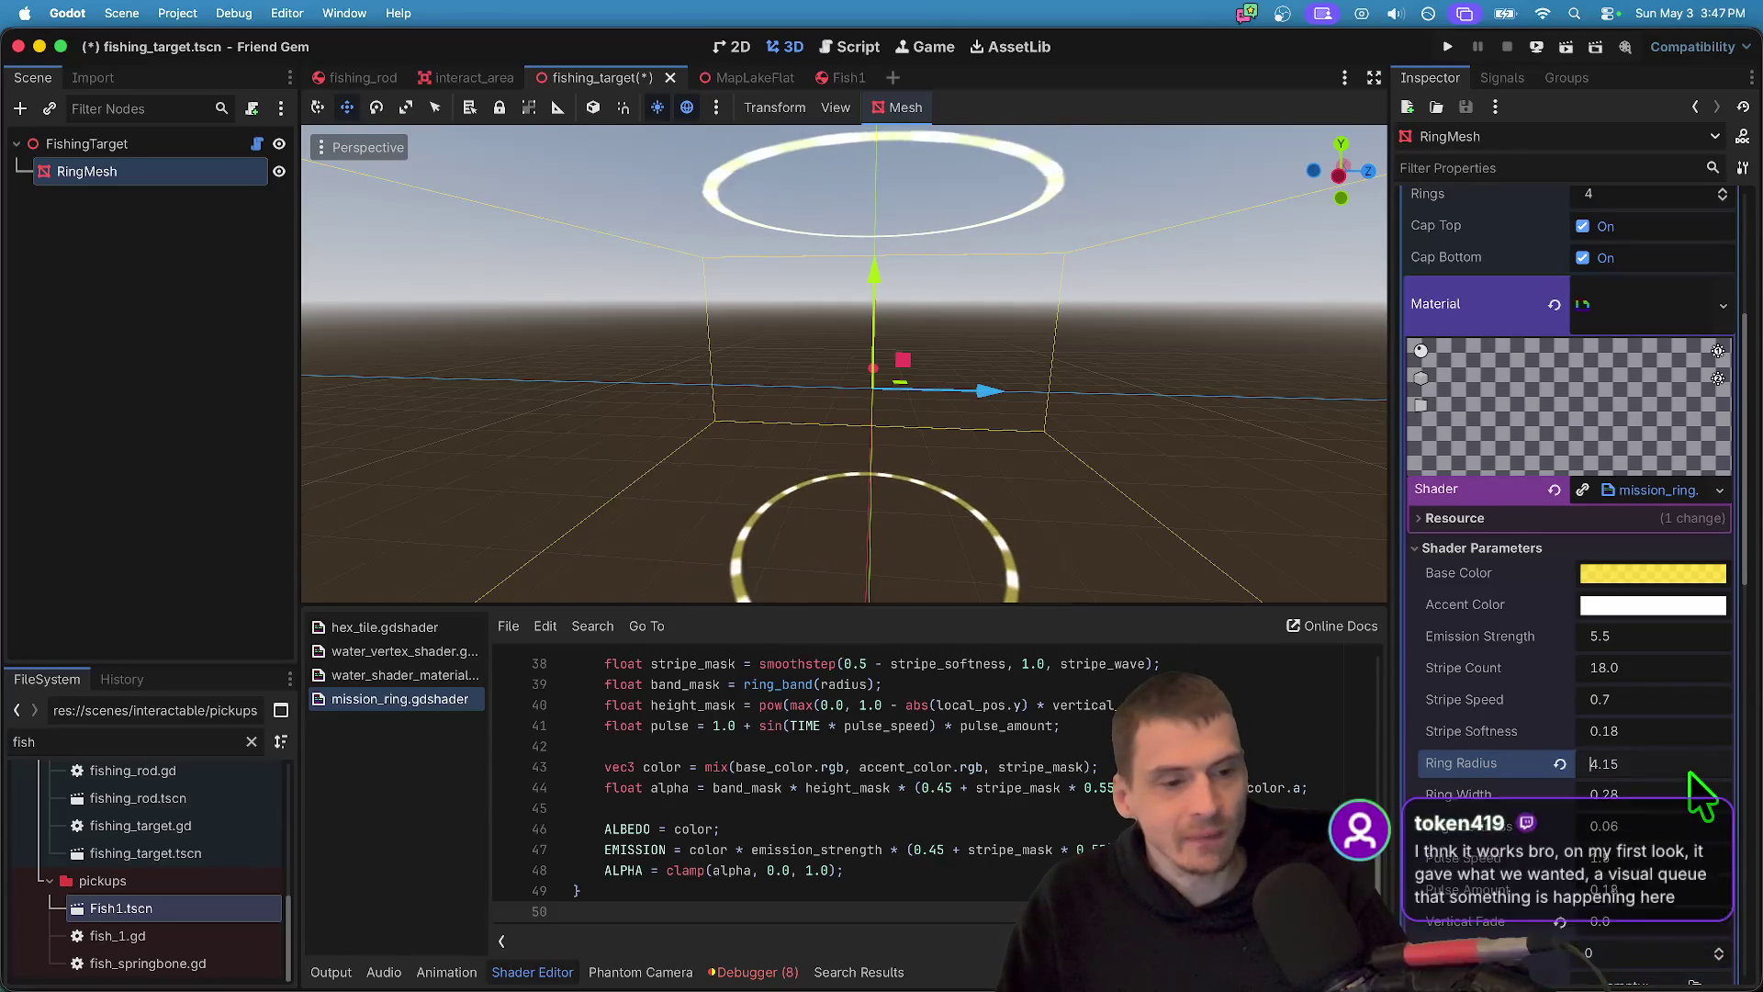
# - Adjust the ring shader's Pulse Speed and Pulse Amount values
pyautogui.scroll(-1, 1689, 762)
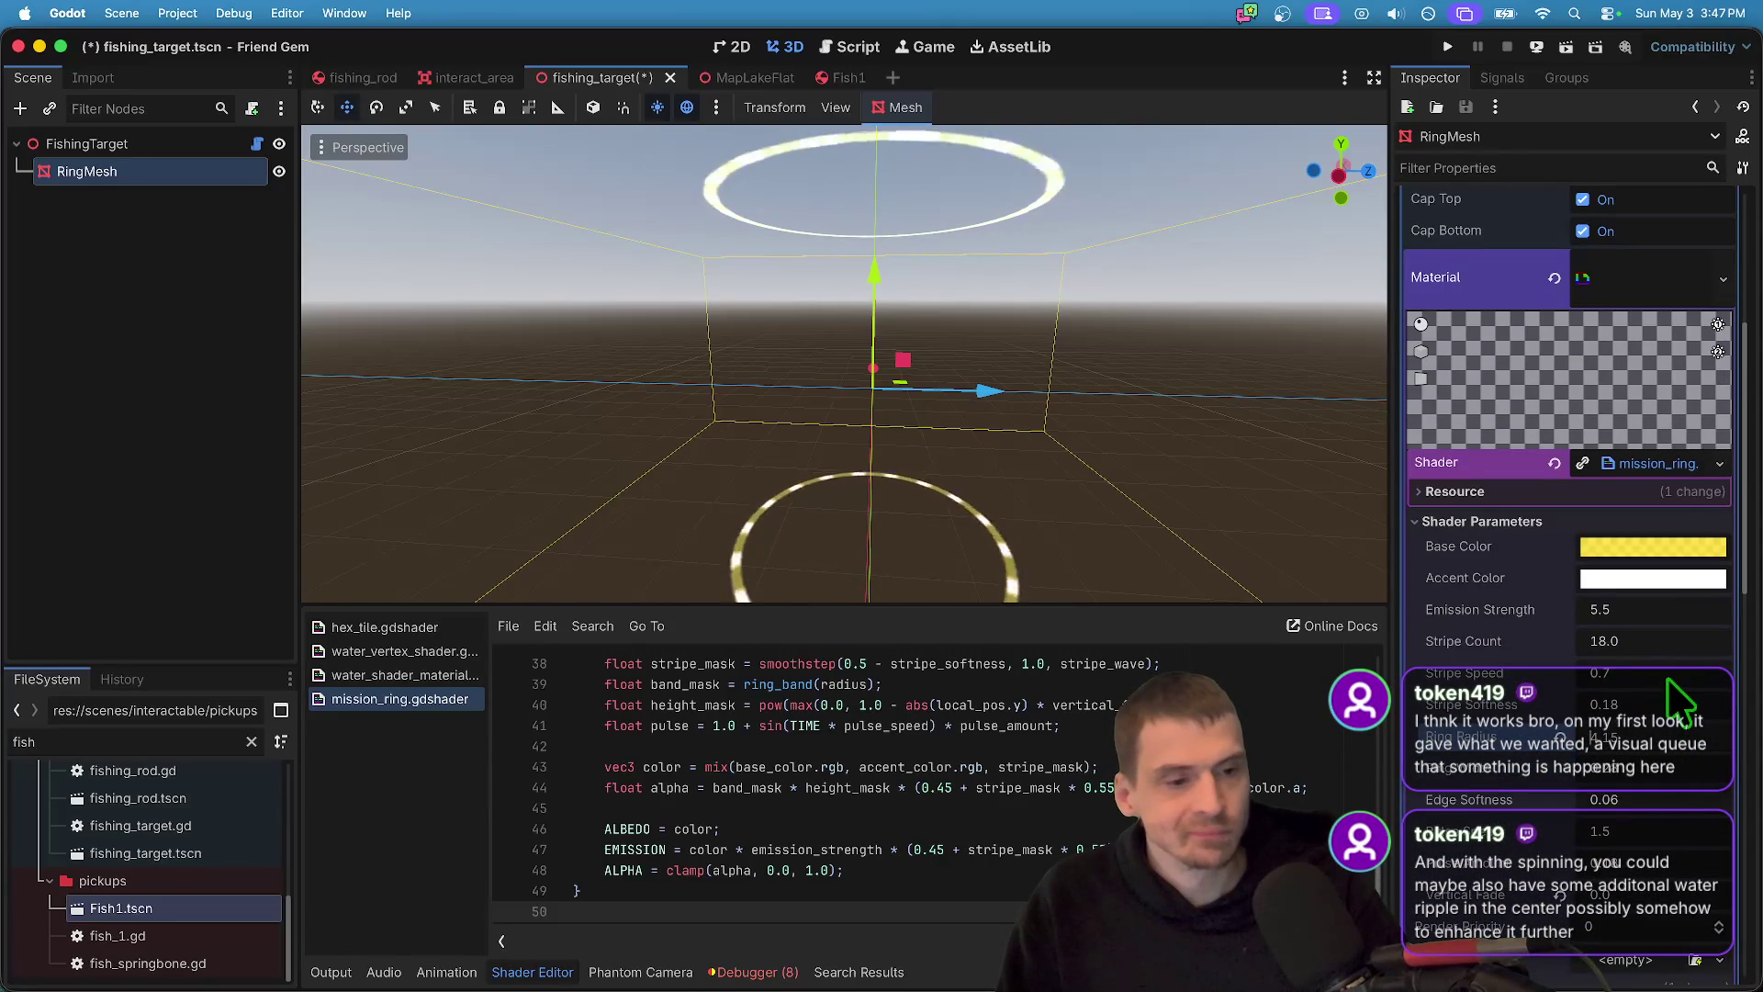
pyautogui.scroll(-1, 1673, 721)
pyautogui.scroll(-1, 1648, 788)
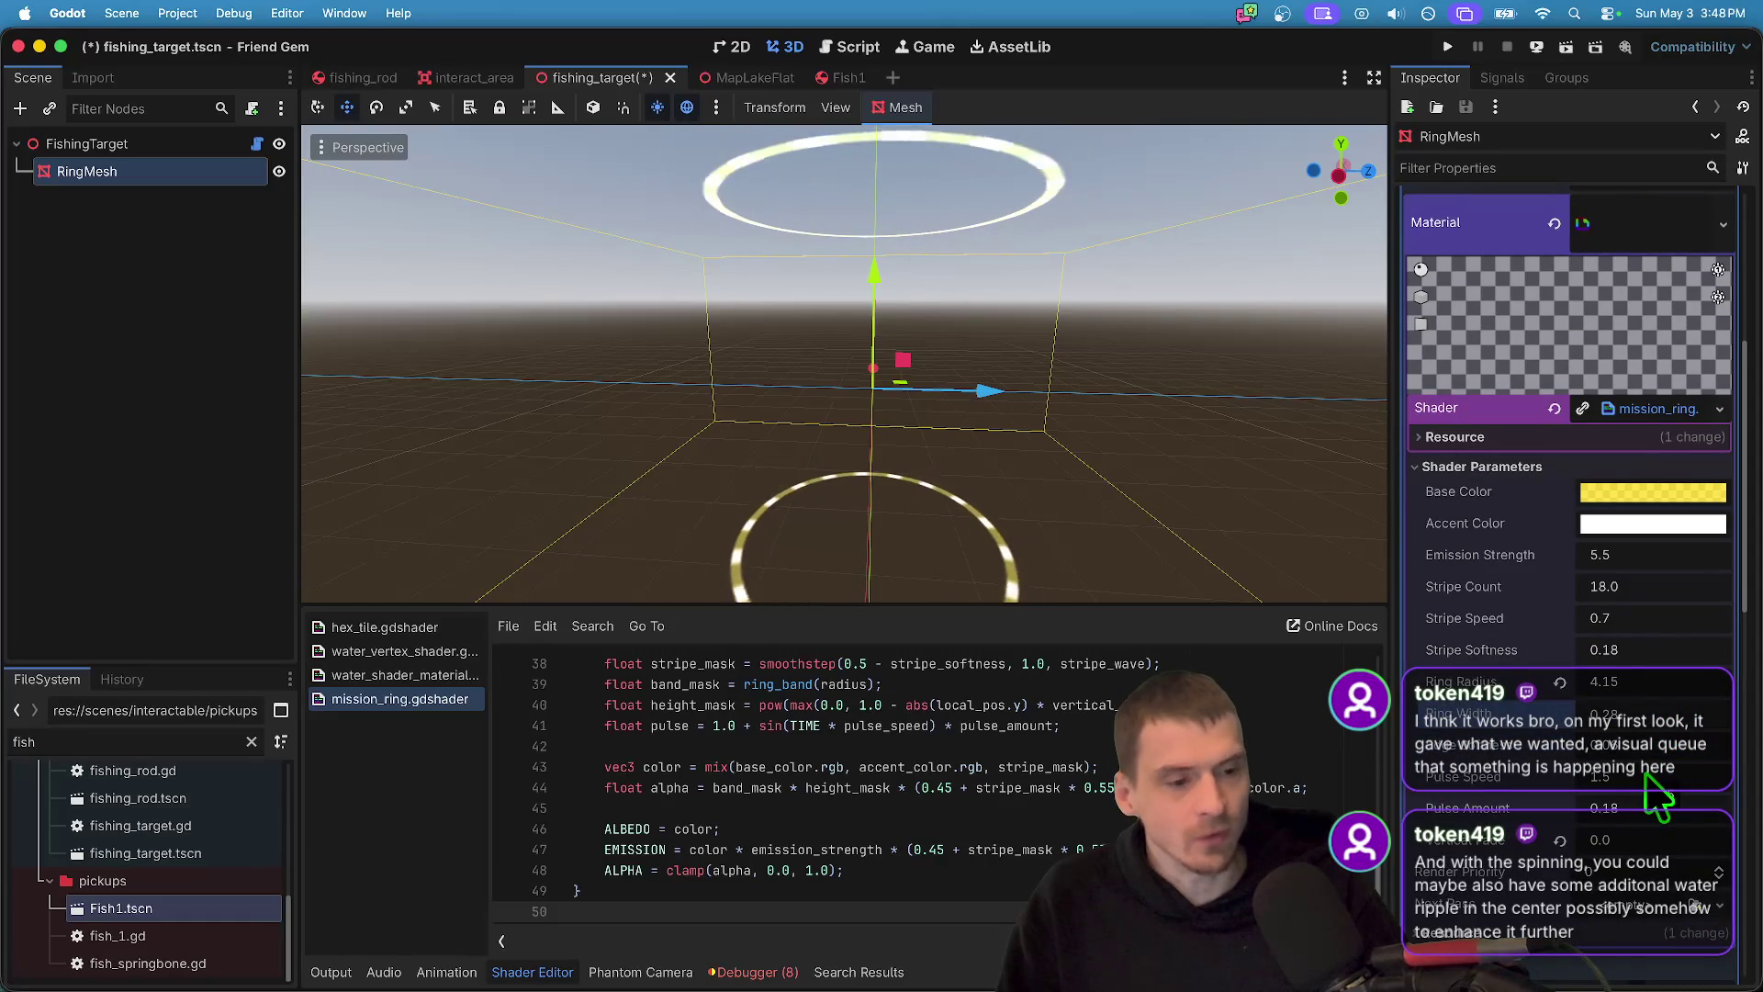
pyautogui.scroll(-4, 1641, 707)
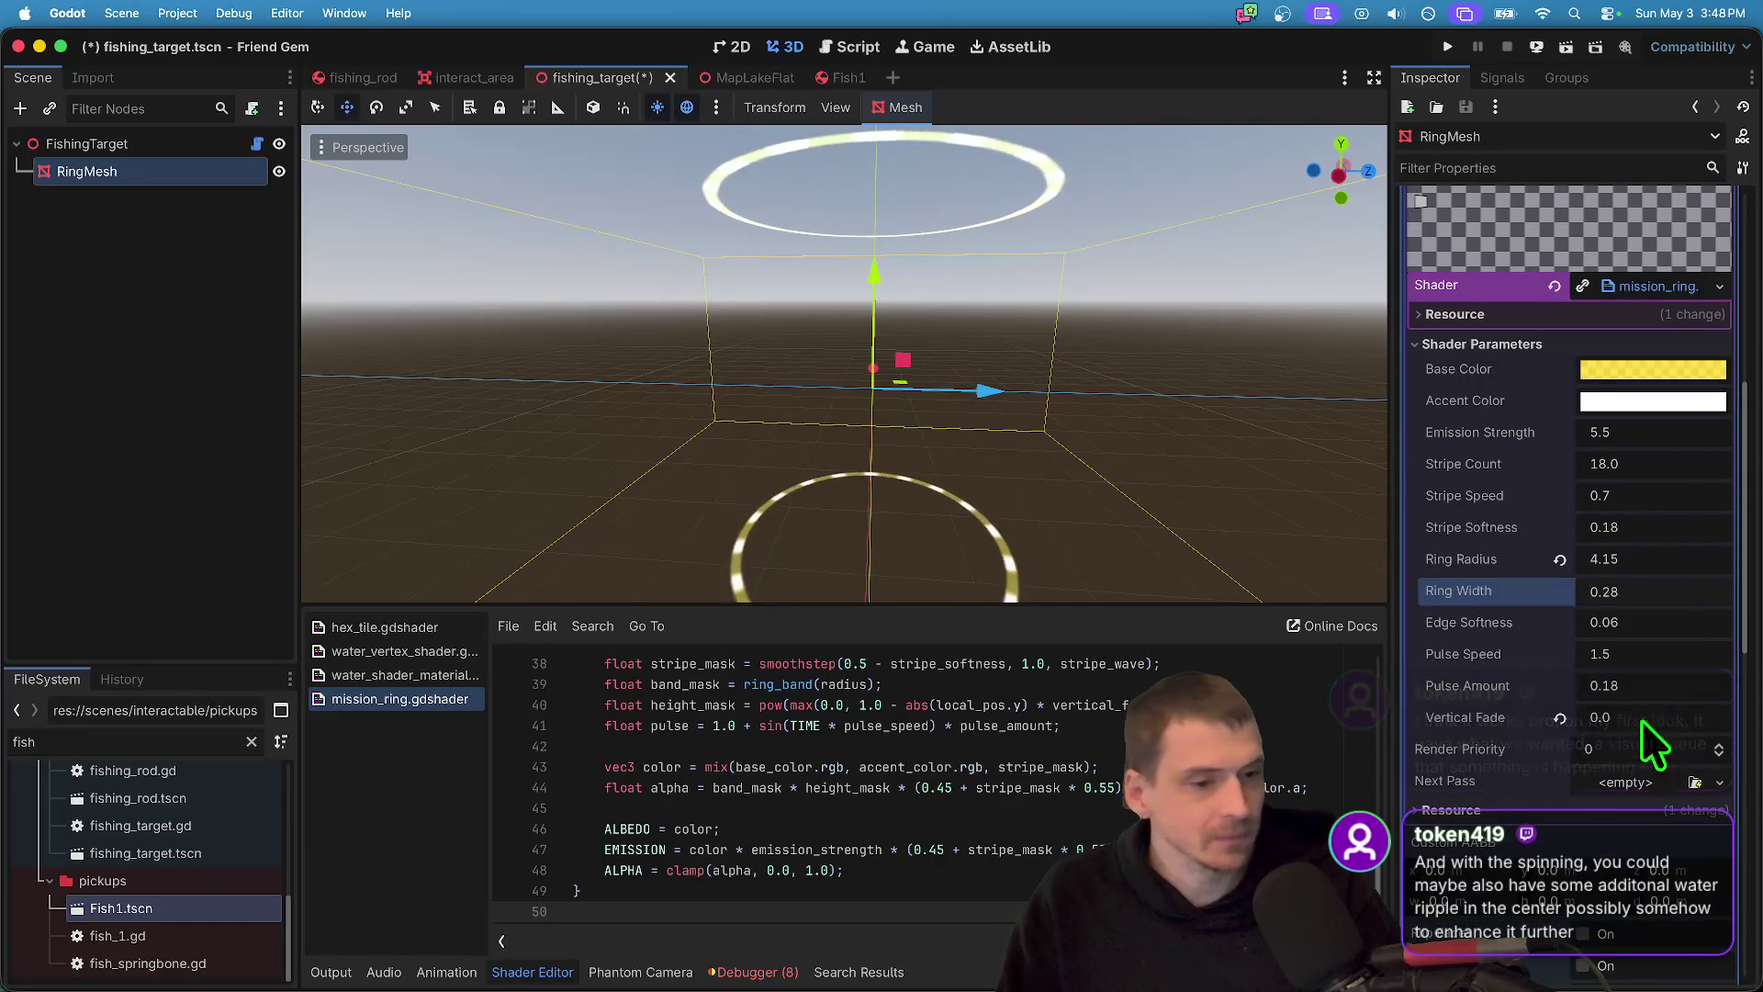
pyautogui.click(1642, 651)
pyautogui.write('0')
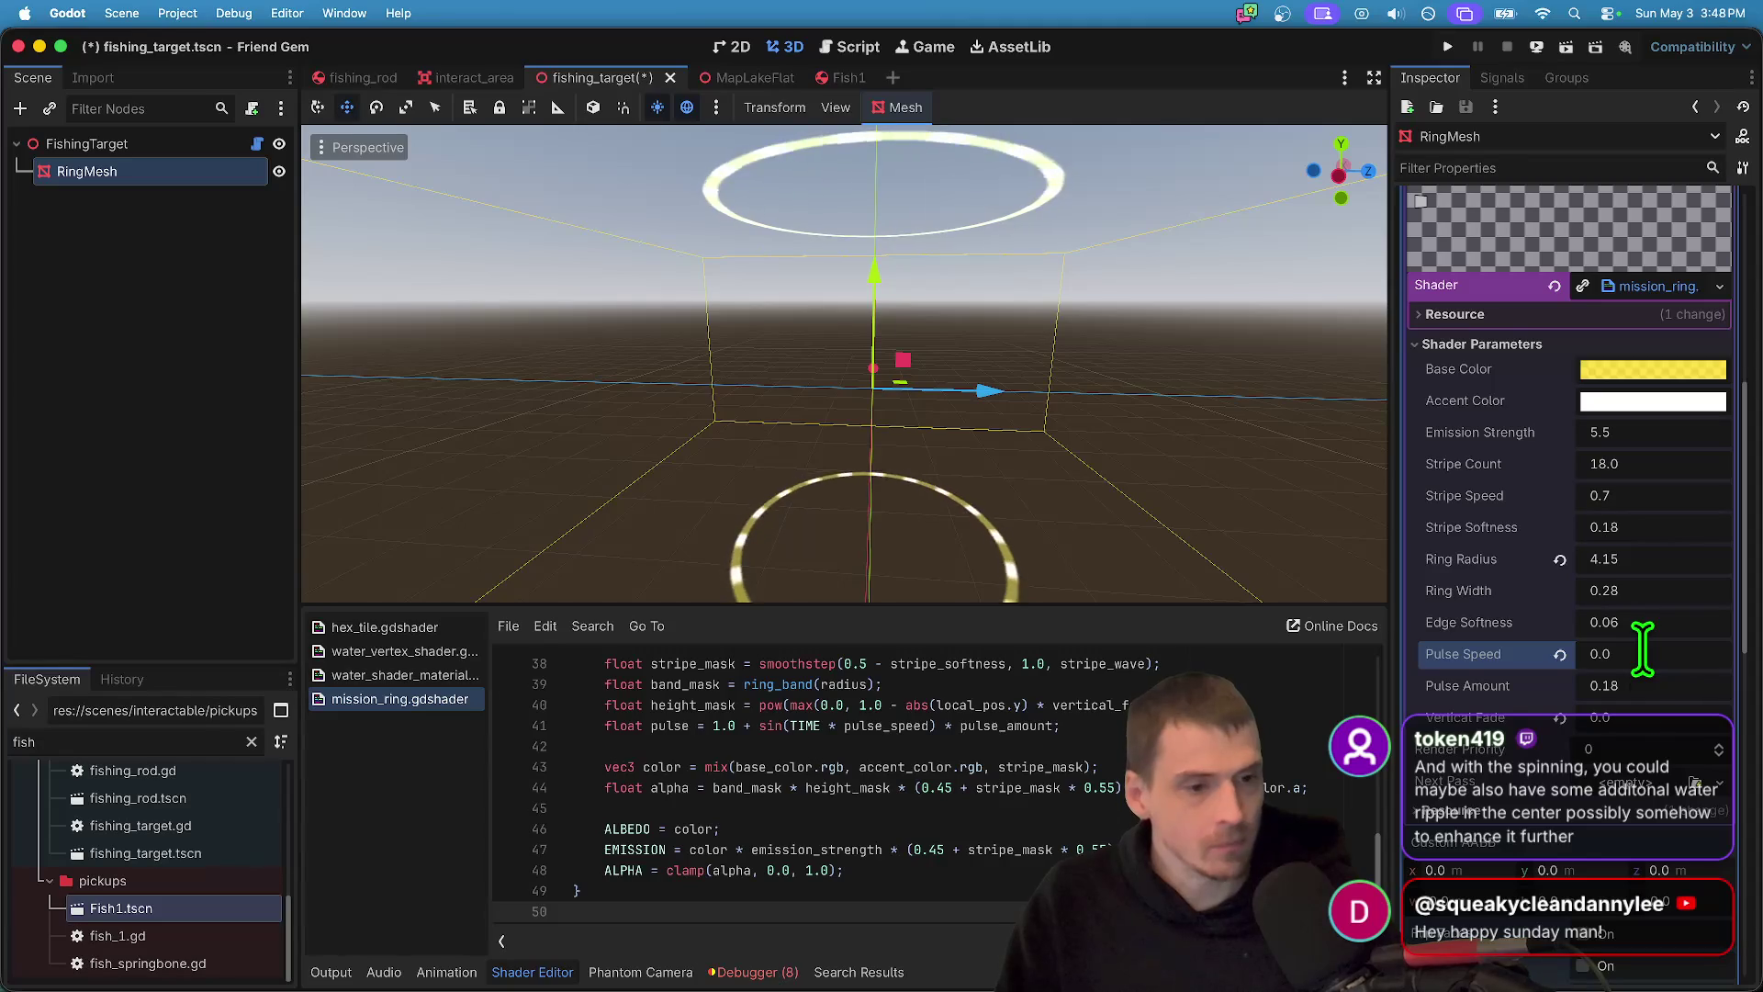
pyautogui.click(1632, 683)
pyautogui.hotkey('shift', 'Tab')
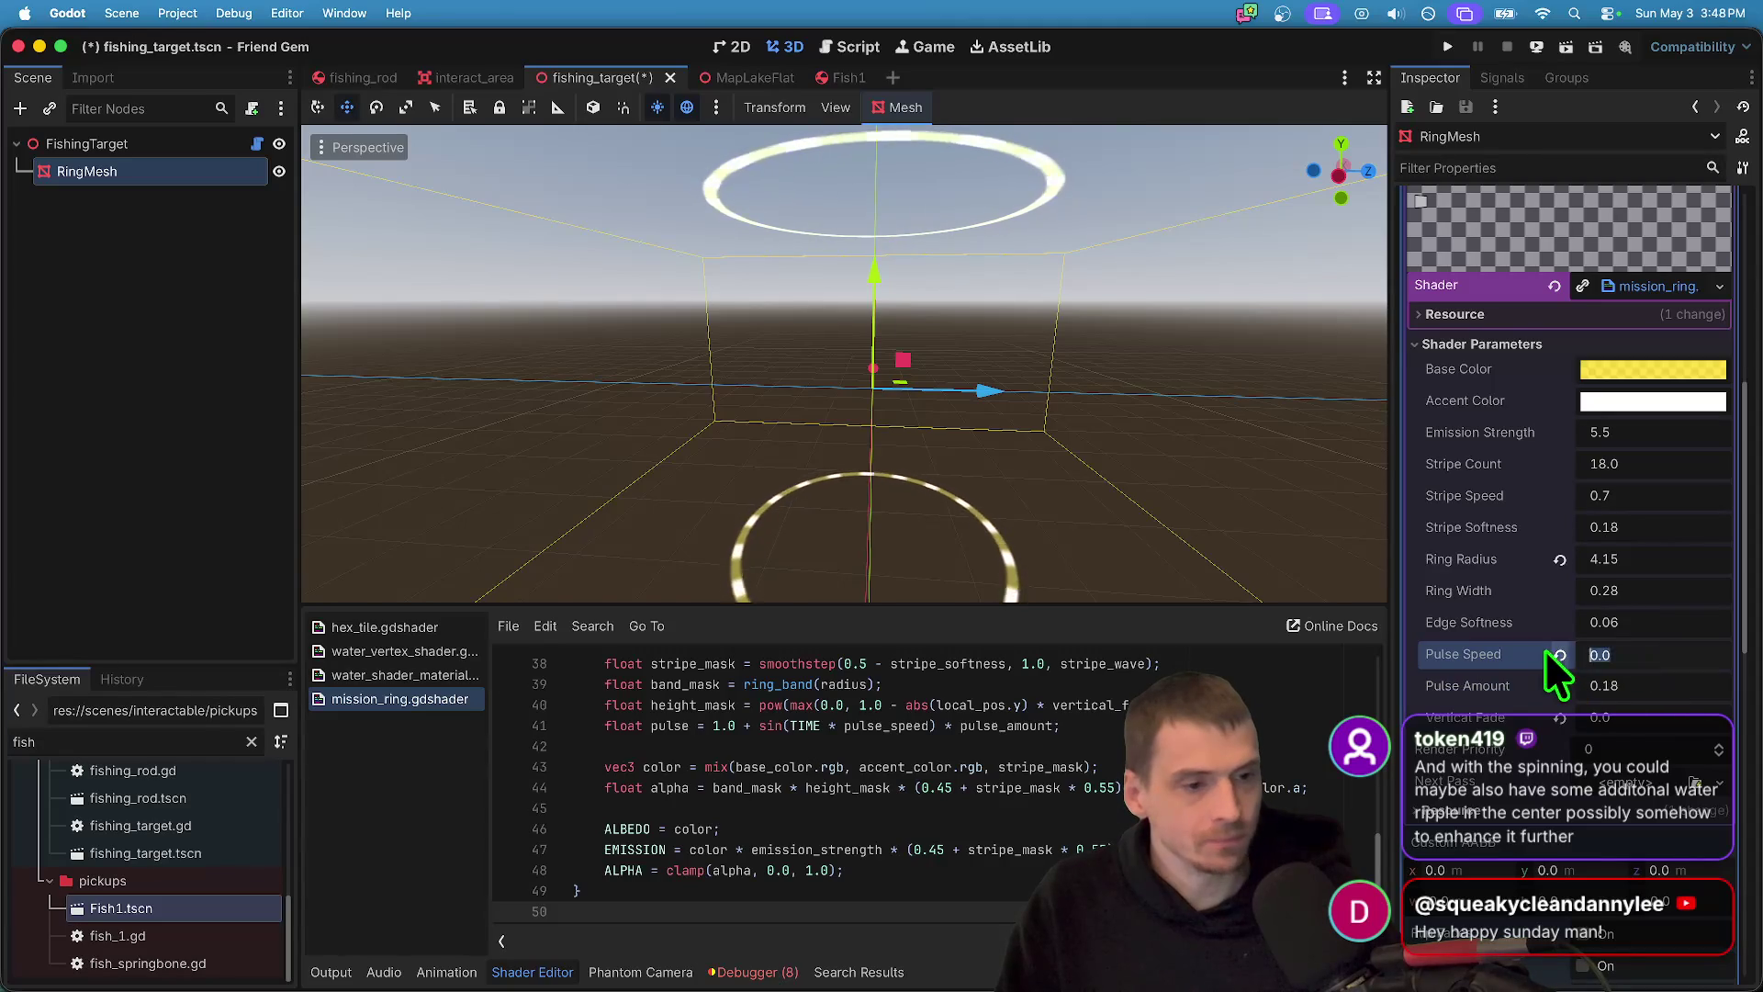
# - Set Stripe Speed to 0.2 and save fishing_target.tscn
pyautogui.click(1660, 496)
pyautogui.write('0.')
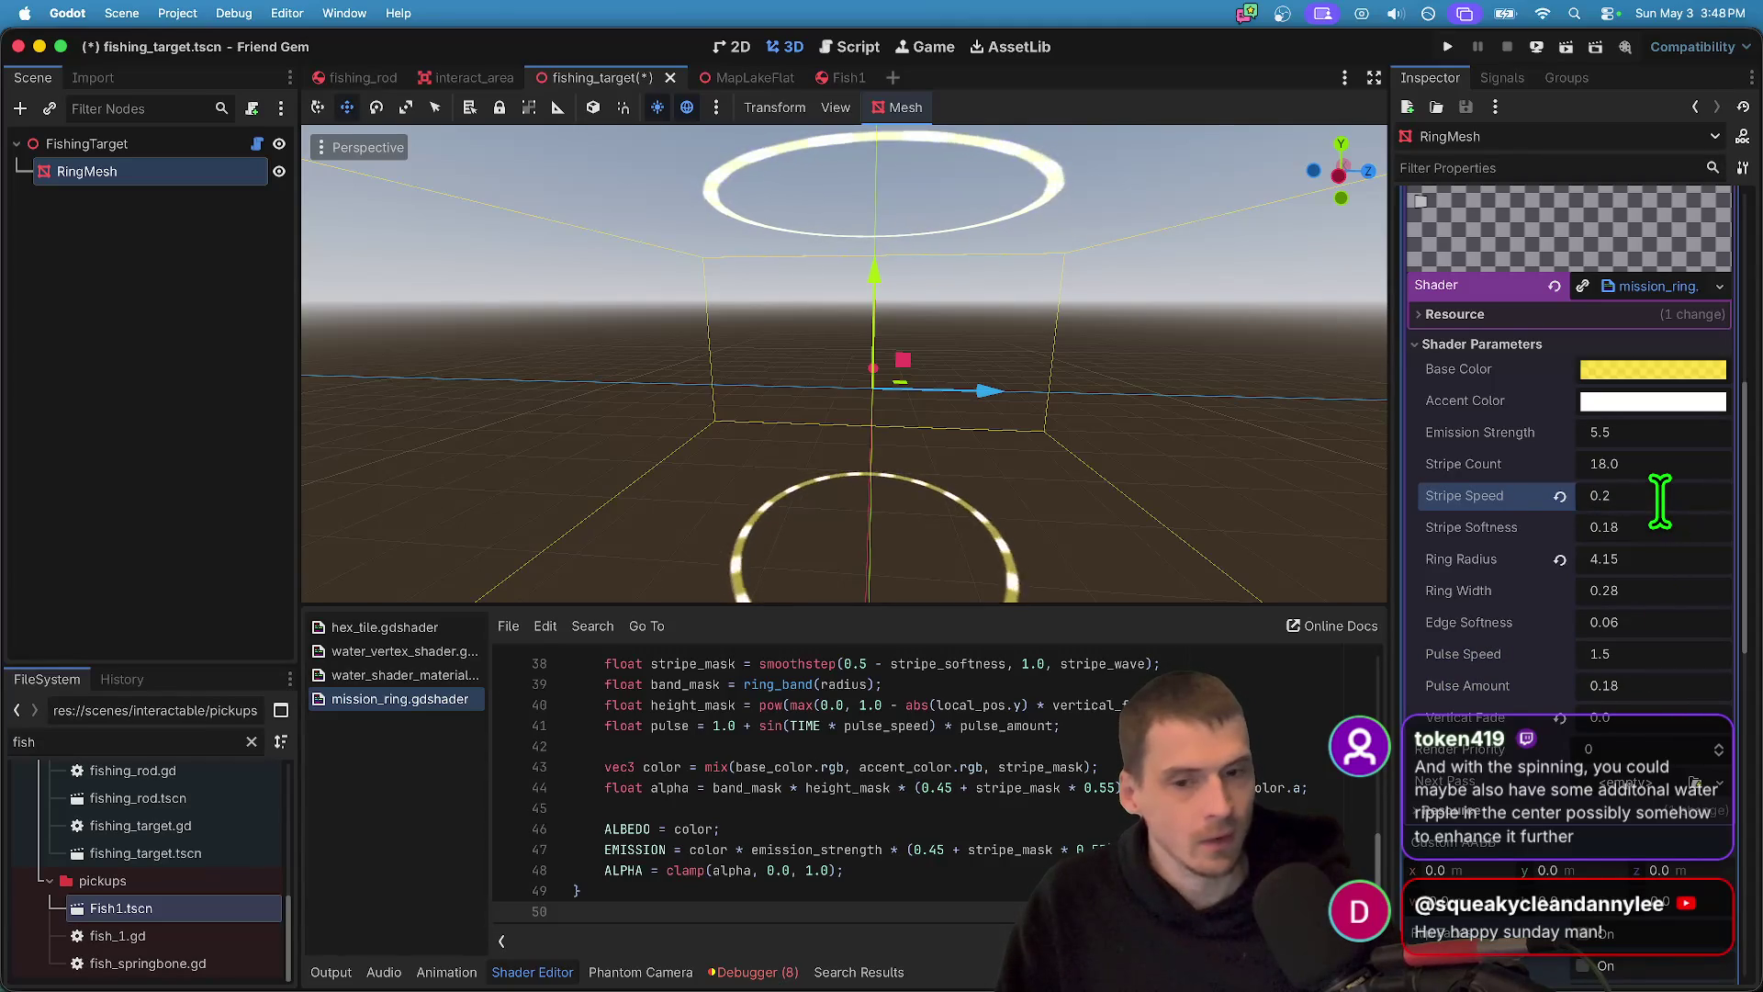
pyautogui.click(977, 374)
pyautogui.press('super+s')
pyautogui.press('super+Tab')
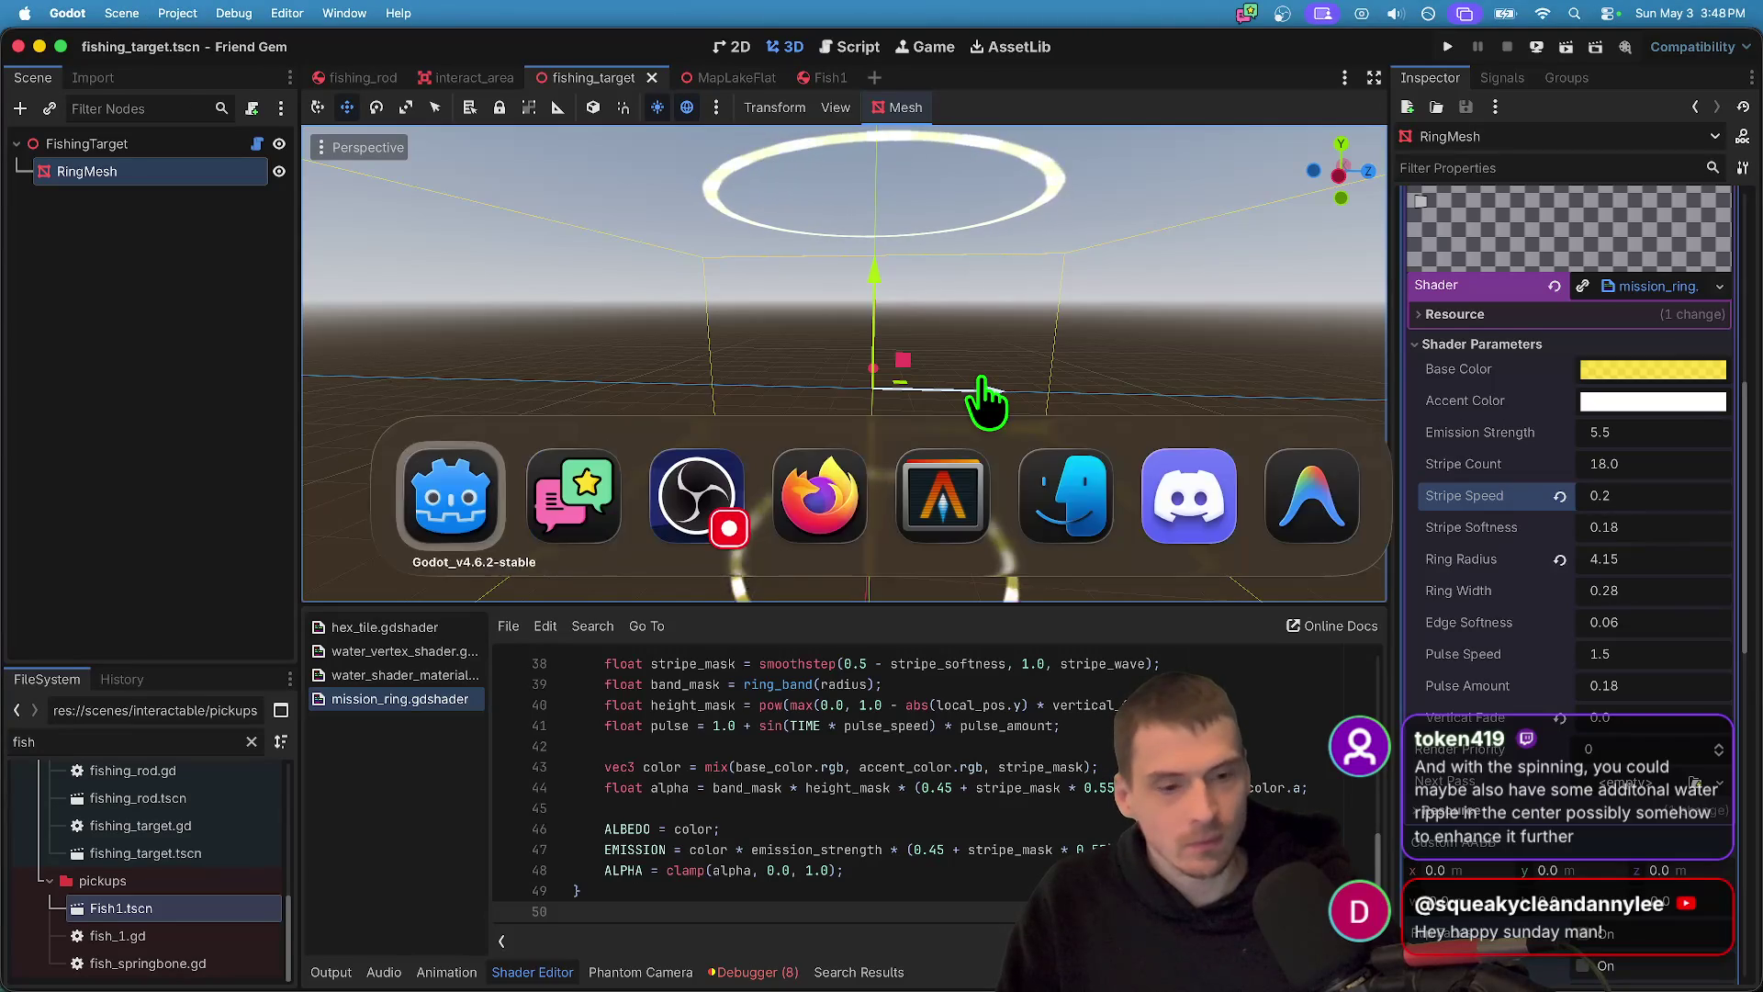
# - Try a bottom radius of 9.0 and top radius of 8.0 on the ring mesh, then cancel both
pyautogui.scroll(5, 1644, 569)
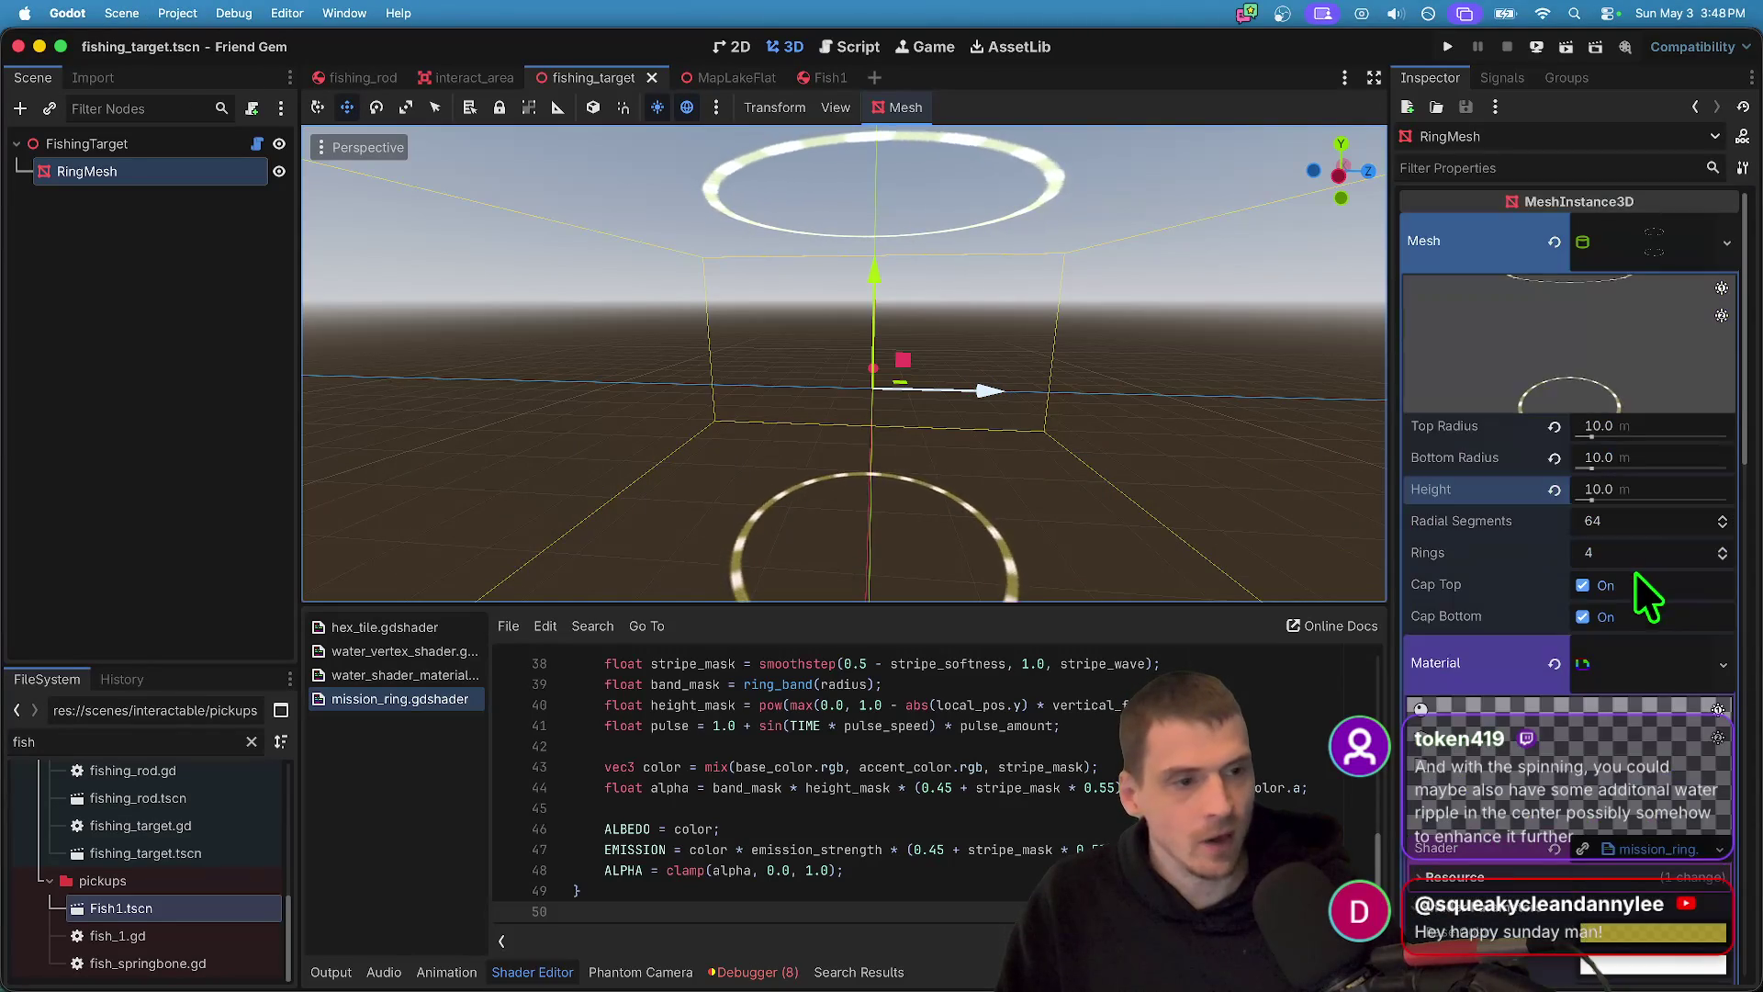
pyautogui.click(1656, 457)
pyautogui.write('9.0')
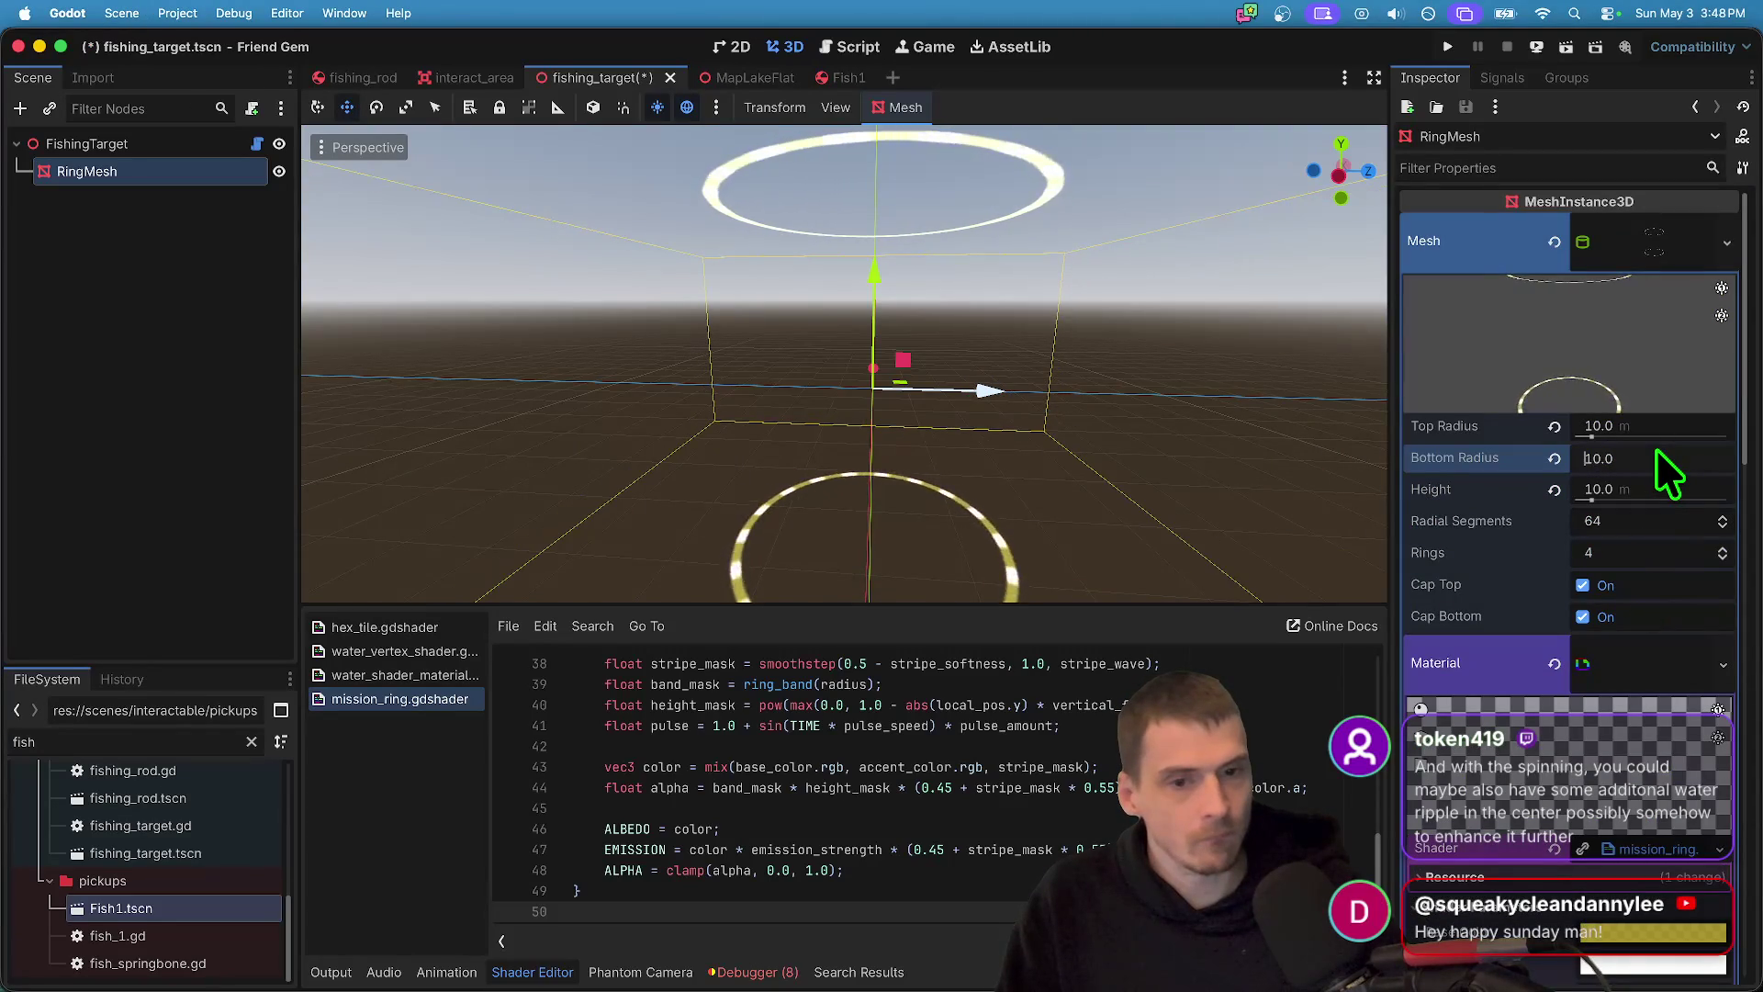
pyautogui.press('Escape')
pyautogui.click(1664, 428)
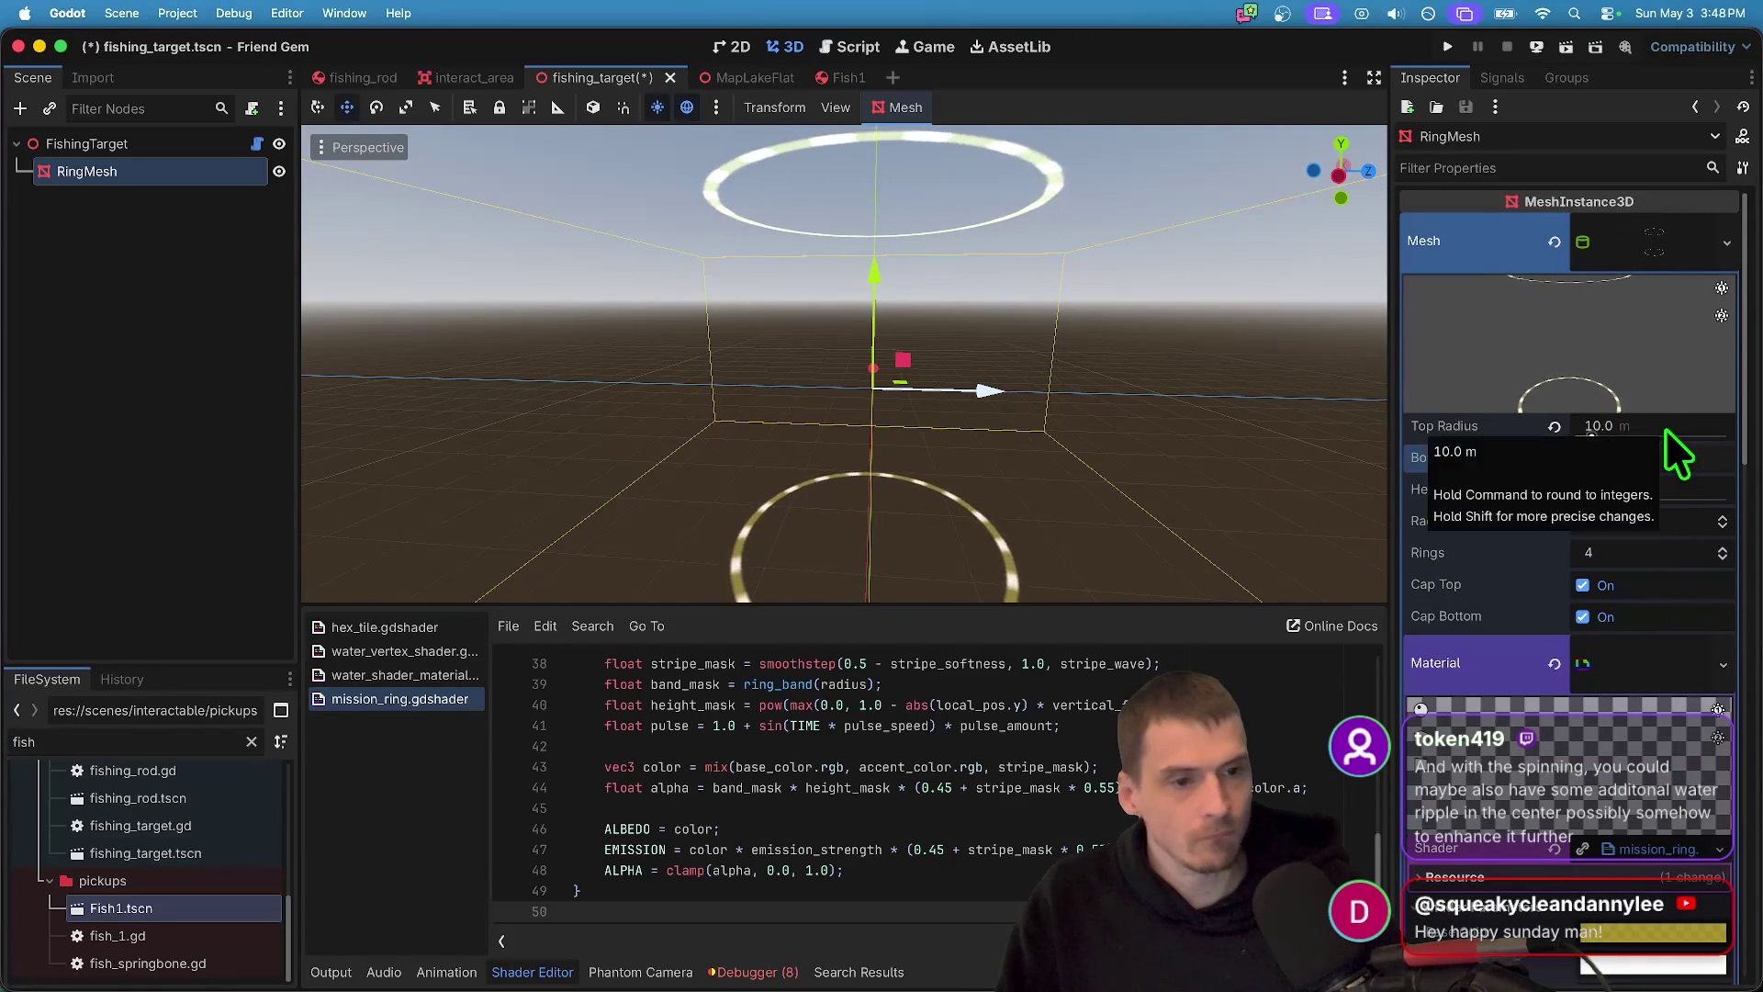
pyautogui.write('8.0')
pyautogui.press('Escape')
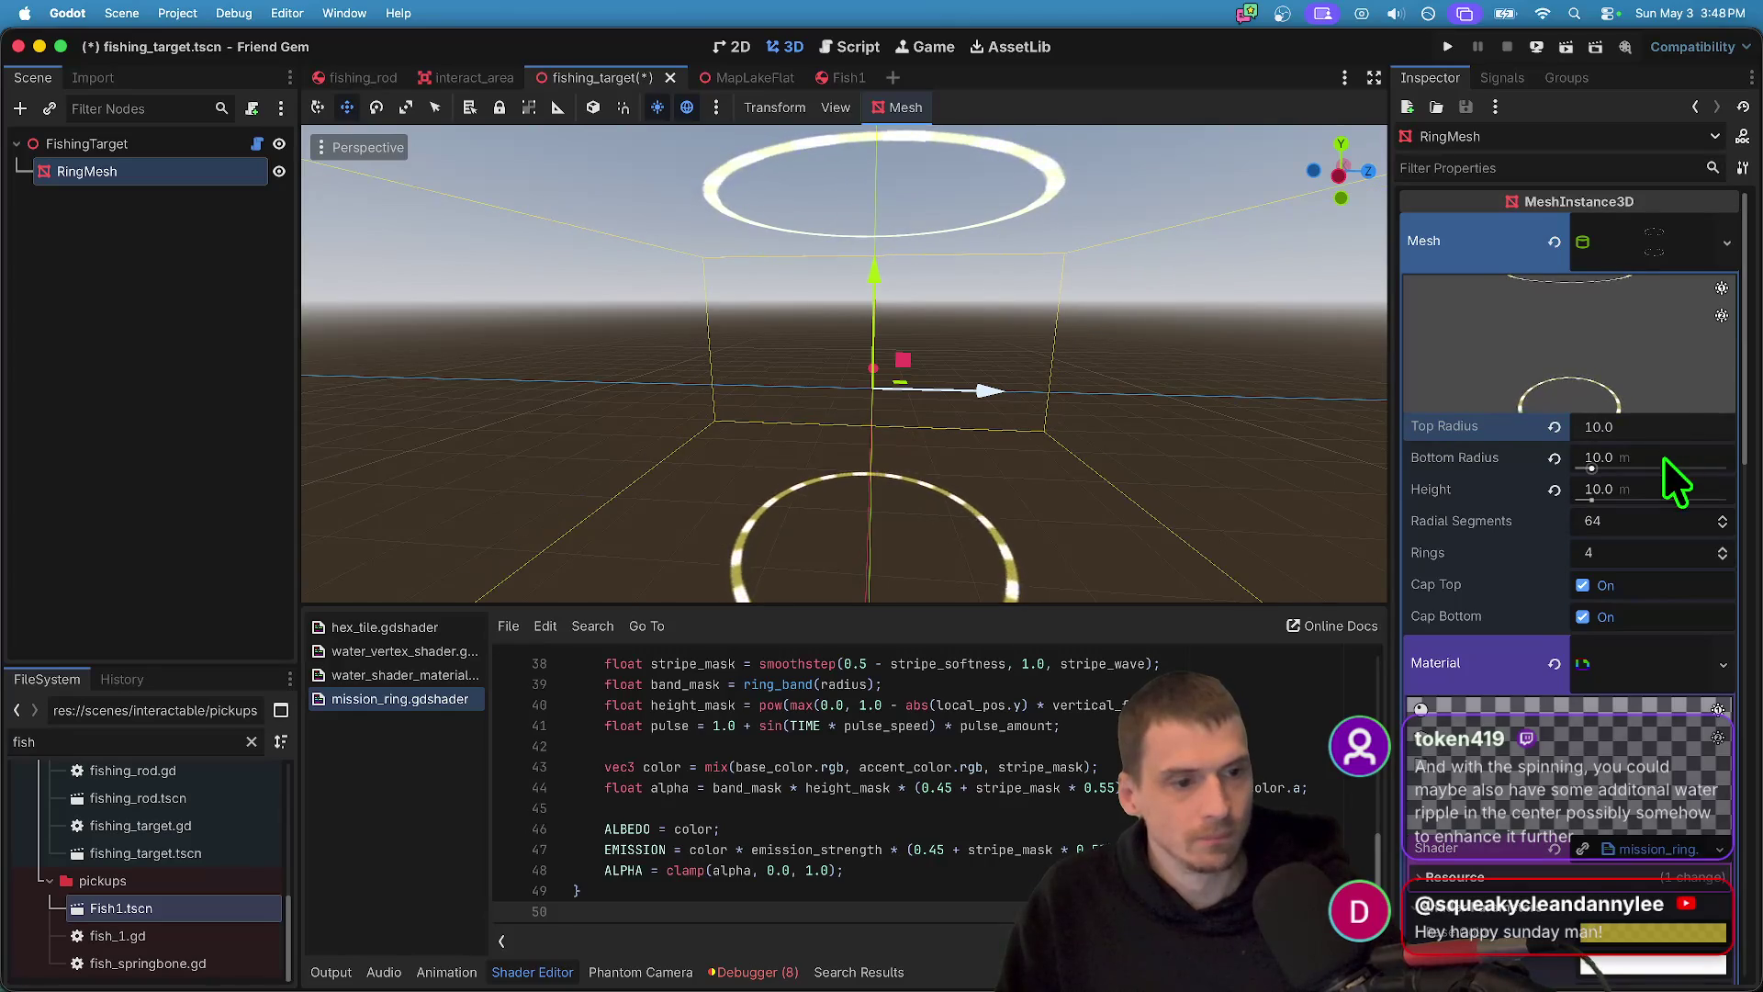
# - Look over the ring mesh's height and shader parameters in the Inspector
pyautogui.click(1660, 489)
pyautogui.scroll(-15, 1622, 745)
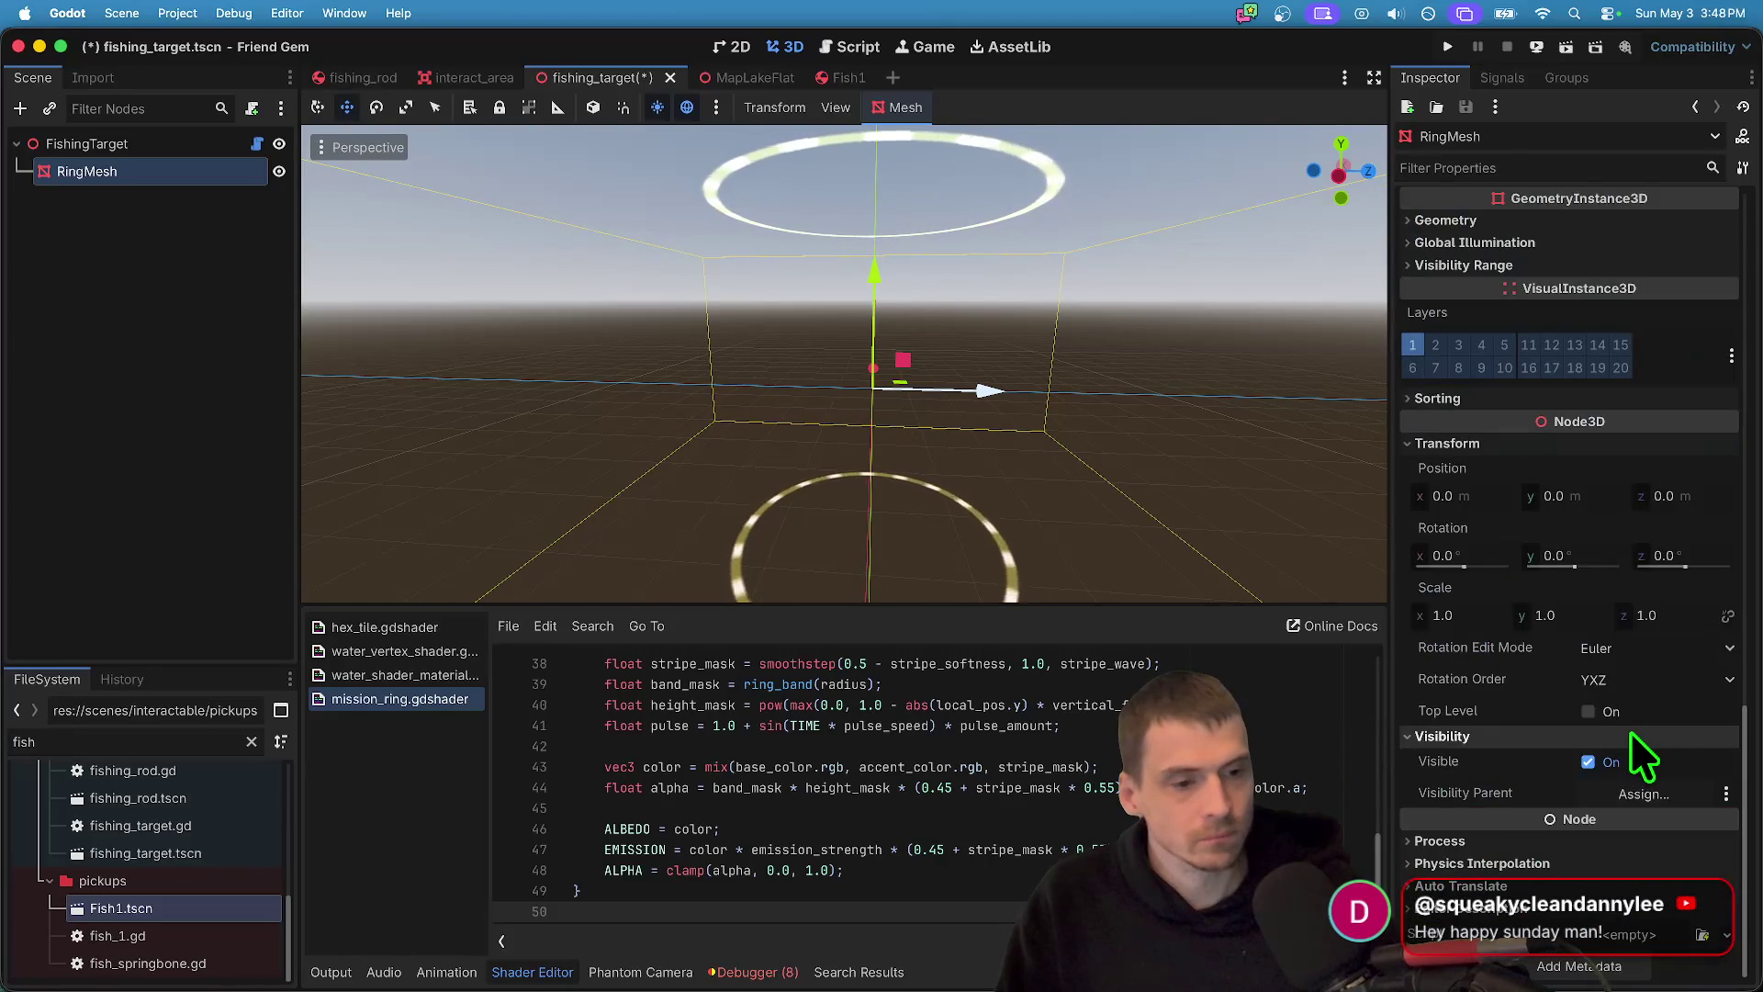
pyautogui.click(1744, 622)
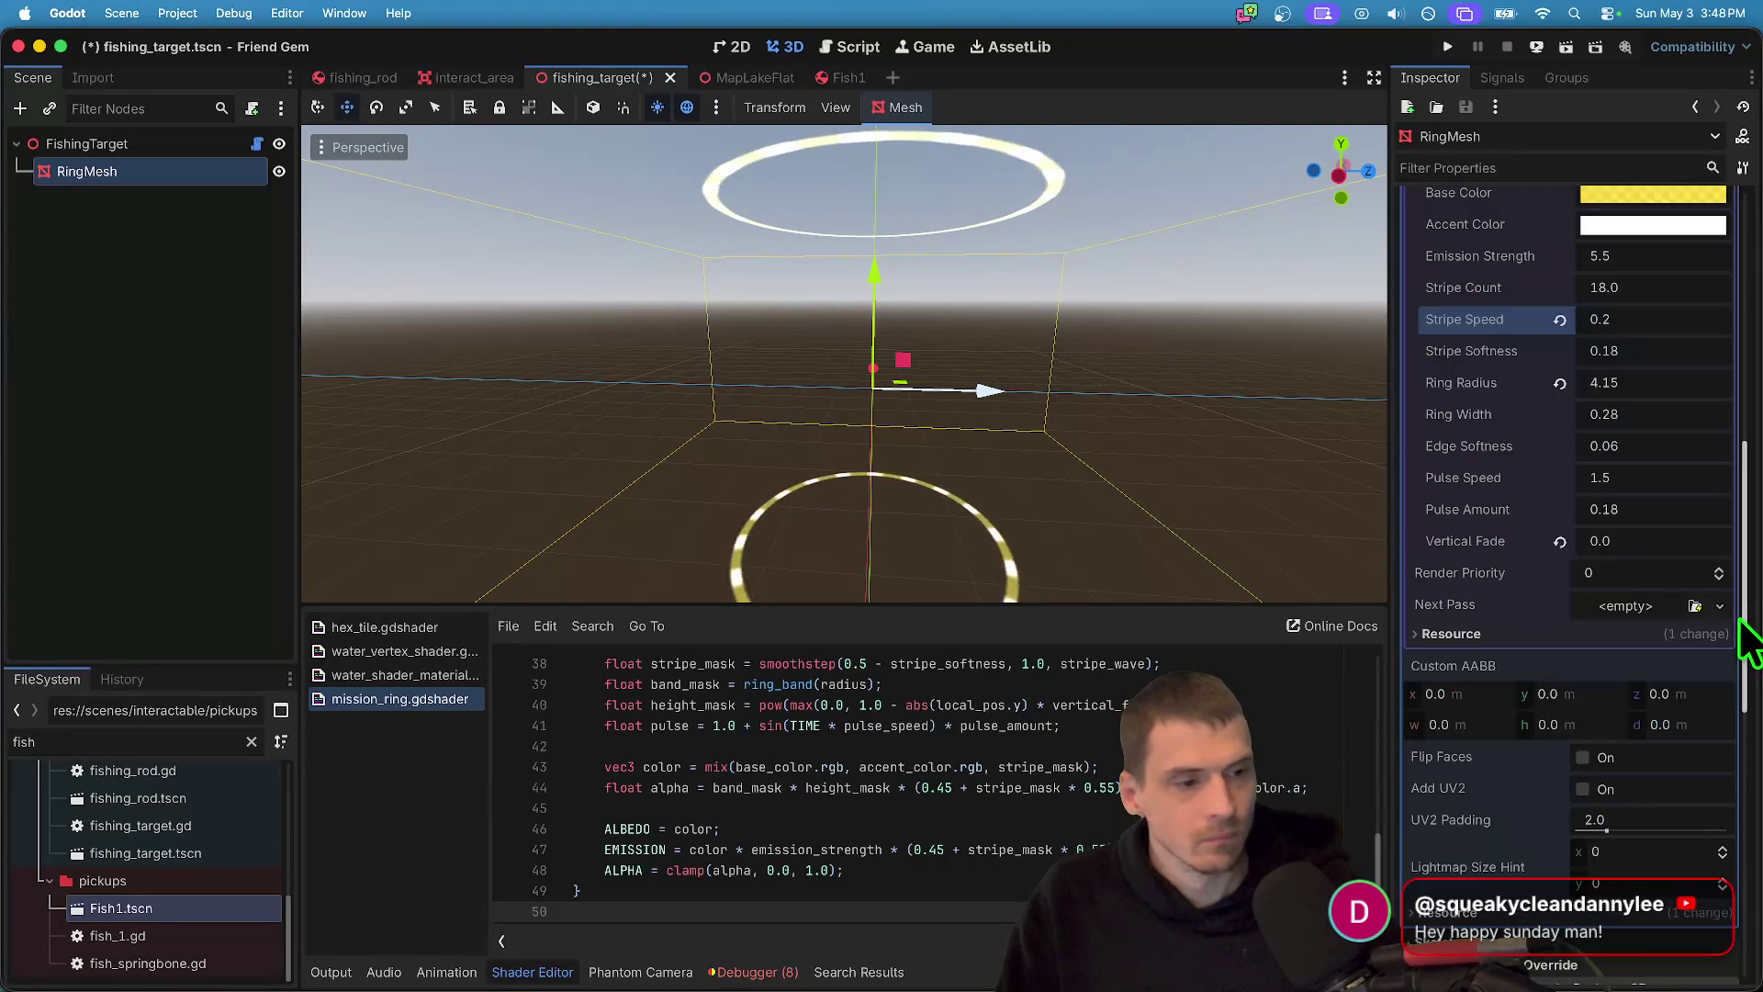
pyautogui.scroll(-10, 1678, 793)
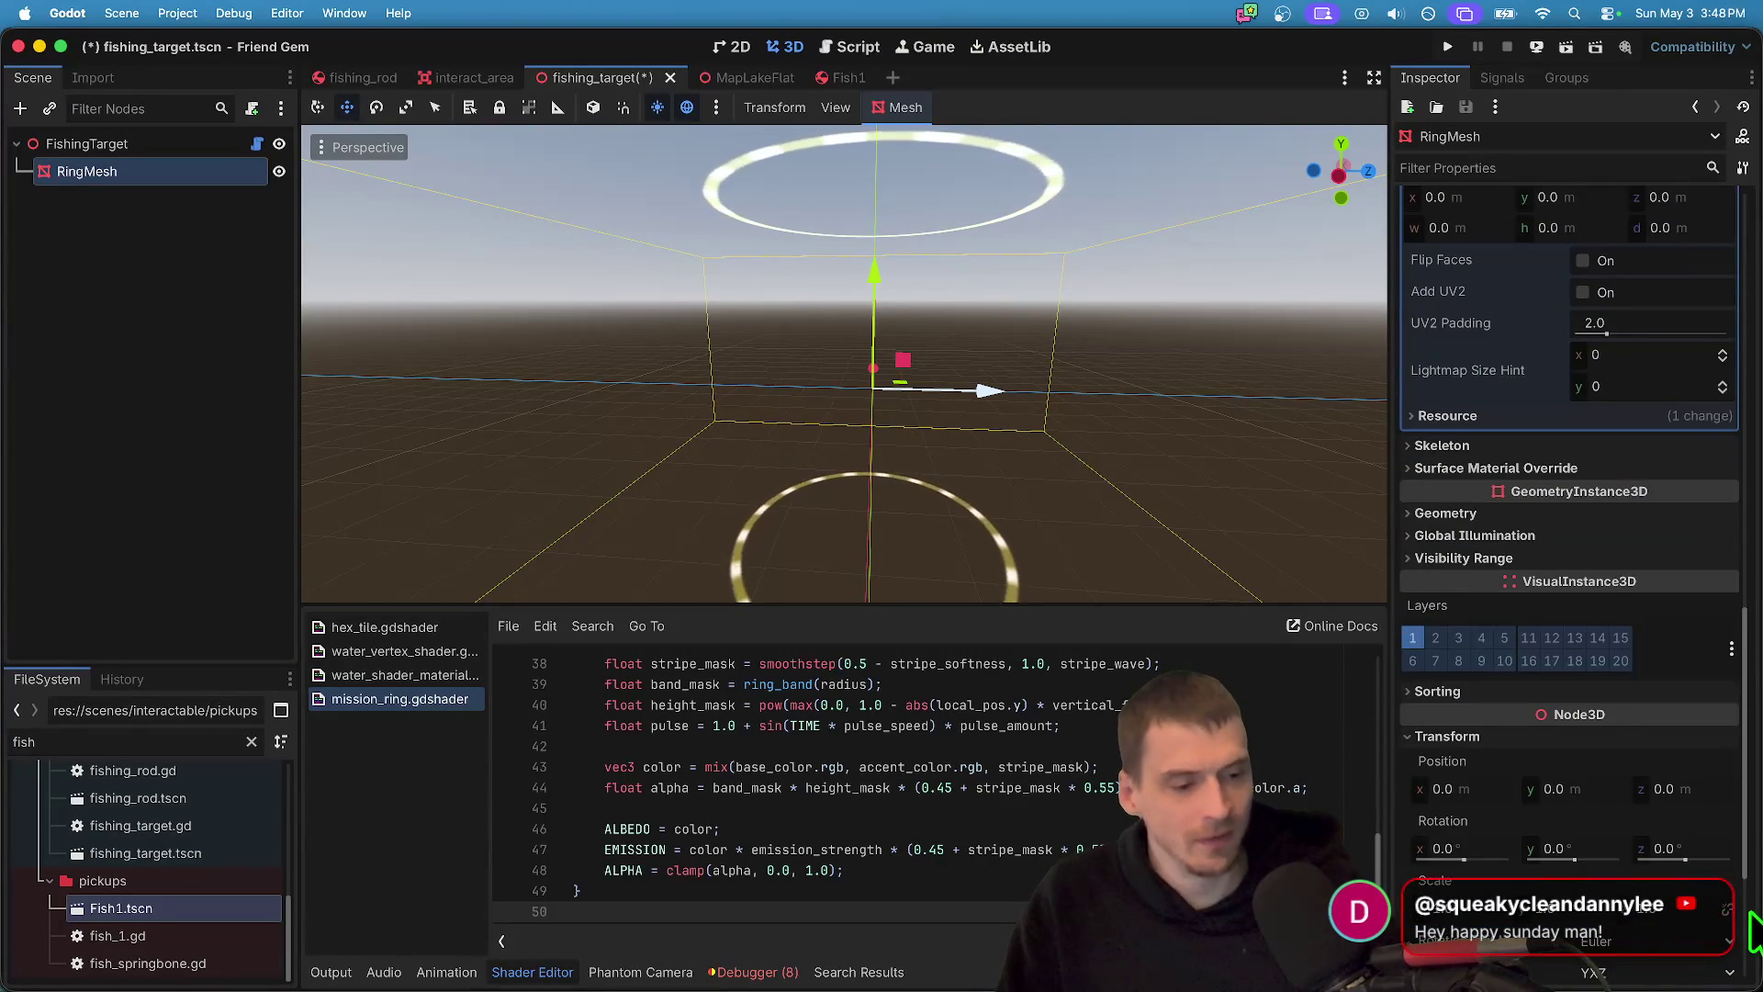
pyautogui.scroll(-3, 1749, 941)
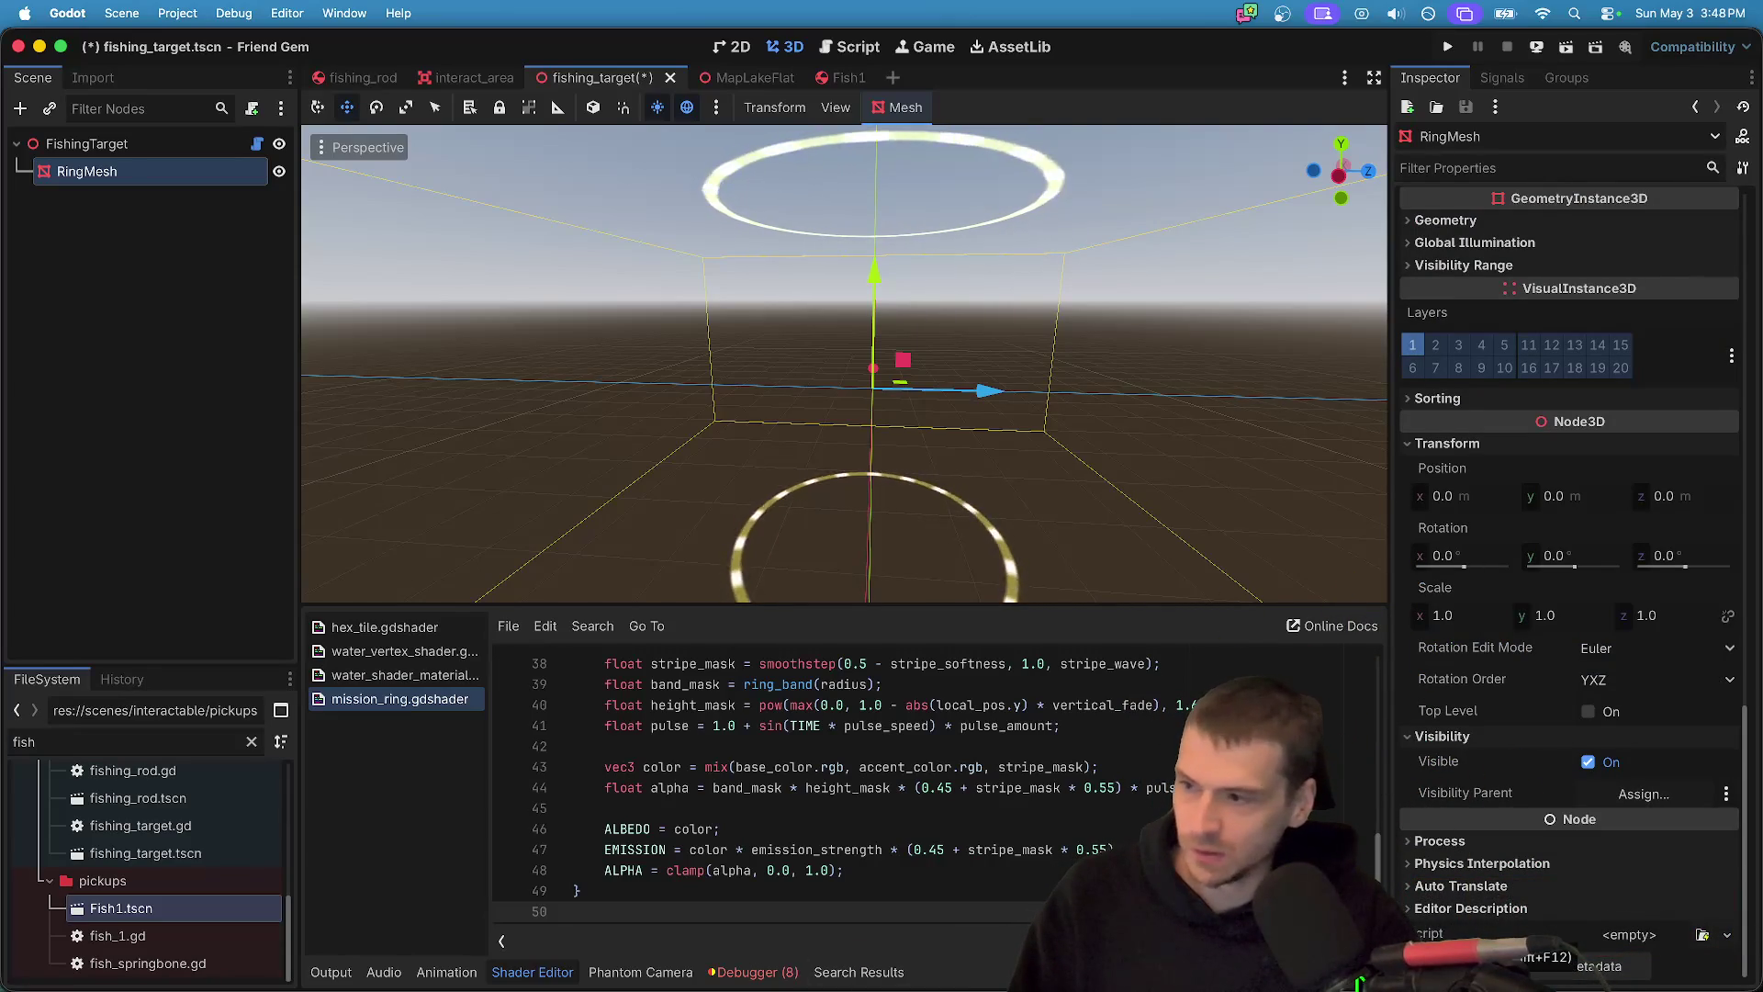
pyautogui.scroll(10, 1598, 847)
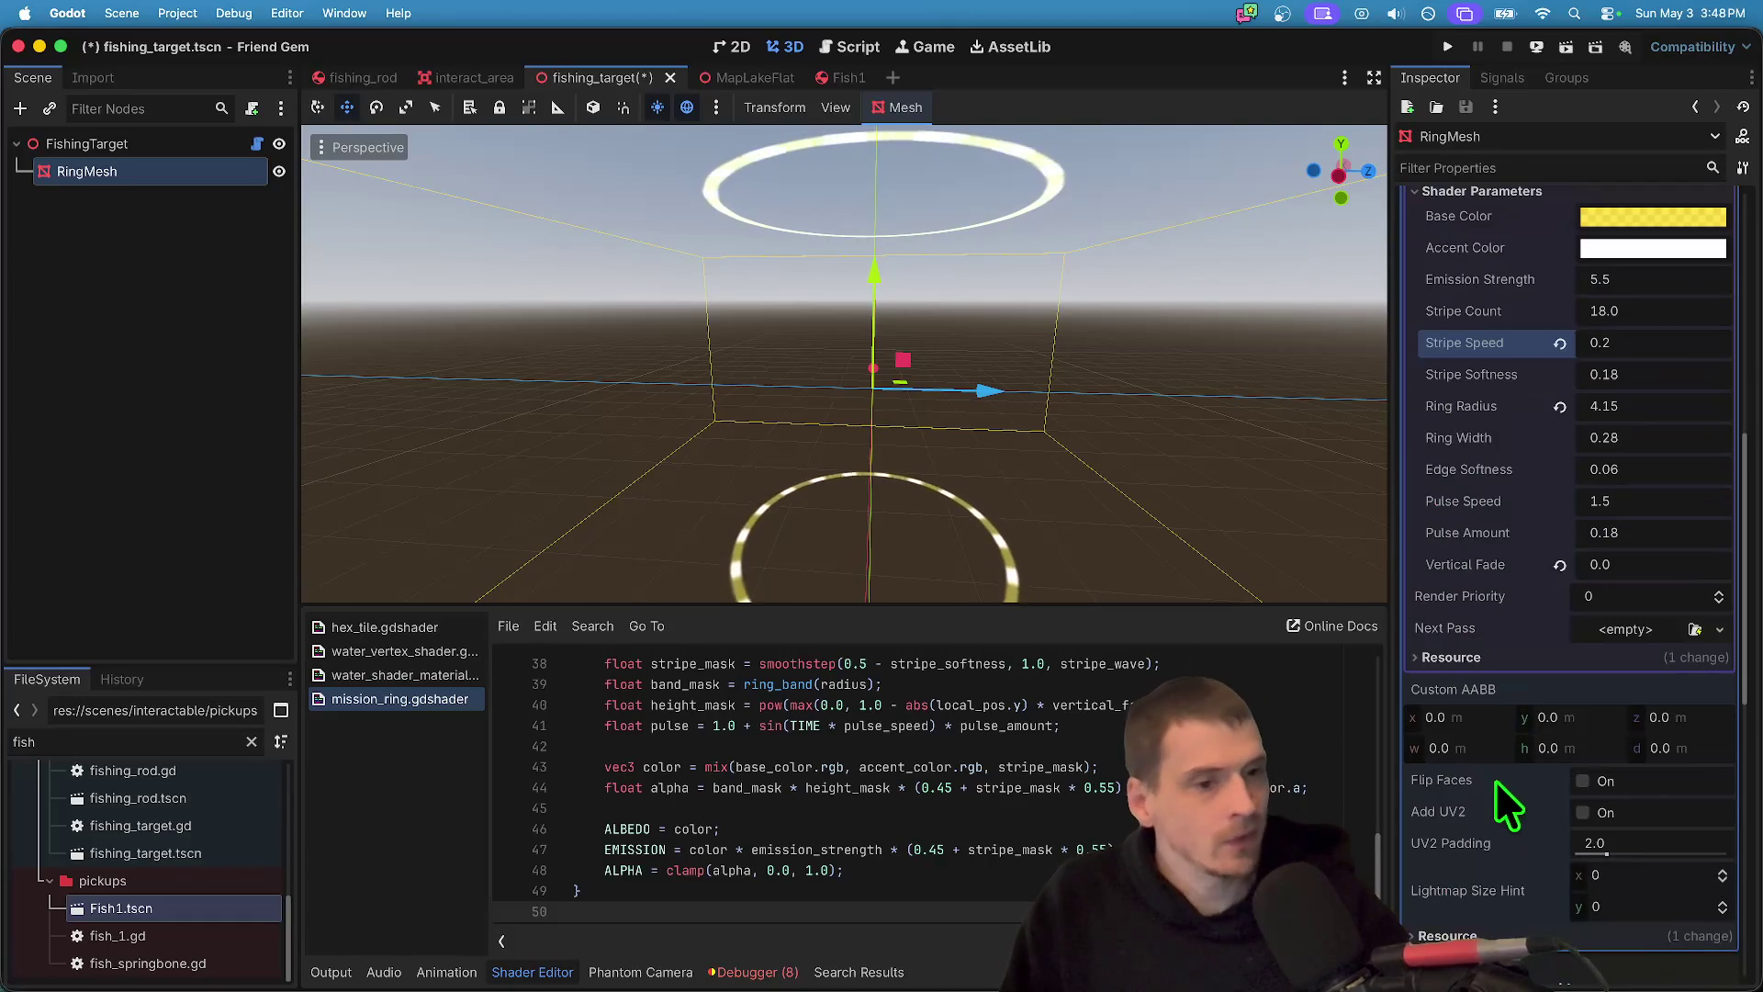
pyautogui.scroll(3, 1550, 820)
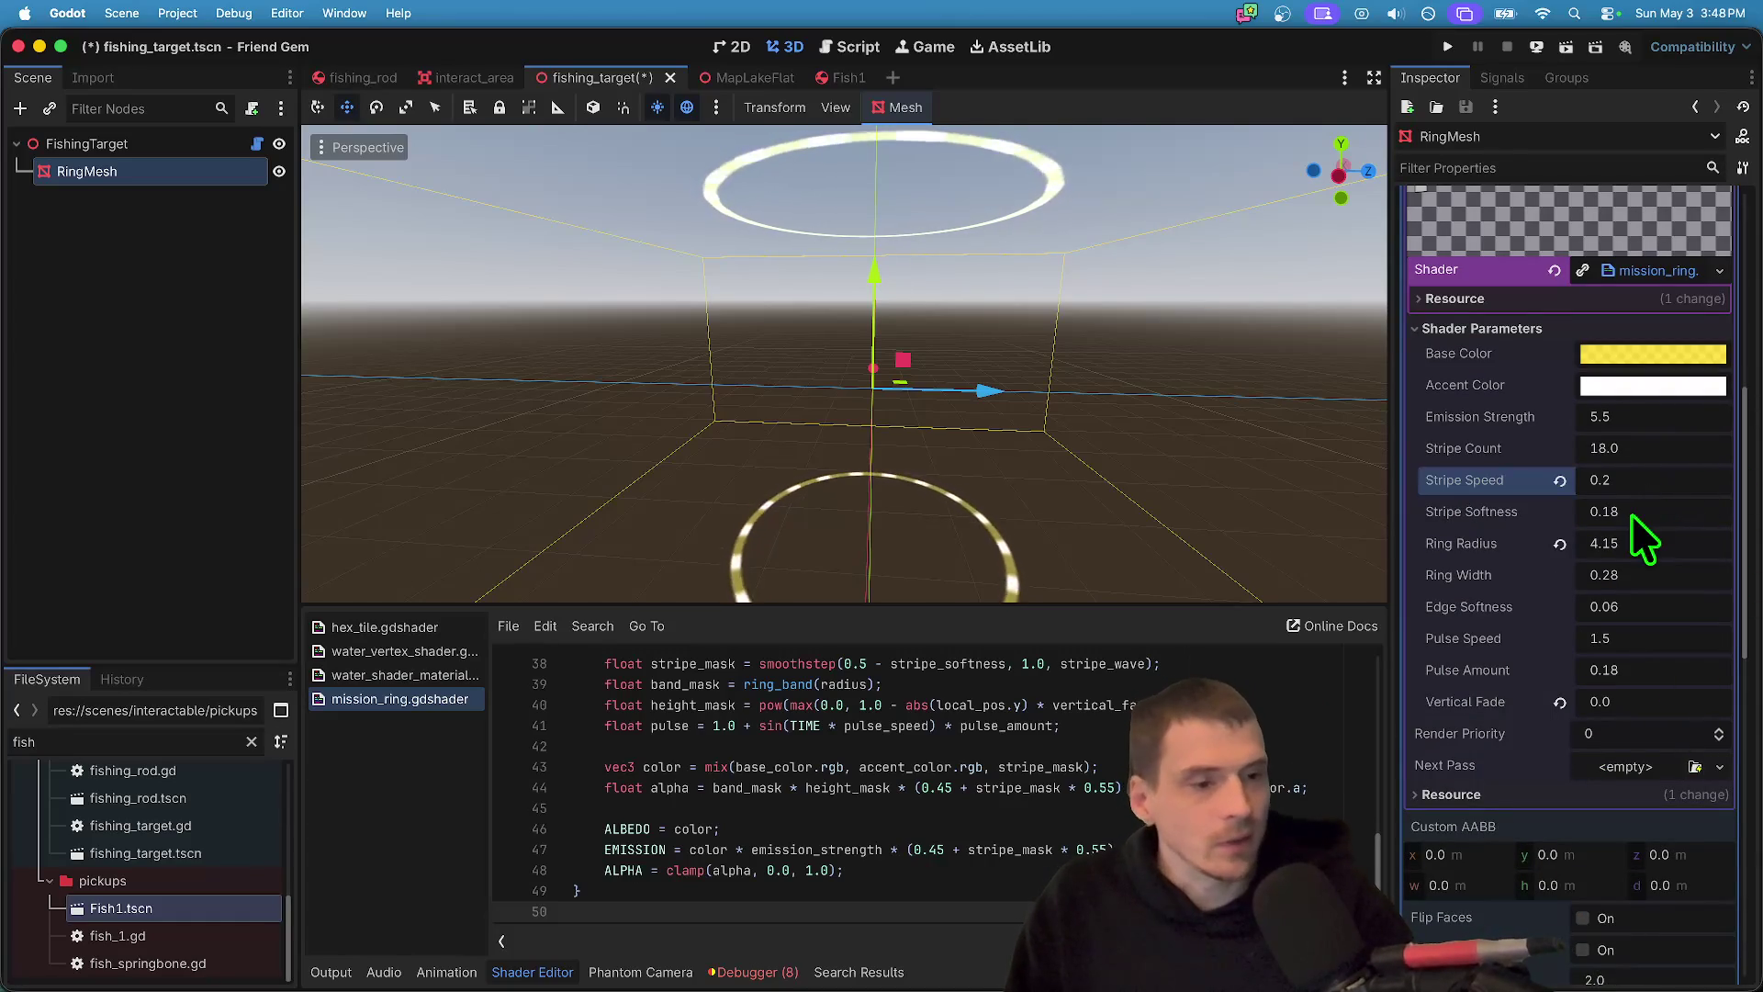
# - Raise the ring shader's Pulse Amount to 1.18 and Pulse Speed to 4.5
pyautogui.click(1669, 549)
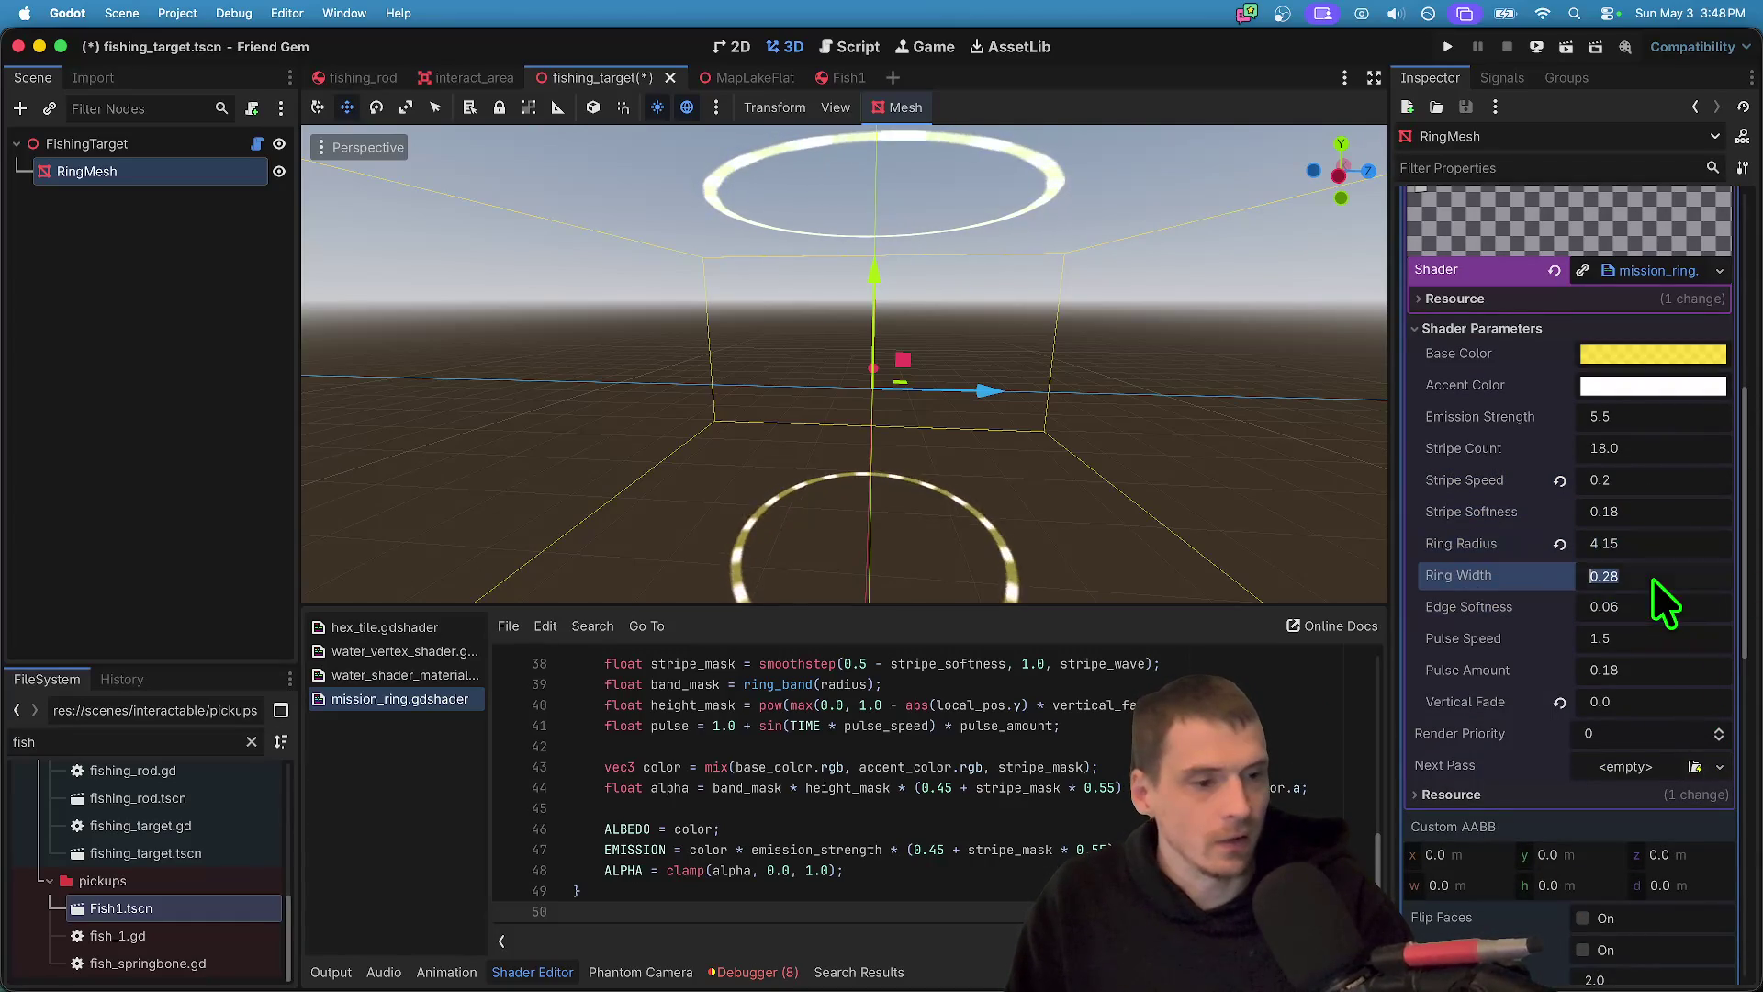
pyautogui.click(1650, 669)
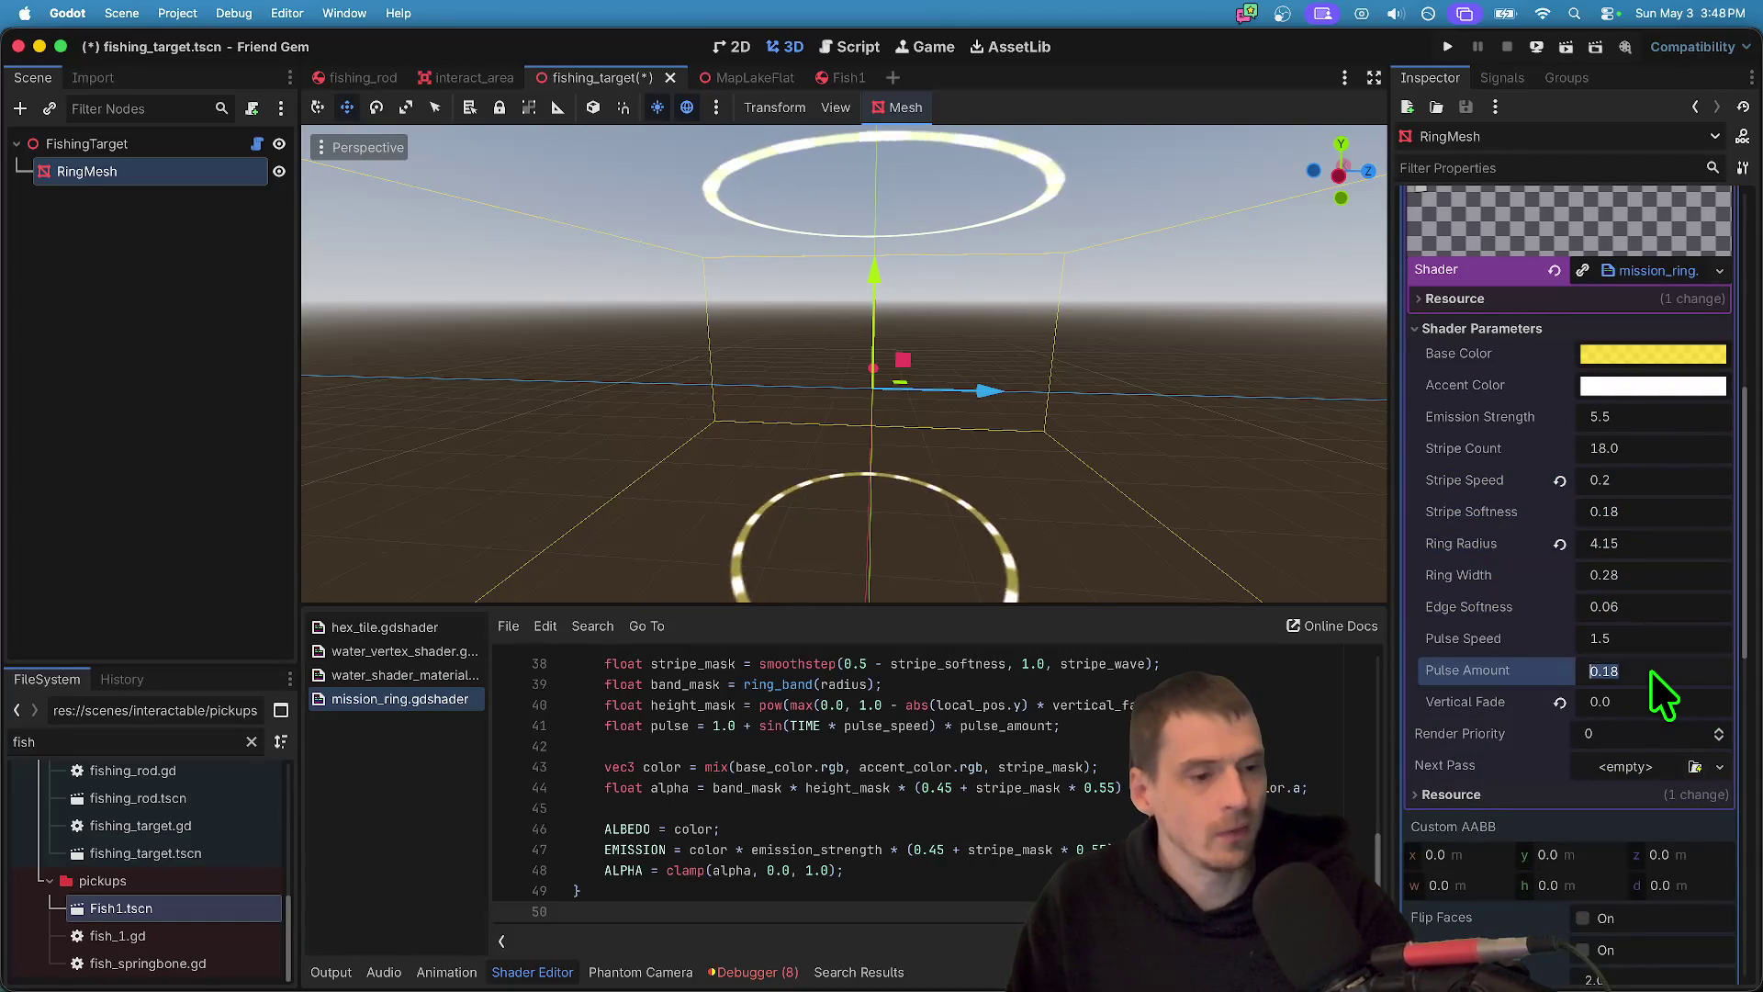
pyautogui.press('Delete')
pyautogui.write('1')
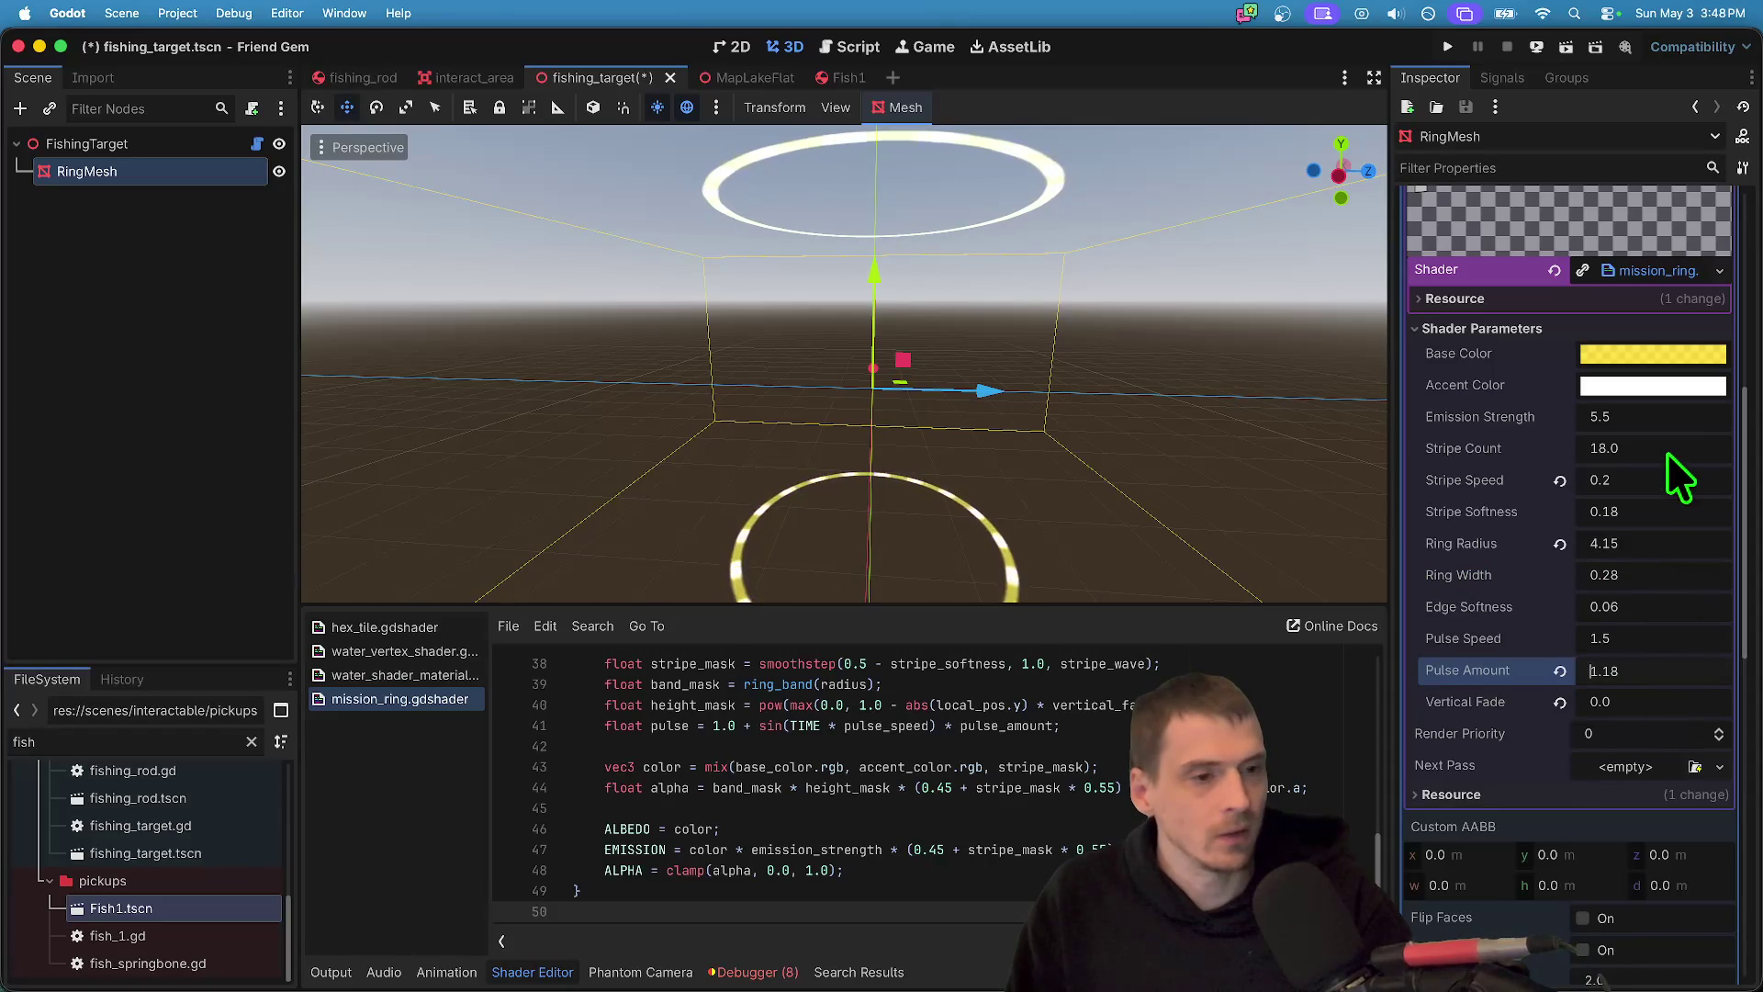
pyautogui.click(1667, 450)
pyautogui.click(1638, 701)
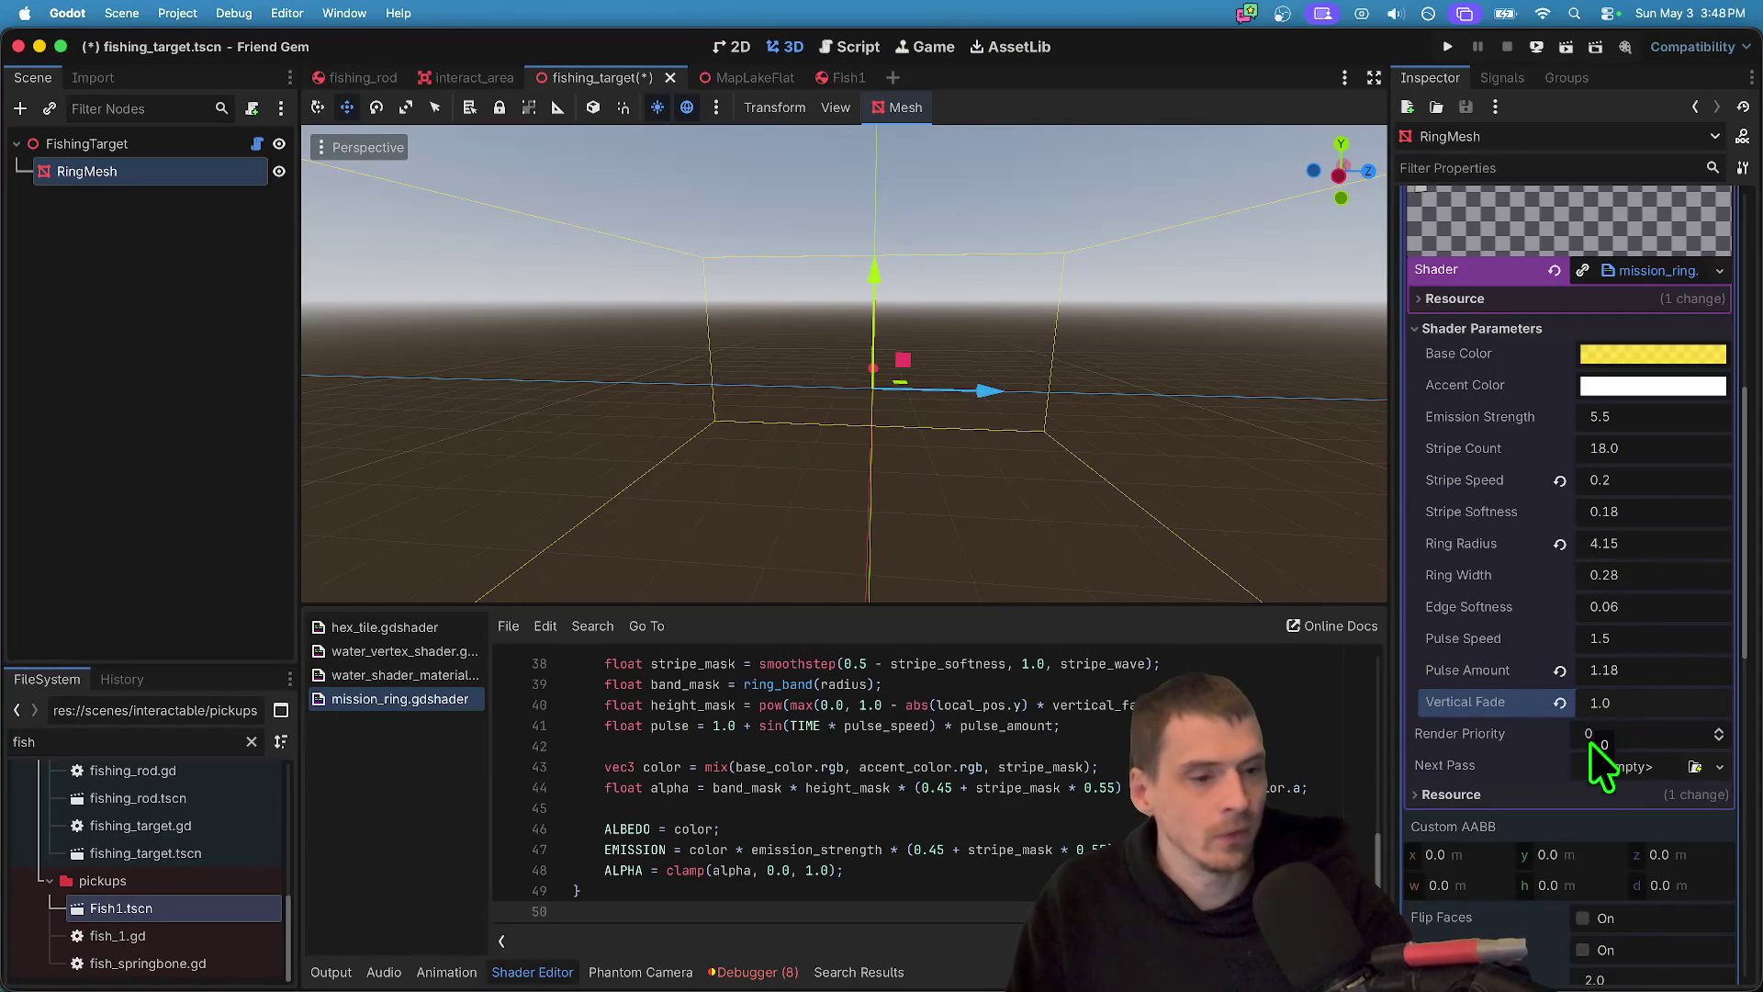
pyautogui.click(1626, 678)
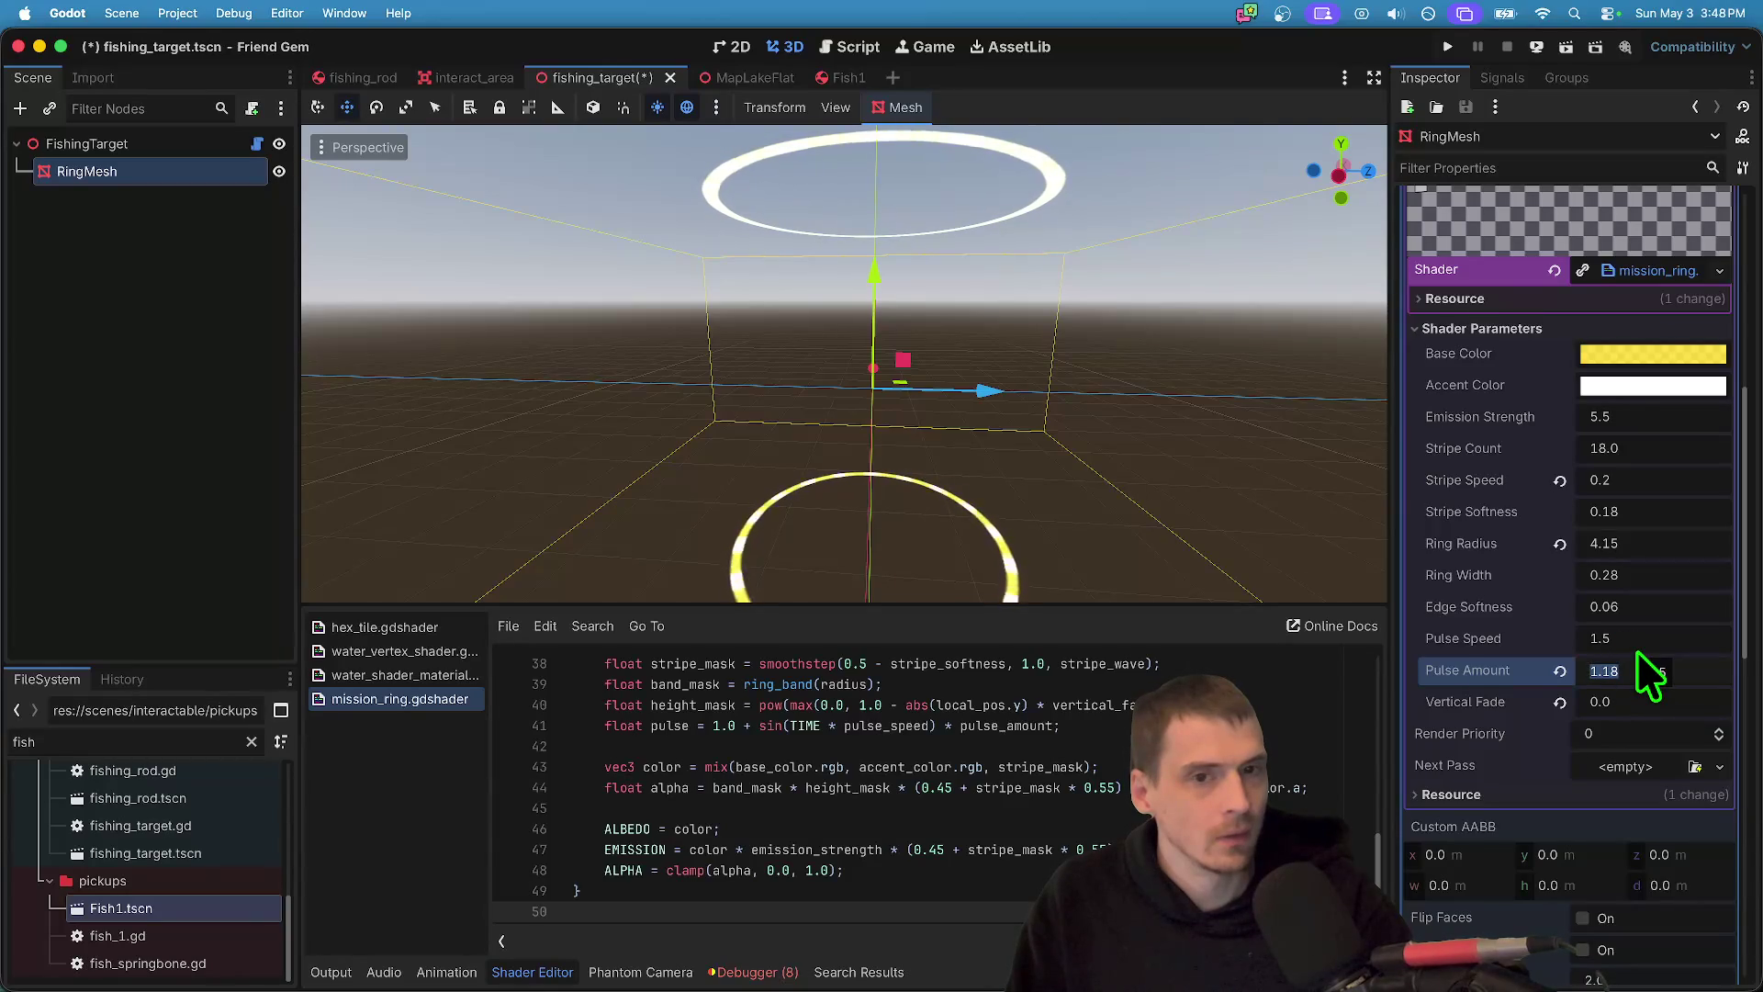
pyautogui.click(1639, 665)
pyautogui.write('0.5')
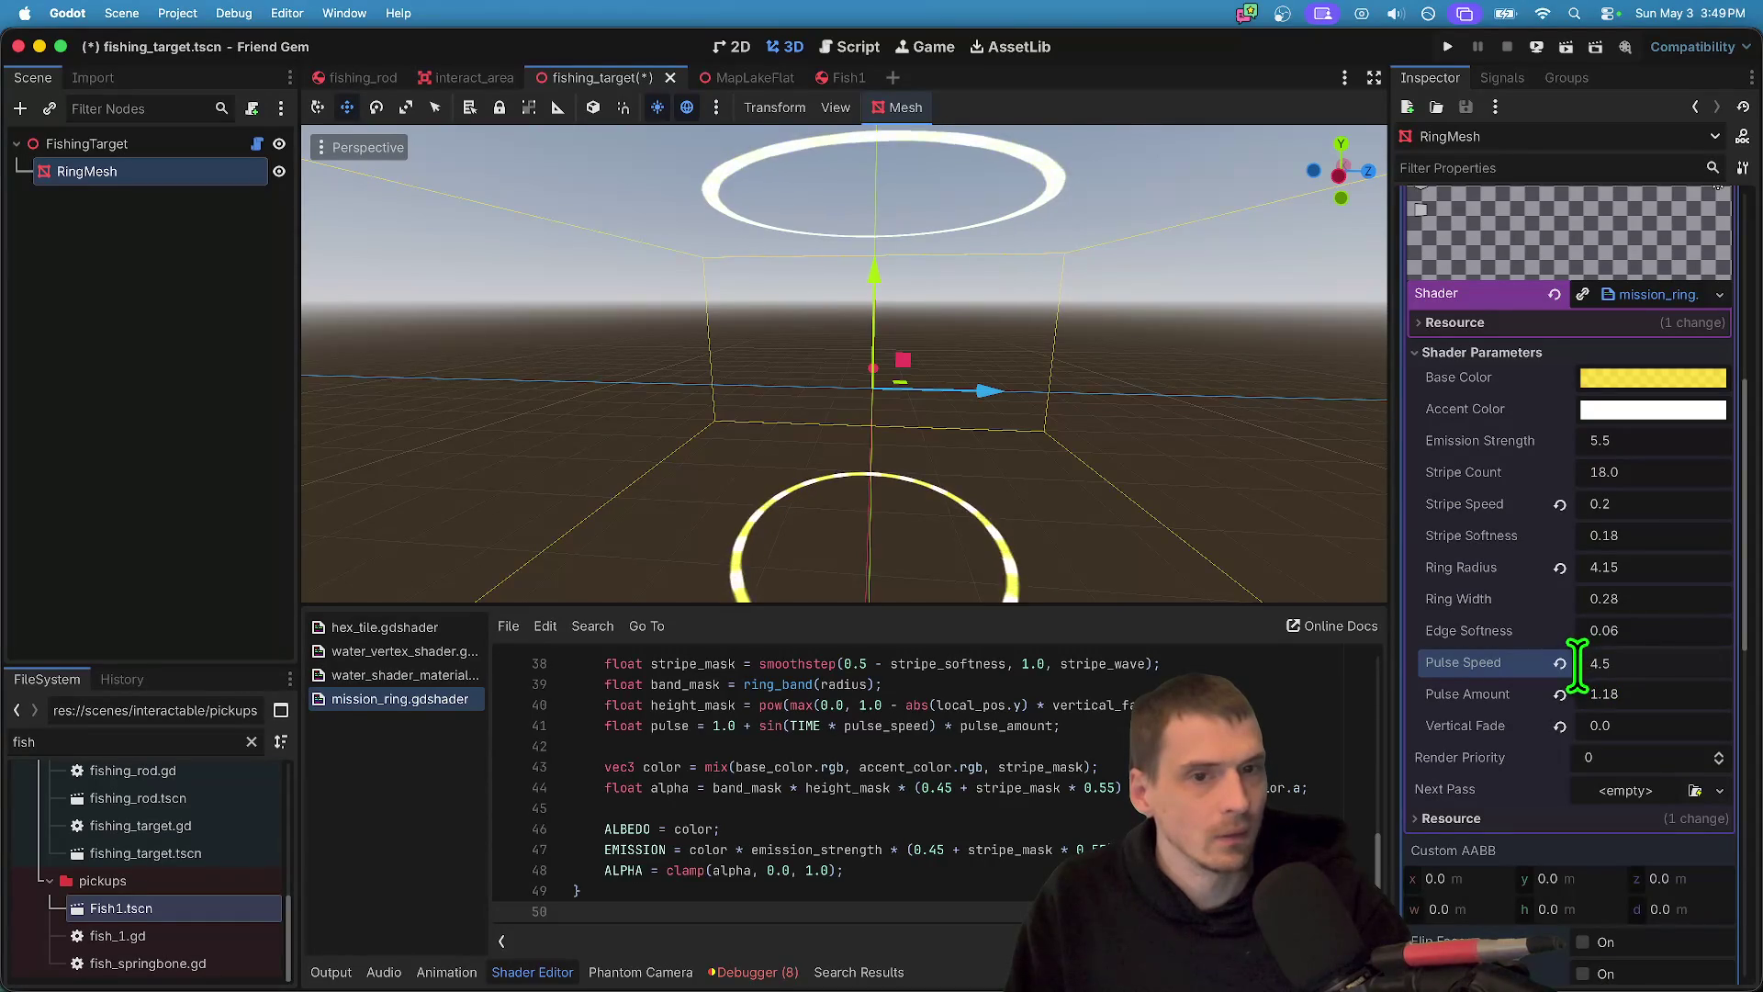
# - Stretch the ring mesh's height to about 27.9 m
pyautogui.click(1667, 441)
pyautogui.rightClick(1674, 450)
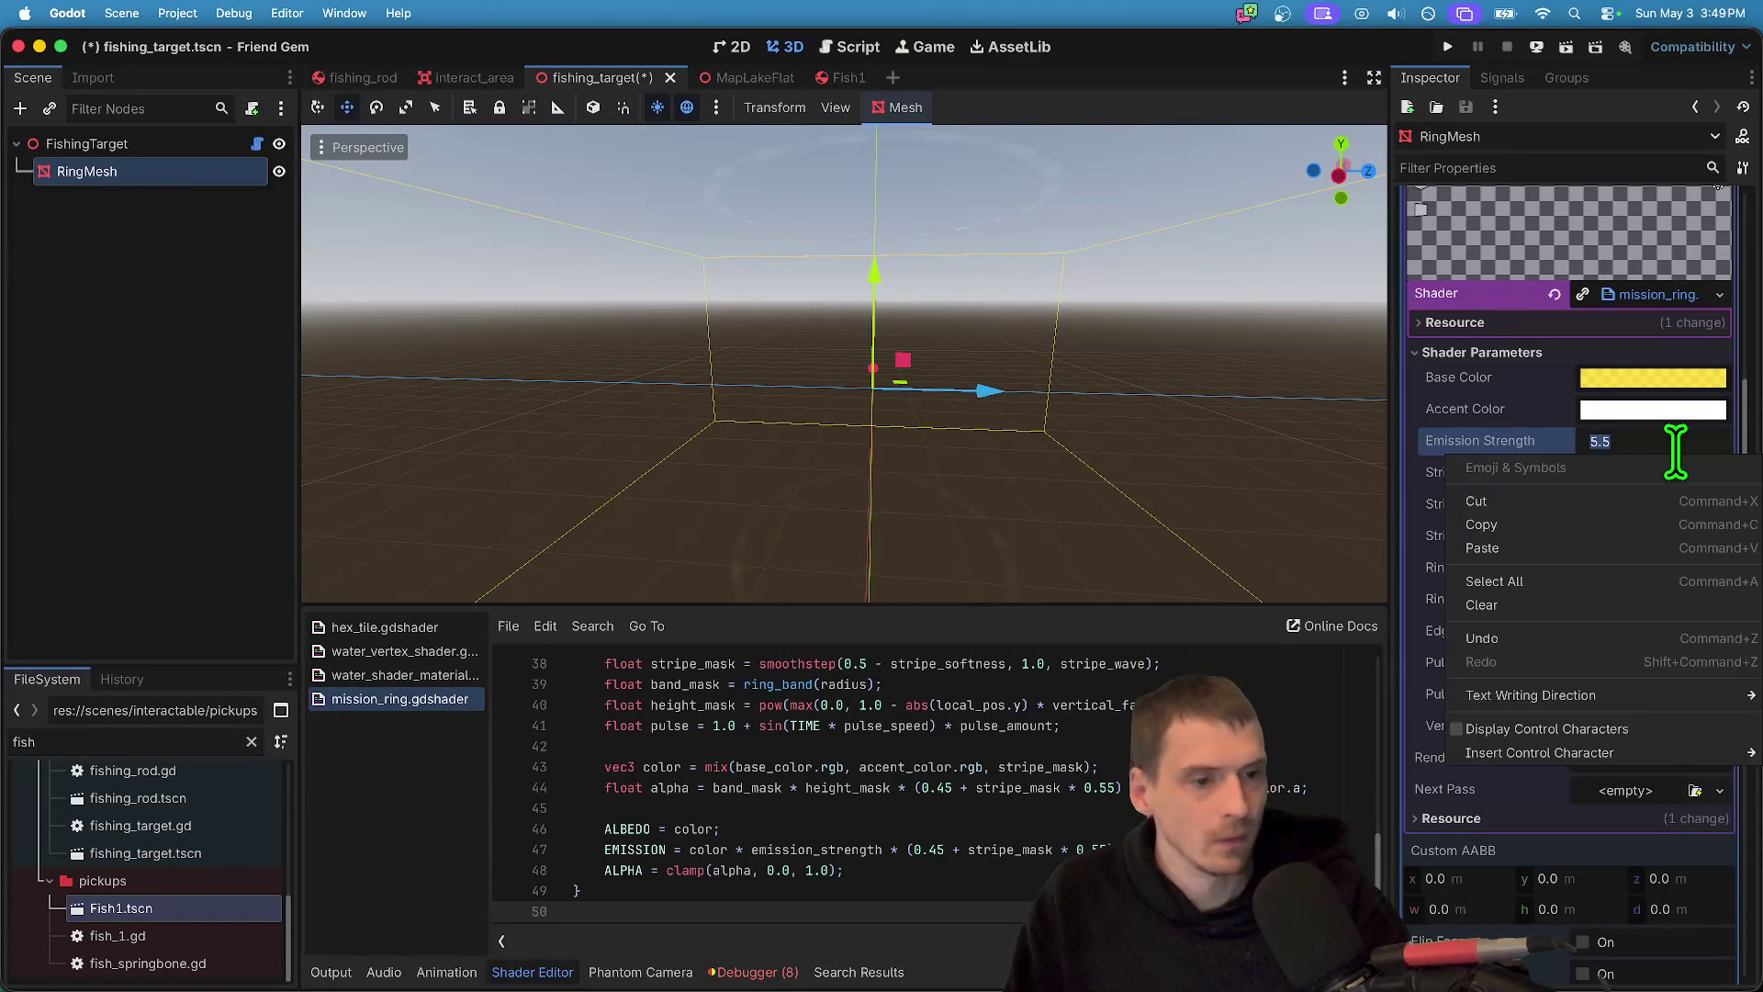
pyautogui.click(1672, 448)
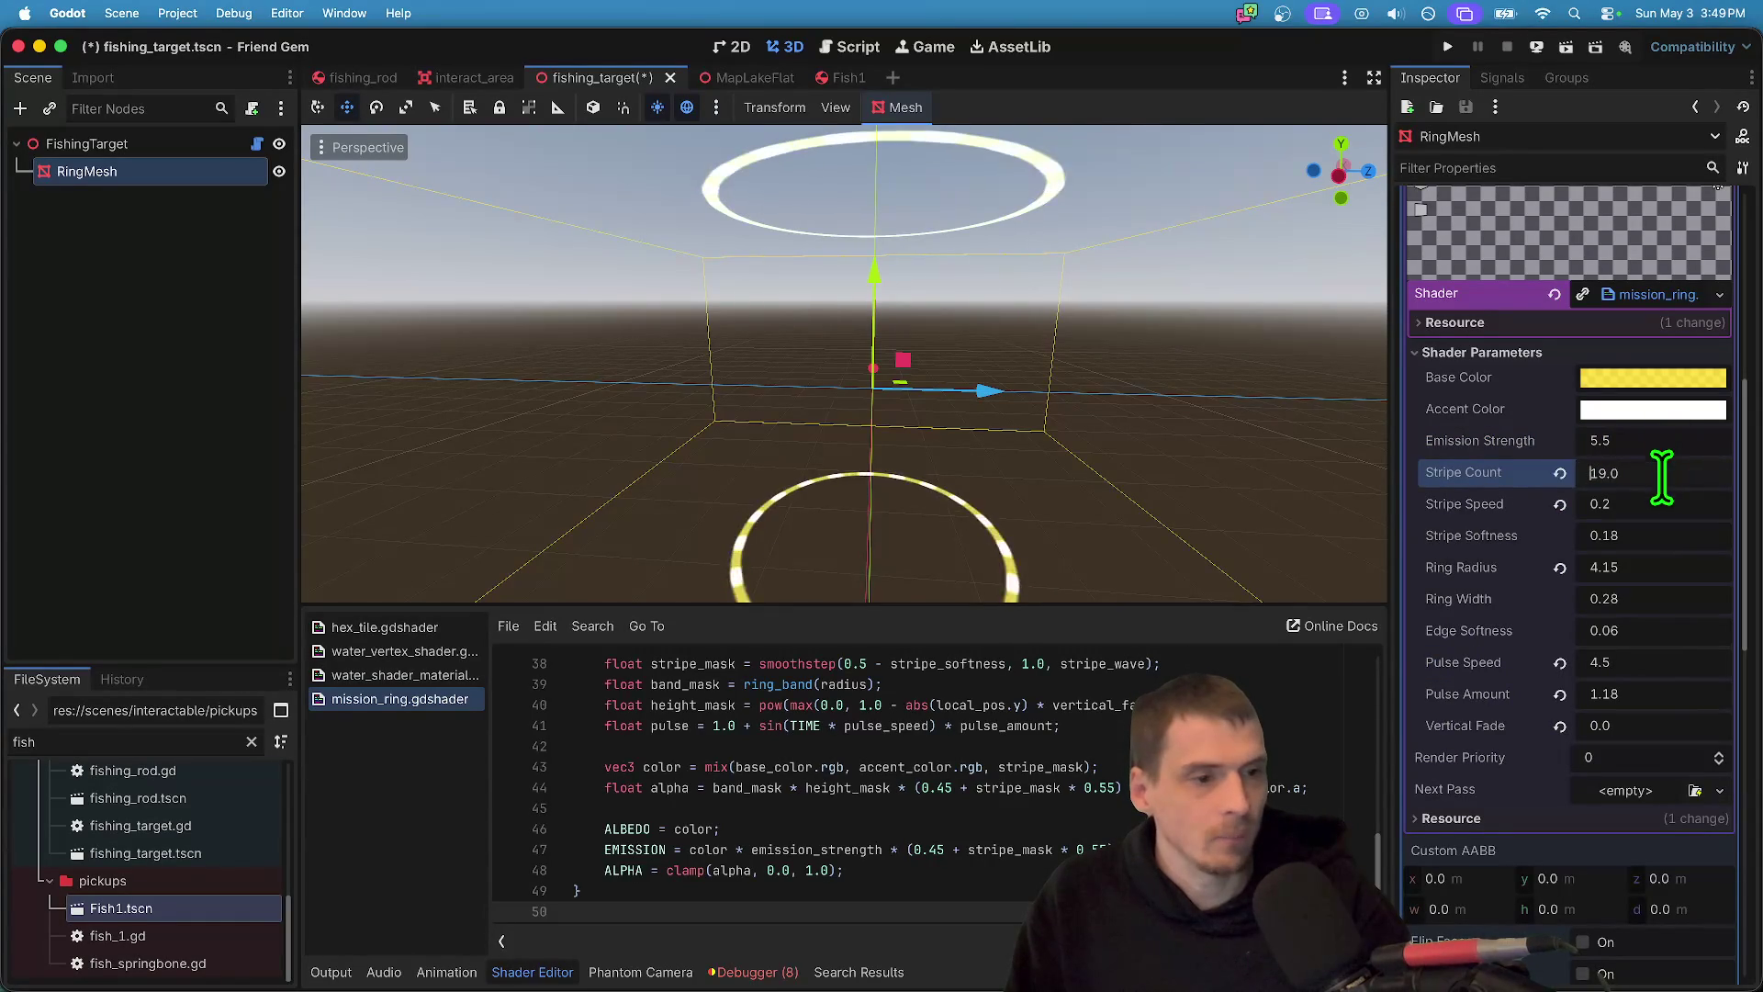
pyautogui.scroll(6, 1667, 597)
pyautogui.moveTo(1594, 497)
pyautogui.mouseDown()
pyautogui.moveTo(1578, 500)
pyautogui.moveTo(1617, 500)
pyautogui.mouseUp()
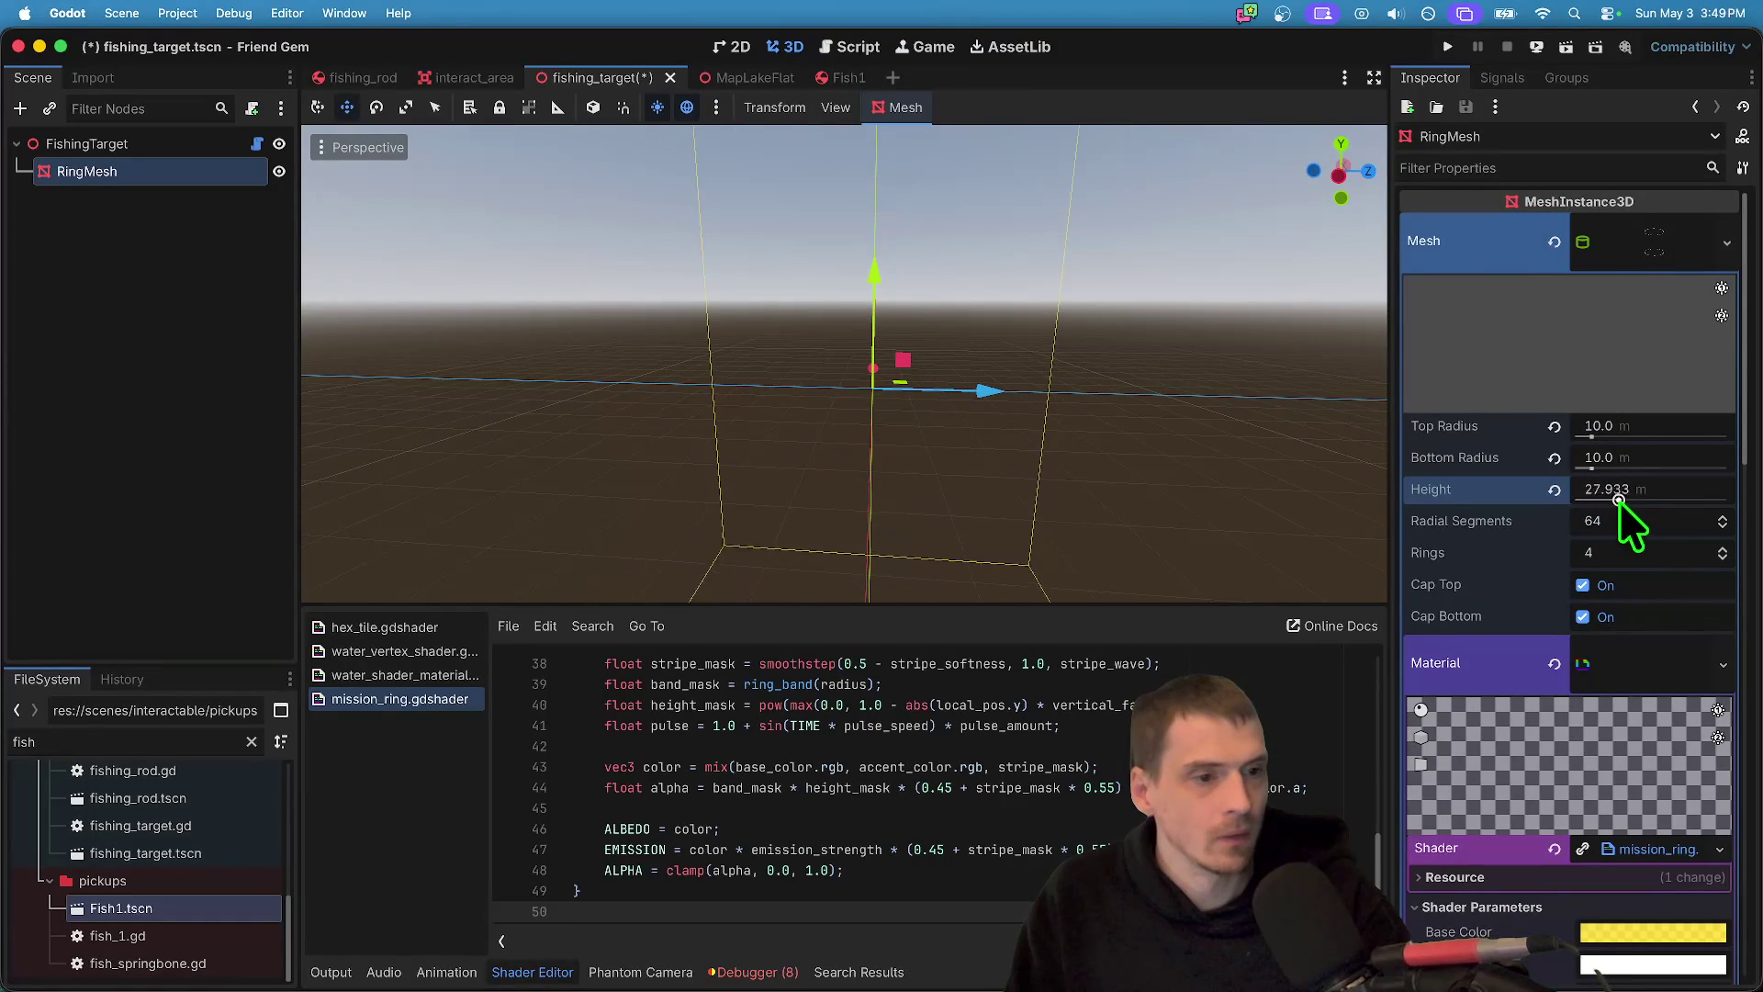
# - Reset mesh height, top/bottom radius, pulse speed, pulse amount and vertical fade to defaults
pyautogui.click(1562, 493)
pyautogui.click(1561, 454)
pyautogui.click(1561, 438)
pyautogui.scroll(-5, 1580, 643)
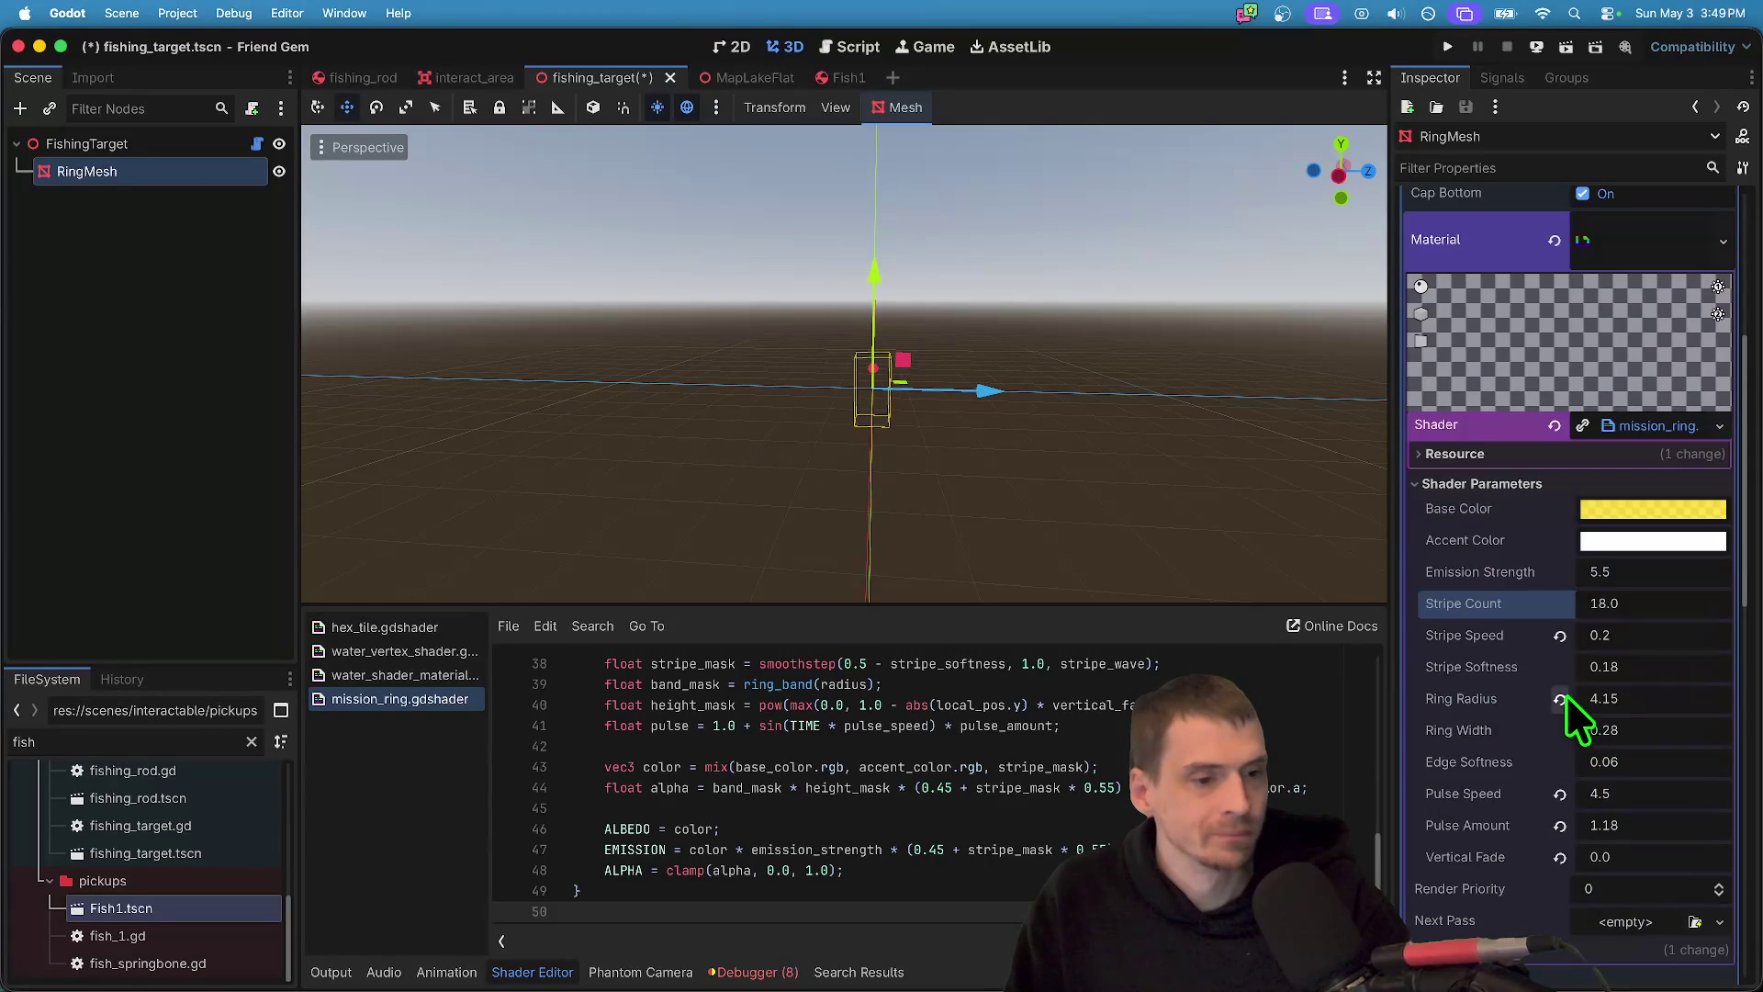
pyautogui.click(1559, 794)
pyautogui.click(1559, 825)
pyautogui.click(1559, 856)
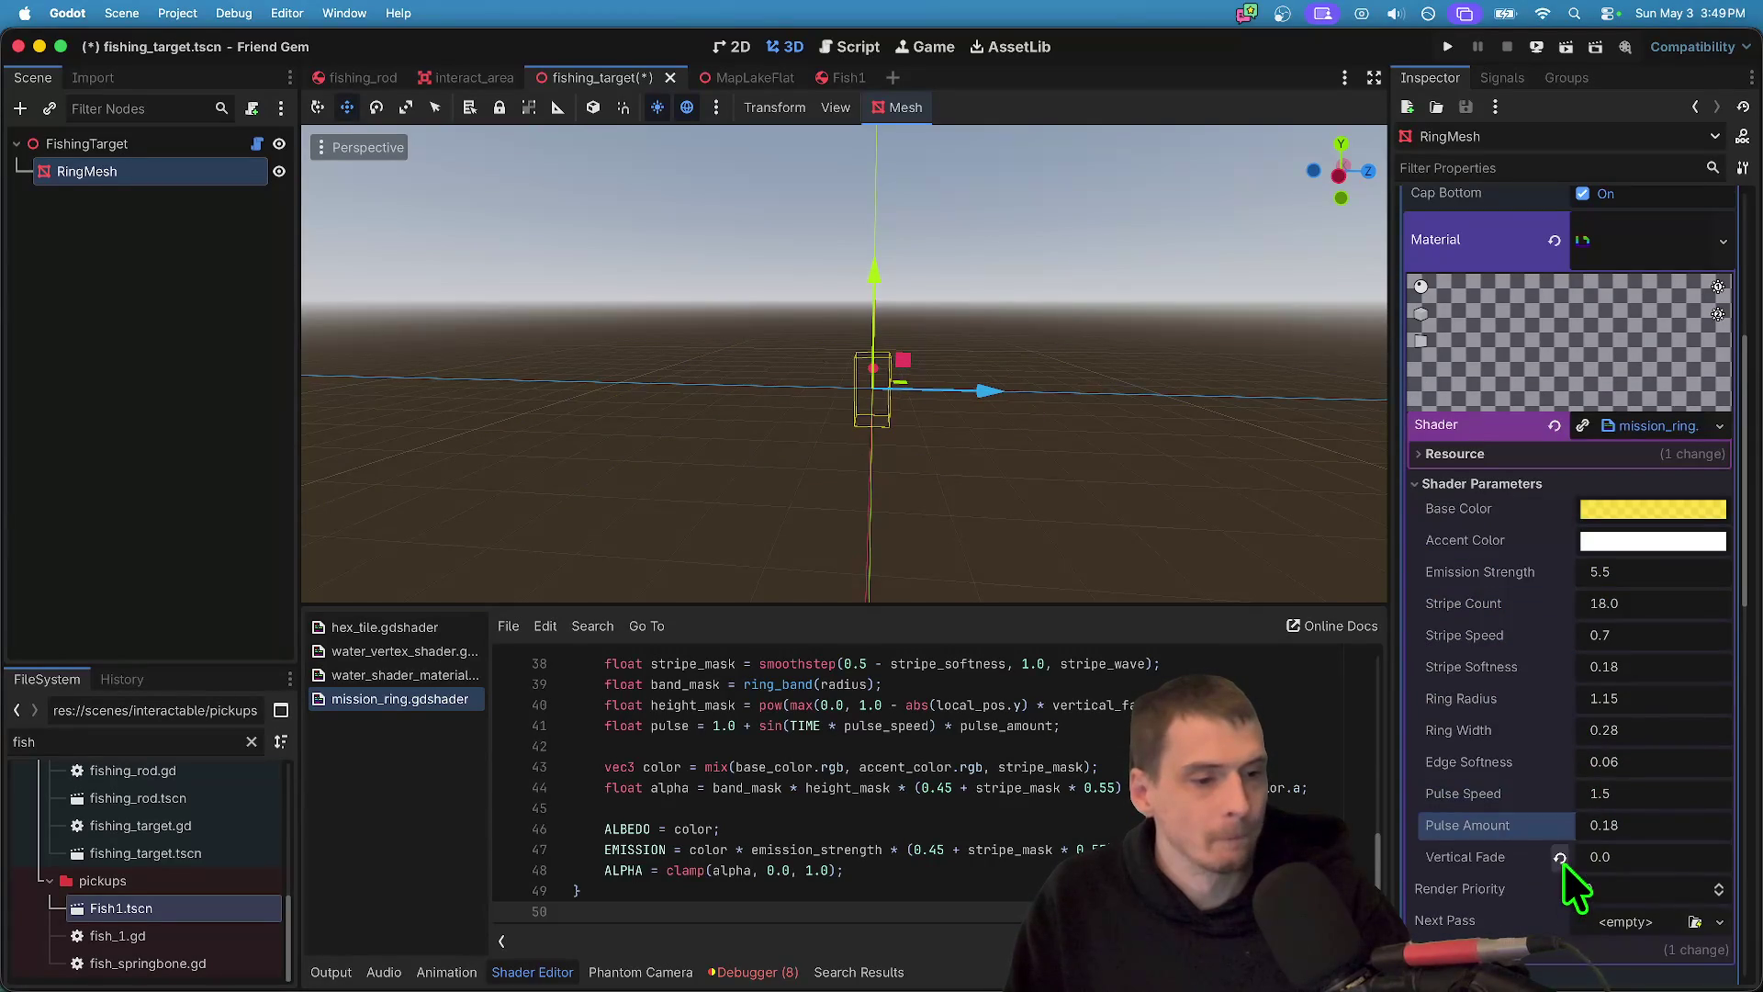
pyautogui.scroll(3, 1671, 808)
pyautogui.scroll(4, 1673, 696)
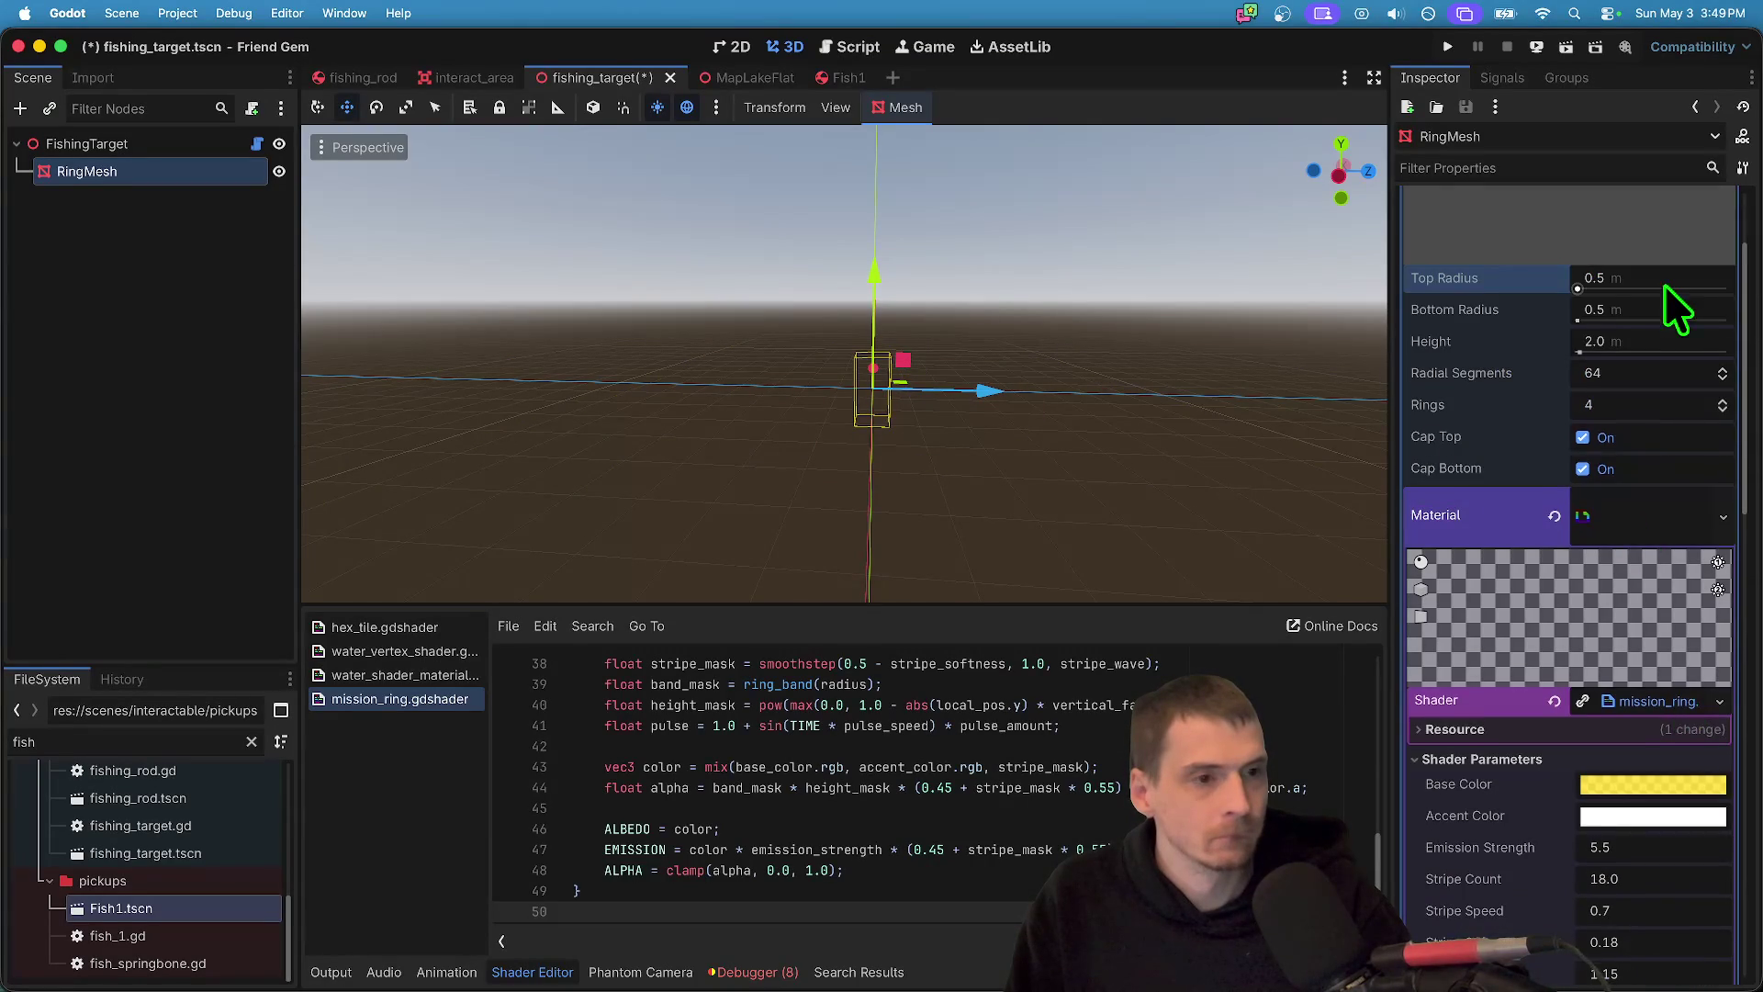
# - Set the ring mesh's top radius to 3.0 and bottom radius to 0.5
pyautogui.click(1665, 296)
pyautogui.write('3')
pyautogui.press('Tab')
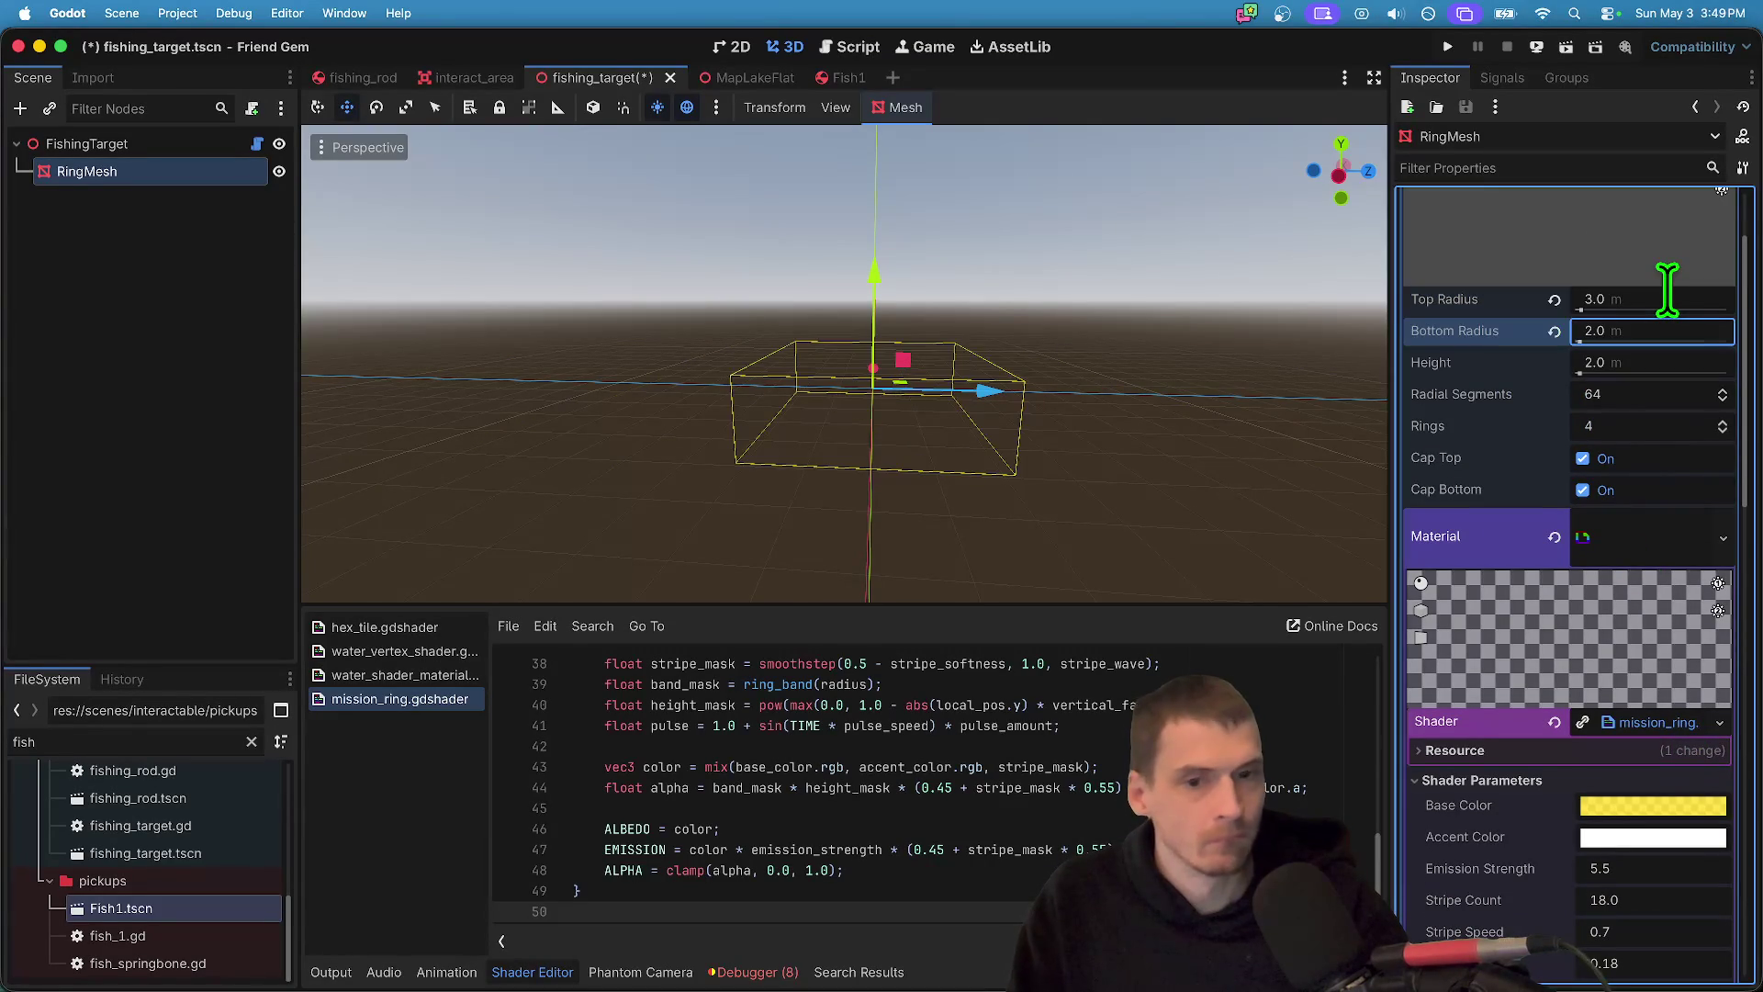
pyautogui.write('0.5')
pyautogui.press('Return')
pyautogui.scroll(3, 1093, 360)
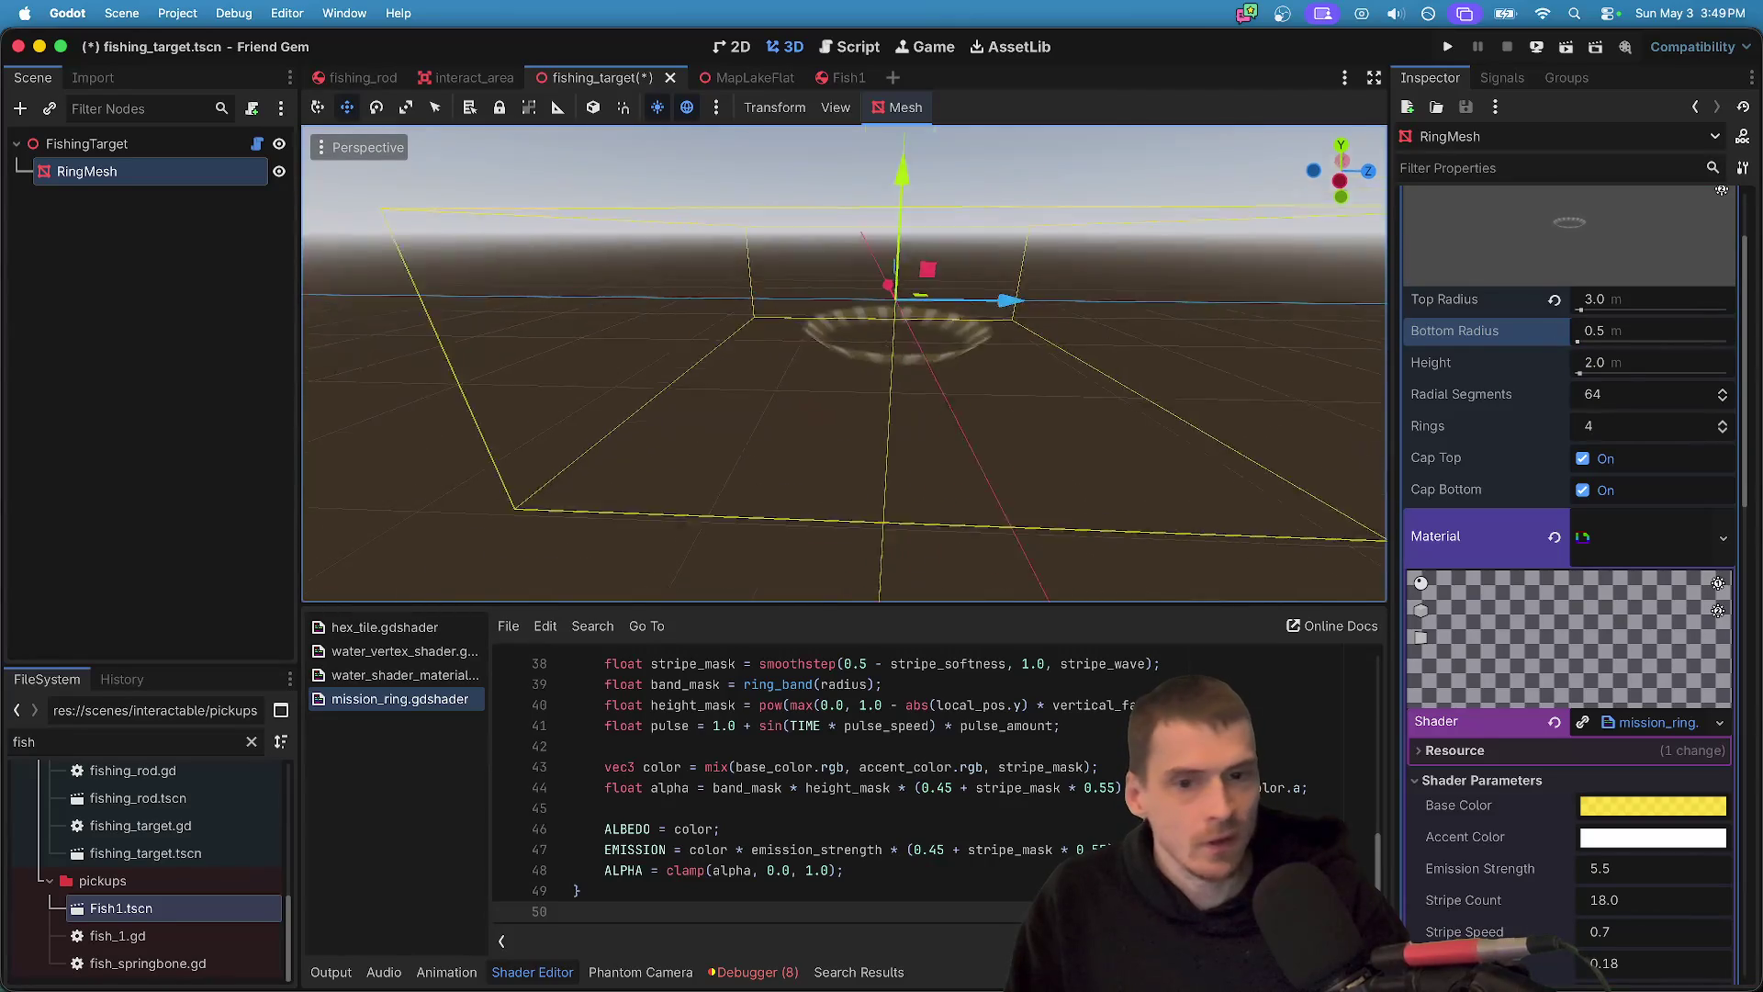
pyautogui.scroll(-5, 1740, 863)
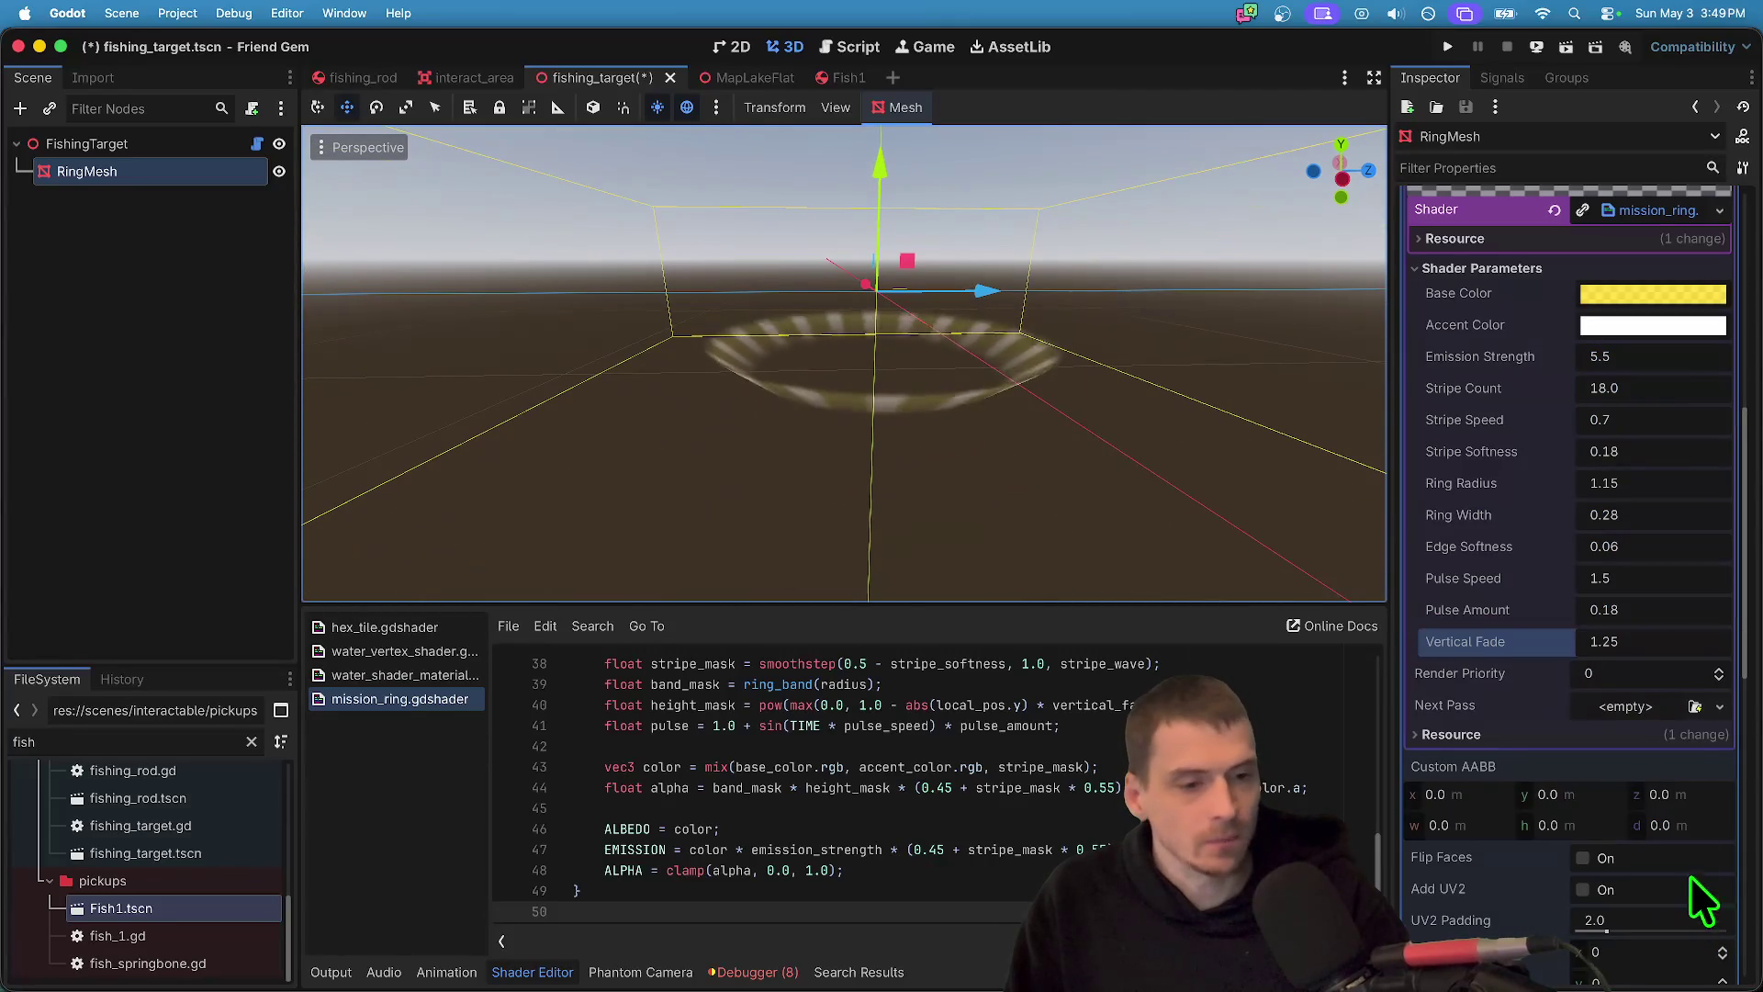
# - Set the ring shader's Ring Radius to 2.15
pyautogui.click(1688, 582)
pyautogui.hotkey('shift', 'Tab')
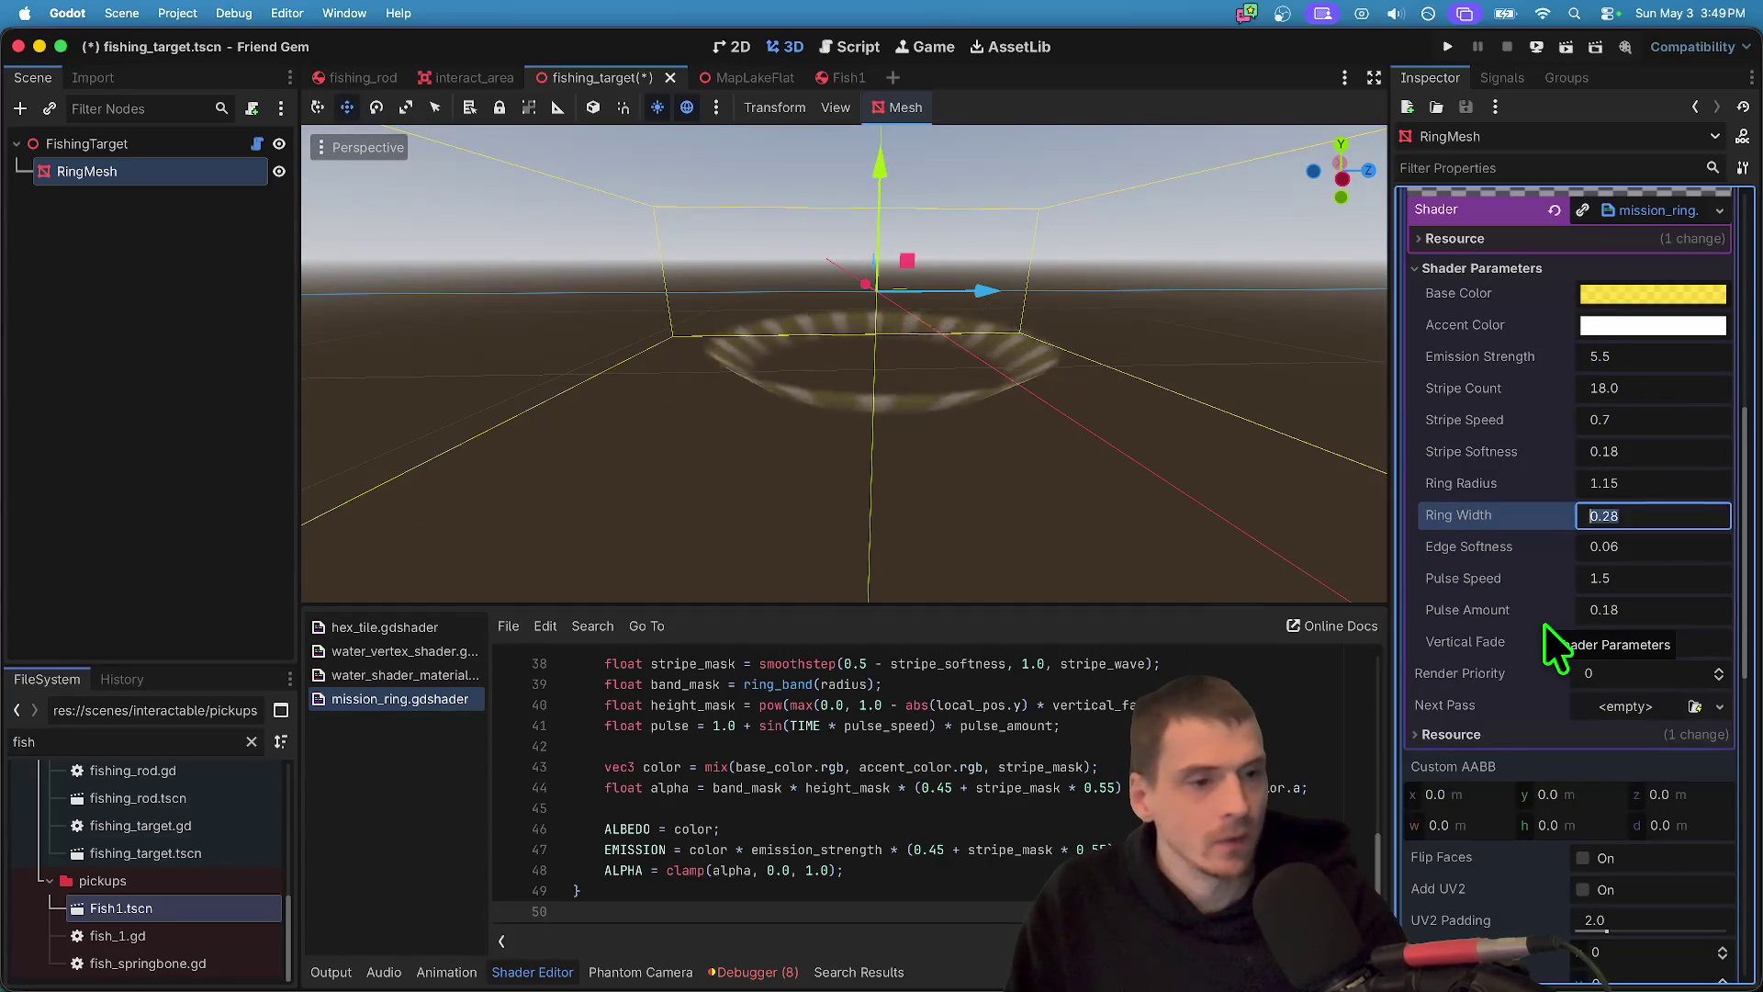
pyautogui.write('1.06')
pyautogui.press('Left')
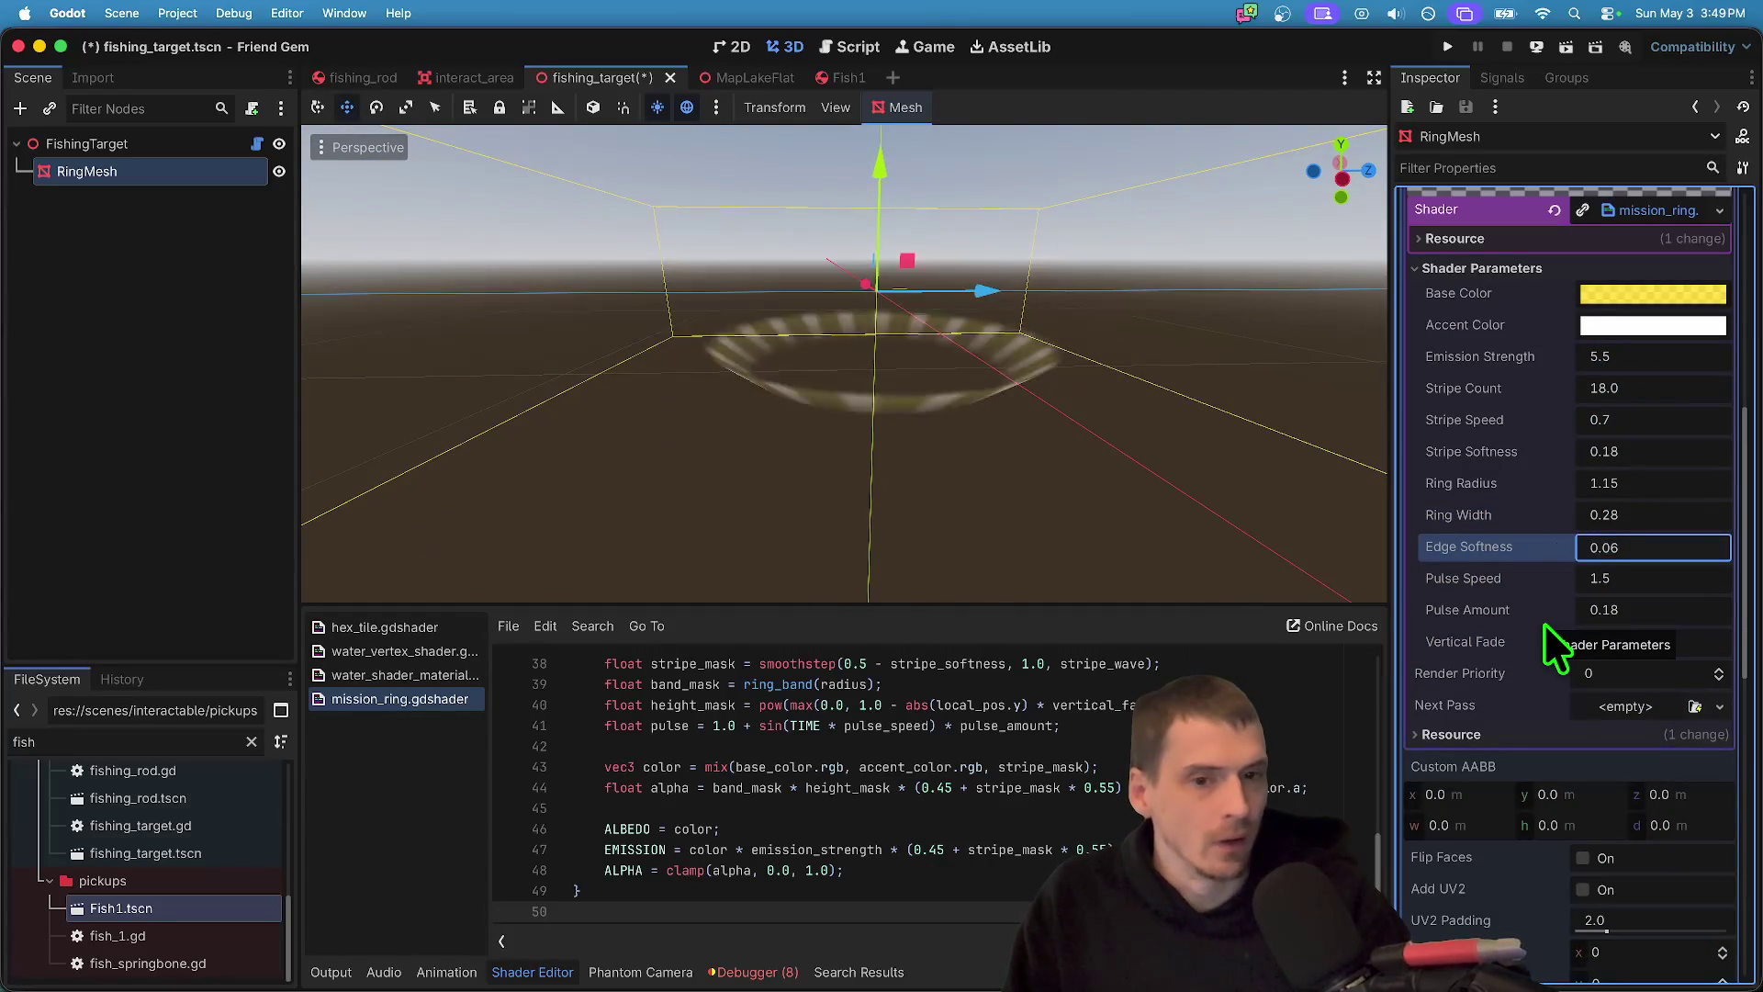
pyautogui.hotkey('shift', 'Tab')
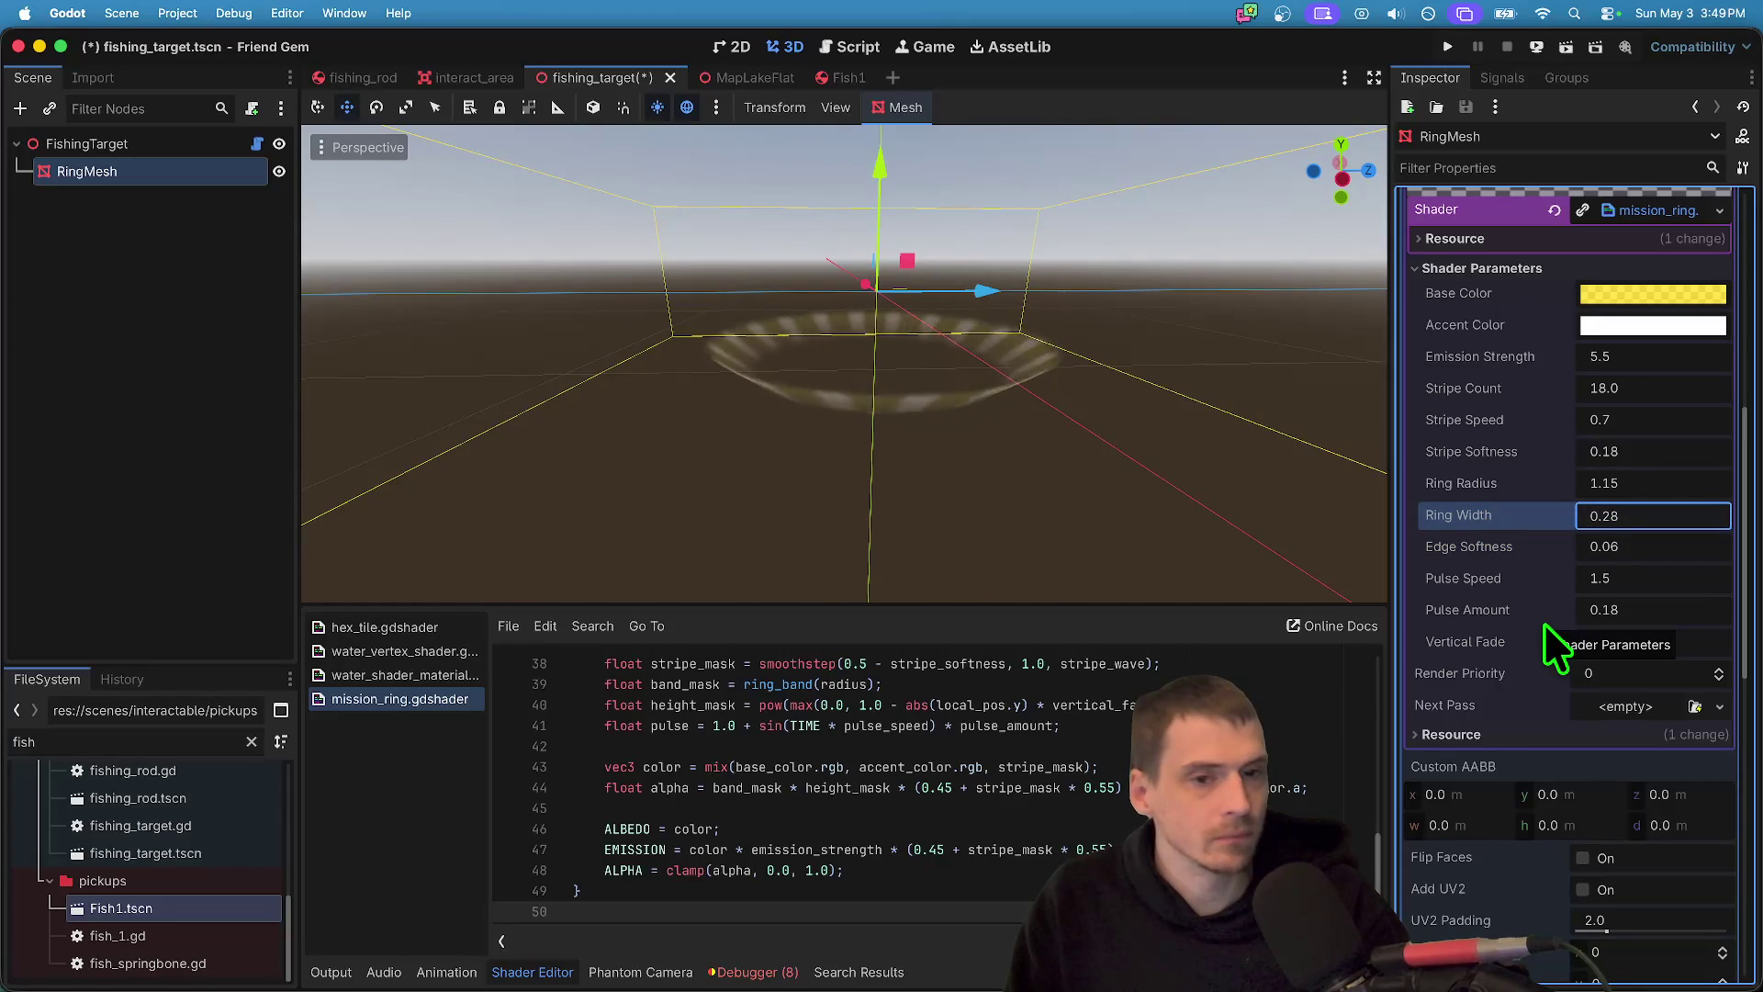
pyautogui.hotkey('shift', 'Tab')
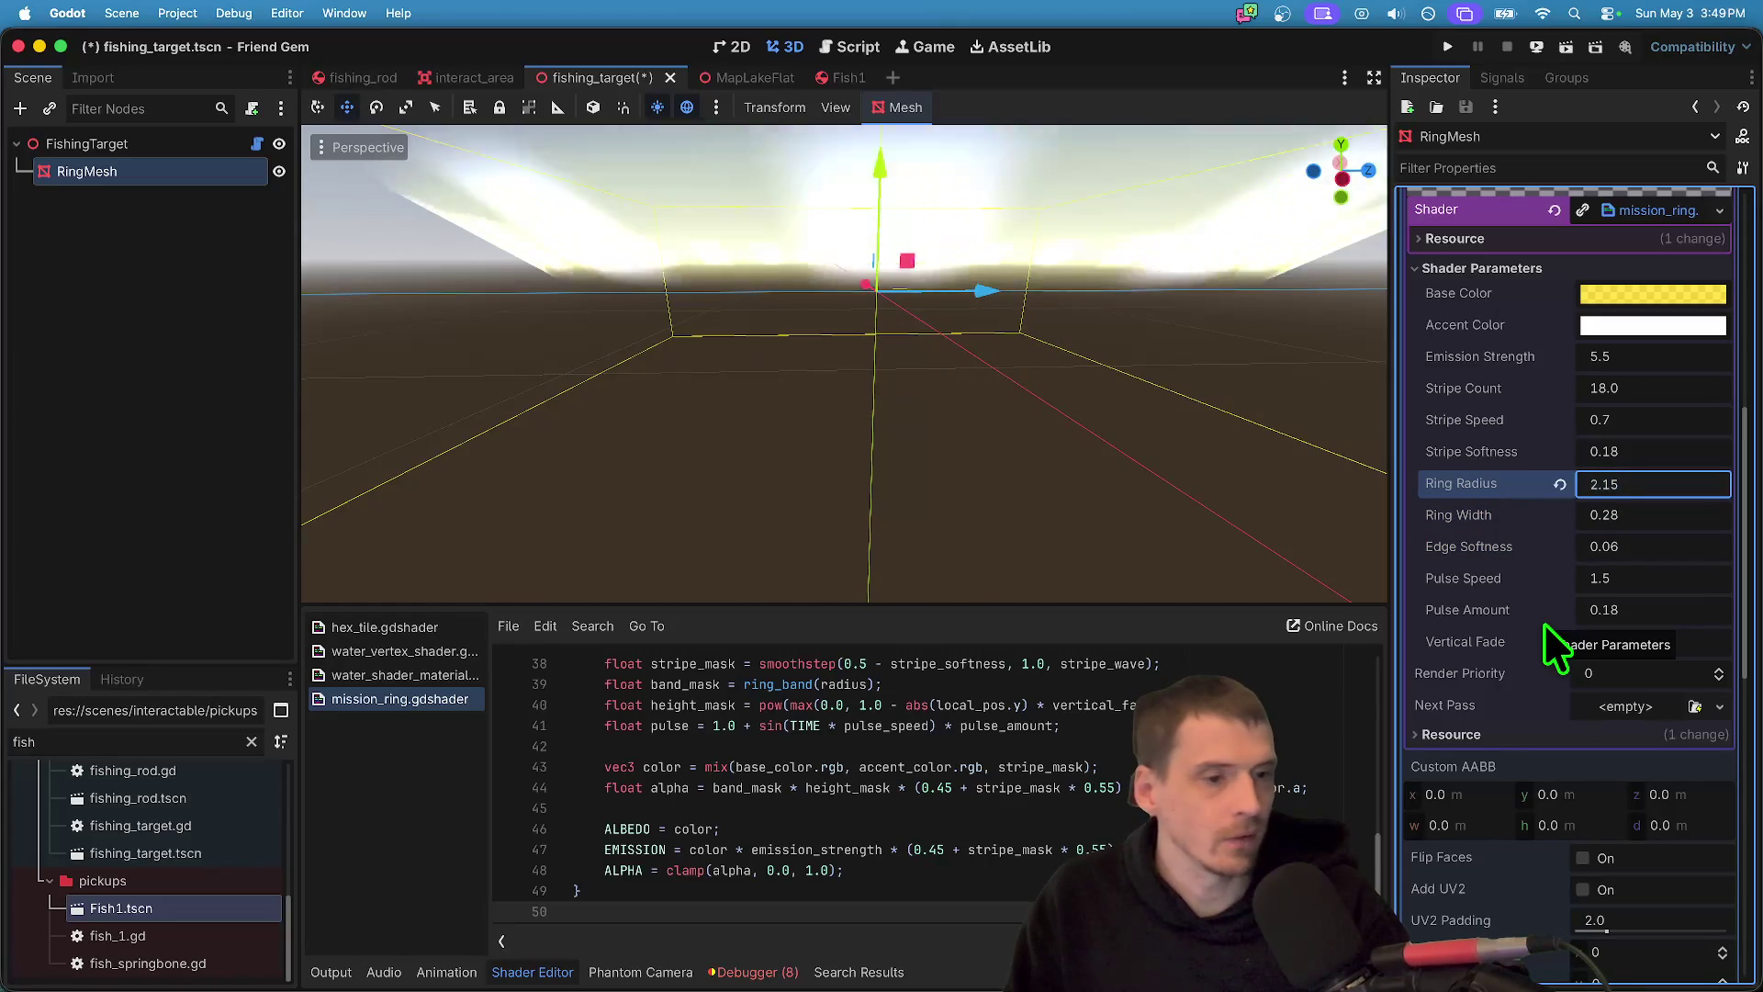
pyautogui.write('2')
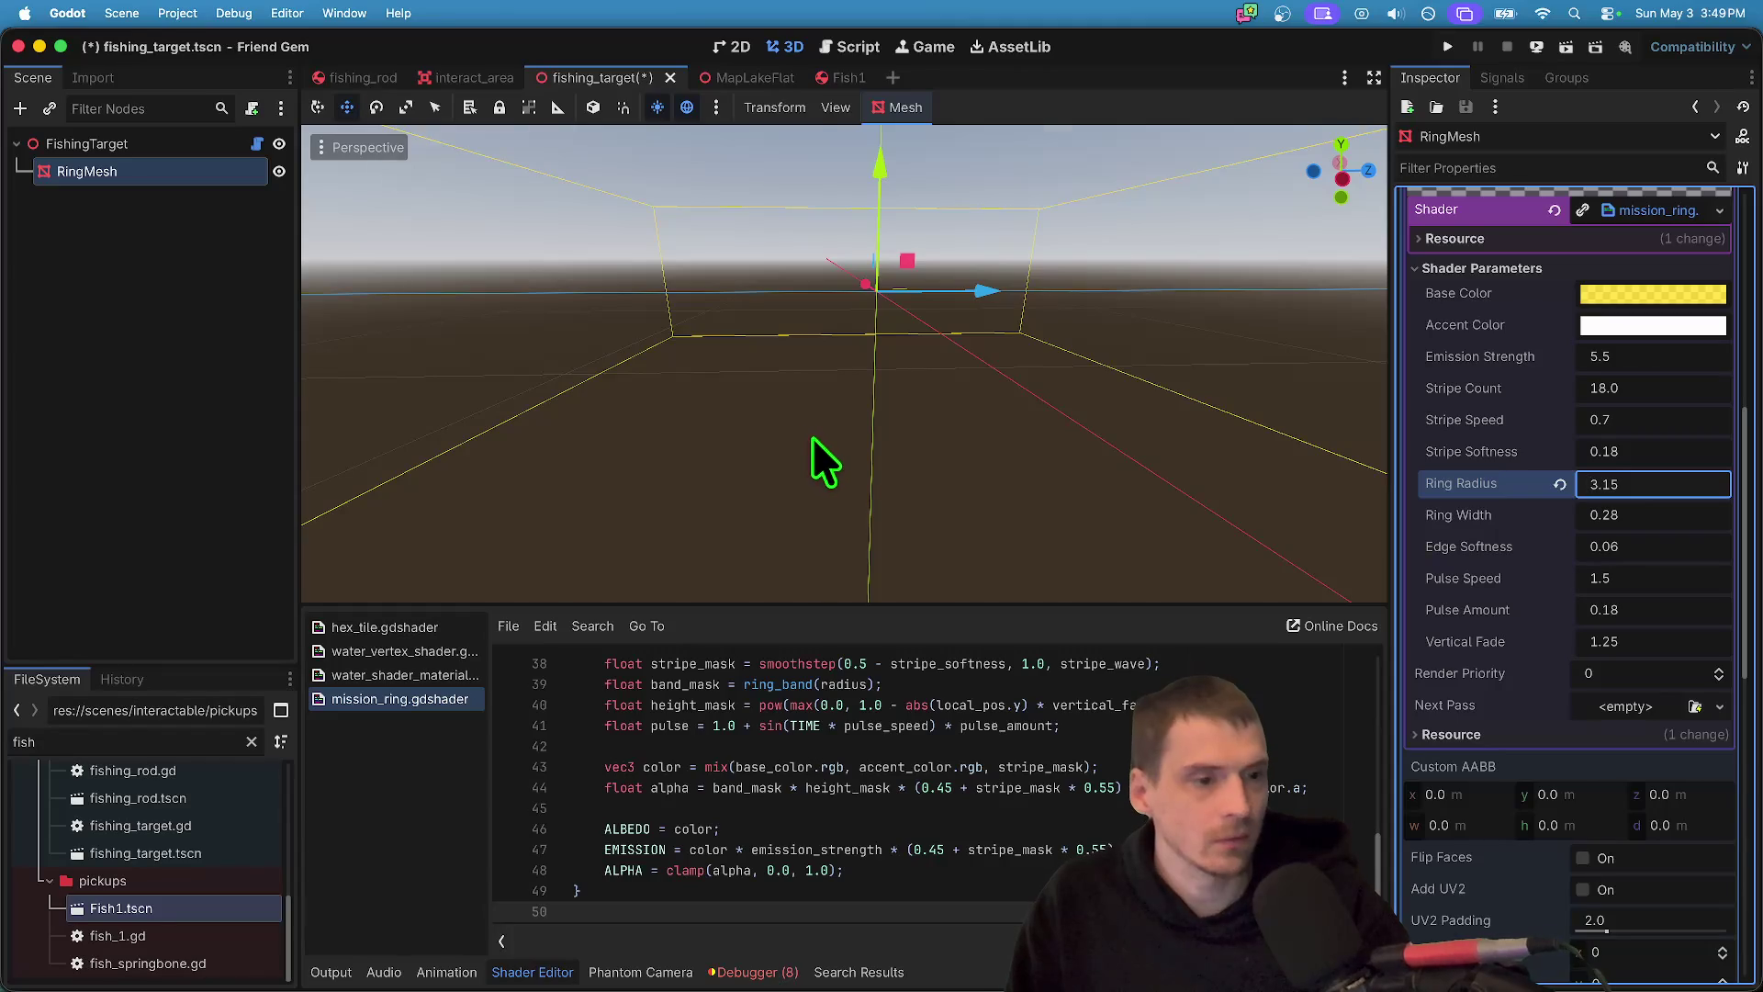
pyautogui.scroll(-3, 865, 450)
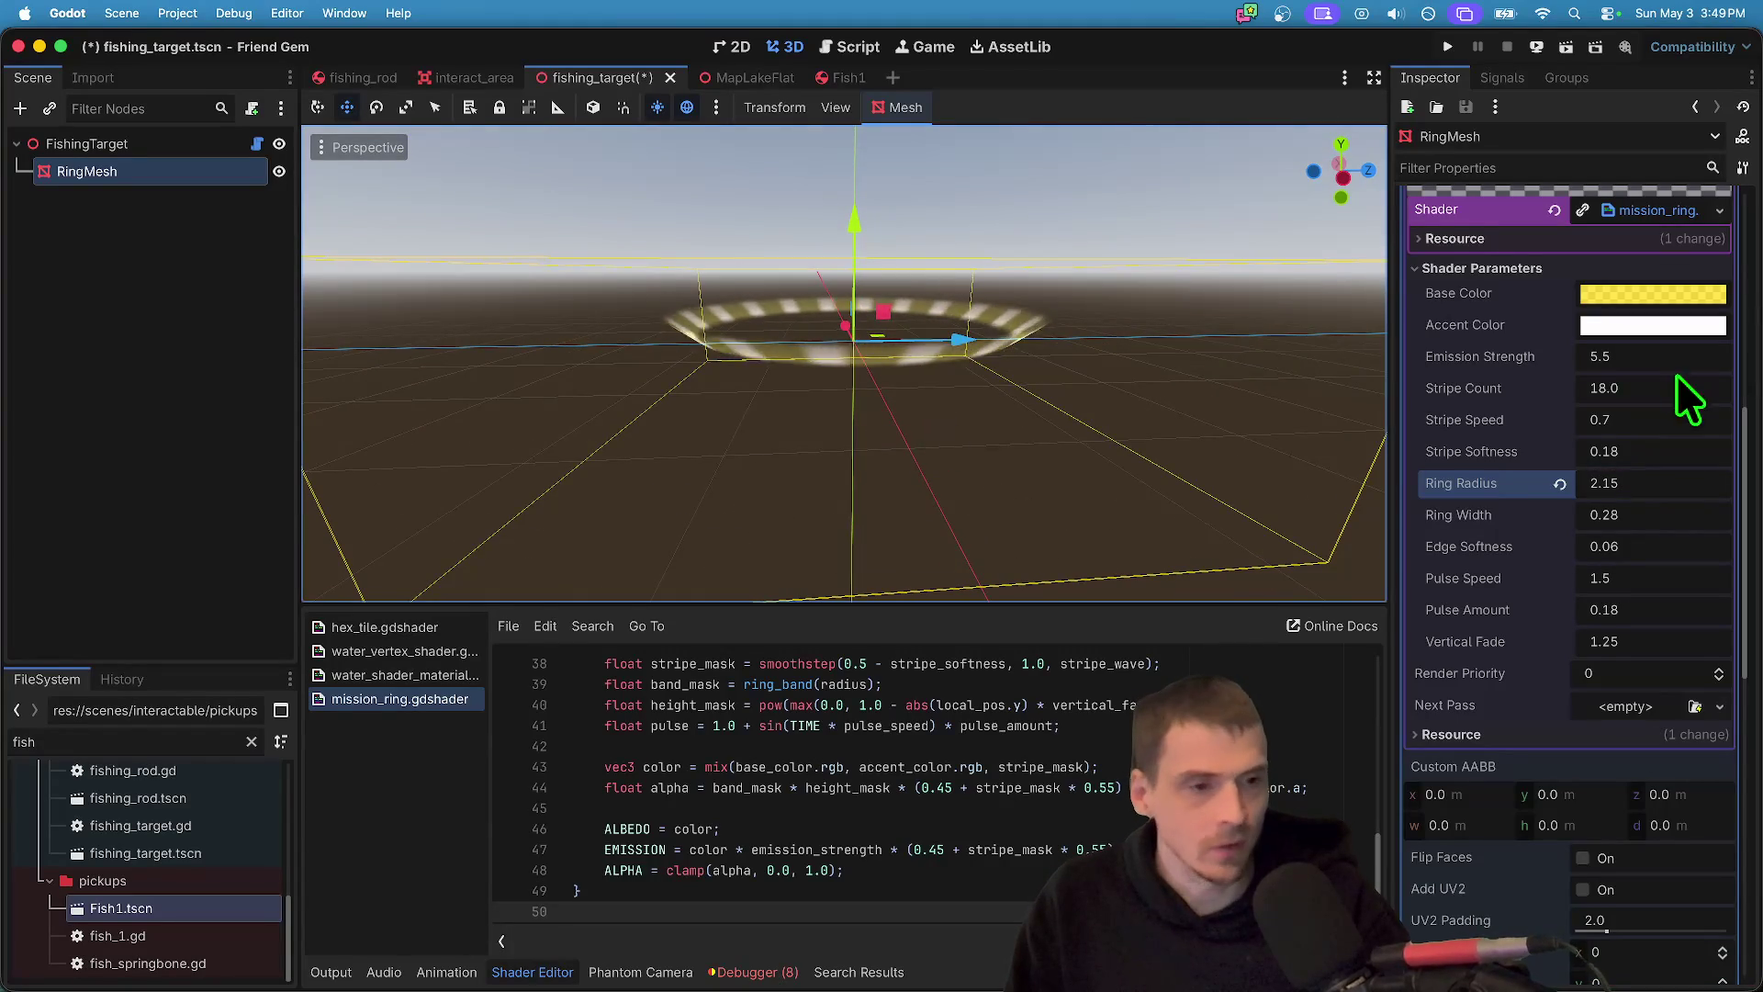
# - Set the ring shader's Stripe Speed to 0.1
pyautogui.click(1657, 397)
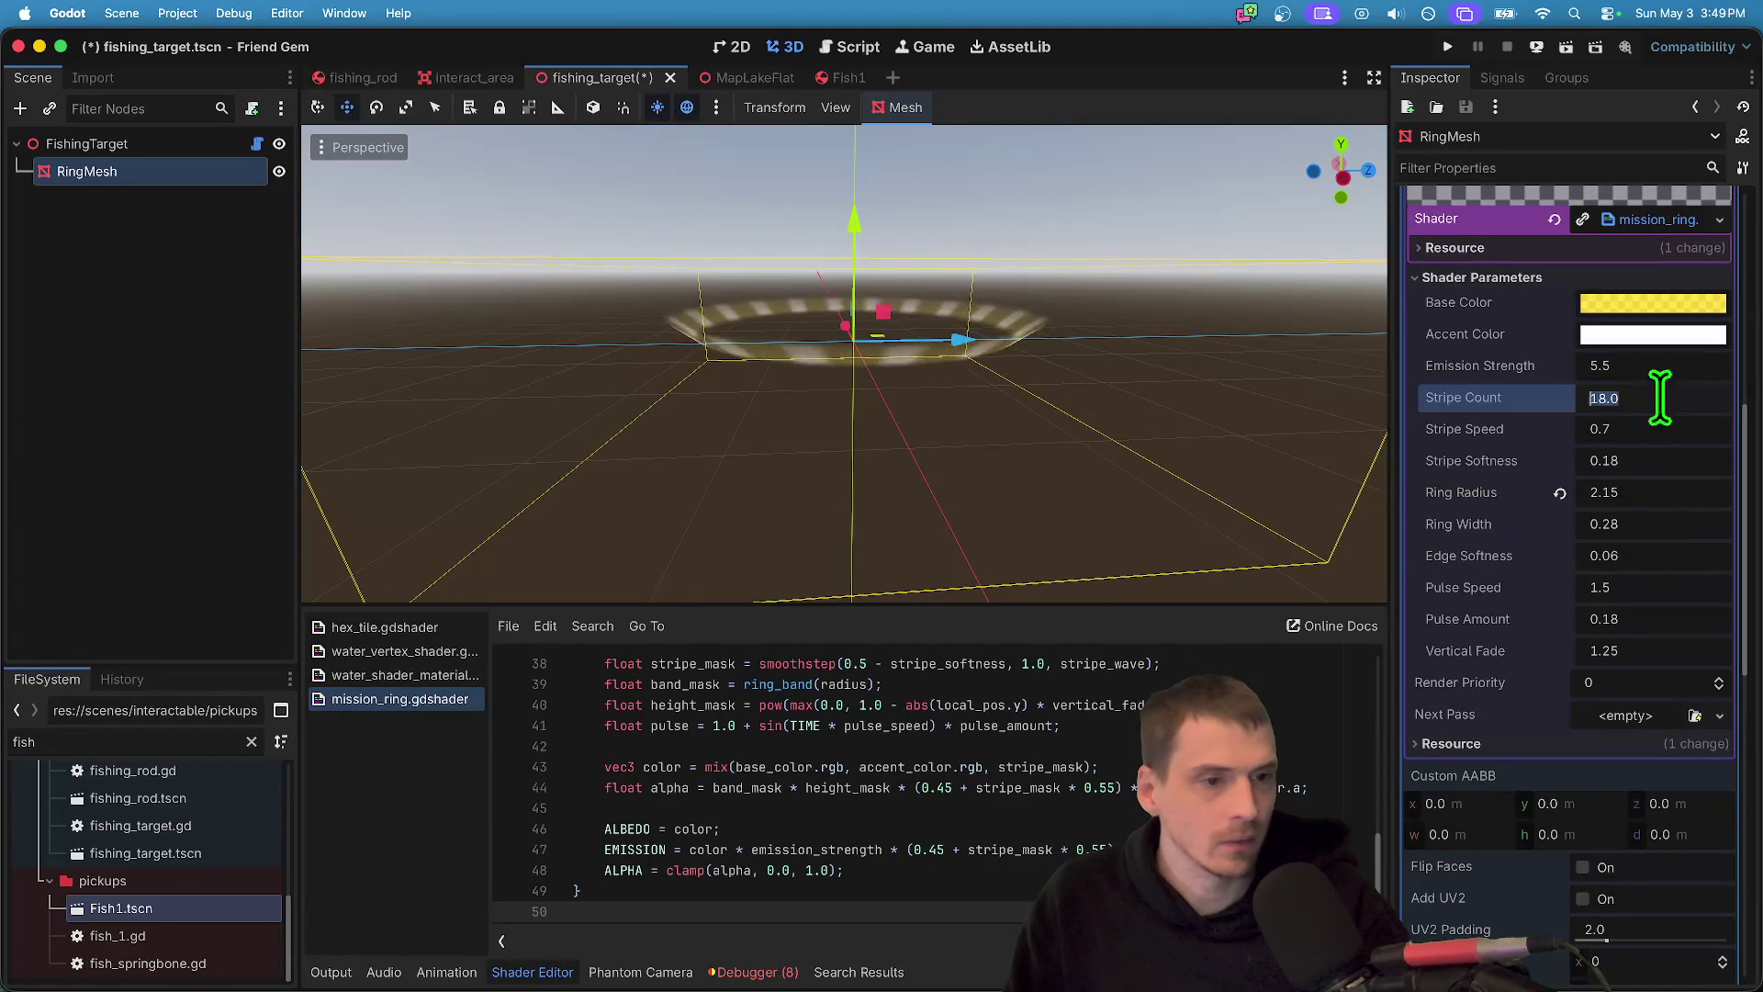
pyautogui.click(1684, 650)
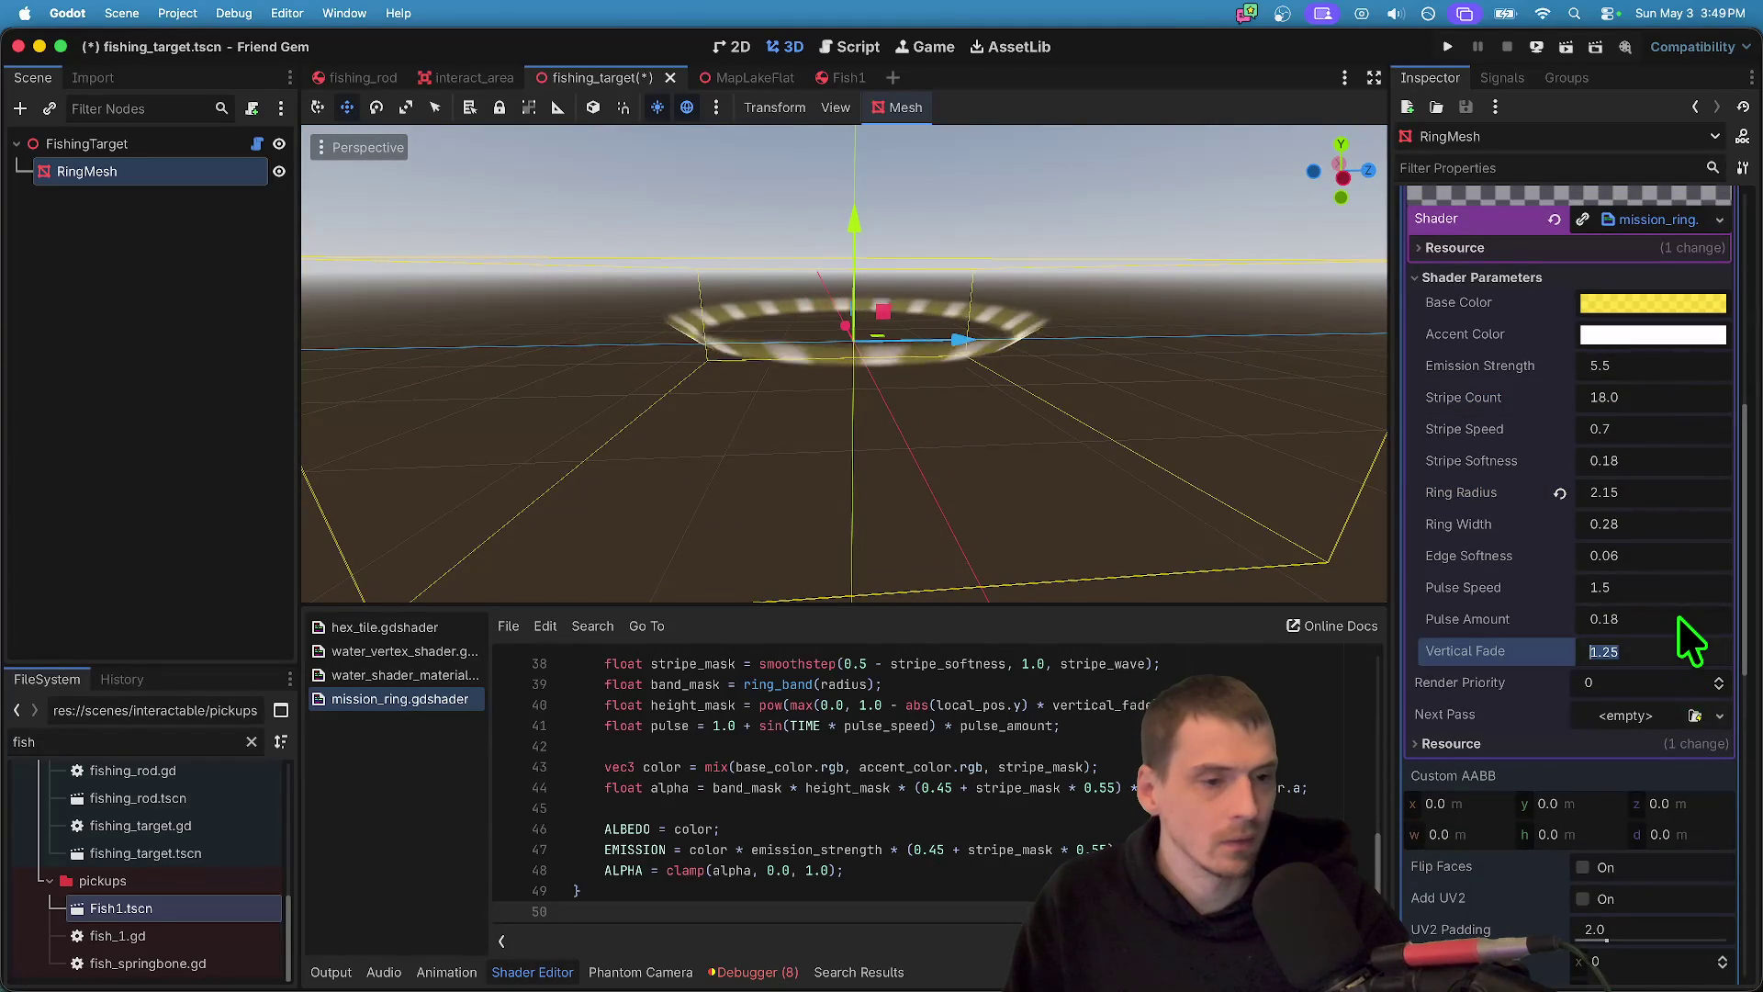
pyautogui.scroll(1, 1680, 551)
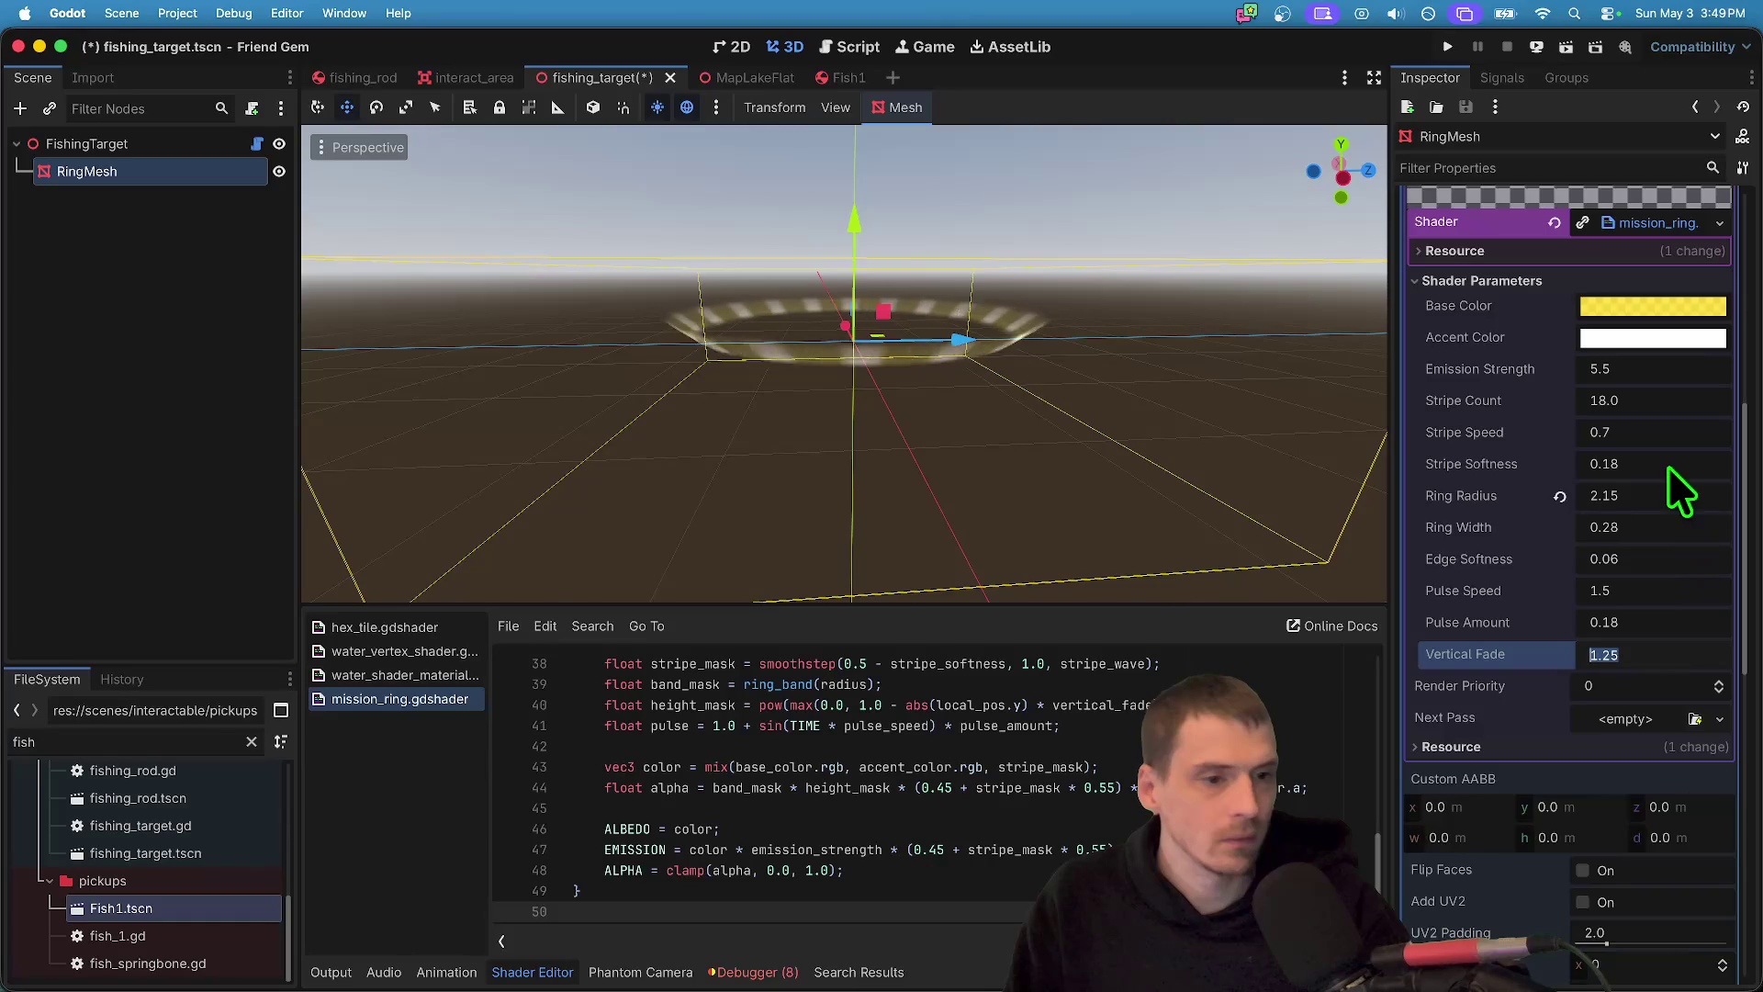
pyautogui.click(1646, 442)
pyautogui.write('0.1')
pyautogui.press('Return')
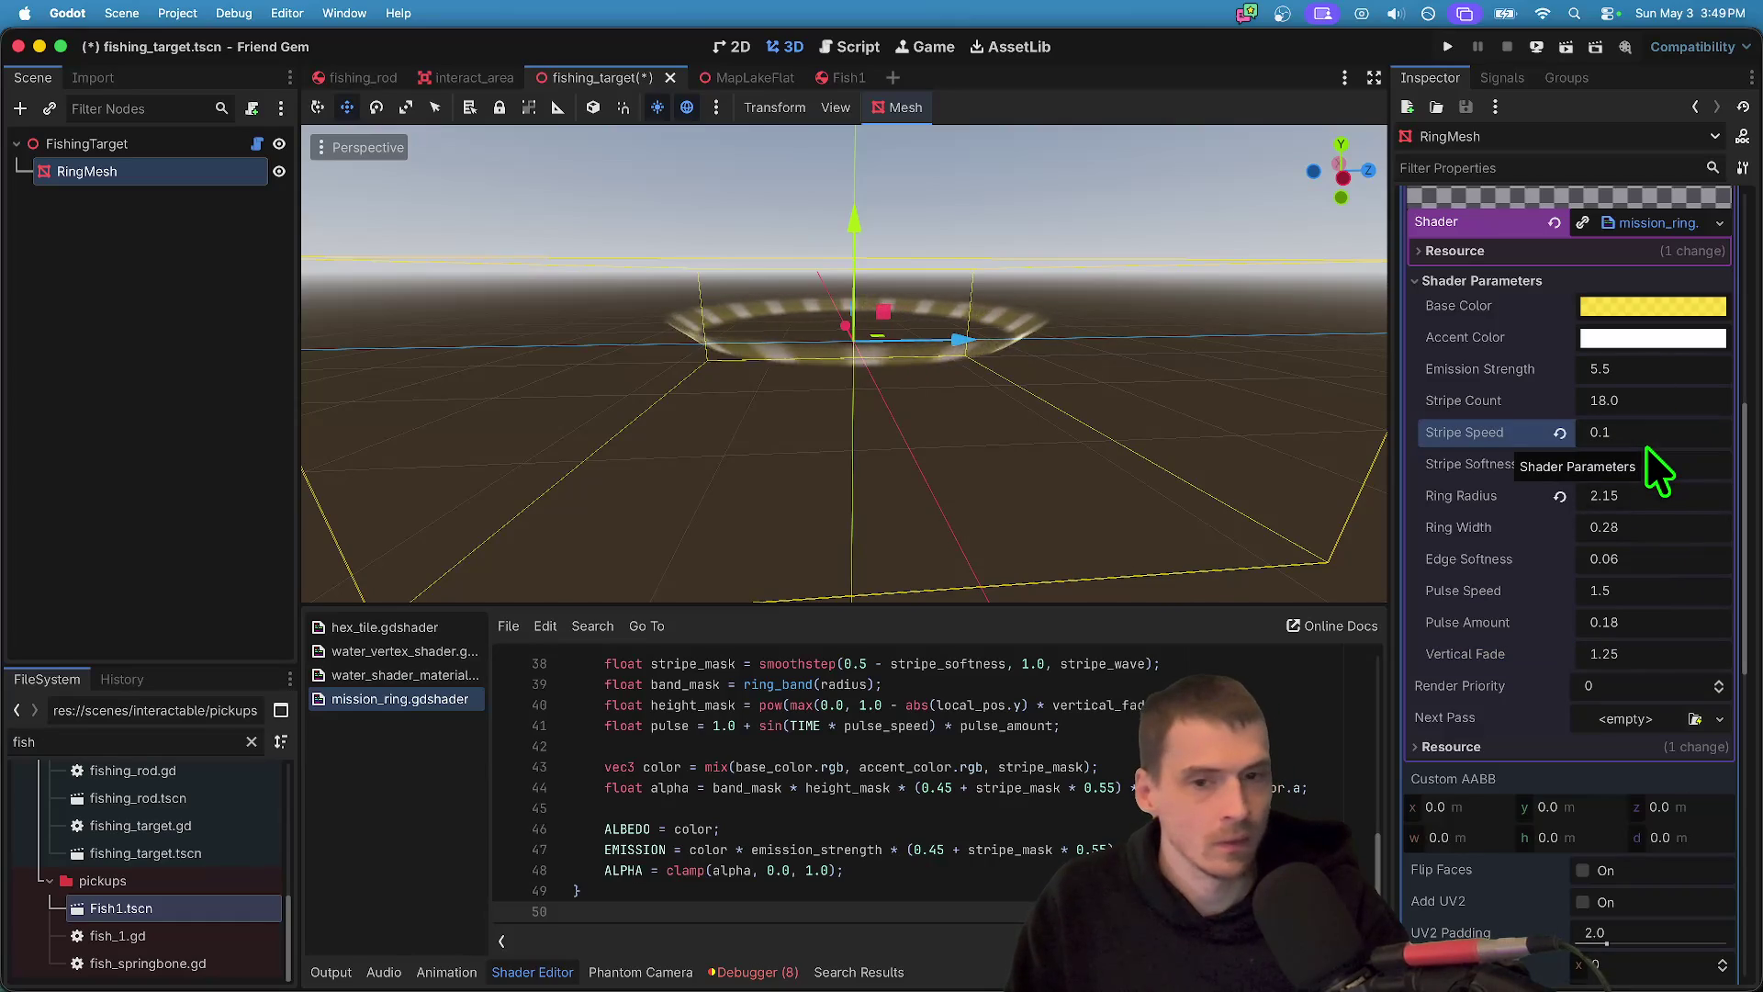
pyautogui.press('super+Tab')
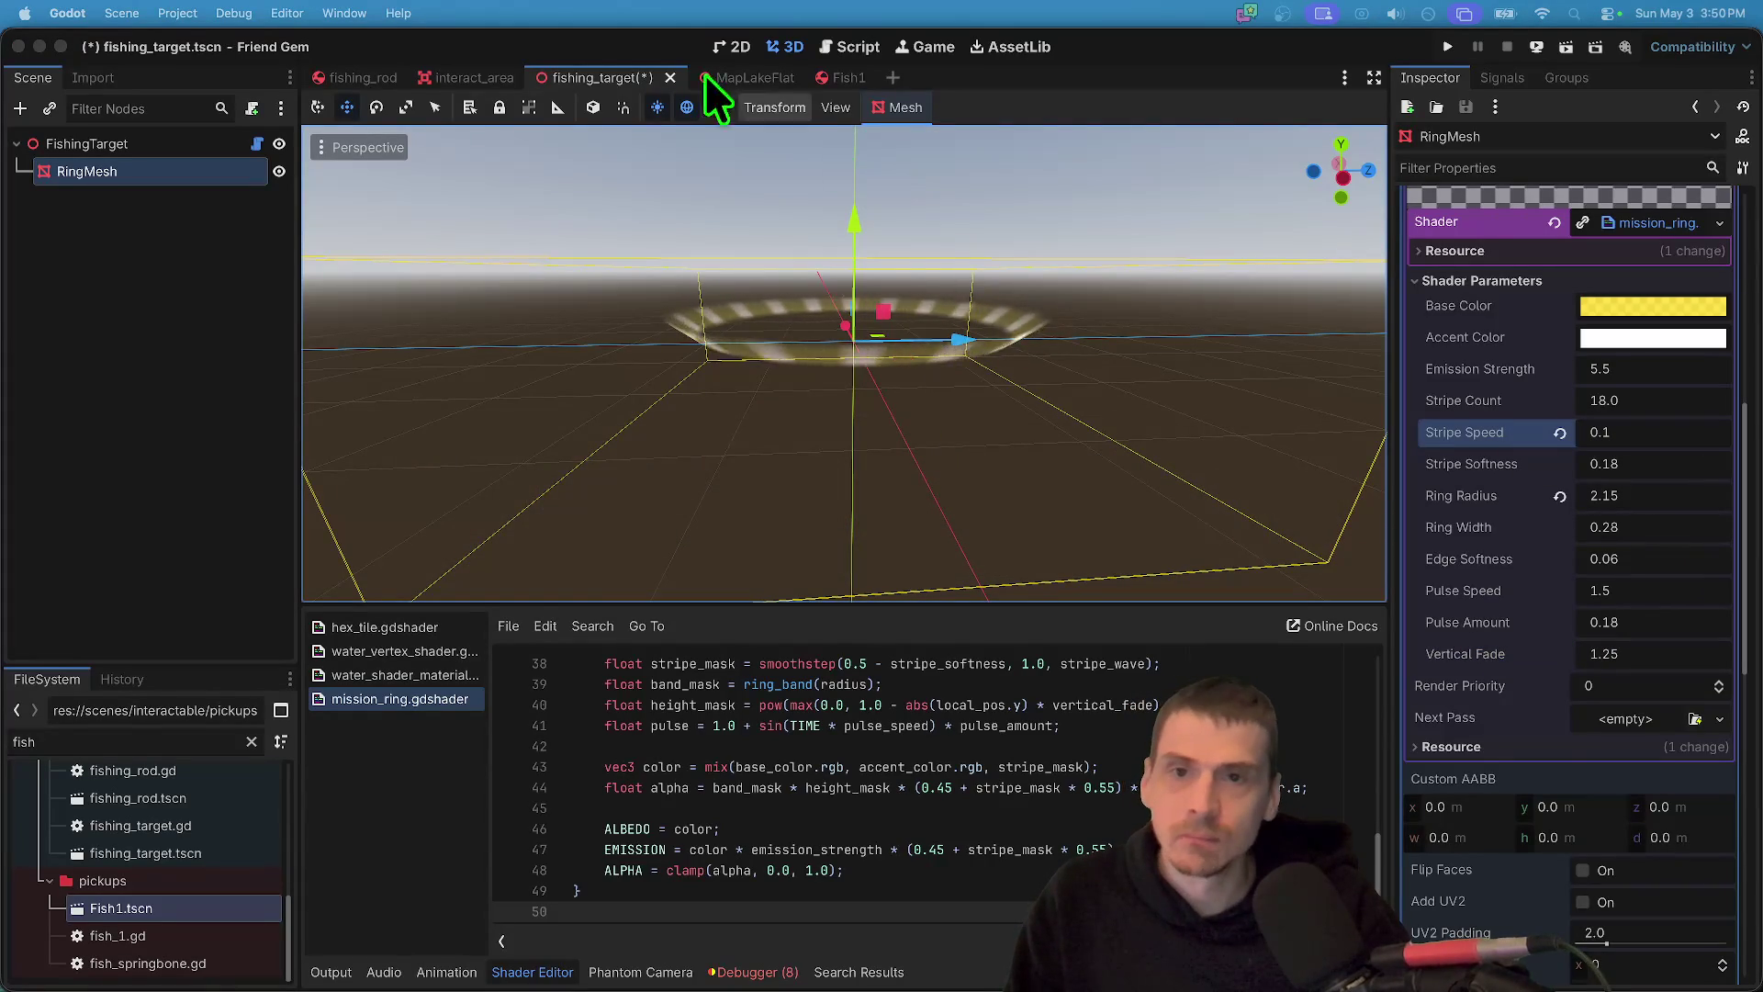
# - Back in fishing_target, scale RingMesh to 2.0 on all axes
pyautogui.click(813, 77)
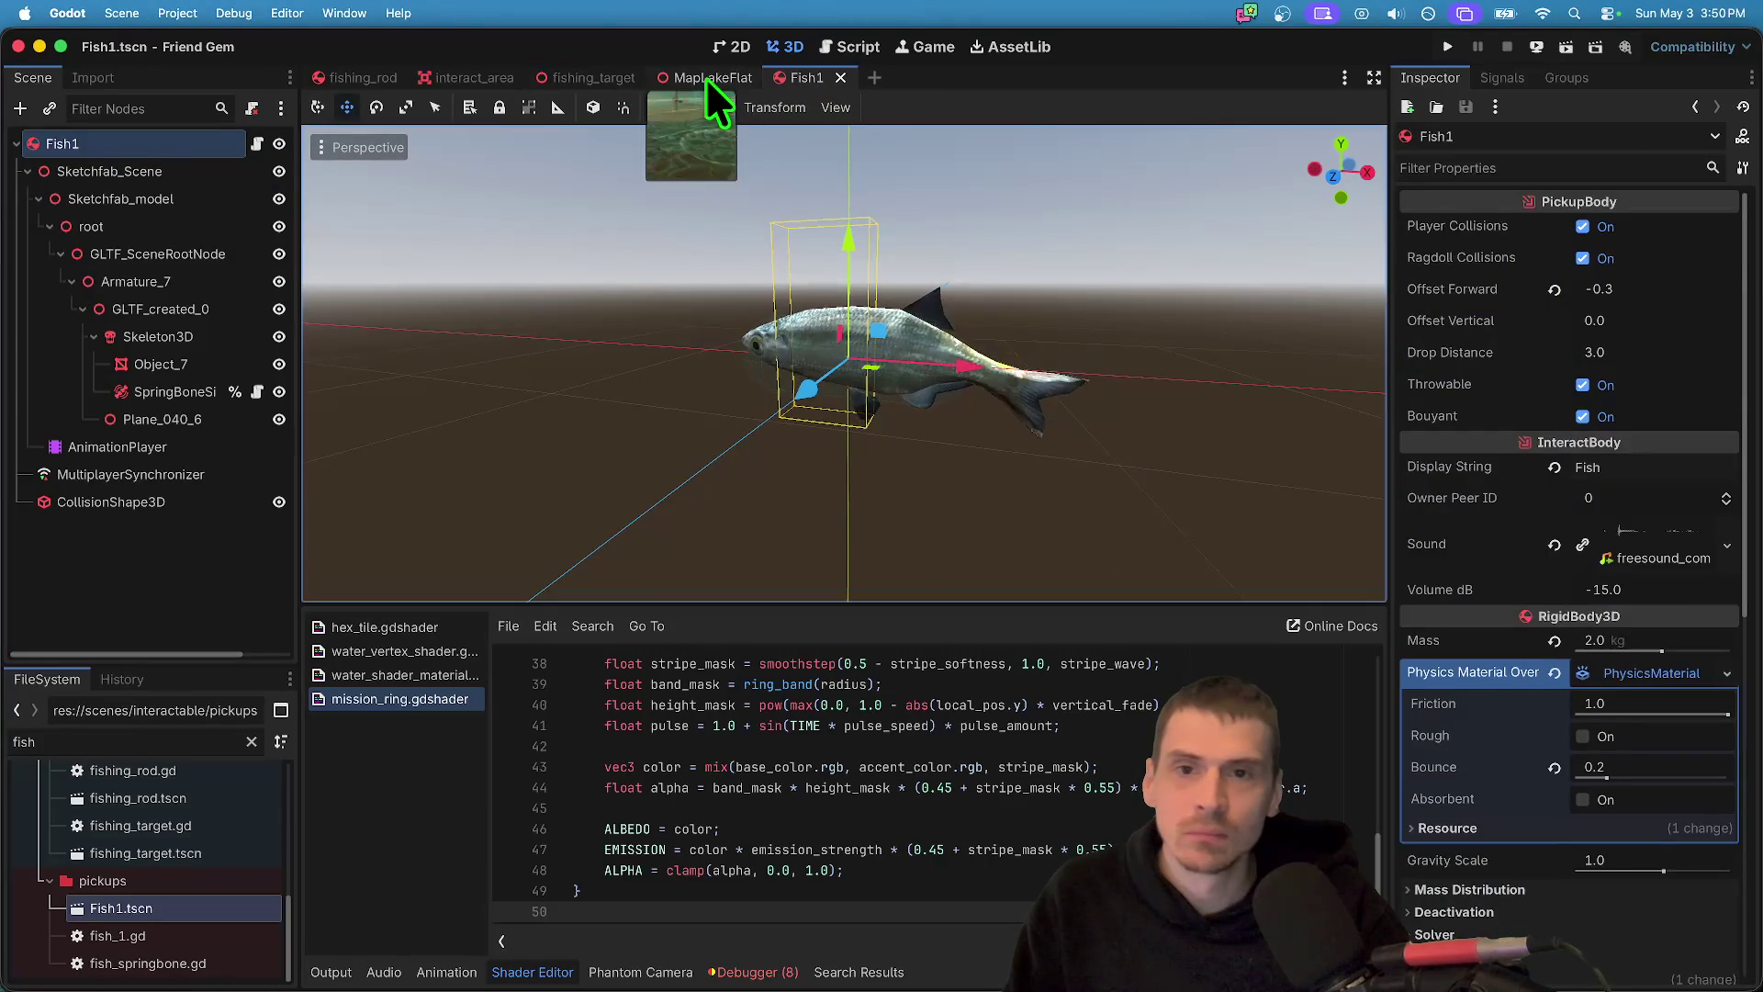
pyautogui.click(705, 79)
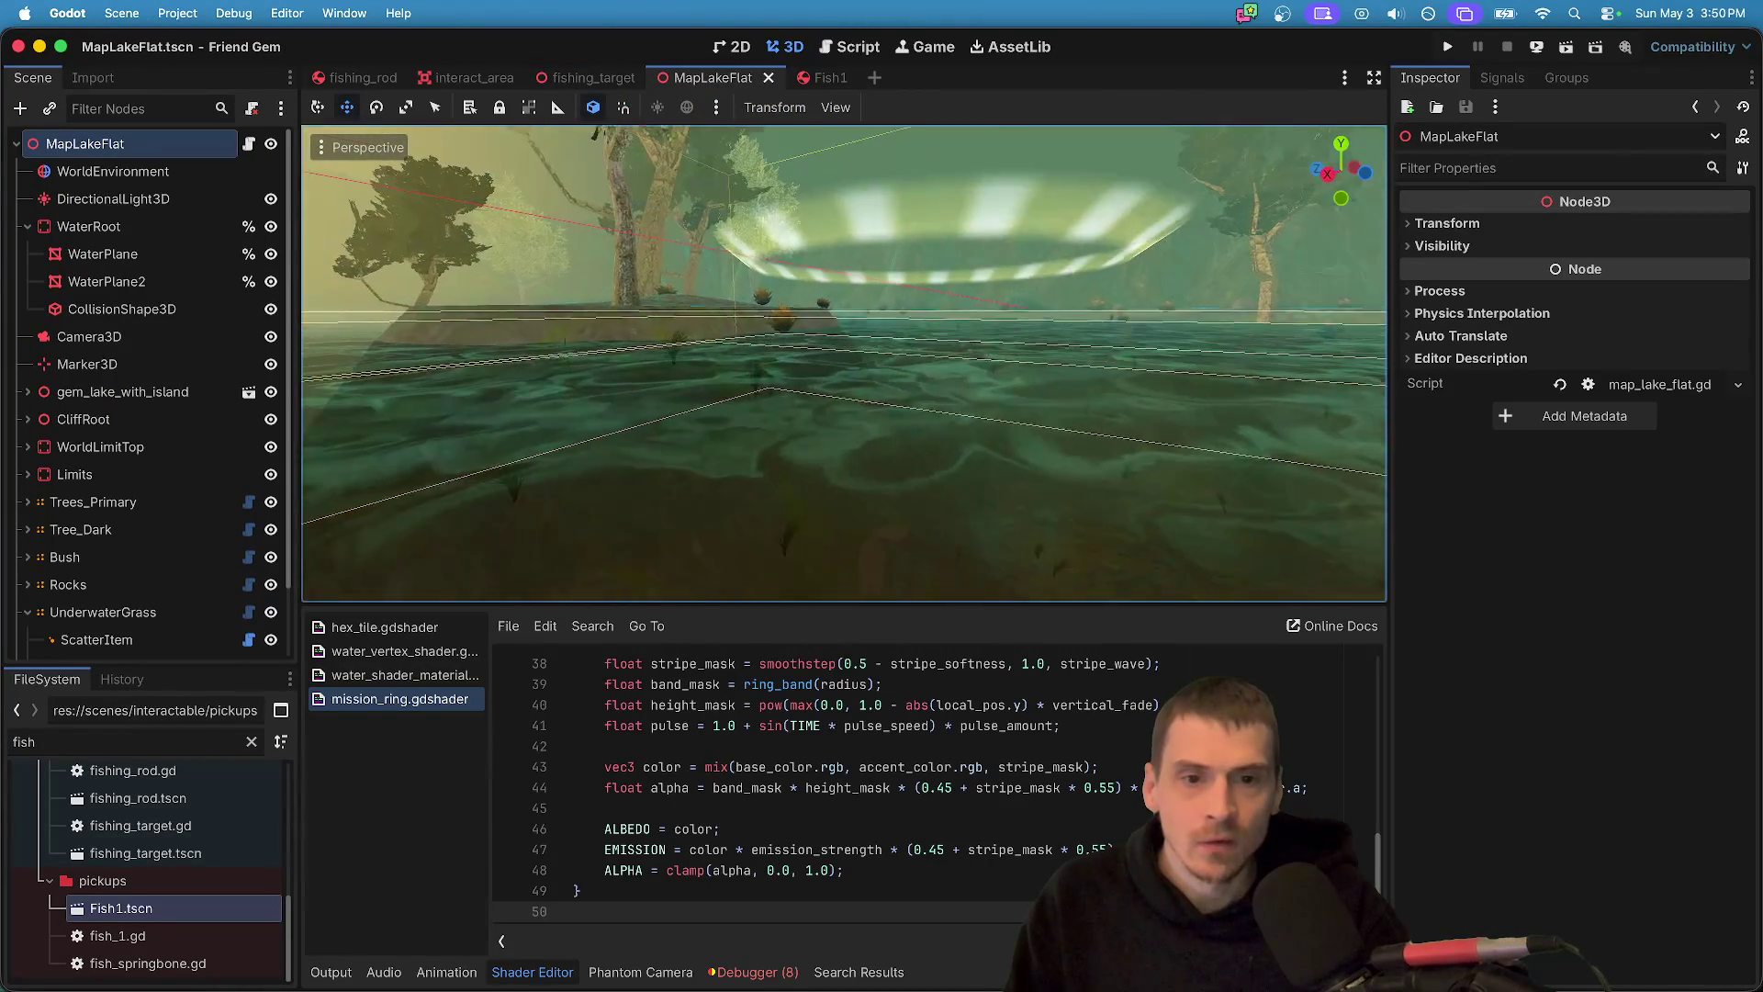
pyautogui.hotkey('ctrl', 'shift', 'Tab')
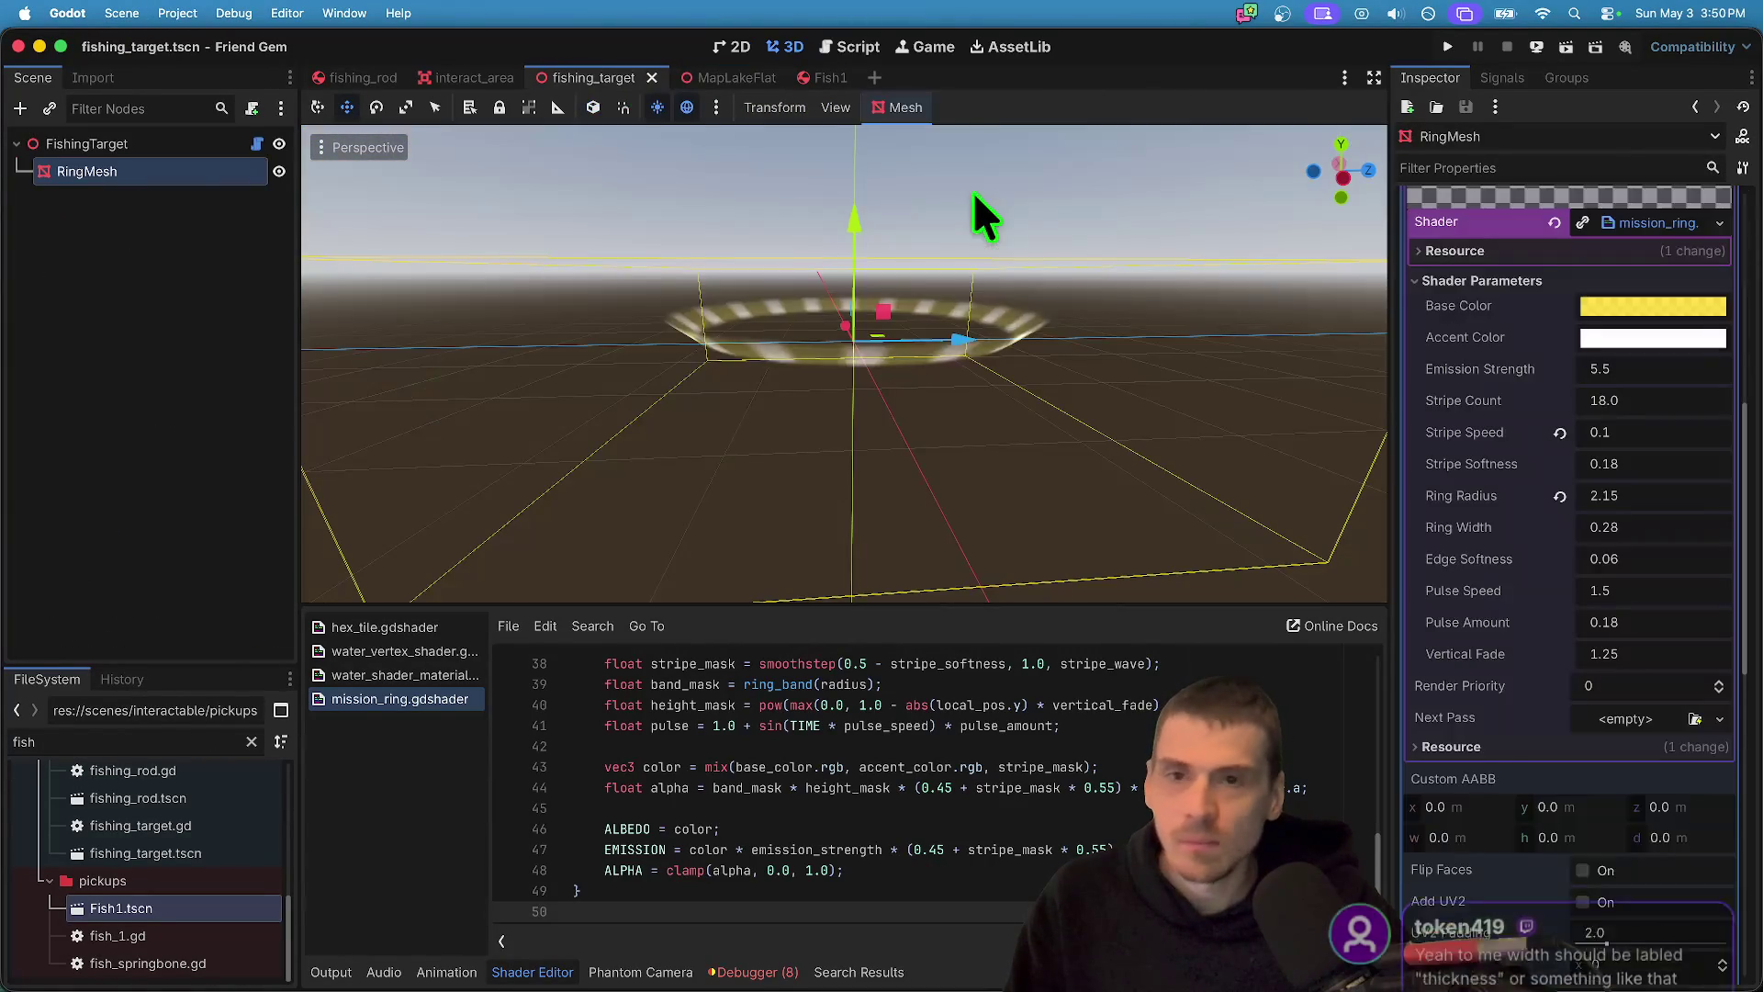
pyautogui.scroll(-3, 1704, 771)
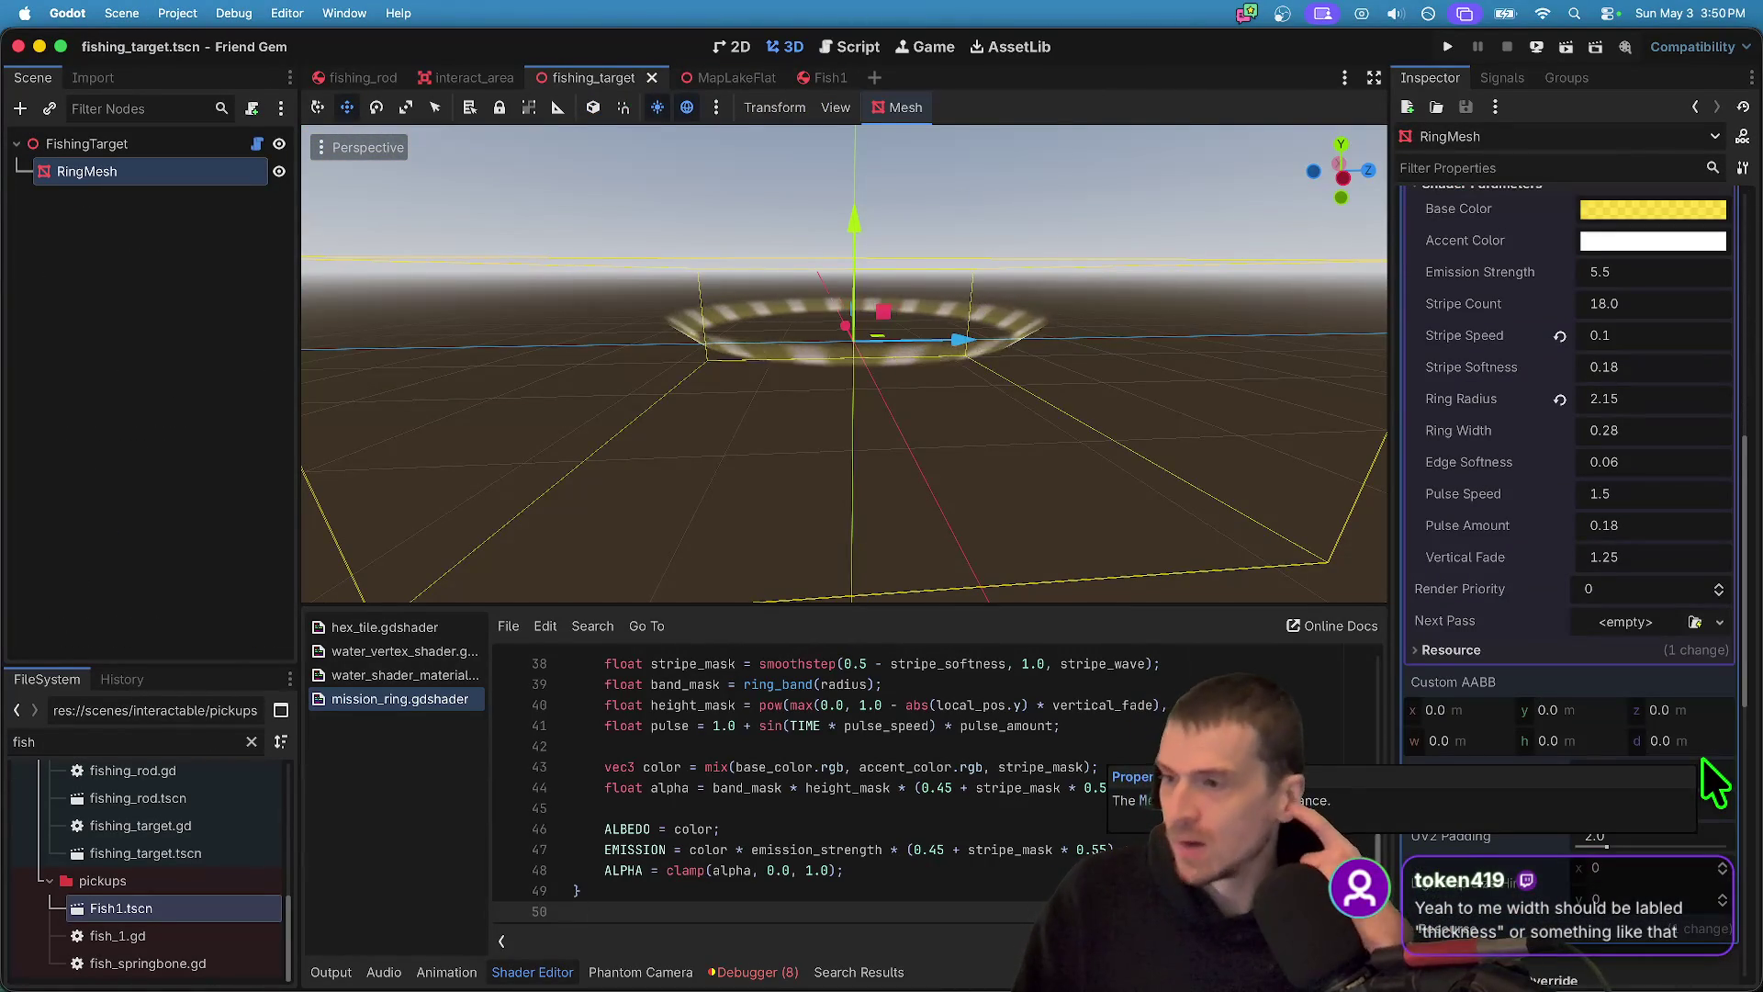
pyautogui.scroll(-8, 1695, 735)
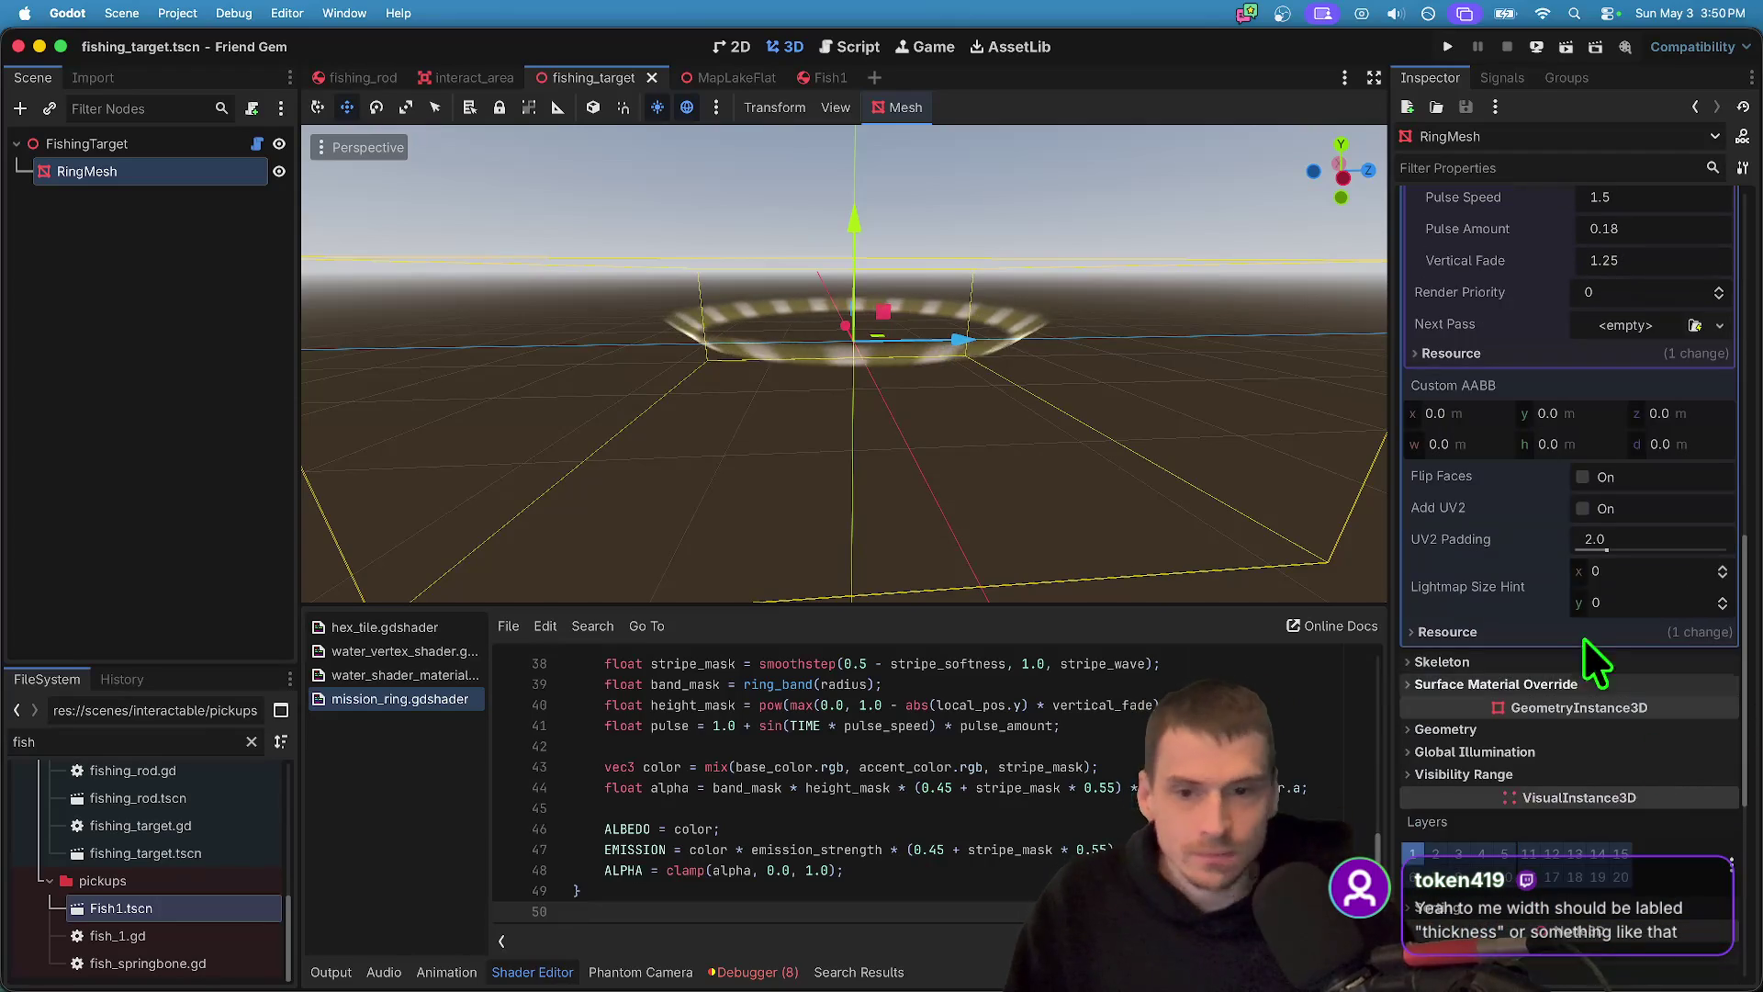
pyautogui.scroll(1, 1579, 639)
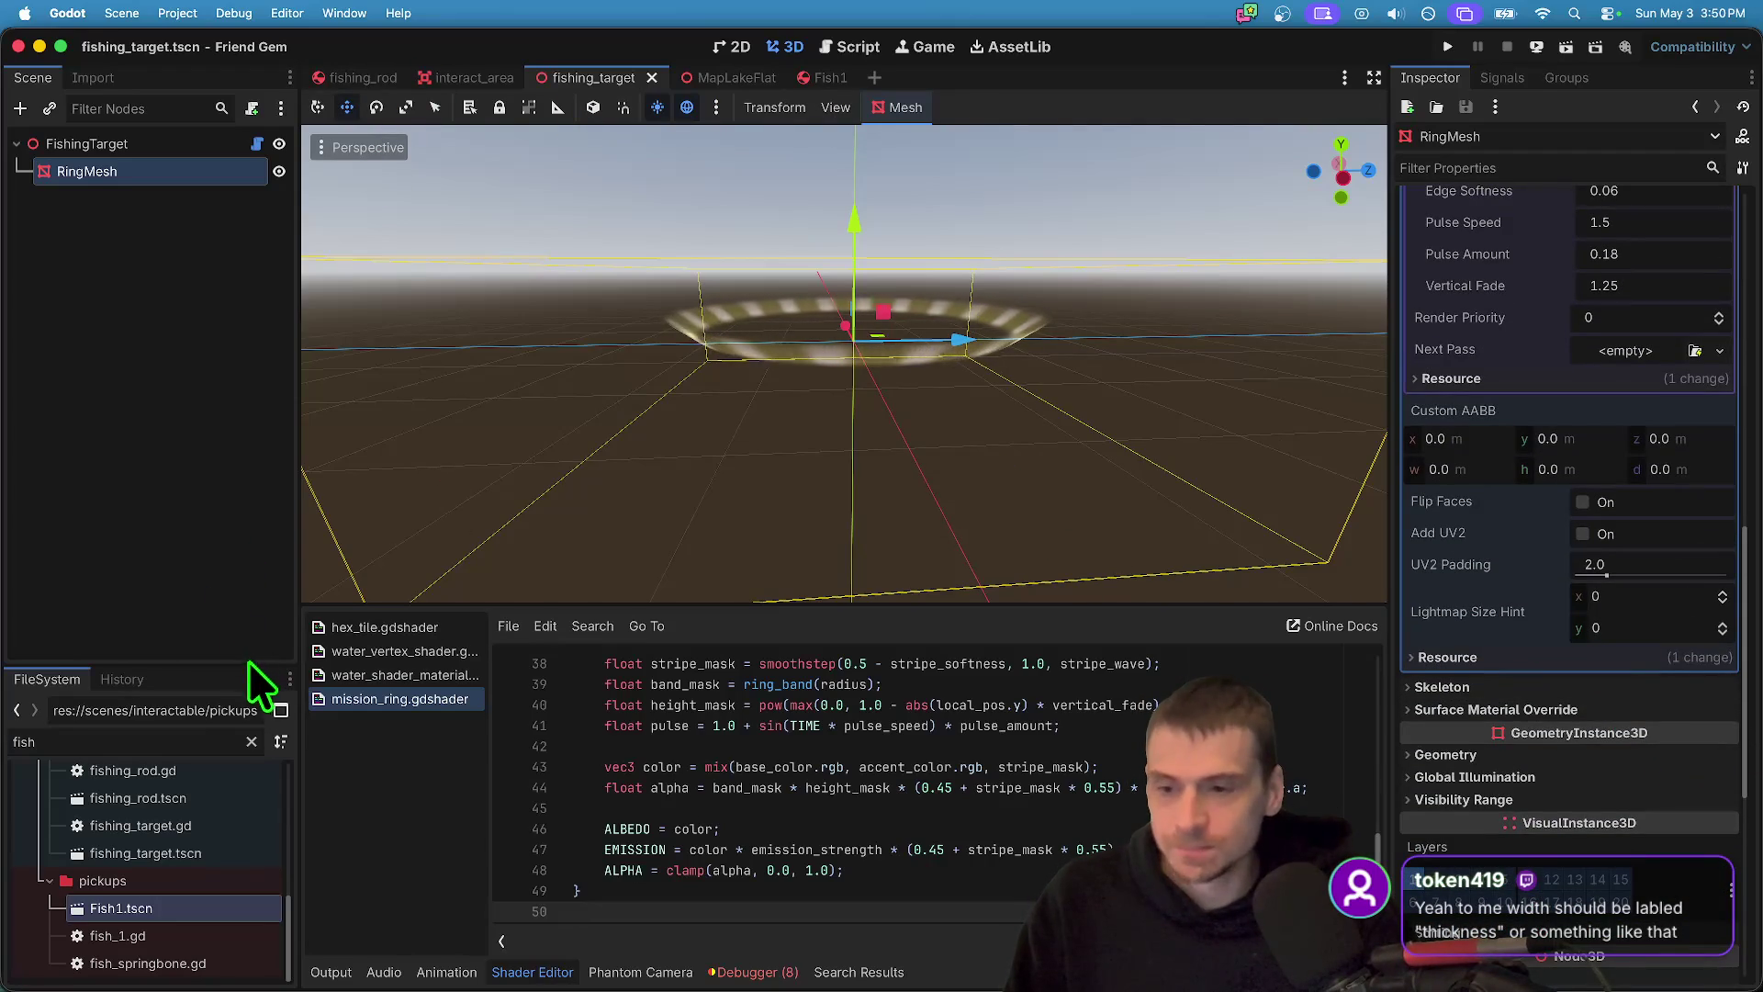
pyautogui.scroll(-12, 1730, 767)
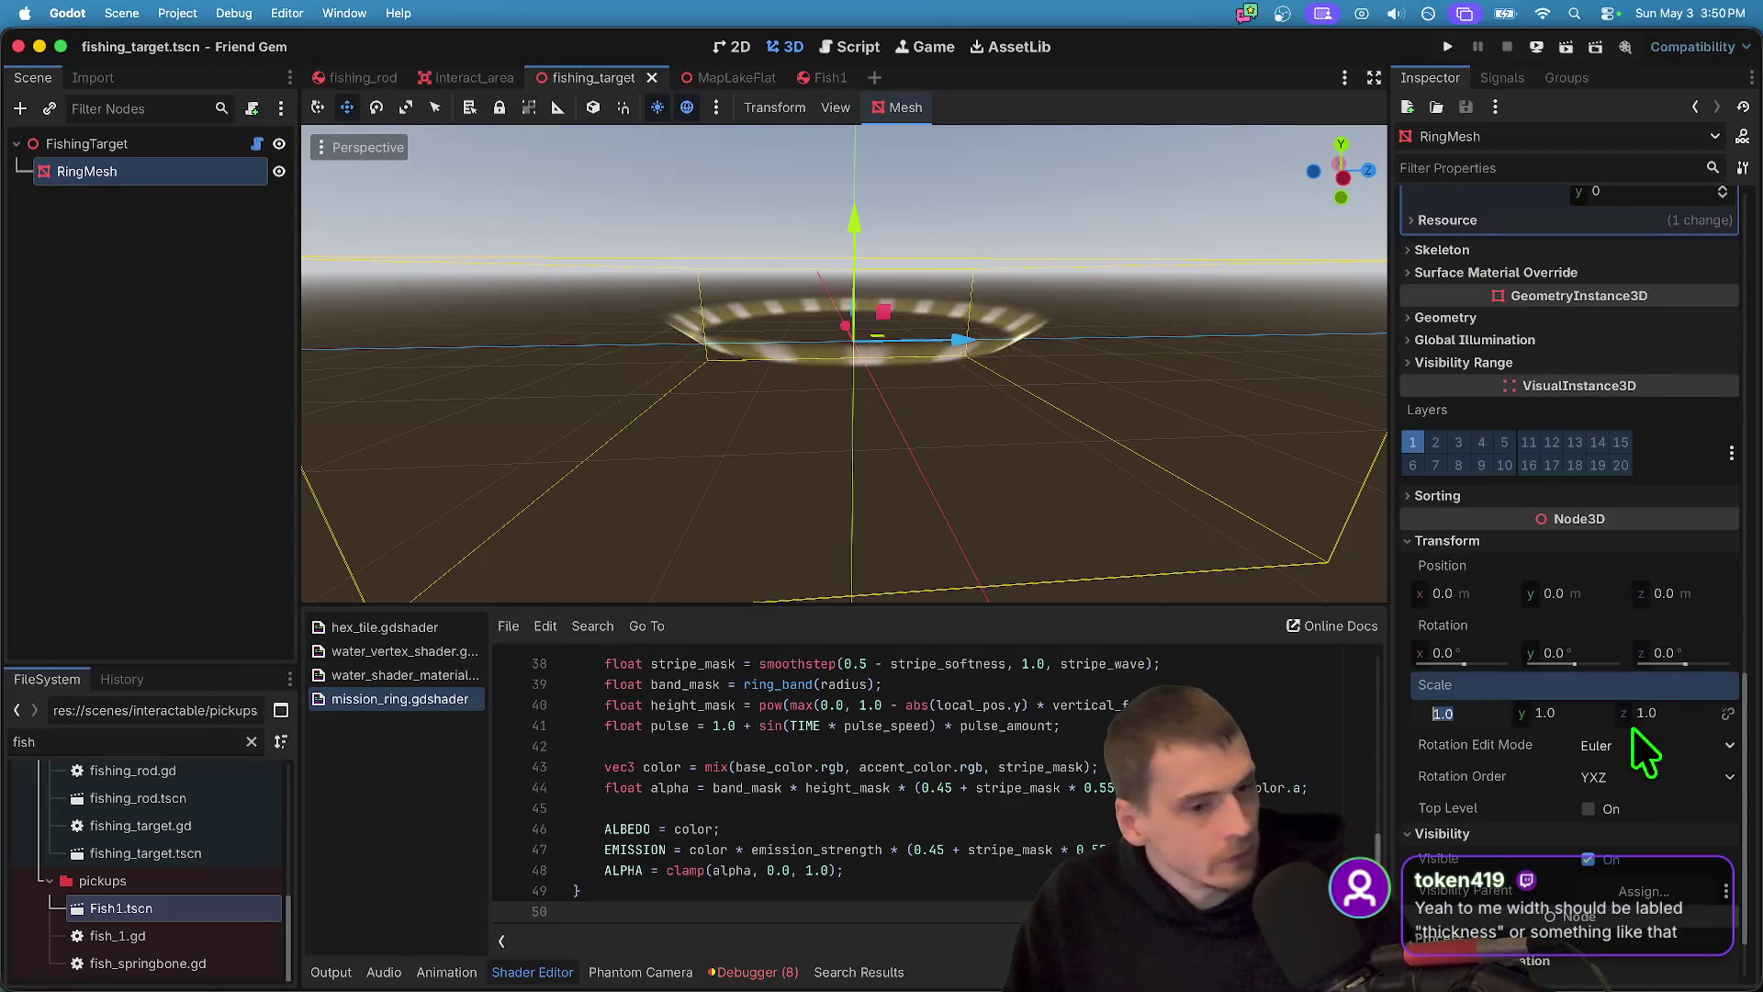
pyautogui.write('2')
pyautogui.press('Tab')
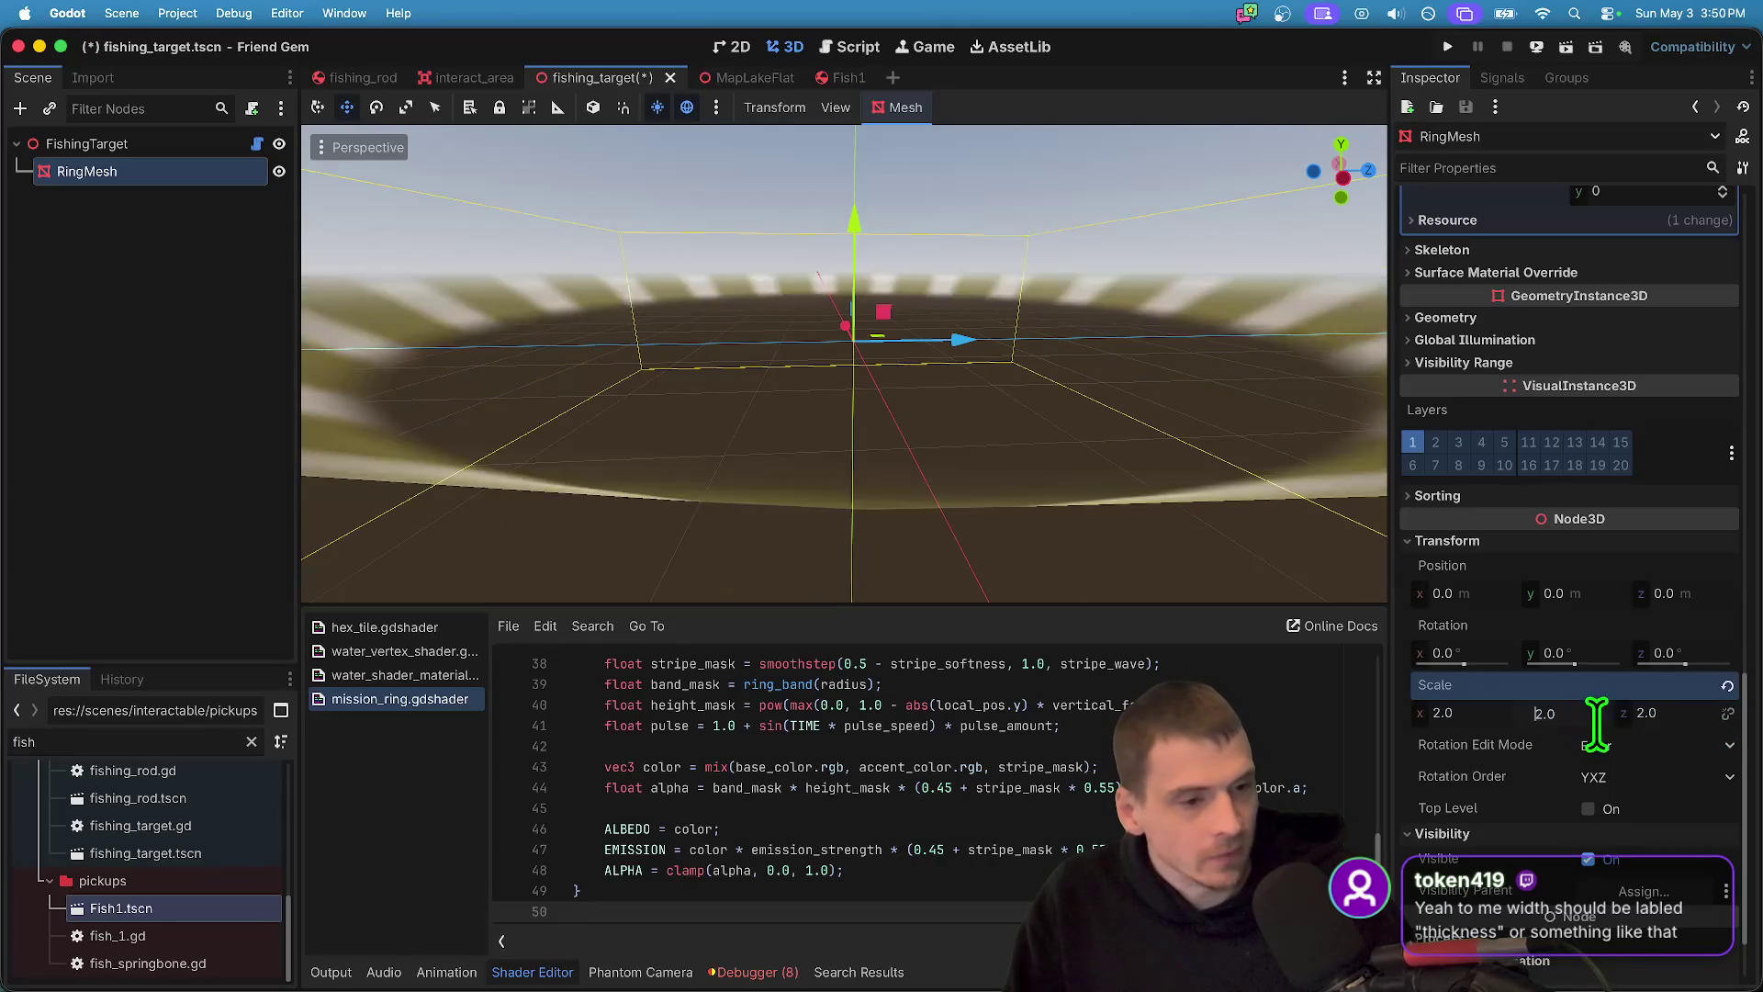
# - Save the fishing_target scene
pyautogui.press('super+Tab')
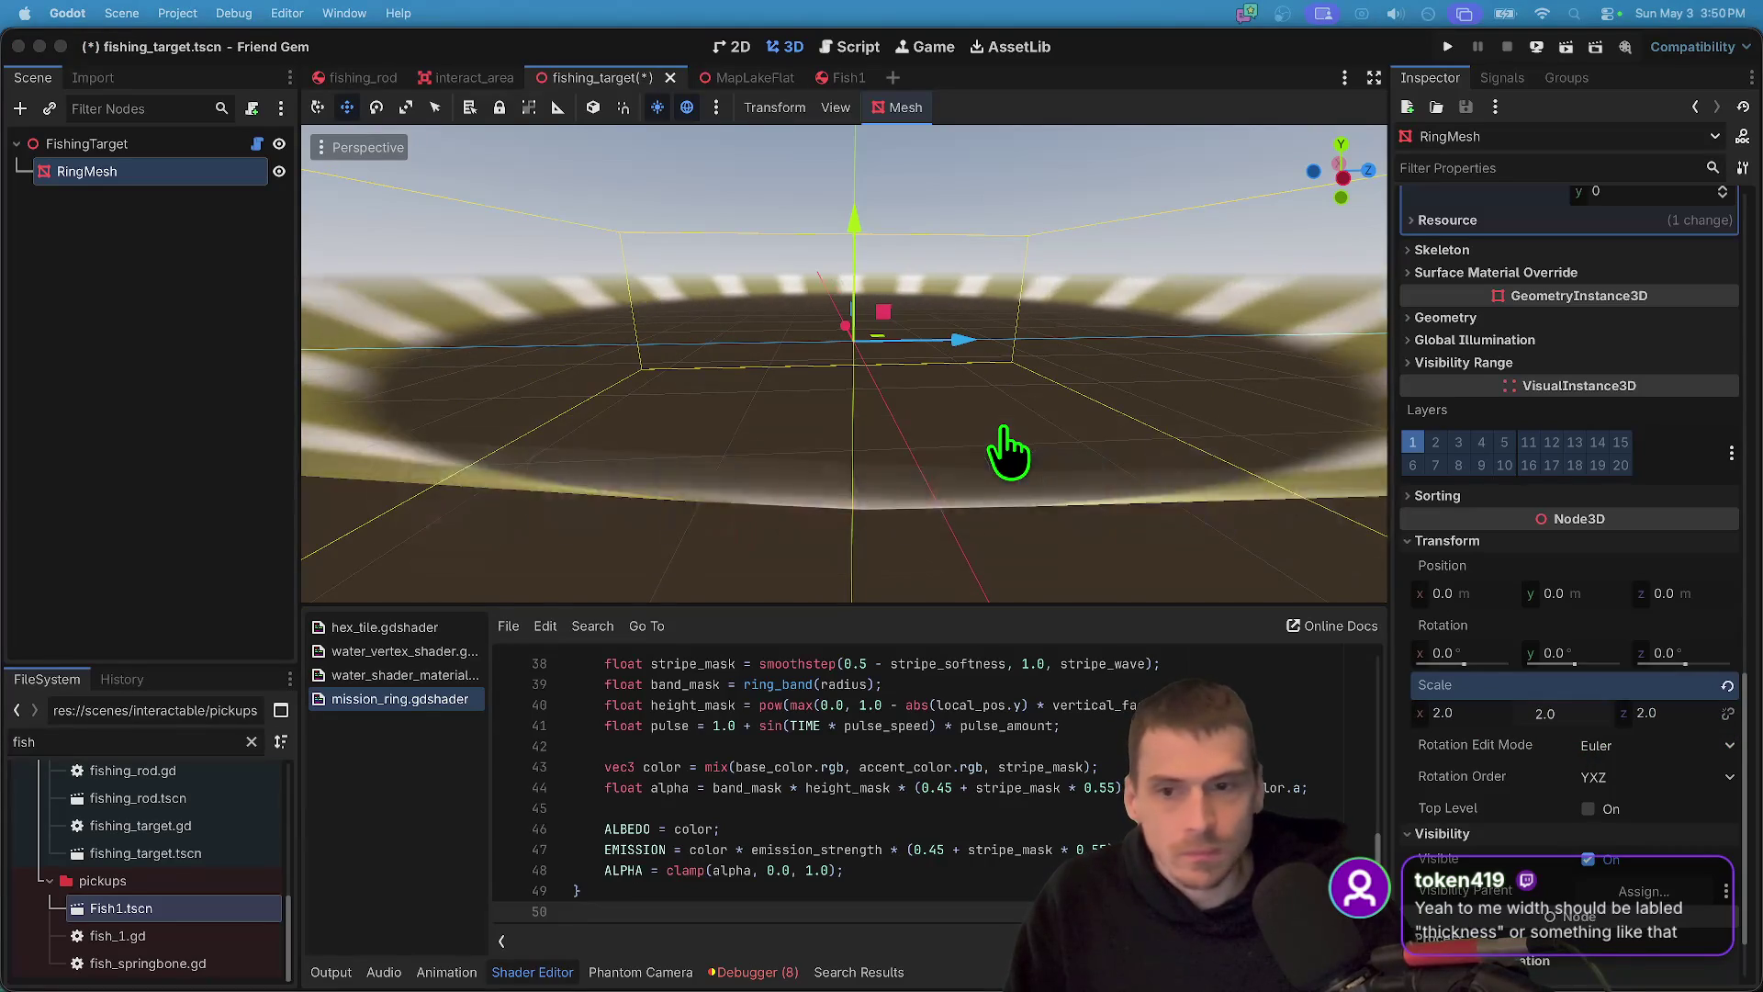
pyautogui.click(135, 152)
pyautogui.click(154, 180)
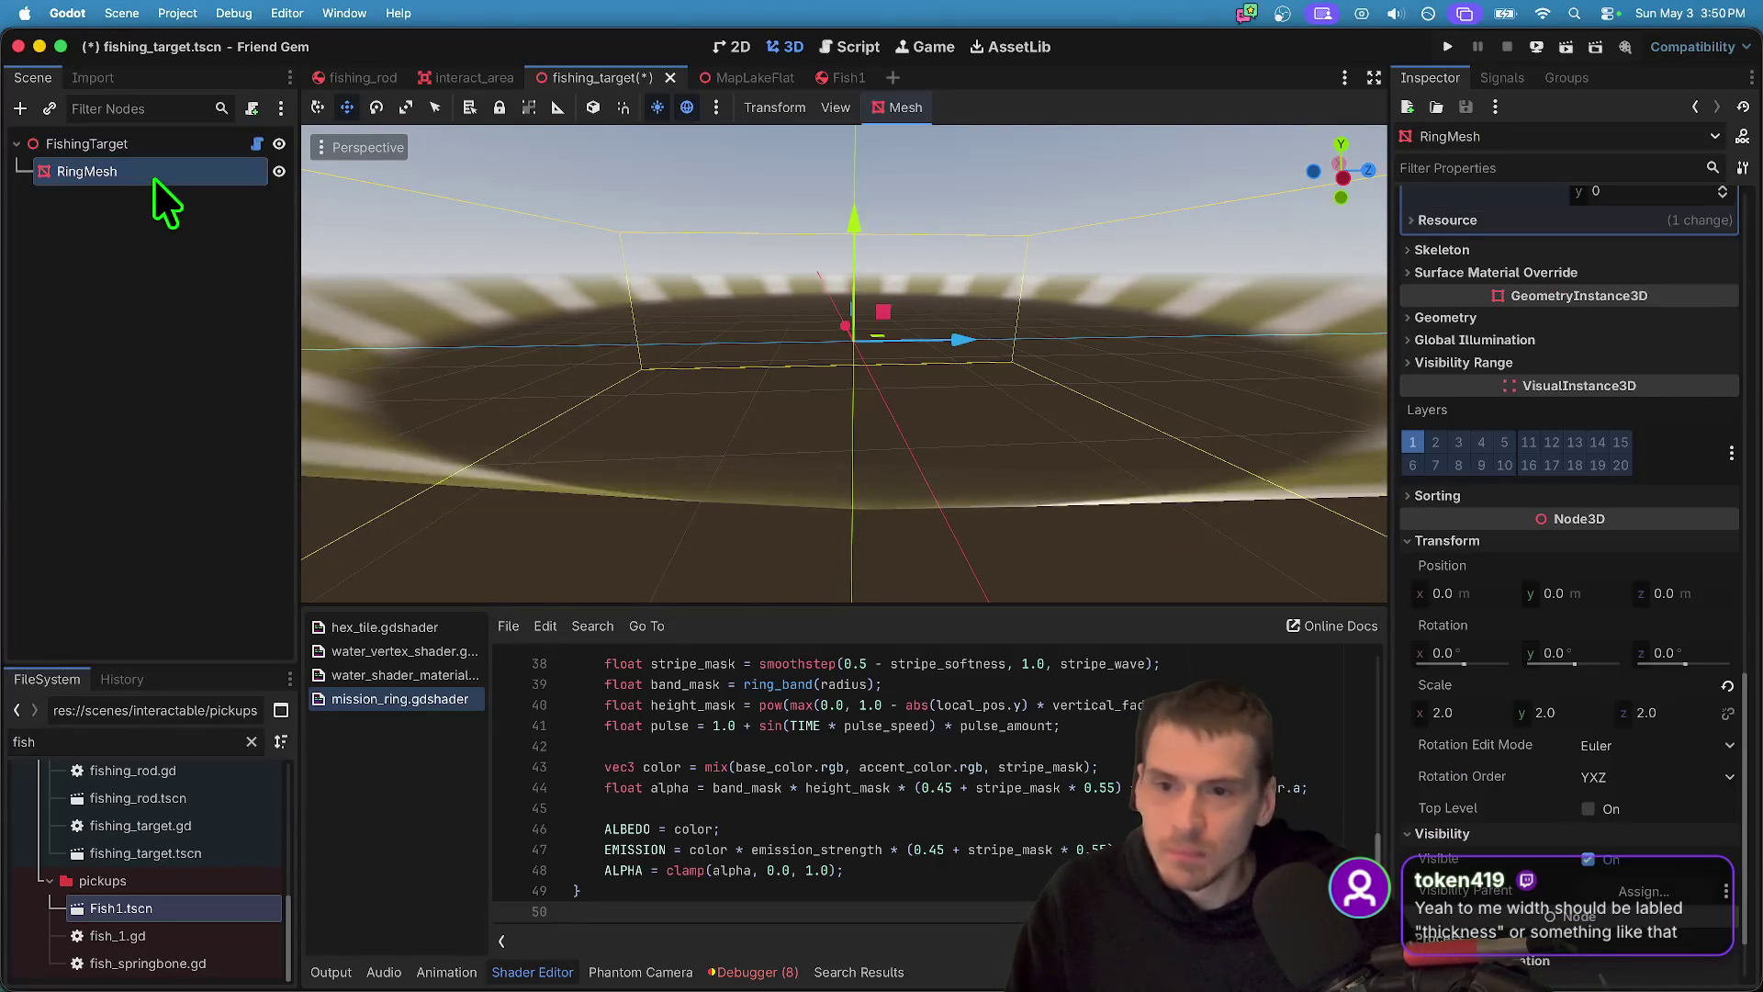
pyautogui.press('super+s')
# - In MapLakeFlat, fly the camera around the ring, then open map_lake_flat.gd
pyautogui.hotkey('ctrl', 'Tab')
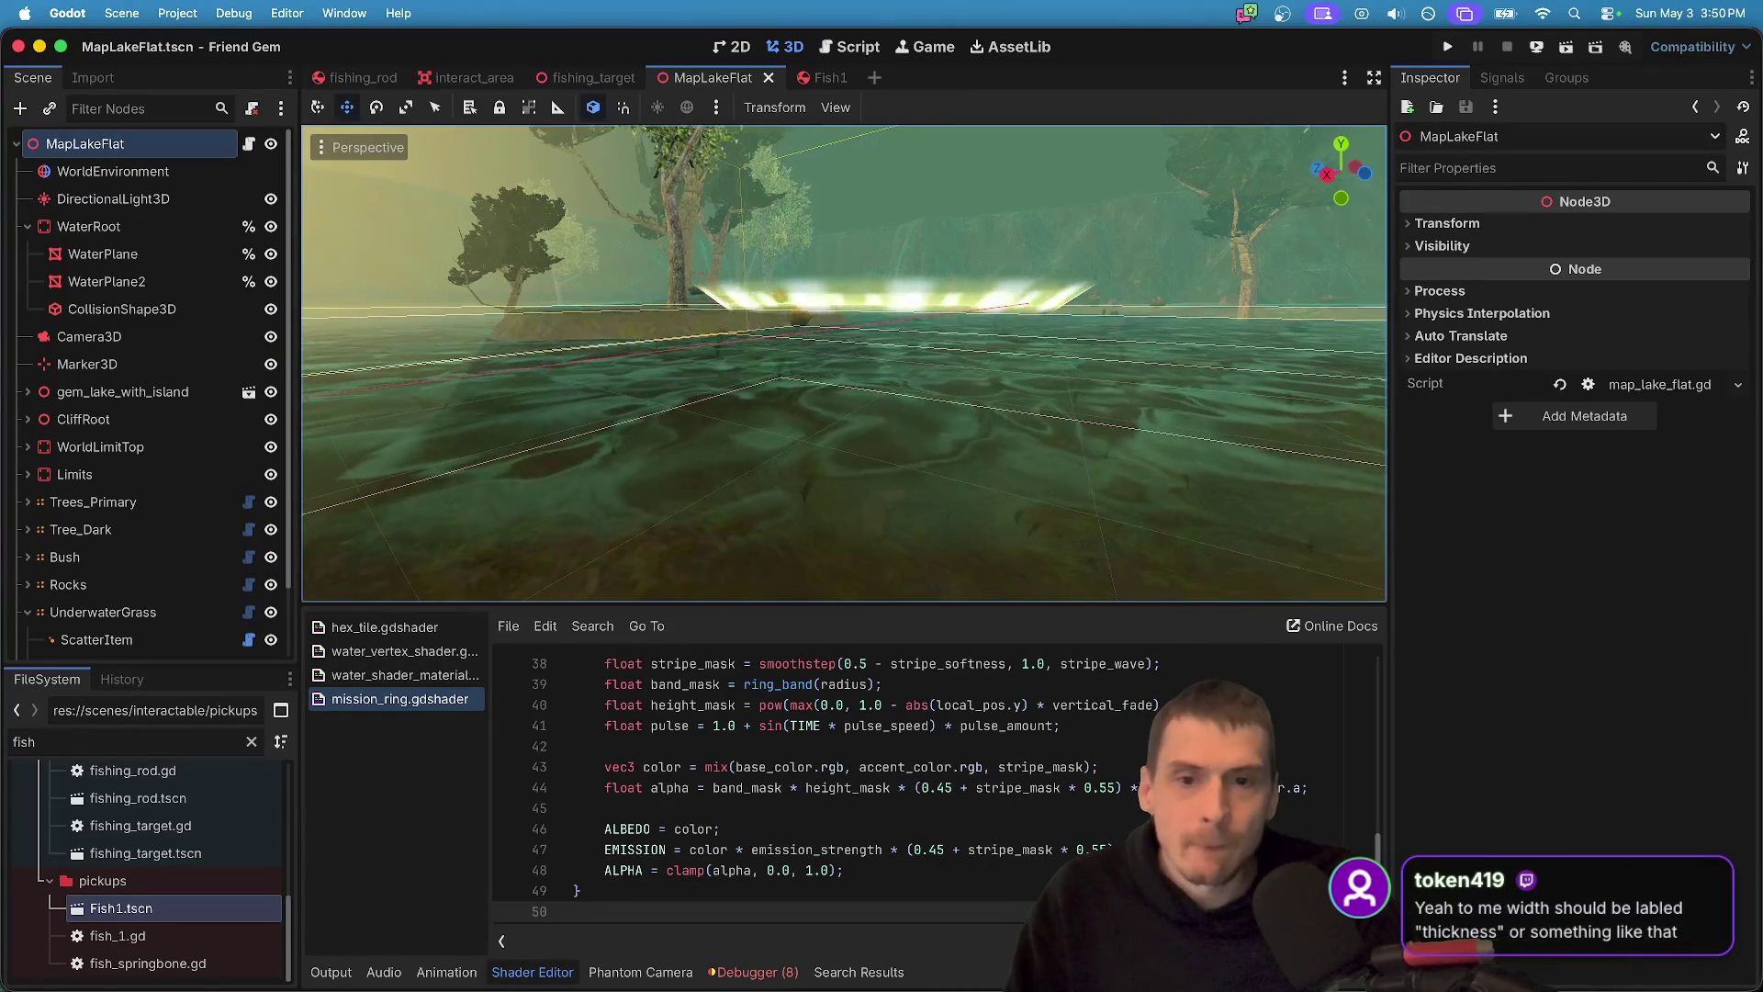
pyautogui.press('w')
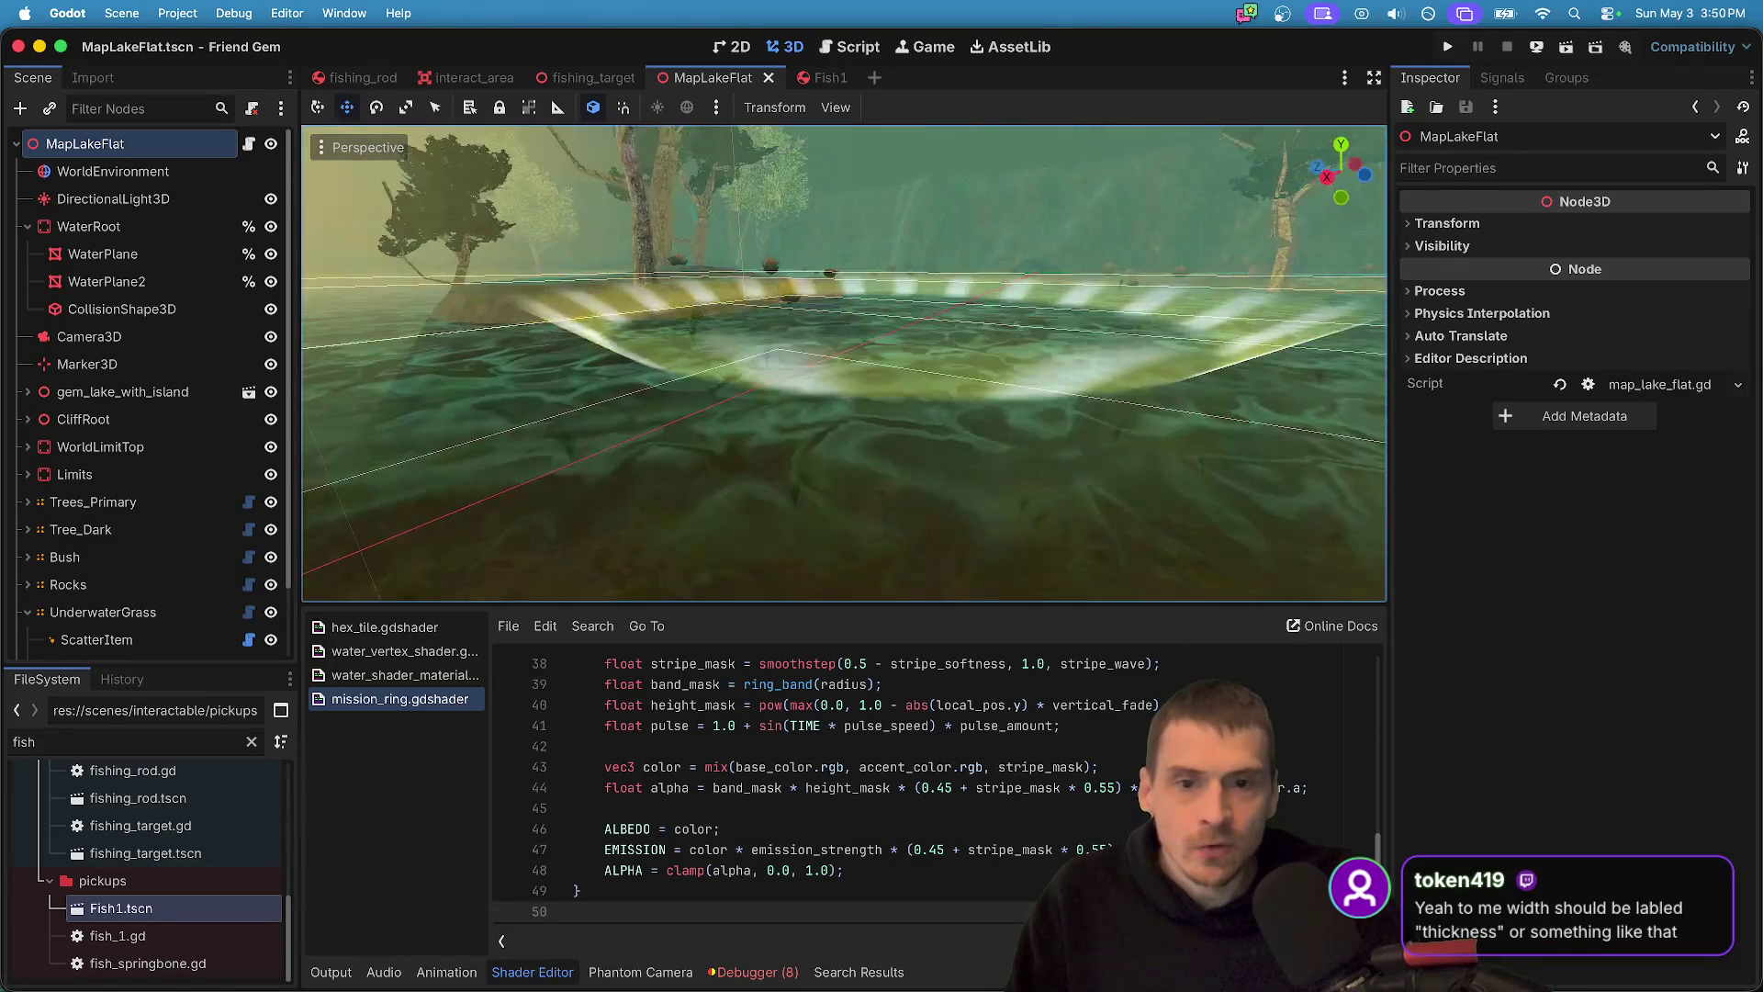
pyautogui.press('s')
pyautogui.press('w')
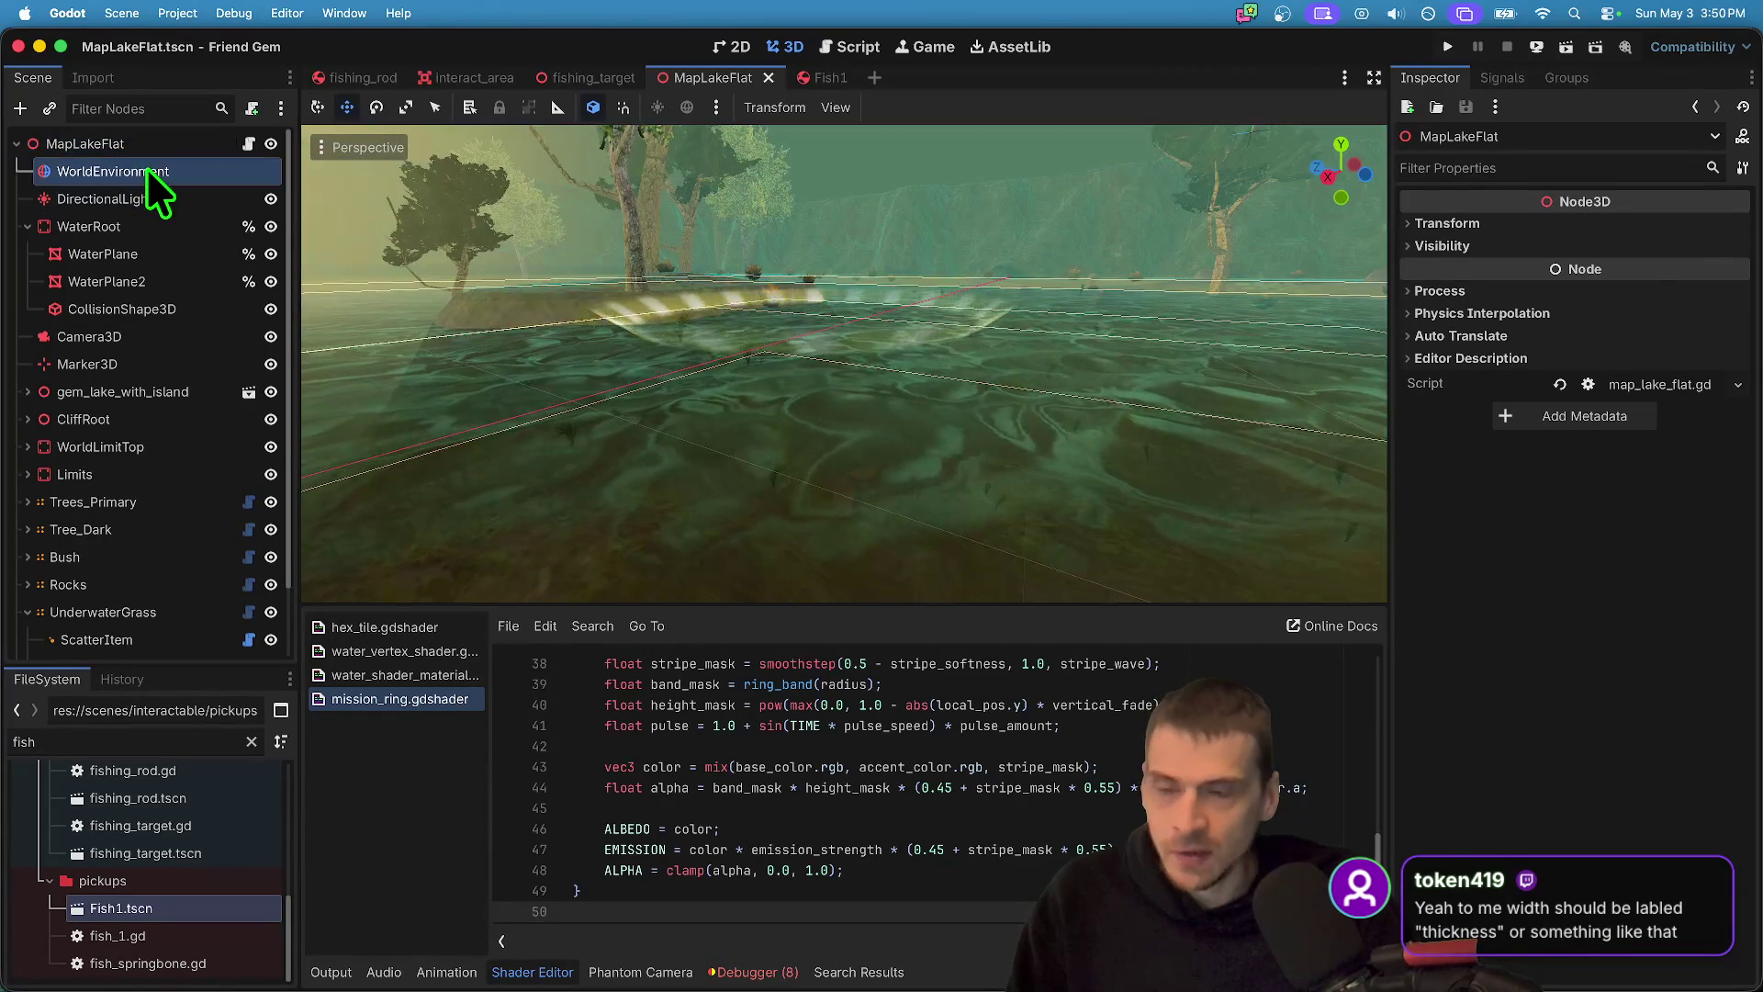
pyautogui.click(248, 144)
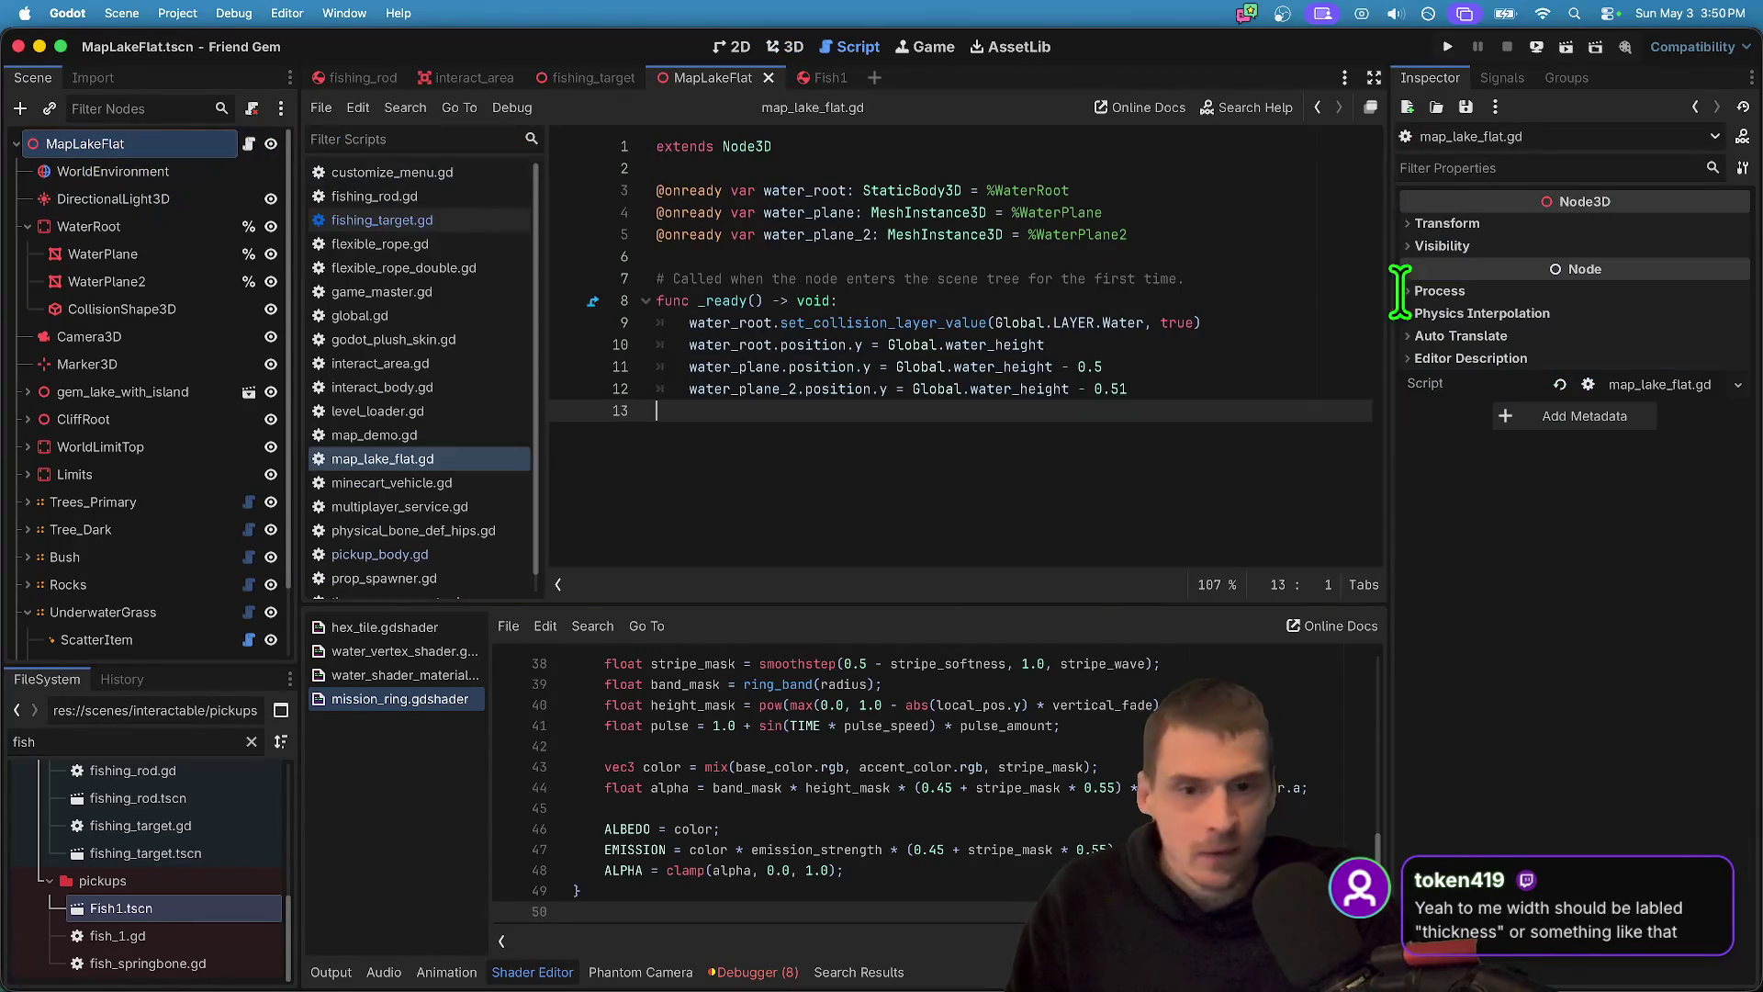
# - Cycle scene tabs back to fishing_target and show it in the 3D view
pyautogui.click(130, 189)
pyautogui.hotkey('ctrl', 'shift', 'Tab')
pyautogui.hotkey('ctrl', 'shift', 'Tab')
pyautogui.hotkey('ctrl', 'shift', 'Tab')
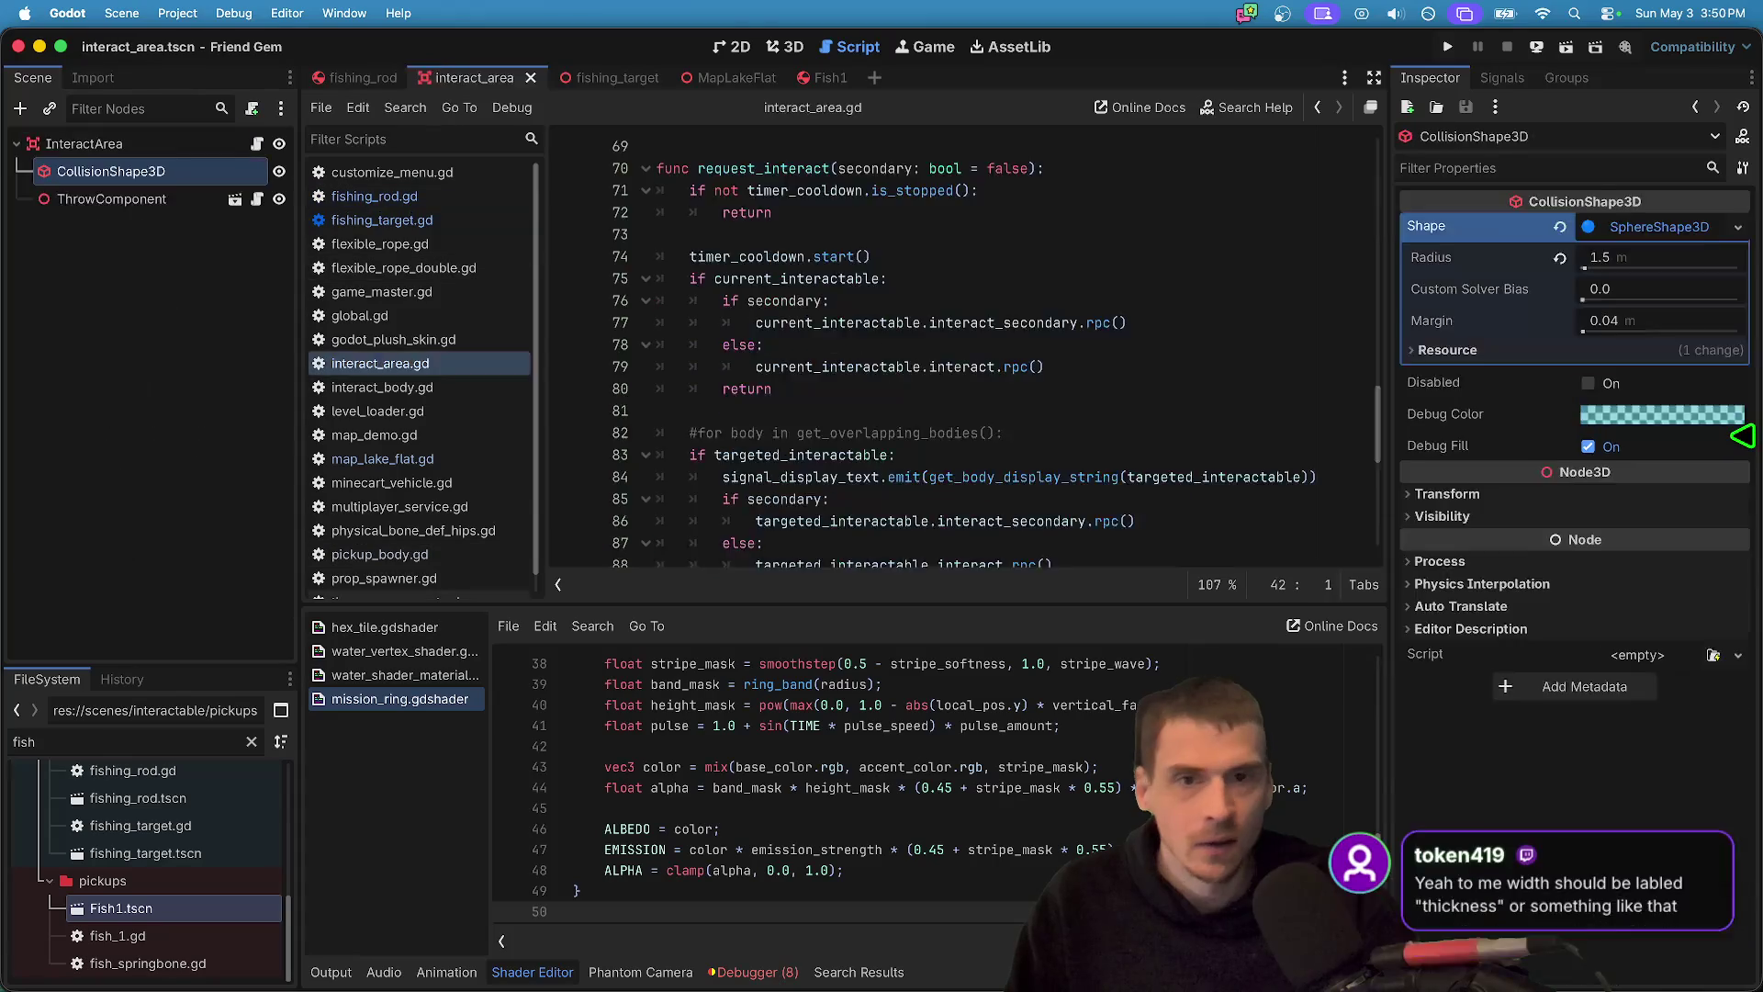
pyautogui.hotkey('ctrl', 'Tab')
pyautogui.hotkey('ctrl', 'Tab')
pyautogui.hotkey('ctrl', 'shift', 'Tab')
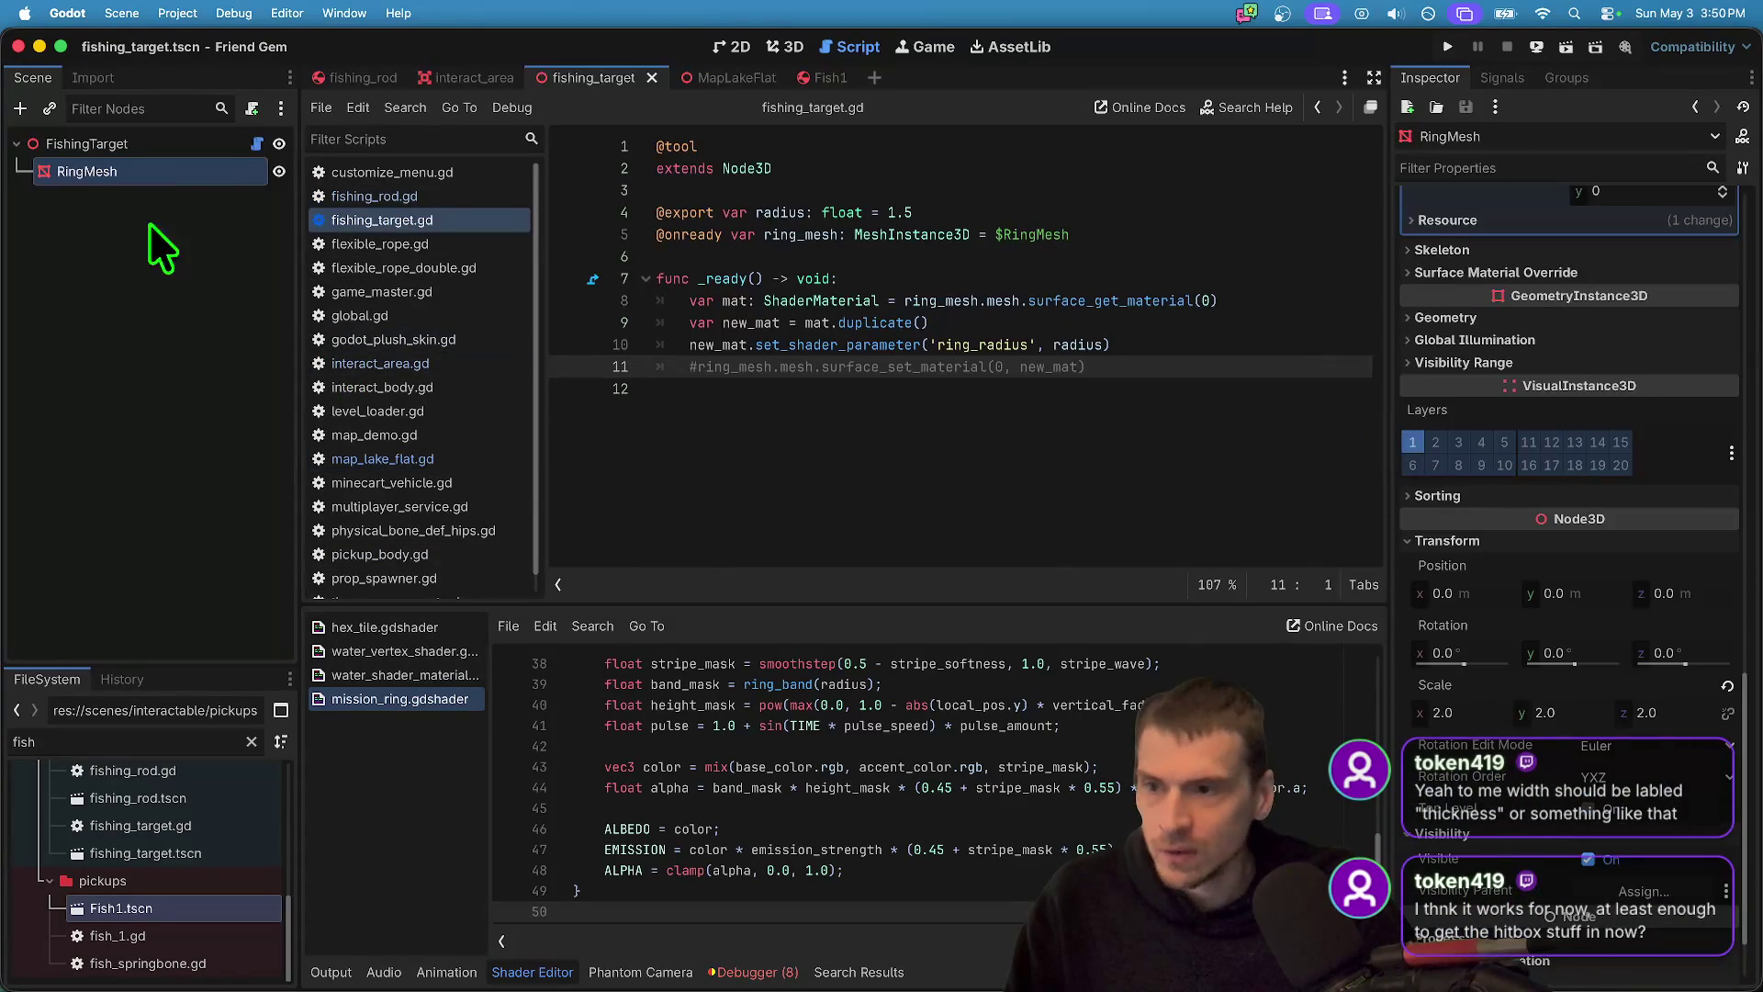
pyautogui.scroll(7, 1616, 367)
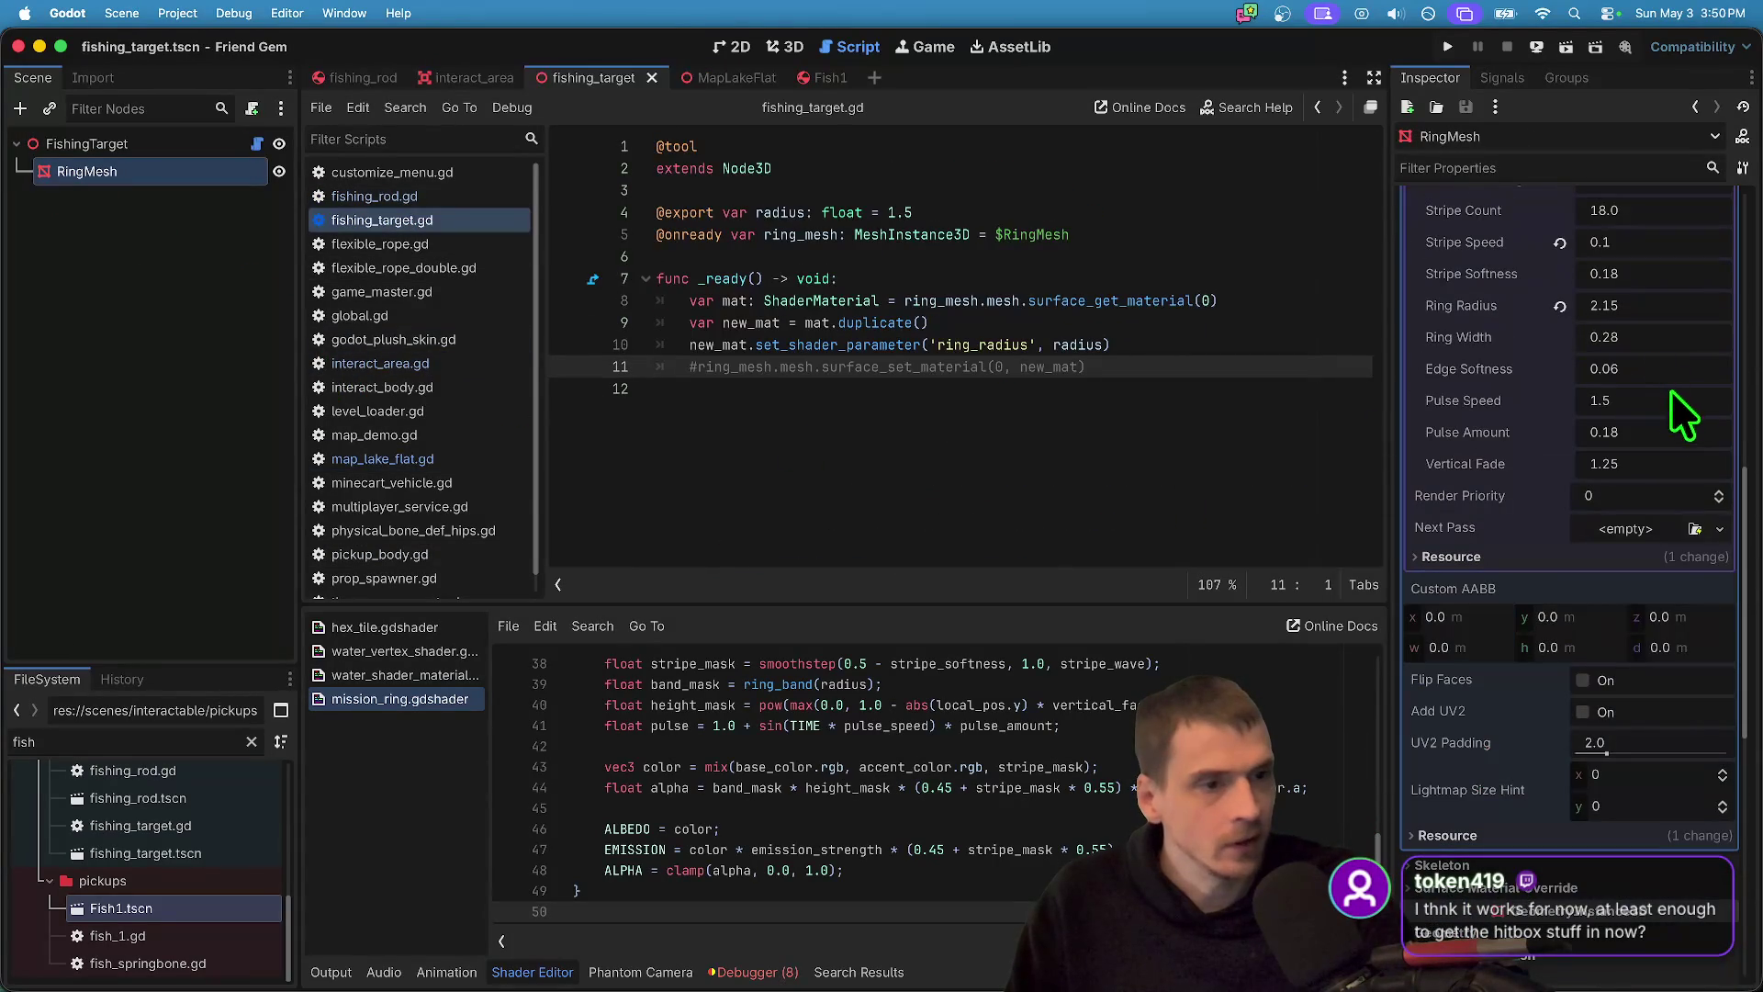
pyautogui.click(788, 46)
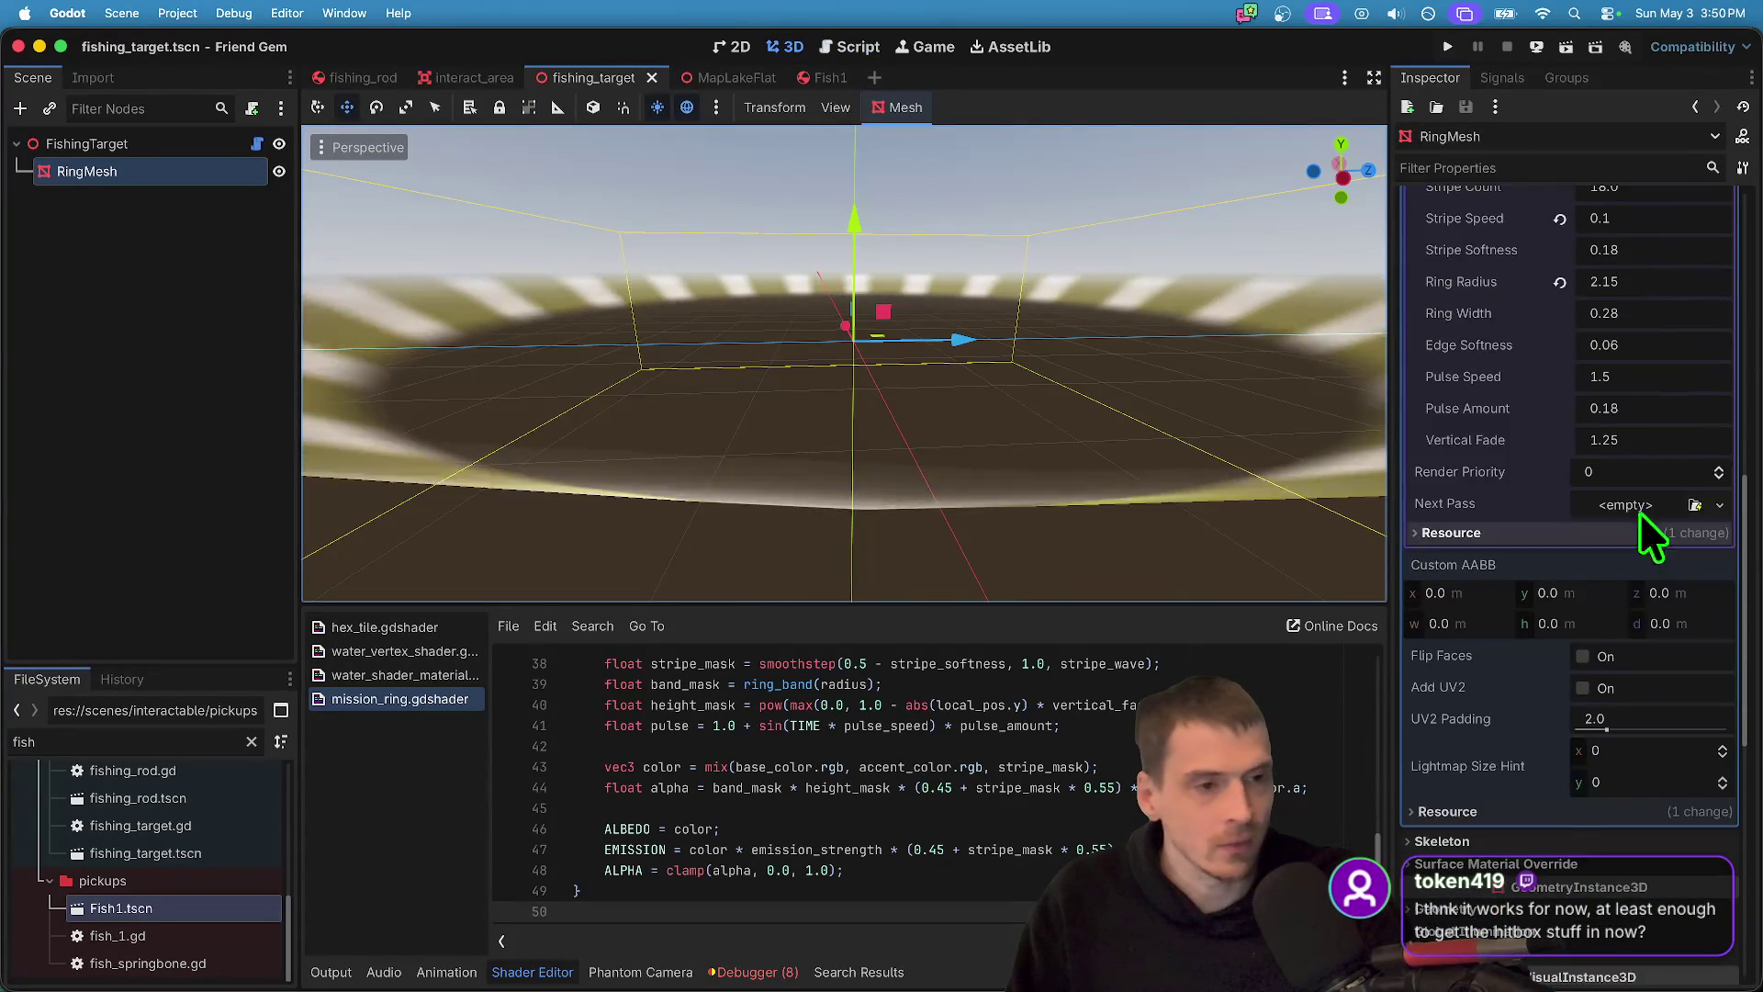
# - Start editing the ring shader's Ring Width, typing 1.28
pyautogui.scroll(2, 1640, 496)
pyautogui.click(1646, 444)
pyautogui.write('1.28')
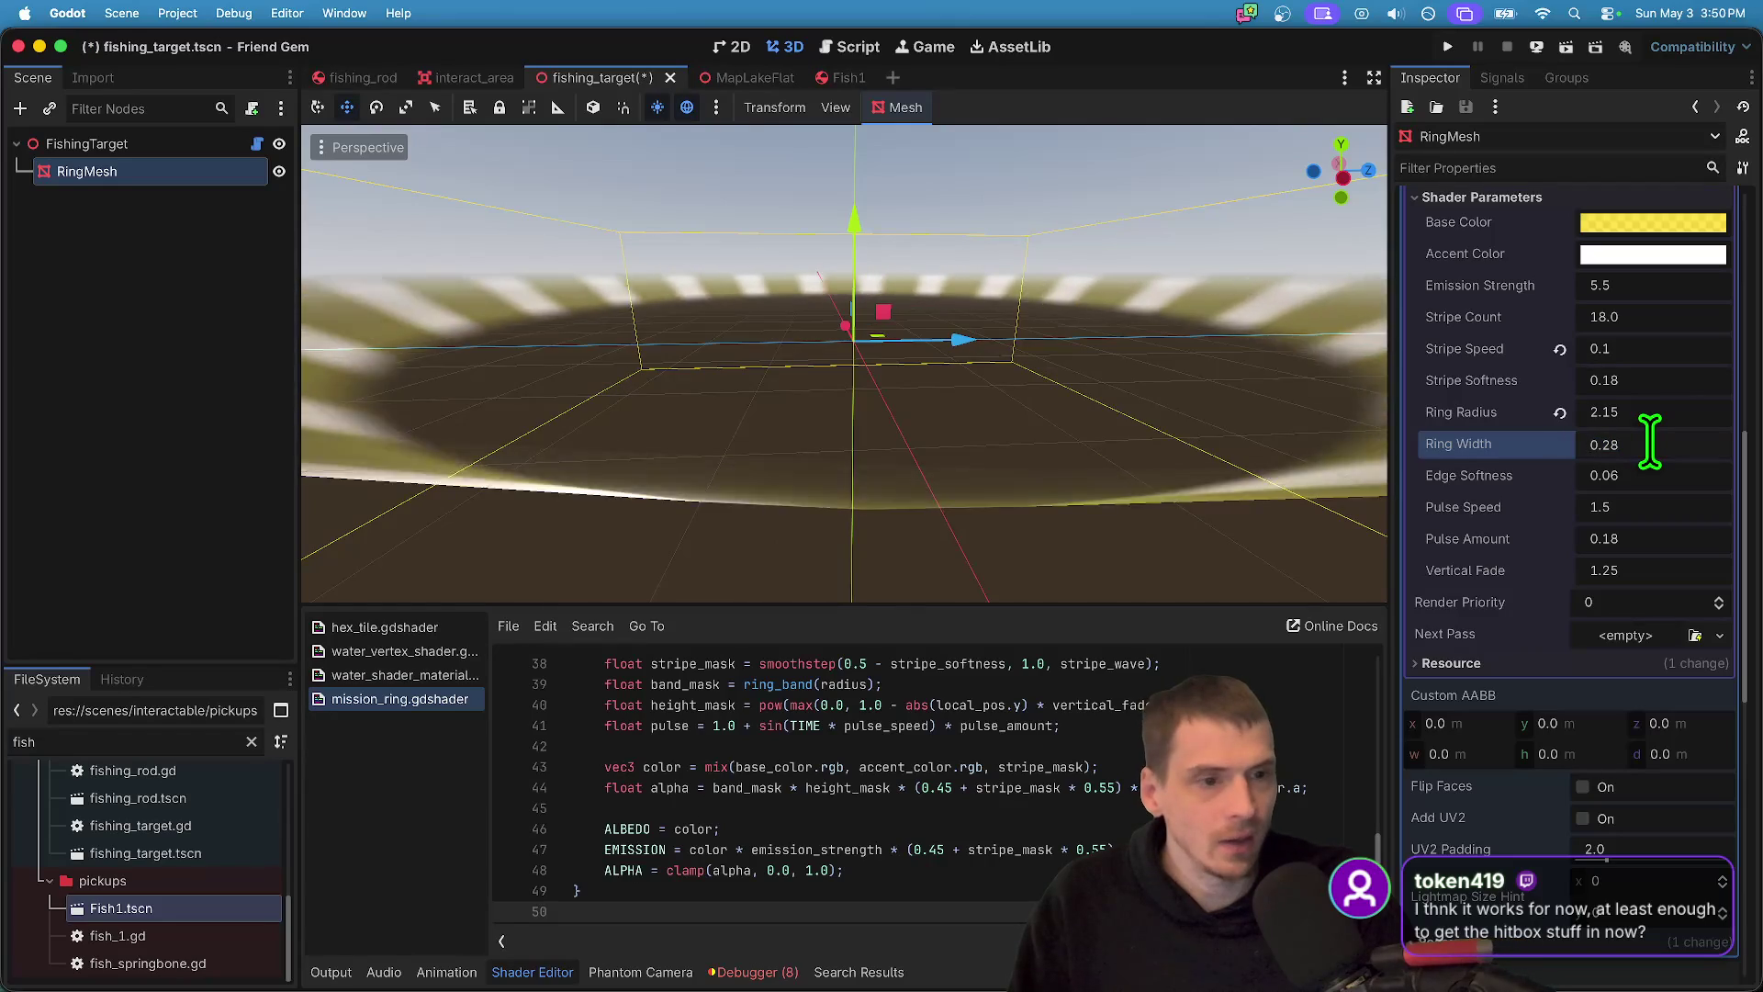
# - Set the ring mesh's bottom radius to 2.5 m
pyautogui.scroll(5, 1653, 432)
pyautogui.click(1697, 345)
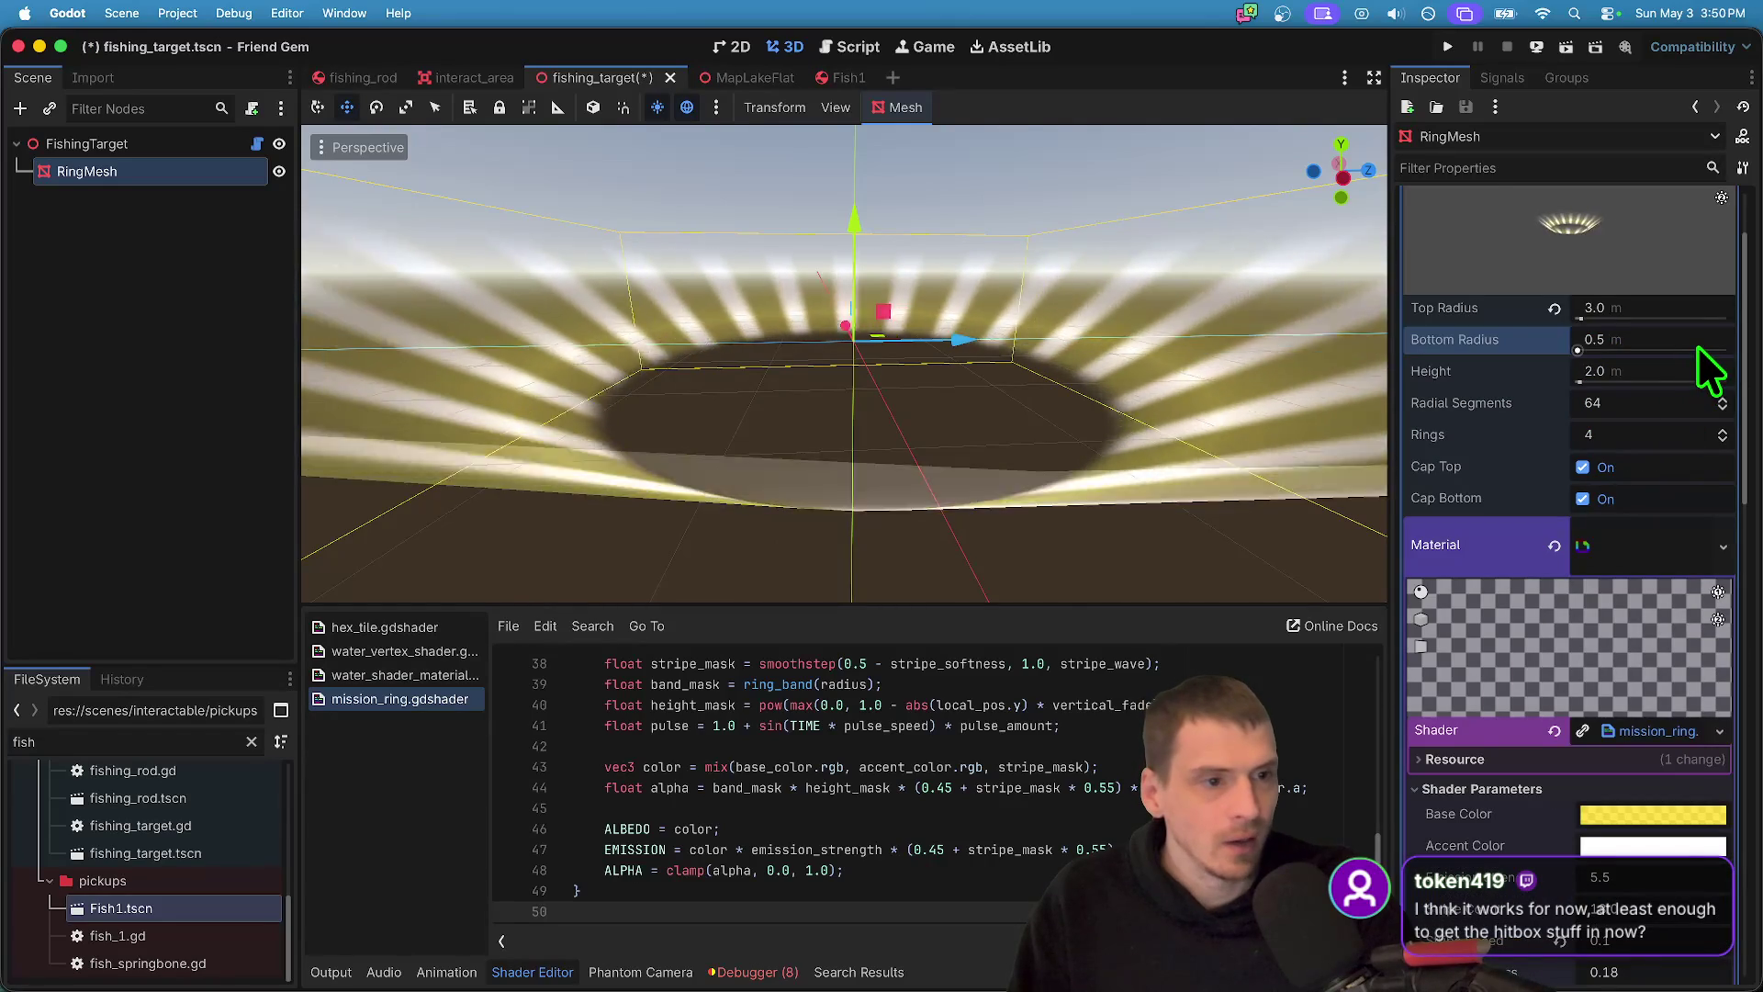
pyautogui.write('3.5')
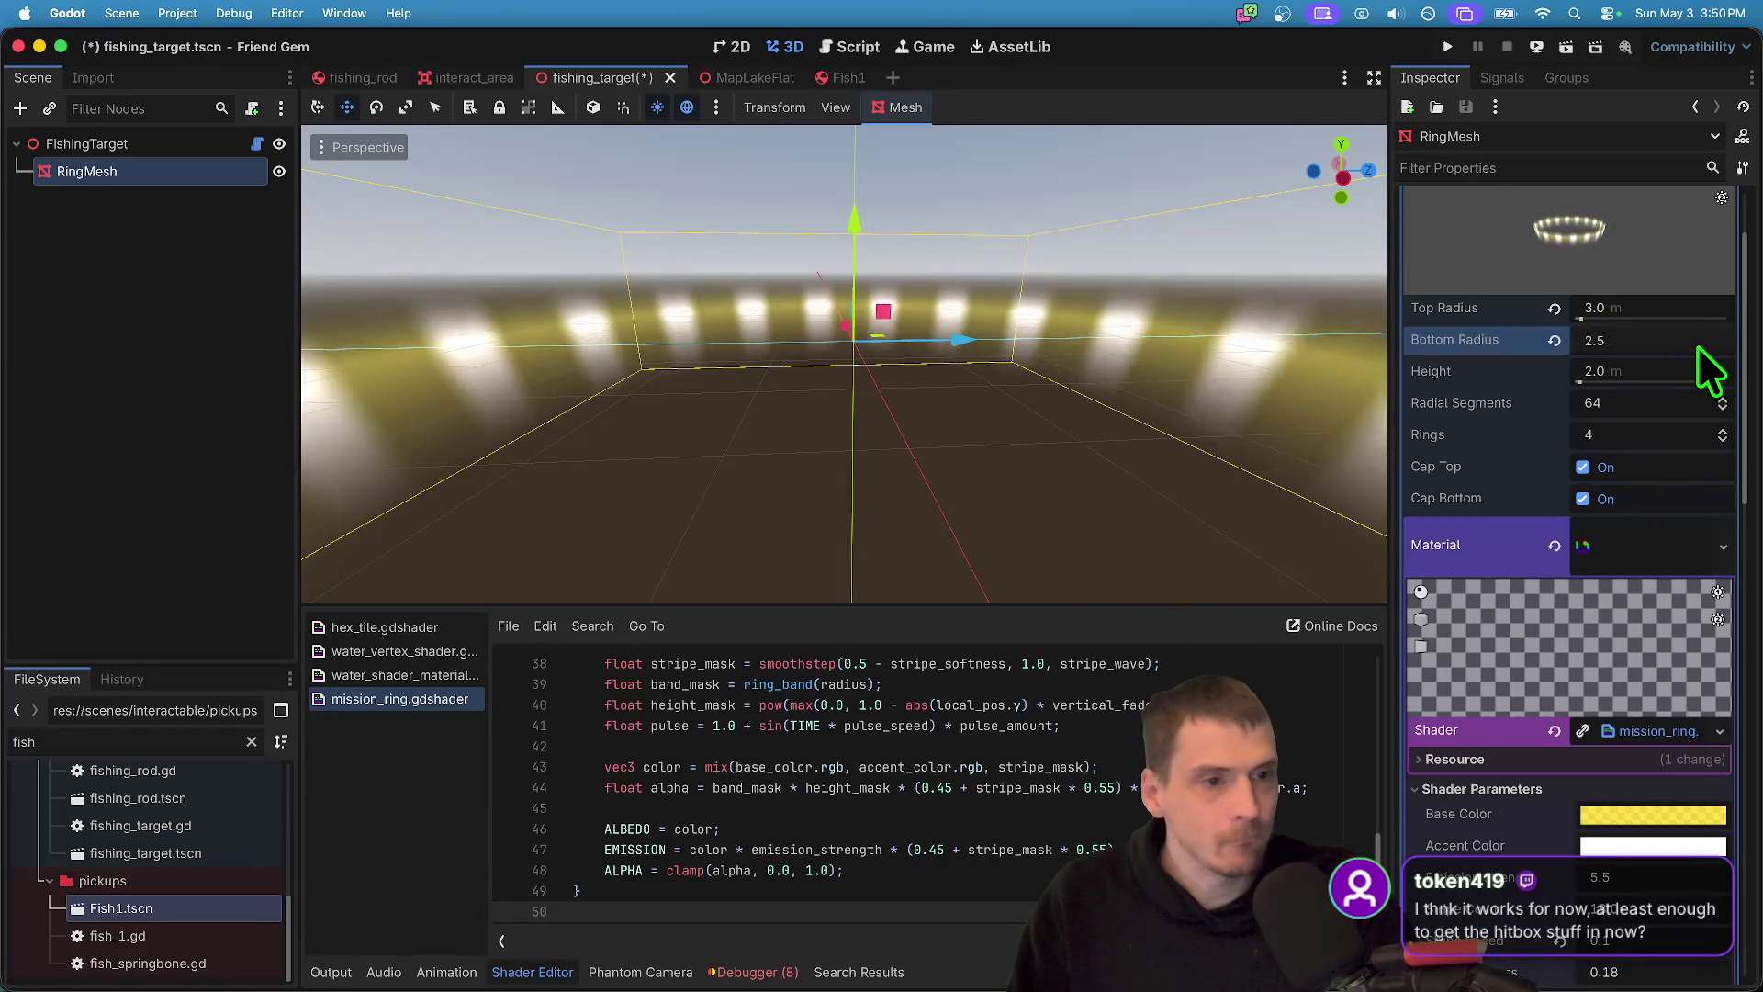
pyautogui.press('Delete')
pyautogui.write('2')
pyautogui.press('Return')
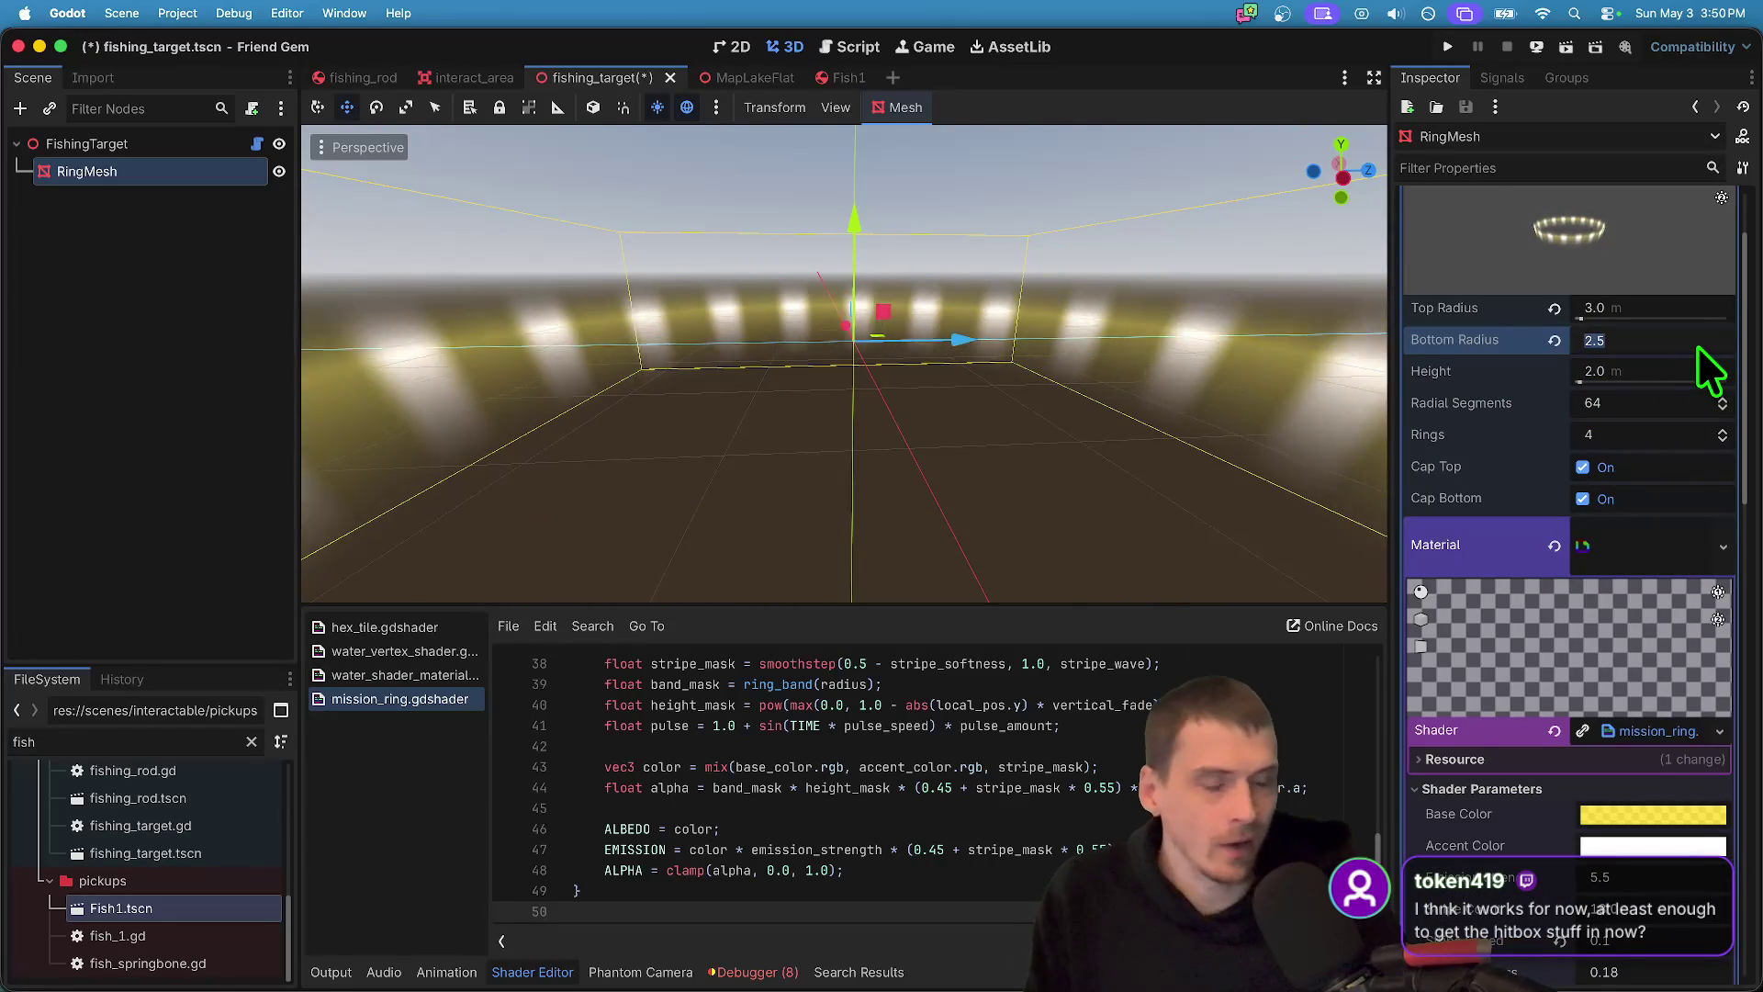
pyautogui.write('28')
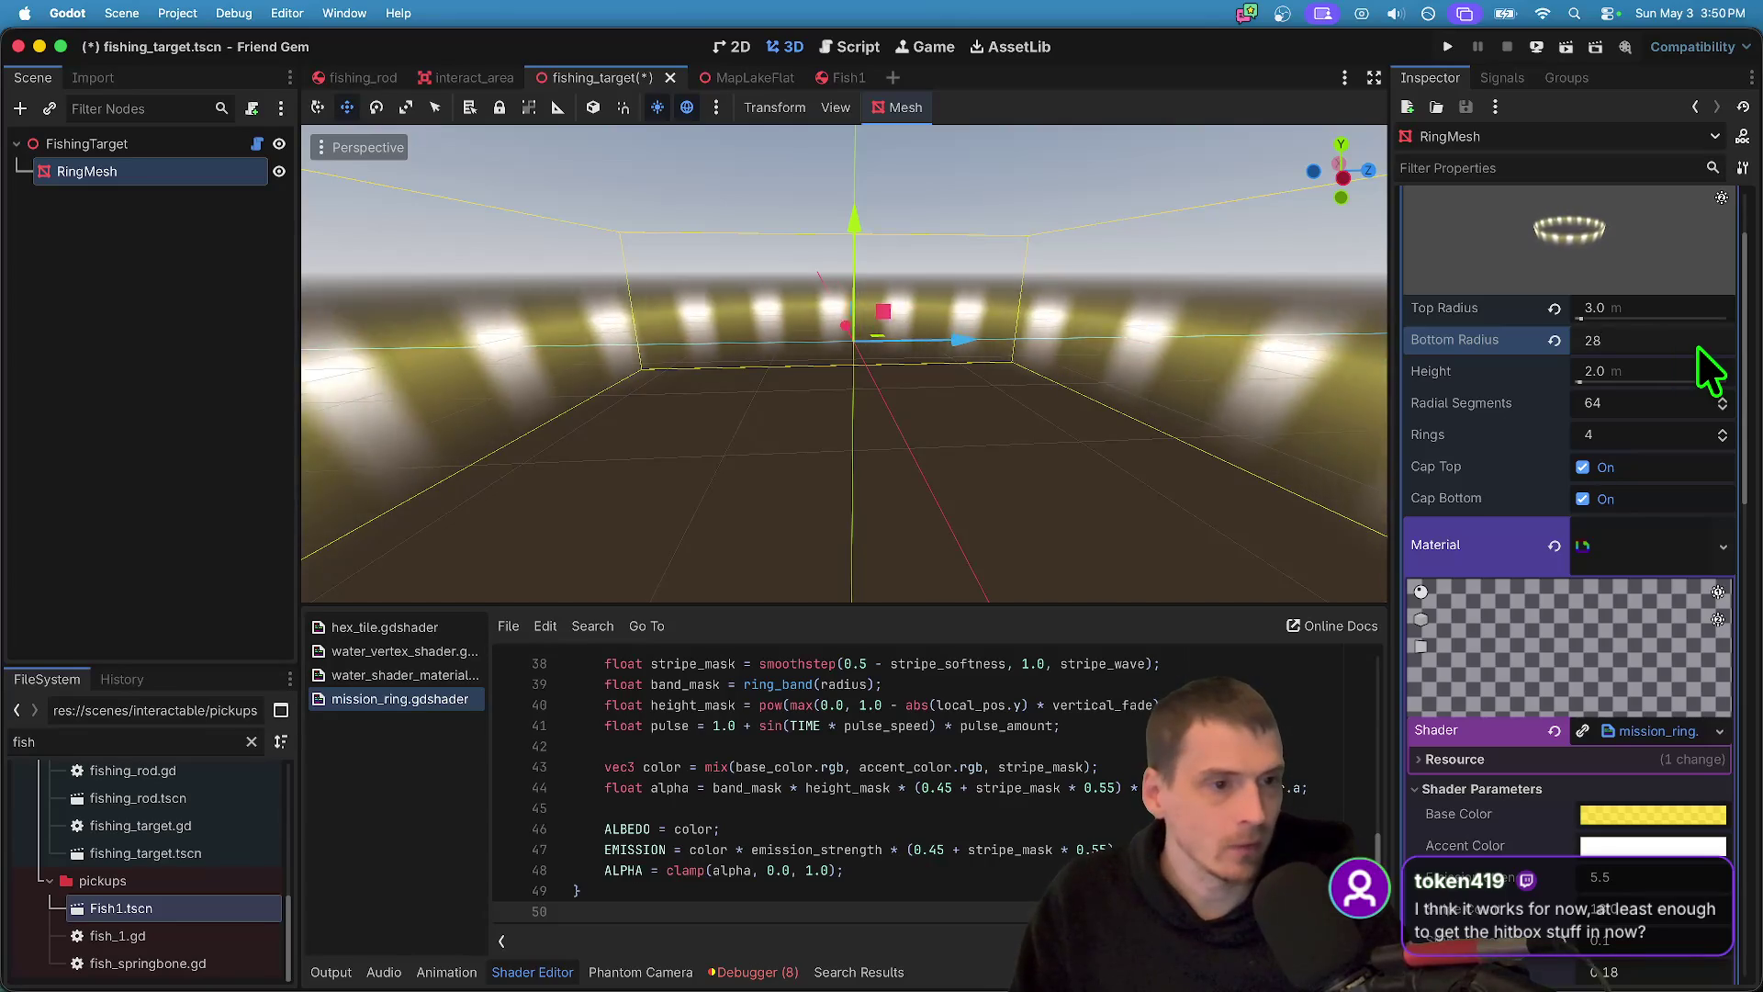
pyautogui.write('.5')
pyautogui.press('Return')
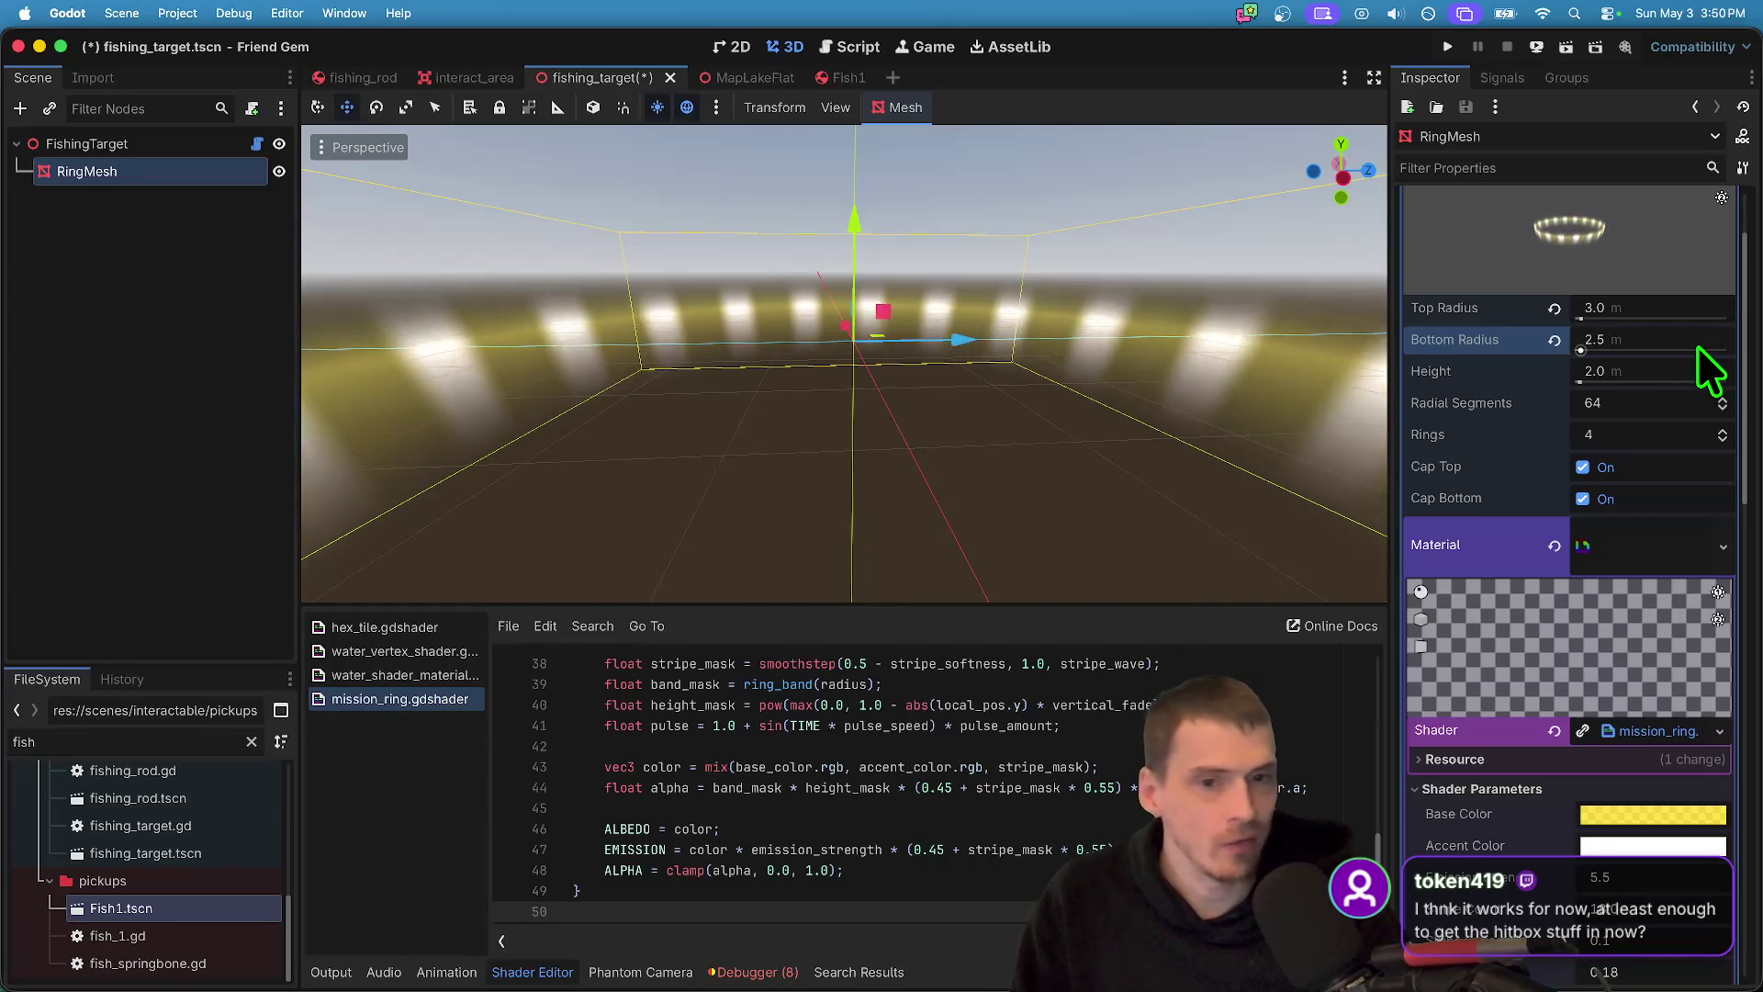
# - Drag the ring mesh's height shorter
pyautogui.moveTo(1160, 422)
pyautogui.mouseDown()
pyautogui.moveTo(1138, 386)
pyautogui.moveTo(1101, 413)
pyautogui.mouseUp()
pyautogui.moveTo(1683, 371); pyautogui.dragTo(1660, 366)
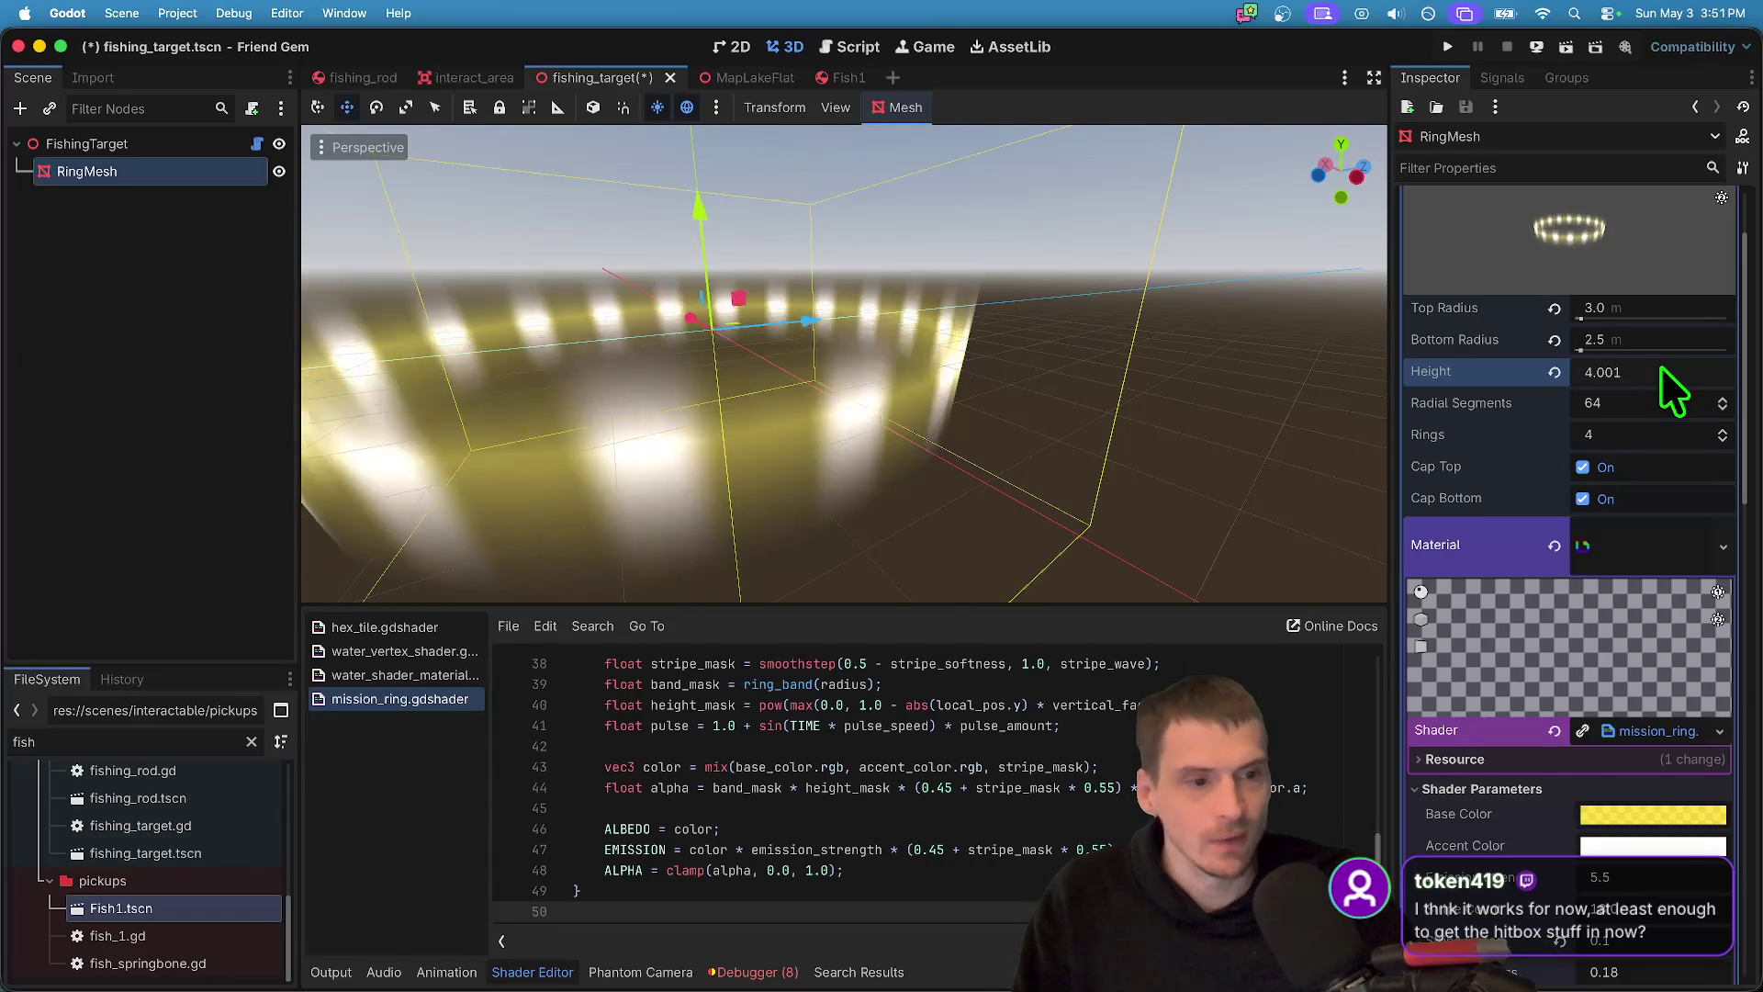
pyautogui.scroll(-6, 1622, 537)
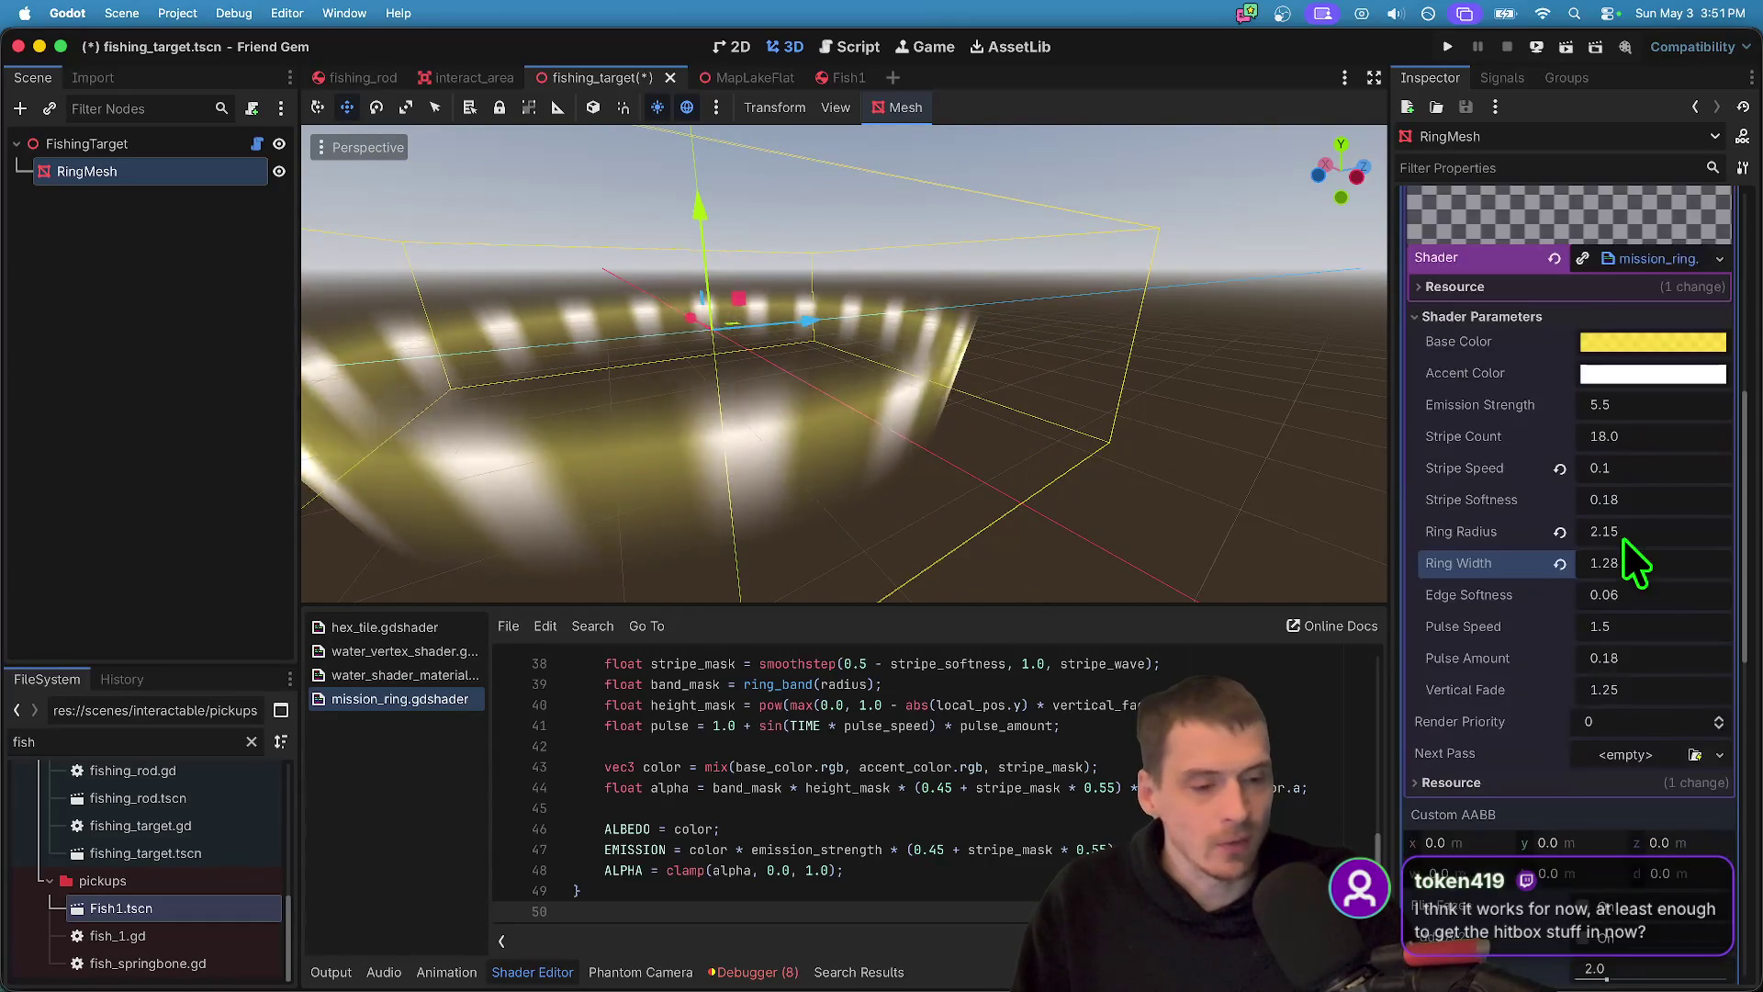
pyautogui.scroll(1, 1629, 496)
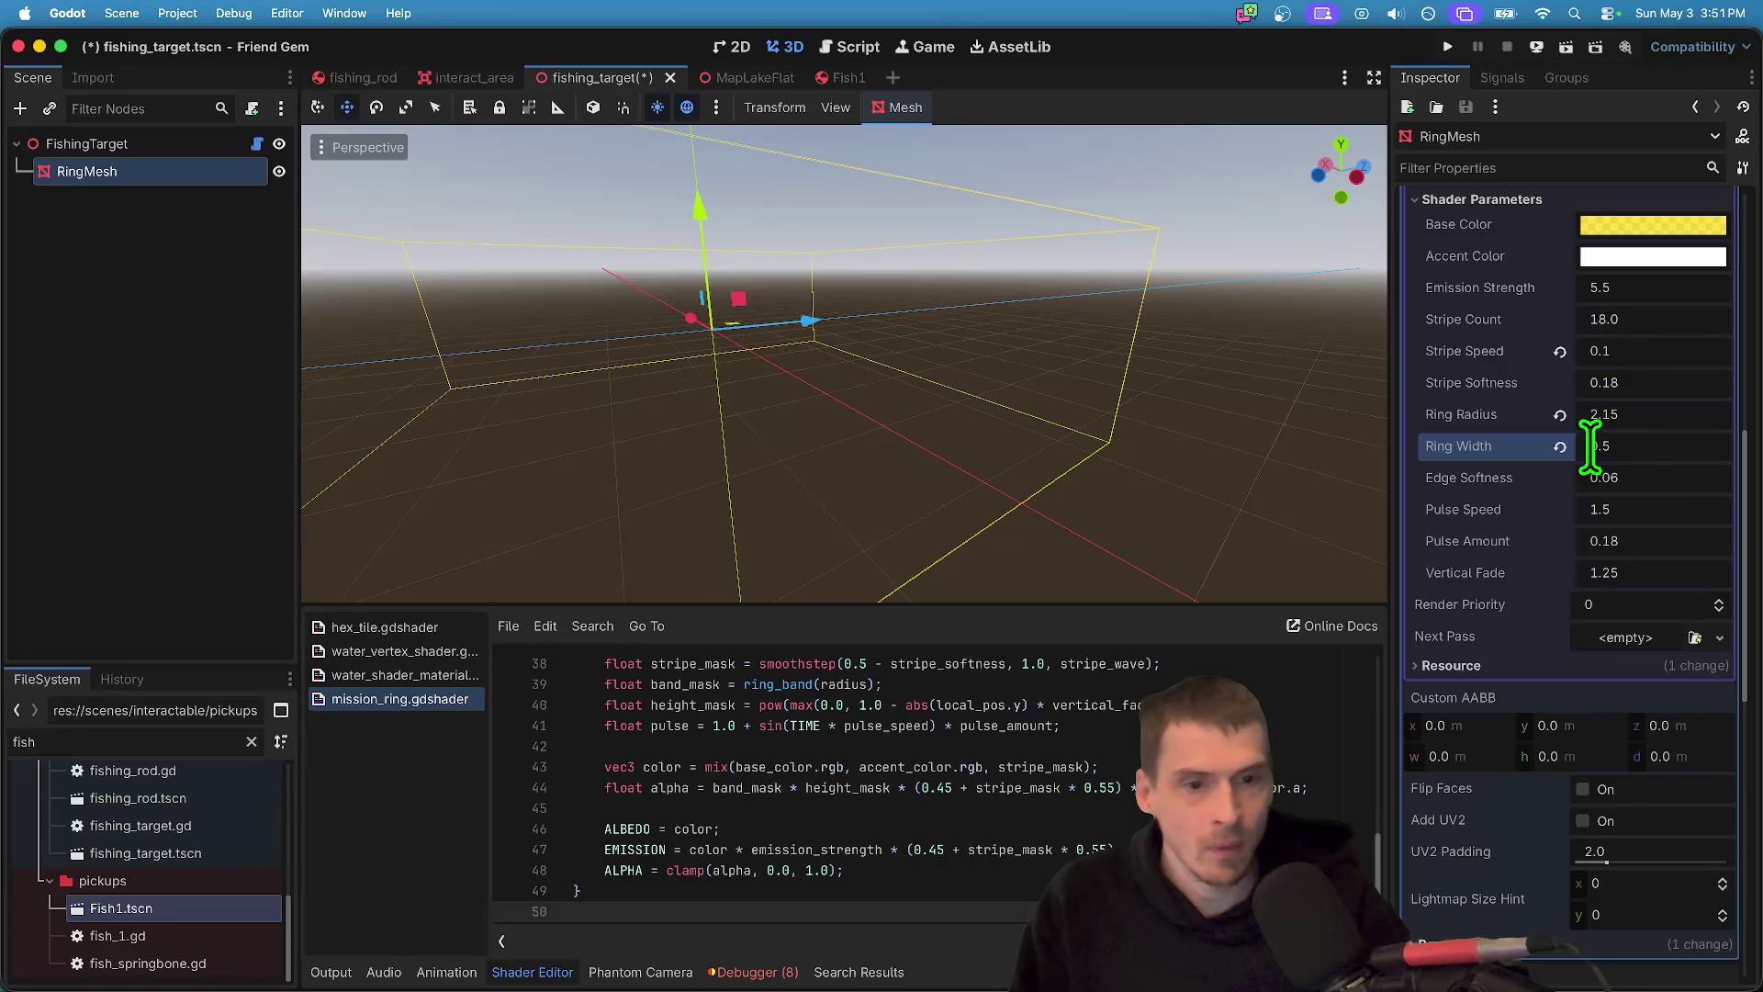
# - Set the ring shader's Ring Width to 1.3
pyautogui.click(1656, 436)
pyautogui.write('1.5')
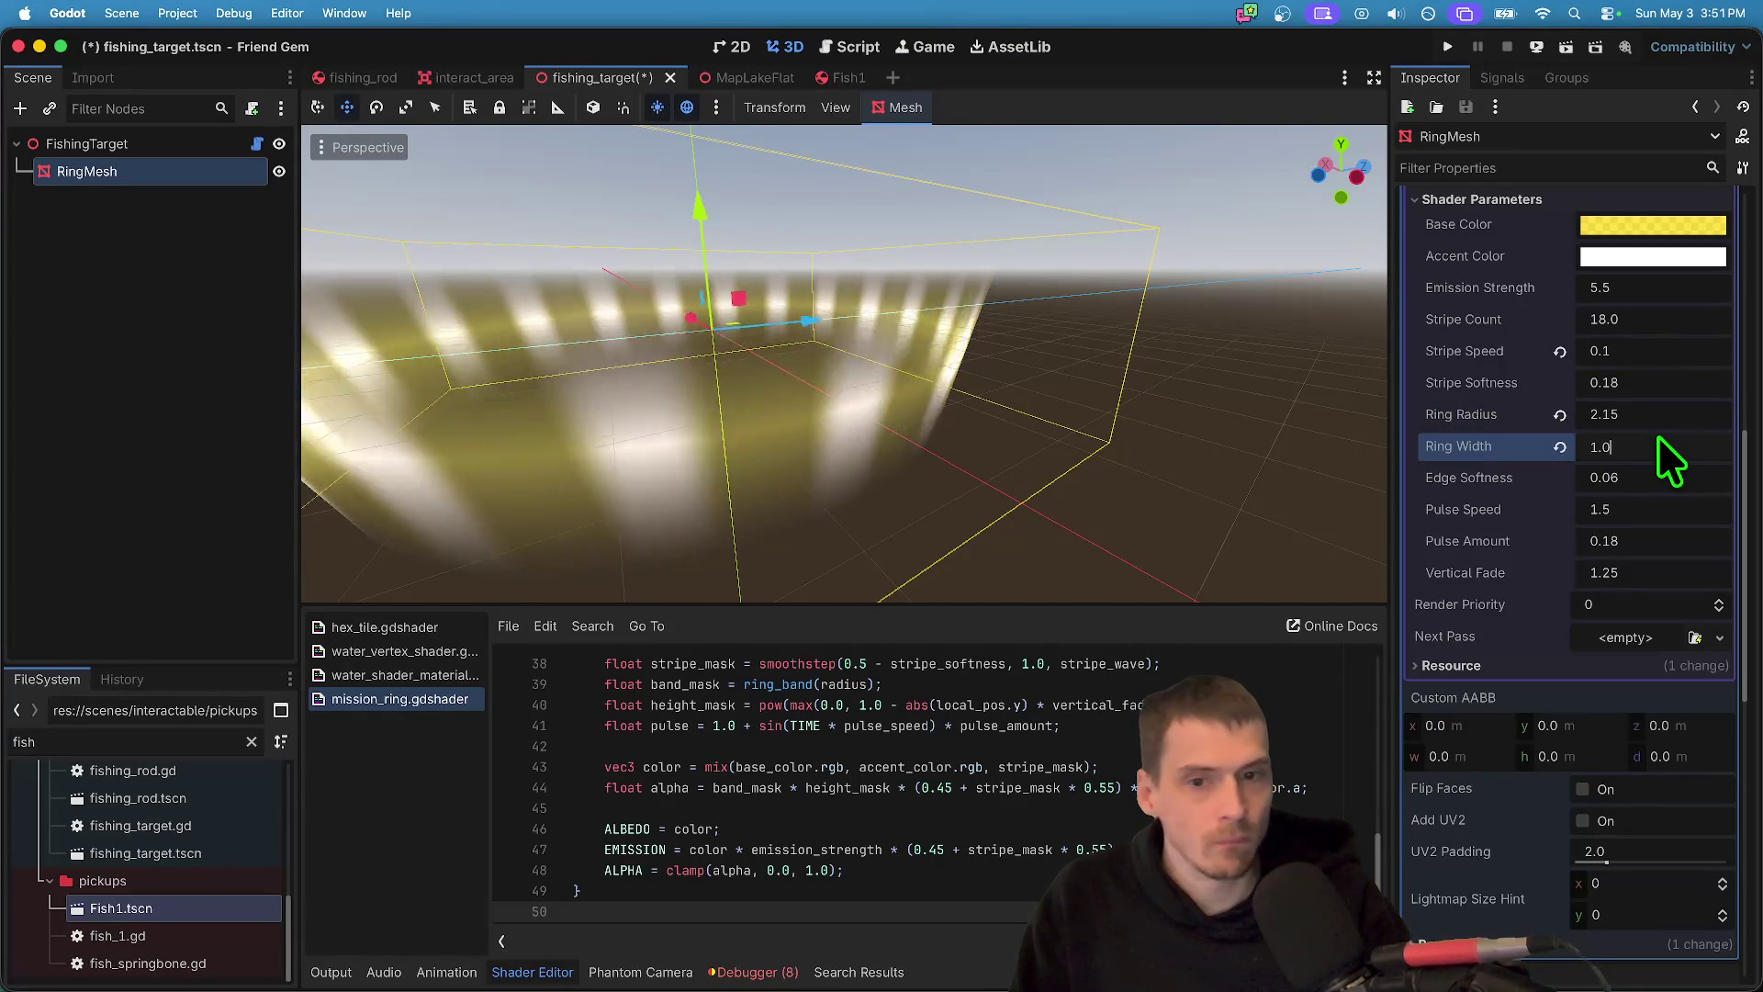
pyautogui.press('BackSpace')
pyautogui.write('0')
pyautogui.press('Return')
pyautogui.click(1663, 445)
pyautogui.write('1.3')
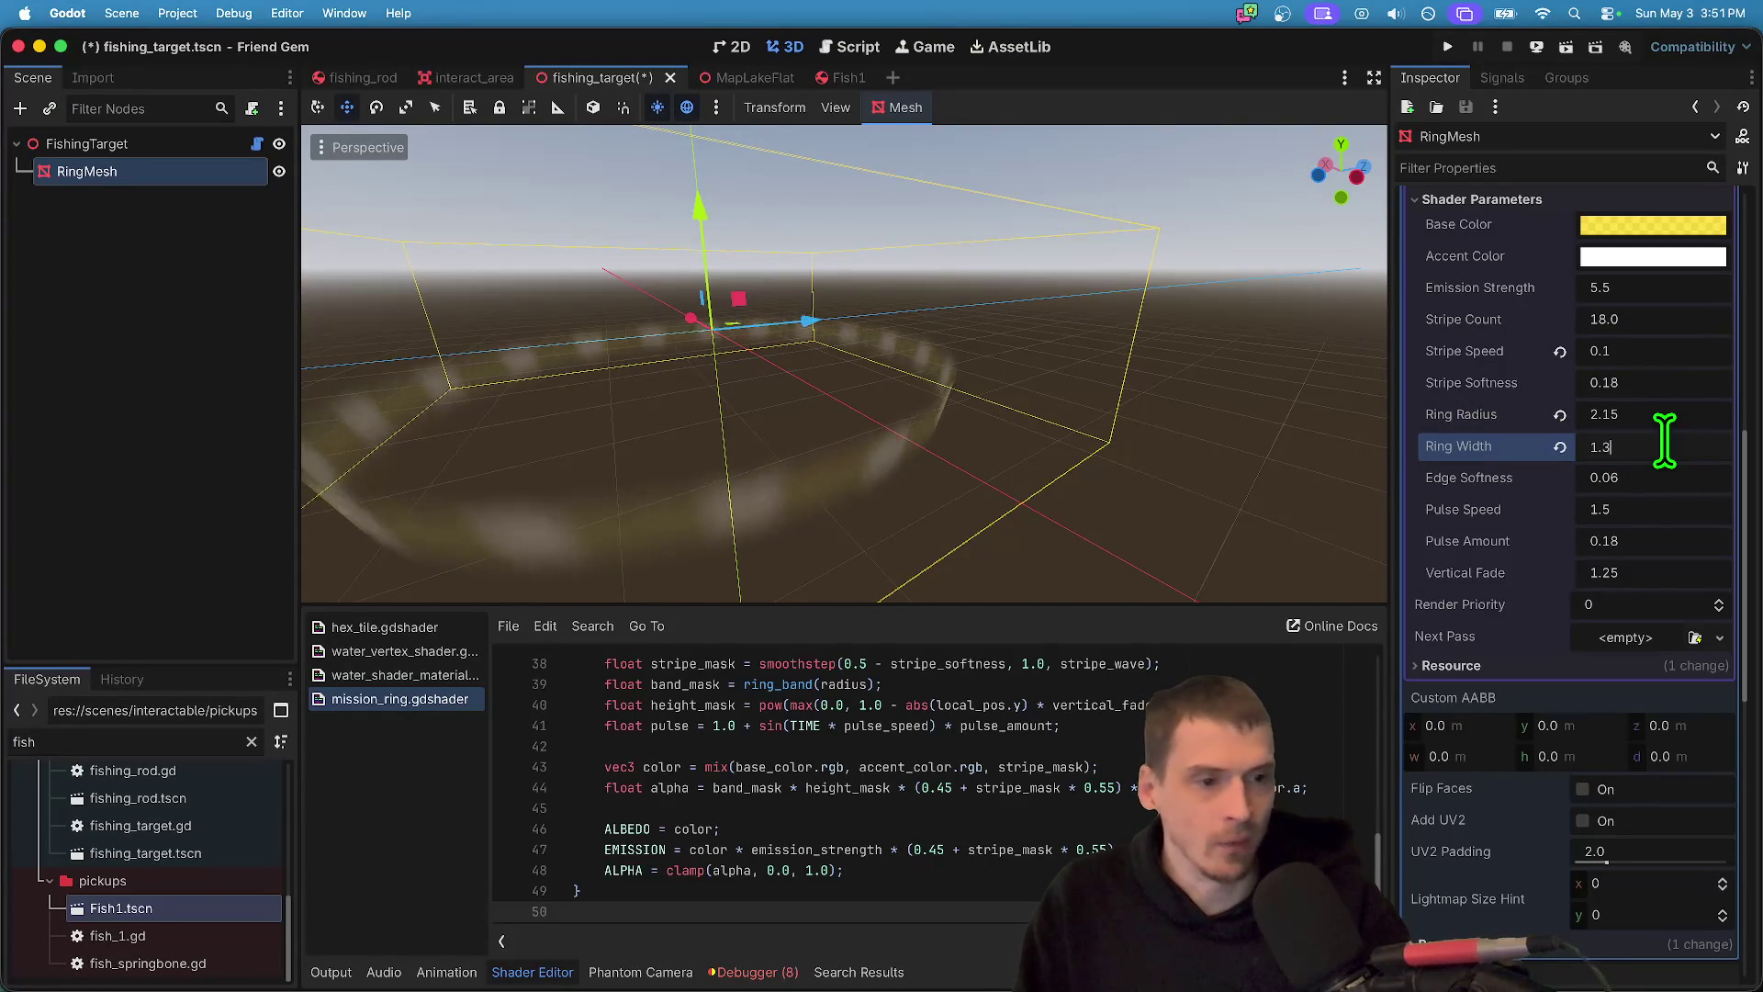
pyautogui.press('Return')
# - Save fishing_target and switch to the MapLakeFlat scene
pyautogui.press('super+Tab')
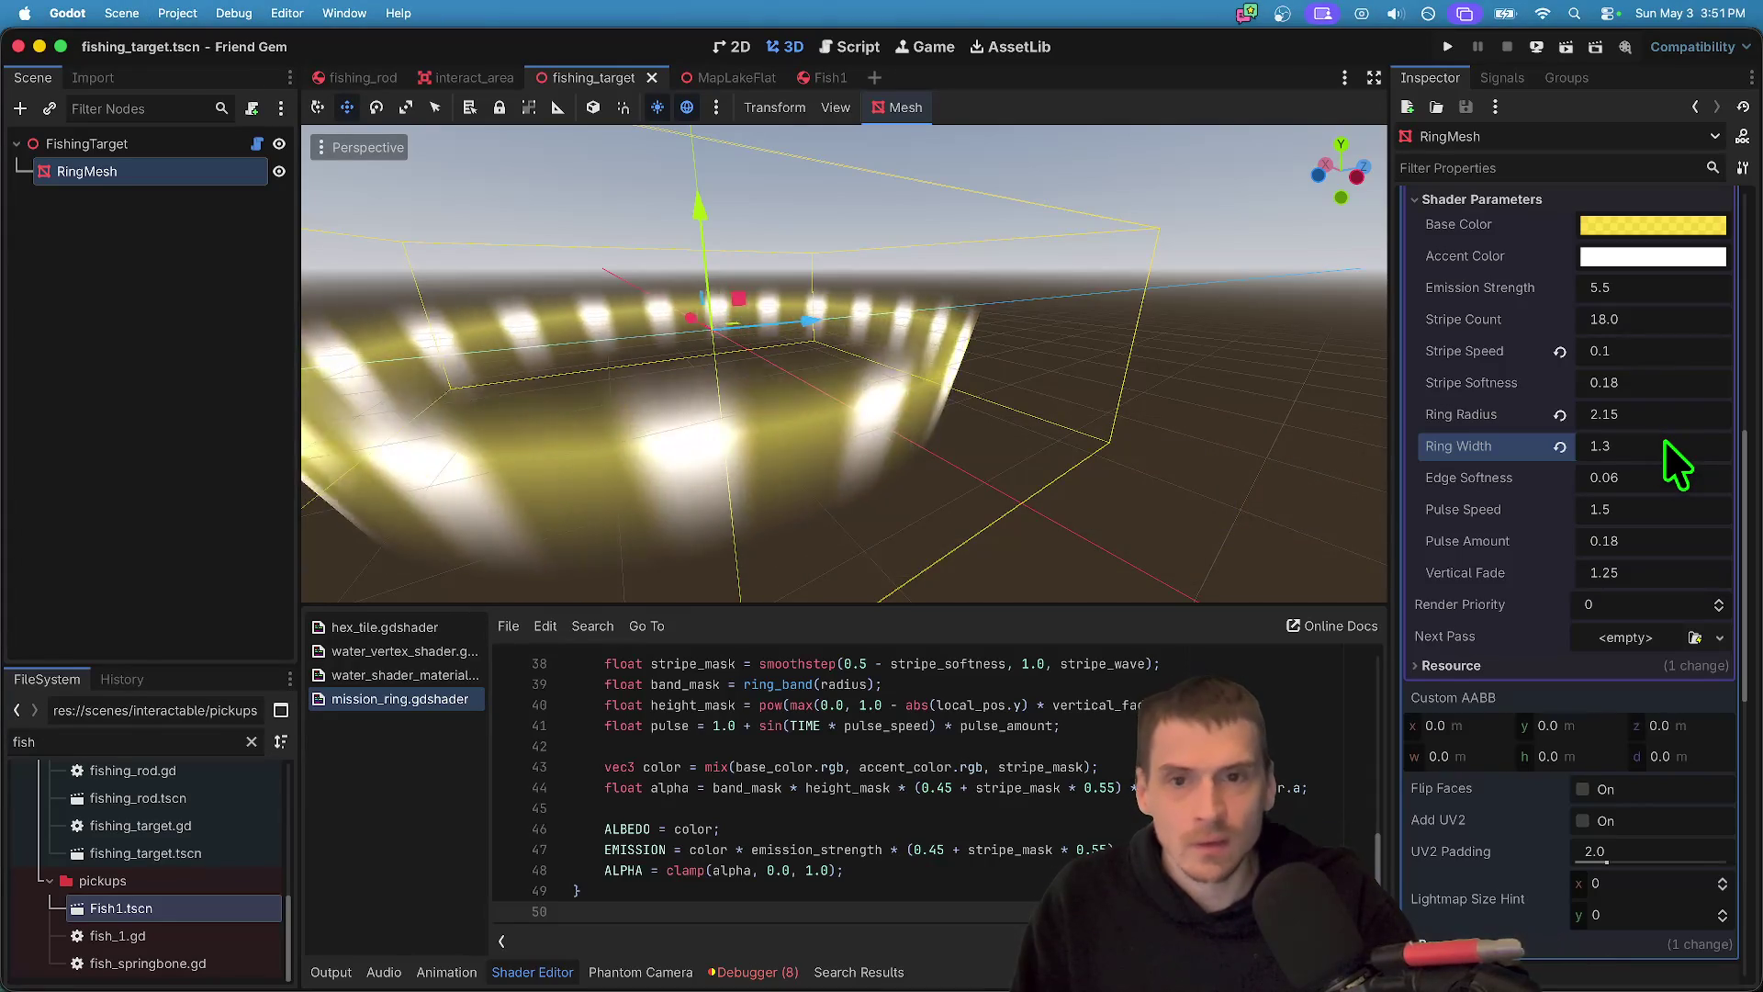
pyautogui.press('super+s')
pyautogui.hotkey('ctrl', 'Tab')
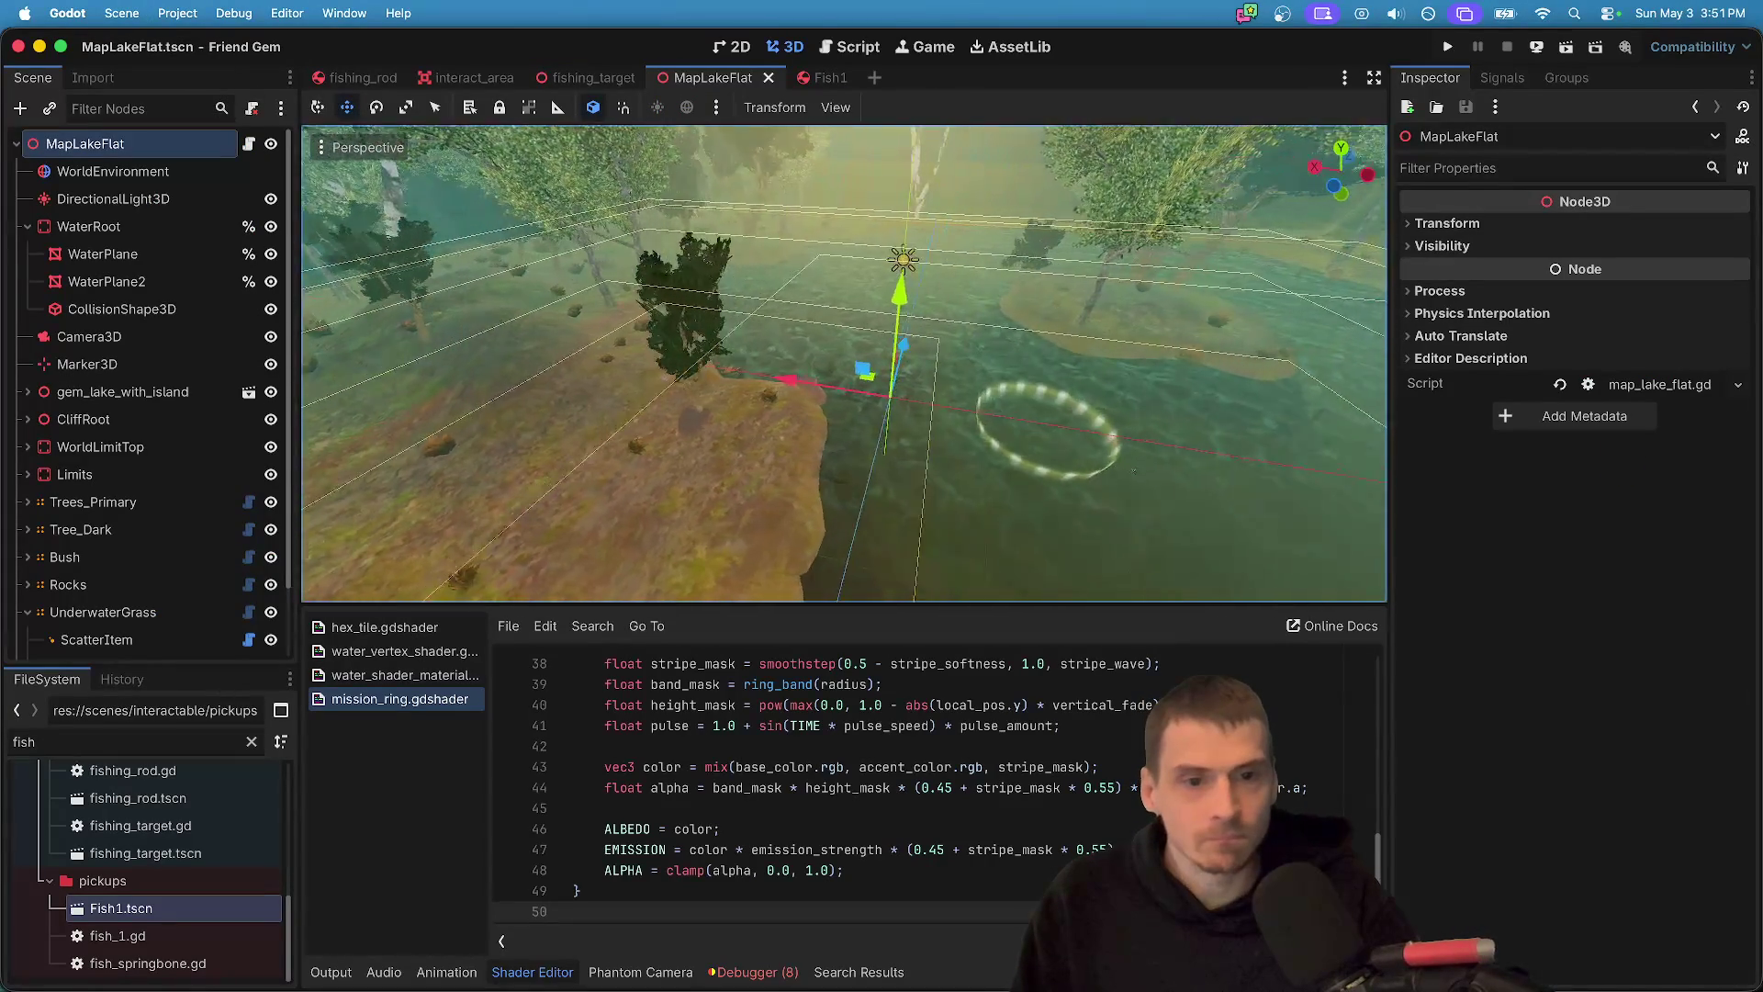
# - Run the project and bring up the pause menu in the second game window
pyautogui.press('super+b')
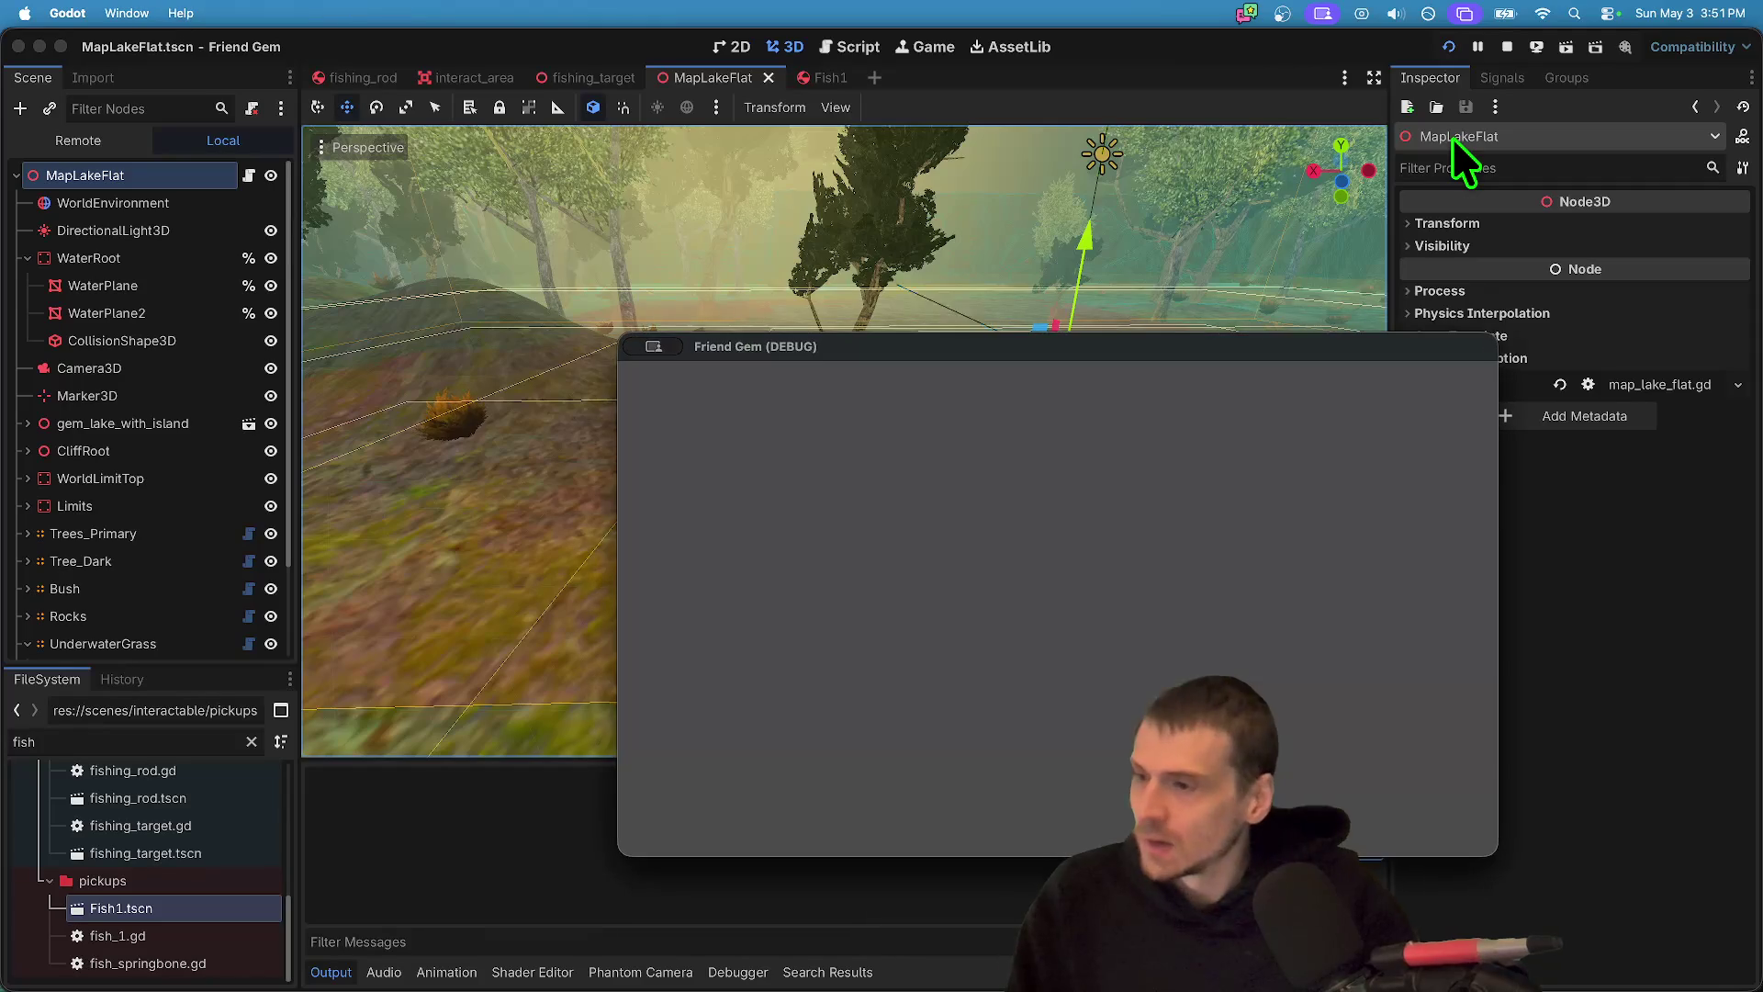
pyautogui.moveTo(1006, 337); pyautogui.dragTo(578, 79)
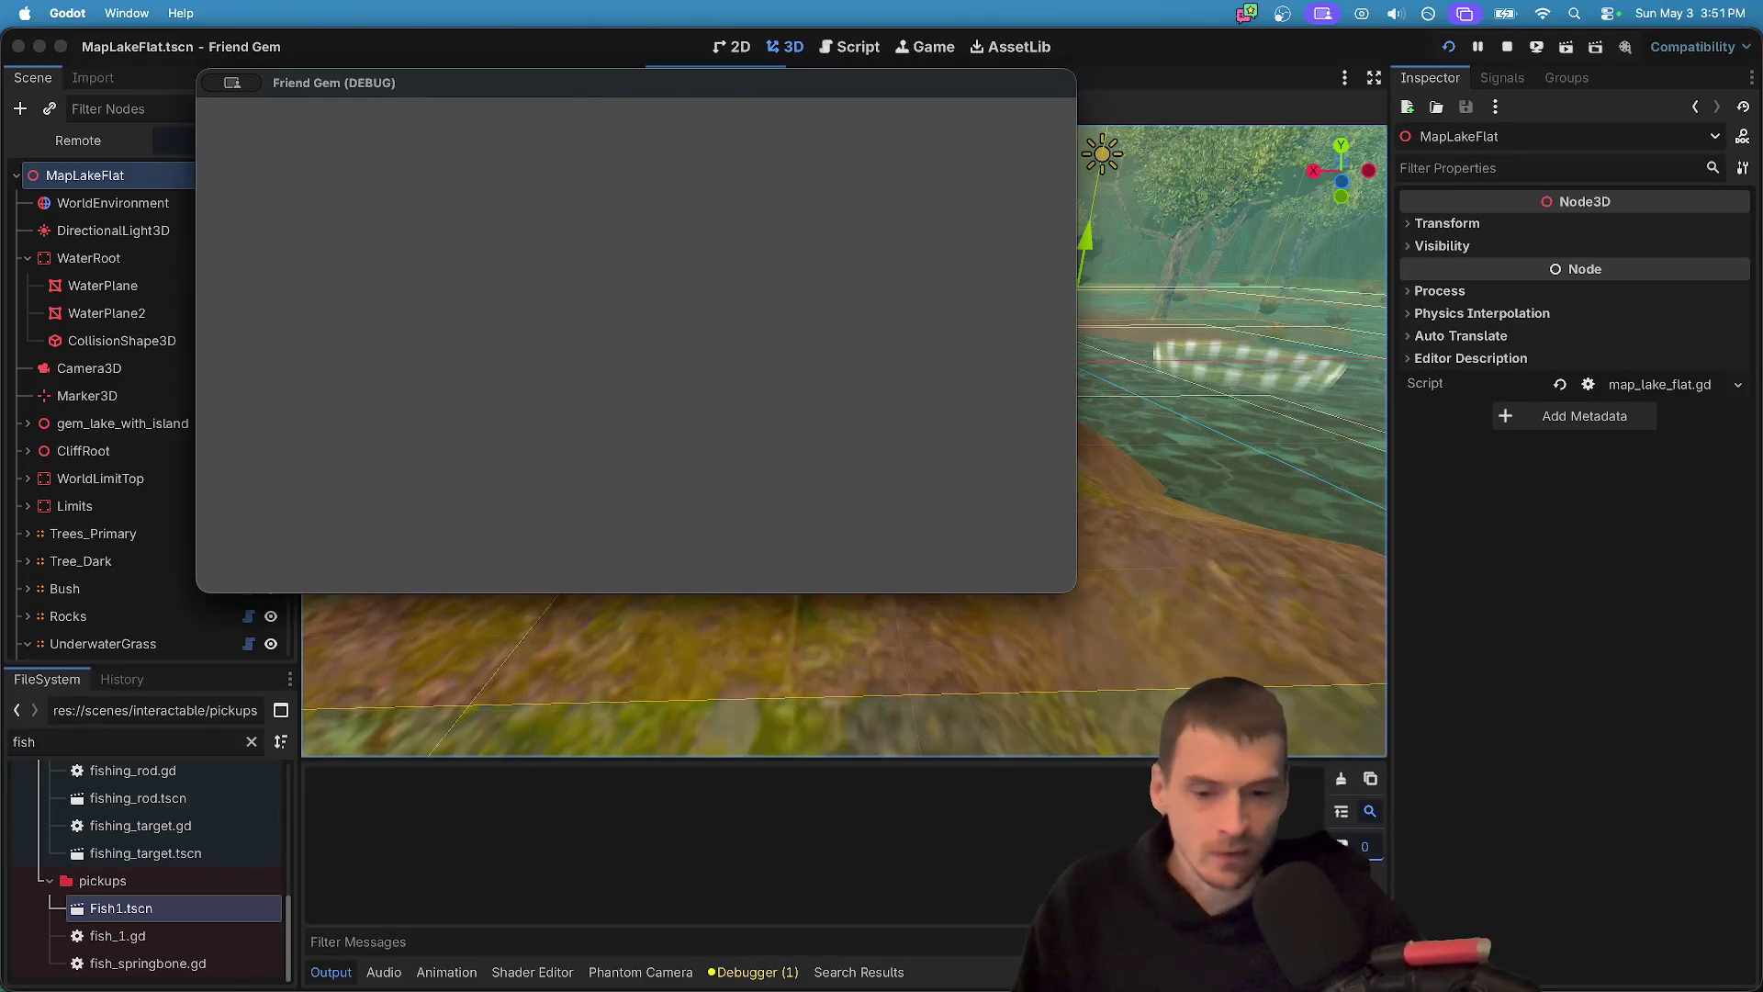
pyautogui.press('Escape')
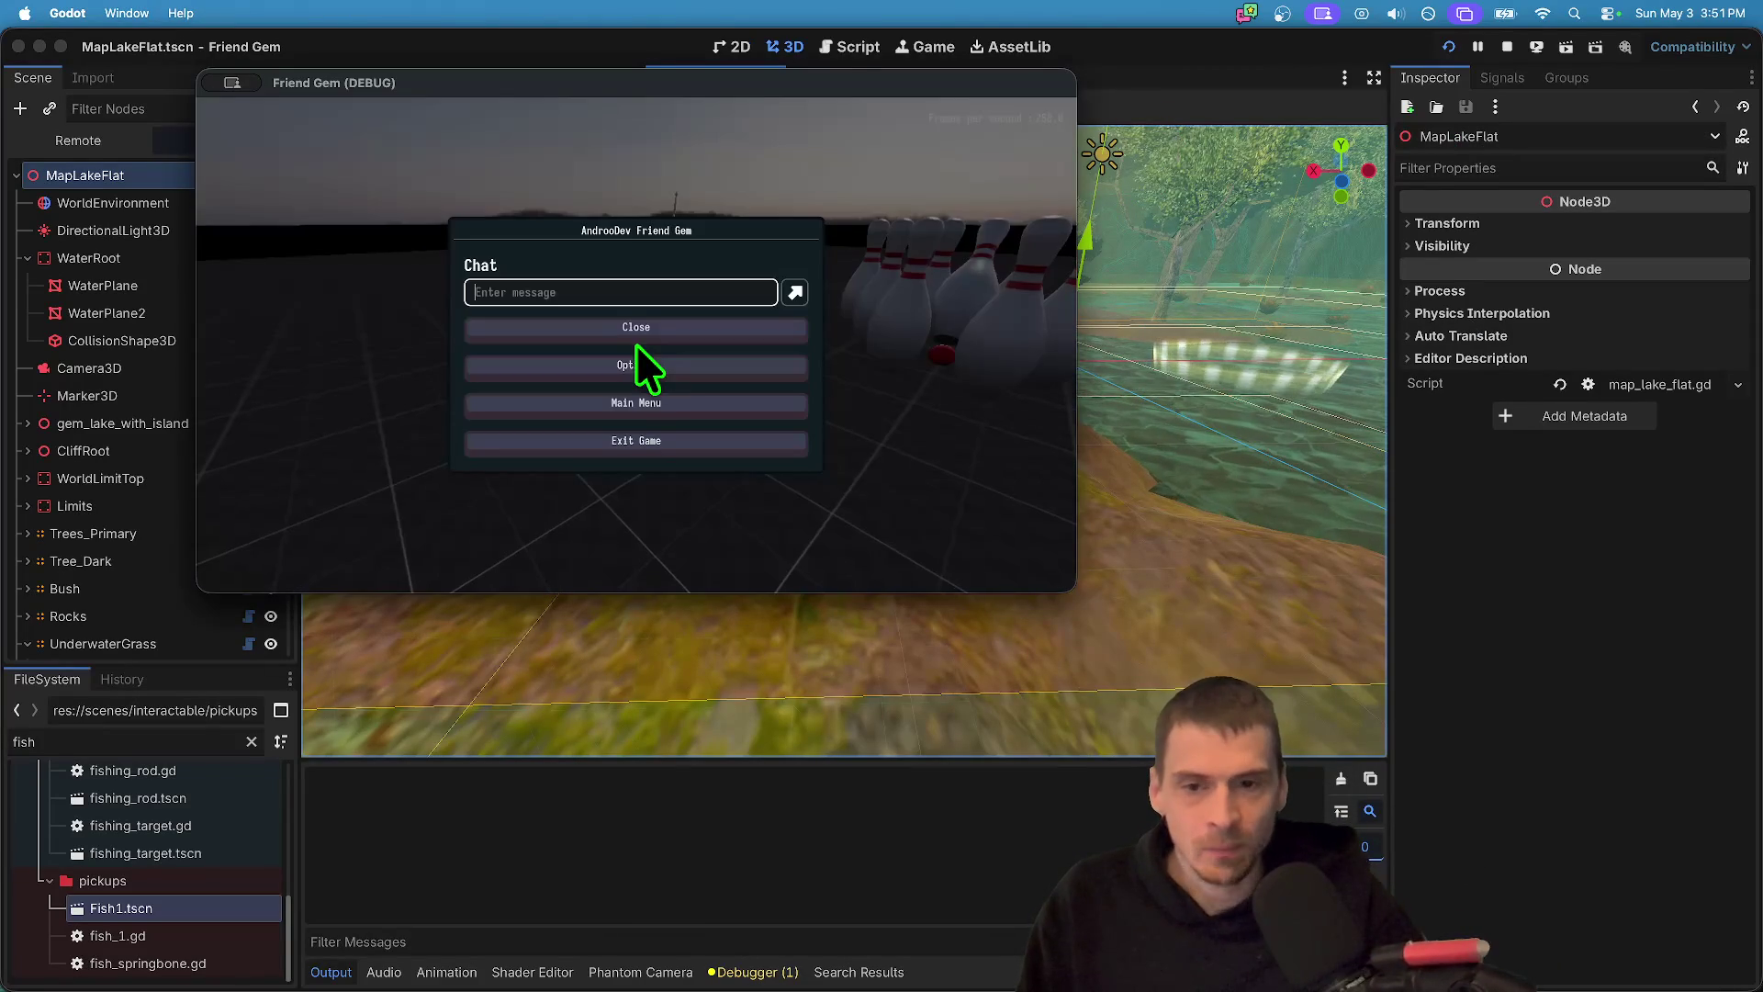
pyautogui.press('Escape')
pyautogui.press('super+Tab')
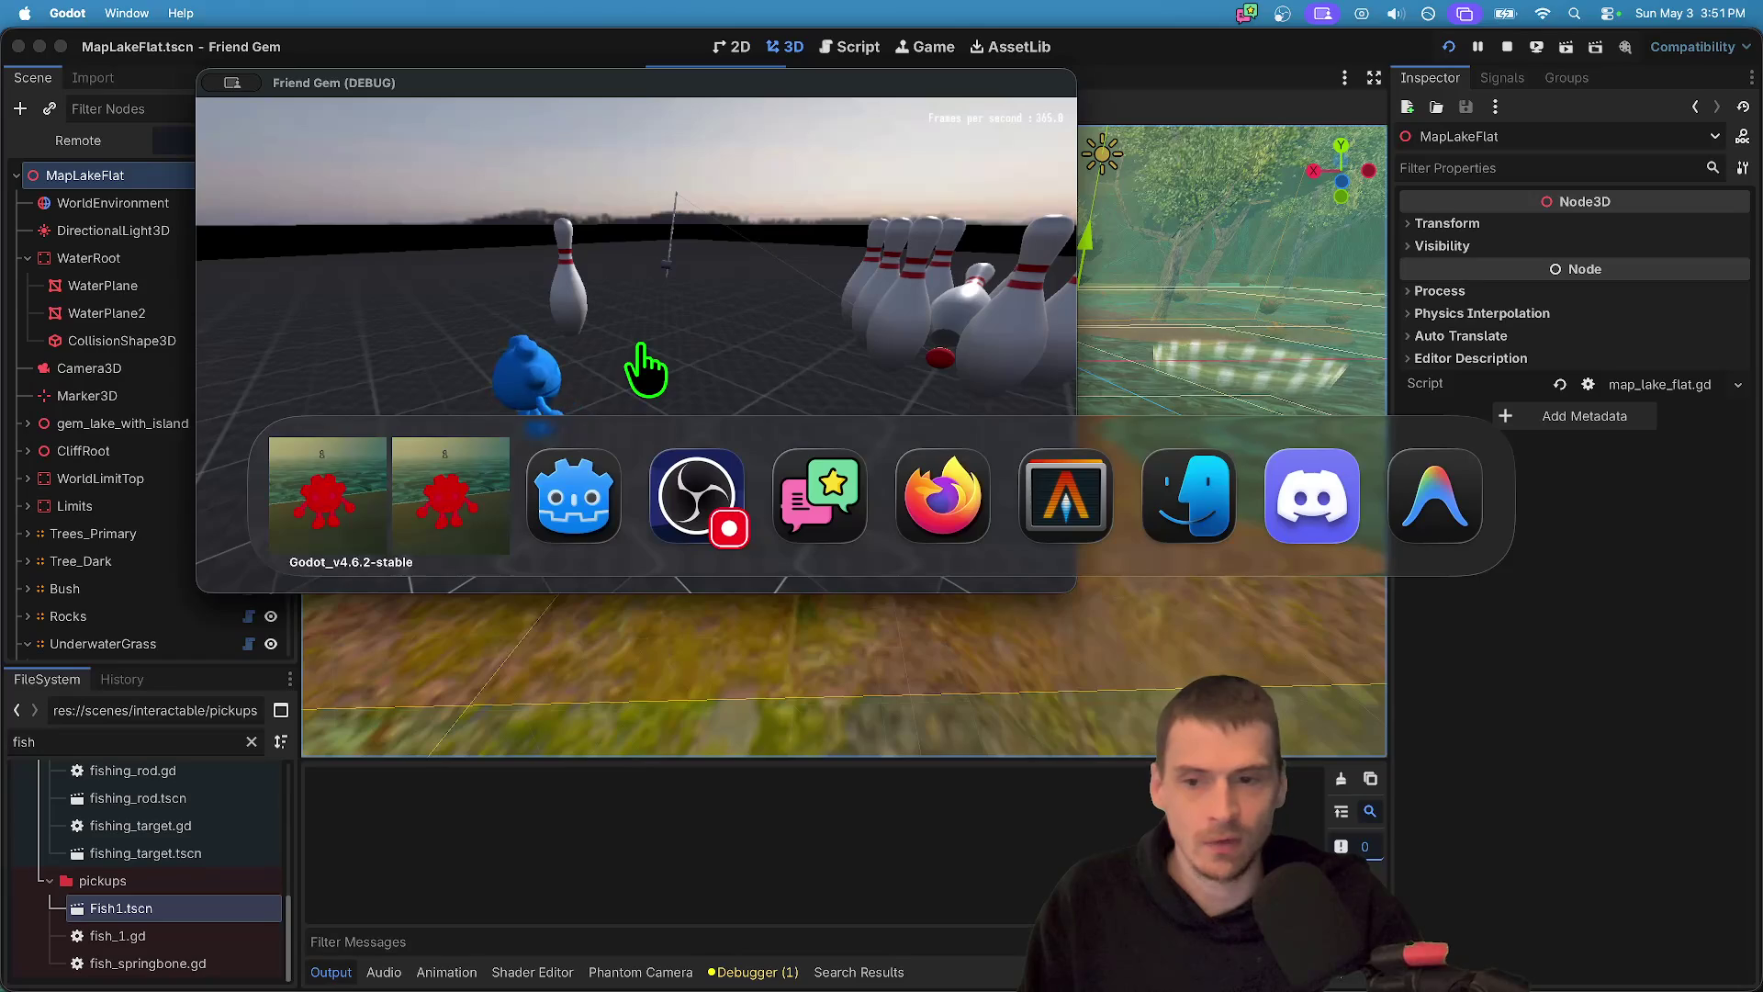
pyautogui.press('Escape')
# - Load MapBowling, then MapLakeFlat, from the in-game Admin panel's Load Level
pyautogui.click(1122, 648)
pyautogui.click(1451, 409)
pyautogui.click(1408, 461)
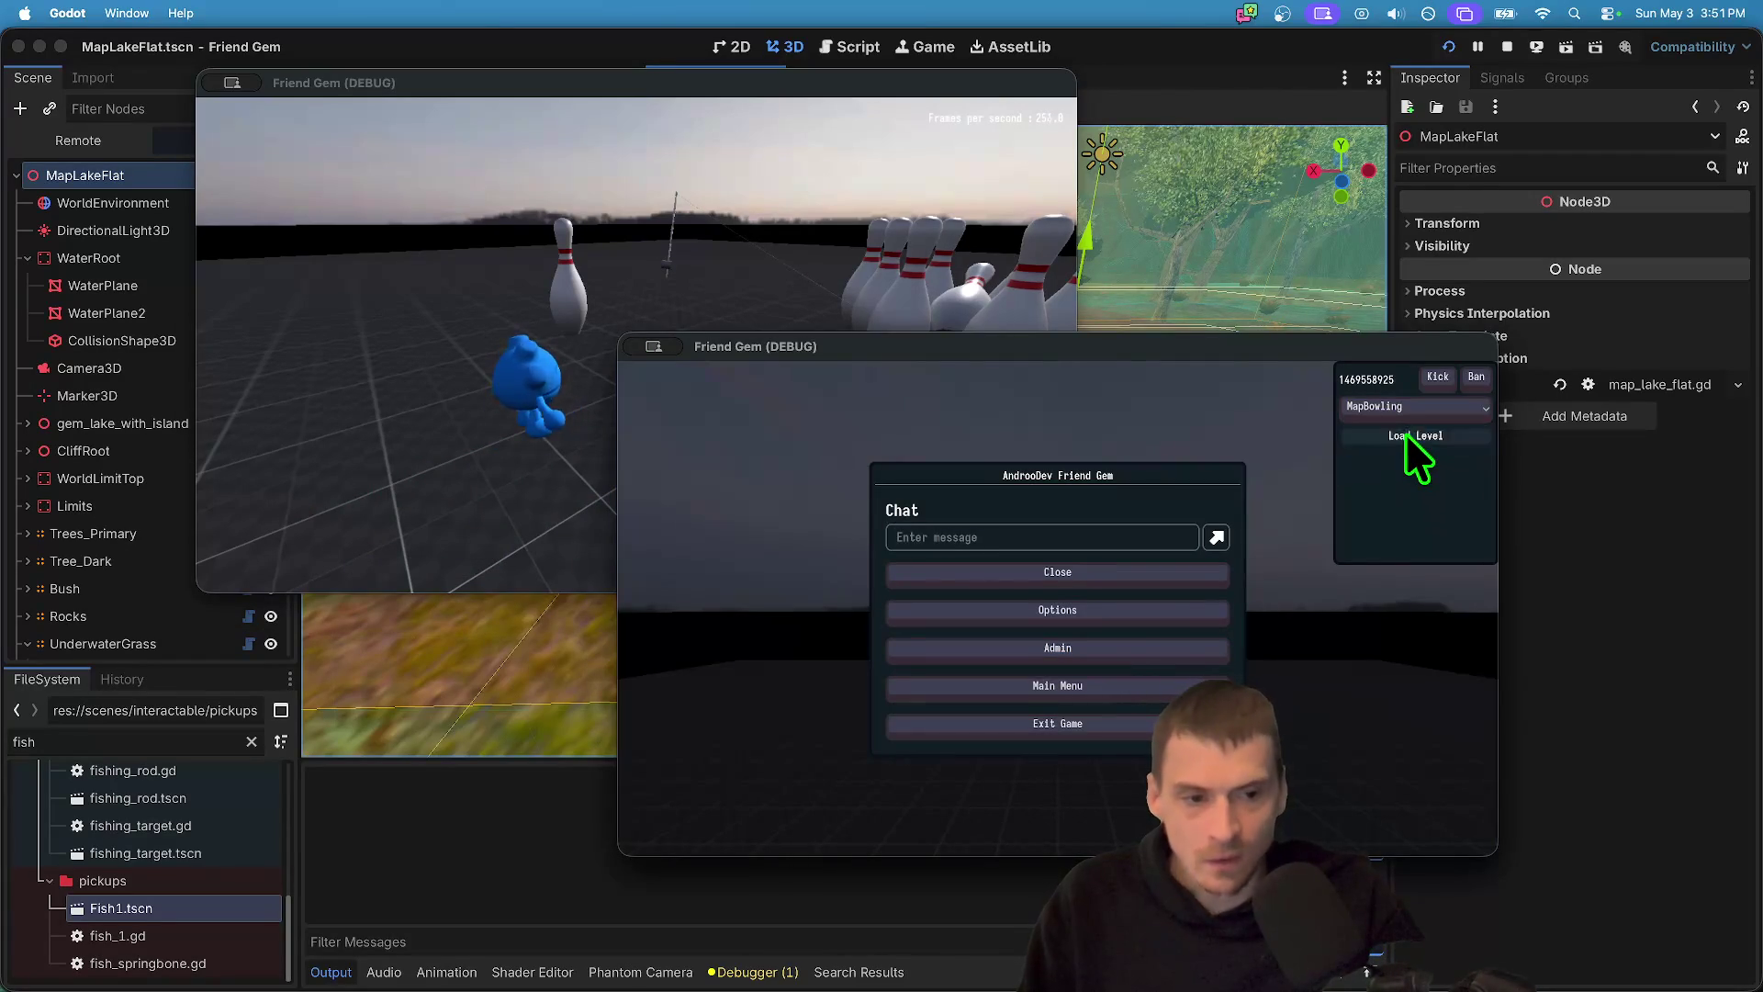
pyautogui.click(1405, 435)
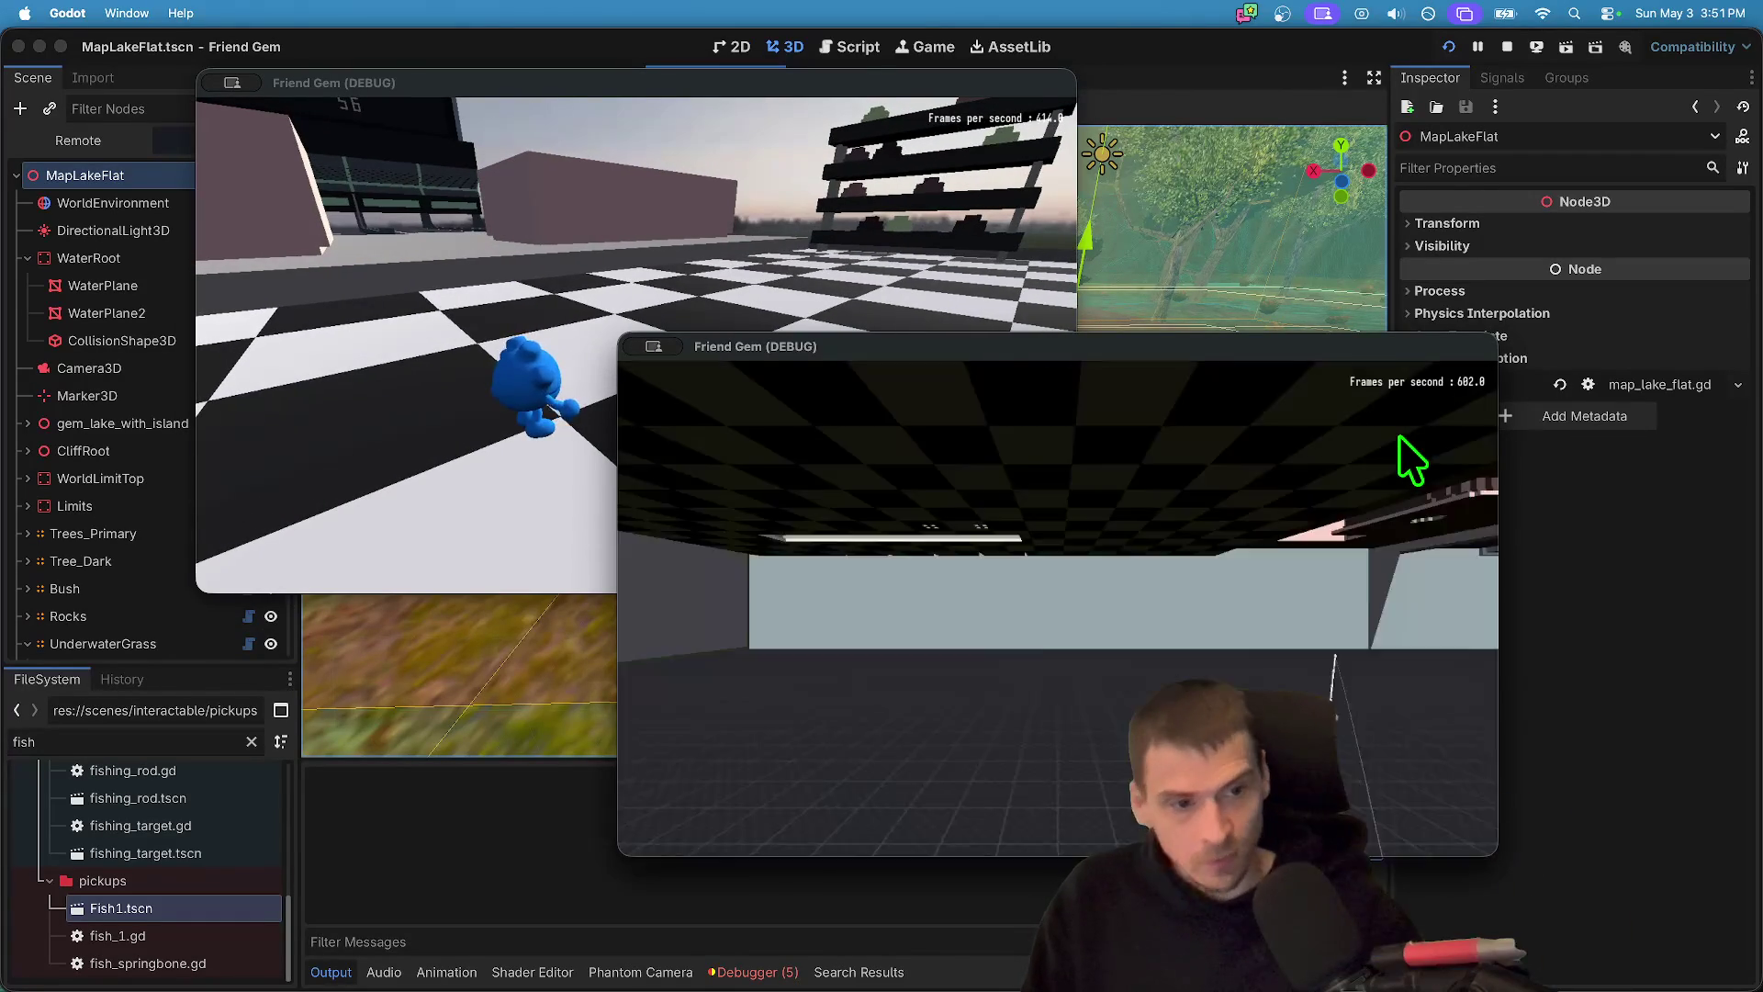
pyautogui.press('Escape')
pyautogui.click(1070, 654)
pyautogui.click(1445, 409)
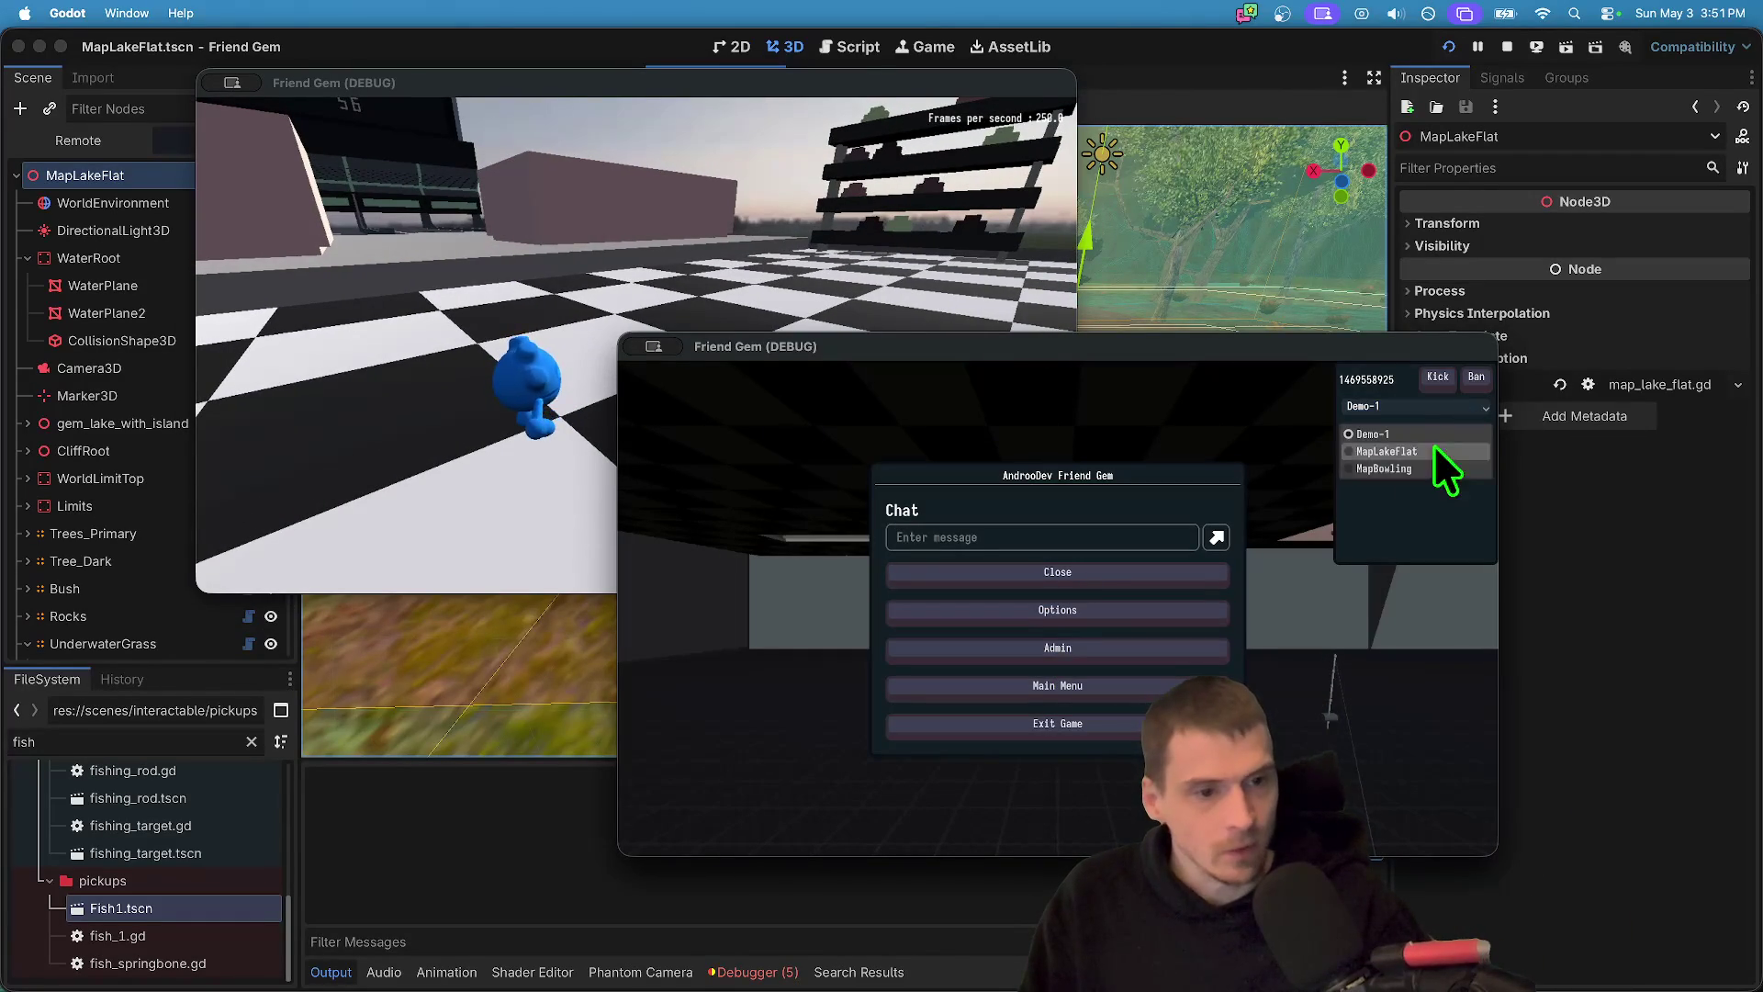
pyautogui.click(1424, 454)
pyautogui.click(1424, 437)
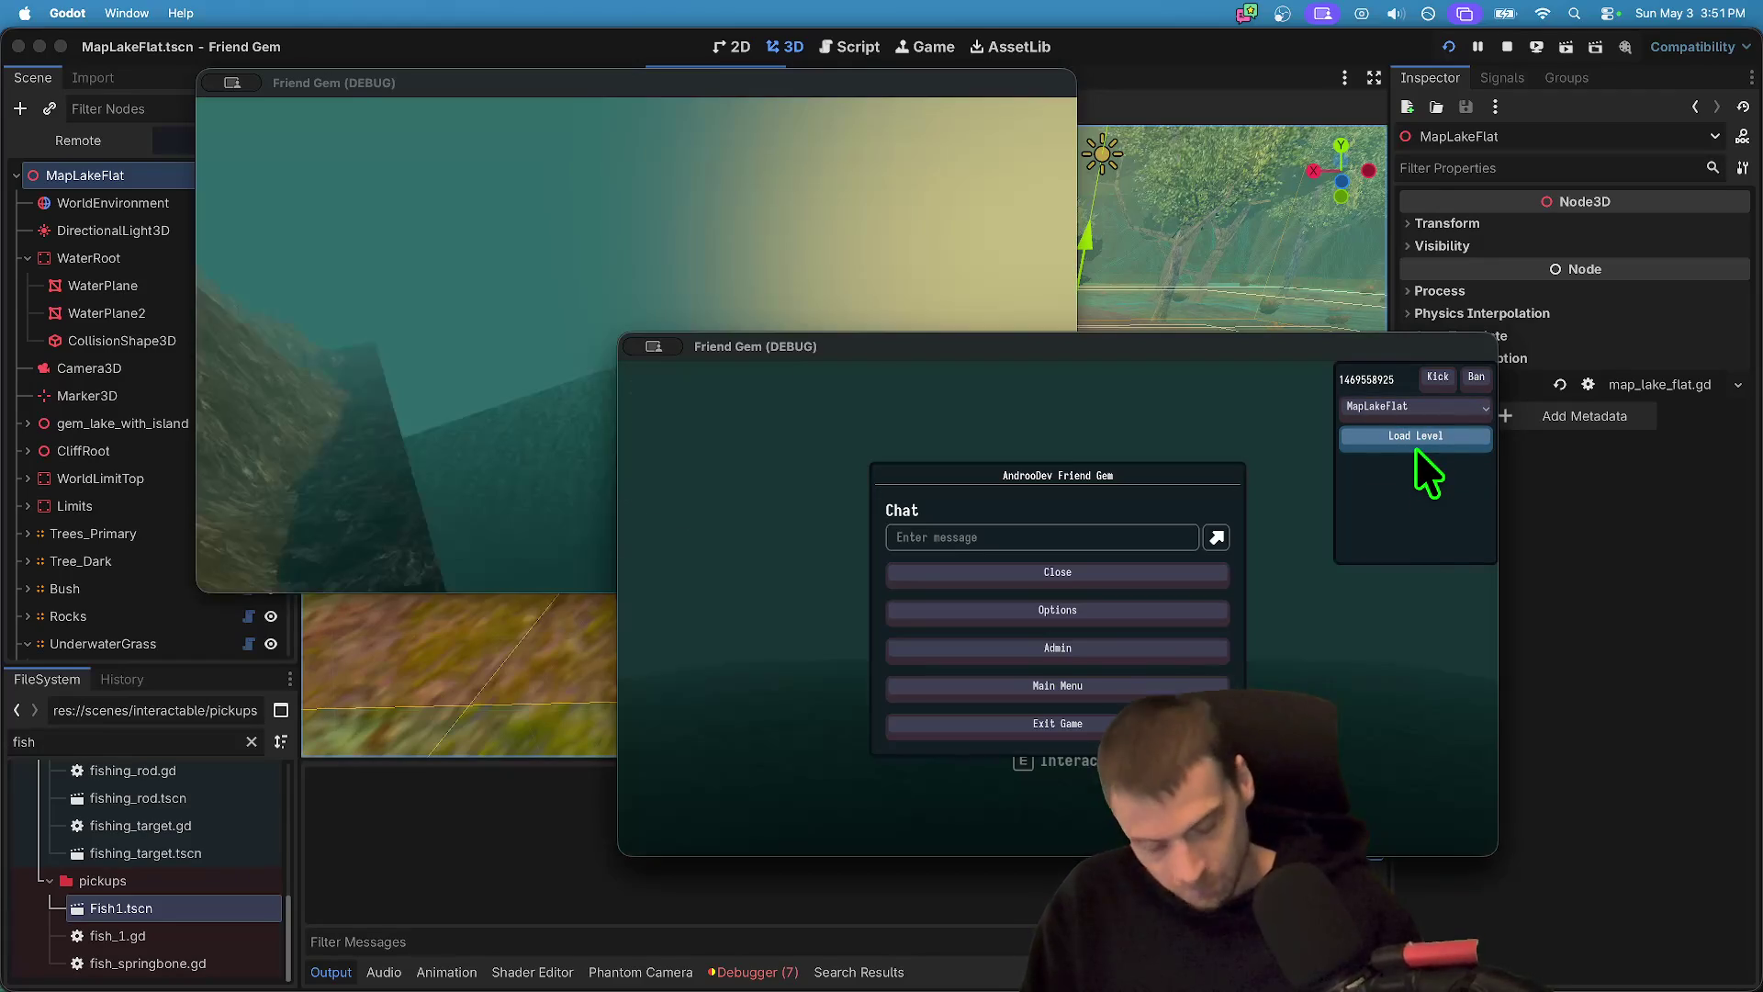
# - Cast the fishing line toward the glowing ring on the water
pyautogui.press('Escape')
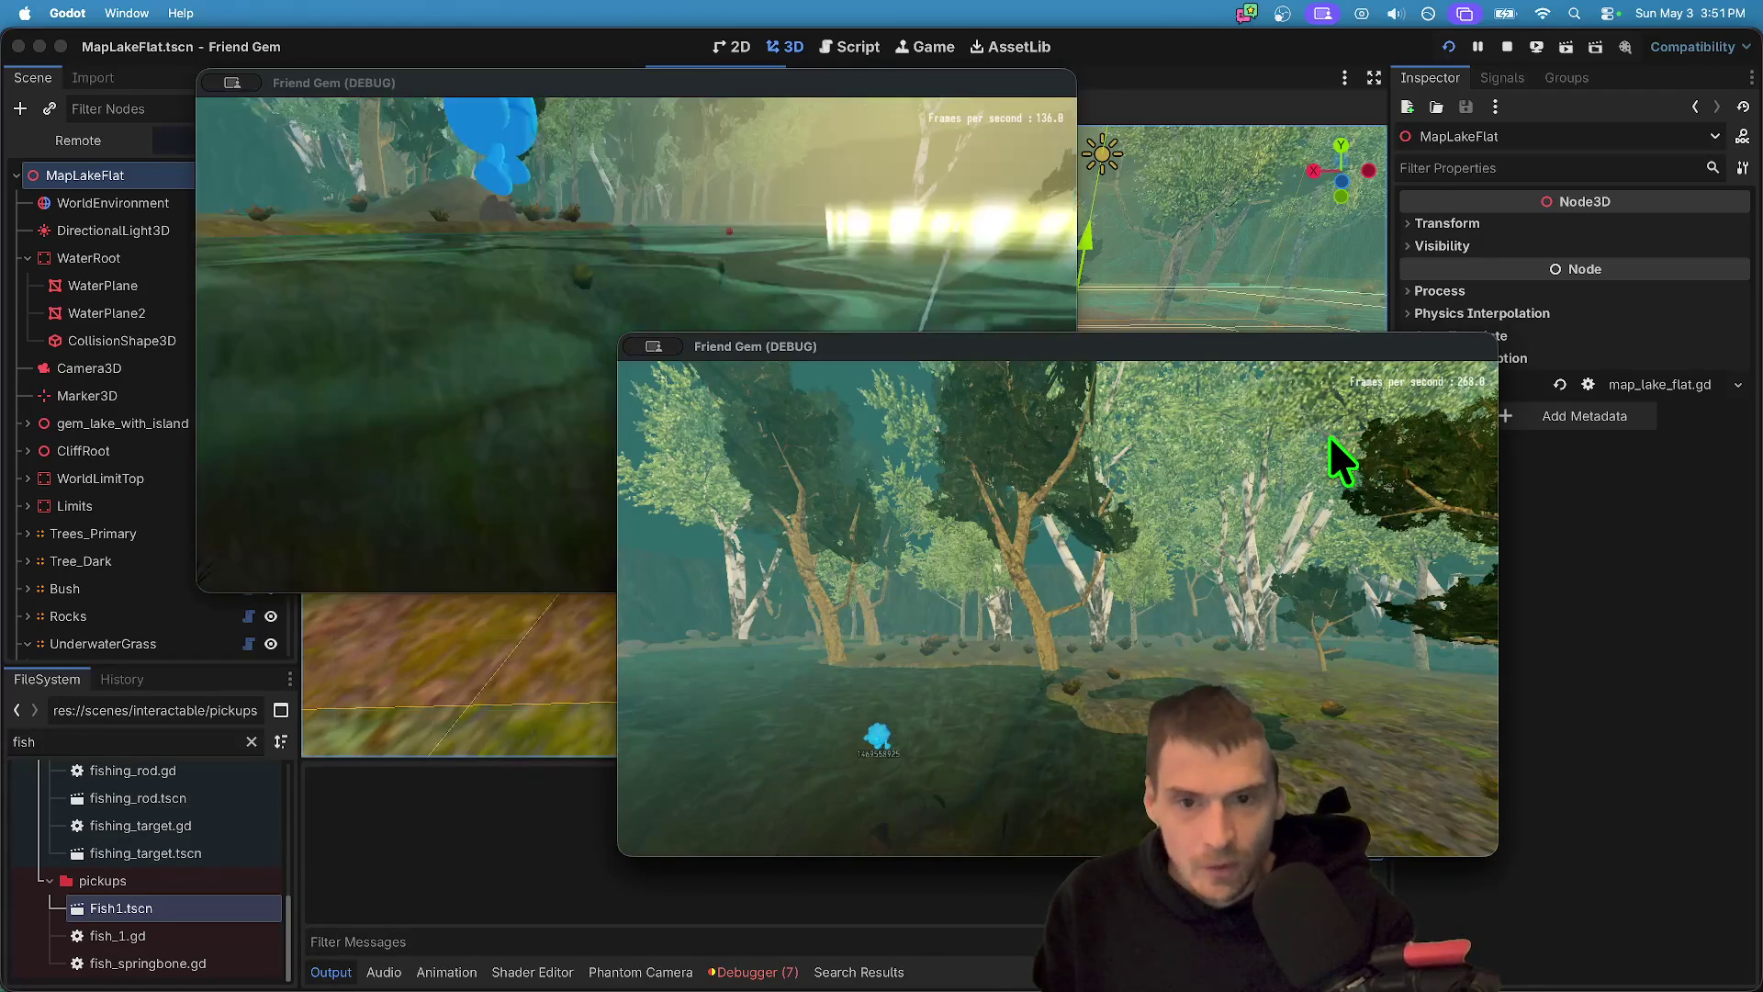
pyautogui.press('Escape')
pyautogui.click(918, 460)
pyautogui.press('e')
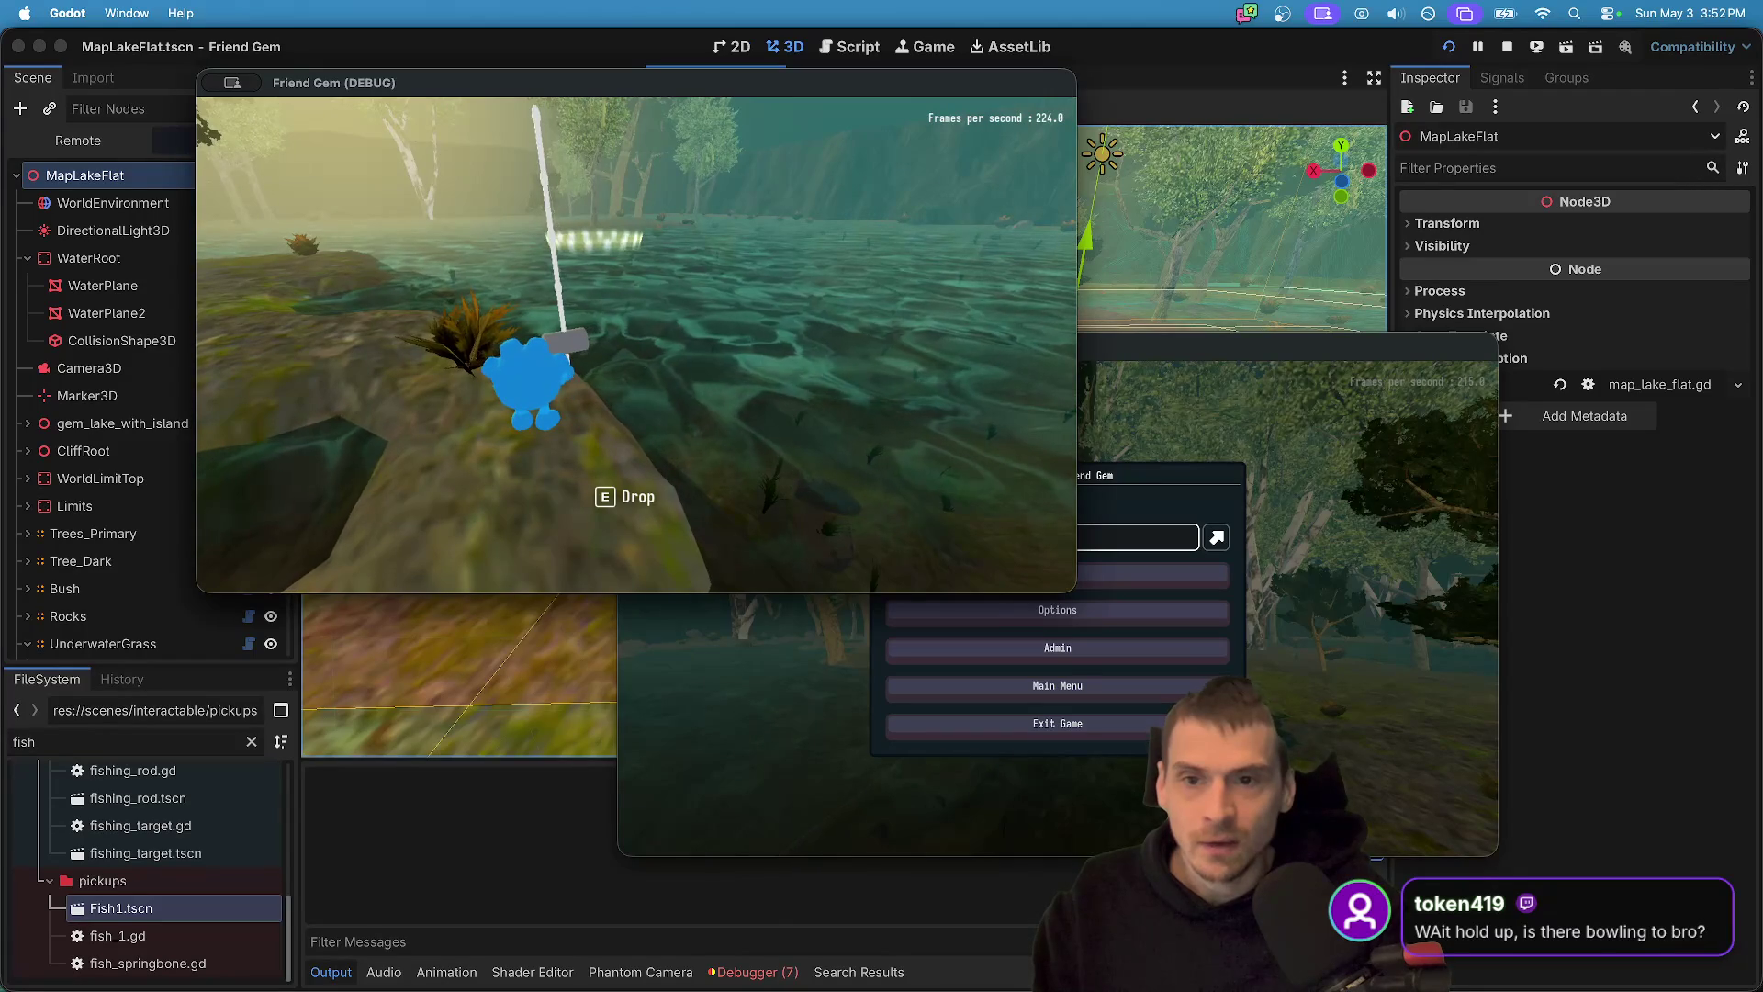
pyautogui.press('super+Tab')
pyautogui.press('super+Tab')
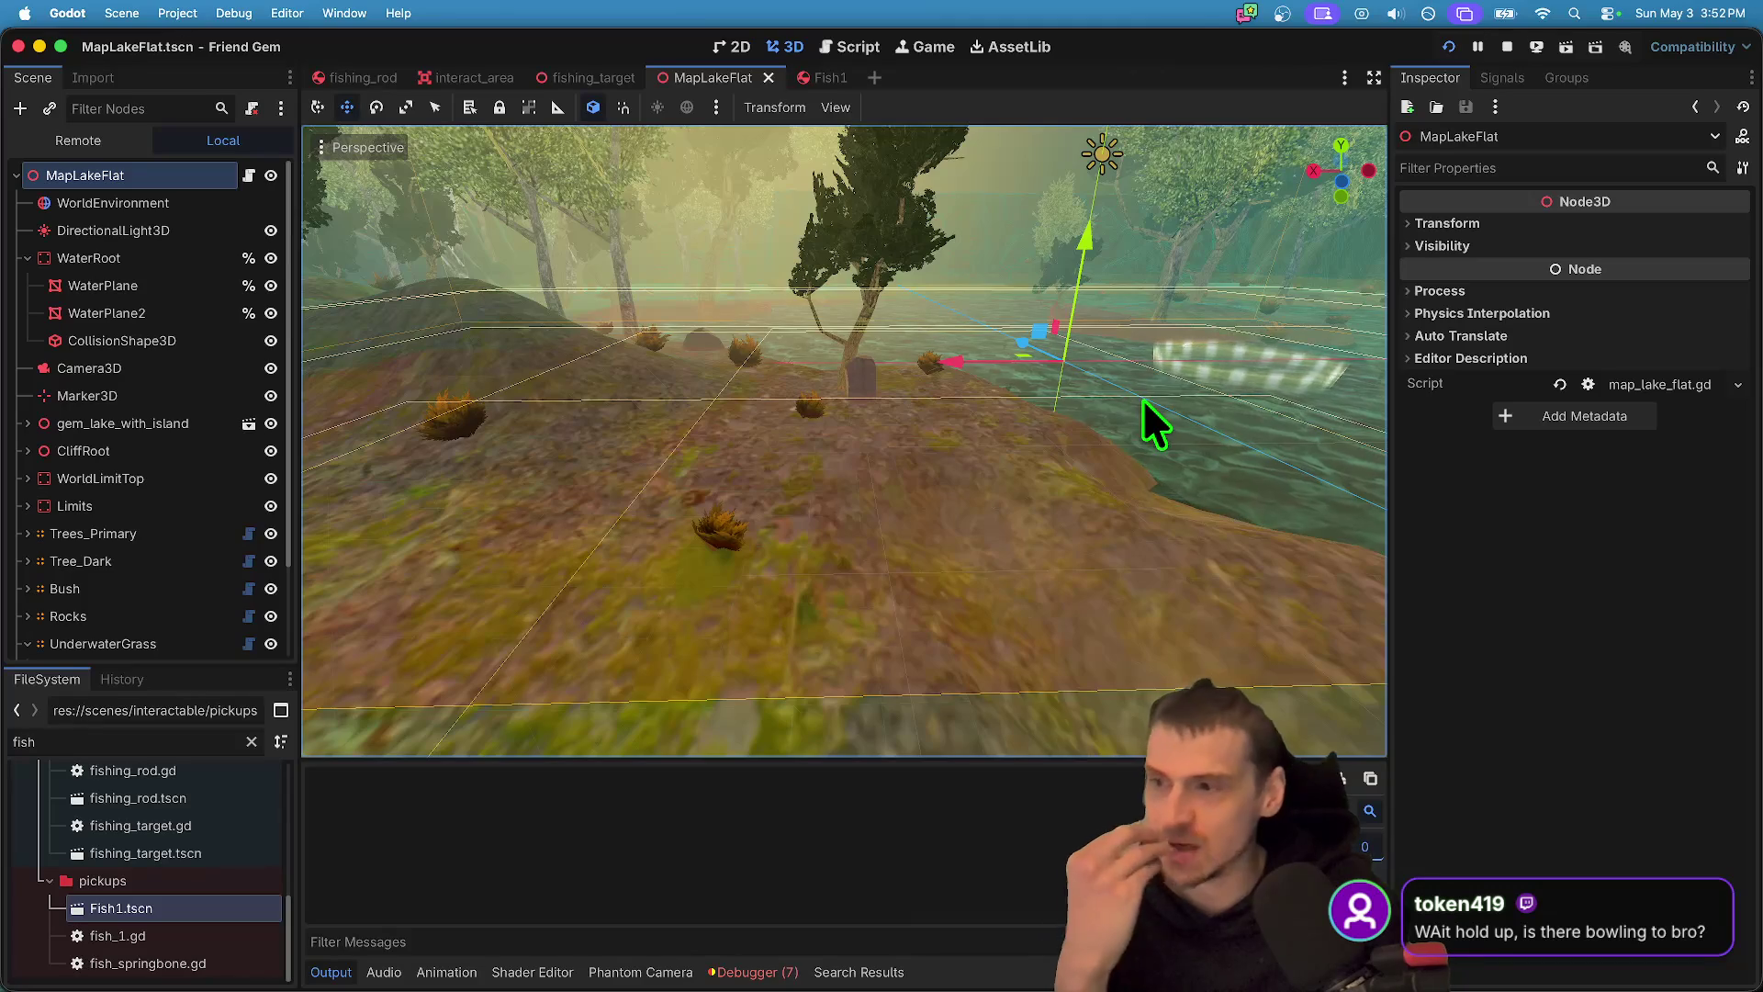
# - Go to the fishing_rod scene, select the Rope (8 segments, length 50.0), and open fishing_rod.gd
pyautogui.moveTo(1225, 268)
pyautogui.mouseDown()
pyautogui.moveTo(749, 170)
pyautogui.moveTo(1079, 377)
pyautogui.moveTo(918, 450)
pyautogui.moveTo(808, 413)
pyautogui.moveTo(887, 494)
pyautogui.mouseUp()
pyautogui.click(588, 77)
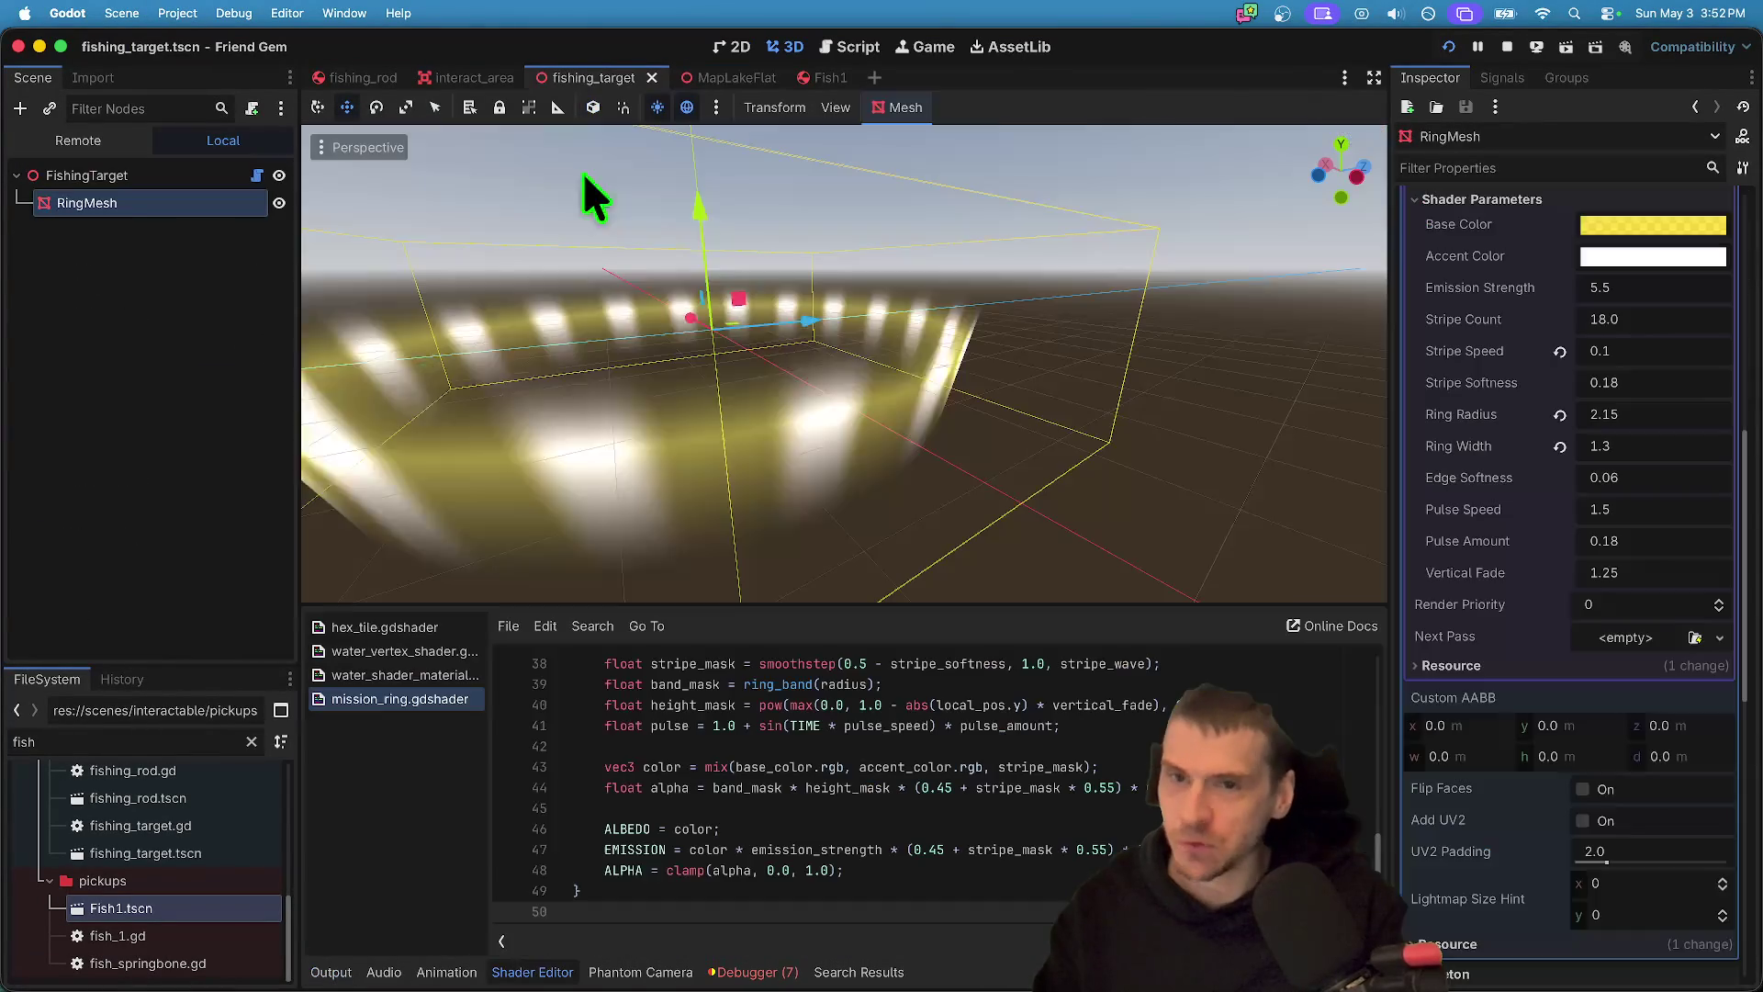
pyautogui.hotkey('ctrl', 'shift', 'Tab')
pyautogui.hotkey('ctrl', 'shift', 'Tab')
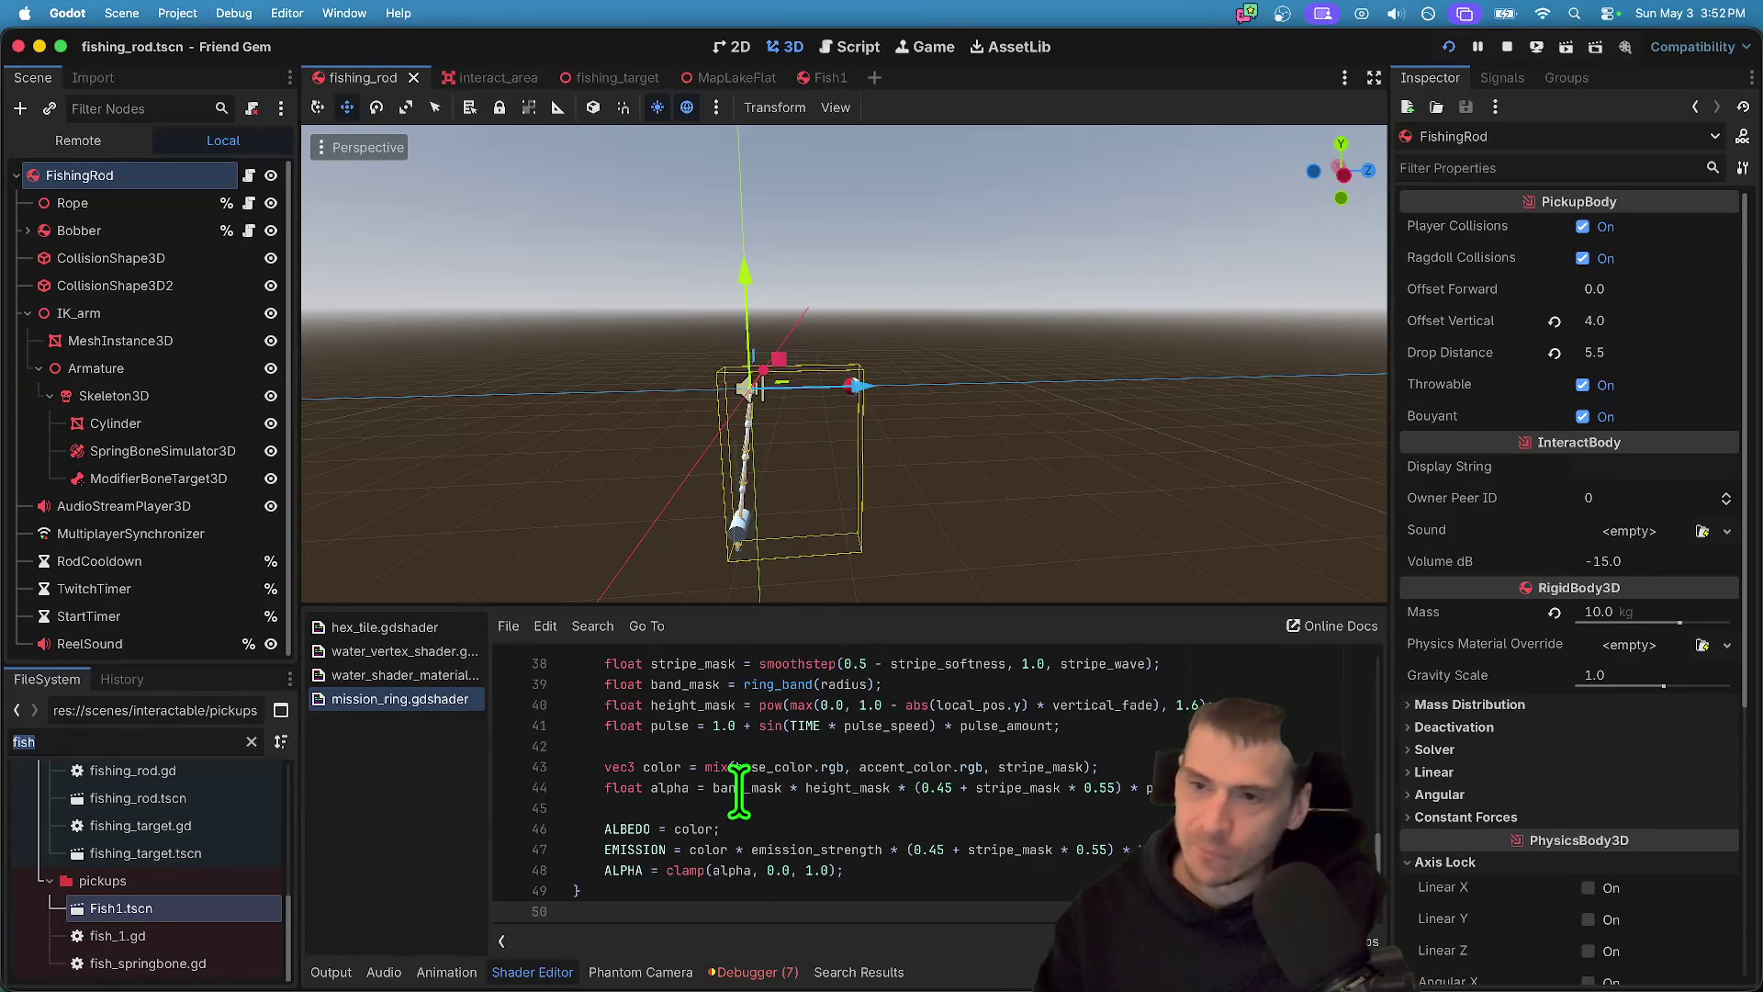
pyautogui.click(88, 211)
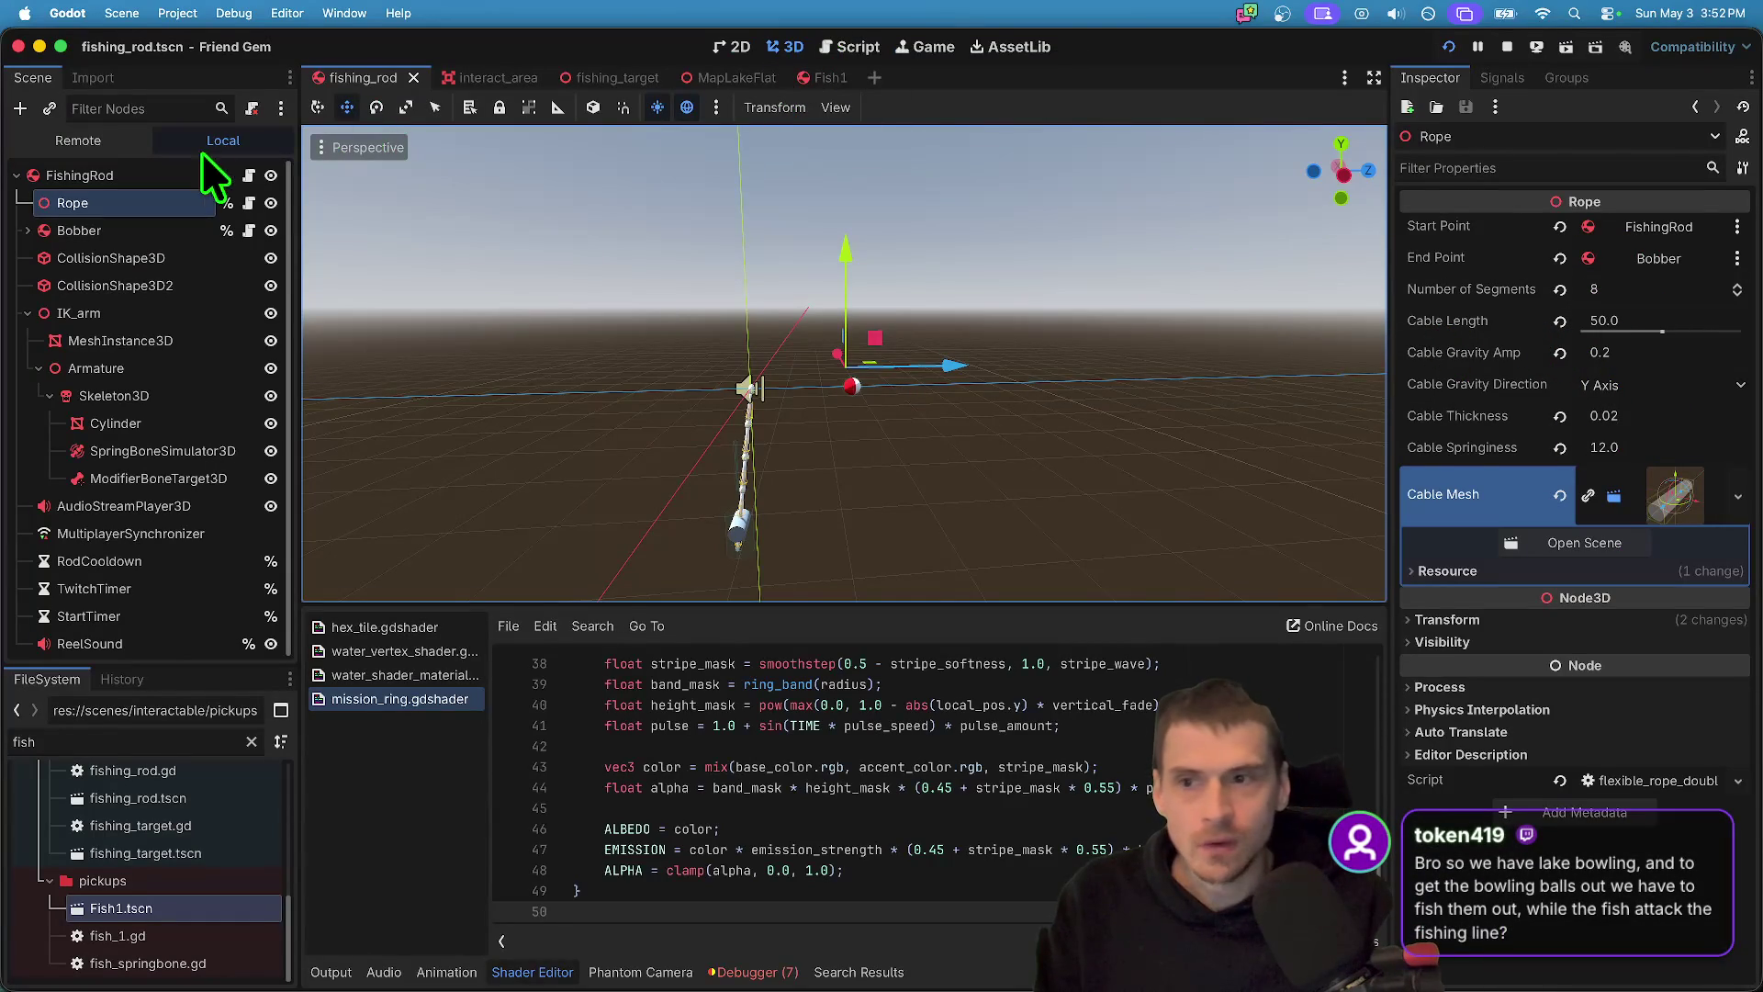
pyautogui.press('ctrl+super+3')
# - Set the Rope's Cable Length to 5.0, run the game, and cast the rod
pyautogui.scroll(-13, 745, 464)
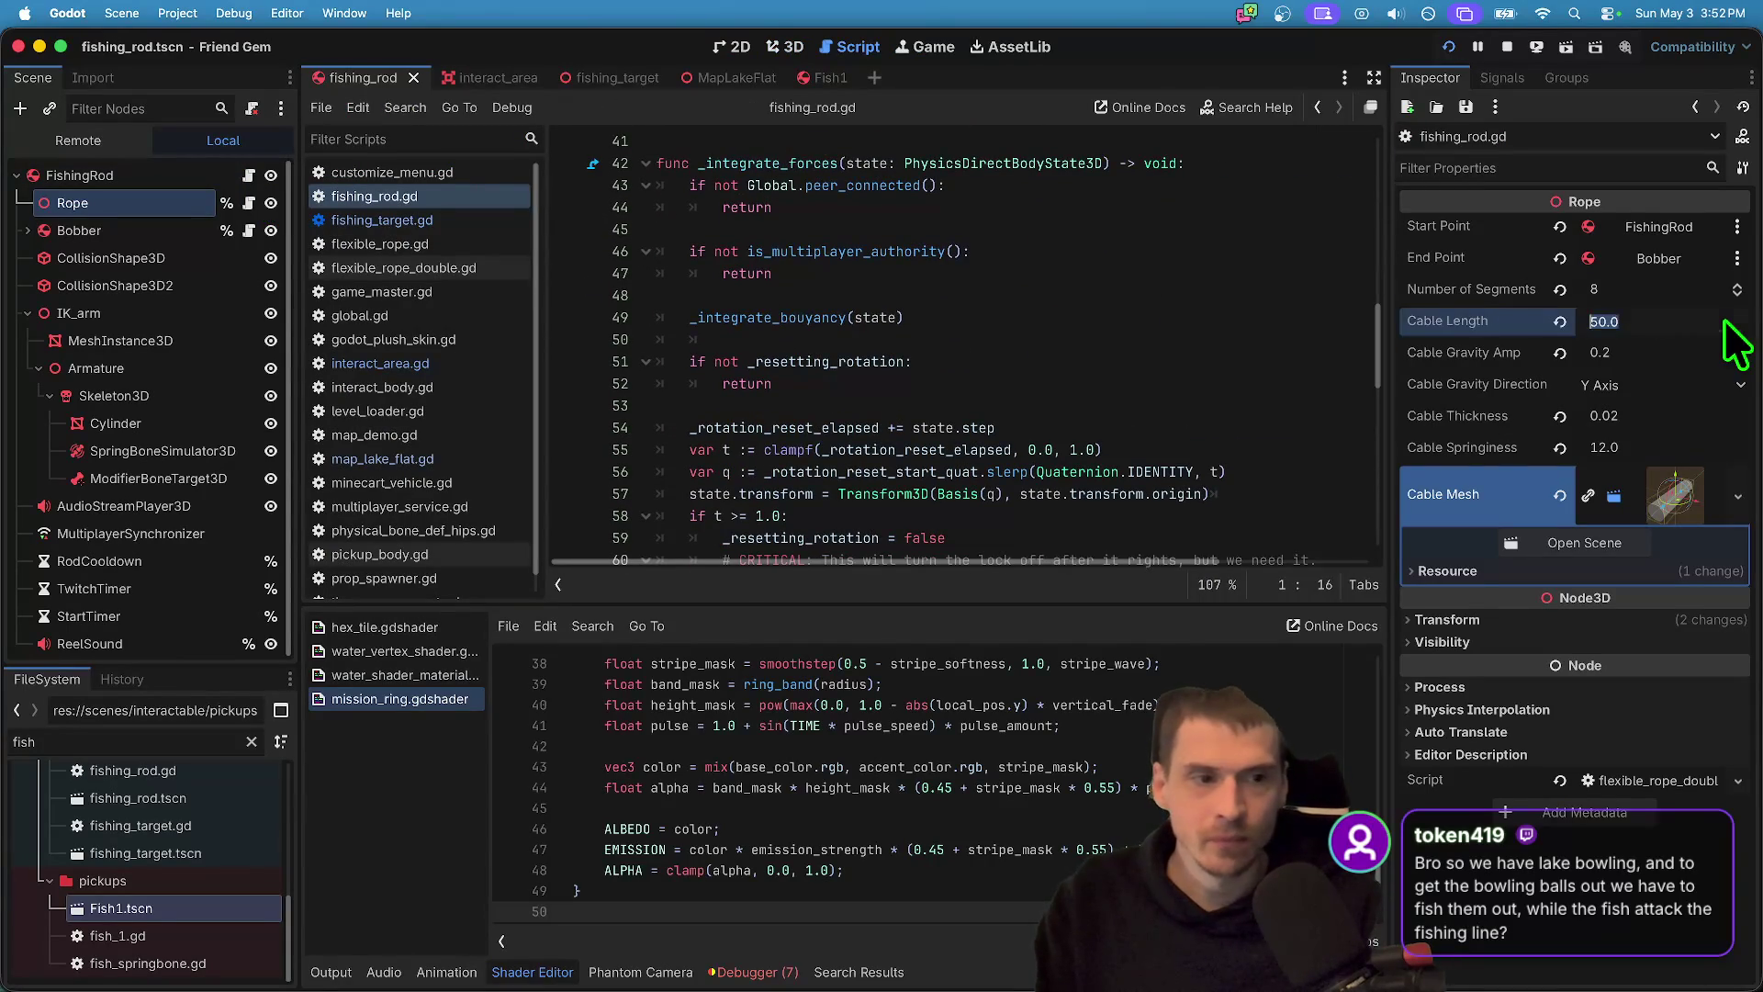
pyautogui.write('5')
pyautogui.press('Return')
pyautogui.press('super+s')
pyautogui.press('super+b')
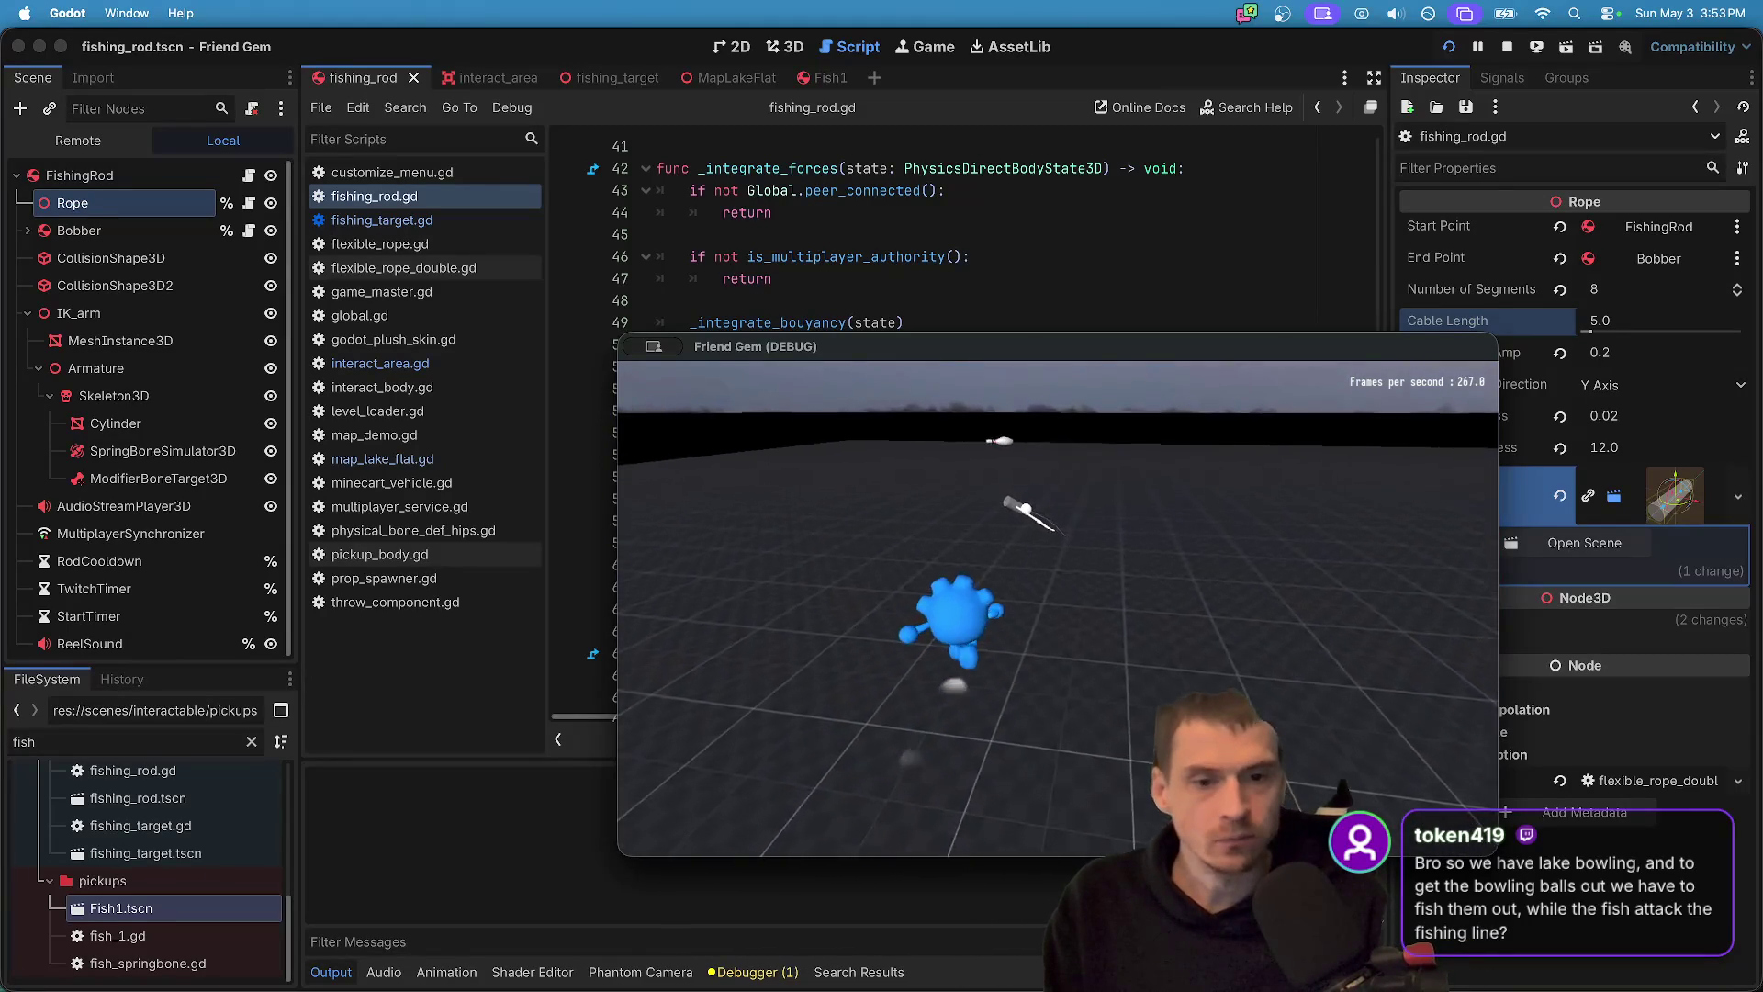
pyautogui.press('e')
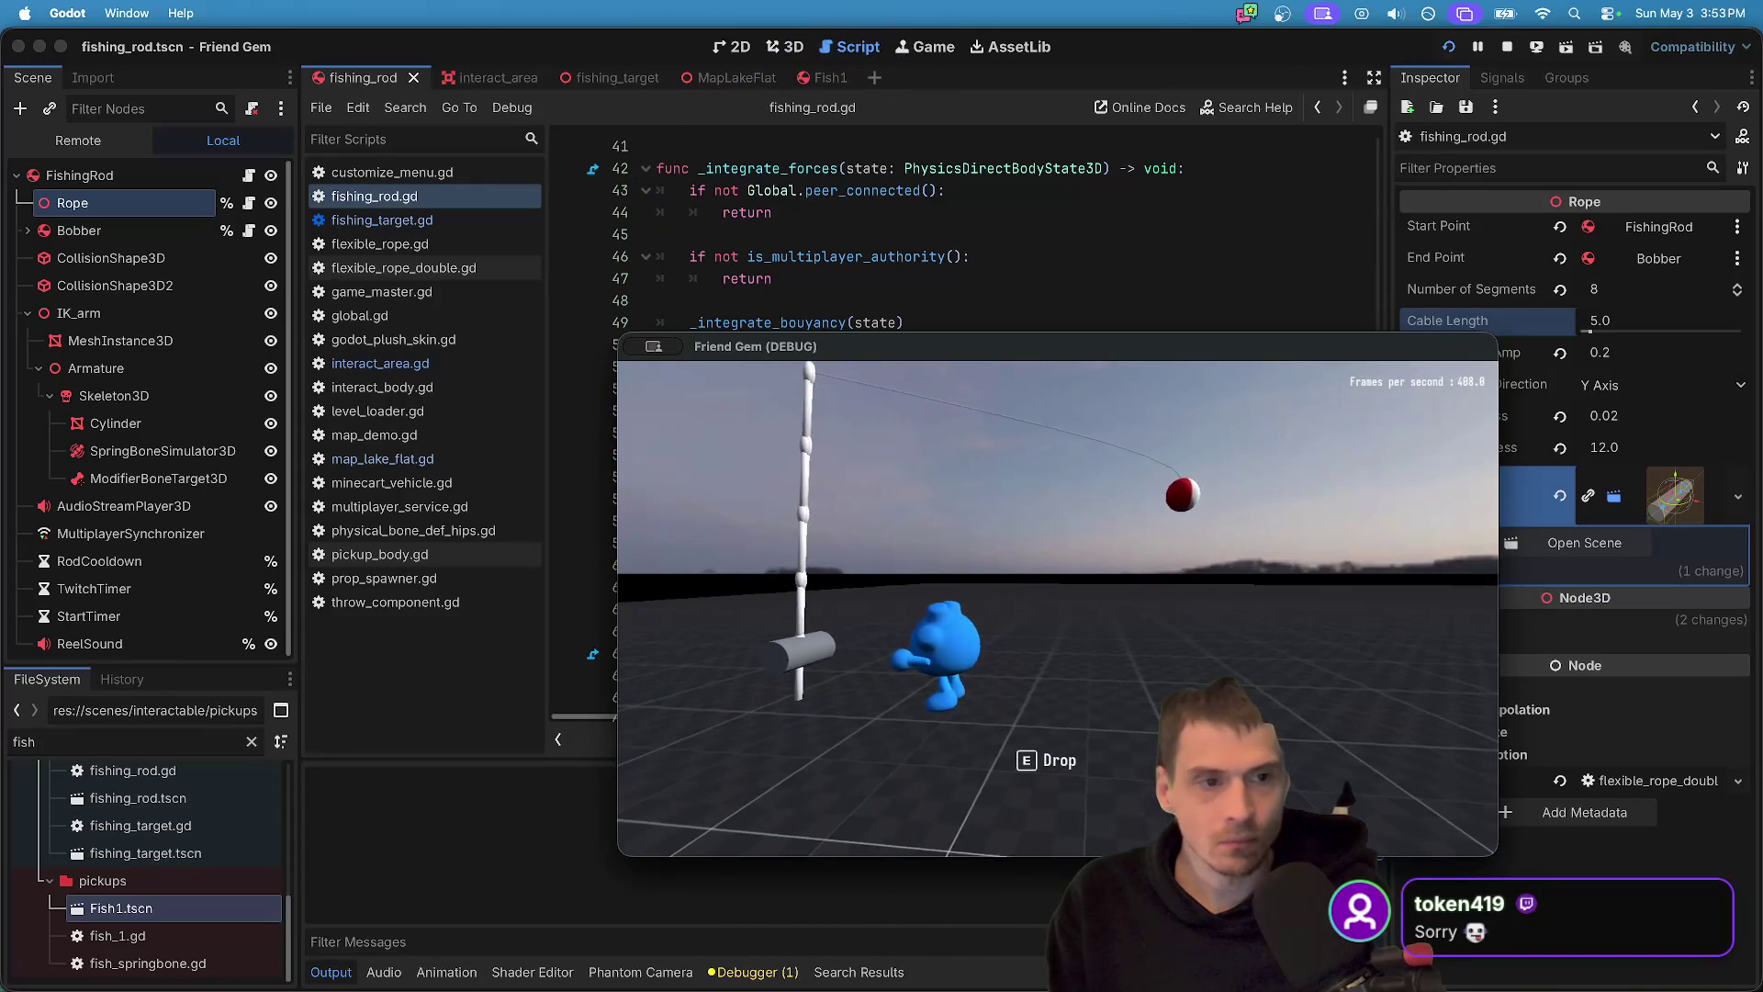
pyautogui.press('Escape')
# - Check the Bobber's mass, then select FishingRod to view its 10.0 kg physics settings
pyautogui.click(129, 235)
pyautogui.click(1665, 609)
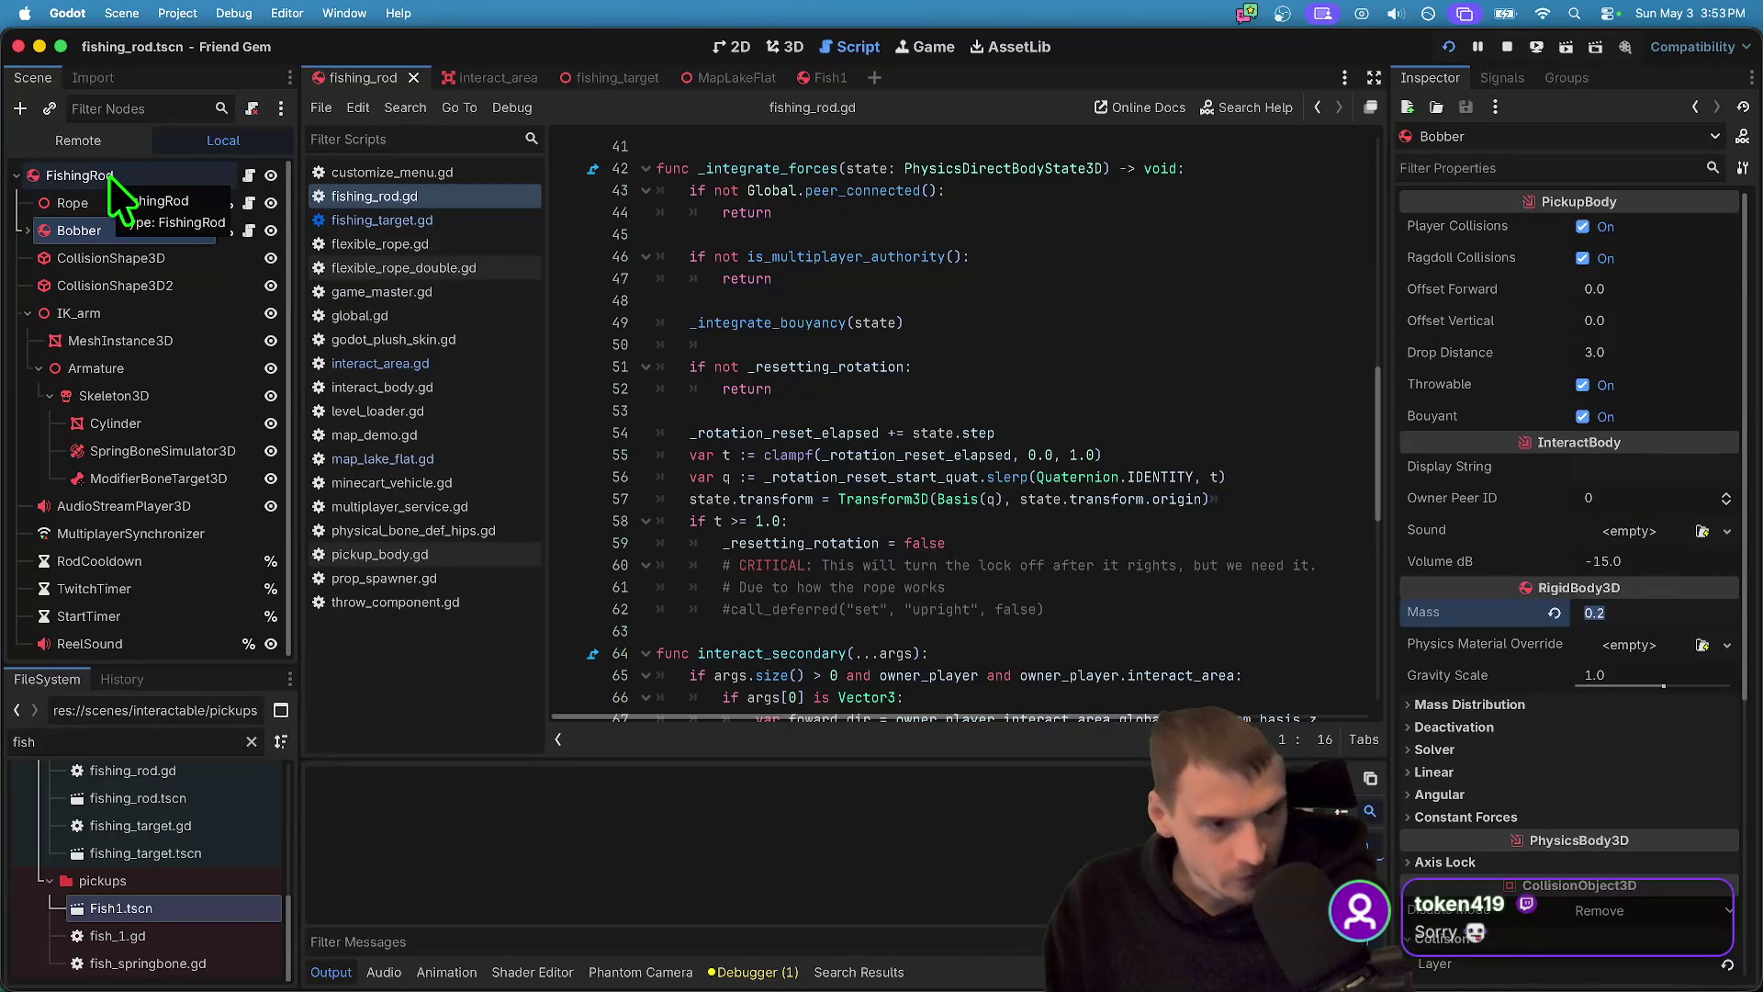
pyautogui.click(108, 175)
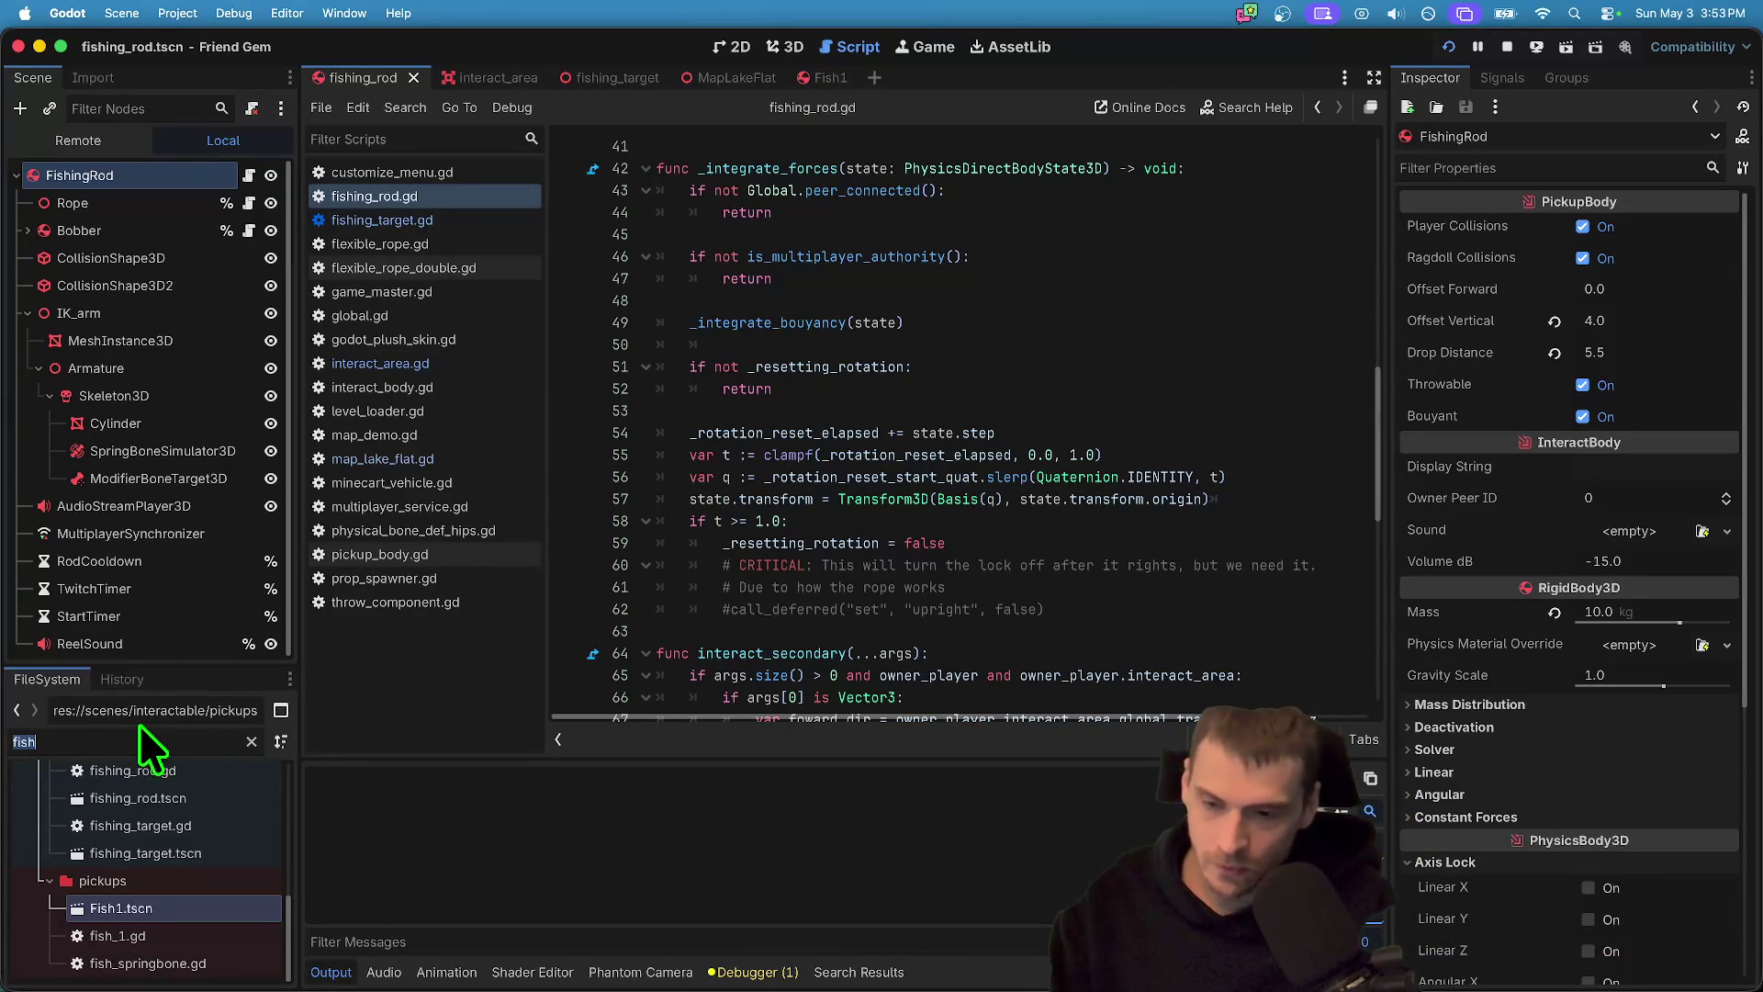
# - Find and open prop_spawner.gd from a file search for 'prop'
pyautogui.write('prop')
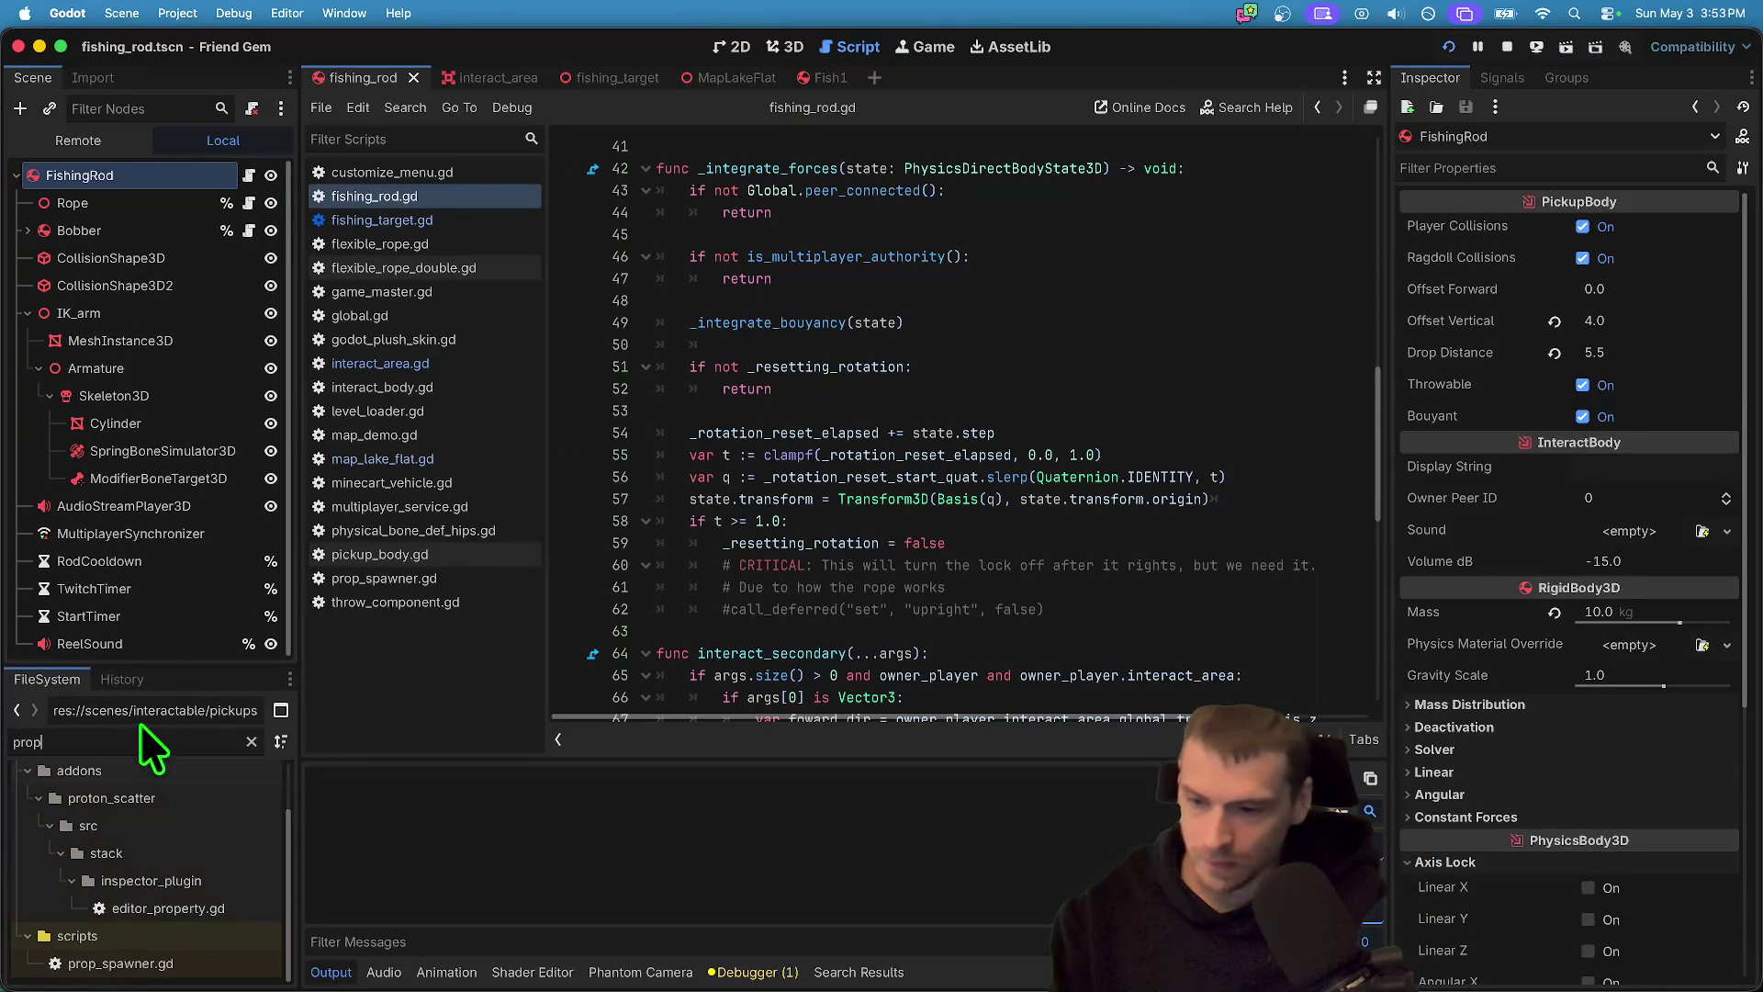
pyautogui.doubleClick(137, 963)
pyautogui.scroll(-5, 1026, 432)
# - Uncomment lines 55–67 with the minecart, fish, rock and bowling-pin spawn loops, then save
pyautogui.moveTo(662, 548)
pyautogui.mouseDown()
pyautogui.moveTo(652, 350)
pyautogui.moveTo(610, 286)
pyautogui.mouseUp()
pyautogui.hotkey('ctrl', 'k')
pyautogui.click(936, 327)
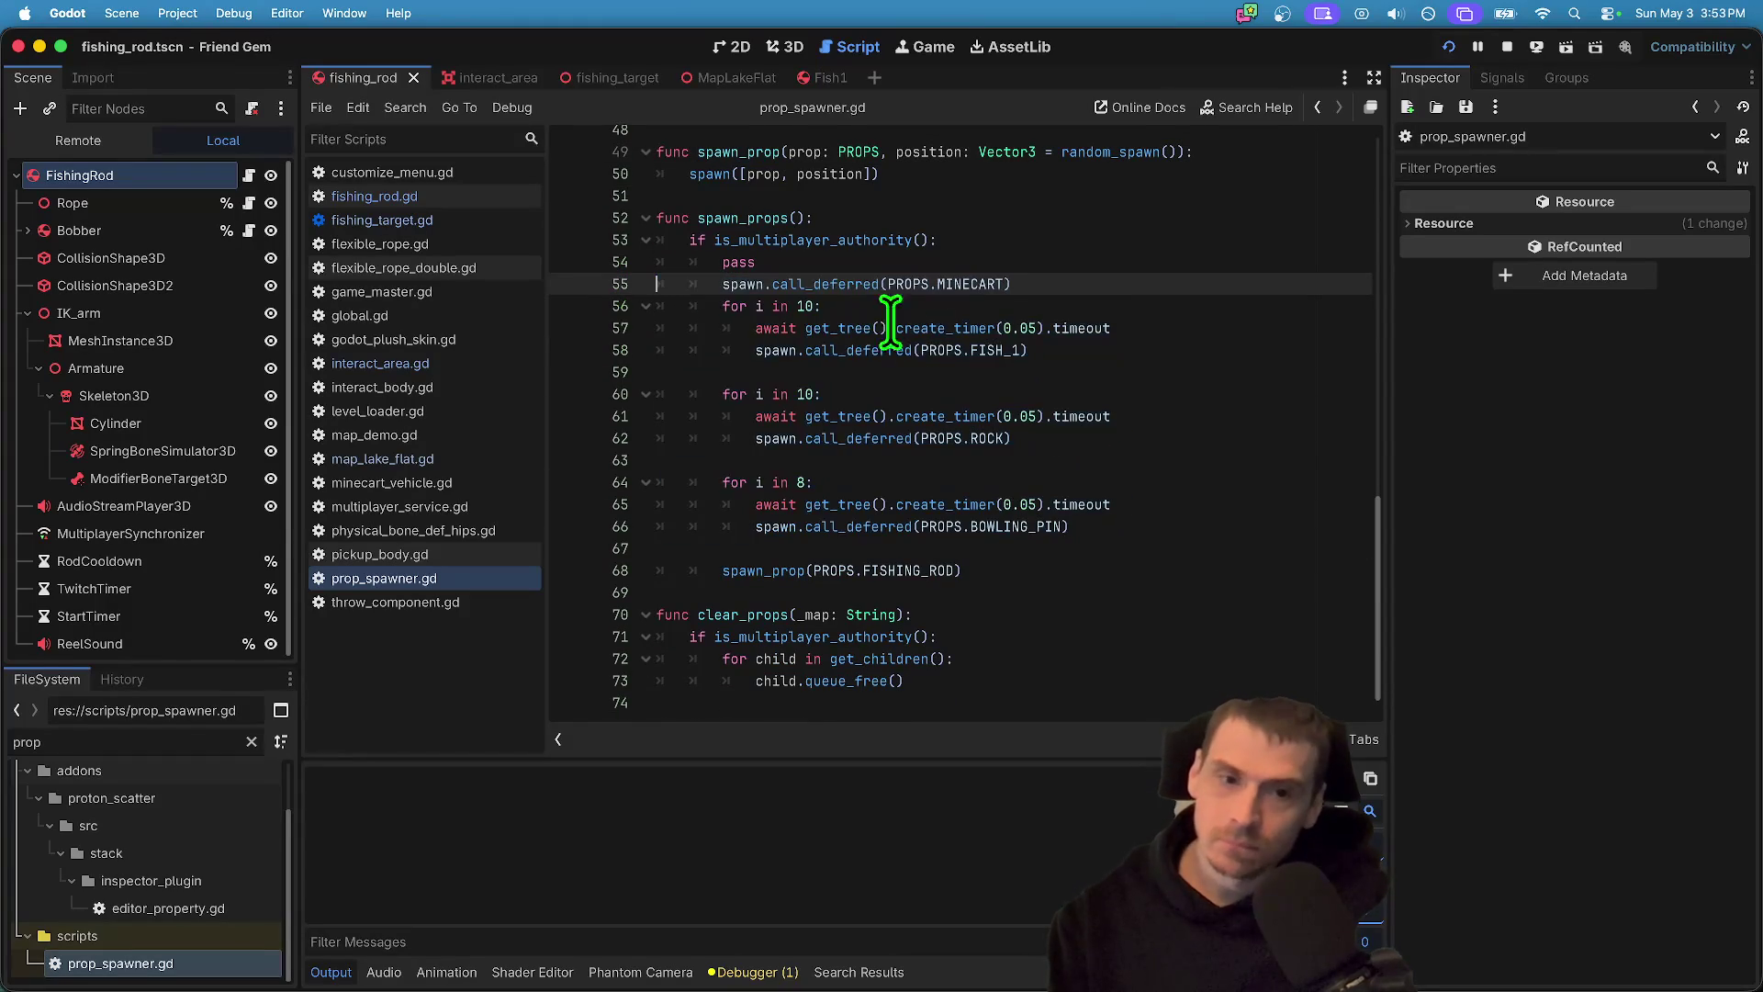
pyautogui.hotkey('ctrl', 's')
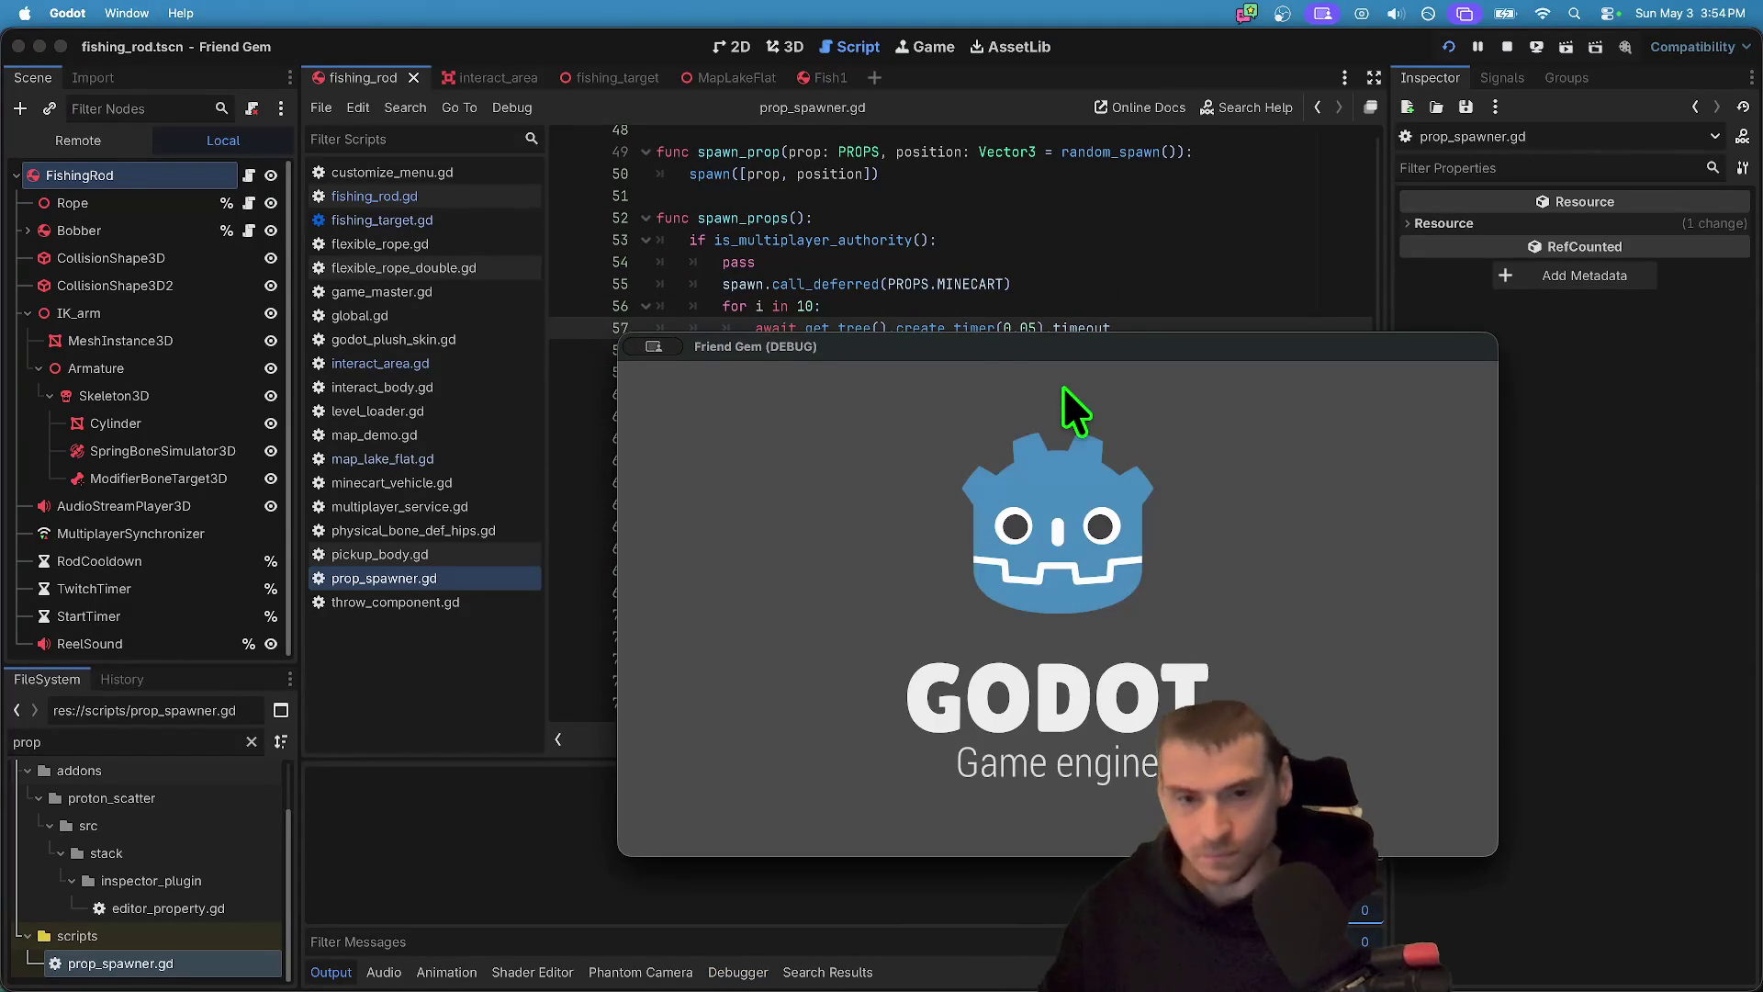
pyautogui.moveTo(1006, 356)
pyautogui.mouseDown()
pyautogui.moveTo(321, 133)
pyautogui.moveTo(462, 106)
pyautogui.mouseUp()
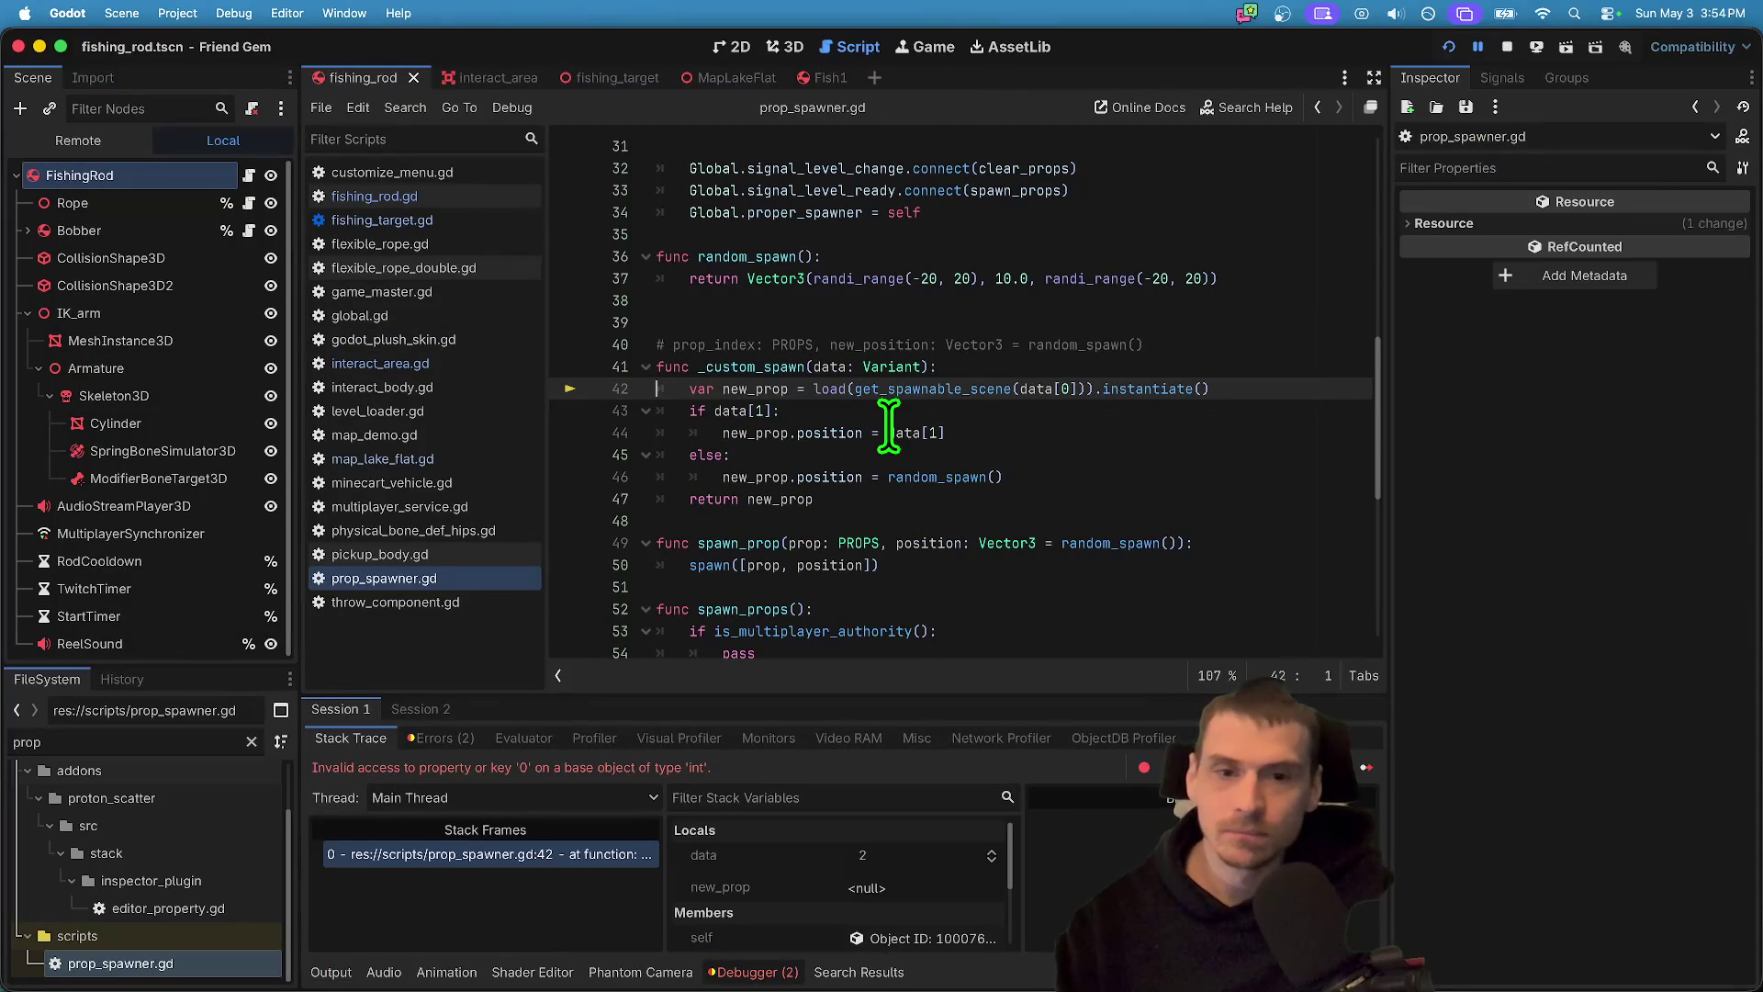
# - Stop the running game that broke on line 42
pyautogui.moveTo(889, 427)
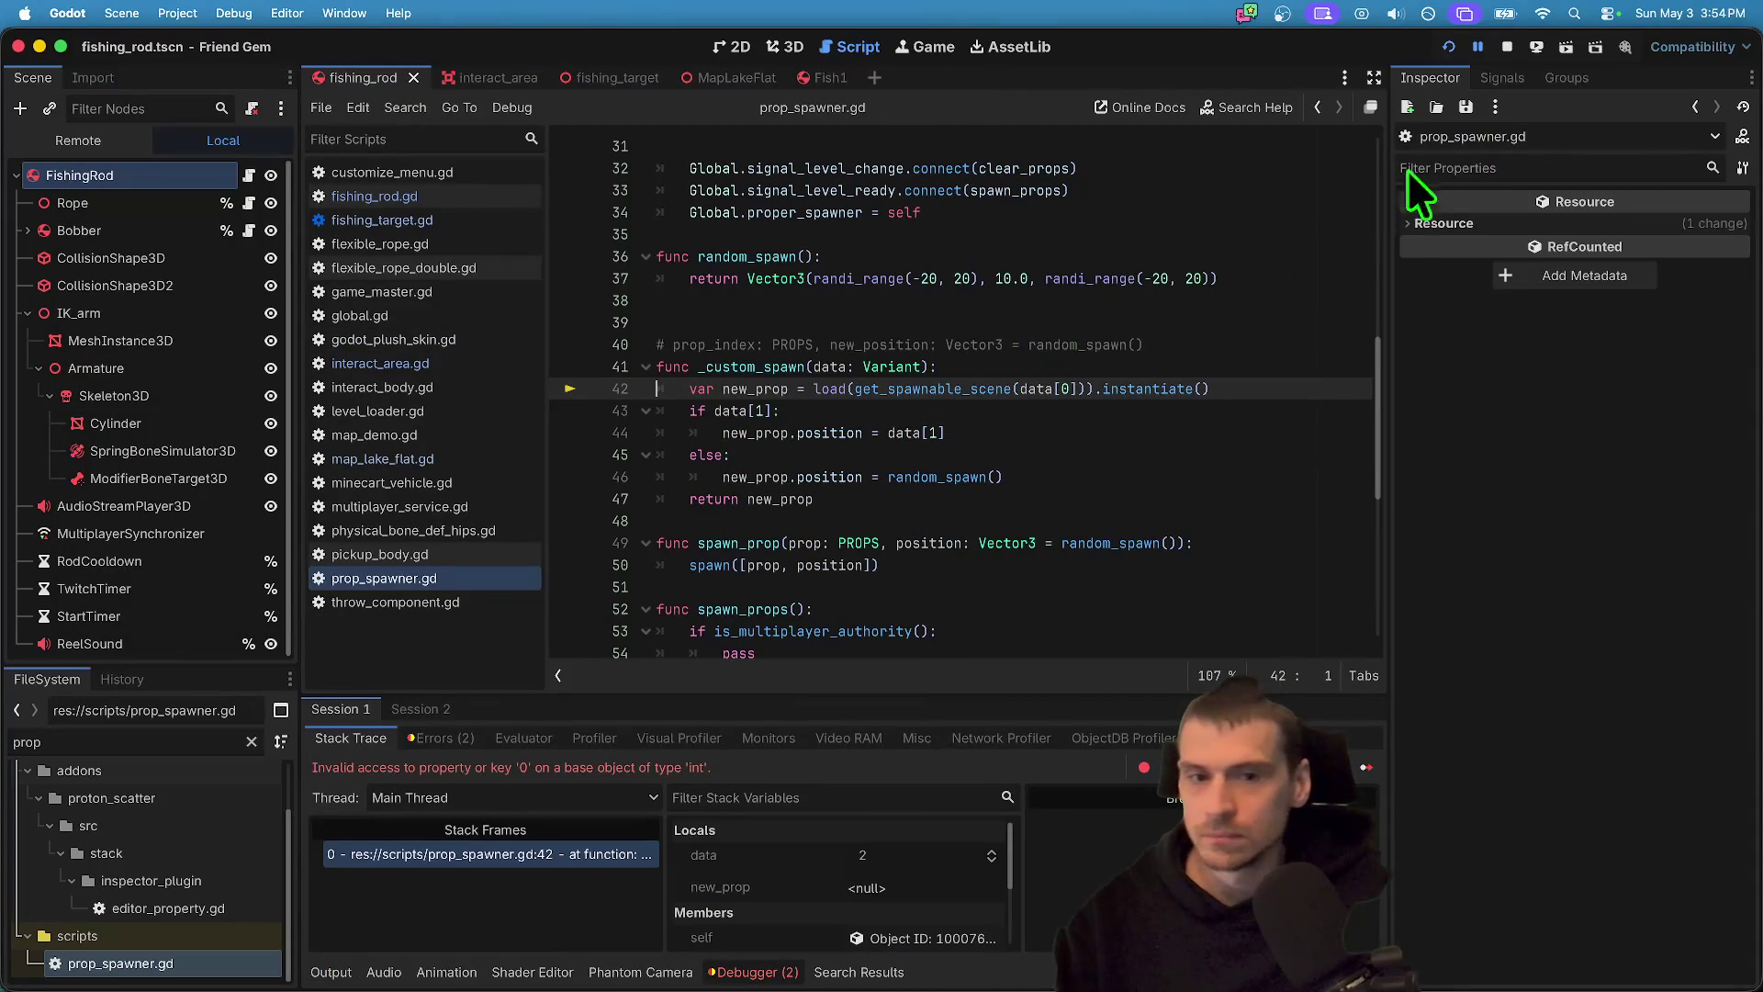
pyautogui.click(1510, 45)
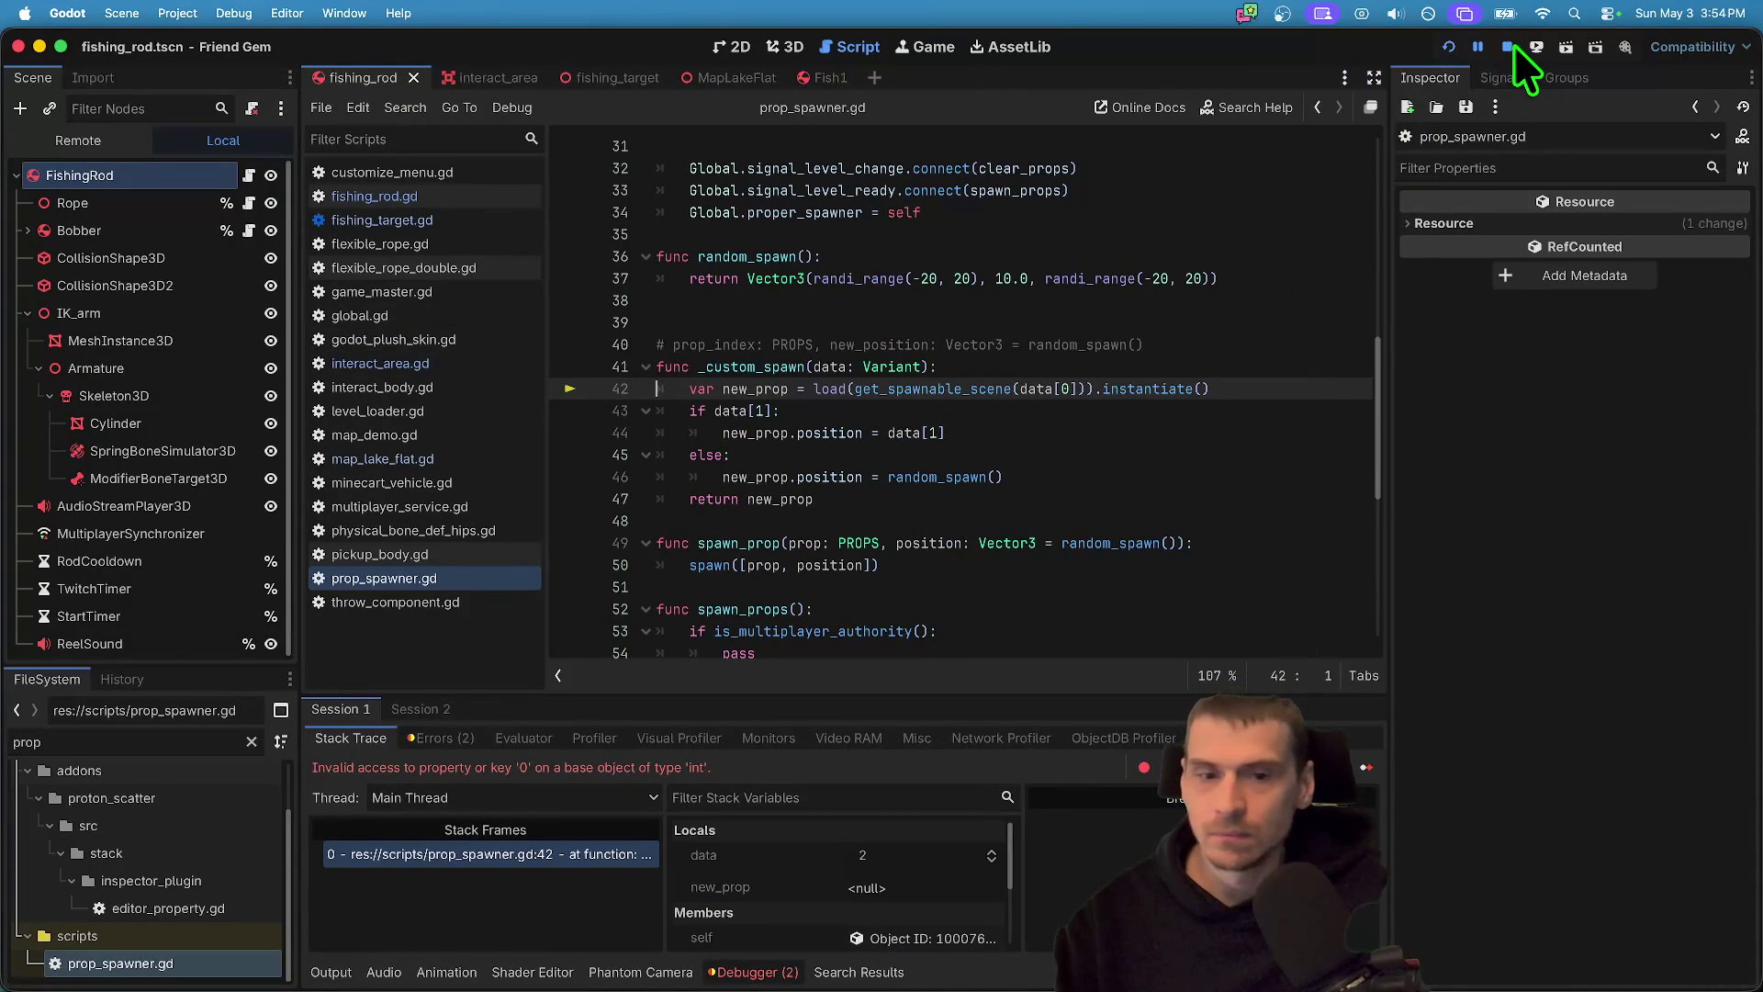
pyautogui.scroll(-5, 1150, 457)
pyautogui.scroll(-2, 1151, 456)
# - Replace the spawn lines' call_deferred calls with spawn_prop, save the script and run the game
pyautogui.click(968, 462)
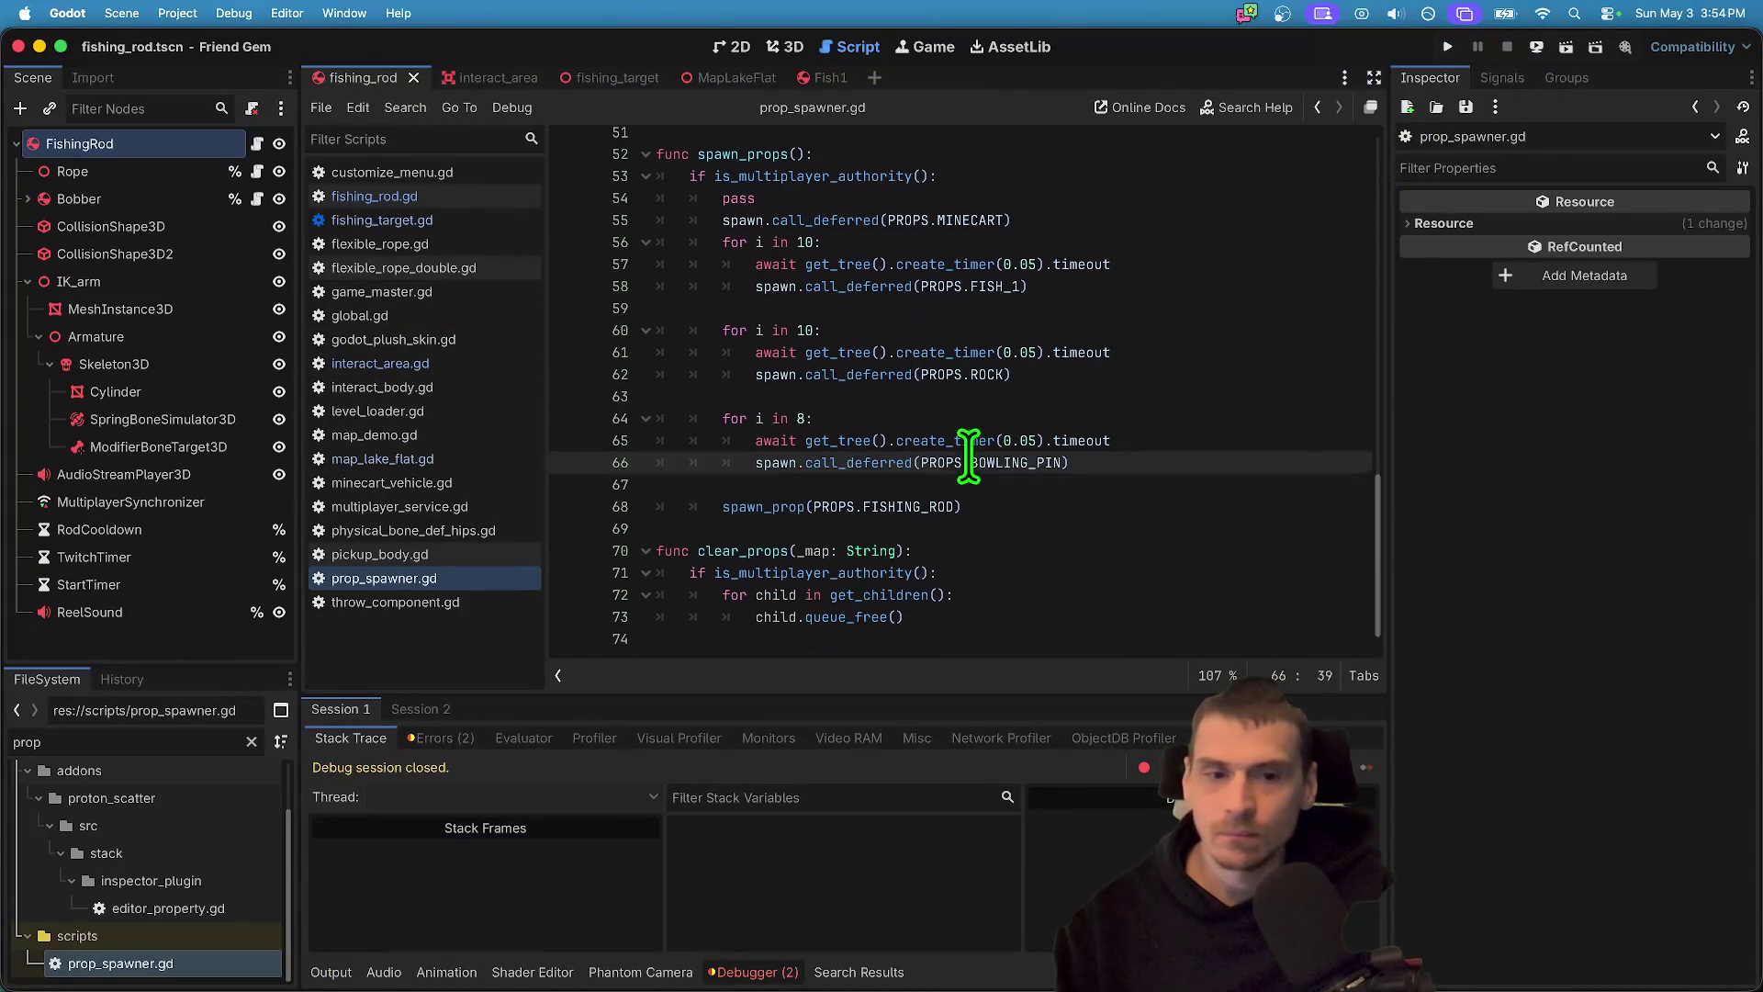
pyautogui.click(990, 376)
pyautogui.click(1009, 287)
pyautogui.click(837, 220)
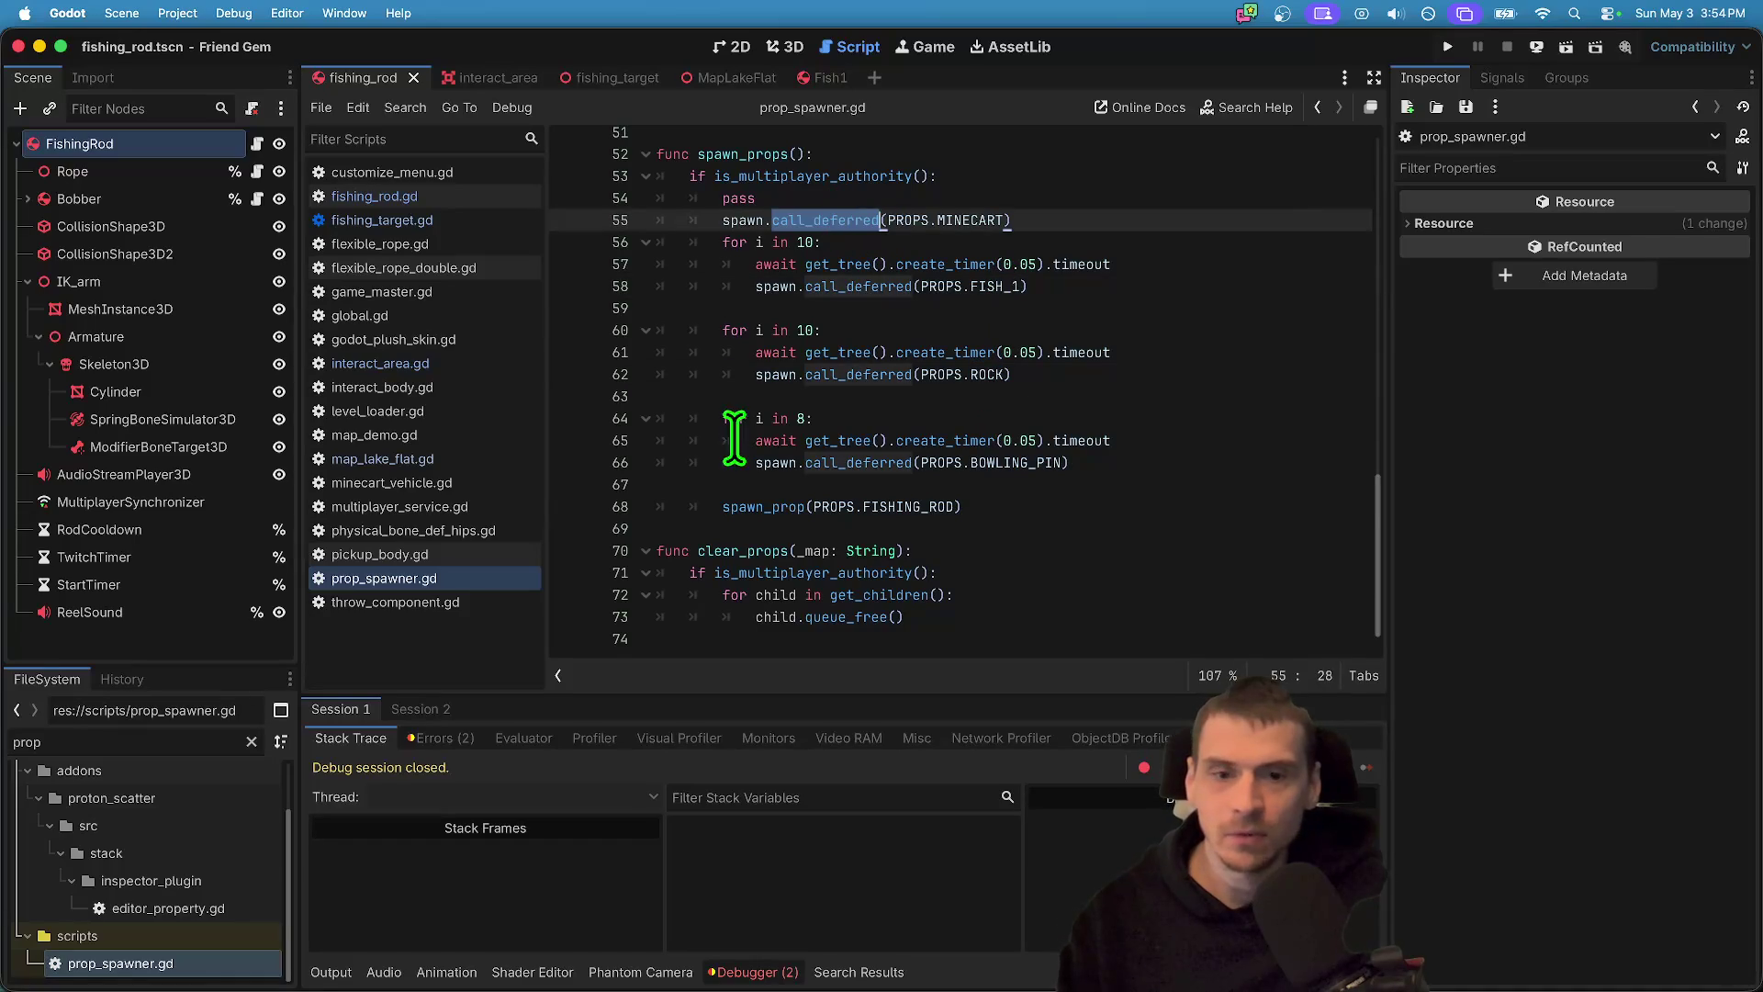
pyautogui.click(755, 505)
pyautogui.click(740, 220)
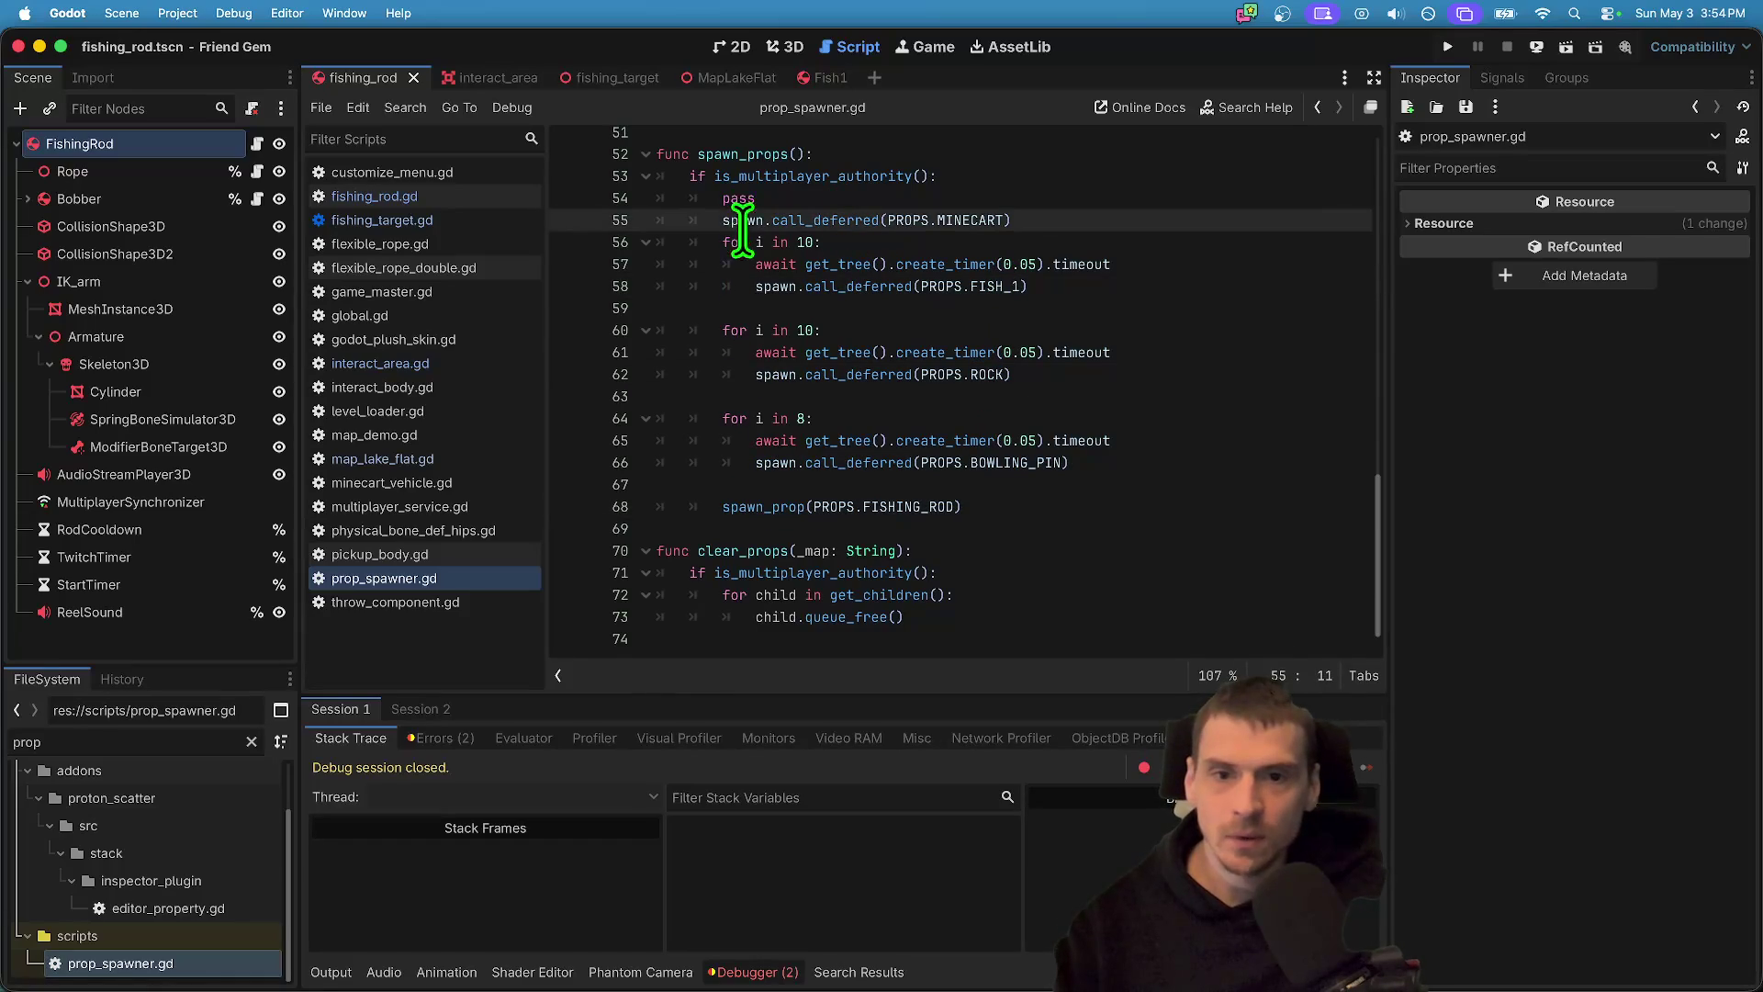
pyautogui.moveTo(764, 220); pyautogui.dragTo(879, 220)
pyautogui.press('super+d')
pyautogui.press('super+d')
pyautogui.press('super+d')
pyautogui.write('_prop')
pyautogui.click(1231, 462)
pyautogui.press('super+s')
pyautogui.press('super+b')
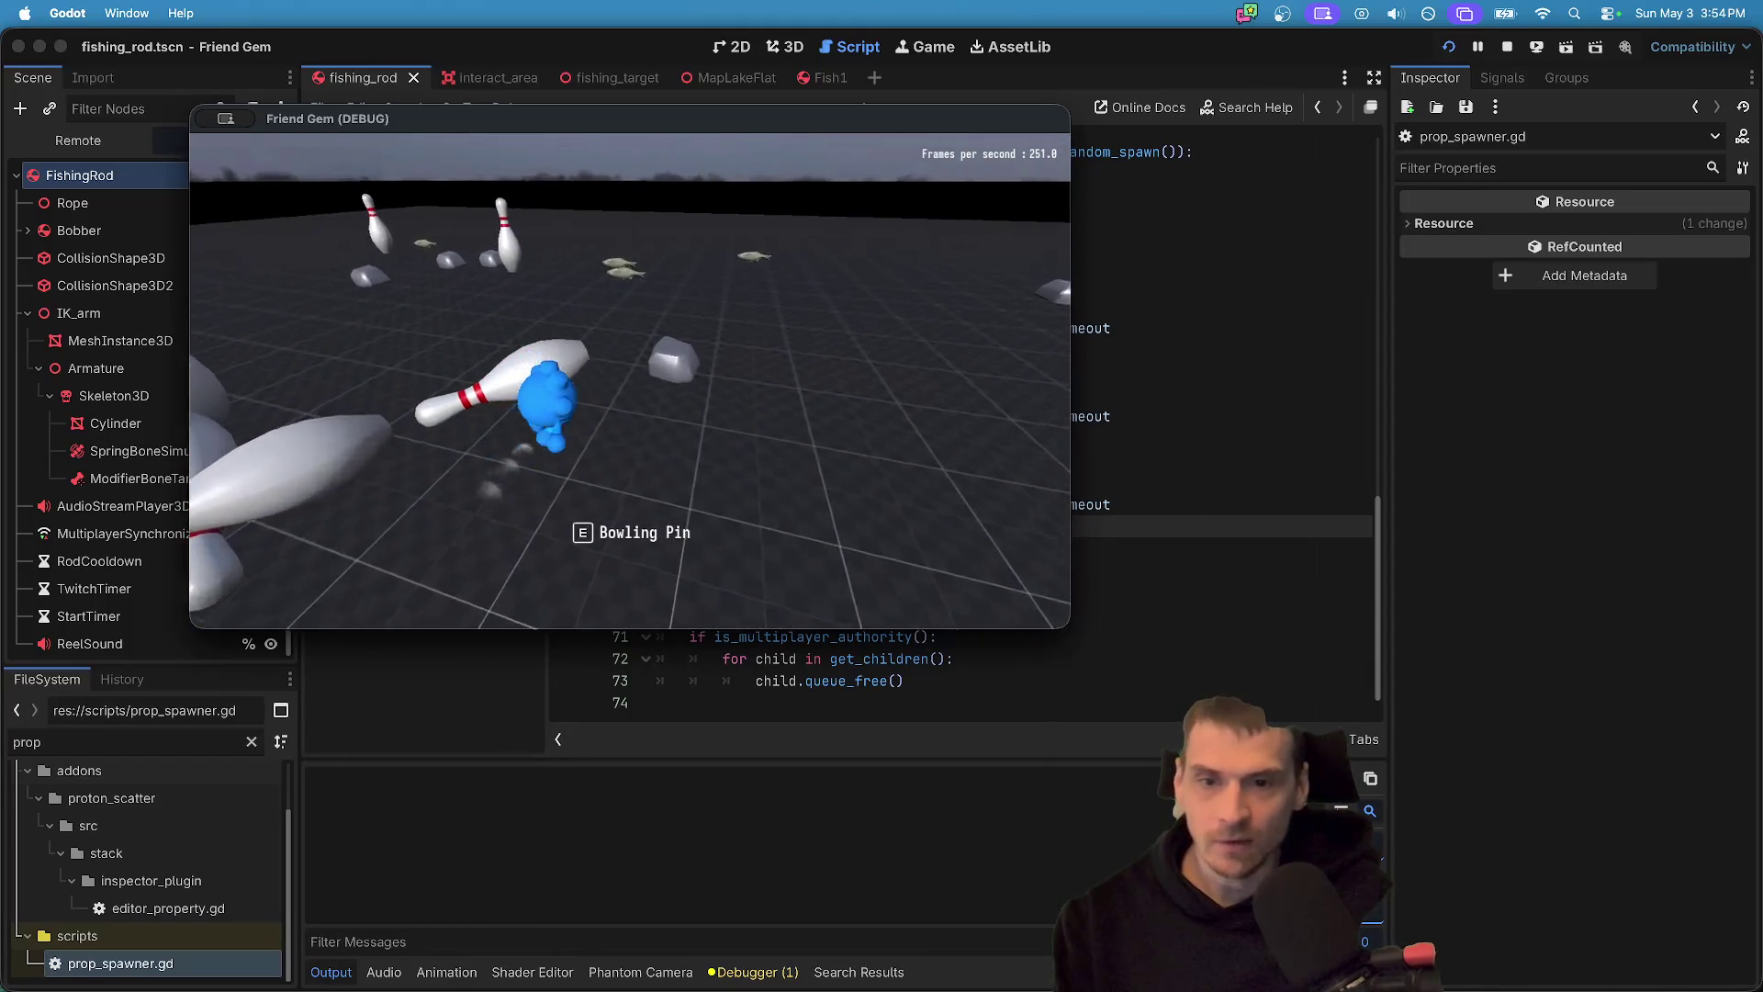
# - Bring up the in-game pause menu over the prop-filled arena
pyautogui.press('Escape')
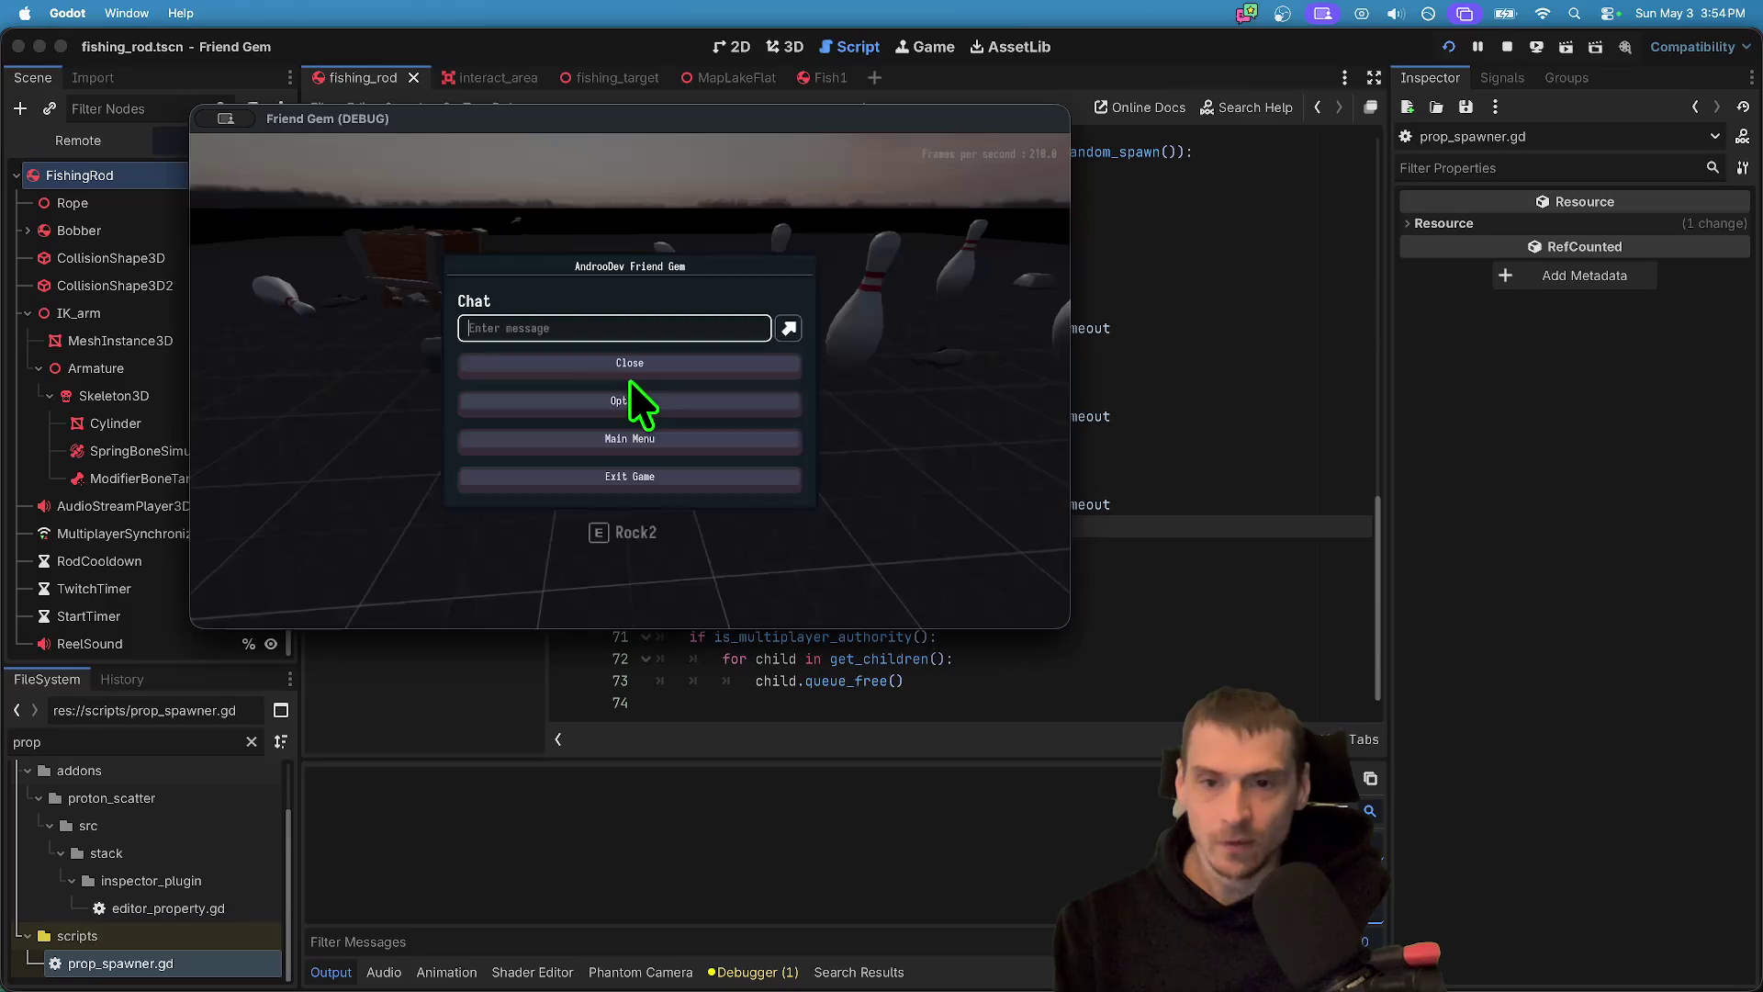
# - Load the MapBowling level from the second game window's Admin panel
pyautogui.press('Escape')
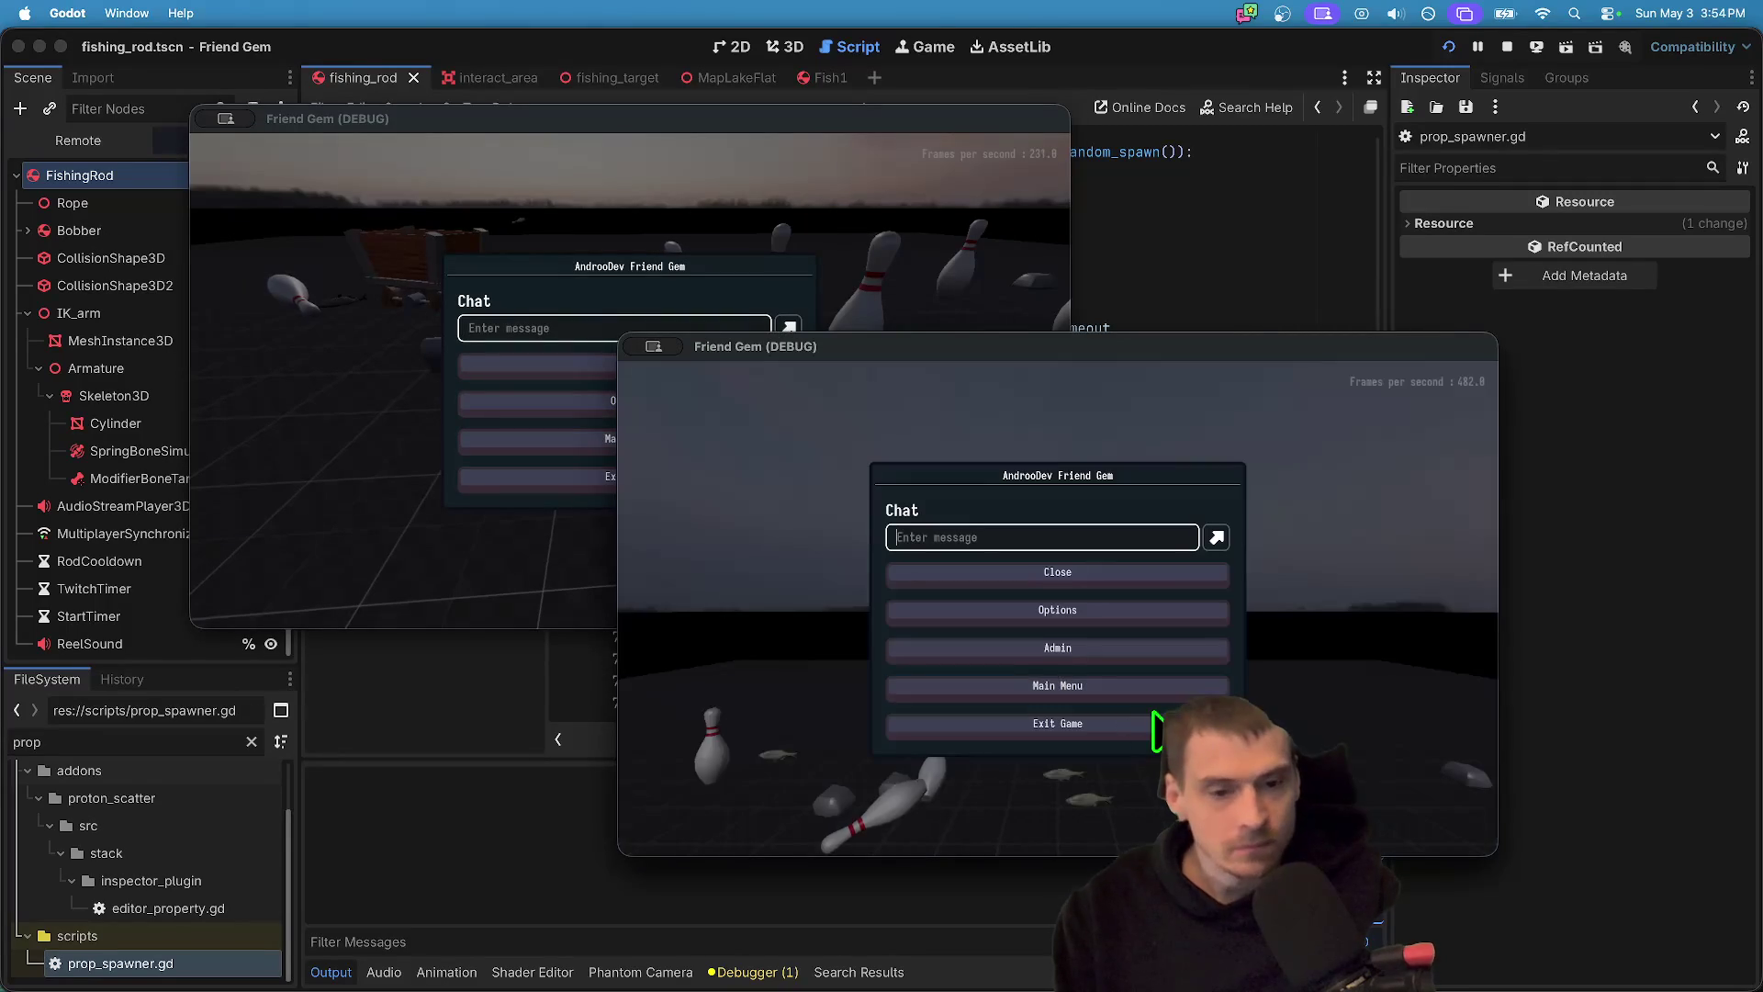
pyautogui.click(1212, 648)
pyautogui.click(1422, 471)
pyautogui.click(1423, 432)
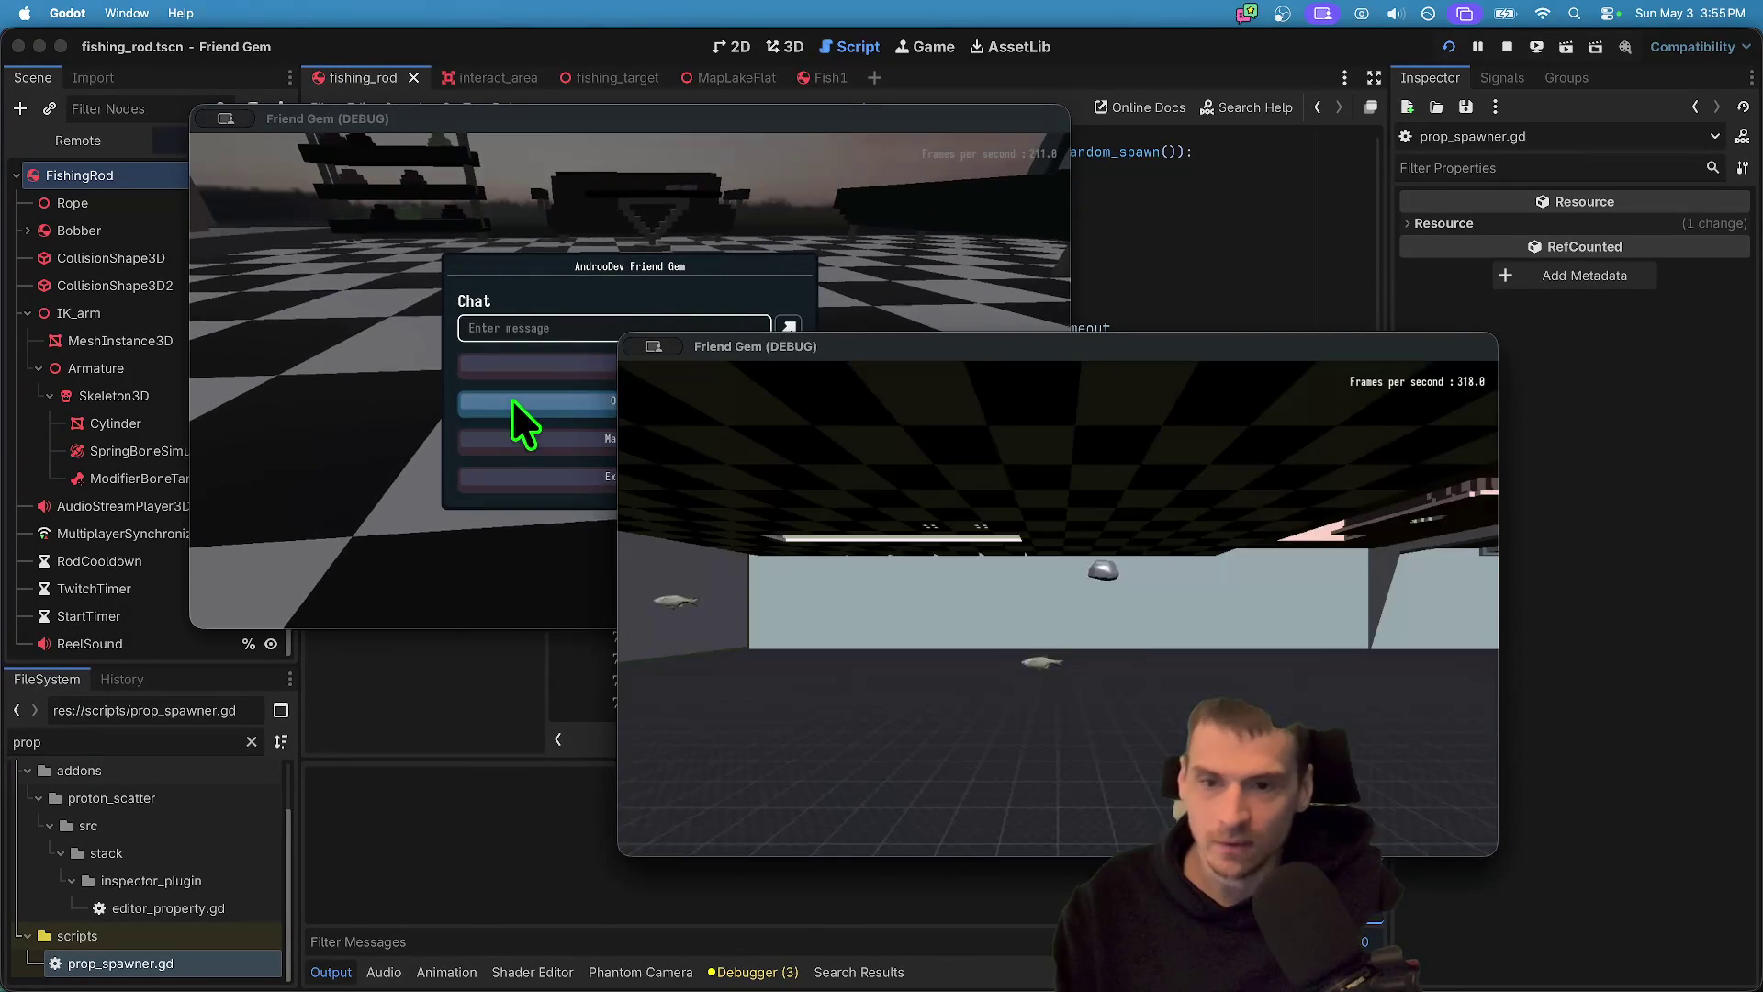
# - Switch both game instances to the MapLakeFlat lake level through the Admin panel
pyautogui.press('Escape')
pyautogui.press('Escape')
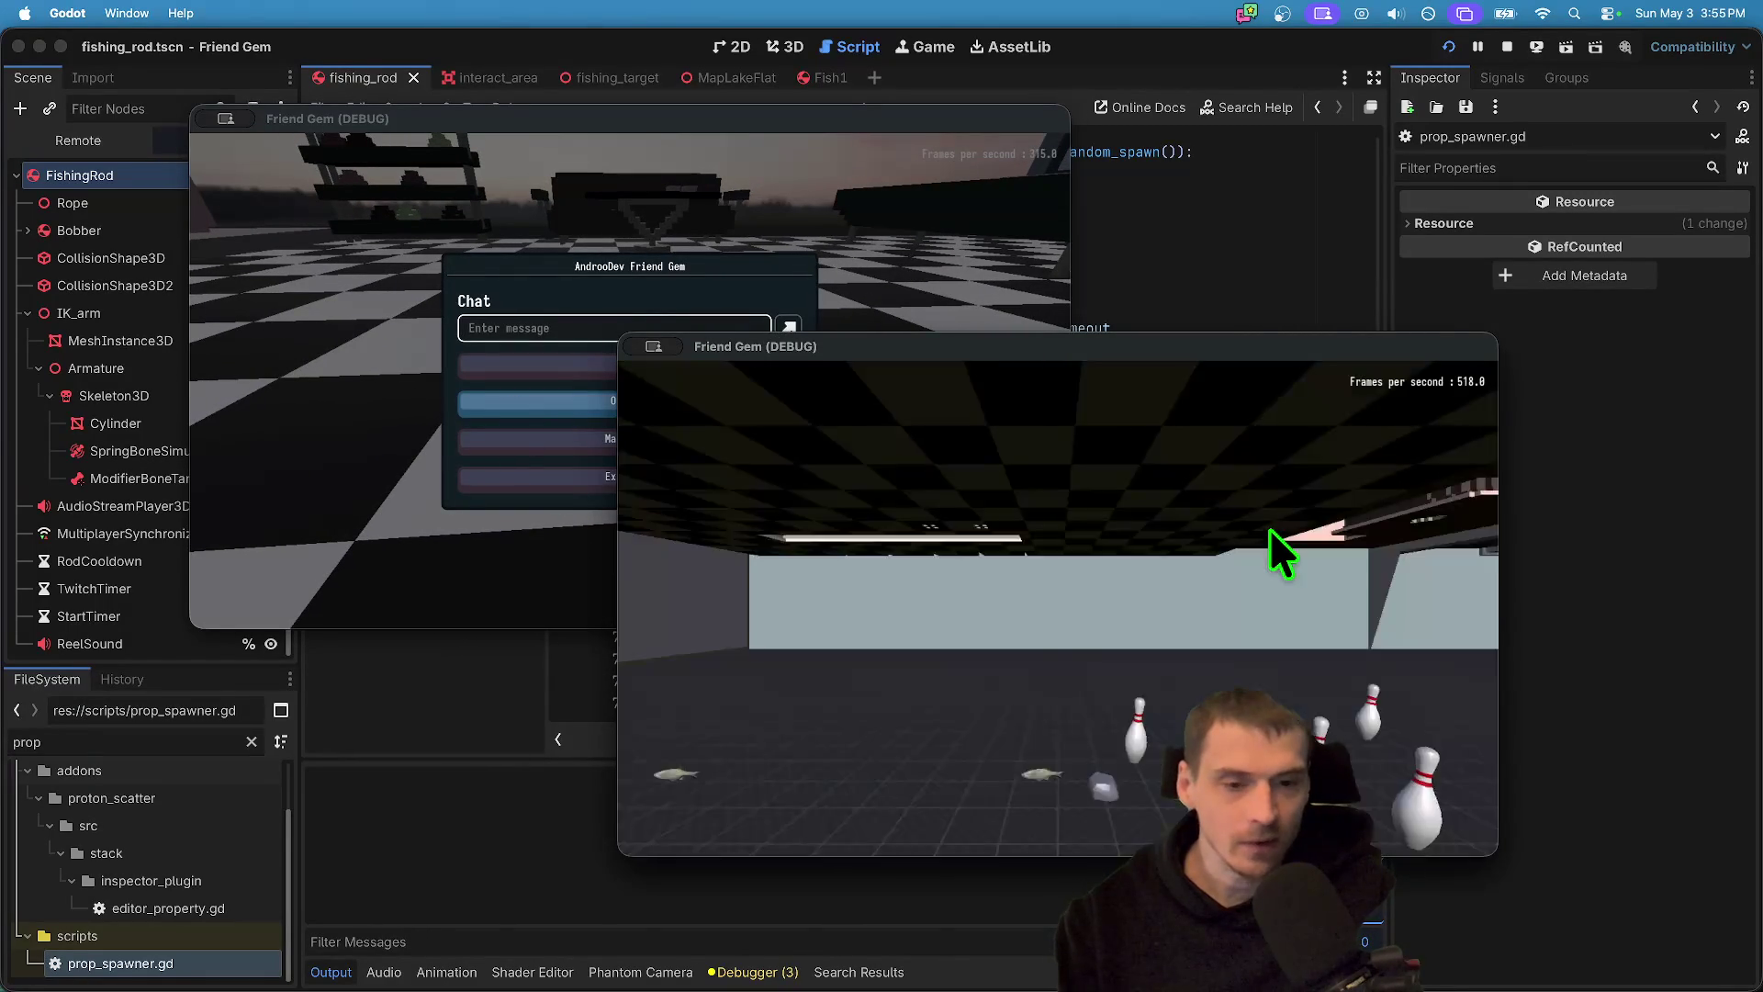
pyautogui.press('Escape')
pyautogui.click(1212, 646)
pyautogui.click(1414, 406)
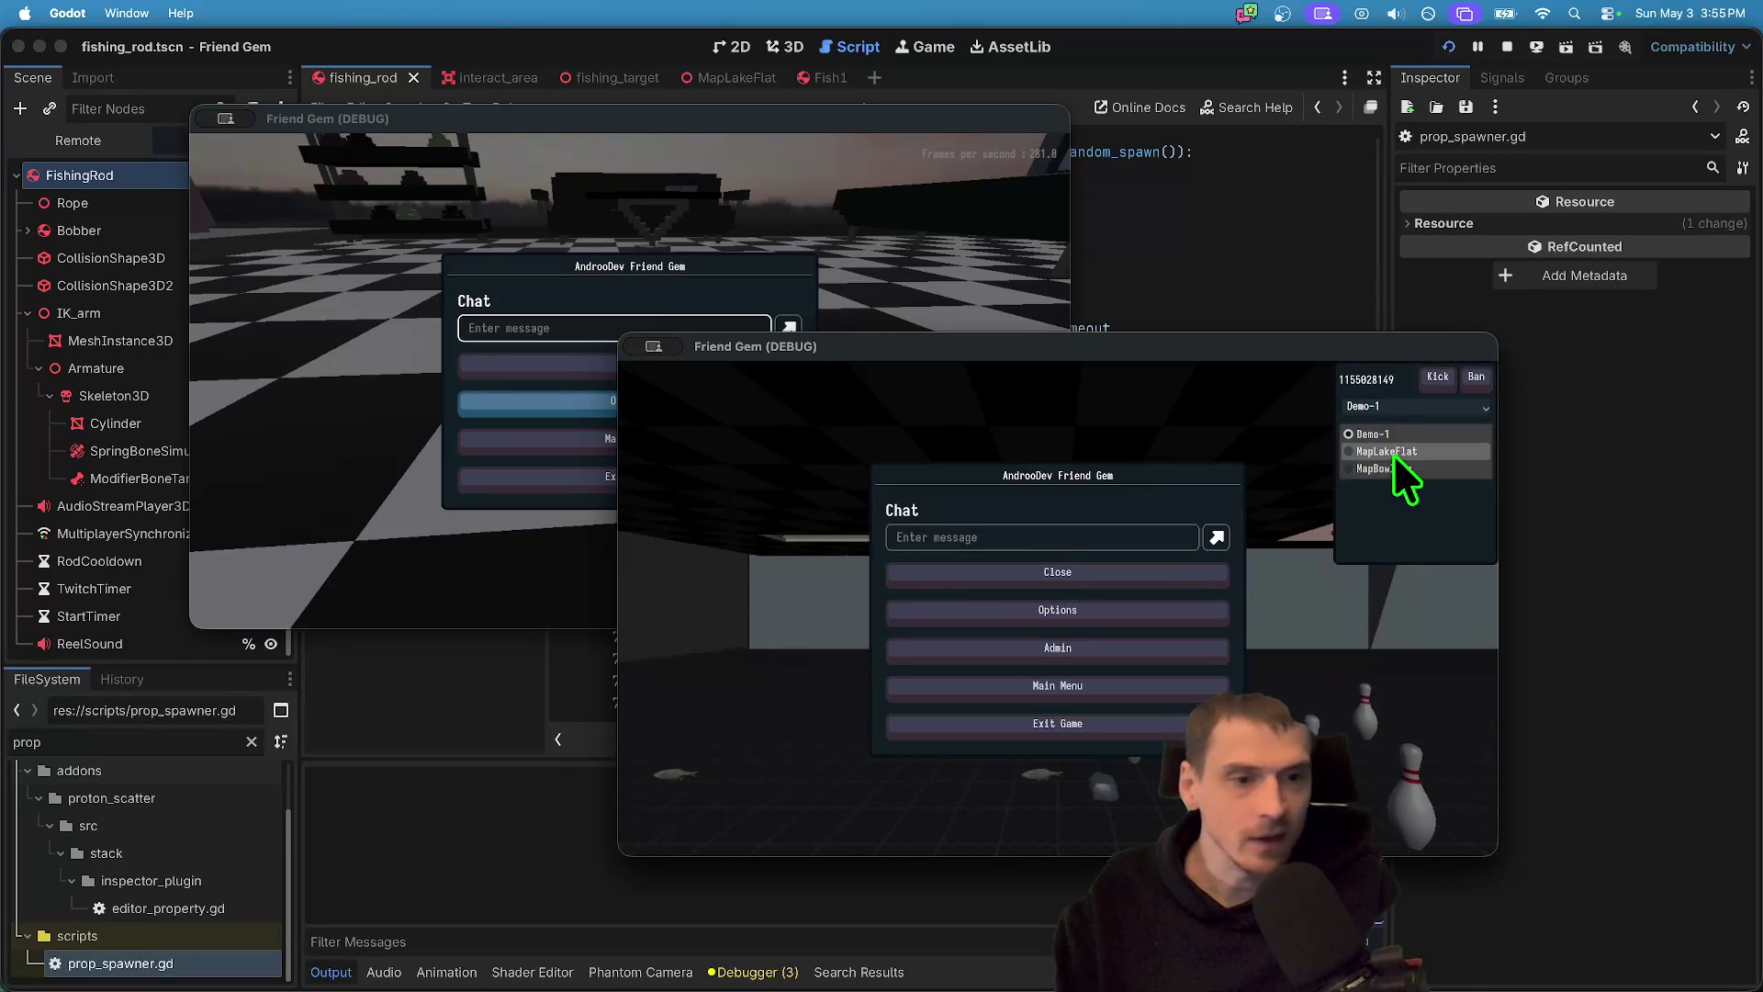
pyautogui.click(1392, 453)
pyautogui.click(1397, 435)
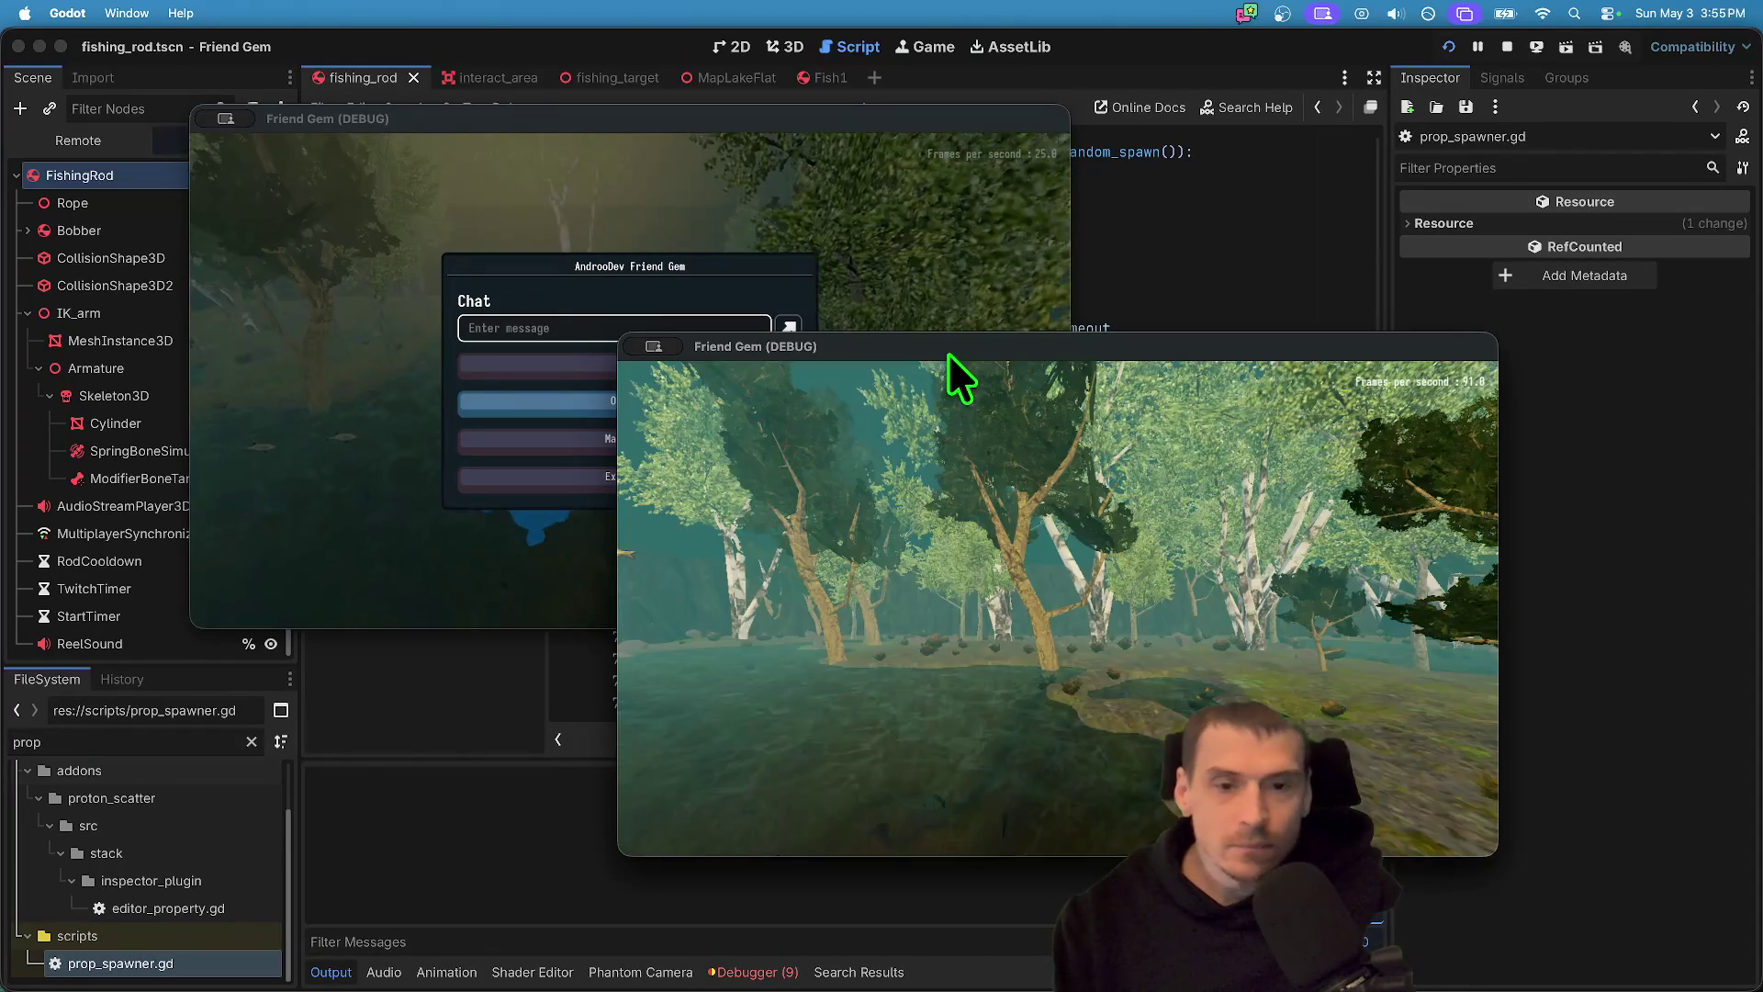
pyautogui.press('Escape')
pyautogui.click(988, 570)
# - In the first game window, catch a fish from the lake and release it back
pyautogui.click(569, 441)
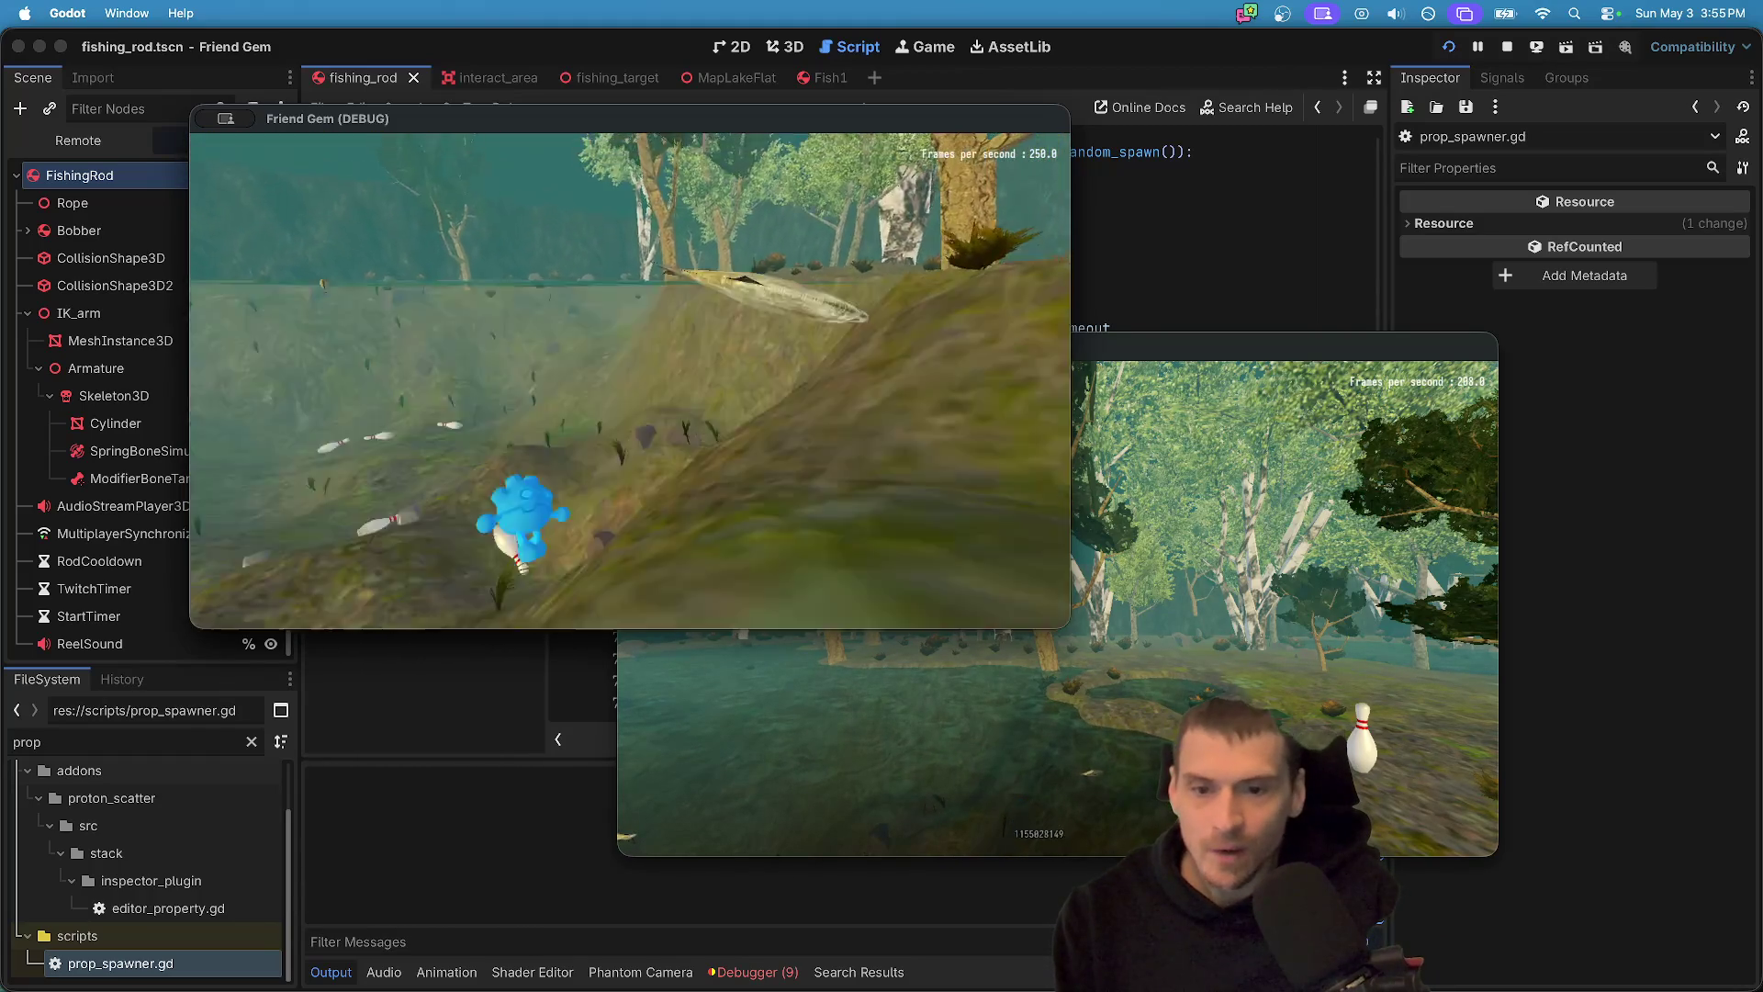
pyautogui.press('e')
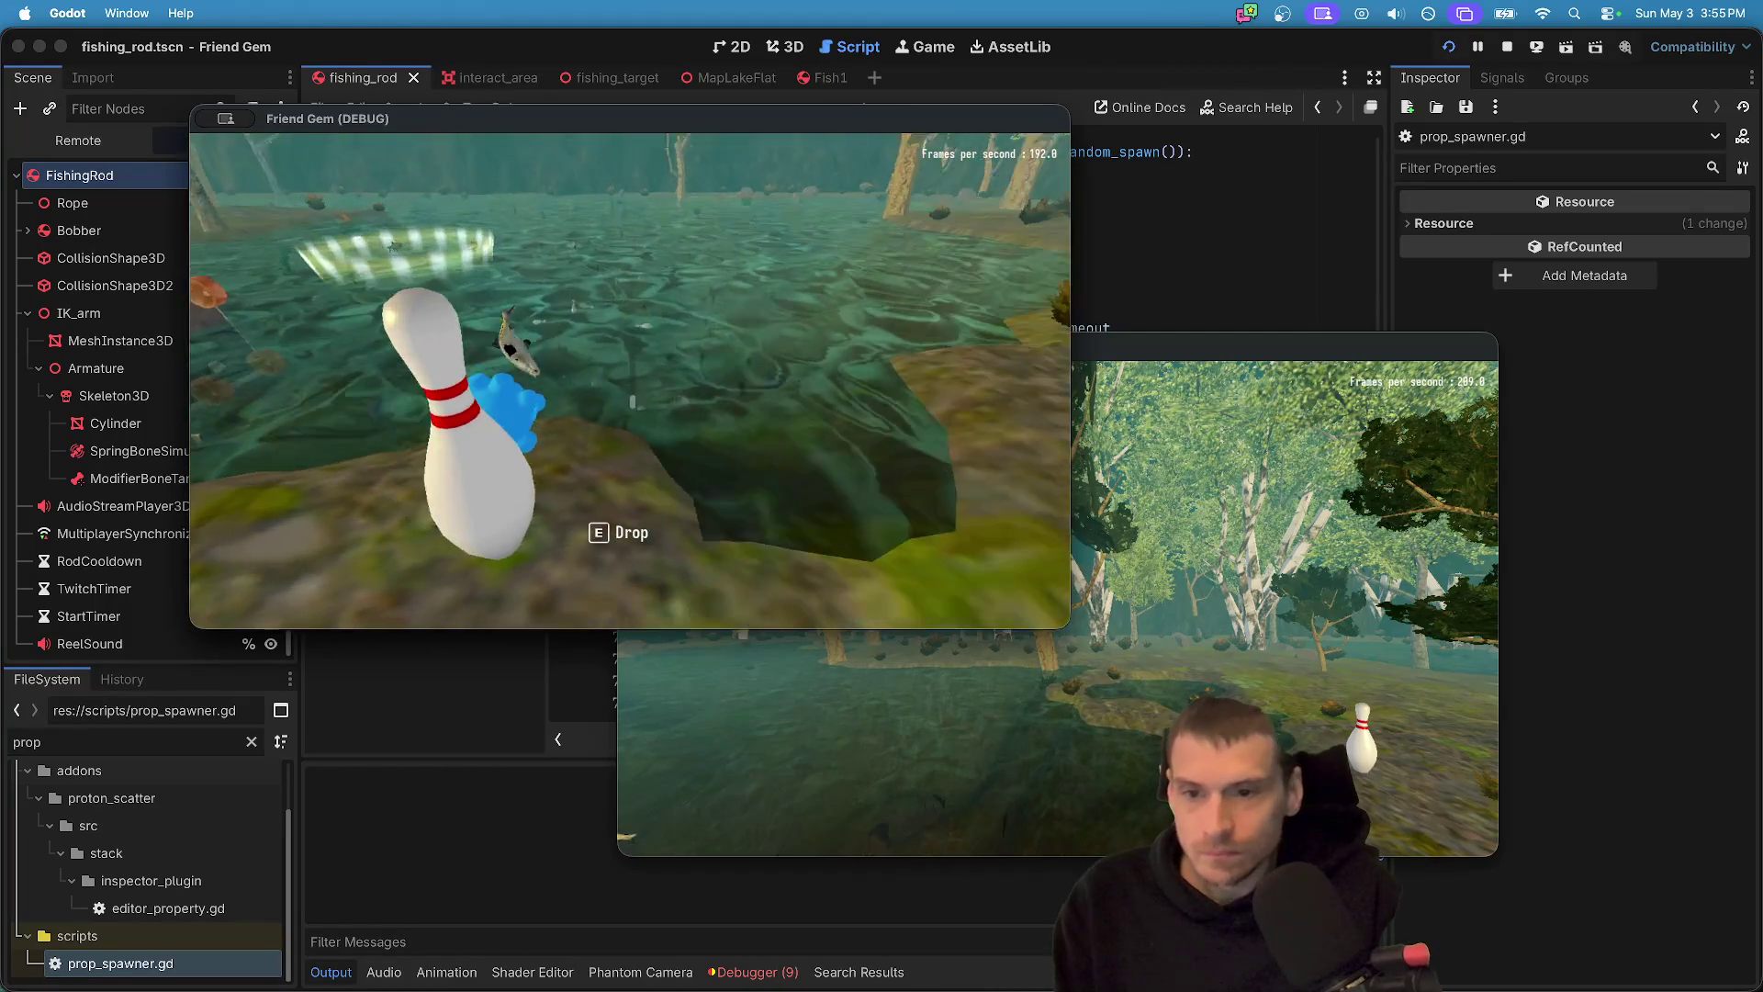
pyautogui.press('e')
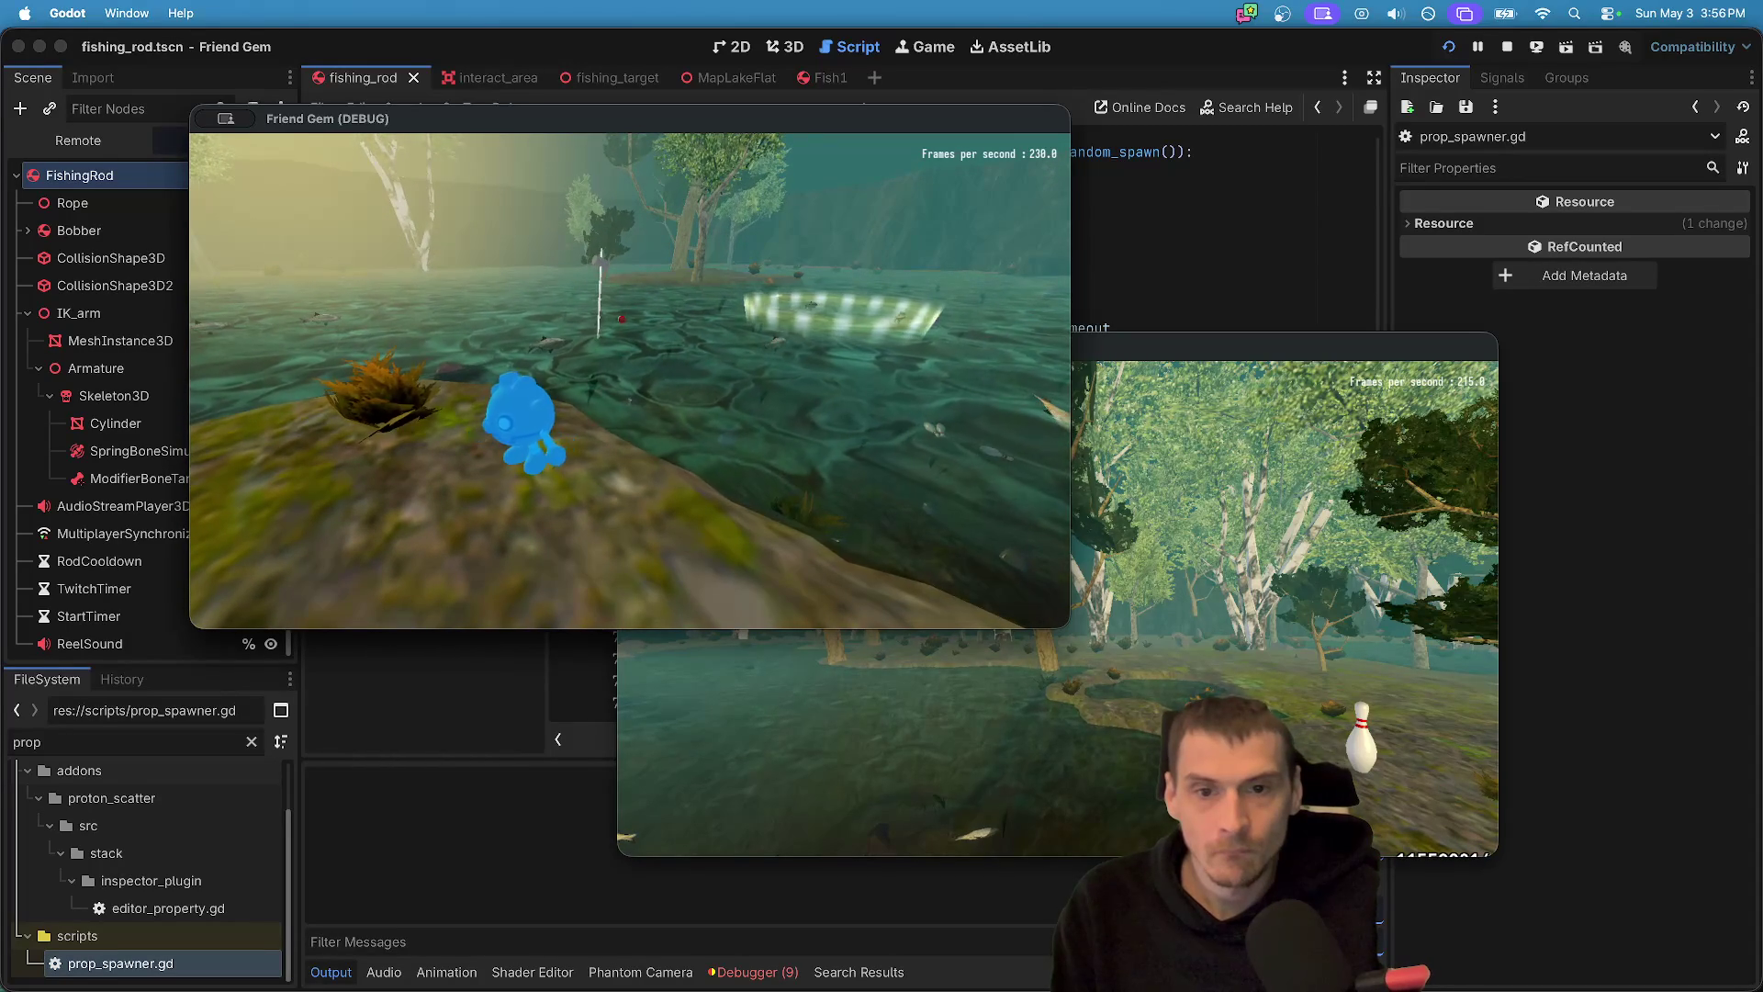
pyautogui.hotkey('alt', 'Tab')
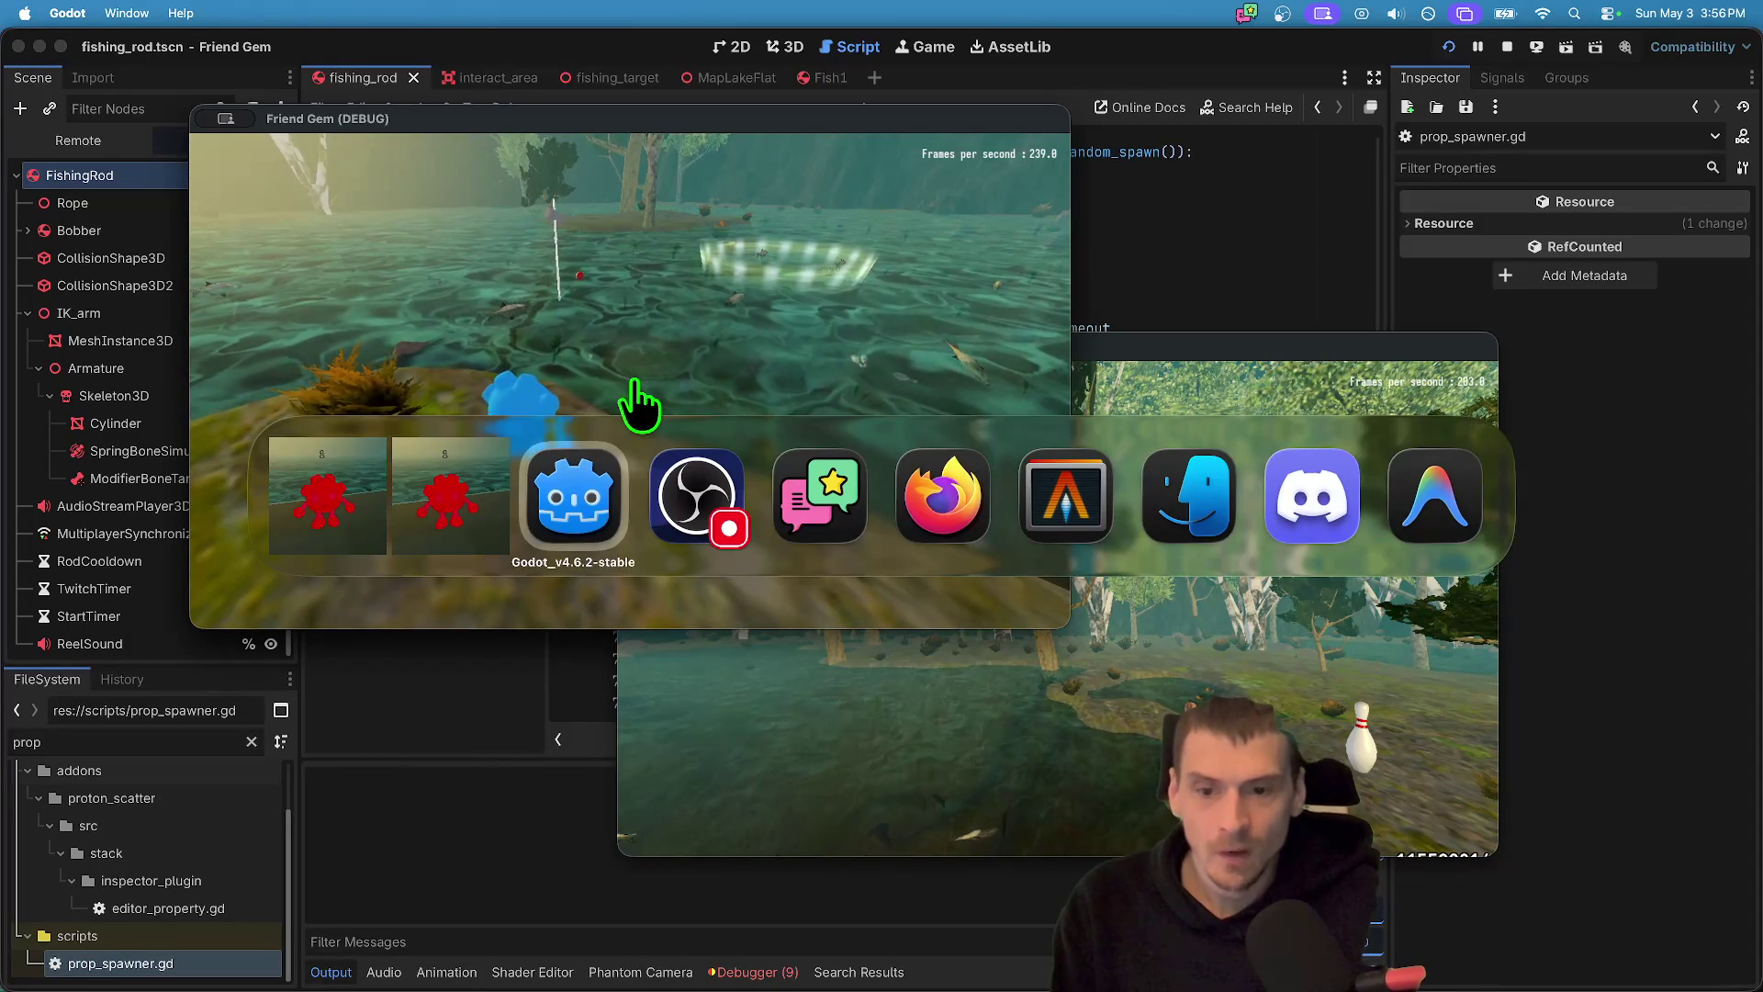
# - Walk to the fishing rod by the lake, pick it up and carry it across the rock
pyautogui.press('super+Tab')
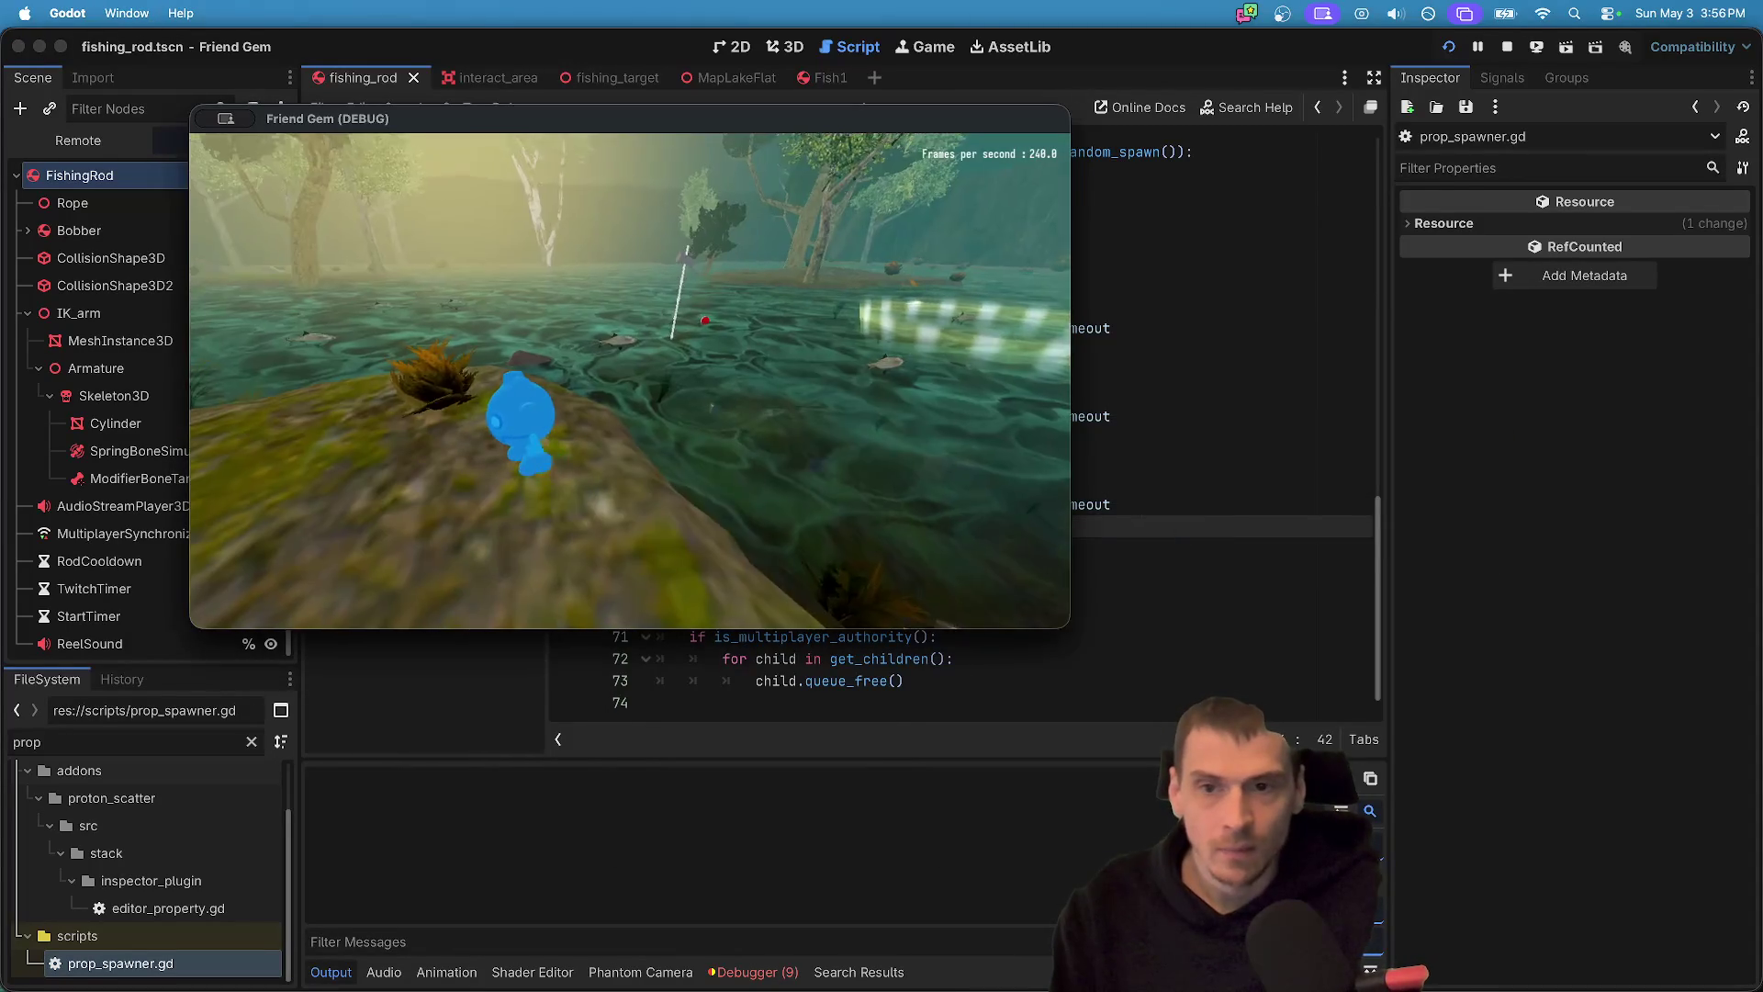
pyautogui.press('w')
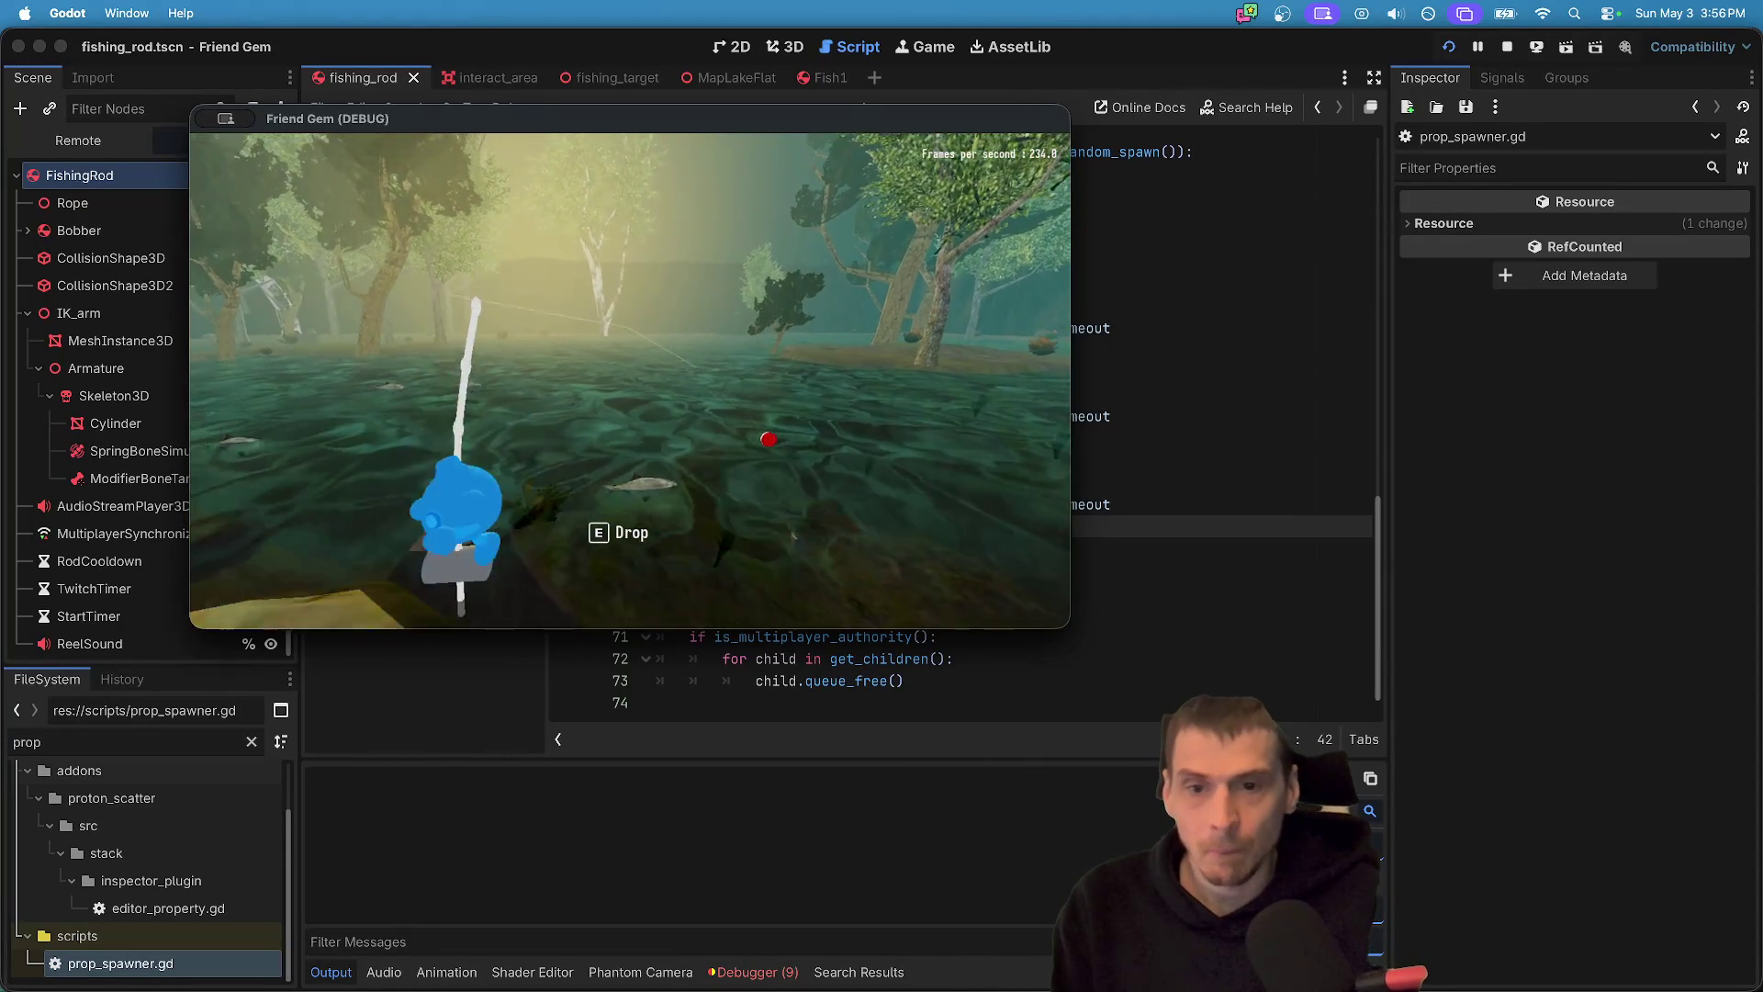
pyautogui.press('e')
pyautogui.press('w')
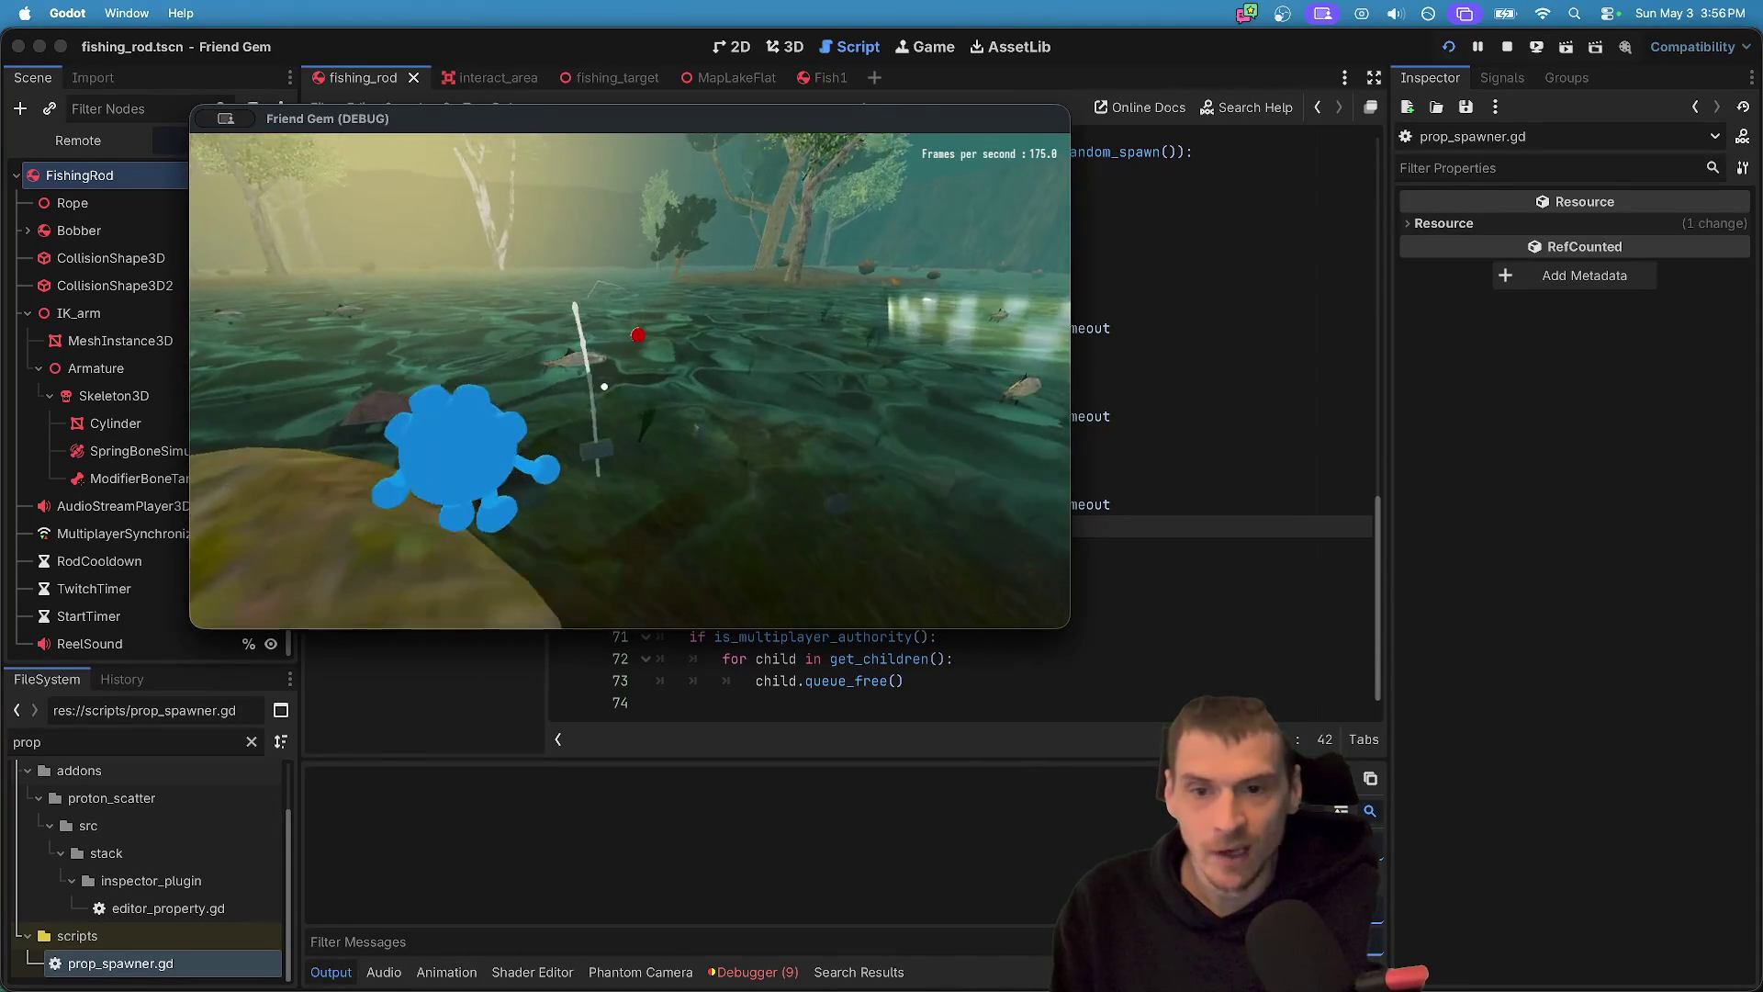
pyautogui.press('w')
pyautogui.press('e')
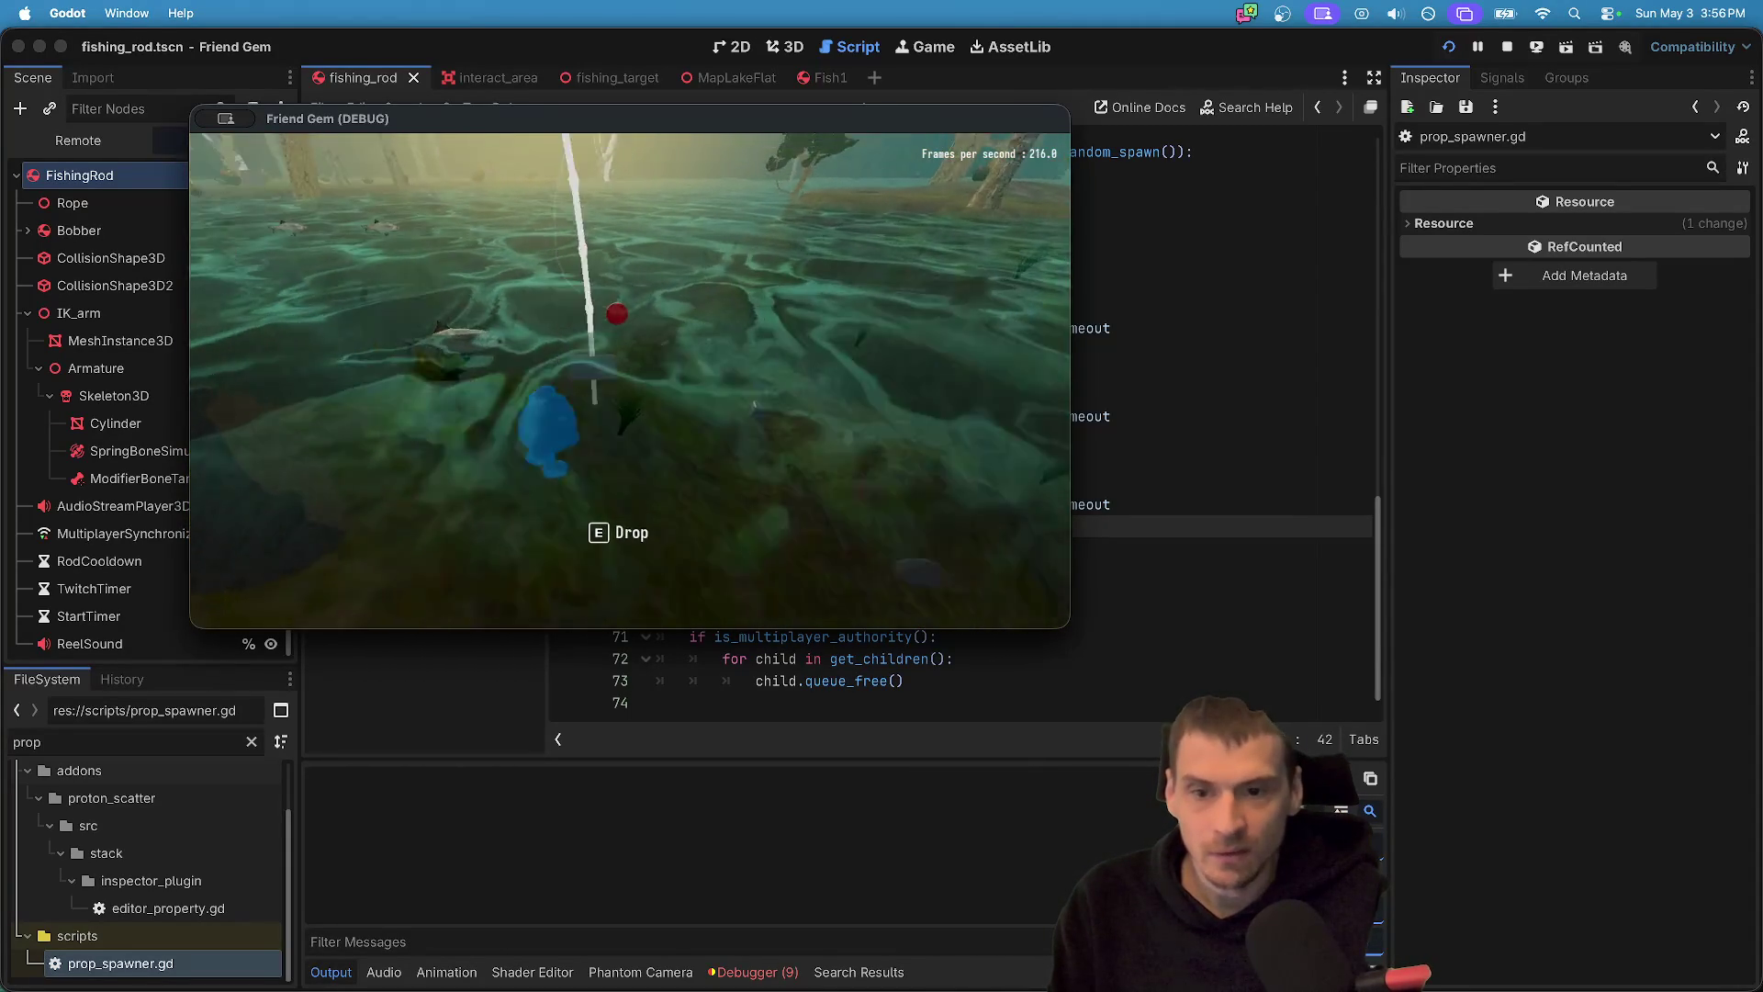
pyautogui.press('w')
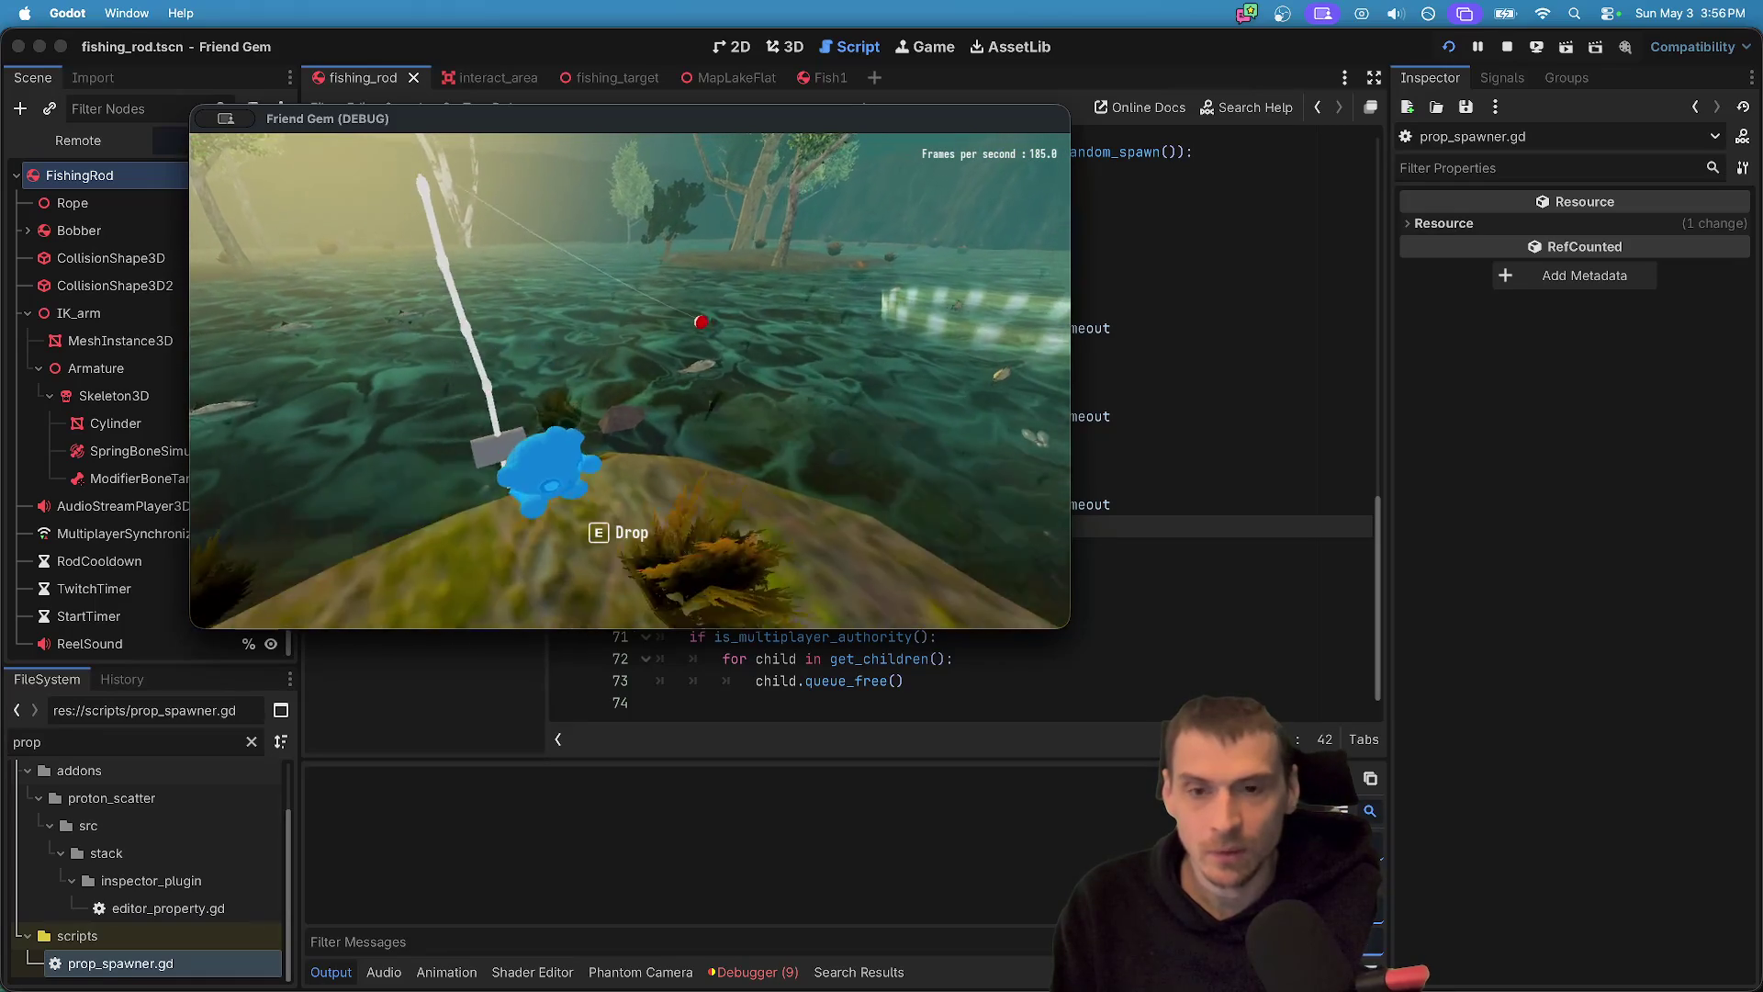
pyautogui.press('w')
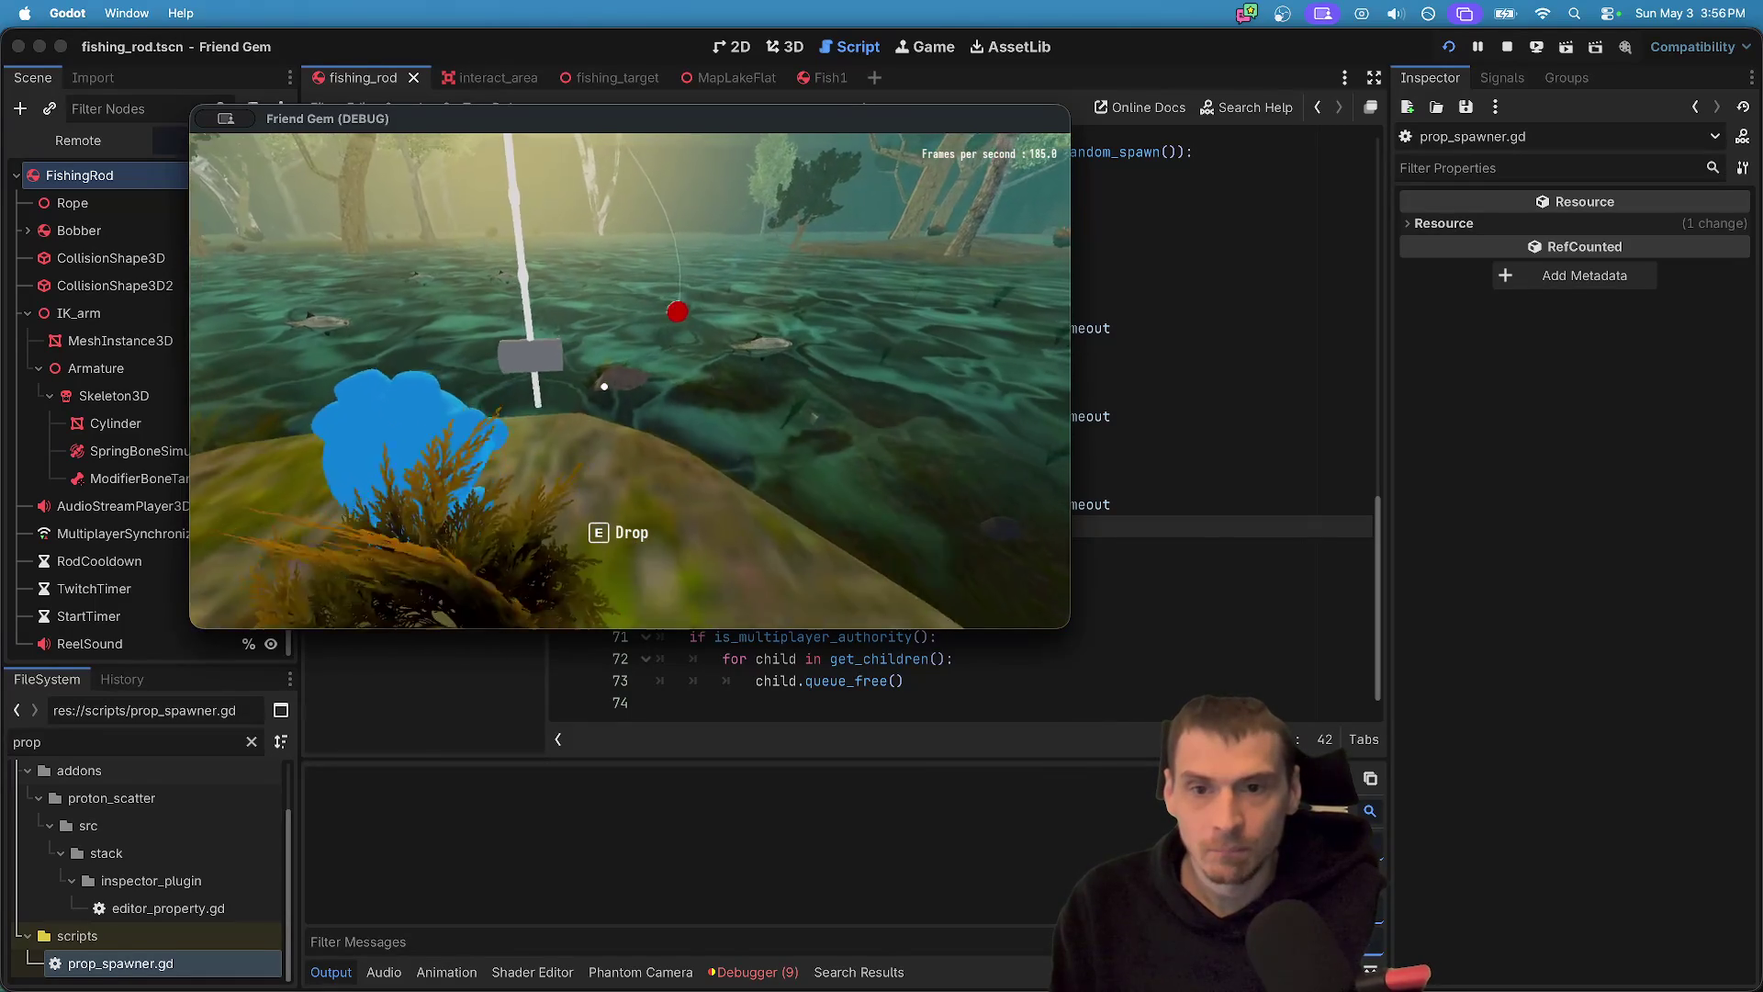
pyautogui.press('w')
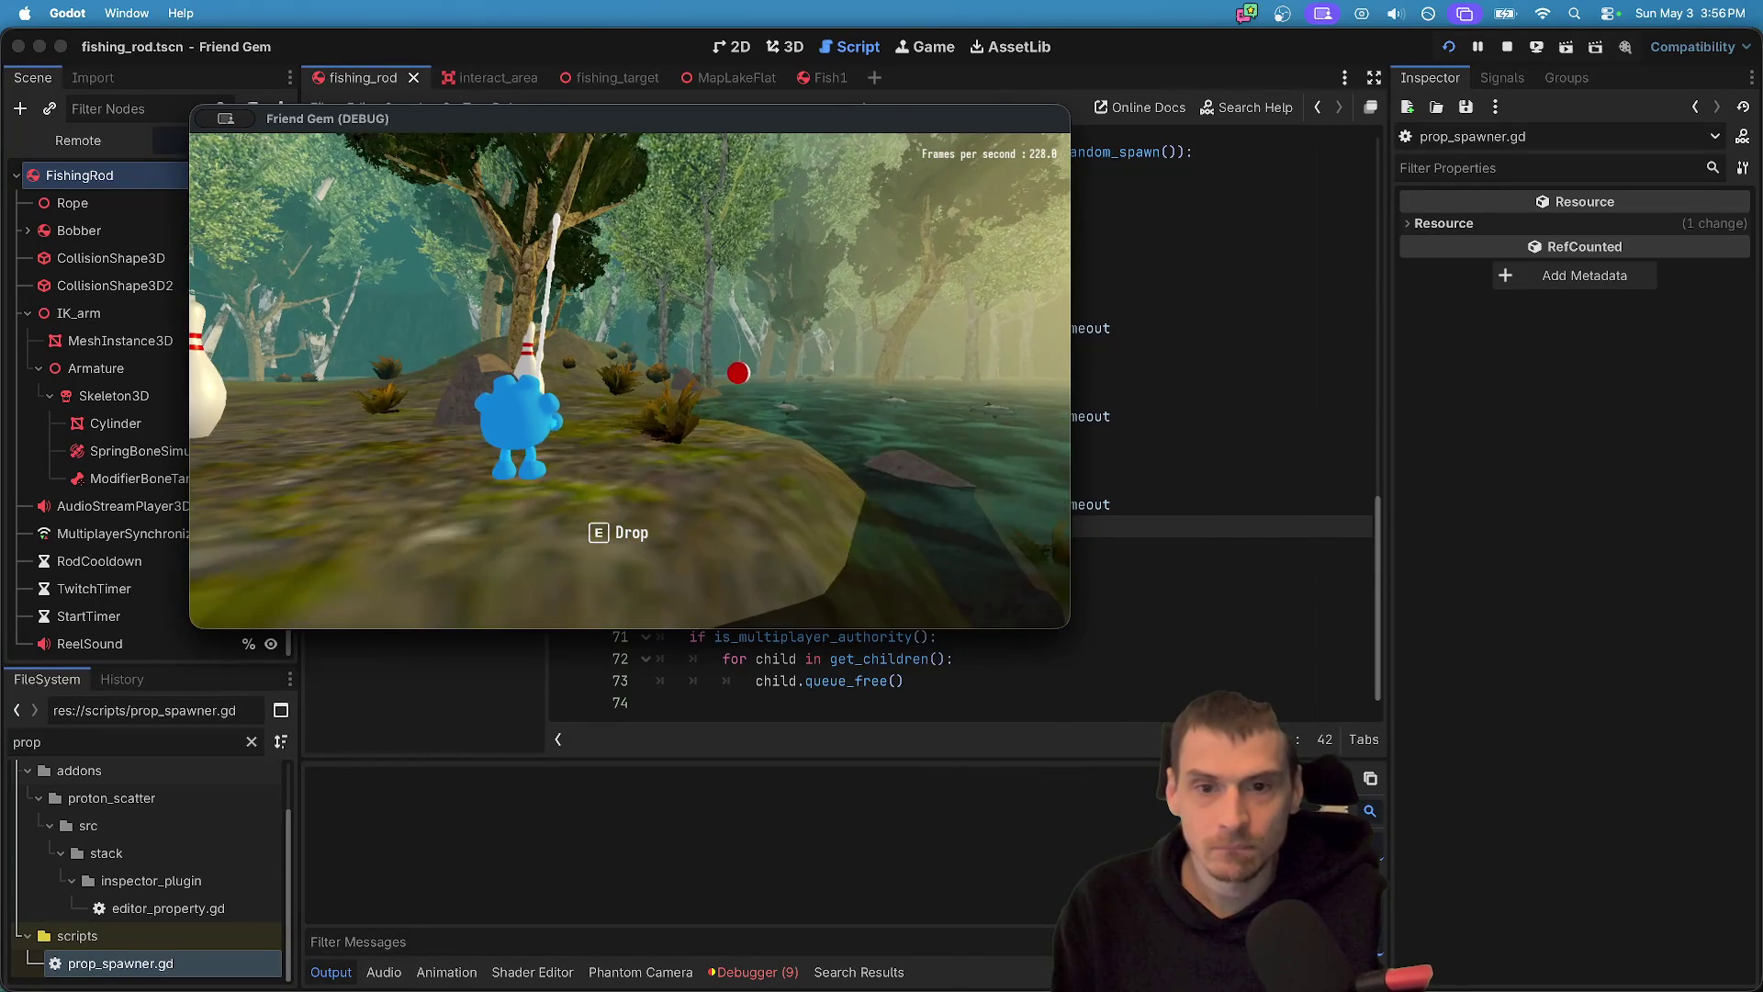
pyautogui.press('super+Tab')
pyautogui.press('super+Tab')
pyautogui.press('super+Tab')
pyautogui.press('super+Tab')
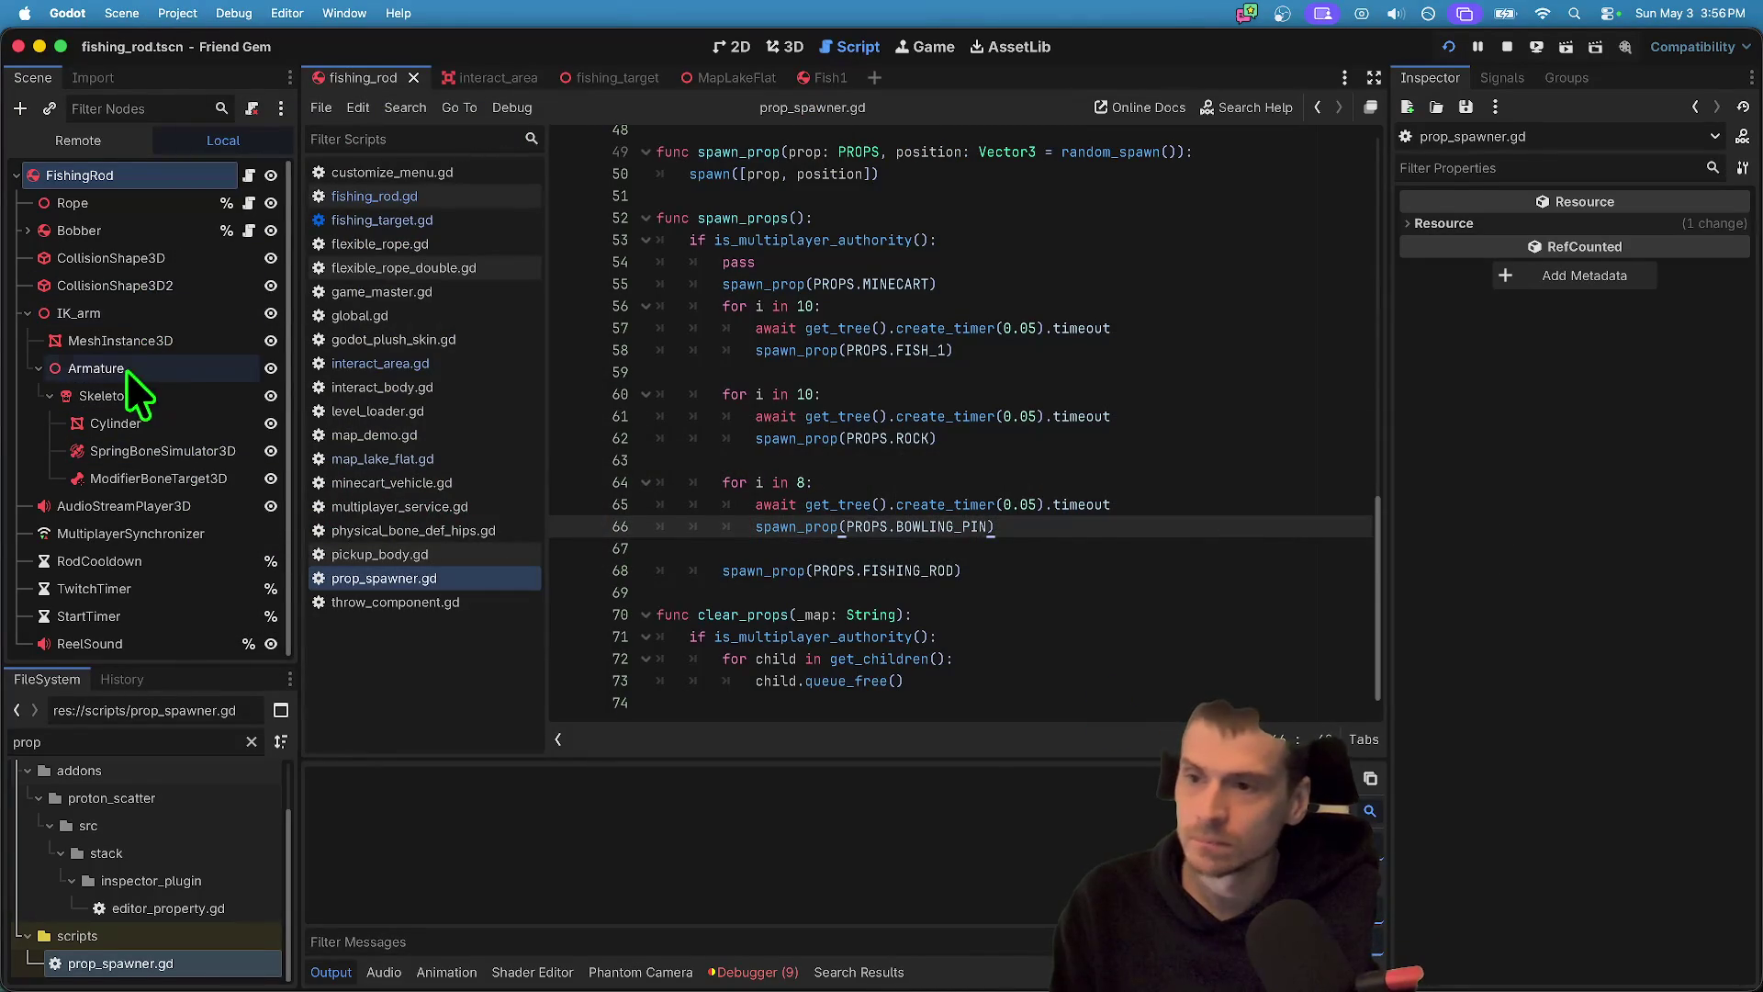
# - Raise the Bobber's RigidBody3D mass from 0.2 kg to 2.0 kg
pyautogui.click(128, 233)
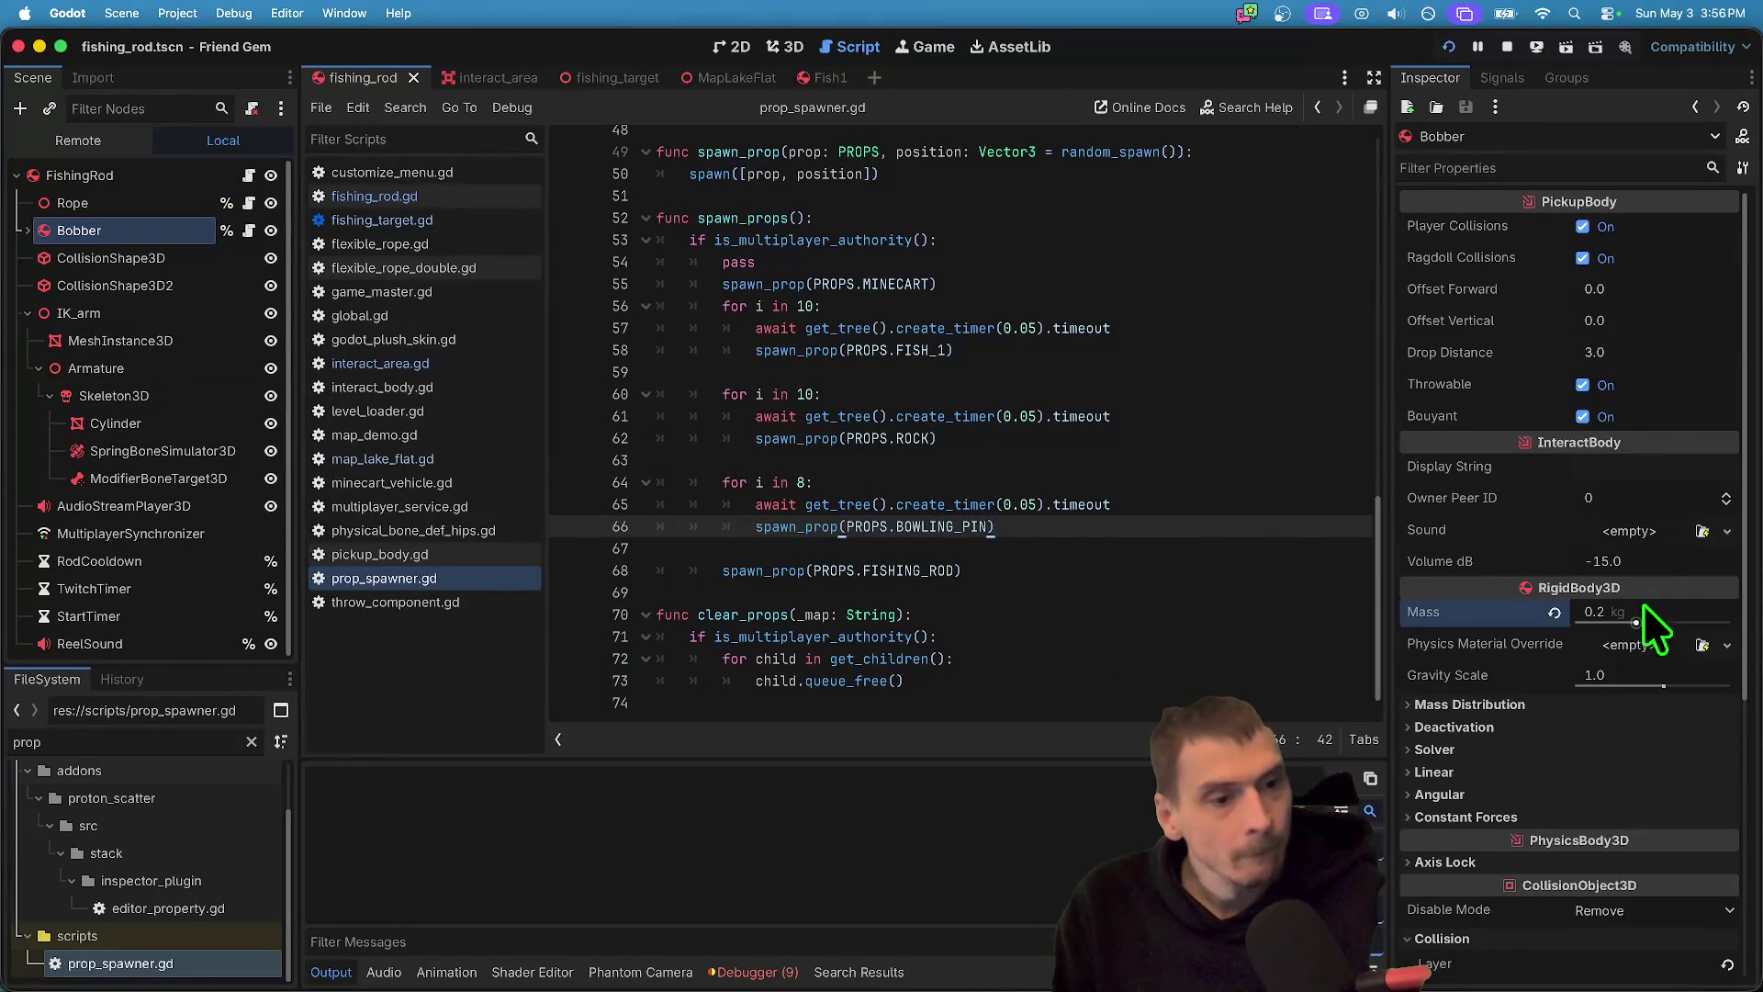
pyautogui.write('2')
pyautogui.press('Return')
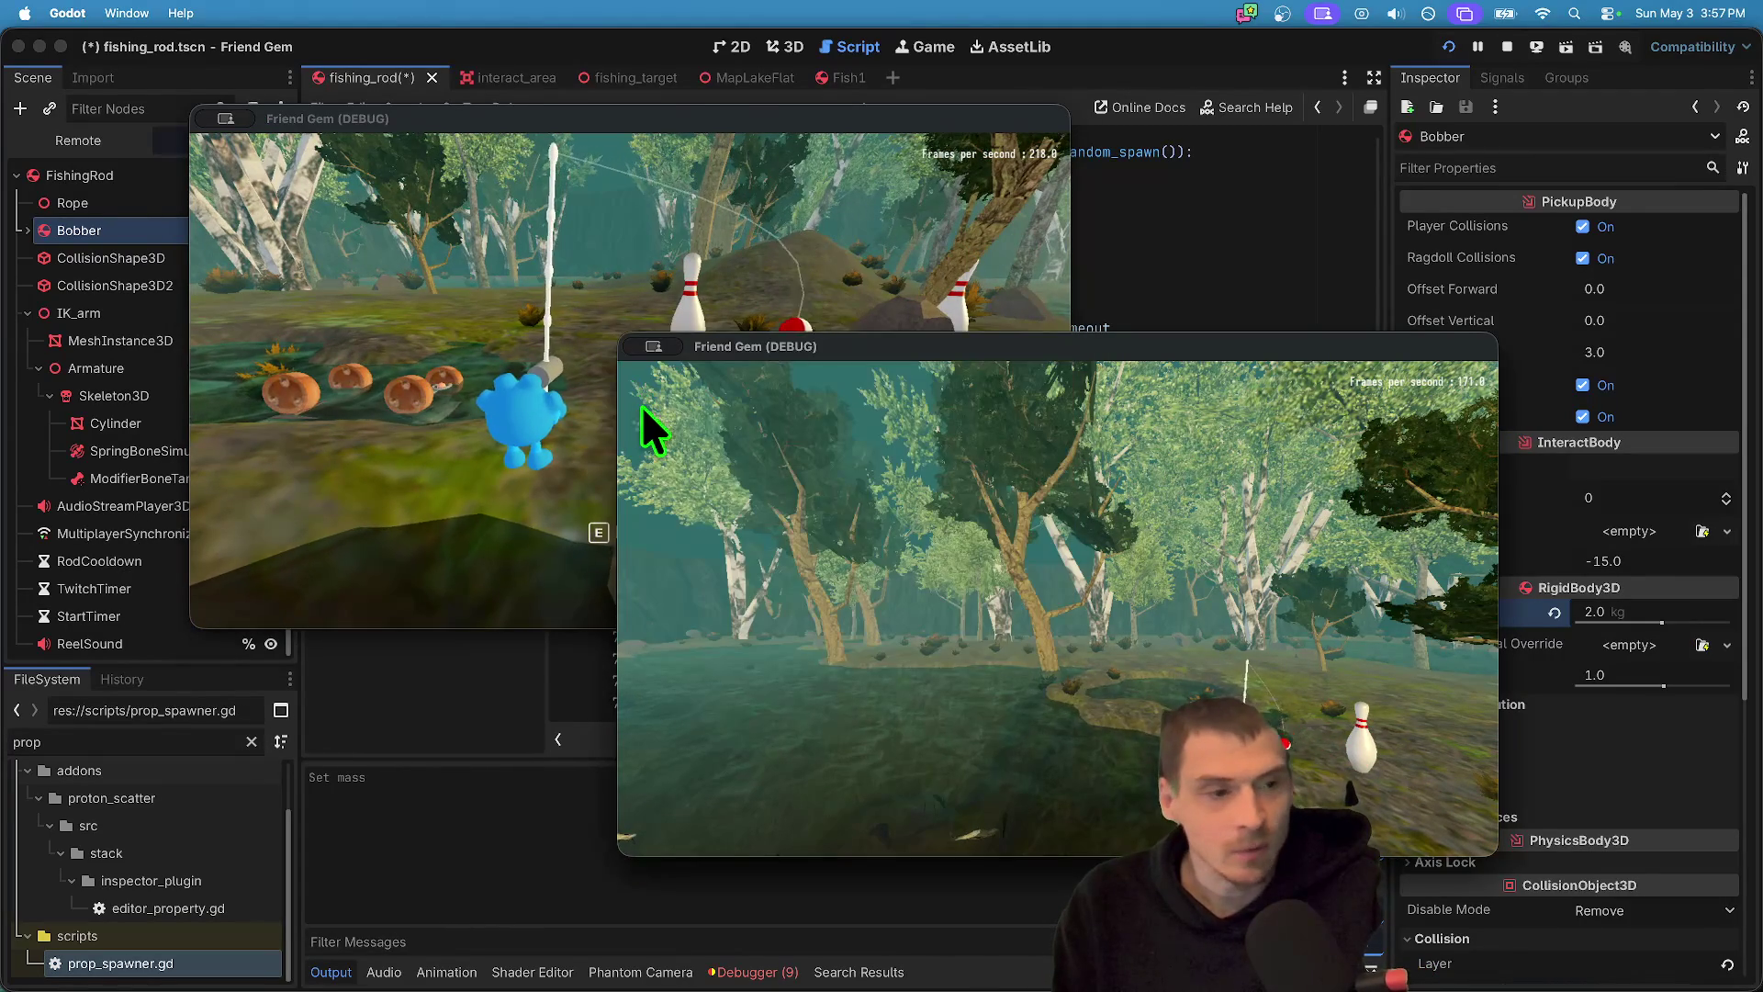
pyautogui.press('super+Tab')
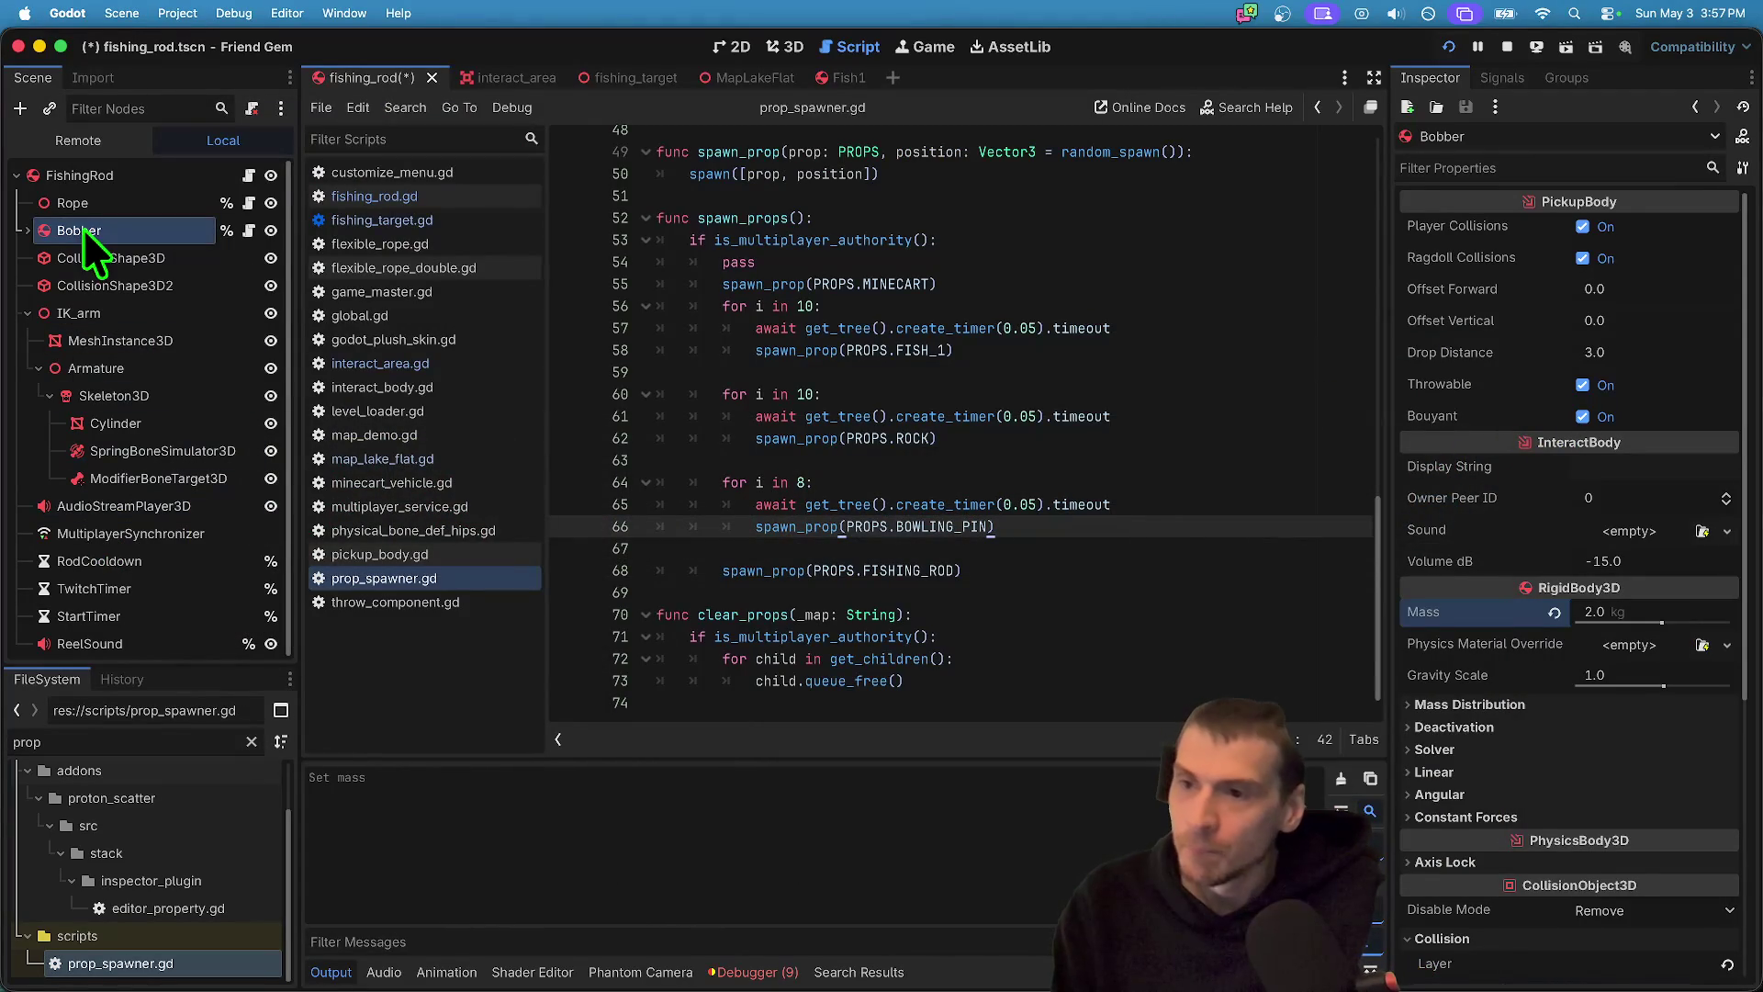
# - Set the Rope's Cable Springiness to 5.0
pyautogui.click(135, 212)
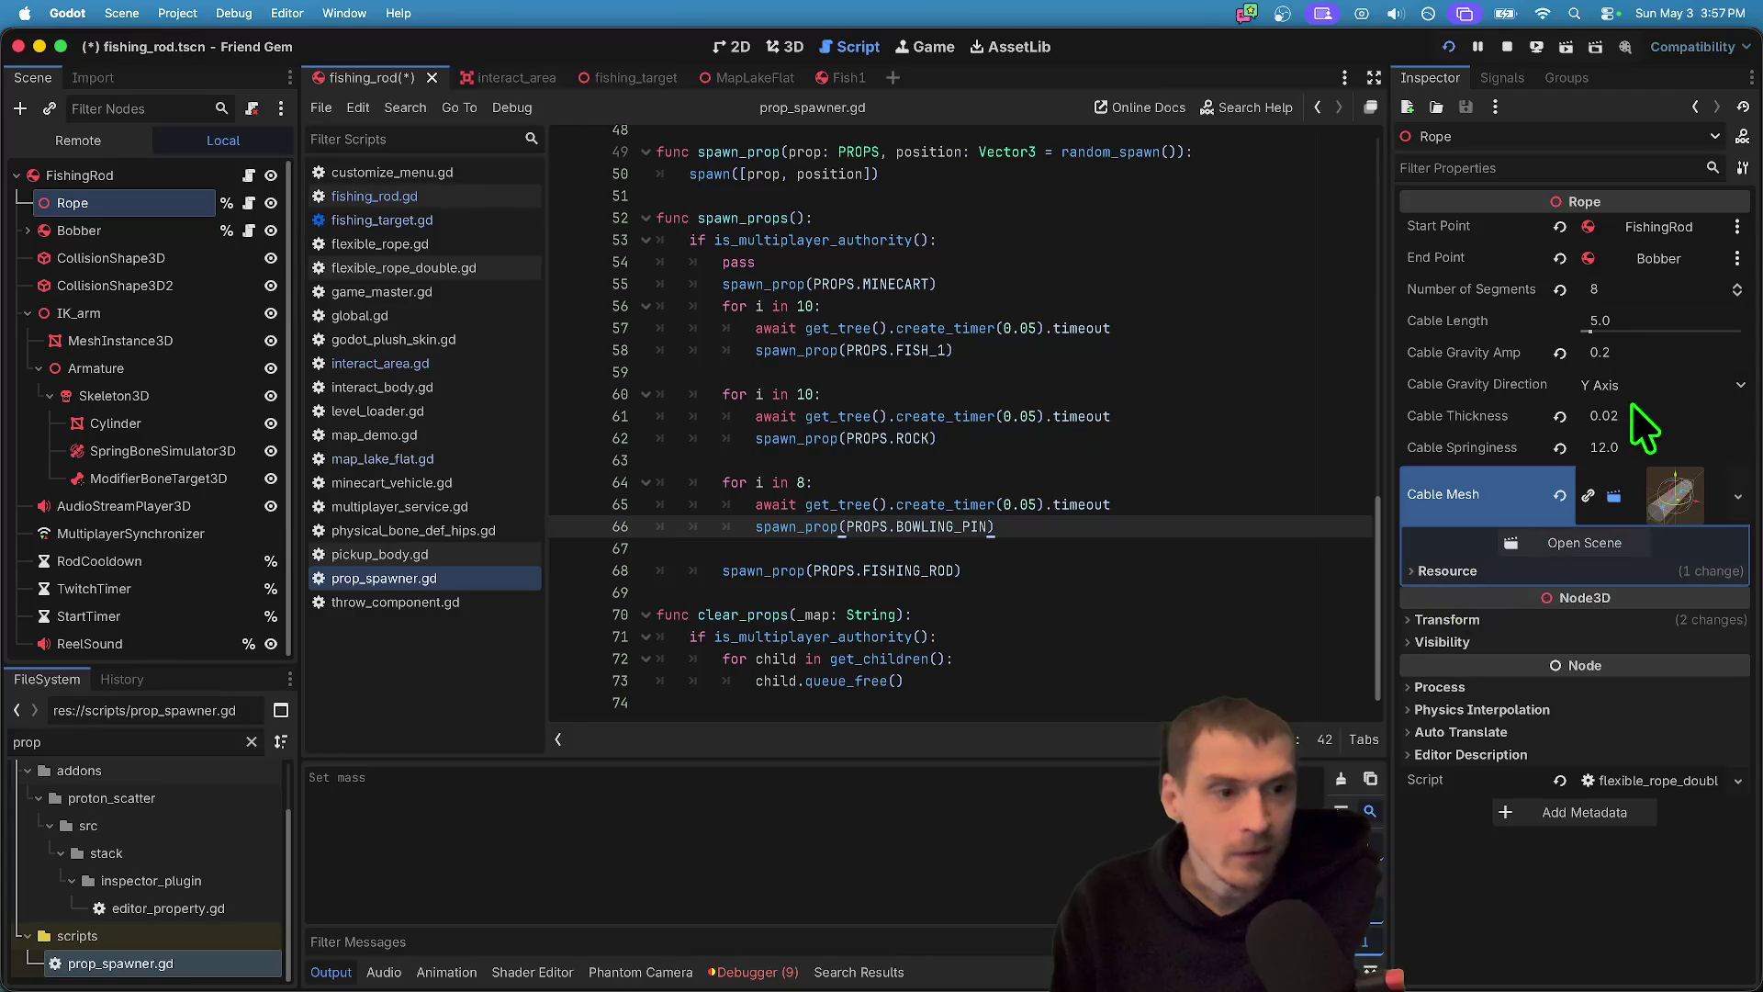
pyautogui.click(1670, 442)
pyautogui.write('9')
pyautogui.press('Return')
# - In the game, drop and re-pick the fishing rod and walk toward the bobber
pyautogui.press('super+Tab')
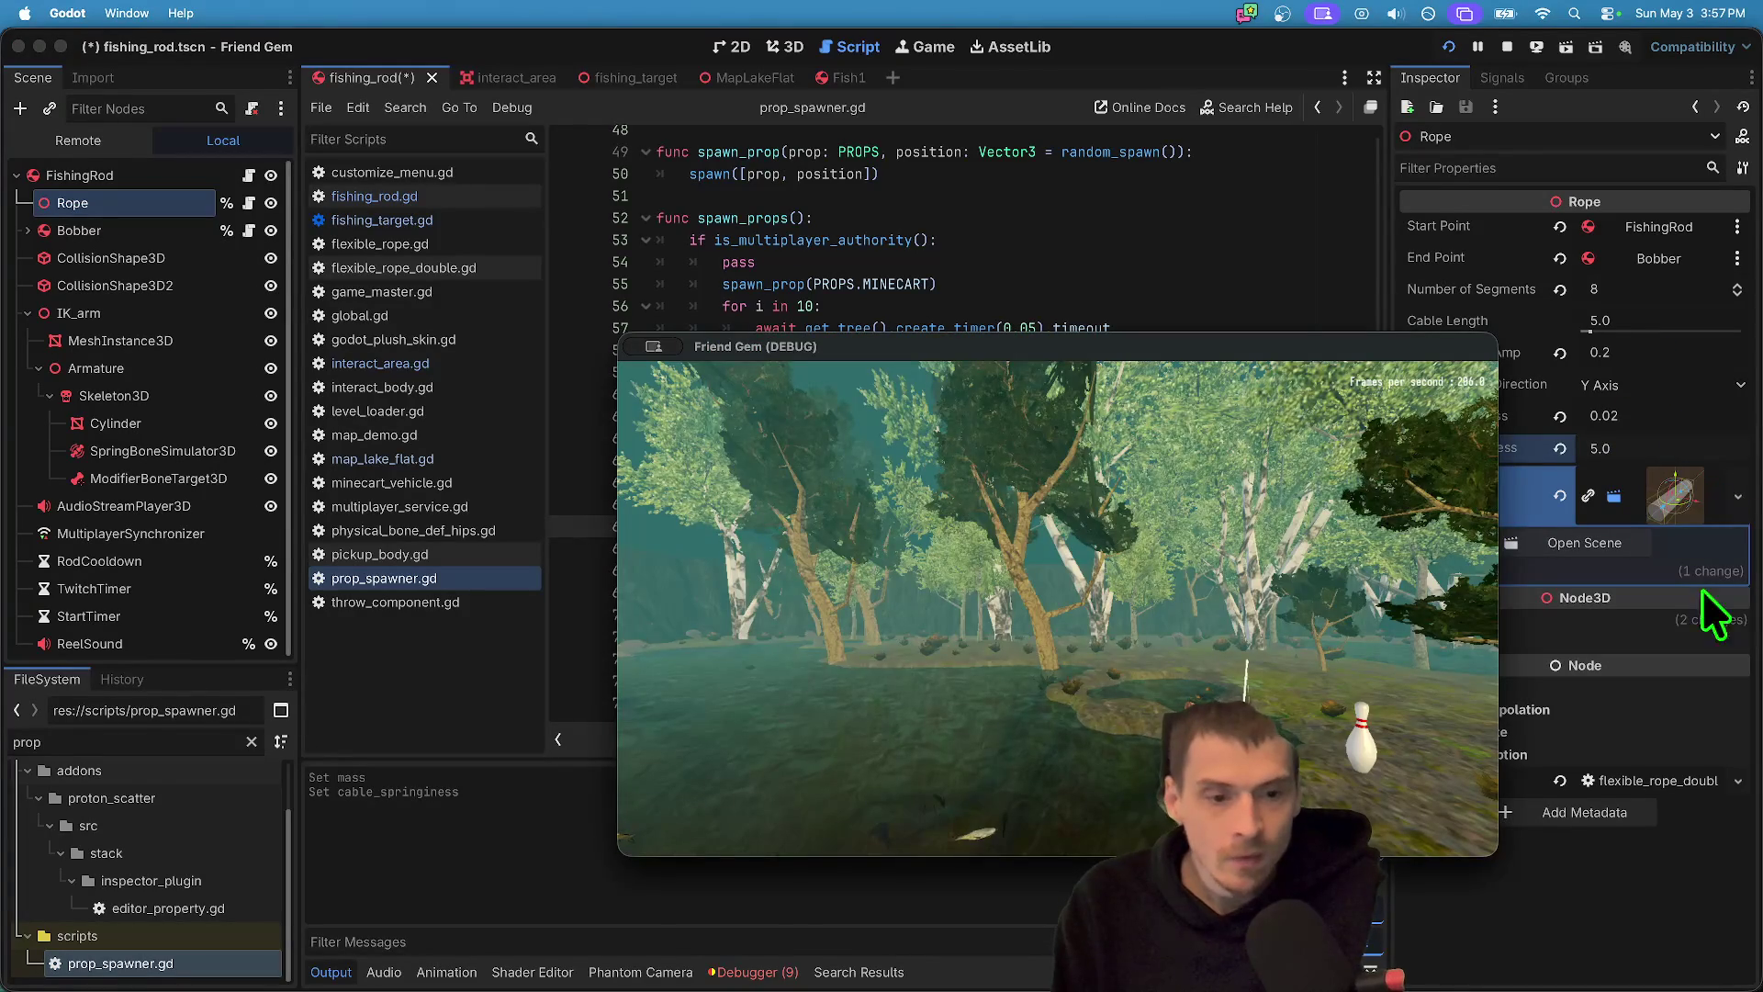
pyautogui.press('super+grave')
pyautogui.press('e')
pyautogui.press('w')
pyautogui.press('e')
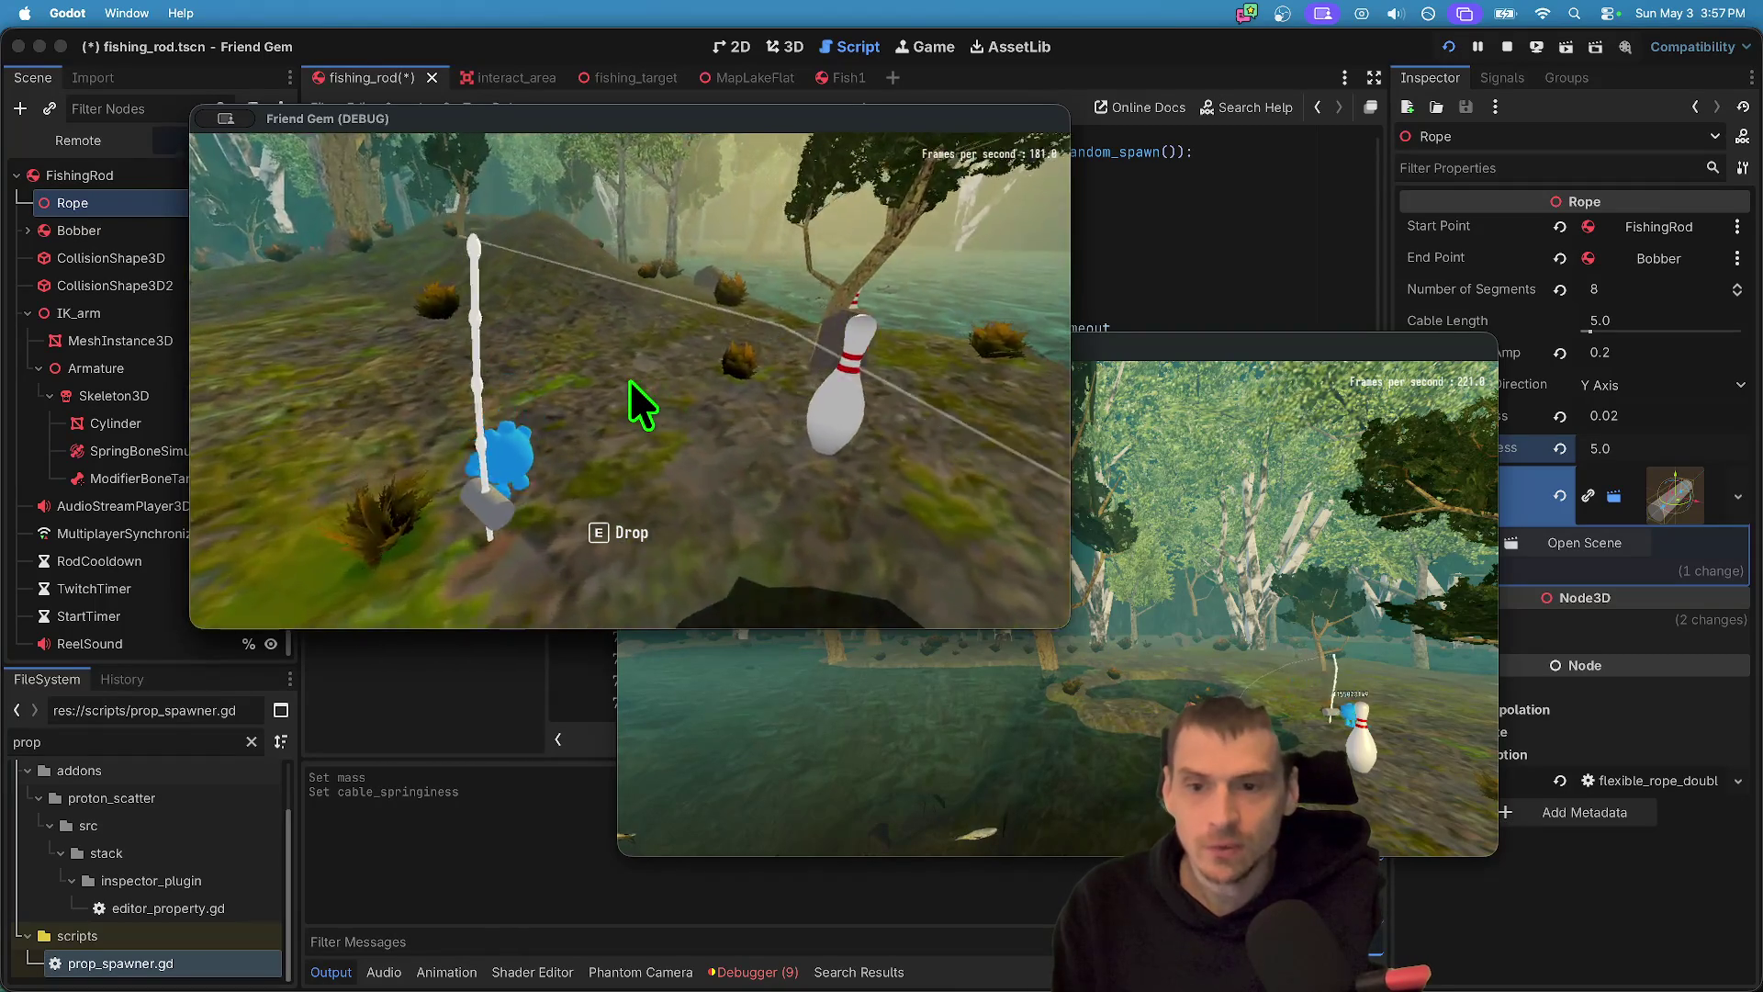
pyautogui.press('d')
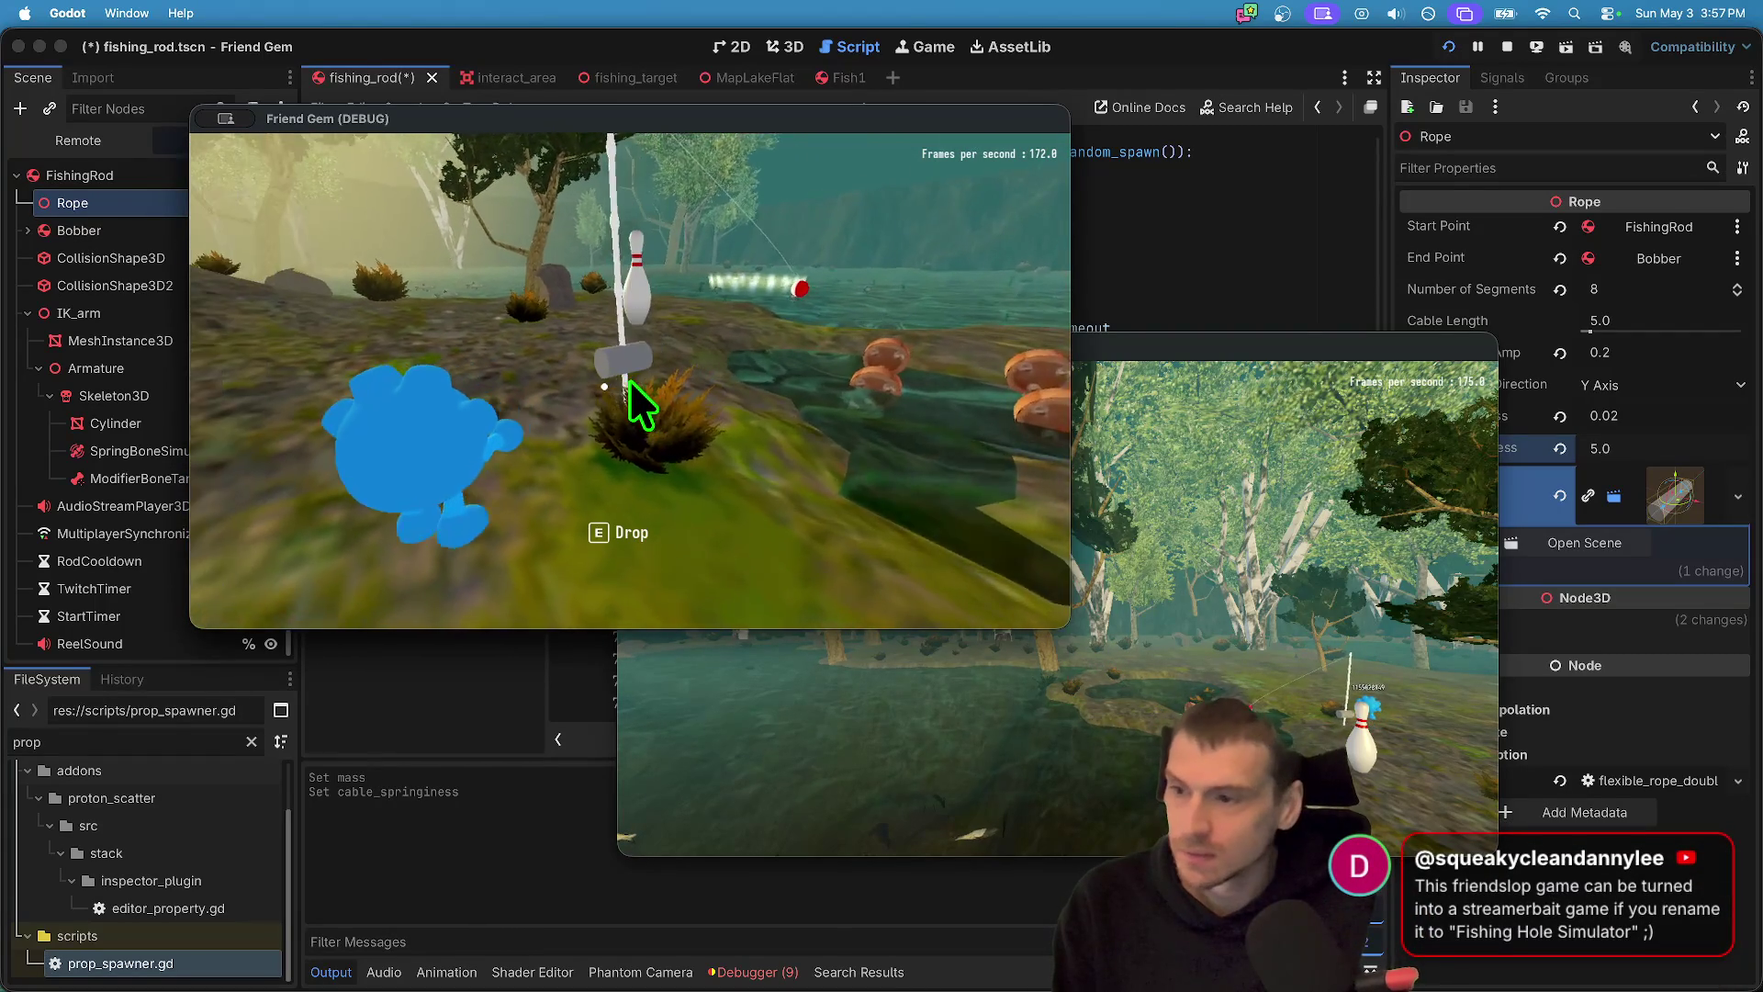
pyautogui.press('w')
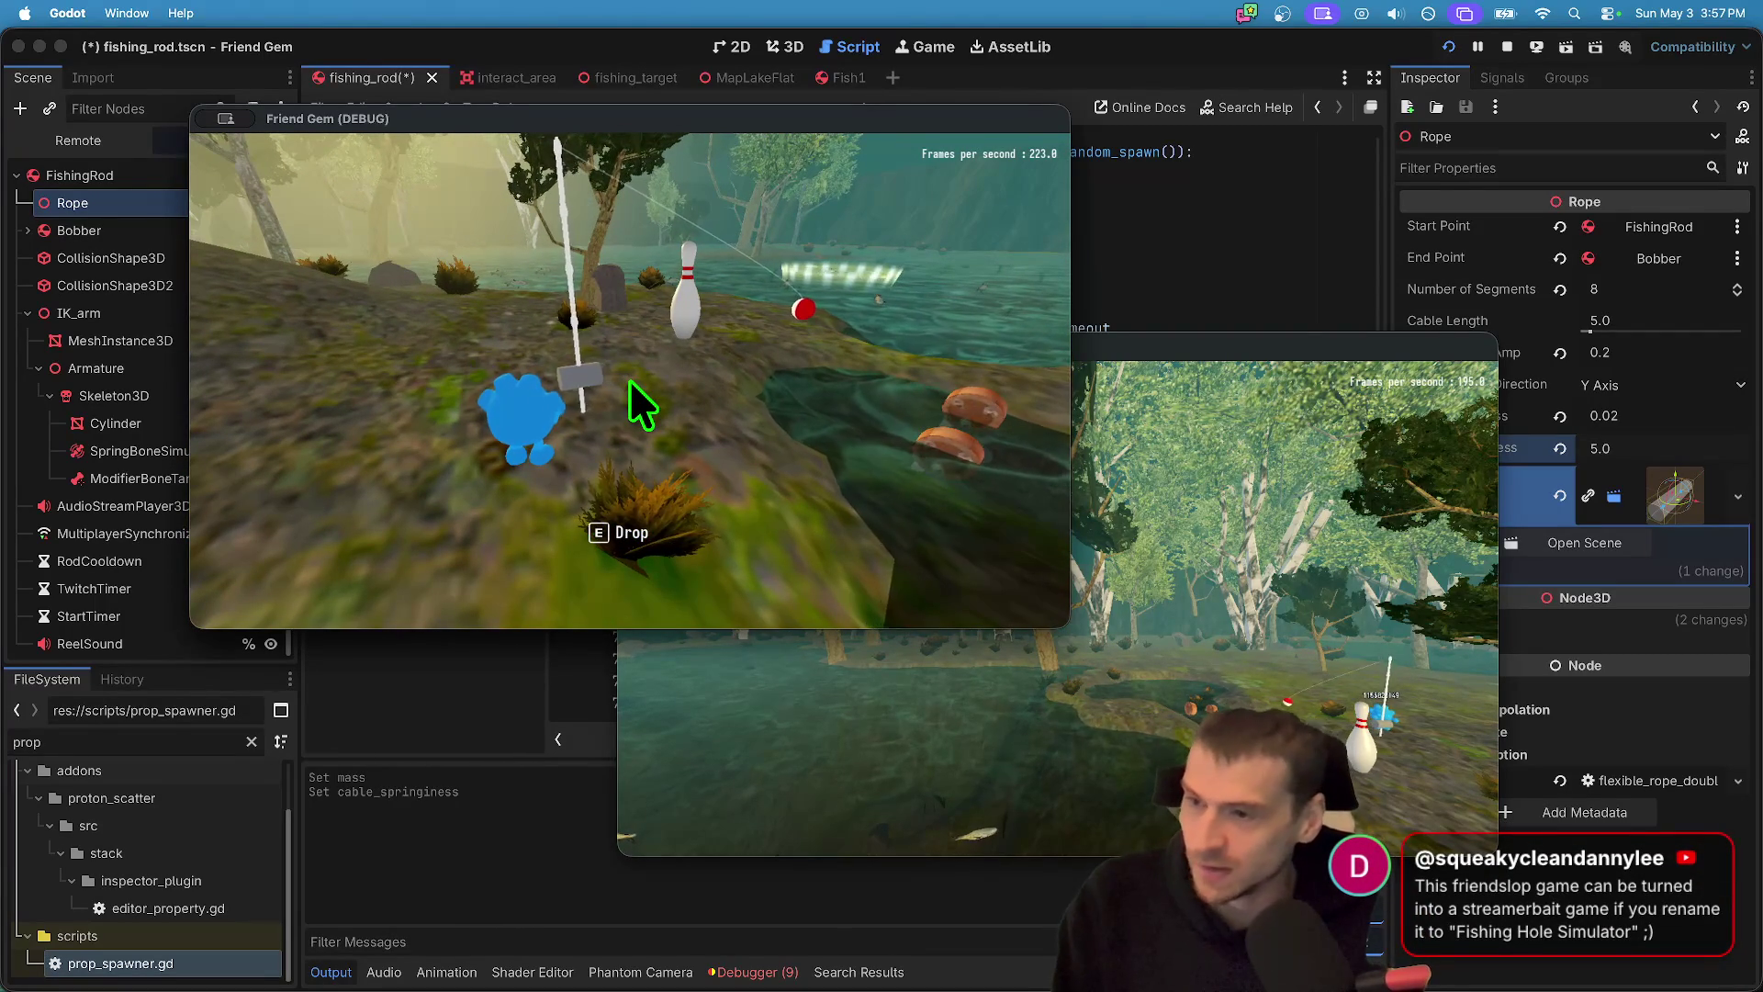
pyautogui.press('d')
pyautogui.press('d')
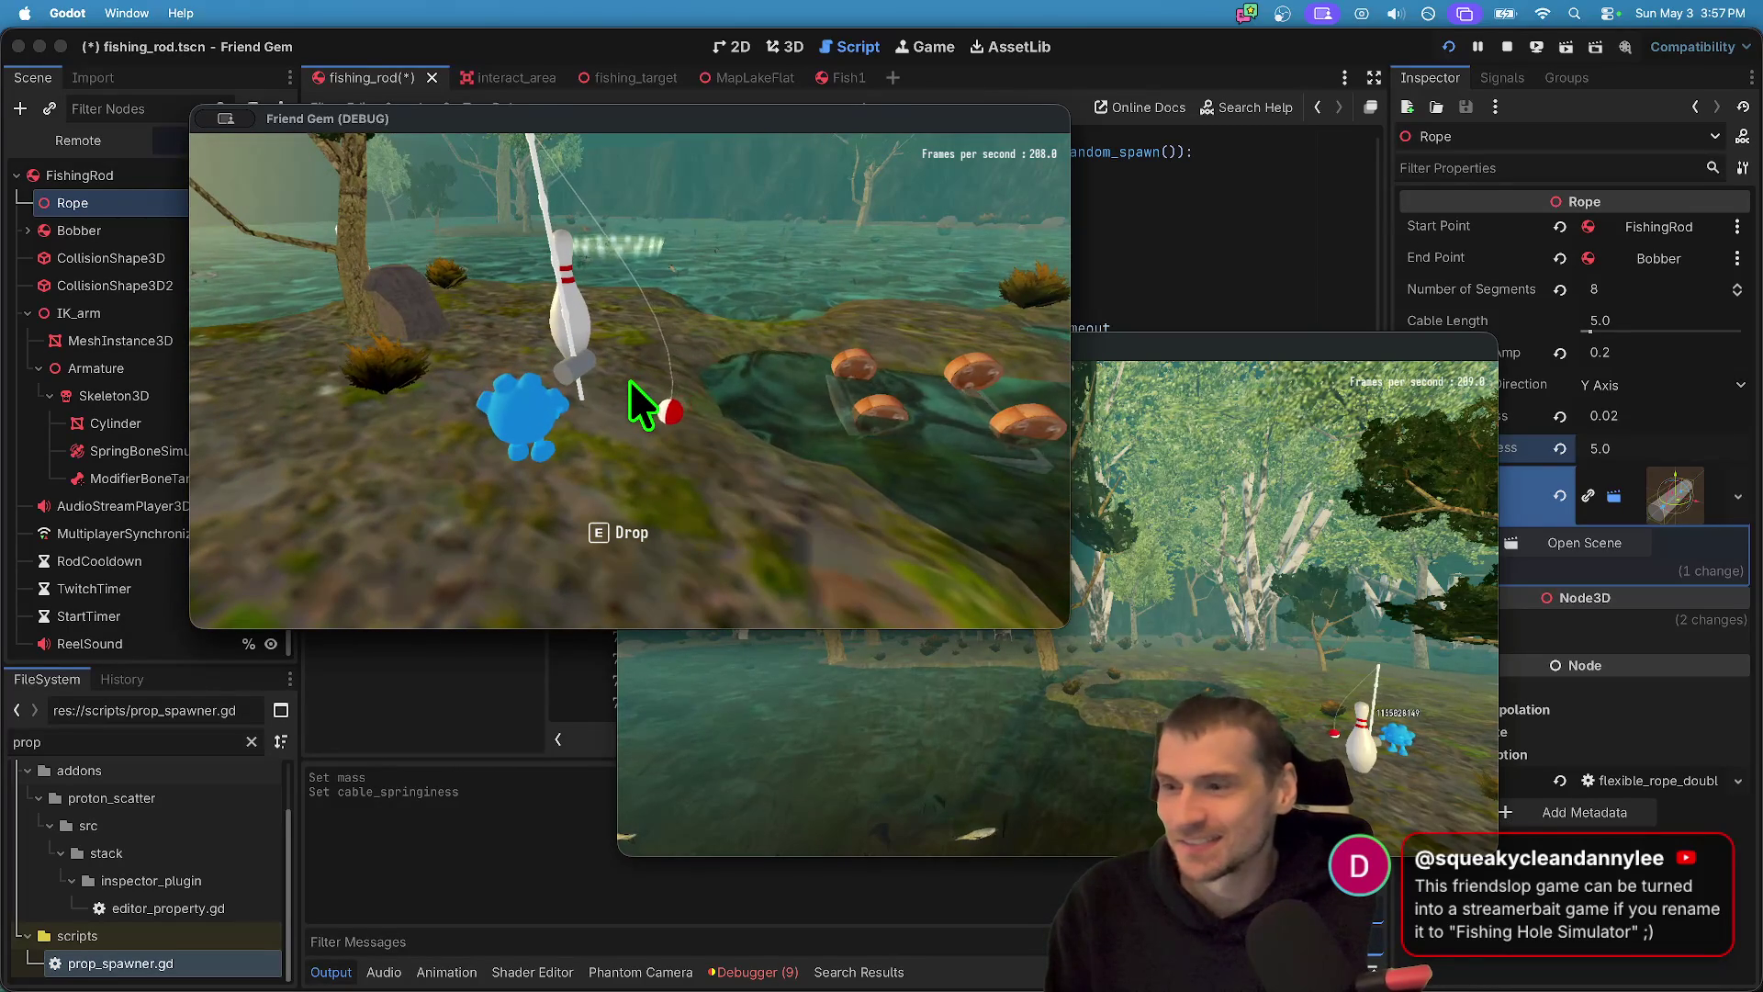
pyautogui.press('a')
pyautogui.press('d')
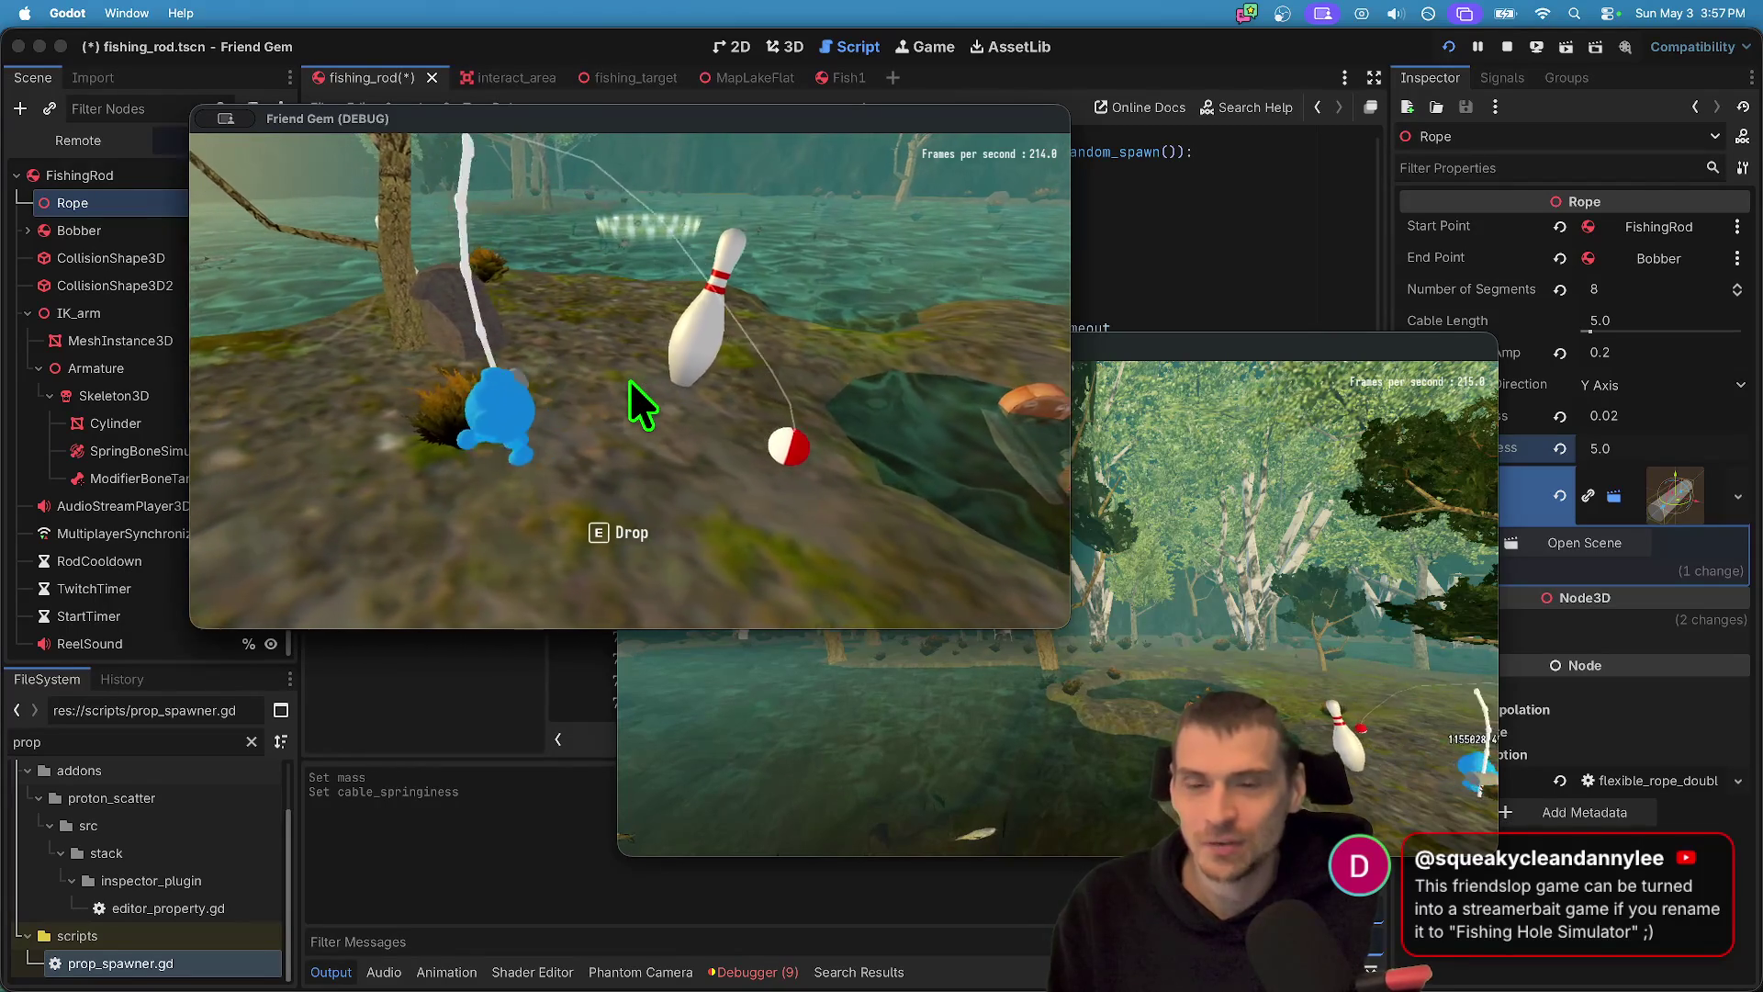
# - Pick up the bobber, cast it toward the lake, drop the rod and stop the game
pyautogui.press('e')
pyautogui.press('w')
pyautogui.press('e')
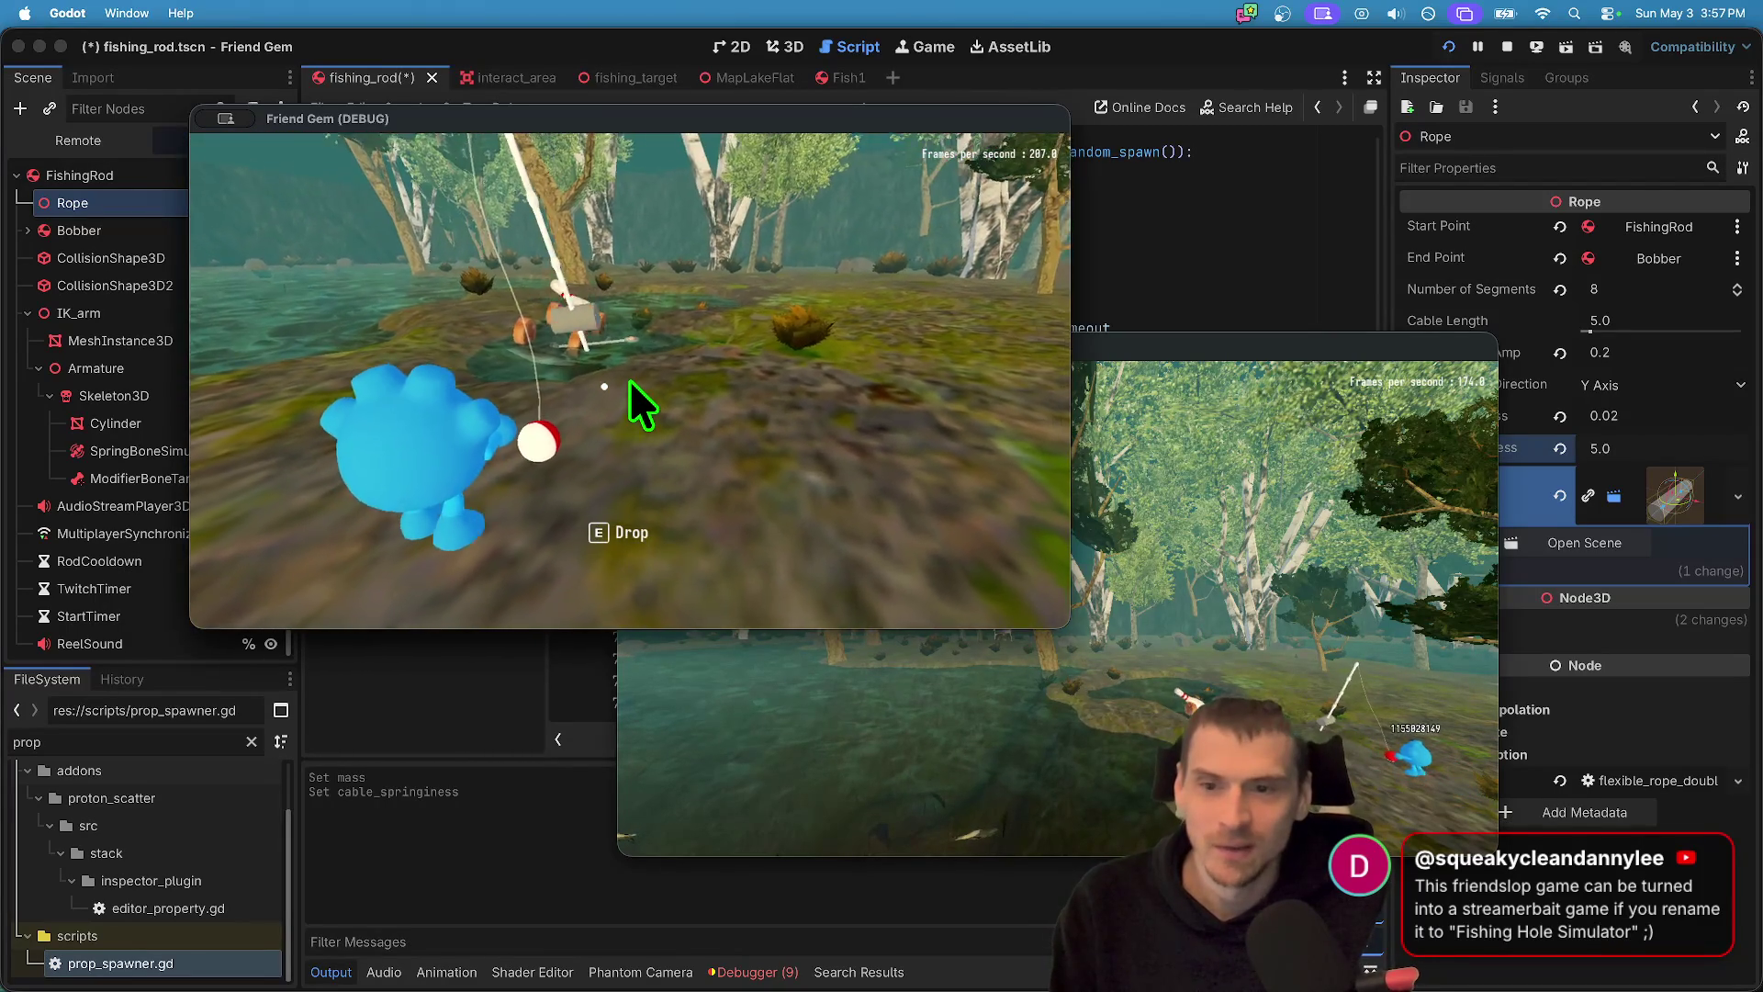
pyautogui.press('a')
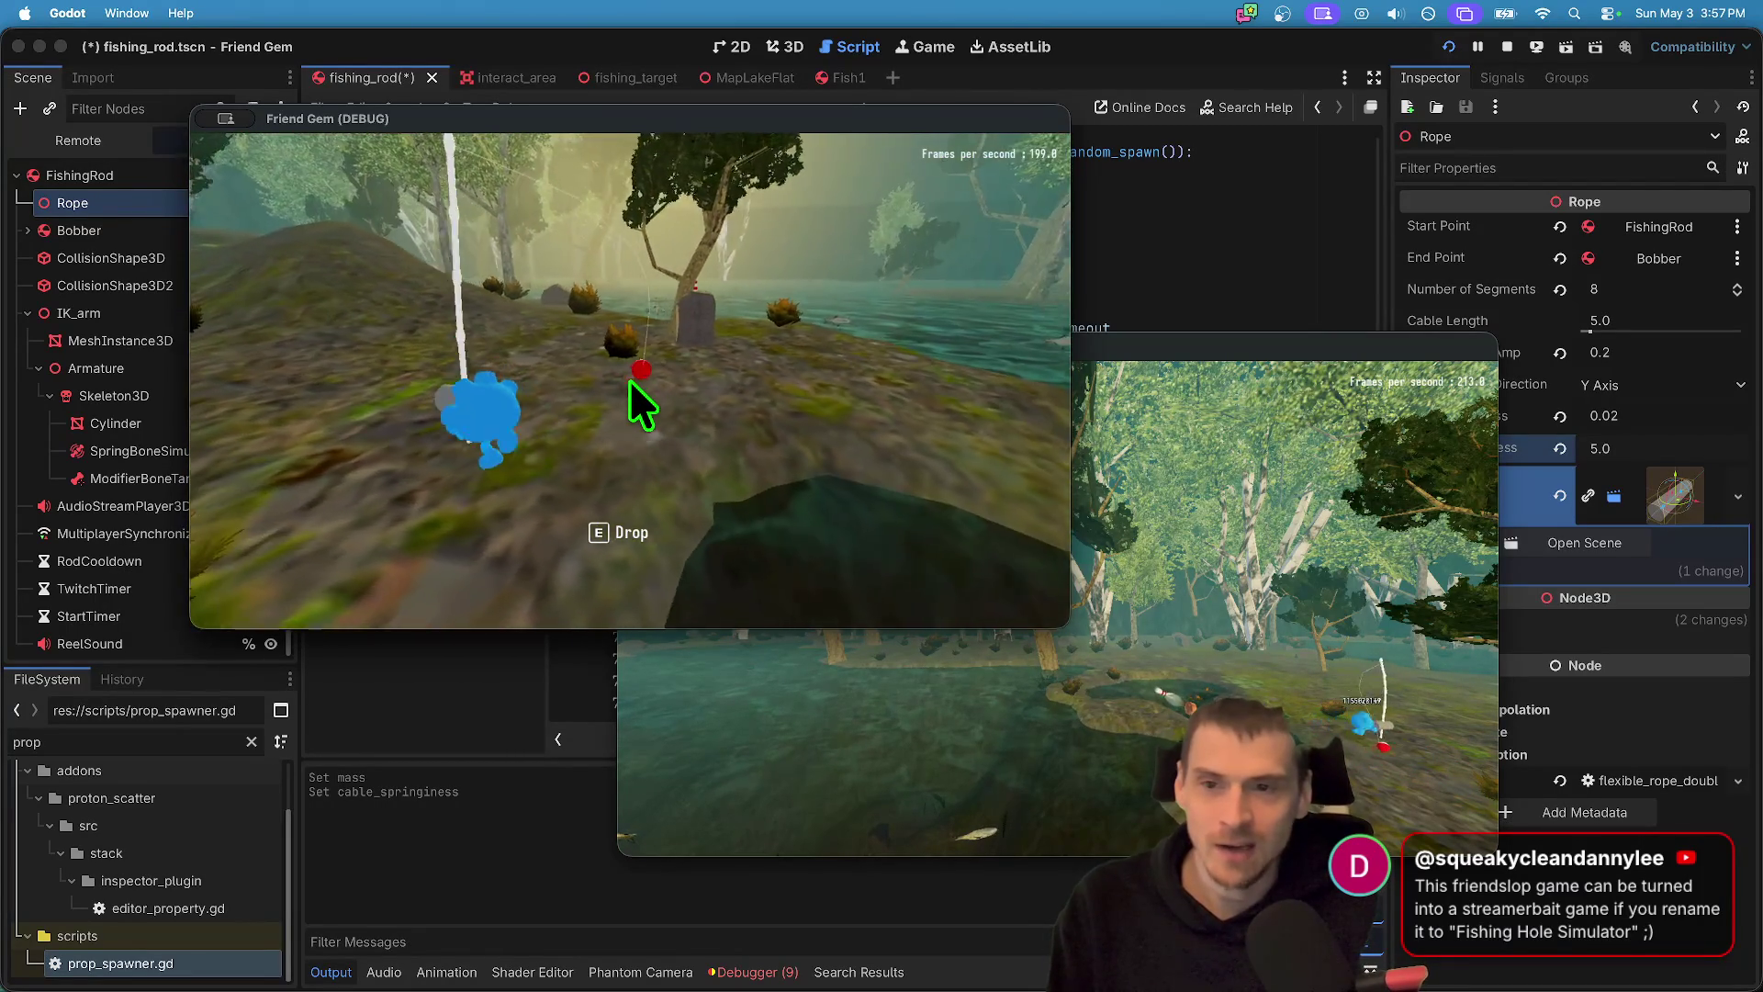
pyautogui.press('a')
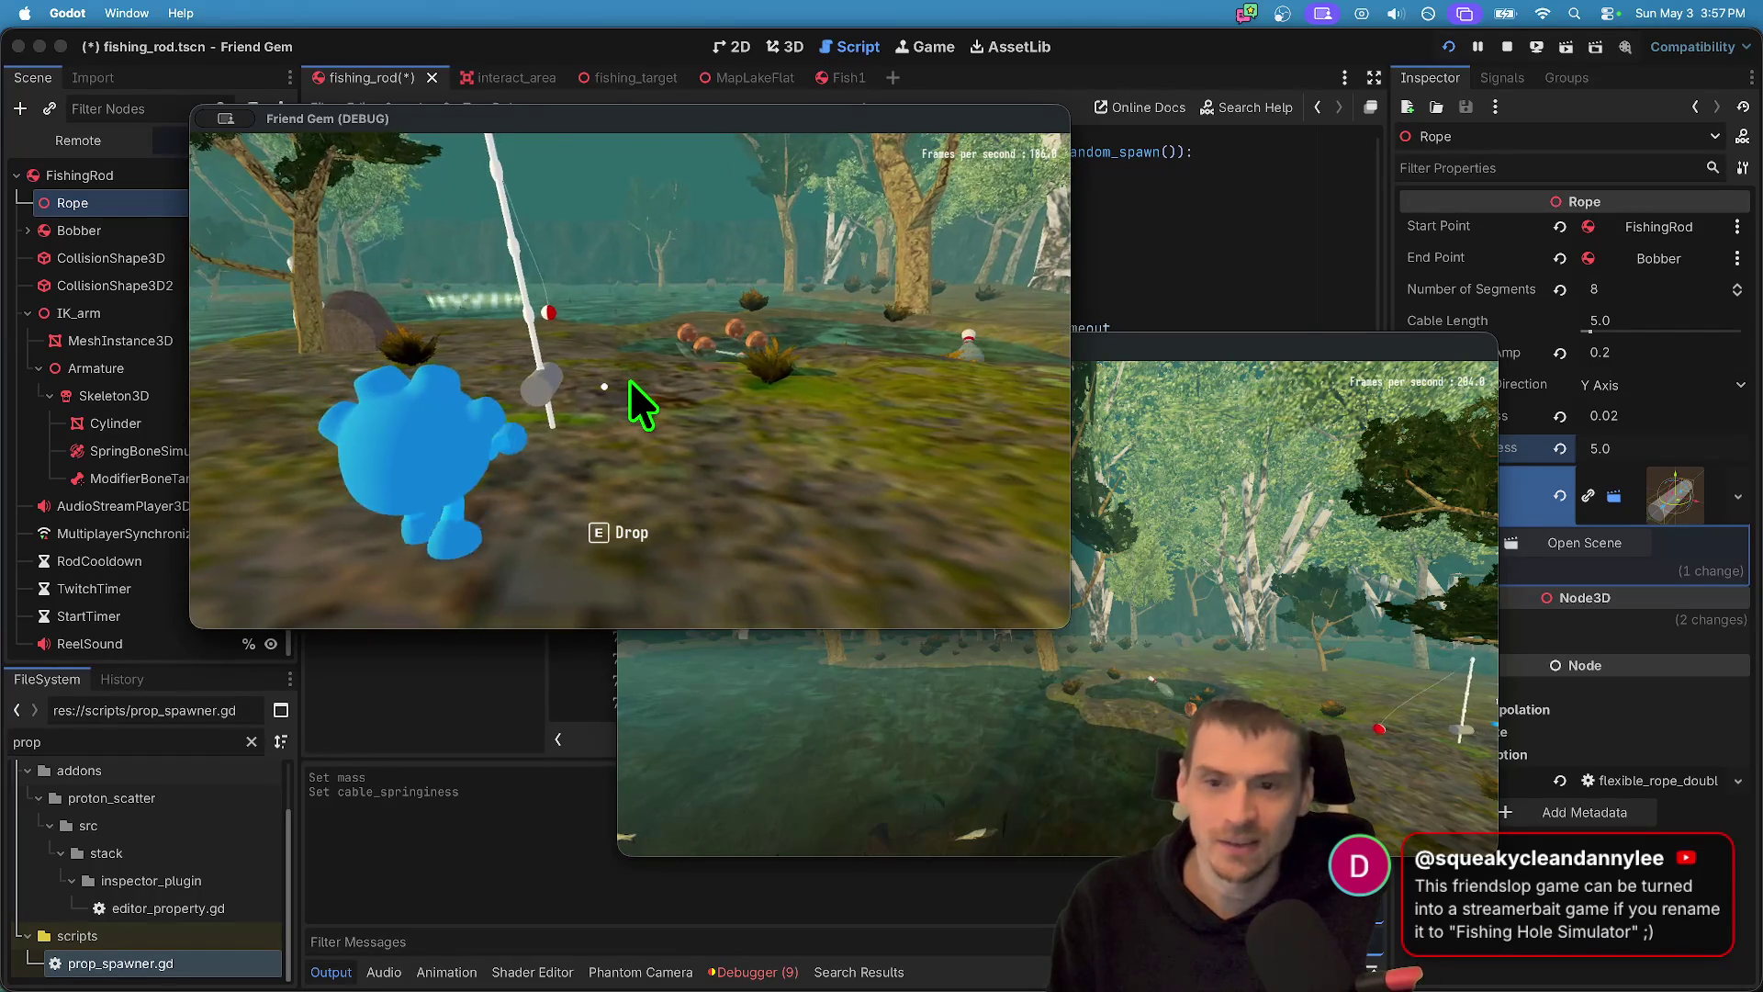
pyautogui.press('w')
pyautogui.press('a')
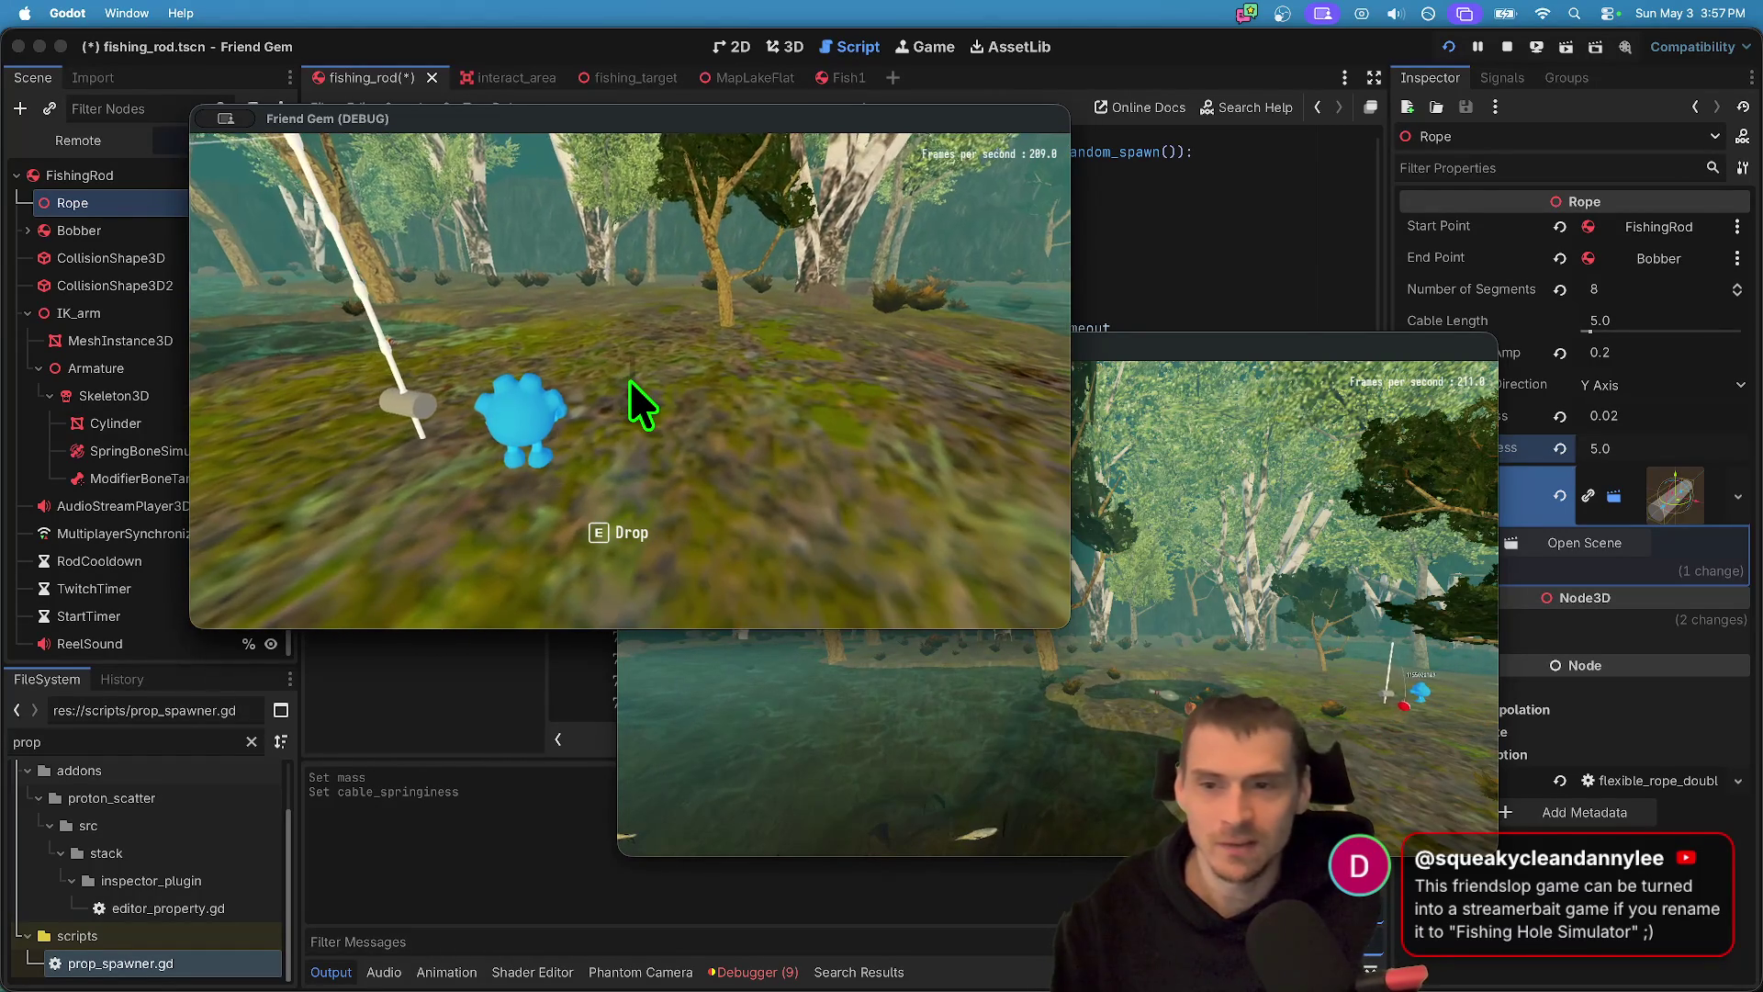
pyautogui.click(630, 379)
pyautogui.press('e')
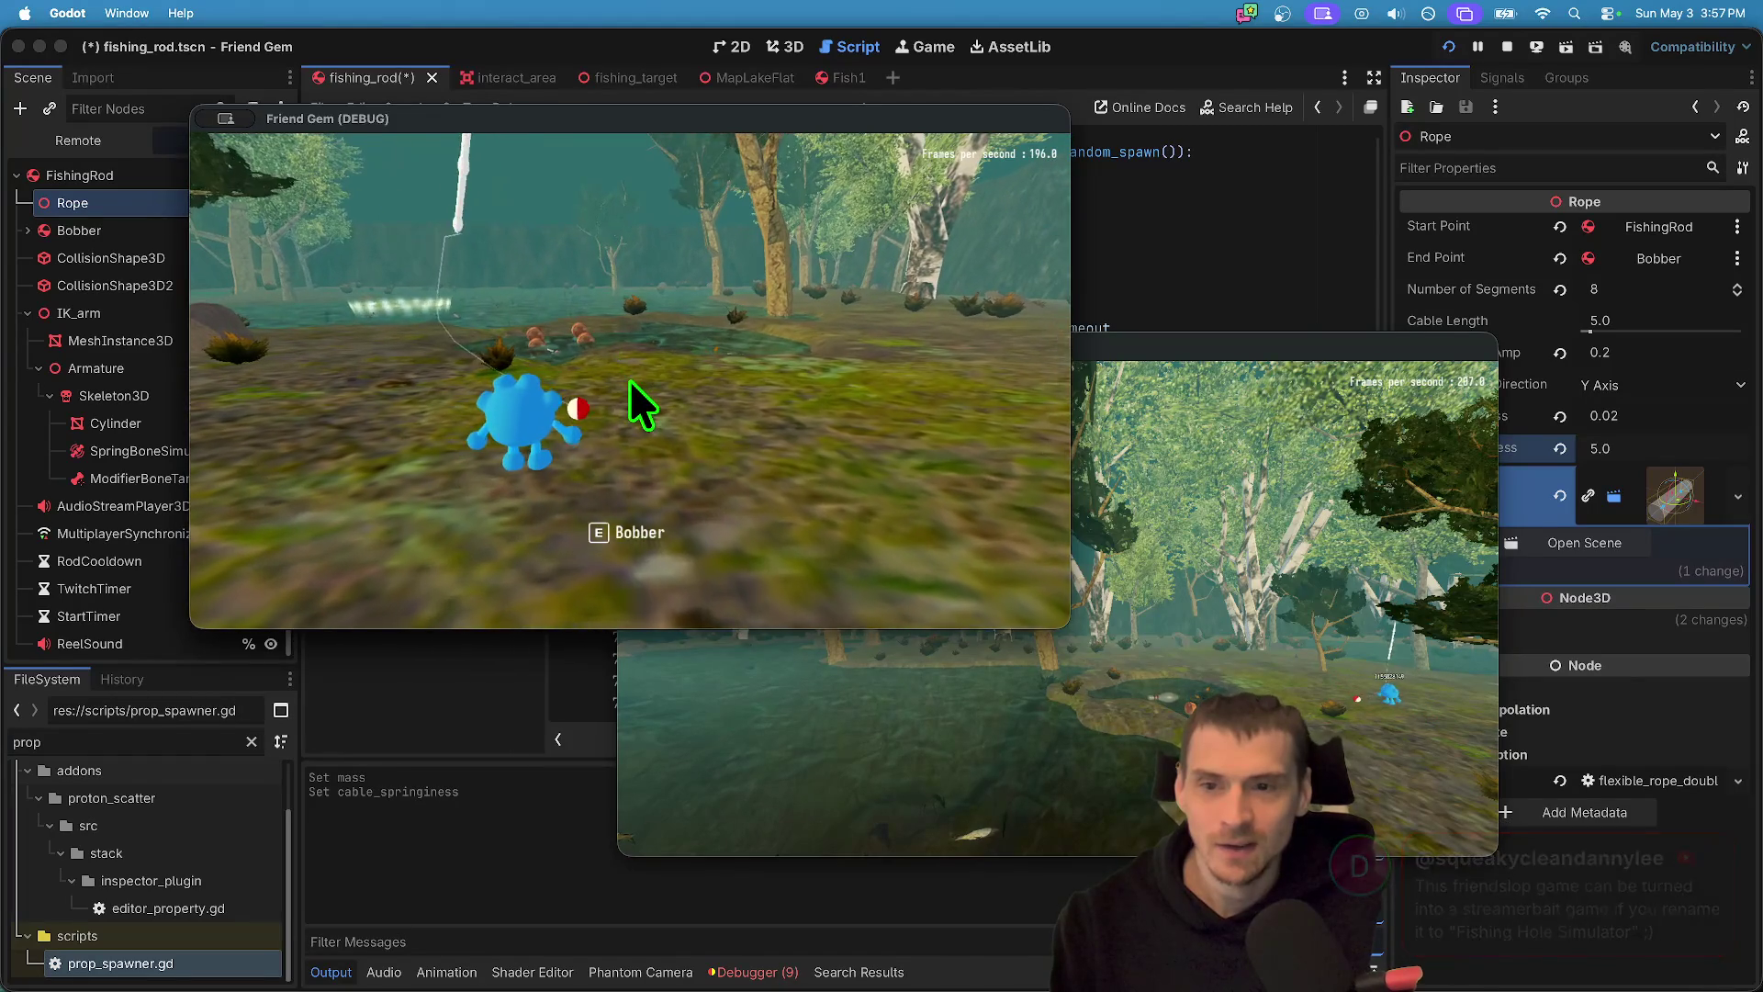
pyautogui.click(1396, 448)
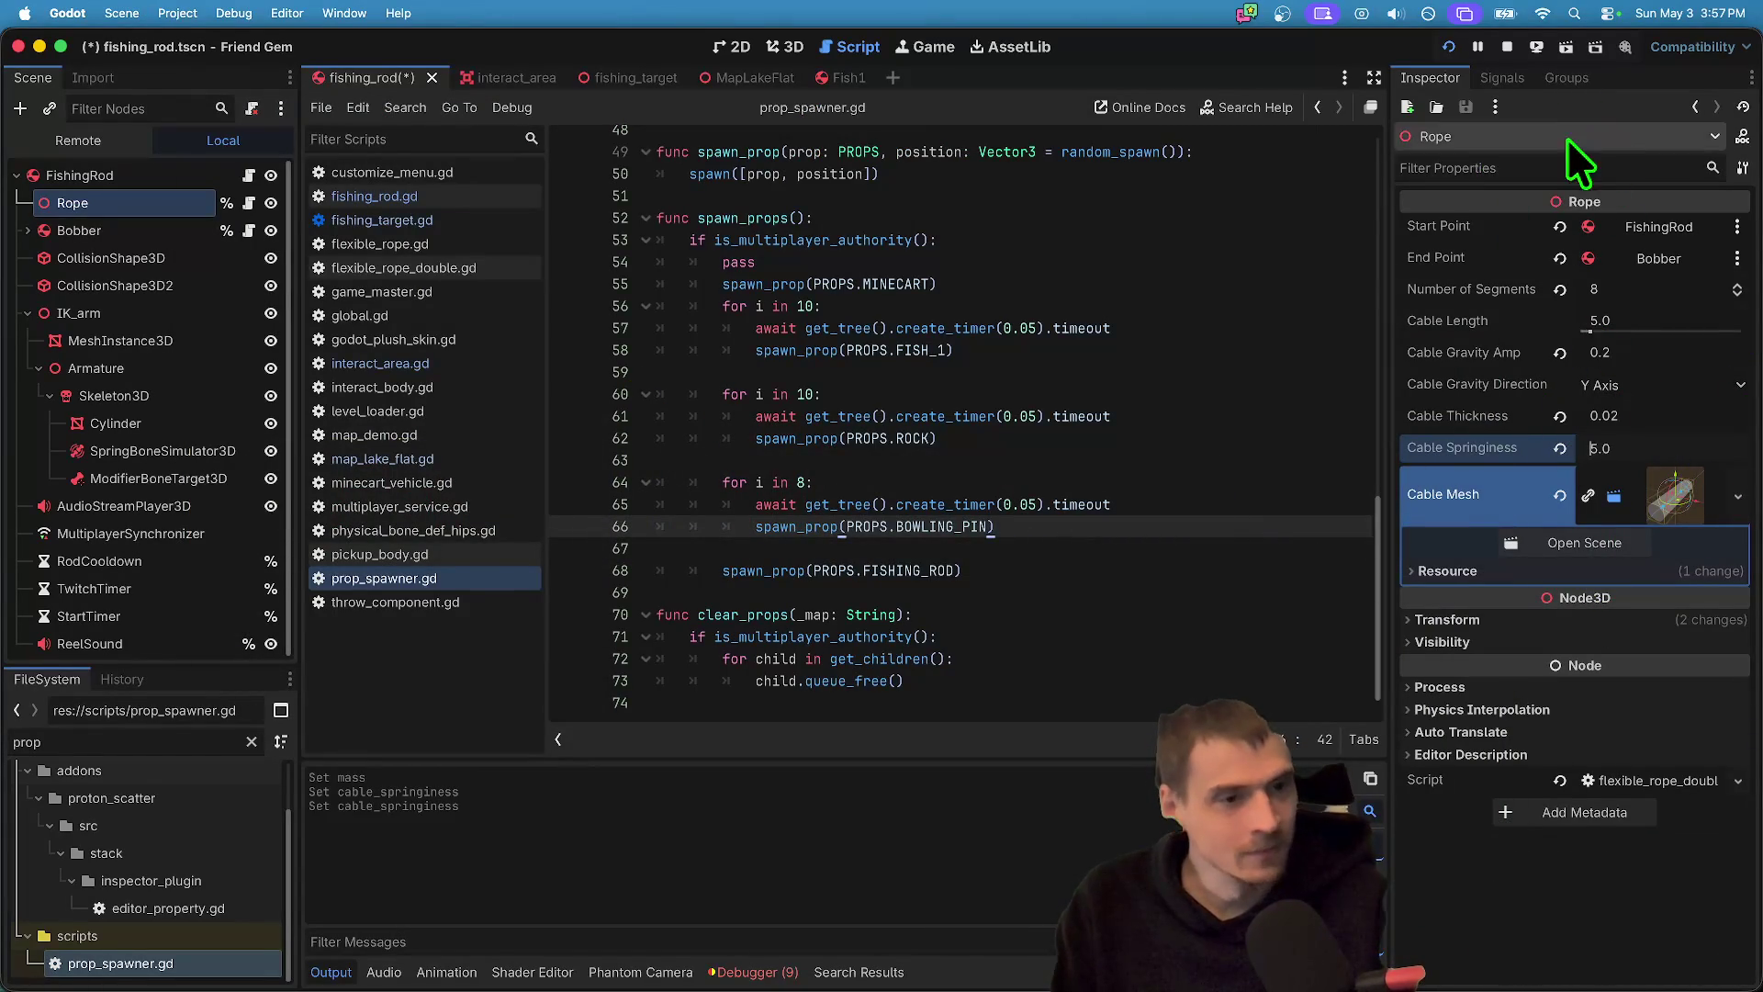
pyautogui.click(1511, 48)
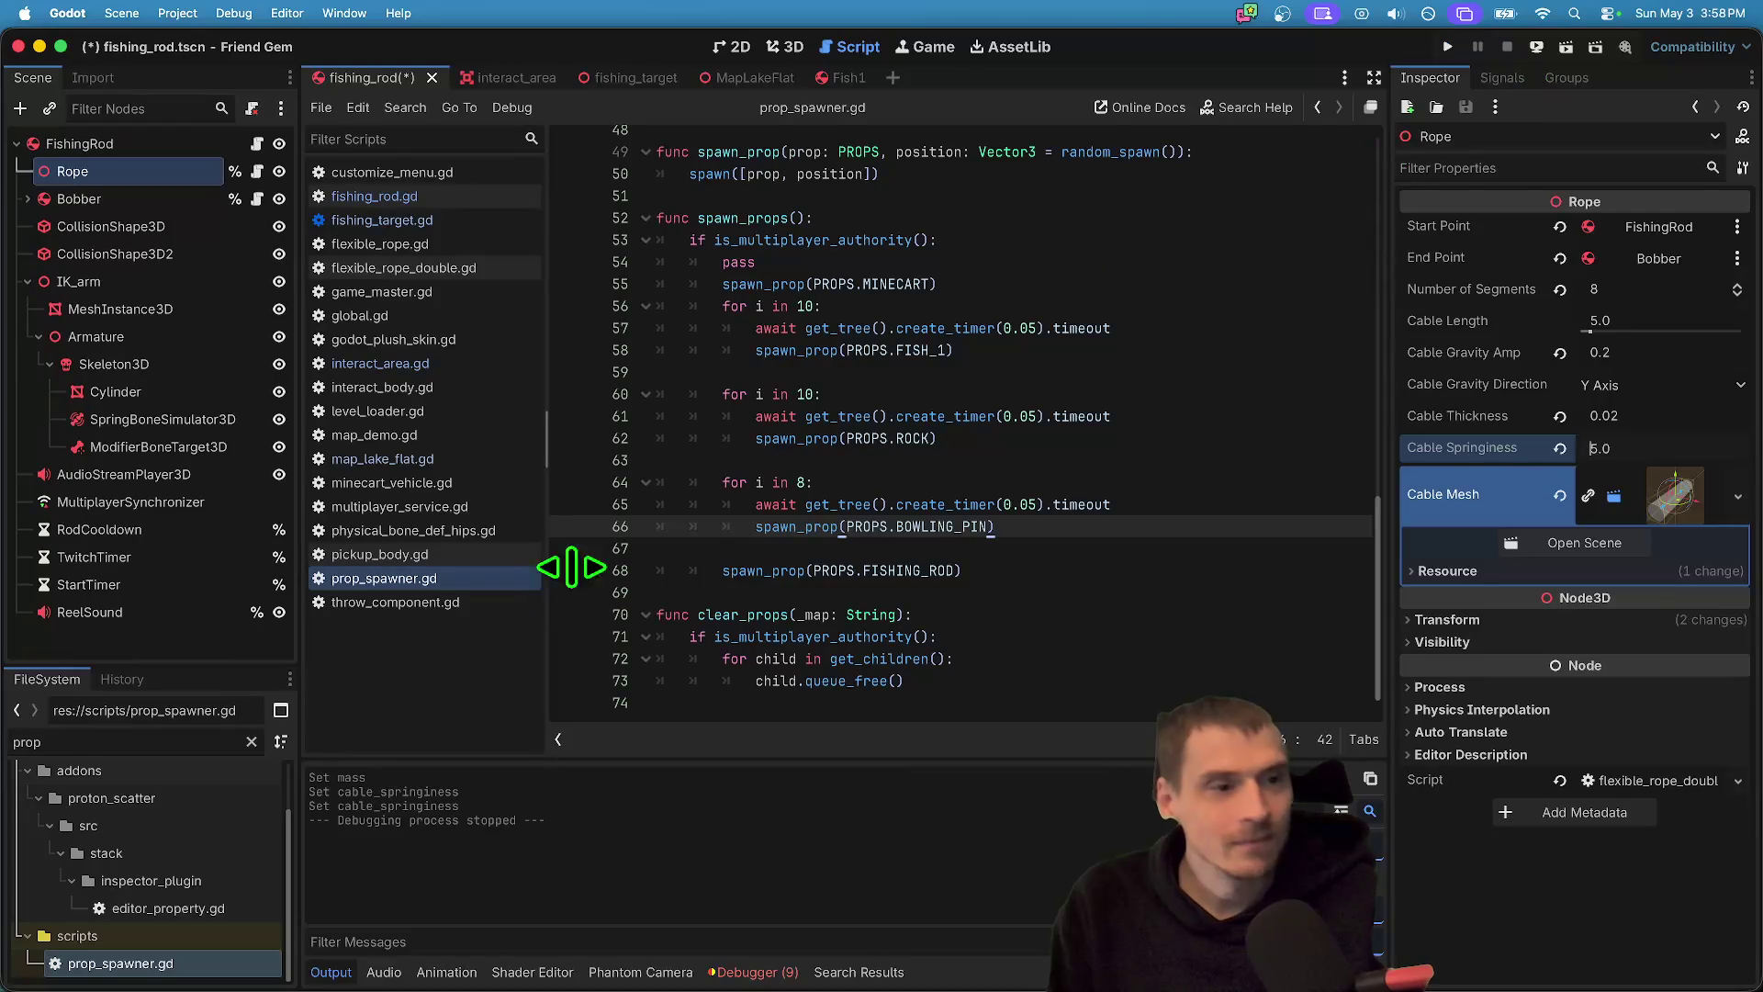
# - Relaunch the game and test picking up and dropping the fishing rod
pyautogui.press('super+b')
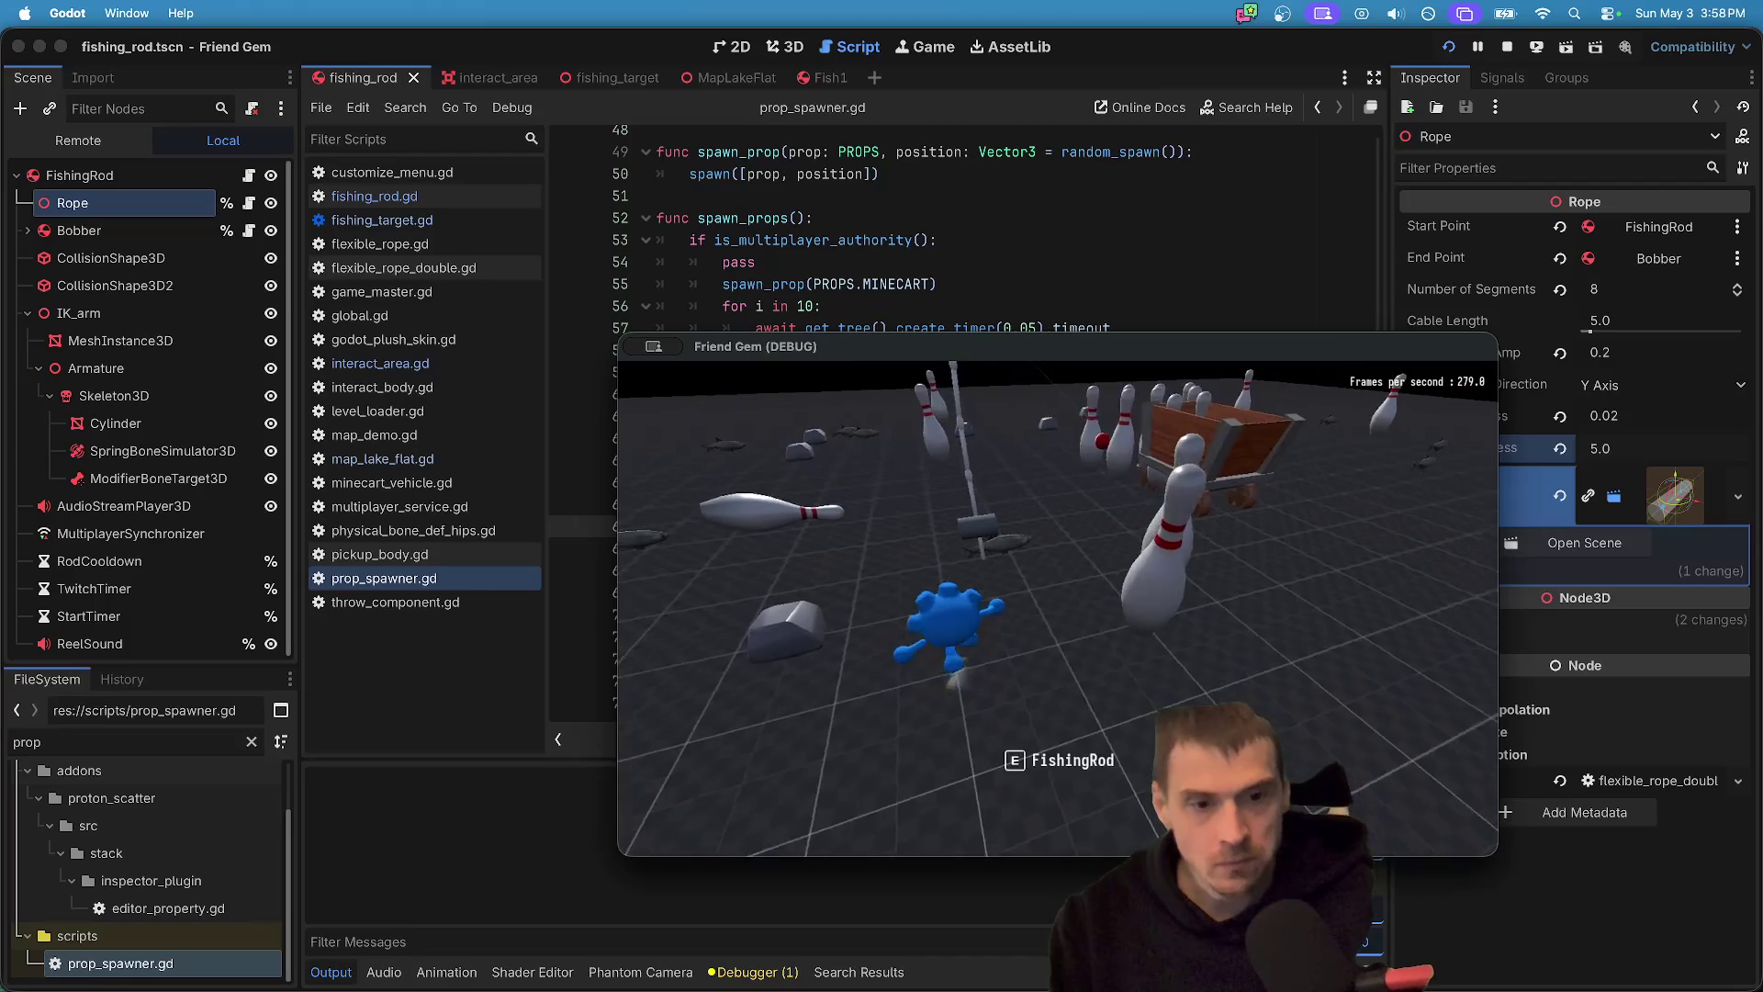
pyautogui.press('e')
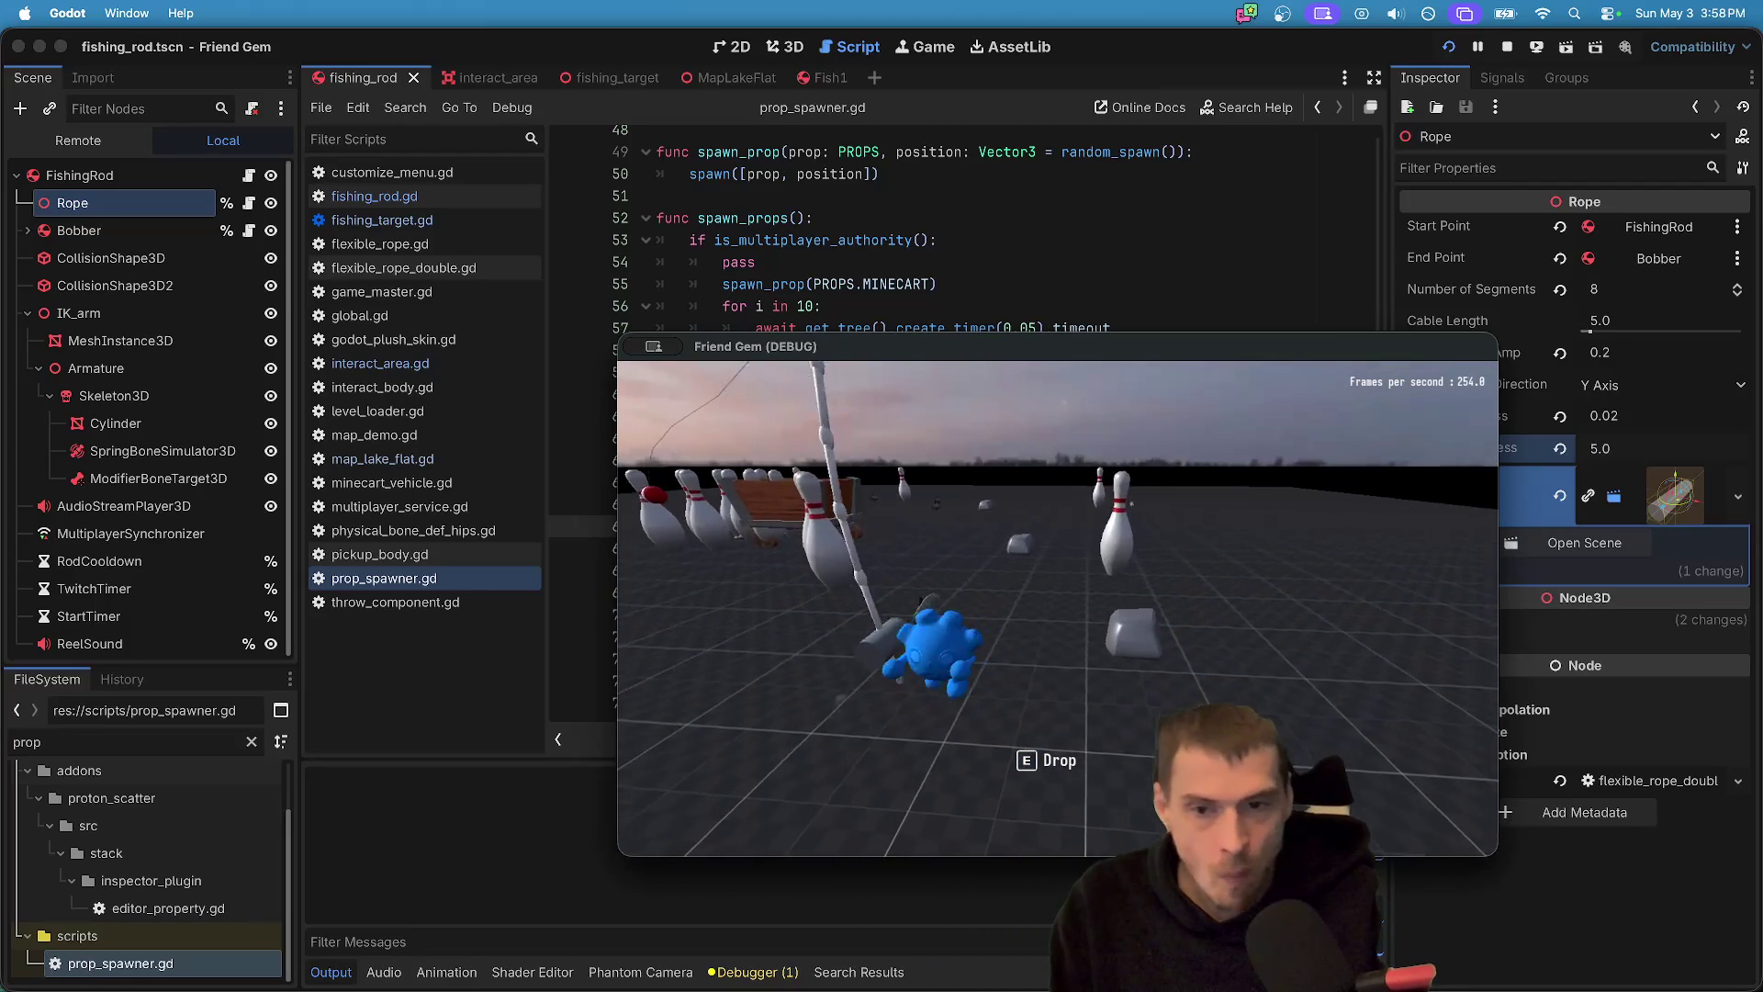
pyautogui.press('e')
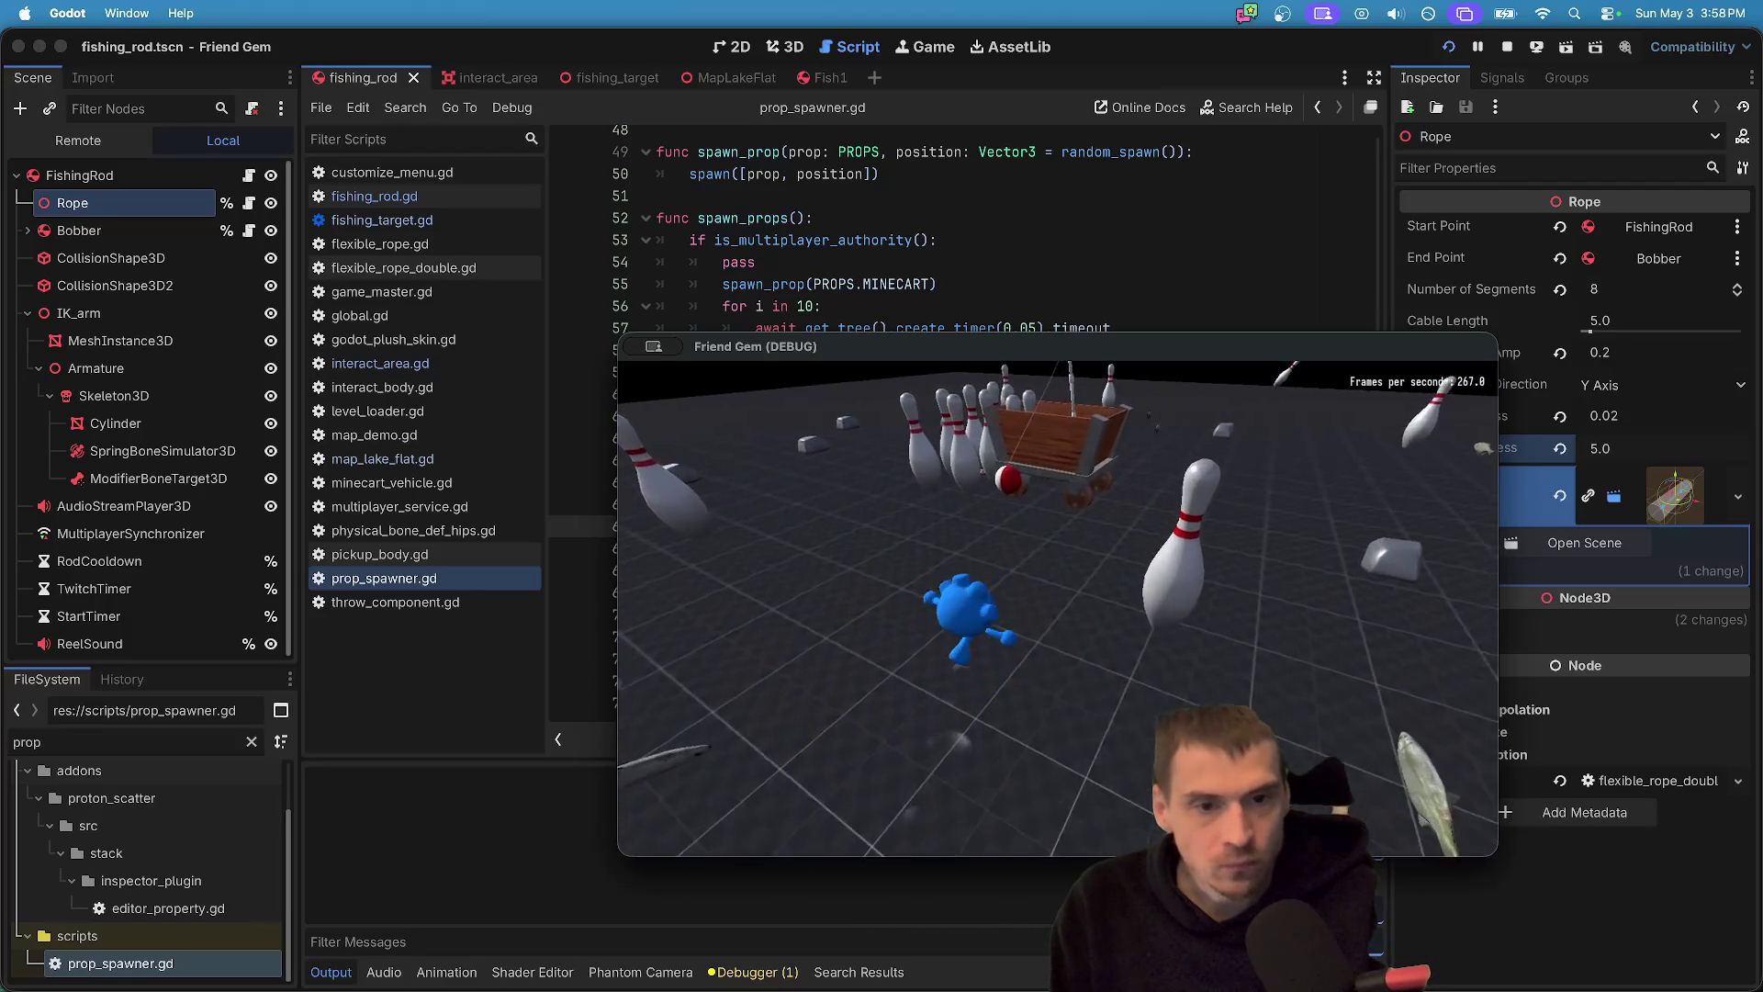
pyautogui.press('w')
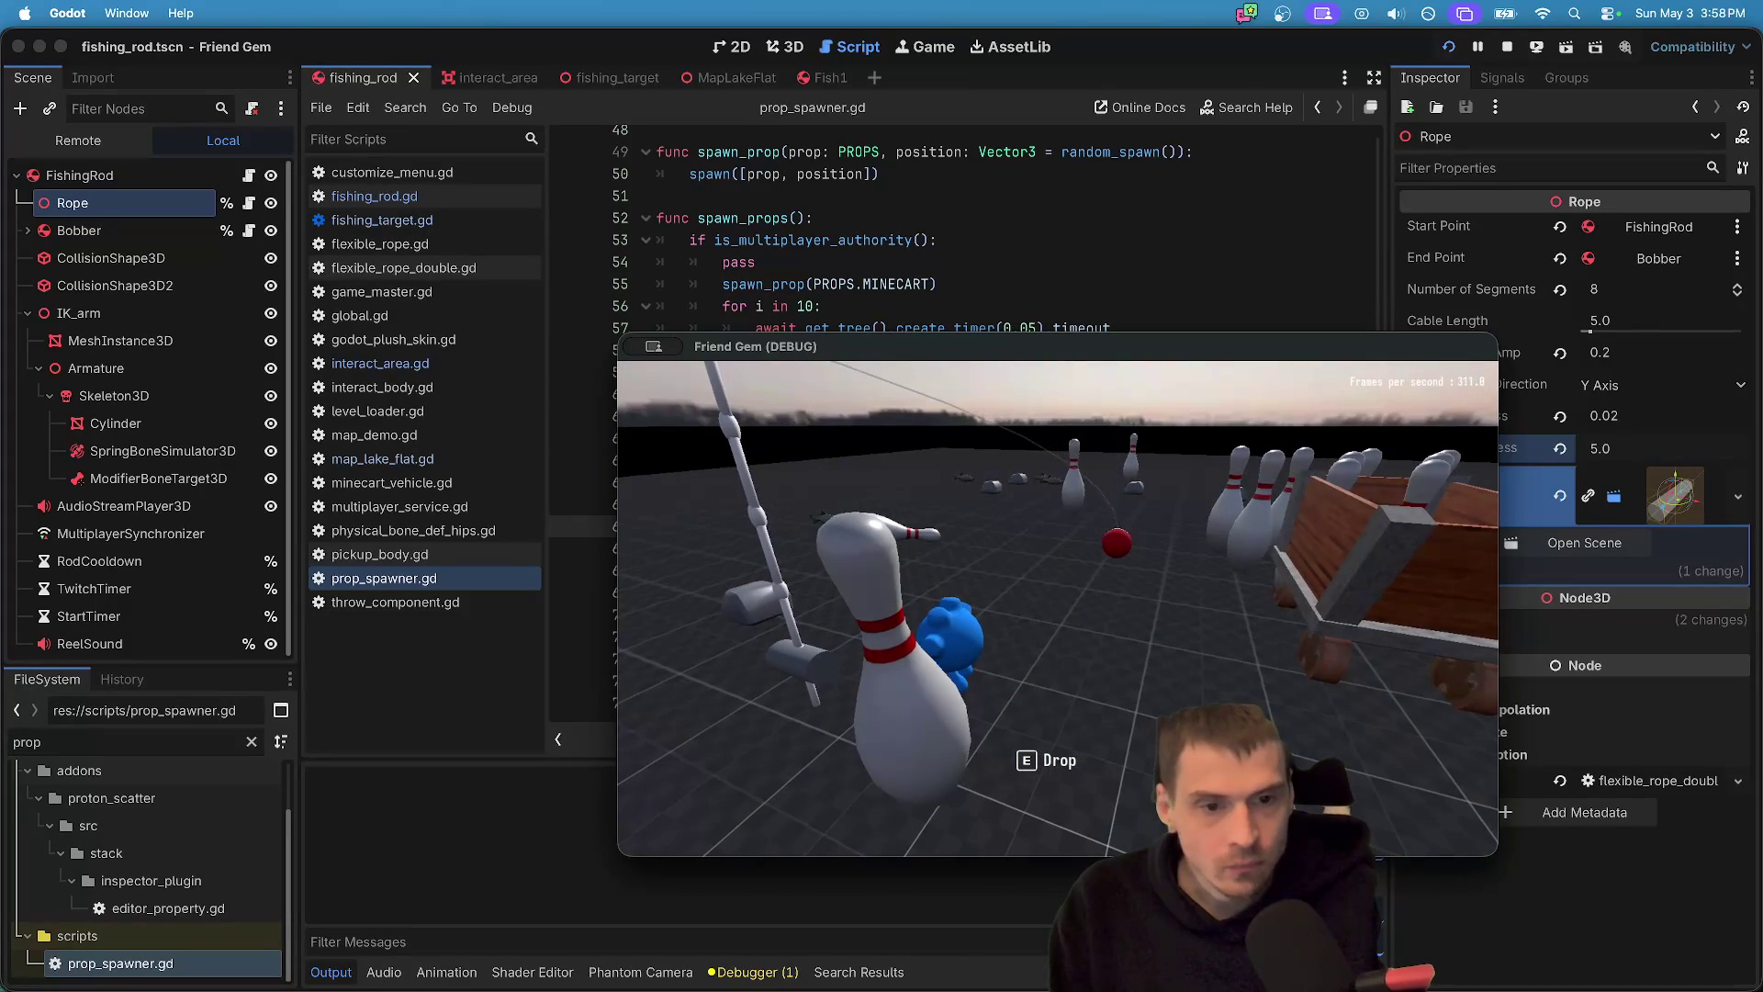
# - Set the rope's Number of Segments to 4, save, relaunch and pick up the rod
pyautogui.click(1666, 289)
pyautogui.write('4')
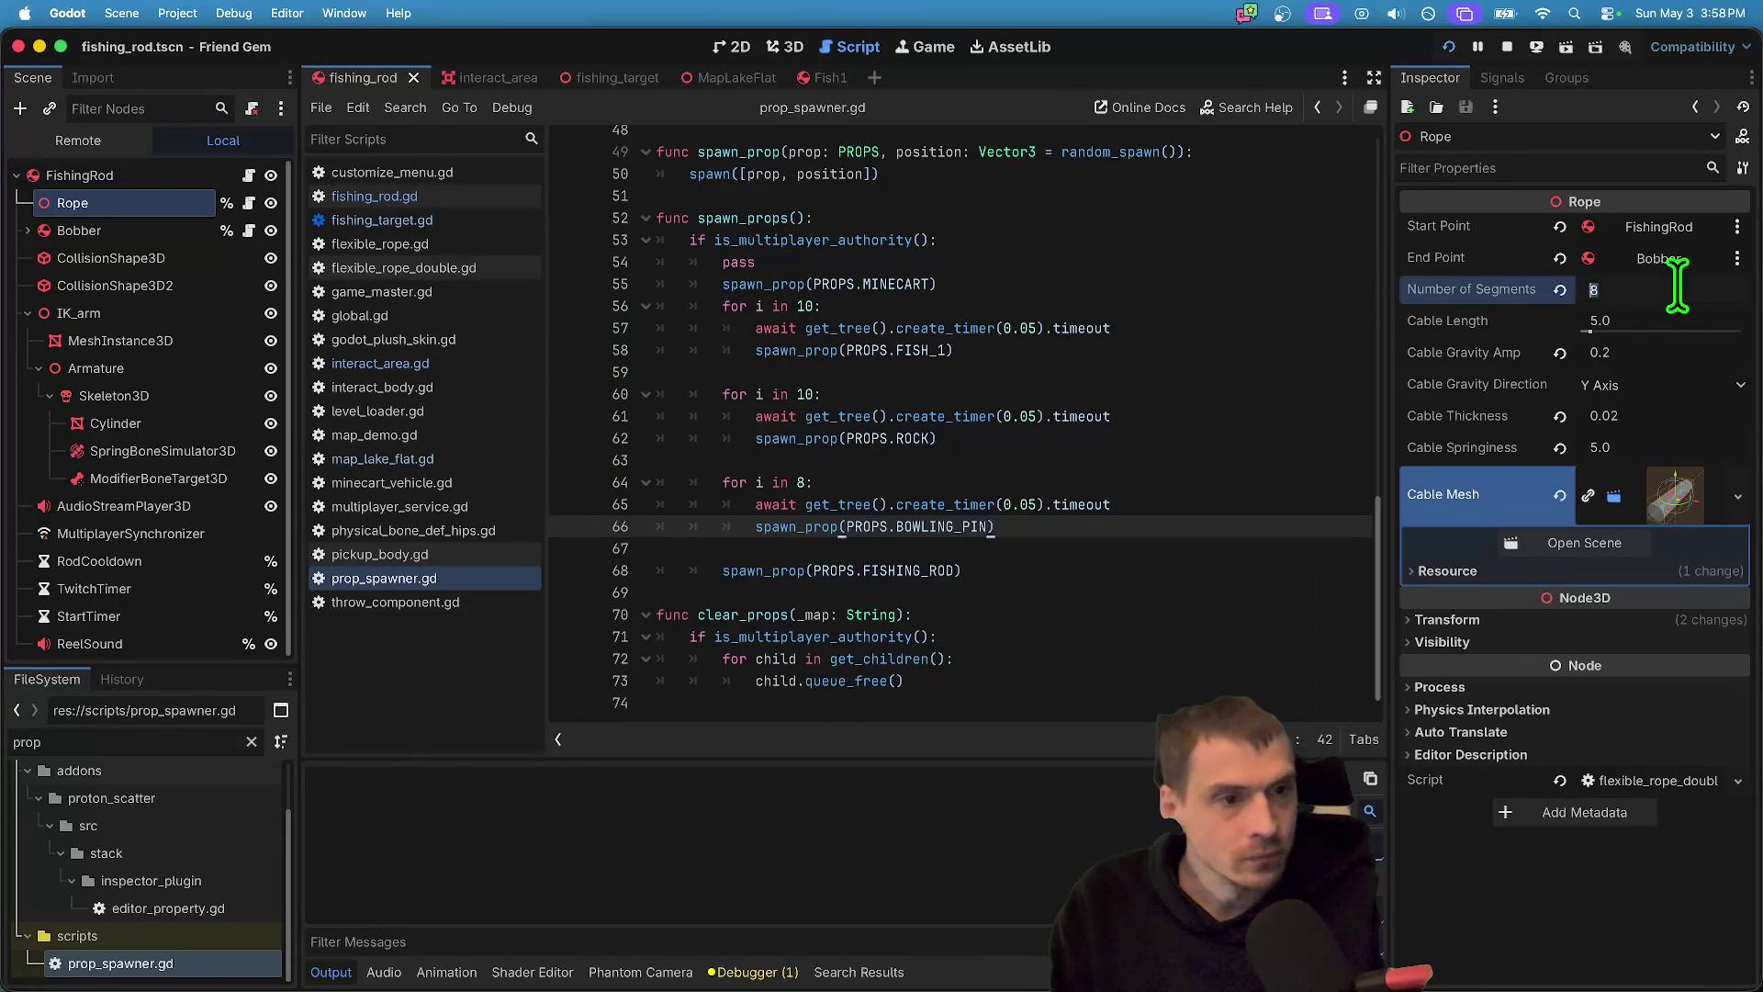
pyautogui.press('Return')
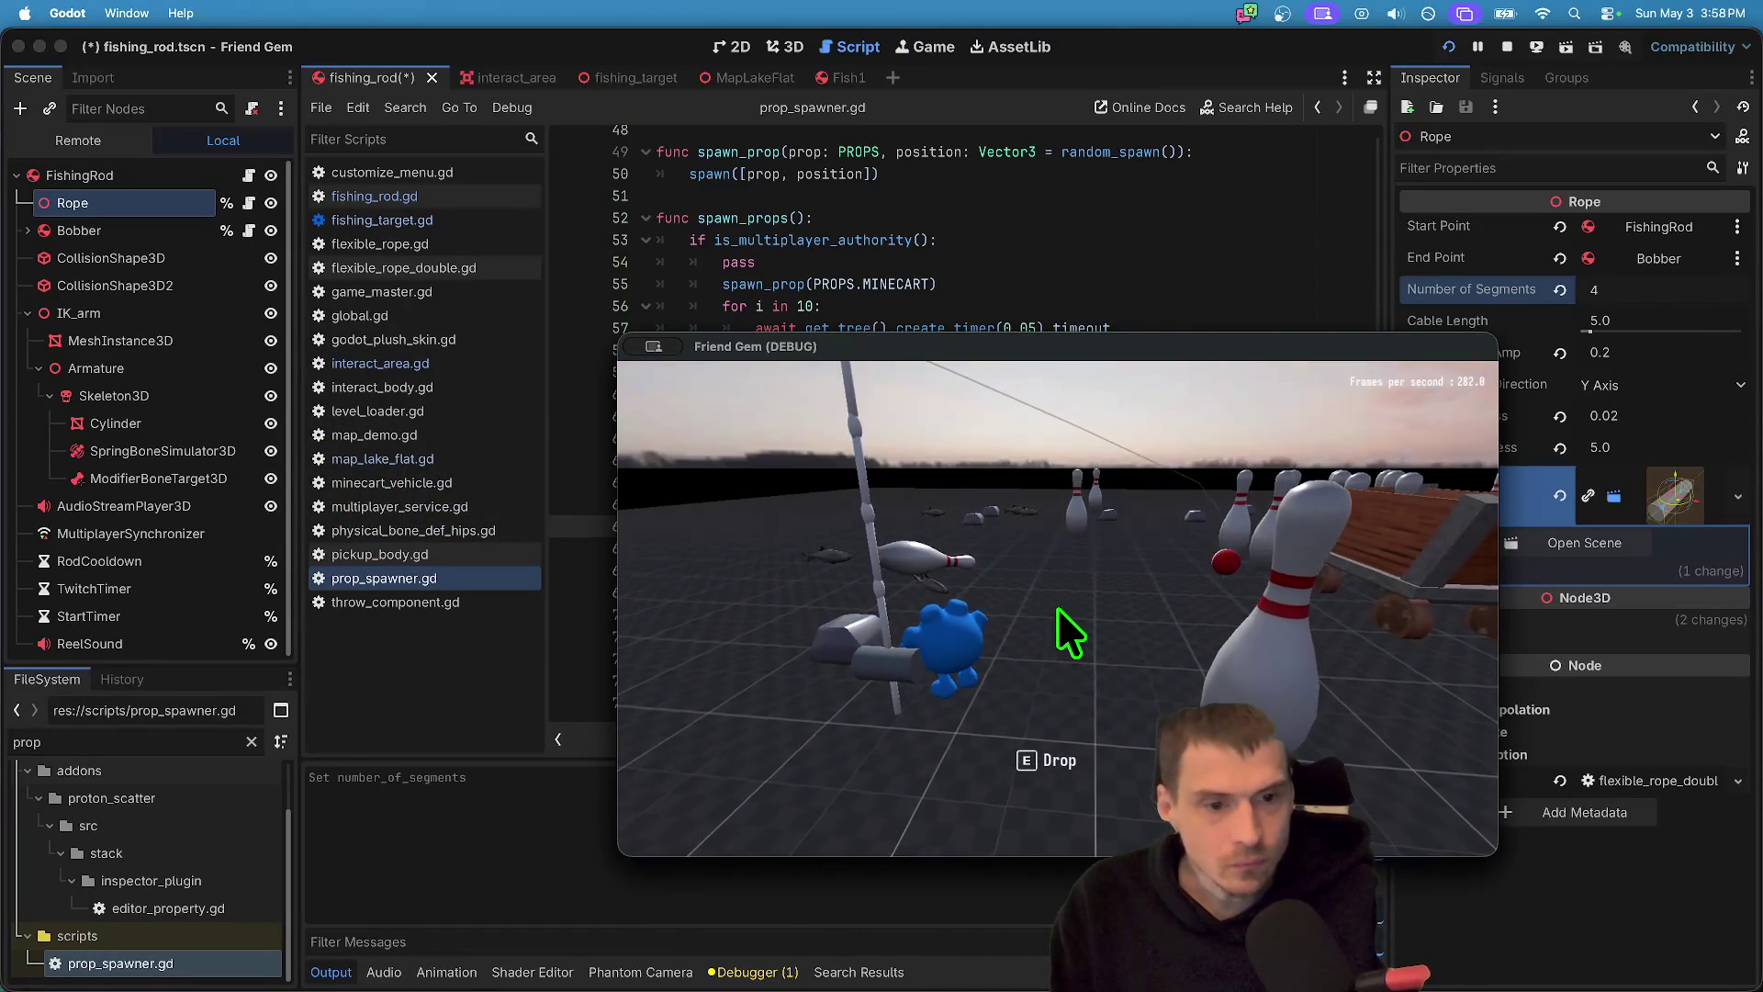
pyautogui.press('super+Tab')
pyautogui.press('super+b')
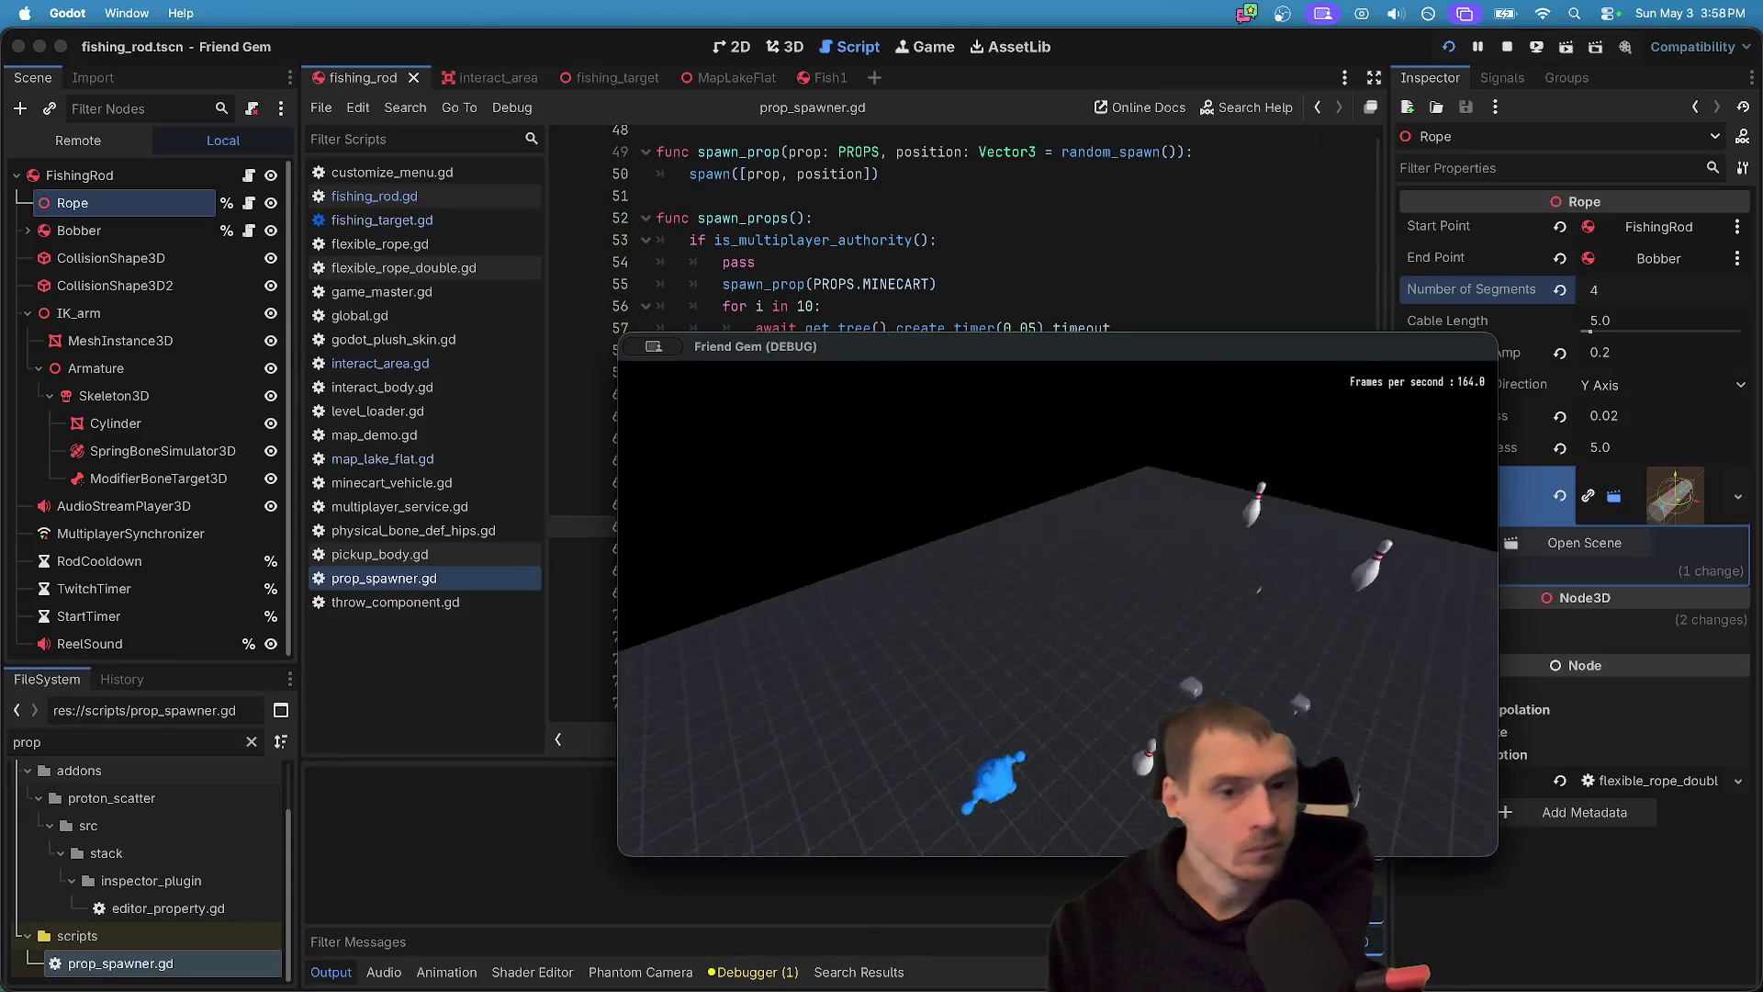
pyautogui.press('w')
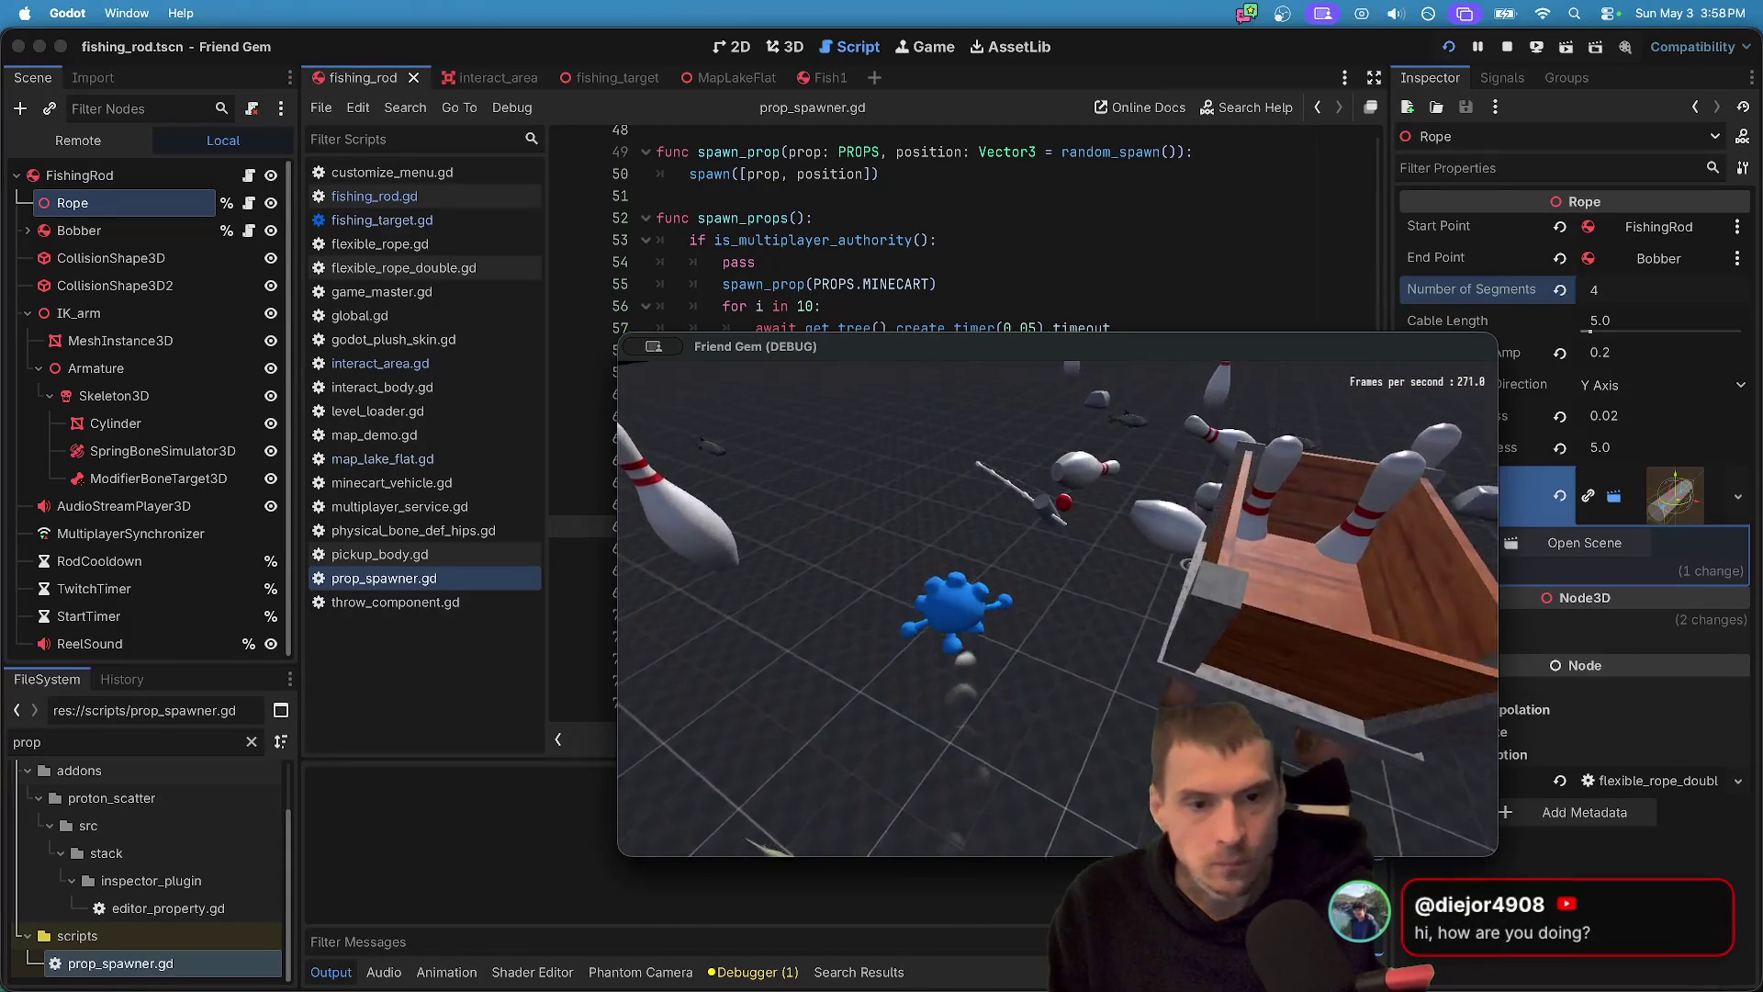
pyautogui.press('e')
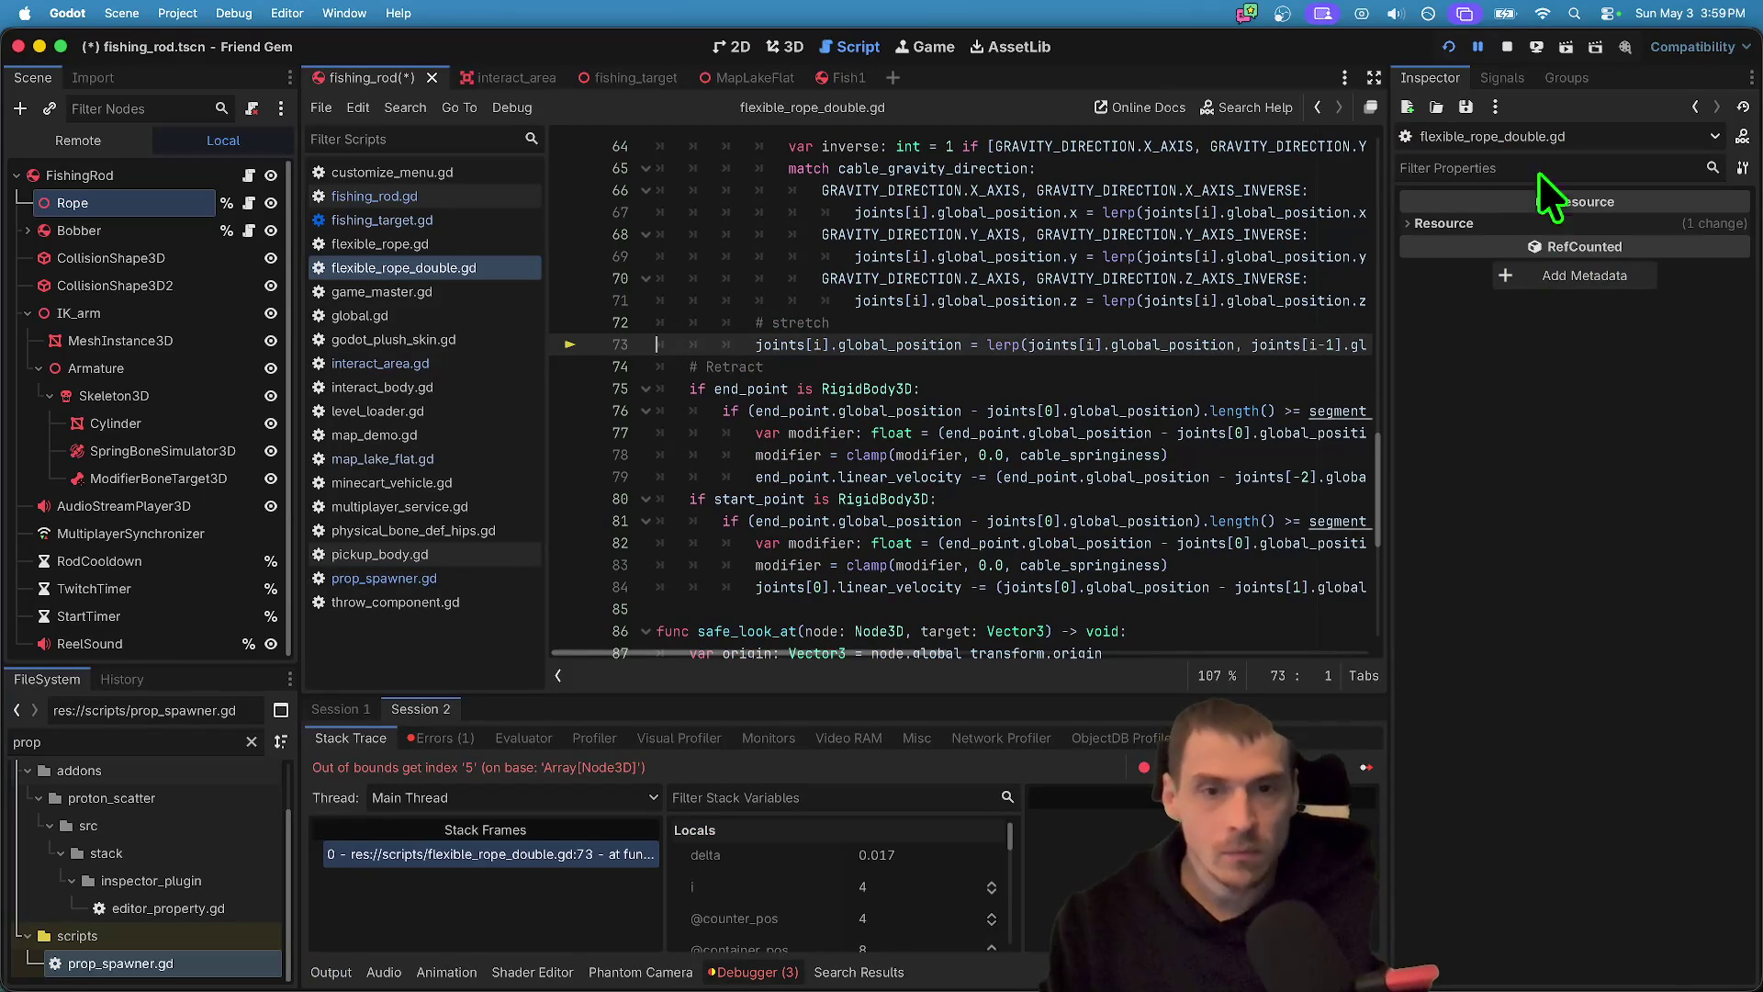
# - Stop the crashed debug session and set the Rope node's cable length to 50.0
pyautogui.click(1505, 46)
pyautogui.click(109, 144)
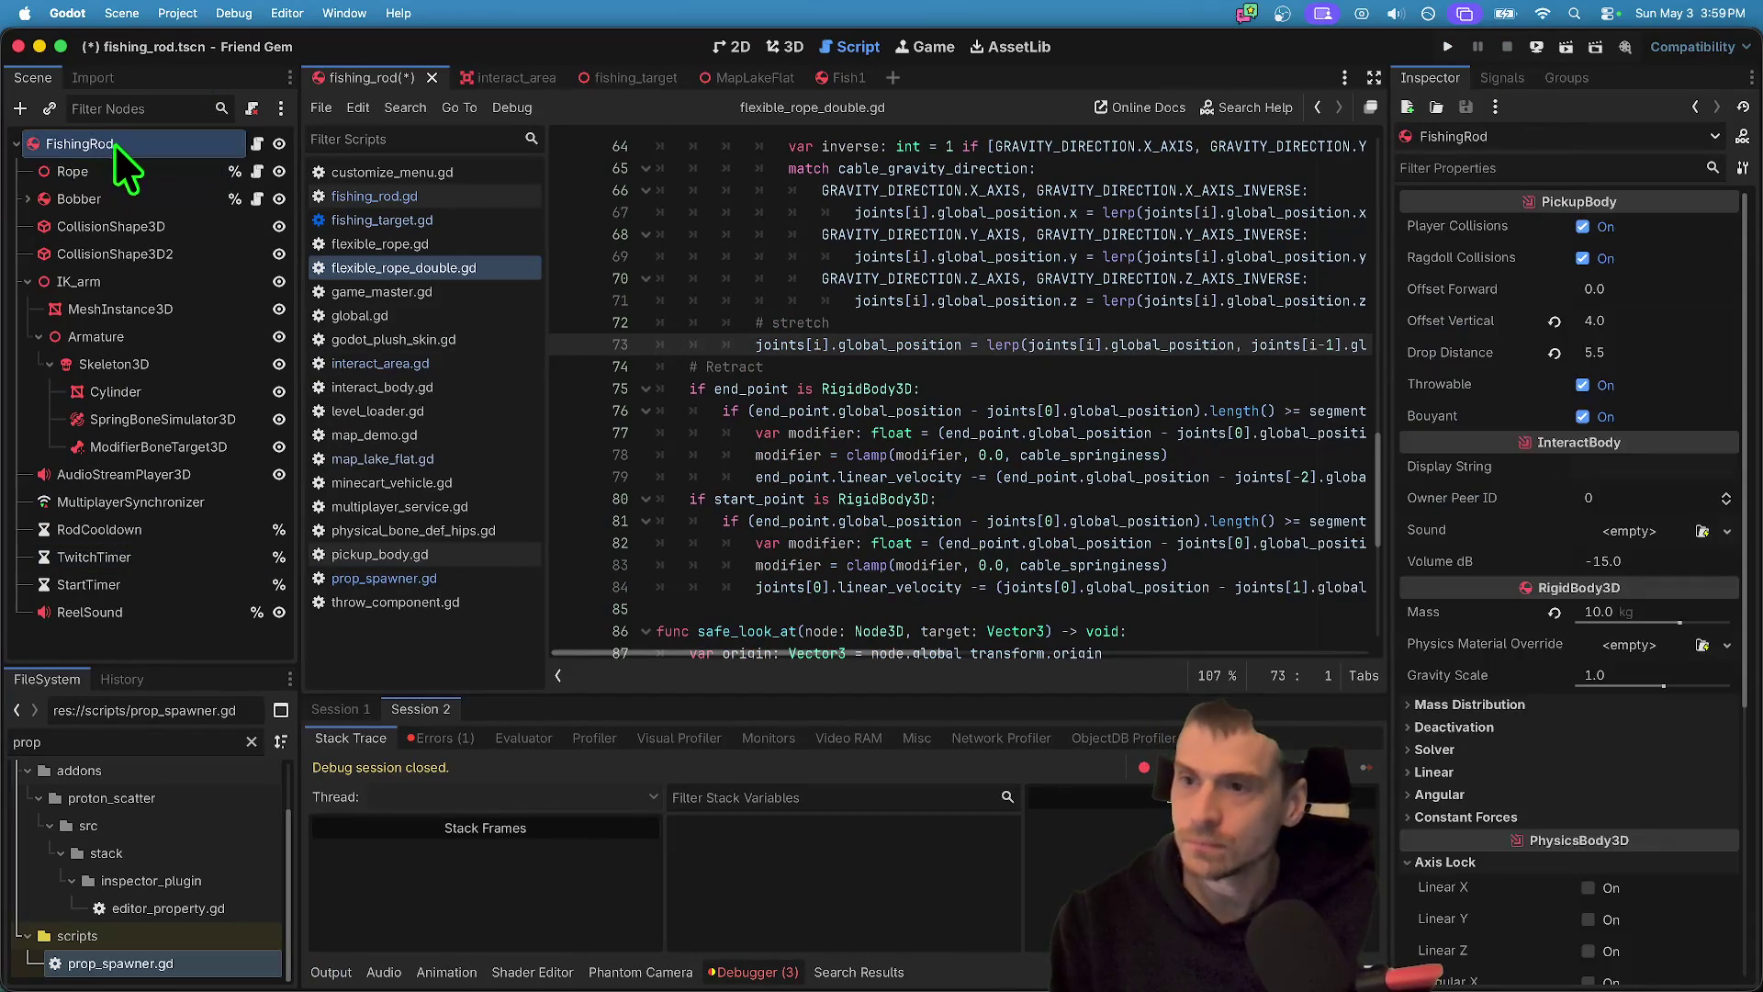
pyautogui.click(174, 171)
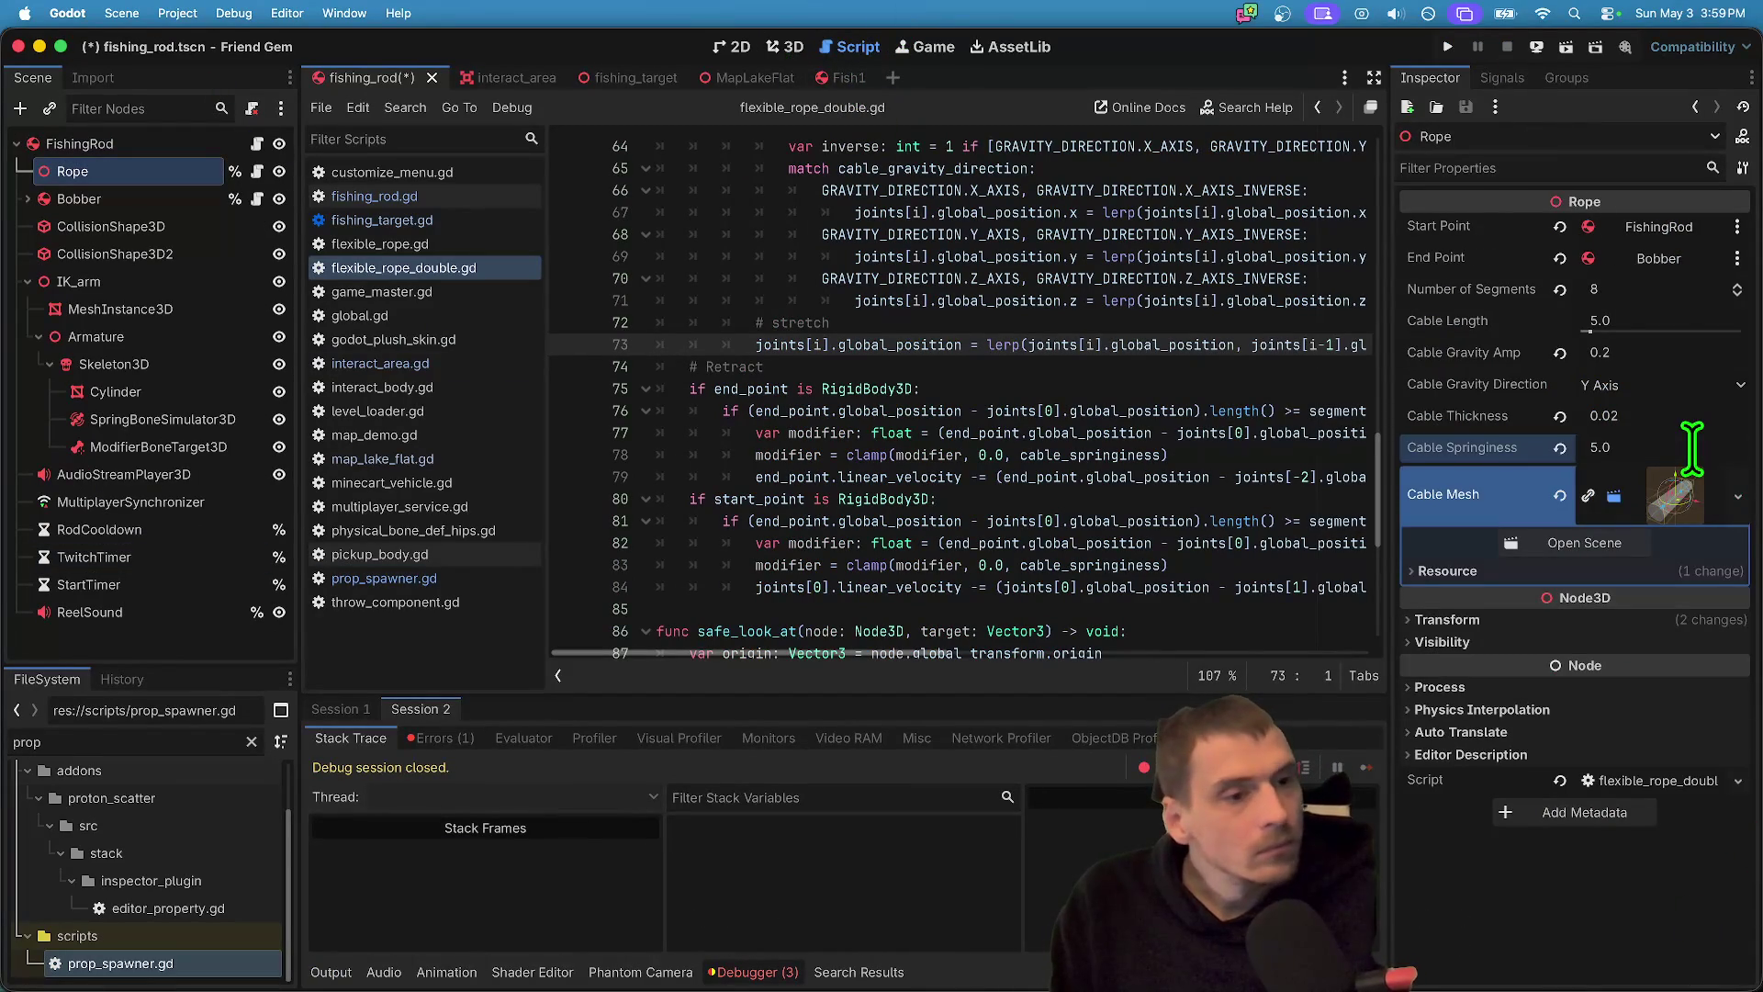
pyautogui.press('super+z')
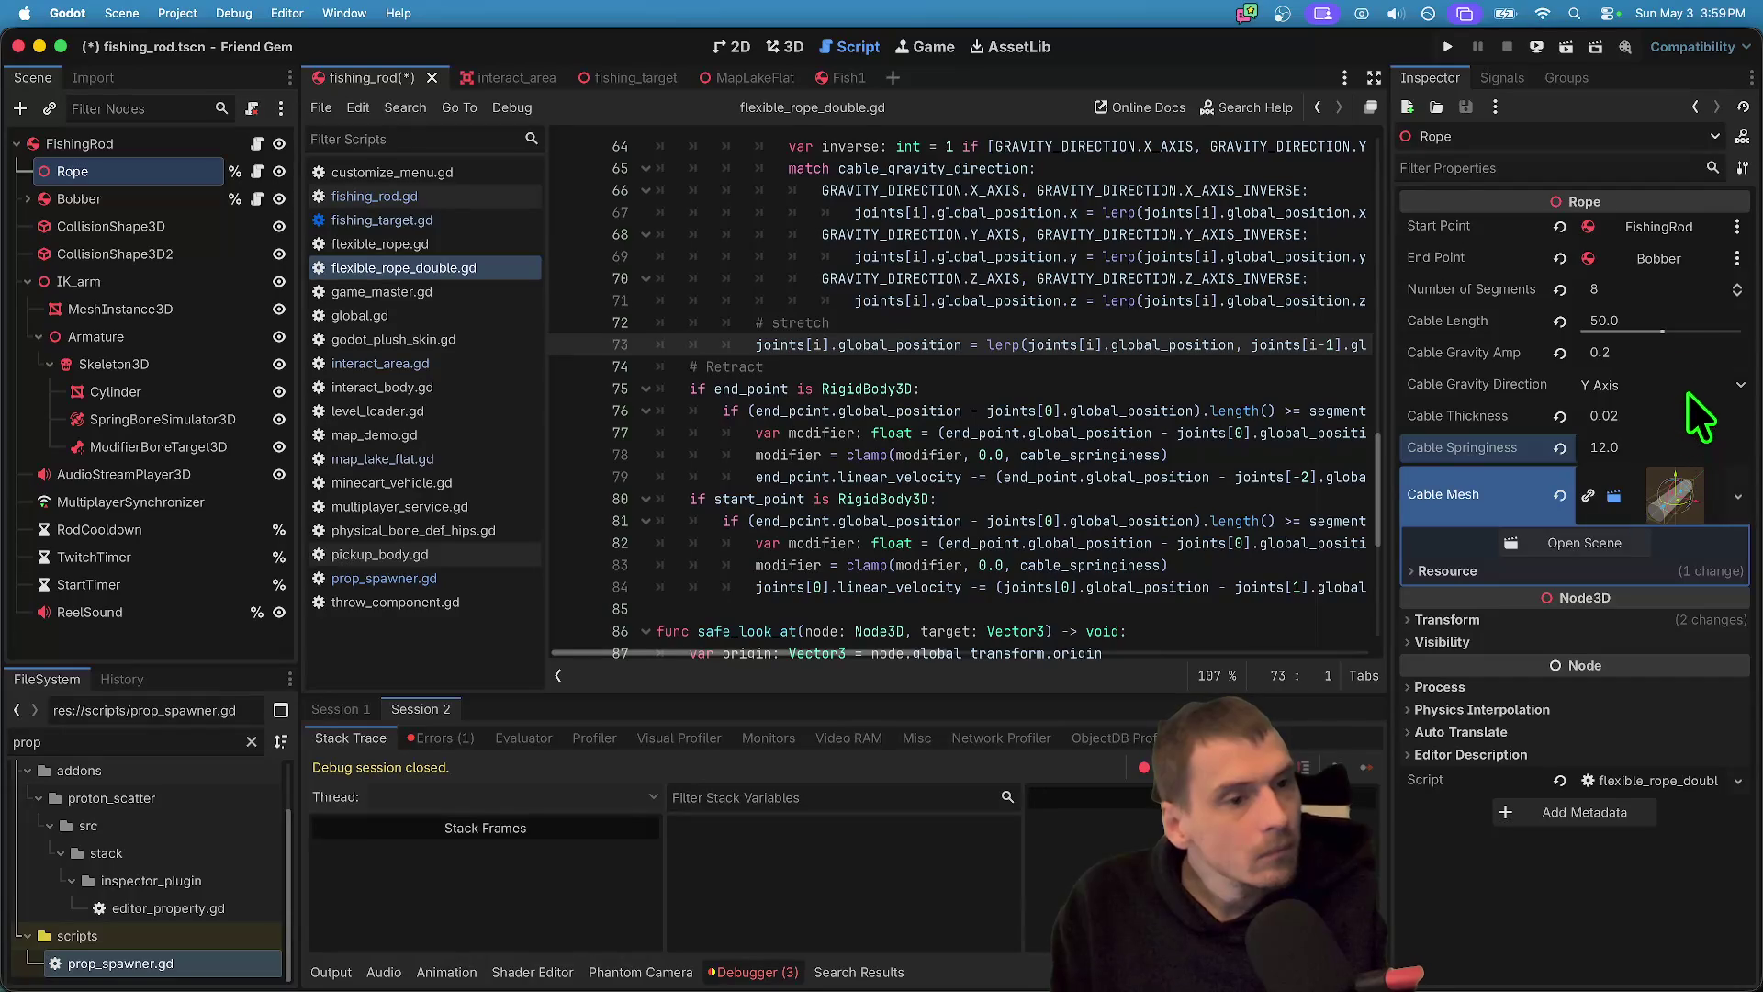
# - Save and run the game, walk to the fishing rod and drop it, then stop the game
pyautogui.click(1025, 454)
pyautogui.press('super+b')
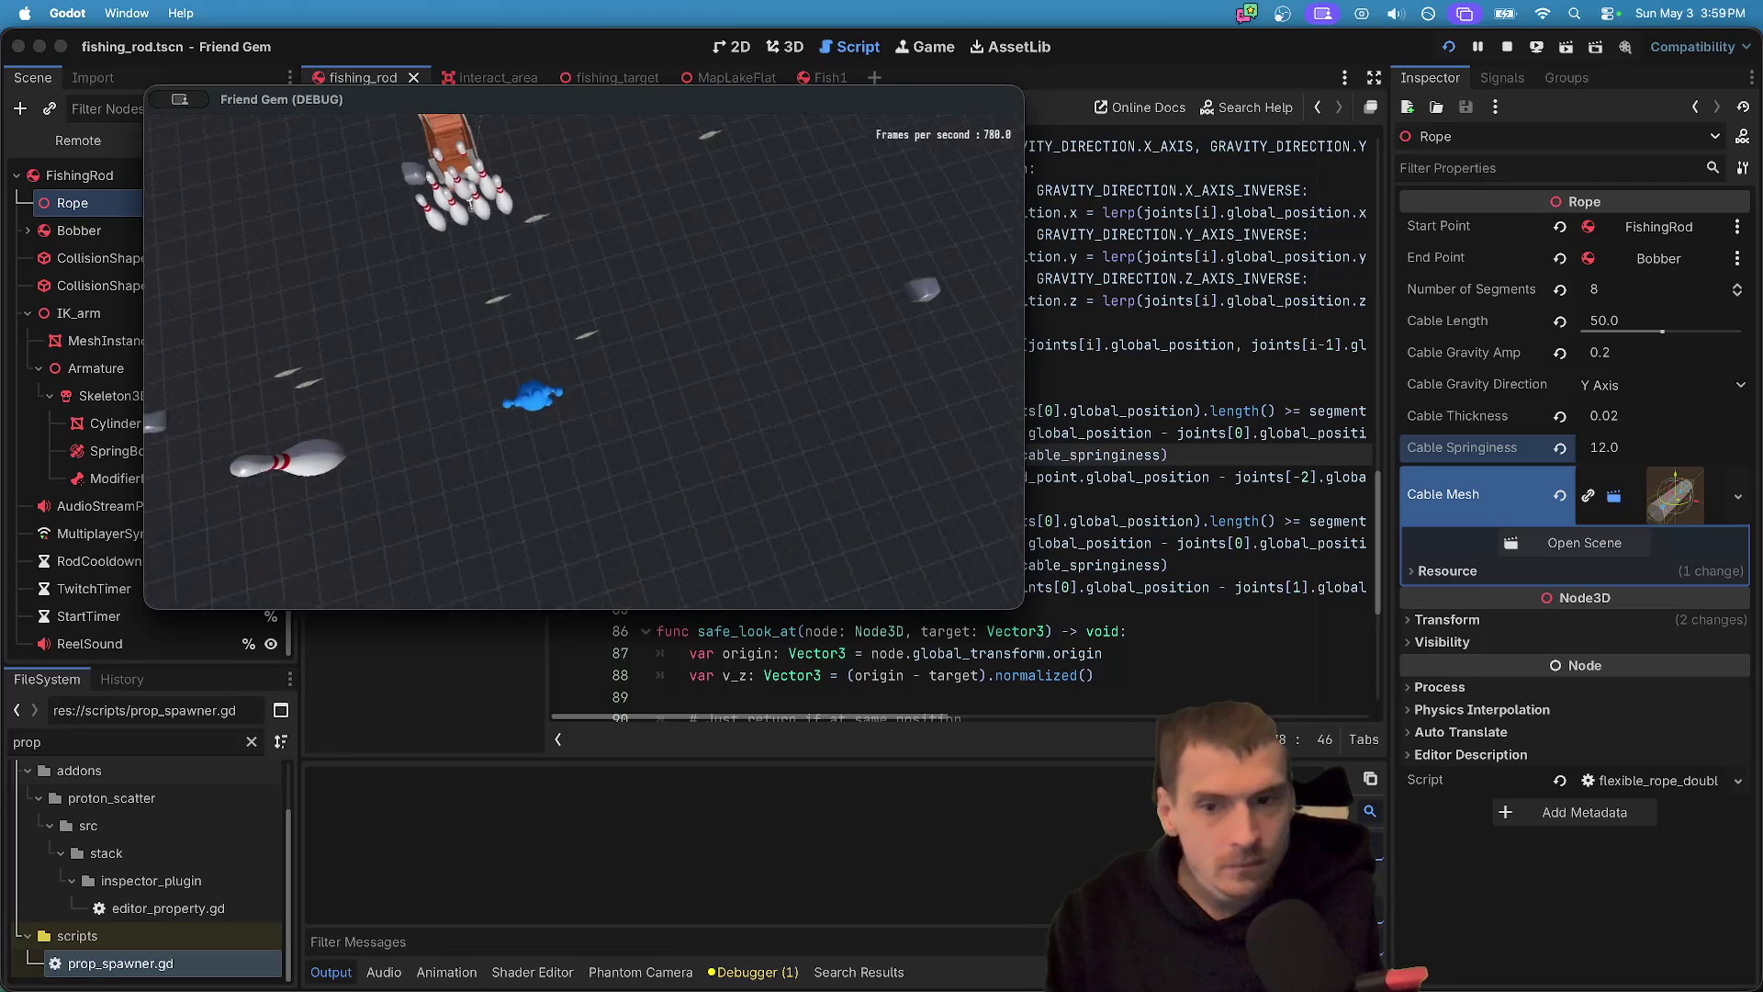
pyautogui.press('w')
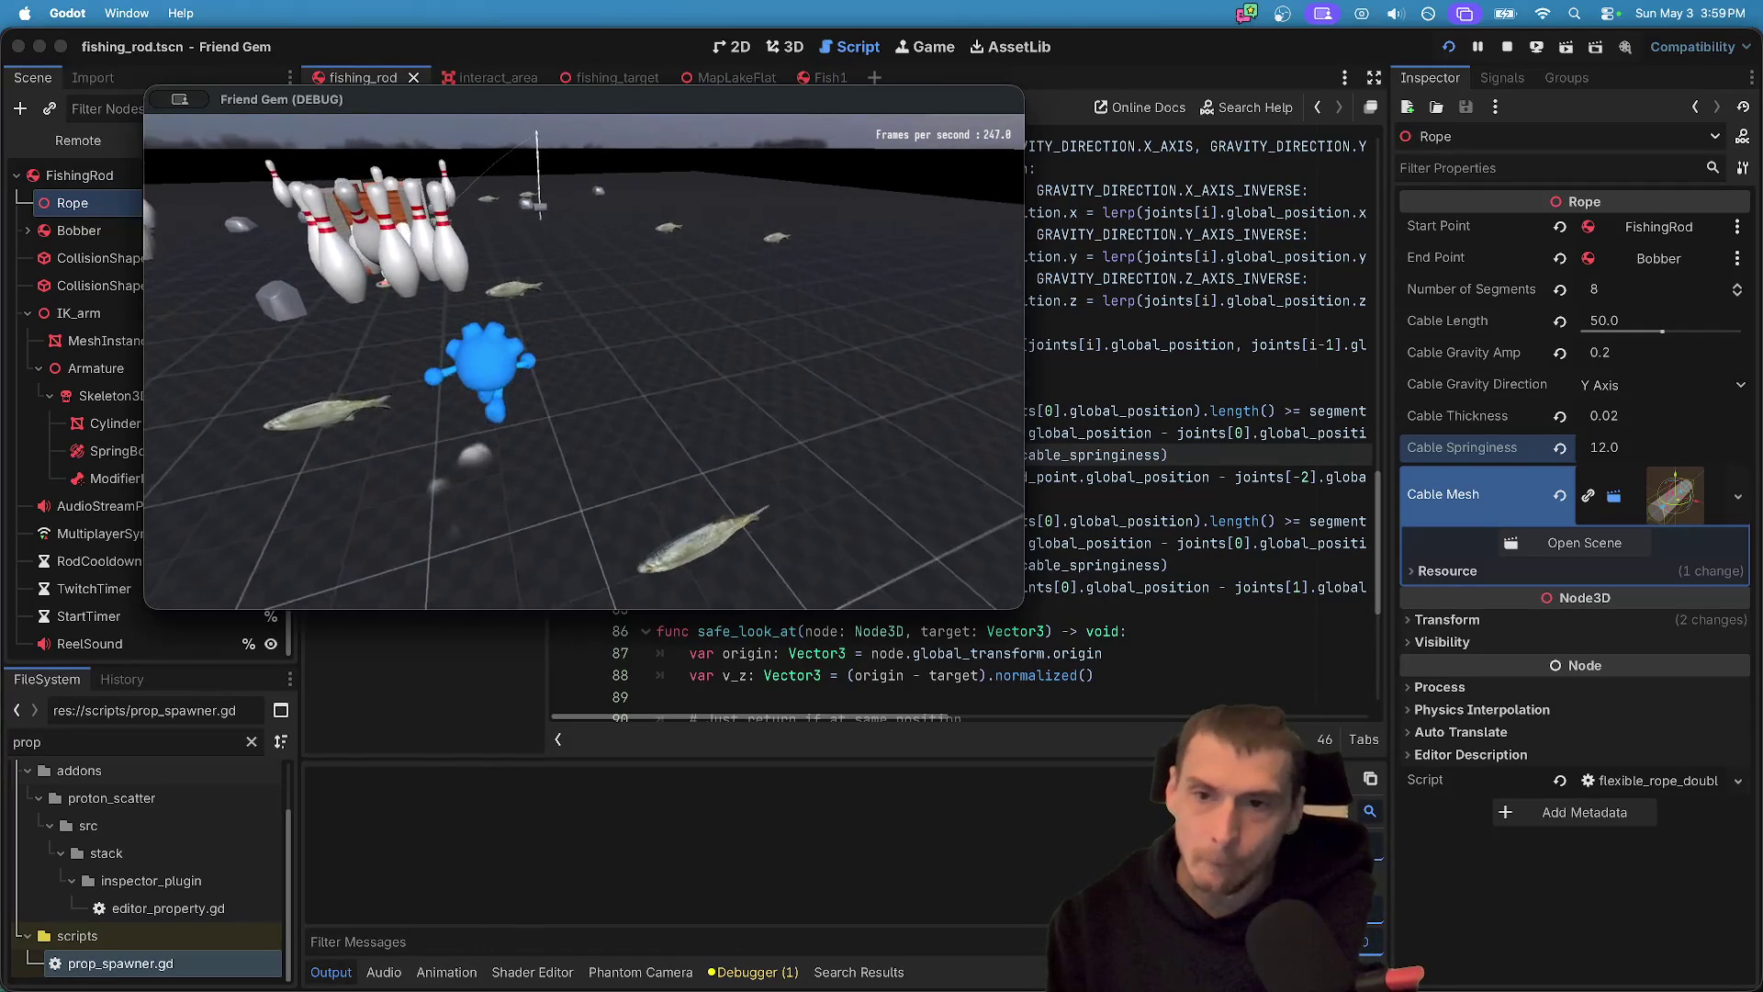
pyautogui.press('s')
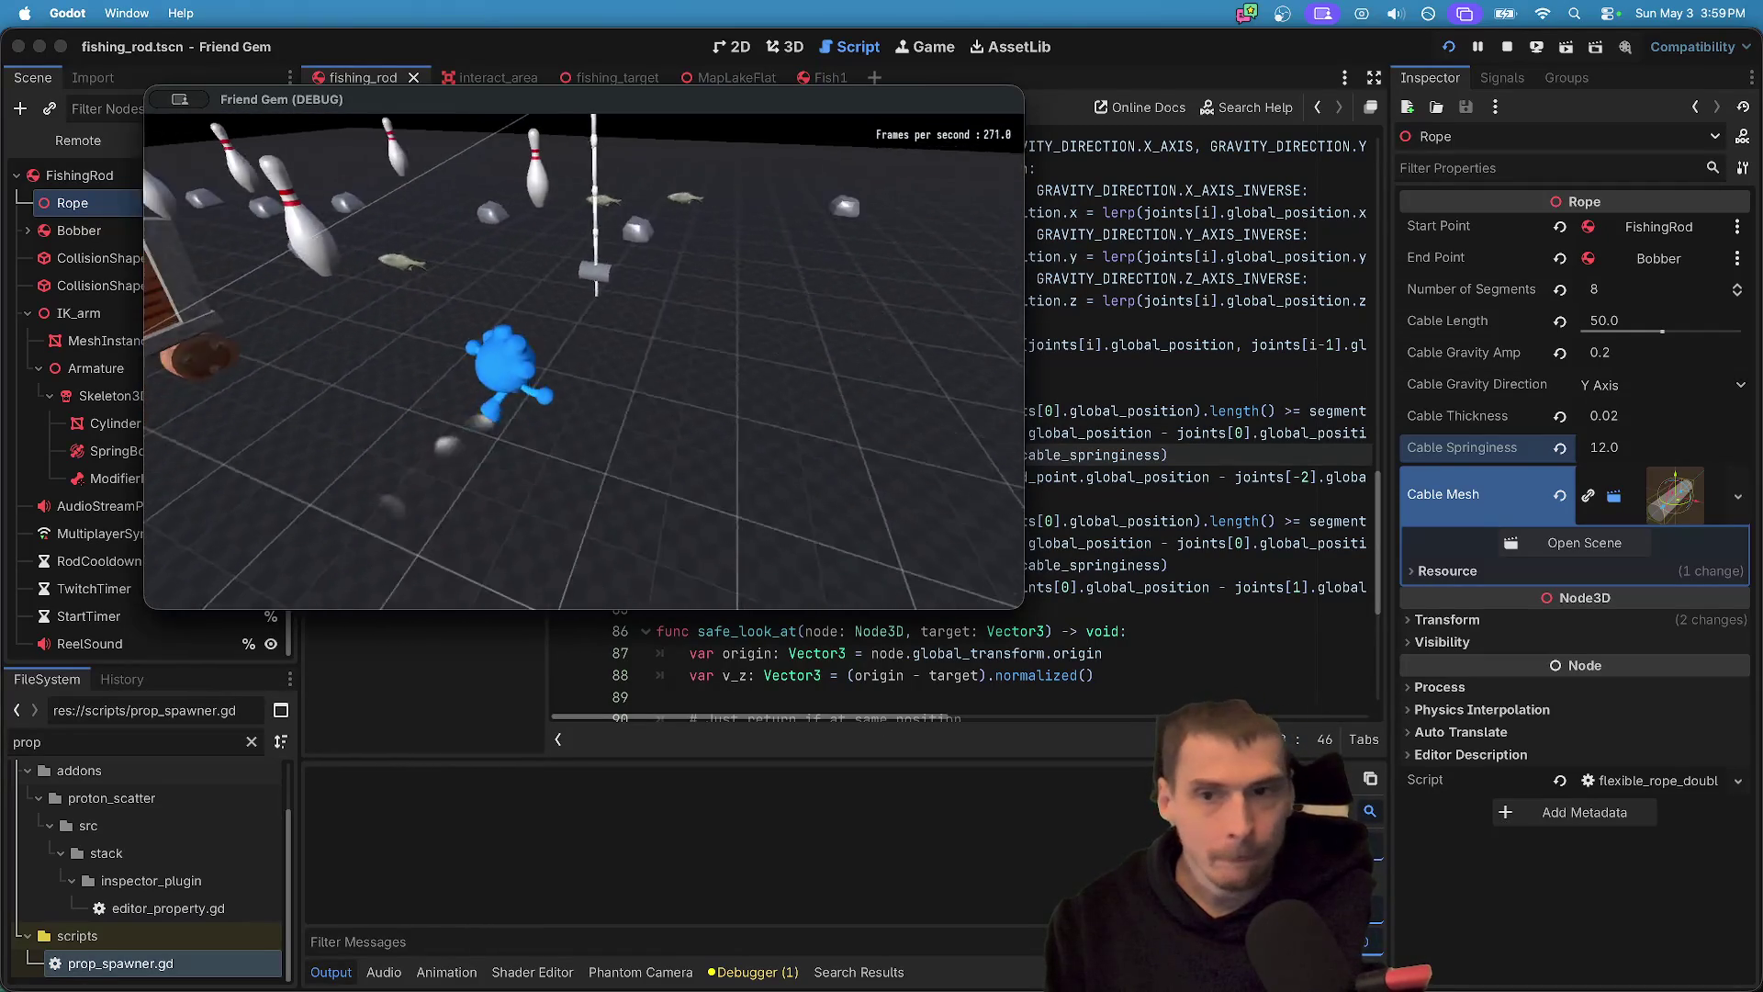
pyautogui.press('e')
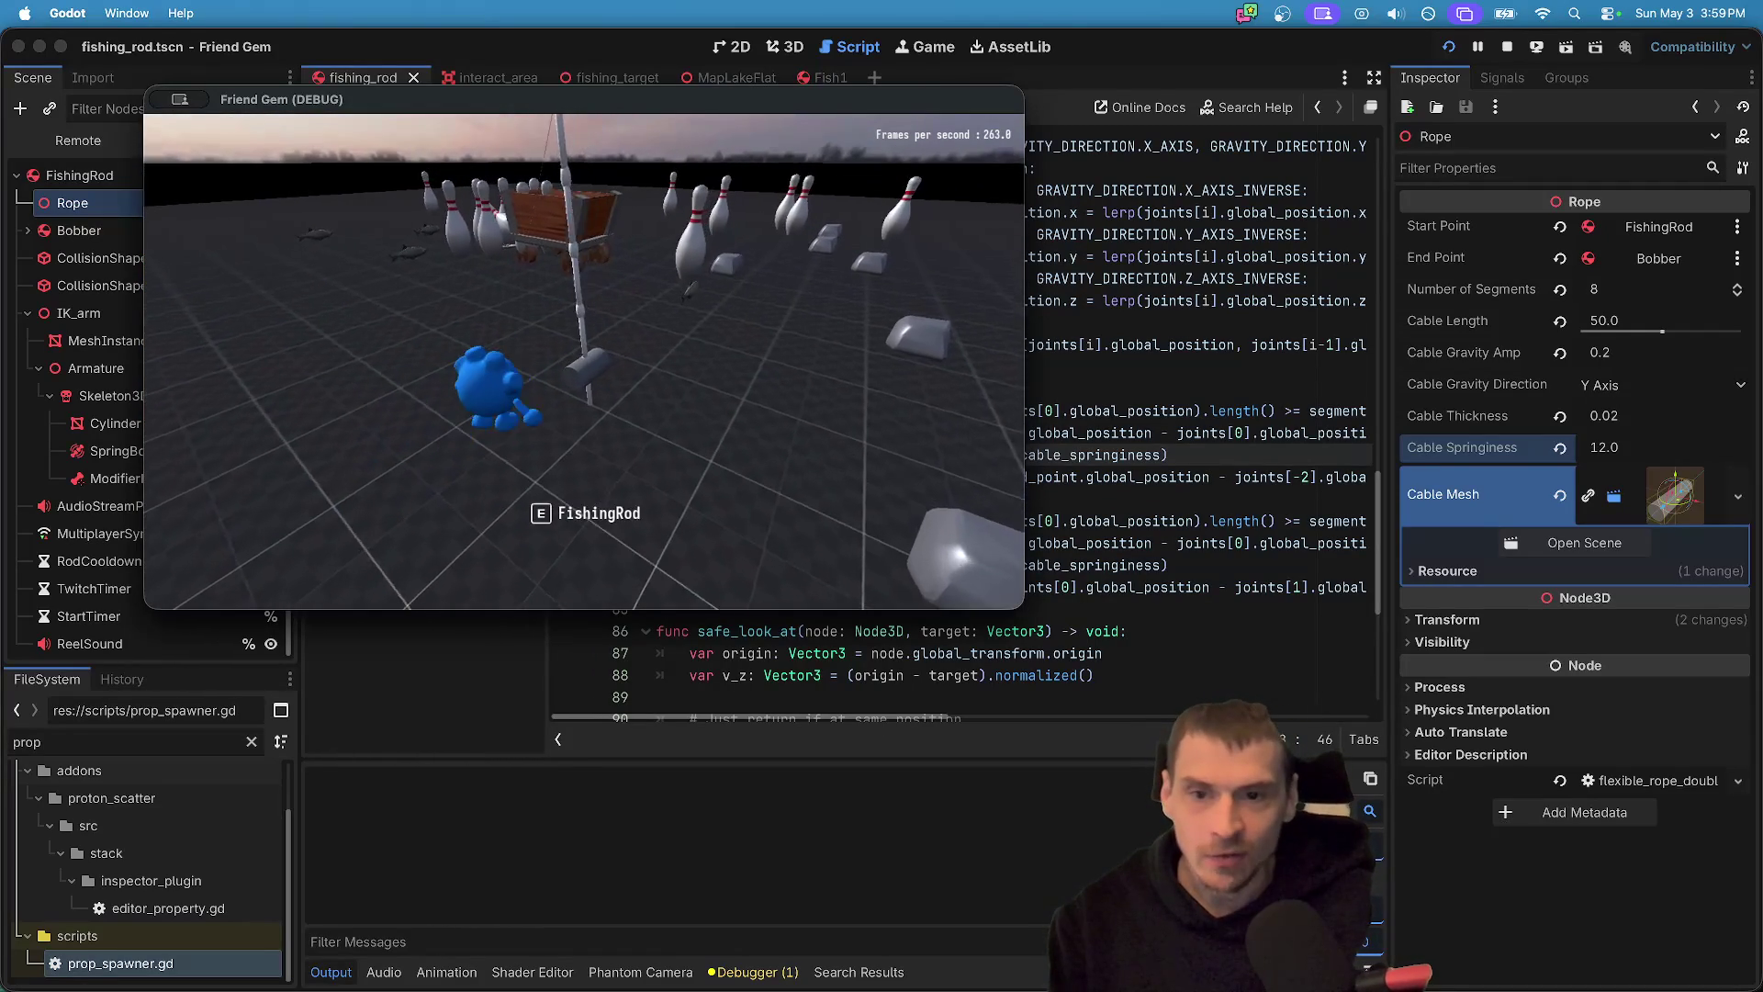
pyautogui.press('w')
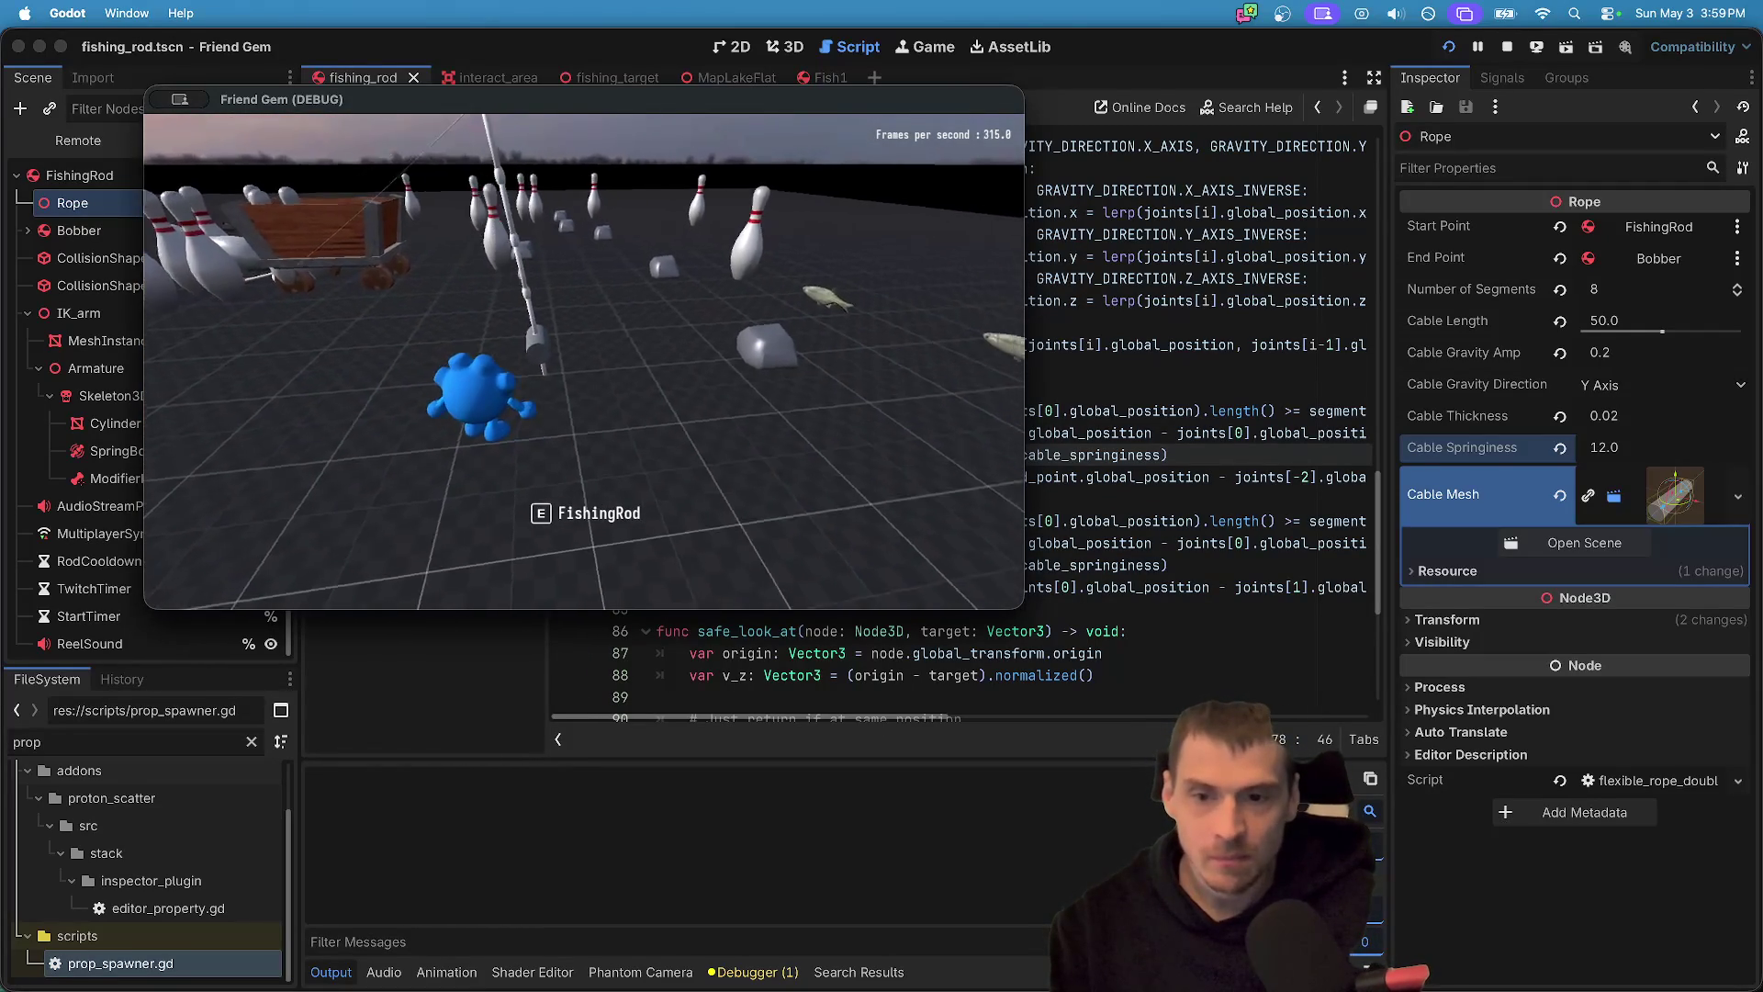
pyautogui.moveTo(306, 111); pyautogui.dragTo(779, 358)
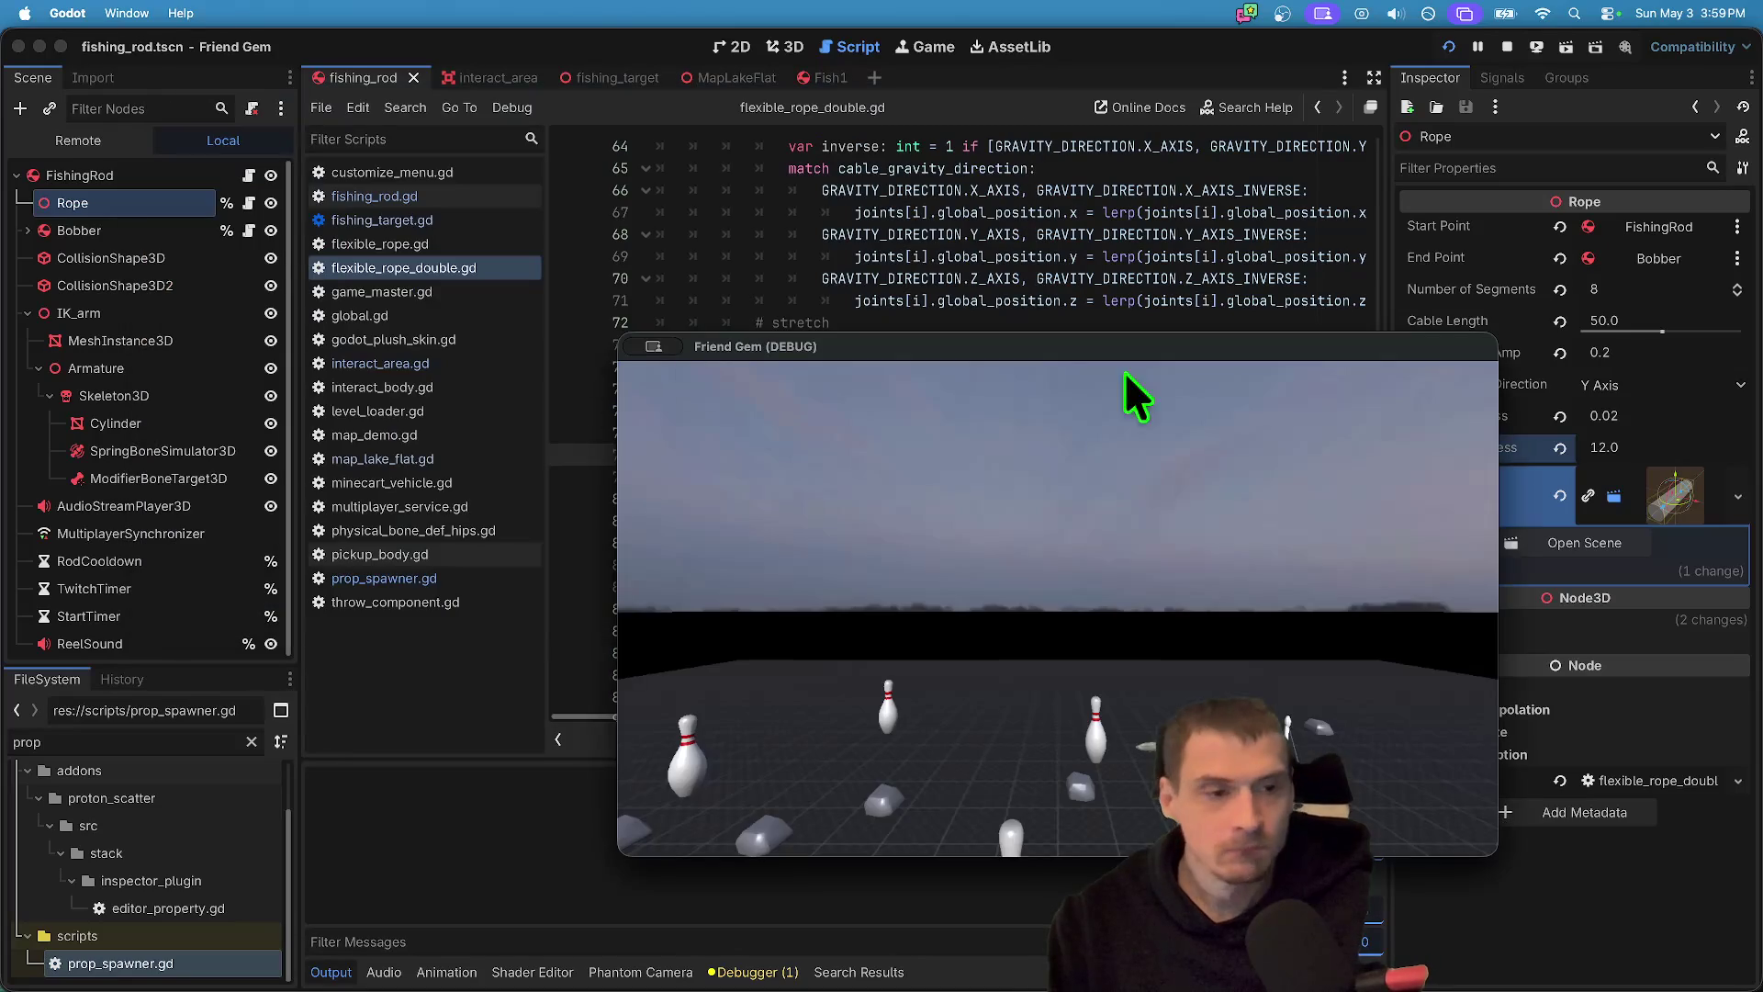
pyautogui.press('super+q')
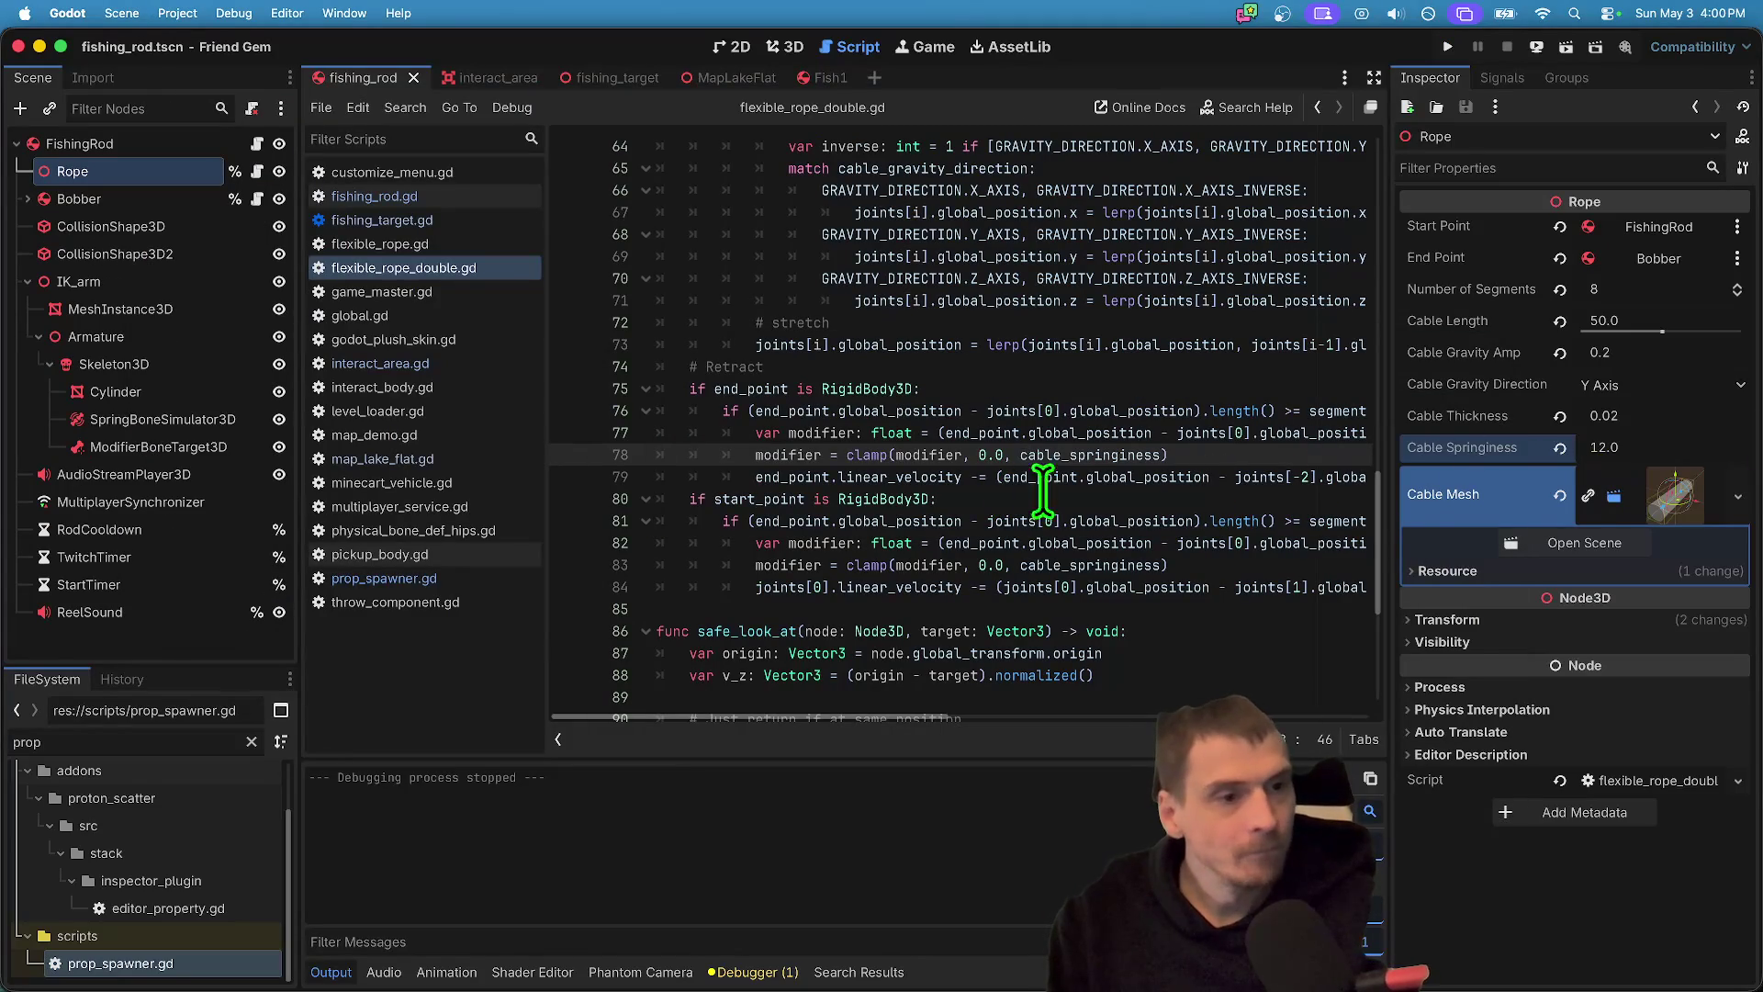
# - Save the rope script and replace its entire contents with pasted code
pyautogui.press('super+Up')
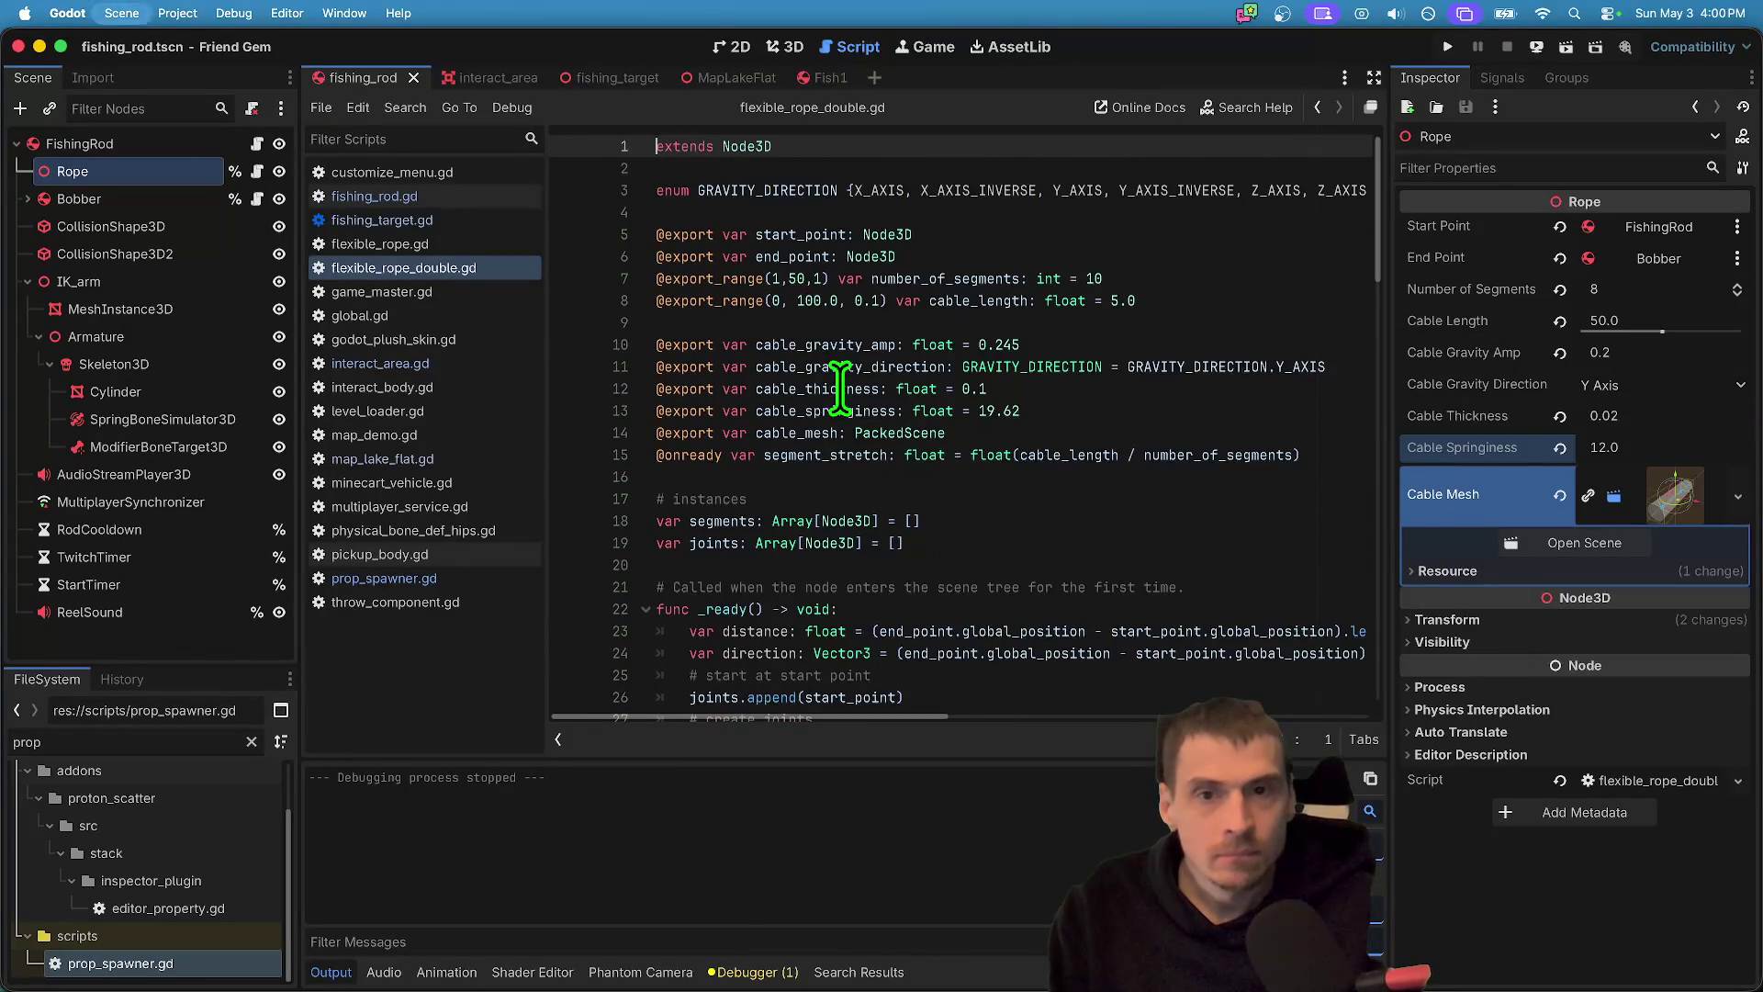
pyautogui.press('super+s')
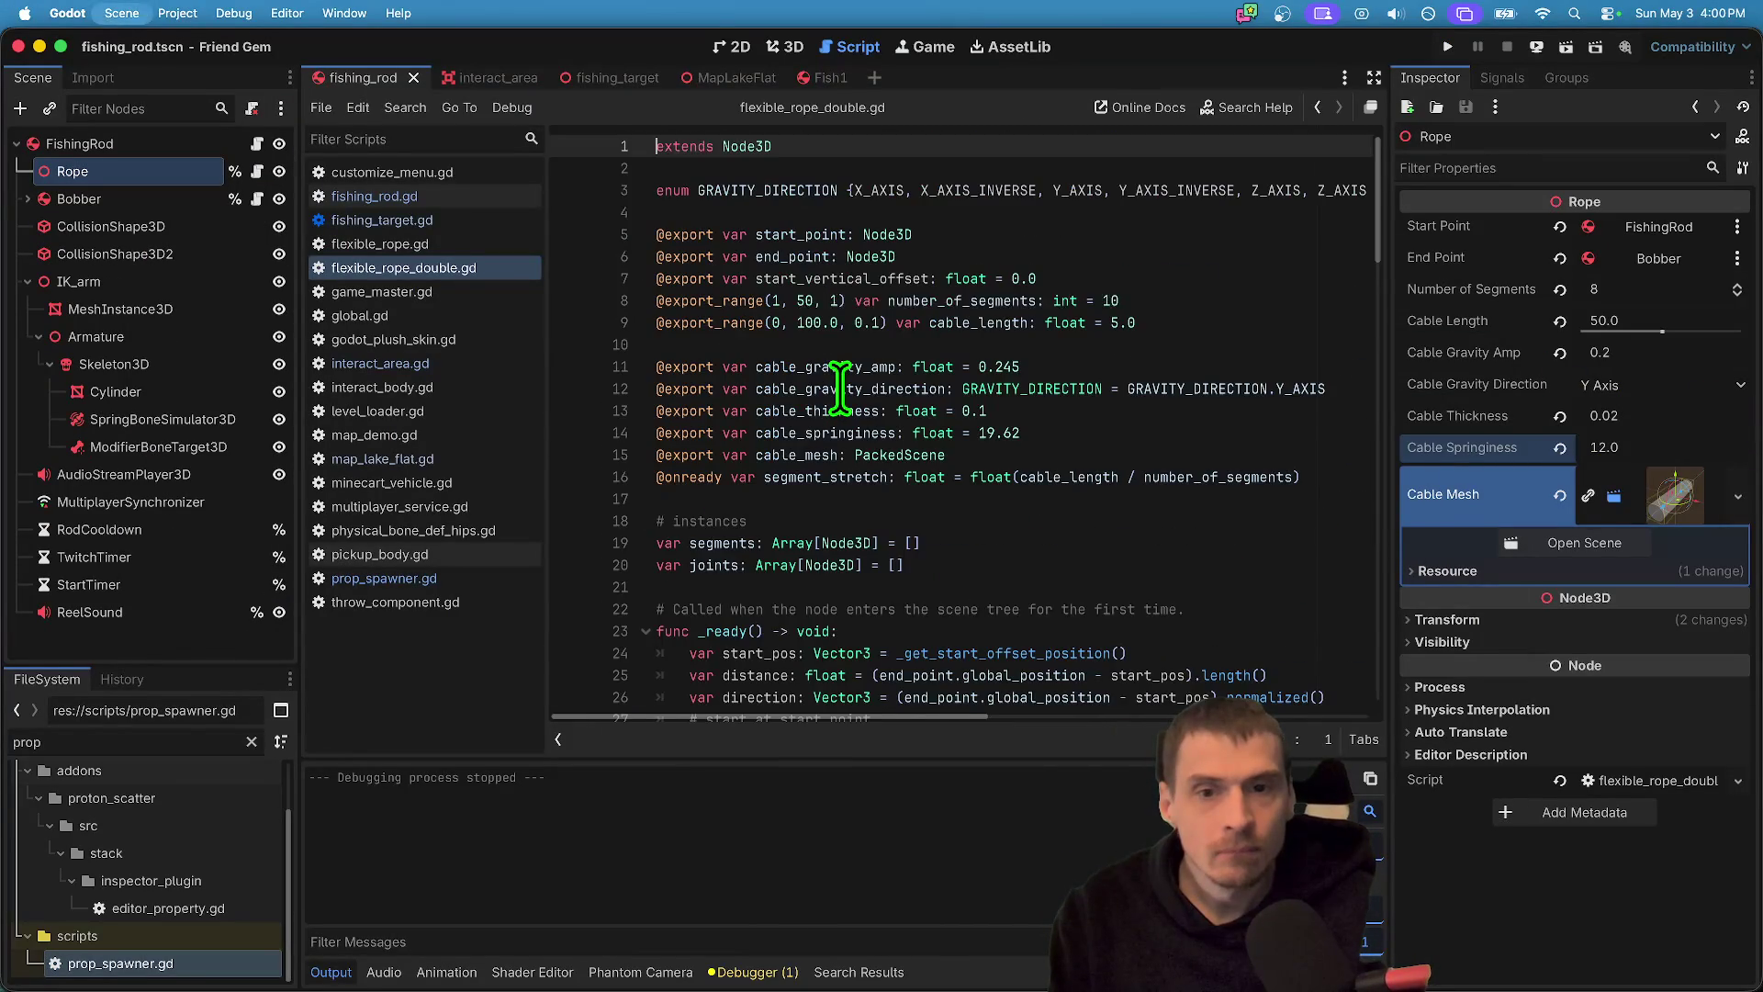
pyautogui.press('super+a')
pyautogui.press('super+v')
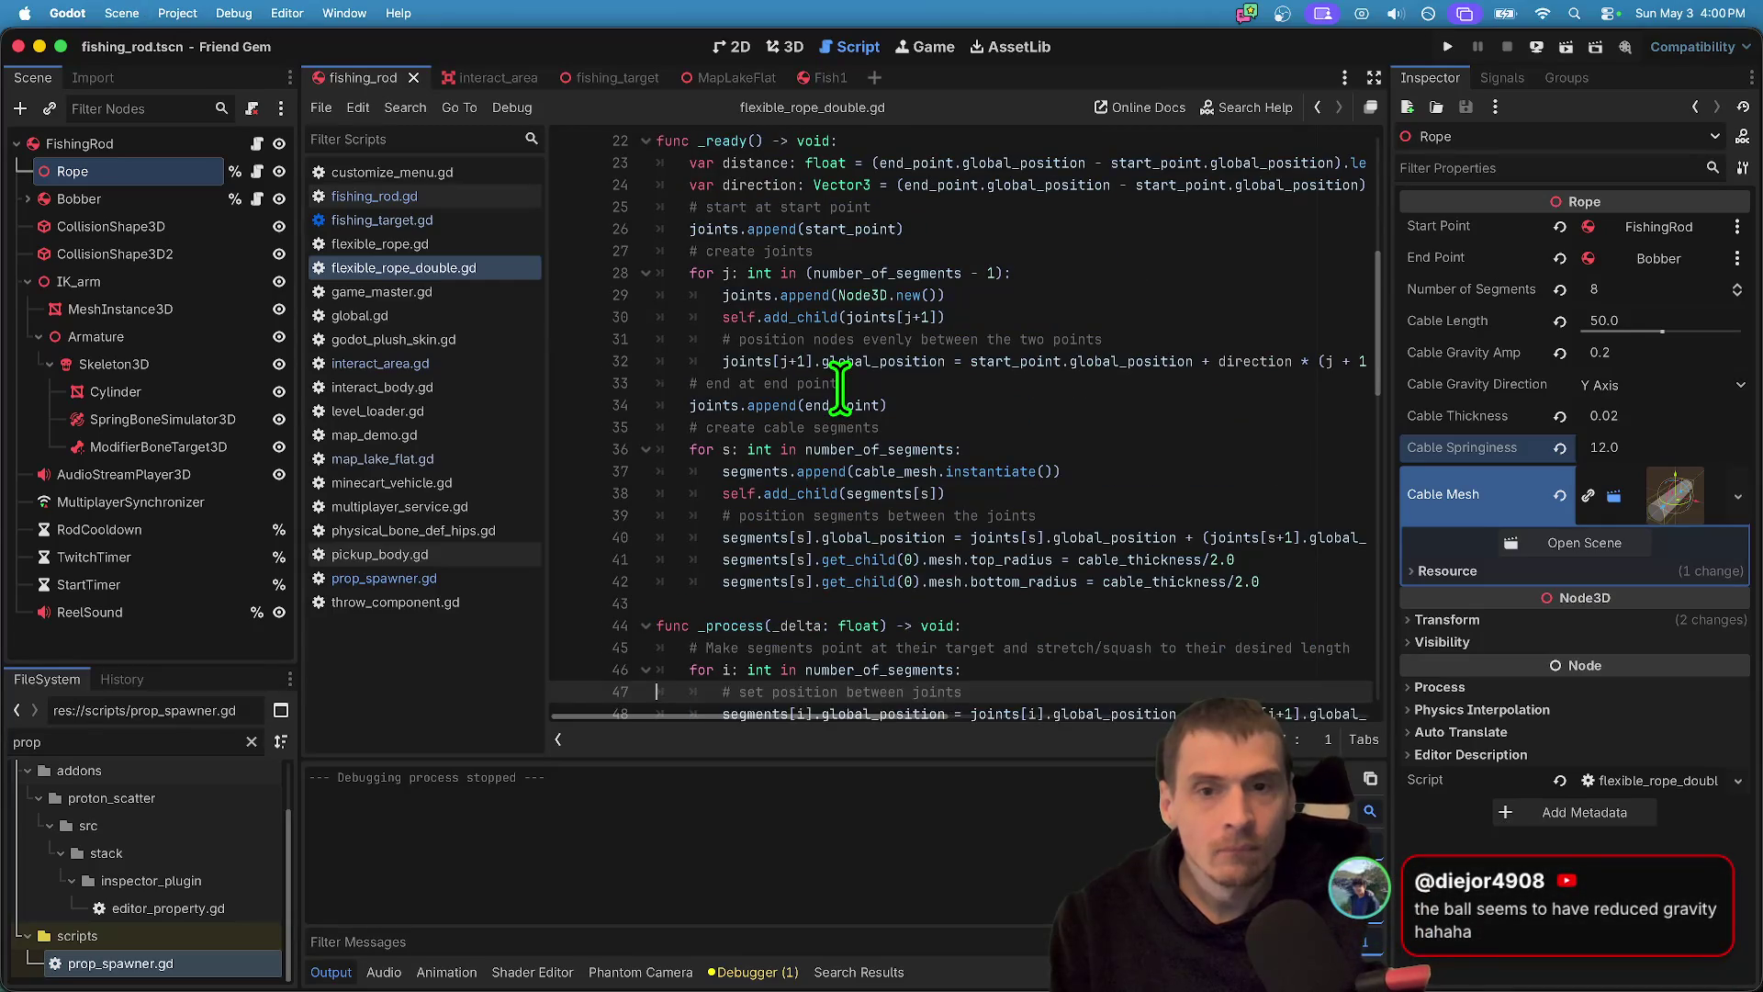
pyautogui.press('super+Down')
pyautogui.press('super+z')
pyautogui.press('super+Up')
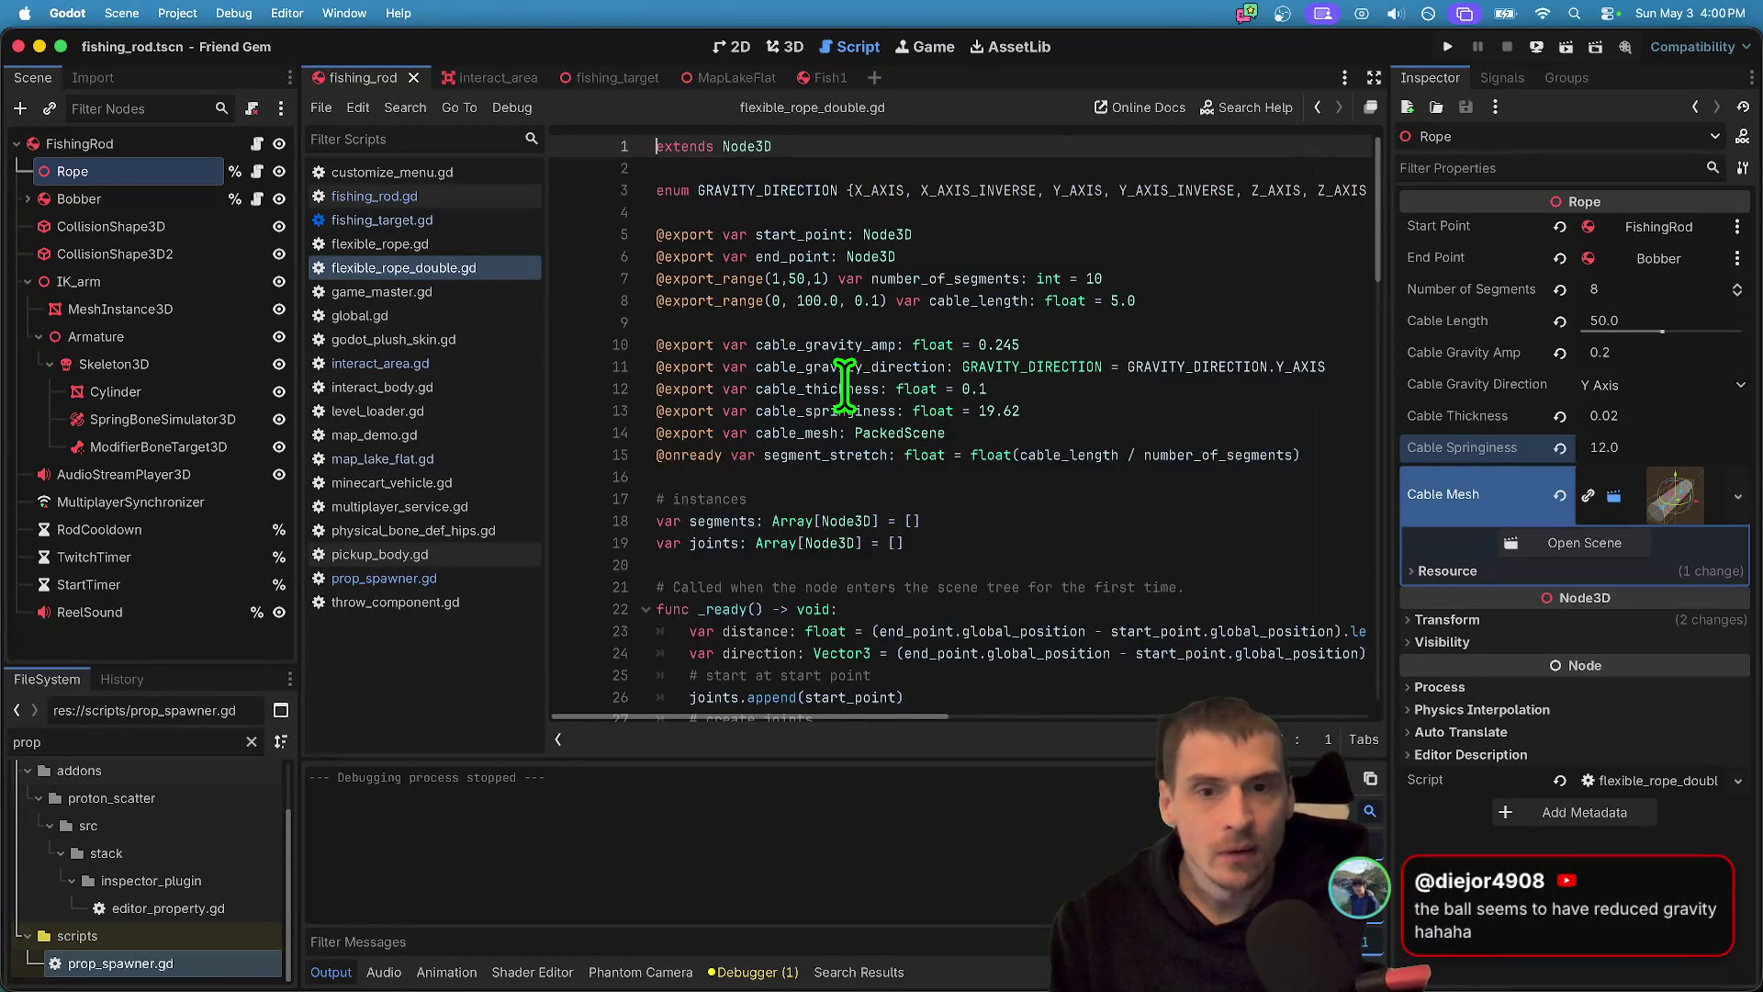
pyautogui.press('super+a')
pyautogui.press('super+v')
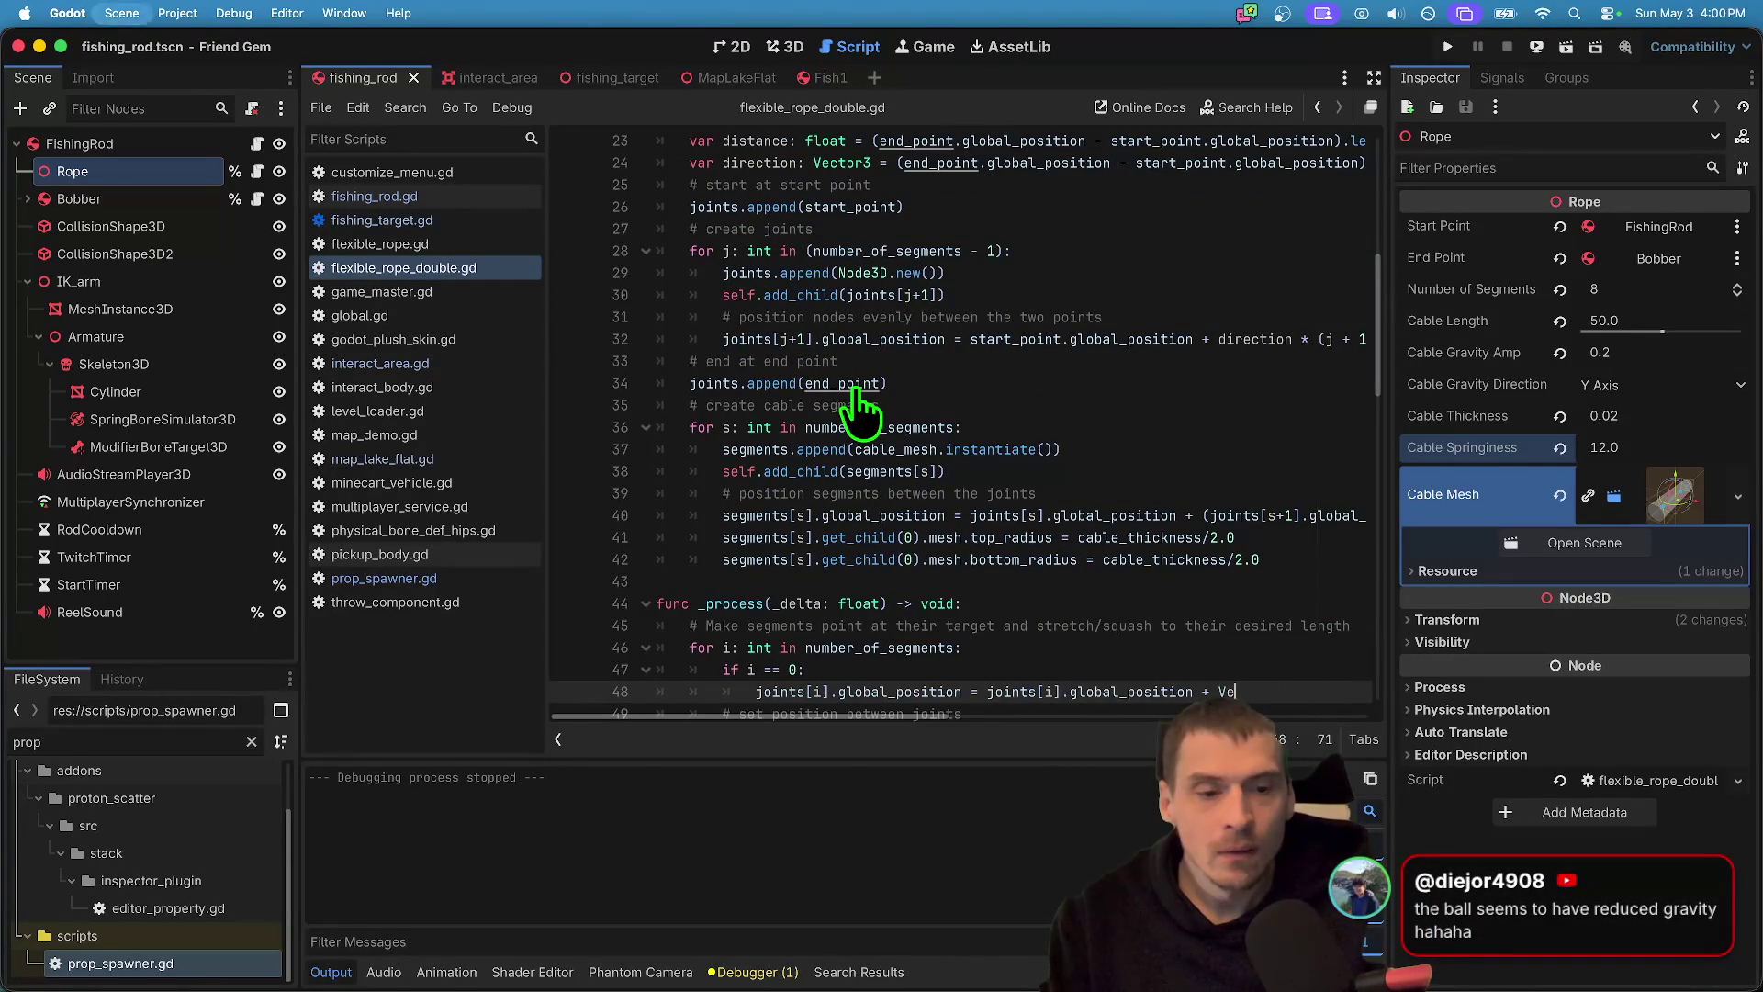
# - Undo edits back to the 'class_name RopeZ' line, save the script, and launch the game
pyautogui.press('super+z')
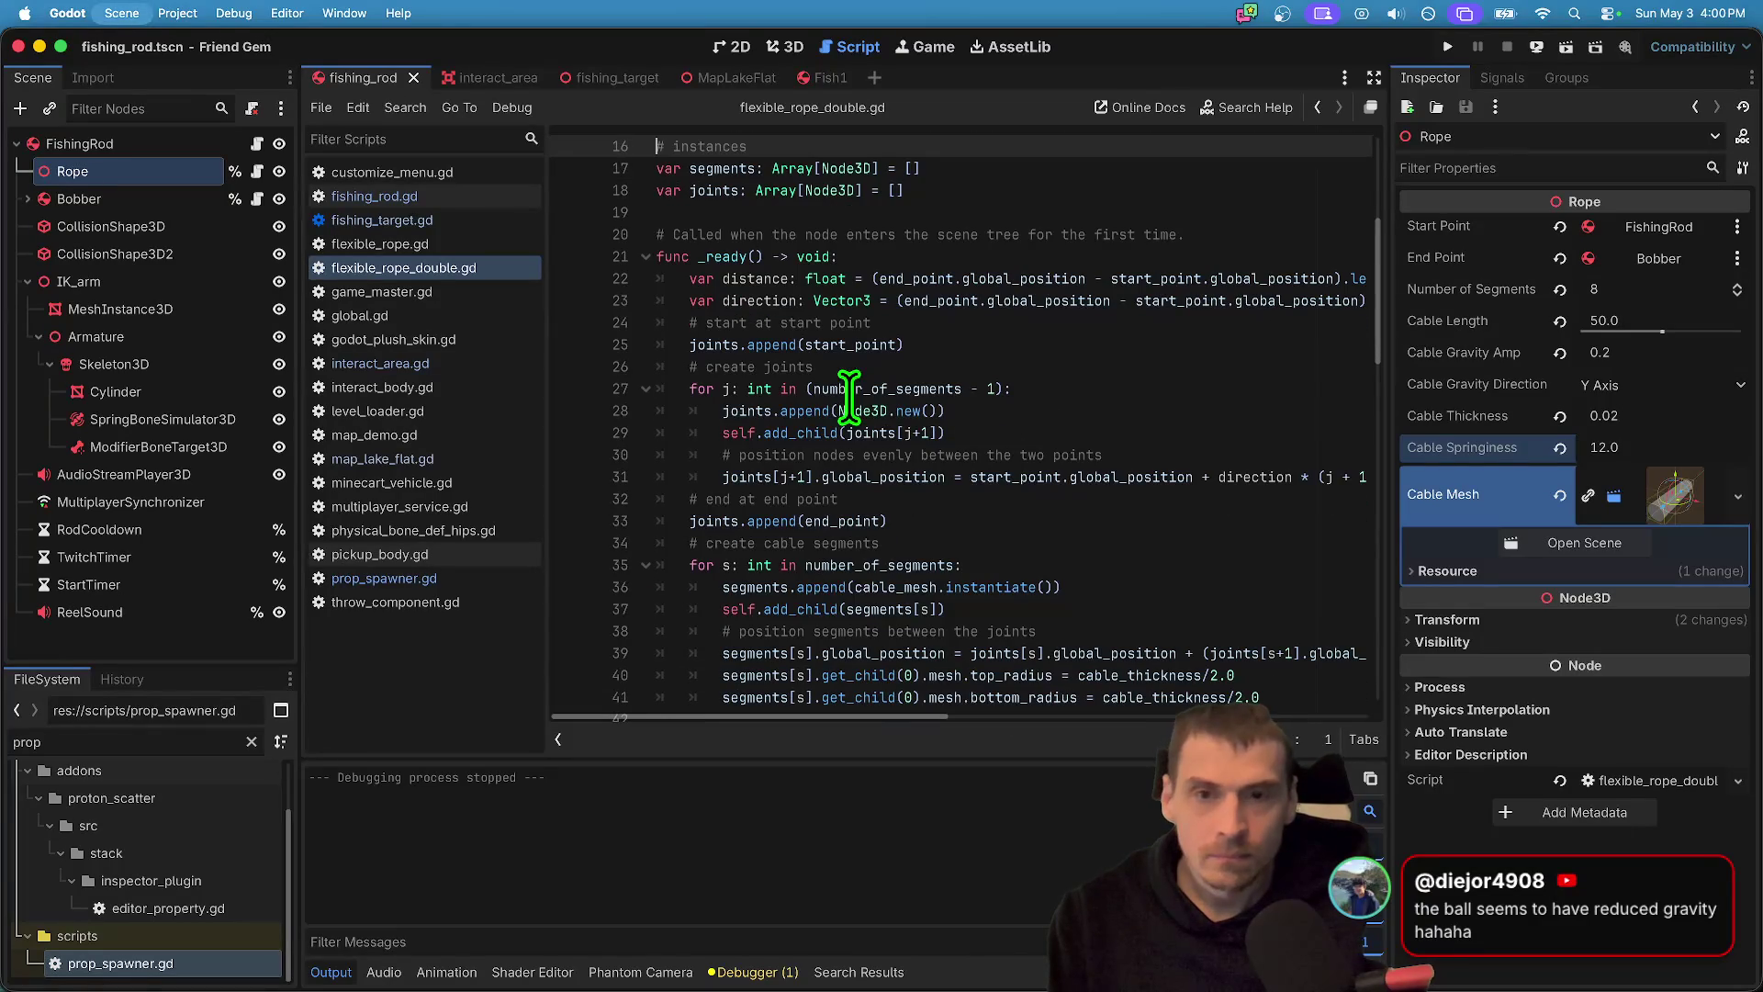
pyautogui.press('super+z')
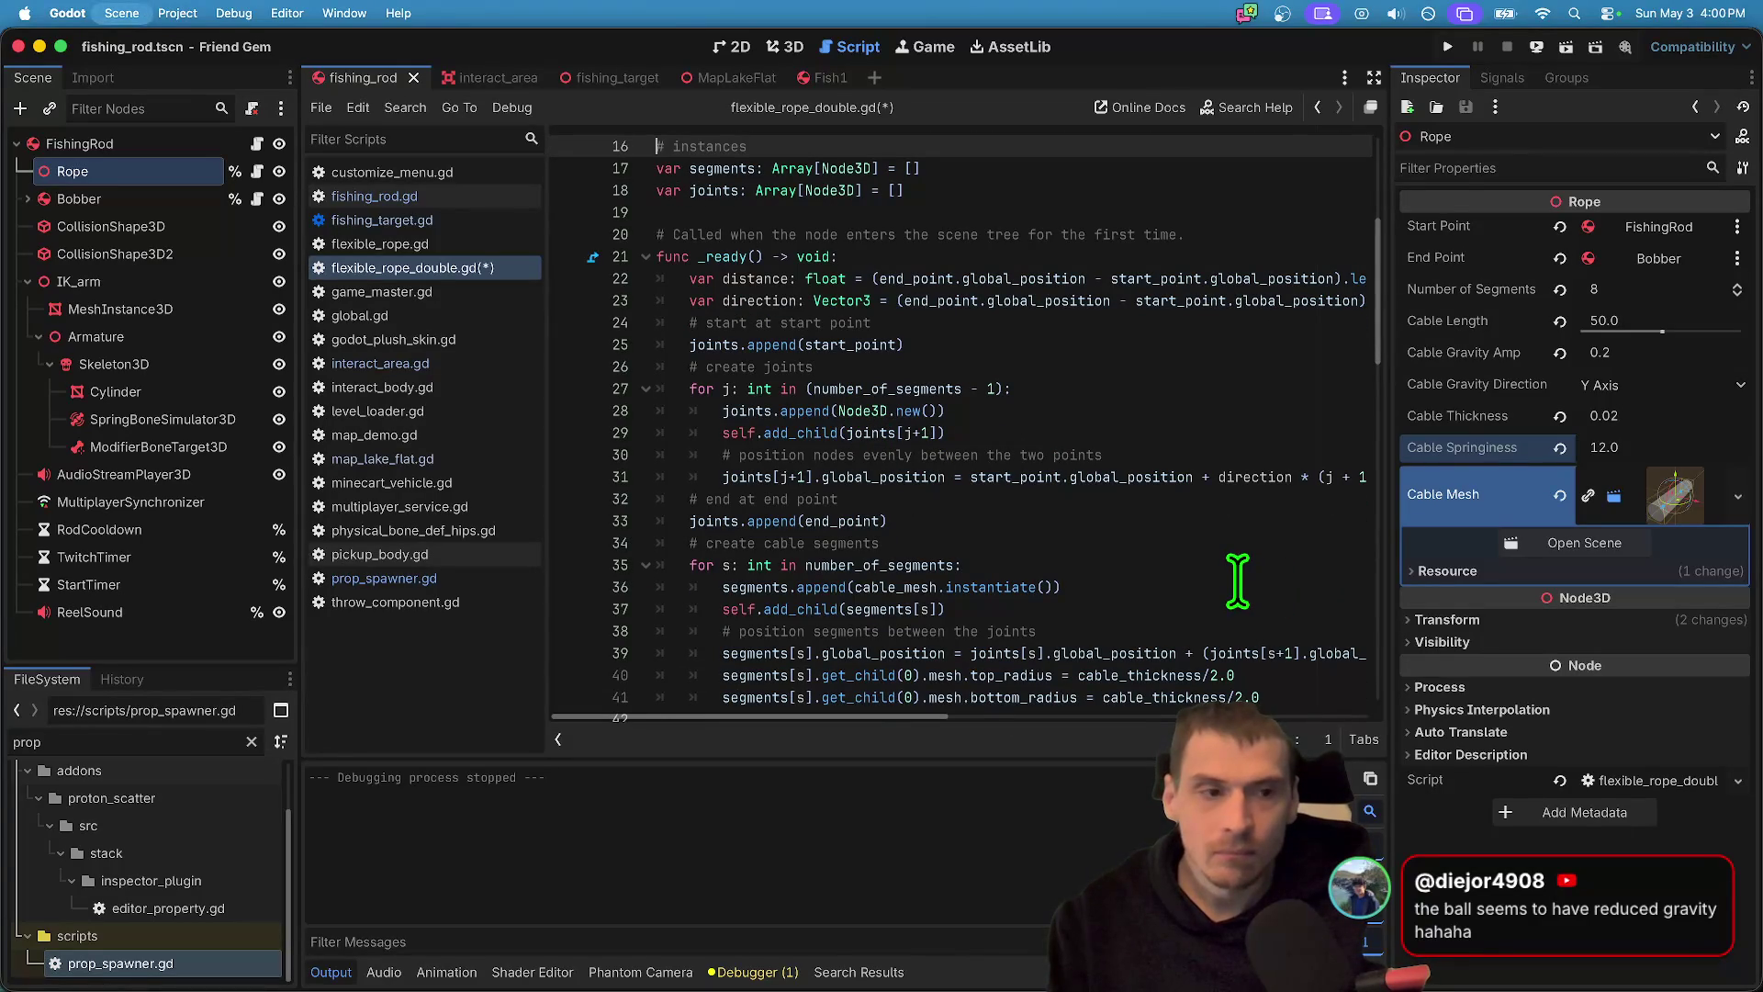
pyautogui.press('super+shift+z')
pyautogui.press('super+shift+z')
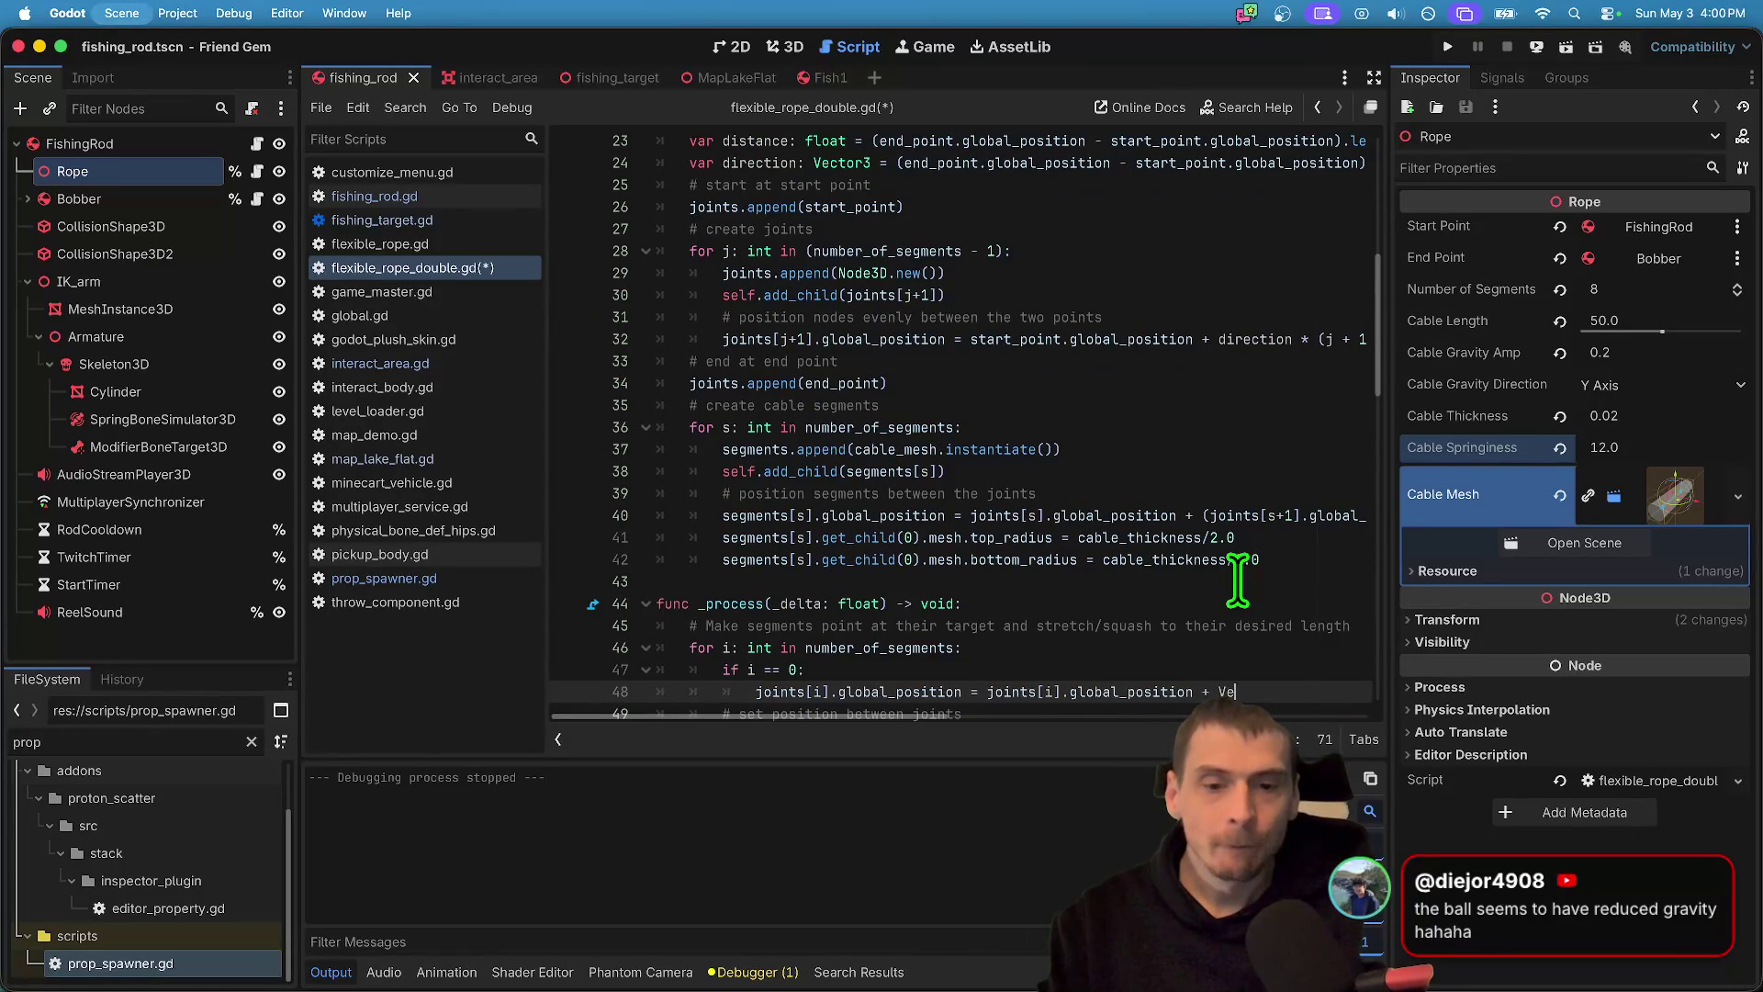
pyautogui.press('super+z')
pyautogui.press('super+z')
pyautogui.press('super+z')
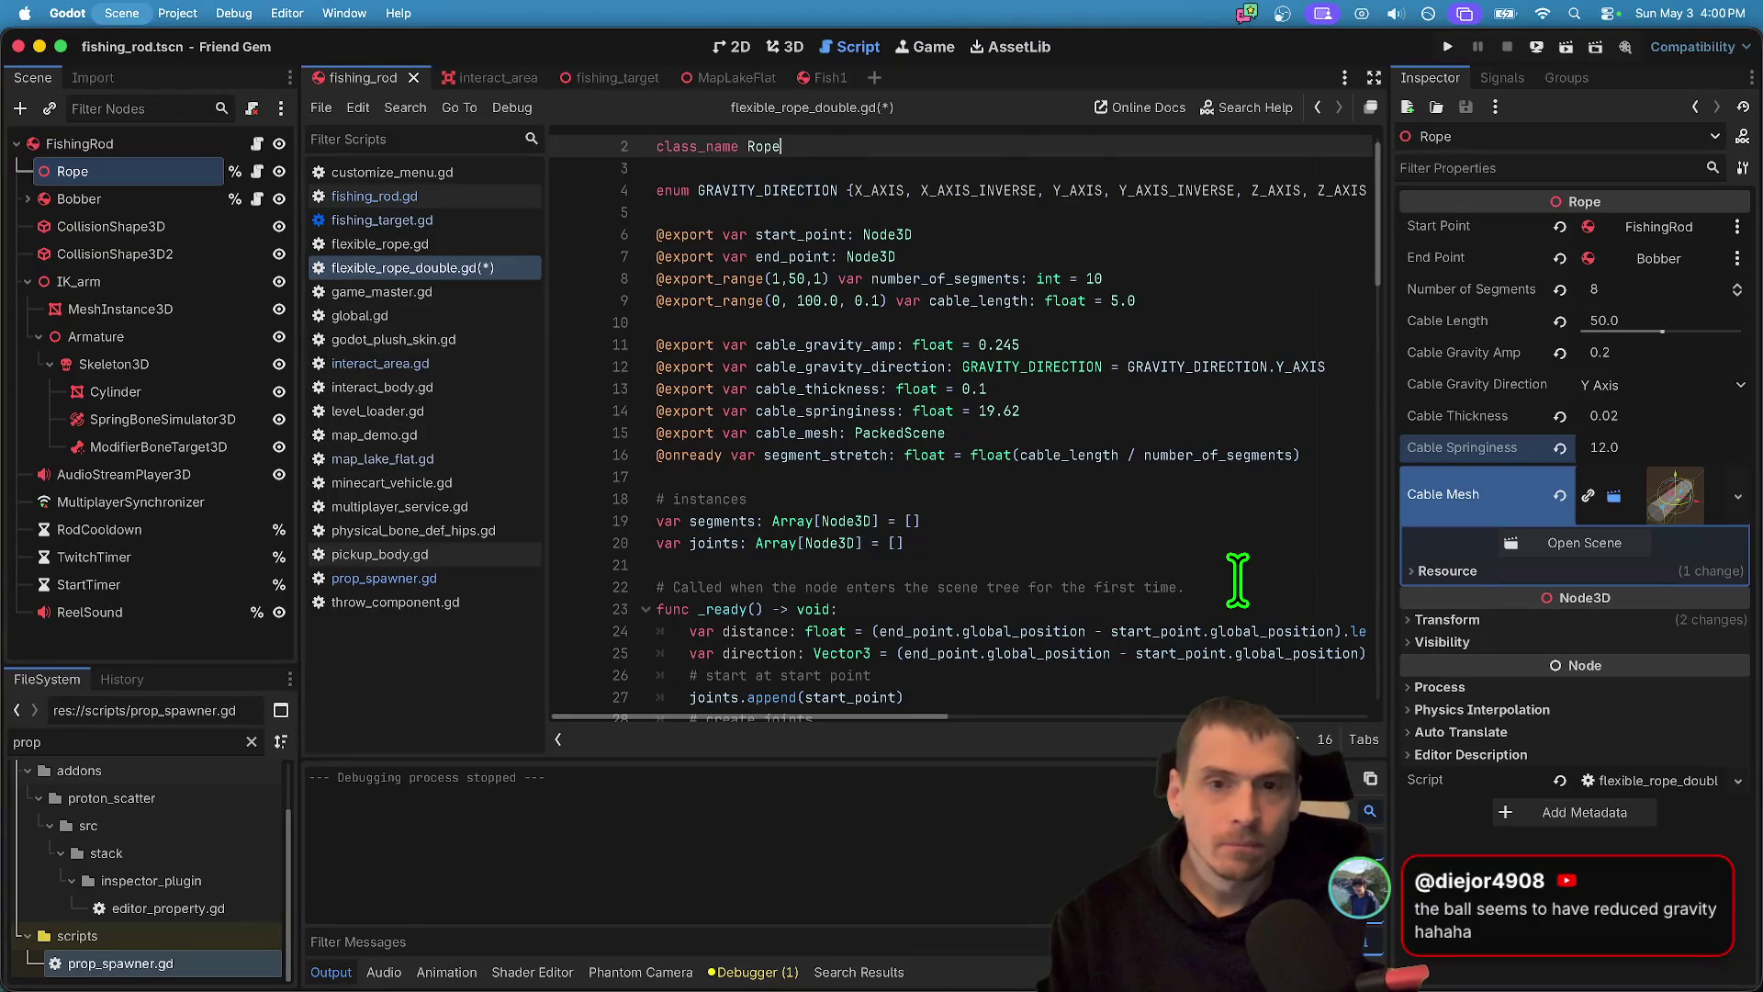
pyautogui.press('super+s')
pyautogui.click(158, 271)
pyautogui.click(156, 167)
pyautogui.press('super+b')
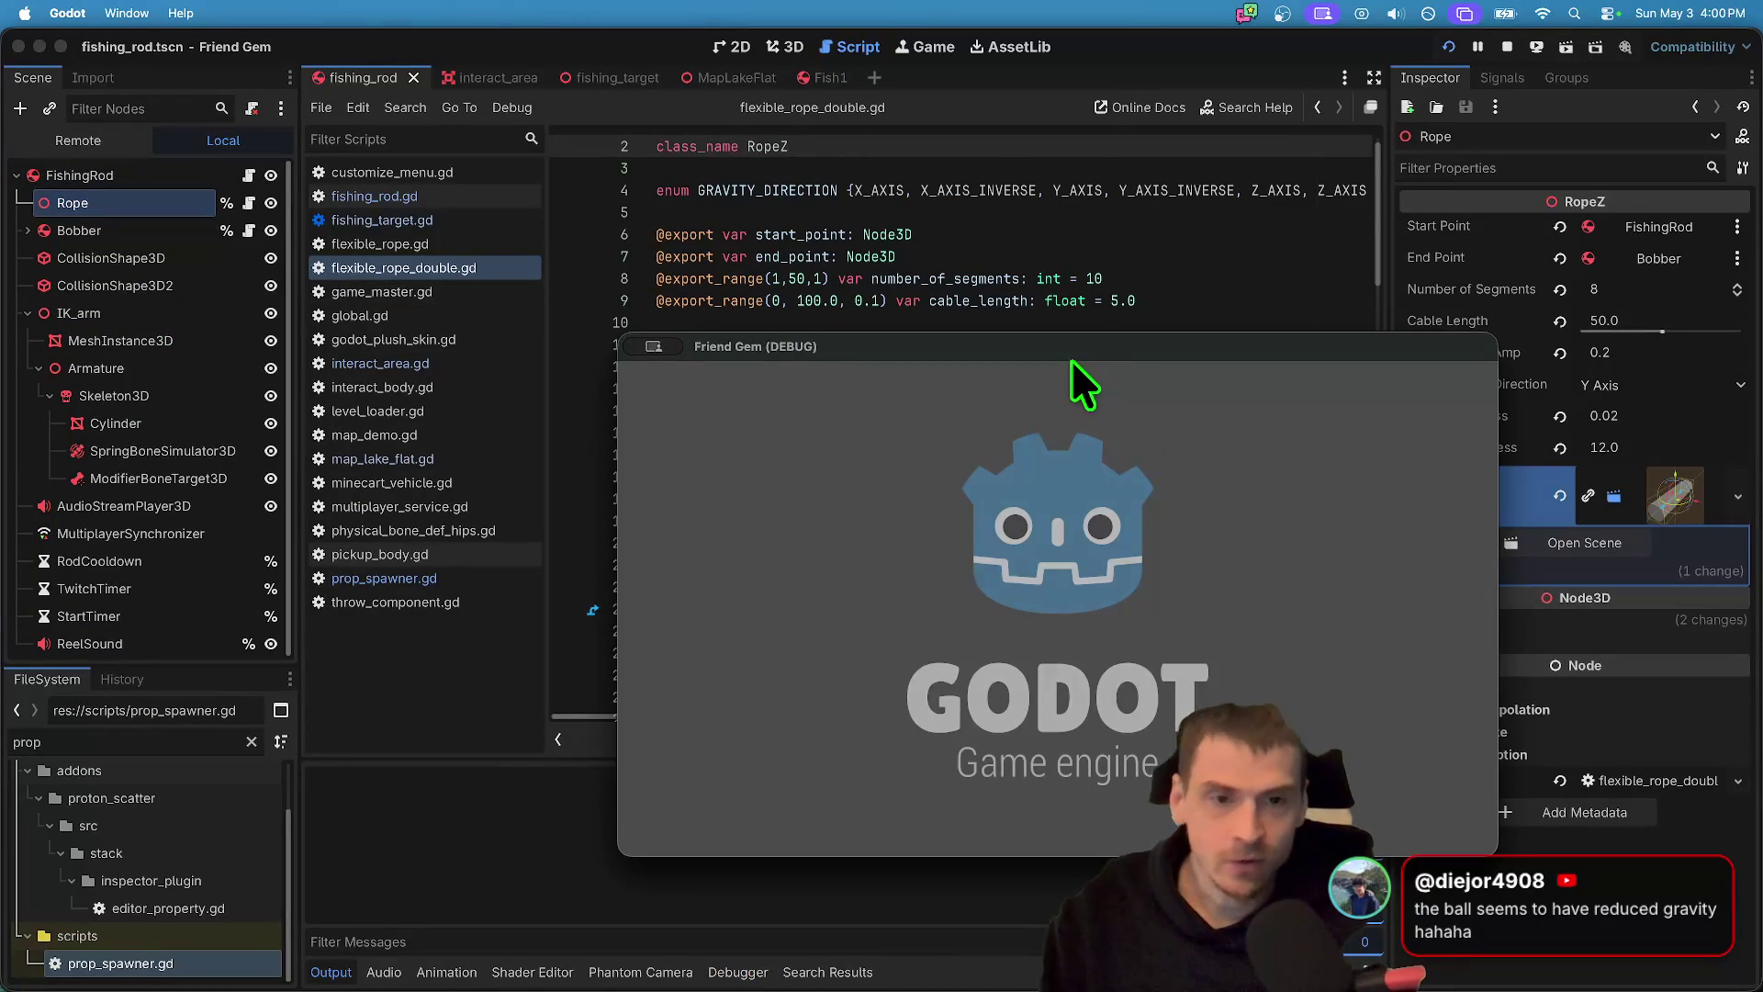
pyautogui.moveTo(1069, 347); pyautogui.dragTo(514, 163)
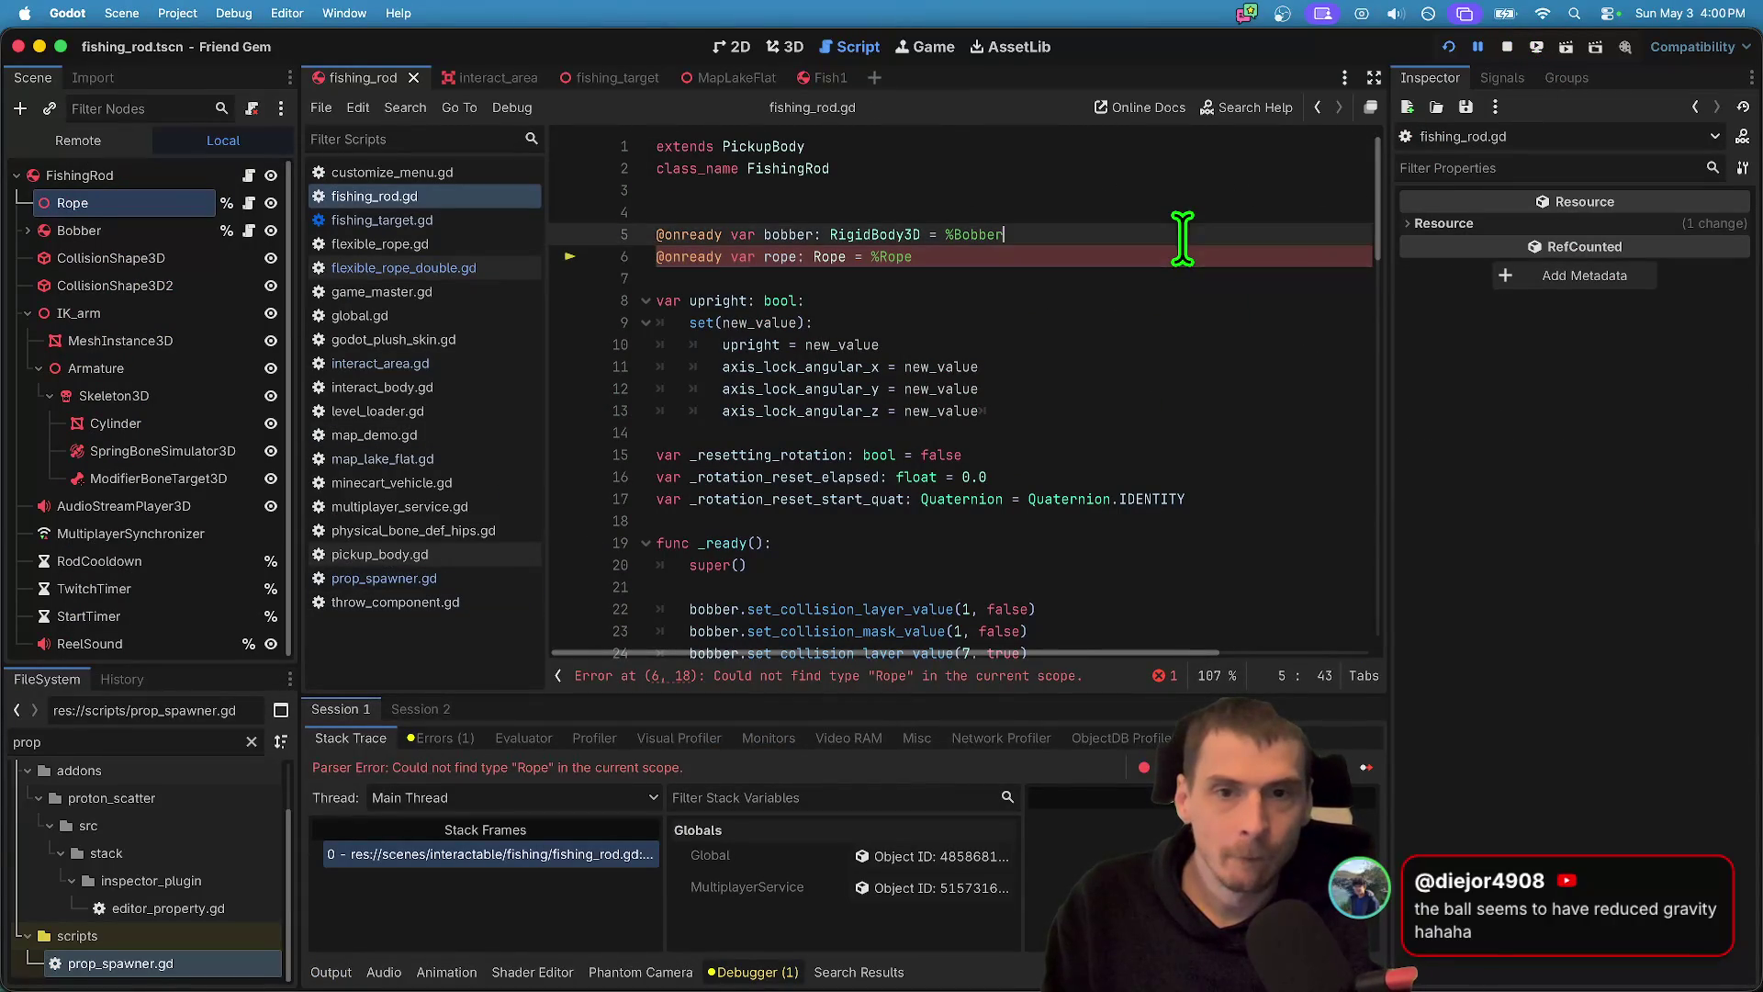
pyautogui.press('Down')
pyautogui.scroll(-3, 1183, 250)
pyautogui.scroll(3, 1183, 250)
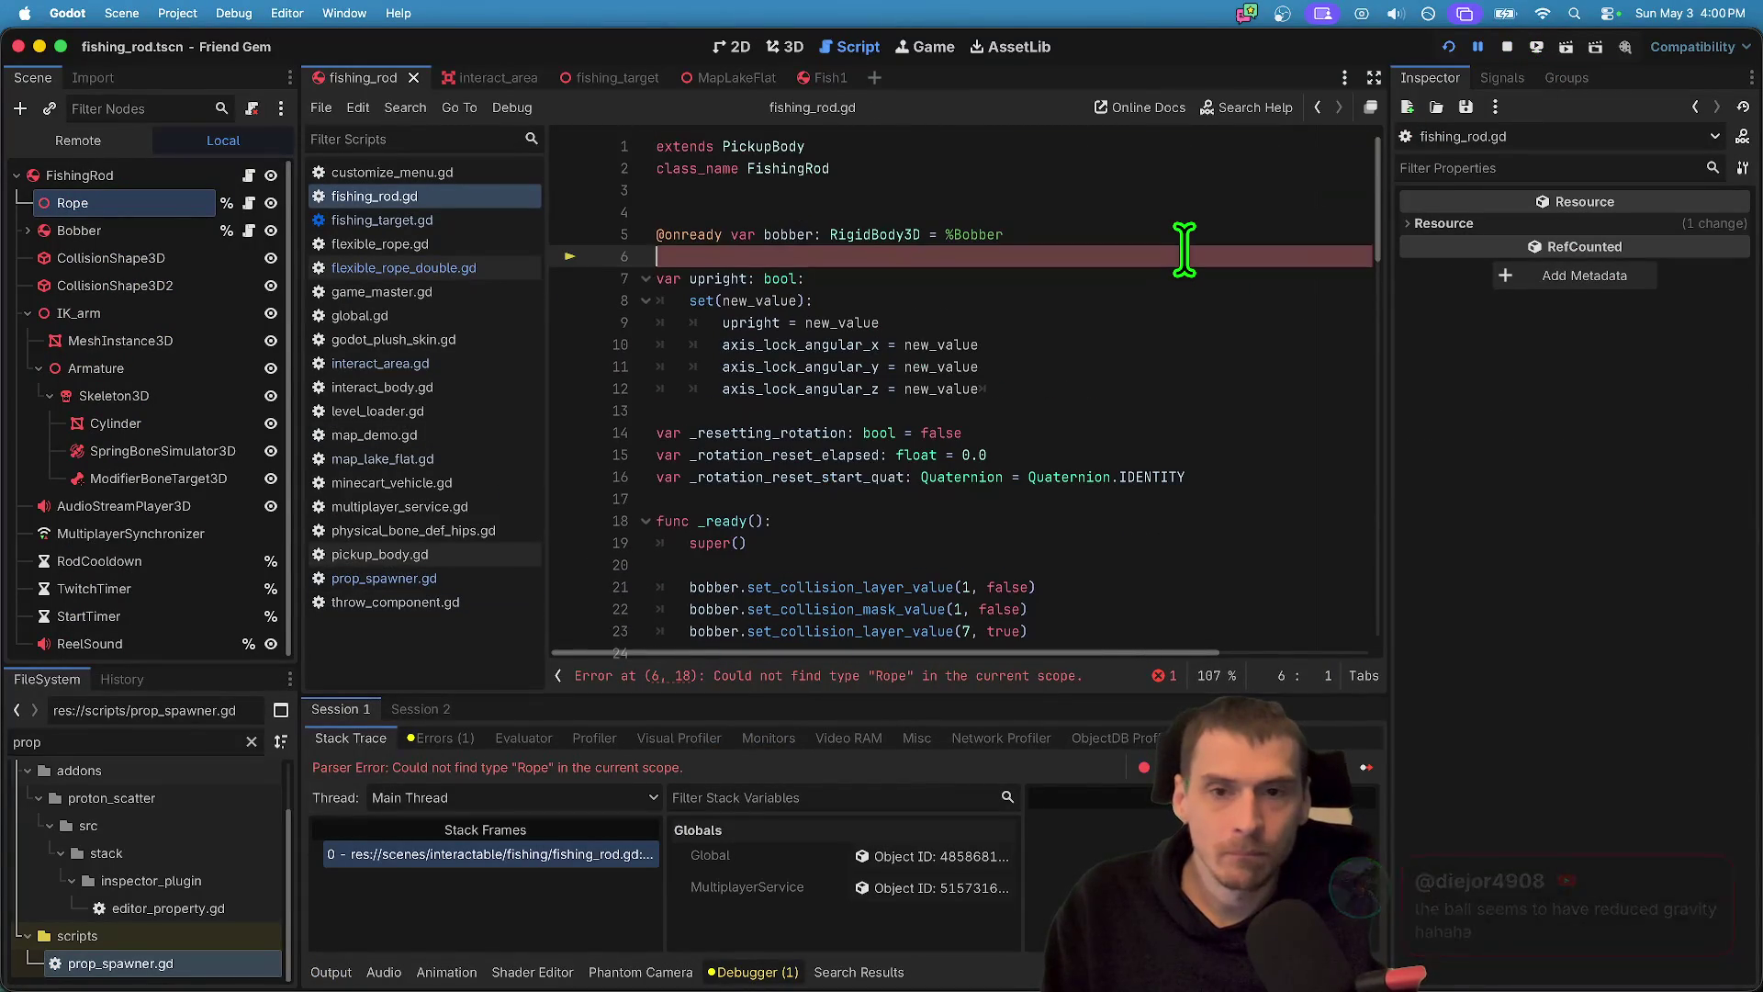
pyautogui.press('Up')
pyautogui.press('super+shift+k')
pyautogui.press('super+f')
pyautogui.write('rope')
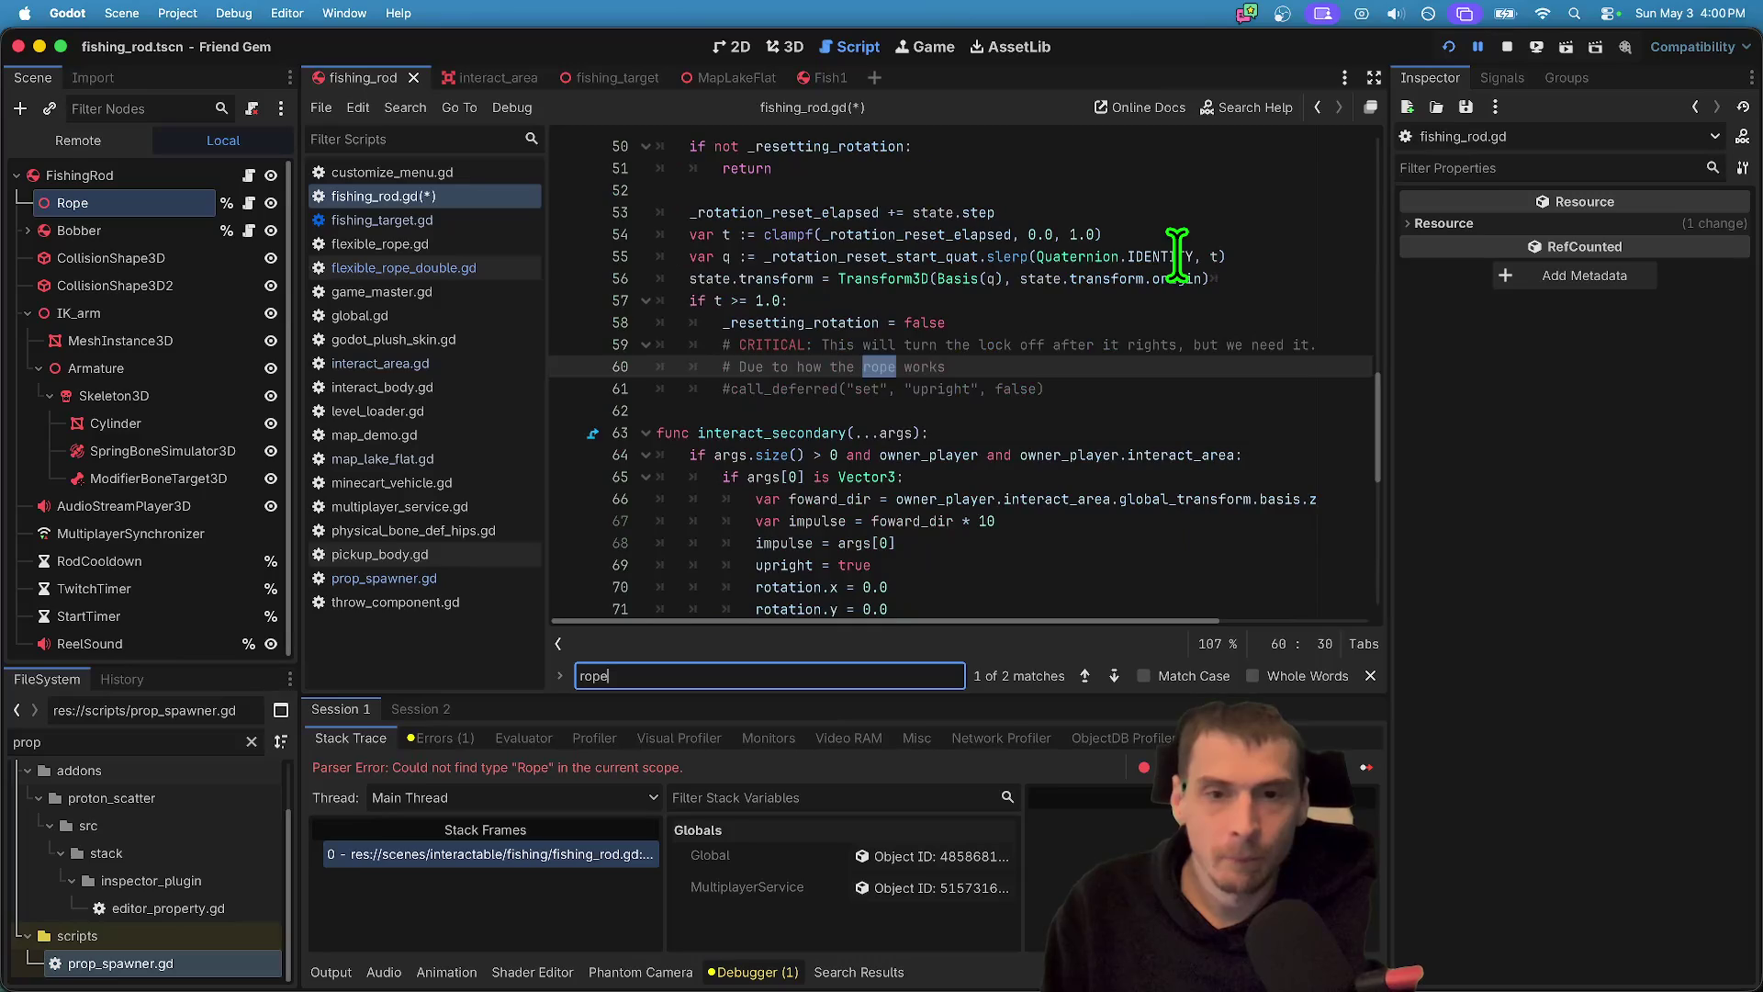
pyautogui.press('Escape')
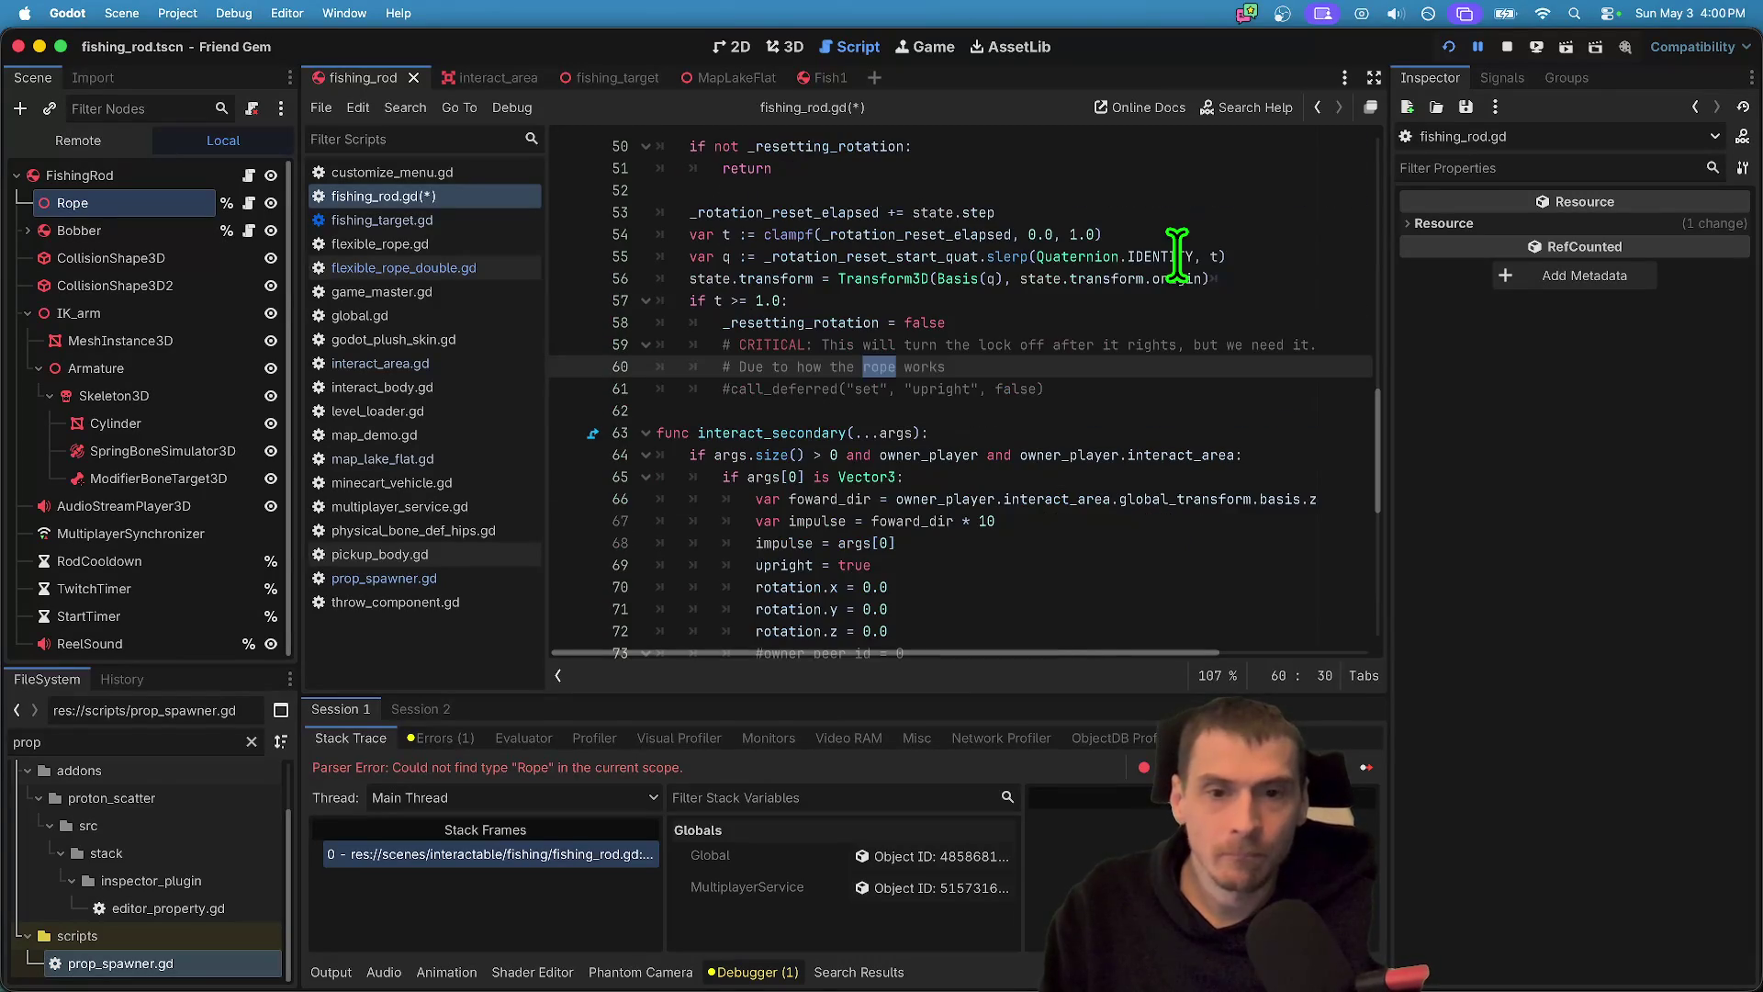
pyautogui.press('super+s')
# - Relaunch the game to test the fix, stop it, and reopen flexible_rope_double.gd
pyautogui.click(174, 205)
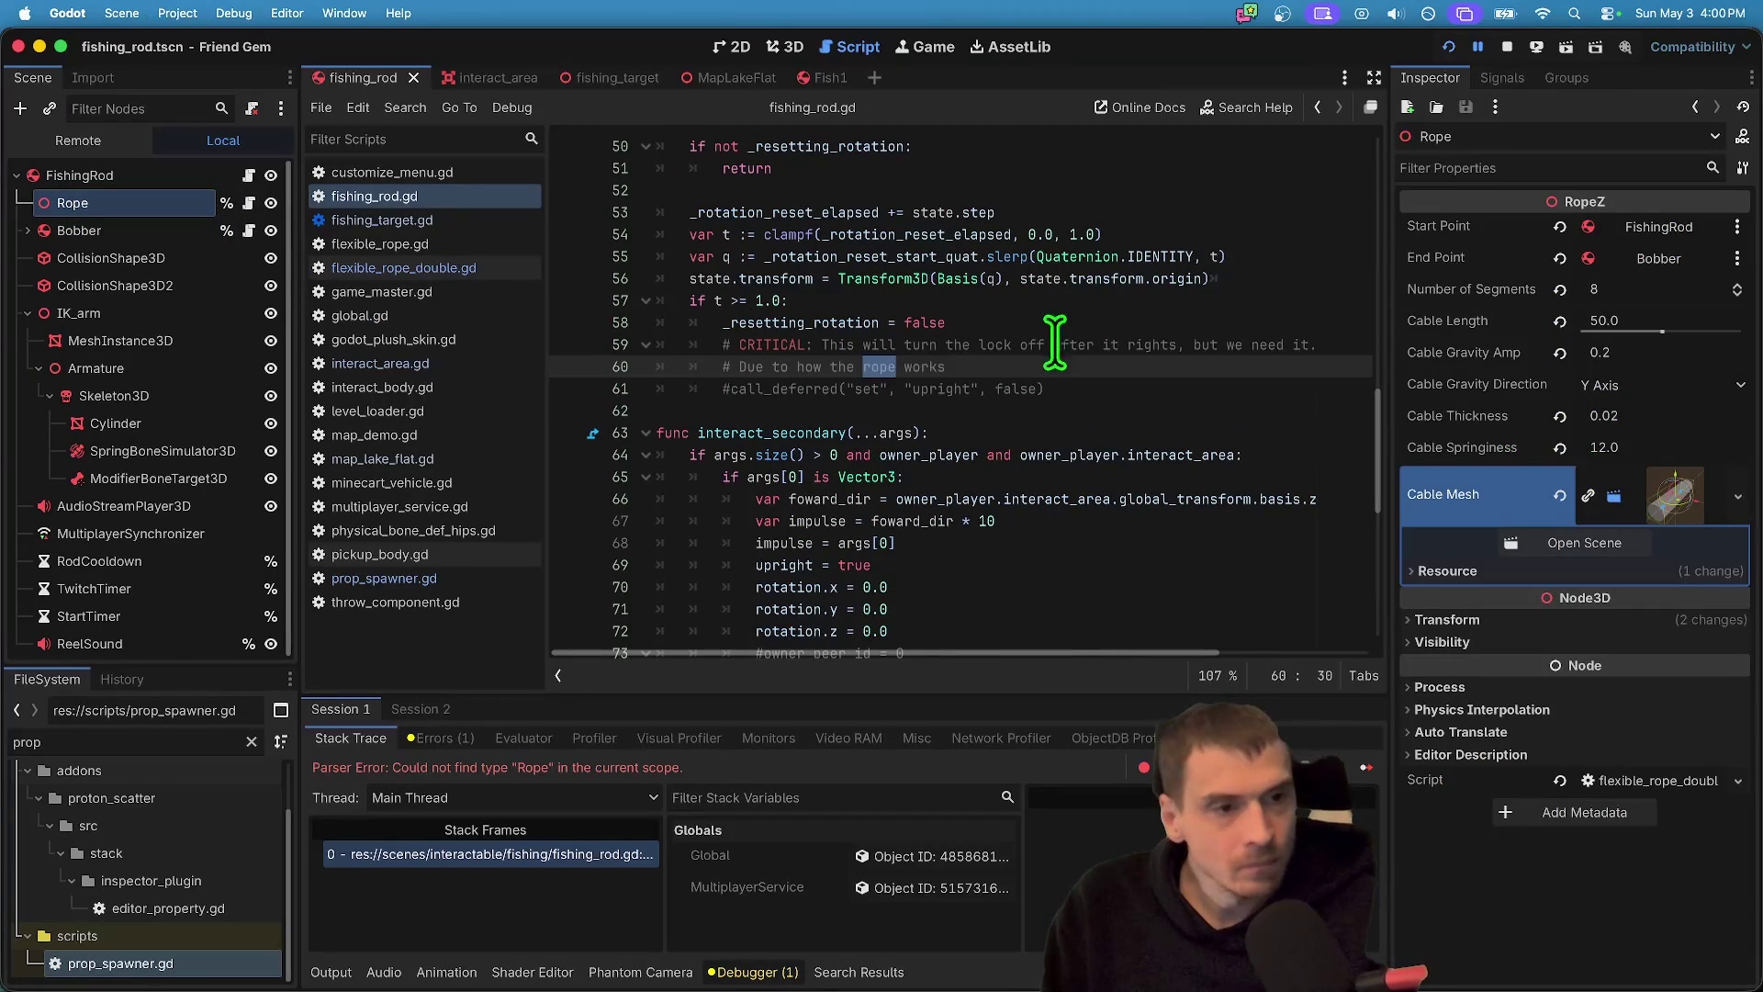
pyautogui.press('super+b')
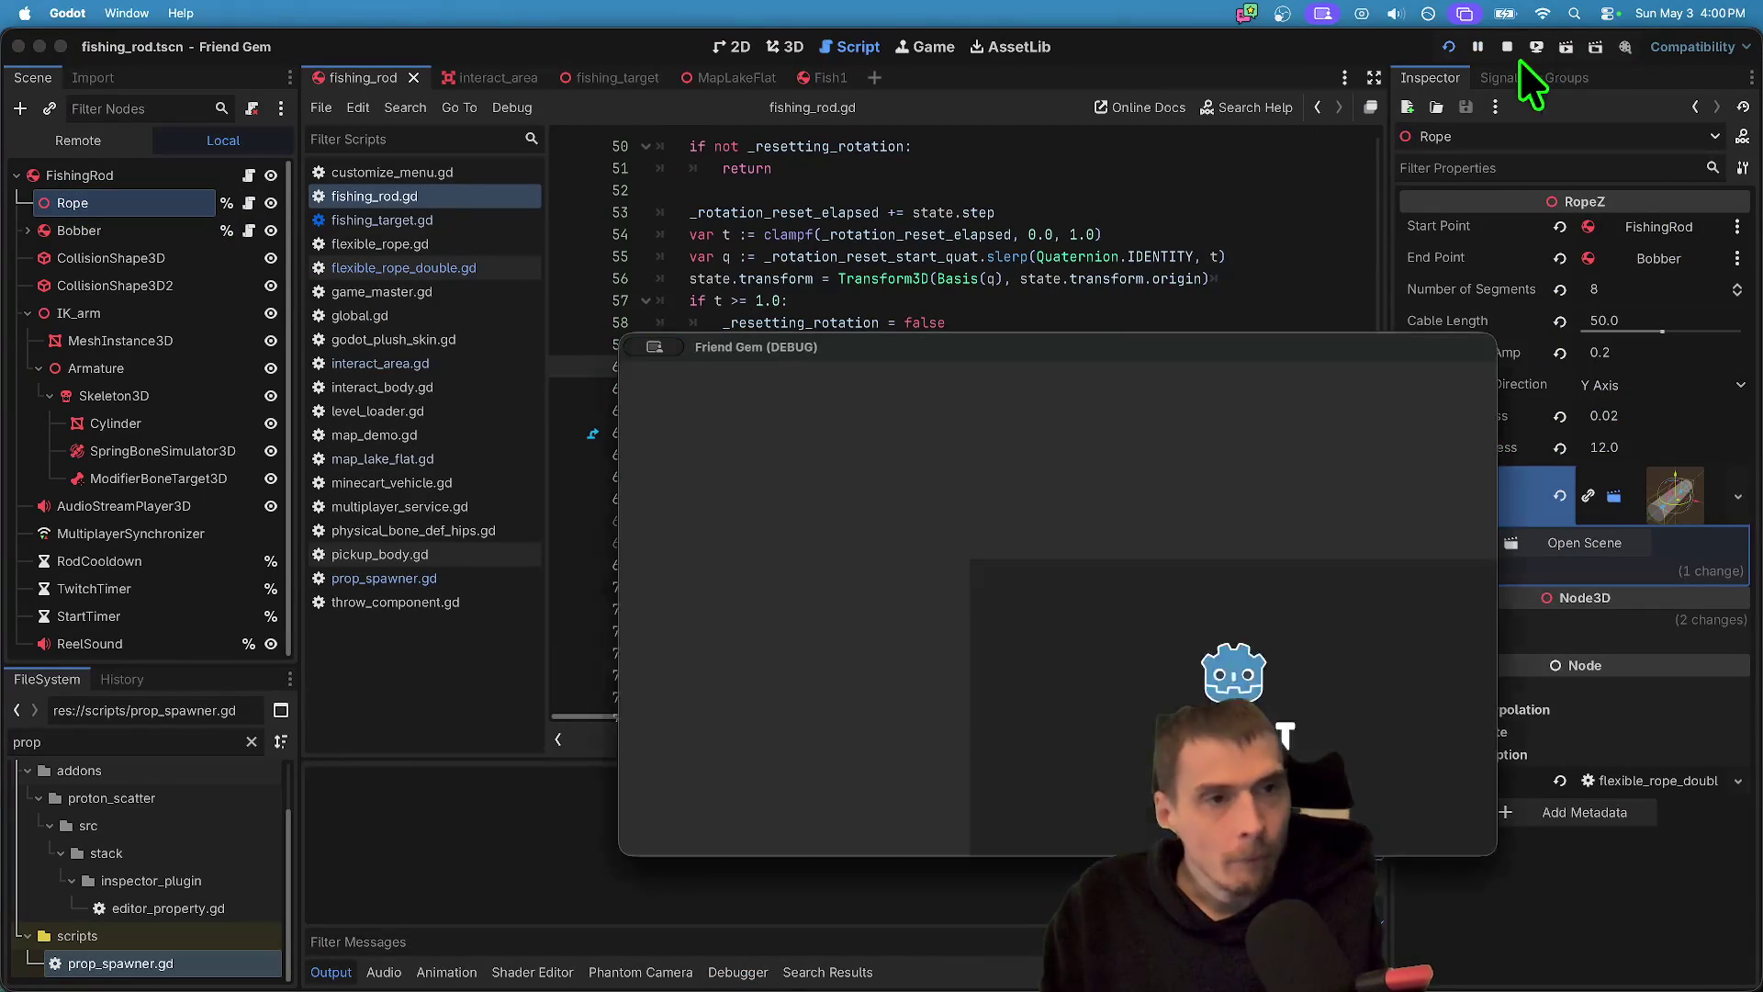
pyautogui.click(1507, 46)
pyautogui.click(262, 175)
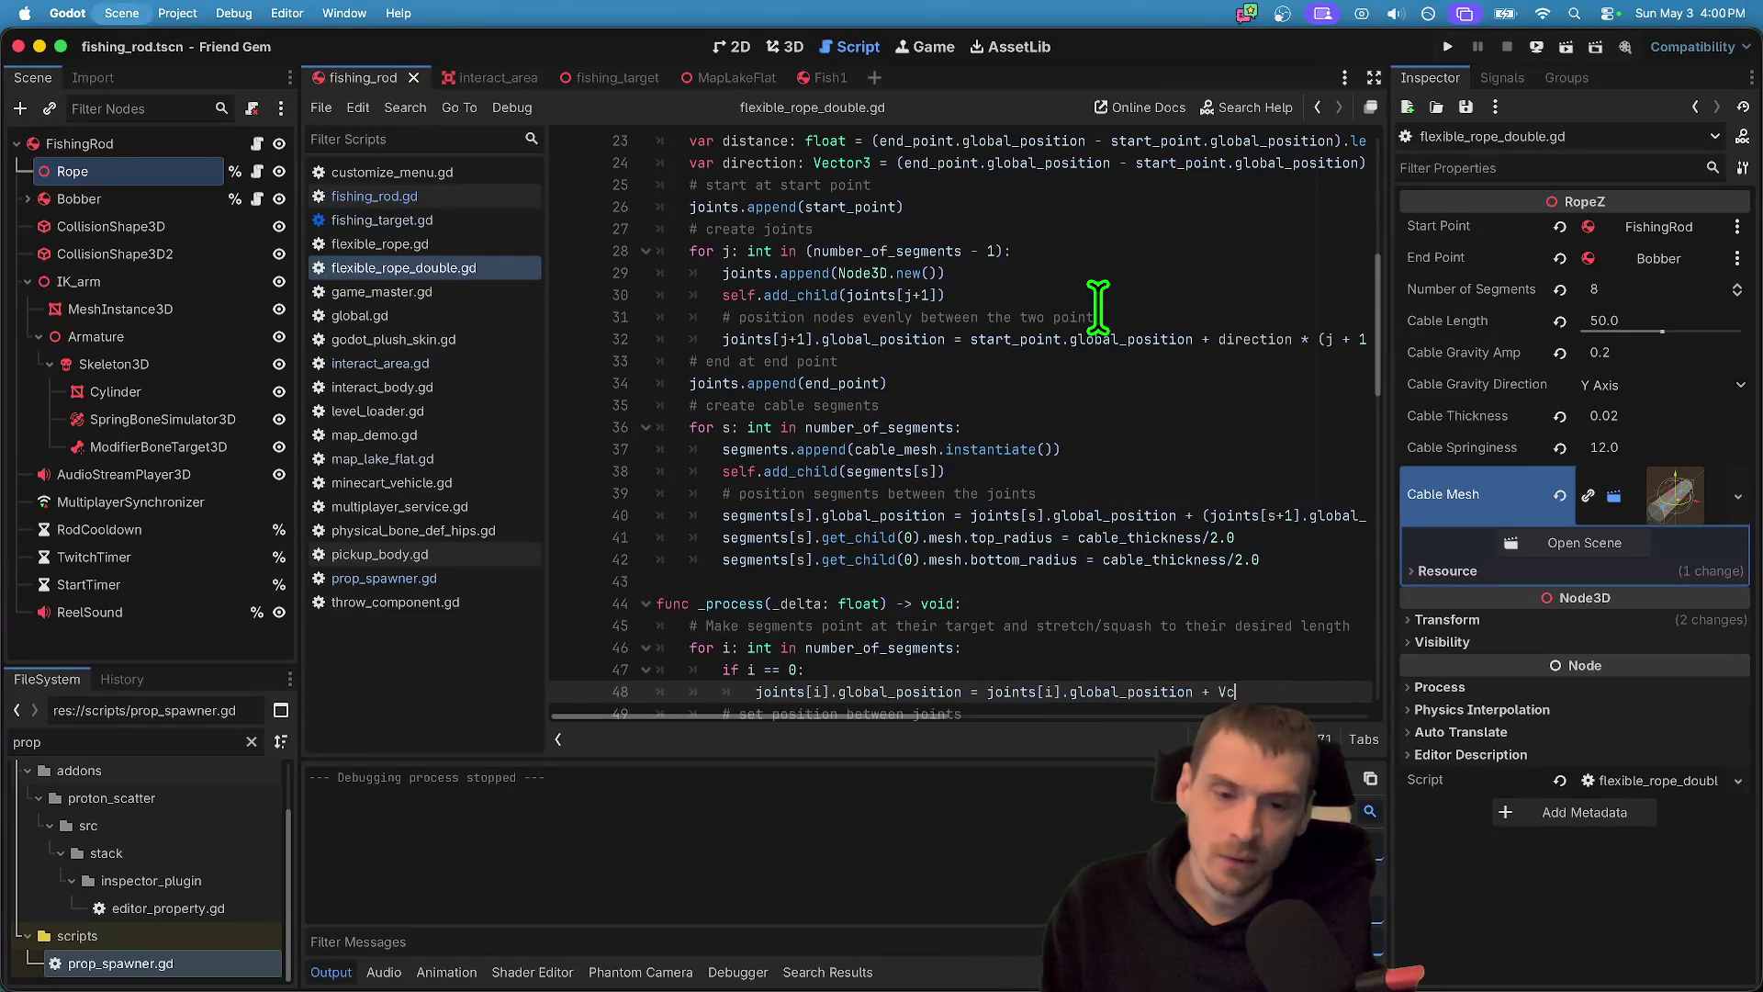
# - Run the game, walk past the bowling pins to the fishing rod, and raise FishingRod's Drop Distance to 10.0
pyautogui.press('Up')
pyautogui.press('Up')
pyautogui.press('Up')
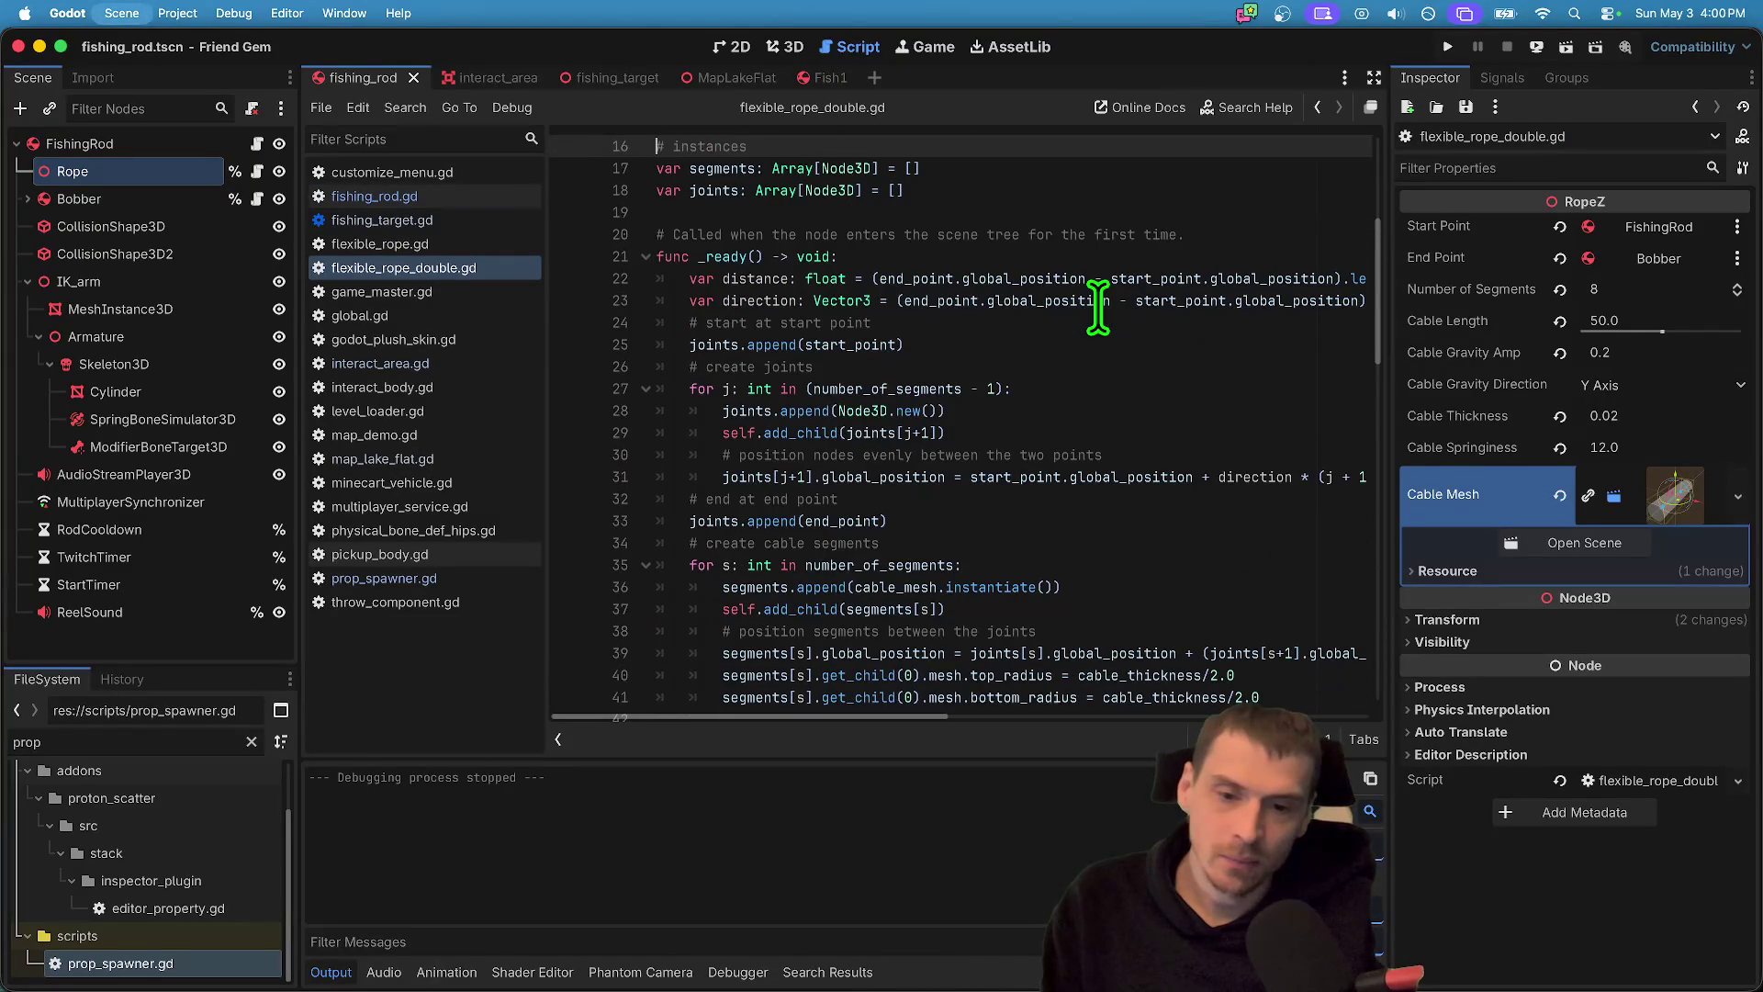
pyautogui.press('super+b')
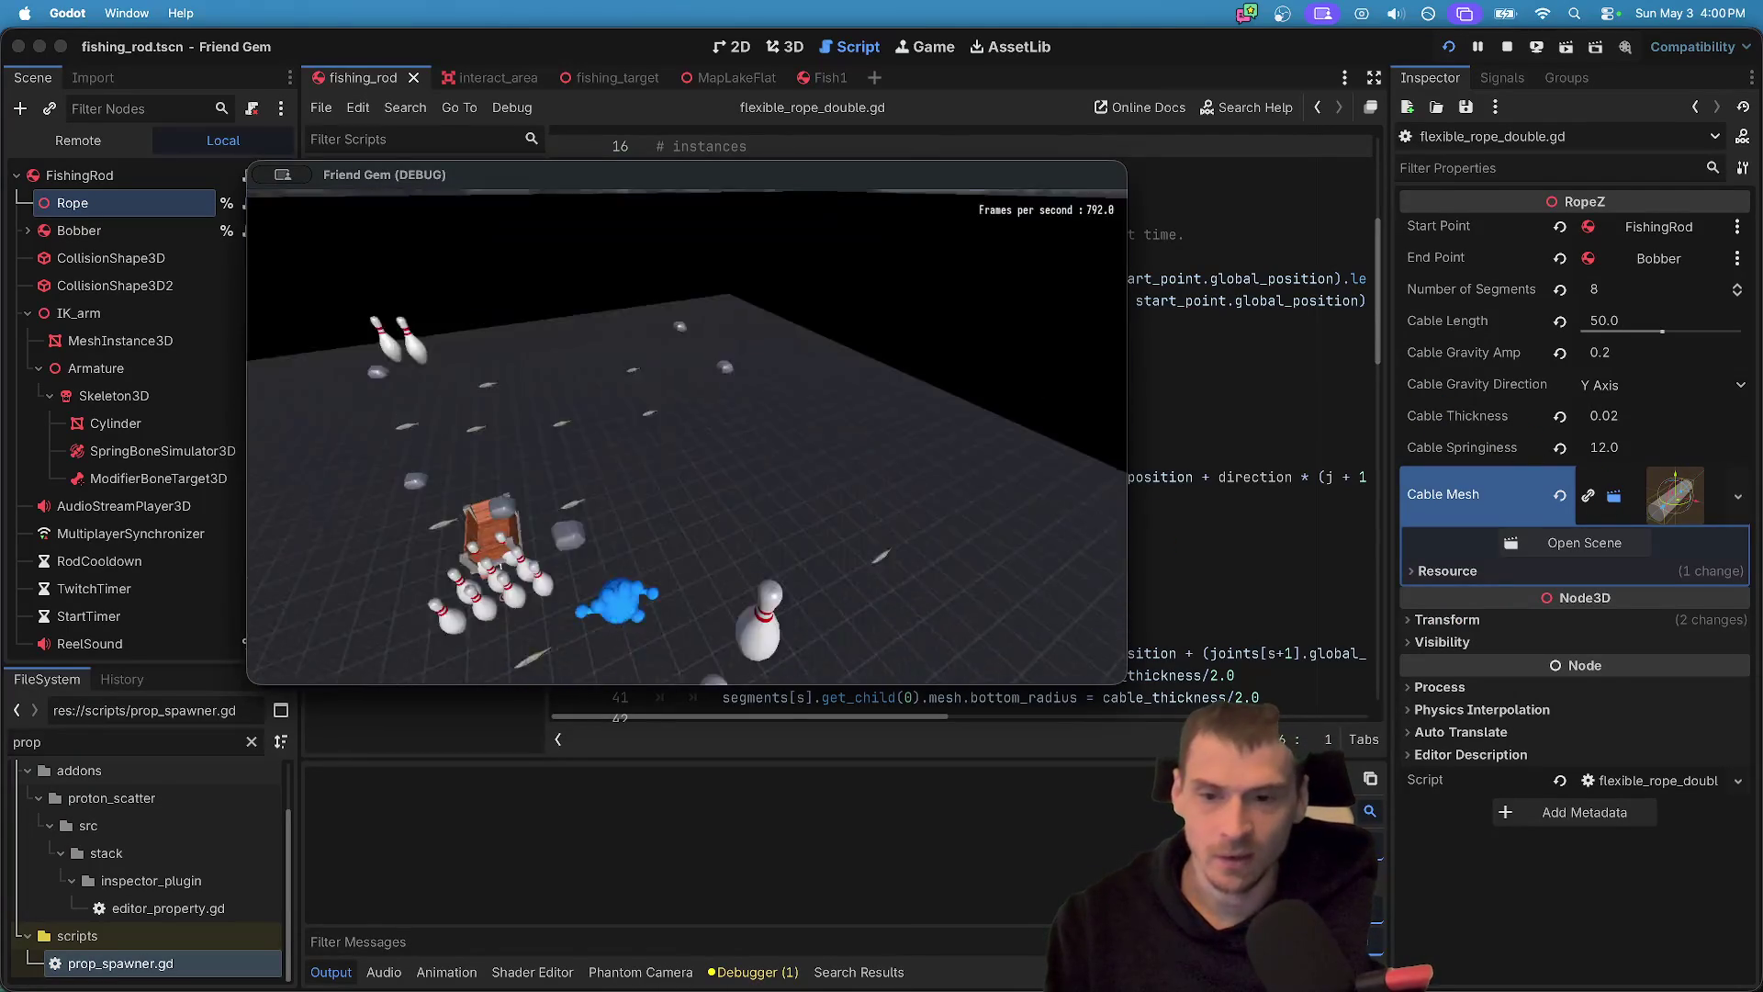
pyautogui.press('w')
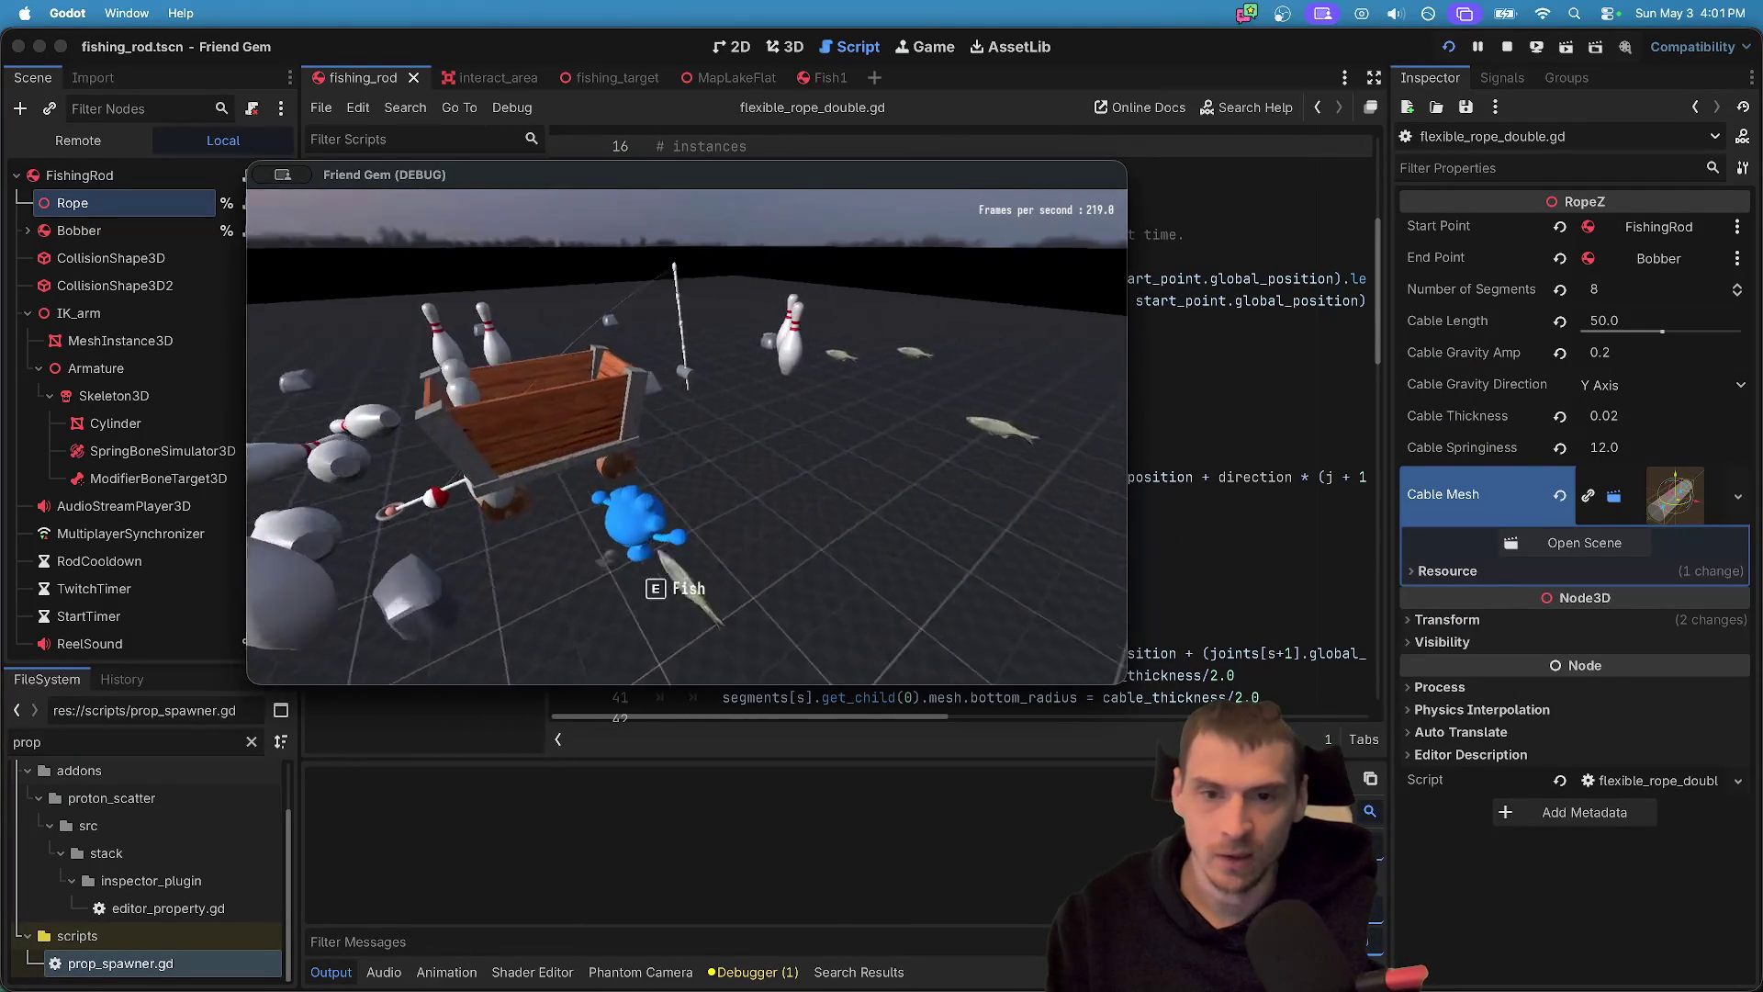
pyautogui.press('w')
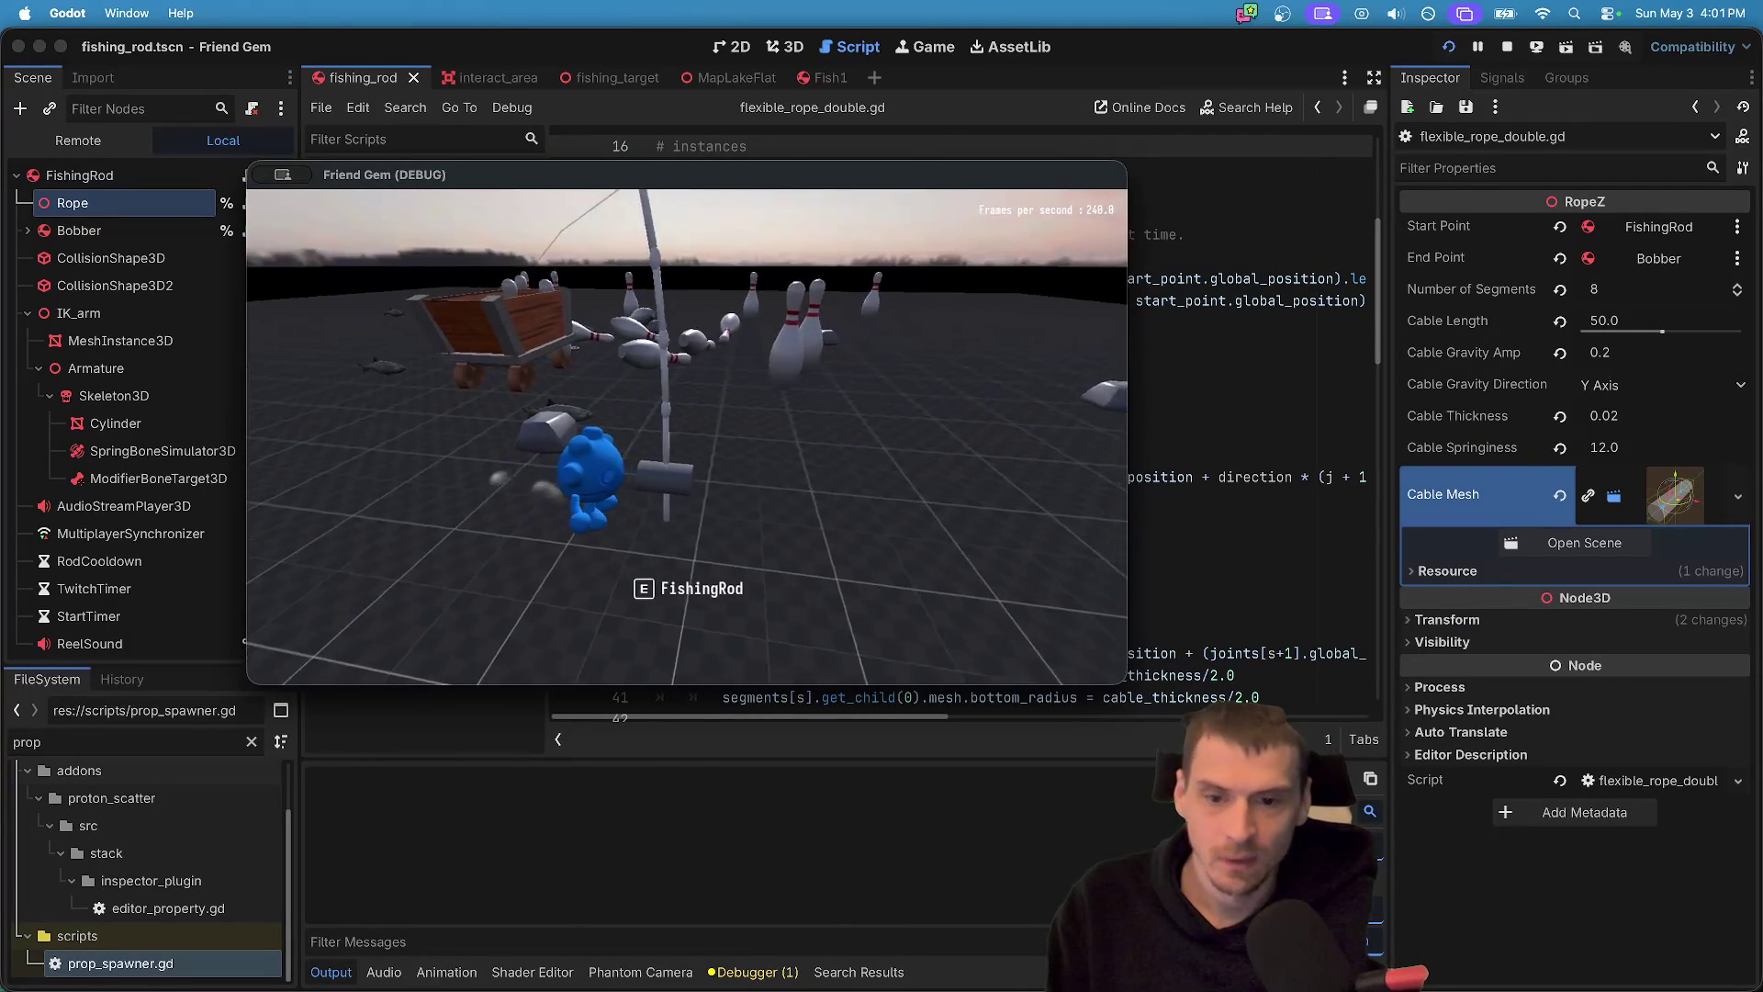
pyautogui.press('w')
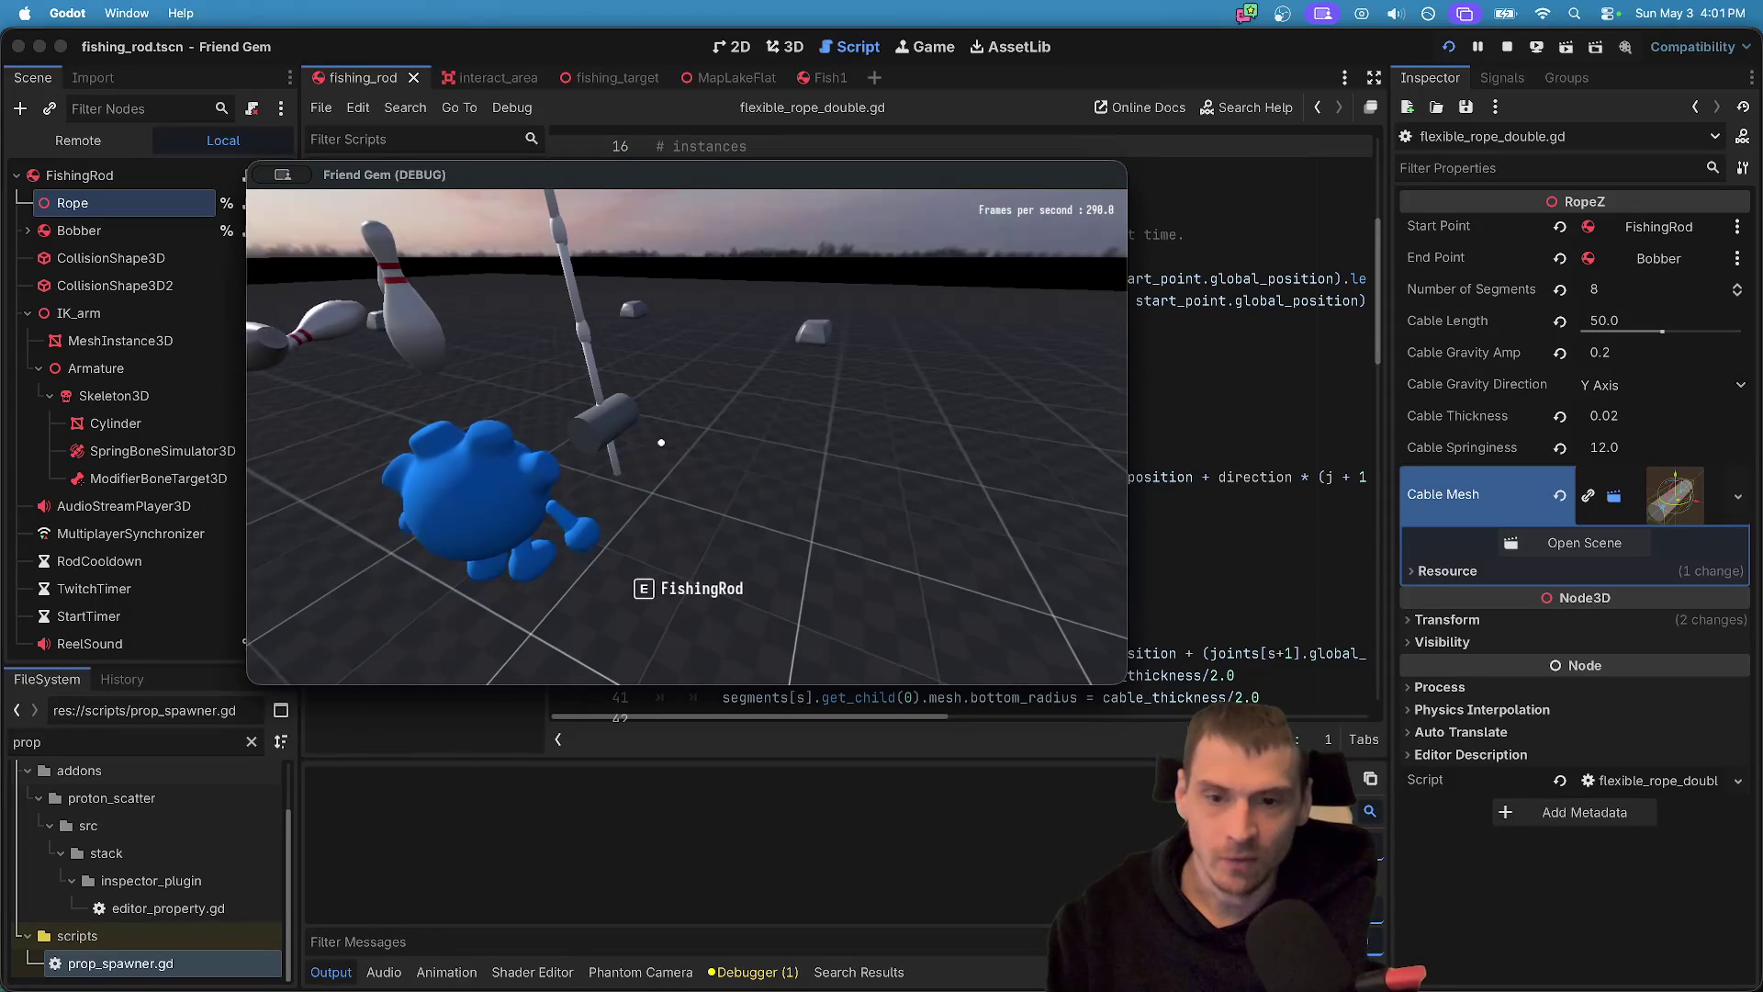
pyautogui.click(94, 171)
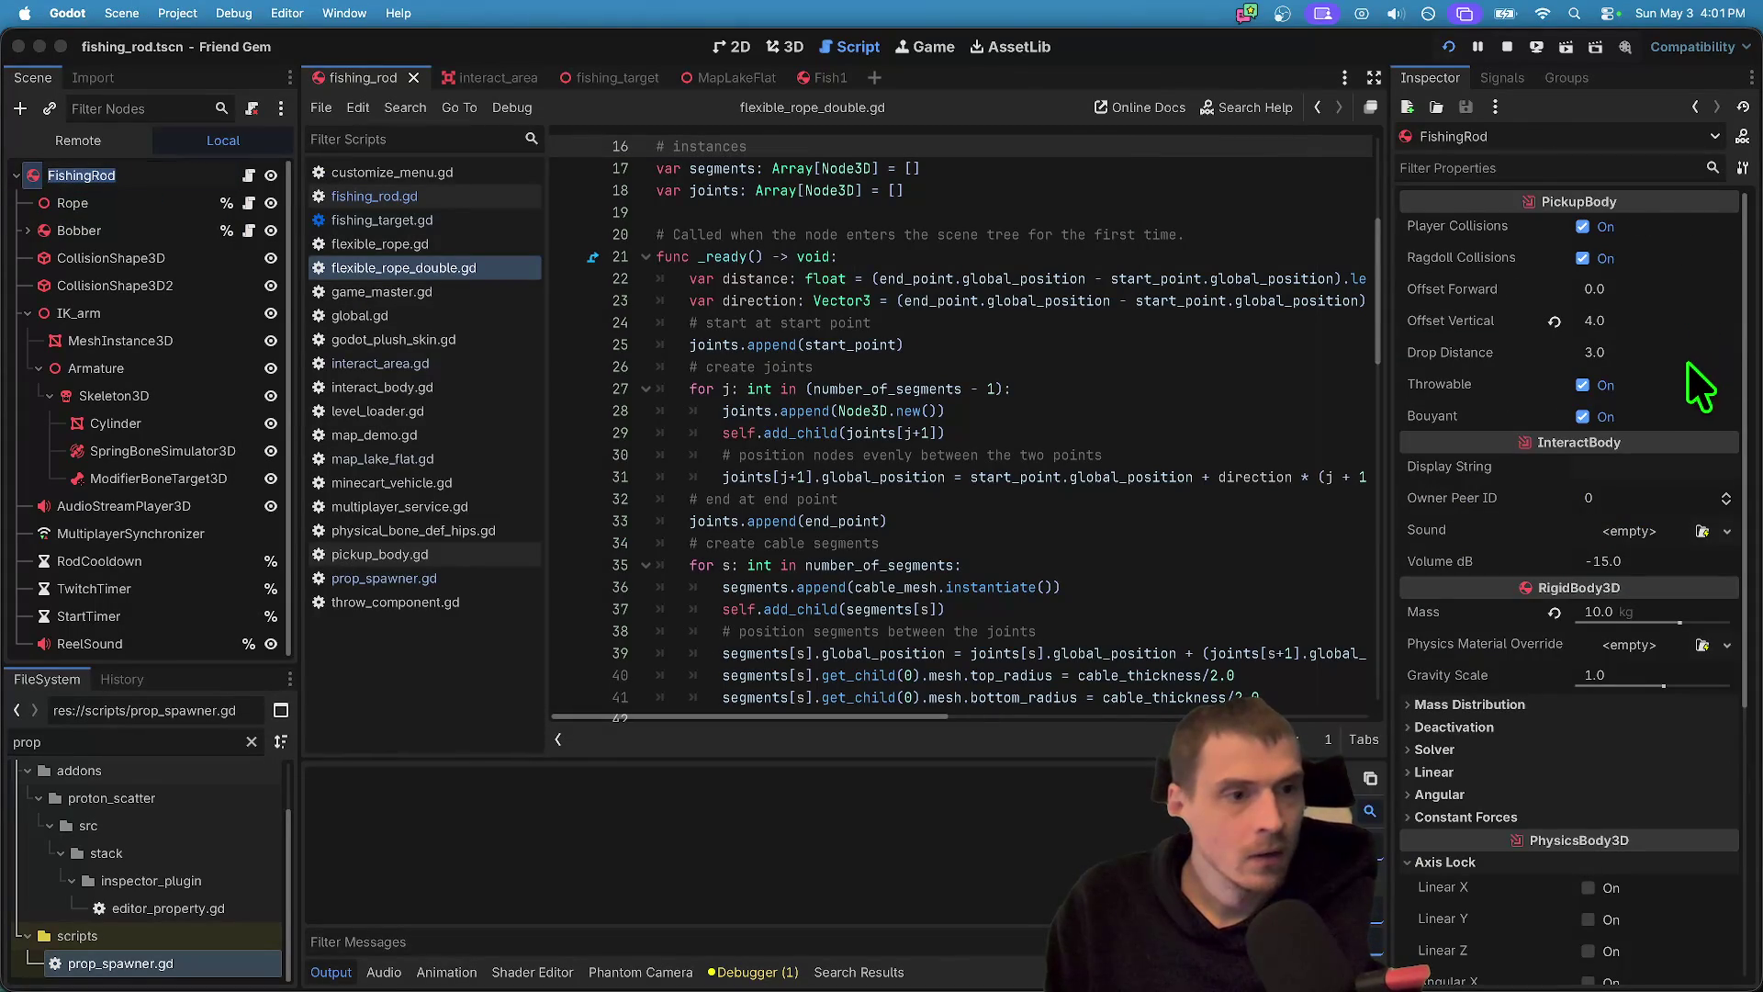
pyautogui.moveTo(1703, 367)
pyautogui.mouseDown()
pyautogui.moveTo(1691, 352)
pyautogui.moveTo(1705, 376)
pyautogui.mouseUp()
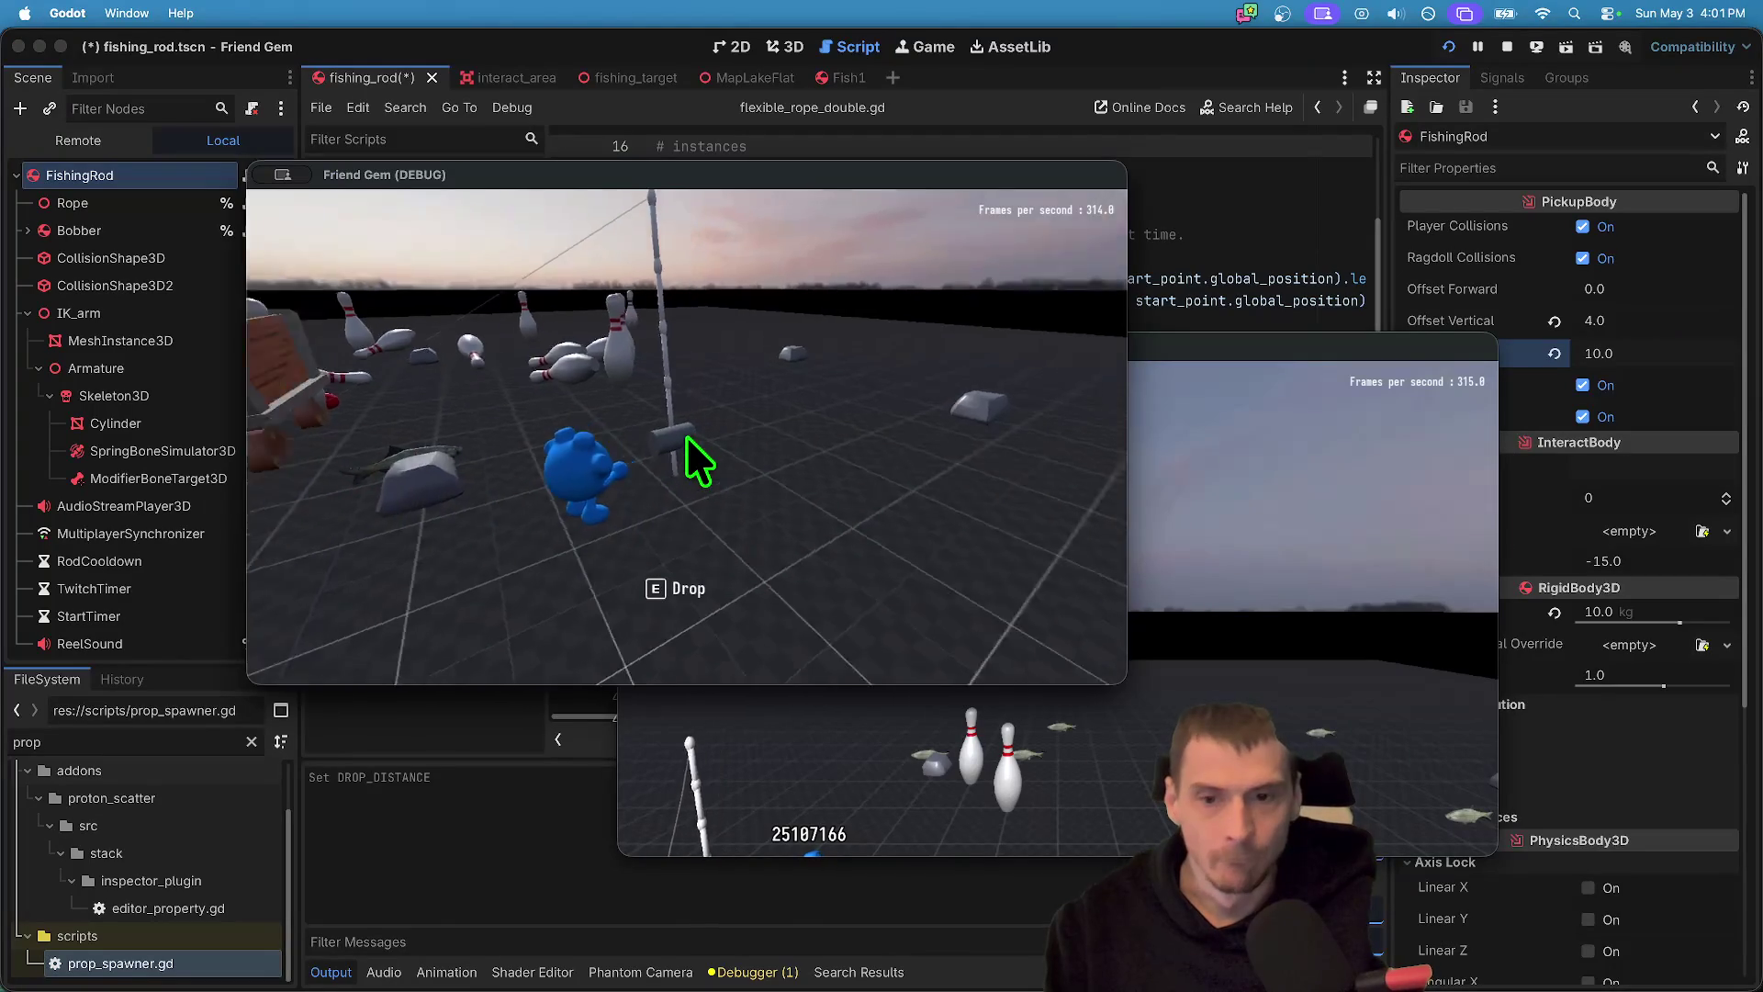
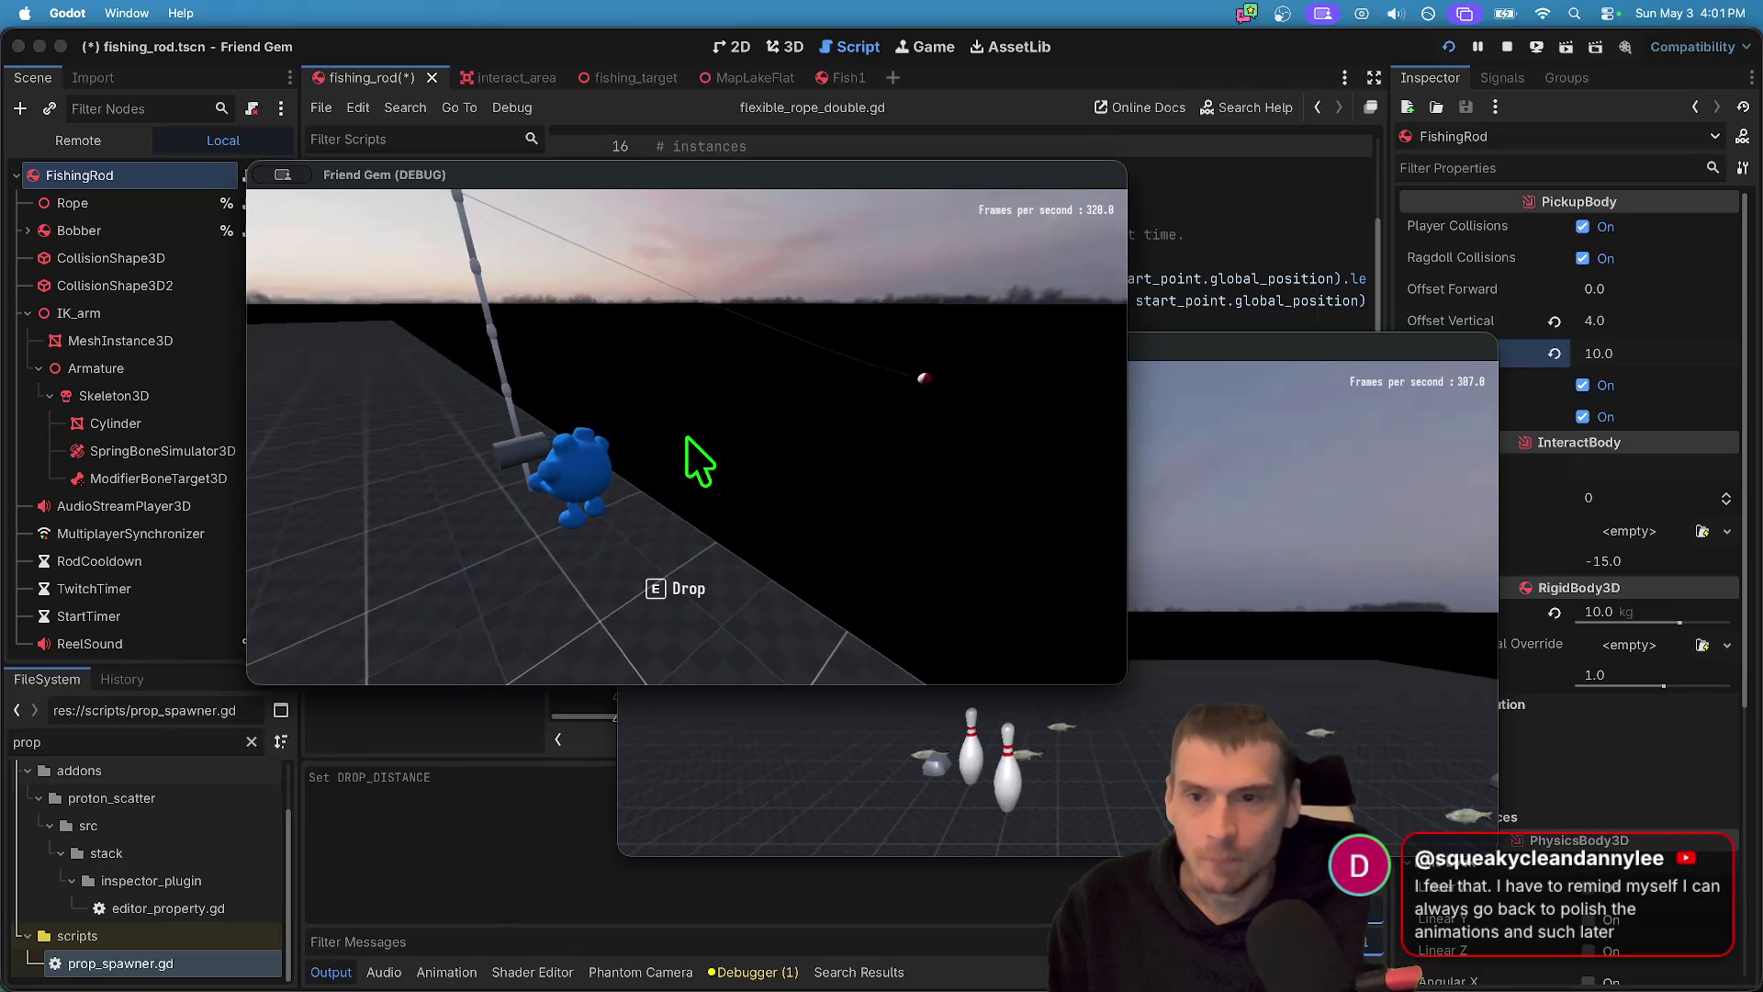
# - Reel the bobber back in game, then change the FishingRod's Drop Distance from 10.0 to 8.0
pyautogui.click(698, 459)
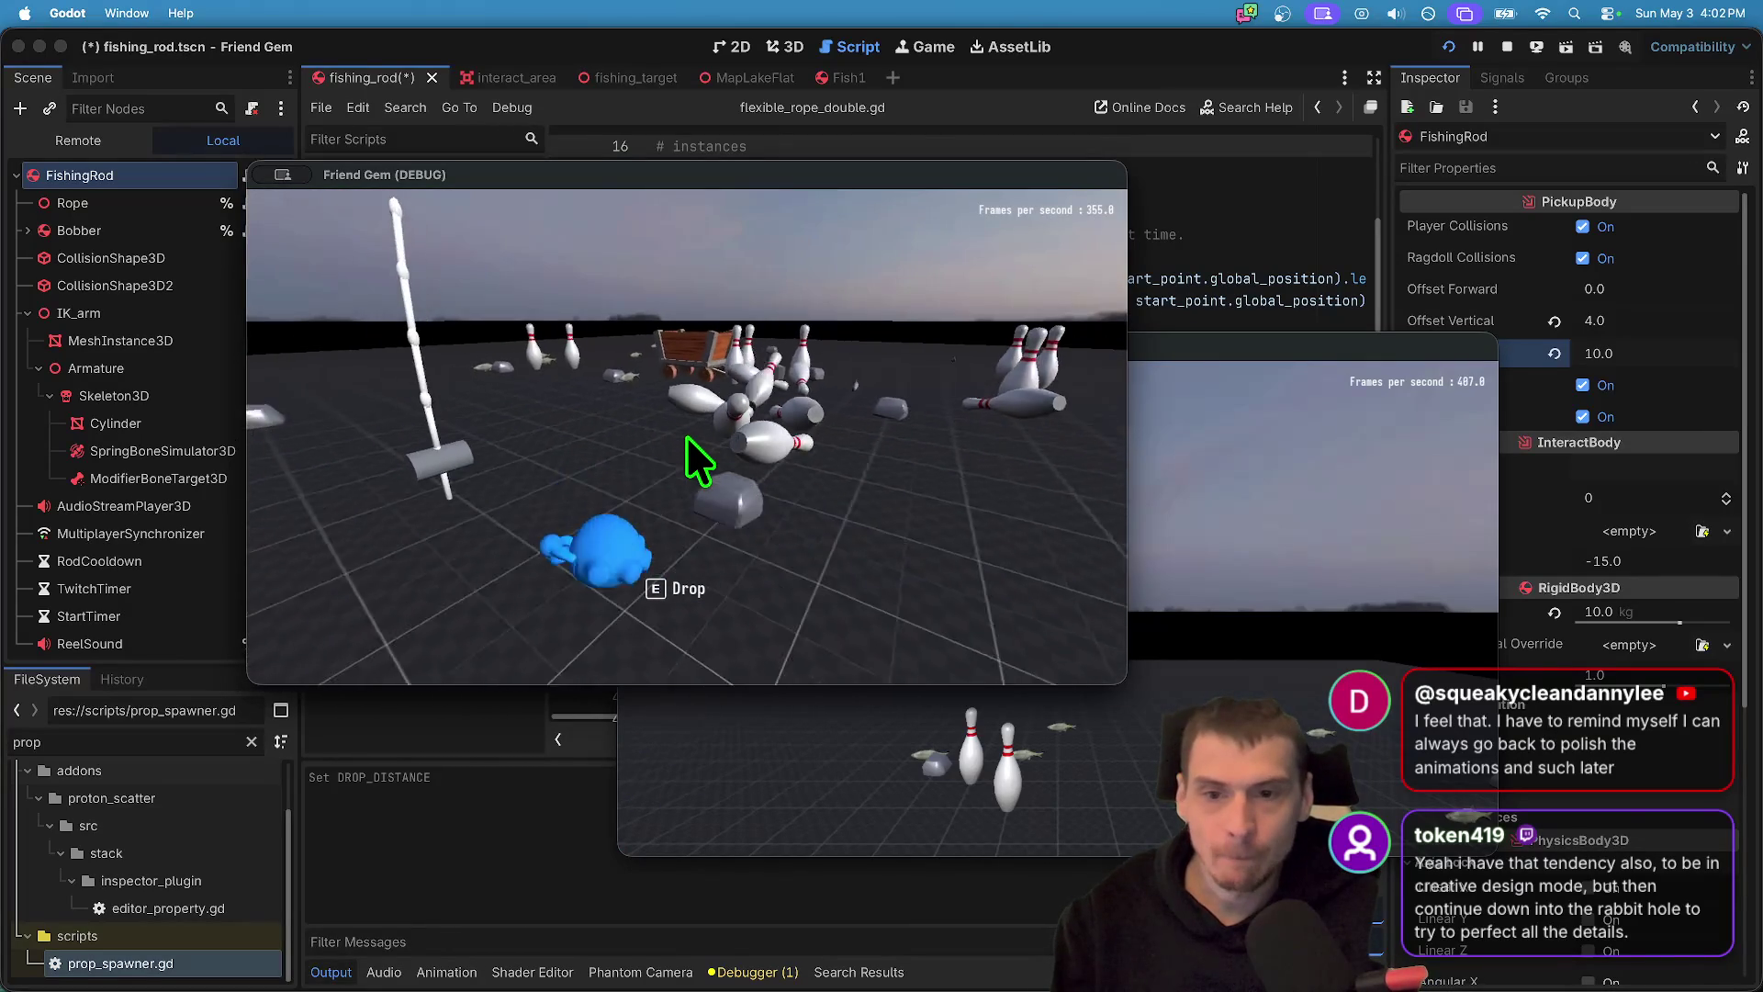
pyautogui.click(1286, 413)
pyautogui.click(1639, 352)
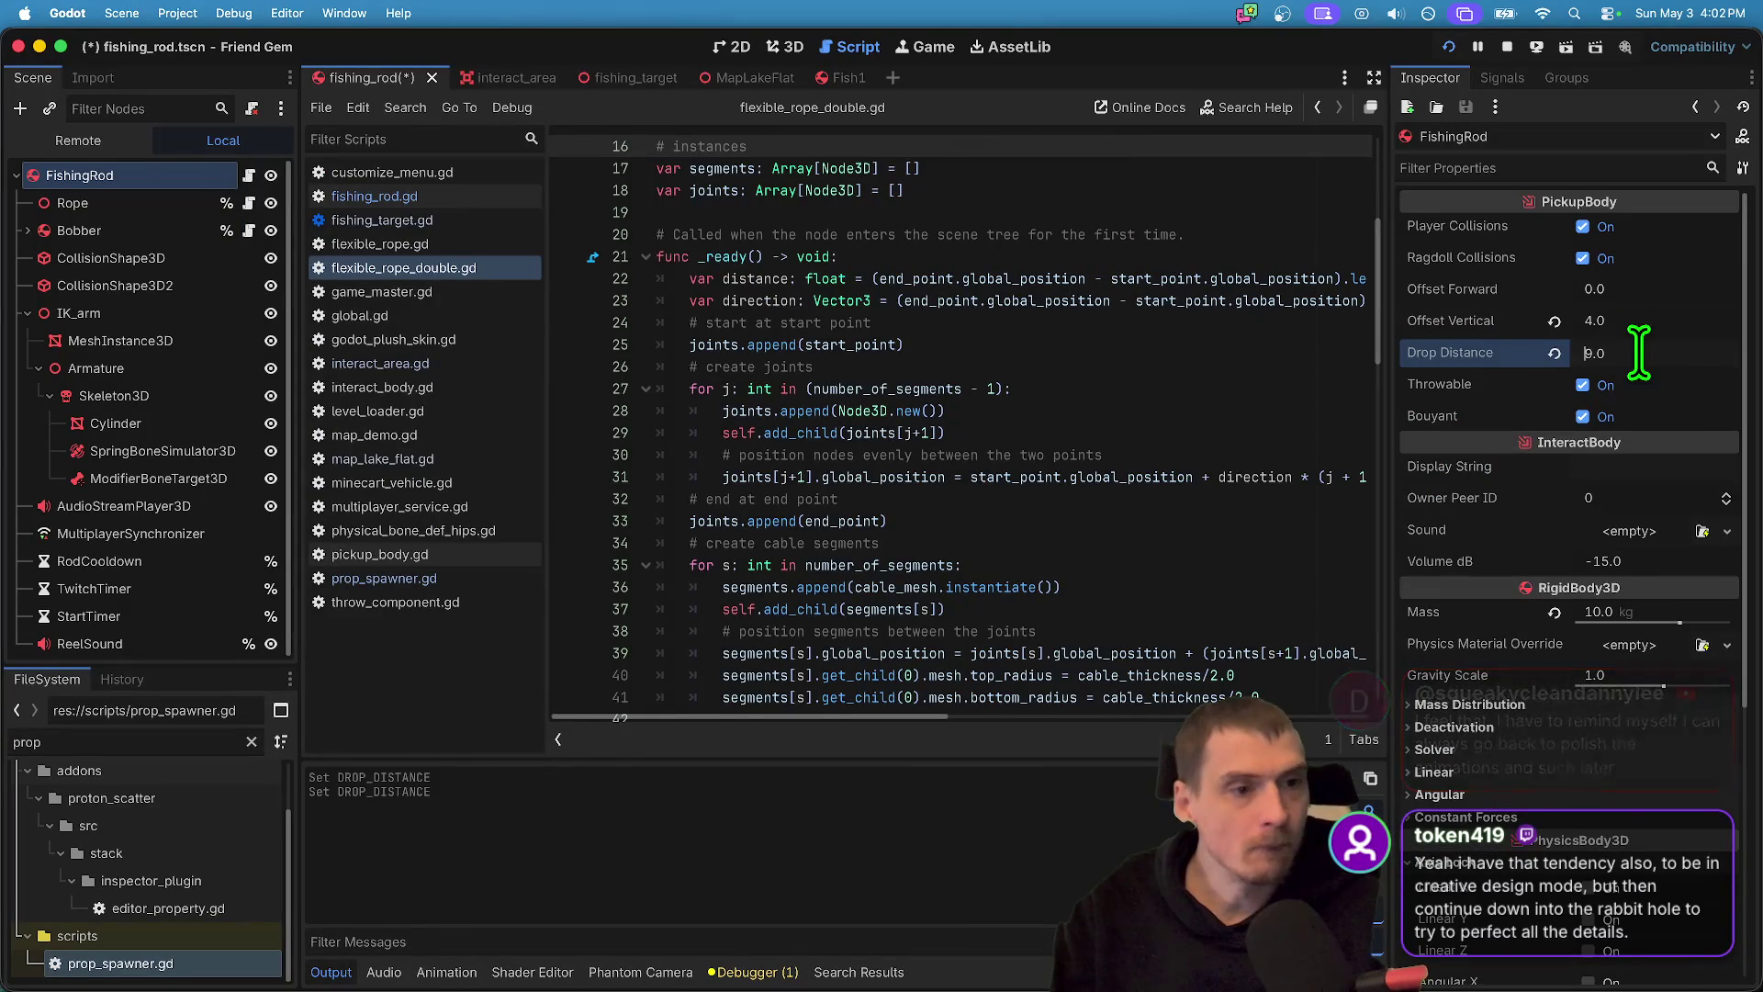
# - Confirm Drop Distance 8.0, then walk to the bowling pins, pick one up and throw it
pyautogui.press('super+Tab')
pyautogui.click(687, 438)
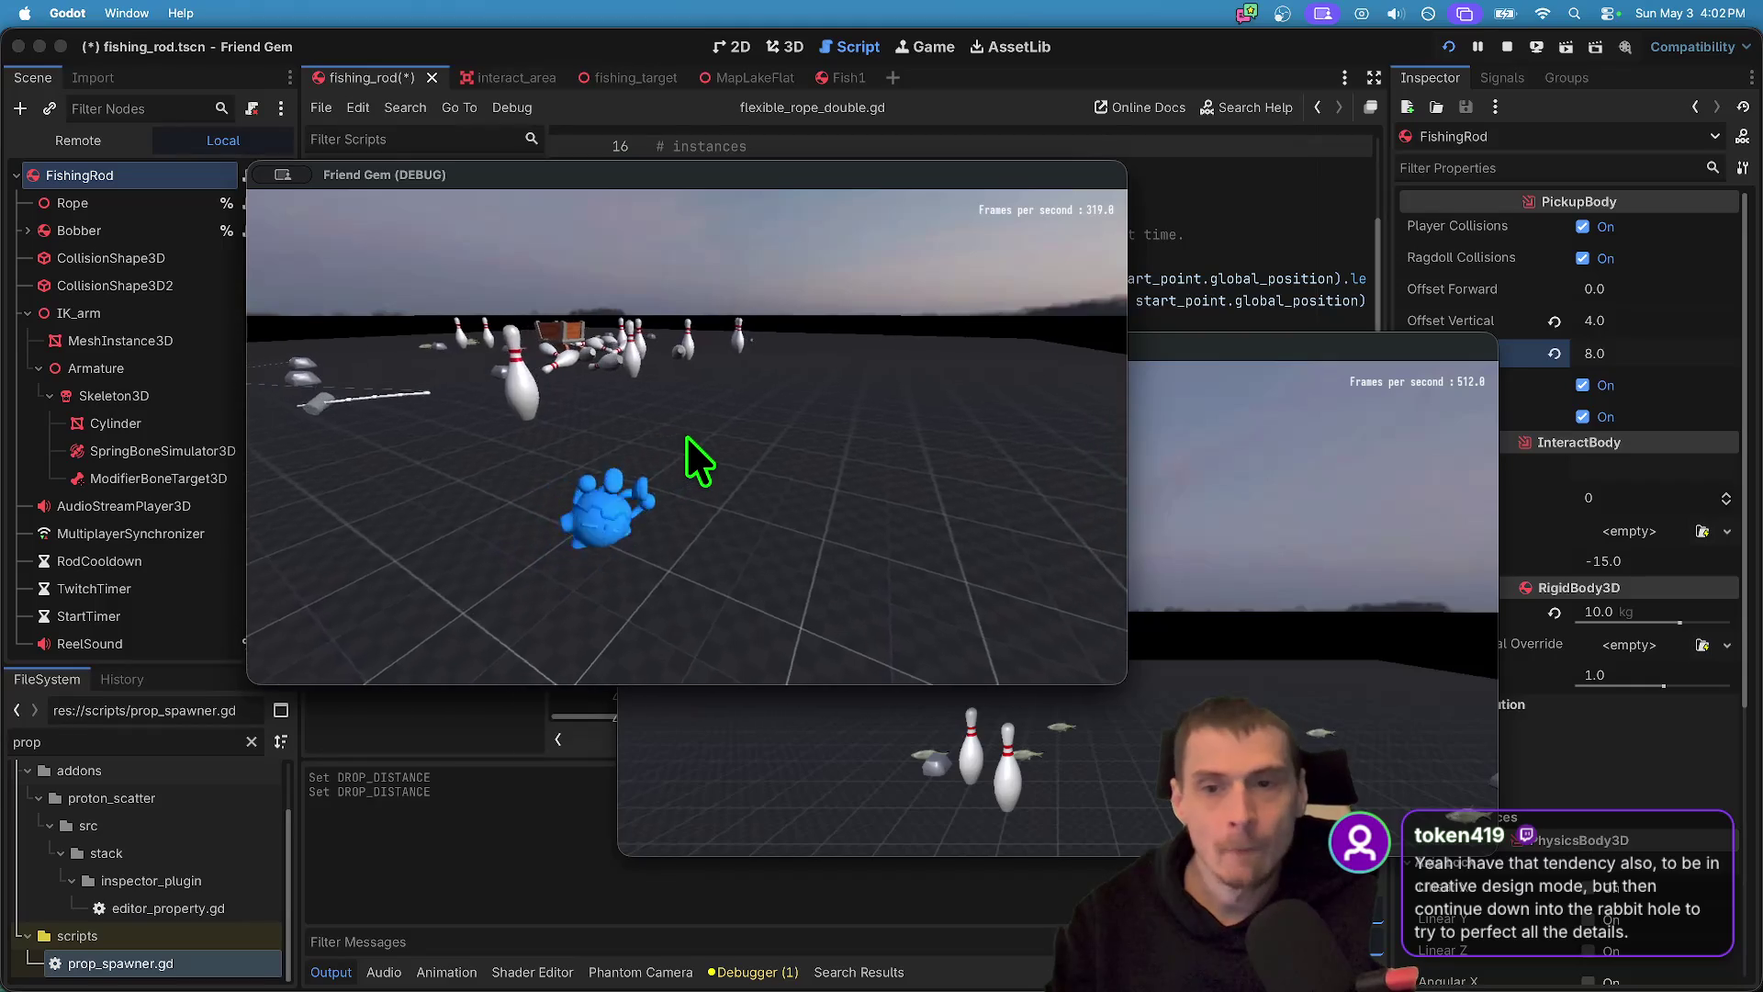
pyautogui.press('w')
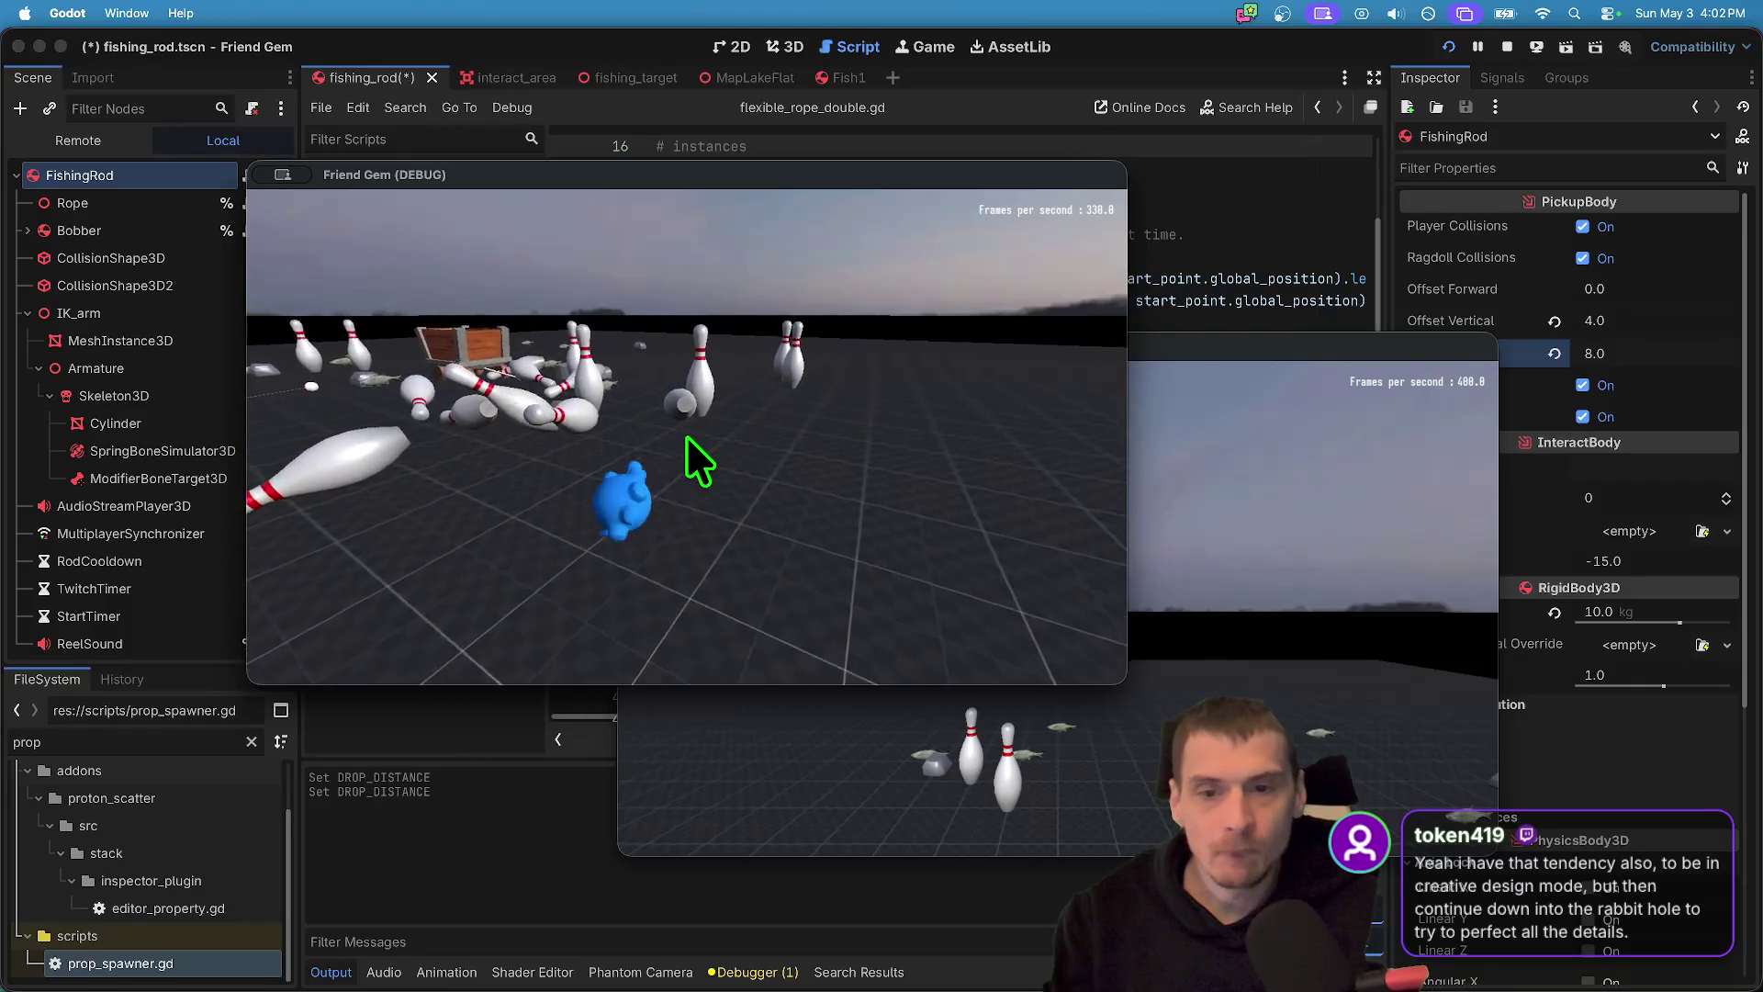
pyautogui.press('w')
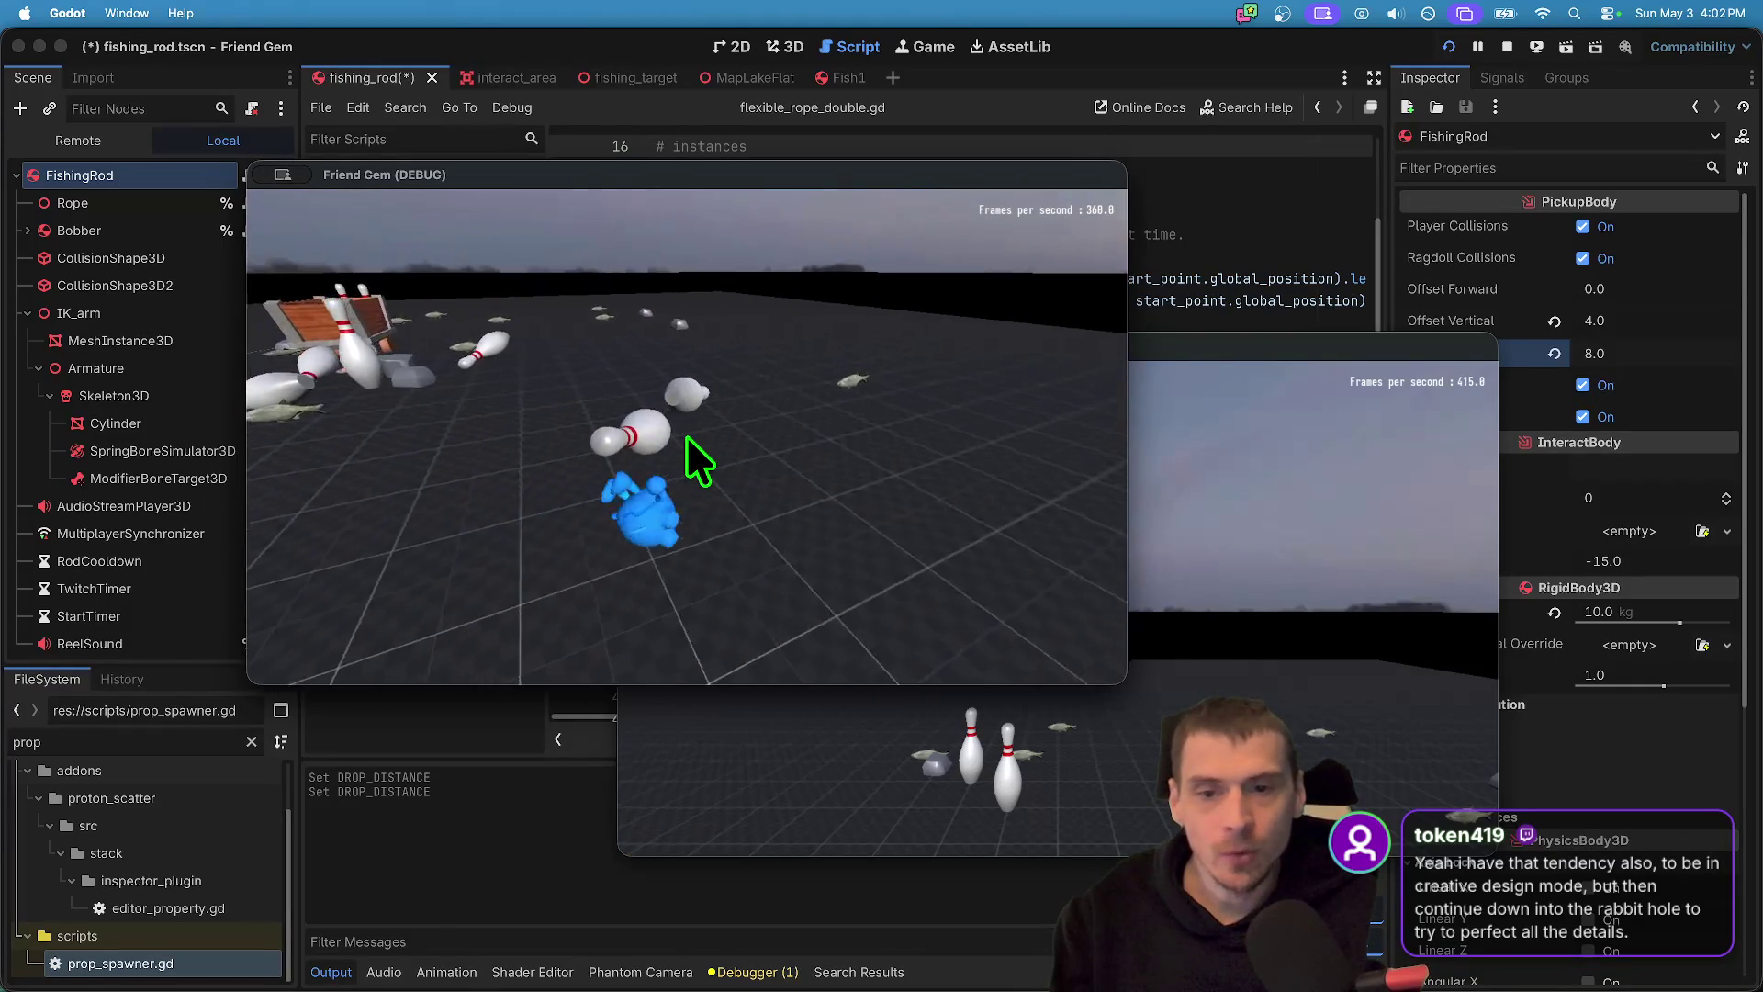
pyautogui.press('e')
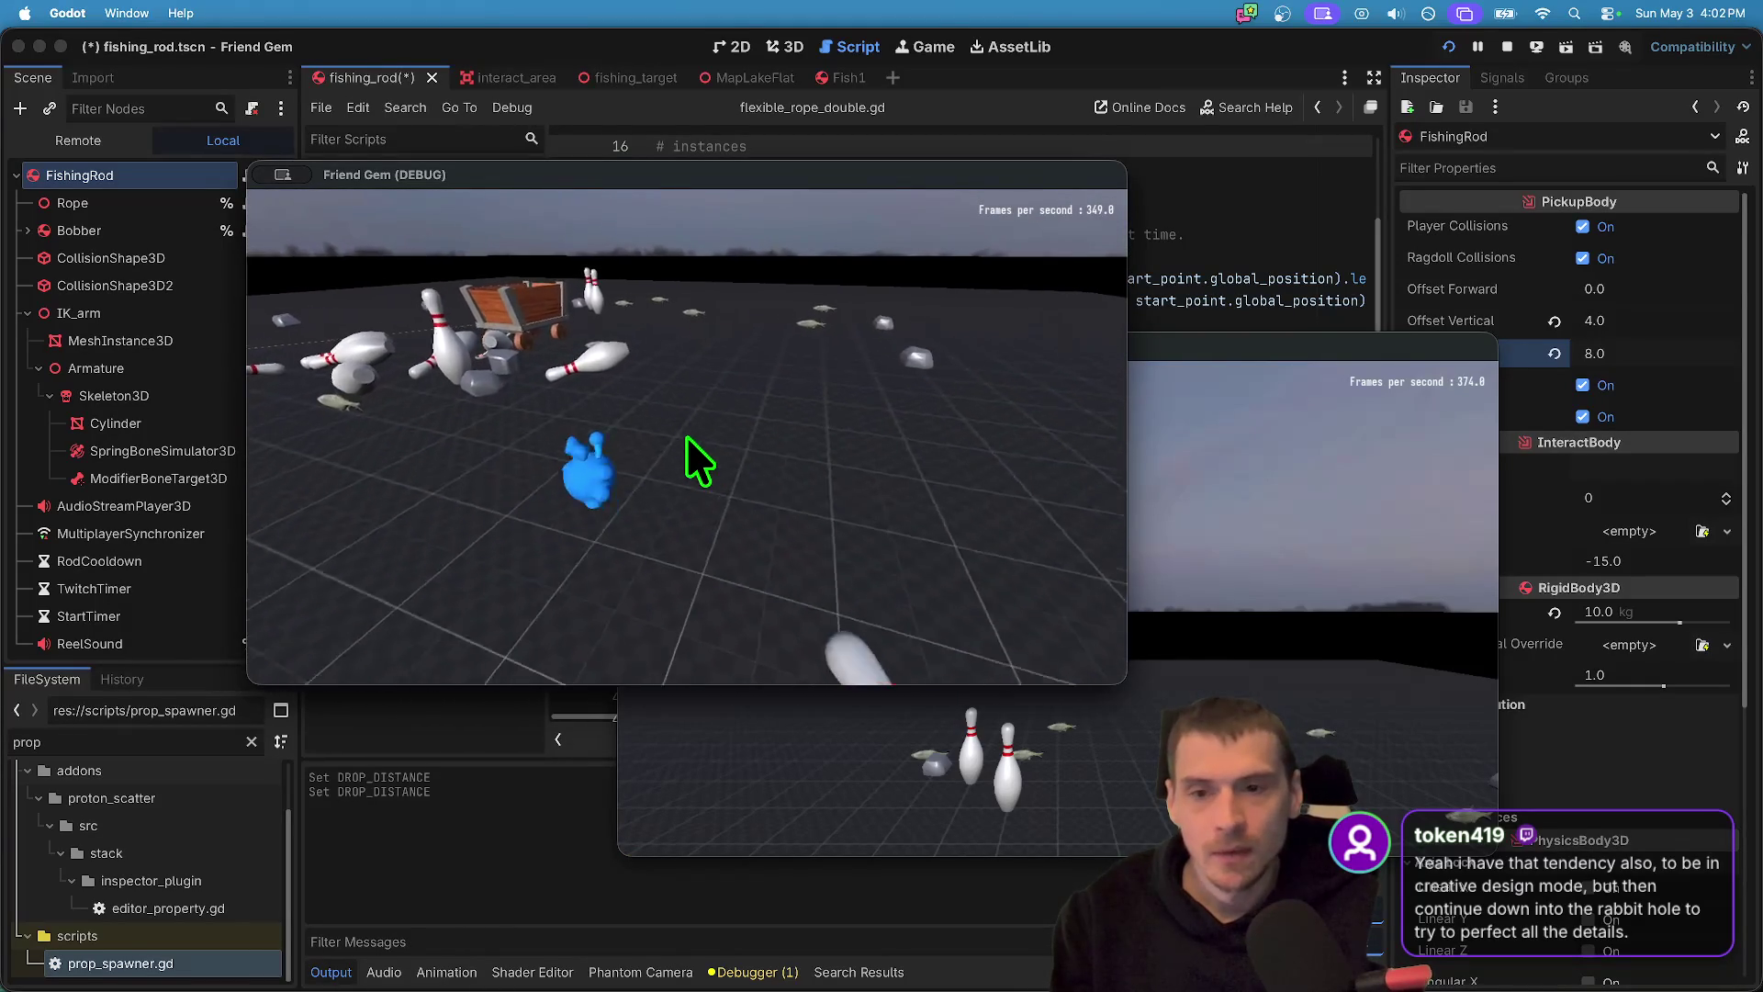
pyautogui.click(686, 435)
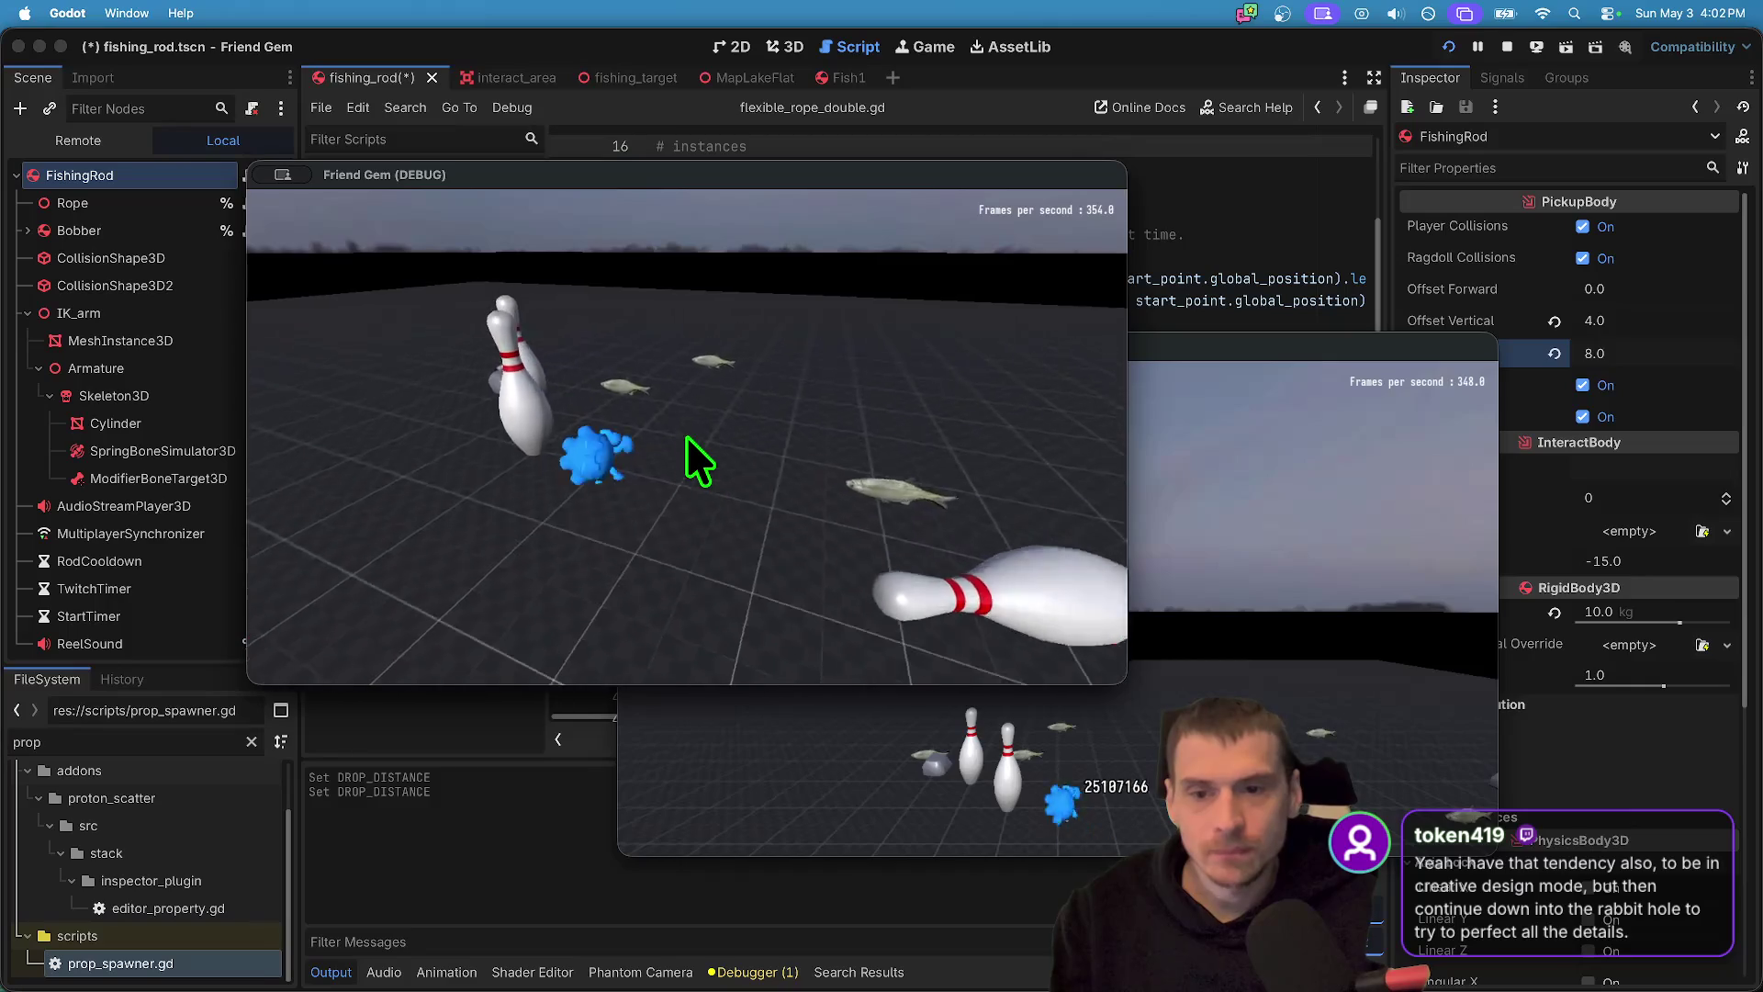
# - Walk through the scattered pins toward the cart, then stop the debug game
pyautogui.press('w')
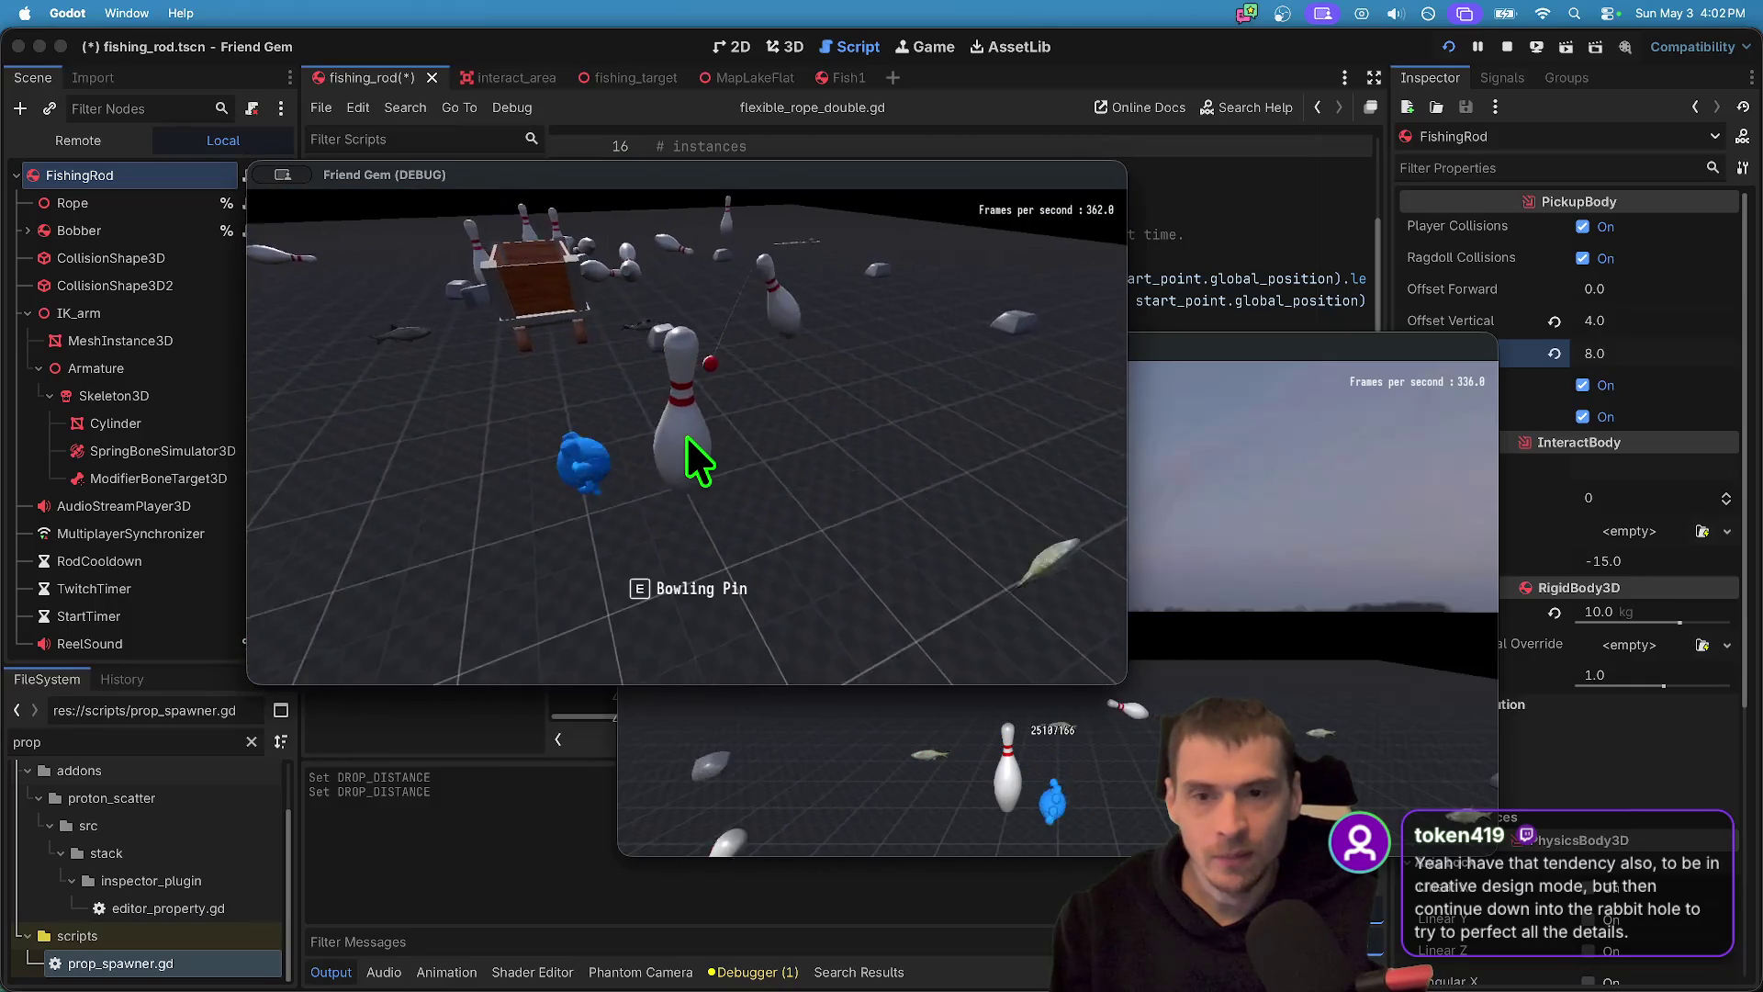
pyautogui.press('w')
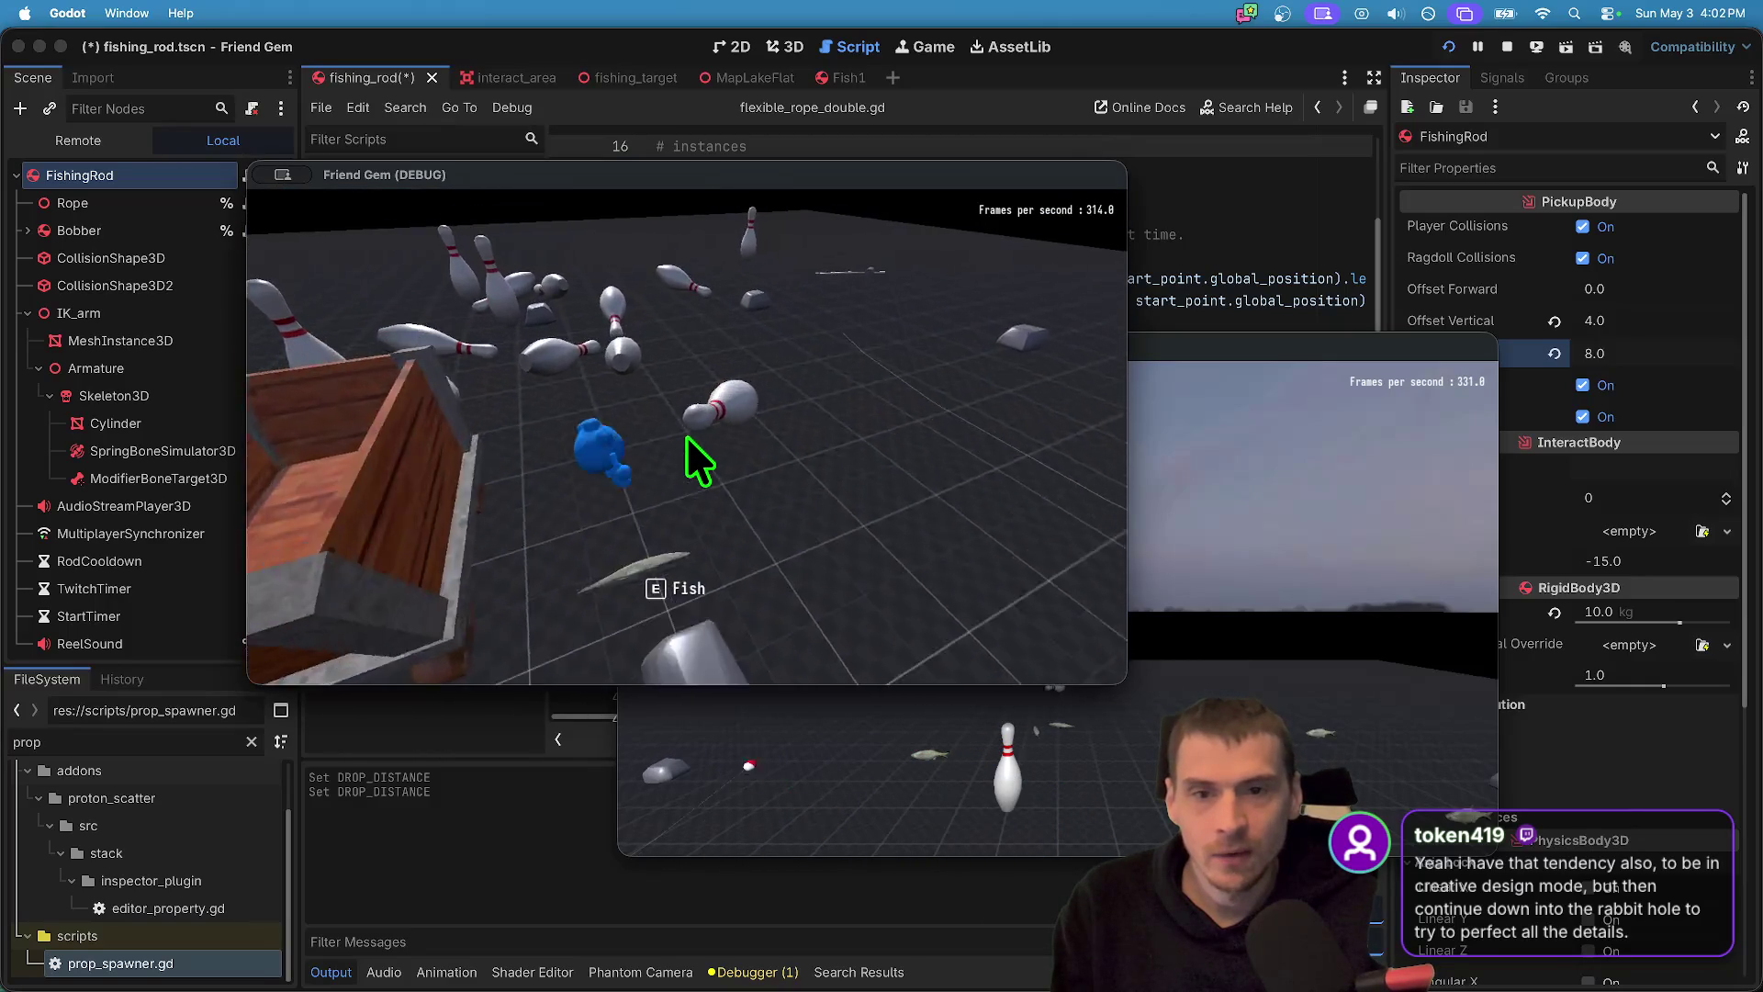
pyautogui.press('w')
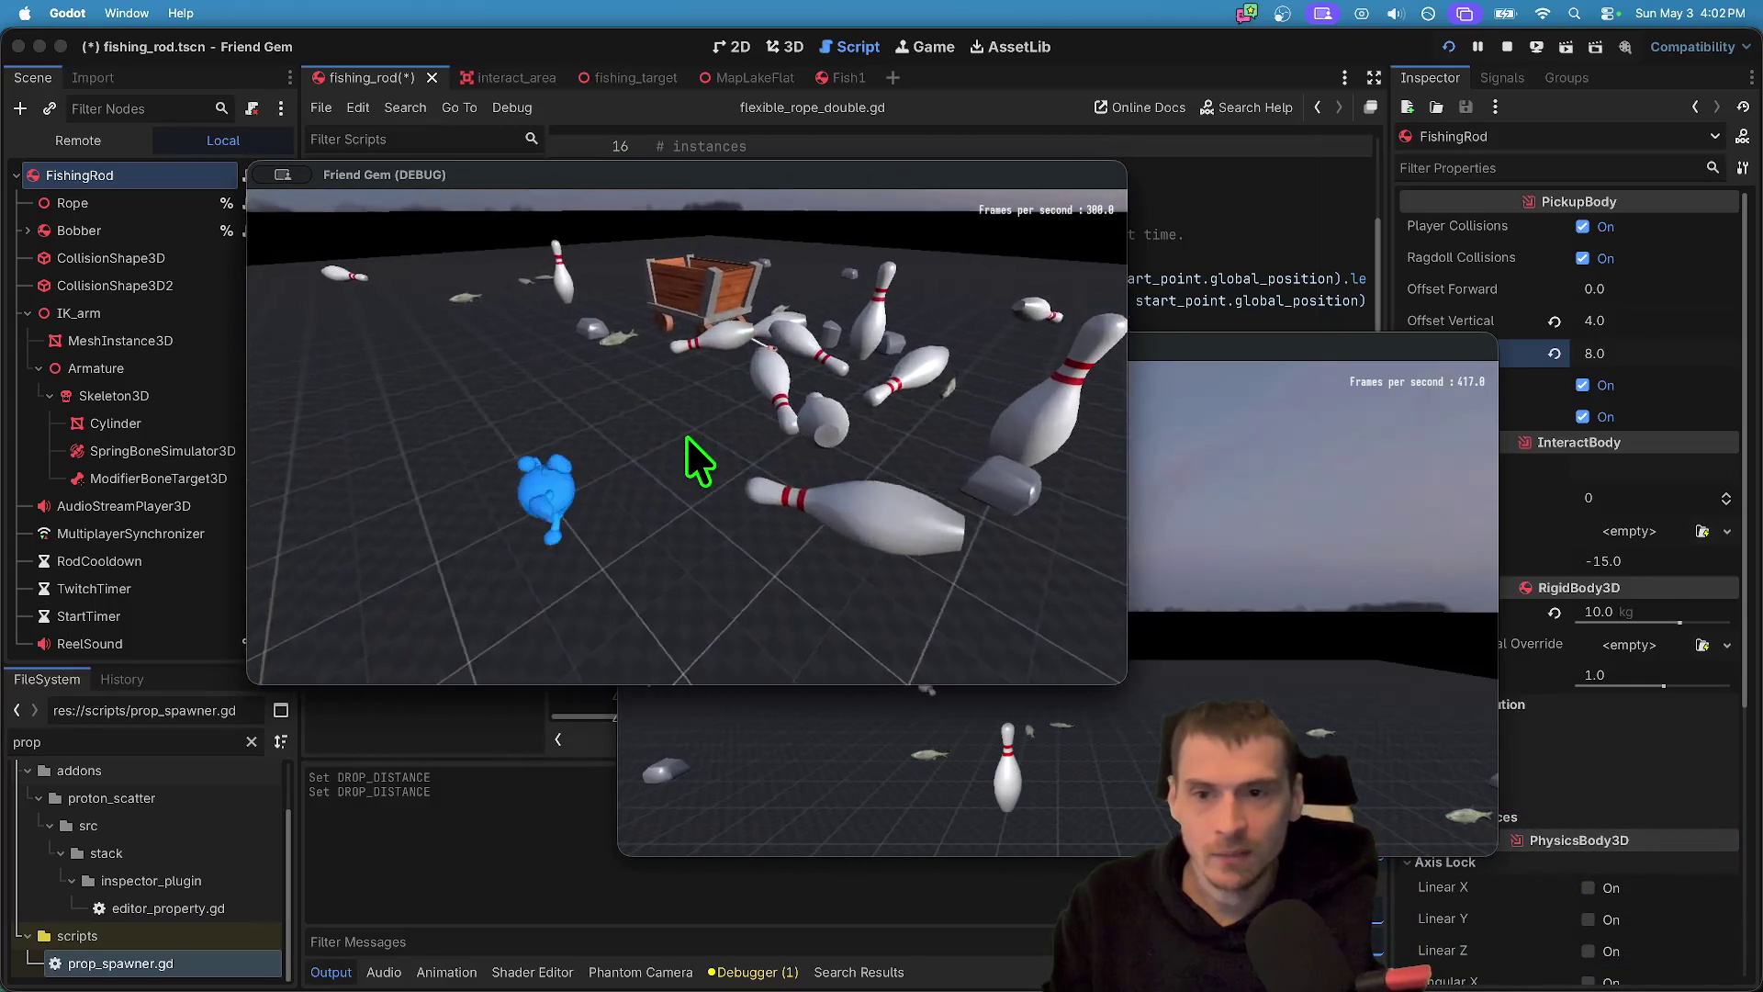
pyautogui.press('w')
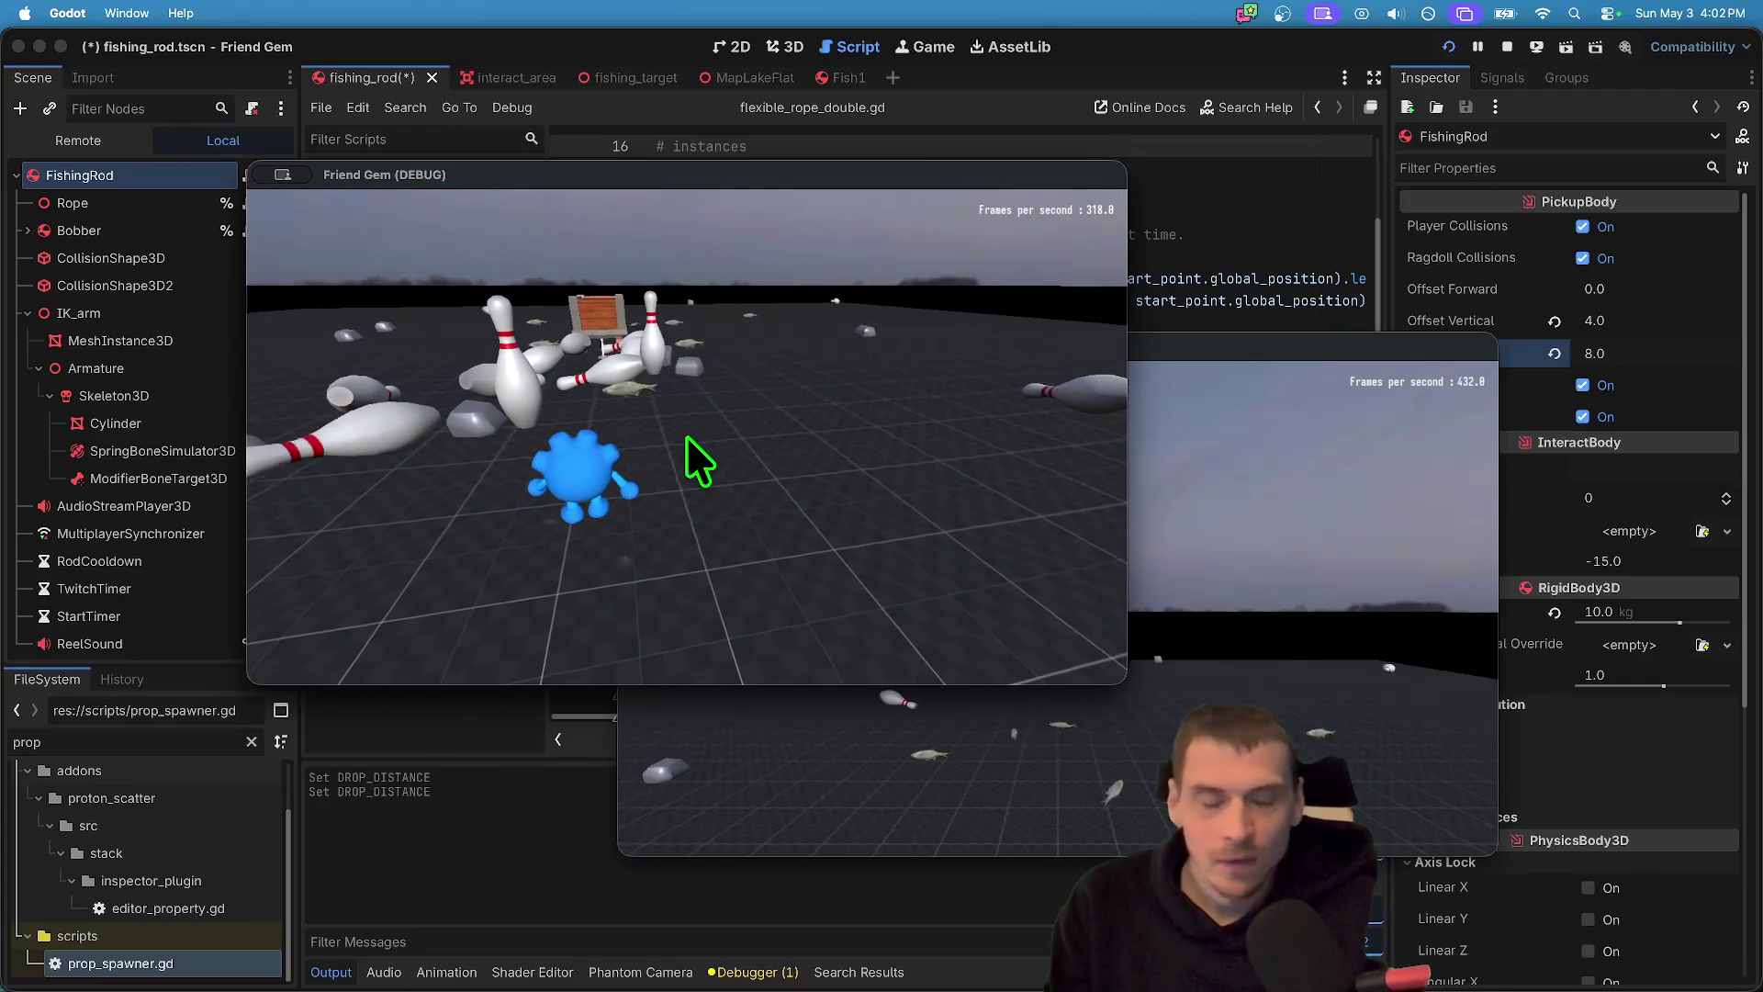
pyautogui.press('super+q')
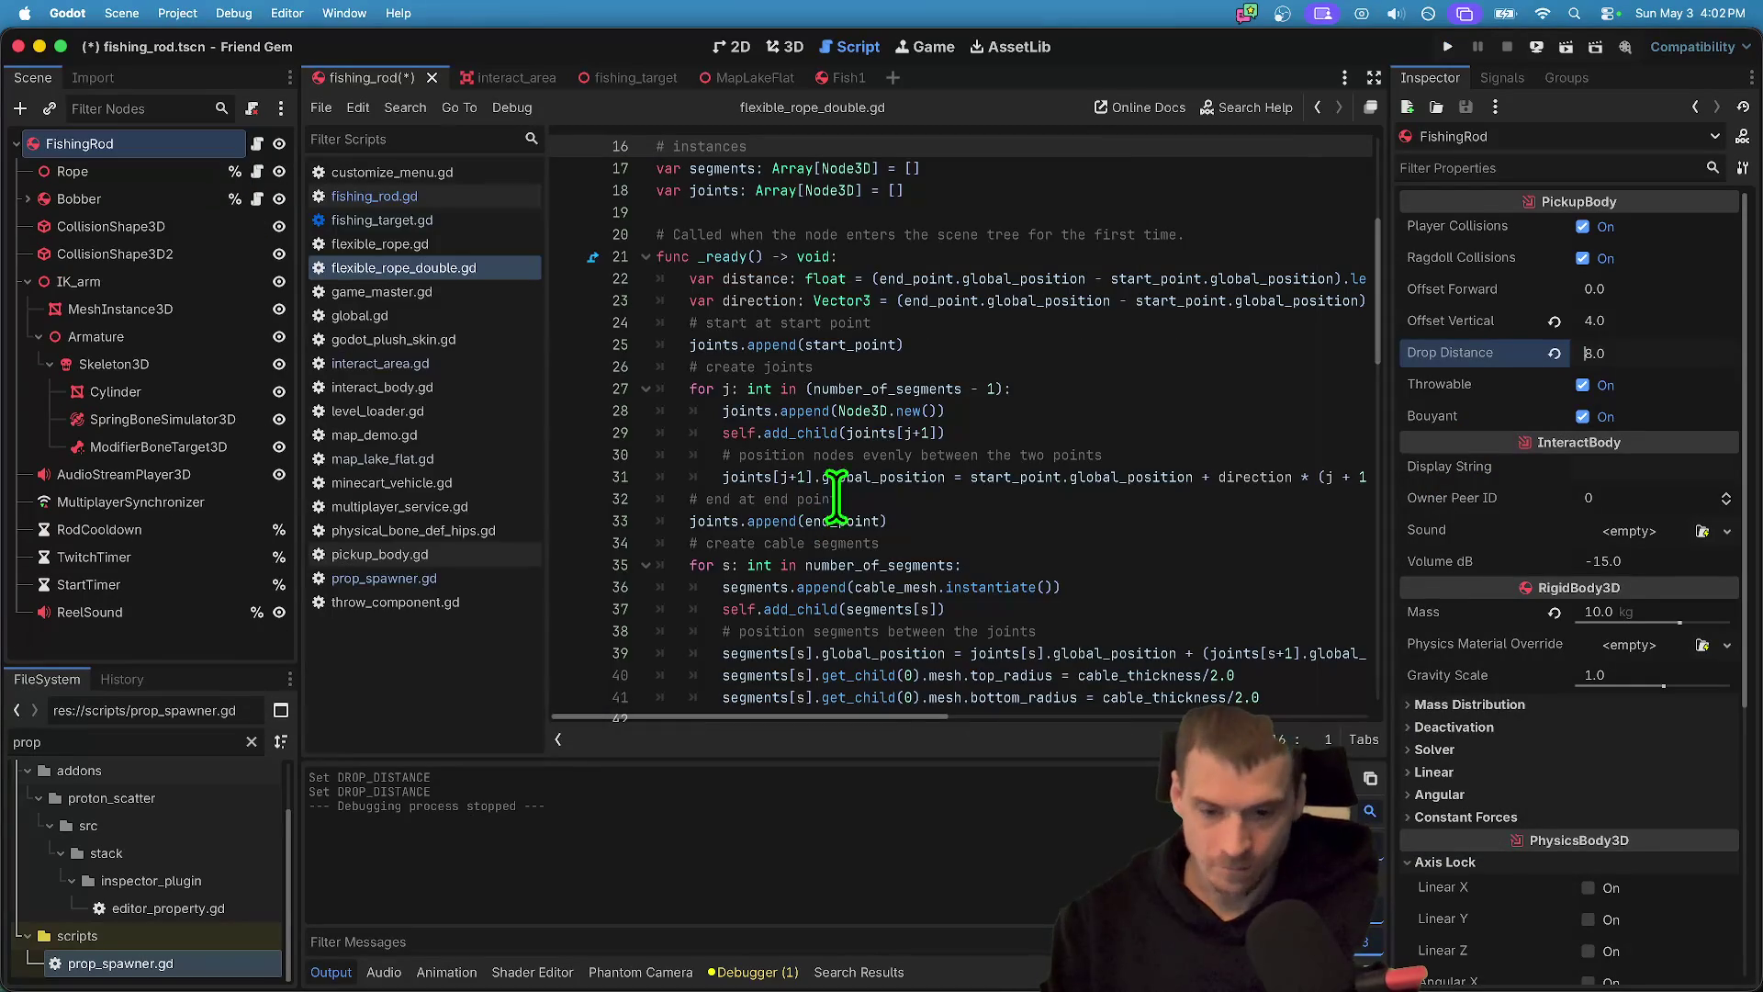
# - Delete the stray 'a' from global_position on line 92 of reel()
pyautogui.scroll(5, 1036, 636)
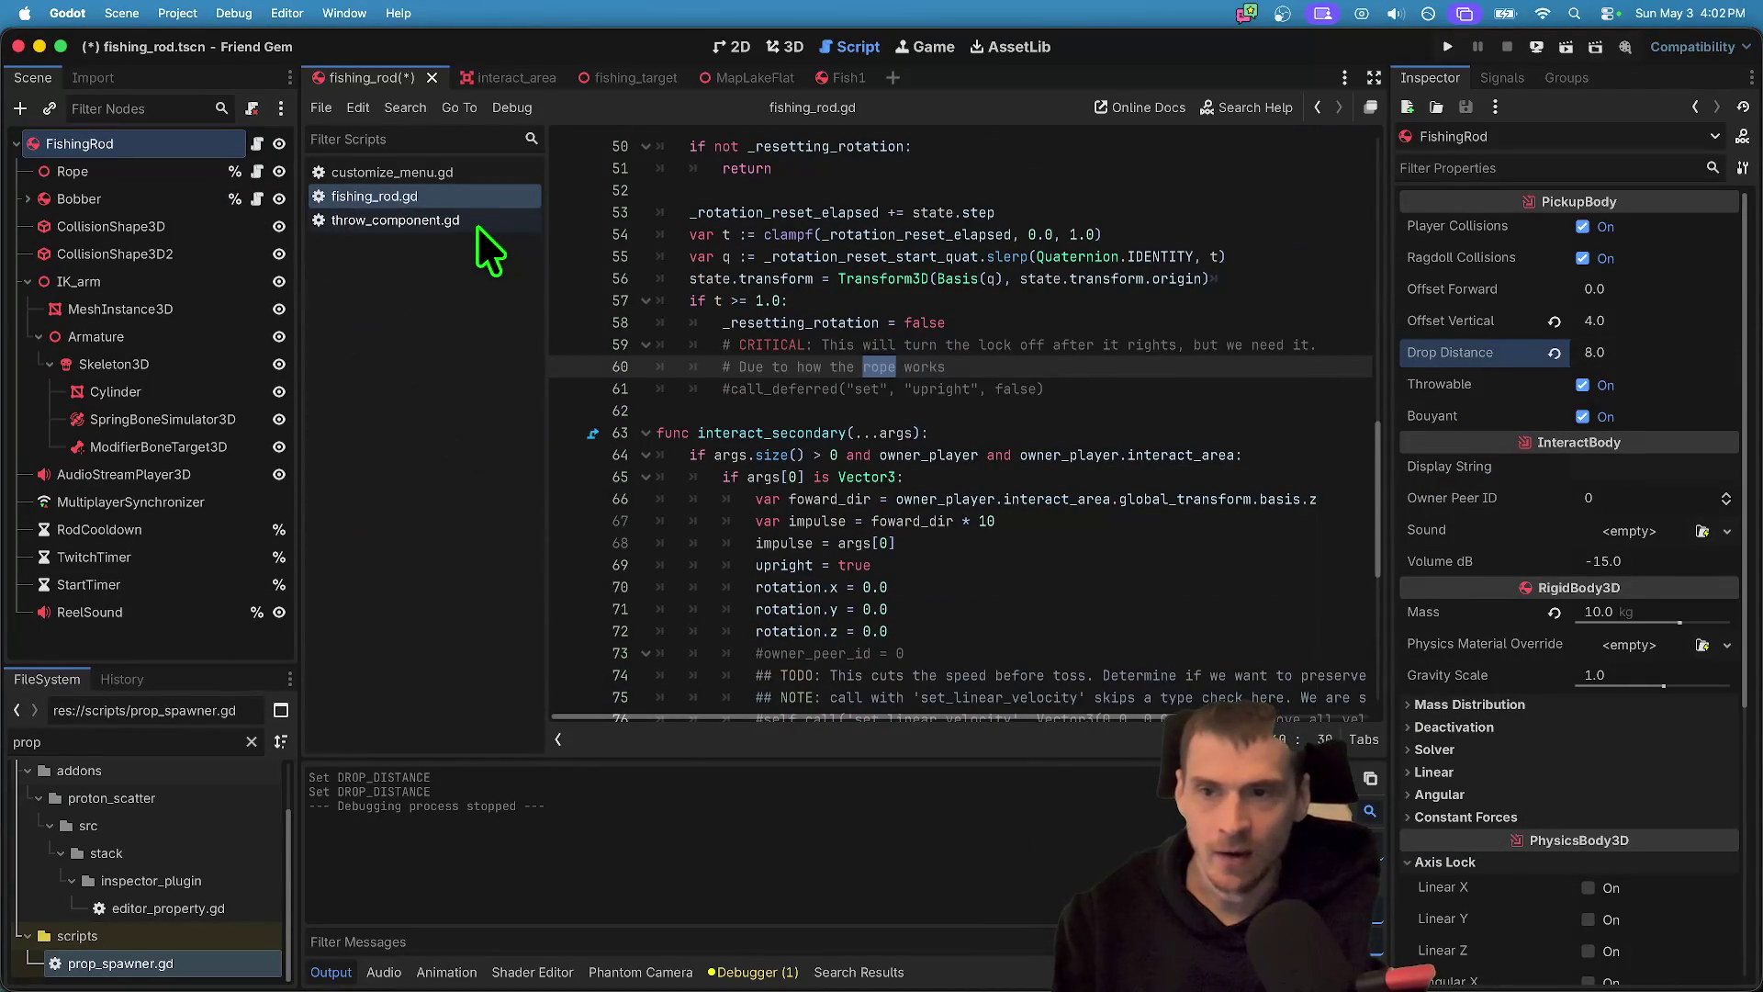
pyautogui.scroll(-5, 1213, 512)
pyautogui.scroll(3, 1213, 511)
pyautogui.scroll(-5, 1267, 354)
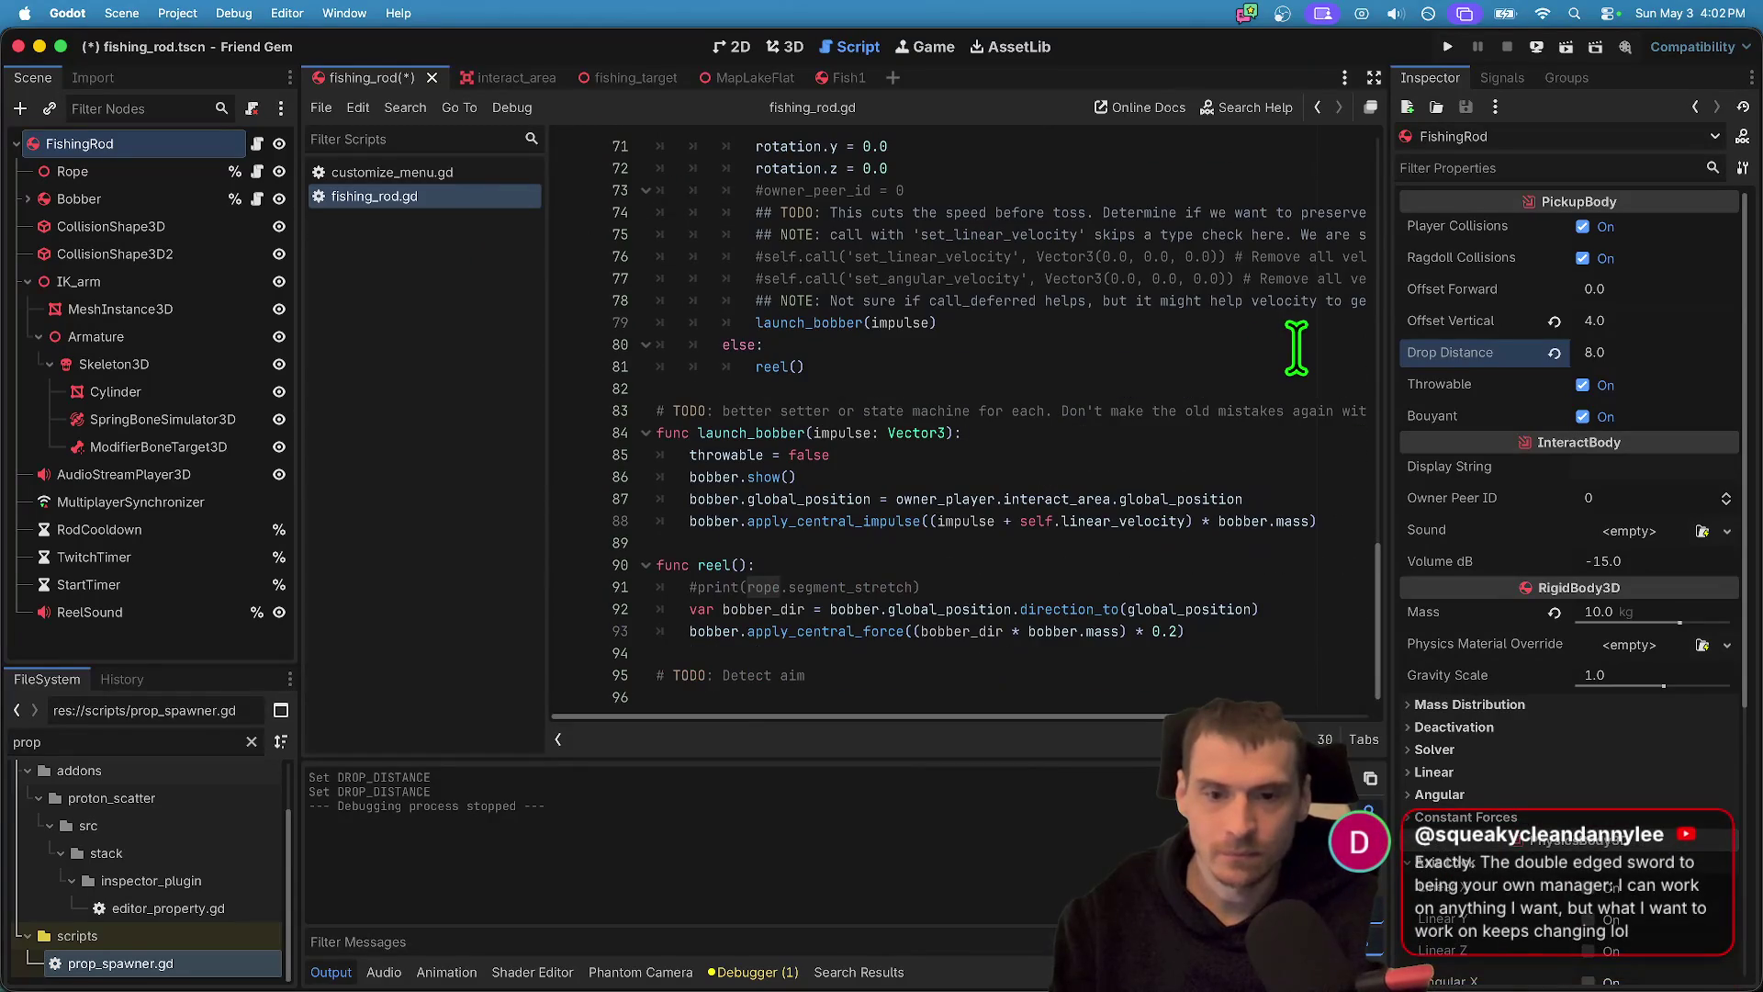
pyautogui.click(1177, 610)
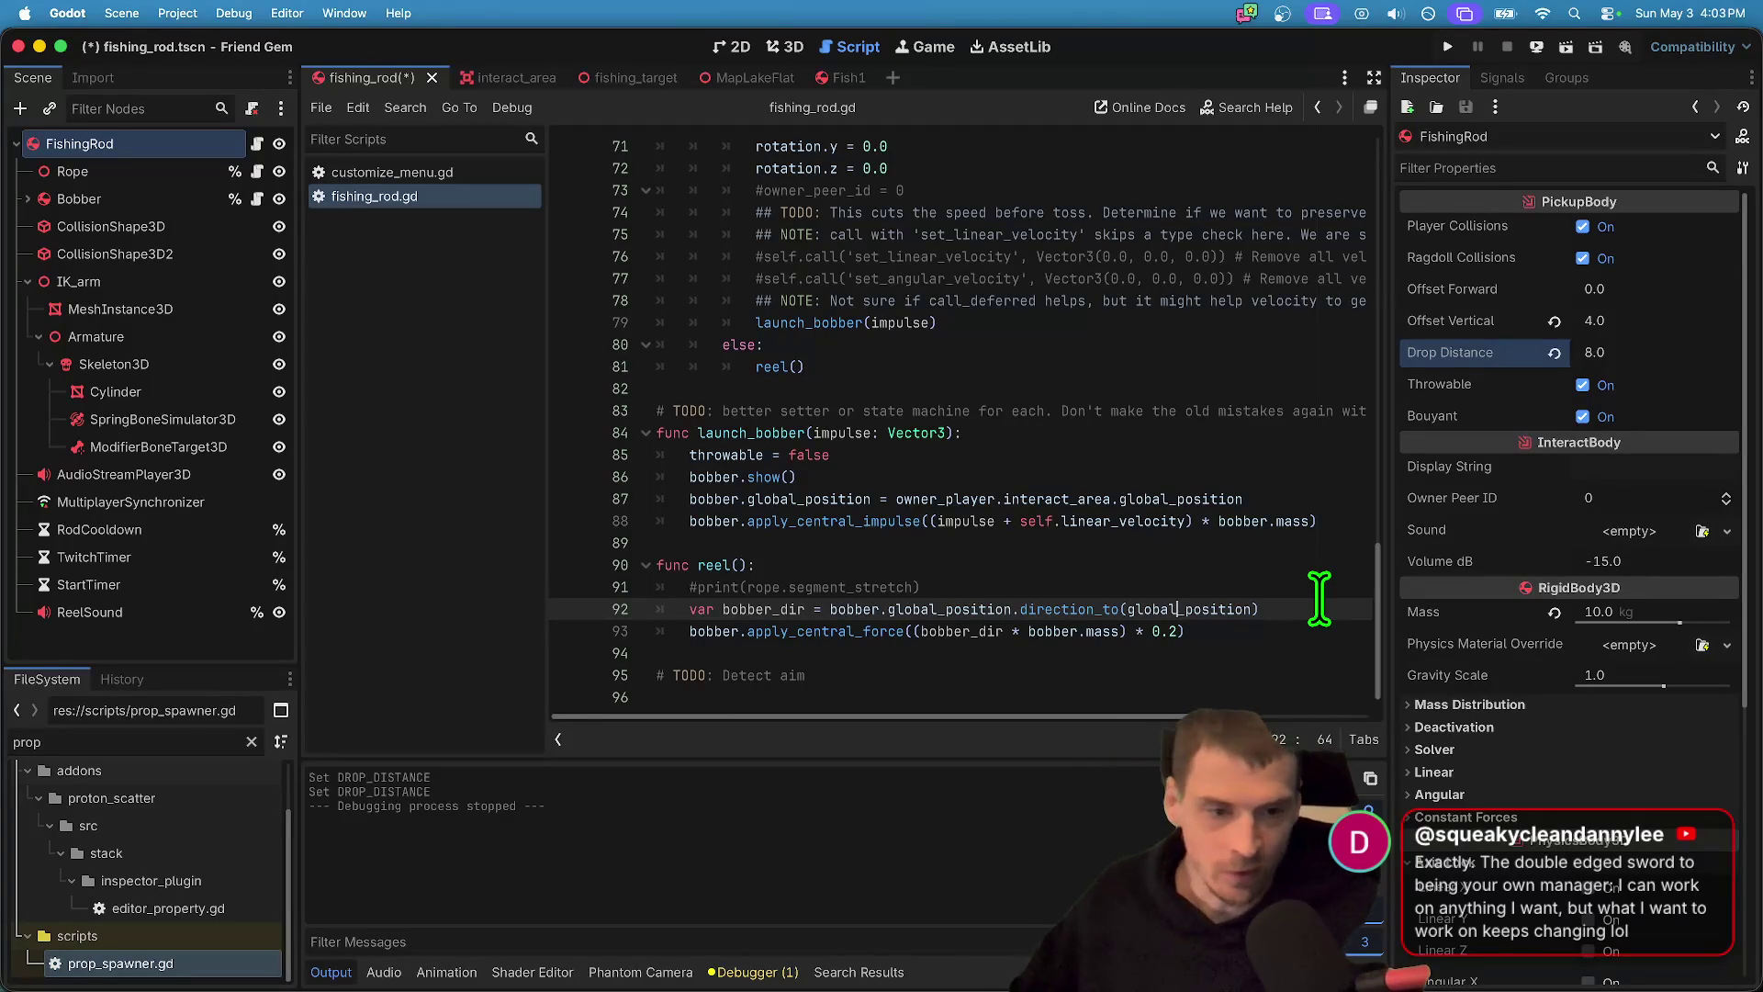
pyautogui.write('a')
pyautogui.press('BackSpace')
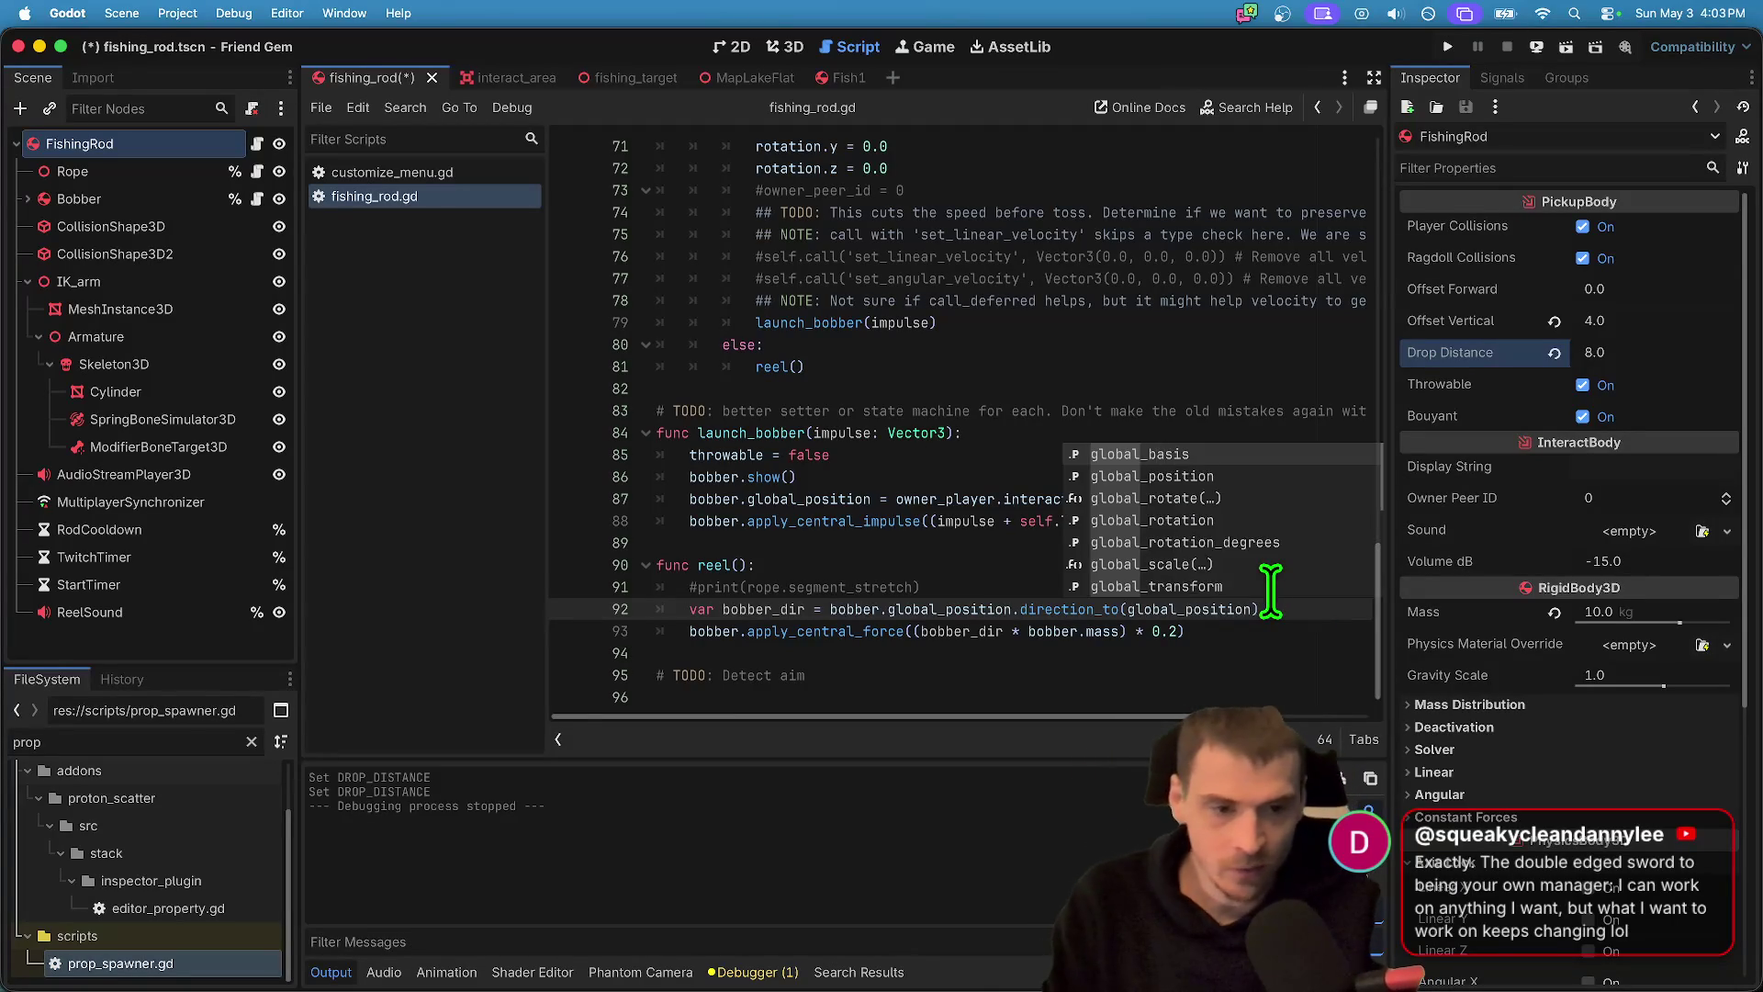
pyautogui.press('Escape')
# - Tidy the empty lines after line 93 at the end of reel()
pyautogui.press('Down')
pyautogui.press('Down')
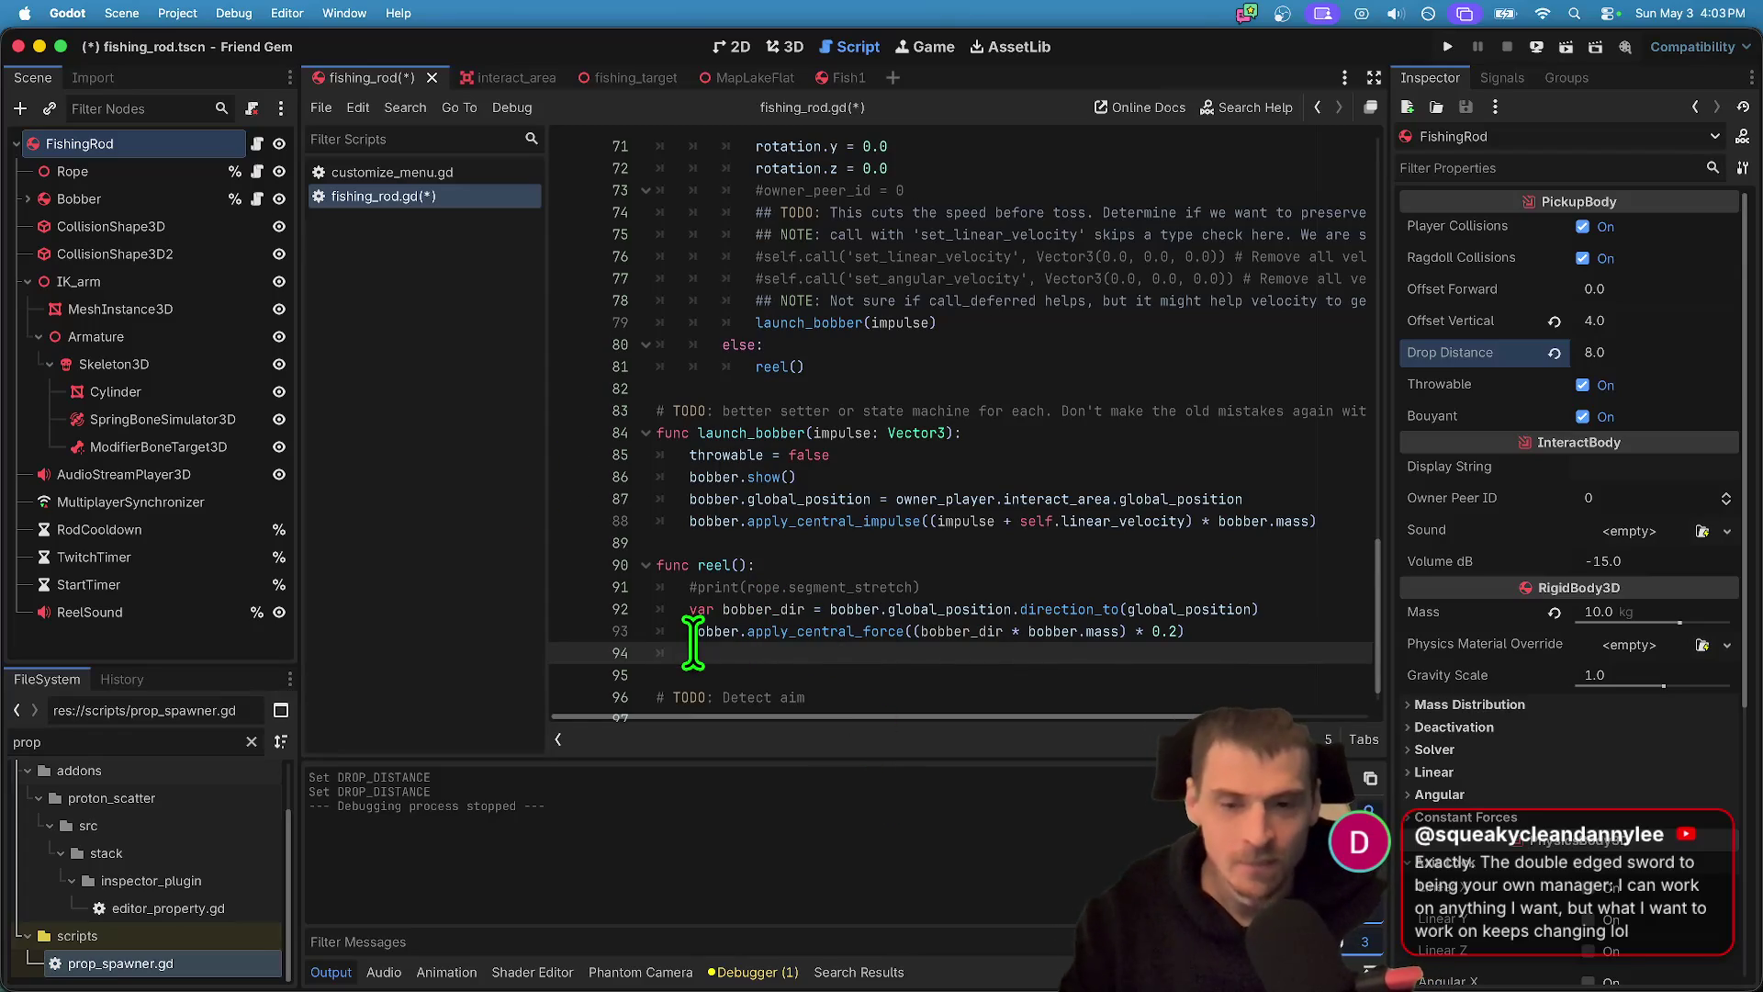
pyautogui.press('Up')
pyautogui.press('Down')
pyautogui.hotkey('shift', 'Down')
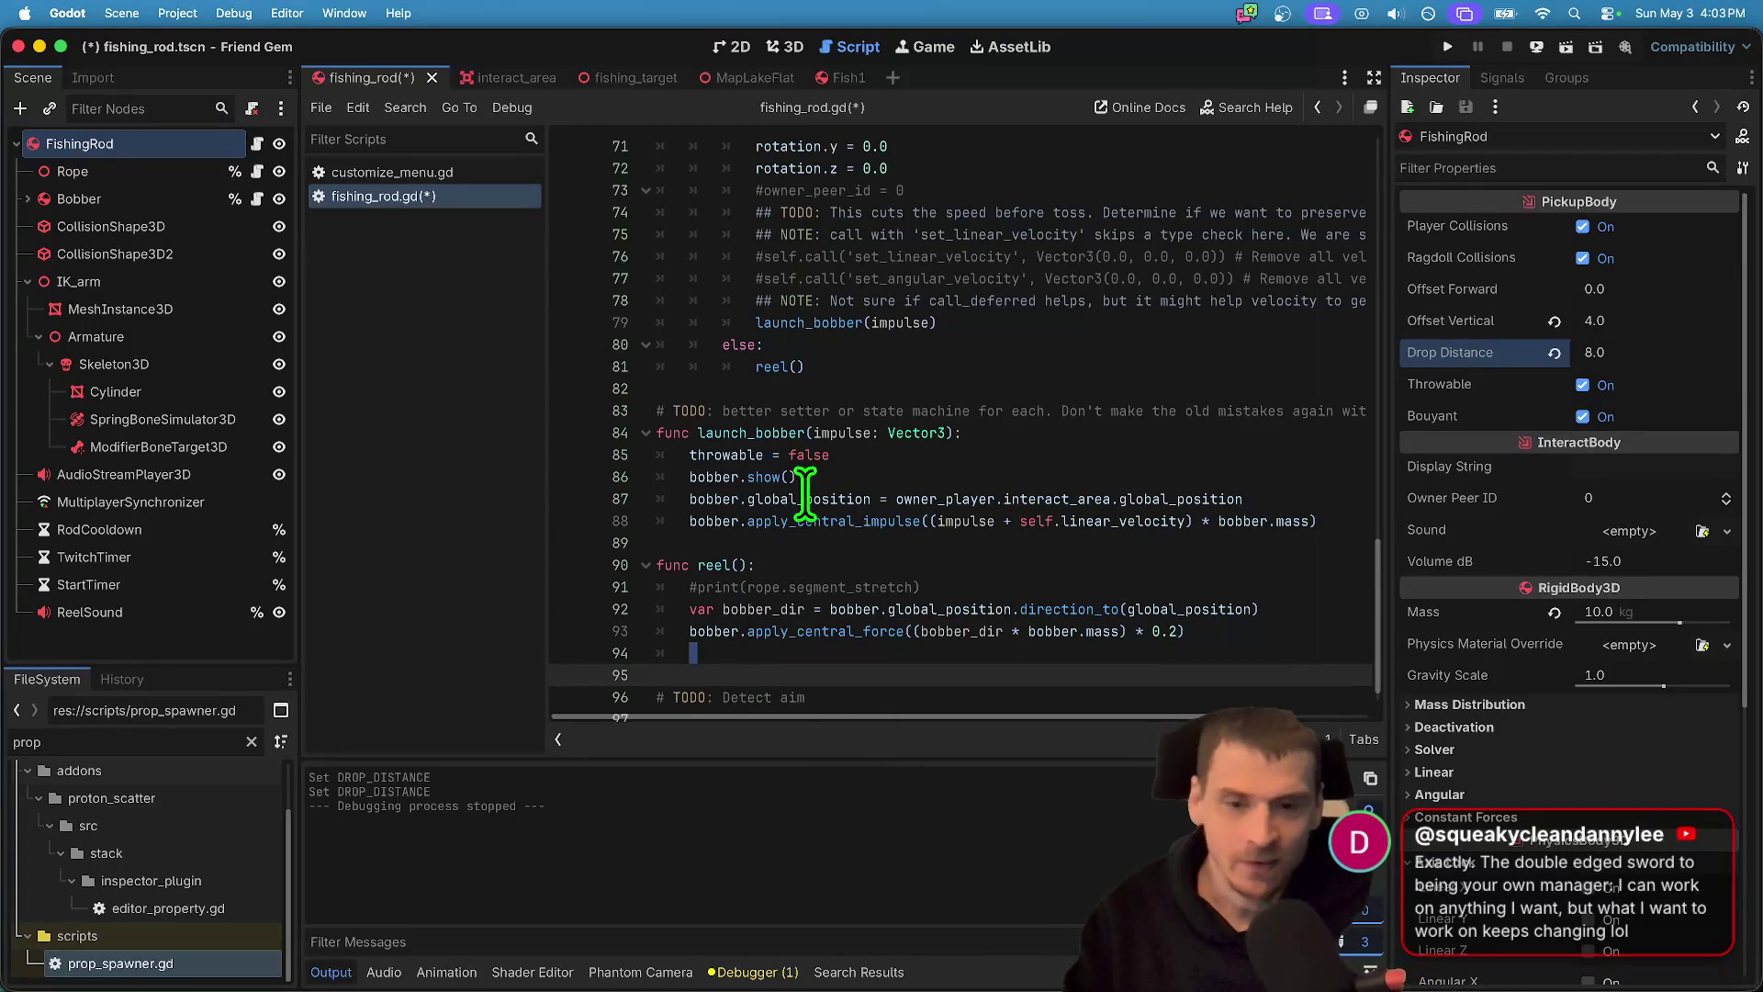
pyautogui.press('BackSpace')
pyautogui.press('Return')
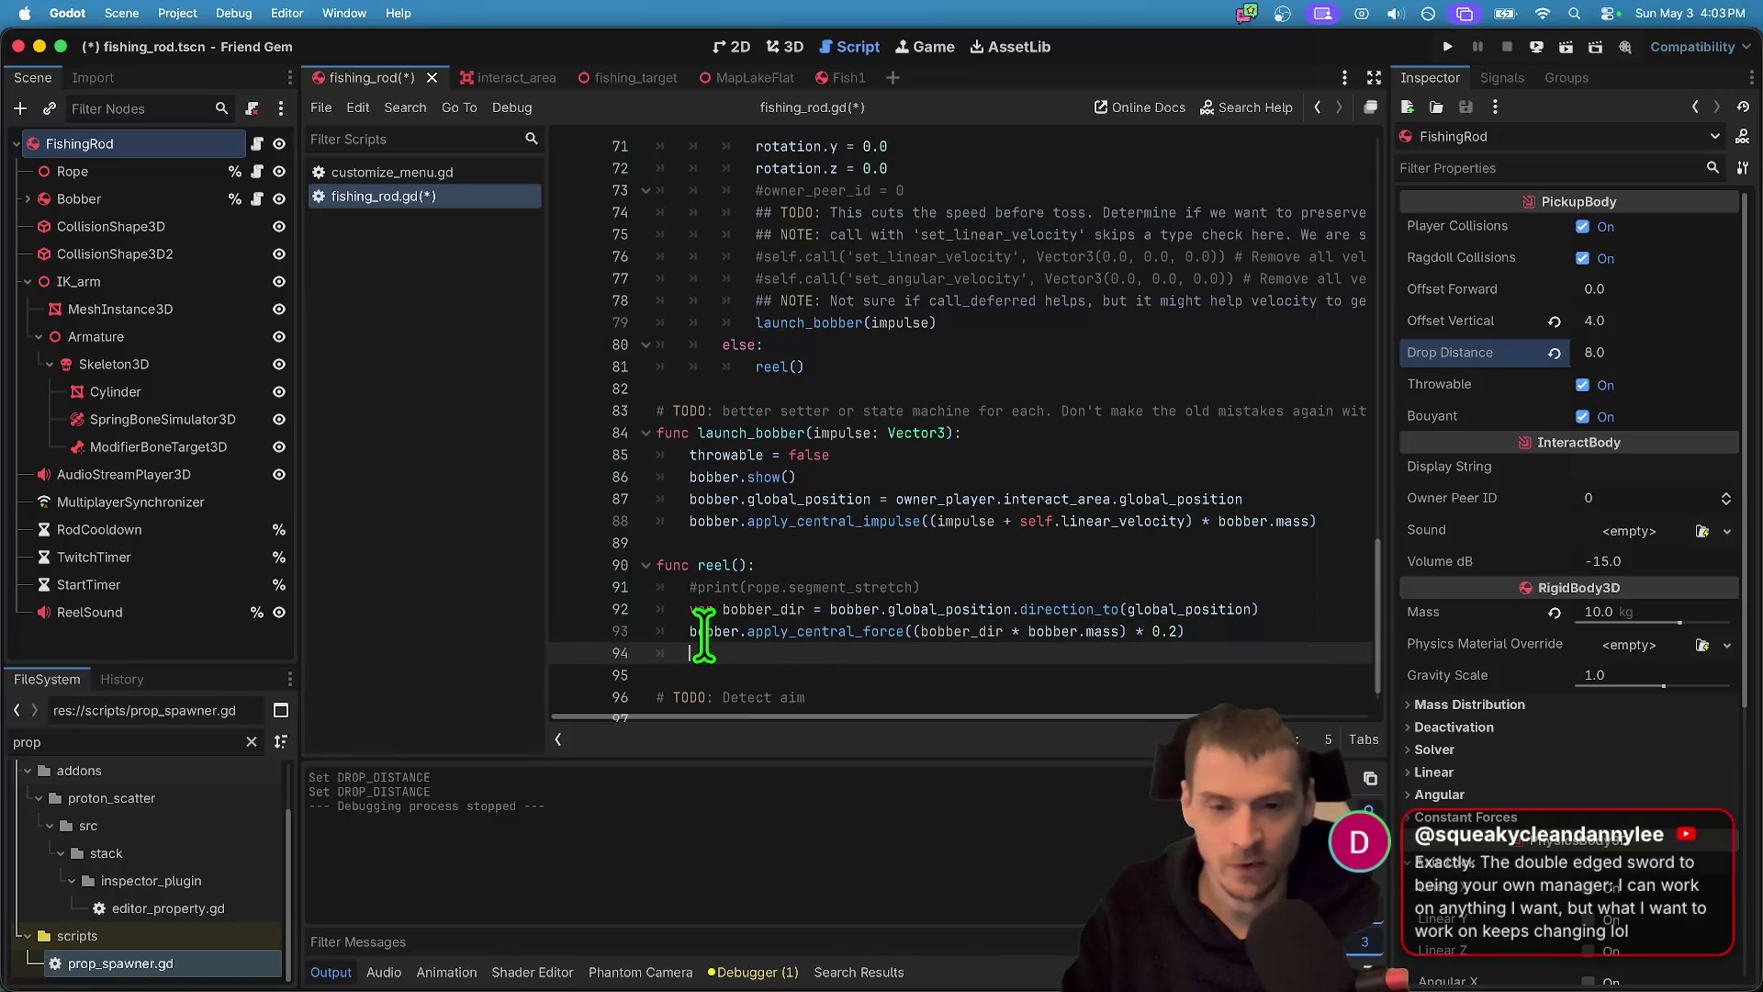
pyautogui.click(707, 633)
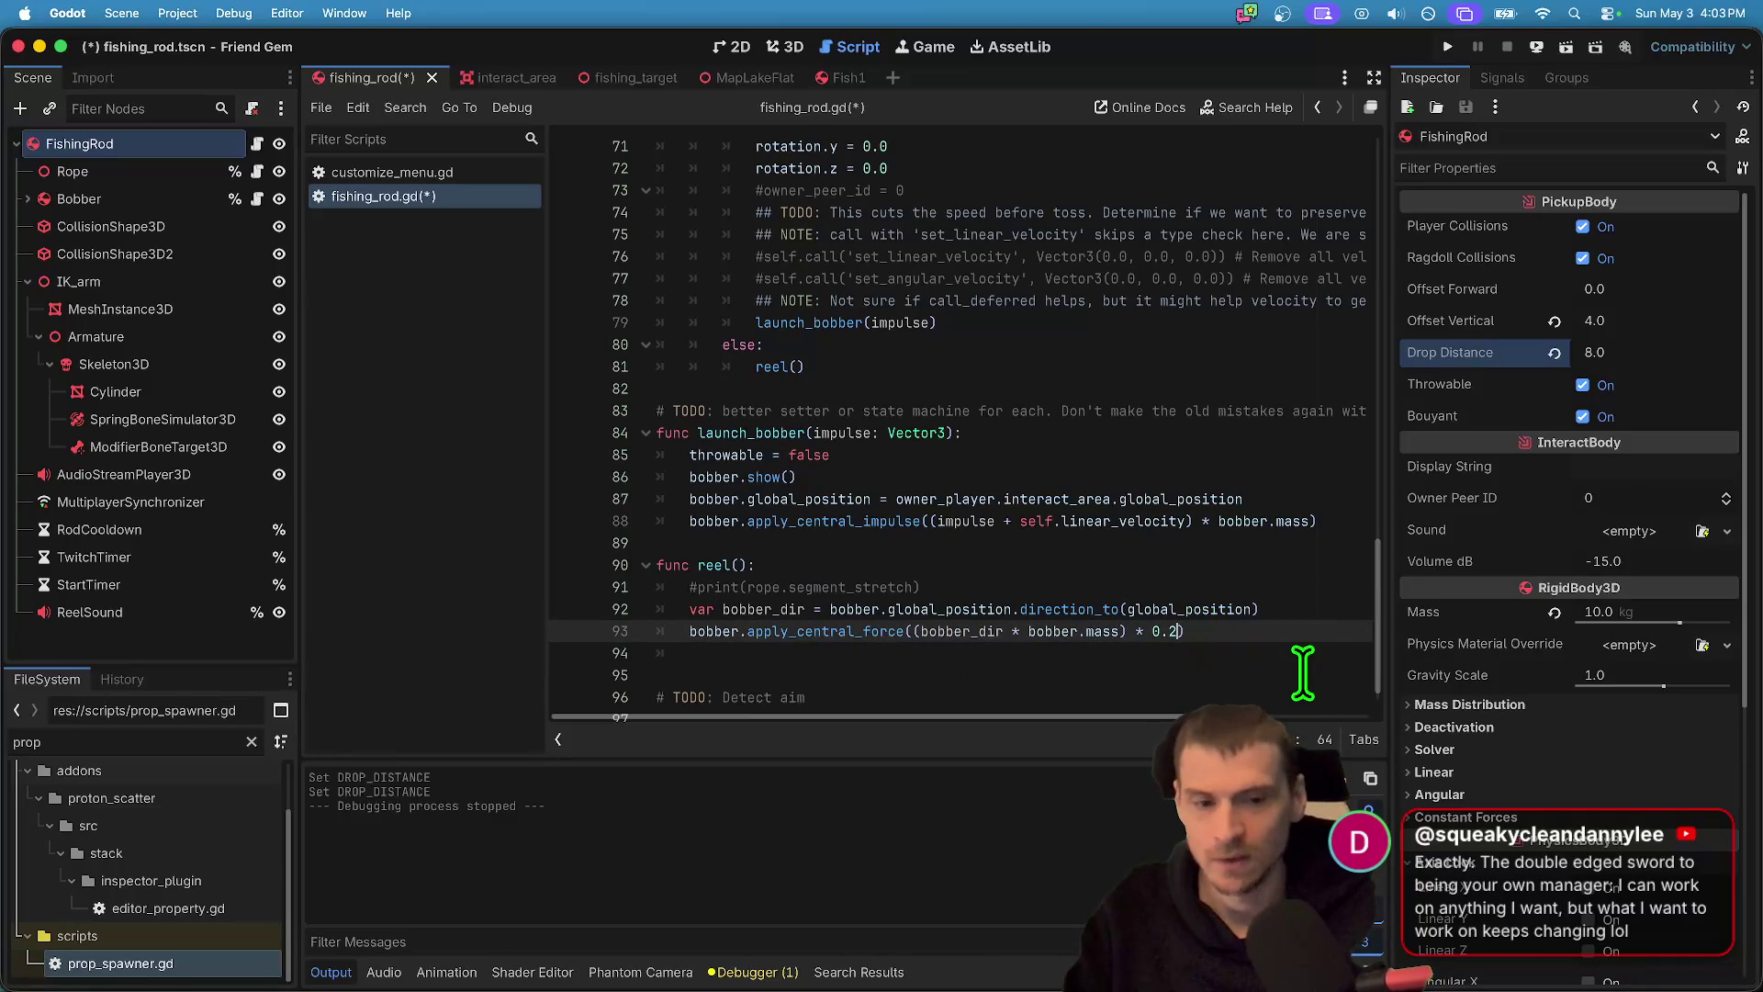
pyautogui.doubleClick(706, 565)
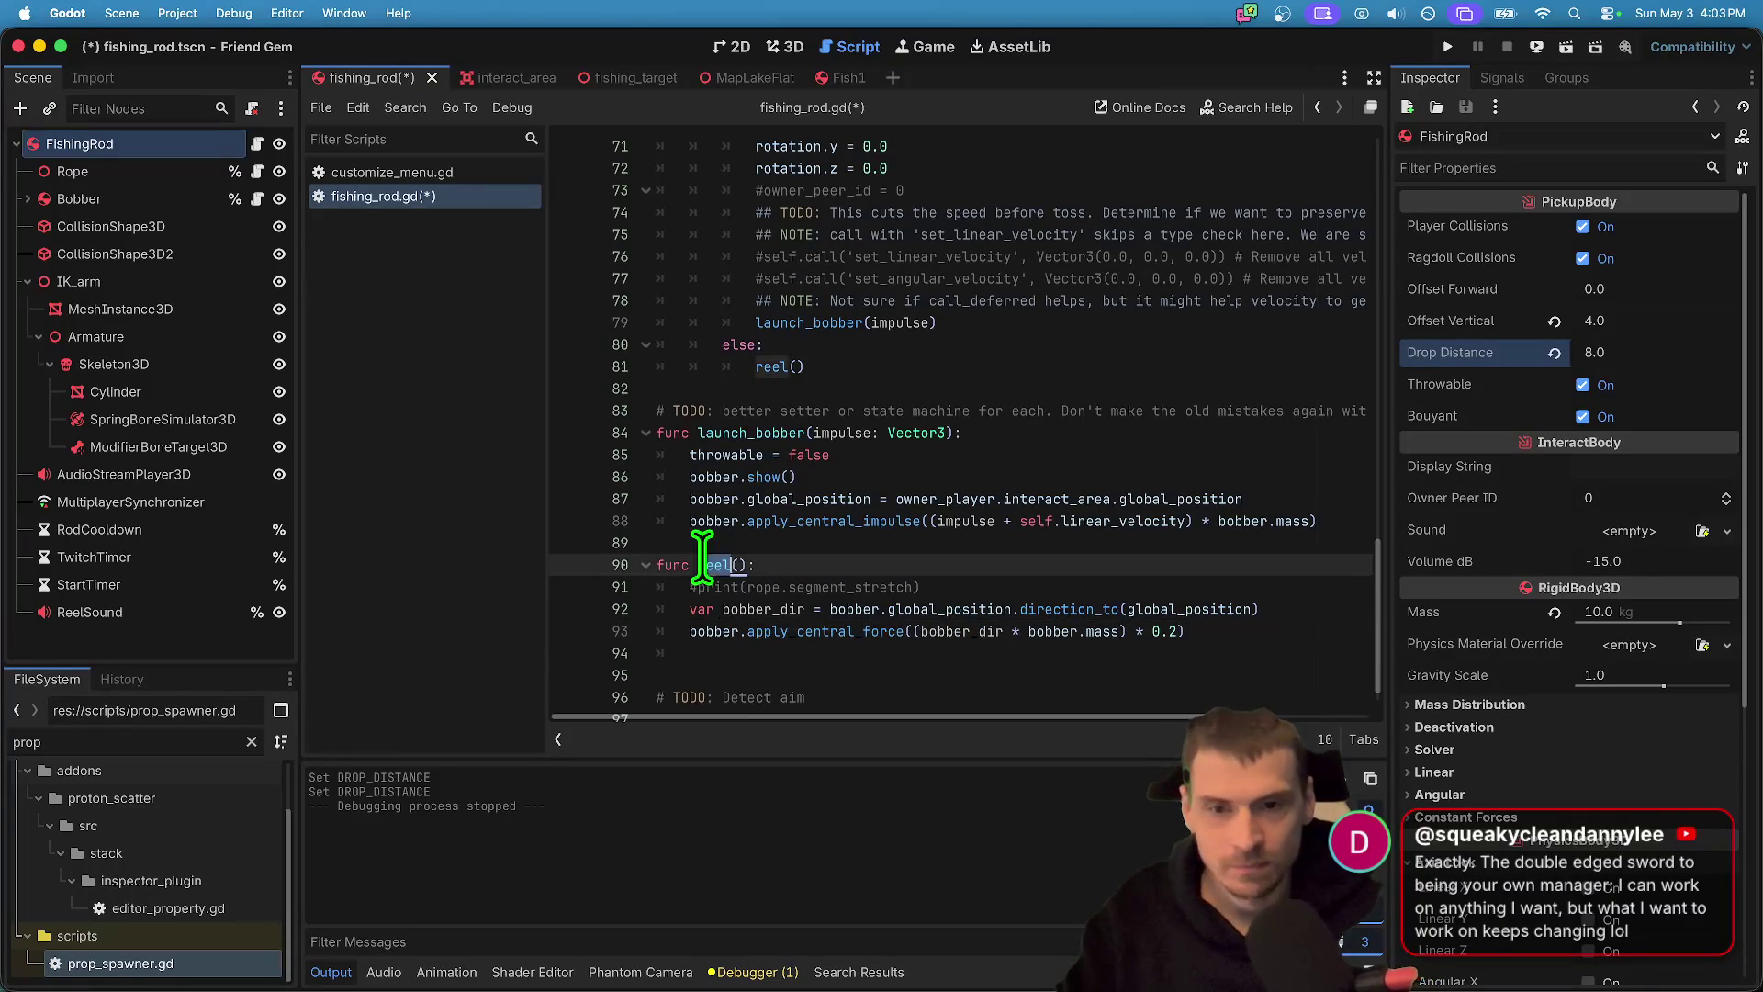
pyautogui.scroll(5, 995, 487)
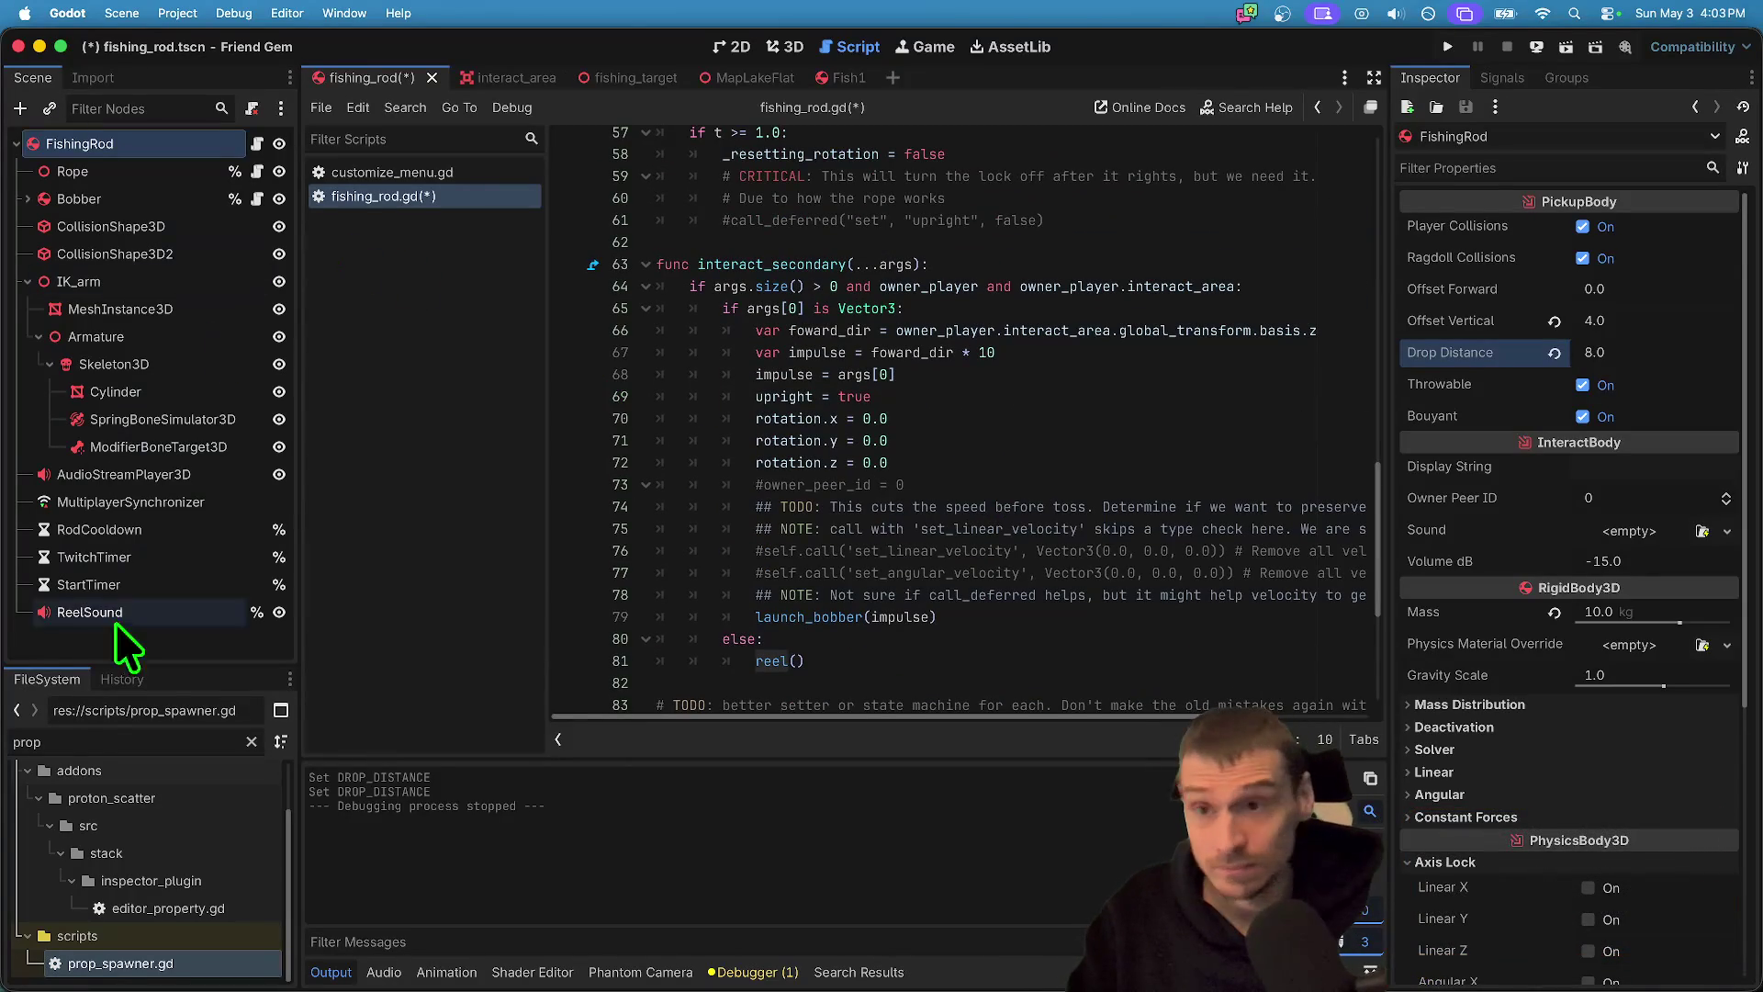
# - Open throw_component.gd via the 'thr' filter and uncomment lines 31–32 with Ctrl+K
pyautogui.write('throw')
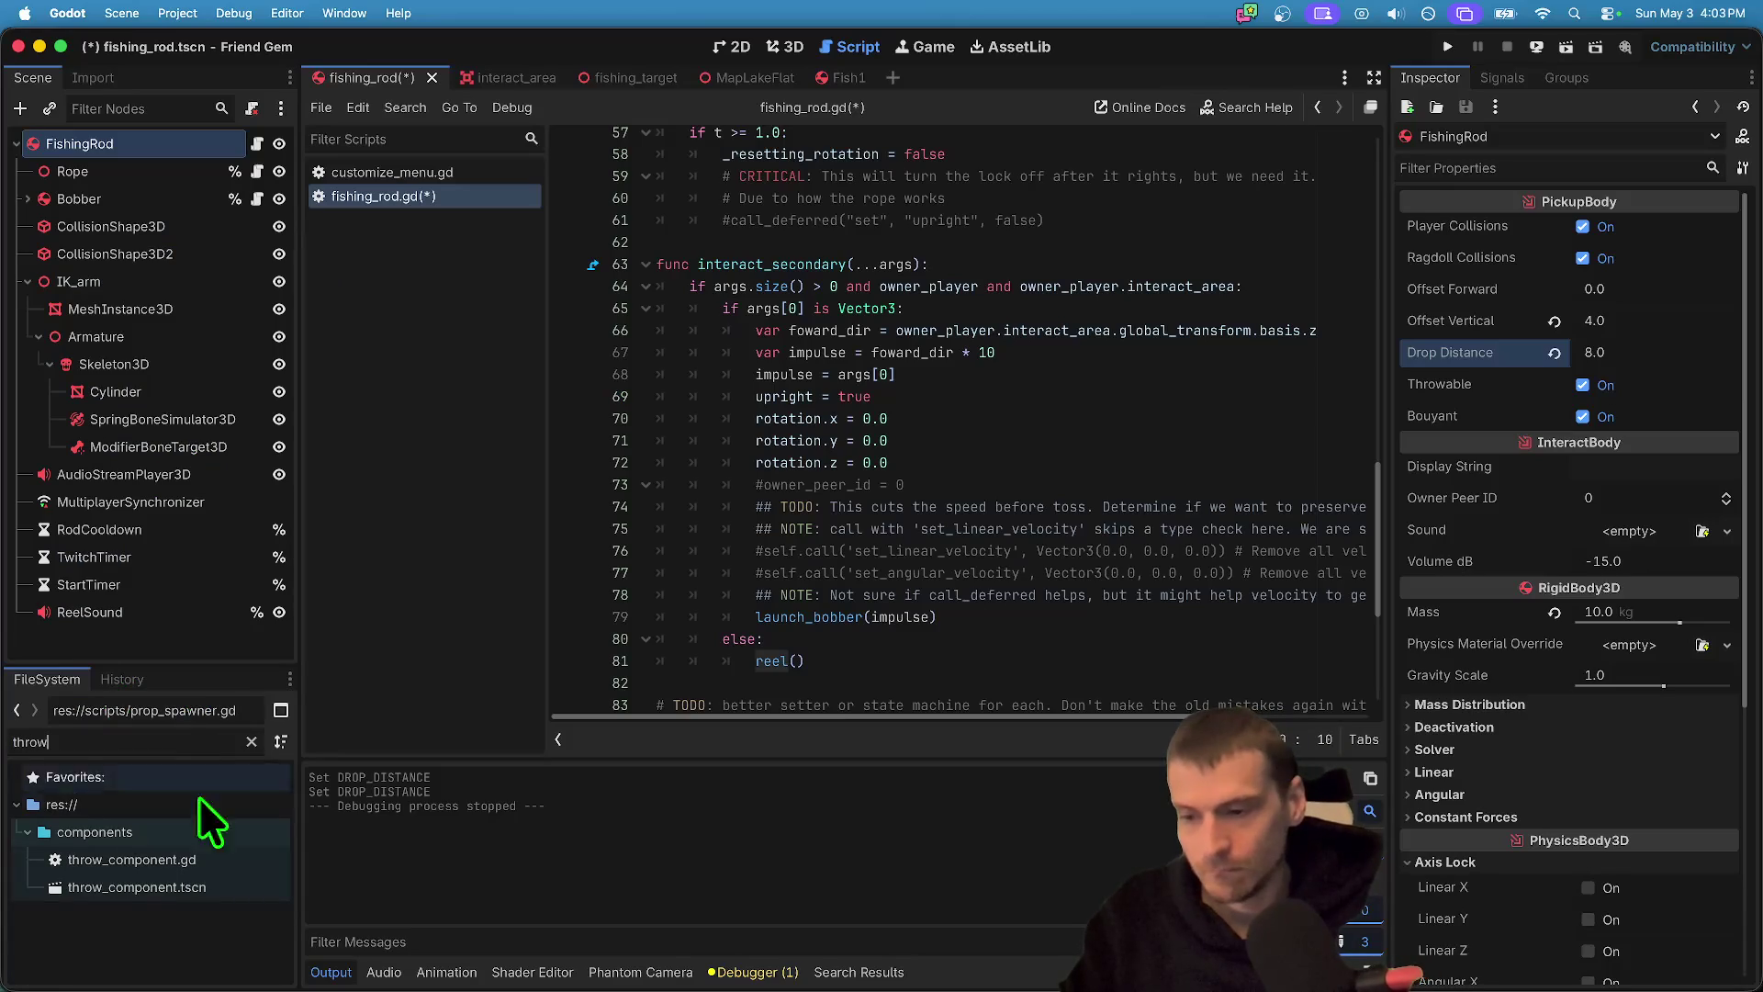
pyautogui.doubleClick(125, 858)
pyautogui.scroll(-2, 1069, 496)
pyautogui.scroll(5, 1070, 496)
pyautogui.doubleClick(1274, 610)
pyautogui.moveTo(1284, 609); pyautogui.dragTo(642, 587)
pyautogui.hotkey('ctrl', 'k')
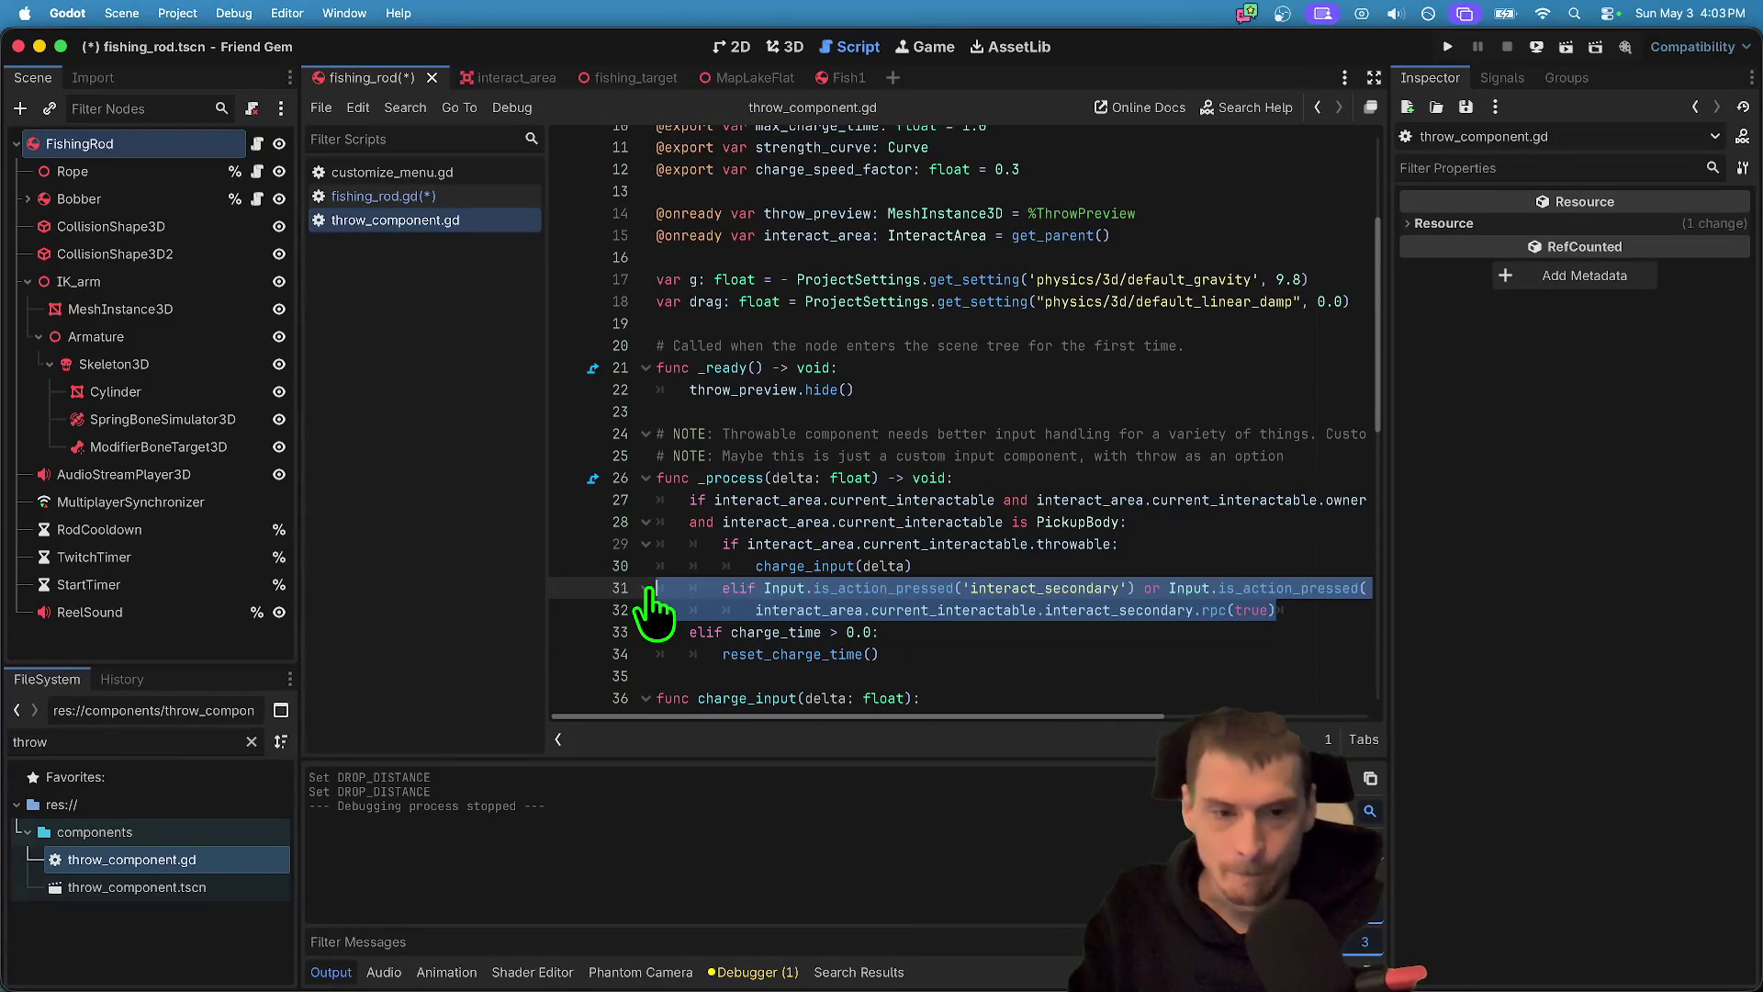
# - Review the interact_secondary calls on lines 31–32 and widen the code area
pyautogui.doubleClick(1105, 609)
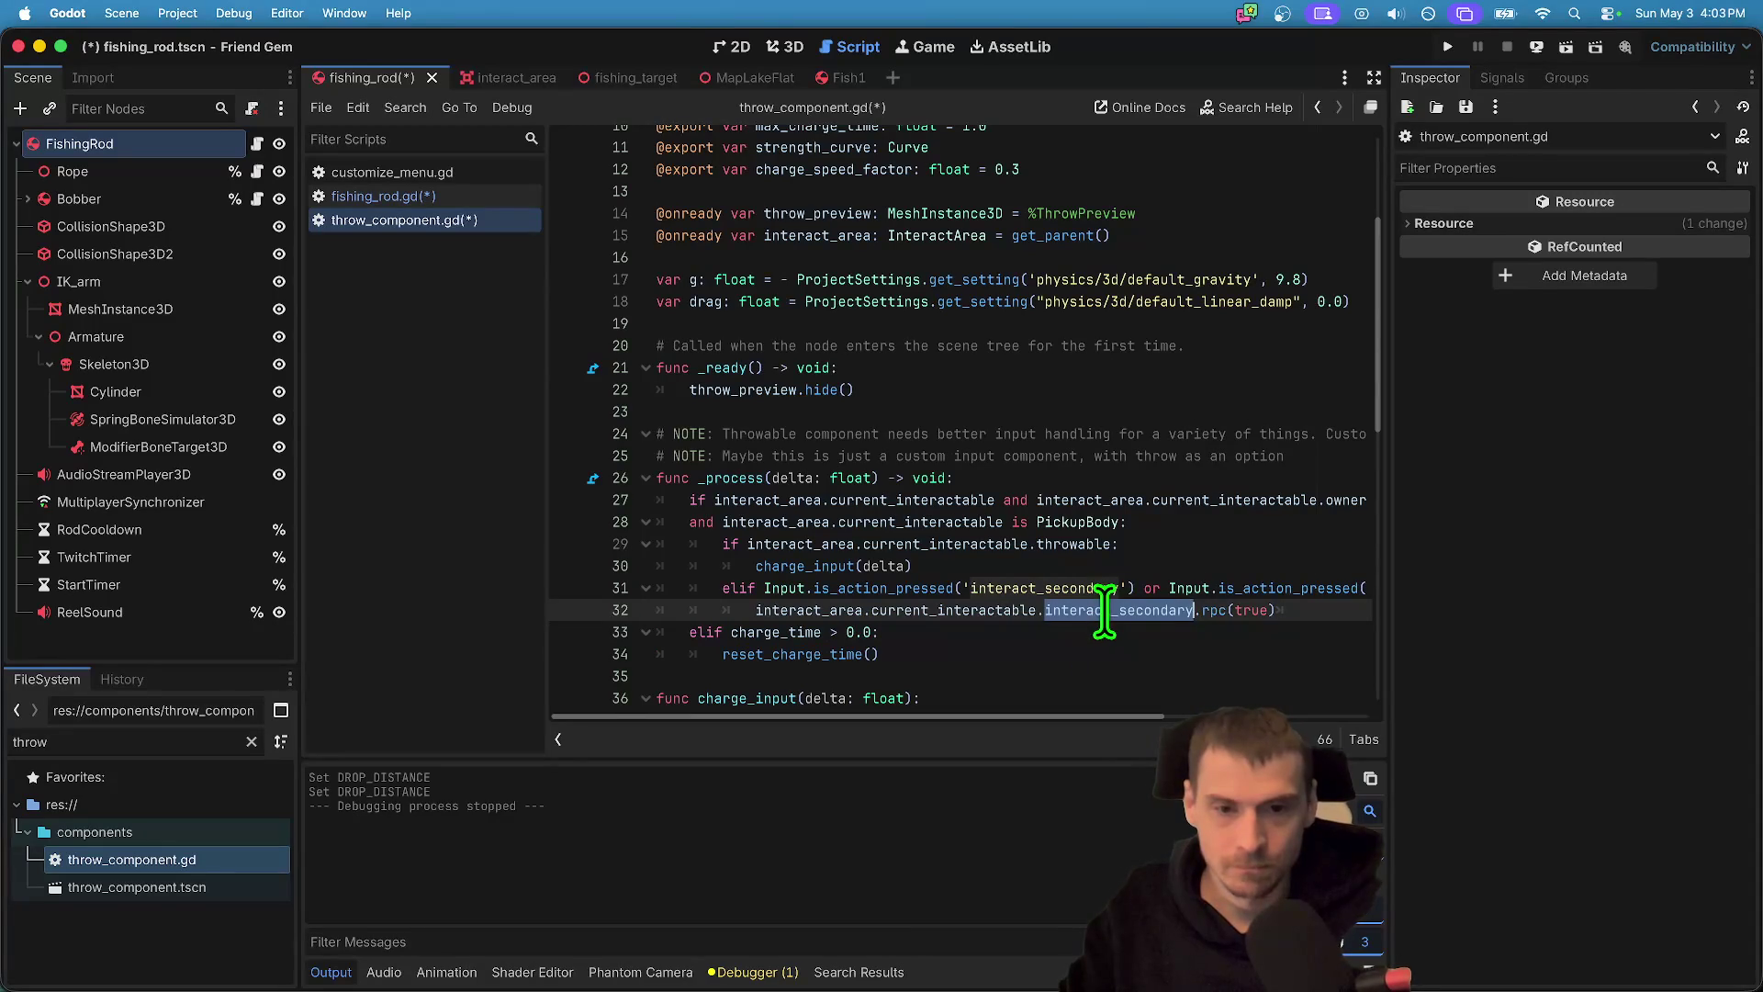
pyautogui.scroll(-2, 1290, 477)
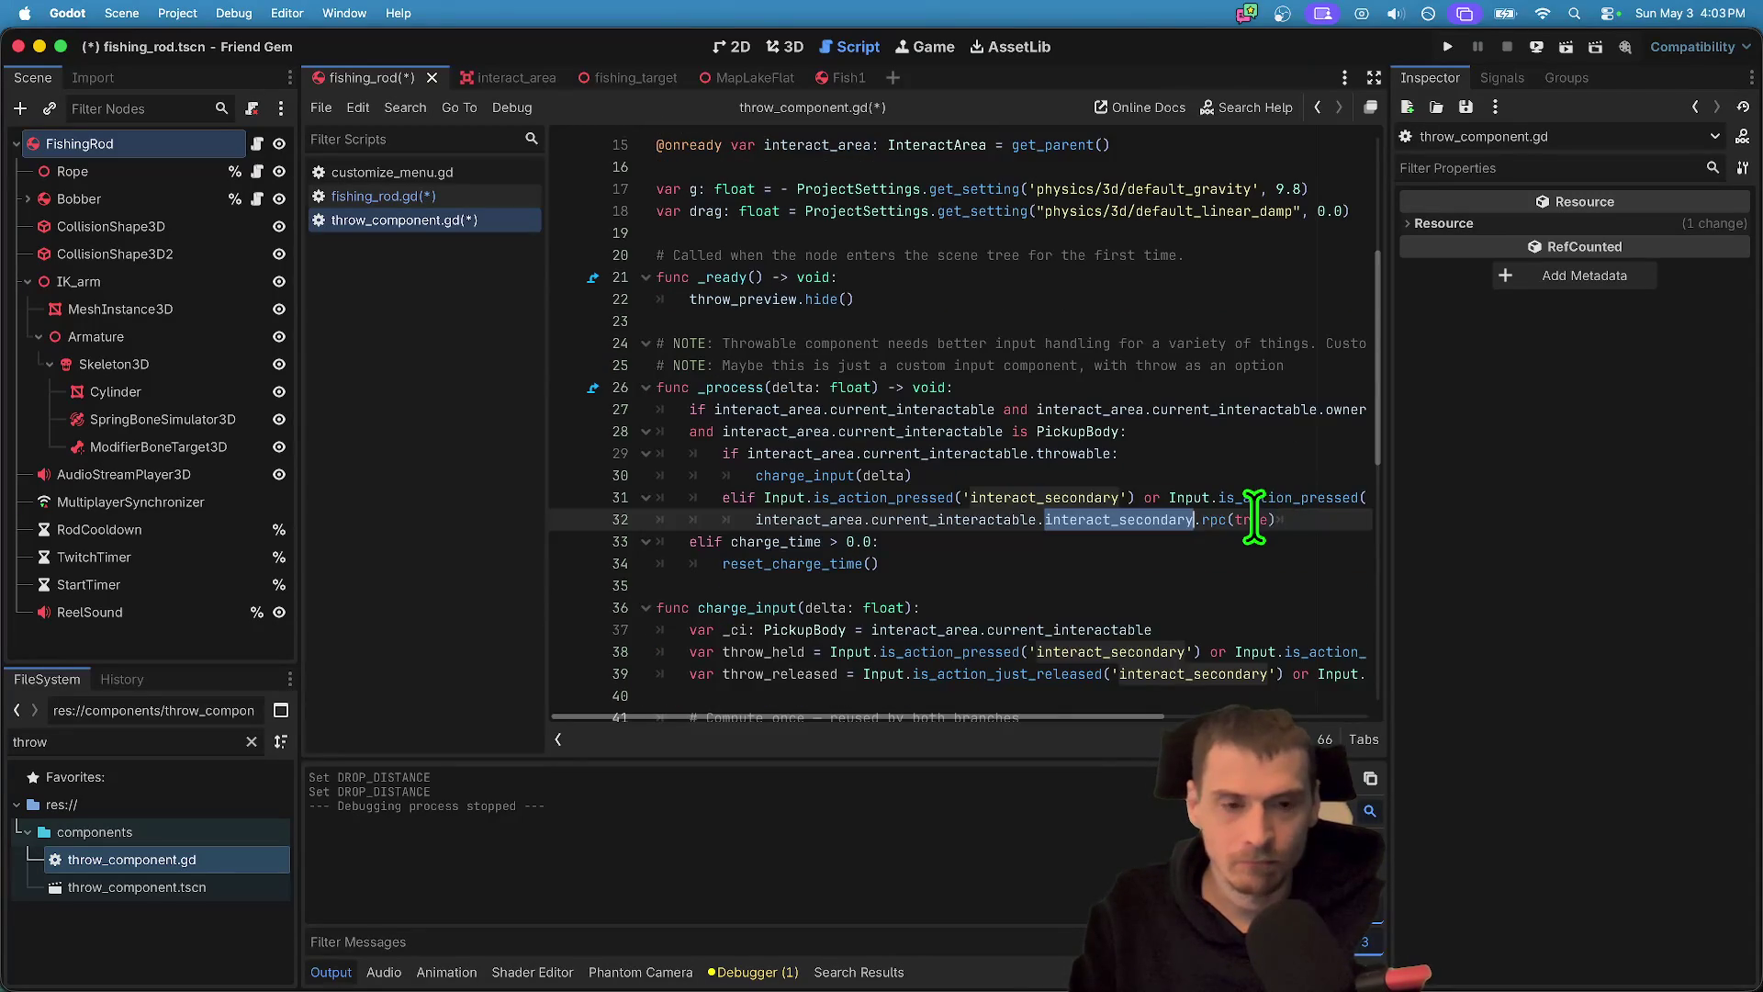
pyautogui.click(1070, 510)
pyautogui.doubleClick(1069, 511)
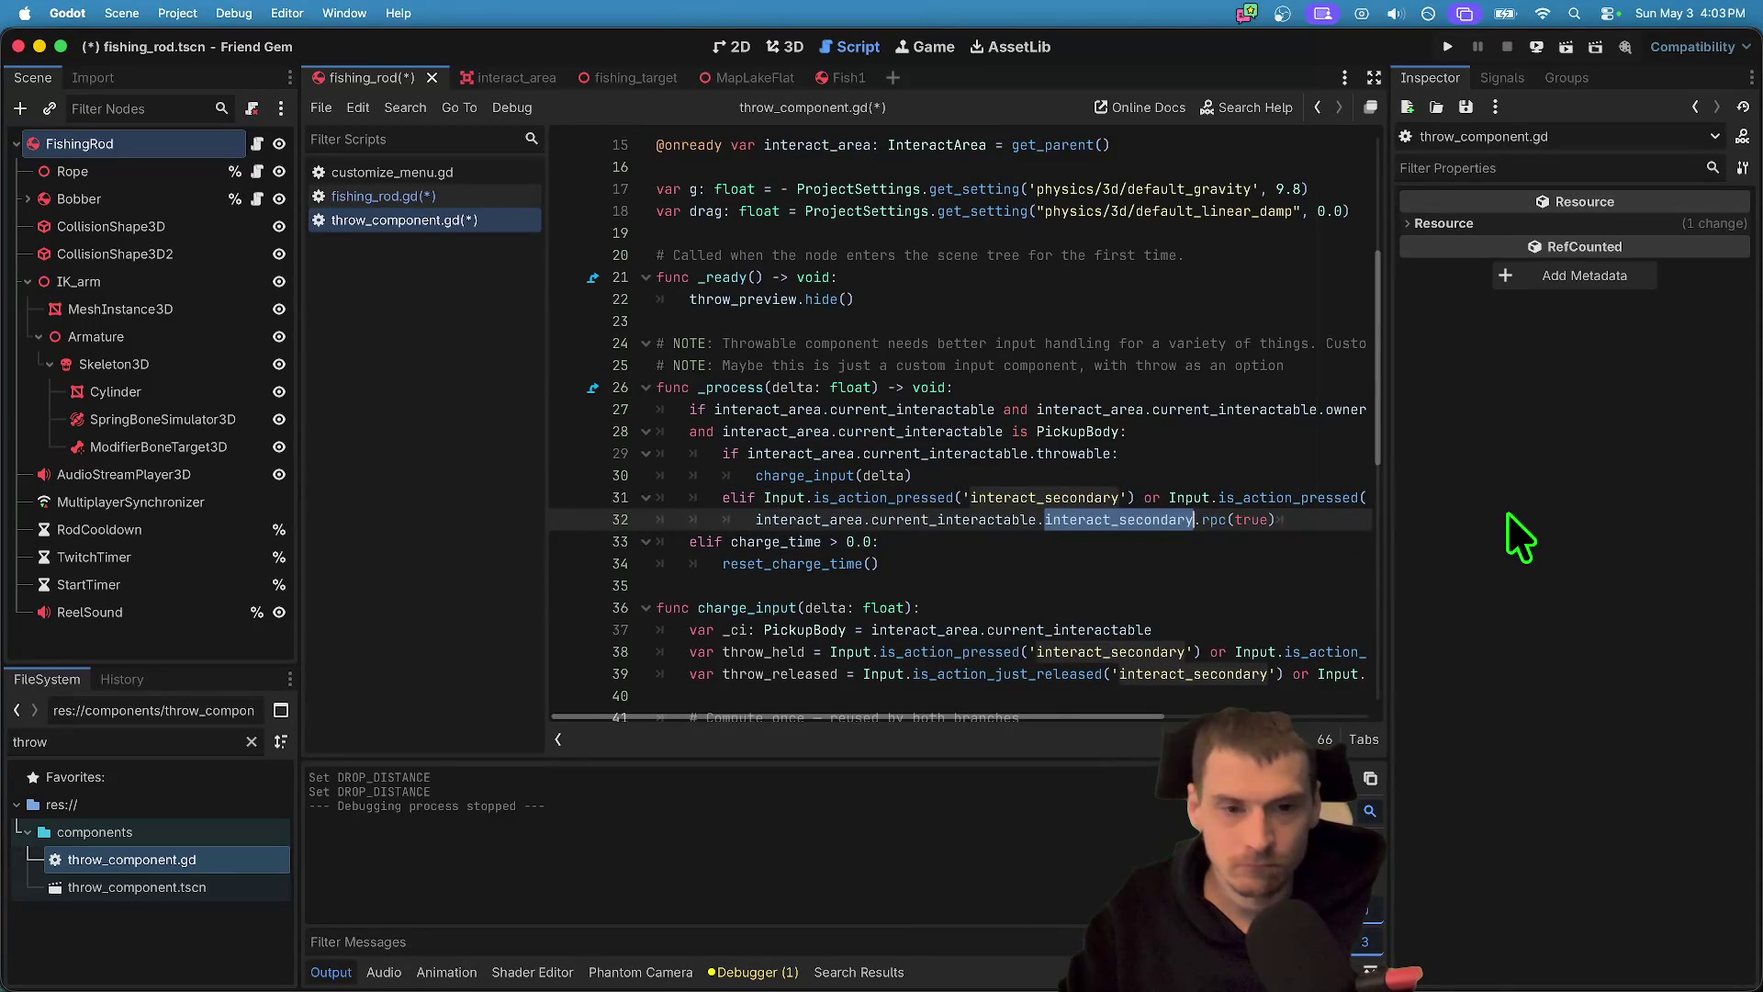
pyautogui.moveTo(1396, 527)
pyautogui.mouseDown()
pyautogui.moveTo(1622, 523)
pyautogui.moveTo(1542, 535)
pyautogui.mouseUp()
pyautogui.click(1408, 537)
pyautogui.doubleClick(1093, 520)
pyautogui.click(1350, 524)
pyautogui.click(1068, 521)
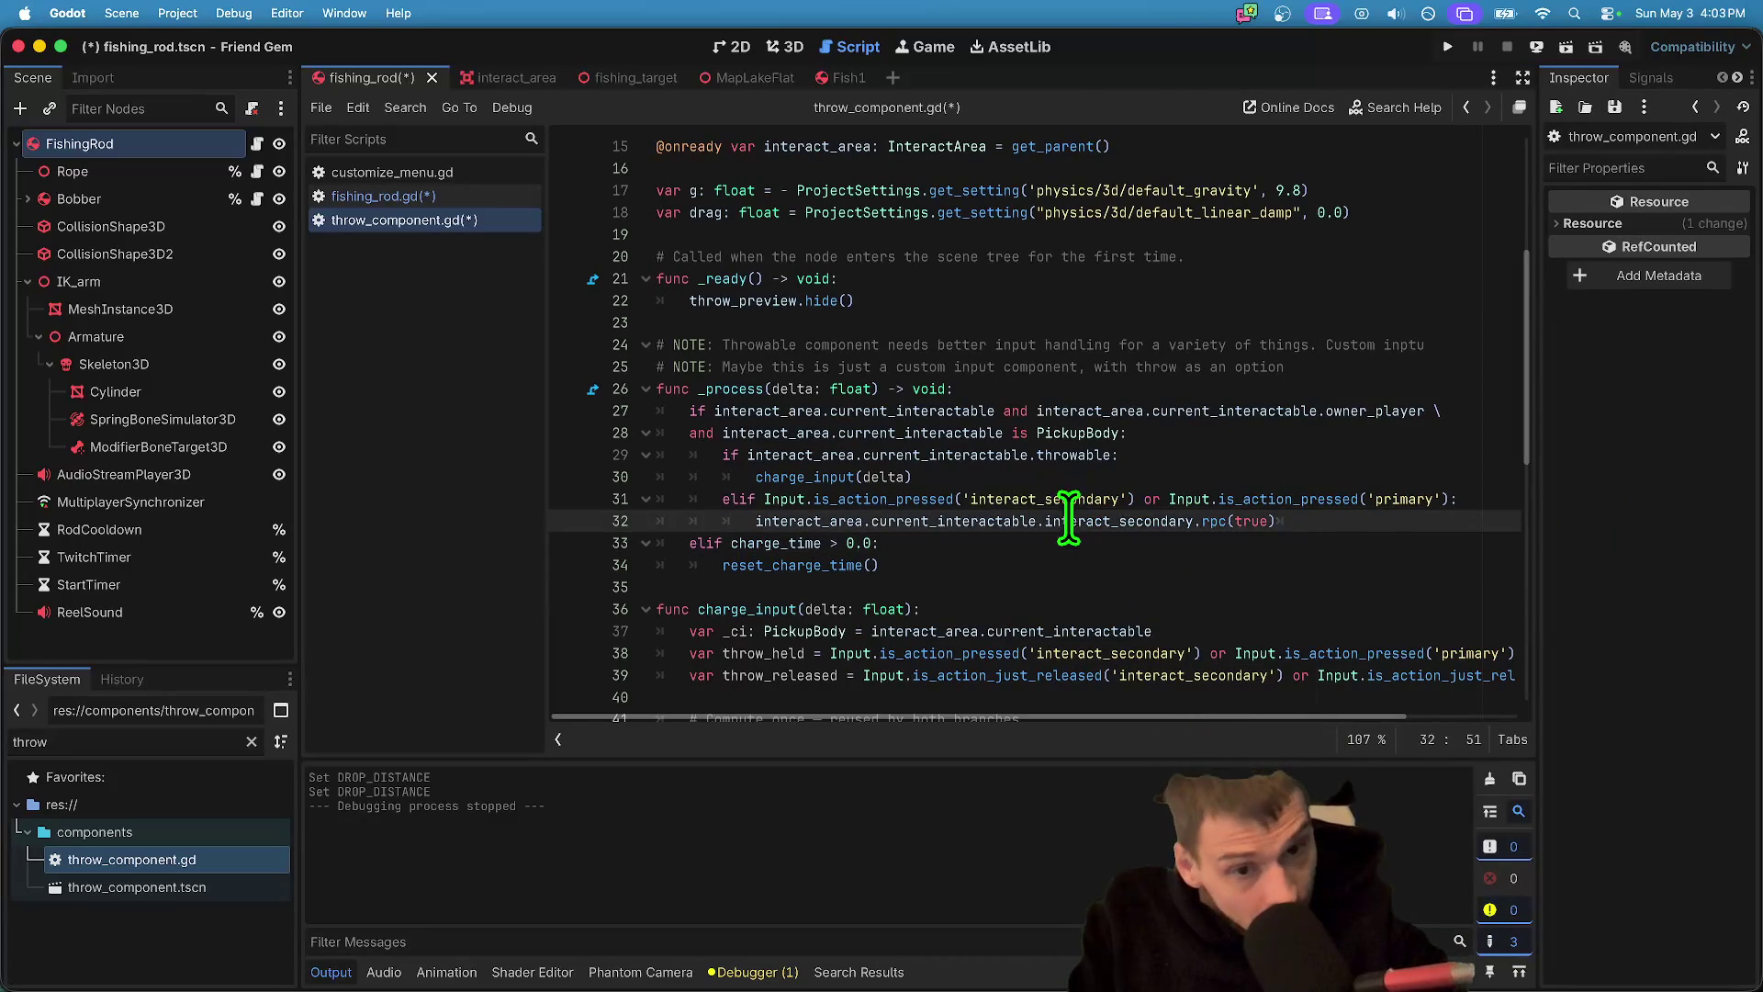
pyautogui.doubleClick(1060, 501)
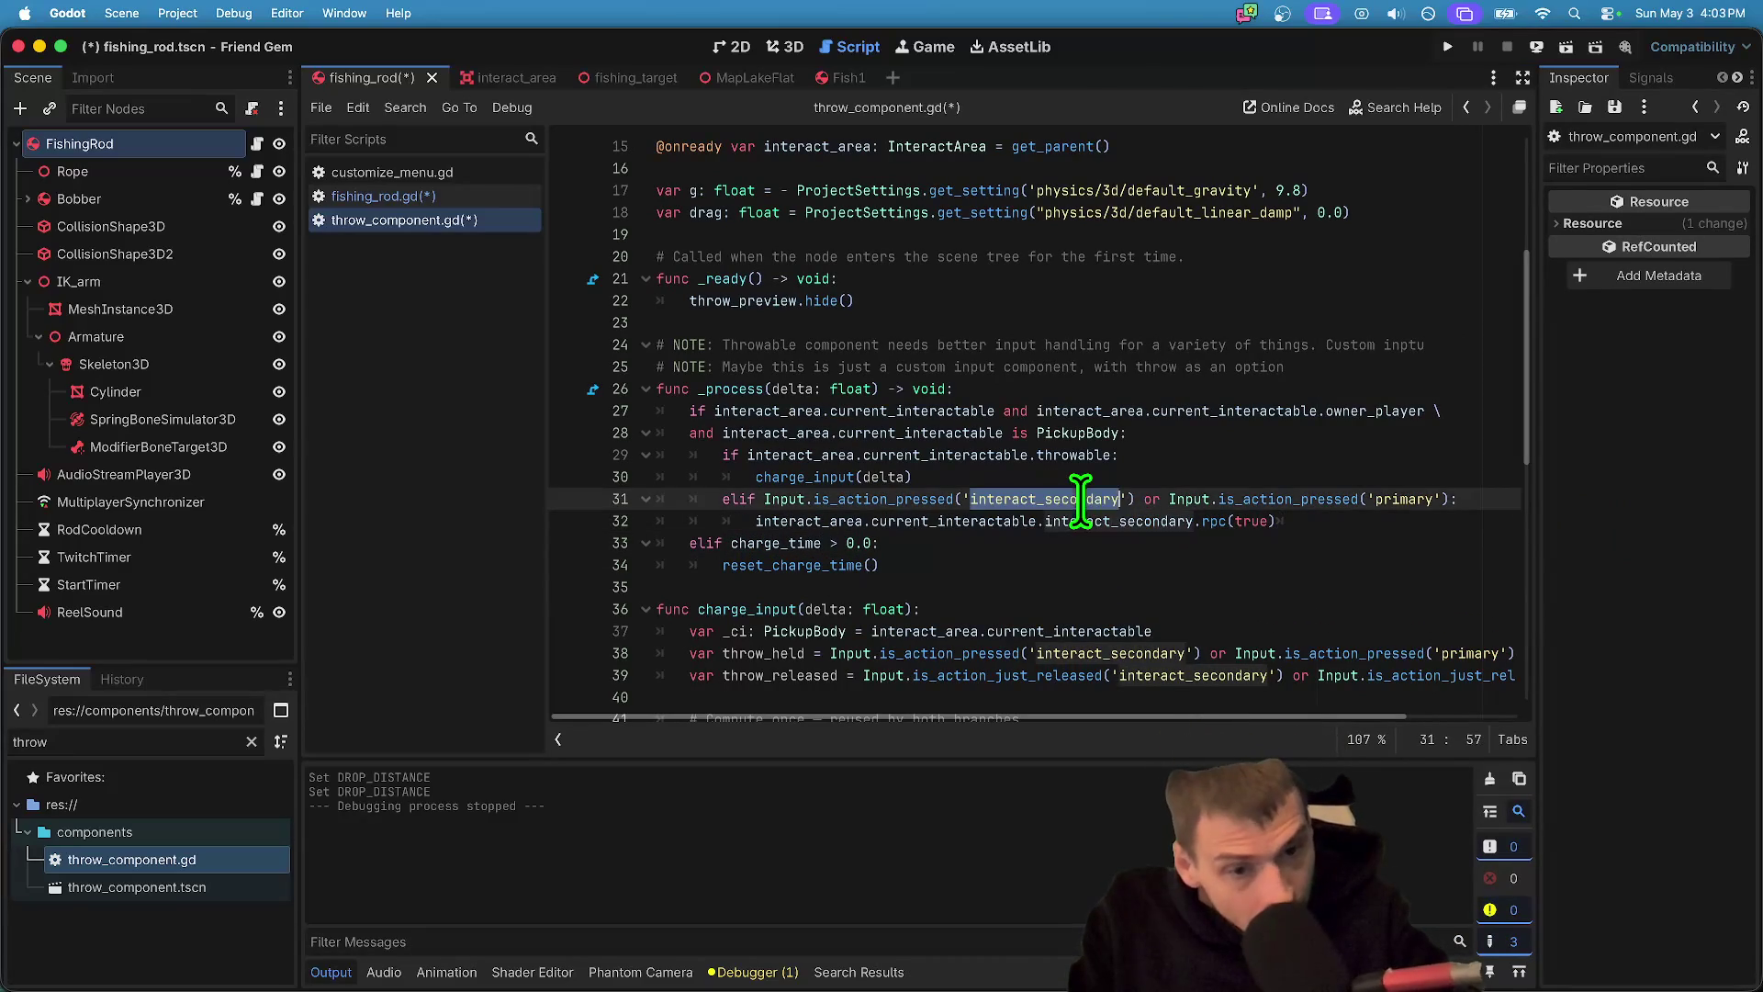
# - Save the edited scripts and open customize_menu.gd
pyautogui.click(1515, 523)
pyautogui.hotkey('ctrl', 's')
pyautogui.click(417, 175)
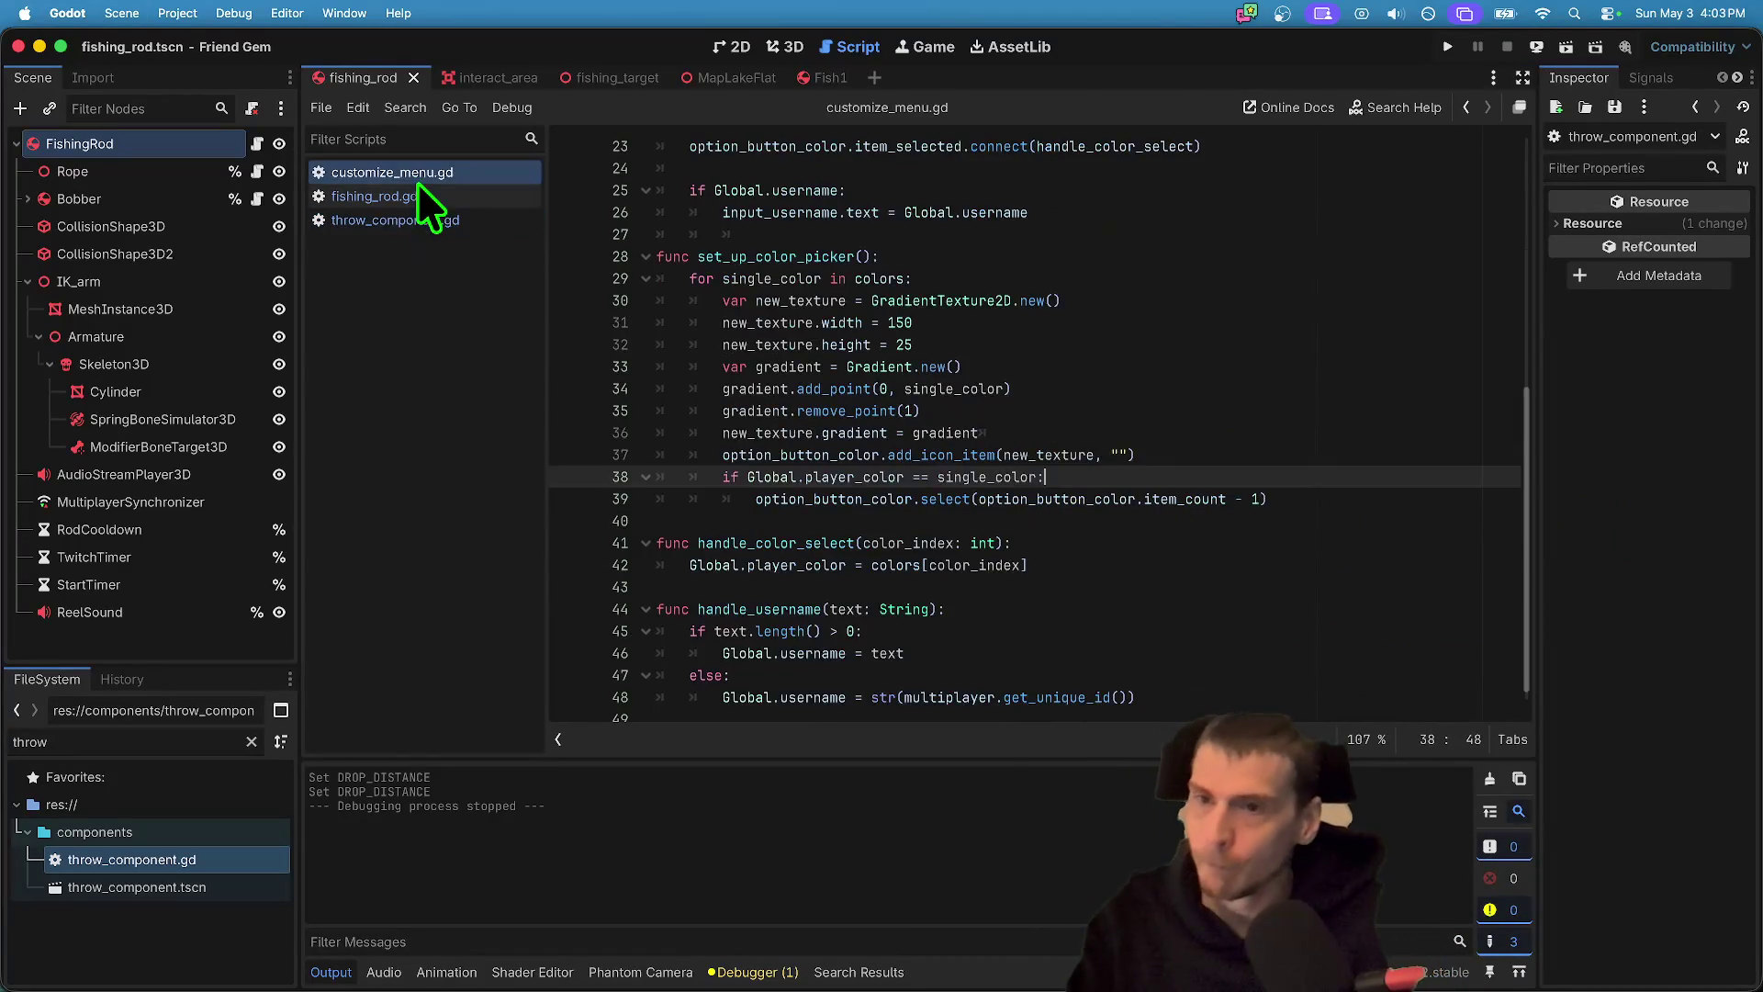
# - Open fishing_rod.gd at reel() and launch the multiplayer debug game
pyautogui.click(418, 193)
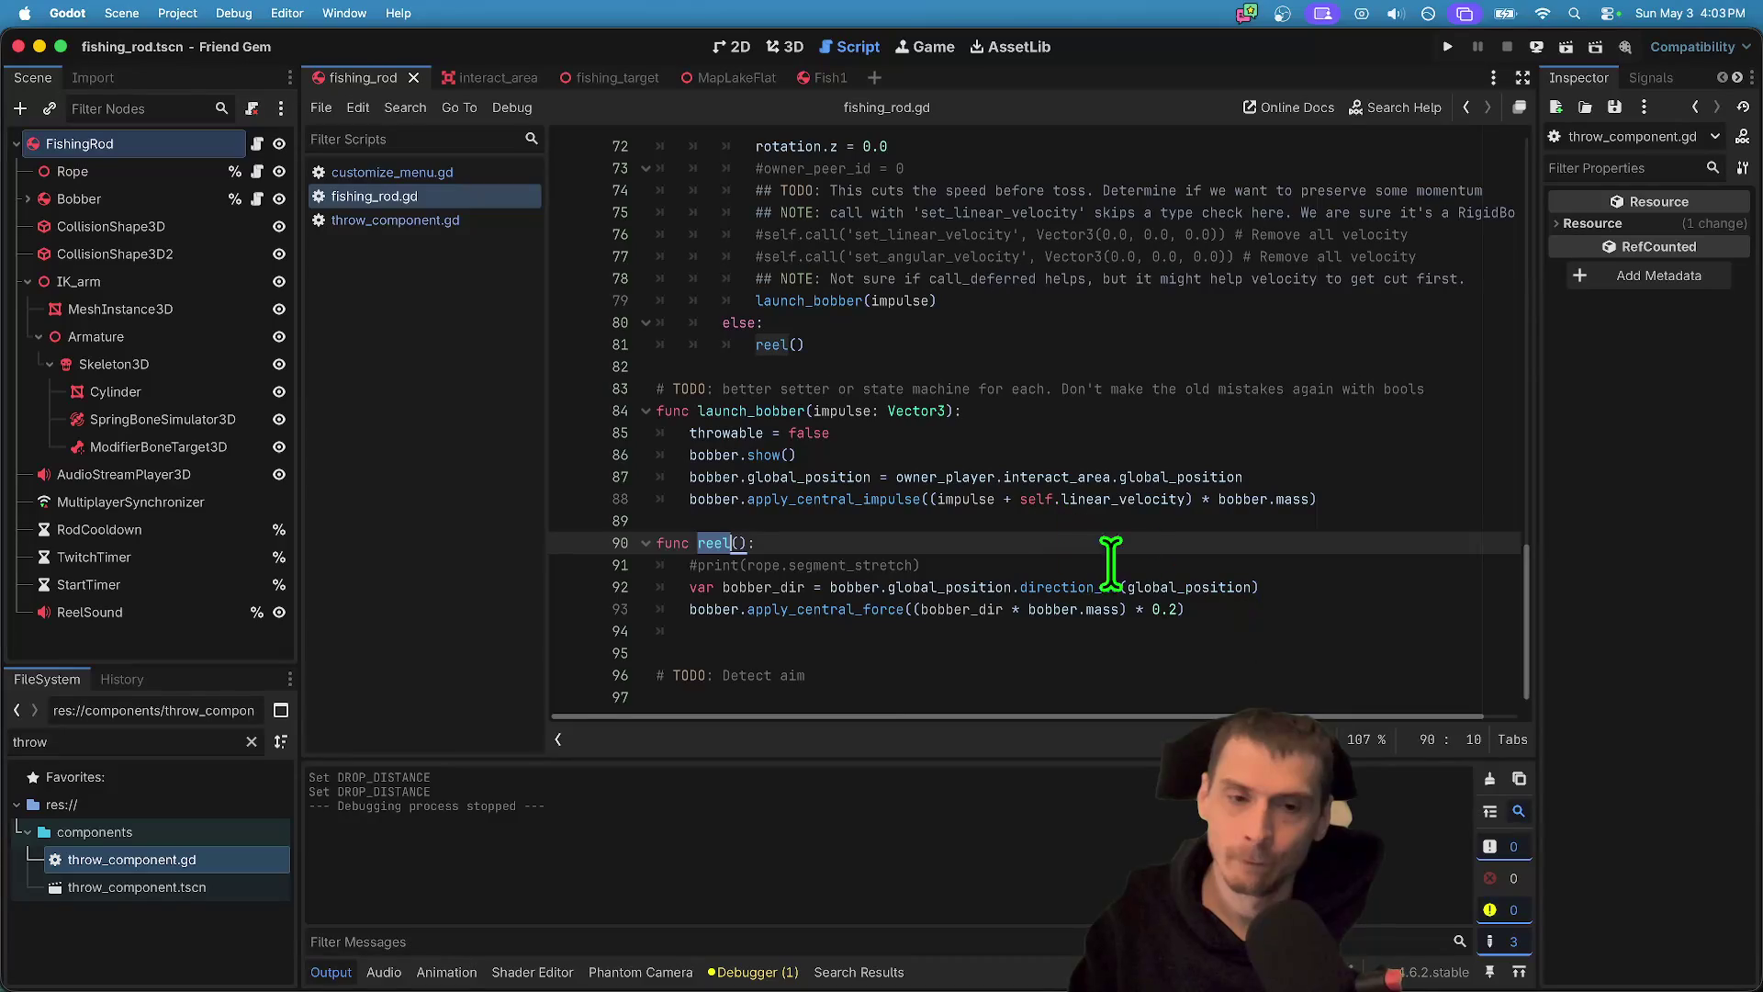
pyautogui.doubleClick(1177, 586)
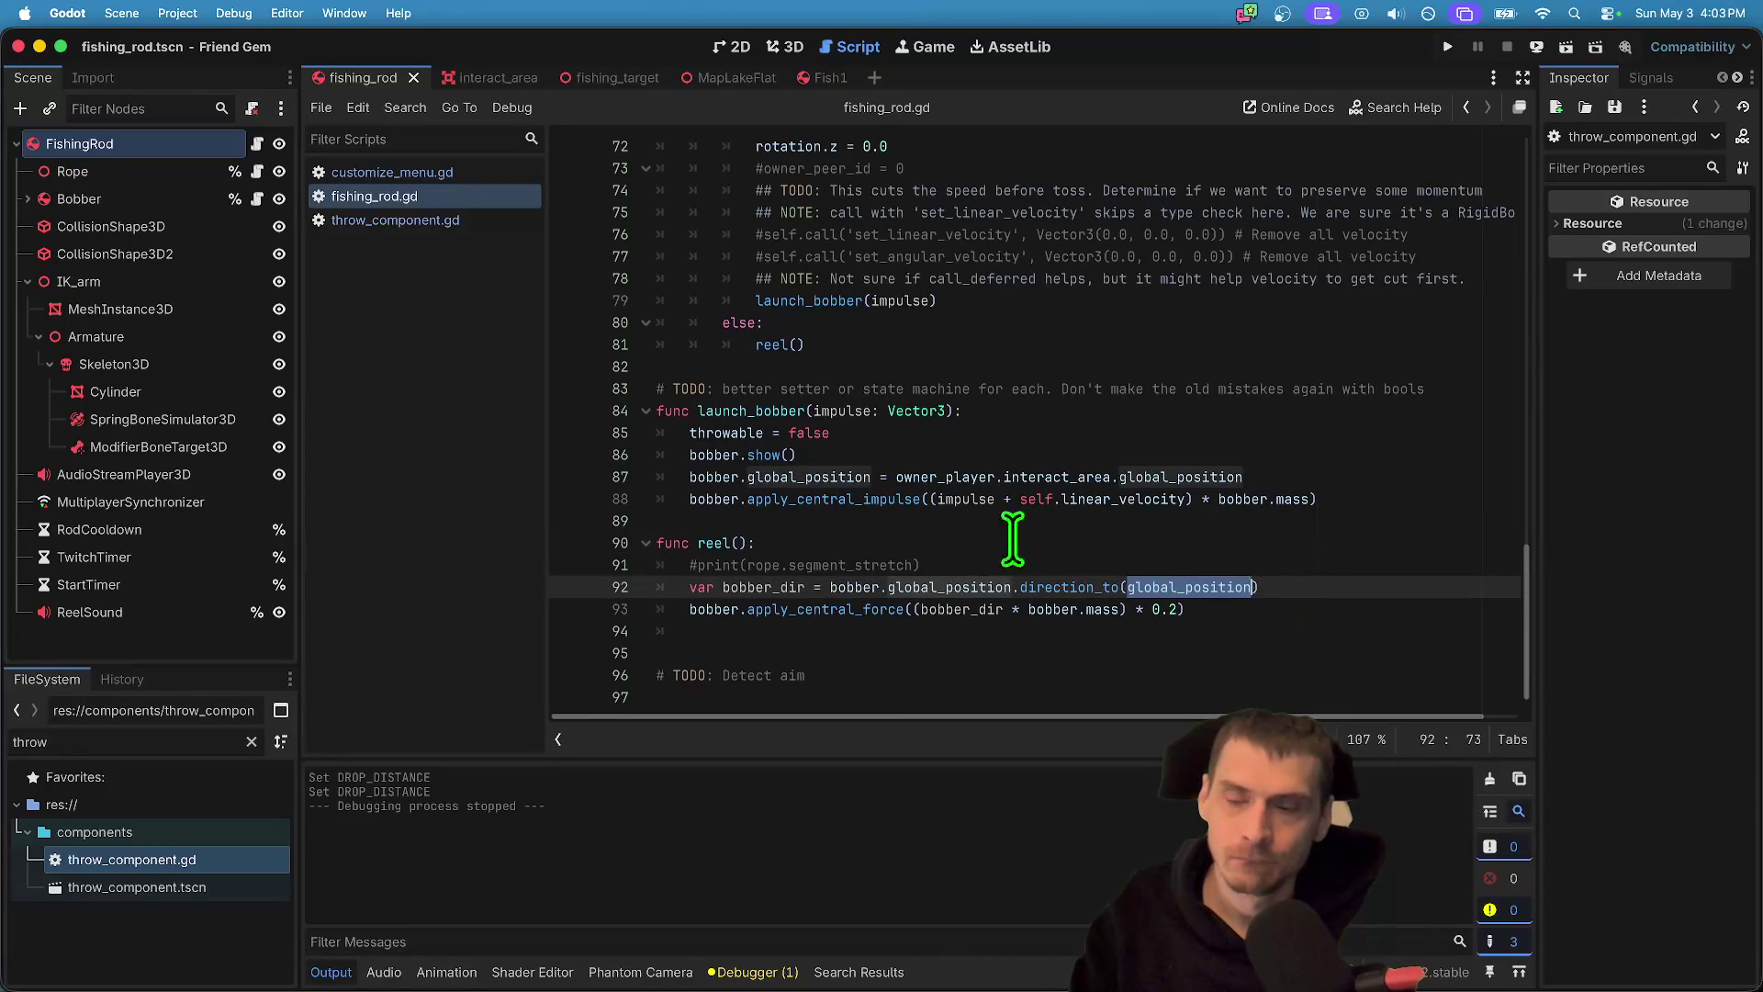
pyautogui.press('super+b')
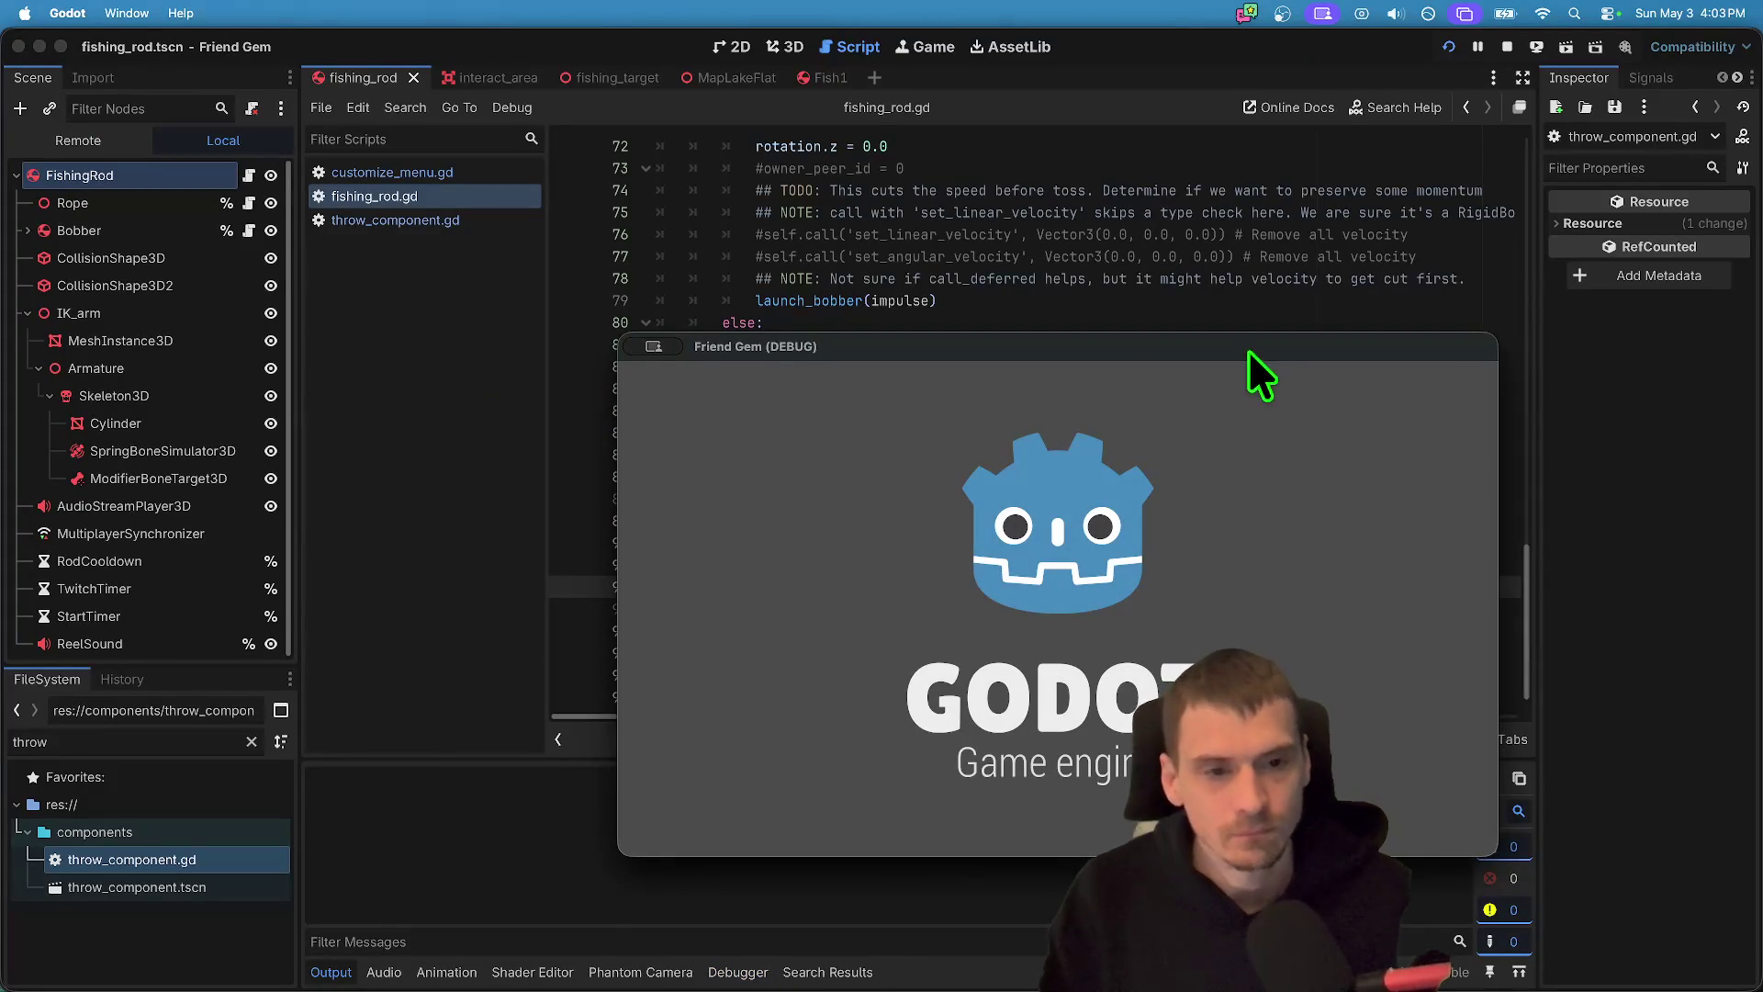
pyautogui.moveTo(1212, 345); pyautogui.dragTo(684, 47)
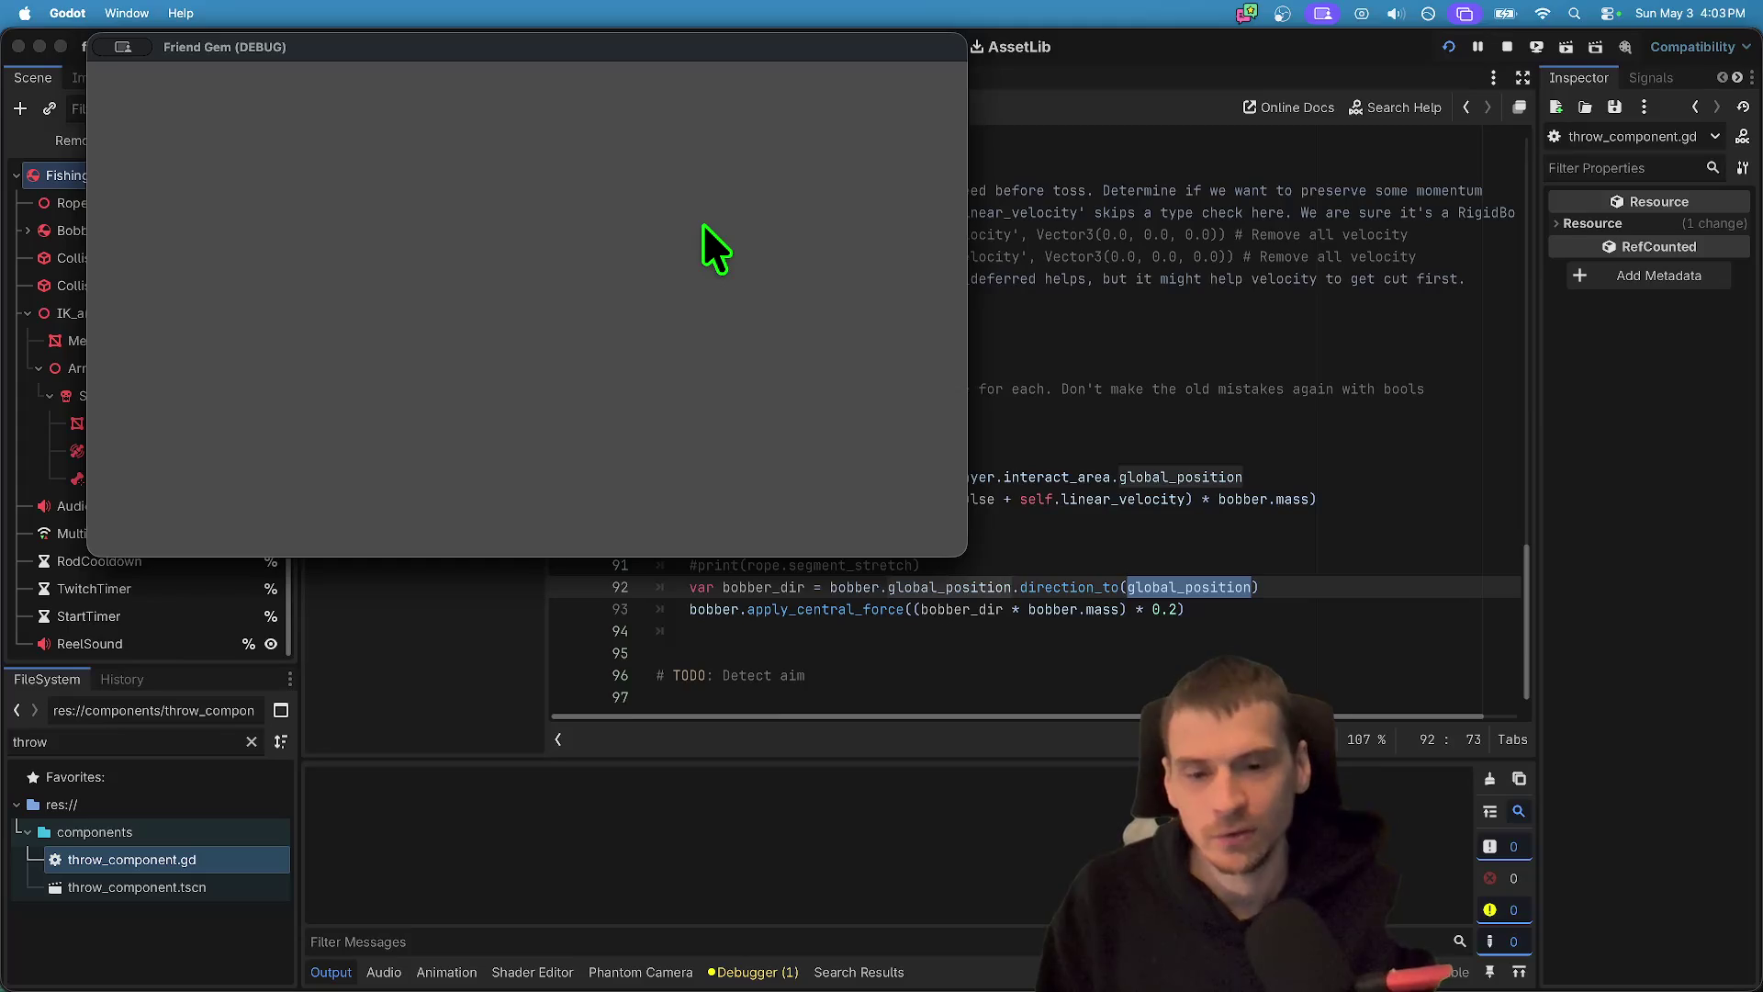
# - Test the rod in game, then return to the 0.2 multiplier on line 93
pyautogui.press('w')
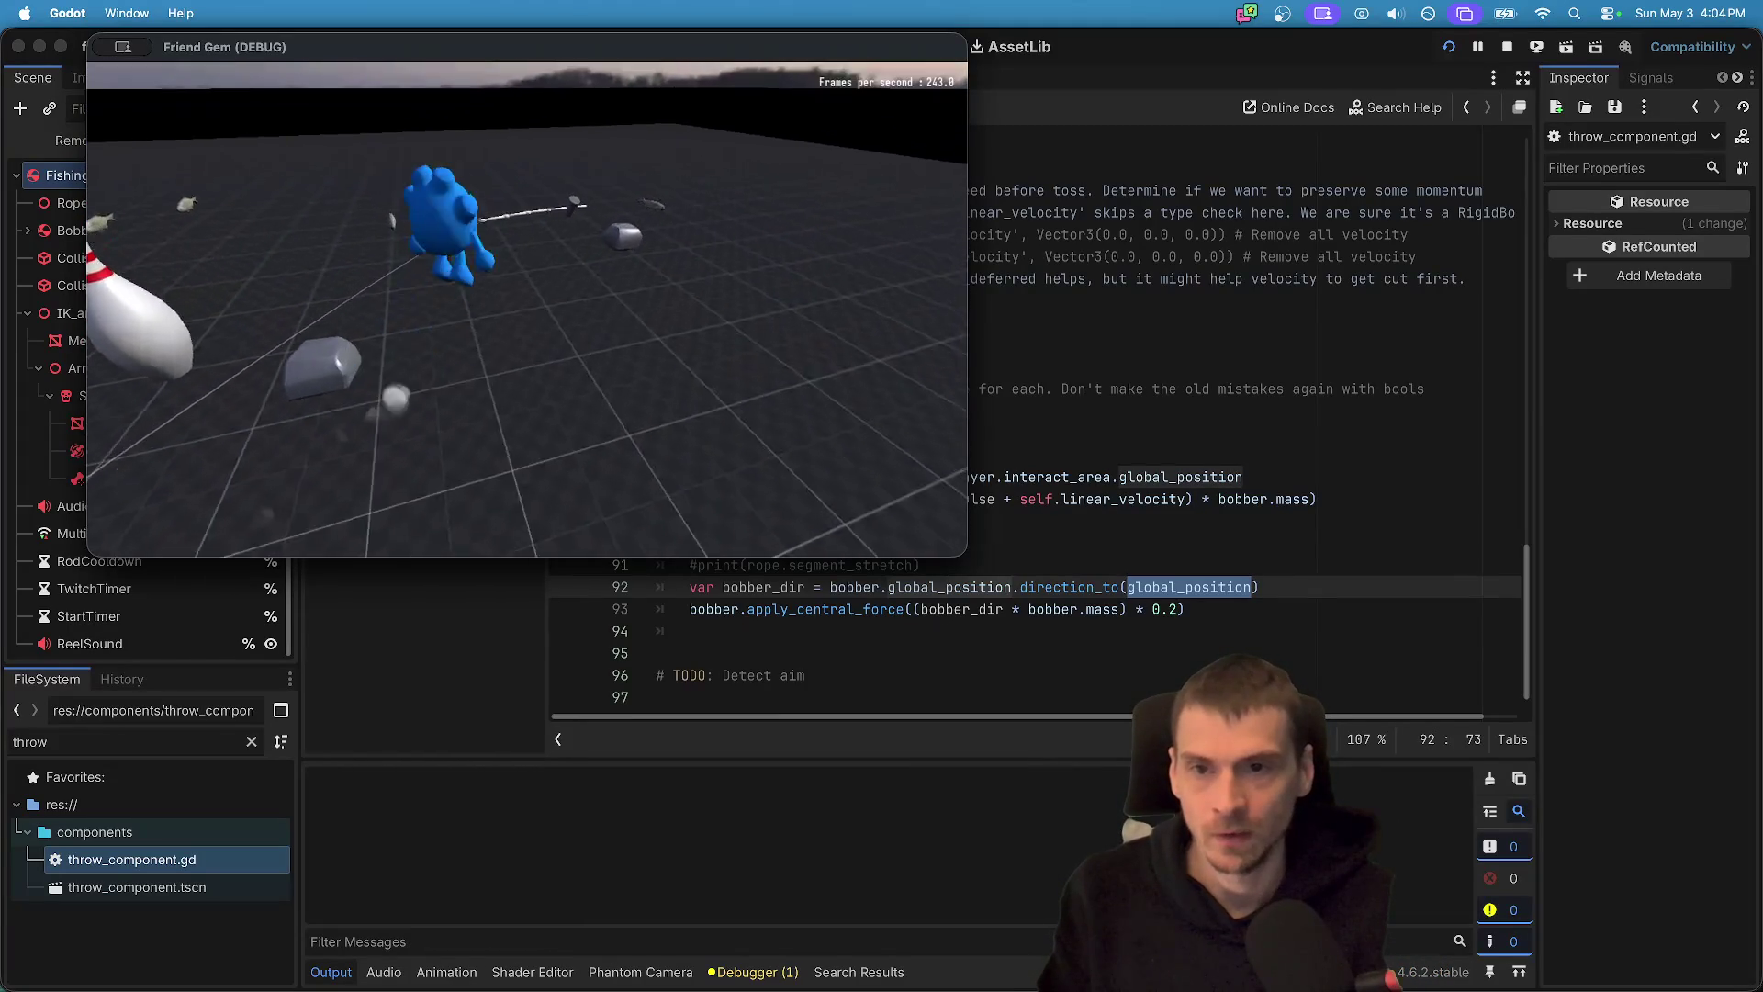
pyautogui.press('e')
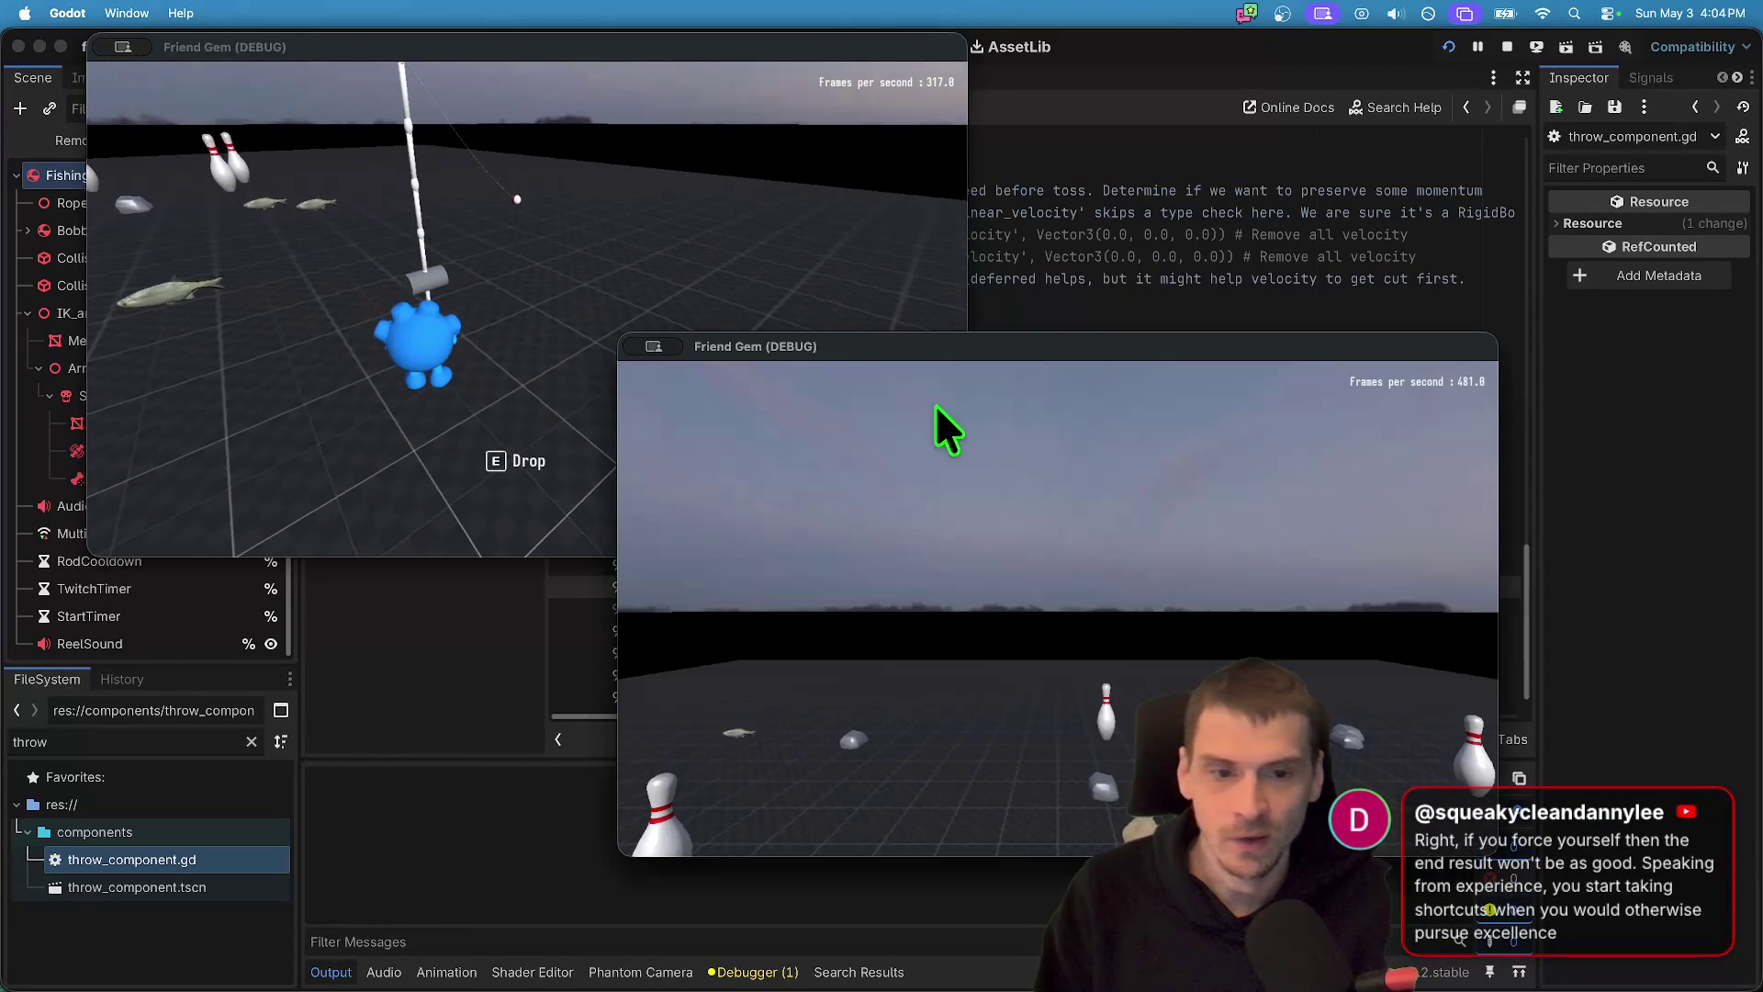
pyautogui.click(588, 486)
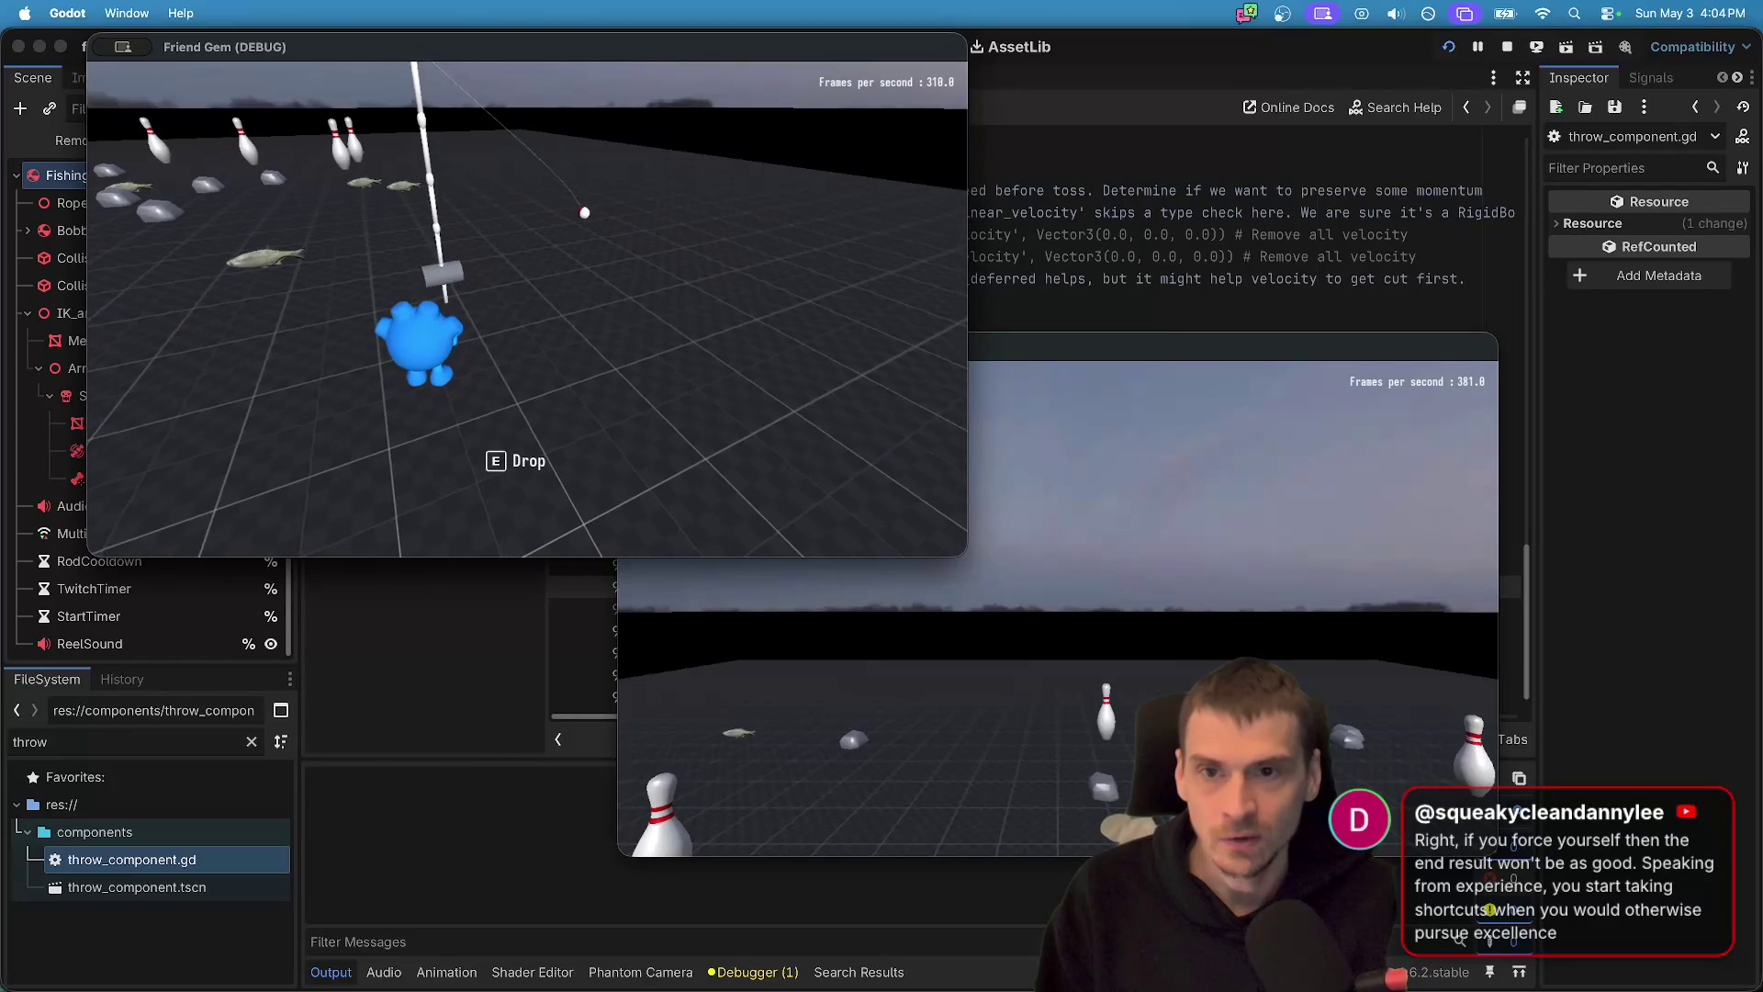
pyautogui.press('super+Tab')
pyautogui.click(1259, 609)
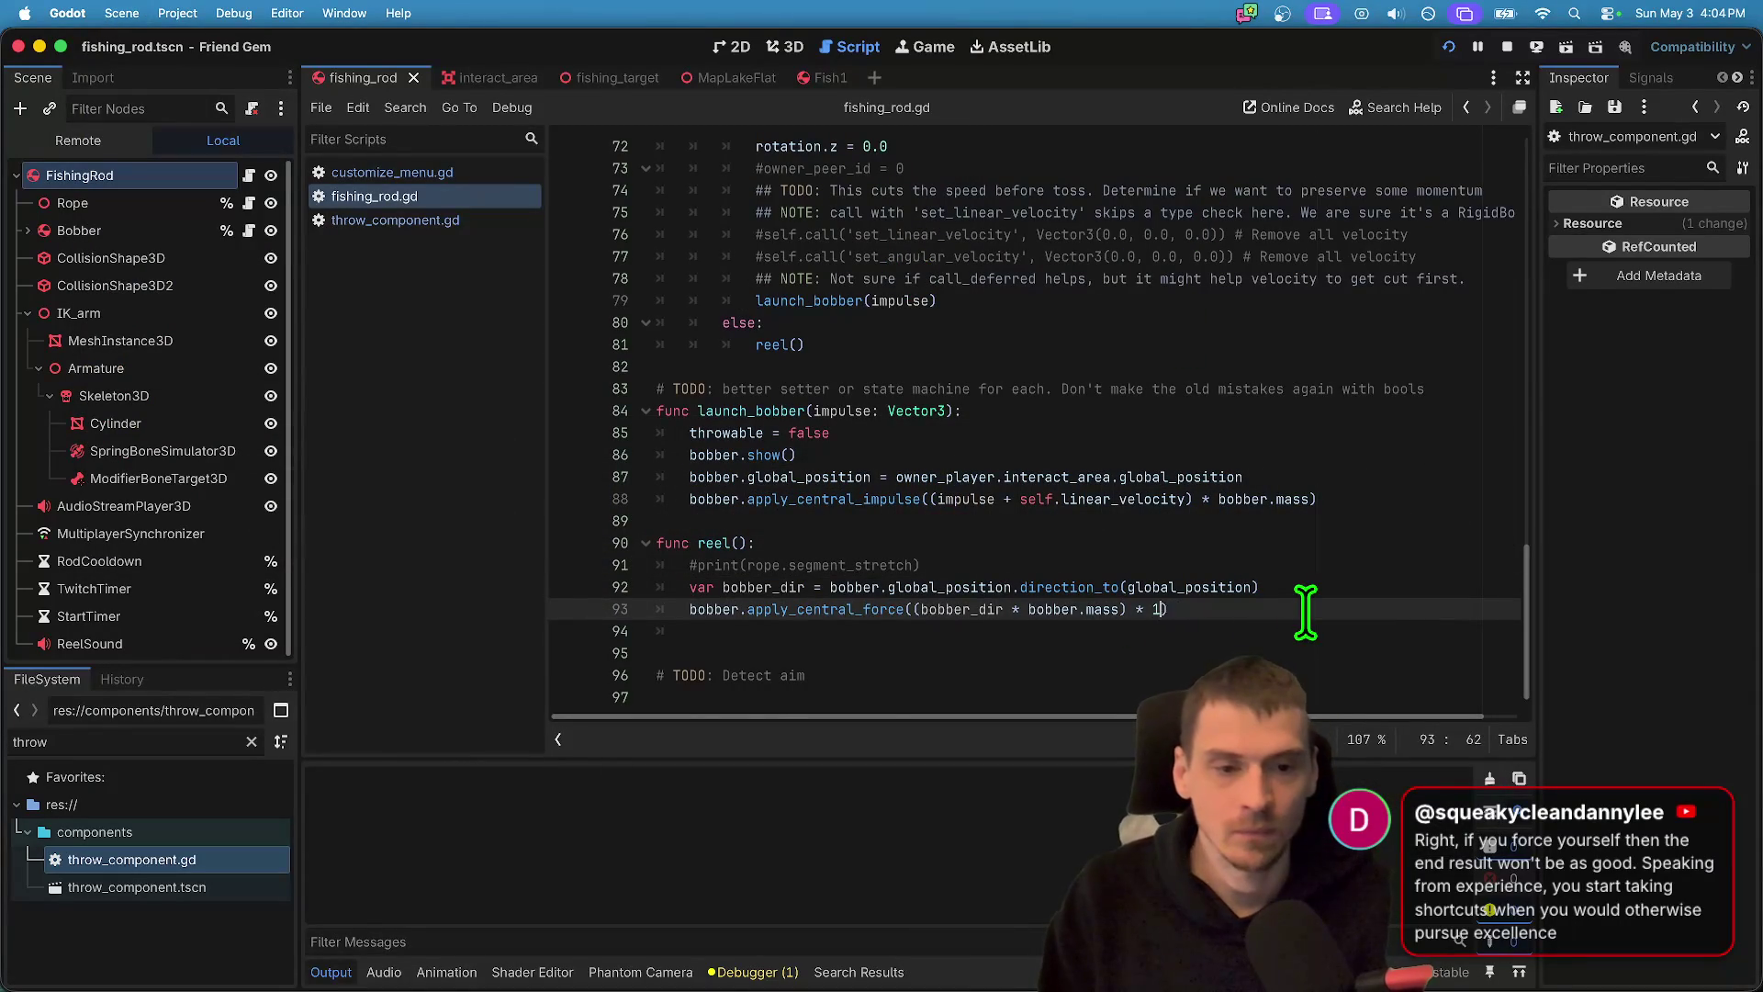
# - Make the reel multiplier 1.0, rerun the game and cast the bobber across the field
pyautogui.write('.0')
pyautogui.press('super+b')
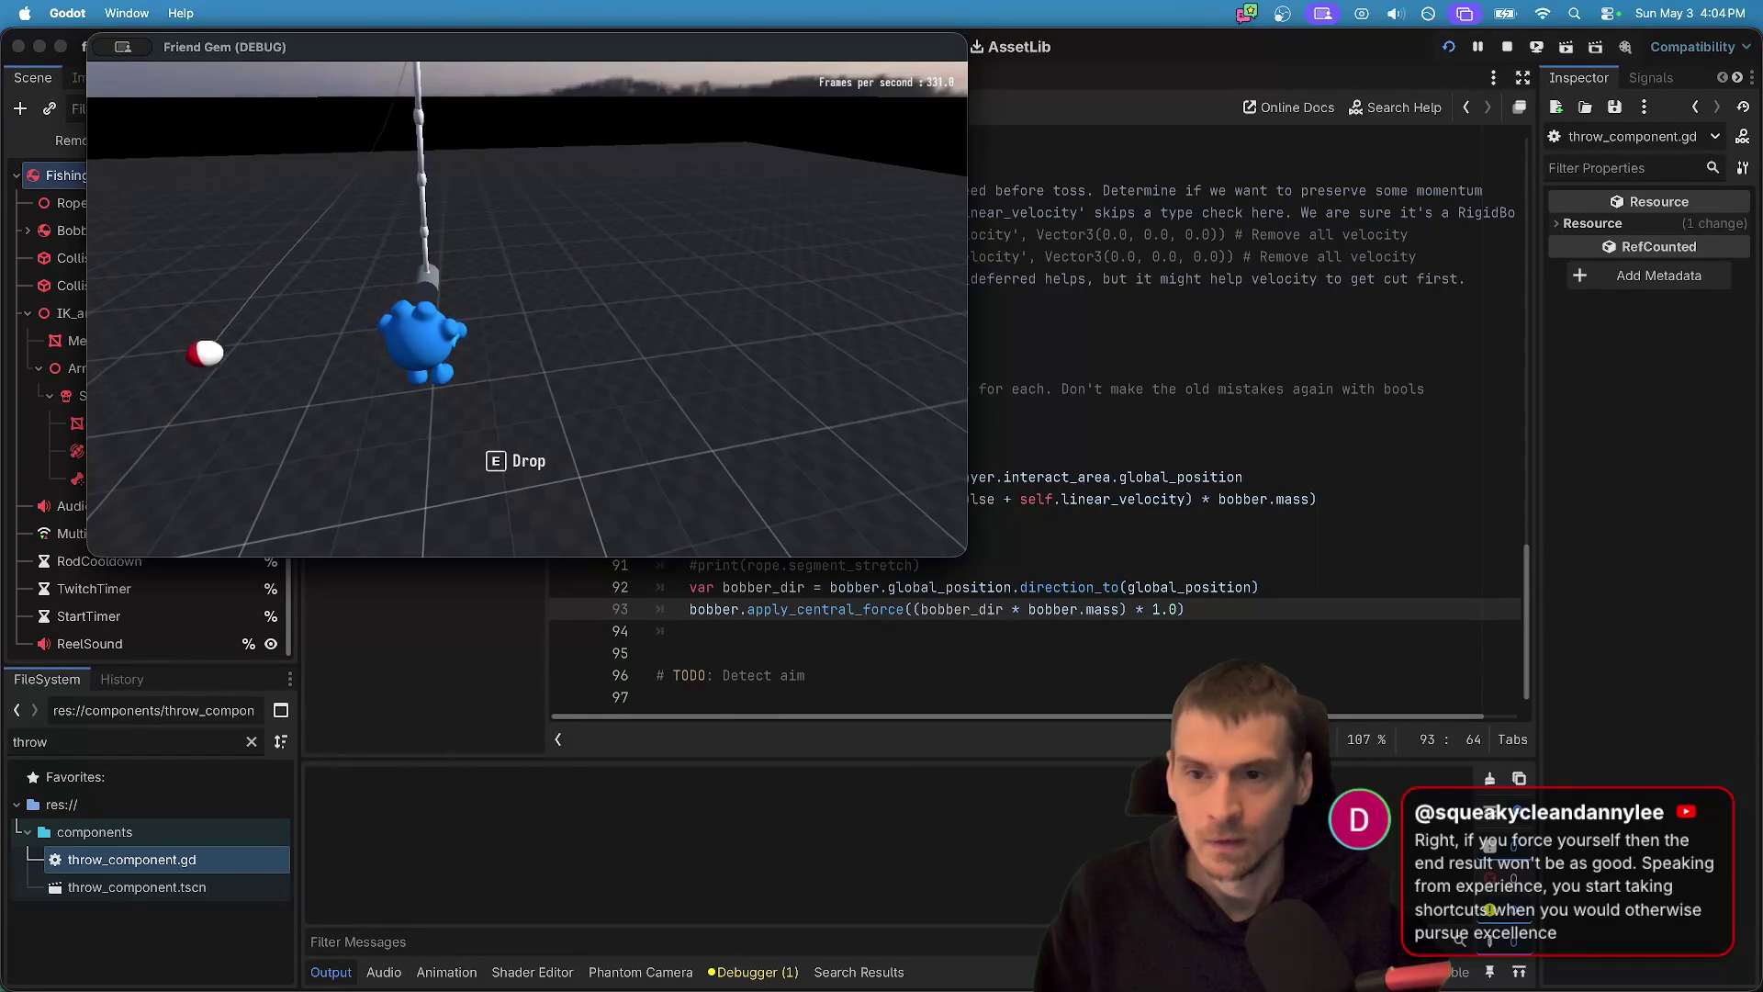
pyautogui.click(526, 310)
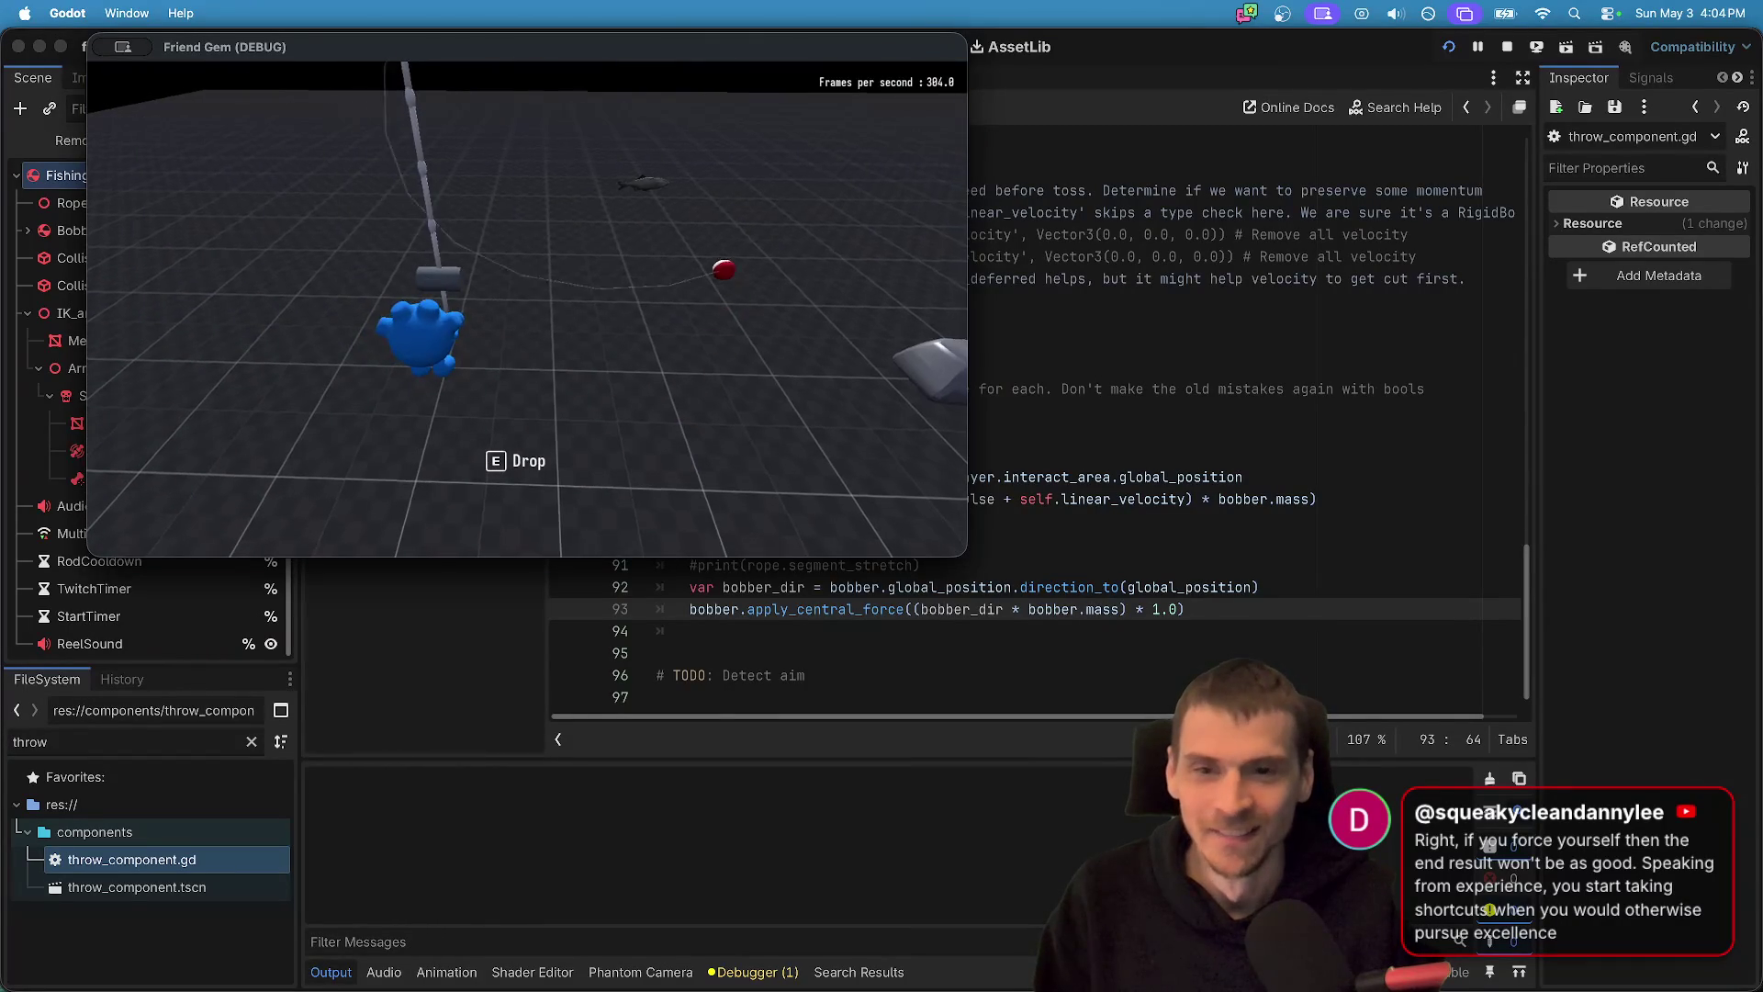
pyautogui.click(1108, 630)
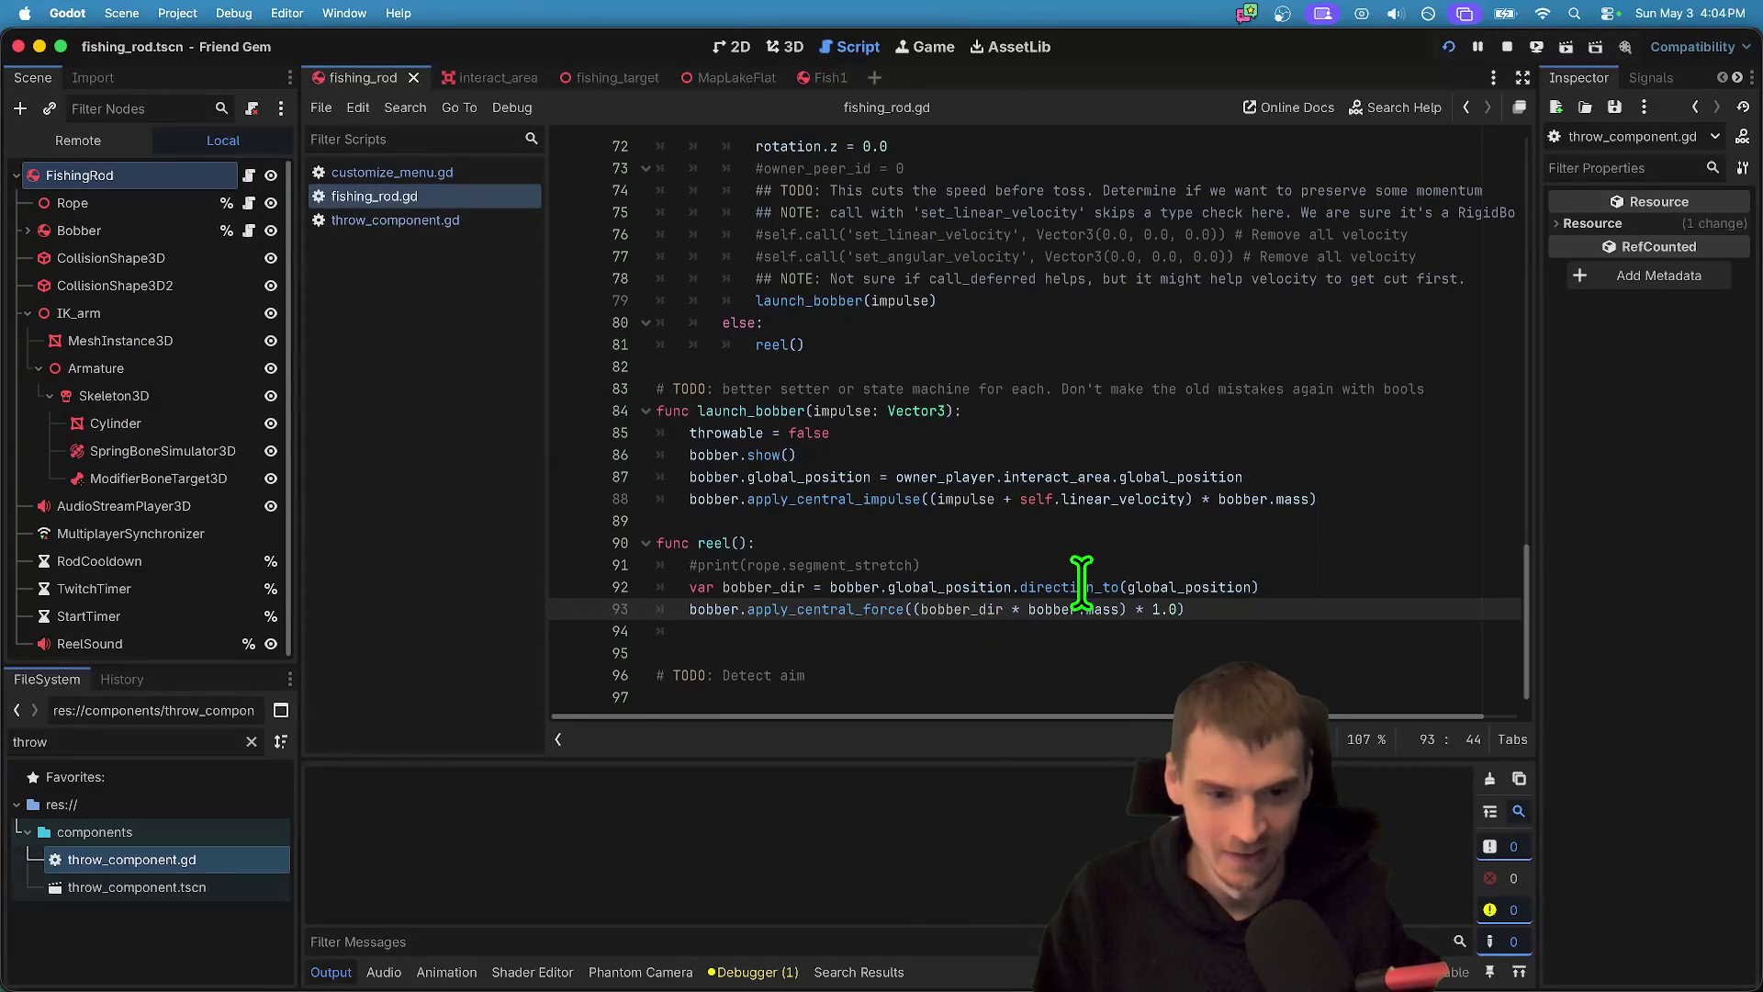
# - Examine the bobber_dir direction and force lines on lines 92–93 of reel()
pyautogui.doubleClick(1080, 587)
pyautogui.doubleClick(1215, 586)
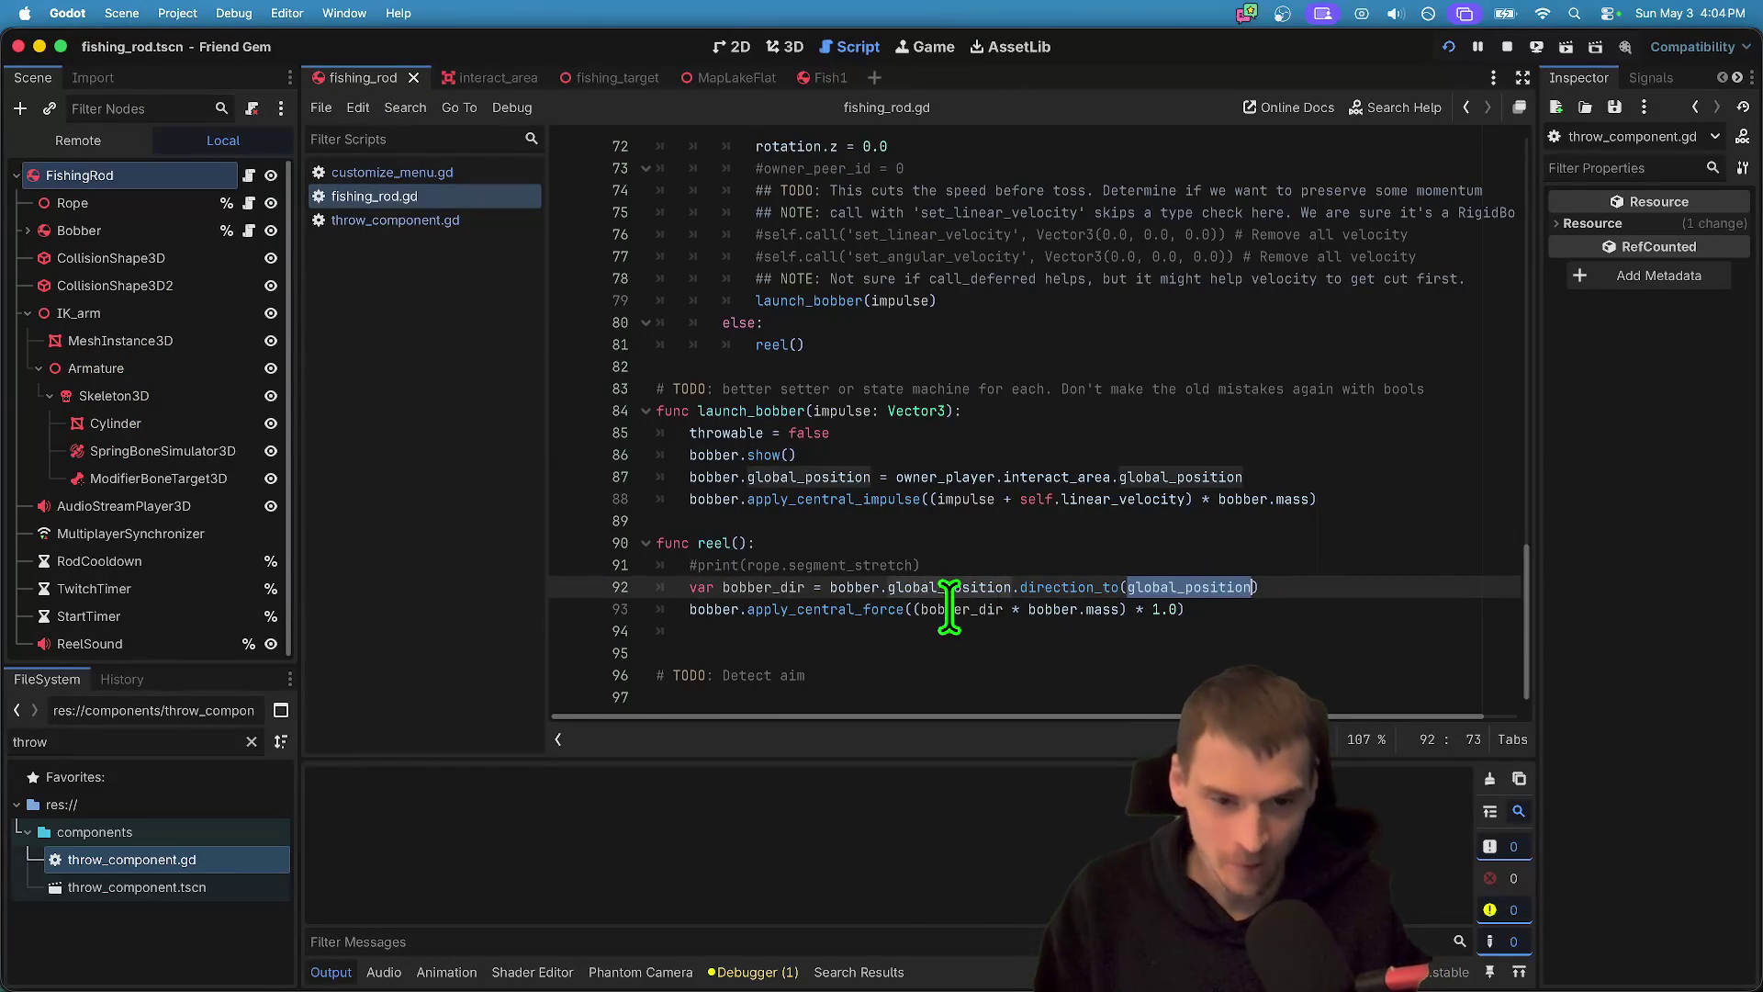
pyautogui.click(734, 587)
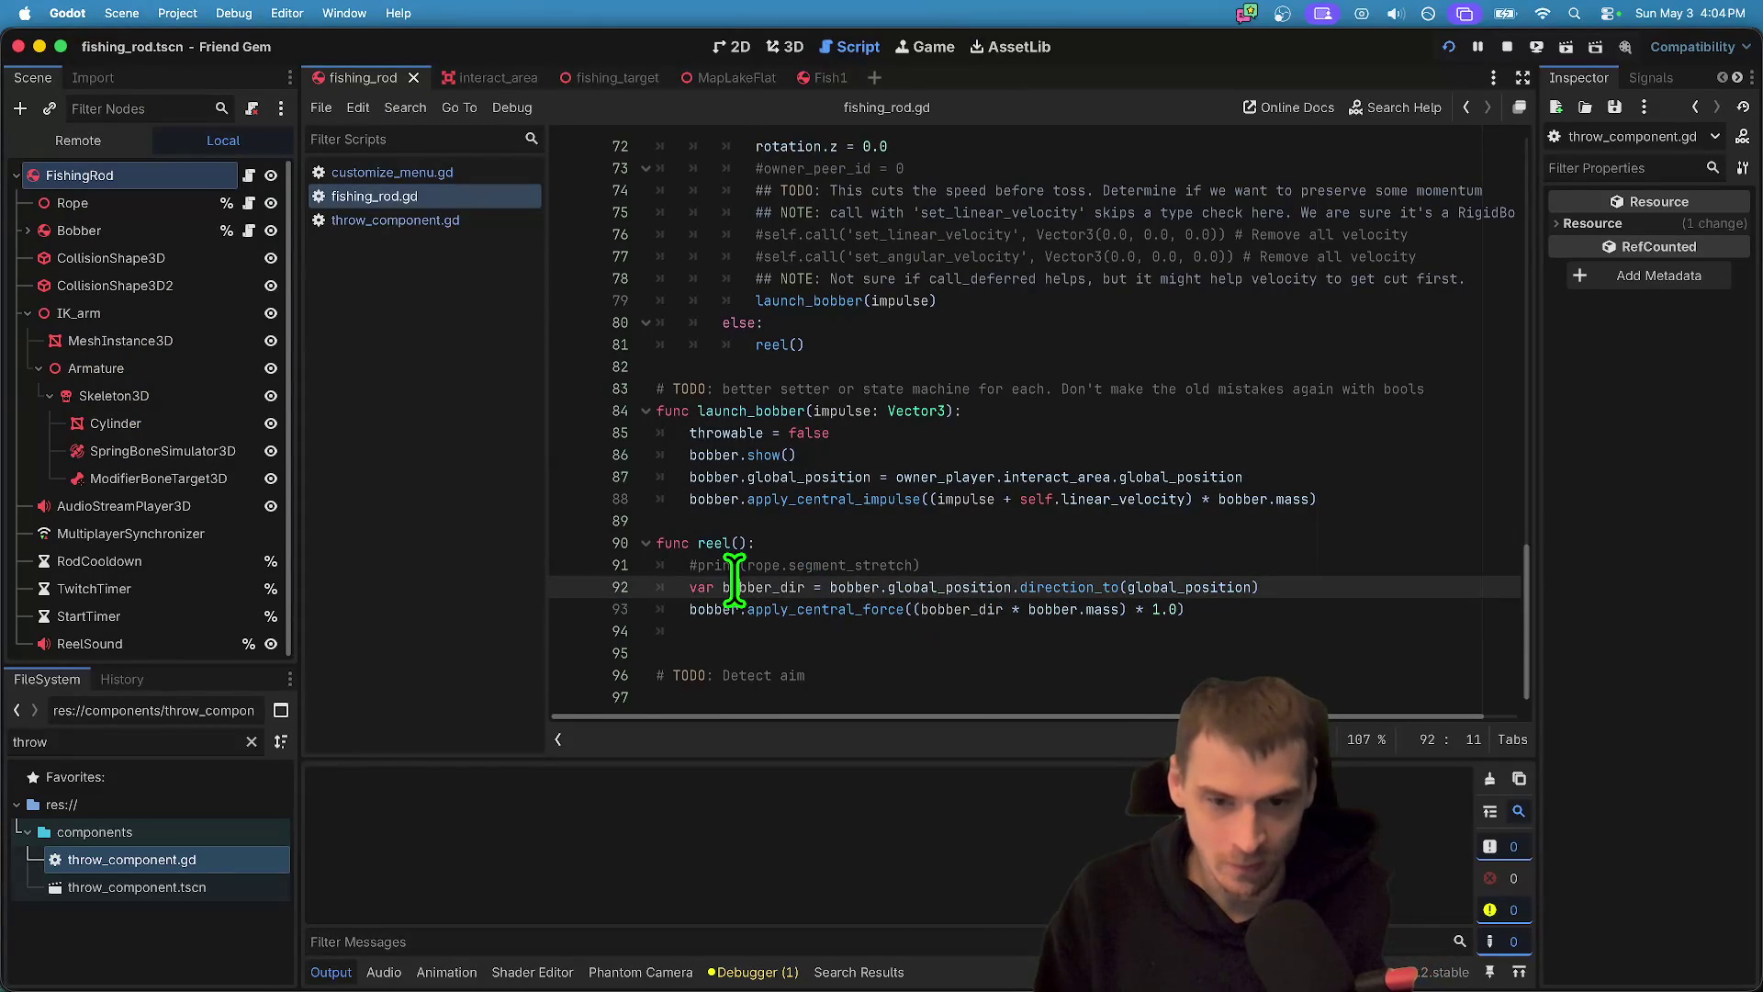
pyautogui.doubleClick(936, 609)
pyautogui.moveTo(1071, 610); pyautogui.dragTo(1105, 610)
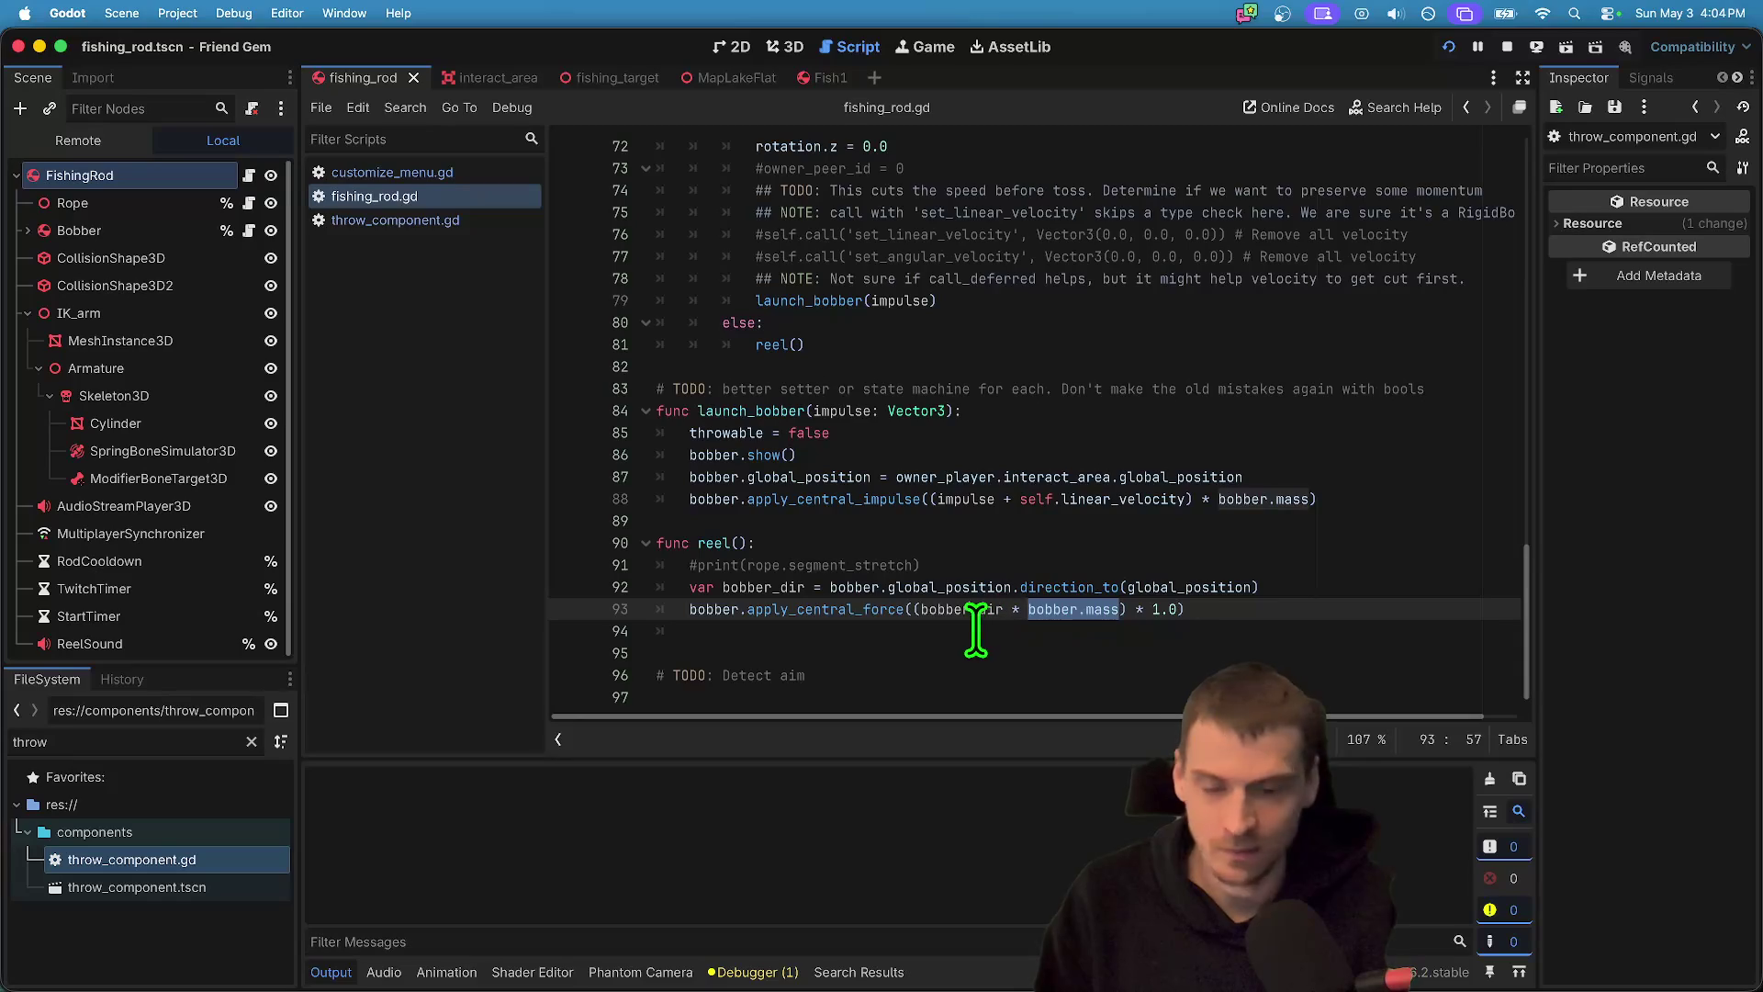
pyautogui.scroll(8, 974, 631)
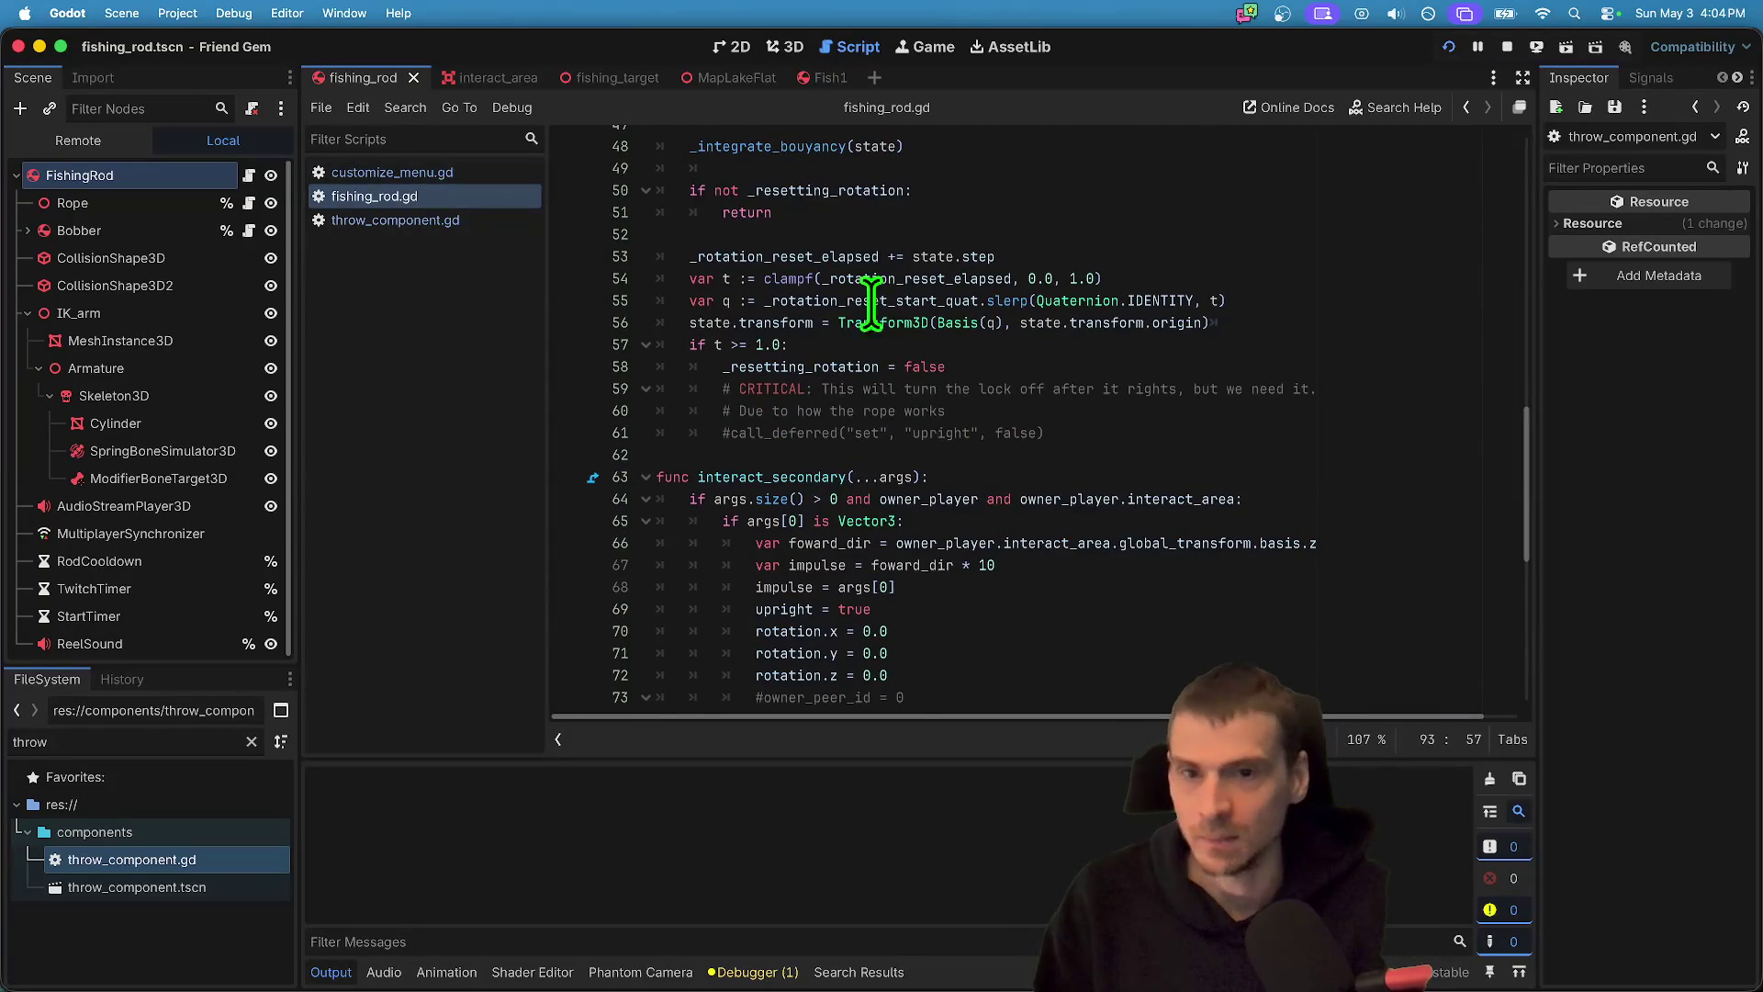
pyautogui.scroll(15, 687, 240)
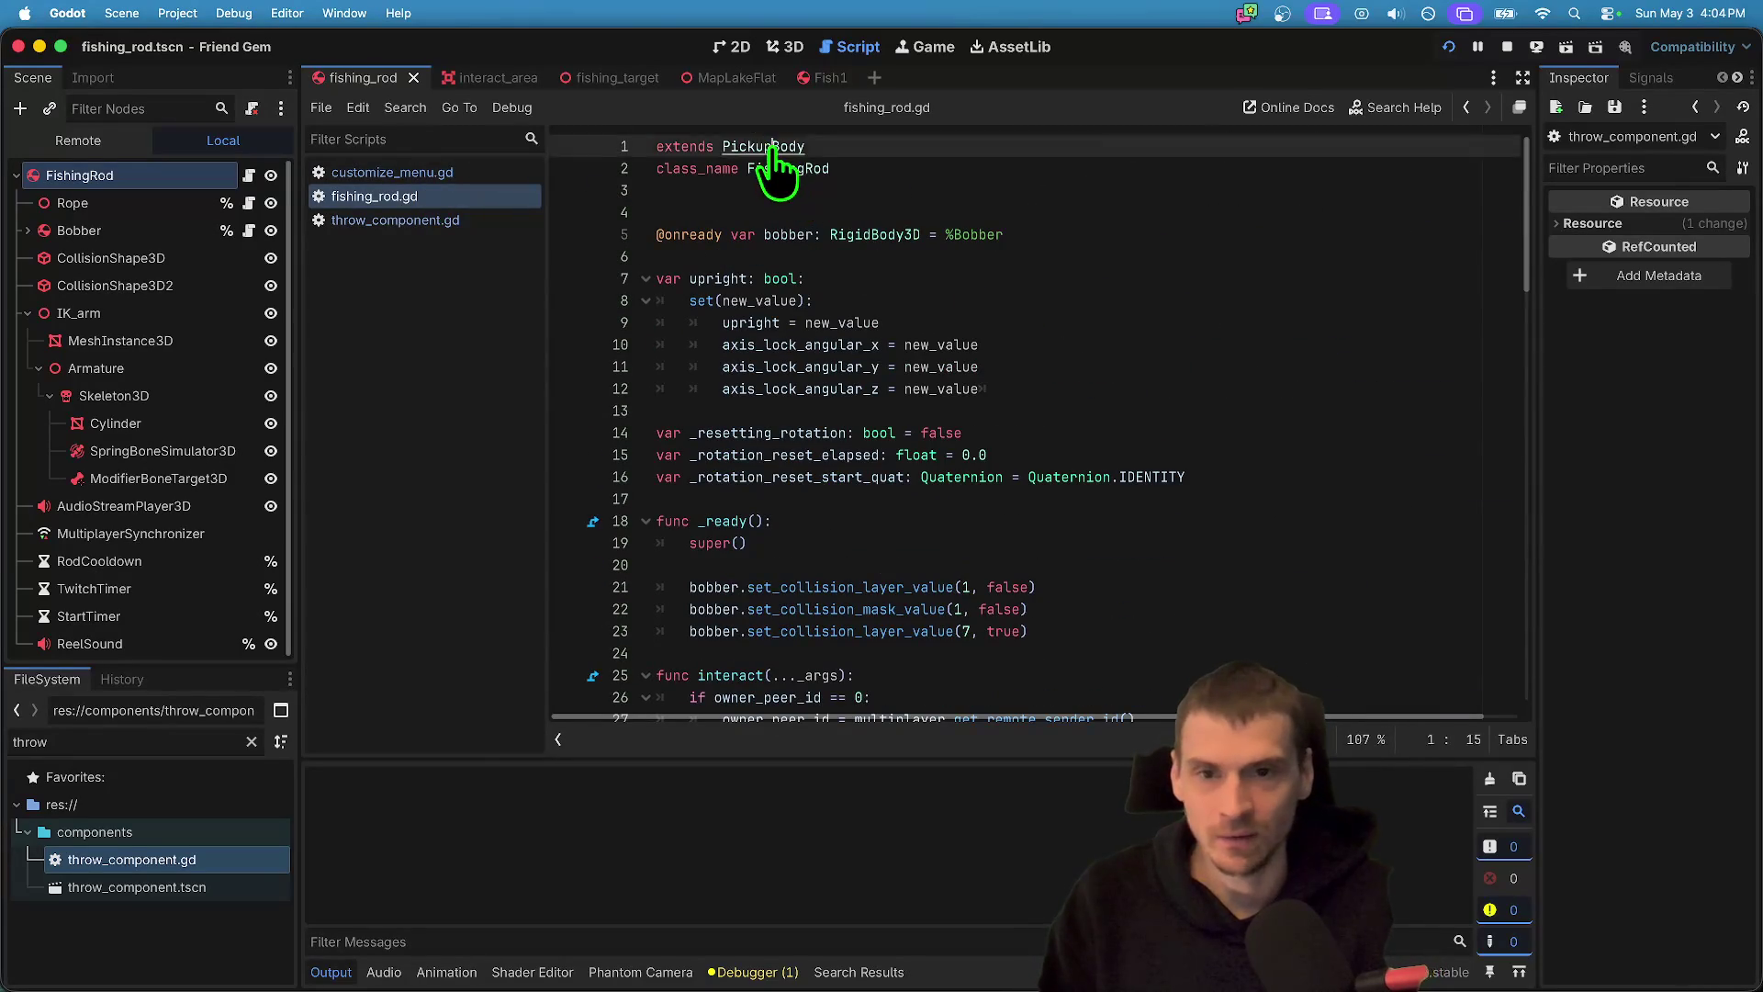
# - Open pickup_body.gd and copy its carry block from lines 81–93
pyautogui.keyDown('ctrl'); pyautogui.click(769, 149); pyautogui.keyUp('ctrl')
pyautogui.scroll(-5, 1235, 405)
pyautogui.tripleClick(926, 450)
pyautogui.scroll(1, 1401, 404)
pyautogui.moveTo(1244, 296); pyautogui.dragTo(1337, 491)
pyautogui.moveTo(1436, 481)
pyautogui.mouseDown()
pyautogui.moveTo(570, 200)
pyautogui.moveTo(601, 224)
pyautogui.mouseUp()
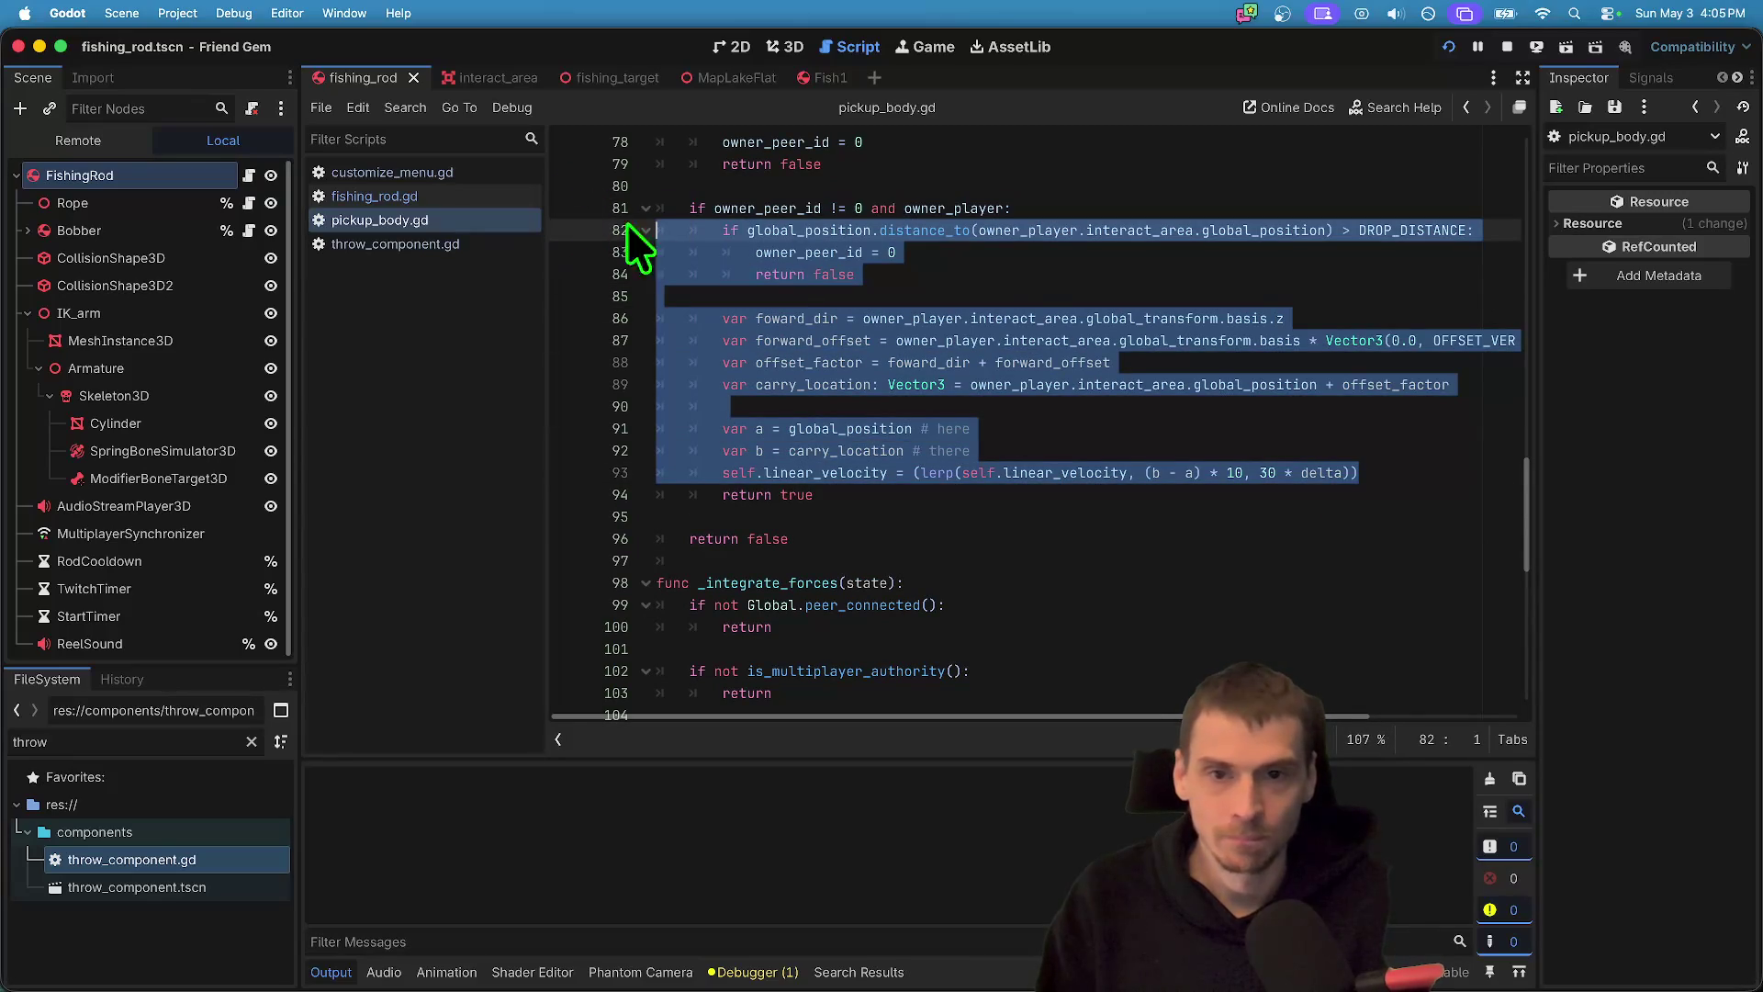
# - Back in fishing_rod.gd, delete the two direction and force lines from reel()
pyautogui.click(493, 197)
pyautogui.scroll(-10, 1349, 480)
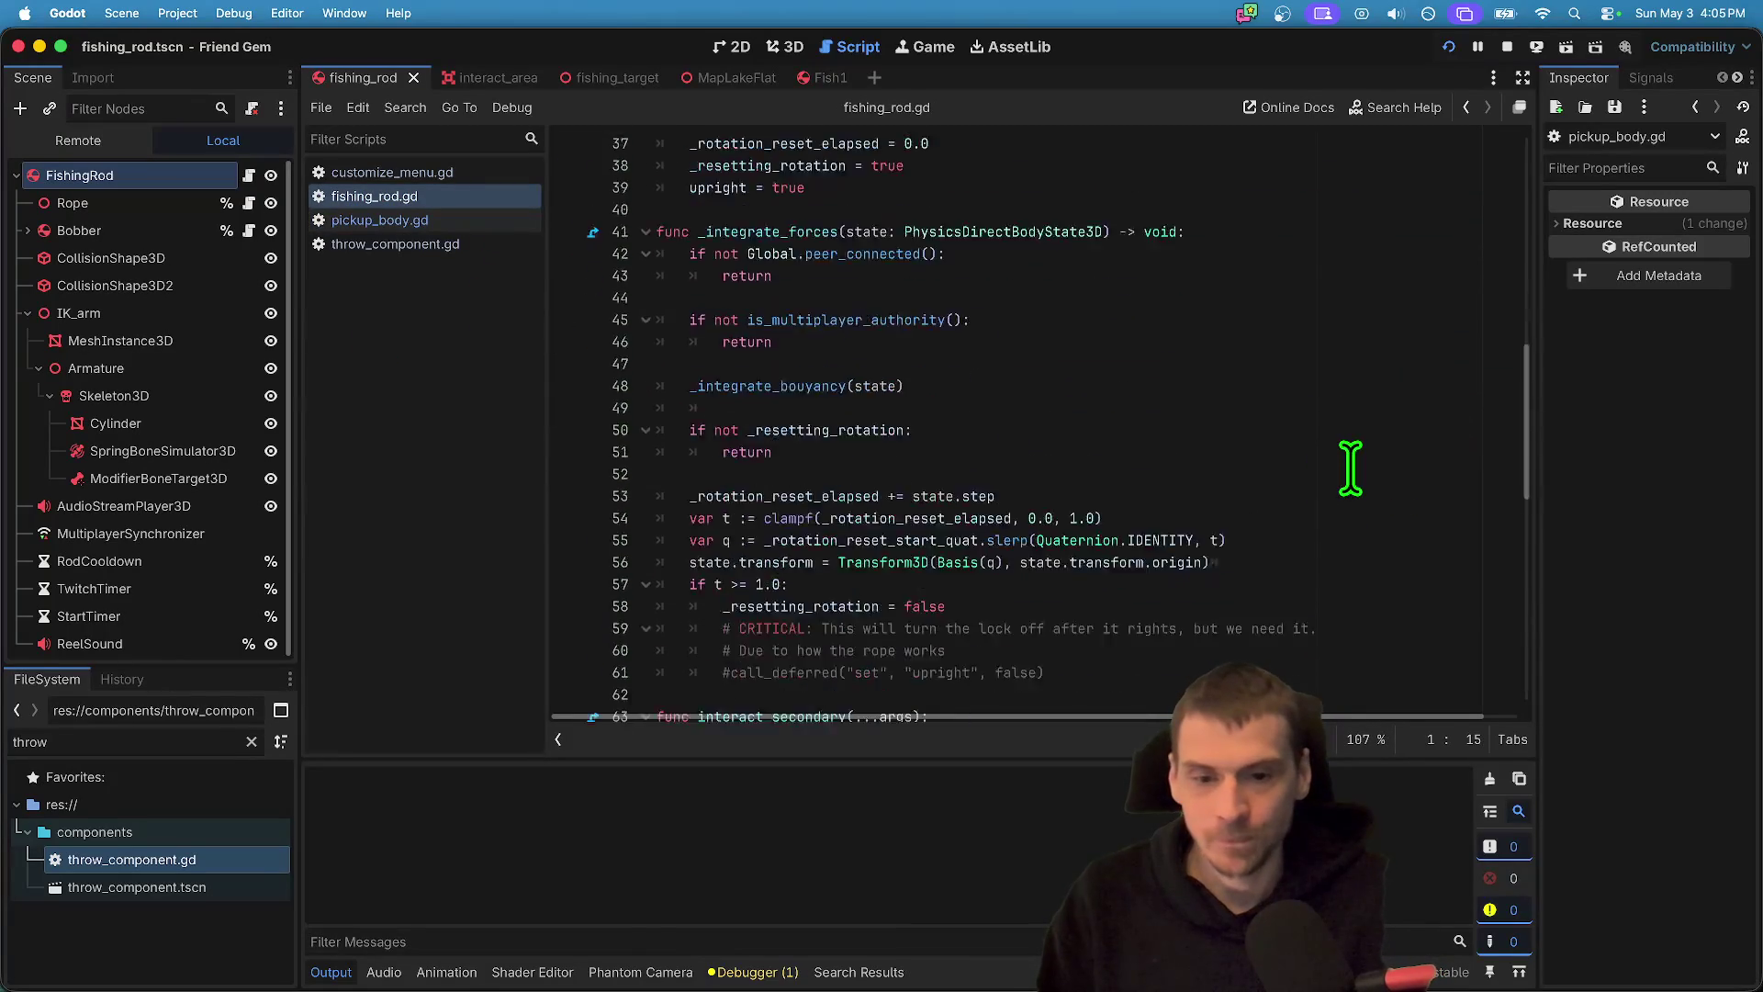
pyautogui.scroll(-6, 981, 482)
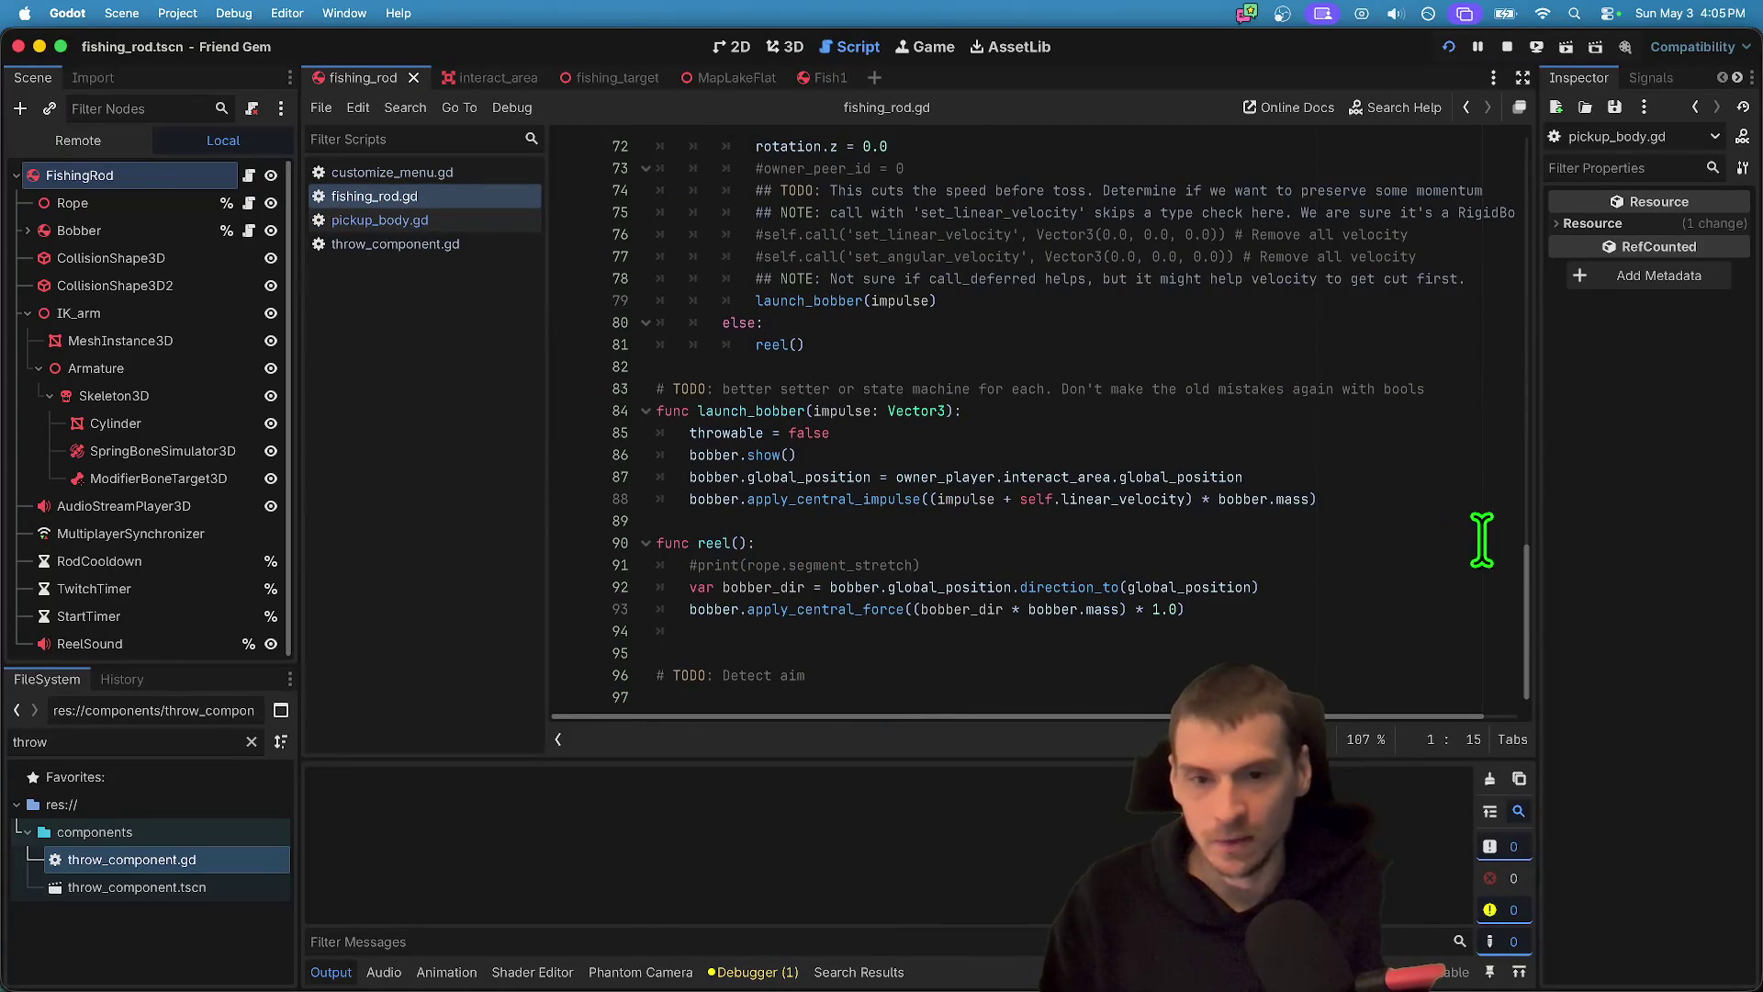
pyautogui.moveTo(1467, 501); pyautogui.dragTo(441, 450)
pyautogui.moveTo(1363, 633); pyautogui.dragTo(355, 584)
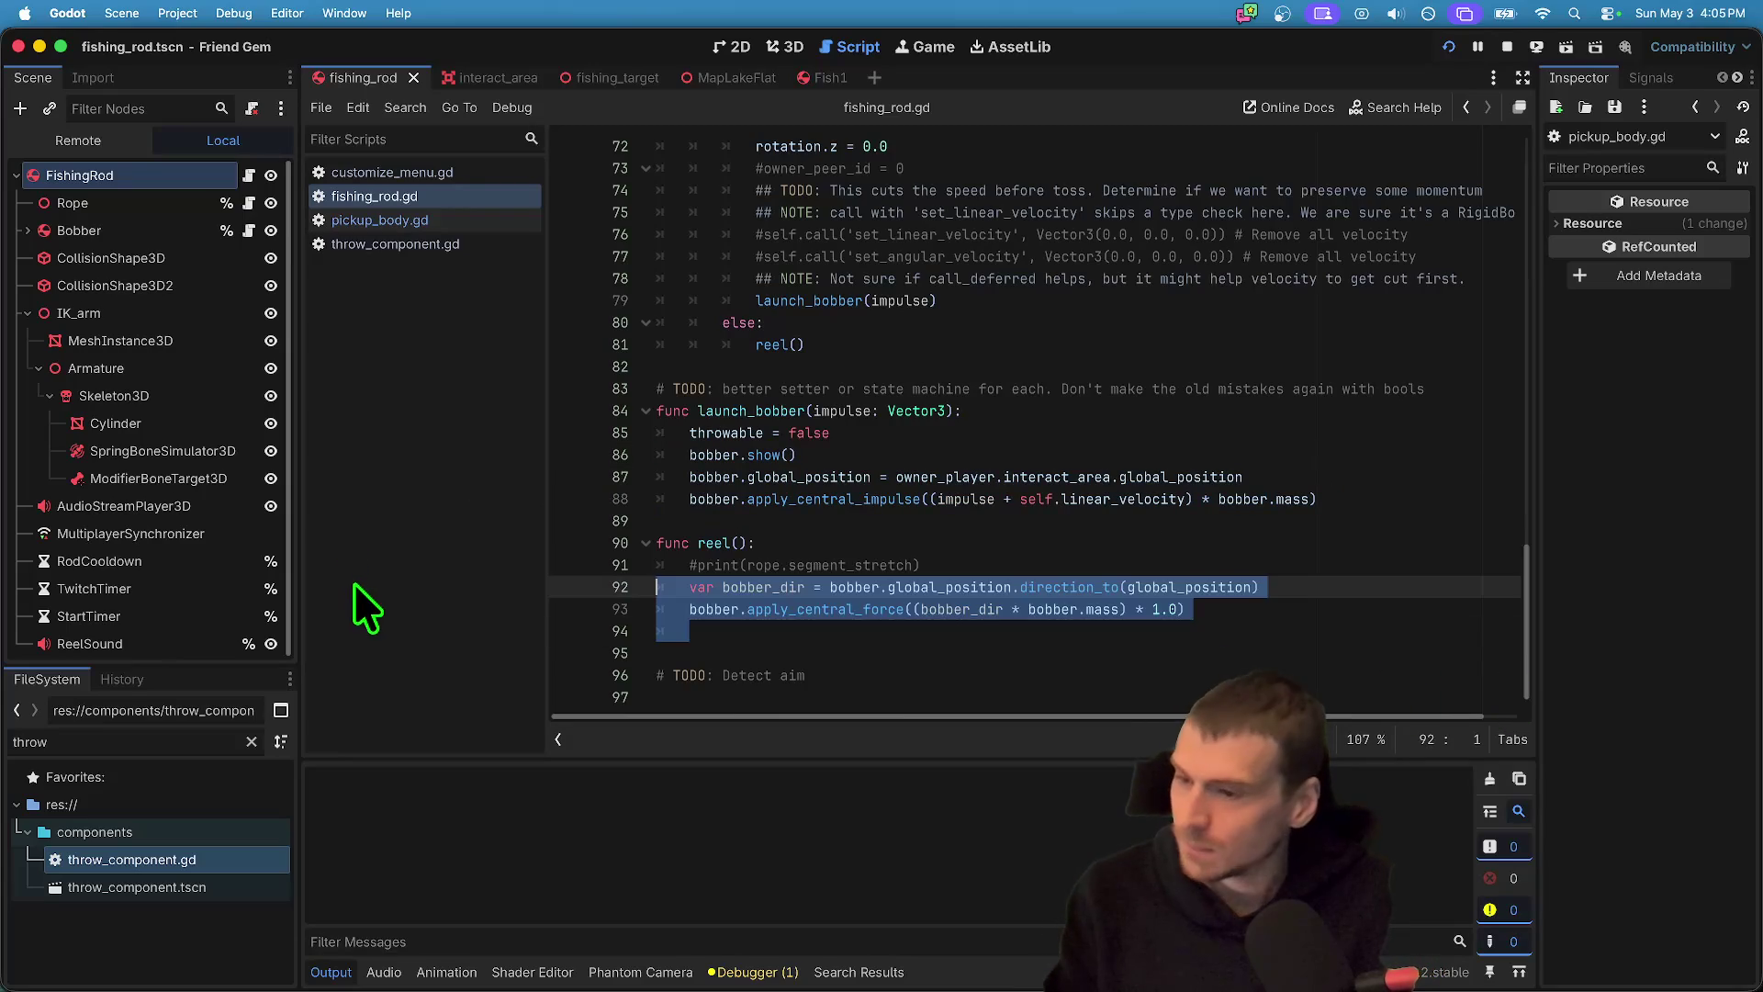
pyautogui.press('BackSpace')
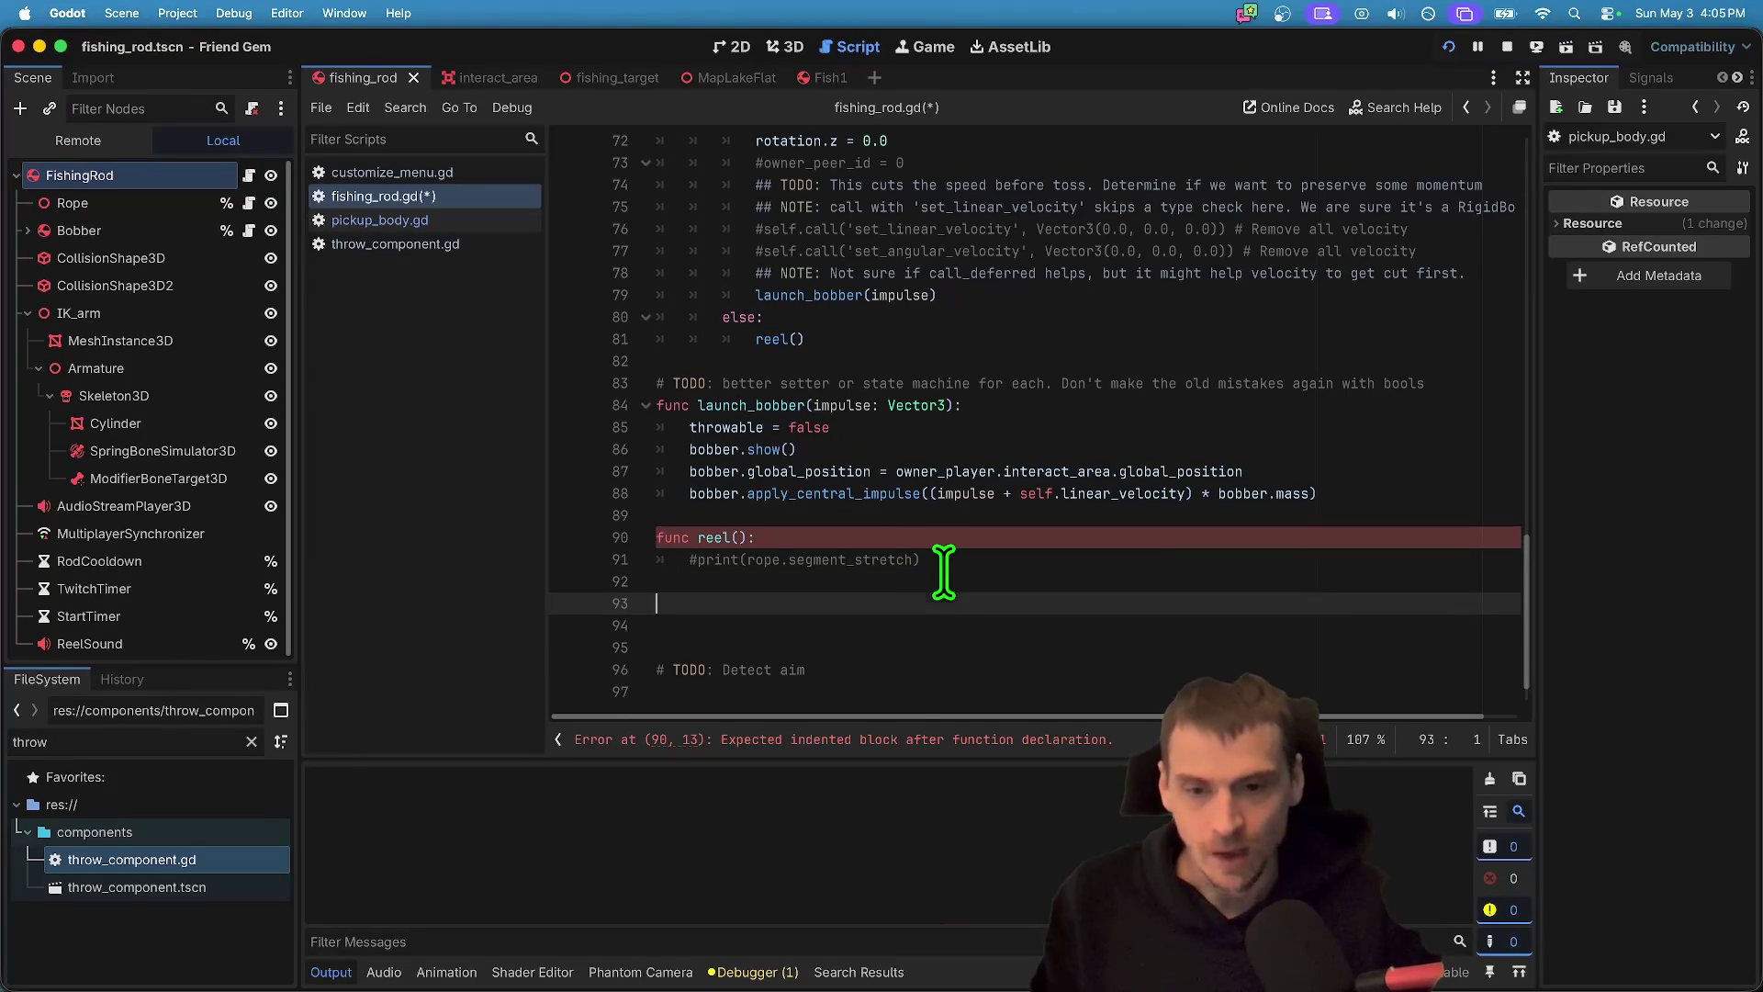
# - Paste the carry block into reel() and de-indent it one level
pyautogui.hotkey('ctrl', 'v')
pyautogui.scroll(-2, 1305, 675)
pyautogui.moveTo(1417, 609); pyautogui.dragTo(693, 361)
pyautogui.hotkey('shift', 'Tab')
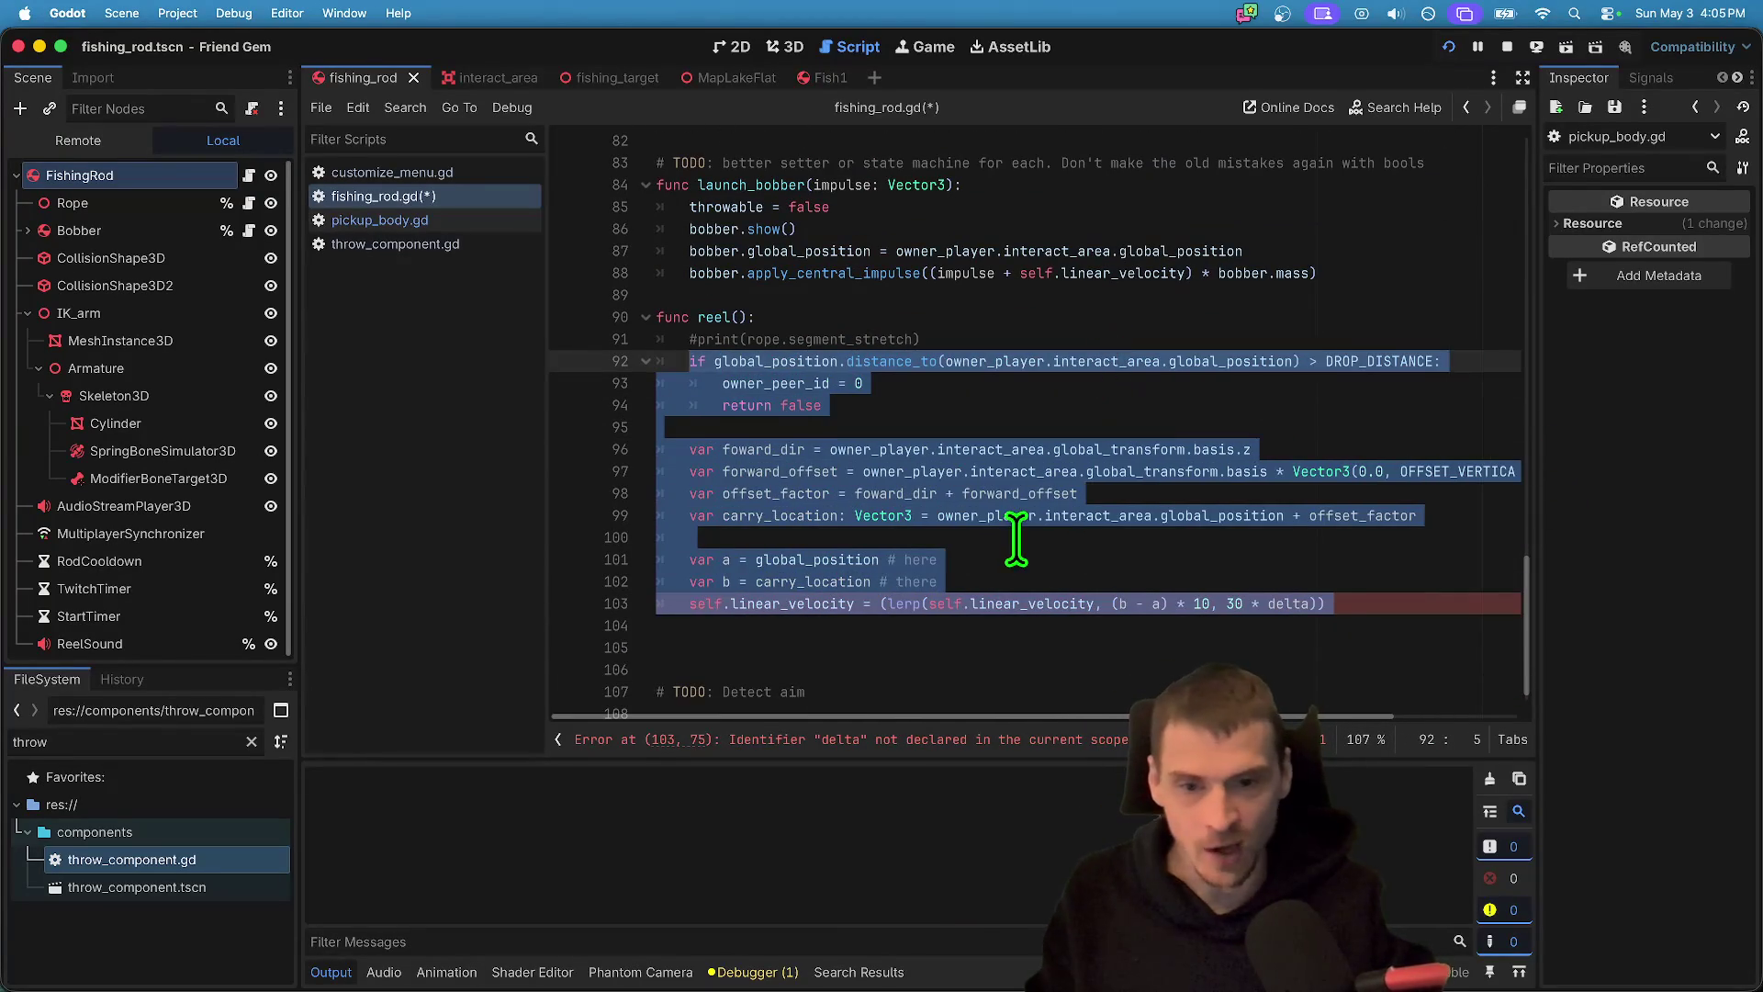
# - Replace both 'self' references on line 103 with 'bobber'
pyautogui.click(935, 592)
pyautogui.doubleClick(704, 604)
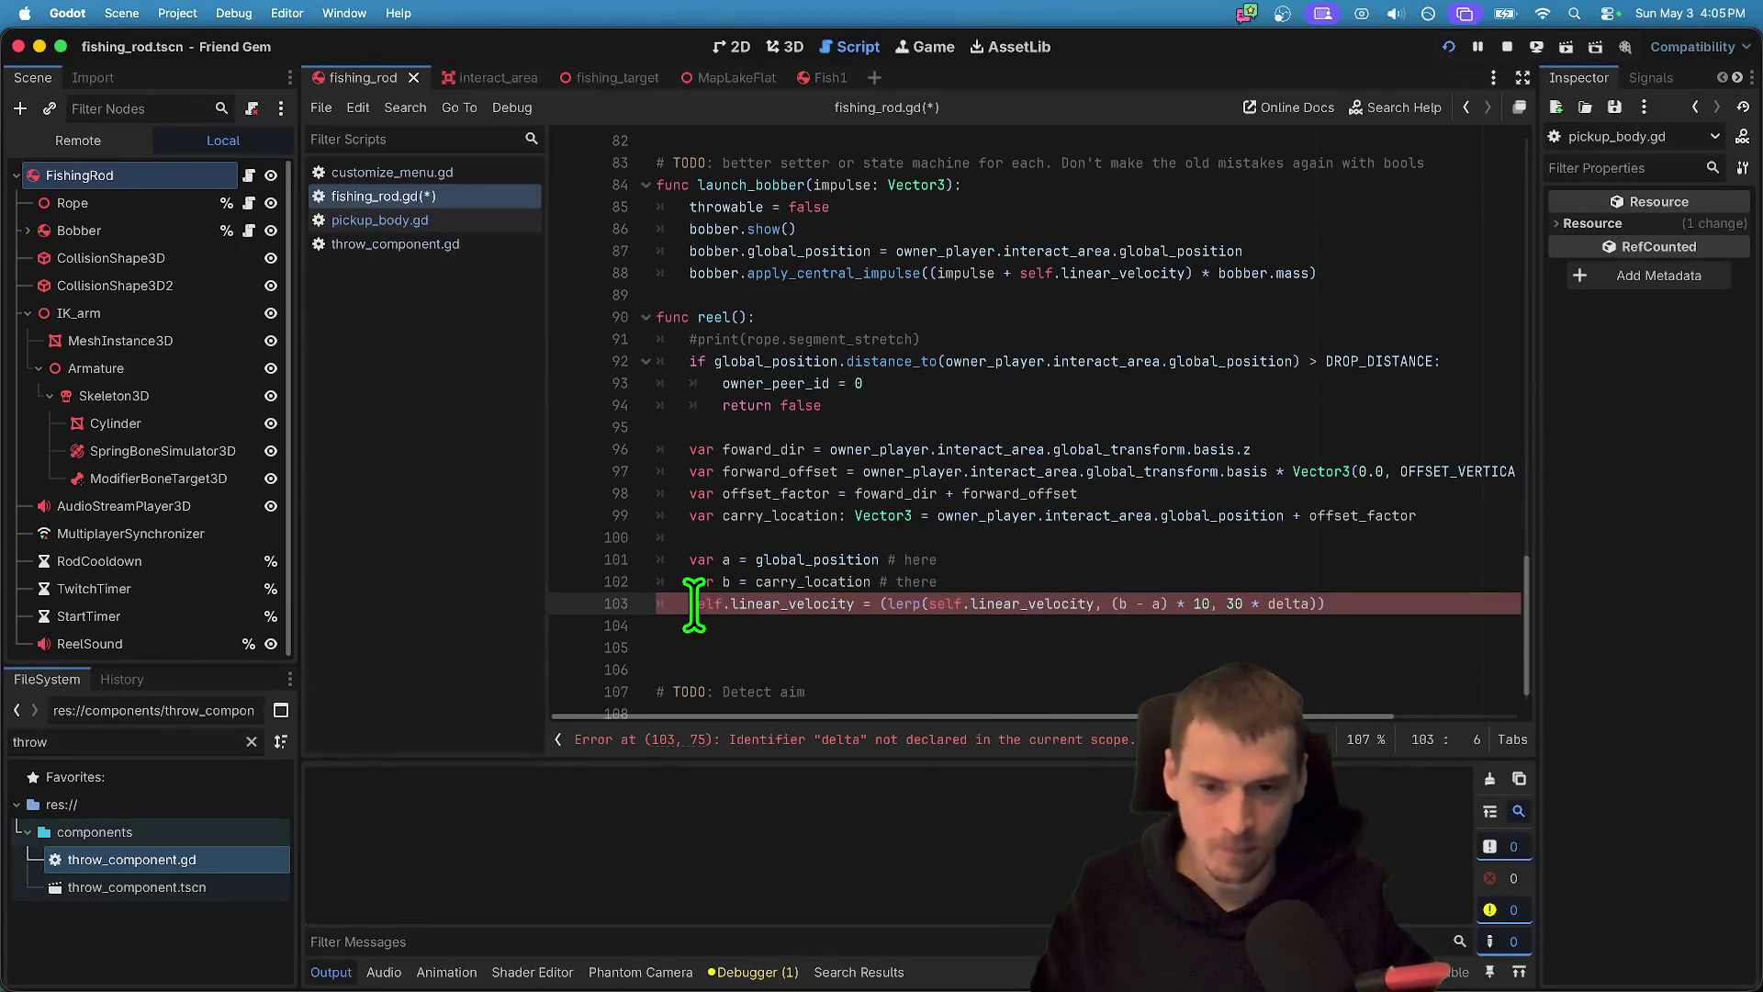
pyautogui.moveTo(823, 562)
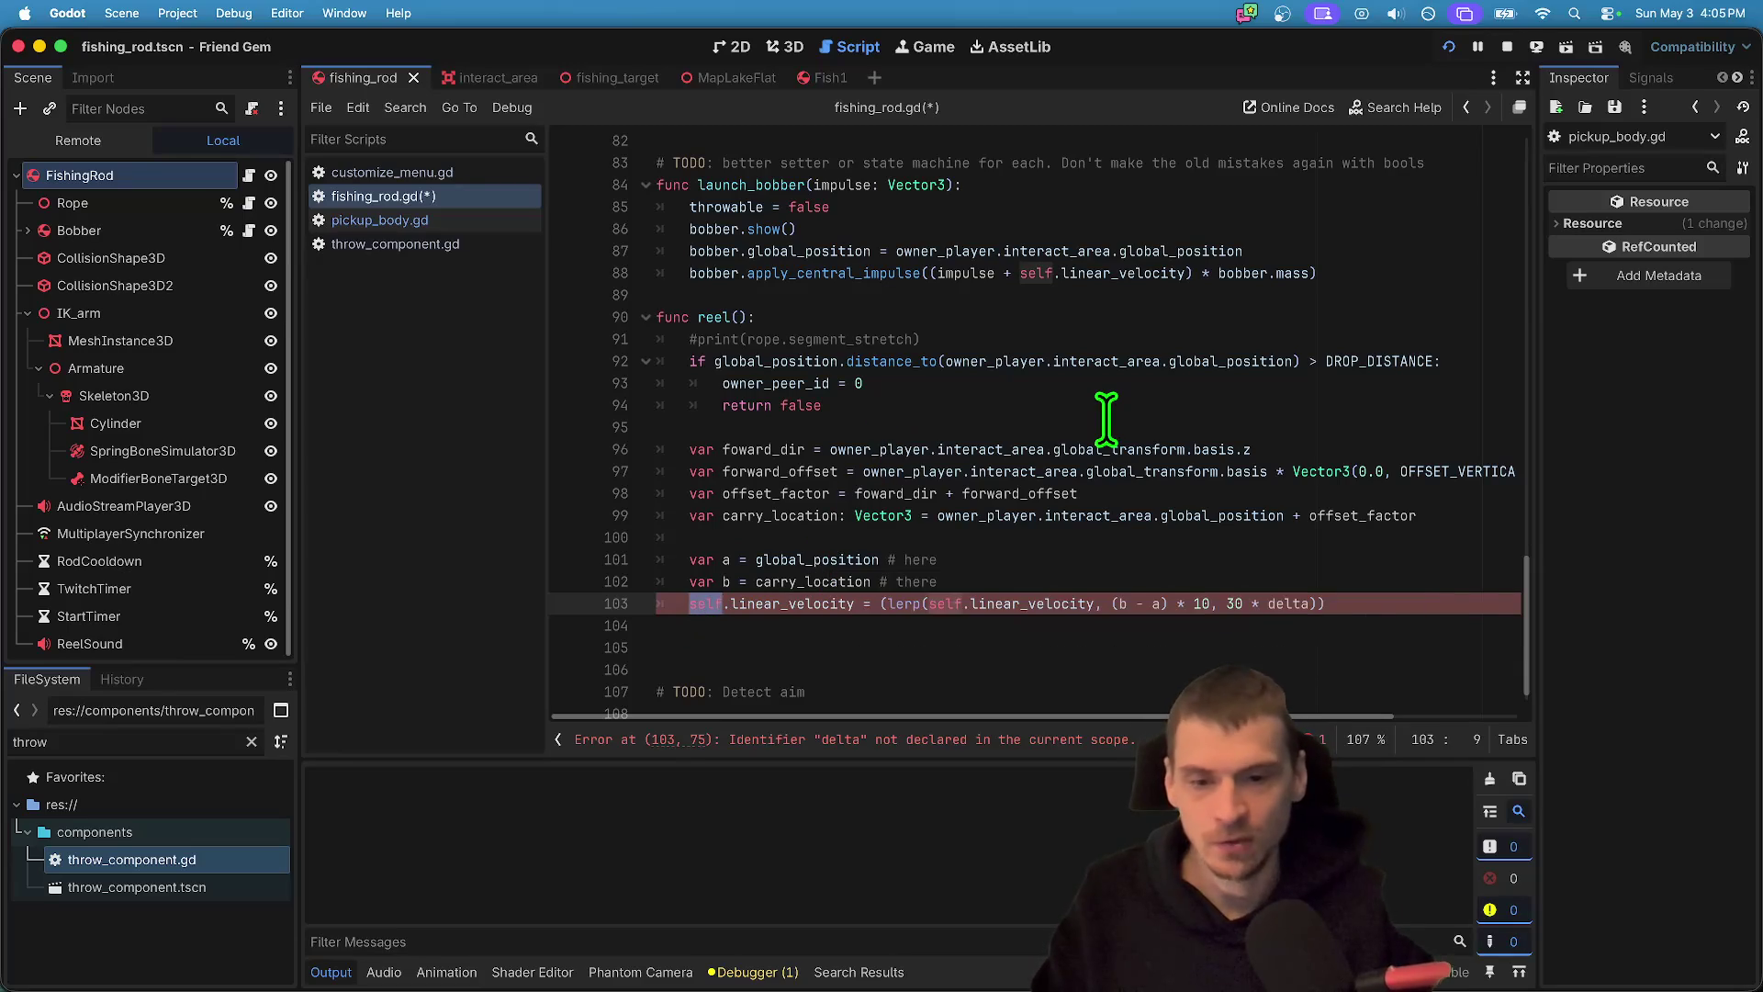
pyautogui.write('bob')
pyautogui.press('Return')
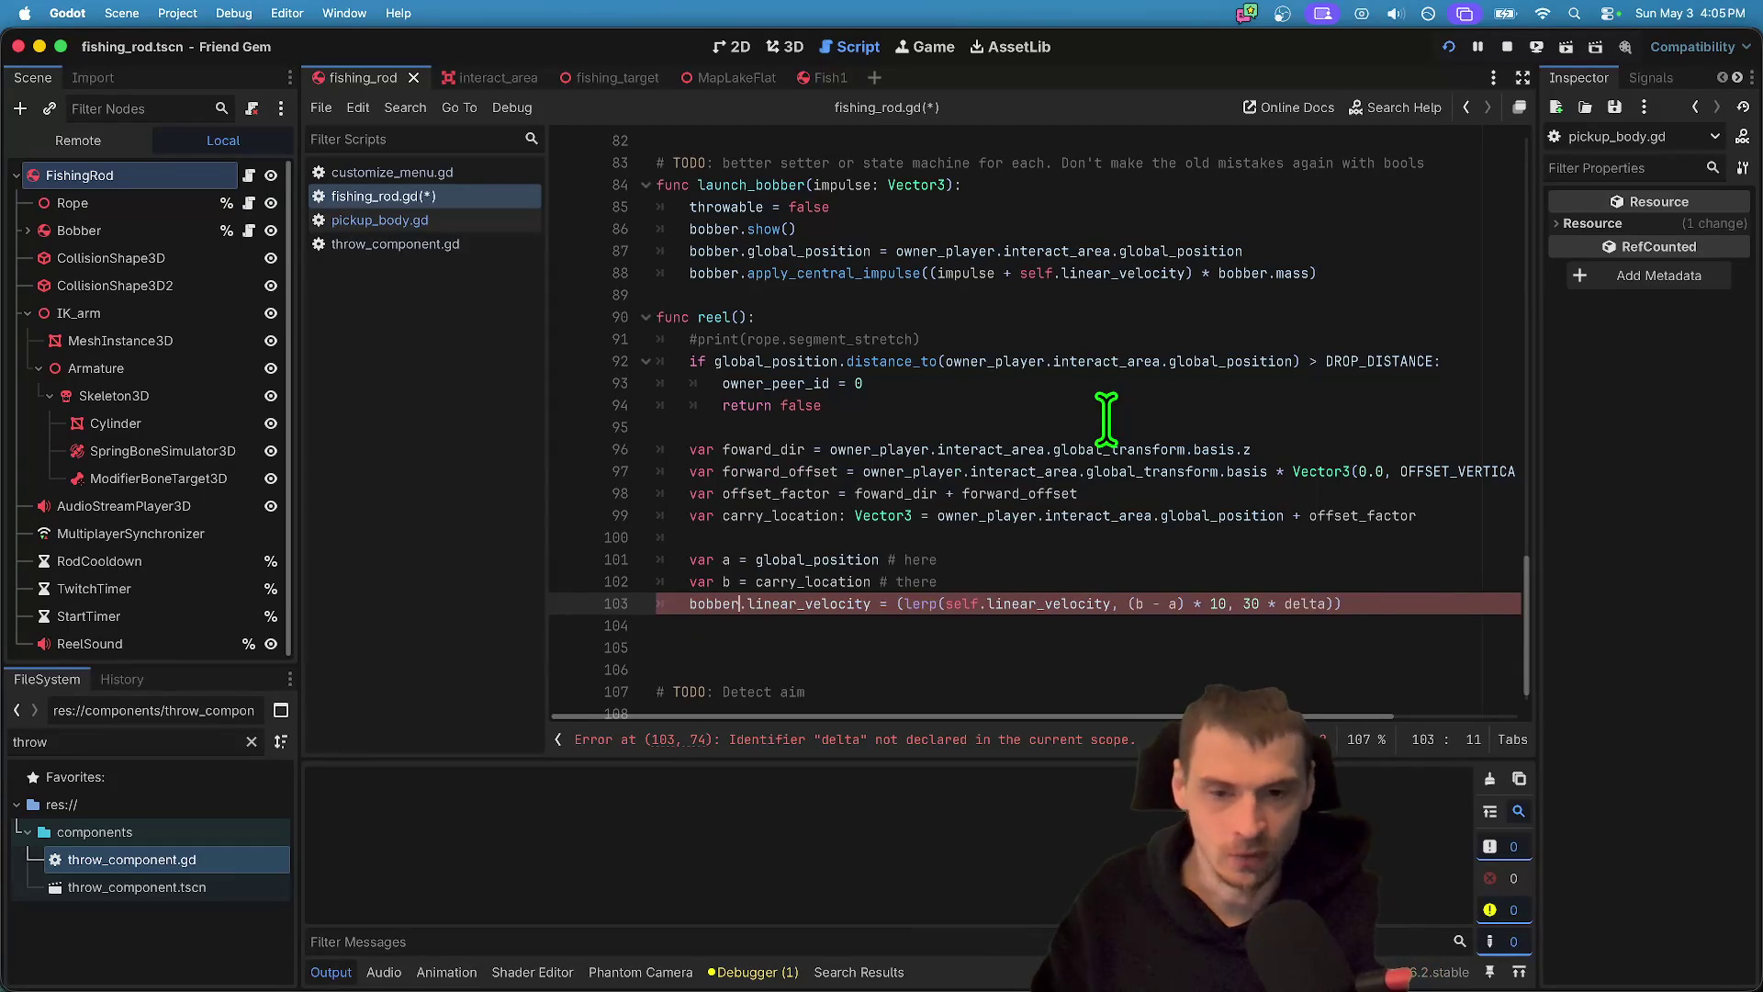
pyautogui.doubleClick(961, 604)
pyautogui.write('bobb')
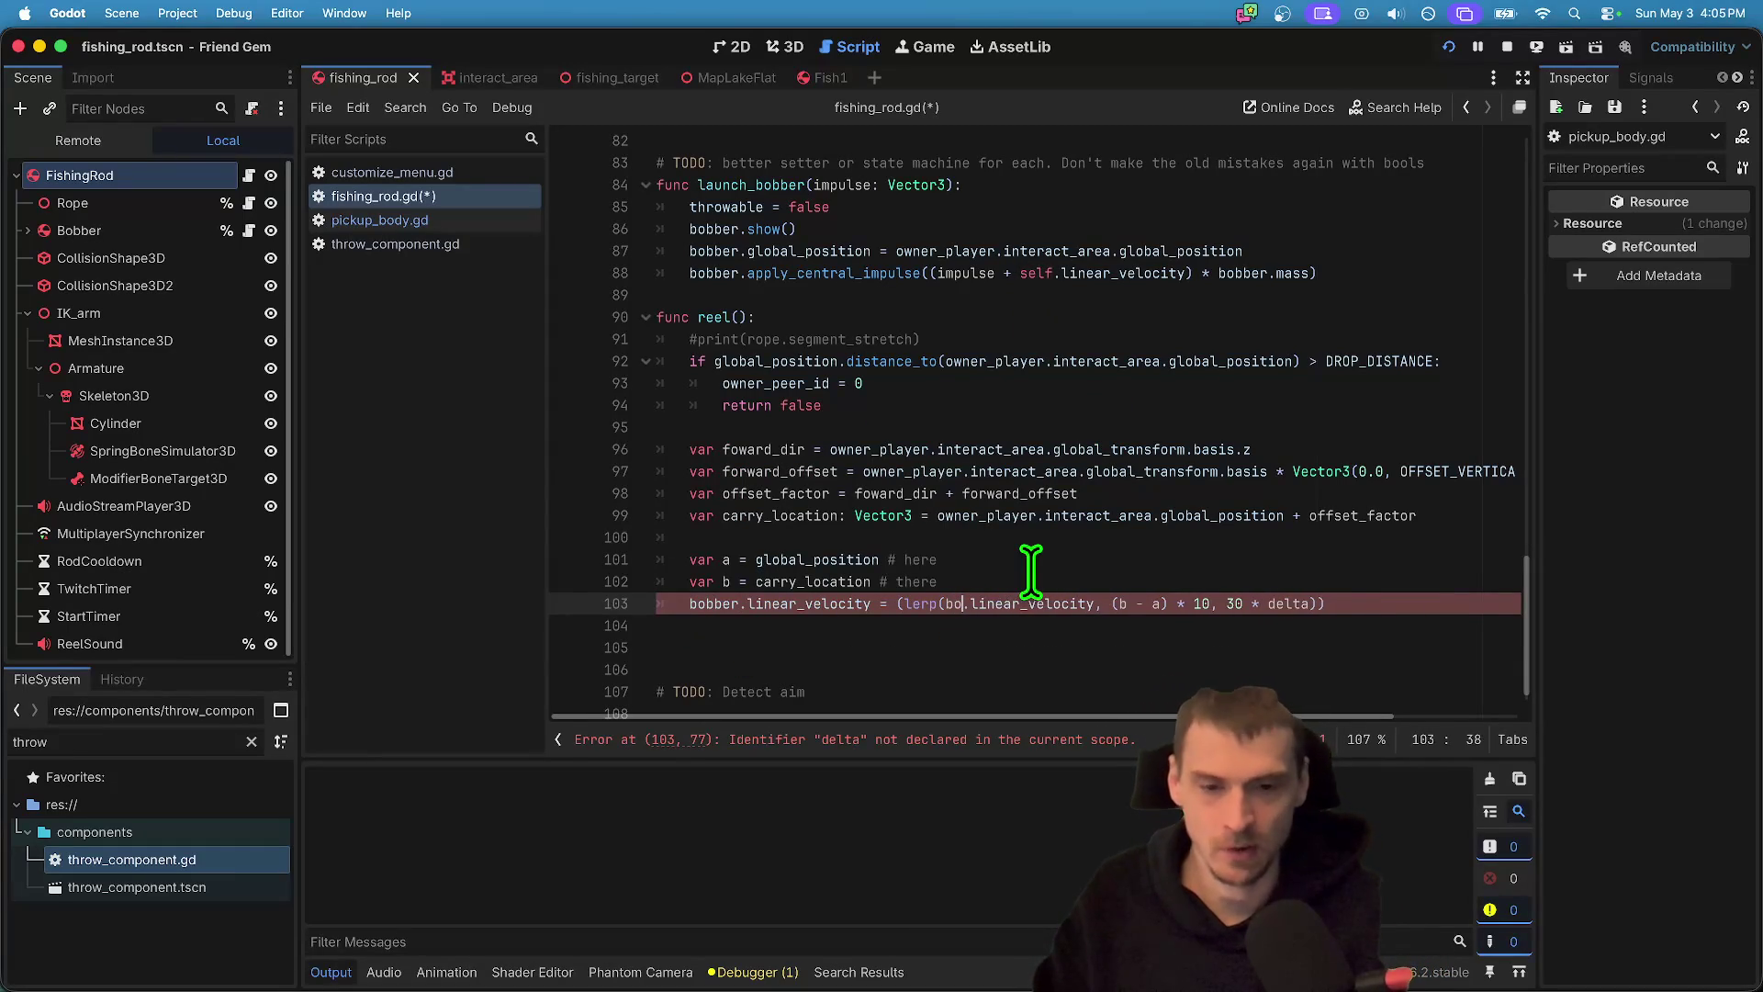
pyautogui.press('Return')
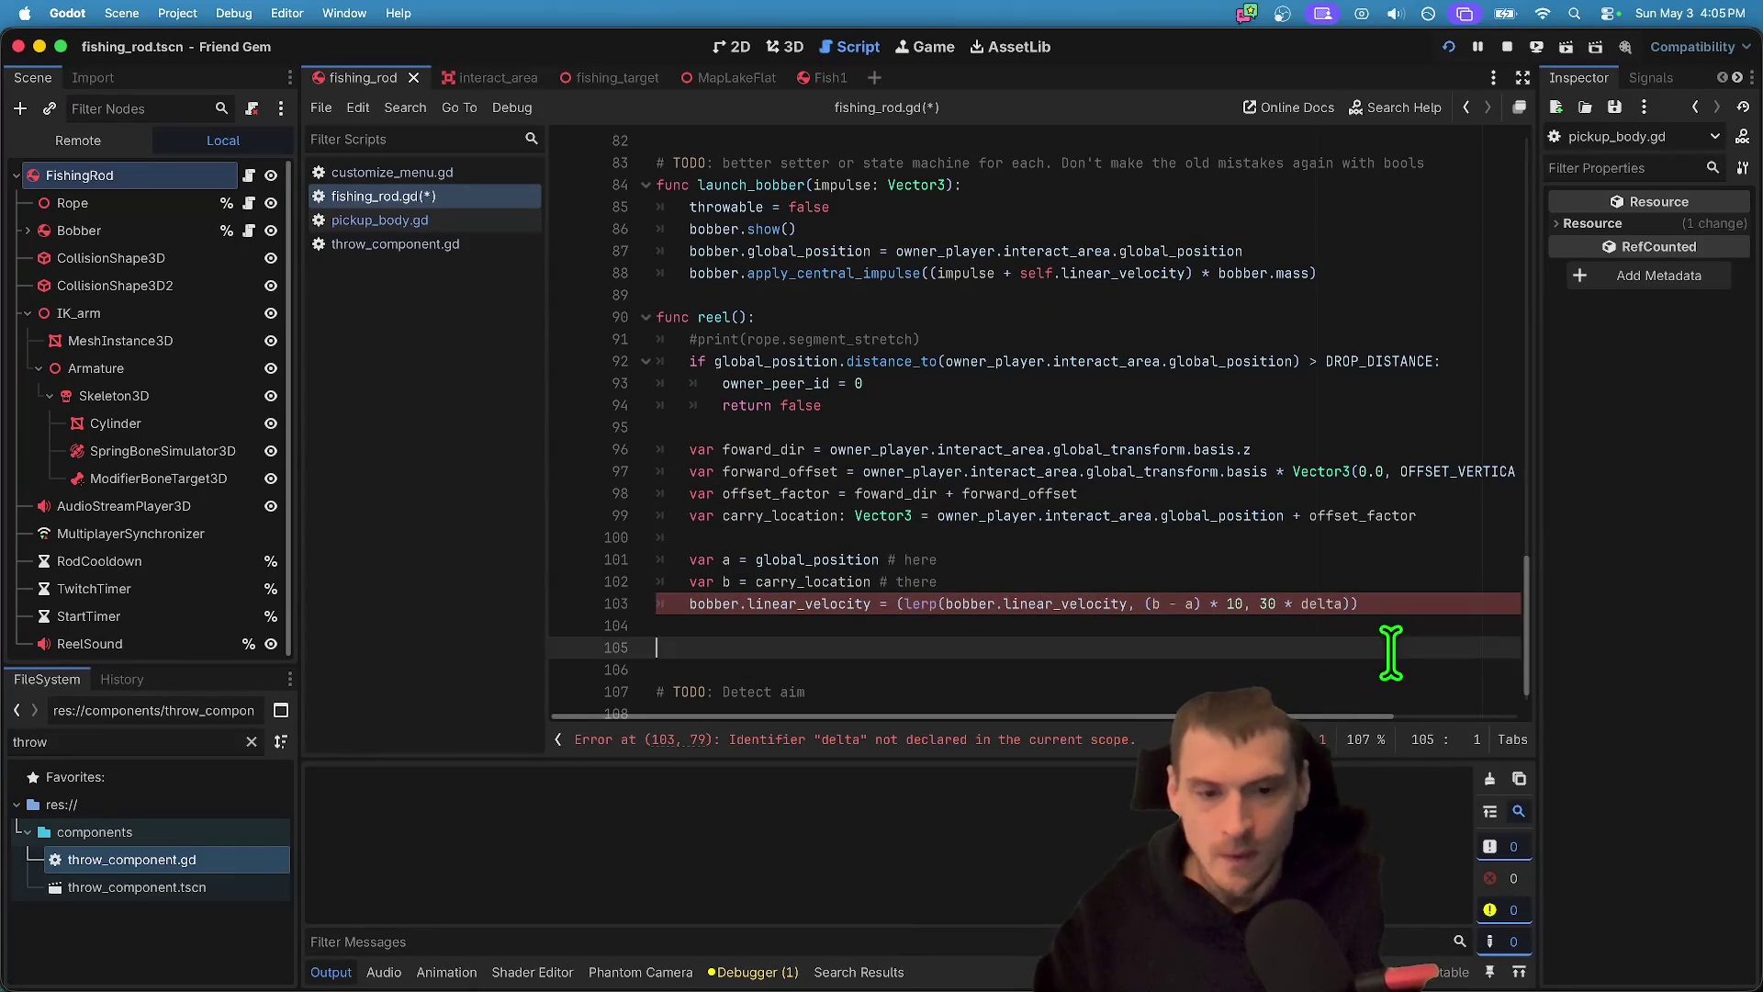
pyautogui.scroll(-1, 959, 725)
pyautogui.click(756, 562)
pyautogui.doubleClick(702, 581)
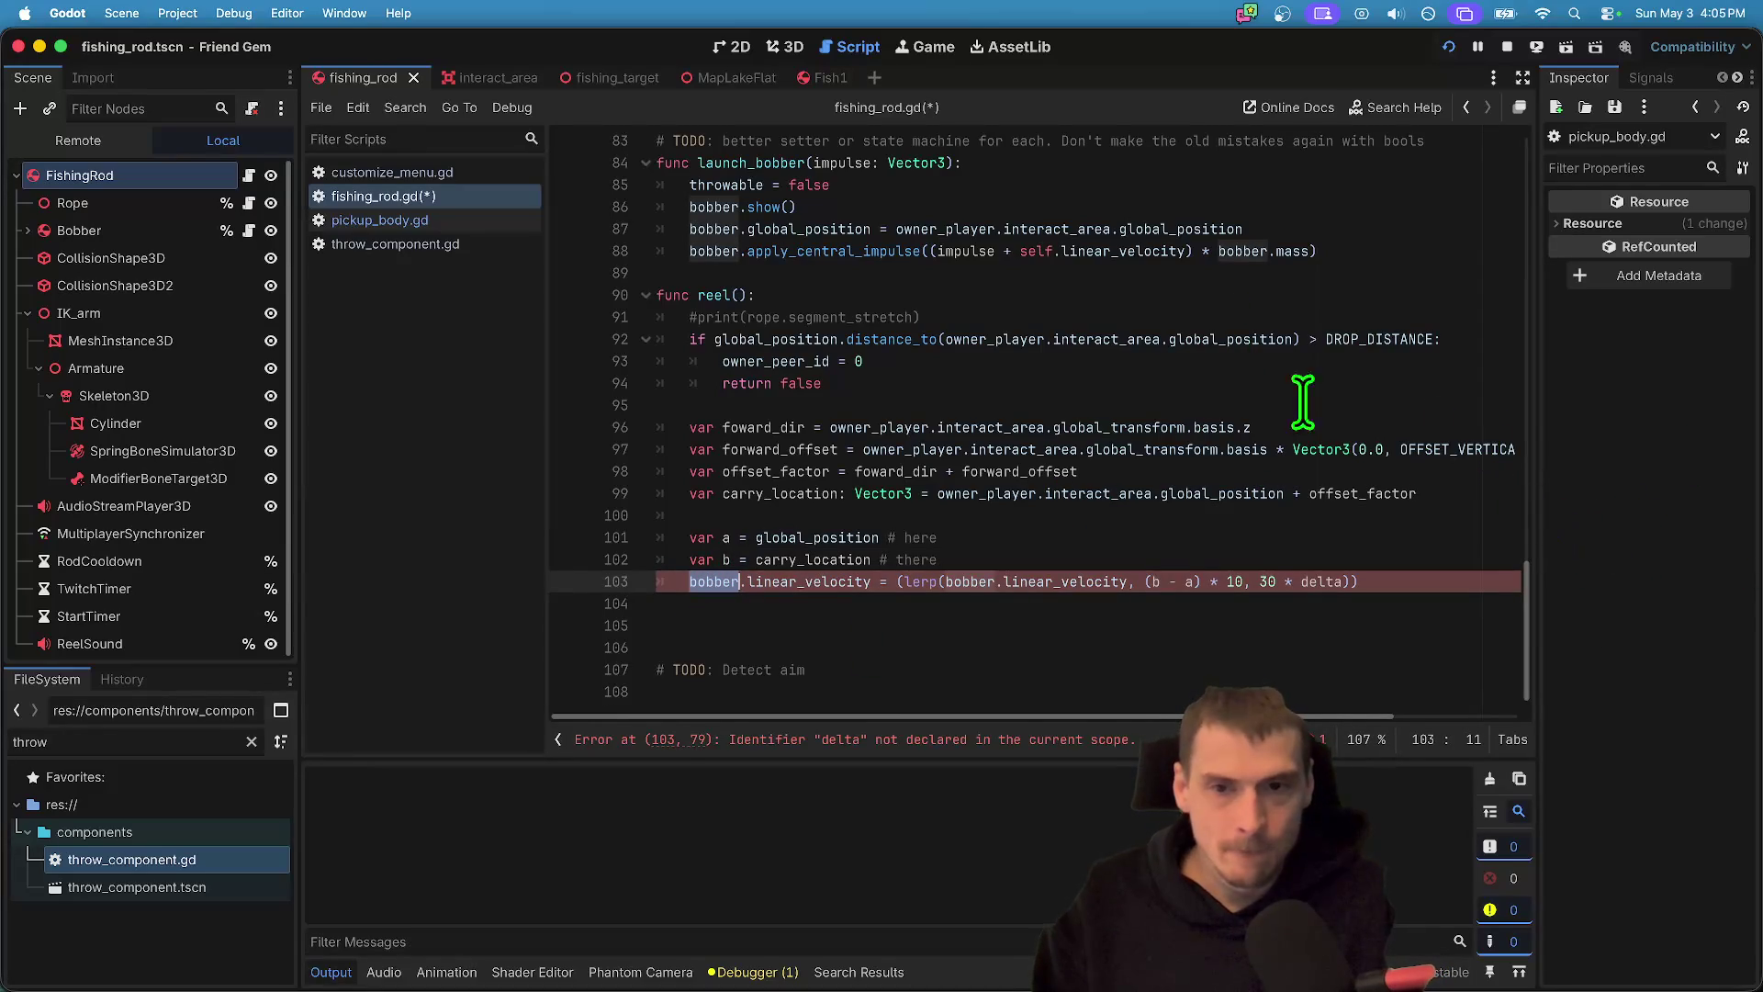
# - Prefix global_position with 'bobber.' in the distance check and line 101, then save
pyautogui.click(778, 339)
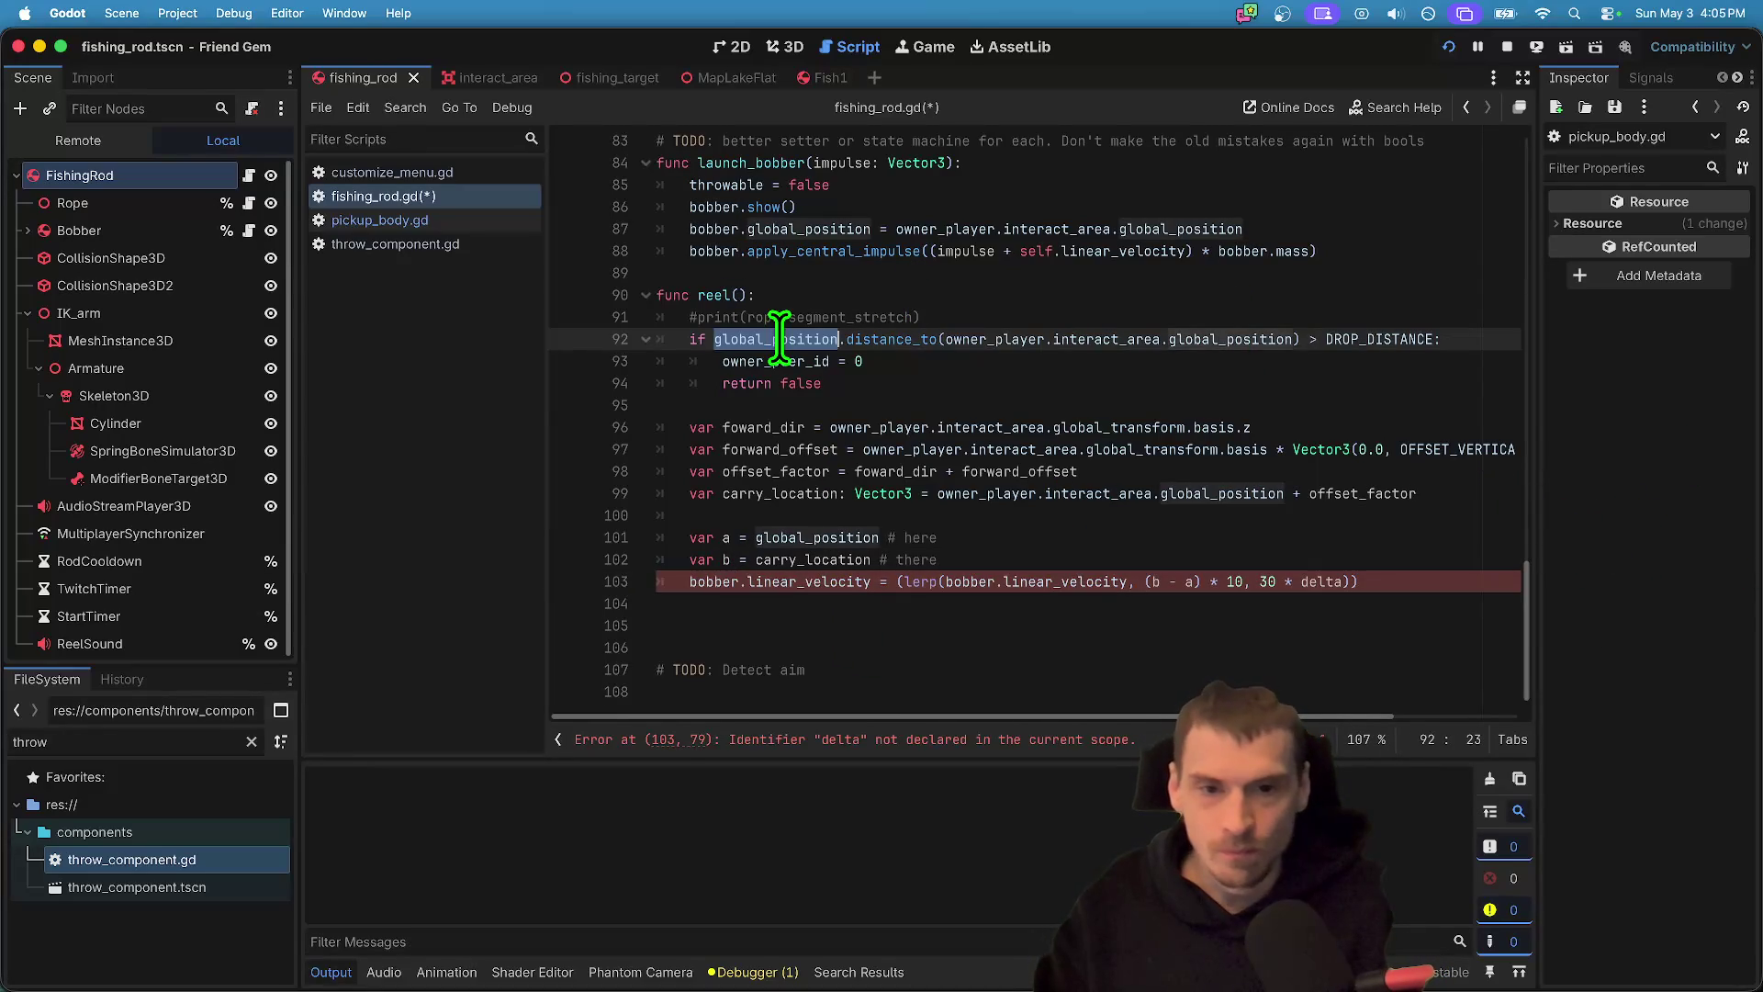
pyautogui.moveTo(1210, 381)
pyautogui.mouseDown()
pyautogui.moveTo(512, 294)
pyautogui.moveTo(512, 323)
pyautogui.mouseUp()
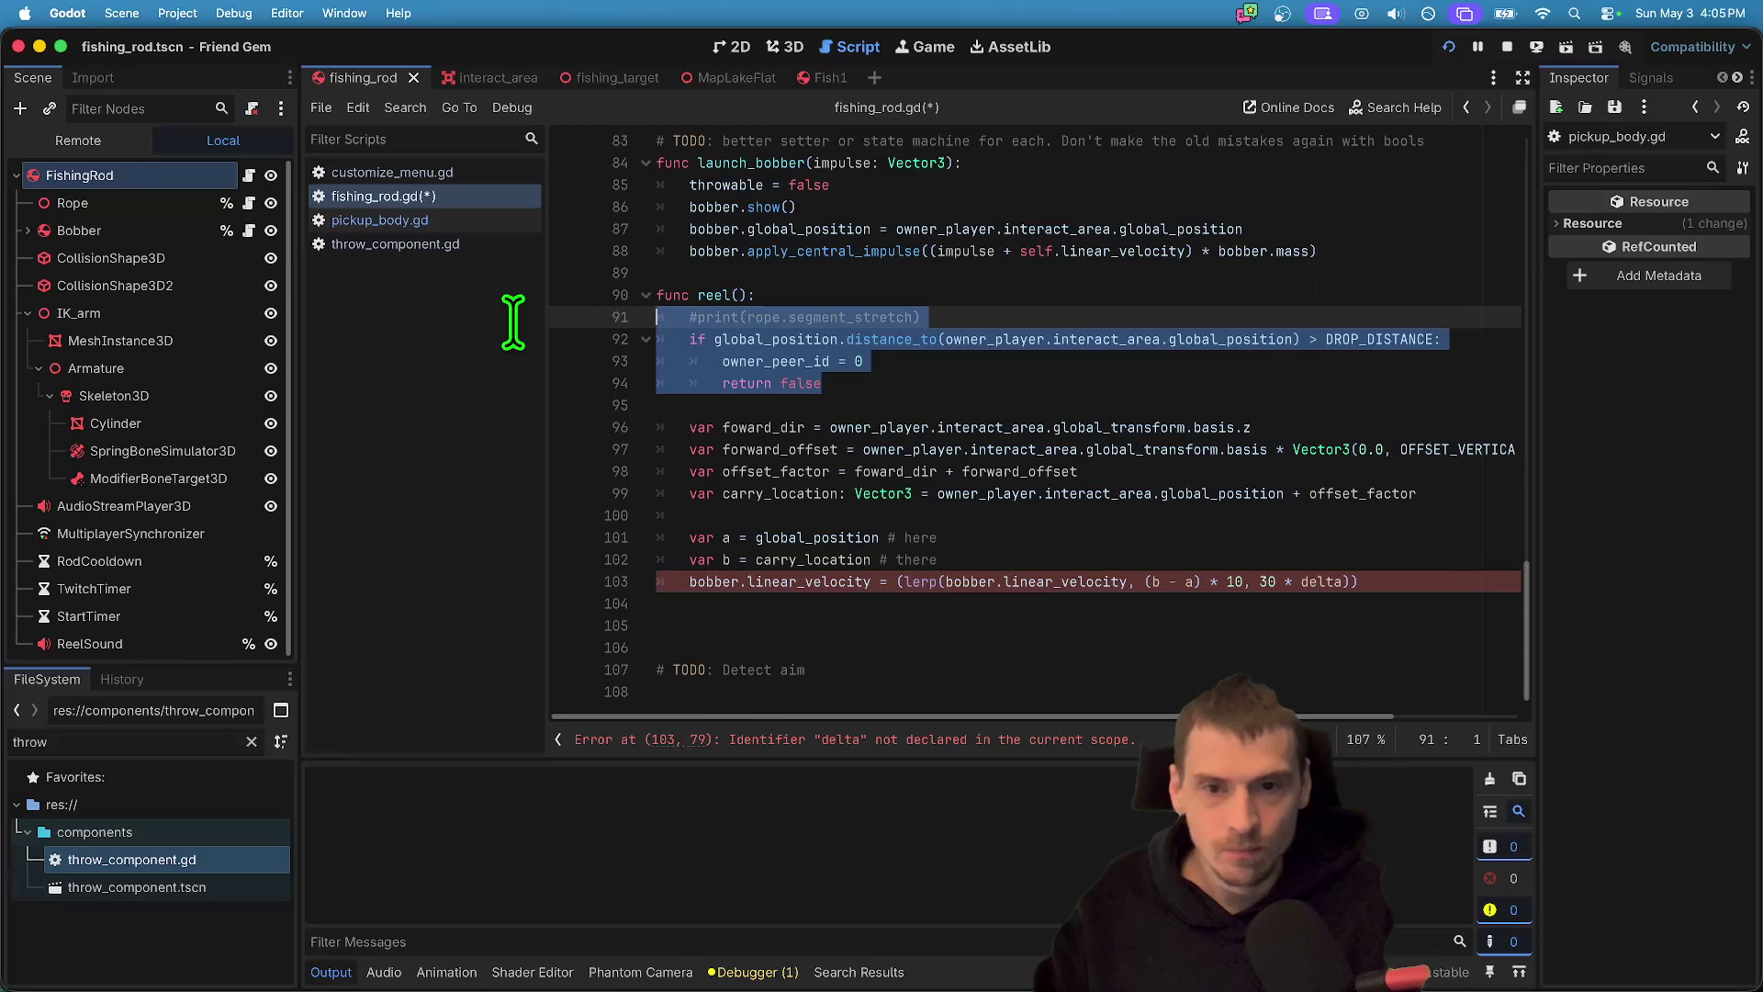
pyautogui.doubleClick(790, 332)
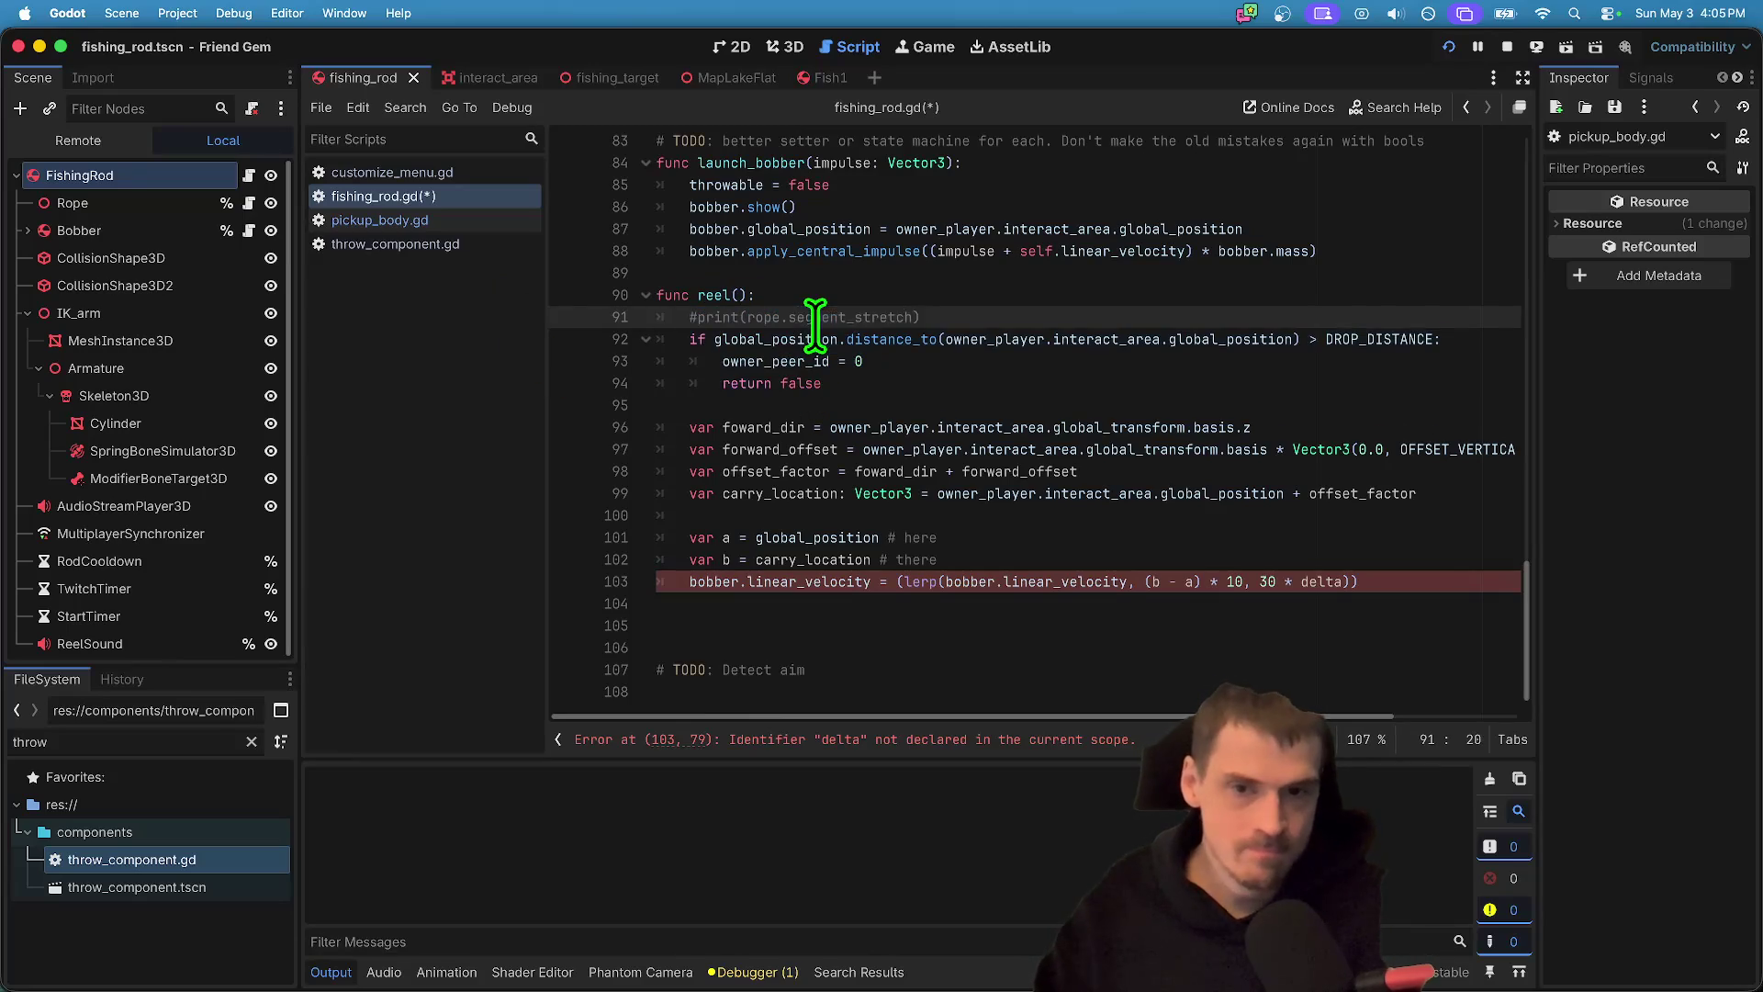
pyautogui.write('bobber.')
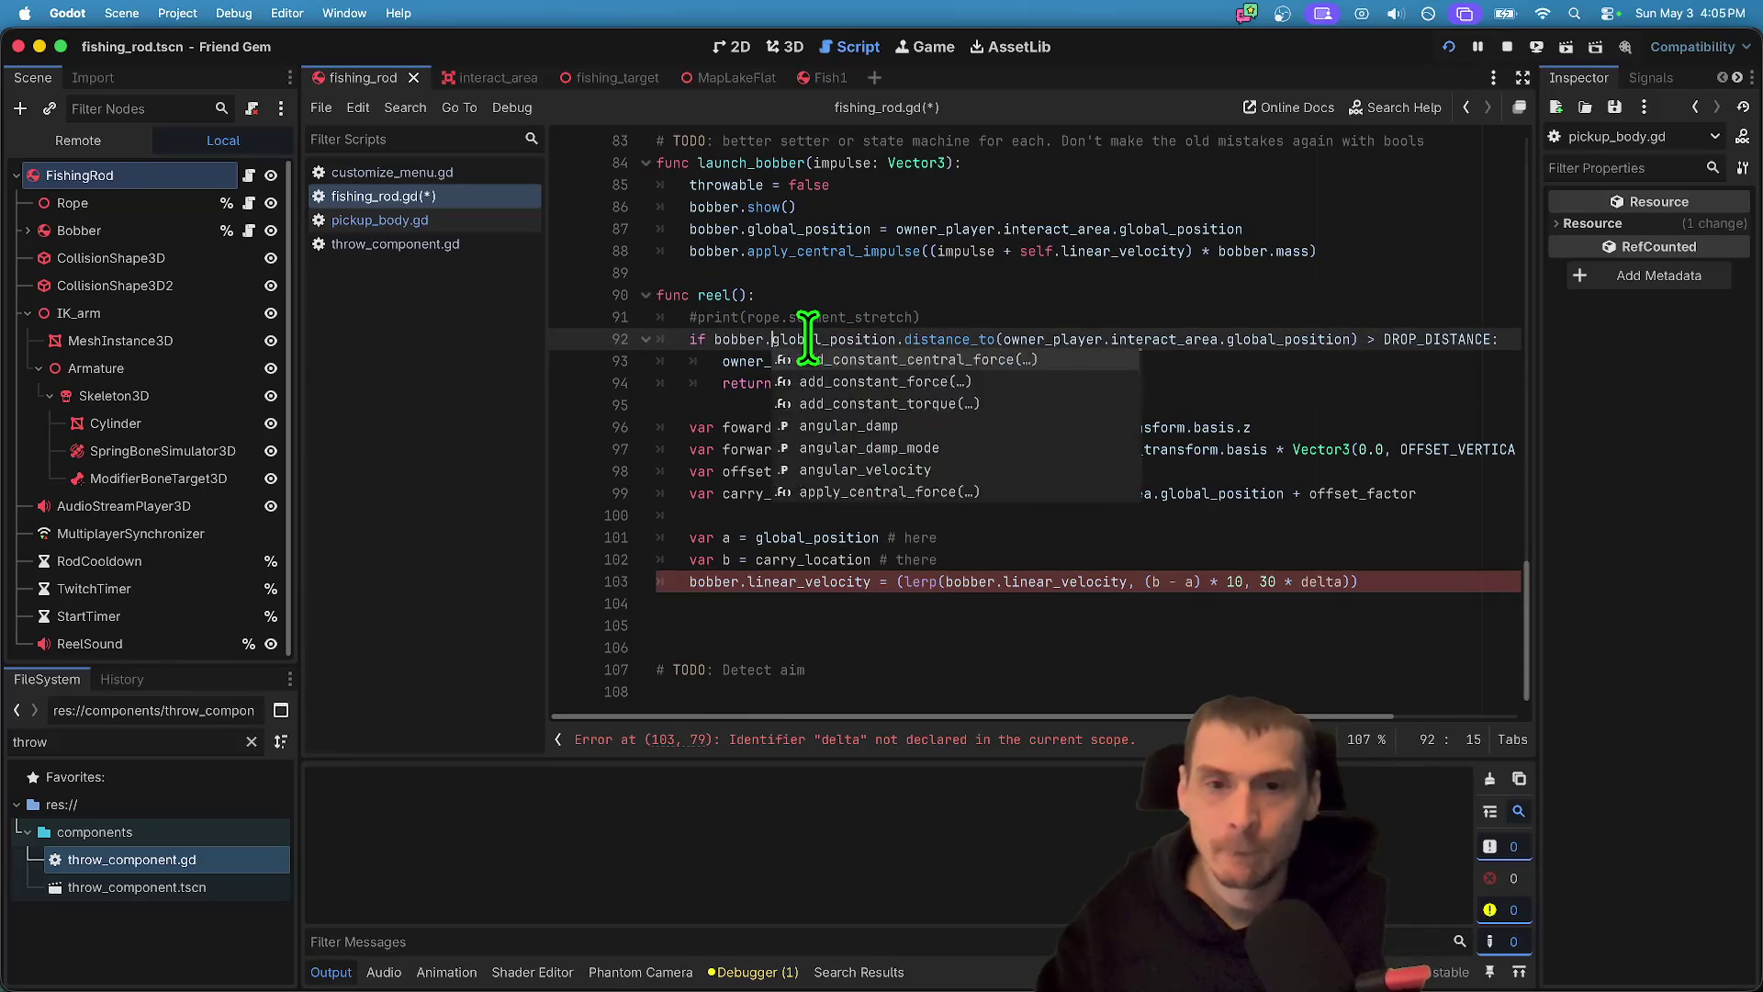
pyautogui.click(757, 537)
pyautogui.write('bobber.')
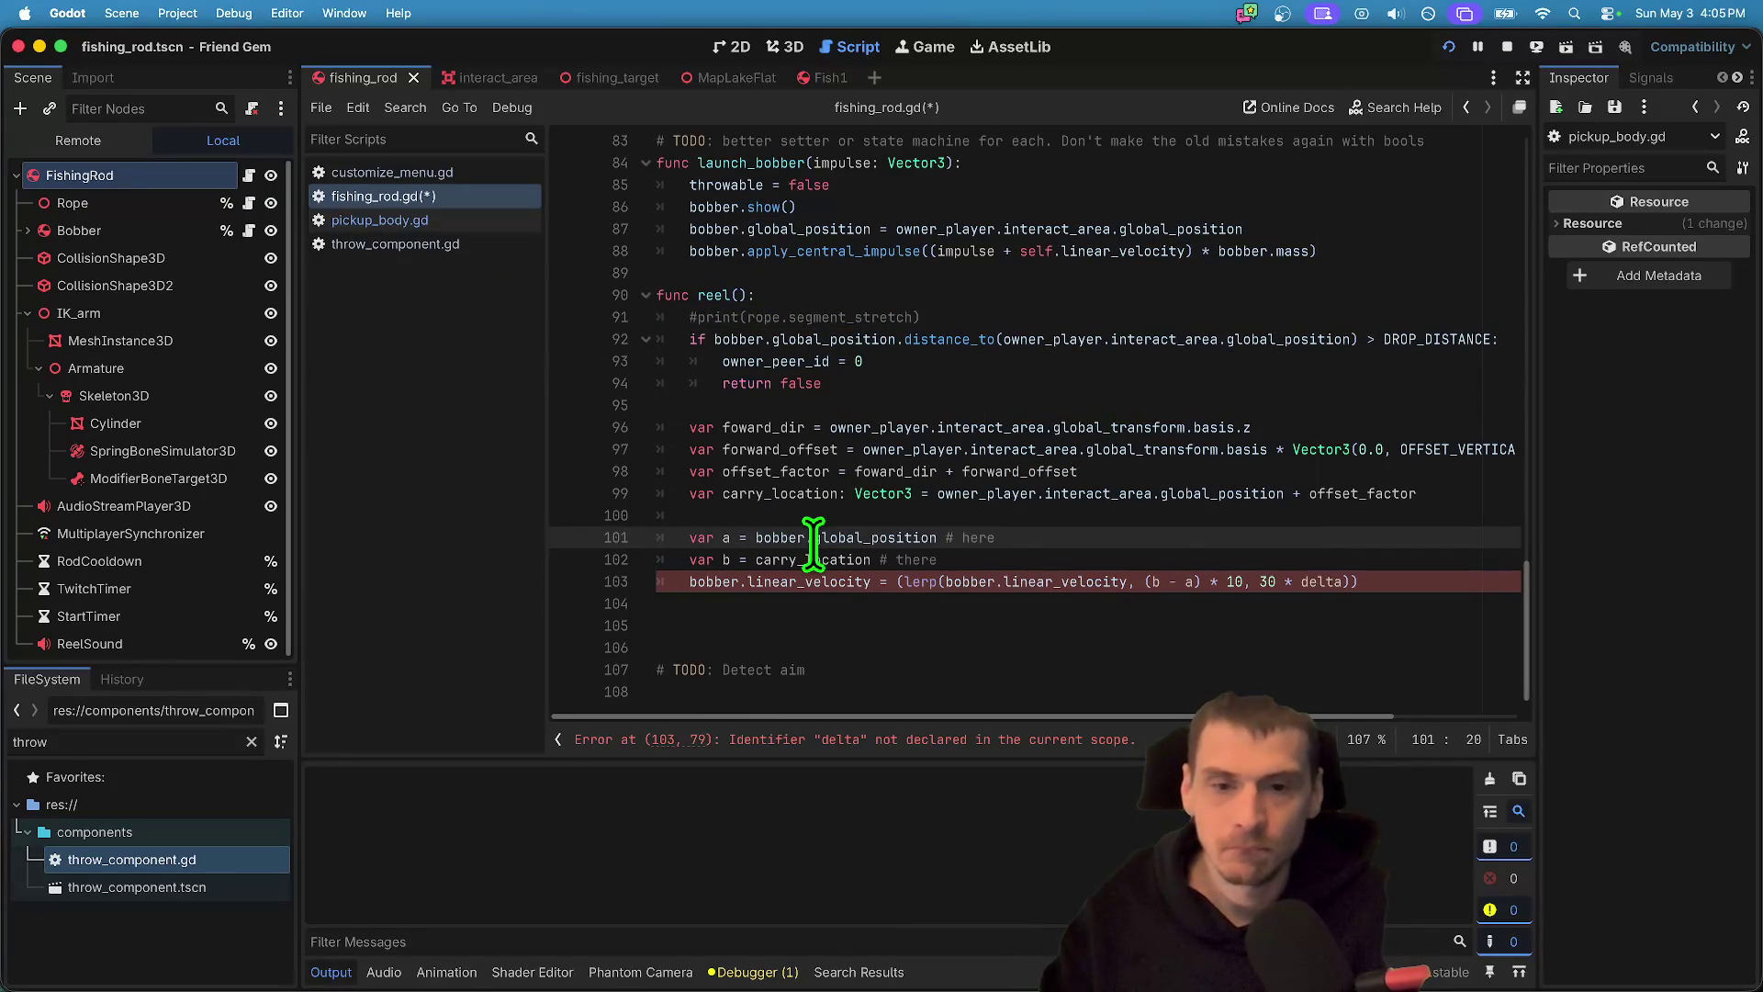
pyautogui.doubleClick(808, 559)
pyautogui.click(1230, 604)
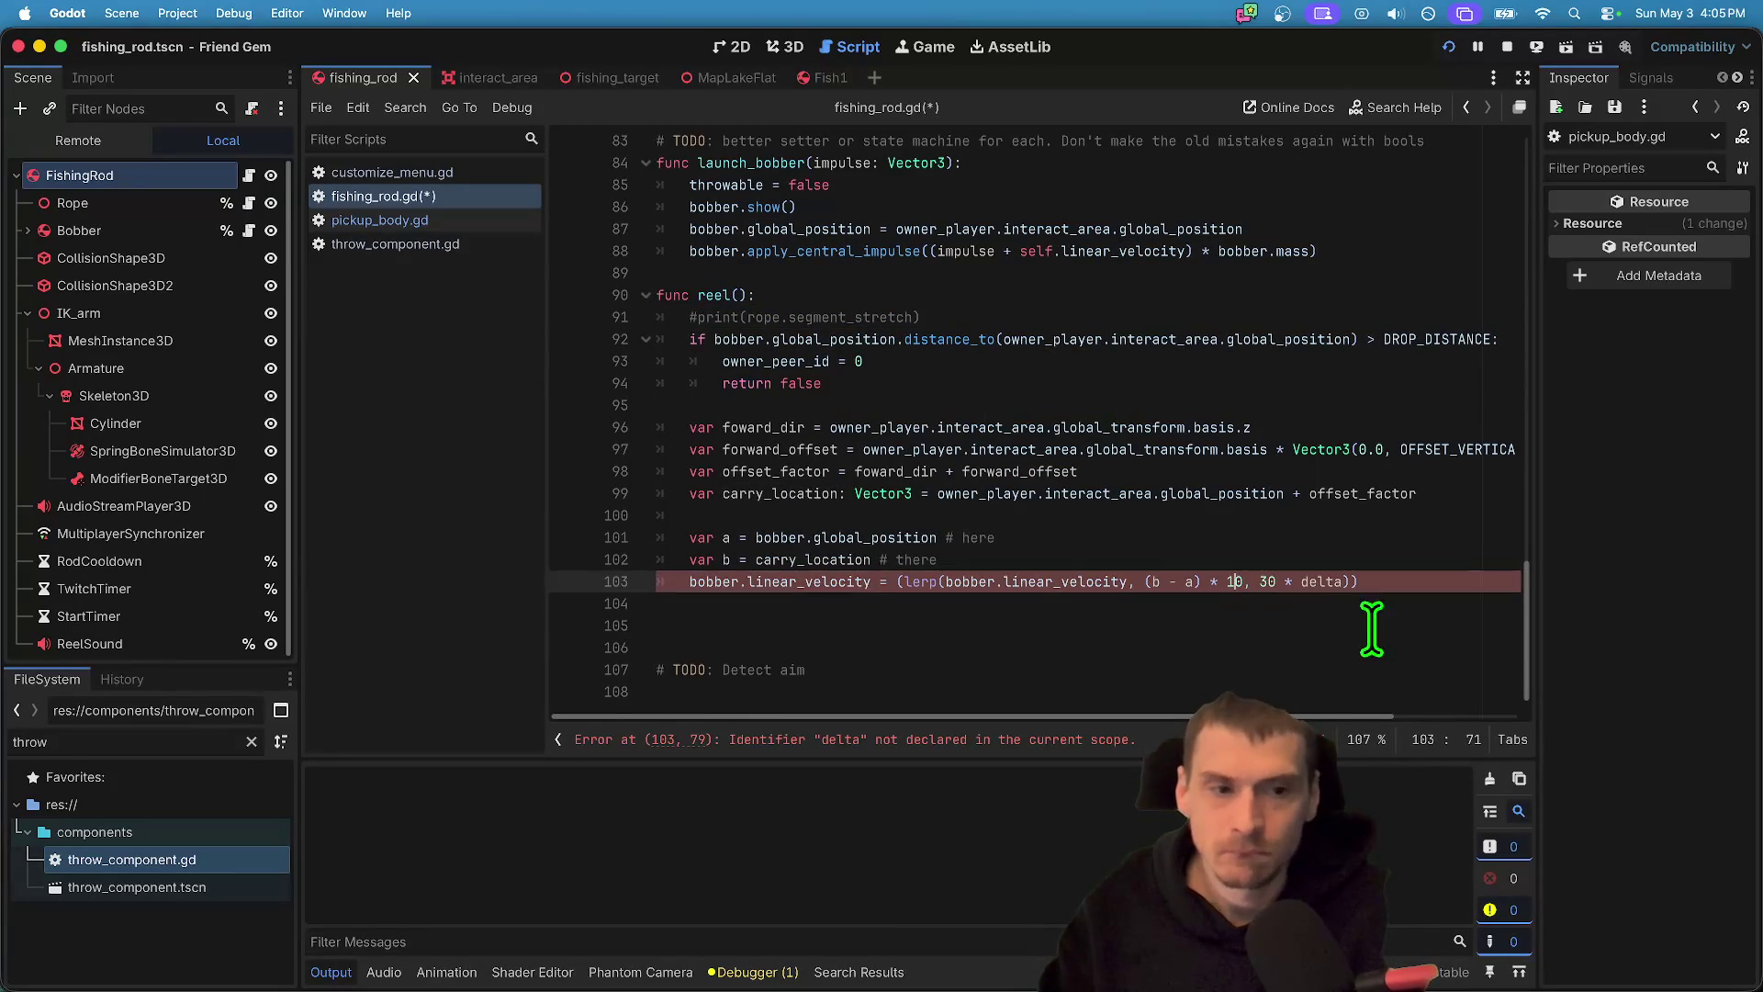
pyautogui.click(1409, 625)
pyautogui.hotkey('ctrl', 's')
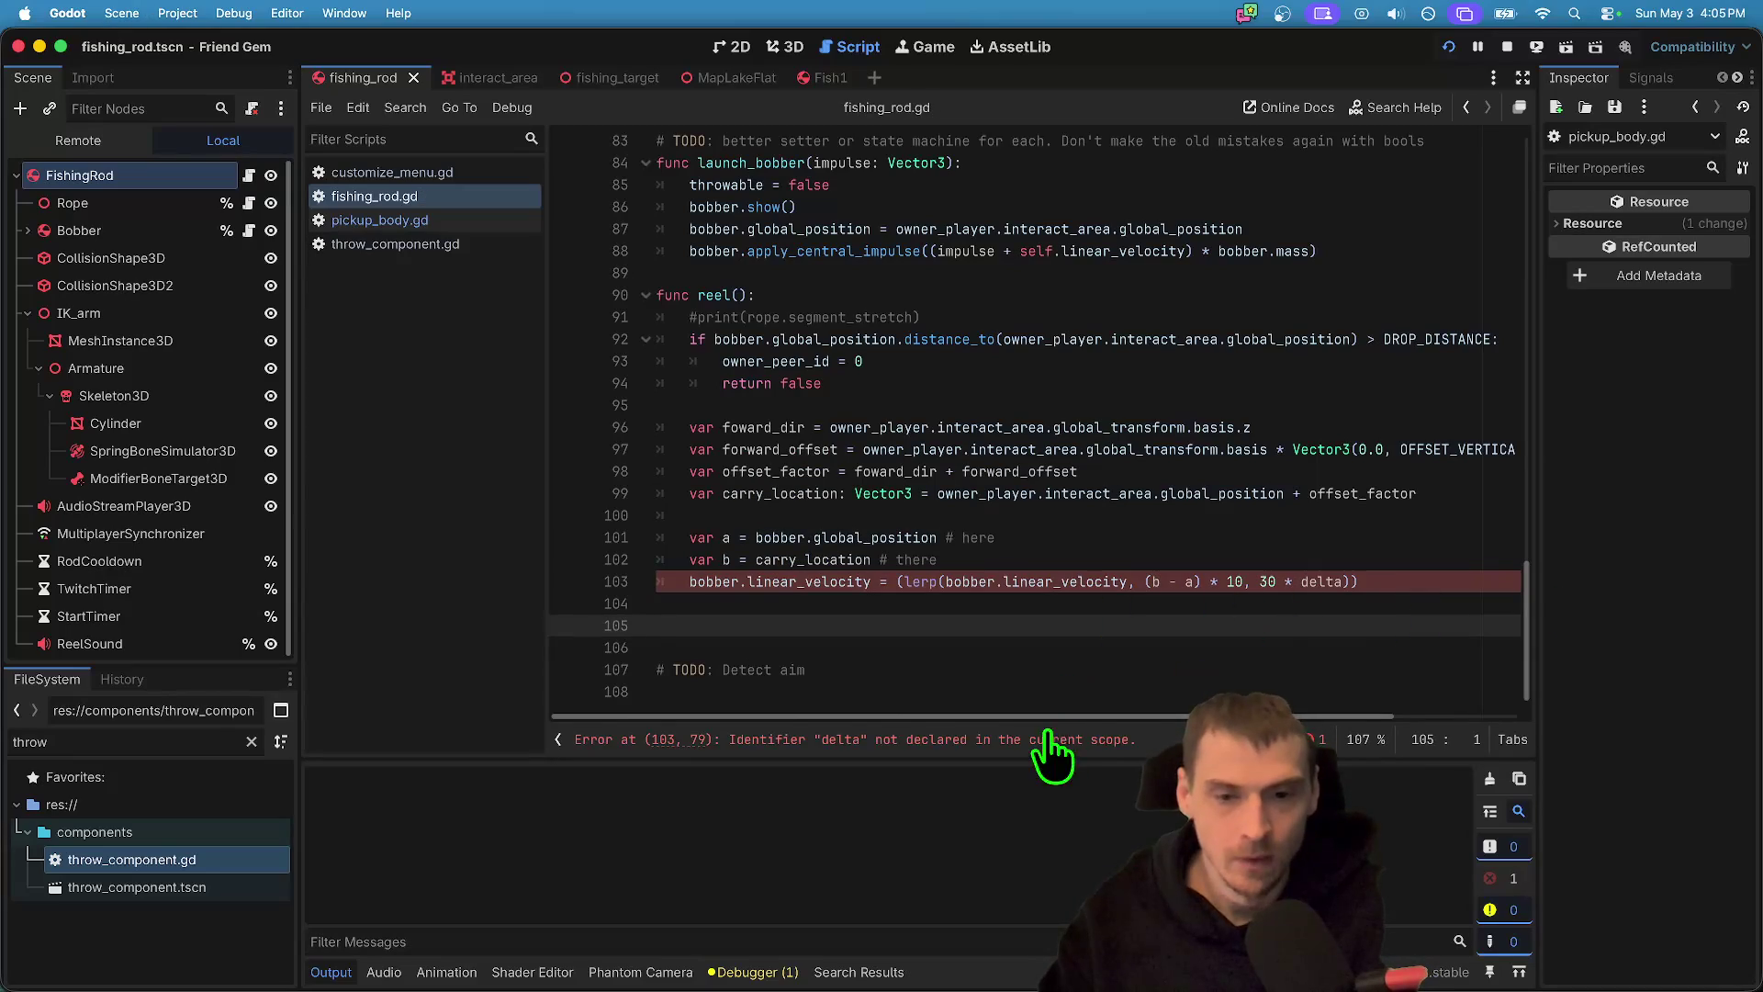
# - Review interact_secondary's argument checks and the reel function in fishing_rod.gd
pyautogui.click(881, 296)
pyautogui.scroll(8, 891, 313)
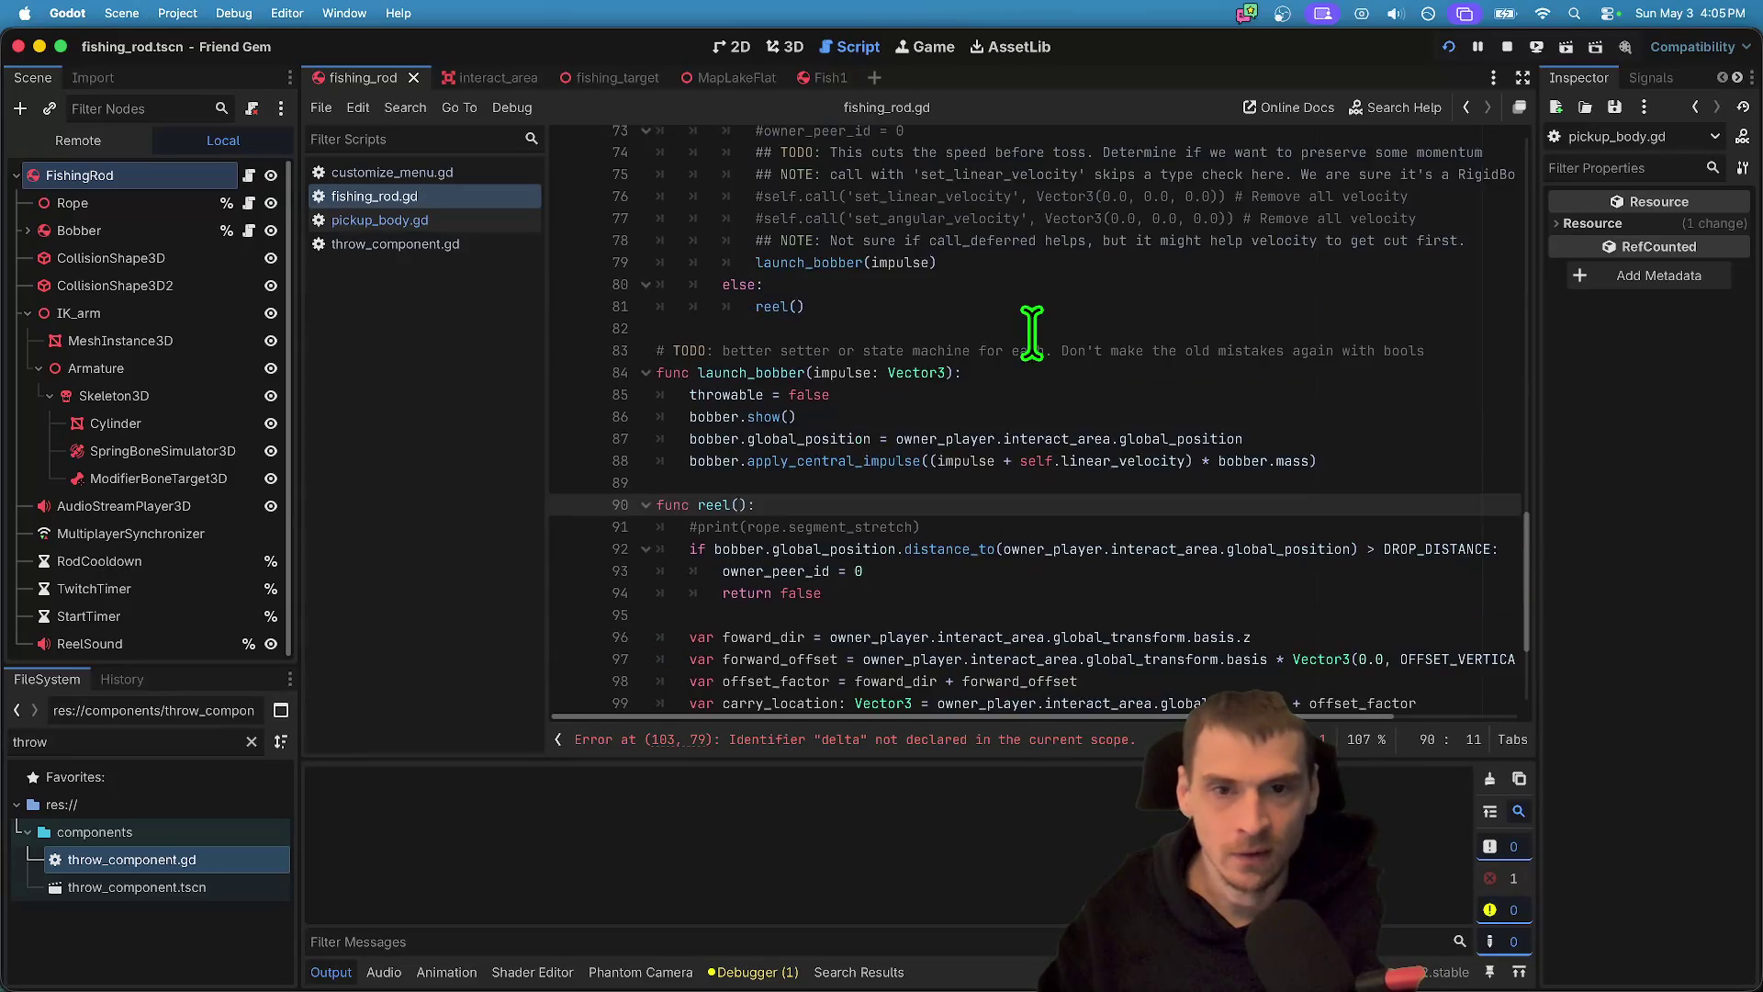
pyautogui.scroll(-5, 895, 240)
pyautogui.scroll(7, 895, 240)
pyautogui.doubleClick(763, 389)
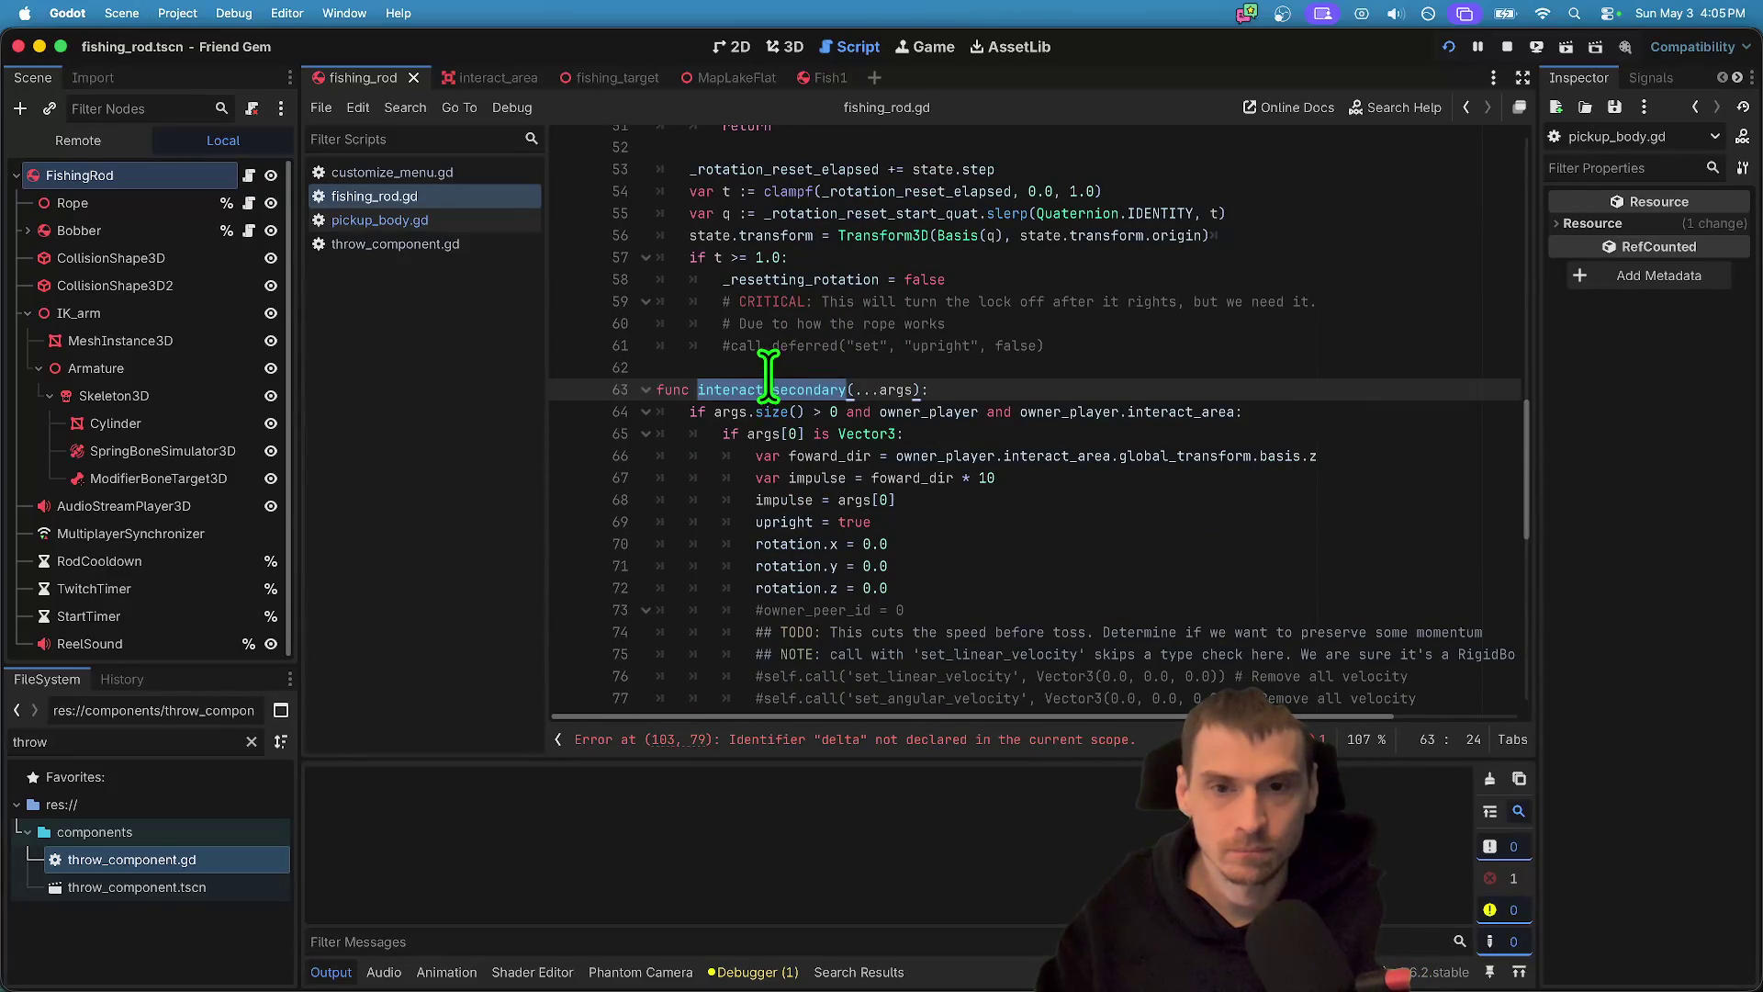
pyautogui.scroll(8, 973, 345)
pyautogui.scroll(7, 973, 340)
pyautogui.scroll(-18, 974, 340)
pyautogui.scroll(3, 974, 335)
pyautogui.hotkey('alt', 'Right')
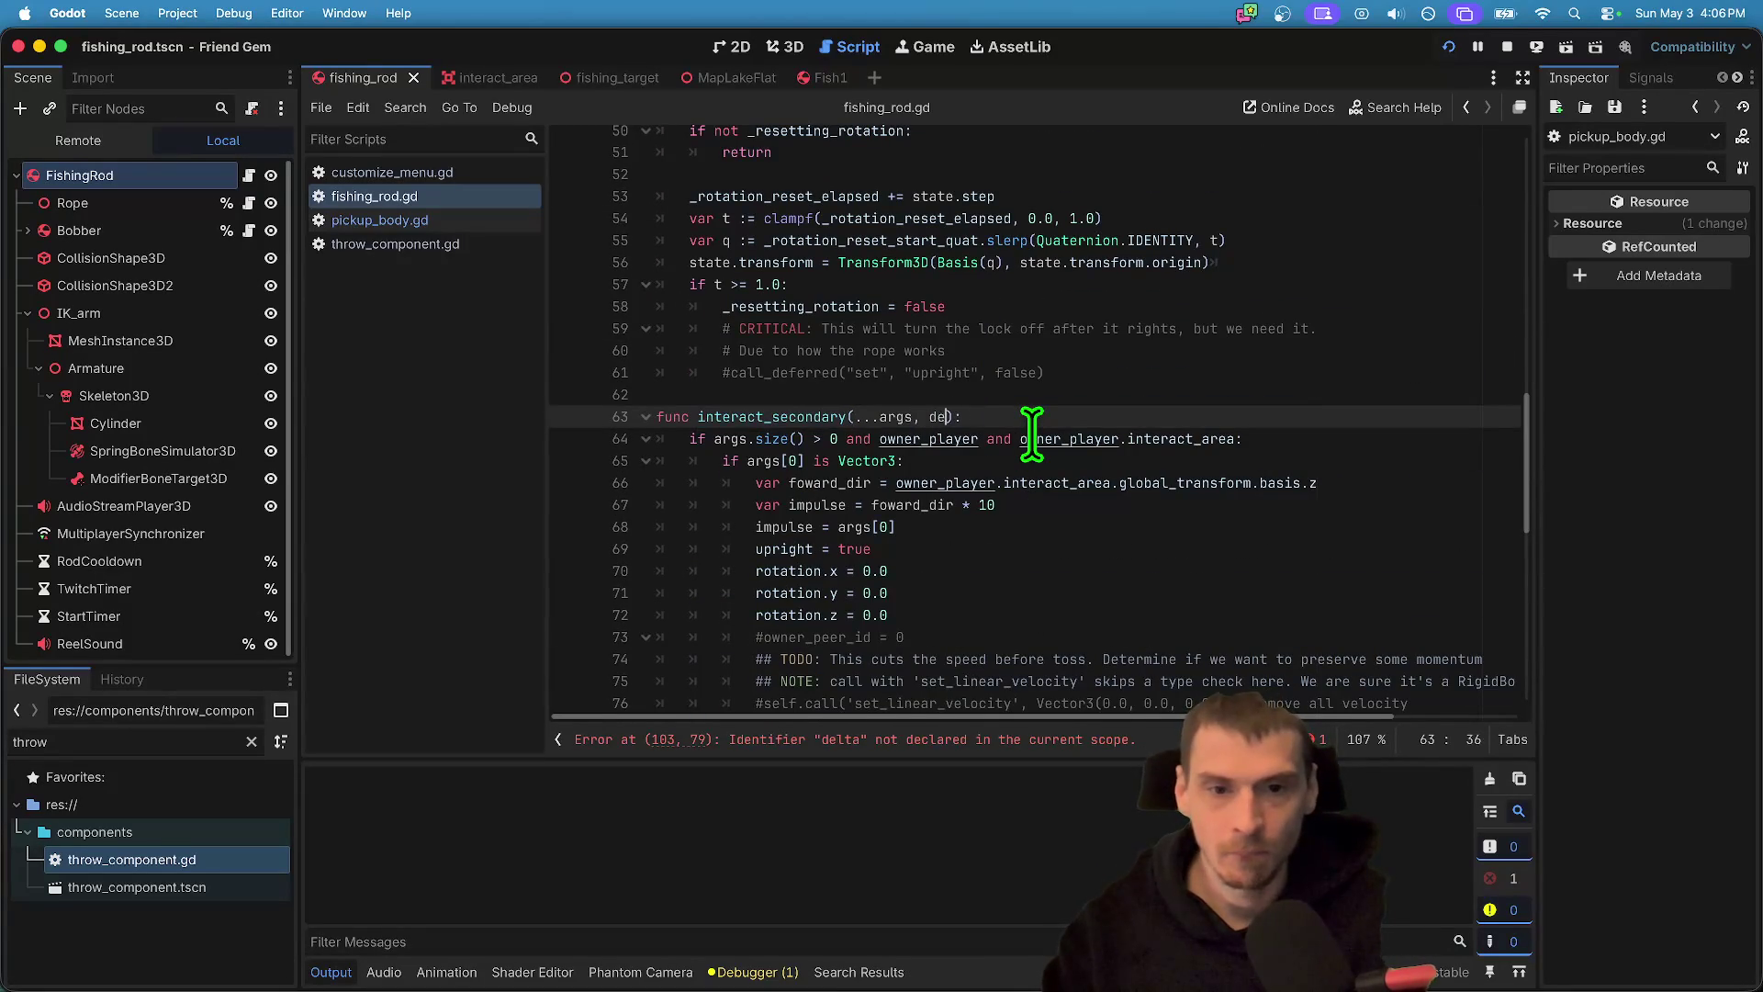
pyautogui.scroll(-4, 1047, 449)
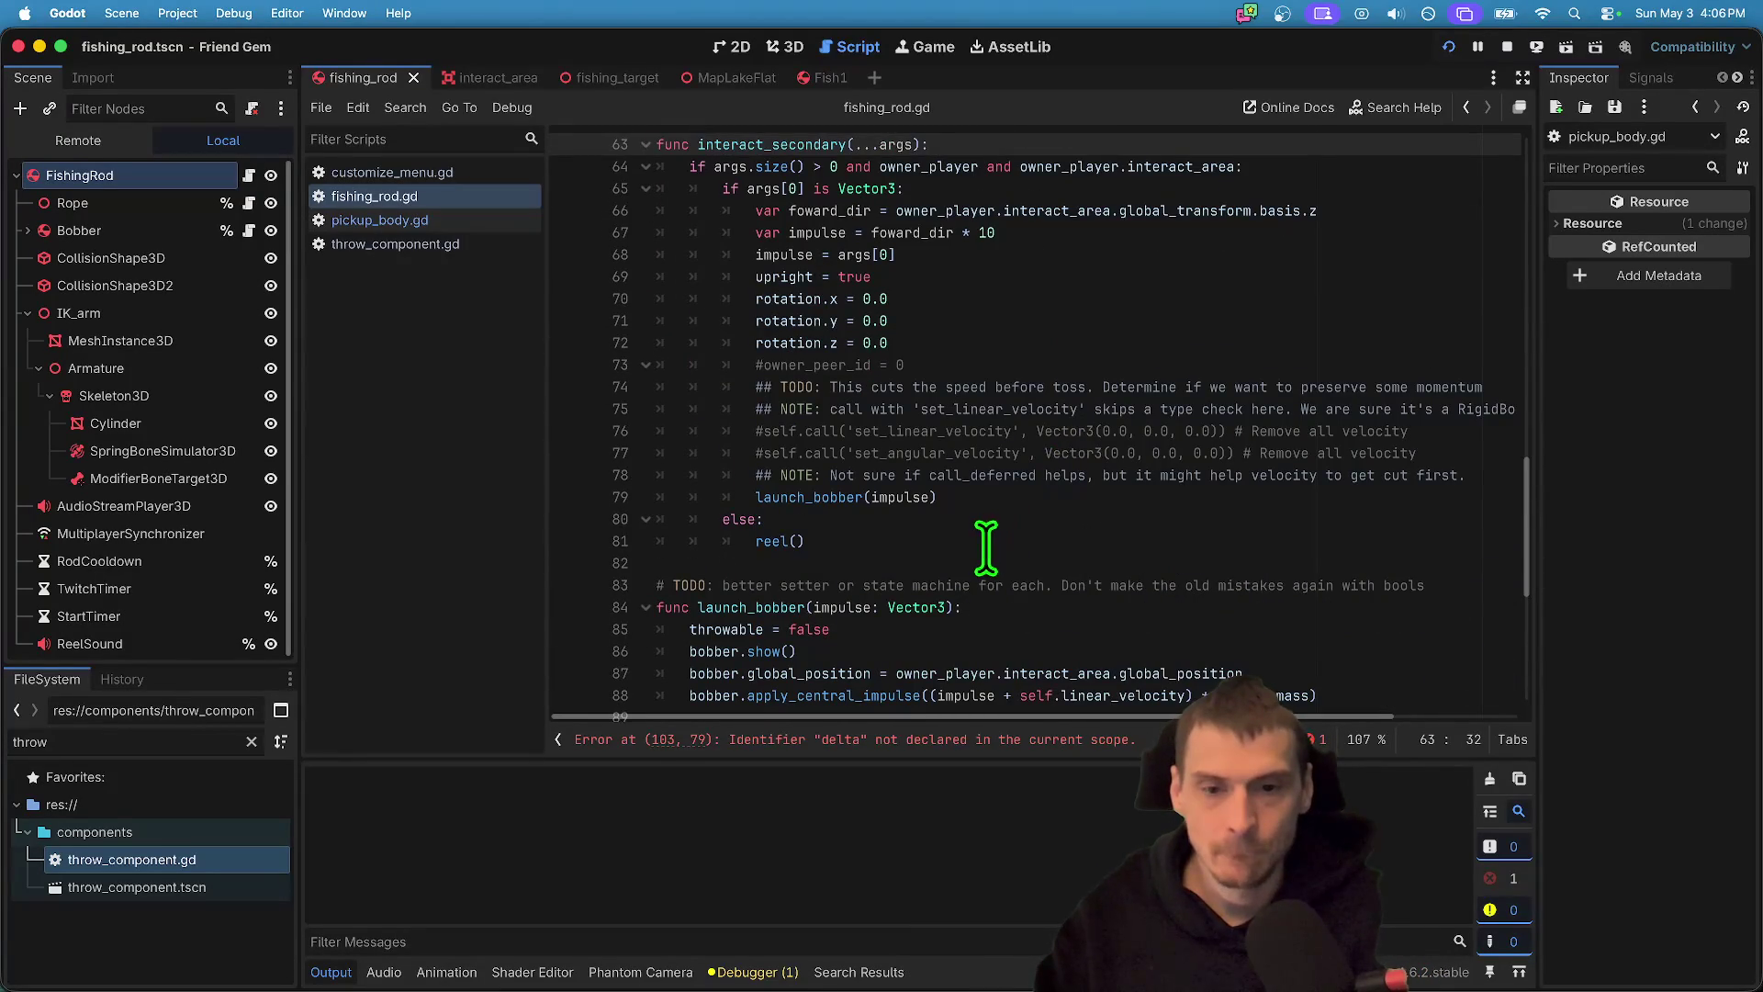
pyautogui.click(985, 542)
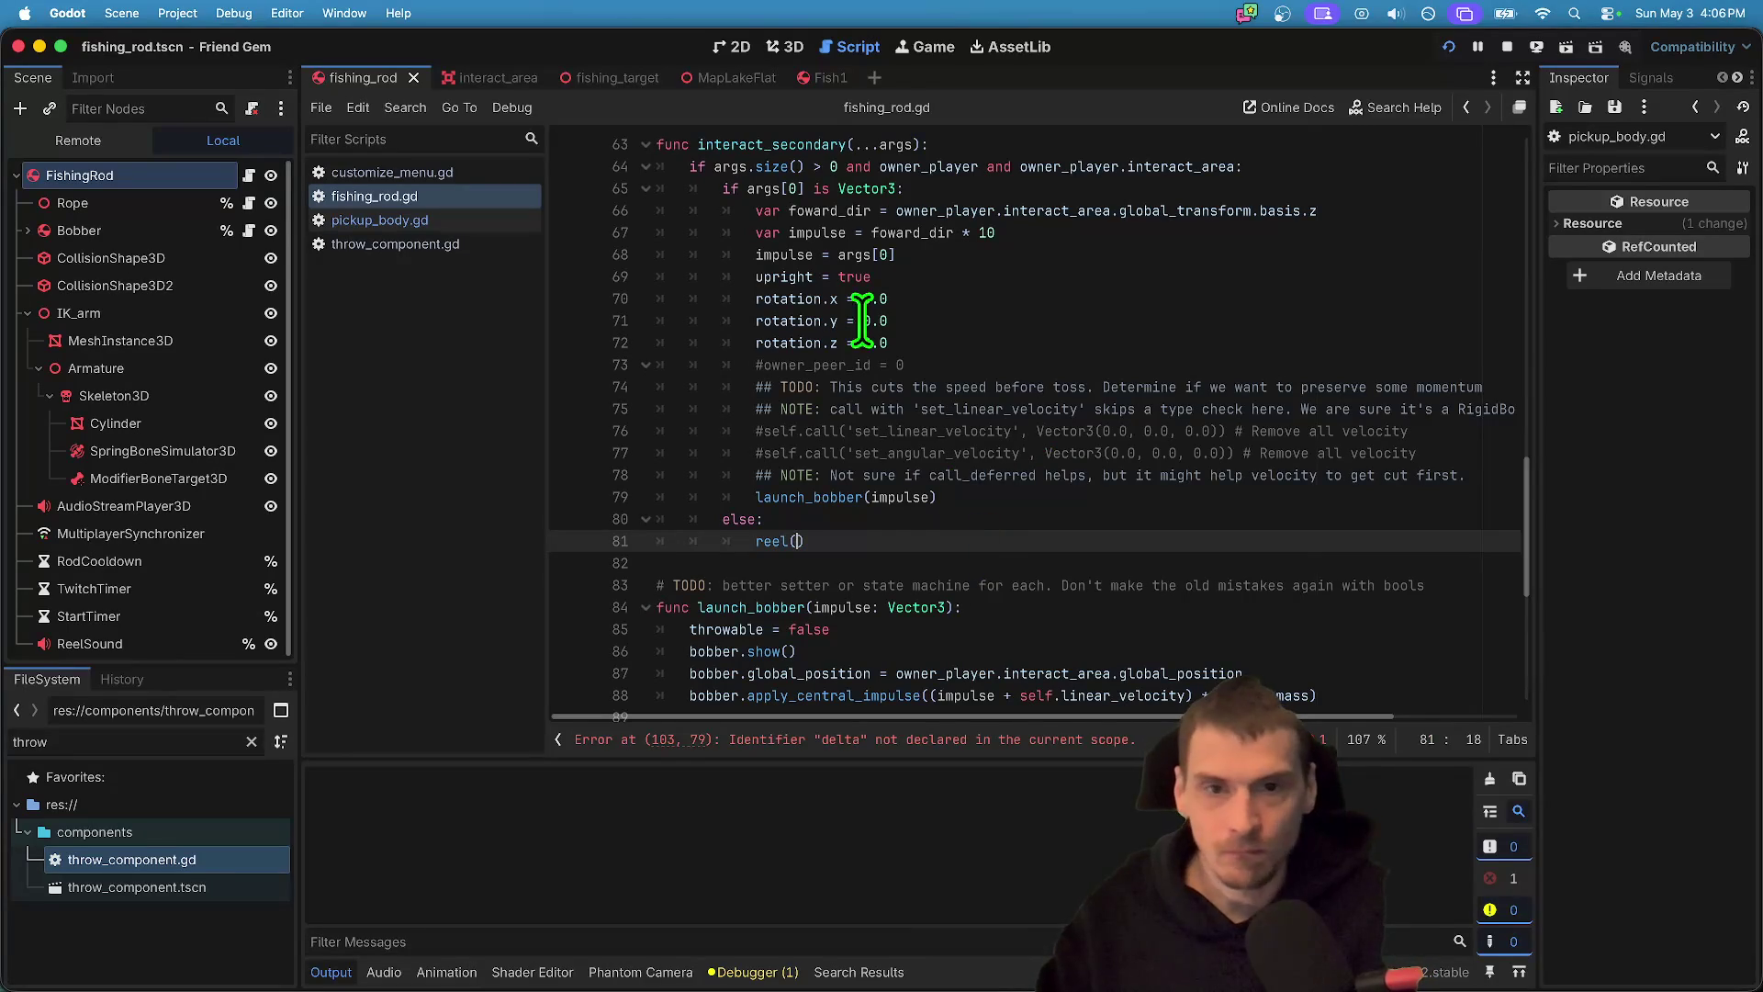
# - Change the else branch to 'elif args[1] is float:' calling reel(delta)
pyautogui.moveTo(747, 189); pyautogui.dragTo(795, 189)
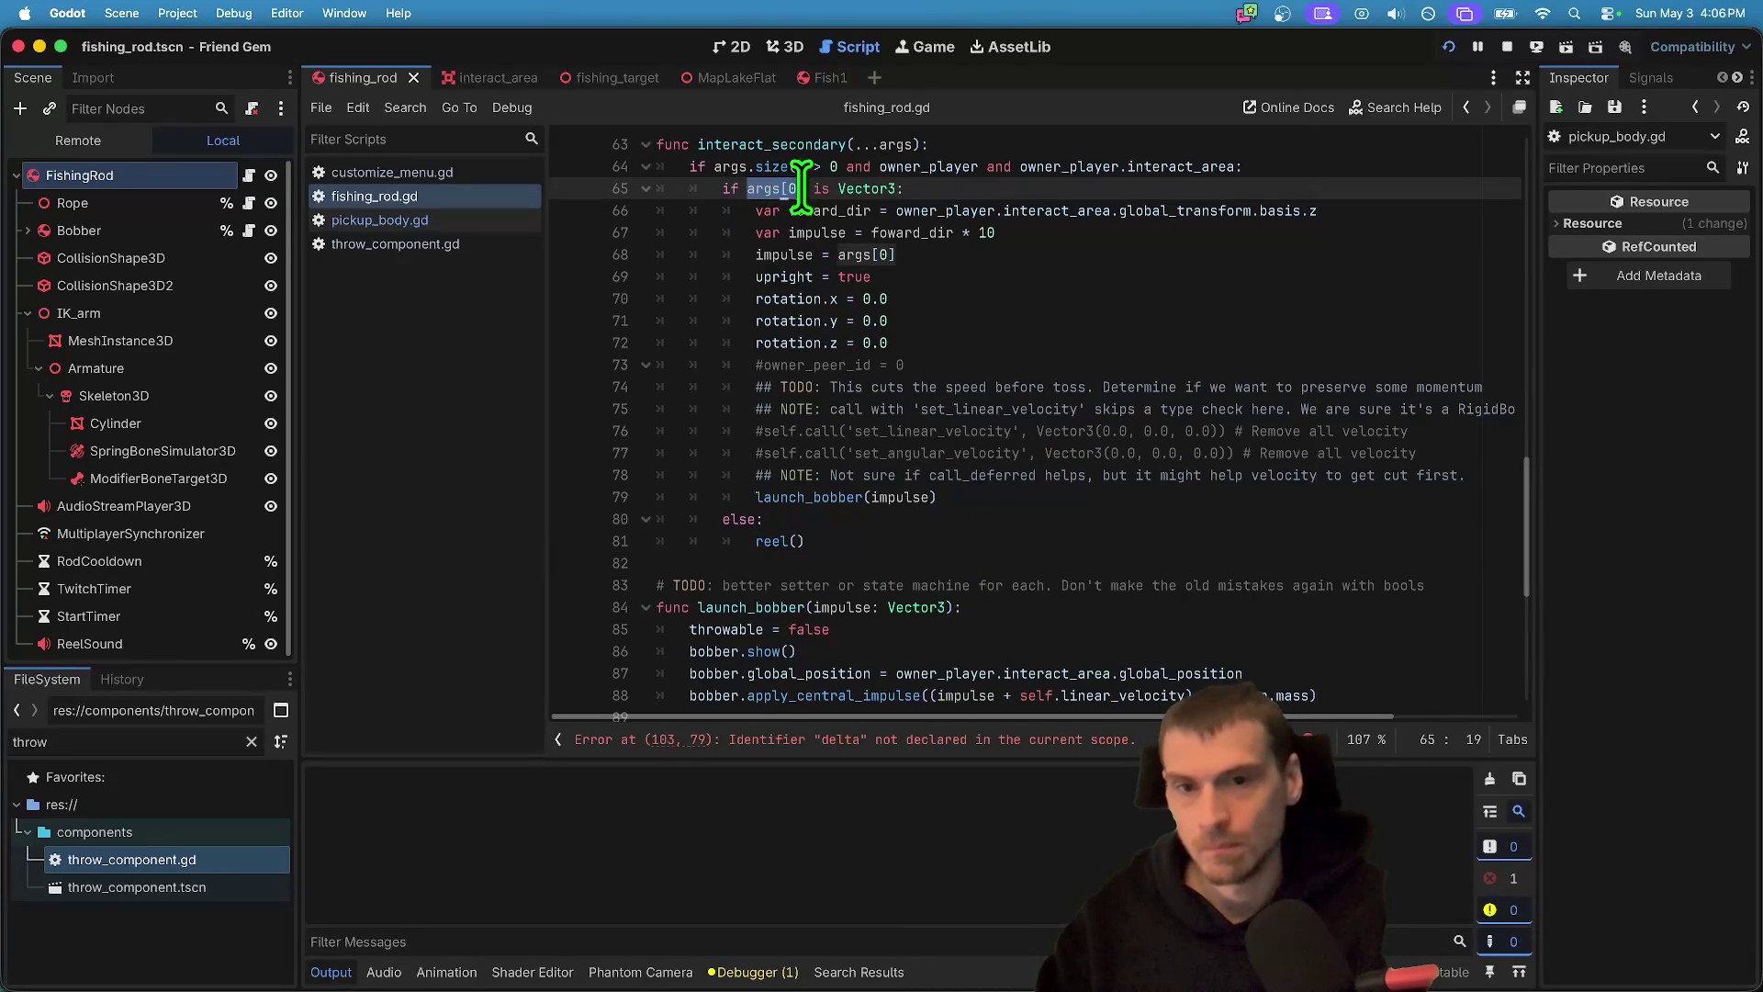
pyautogui.click(991, 523)
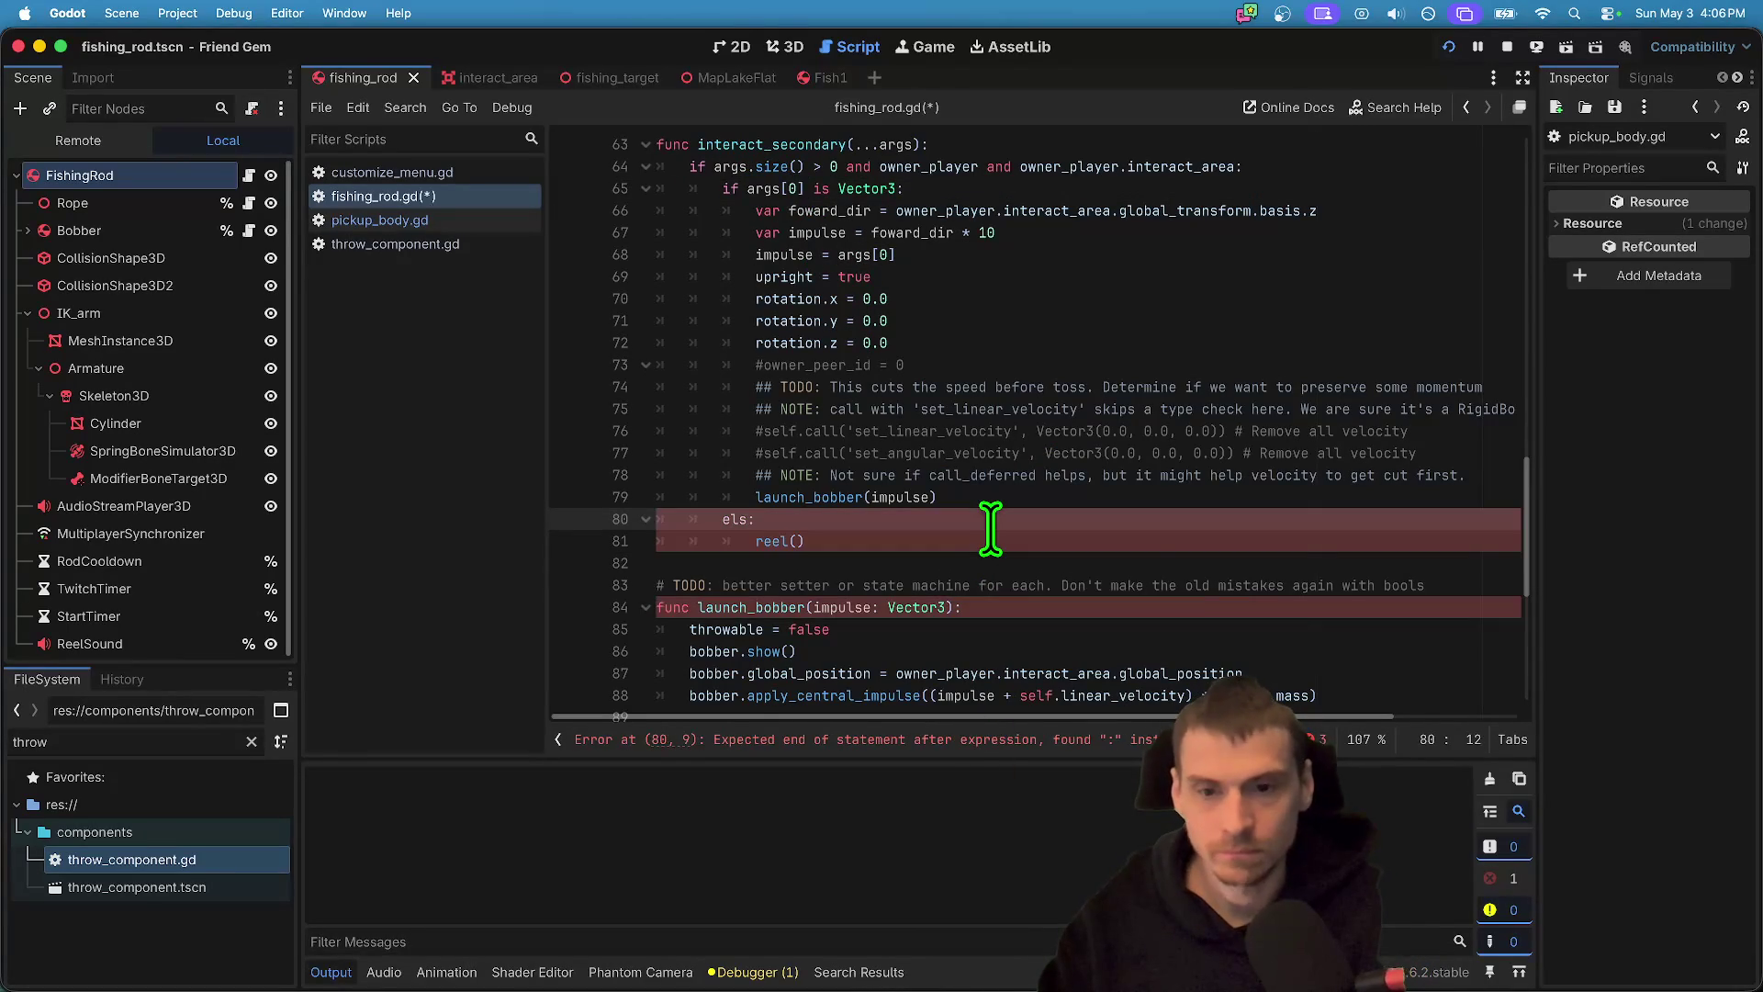
pyautogui.write('if args[0]')
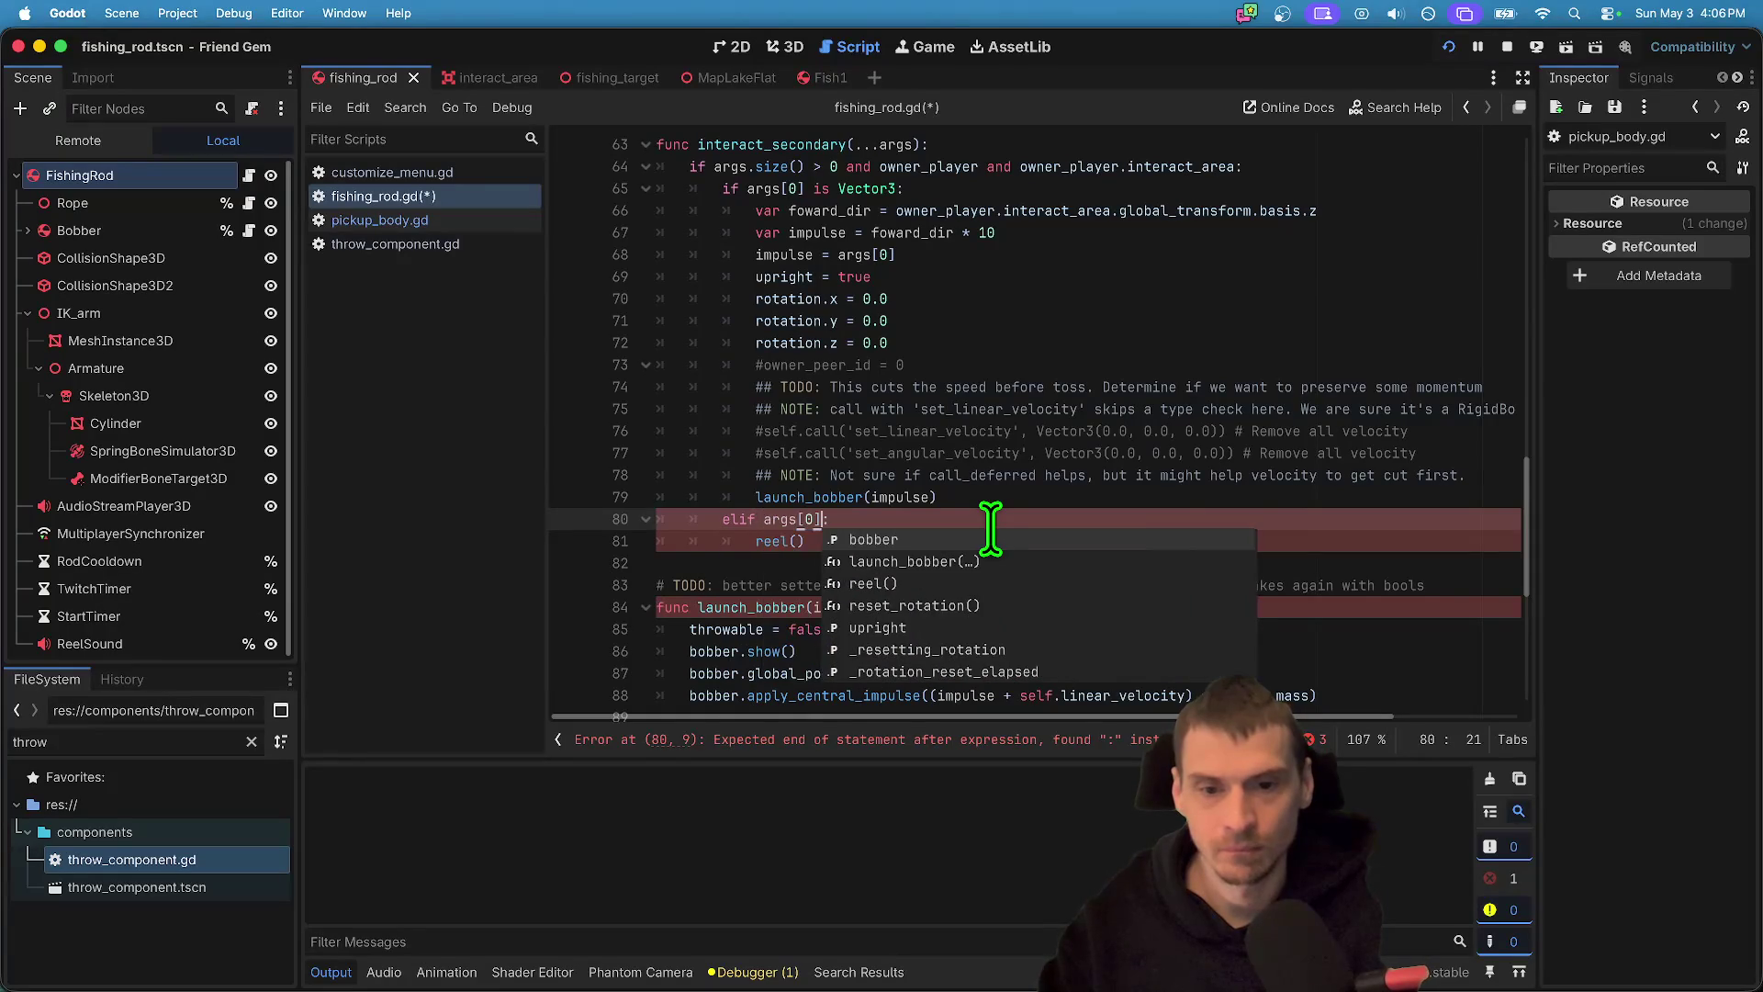
pyautogui.press('Left')
pyautogui.press('BackSpace')
pyautogui.write('1')
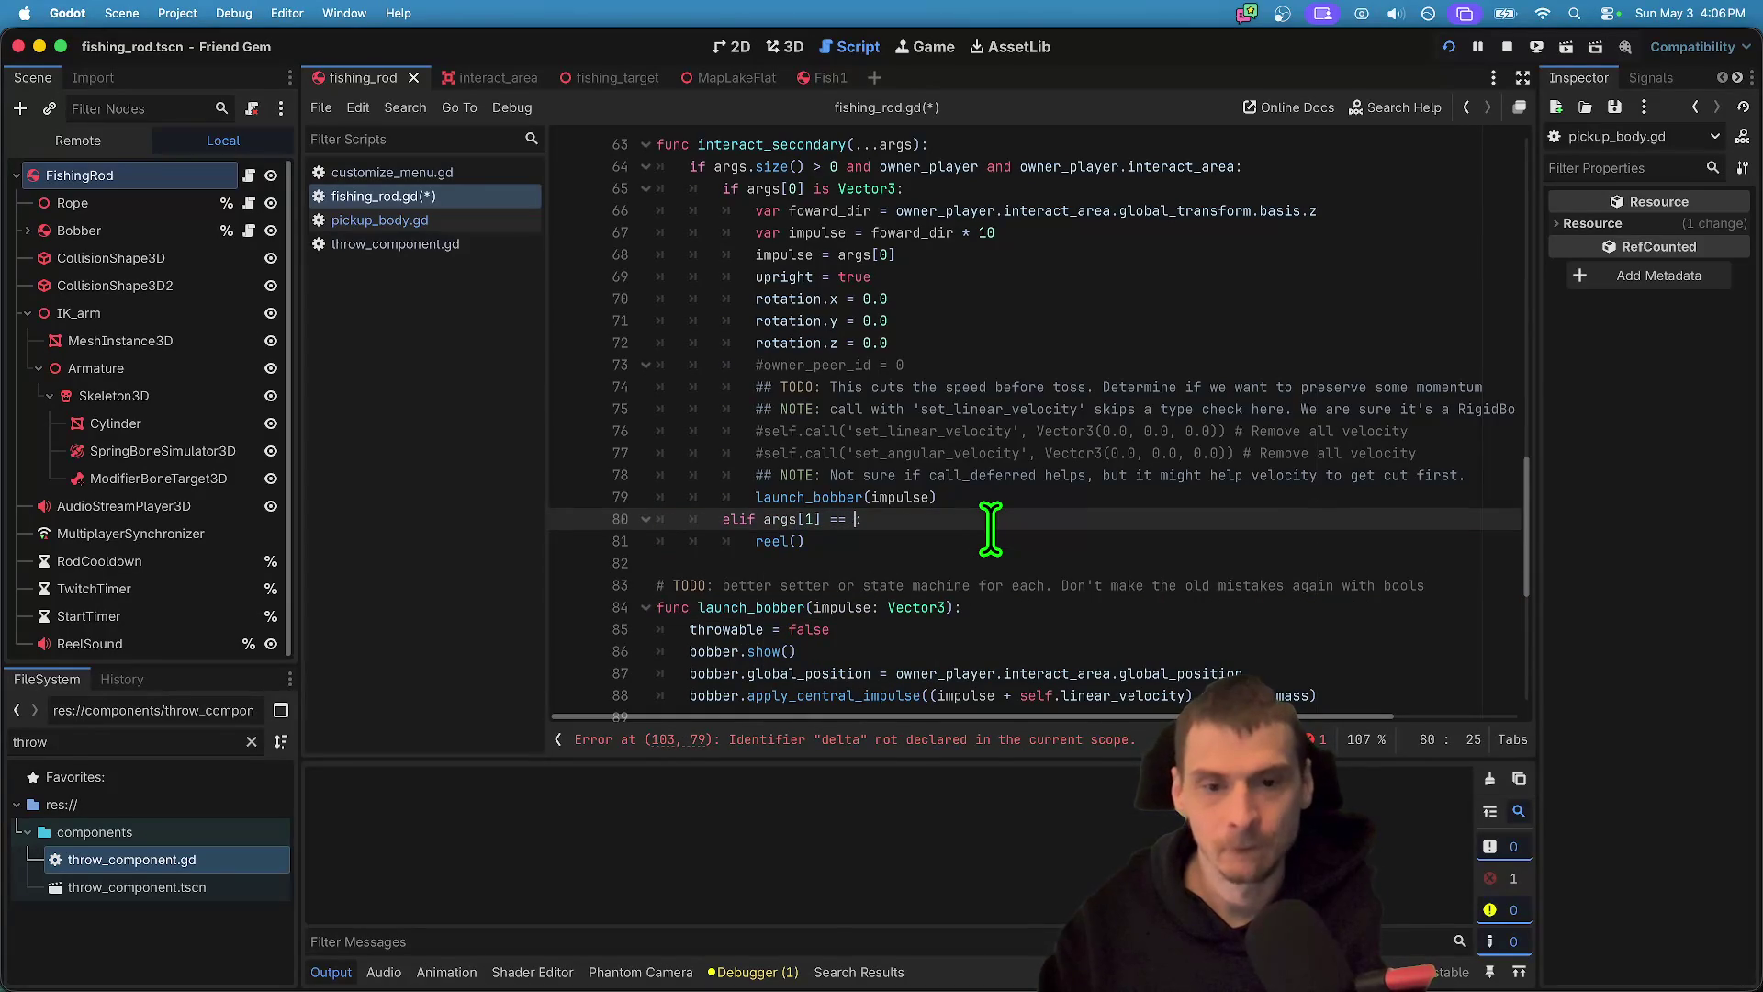
pyautogui.write('at')
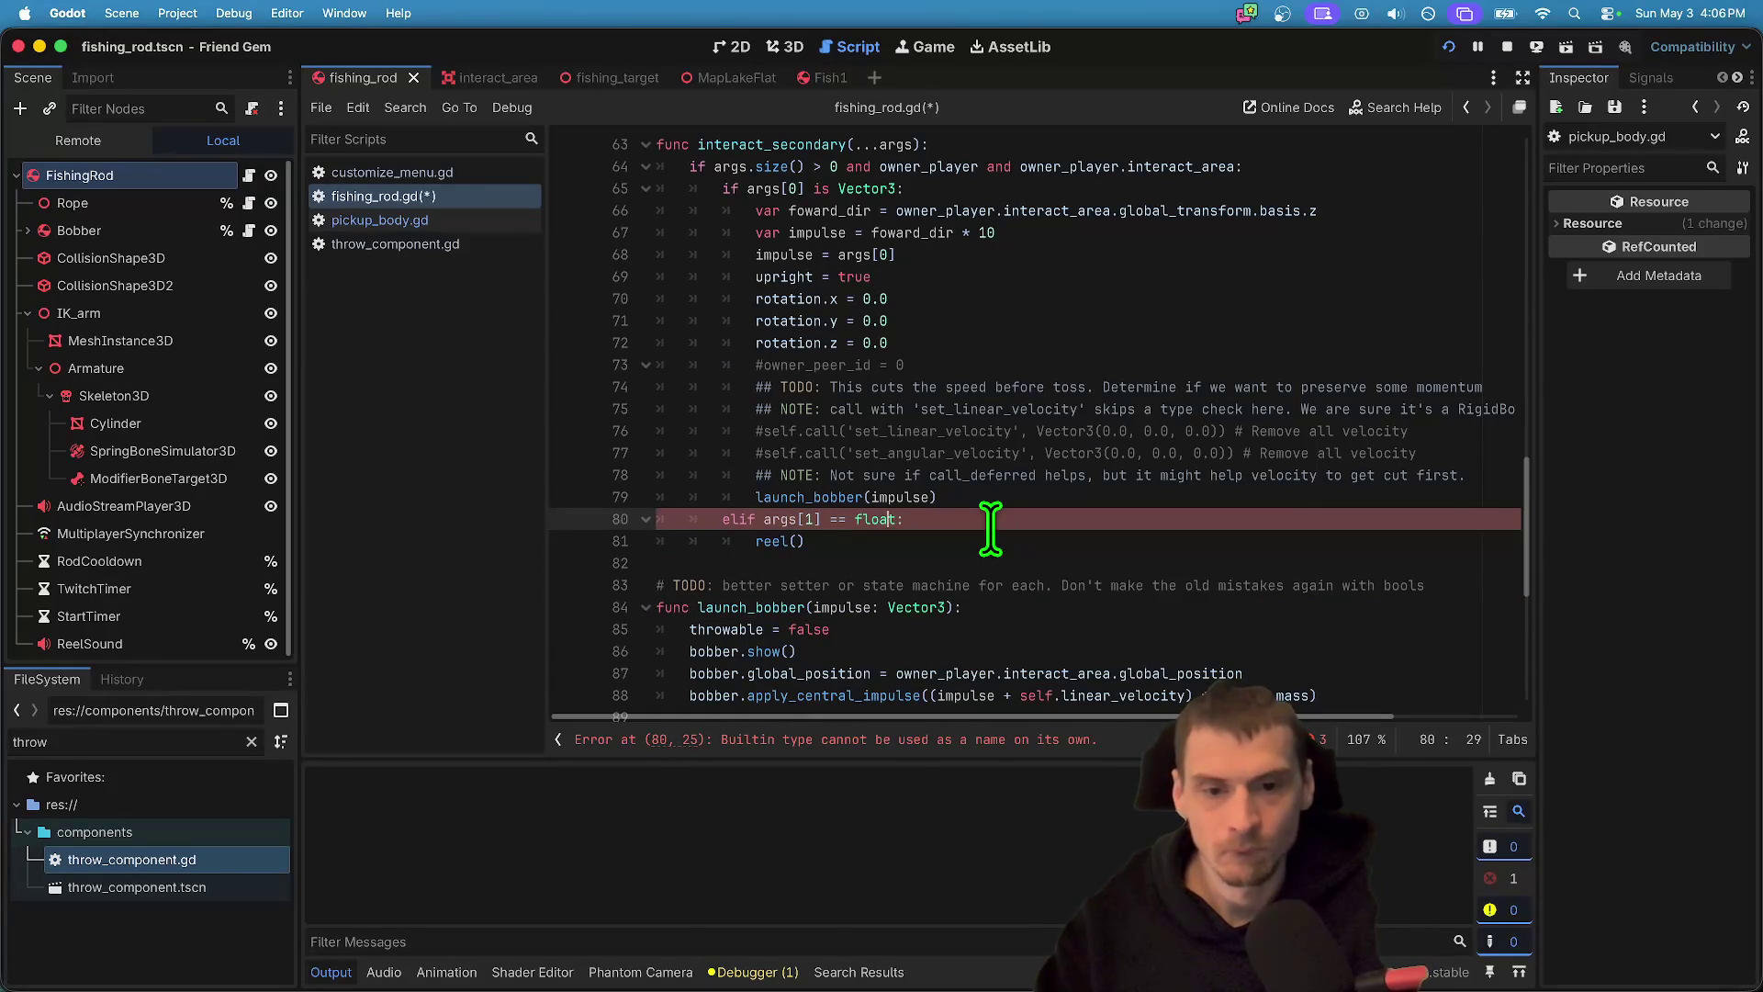
pyautogui.press('Down')
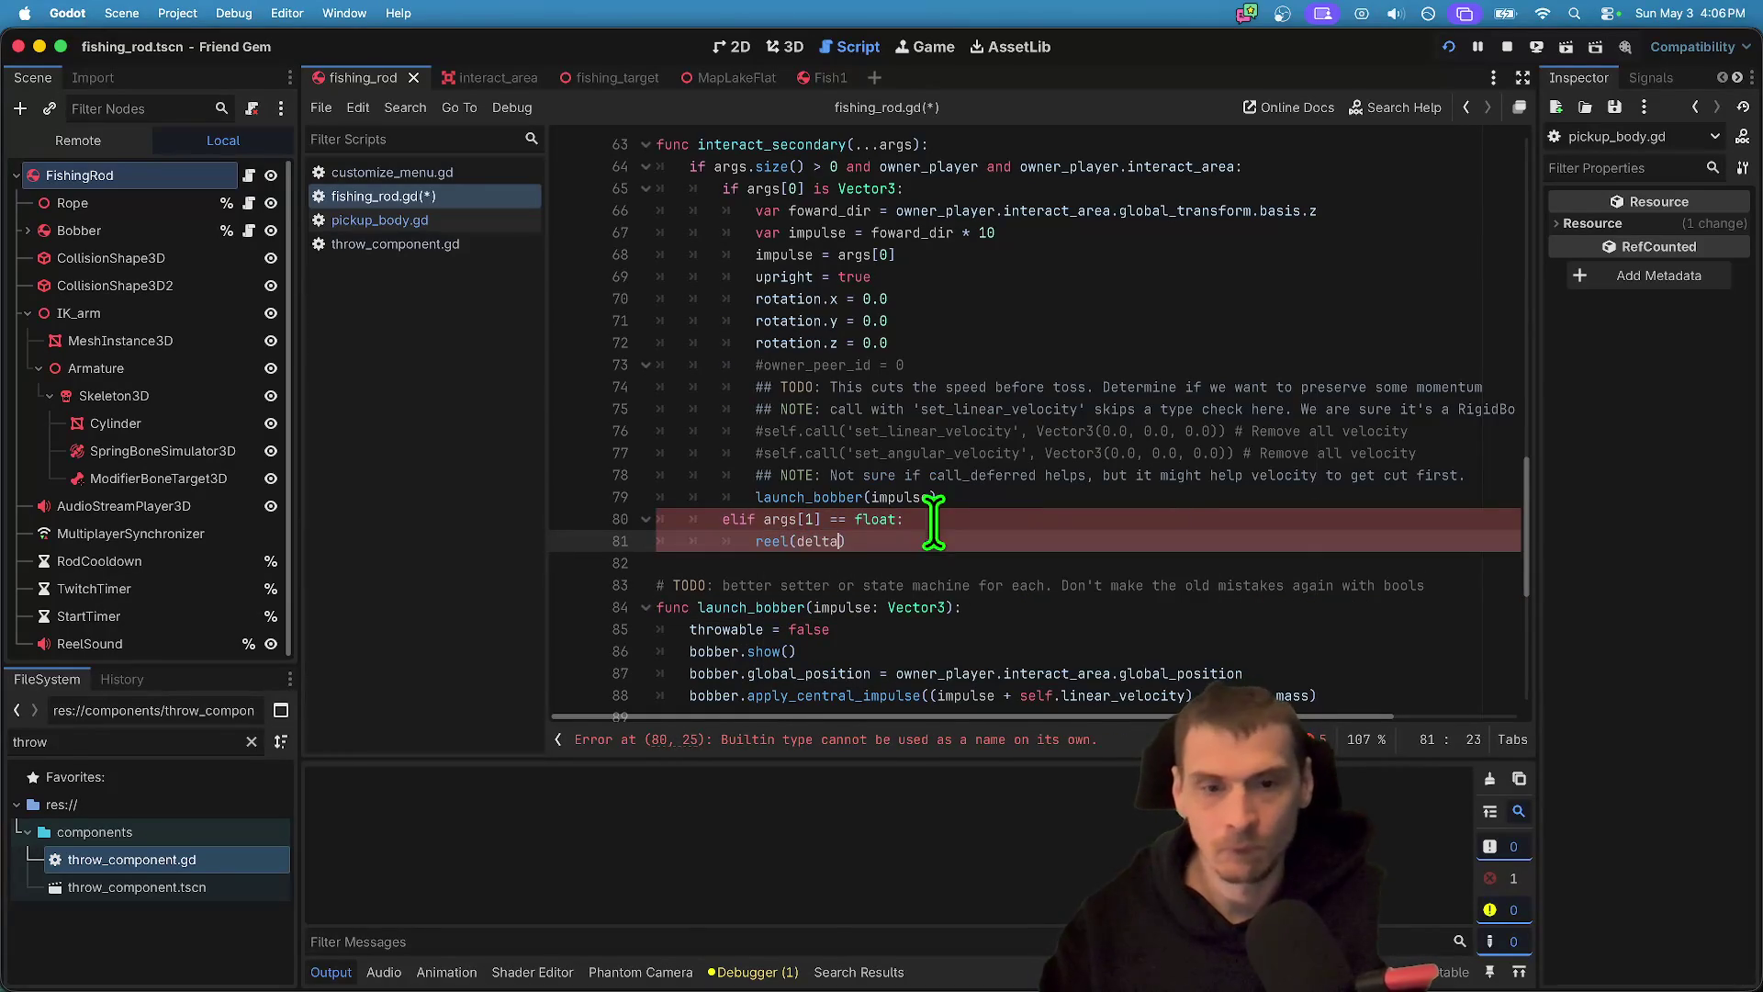
pyautogui.click(831, 519)
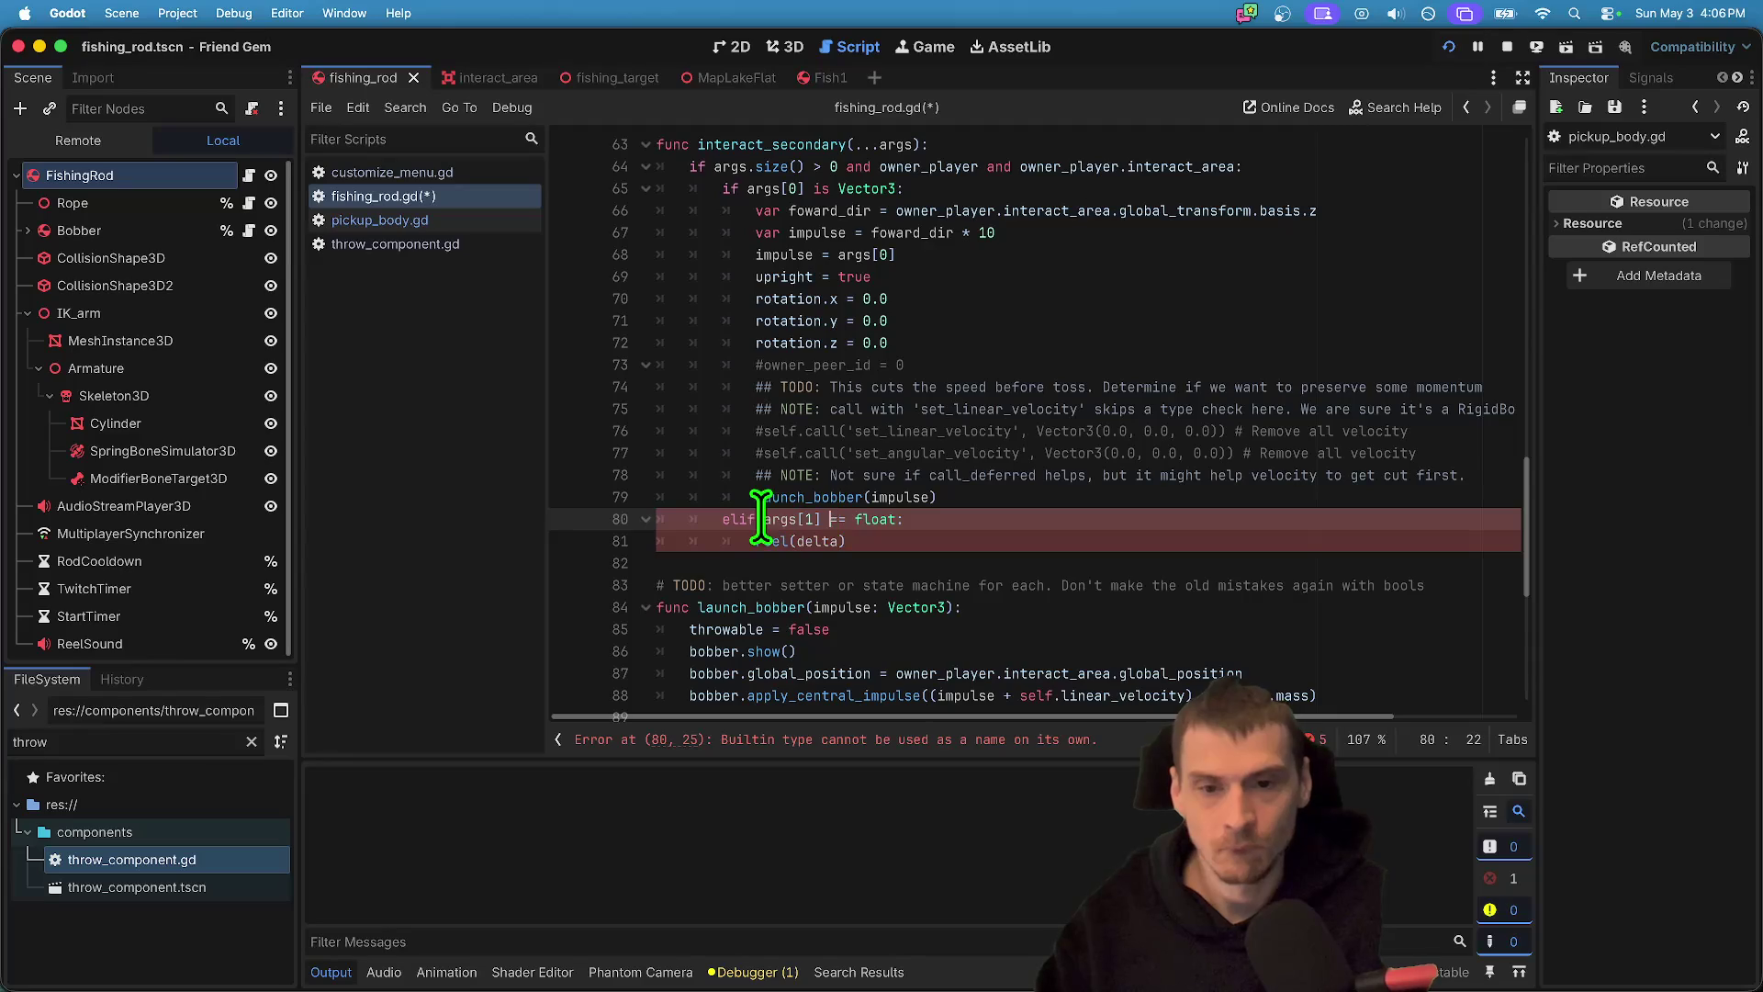
pyautogui.click(838, 519)
pyautogui.write('is')
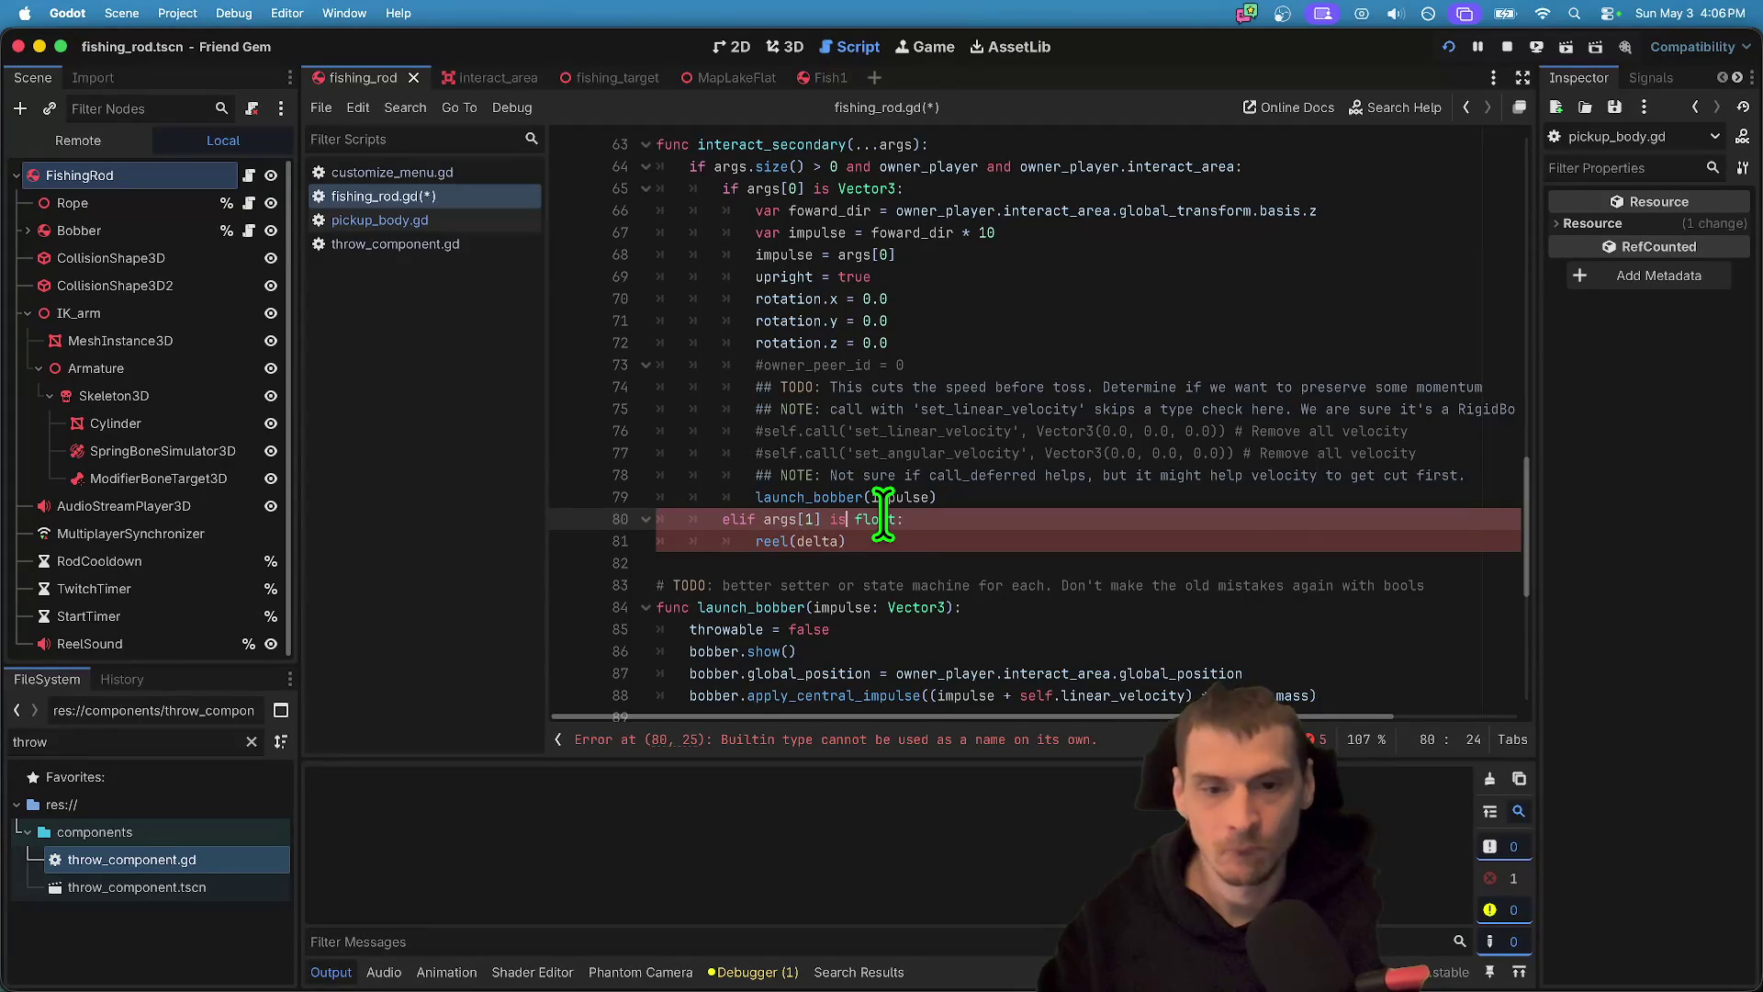
pyautogui.click(833, 541)
pyautogui.scroll(-5, 1010, 597)
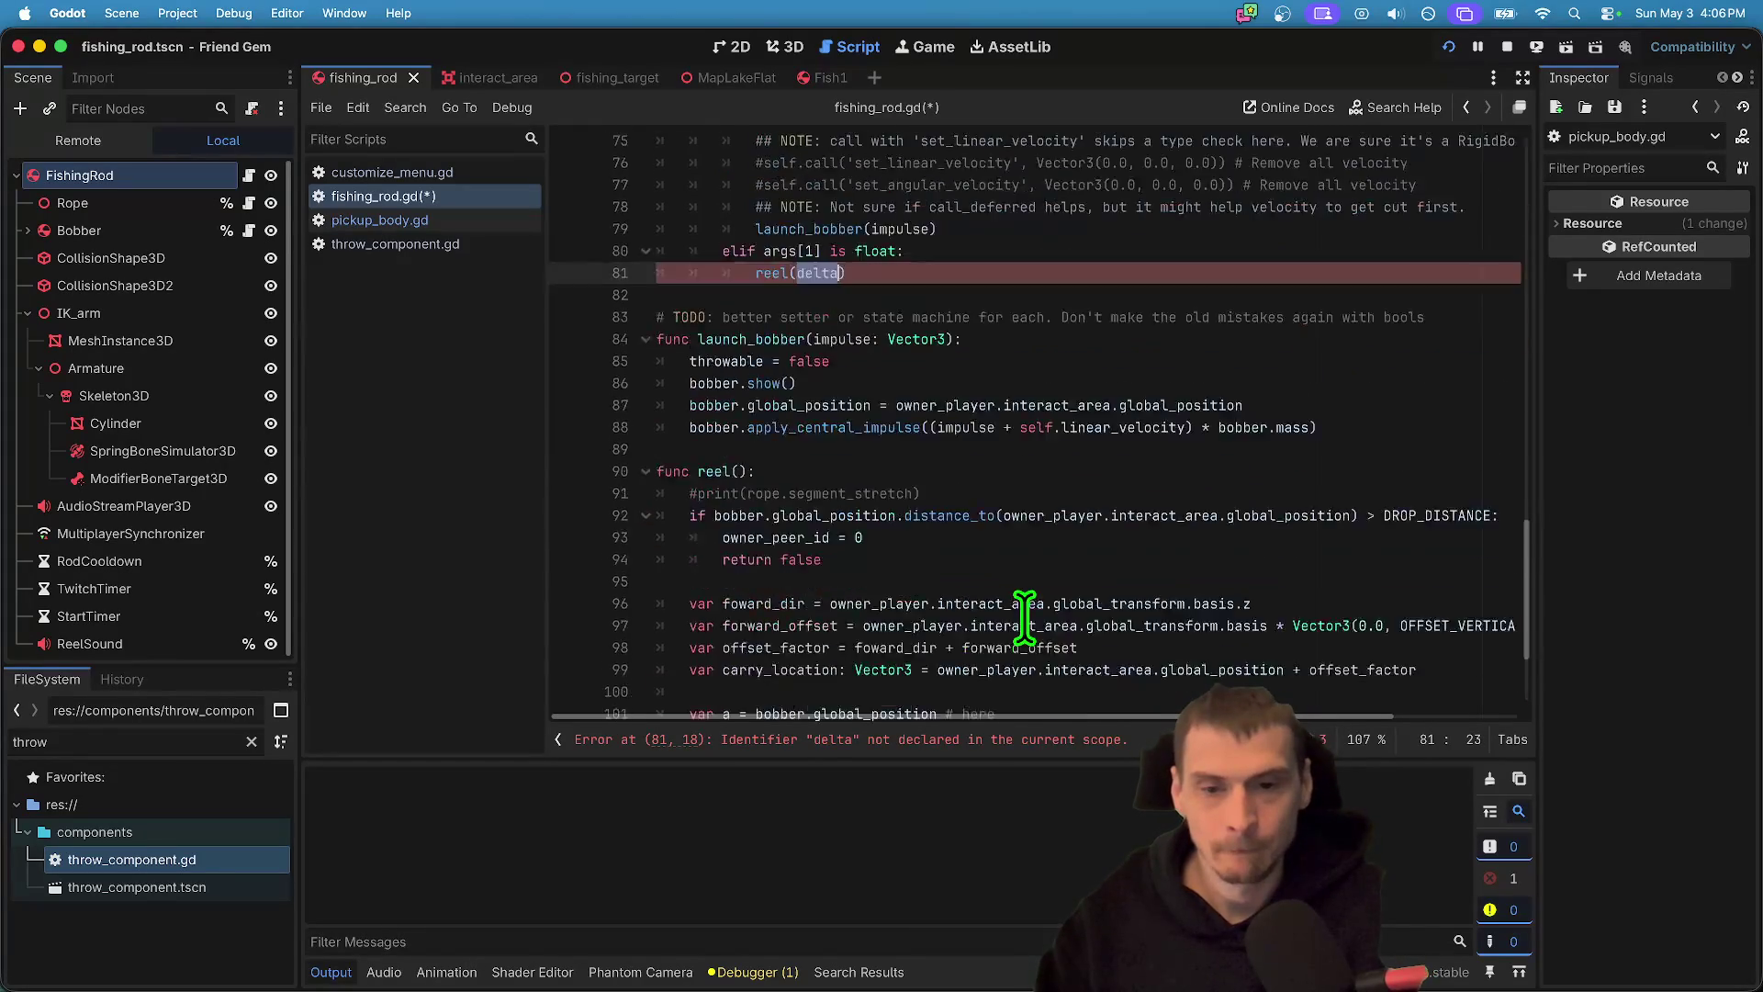
# - Add a delta parameter to the reel function
pyautogui.click(818, 303)
pyautogui.press('Left')
pyautogui.press('Left')
pyautogui.write('delta')
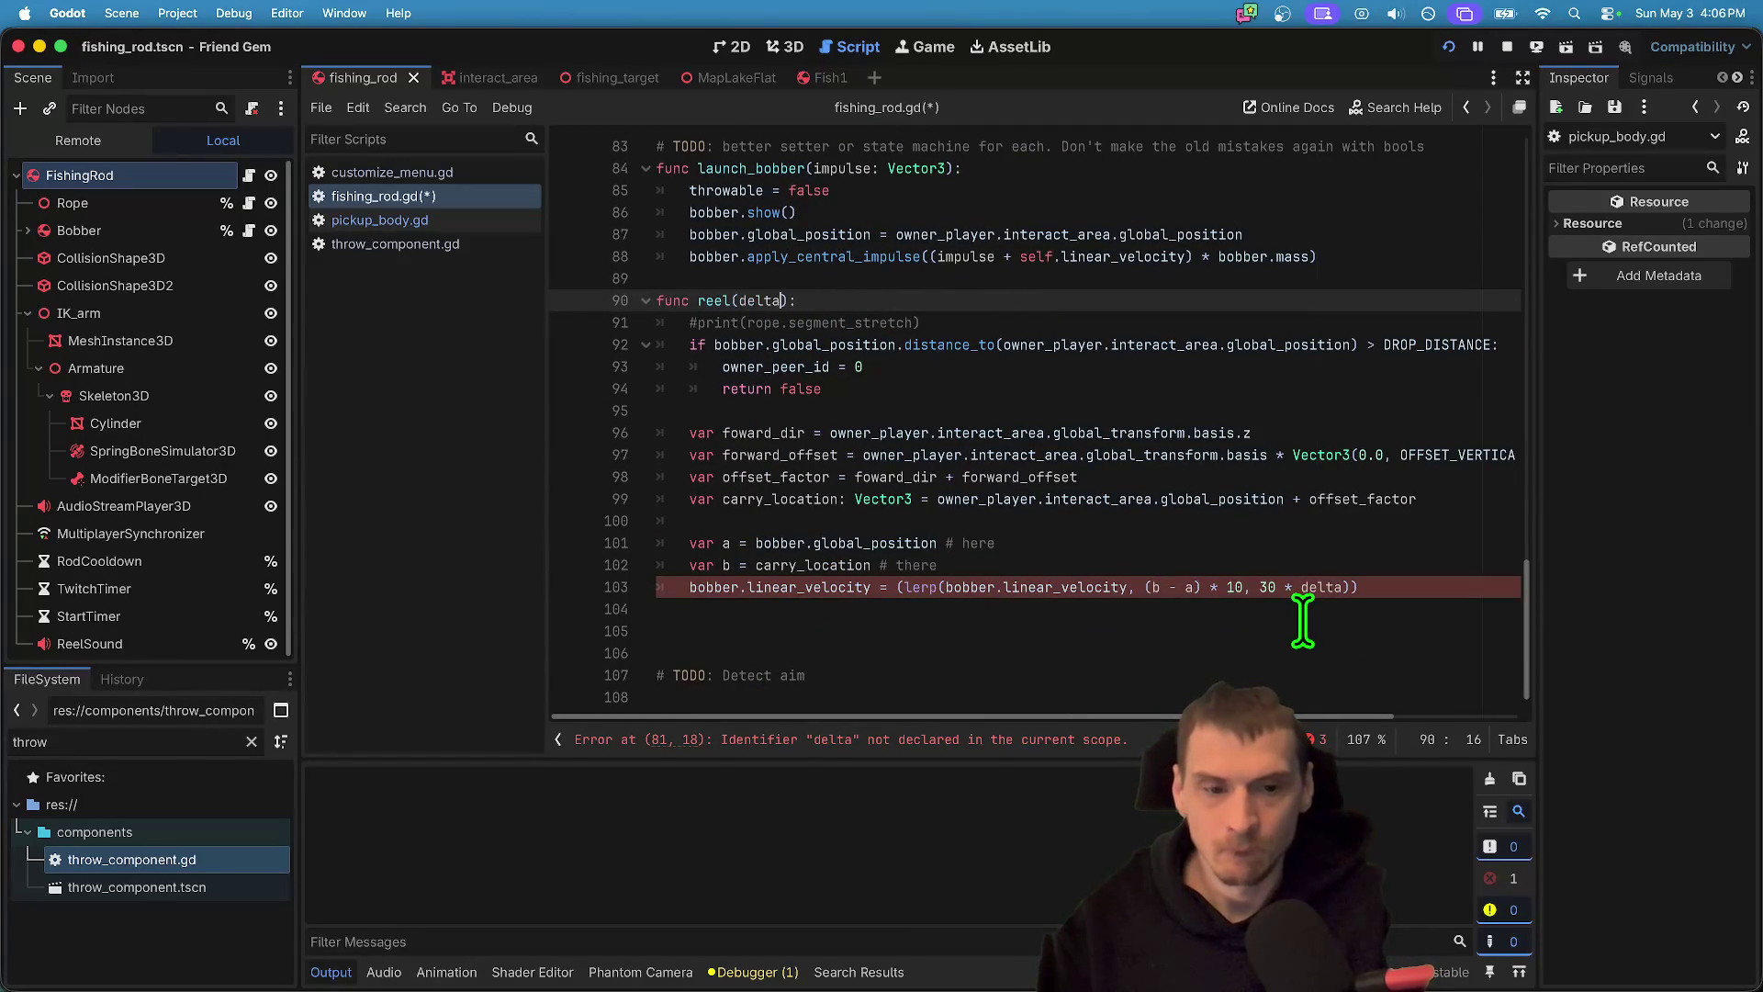
# - Pass delta into interact_secondary.rpc in throw_component.gd and save the scripts
pyautogui.click(955, 631)
pyautogui.click(379, 220)
pyautogui.click(1031, 346)
pyautogui.scroll(1, 1193, 303)
pyautogui.click(395, 245)
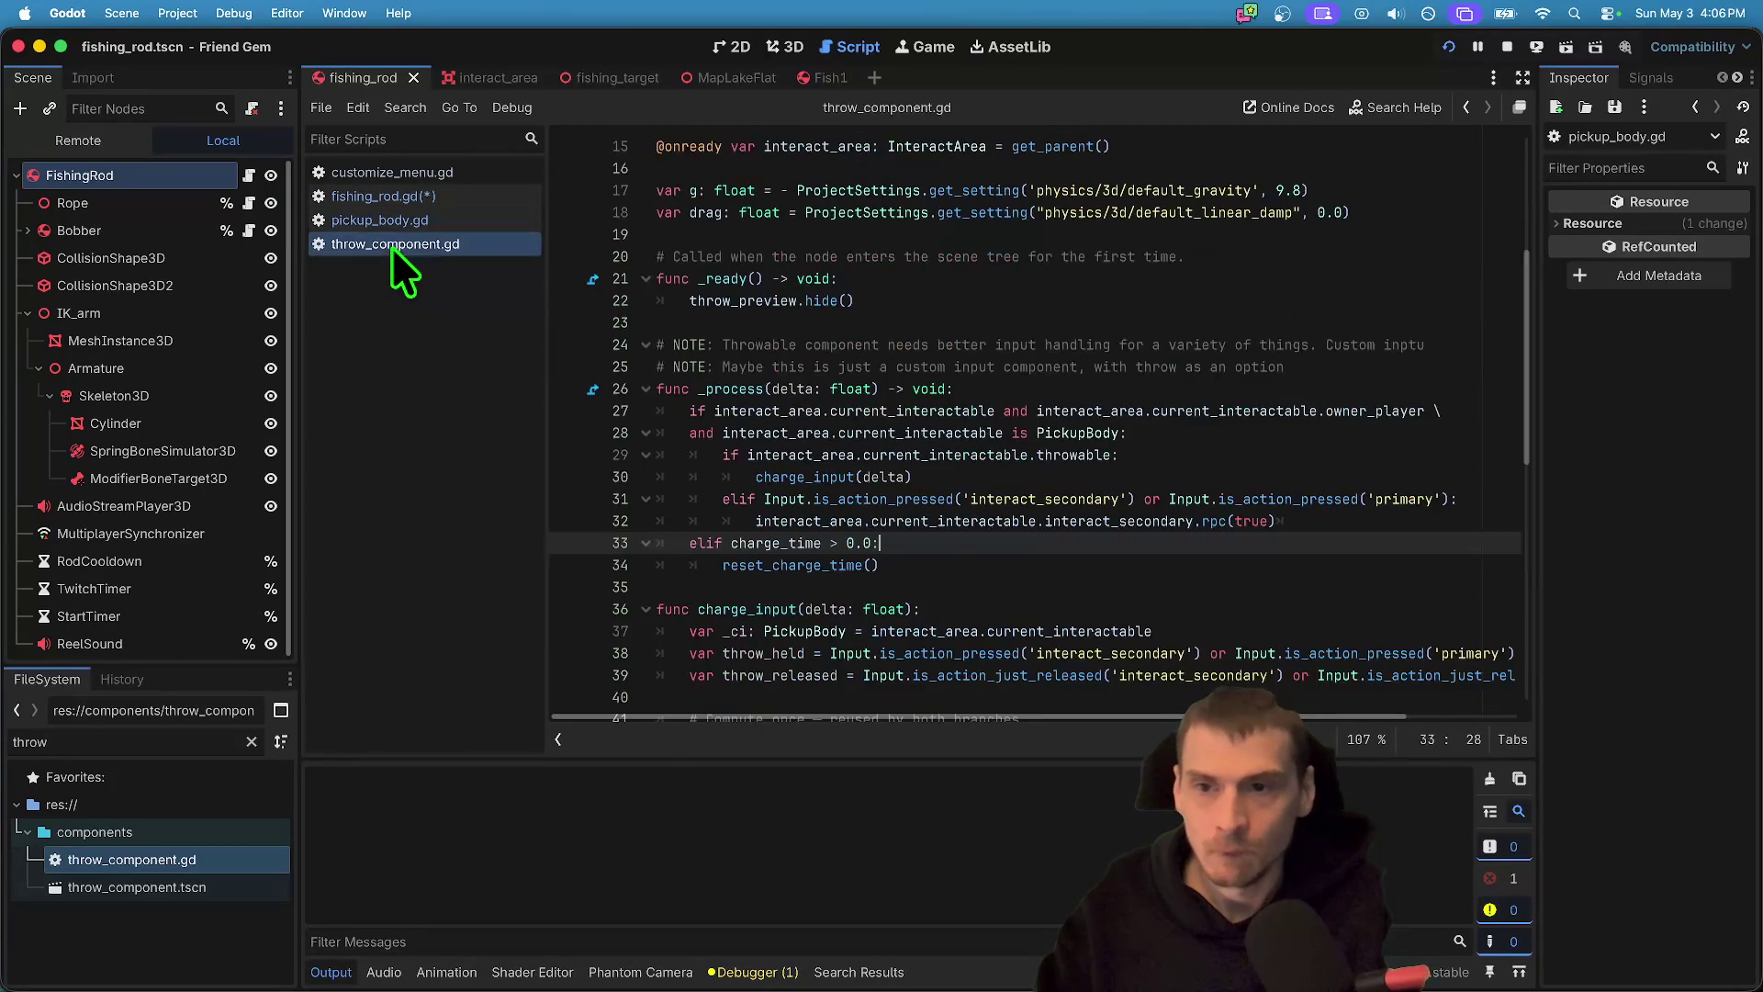
pyautogui.click(1340, 521)
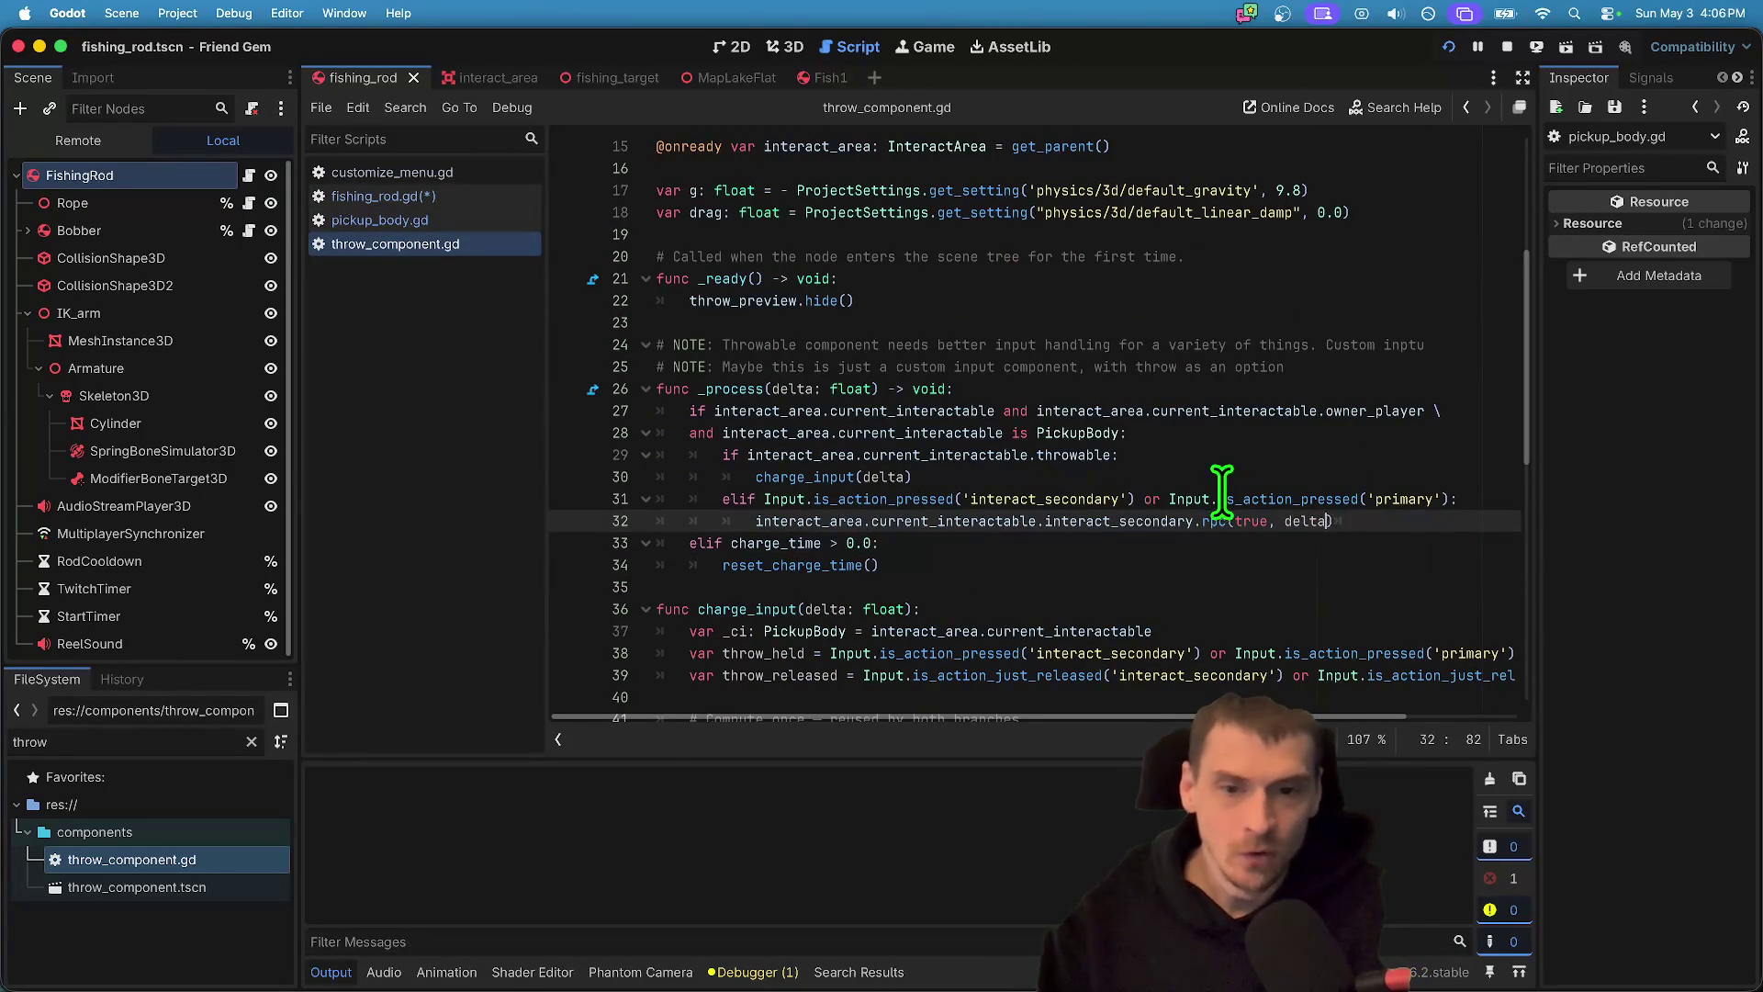
pyautogui.click(1116, 498)
pyautogui.click(1377, 606)
pyautogui.press('super+s')
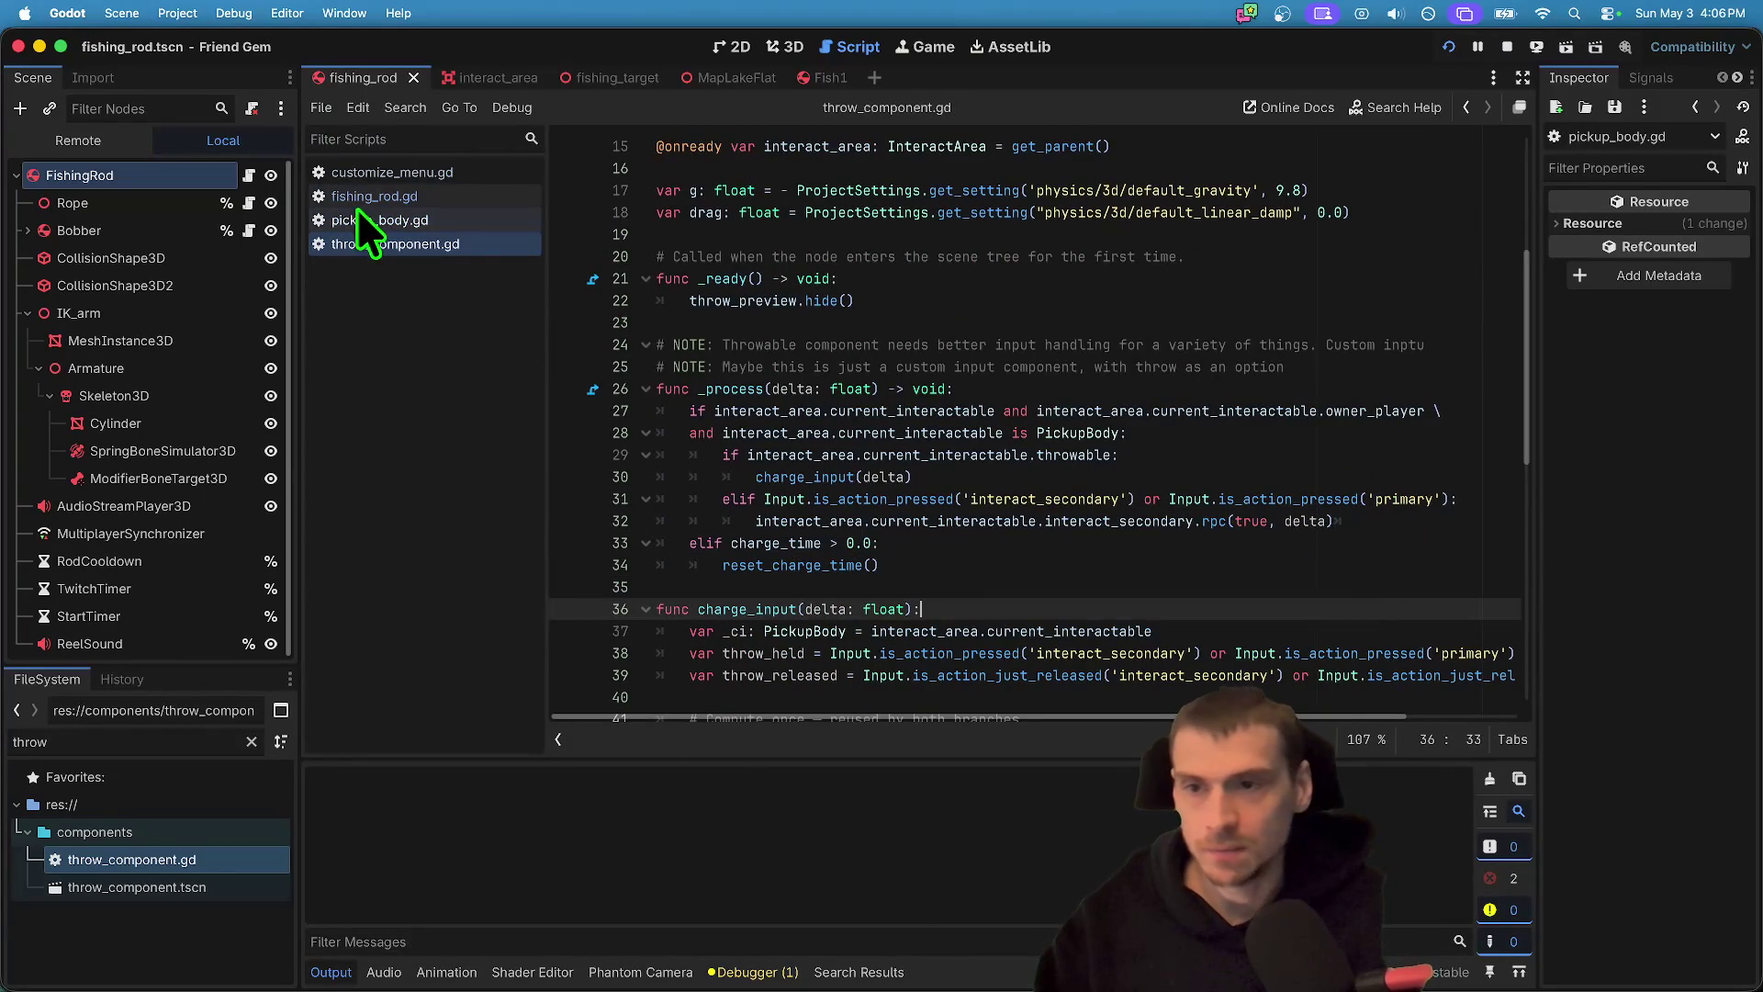
# - Return to fishing_rod.gd and launch the debug game
pyautogui.click(366, 198)
pyautogui.click(1204, 456)
pyautogui.press('super+b')
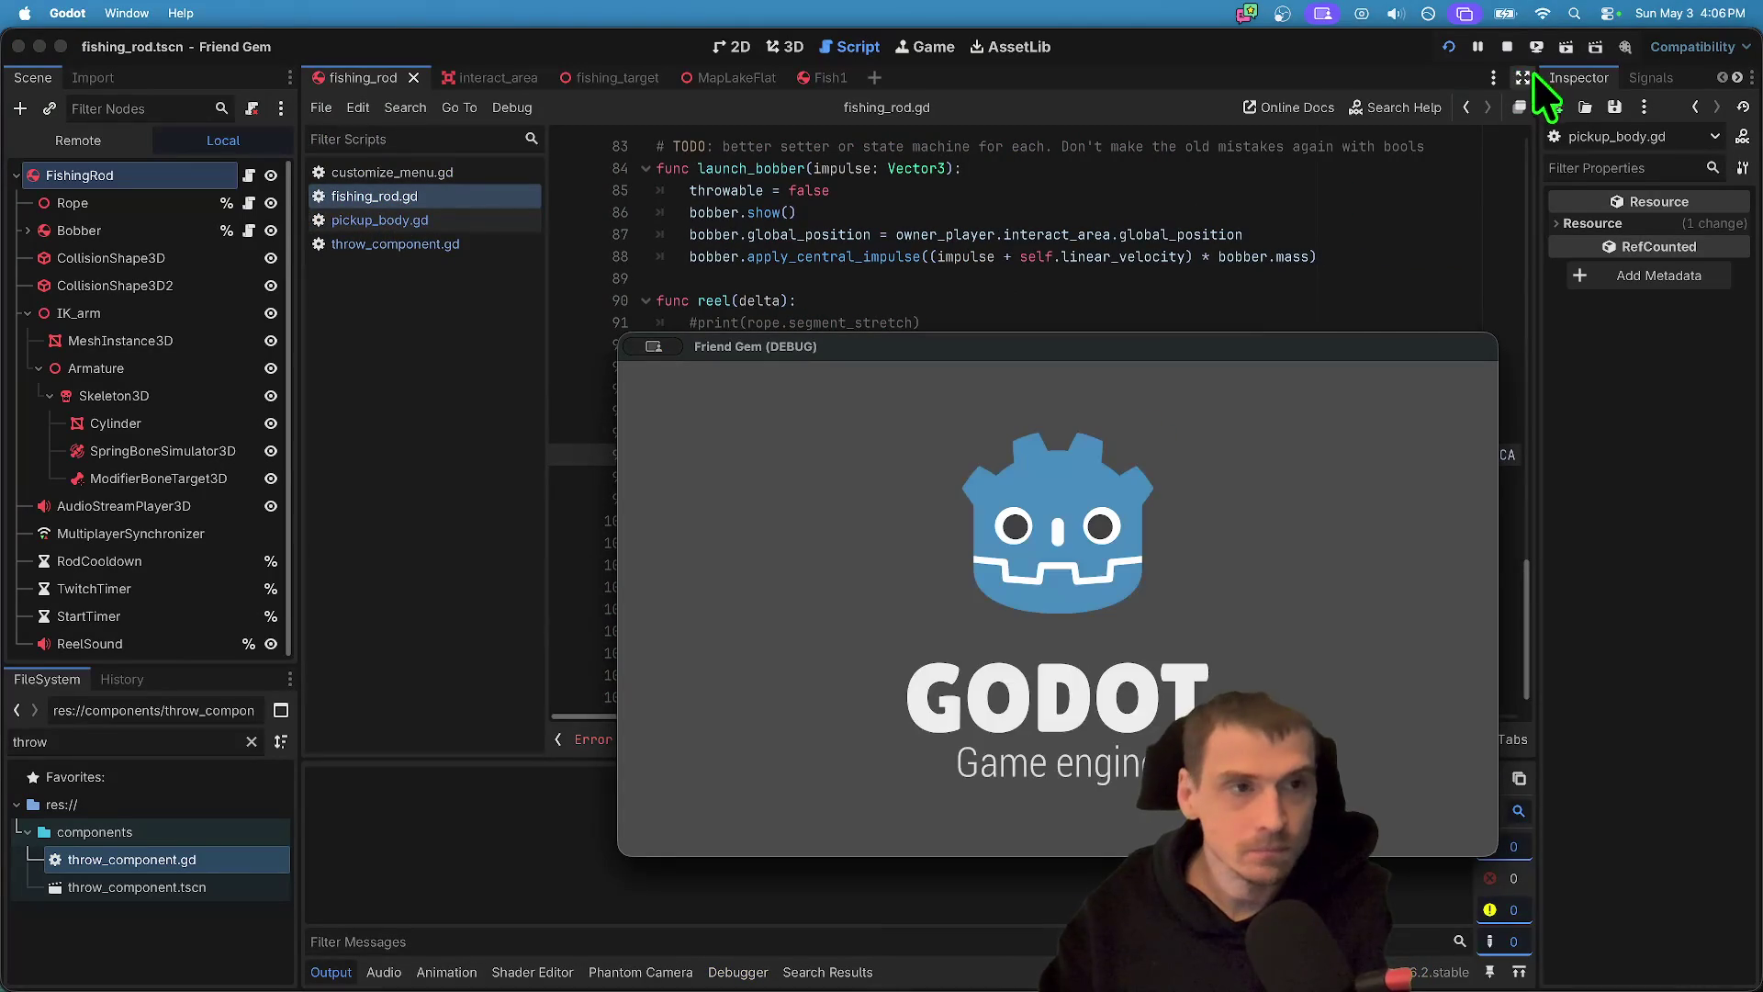
# - Stop the game, pass args[1] to reel instead of the undeclared delta, and relaunch
pyautogui.click(1506, 47)
pyautogui.click(911, 742)
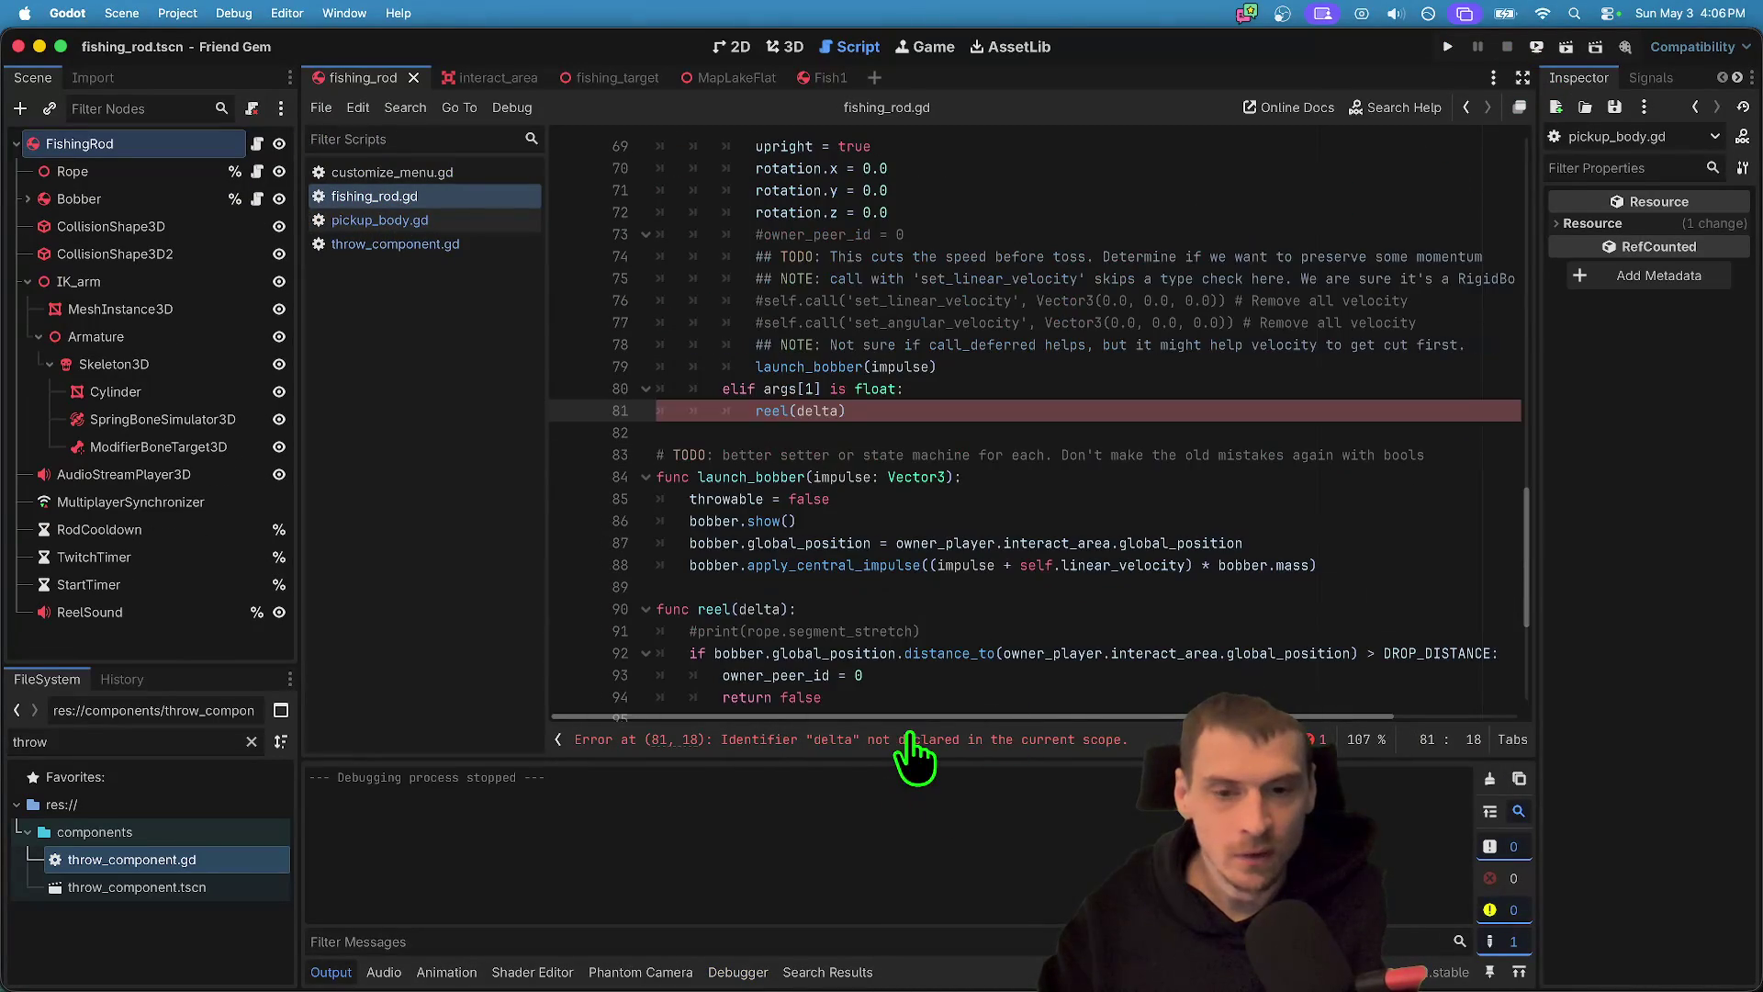
pyautogui.write('args[1')
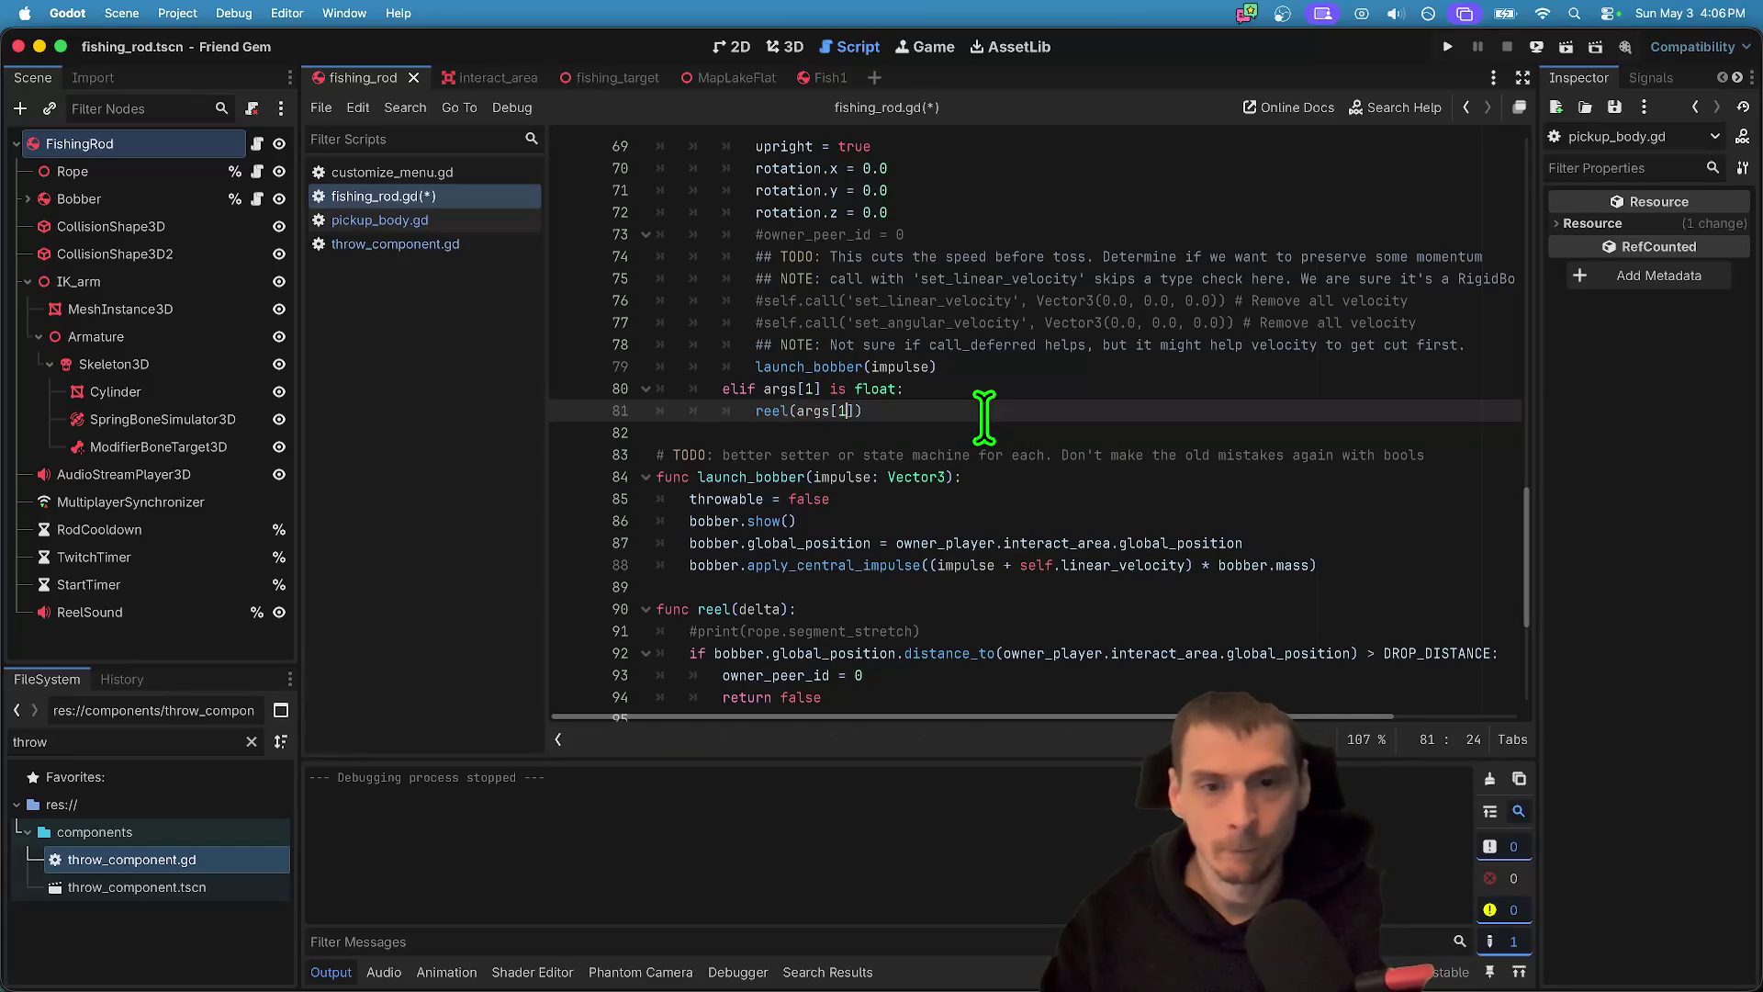
pyautogui.press('super+b')
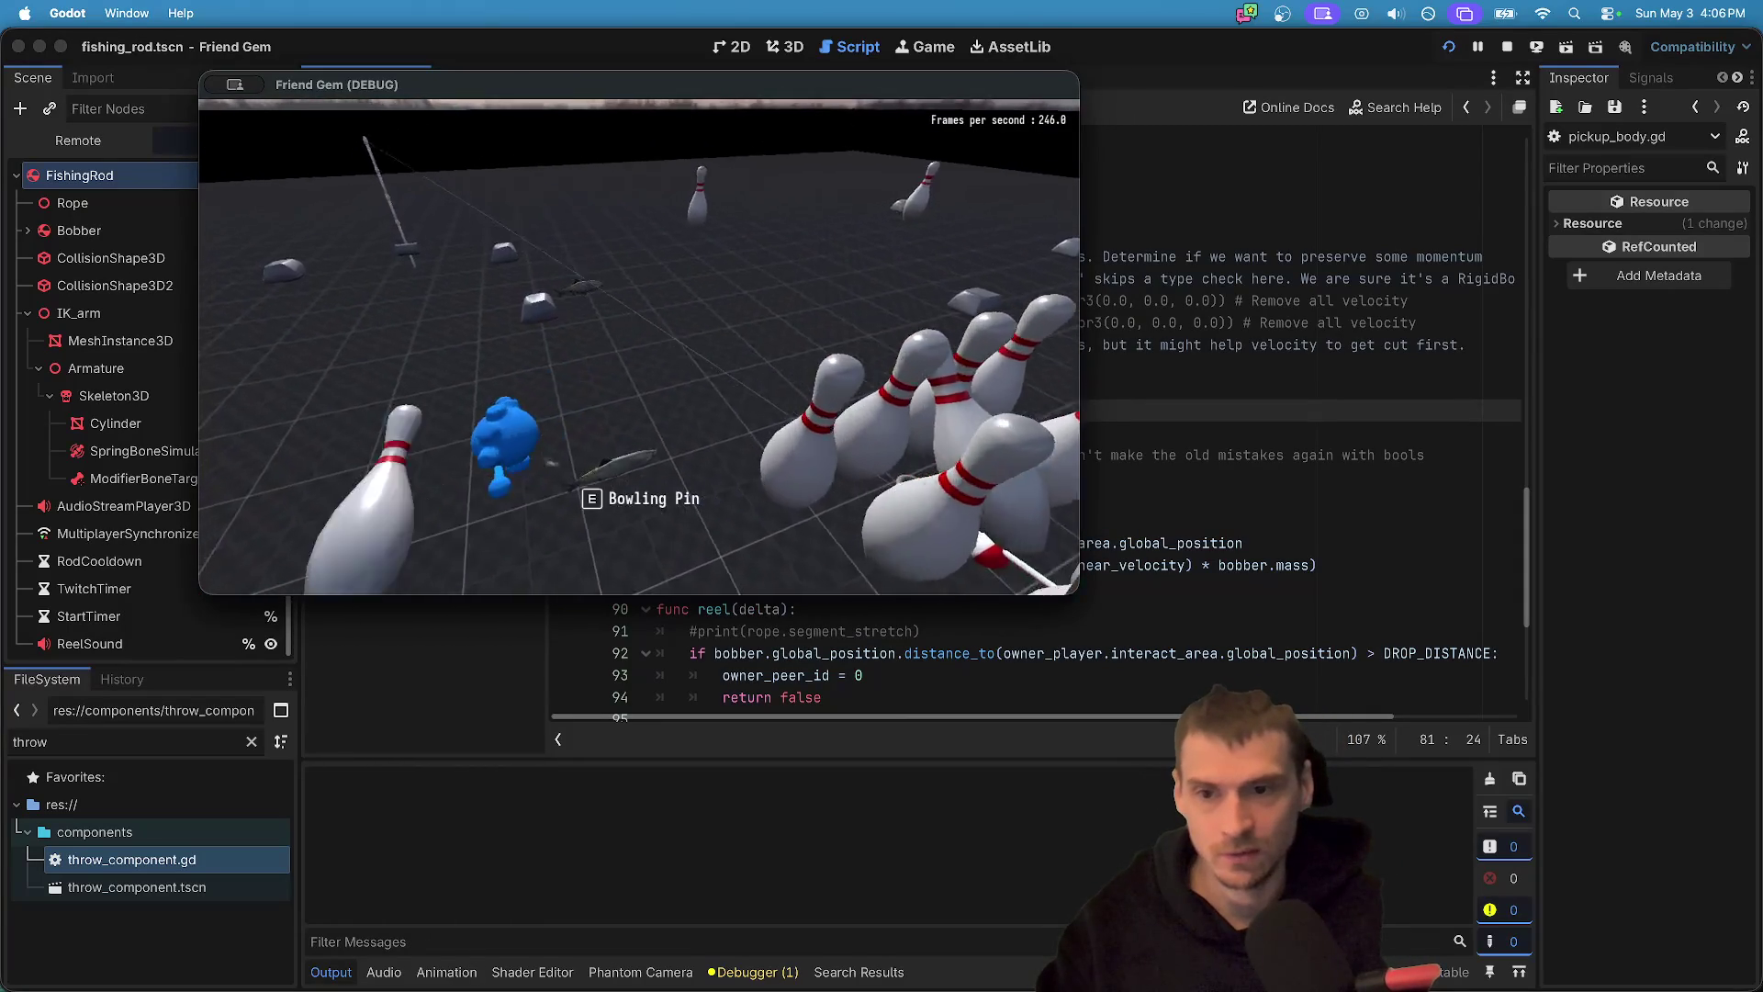
# - Pick up the rod, cast the bobber, and drop the rod in both game instances
pyautogui.press('e')
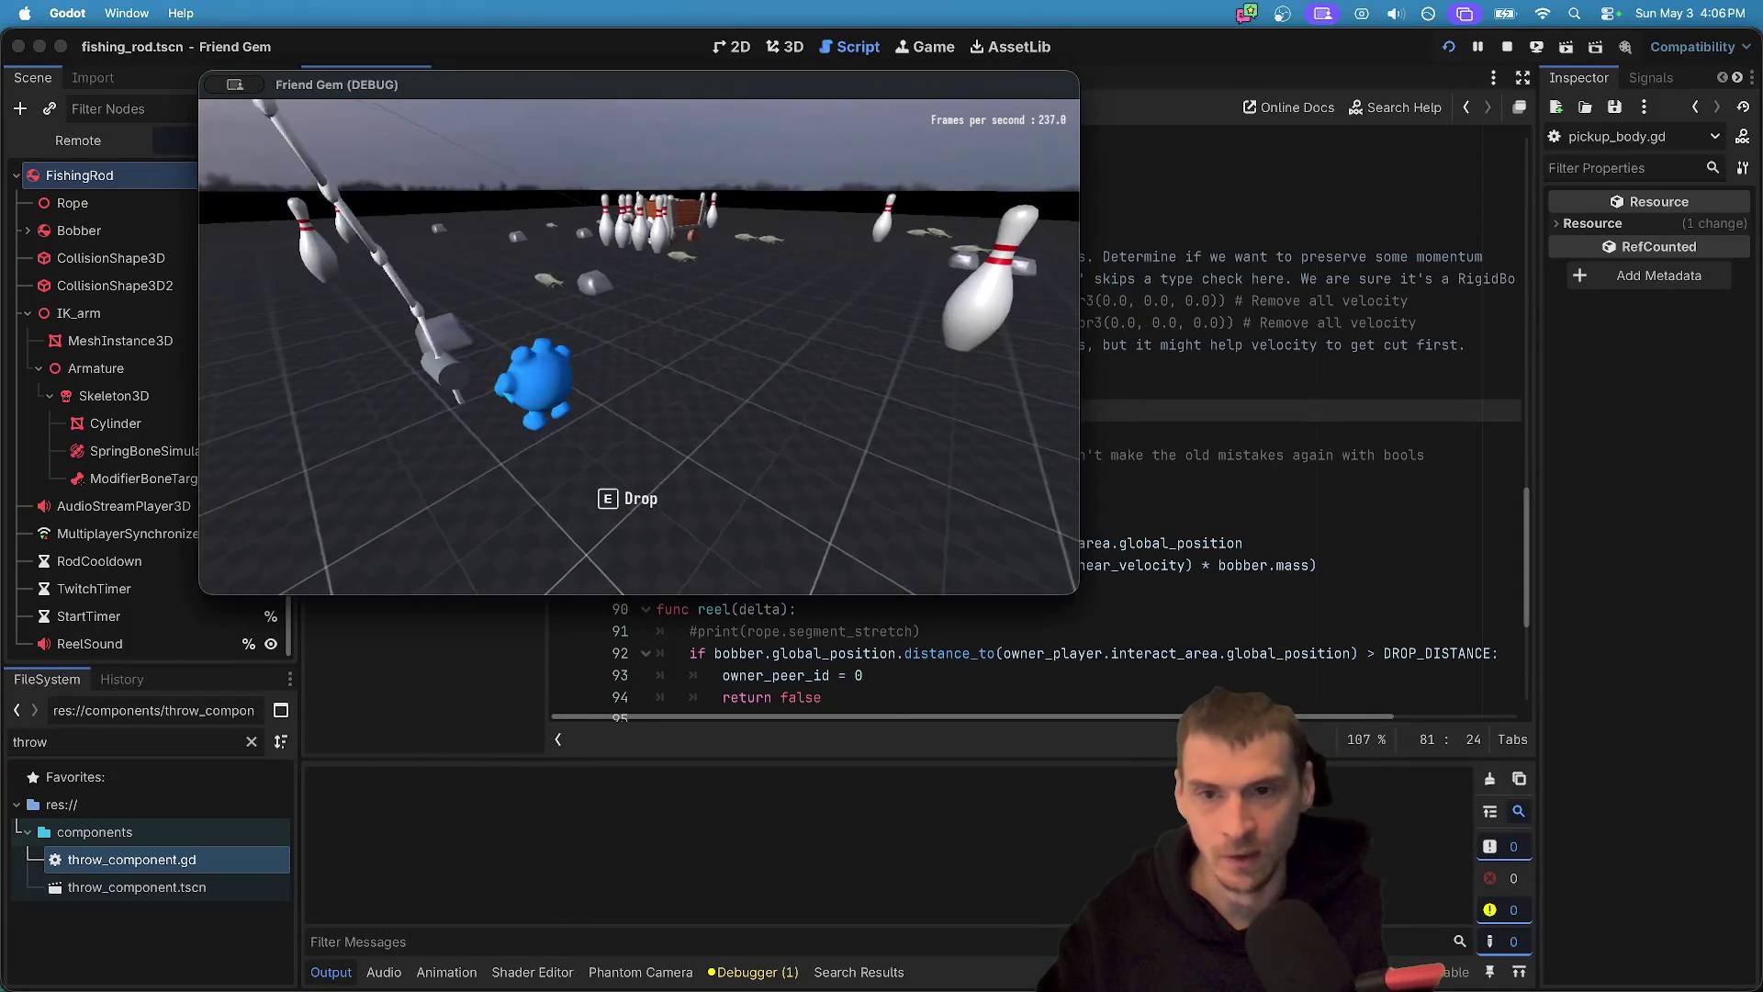
pyautogui.click(641, 371)
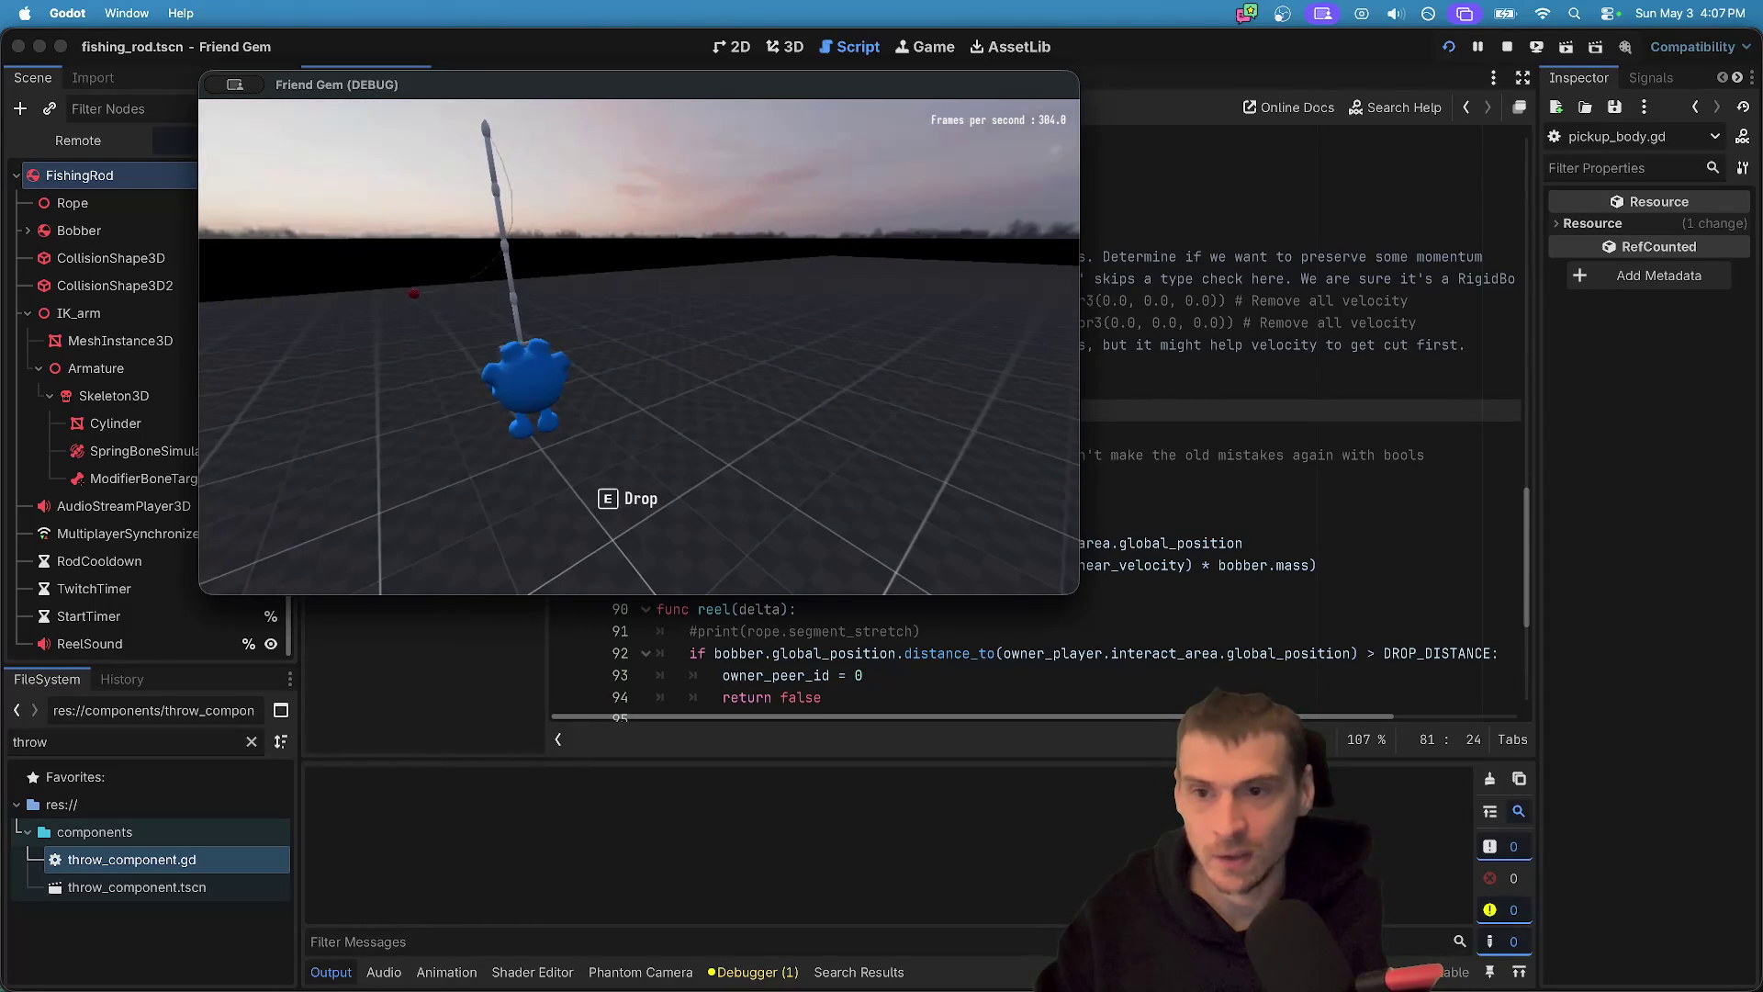
pyautogui.press('e')
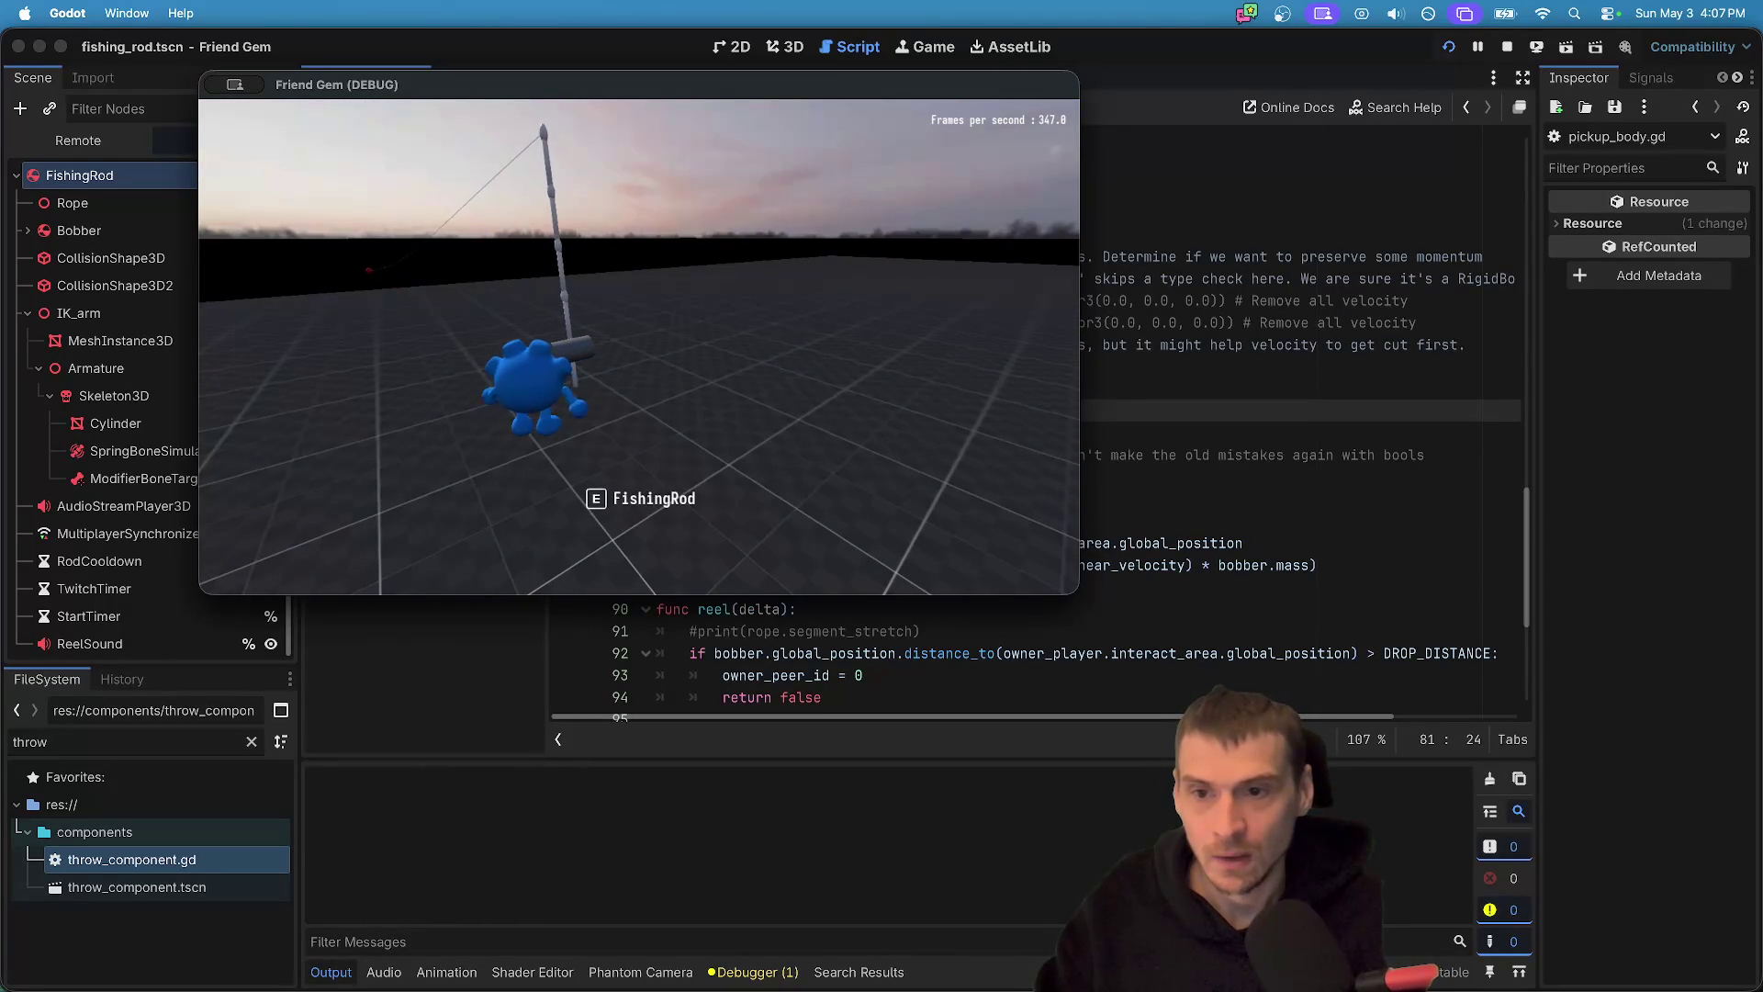
pyautogui.press('e')
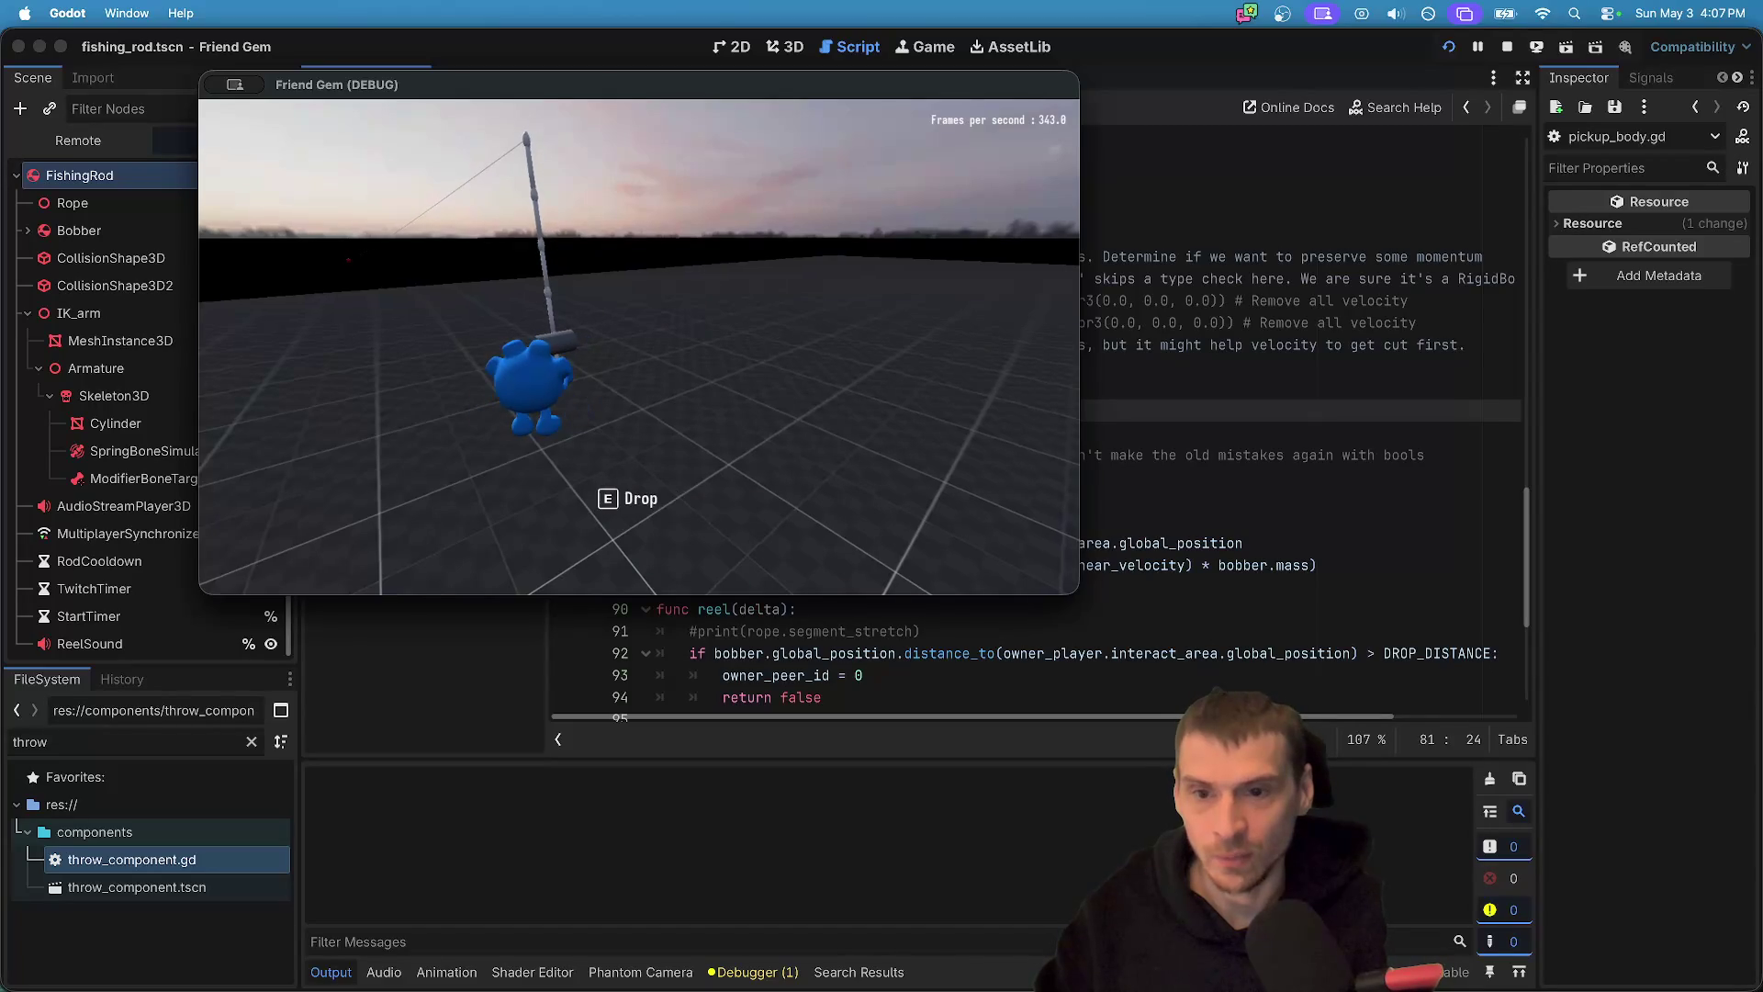
pyautogui.click(637, 345)
pyautogui.press('e')
pyautogui.press('e')
pyautogui.press('e')
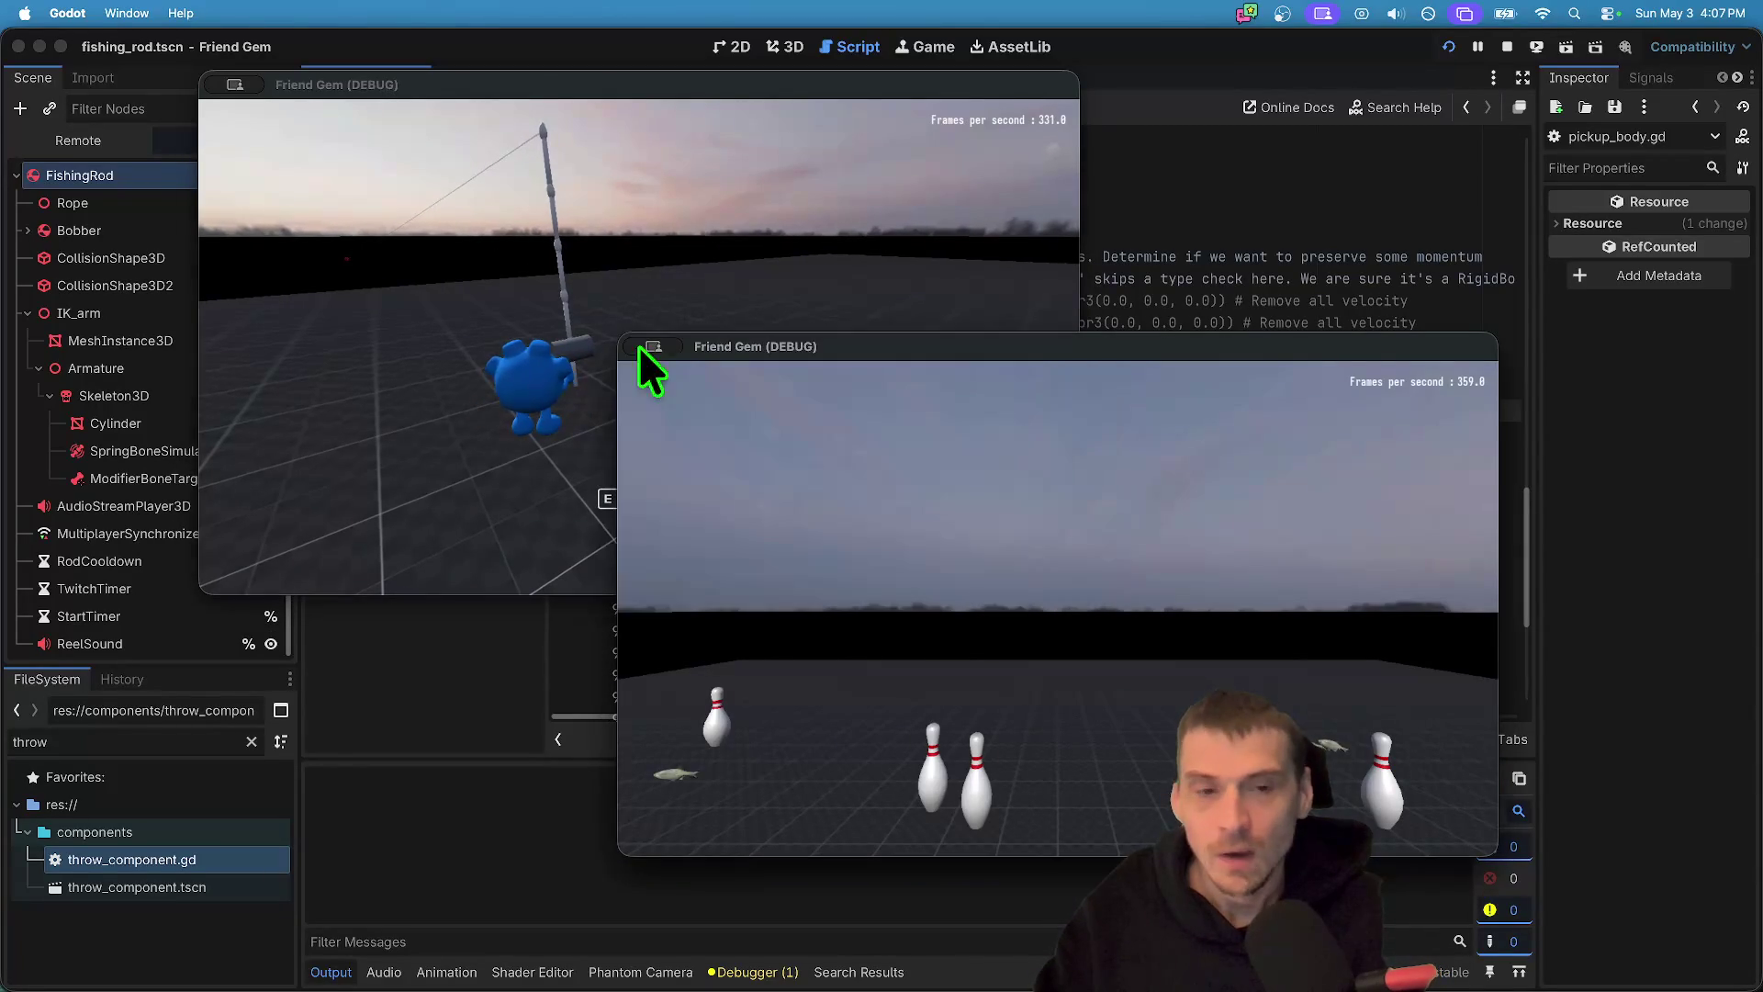
# - Return to fishing_rod.gd and select the owner_peer_id reset line in reel()
pyautogui.press('super+period')
pyautogui.scroll(-3, 1188, 356)
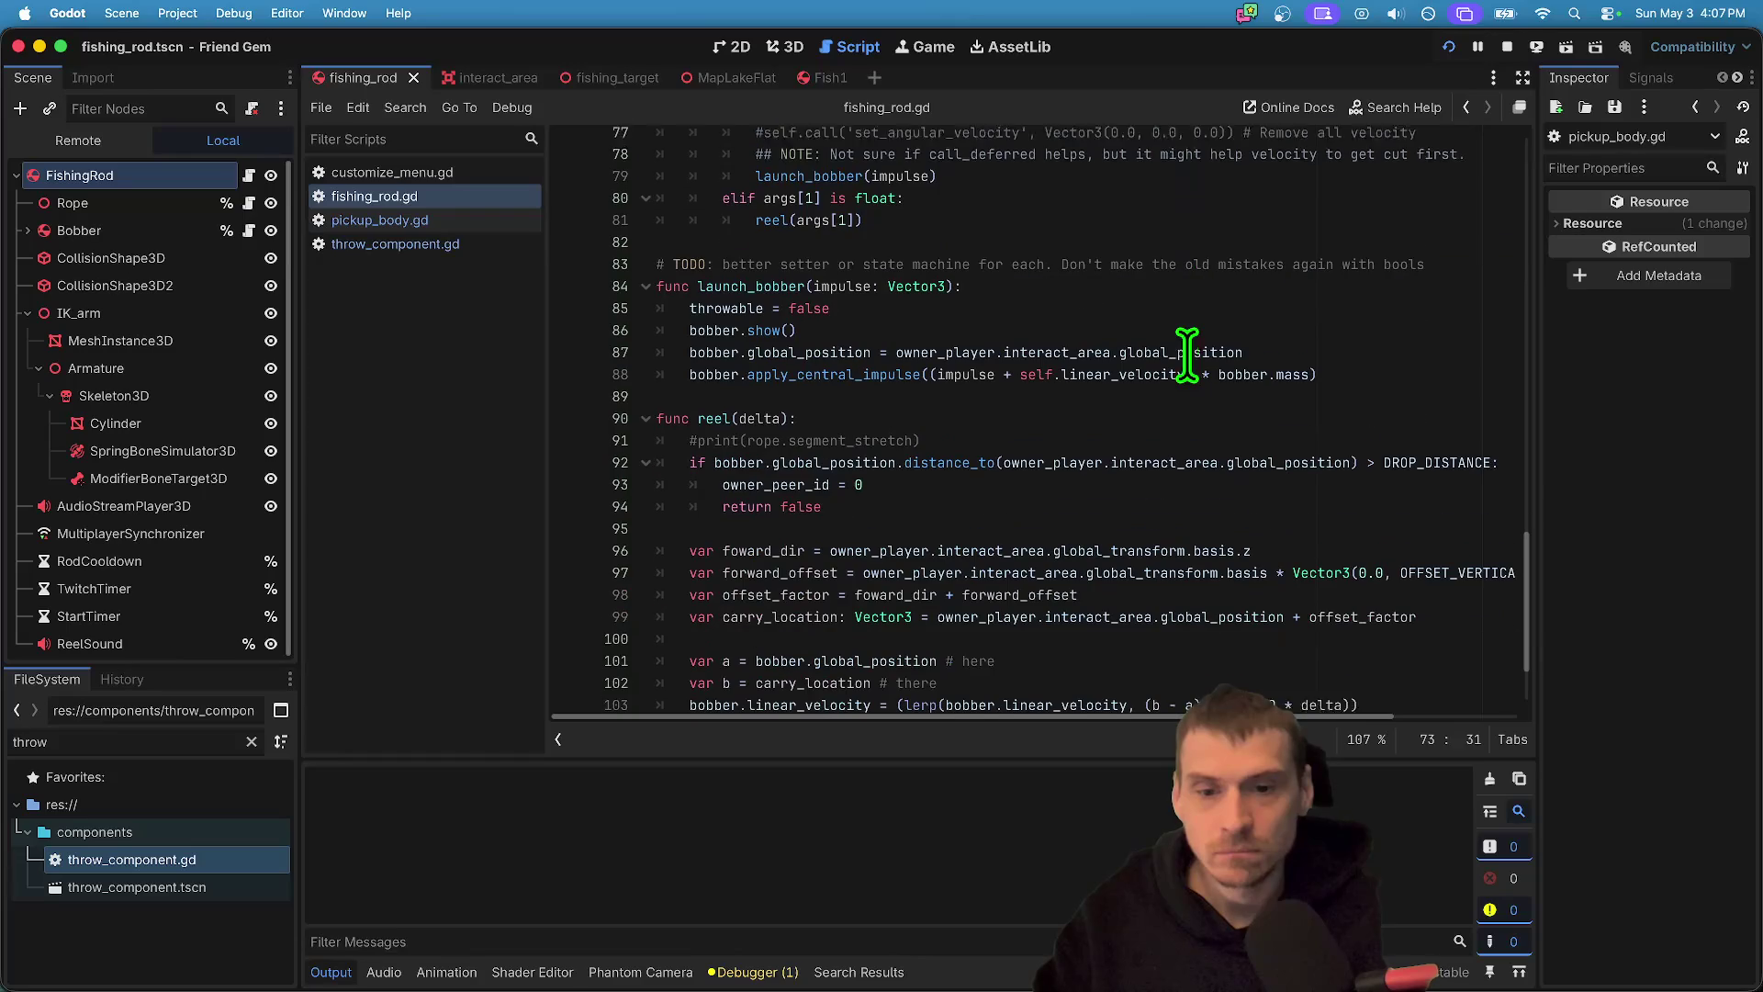
pyautogui.click(617, 465)
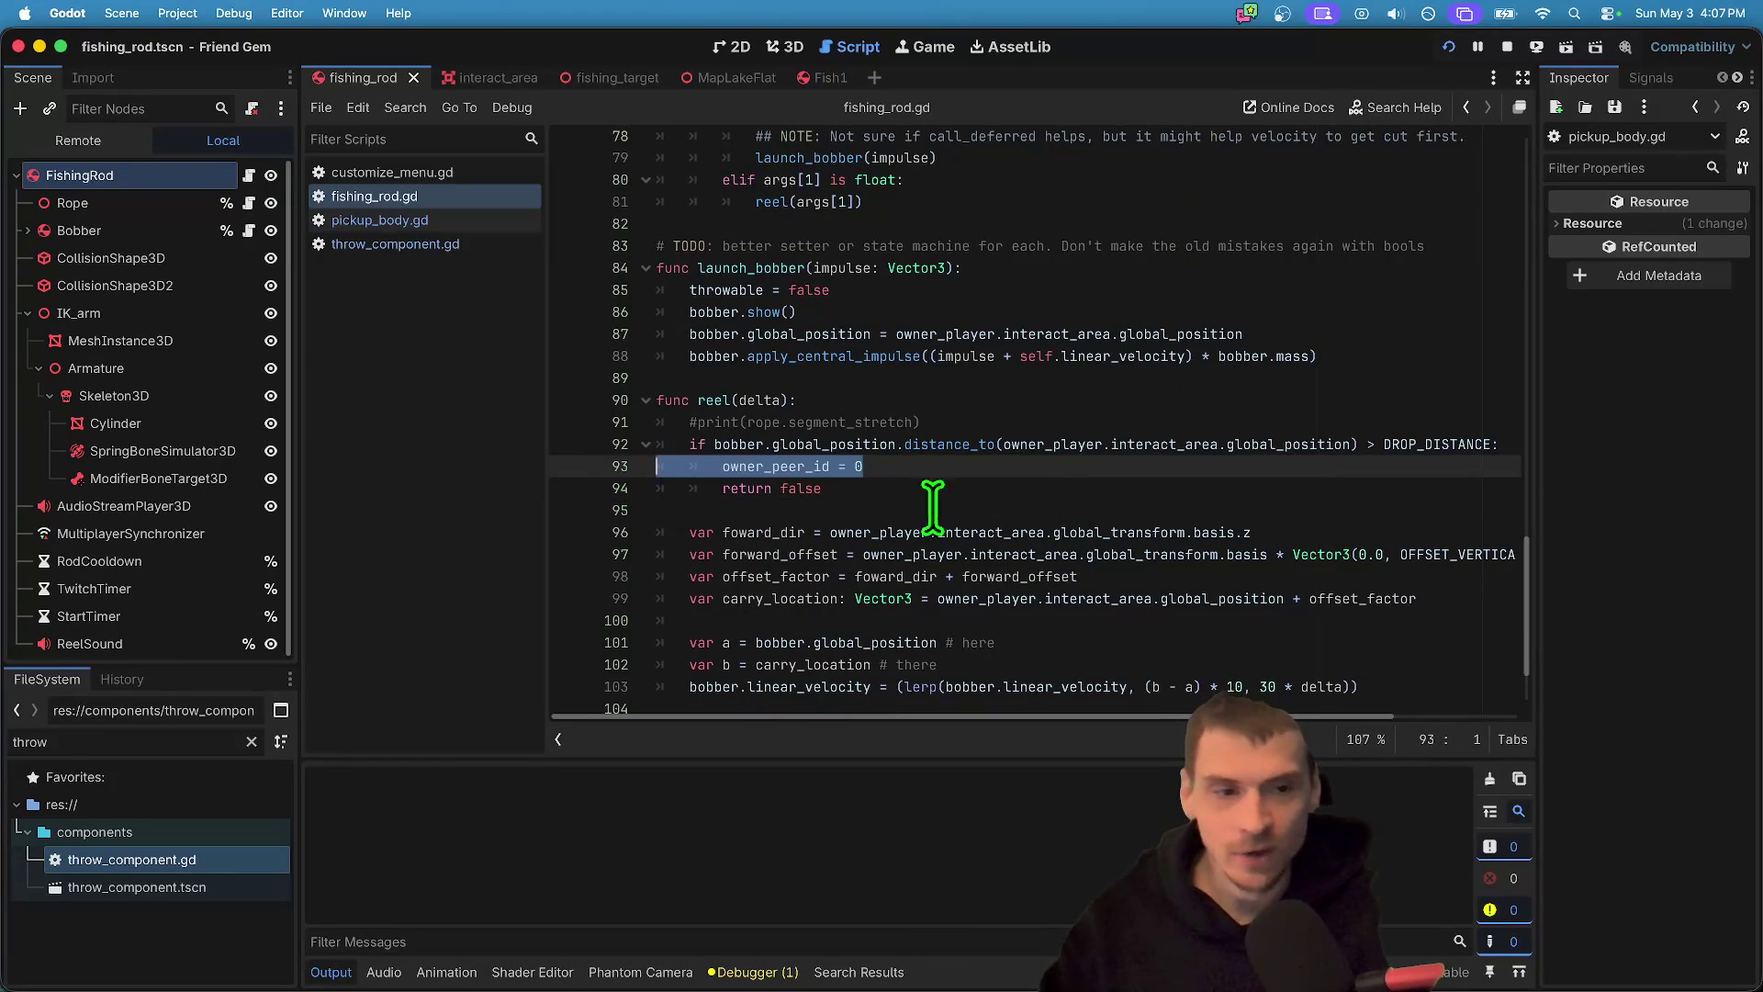
# - Delete 'owner_peer_id = 0' so the distance check just returns, then save and rerun the game
pyautogui.press('BackSpace')
pyautogui.hotkey('ctrl', 'shift', 'Return')
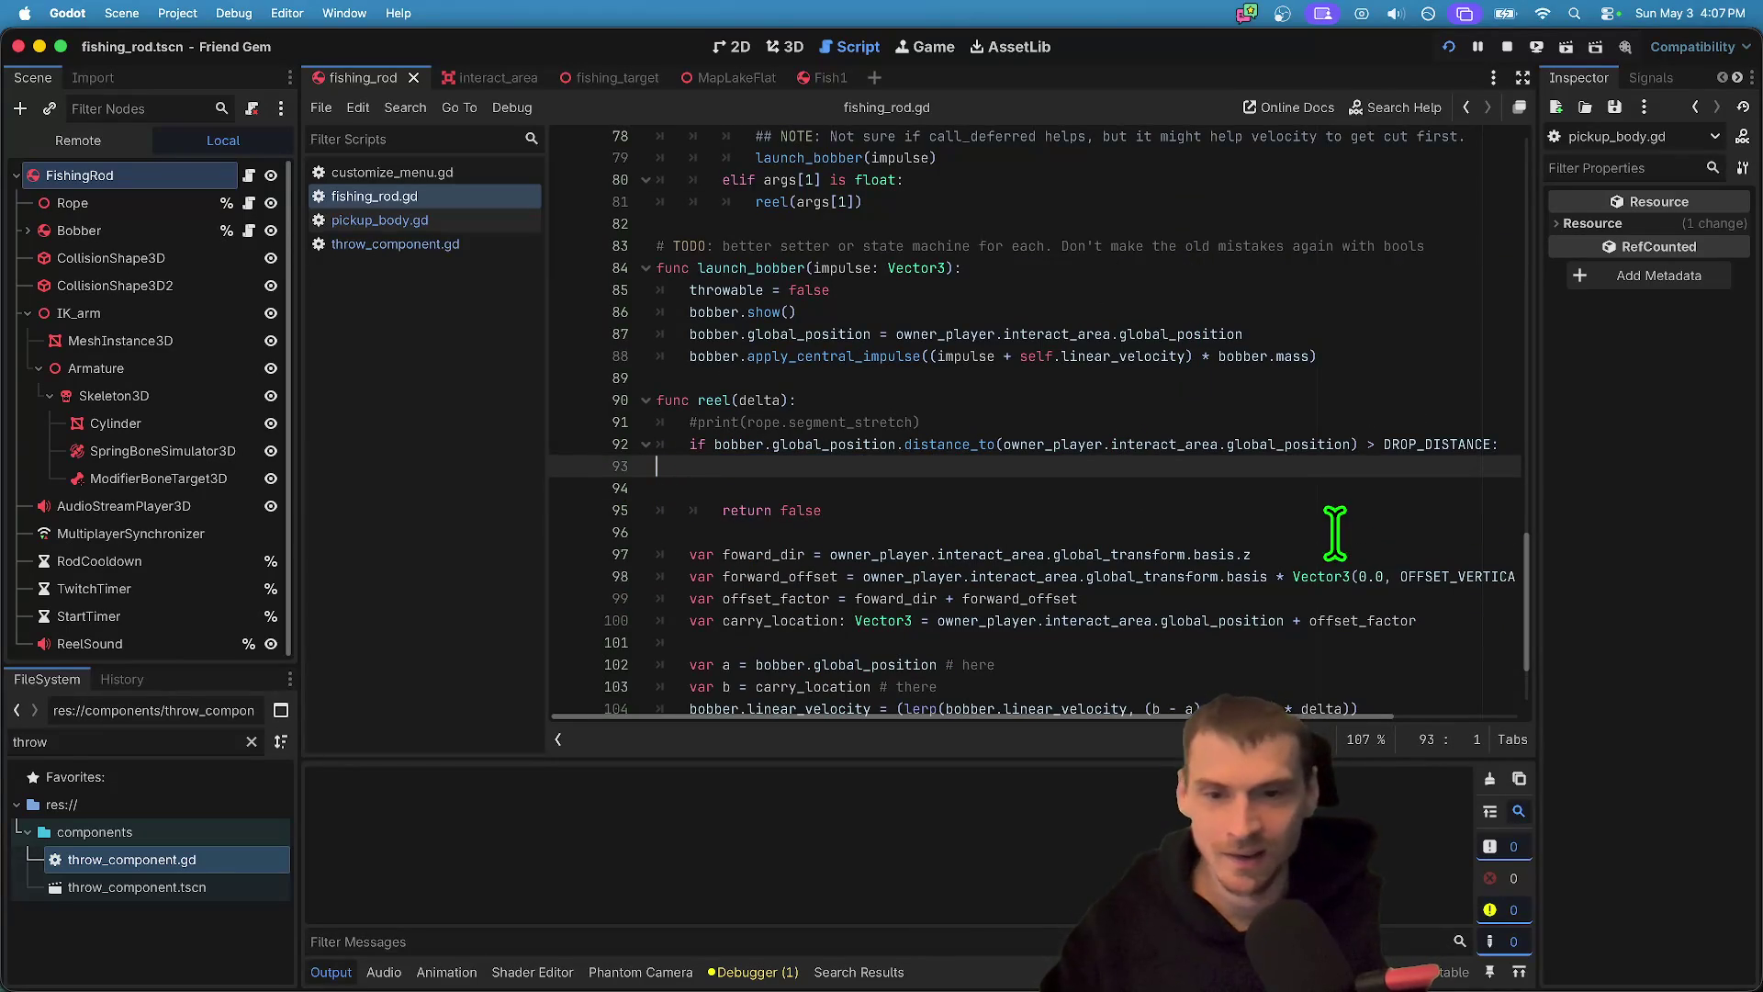
pyautogui.click(1506, 47)
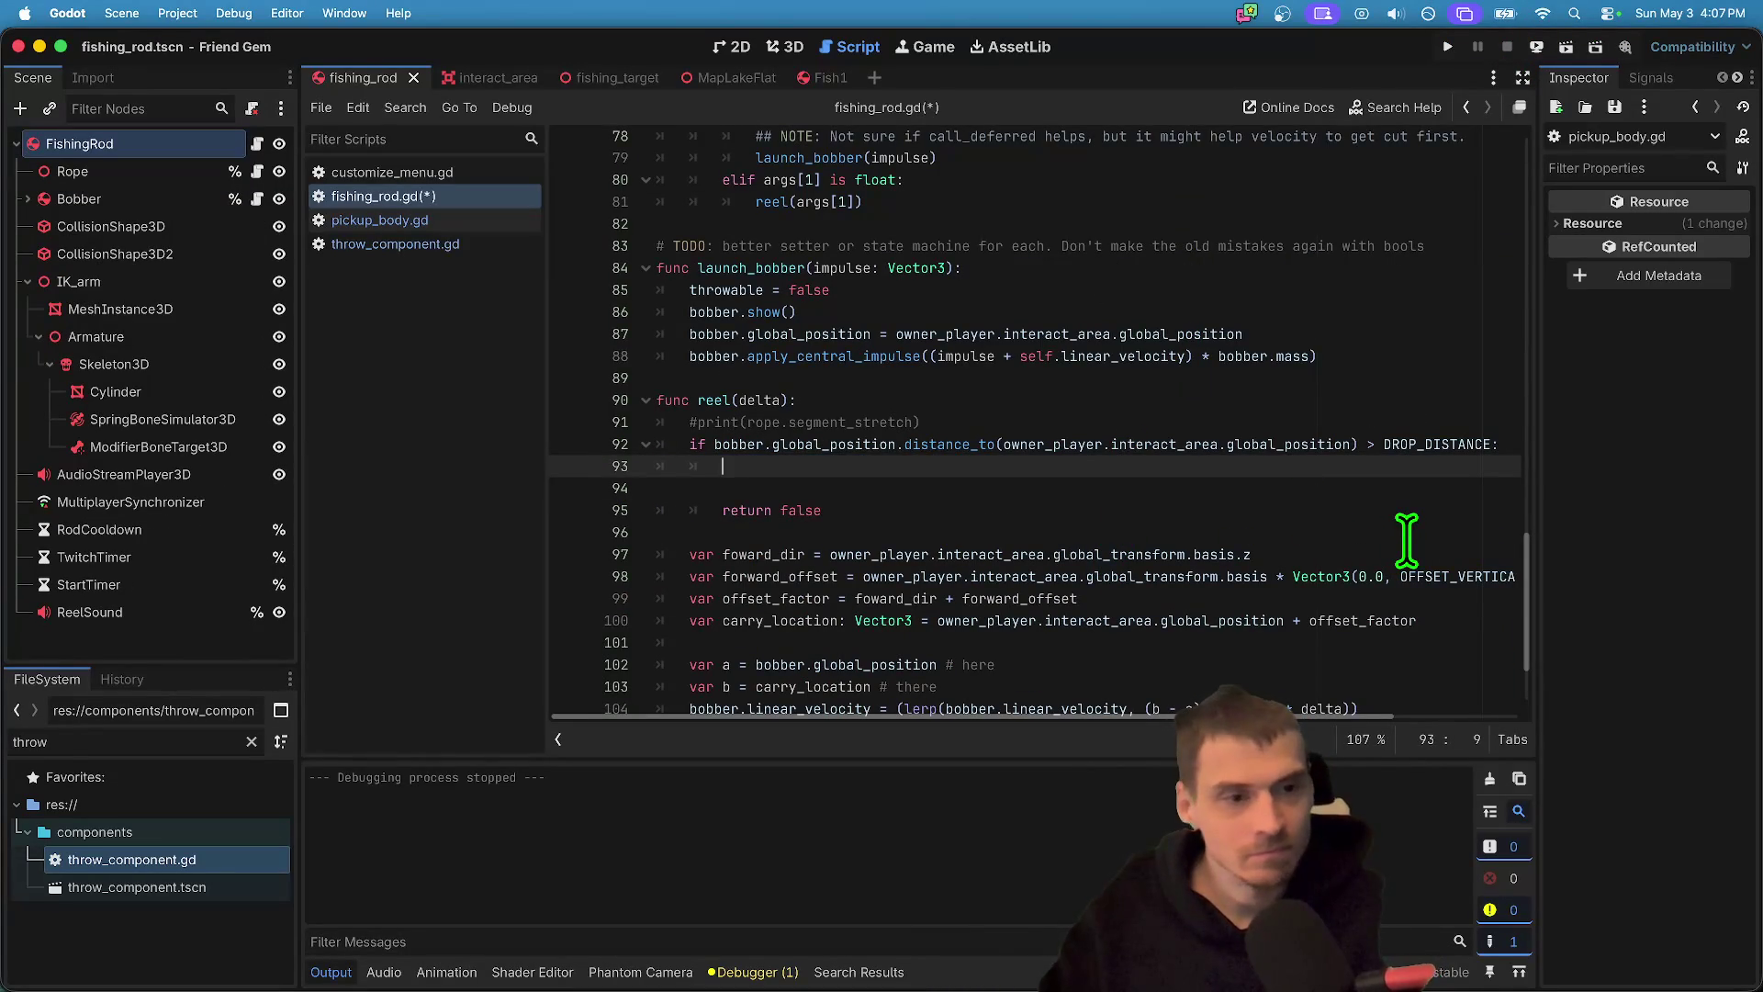
pyautogui.hotkey('ctrl', 'k')
pyautogui.hotkey('ctrl', 'shift', 'k')
pyautogui.hotkey('ctrl', 'shift', 'k')
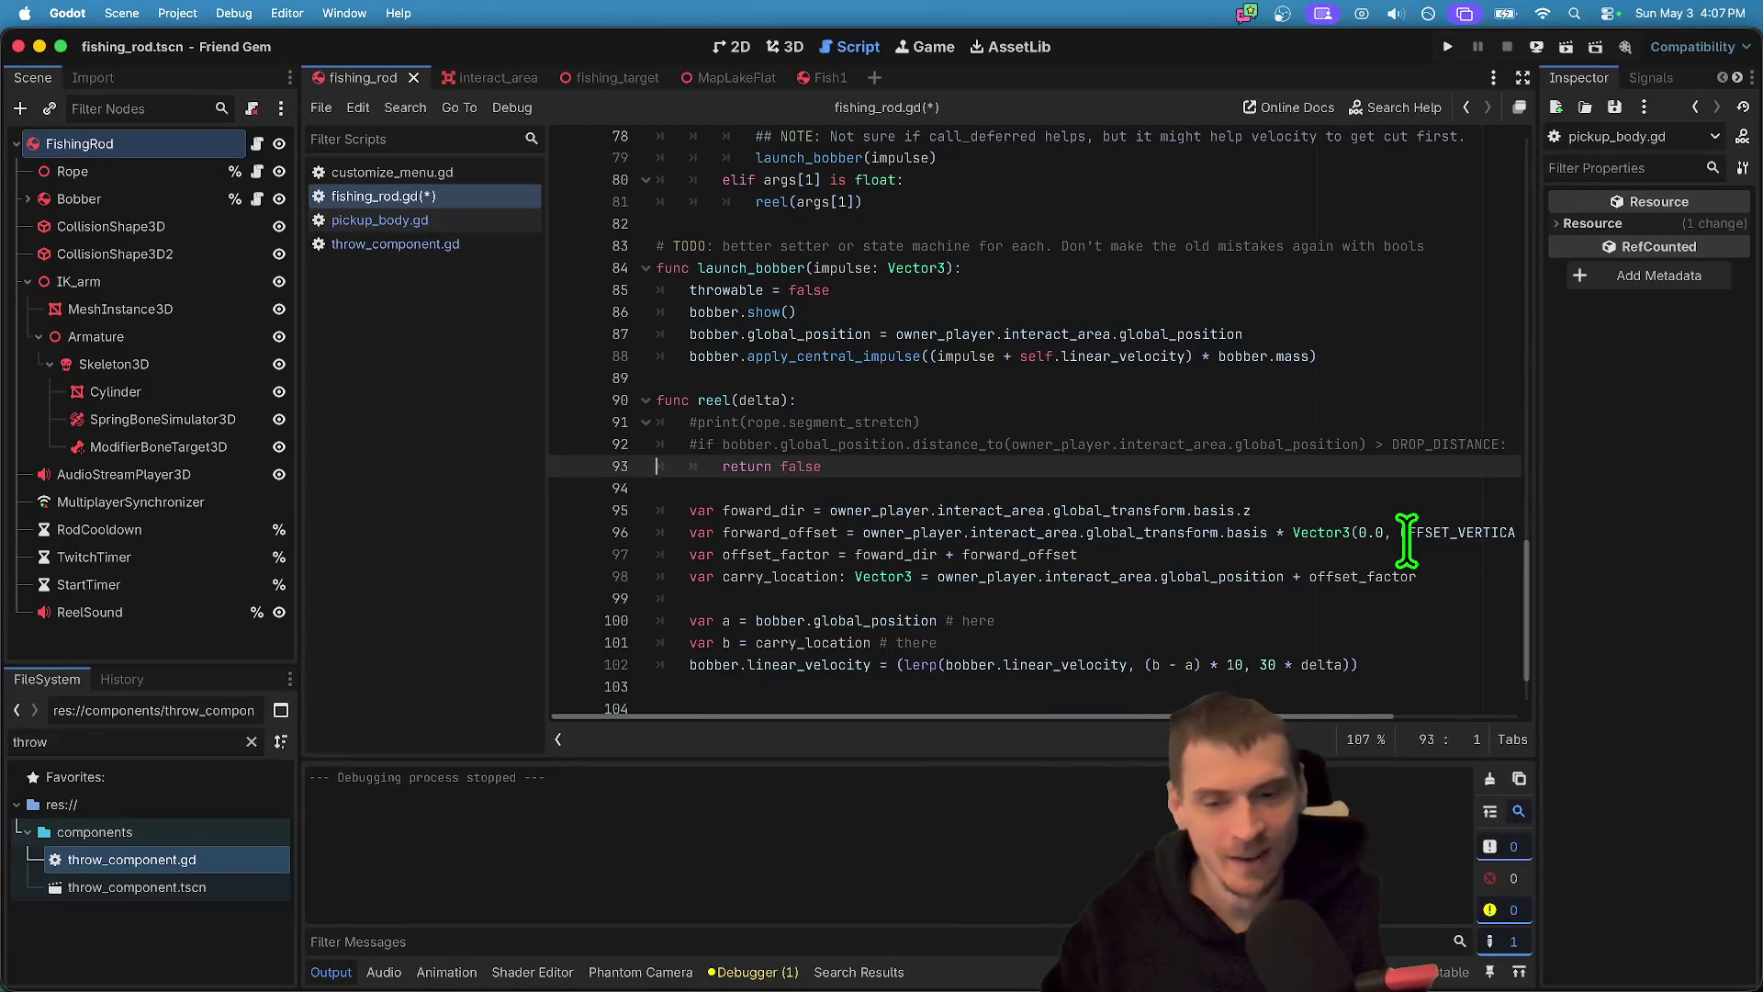
pyautogui.hotkey('ctrl', 'k')
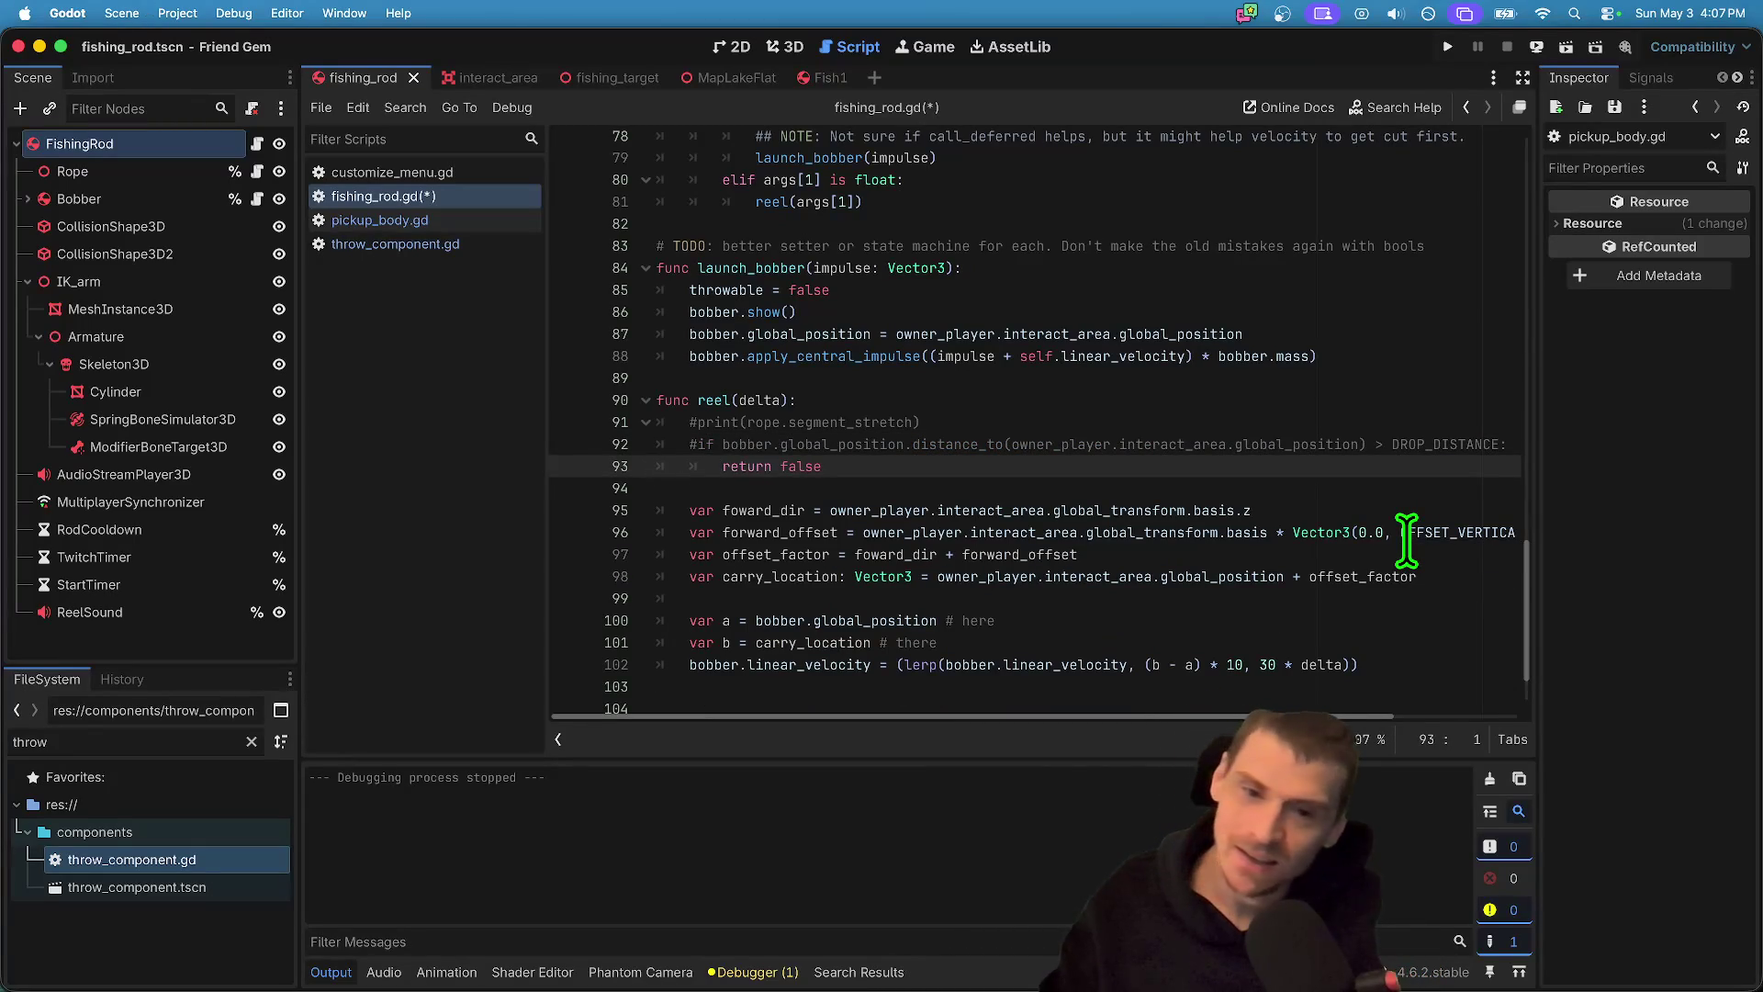
pyautogui.press('End')
pyautogui.press('Up')
pyautogui.hotkey('ctrl', 'k')
pyautogui.hotkey('ctrl', 'b')
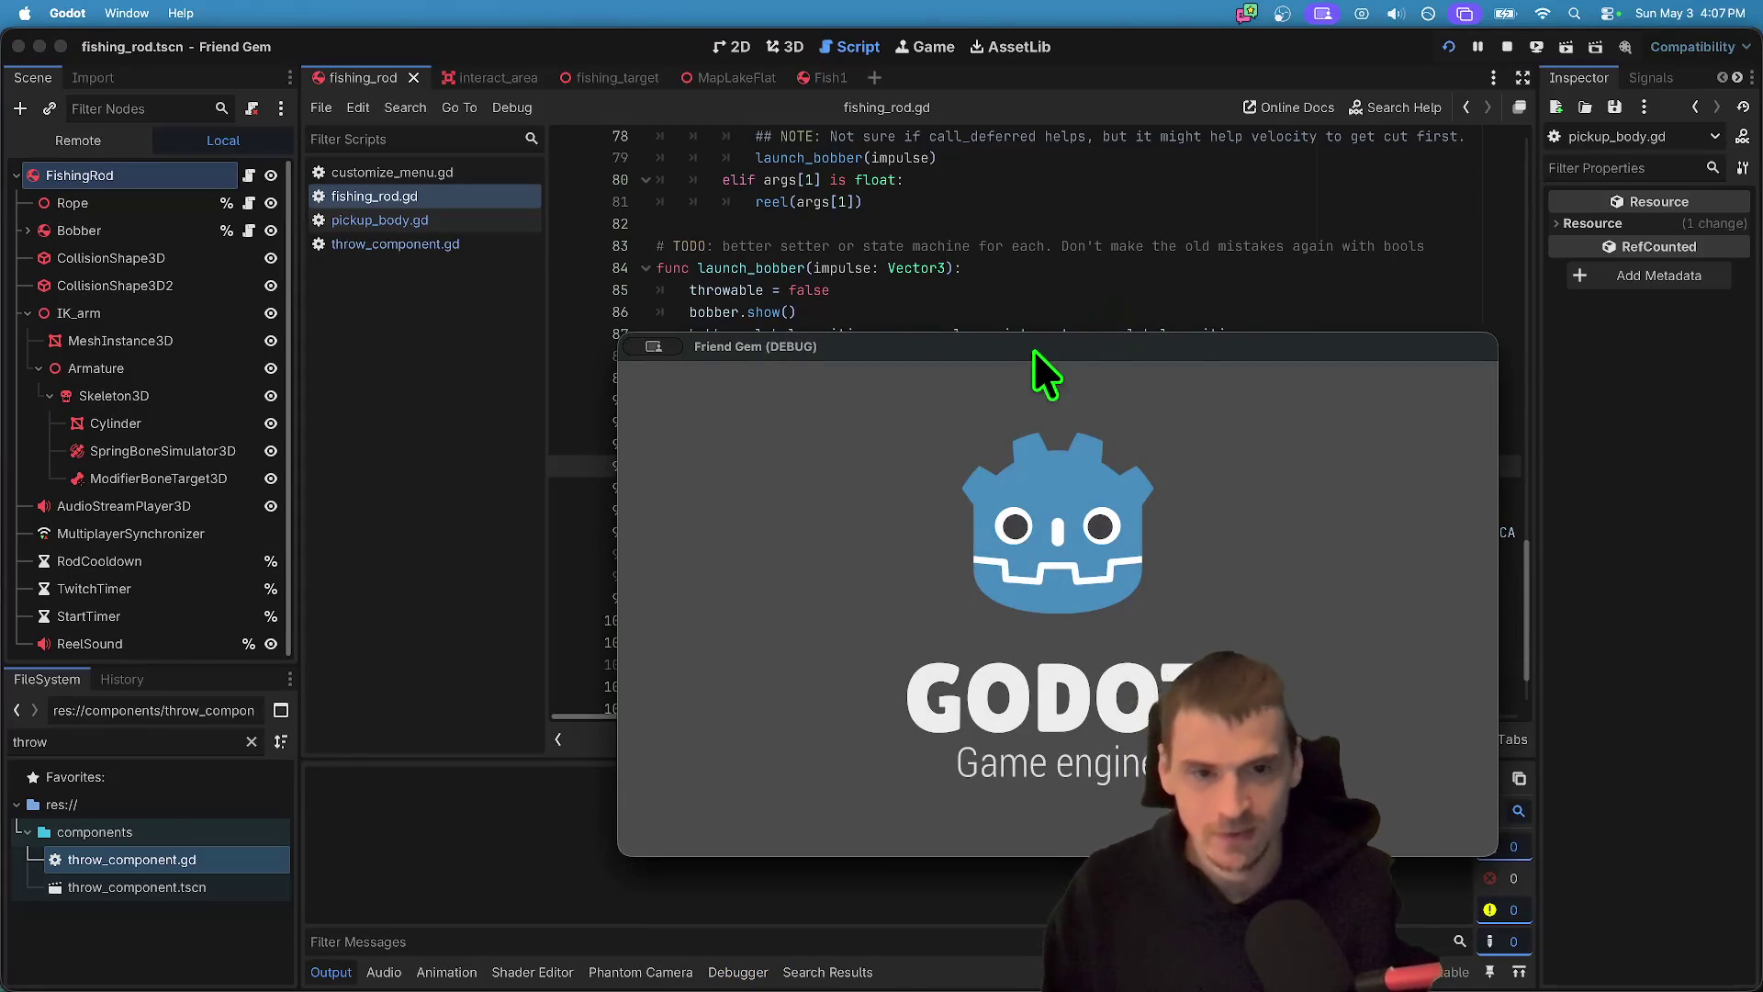
# - Replace DROP_DISTANCE with 1.0 in reel's distance check and save
pyautogui.moveTo(1033, 348); pyautogui.dragTo(594, 107)
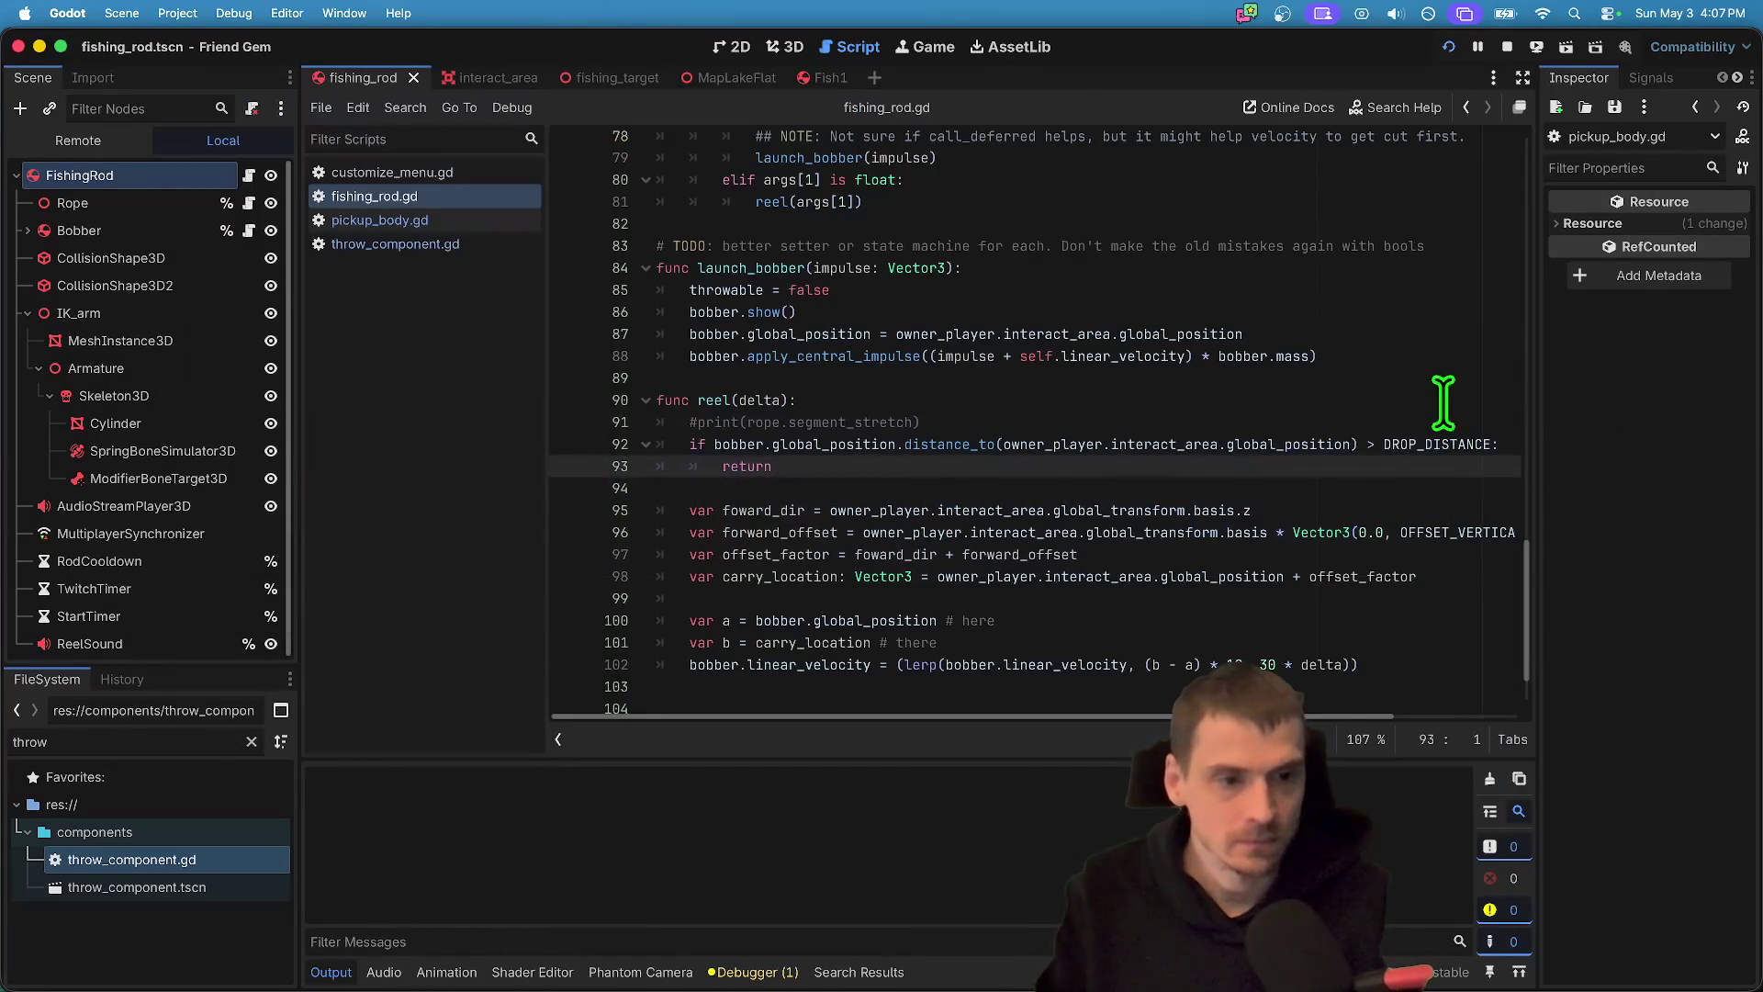
pyautogui.click(1422, 443)
pyautogui.doubleClick(1421, 443)
pyautogui.write('1.0:')
pyautogui.press('super+s')
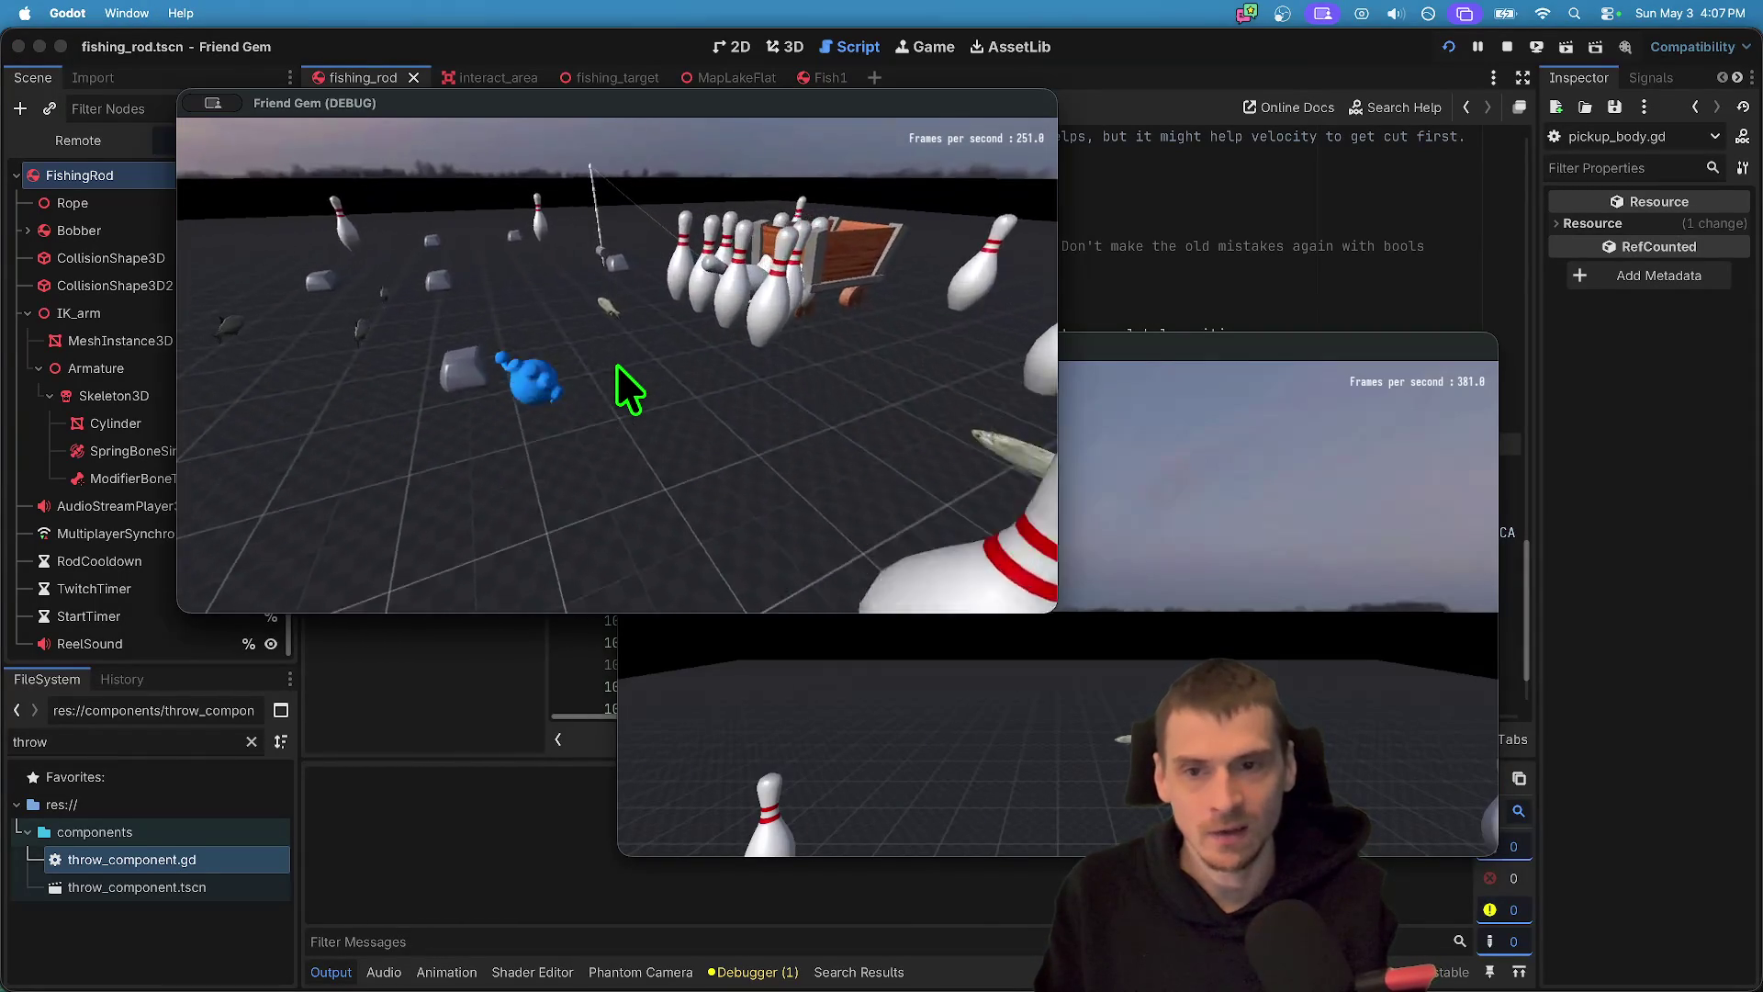
# - Pick up the rod in the game, switching between instances, then return to the script
pyautogui.press('e')
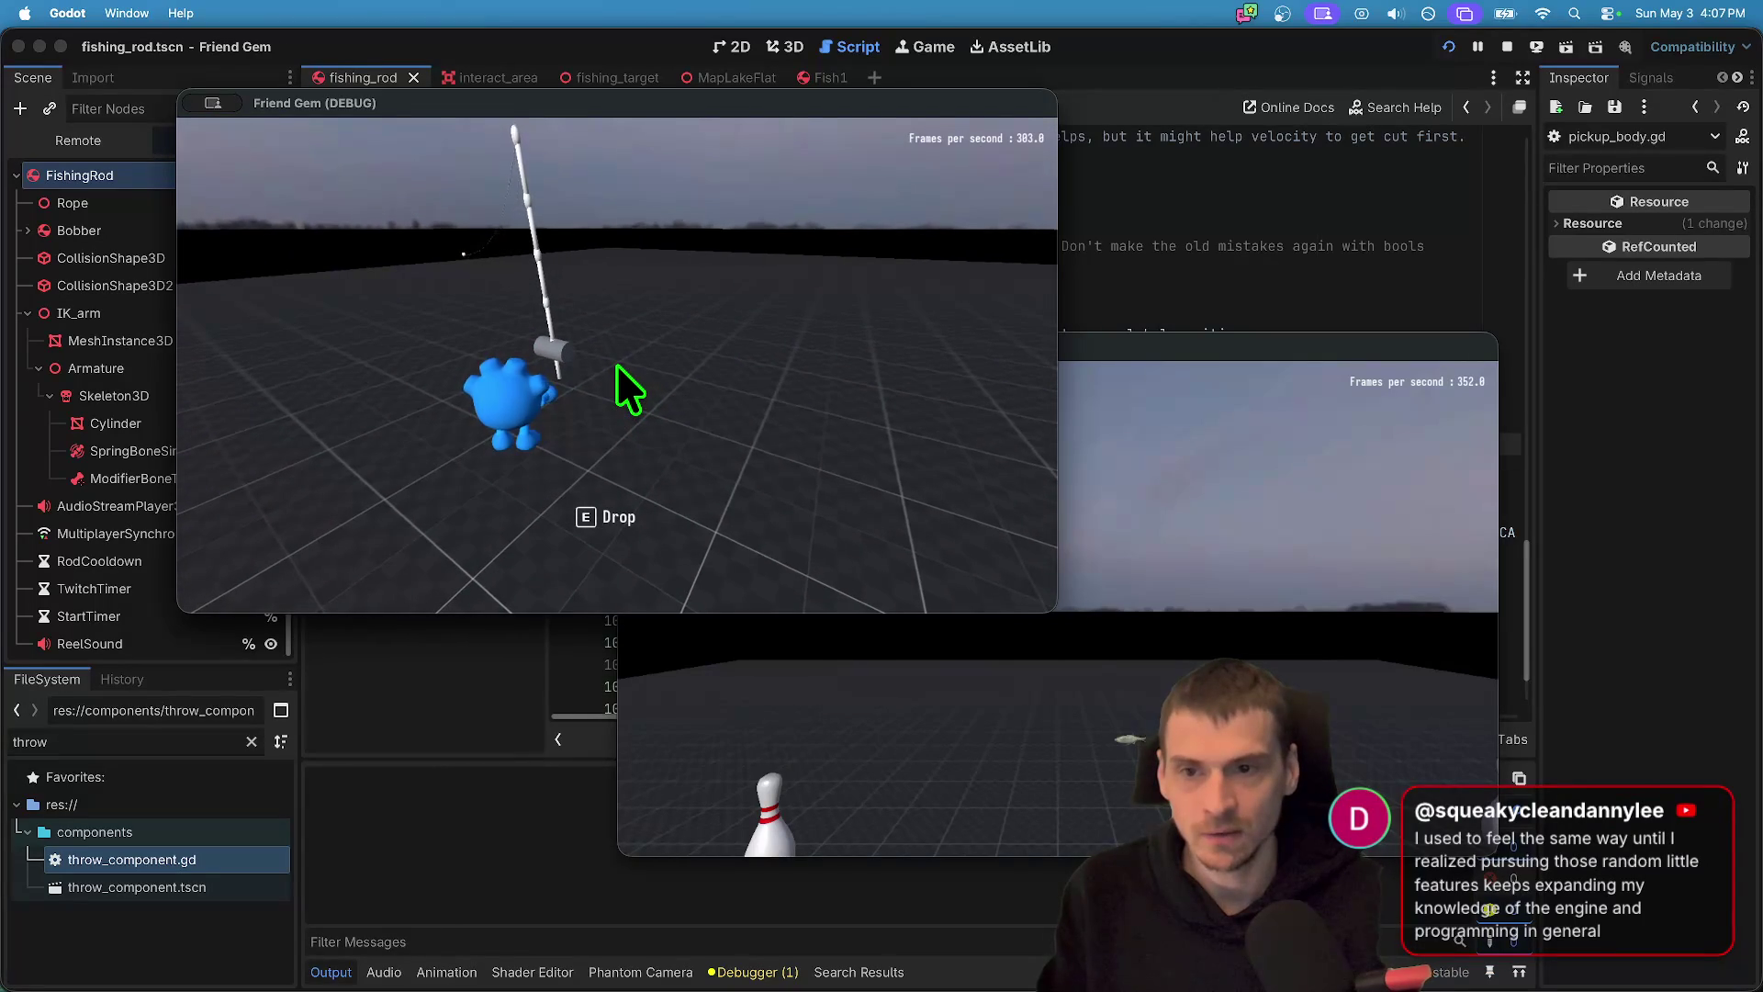
pyautogui.click(617, 365)
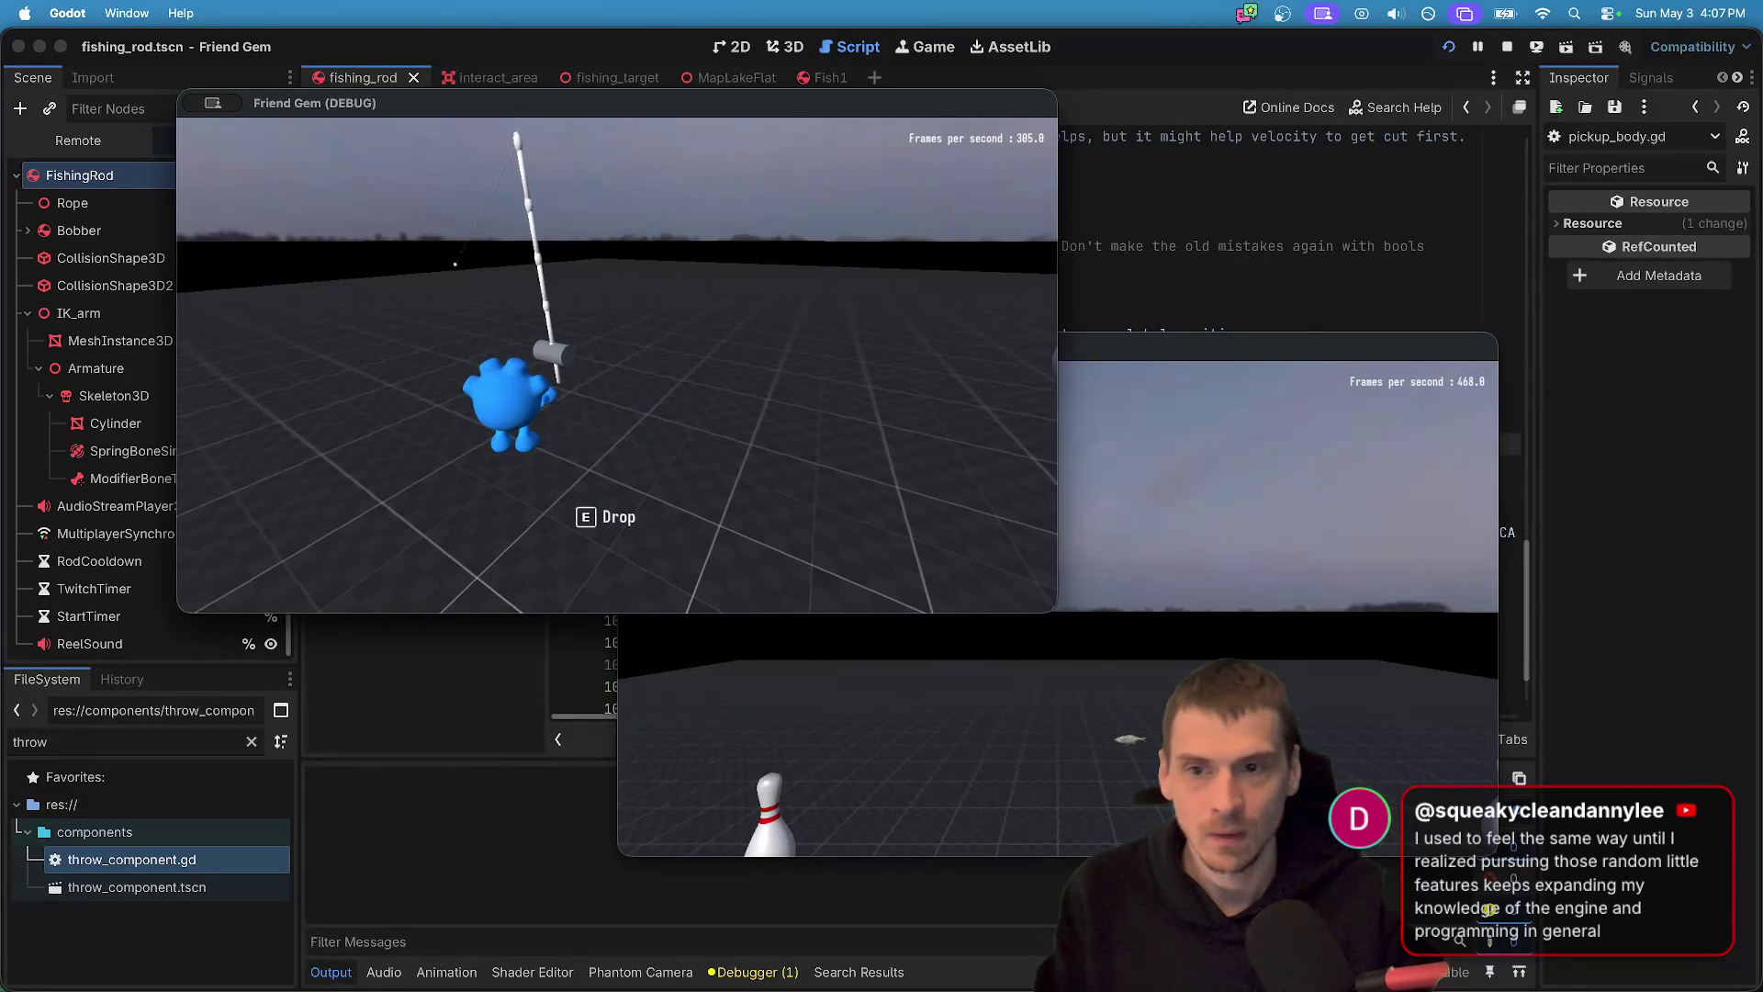
pyautogui.click(976, 284)
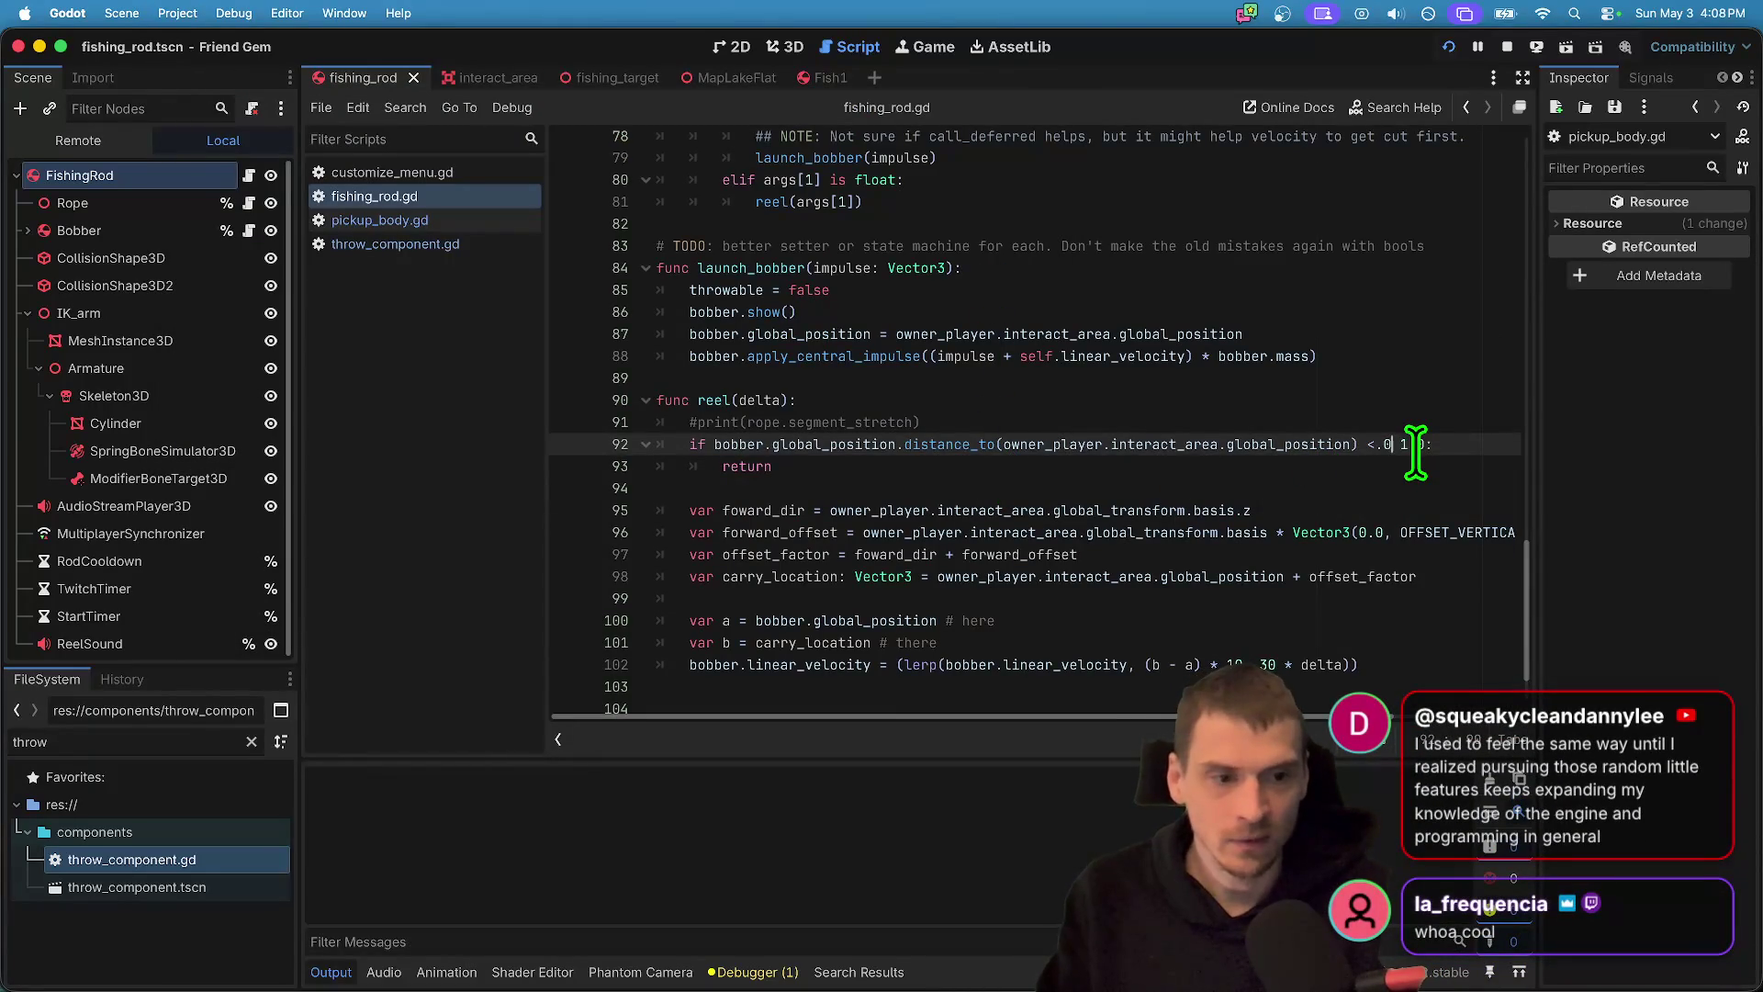
# - Try scaling the lerp difference by 10, undo it, and read lerp's documentation
pyautogui.press('super+Tab')
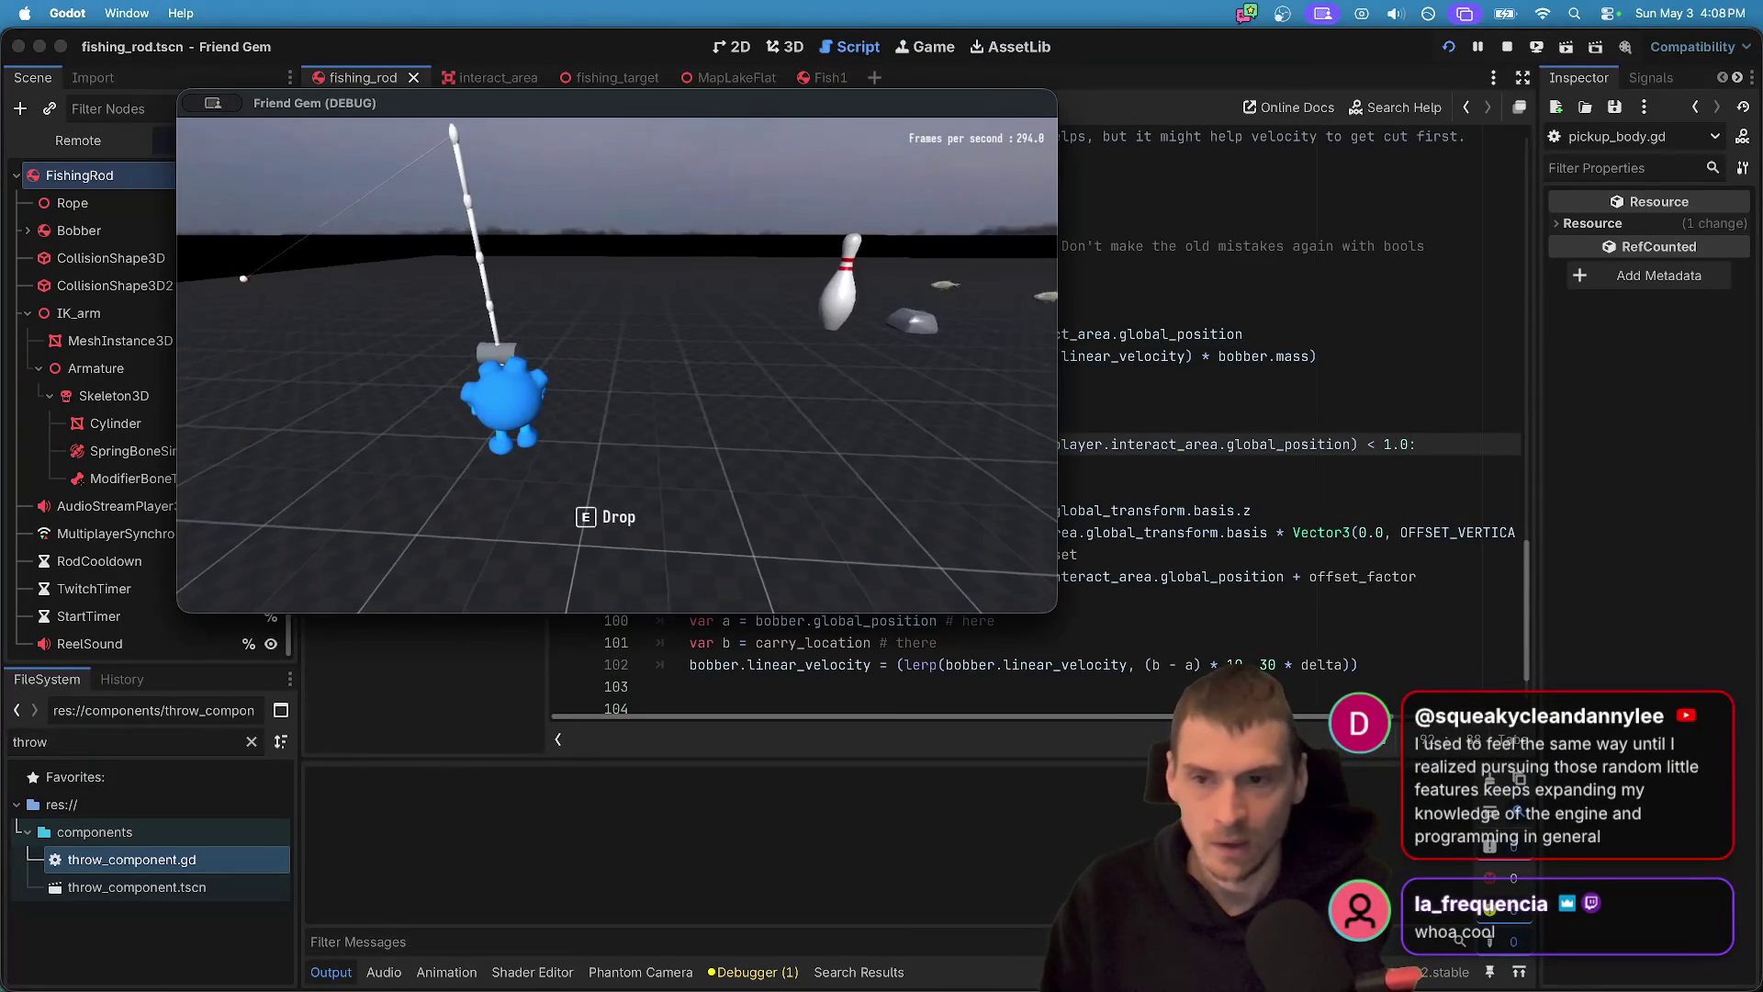
pyautogui.click(1117, 444)
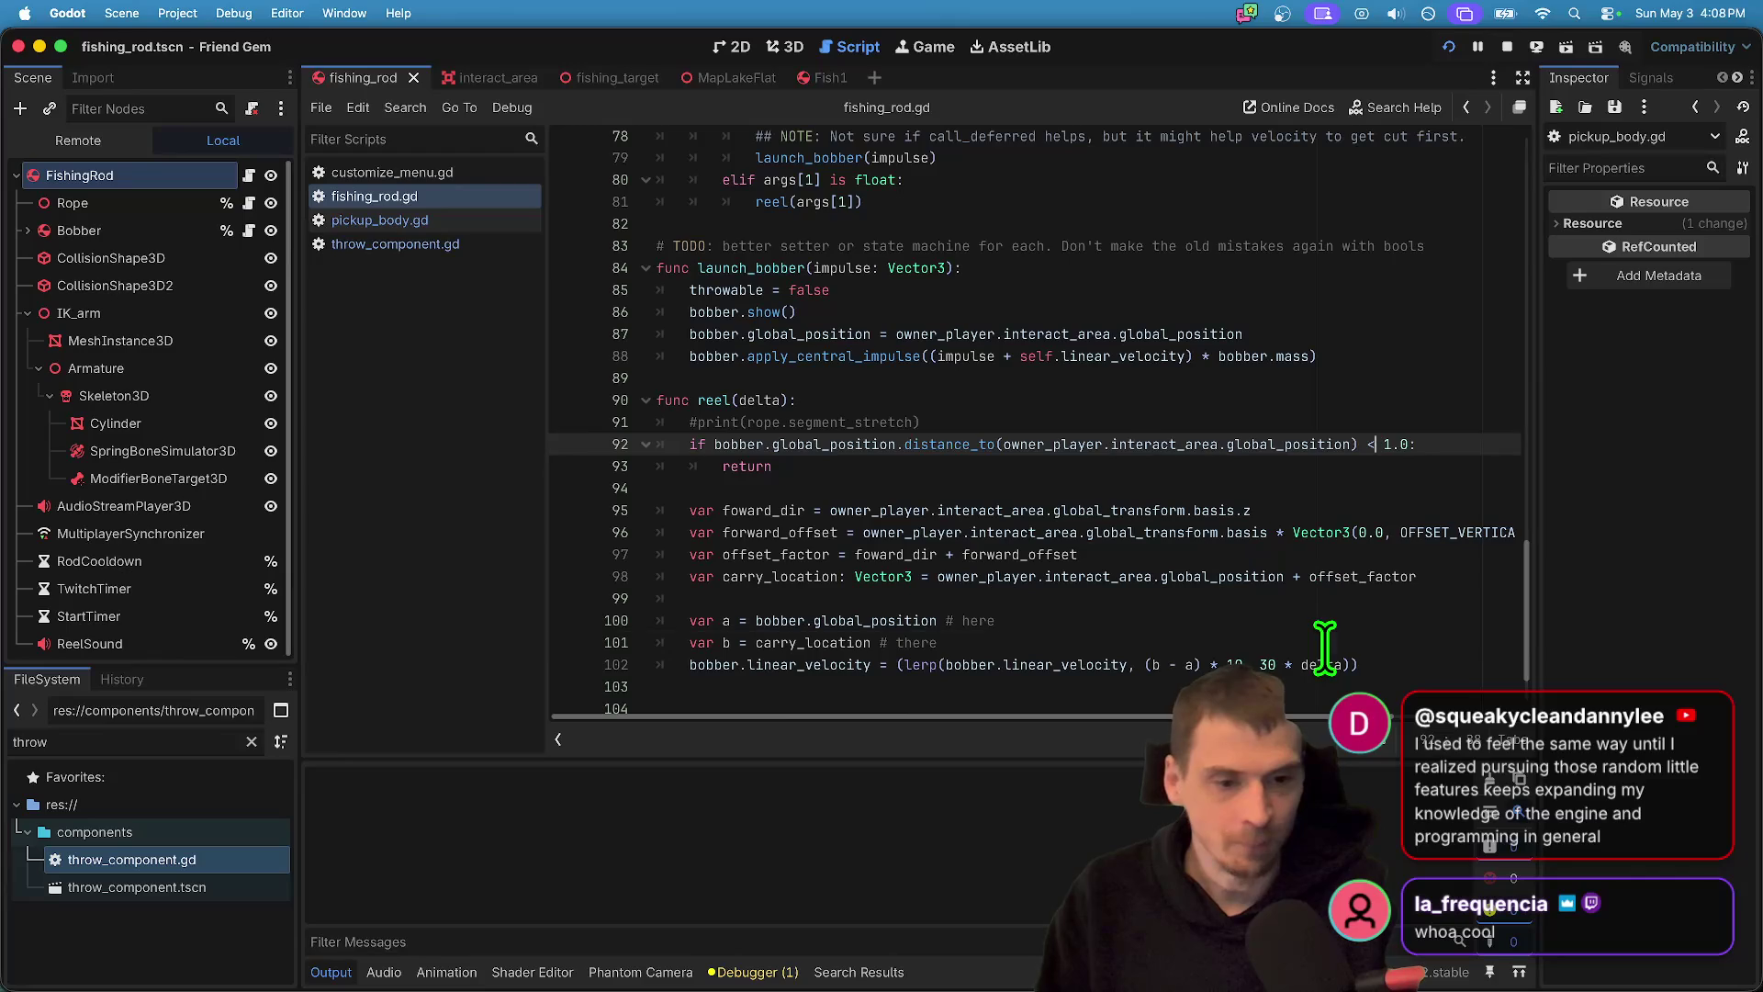
pyautogui.click(1231, 663)
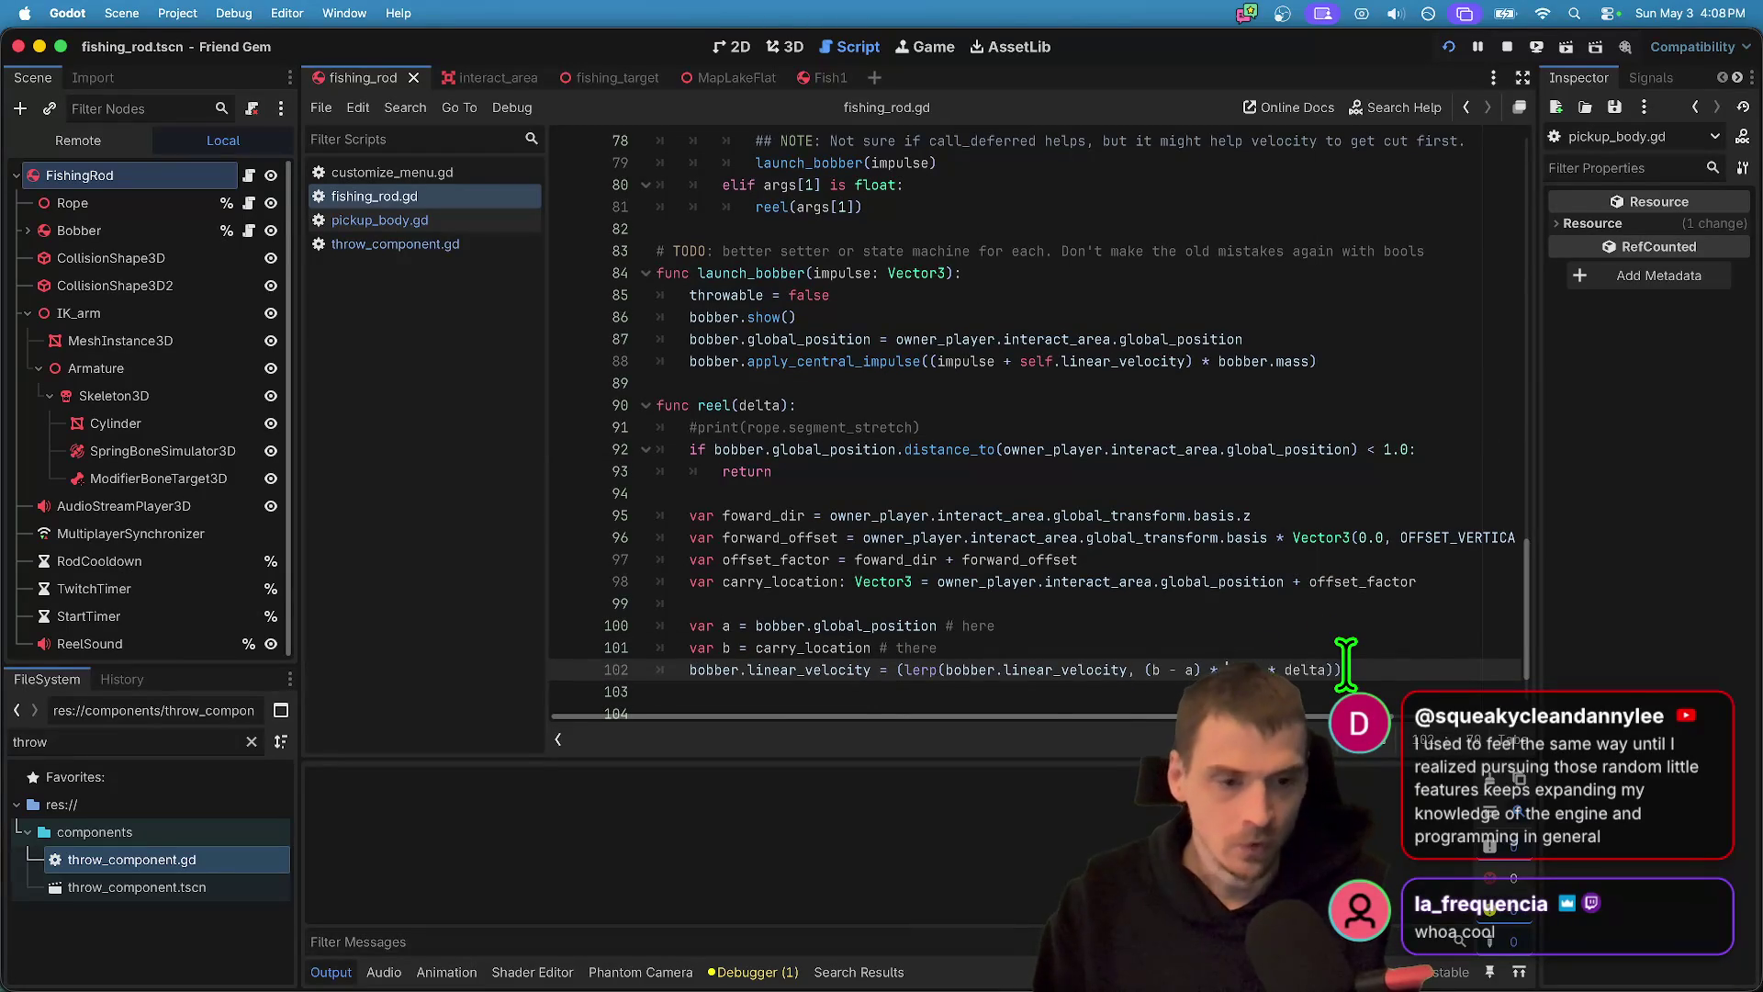
pyautogui.write(',')
pyautogui.scroll(-2, 1341, 654)
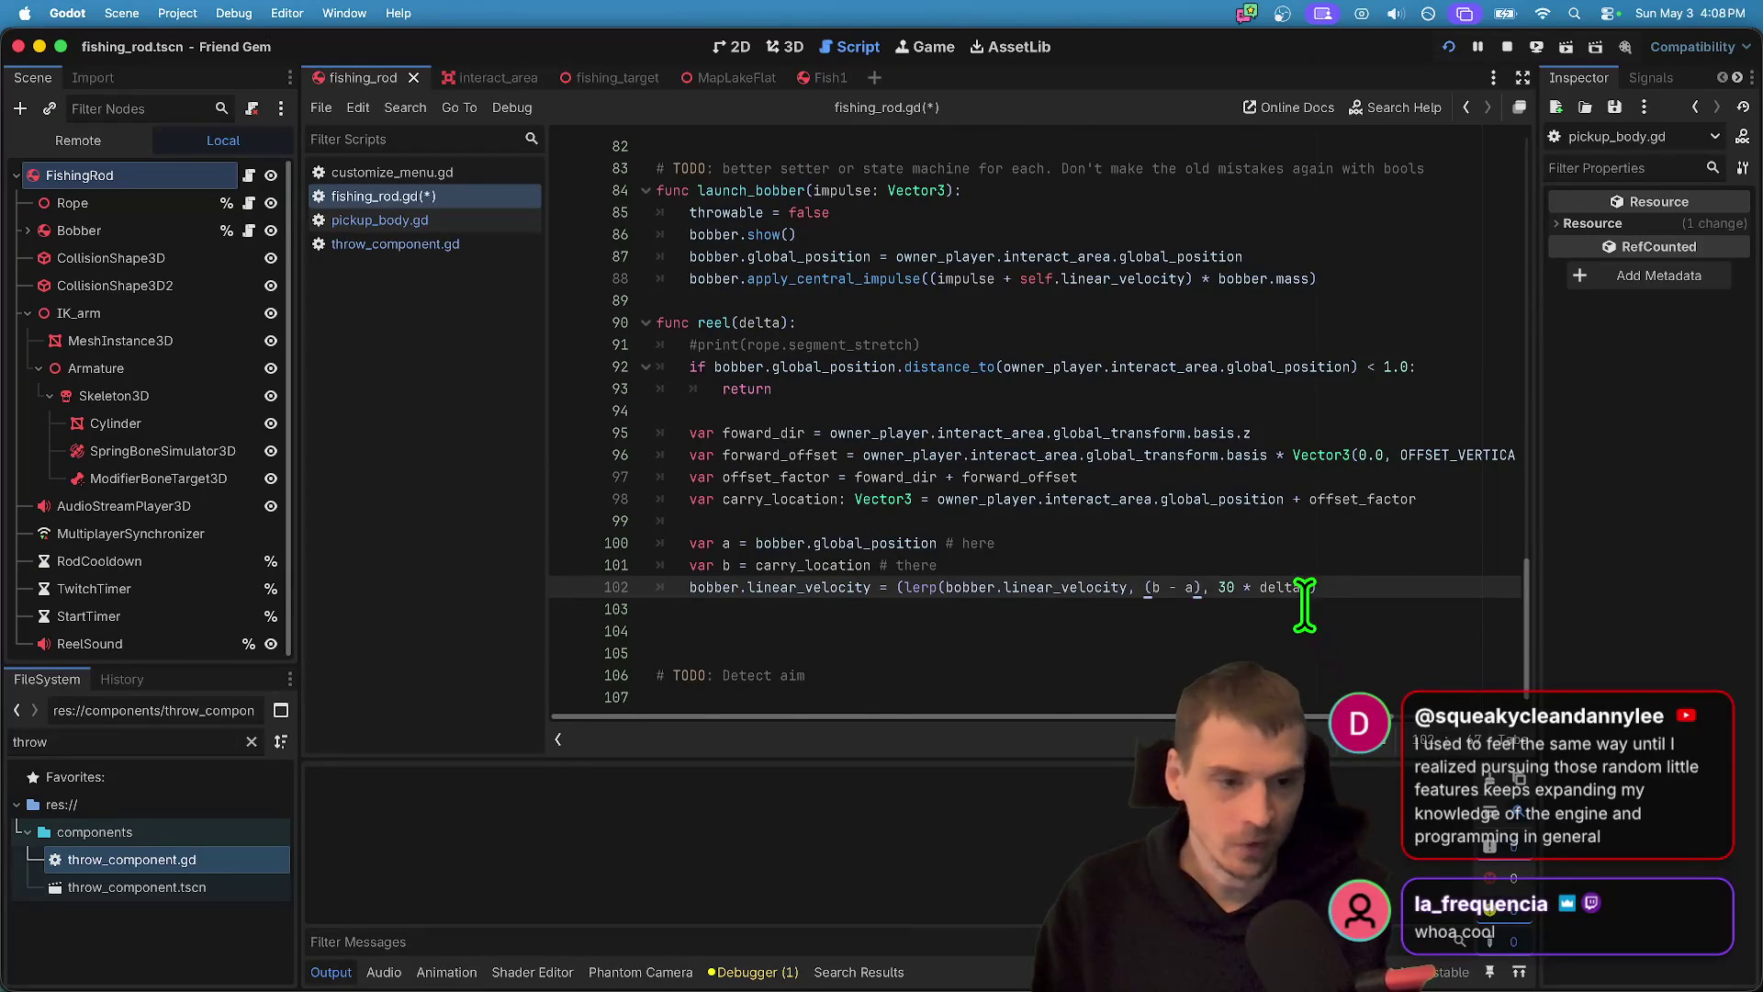
pyautogui.moveTo(1294, 587); pyautogui.dragTo(1213, 584)
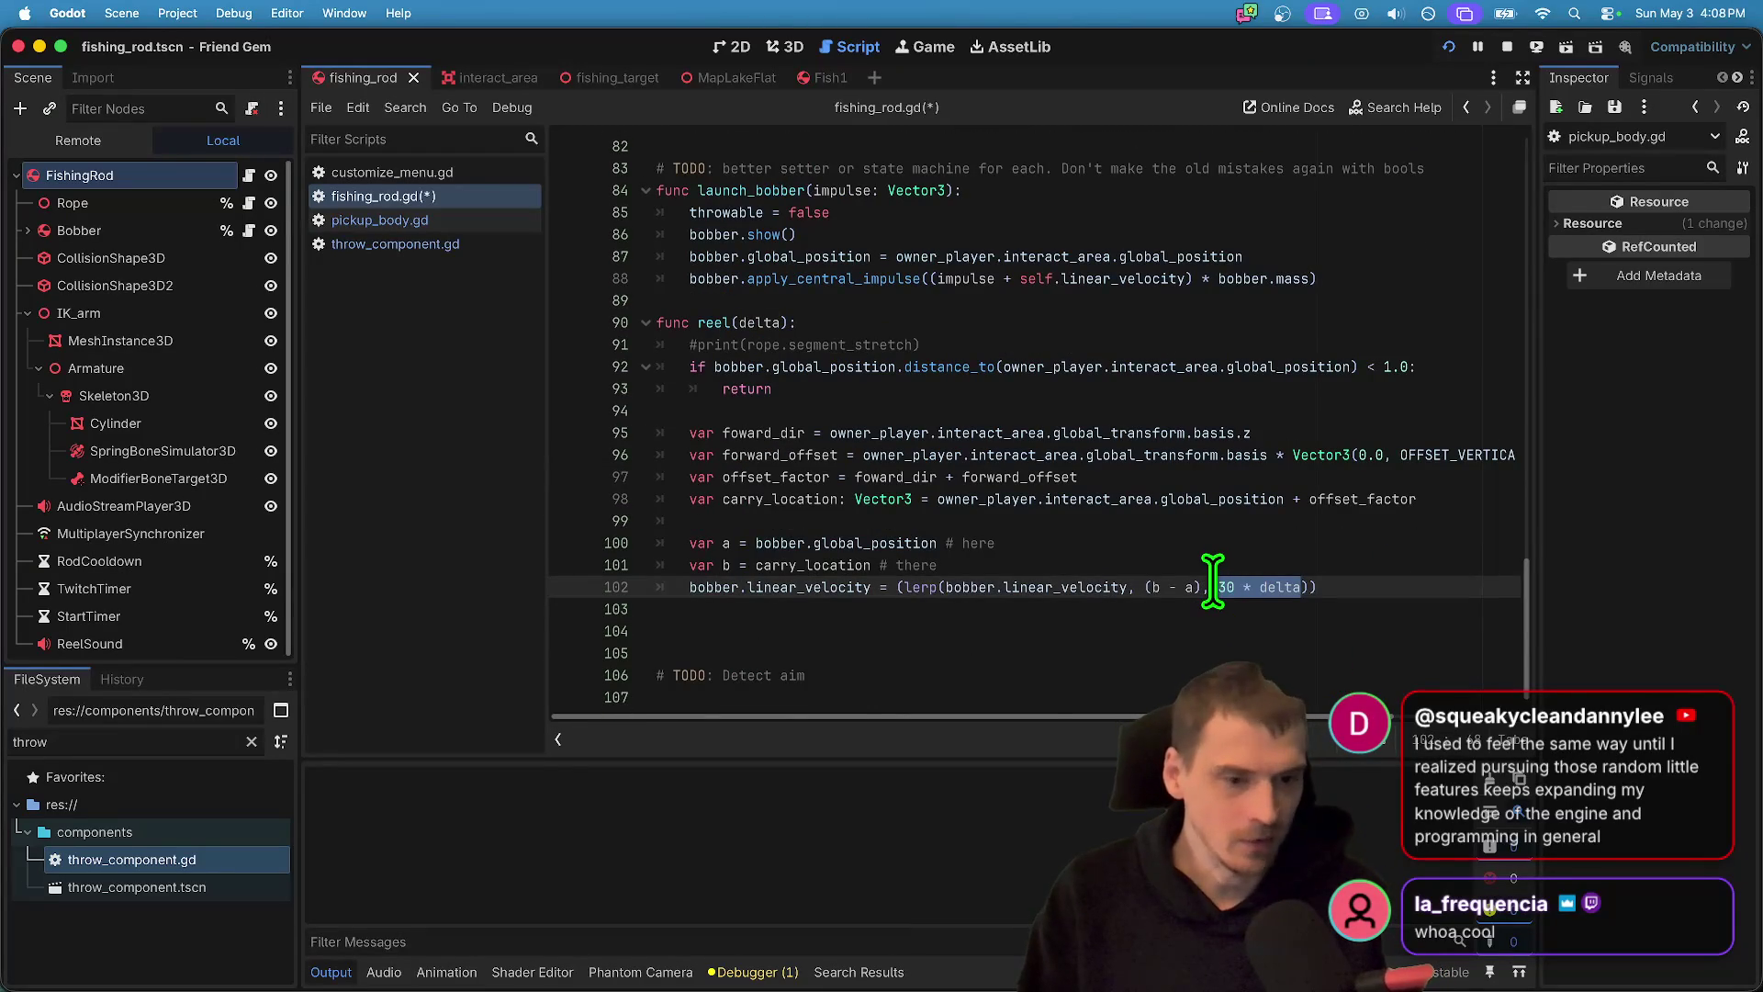
pyautogui.press('Left')
pyautogui.press('Left')
pyautogui.press('Left')
pyautogui.write('* 10')
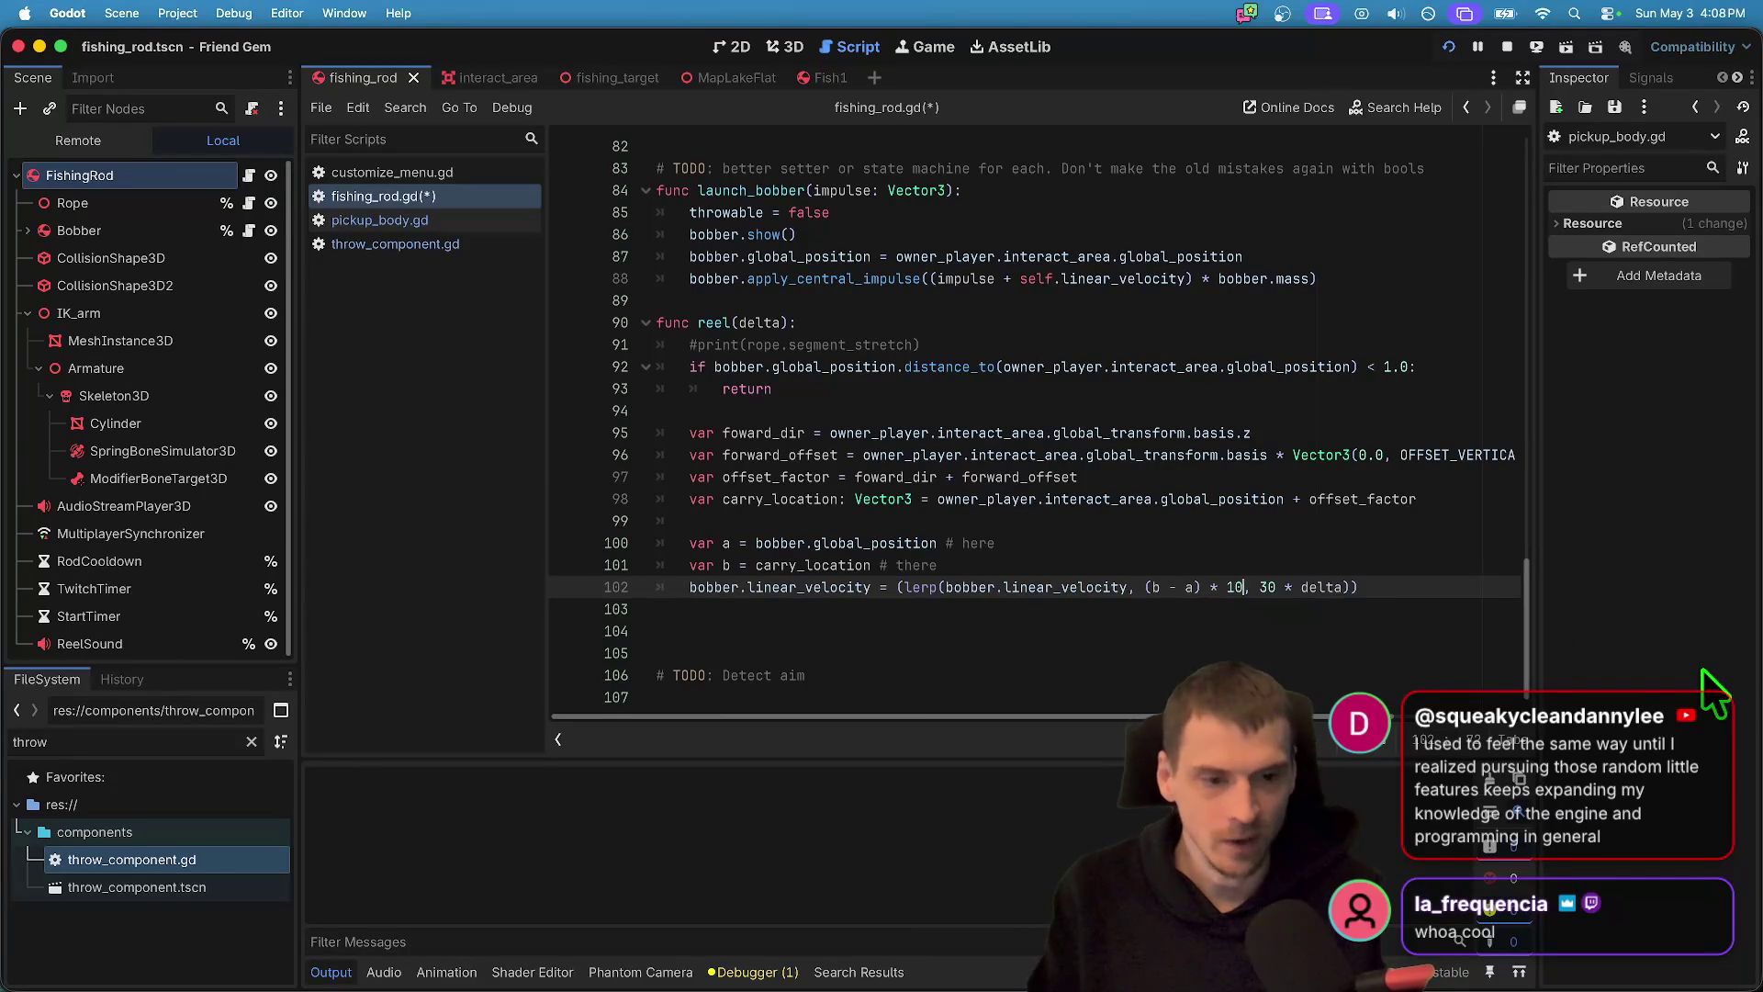
pyautogui.press('BackSpace')
pyautogui.press('BackSpace')
pyautogui.press('BackSpace')
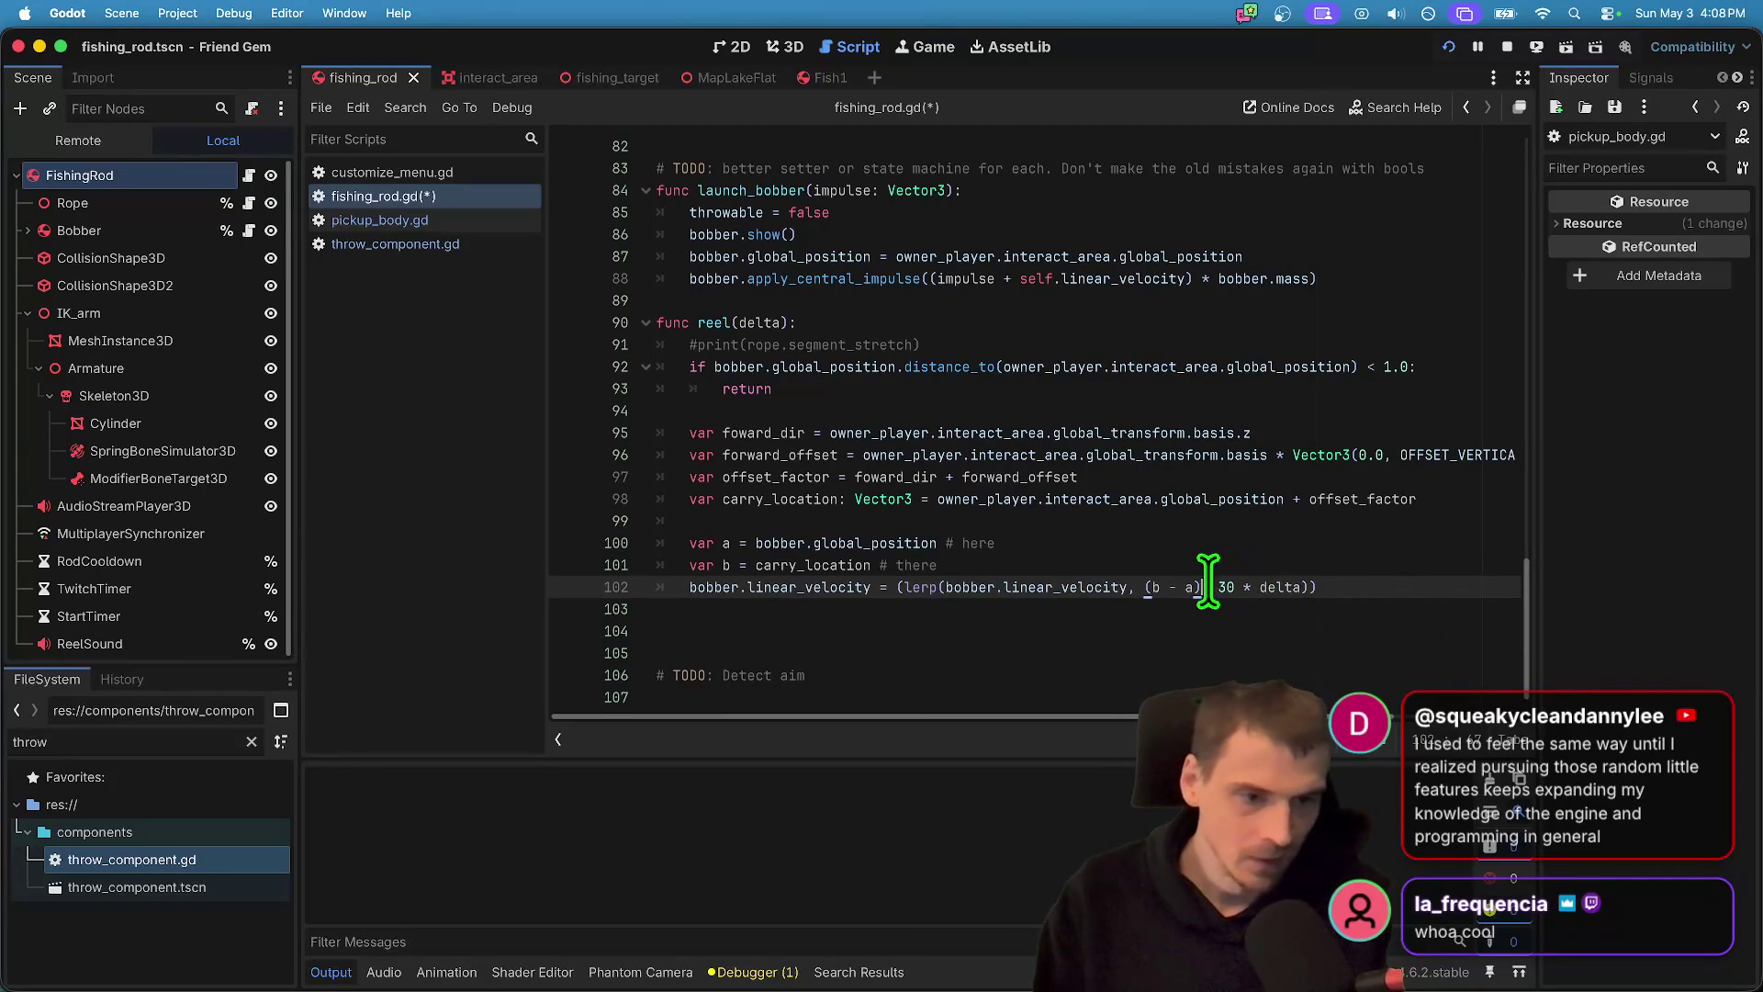
pyautogui.keyDown('super'); pyautogui.click(927, 588); pyautogui.keyUp('super')
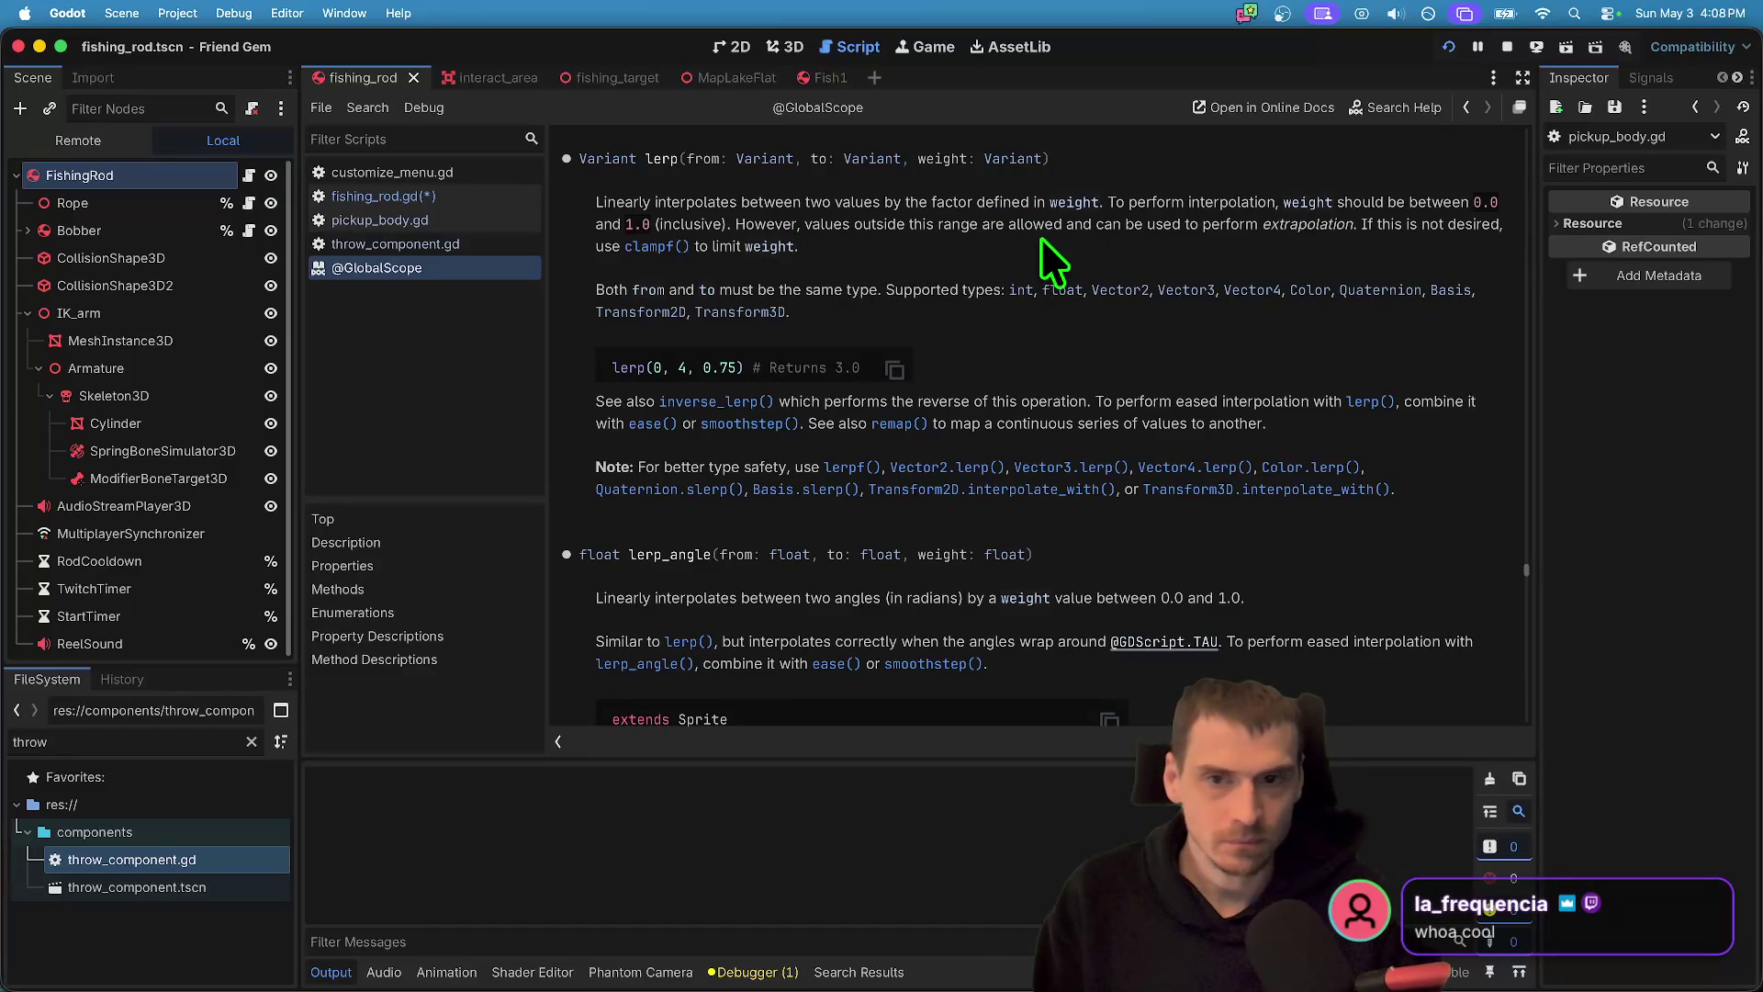
pyautogui.hotkey('alt', 'Left')
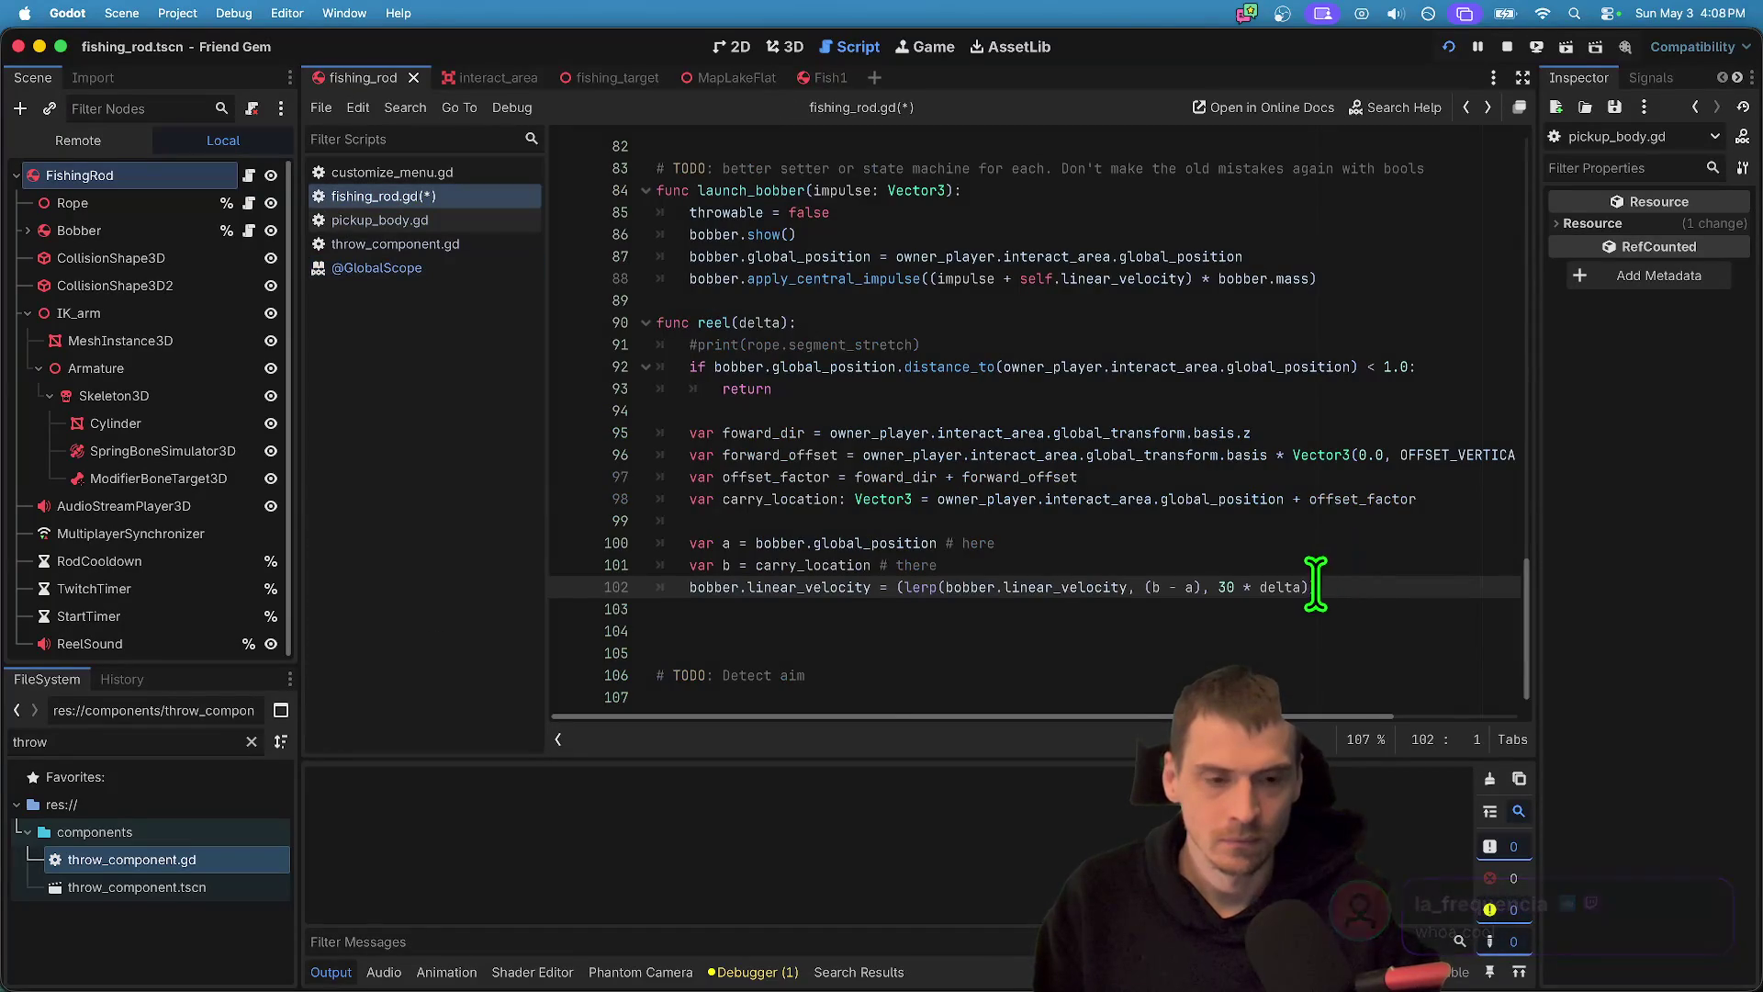
# - Set the lerp weight on line 102 to 0.5 and run the game
pyautogui.click(1248, 588)
pyautogui.write('* 0.5')
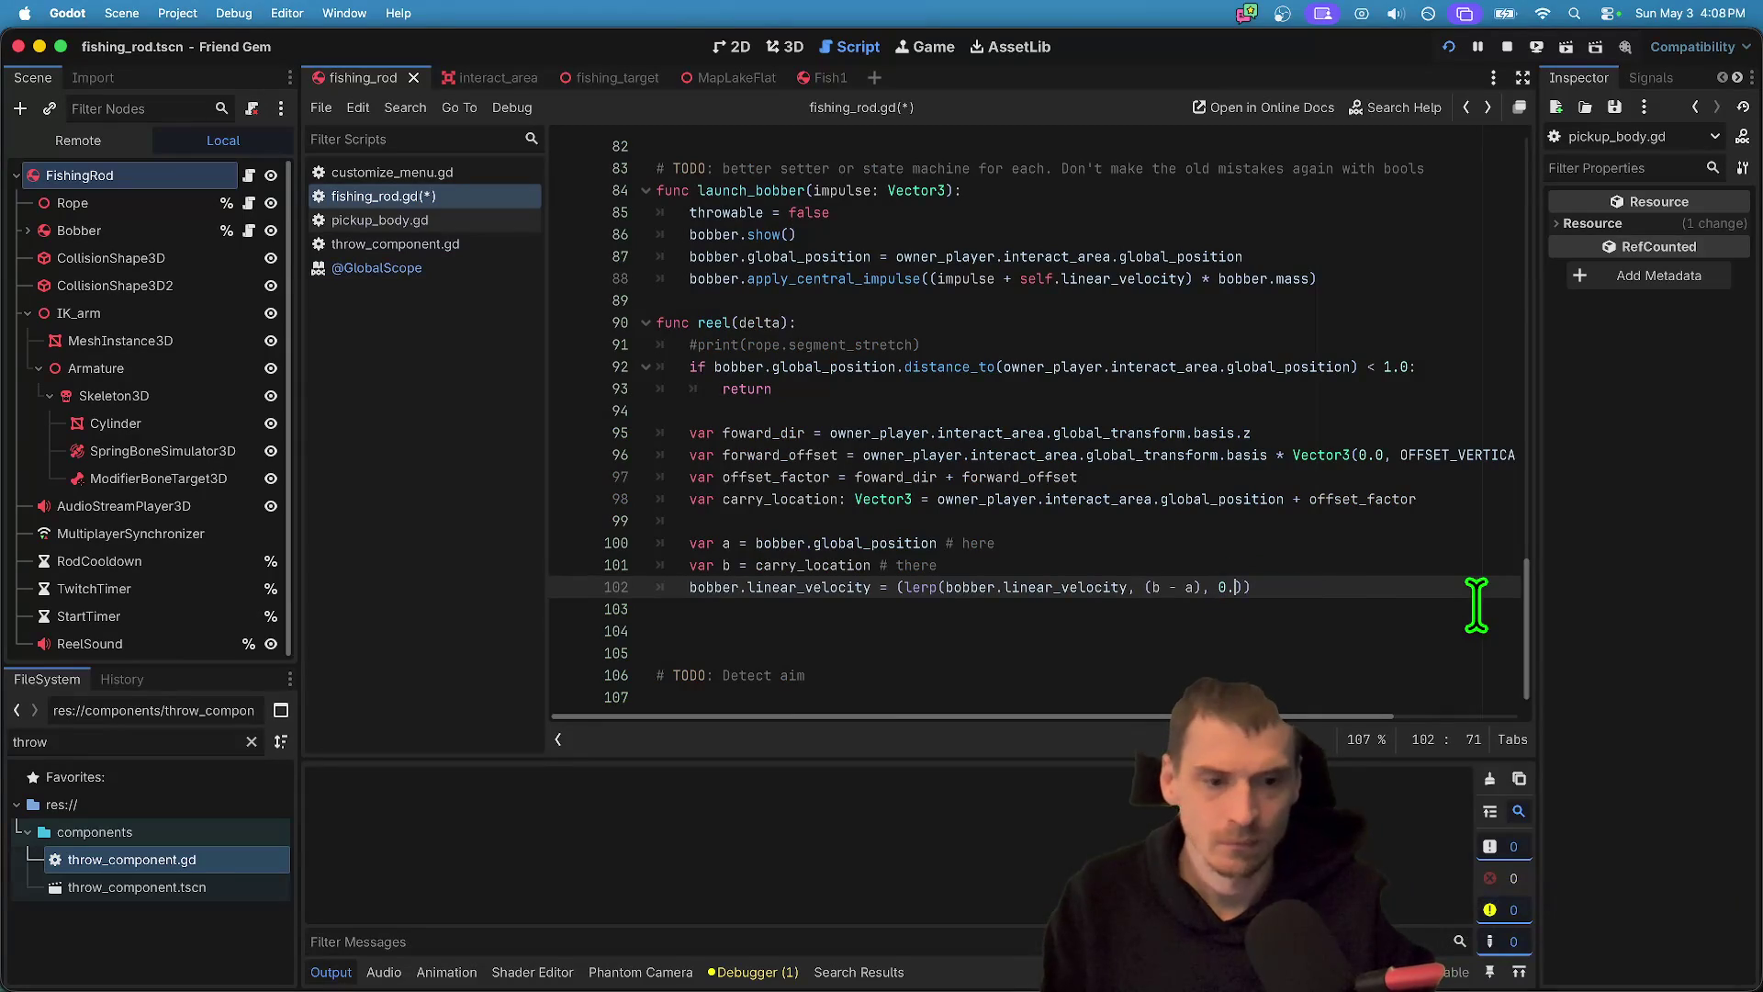
pyautogui.press('super+b')
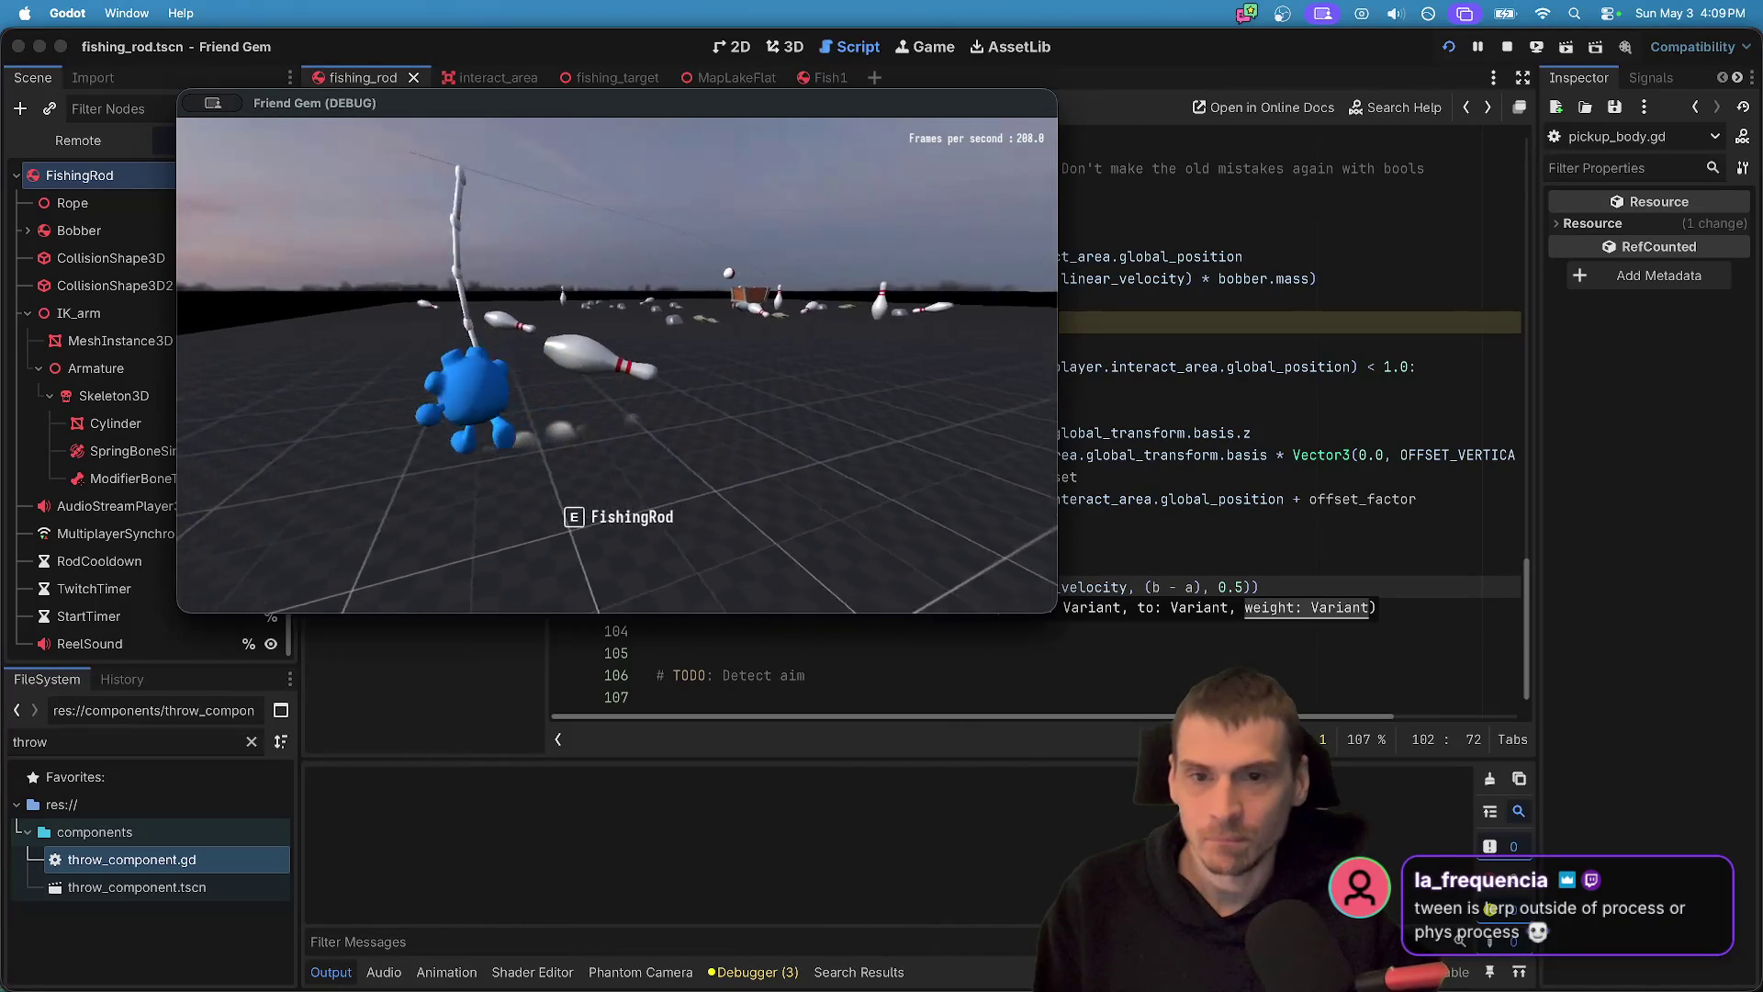
# - Close the debug game after play-testing the rod's cast and reel with the 0.5 weight
pyautogui.press('super+period')
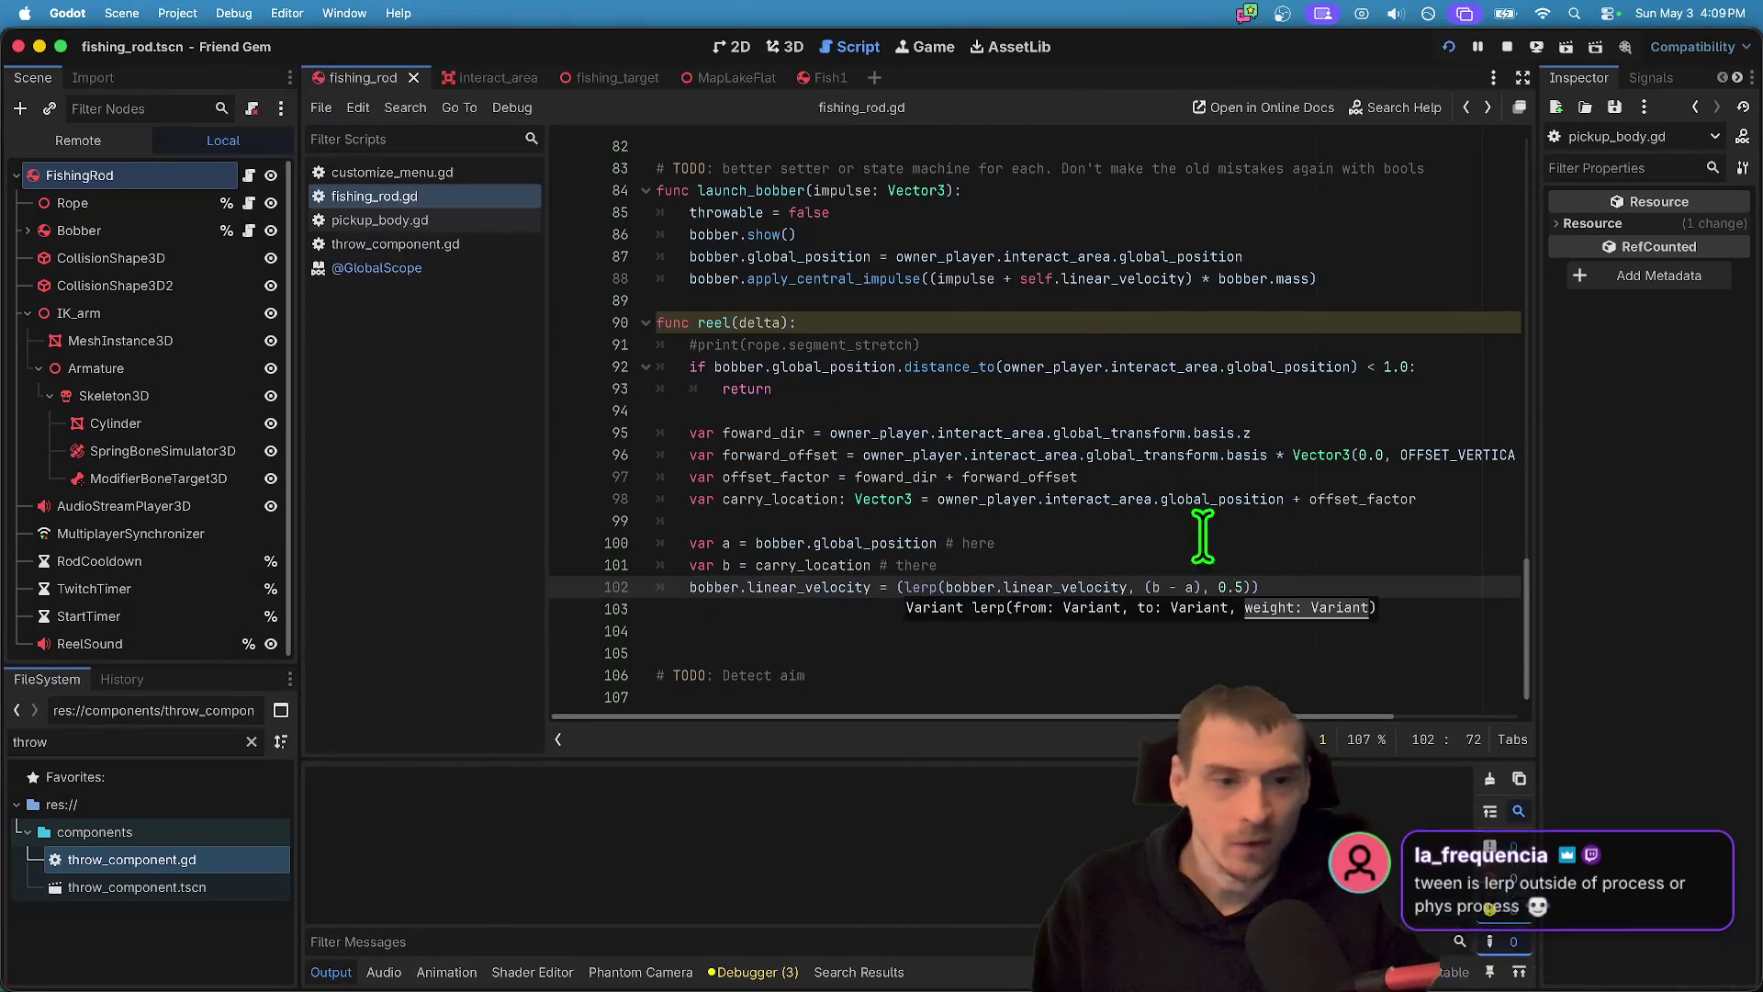
# - Add bobber.hide() above the return in reel's distance check
pyautogui.click(1249, 389)
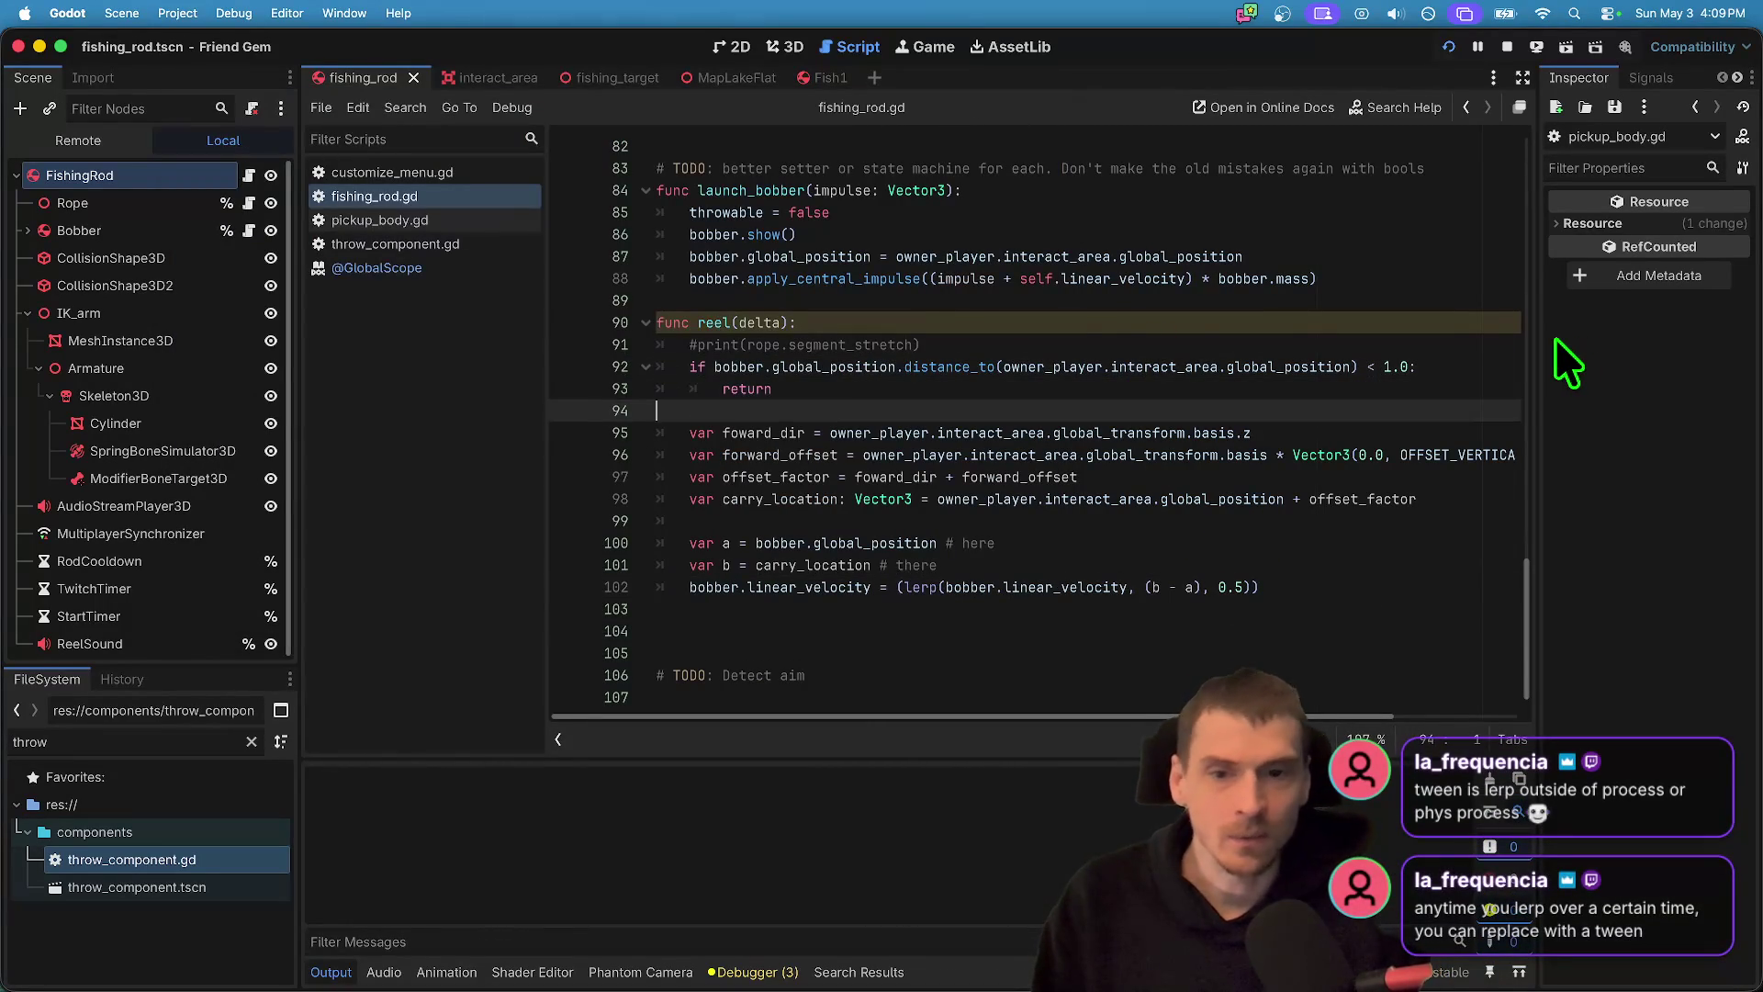
pyautogui.press('super+shift+Return')
pyautogui.write('bob')
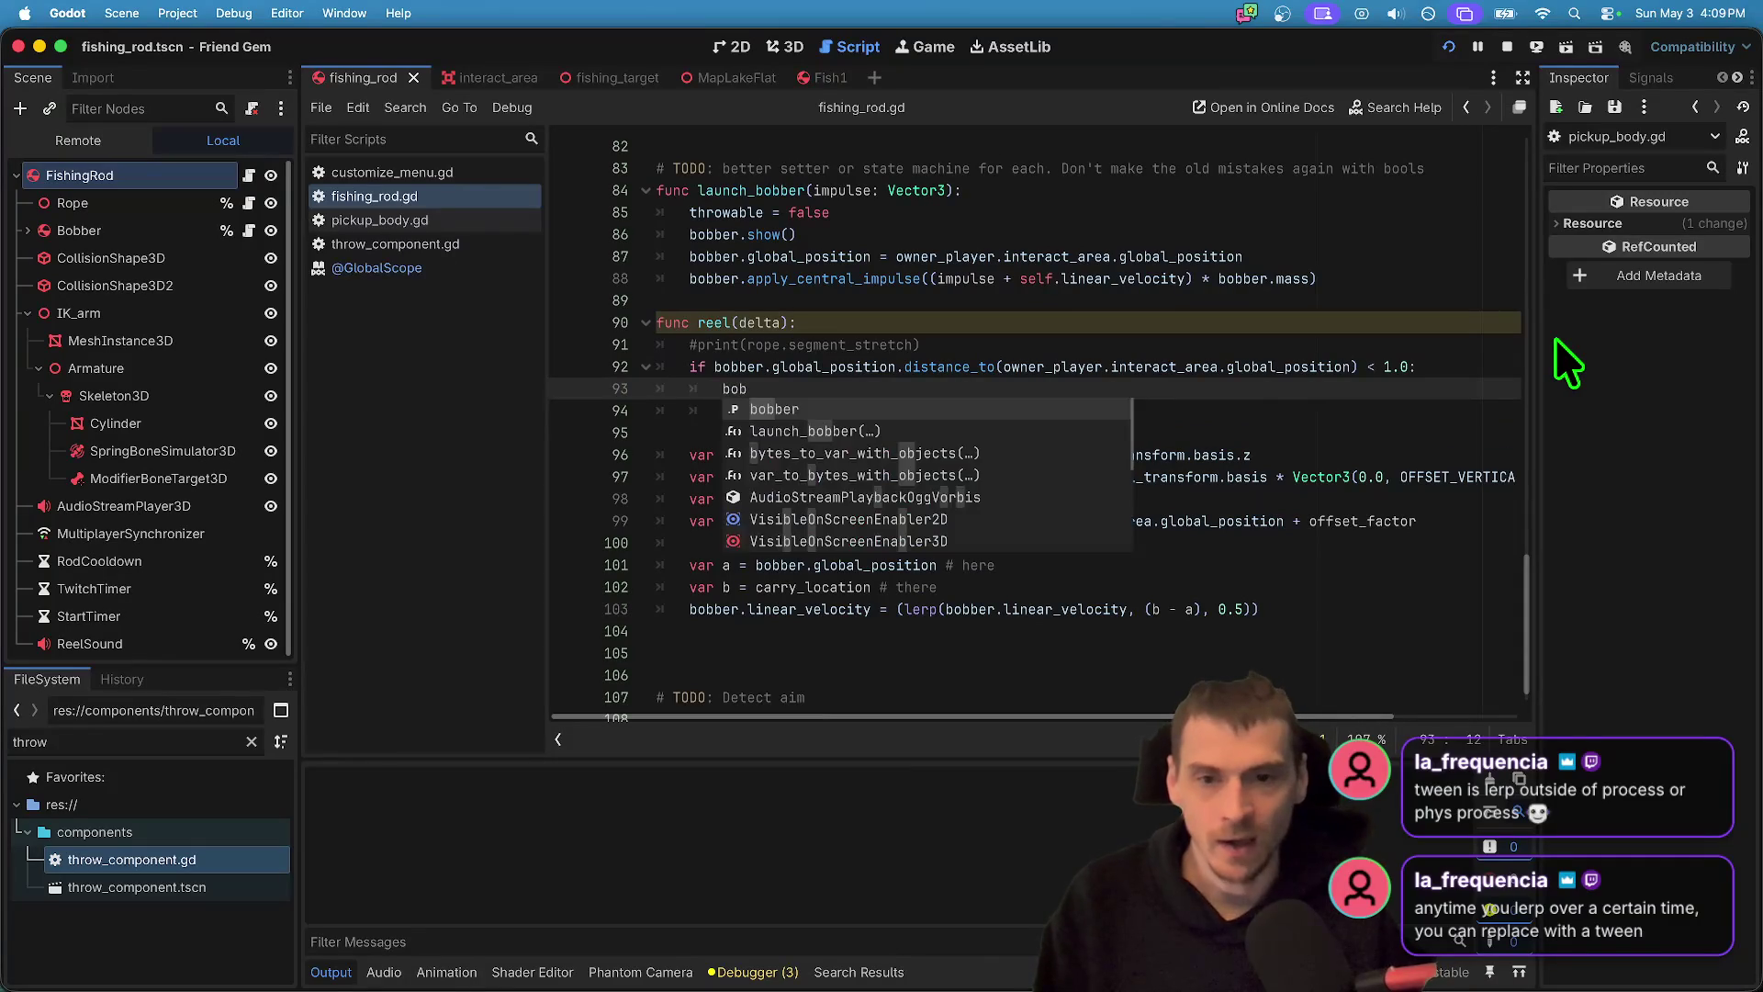
pyautogui.write('er.hide()')
pyautogui.click(119, 206)
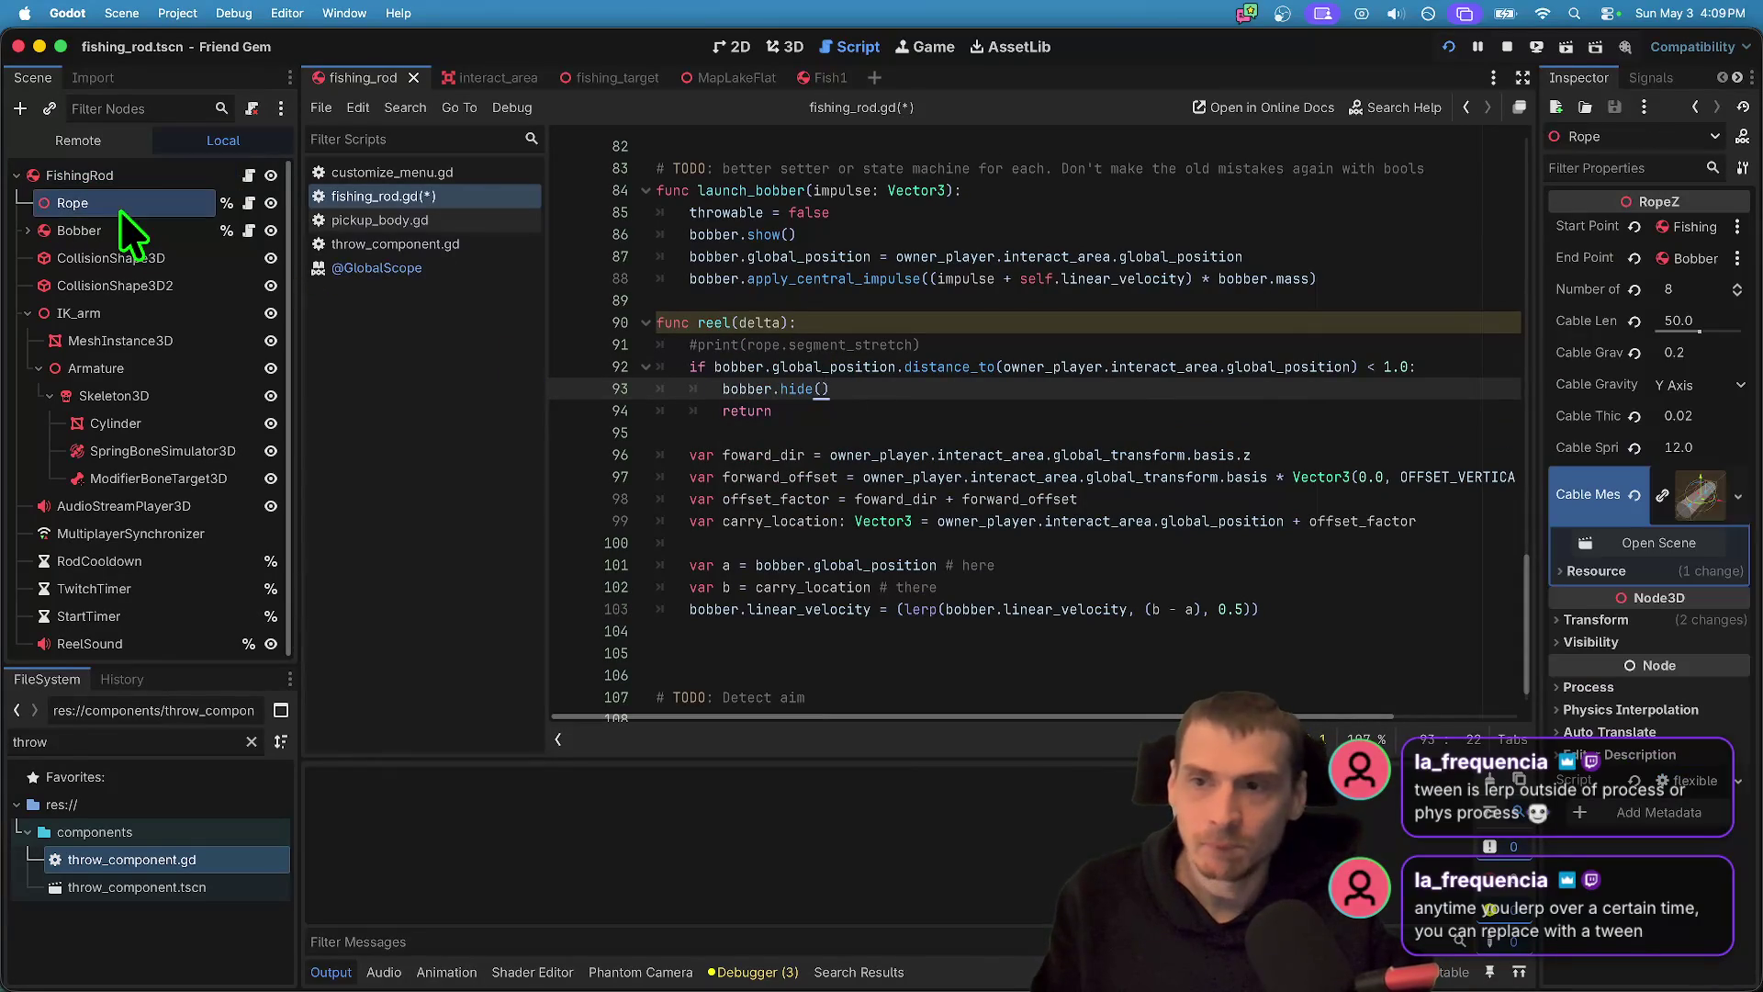
pyautogui.click(1144, 369)
pyautogui.press('Down')
pyautogui.press('Down')
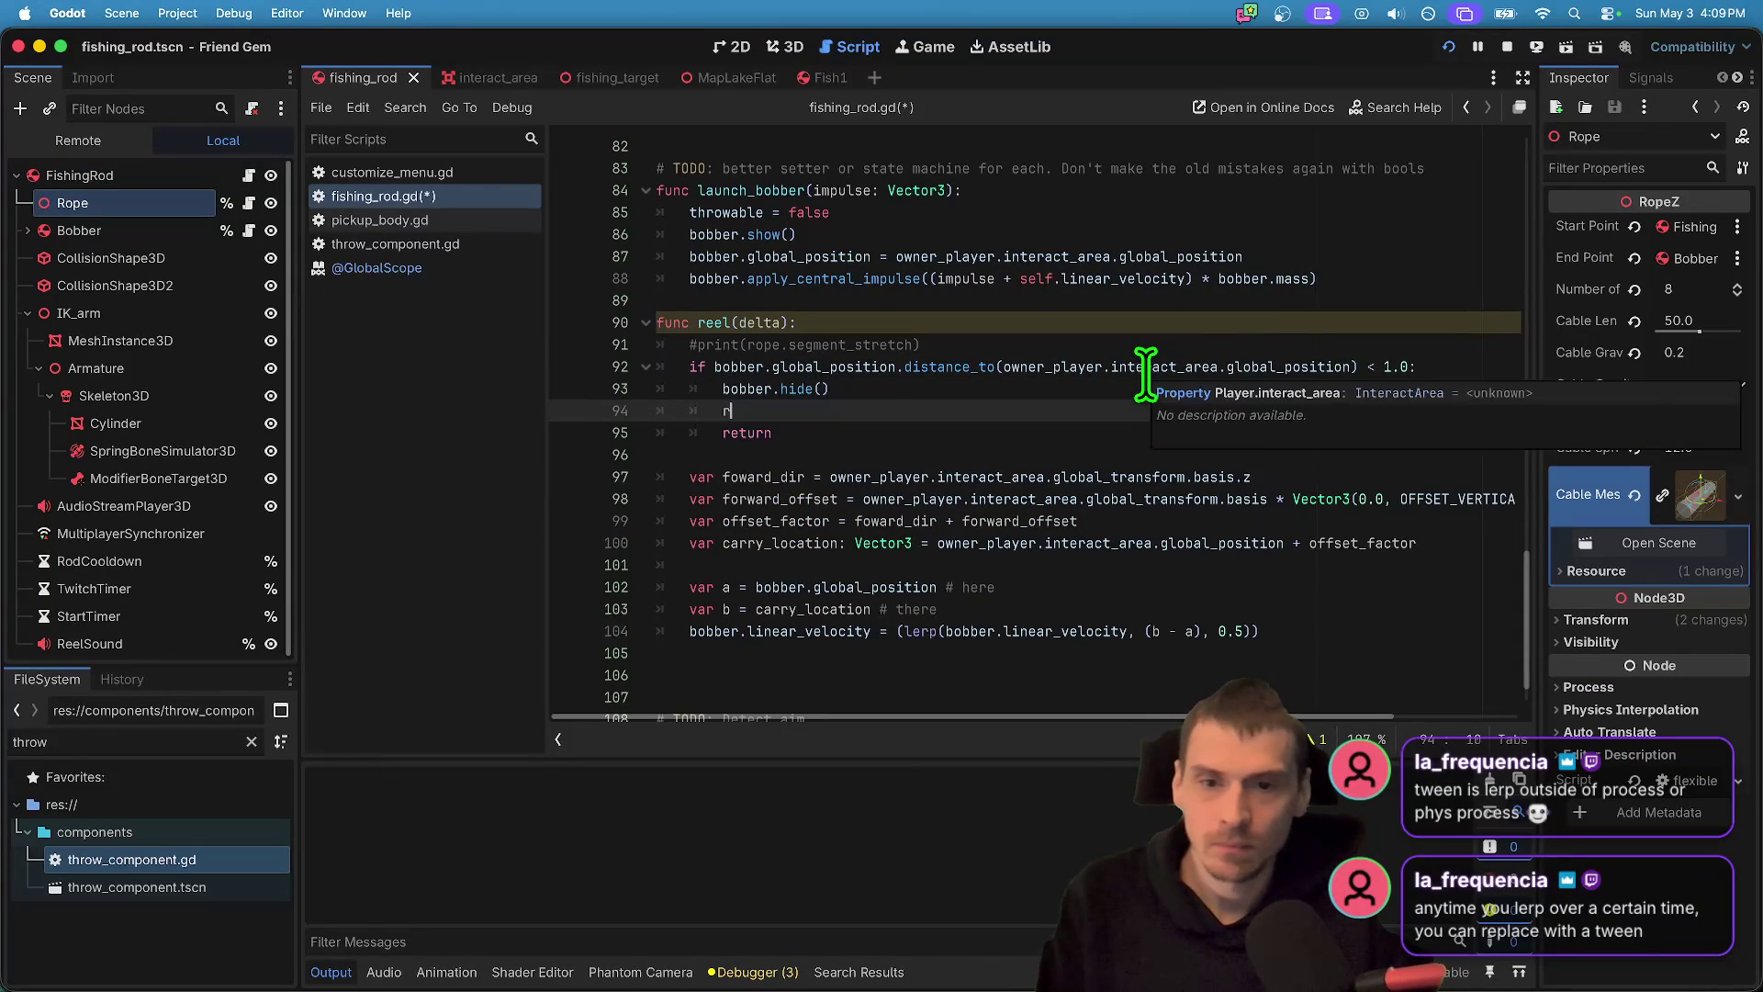
# - Add 'class_name Rope' below 'extends Node3D' in the Rope node's script and save
pyautogui.scroll(20, 1145, 374)
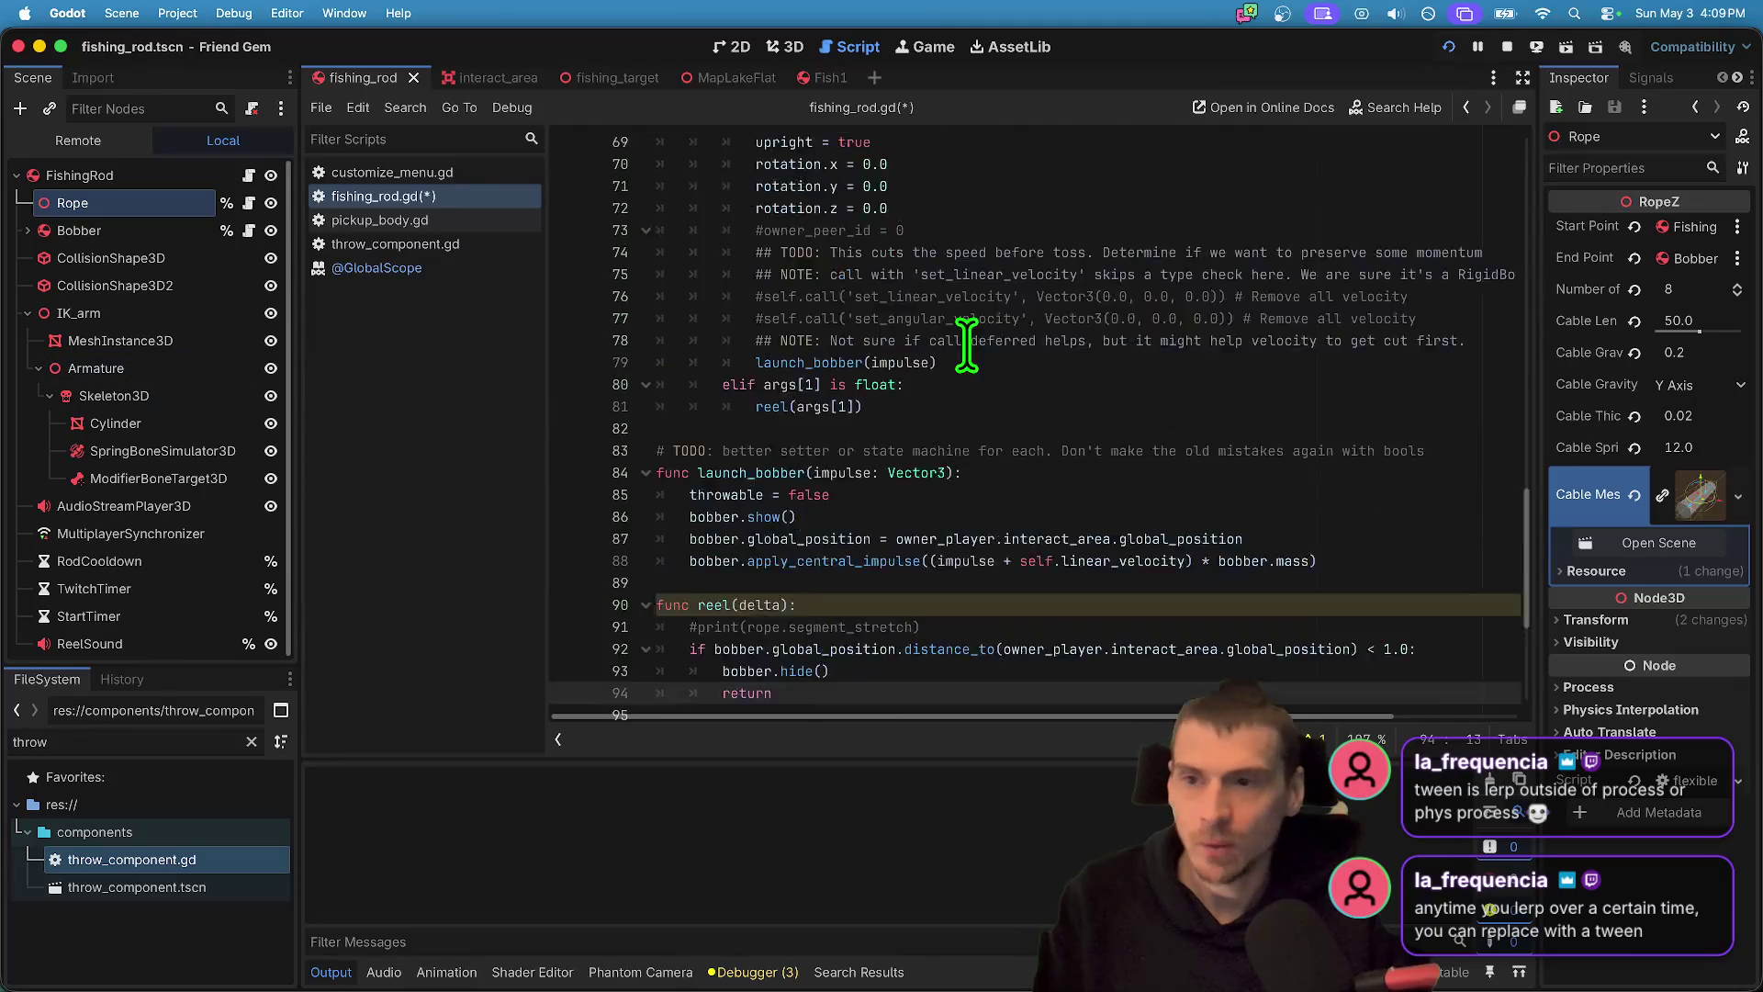
pyautogui.click(170, 235)
pyautogui.click(134, 207)
pyautogui.click(248, 203)
pyautogui.scroll(7, 1039, 266)
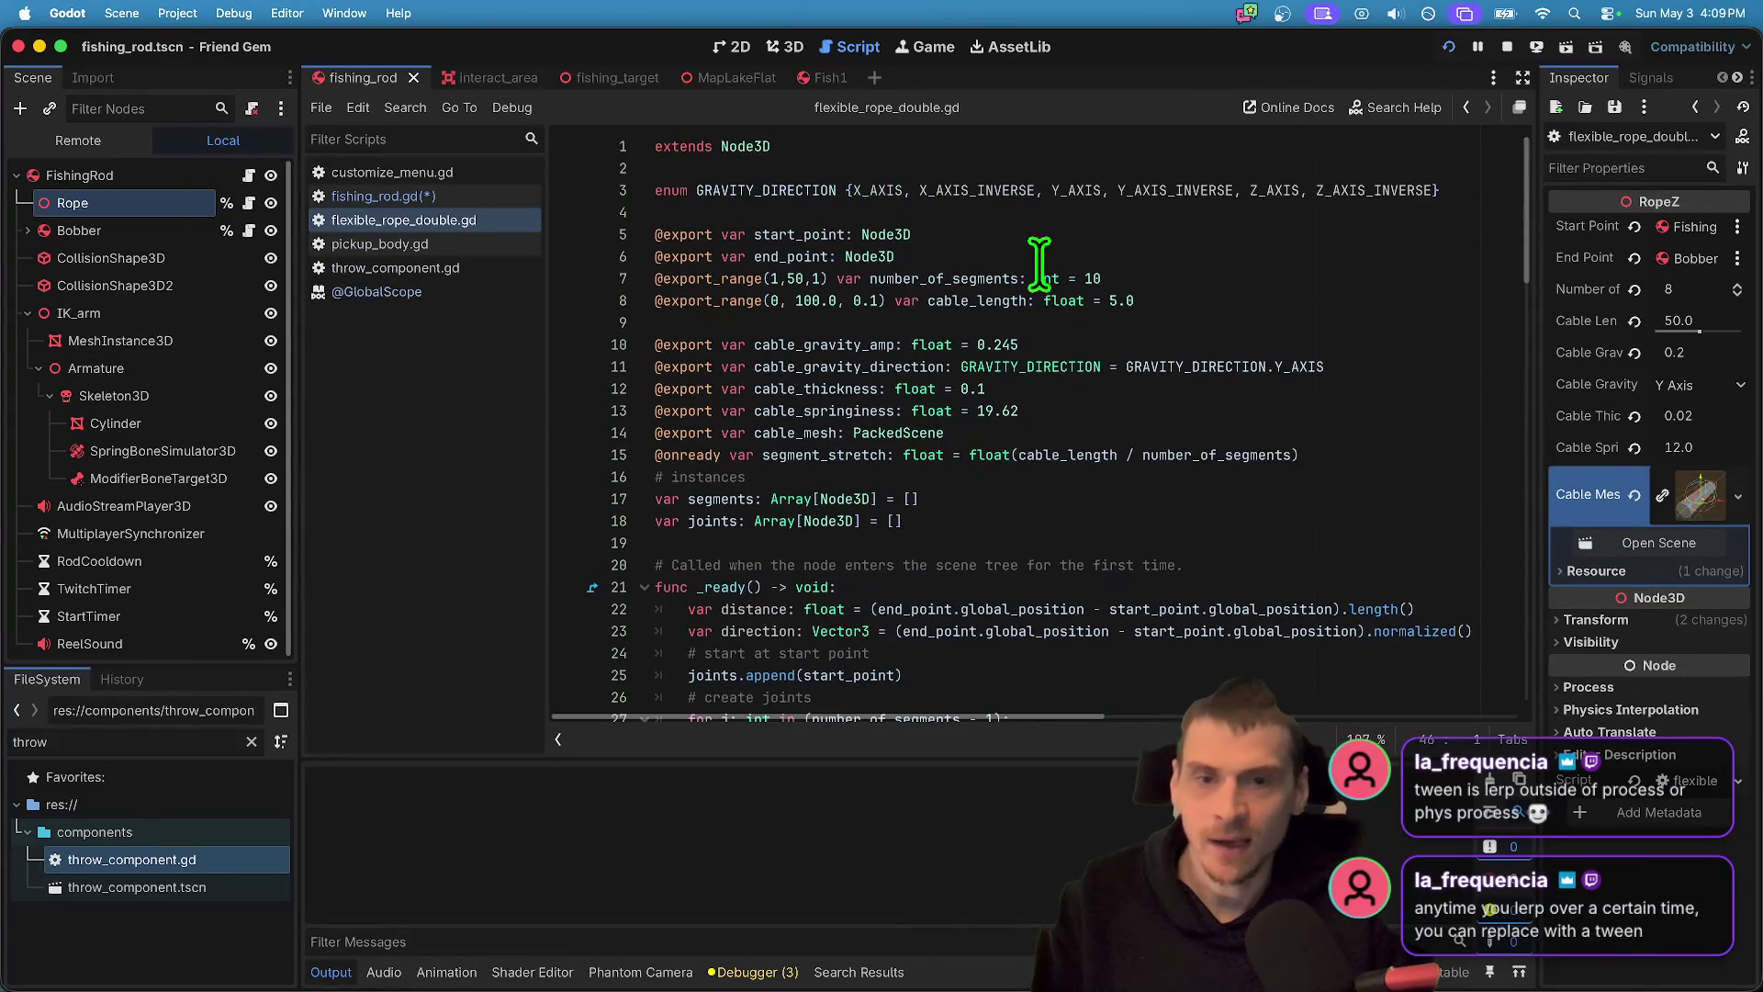
pyautogui.click(1057, 170)
pyautogui.press('Return')
pyautogui.write('class')
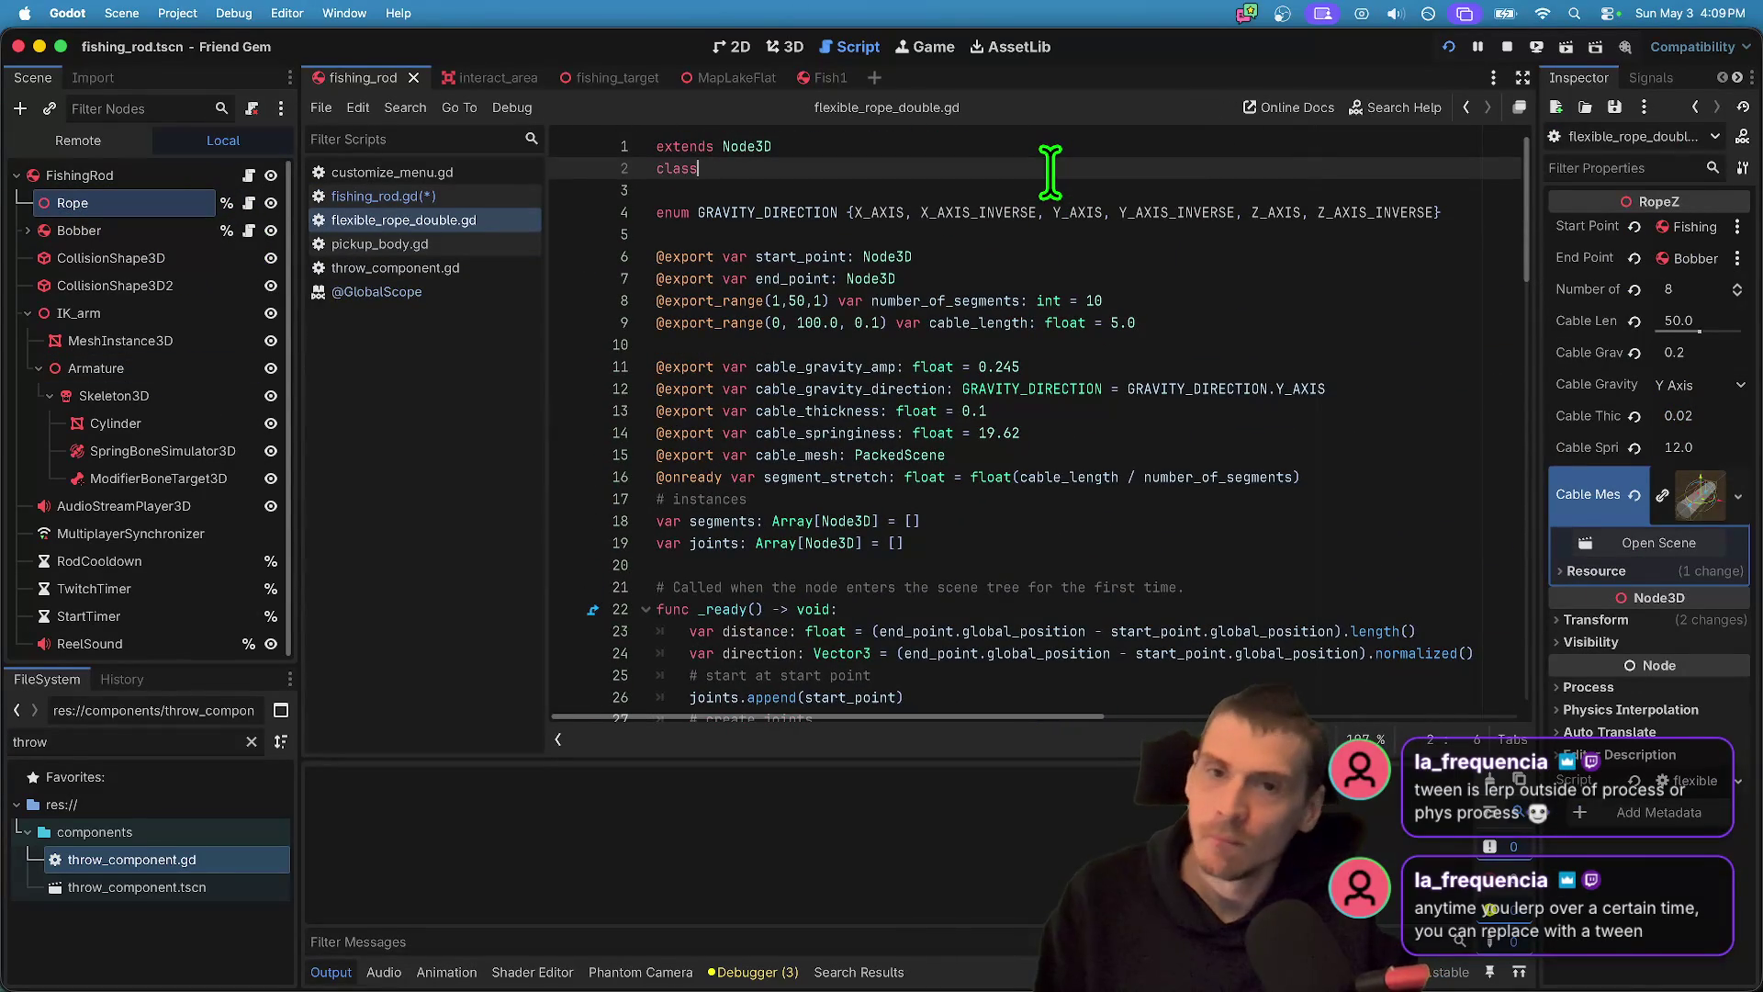
pyautogui.write('_name Rope')
pyautogui.hotkey('ctrl', 's')
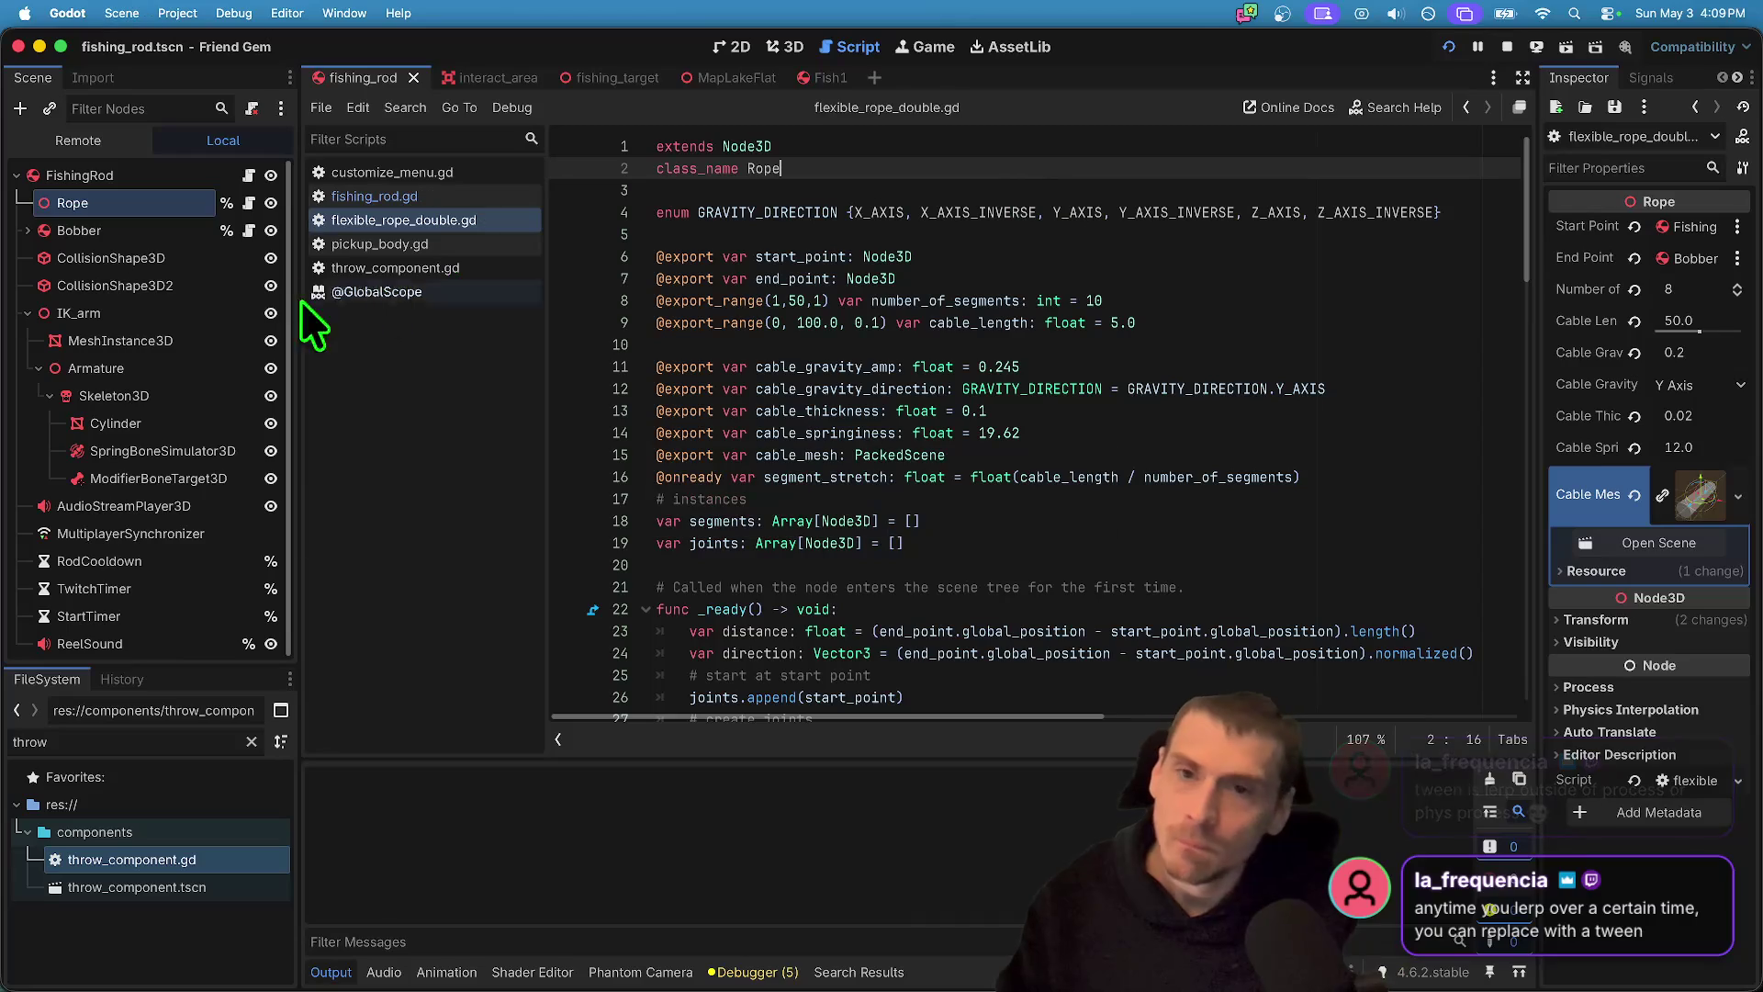
# - Switch back to fishing_rod.gd and place the caret on empty line 3
pyautogui.click(249, 176)
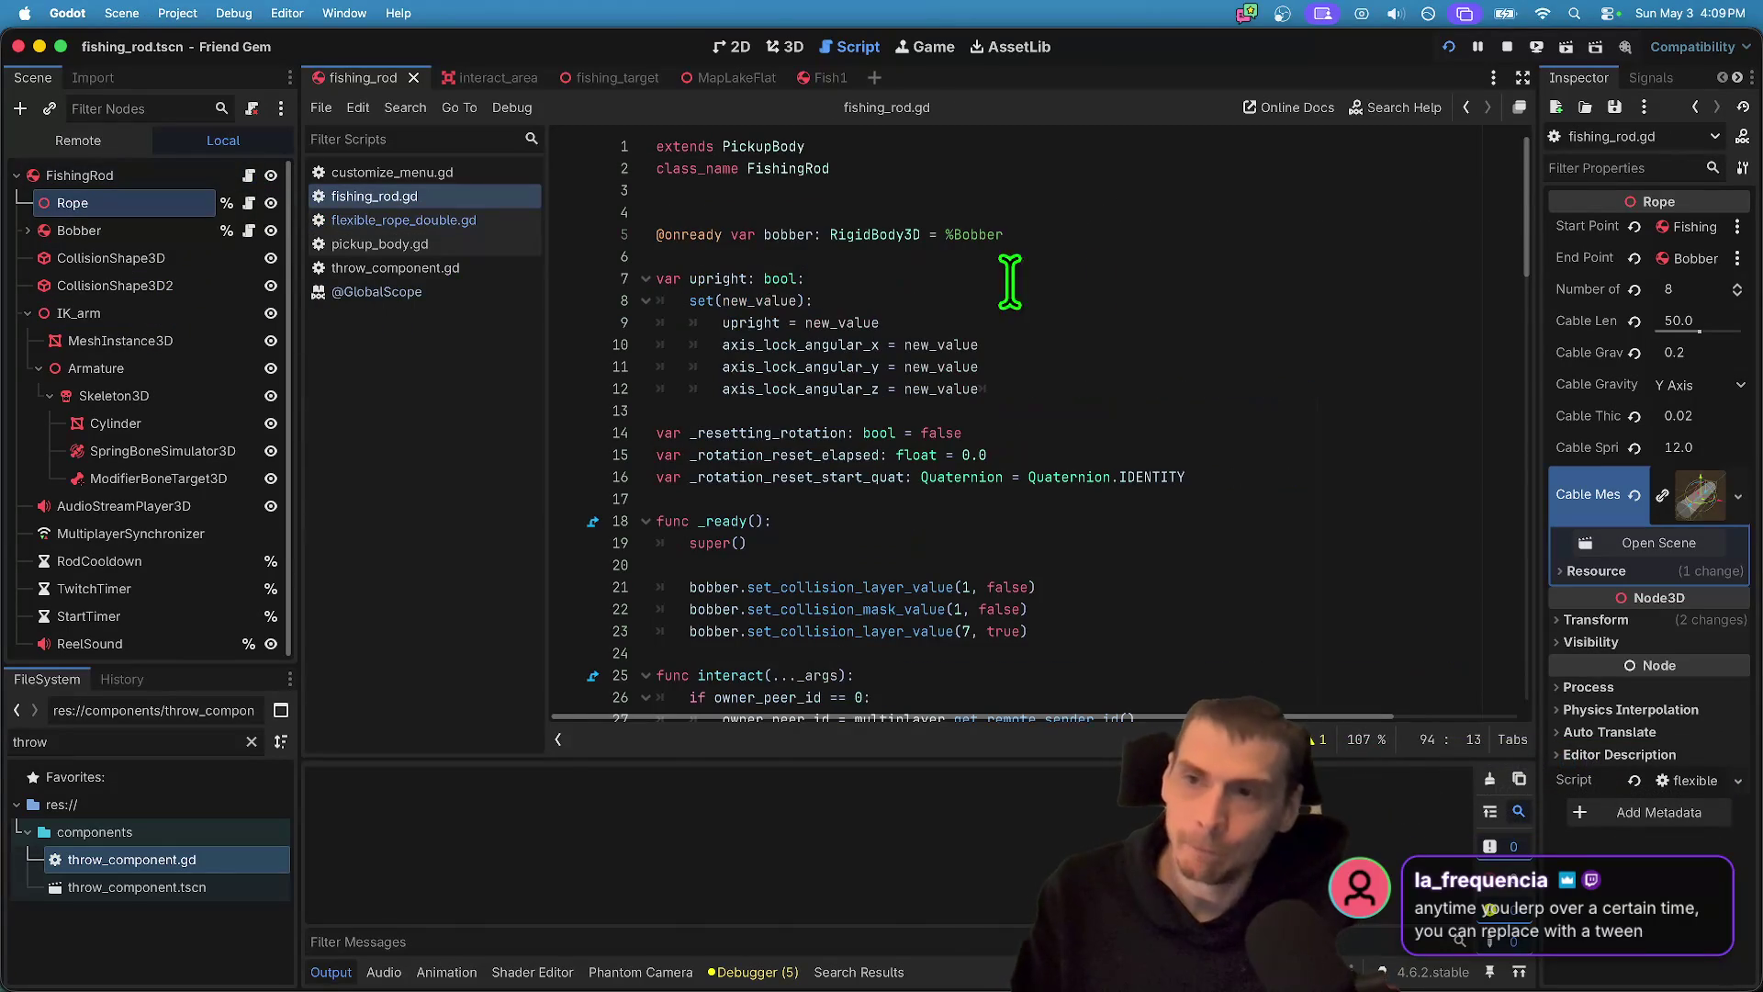
pyautogui.click(860, 190)
pyautogui.keyDown('ctrl'); pyautogui.click(105, 200); pyautogui.keyUp('ctrl')
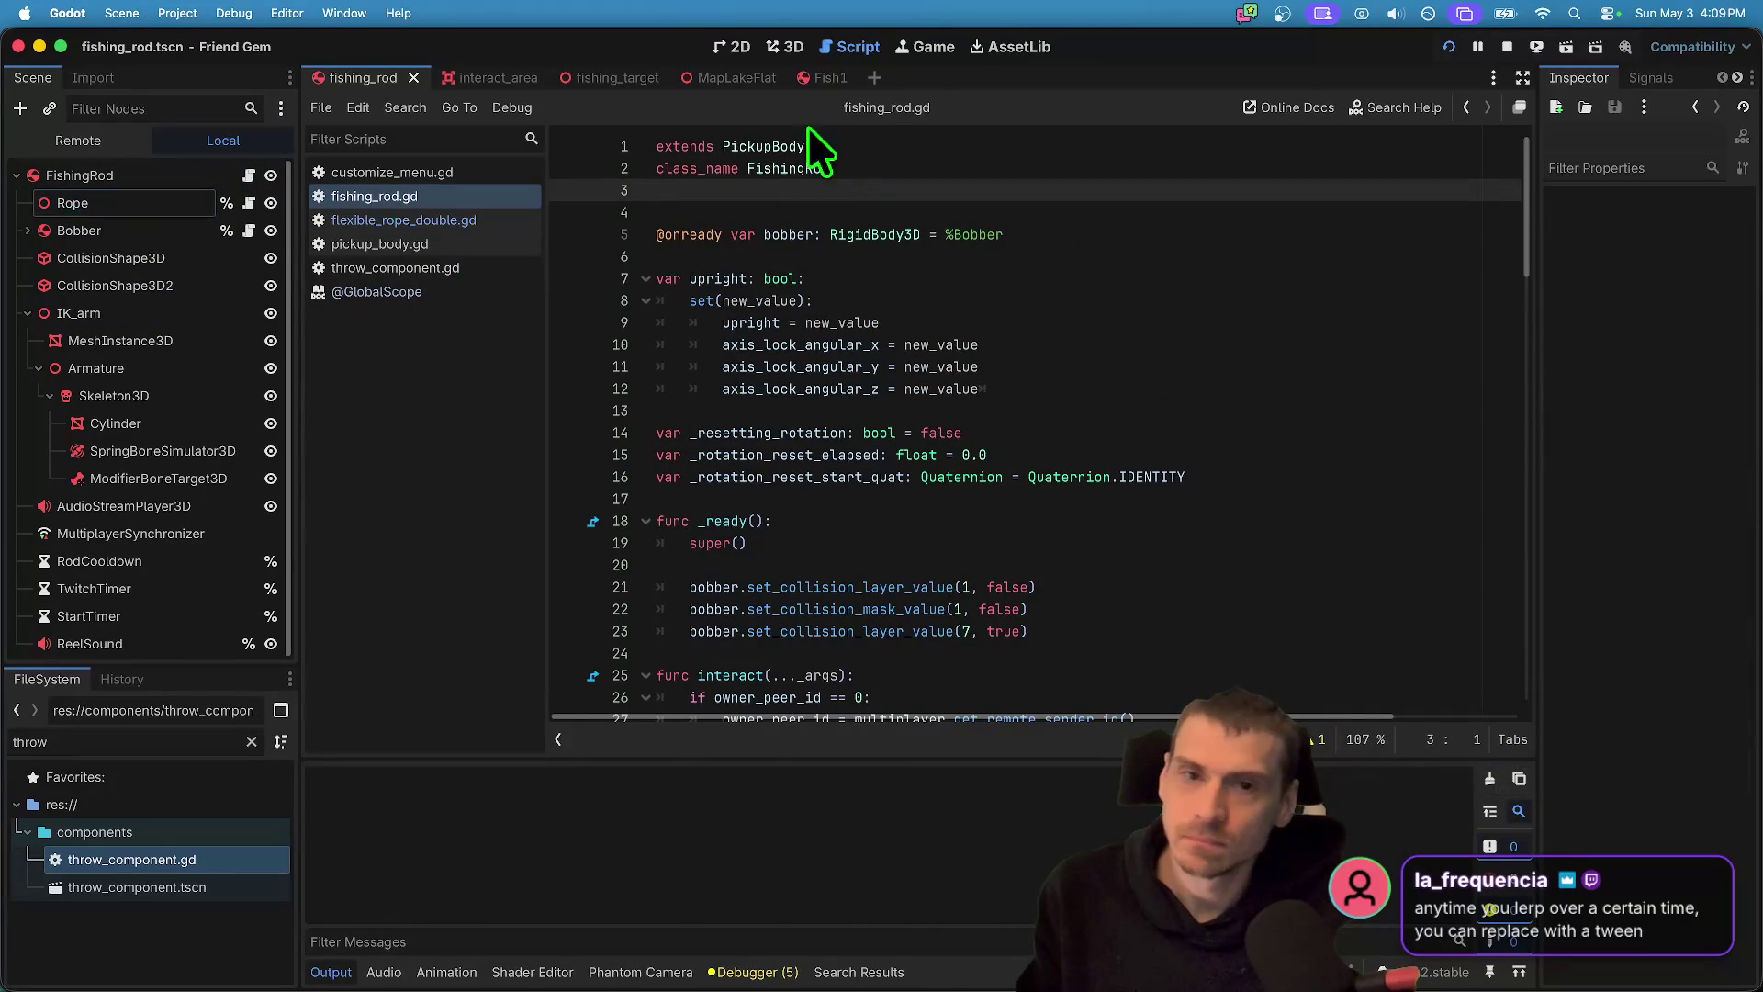
pyautogui.moveTo(154, 203)
pyautogui.mouseDown()
pyautogui.moveTo(346, 260)
pyautogui.moveTo(169, 209)
pyautogui.moveTo(1037, 190)
pyautogui.mouseUp()
pyautogui.hotkey('ctrl', 'z')
pyautogui.moveTo(108, 215)
pyautogui.mouseDown()
pyautogui.moveTo(773, 158)
pyautogui.moveTo(909, 195)
pyautogui.mouseUp()
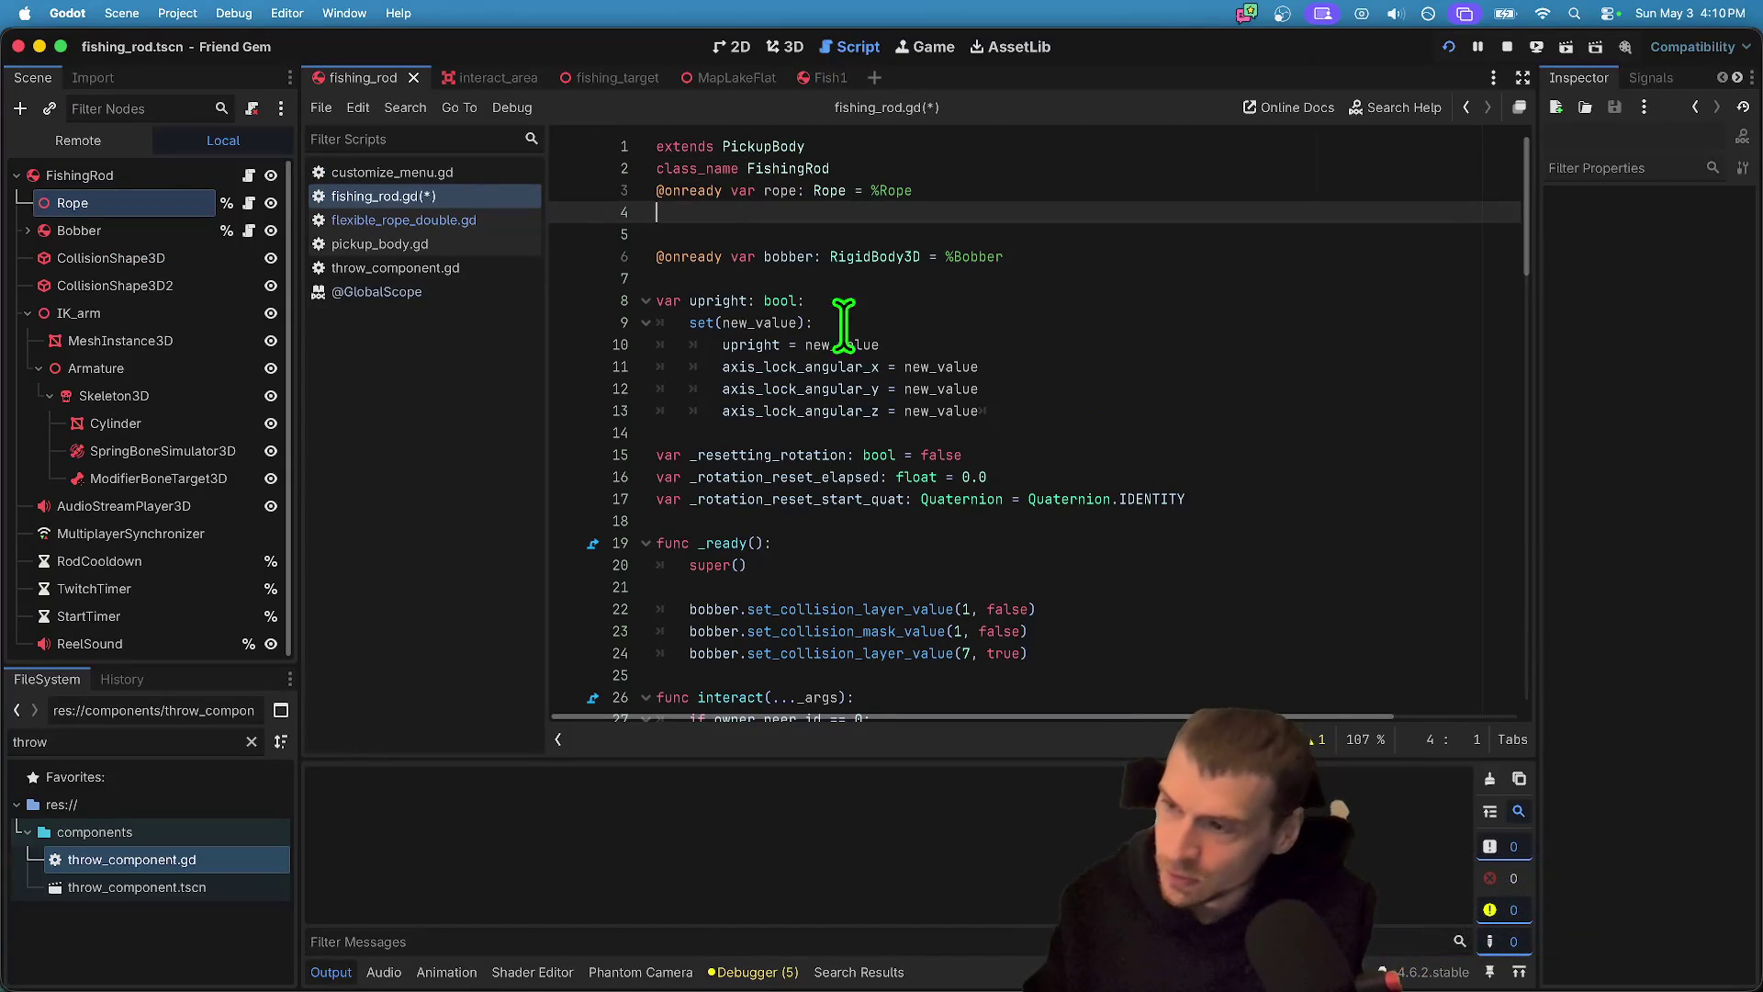
pyautogui.press('Up')
pyautogui.press('Return')
pyautogui.press('Down')
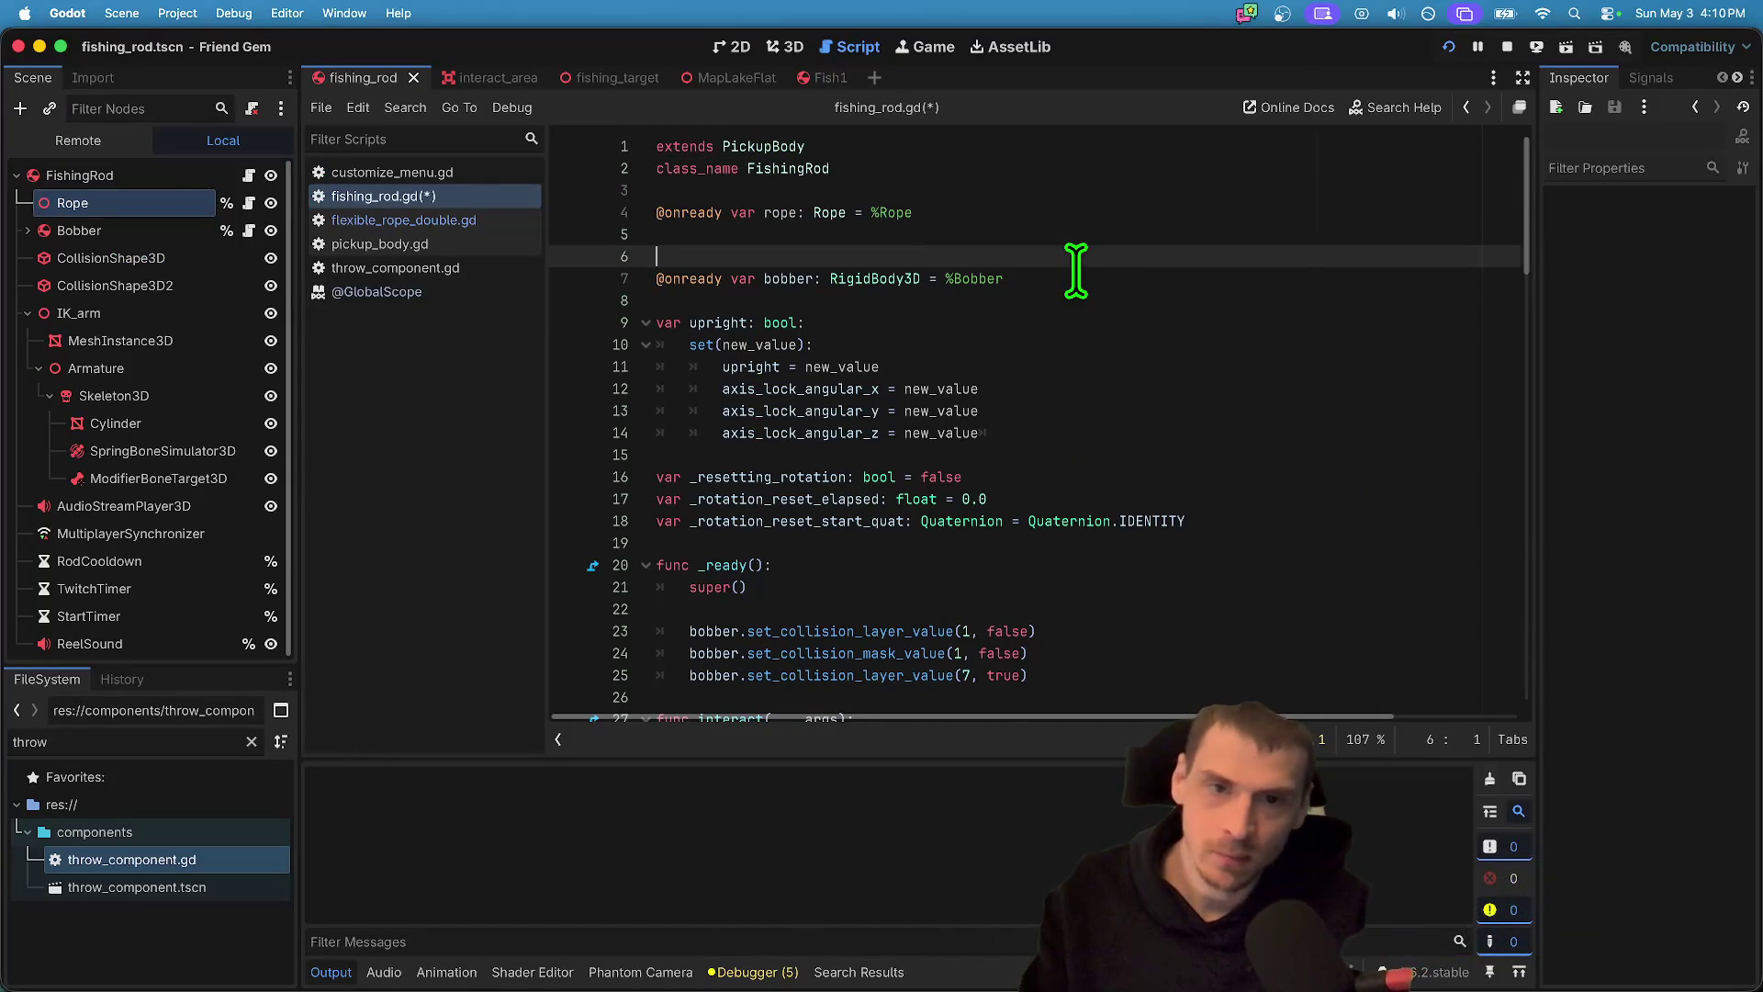
pyautogui.press('Delete')
pyautogui.press('Delete')
pyautogui.press('Down')
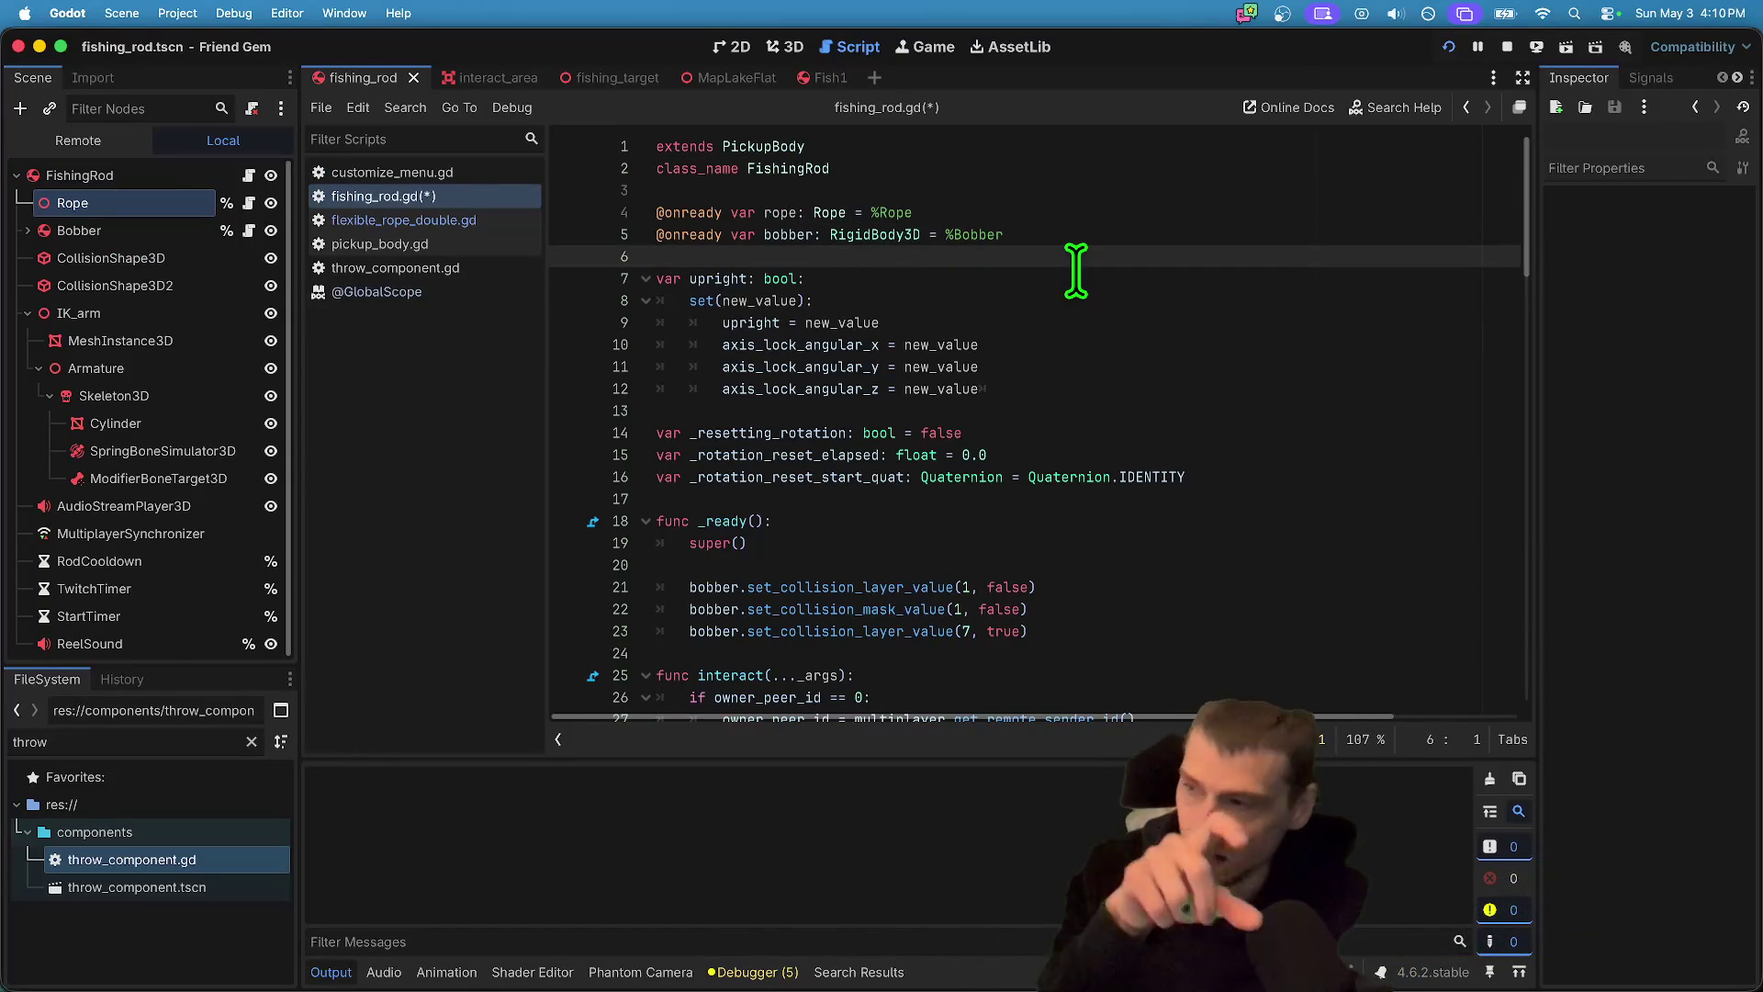
pyautogui.click(774, 231)
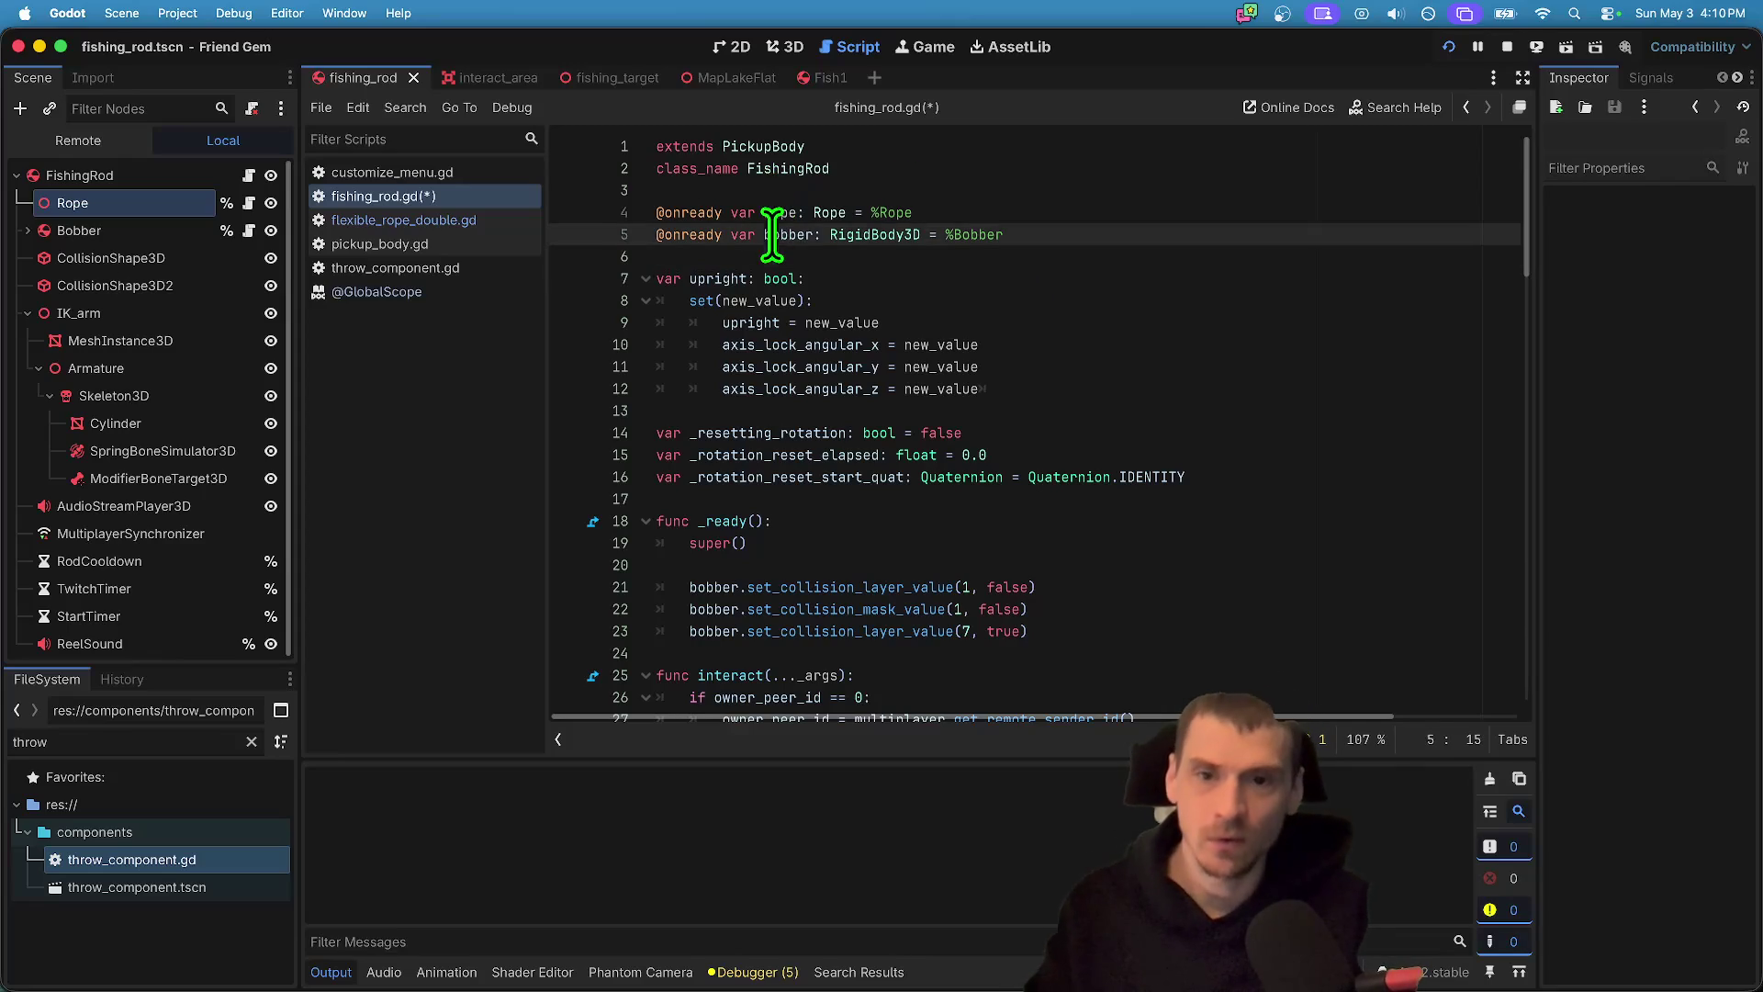
pyautogui.click(757, 210)
pyautogui.scroll(-20, 1165, 246)
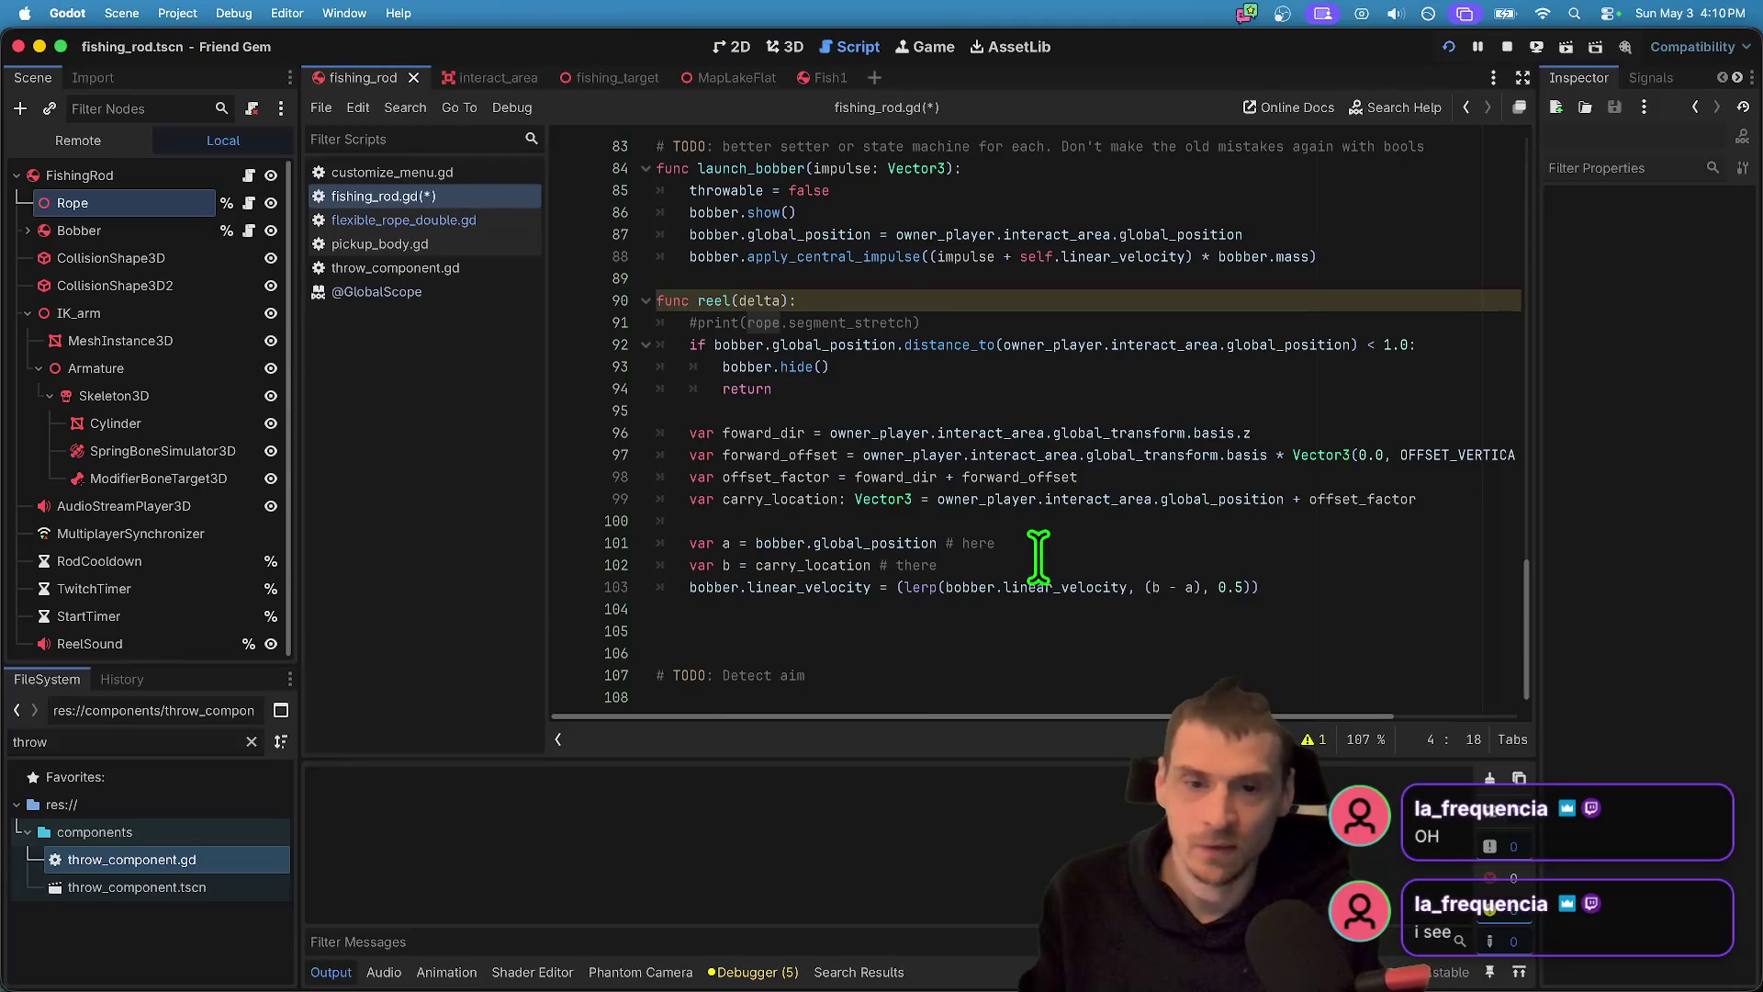
# - Add rope.hide() below bobber.hide() in reel
pyautogui.click(1083, 611)
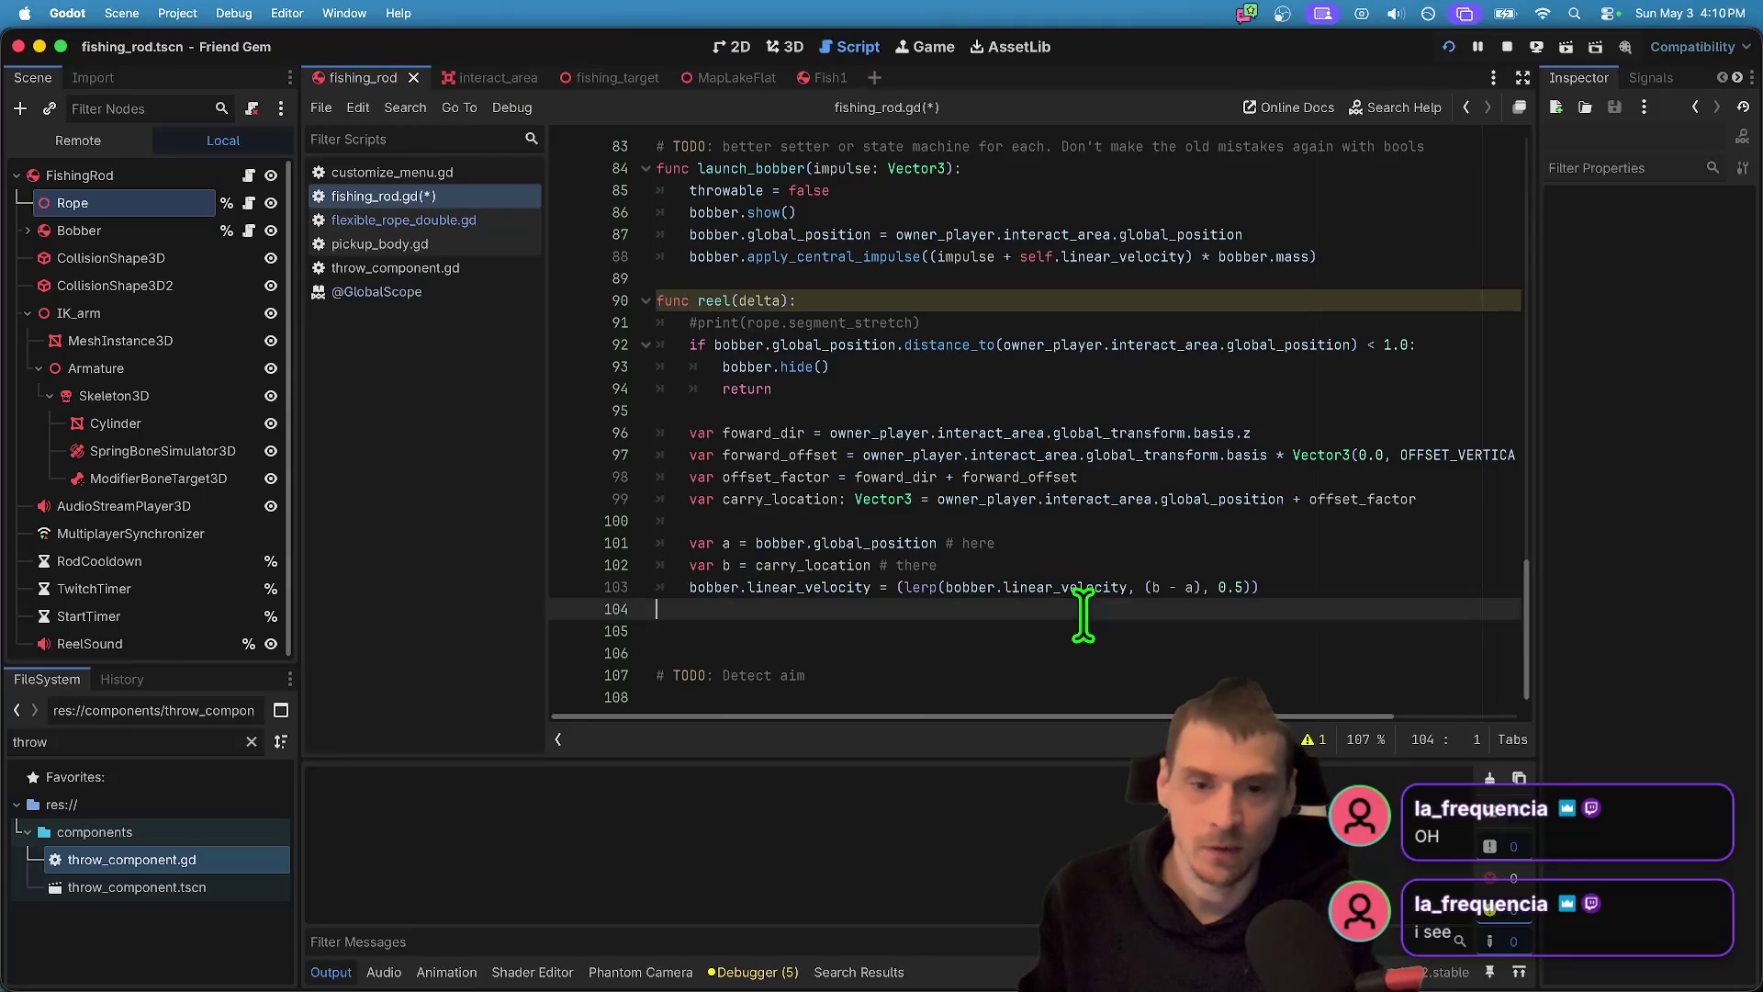
pyautogui.doubleClick(746, 300)
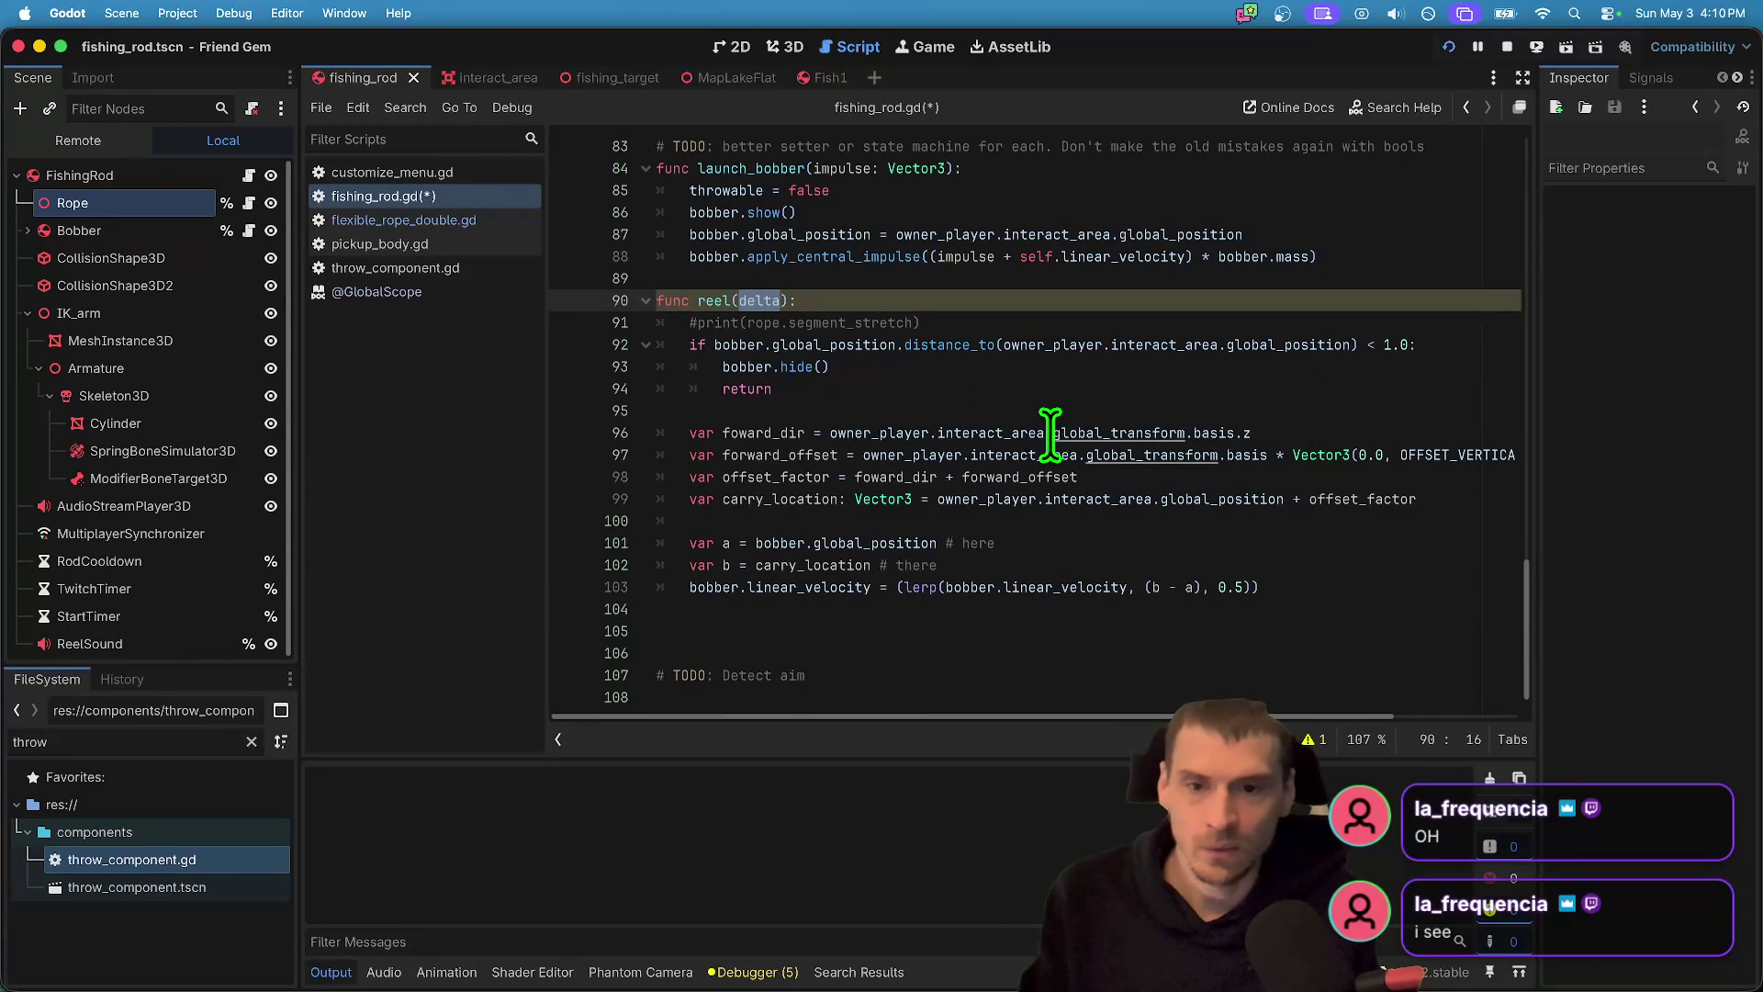
pyautogui.hotkey('ctrl', 'z')
pyautogui.click(1159, 617)
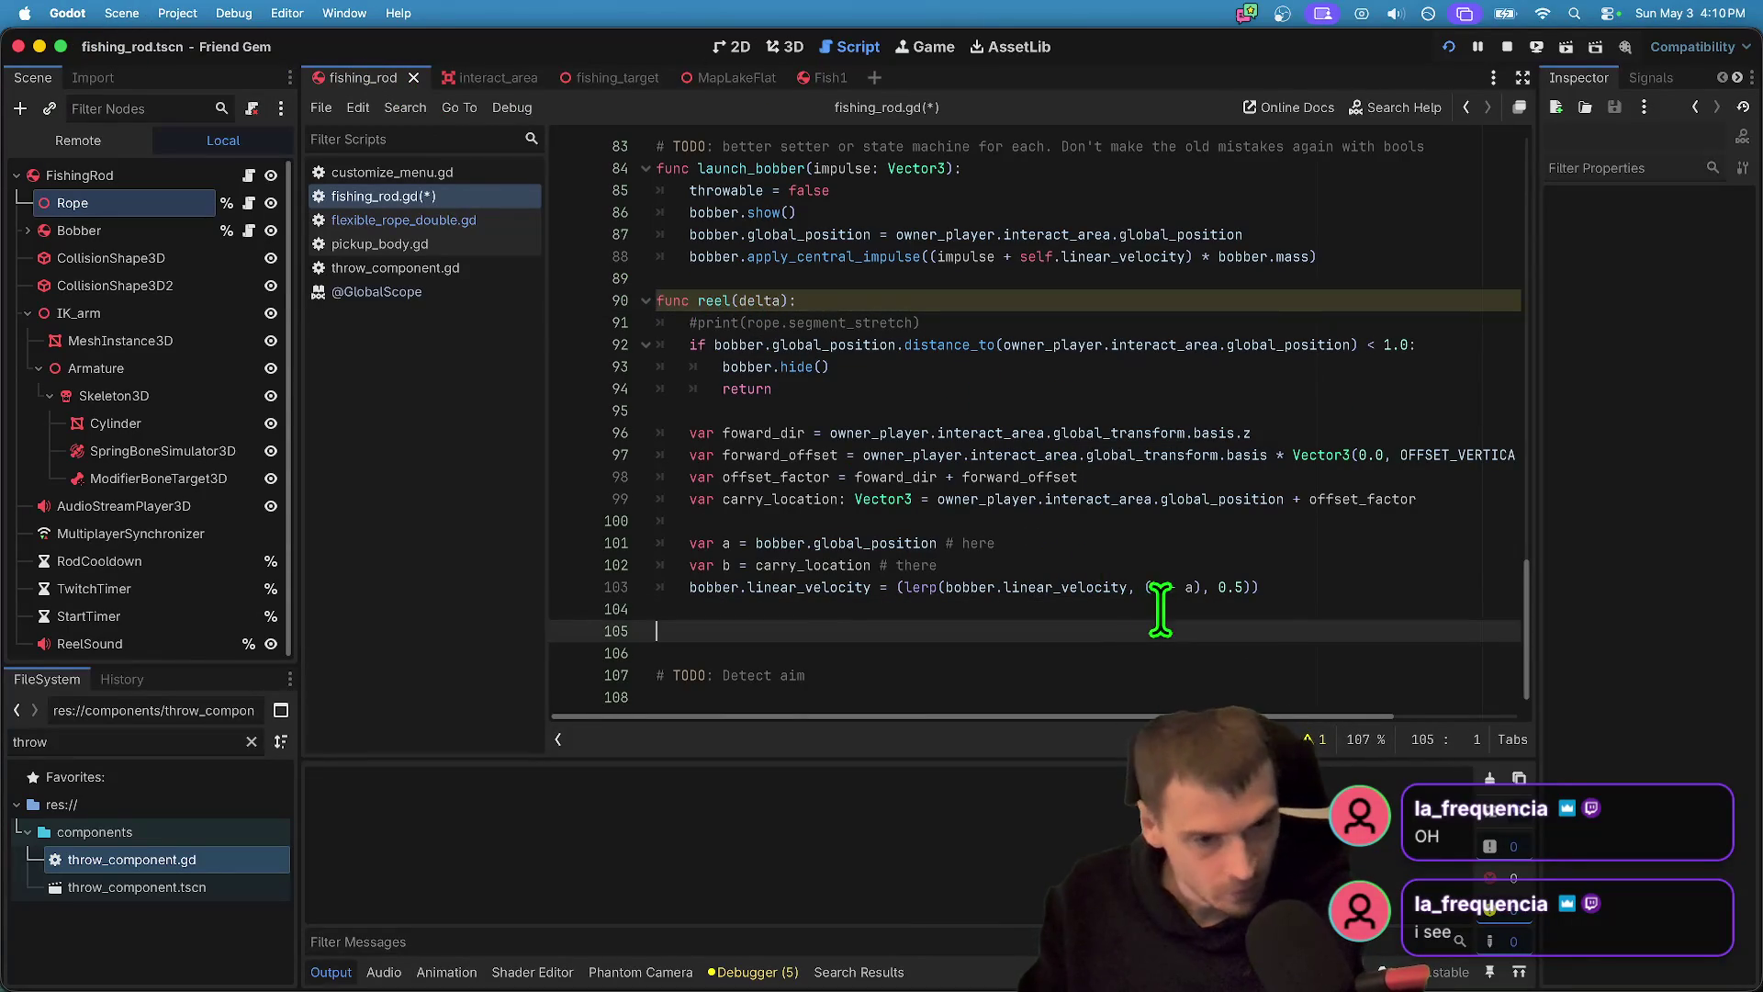
pyautogui.moveTo(1285, 586)
pyautogui.mouseDown()
pyautogui.moveTo(662, 618)
pyautogui.moveTo(591, 586)
pyautogui.mouseUp()
pyautogui.click(1117, 601)
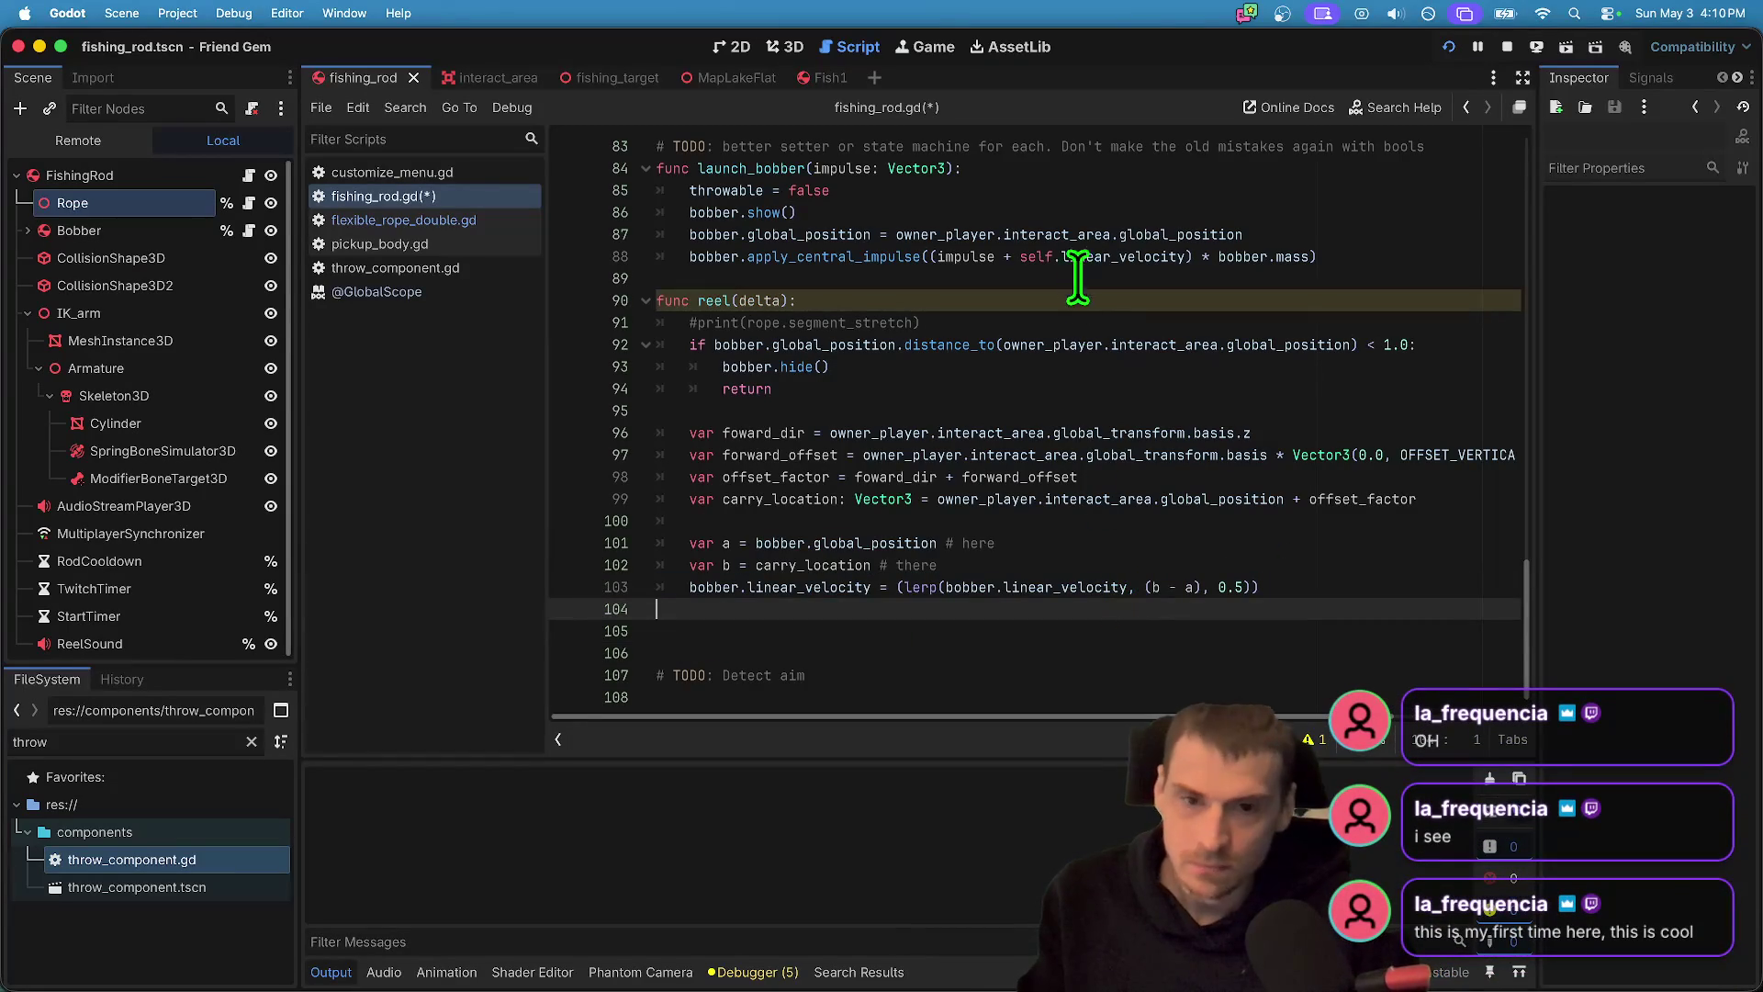
pyautogui.click(1433, 344)
pyautogui.press('Down')
pyautogui.press('Return')
pyautogui.write('rope')
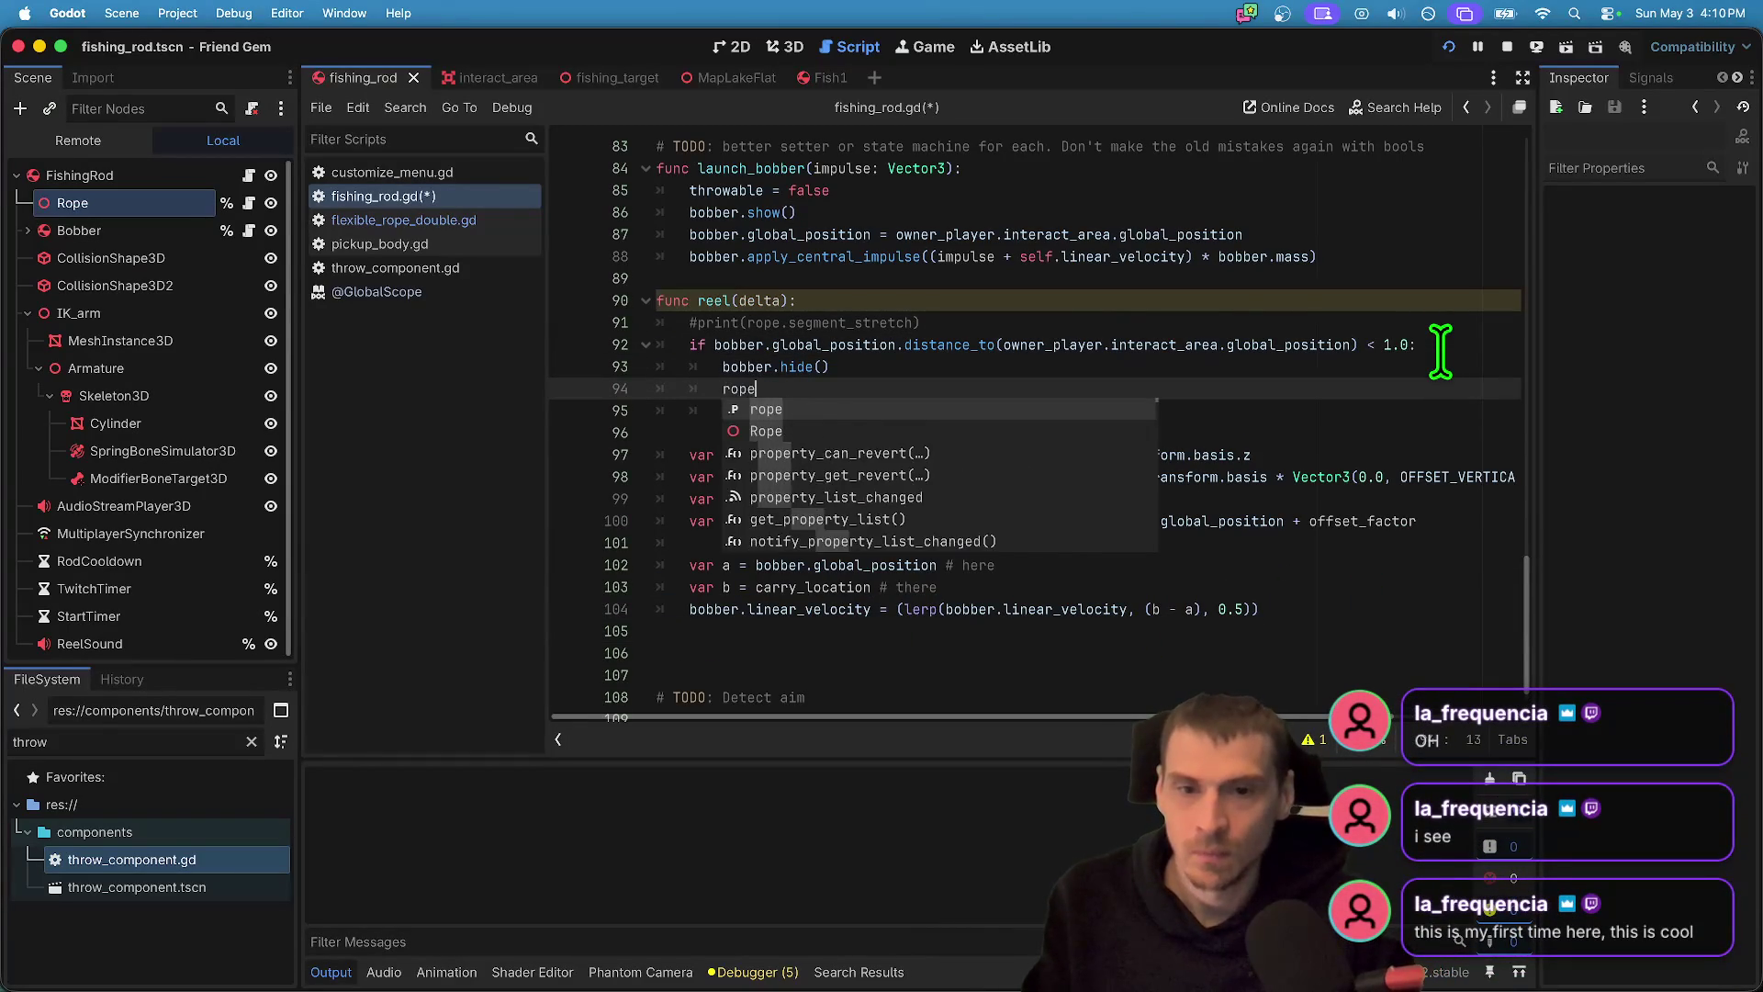
pyautogui.write('.')
# - Add rope.show() after bobber.show() in launch_bobber
pyautogui.click(962, 203)
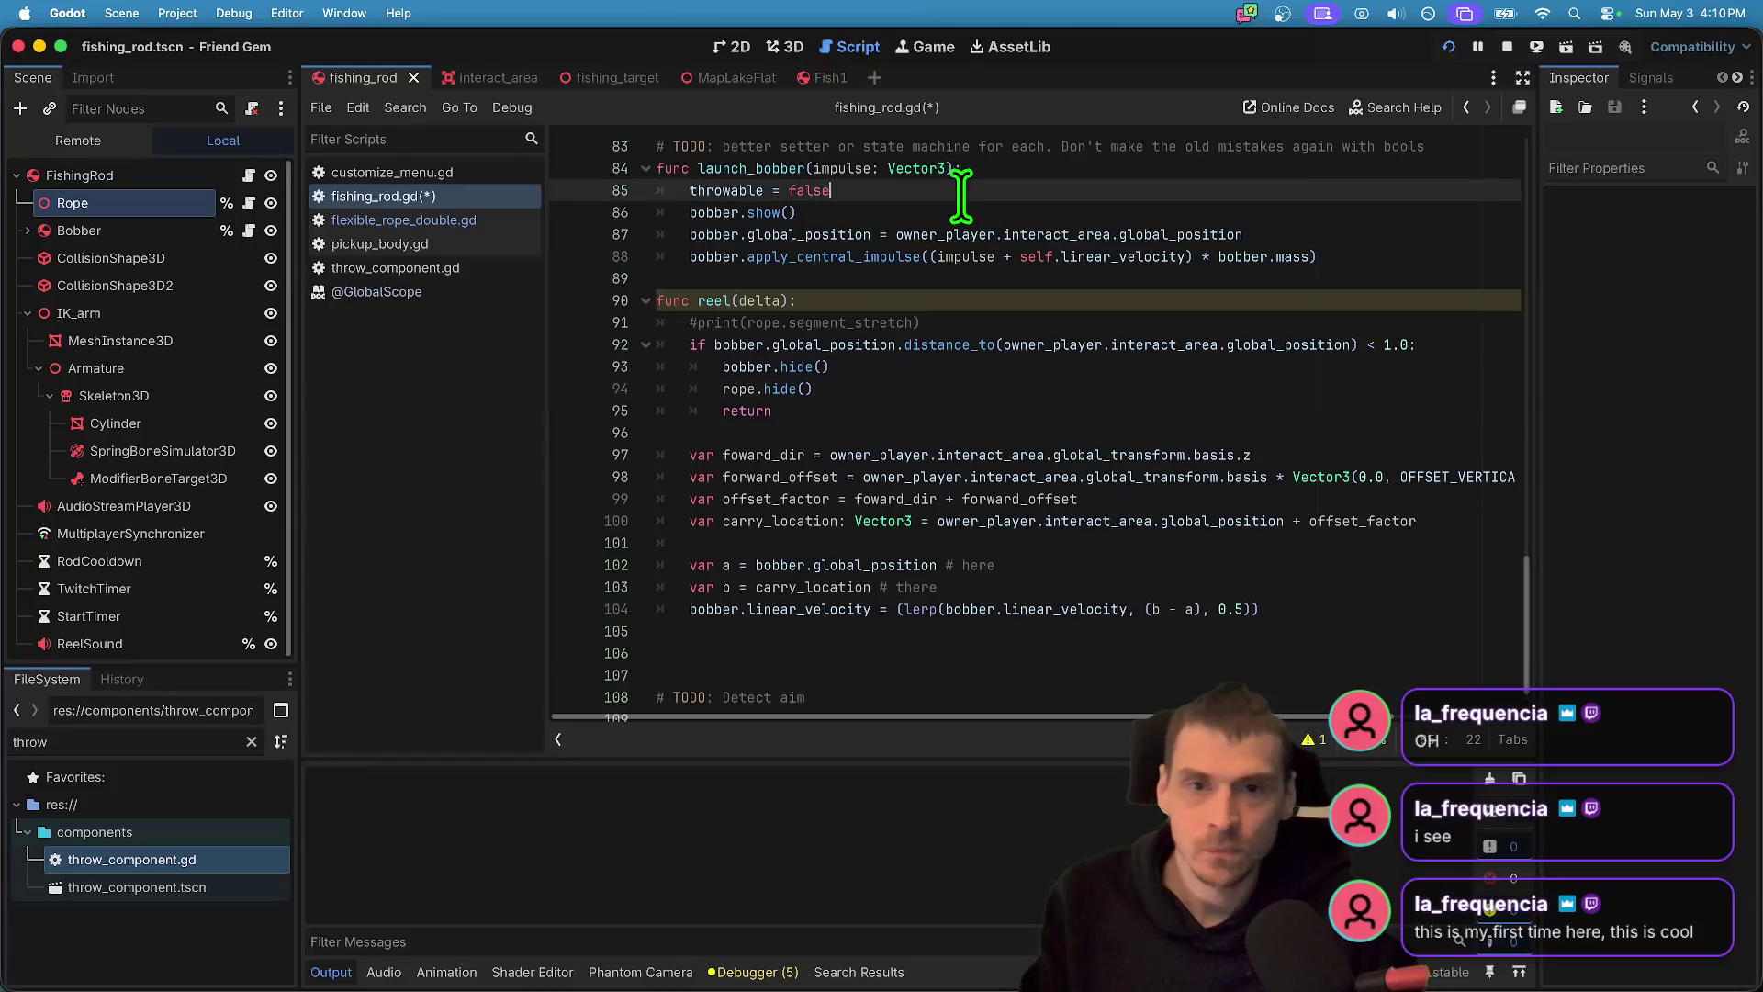
pyautogui.press('Return')
pyautogui.write('rope.show(')
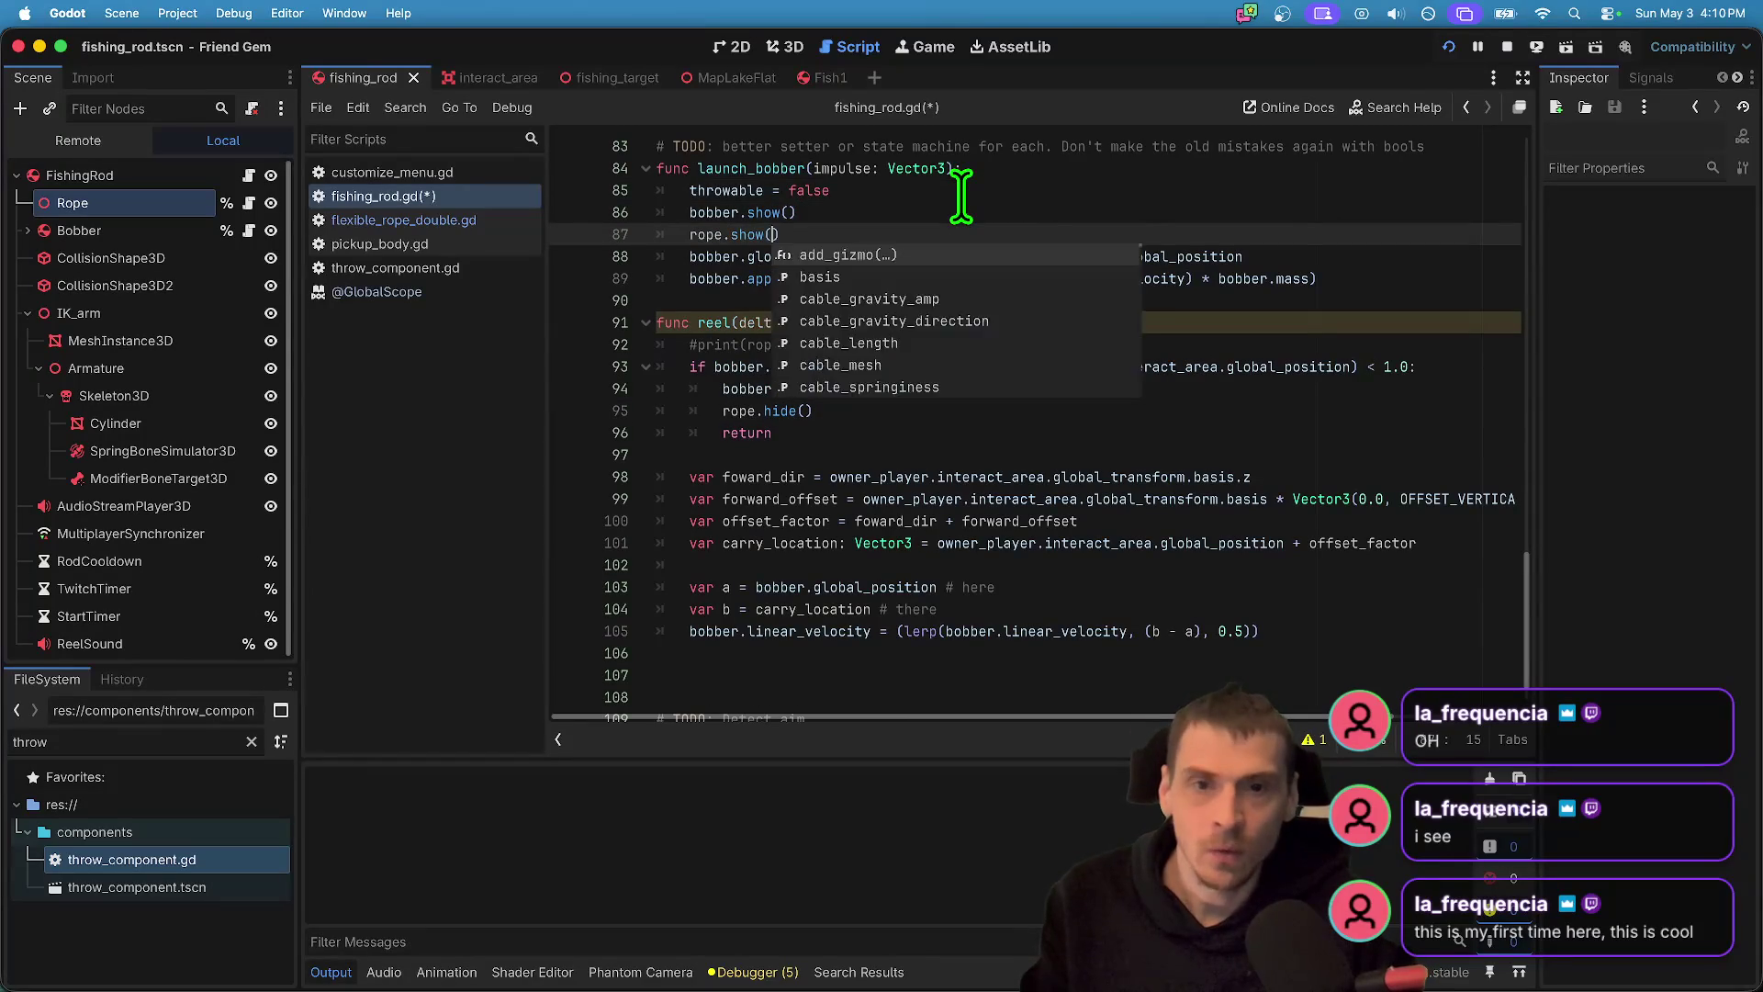
pyautogui.press('Return')
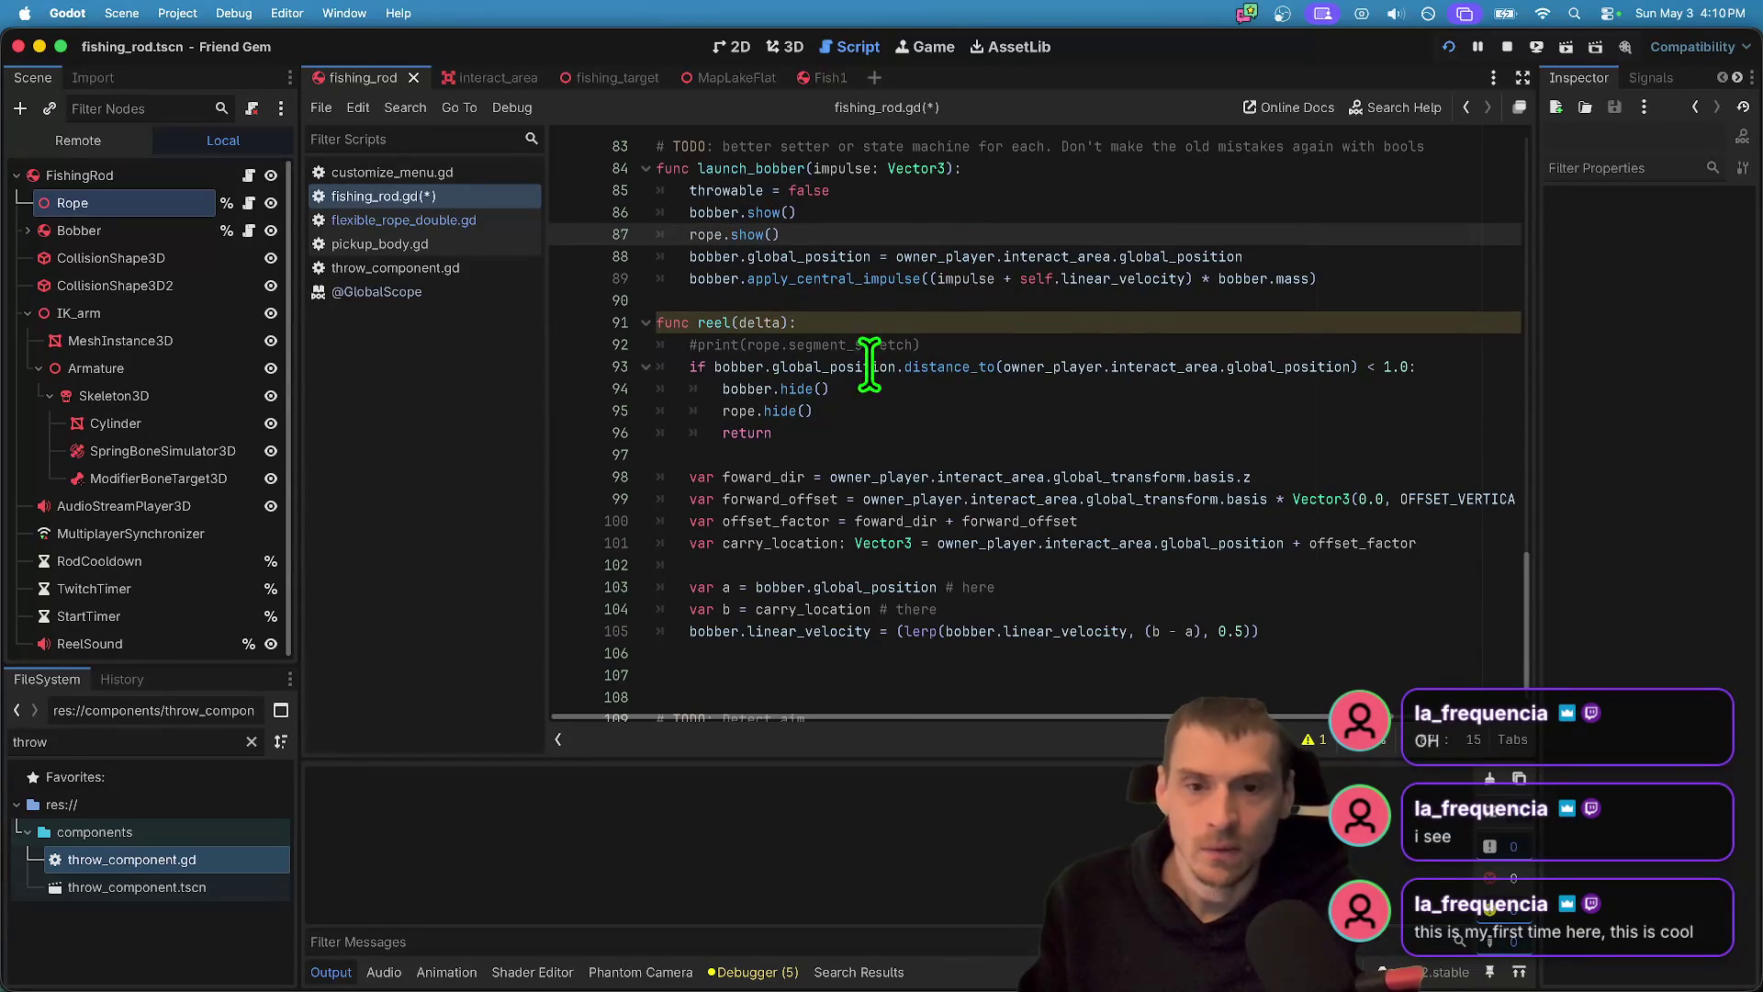
# - Add 'if !throwable: throwable = true' after rope.hide() in reel and save
pyautogui.tripleClick(872, 388)
pyautogui.moveTo(872, 388); pyautogui.dragTo(879, 404)
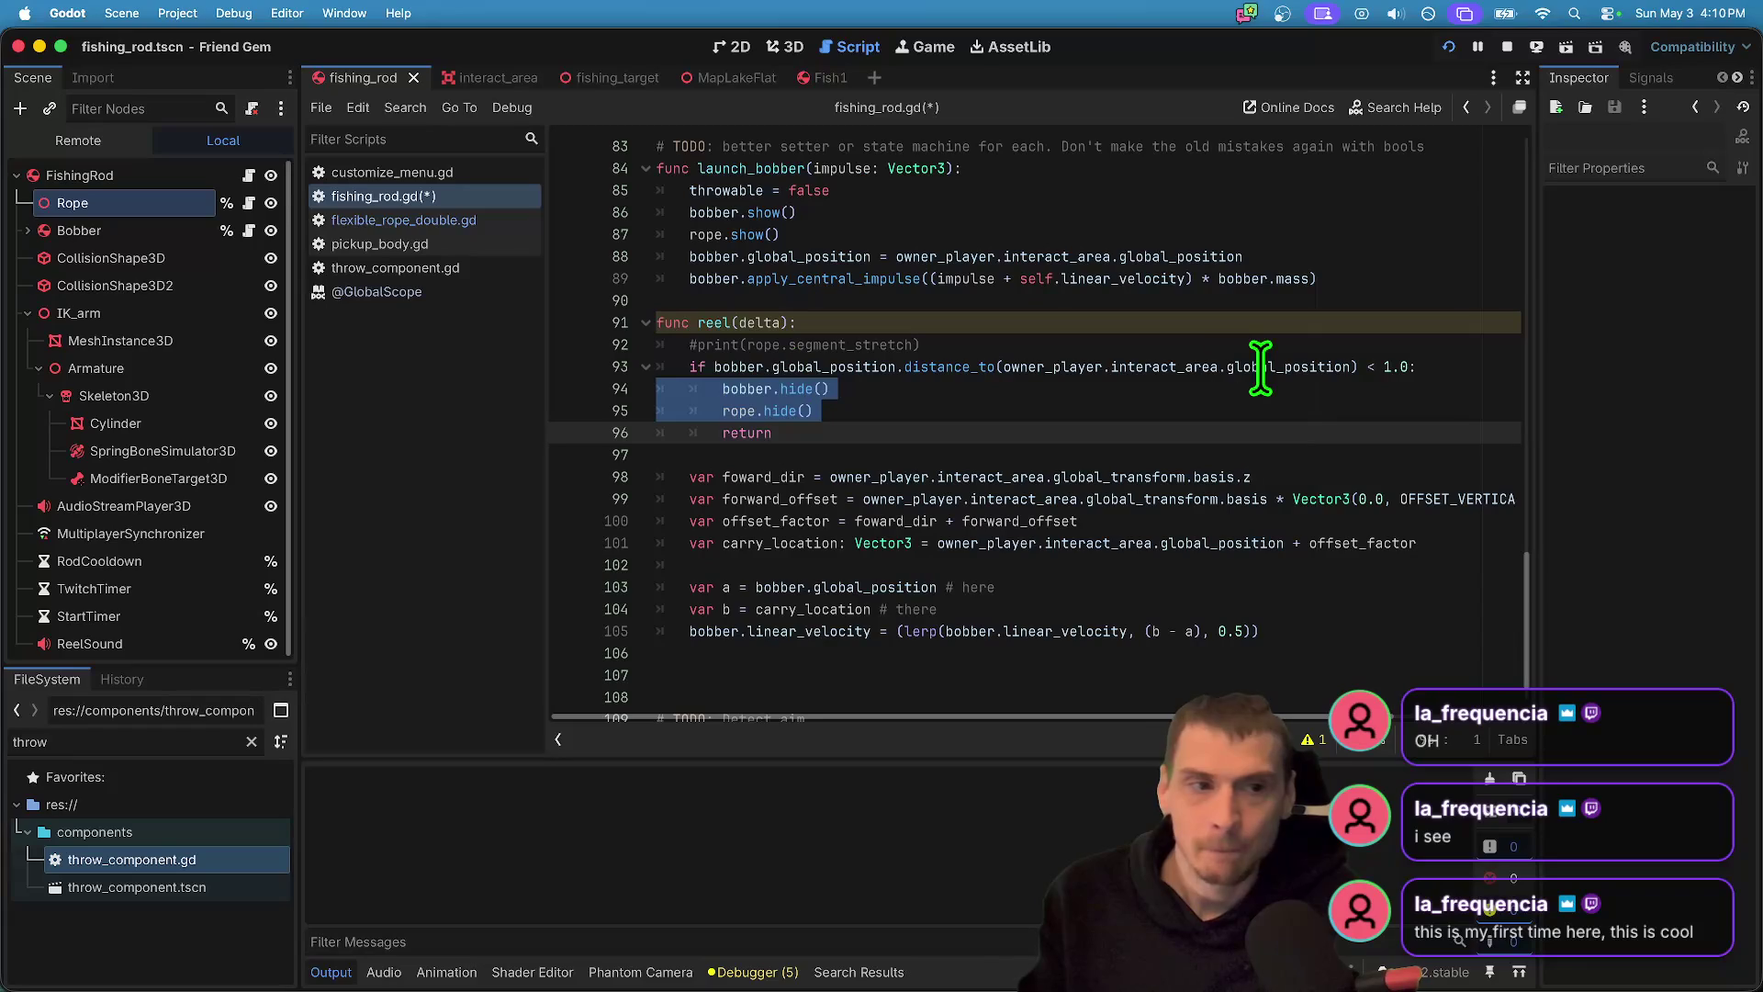
pyautogui.scroll(2, 1285, 377)
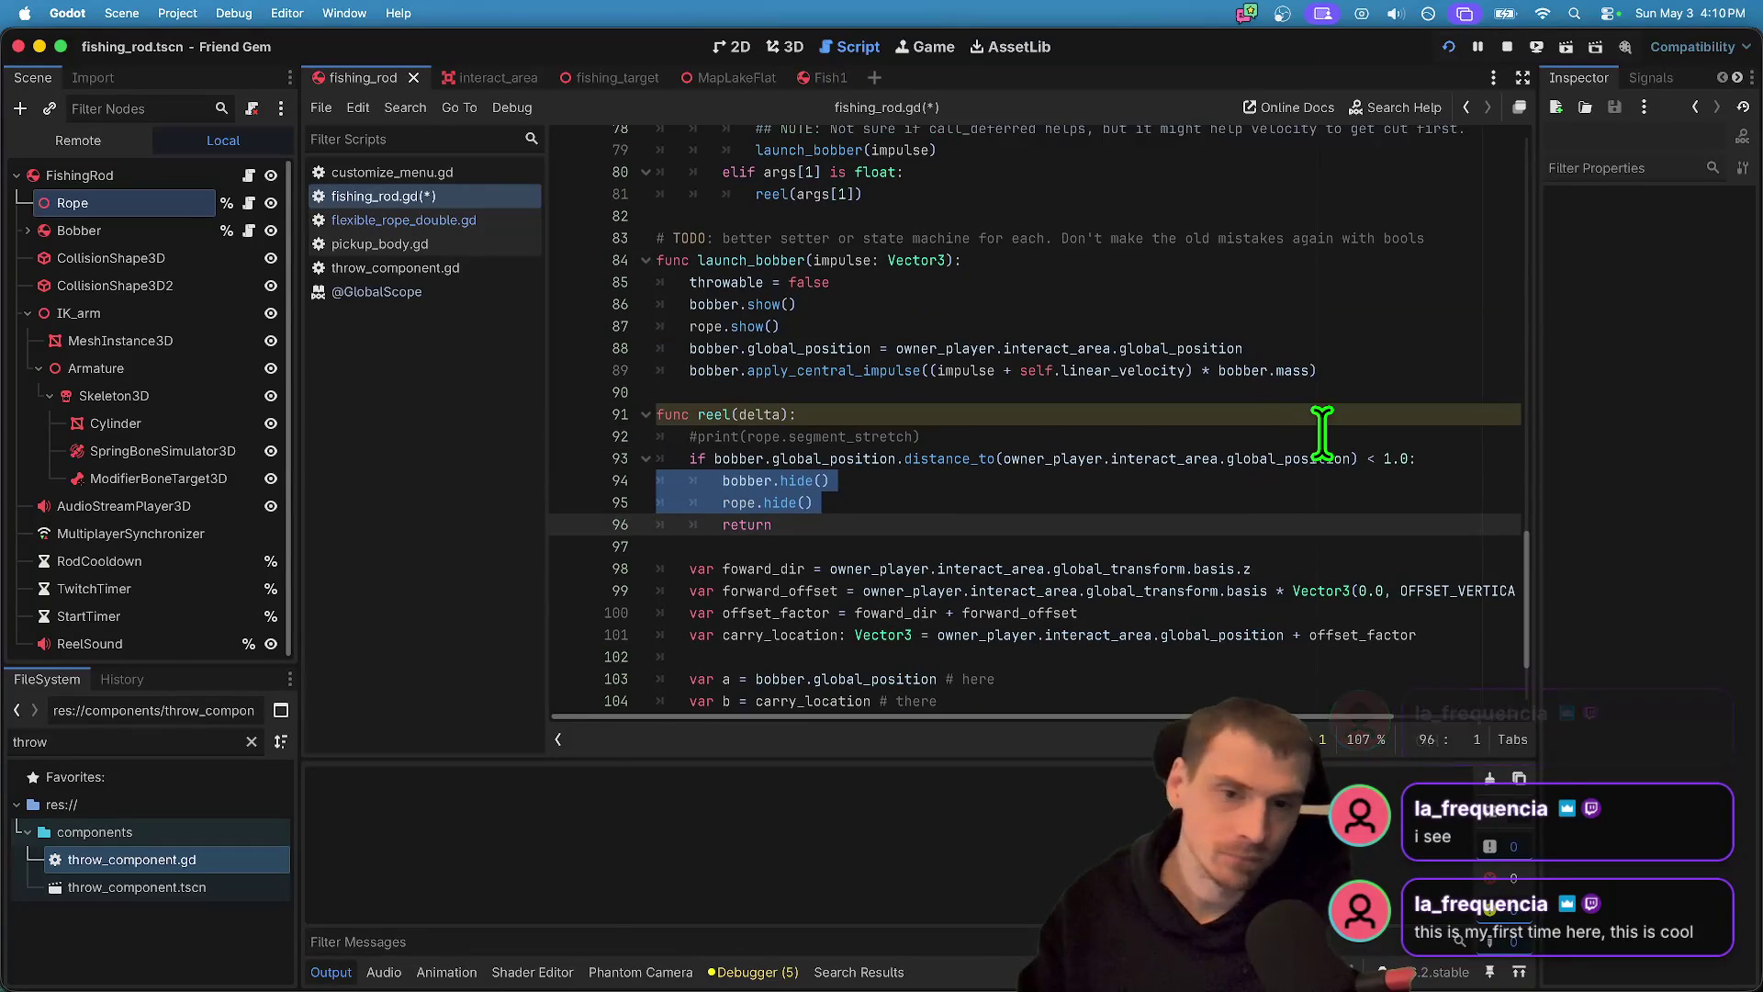
pyautogui.scroll(2, 723, 413)
pyautogui.click(1005, 592)
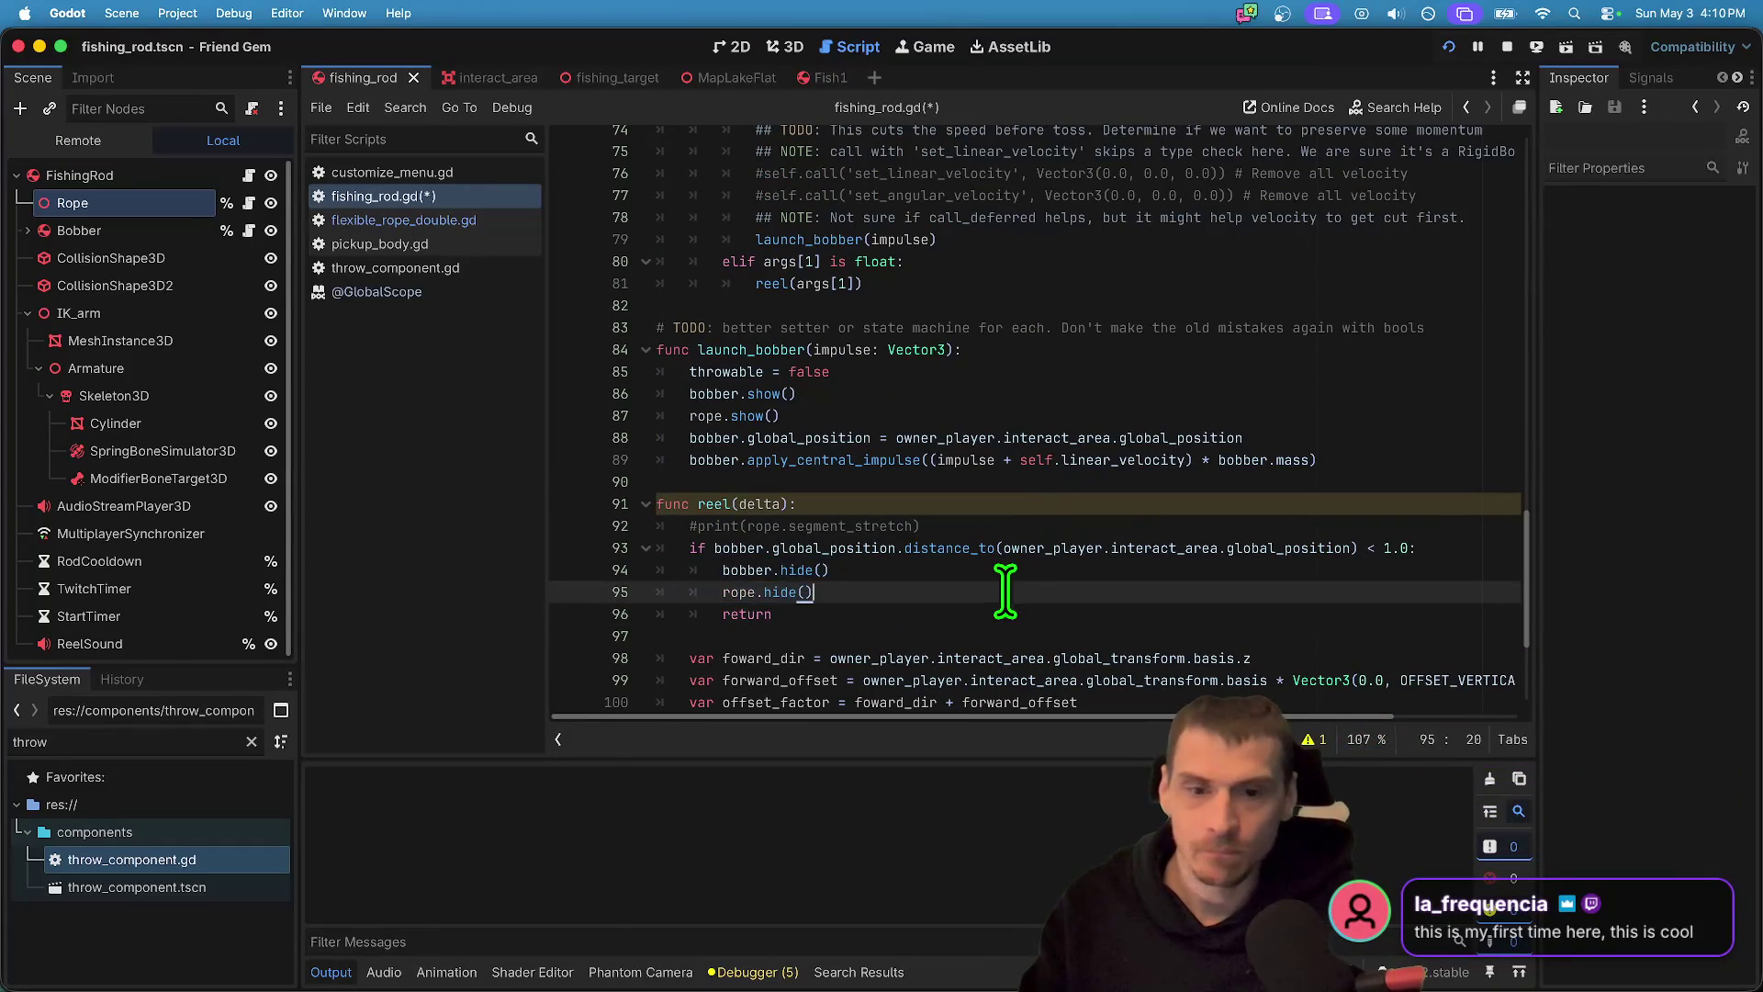
pyautogui.press('Return')
pyautogui.write('if thr')
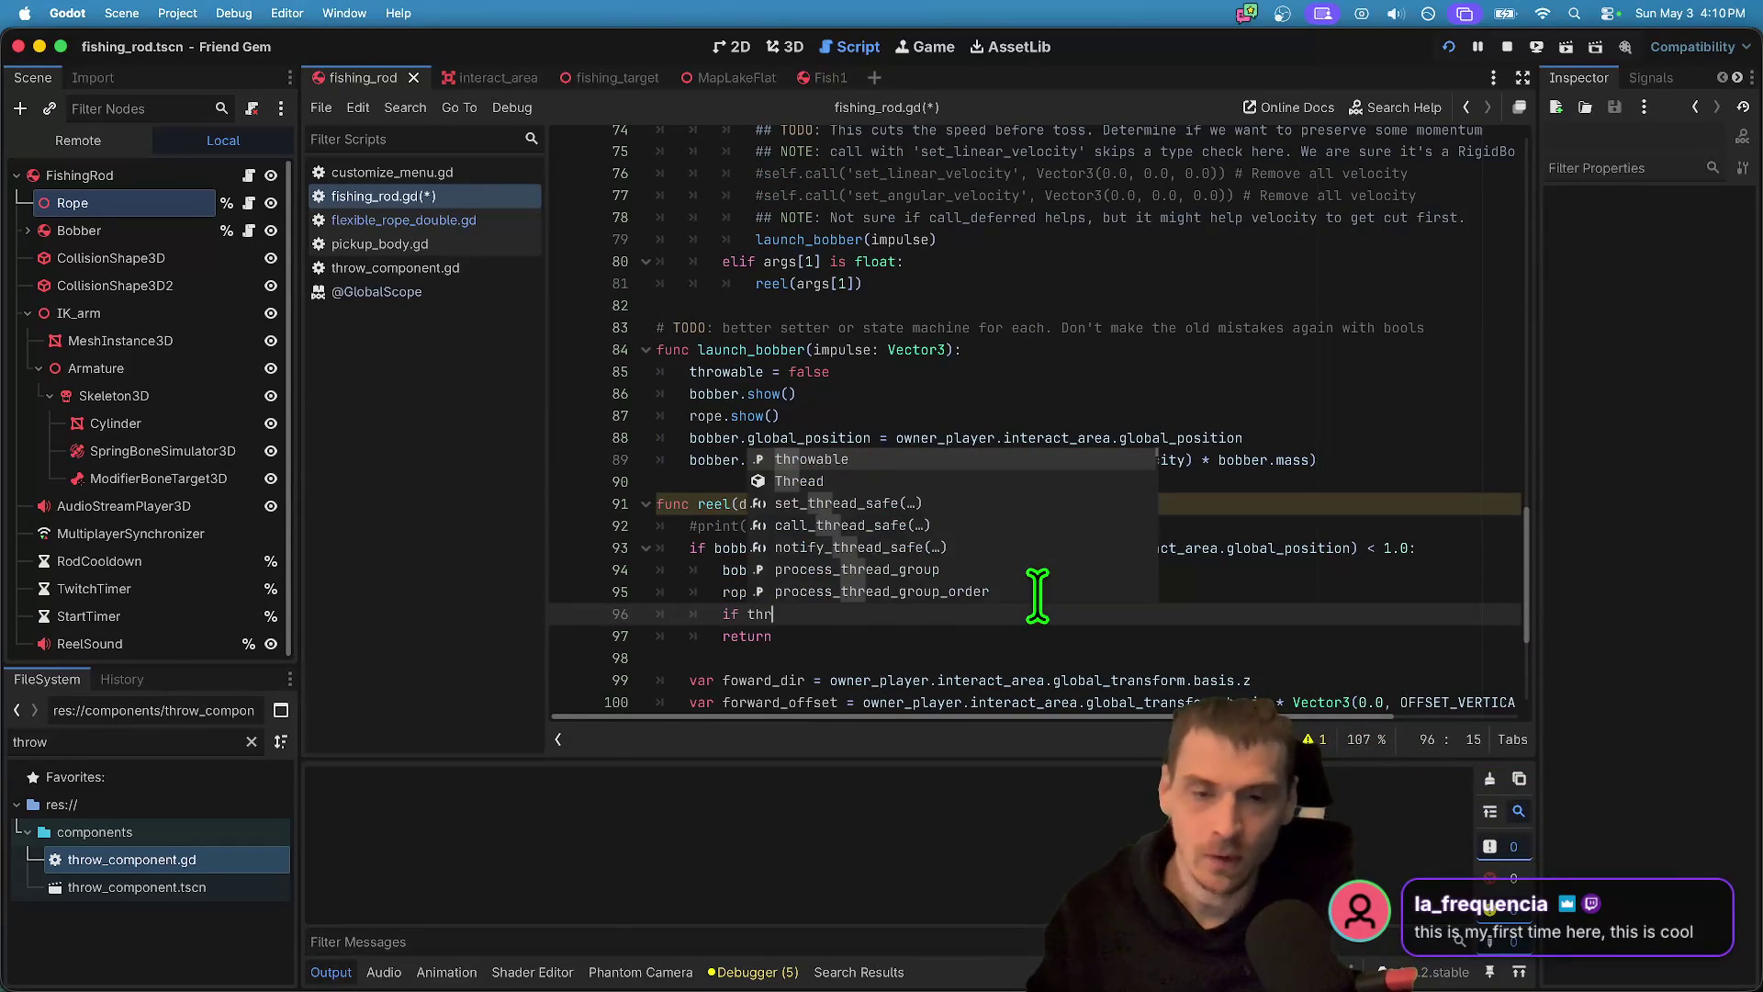
pyautogui.press('Return')
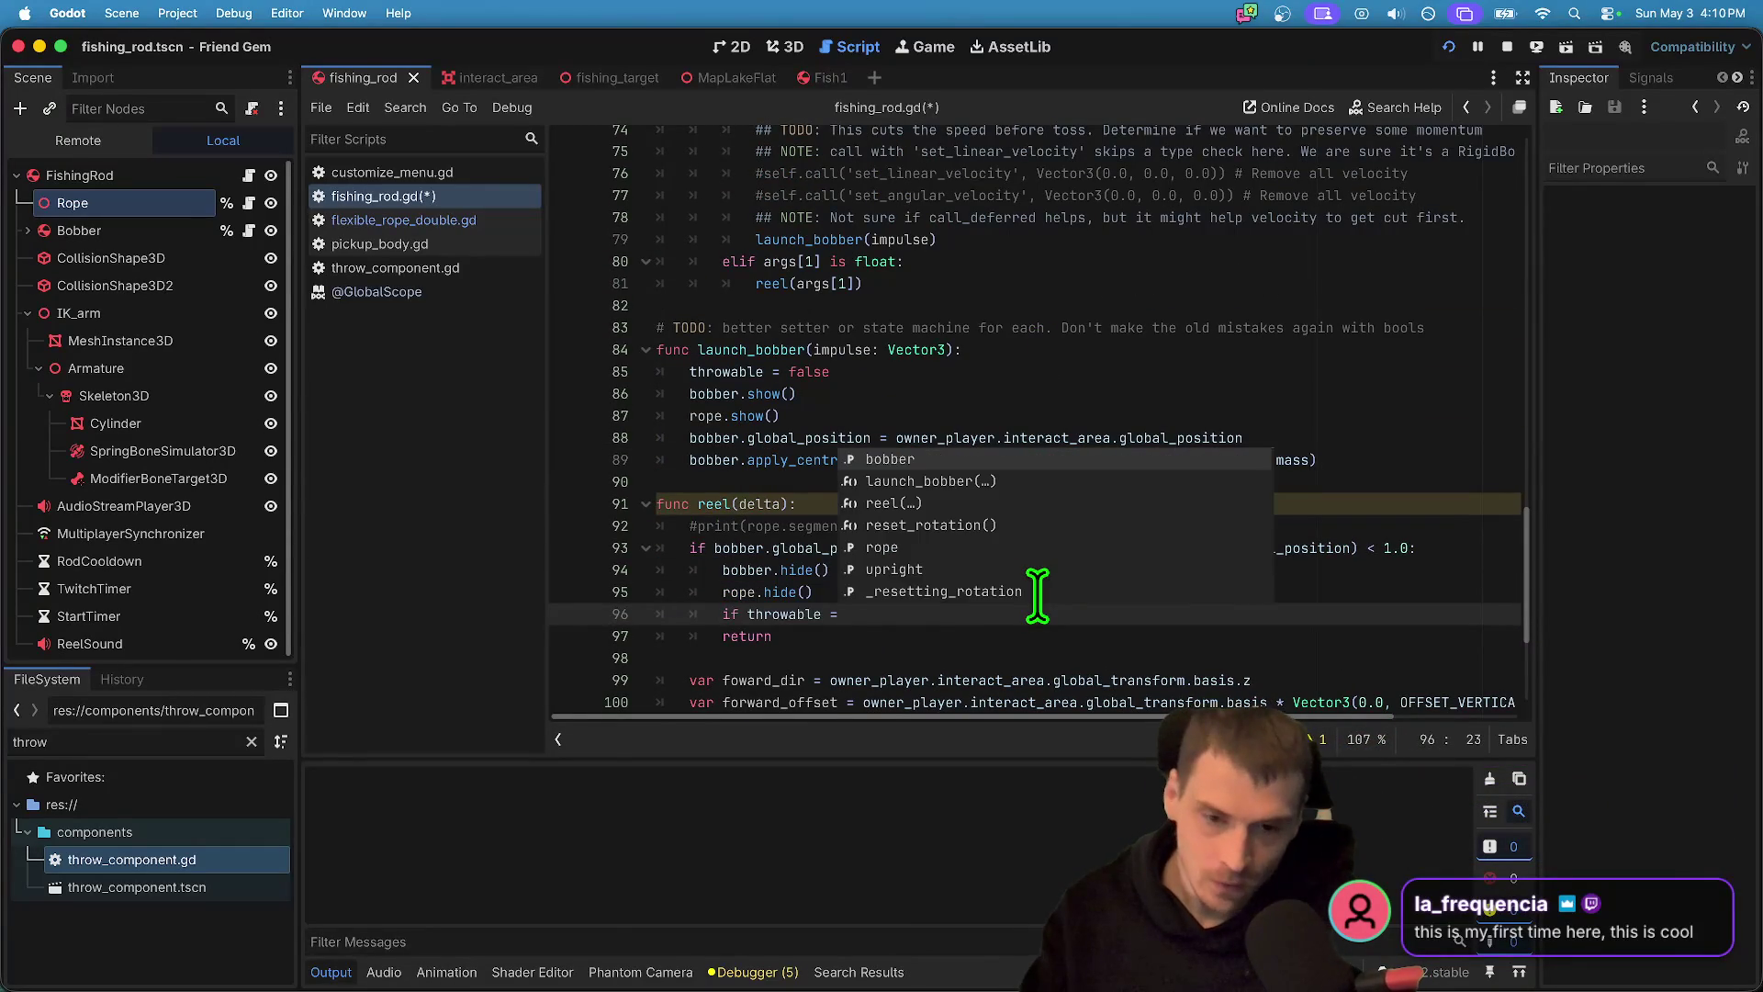
pyautogui.press('BackSpace')
pyautogui.press('BackSpace')
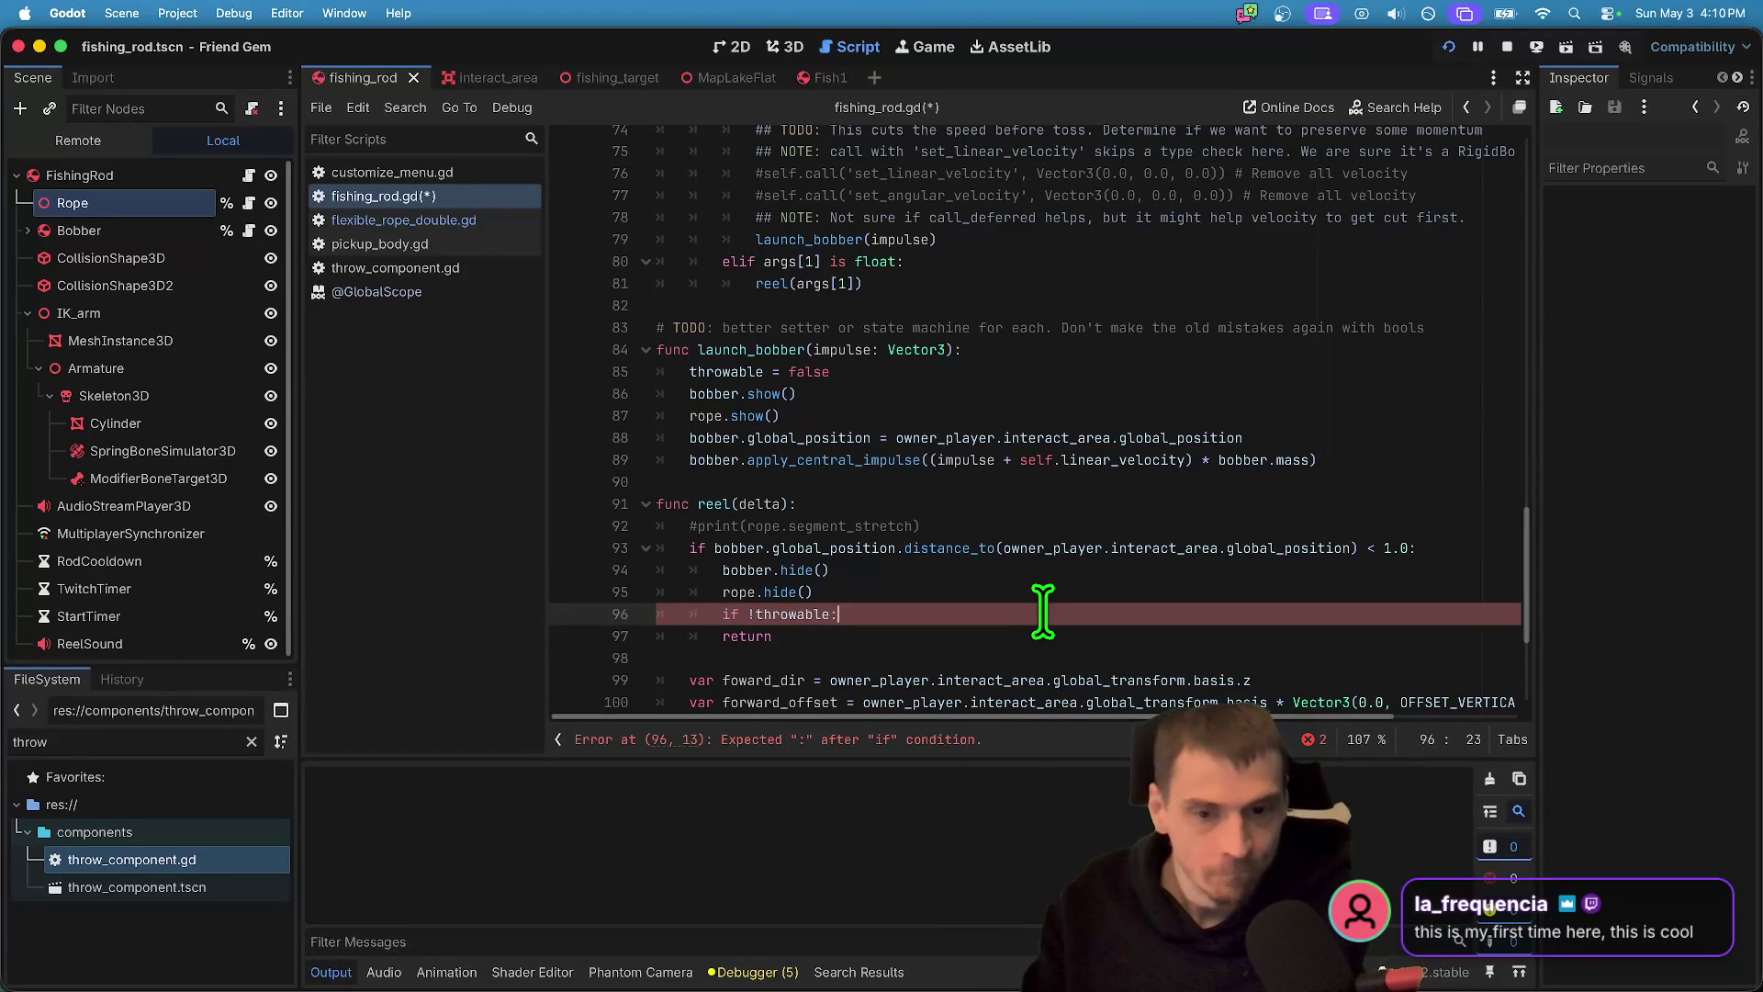
pyautogui.press('Return')
pyautogui.write('throwable = t')
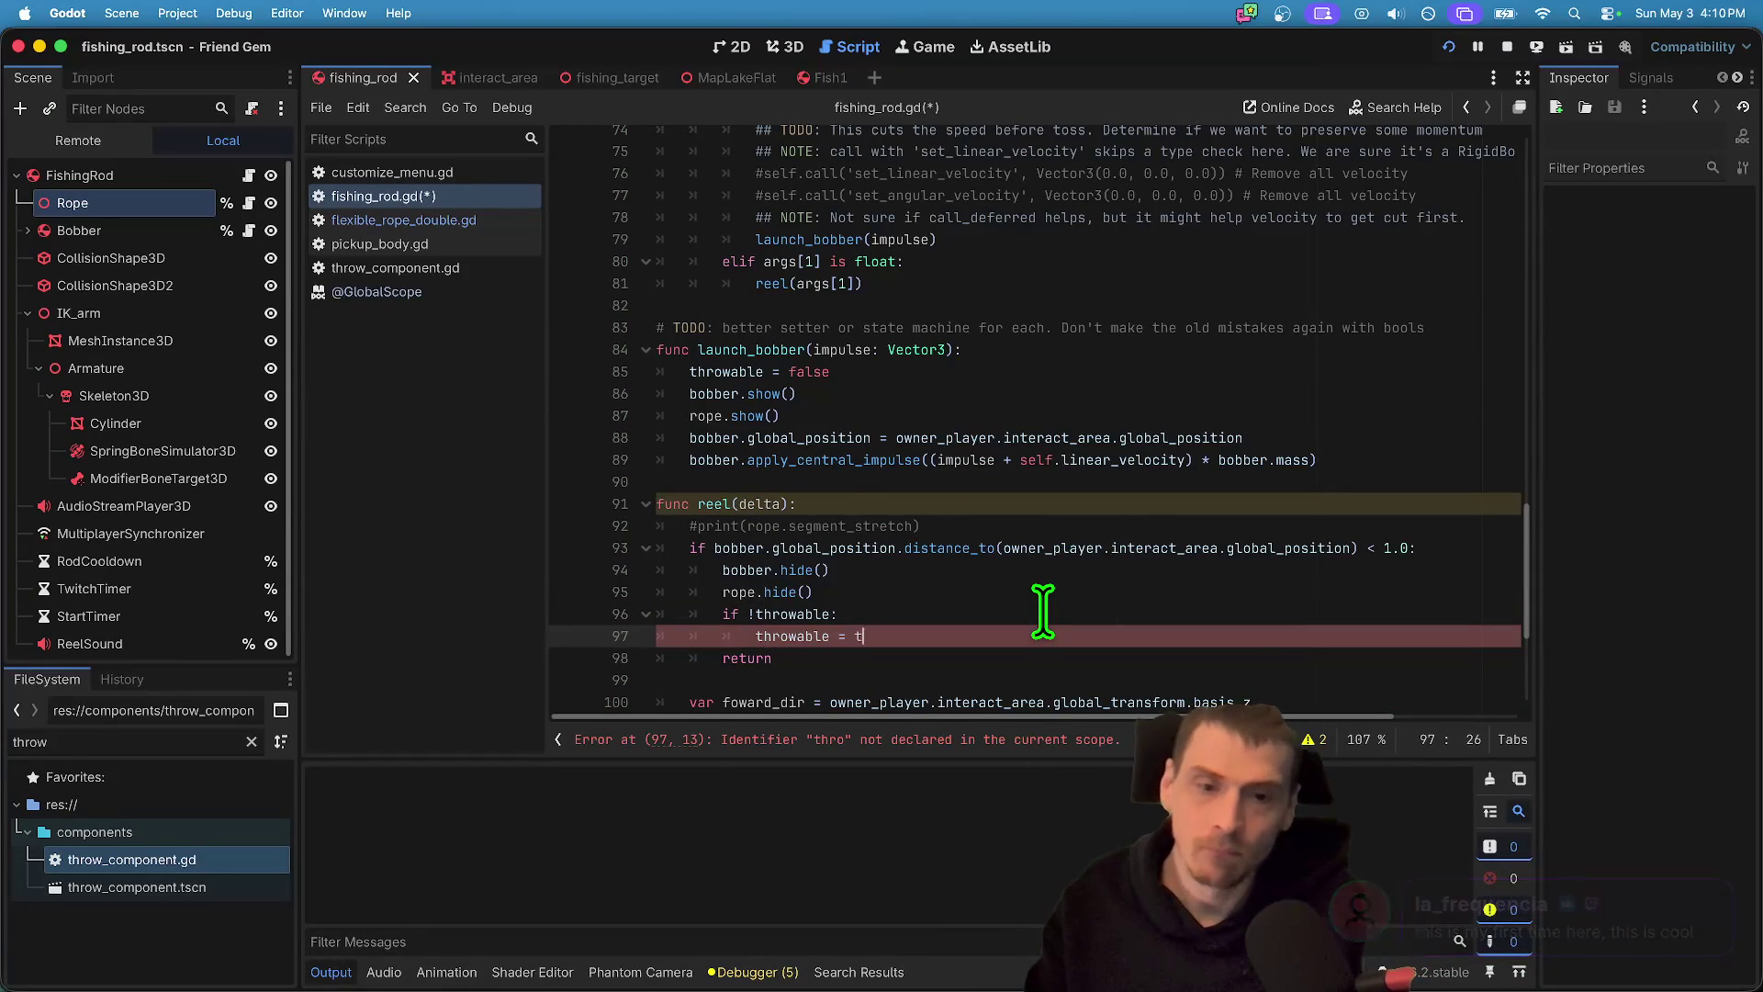
pyautogui.write('rue')
pyautogui.scroll(-2, 1043, 611)
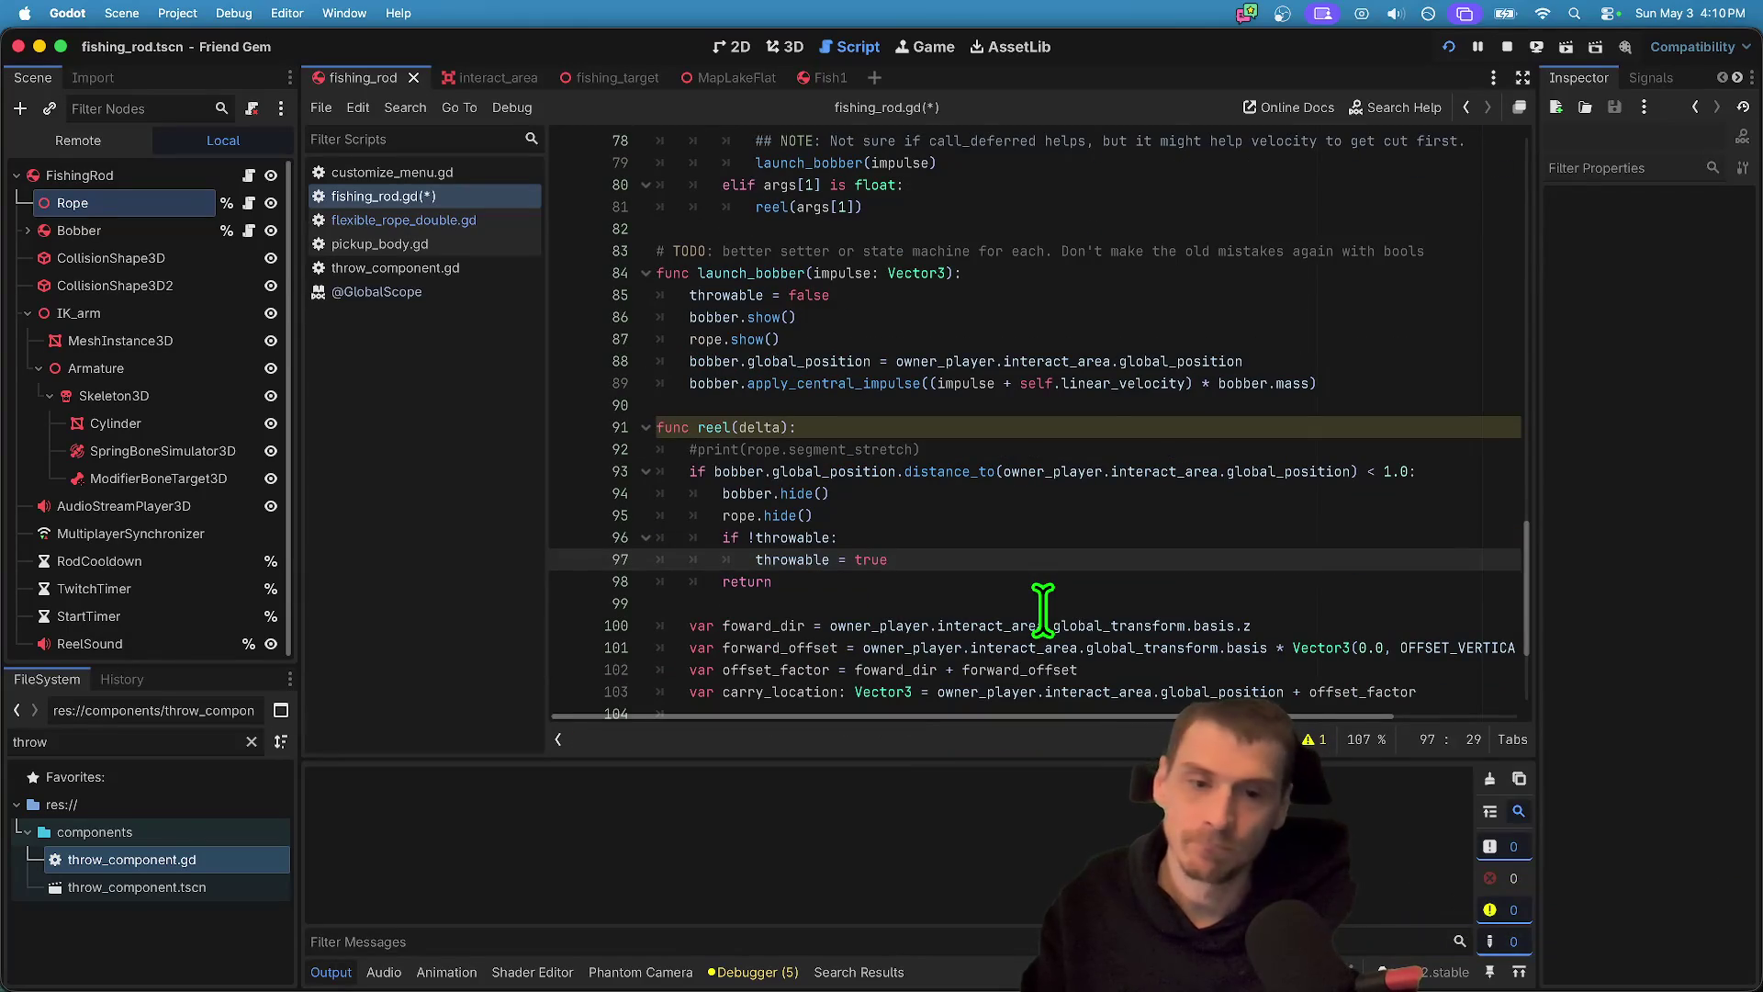
pyautogui.hotkey('ctrl', 's')
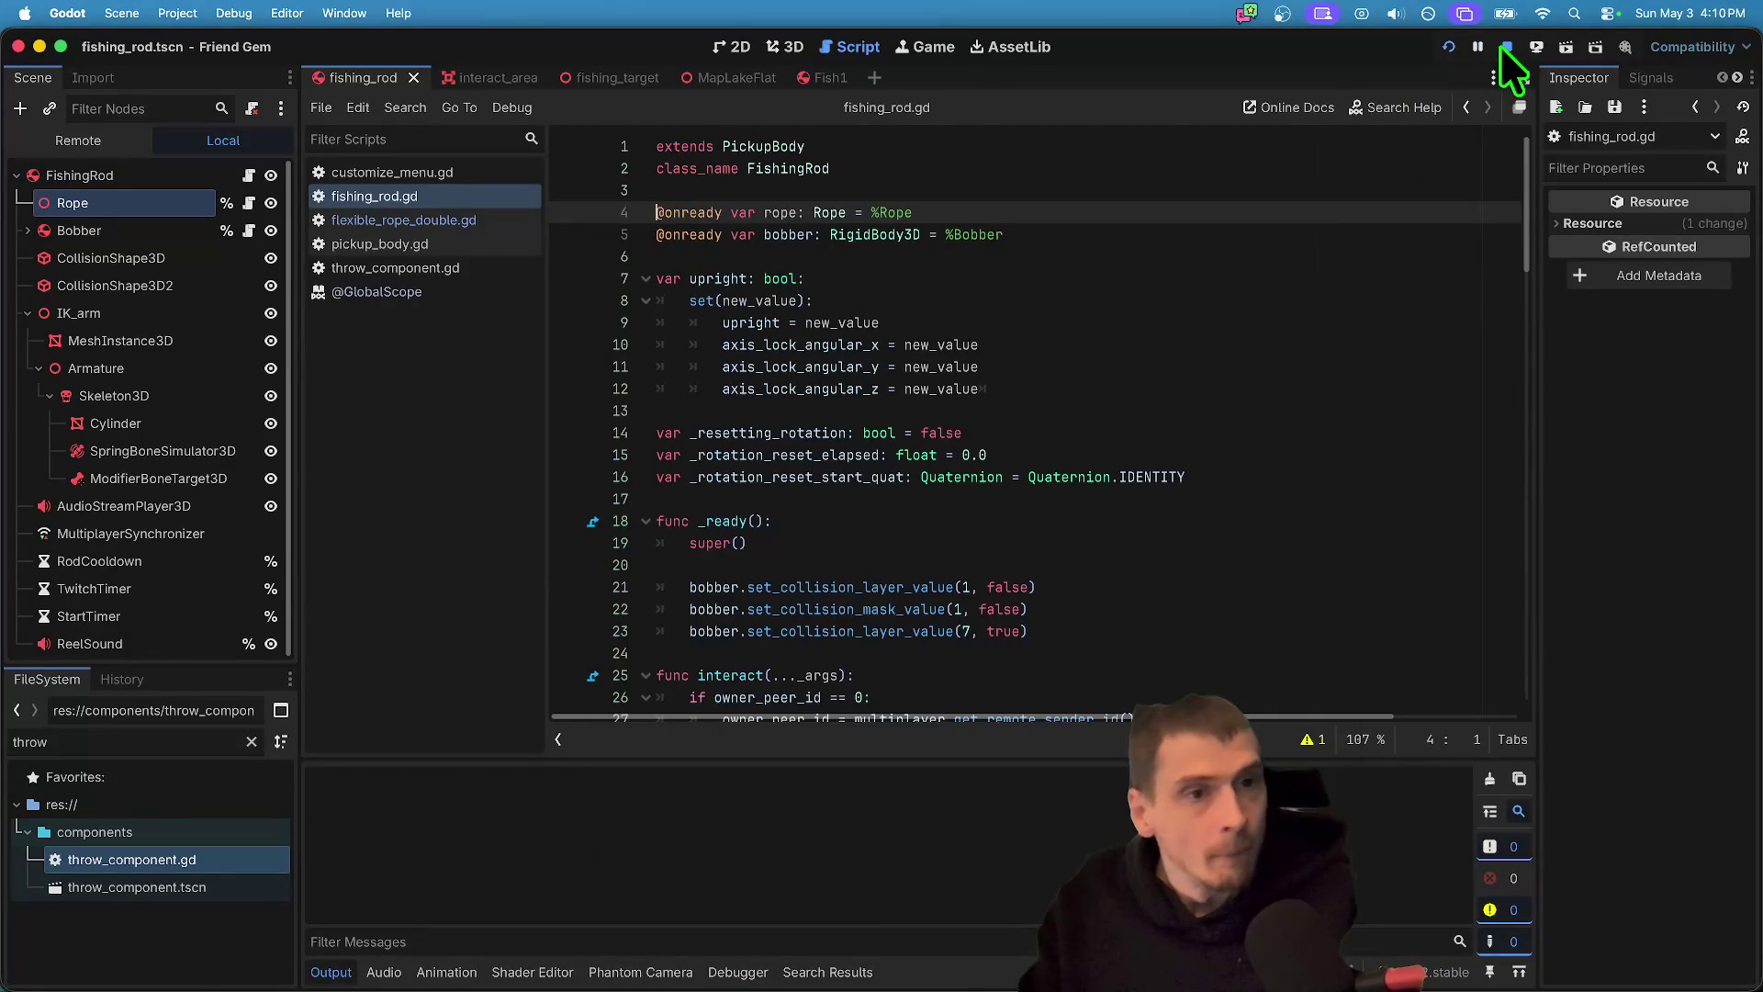
# - Stop the game, return to fishing_rod.gd, rerun it, and reposition the debug window
pyautogui.click(1506, 47)
pyautogui.keyDown('ctrl'); pyautogui.click(829, 213); pyautogui.keyUp('ctrl')
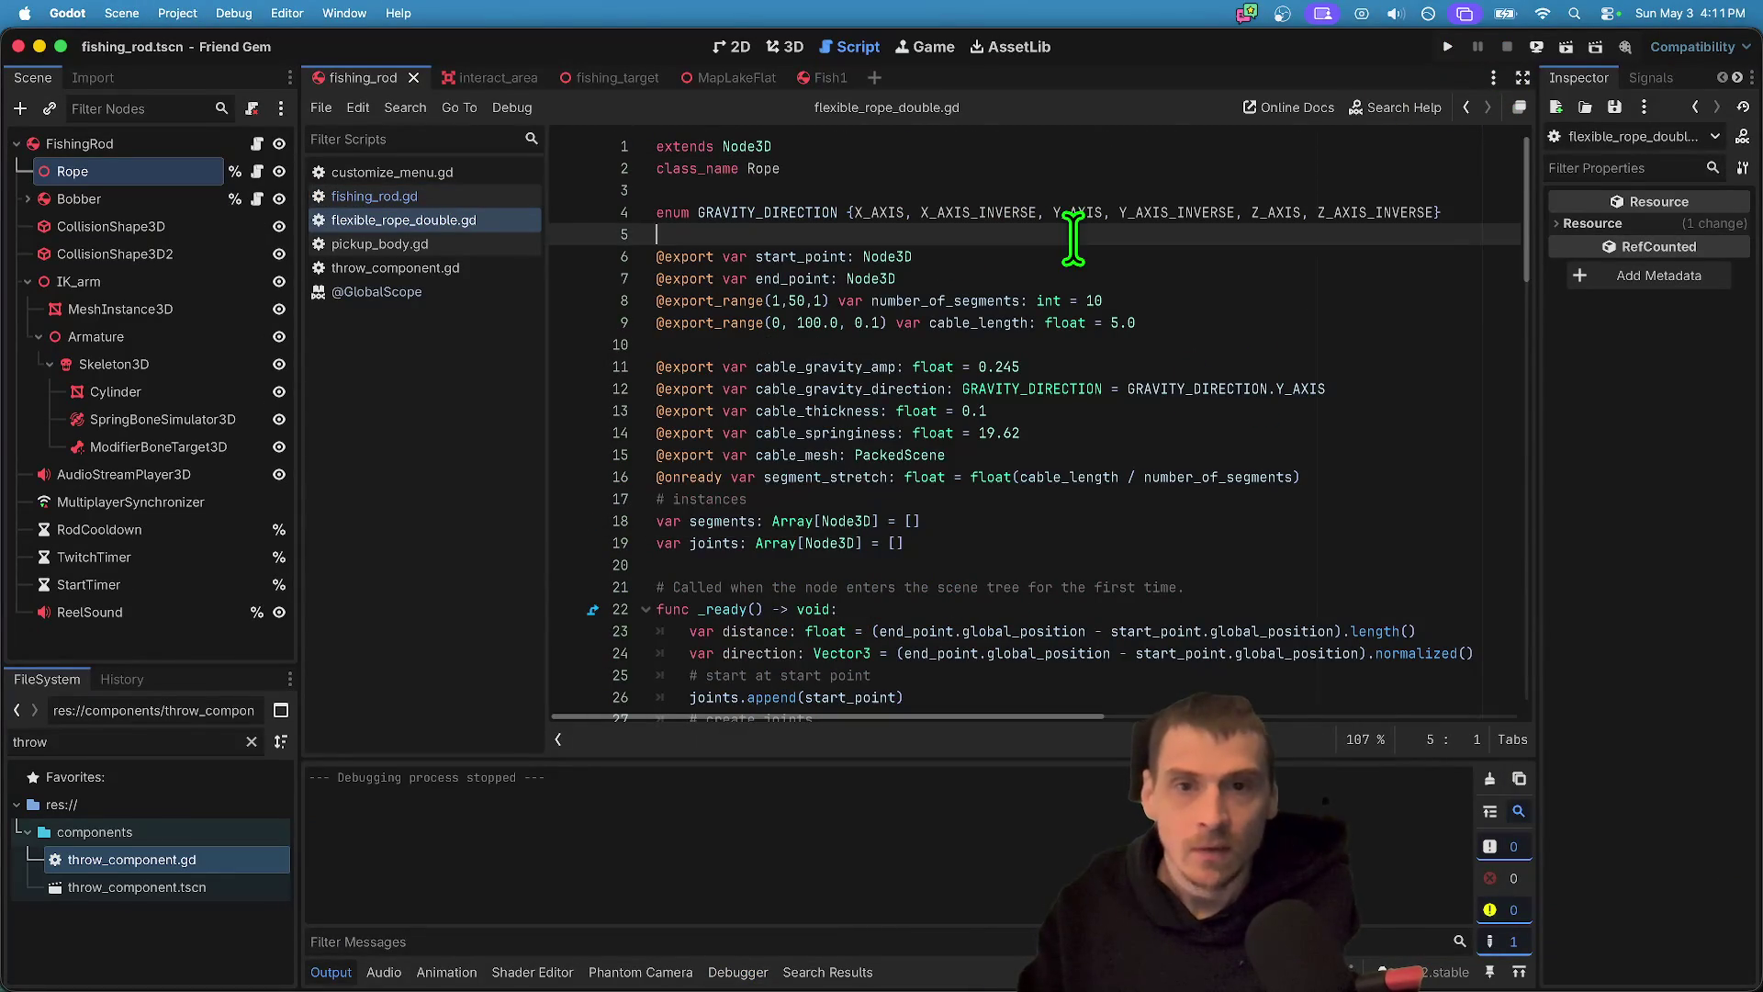
pyautogui.click(531, 197)
pyautogui.click(1192, 344)
pyautogui.press('super+b')
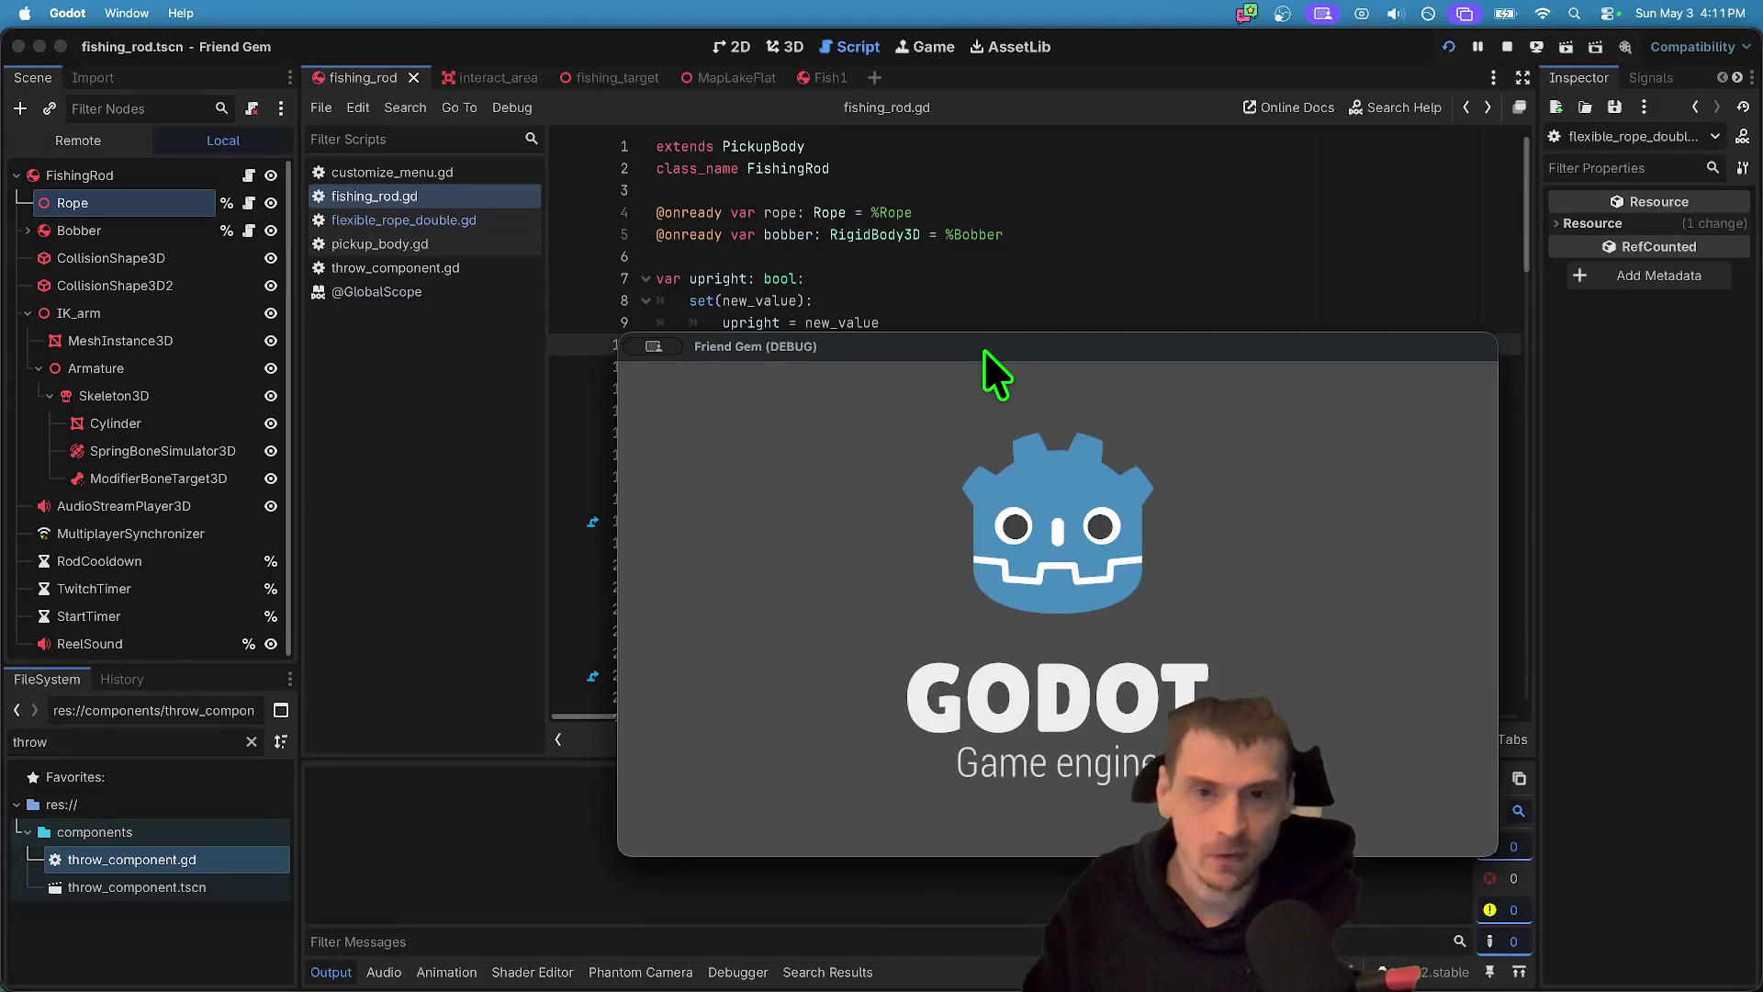
pyautogui.moveTo(984, 351); pyautogui.dragTo(650, 150)
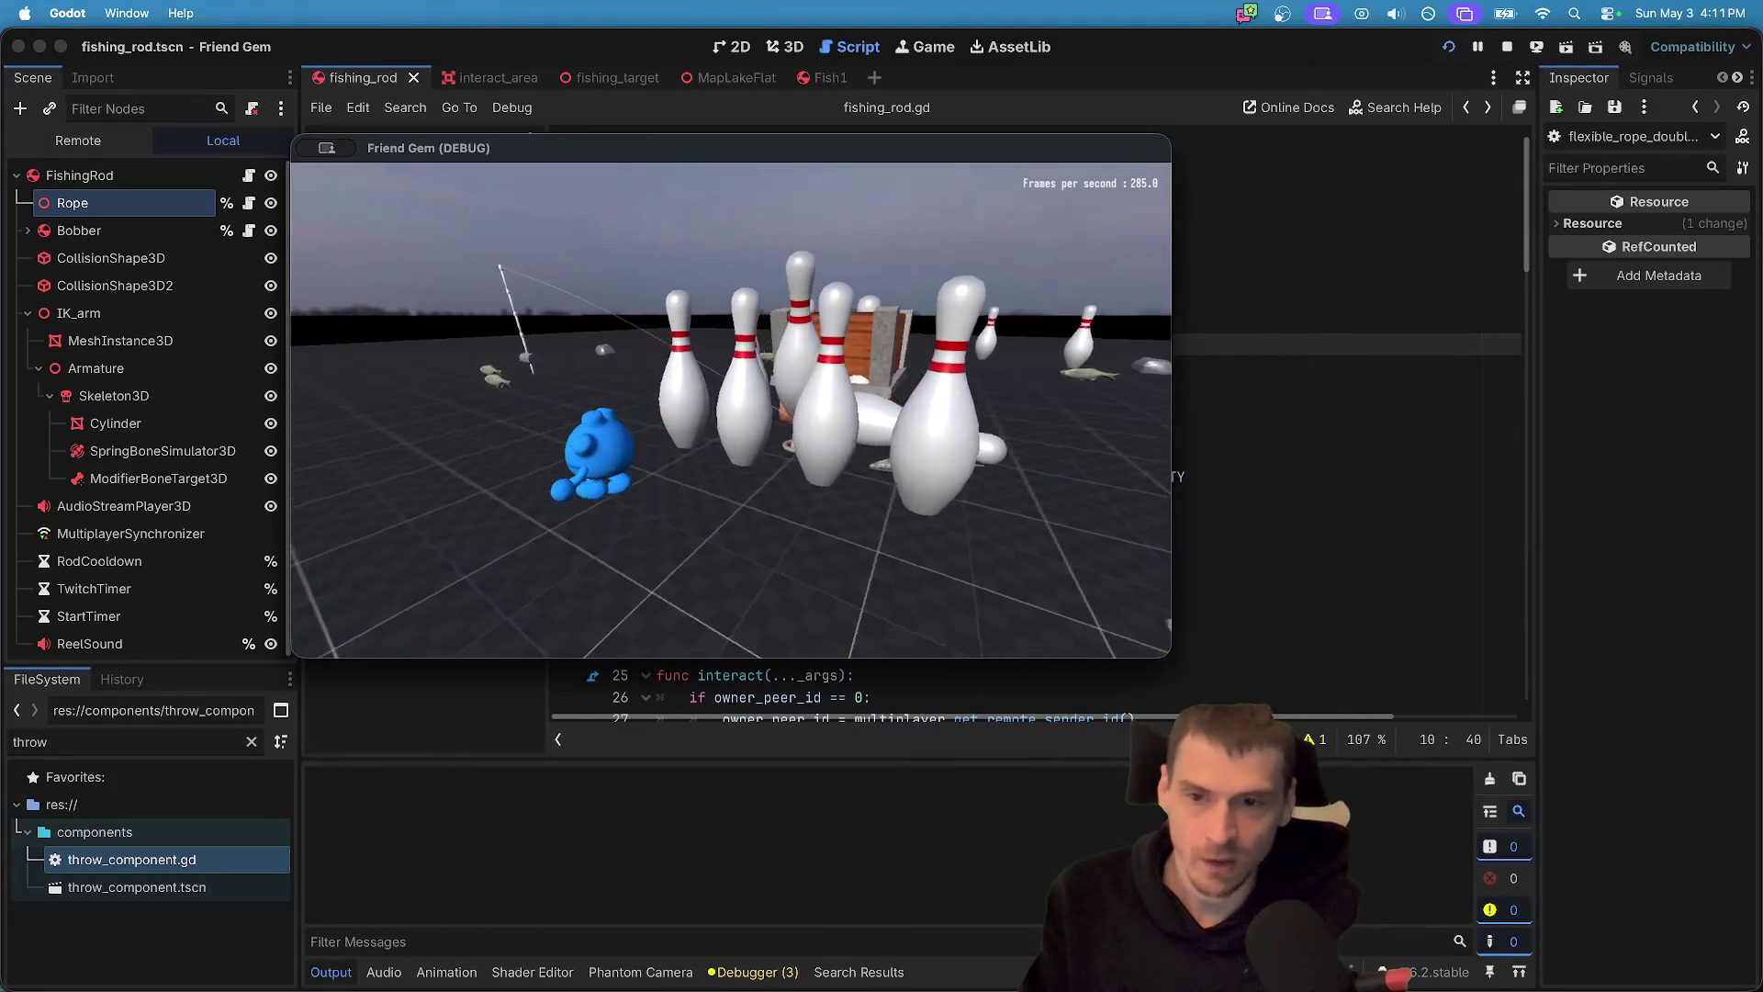
# - Load the MapLakeFlat level from the in-game Admin panel, then close the menu
pyautogui.press('super+Tab')
pyautogui.press('super+Tab')
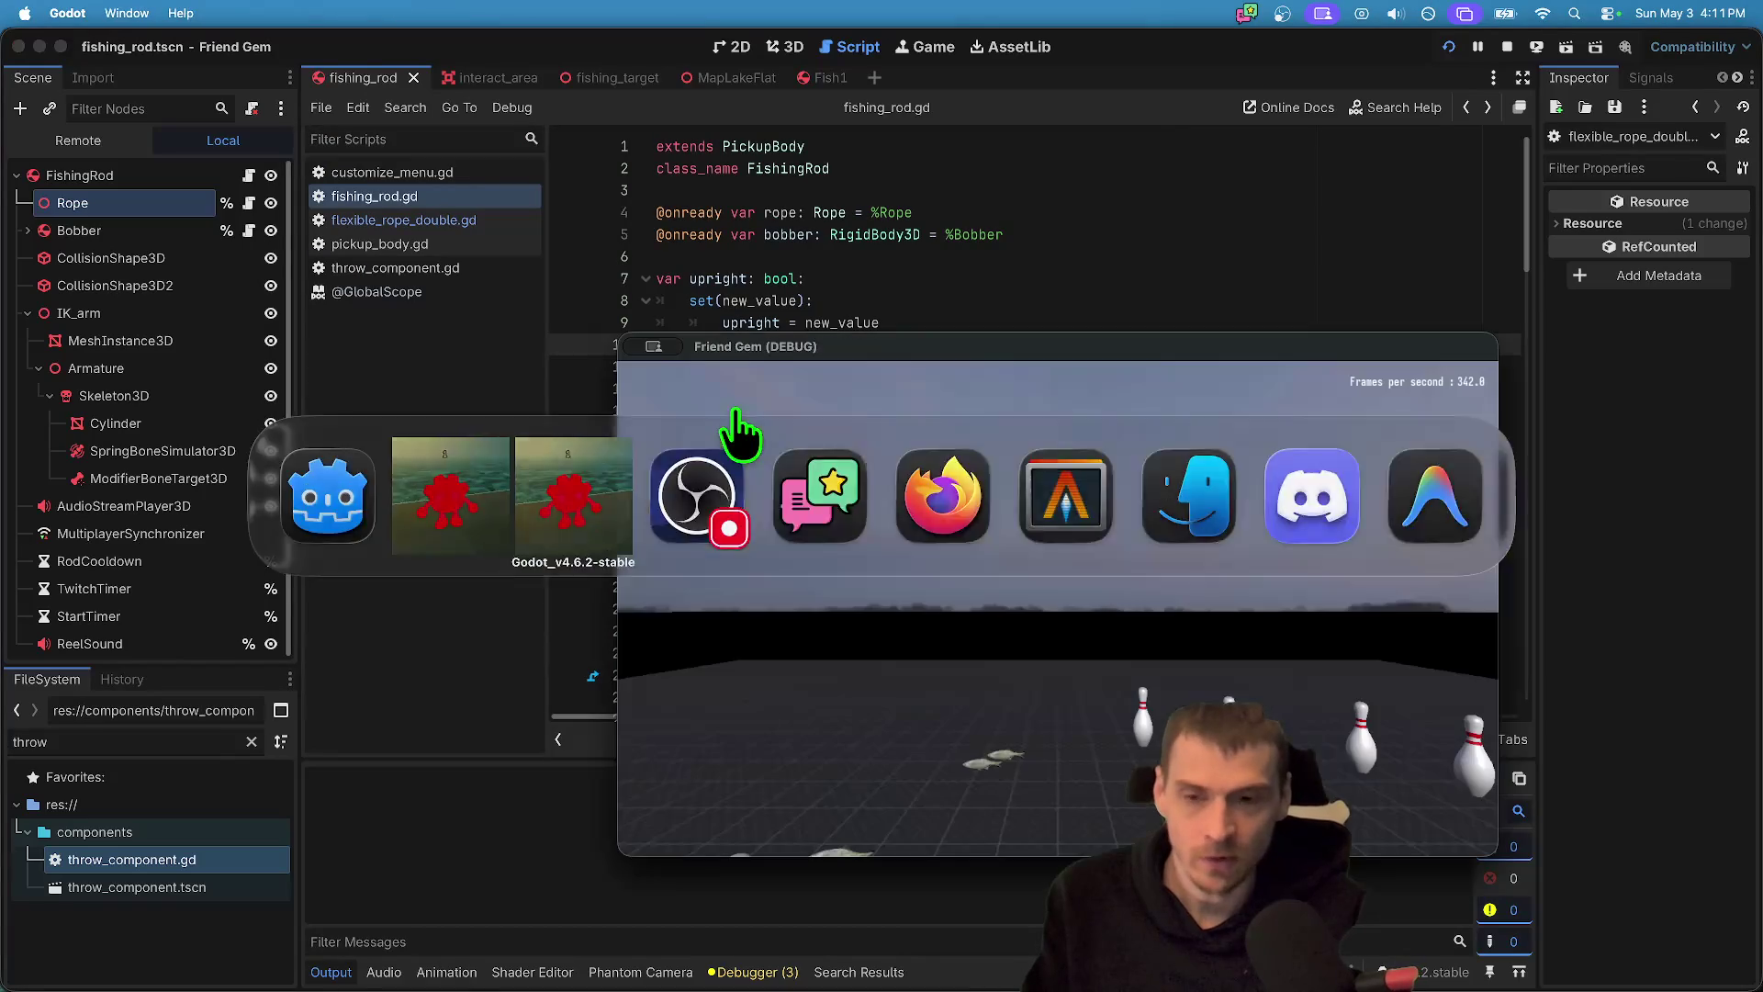
pyautogui.press('super+Tab')
pyautogui.press('super+Tab')
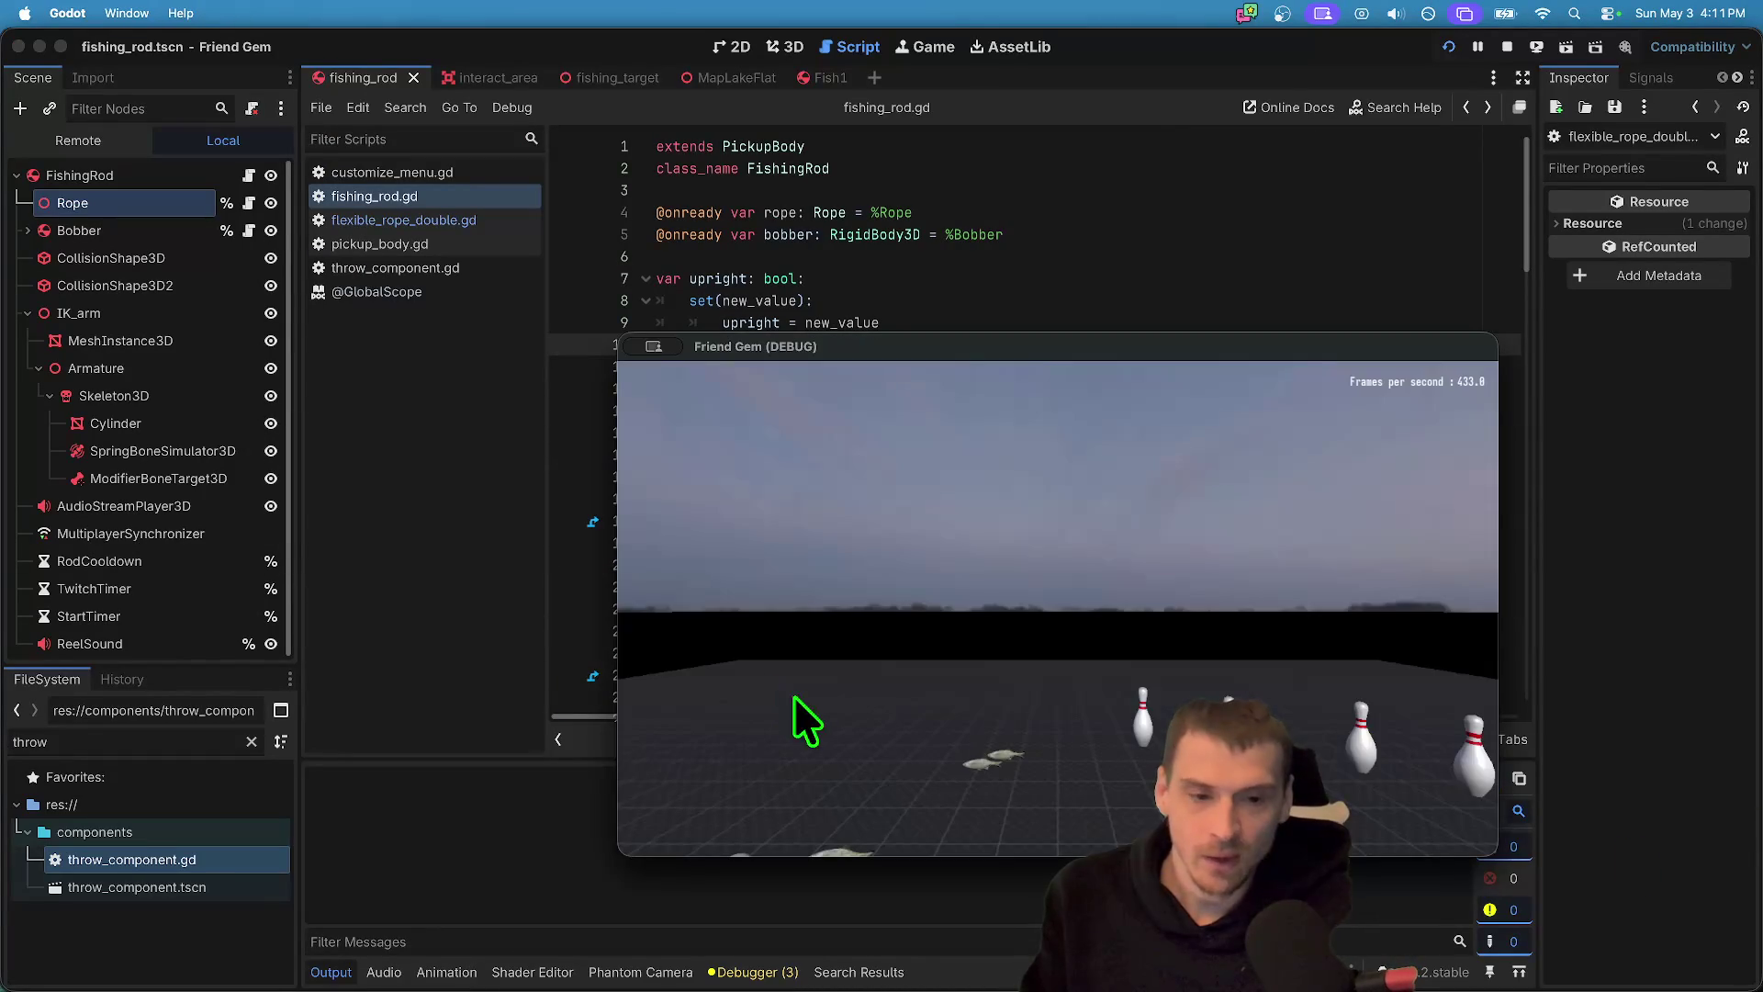
pyautogui.press('Escape')
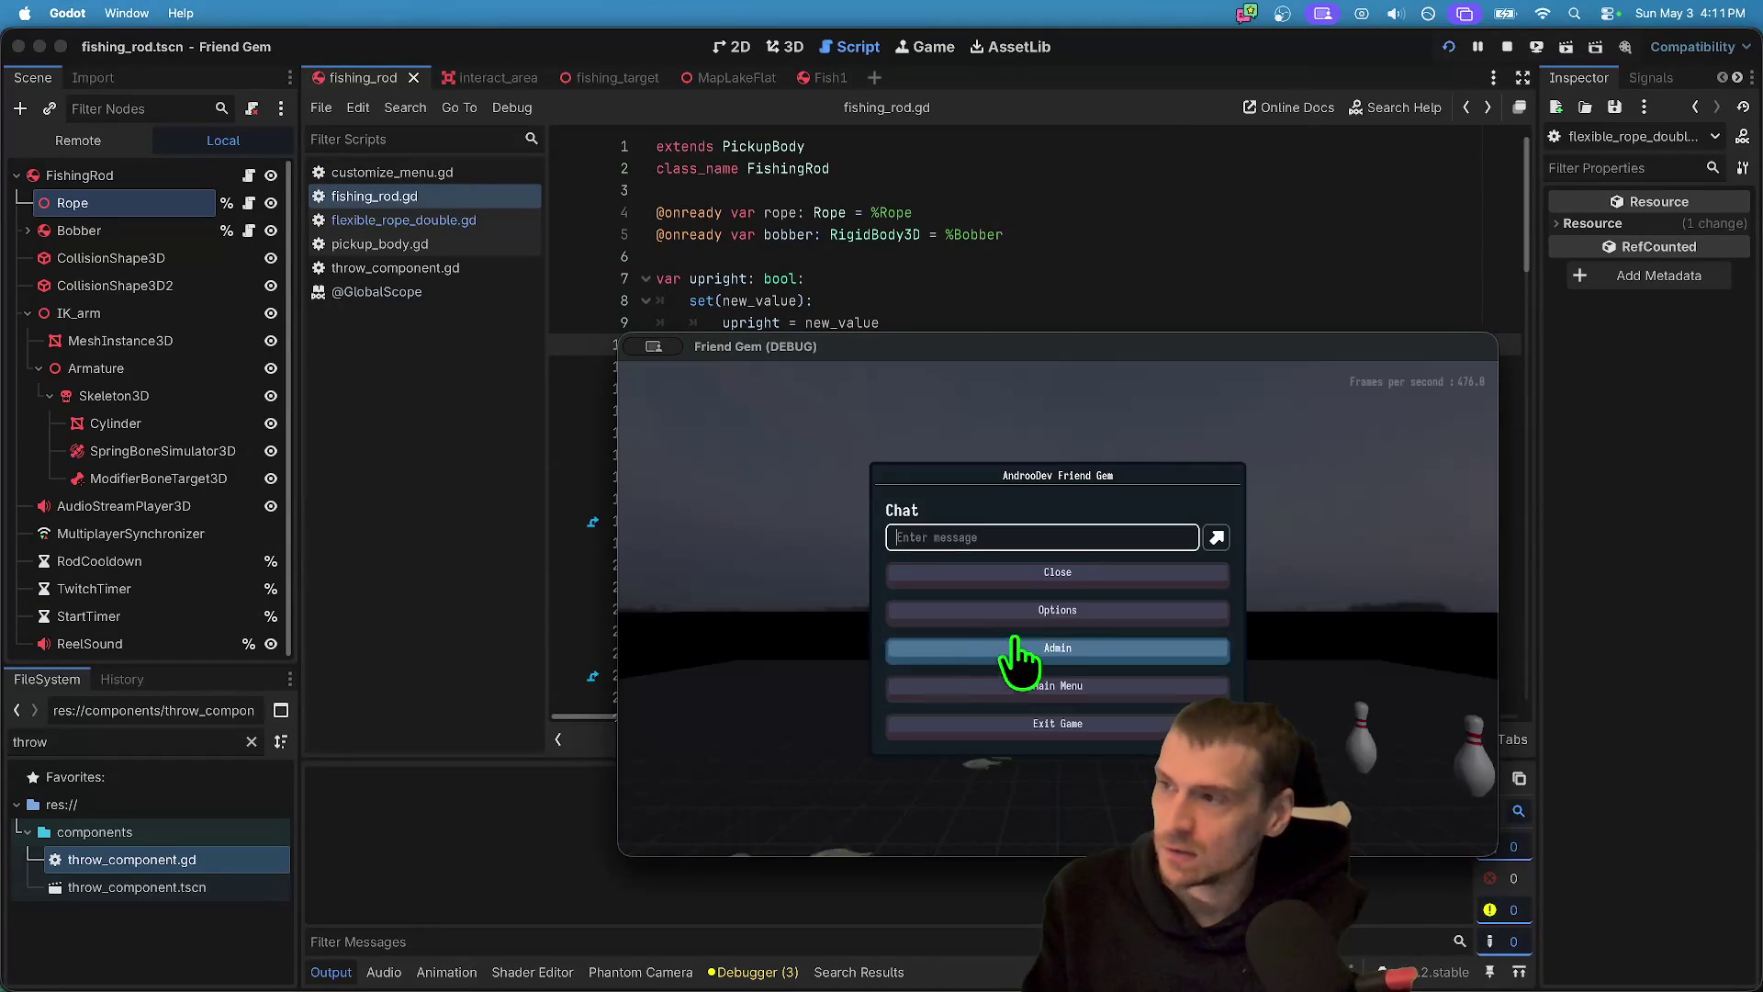
pyautogui.click(1056, 654)
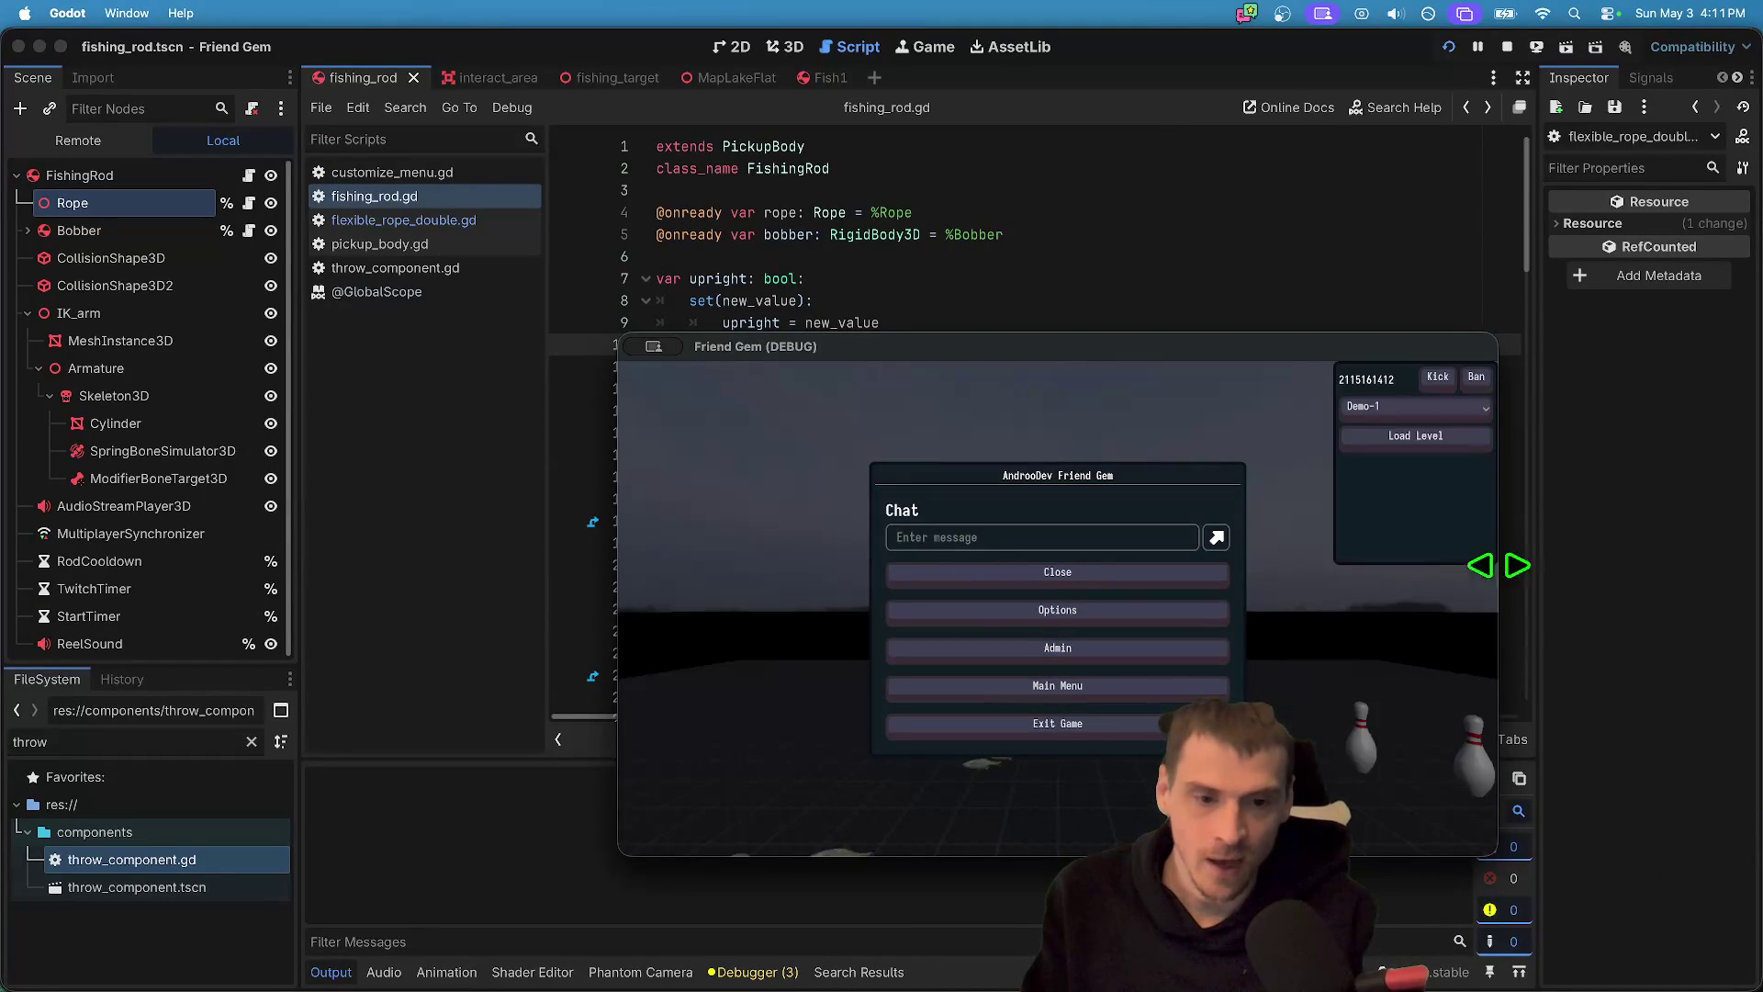
pyautogui.click(1389, 411)
pyautogui.click(1379, 450)
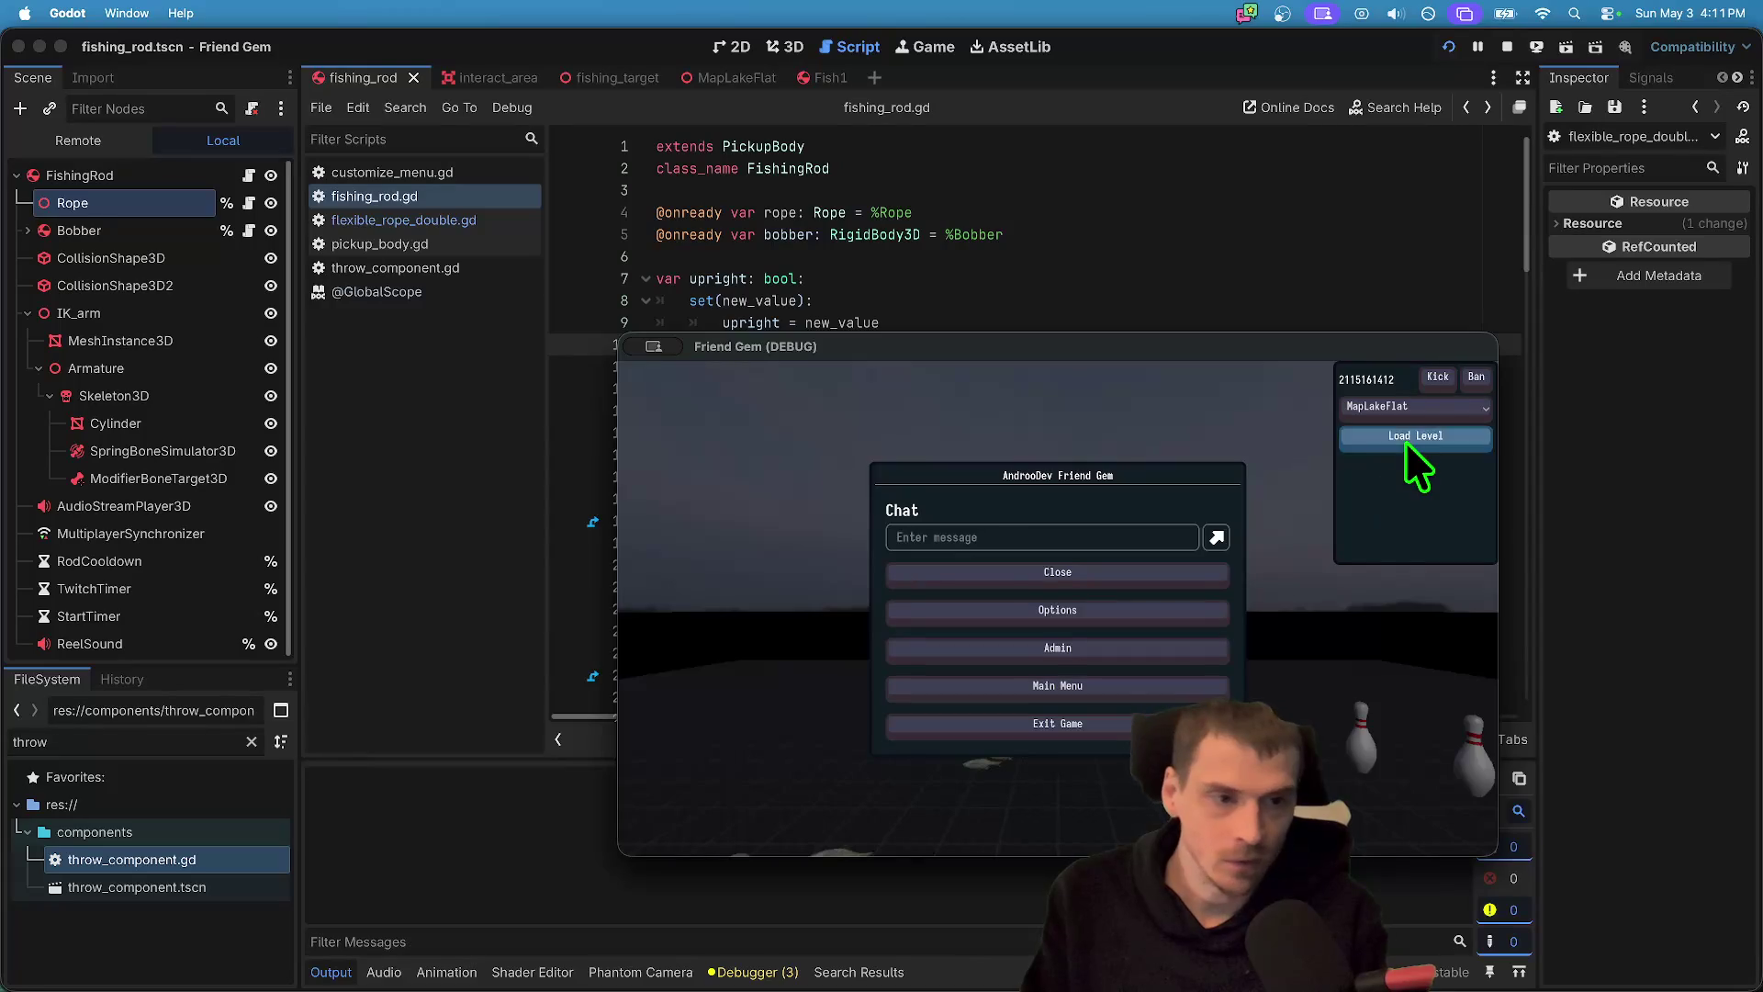
pyautogui.click(1405, 441)
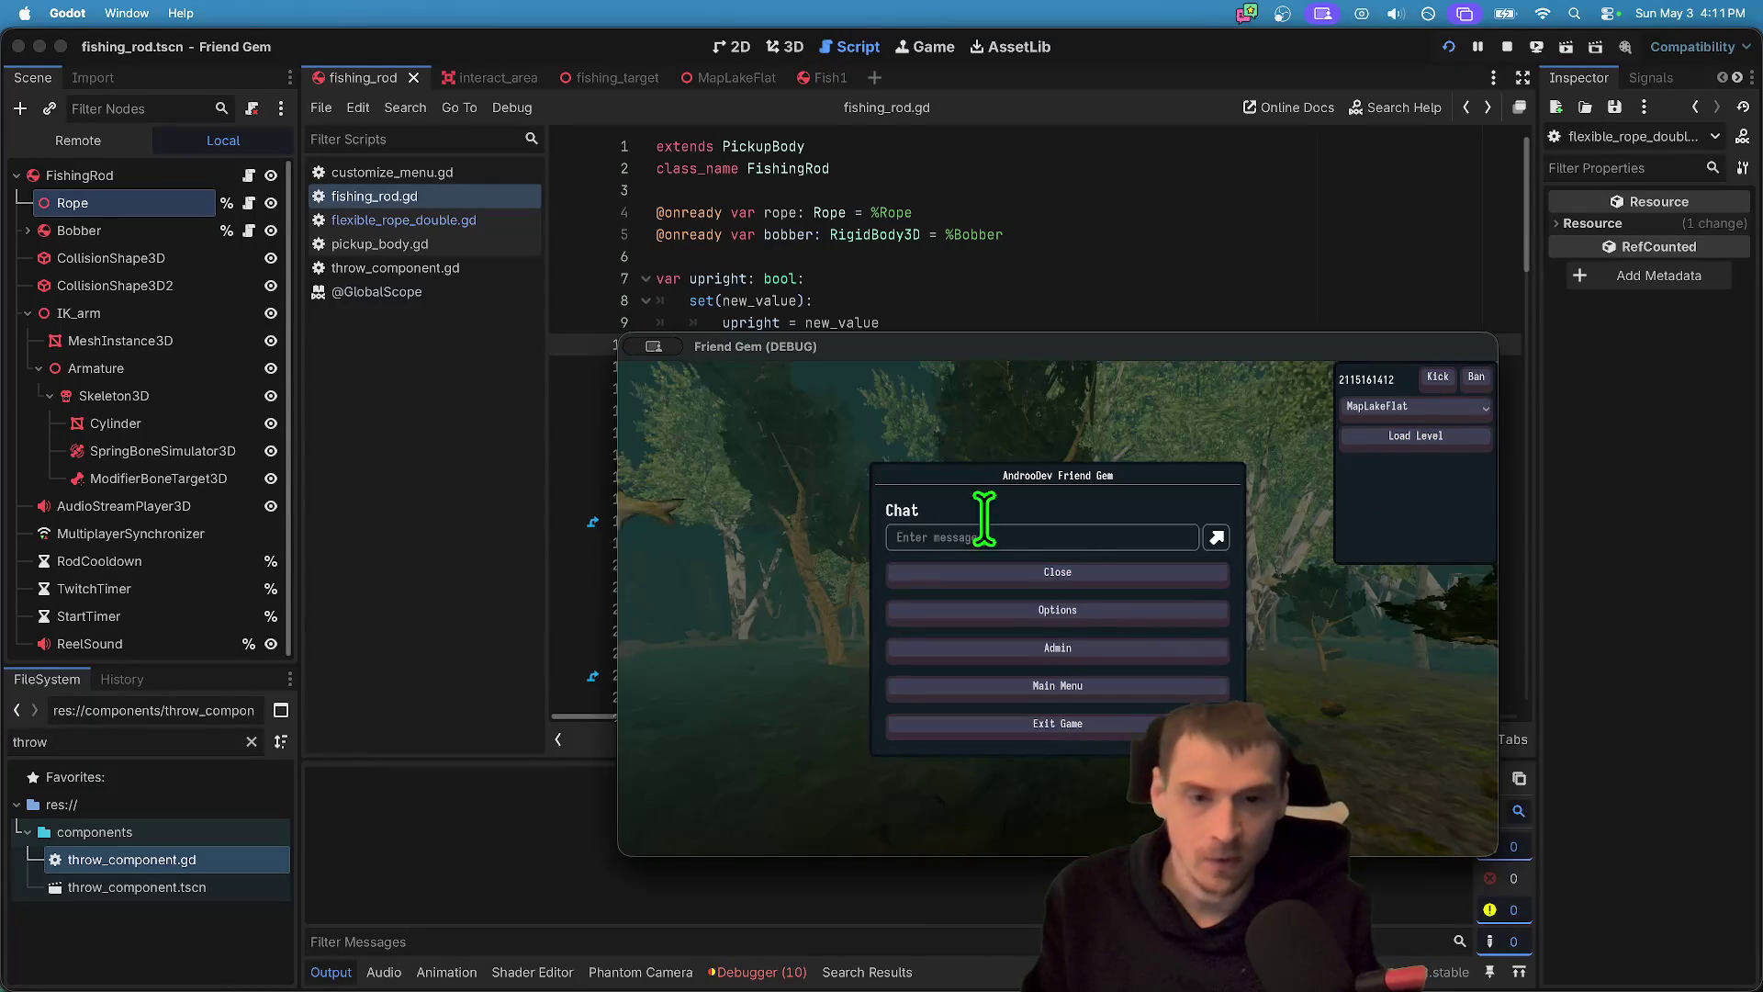
pyautogui.press('Escape')
pyautogui.press('super+Tab')
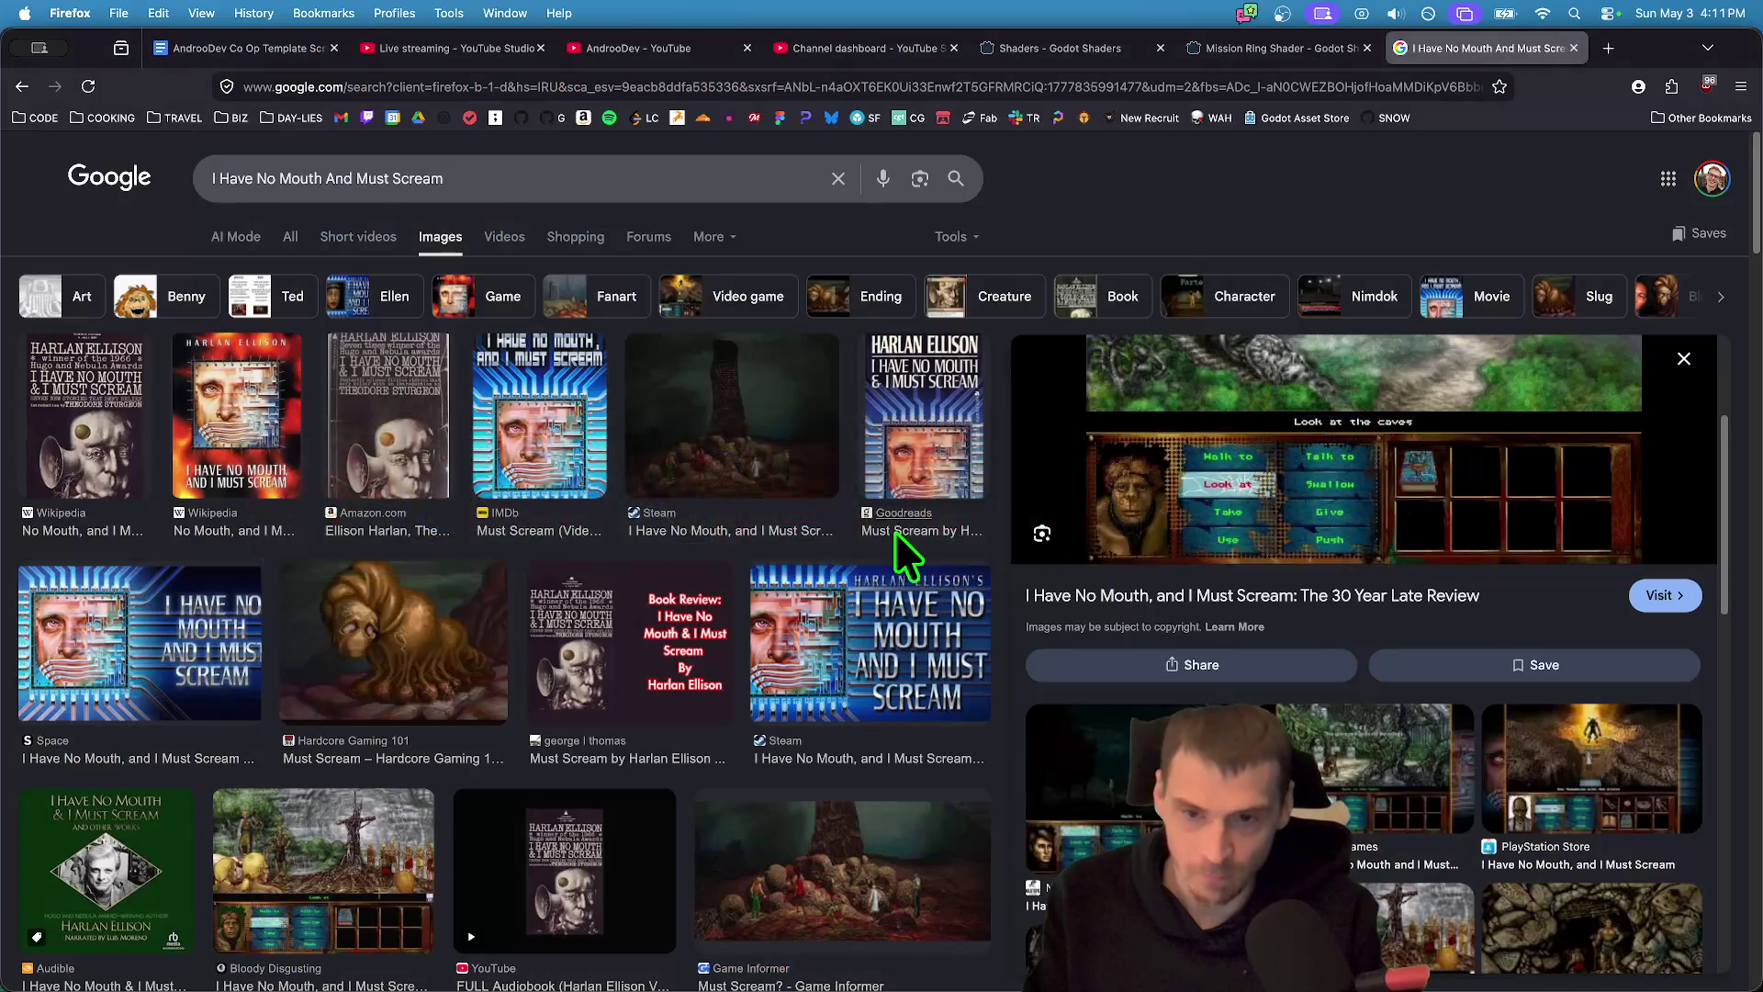
# - Review the Friend Gem task list in the co-op template script doc, then return to the game
pyautogui.press('super+Tab')
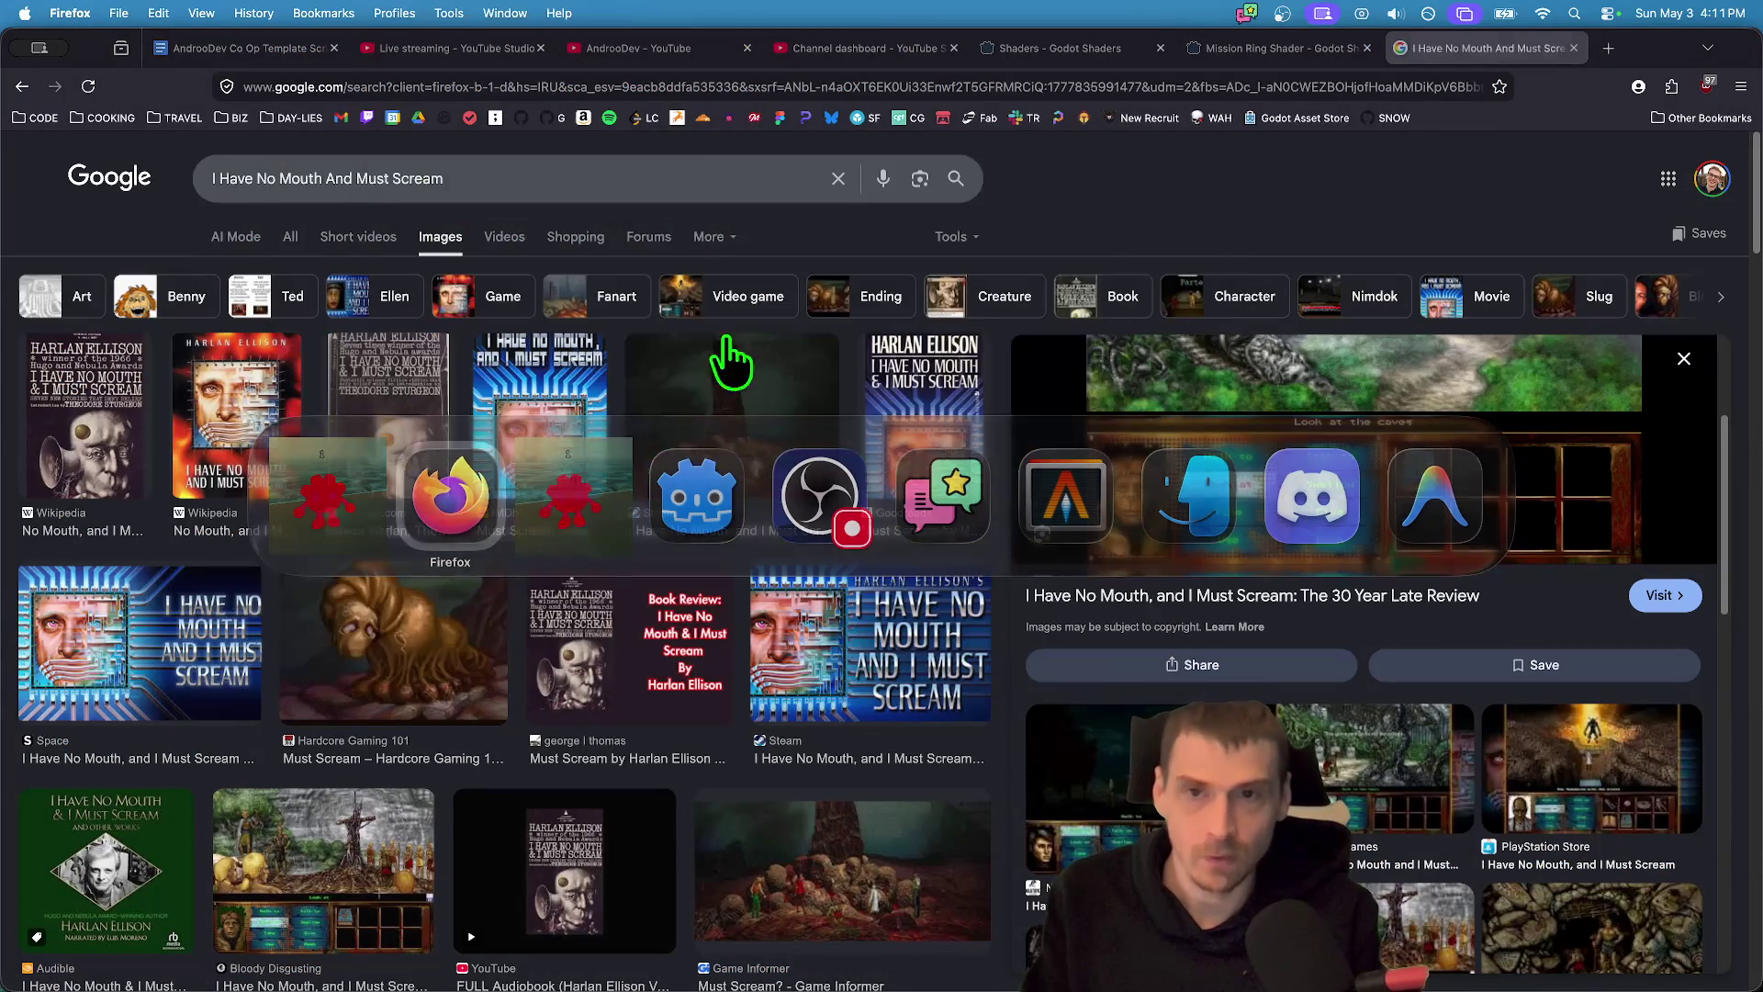
pyautogui.click(285, 50)
pyautogui.scroll(15, 818, 476)
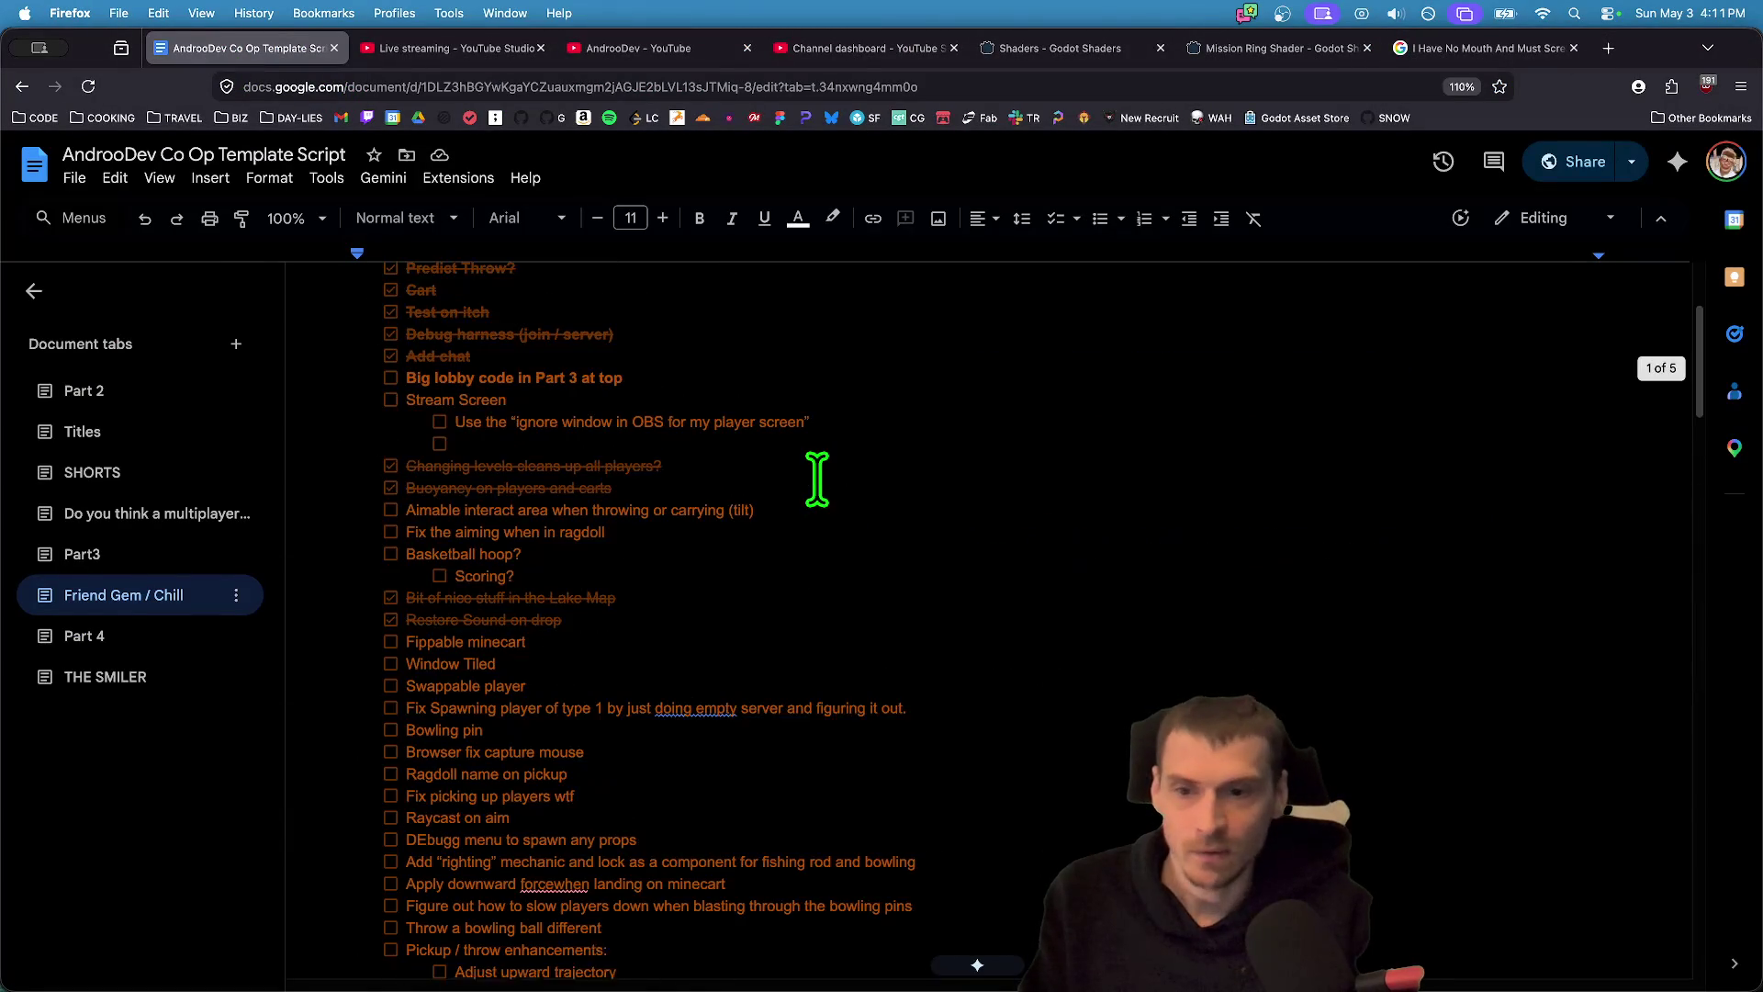
pyautogui.scroll(-10, 808, 405)
pyautogui.scroll(8, 808, 405)
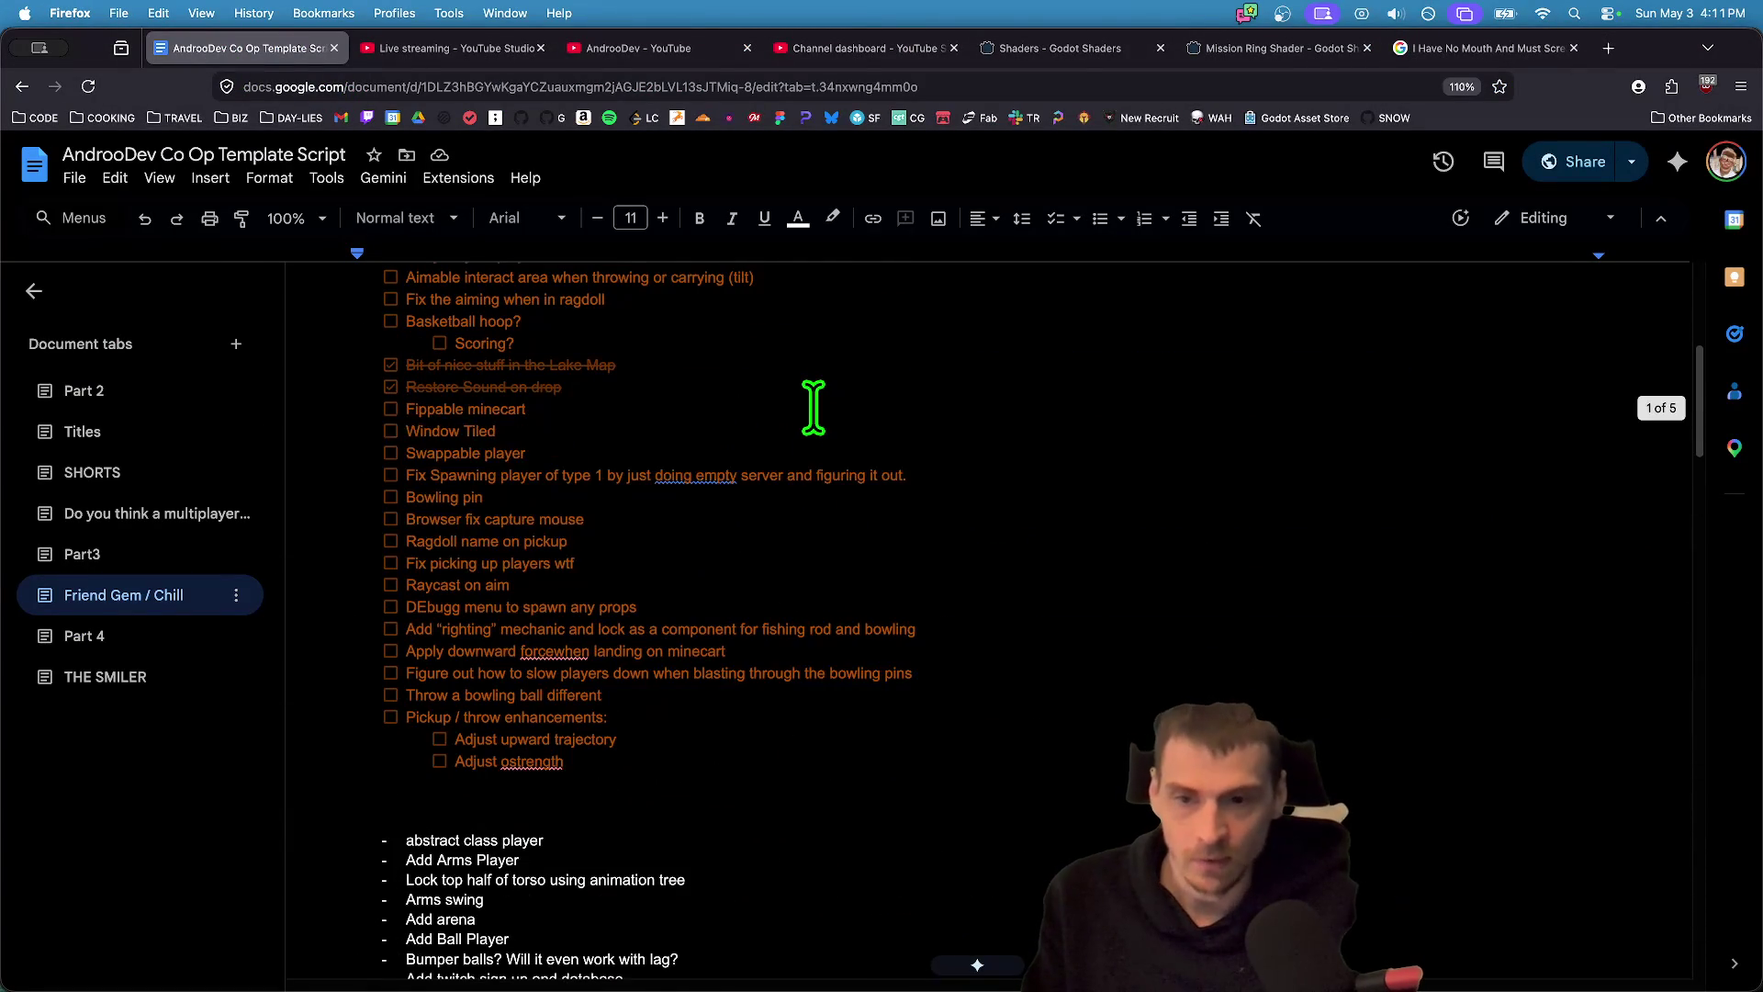
pyautogui.press('super+Tab')
pyautogui.press('super+Tab')
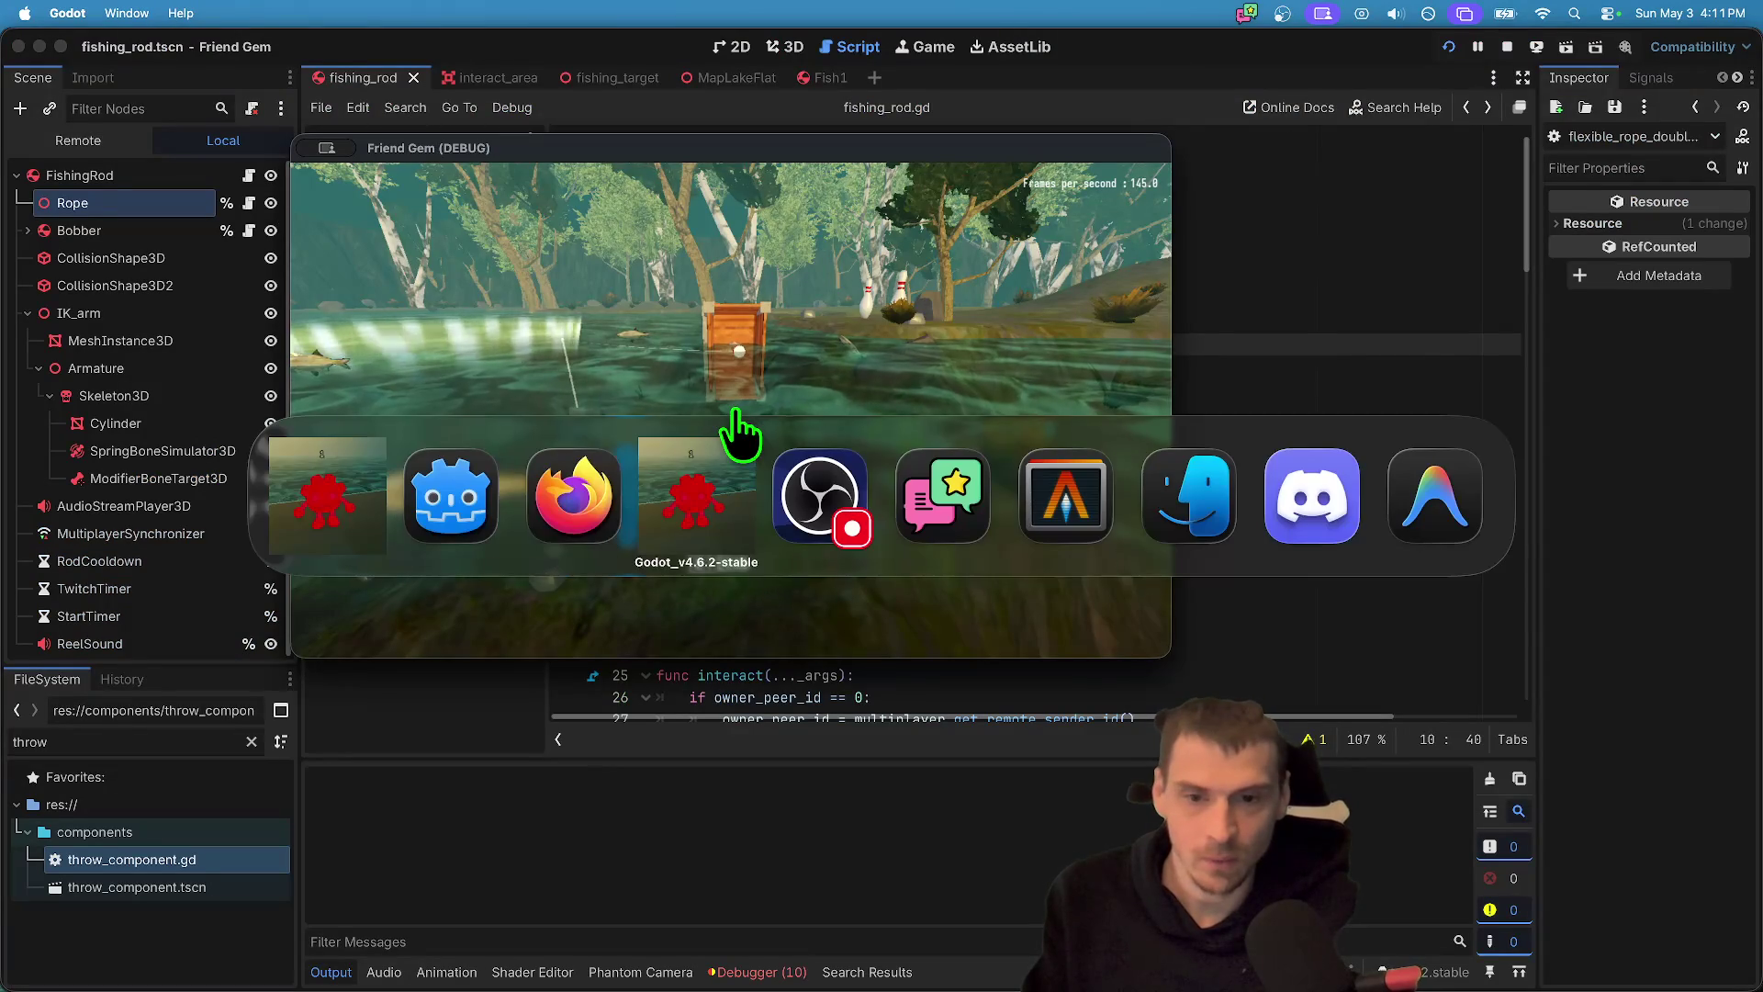
pyautogui.press('super+Tab')
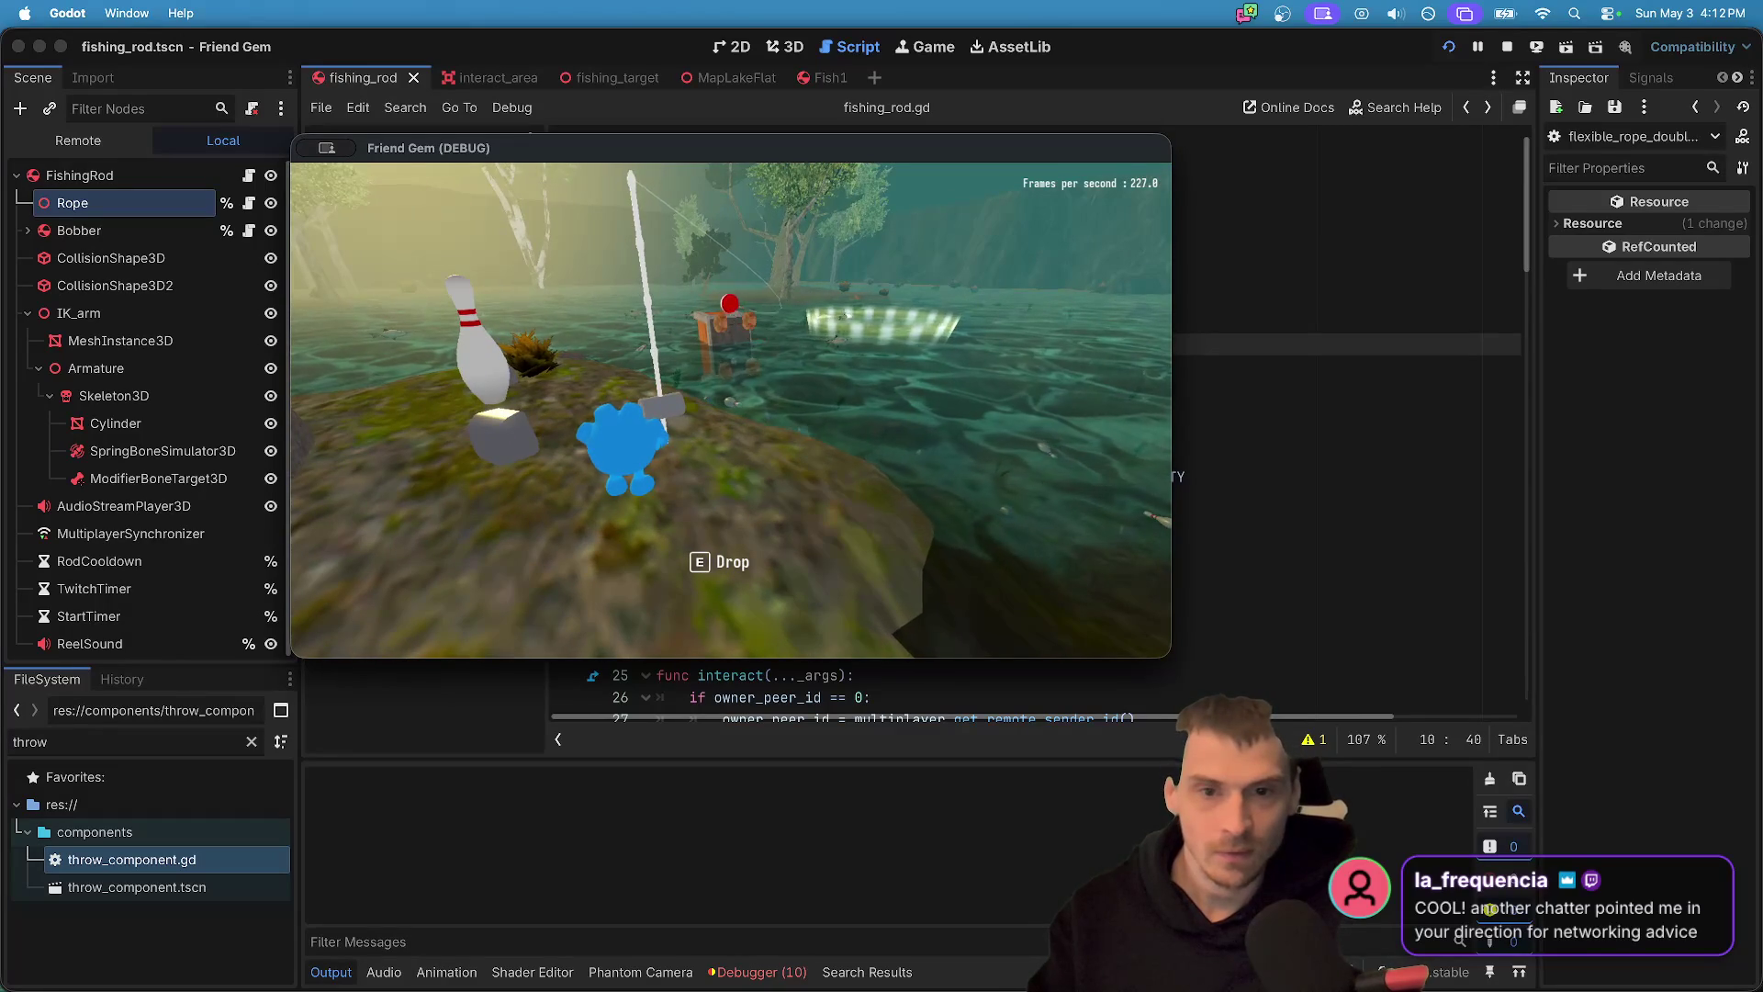
# - Return from the browser to Godot and scroll fishing_rod.gd to the reel() function
pyautogui.press('super+Tab')
pyautogui.press('super+Tab')
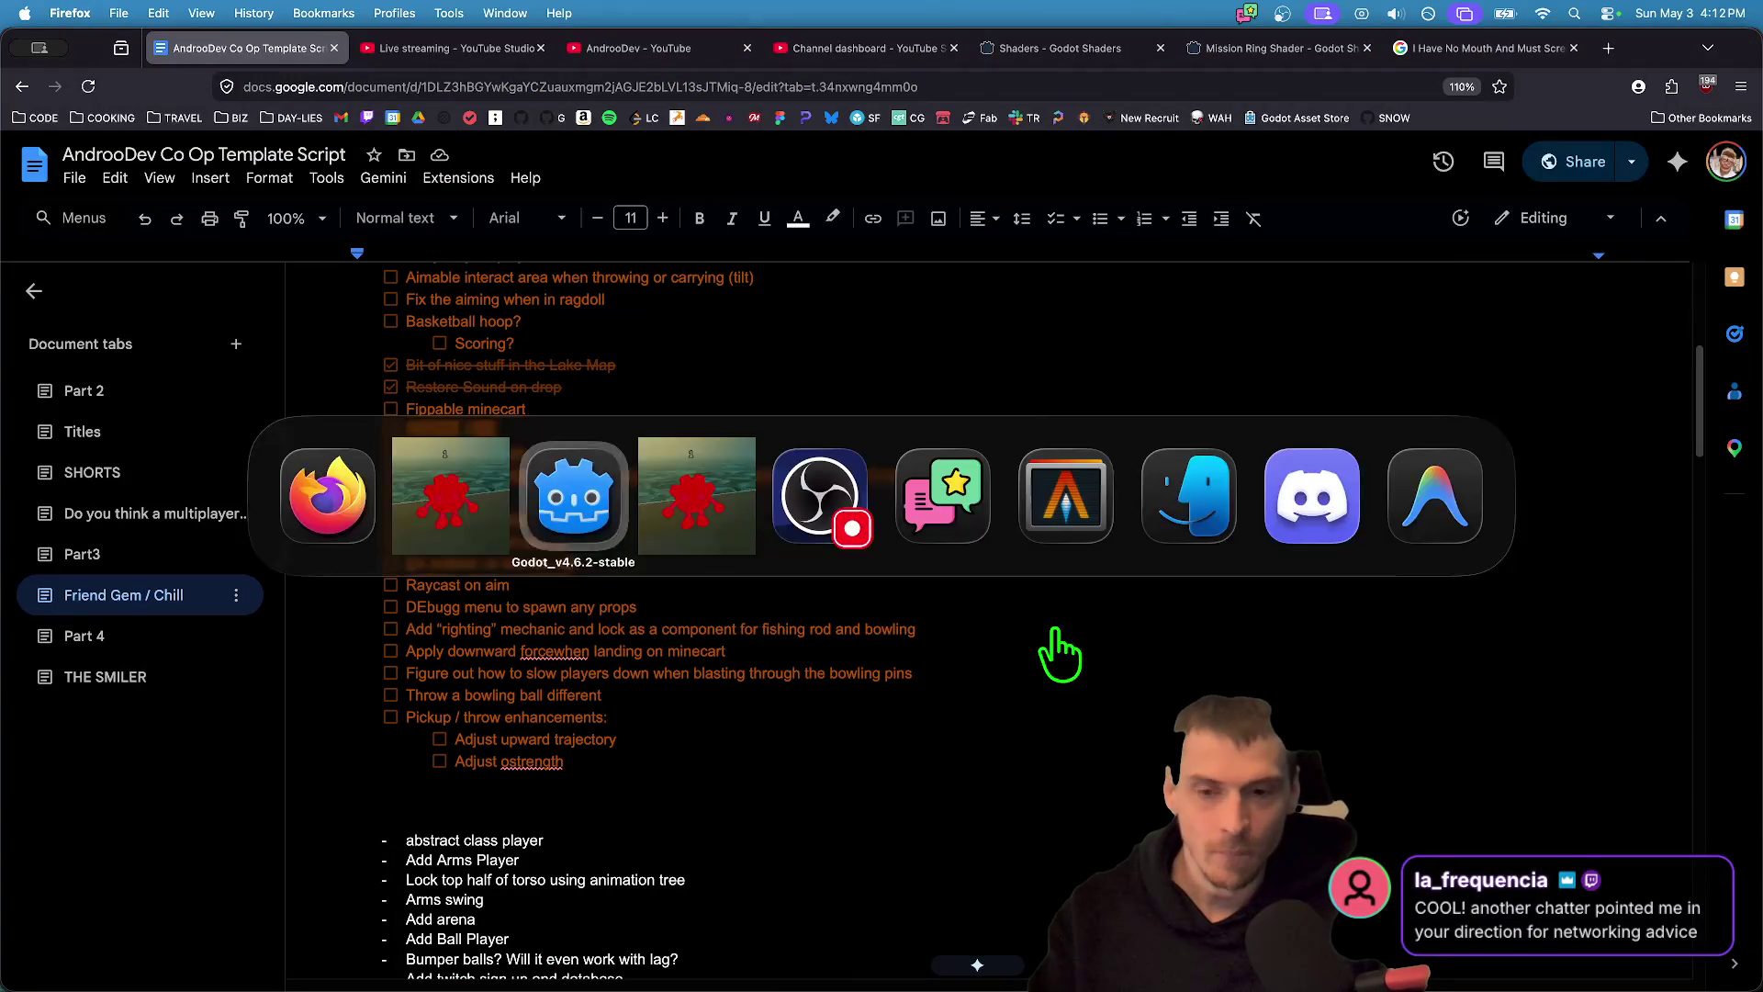
pyautogui.press('super+Tab')
pyautogui.press('super+Tab')
pyautogui.press('super+Tab')
pyautogui.scroll(-10, 1052, 634)
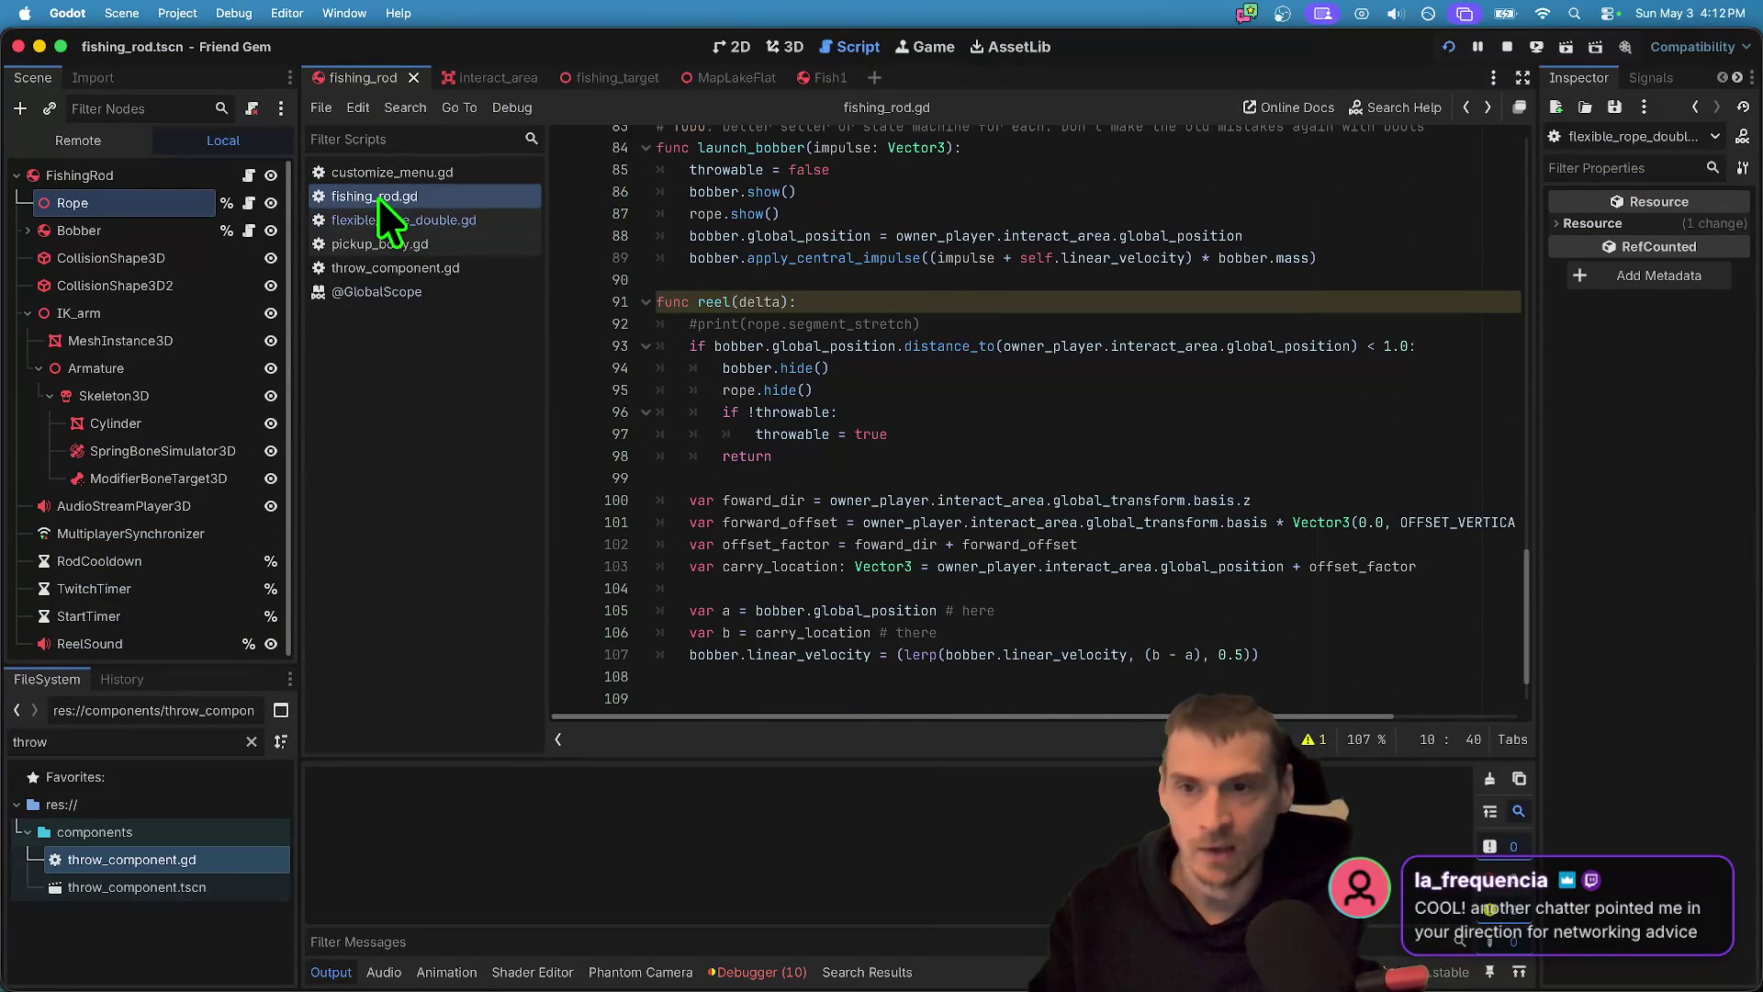
# - Append '* delta' after bobber.linear_velocity in line 107's lerp and save fishing_rod.gd
pyautogui.scroll(-2, 814, 377)
pyautogui.click(1351, 589)
pyautogui.moveTo(1351, 589); pyautogui.dragTo(477, 595)
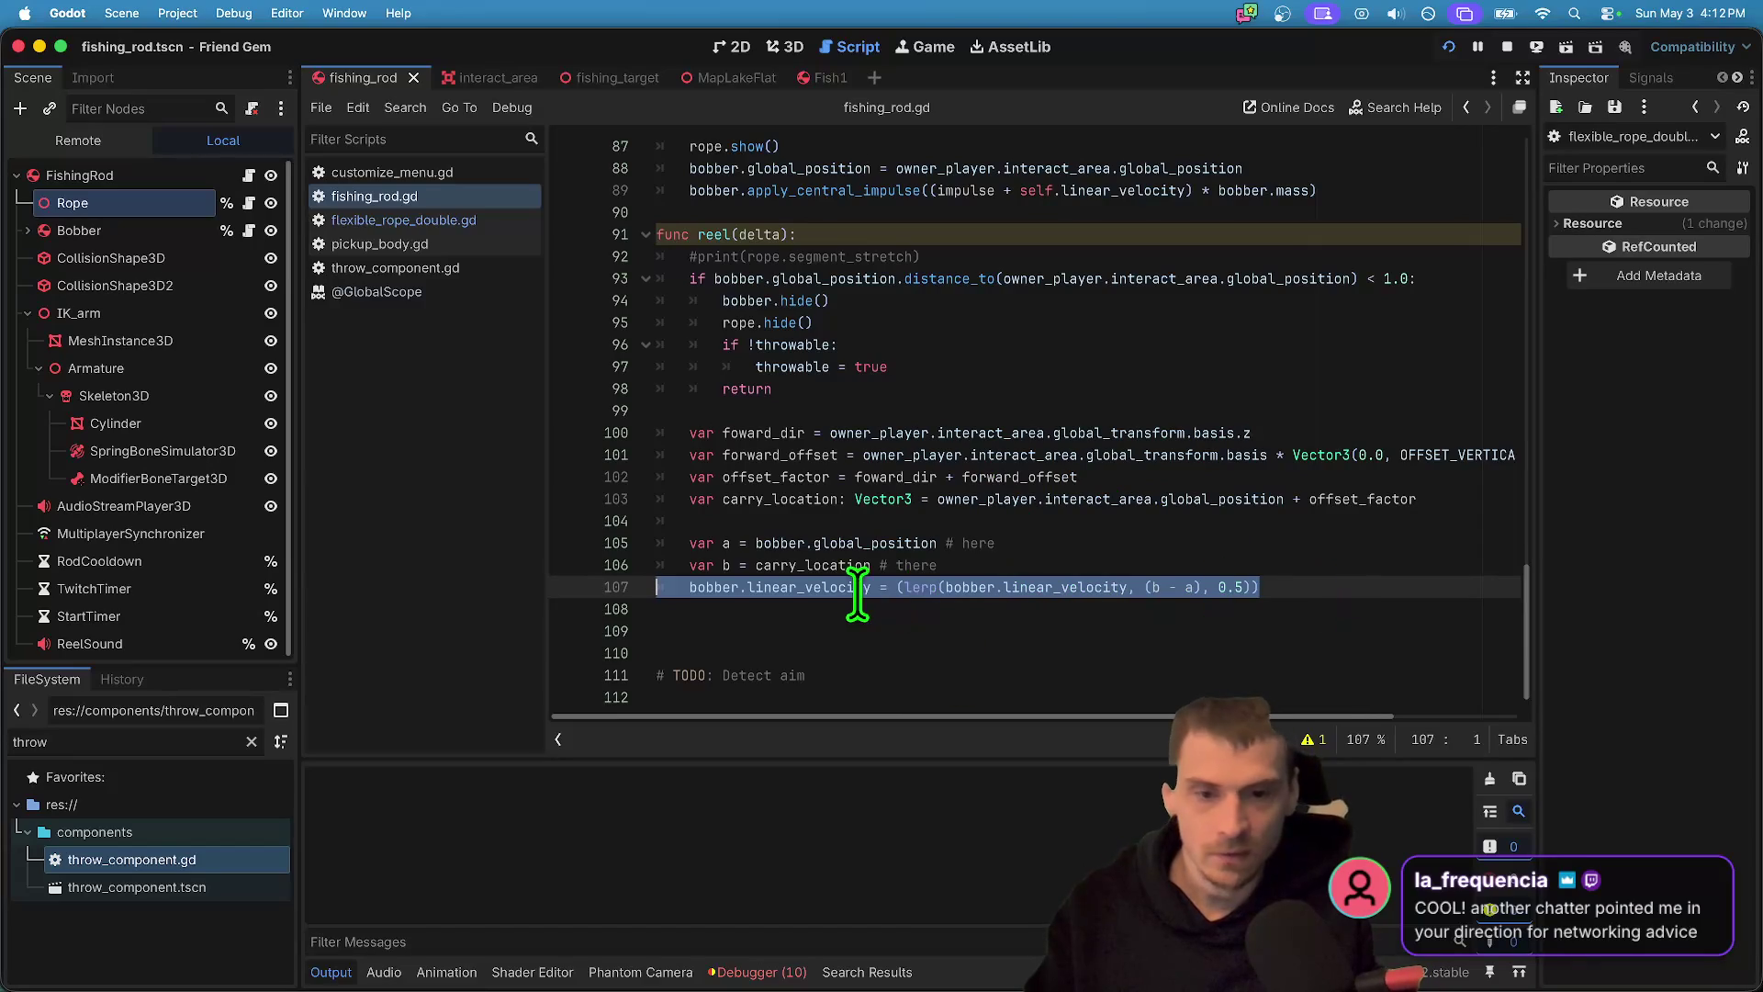
pyautogui.doubleClick(1026, 587)
pyautogui.click(1124, 587)
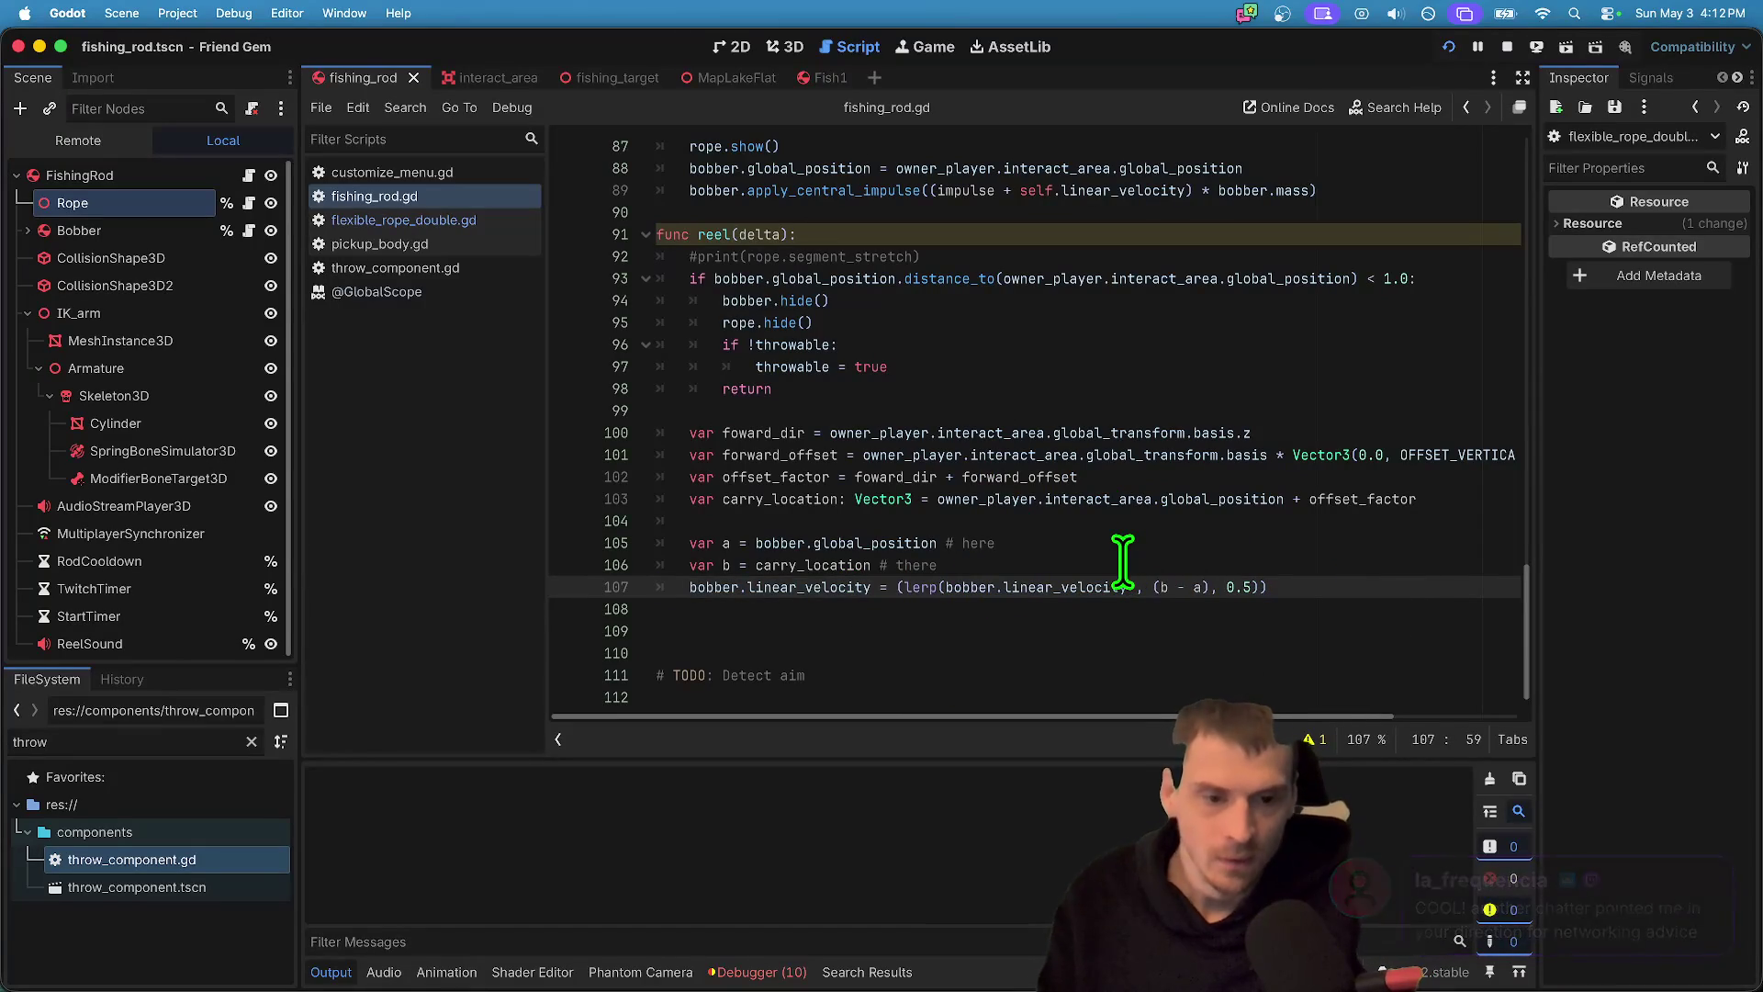
pyautogui.doubleClick(1043, 587)
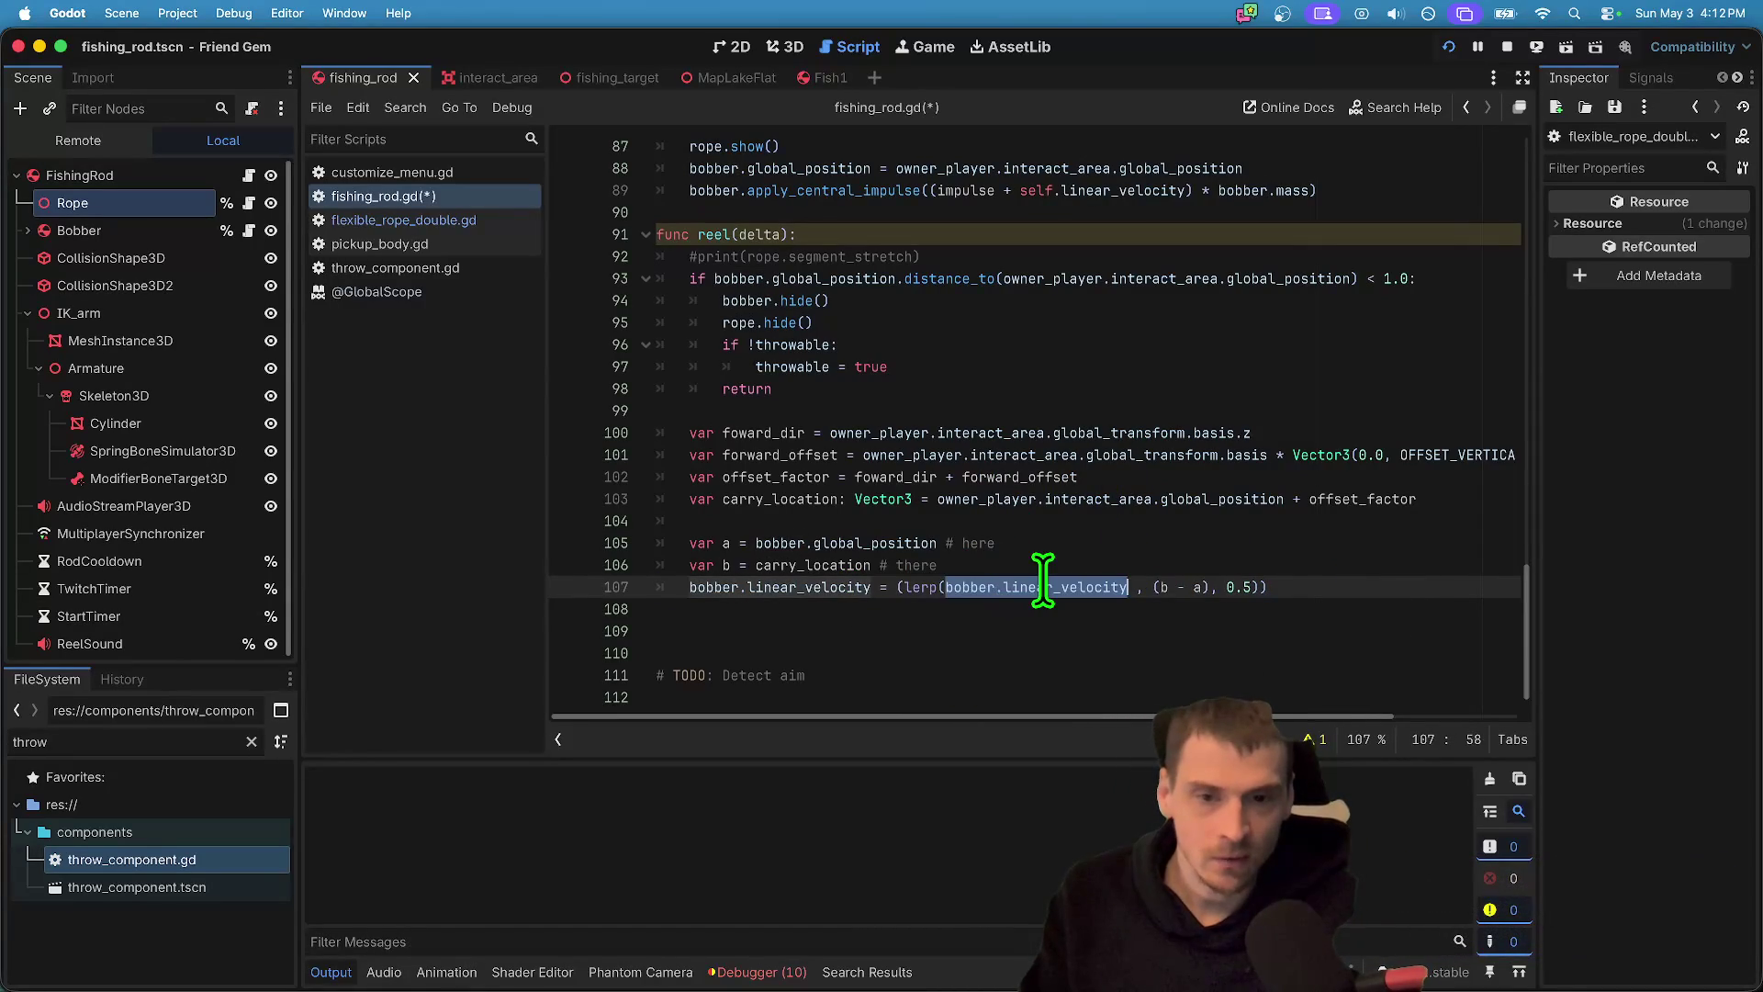
pyautogui.press('Right')
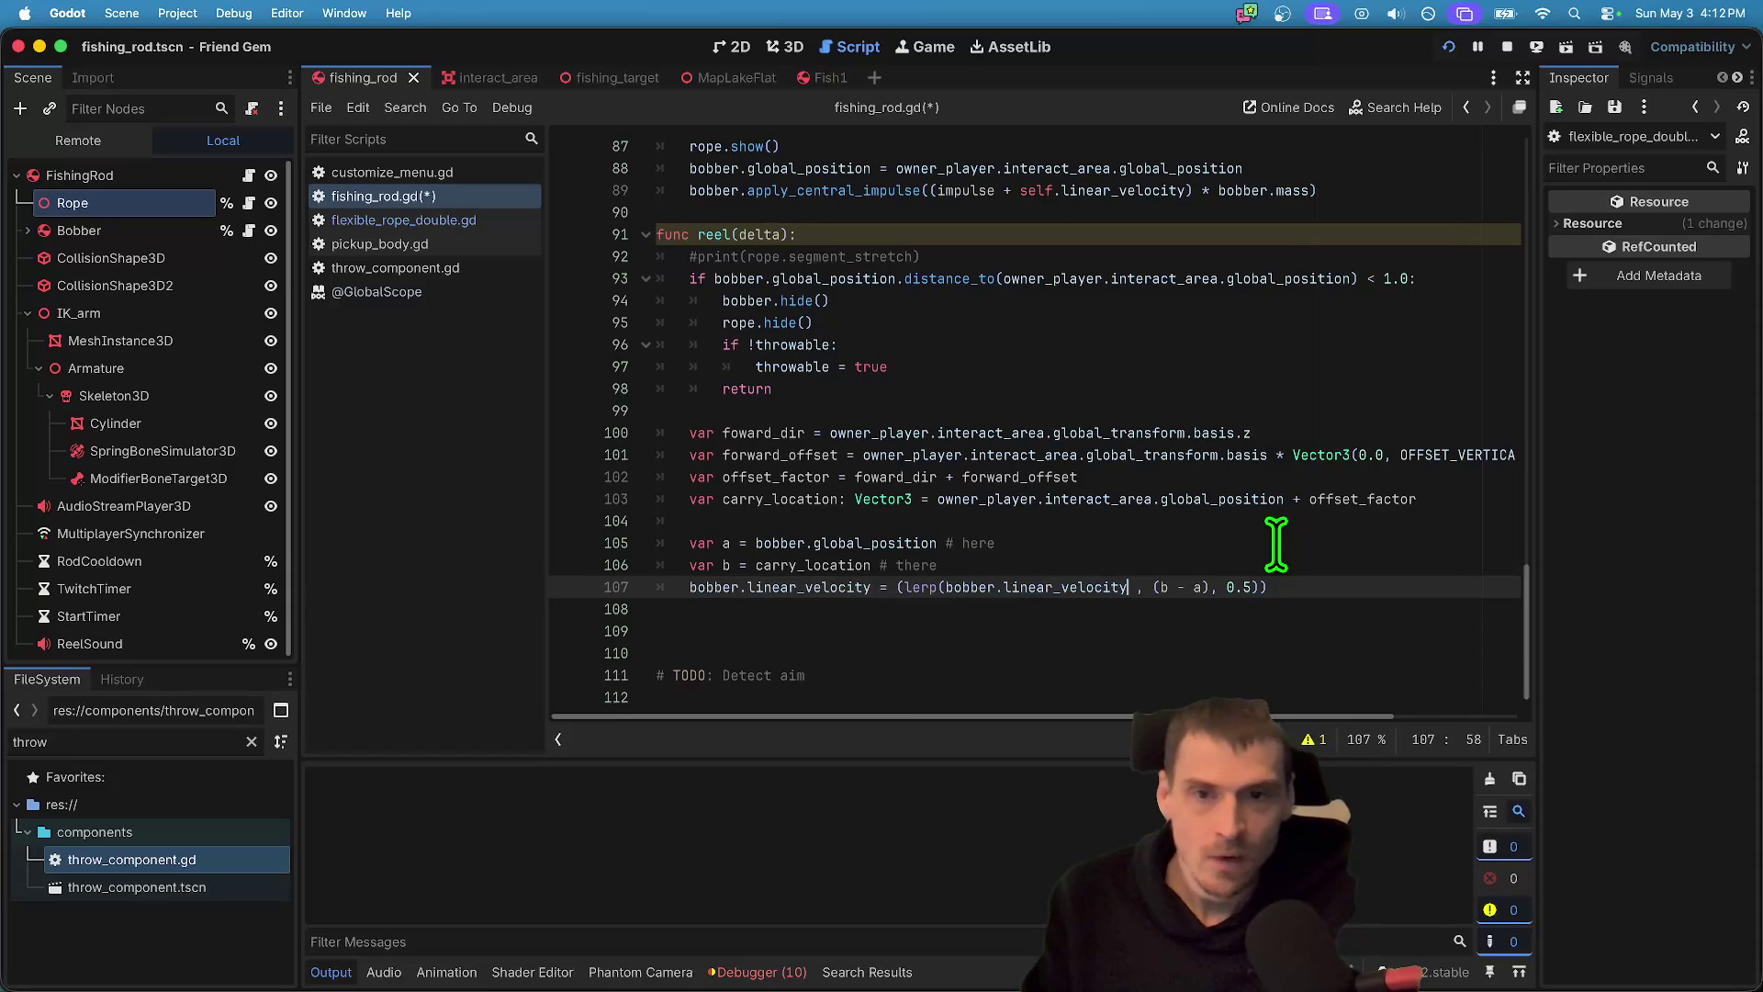
pyautogui.press('Left')
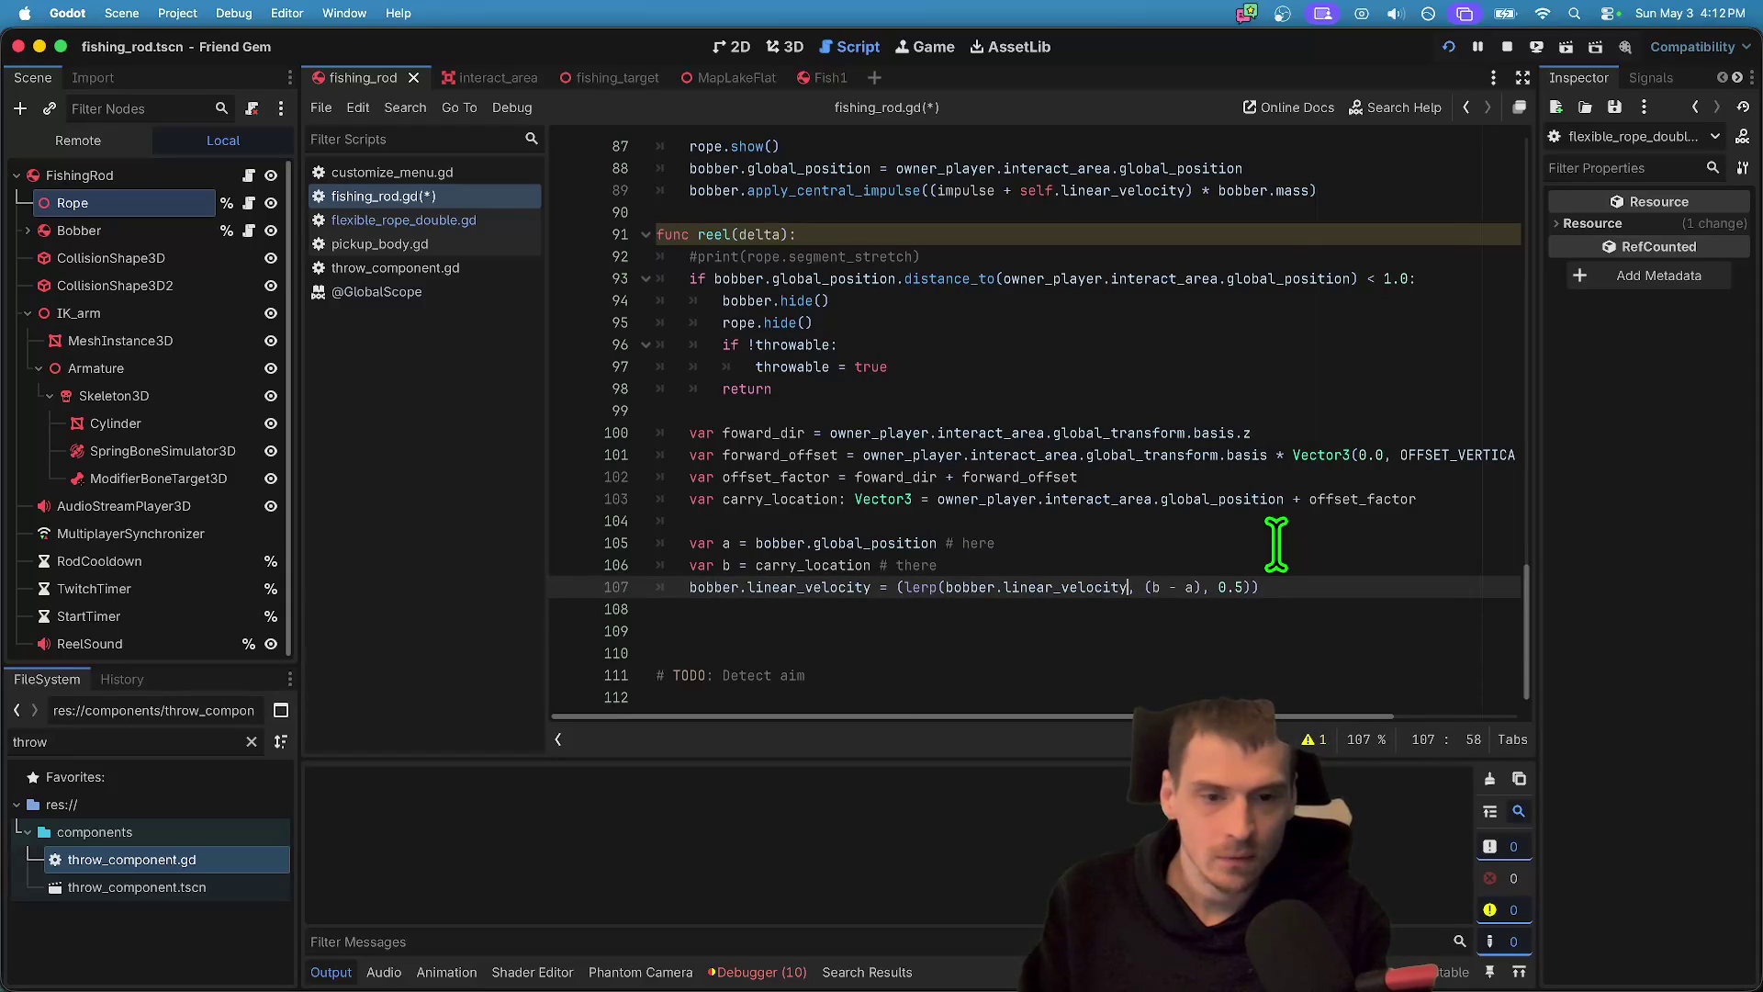
pyautogui.press('End')
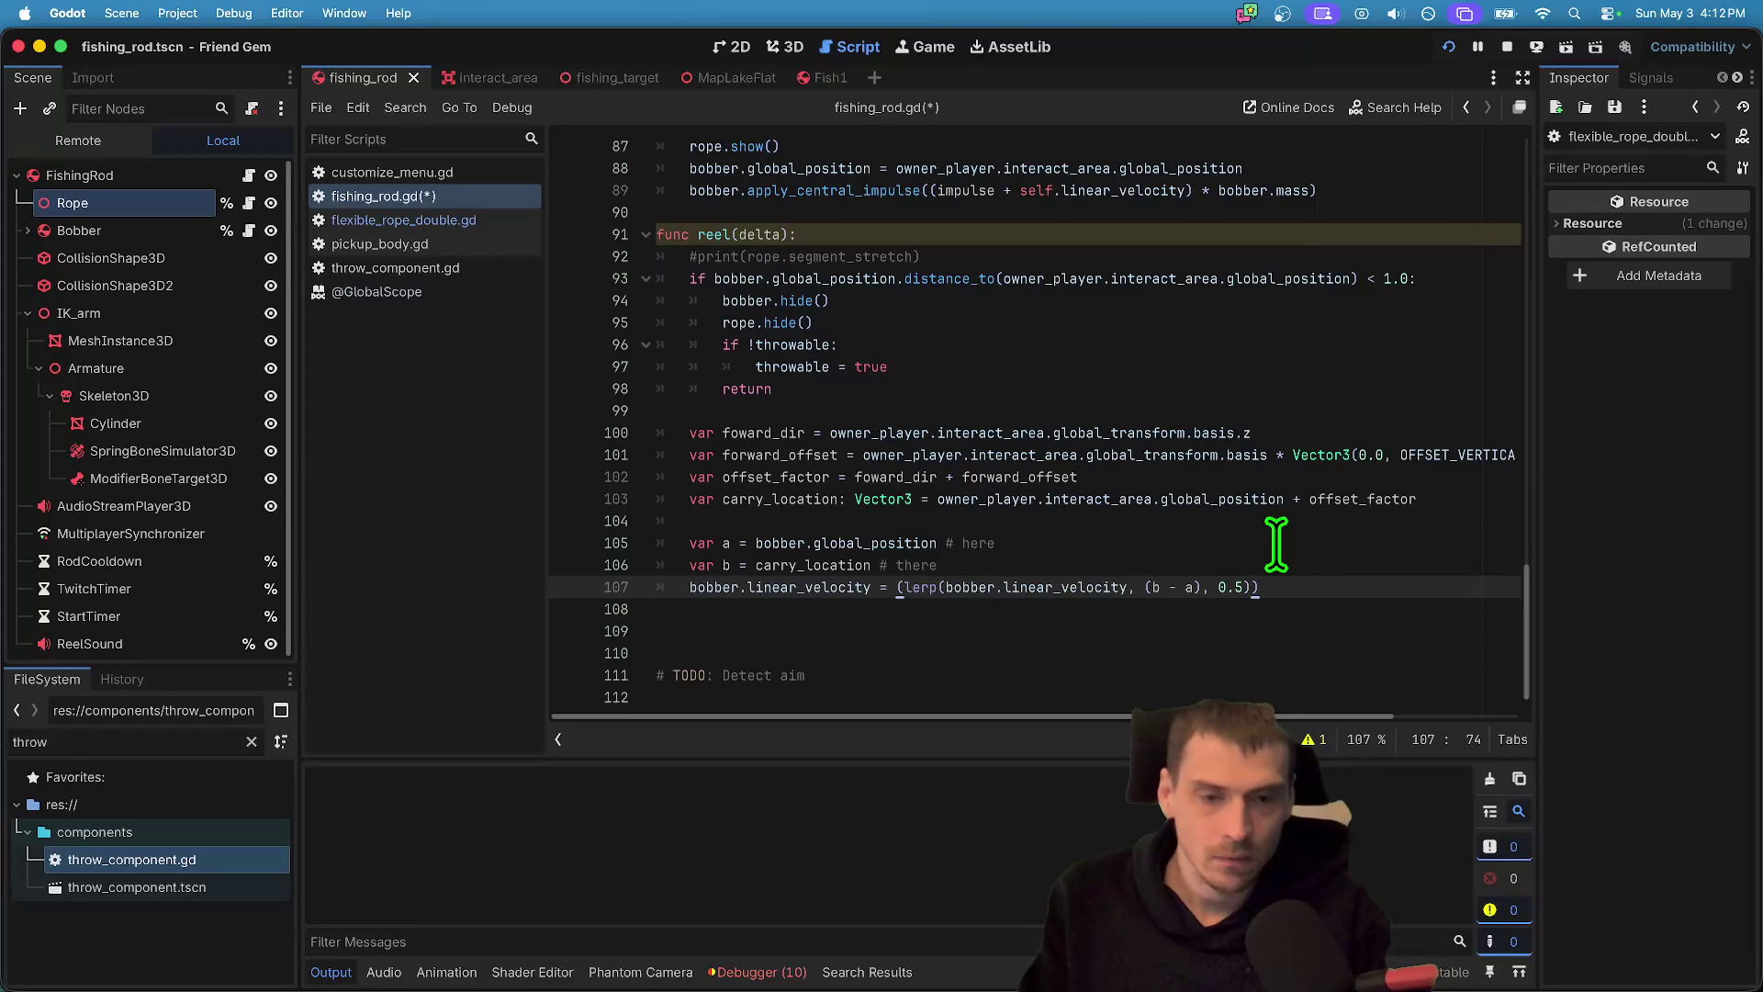
pyautogui.click(1131, 587)
pyautogui.write('* delta')
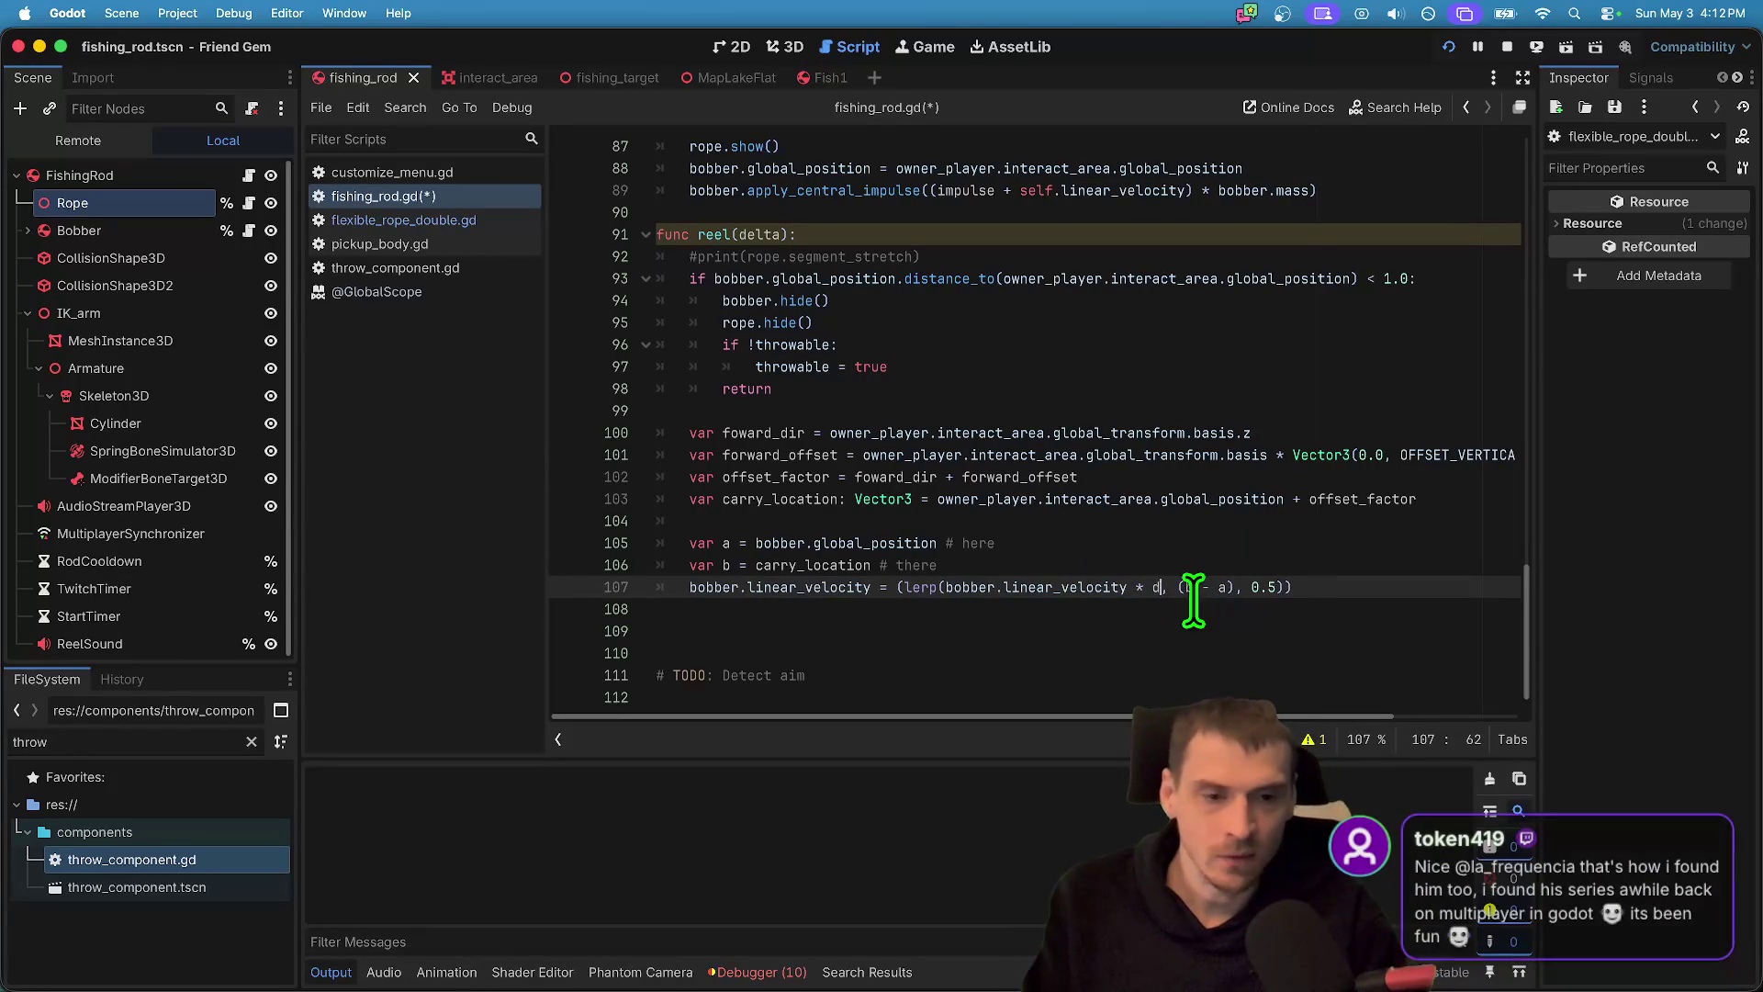
pyautogui.hotkey('ctrl', 's')
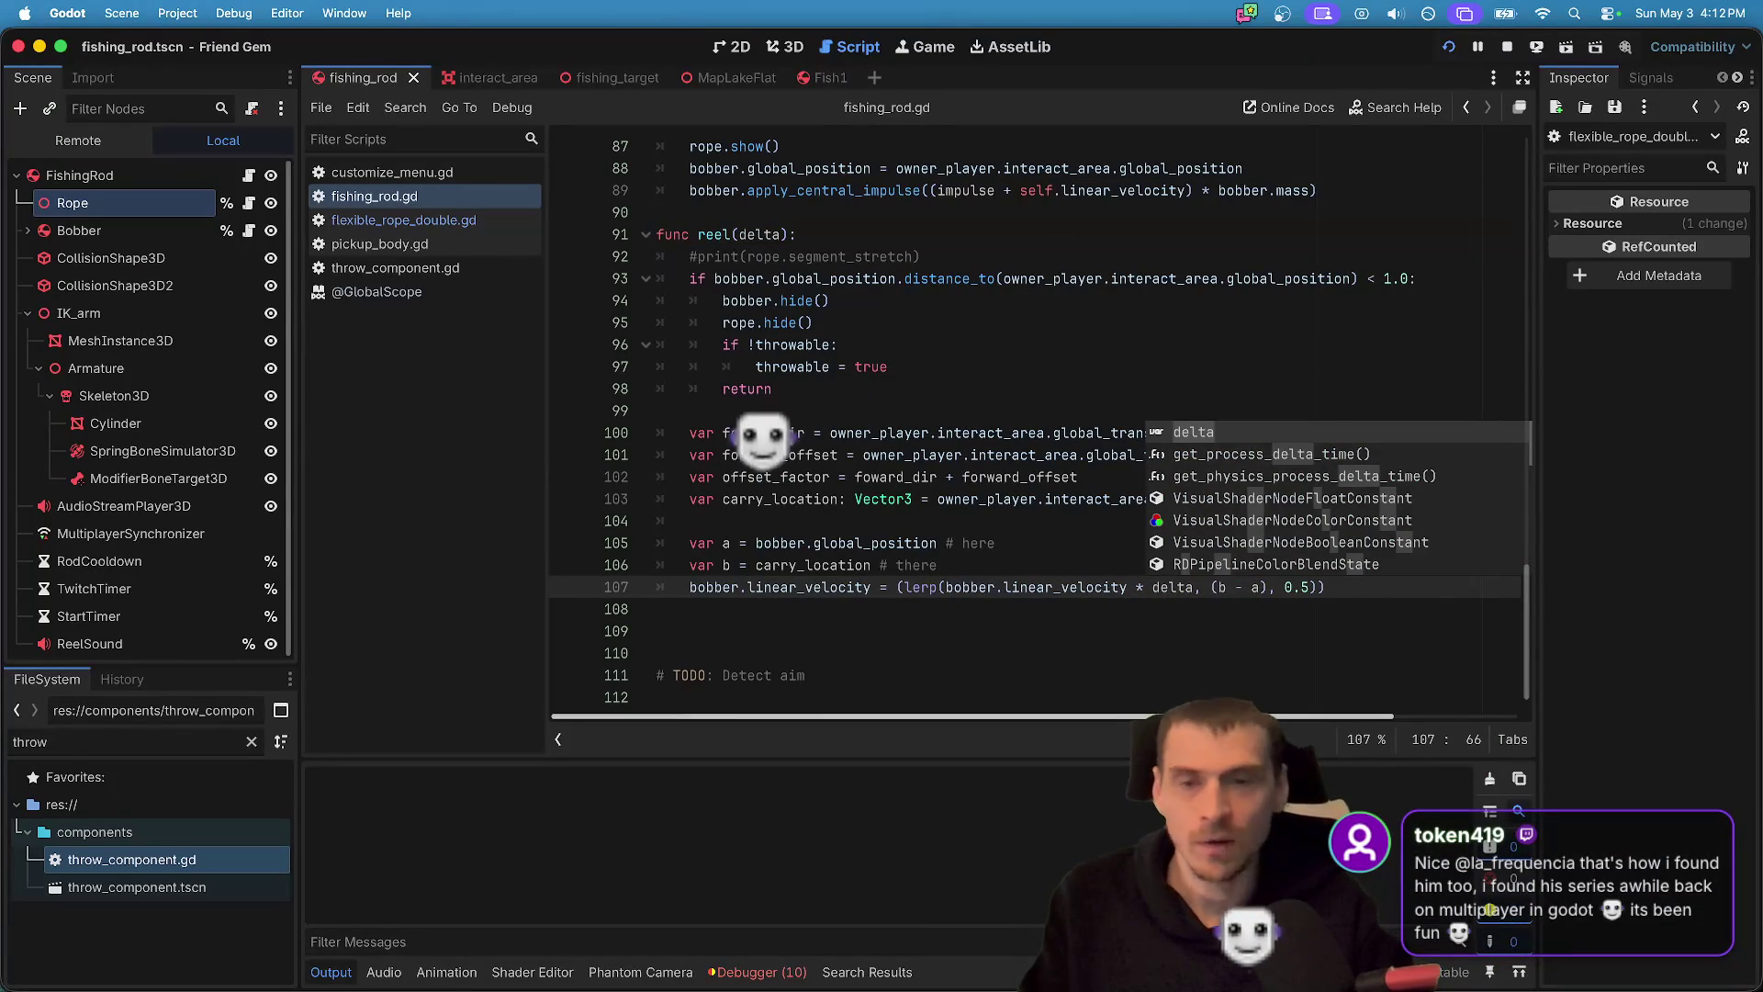
pyautogui.press('super+b')
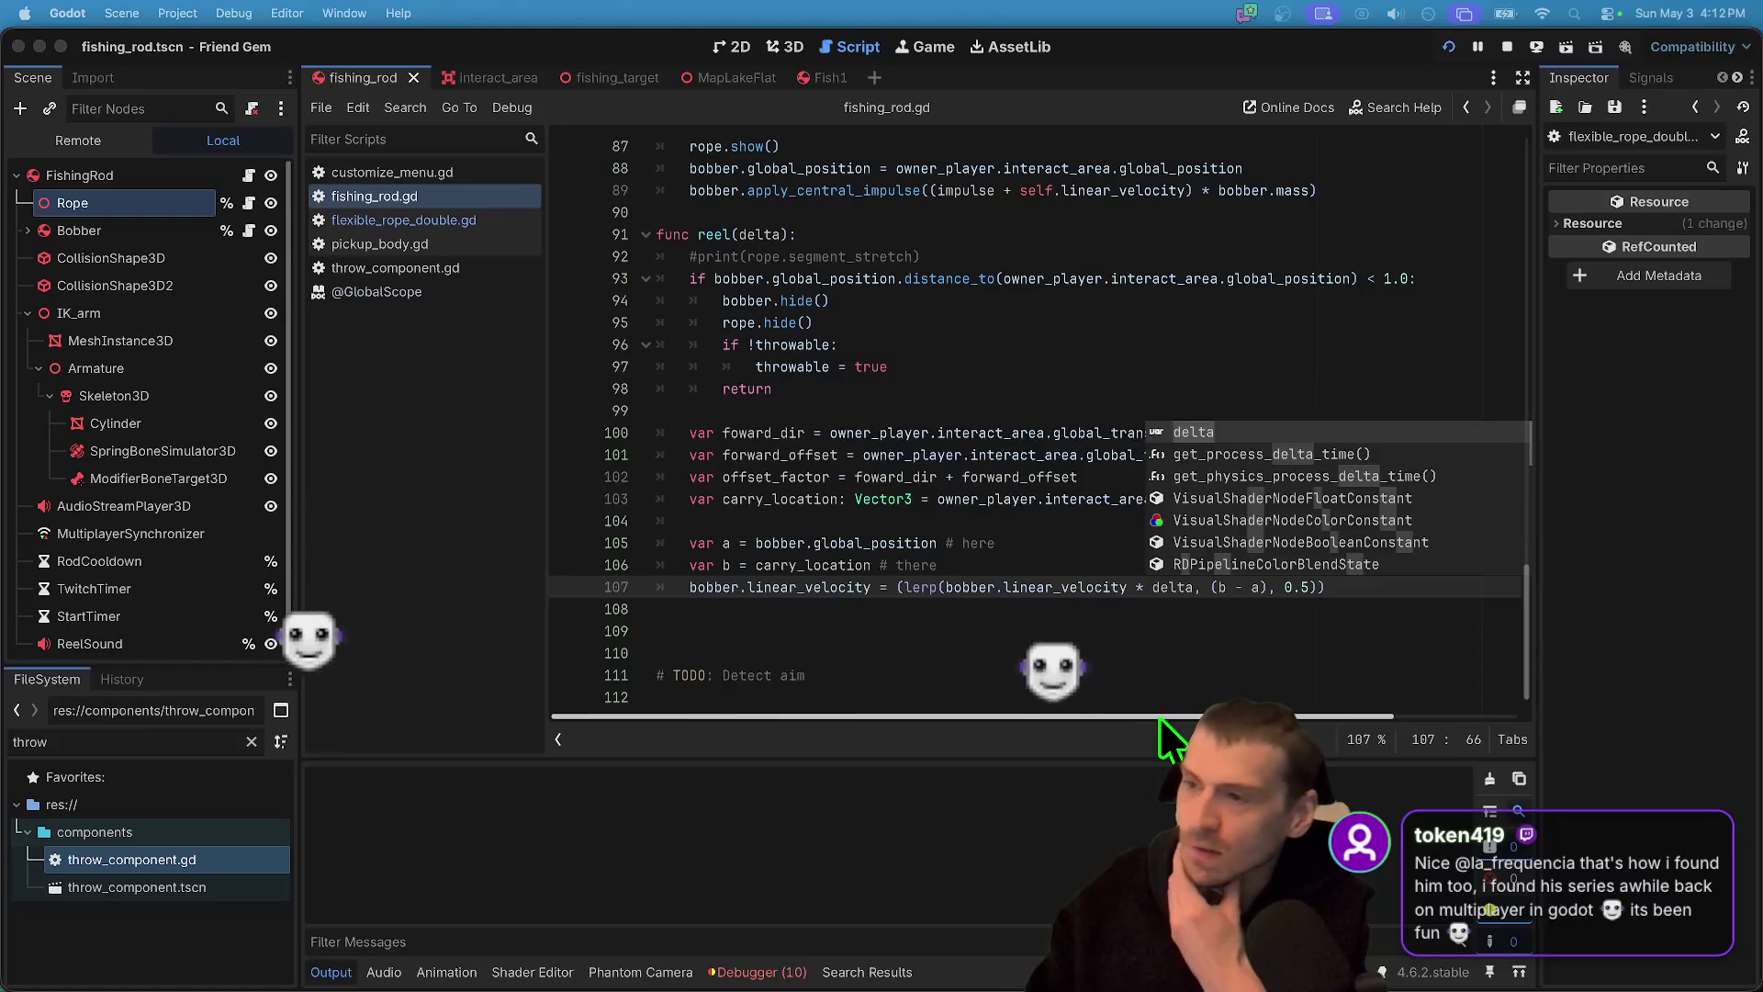
# - Resume the game and test casting and reeling the bobber with the delta-scaled lerp
pyautogui.press('Escape')
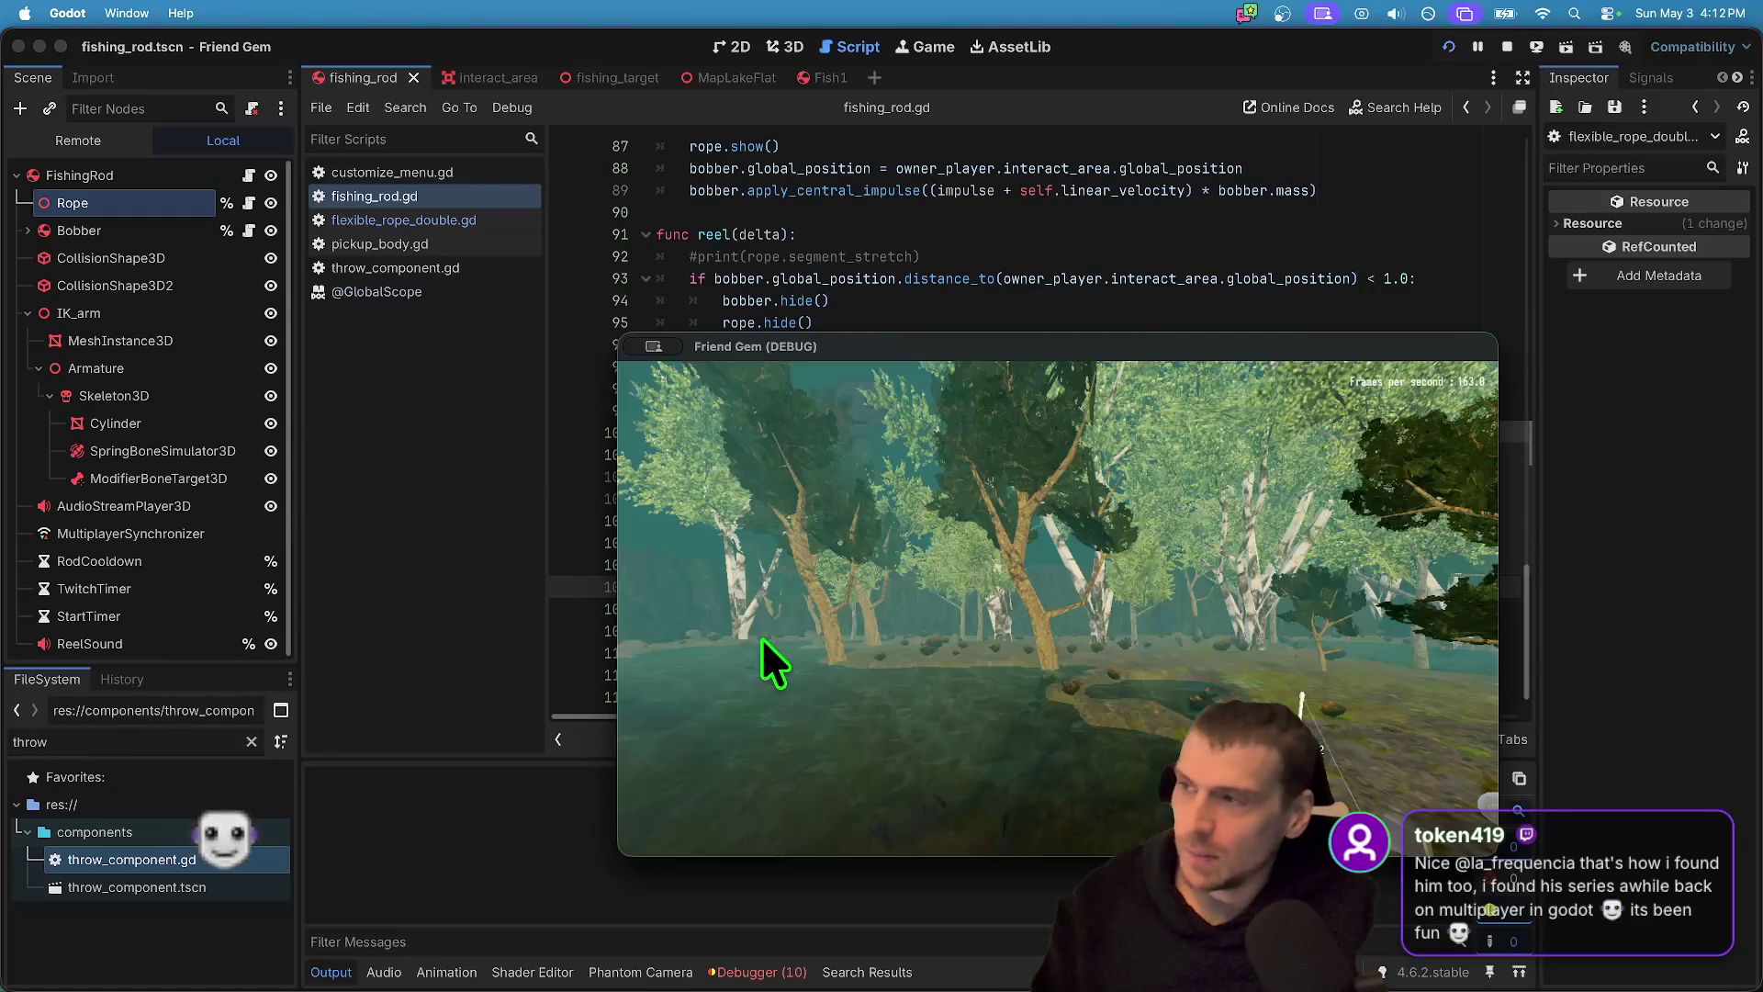
pyautogui.press('super+Tab')
pyautogui.press('super+Tab')
pyautogui.press('super+Tab')
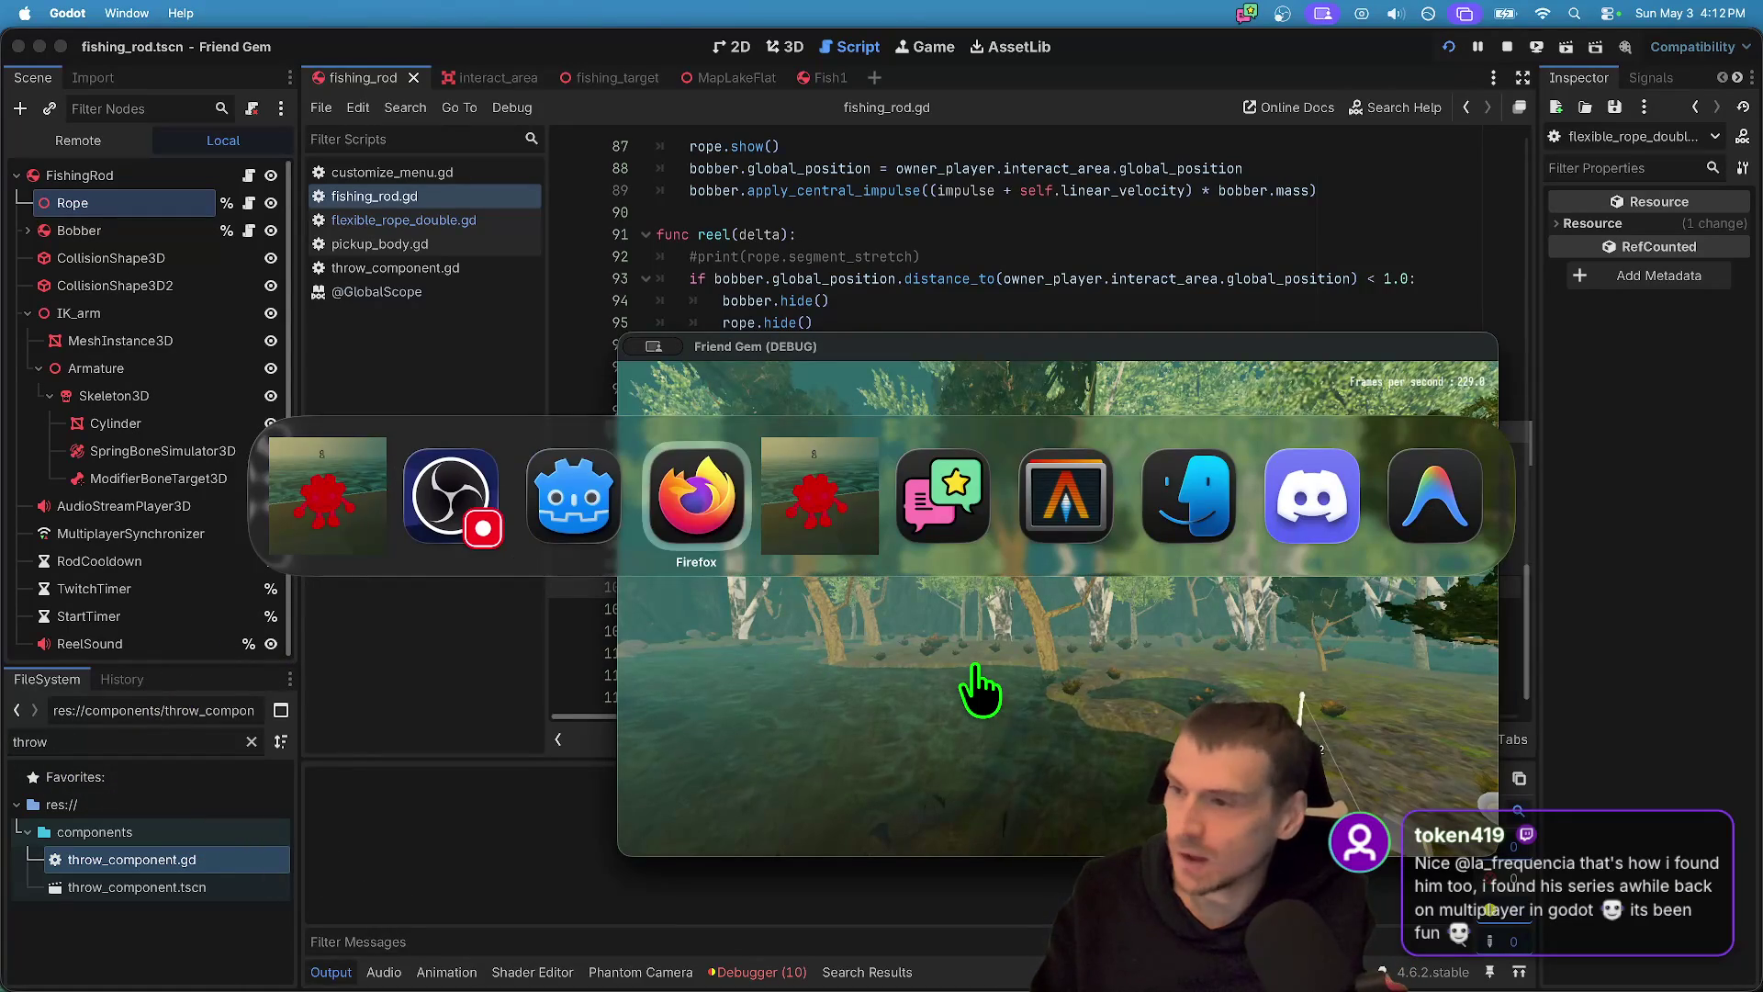
pyautogui.press('super+Tab')
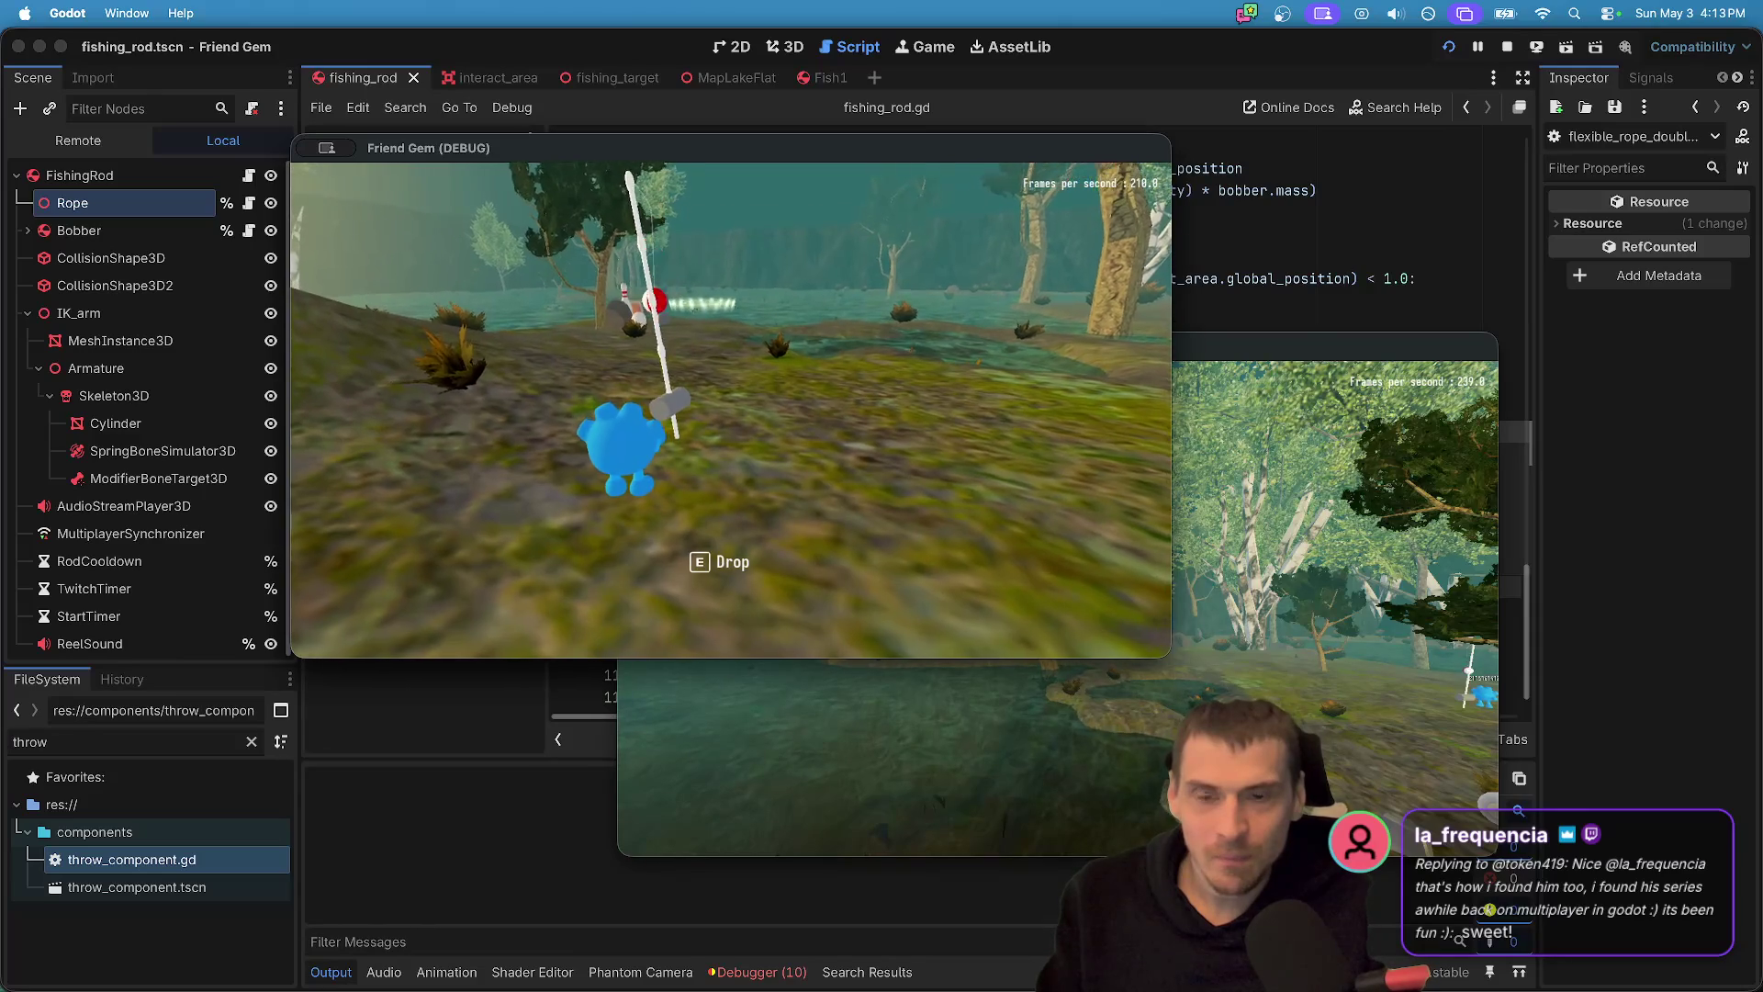
pyautogui.press('super+Tab')
pyautogui.press('super+Tab')
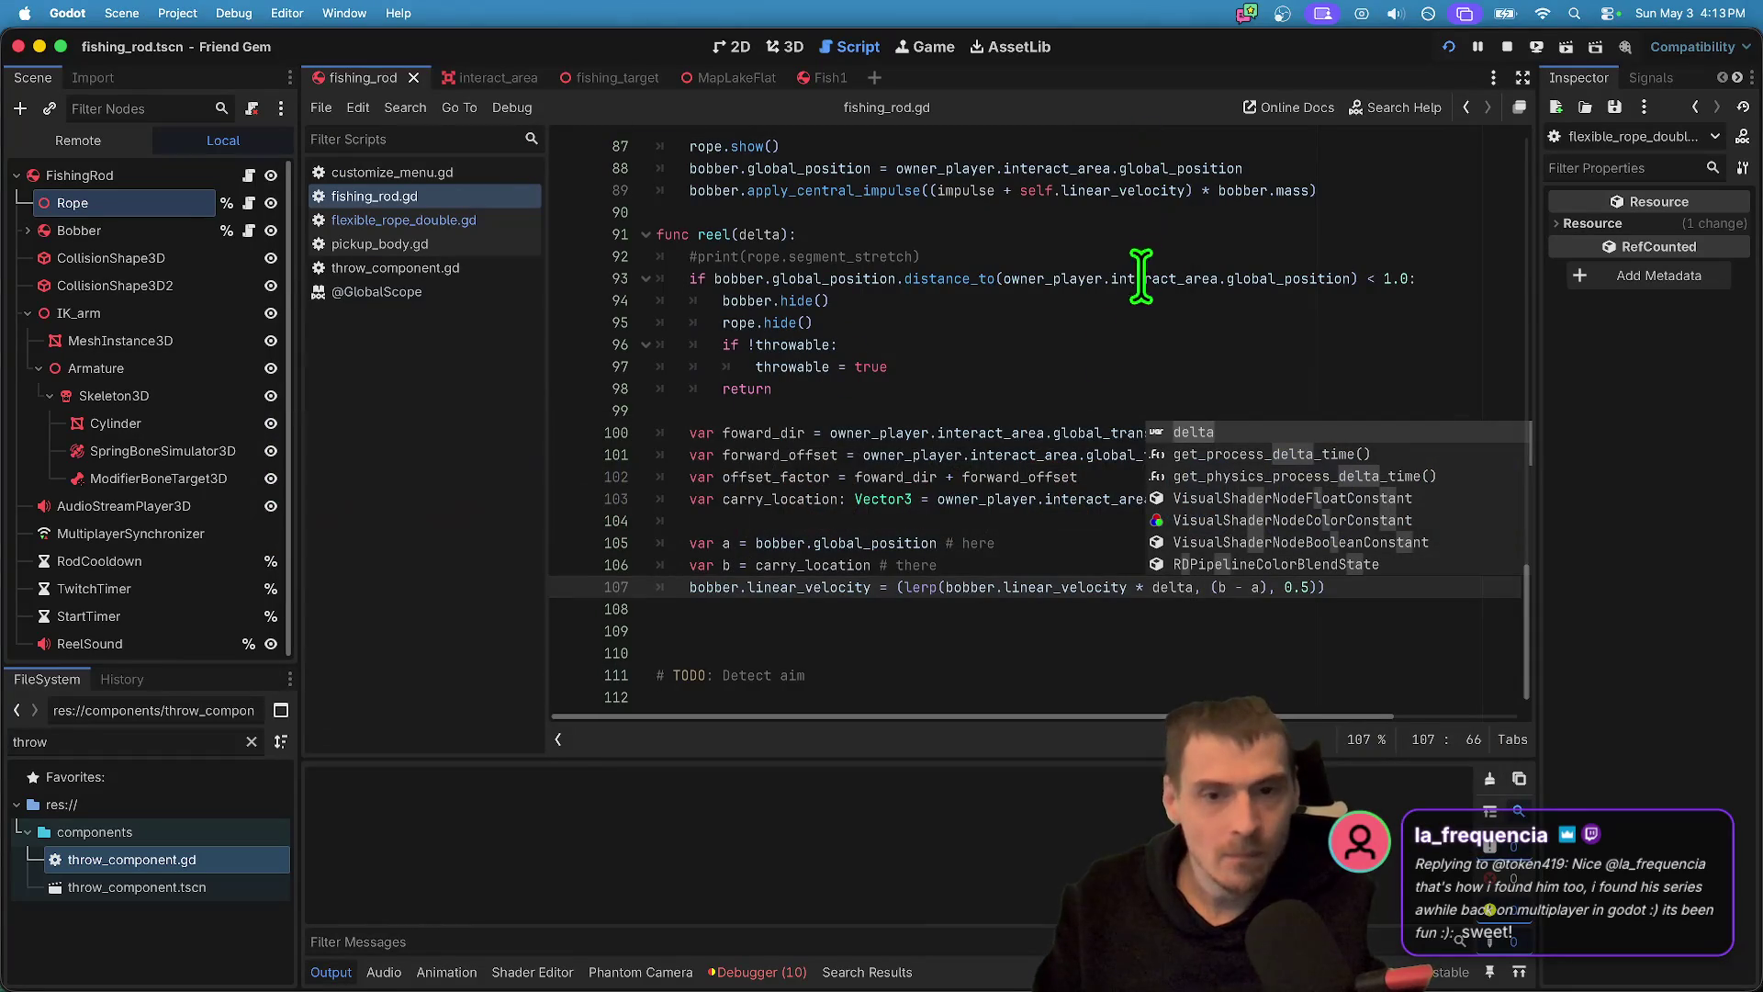
# - Insert '<' before the colon in line 93's distance comparison
pyautogui.press('Escape')
pyautogui.click(1364, 278)
pyautogui.click(1446, 279)
pyautogui.press('Left')
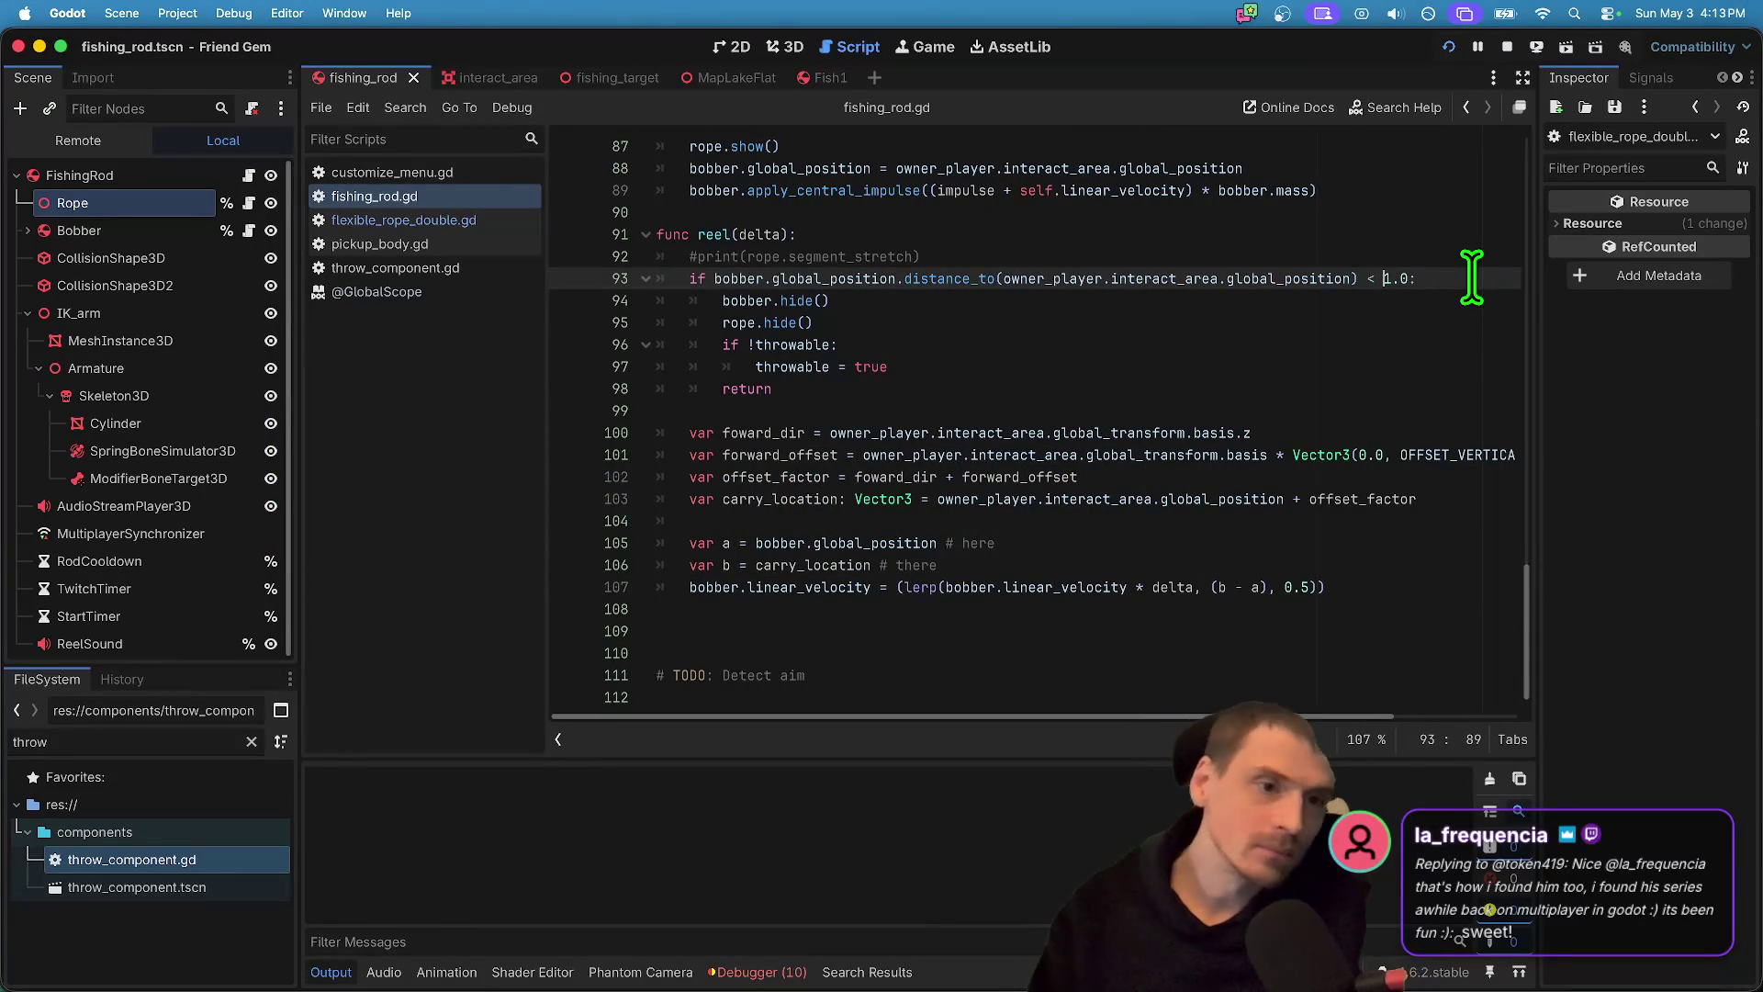
pyautogui.write('<')
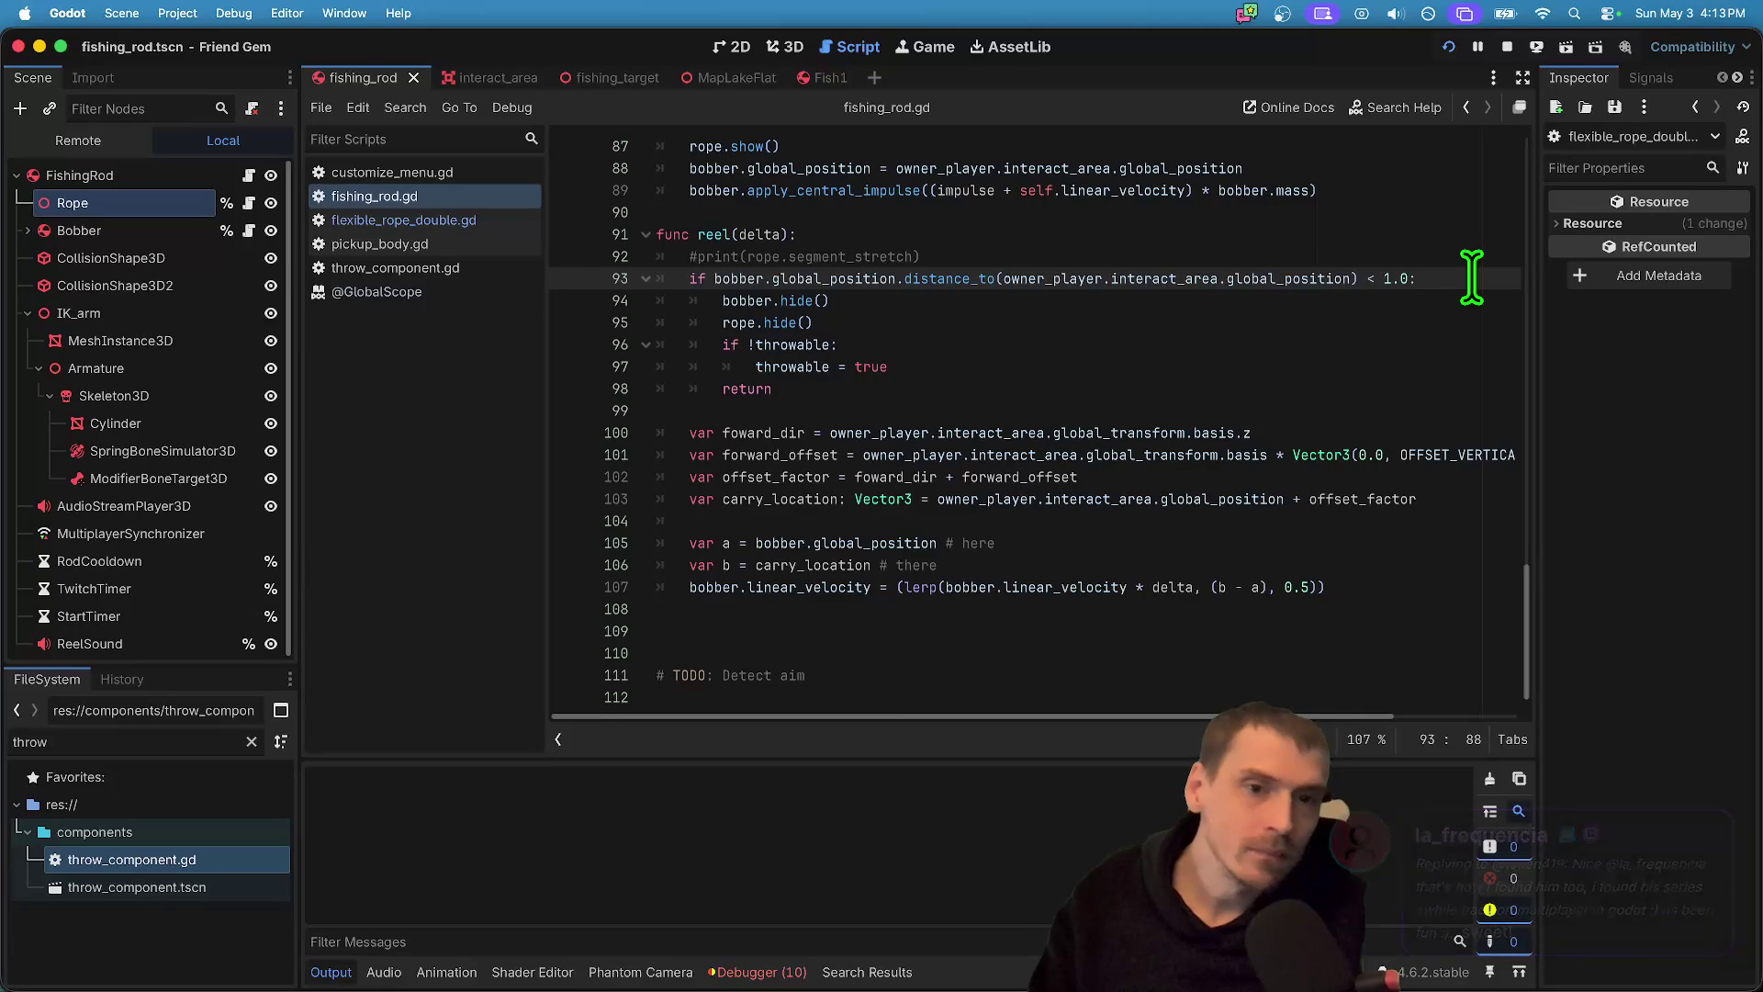
# - Delete owner_player.interact_area from distance_to() on line 93, save, and reposition the game window
pyautogui.doubleClick(1074, 278)
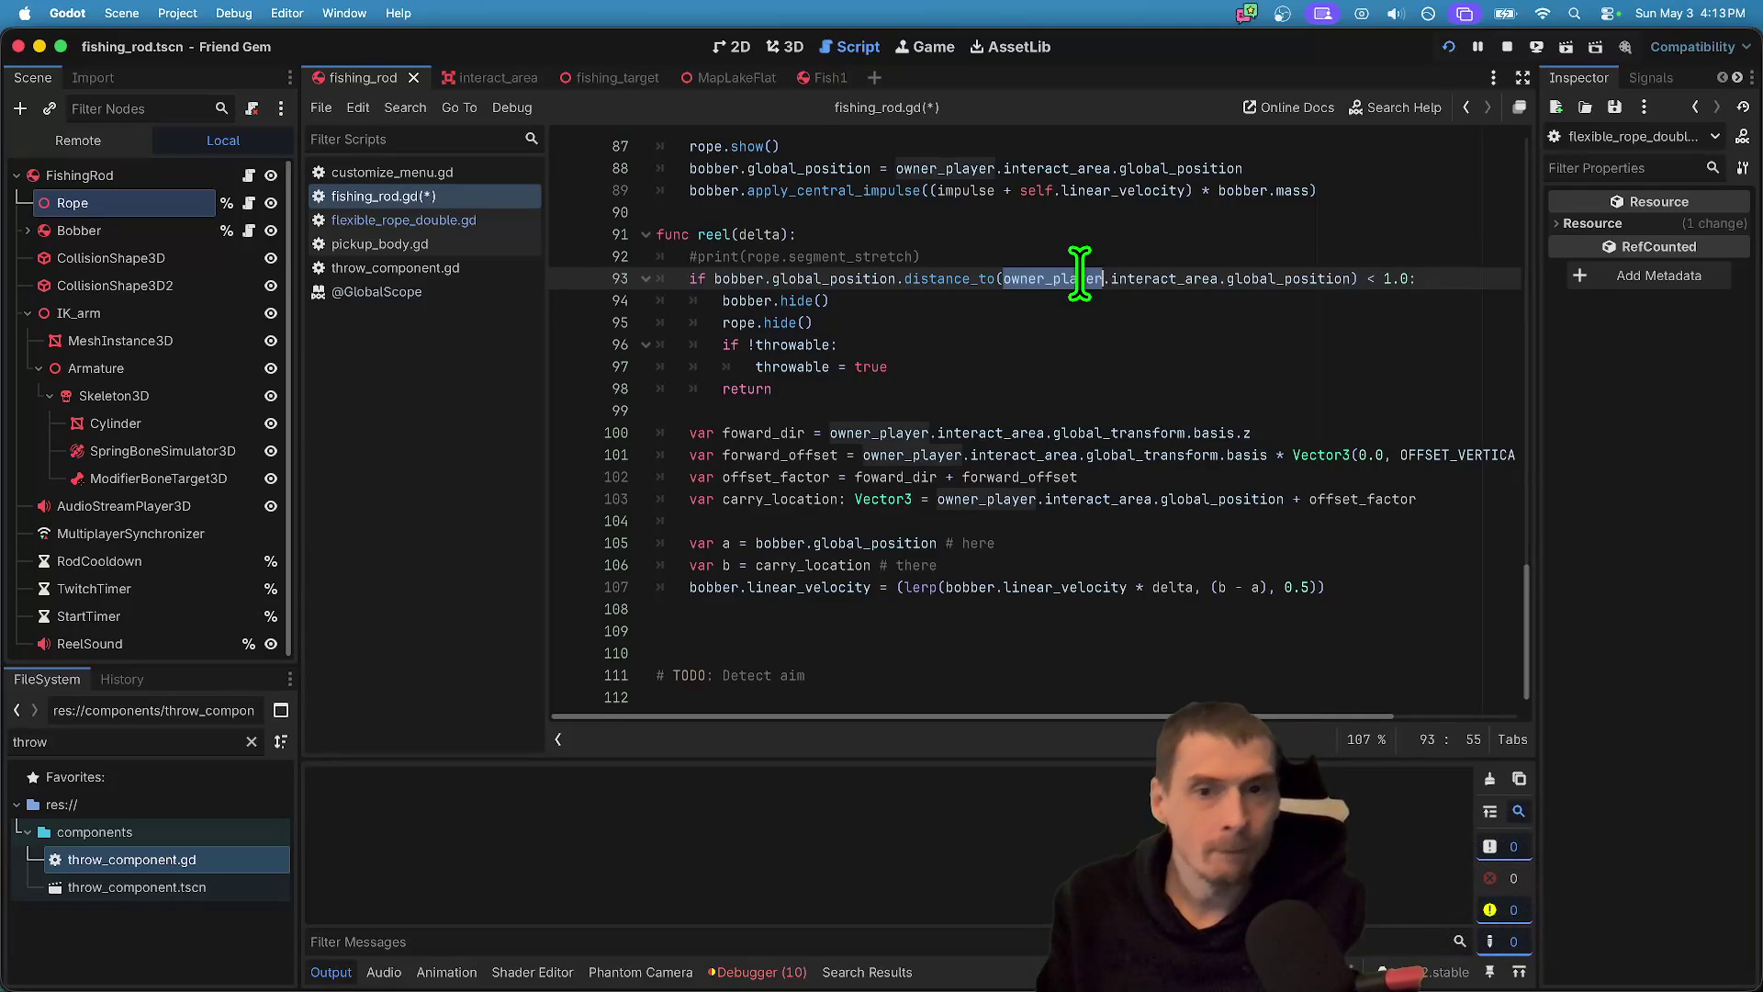
pyautogui.scroll(1, 1109, 301)
pyautogui.doubleClick(865, 299)
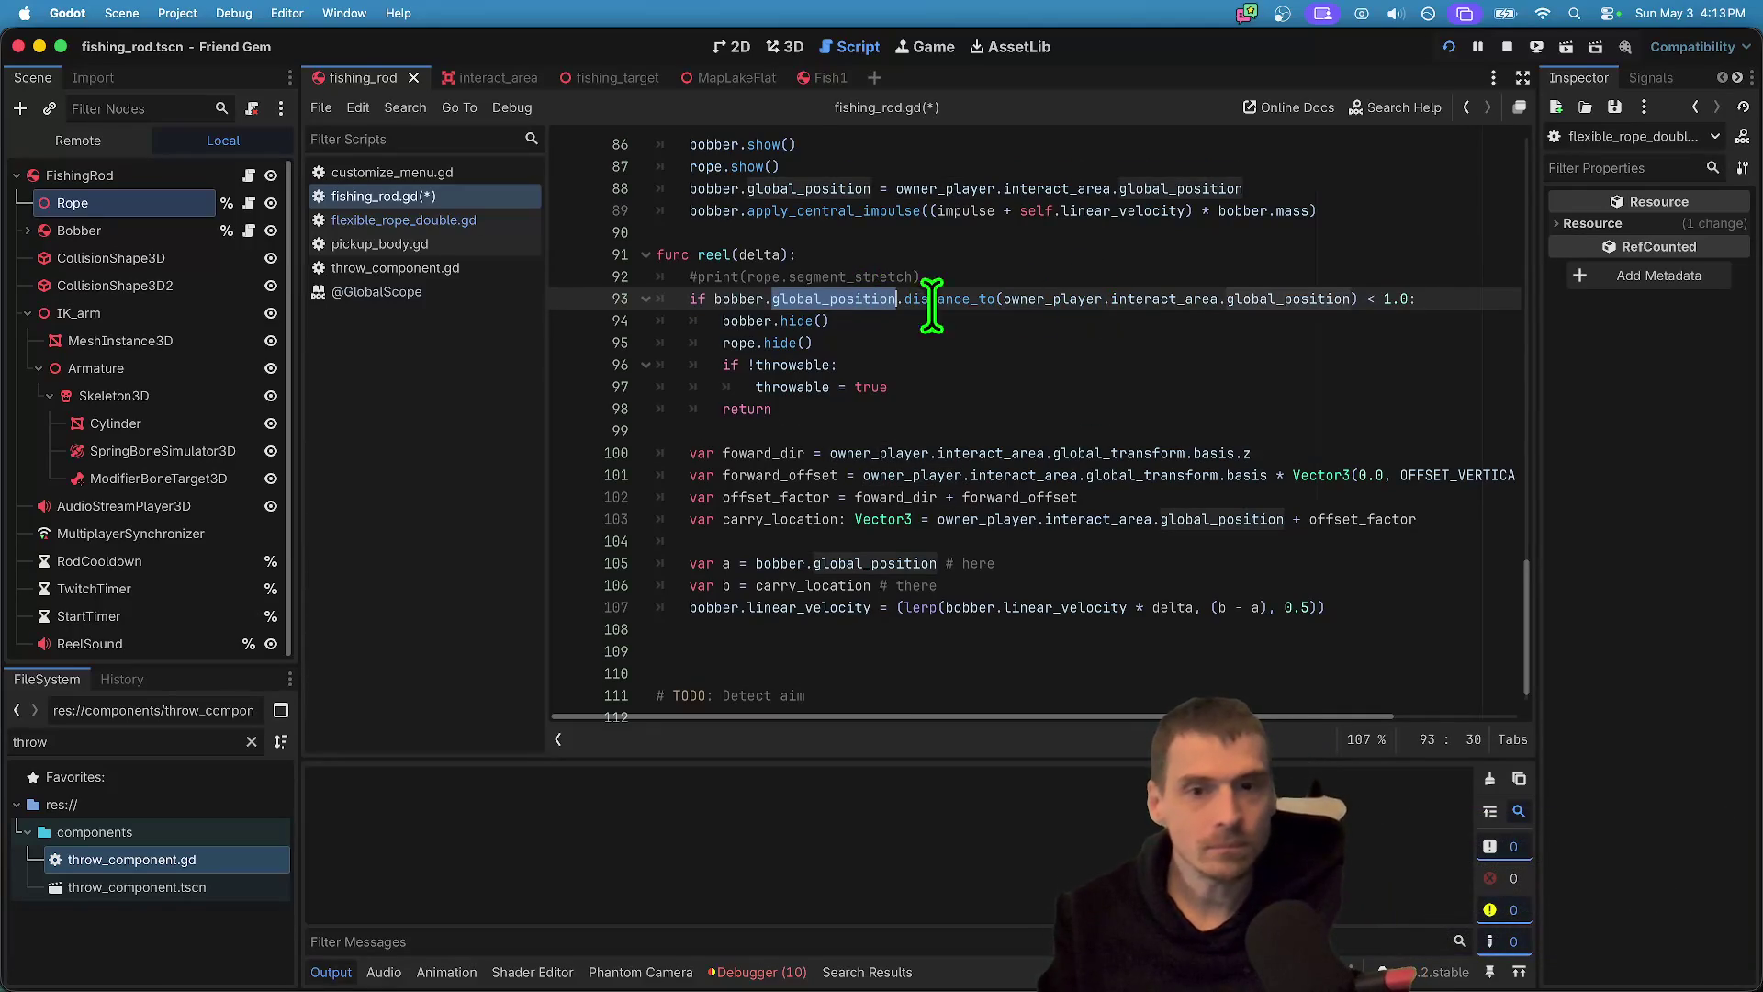
pyautogui.doubleClick(1154, 298)
pyautogui.keyDown('shift'); pyautogui.click(1004, 299); pyautogui.keyUp('shift')
pyautogui.press('BackSpace')
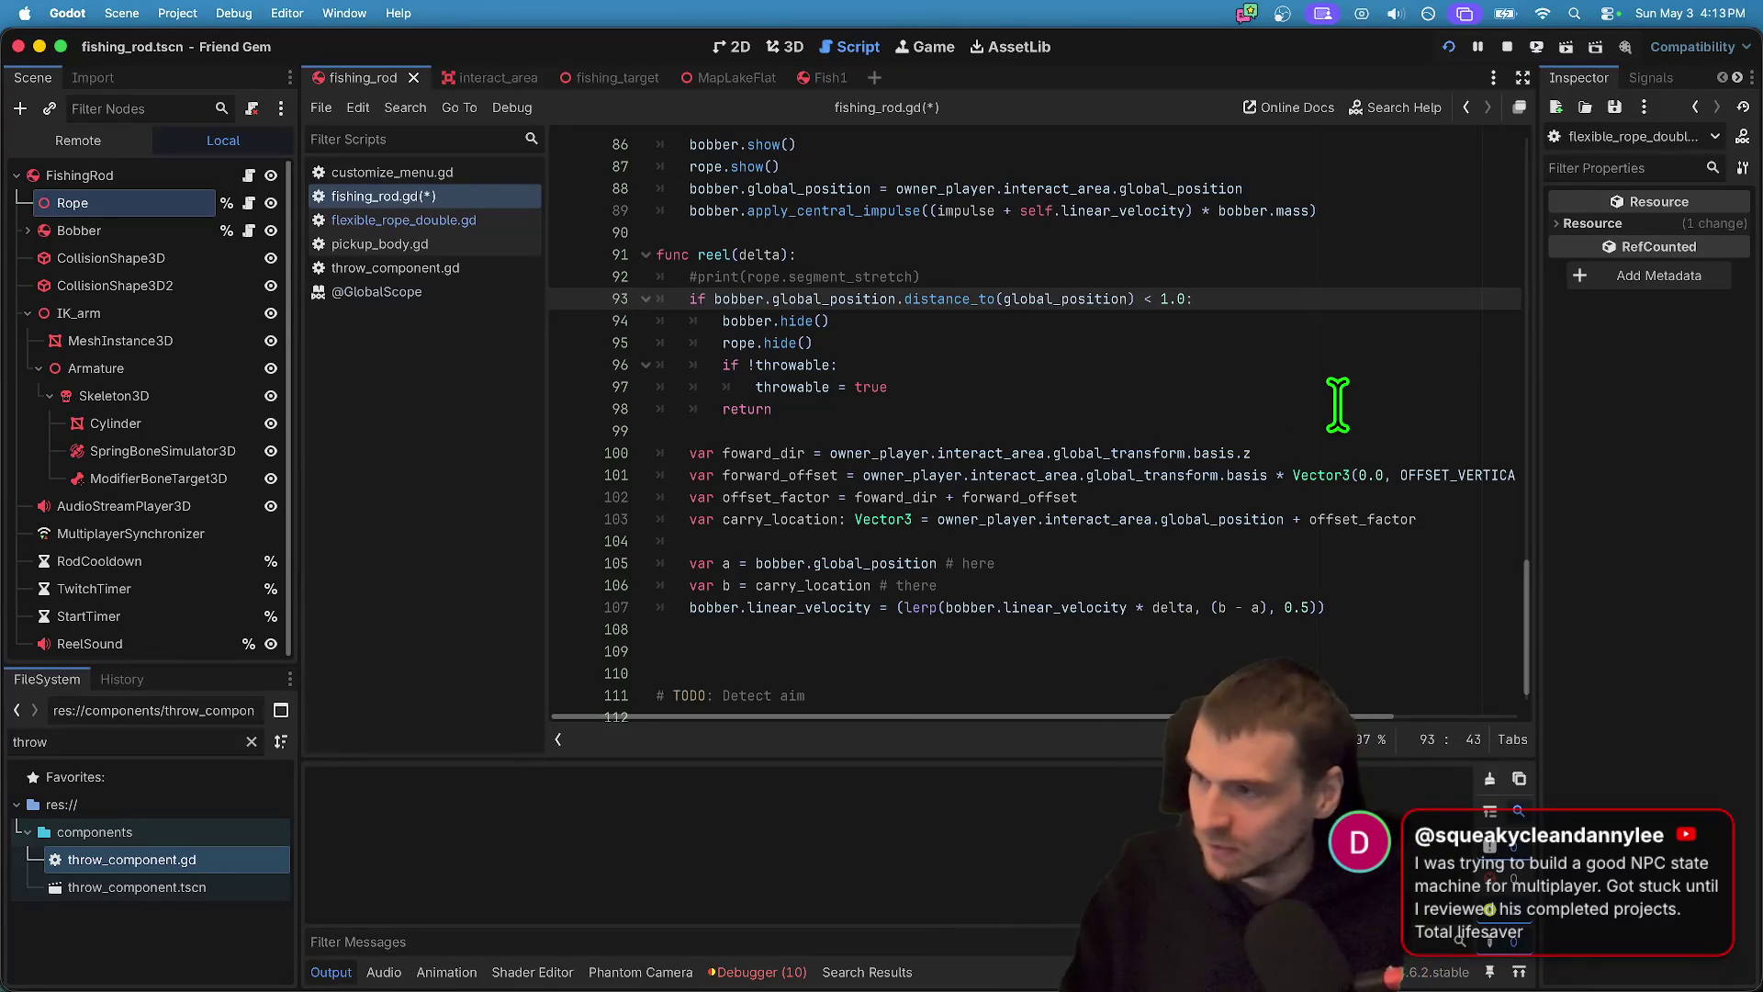
pyautogui.hotkey('ctrl', 's')
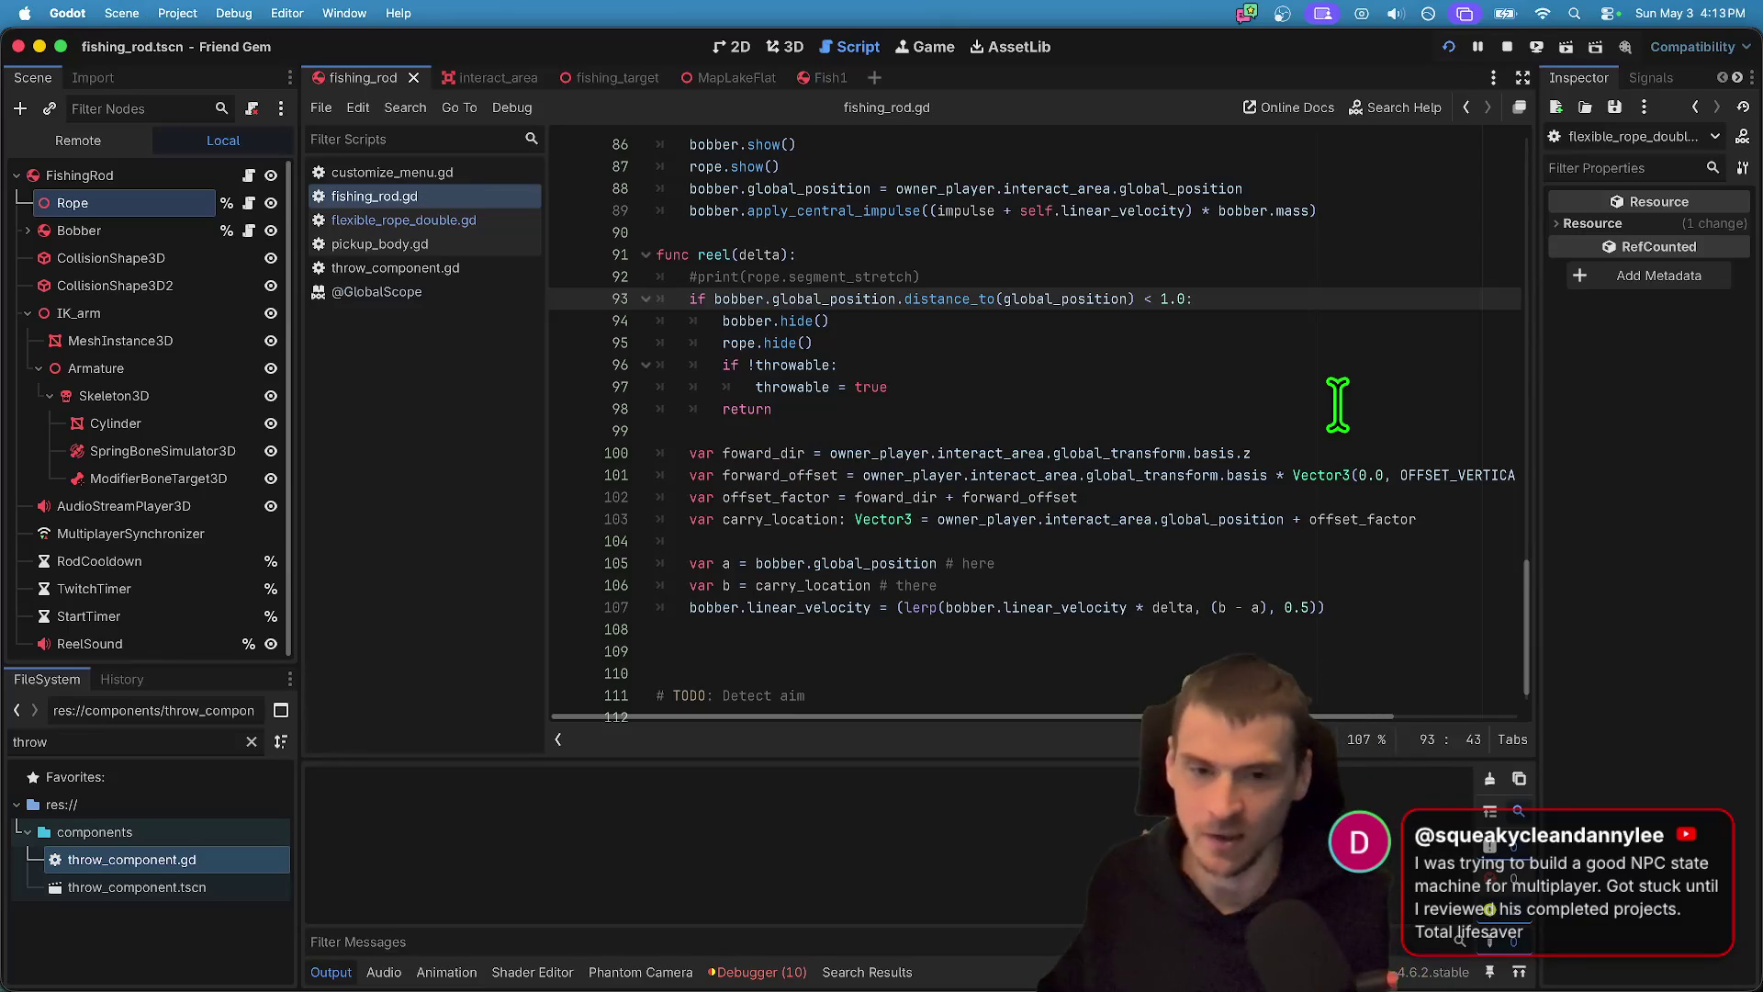
pyautogui.moveTo(1109, 362)
pyautogui.mouseDown()
pyautogui.moveTo(803, 100)
pyautogui.moveTo(698, 128)
pyautogui.mouseUp()
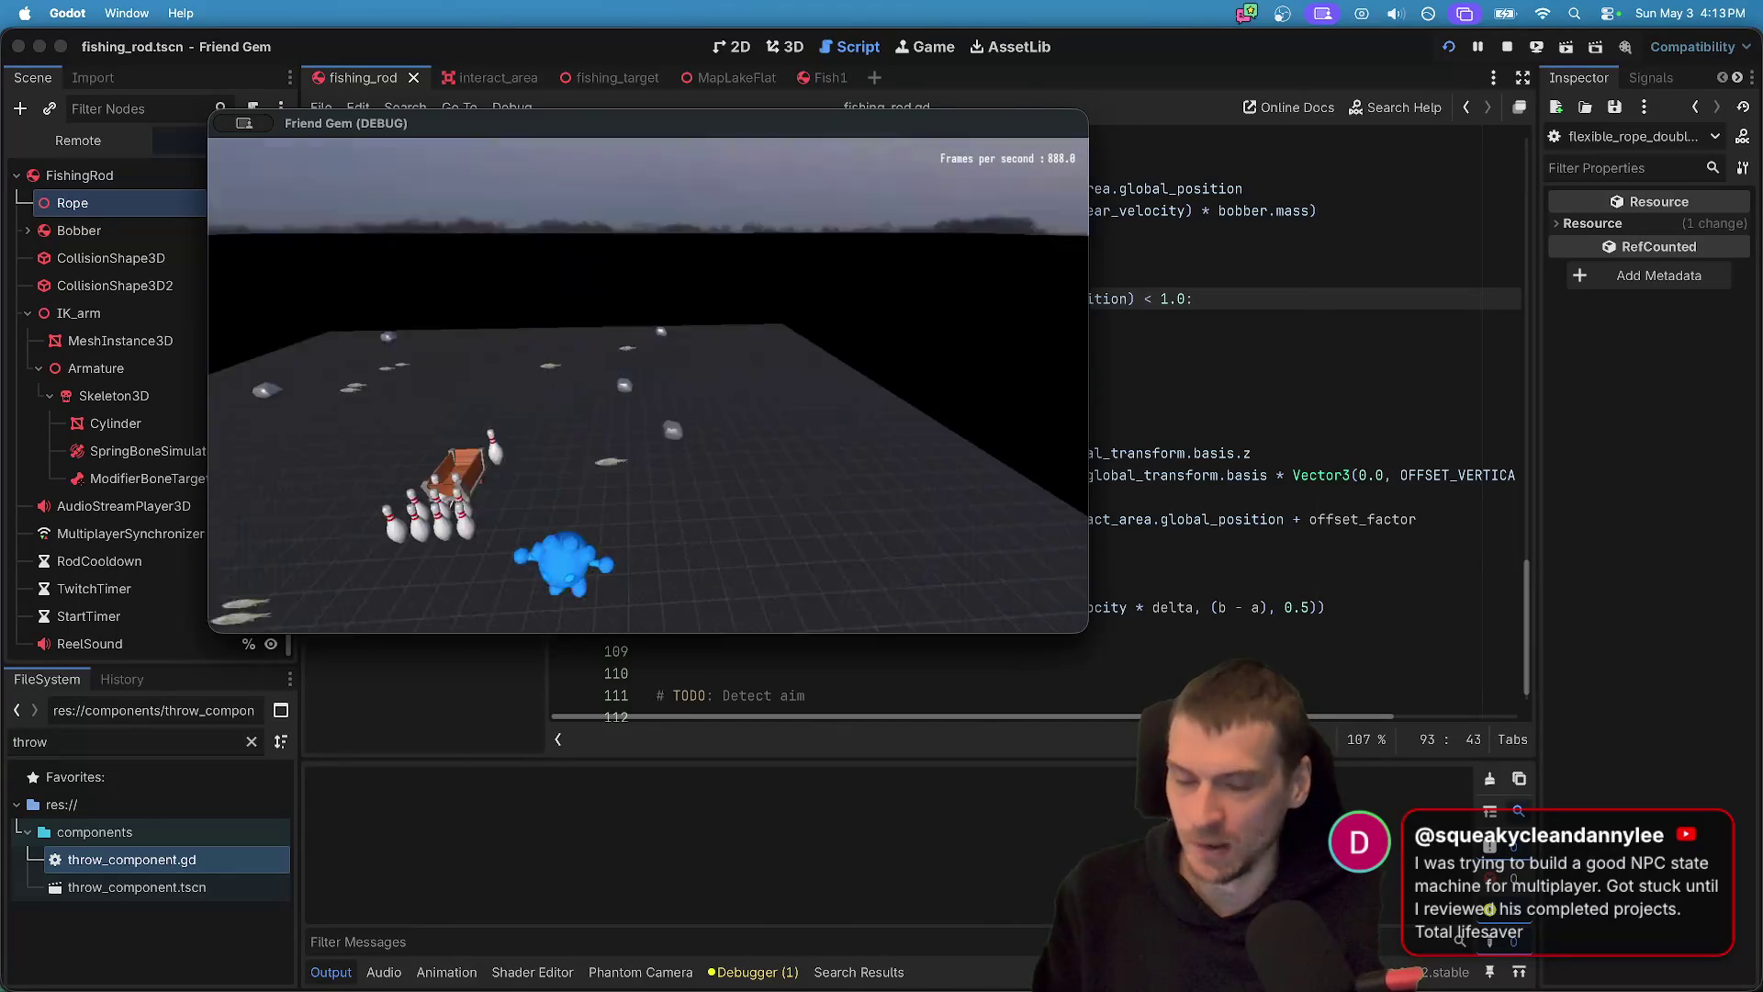
# - Walk the character to the fishing rod, grab it with E, then return to the editor
pyautogui.press('w')
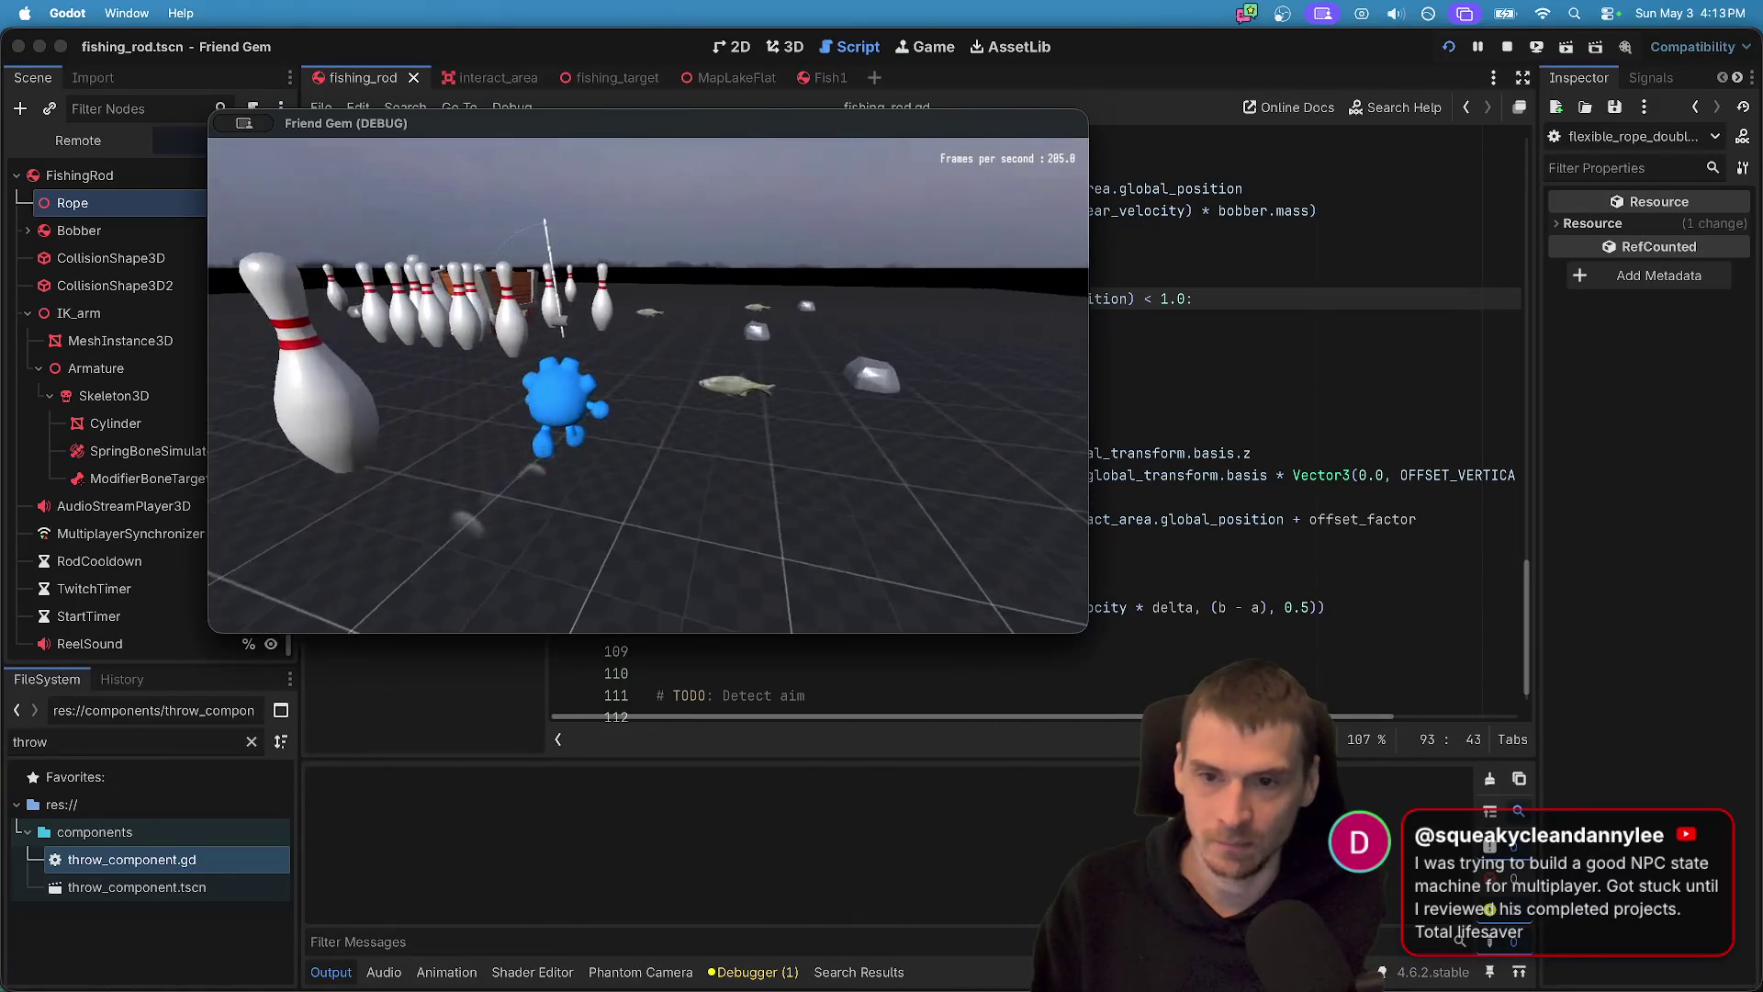
pyautogui.press('e')
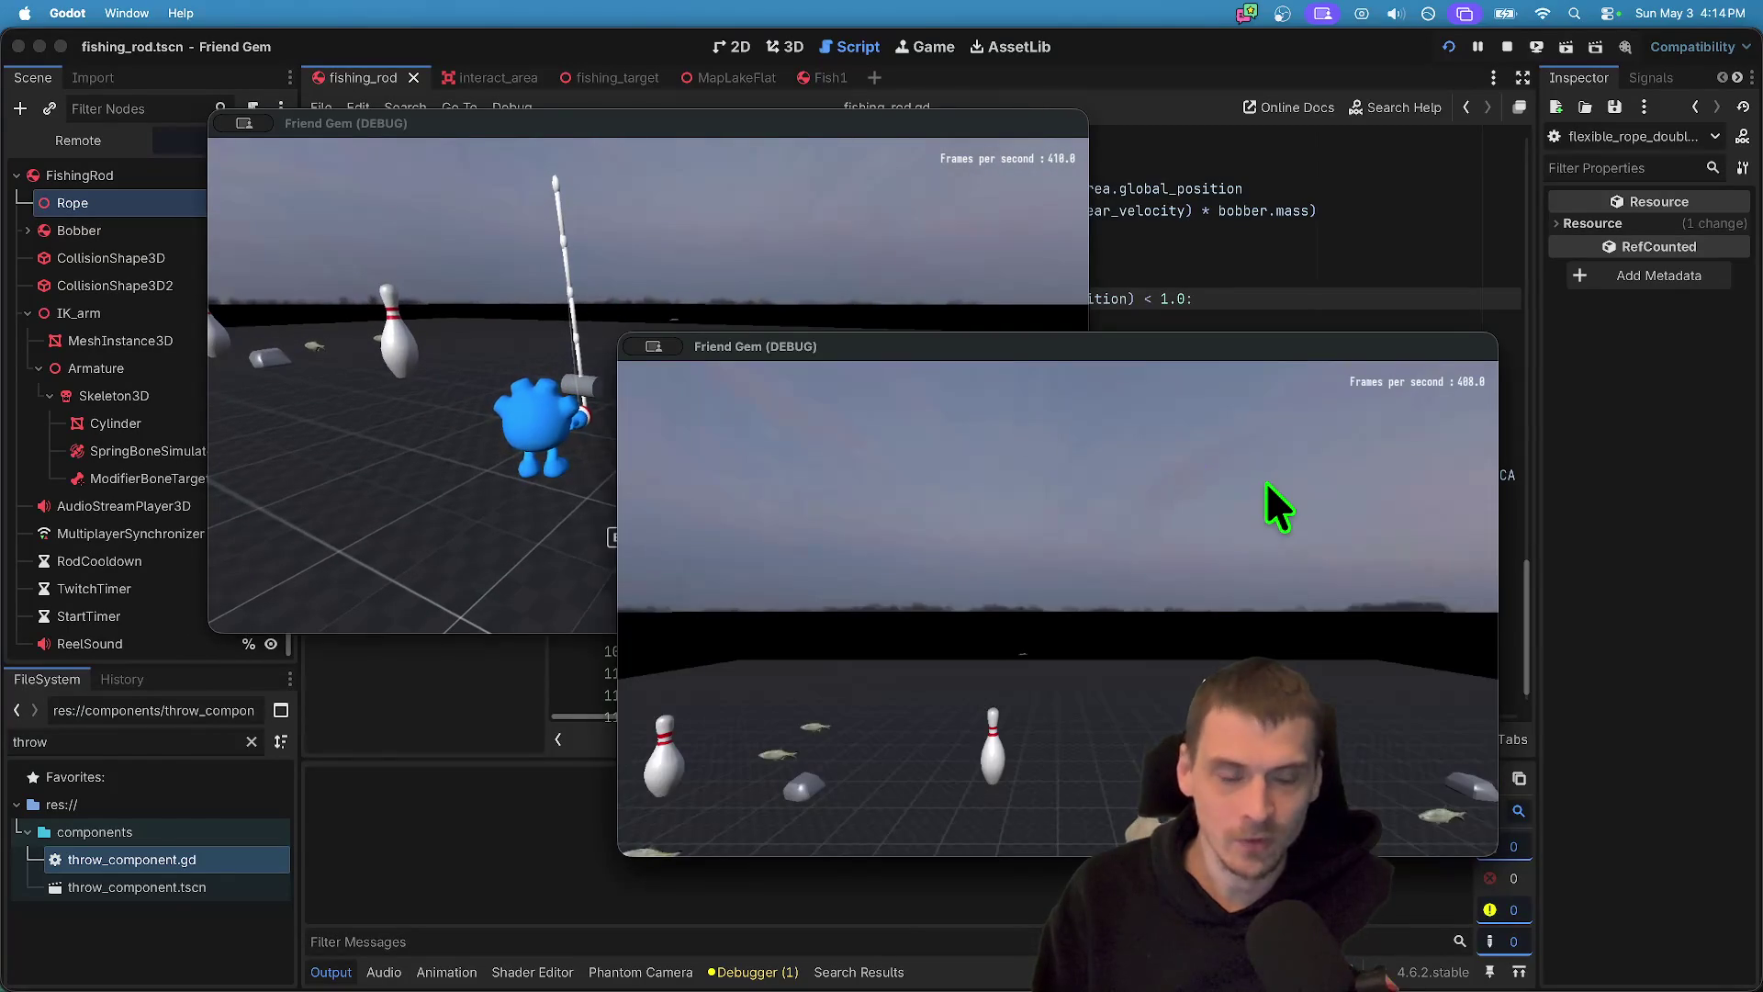
pyautogui.press('super+Tab')
pyautogui.press('super+Tab')
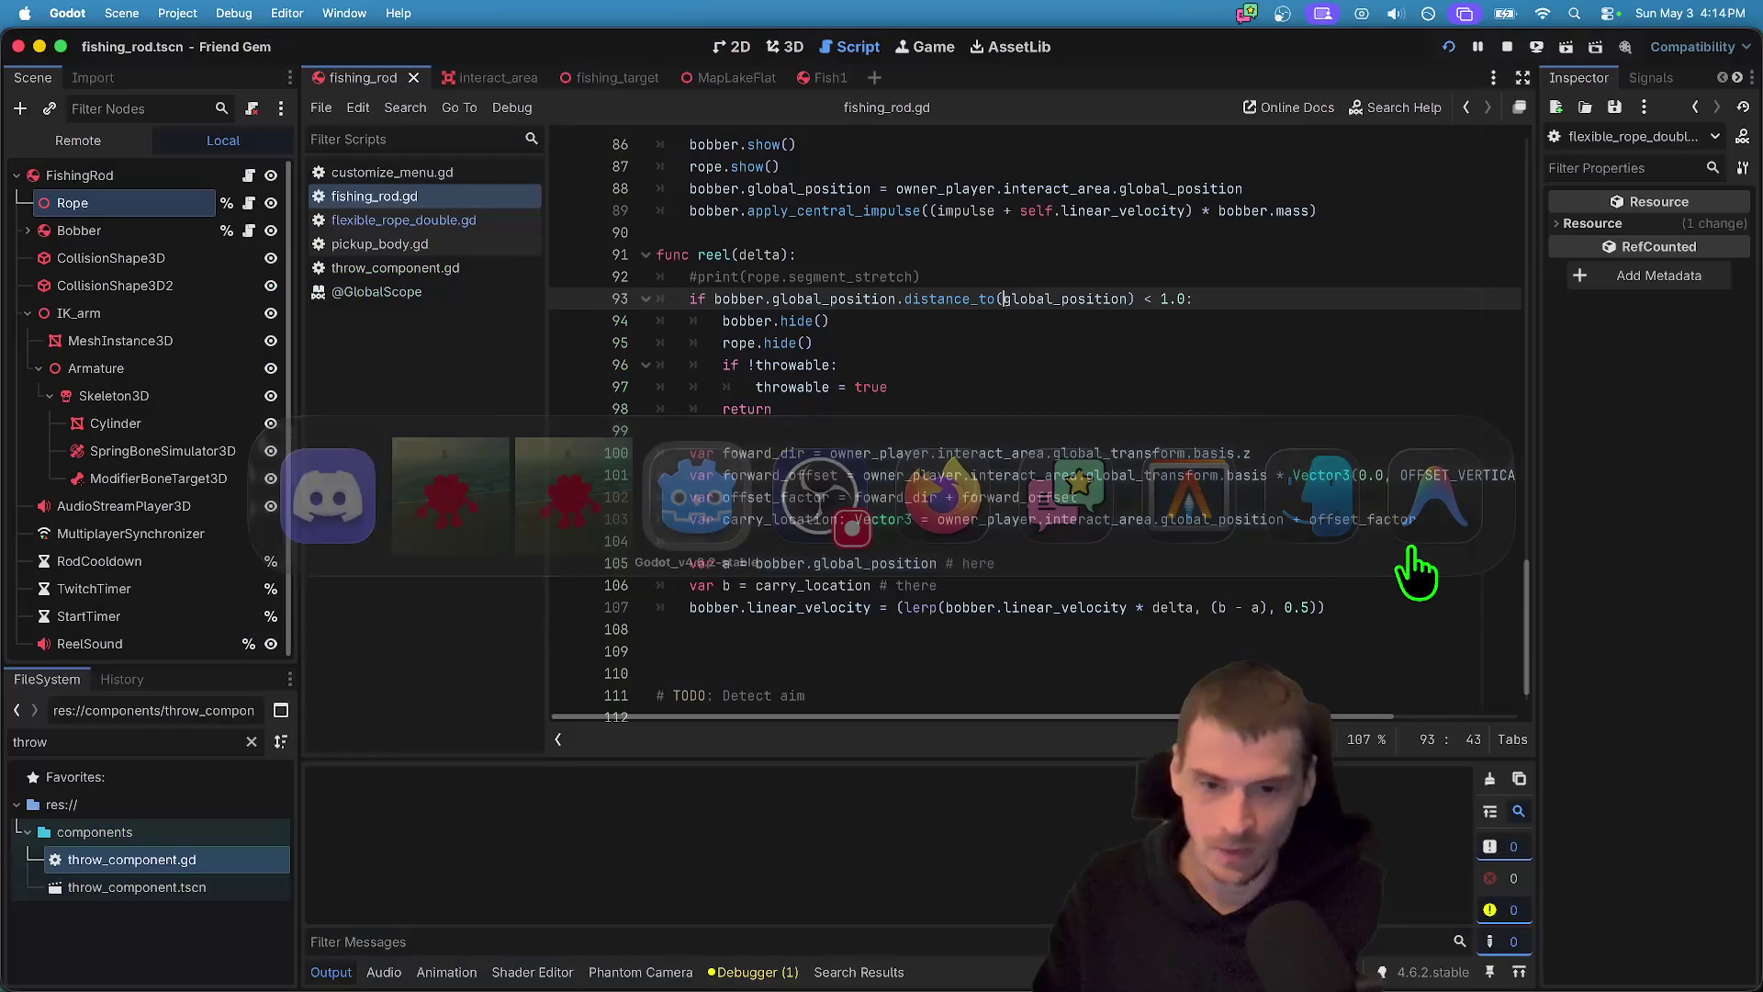
# - Cut the 'if !throwable: throwable = true' lines out of the distance check
pyautogui.click(1319, 397)
pyautogui.hotkey('shift', 'Up')
pyautogui.hotkey('shift', 'Home')
pyautogui.press('super+c')
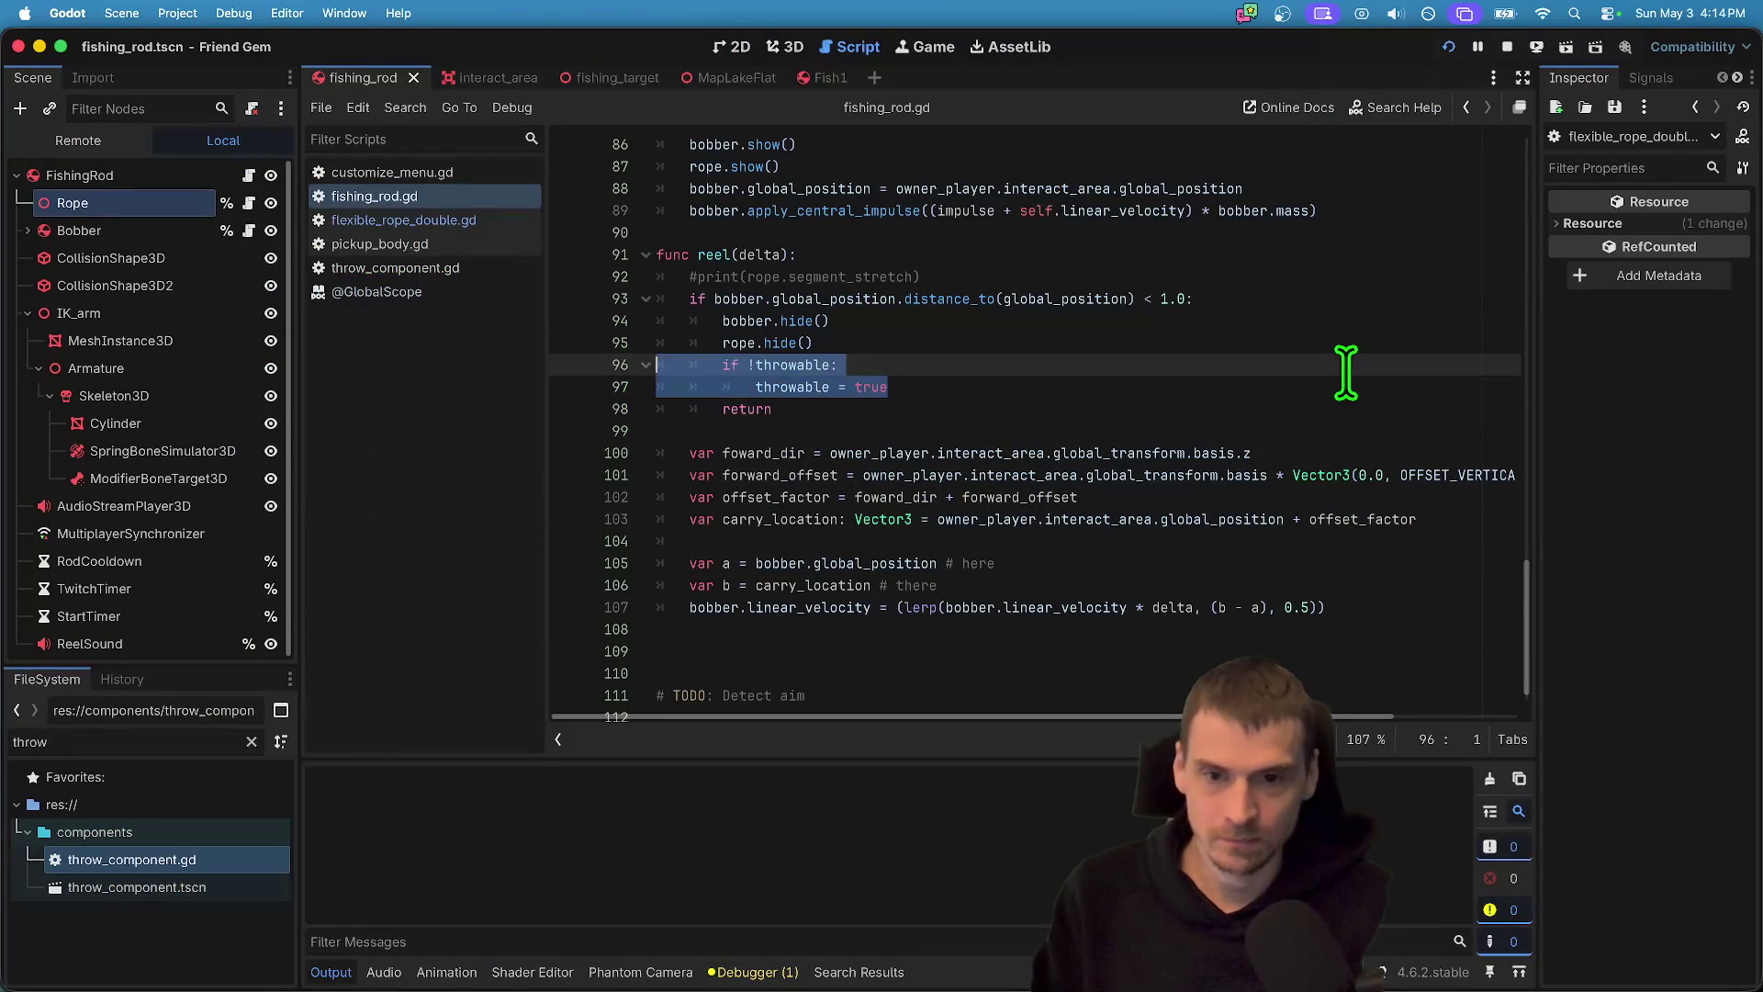
pyautogui.press('BackSpace')
pyautogui.press('super+z')
pyautogui.press('super+shift+z')
pyautogui.press('BackSpace')
pyautogui.scroll(3, 1310, 378)
pyautogui.scroll(15, 1311, 378)
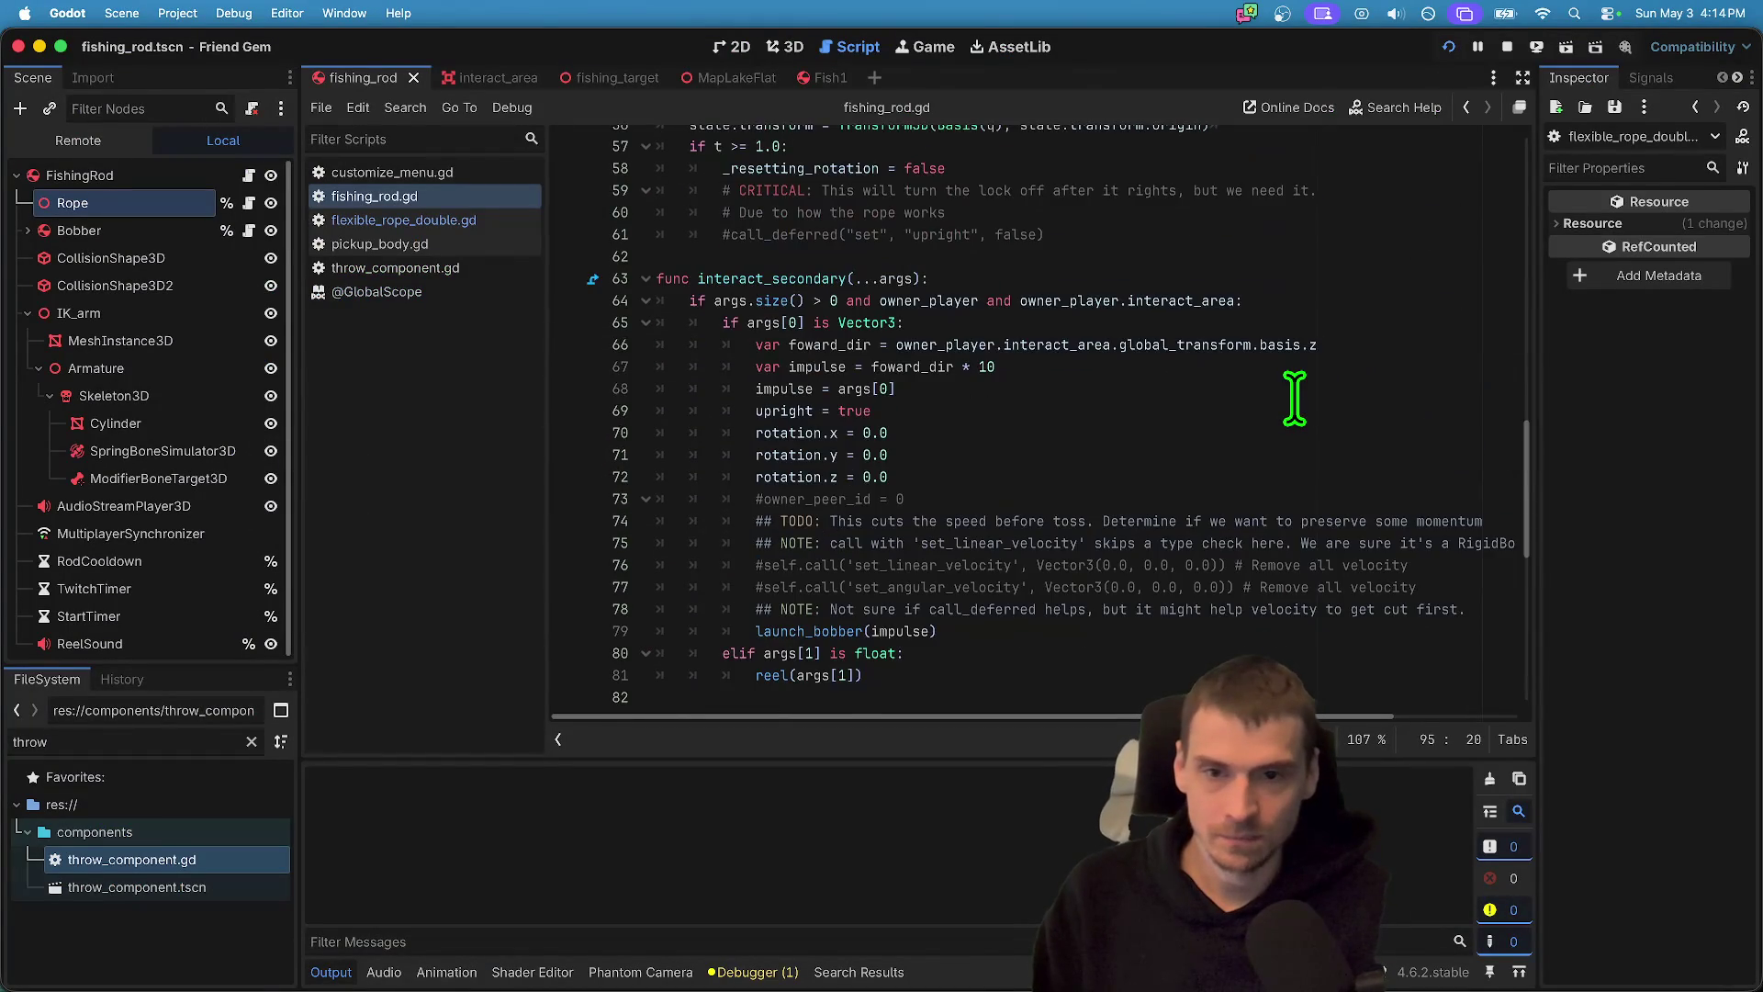
pyautogui.scroll(-14, 1292, 399)
pyautogui.scroll(-3, 1292, 399)
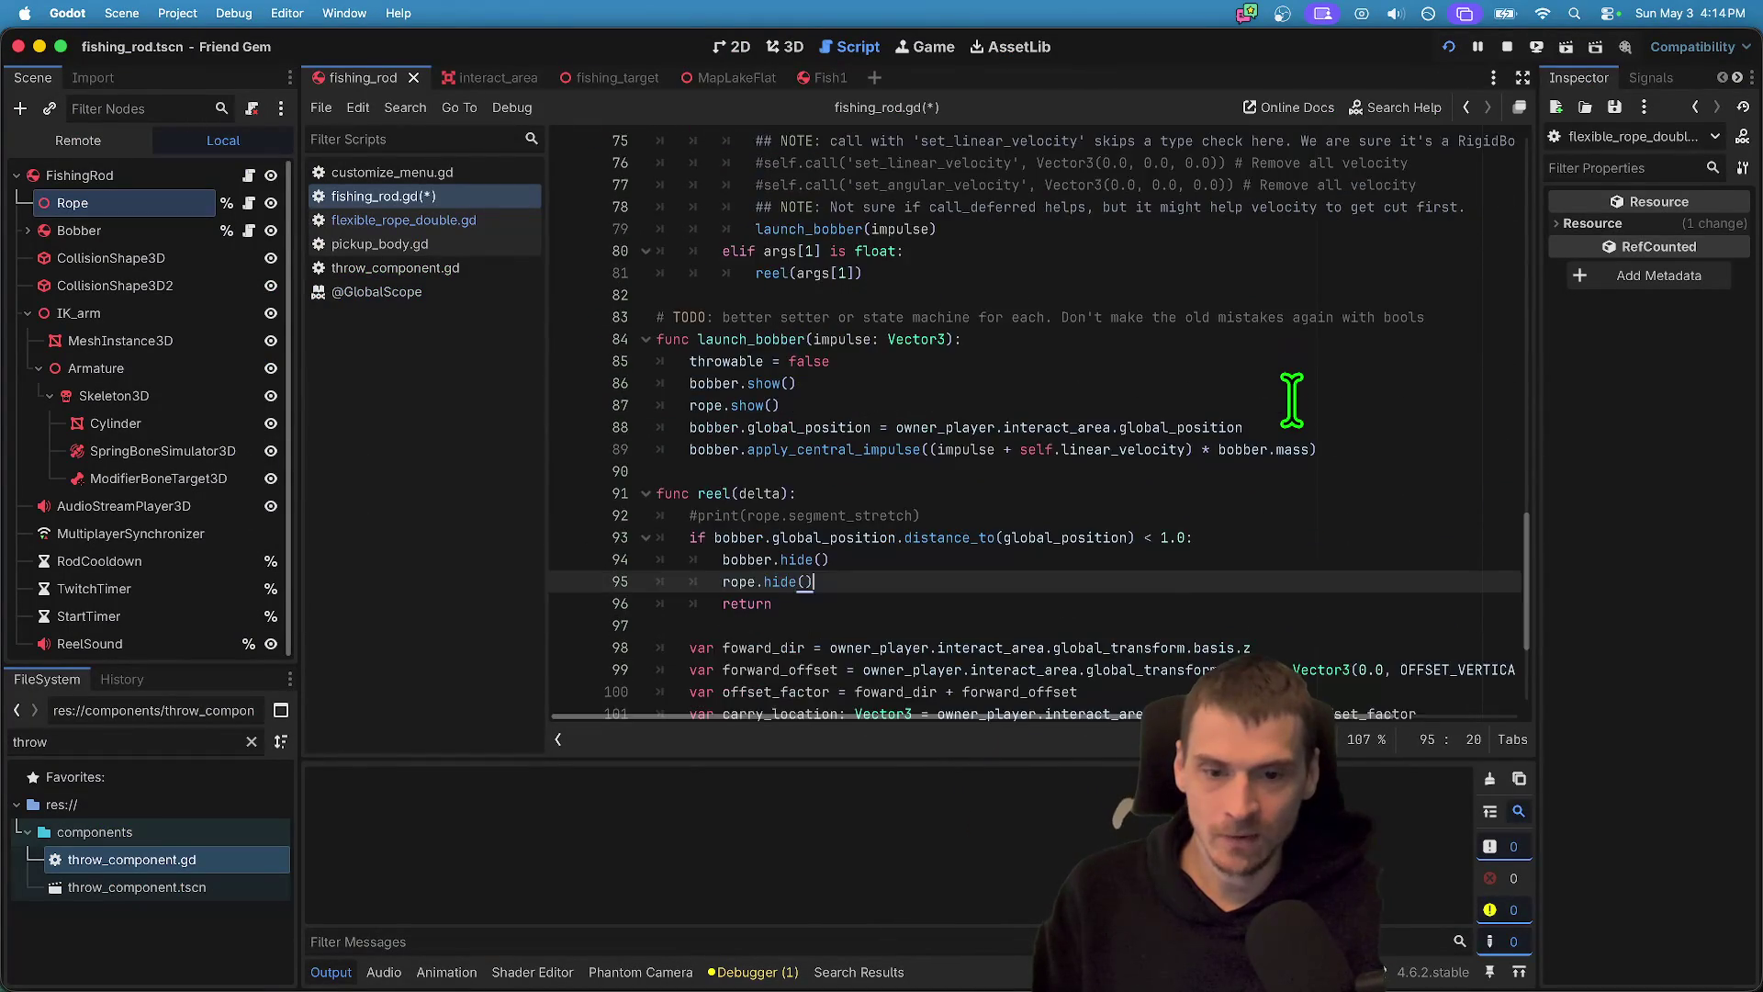
# - Paste the throwable reset at the top of reel() and dedent it one level
pyautogui.press('Up')
pyautogui.press('Up')
pyautogui.press('Return')
pyautogui.press('Up')
pyautogui.press('super+v')
pyautogui.moveTo(994, 463); pyautogui.dragTo(570, 445)
pyautogui.hotkey('shift', 'Tab')
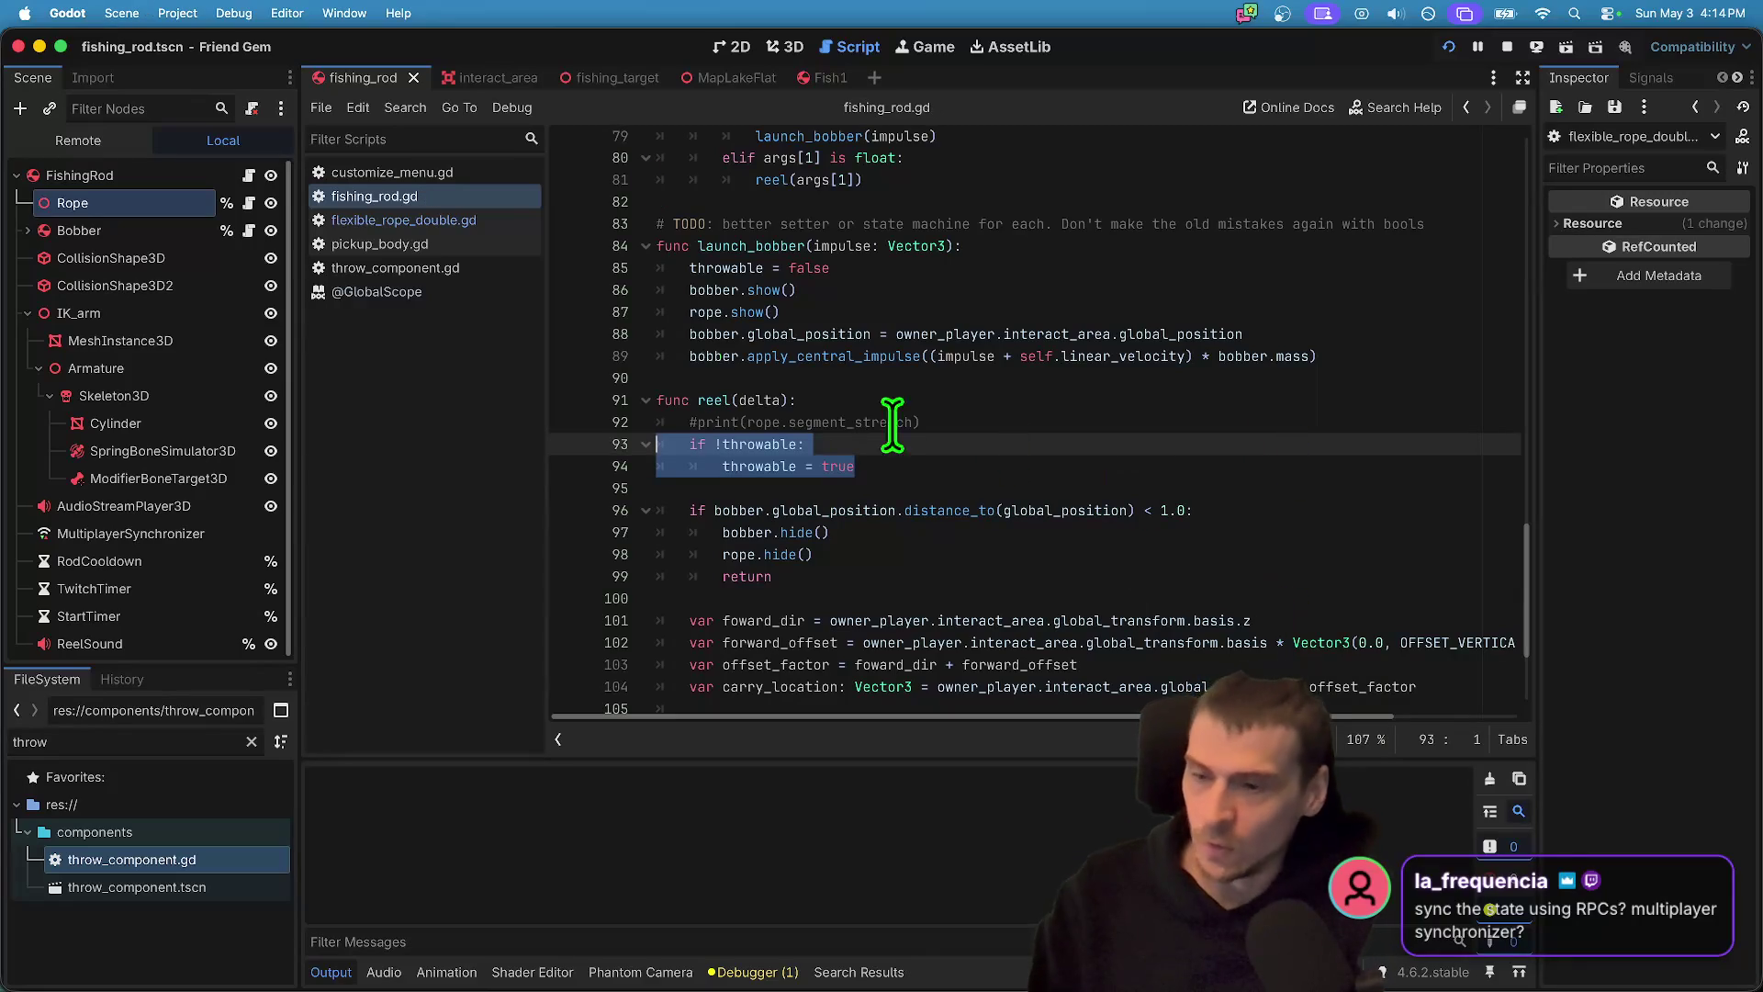
# - Filter the FileSystem dock for 'char', enlarge it, and open PlayerCharacterScene.tscn
pyautogui.click(237, 740)
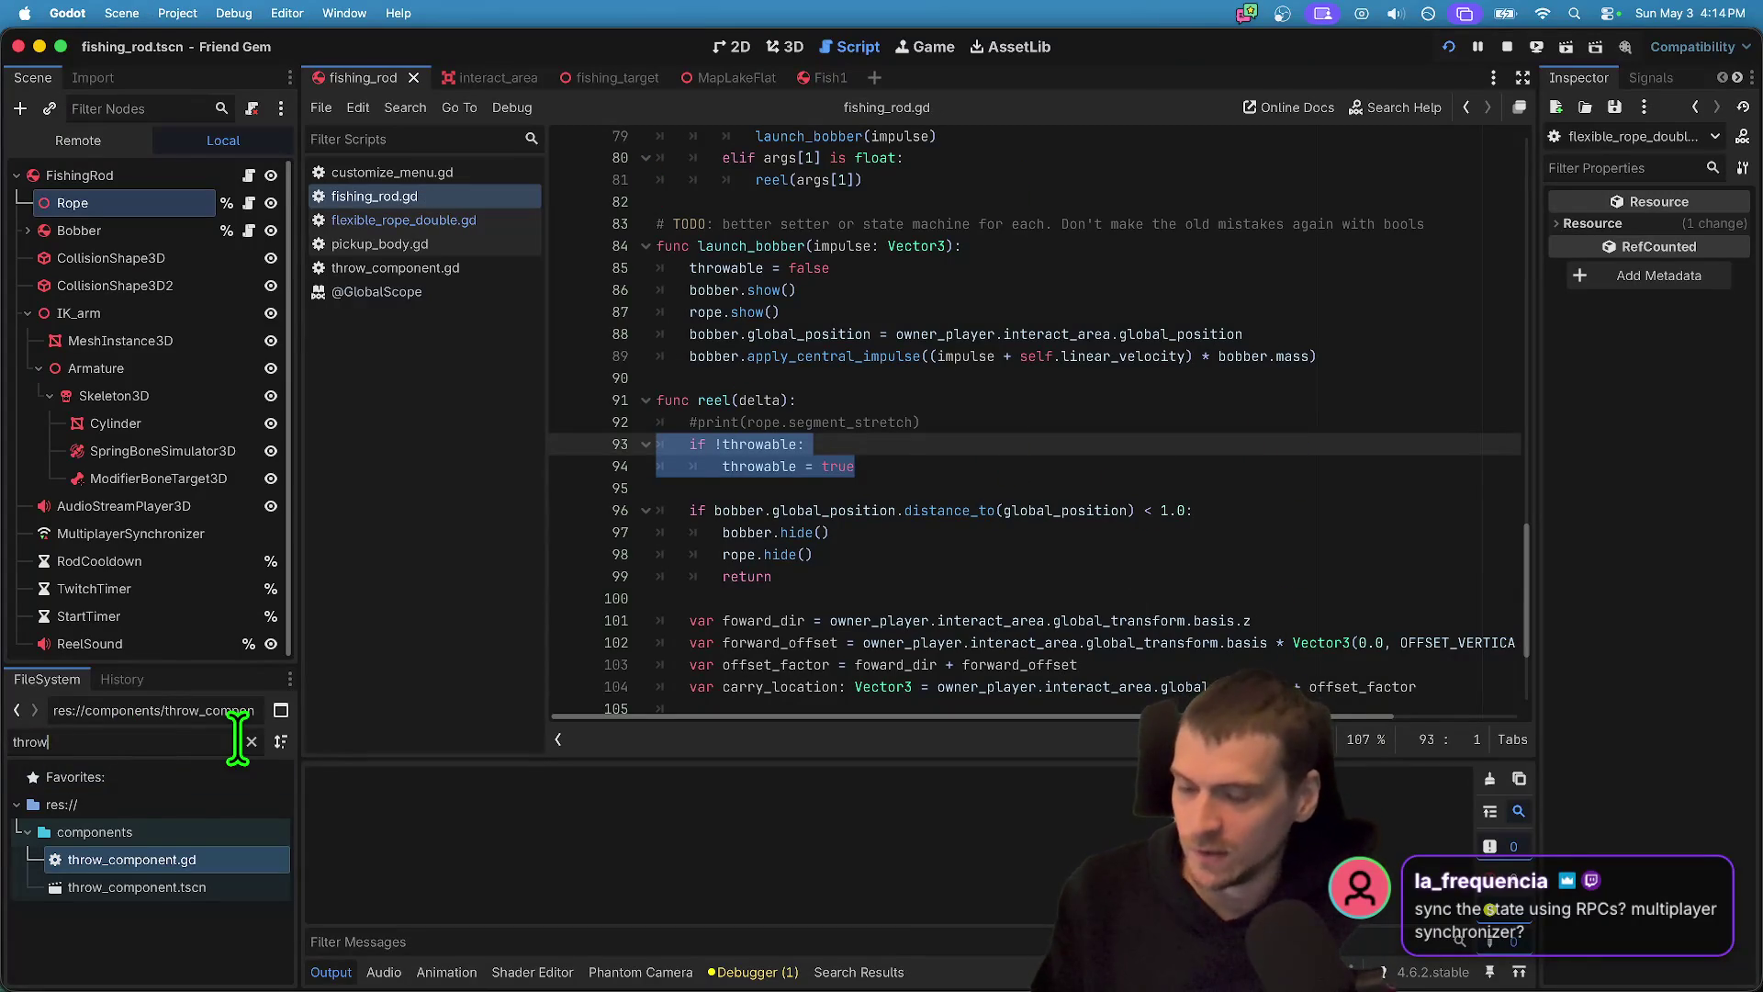
pyautogui.press('BackSpace')
pyautogui.press('BackSpace')
pyautogui.press('BackSpace')
pyautogui.write('stat')
pyautogui.press('BackSpace')
pyautogui.press('BackSpace')
pyautogui.press('BackSpace')
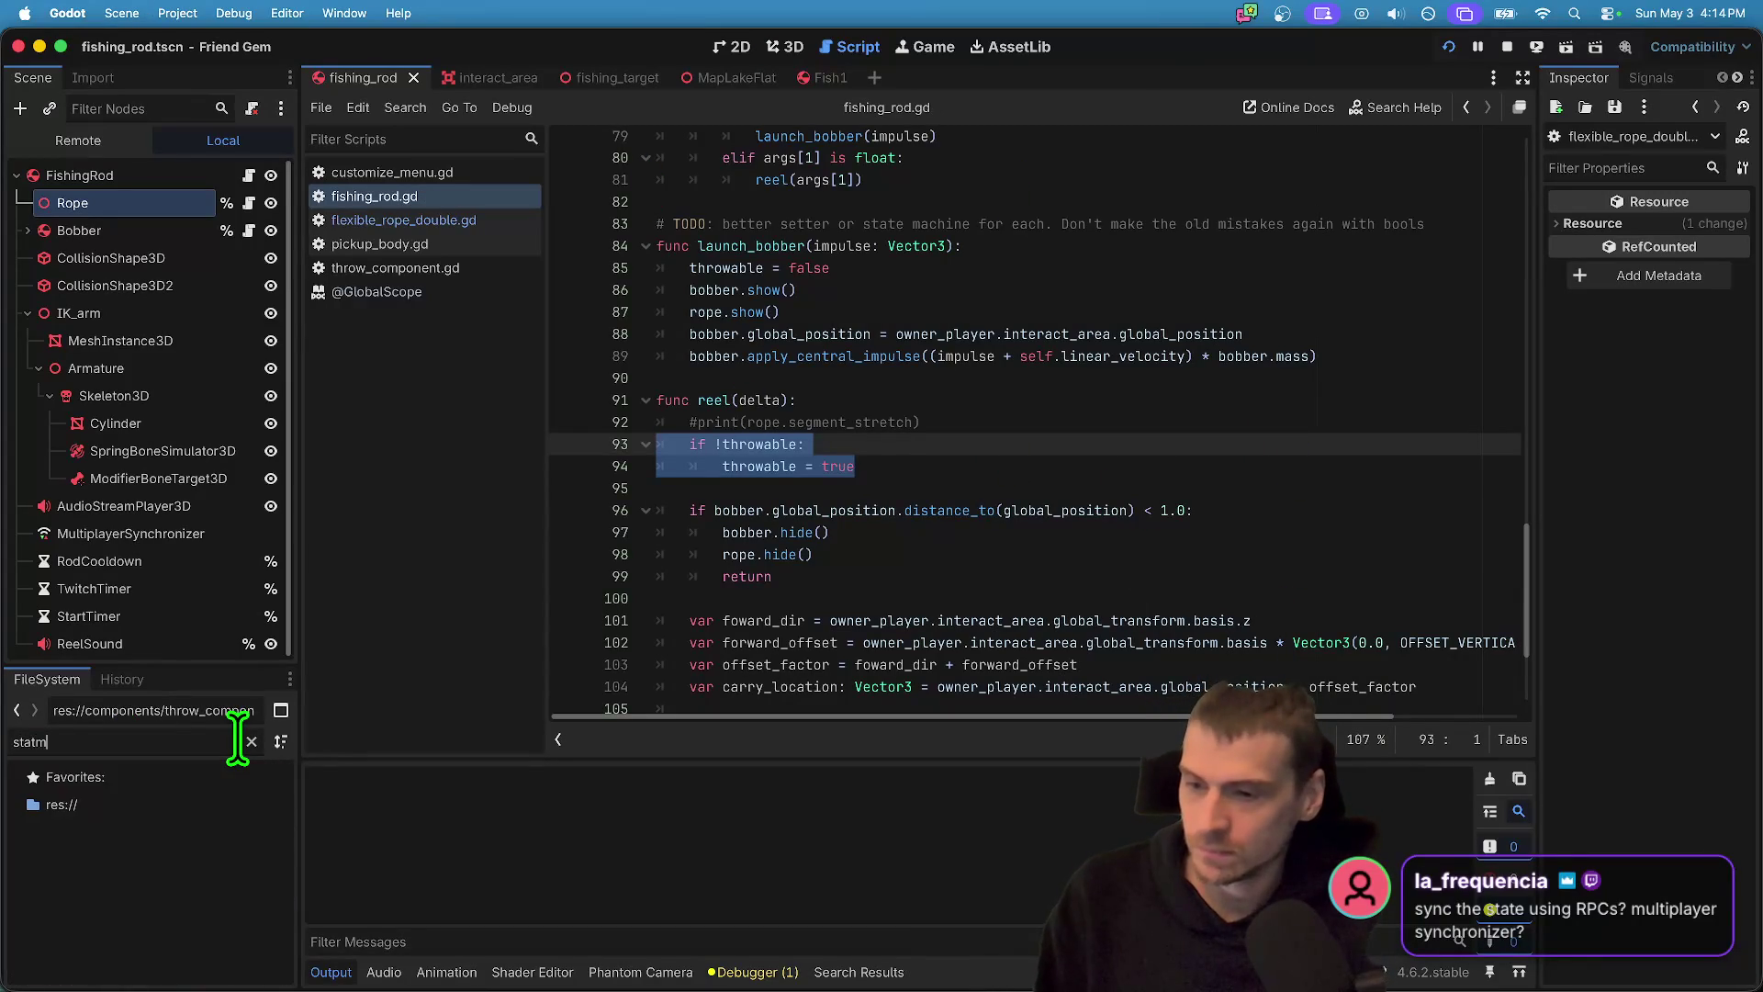
pyautogui.write('plush')
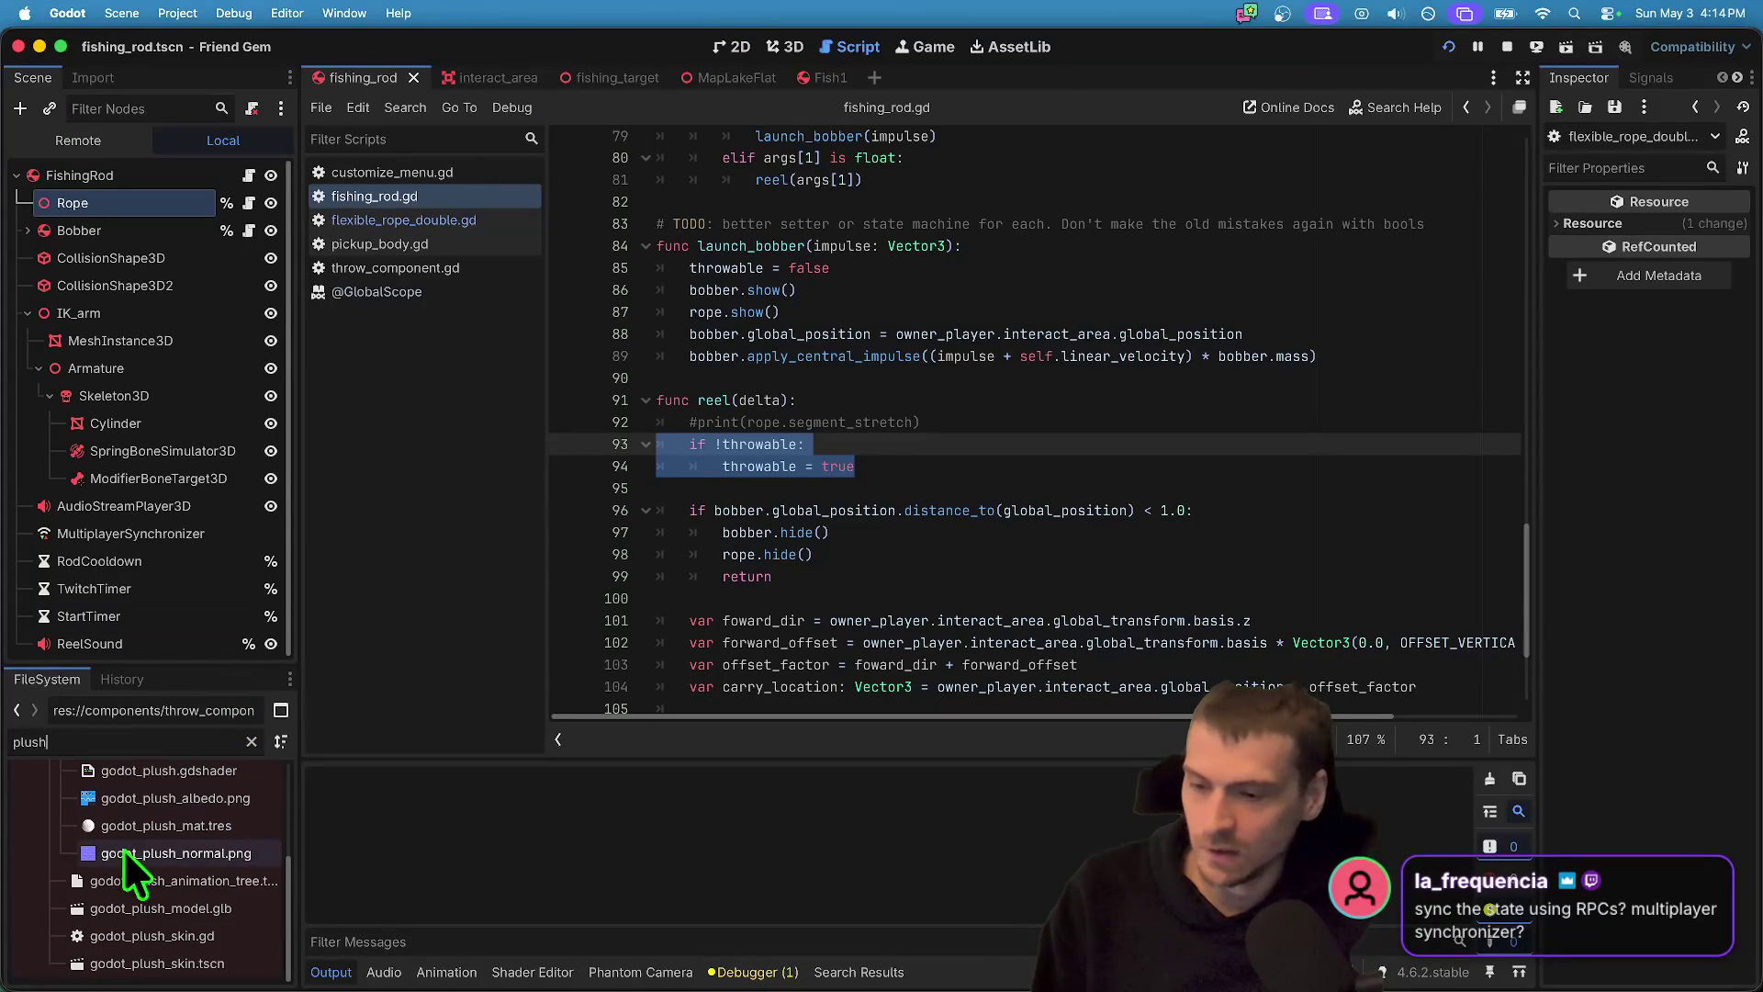
pyautogui.press('BackSpace')
pyautogui.press('BackSpace')
pyautogui.press('BackSpace')
pyautogui.write('char')
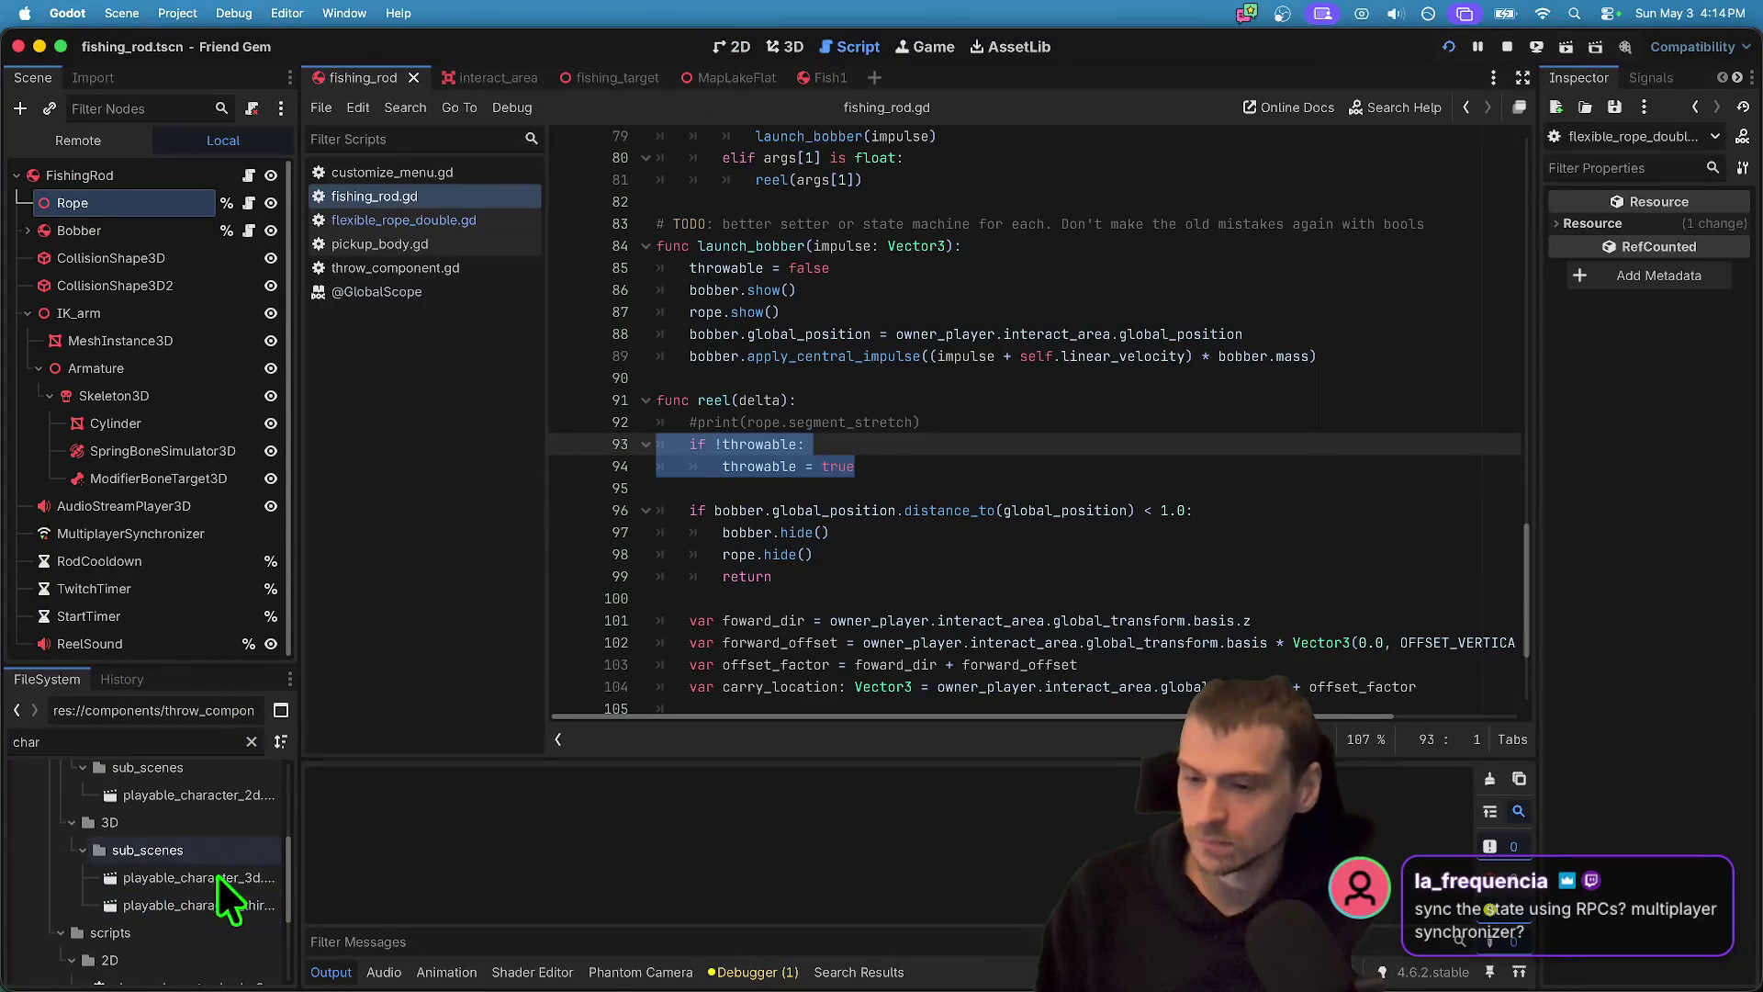
pyautogui.moveTo(204, 665); pyautogui.dragTo(206, 464)
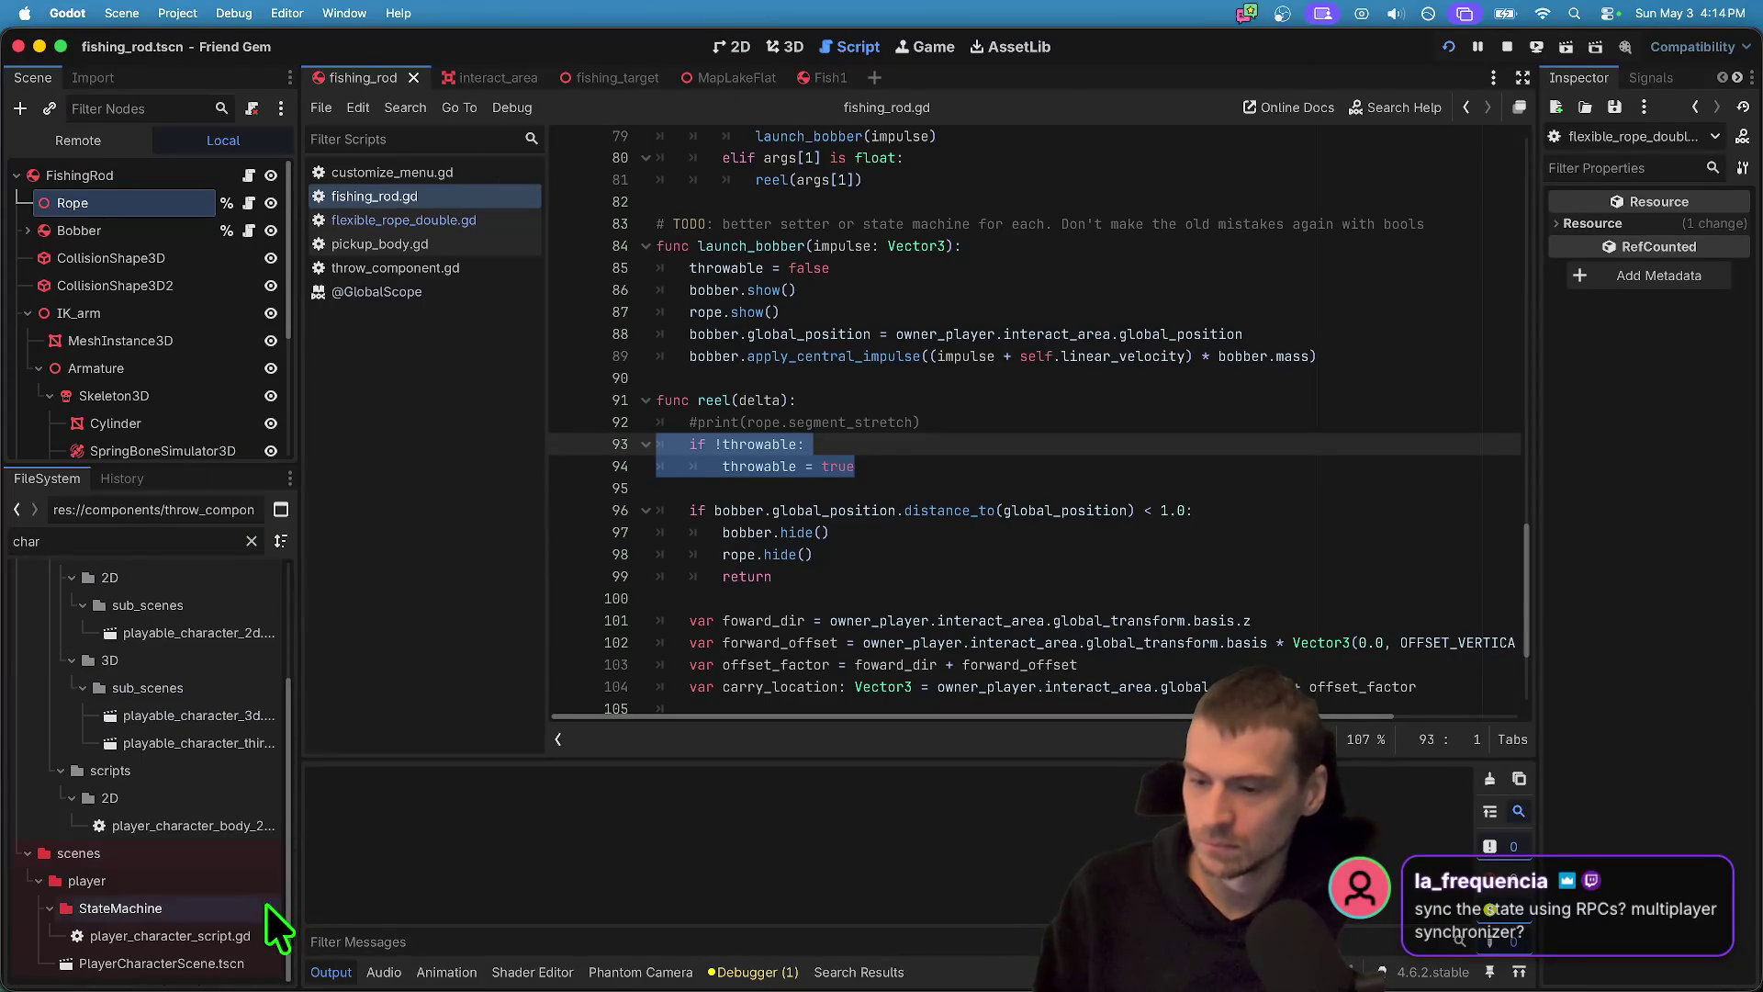
pyautogui.click(243, 964)
pyautogui.doubleClick(247, 966)
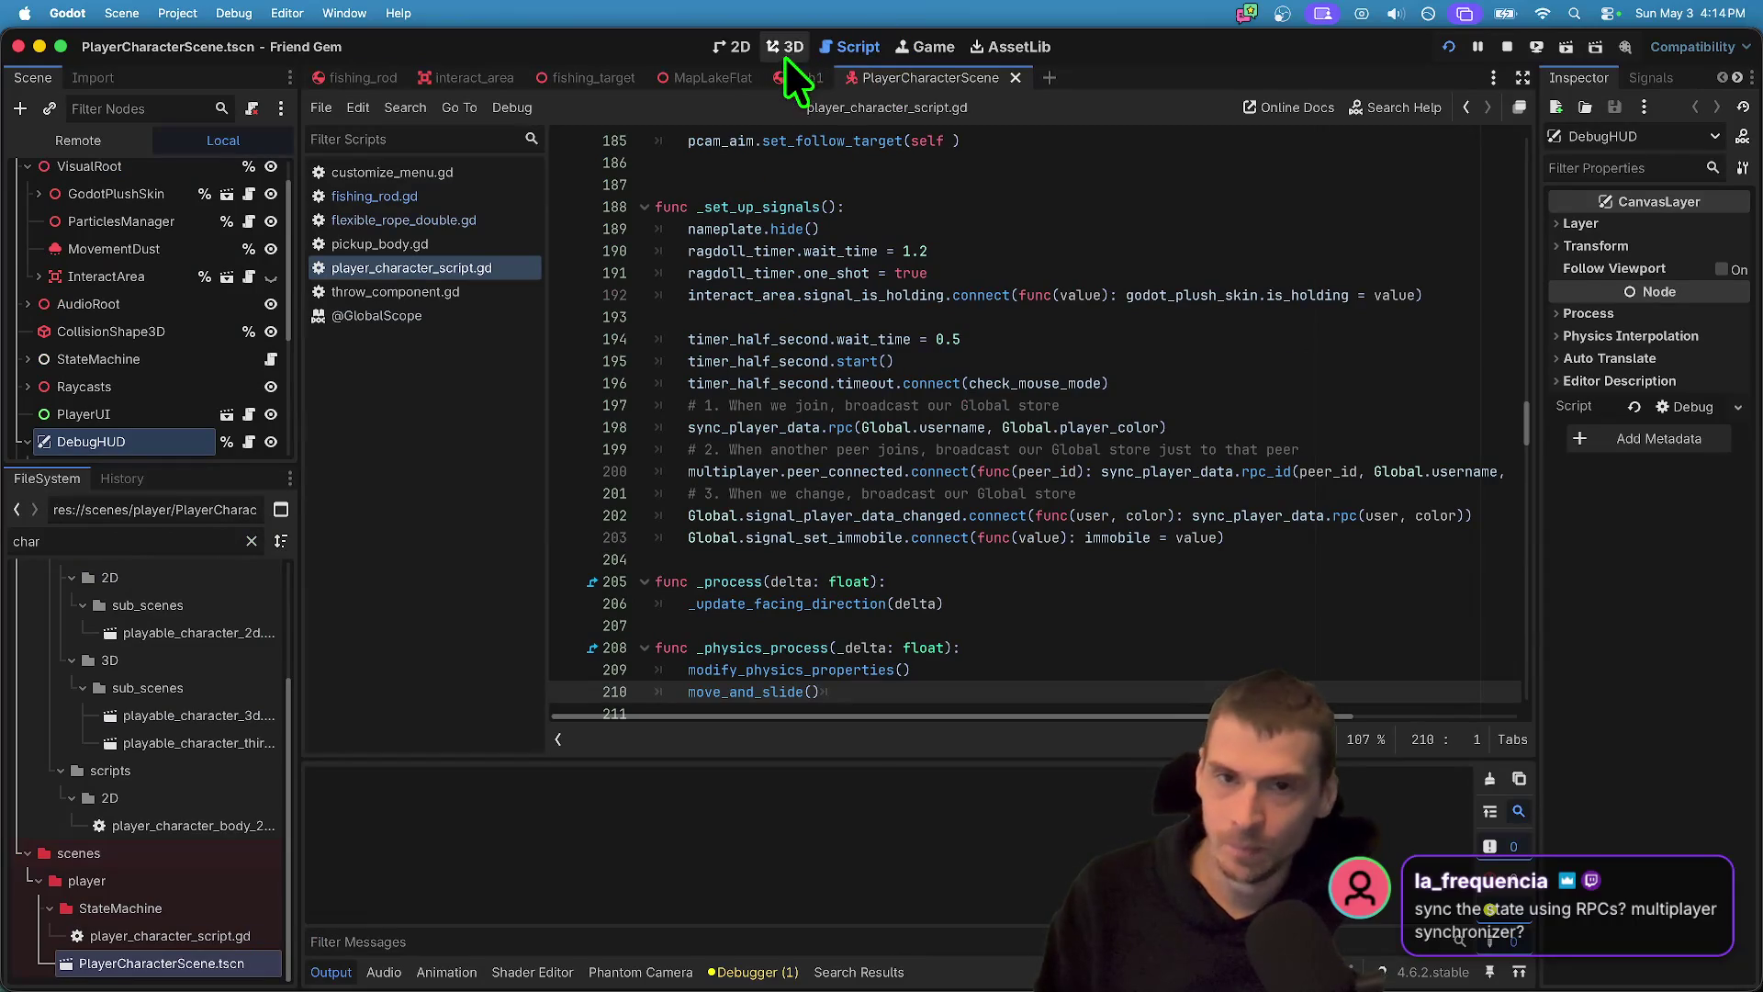
# - Switch to the 3D view, enlarge the Scene dock, and expand the StateMachine node
pyautogui.click(785, 48)
pyautogui.moveTo(128, 466); pyautogui.dragTo(133, 765)
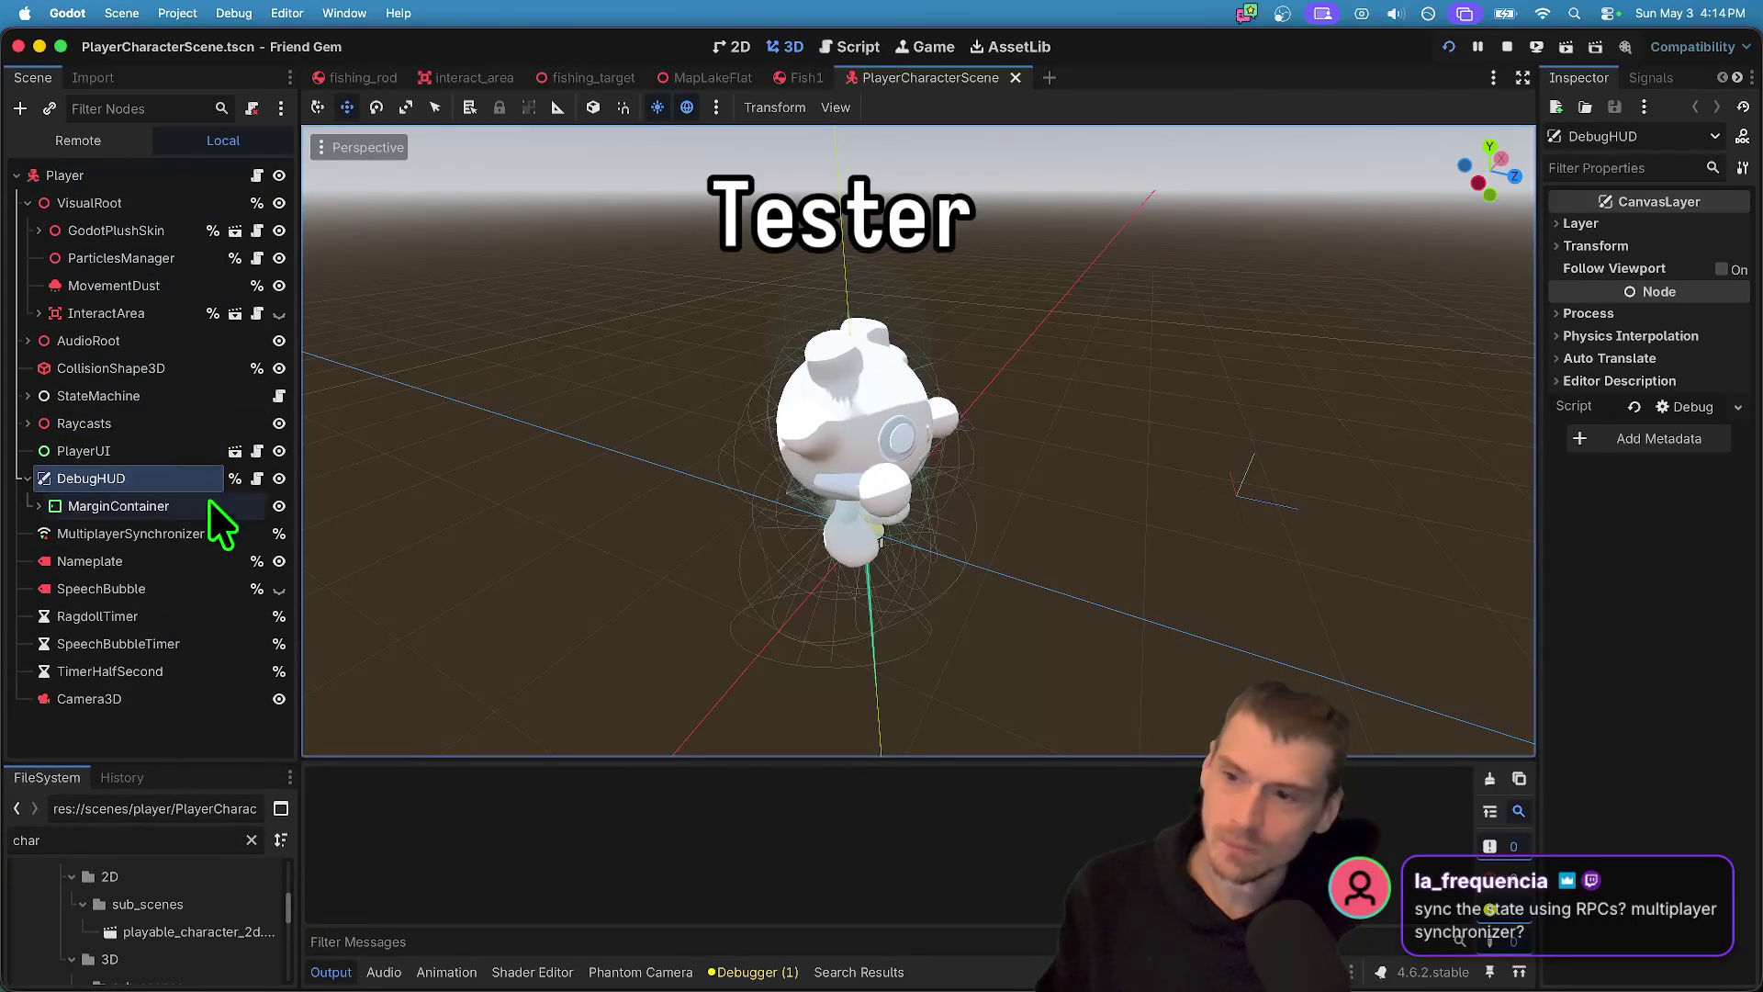
pyautogui.click(25, 396)
pyautogui.click(26, 395)
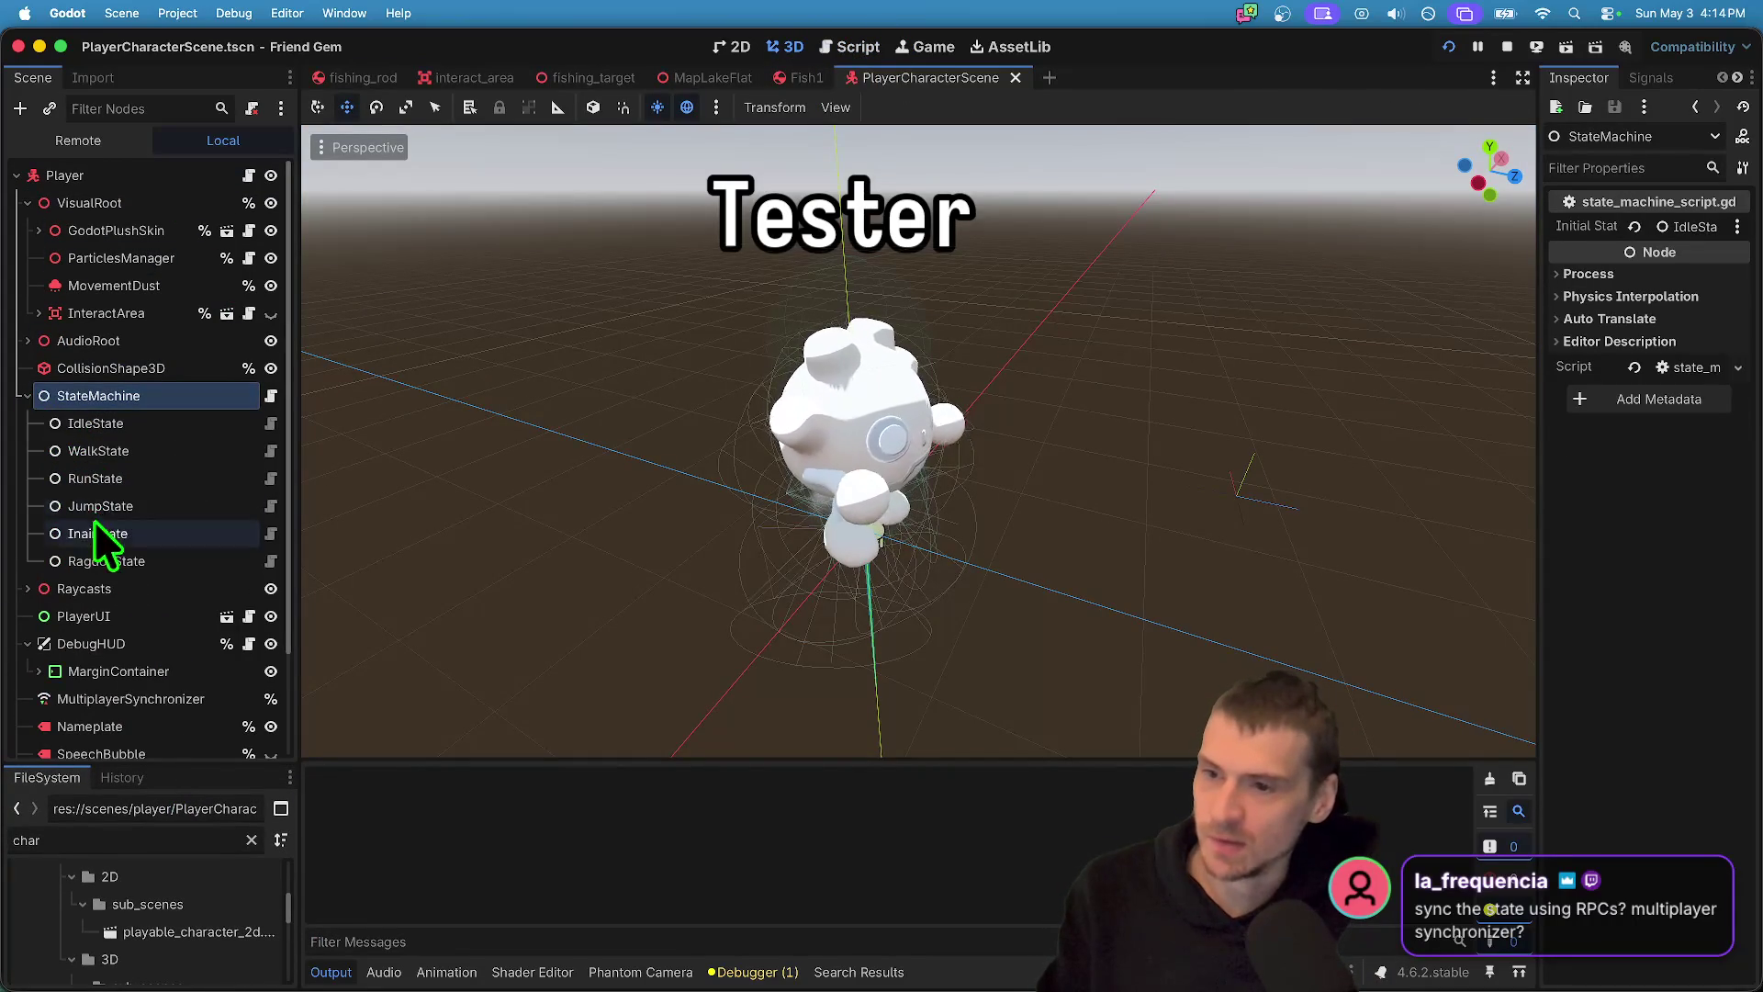
# - Inspect the Idle, Jump and Ragdoll state nodes, then open state_machine_script.gd
pyautogui.click(118, 448)
pyautogui.click(123, 479)
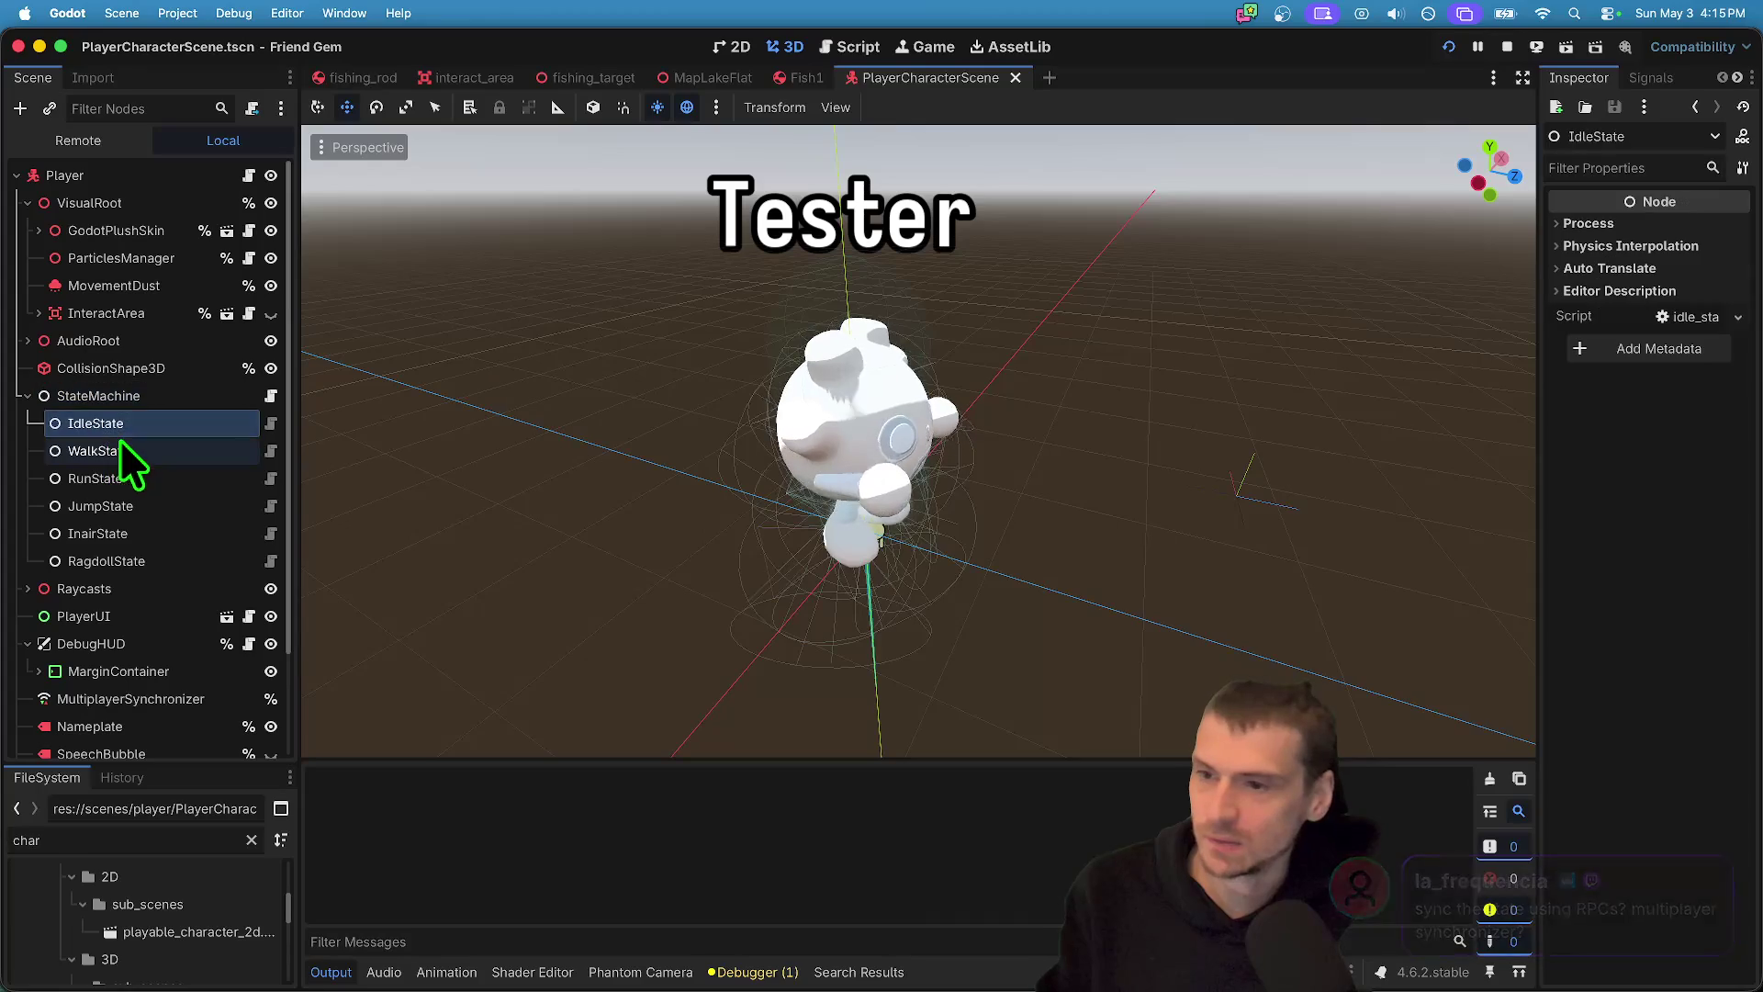
pyautogui.click(128, 507)
pyautogui.click(132, 532)
pyautogui.click(131, 556)
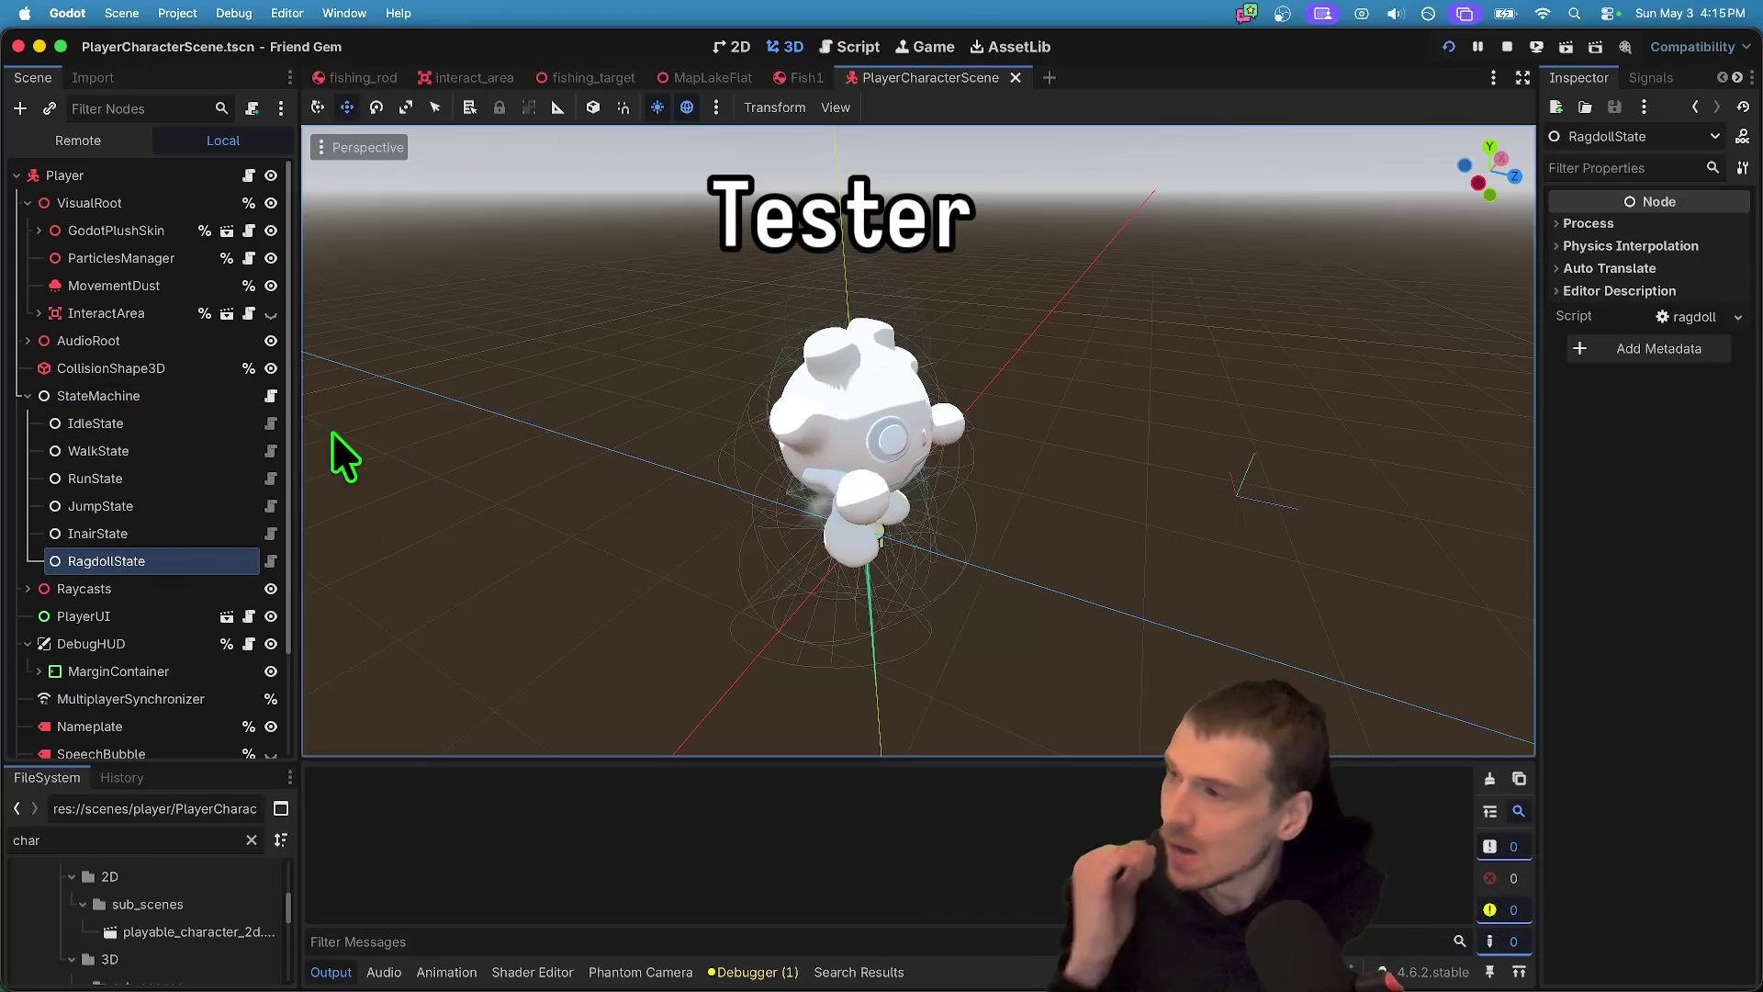
pyautogui.click(217, 451)
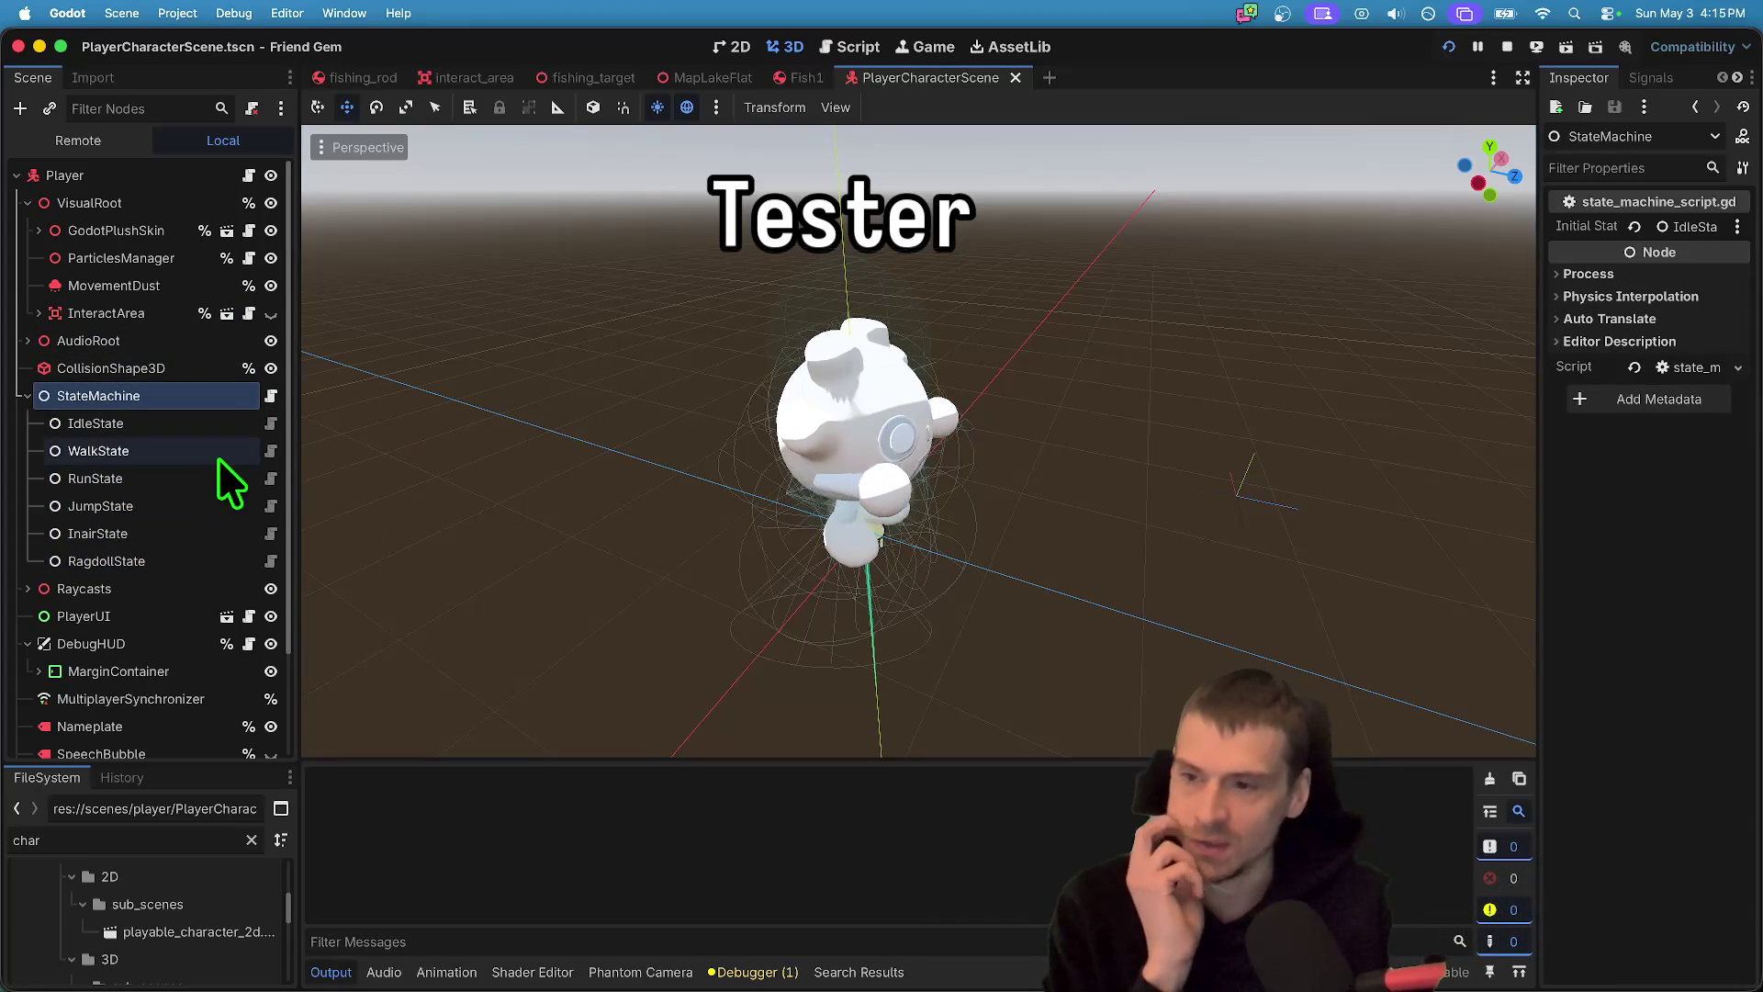
pyautogui.click(154, 479)
pyautogui.click(152, 505)
pyautogui.click(156, 533)
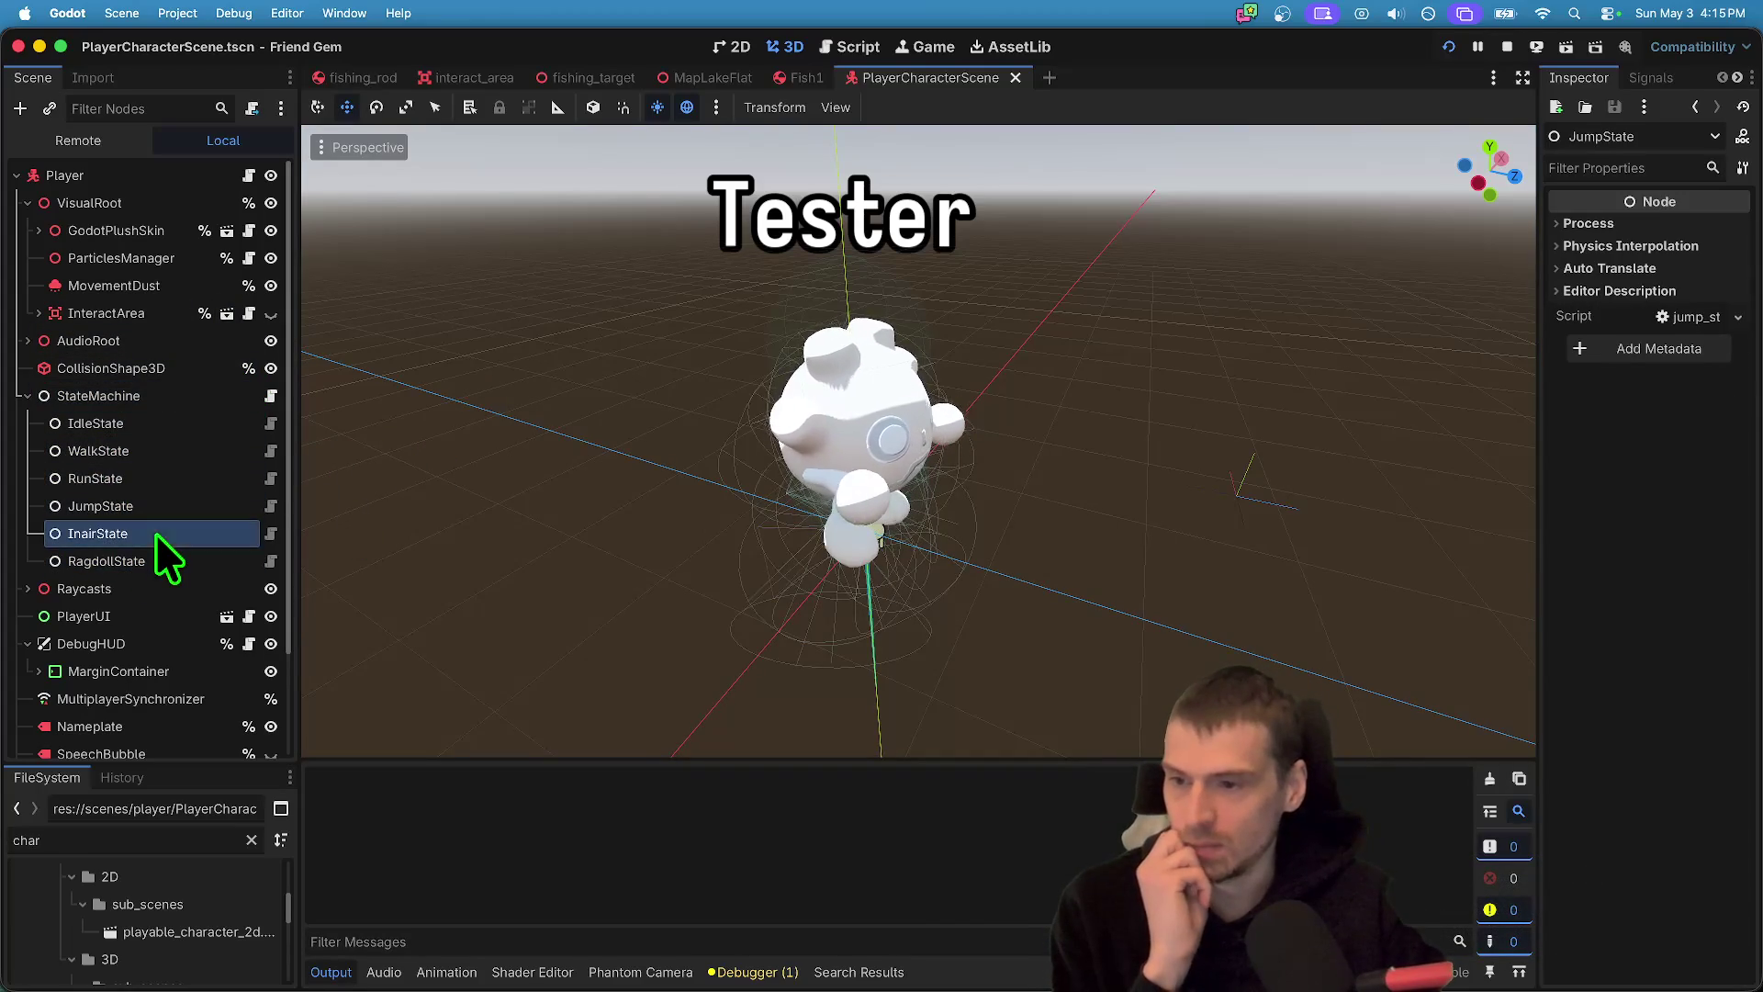
pyautogui.click(162, 562)
pyautogui.click(160, 427)
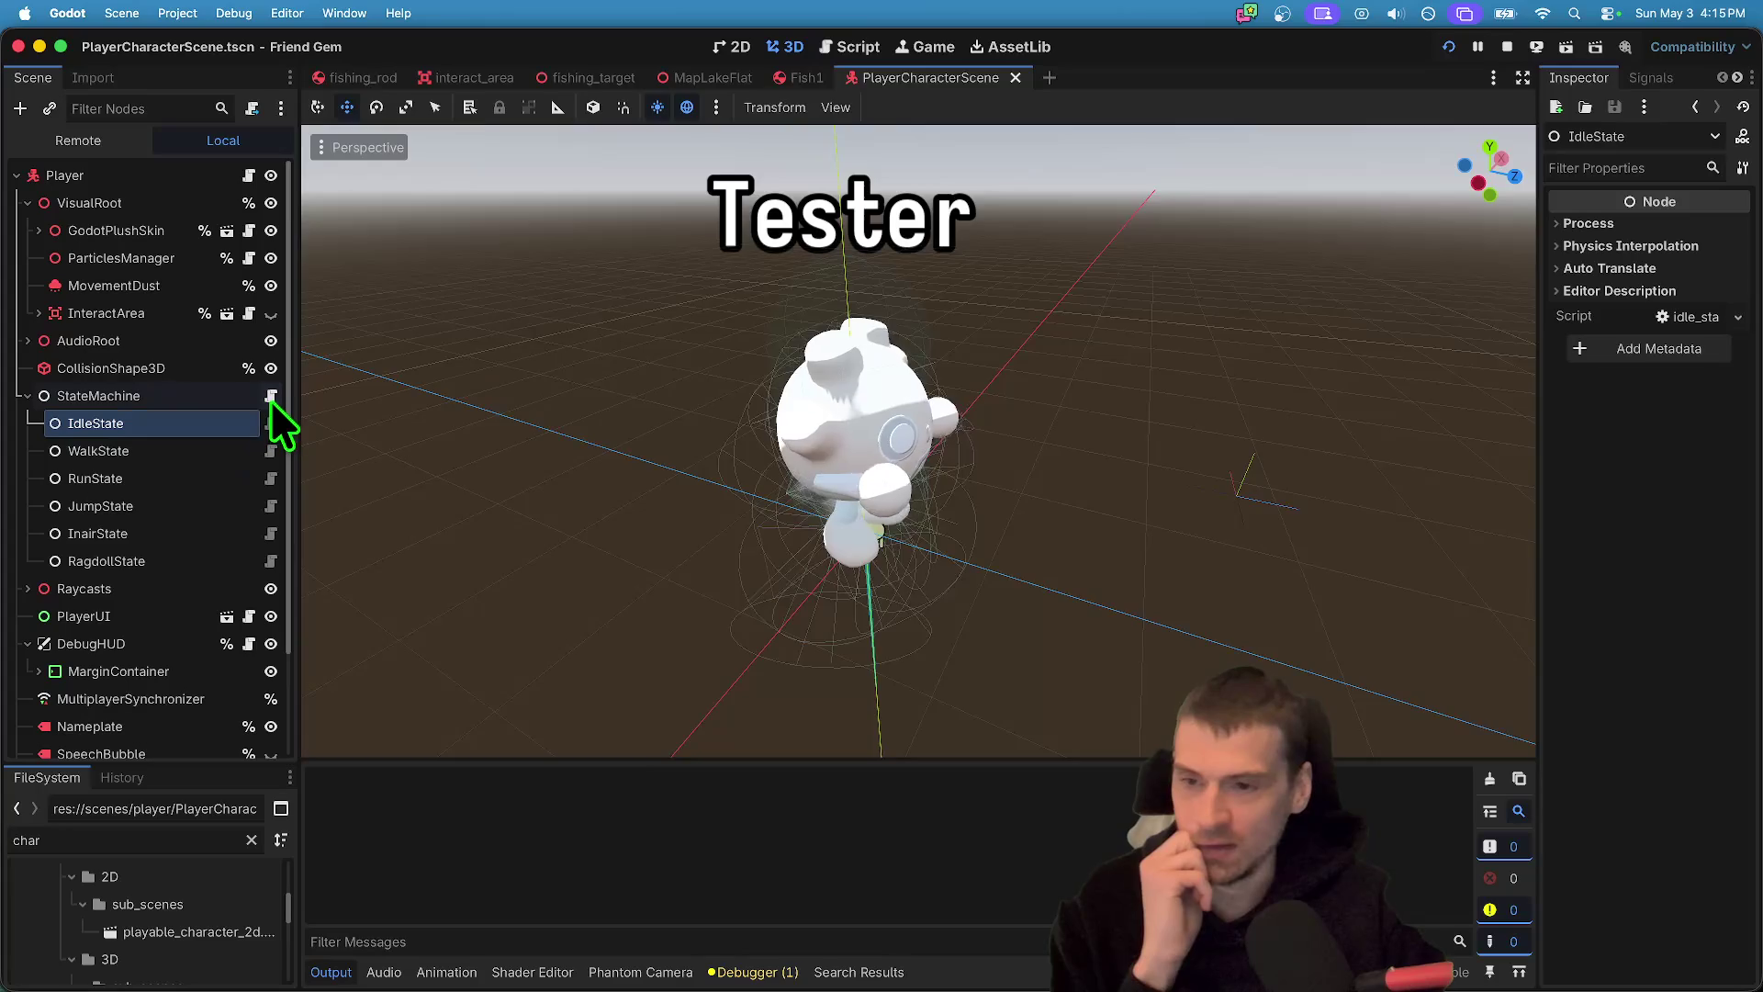
pyautogui.click(271, 396)
pyautogui.scroll(3, 1212, 519)
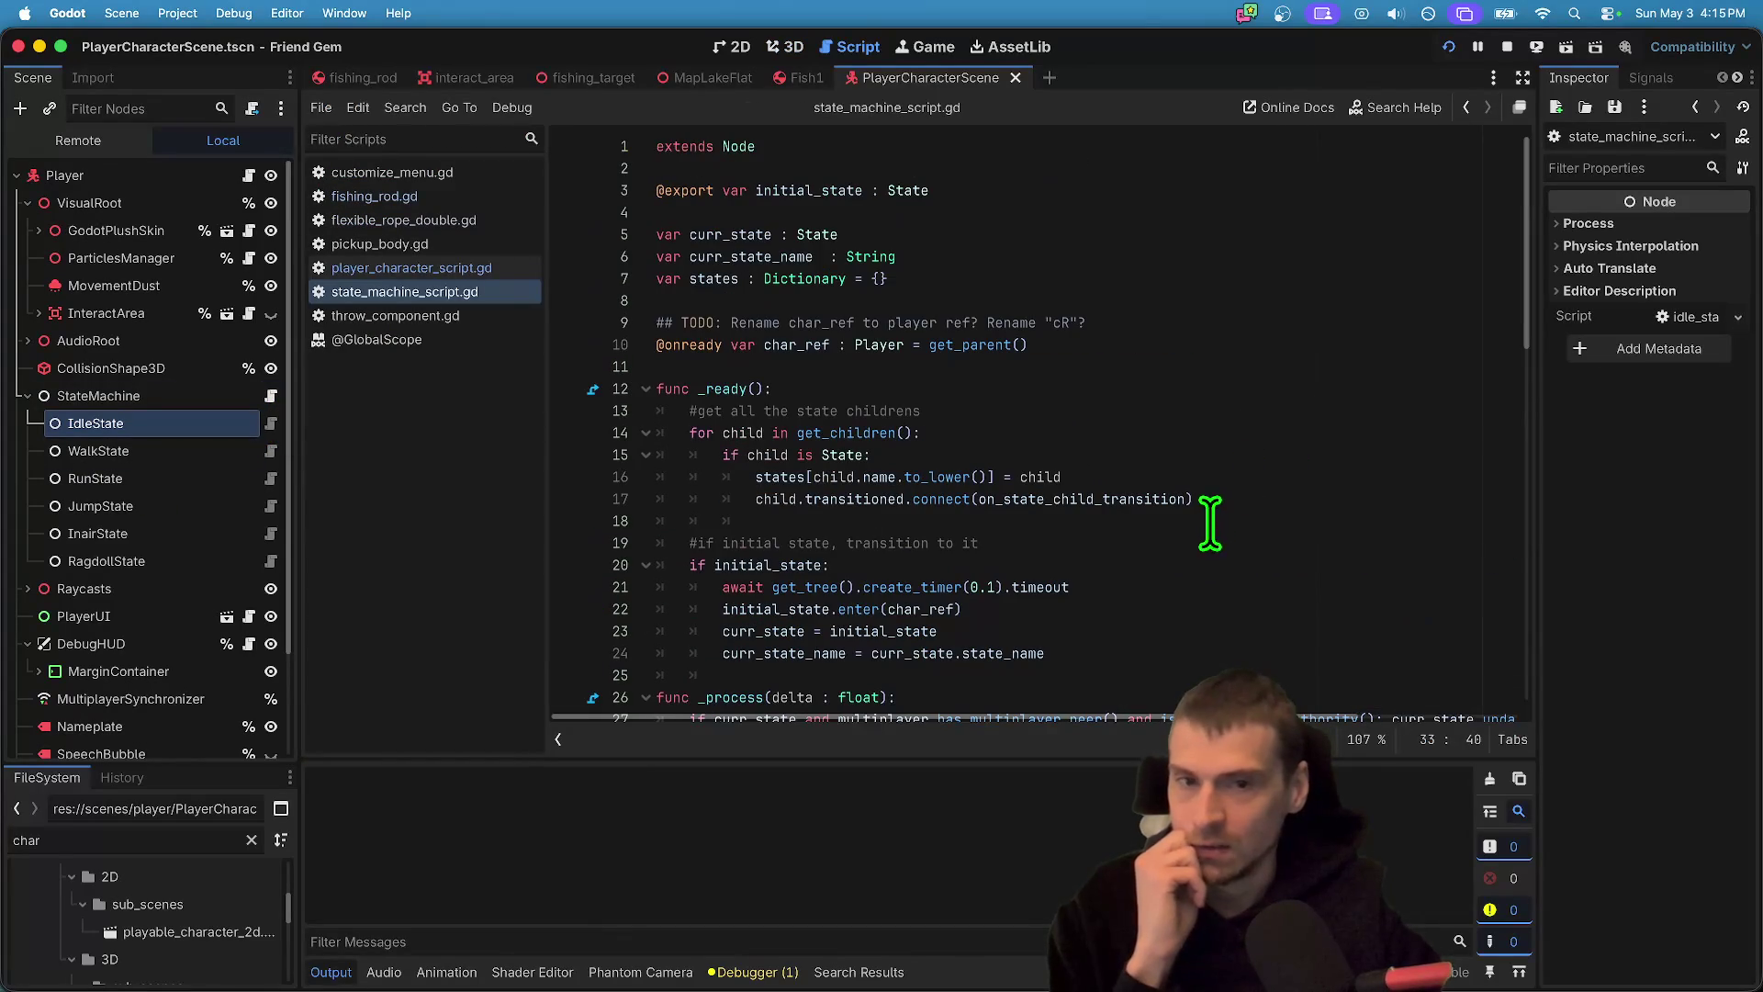
pyautogui.scroll(-5, 1231, 540)
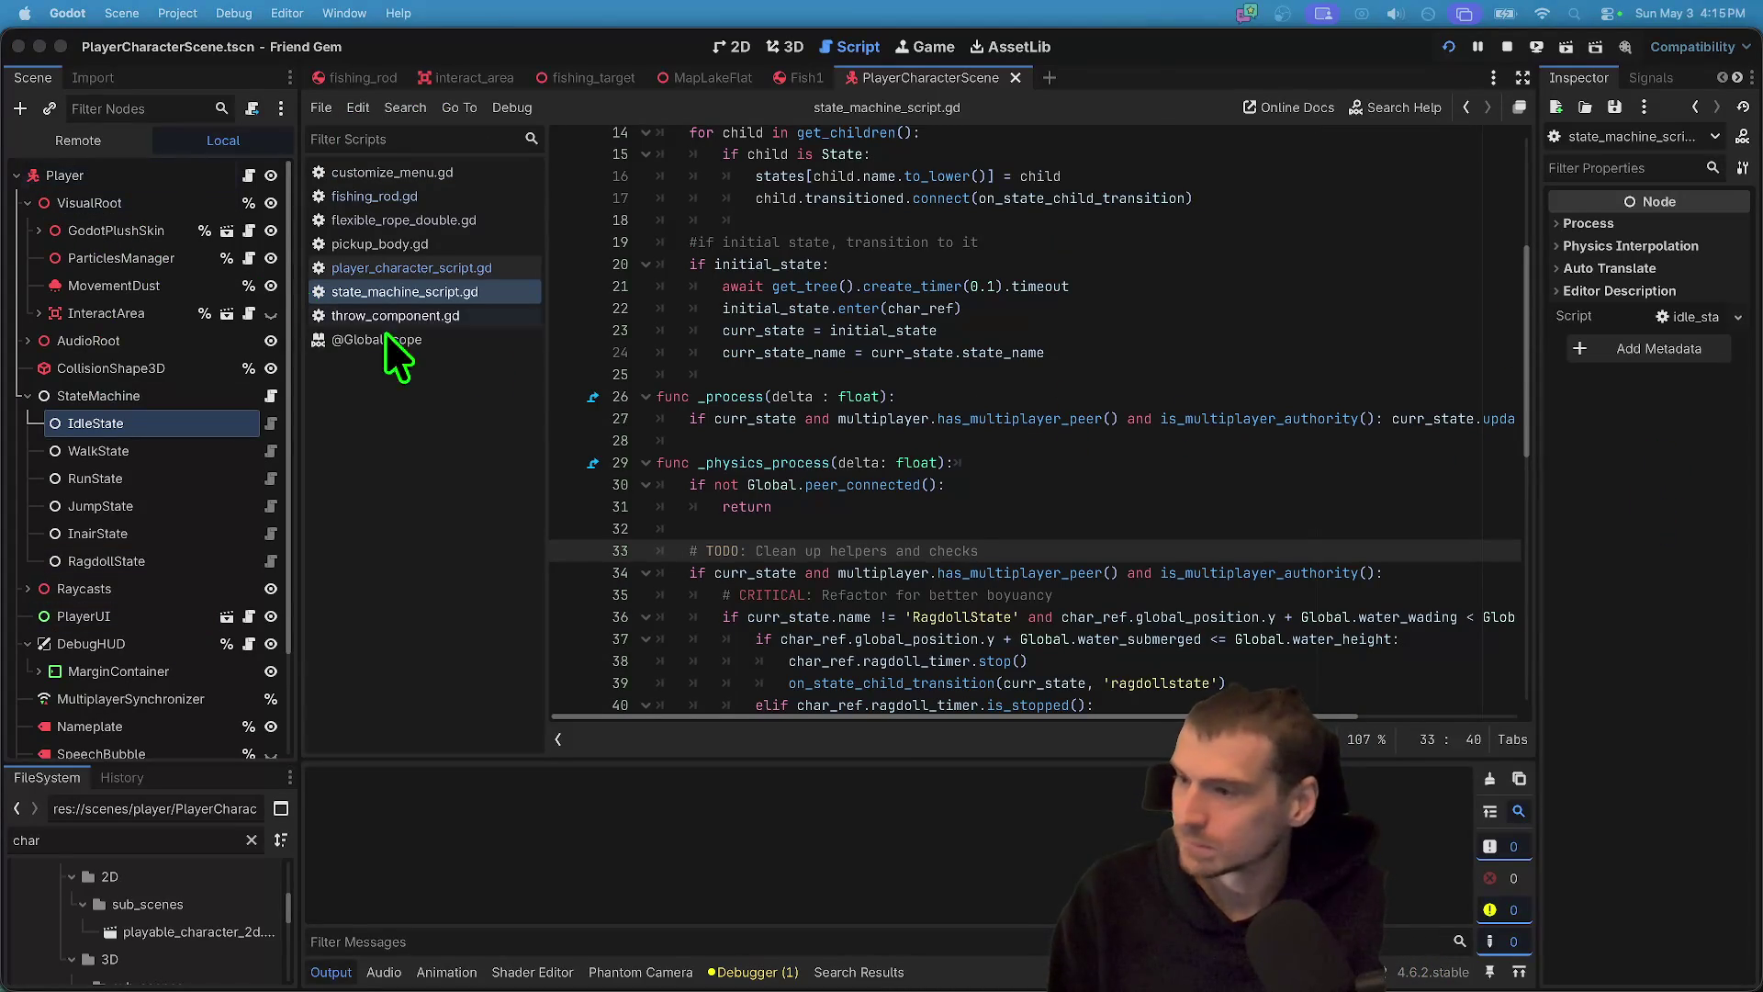
pyautogui.click(249, 174)
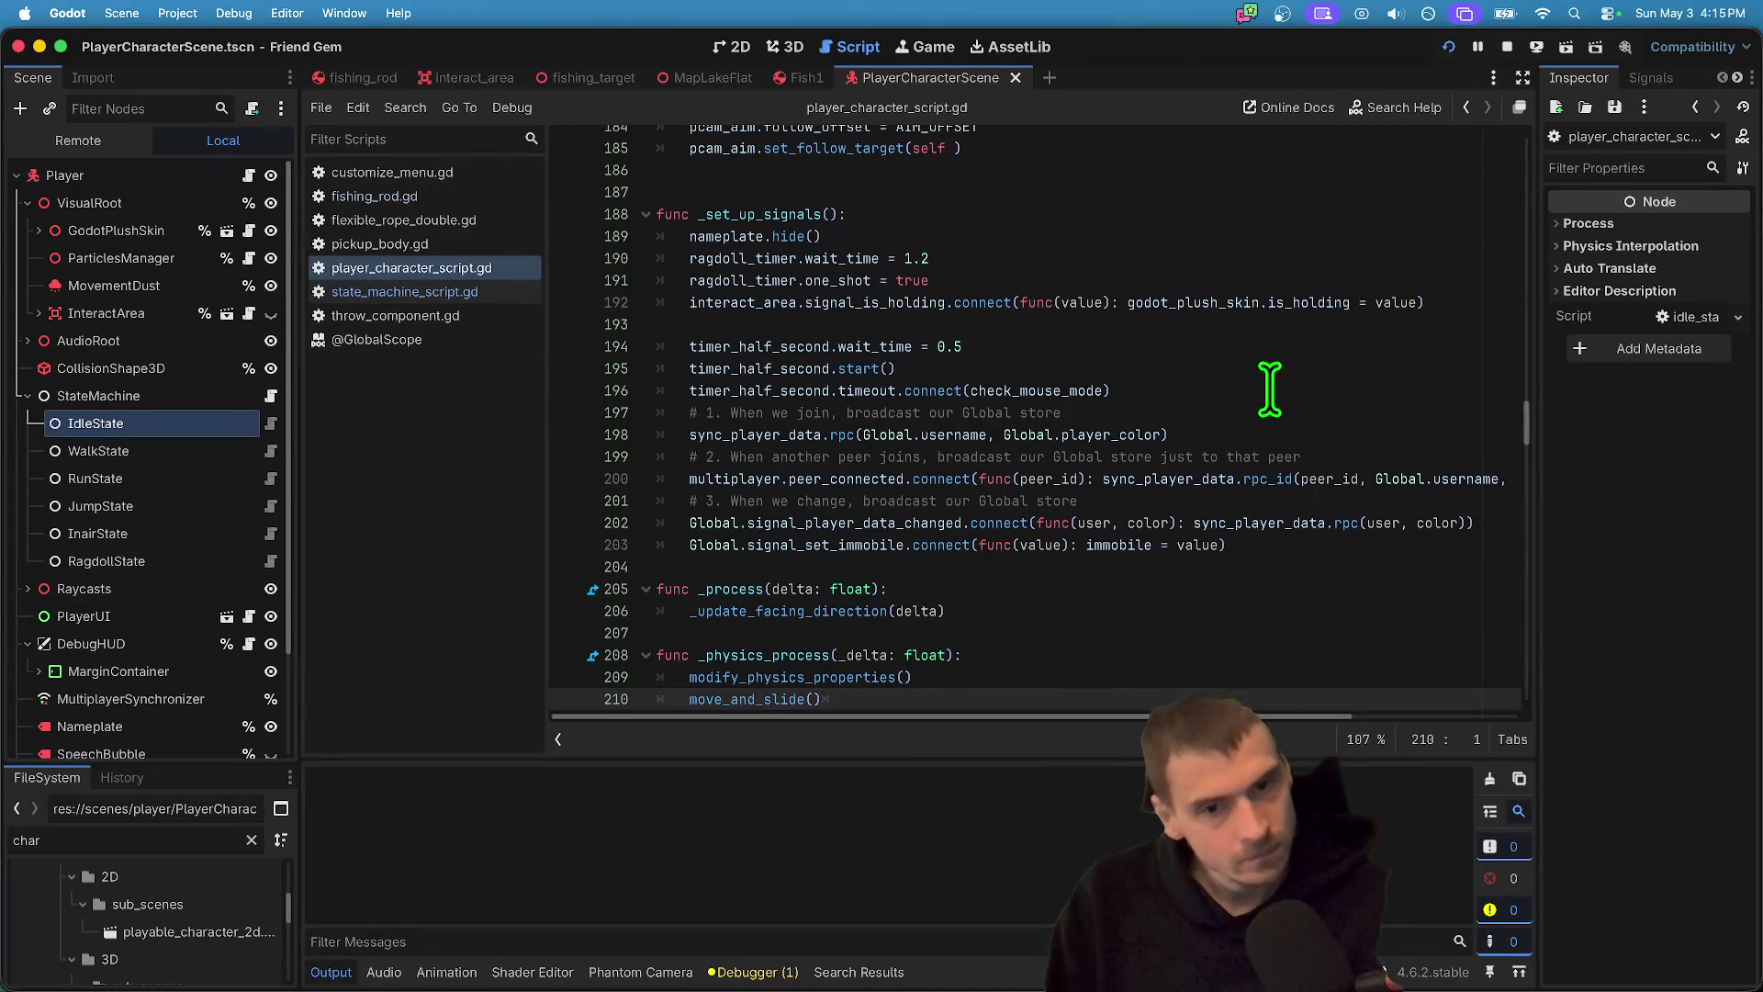
pyautogui.click(1267, 390)
pyautogui.scroll(-3, 1377, 487)
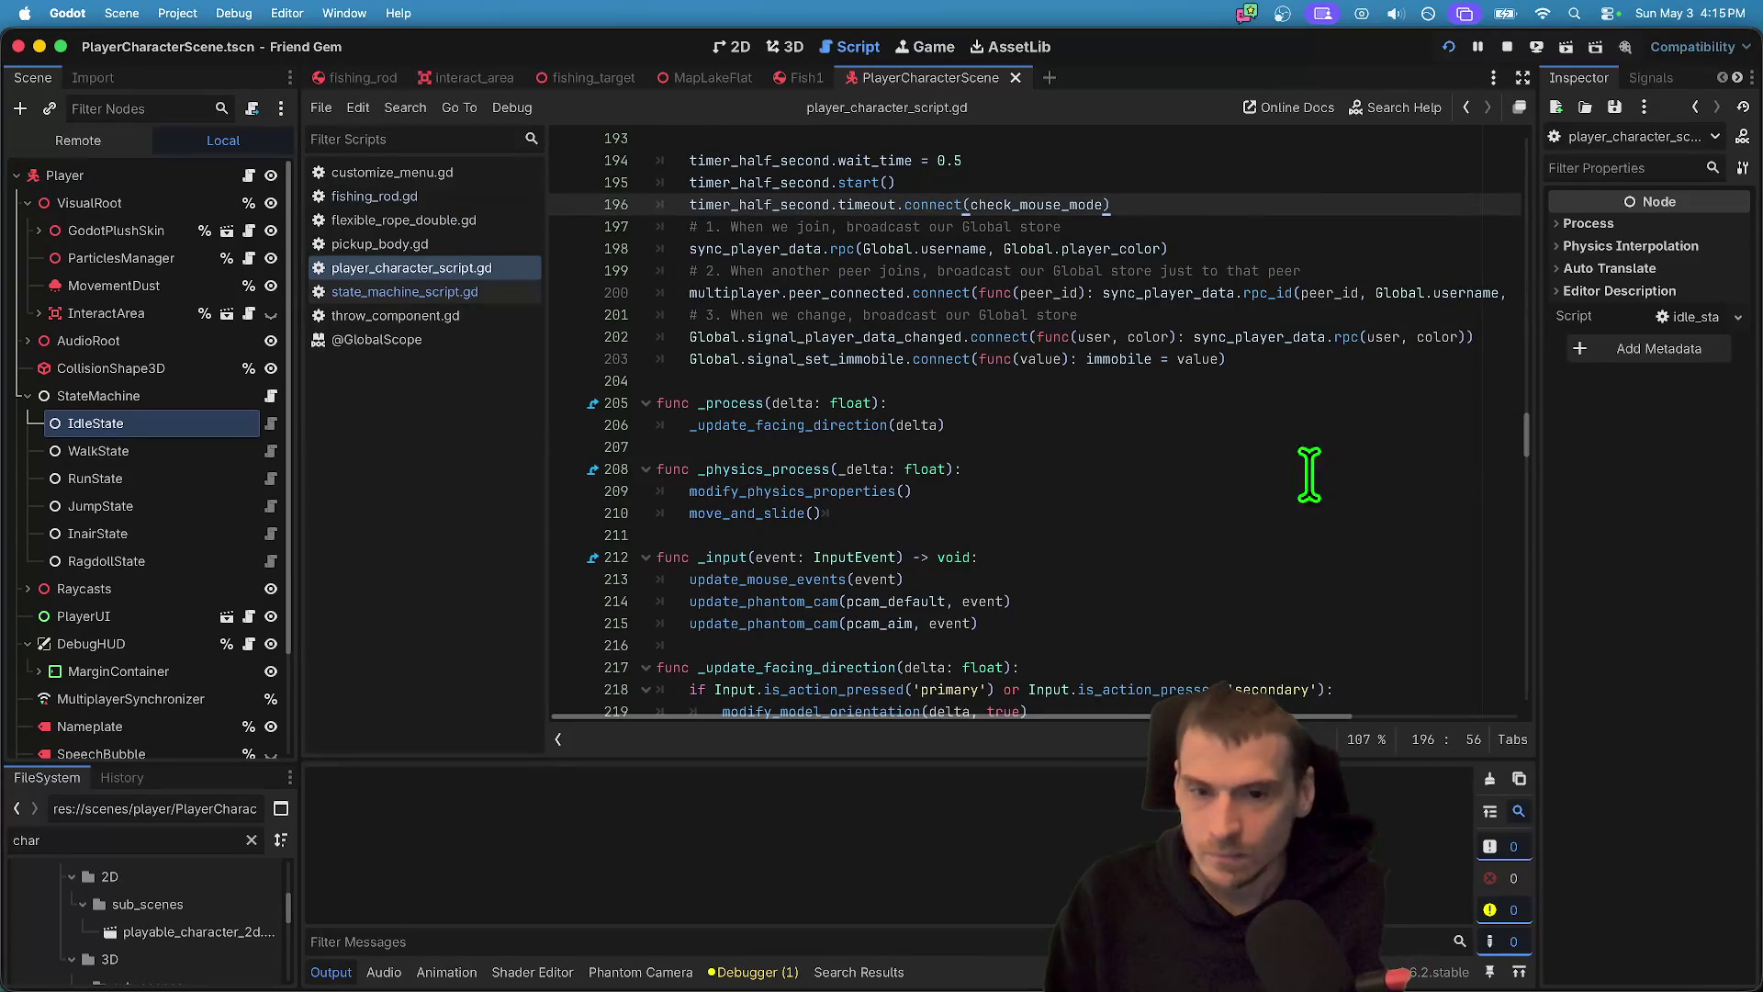
pyautogui.scroll(20, 1063, 413)
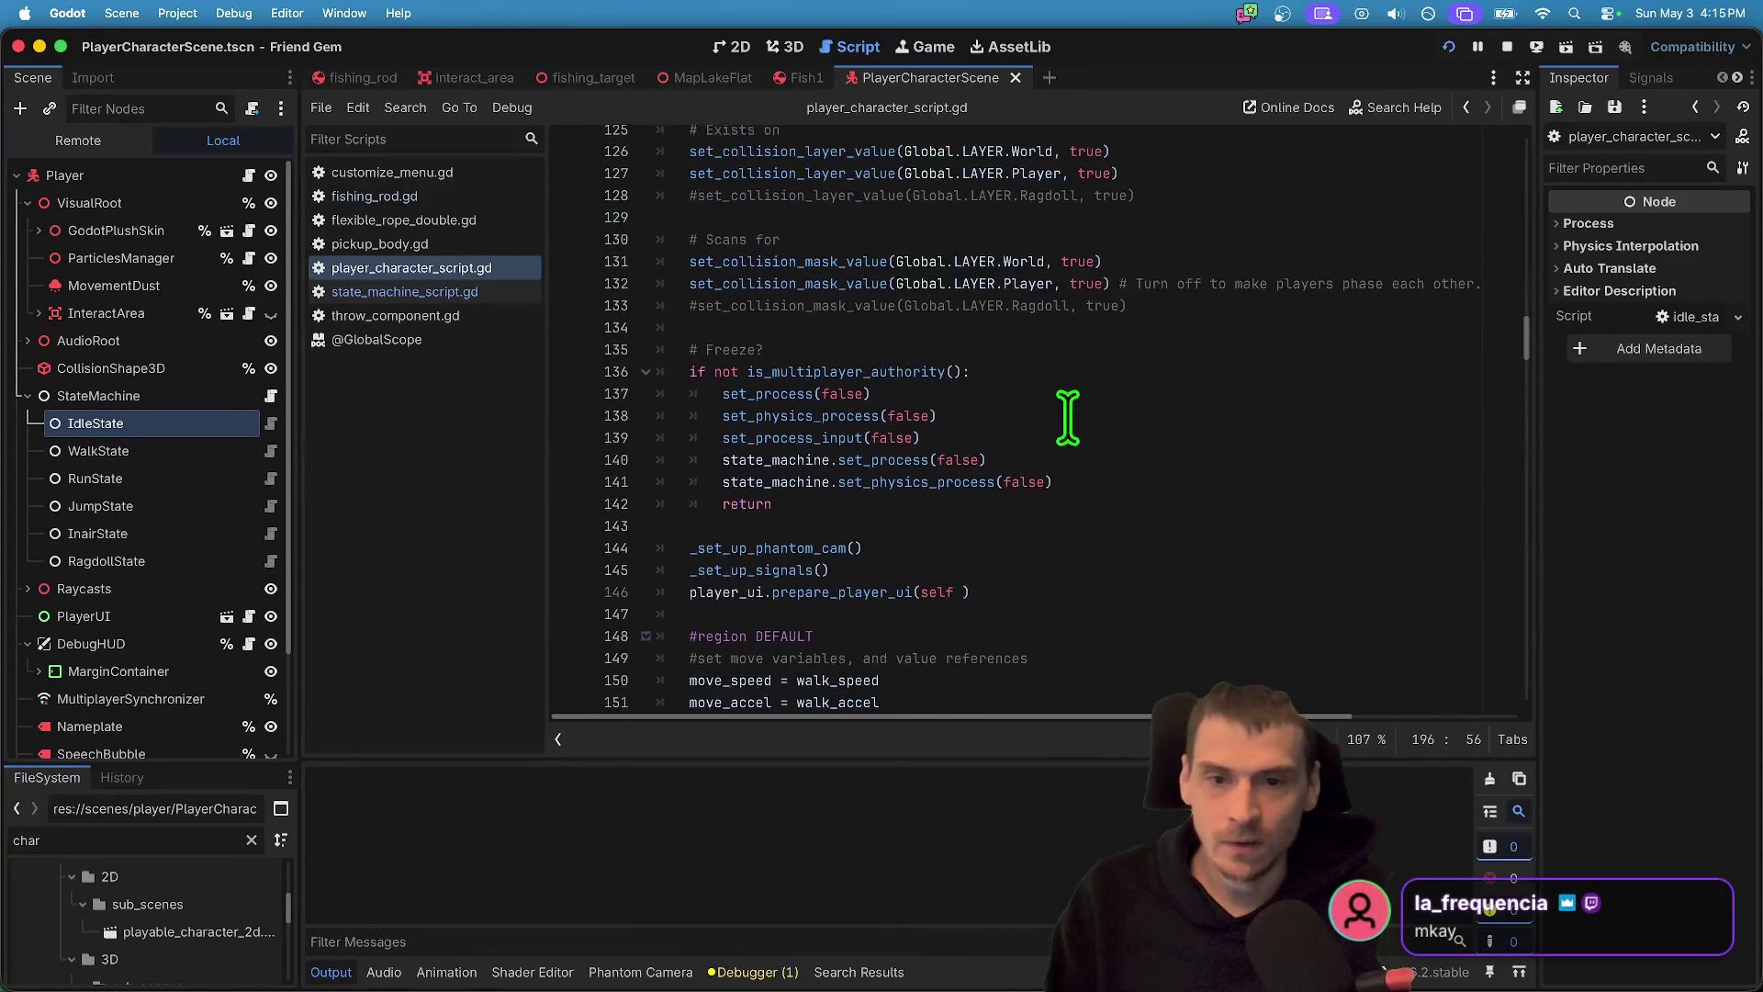
pyautogui.moveTo(674, 478); pyautogui.dragTo(1035, 511)
pyautogui.rightClick(1035, 512)
pyautogui.press('Escape')
pyautogui.click(1246, 494)
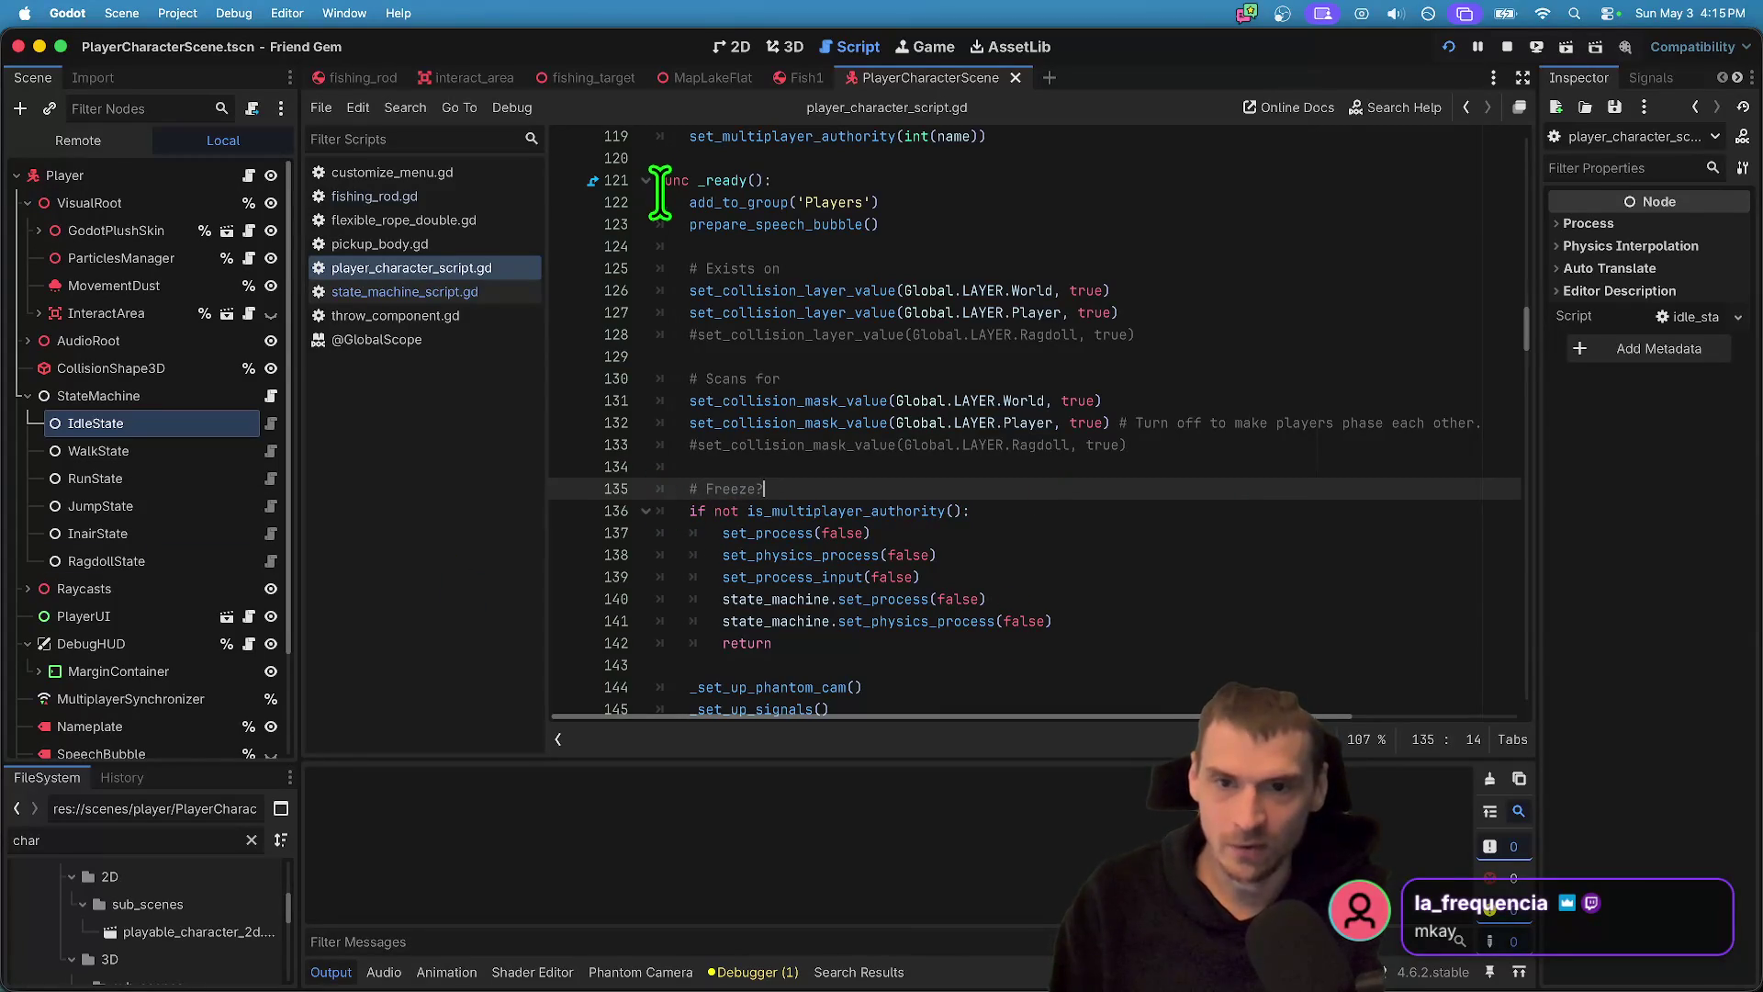
pyautogui.moveTo(659, 198); pyautogui.dragTo(1020, 202)
pyautogui.moveTo(1275, 441)
pyautogui.mouseDown()
pyautogui.moveTo(858, 267)
pyautogui.moveTo(602, 200)
pyautogui.mouseUp()
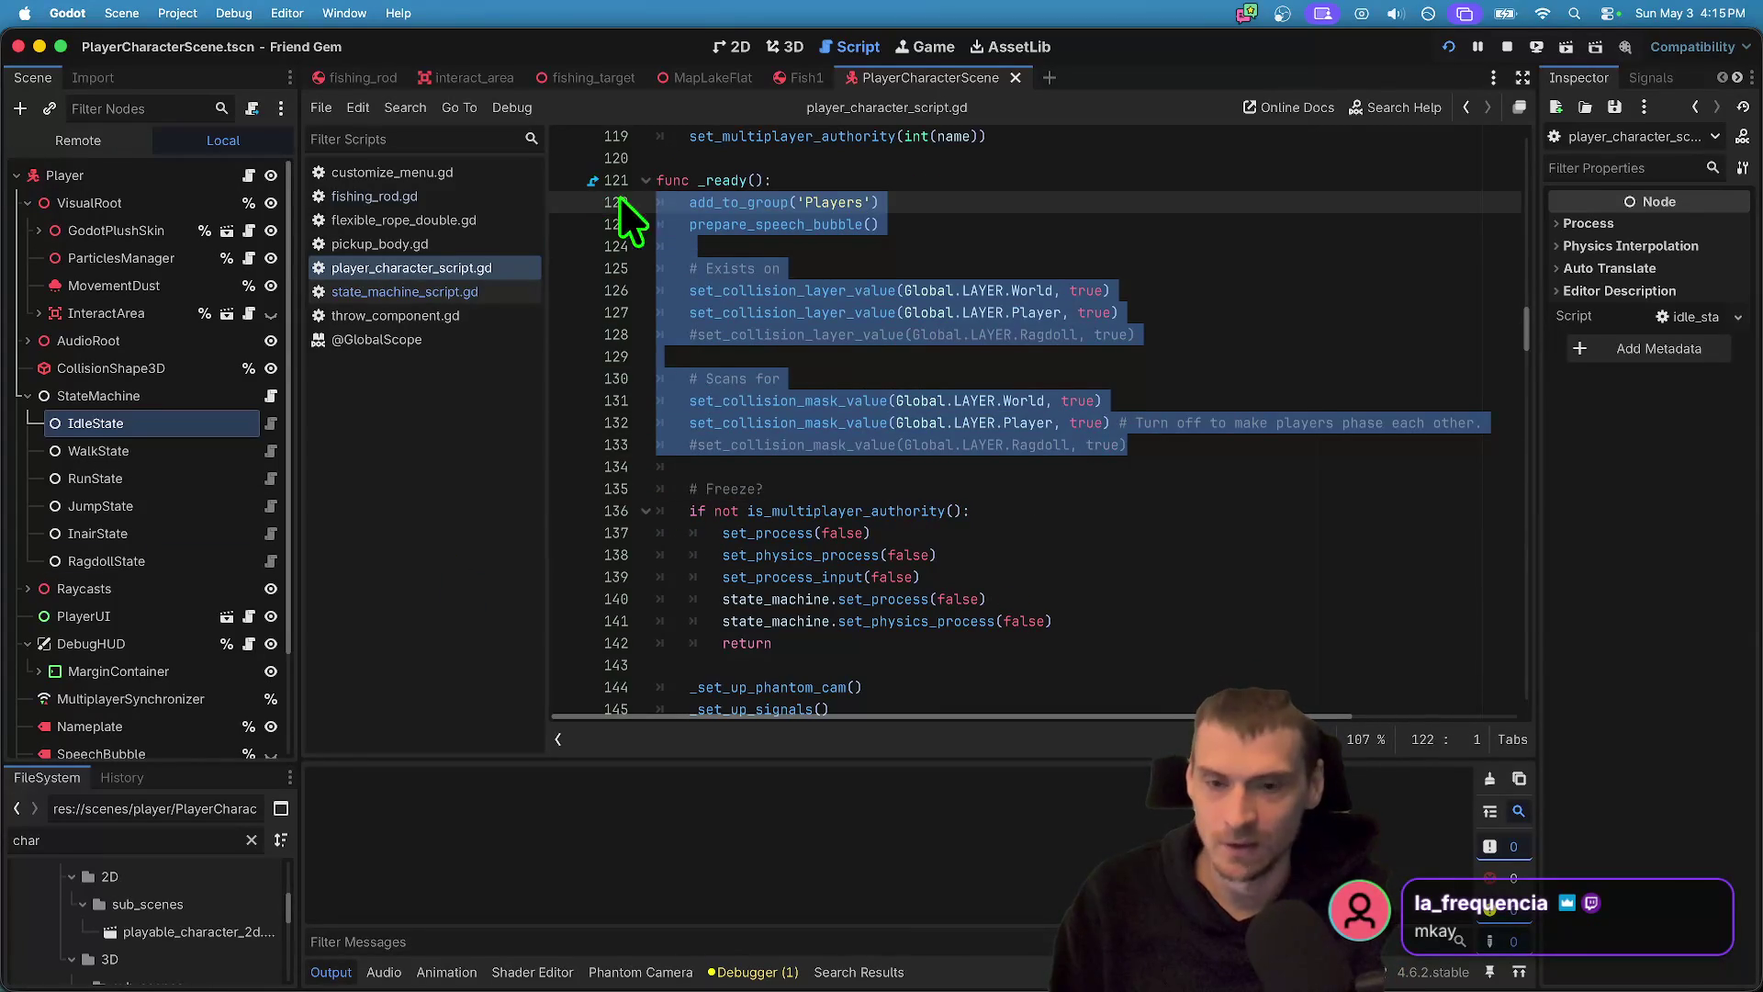
pyautogui.moveTo(690, 508)
pyautogui.mouseDown()
pyautogui.moveTo(1141, 531)
pyautogui.moveTo(1144, 503)
pyautogui.mouseUp()
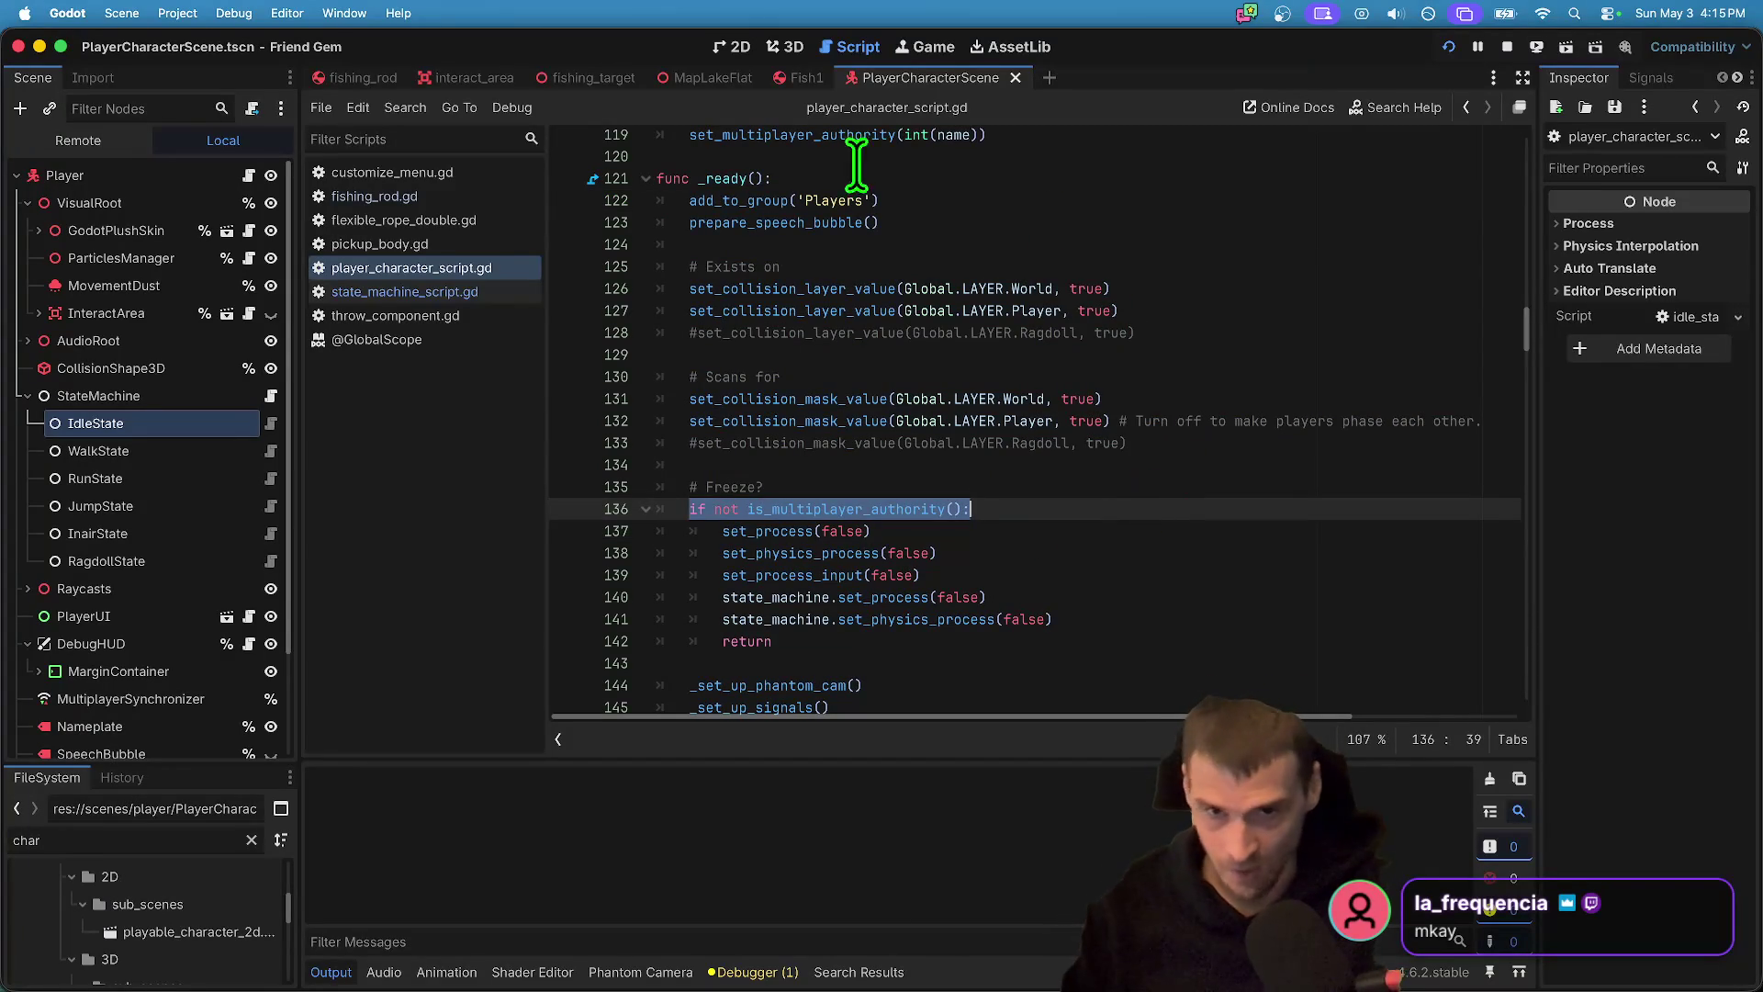
pyautogui.click(786, 42)
pyautogui.click(869, 46)
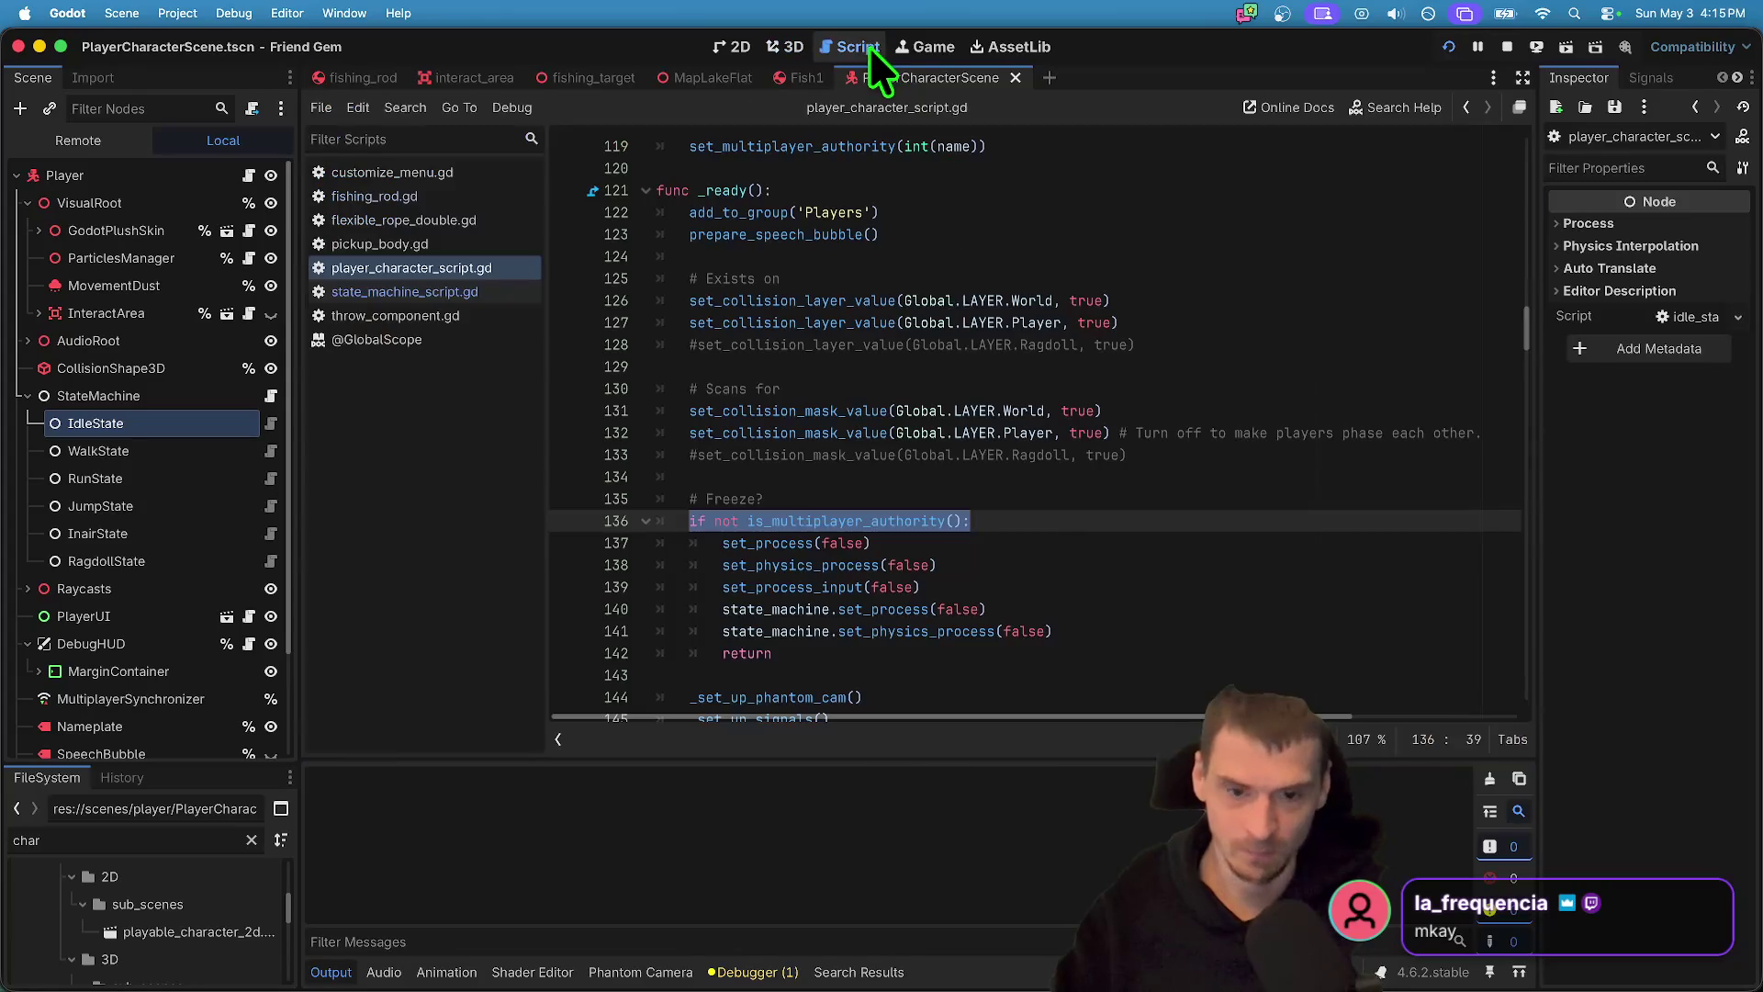
pyautogui.moveTo(1111, 634); pyautogui.dragTo(403, 542)
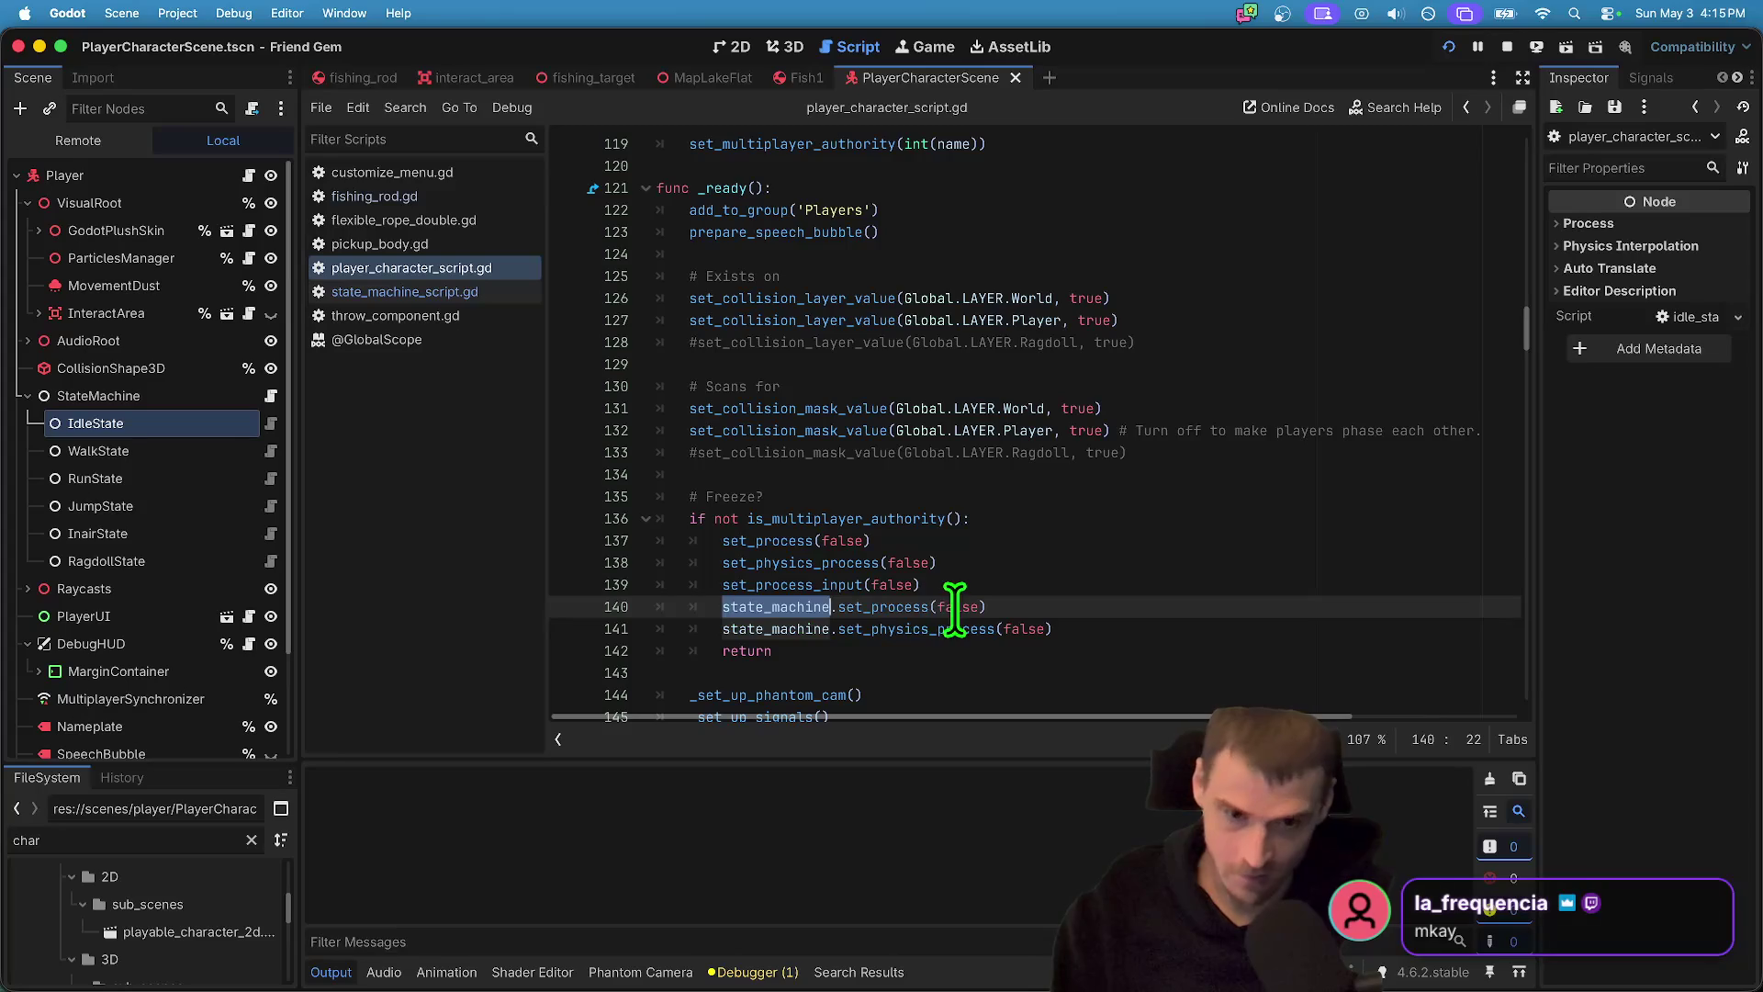
pyautogui.click(762, 633)
pyautogui.tripleClick(1370, 629)
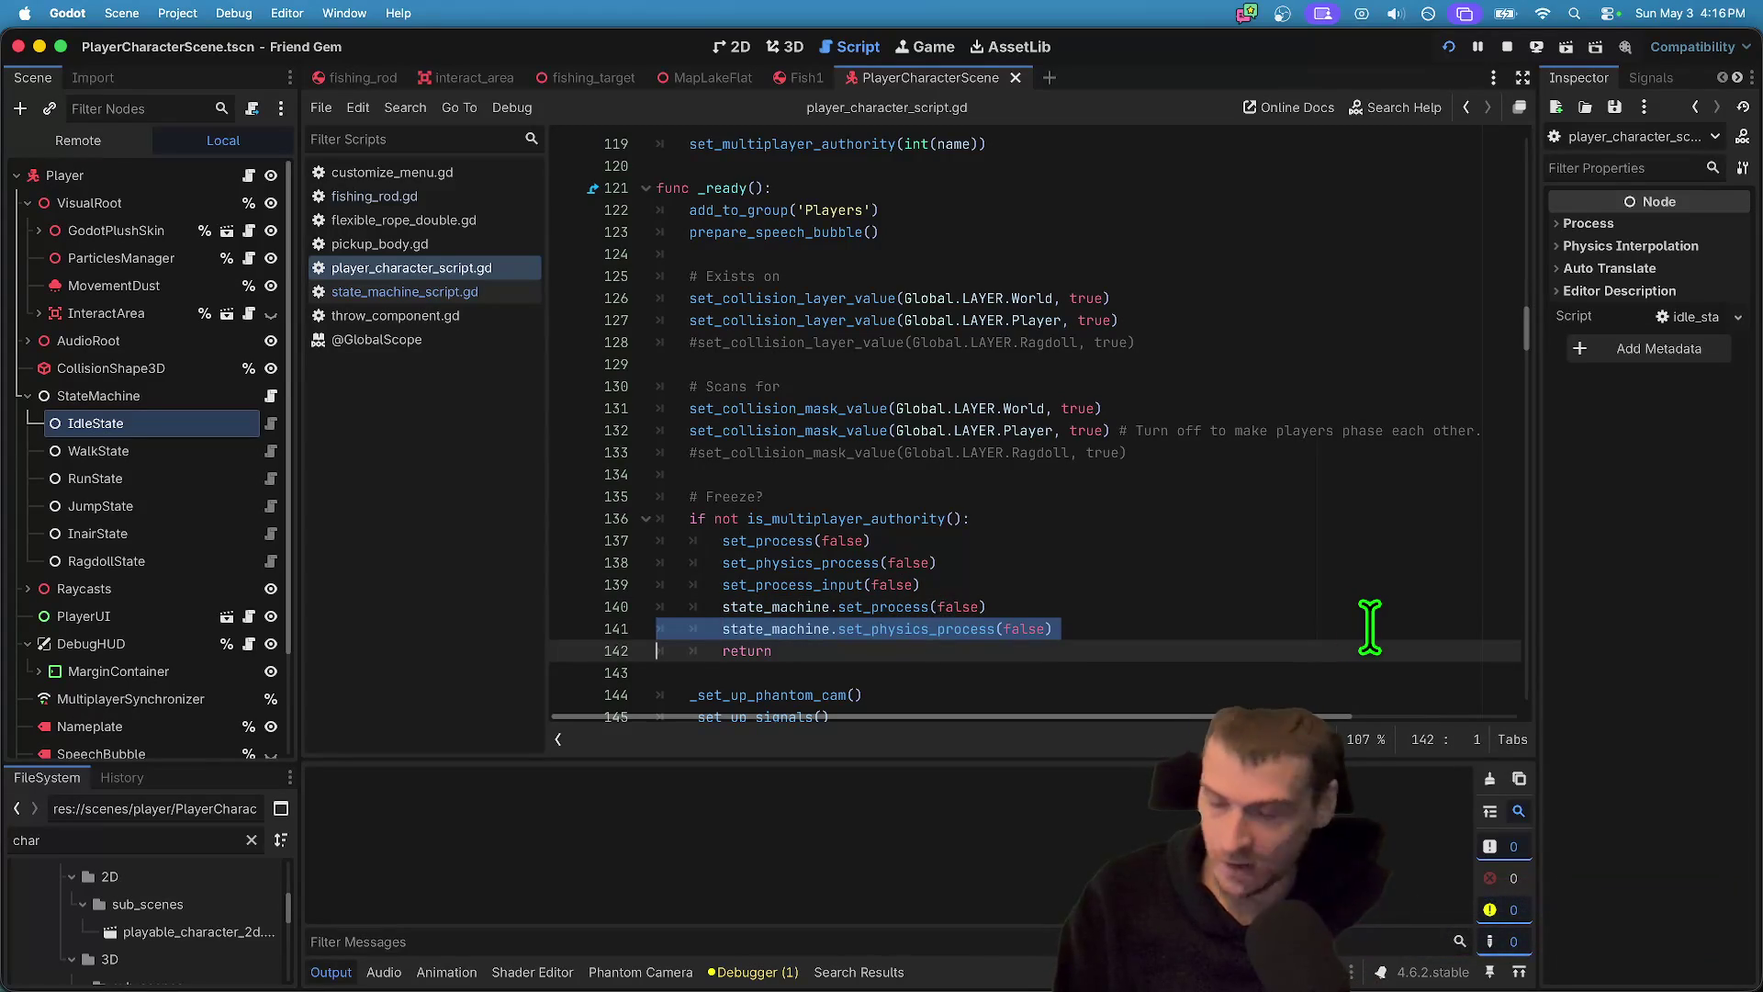
pyautogui.click(1370, 629)
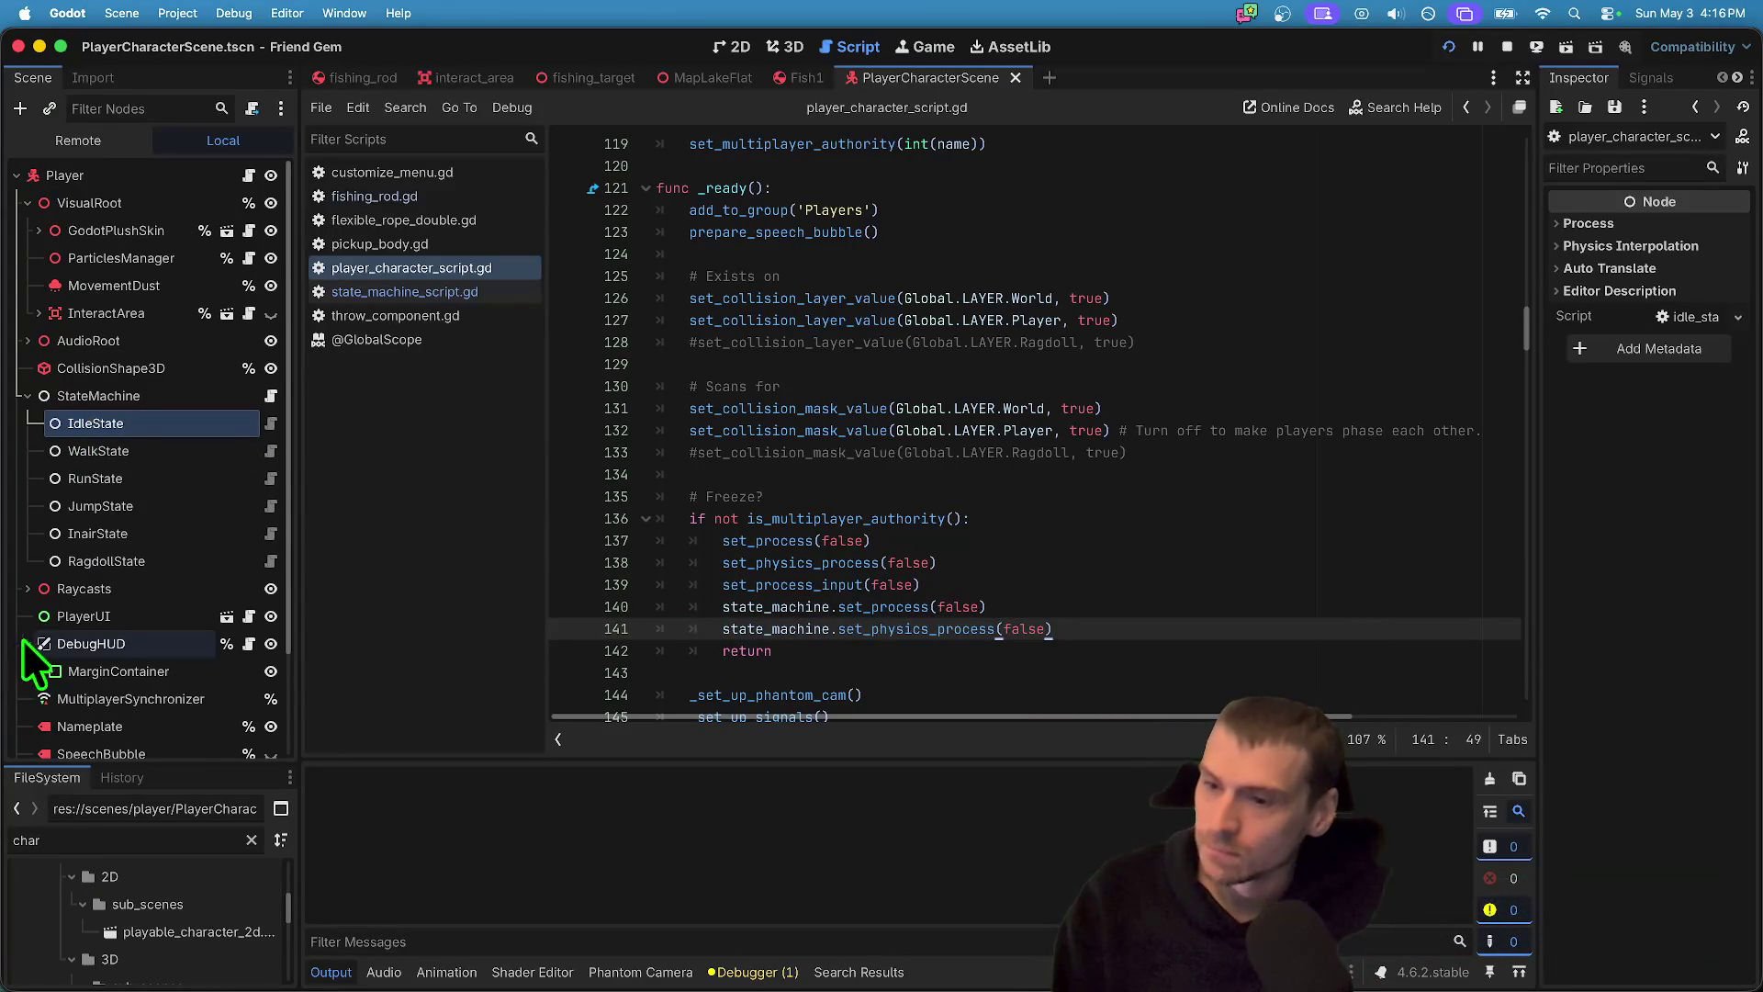
pyautogui.scroll(-3, 55, 700)
# - Review the MultiplayerSynchronizer's replicated properties, then the IdleState, RunState and RagdollState nodes
pyautogui.click(112, 577)
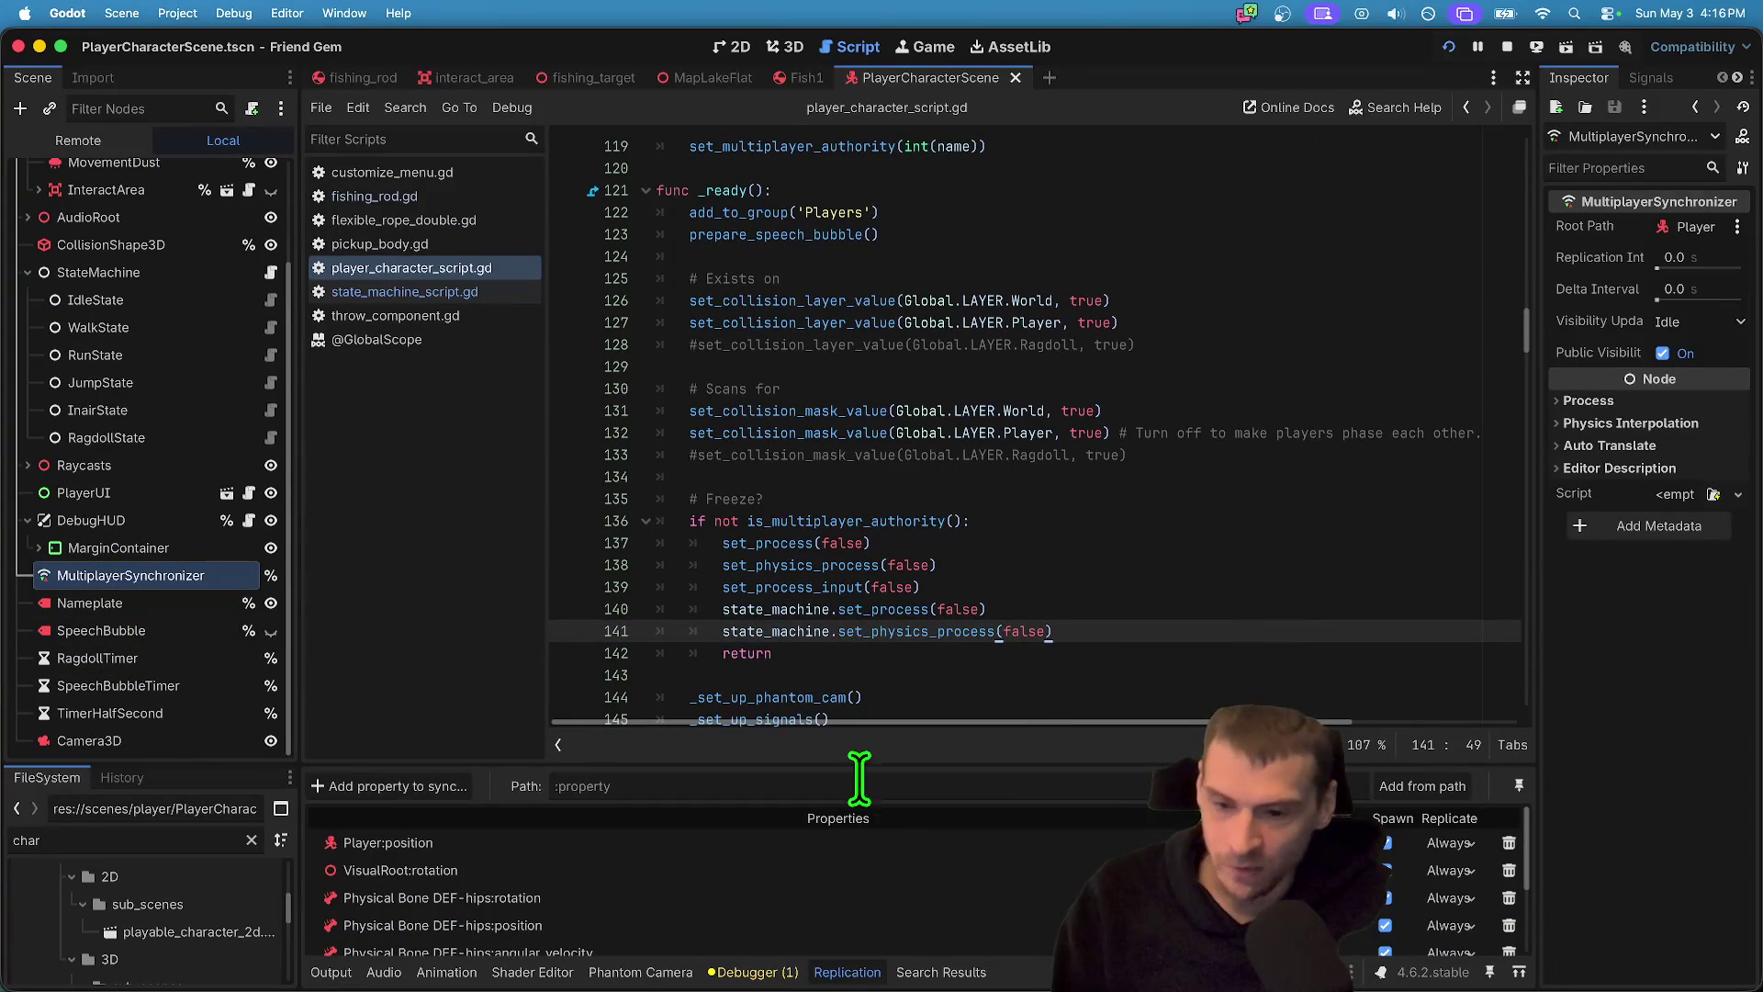
pyautogui.moveTo(859, 769); pyautogui.dragTo(864, 654)
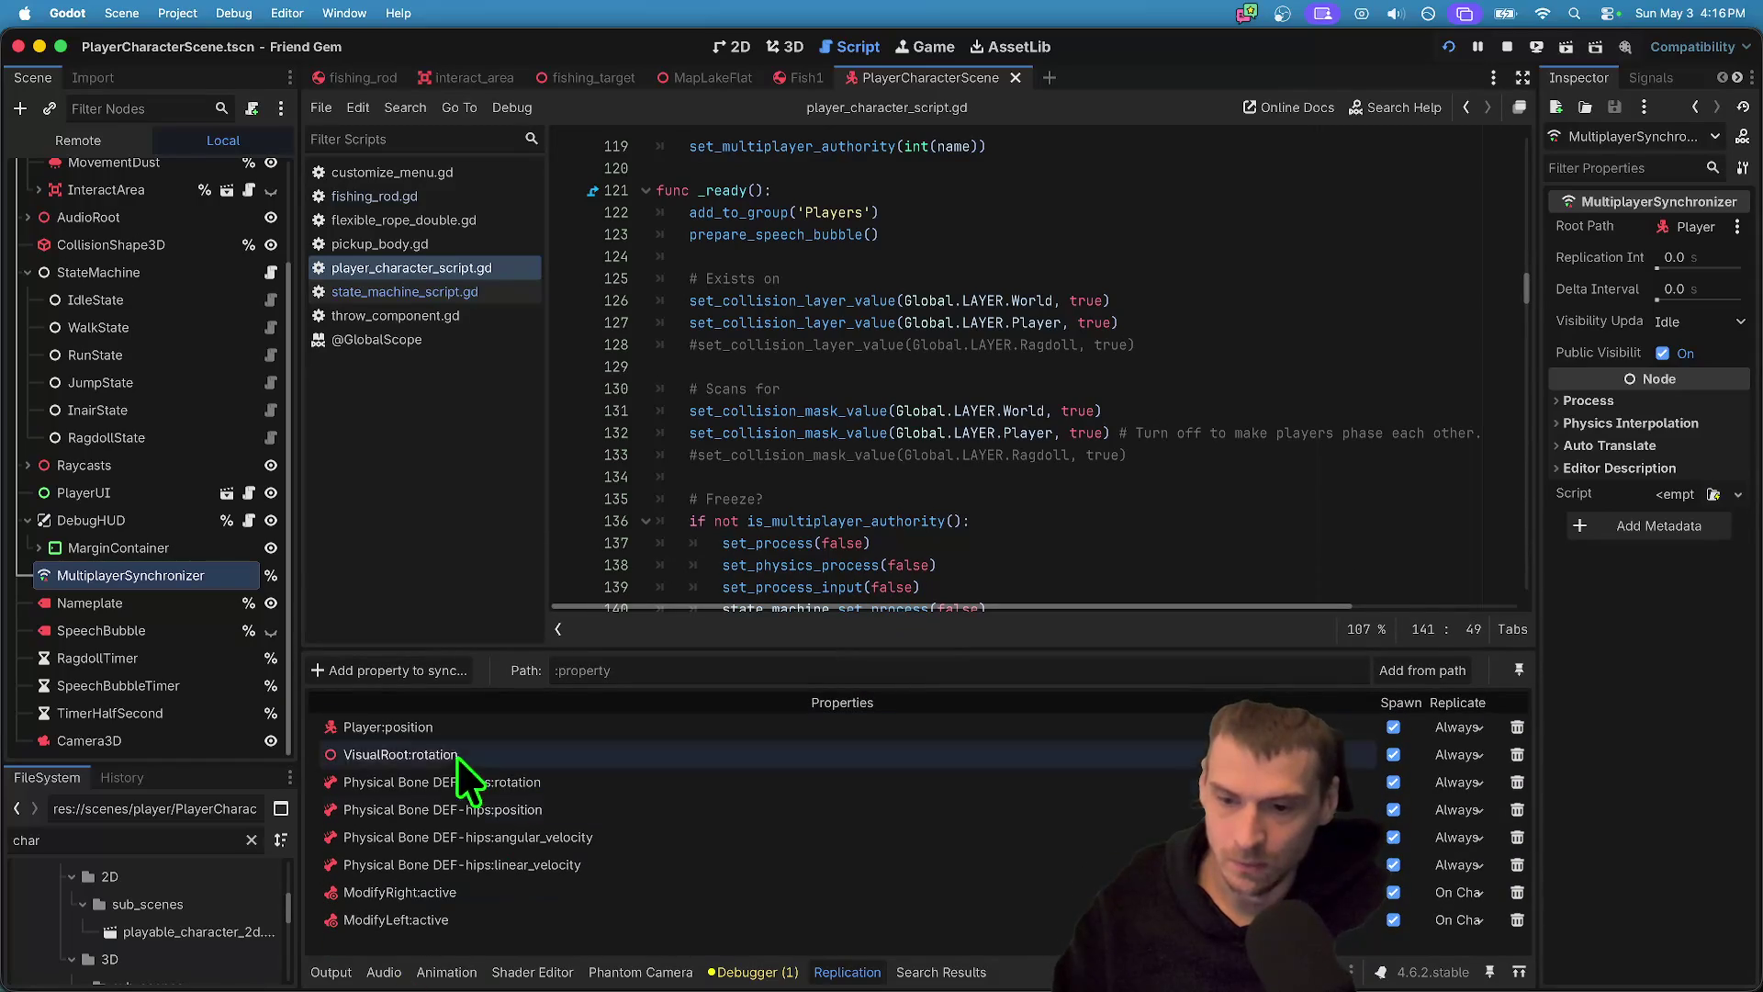
pyautogui.scroll(-3, 885, 358)
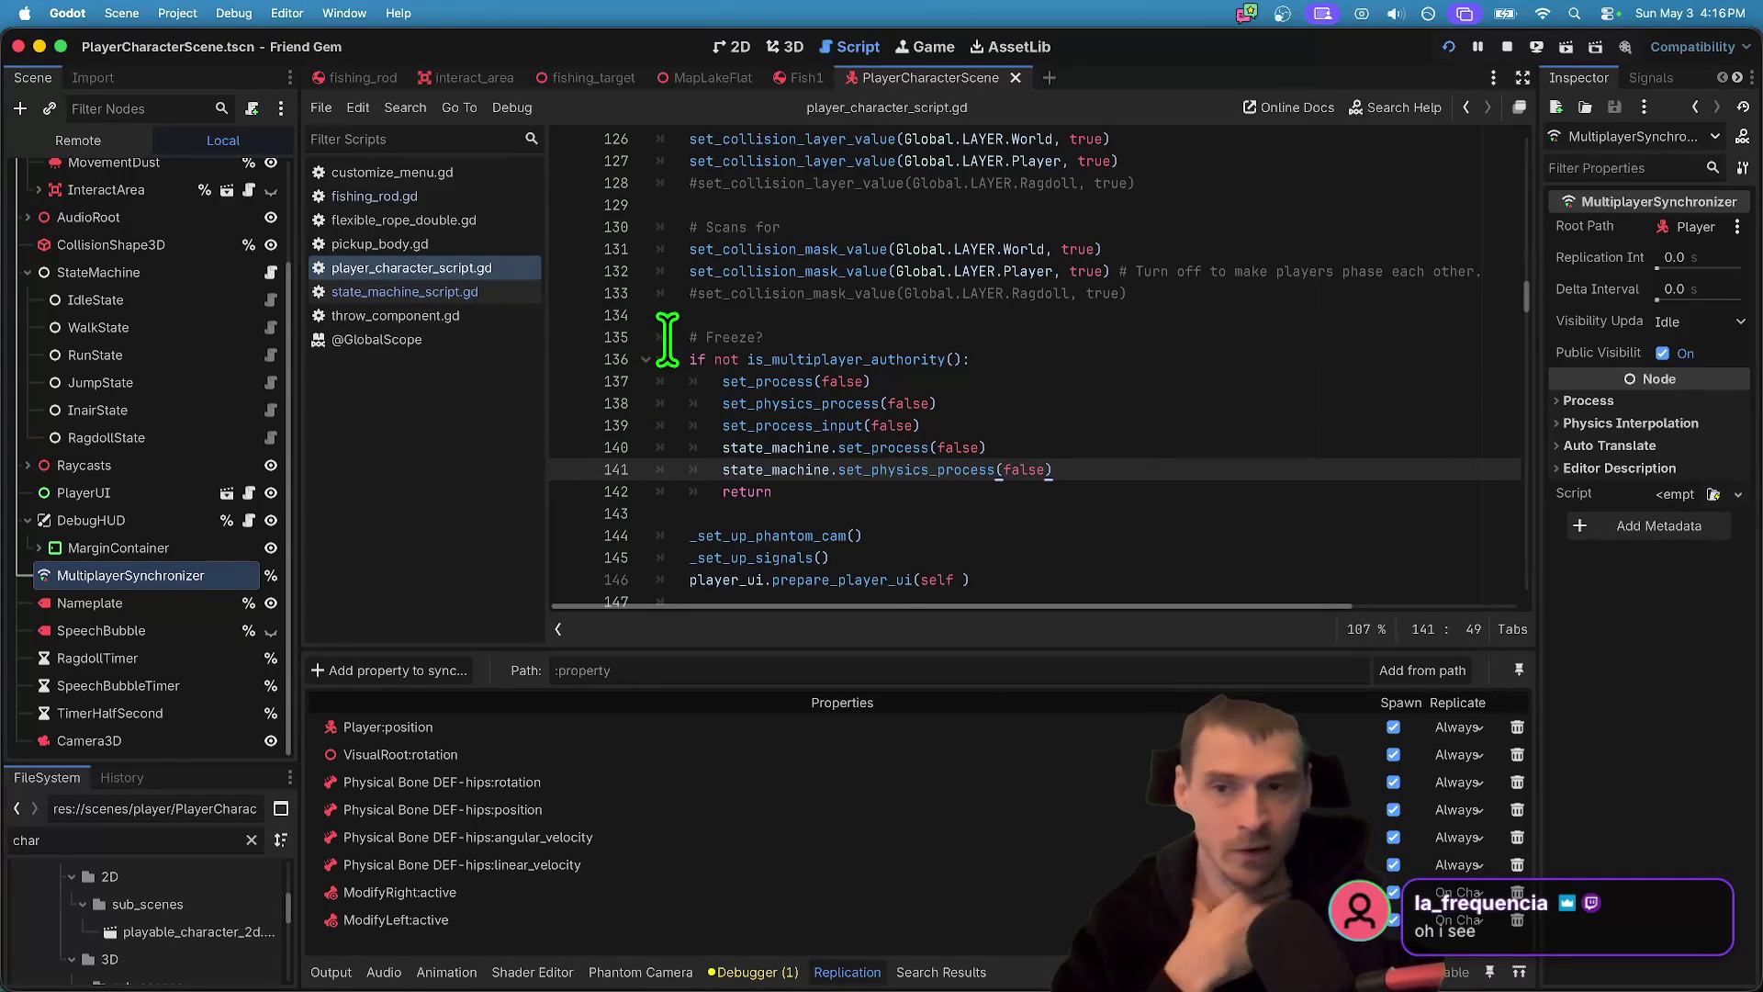
pyautogui.moveTo(682, 360); pyautogui.dragTo(1179, 517)
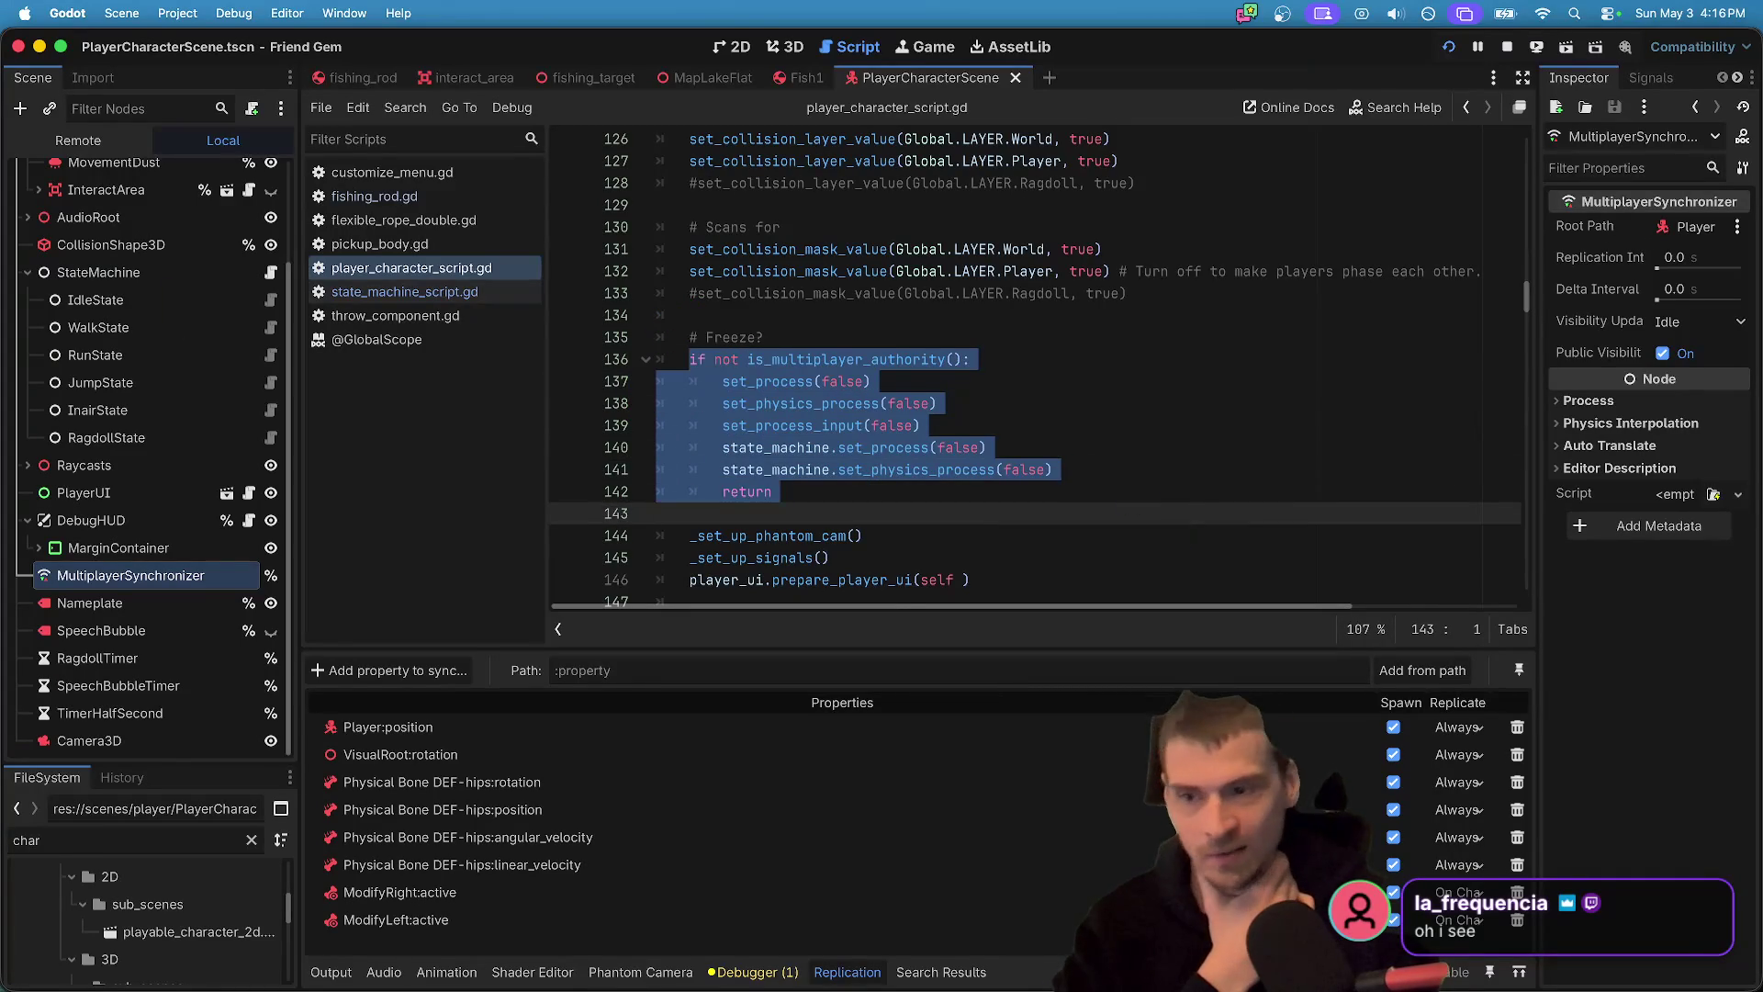
pyautogui.click(130, 295)
pyautogui.click(134, 352)
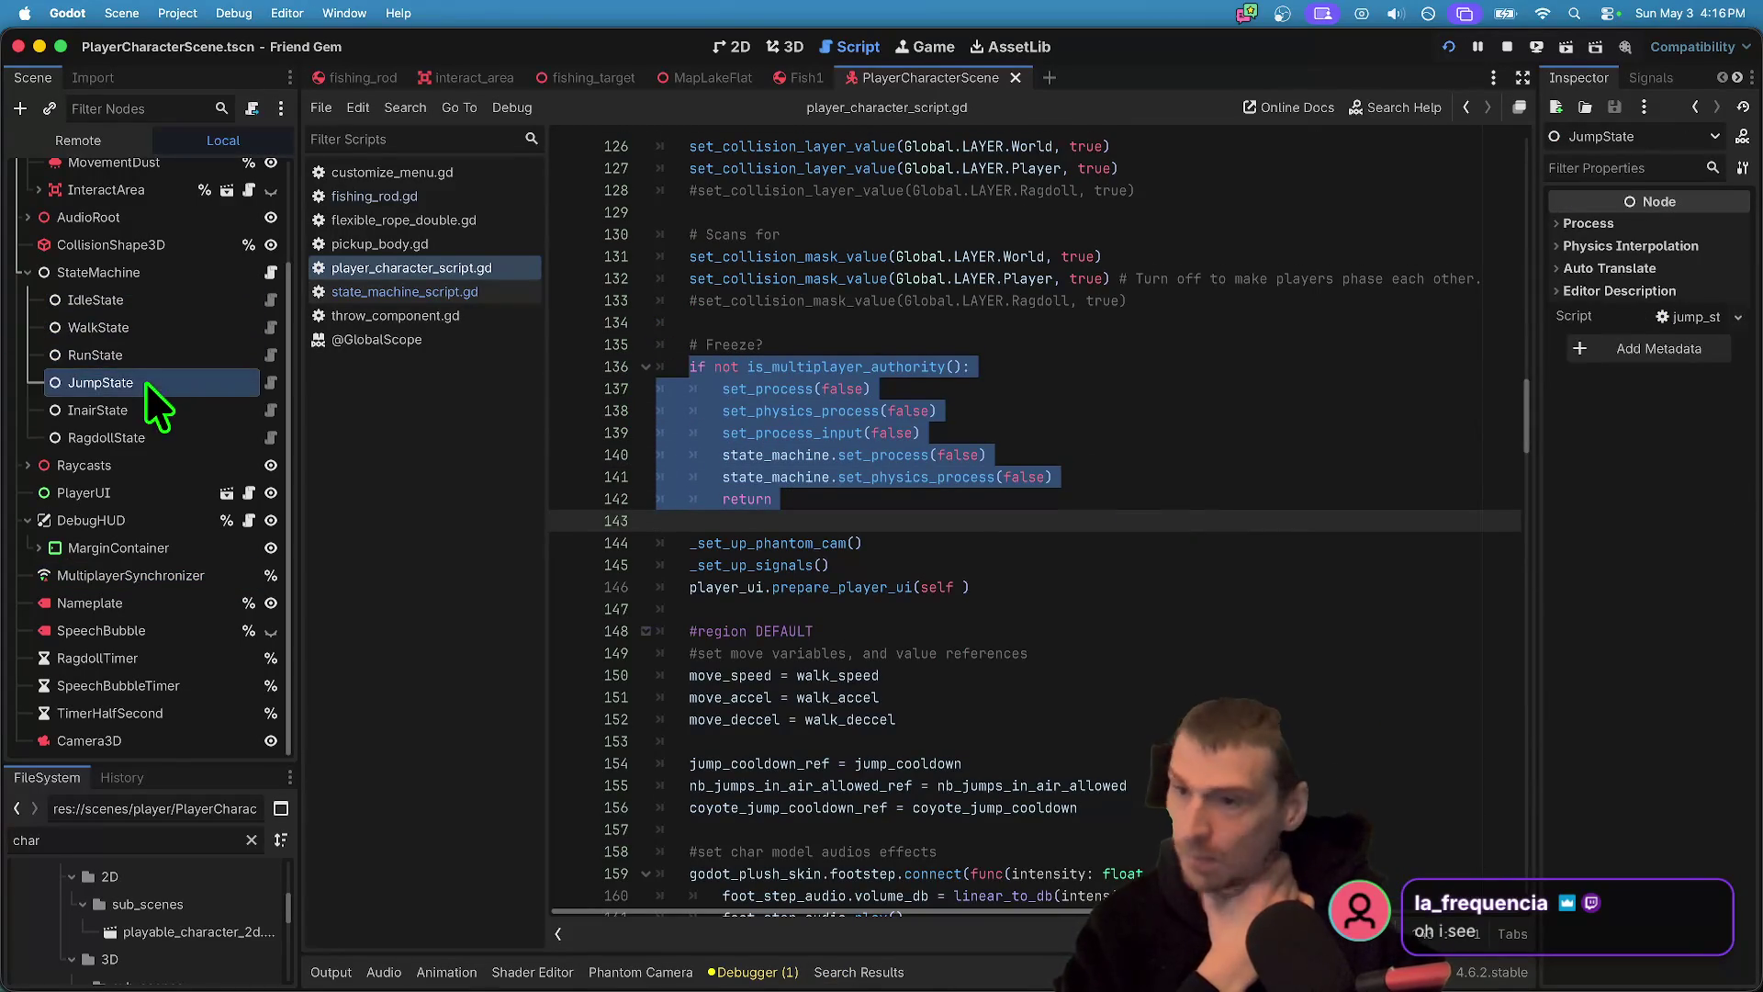
pyautogui.click(146, 433)
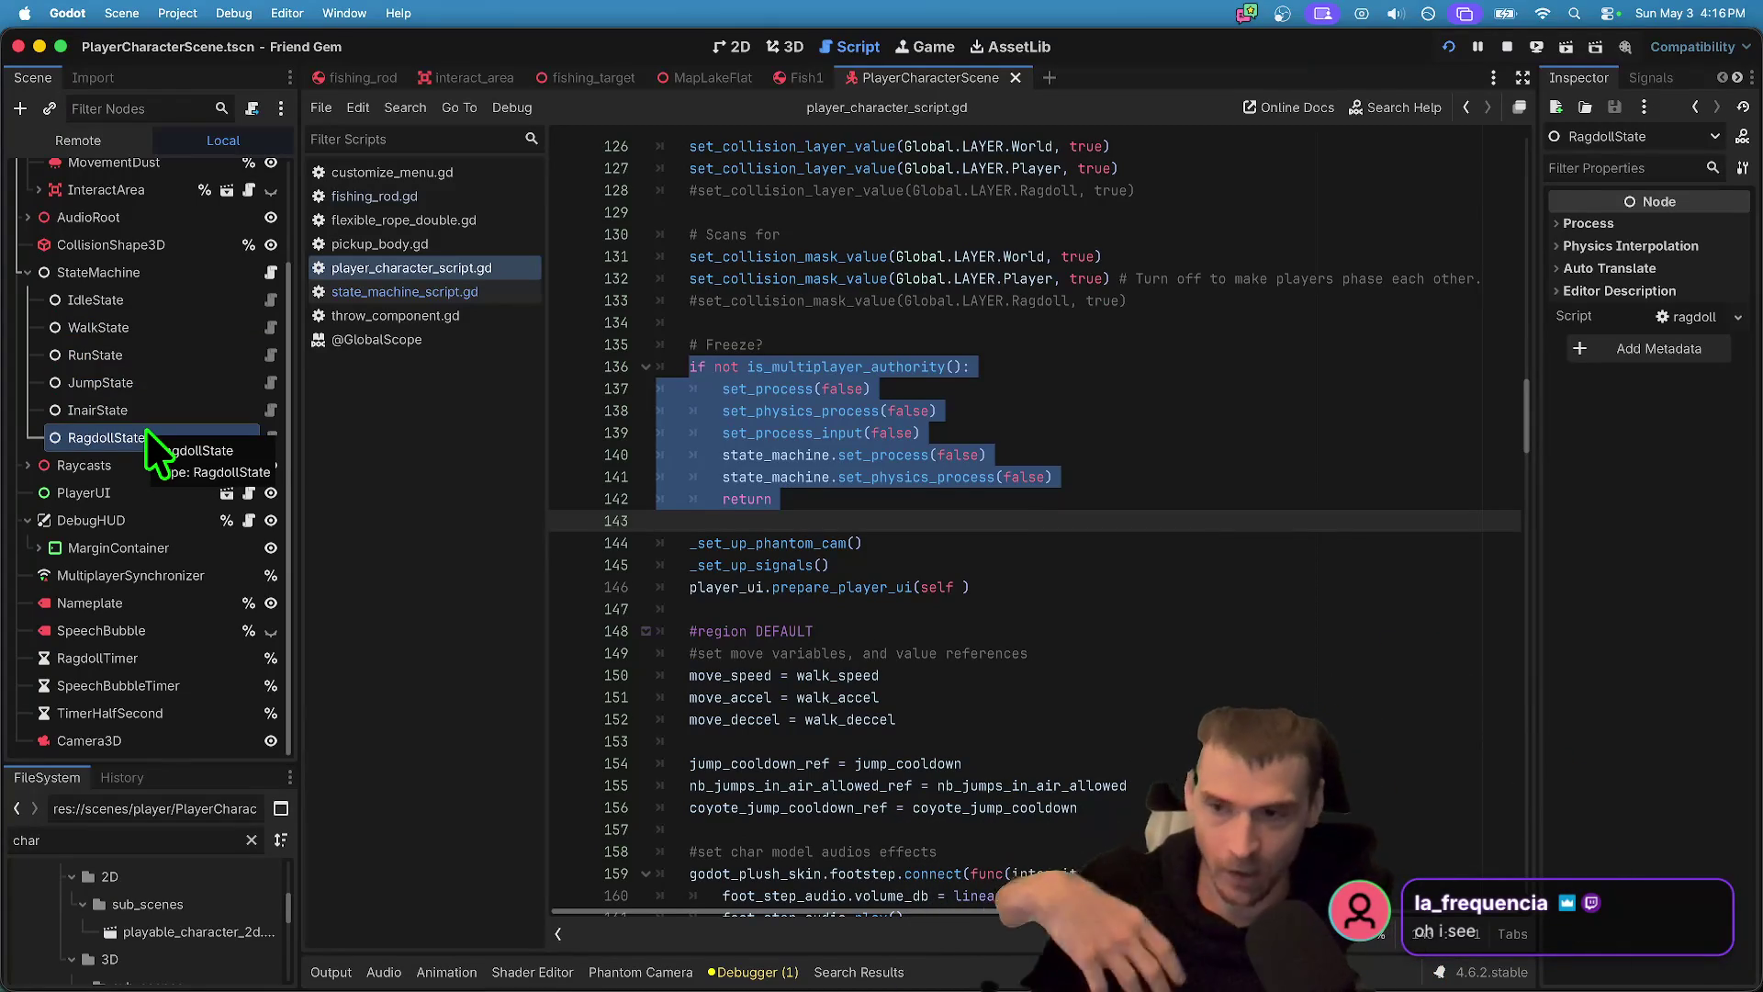
# - Confirm Customize Run Instances with 2 instances and launch the debug run
pyautogui.click(247, 12)
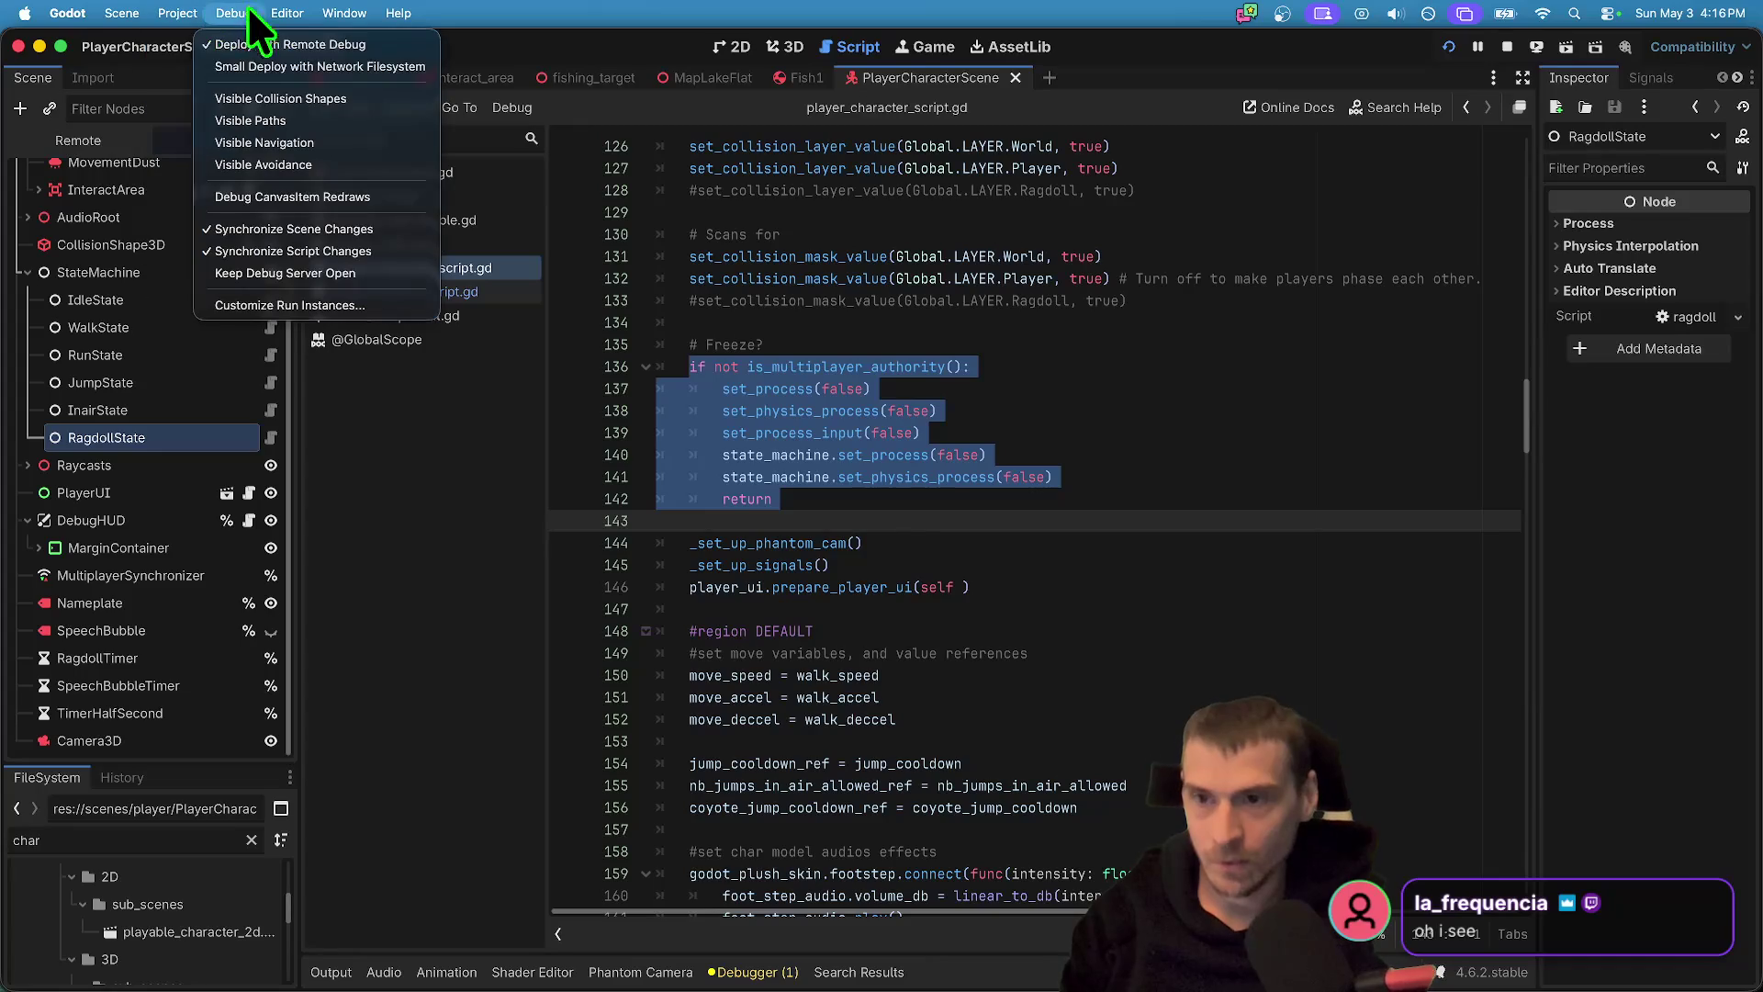
pyautogui.click(338, 306)
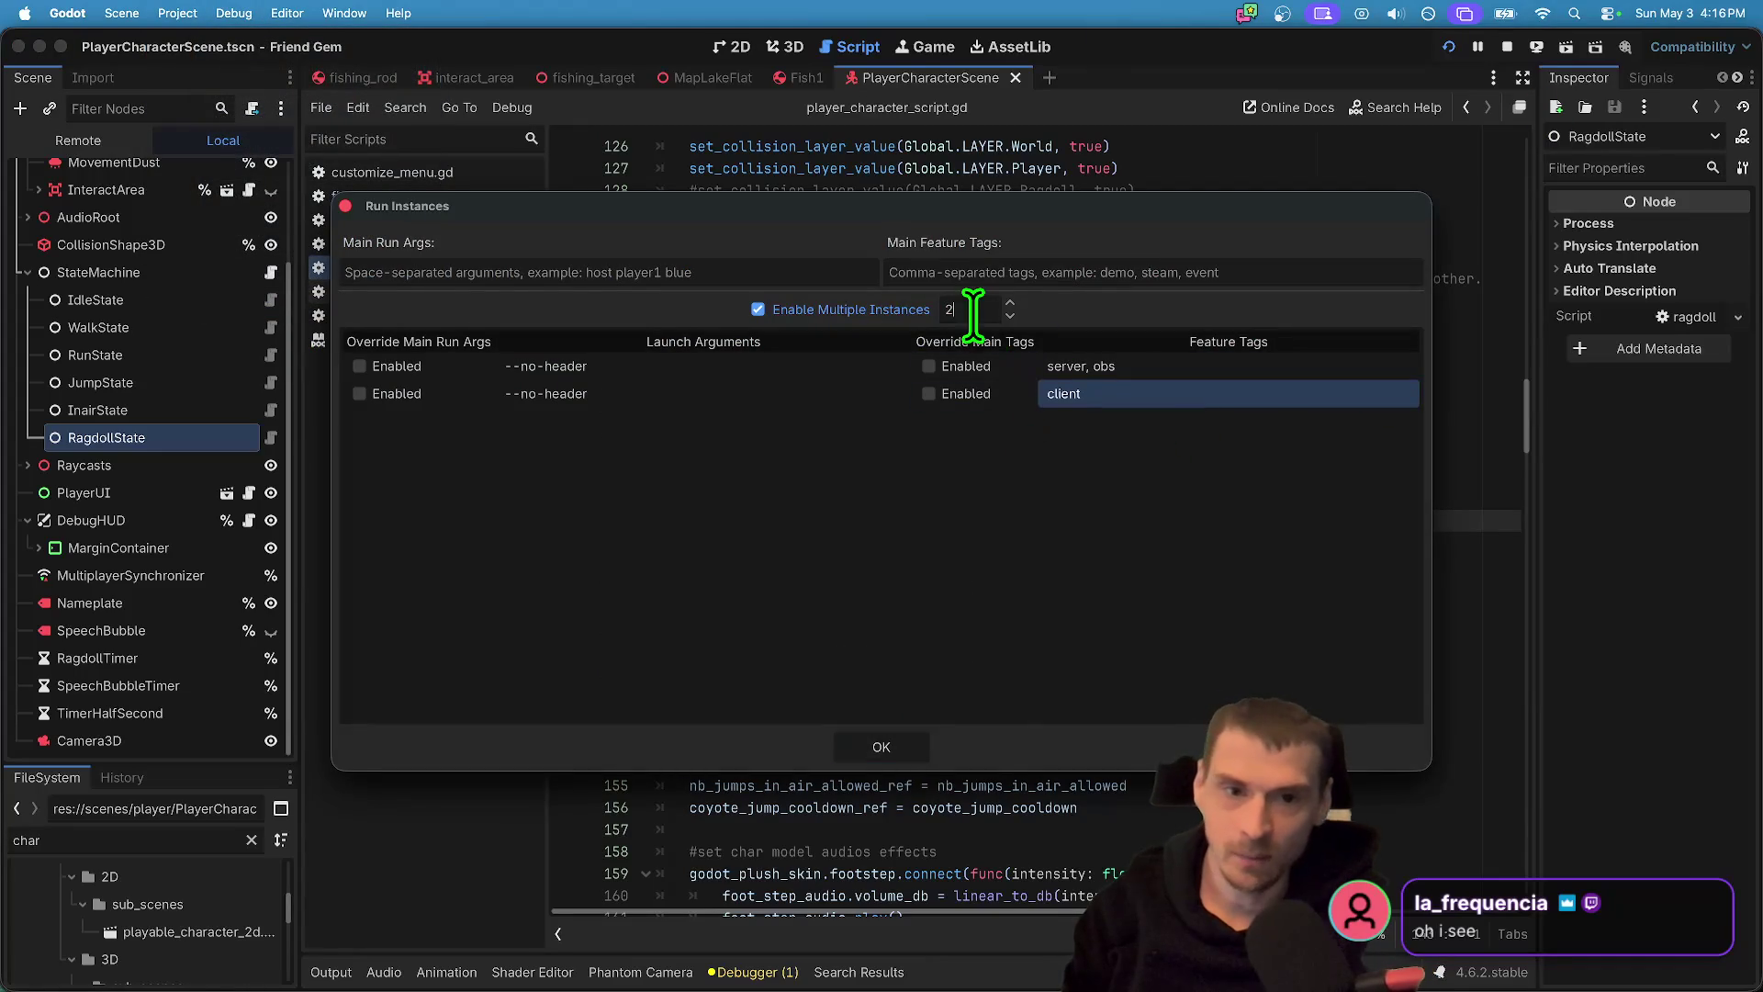
pyautogui.click(913, 748)
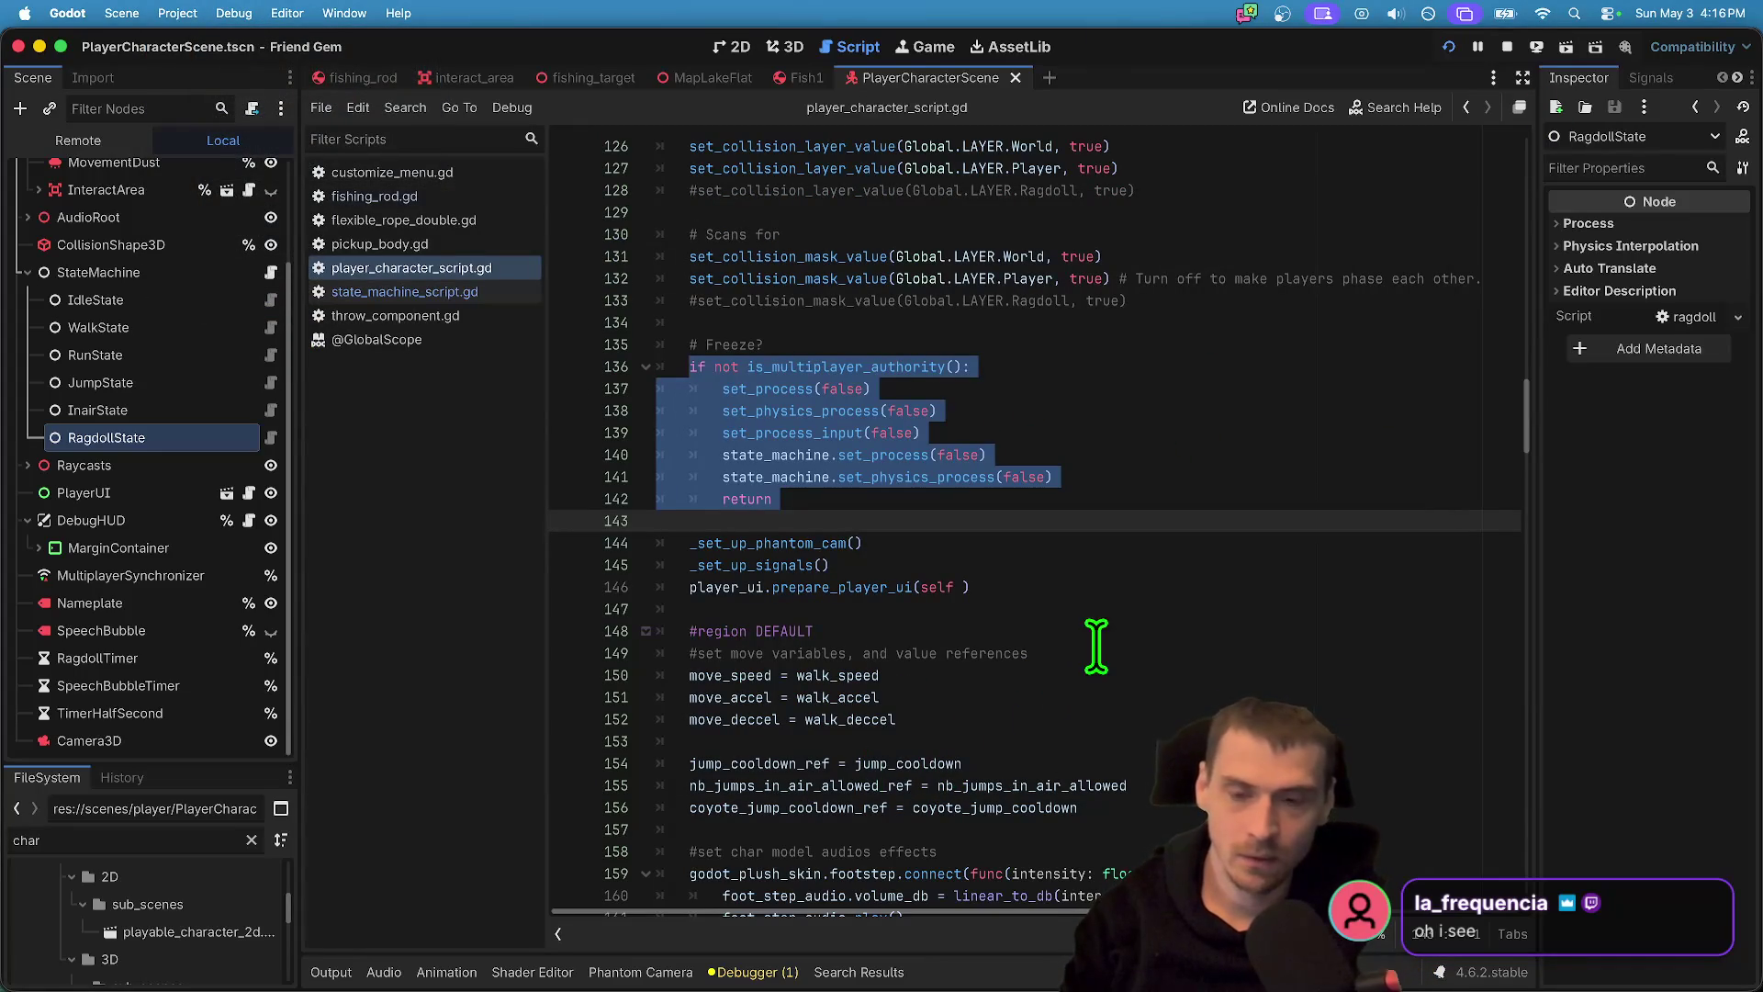
pyautogui.press('super+b')
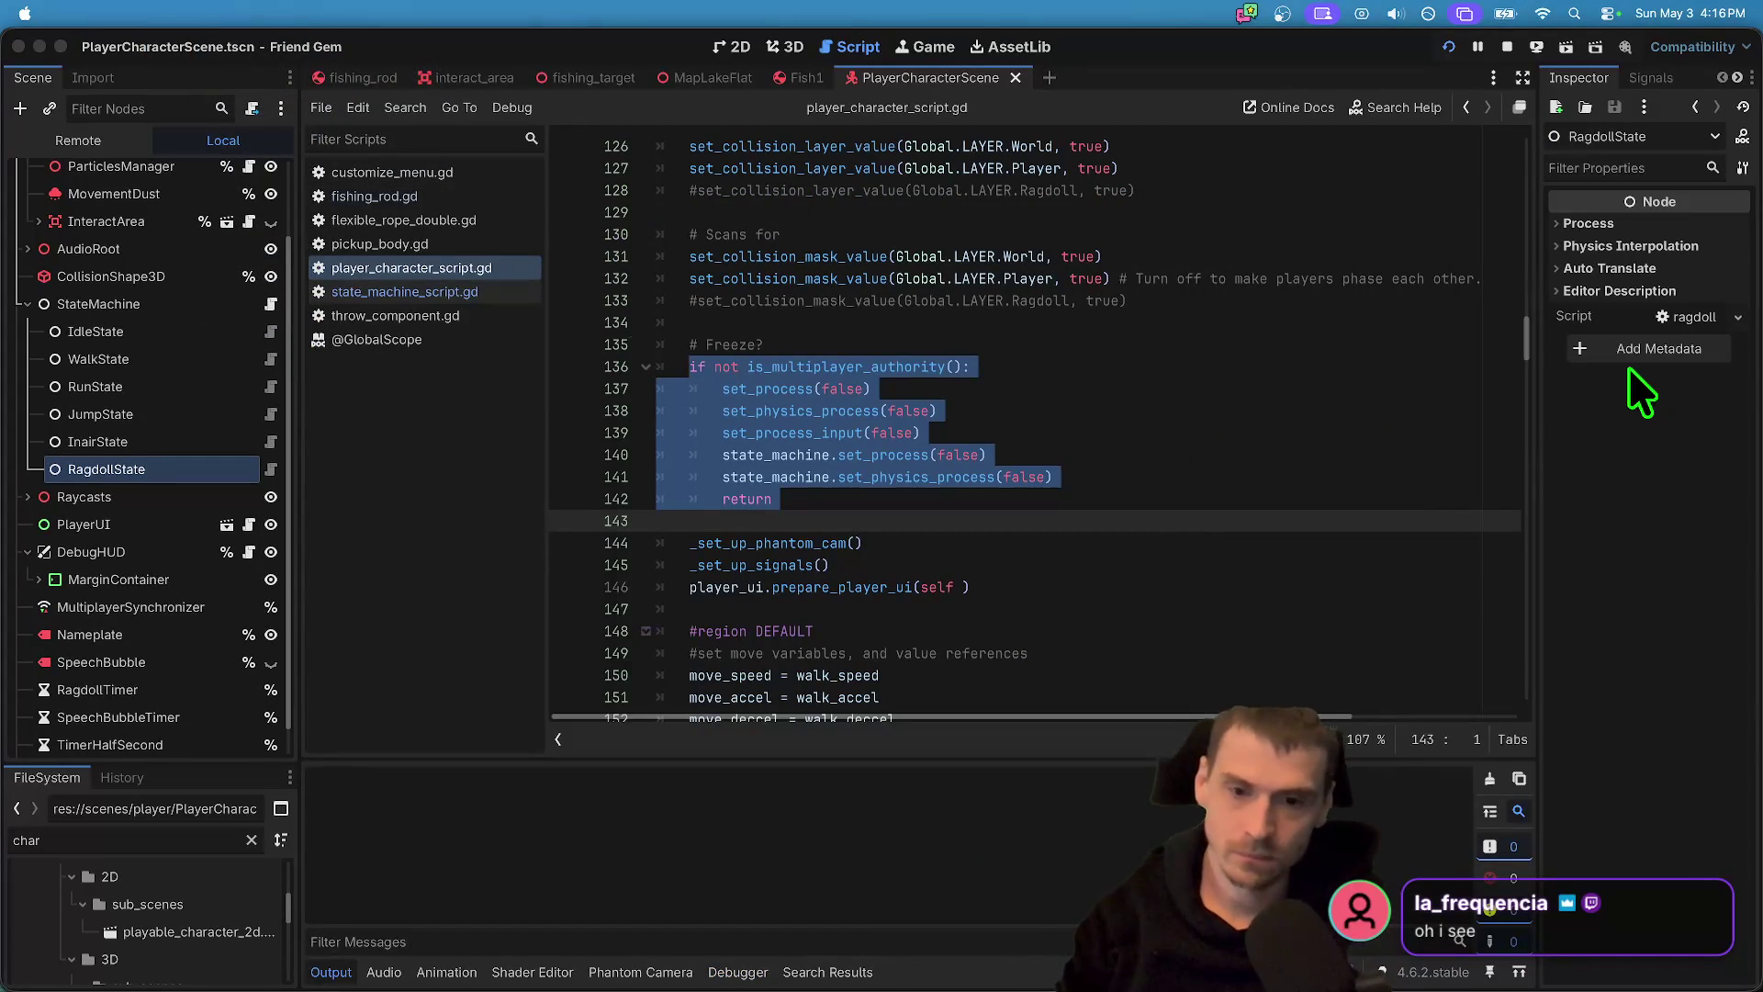
# - Arrange the two Friend Gem debug windows side by side and dismiss the second window's chat menu
pyautogui.moveTo(1027, 348); pyautogui.dragTo(478, 106)
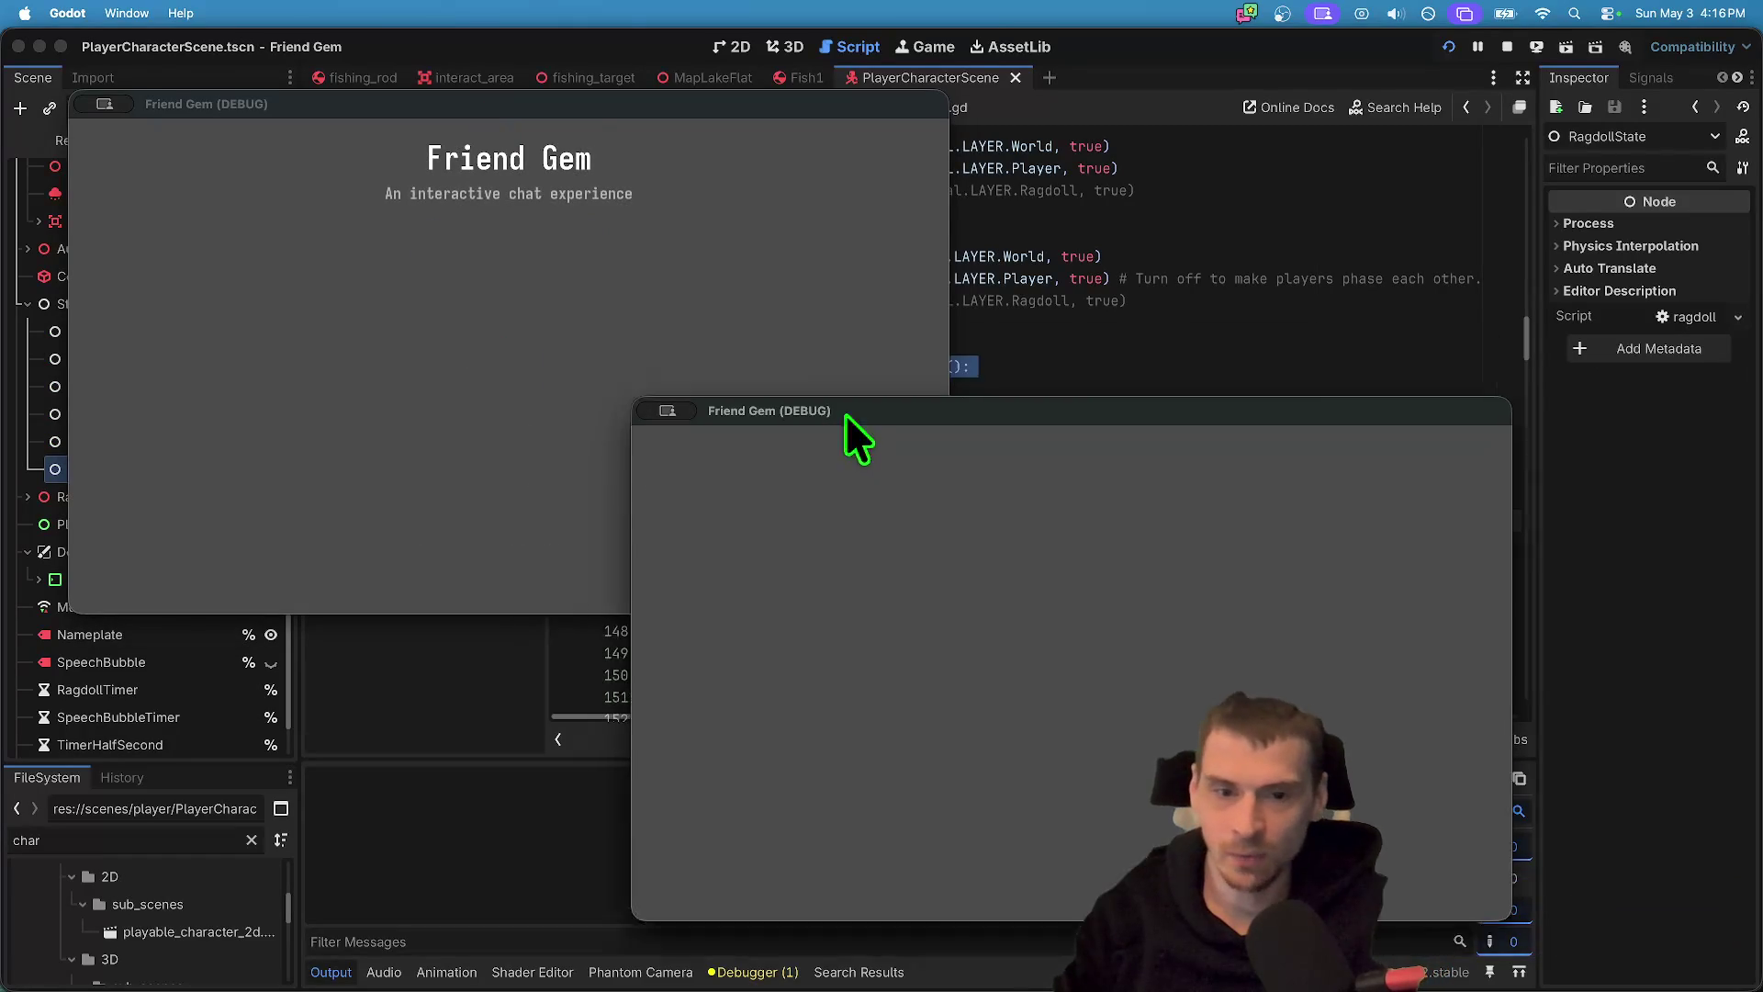
pyautogui.moveTo(839, 367); pyautogui.dragTo(1024, 789)
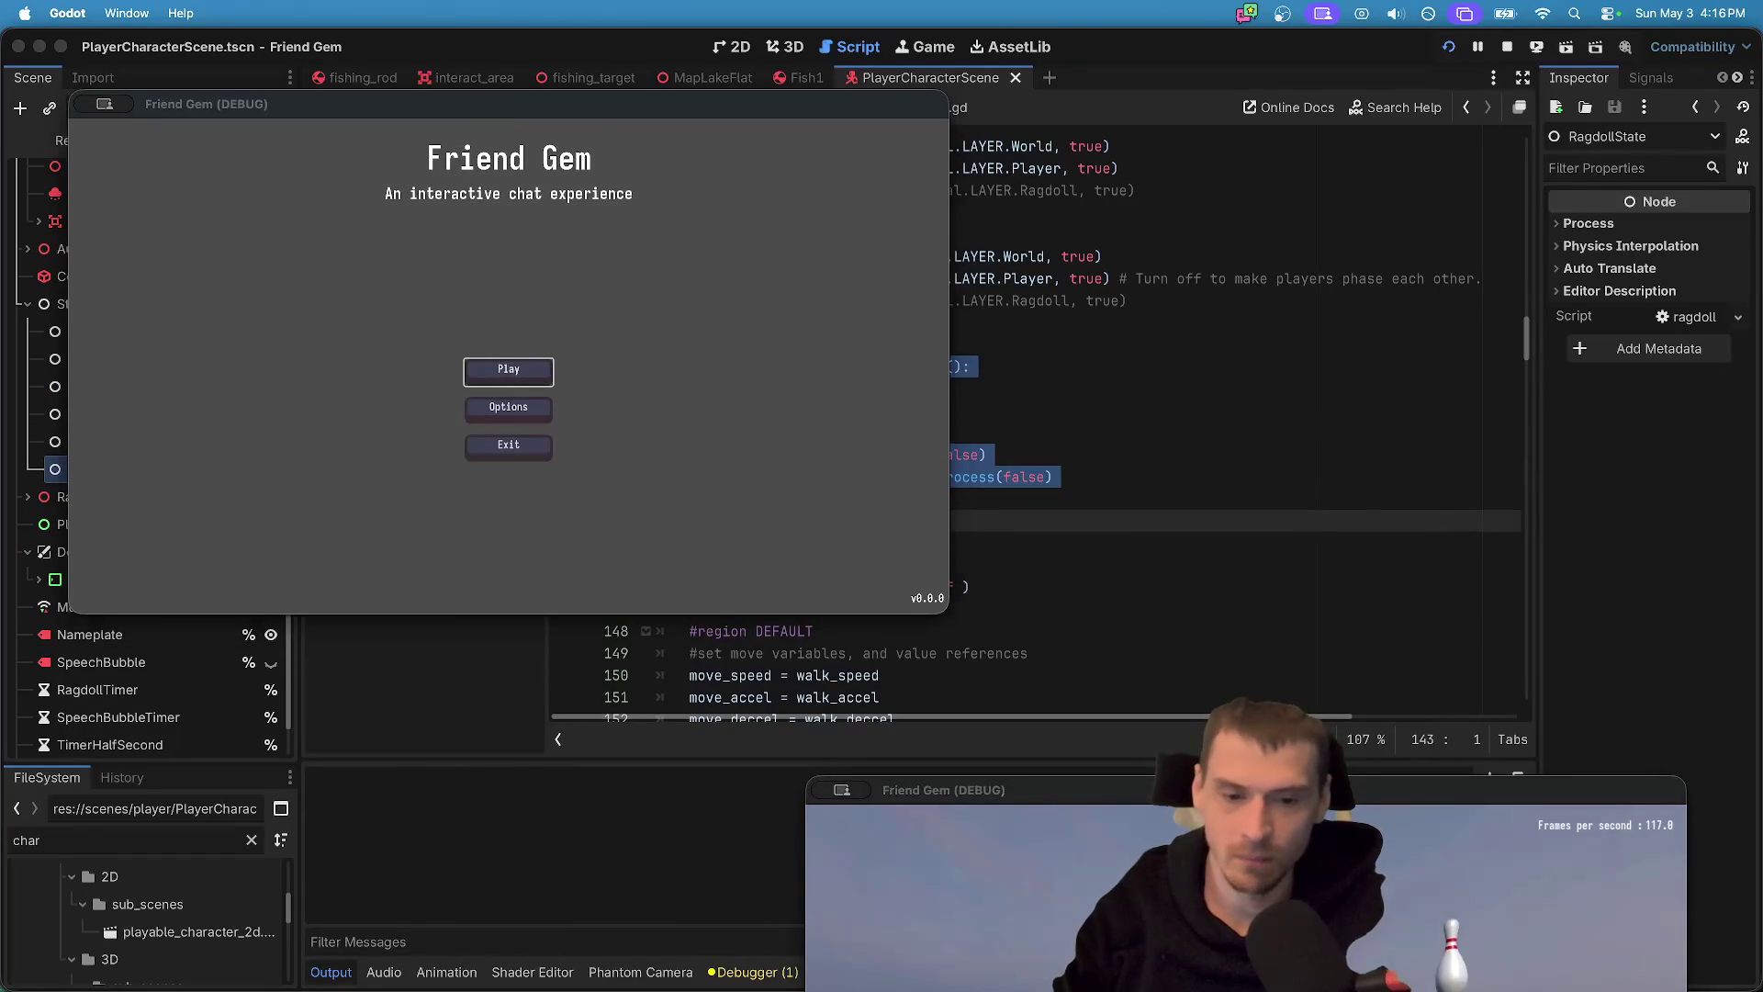
pyautogui.moveTo(1027, 987)
pyautogui.moveTo(1381, 792)
pyautogui.mouseDown()
pyautogui.moveTo(1160, 653)
pyautogui.moveTo(1127, 327)
pyautogui.mouseUp()
pyautogui.press('Escape')
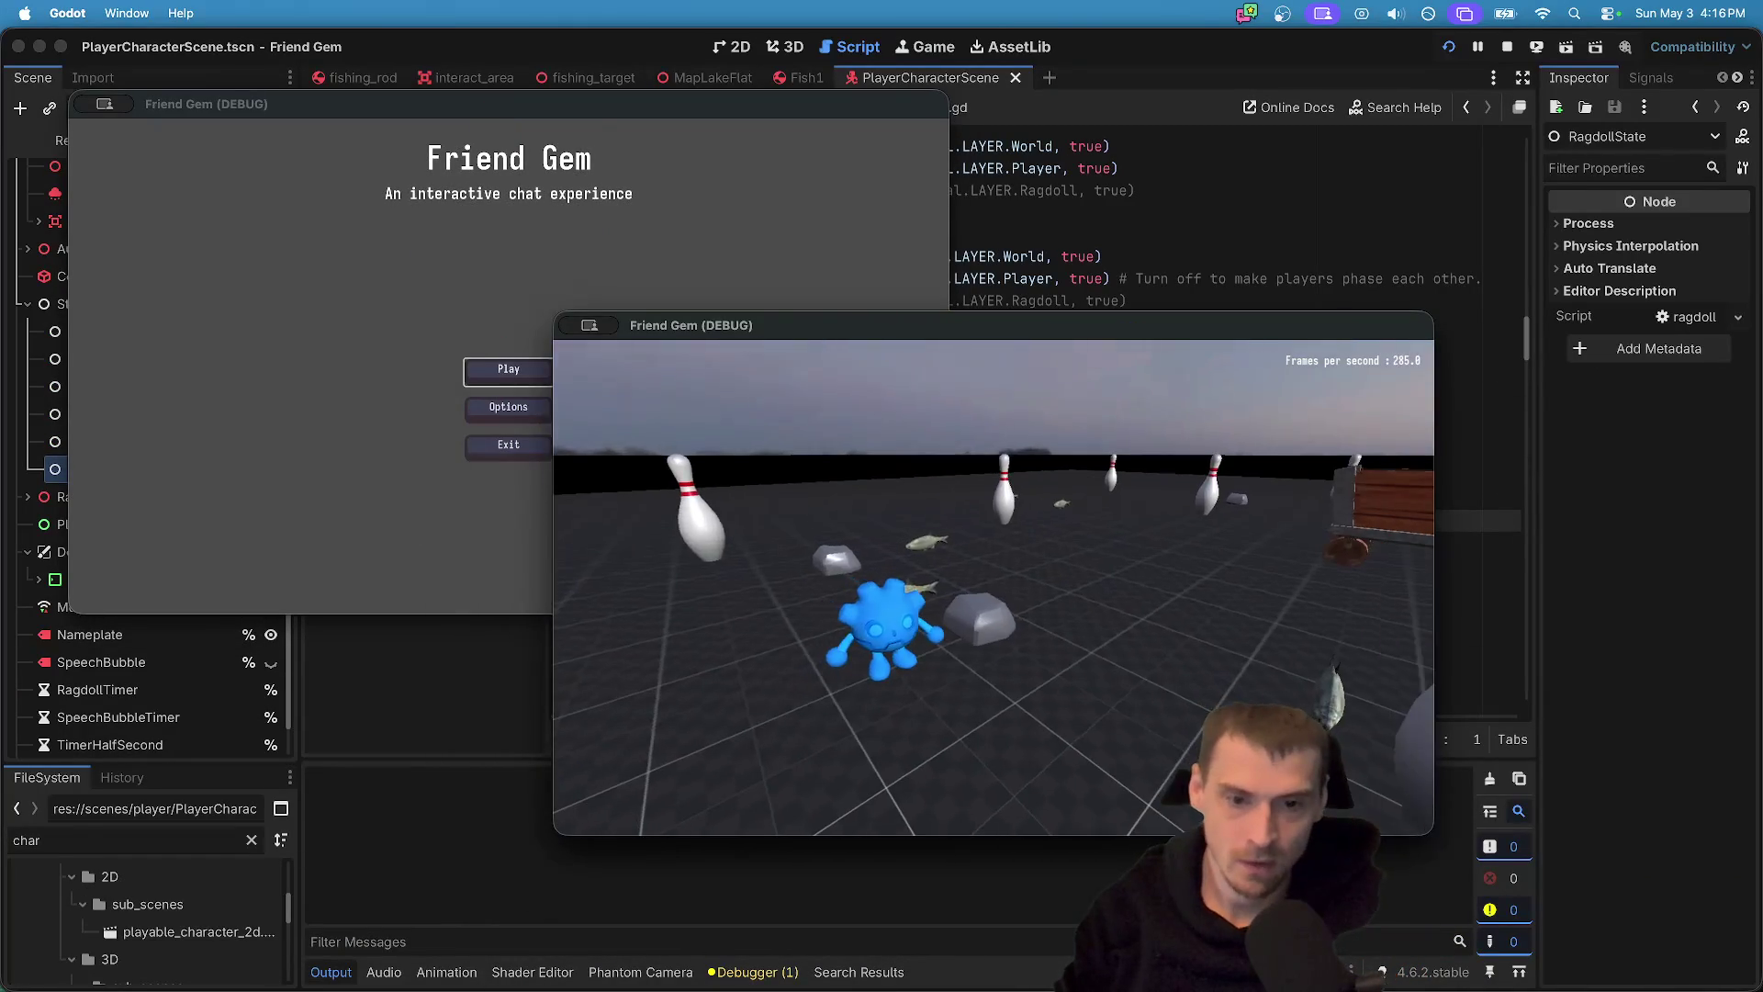
# - Join the hosted game from one instance via Play > Join Game > Join
pyautogui.click(504, 371)
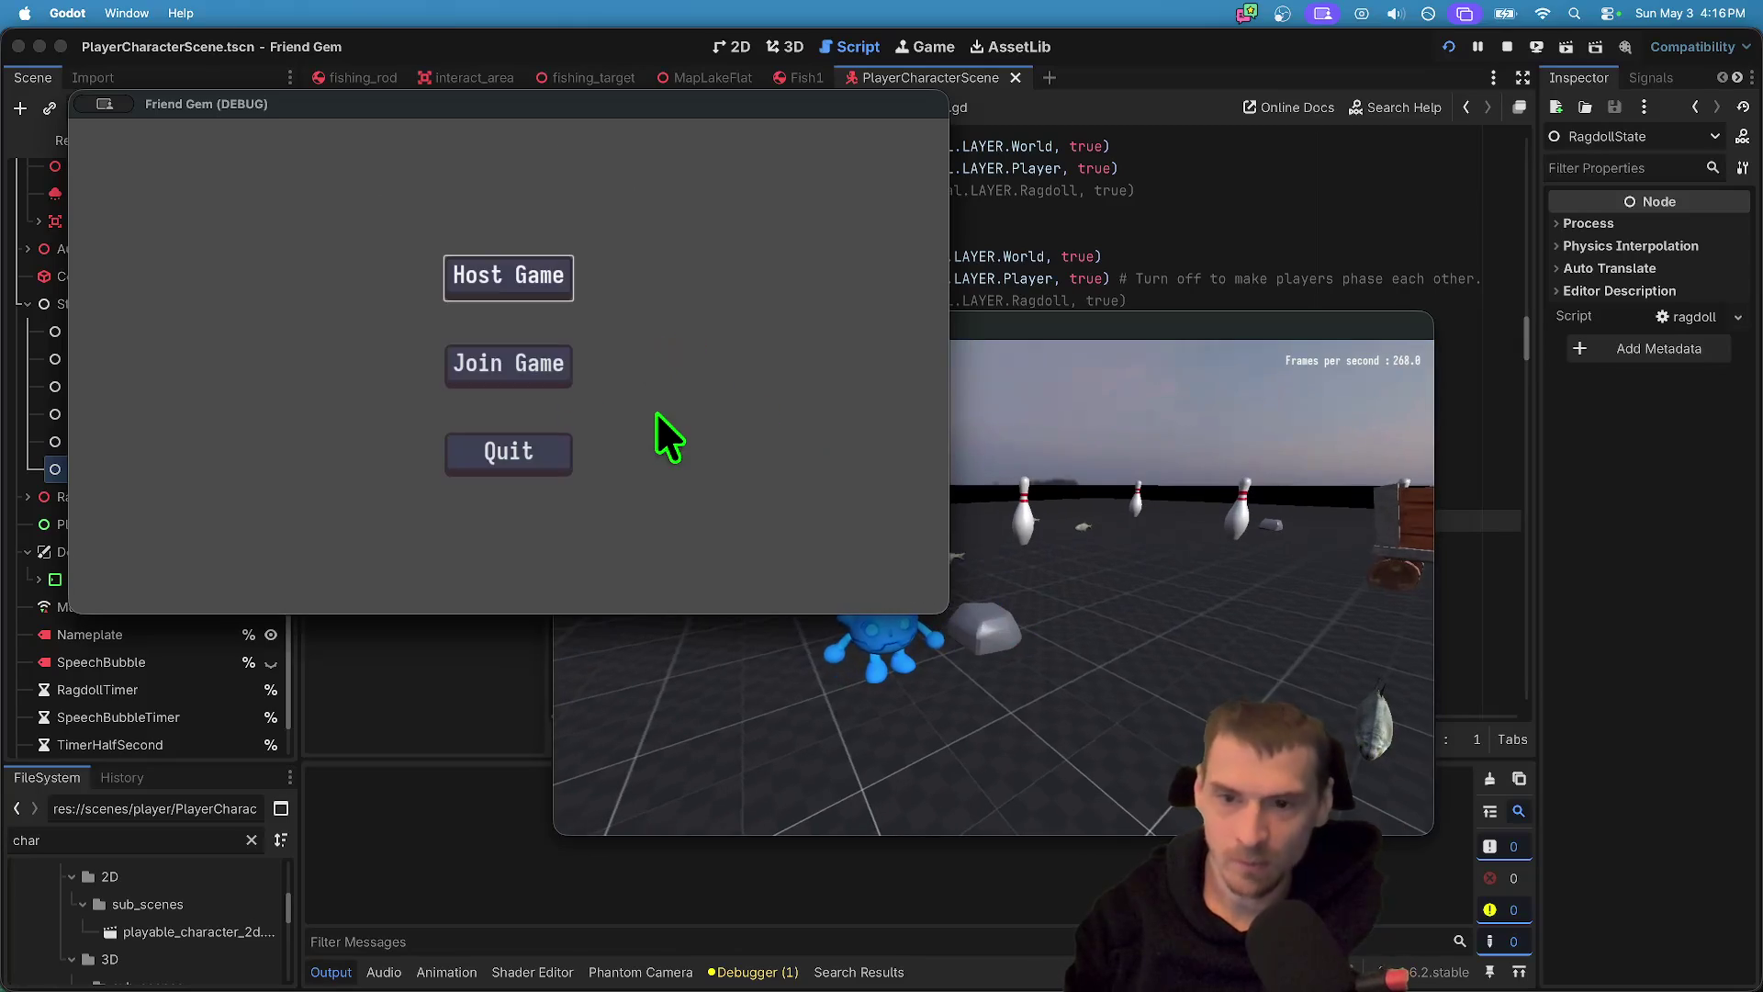
pyautogui.click(512, 367)
pyautogui.click(650, 265)
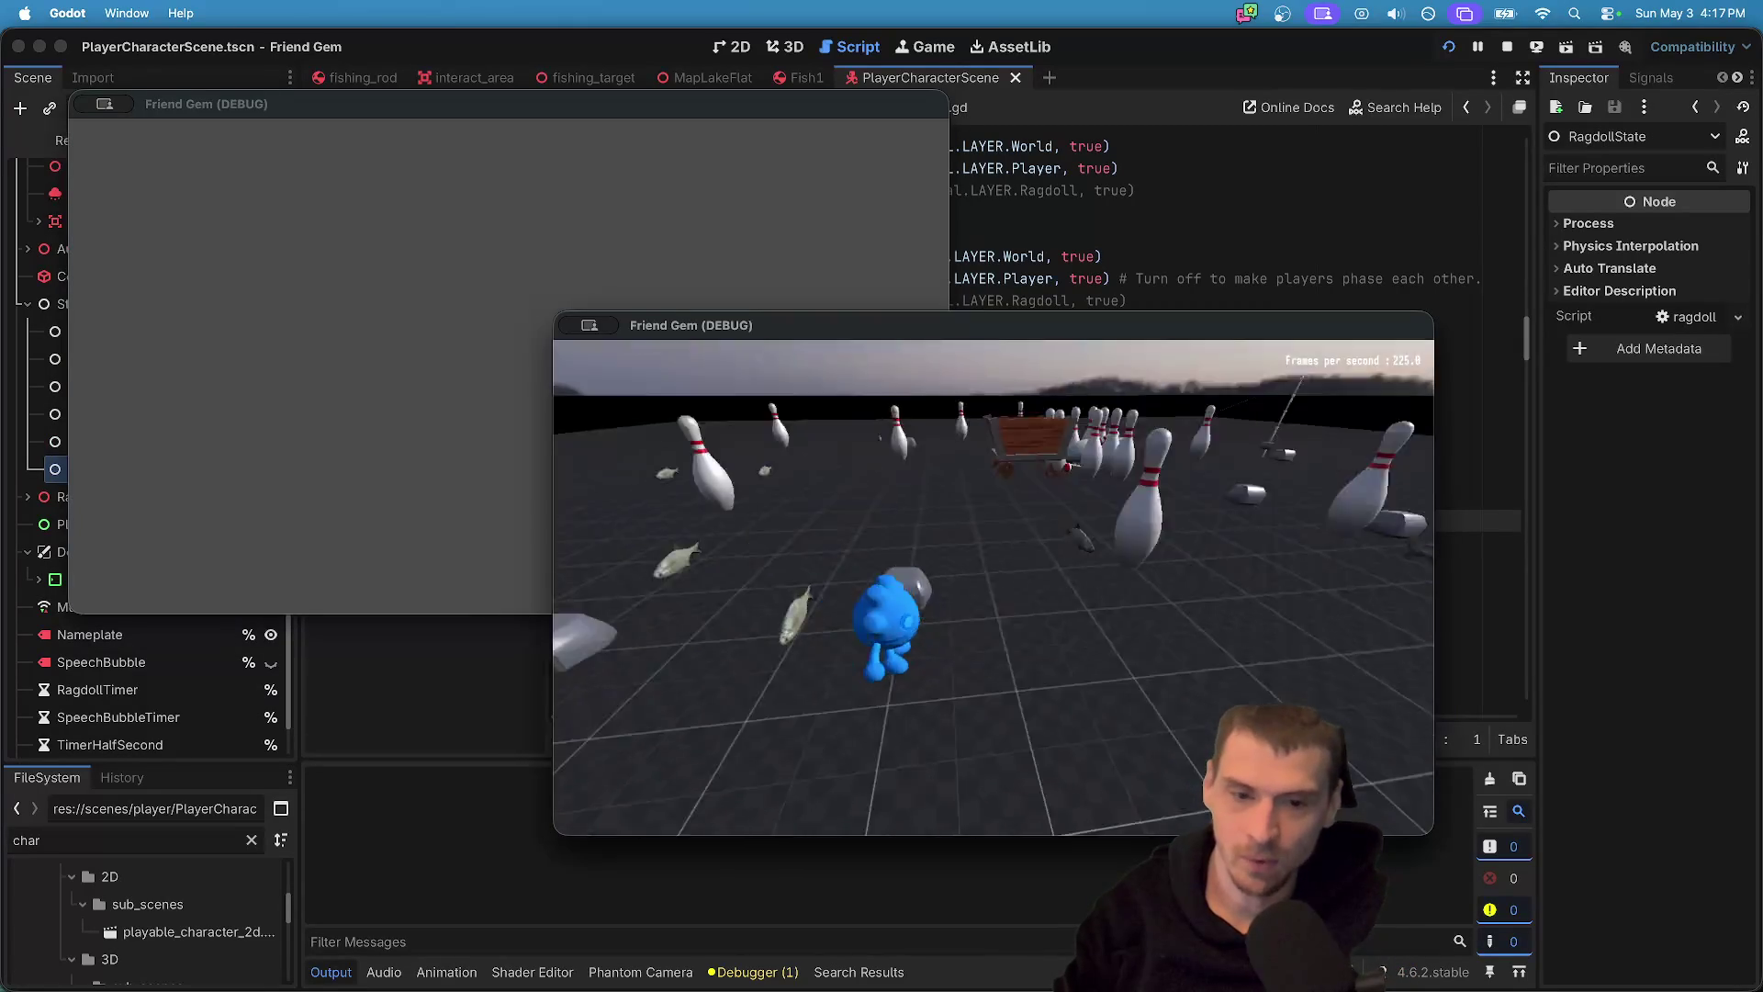
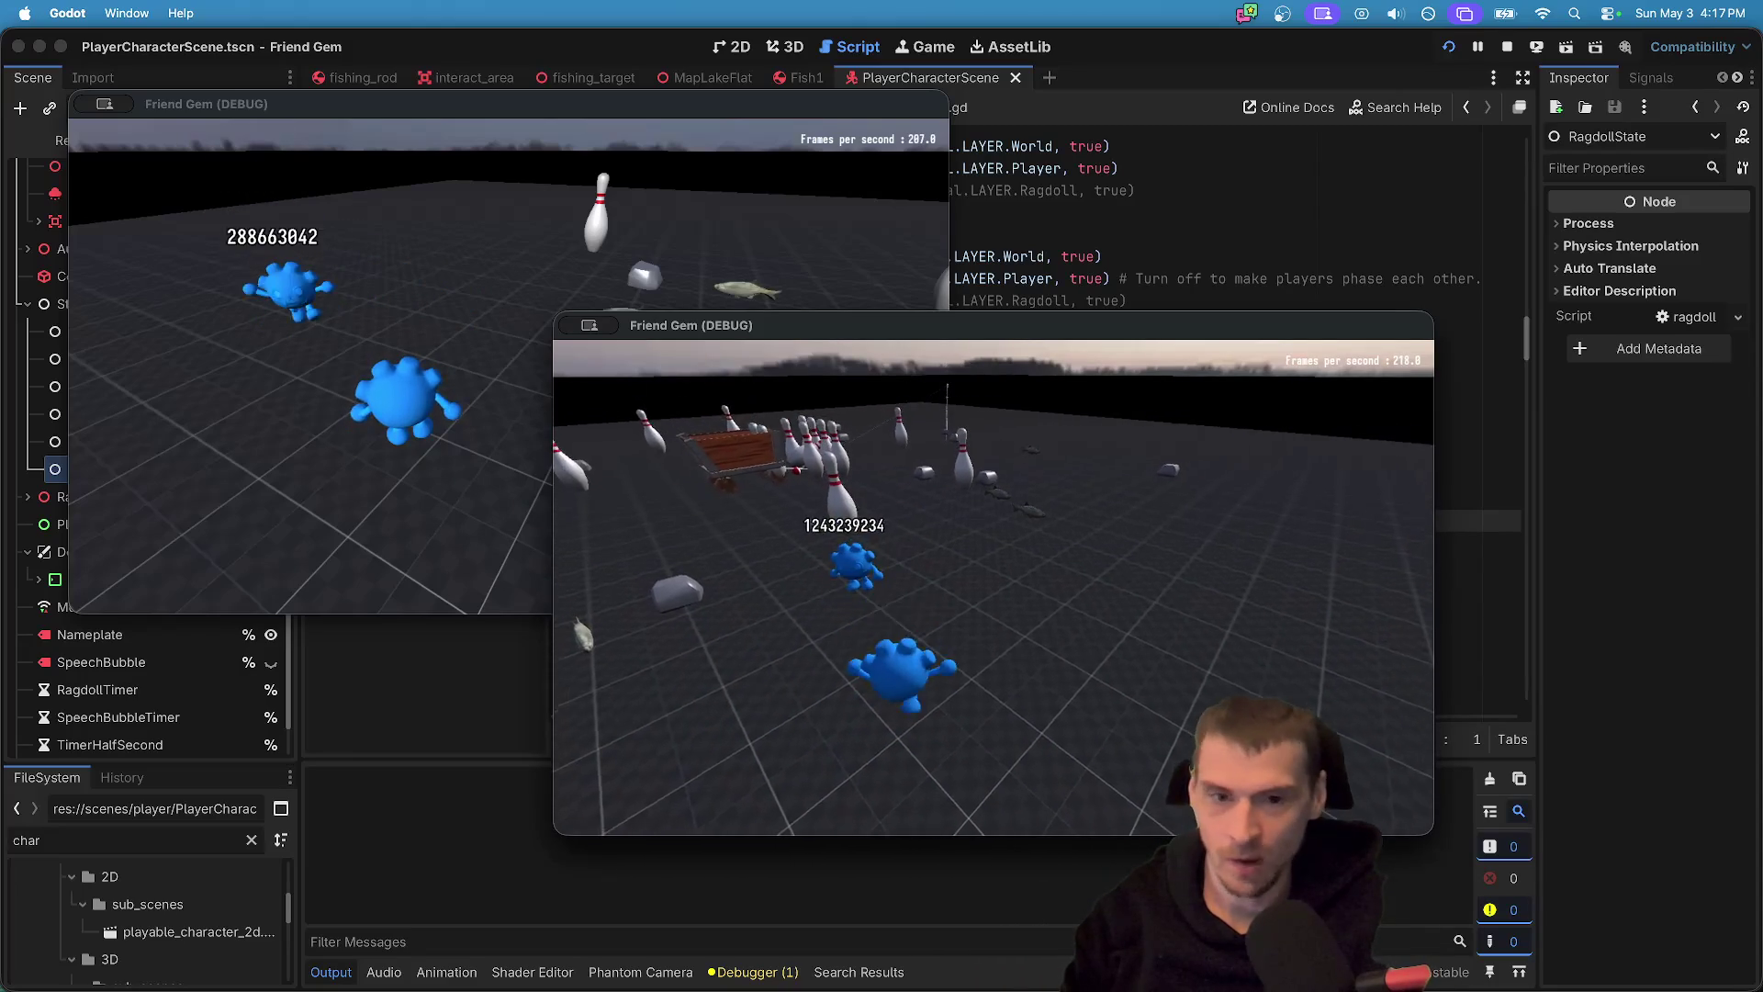
# - Bring the Godot editor back in front of the game client windows
pyautogui.click(551, 426)
pyautogui.press('super+Tab')
pyautogui.click(516, 728)
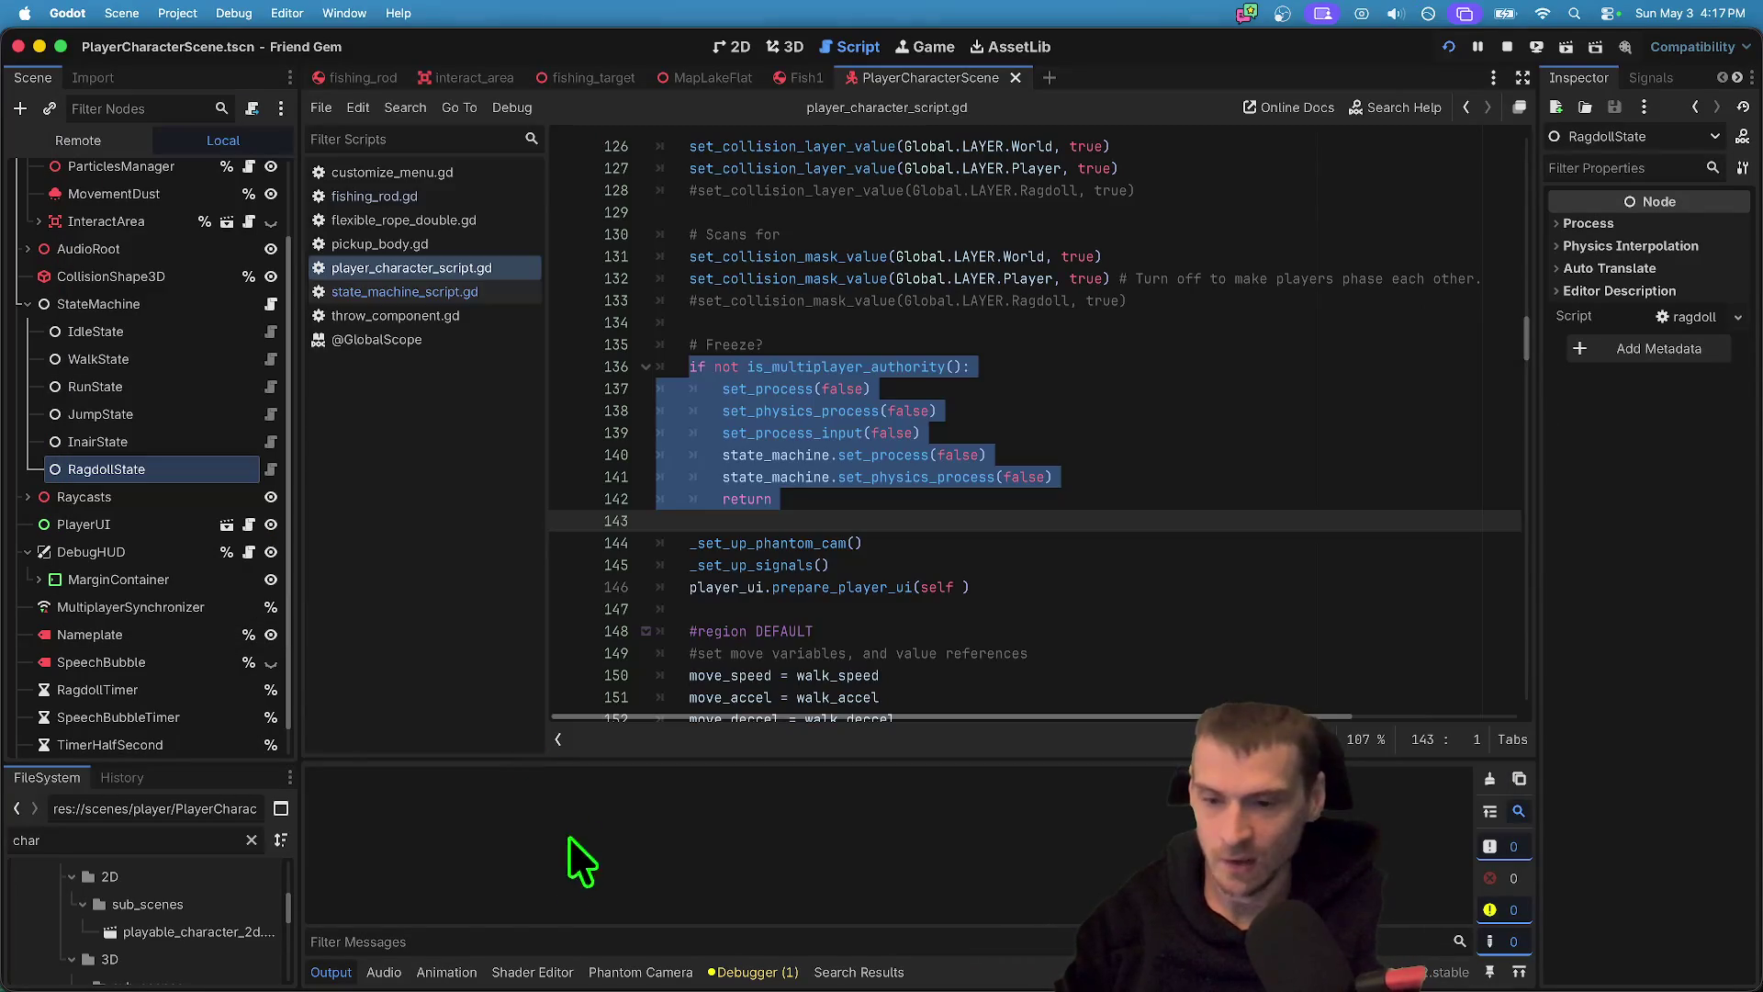
# - Check the MultiplayerSynchronizer, then open godot_plush_skin in the 3D view
pyautogui.click(134, 610)
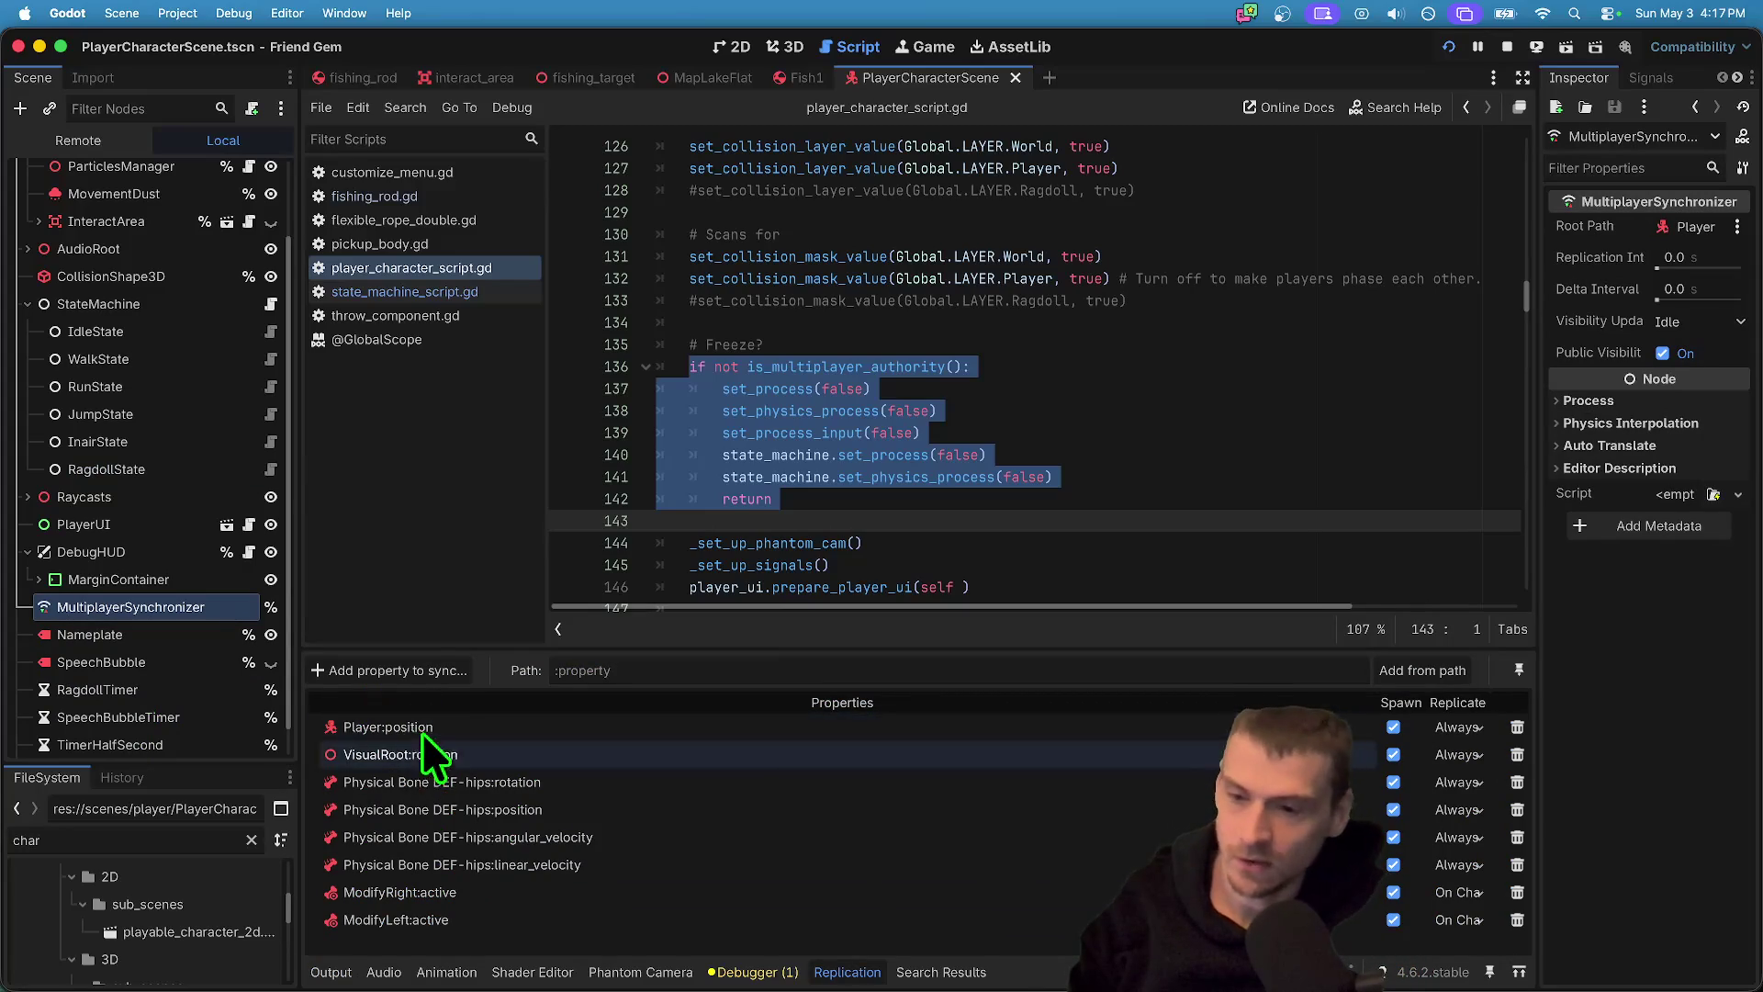
pyautogui.scroll(2, 244, 670)
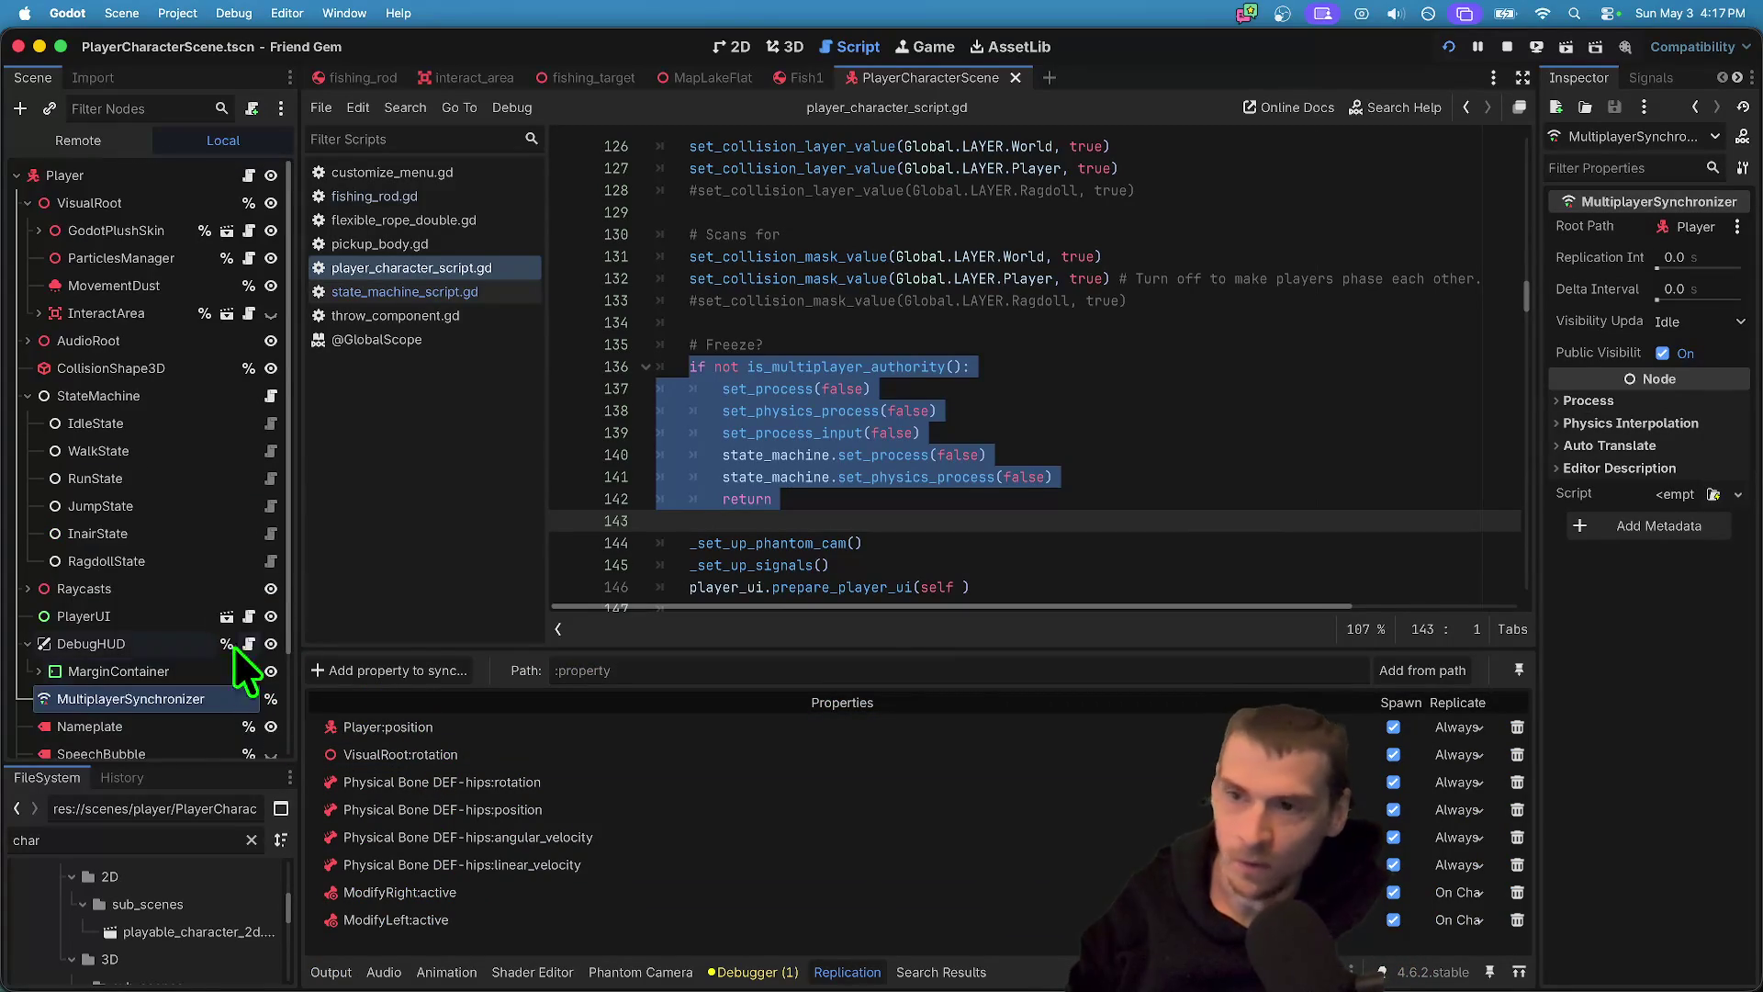
pyautogui.click(227, 232)
pyautogui.click(783, 46)
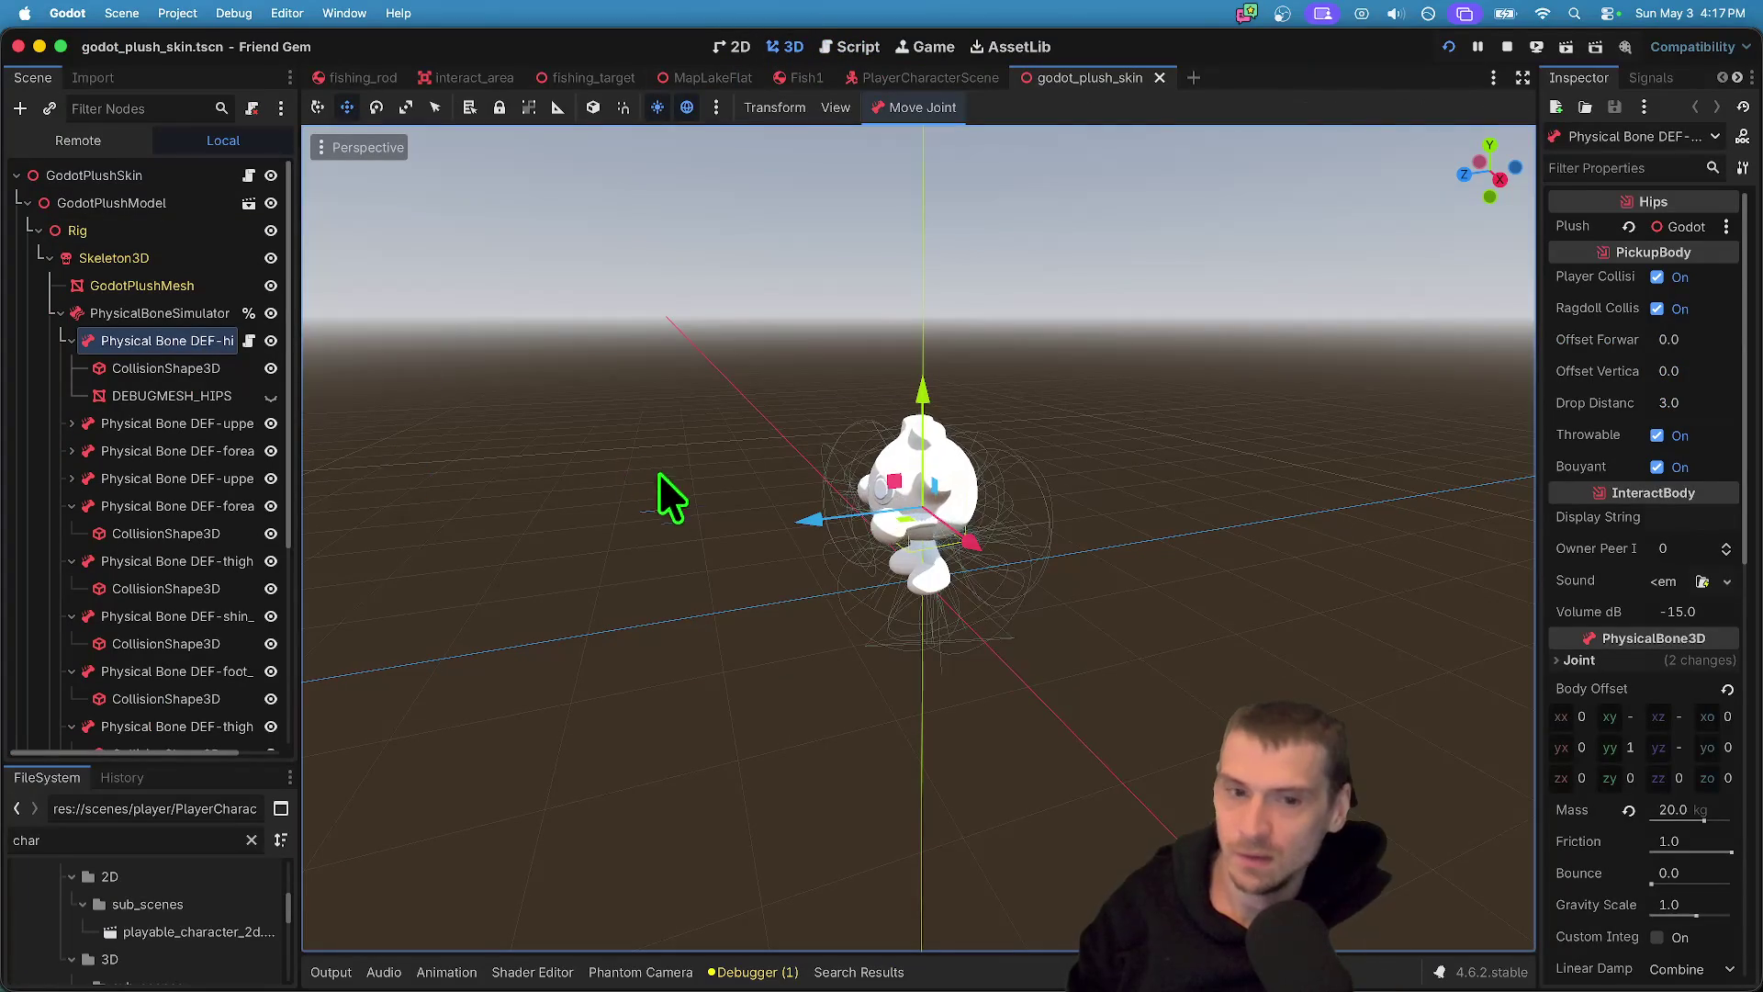
# - Show the plush skin's AnimationTree blend graph enlarged and fire the wave OneShot preview
pyautogui.scroll(-4, 145, 465)
pyautogui.click(165, 701)
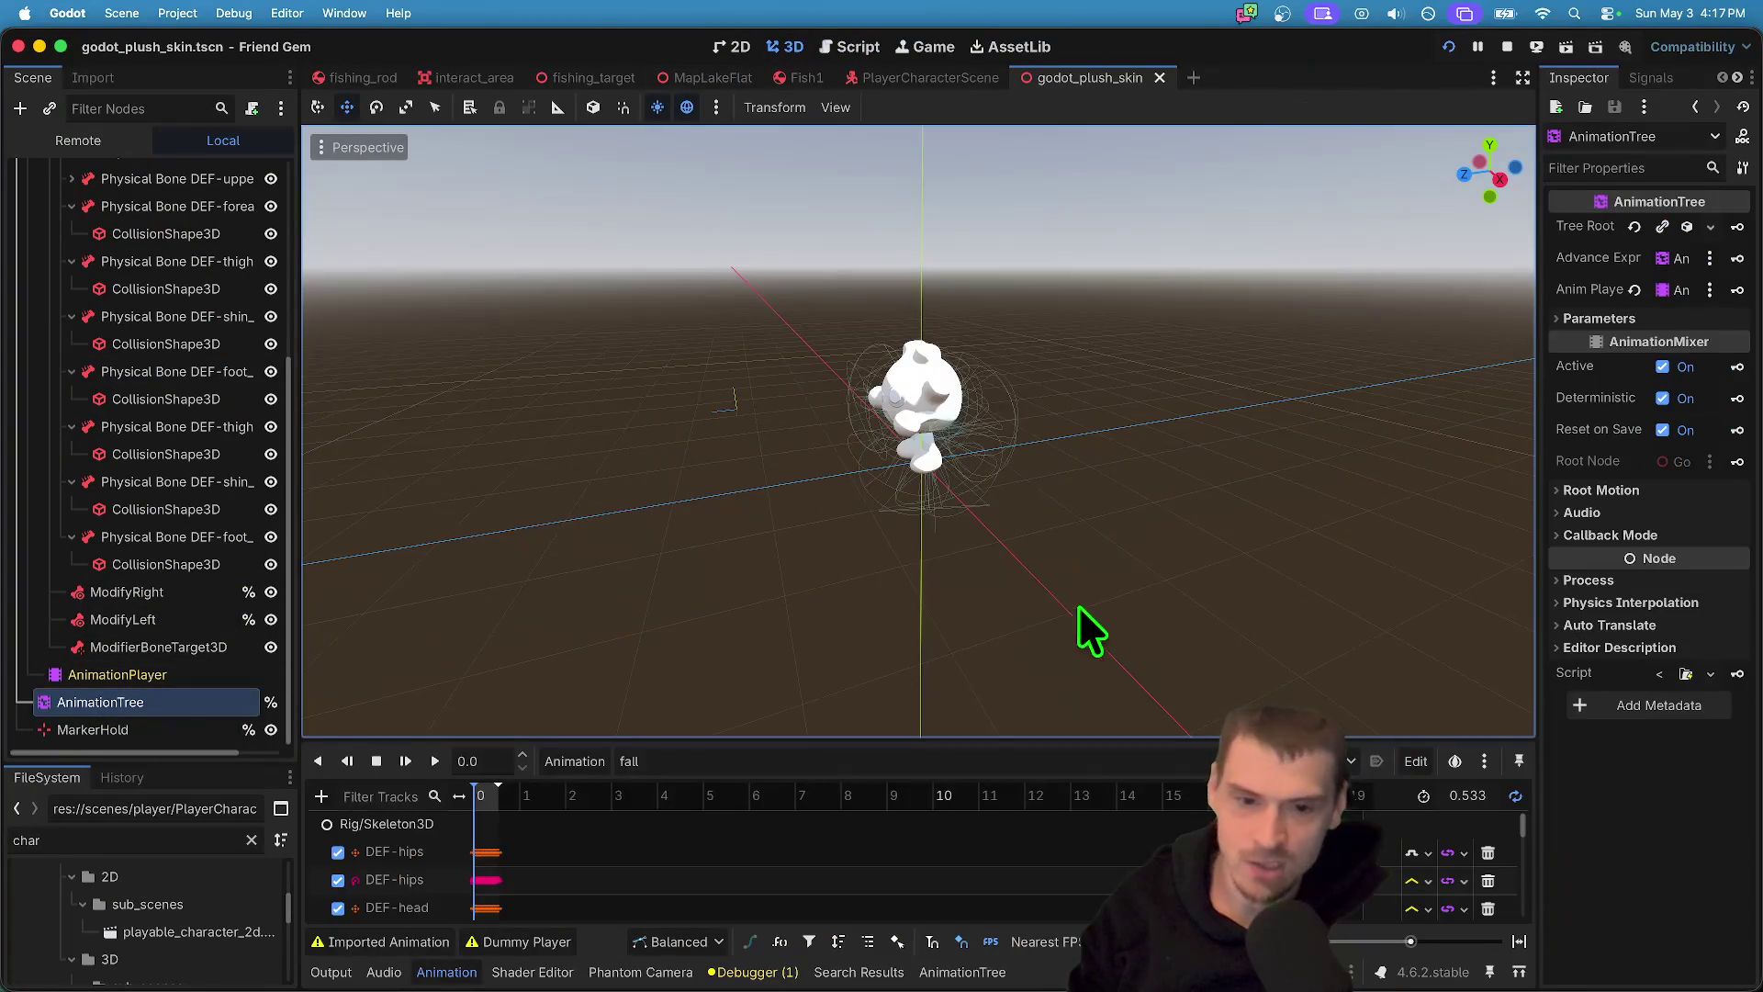
pyautogui.click(223, 672)
pyautogui.click(222, 703)
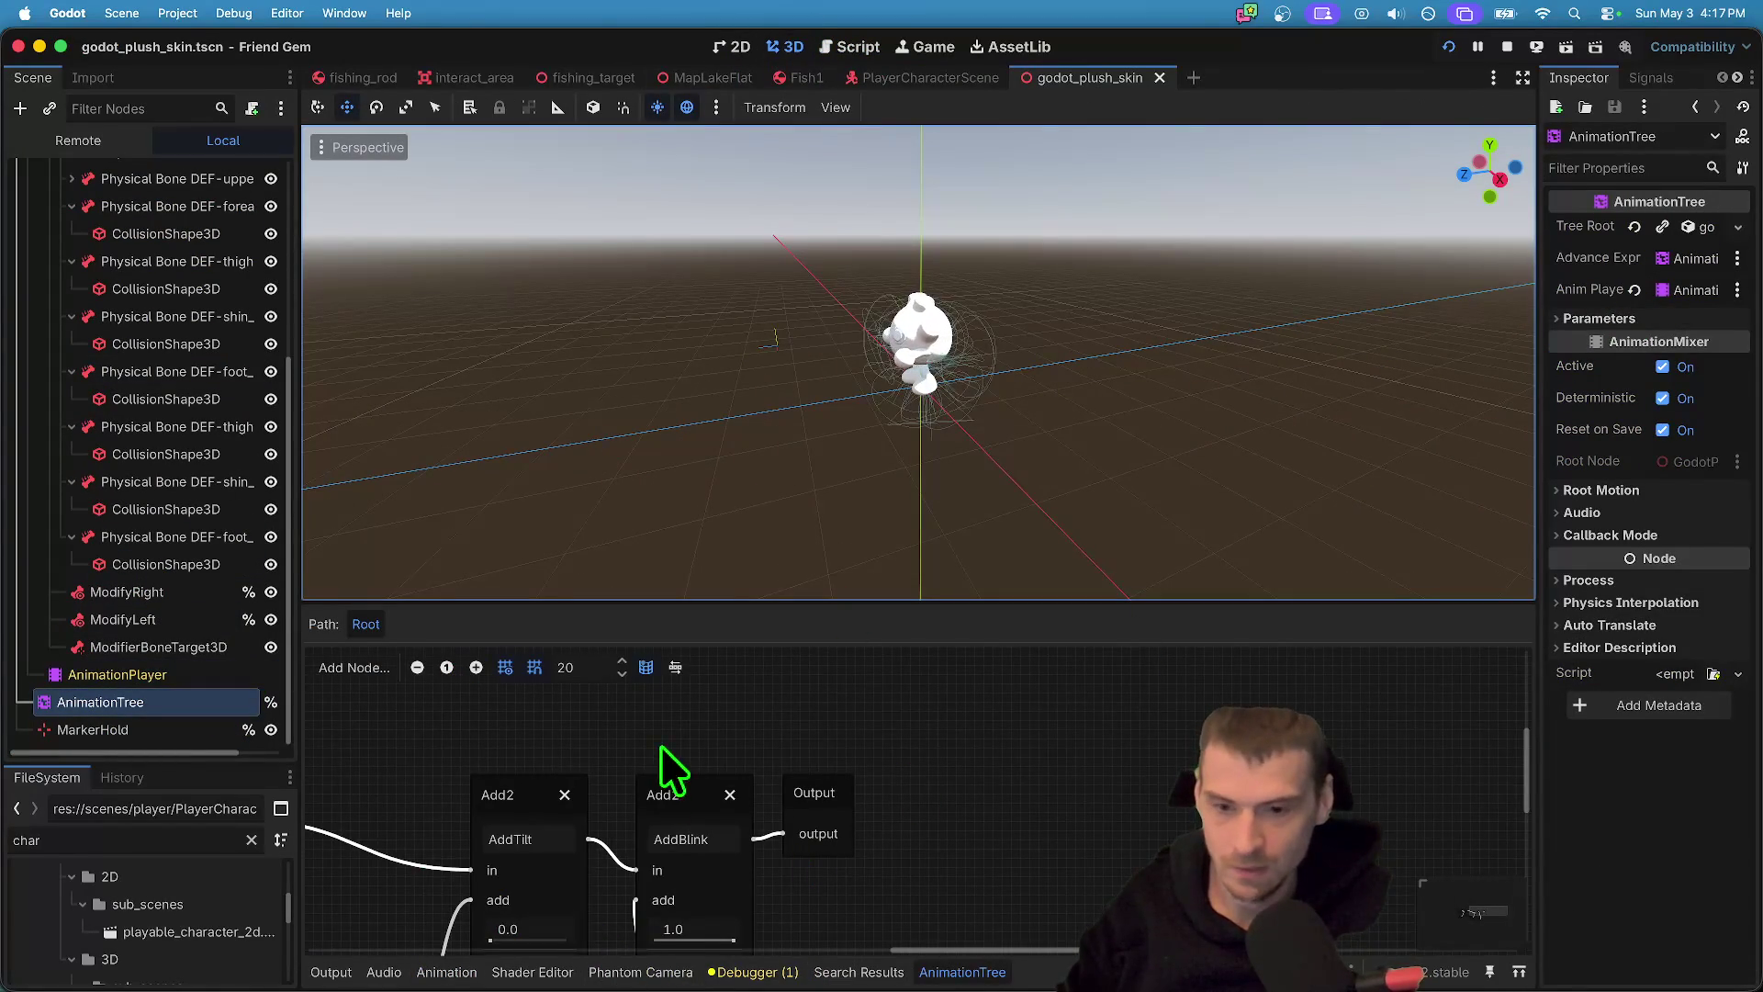
pyautogui.scroll(-3, 663, 765)
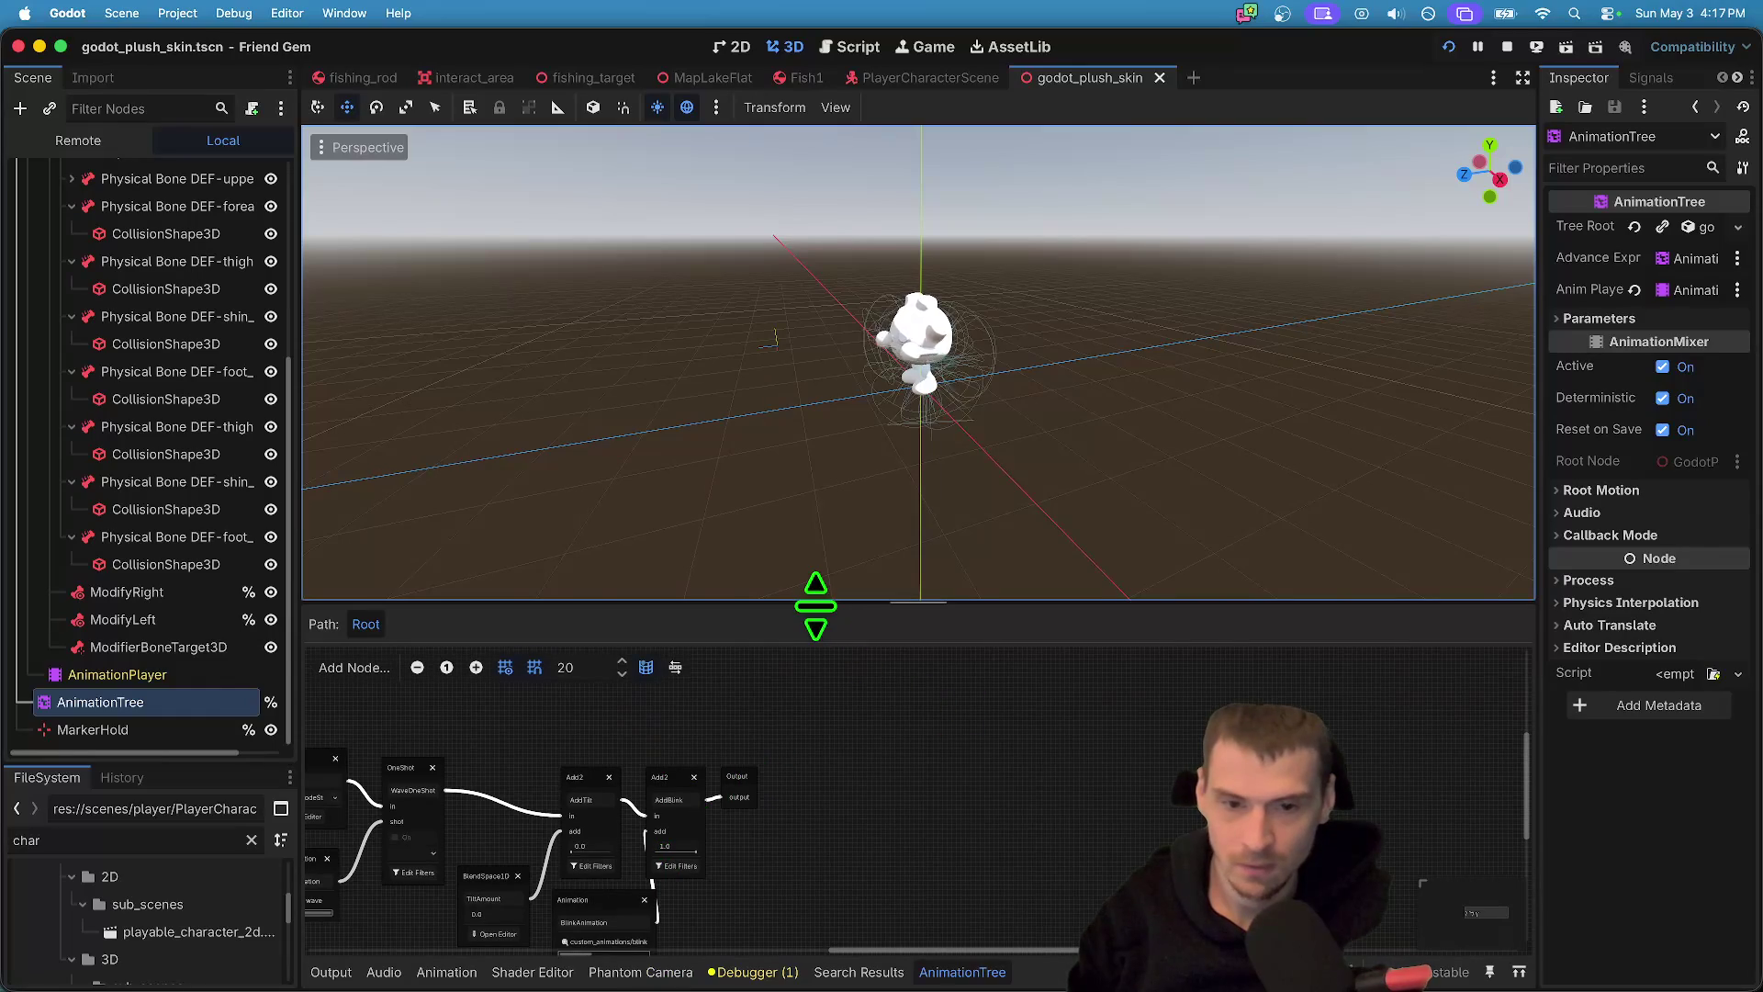
pyautogui.moveTo(815, 606); pyautogui.dragTo(882, 445)
pyautogui.moveTo(571, 873); pyautogui.dragTo(826, 850)
pyautogui.scroll(3, 690, 709)
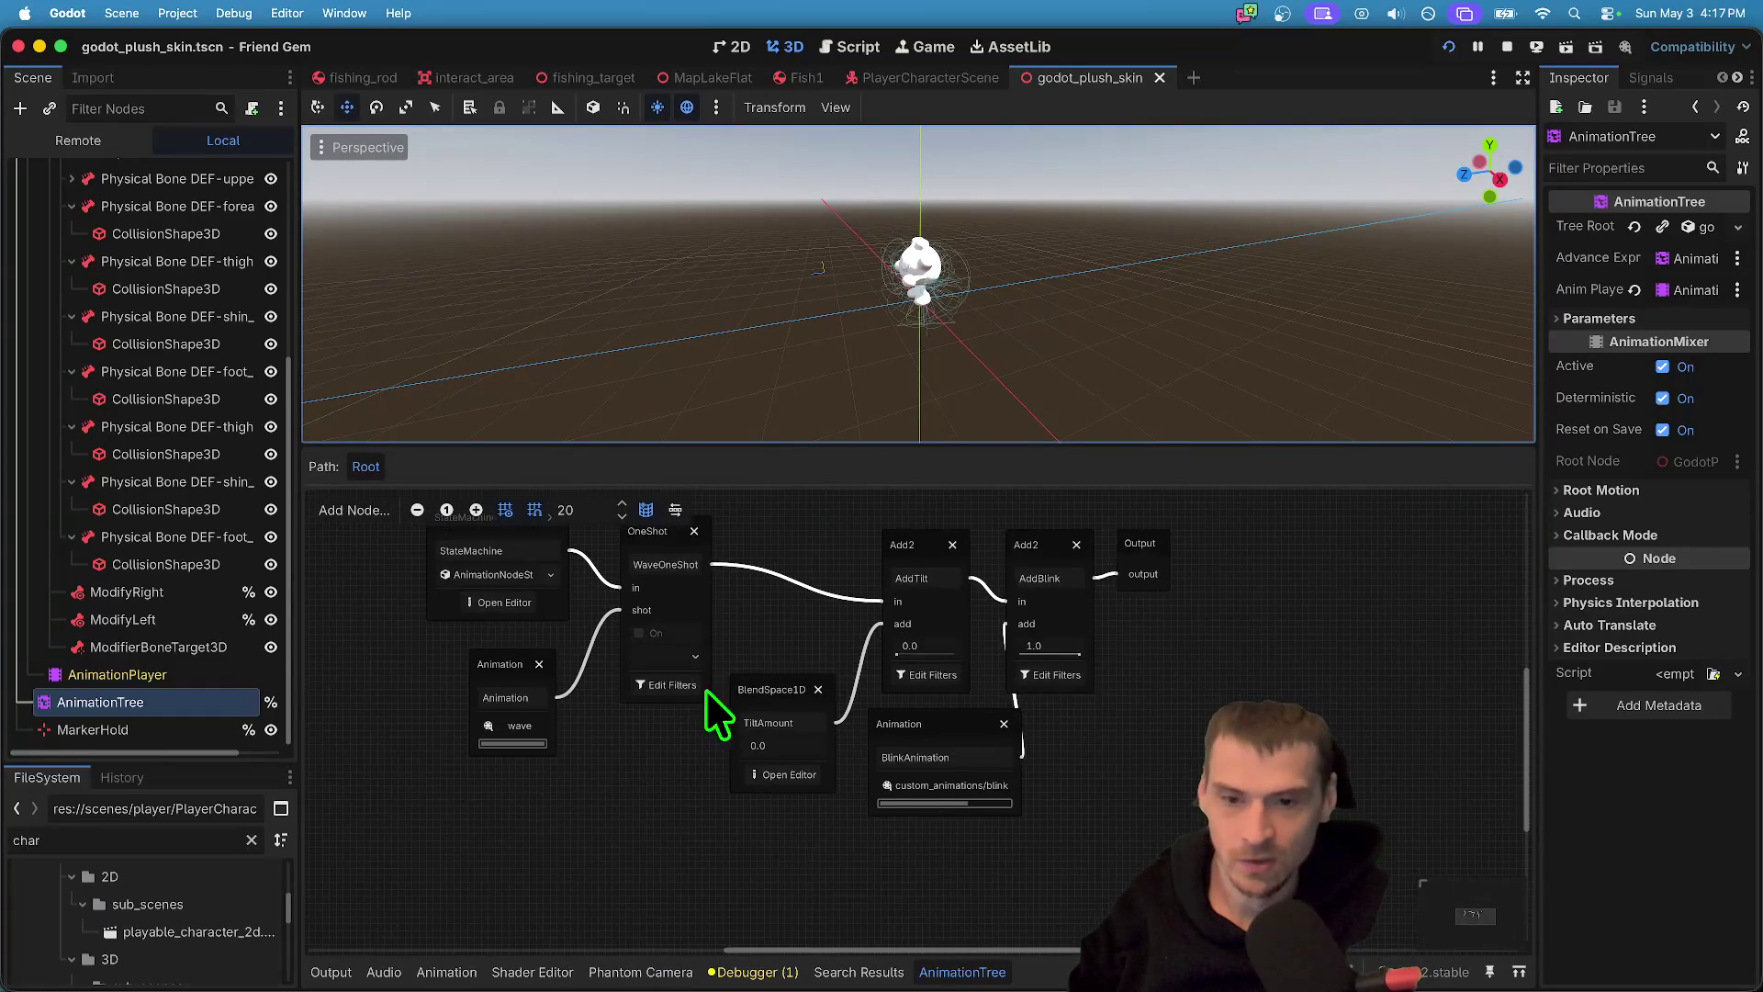
pyautogui.click(643, 740)
pyautogui.click(641, 784)
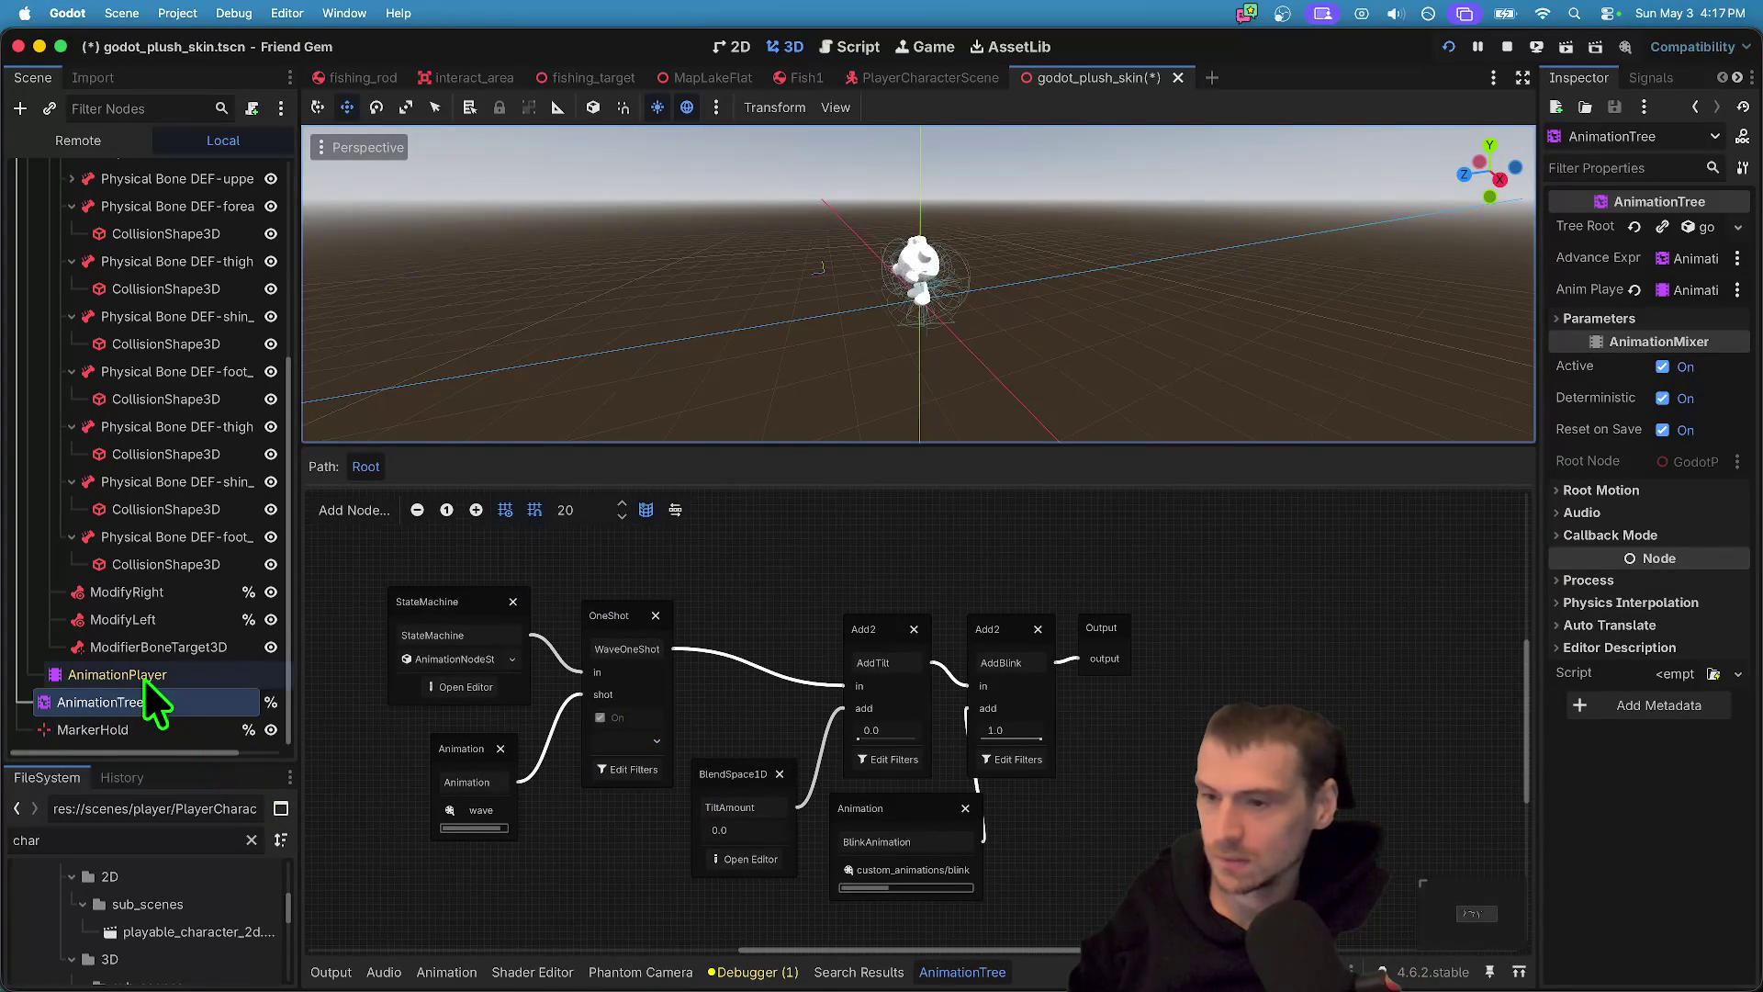
# - Switch off the ModifyRight and ModifyLeft look-at modifiers and save the scene
pyautogui.click(172, 615)
pyautogui.click(172, 586)
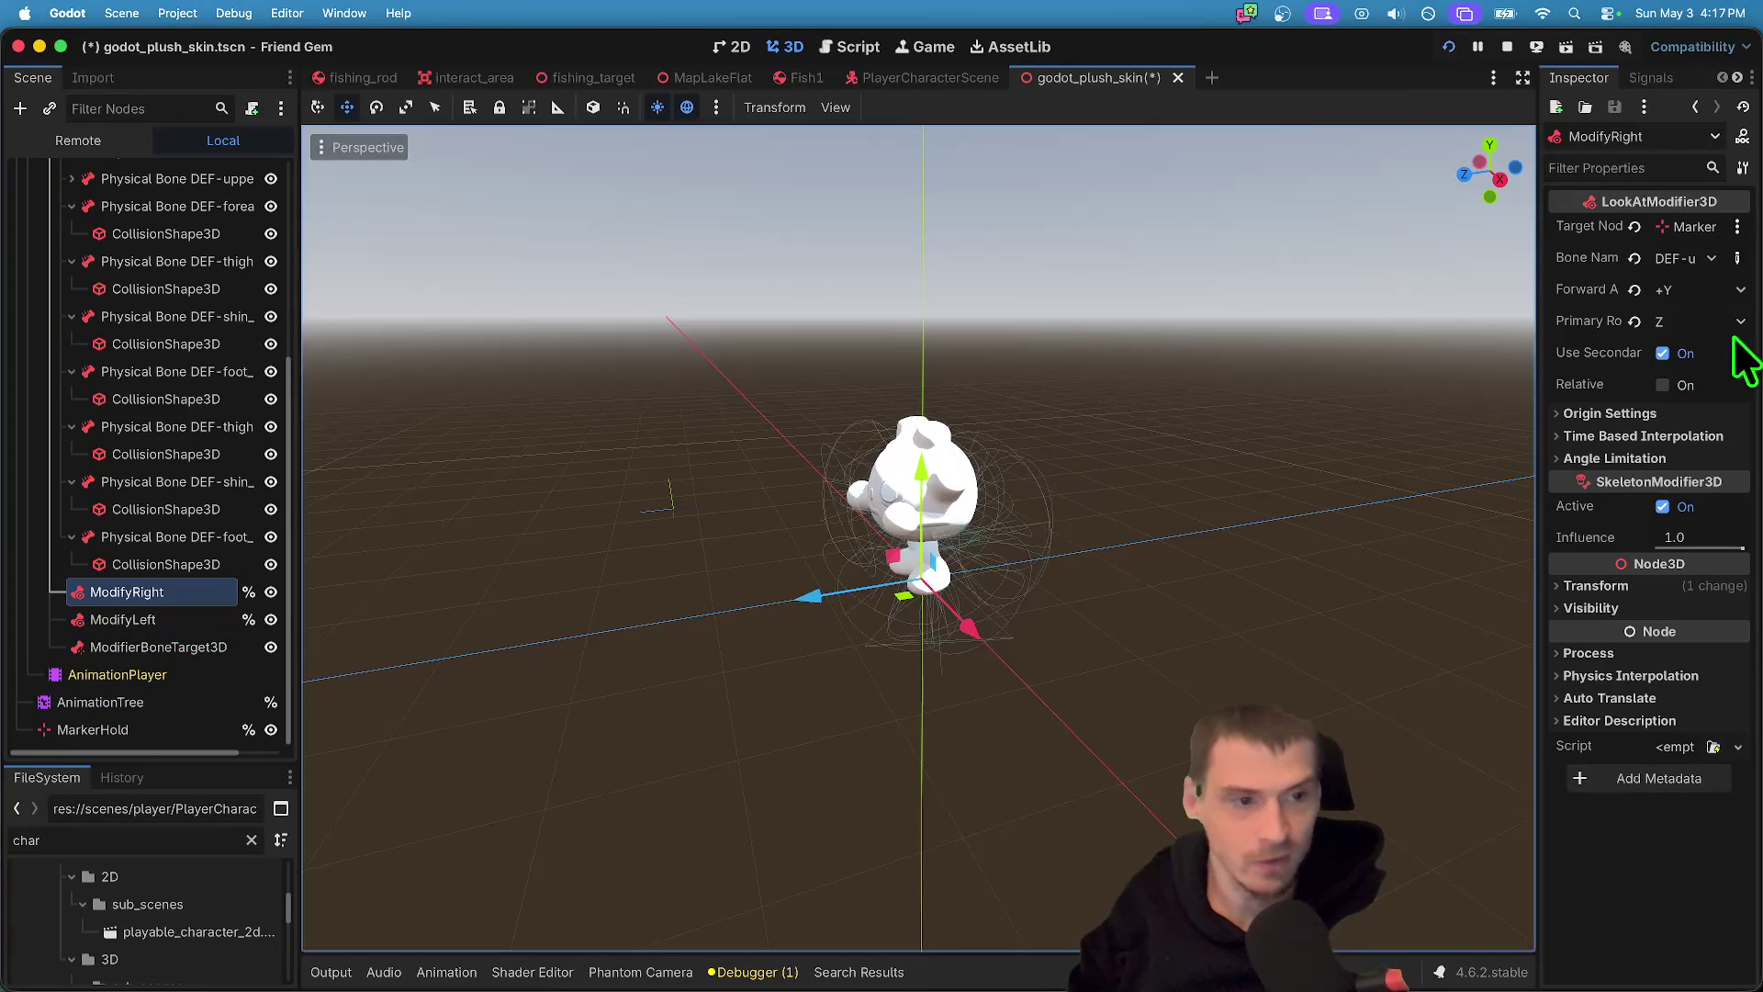
pyautogui.click(1686, 508)
pyautogui.click(133, 625)
pyautogui.click(1686, 507)
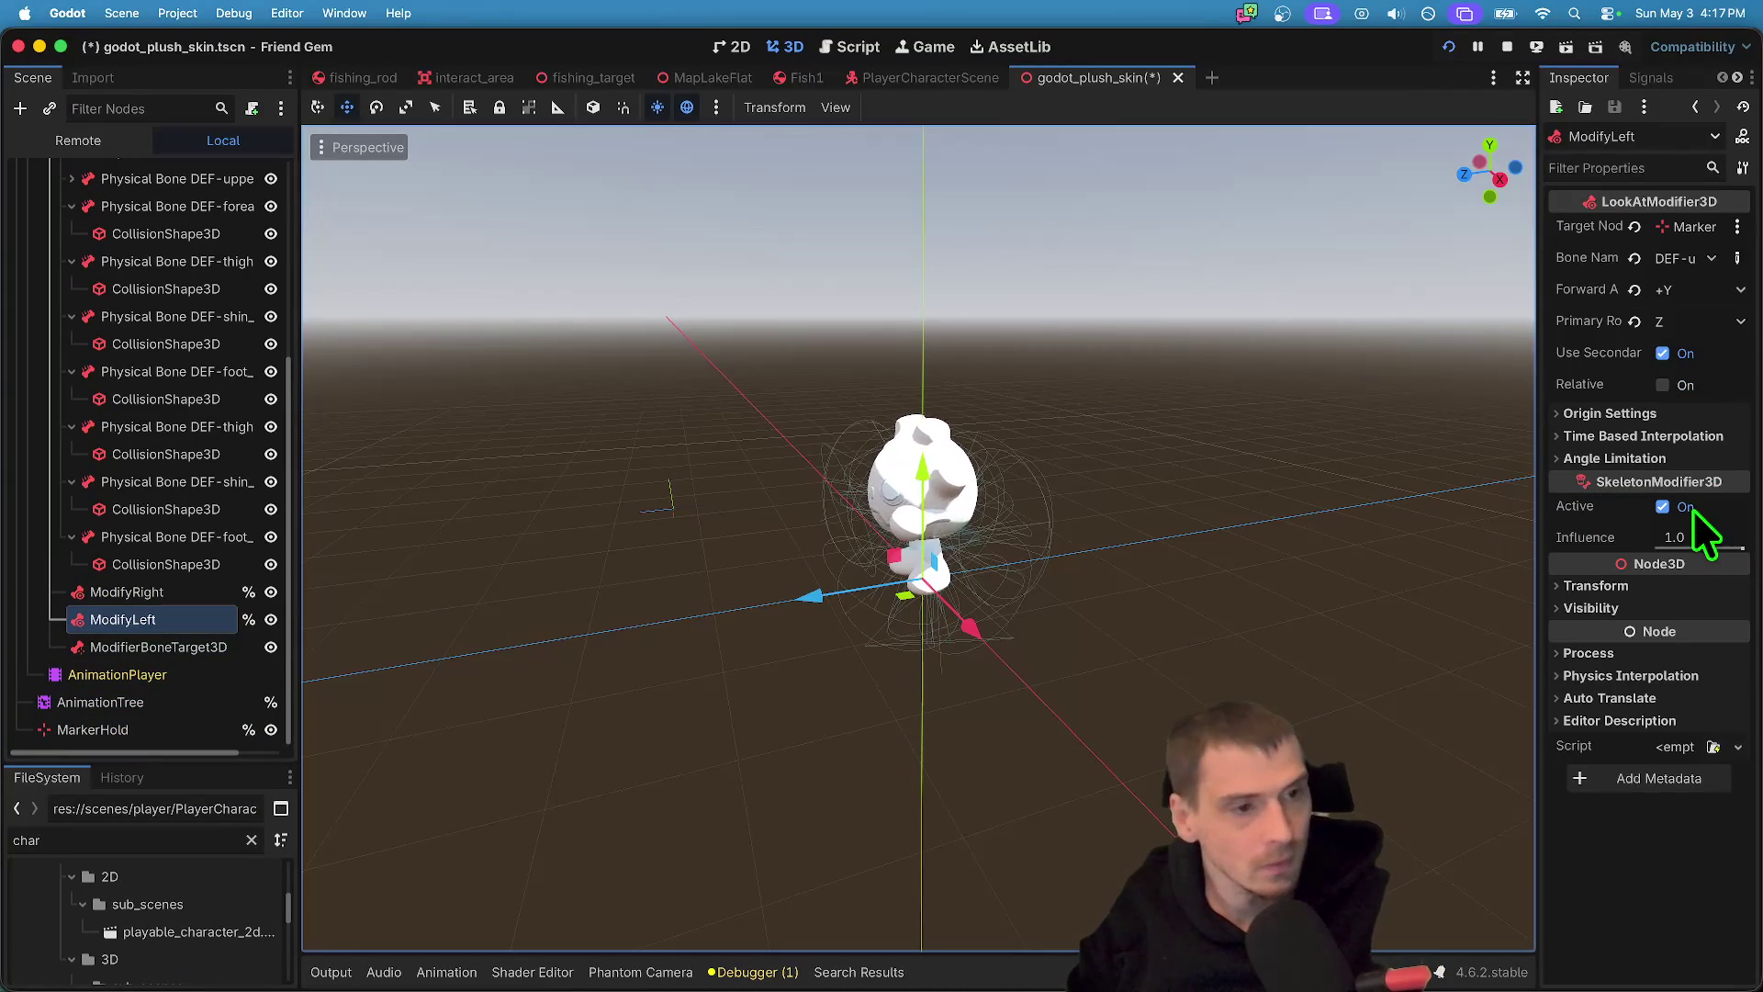
pyautogui.press('super+s')
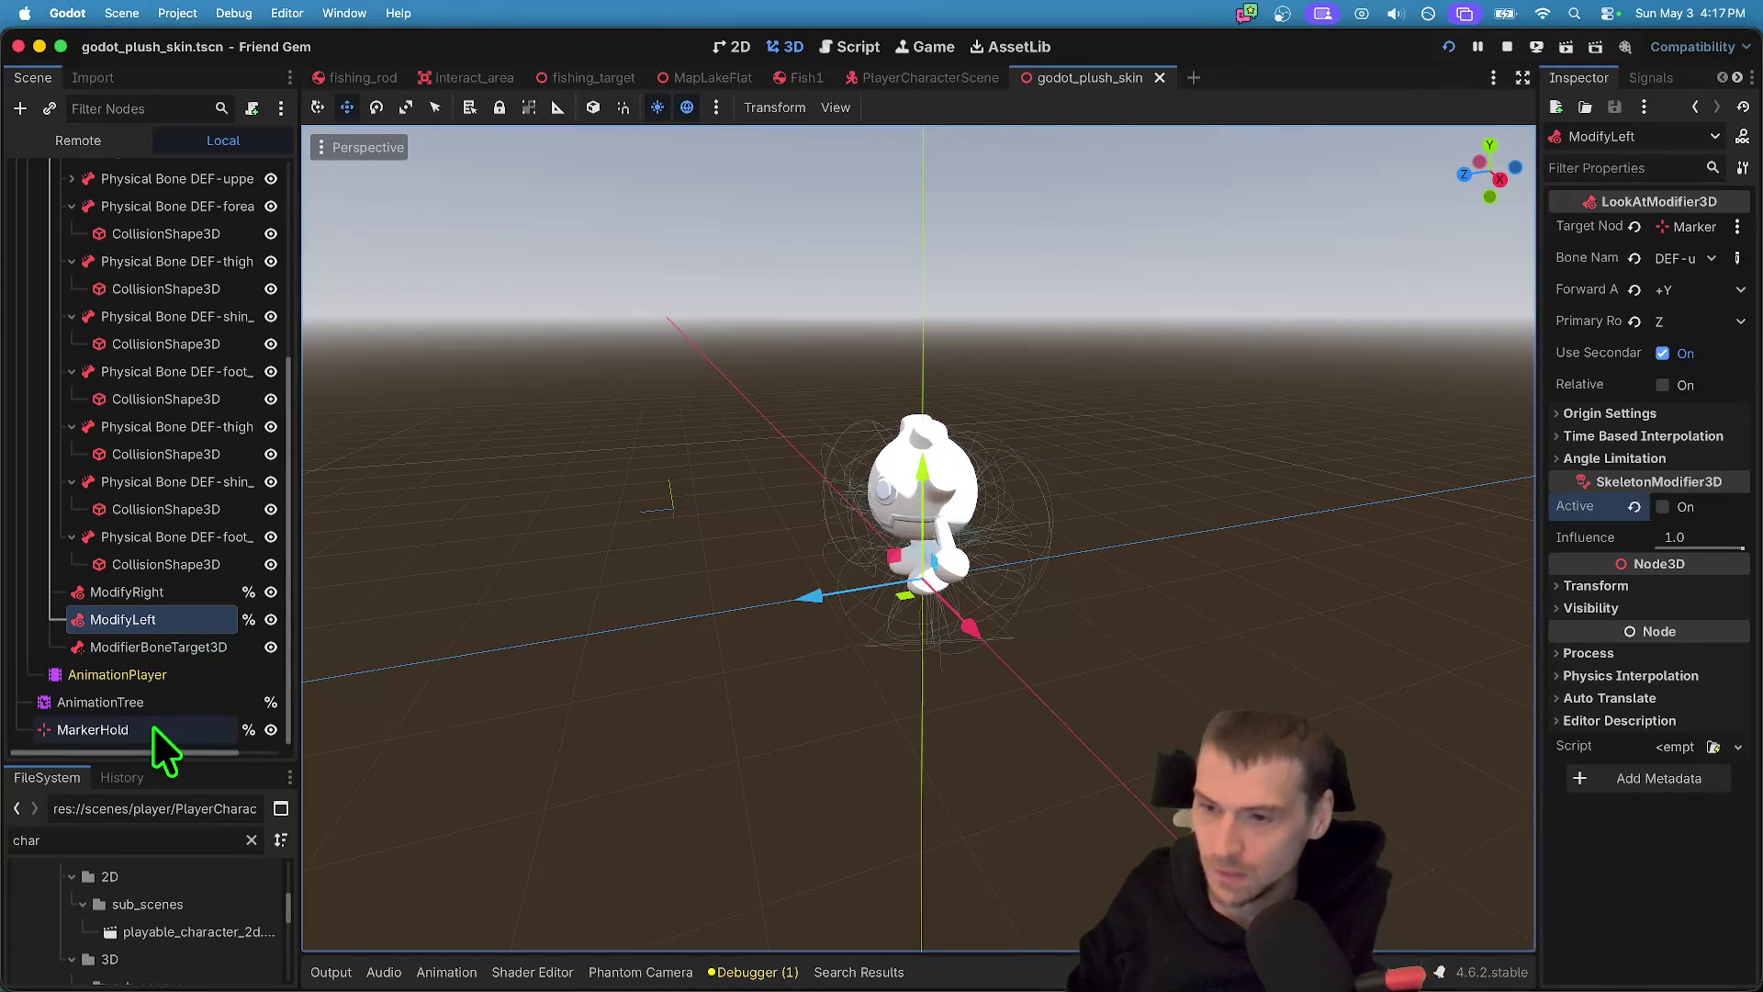
# - Preview the StateMachine's walk, run, fall and jump states in the AnimationTree
pyautogui.click(156, 707)
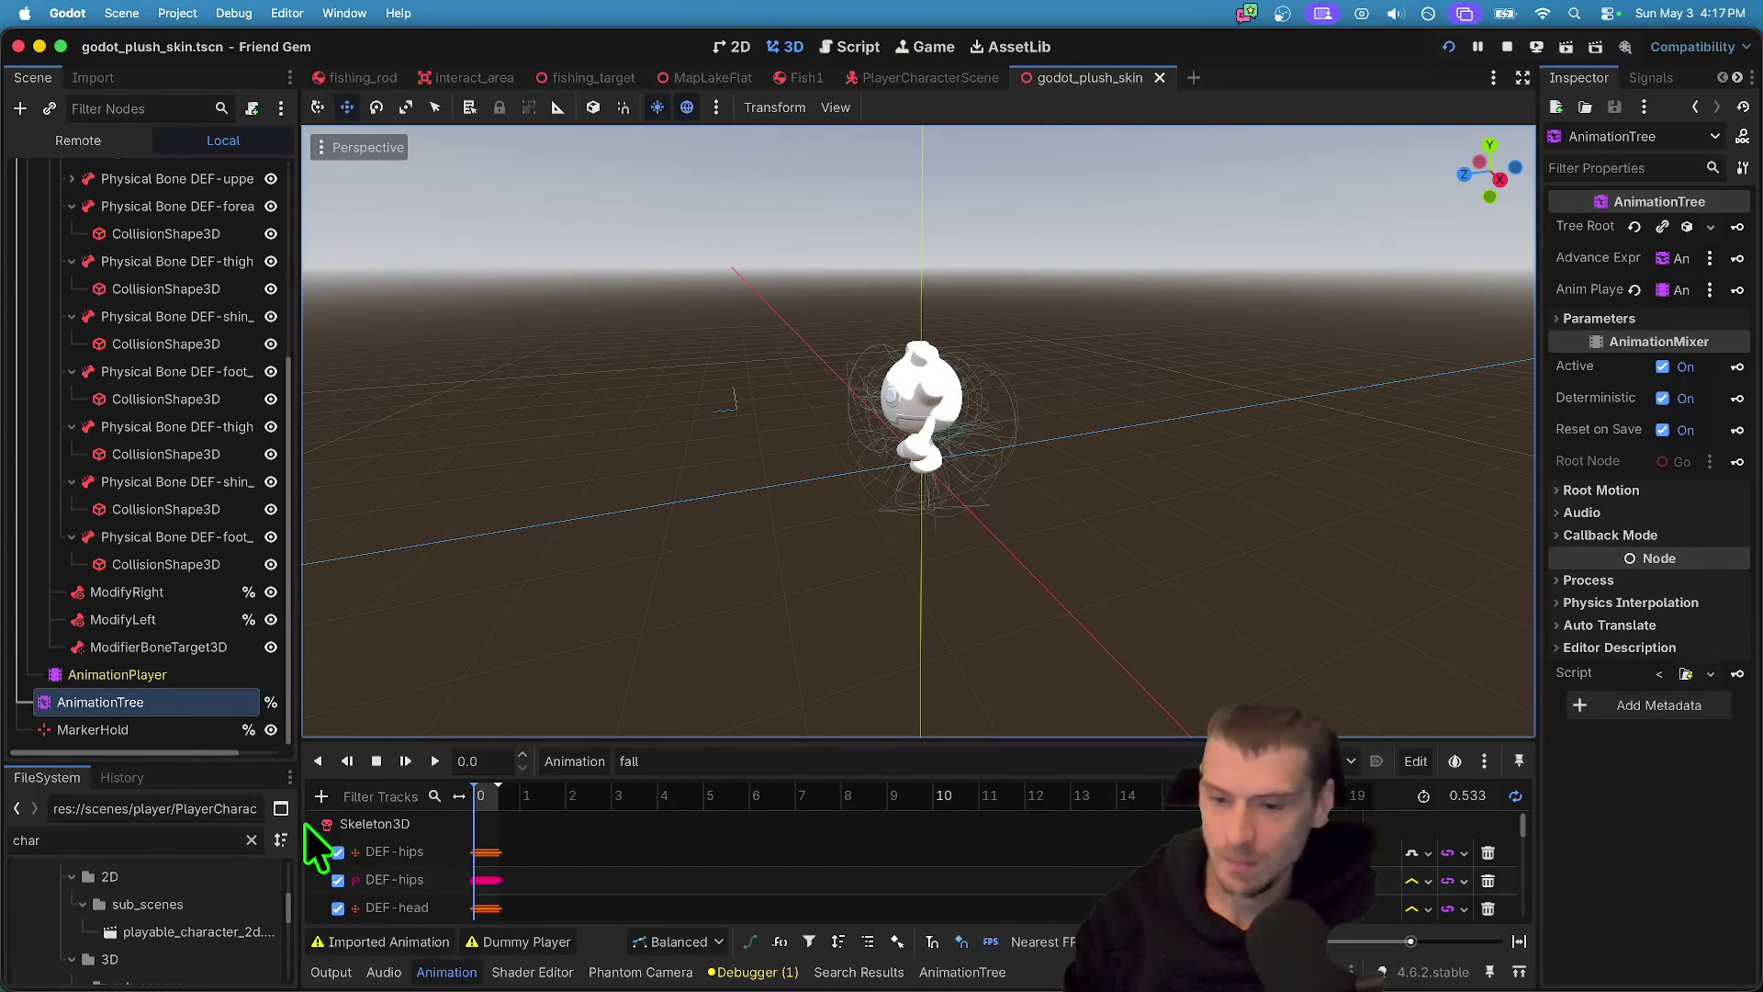
pyautogui.click(983, 972)
pyautogui.scroll(-3, 924, 157)
pyautogui.scroll(5, 1031, 260)
pyautogui.scroll(-5, 837, 230)
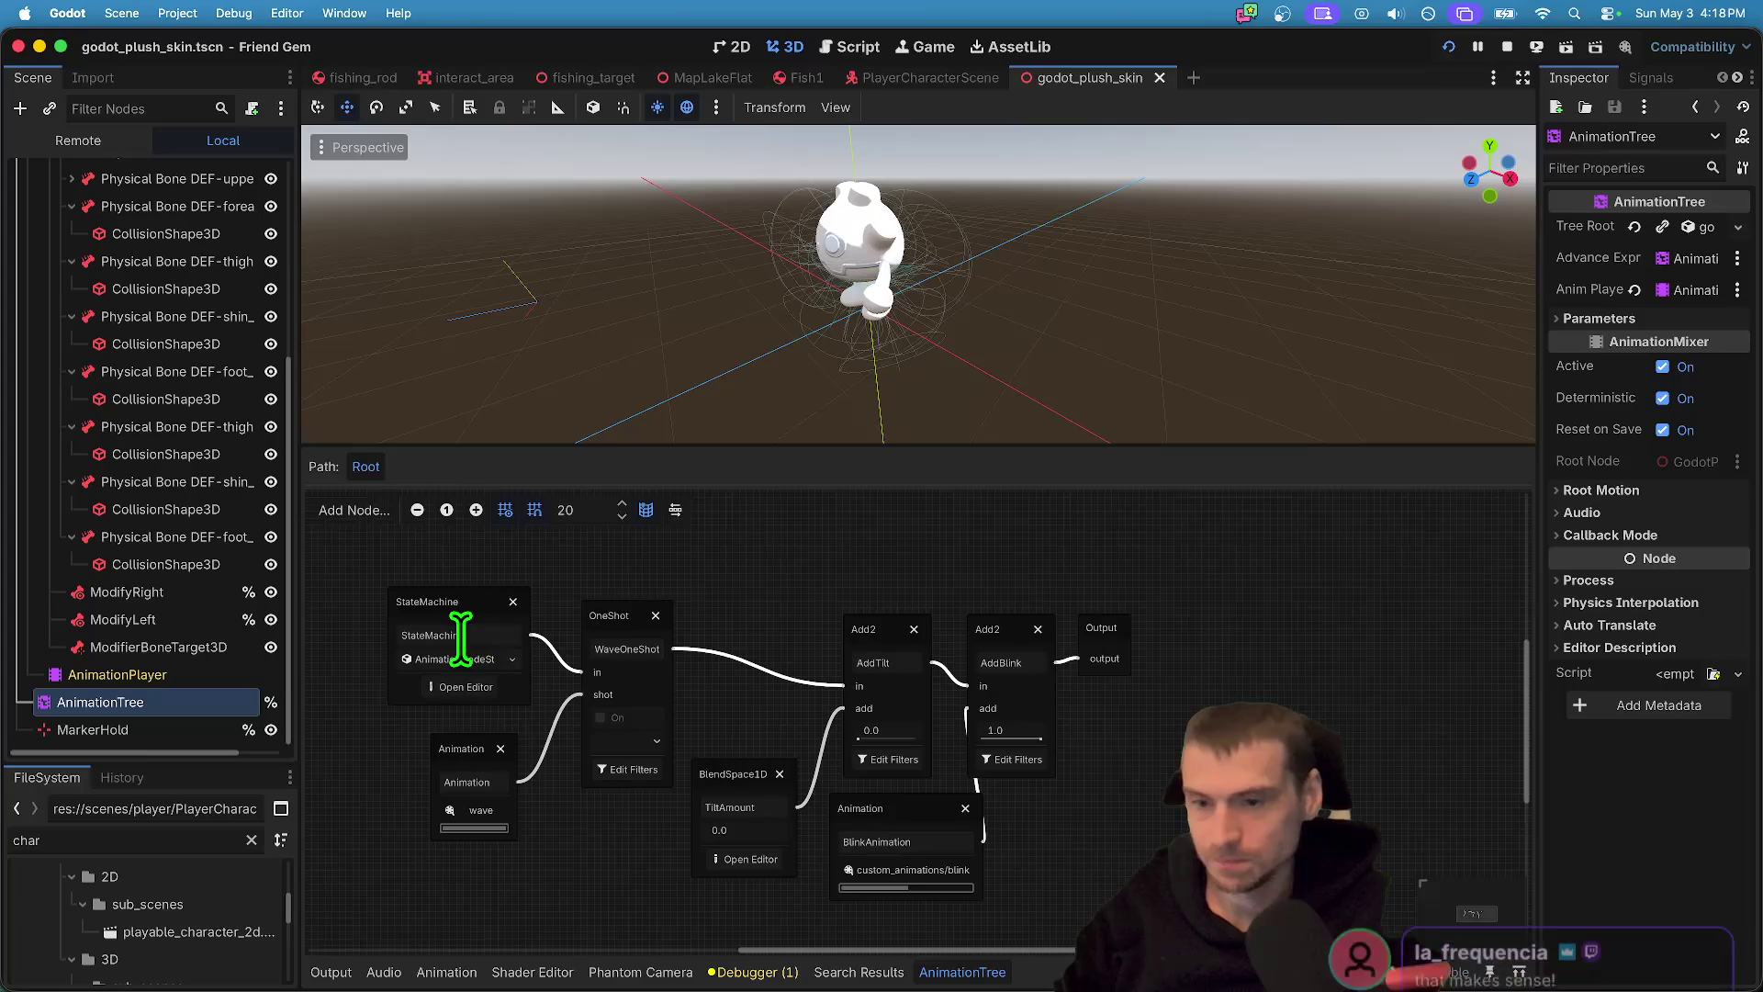
pyautogui.click(459, 687)
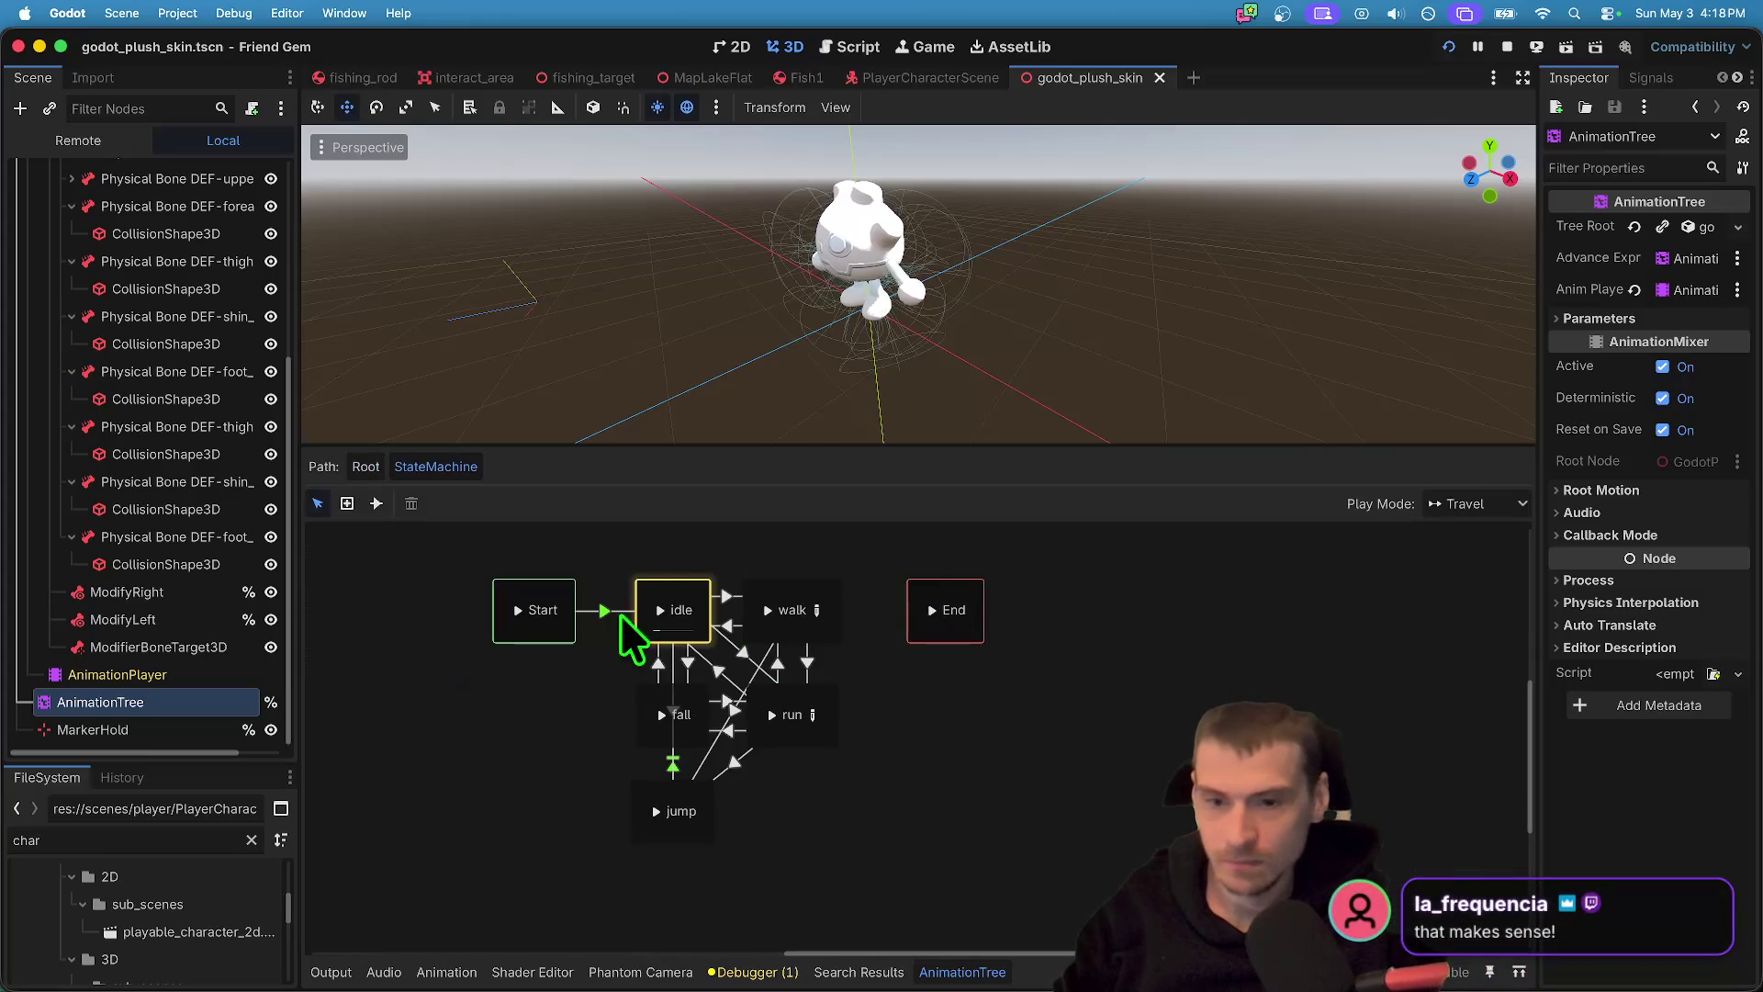
pyautogui.click(766, 610)
pyautogui.click(771, 715)
pyautogui.click(661, 714)
pyautogui.click(655, 811)
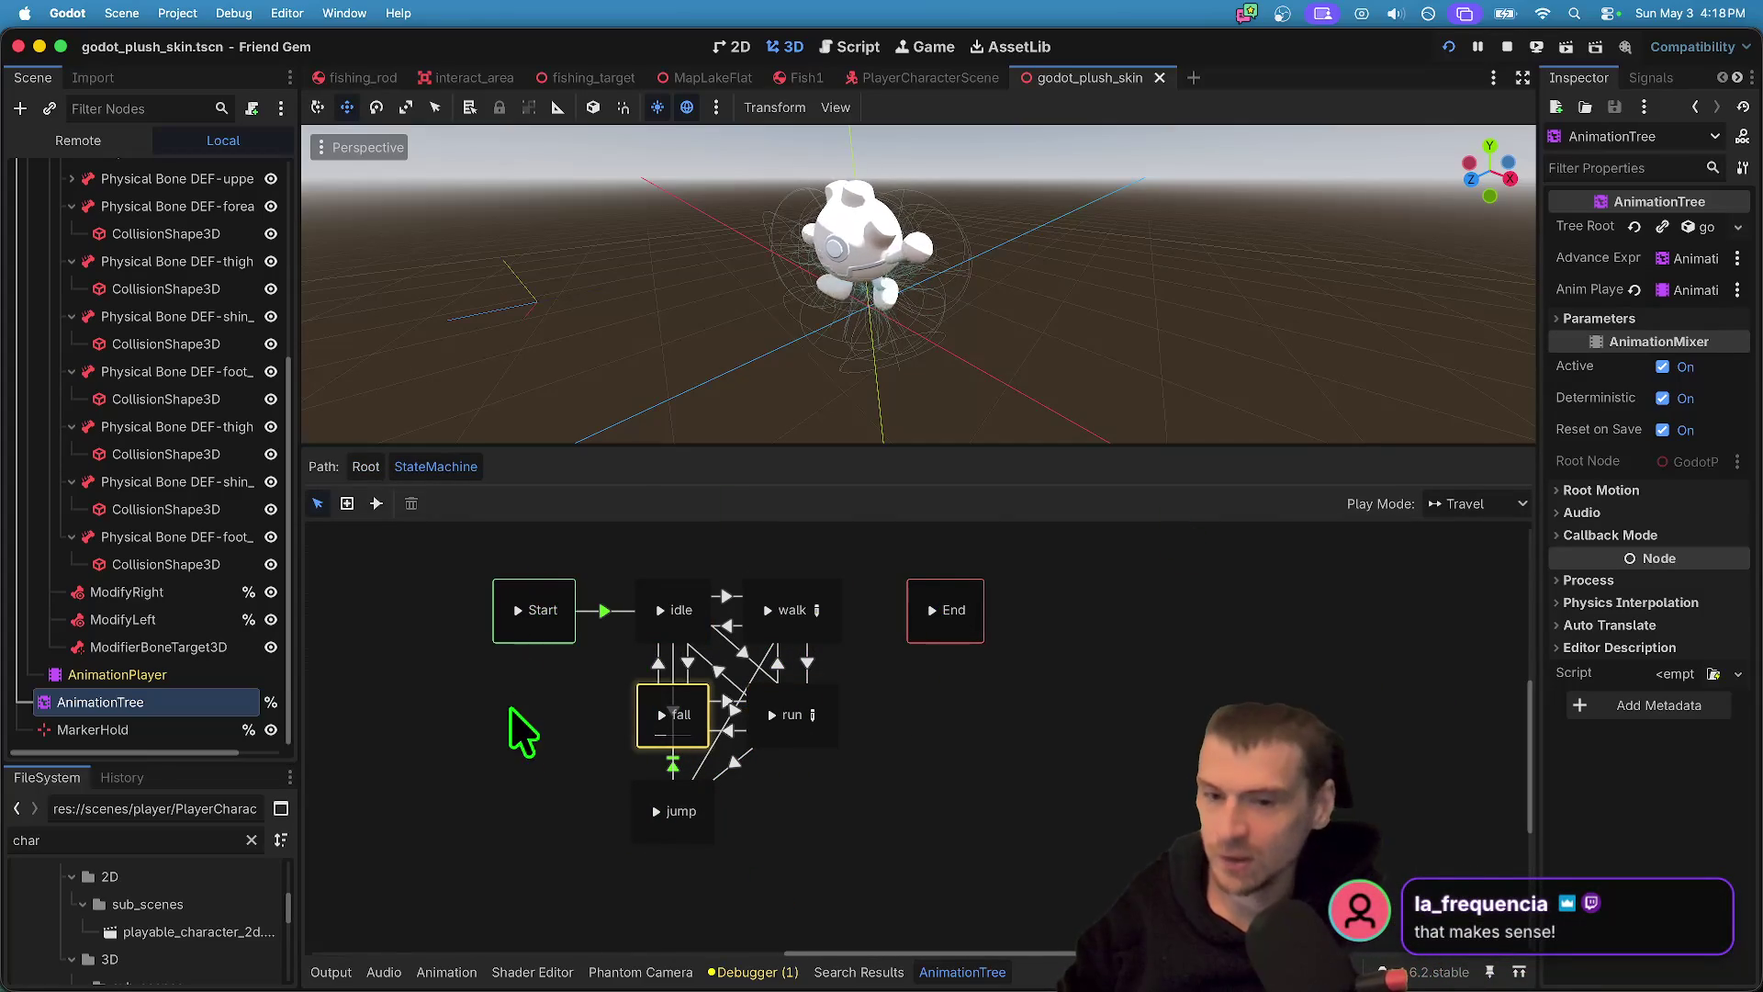
# - Inspect the root state machine resource, then open godot_plush_skin.gd
pyautogui.click(539, 688)
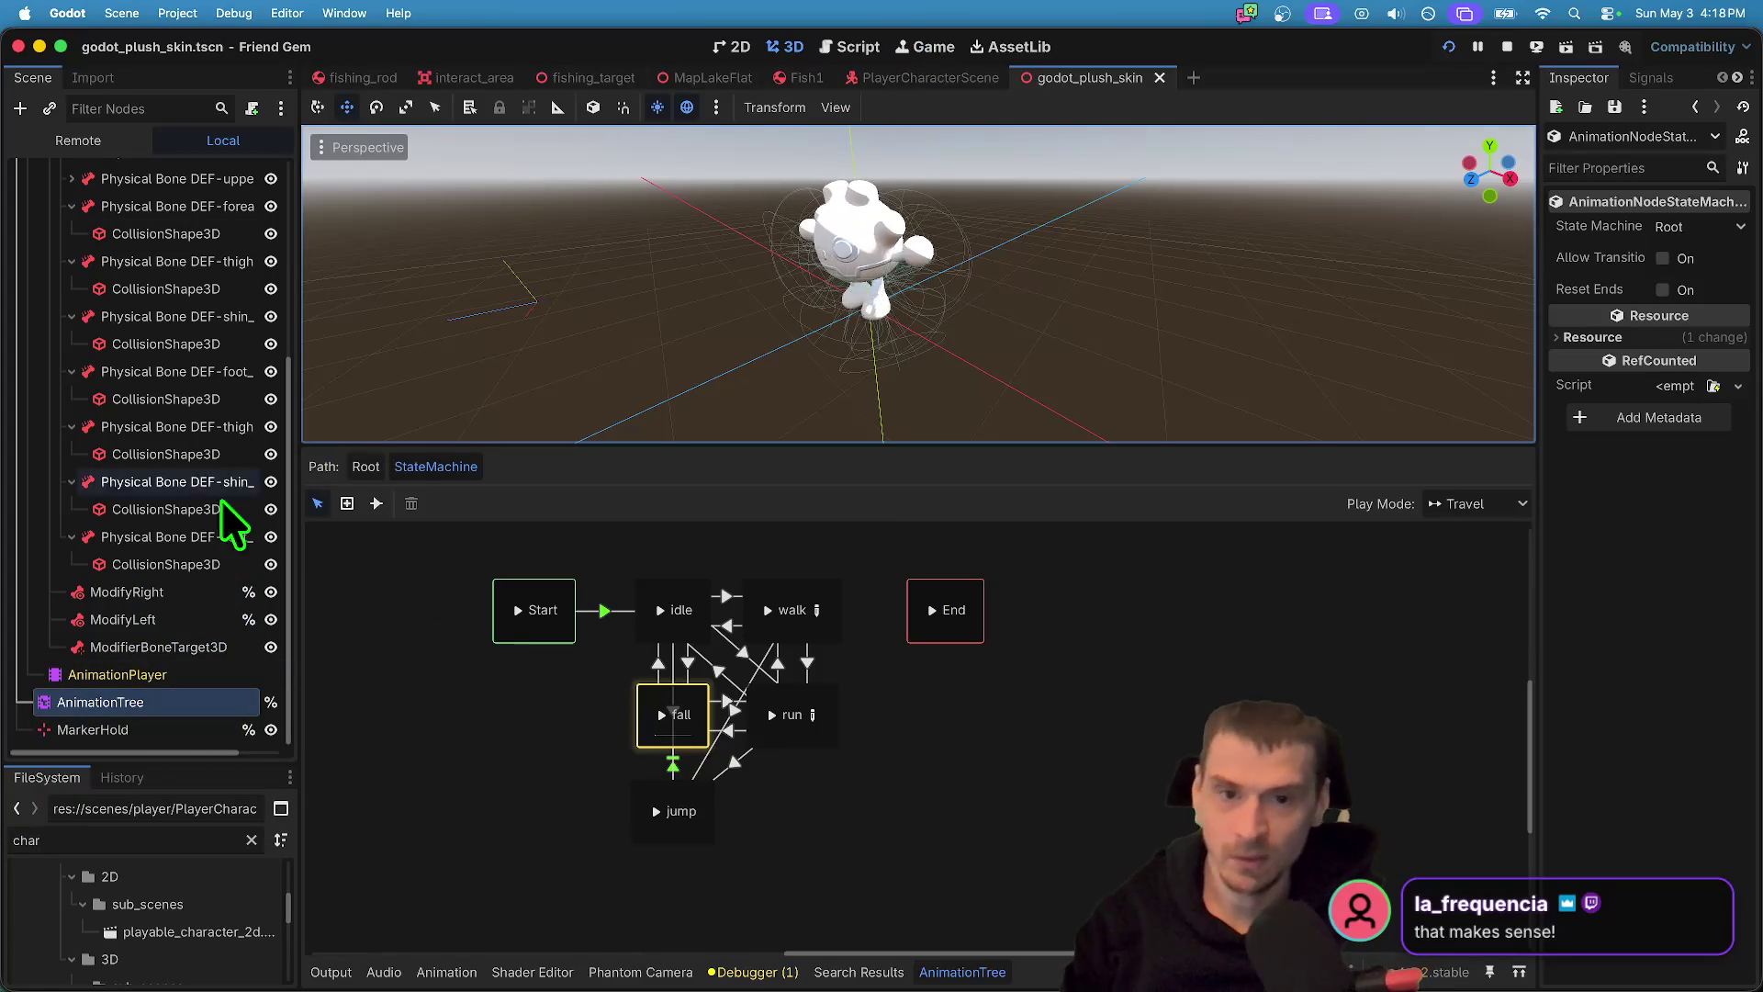
pyautogui.scroll(10, 146, 426)
pyautogui.click(249, 174)
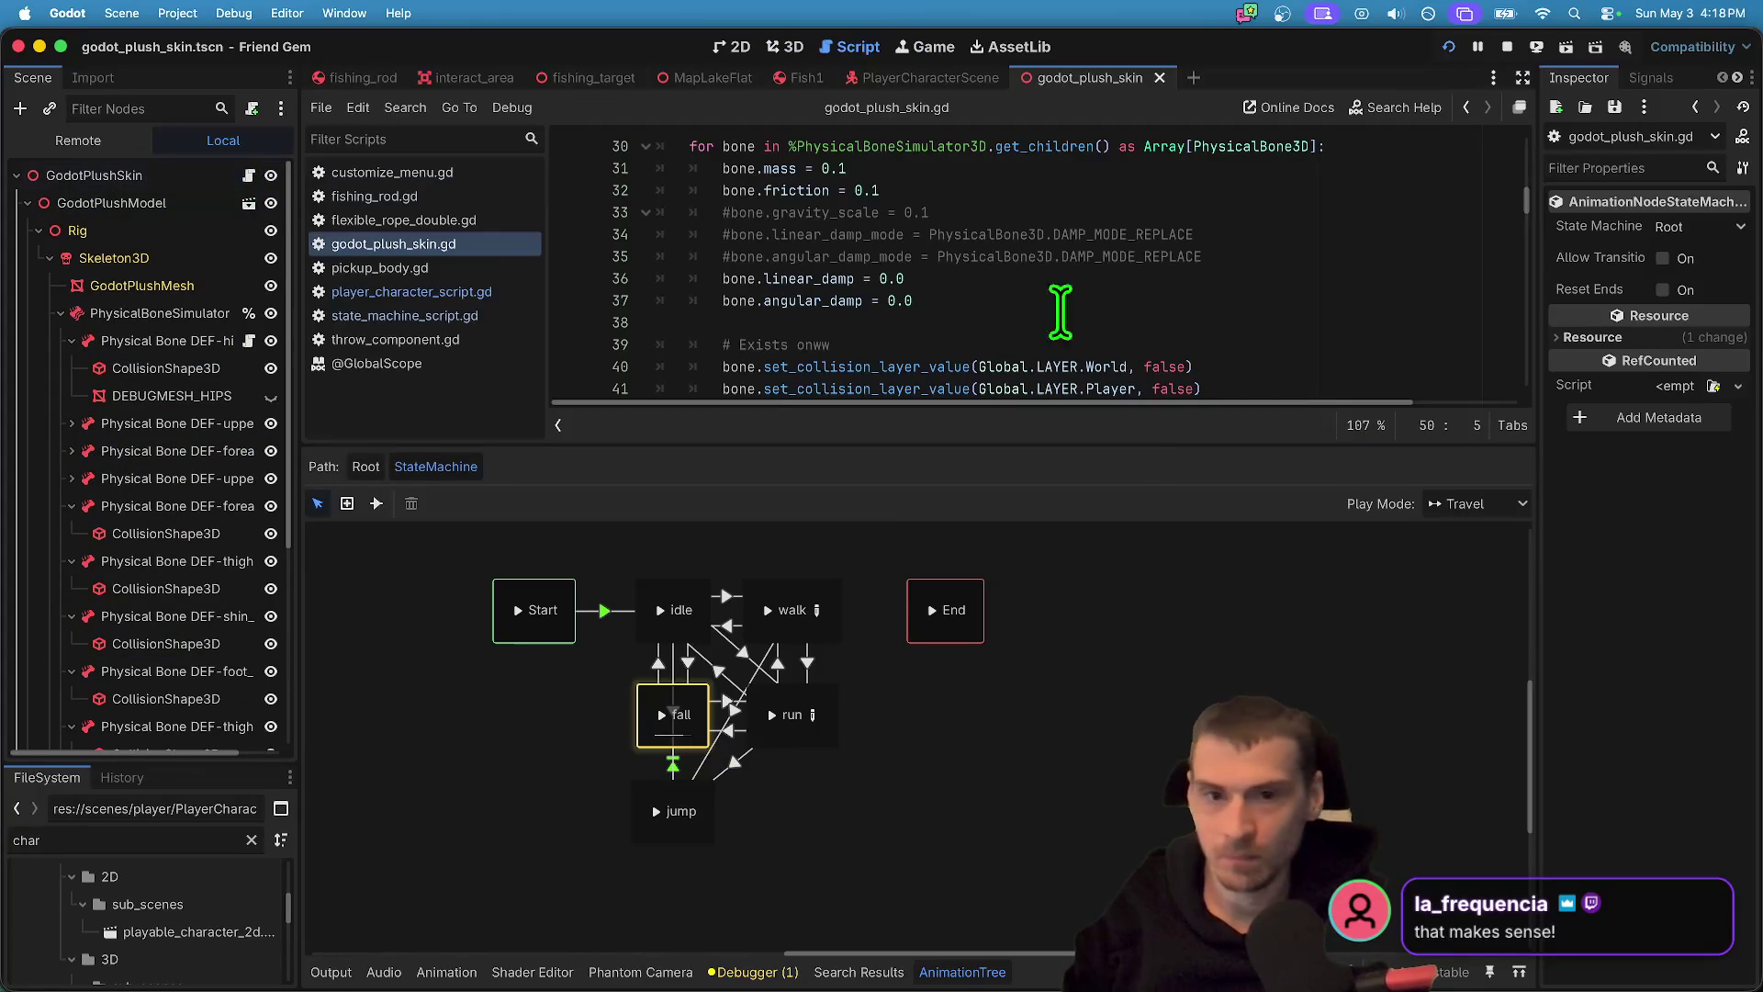
# - Enlarge the script editor and examine the set_state(state_name) function signature
pyautogui.moveTo(1103, 450); pyautogui.dragTo(1109, 818)
pyautogui.scroll(-15, 1118, 267)
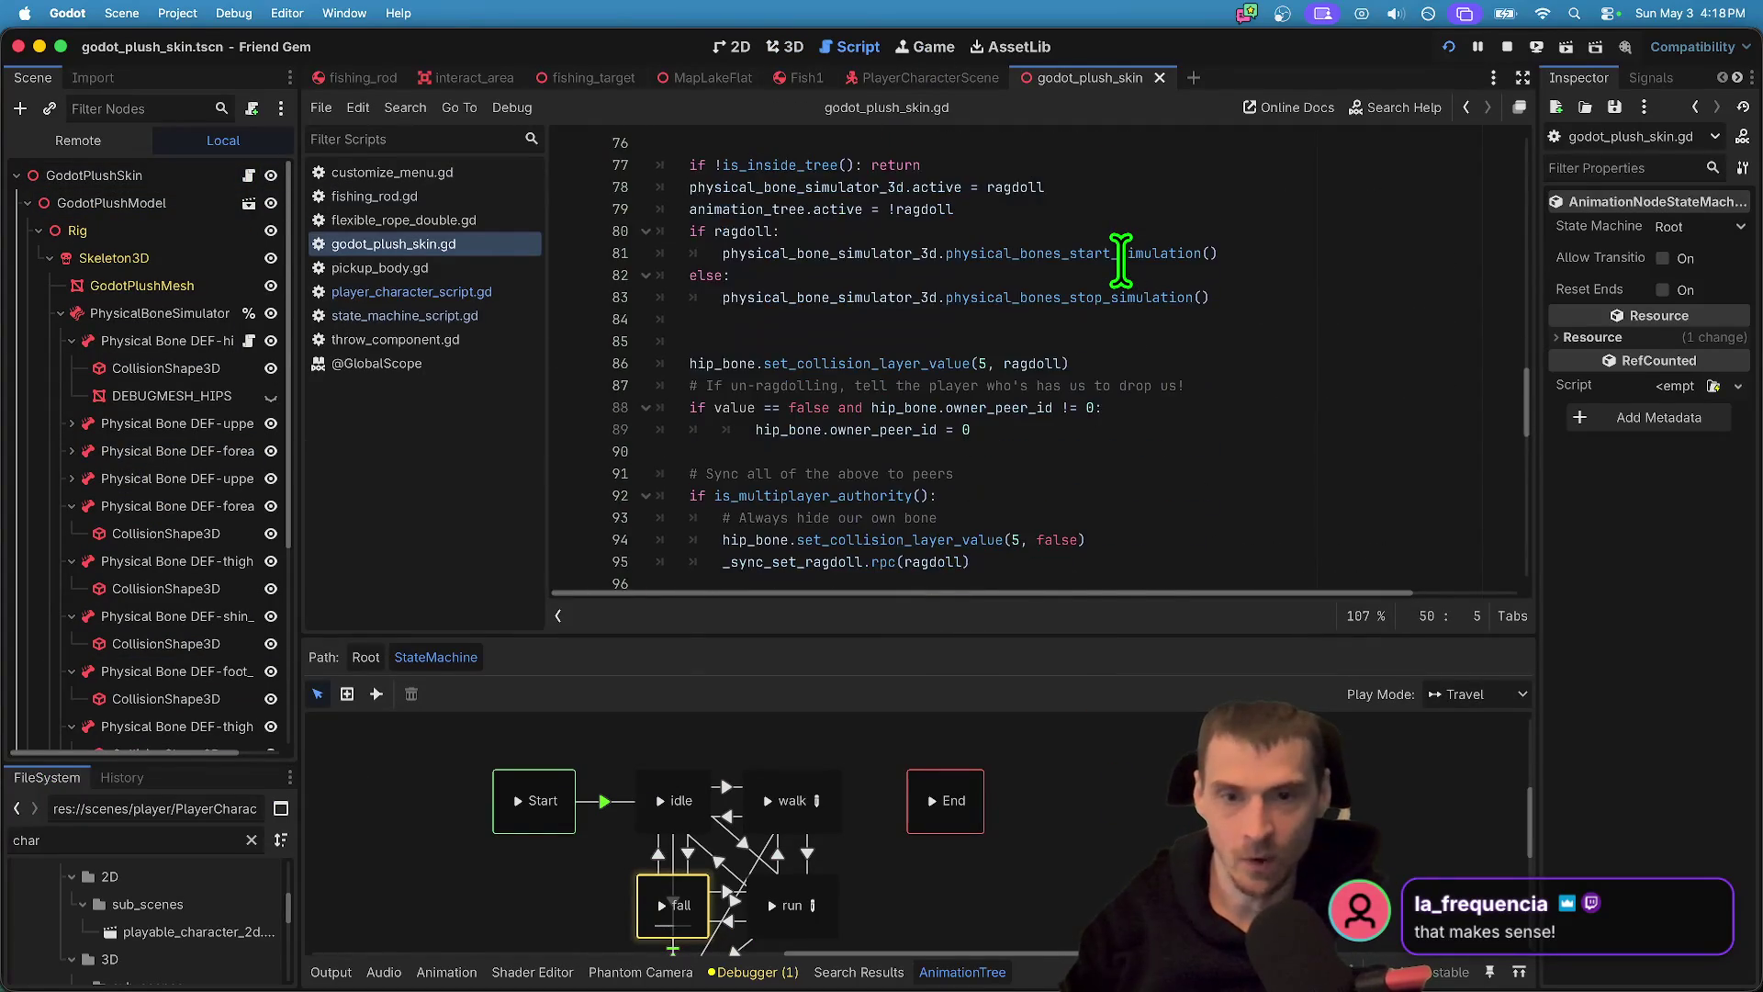
pyautogui.scroll(-3, 1122, 260)
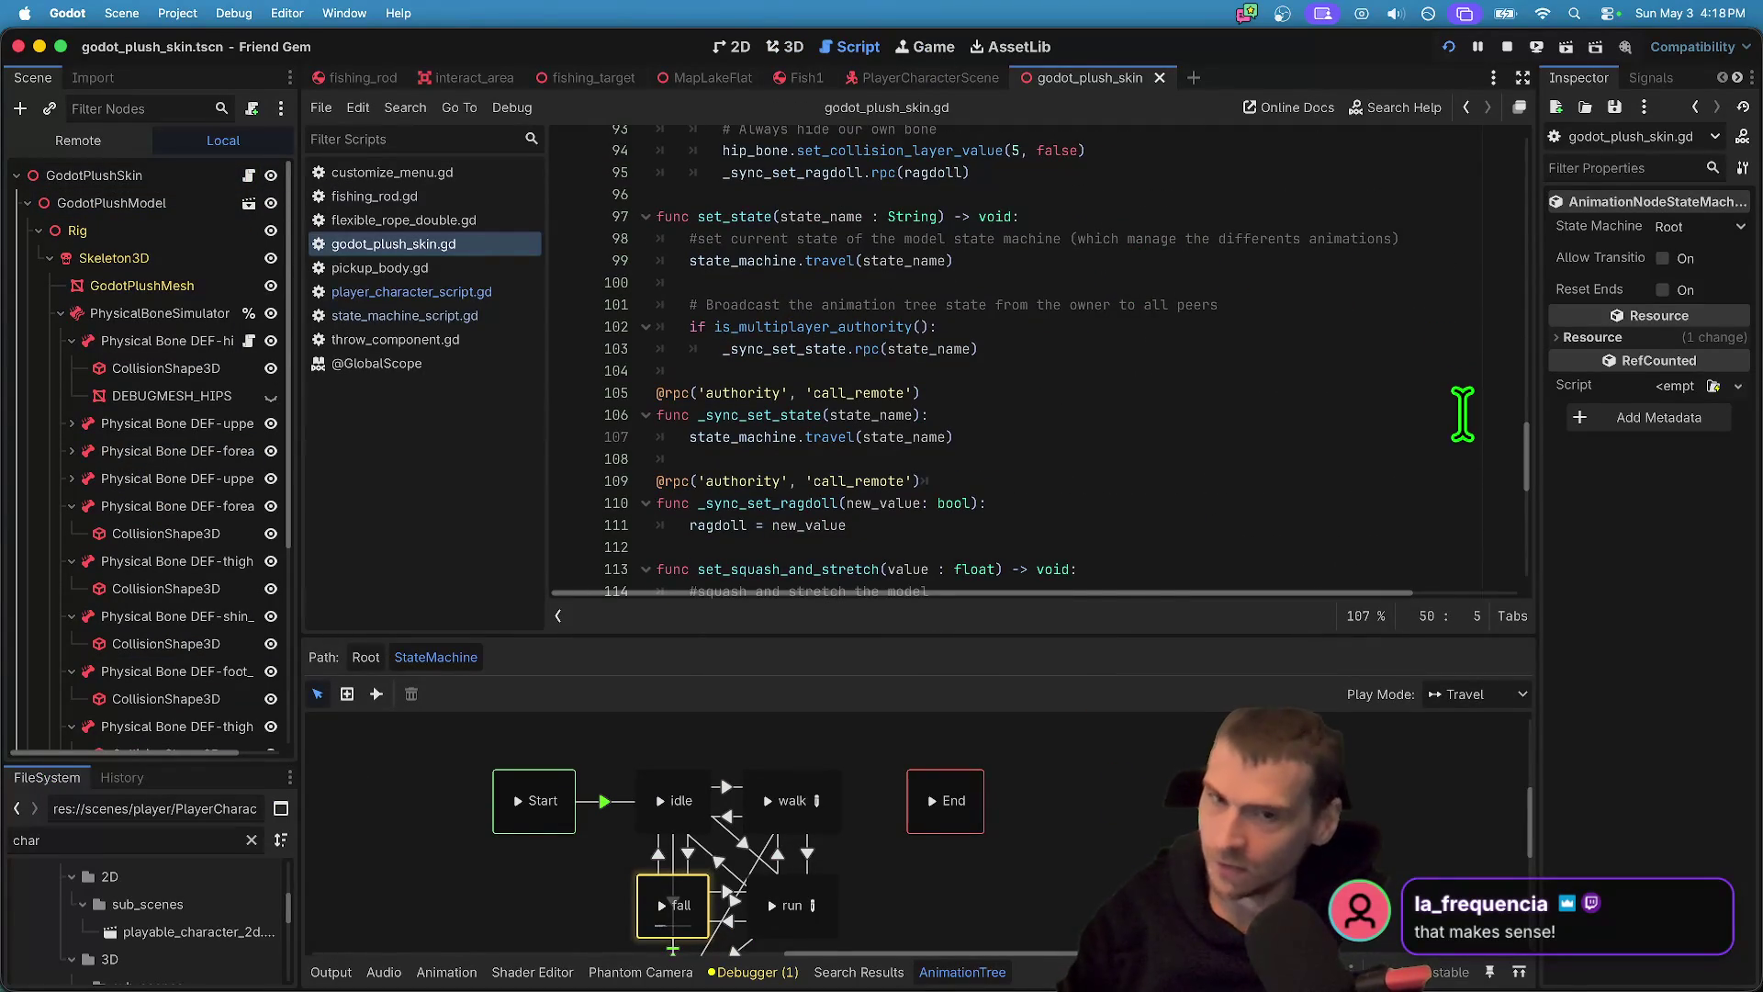
pyautogui.scroll(-1, 1461, 410)
pyautogui.doubleClick(730, 201)
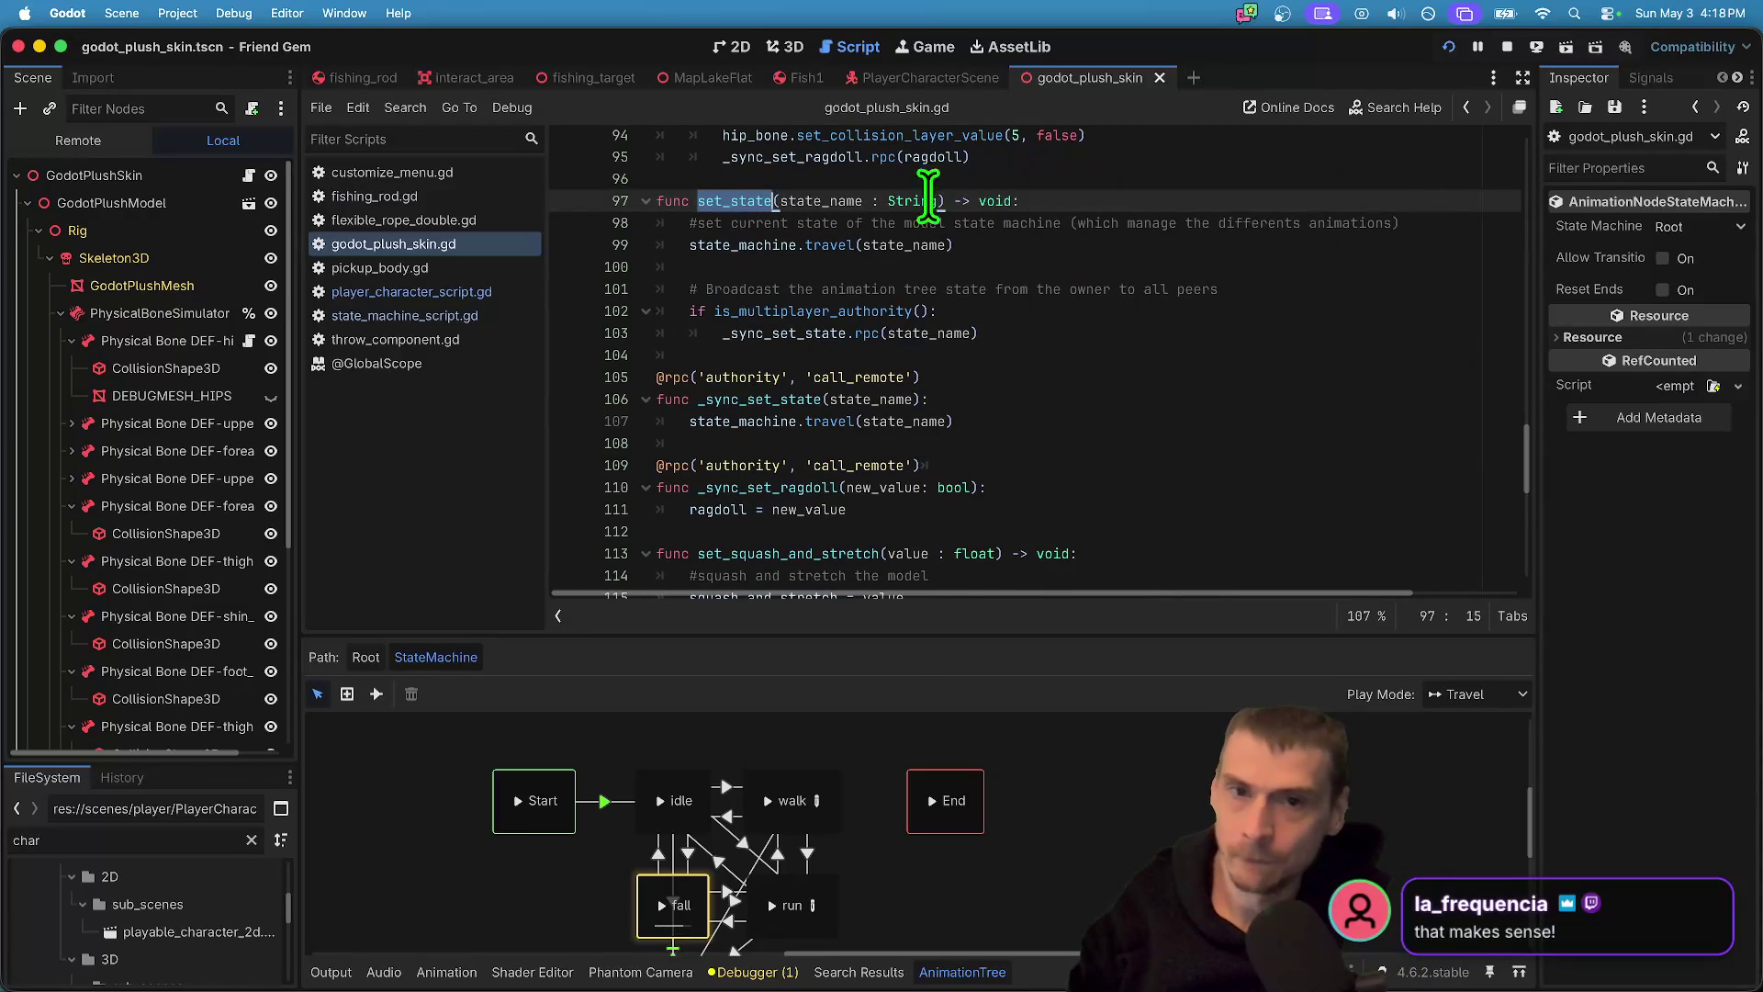
pyautogui.doubleClick(815, 201)
pyautogui.rightClick(1481, 501)
pyautogui.press('Escape')
pyautogui.click(818, 200)
pyautogui.click(1036, 246)
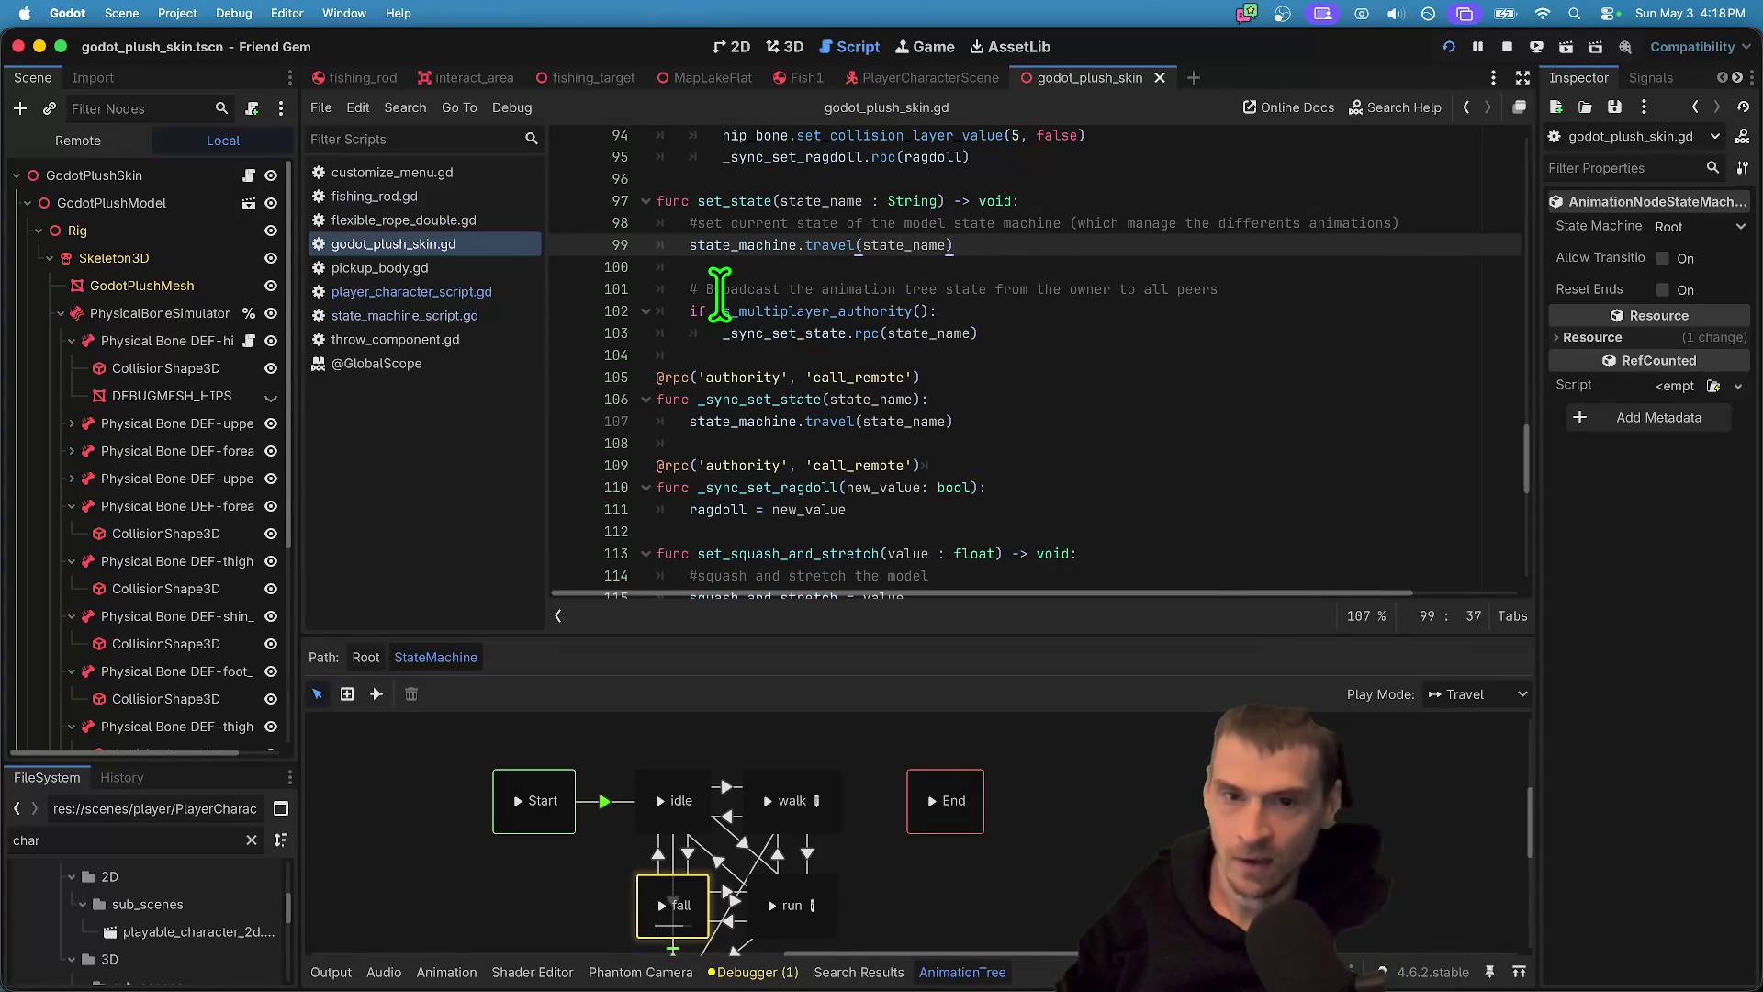
# - Examine the broadcast code: is_multiplayer_authority, _sync_set_state call and its authority/call_remote RPC annotation
pyautogui.moveTo(706, 289); pyautogui.dragTo(1222, 289)
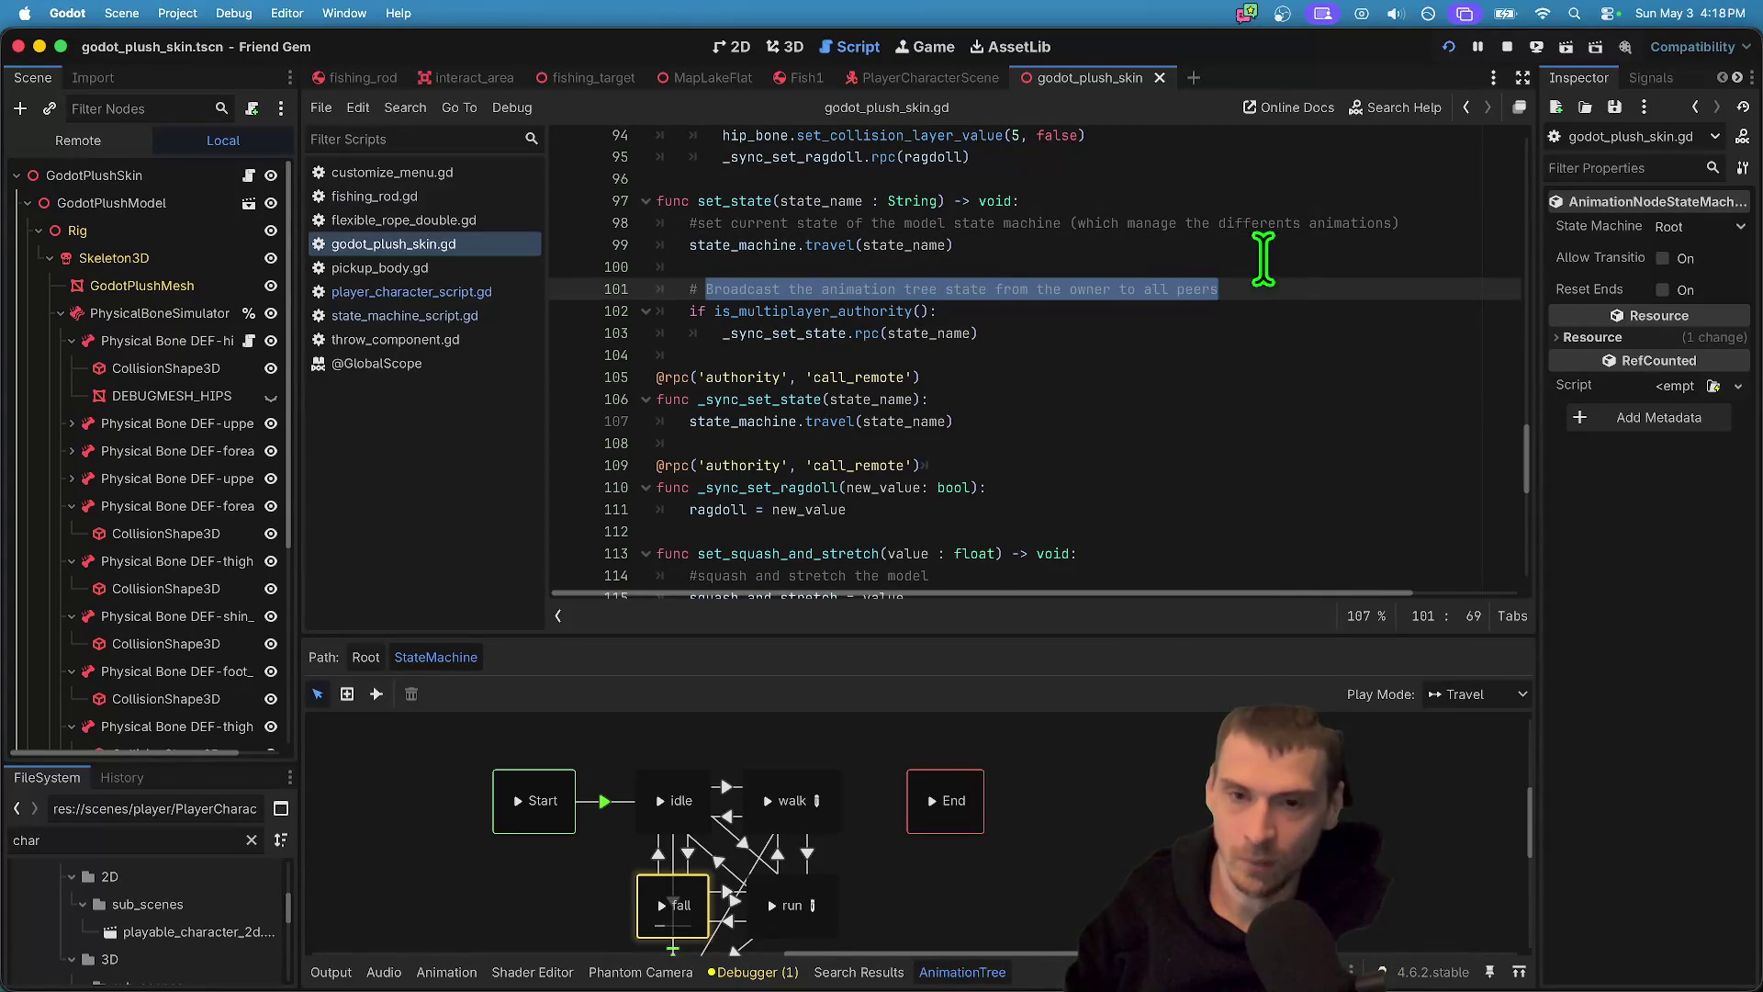
pyautogui.doubleClick(783, 312)
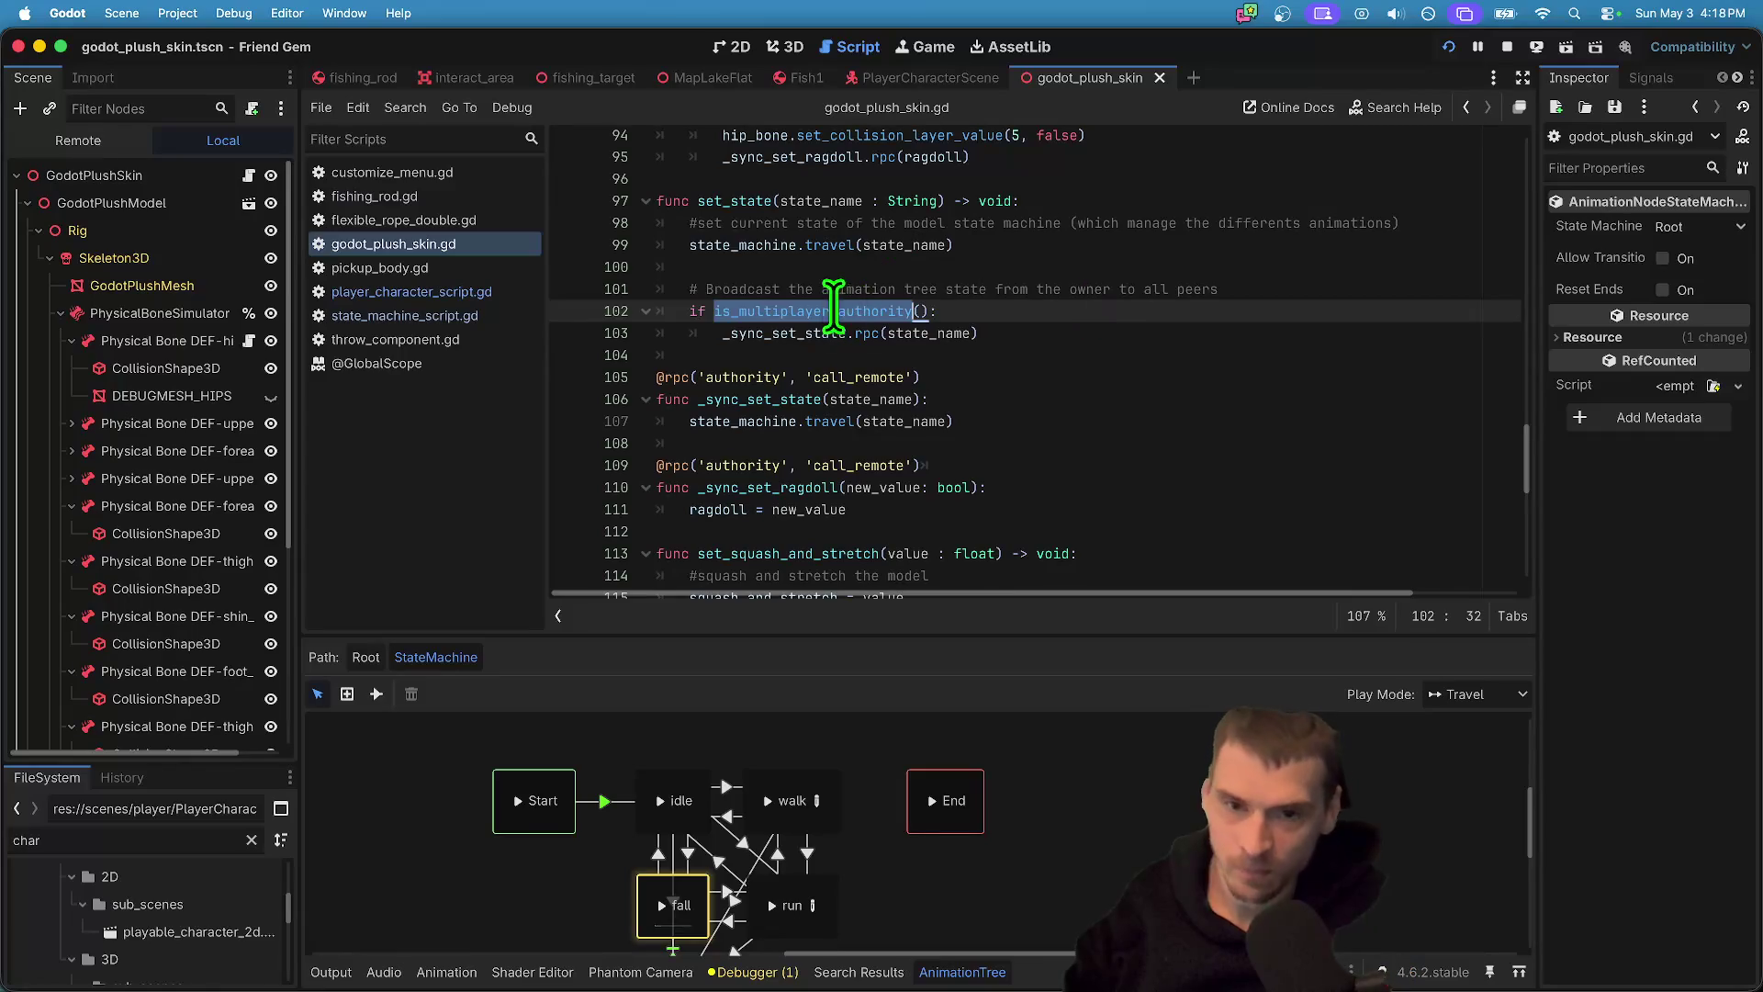
pyautogui.doubleClick(793, 333)
pyautogui.doubleClick(907, 332)
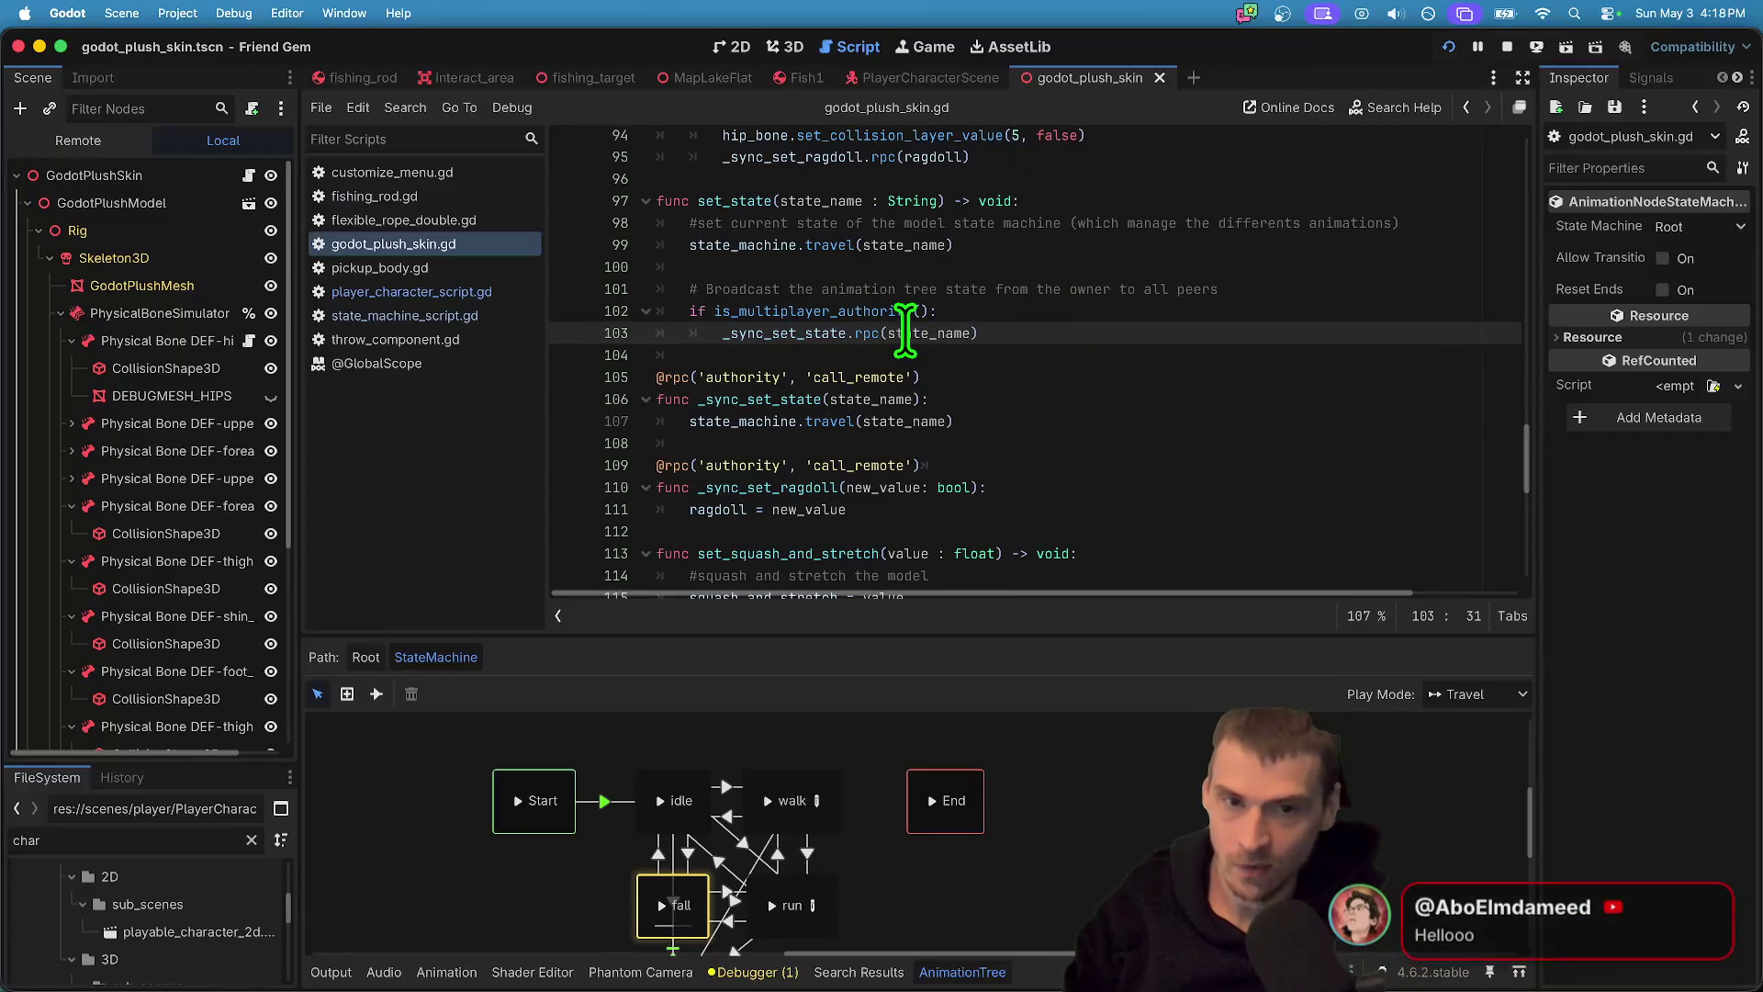
pyautogui.doubleClick(735, 377)
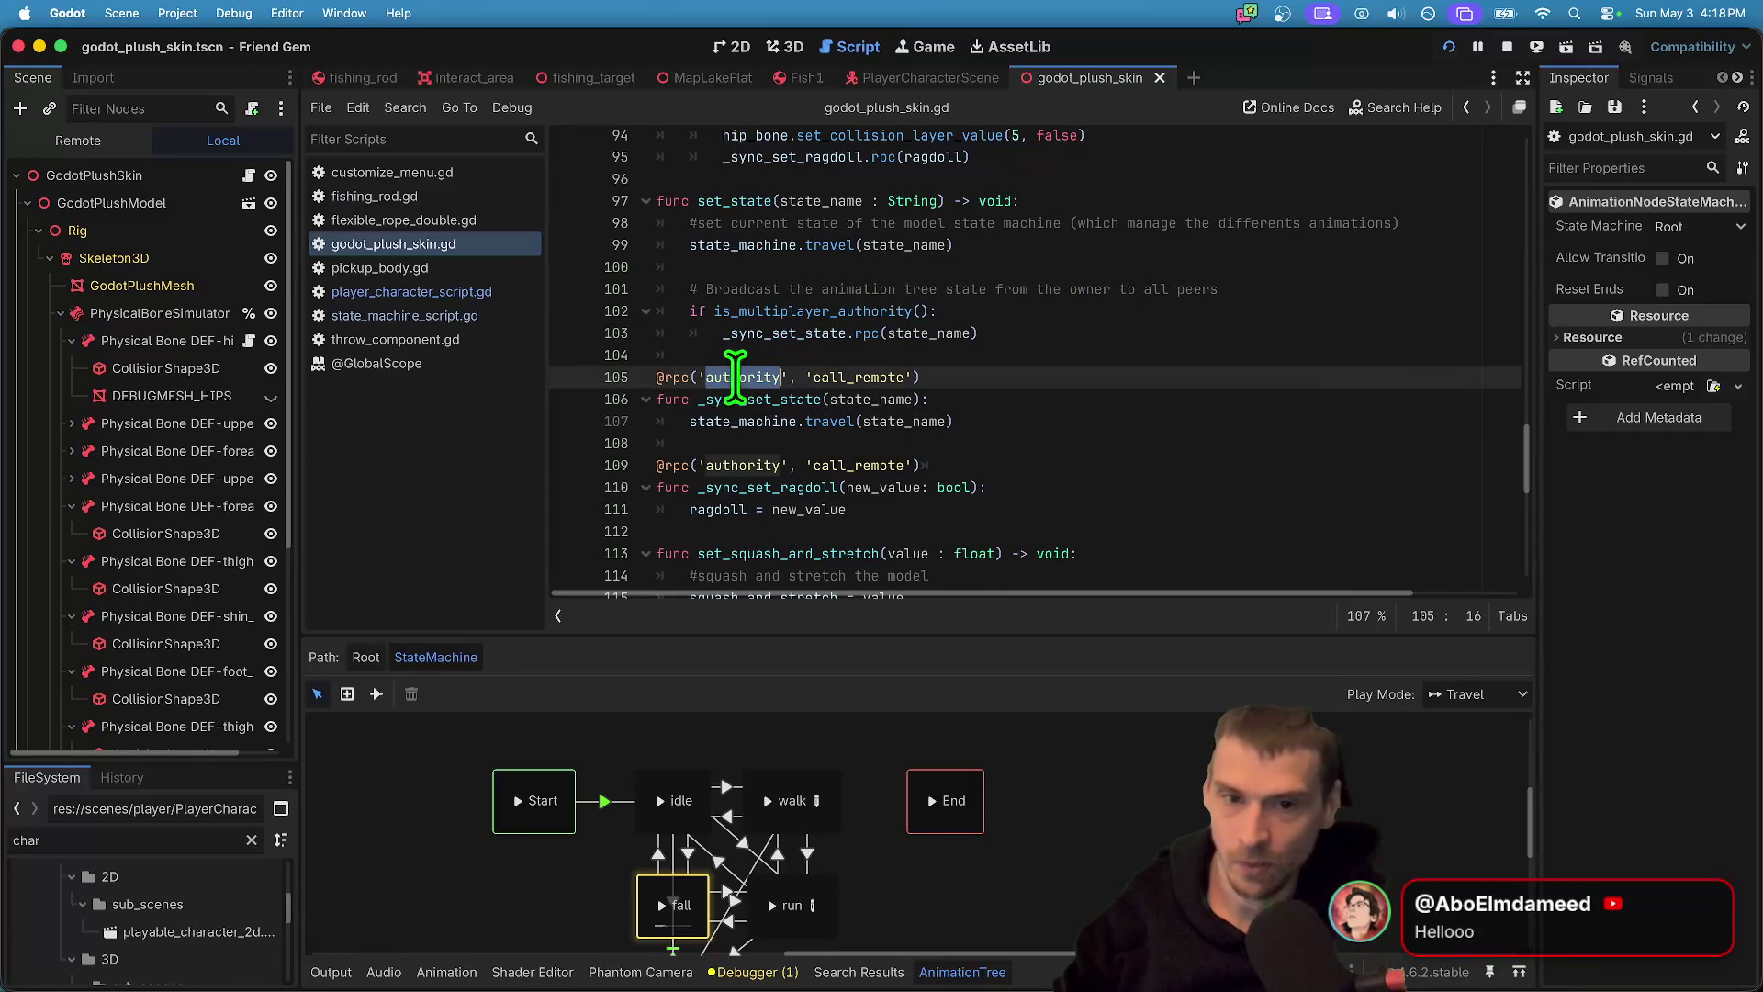
pyautogui.doubleClick(849, 374)
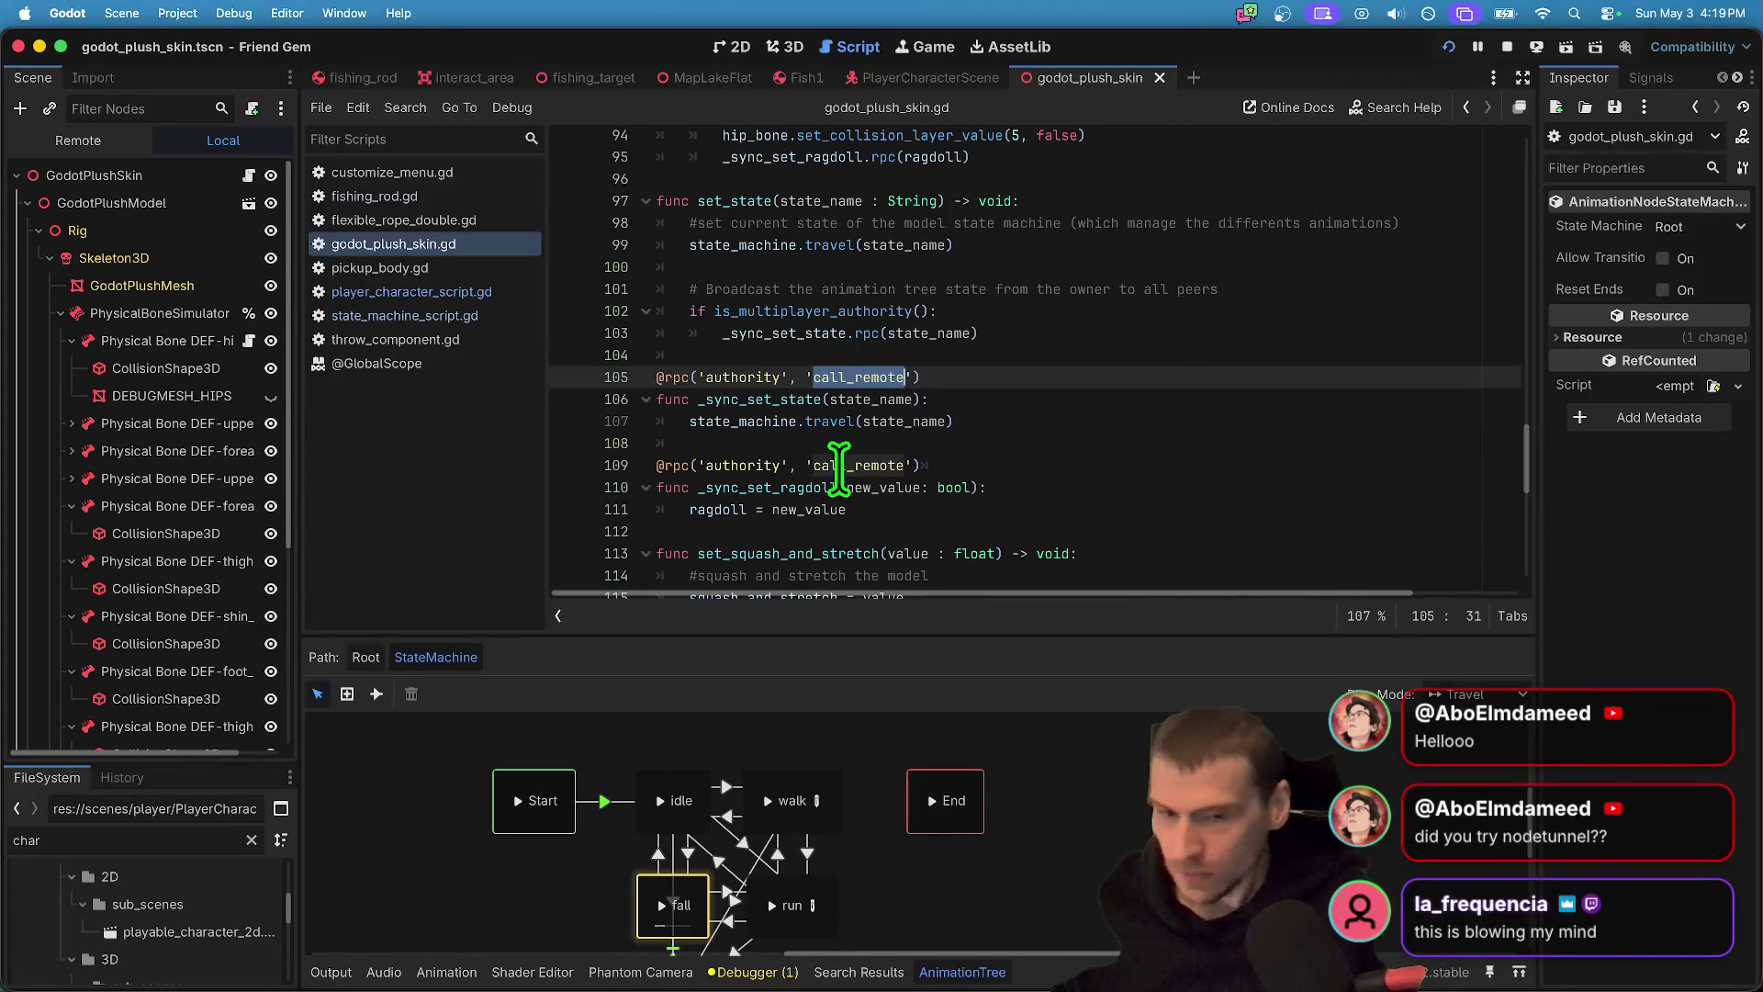
# - Review set_state's lines and the _sync_set_state function at line 106, then collapse GodotPlushModel
pyautogui.click(1097, 422)
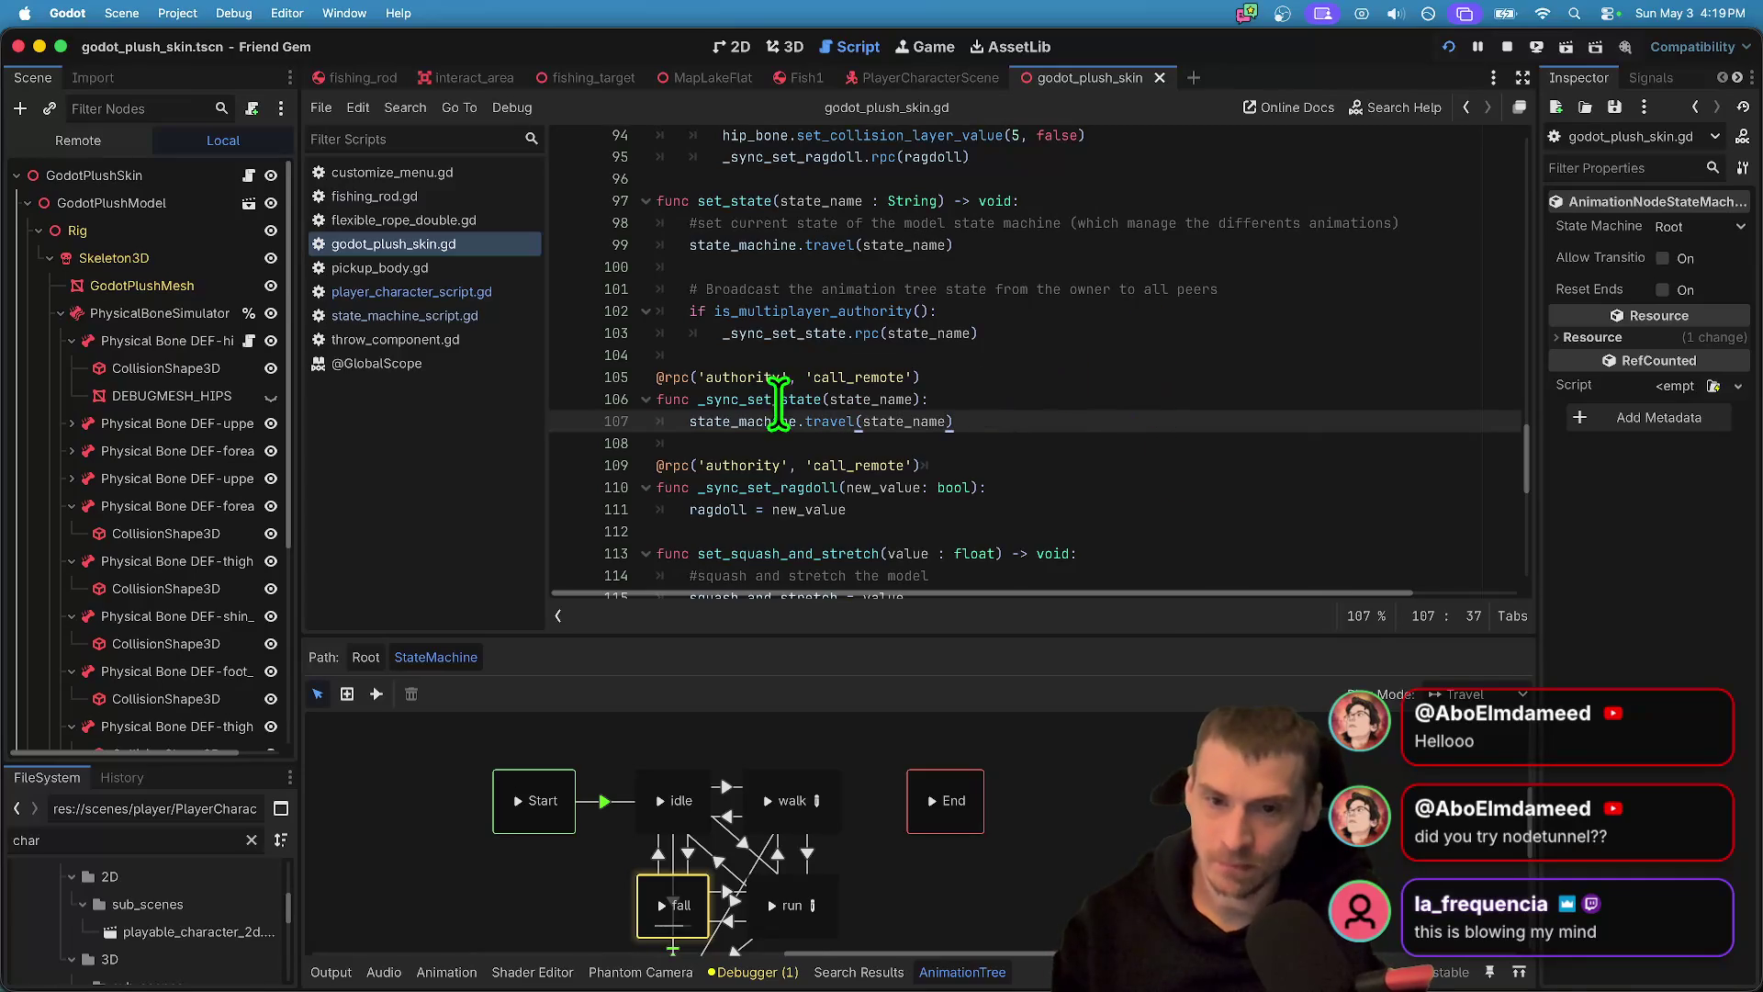
pyautogui.doubleClick(732, 423)
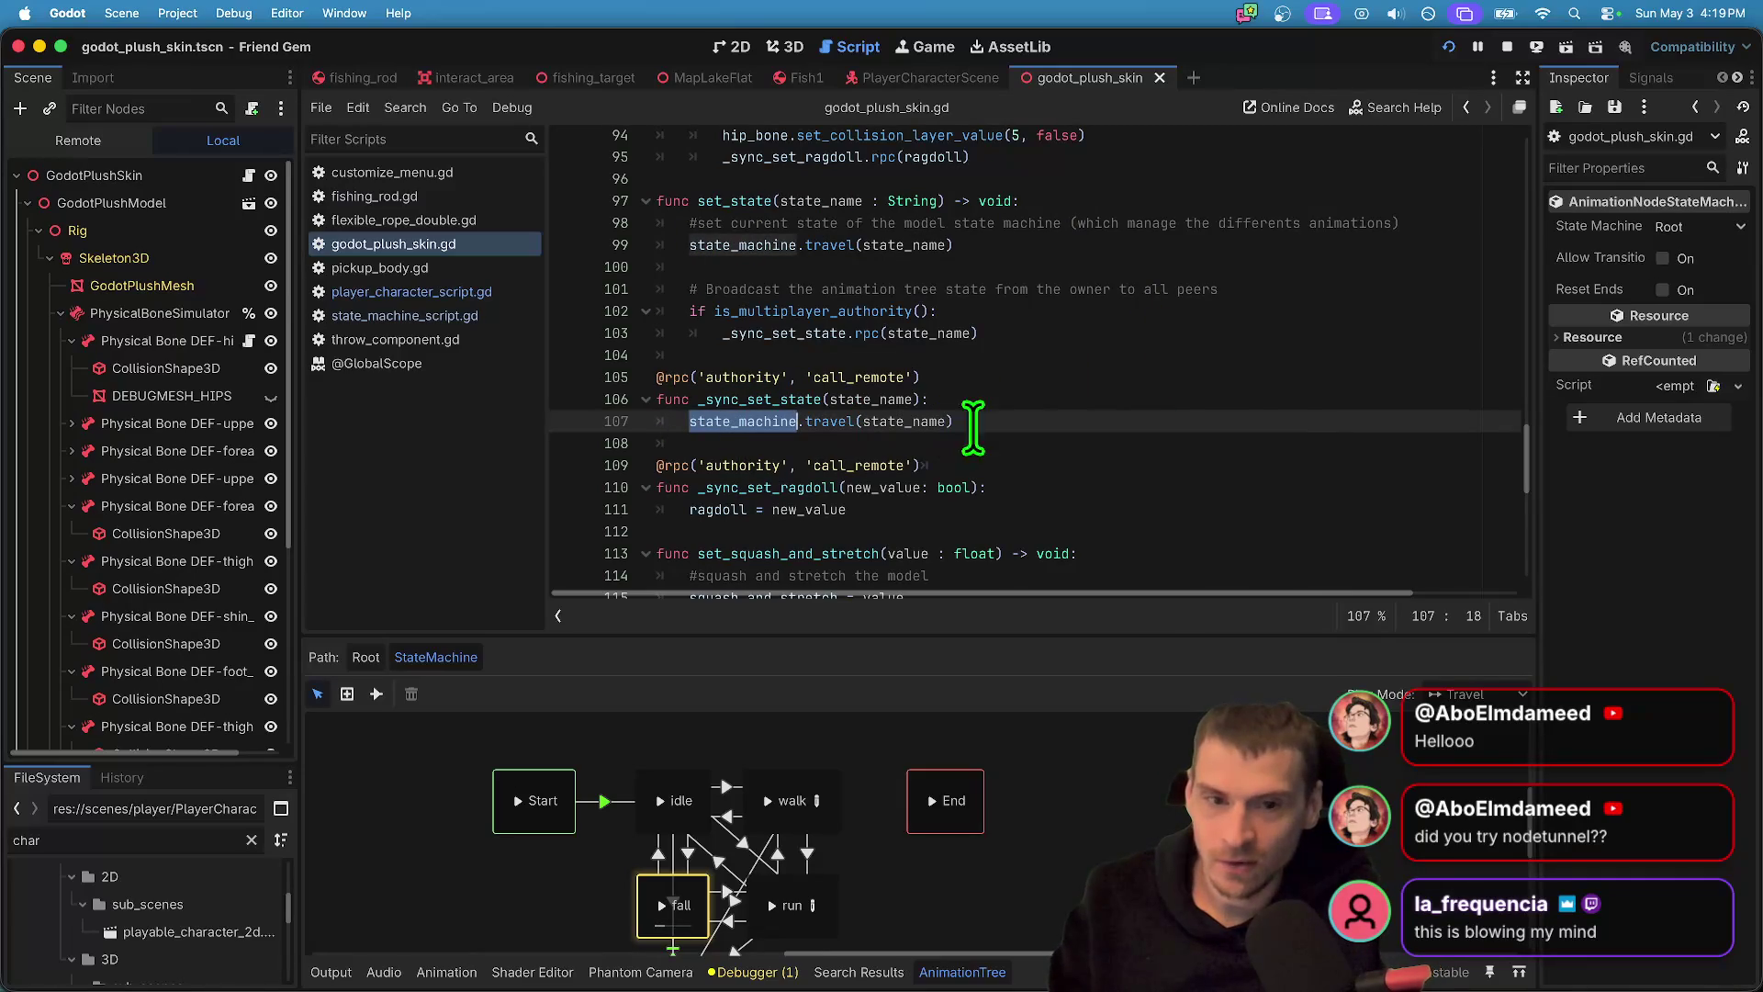
pyautogui.moveTo(697, 197)
pyautogui.mouseDown()
pyautogui.moveTo(1140, 192)
pyautogui.moveTo(1141, 237)
pyautogui.mouseUp()
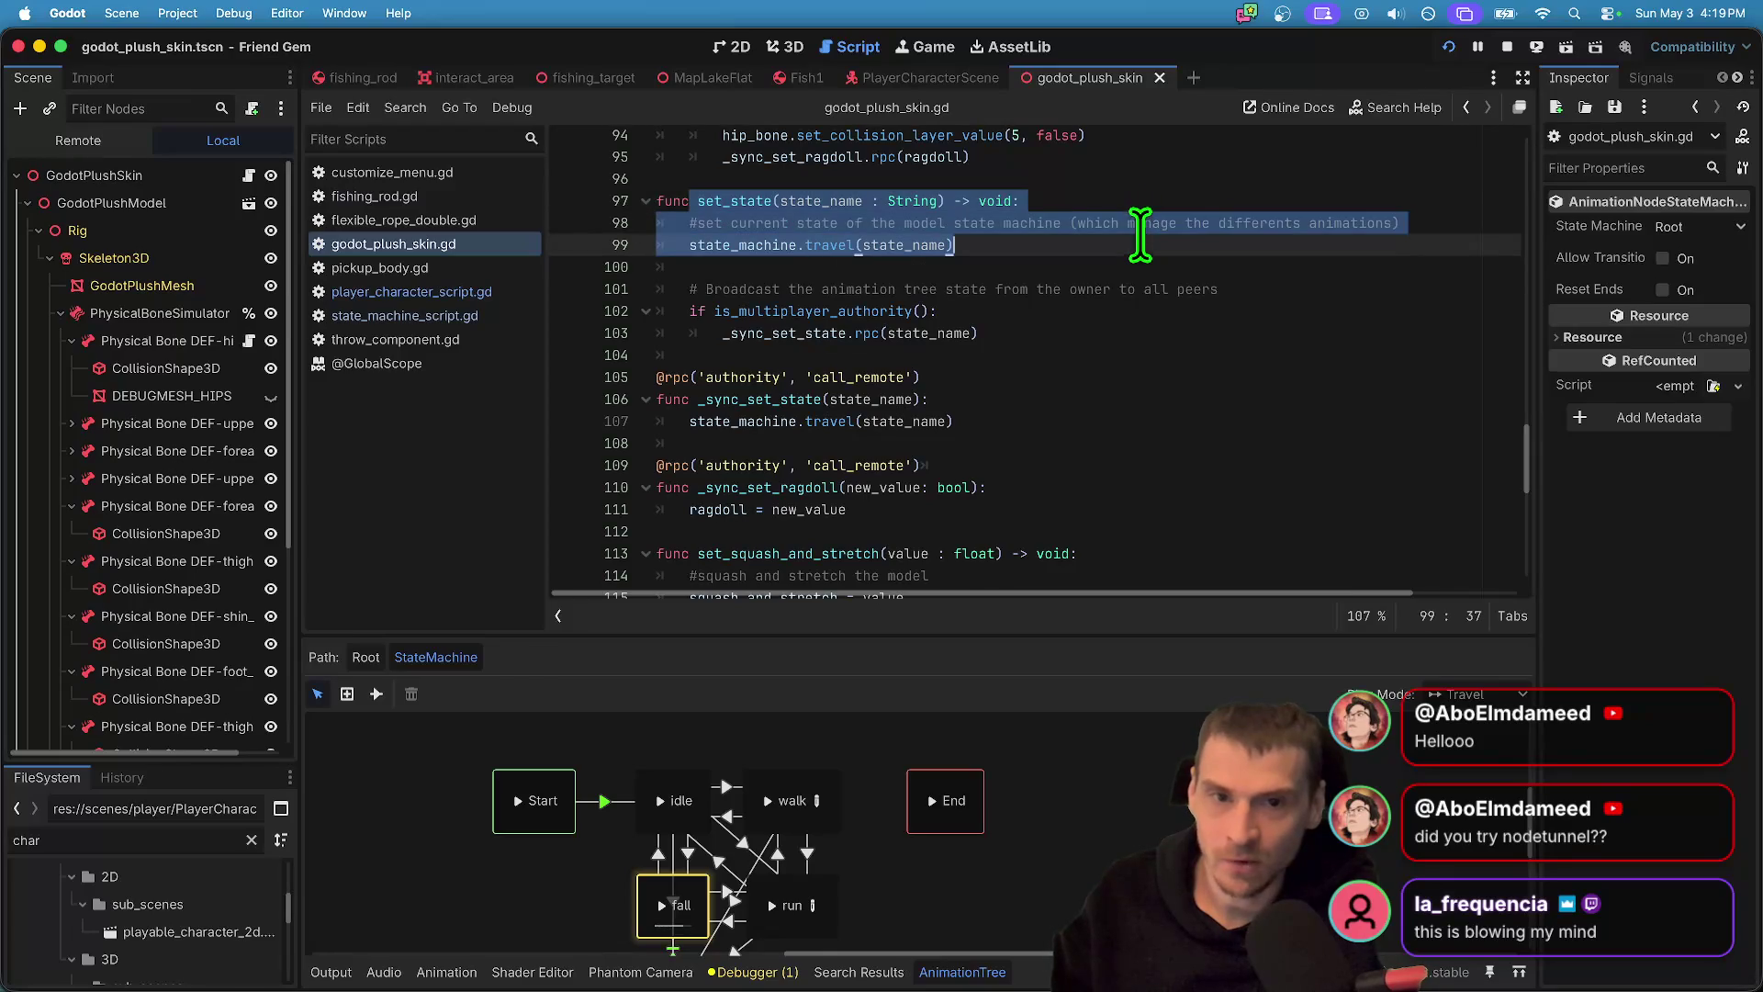
pyautogui.tripleClick(838, 310)
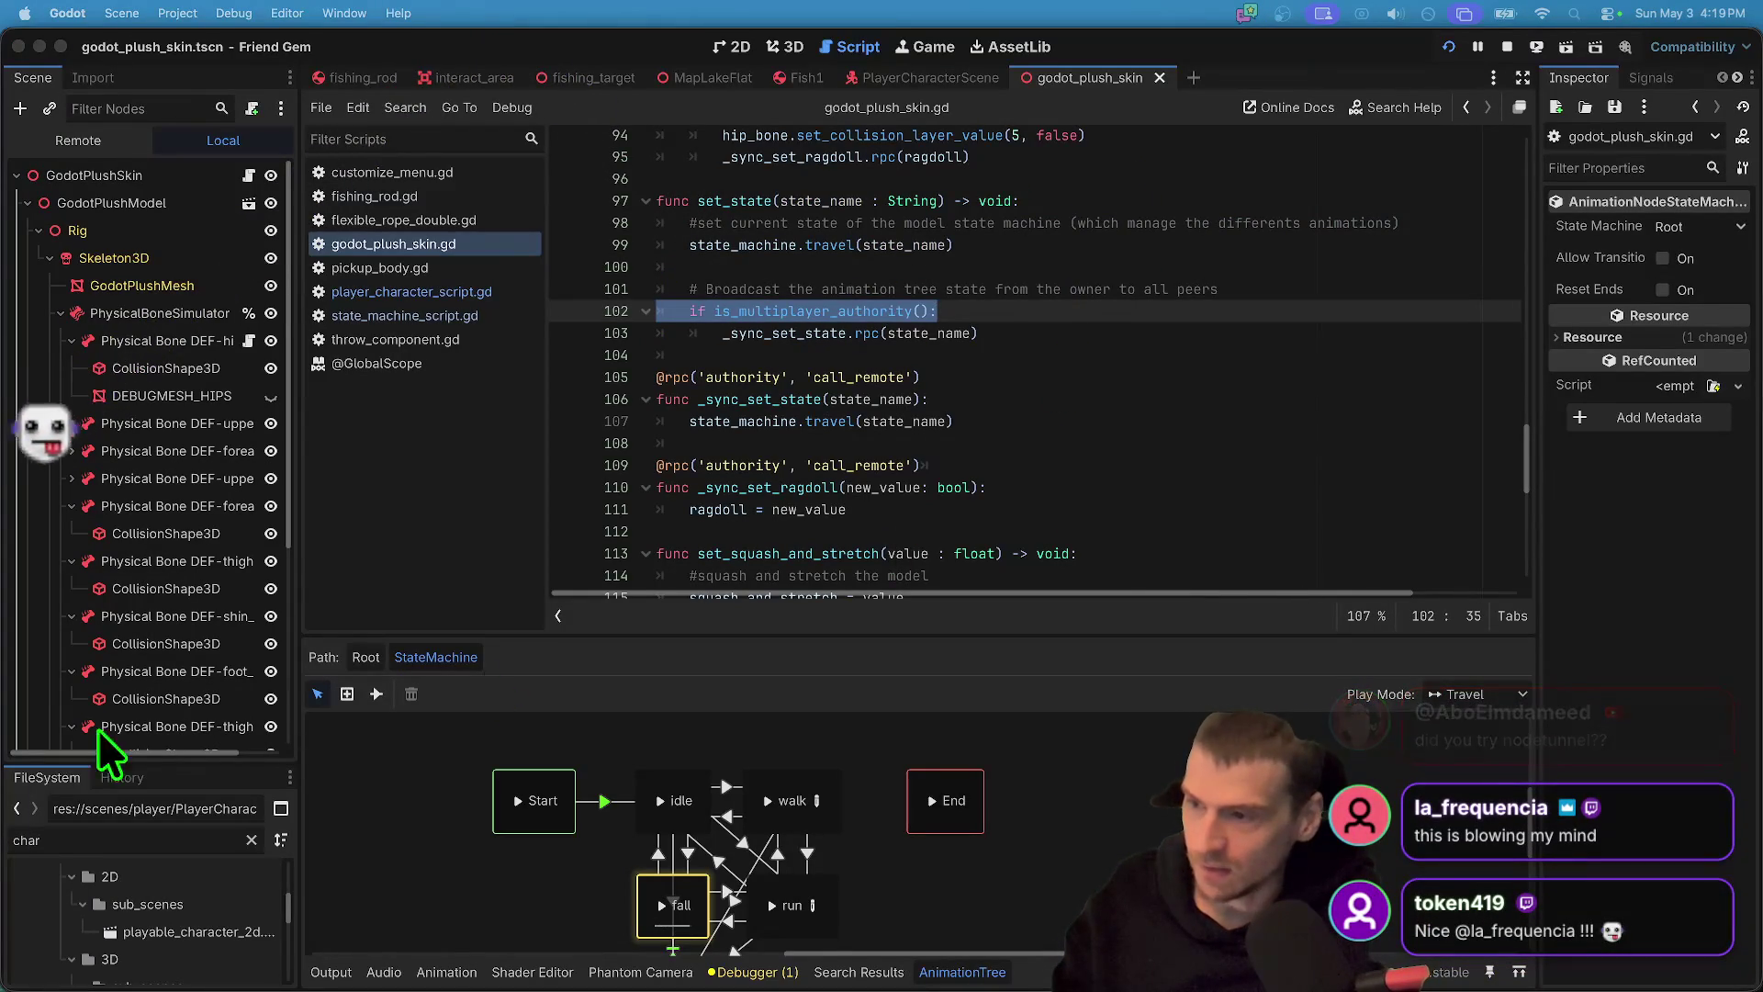
pyautogui.click(1218, 405)
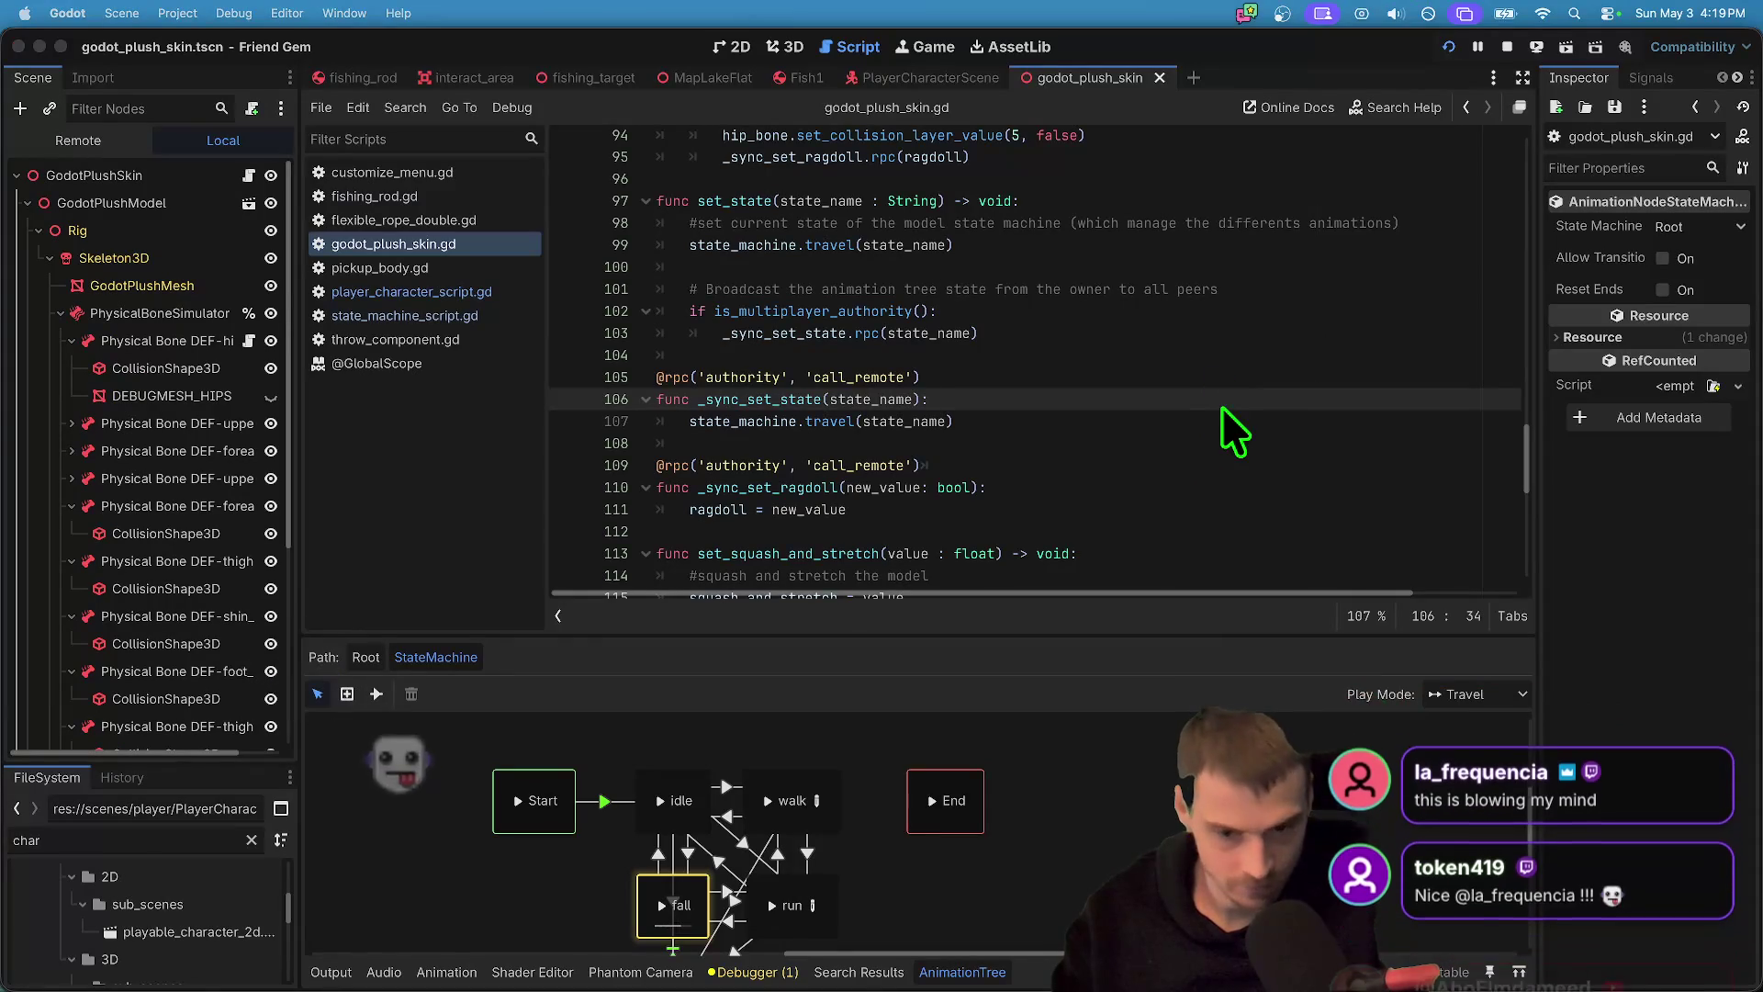
pyautogui.click(152, 208)
# - Add a MultiplayerSynchronizer child node under GodotPlushSkin
pyautogui.rightClick(181, 439)
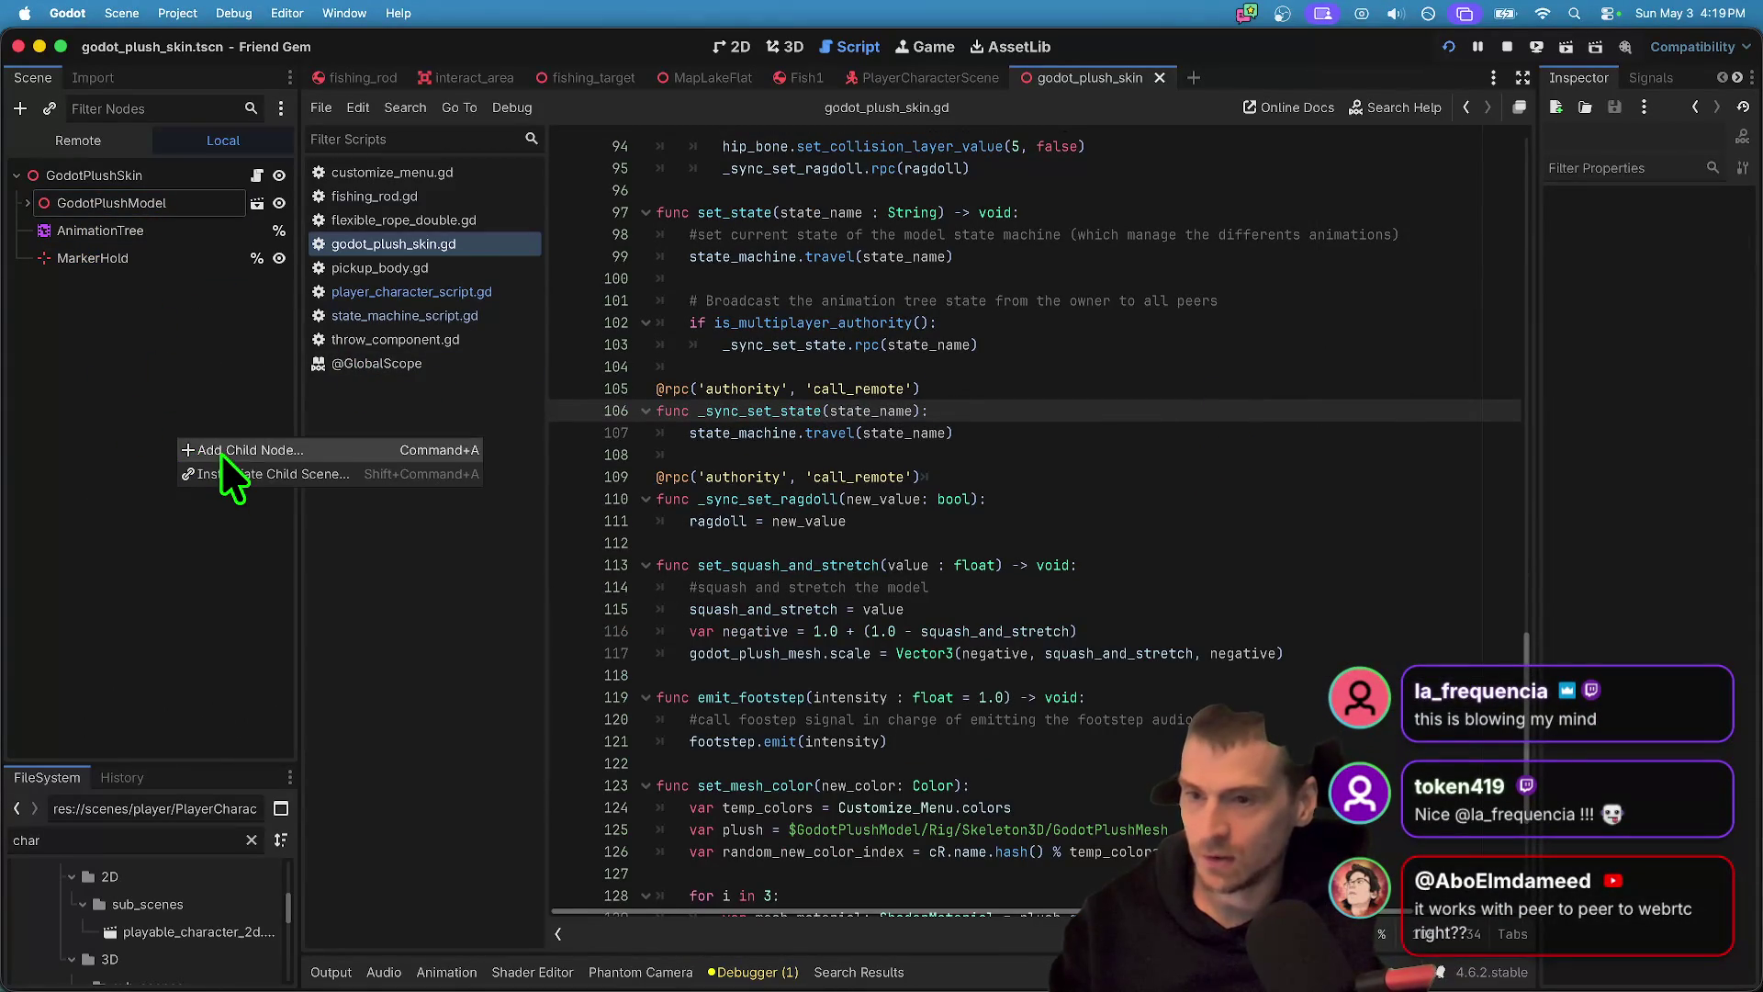
pyautogui.click(220, 453)
pyautogui.write('mult')
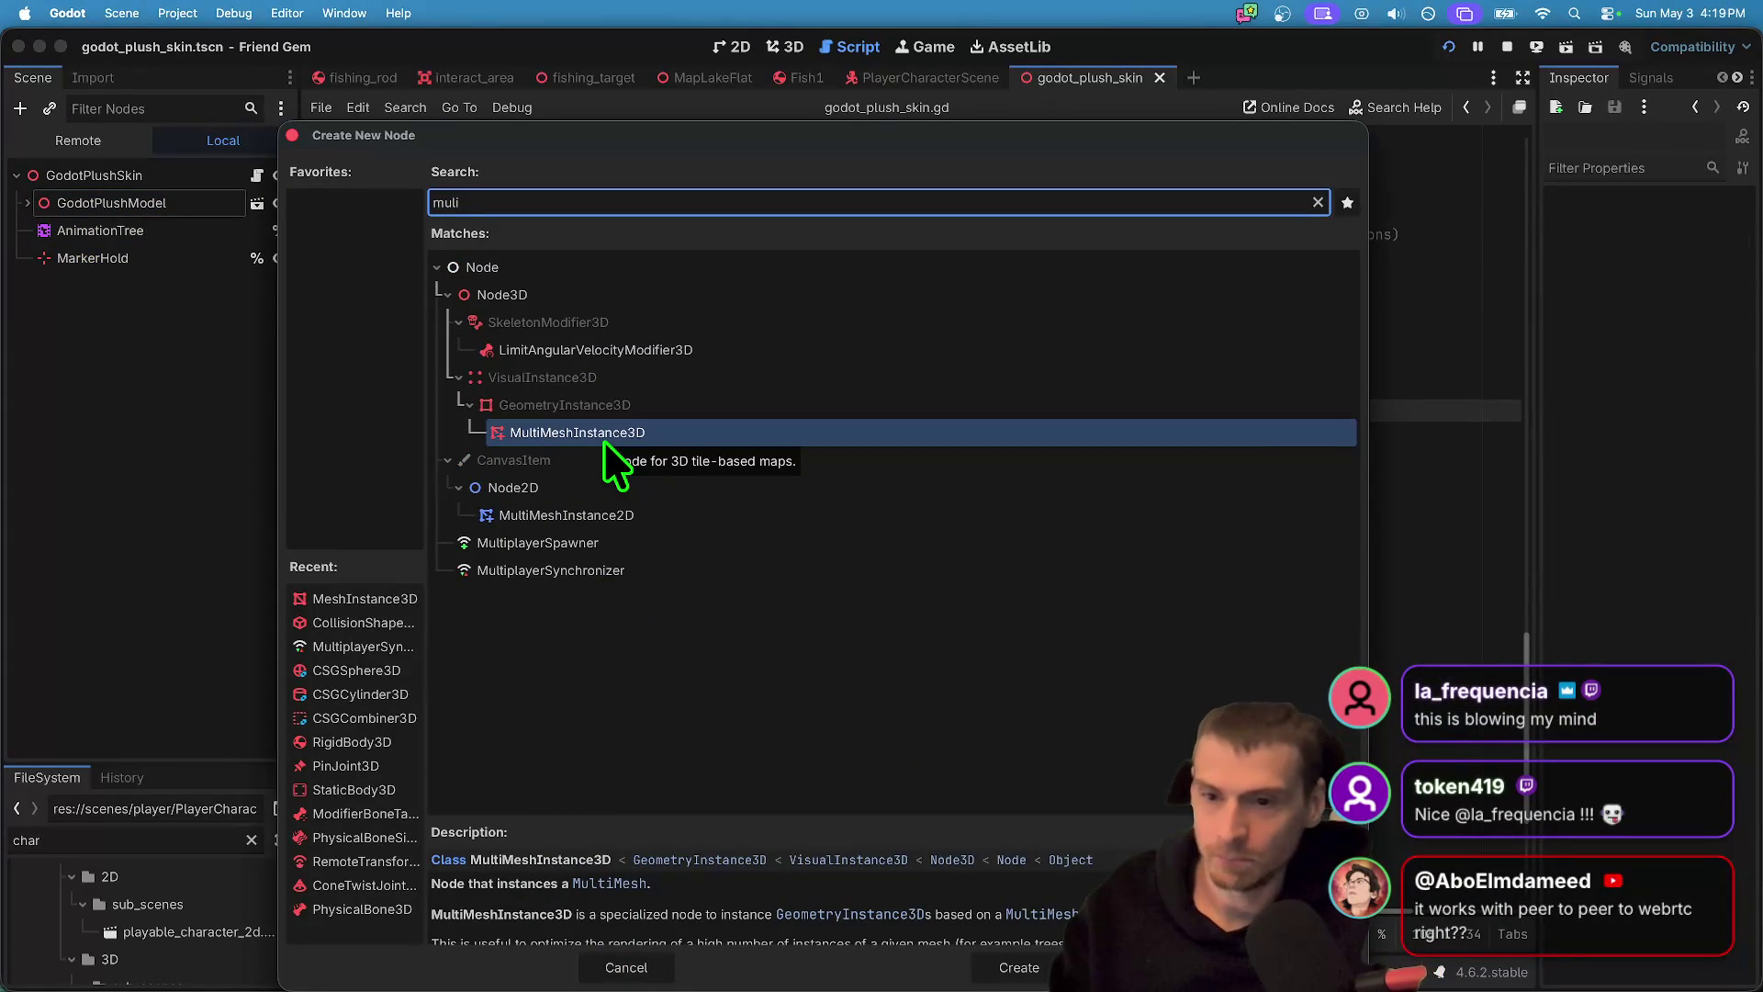
pyautogui.press('Down')
pyautogui.press('Down')
pyautogui.press('Down')
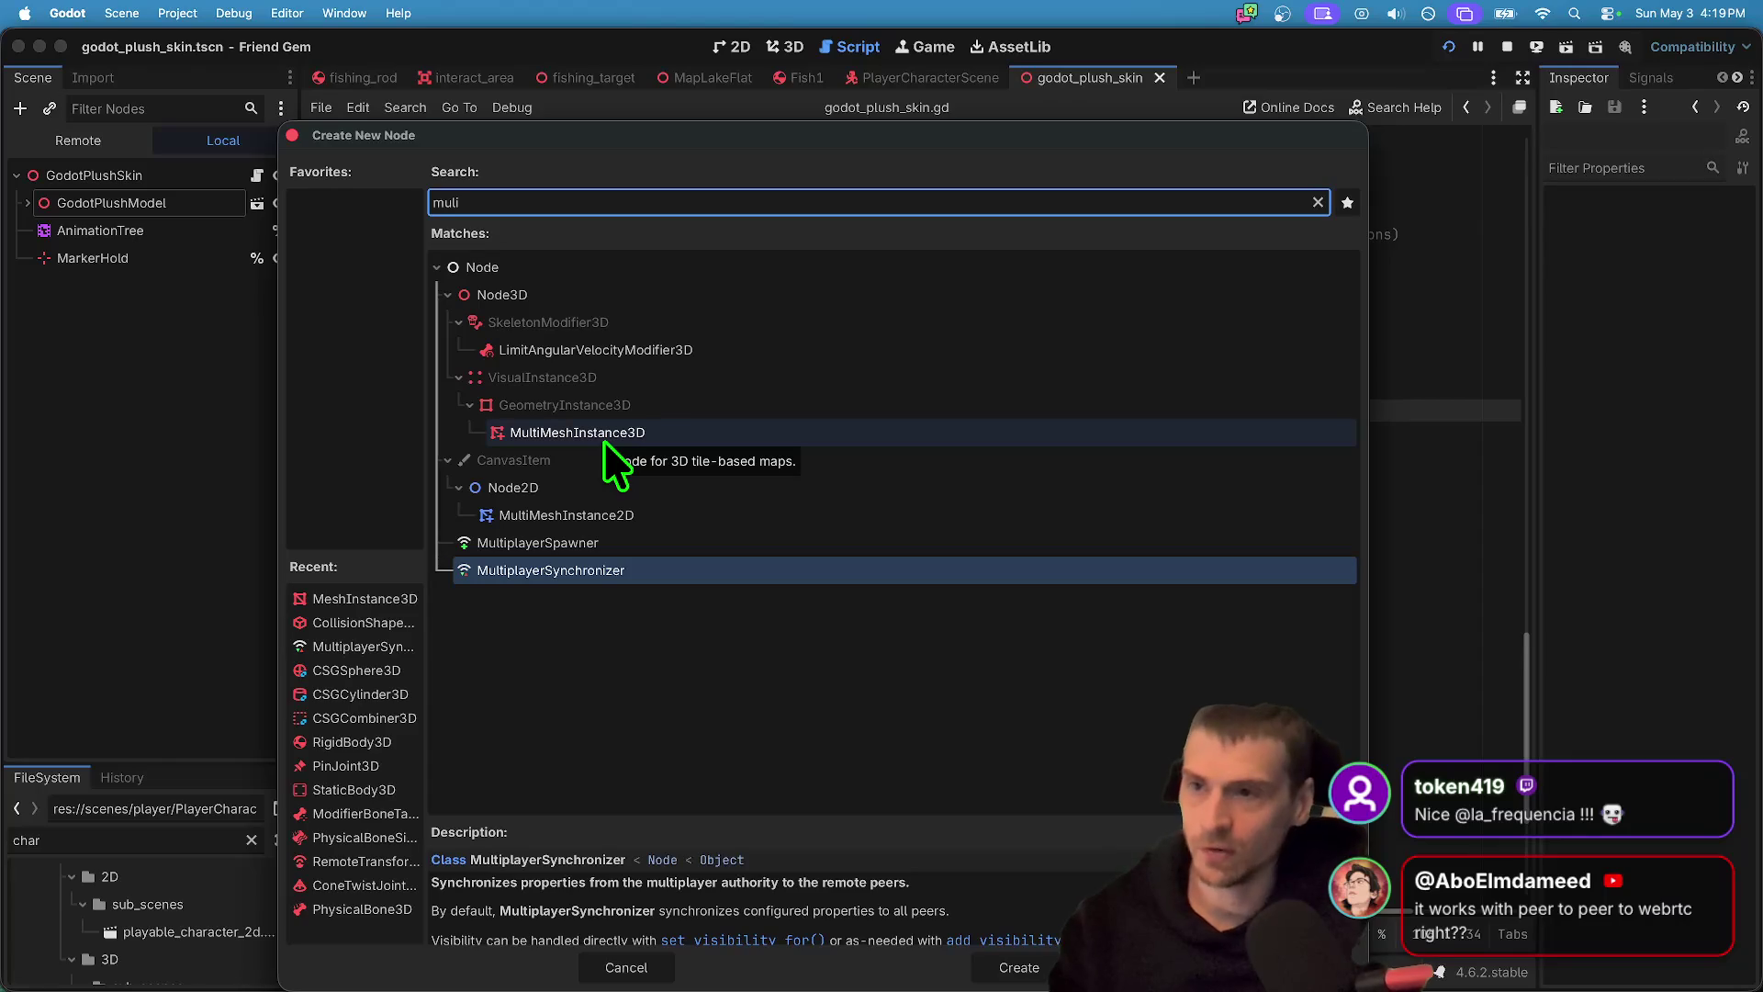
pyautogui.press('Return')
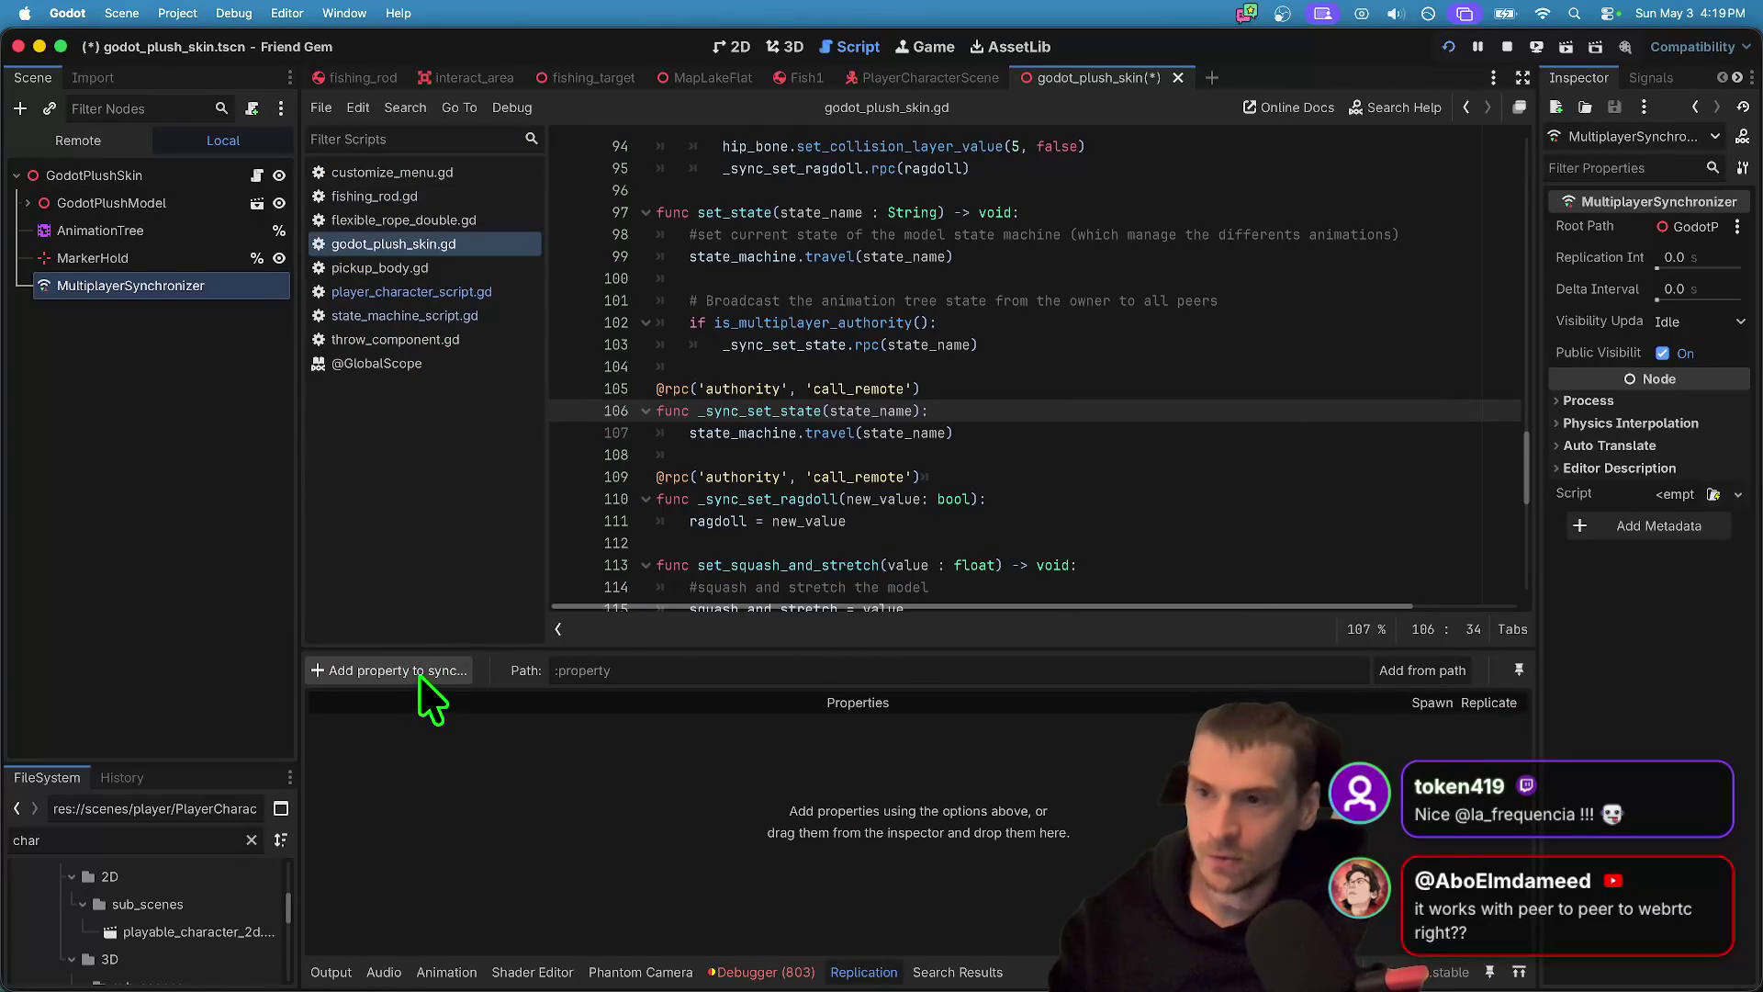
# - Replicate AnimationPlayer:current_animation with mode Always, then stop the running game
pyautogui.click(418, 672)
pyautogui.scroll(-10, 852, 372)
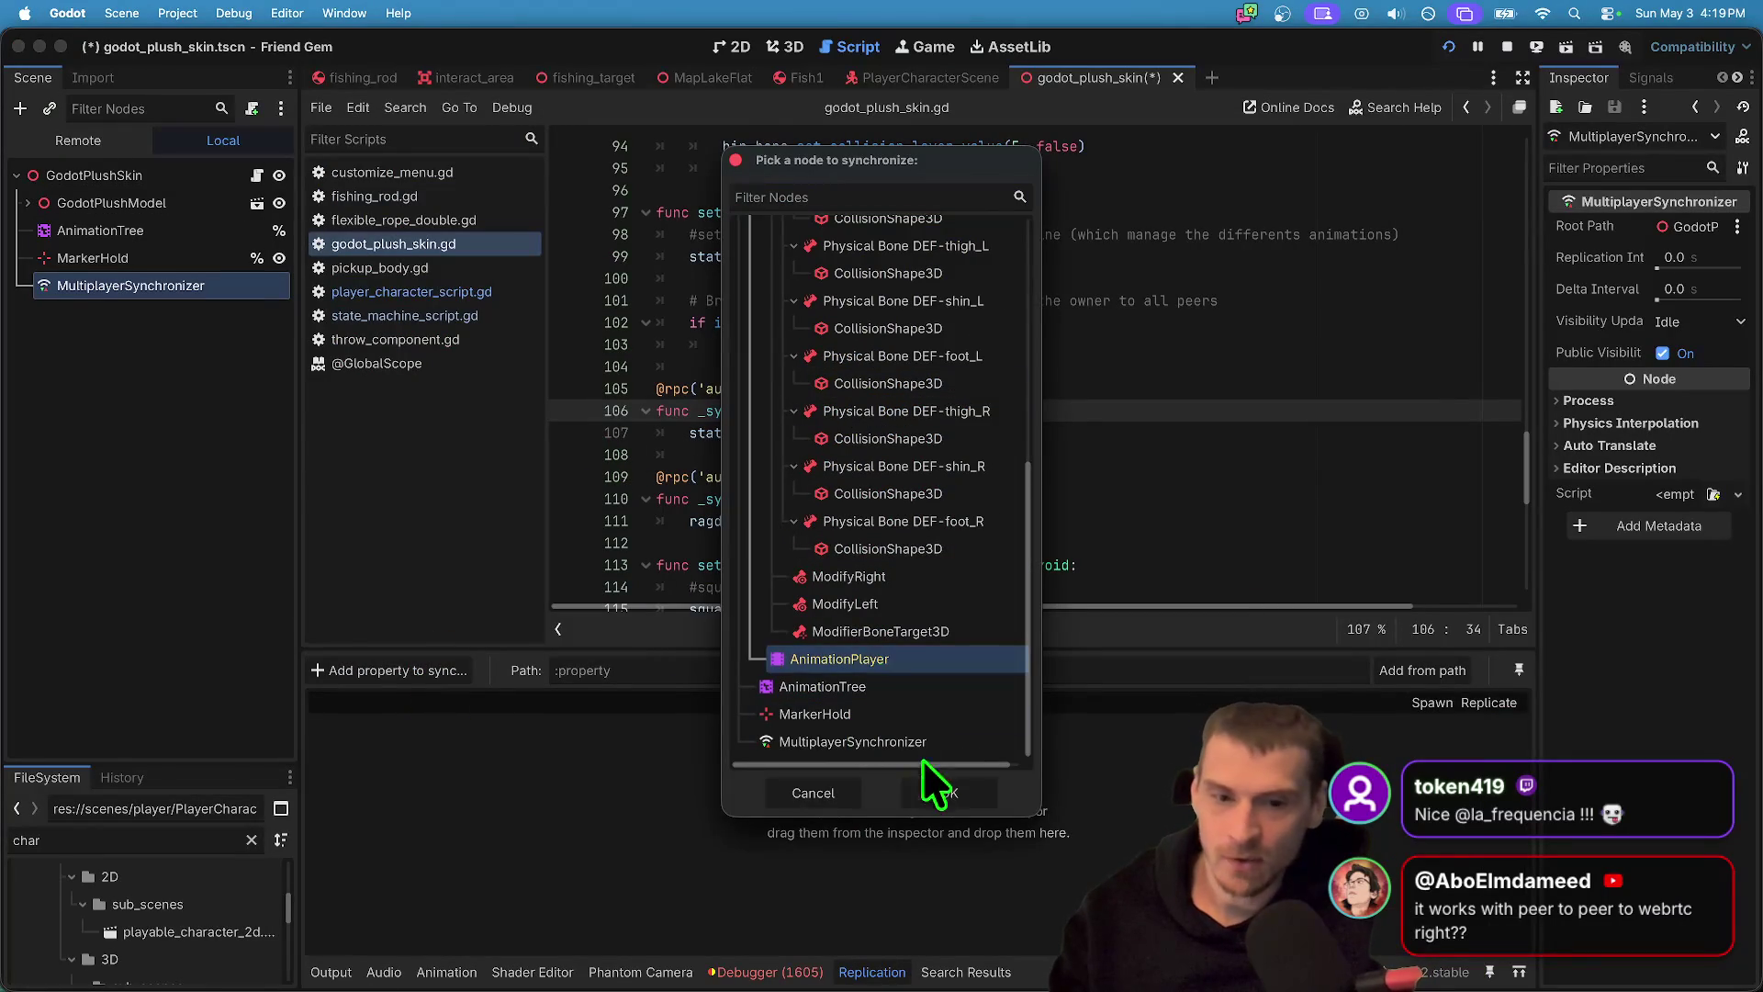
pyautogui.click(939, 788)
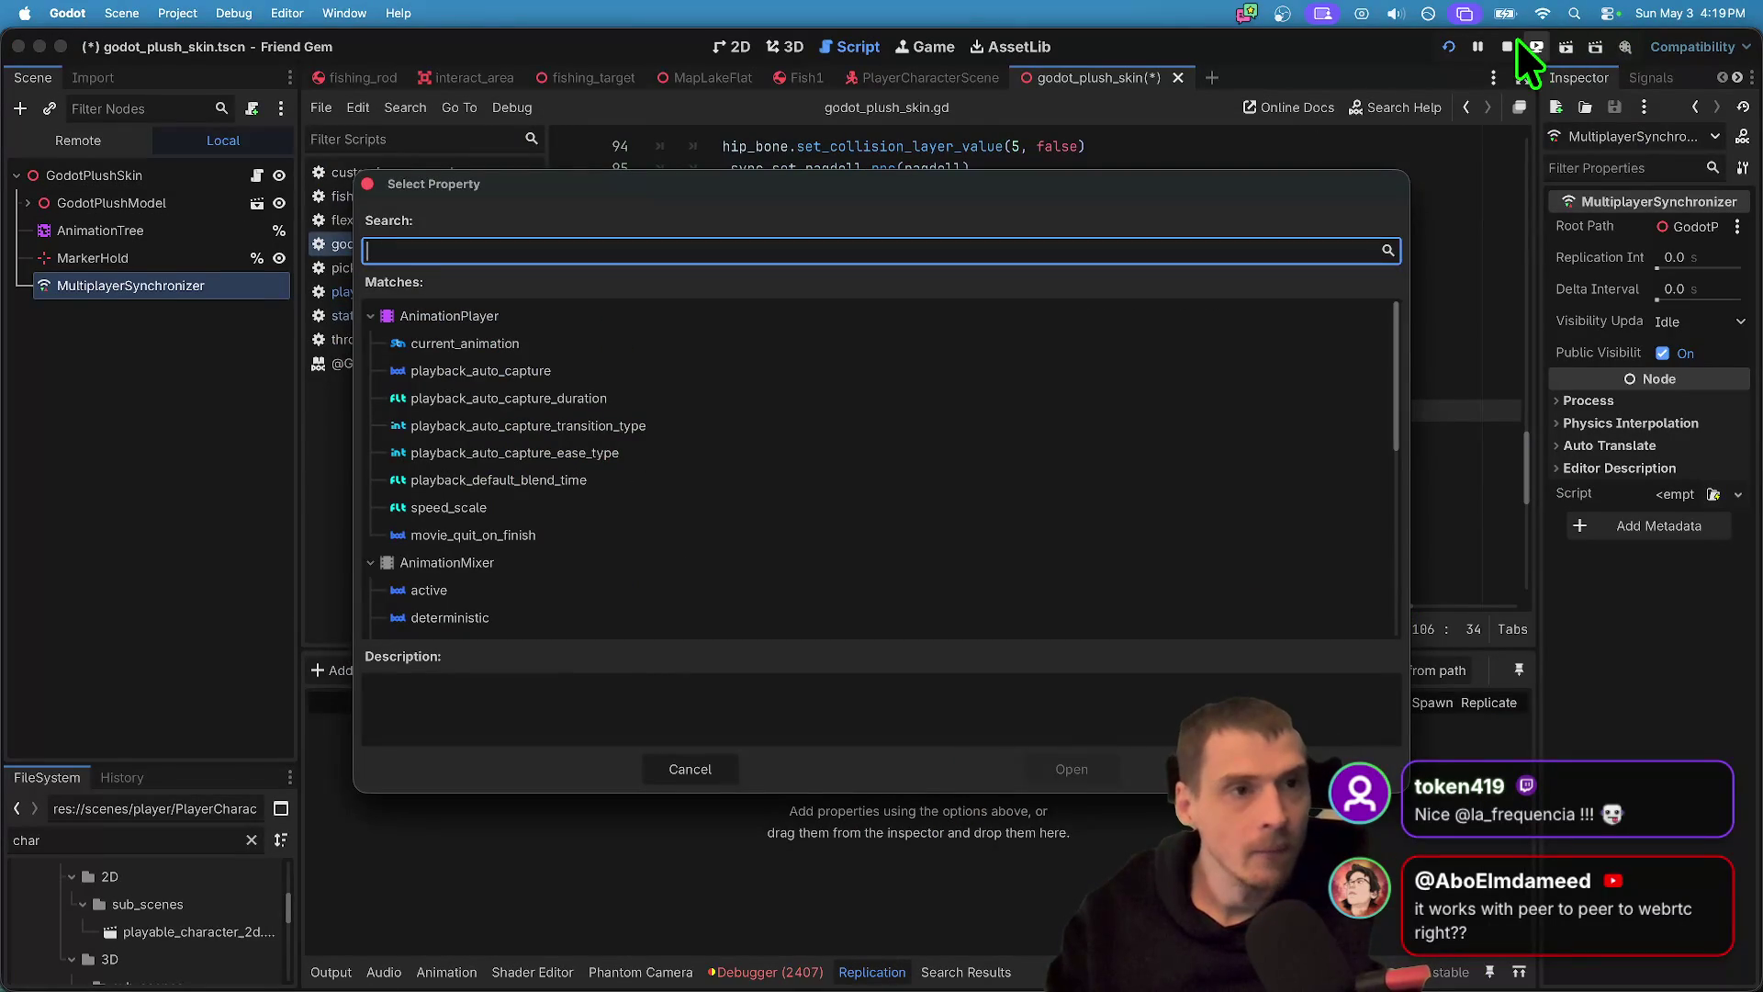
pyautogui.click(478, 344)
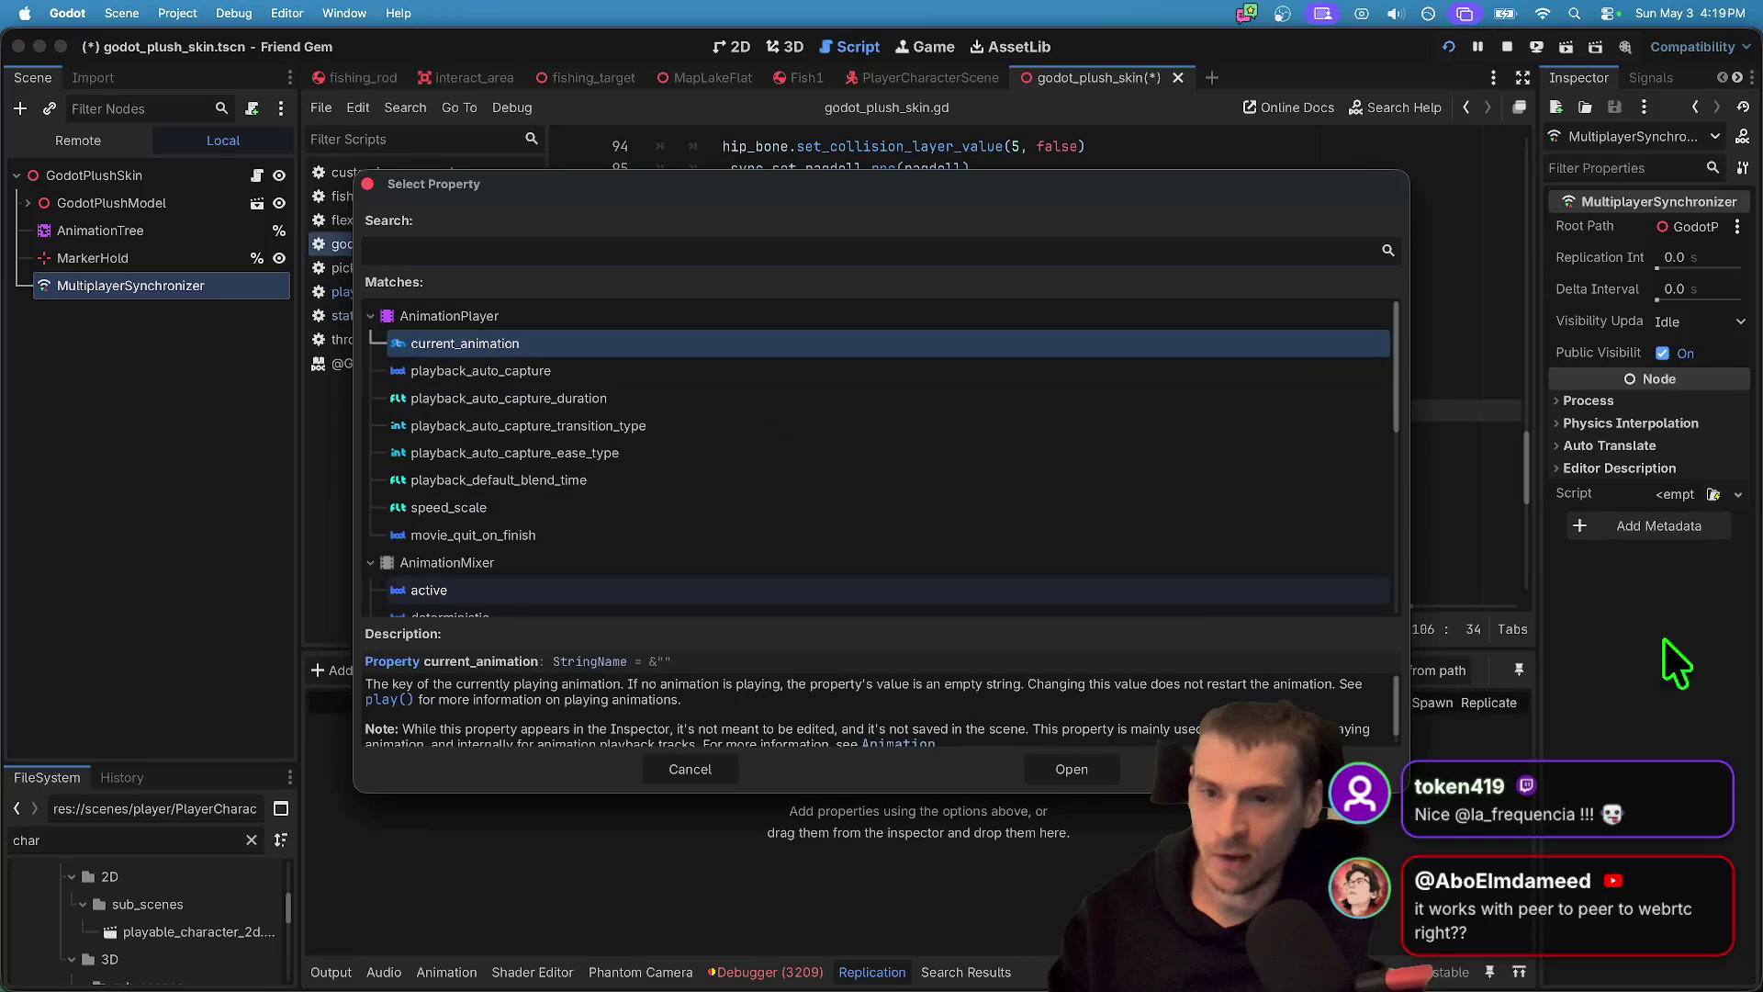
pyautogui.click(1071, 771)
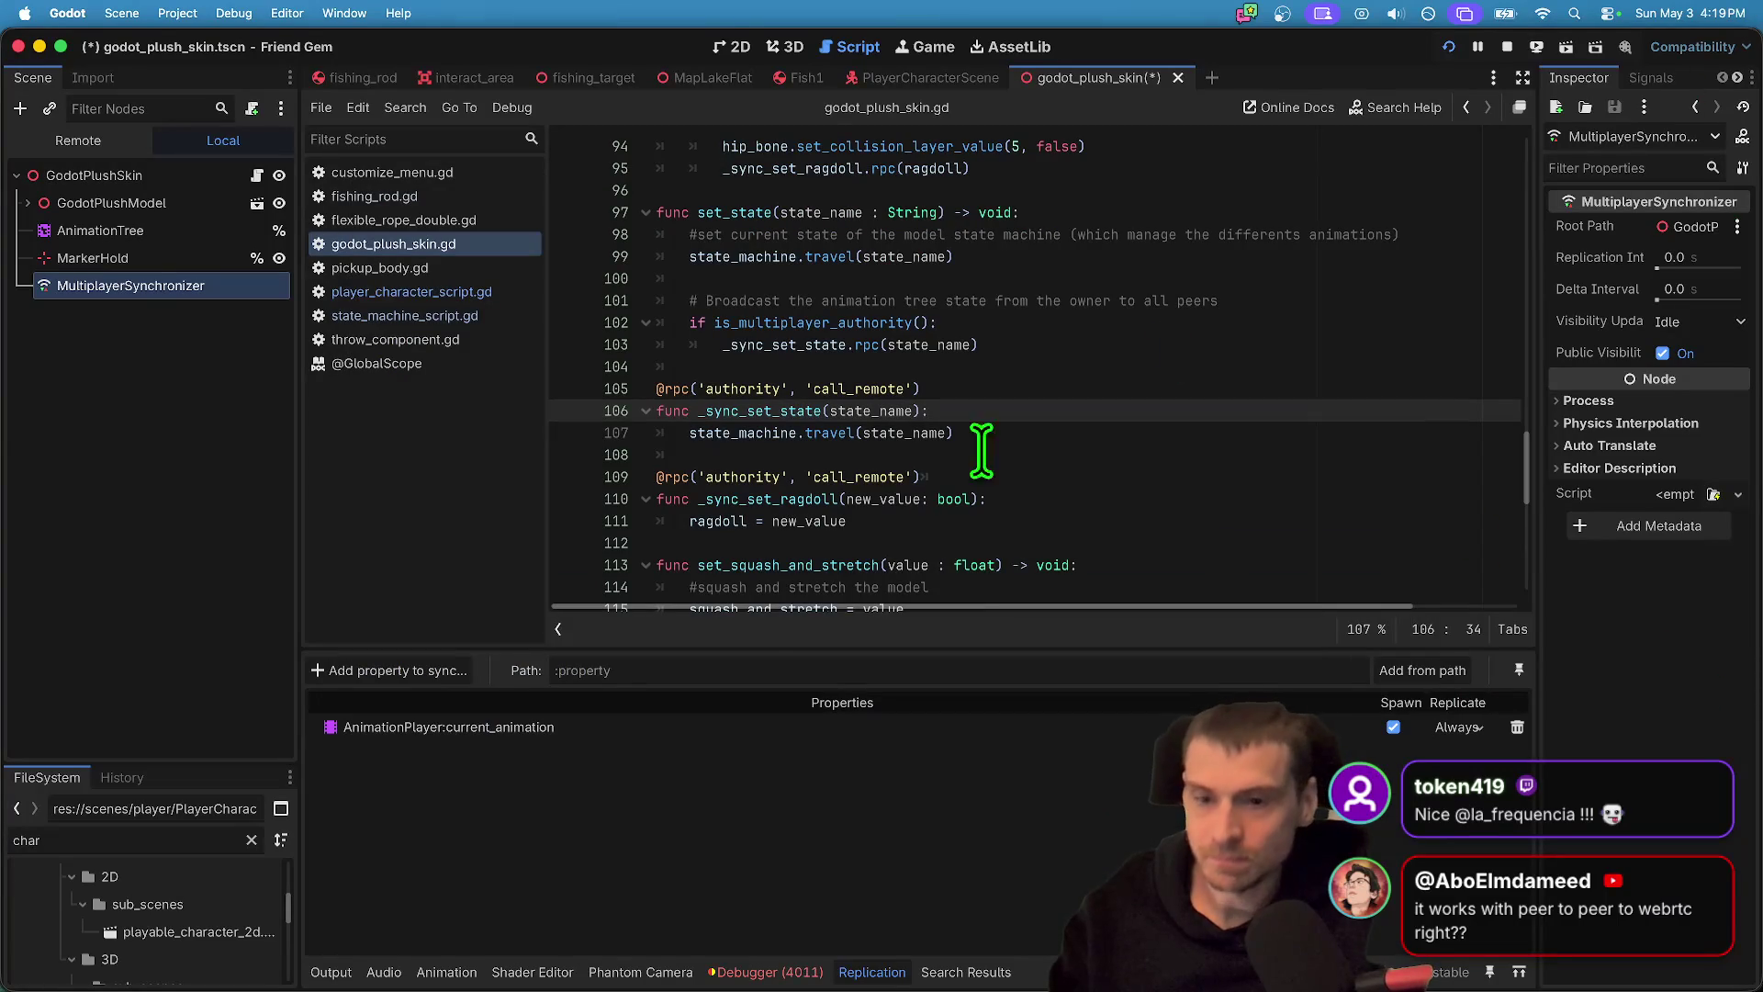
pyautogui.click(1459, 726)
pyautogui.click(1467, 801)
pyautogui.click(1507, 47)
pyautogui.click(1459, 726)
pyautogui.click(1460, 775)
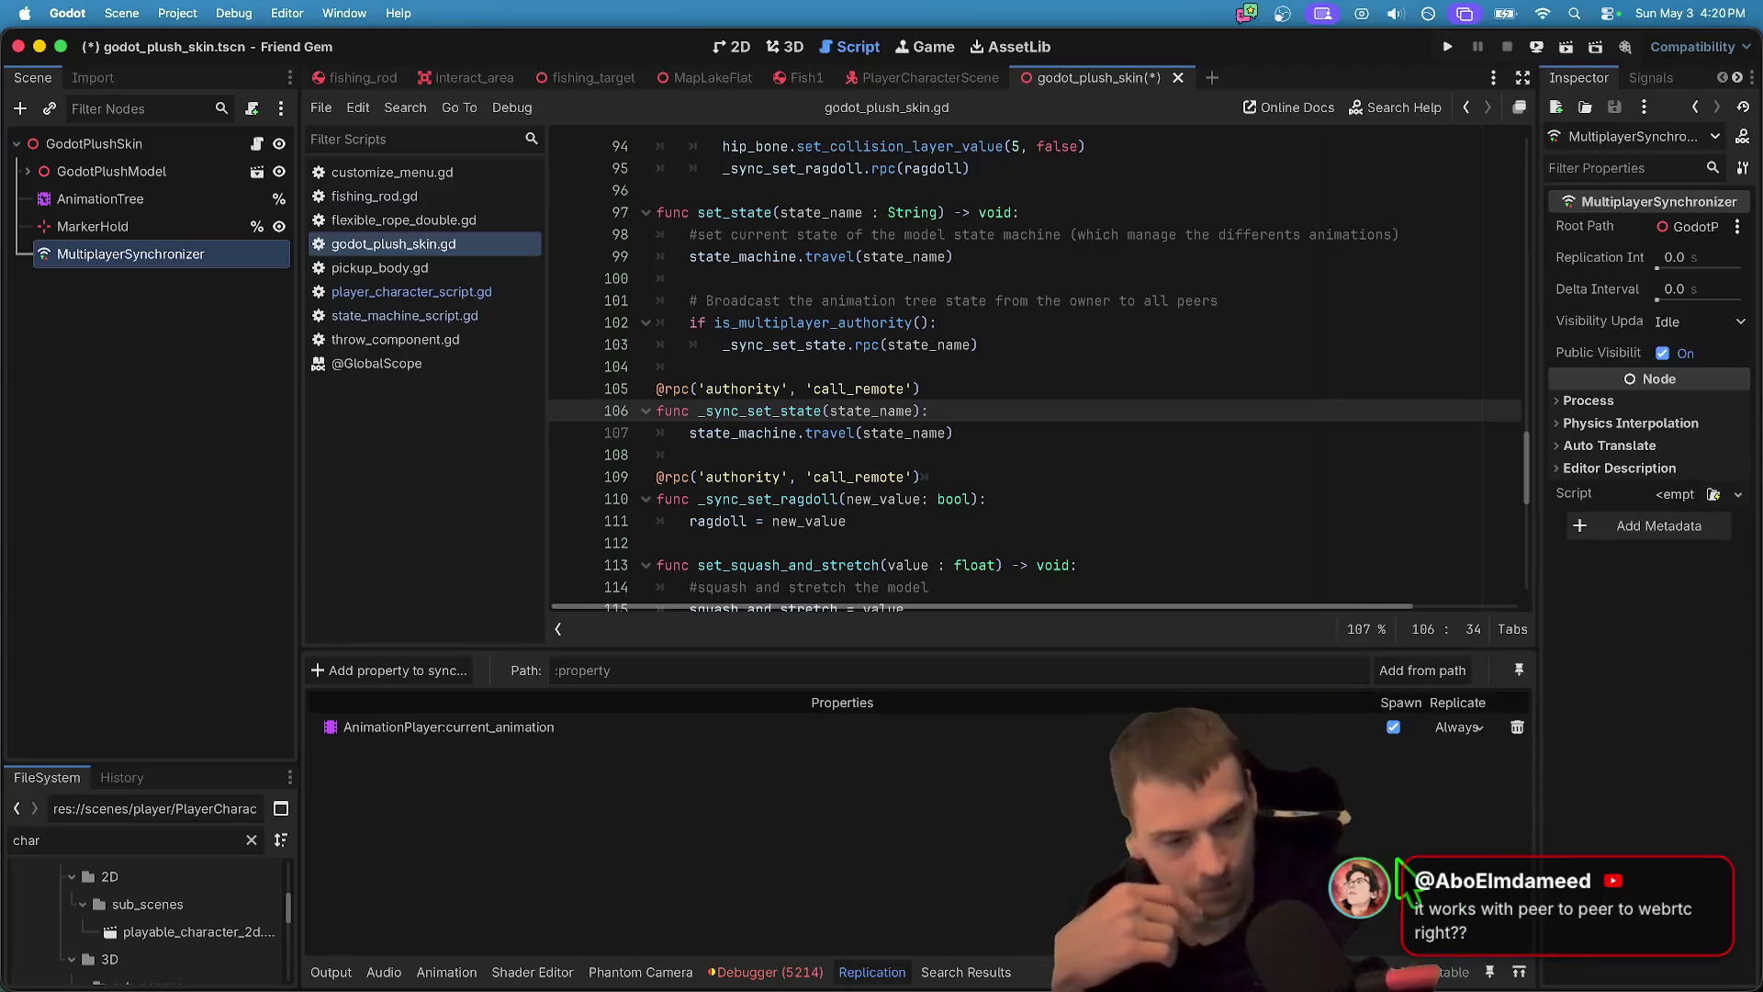
pyautogui.scroll(-1, 896, 484)
pyautogui.moveTo(891, 520)
pyautogui.mouseDown()
pyautogui.moveTo(916, 487)
pyautogui.moveTo(495, 366)
pyautogui.moveTo(489, 290)
pyautogui.mouseUp()
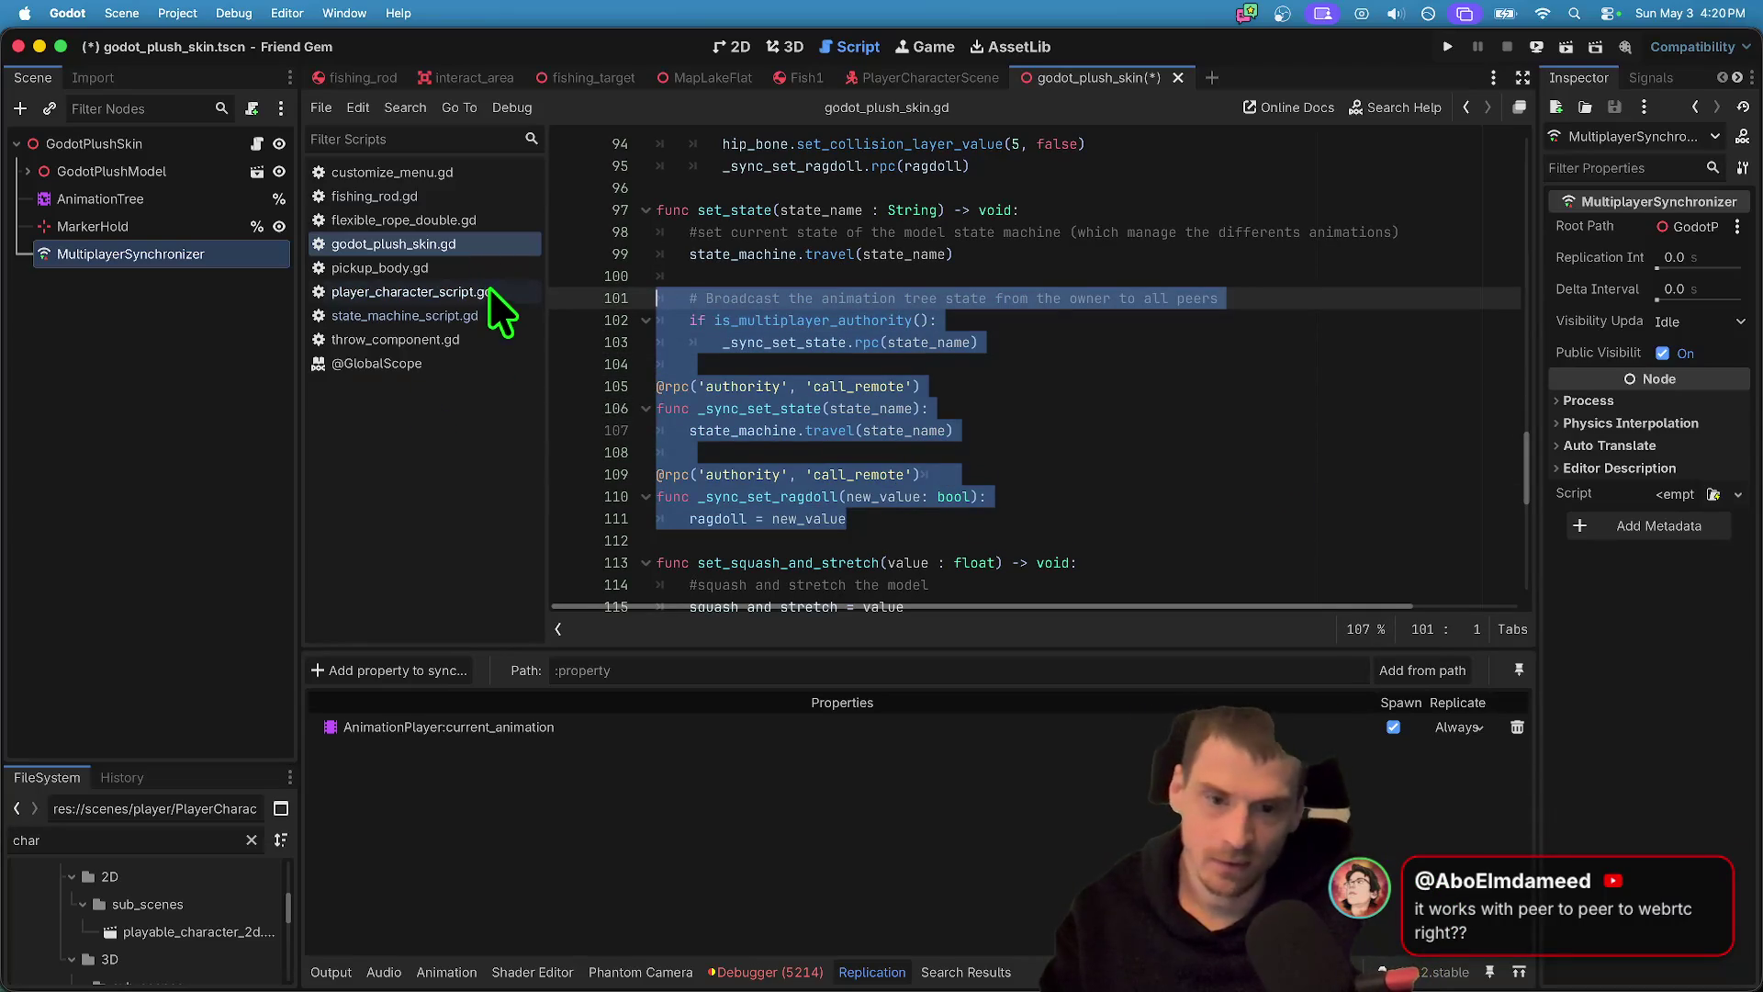
pyautogui.press('super+k')
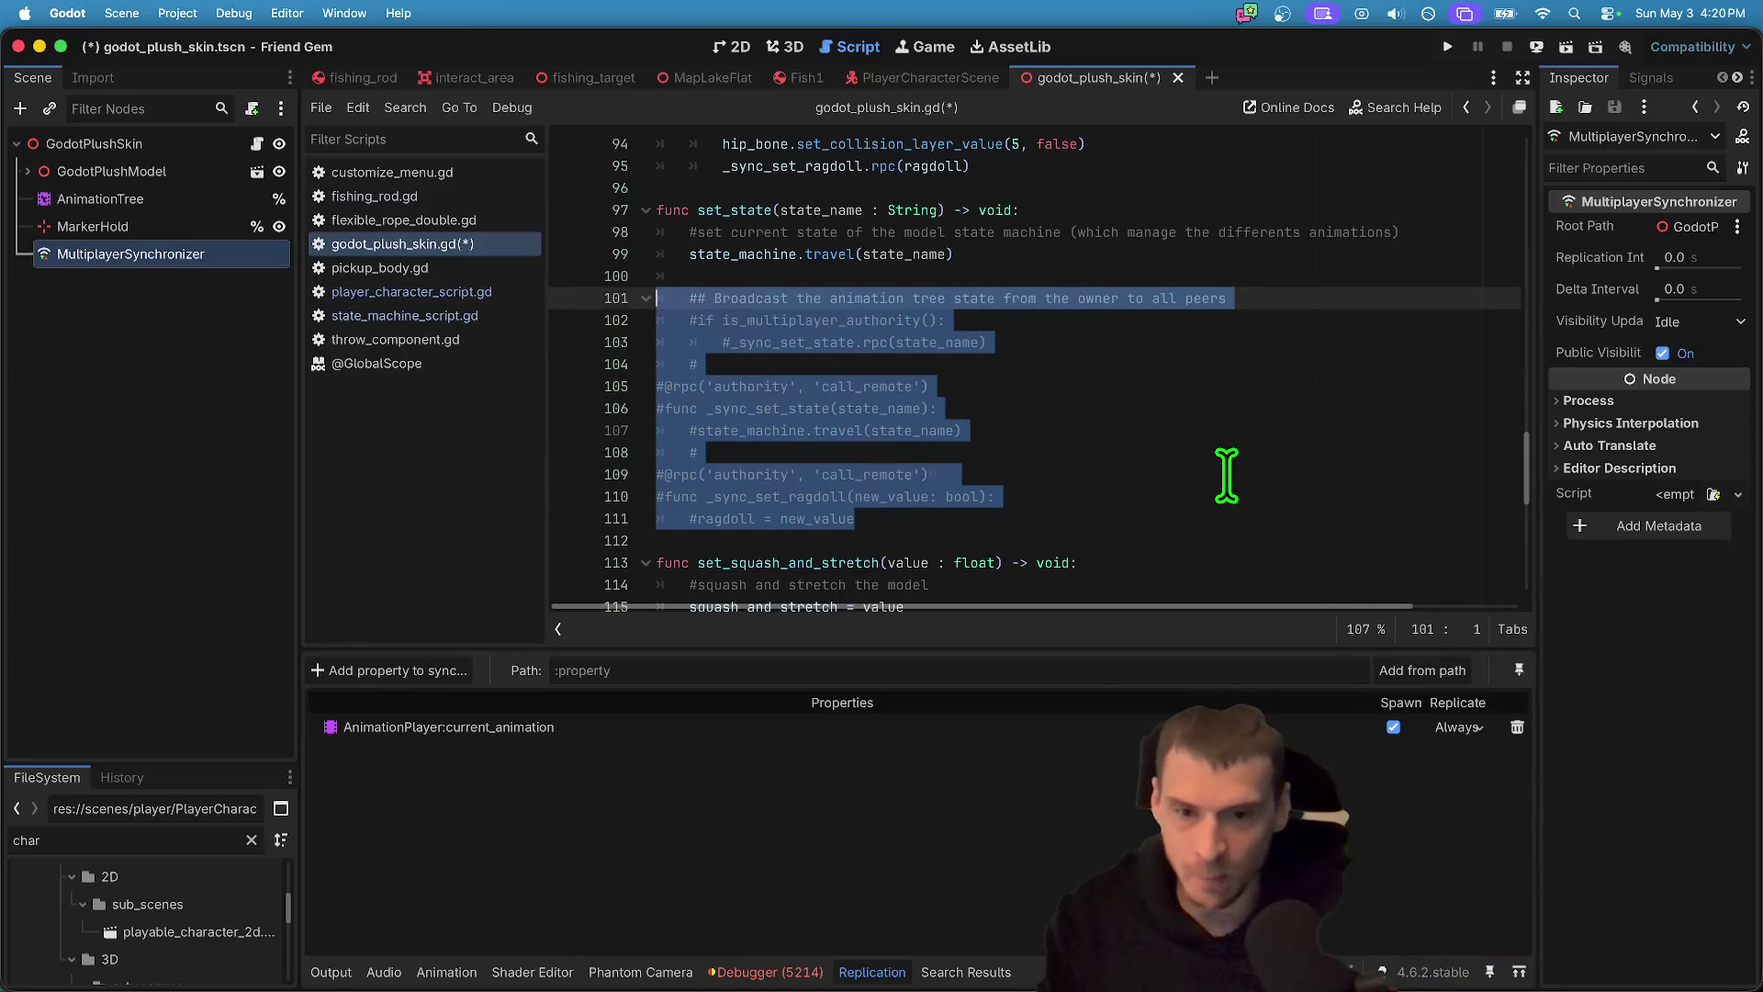
pyautogui.click(1225, 472)
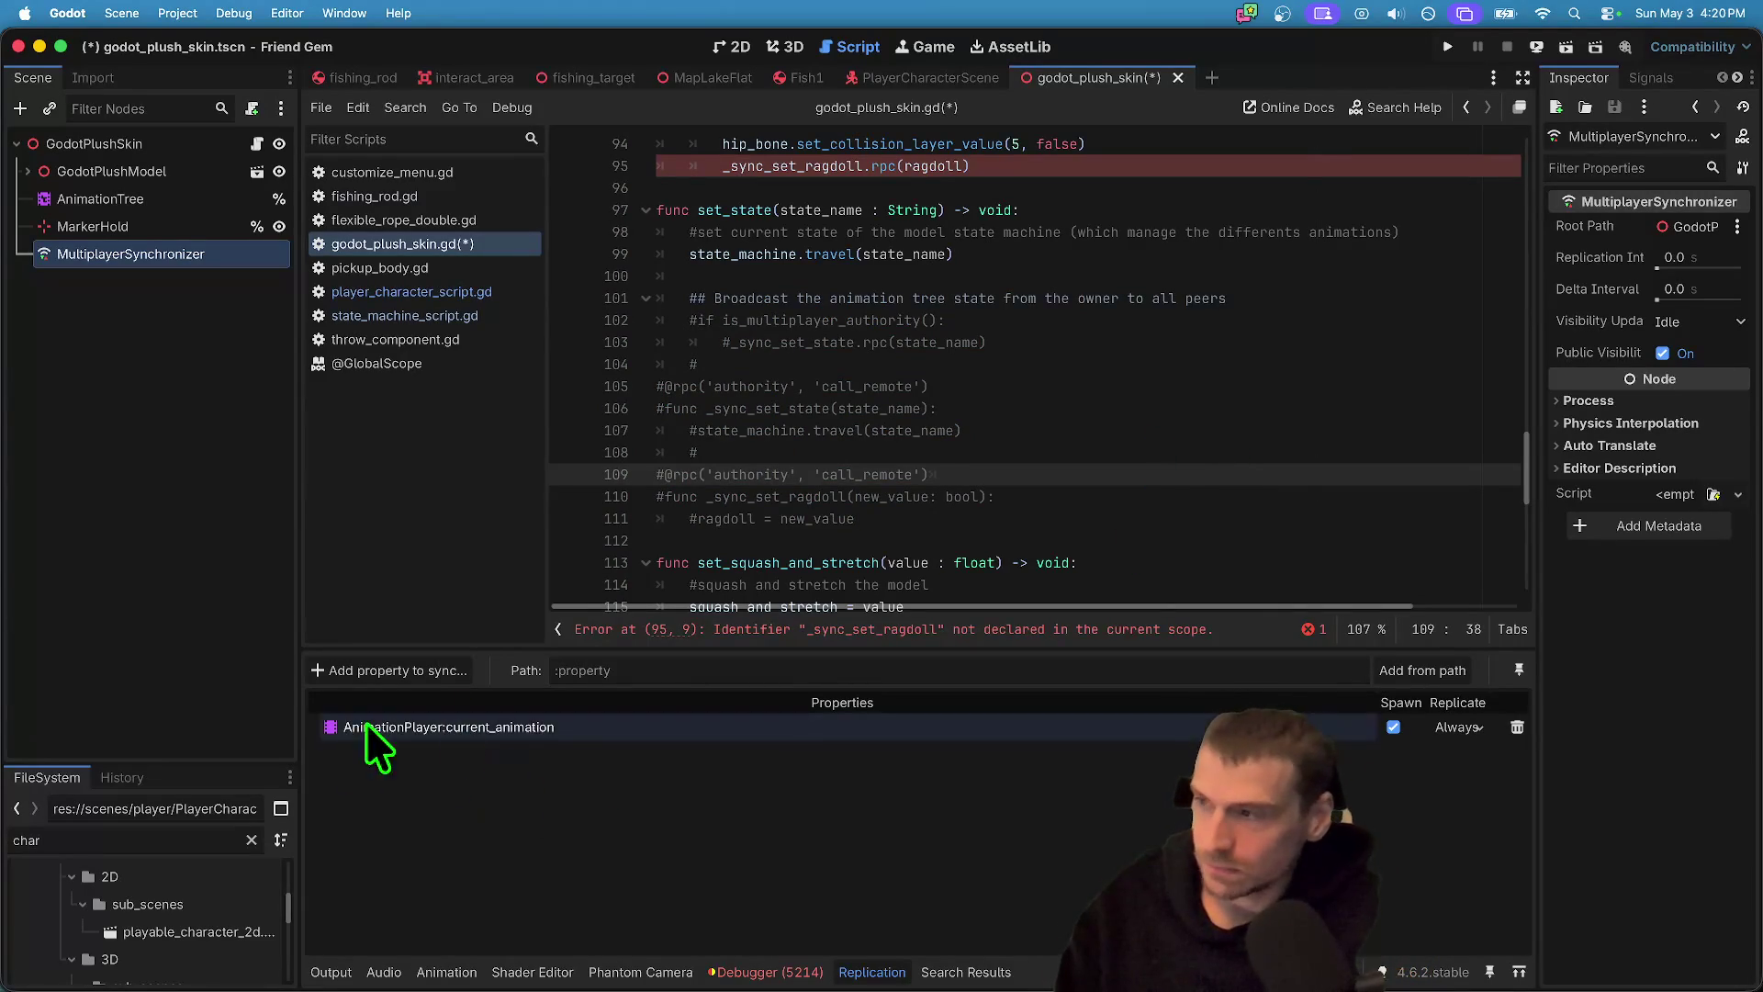
pyautogui.hotkey('ctrl', 'z')
pyautogui.hotkey('ctrl', 's')
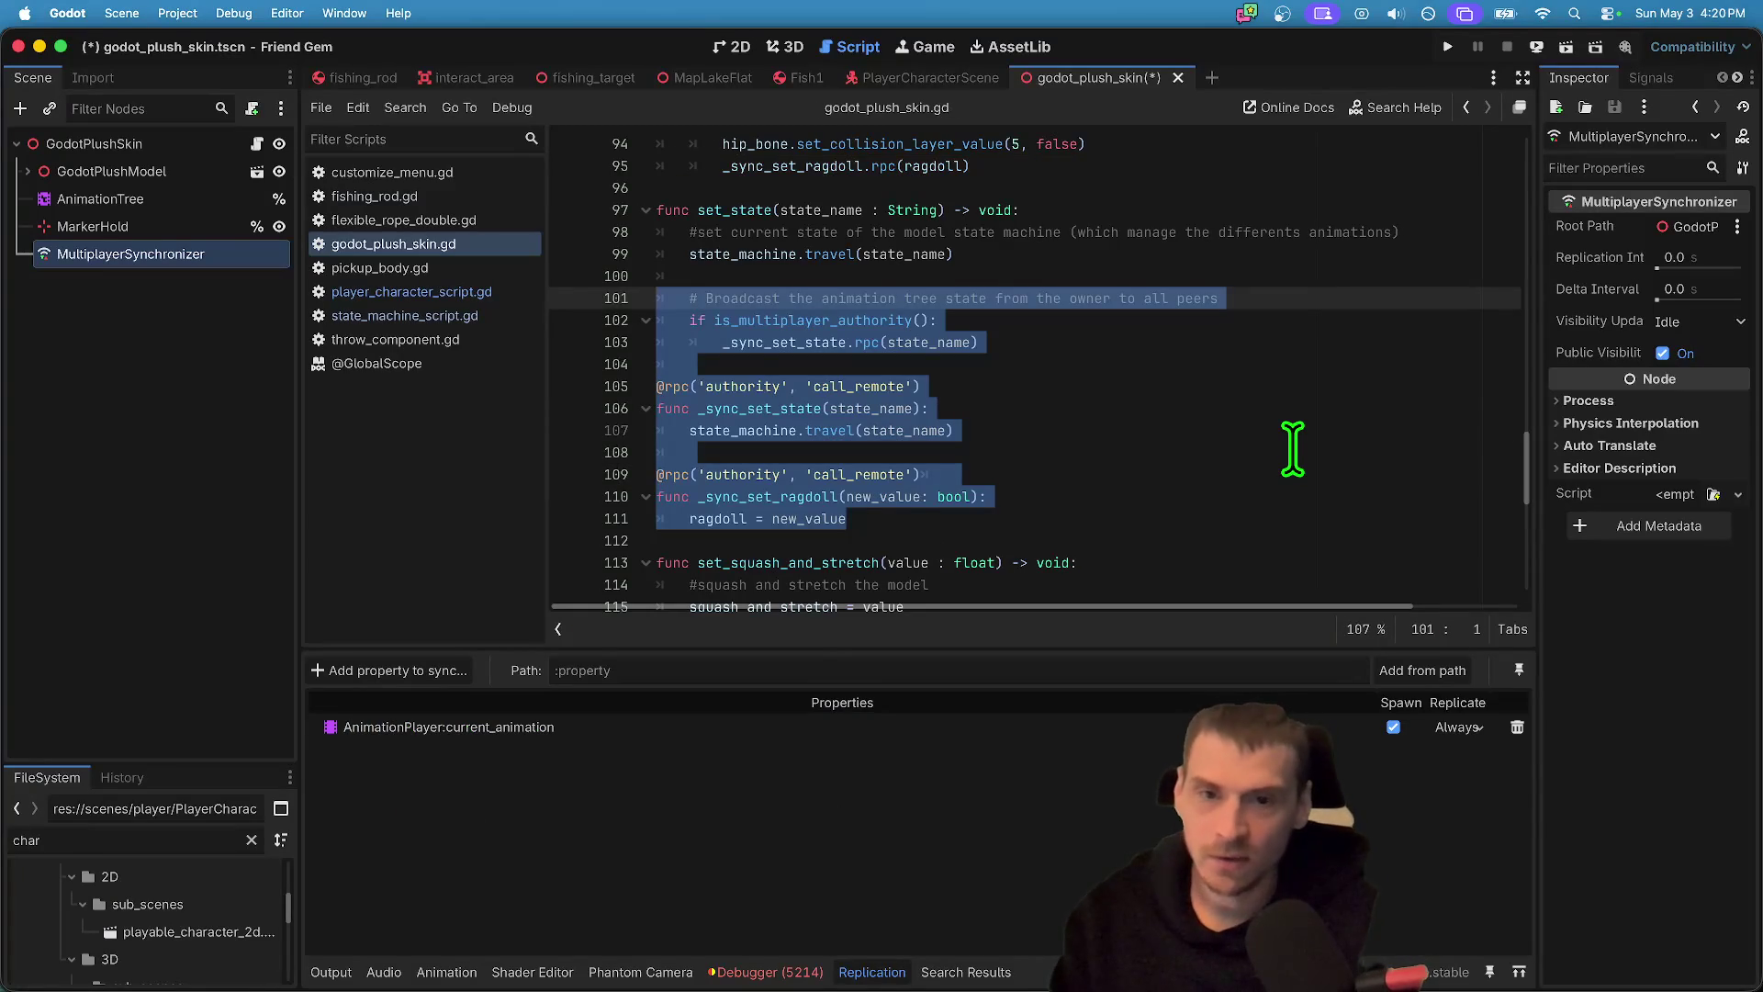
# - Delete the plush skin's new MultiplayerSynchronizer and save the scene
pyautogui.rightClick(218, 257)
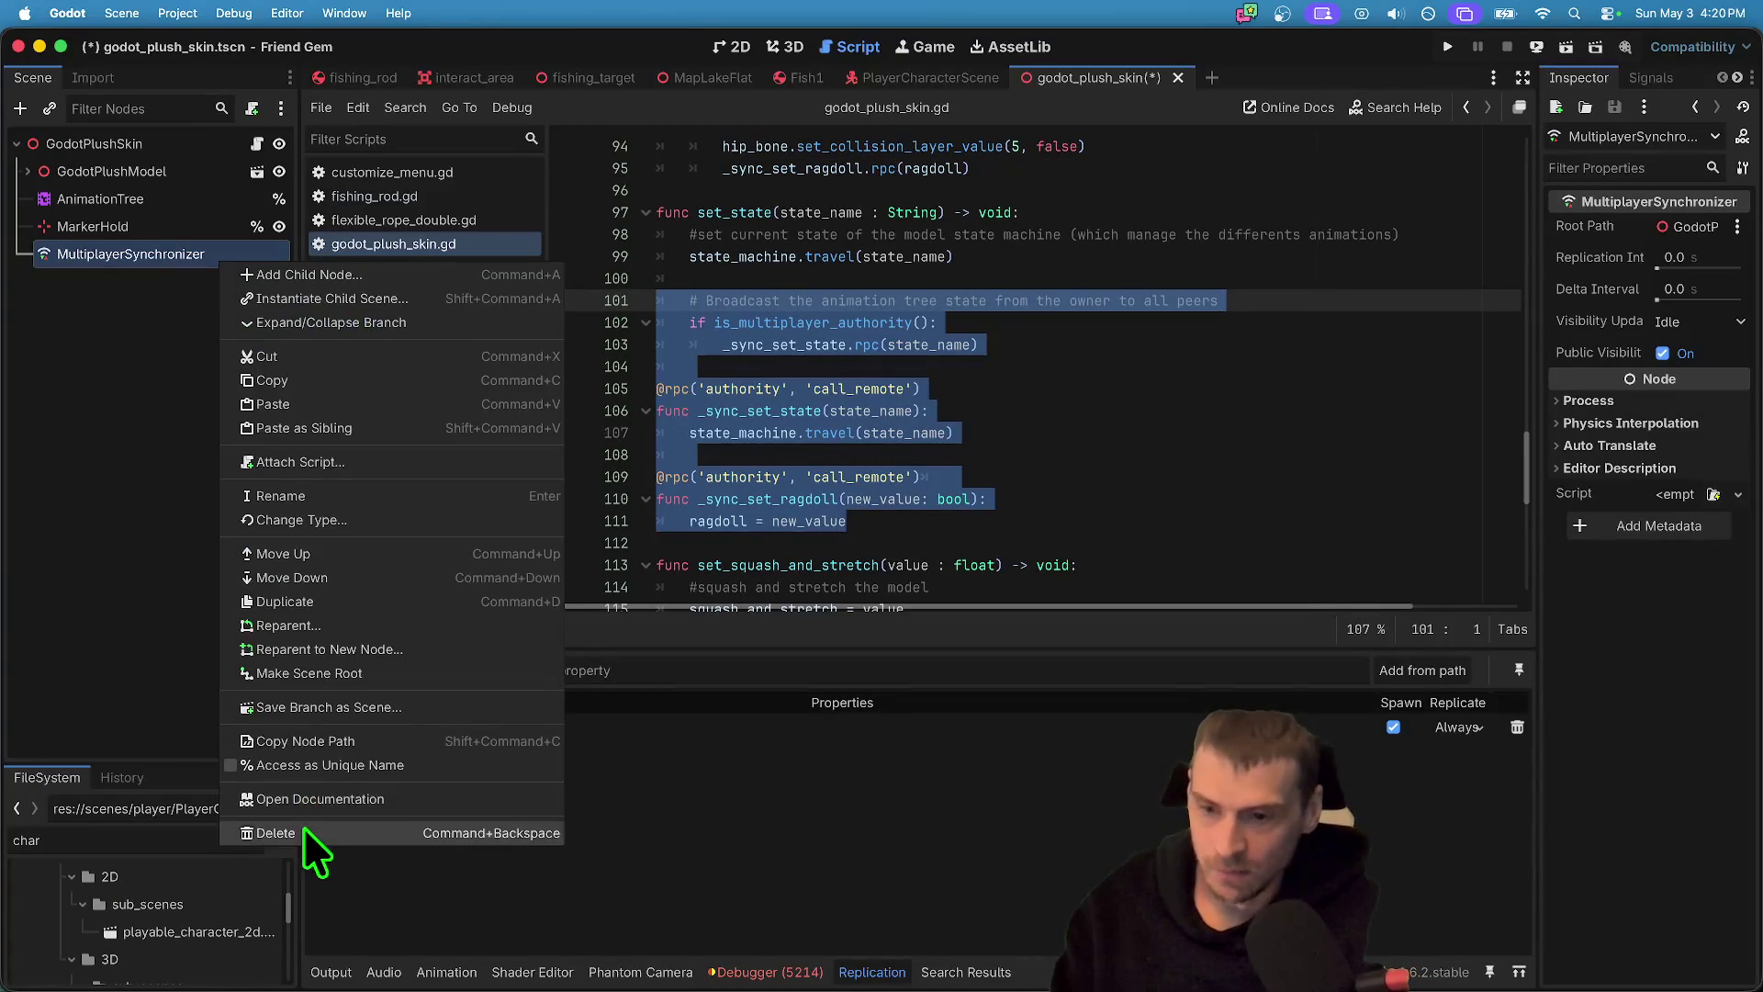
pyautogui.click(303, 833)
pyautogui.click(918, 512)
pyautogui.click(1177, 609)
pyautogui.hotkey('ctrl', 's')
# - In PlayerCharacterScene, expand GodotPlushSkin and GodotPlushModel and select the AnimationPlayer
pyautogui.click(895, 79)
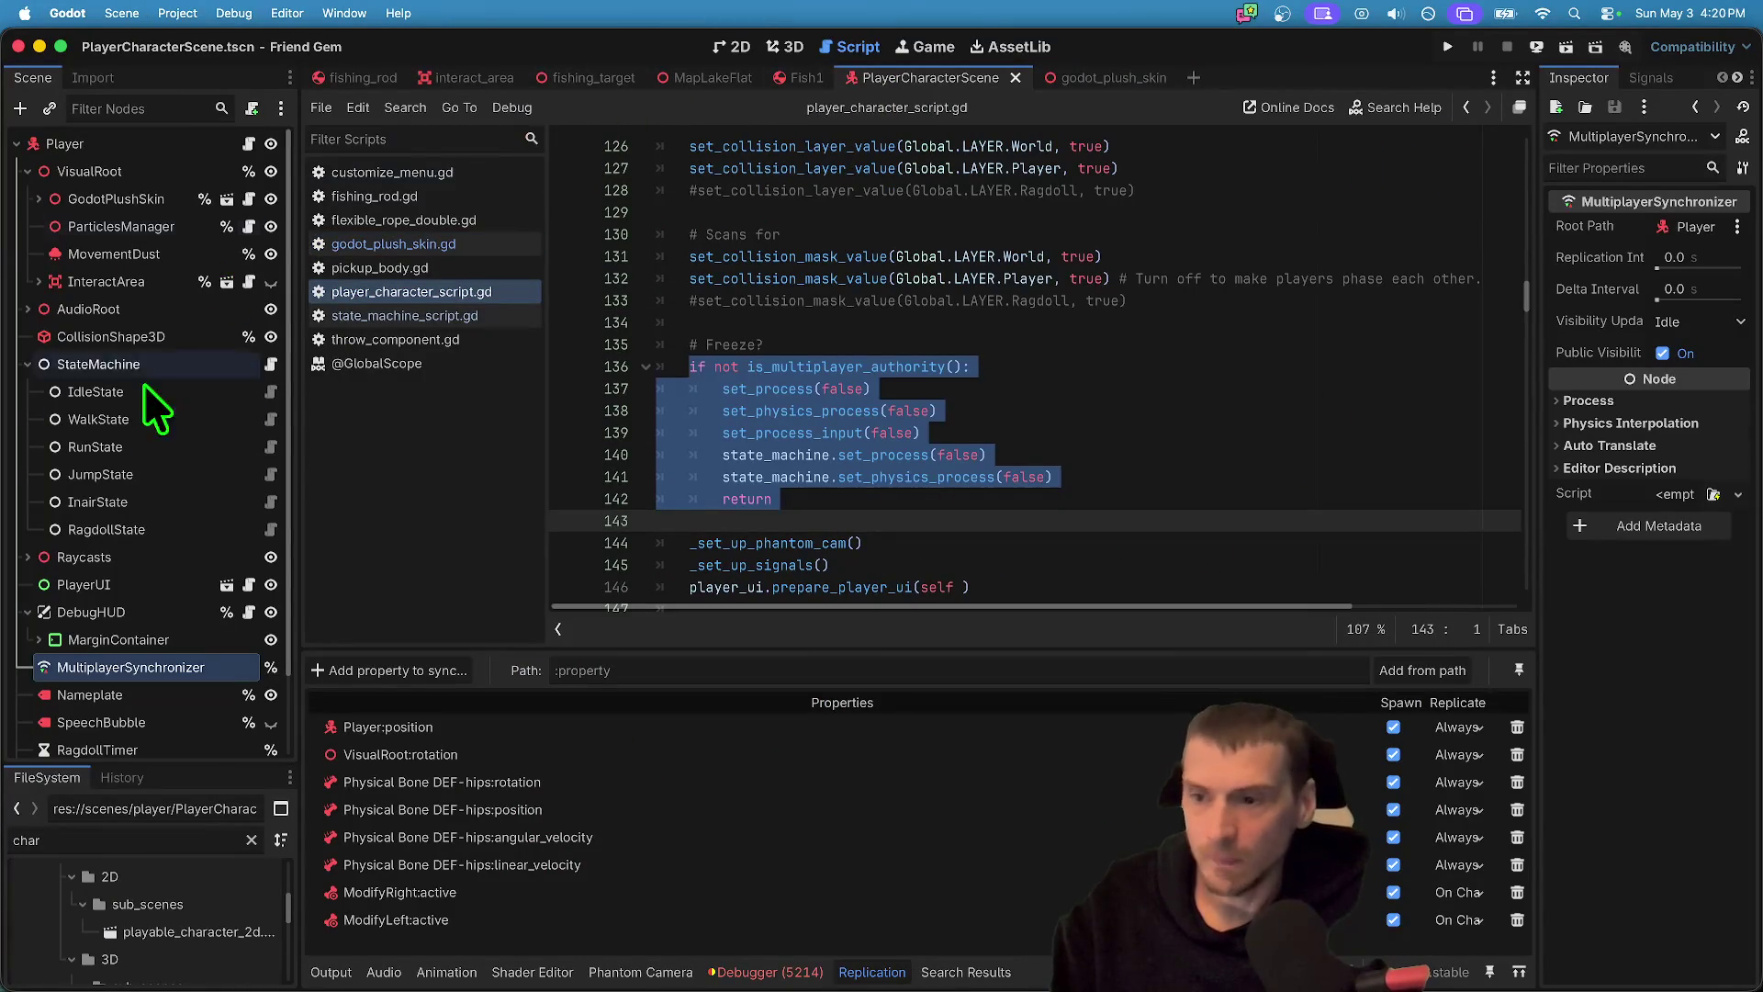
pyautogui.doubleClick(103, 195)
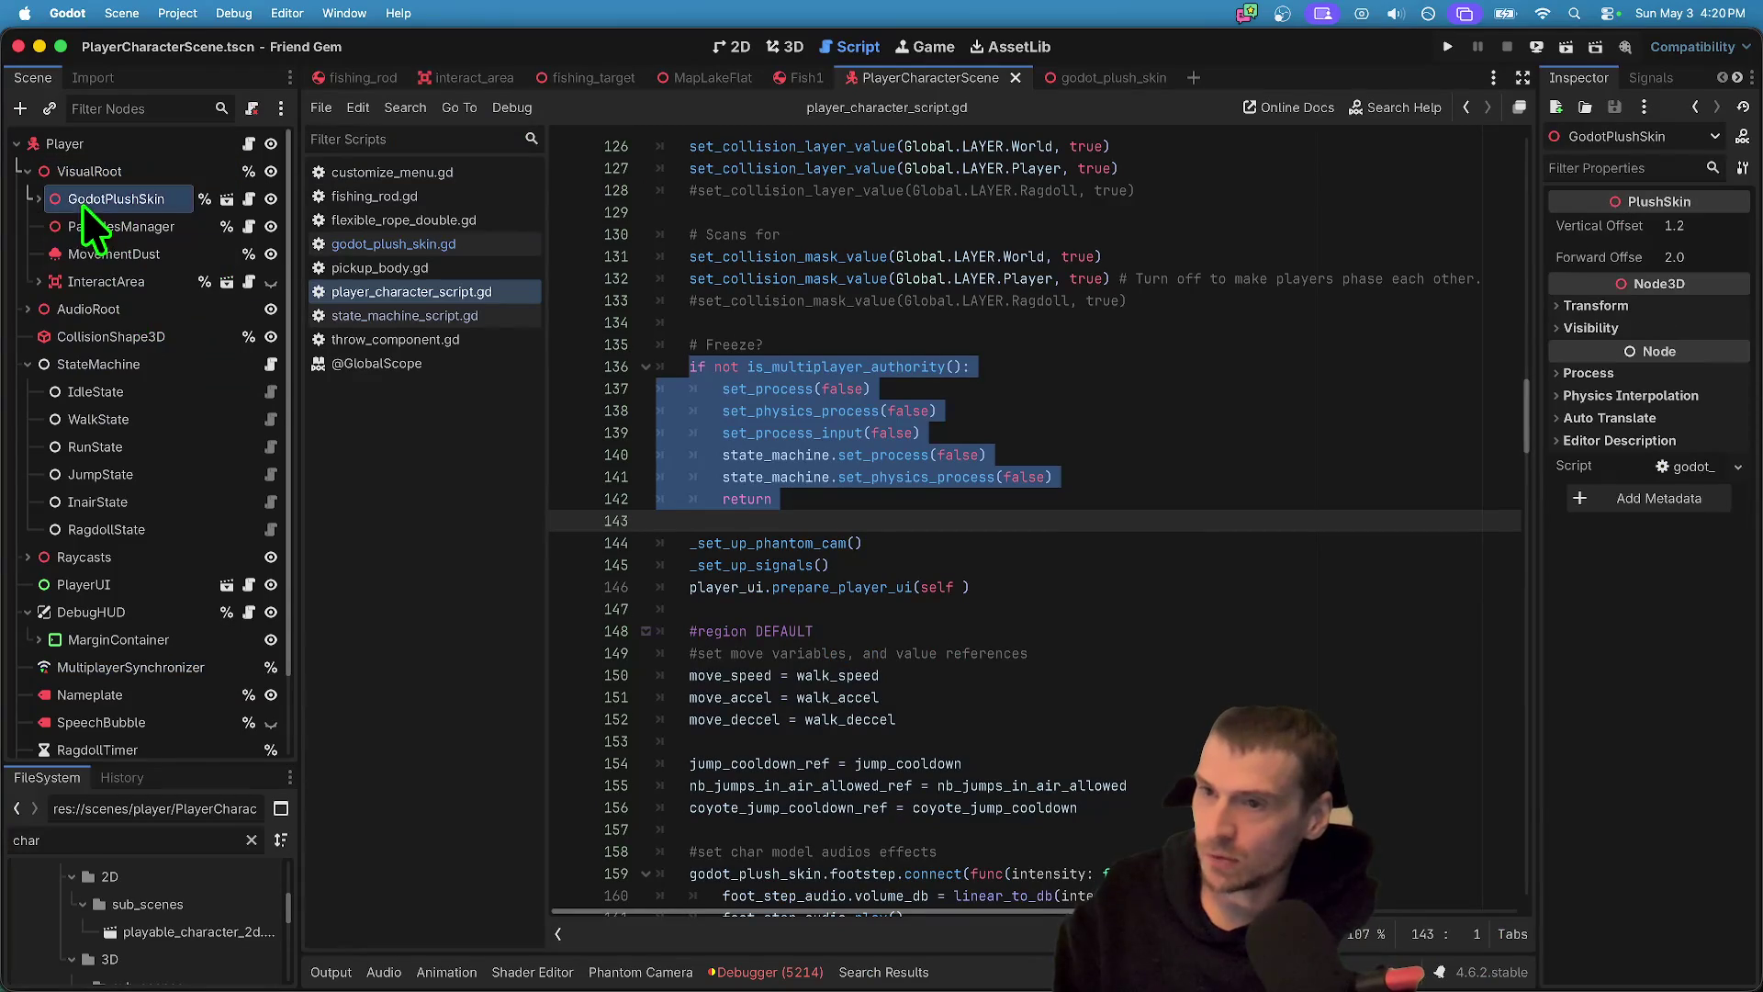
pyautogui.rightClick(125, 205)
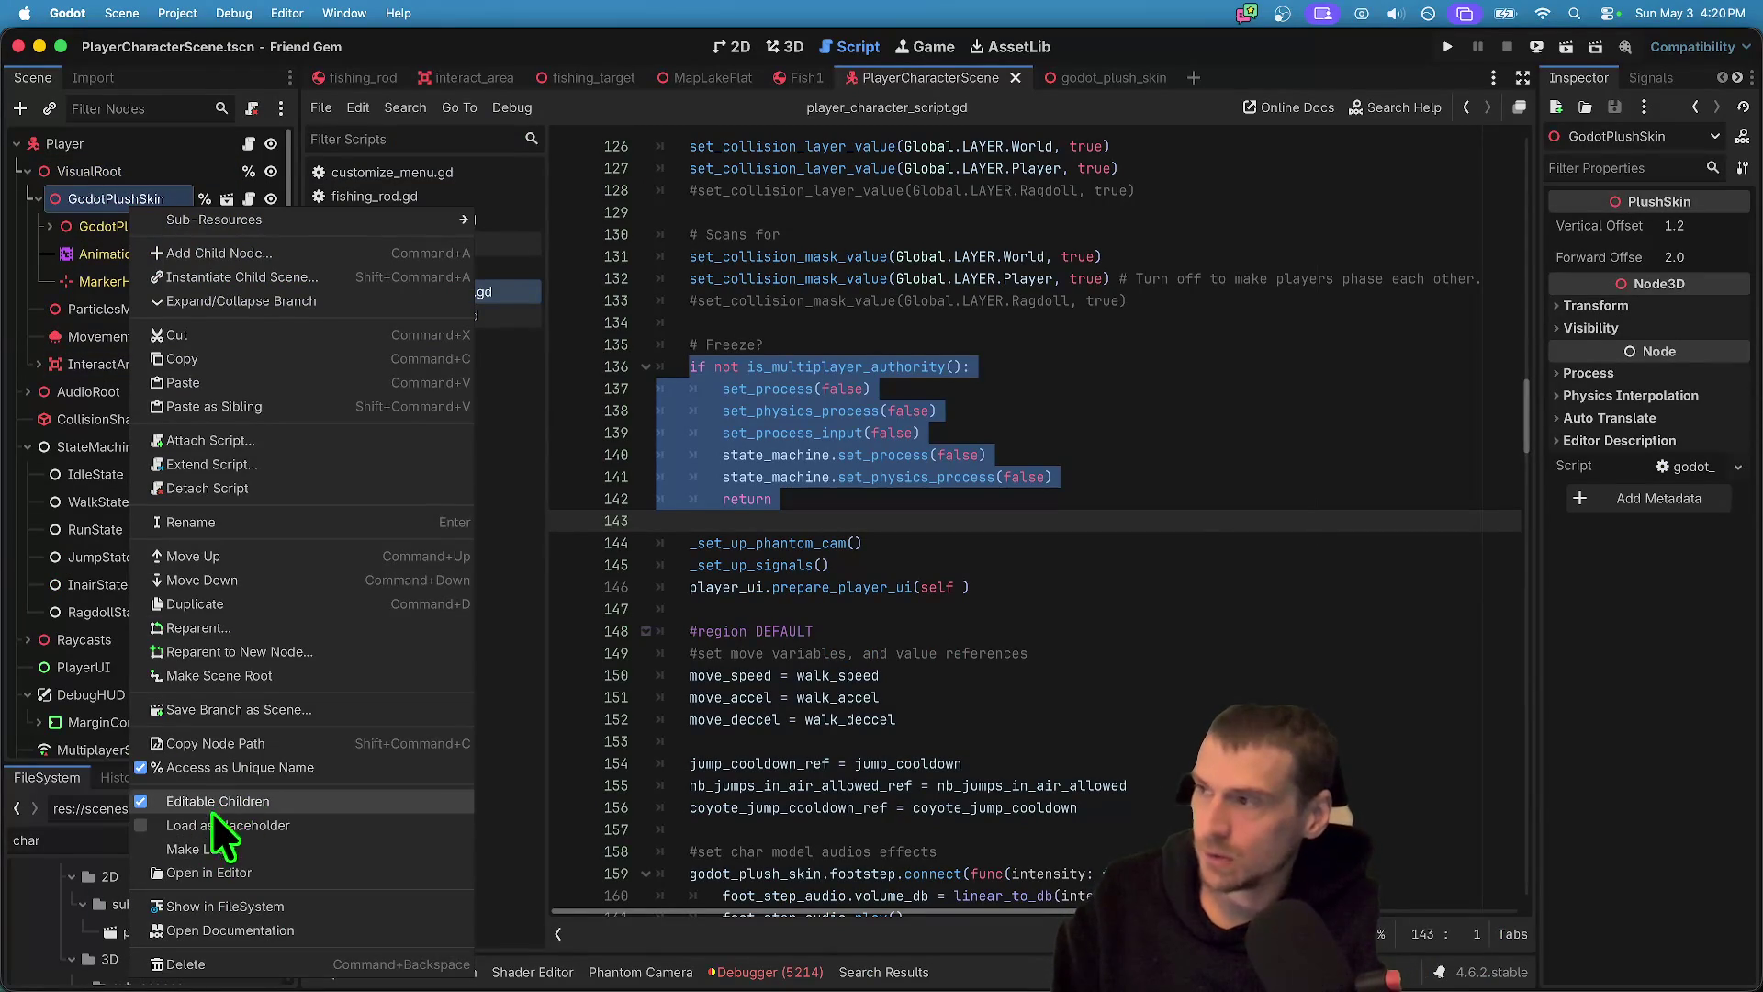
pyautogui.click(87, 260)
pyautogui.click(83, 226)
pyautogui.click(49, 227)
pyautogui.scroll(-10, 106, 368)
pyautogui.scroll(8, 129, 367)
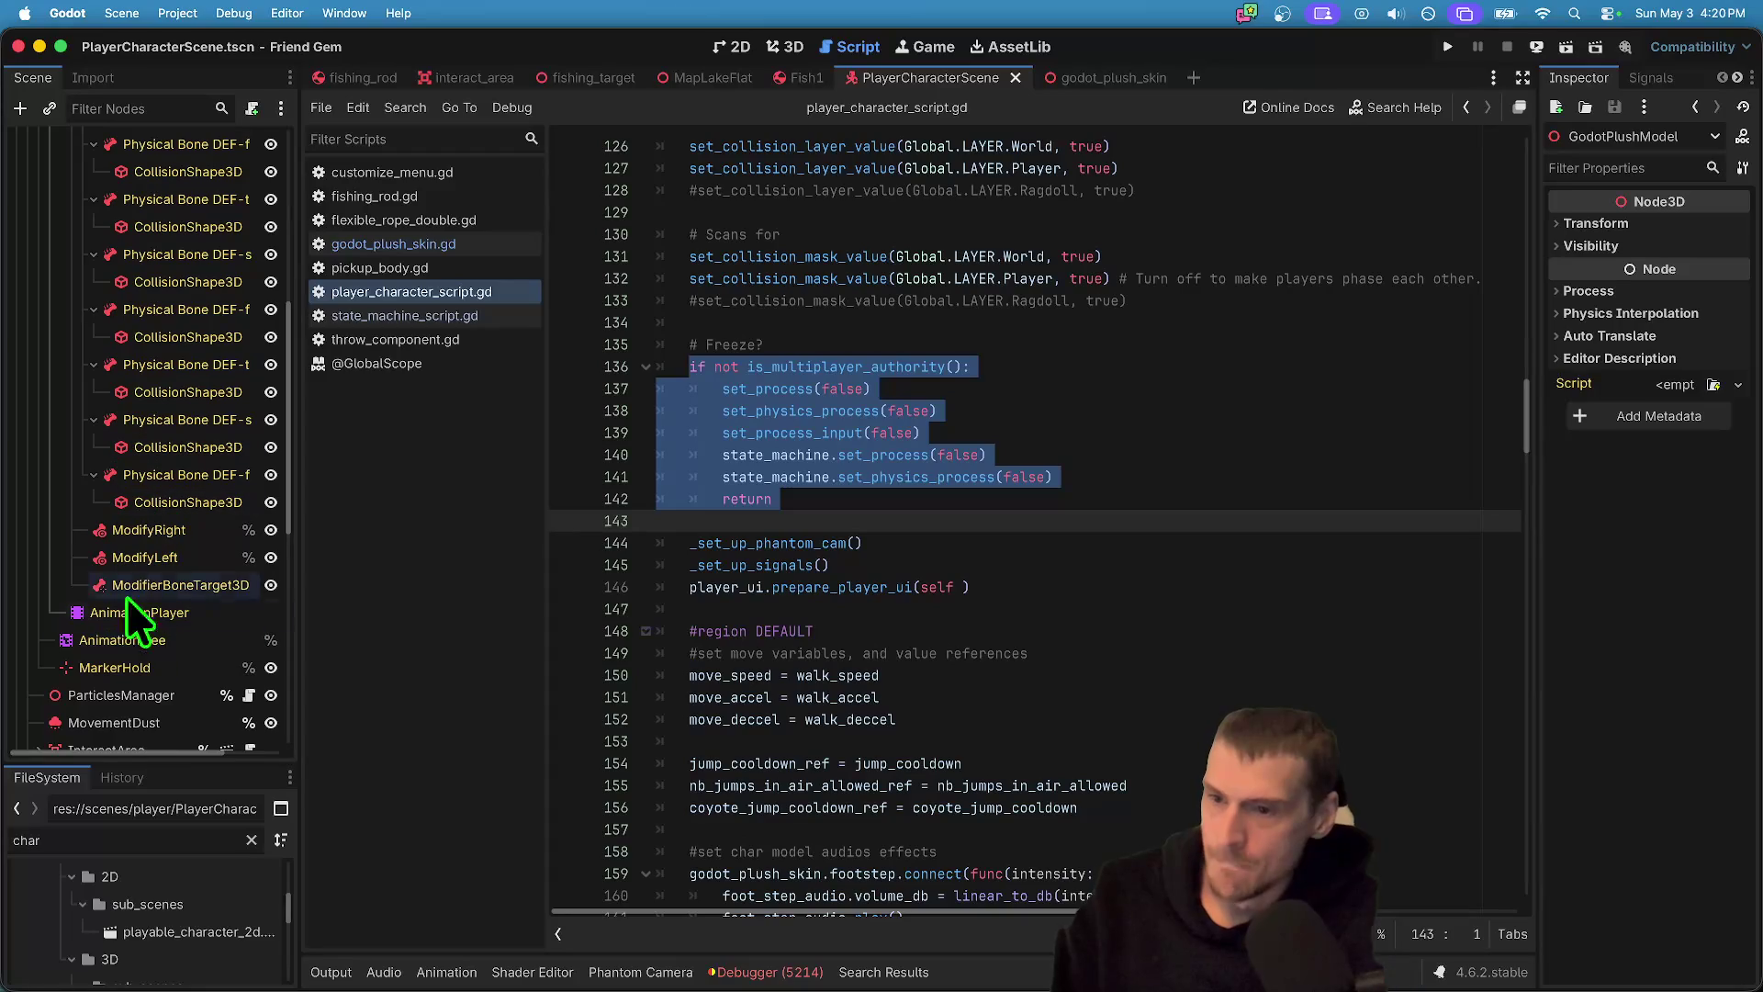
pyautogui.click(137, 620)
pyautogui.scroll(-5, 172, 686)
pyautogui.scroll(-3, 172, 680)
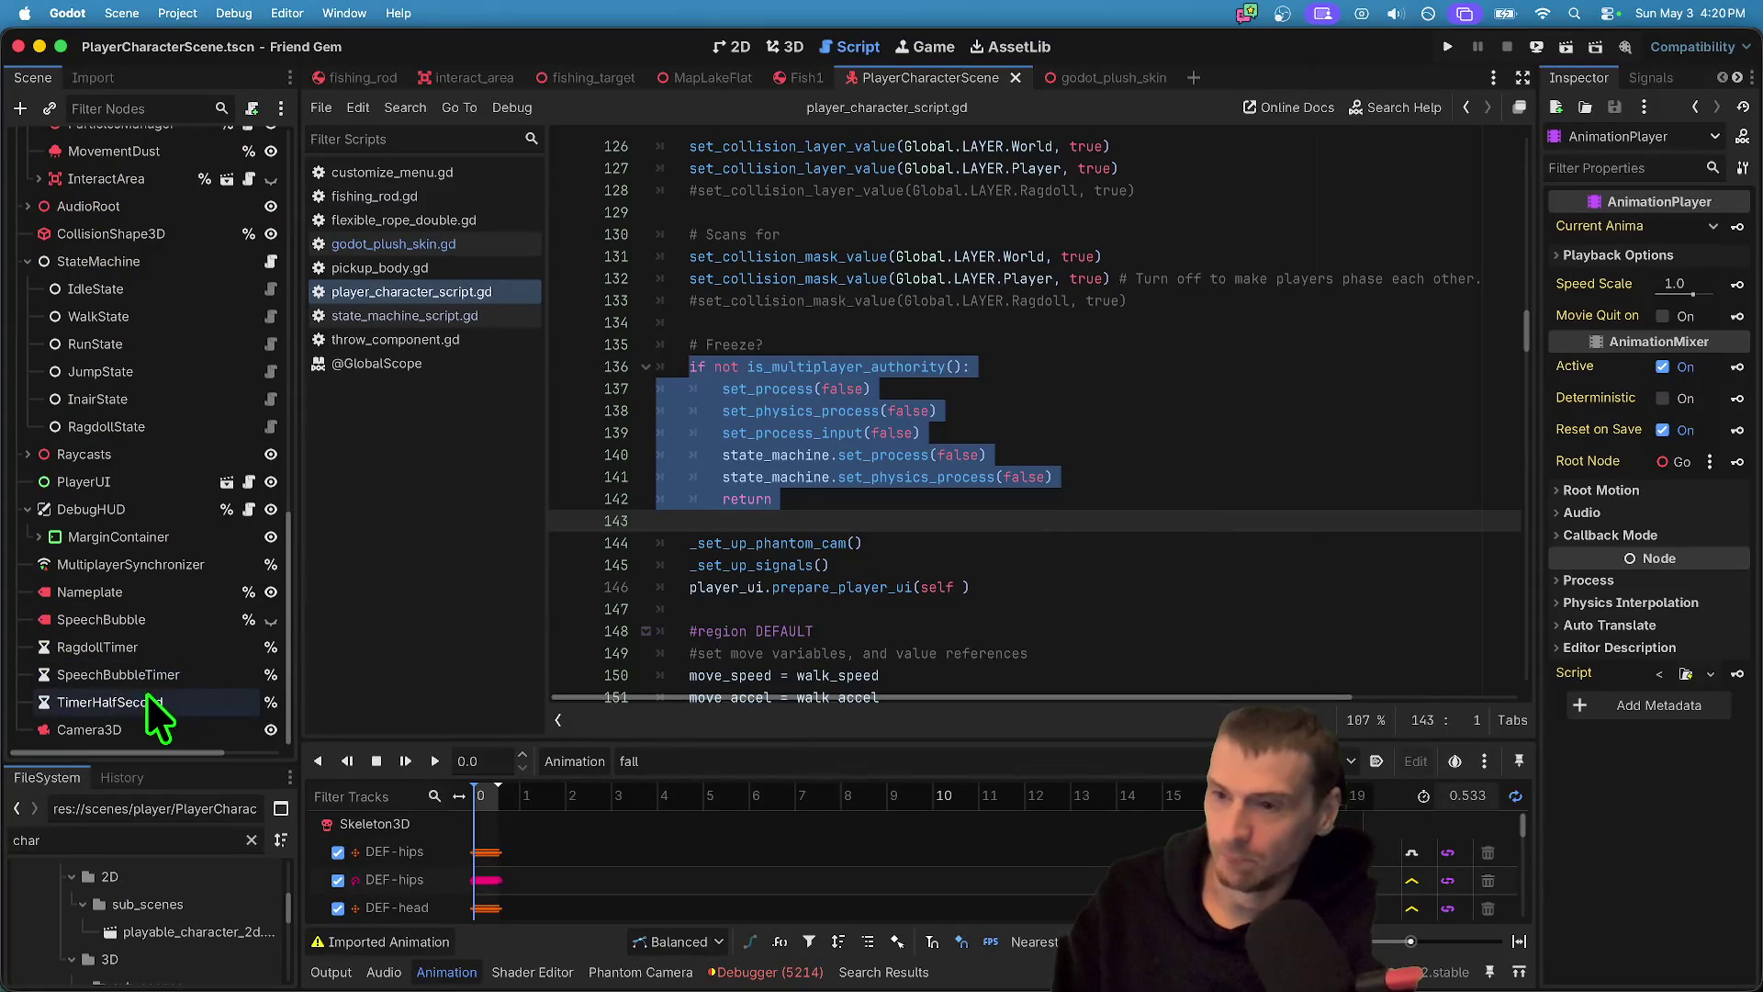
# - Review the player's MultiplayerSynchronizer properties, cancel adding AnimationPlayer, and return to 3D
pyautogui.click(91, 564)
pyautogui.click(376, 669)
pyautogui.scroll(-10, 850, 367)
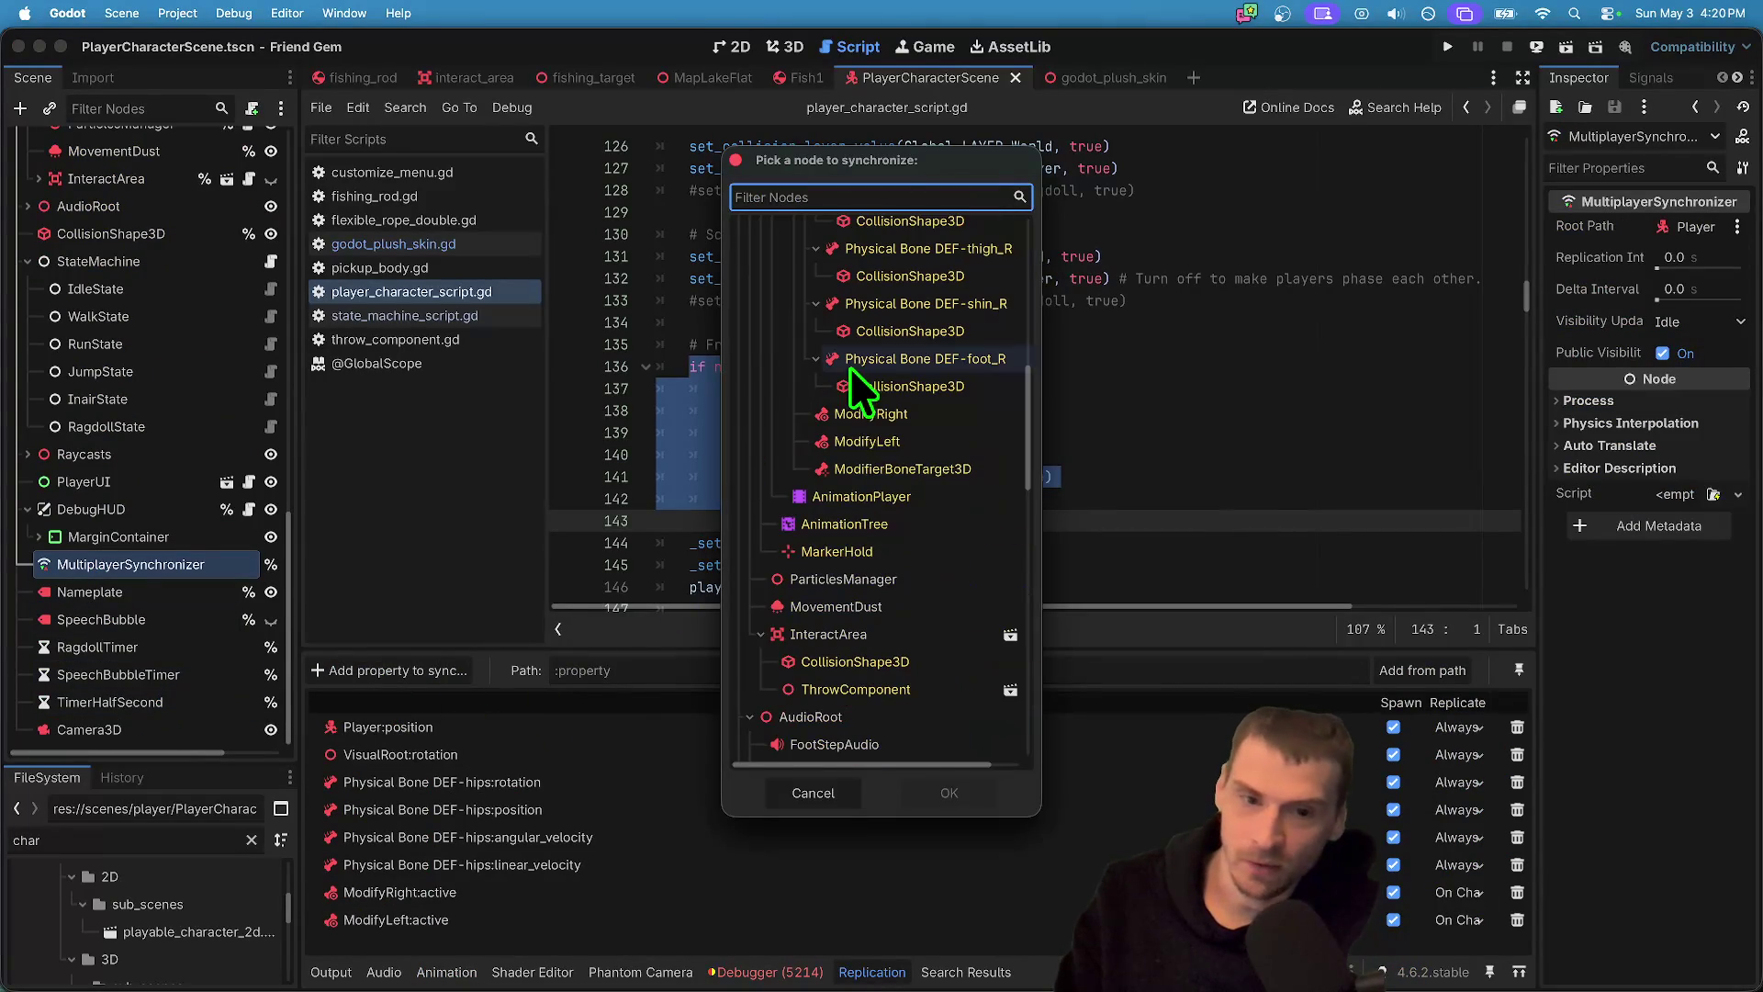
pyautogui.click(854, 500)
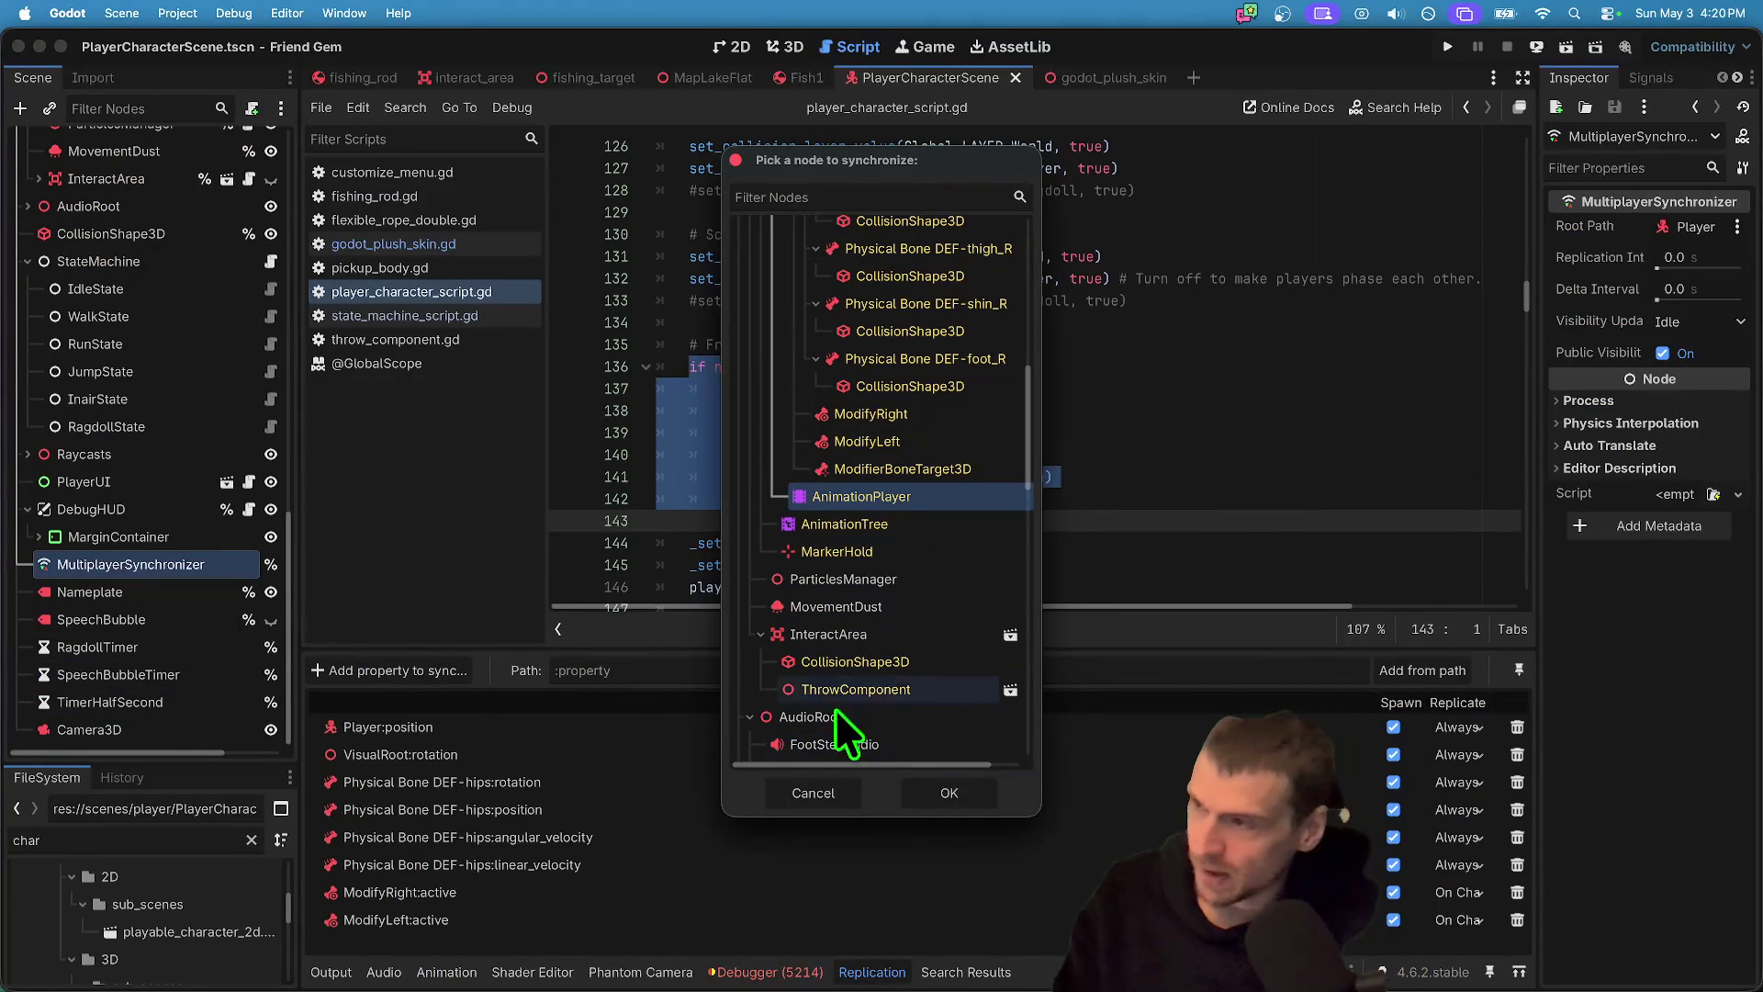
pyautogui.press('Escape')
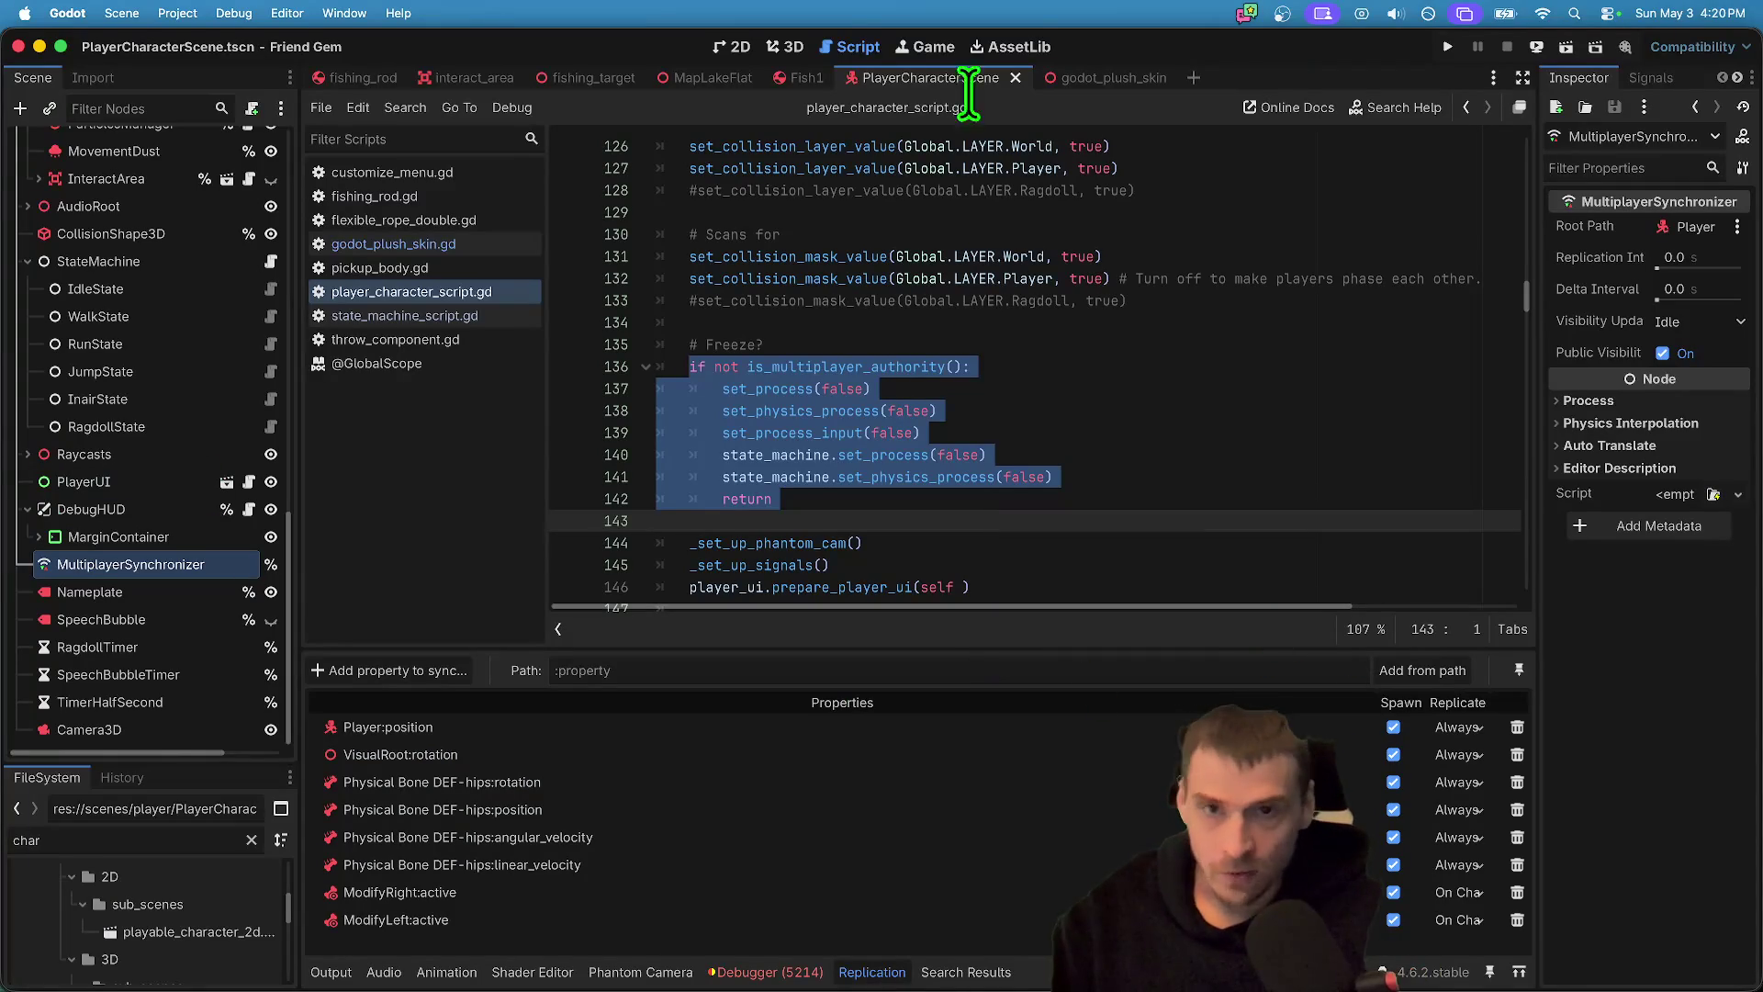
pyautogui.click(785, 46)
# - Hide and reshow the GodotPlushSkin model, then collapse its branch and the StateMachine
pyautogui.scroll(10, 138, 395)
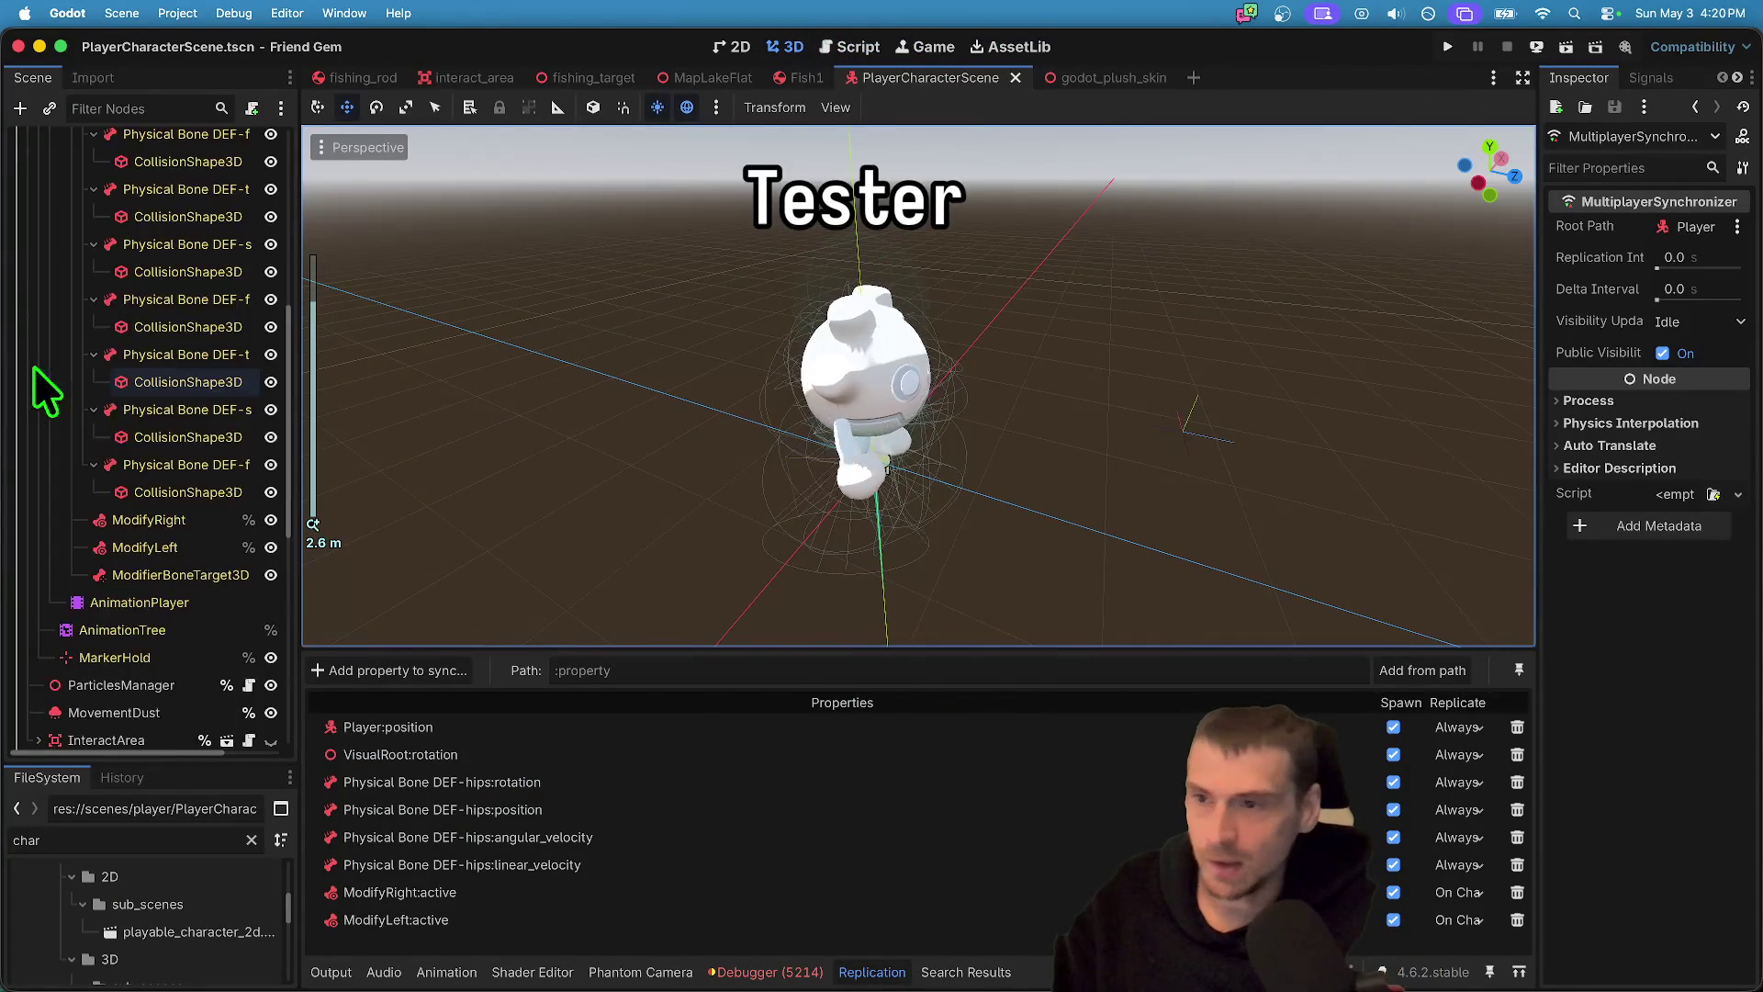
pyautogui.click(156, 197)
pyautogui.click(268, 196)
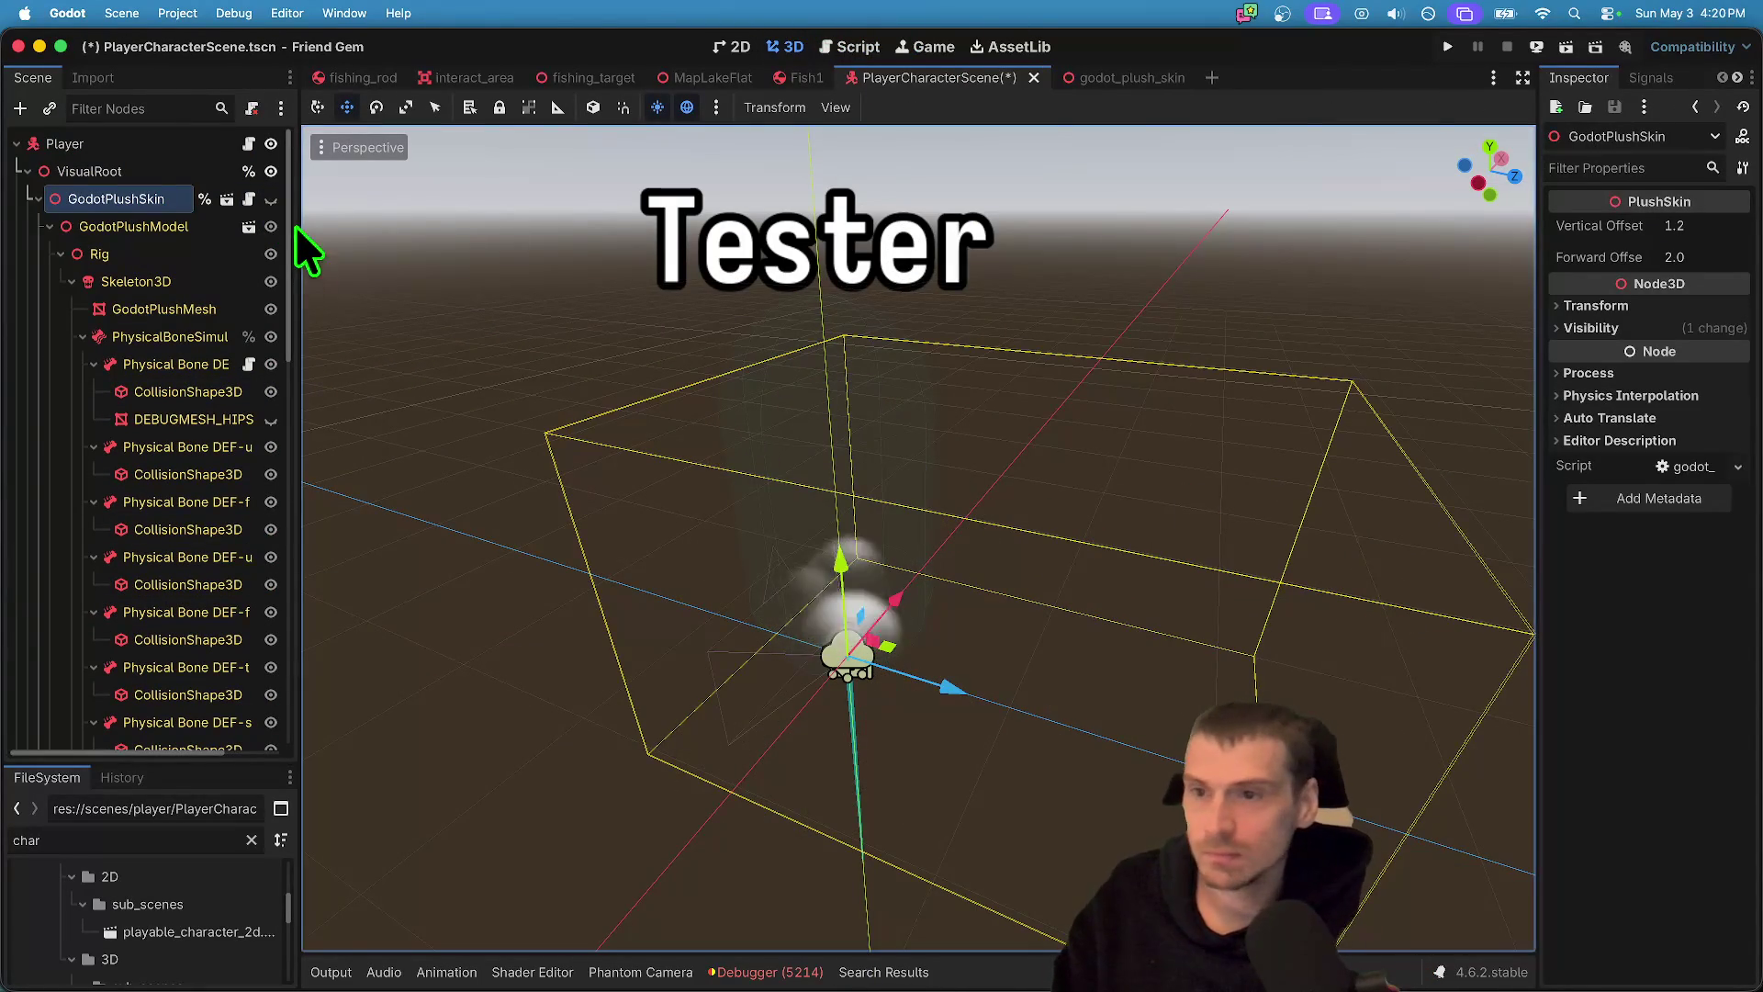
pyautogui.click(271, 199)
pyautogui.scroll(-3, 329, 523)
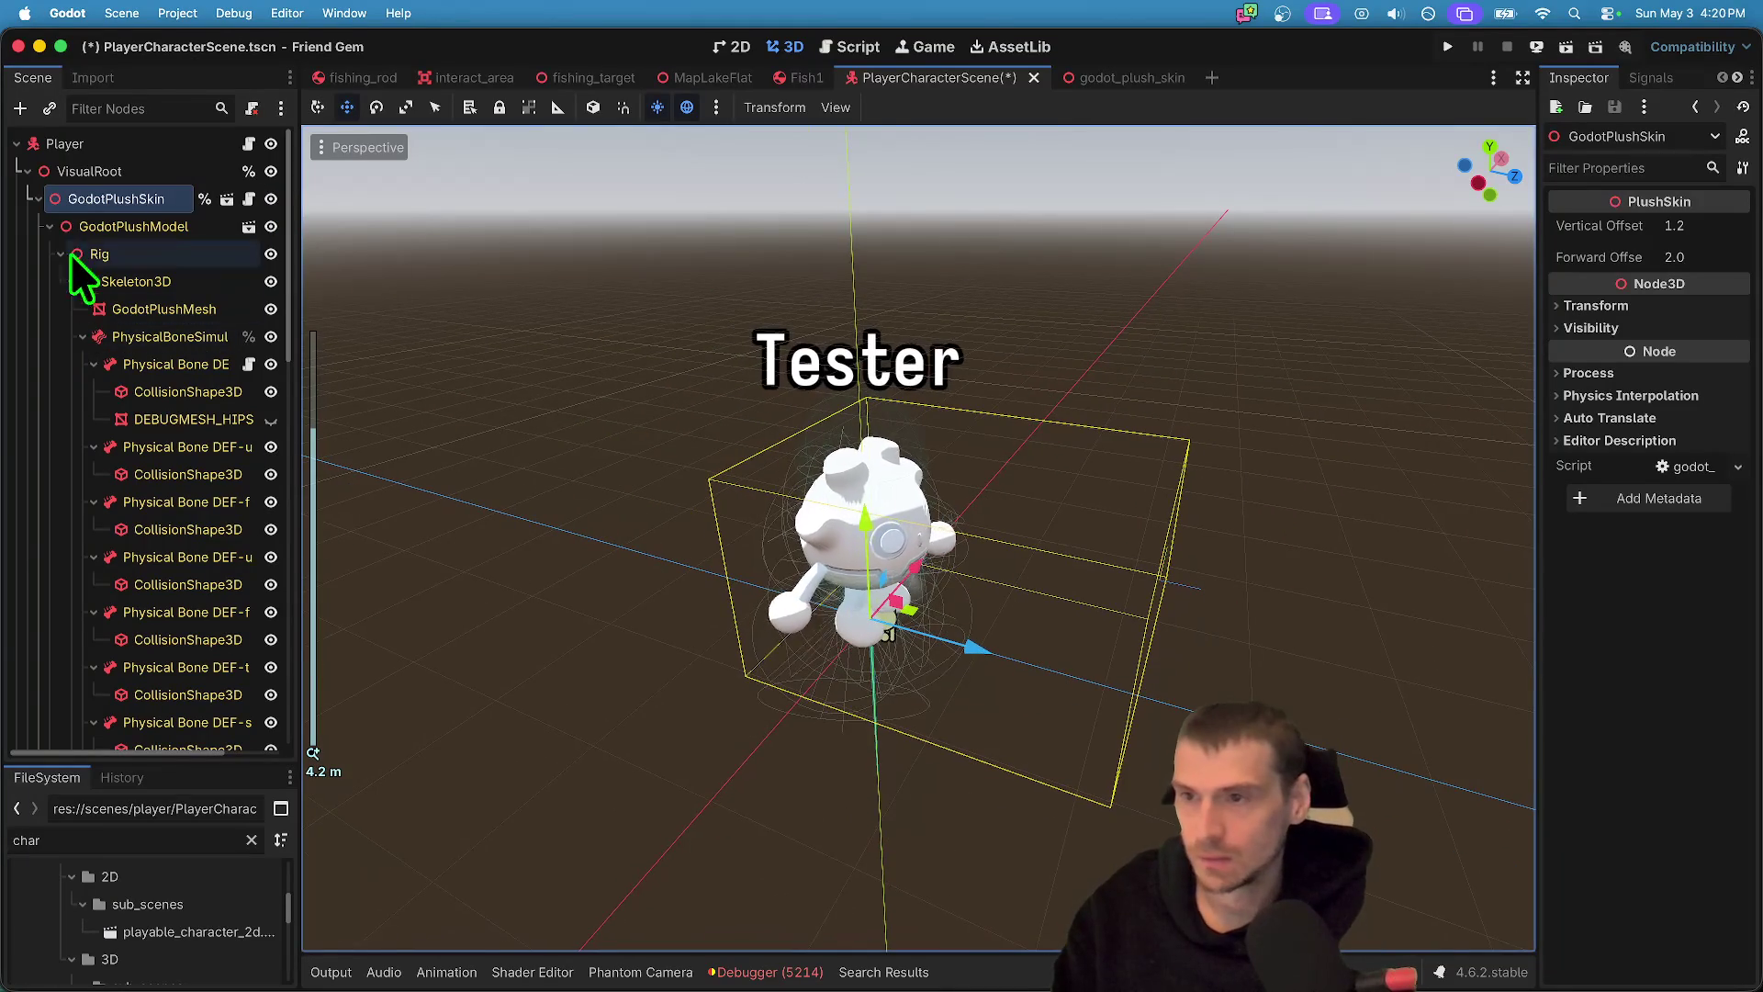
pyautogui.click(38, 198)
pyautogui.click(96, 365)
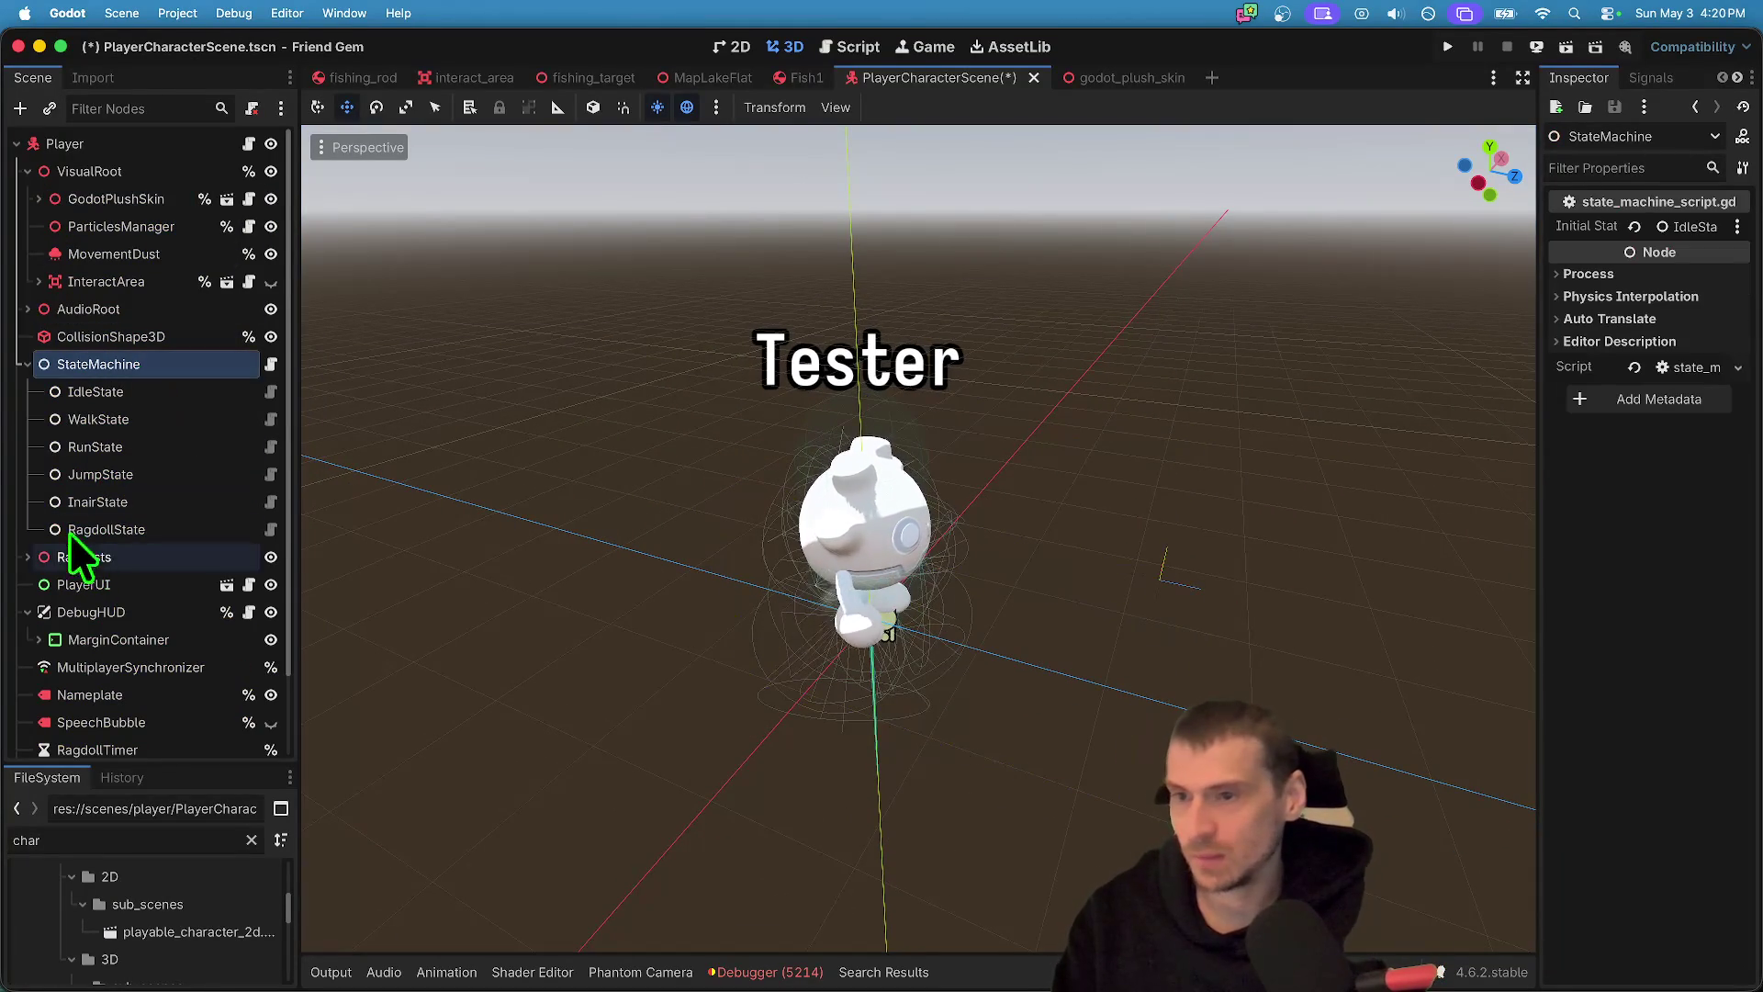
pyautogui.press('Left')
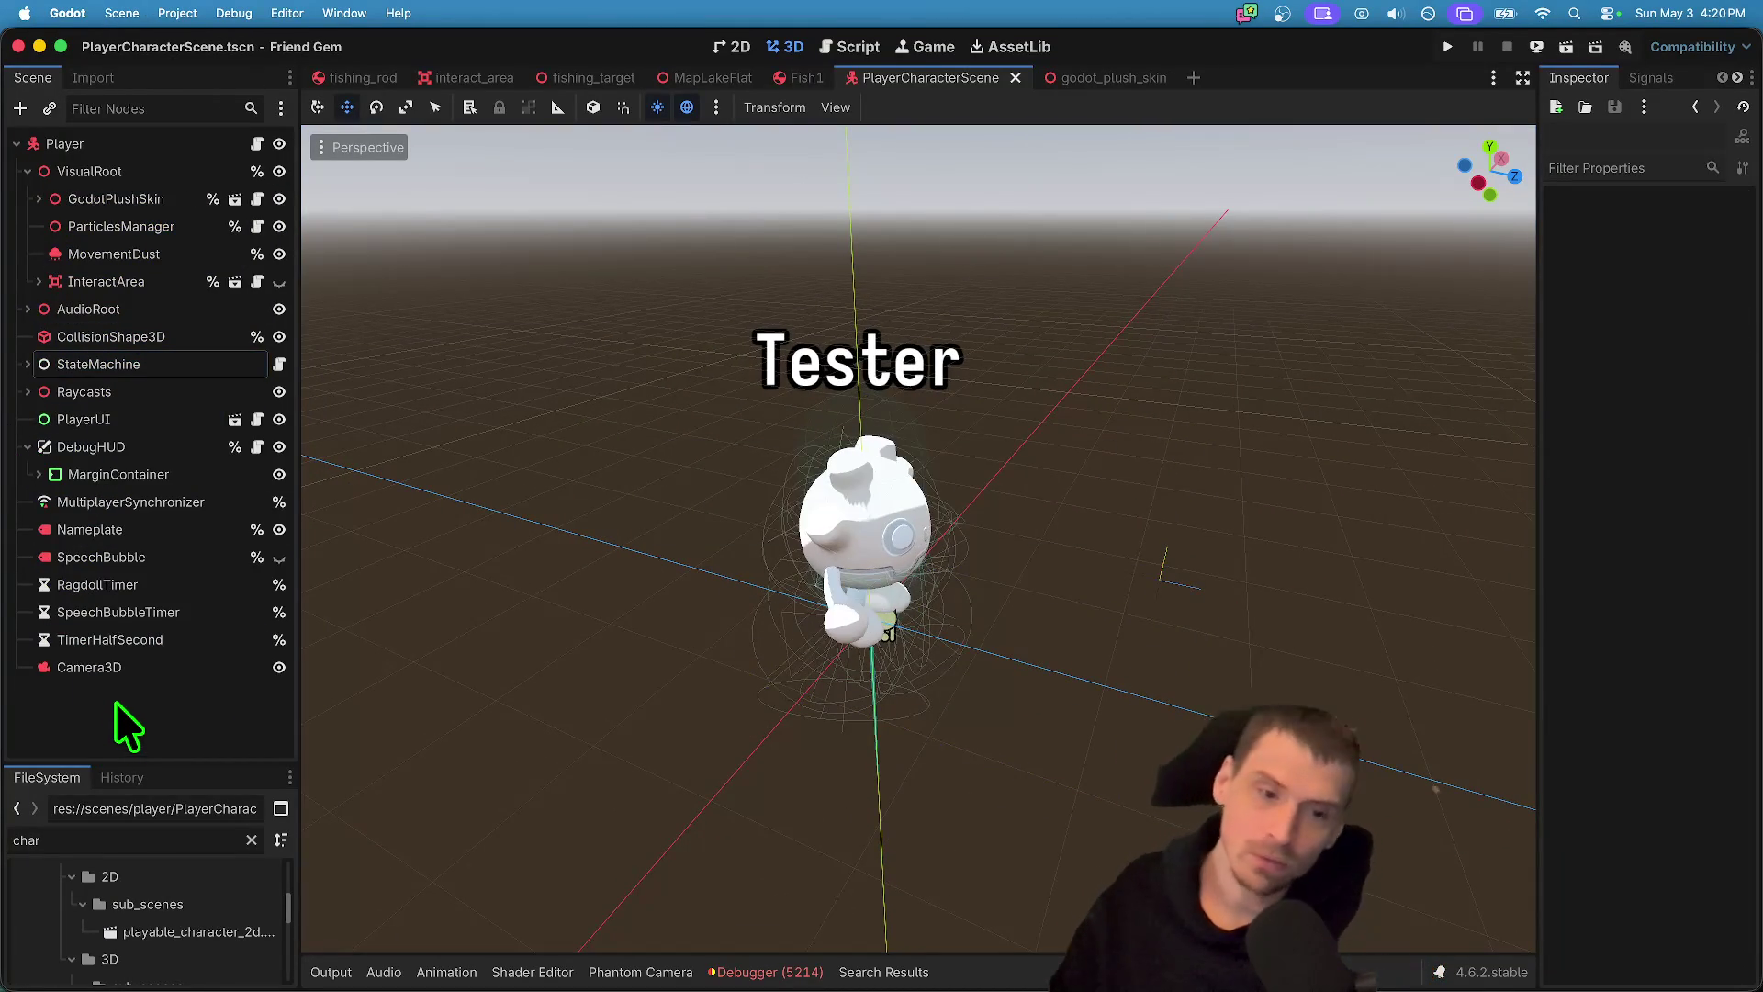
# - Run the game briefly, stop it, and open the Fish1 scene
pyautogui.press('super+b')
pyautogui.click(1507, 46)
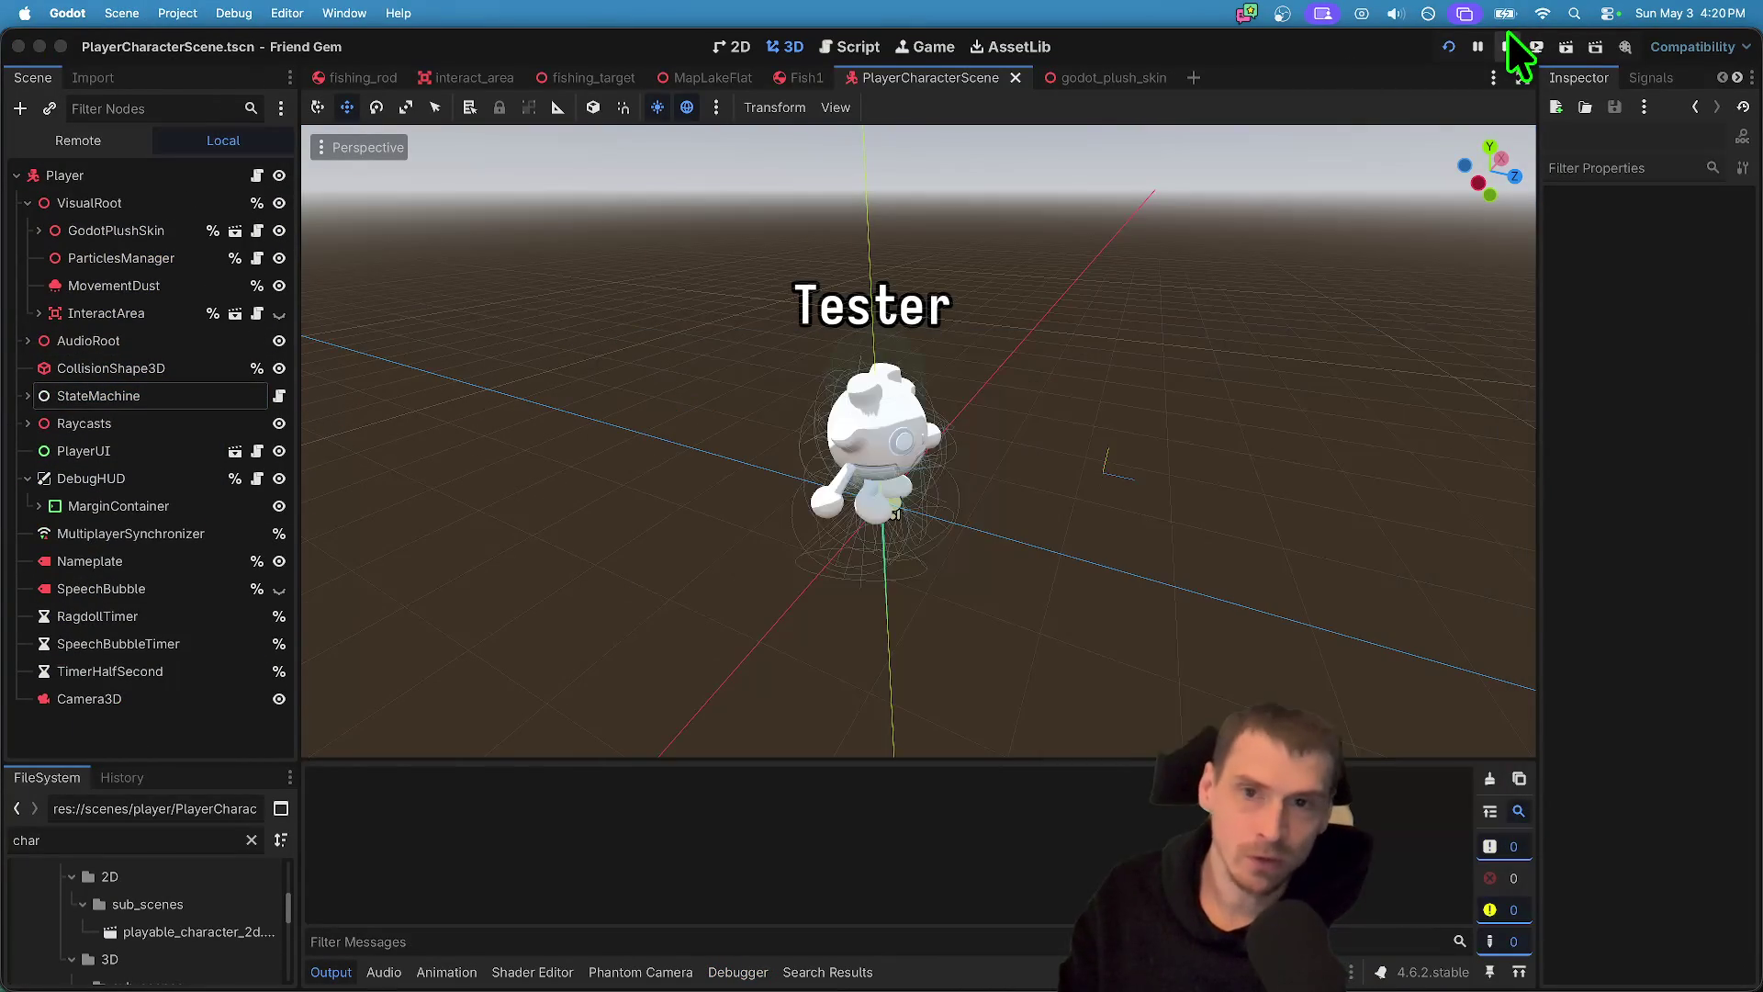
pyautogui.click(808, 79)
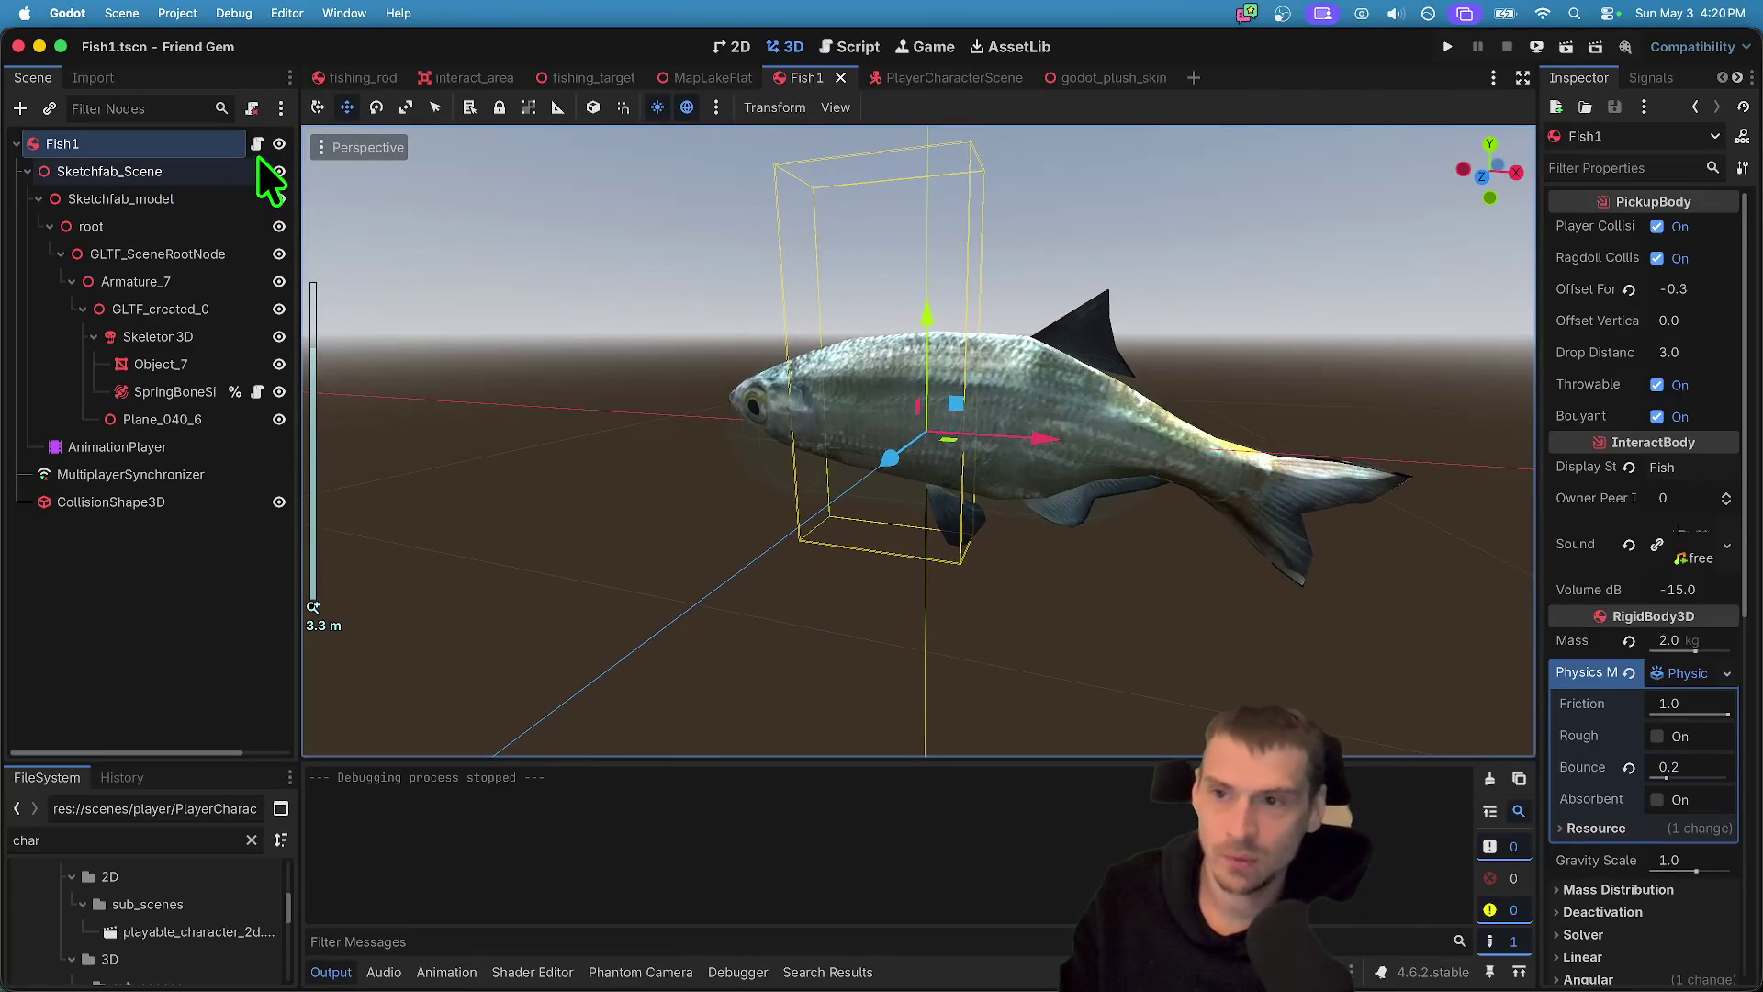
pyautogui.click(257, 144)
pyautogui.scroll(8, 1026, 379)
pyautogui.scroll(10, 1026, 379)
pyautogui.scroll(-4, 1035, 481)
pyautogui.scroll(-3, 1385, 474)
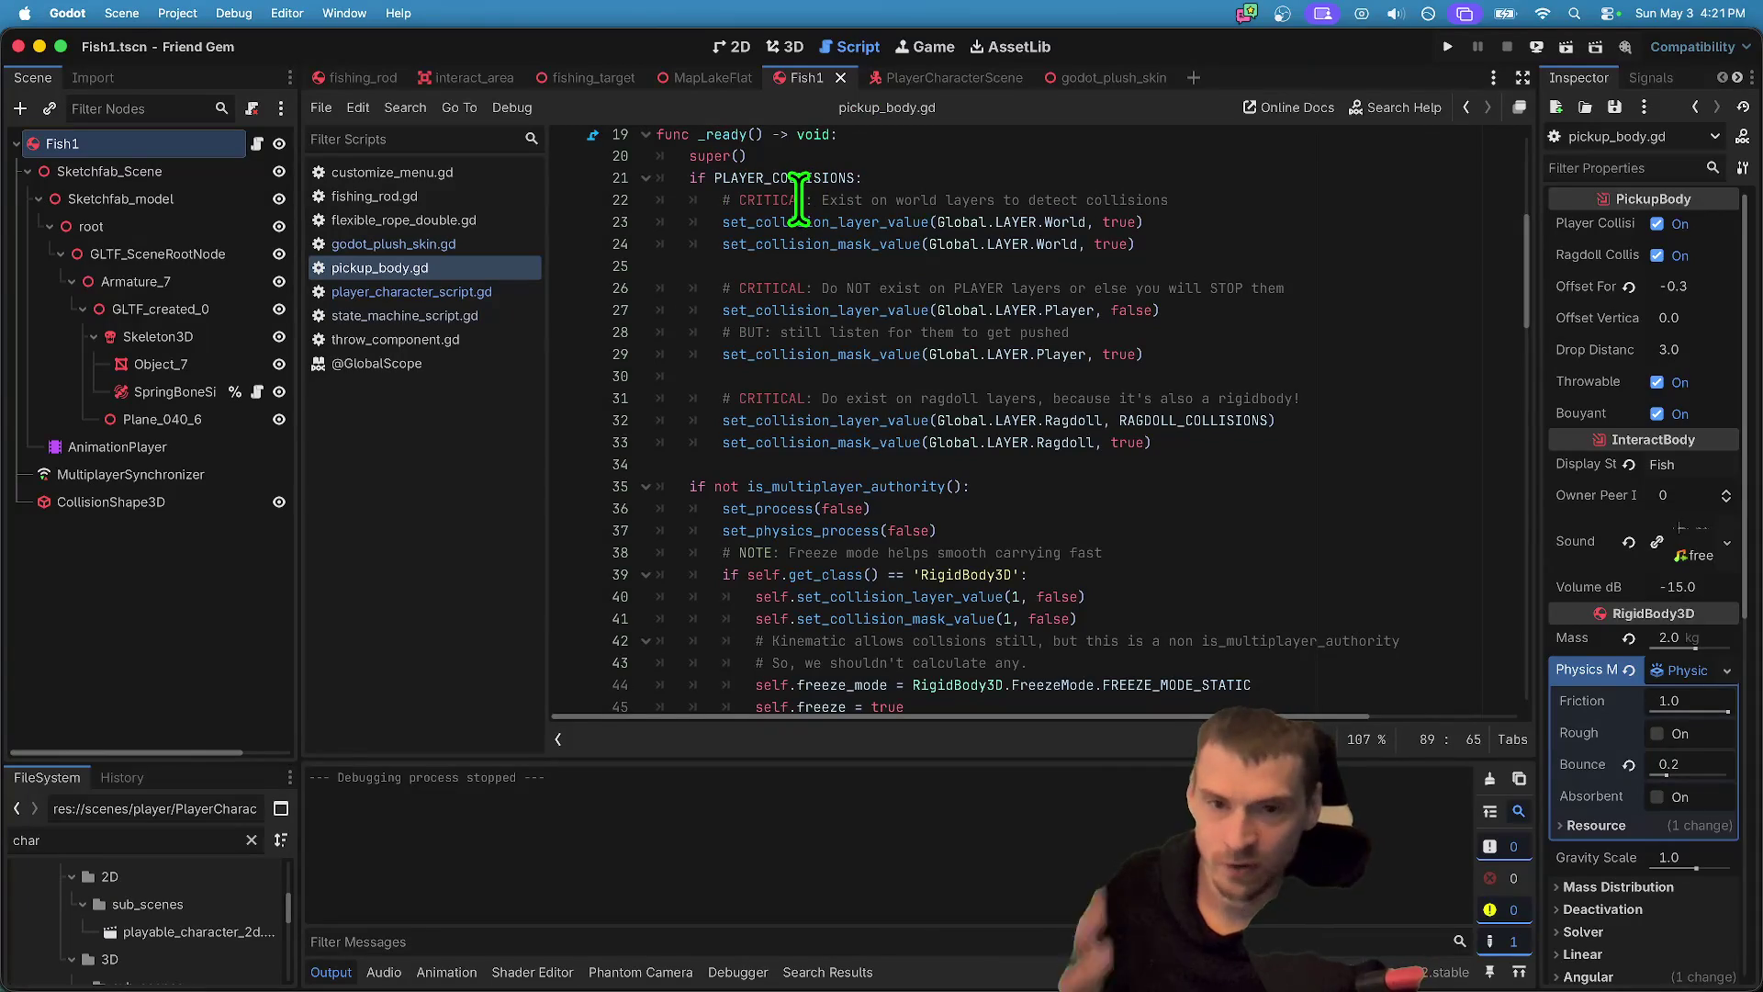
pyautogui.moveTo(707, 243)
pyautogui.mouseDown()
pyautogui.moveTo(1428, 382)
pyautogui.moveTo(1385, 389)
pyautogui.mouseUp()
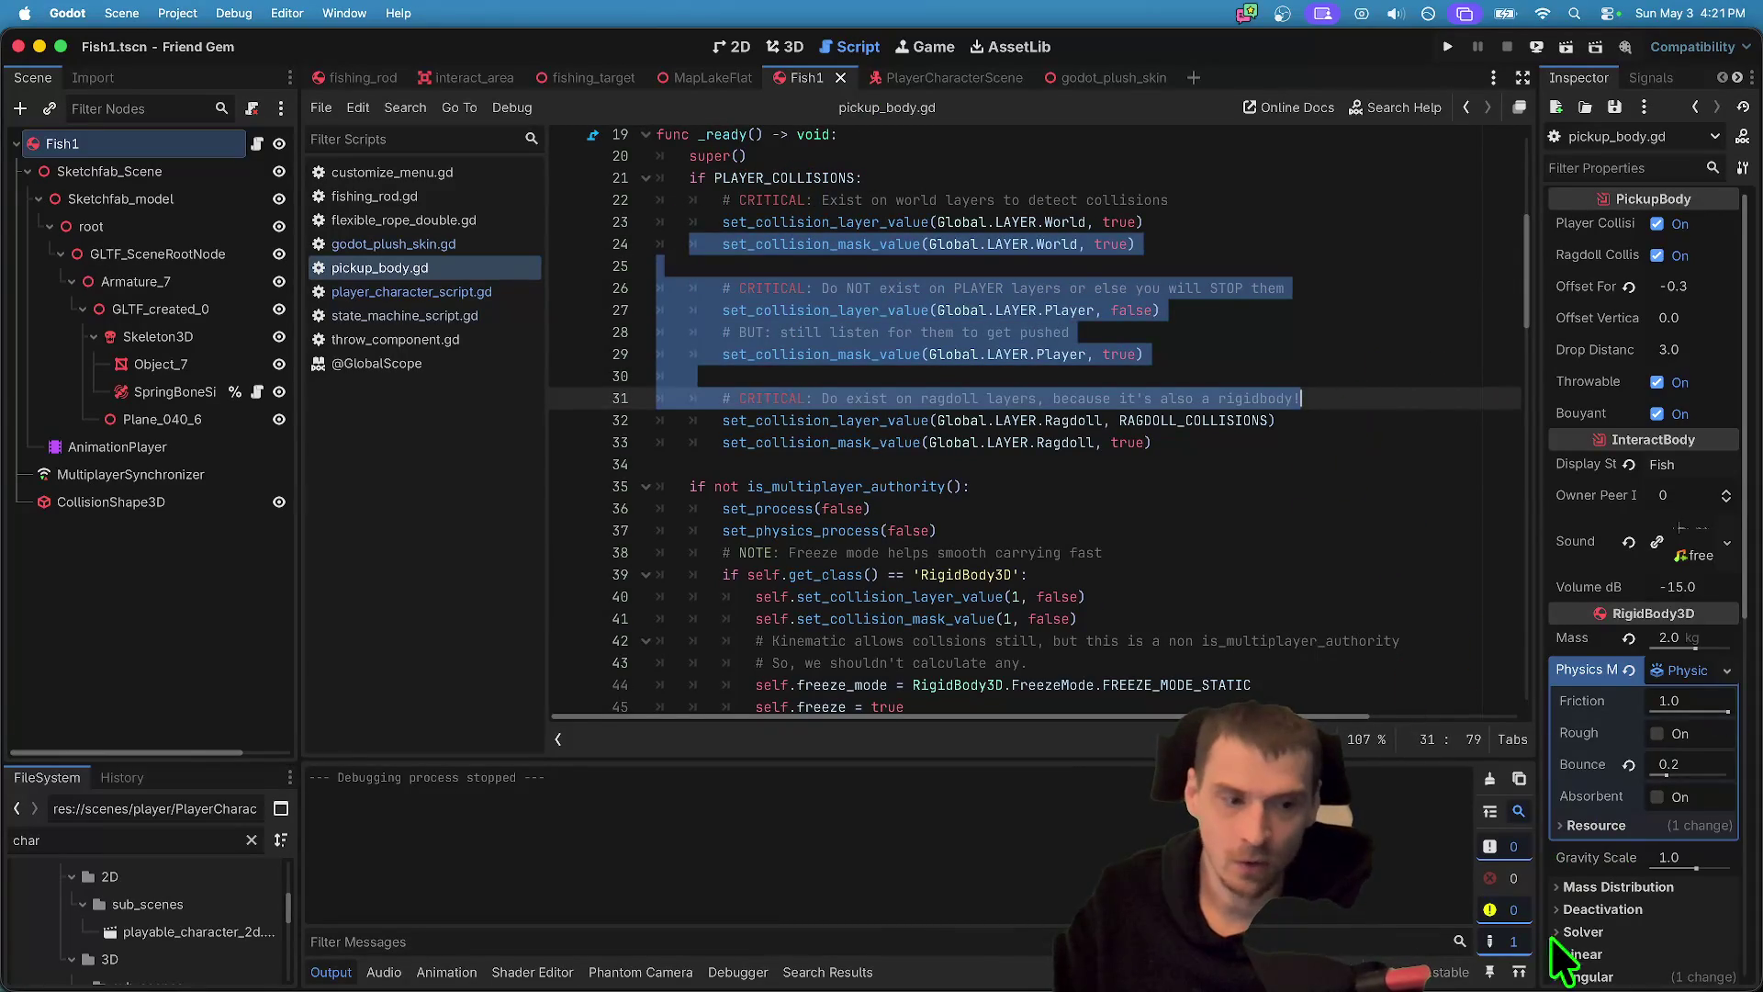
pyautogui.scroll(-5, 1657, 436)
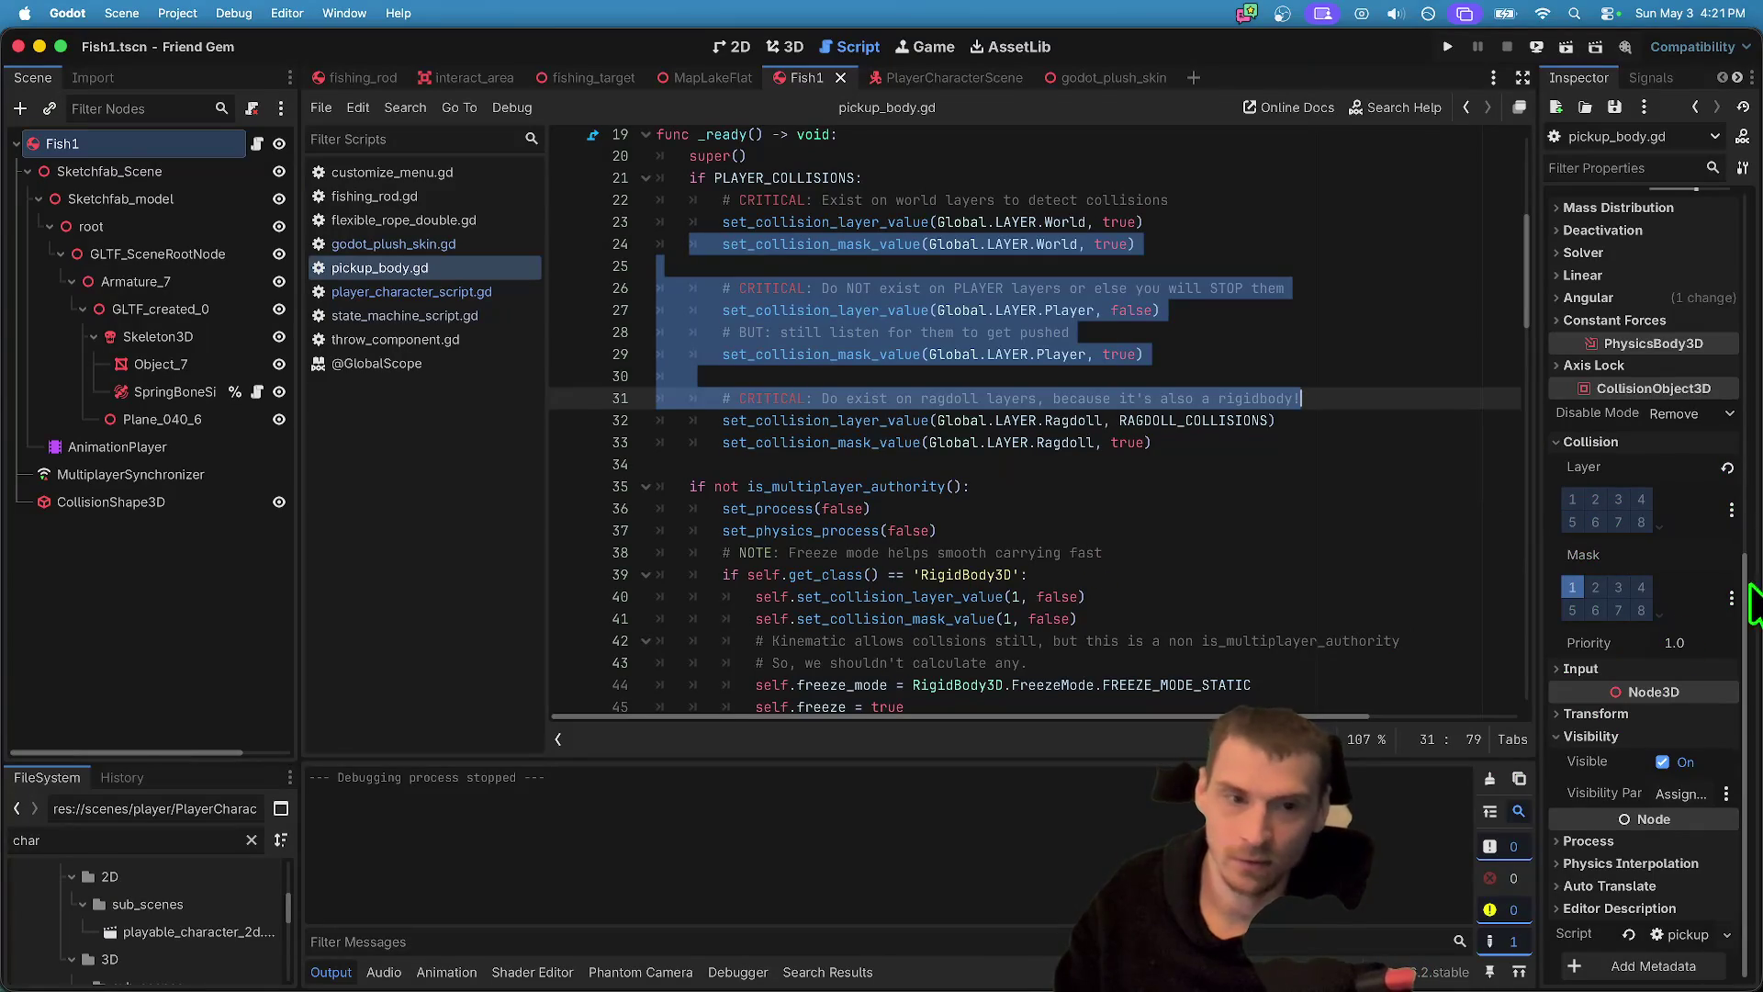
pyautogui.moveTo(1252, 453); pyautogui.dragTo(326, 240)
pyautogui.click(1207, 467)
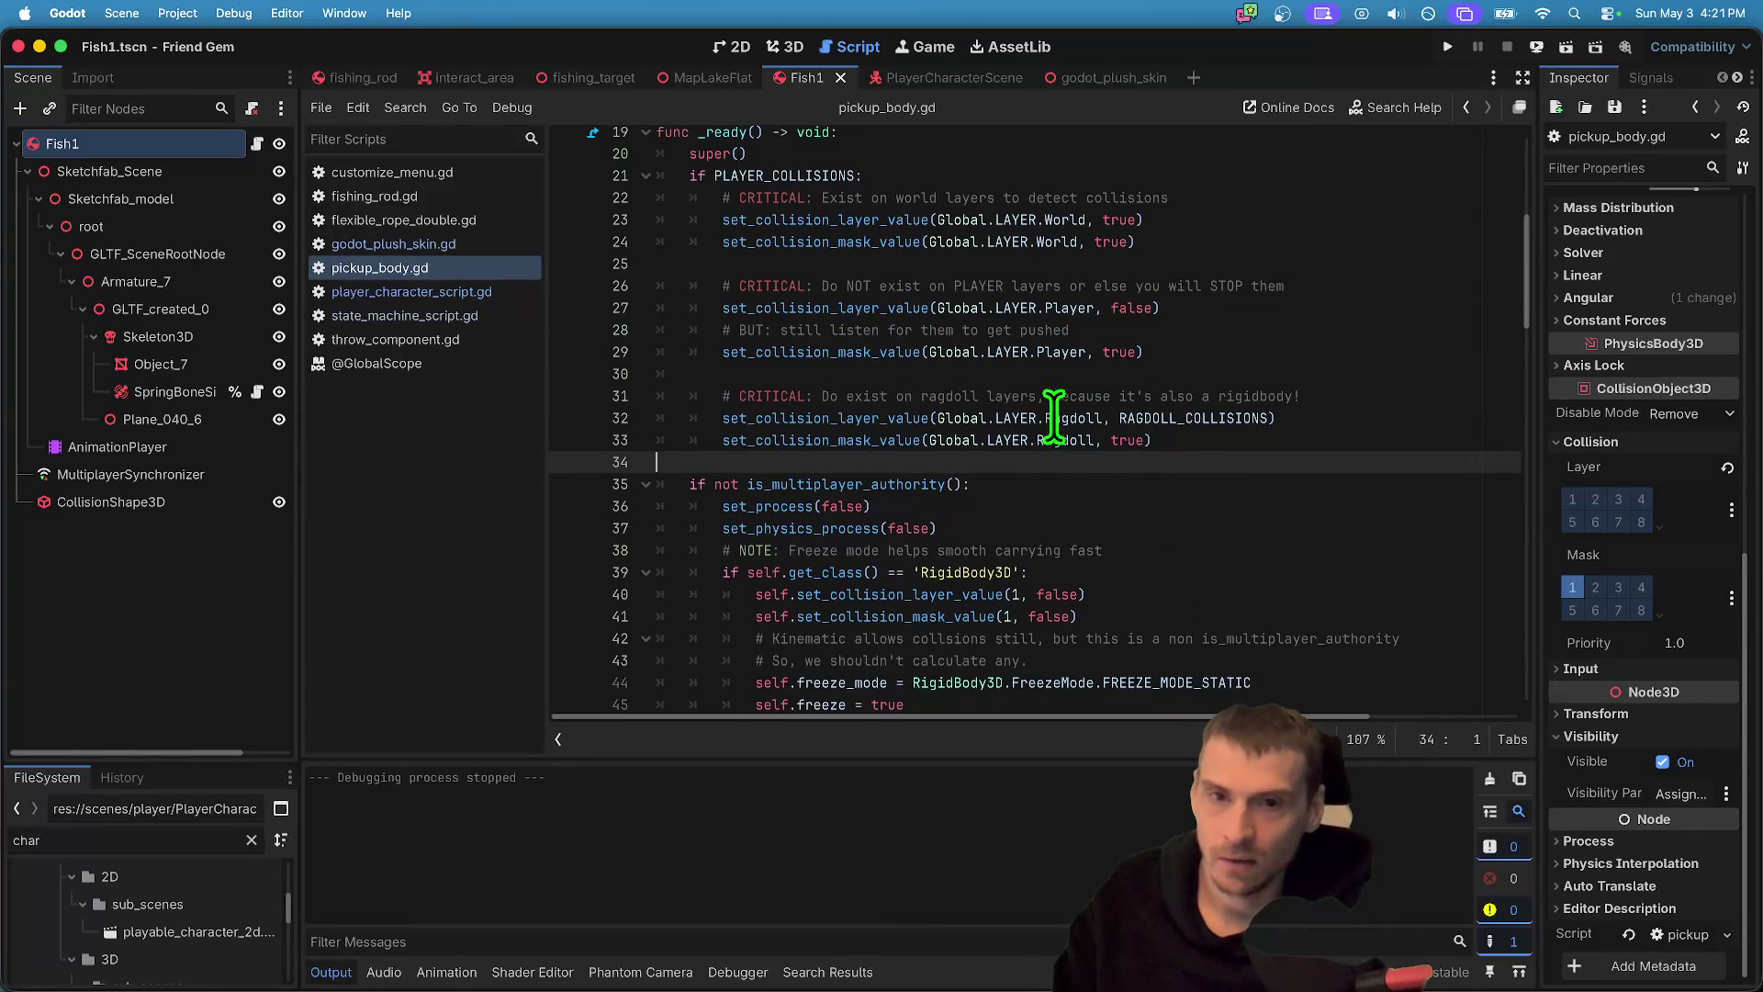
pyautogui.scroll(-2, 1328, 492)
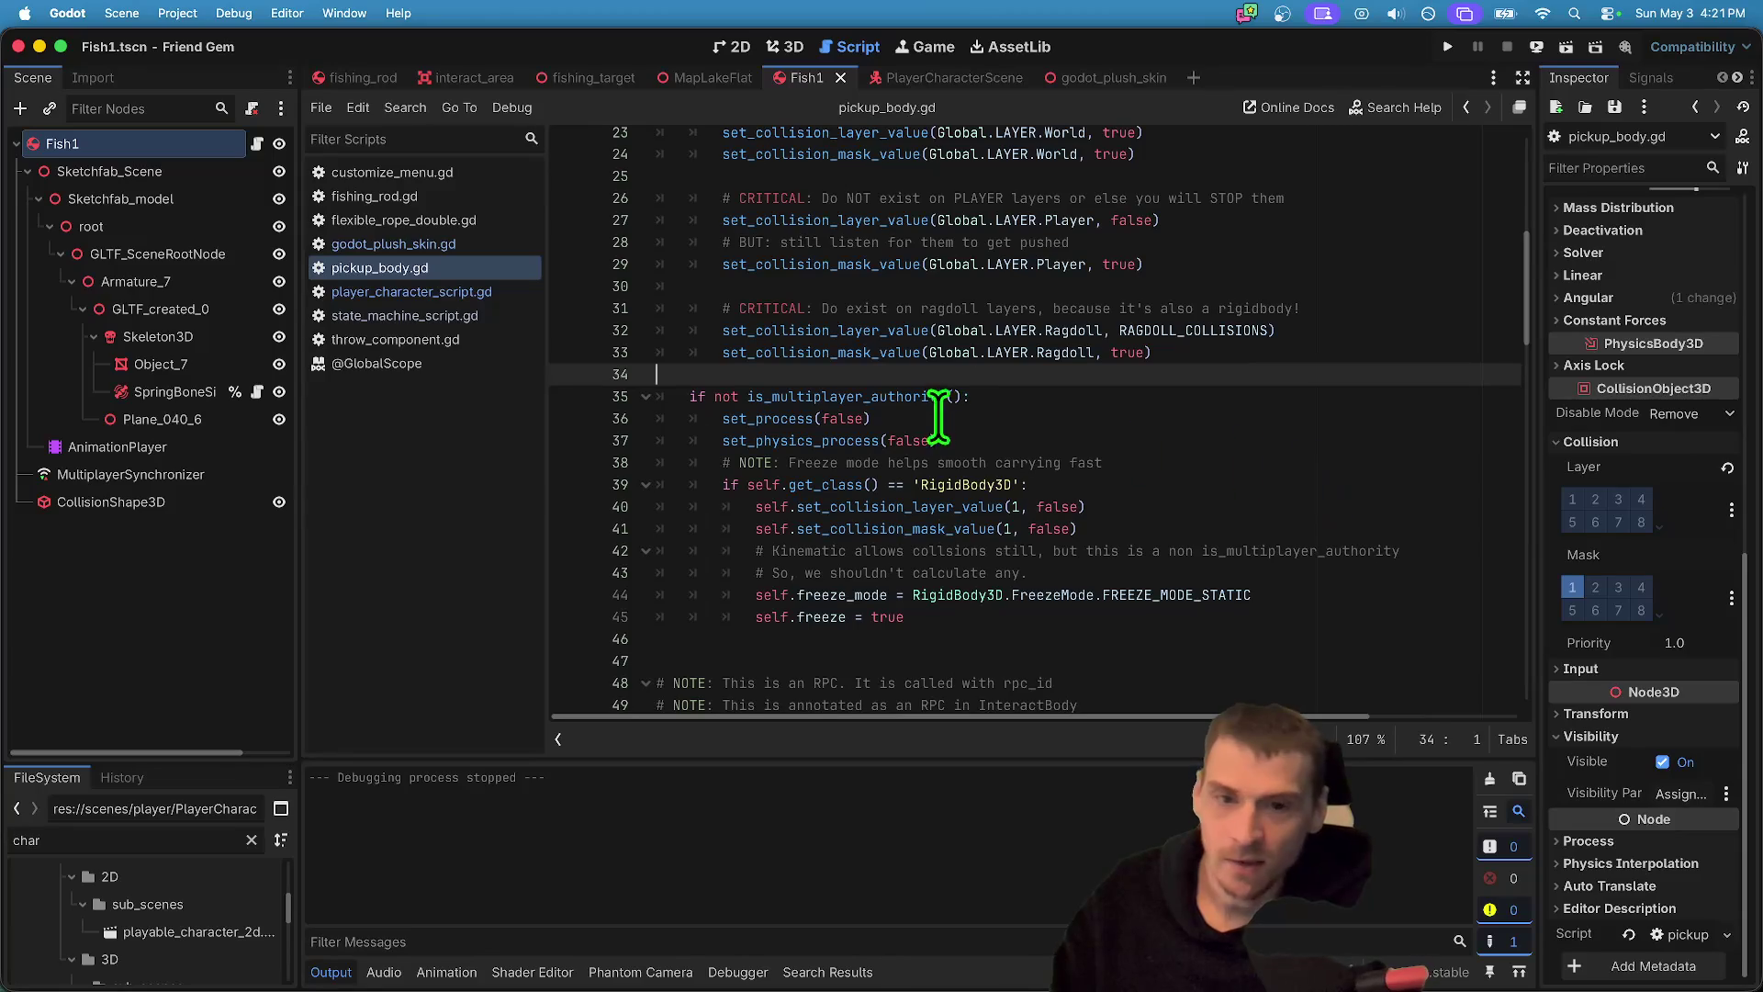
pyautogui.click(1098, 395)
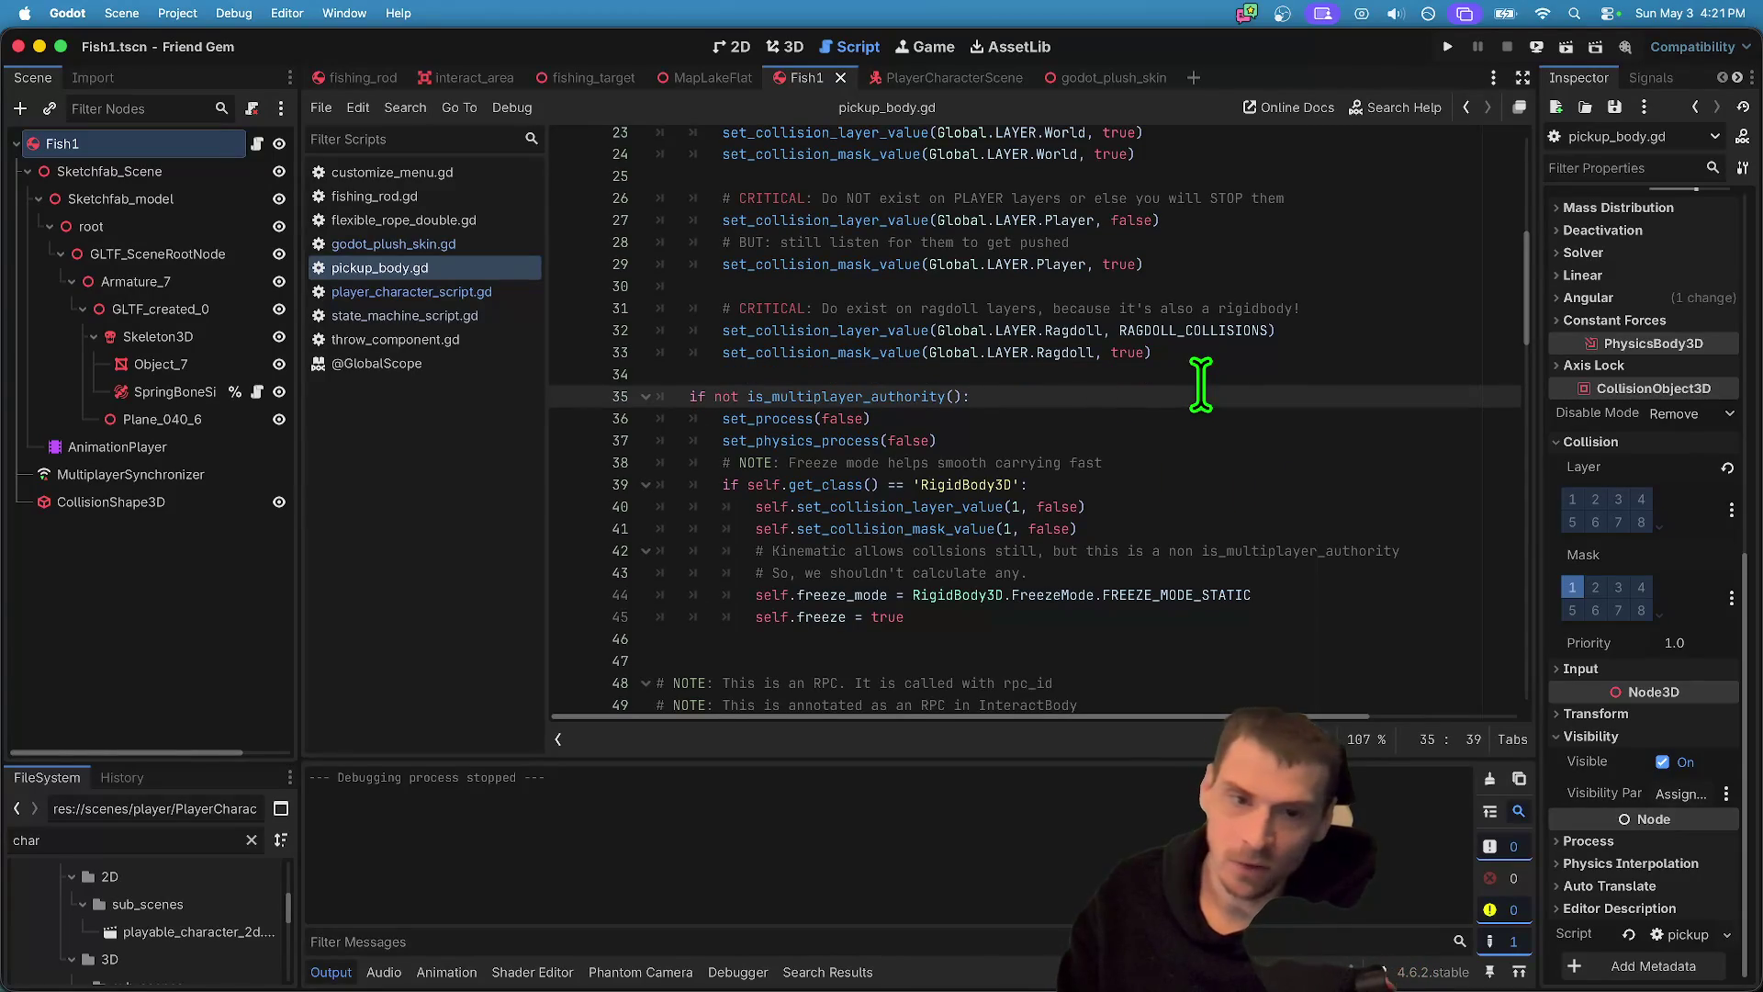
pyautogui.moveTo(677, 420); pyautogui.dragTo(1121, 441)
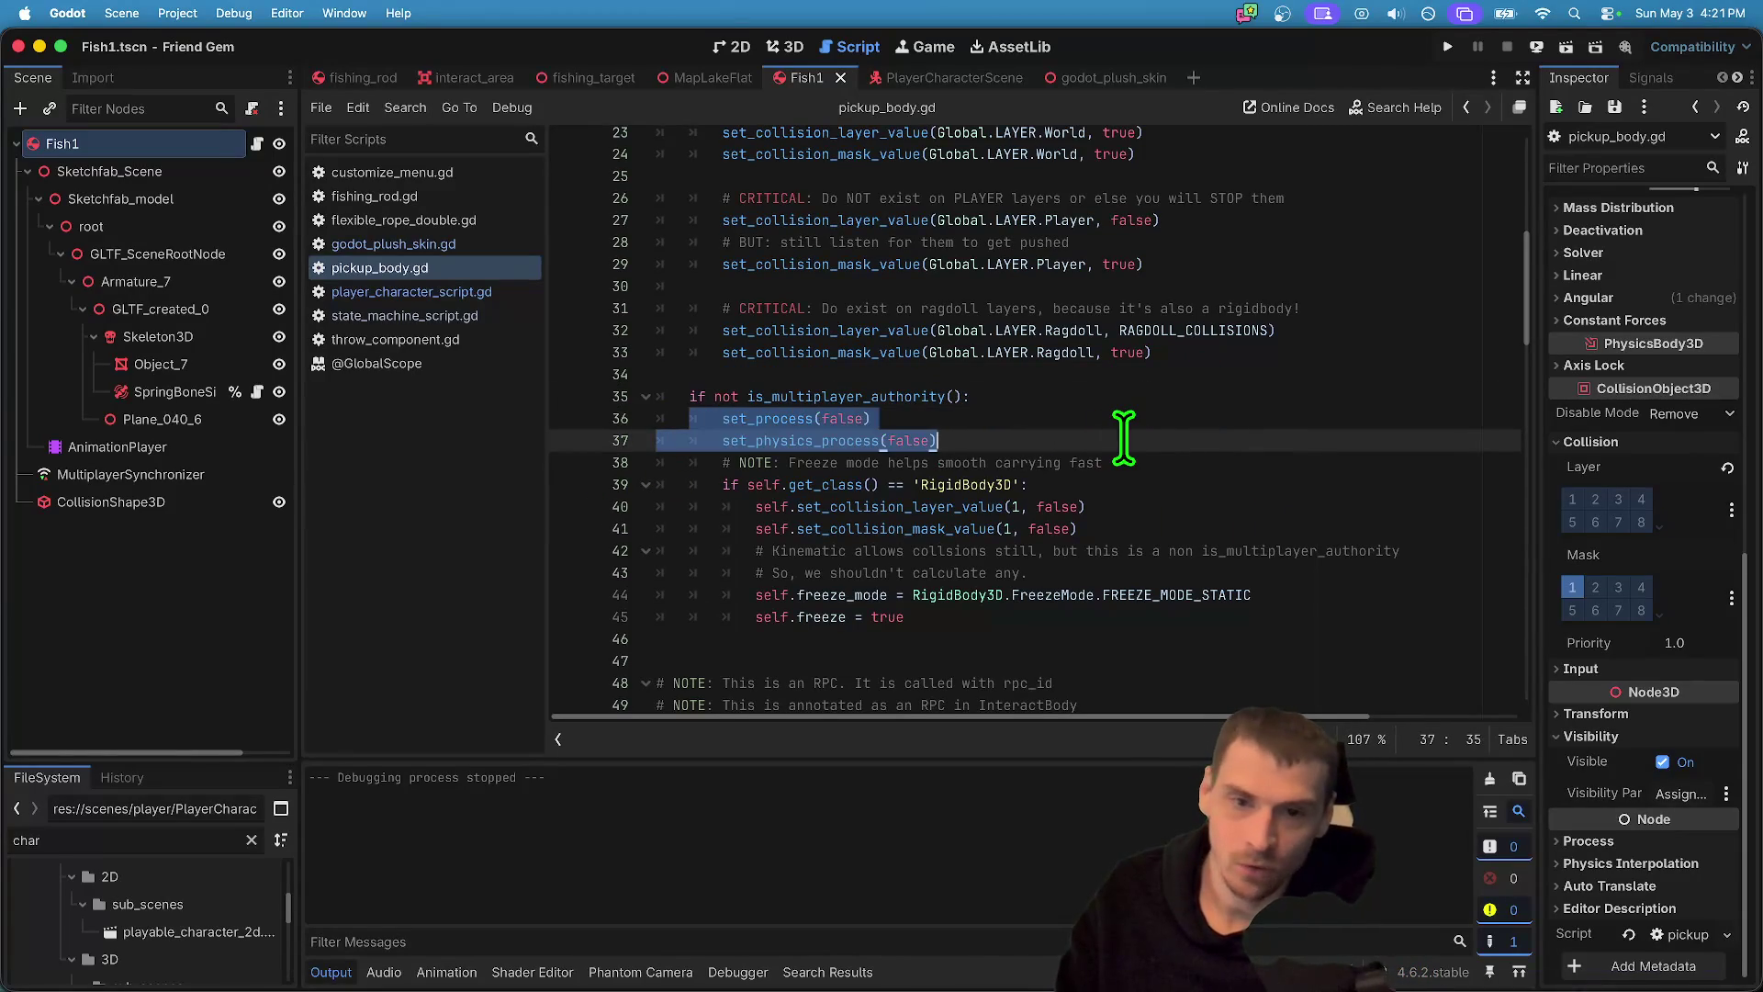
pyautogui.moveTo(712, 485); pyautogui.dragTo(1221, 625)
pyautogui.click(1381, 632)
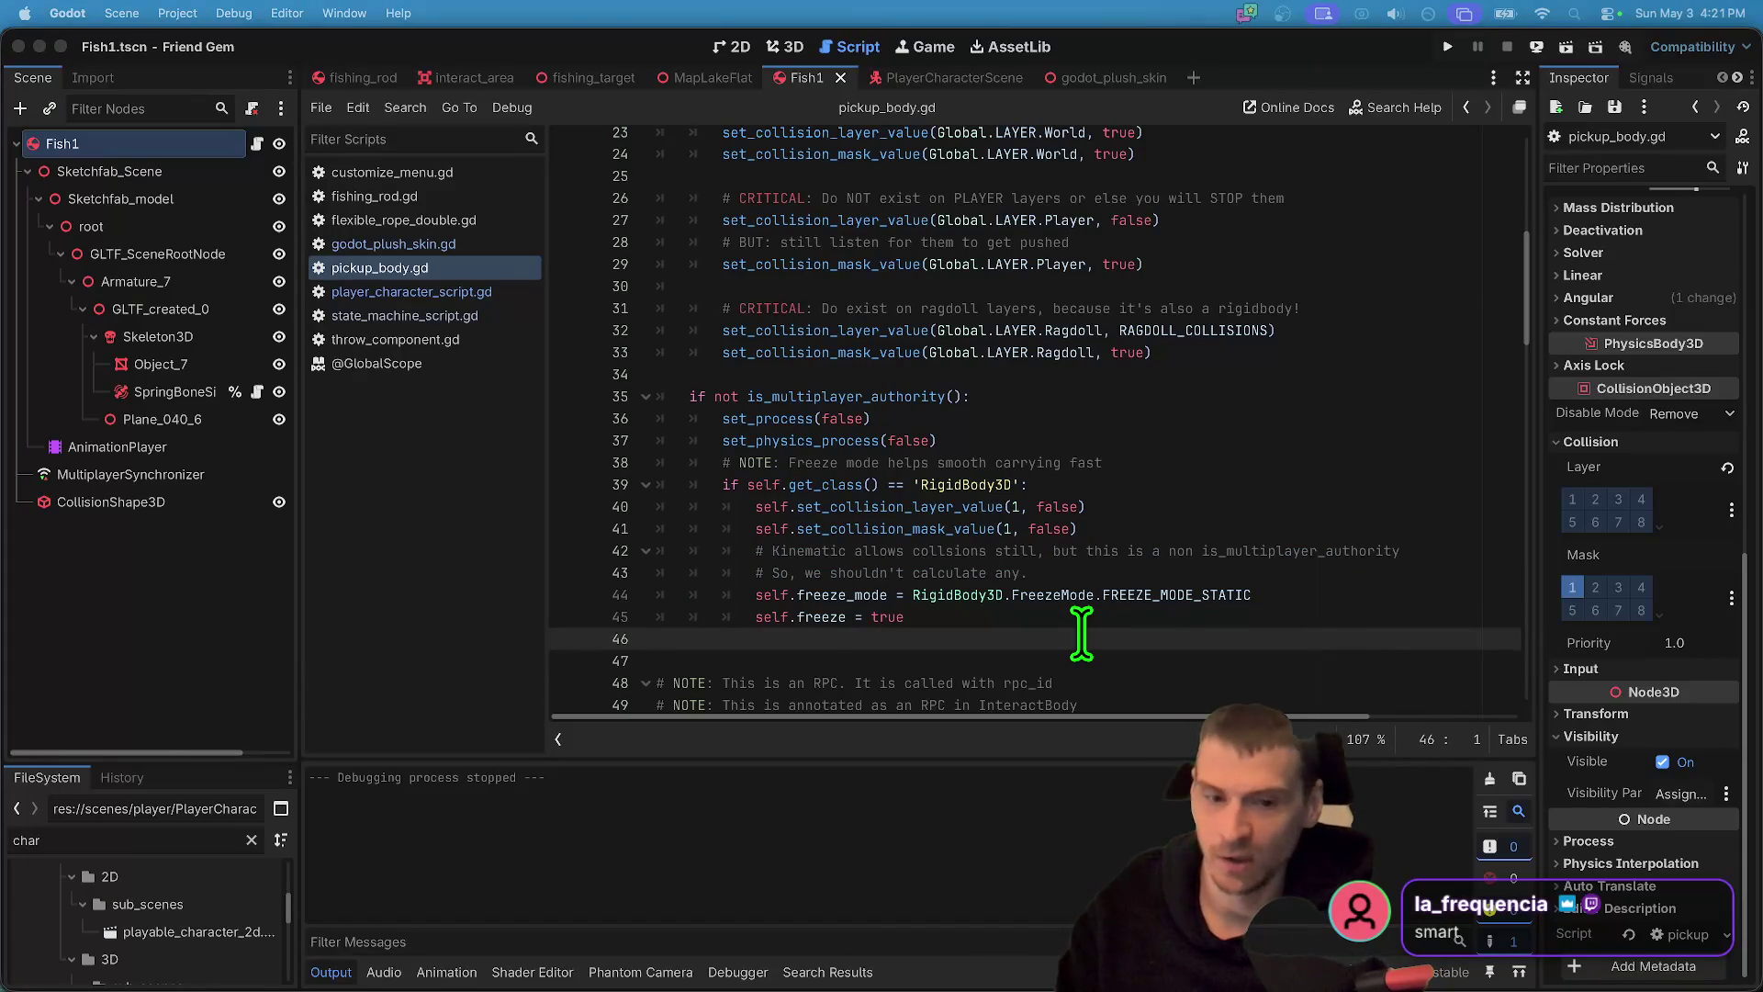
pyautogui.scroll(-5, 1077, 633)
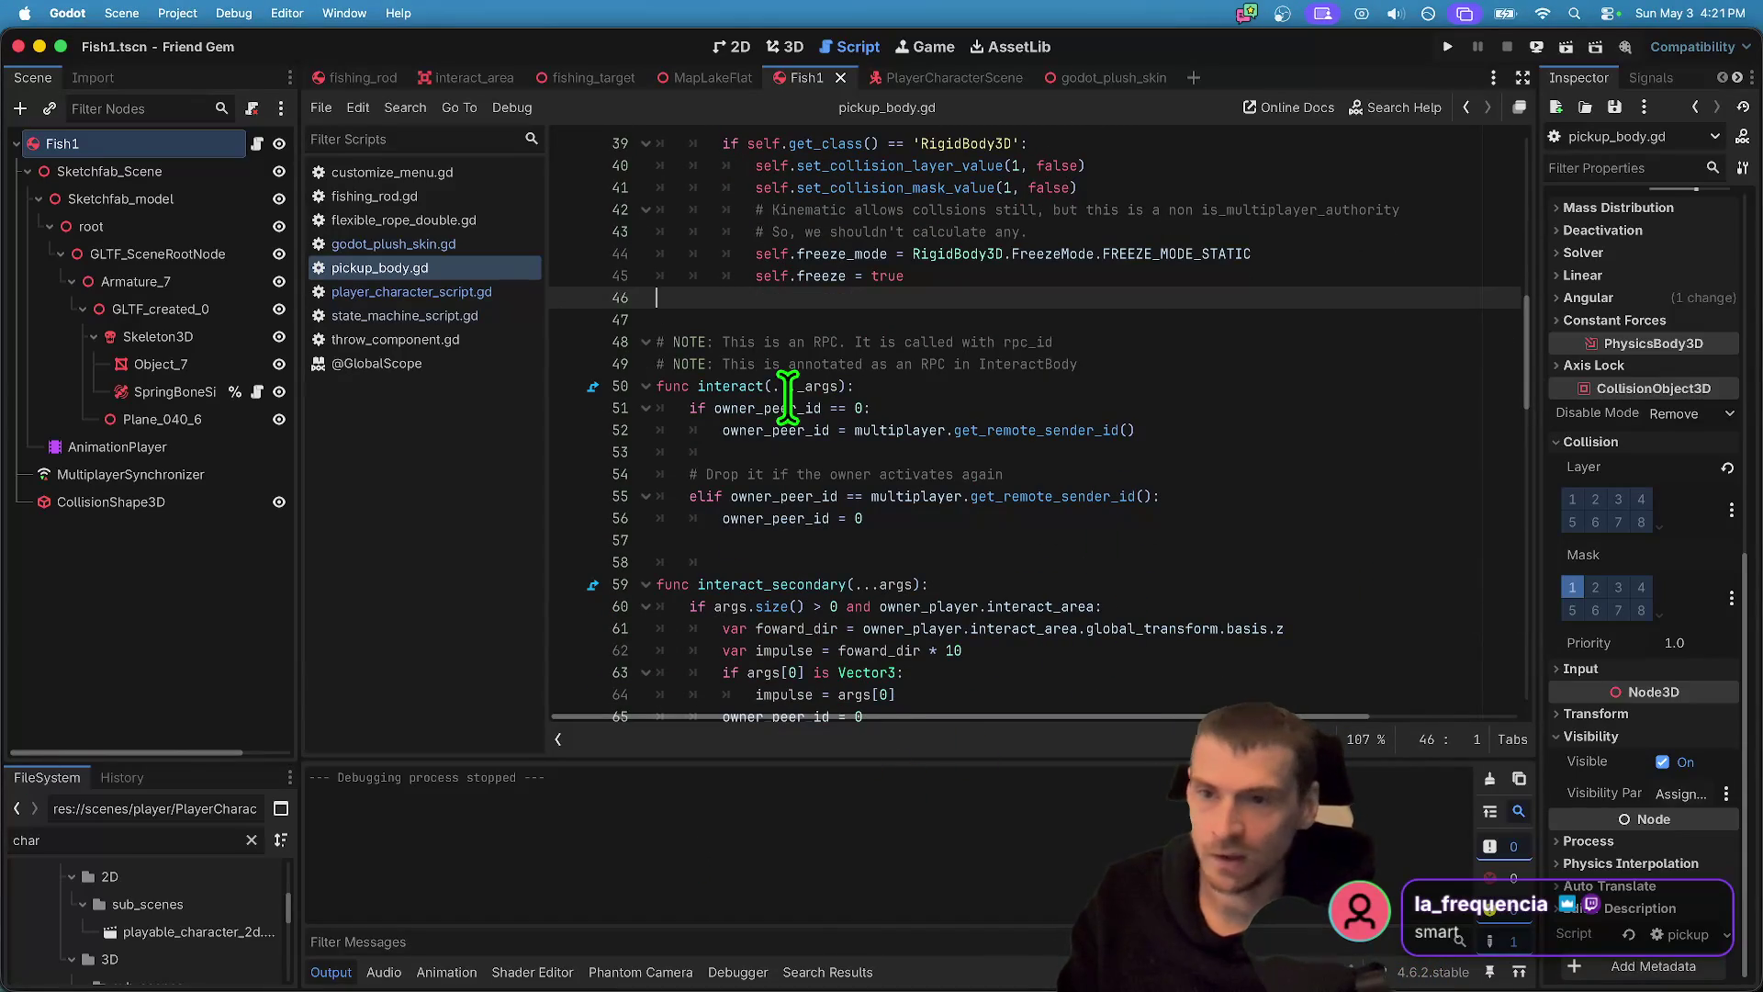
pyautogui.scroll(-2, 976, 475)
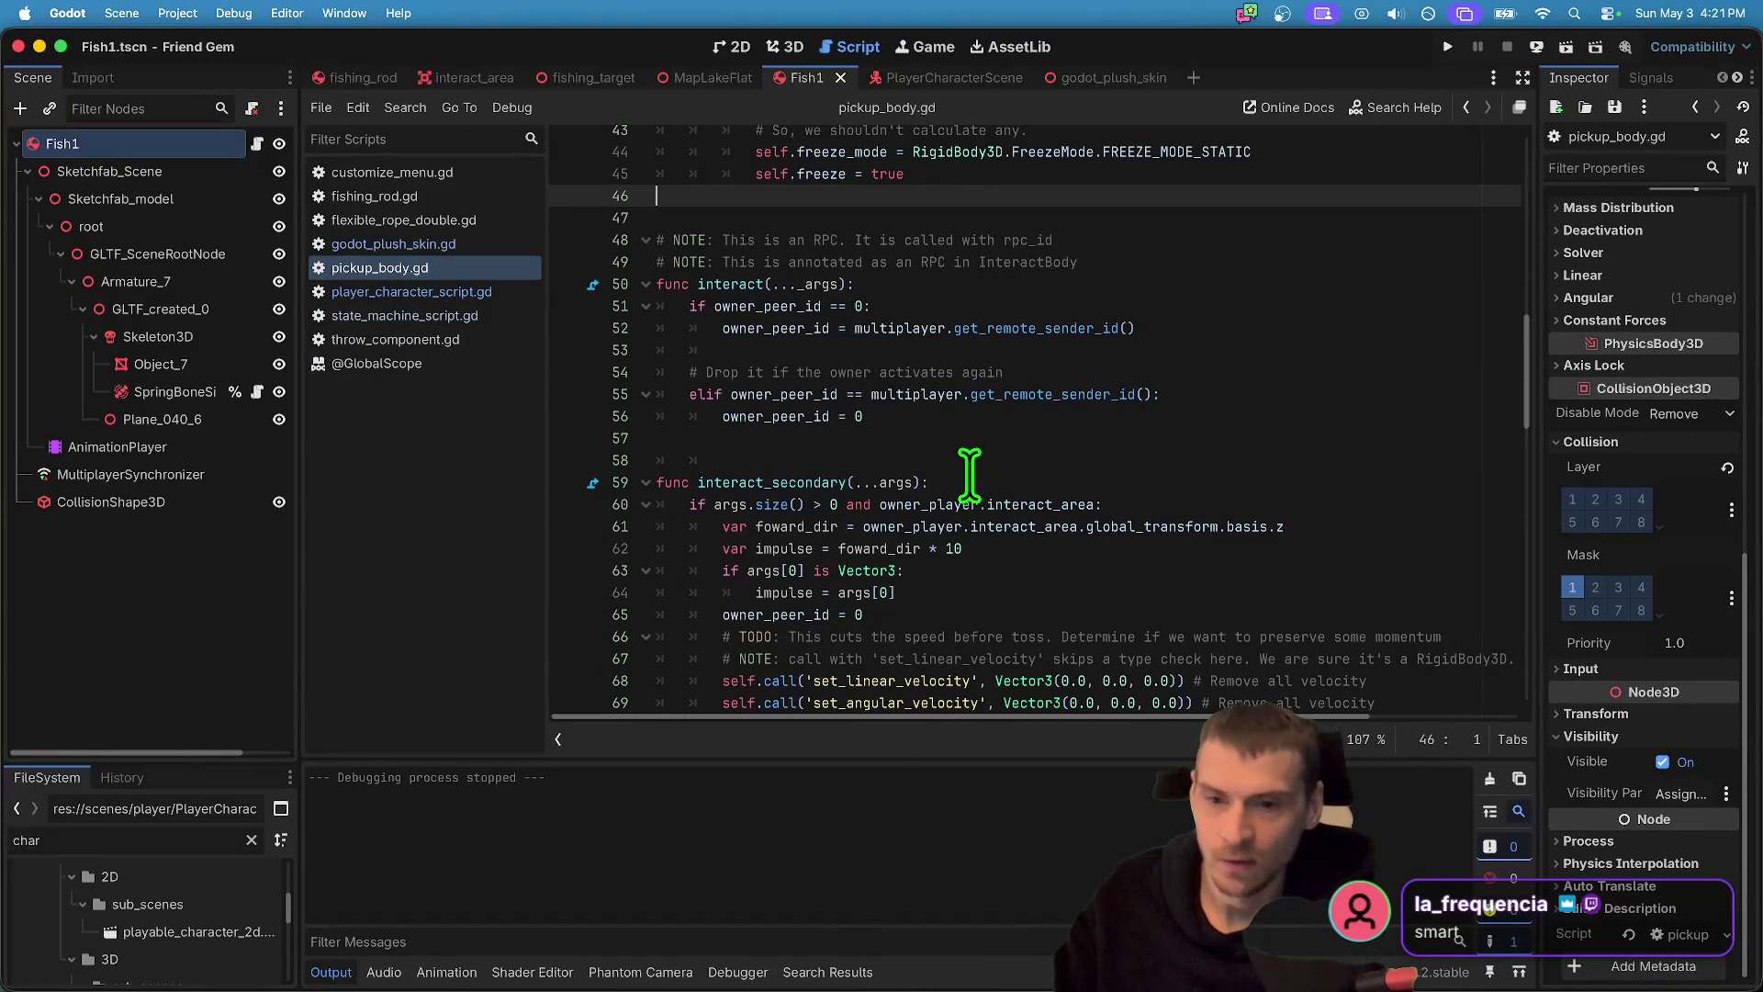
pyautogui.click(928, 73)
# - Add a new Camera3D node to PlayerCharacterScene
pyautogui.click(800, 48)
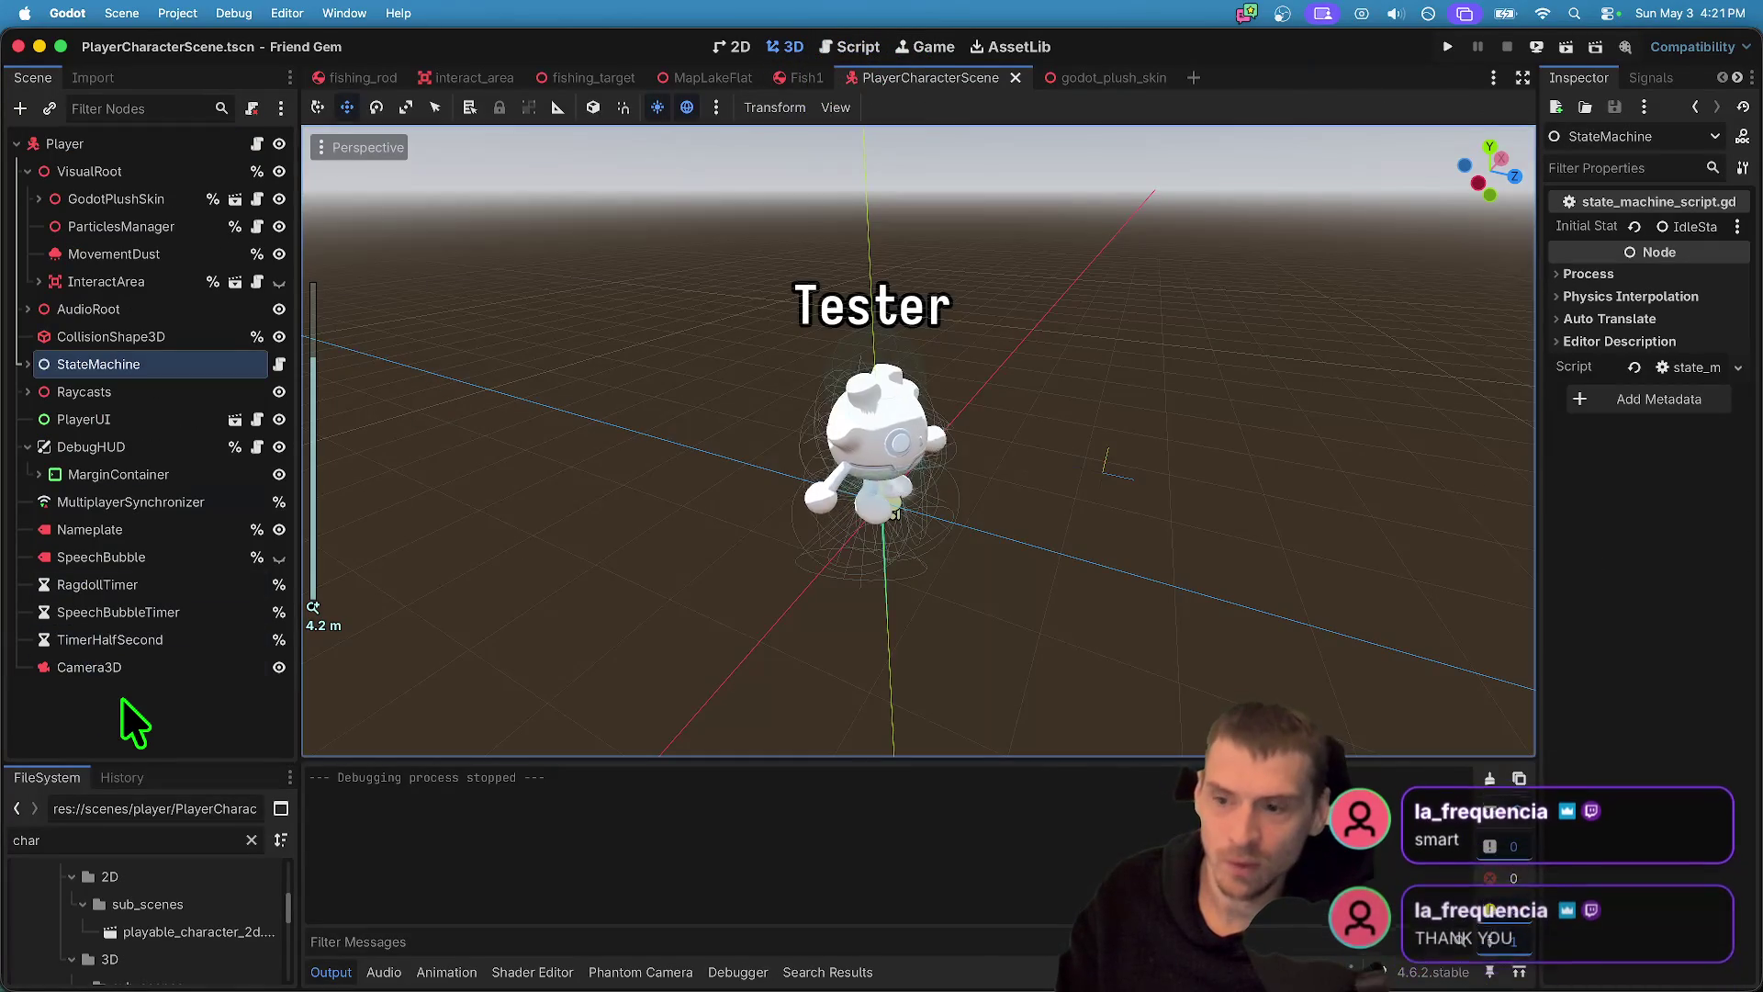
pyautogui.click(123, 711)
pyautogui.press('super+a')
pyautogui.write('c')
pyautogui.write('amera')
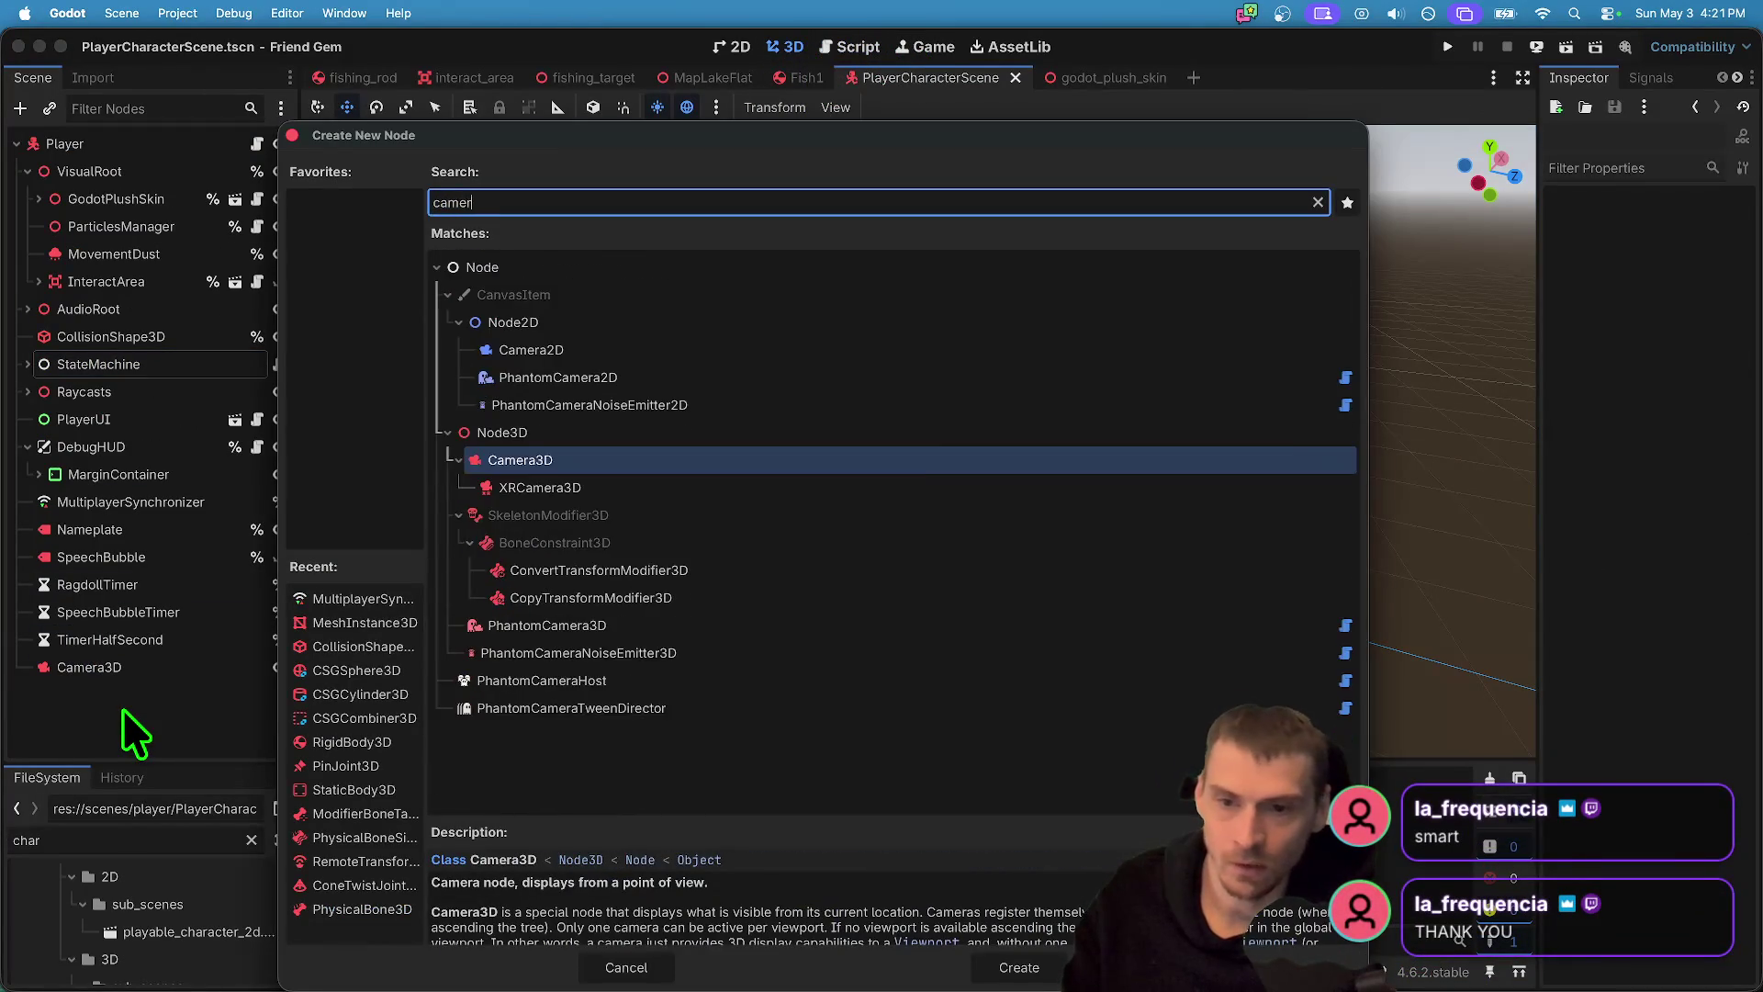
pyautogui.press('Return')
# - Move Camera3D2 to y 1, z 2 and enable Top Level
pyautogui.moveTo(966, 512); pyautogui.dragTo(1084, 574)
pyautogui.click(149, 694)
pyautogui.moveTo(996, 532); pyautogui.dragTo(1194, 580)
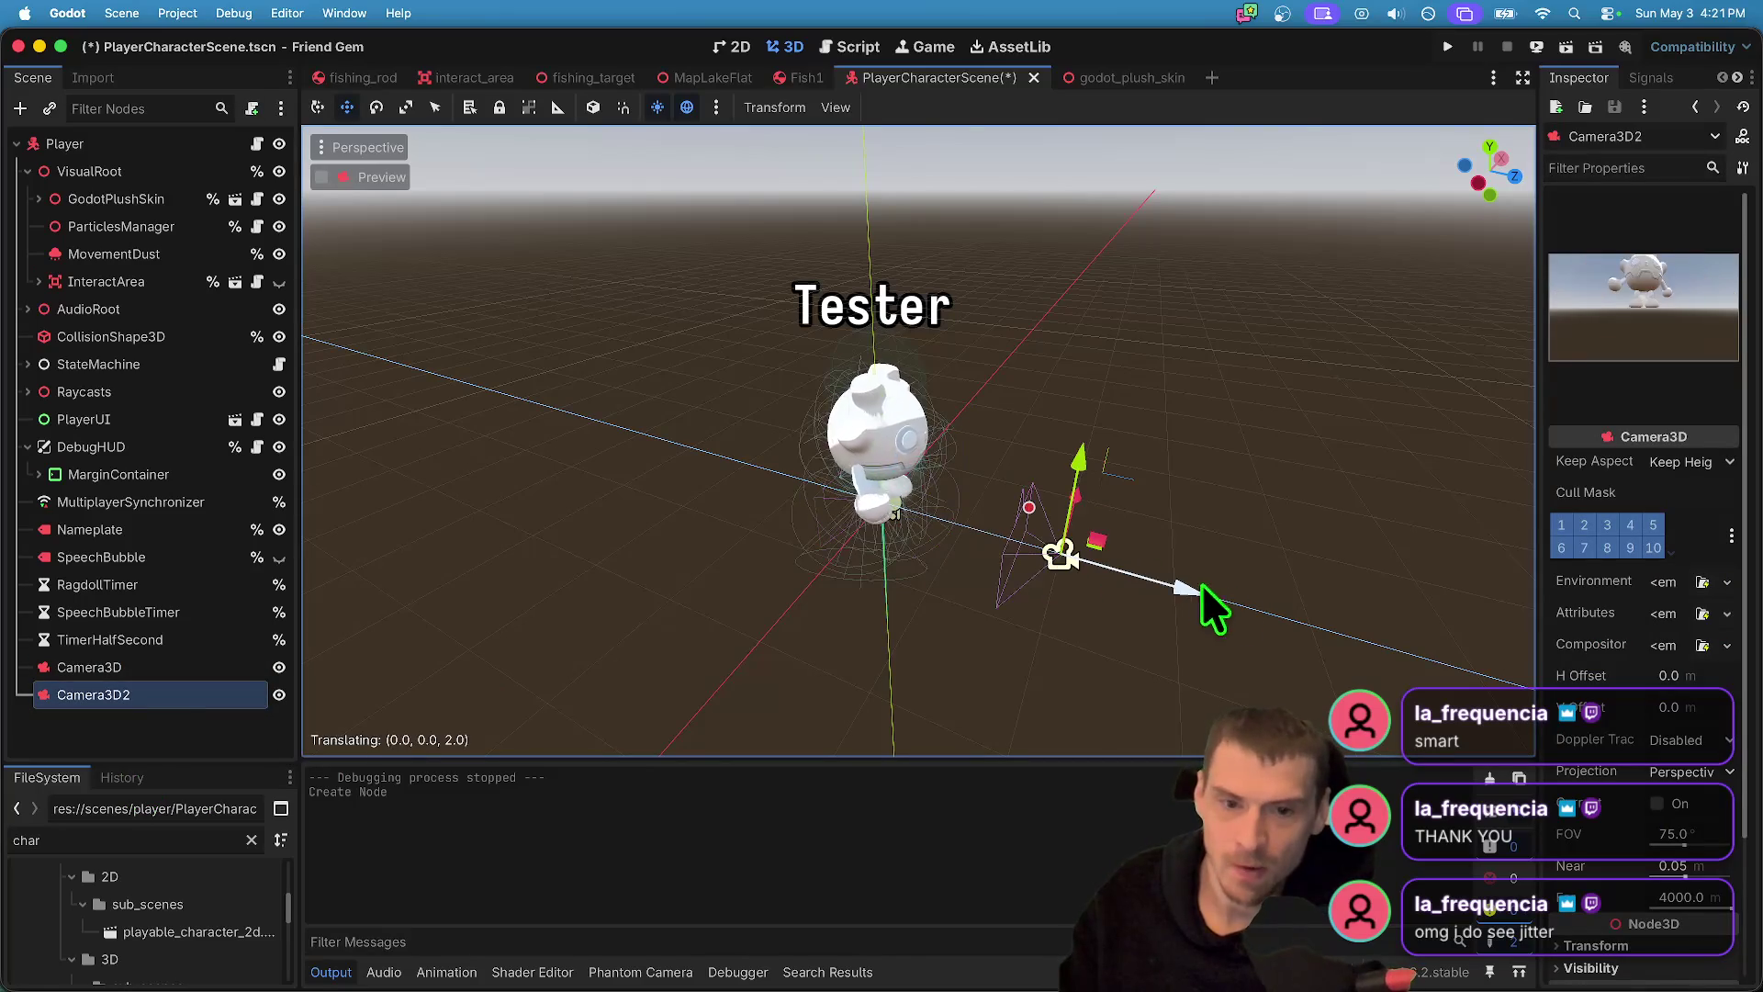
pyautogui.moveTo(1087, 465)
pyautogui.mouseDown()
pyautogui.moveTo(1111, 324)
pyautogui.moveTo(1122, 356)
pyautogui.mouseUp()
pyautogui.scroll(-3, 1736, 565)
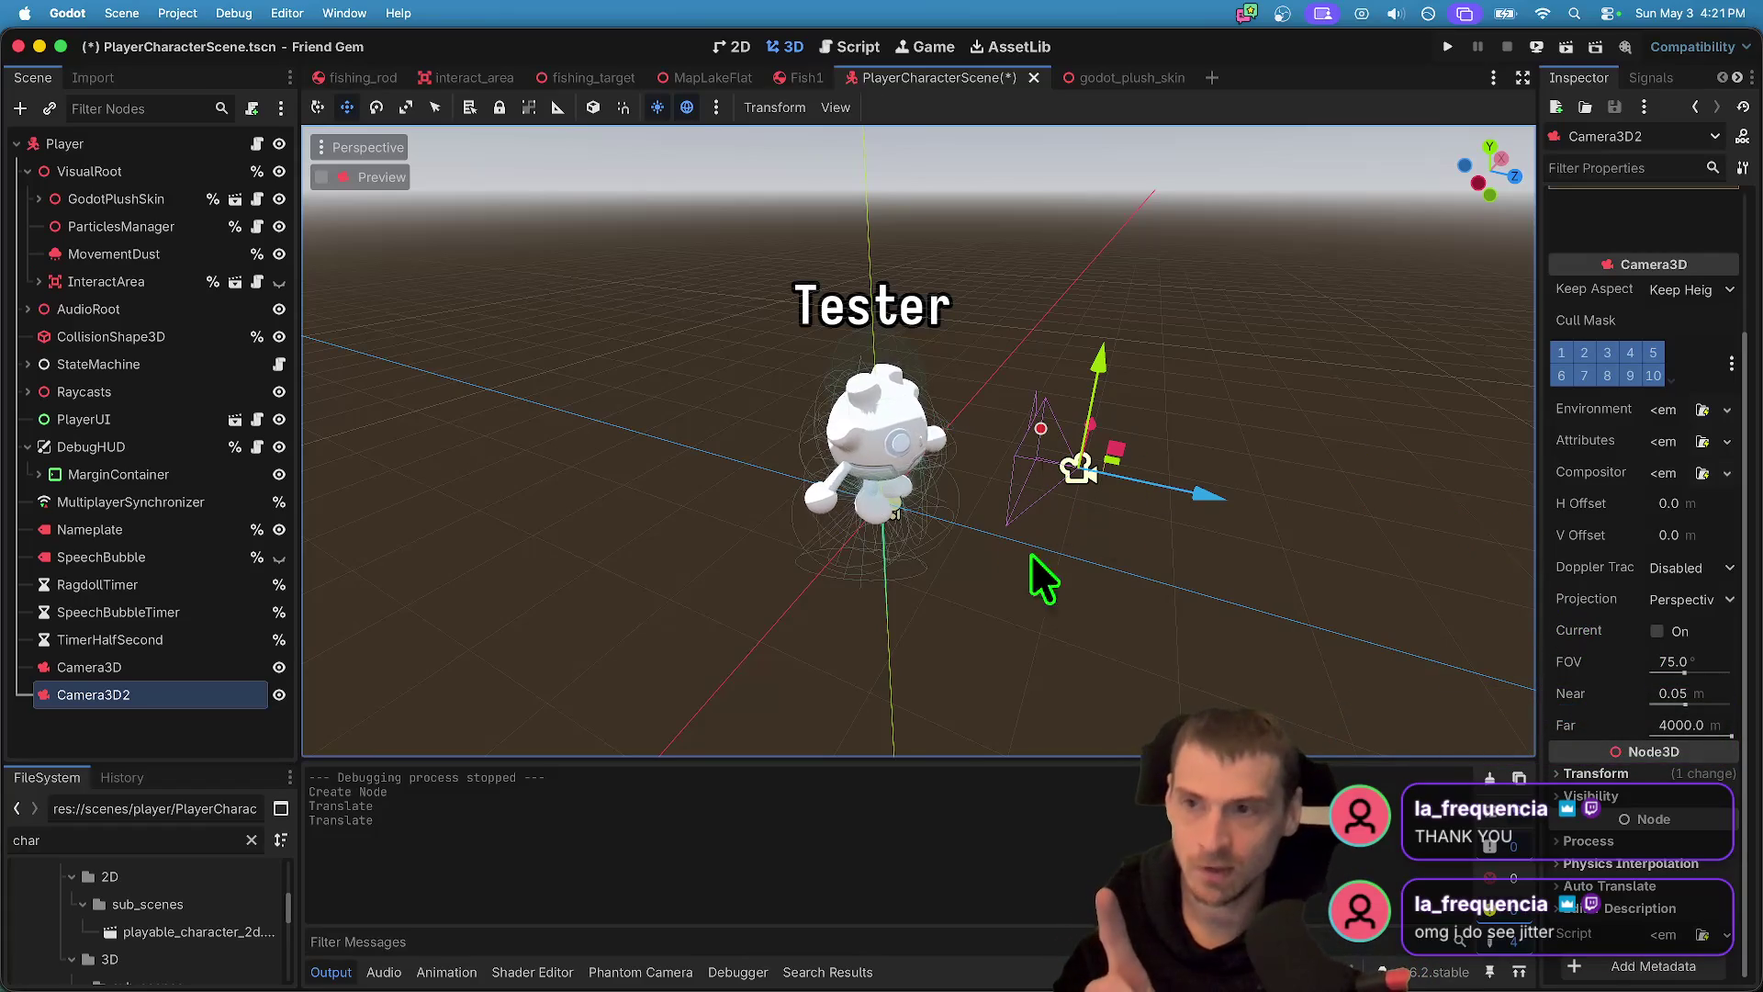
pyautogui.moveTo(1546, 543)
pyautogui.mouseDown()
pyautogui.moveTo(1424, 527)
pyautogui.moveTo(1237, 588)
pyautogui.mouseUp()
pyautogui.scroll(-5, 1433, 781)
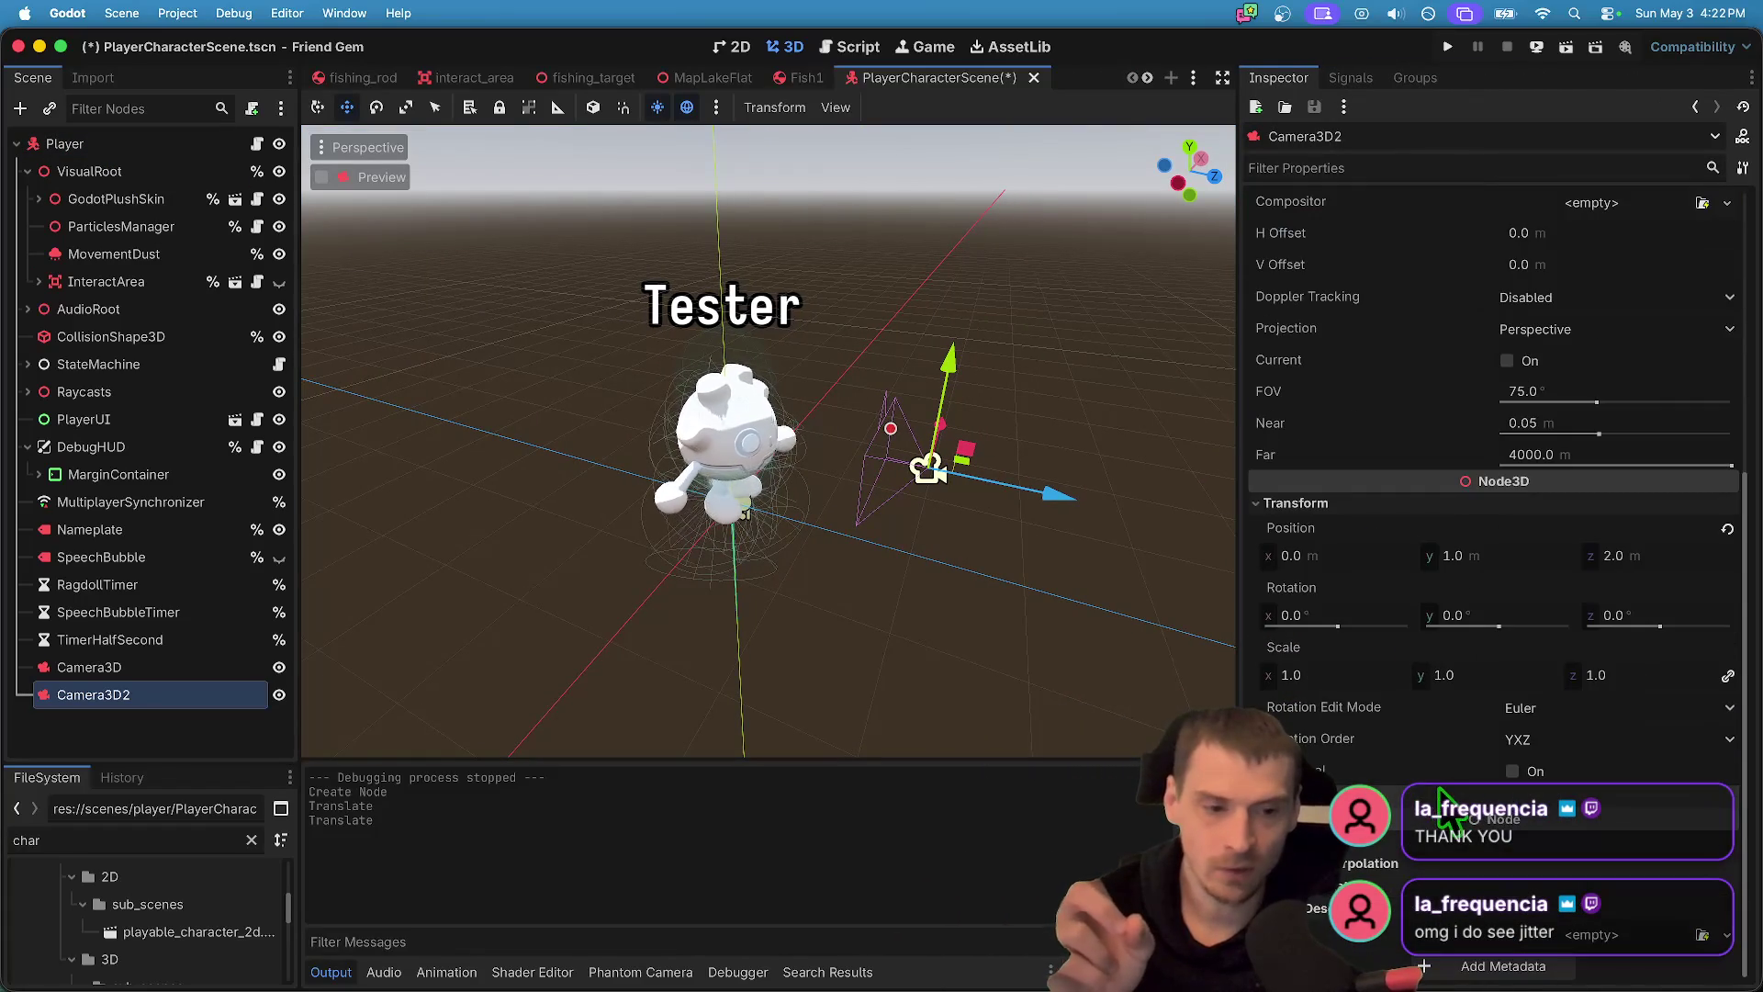
pyautogui.click(1532, 772)
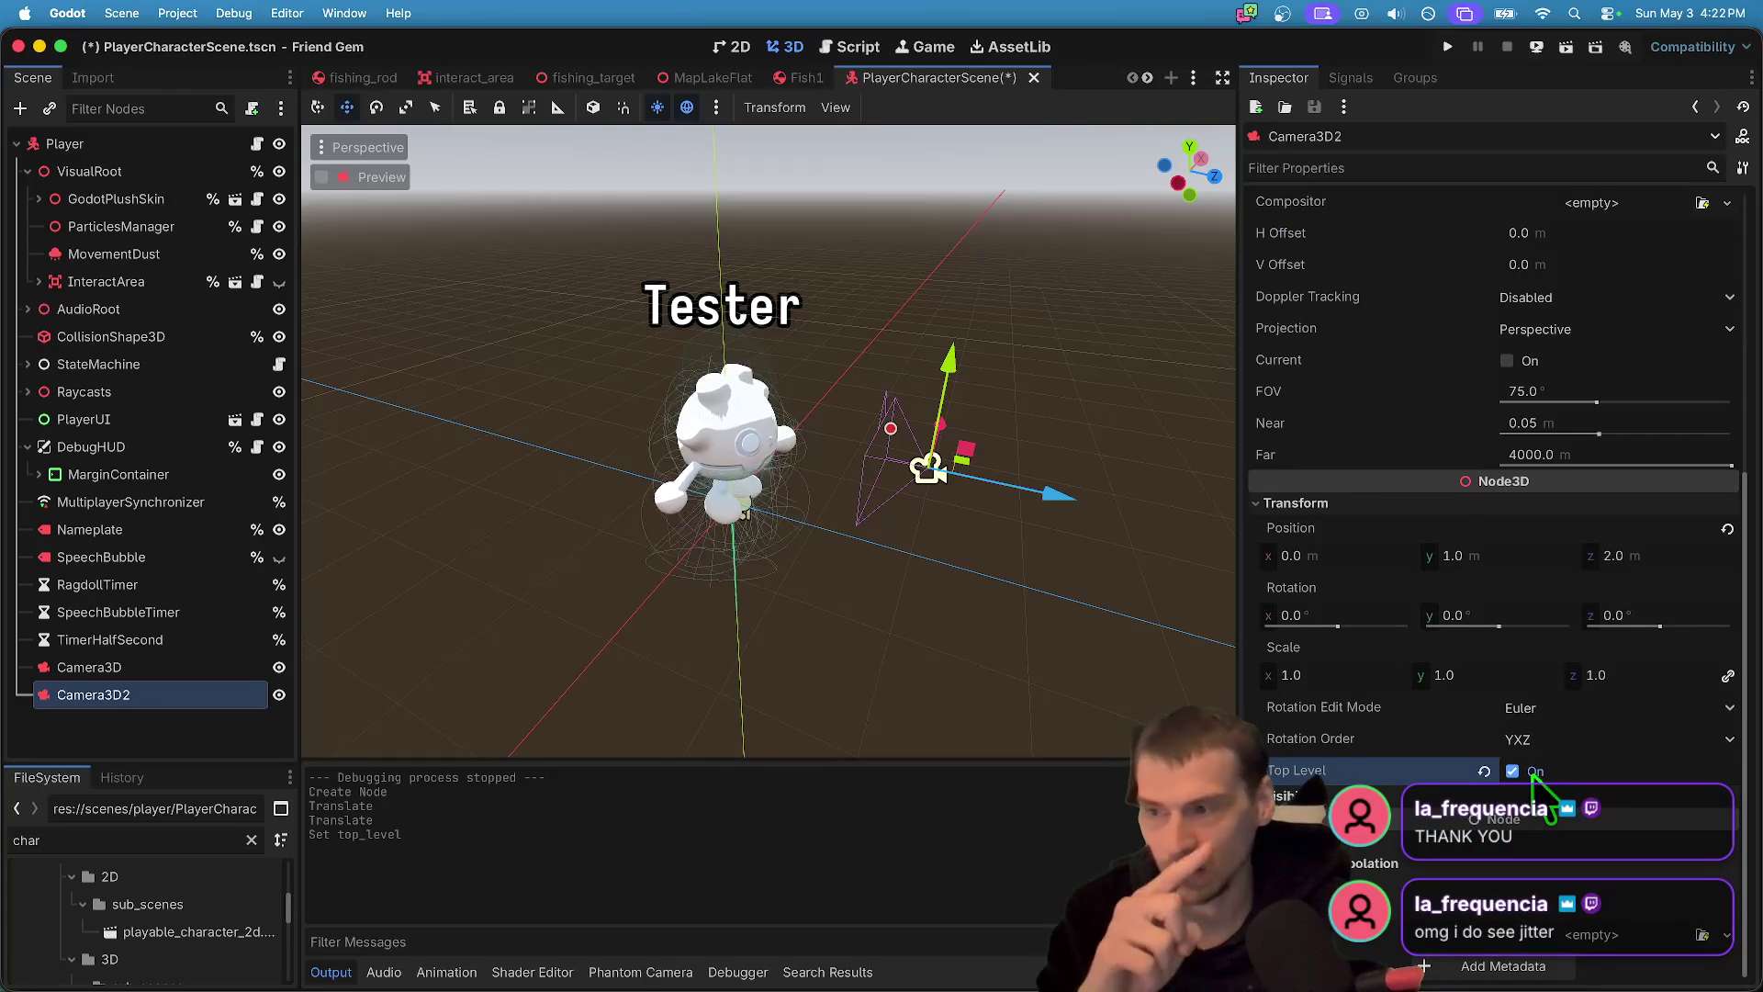
pyautogui.click(136, 144)
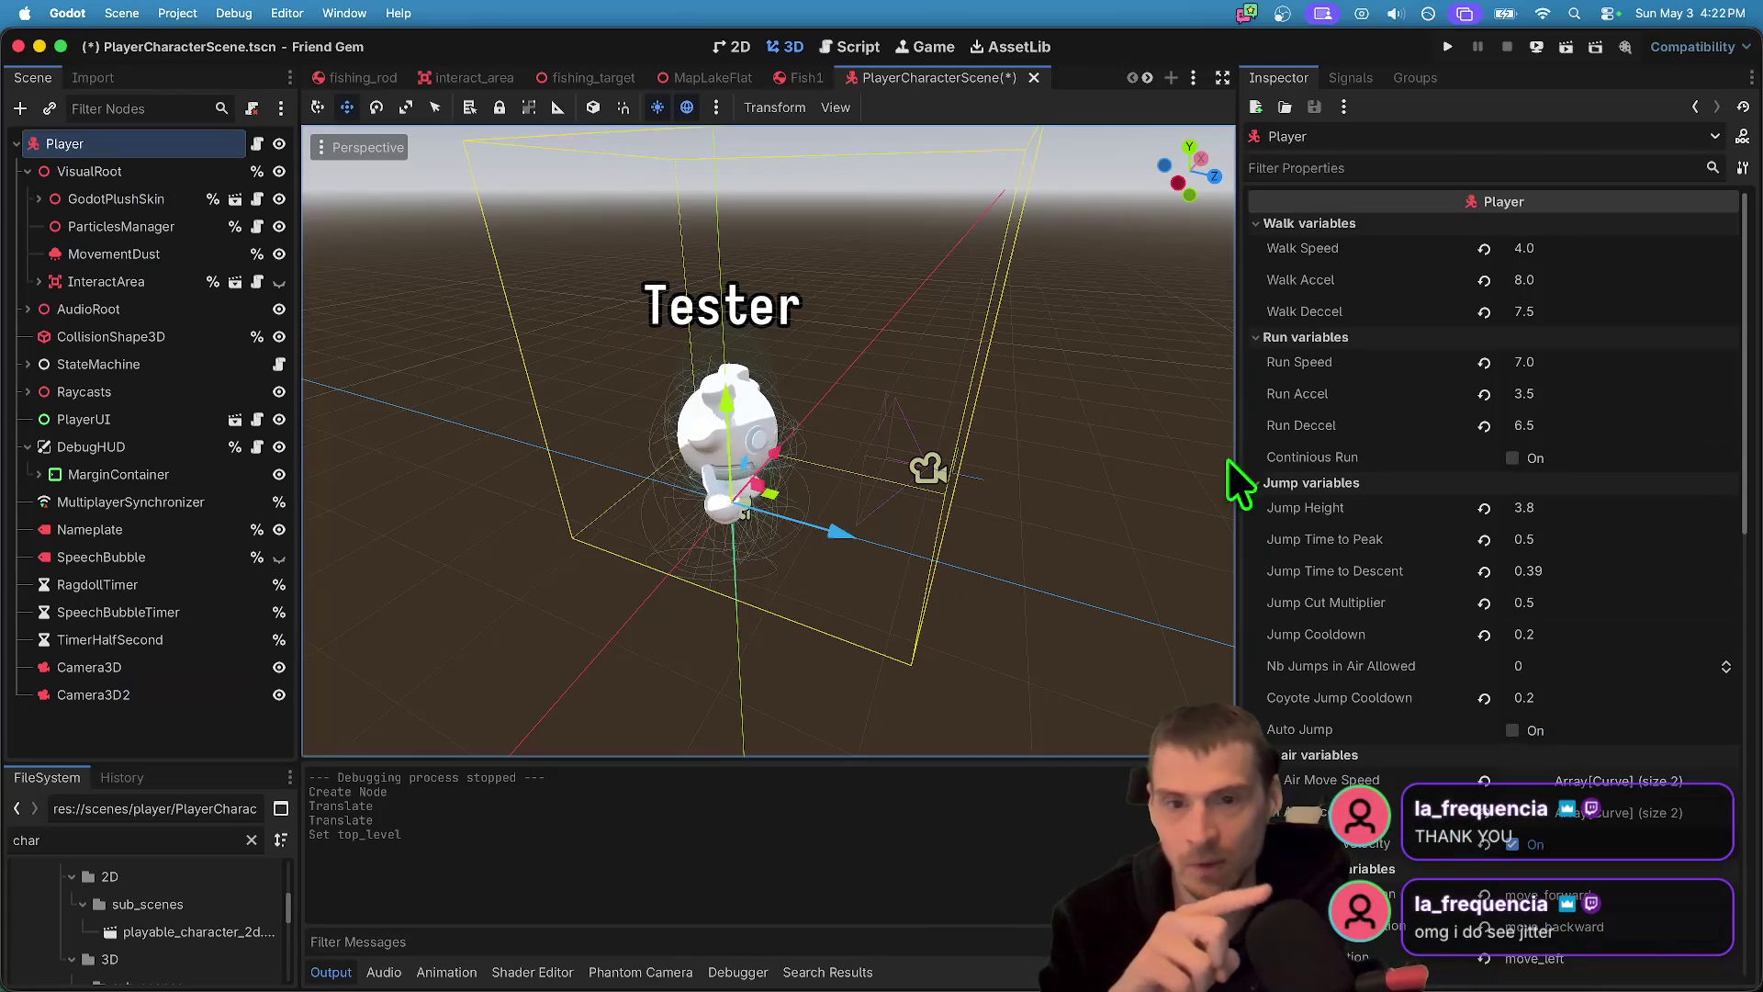
# - Delete both Camera3D and Camera3D2 from the player scene
pyautogui.moveTo(835, 533); pyautogui.dragTo(636, 592)
pyautogui.press('super+z')
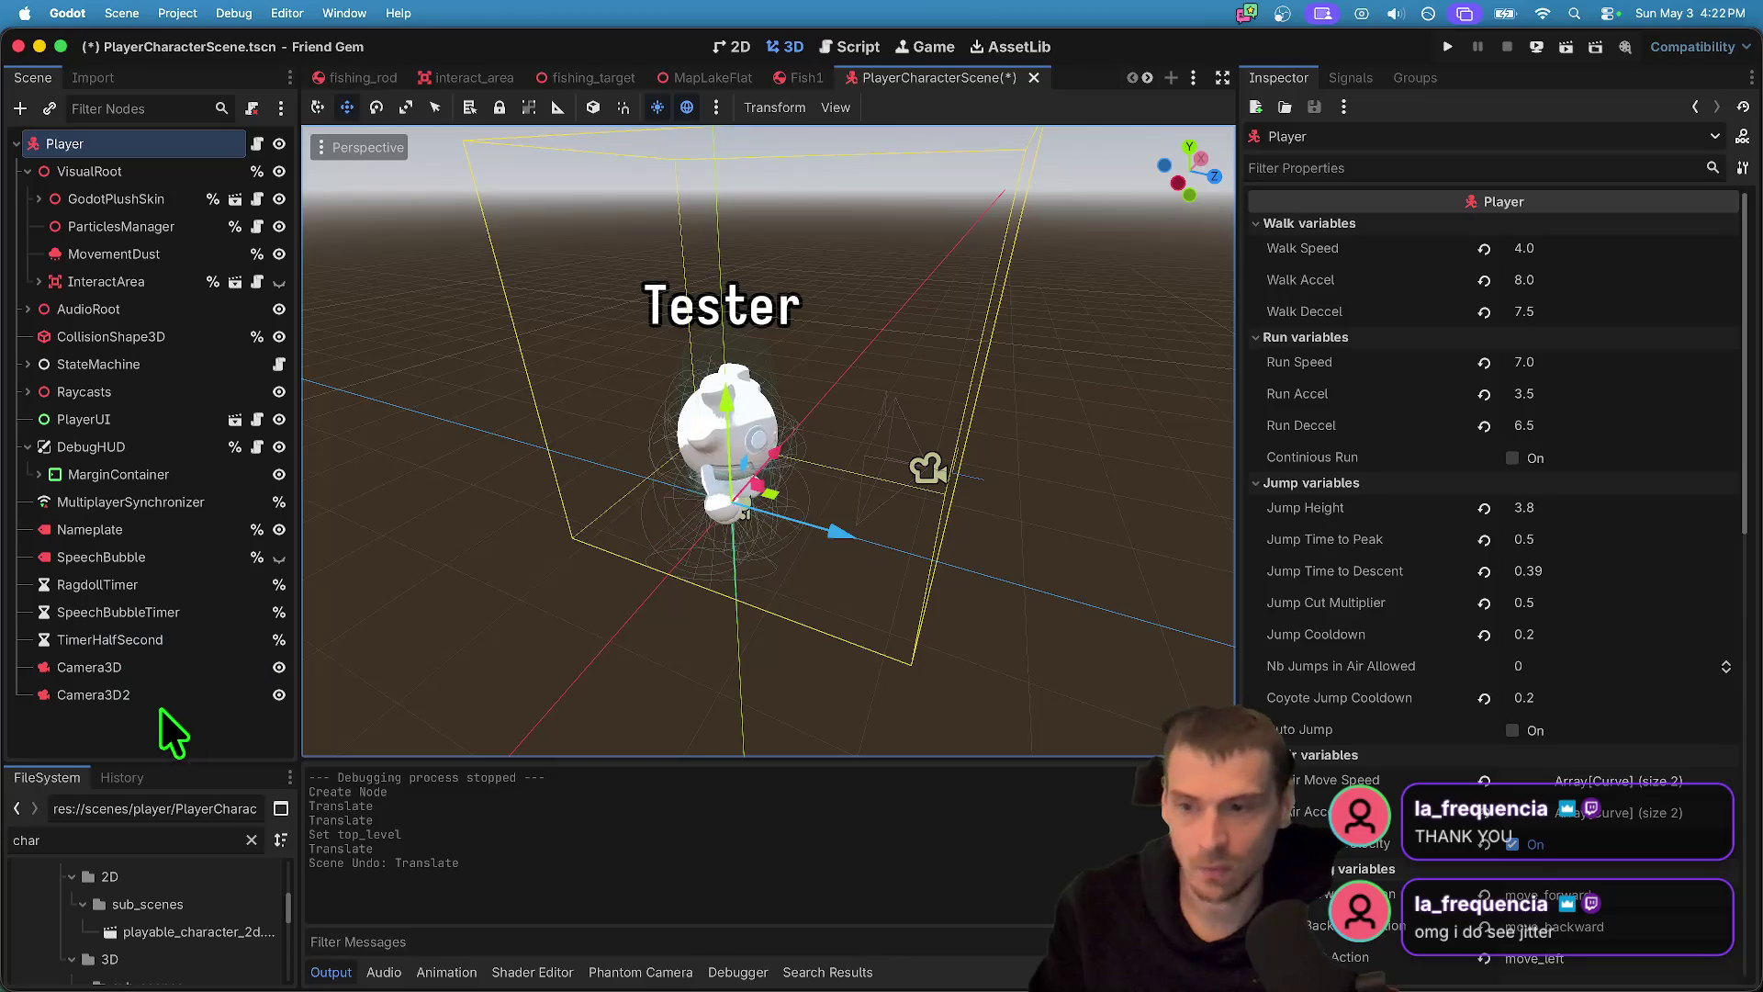
pyautogui.click(157, 696)
pyautogui.keyDown('shift'); pyautogui.click(181, 675); pyautogui.keyUp('shift')
pyautogui.rightClick(184, 684)
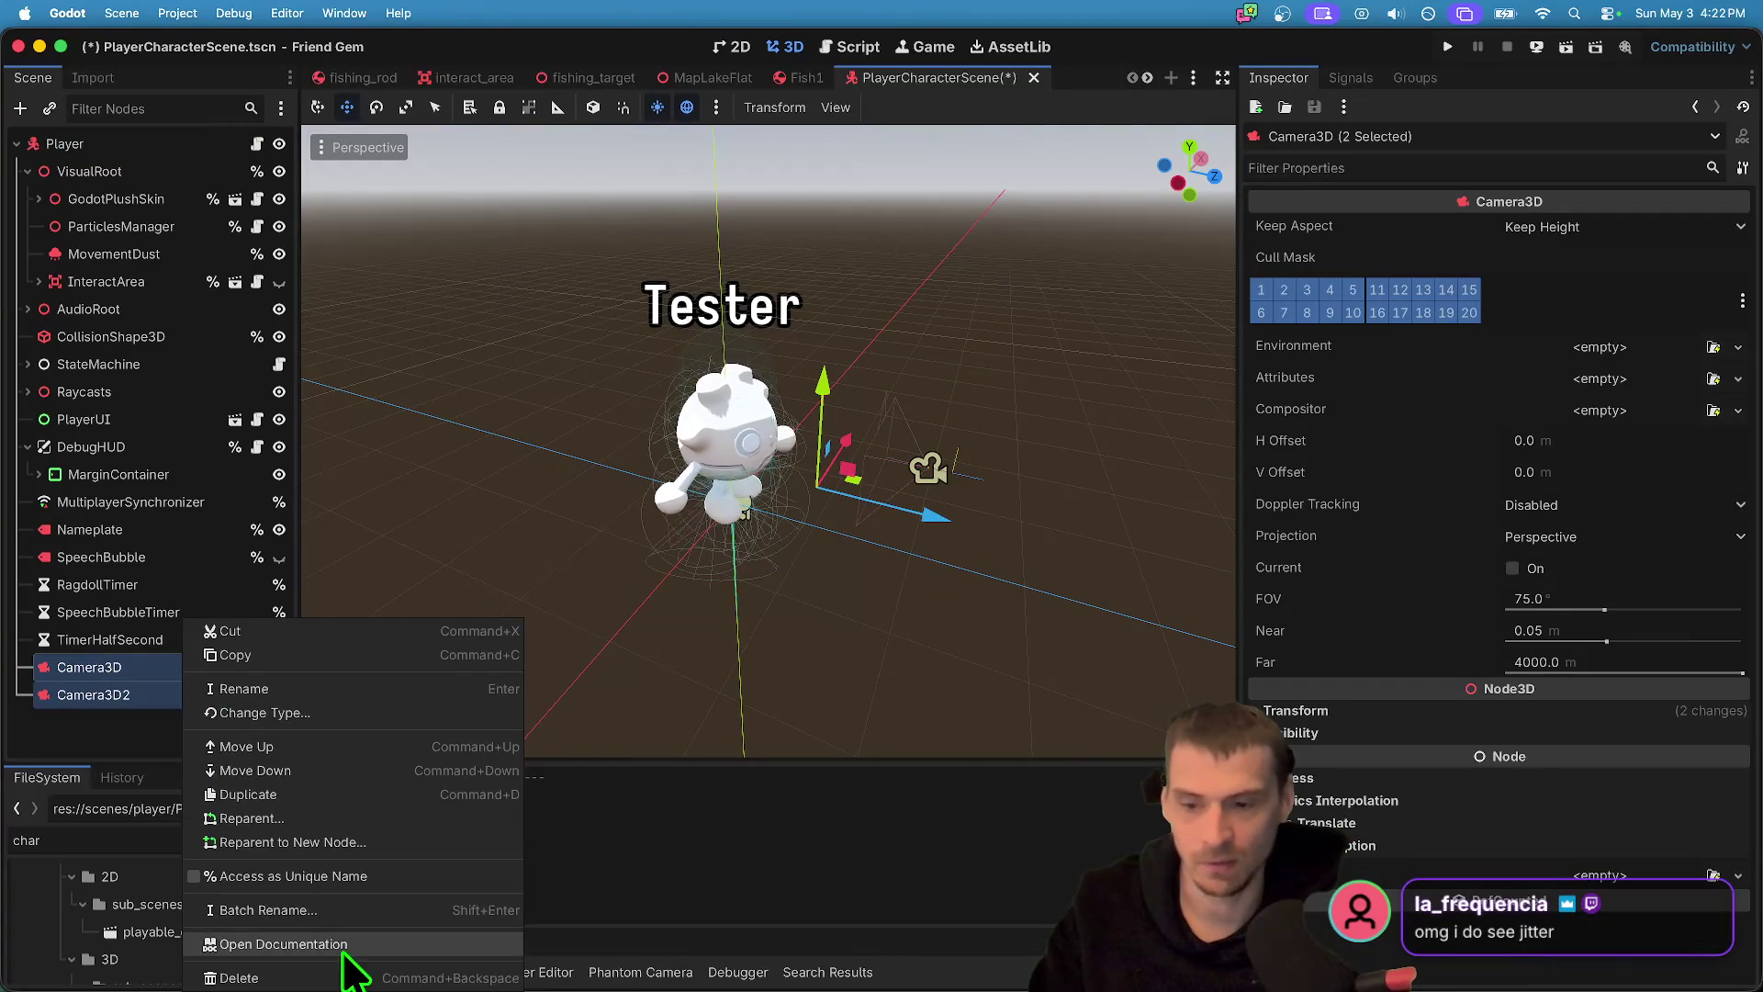
pyautogui.click(346, 966)
pyautogui.click(955, 504)
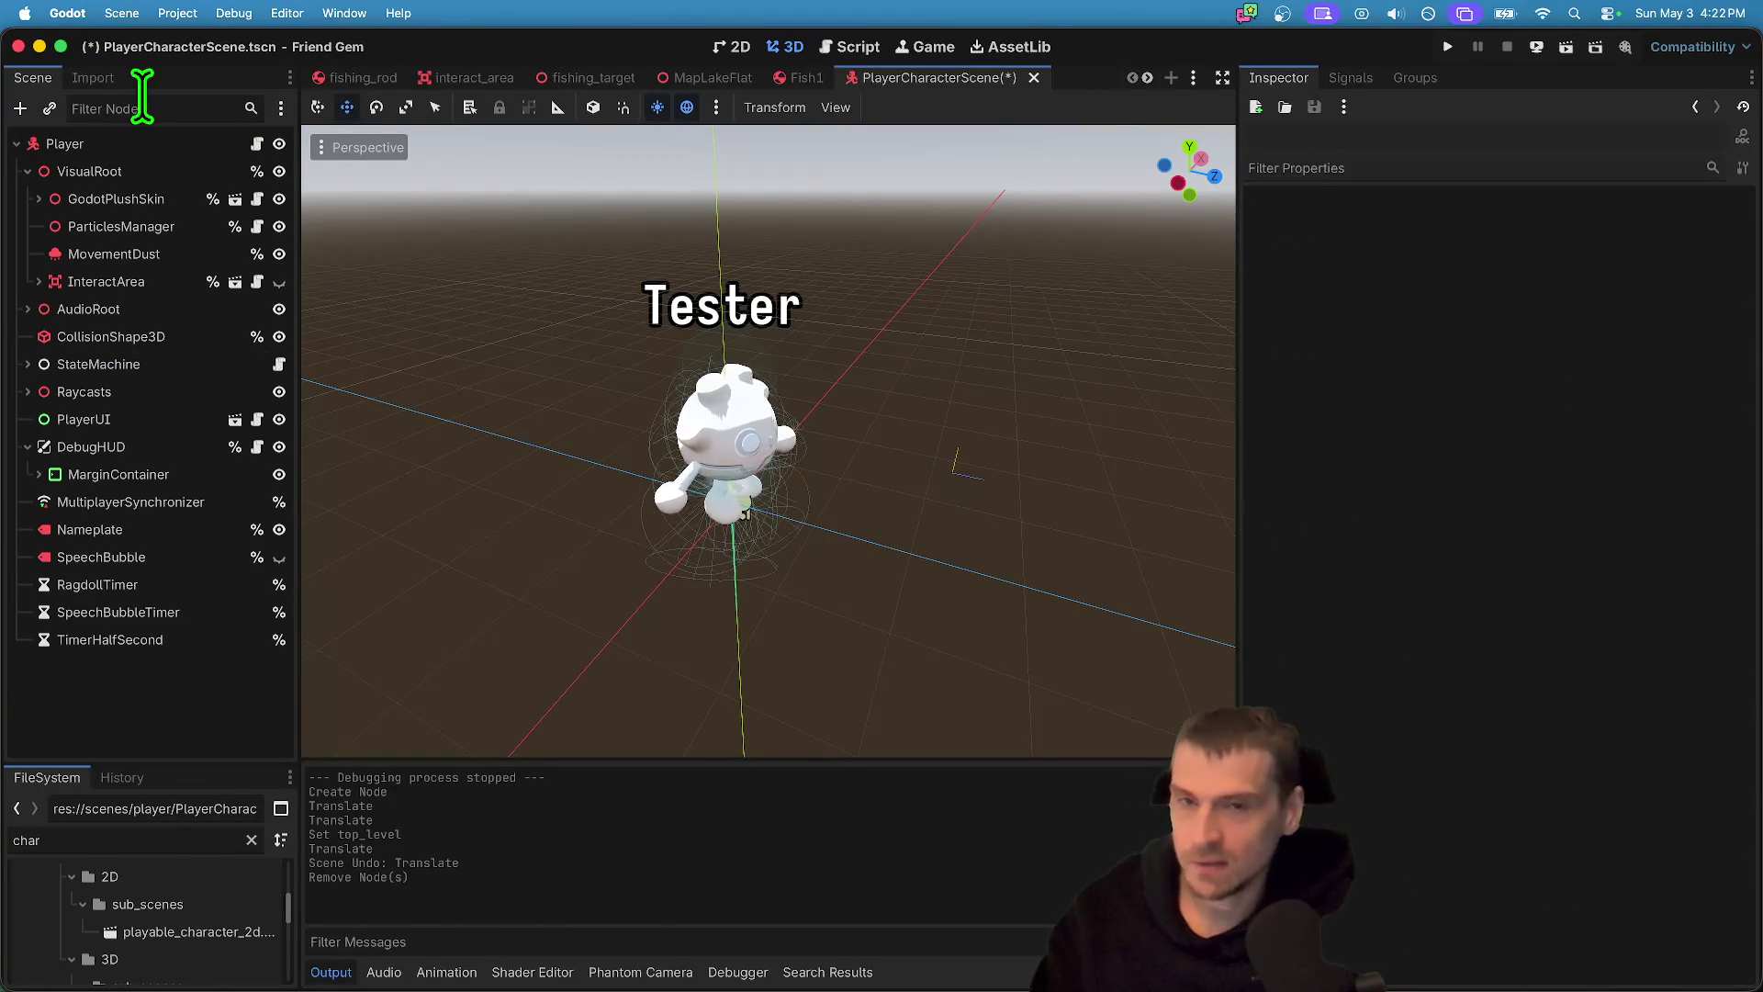
# - Search the AssetLib for 'phan' and view the Phantom Camera details
pyautogui.click(1019, 47)
pyautogui.write('phan')
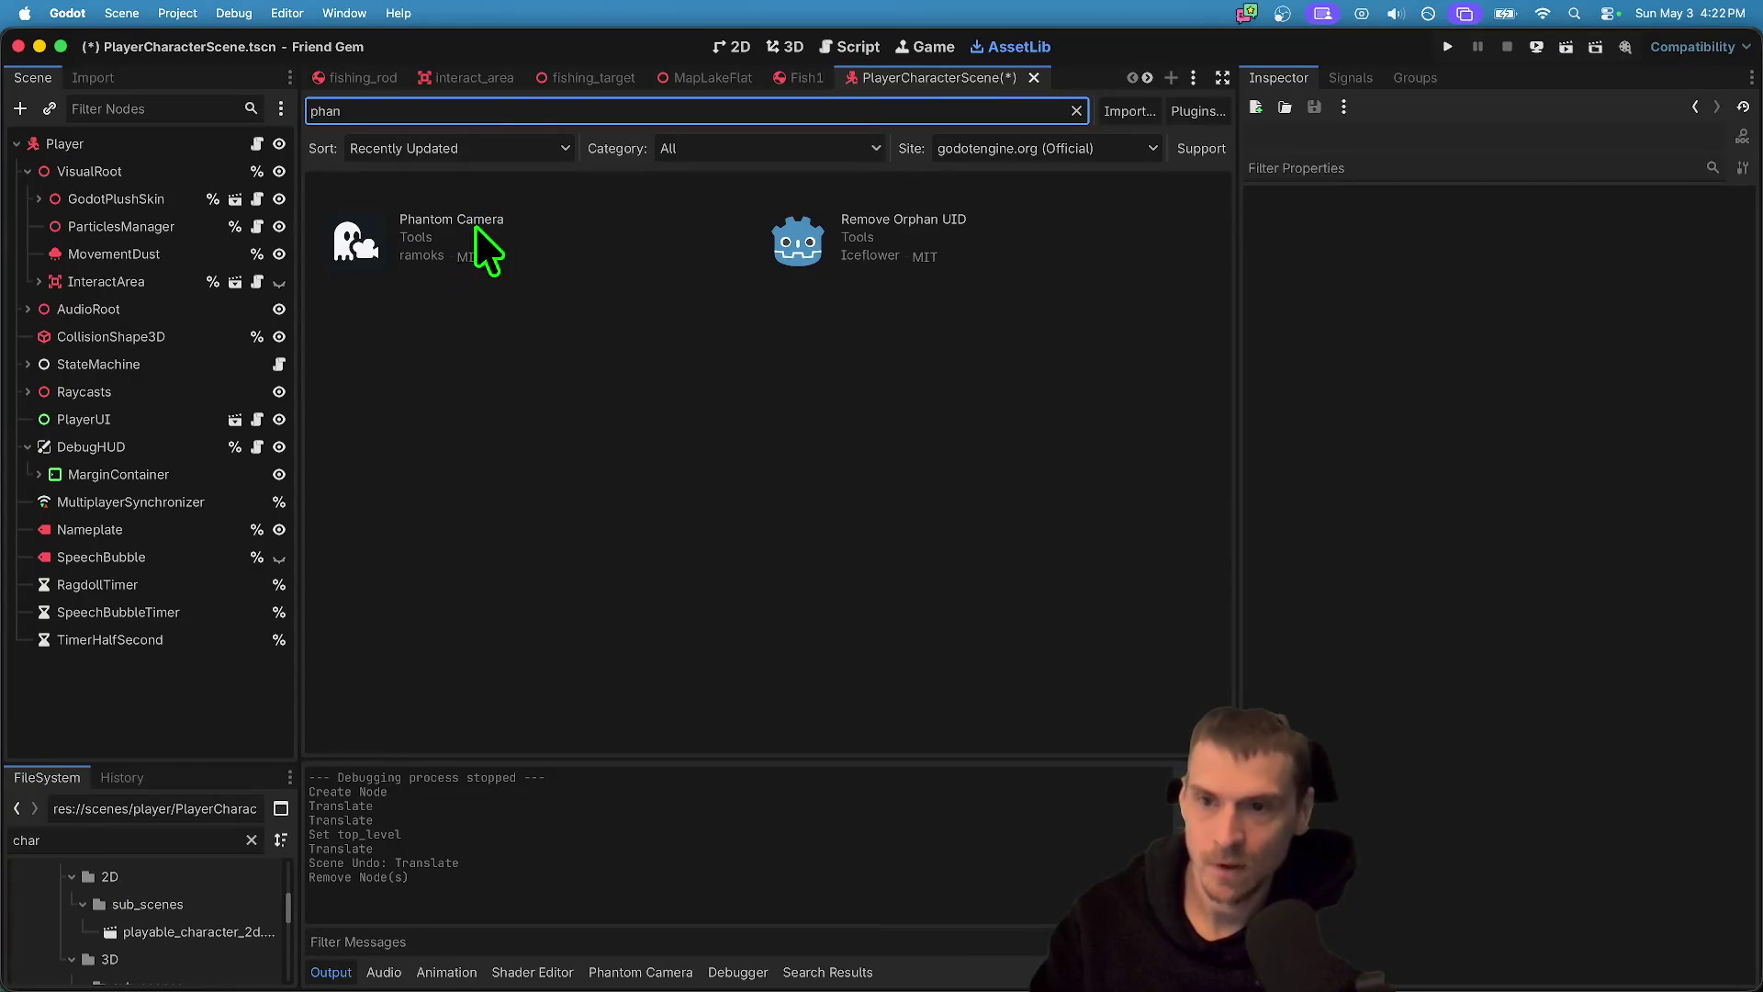
pyautogui.click(479, 221)
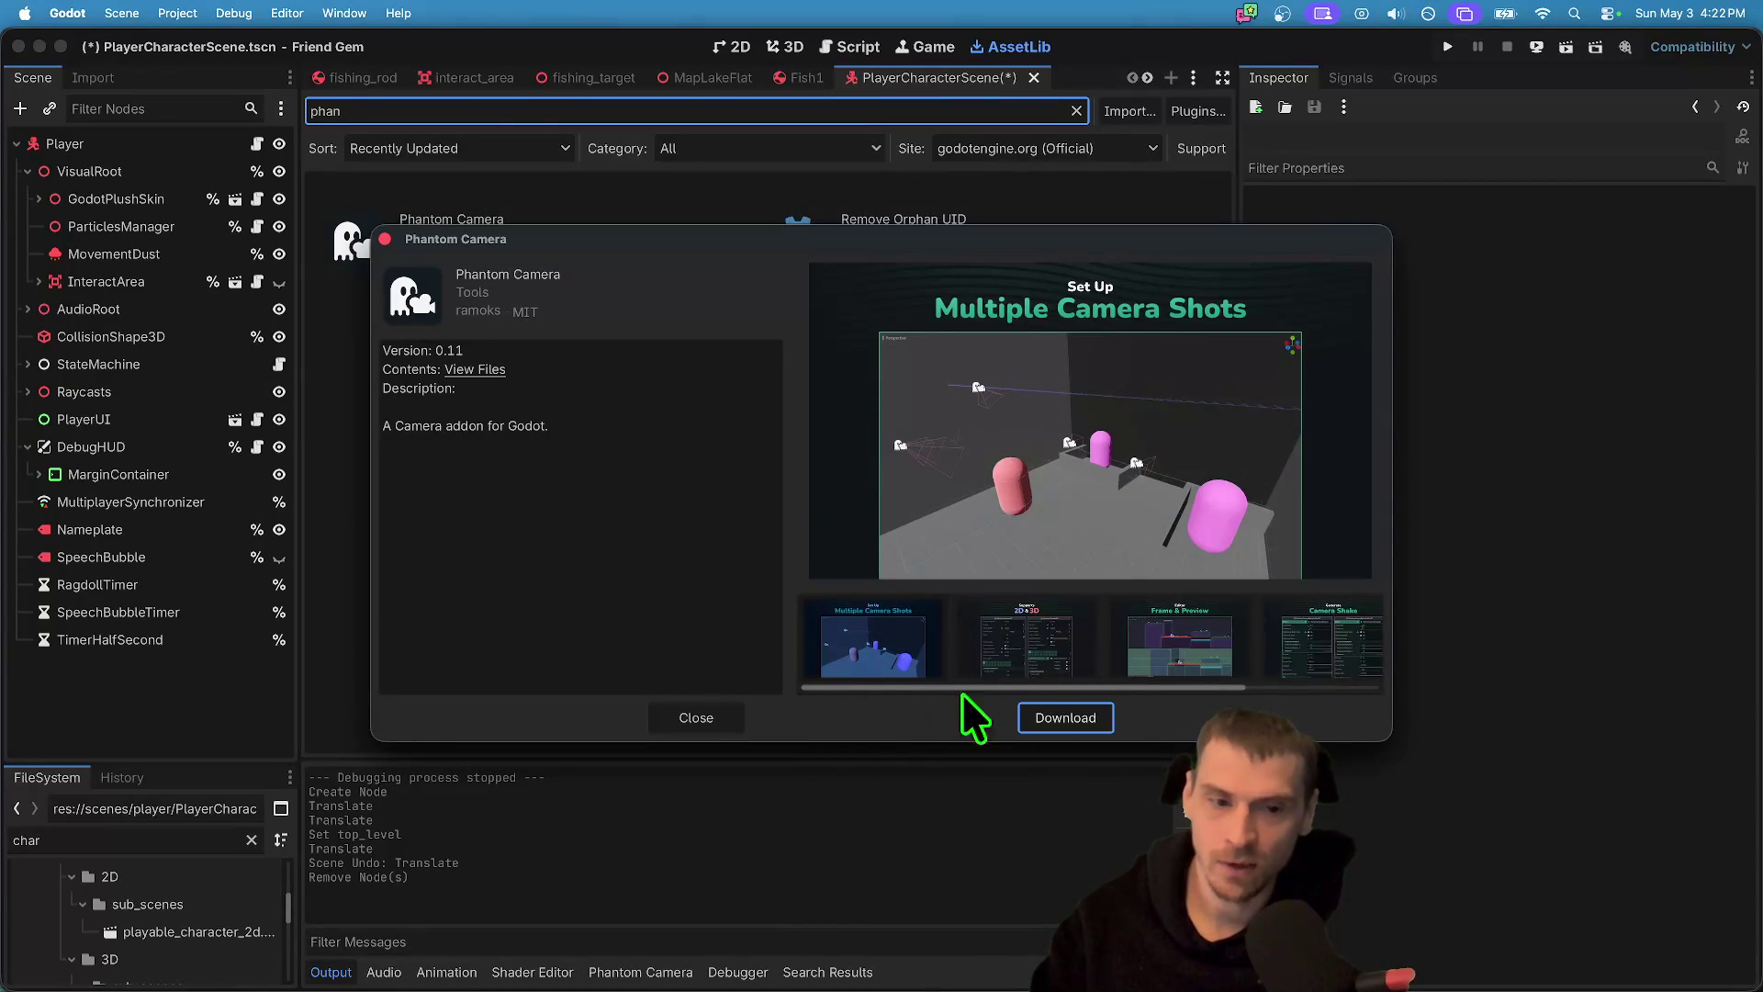
pyautogui.press('Escape')
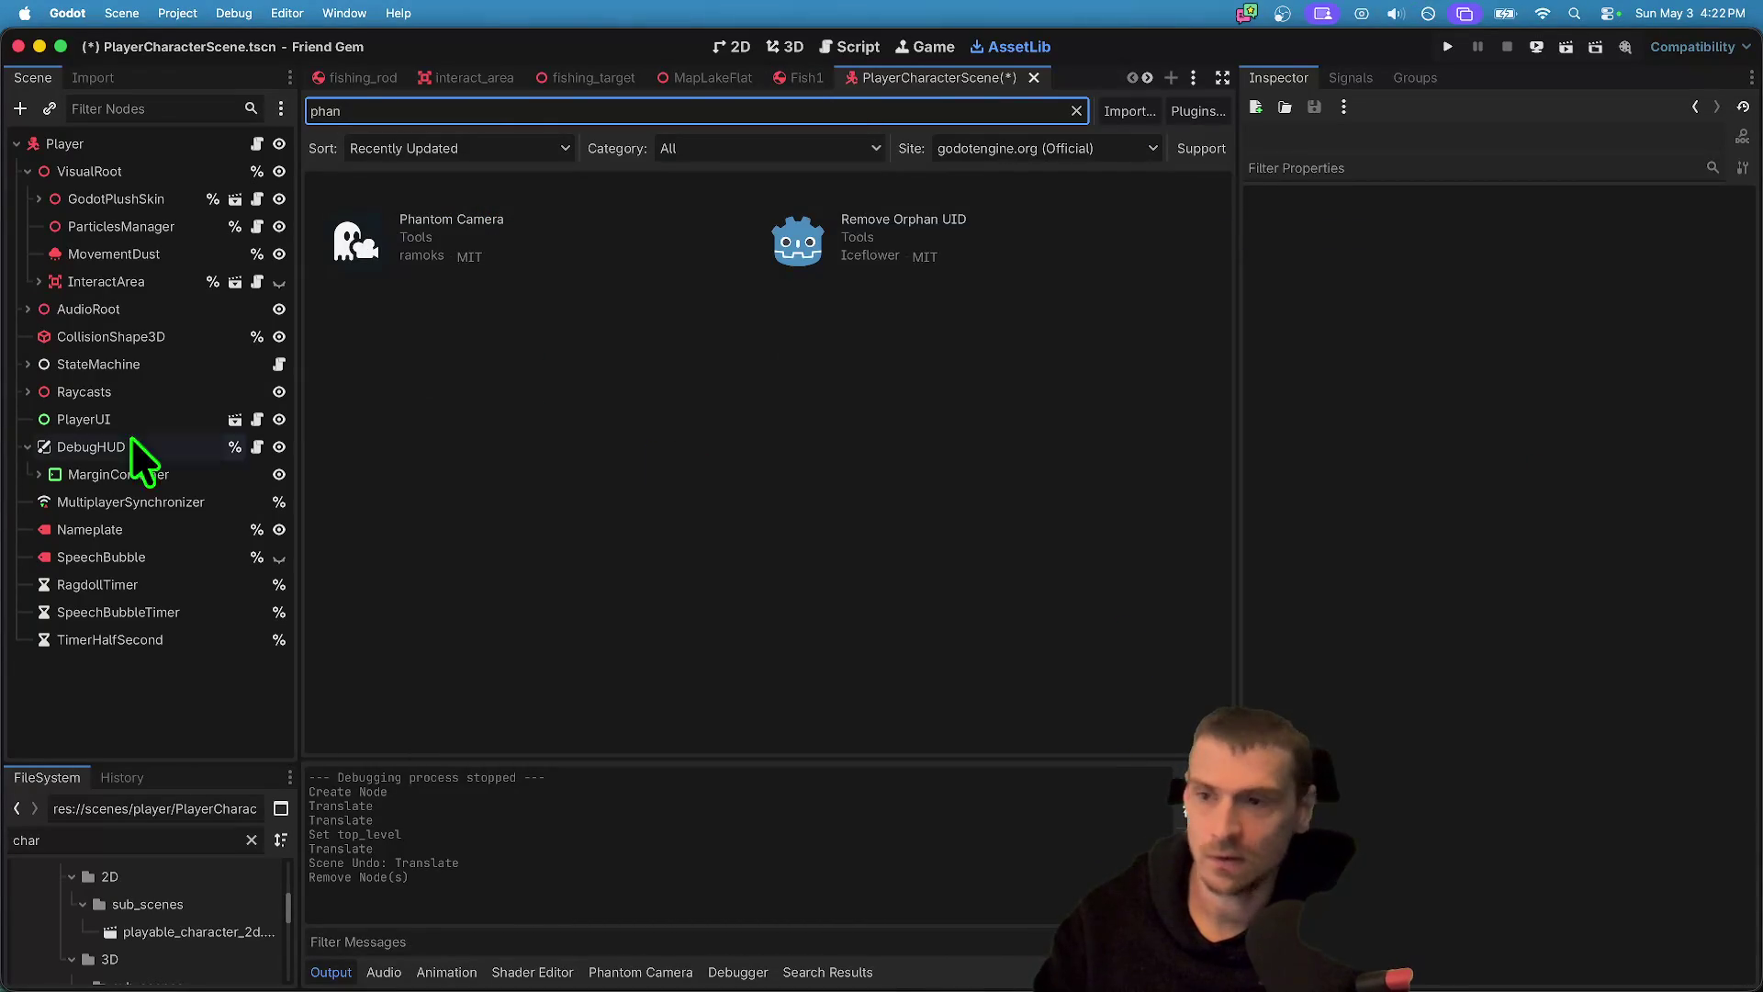
# - Filter the FileSystem by 'game' and open the game_master scene in the 3D view
pyautogui.doubleClick(83, 172)
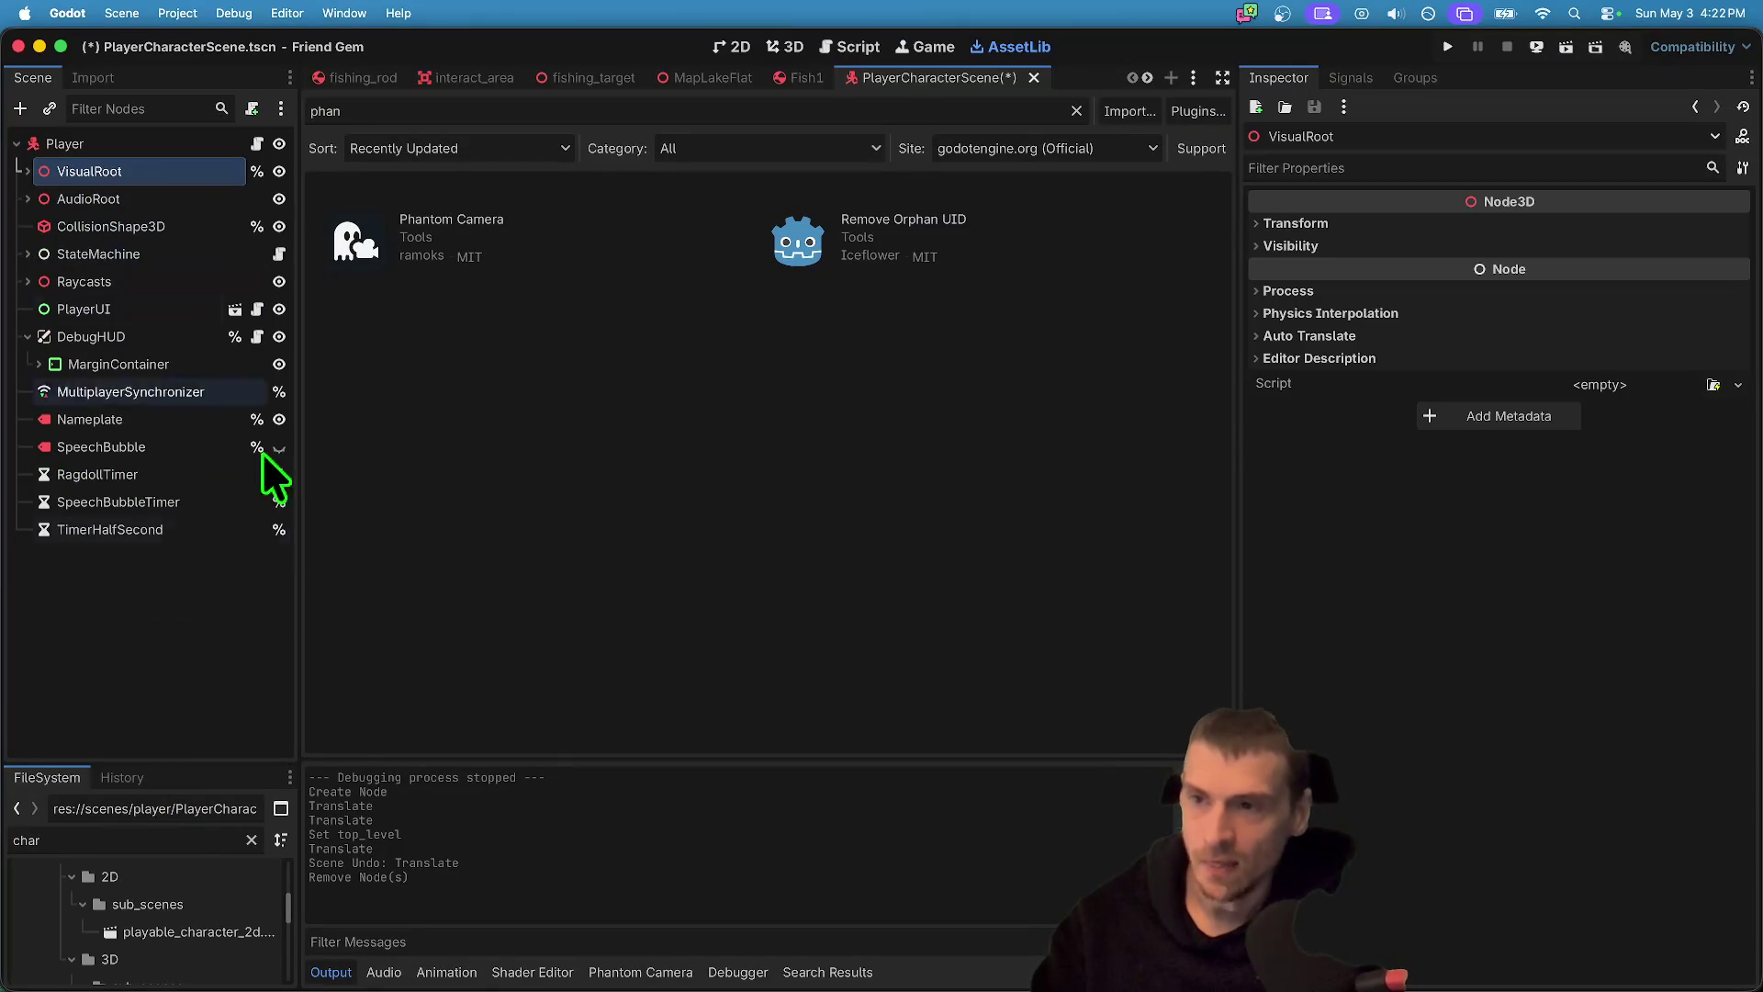
pyautogui.moveTo(185, 766); pyautogui.dragTo(227, 357)
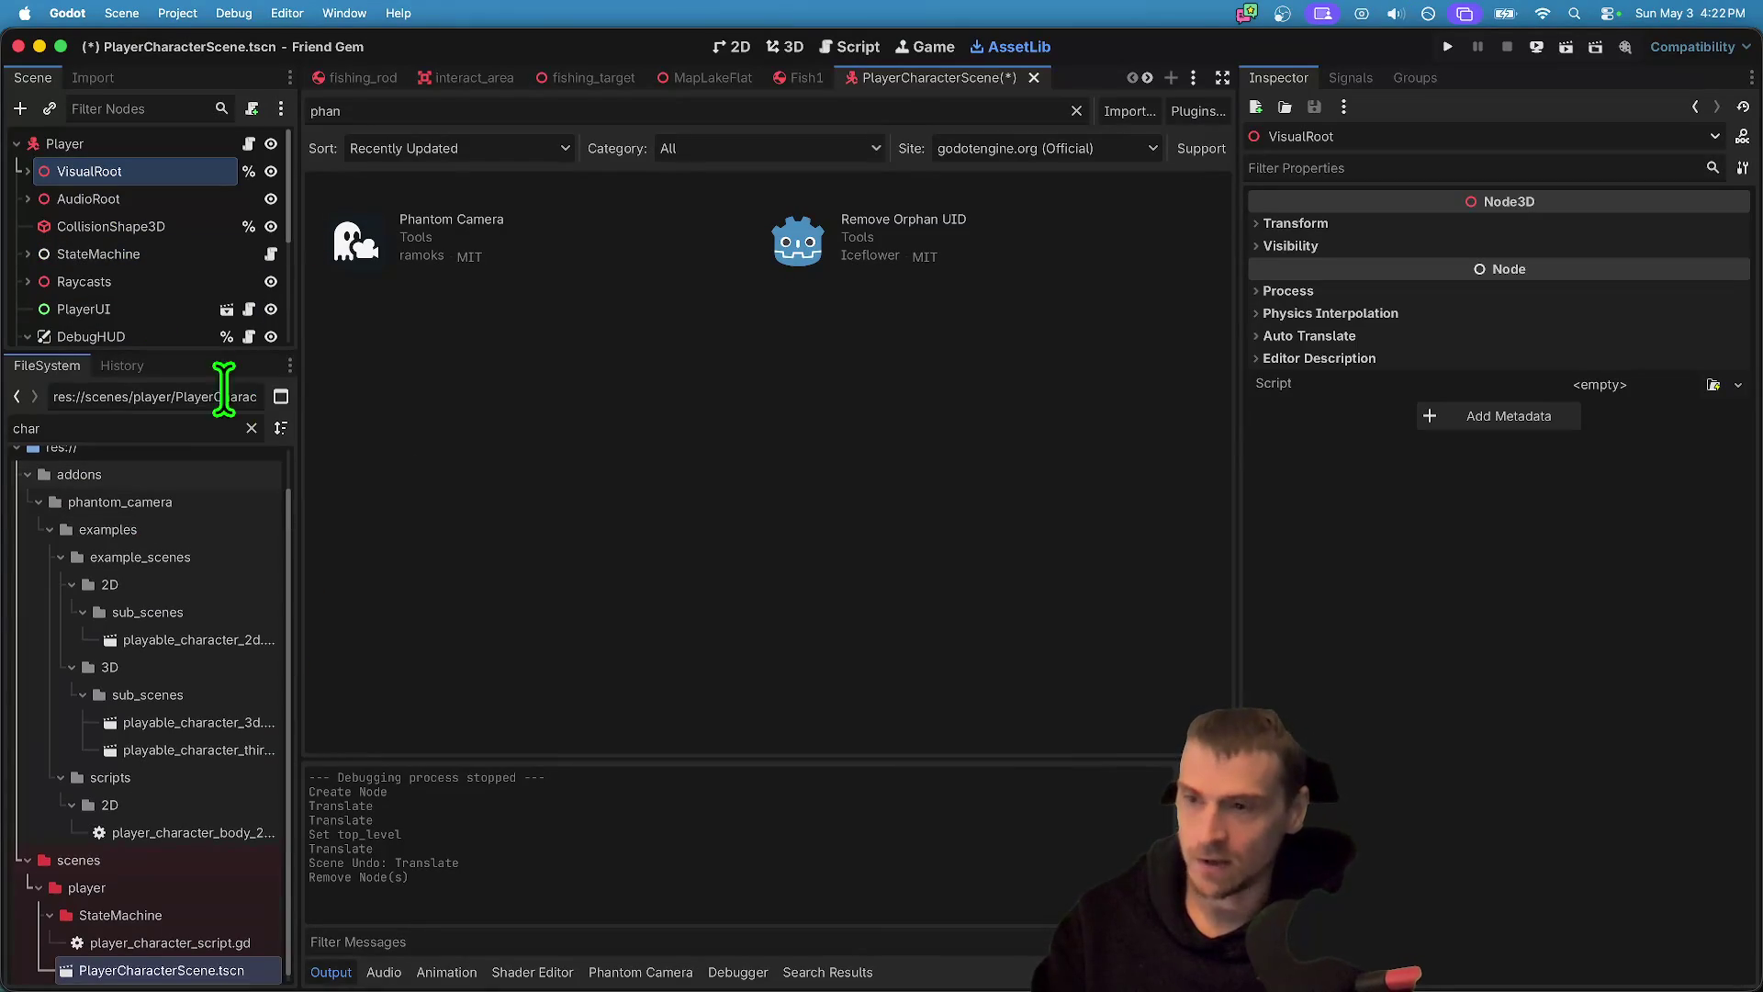
pyautogui.doubleClick(172, 438)
pyautogui.write('game')
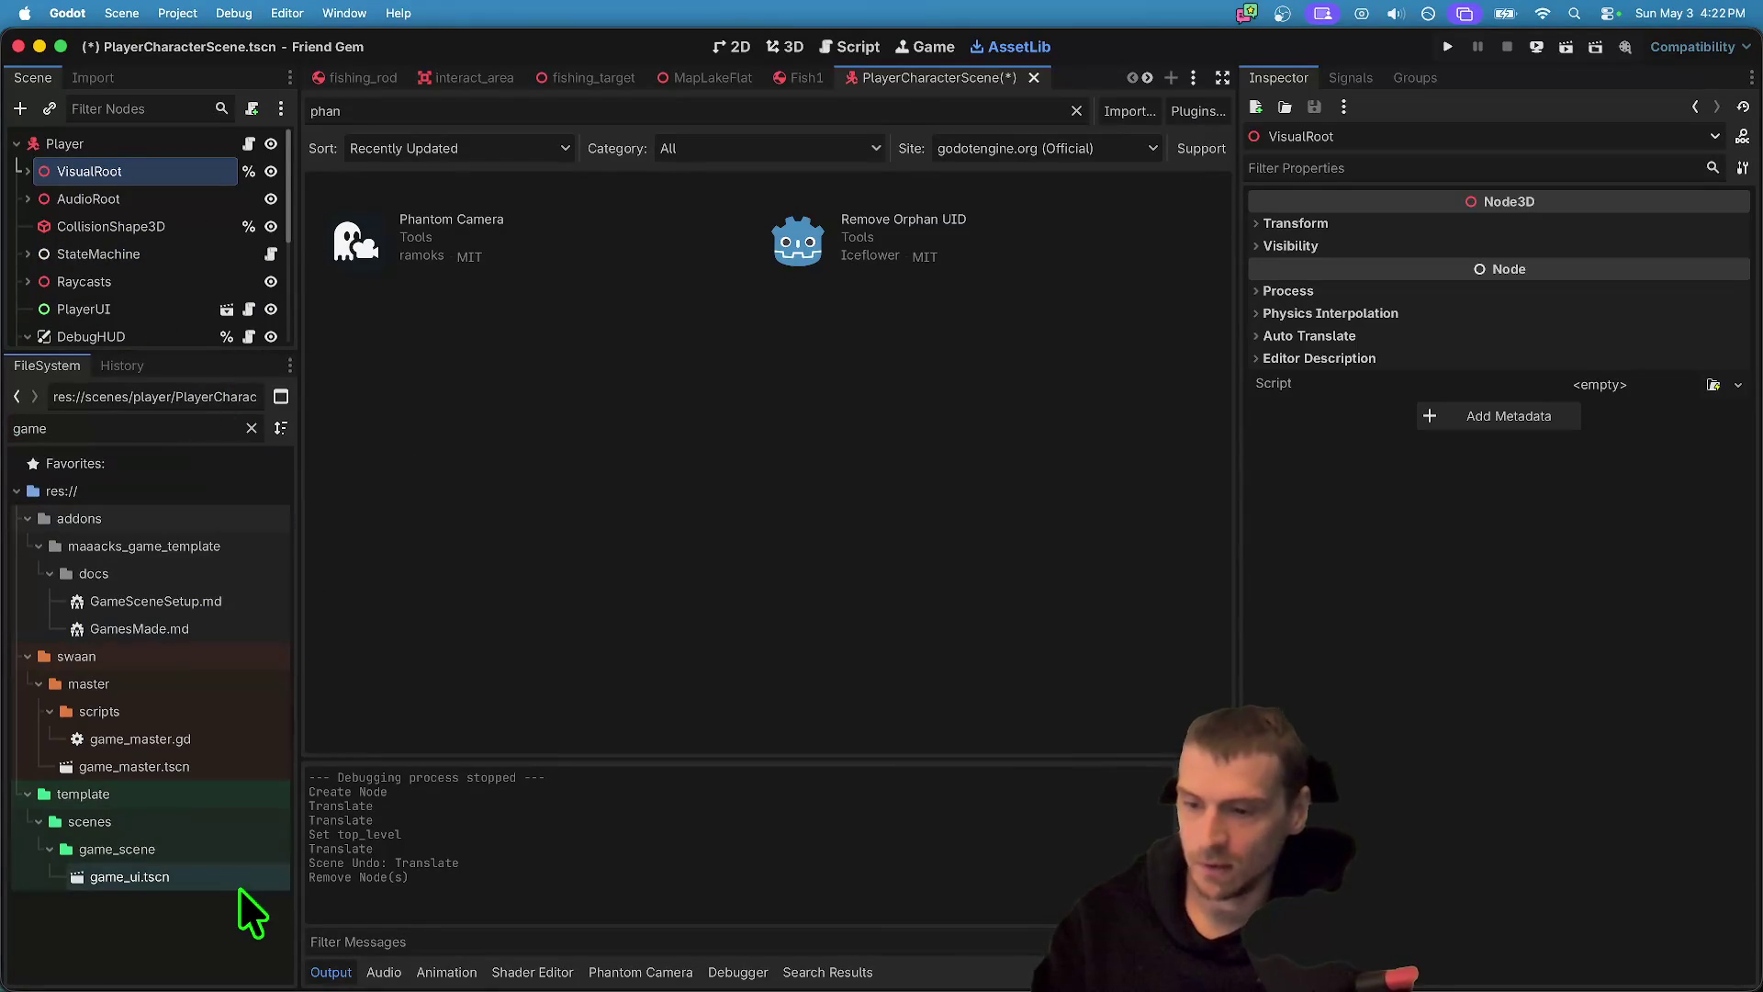
pyautogui.doubleClick(193, 766)
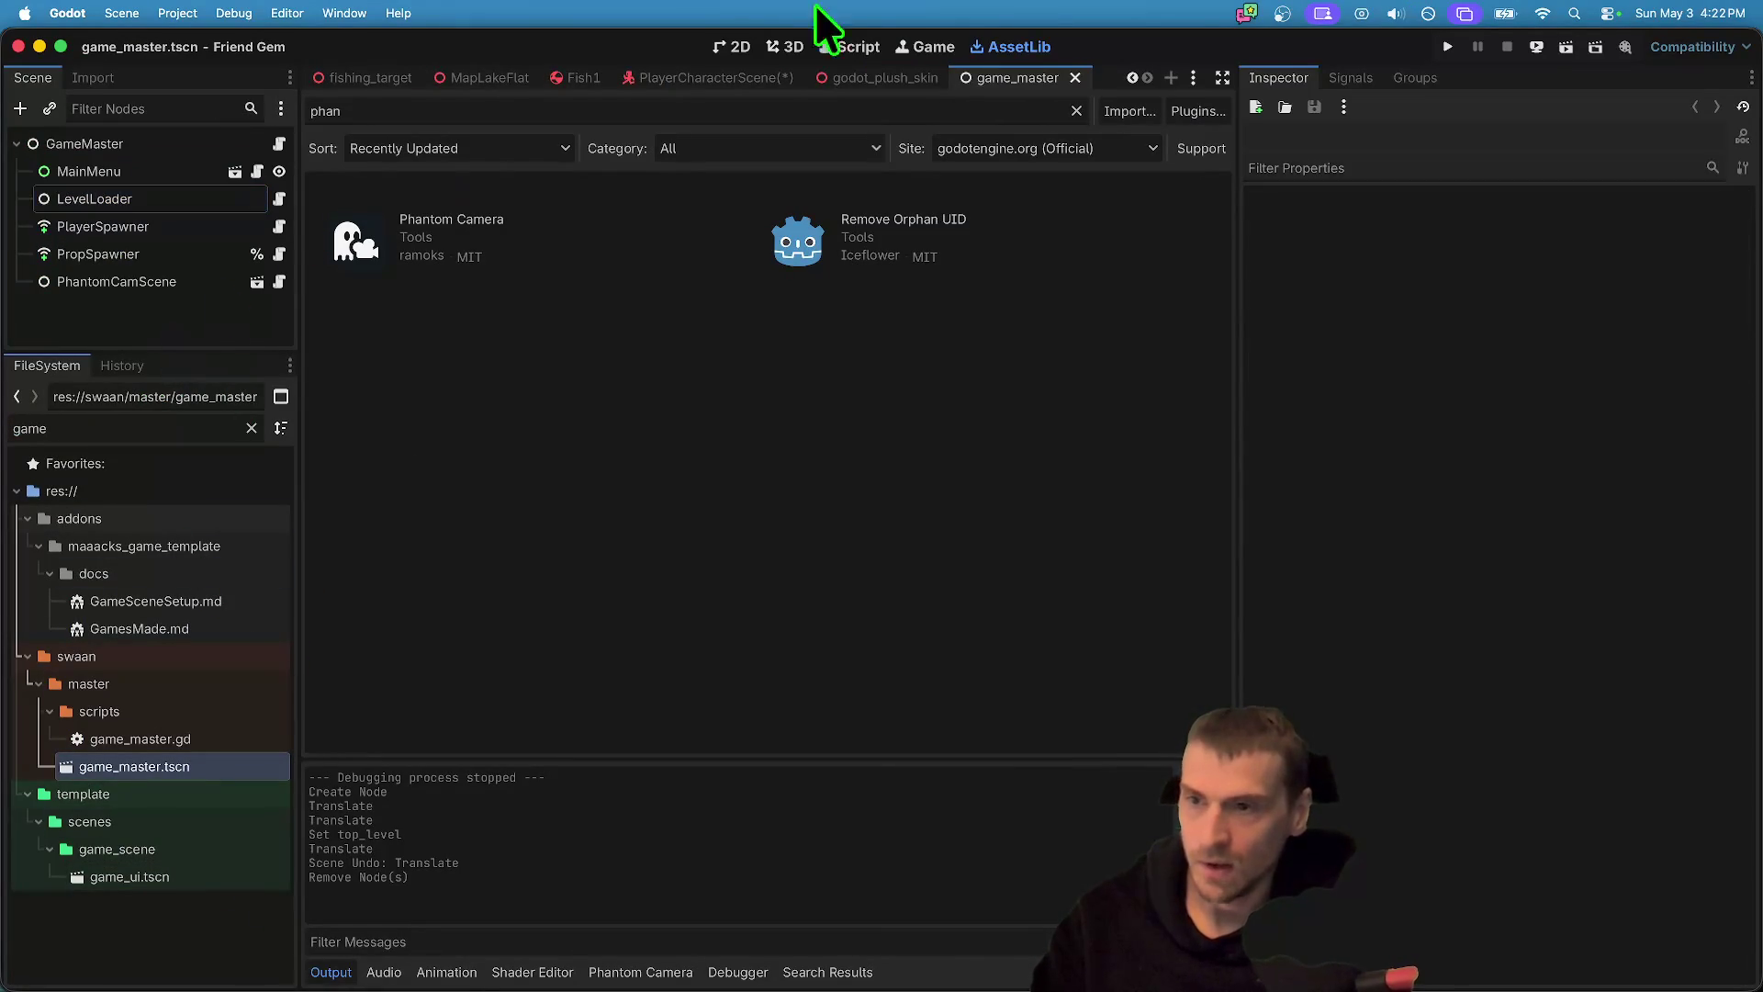
pyautogui.click(786, 47)
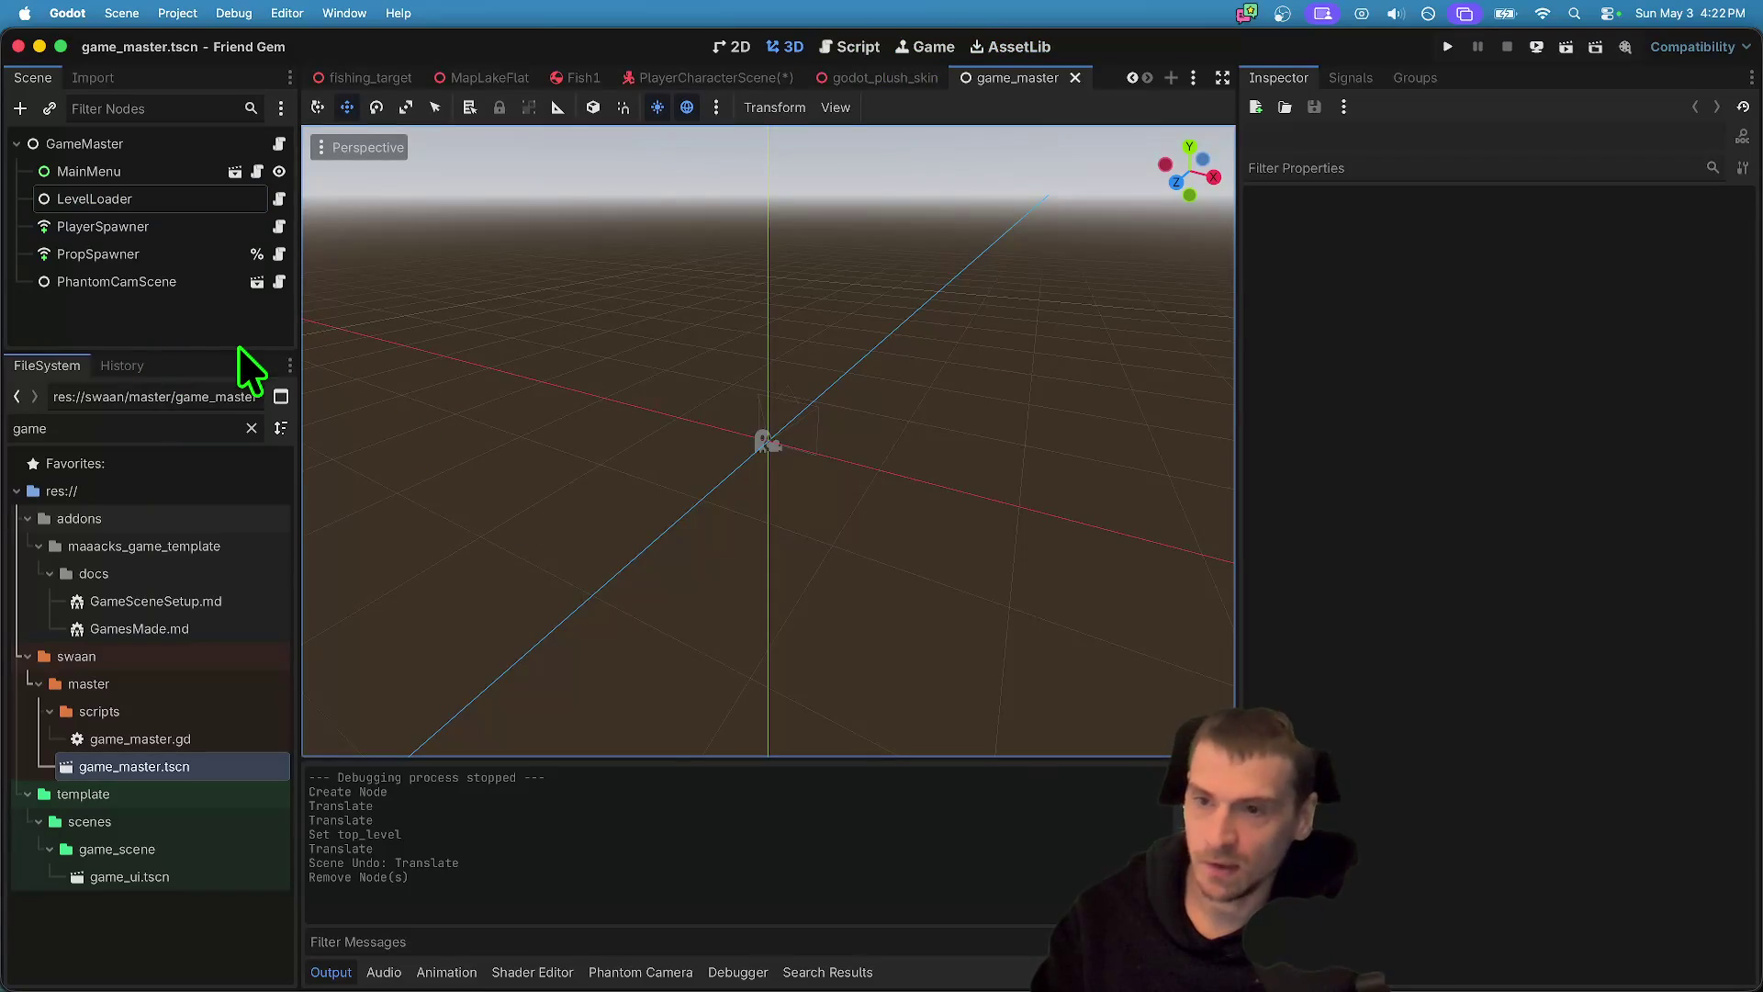
# - Open PhantomCamScene as its own scene and inspect its PhantomCamera3D and PhantomCameraAim nodes
pyautogui.click(147, 281)
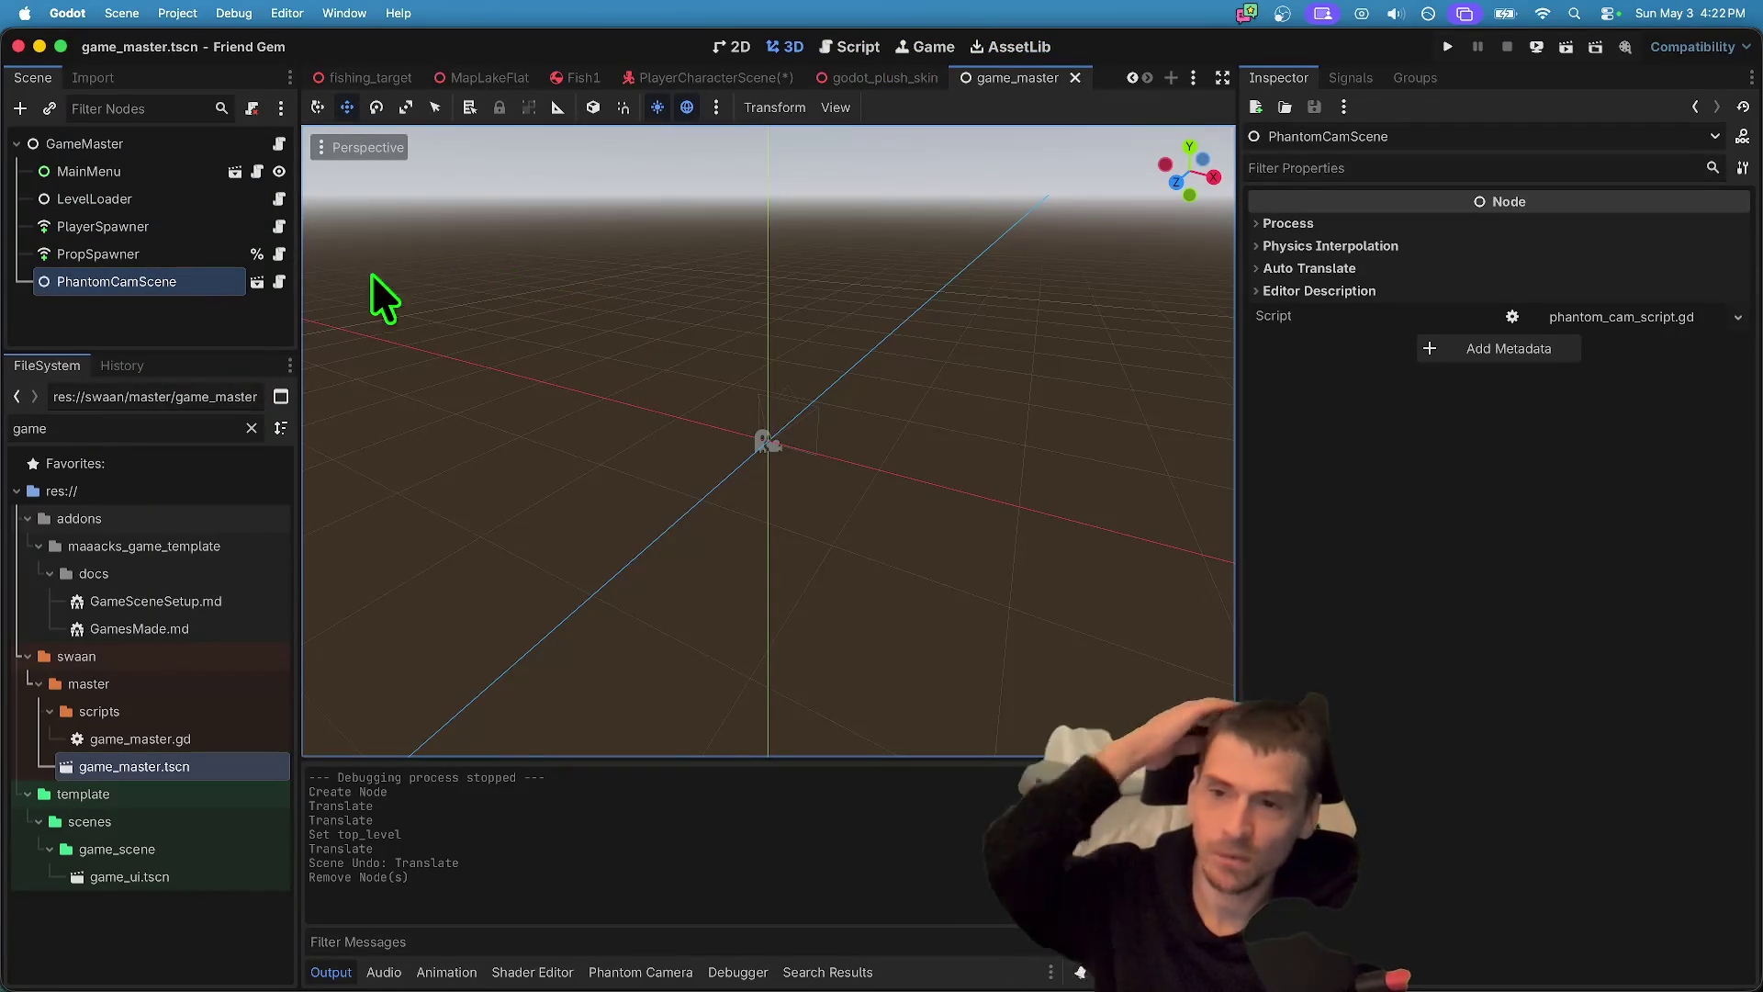
pyautogui.click(225, 326)
pyautogui.click(202, 281)
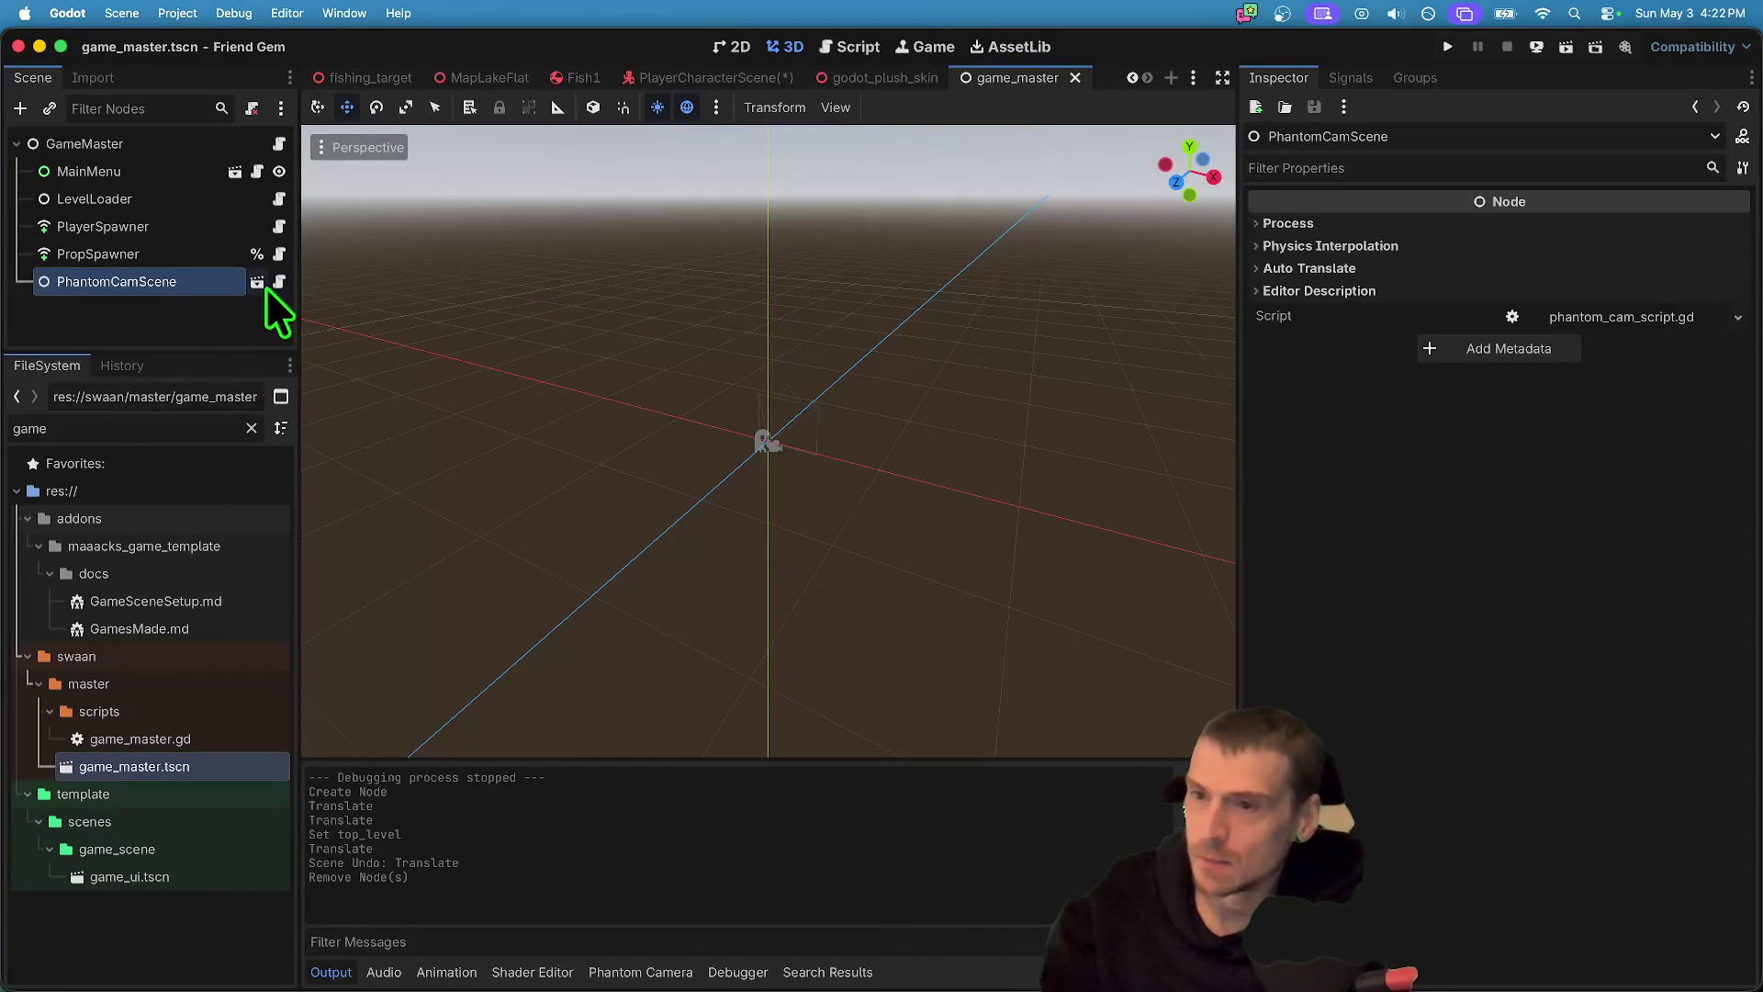
pyautogui.click(257, 281)
pyautogui.click(138, 257)
pyautogui.keyDown('shift'); pyautogui.click(156, 284); pyautogui.keyUp('shift')
# - Review the Water, Camera3D and PhantomCameraHost nodes, then open phantom_cam_script.gd
pyautogui.click(148, 231)
pyautogui.click(154, 255)
pyautogui.click(145, 171)
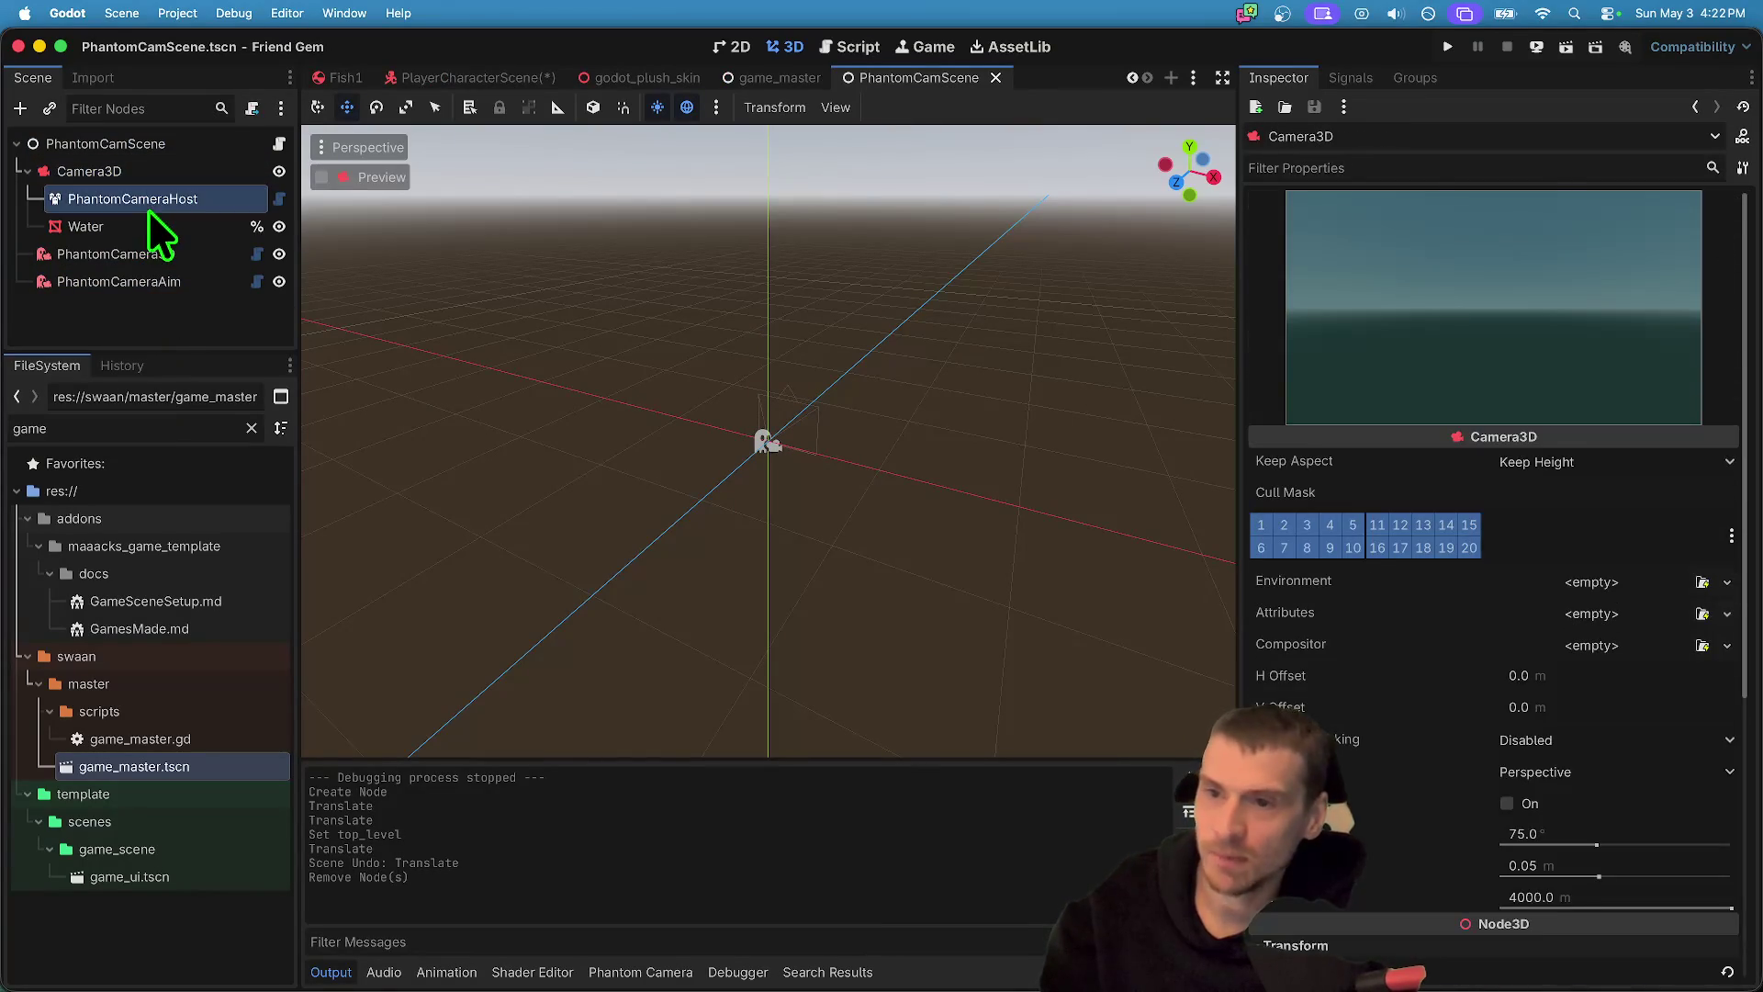
pyautogui.click(149, 204)
pyautogui.click(168, 223)
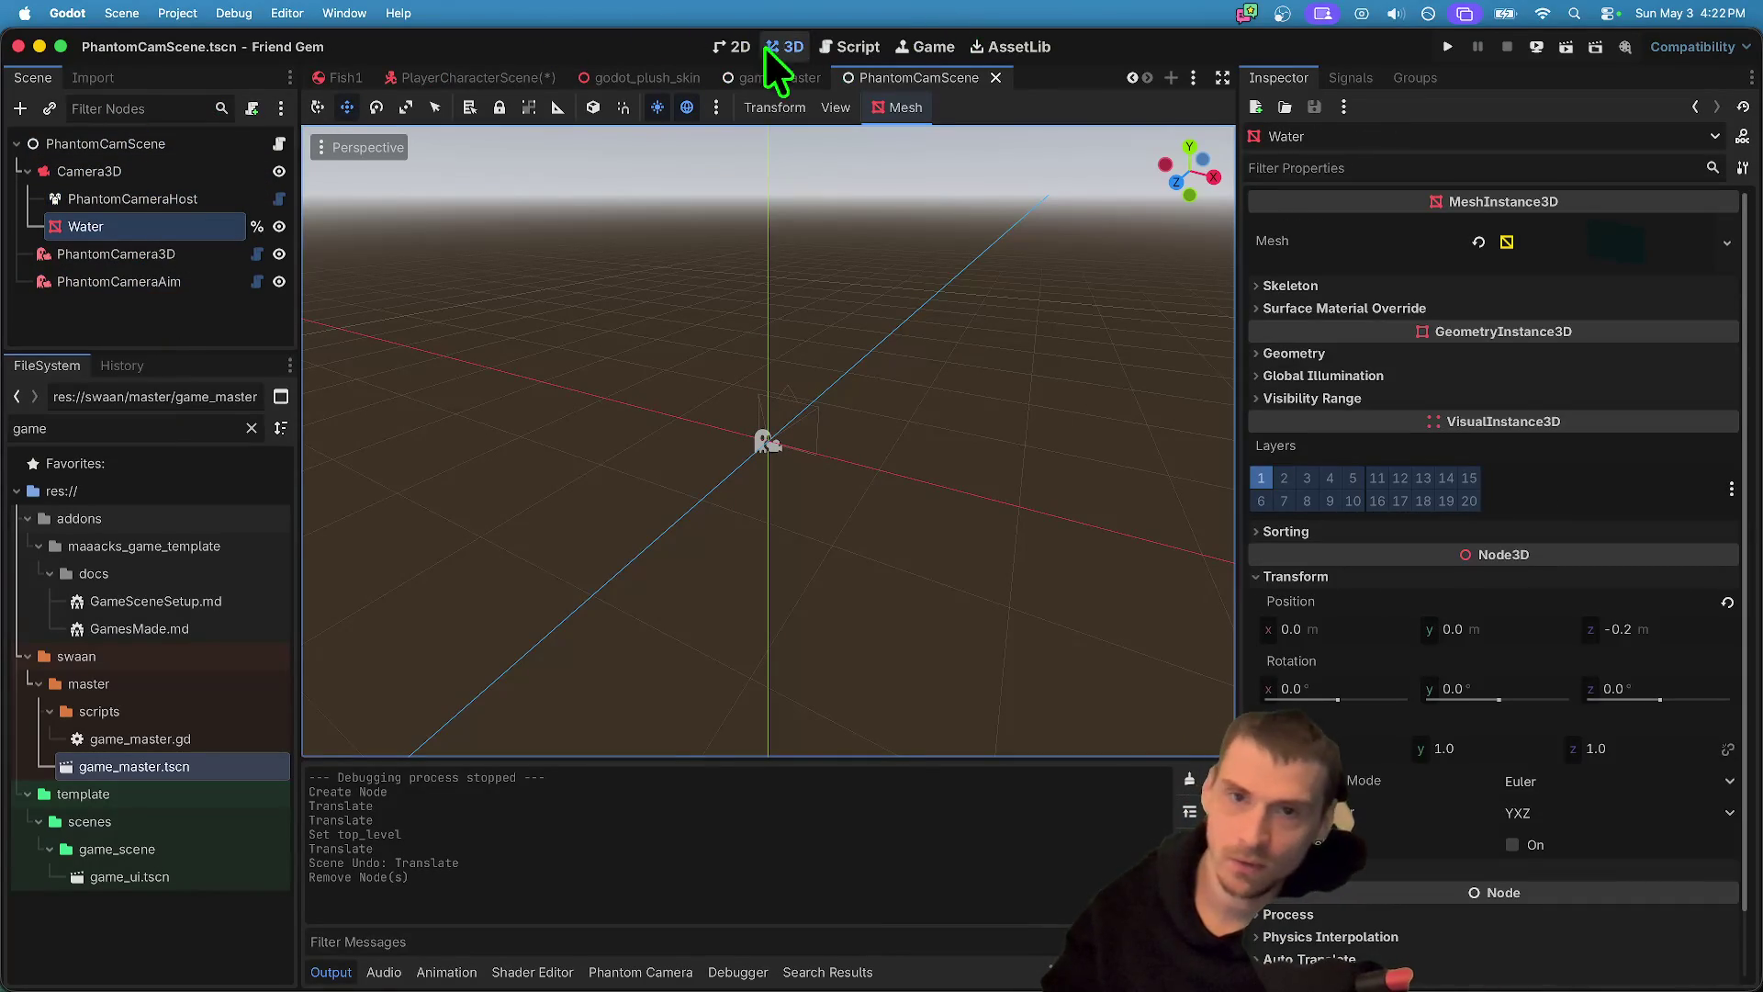
pyautogui.press('super+Tab')
pyautogui.press('super+shift+Tab')
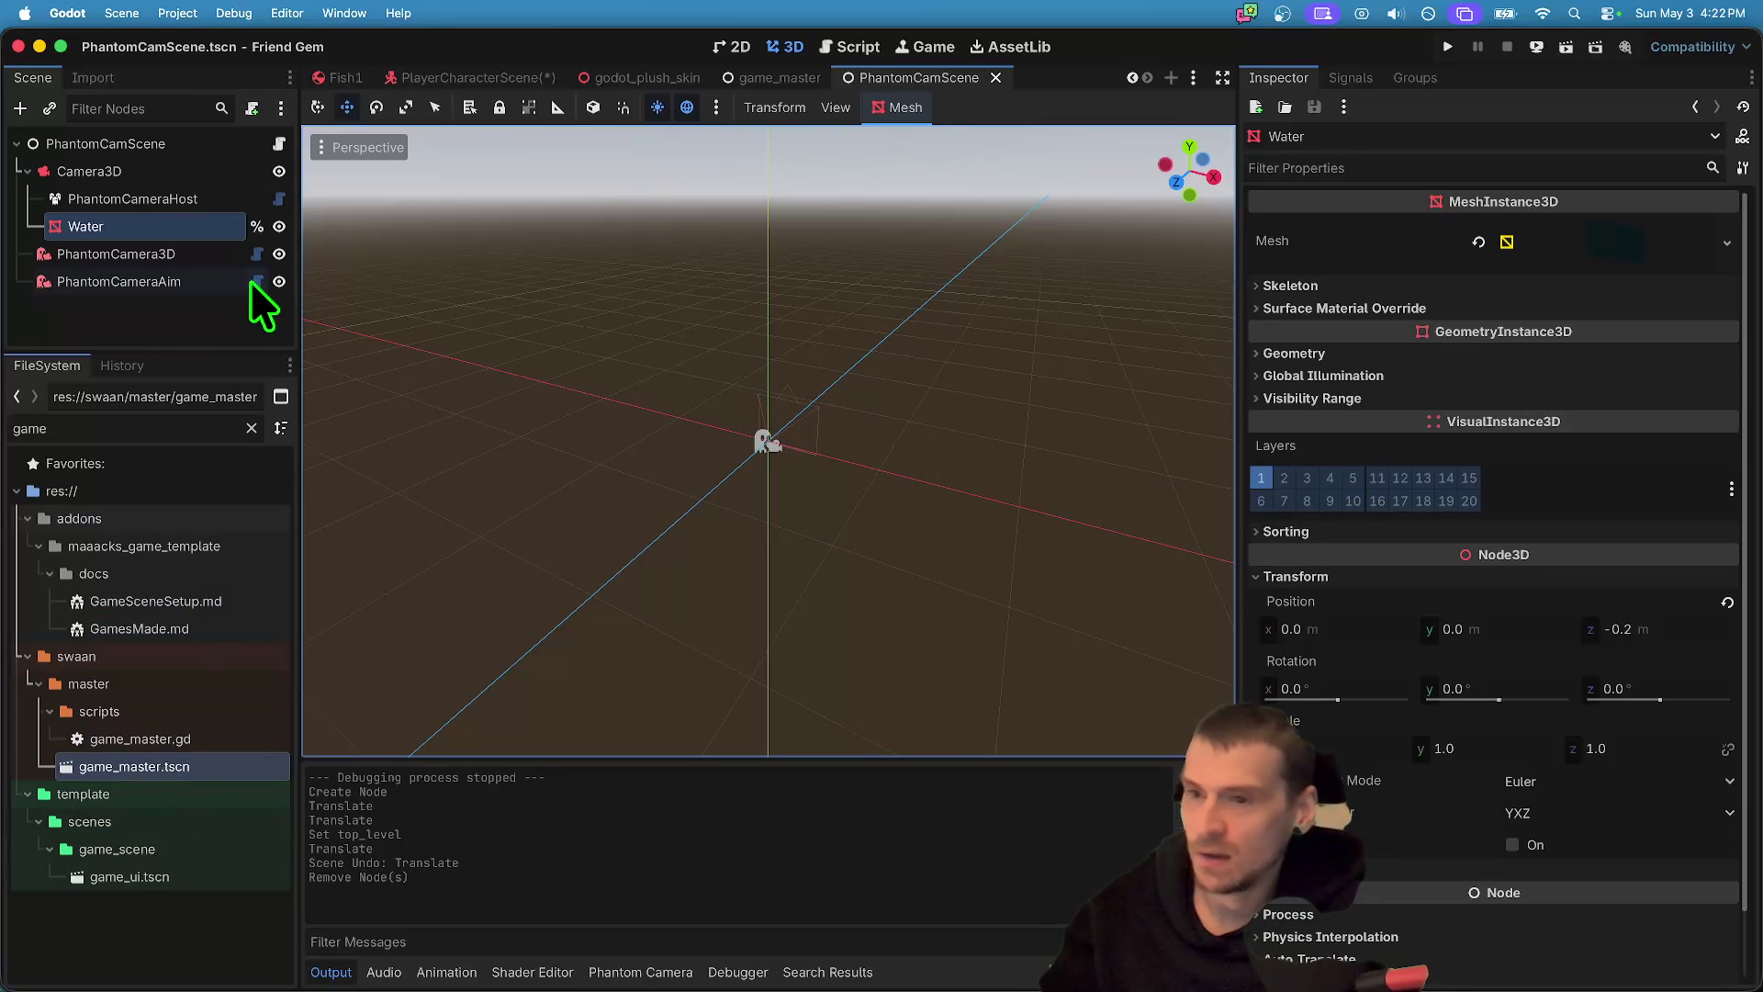
pyautogui.click(281, 144)
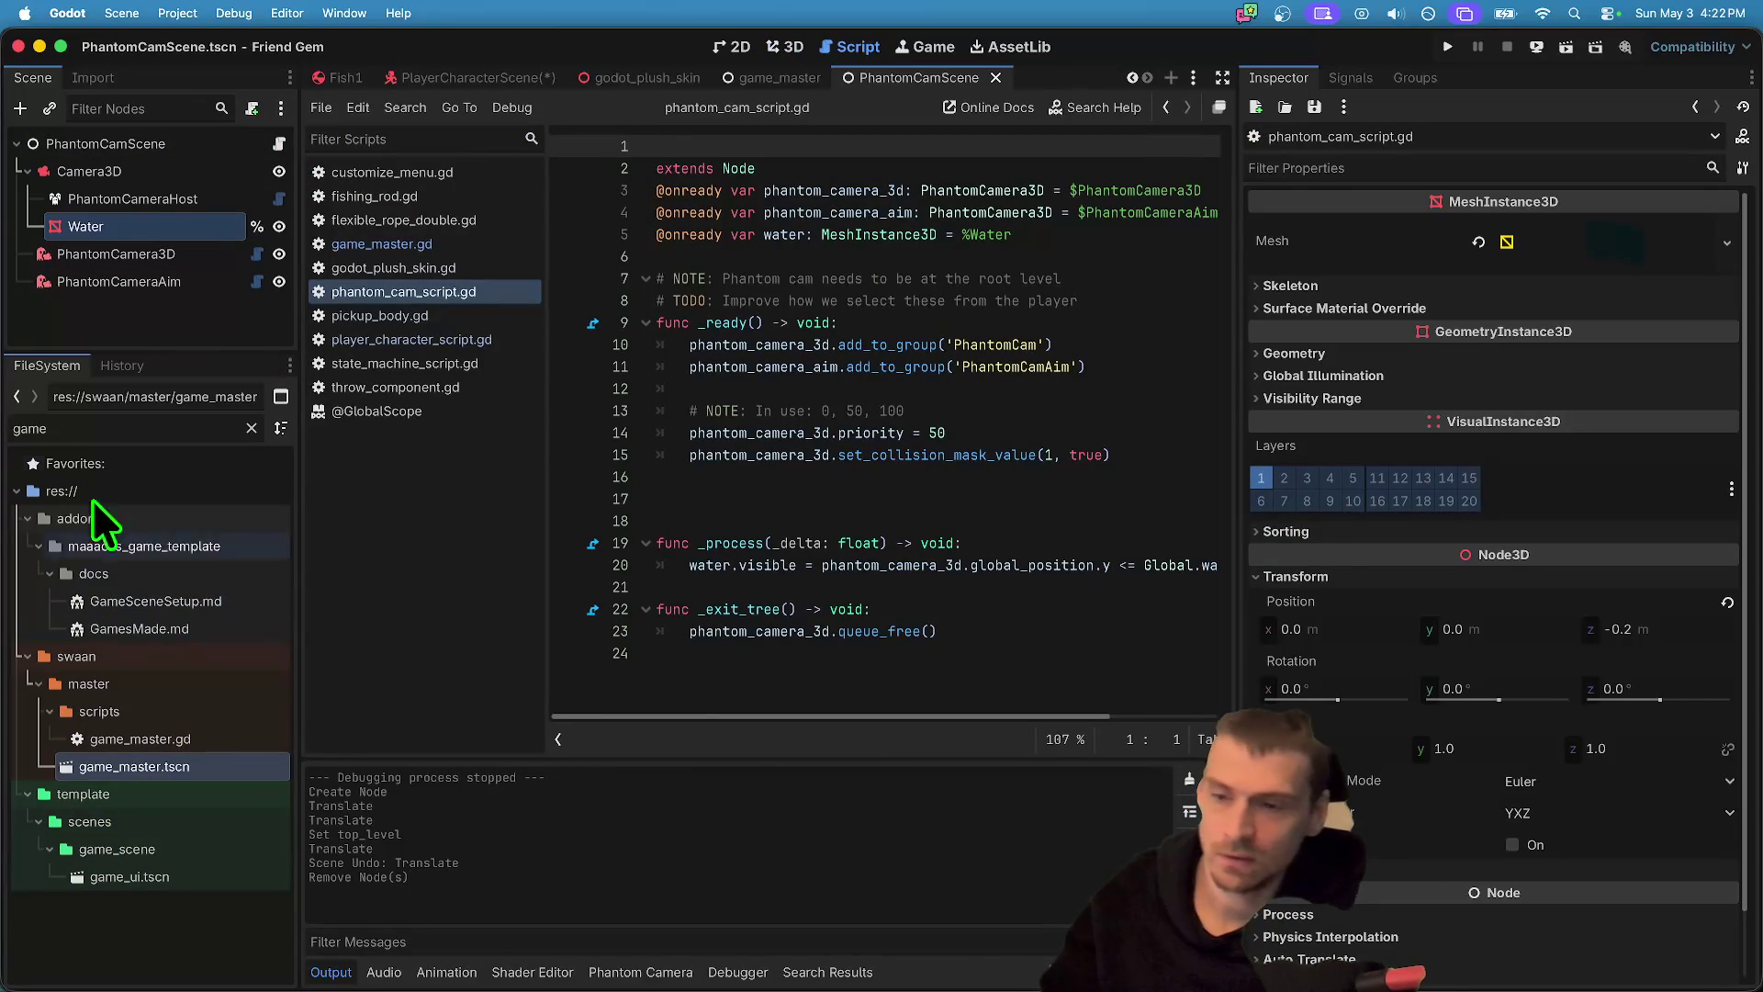
# - Search all project files for 'jitter' and open the pickup_body.gd match on line 73
pyautogui.press('super+shift+f')
pyautogui.write('jitter')
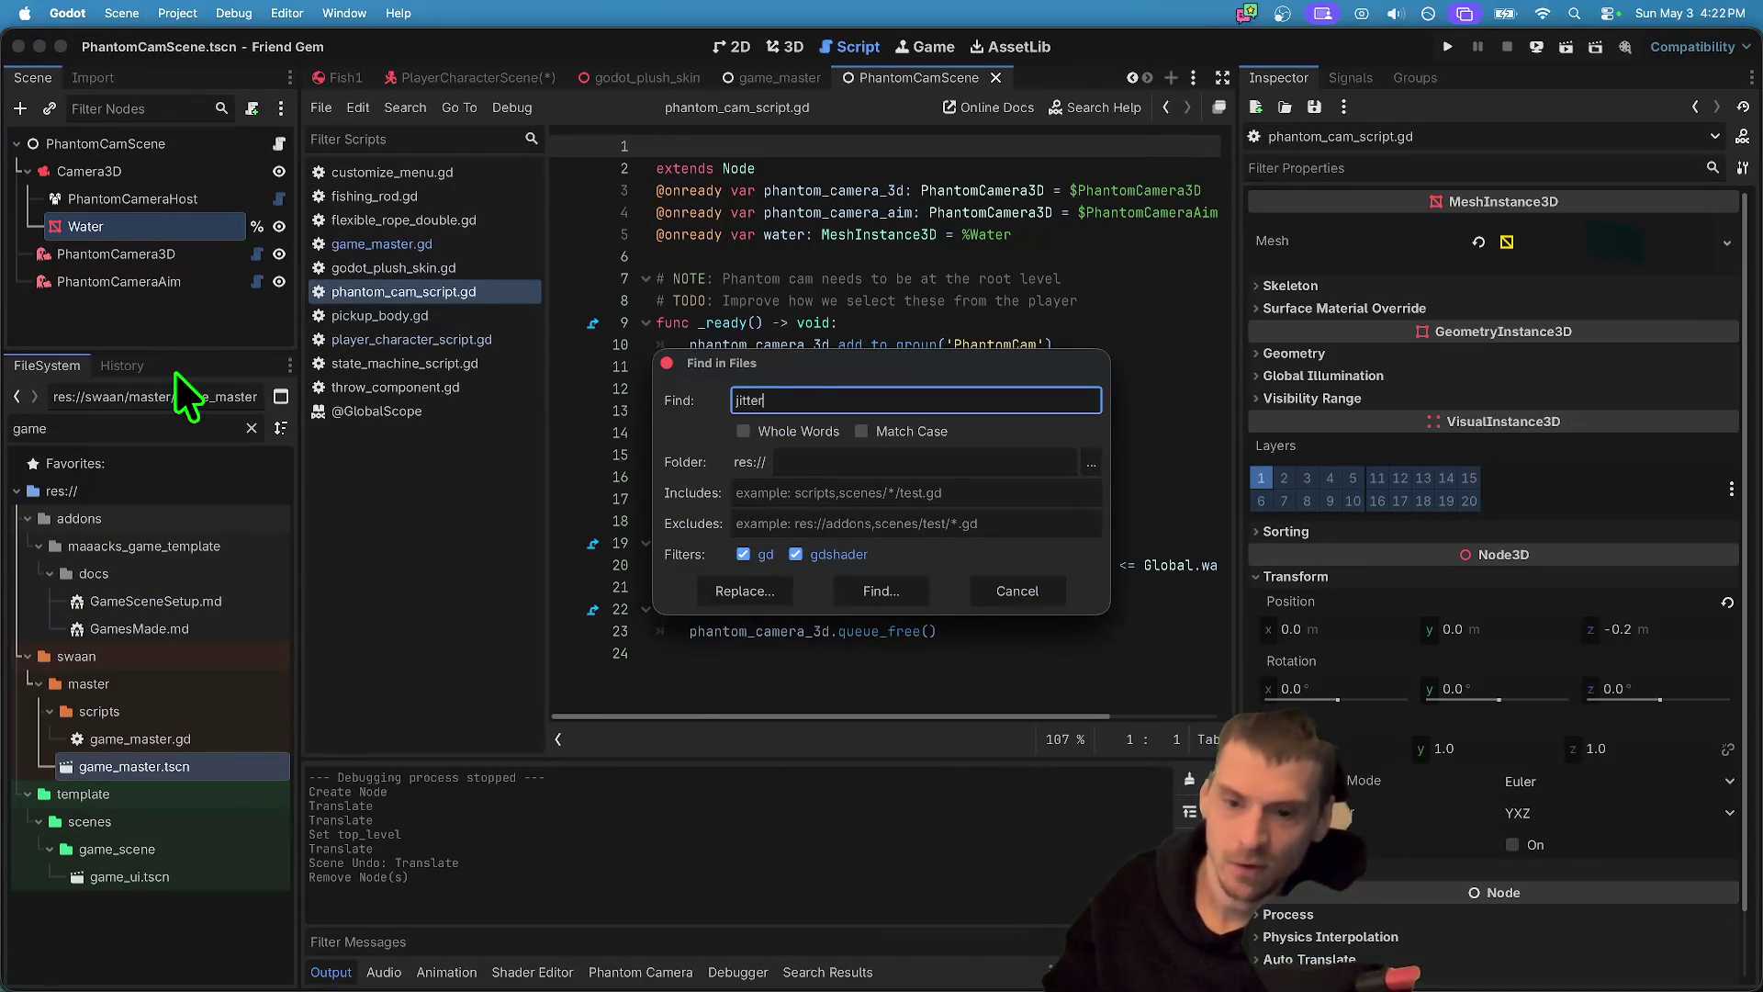
pyautogui.press('Return')
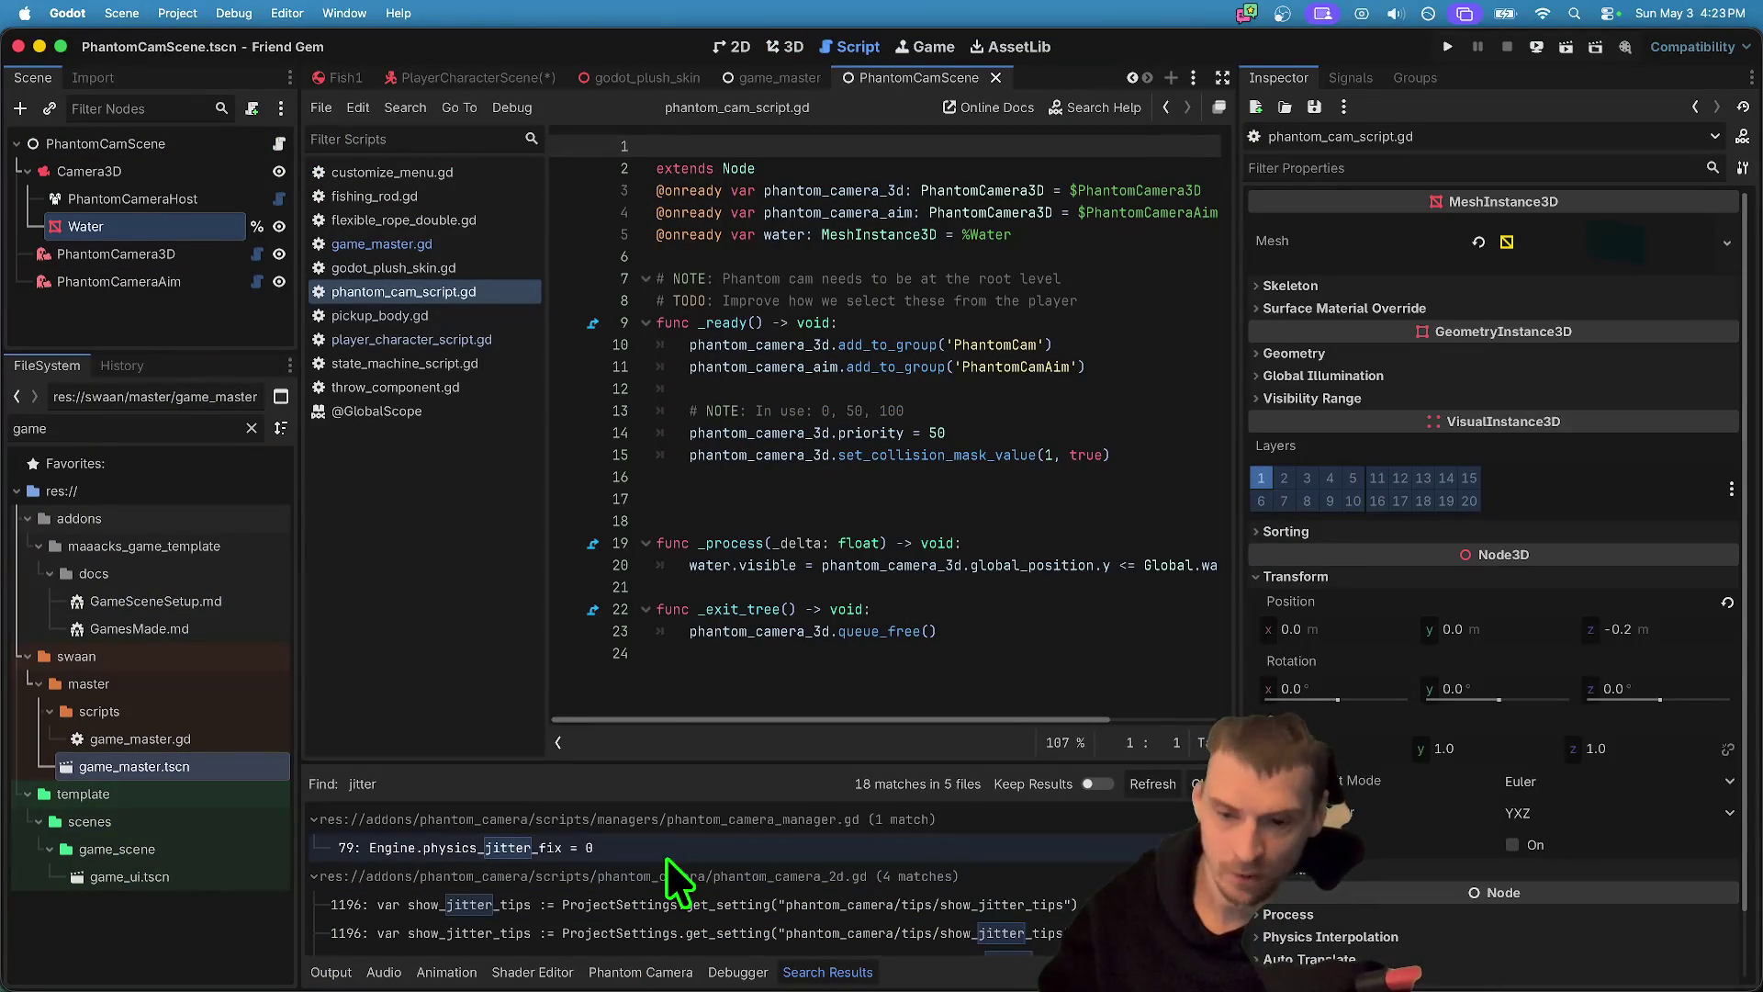
pyautogui.moveTo(751, 766); pyautogui.dragTo(750, 397)
pyautogui.scroll(-3, 734, 690)
pyautogui.click(569, 934)
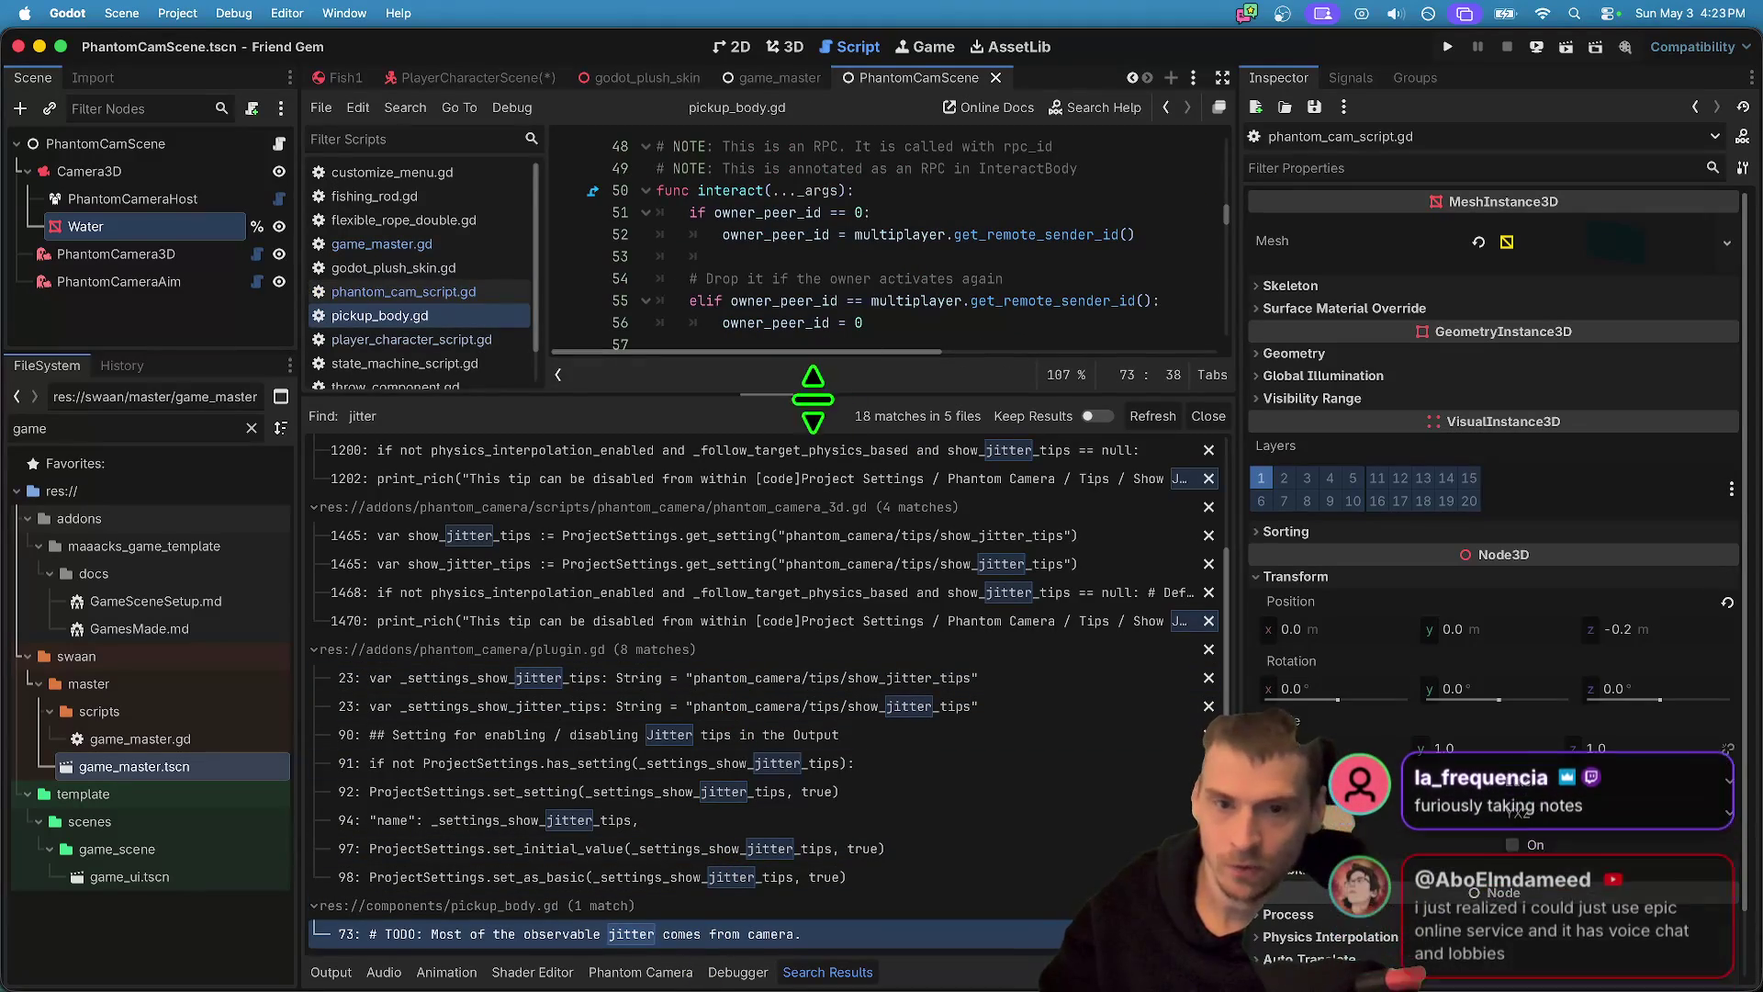
pyautogui.moveTo(815, 398); pyautogui.dragTo(792, 748)
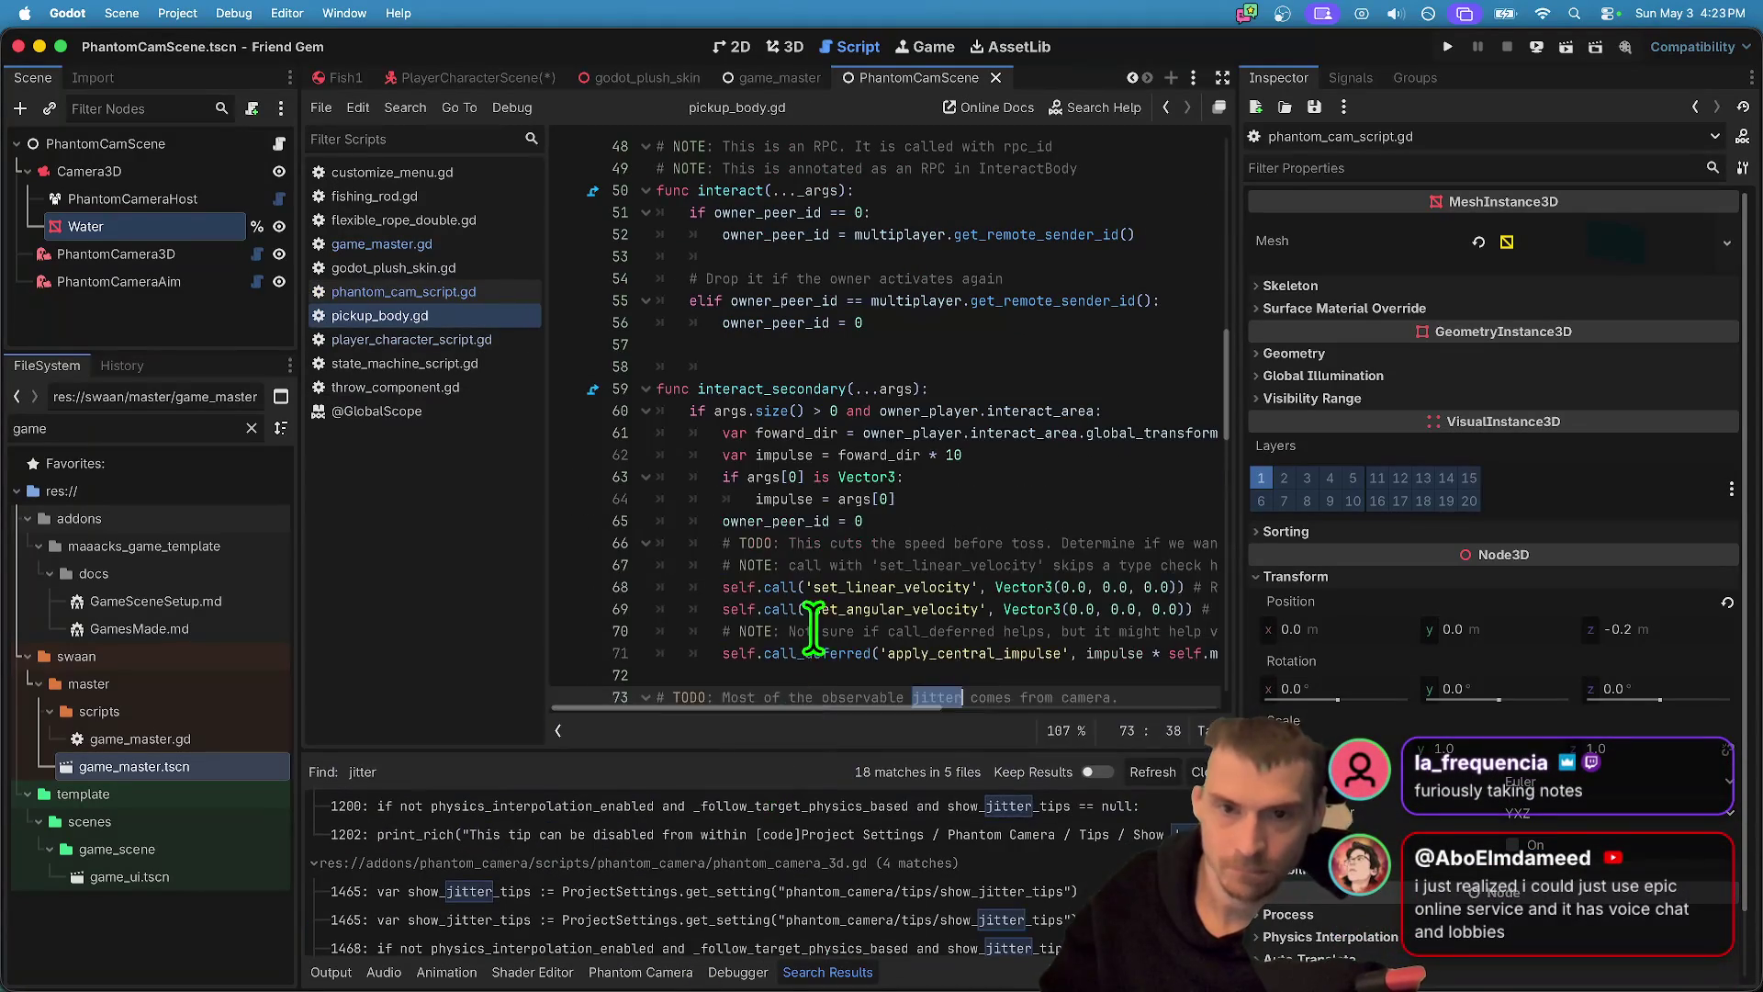
pyautogui.scroll(5, 897, 472)
pyautogui.scroll(-10, 1003, 575)
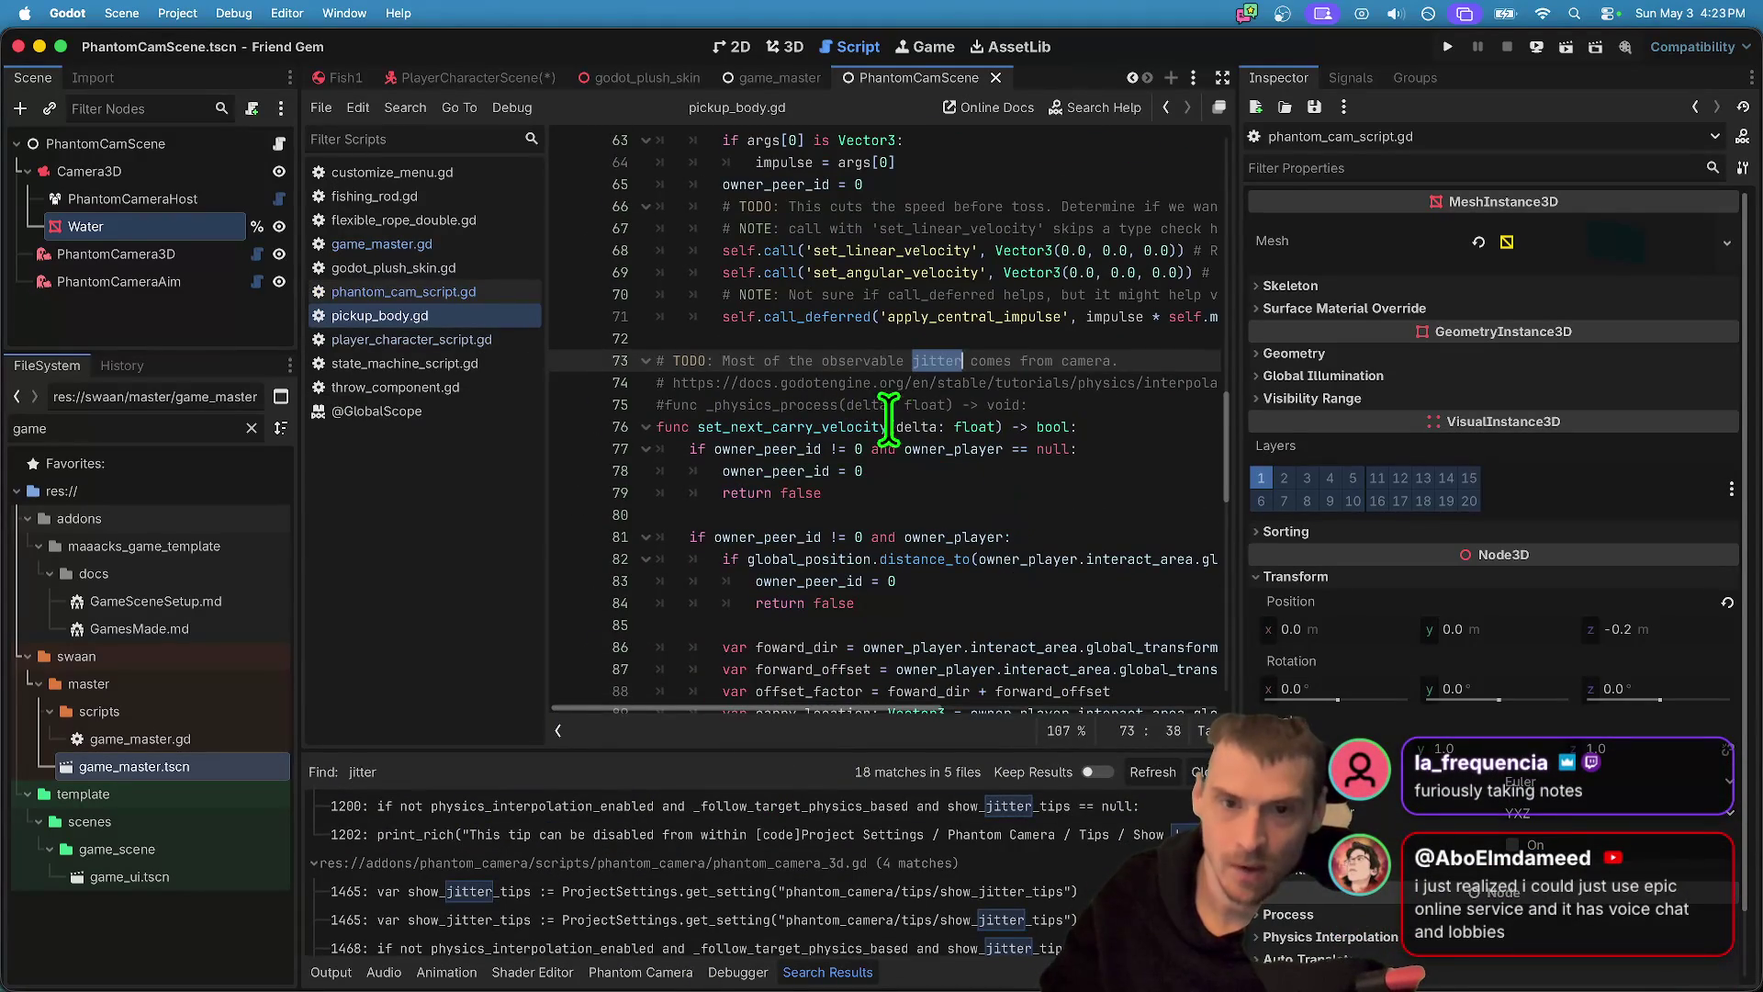
pyautogui.moveTo(687, 383)
pyautogui.mouseDown()
pyautogui.moveTo(1331, 340)
pyautogui.moveTo(1540, 383)
pyautogui.mouseUp()
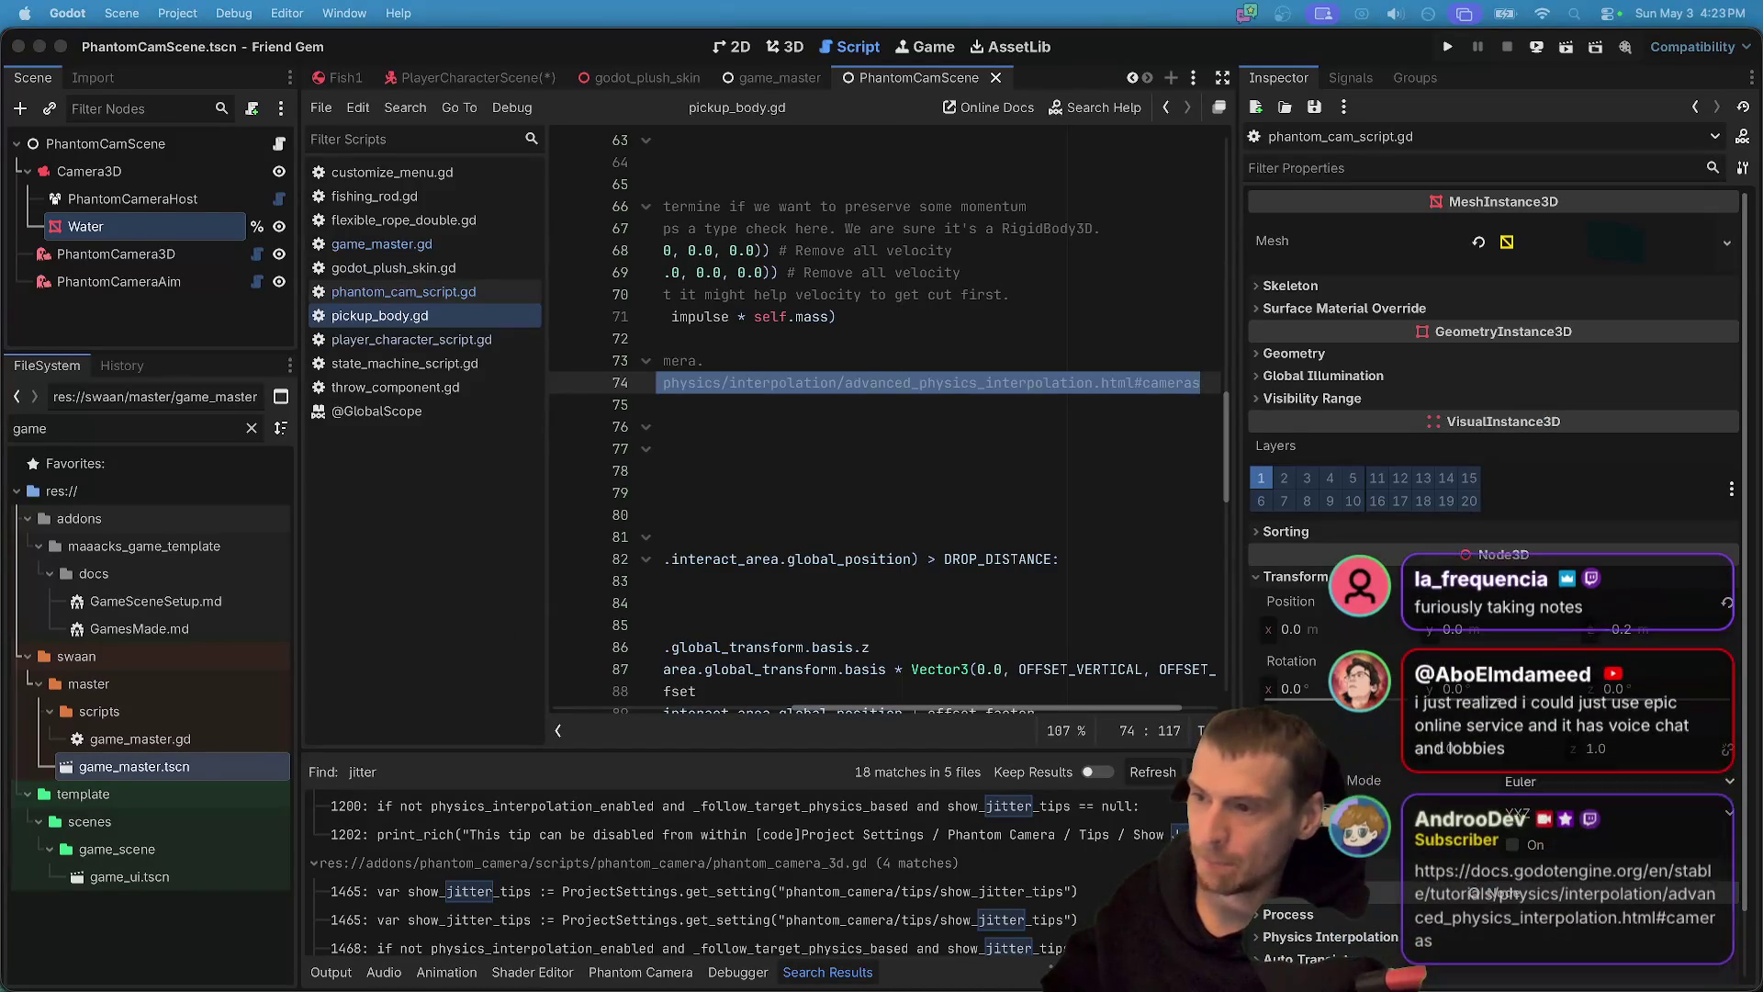
pyautogui.press('Home')
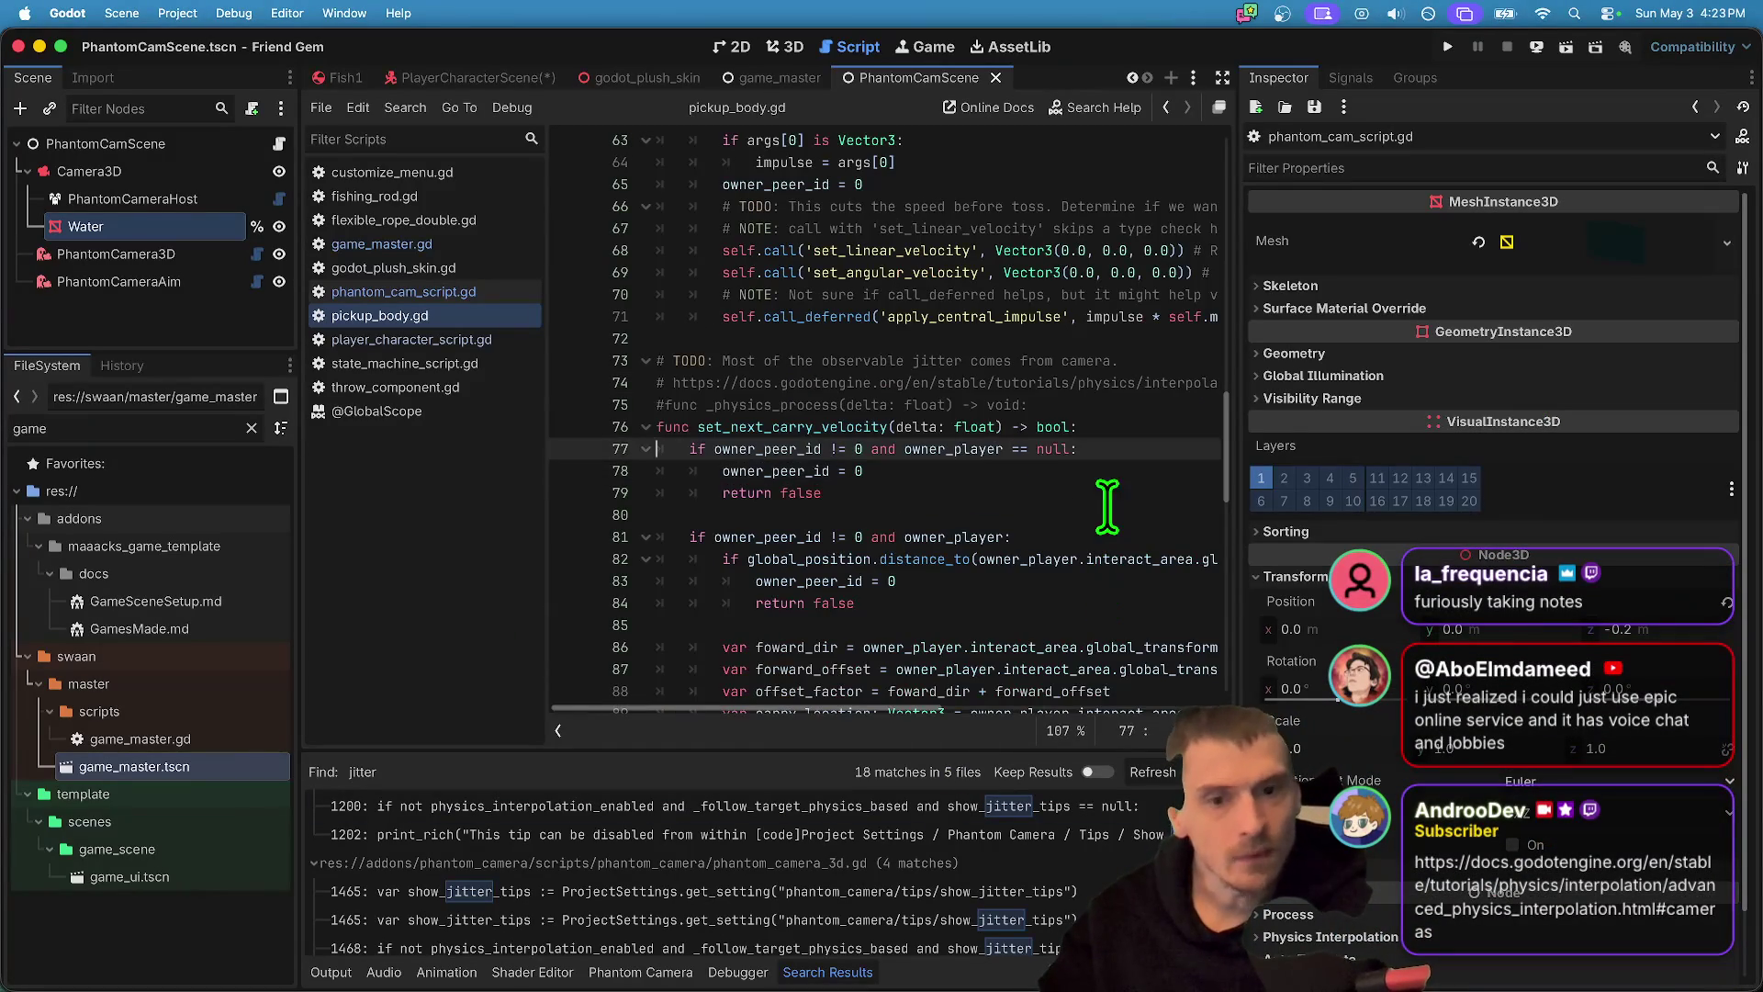
pyautogui.press('Down')
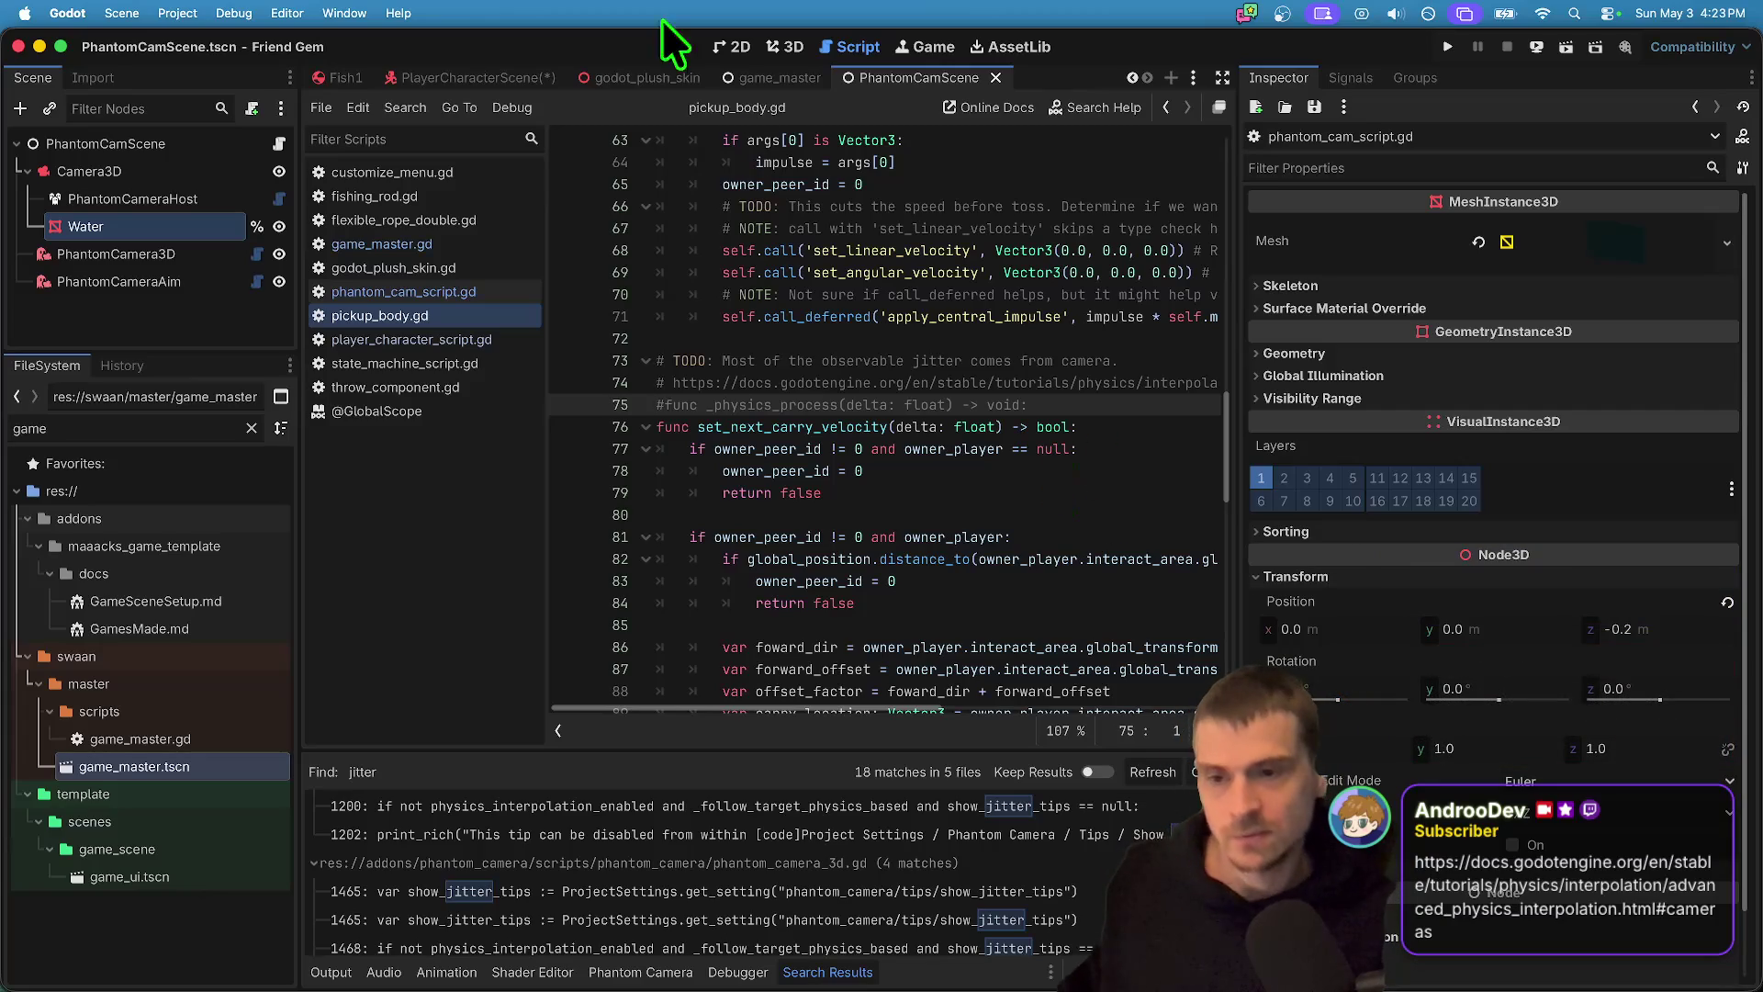
pyautogui.middleClick(426, 390)
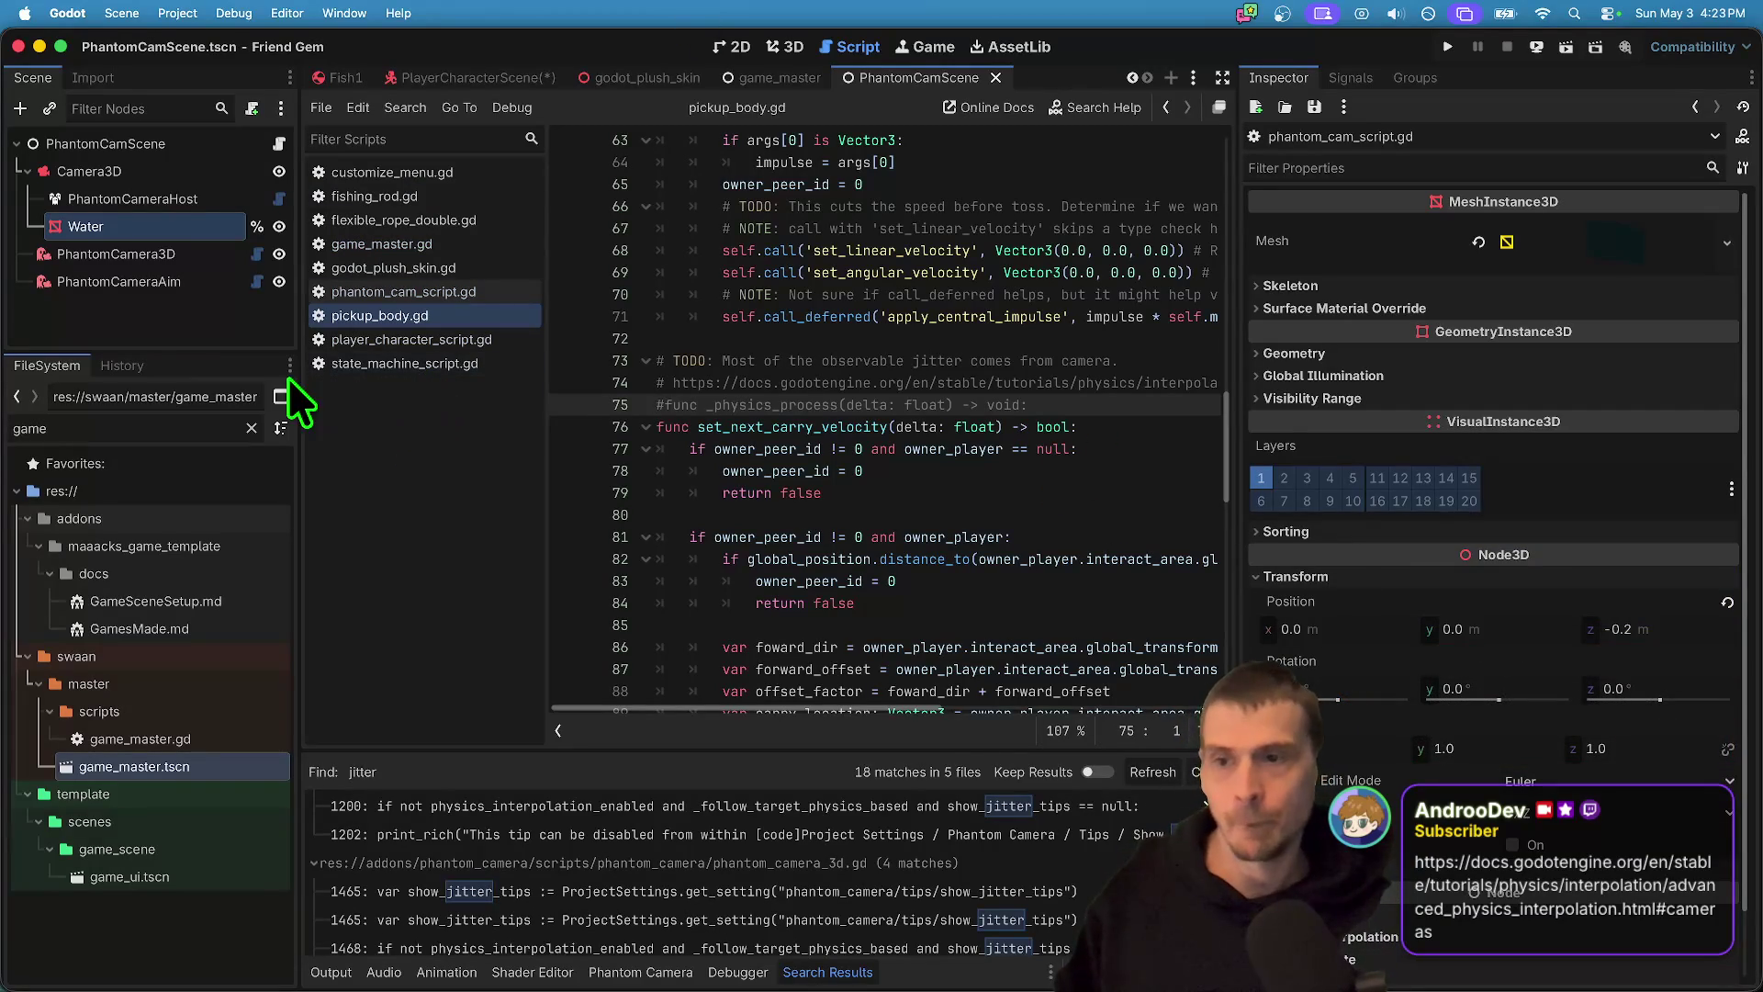
pyautogui.middleClick(838, 74)
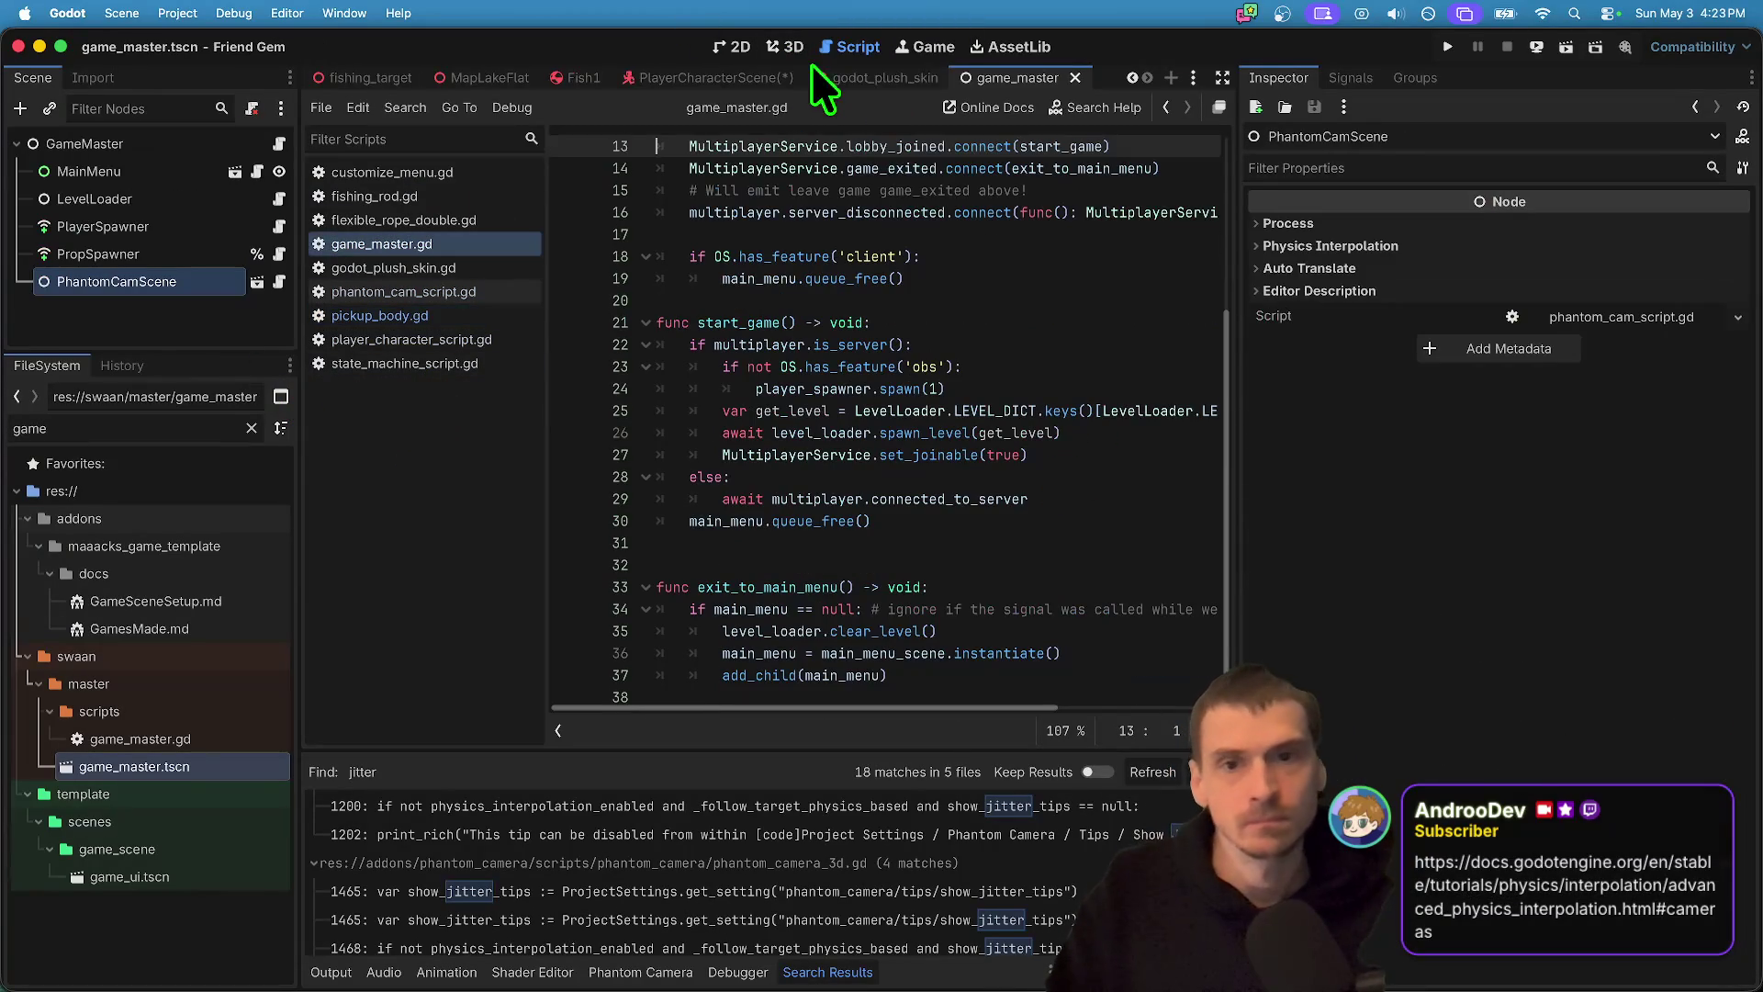
# - Close the game_master tab and launch the game with its debug clients
pyautogui.middleClick(968, 80)
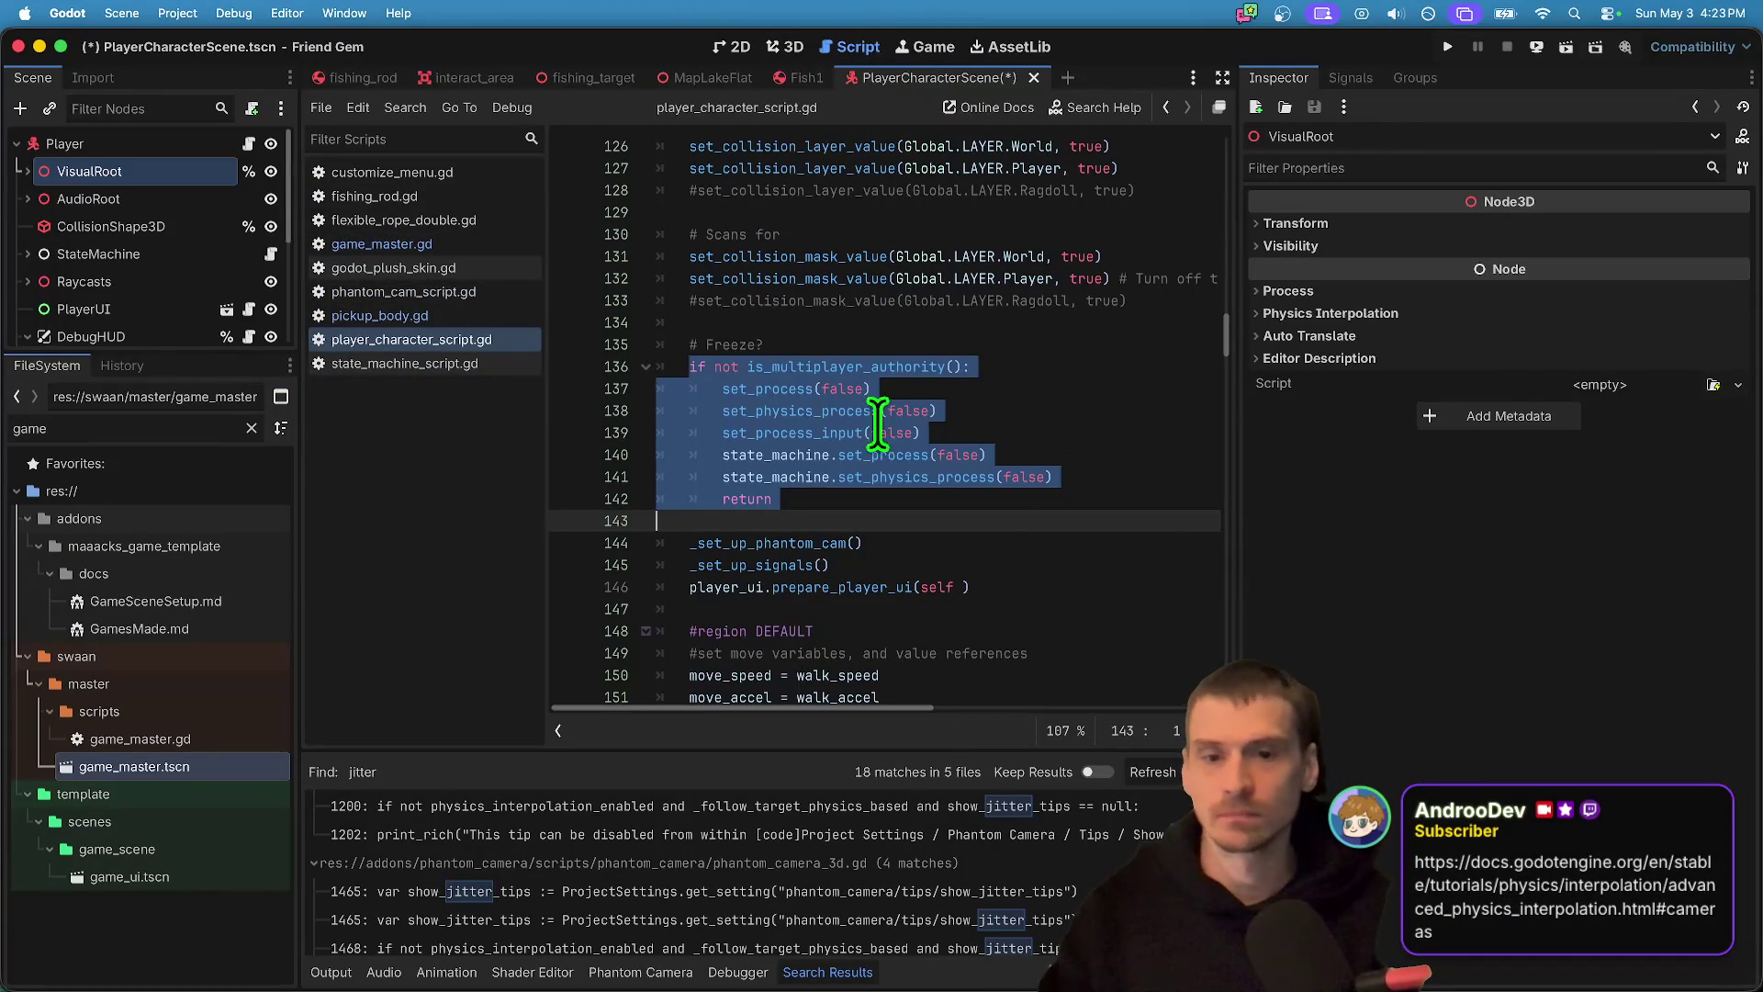
pyautogui.click(1014, 528)
pyautogui.press('super+Tab')
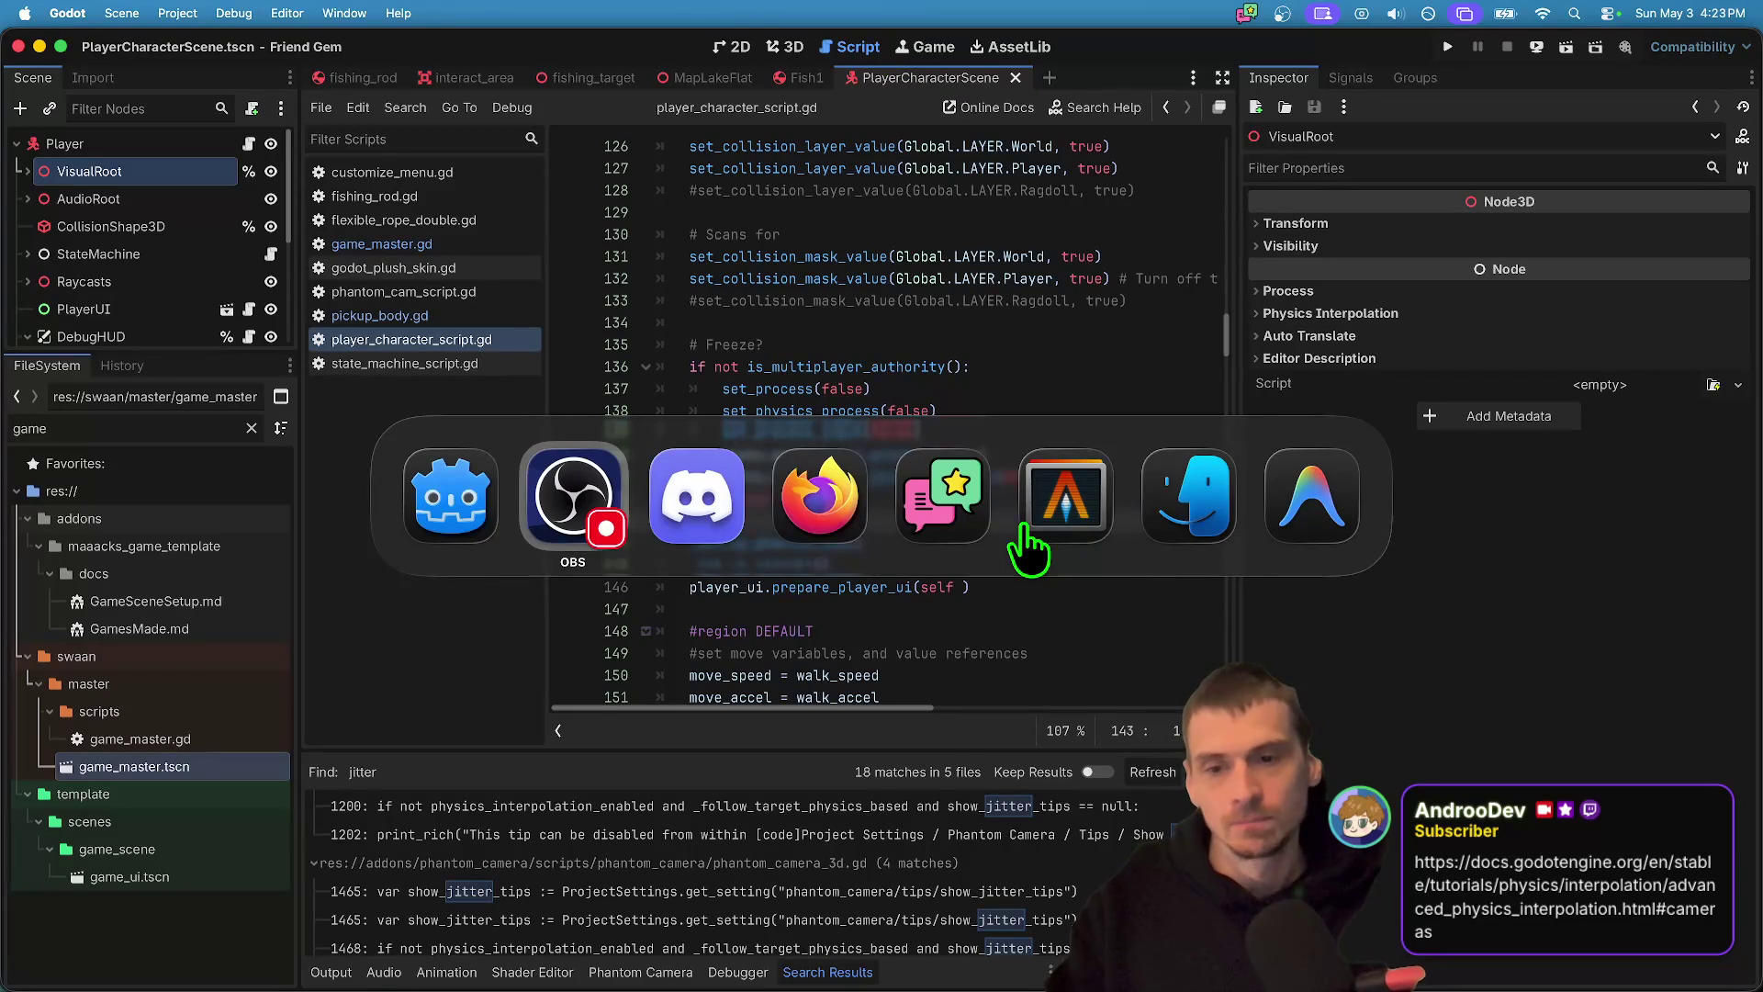
pyautogui.press('super+shift+Tab')
pyautogui.press('super+b')
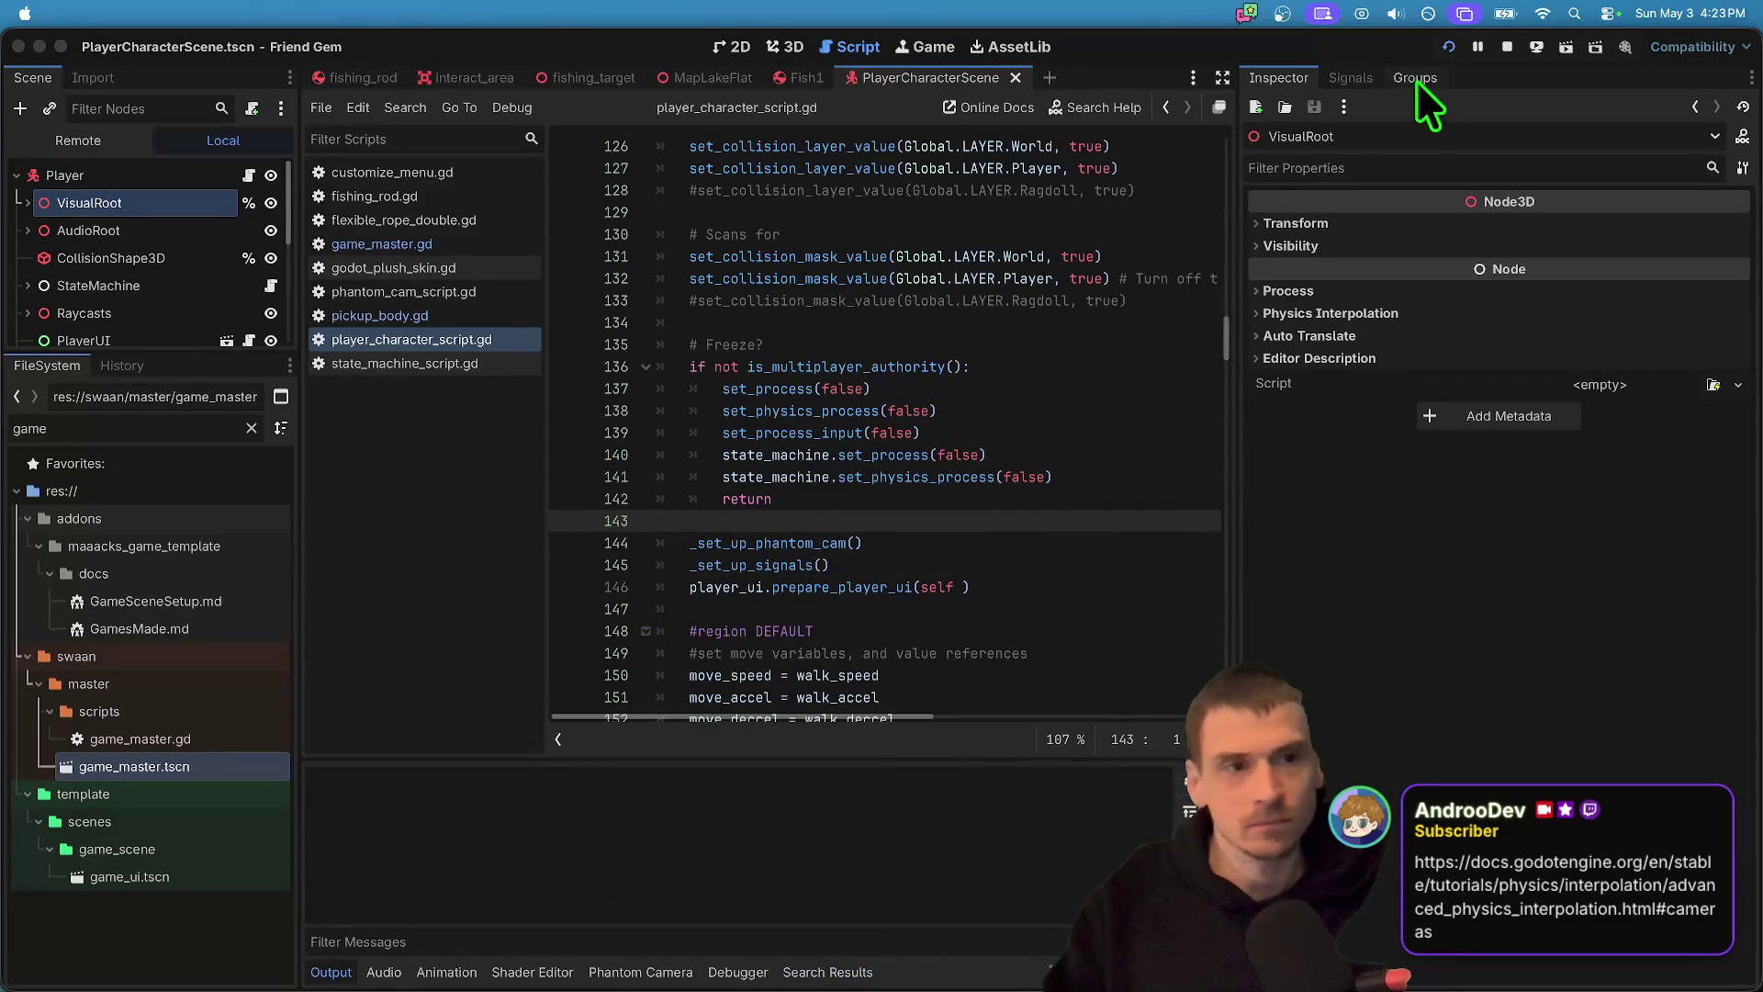
# - Move the first game window aside and join the host's server via Play > Join Game
pyautogui.moveTo(977, 340)
pyautogui.mouseDown()
pyautogui.moveTo(477, 64)
pyautogui.moveTo(463, 117)
pyautogui.mouseUp()
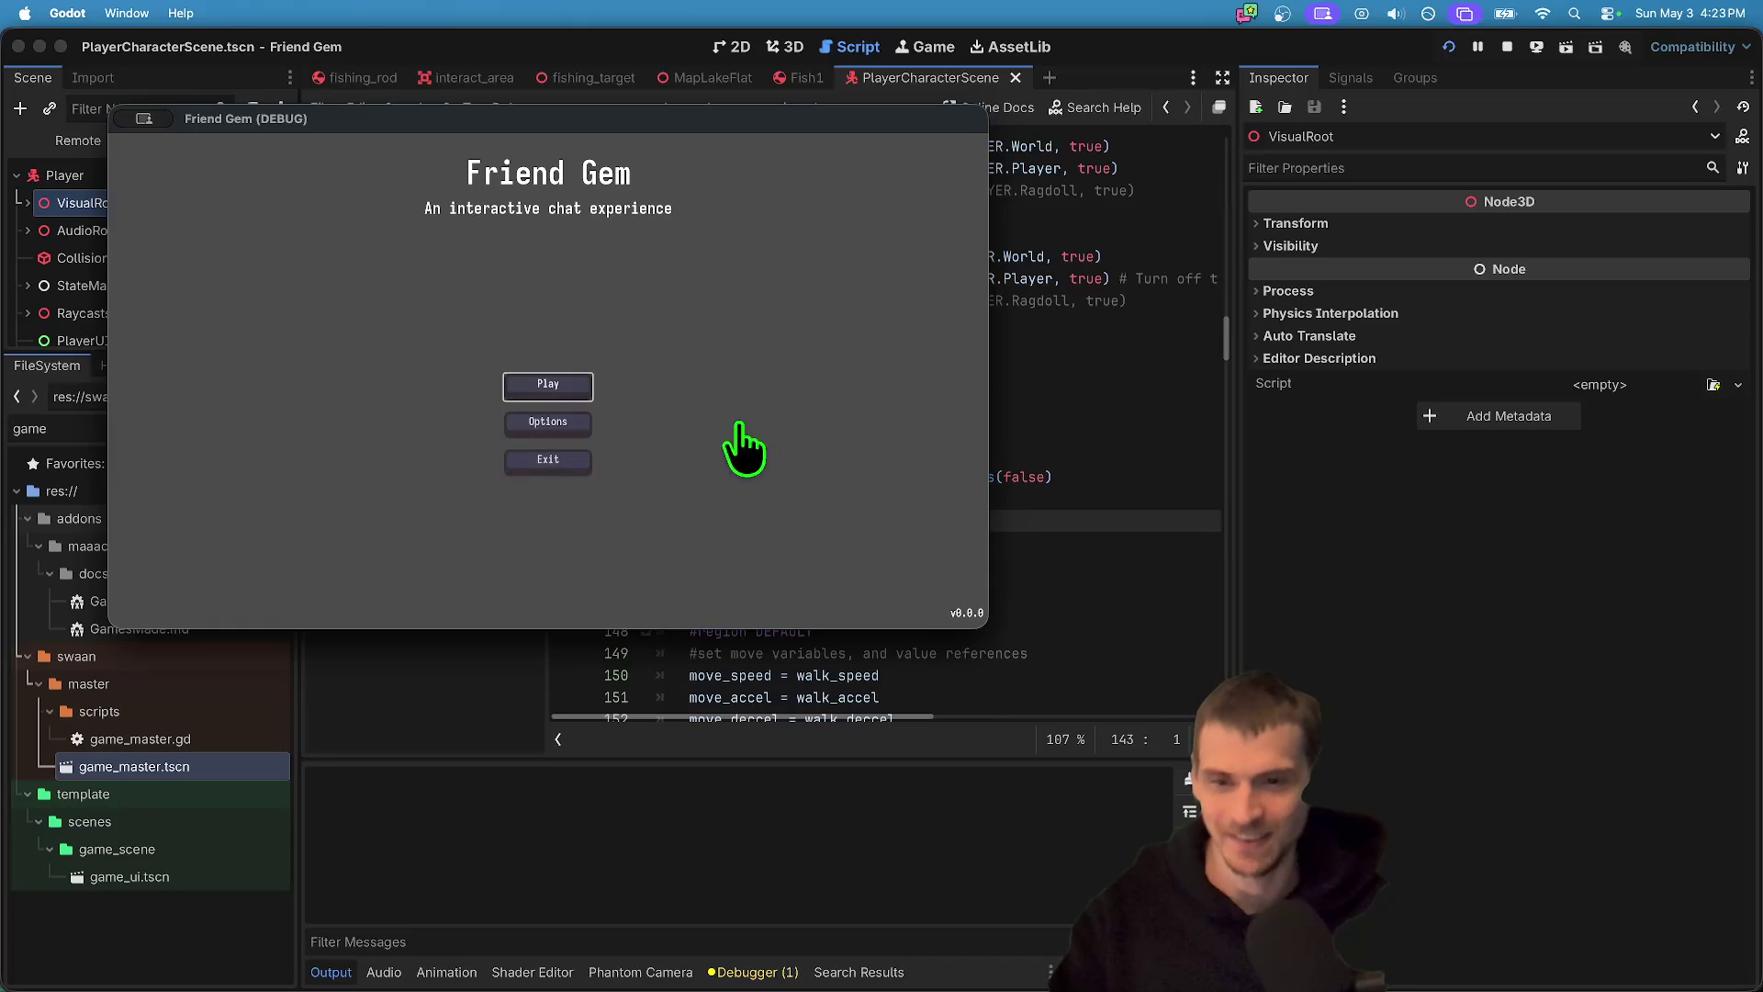
pyautogui.click(547, 395)
pyautogui.click(544, 378)
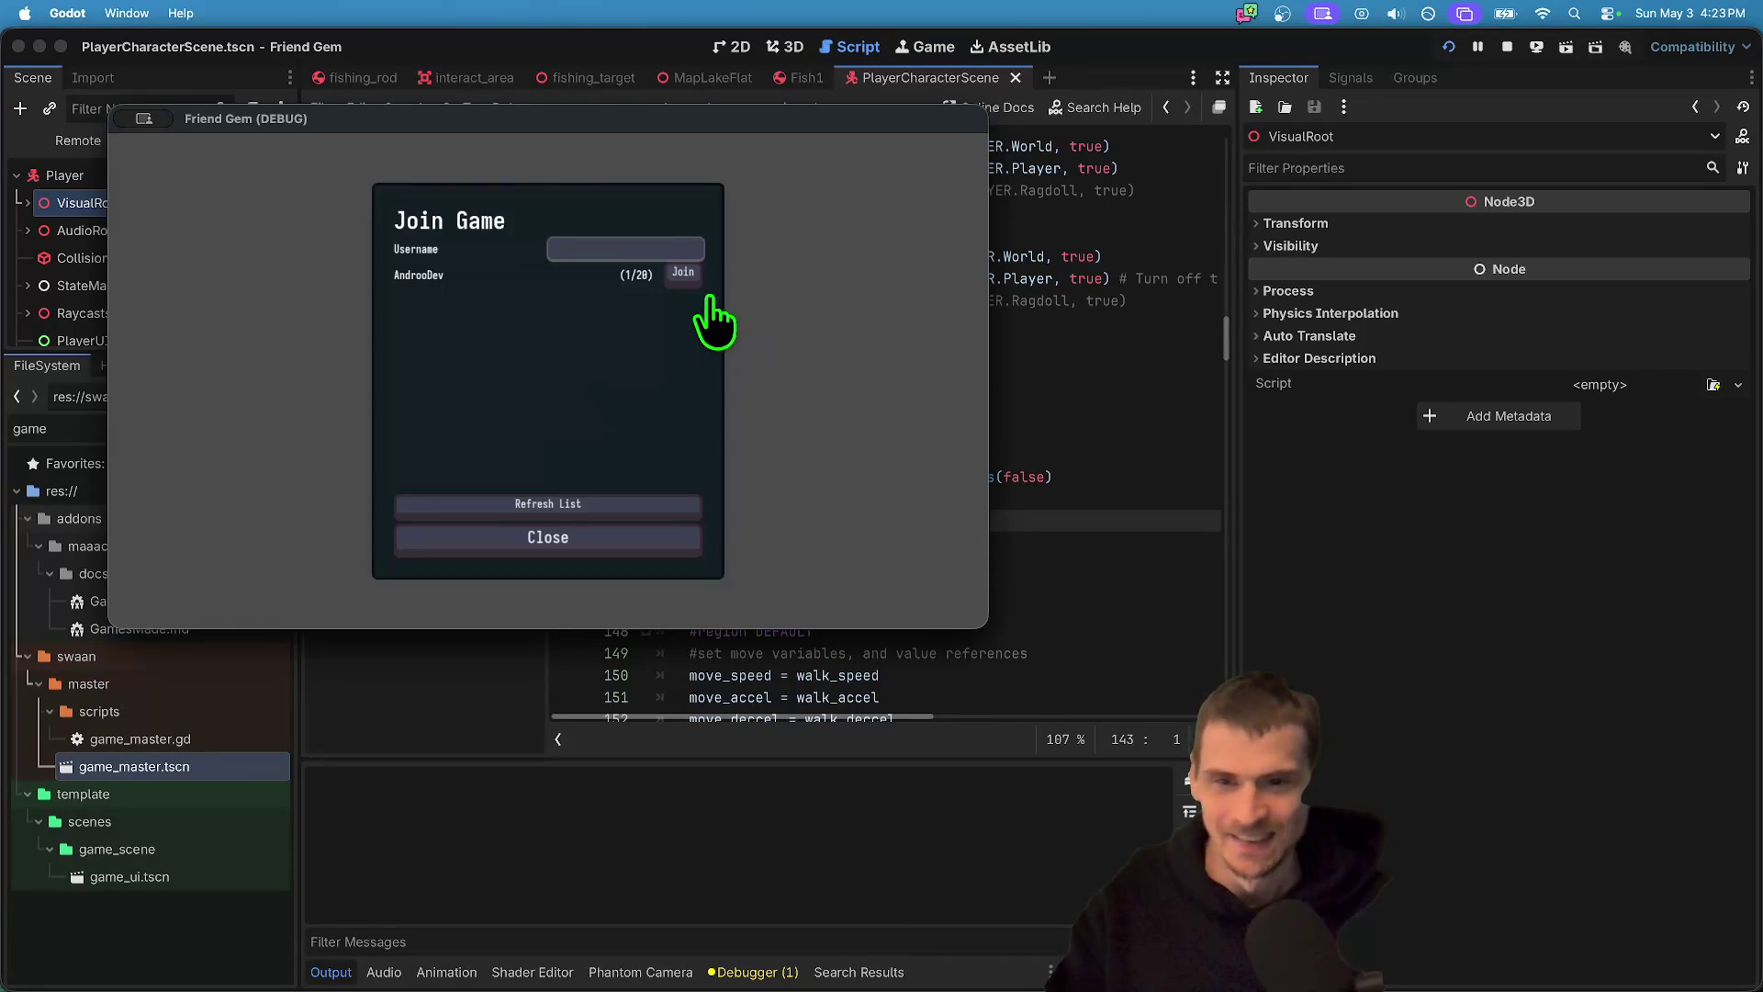
pyautogui.click(685, 274)
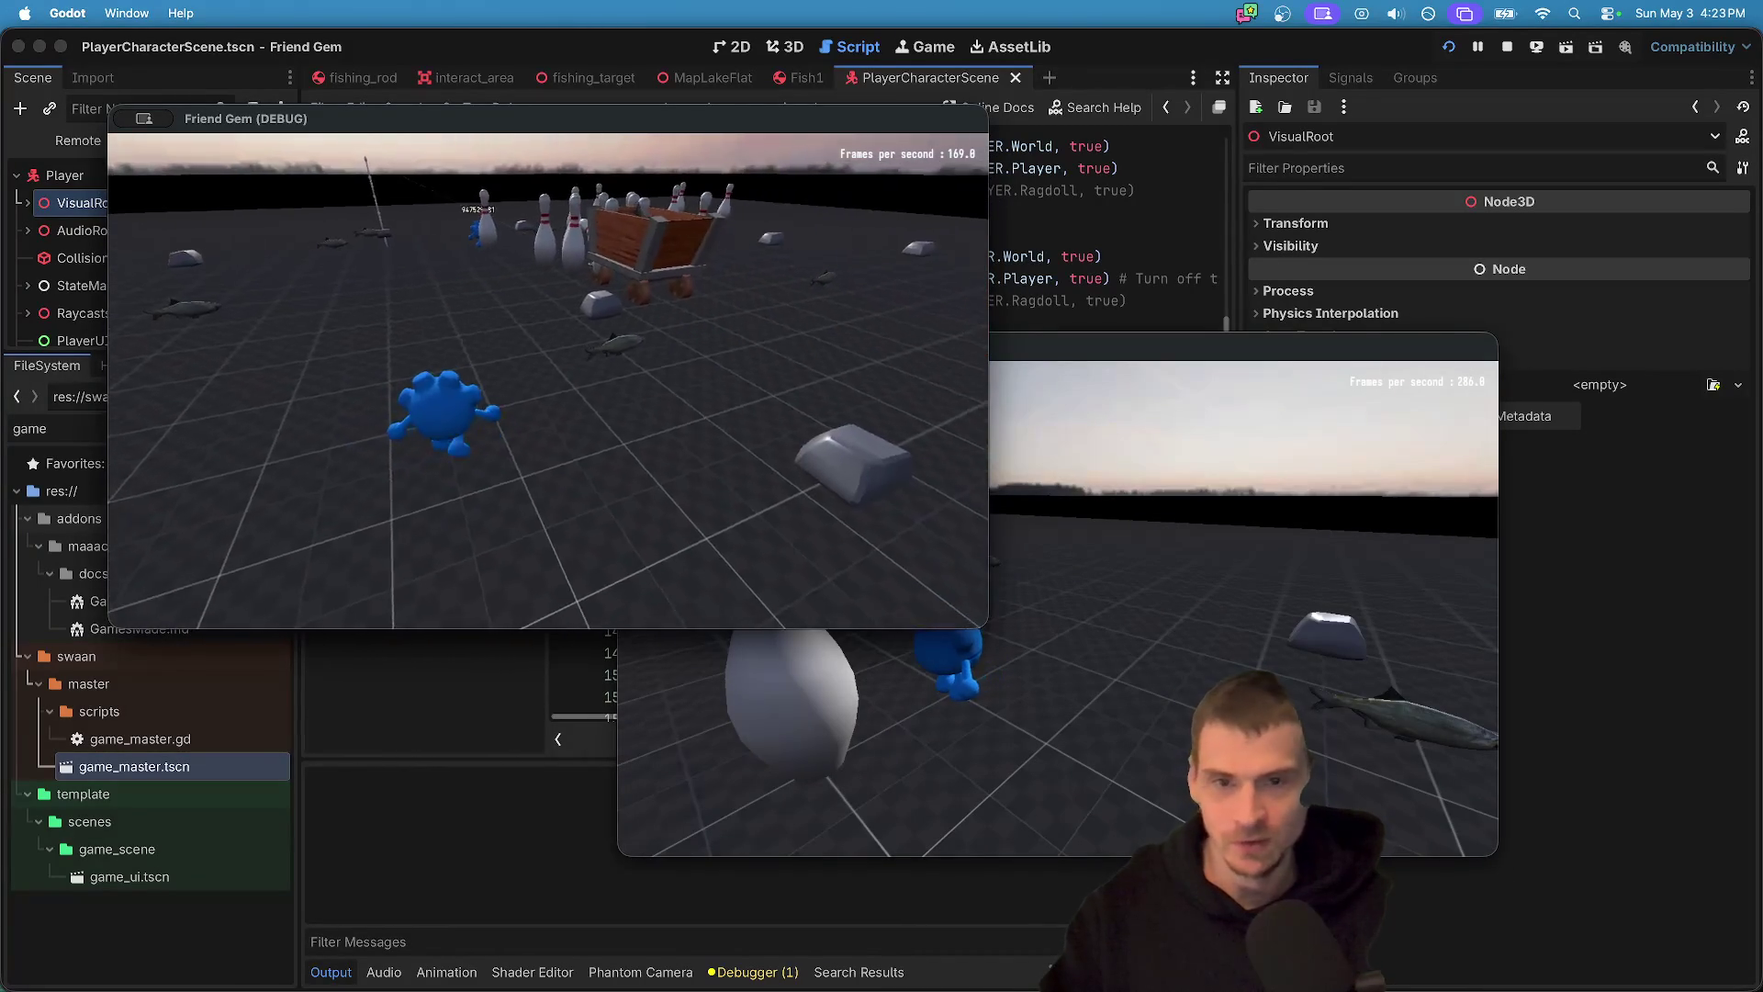
# - Run both players to the bowling pins and pick up pins in each client
pyautogui.press('w')
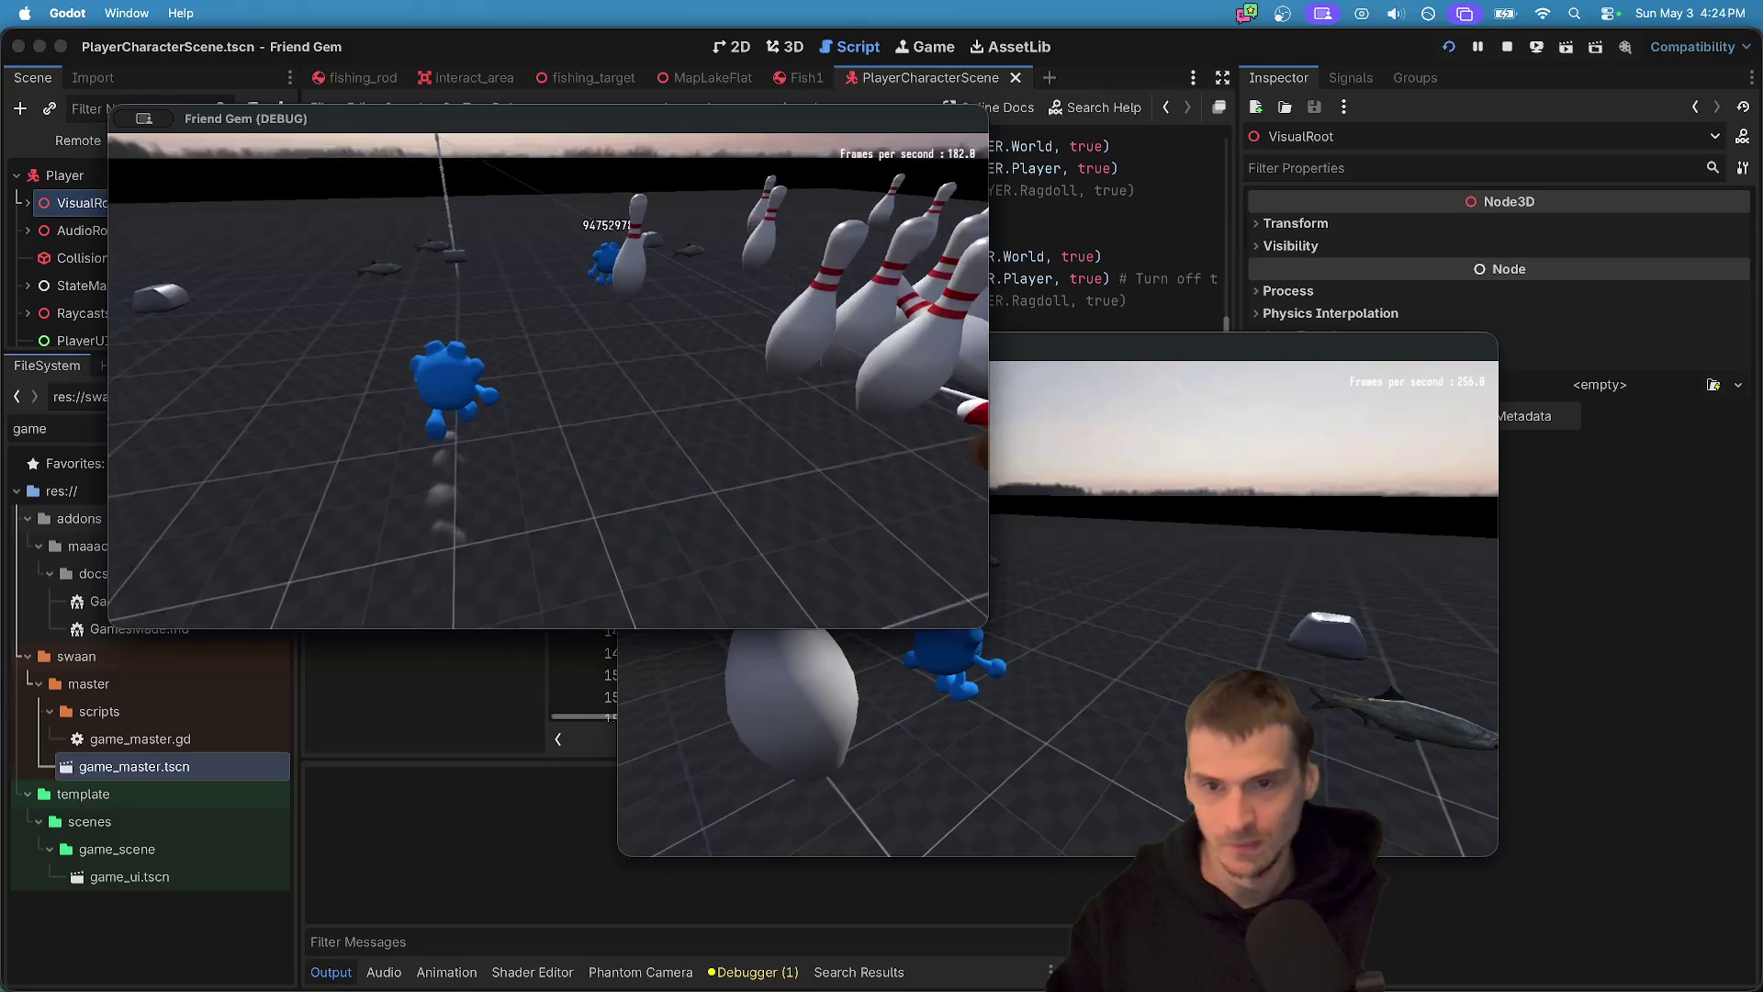
pyautogui.press('w')
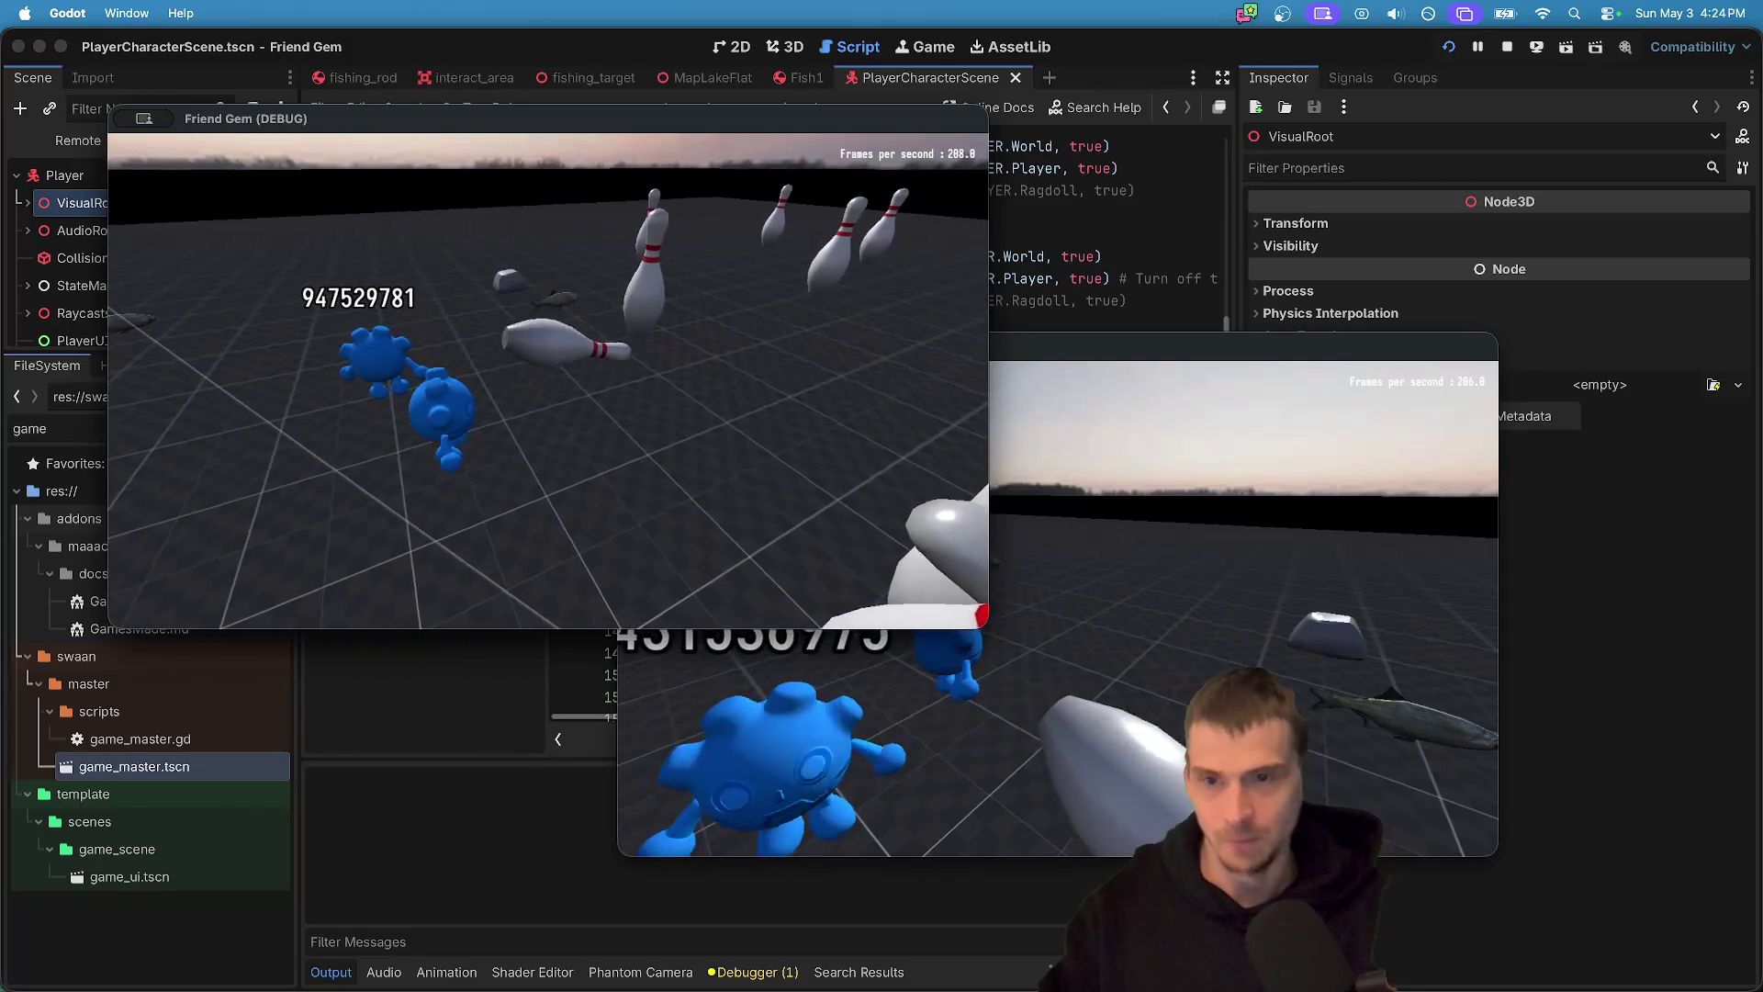
pyautogui.press('e')
pyautogui.press('w')
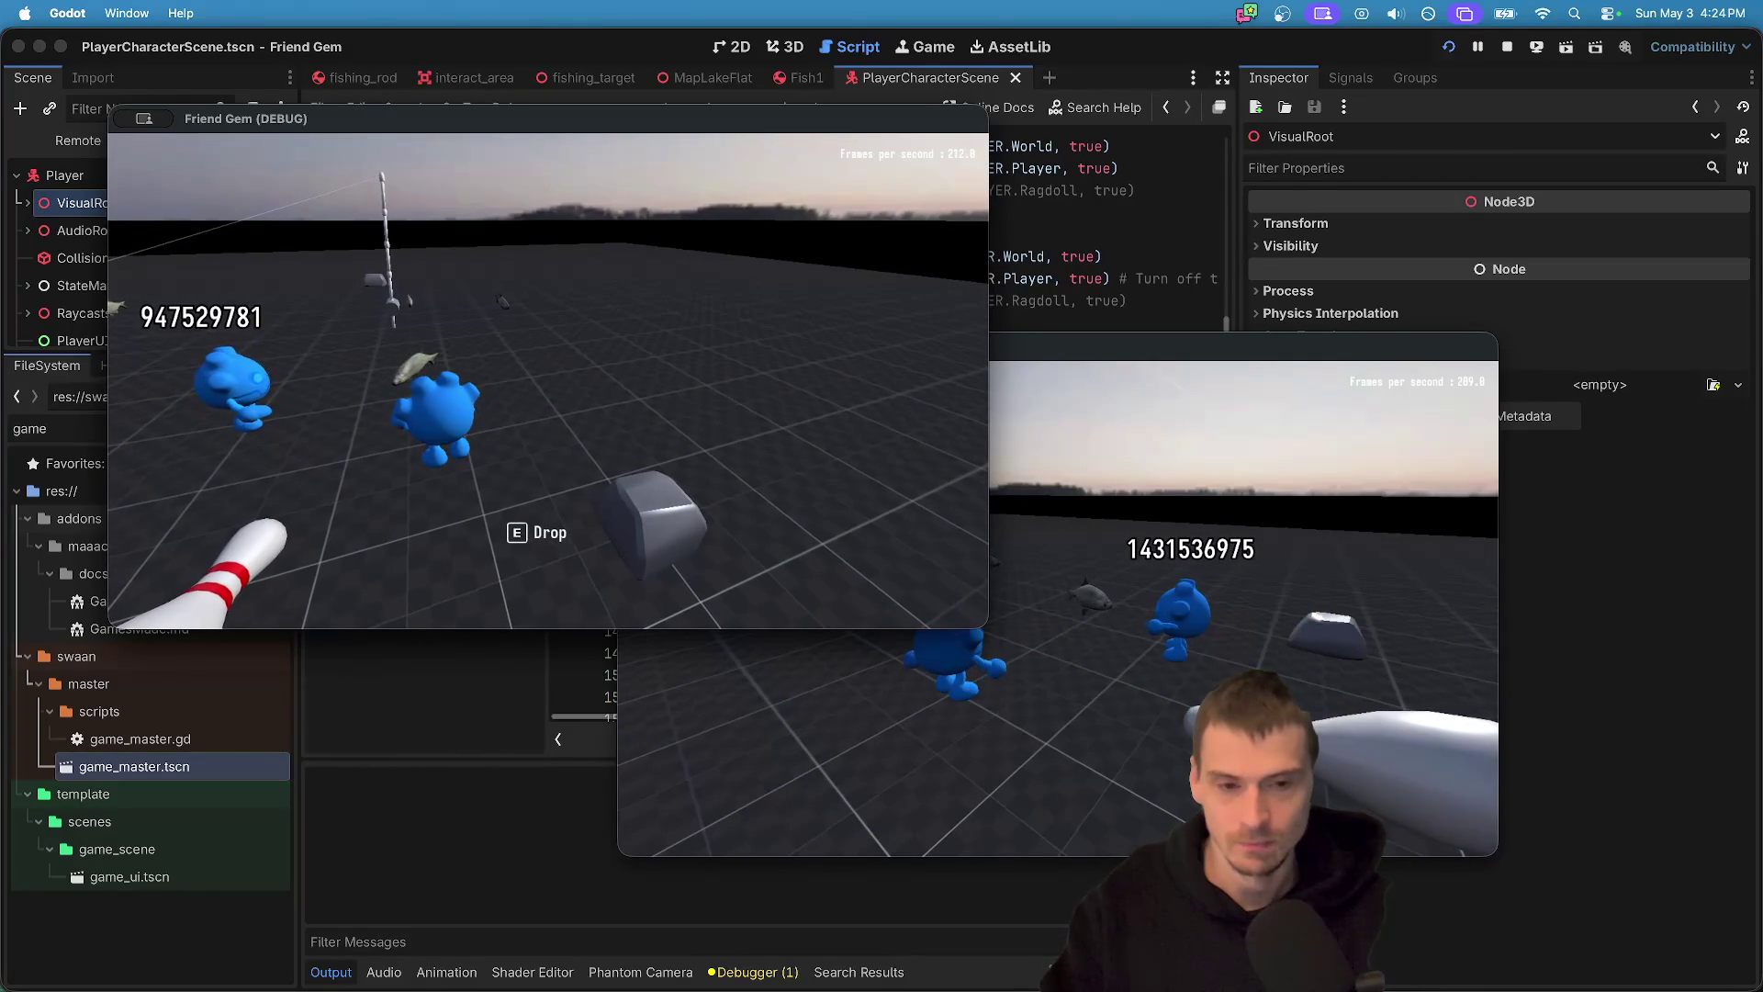
pyautogui.click(1055, 597)
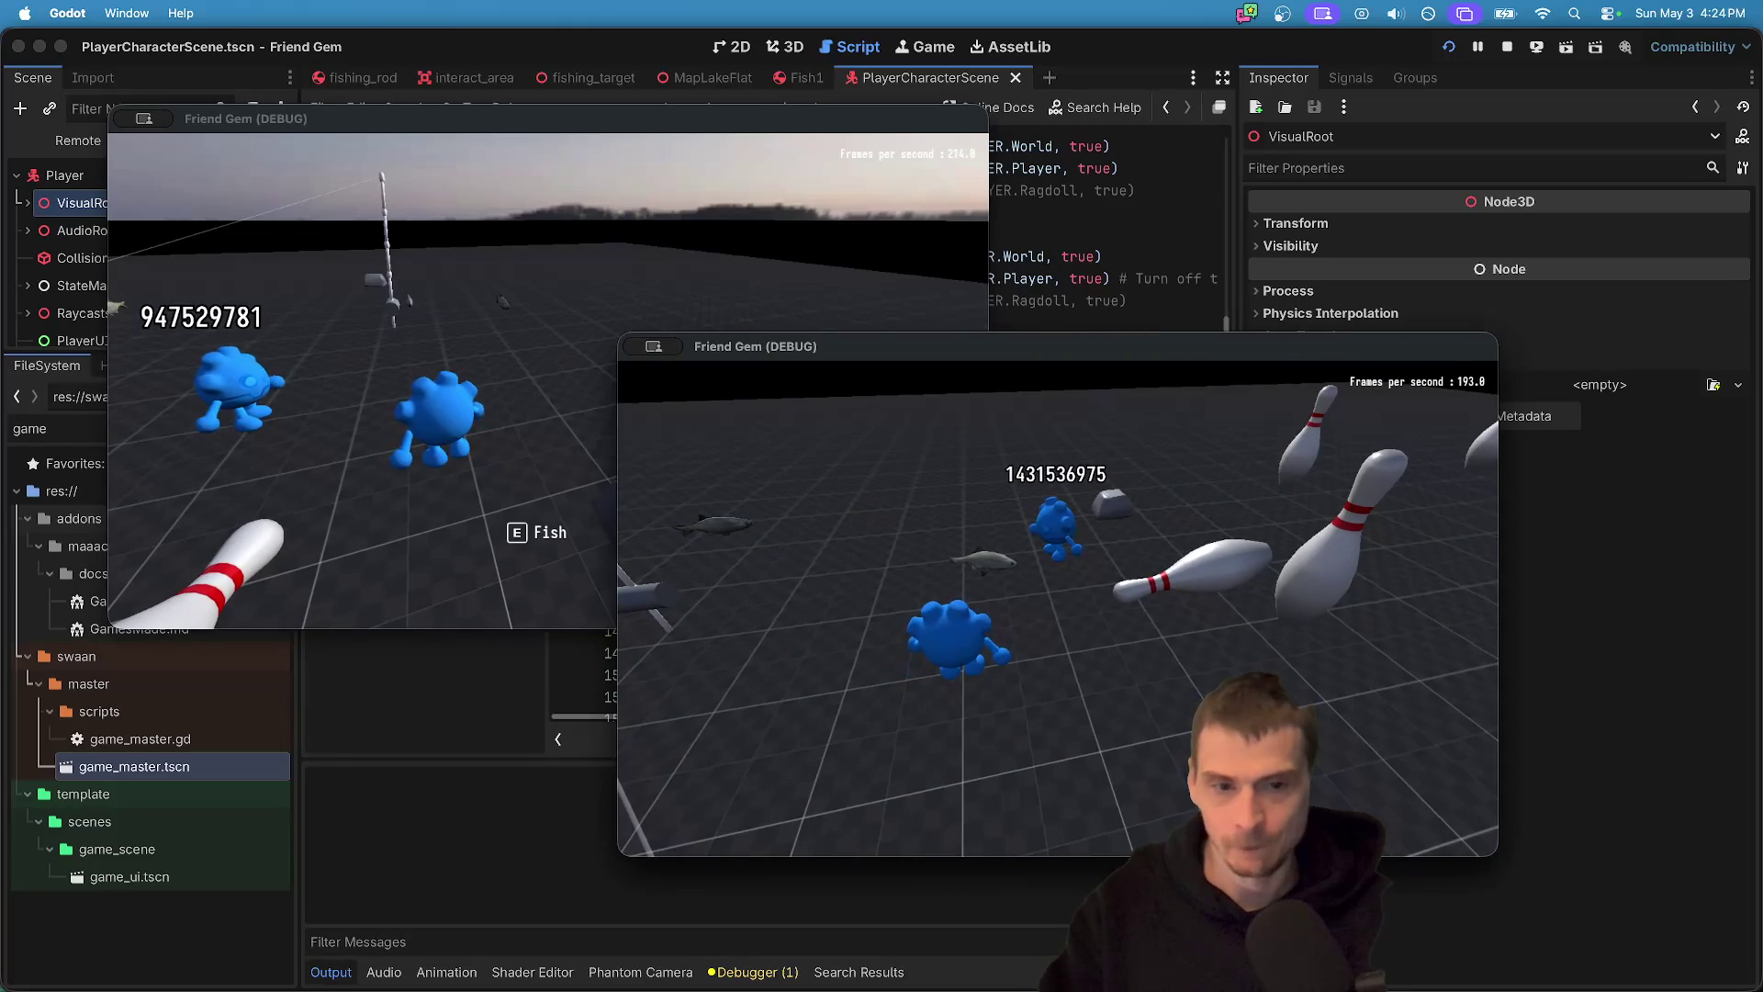
pyautogui.press('e')
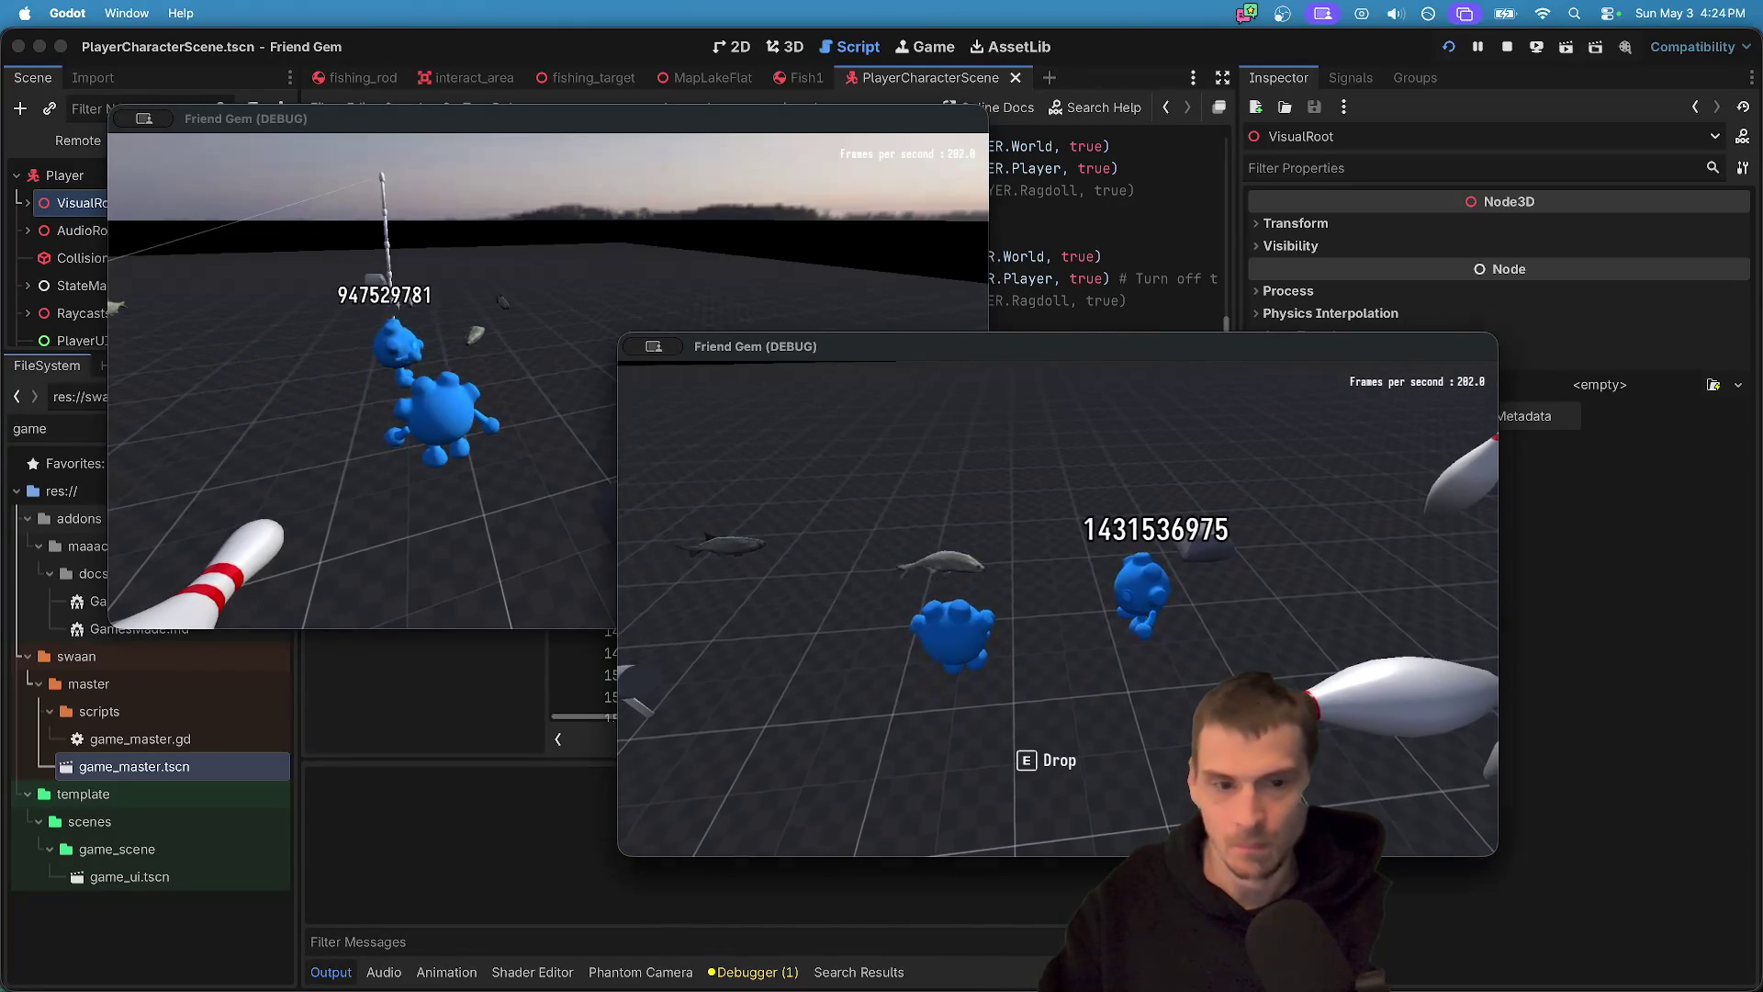
pyautogui.click(459, 459)
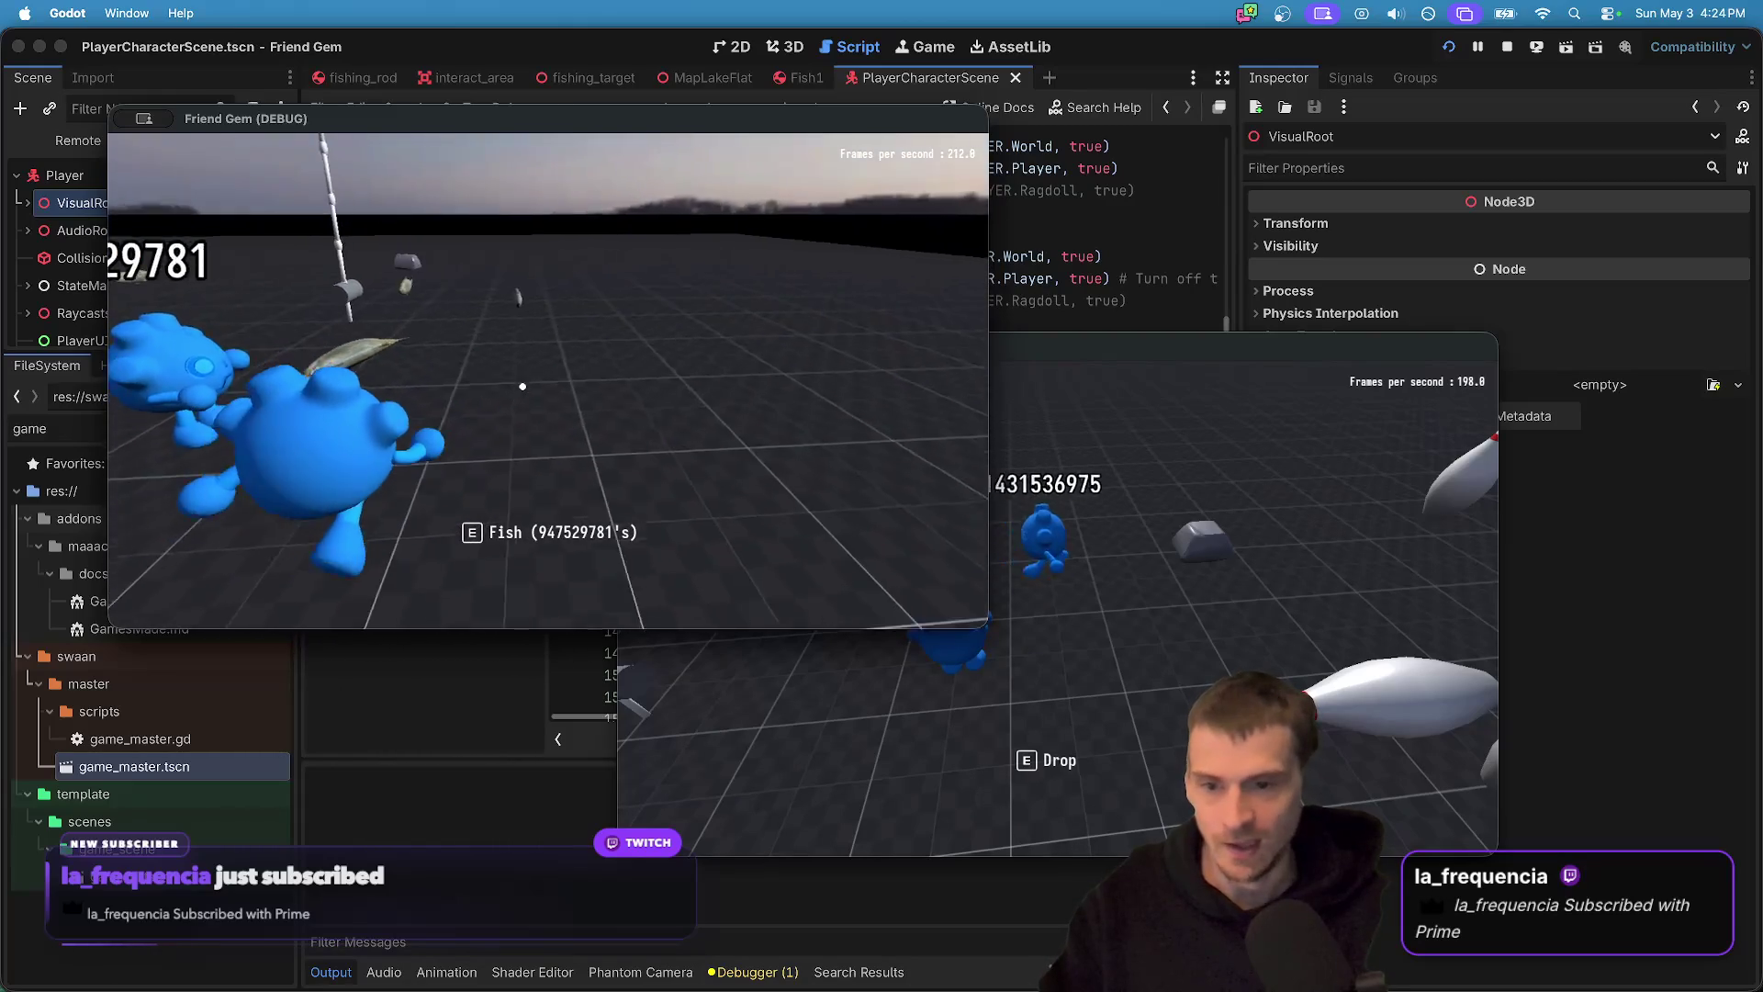
pyautogui.press('super+grave')
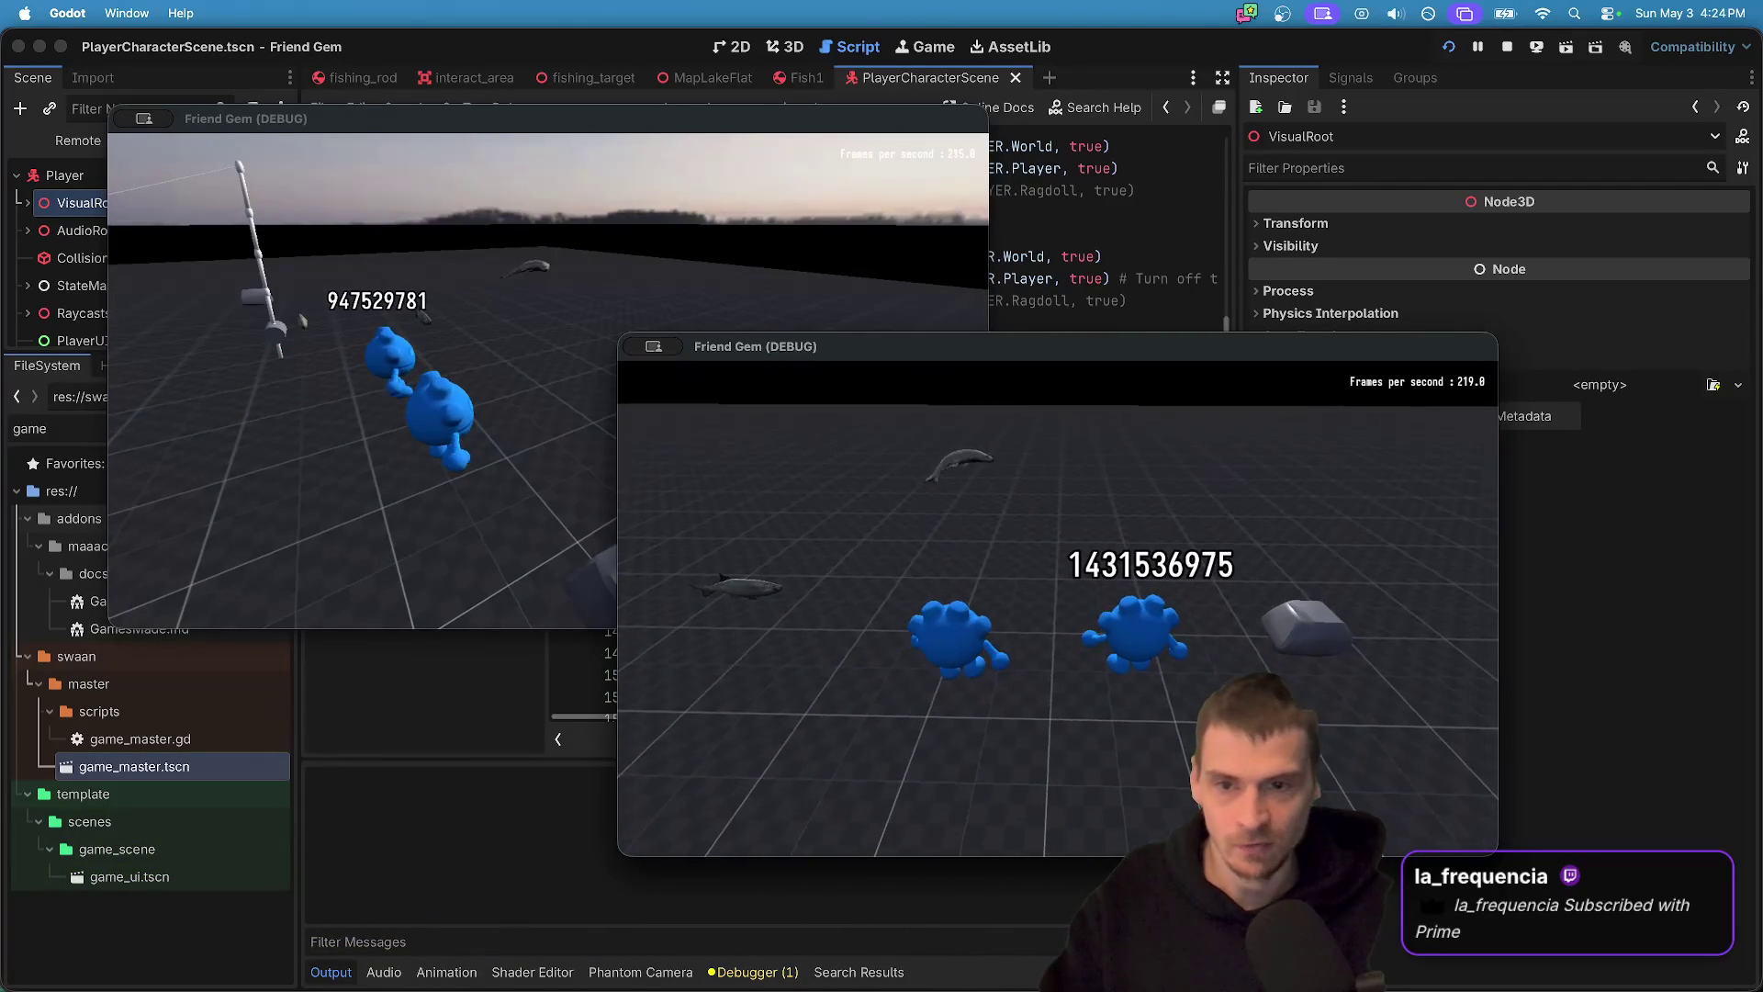
pyautogui.press('Escape')
# - In Customize, correct the second player's username and choose purple from the Color list
pyautogui.click(1056, 633)
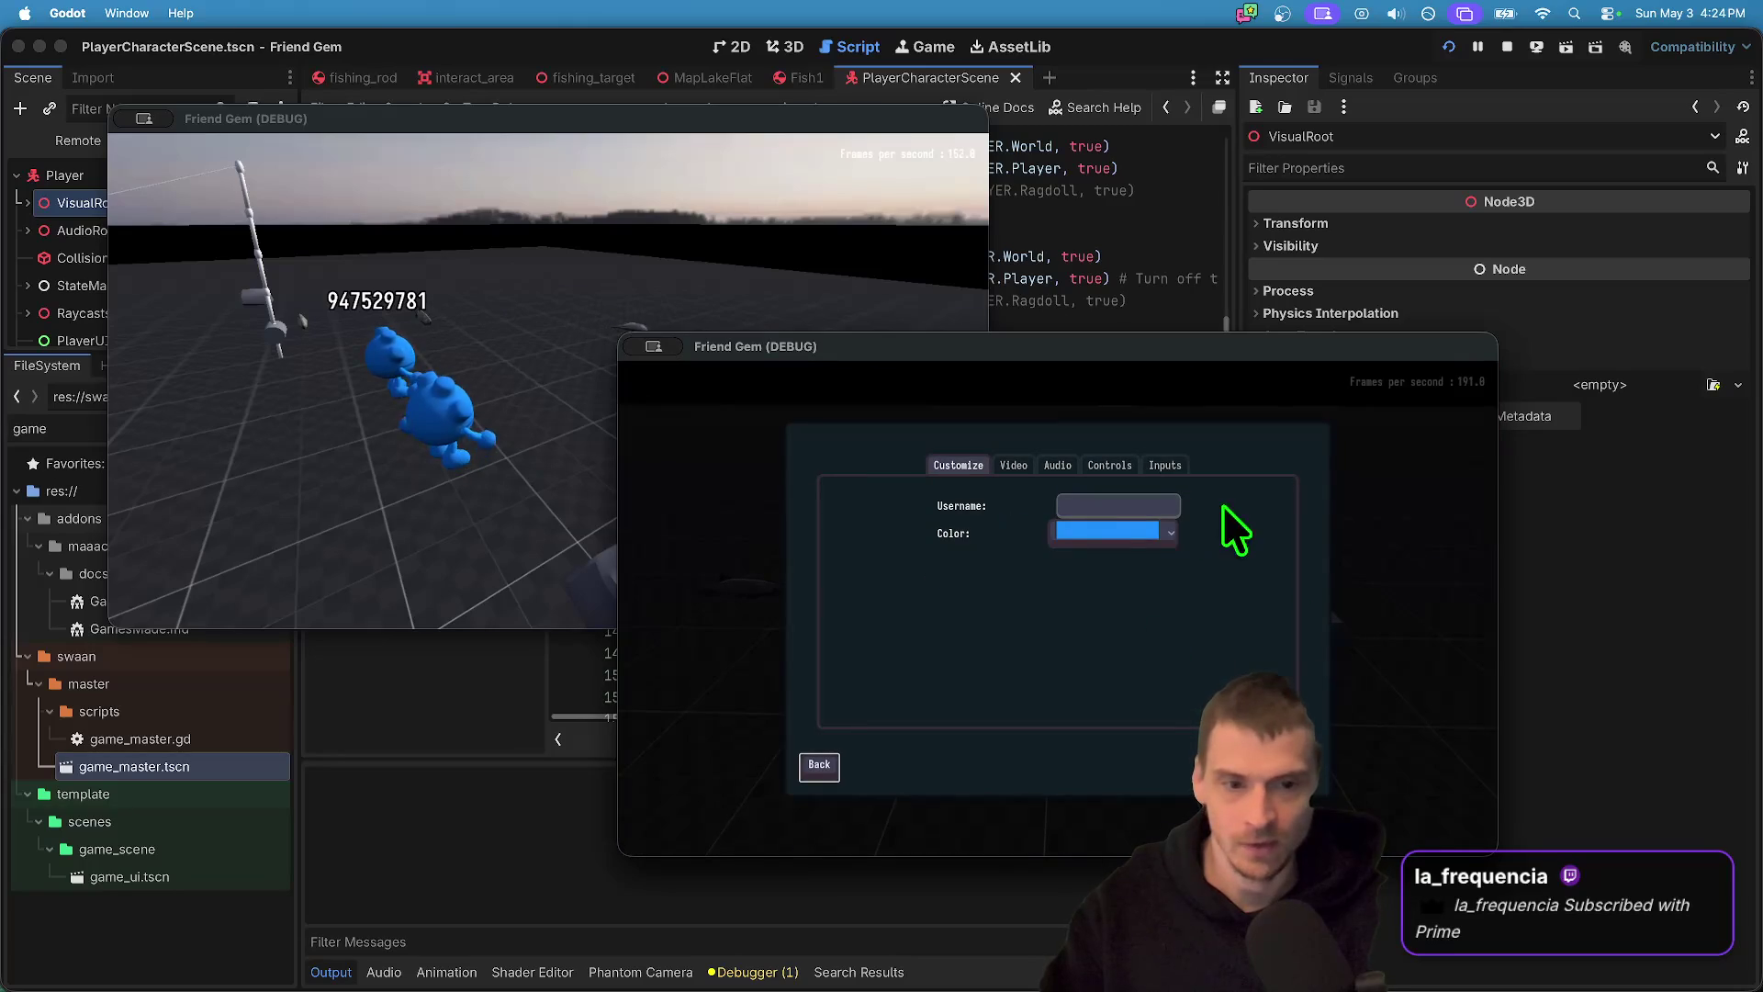
pyautogui.click(1163, 506)
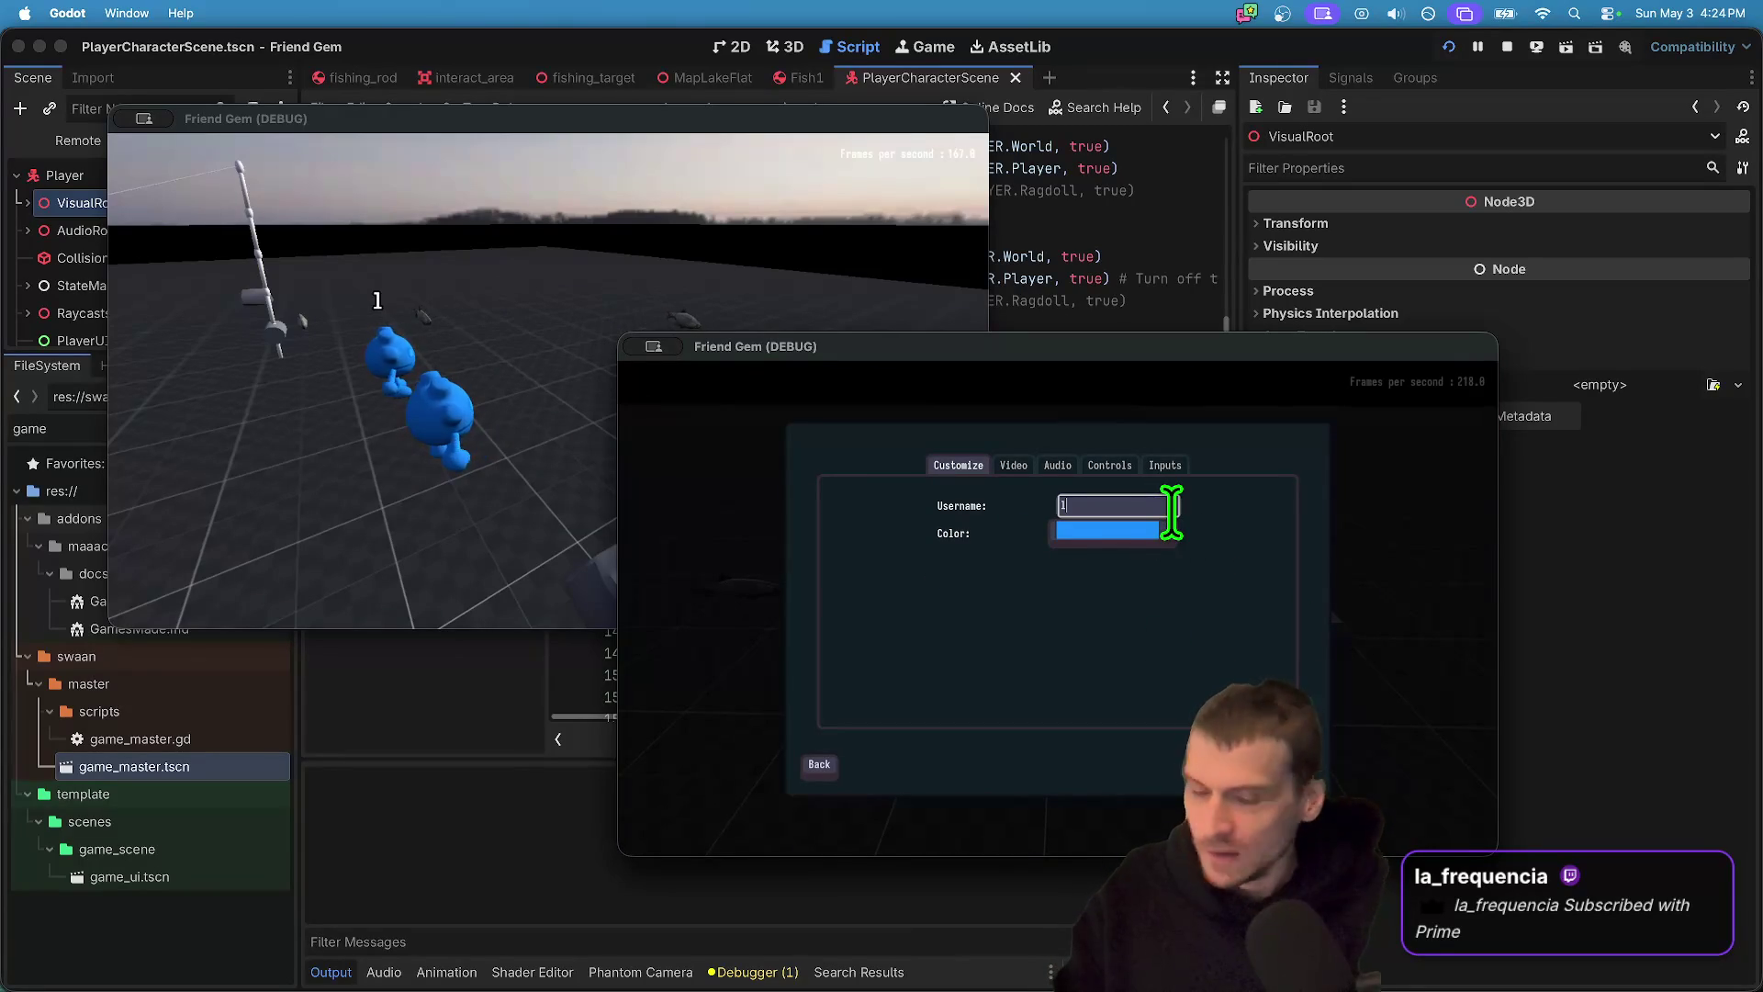
pyautogui.press('BackSpace')
pyautogui.write('a Frequencia')
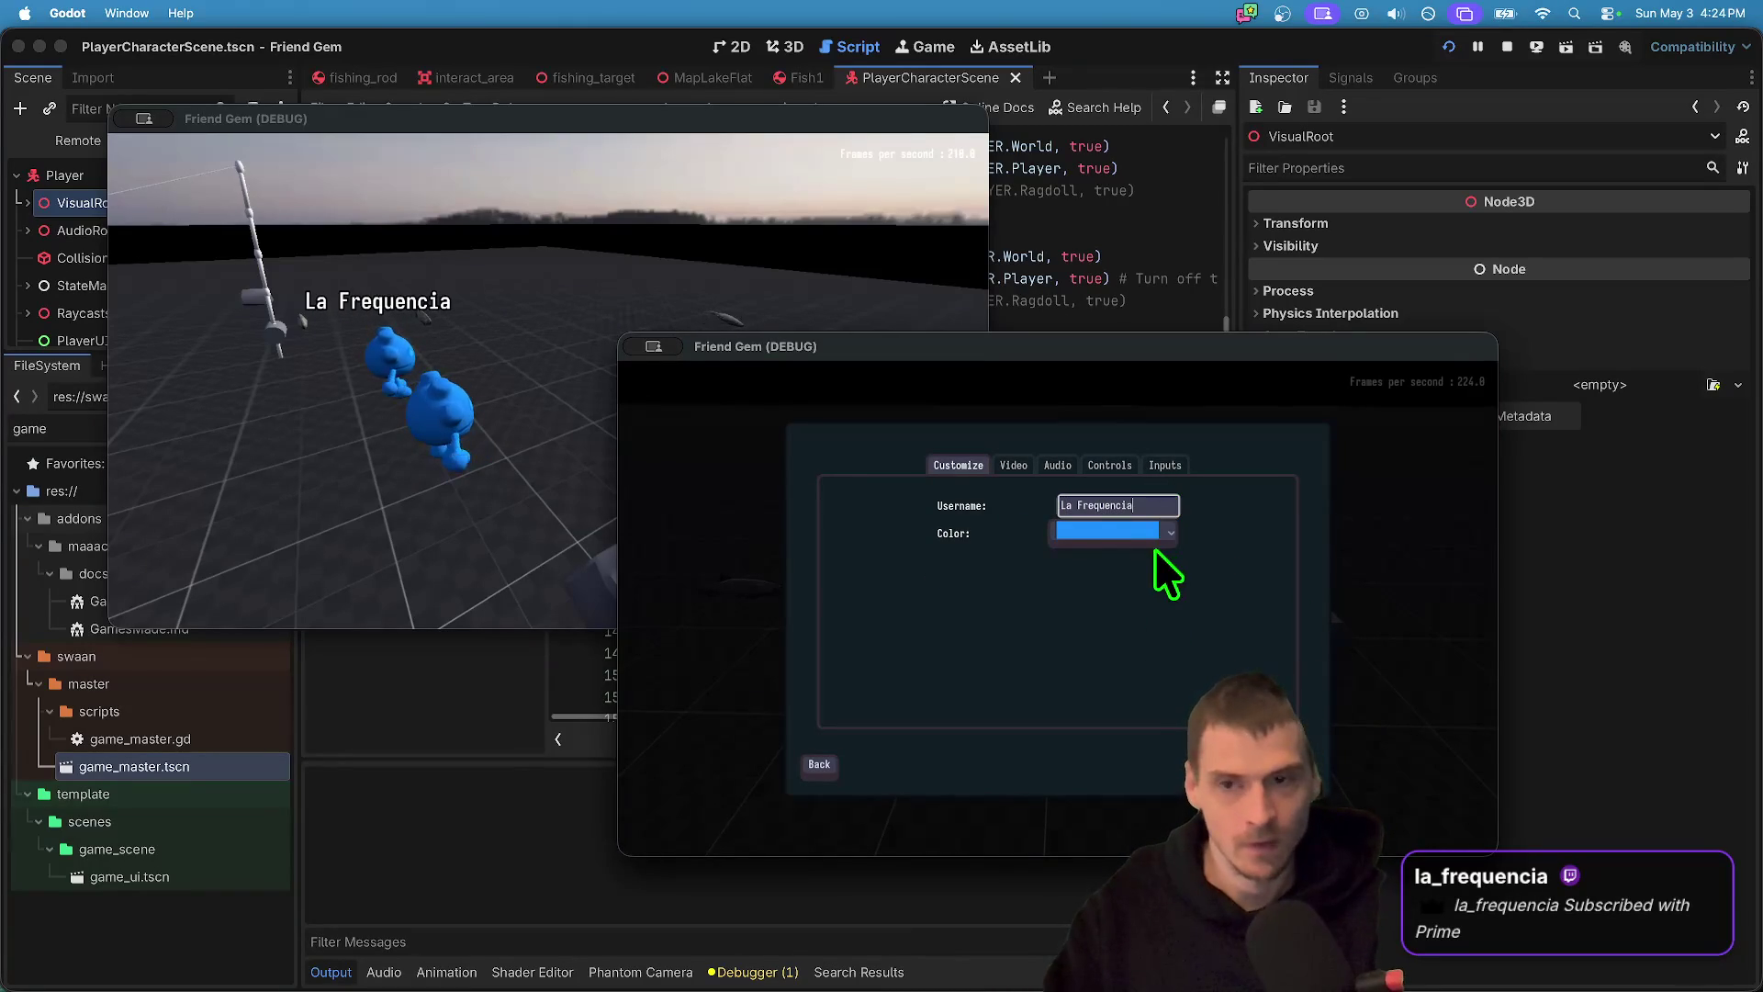
pyautogui.click(1166, 532)
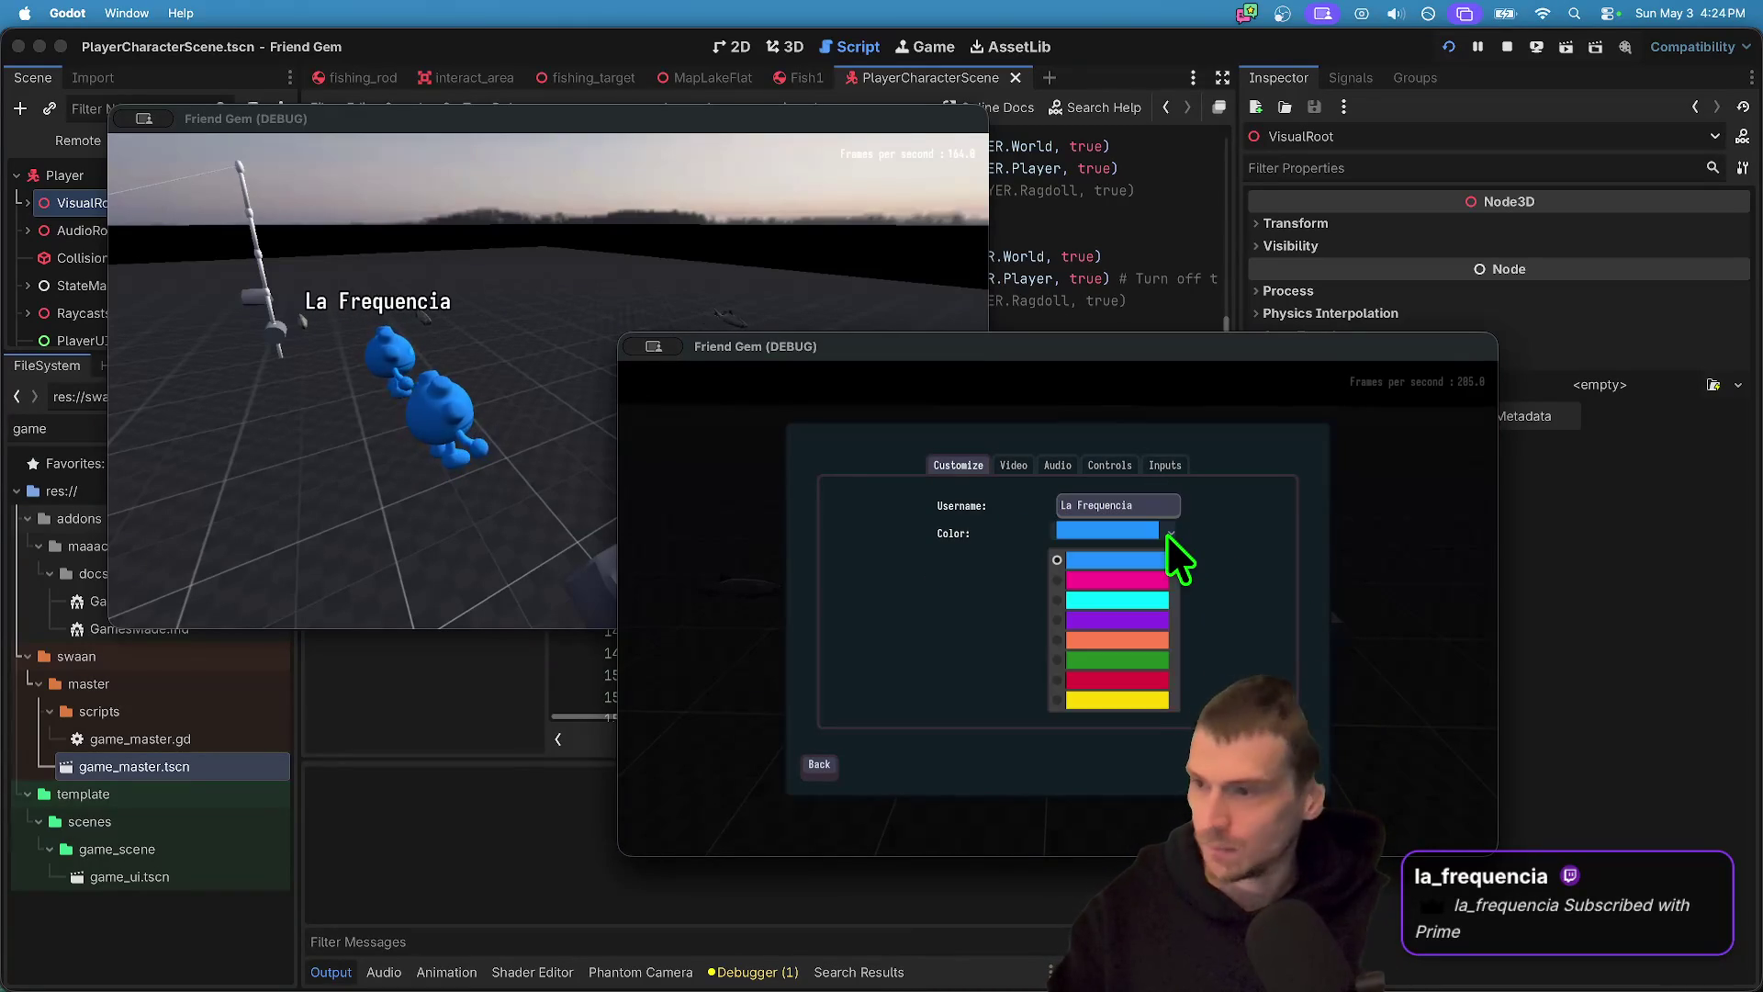
pyautogui.click(1147, 620)
pyautogui.press('Escape')
pyautogui.press('Escape')
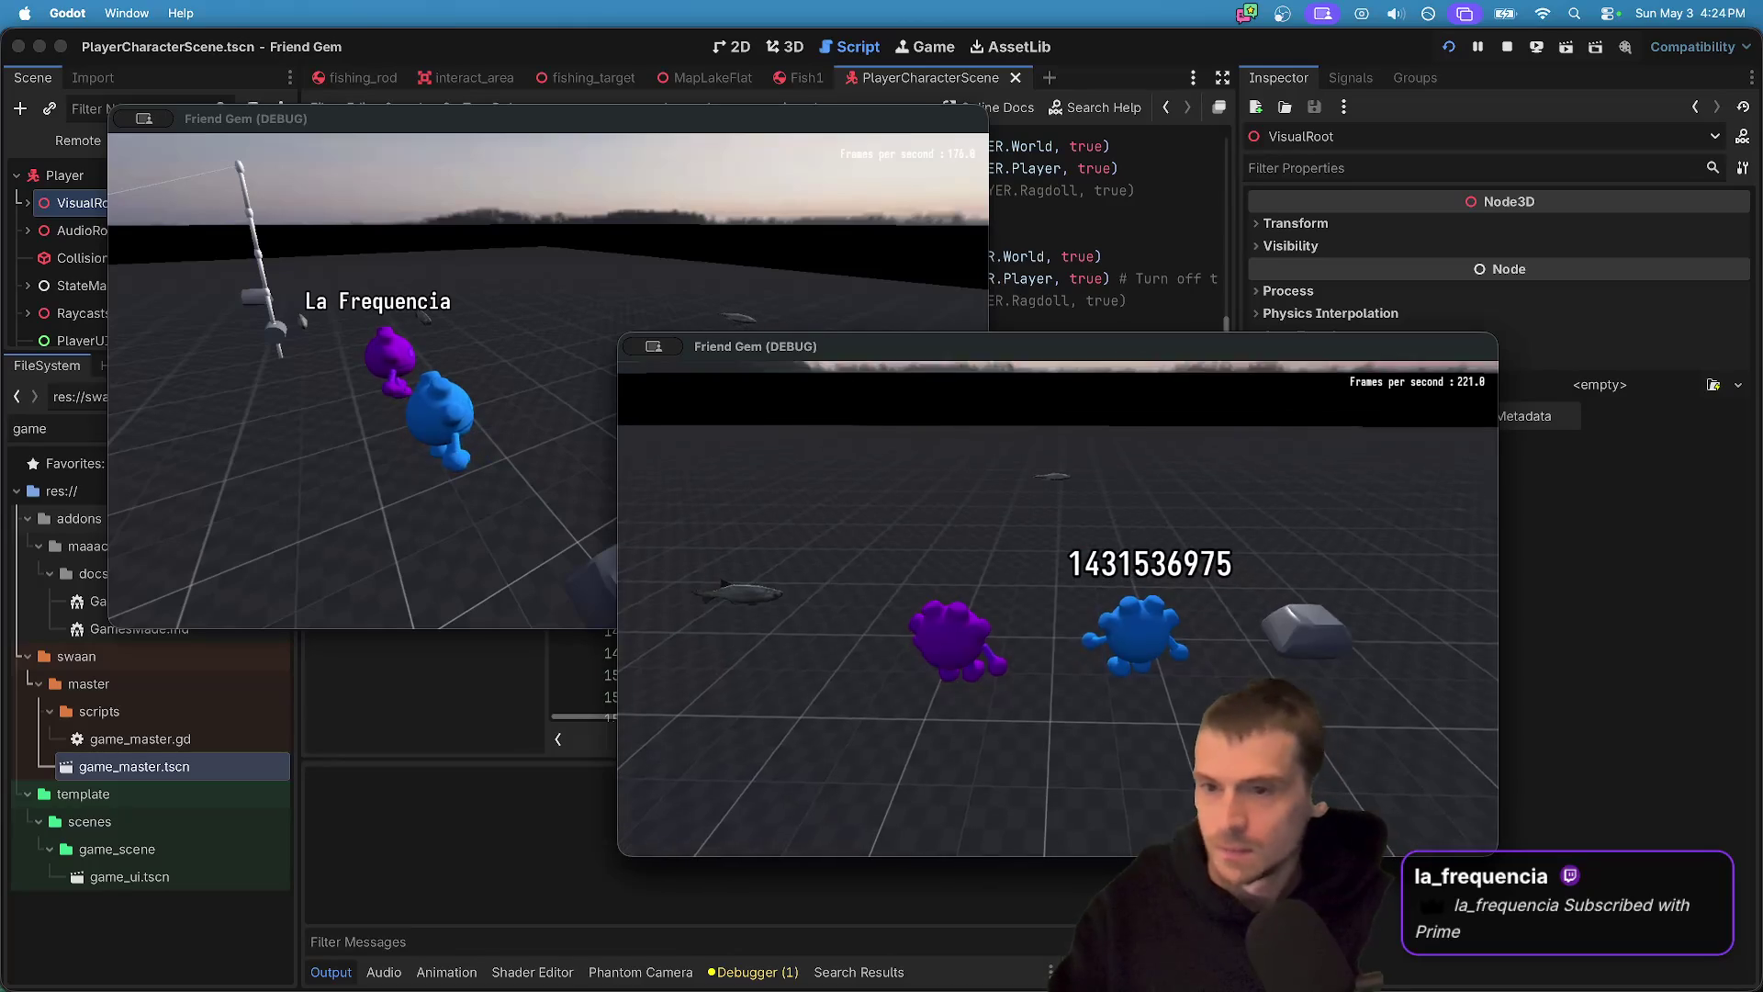
# - Have the purple player grab a fish while the blue player walks over and toward a fishing rod
pyautogui.press('e')
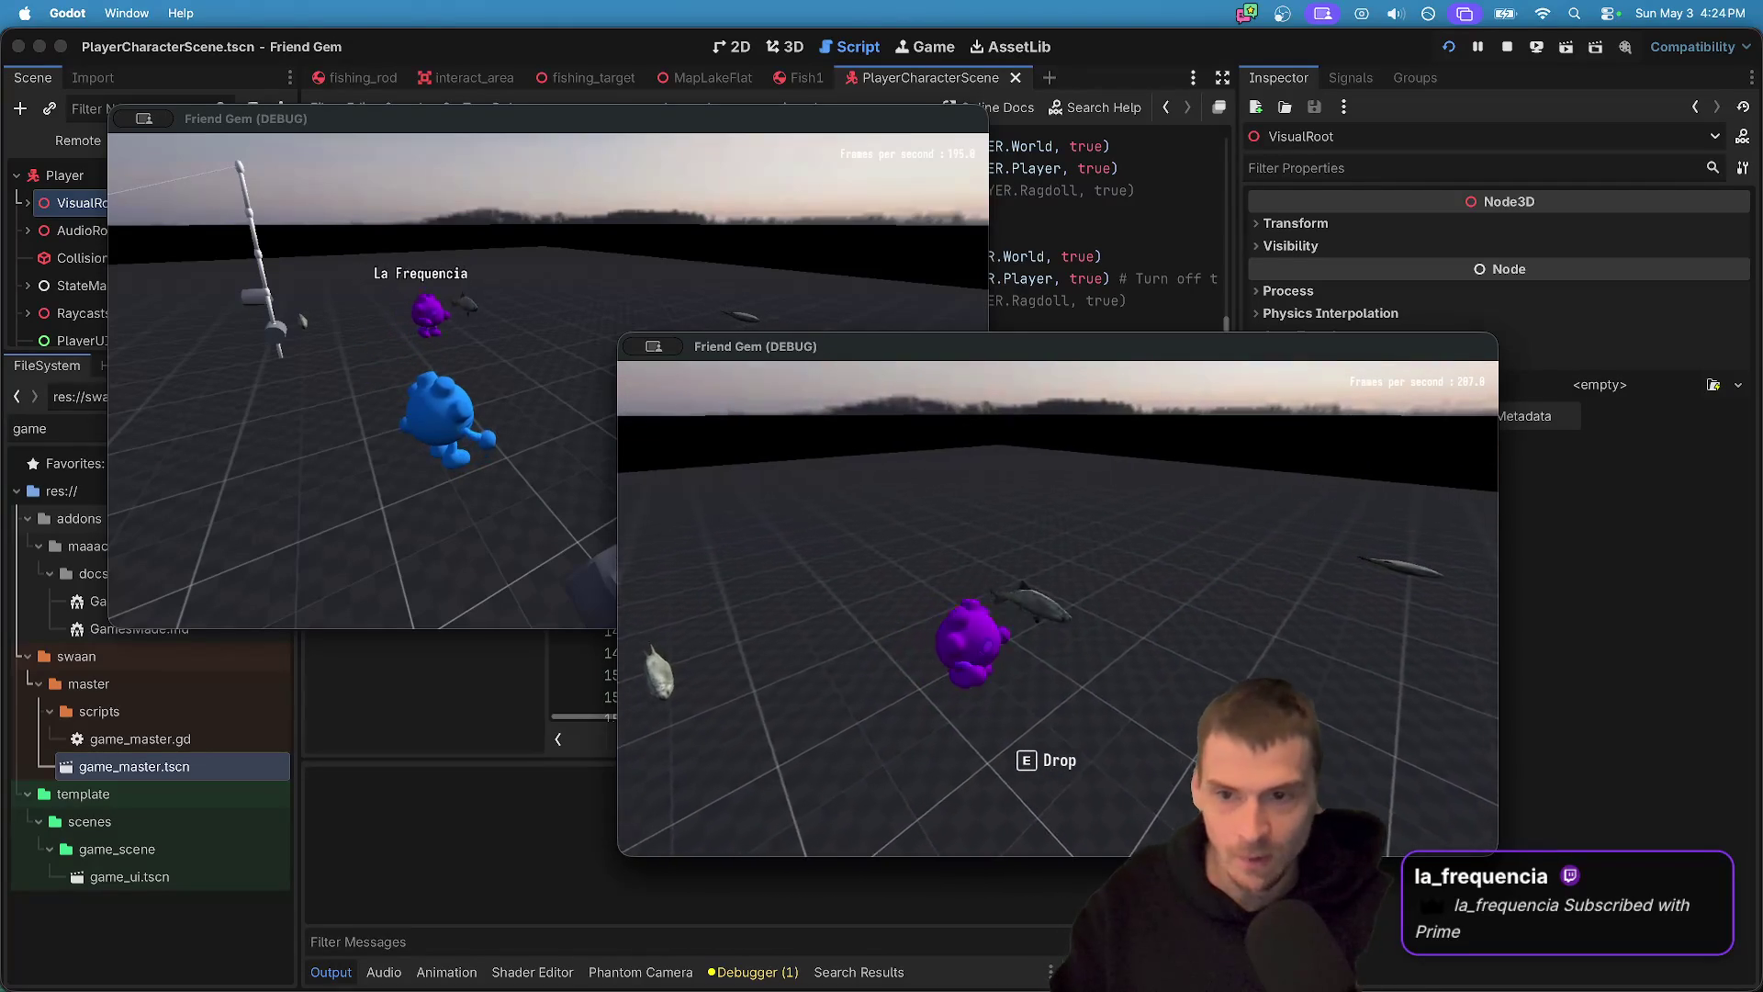
pyautogui.click(522, 387)
pyautogui.press('w')
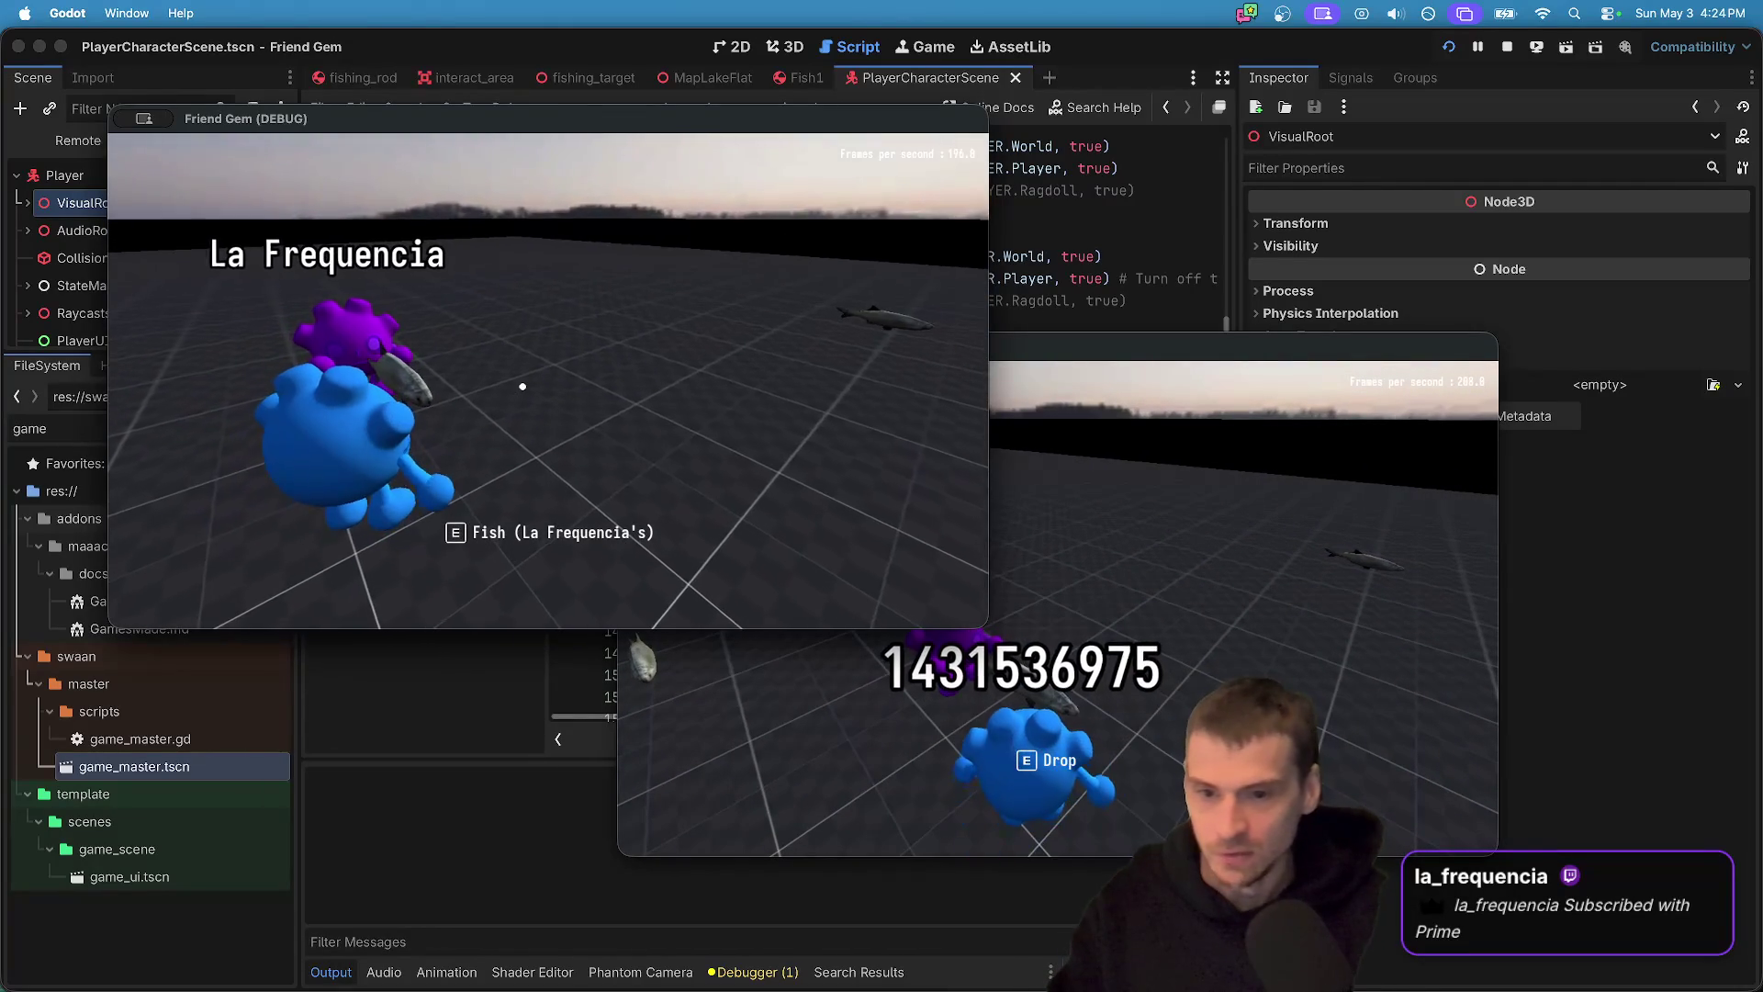
pyautogui.press('w')
pyautogui.press('w')
pyautogui.press('w')
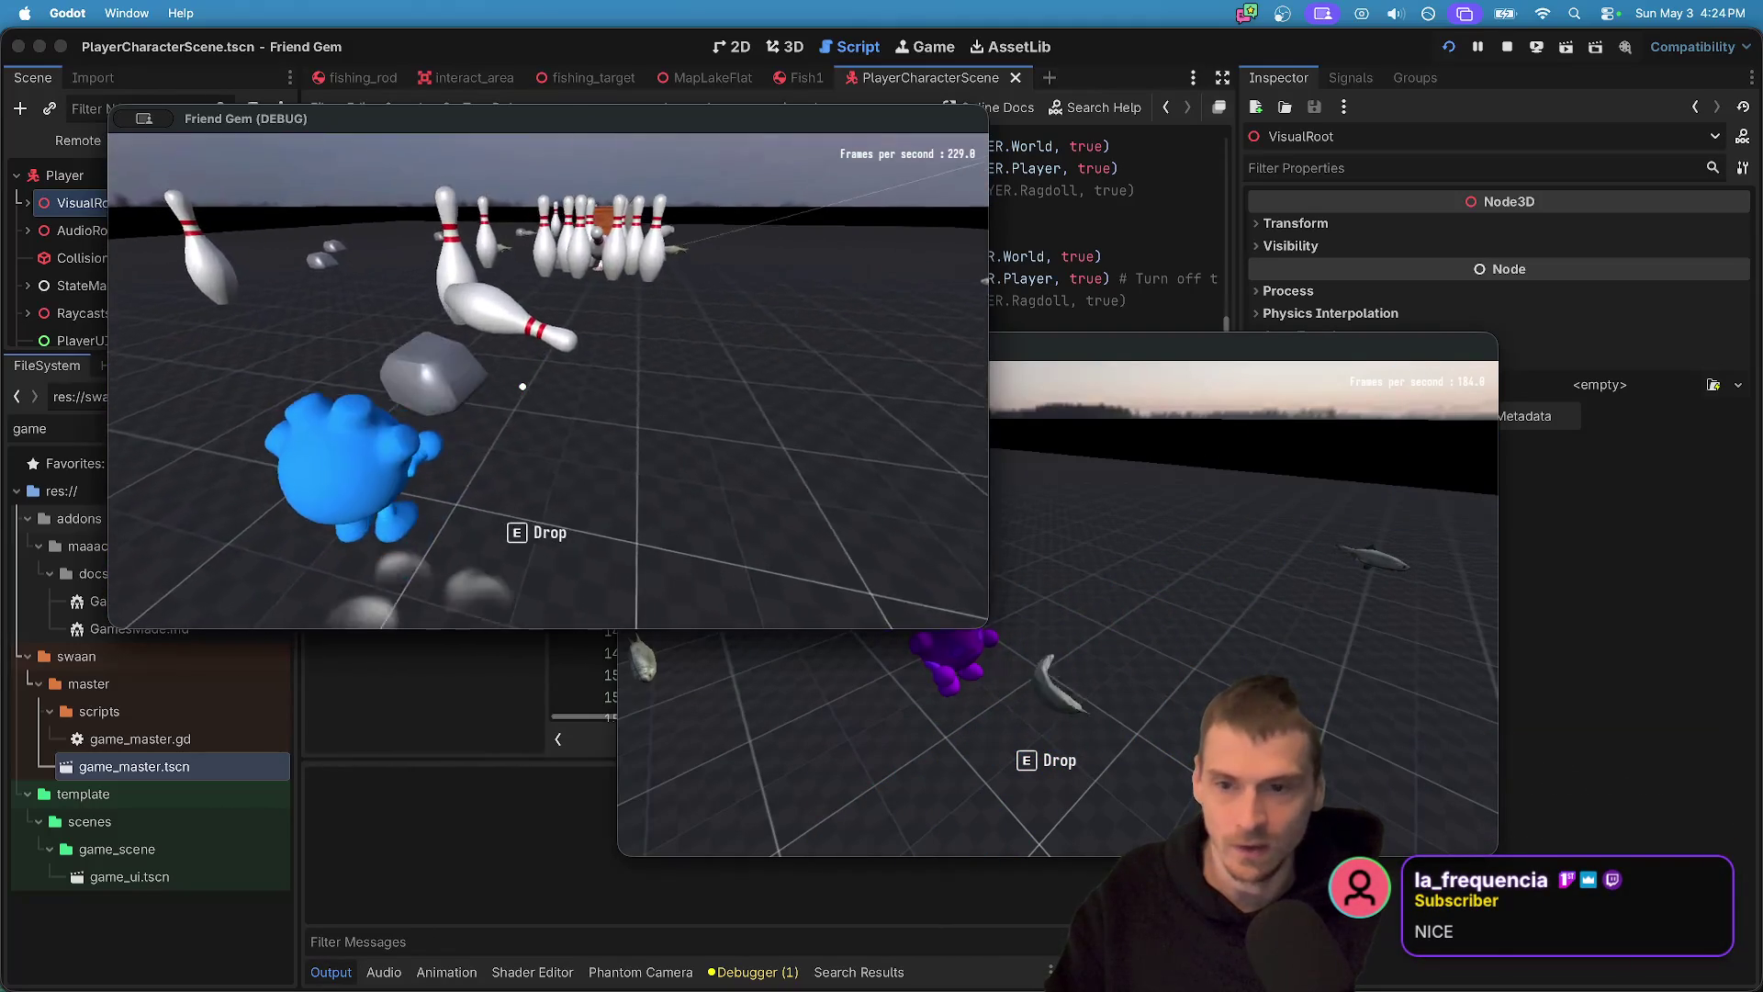
pyautogui.press('w')
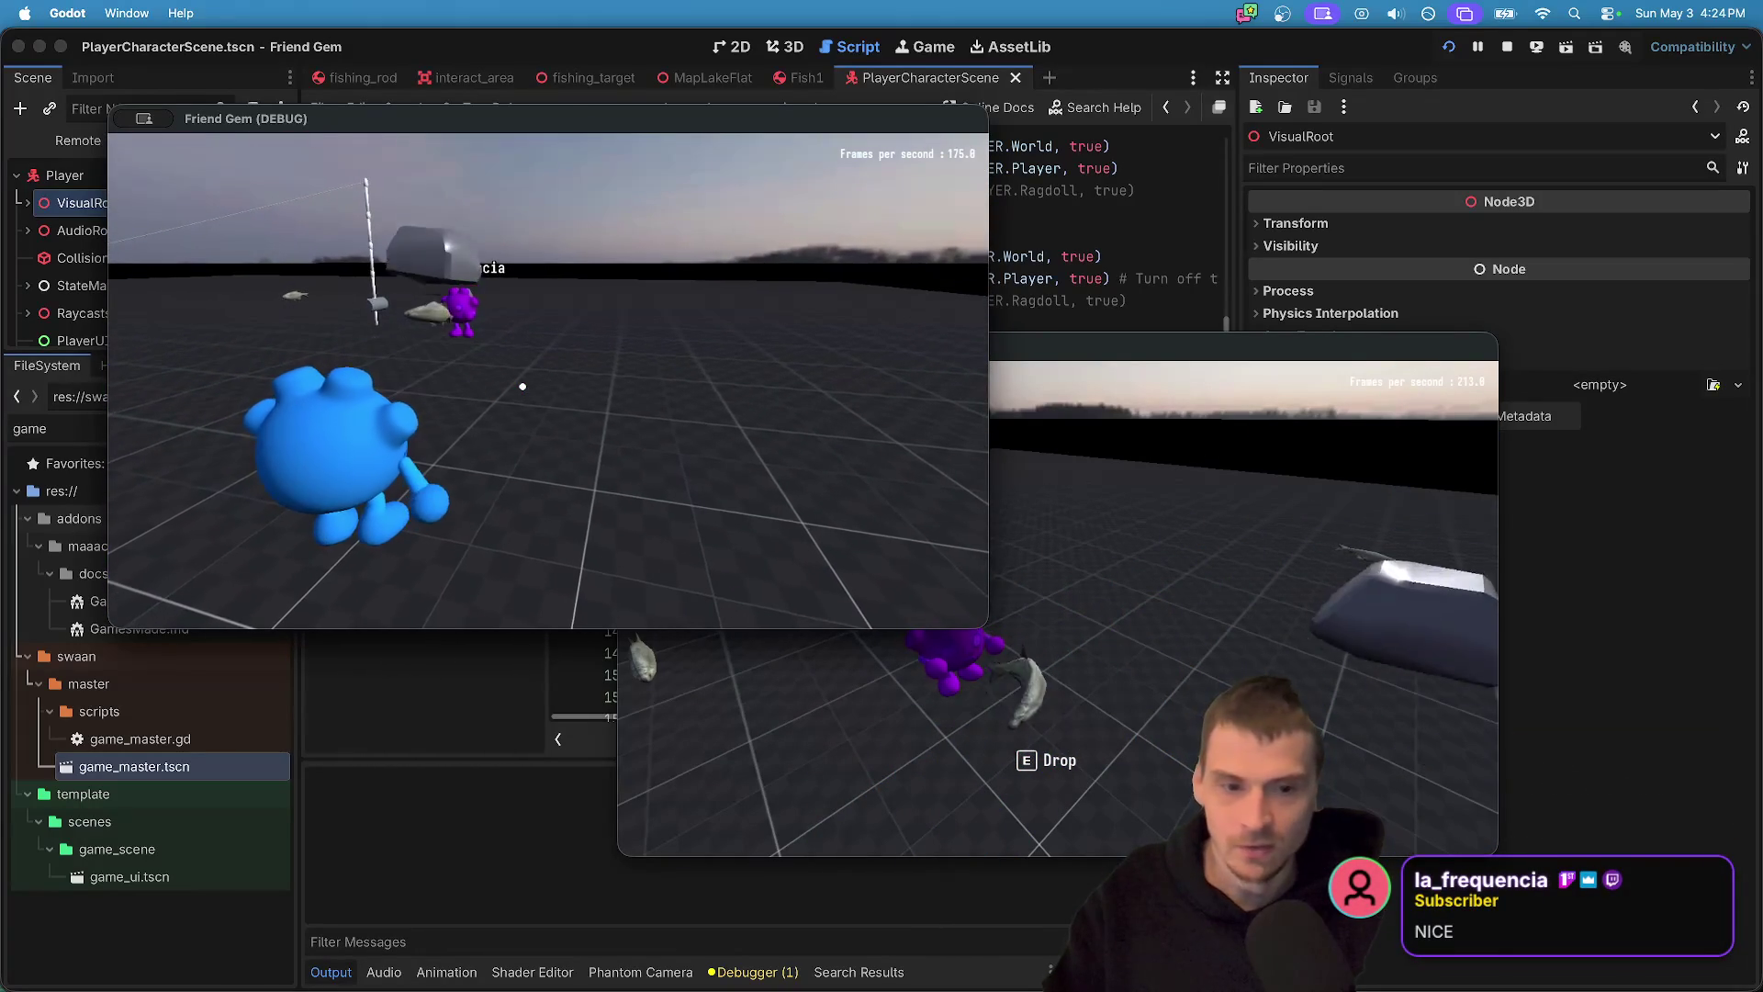
pyautogui.press('super+grave')
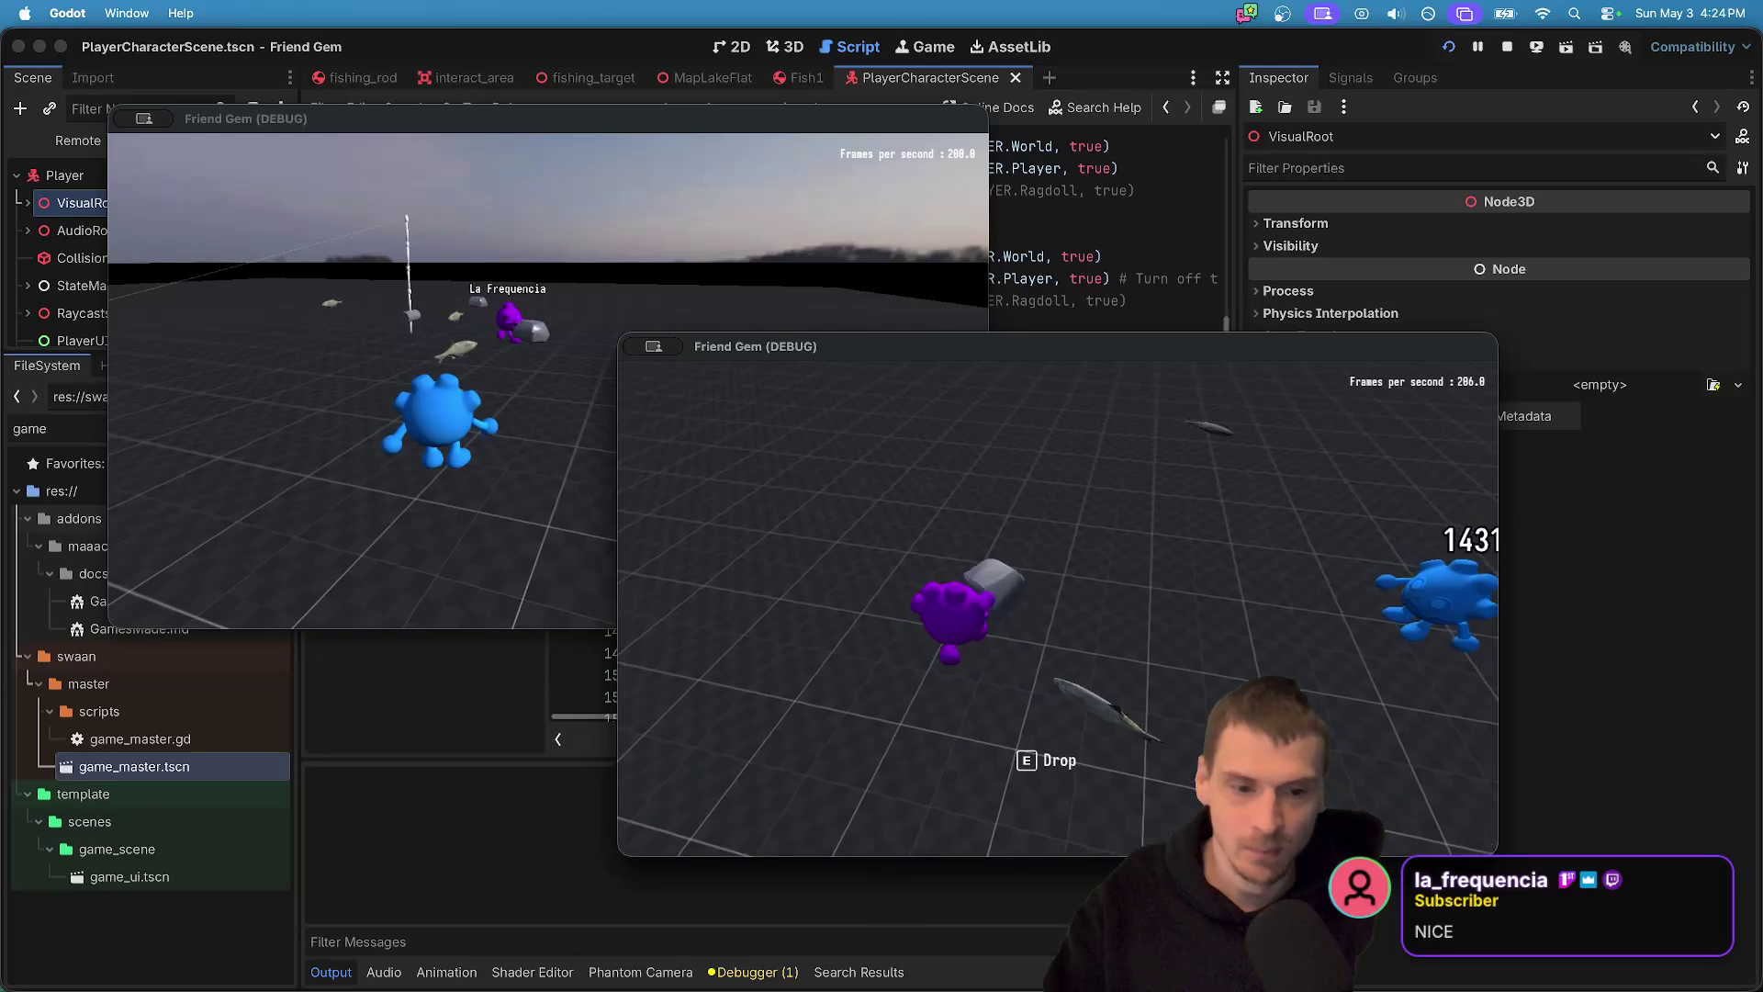
pyautogui.press('super+grave')
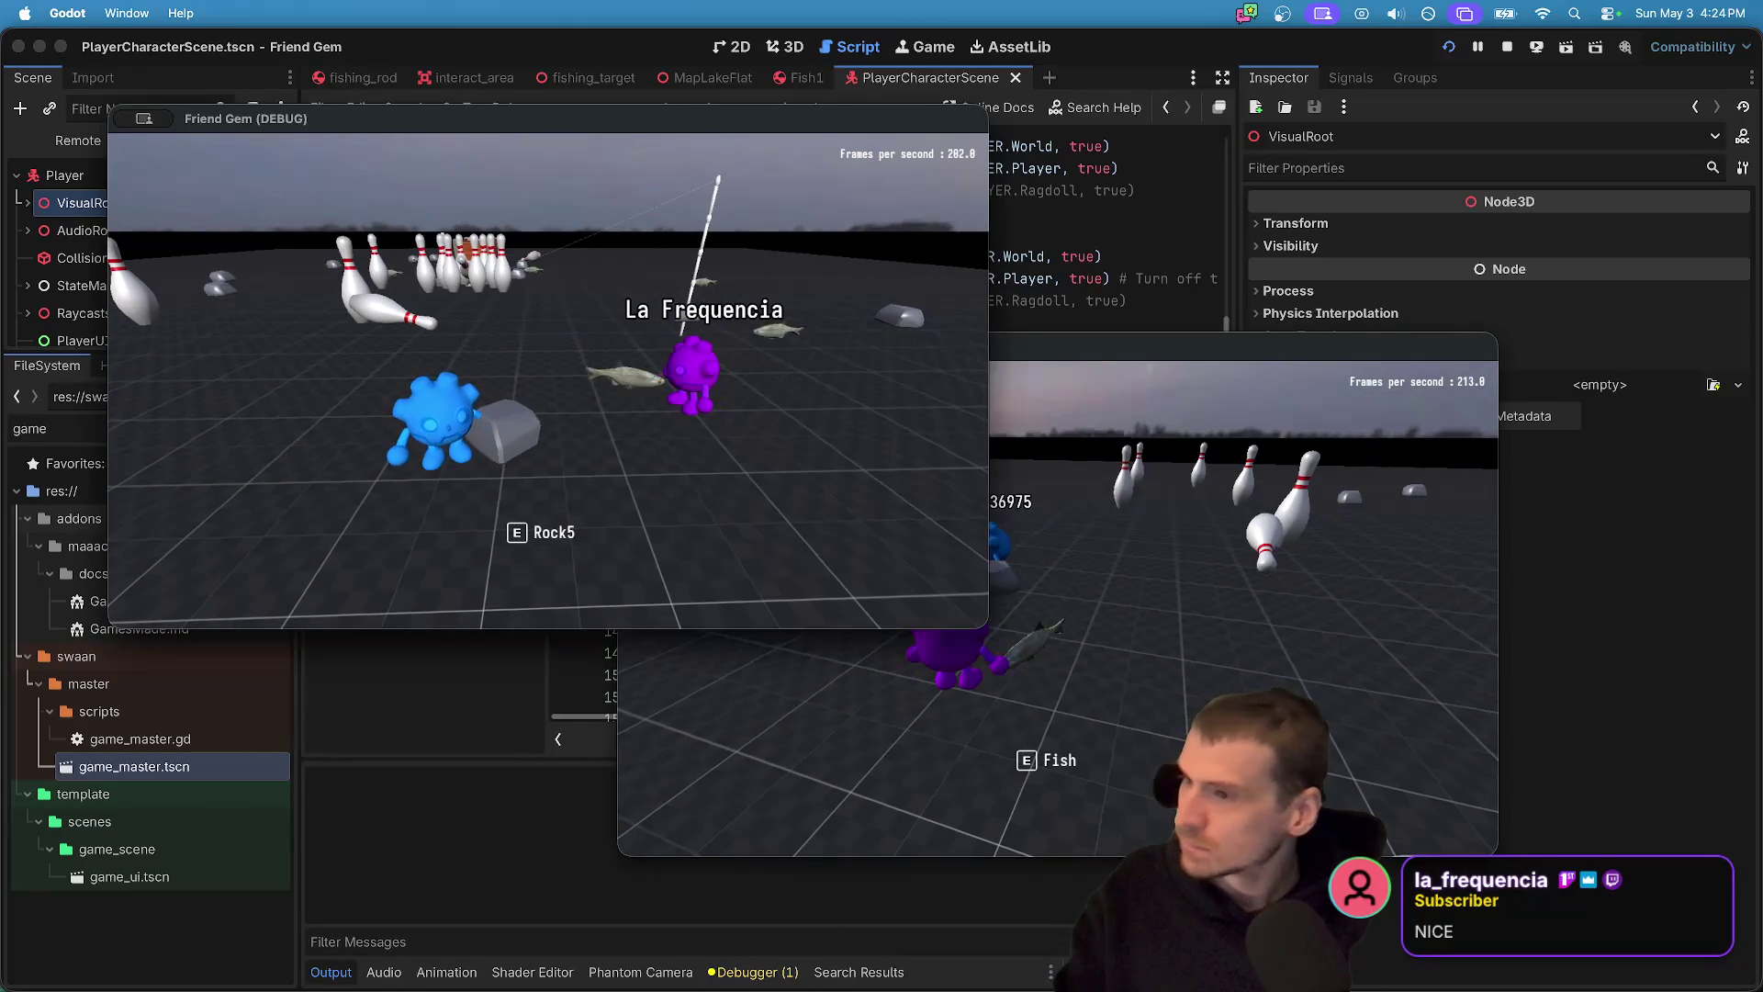
pyautogui.press('w')
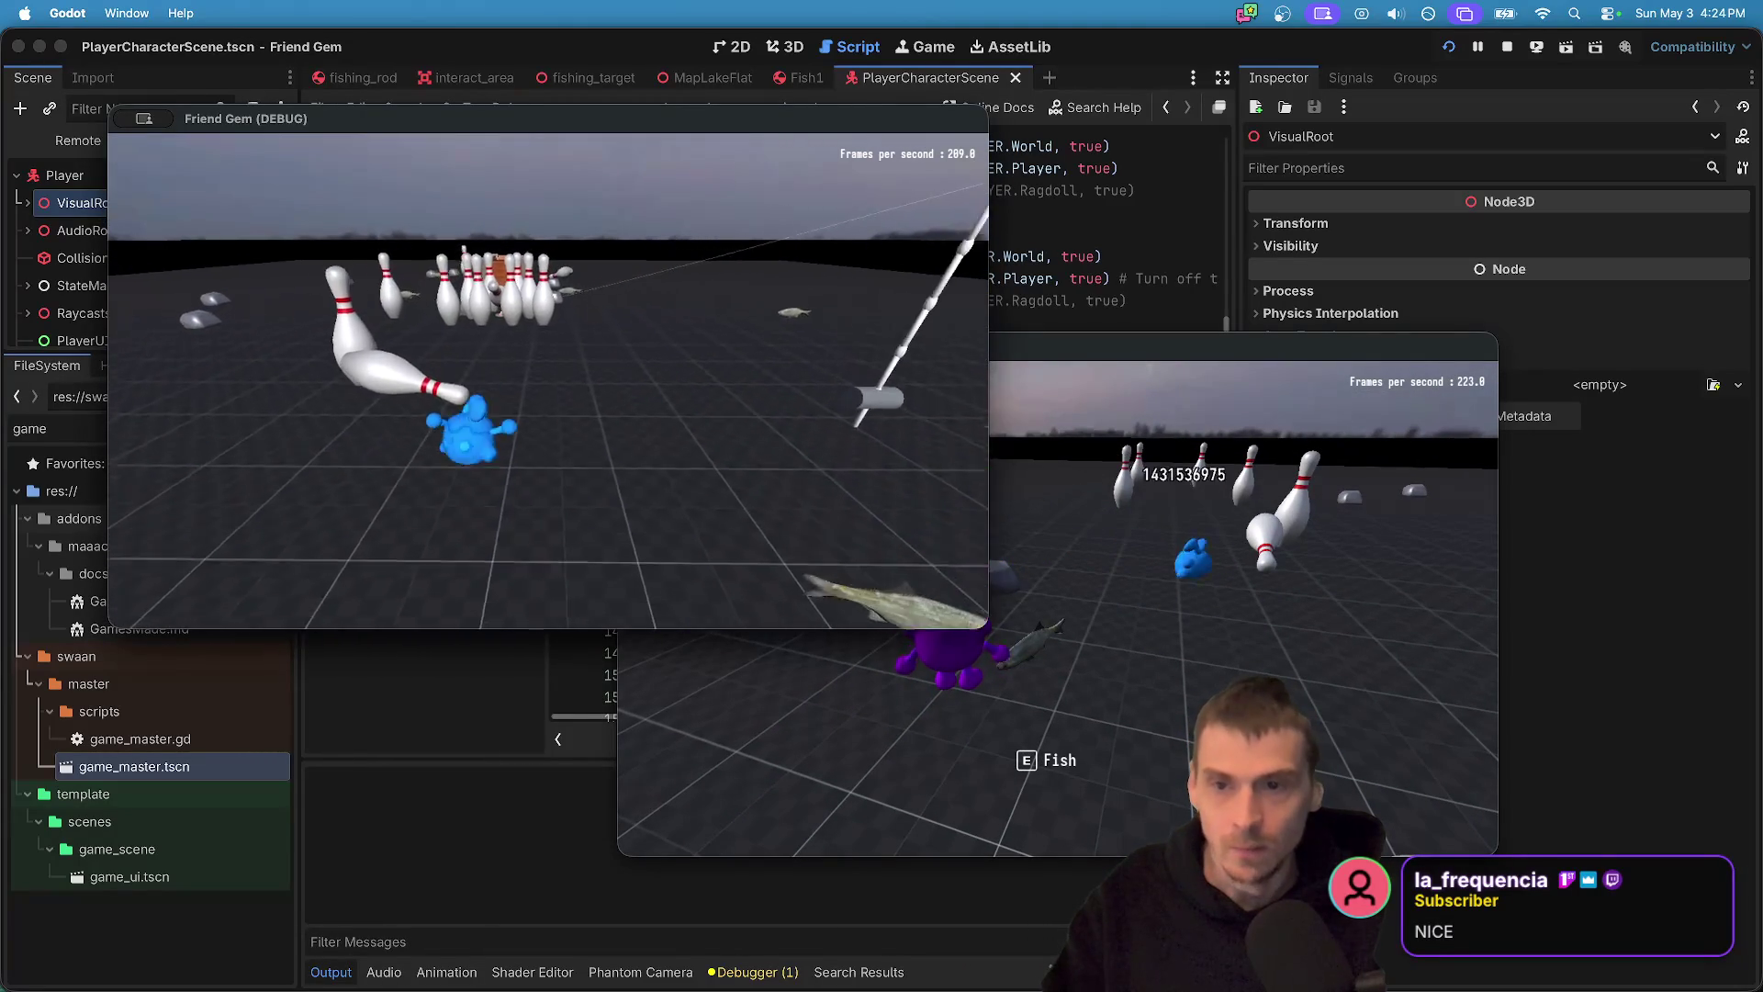
pyautogui.press('w')
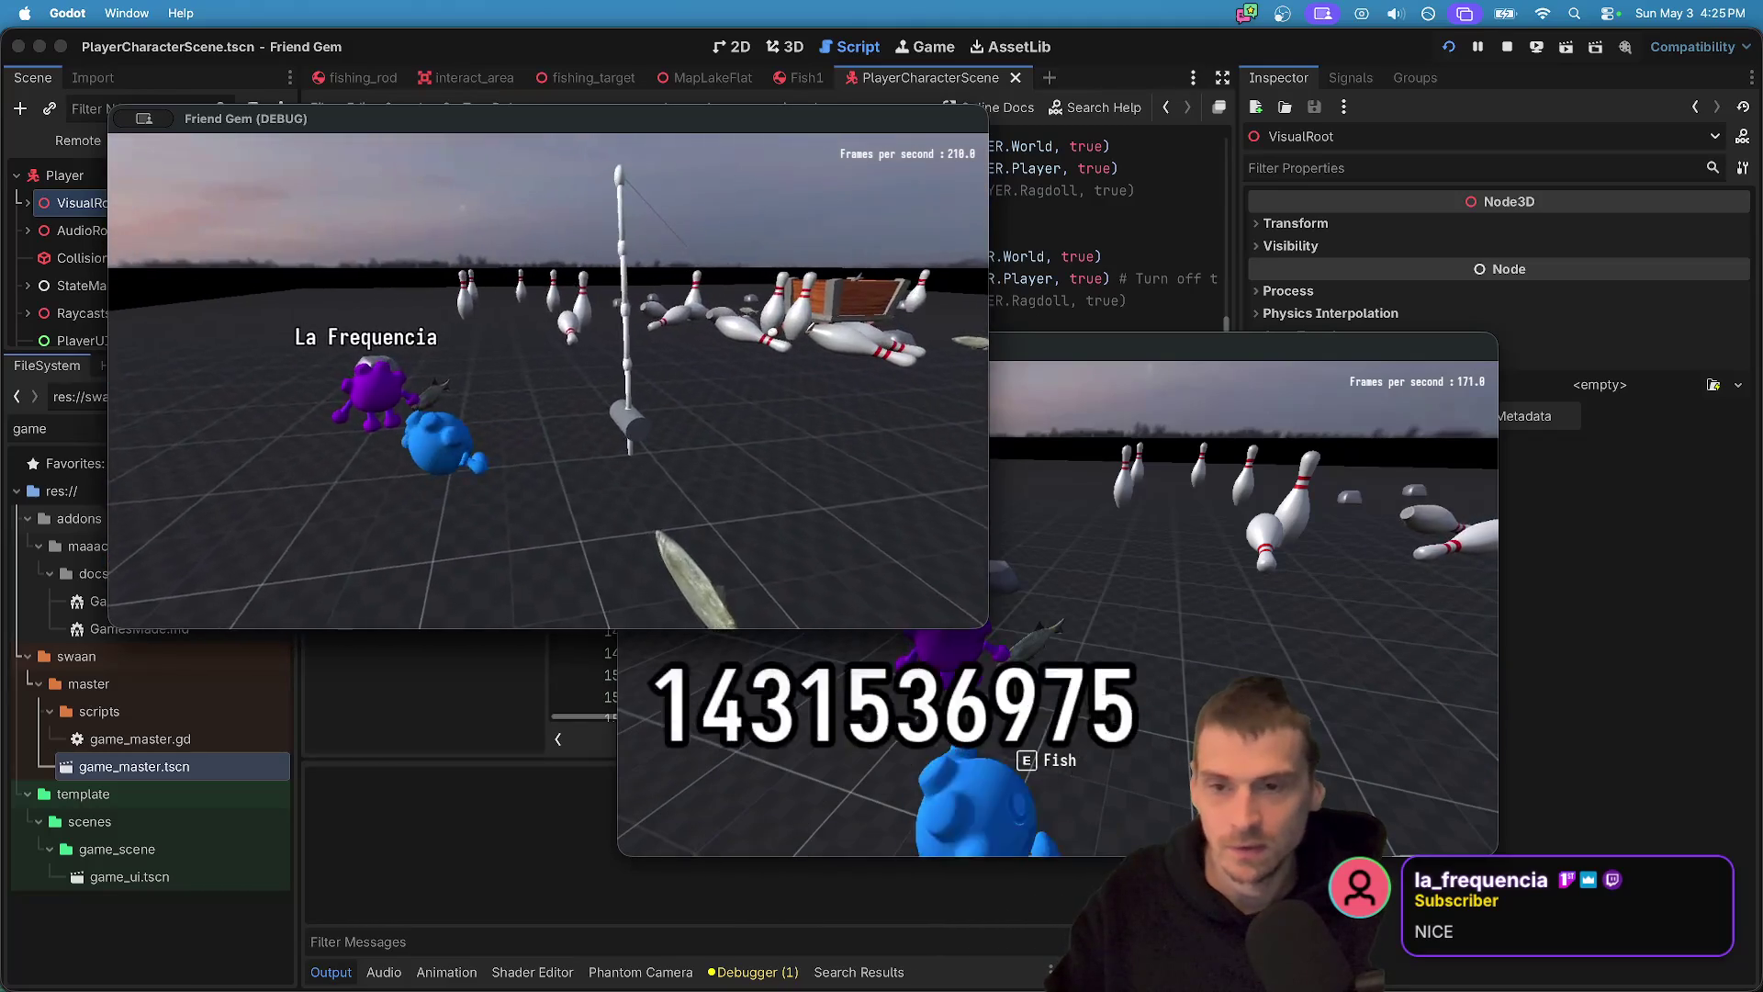
pyautogui.press('w')
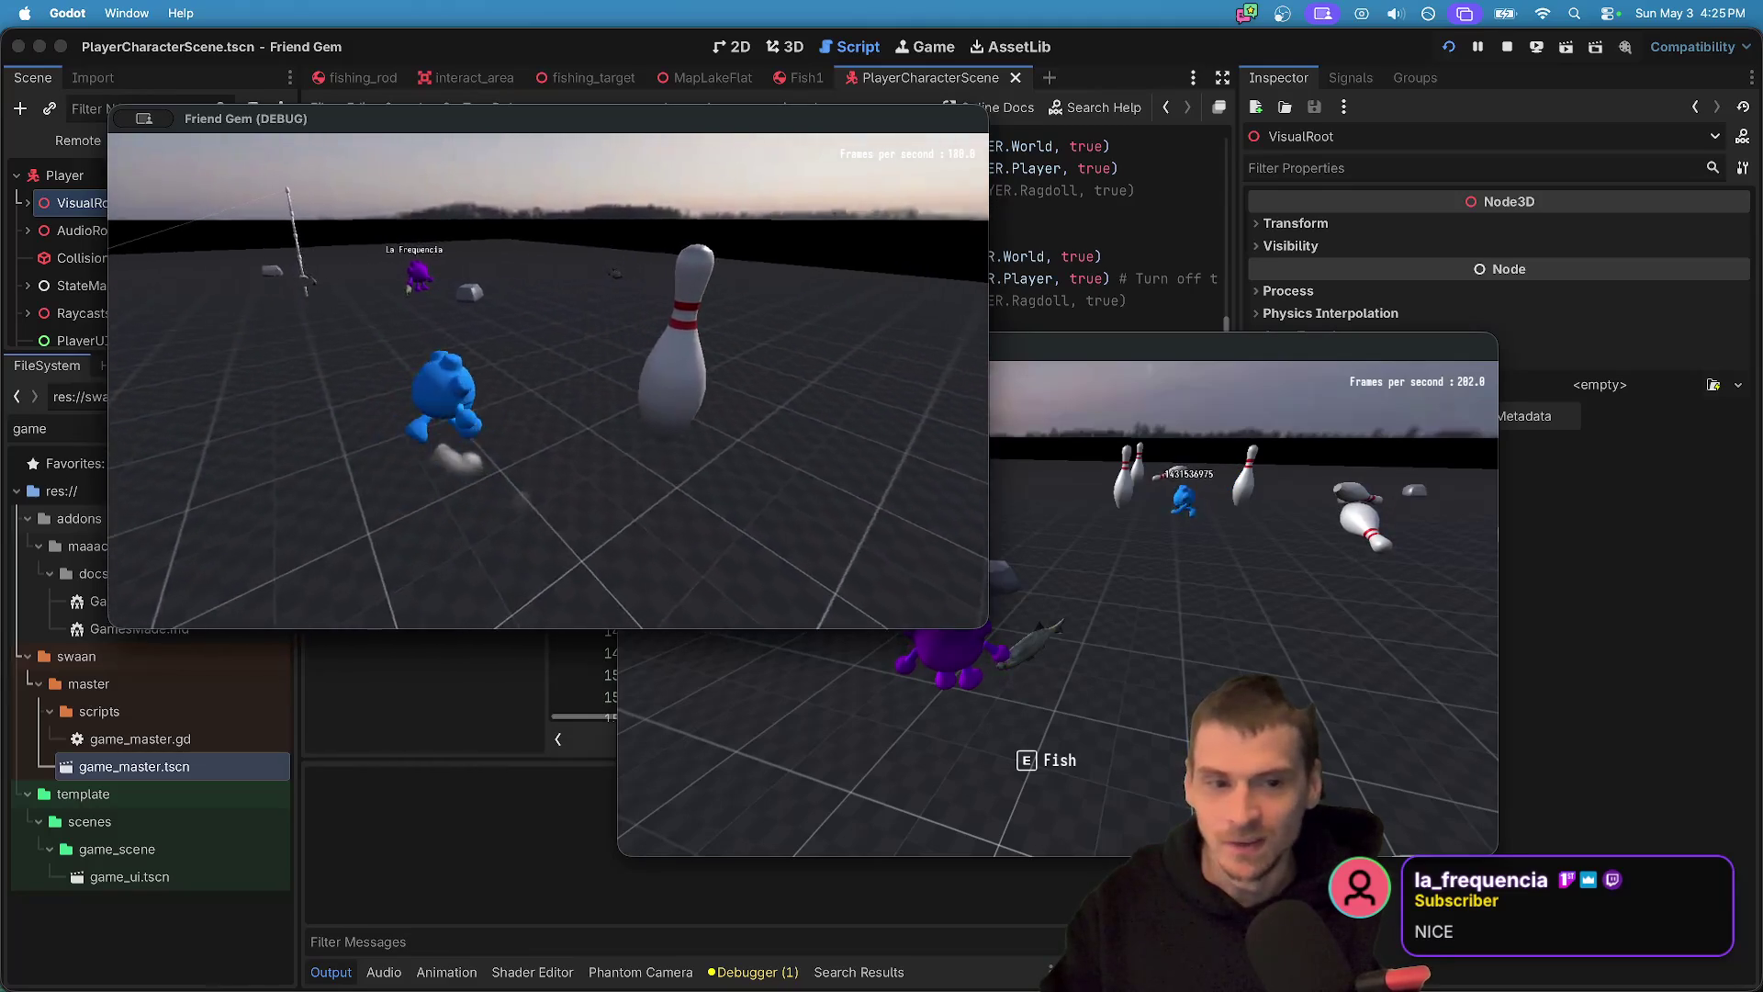
# - Pick up another fish with purple, then carry the purple player around with blue
pyautogui.press('super+Tab')
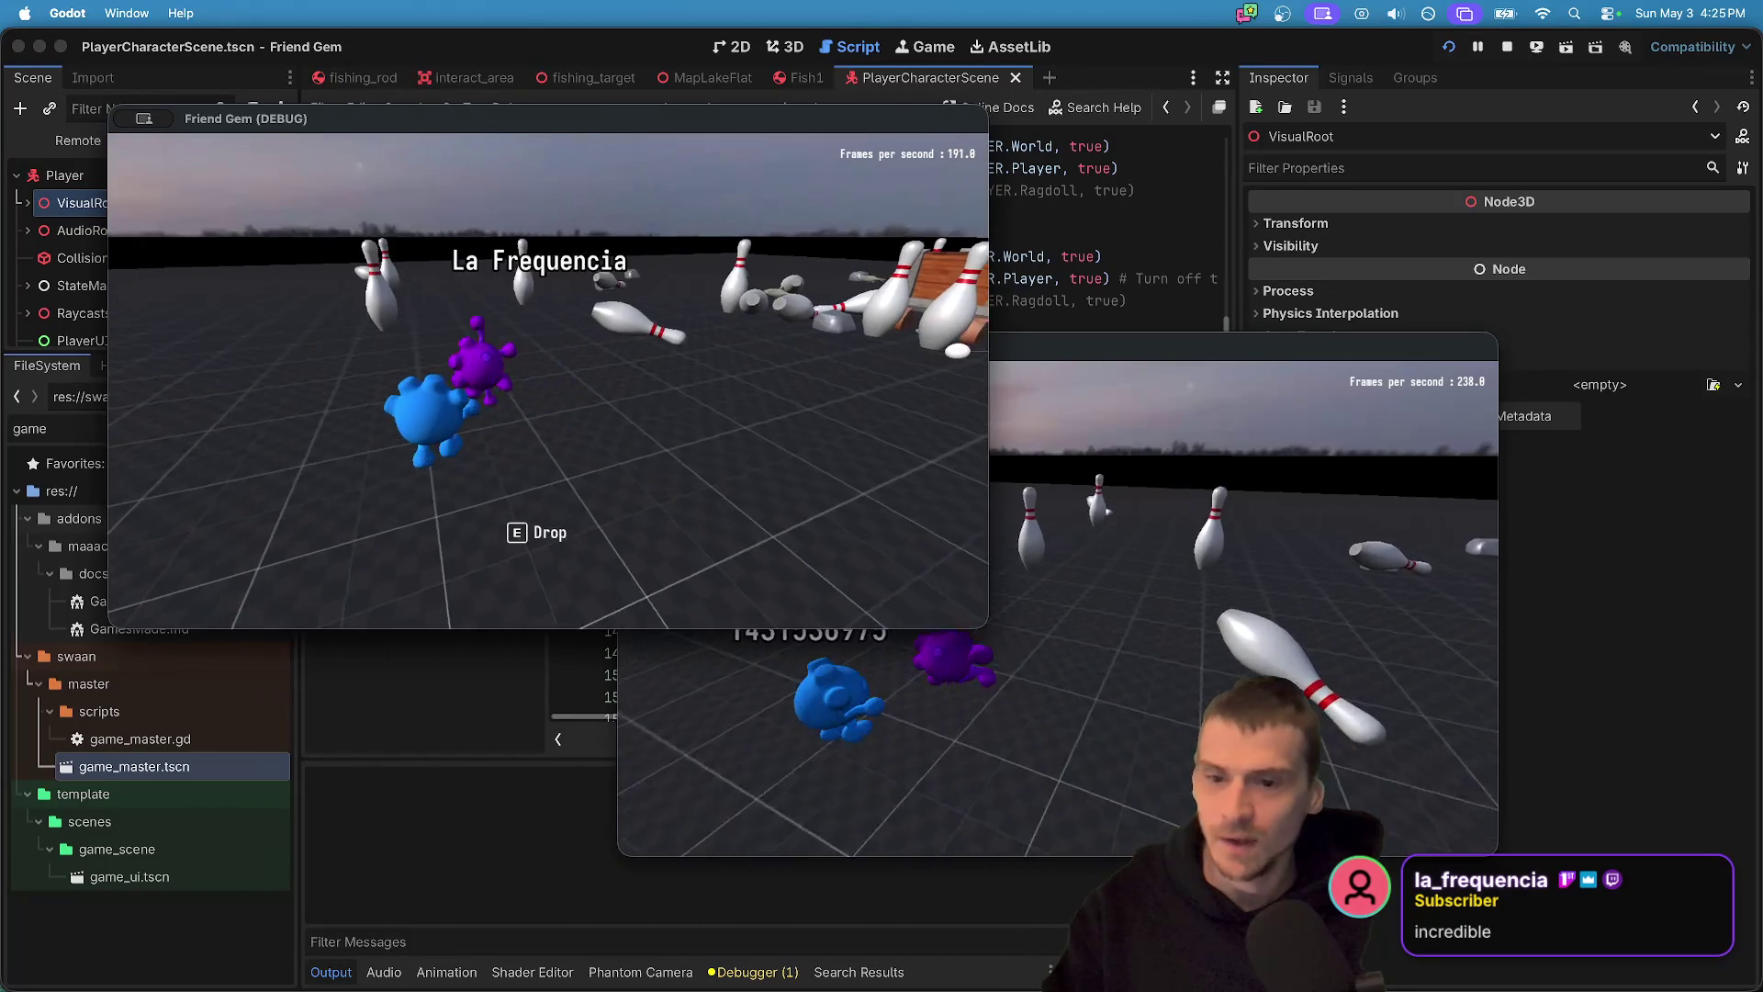
pyautogui.press('super+grave')
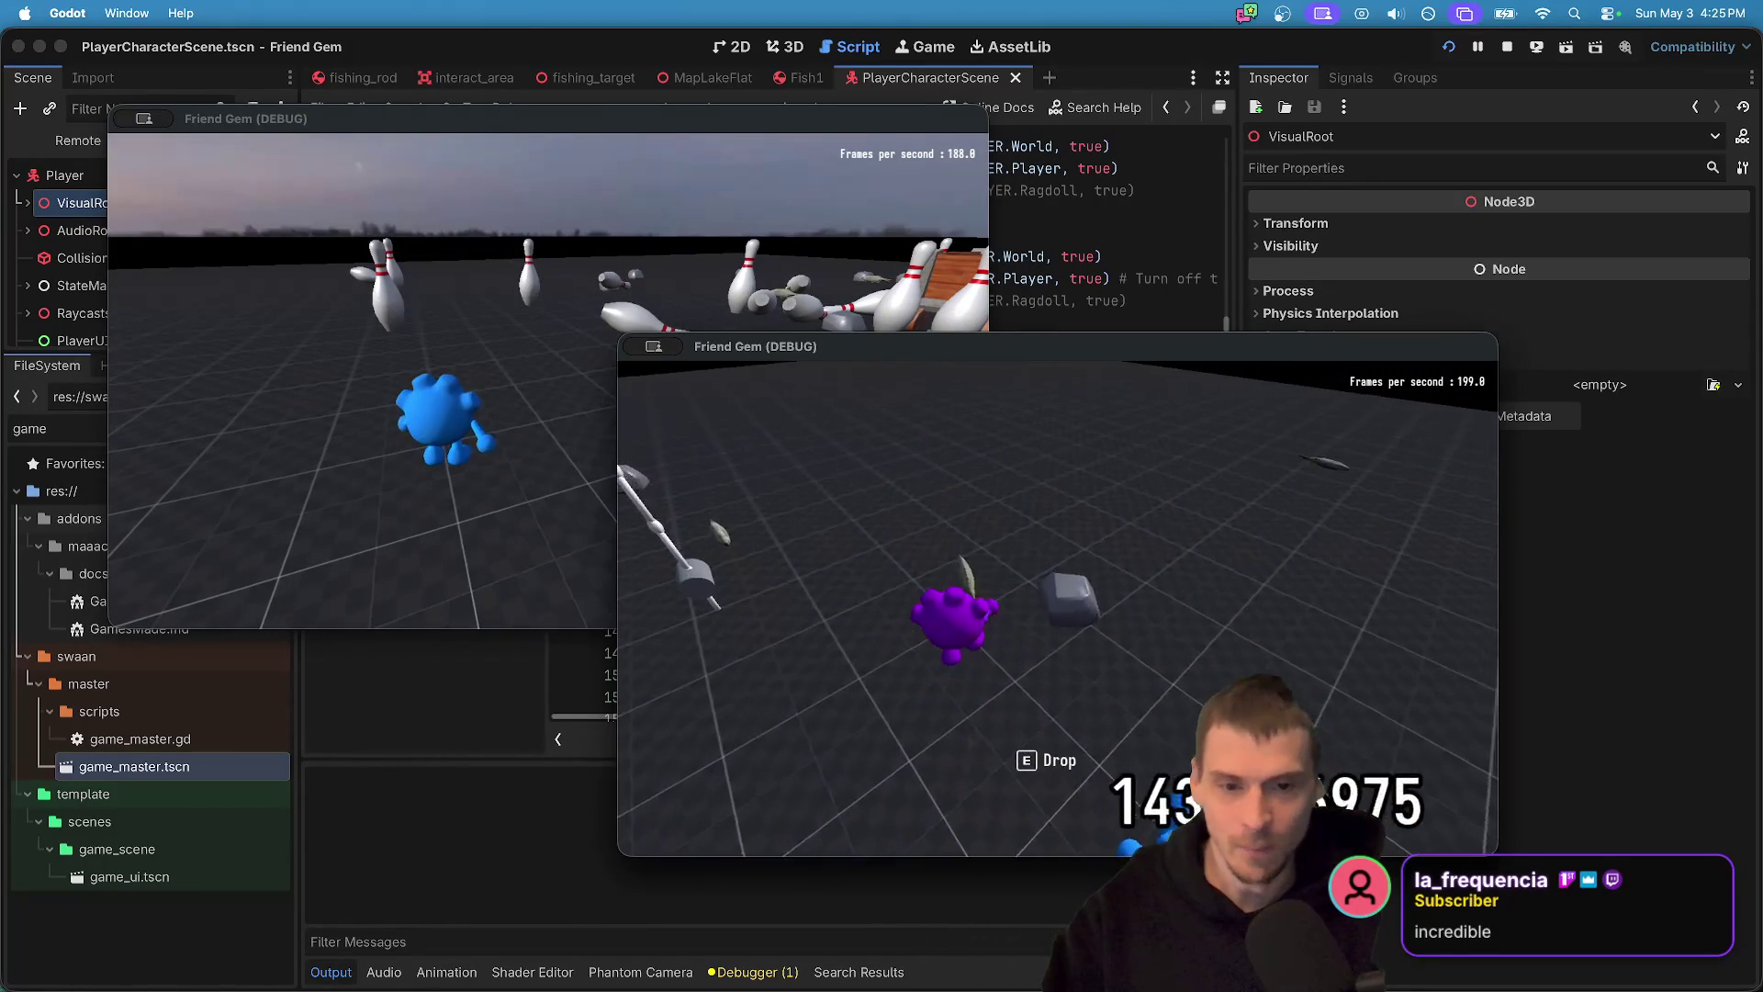
pyautogui.press('e')
pyautogui.press('super+Tab')
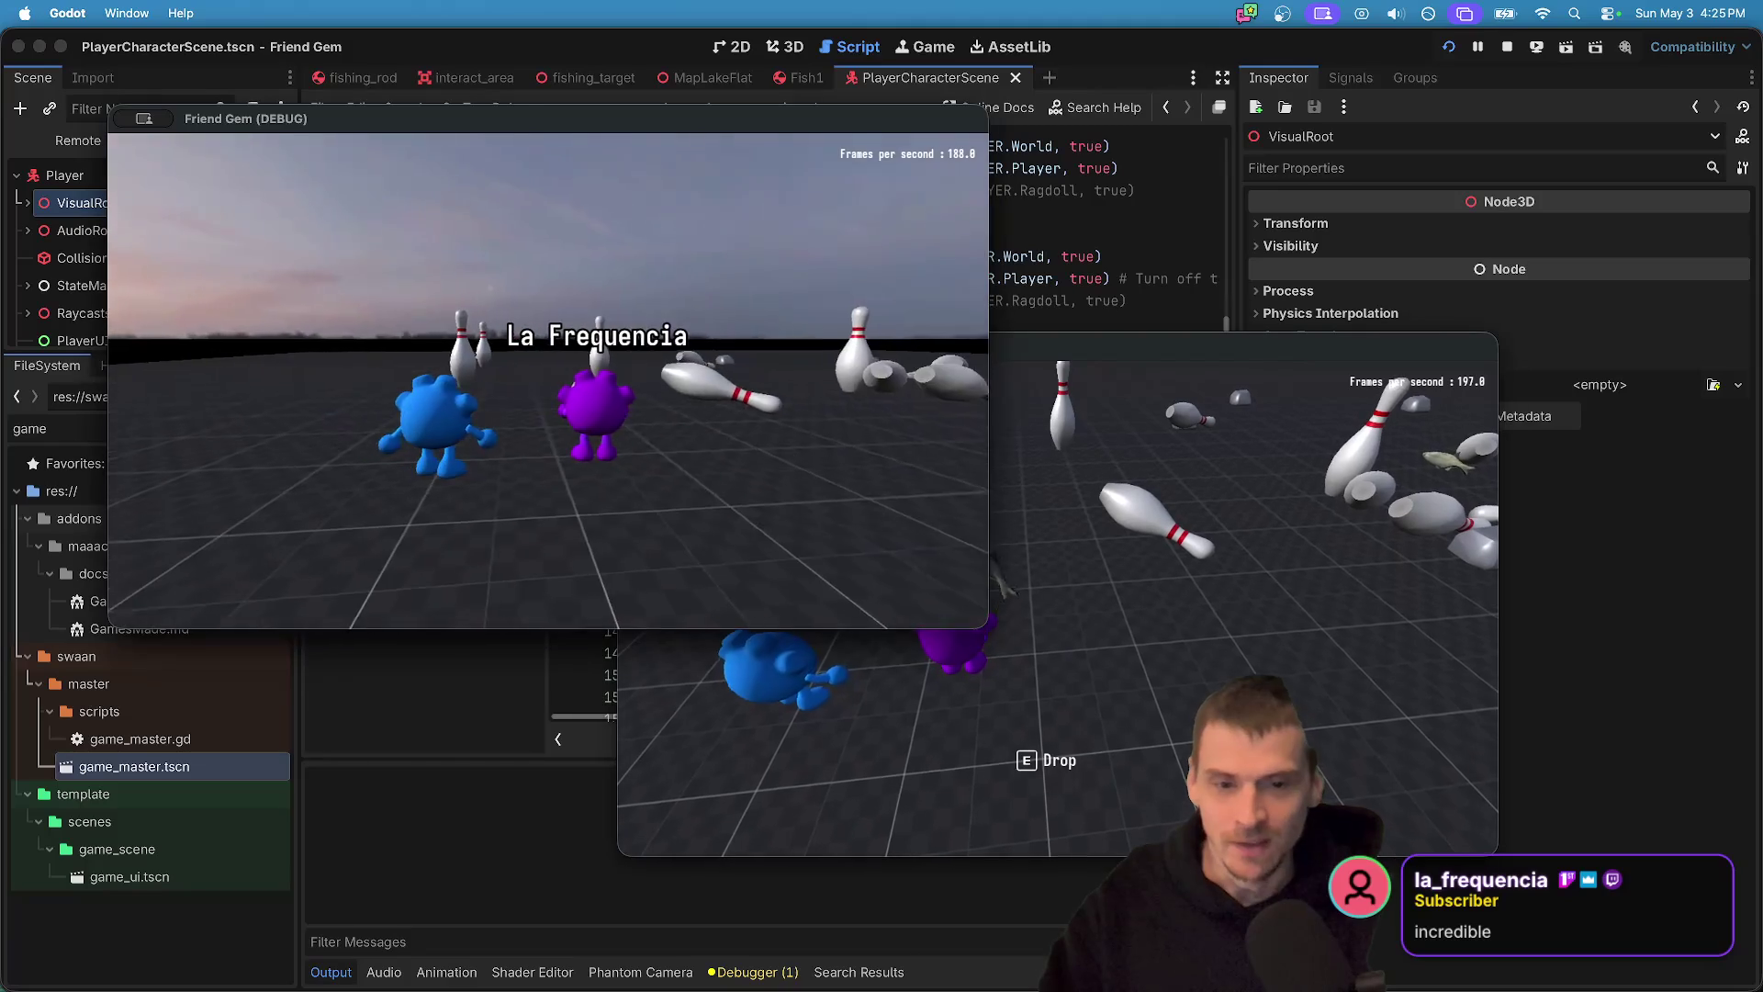
pyautogui.press('super+Tab')
pyautogui.press('e')
pyautogui.press('w')
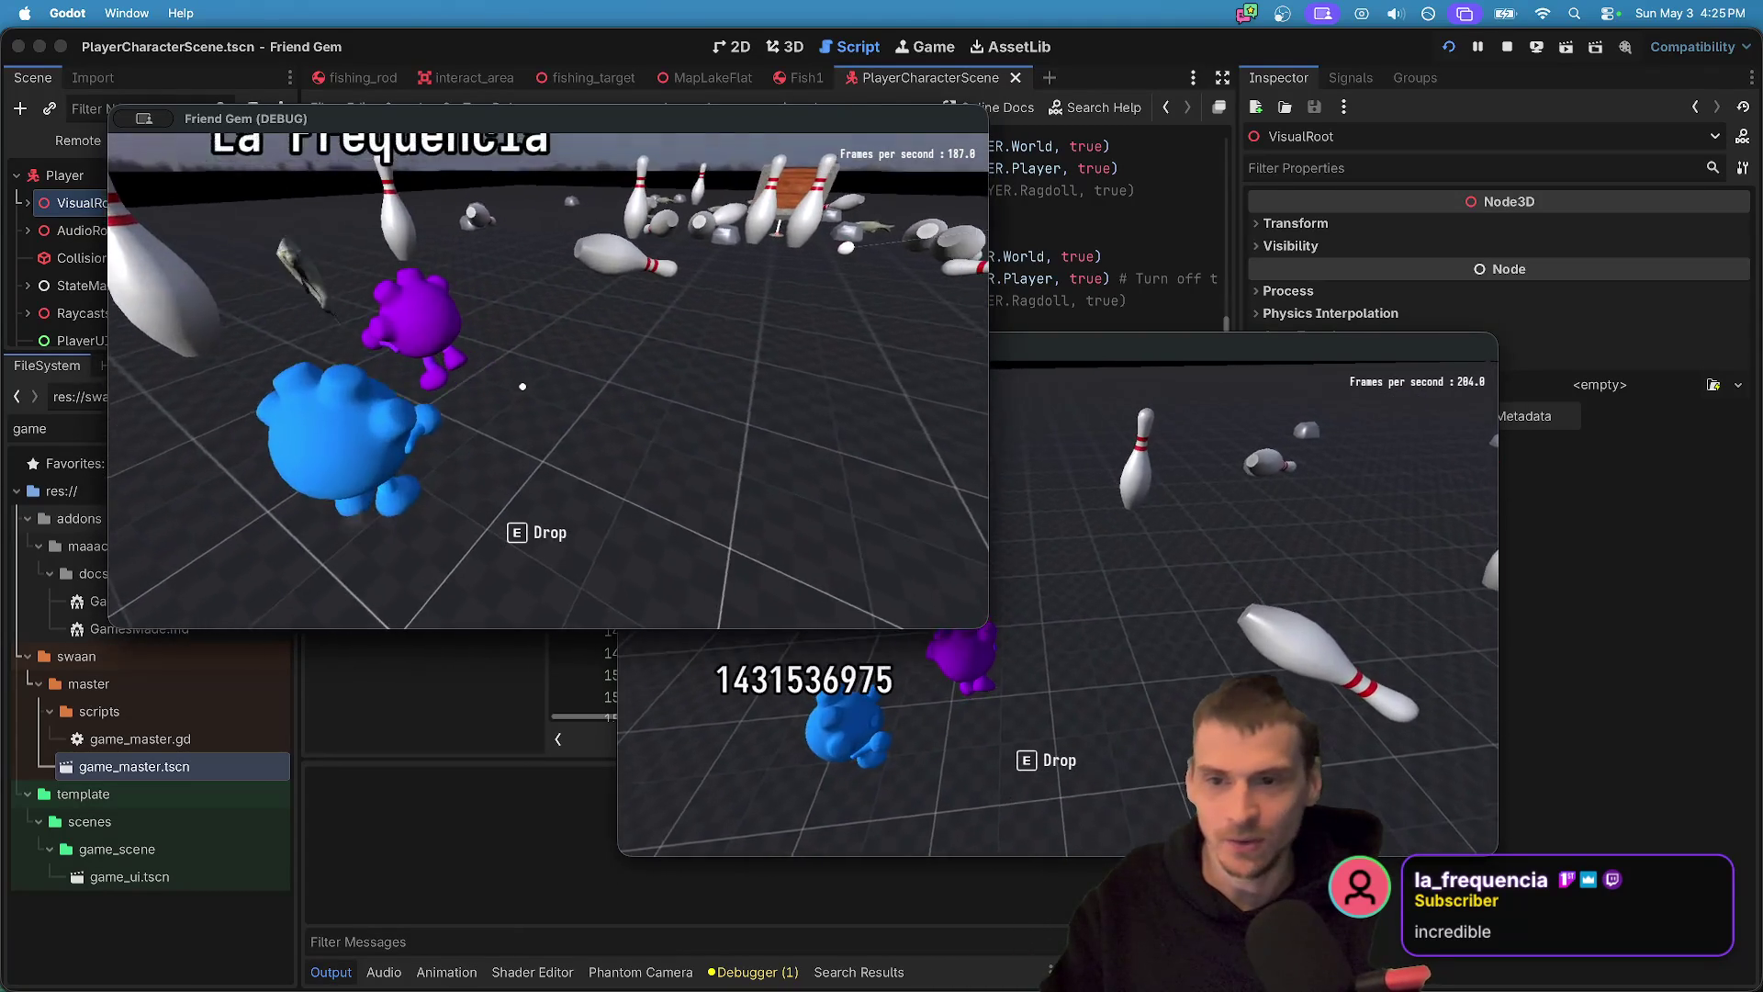
pyautogui.press('w')
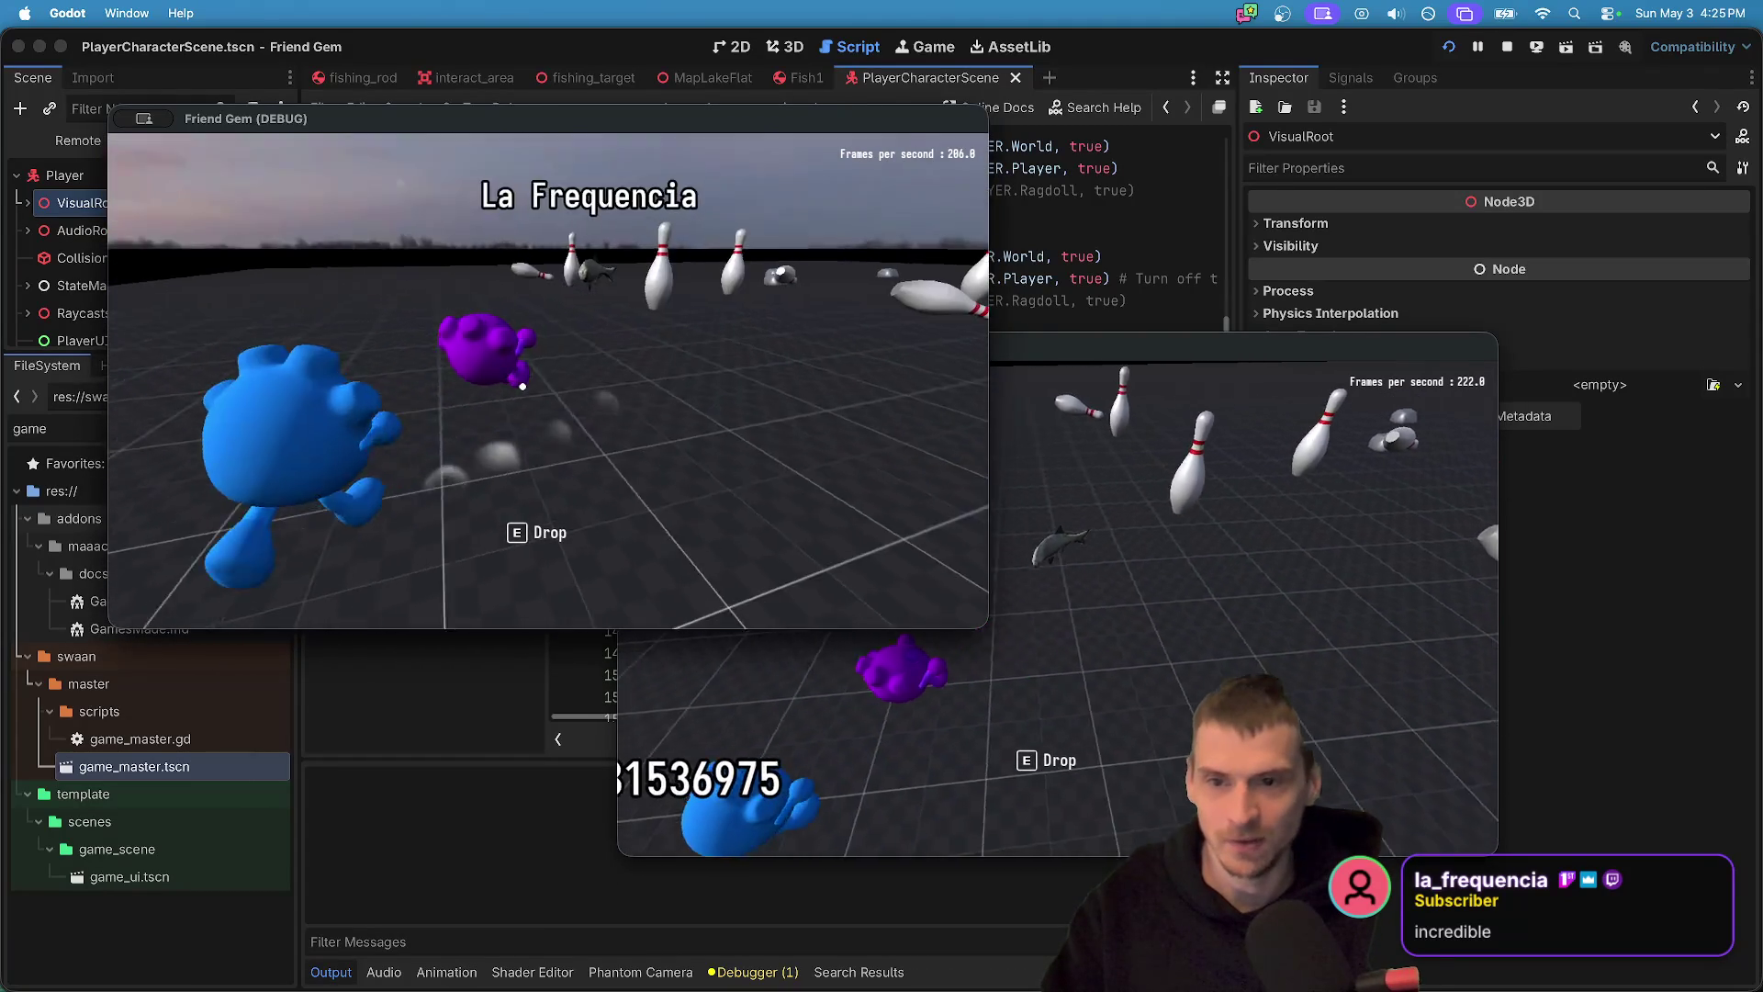
pyautogui.press('w')
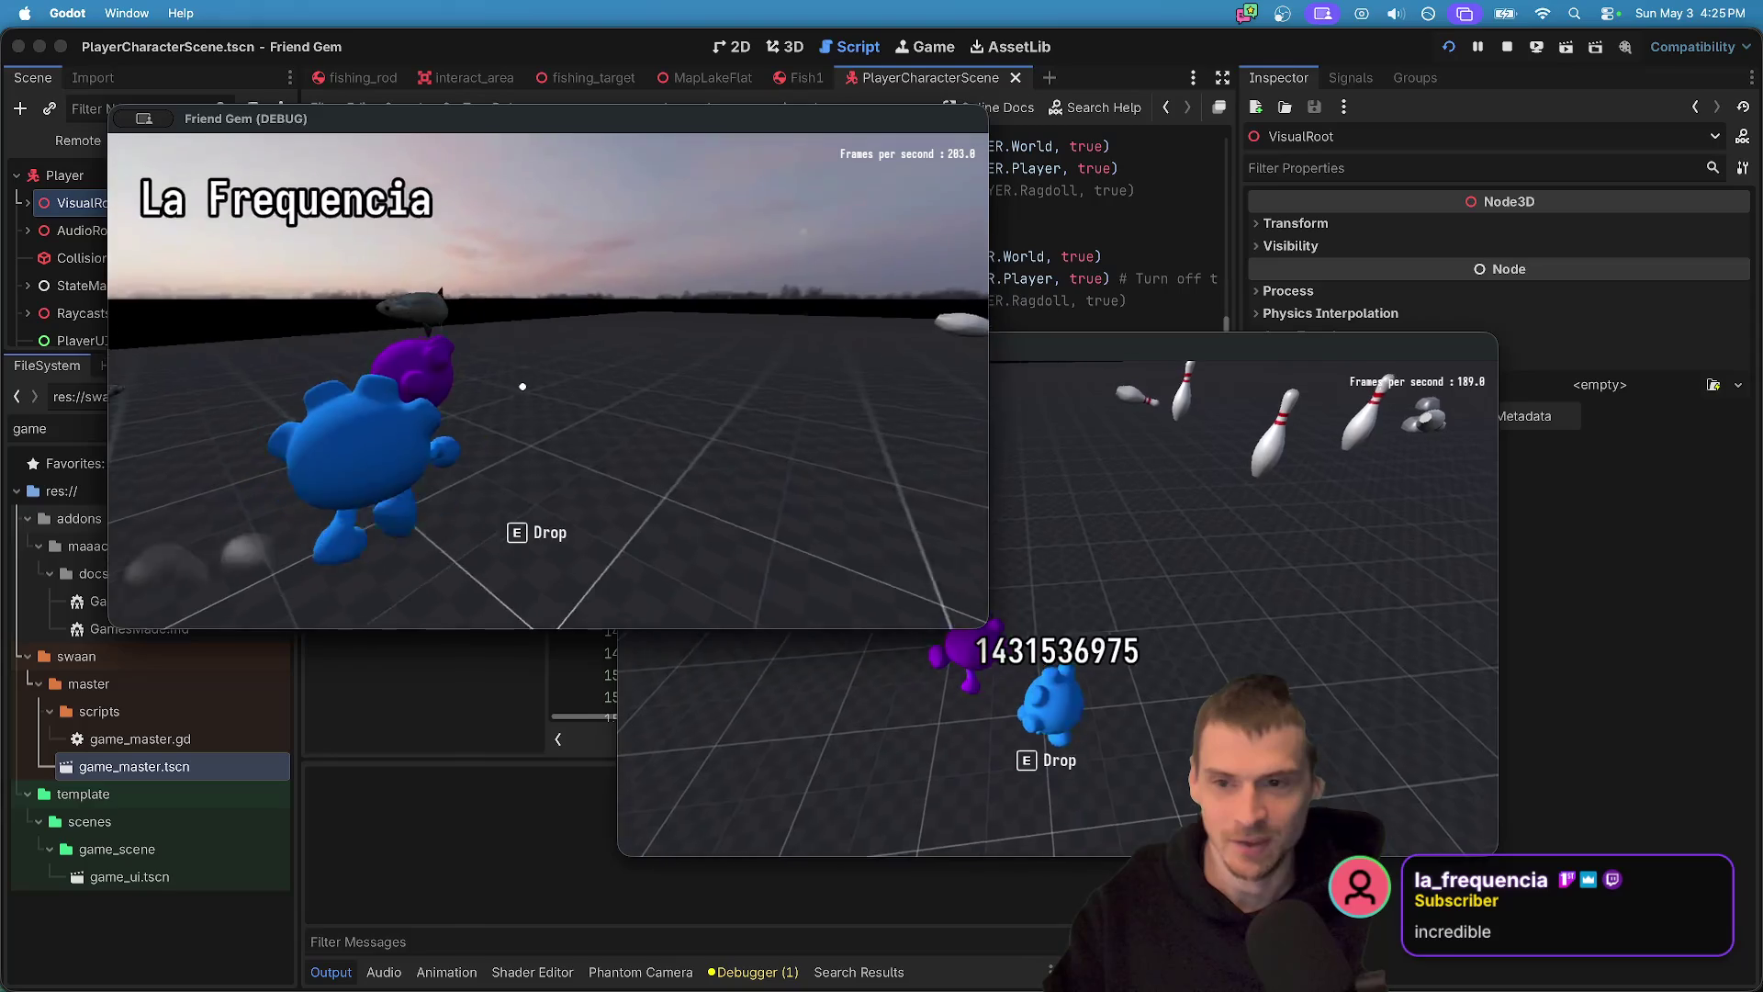
pyautogui.press('w')
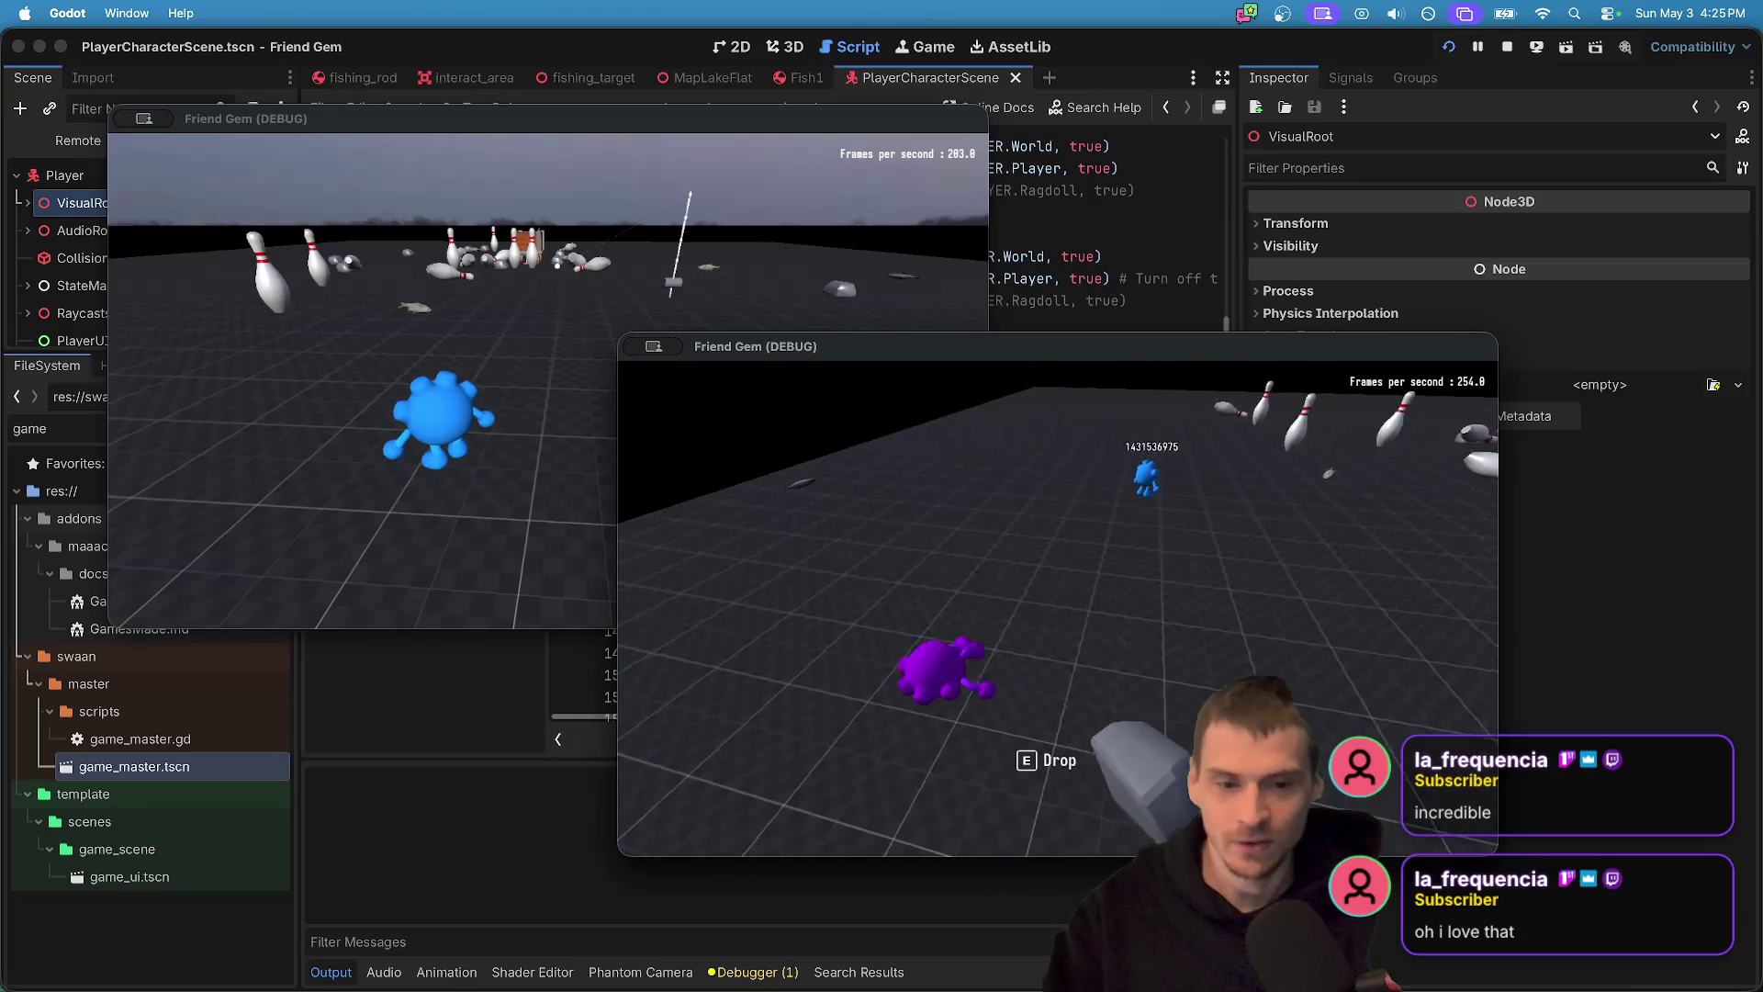
# - Load the purple player into the minecart and tow it with the blue player's rope
pyautogui.press('w')
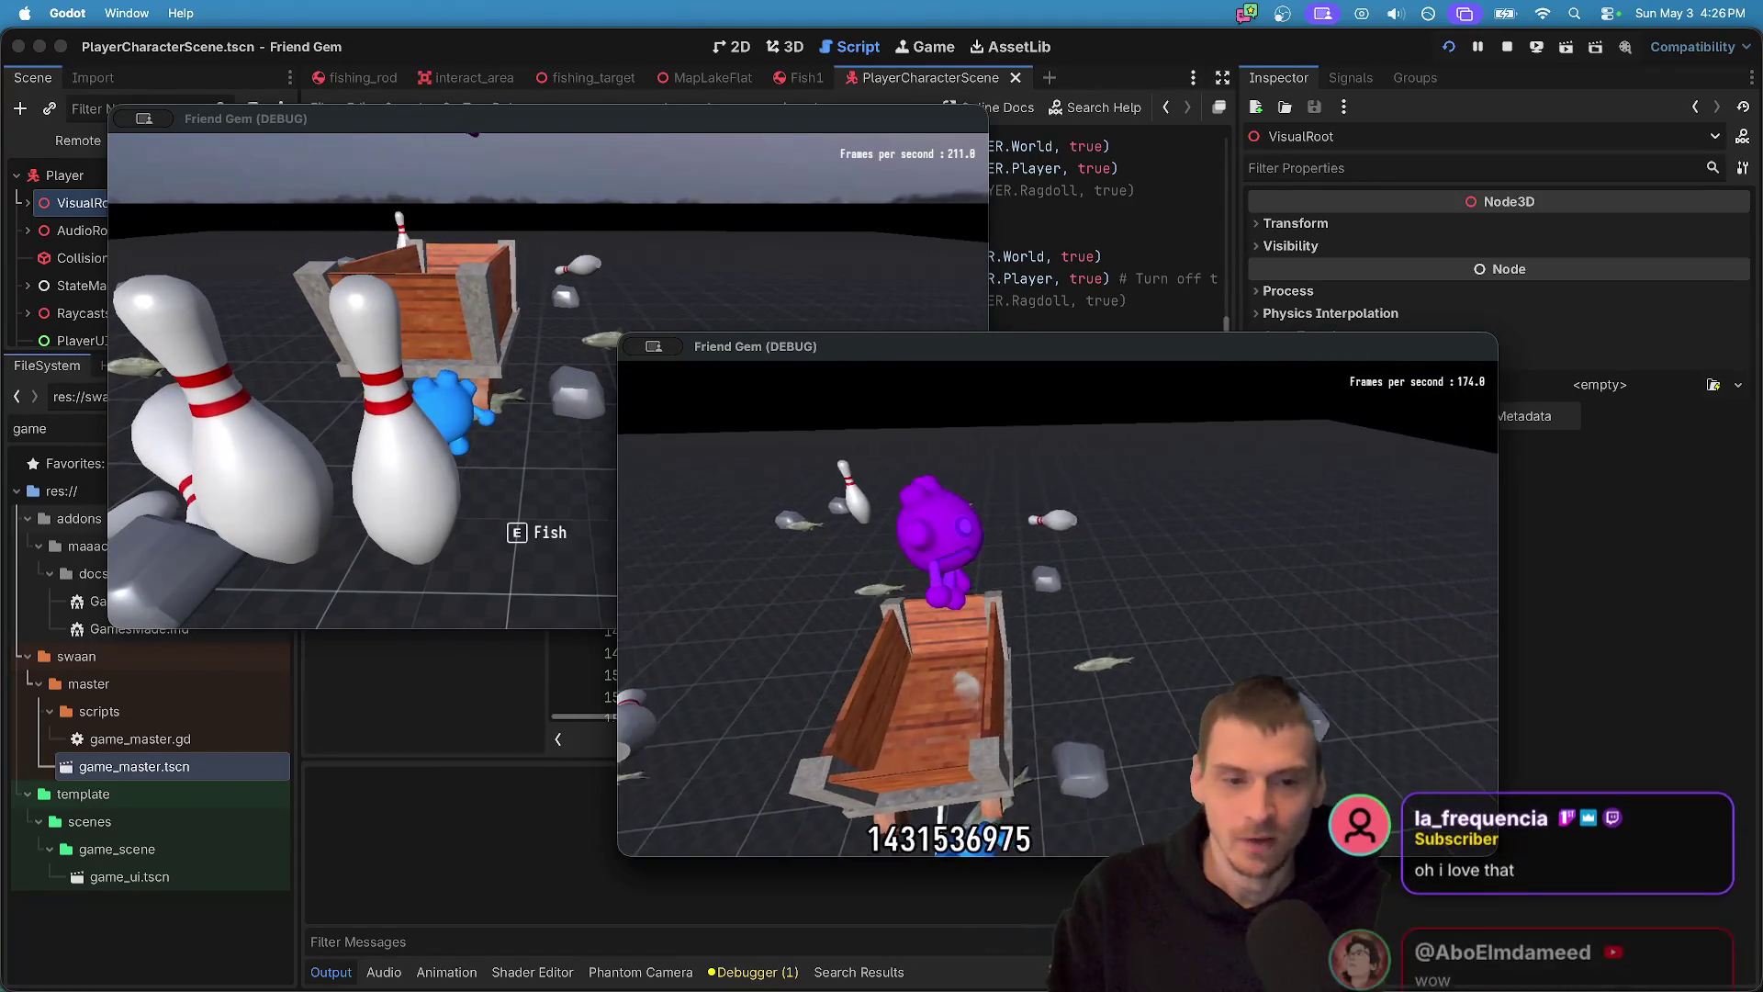
pyautogui.press('super+grave')
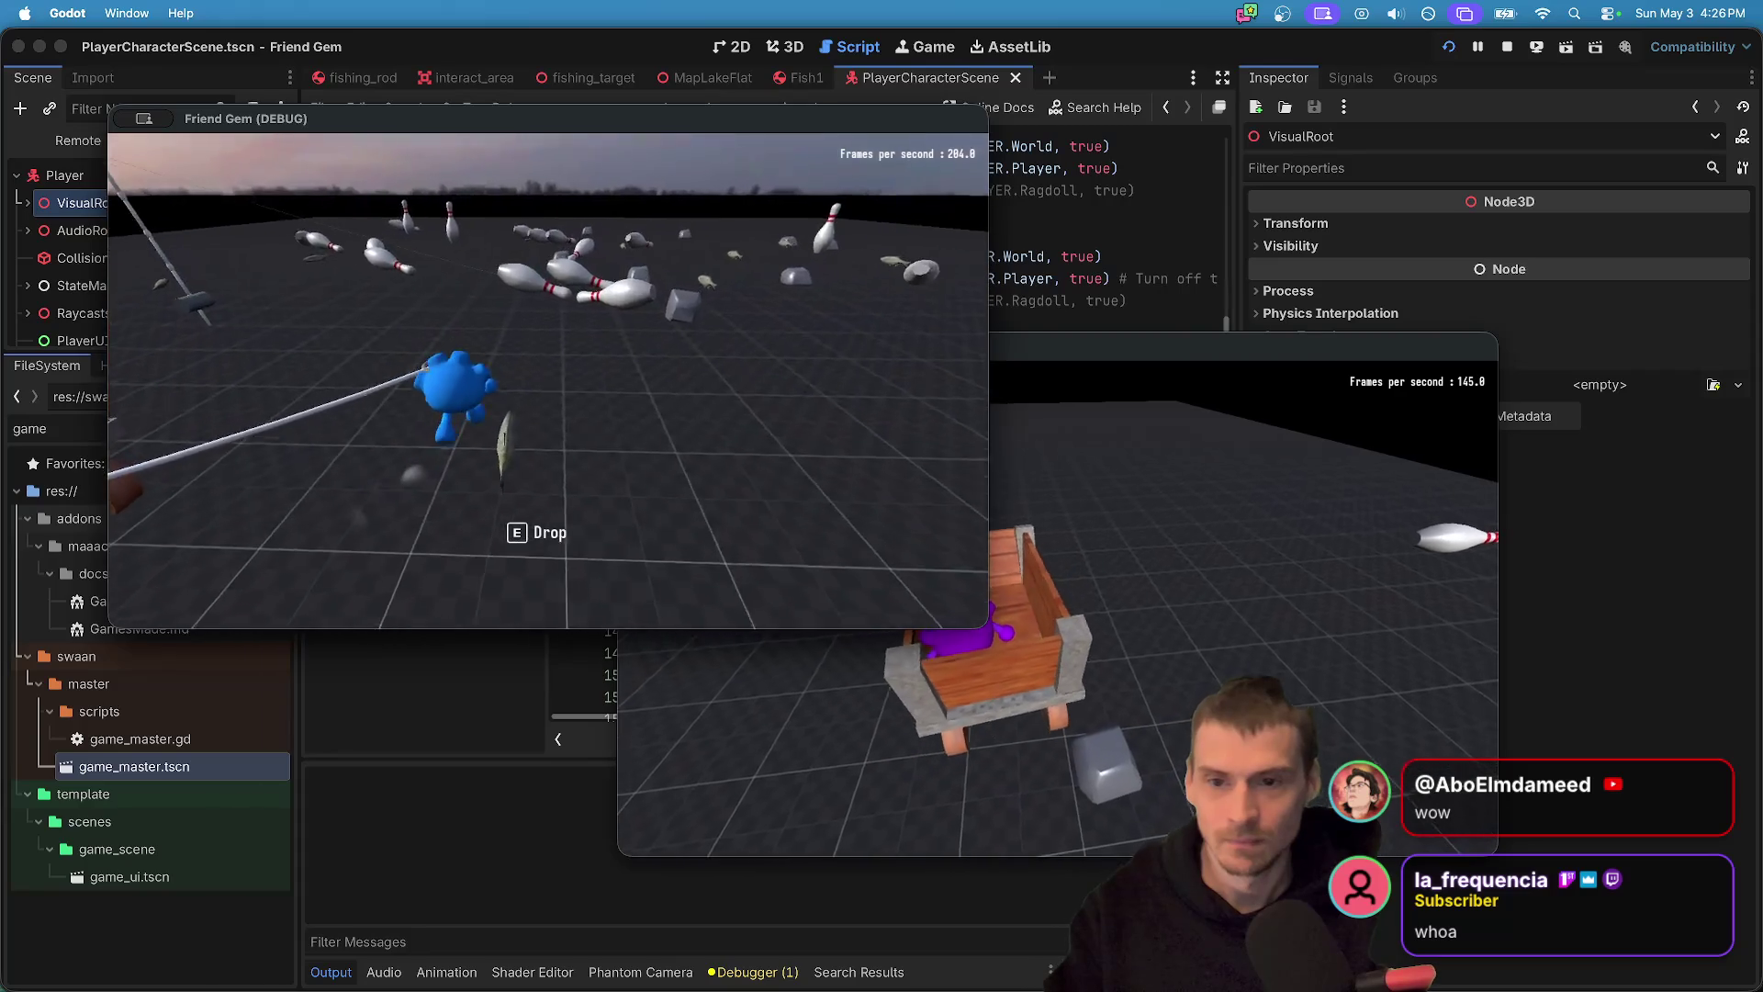
pyautogui.press('super+Tab')
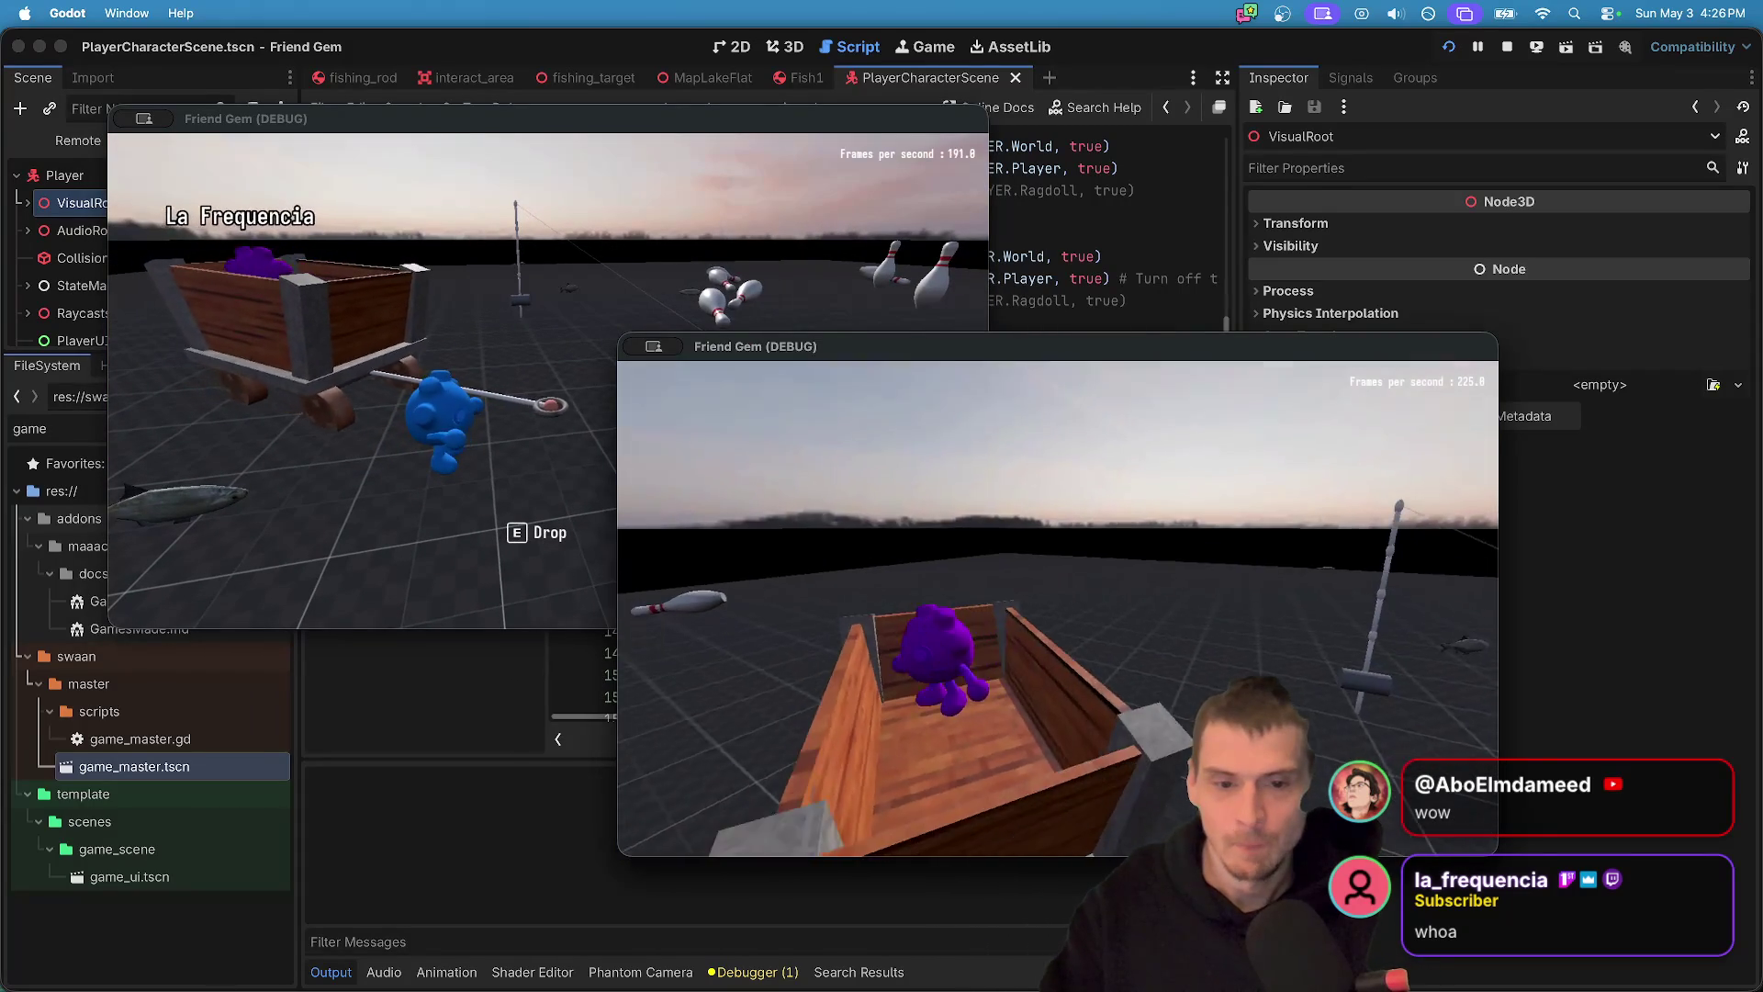
pyautogui.press('super+Tab')
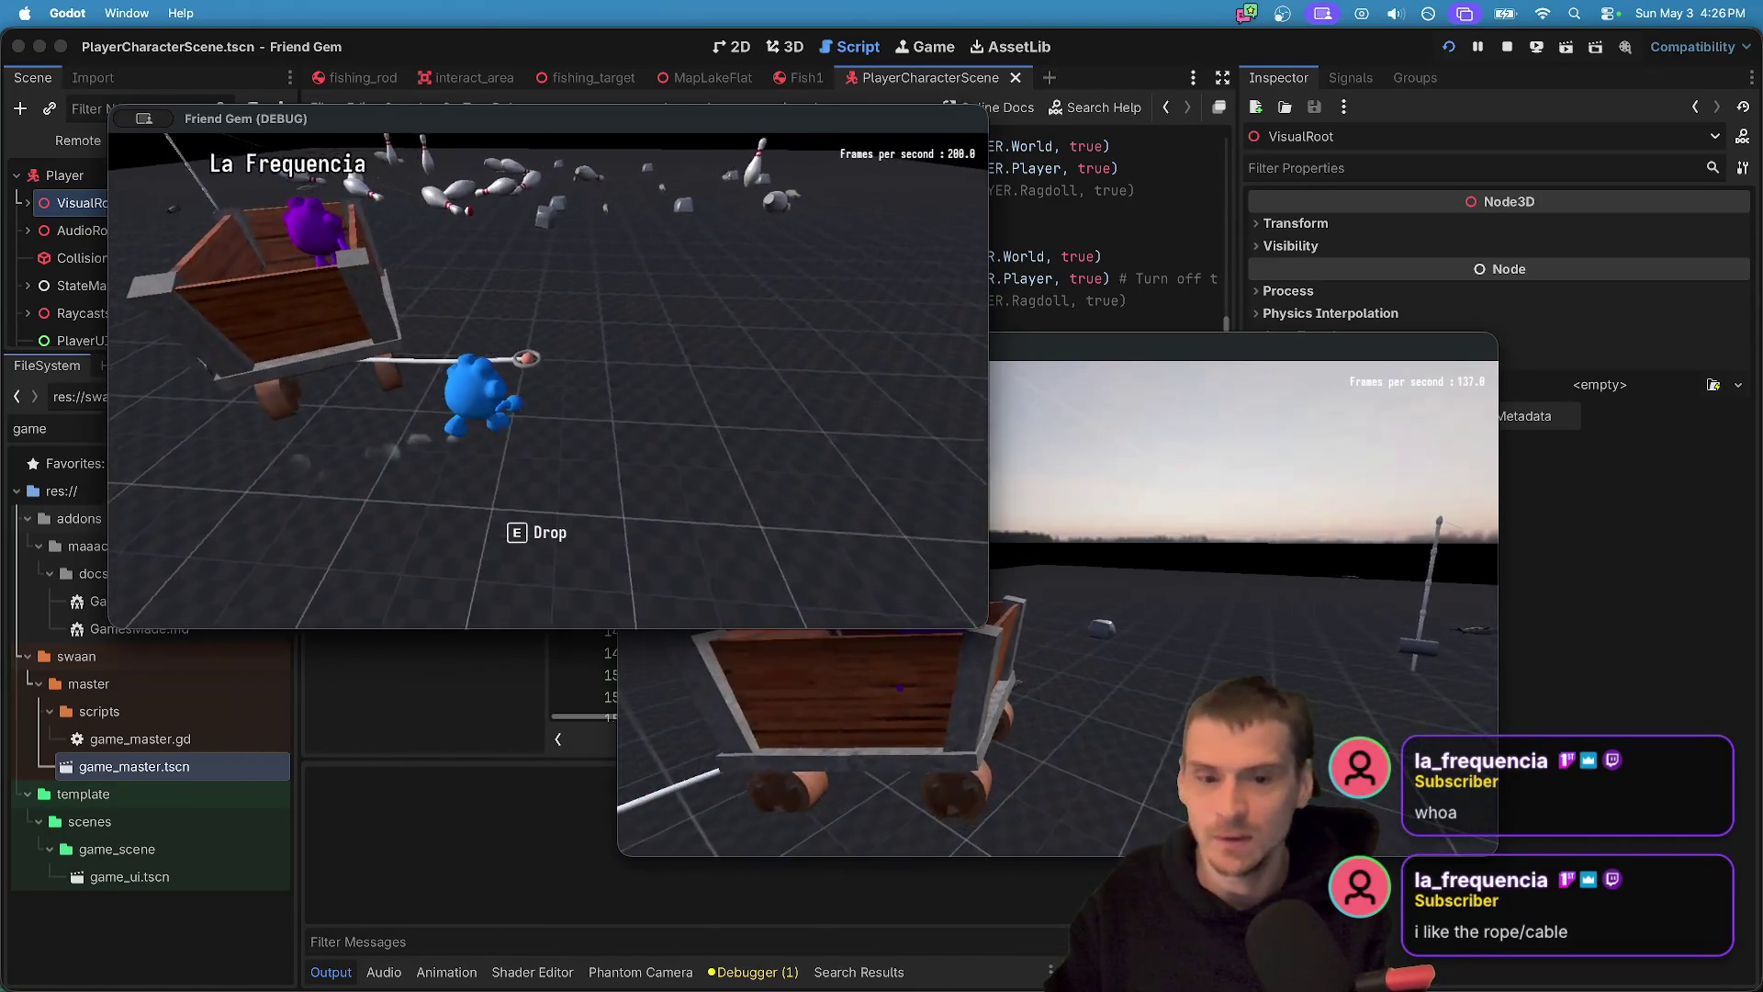
pyautogui.click(1187, 363)
# - Move the second game window up and right, close its pause menu, and return to the editor
pyautogui.press('Escape')
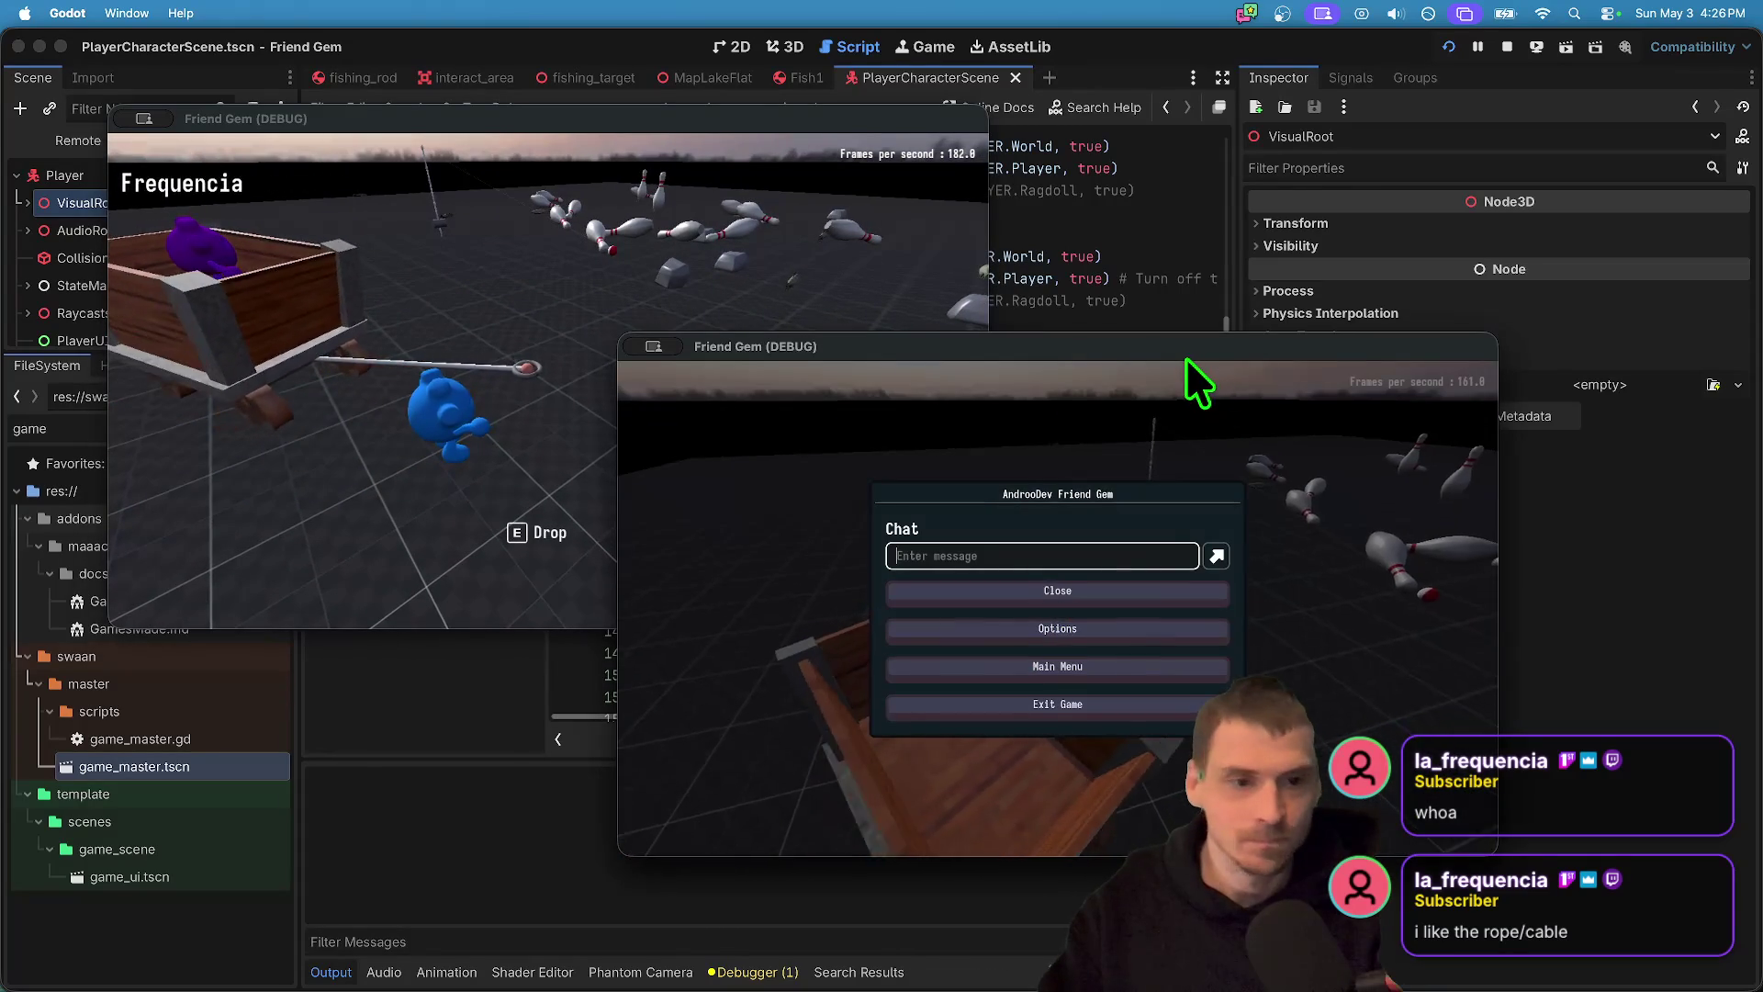
pyautogui.moveTo(1186, 357); pyautogui.dragTo(1399, 138)
pyautogui.press('Escape')
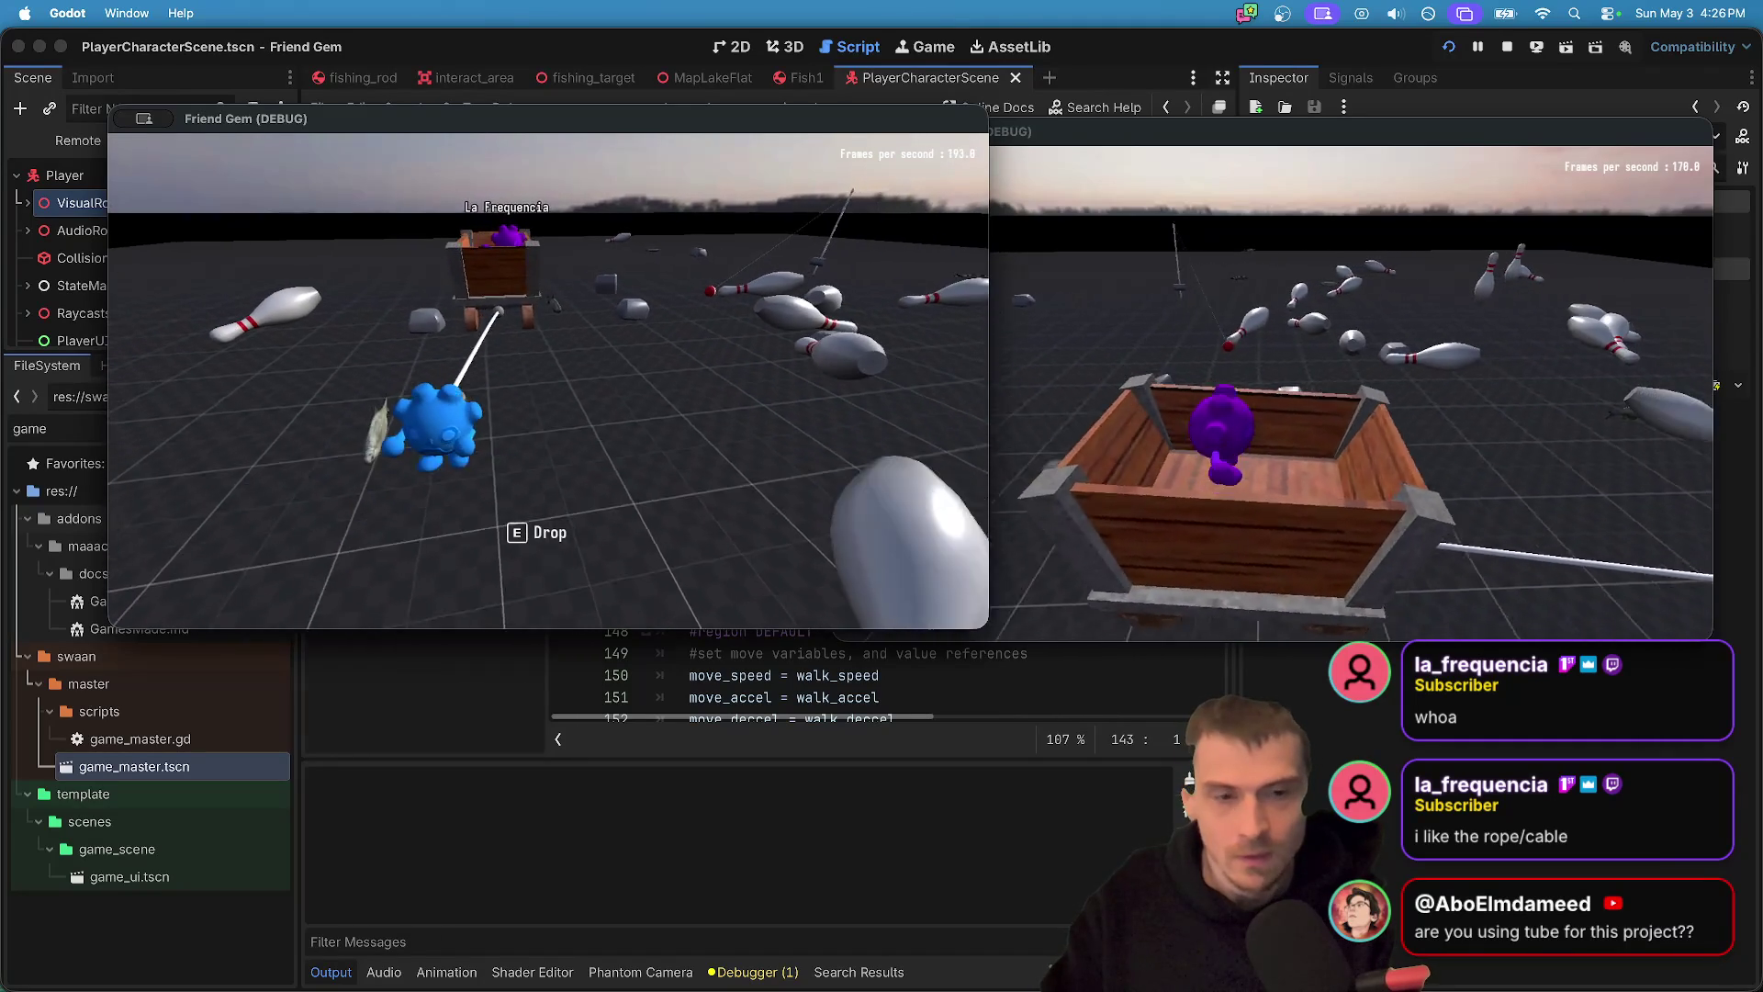
pyautogui.press('super+Tab')
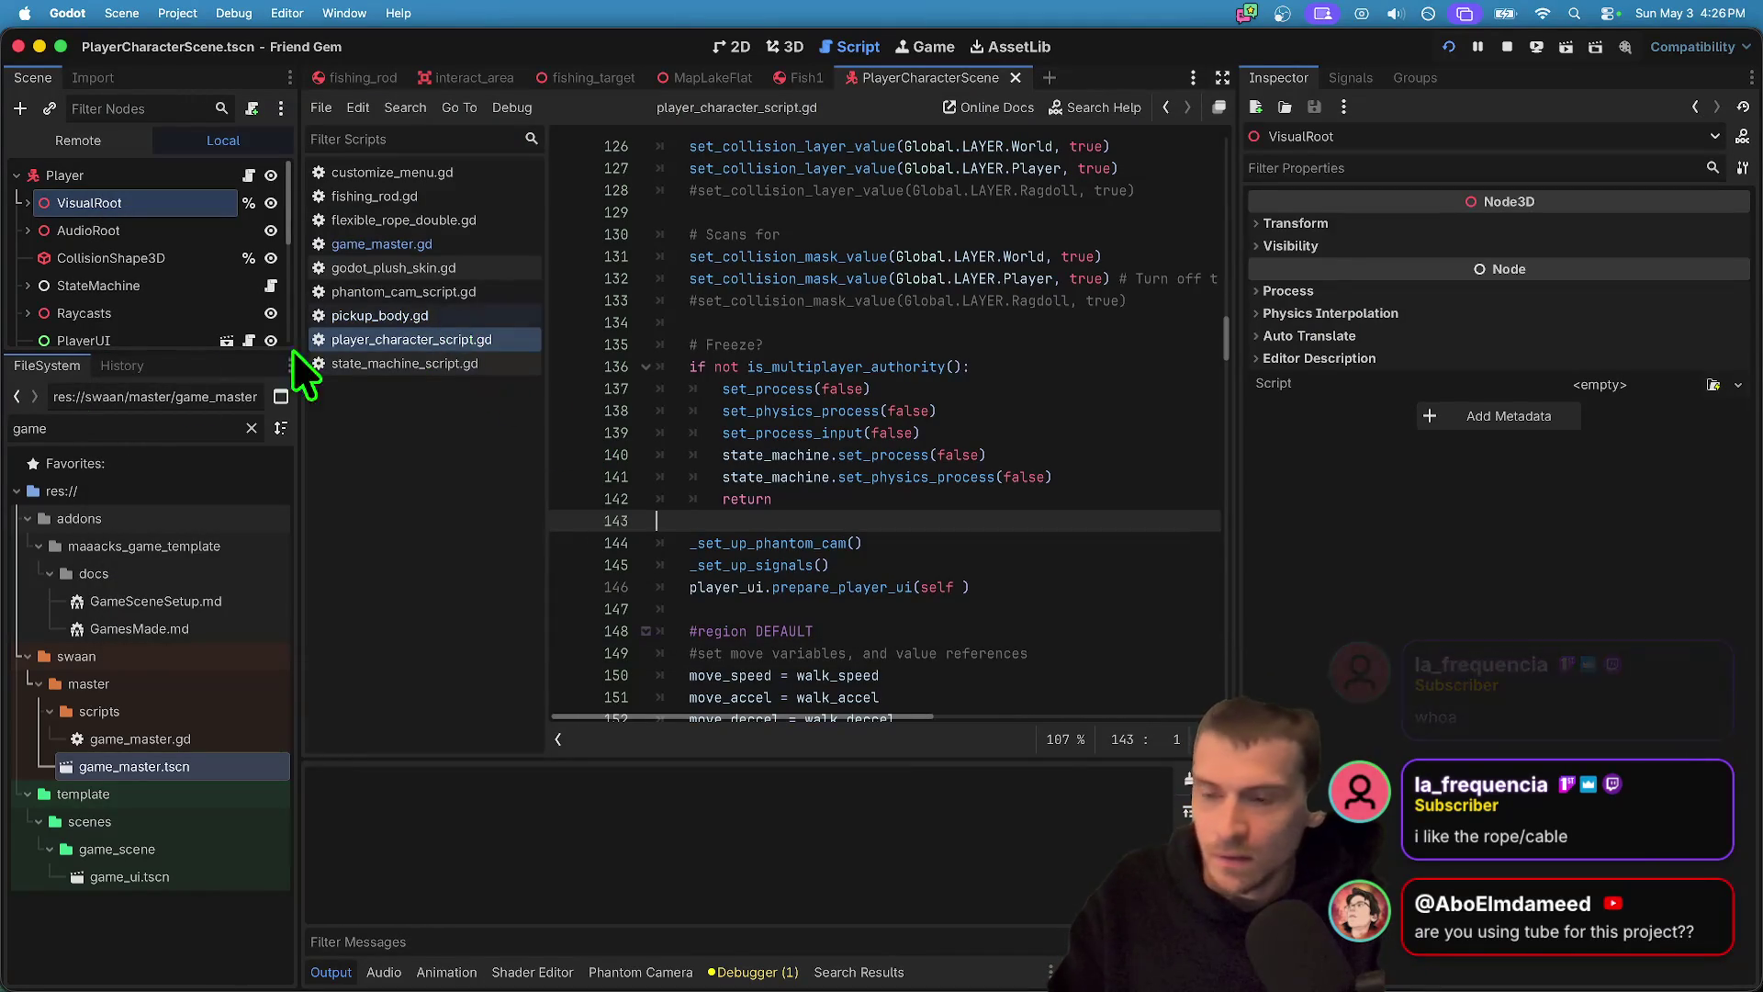
# - Filter files by 'cart', open MinecartVehicle.tscn and select the Cart node (layer 2, mask 7)
pyautogui.doubleClick(71, 429)
pyautogui.write('cart')
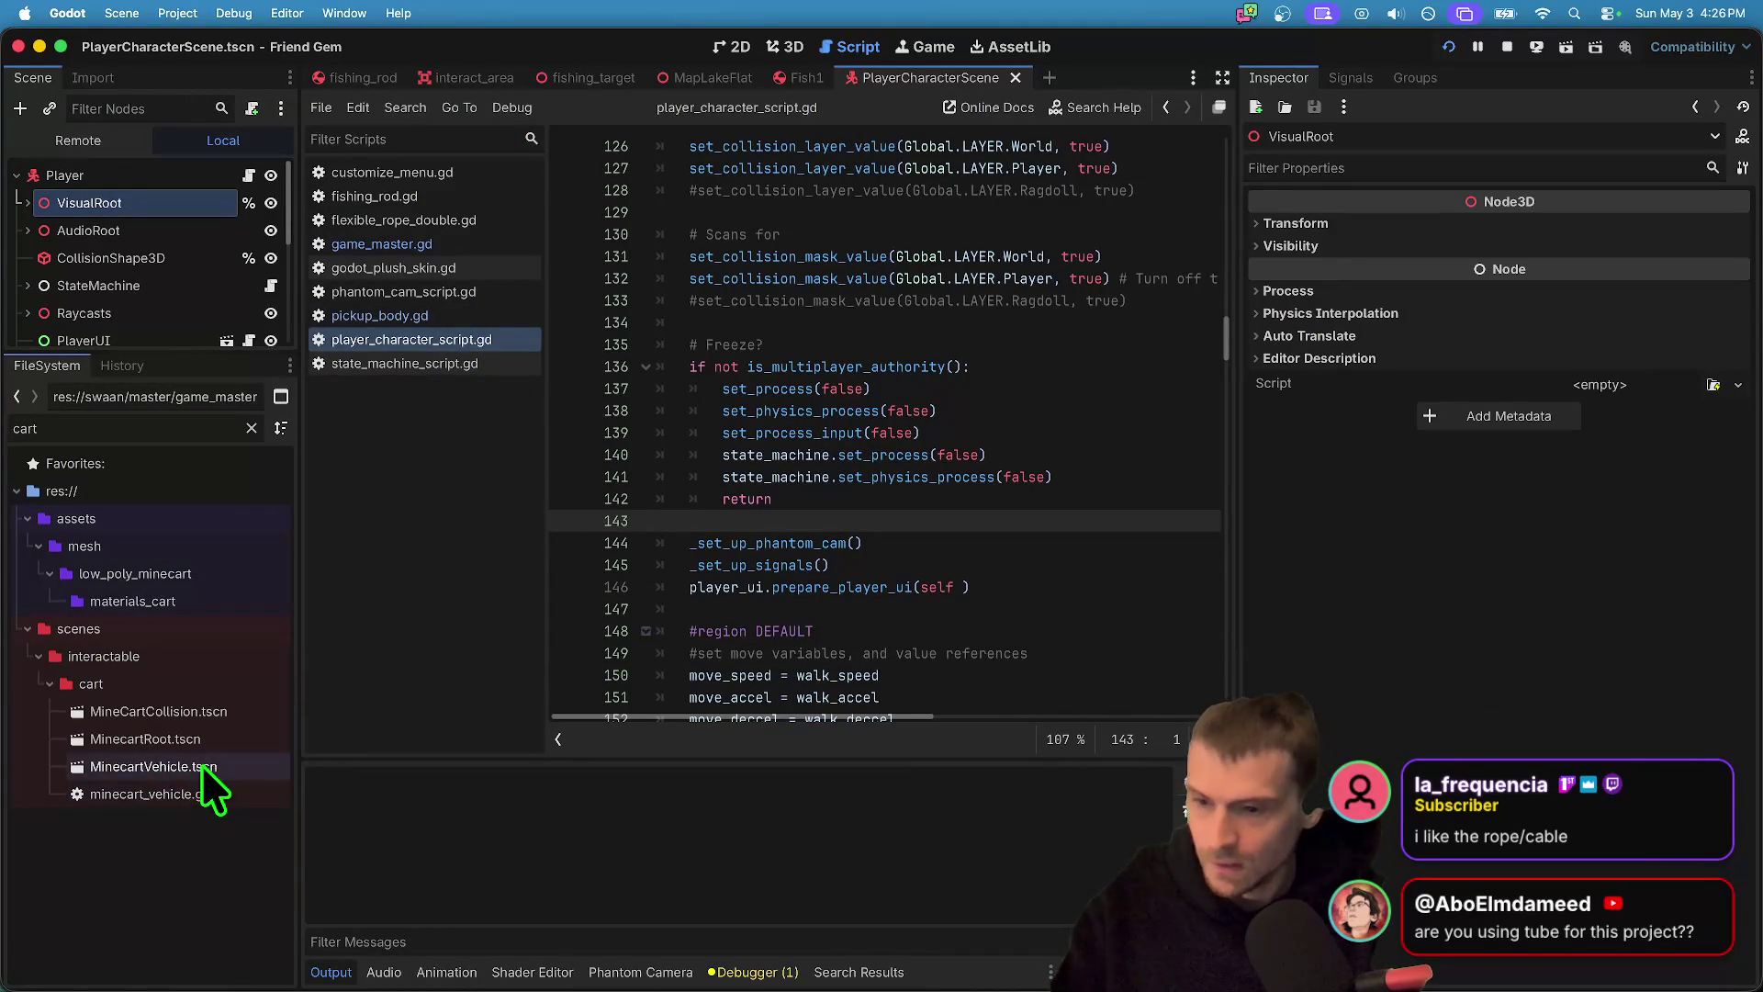
pyautogui.doubleClick(208, 766)
pyautogui.moveTo(119, 353)
pyautogui.mouseDown()
pyautogui.moveTo(125, 665)
pyautogui.moveTo(66, 684)
pyautogui.moveTo(67, 555)
pyautogui.moveTo(182, 543)
pyautogui.mouseUp()
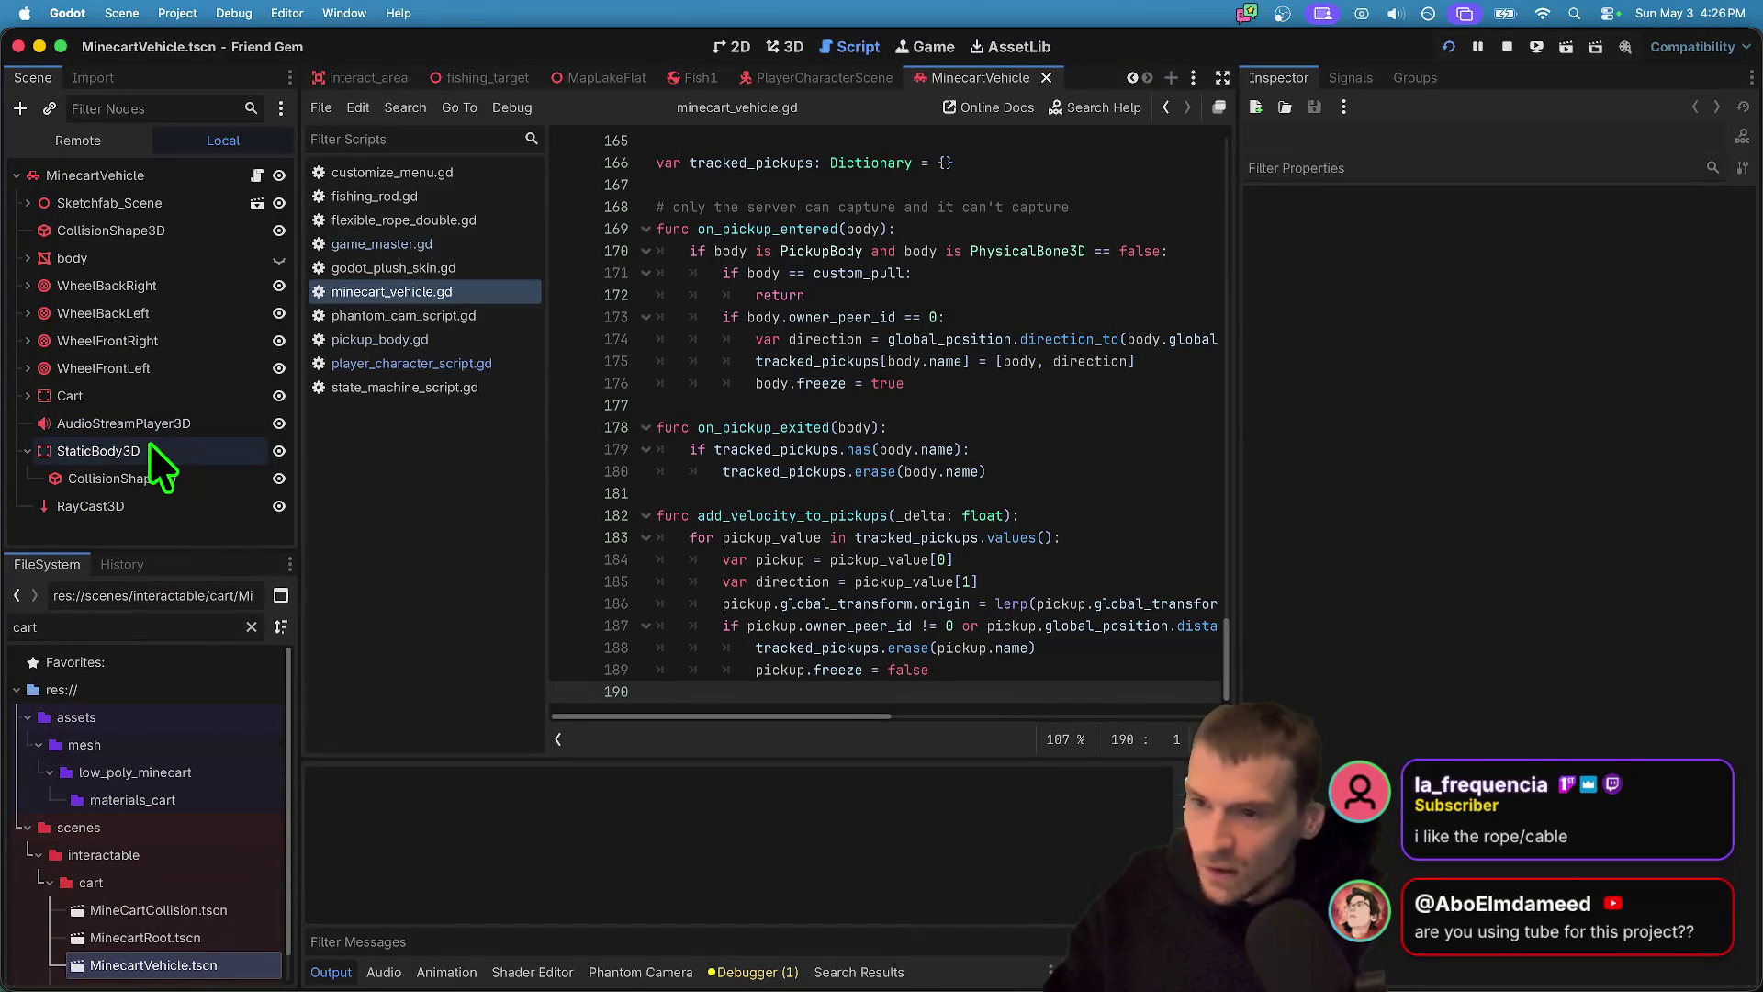
pyautogui.click(152, 395)
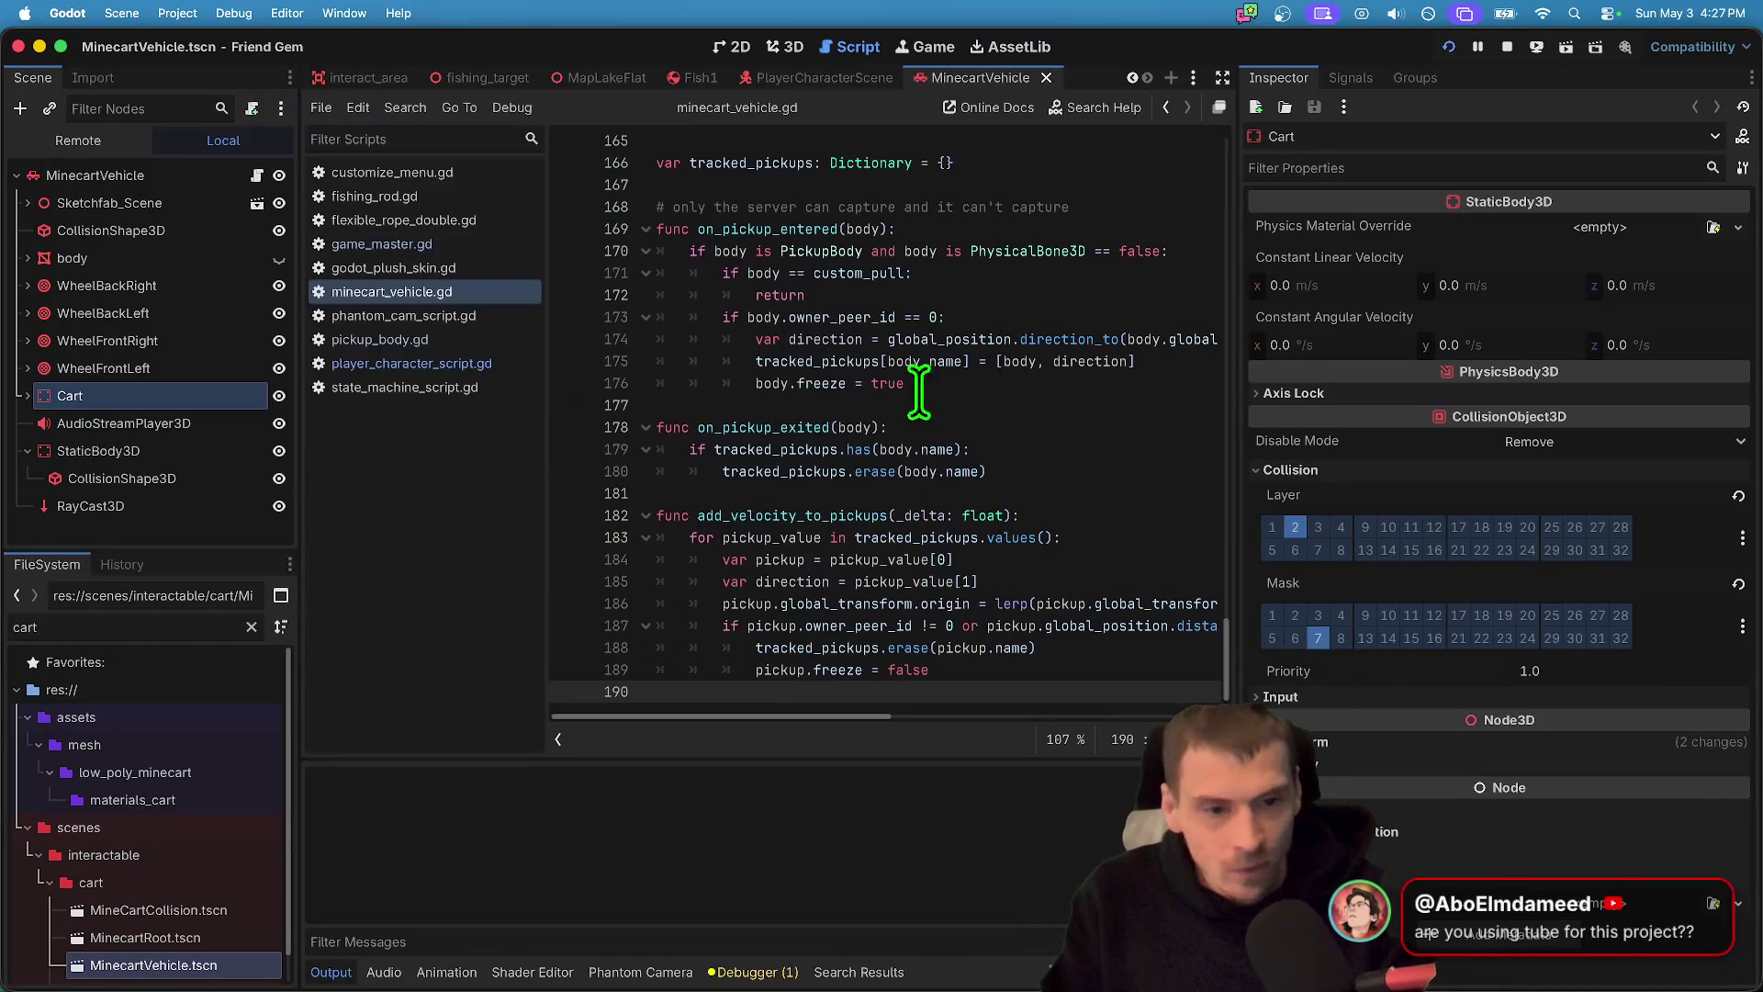
# - Turn the Cart's collision layer 2 off and mask 2 on, then revert both
pyautogui.click(1294, 526)
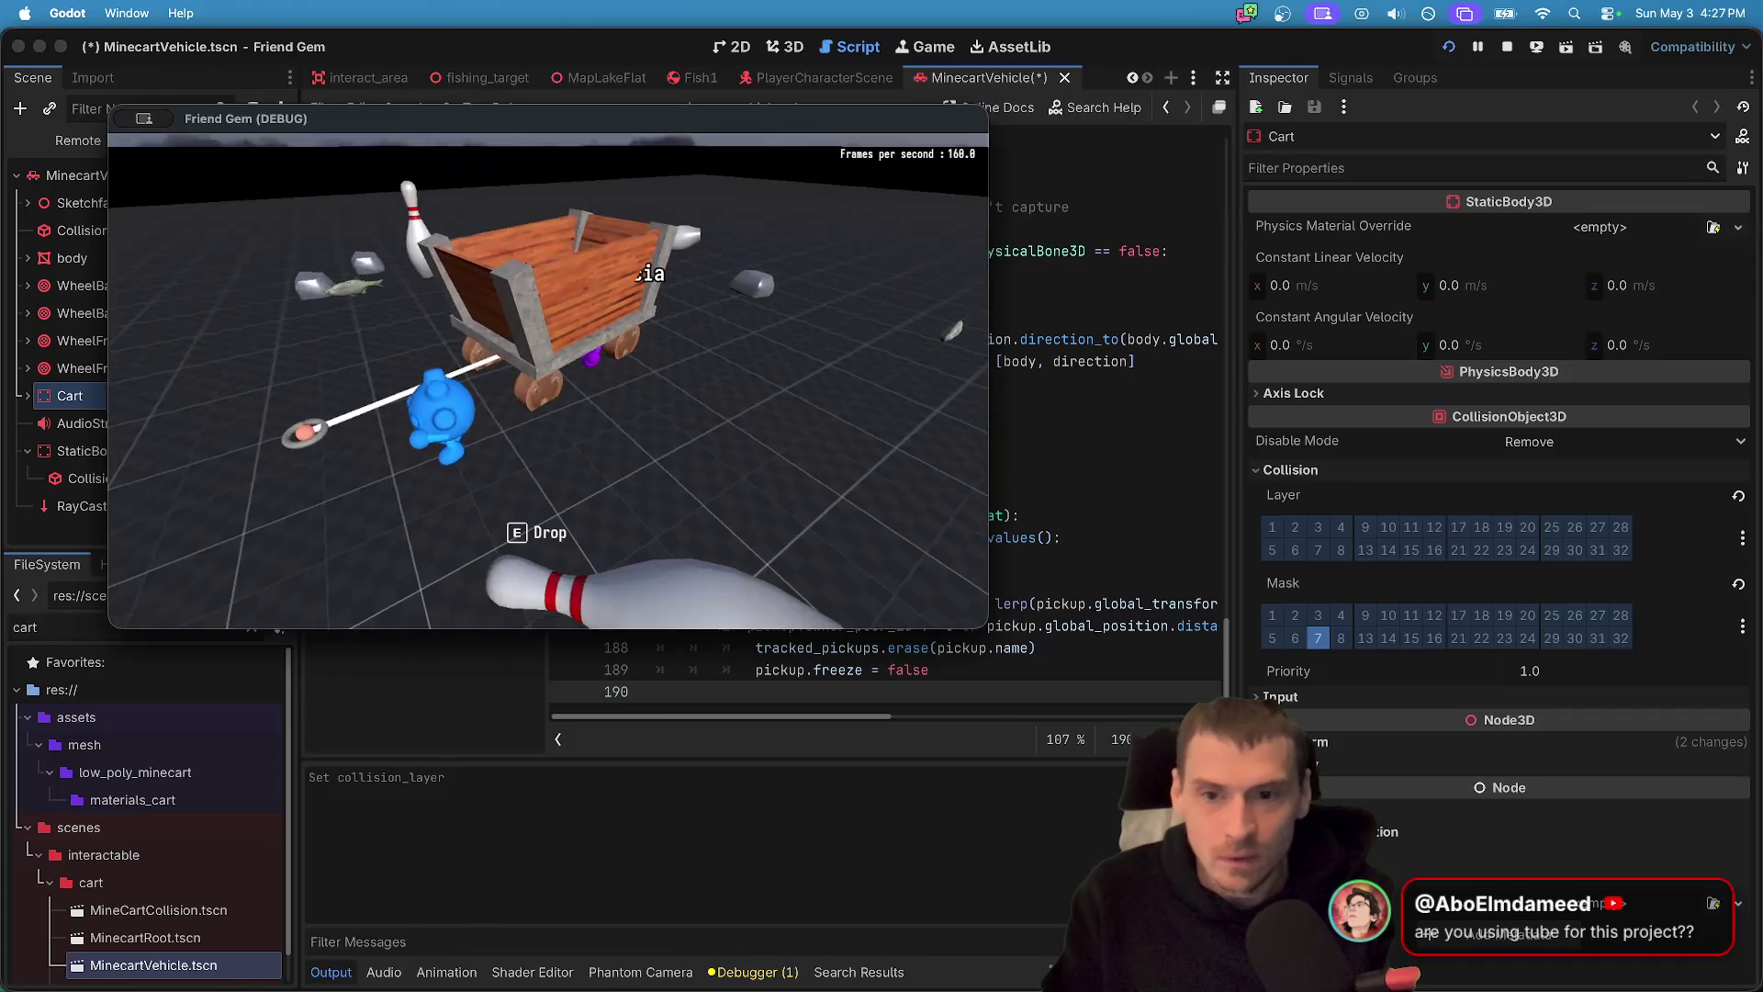
pyautogui.click(1295, 614)
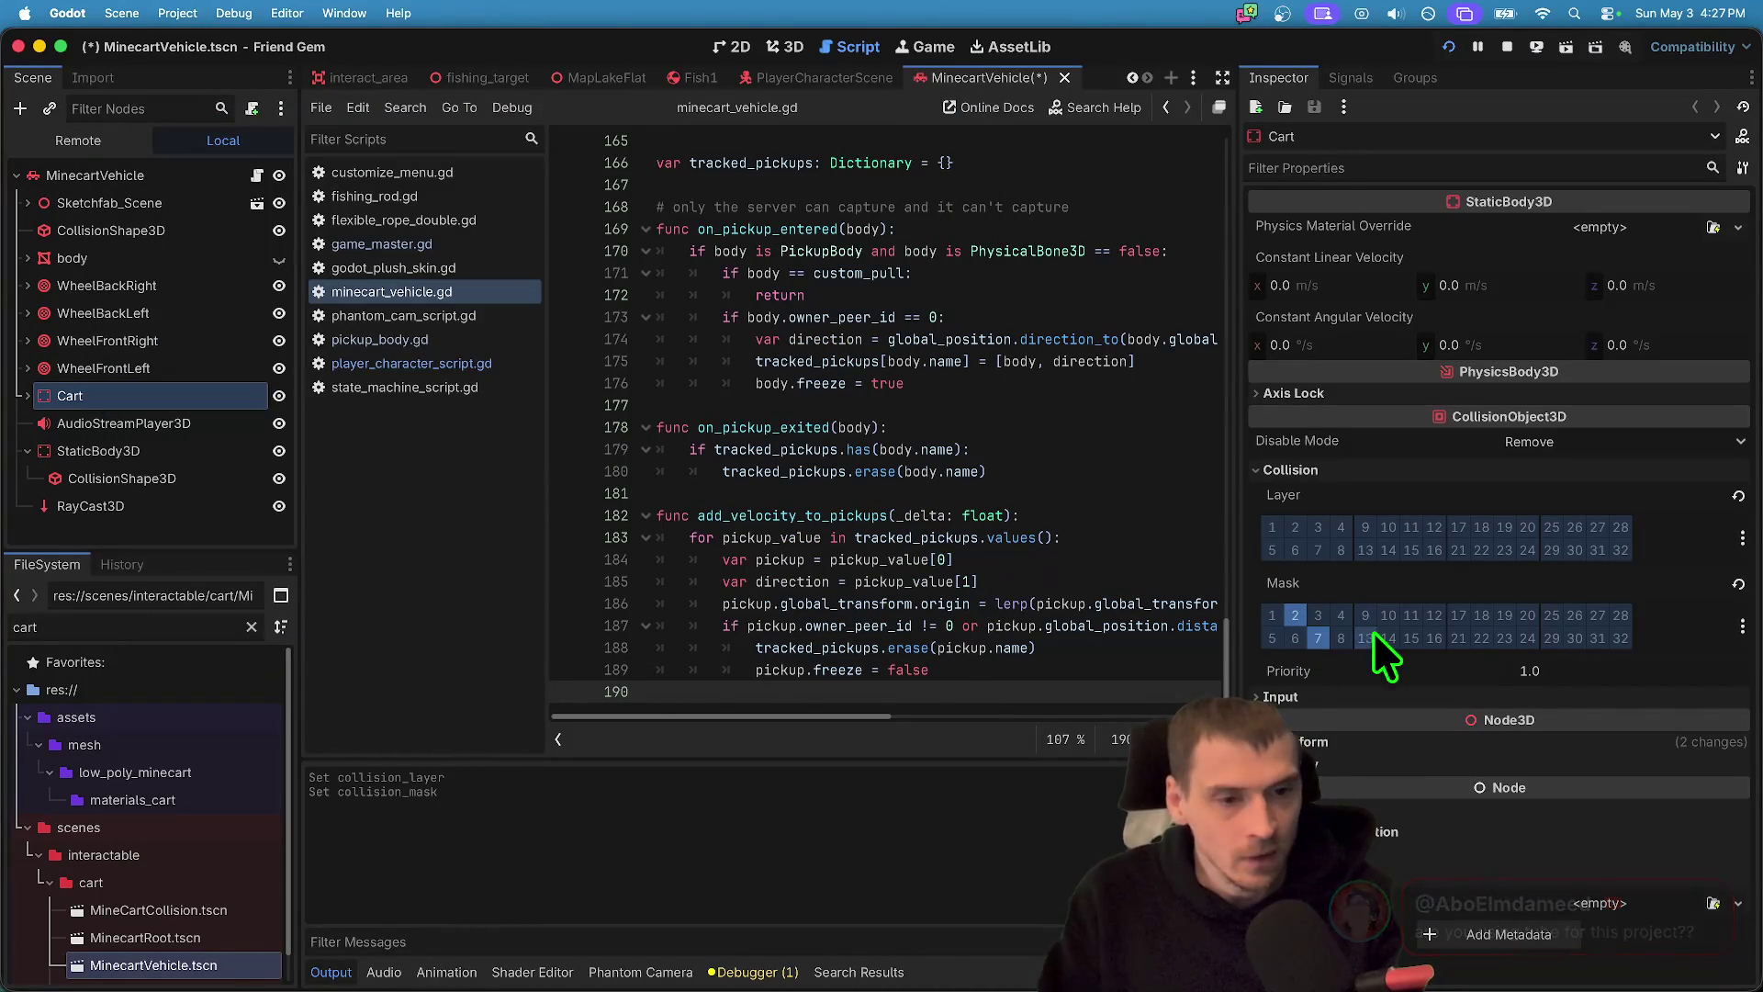
pyautogui.click(1292, 615)
pyautogui.click(1296, 527)
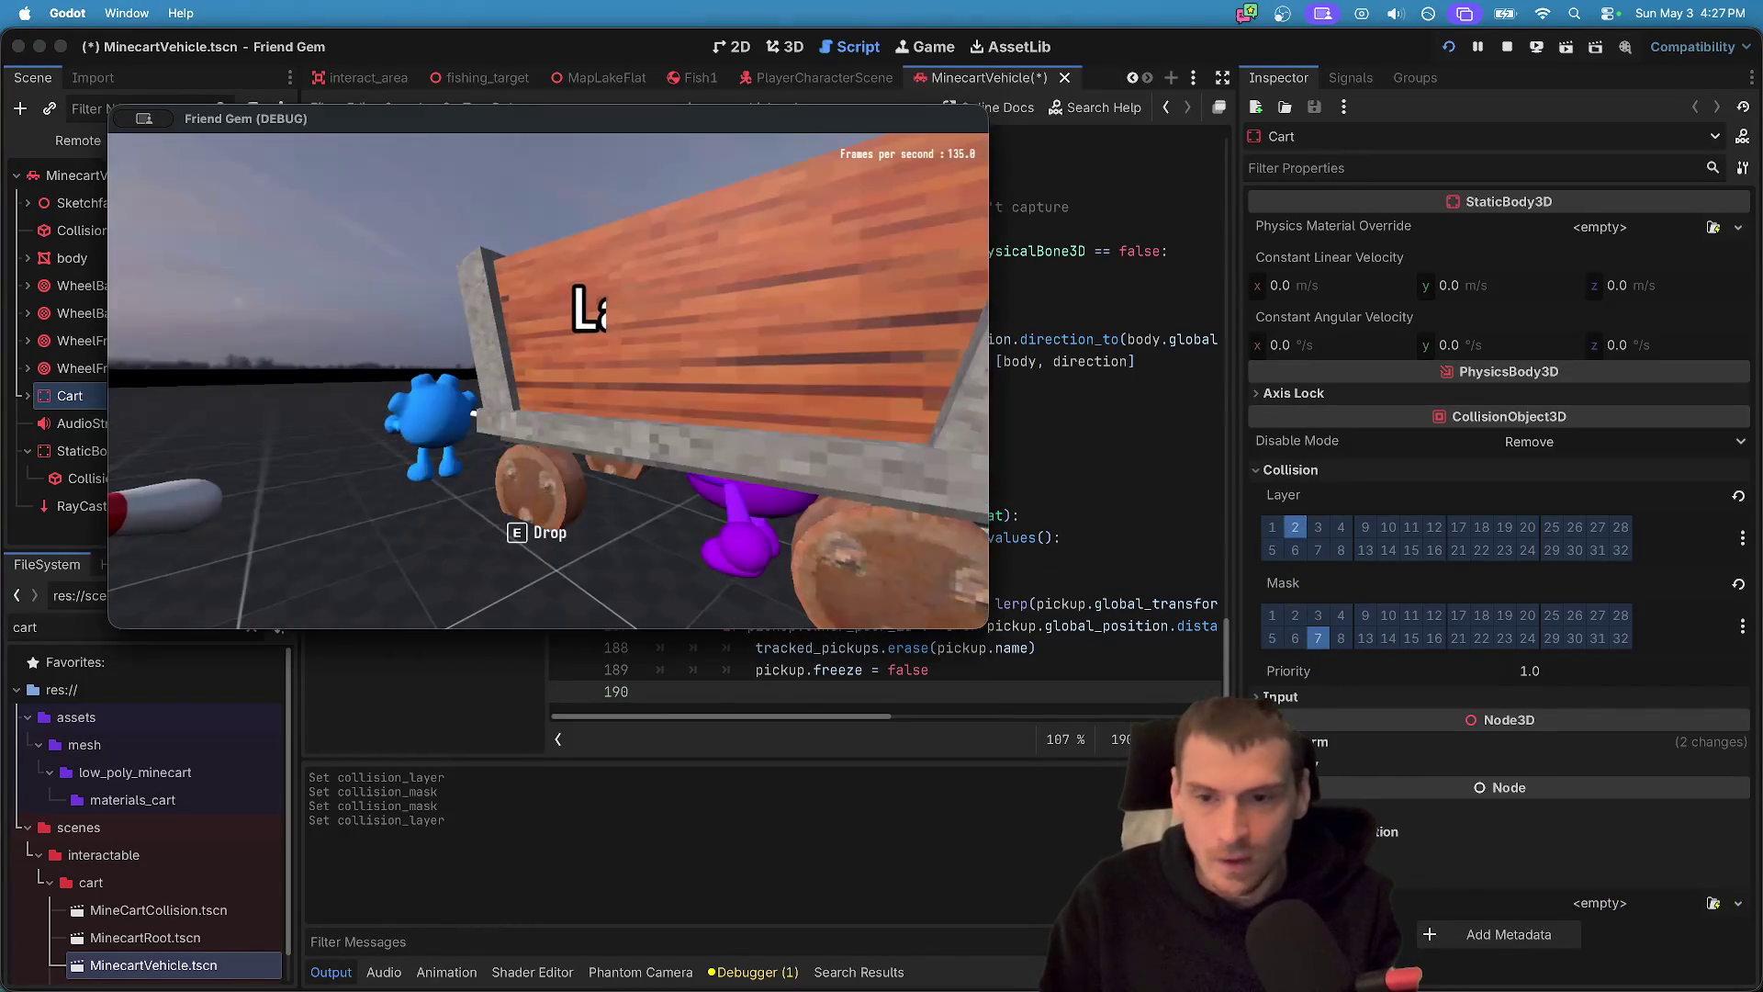